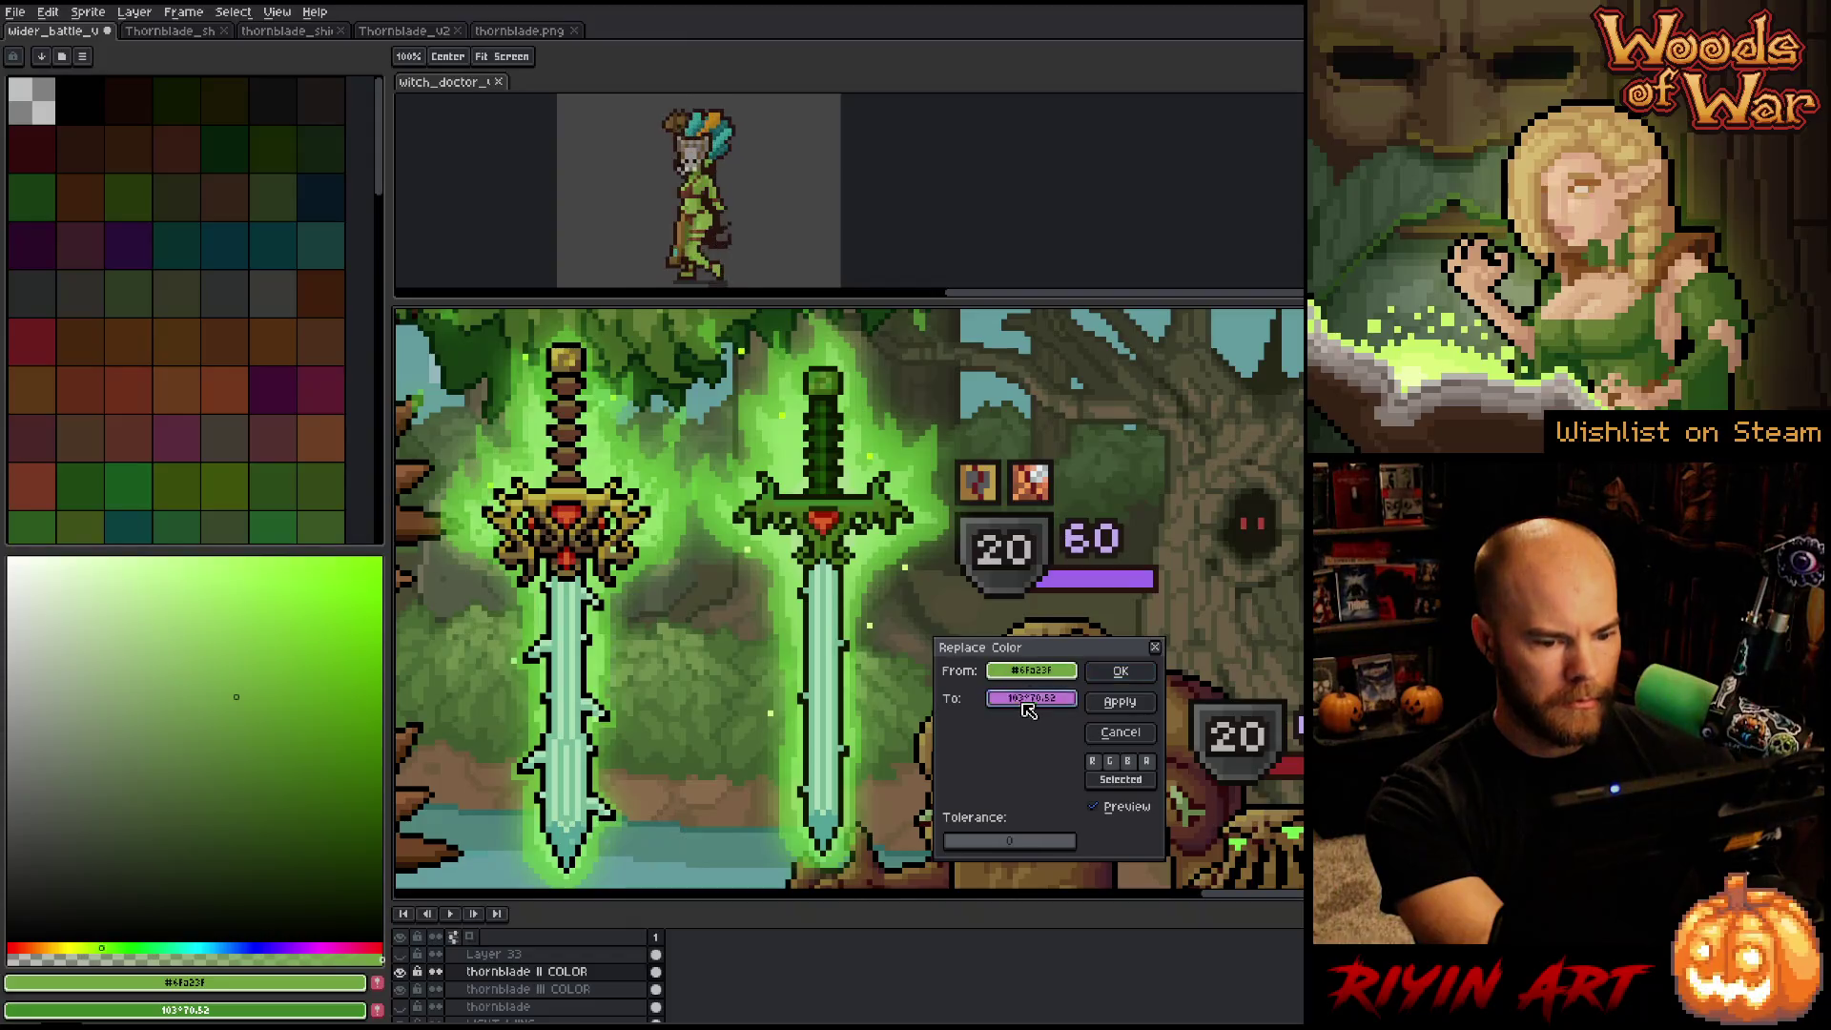
Apply a gold replacement from the left sword, then try recolouring the right pommel green.
left_click(577, 487)
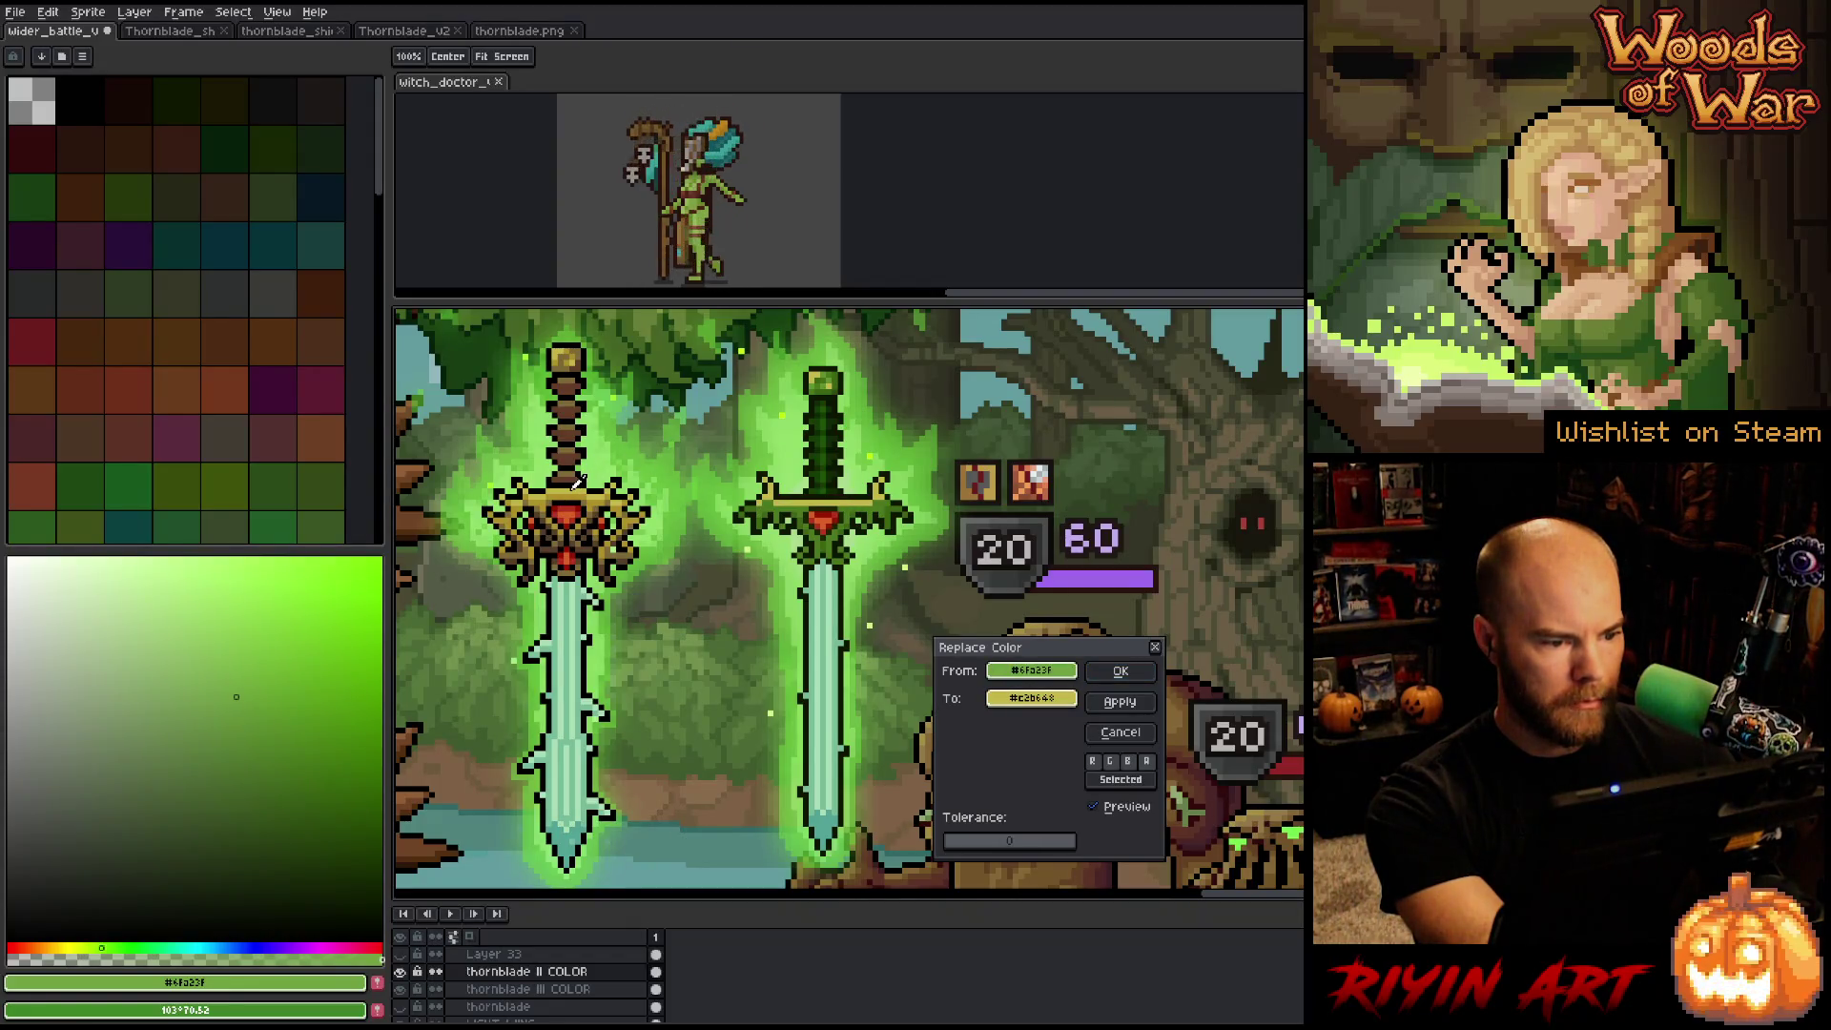
left_click(1116, 671)
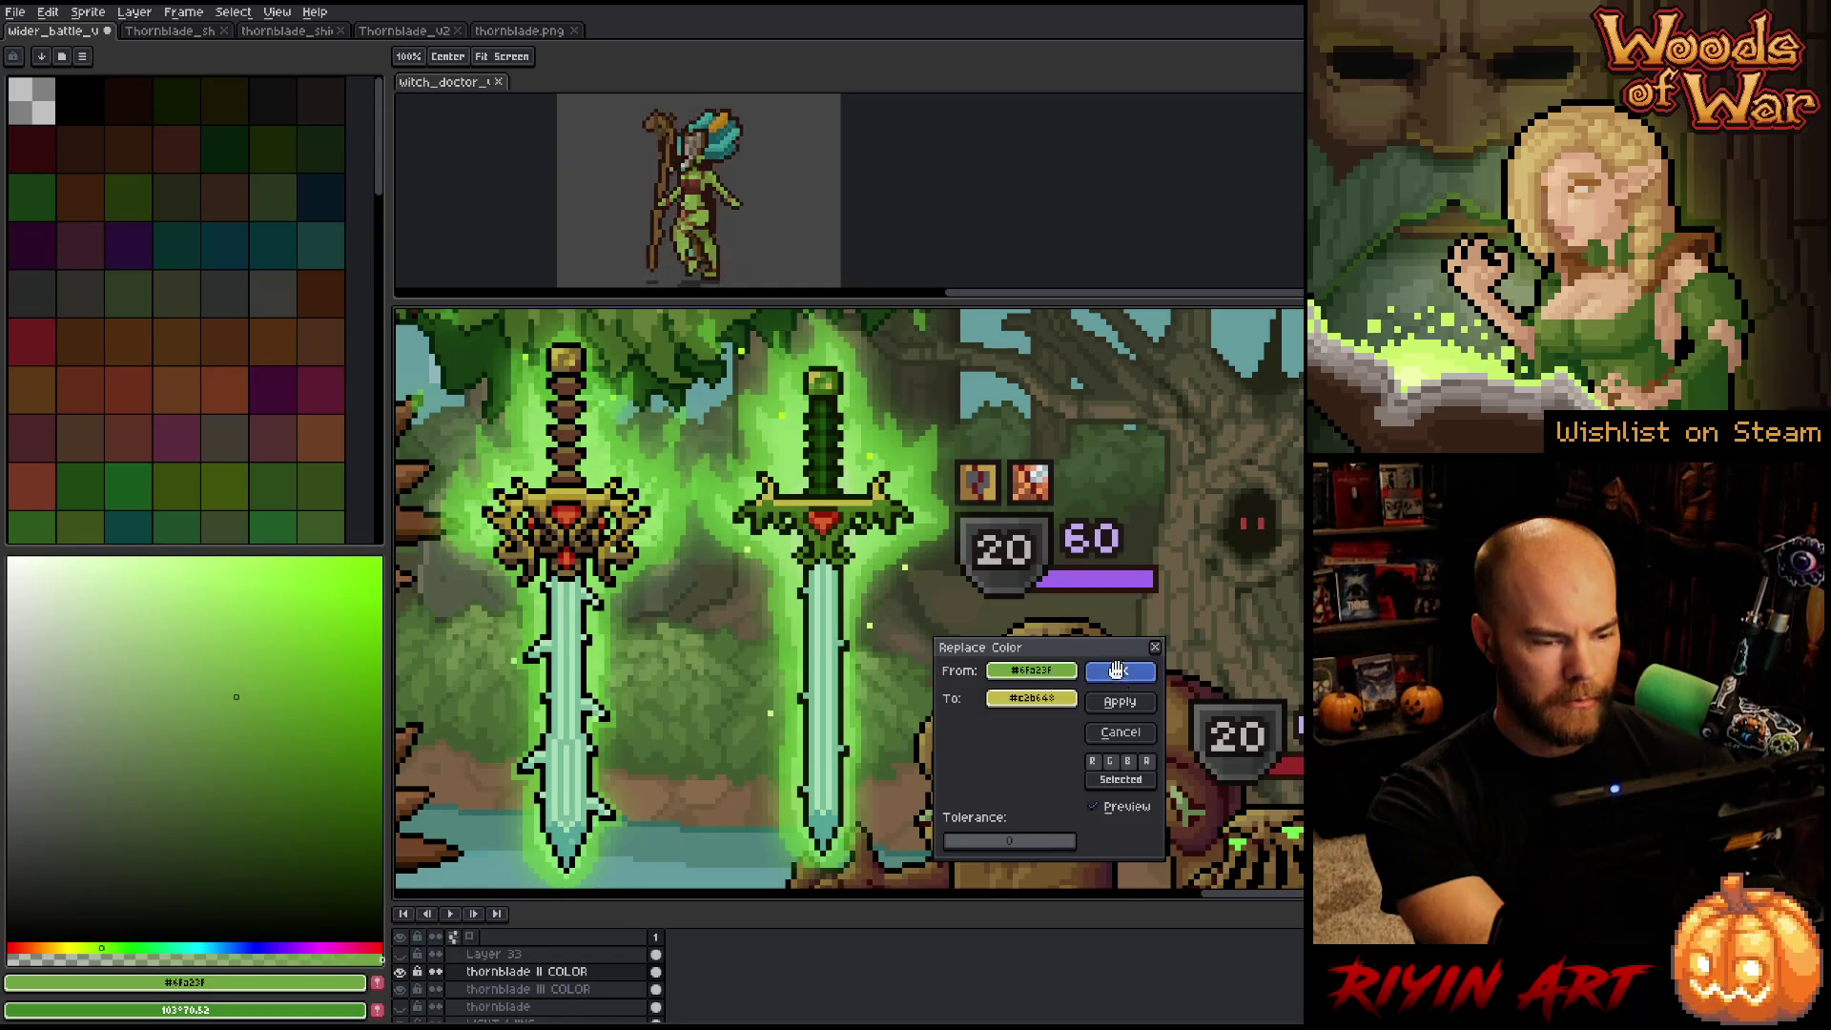
left_click(817, 379)
key("shift+r")
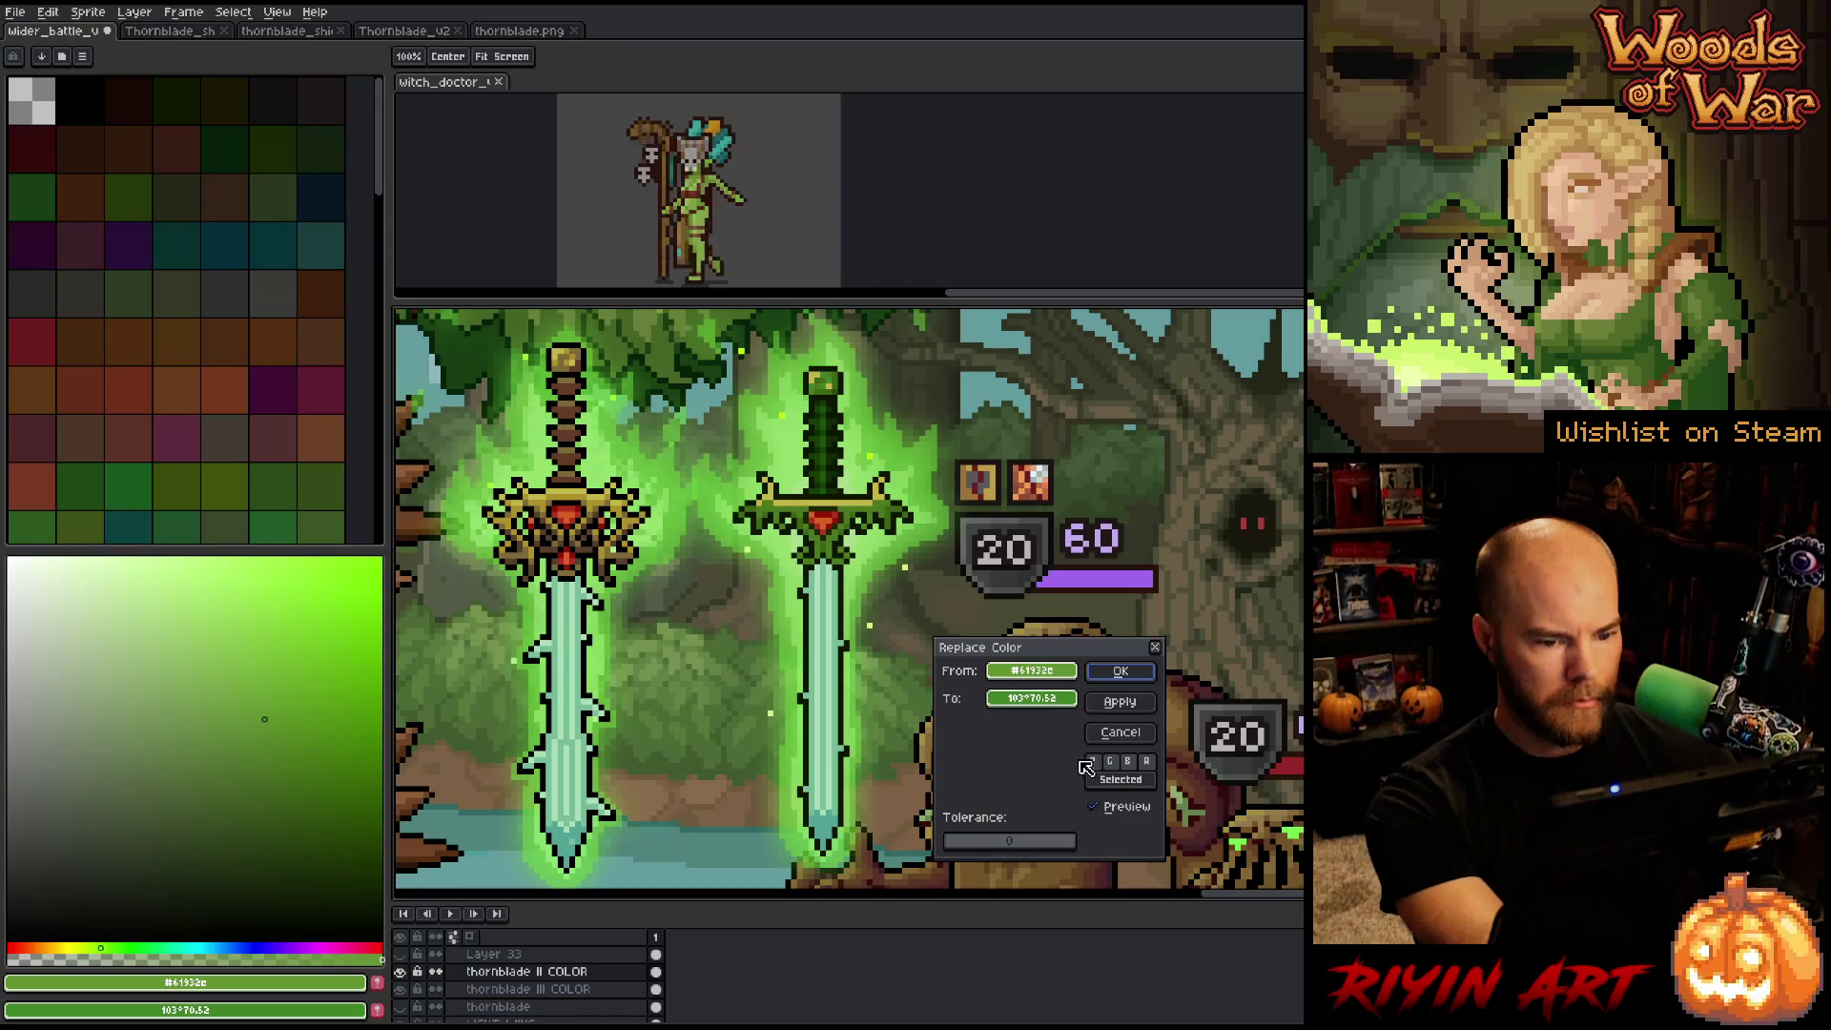
mouse_move(1035, 703)
left_mouse_down()
mouse_move(564, 326)
mouse_move(563, 355)
left_mouse_up()
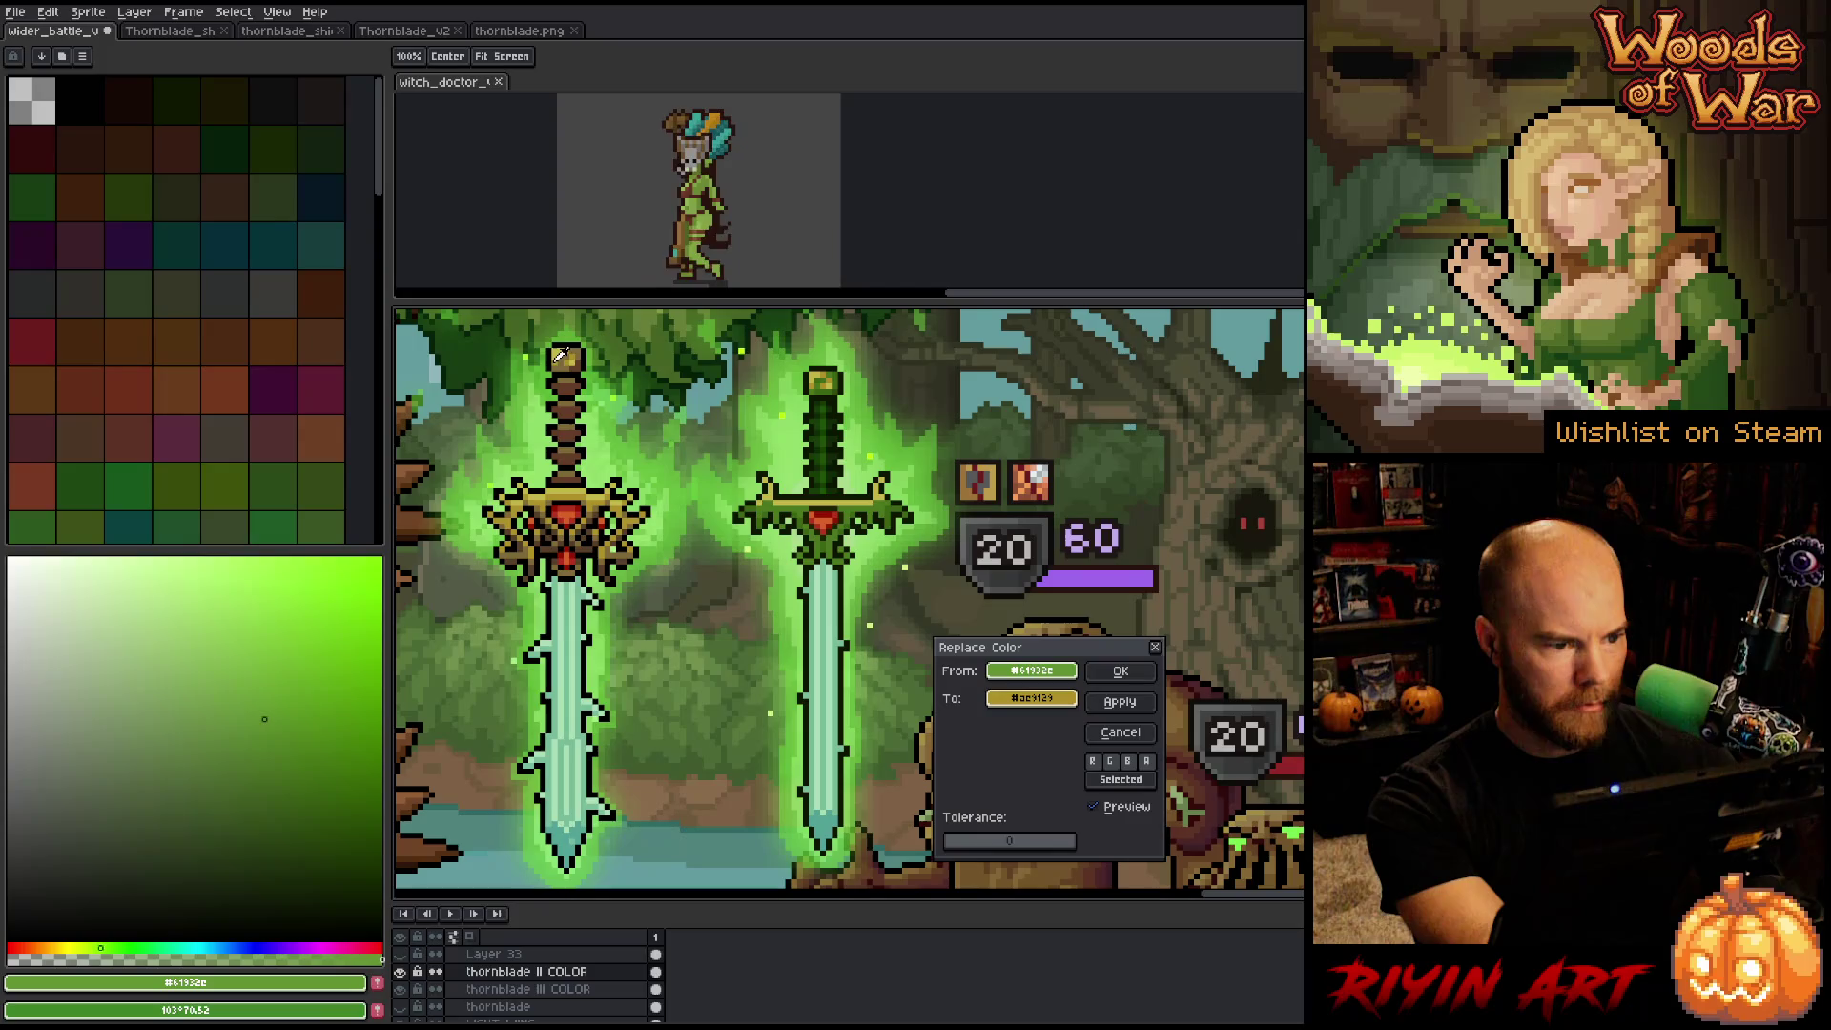
left_click(1121, 672)
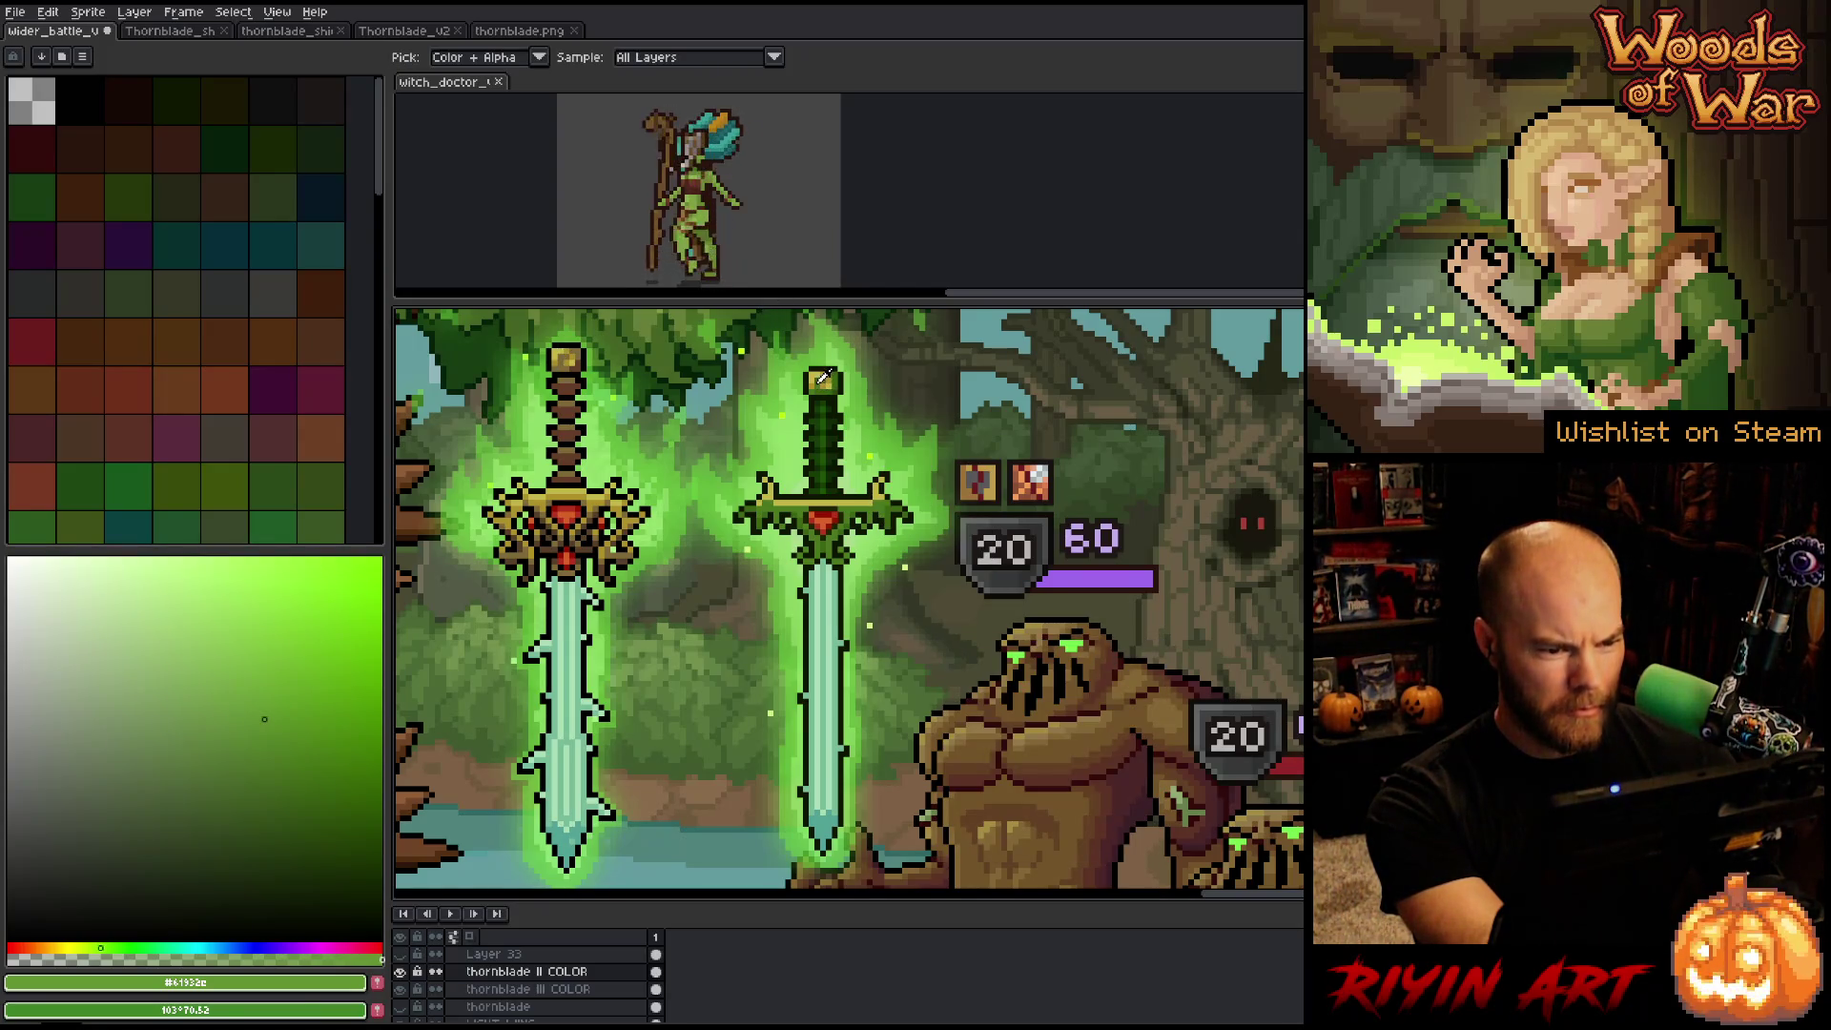
Turn the right sword's darker guard green into gold.
left_click(819, 383)
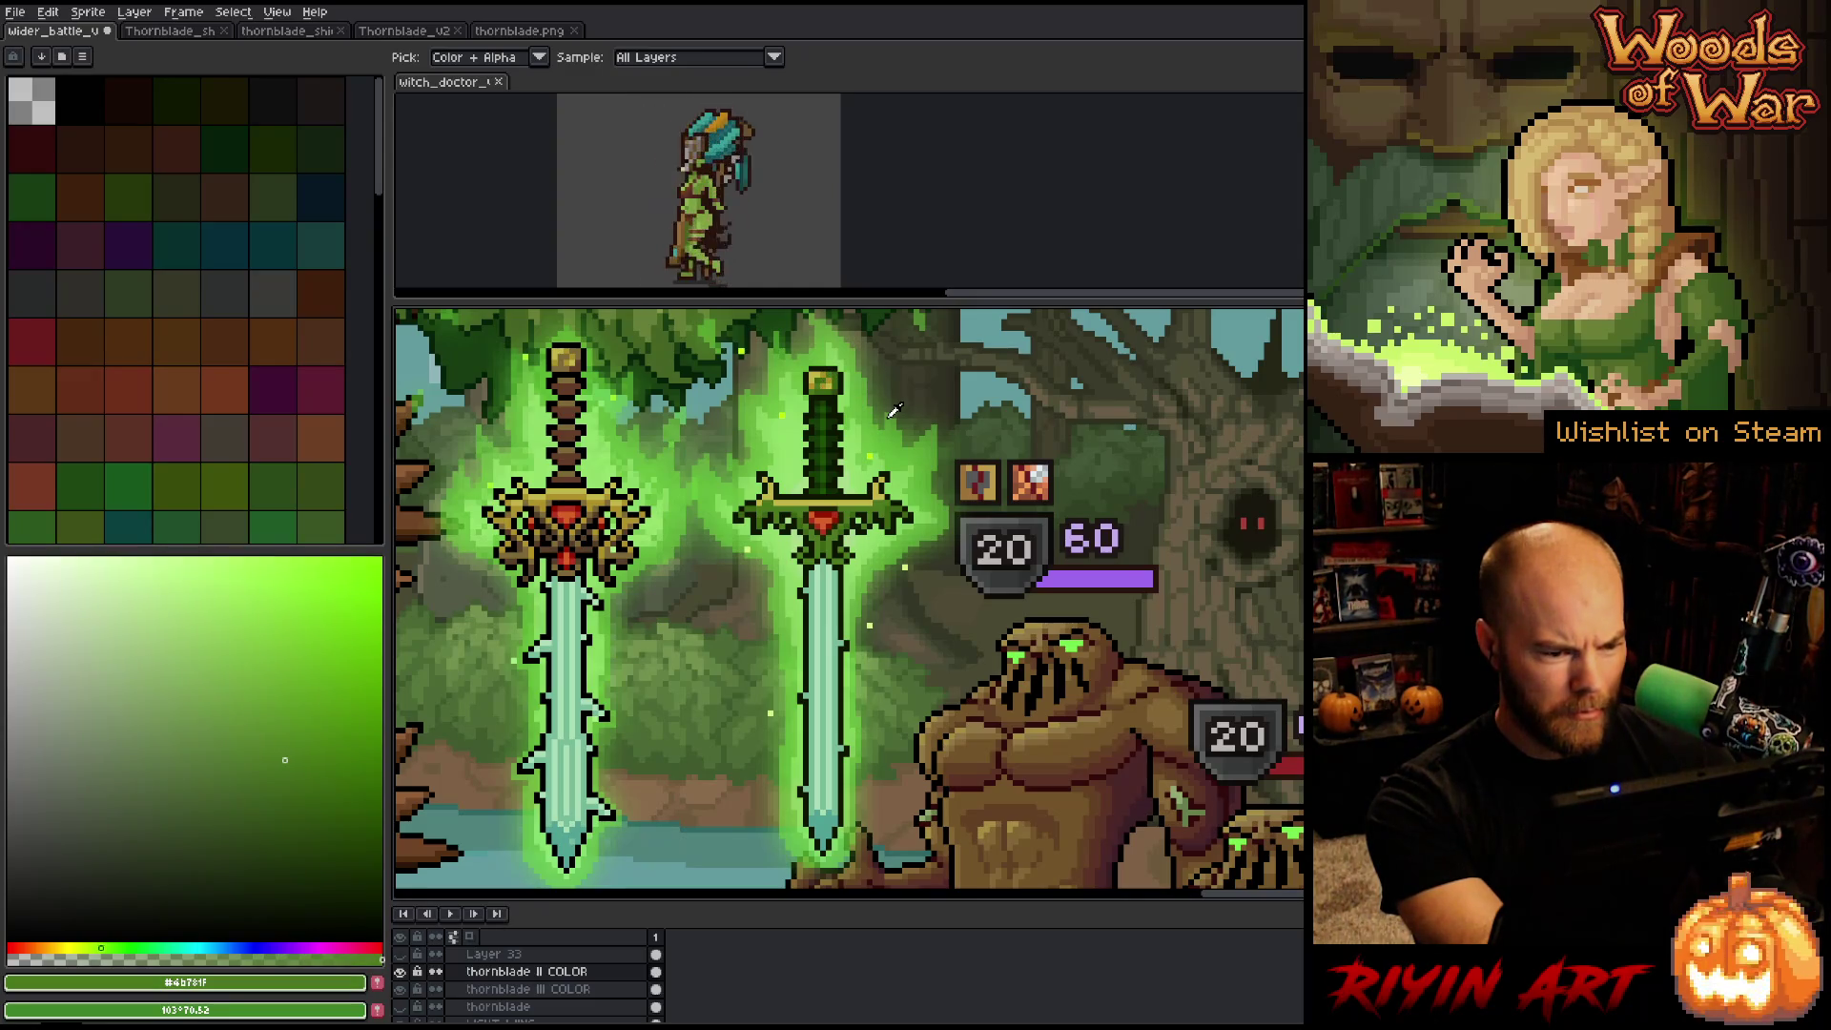
key("shift+r")
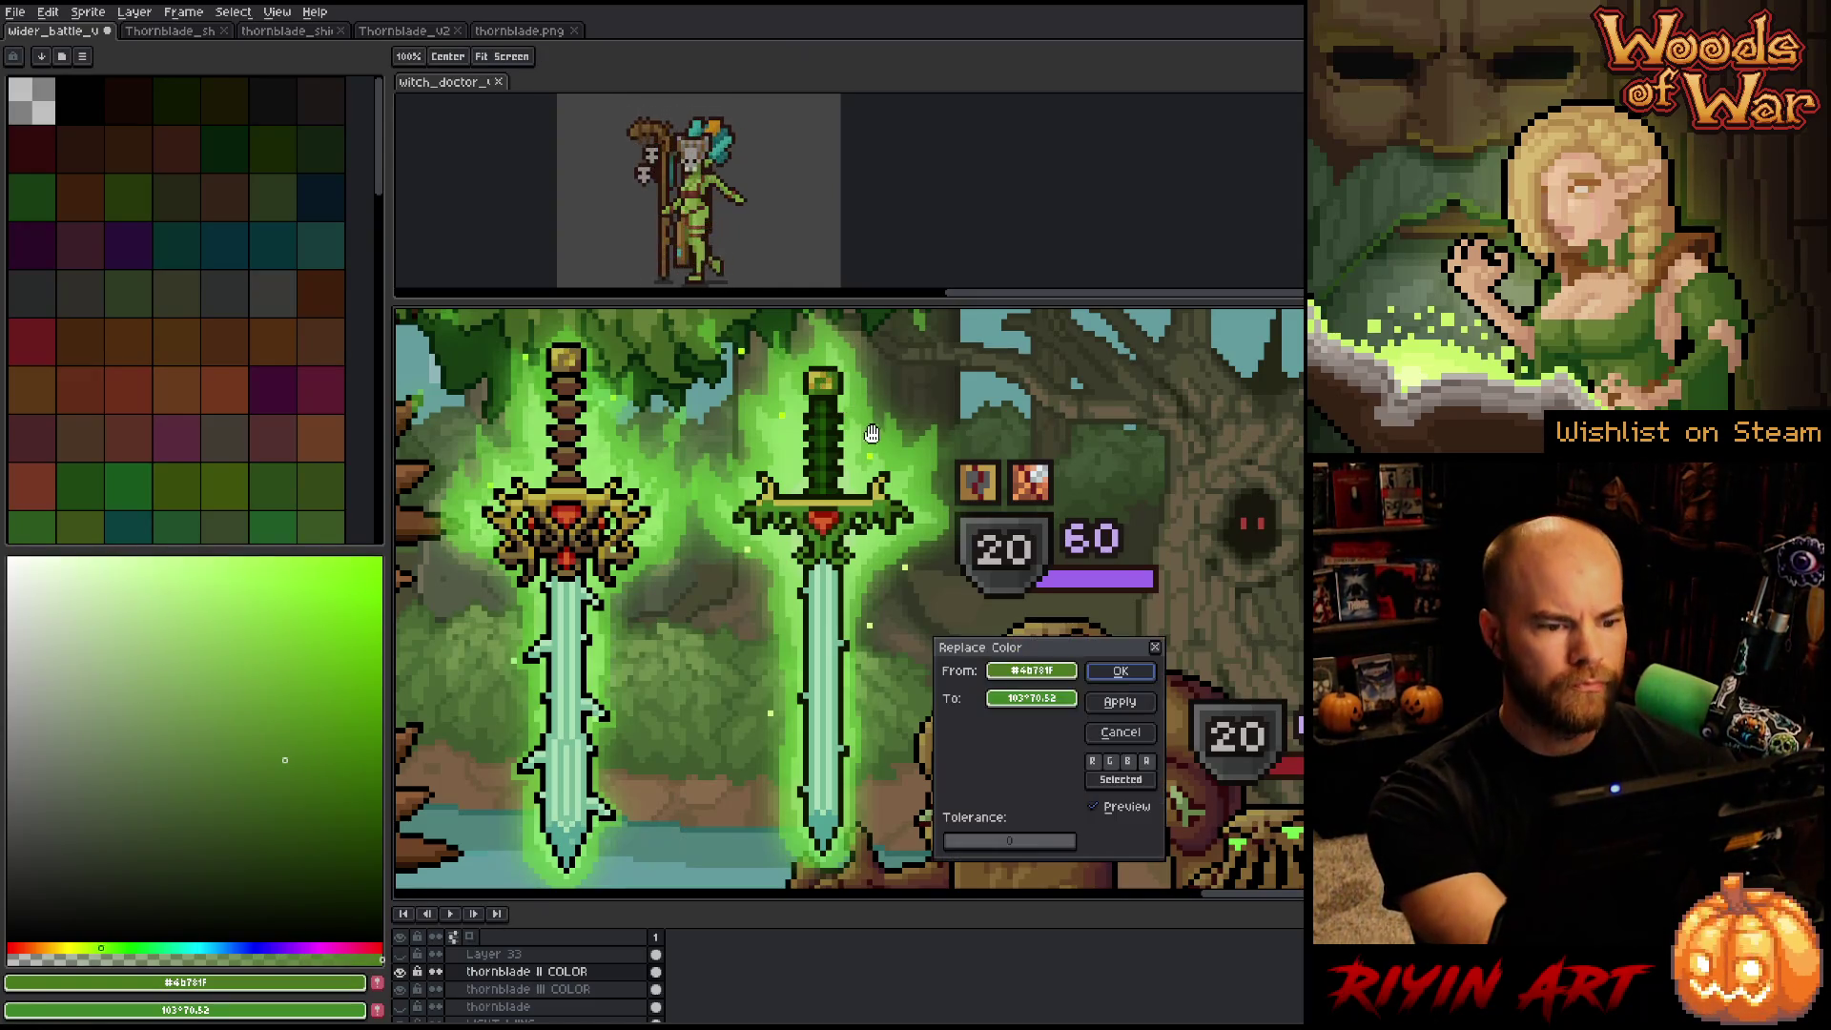
mouse_move(1031, 698)
left_mouse_down()
mouse_move(837, 374)
mouse_move(842, 494)
mouse_move(603, 501)
left_mouse_up()
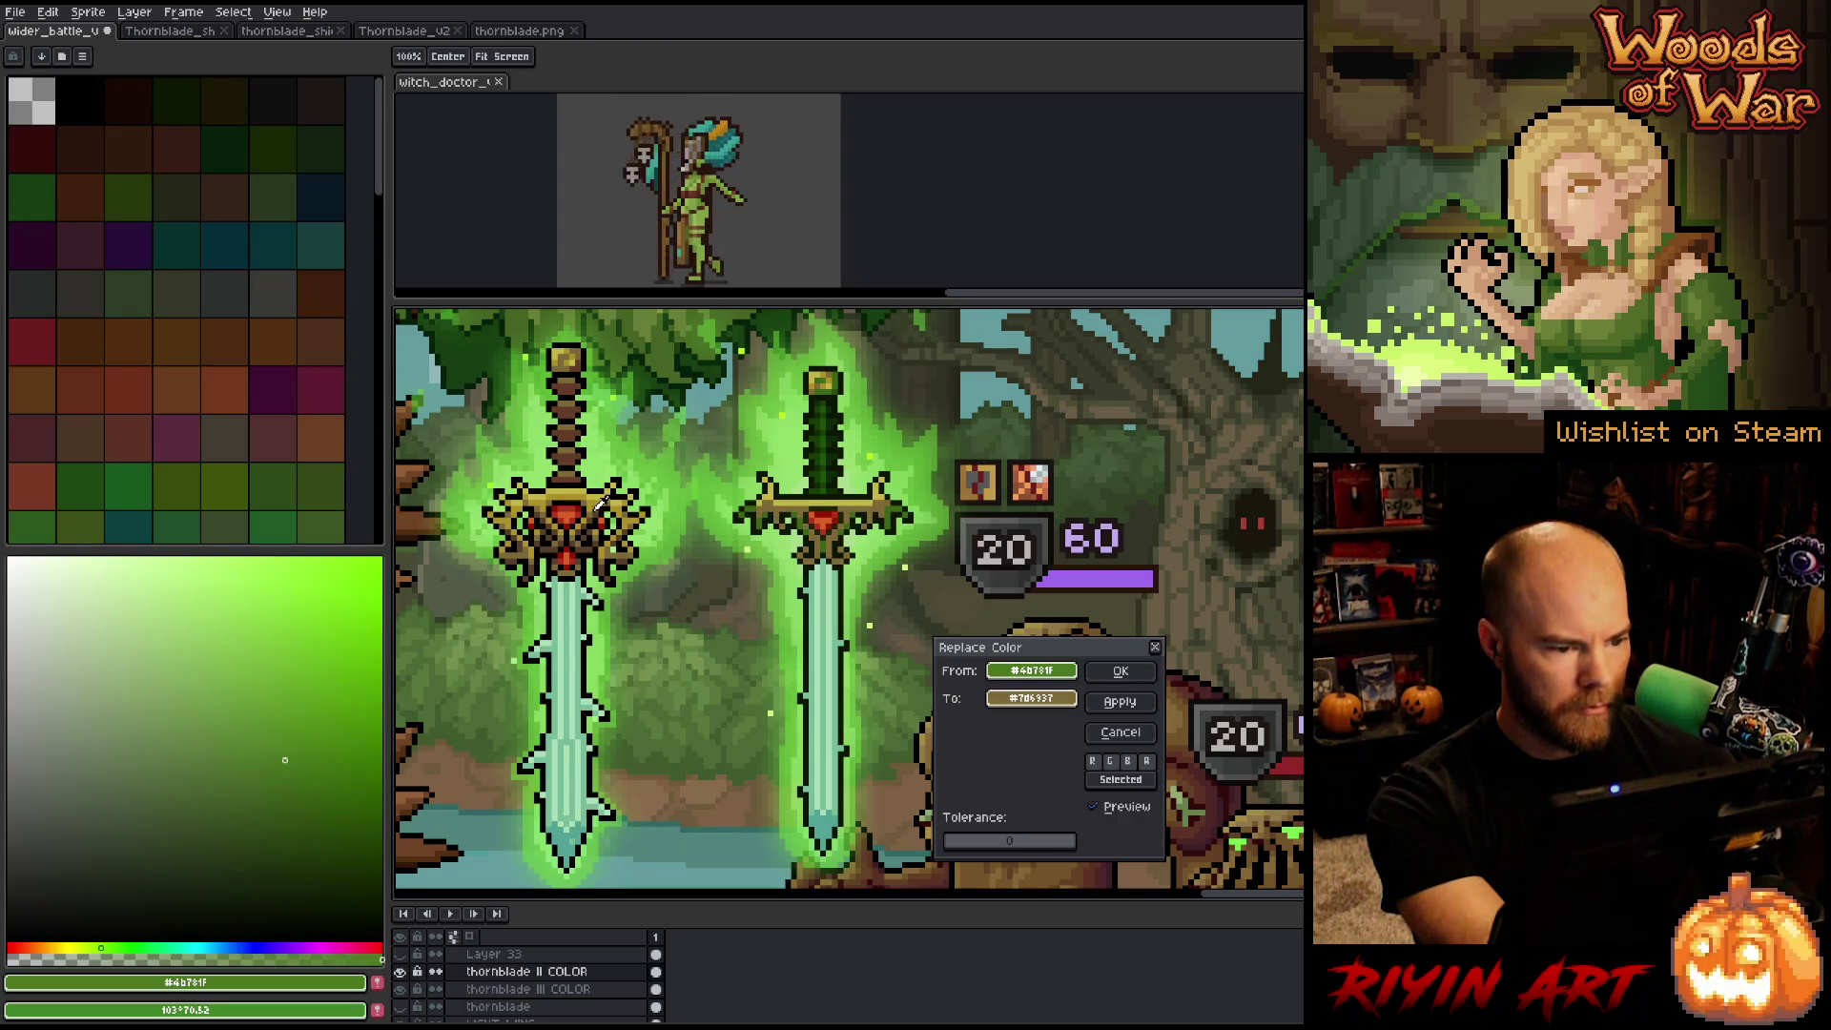
left_click(1121, 672)
Recolour the right sword's grip green to dark brown taken from the left sword's guard.
left_click(828, 387)
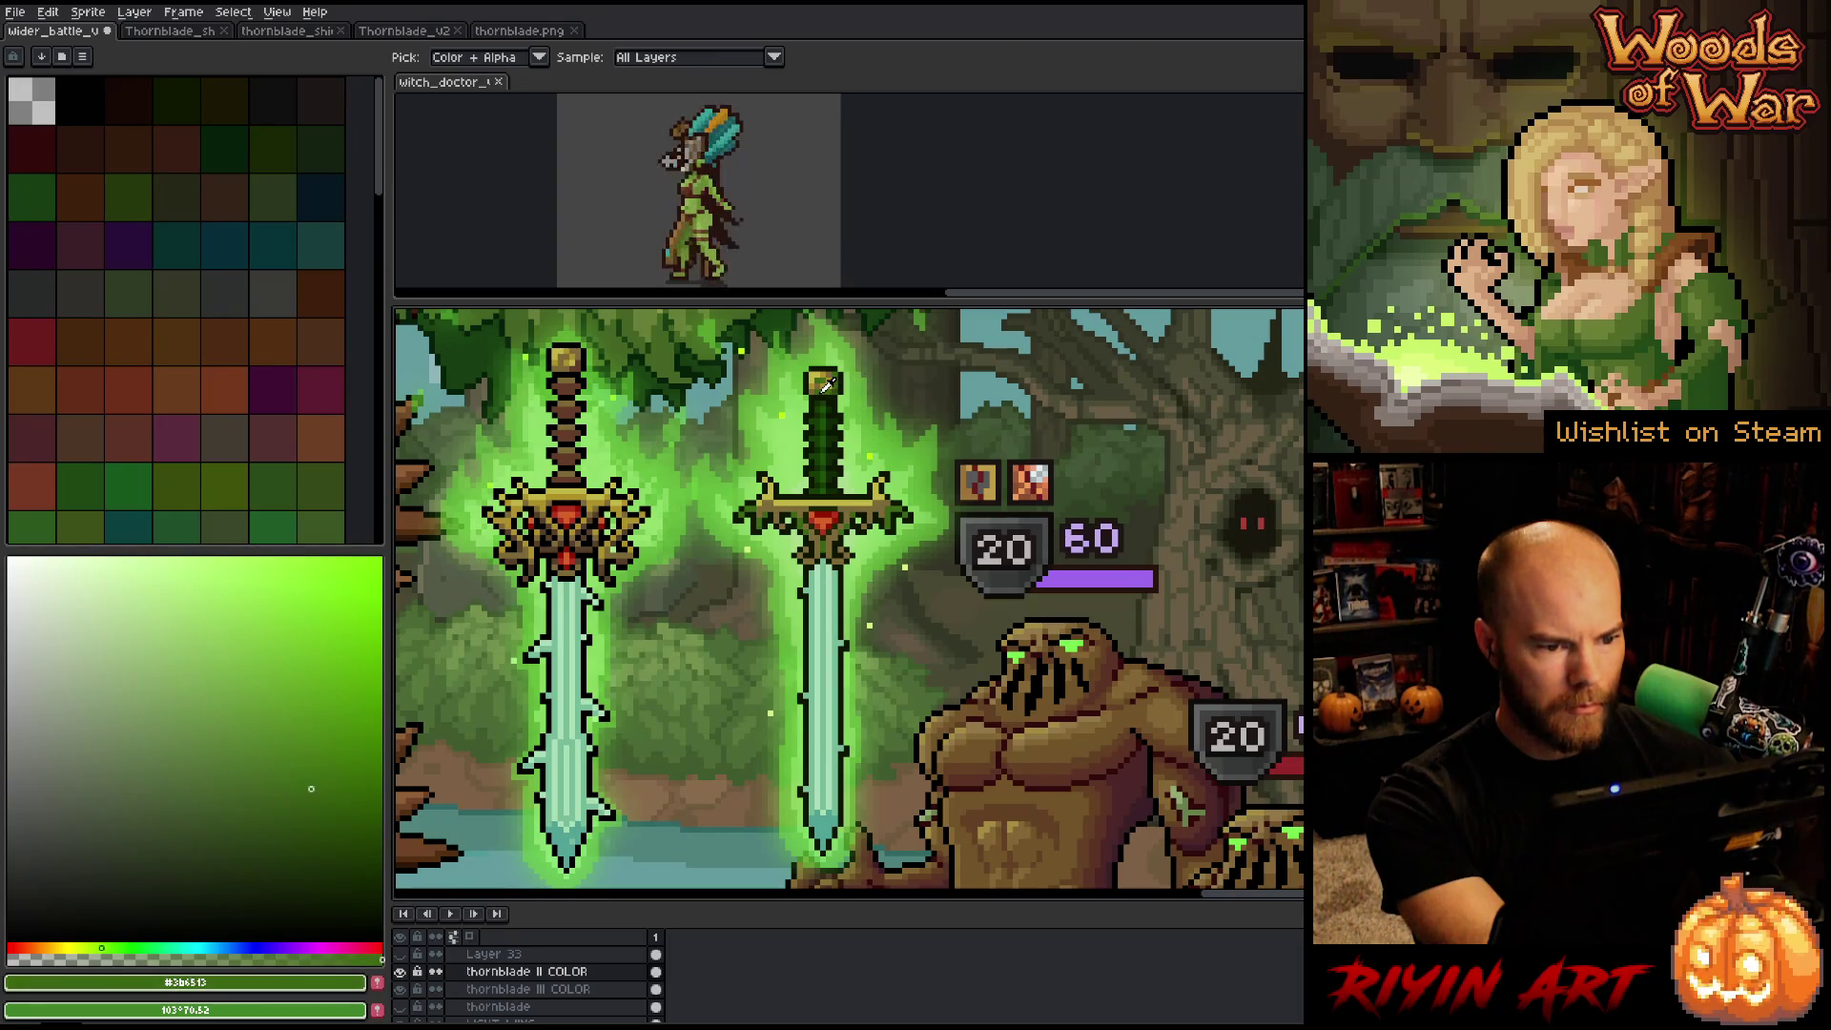
key("shift+r")
left_click(907, 515)
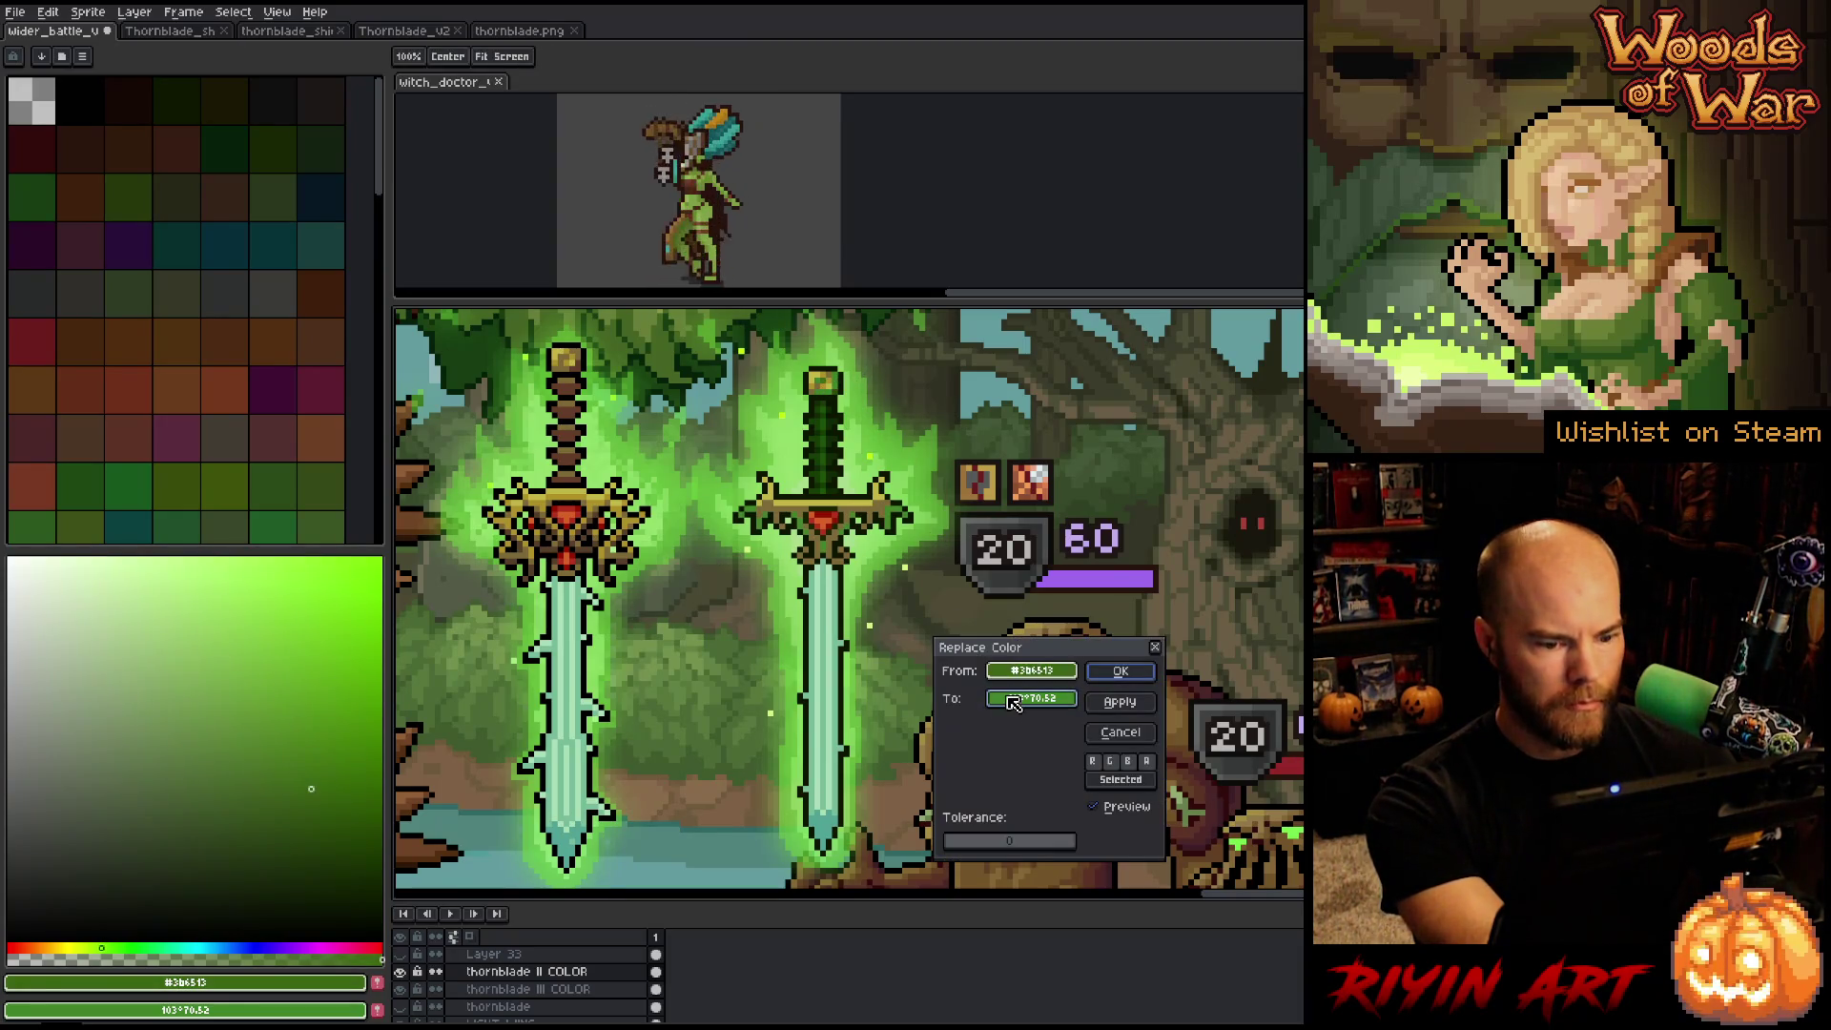
left_click(809, 506)
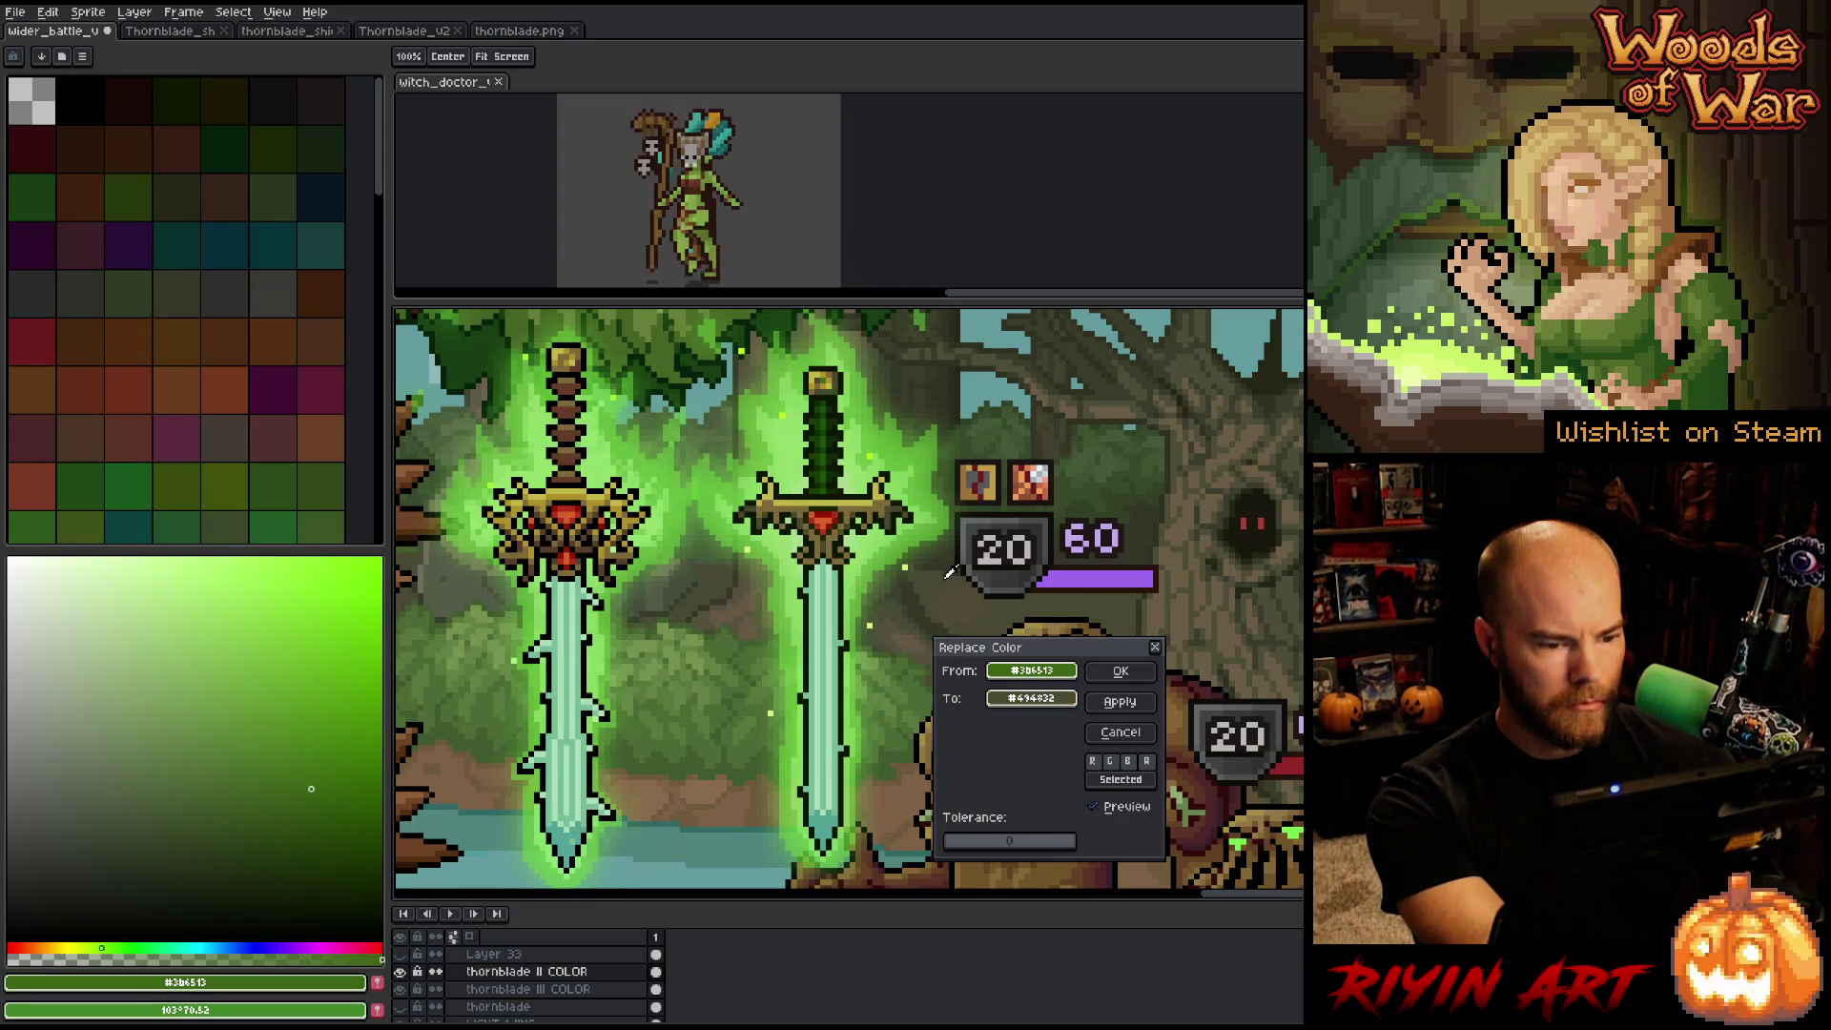
left_click(1120, 732)
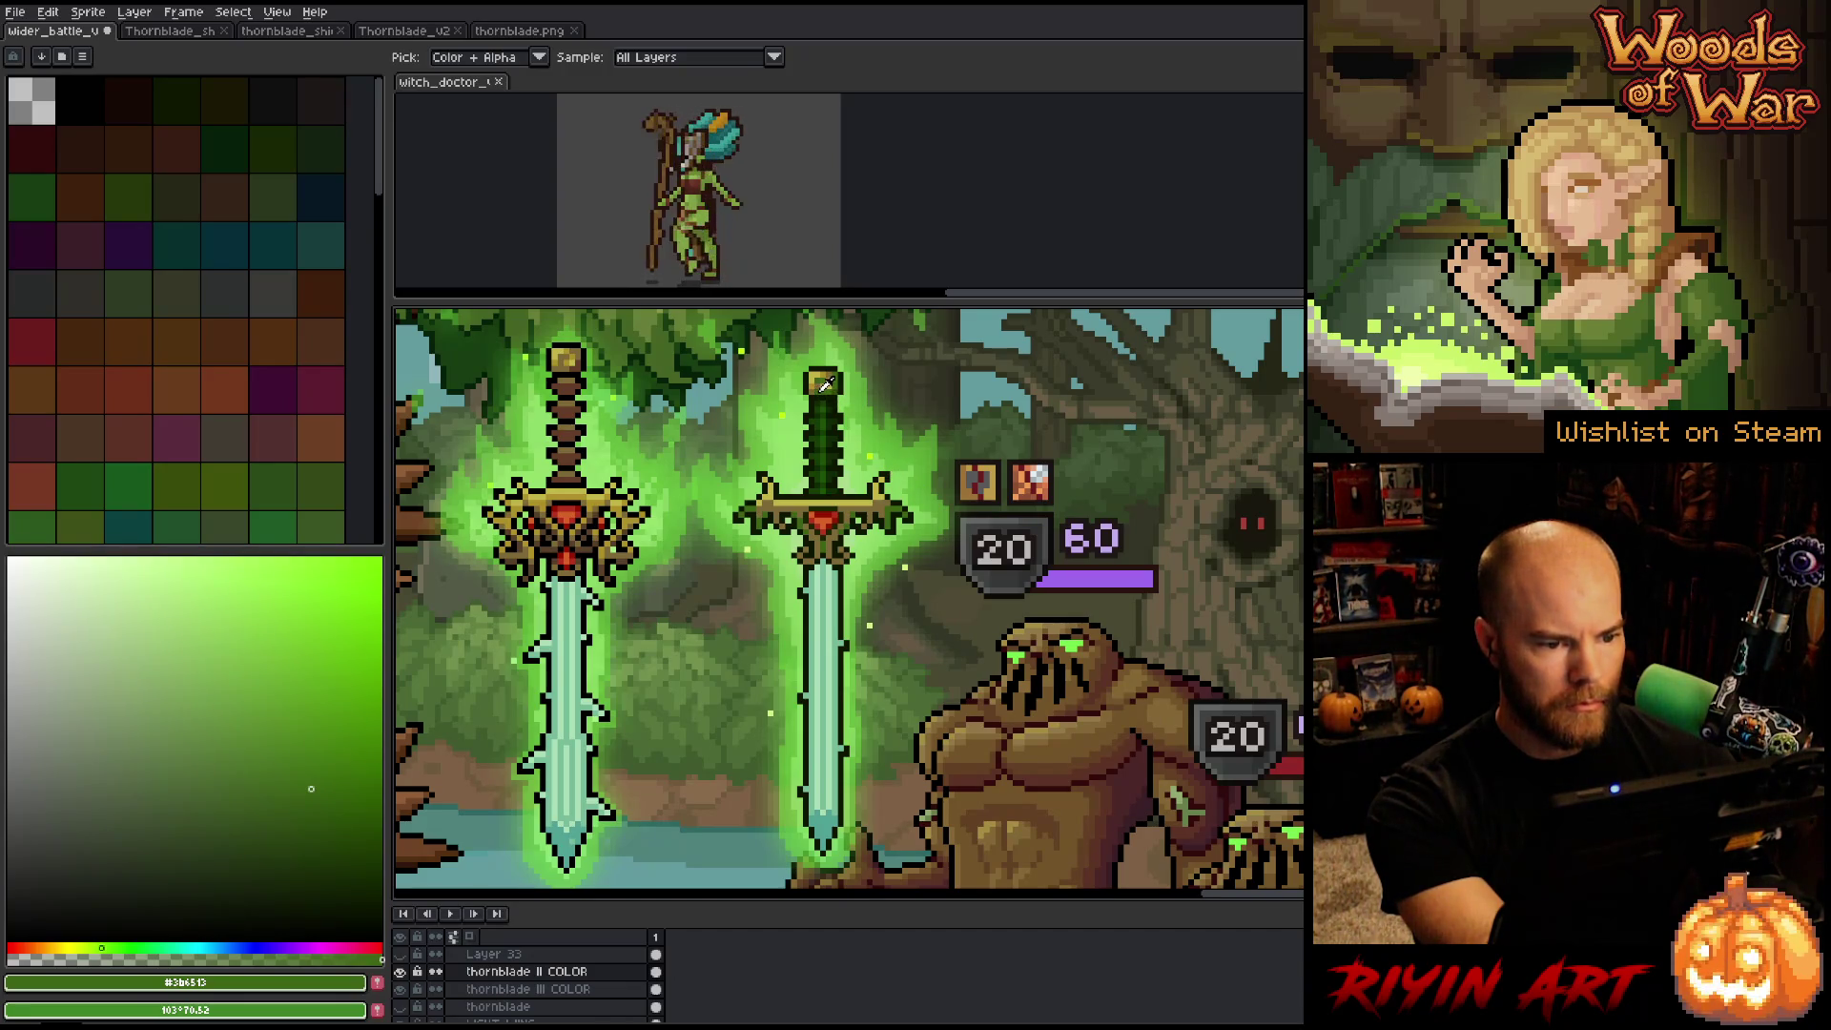
key("shift+r")
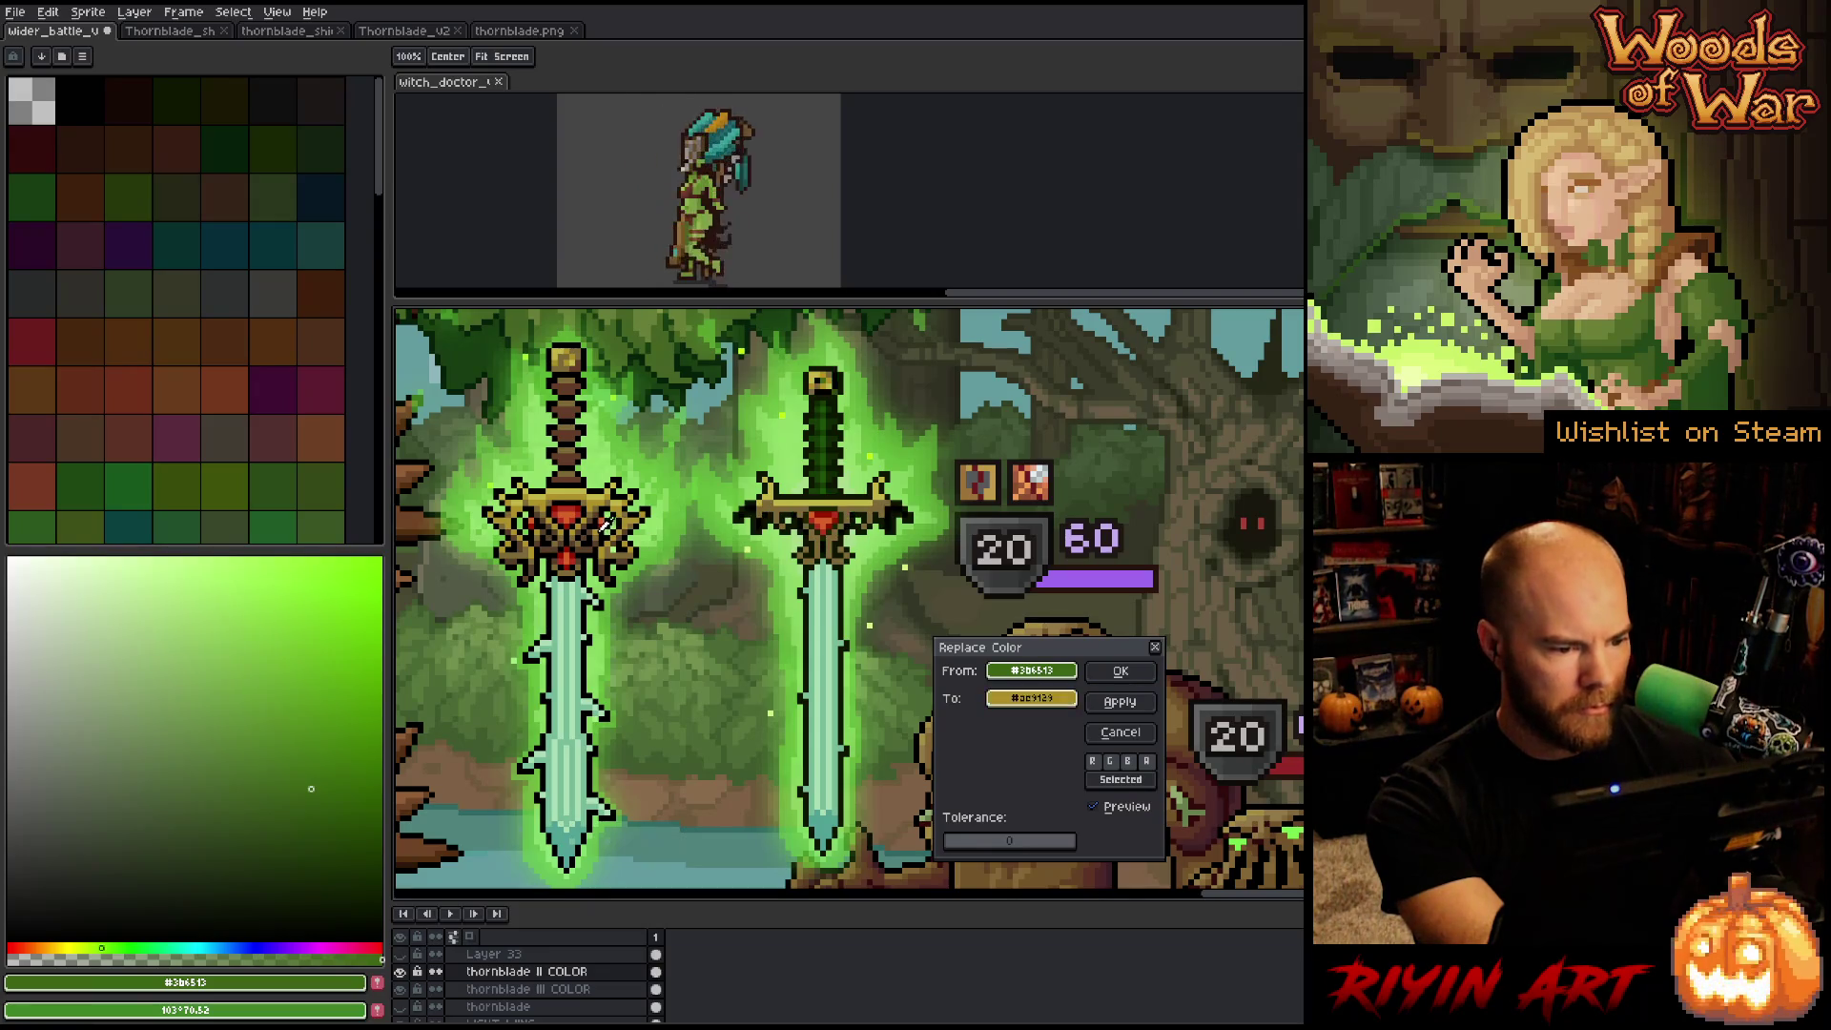
right_click(603, 522)
right_click(596, 516)
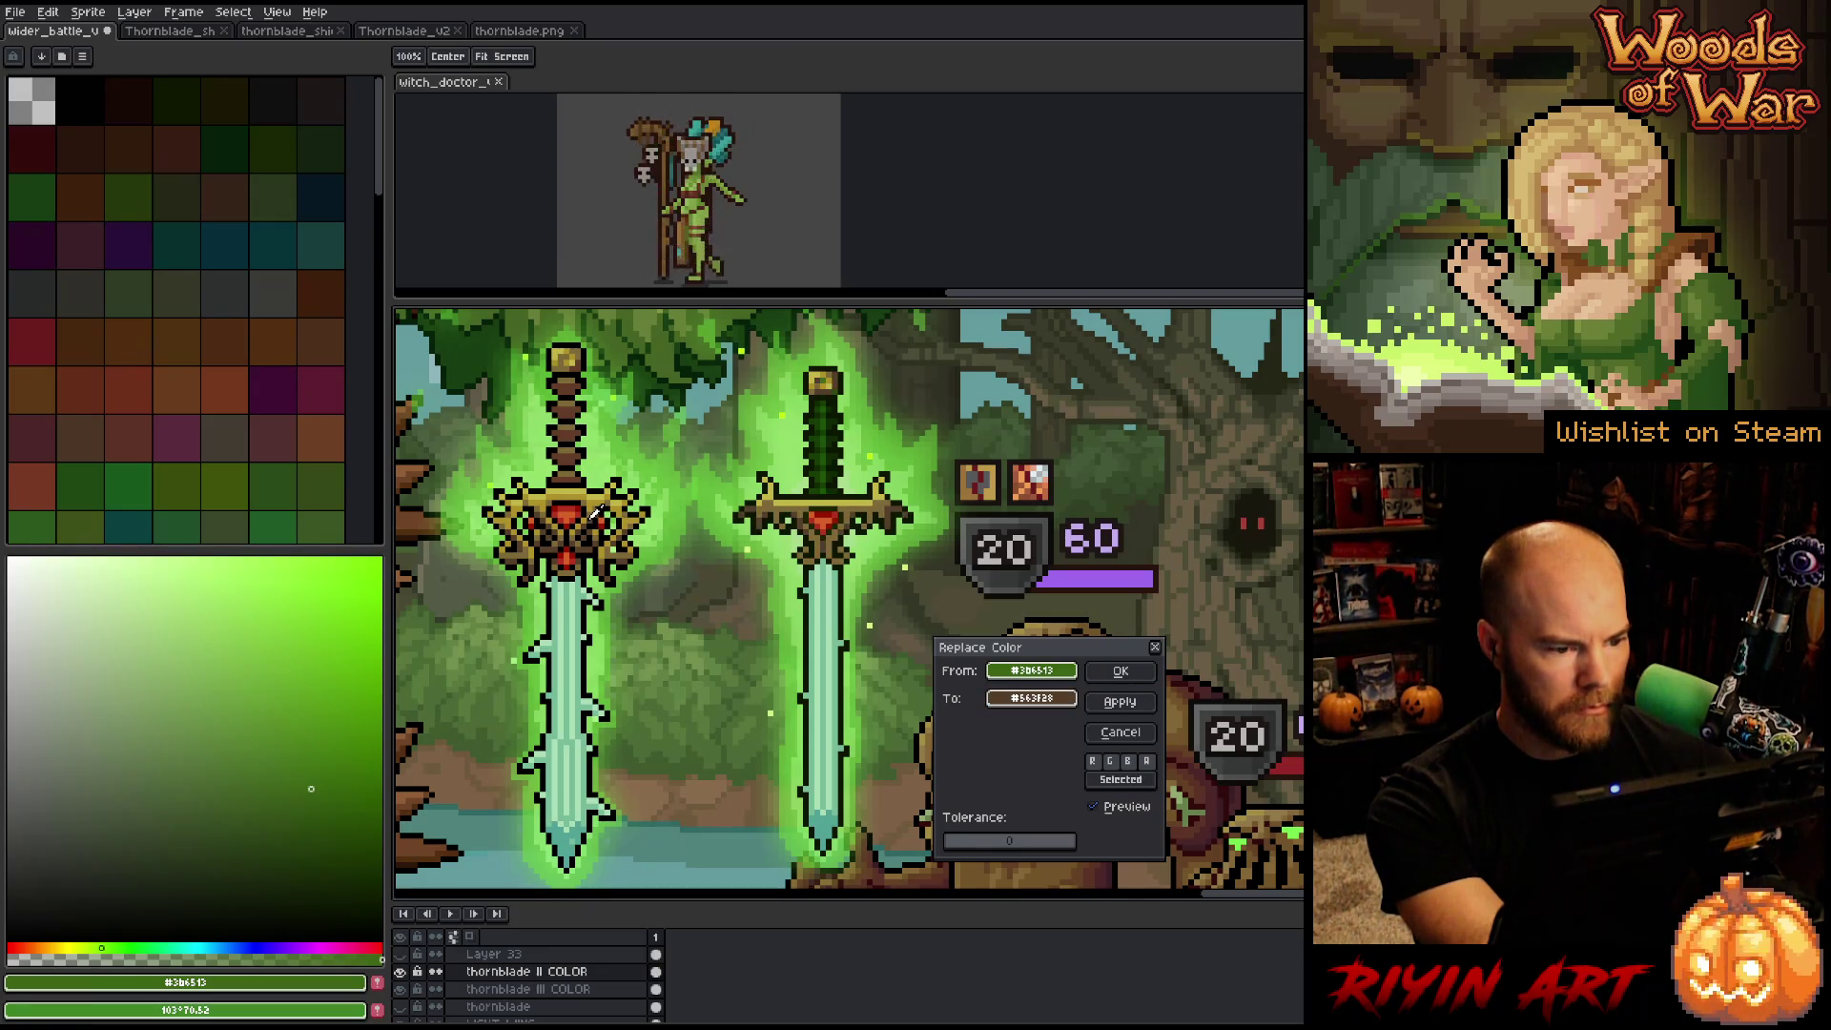
left_click(1120, 671)
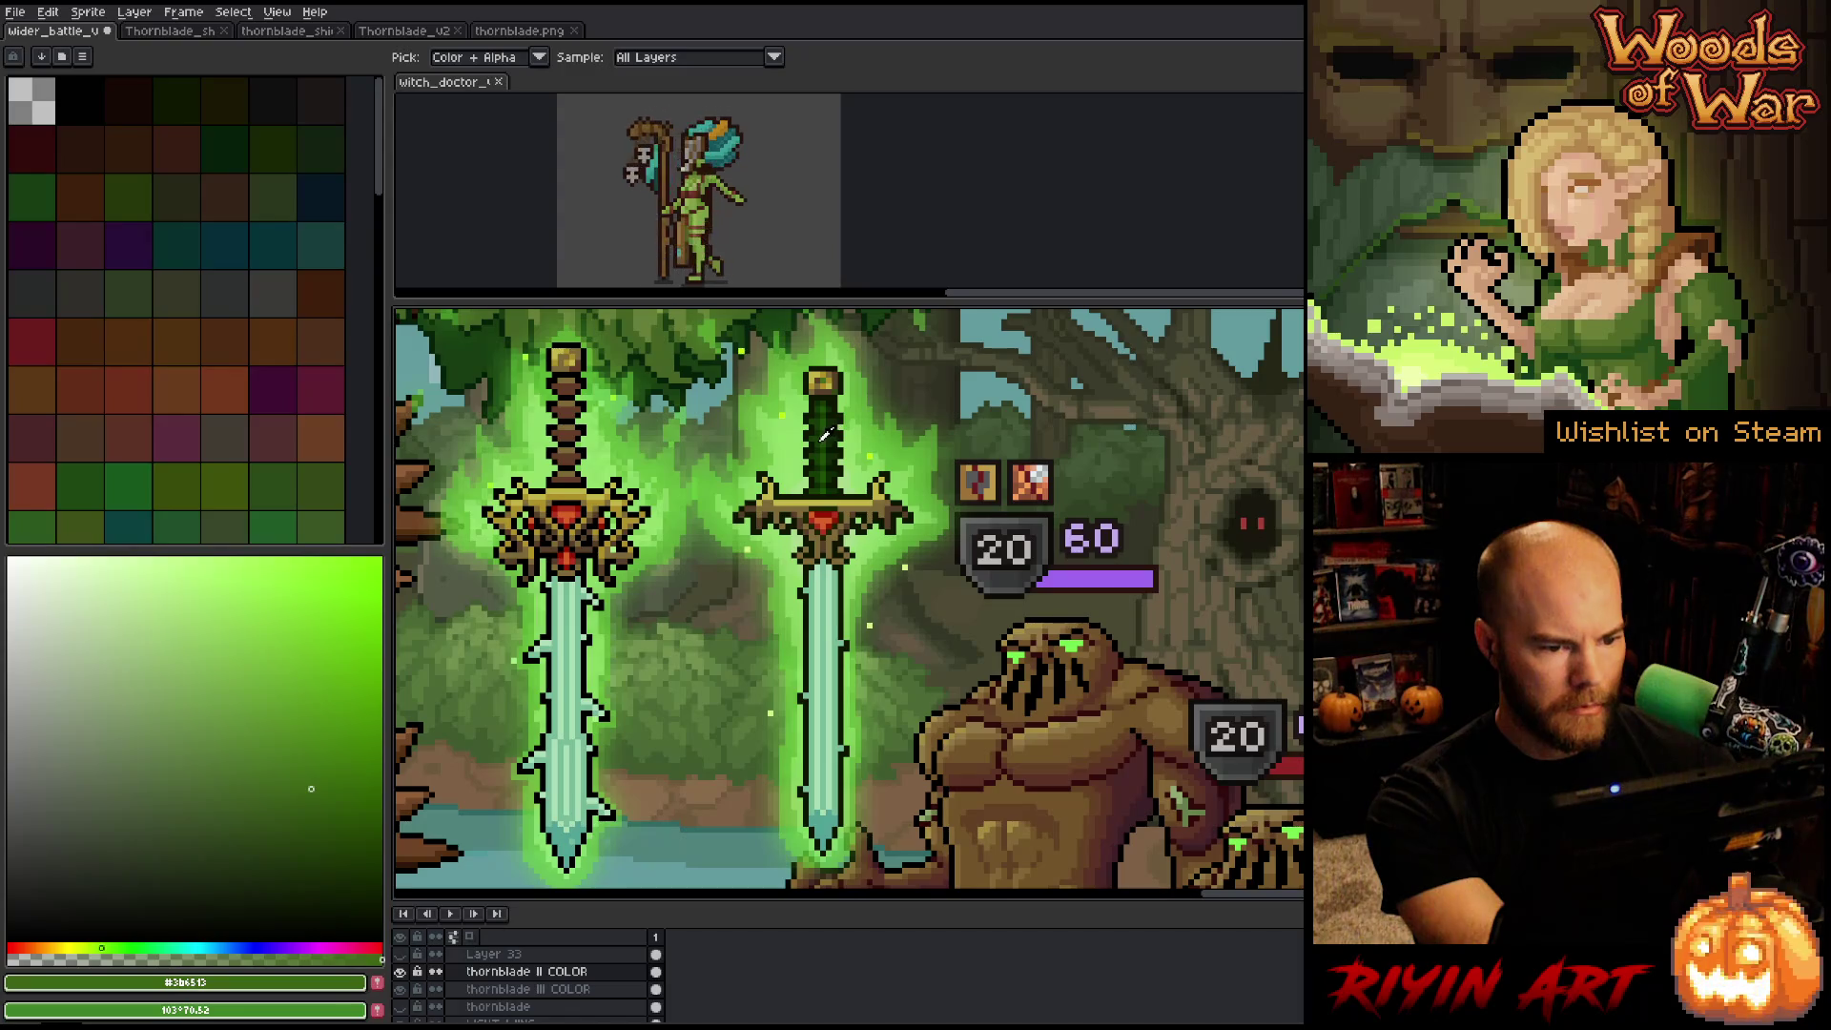
Replace dark green #153d05 on the right sword with brown #7d6937.
left_click(825, 434)
key("shift+r")
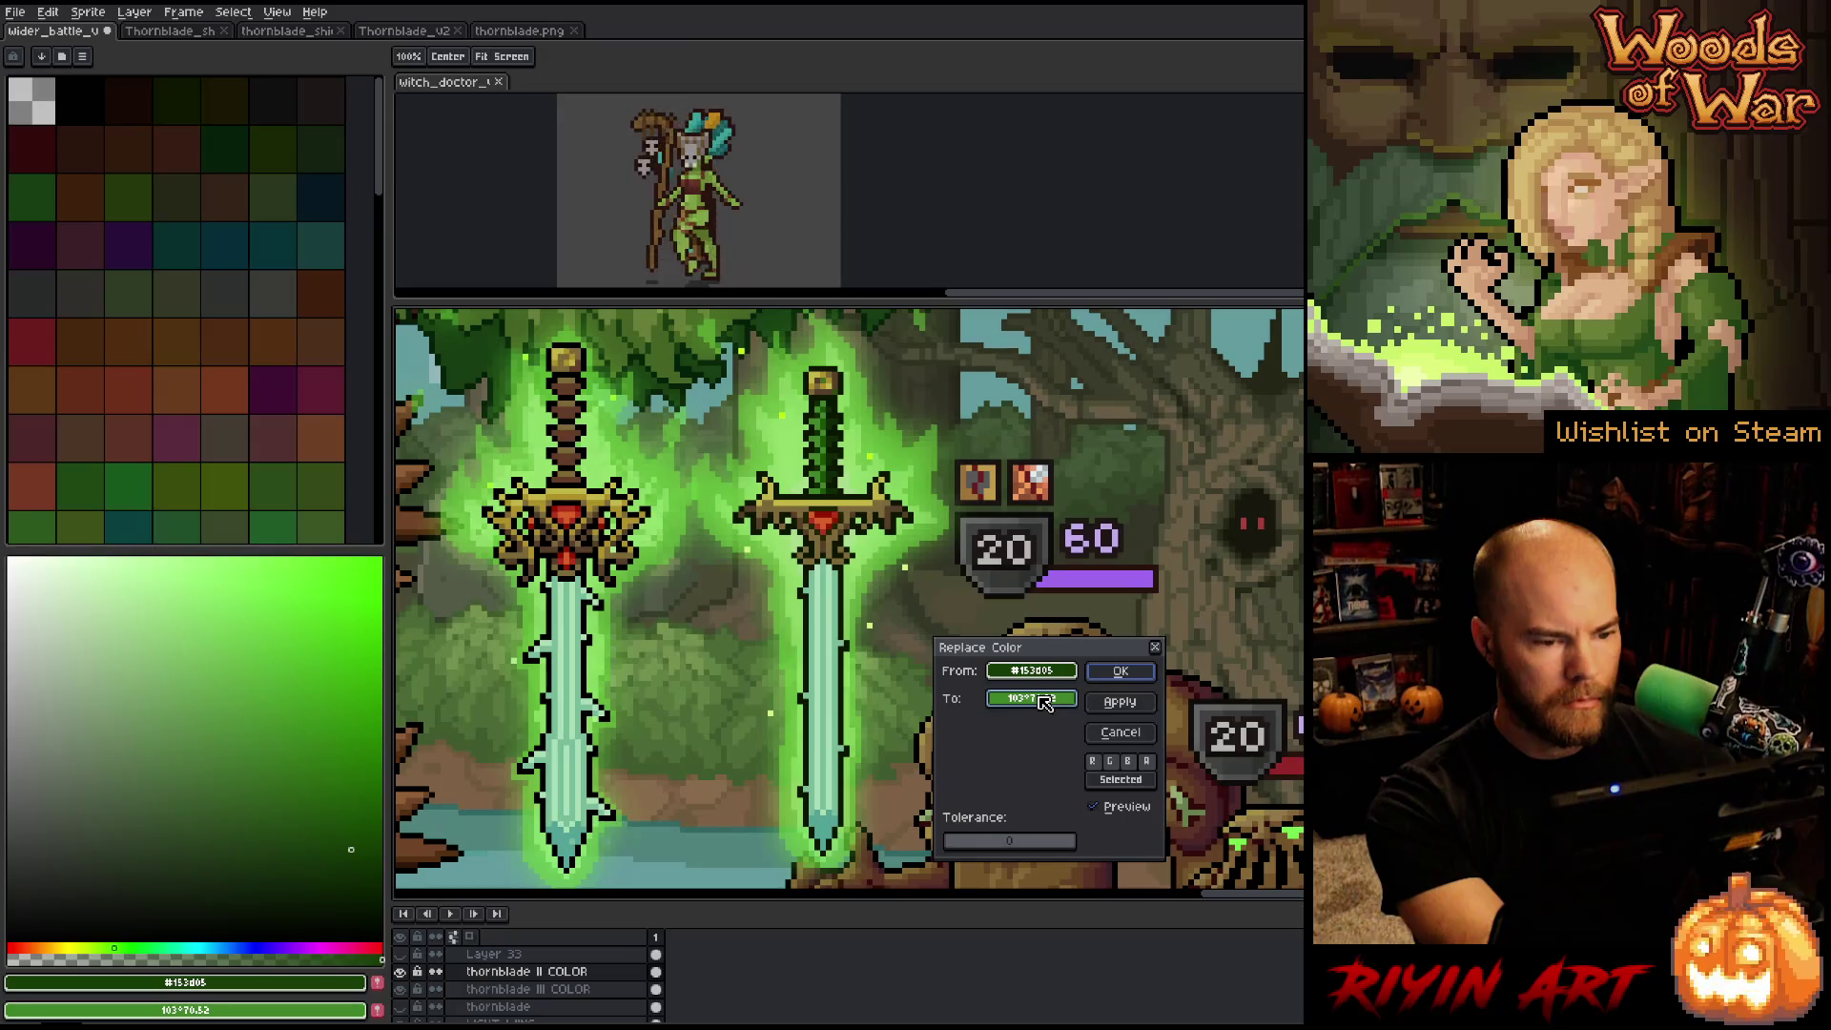
left_click(1045, 704)
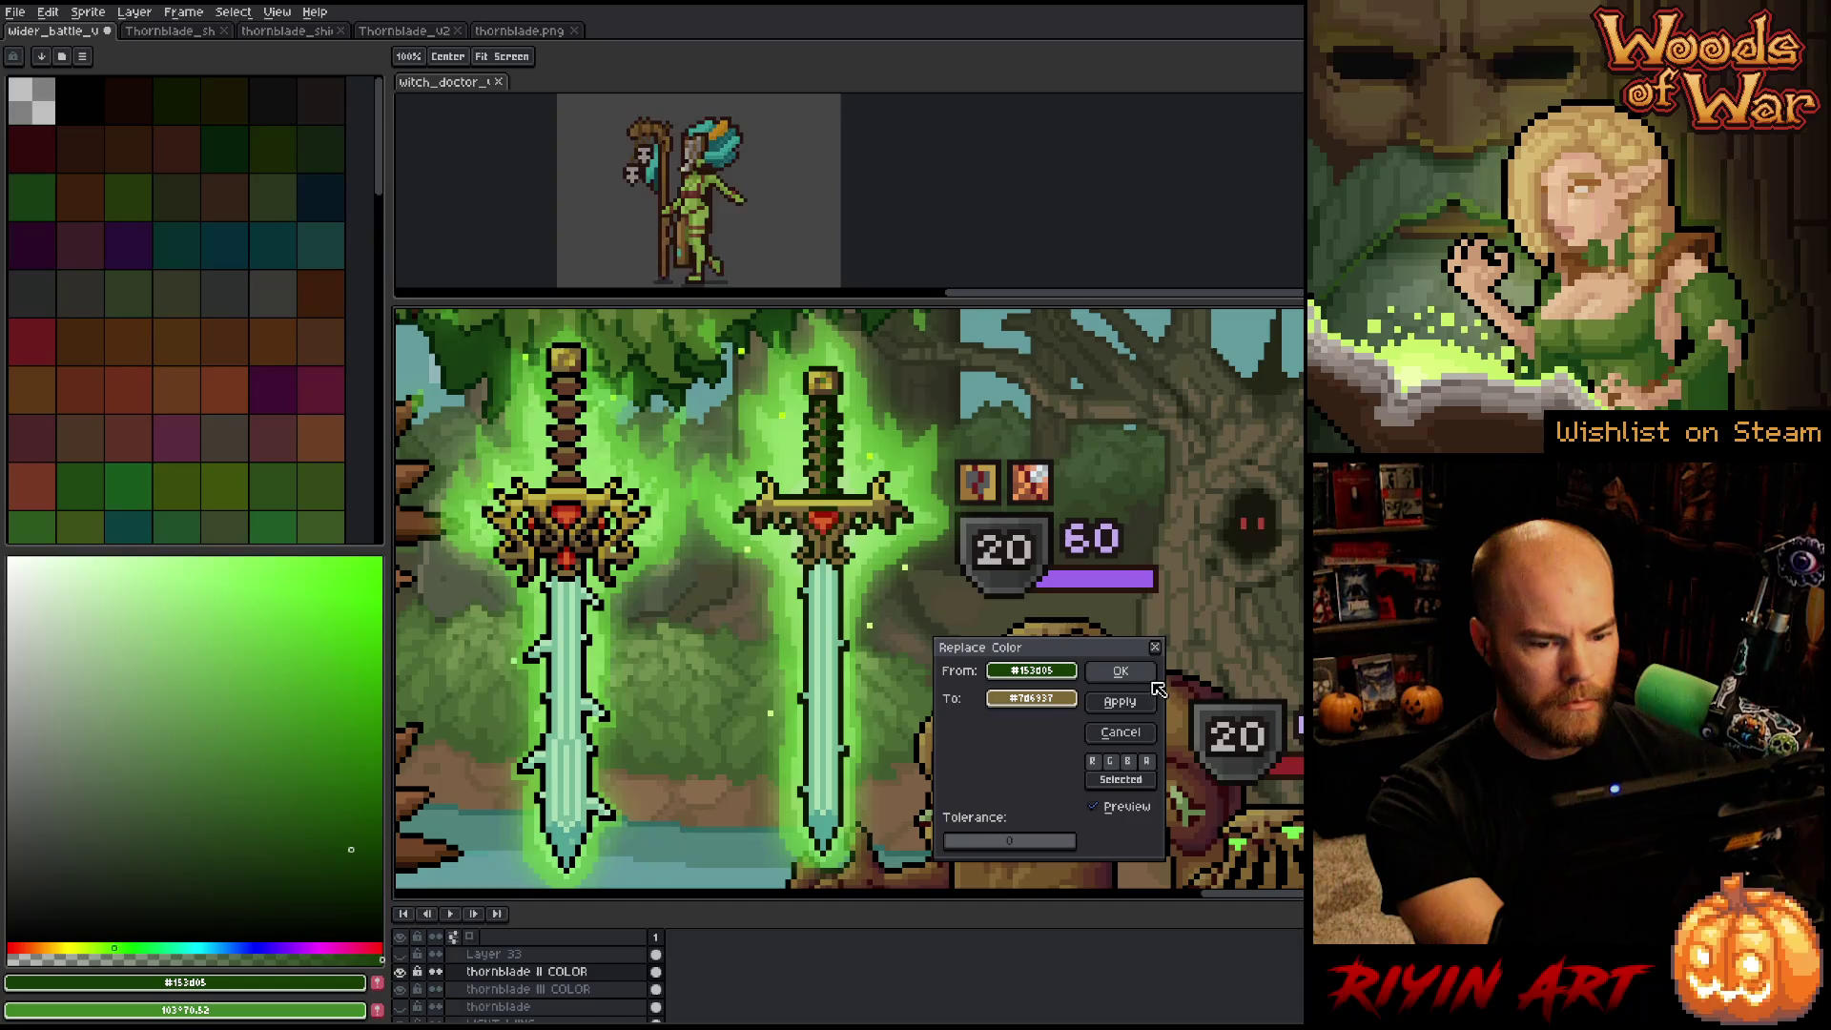
left_click(1121, 670)
key("i")
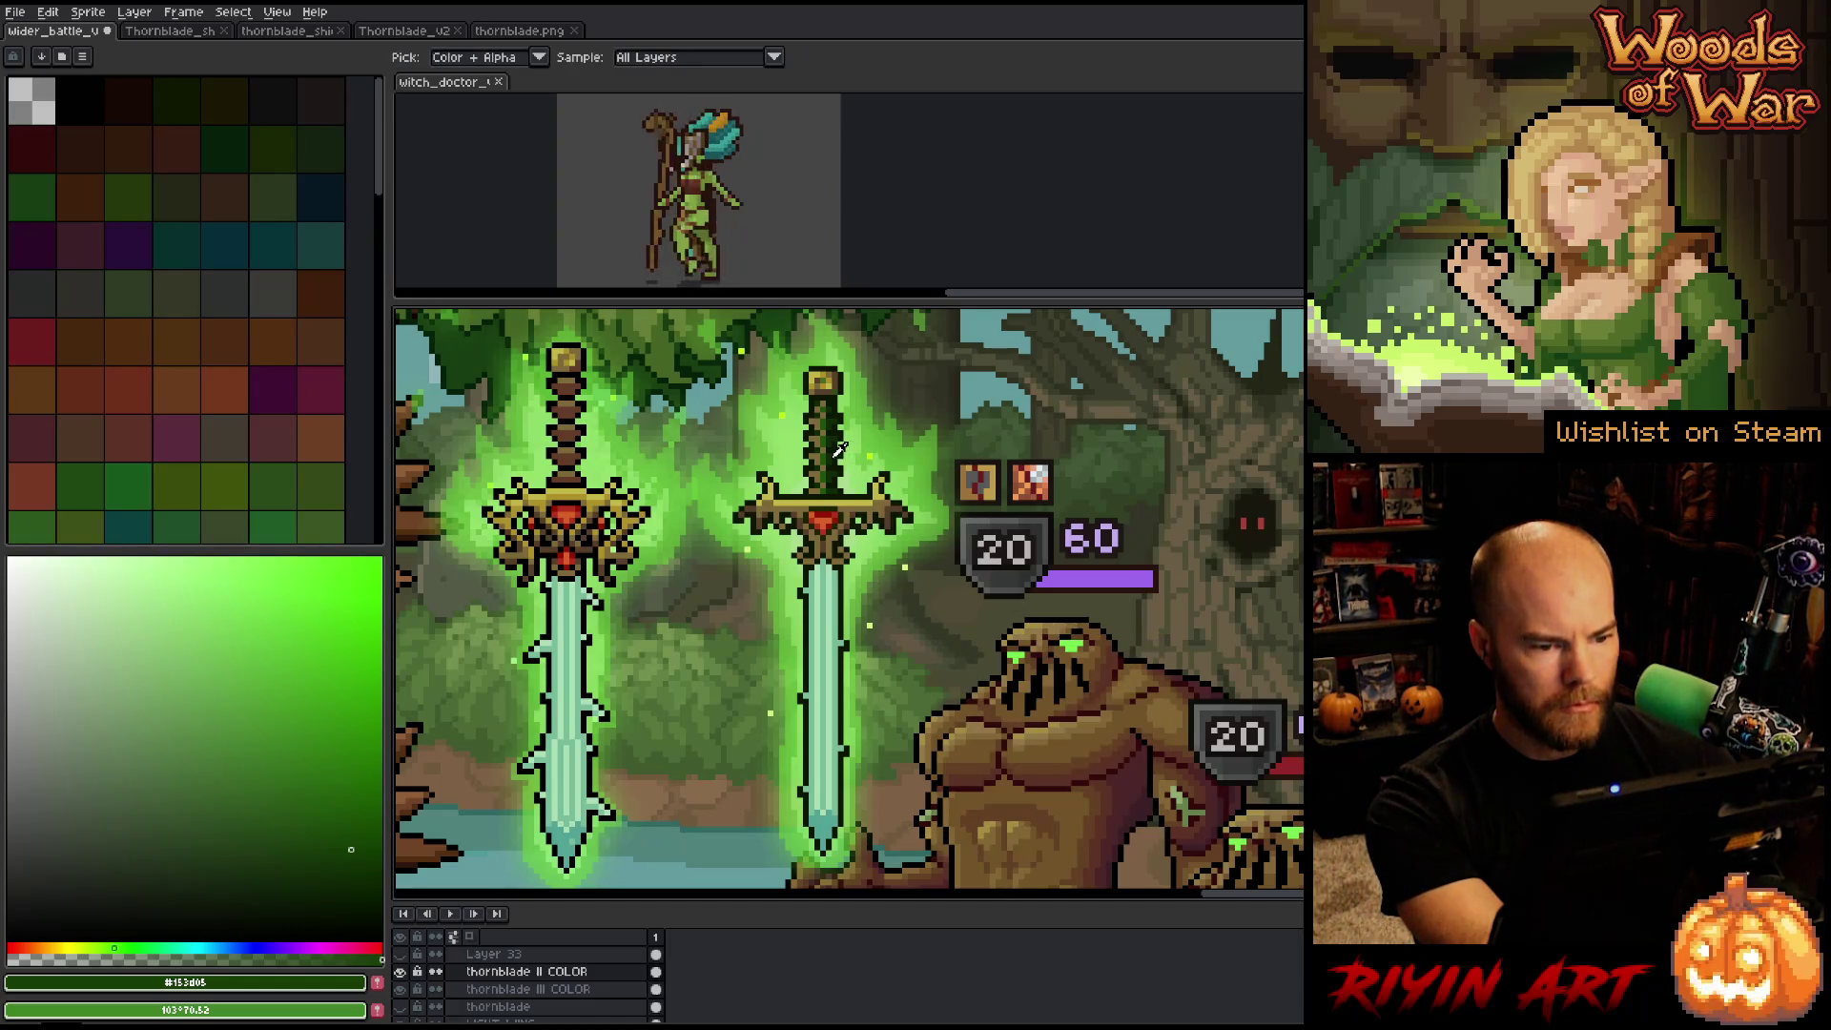
Turn the right sword's darkest green into dark brown from the left sword's handle.
left_click(837, 450)
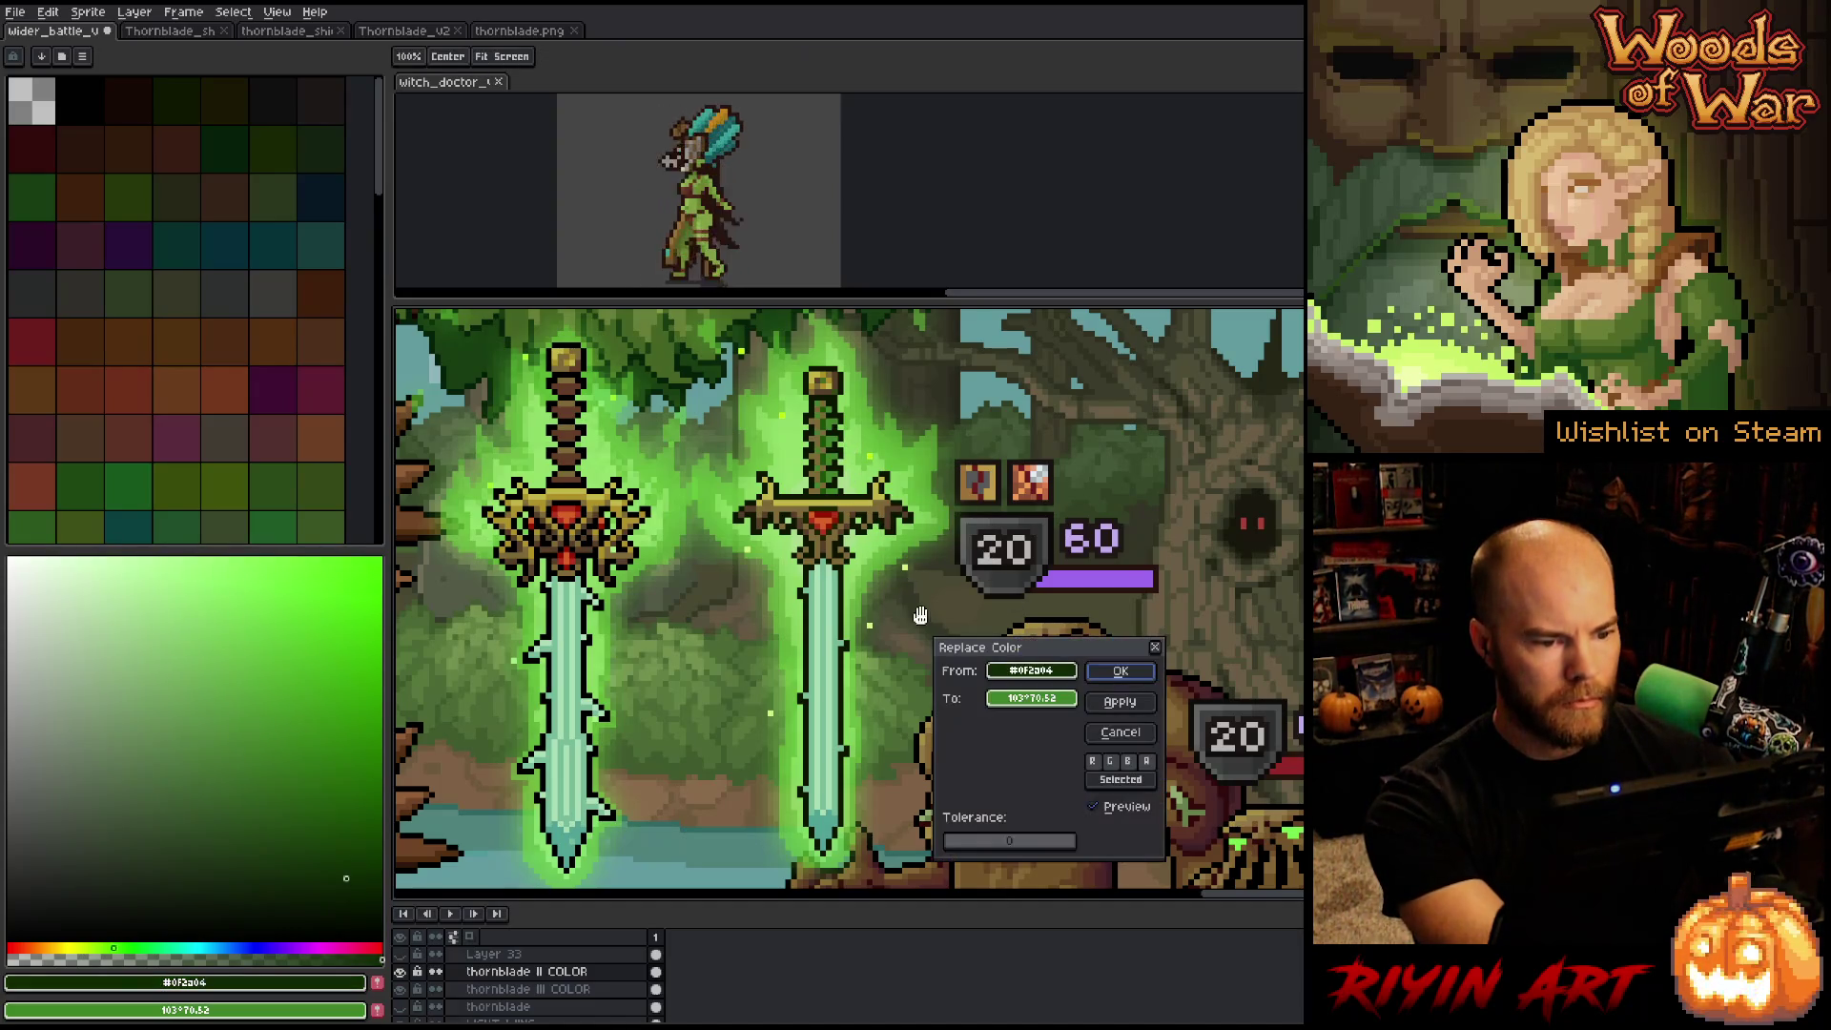
key("shift+r")
right_click(546, 449)
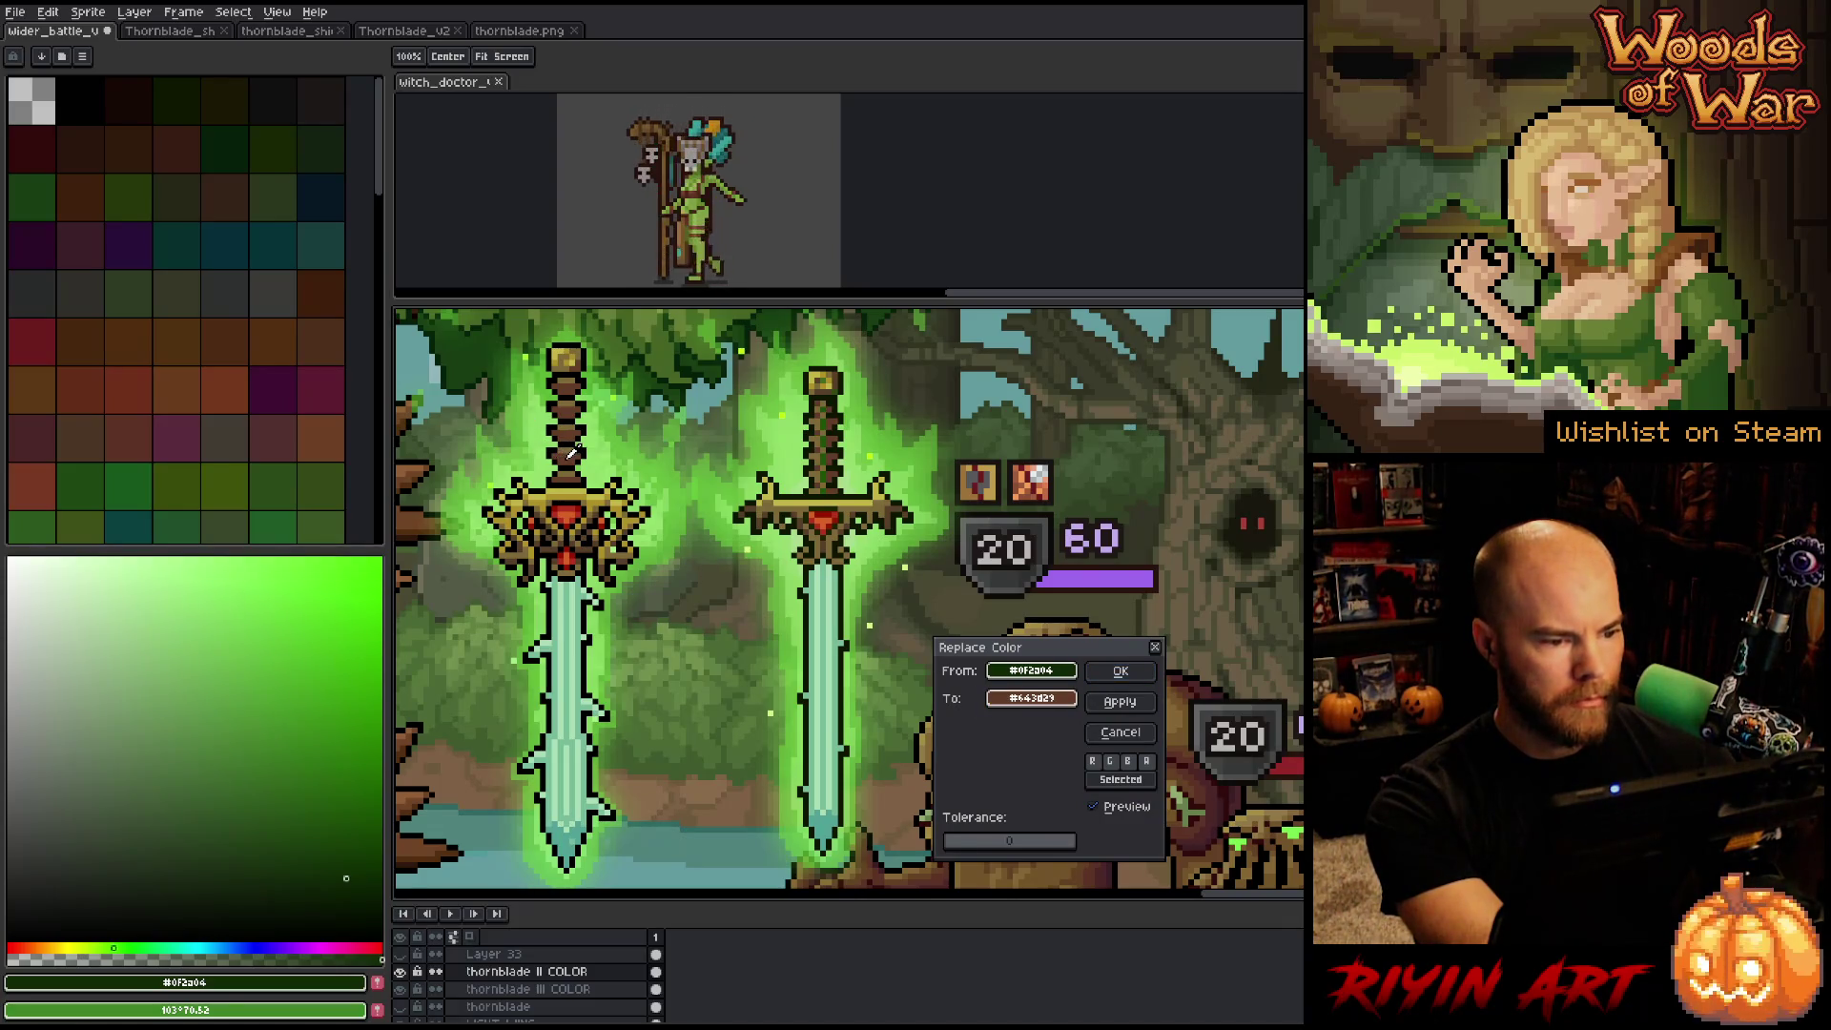
left_click(1136, 667)
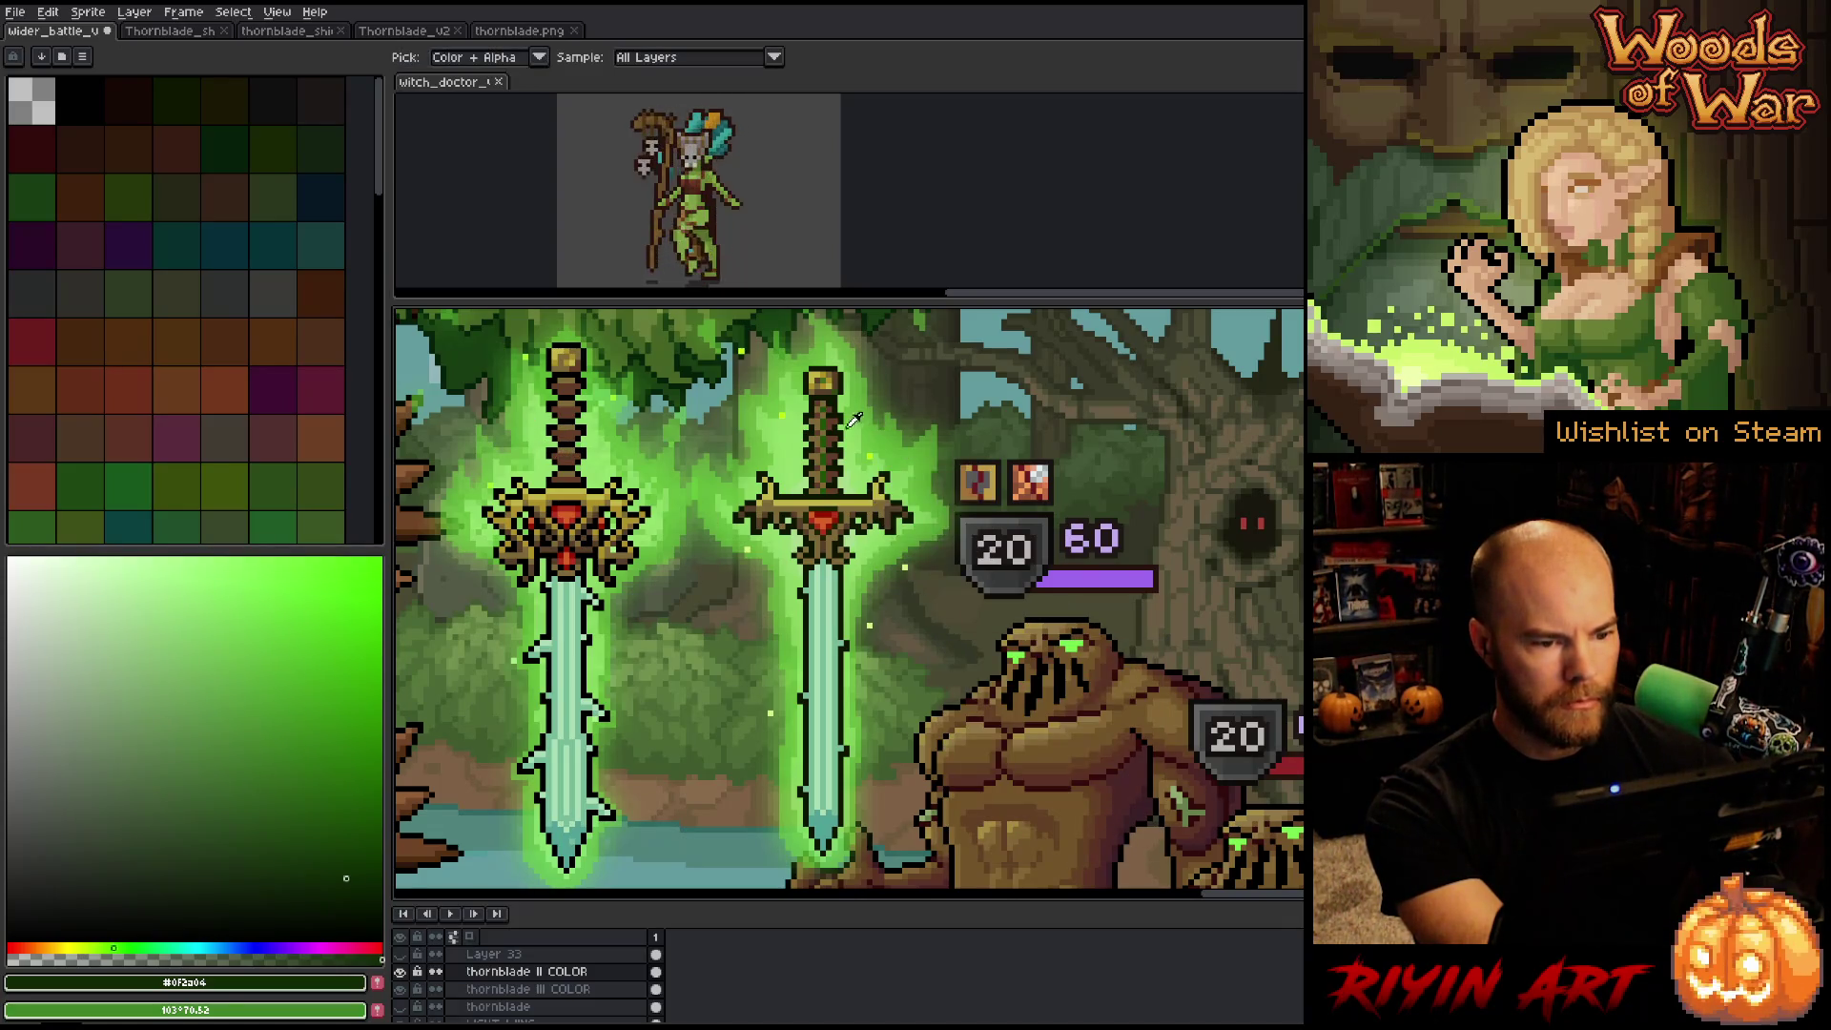
Recolour the remaining pommel green brown and box-select the area around the right pommel.
left_click(828, 456)
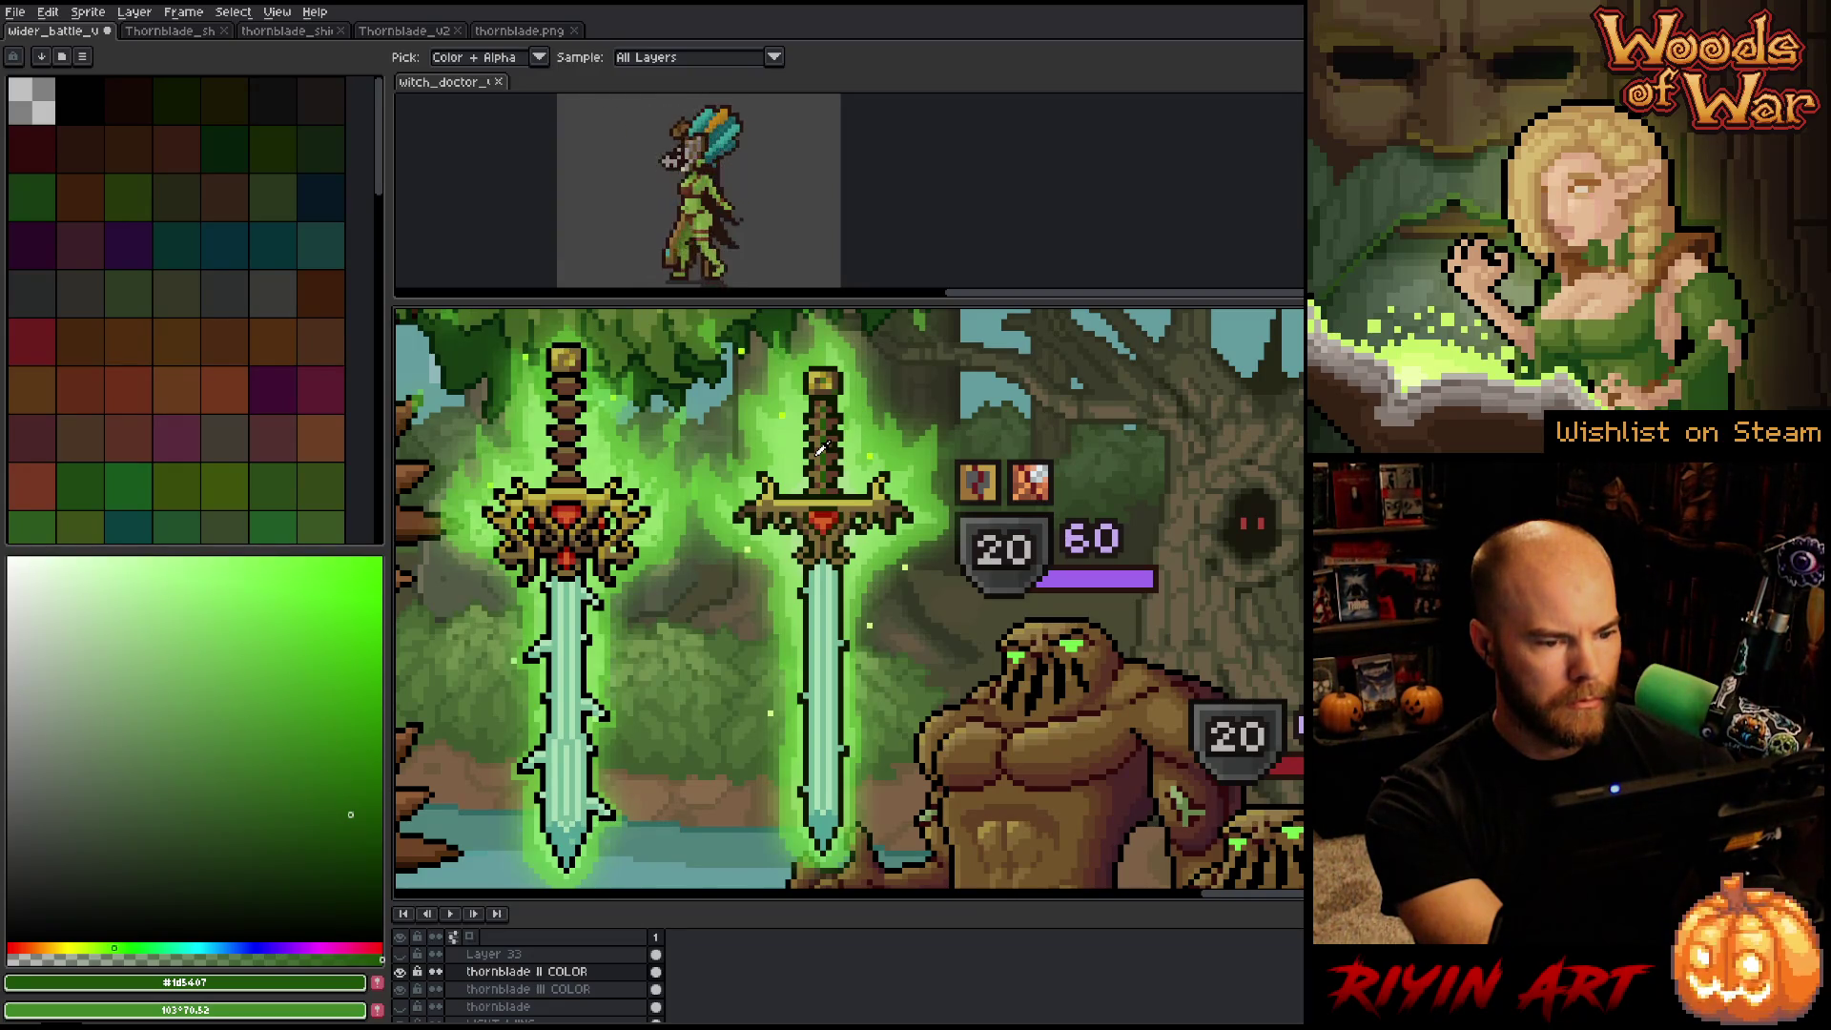
left_click(839, 381)
key("shift+r")
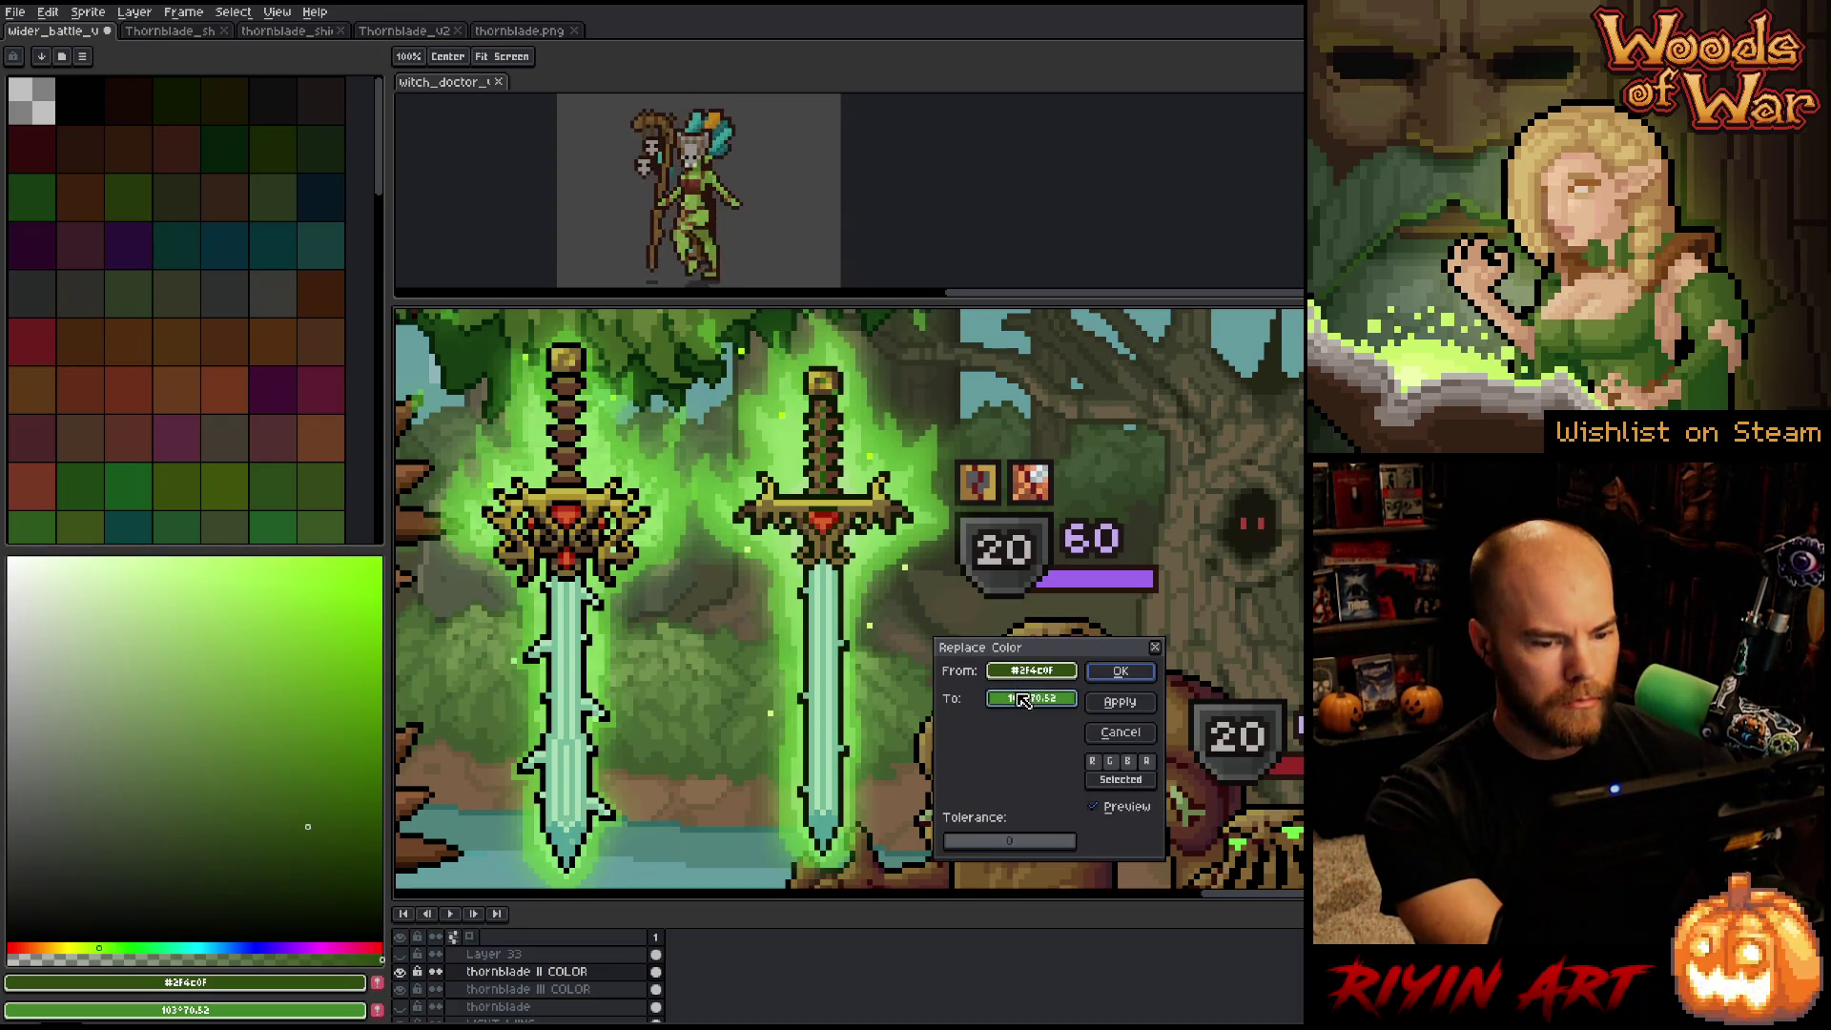
mouse_move(1023, 702)
left_mouse_down()
mouse_move(690, 464)
mouse_move(584, 357)
left_mouse_up()
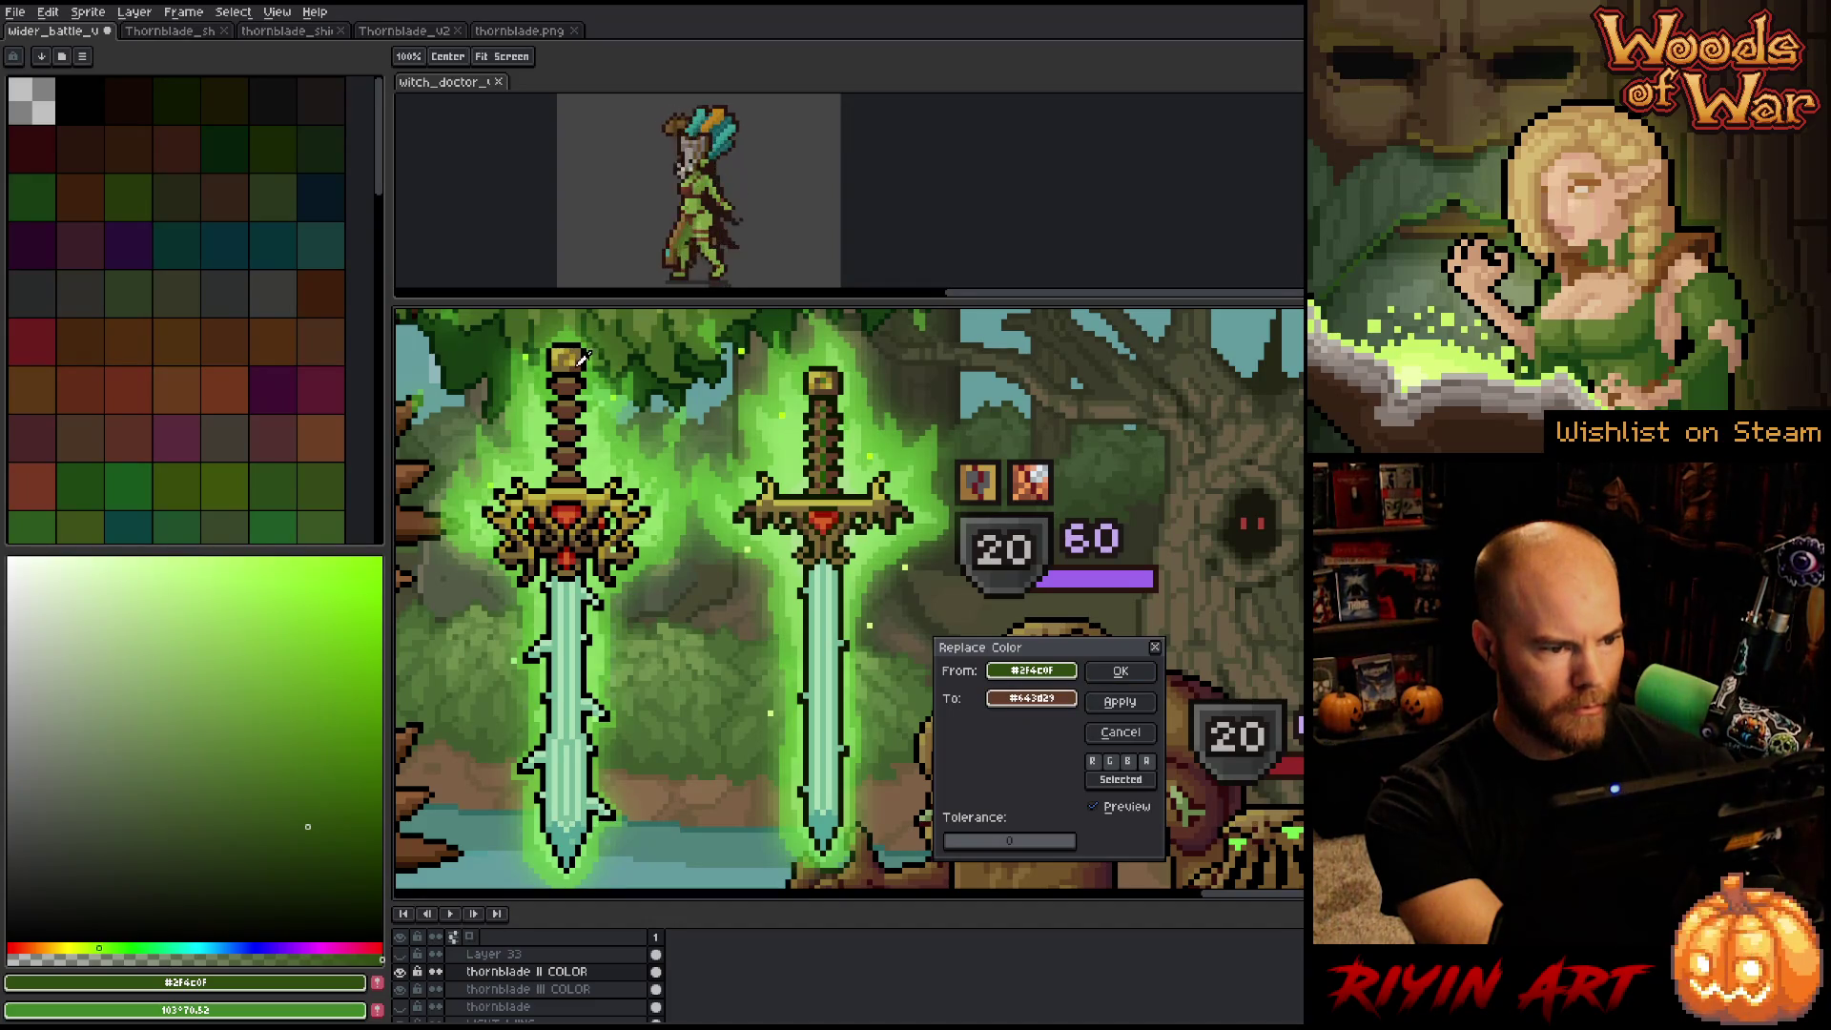
key("Return")
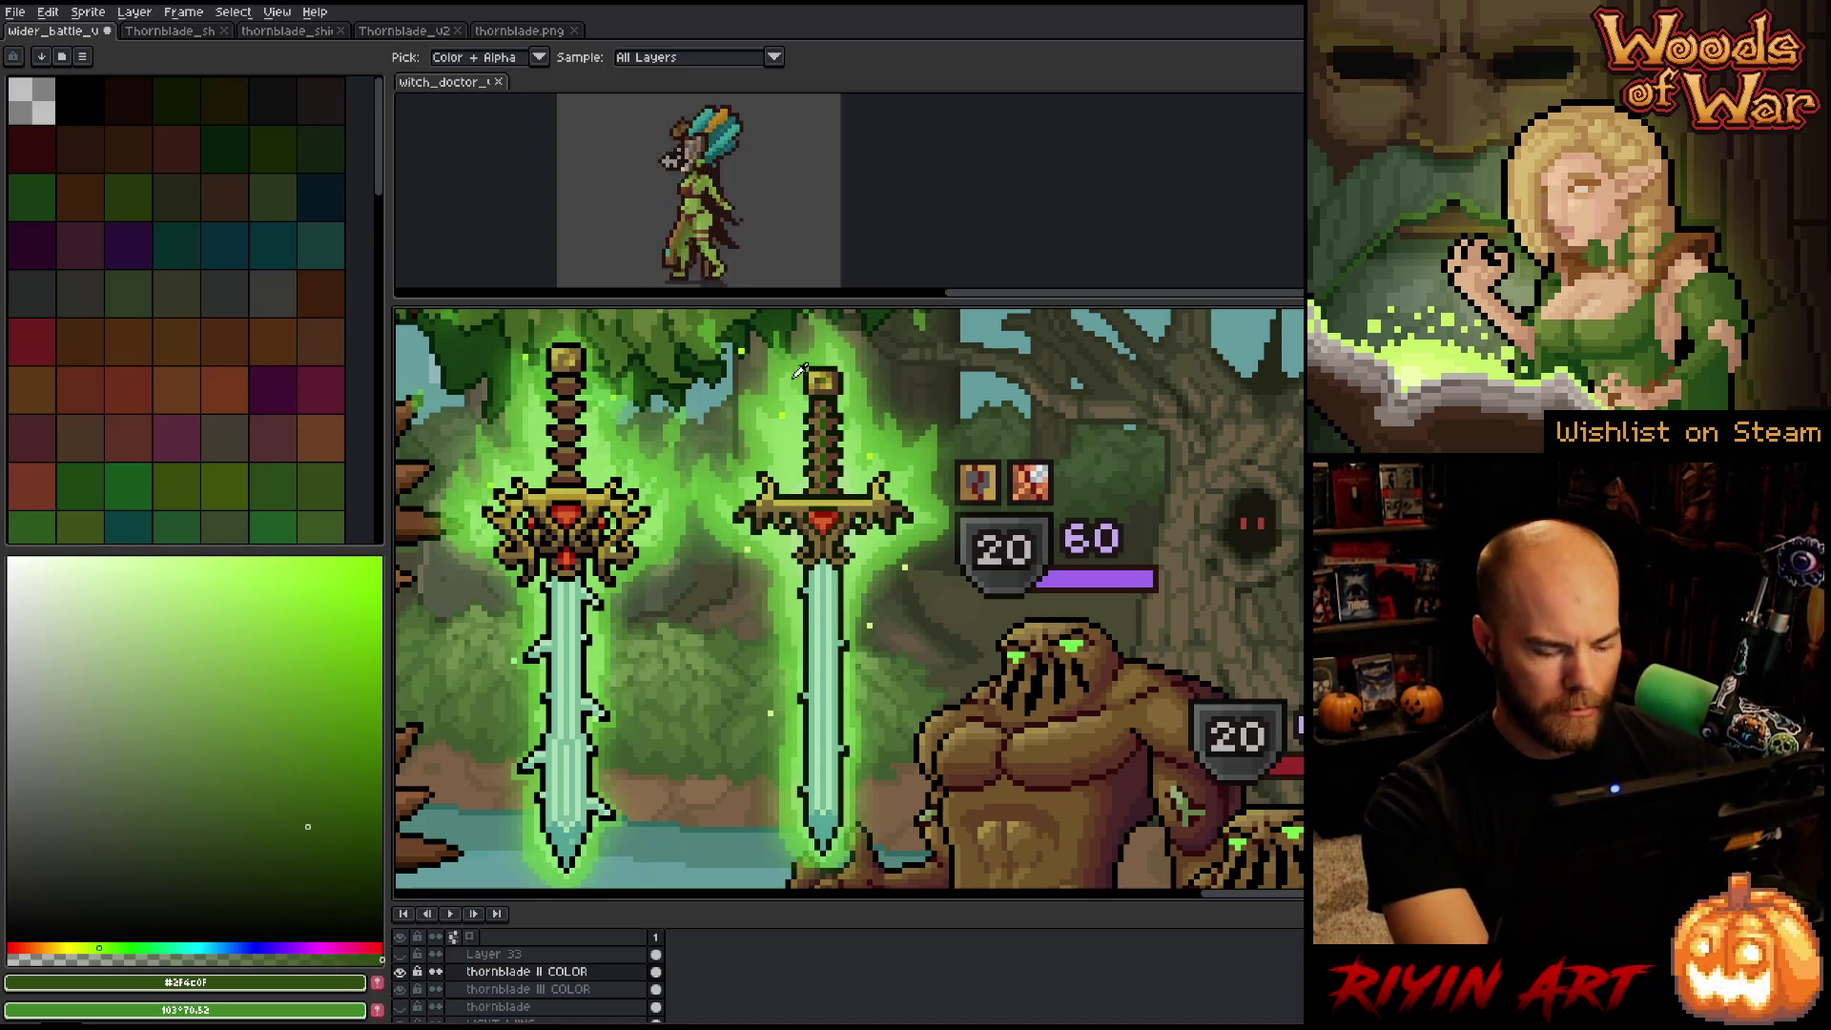
key("m")
mouse_move(775, 355)
left_mouse_down()
mouse_move(900, 417)
mouse_move(896, 401)
left_mouse_up()
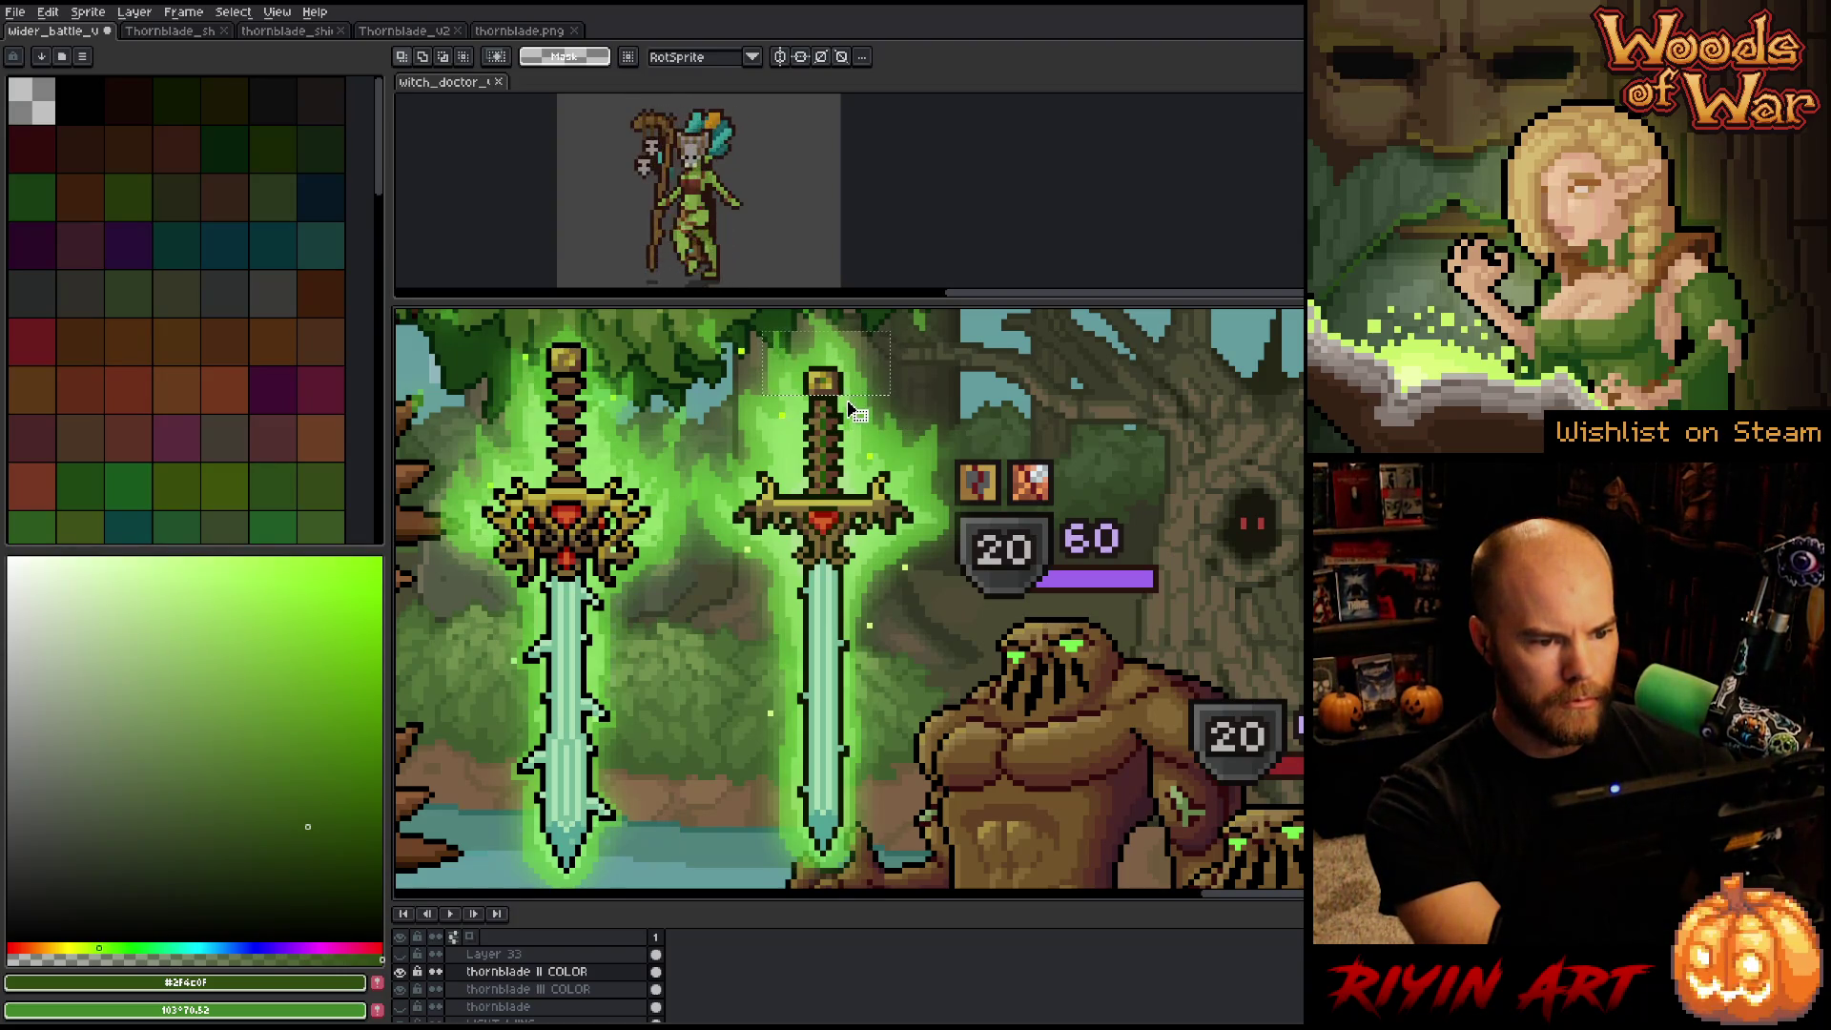
Within the pommel selection, replace brown #563f28 with the crossguard's lighter brown.
key("shift+r")
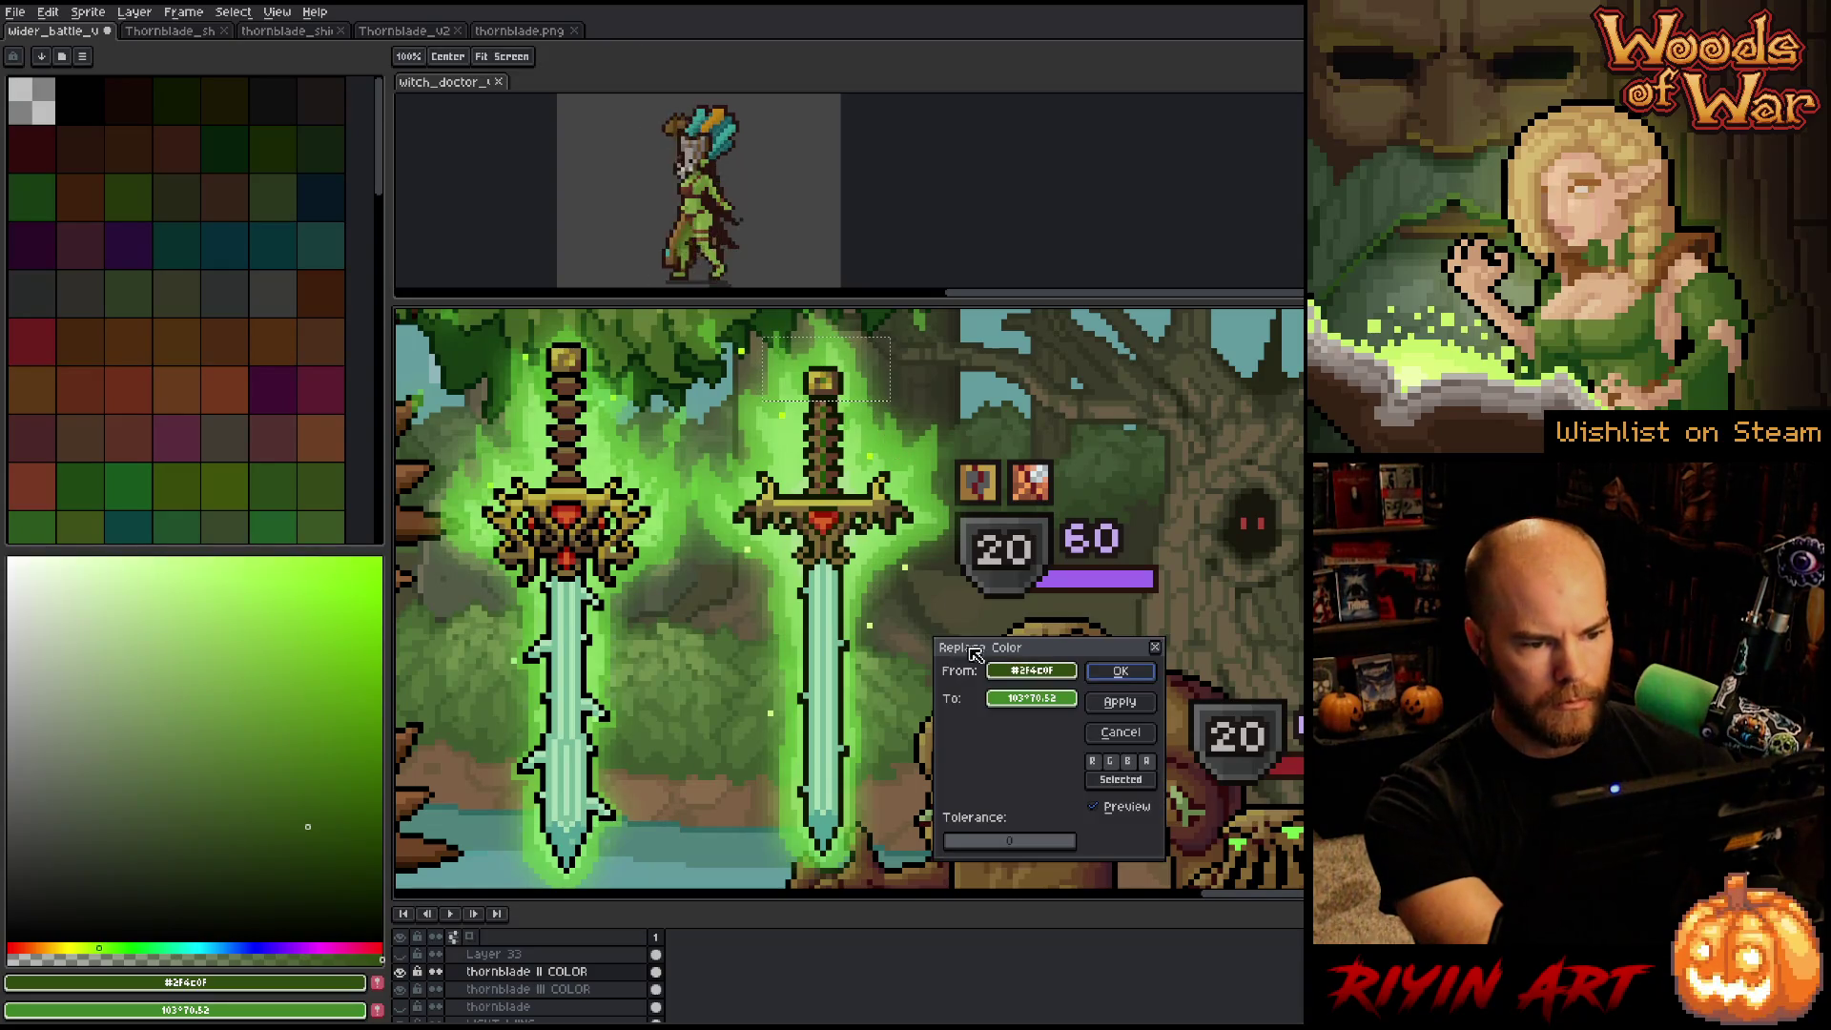
left_click(1013, 674)
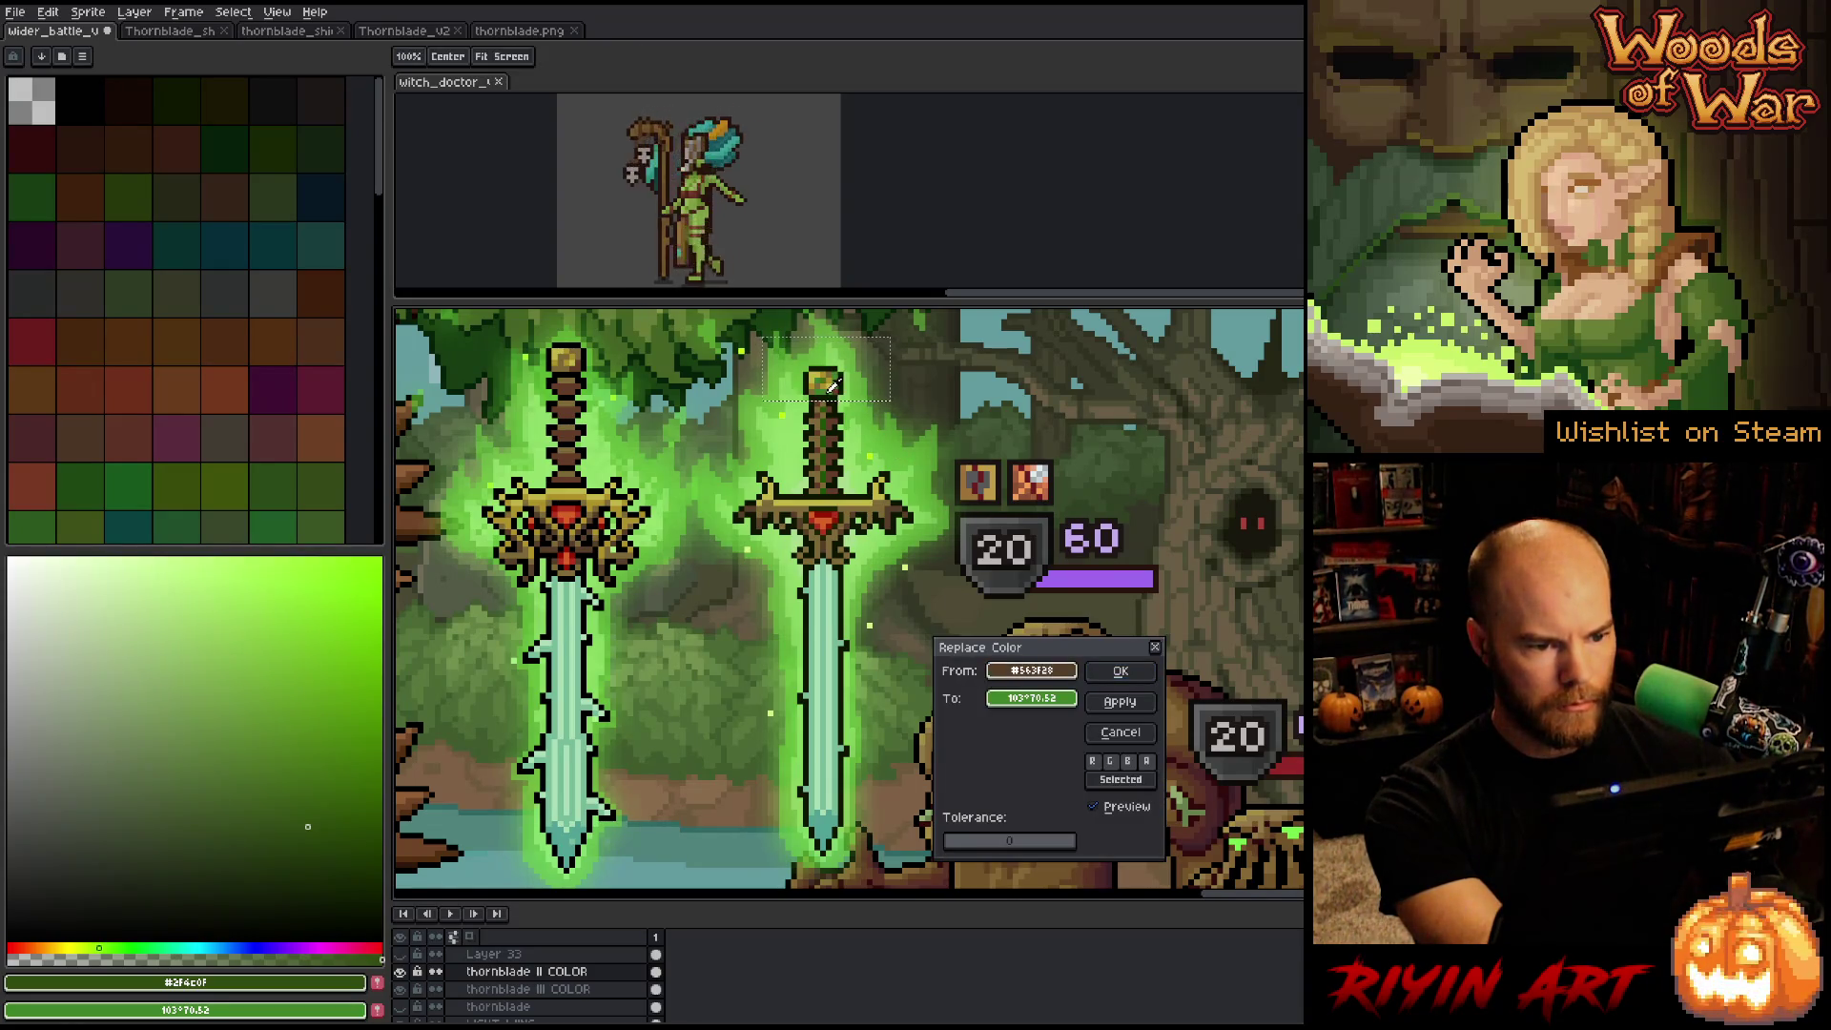
mouse_move(1075, 704)
left_mouse_down()
mouse_move(710, 496)
mouse_move(857, 499)
mouse_move(565, 359)
left_mouse_up()
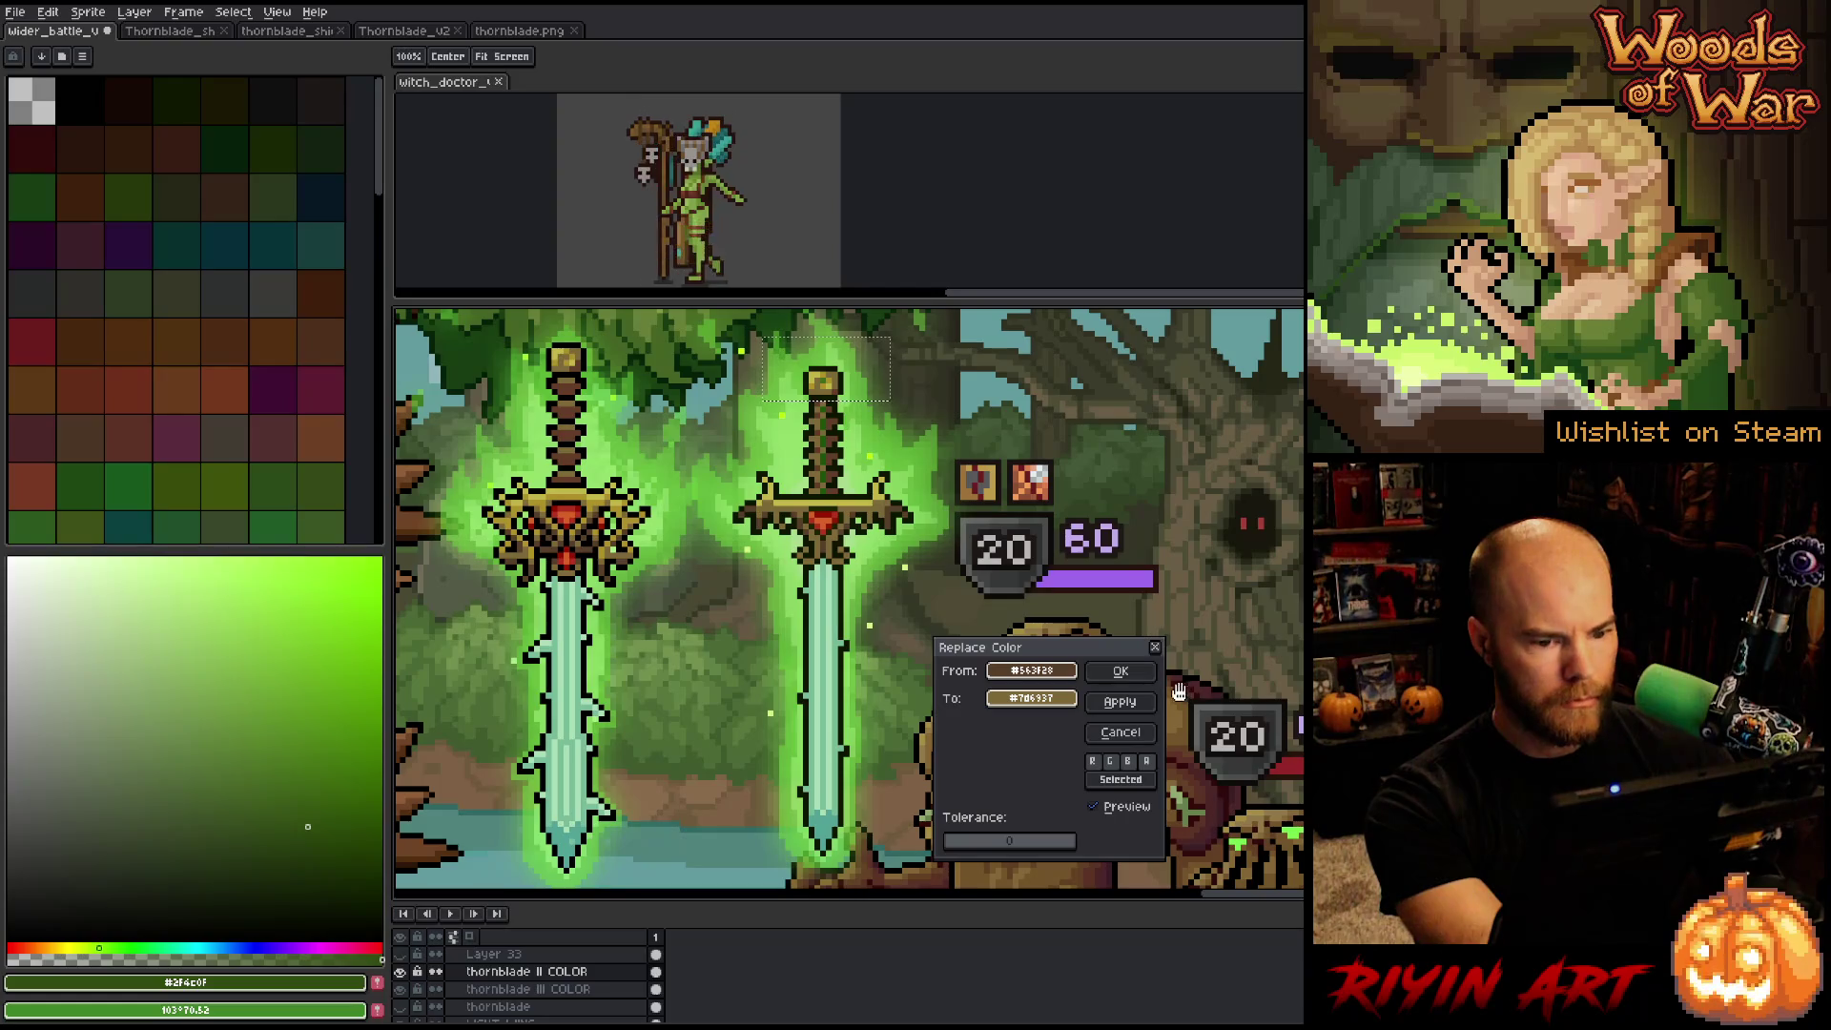
left_click(1121, 671)
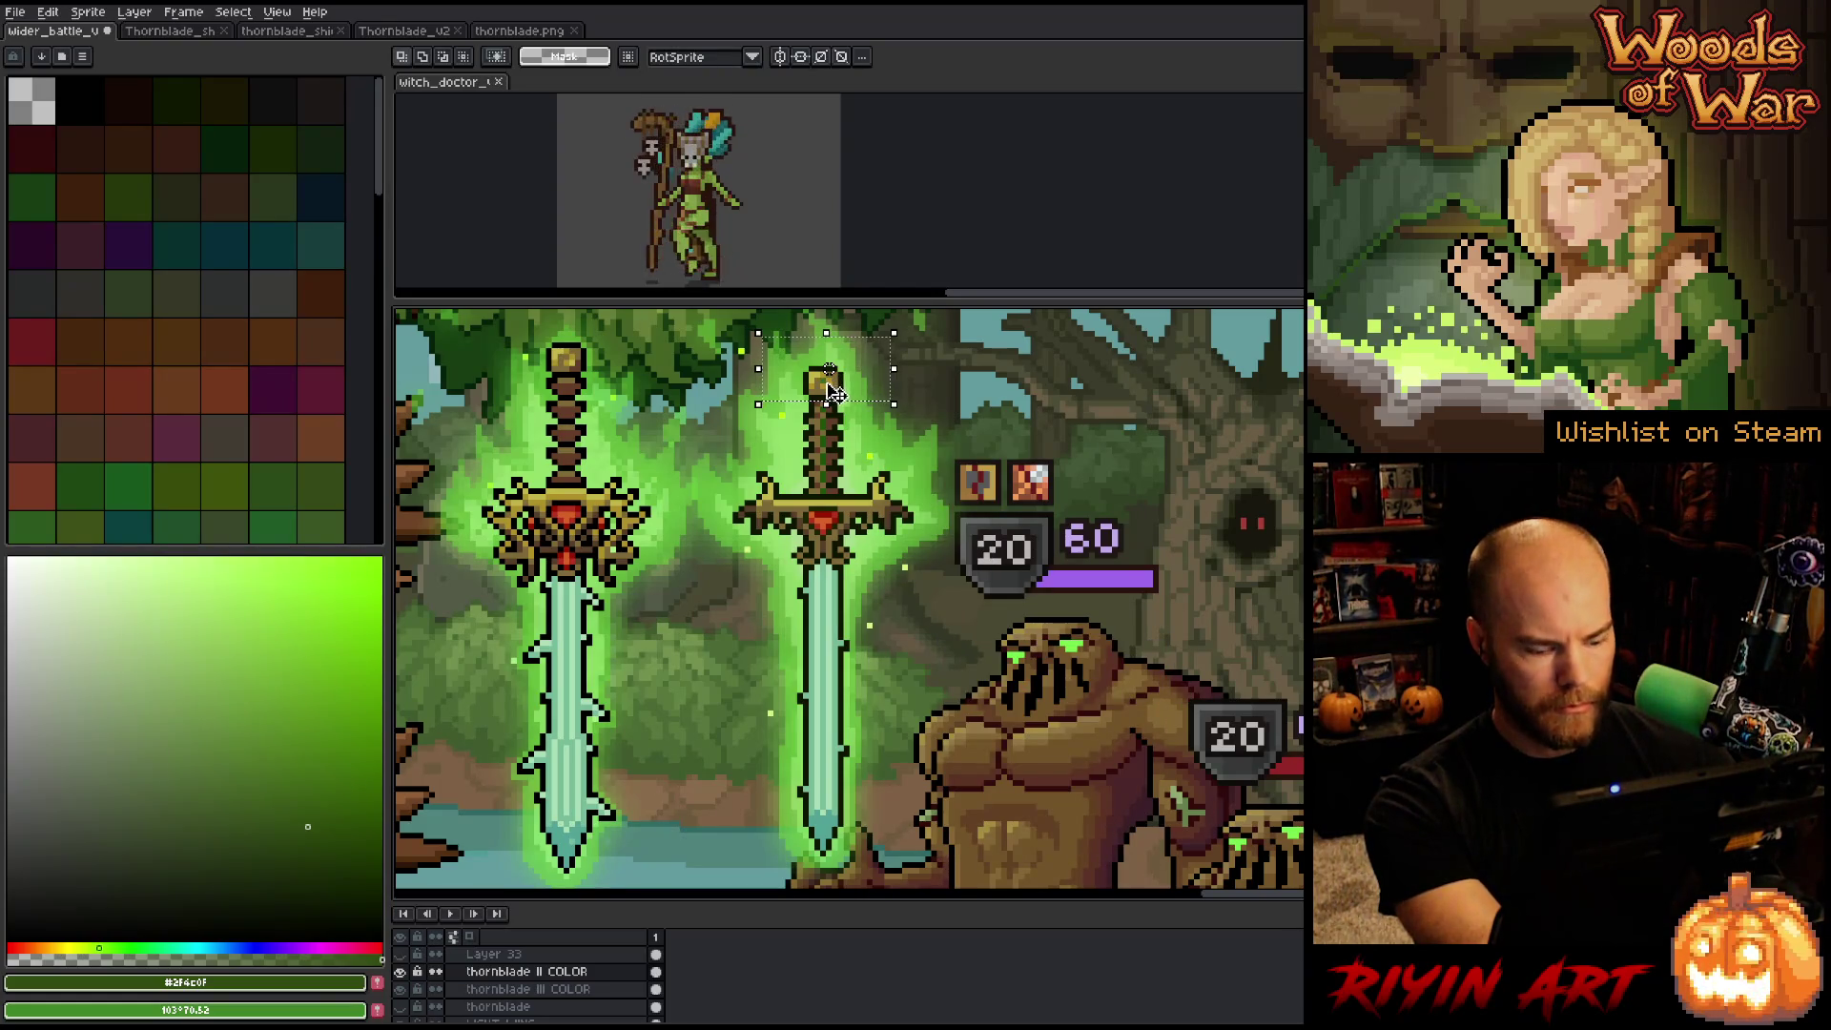
Replace the pommel's remaining green with dark brown and clear the selection.
key("shift+r")
left_click(994, 631)
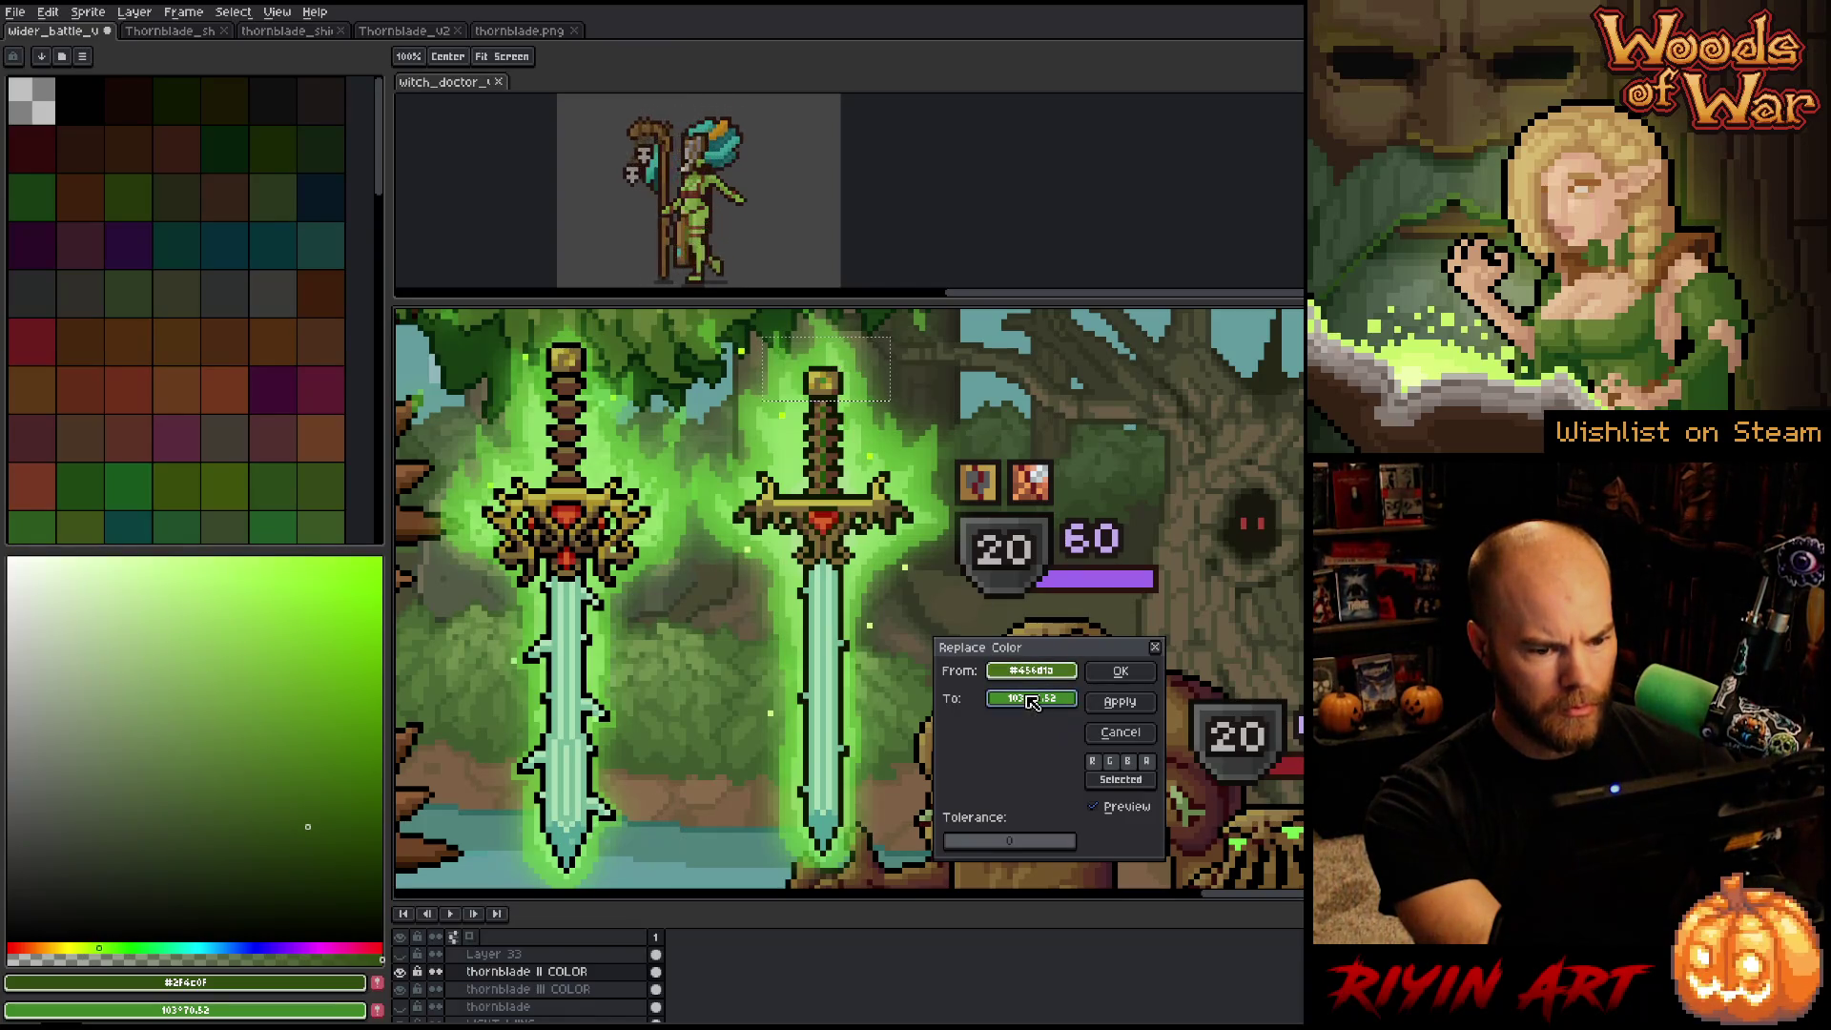
right_click(843, 375)
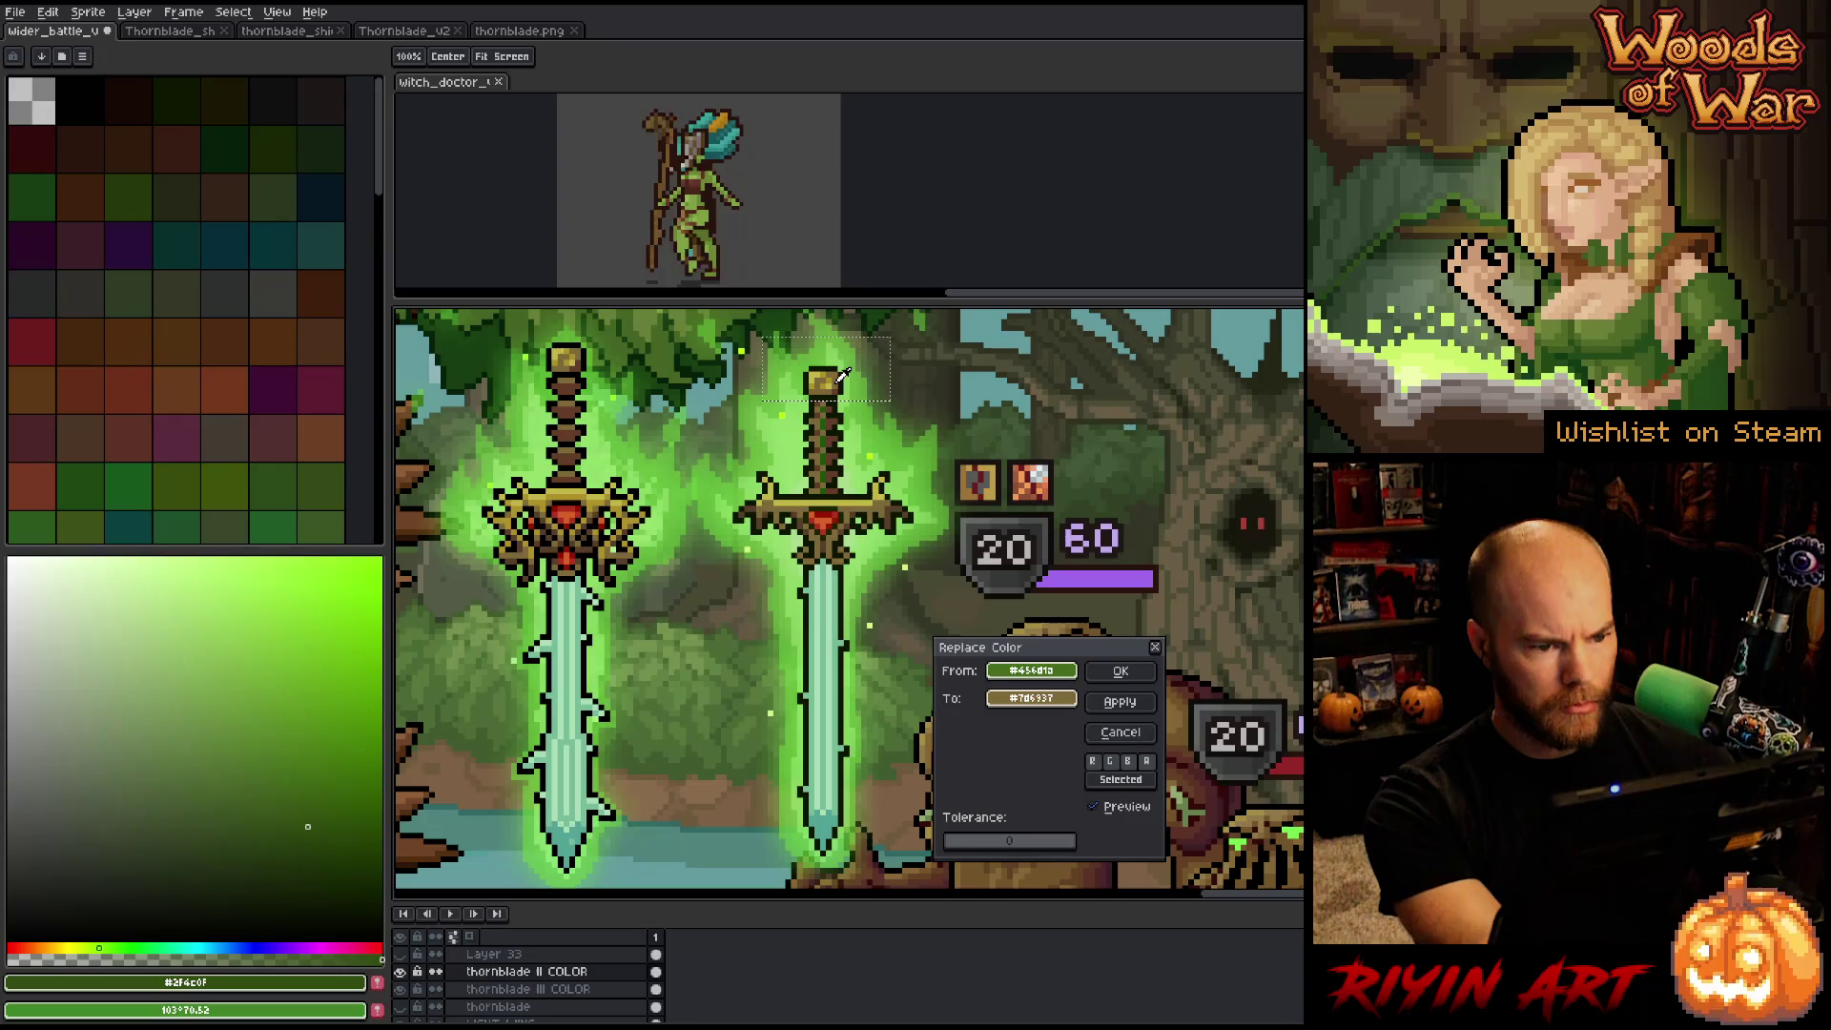
right_click(843, 379)
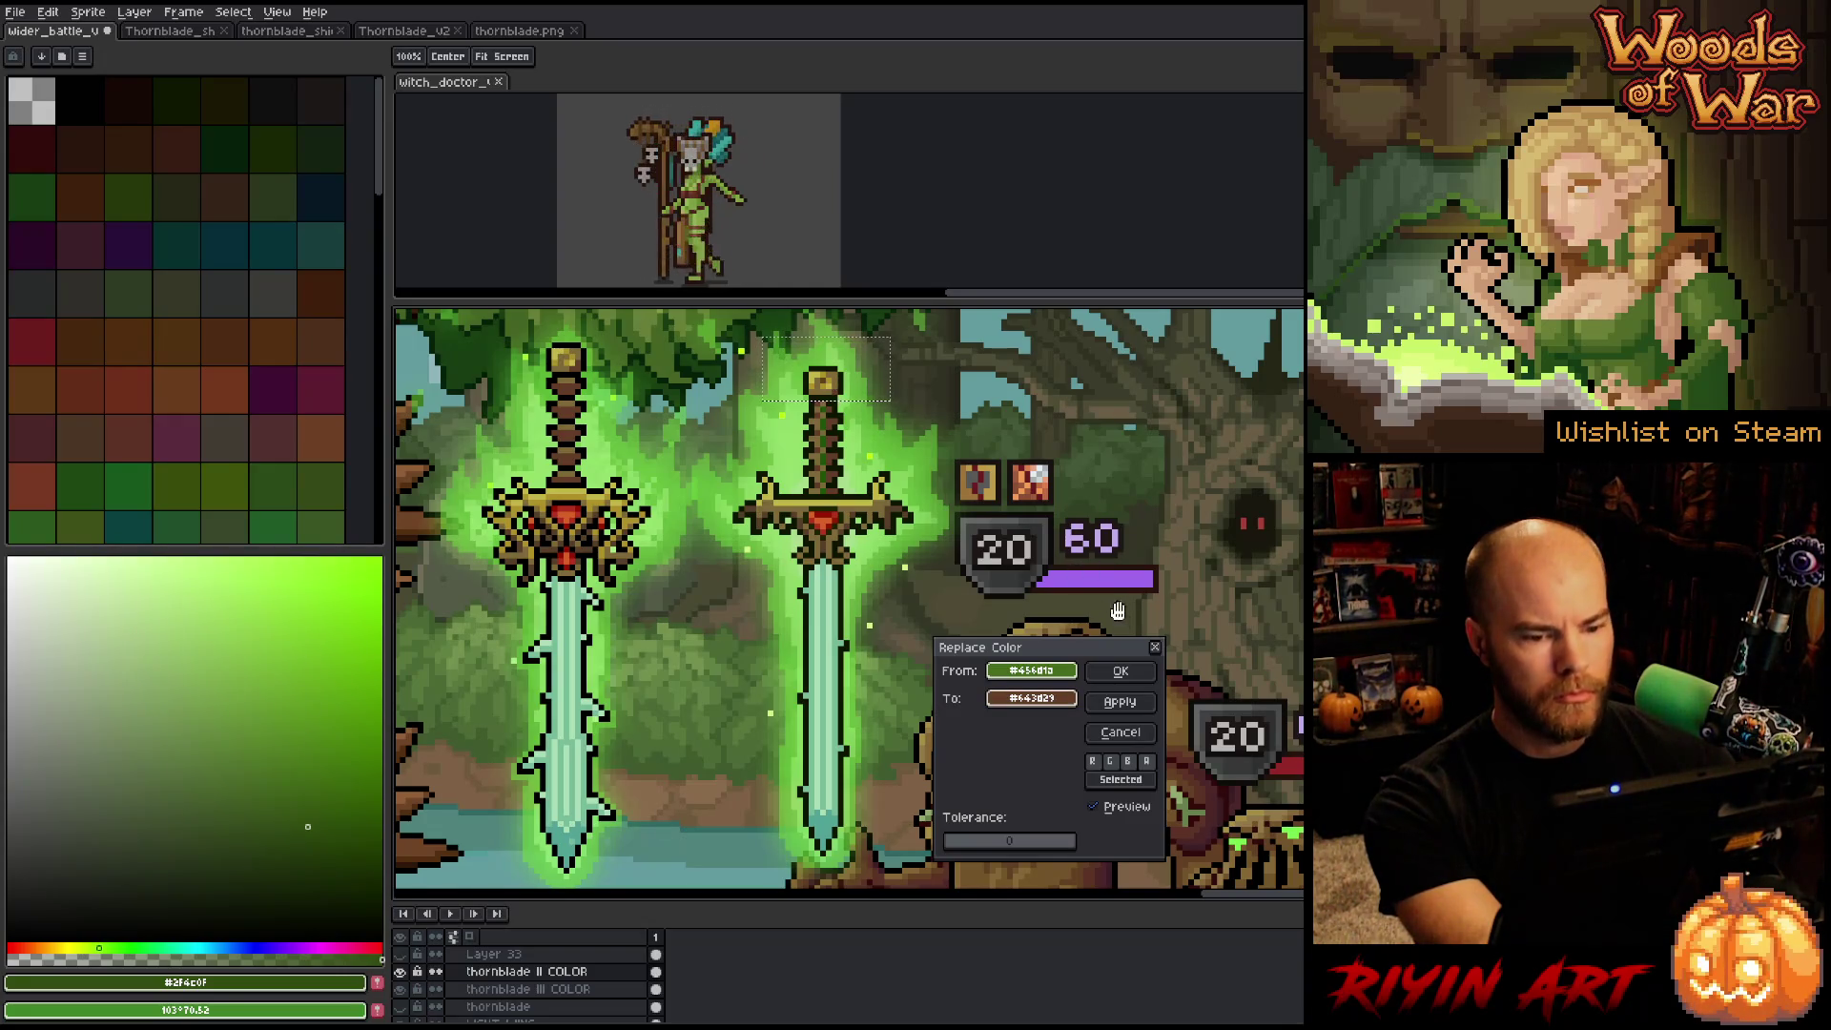
left_click(1121, 673)
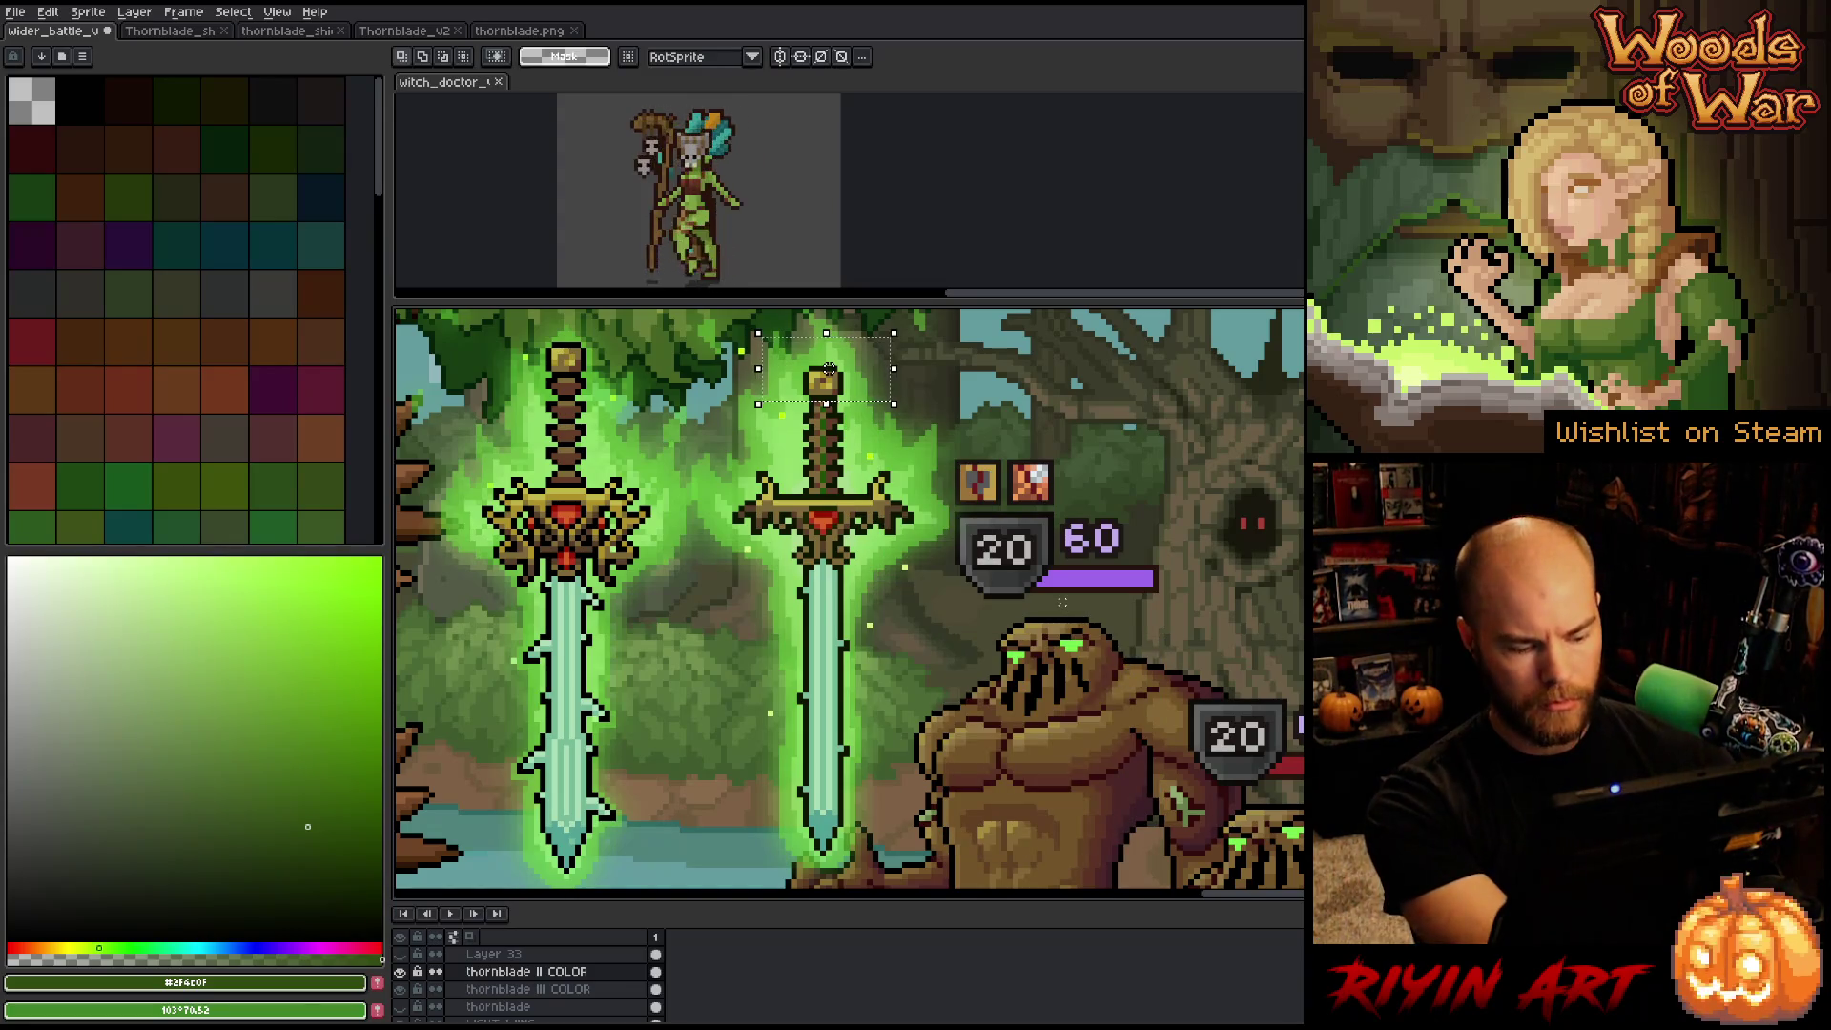
key("ctrl+d")
key("i")
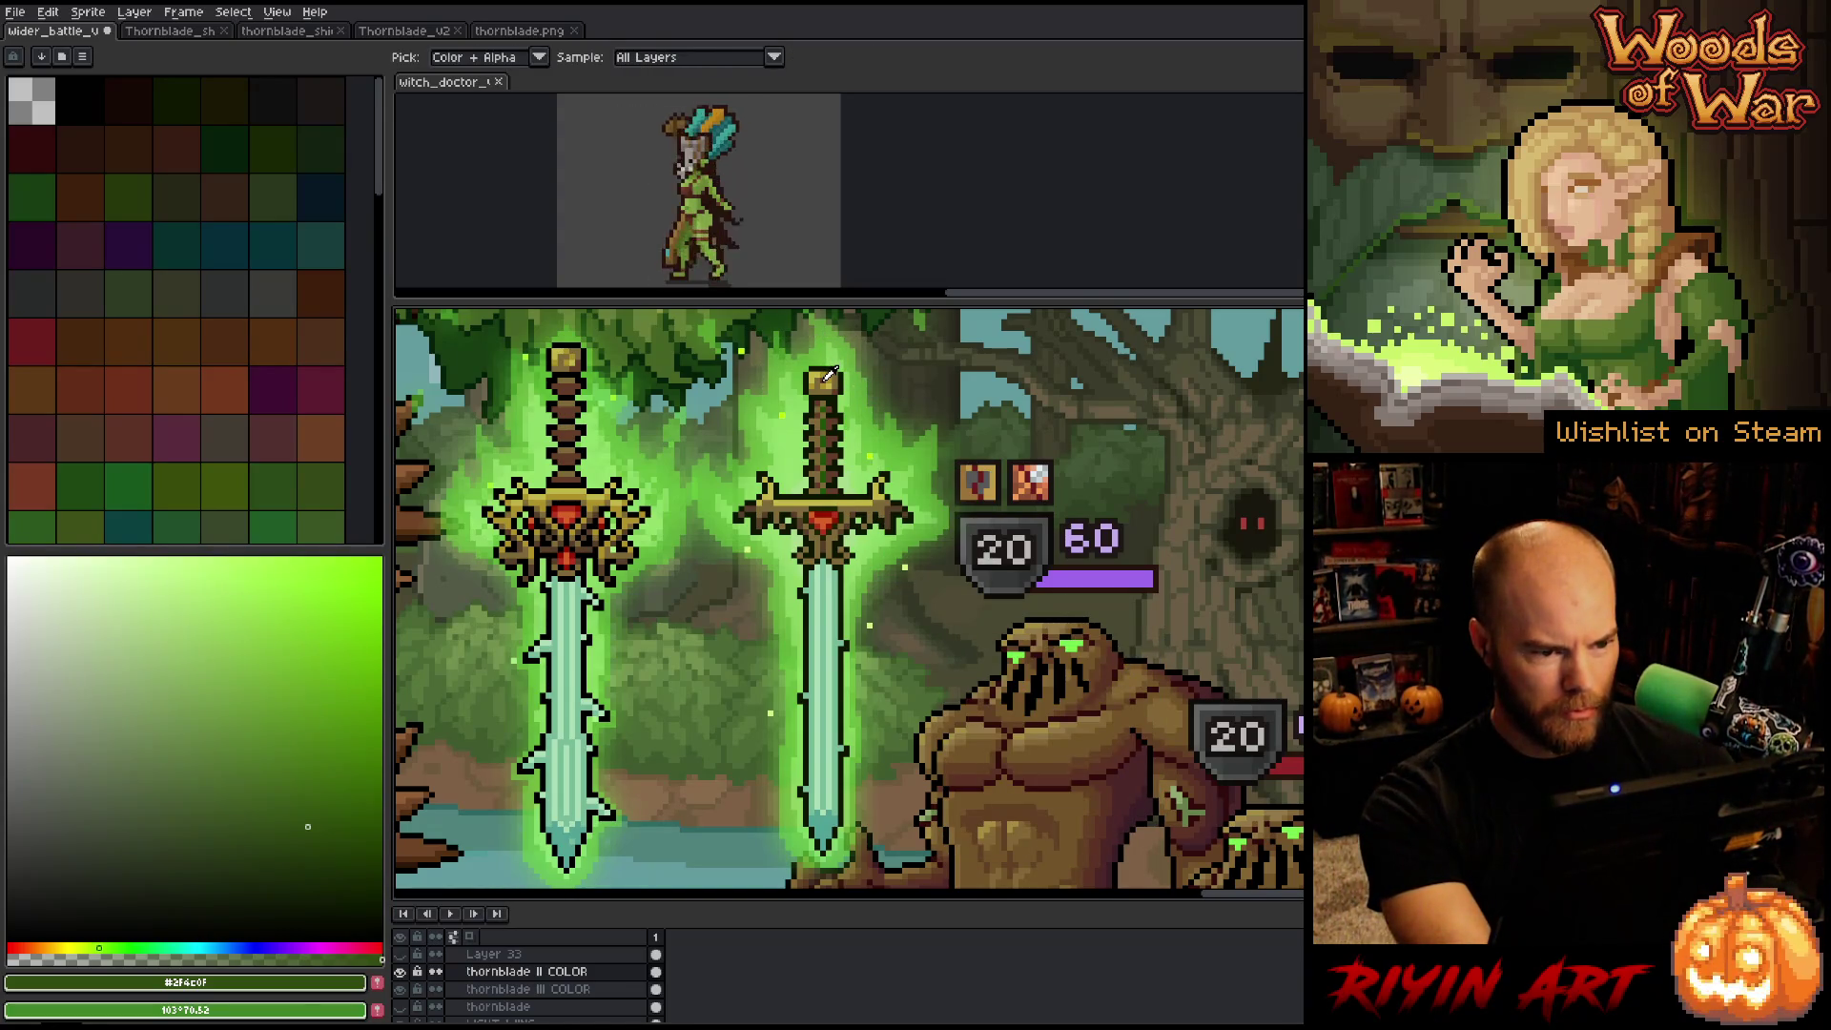
left_click(825, 380)
Paint sampled gold onto the grip on thornblade III COLOR, then return to thornblade II COLOR.
key("b")
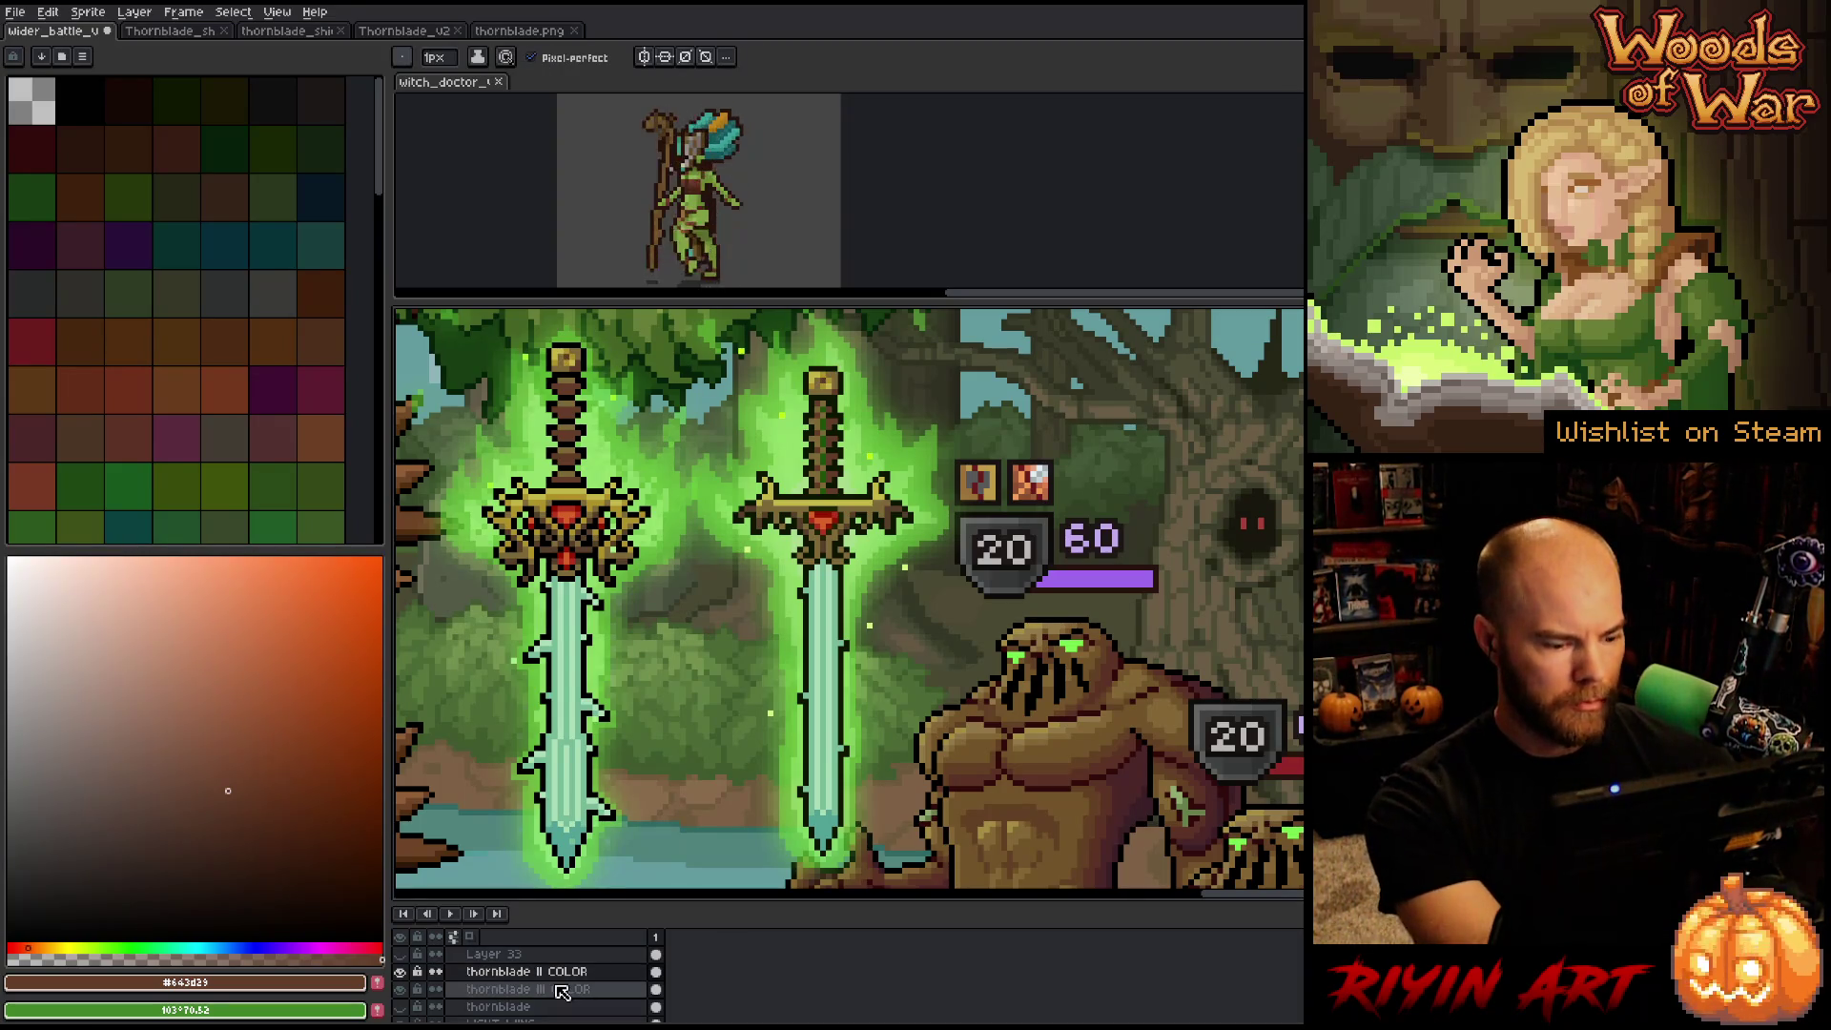
key("alt+Down")
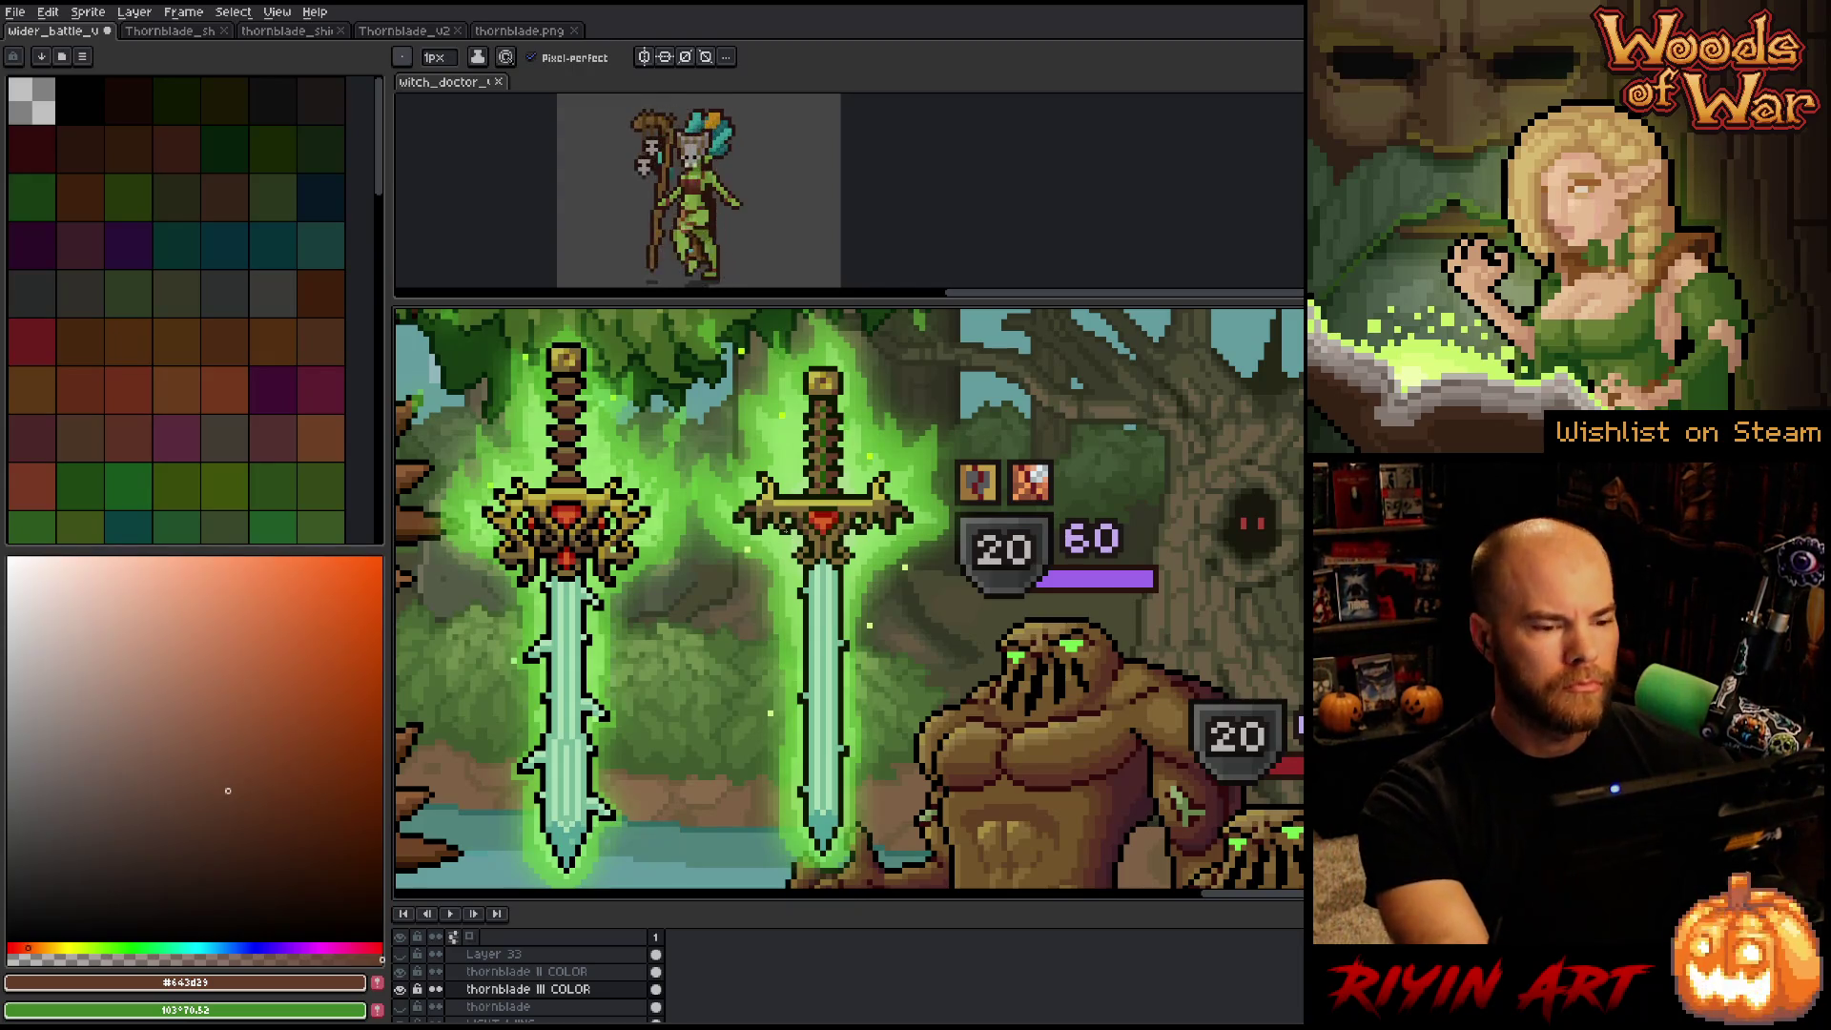
key("alt")
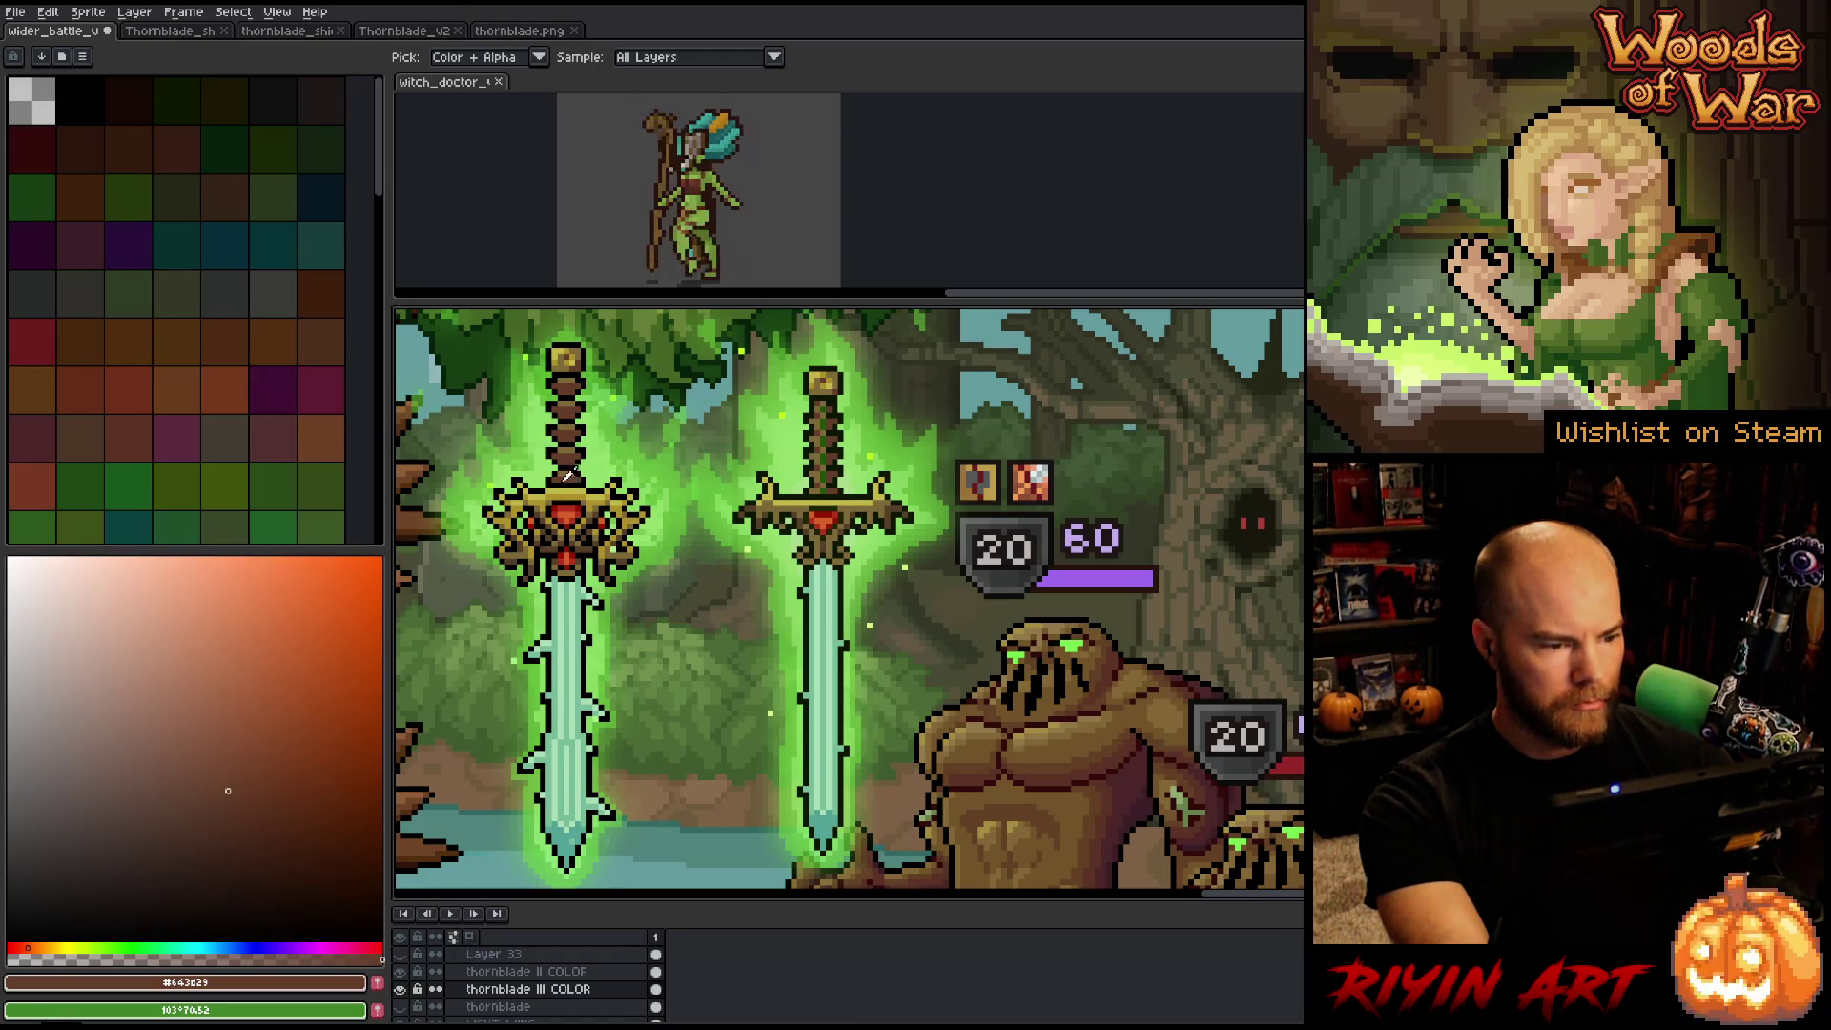
key("alt")
left_click(568, 484, "alt")
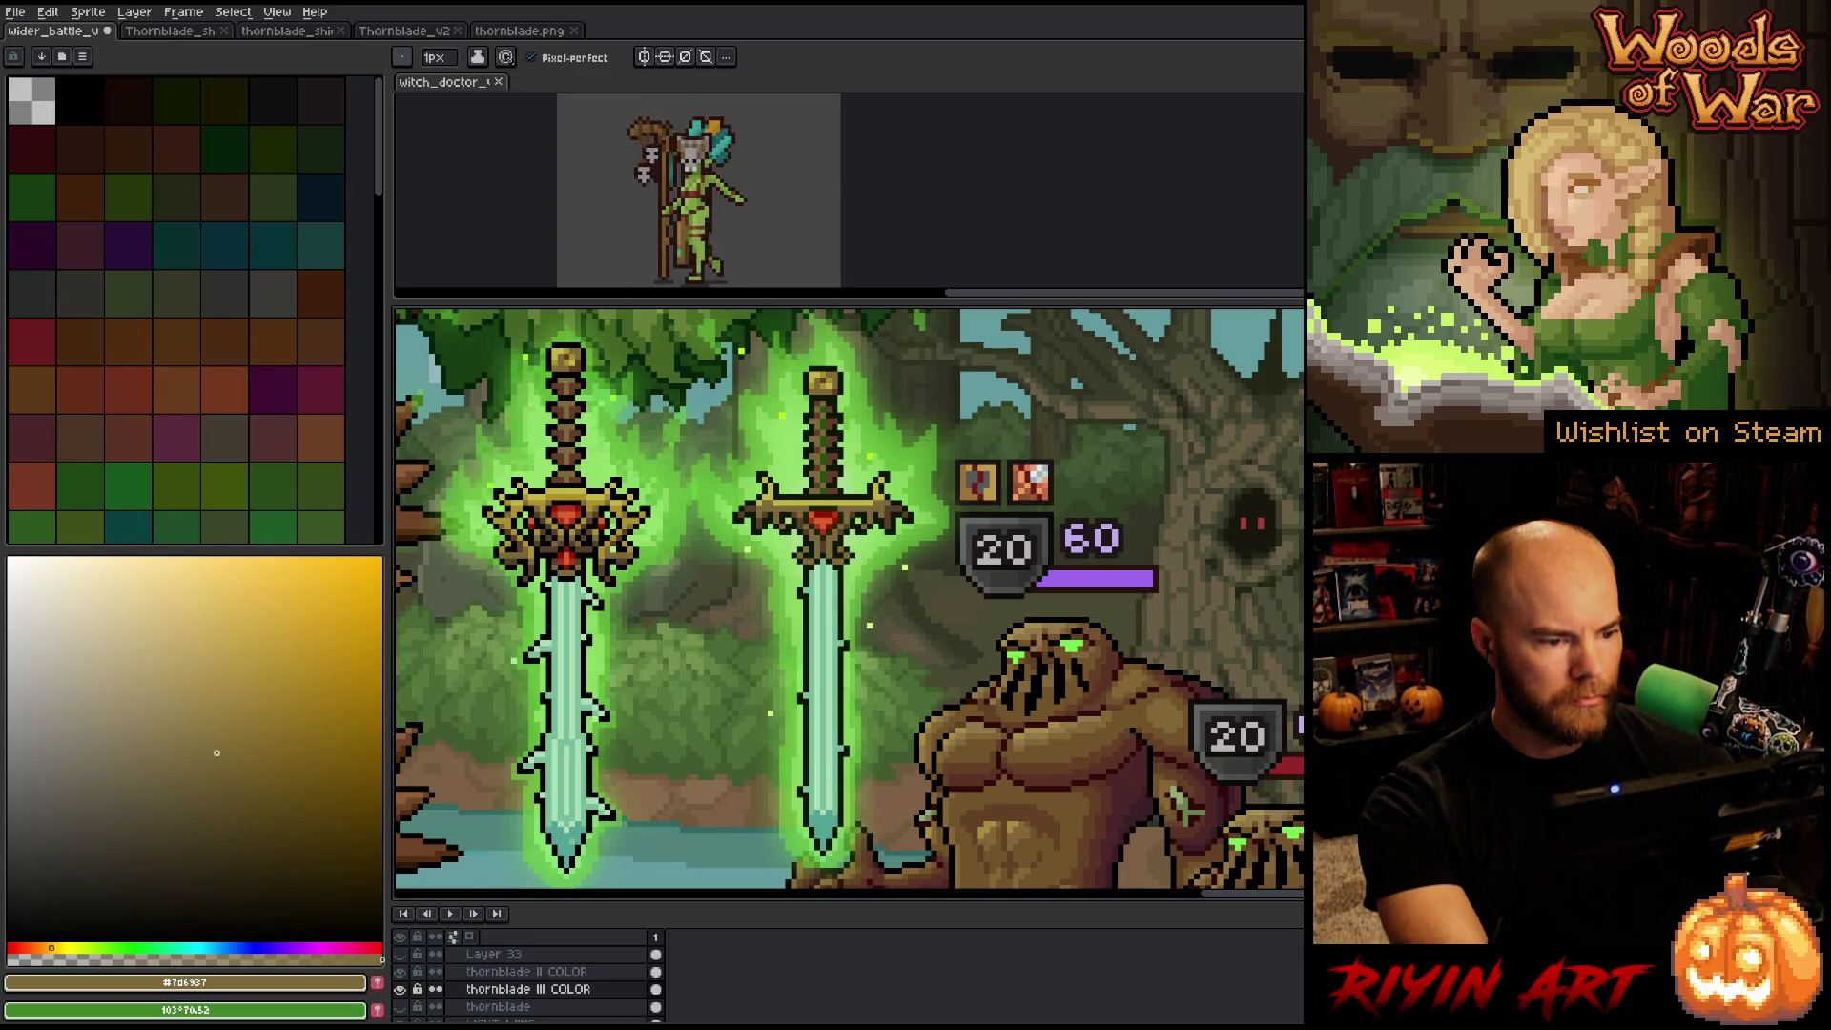
key("i")
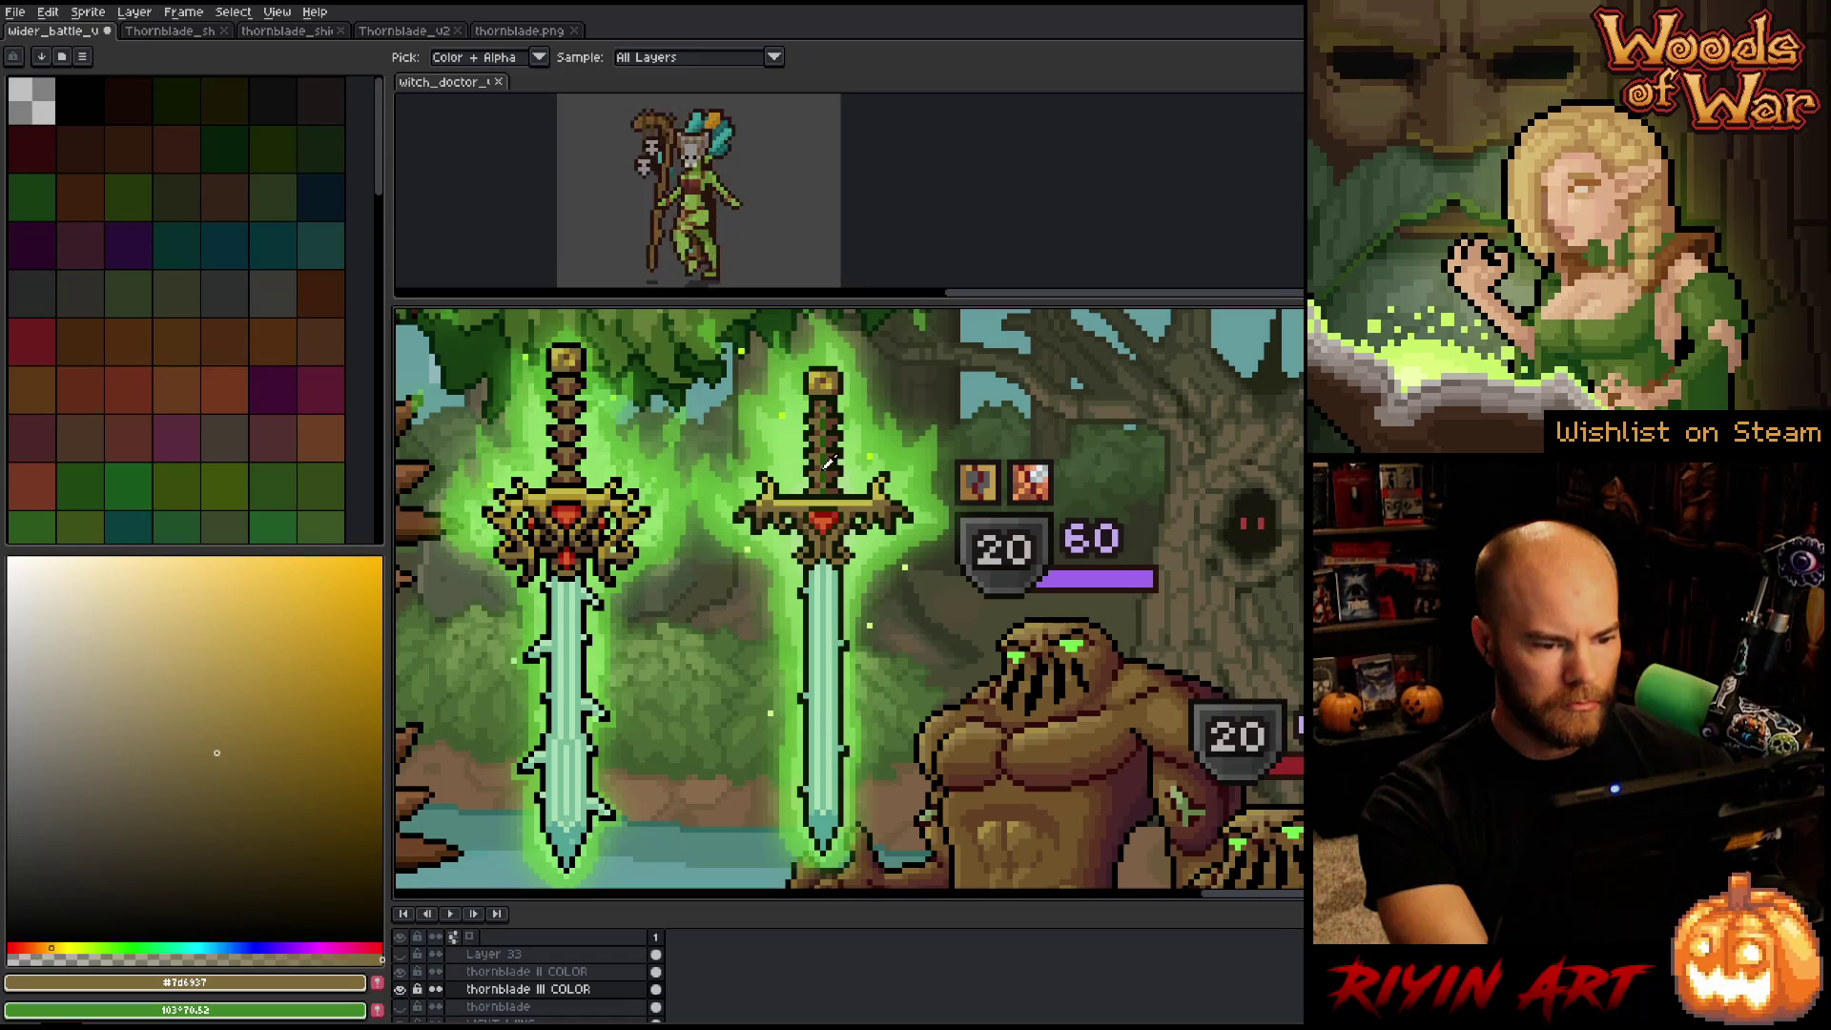
key("alt+Up")
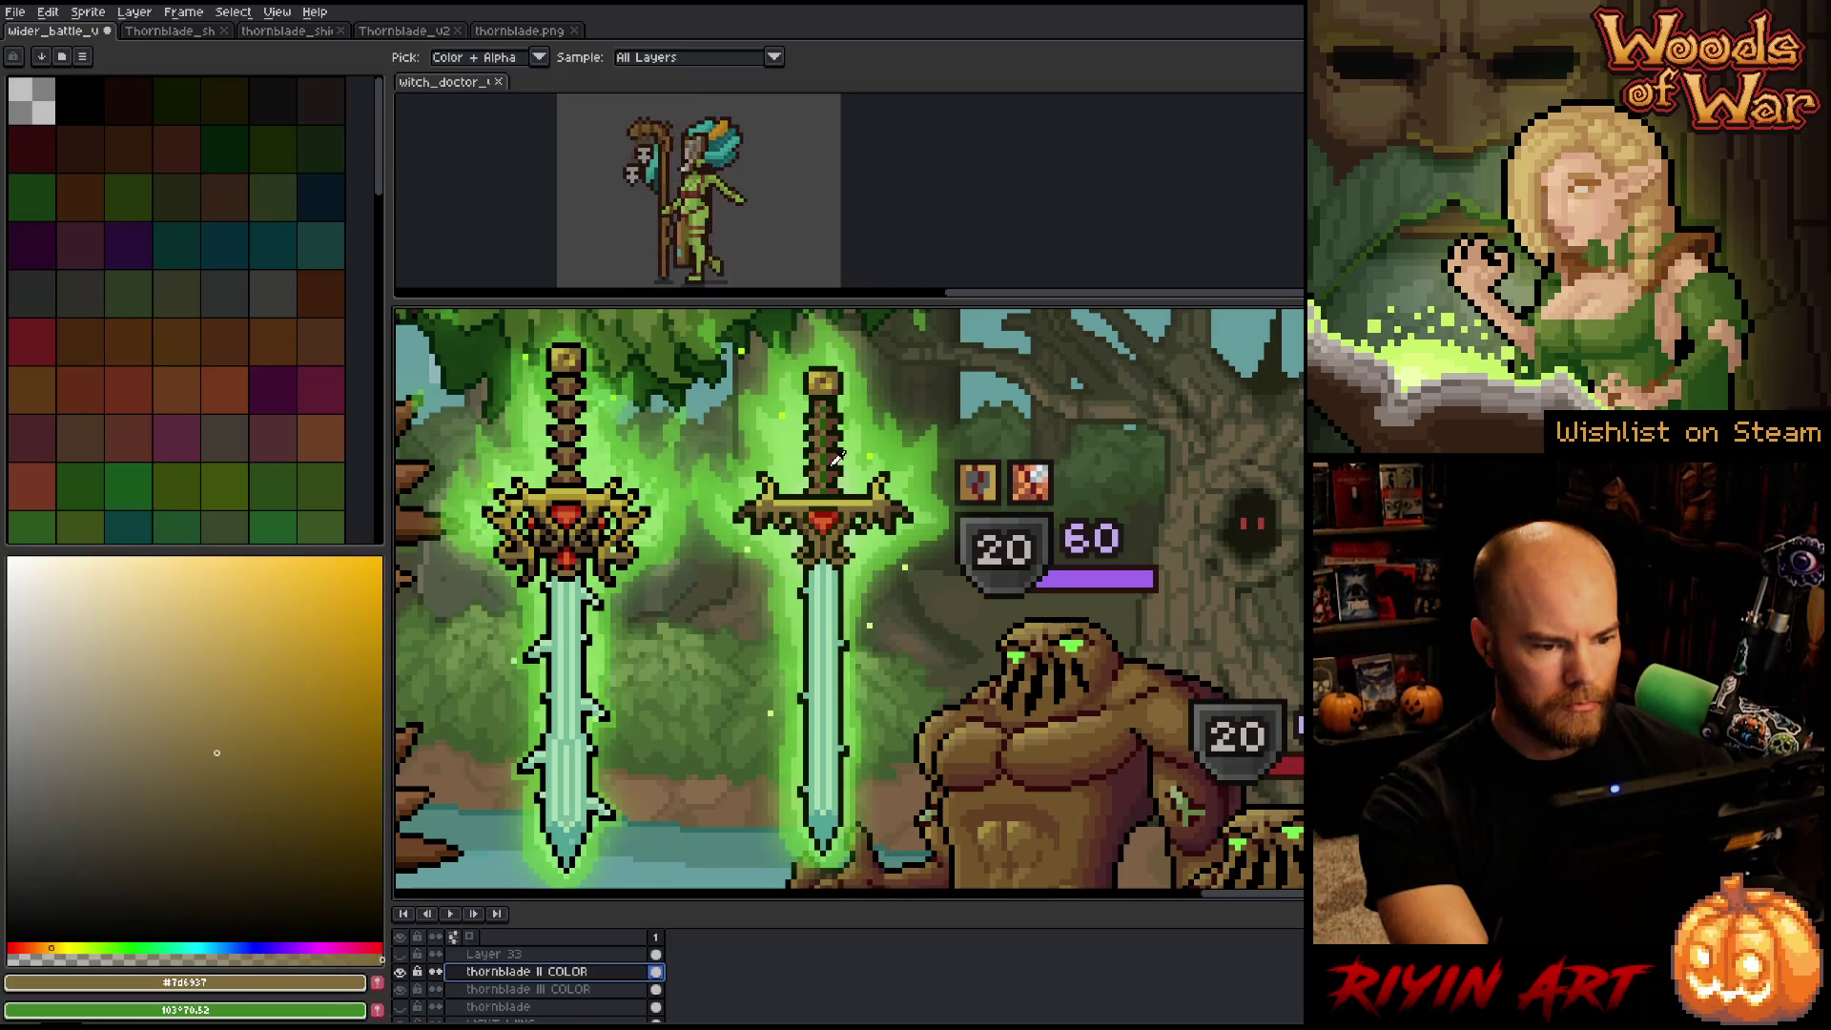
Replace the grip's dark green with the pommel's gold using Replace Color.
left_click(833, 461)
key("b")
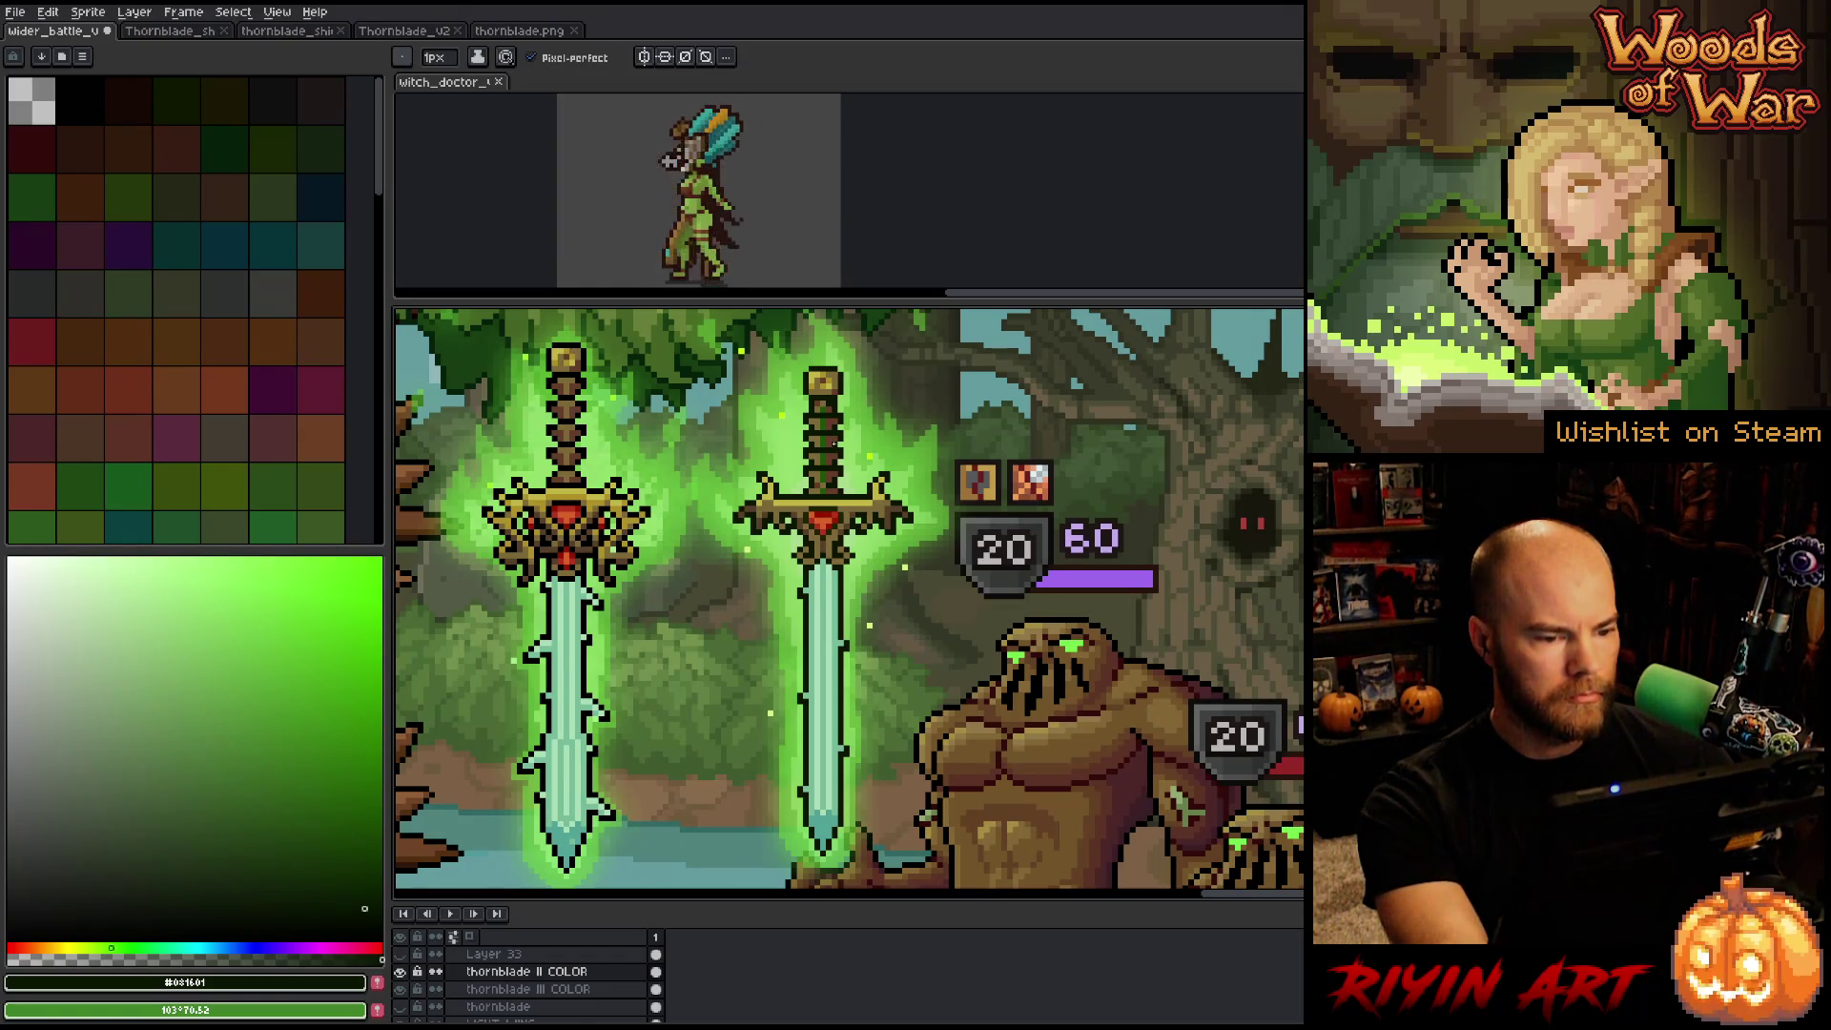
key("i")
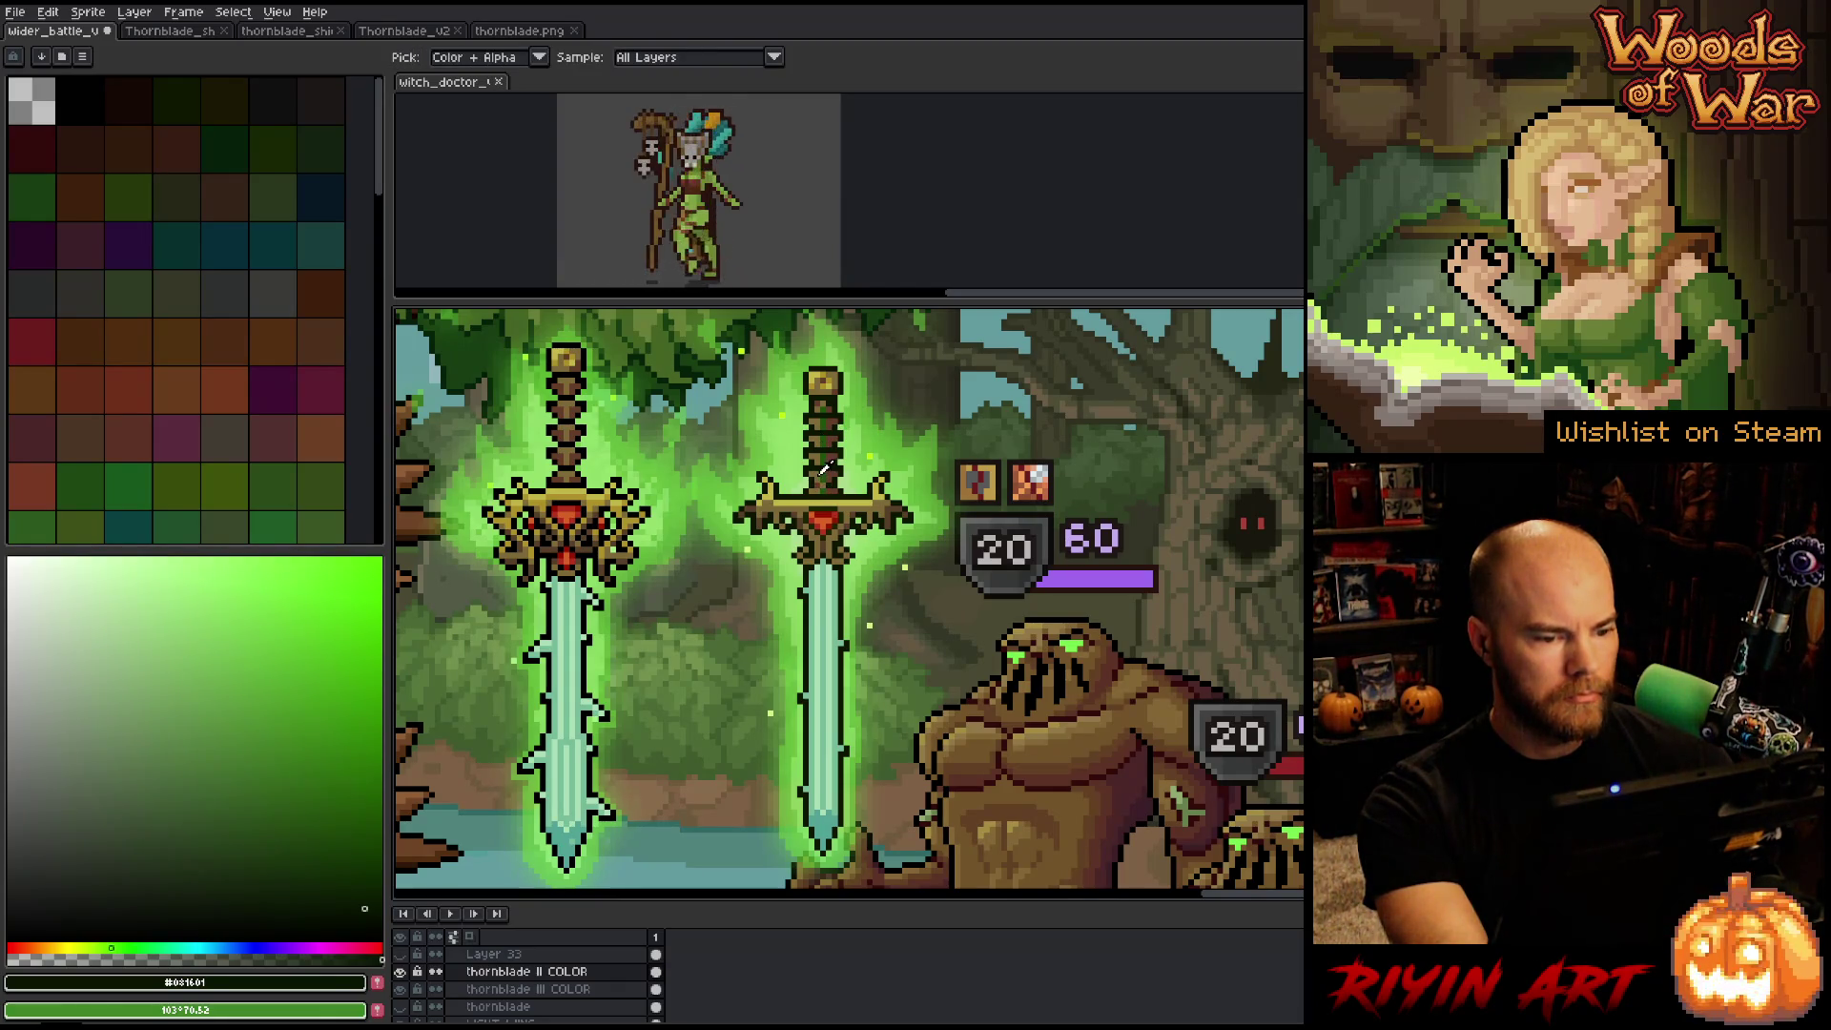
left_click(828, 379)
key("b")
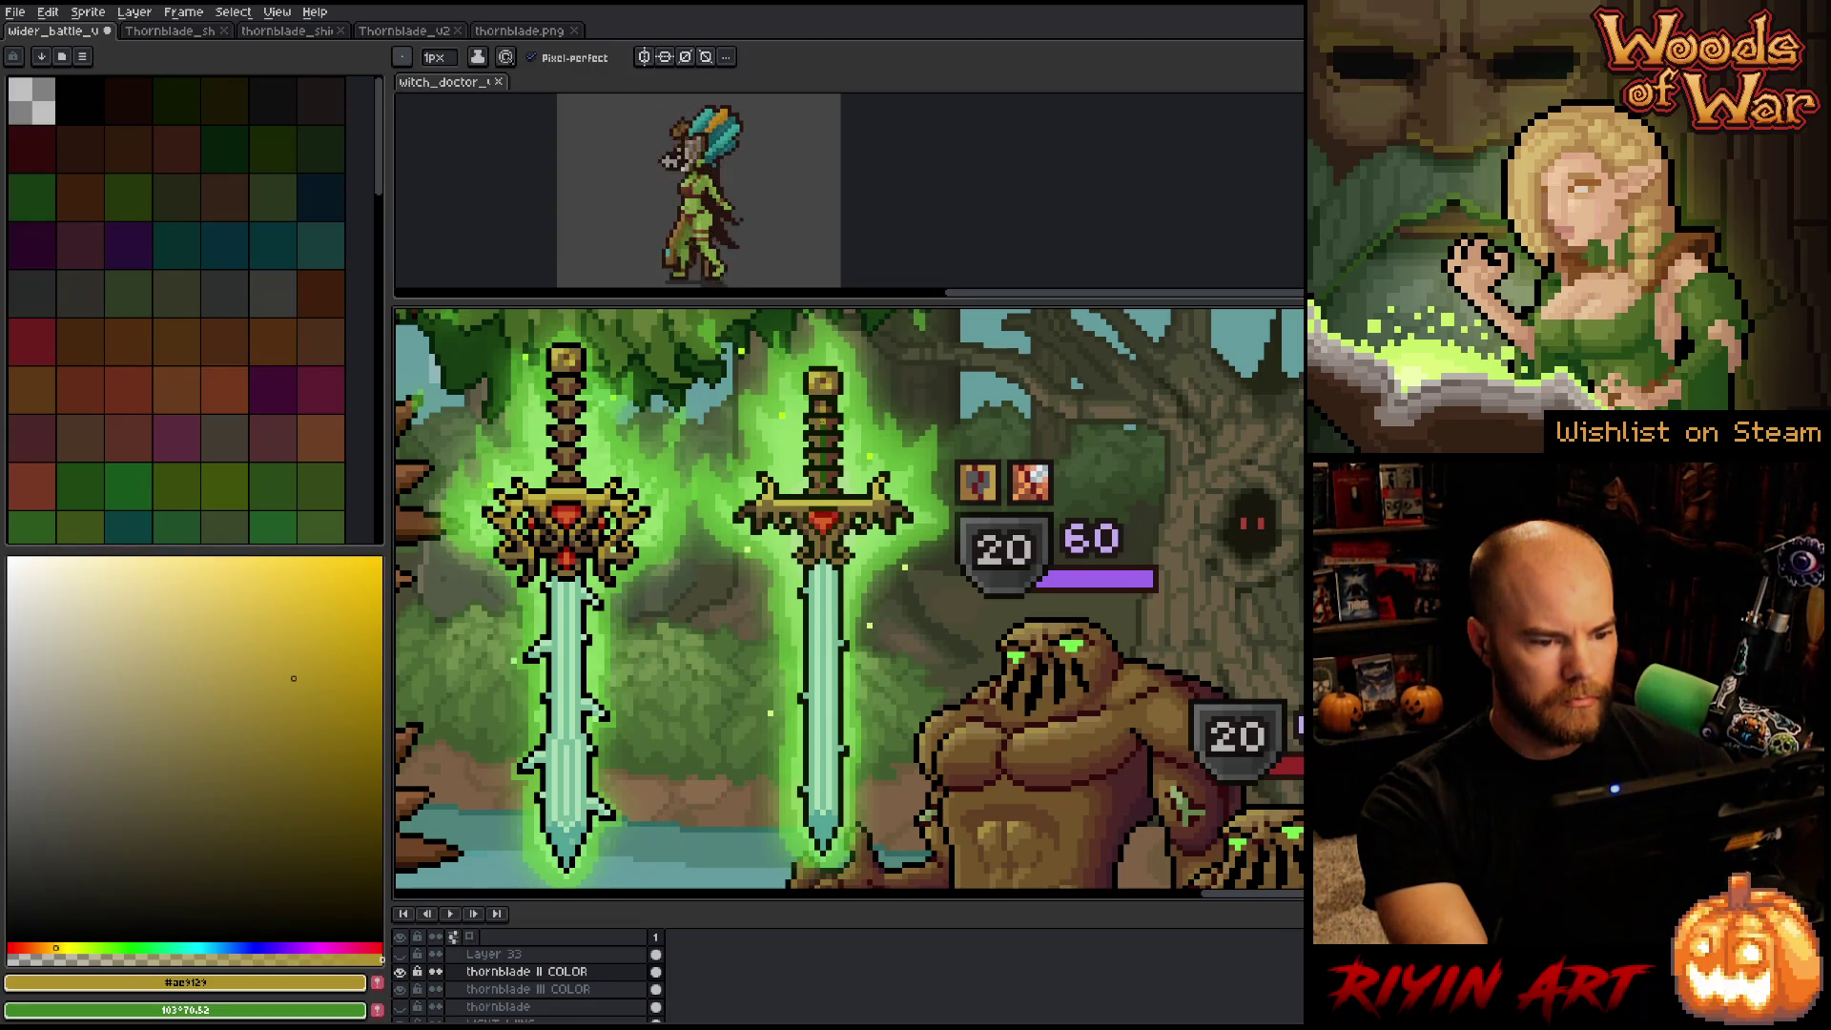
key("shift+r")
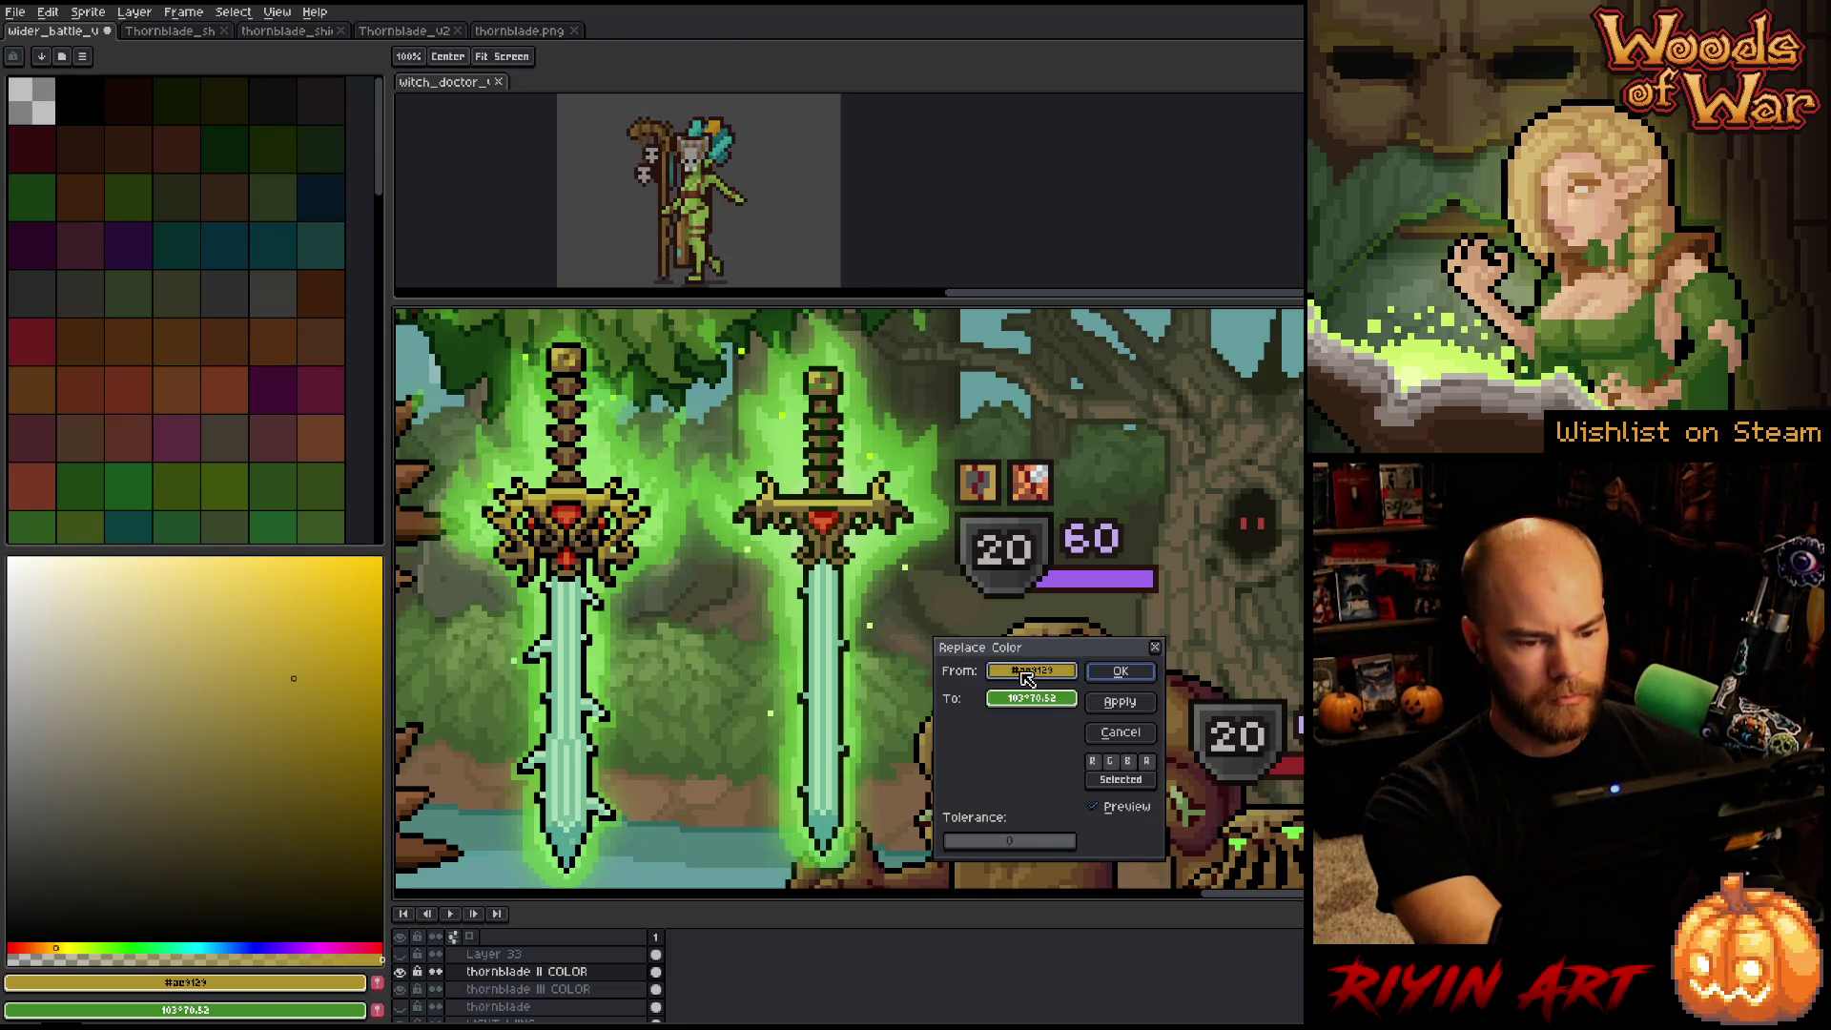
mouse_move(1028, 675)
left_mouse_down()
mouse_move(825, 472)
mouse_move(825, 427)
left_mouse_up()
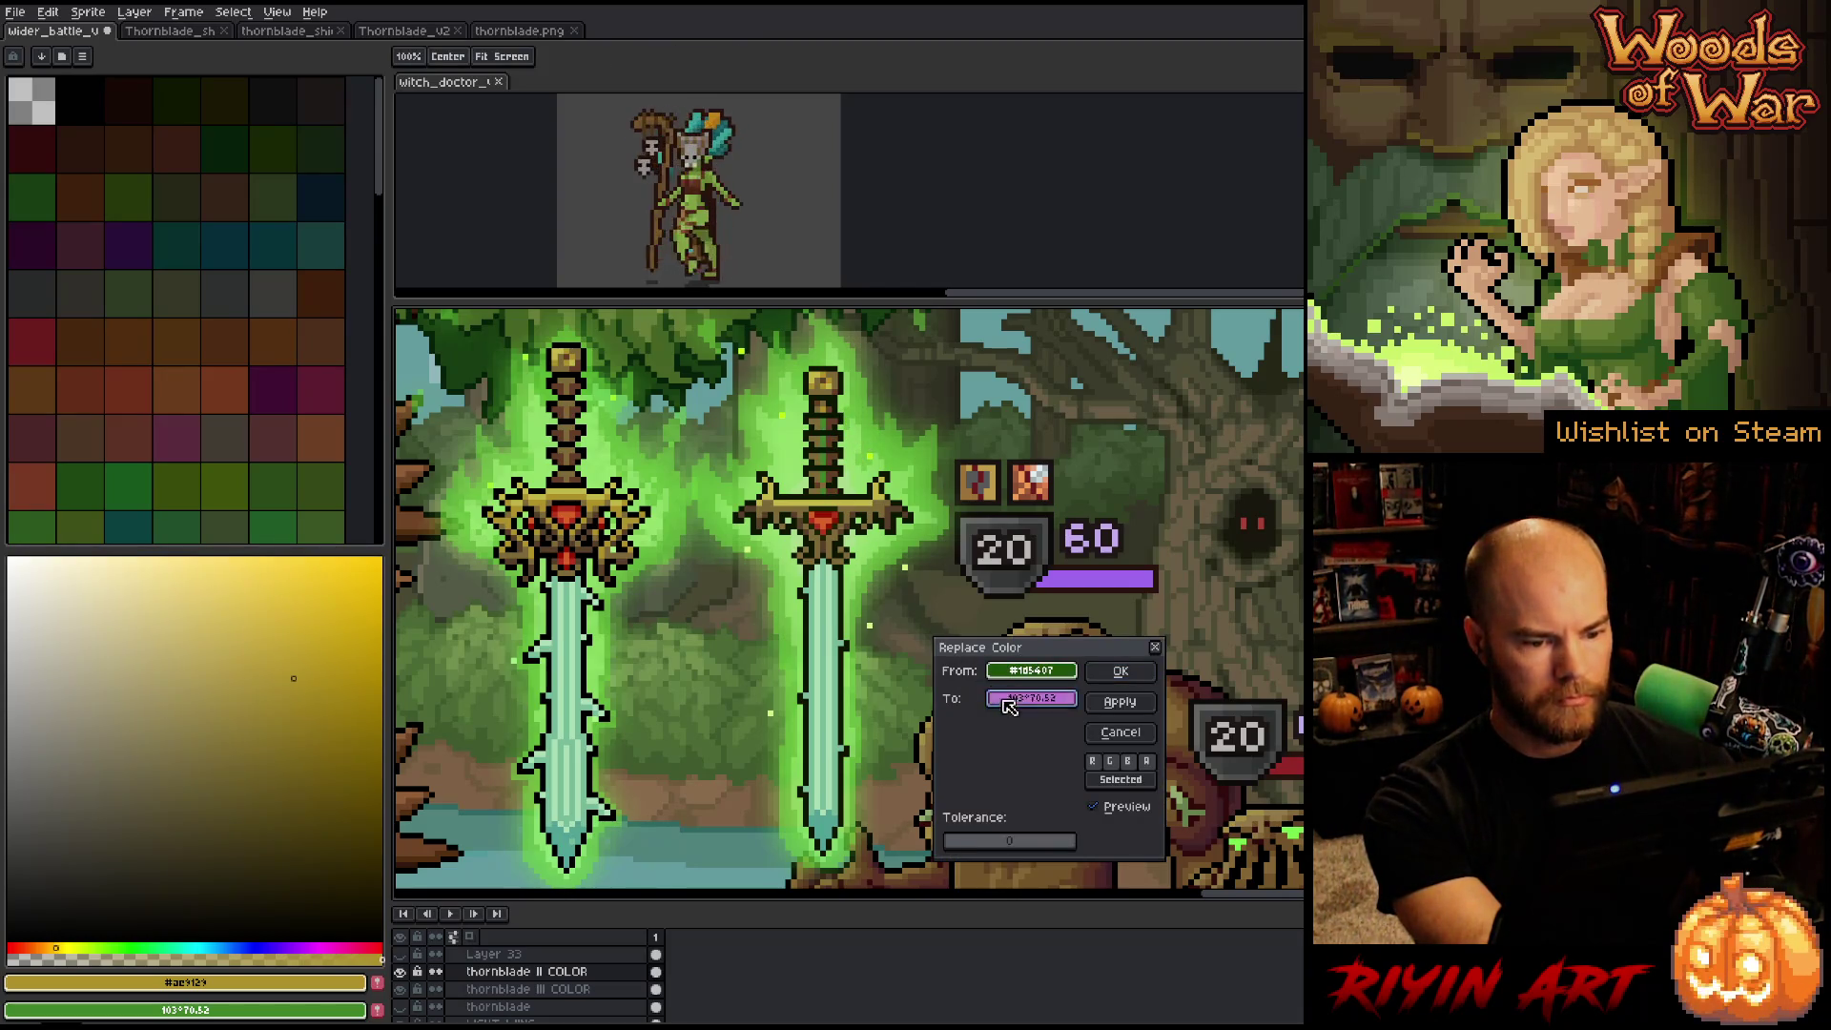
mouse_move(1009, 706)
left_mouse_down()
mouse_move(849, 401)
mouse_move(827, 396)
mouse_move(829, 415)
left_mouse_up()
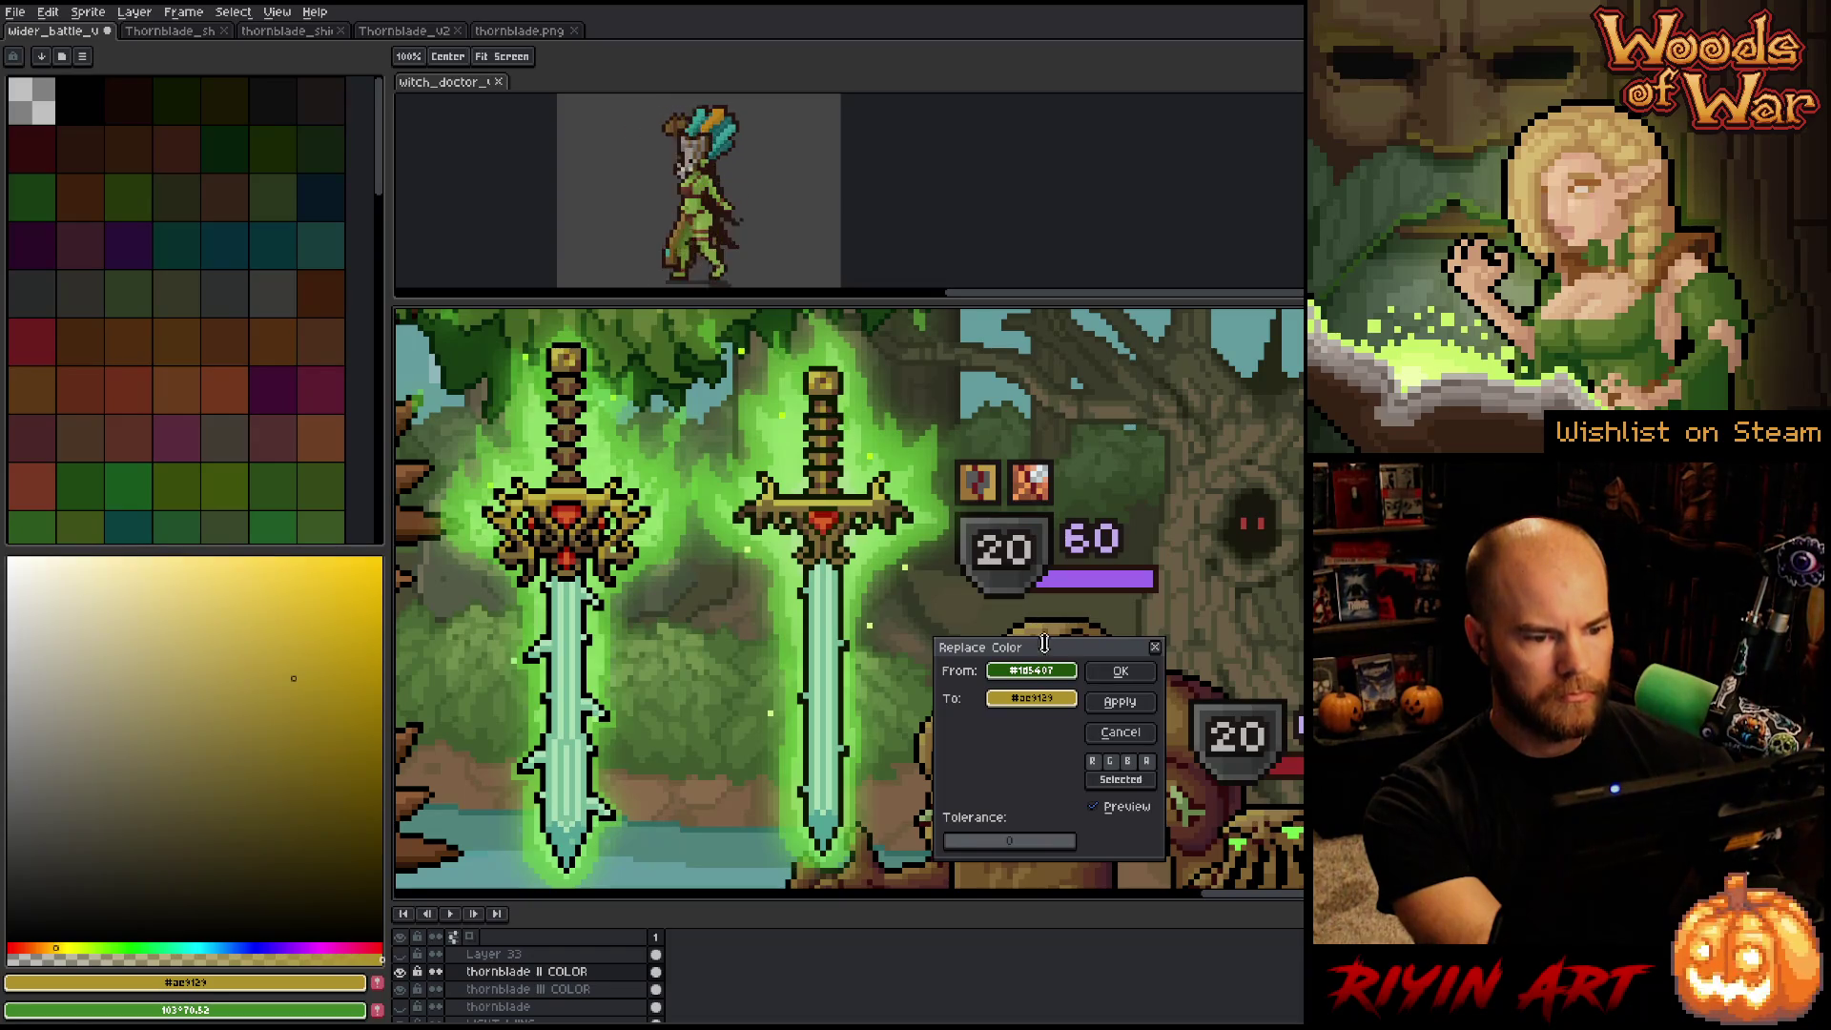
left_click(1121, 671)
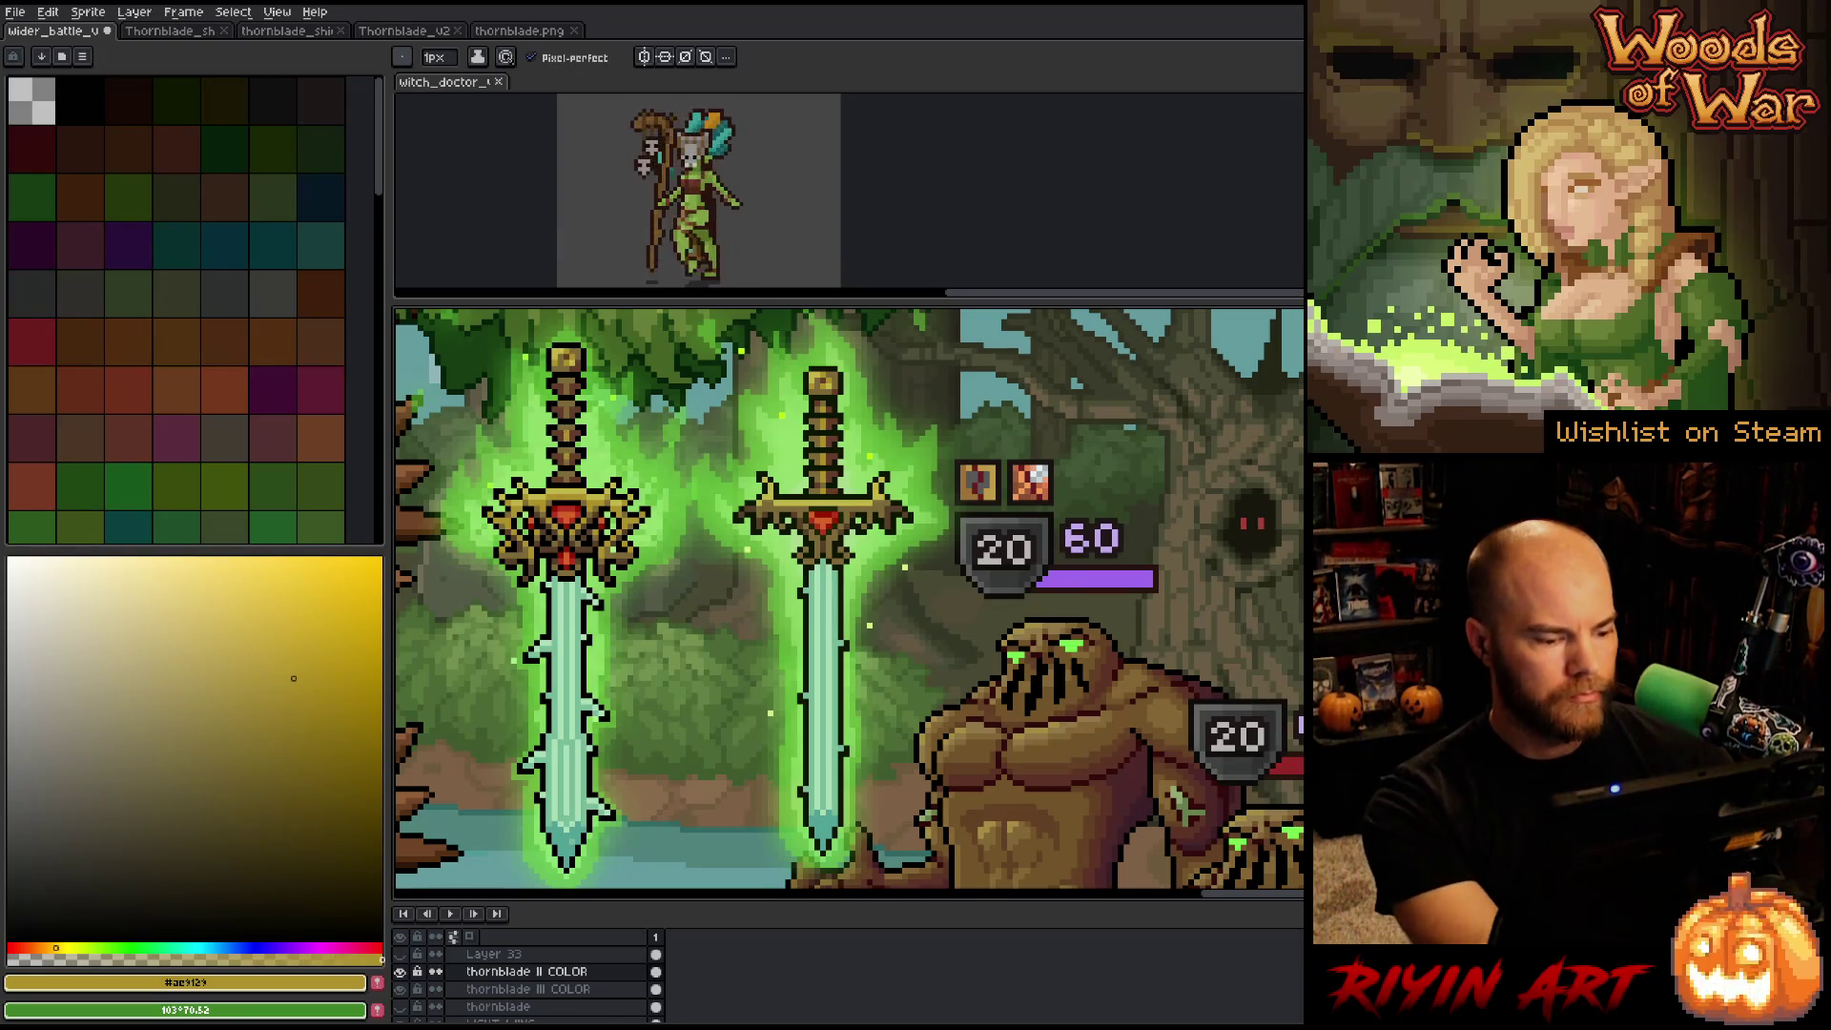
Hide and reshow thornblade II COLOR to compare, then make thornblade III COLOR active.
key("v")
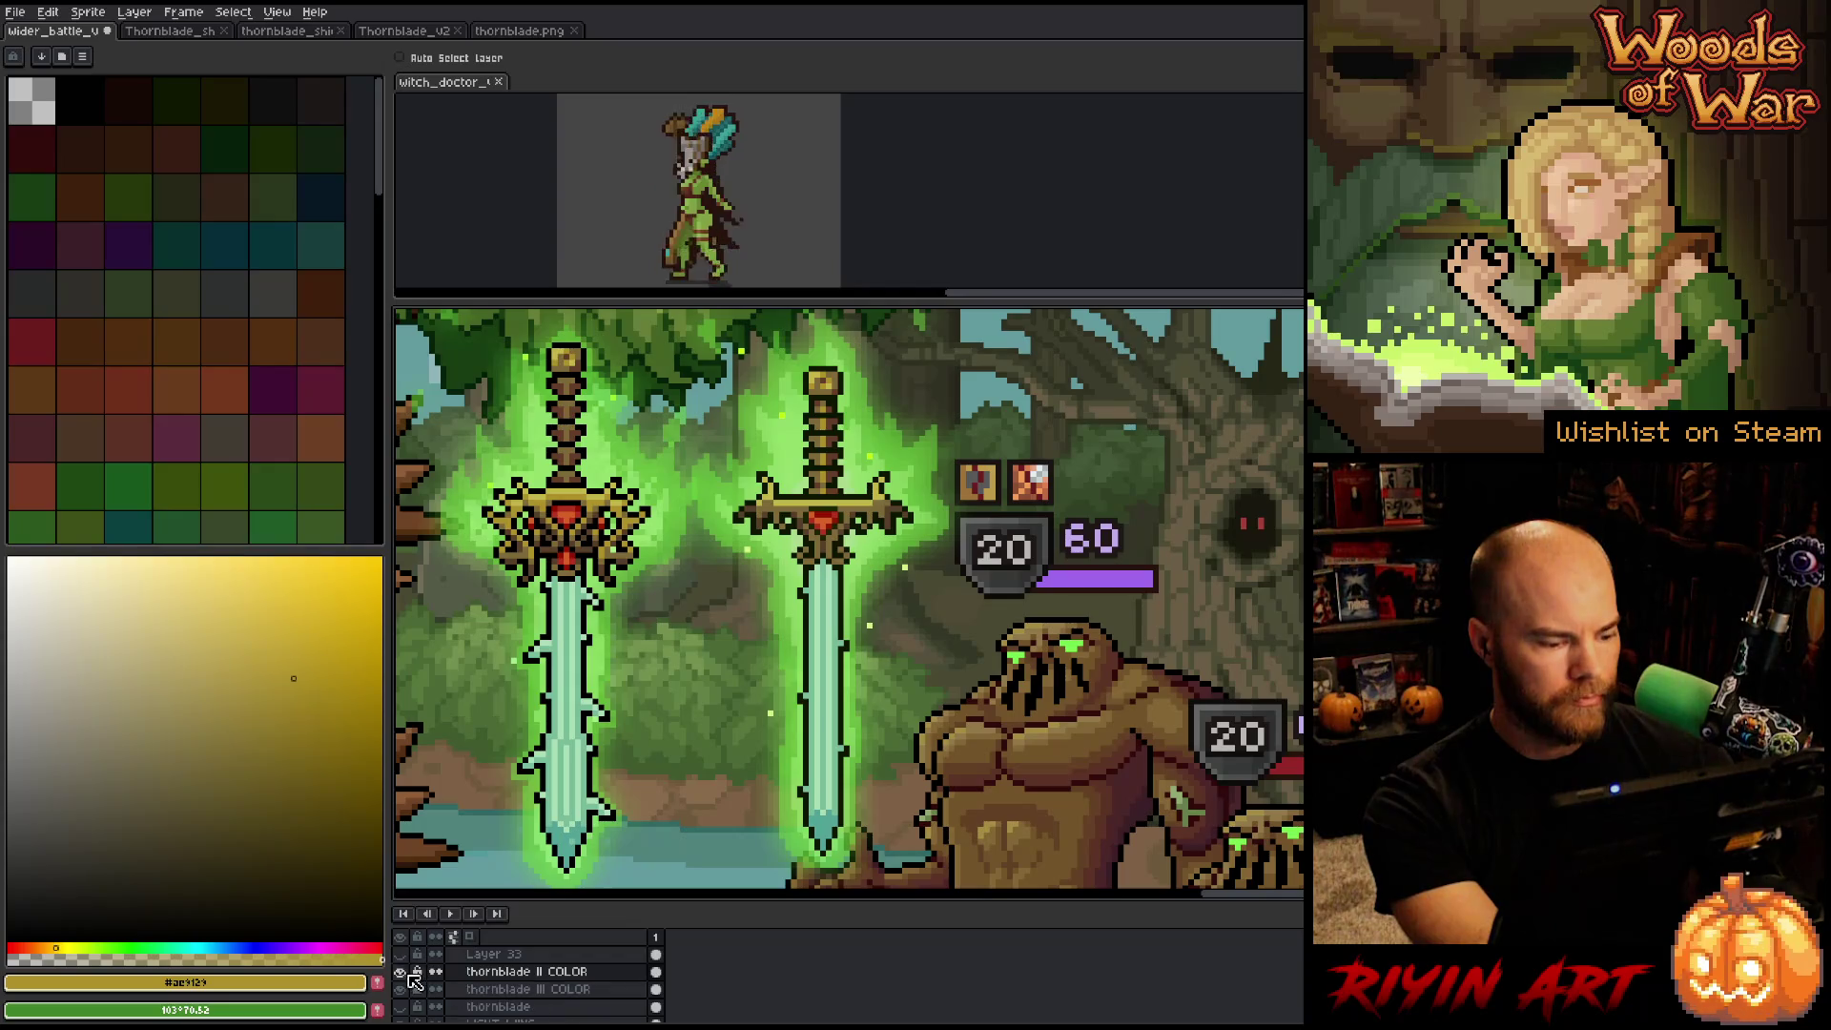
left_click(400, 972)
left_click(401, 972)
left_click(525, 989)
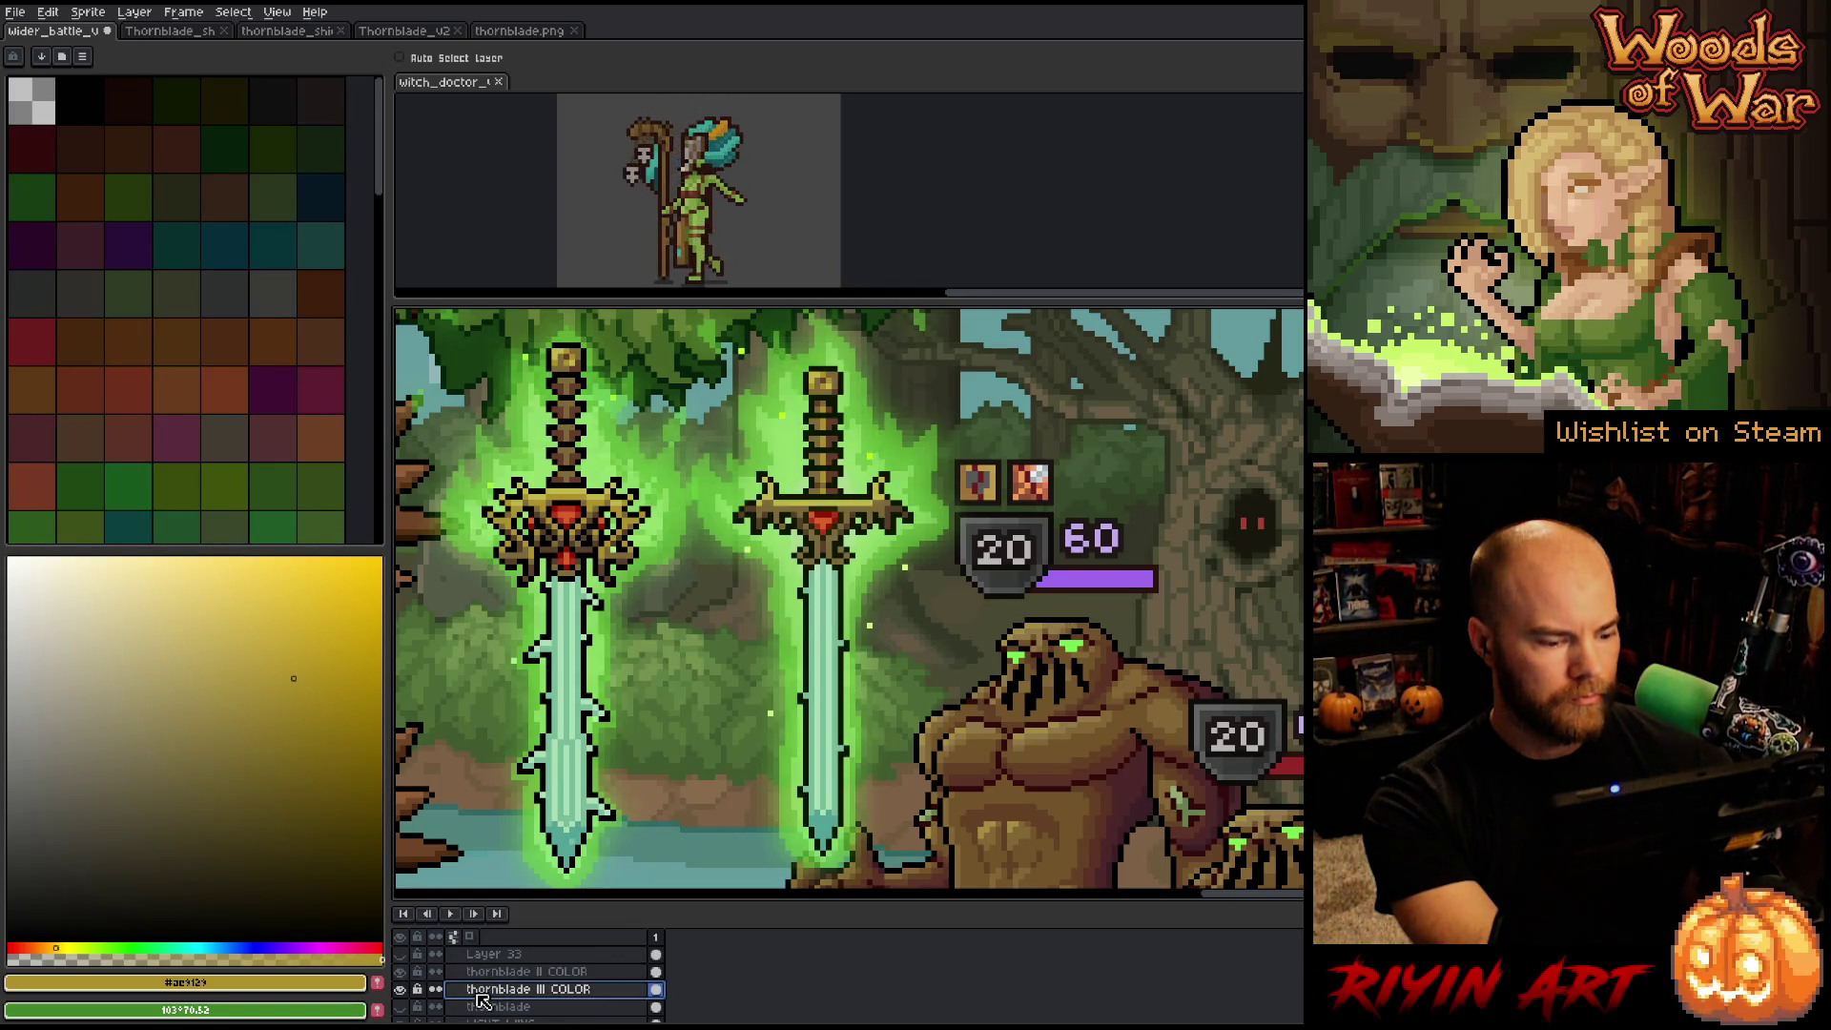
Shade the crossguard with gold and brown sampled from the sword.
key("b")
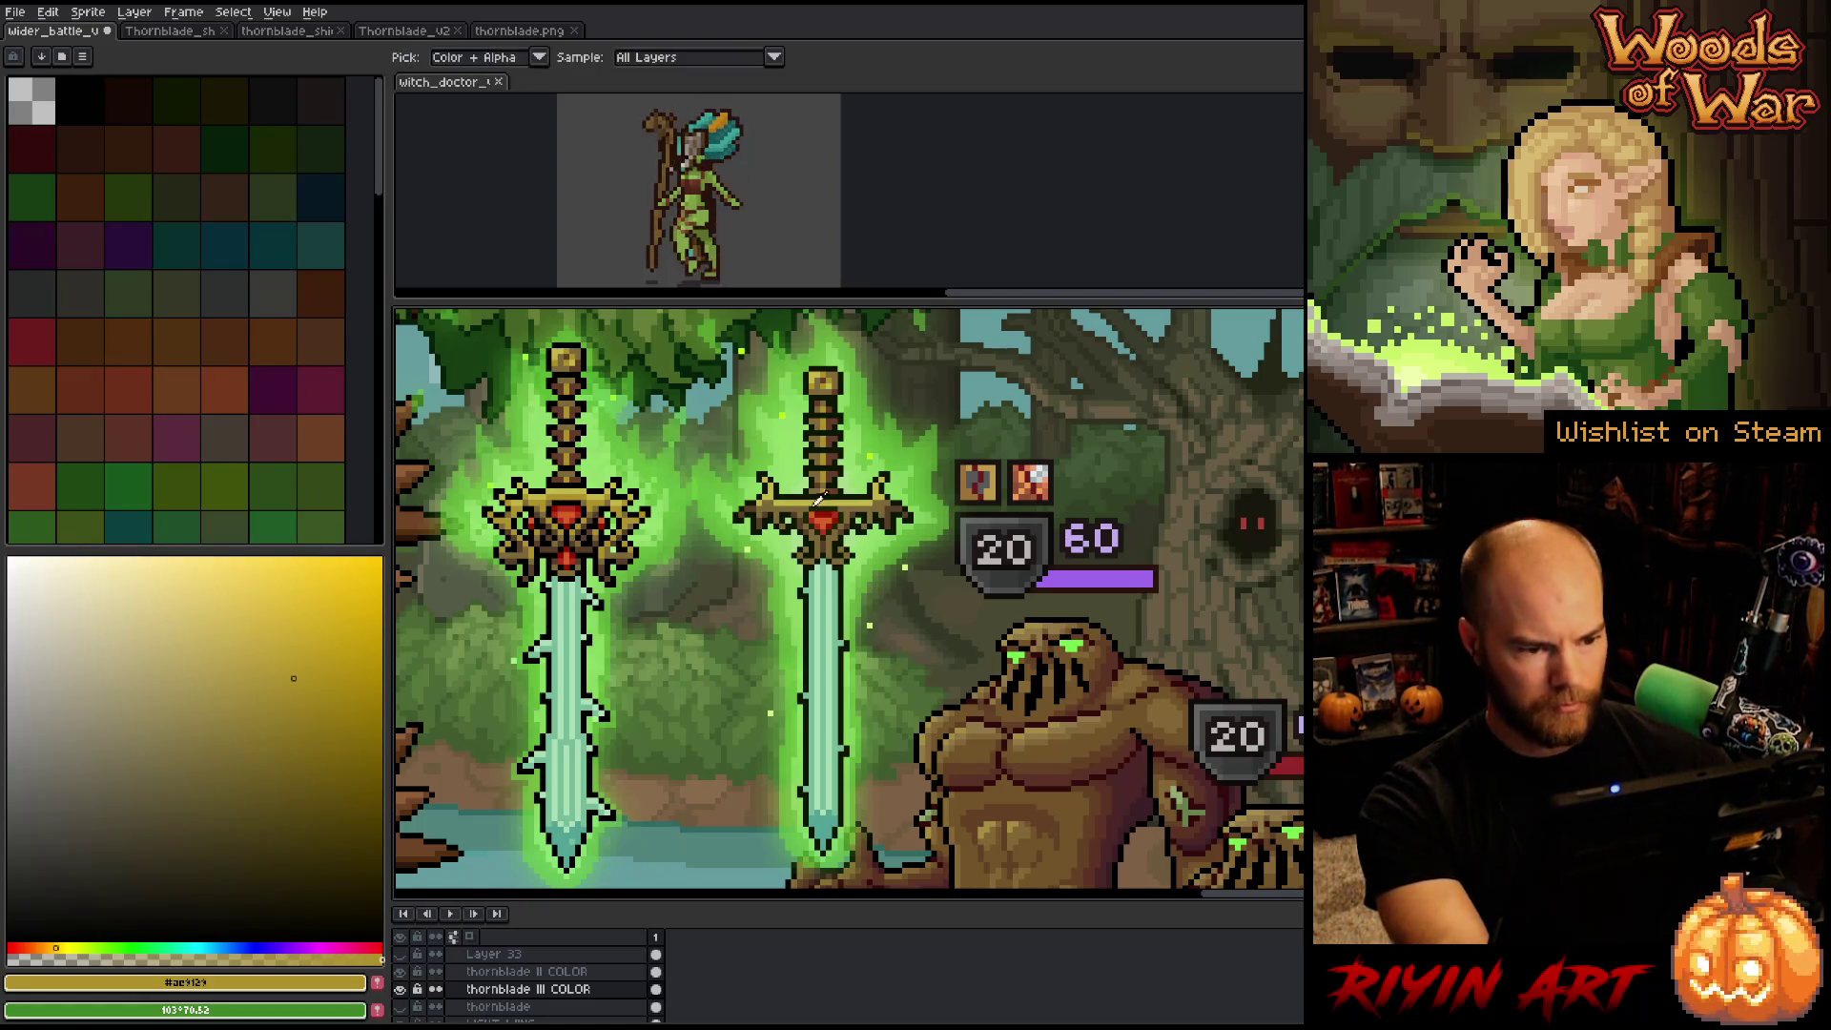
left_click(822, 466, "alt")
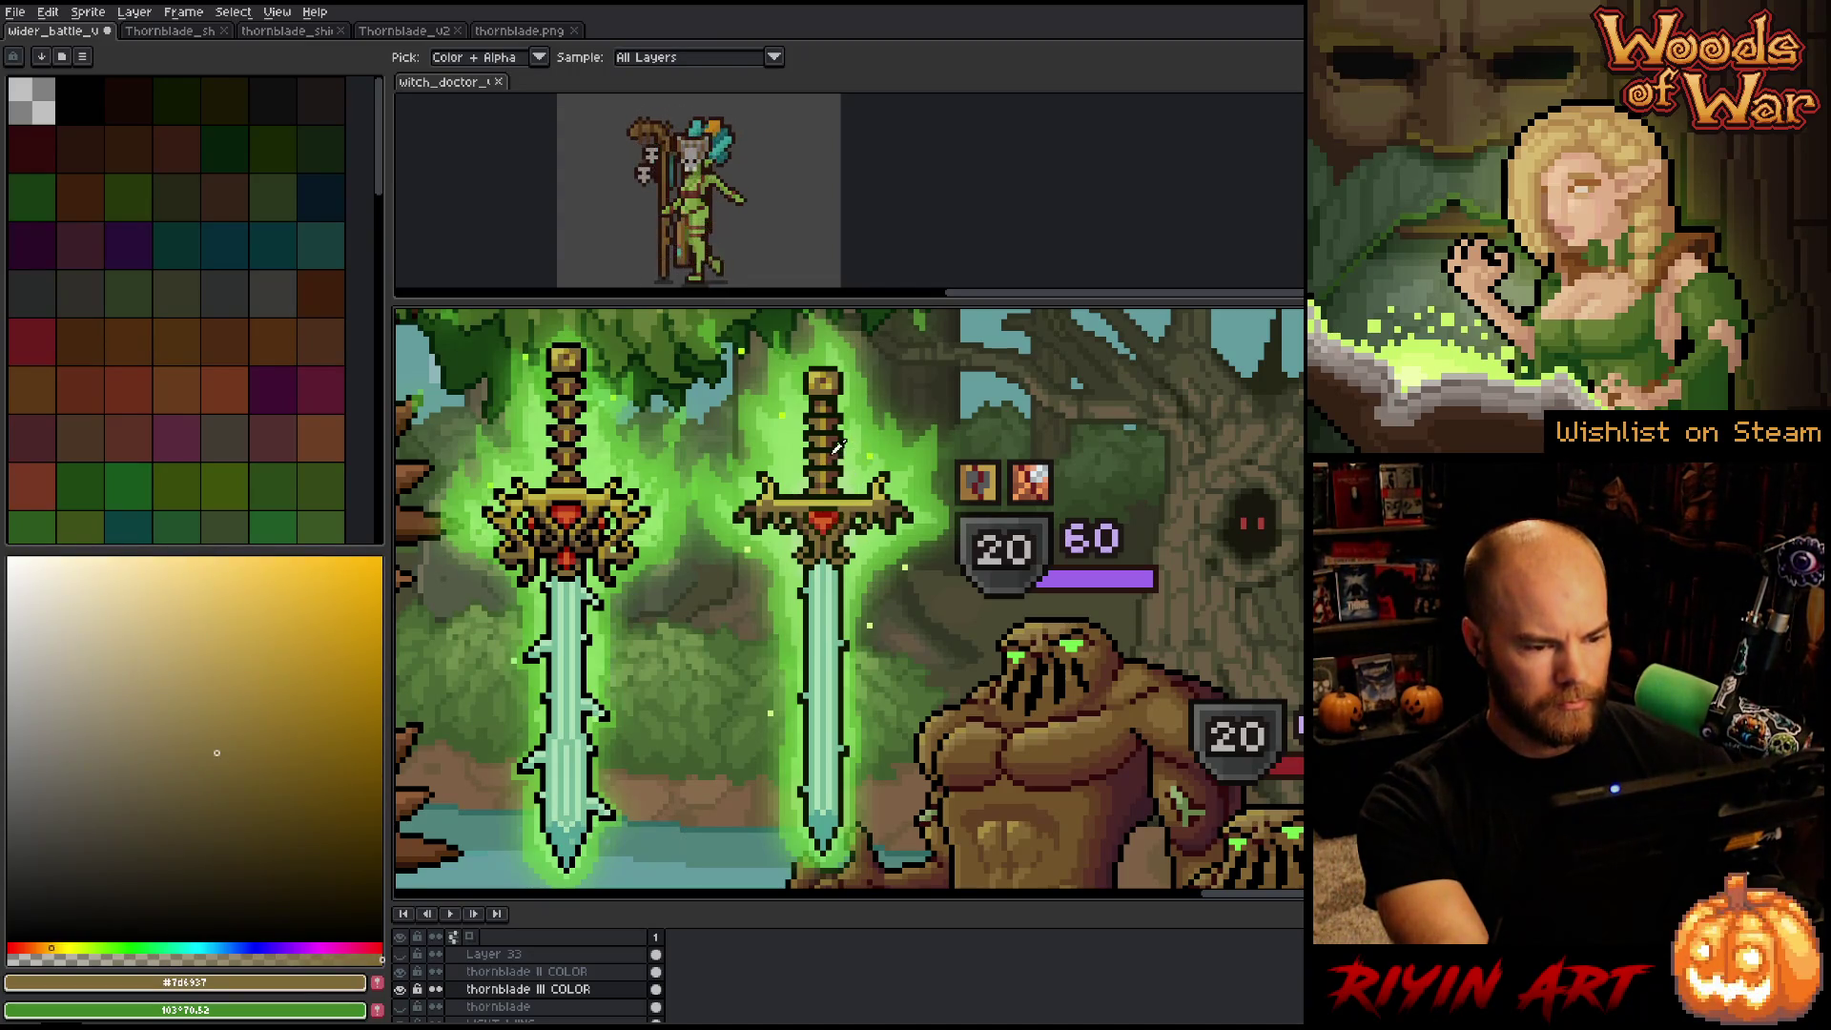
left_click(836, 467, "alt")
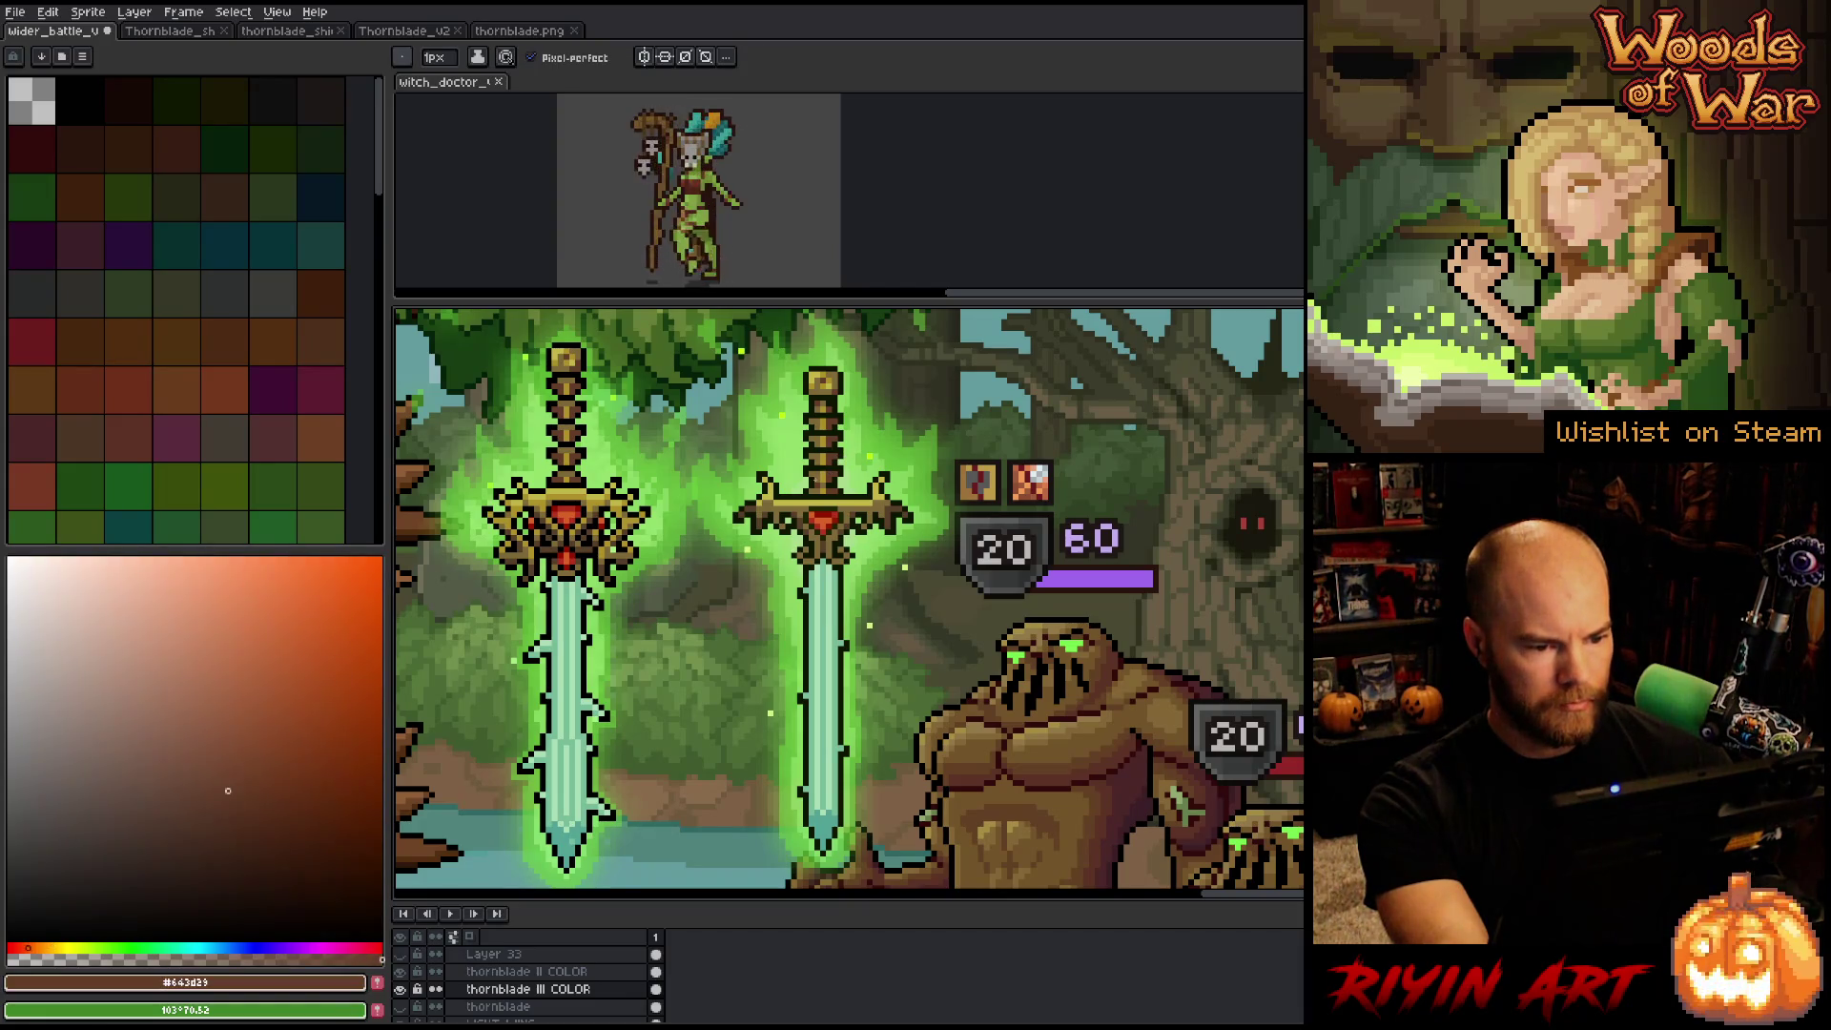
key("alt")
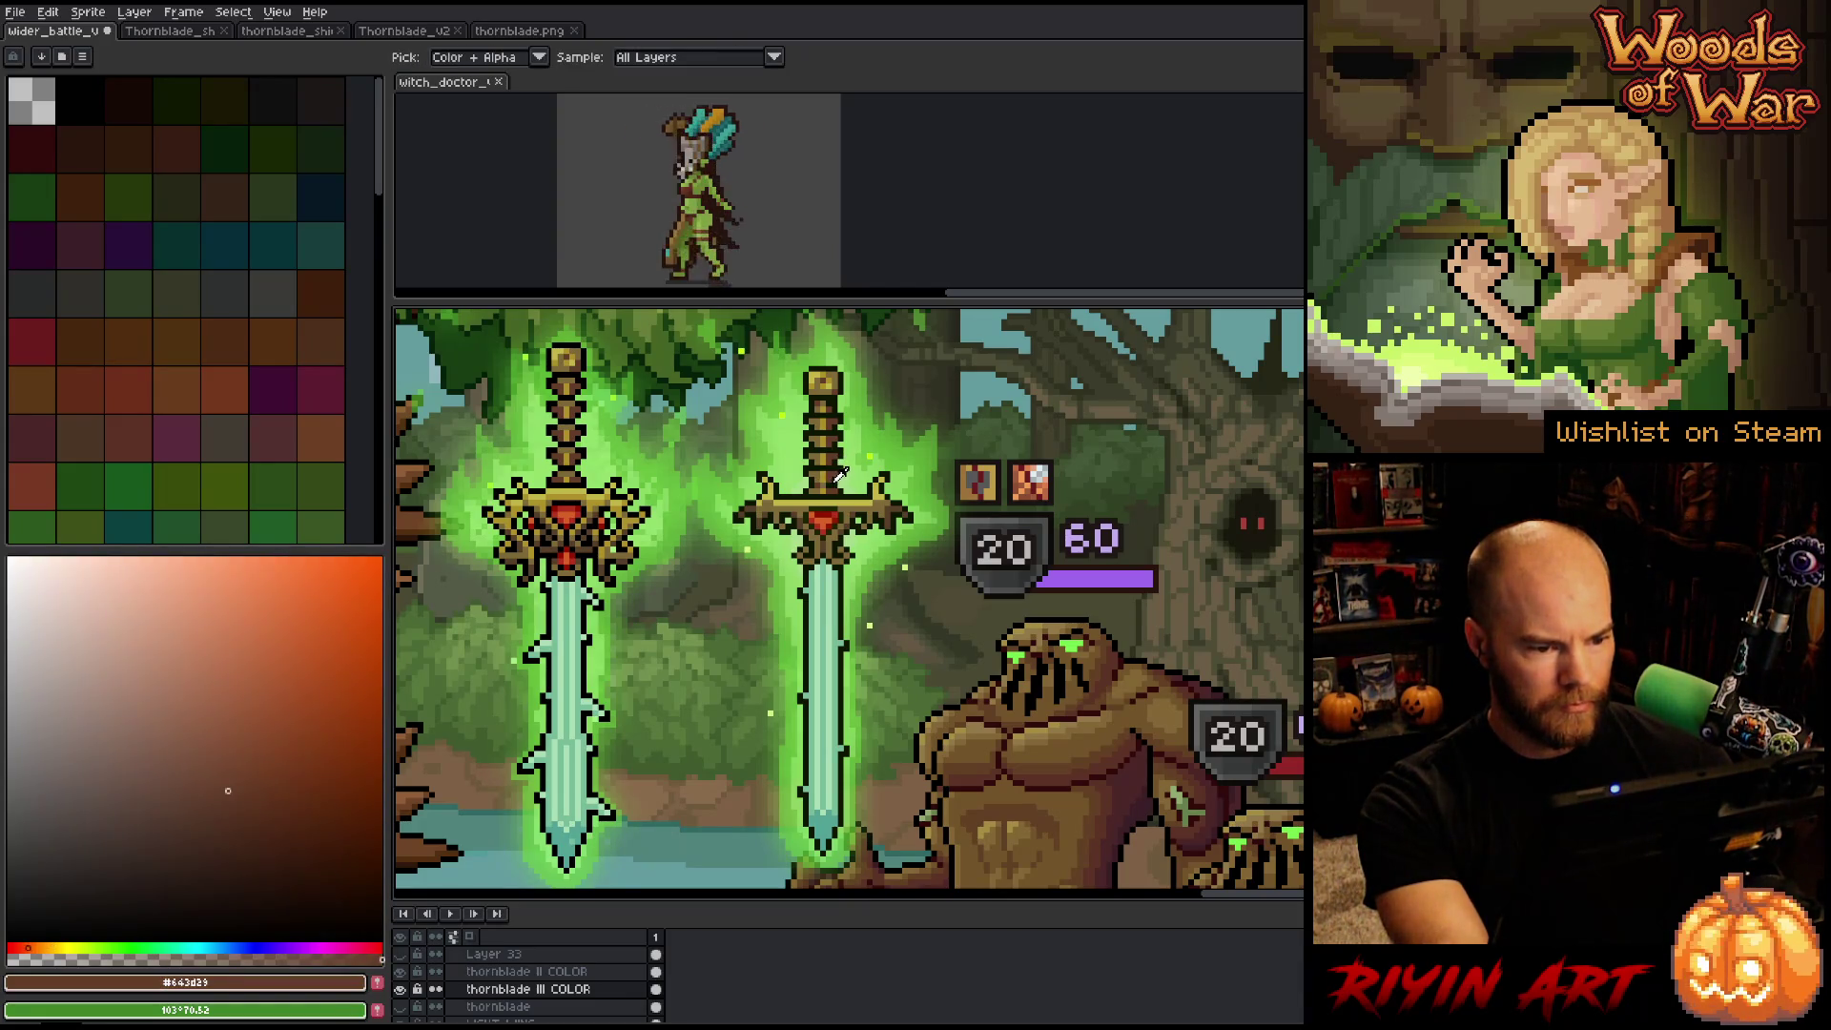
left_click(836, 474, "alt")
left_click(549, 971)
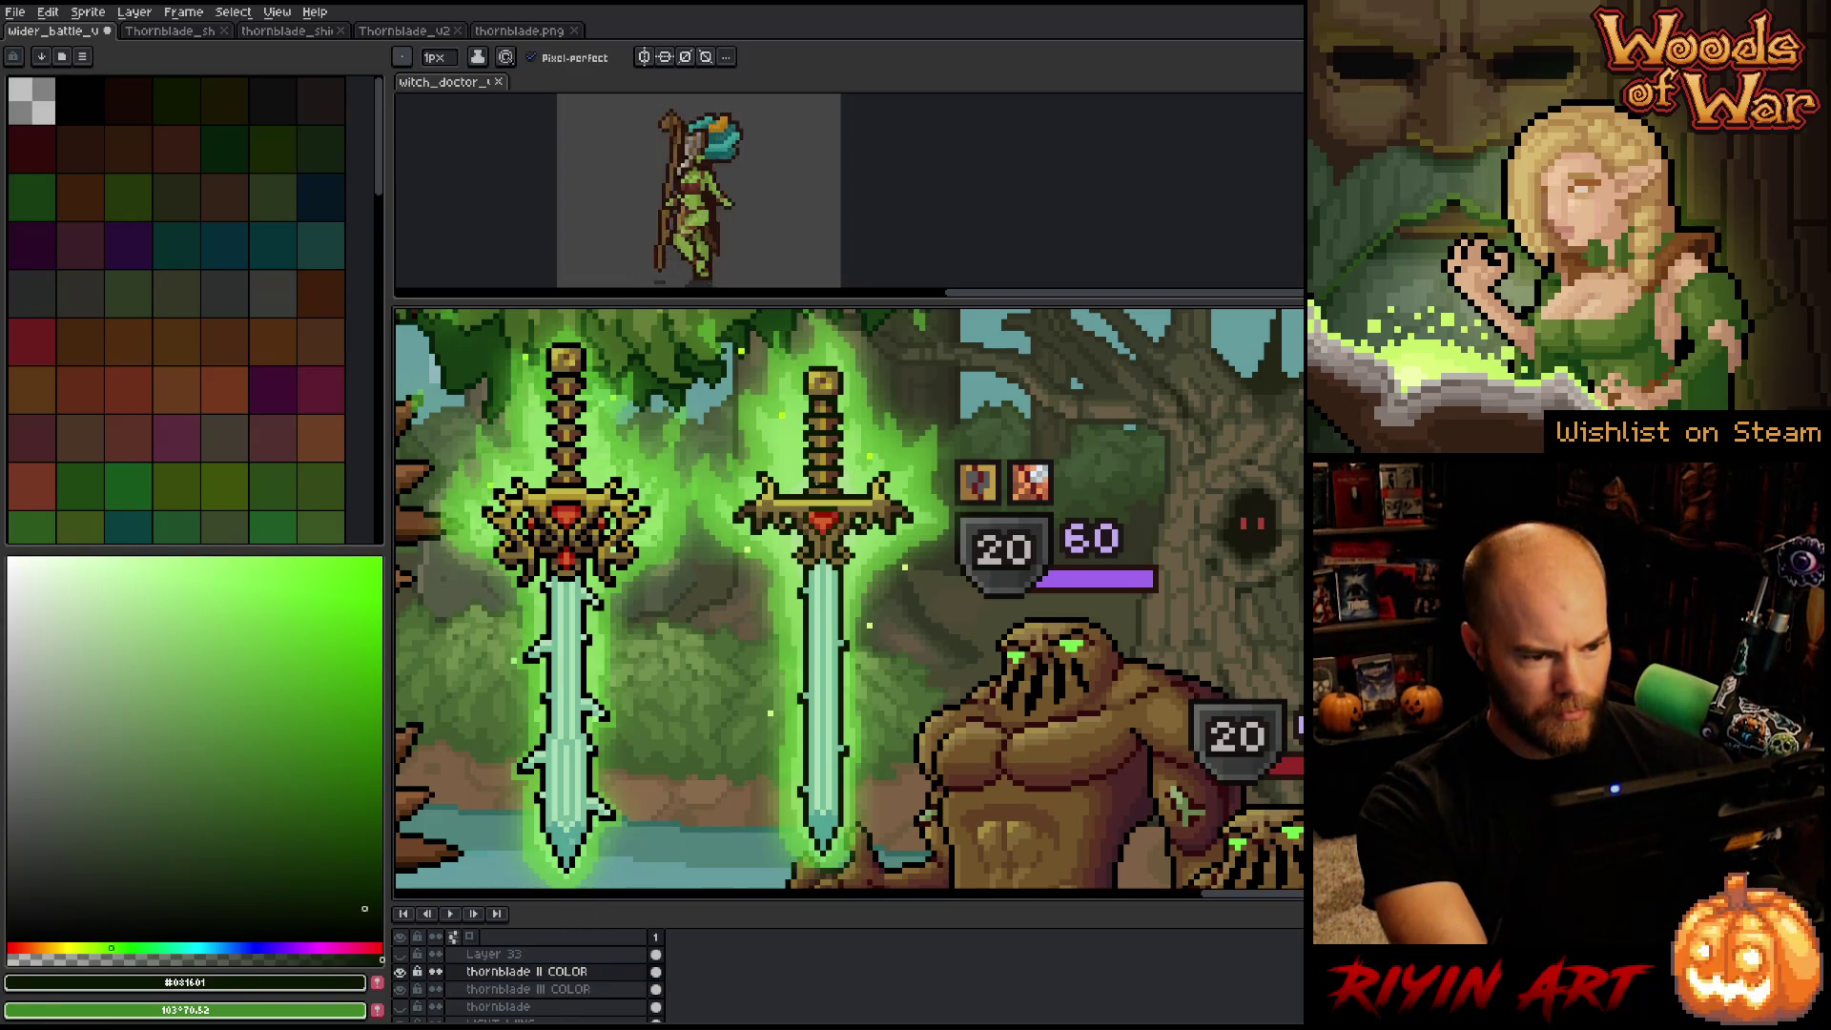
Shade the right hilt with sampled golds, light yellow gold and dark brown.
left_click(826, 469, "alt")
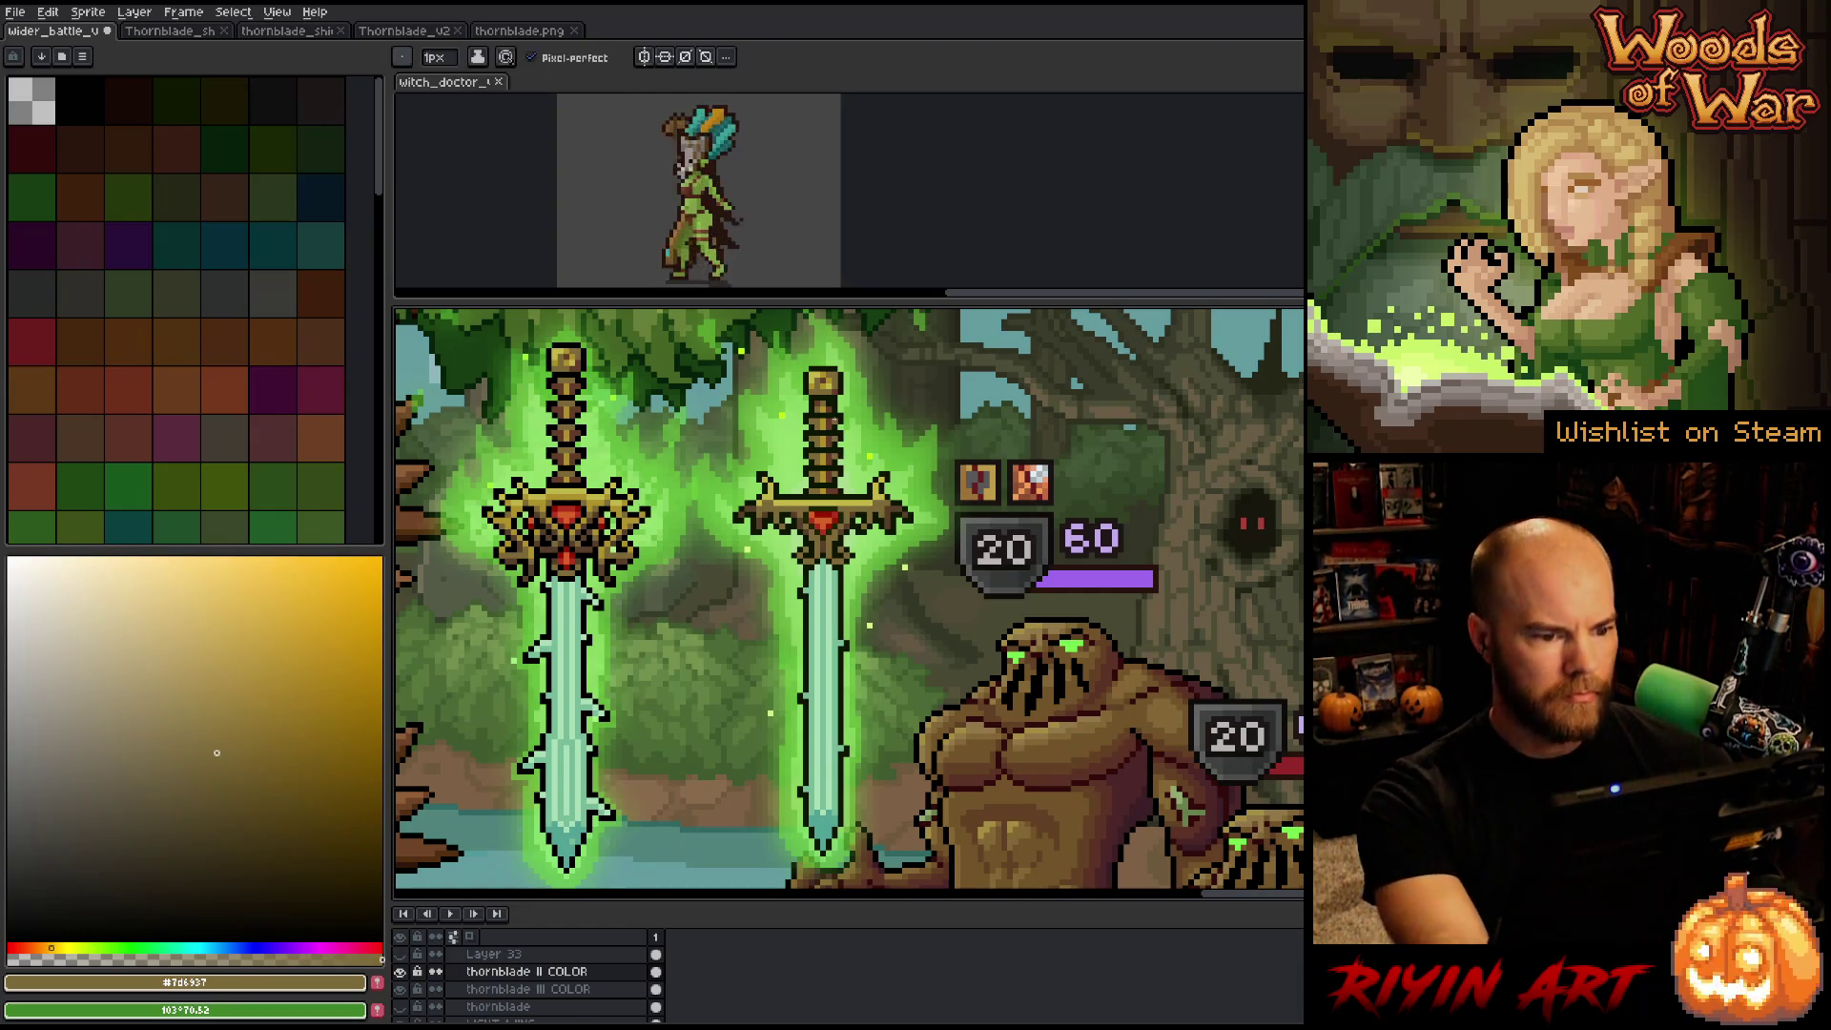
key("alt")
left_click(833, 477, "alt")
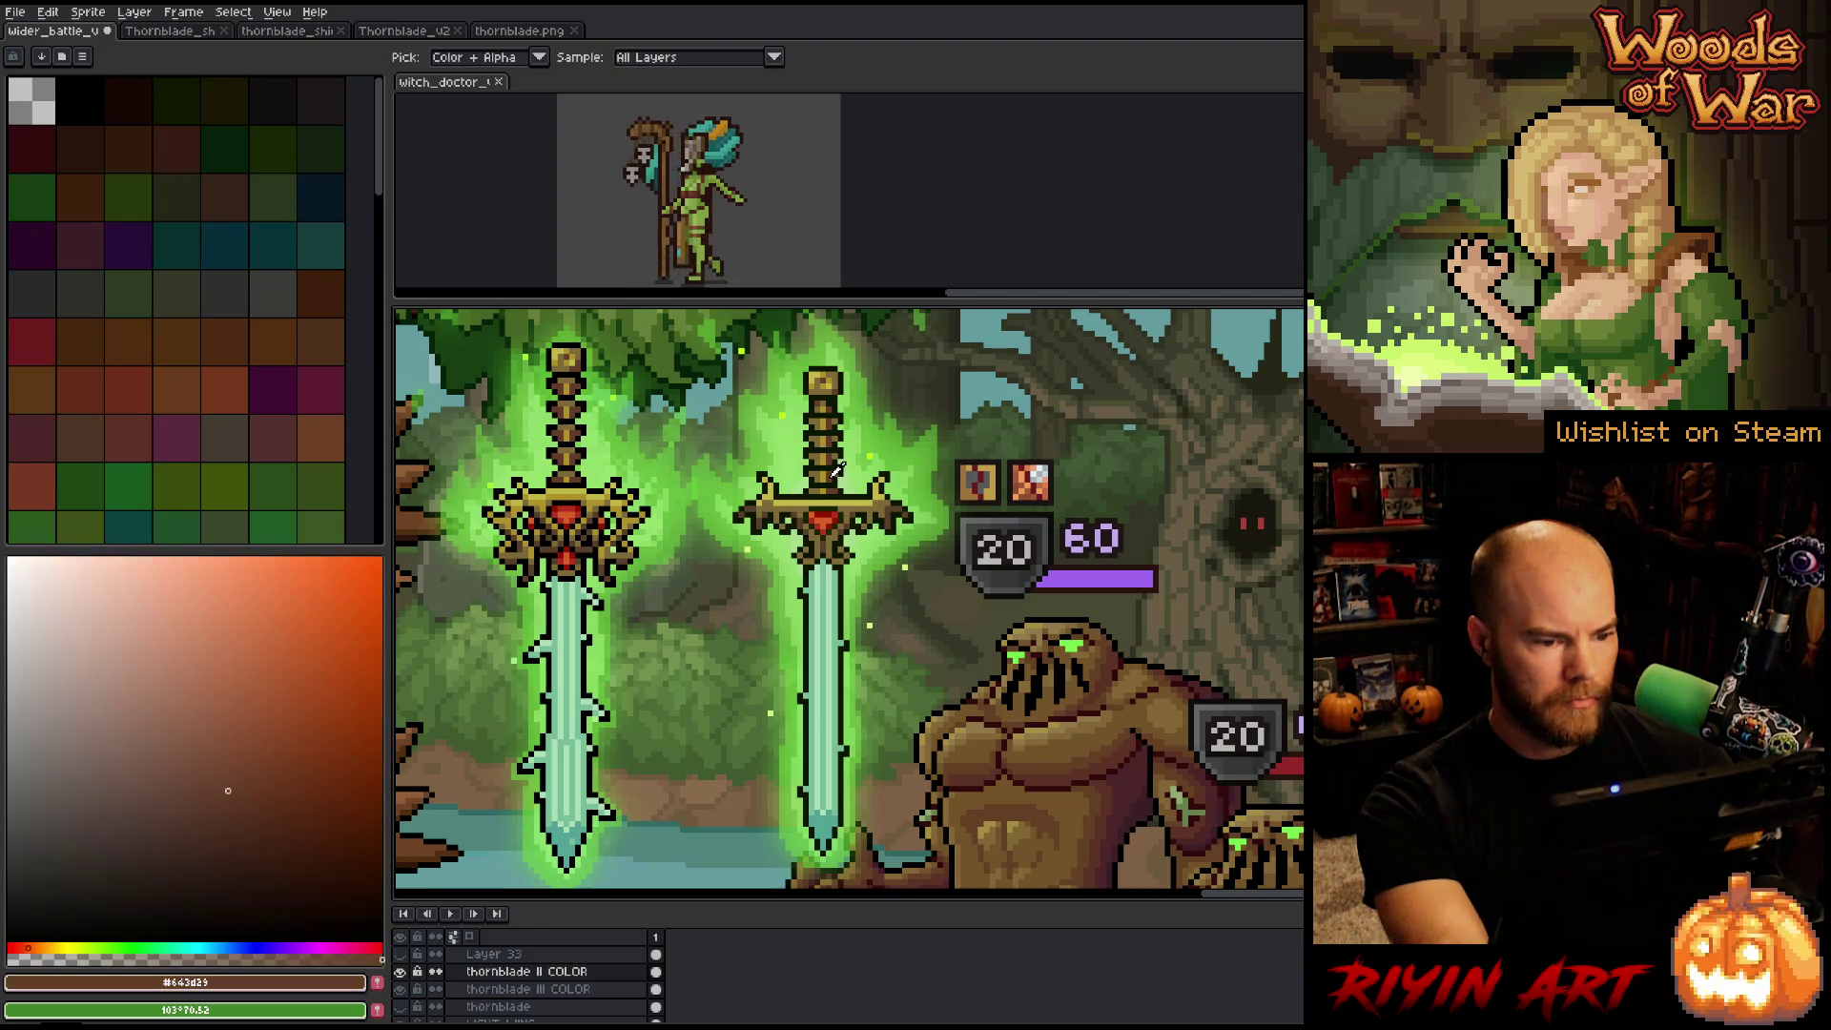
key("alt")
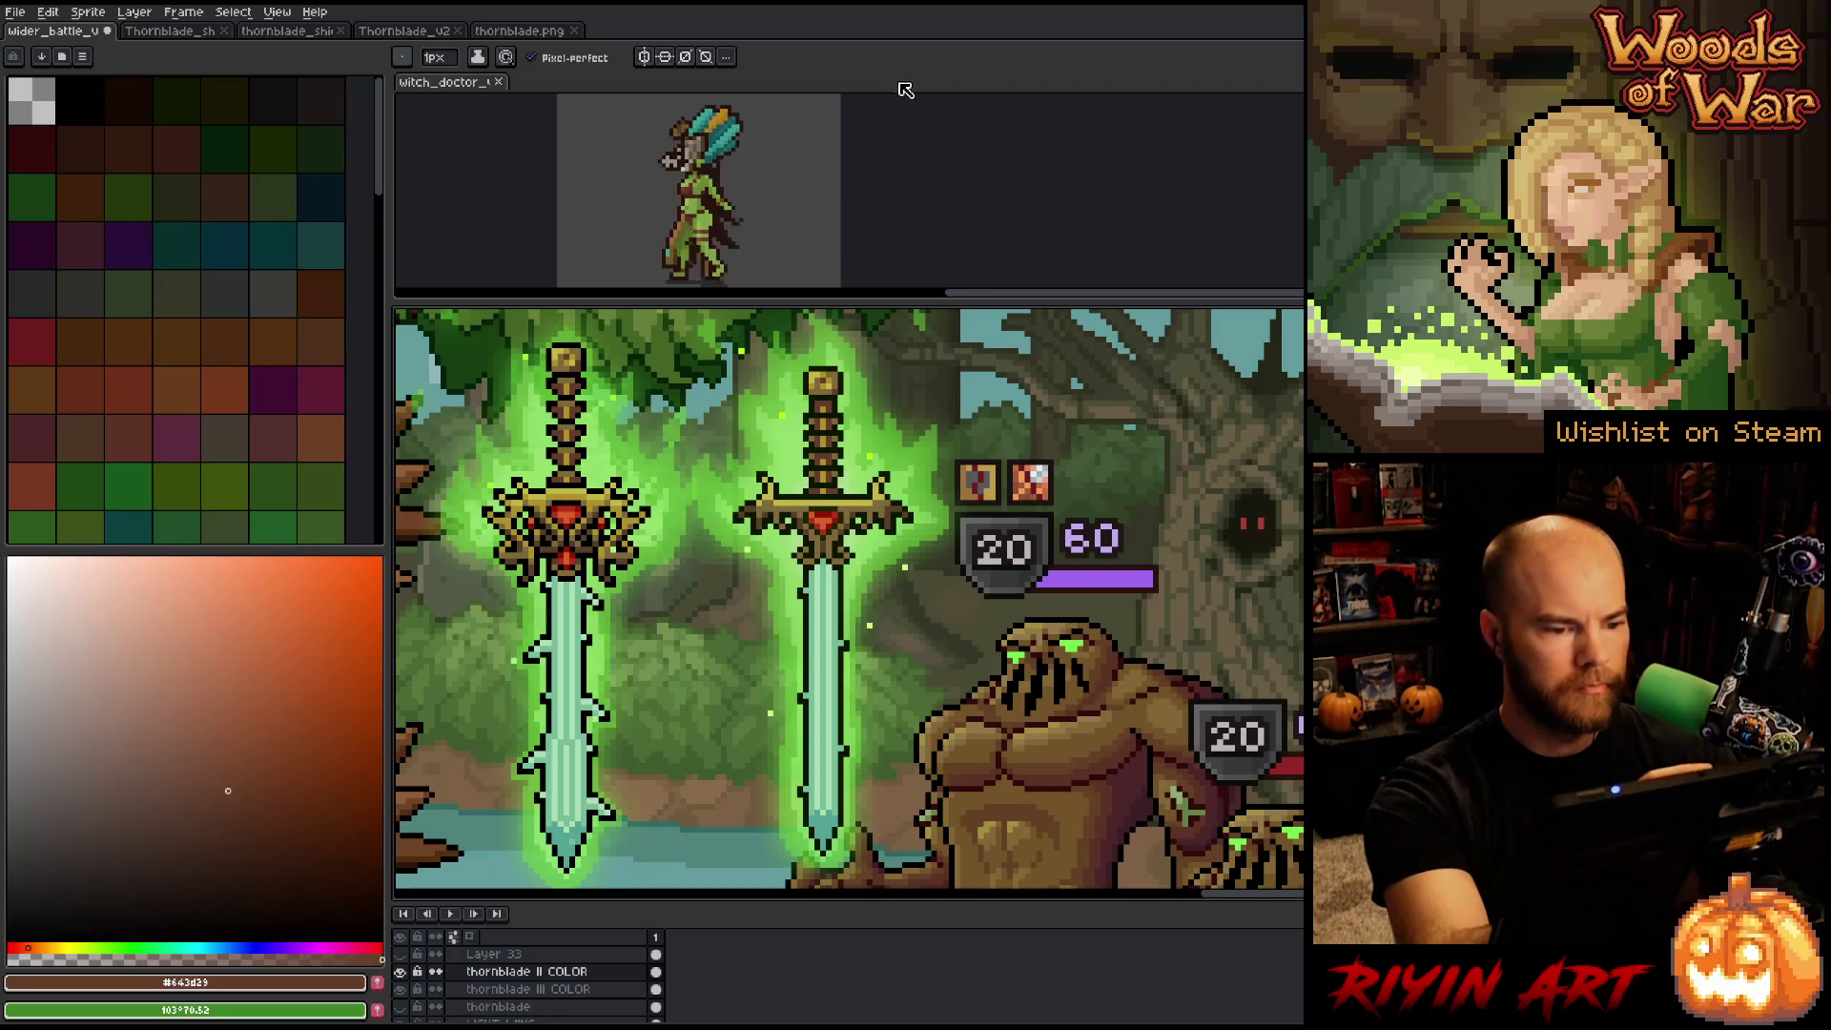
left_click(839, 396, "alt")
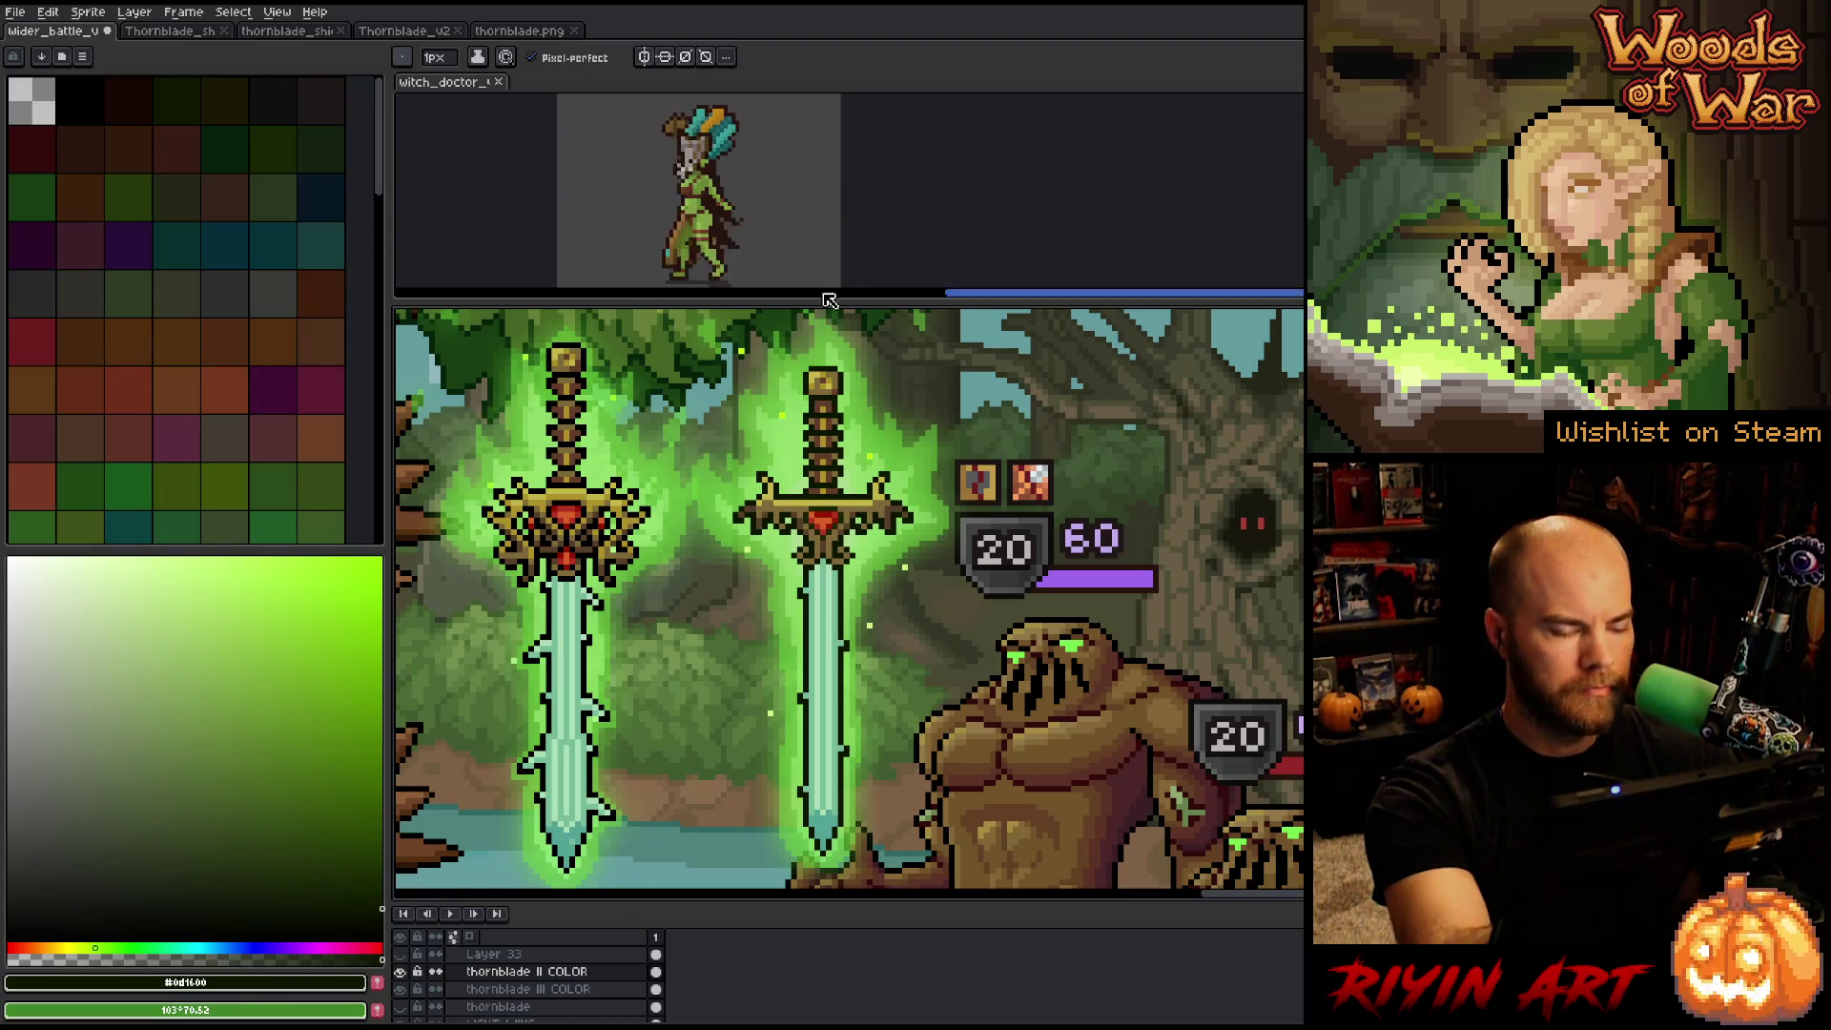
left_click(826, 451, "alt")
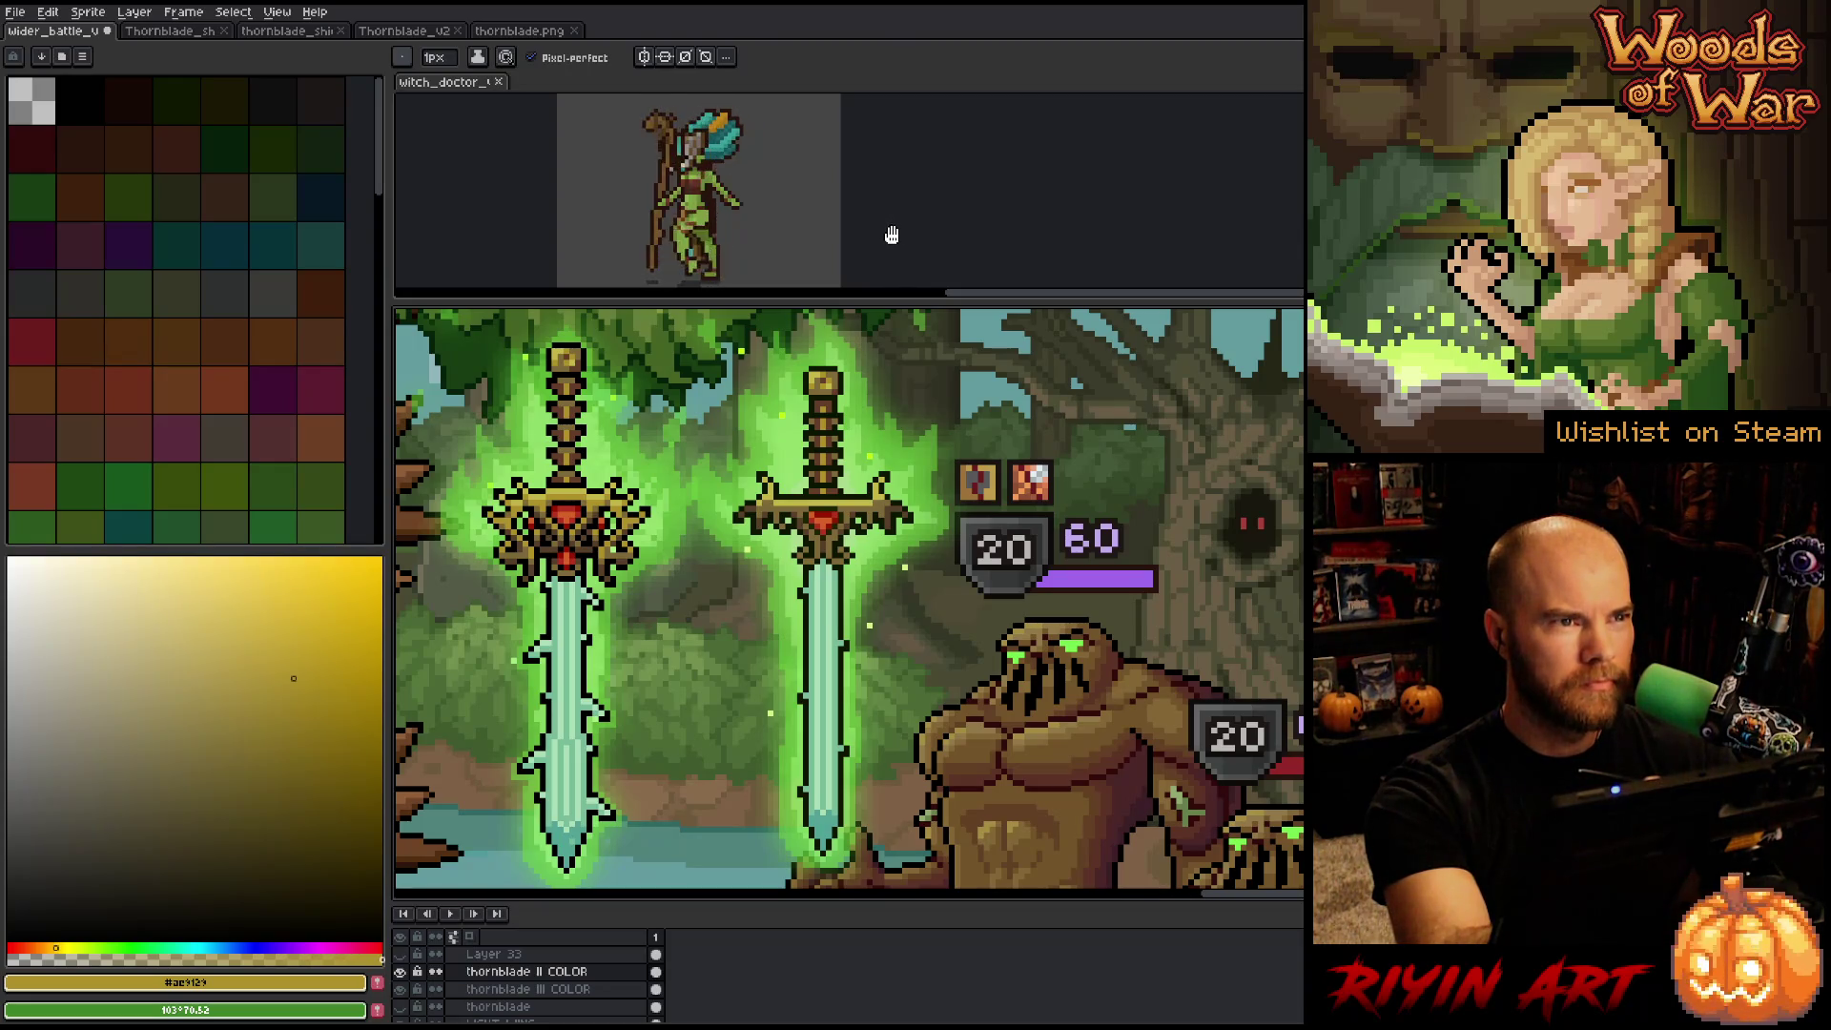
left_click(863, 501, "alt")
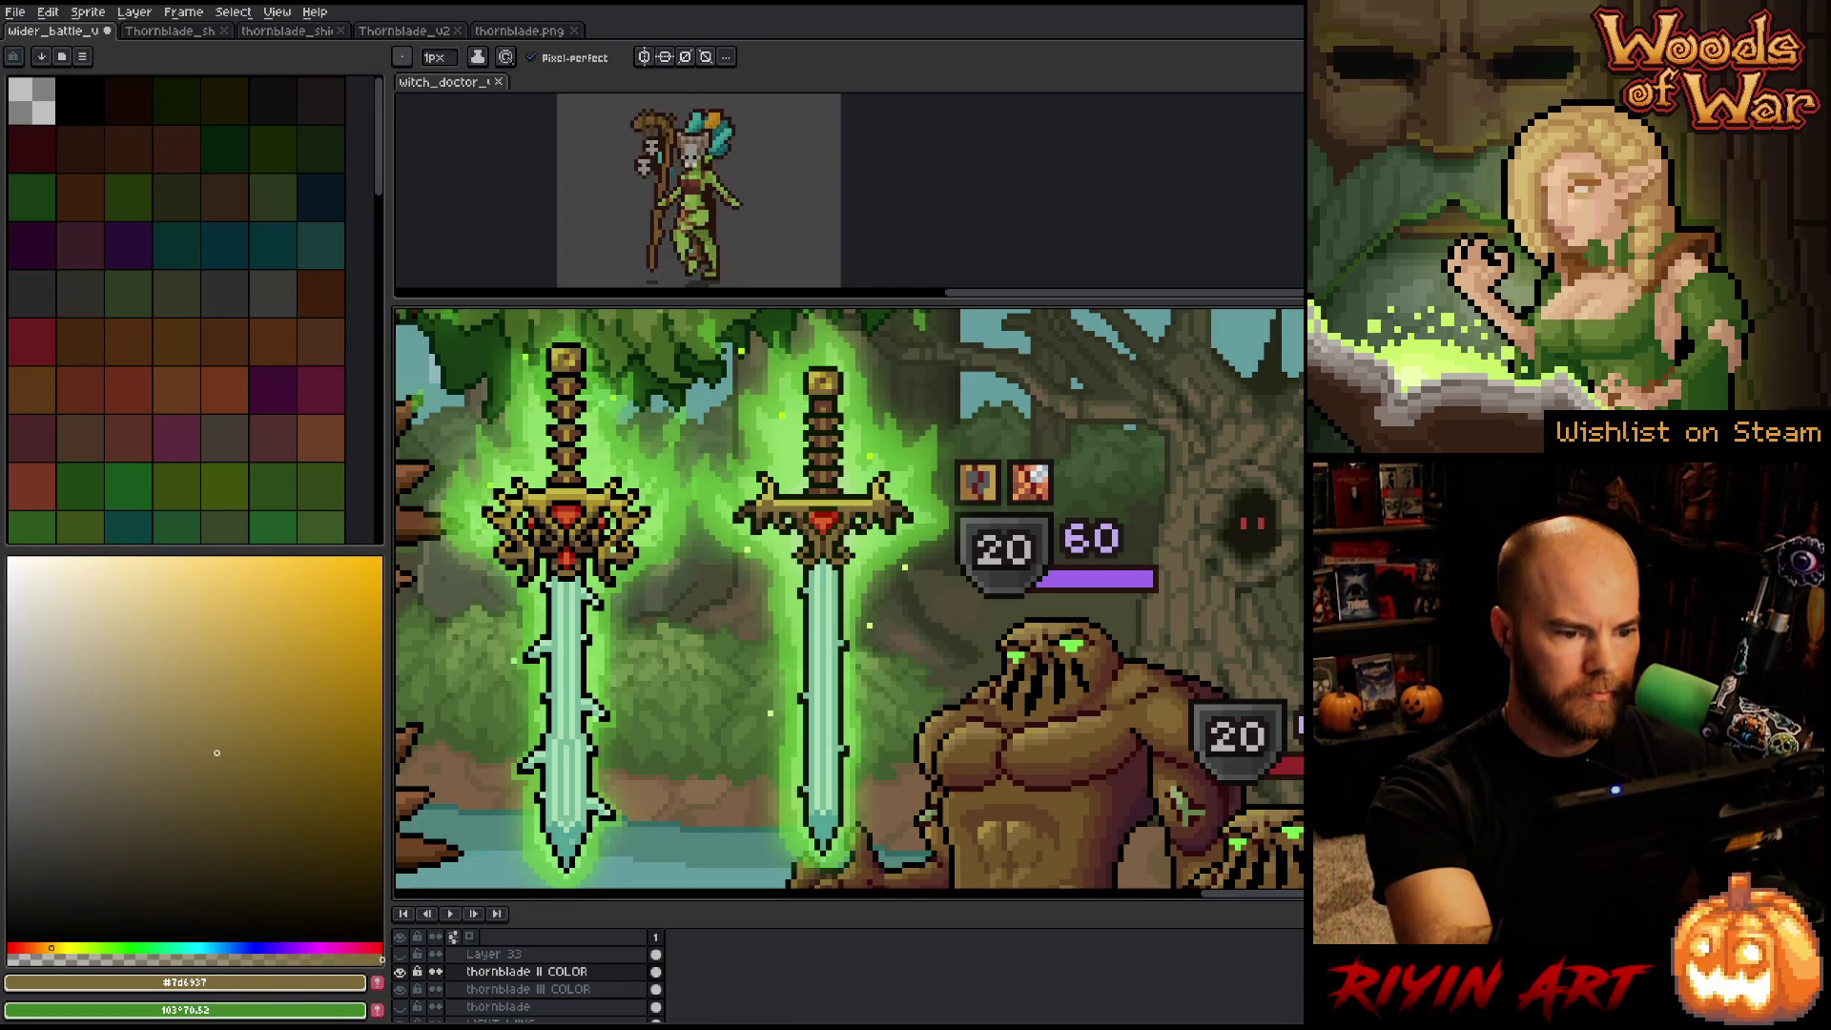
left_click(844, 496, "alt")
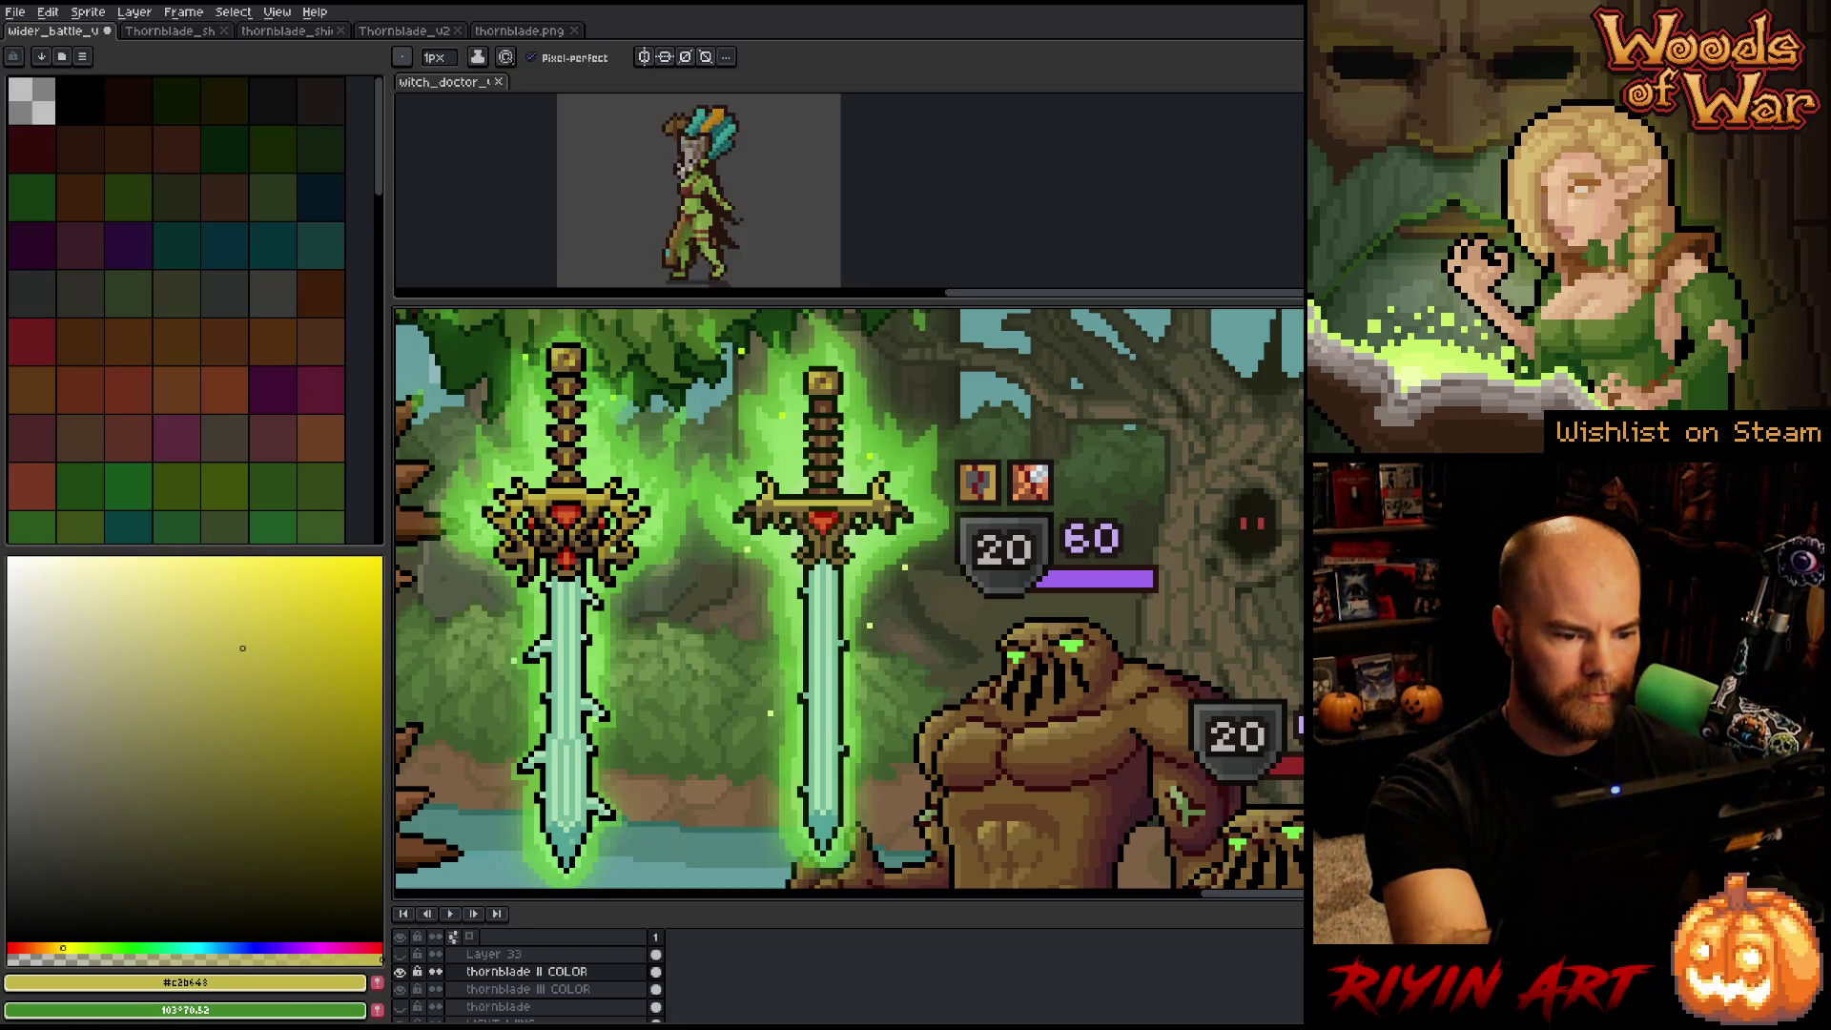
left_click(897, 513, "alt")
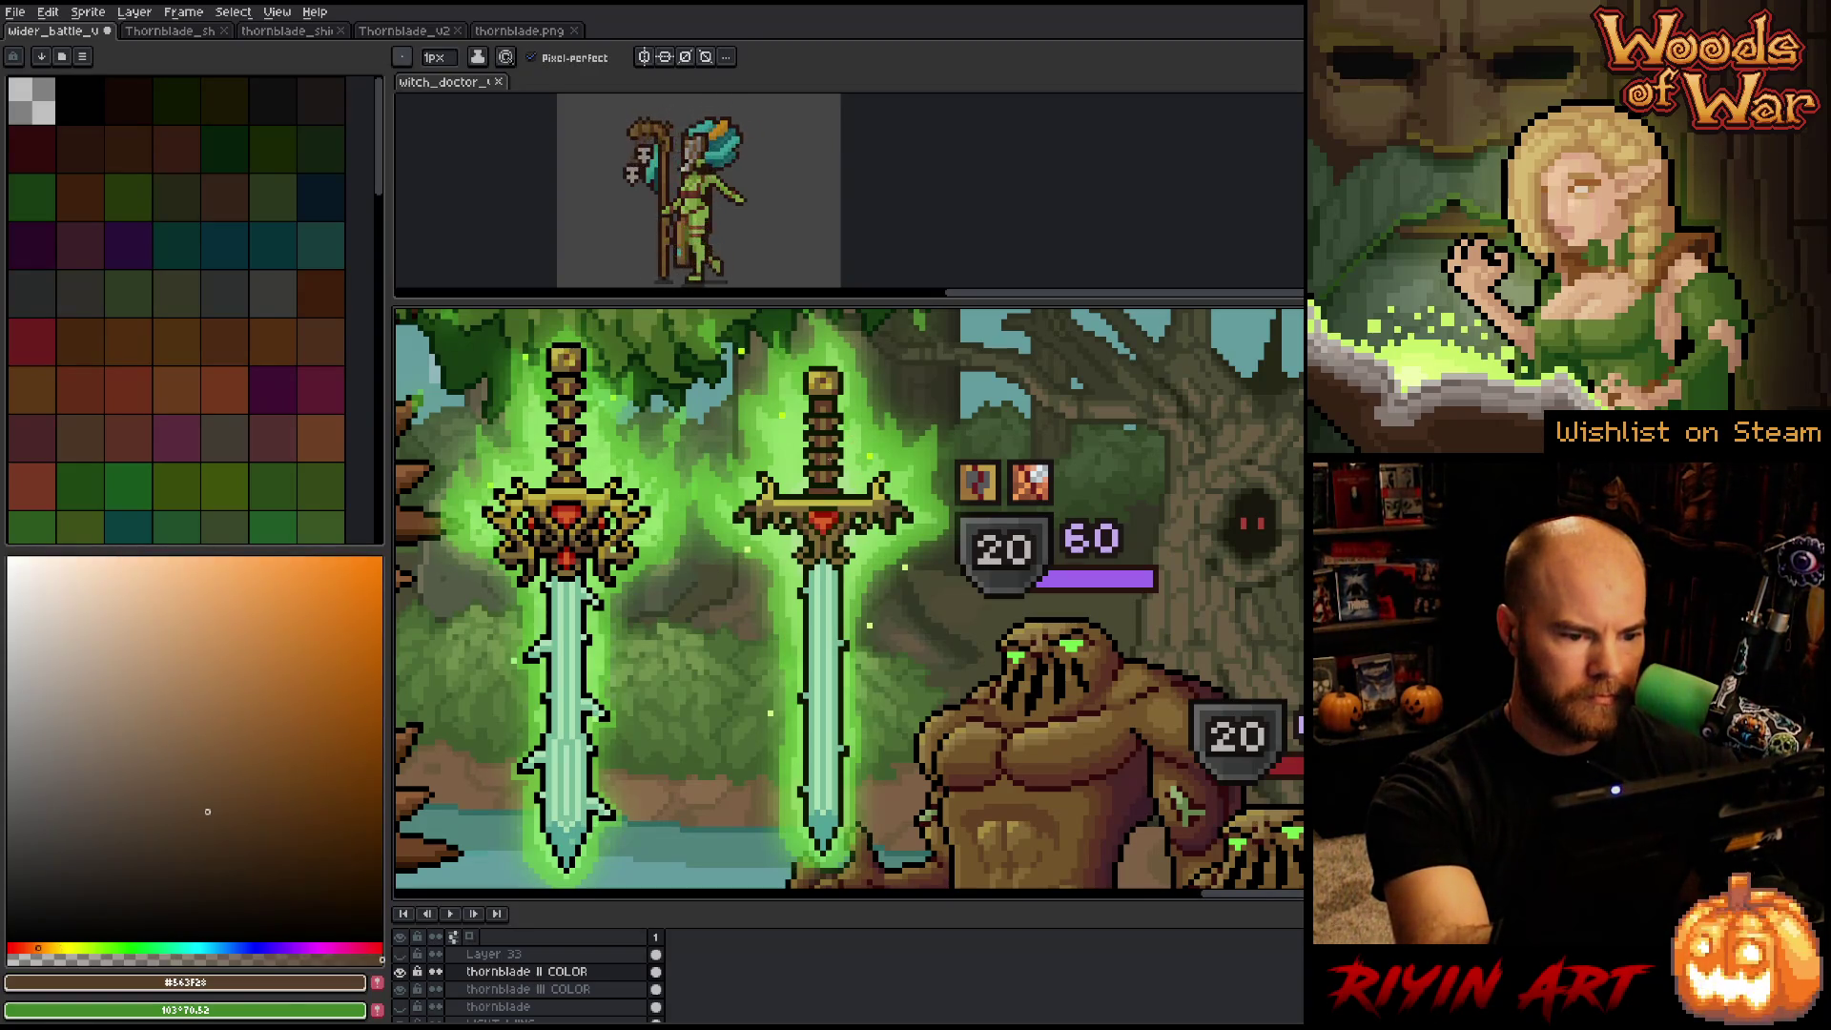
Choose a red shade and paint a gem into the gold crossguard.
key("alt")
left_click(836, 468, "alt")
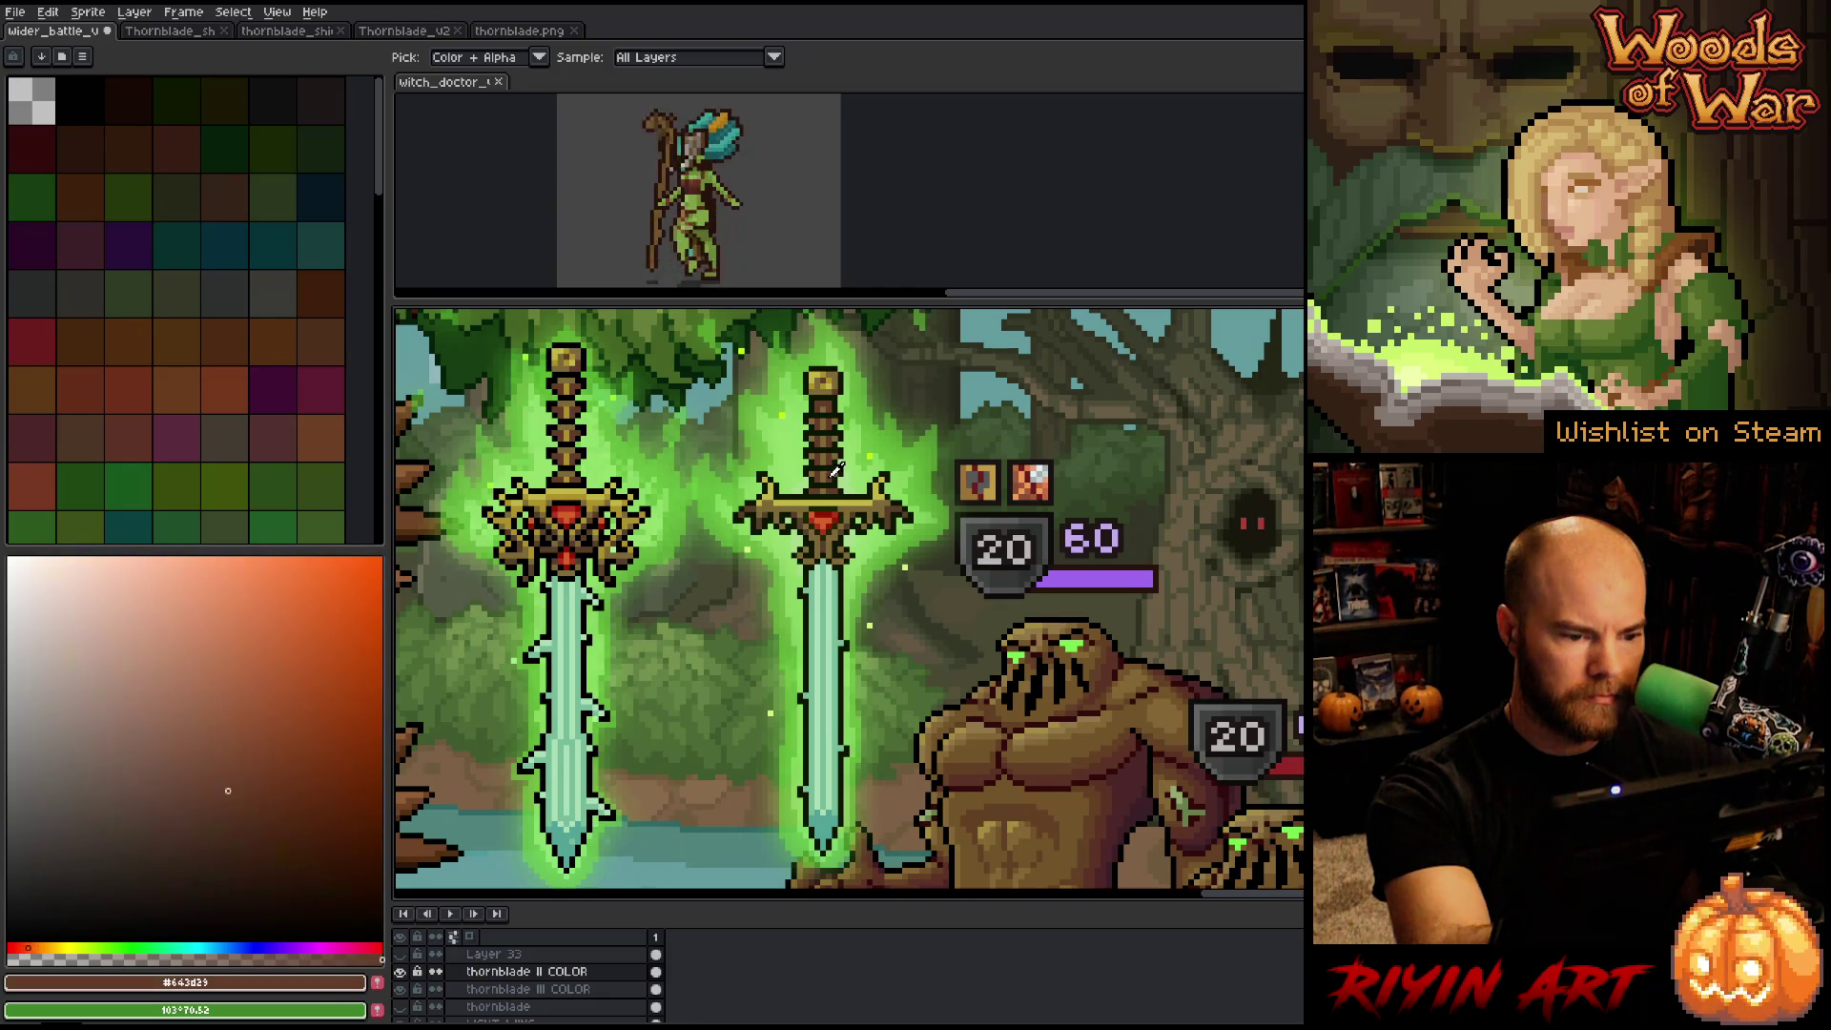
left_click(21, 948)
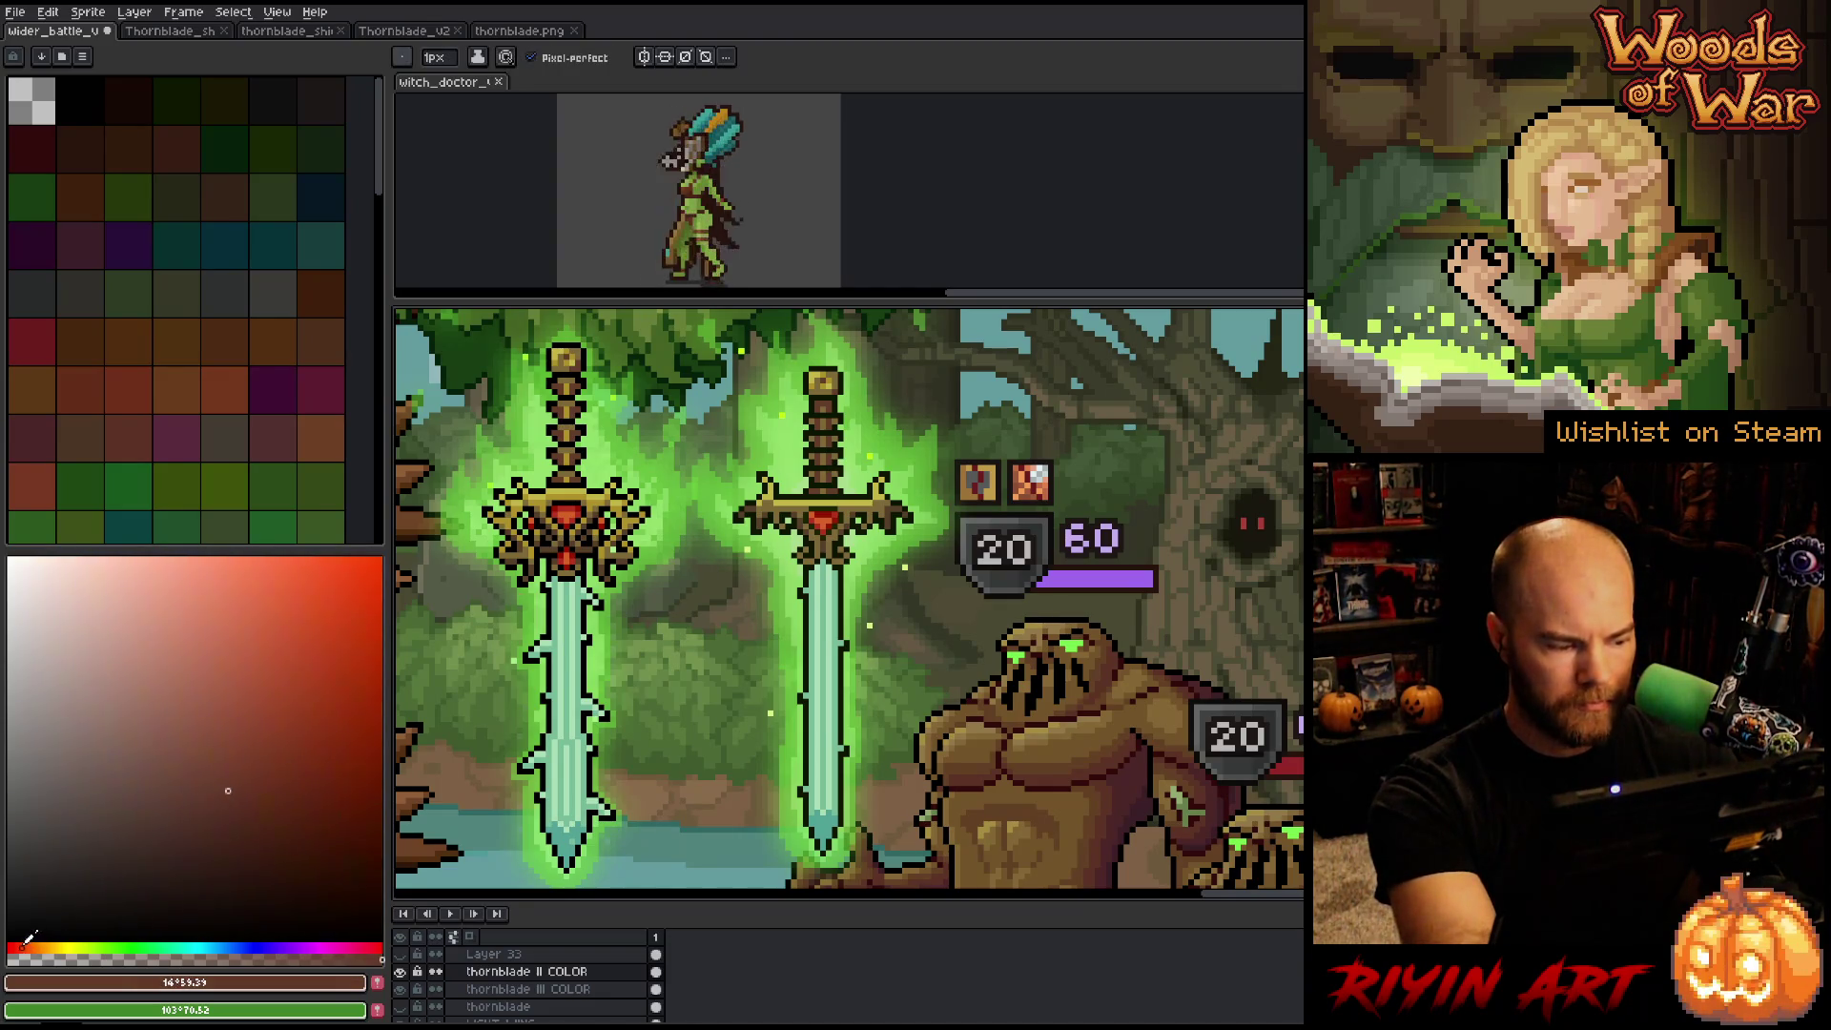
left_click(245, 826)
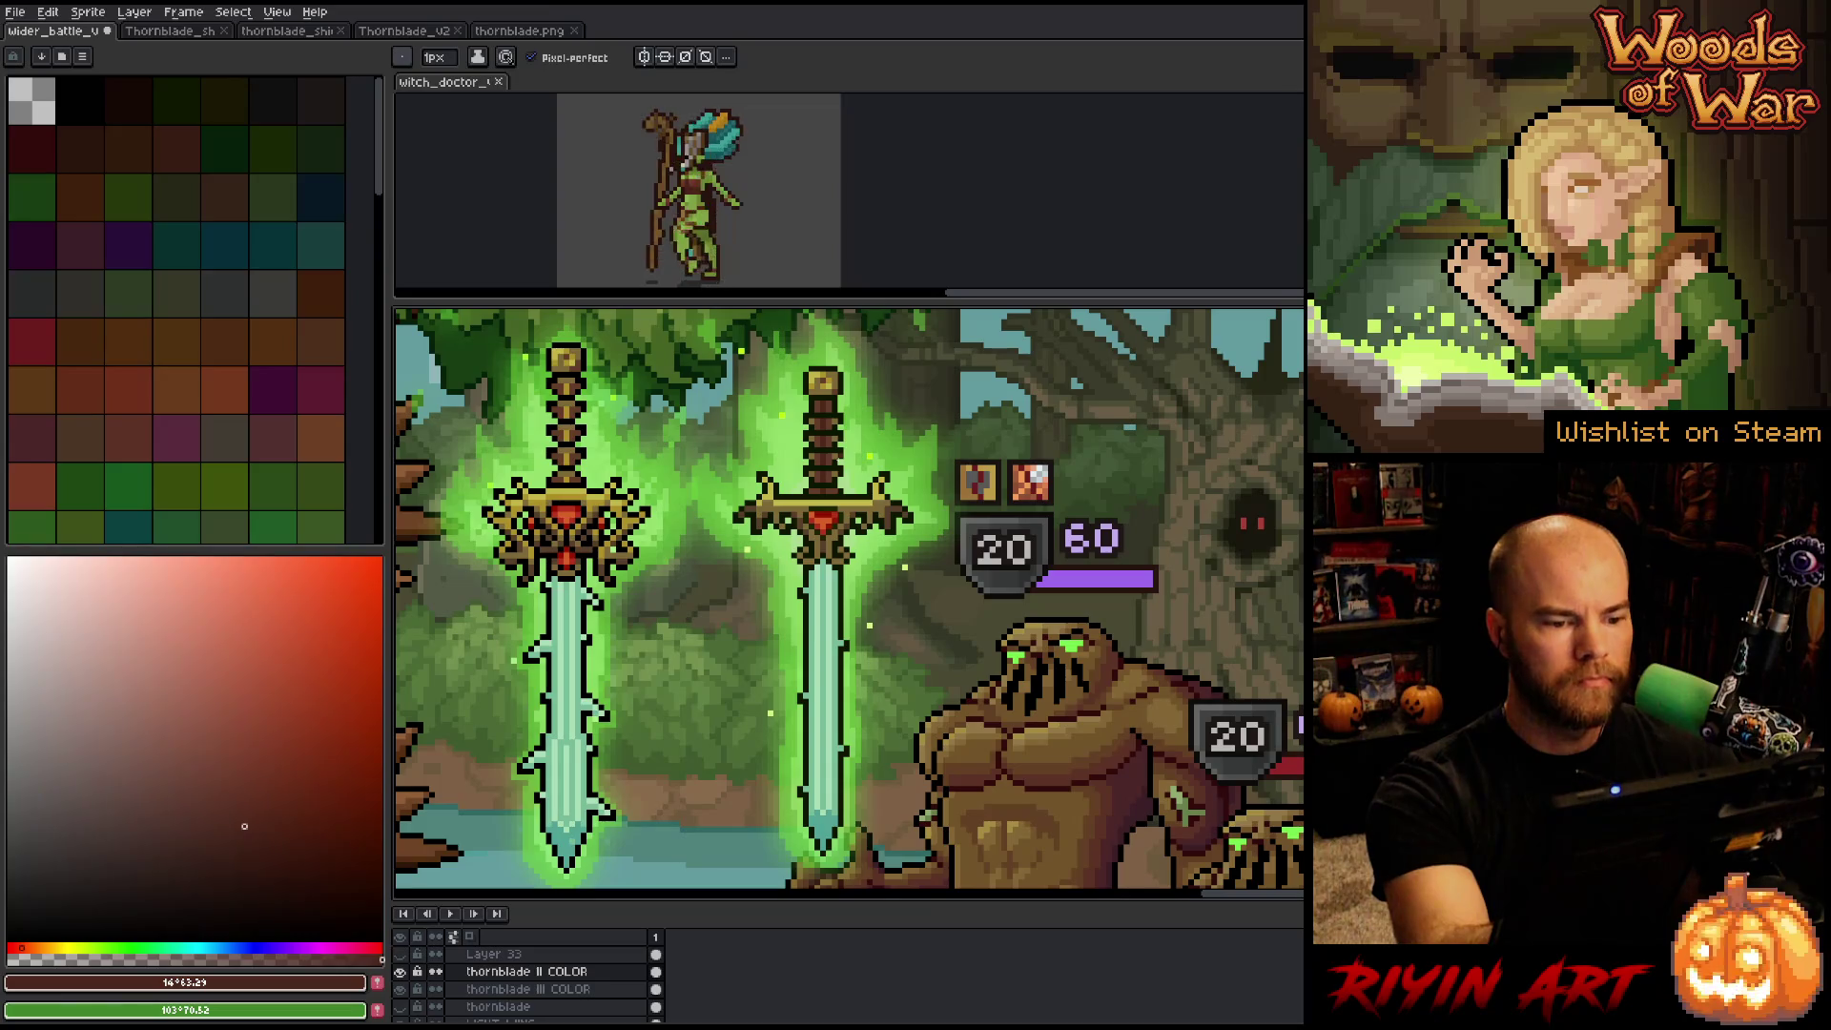
left_click(842, 465, "alt")
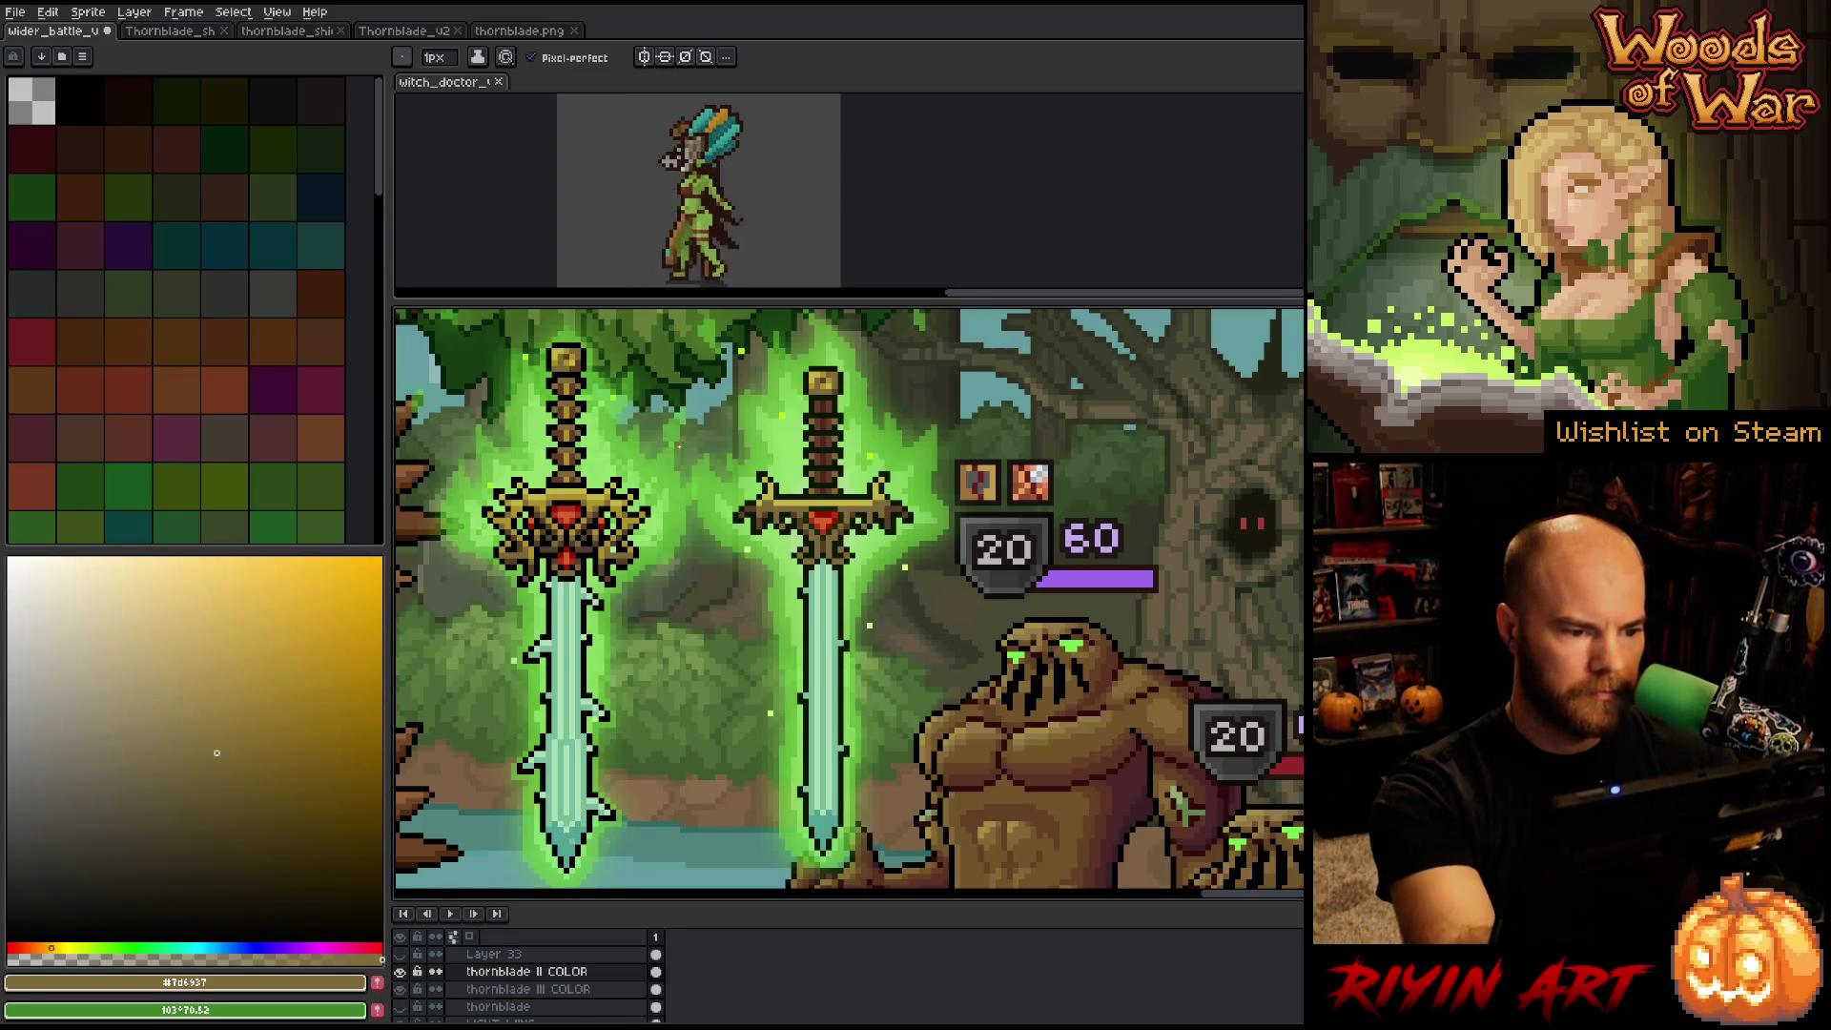
Lasso then deselect the left hilt, and paint sampled browns on thornblade III COLOR.
key("q")
mouse_move(577, 615)
left_mouse_down()
mouse_move(622, 423)
mouse_move(577, 618)
left_mouse_up()
key("ctrl+d")
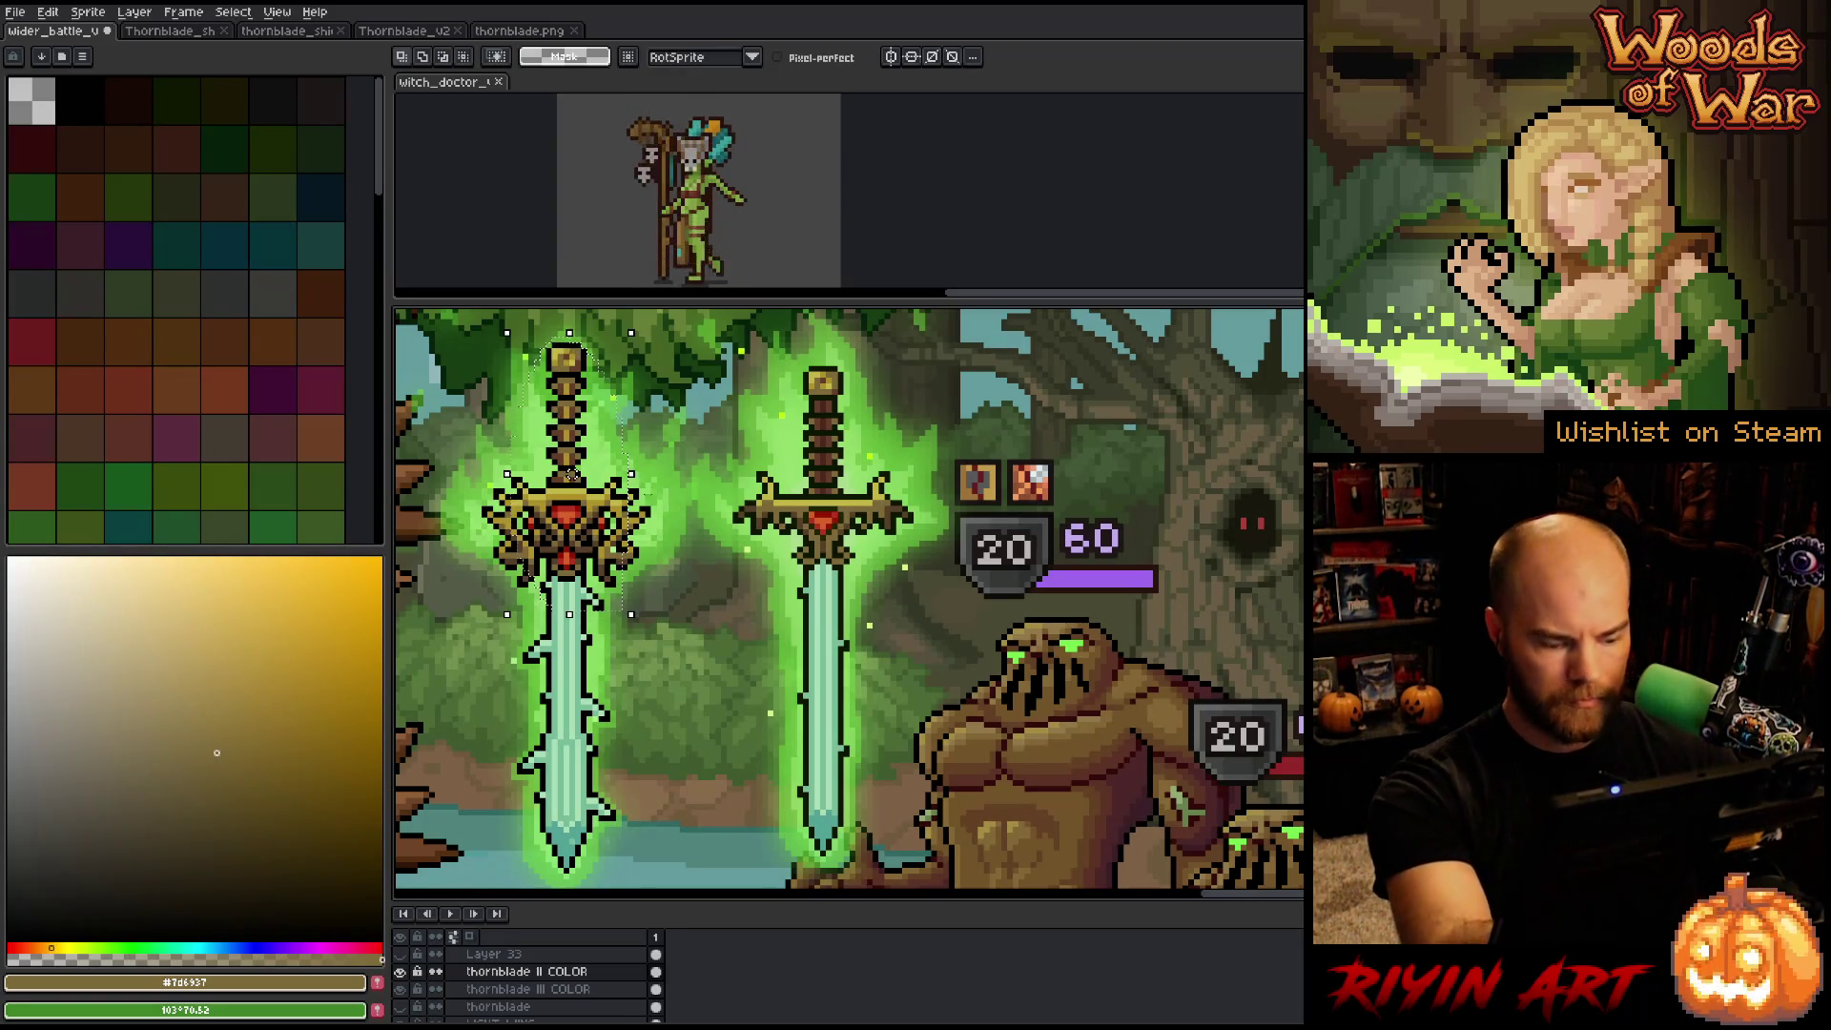
left_click(512, 992)
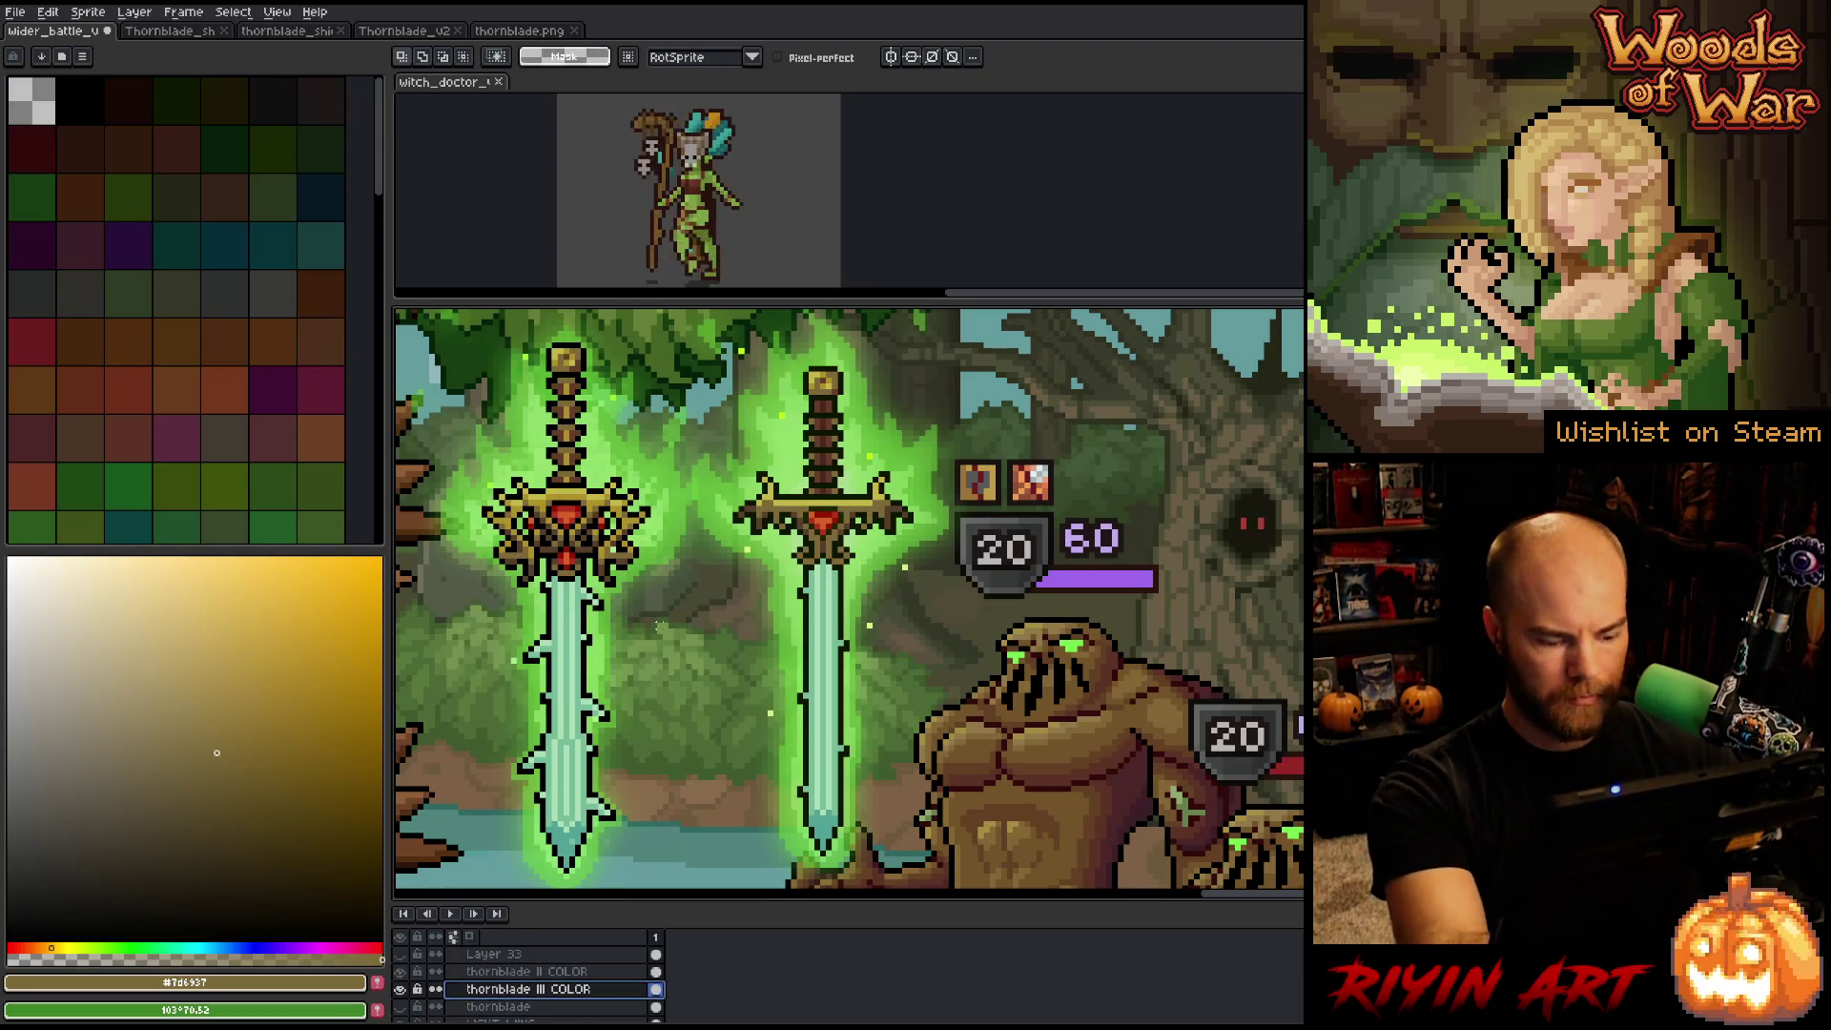
key("b")
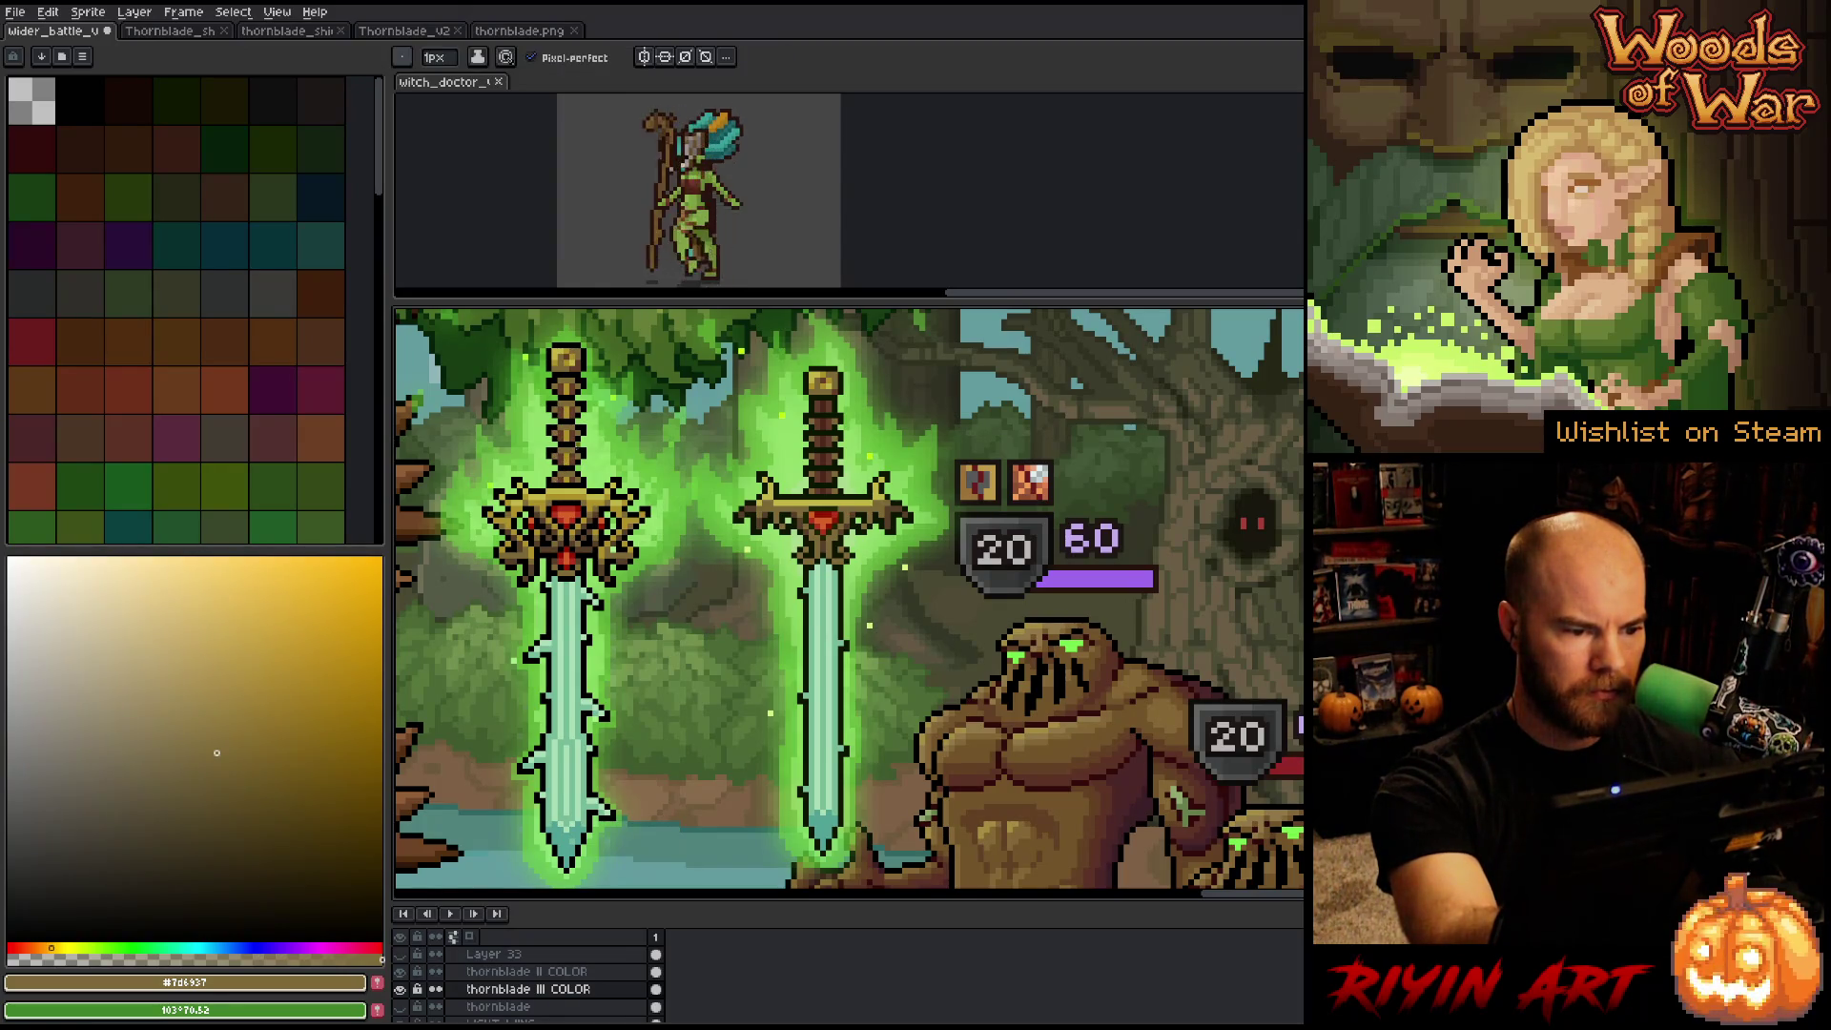
left_click(828, 453, "alt")
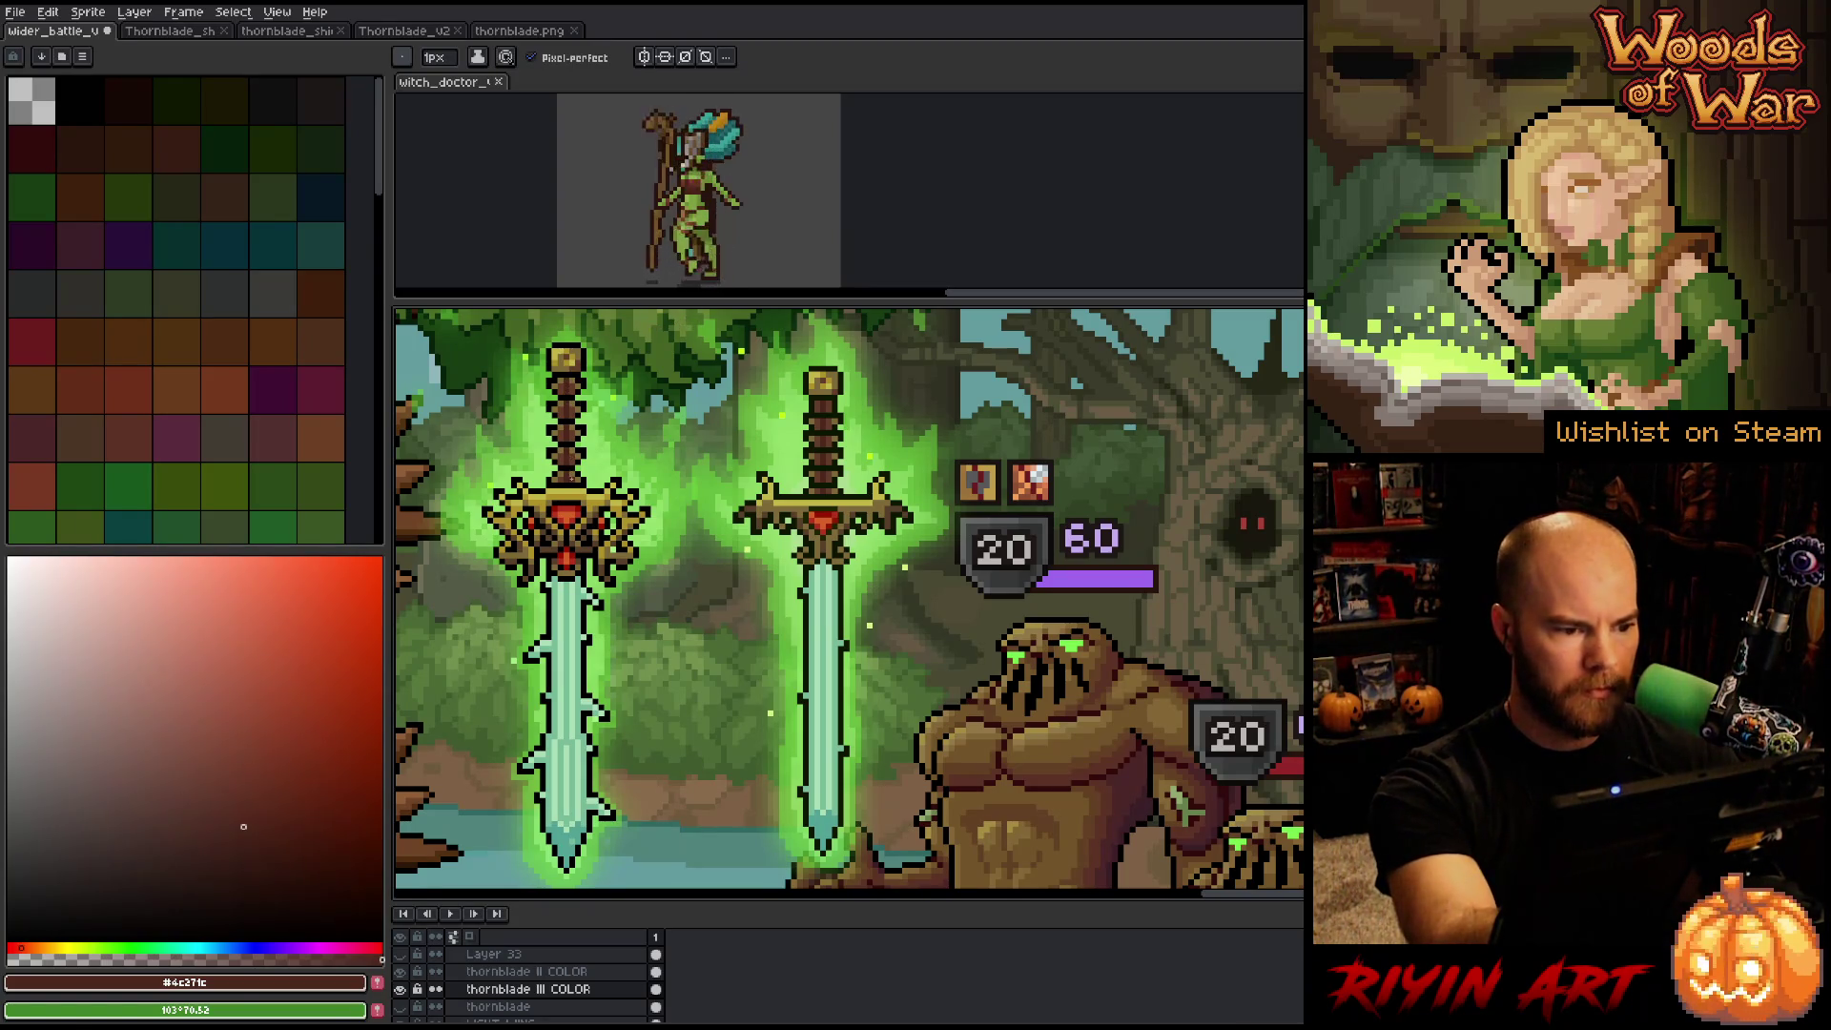
left_click(566, 448, "alt")
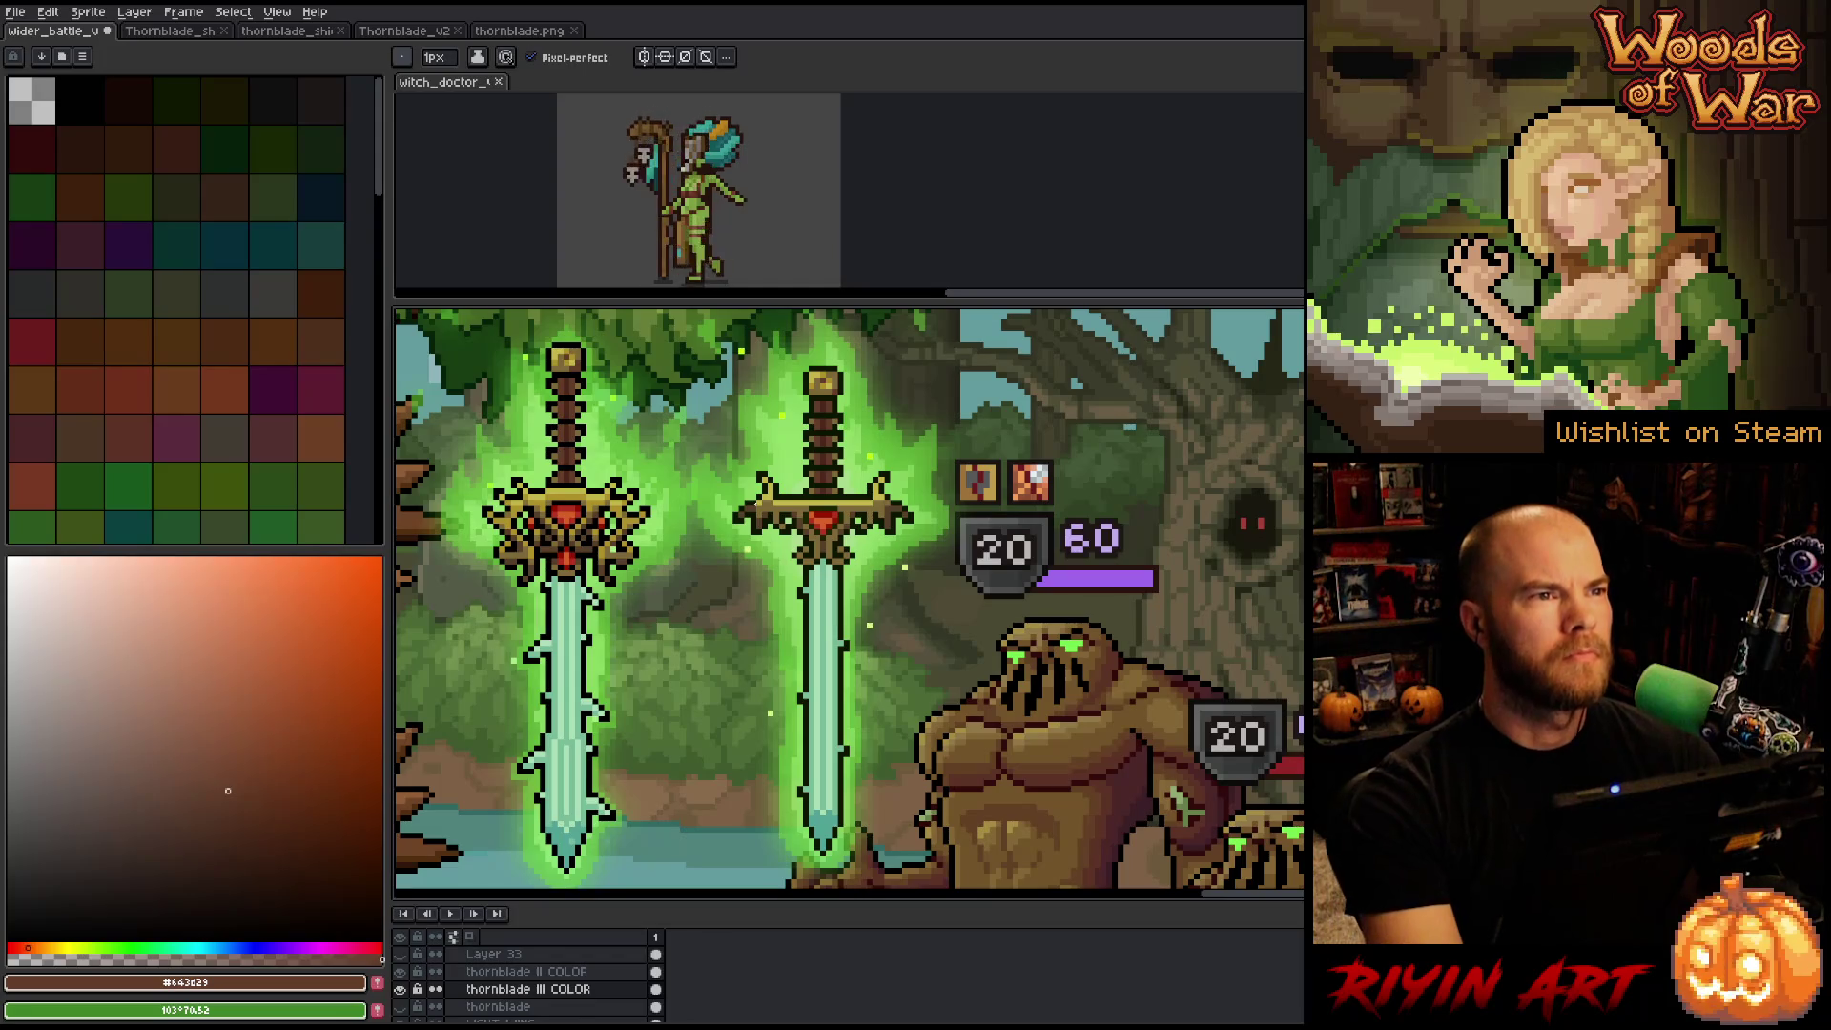
Save the battle mockup and sample the crossguard gold.
key("v")
key("ctrl+s")
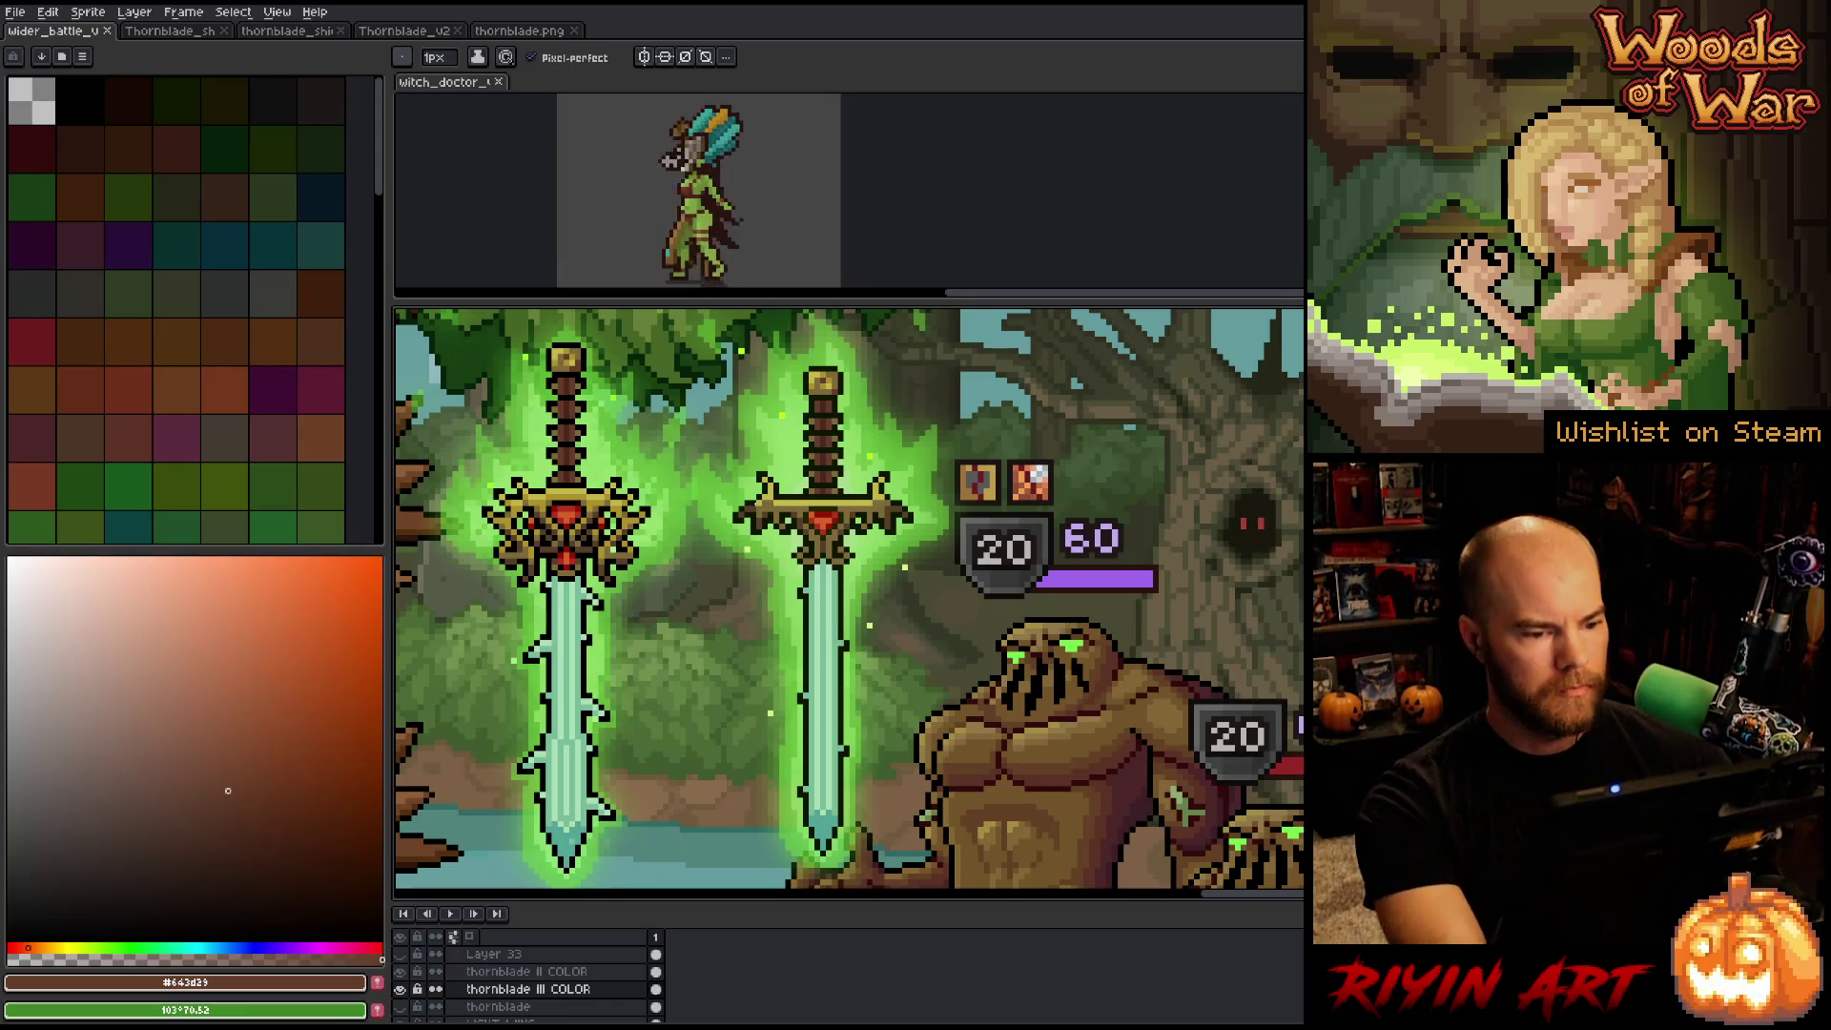
left_click(578, 491, "alt")
On thornblade II COLOR, shade the right hilt with darker gold and dark brown tones.
left_click(533, 970)
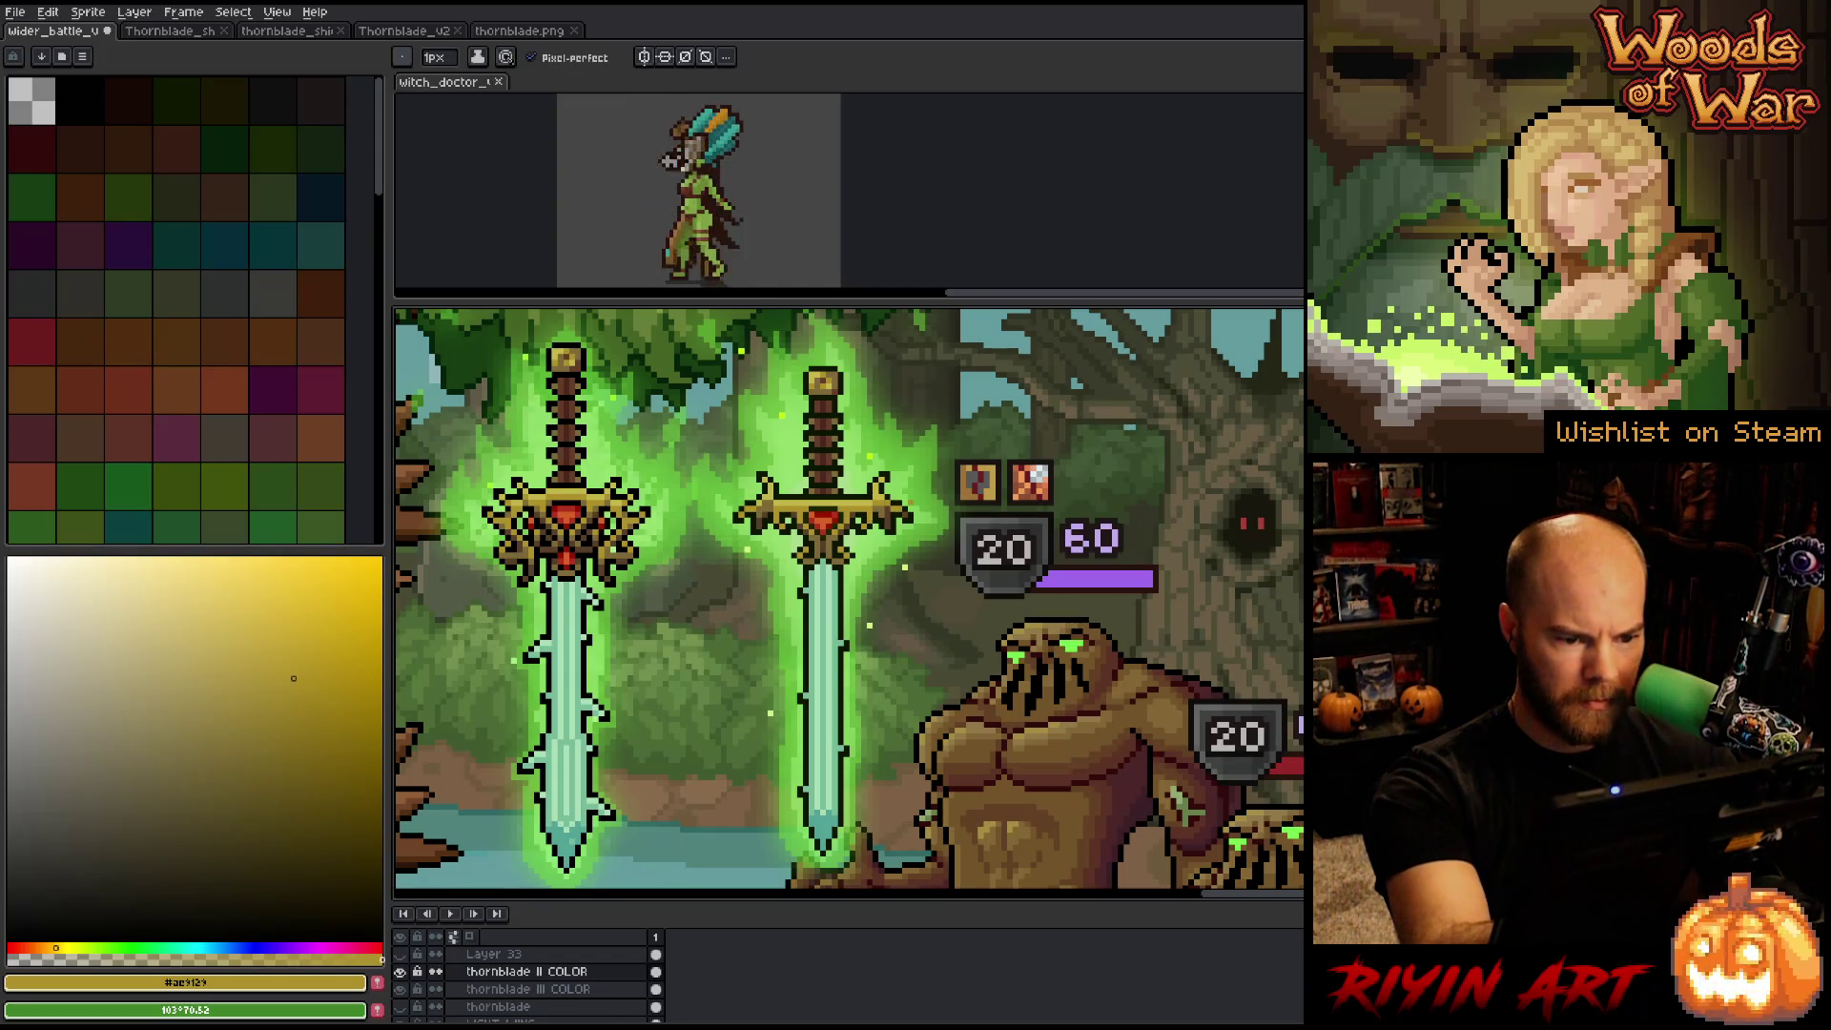
left_click(216, 752)
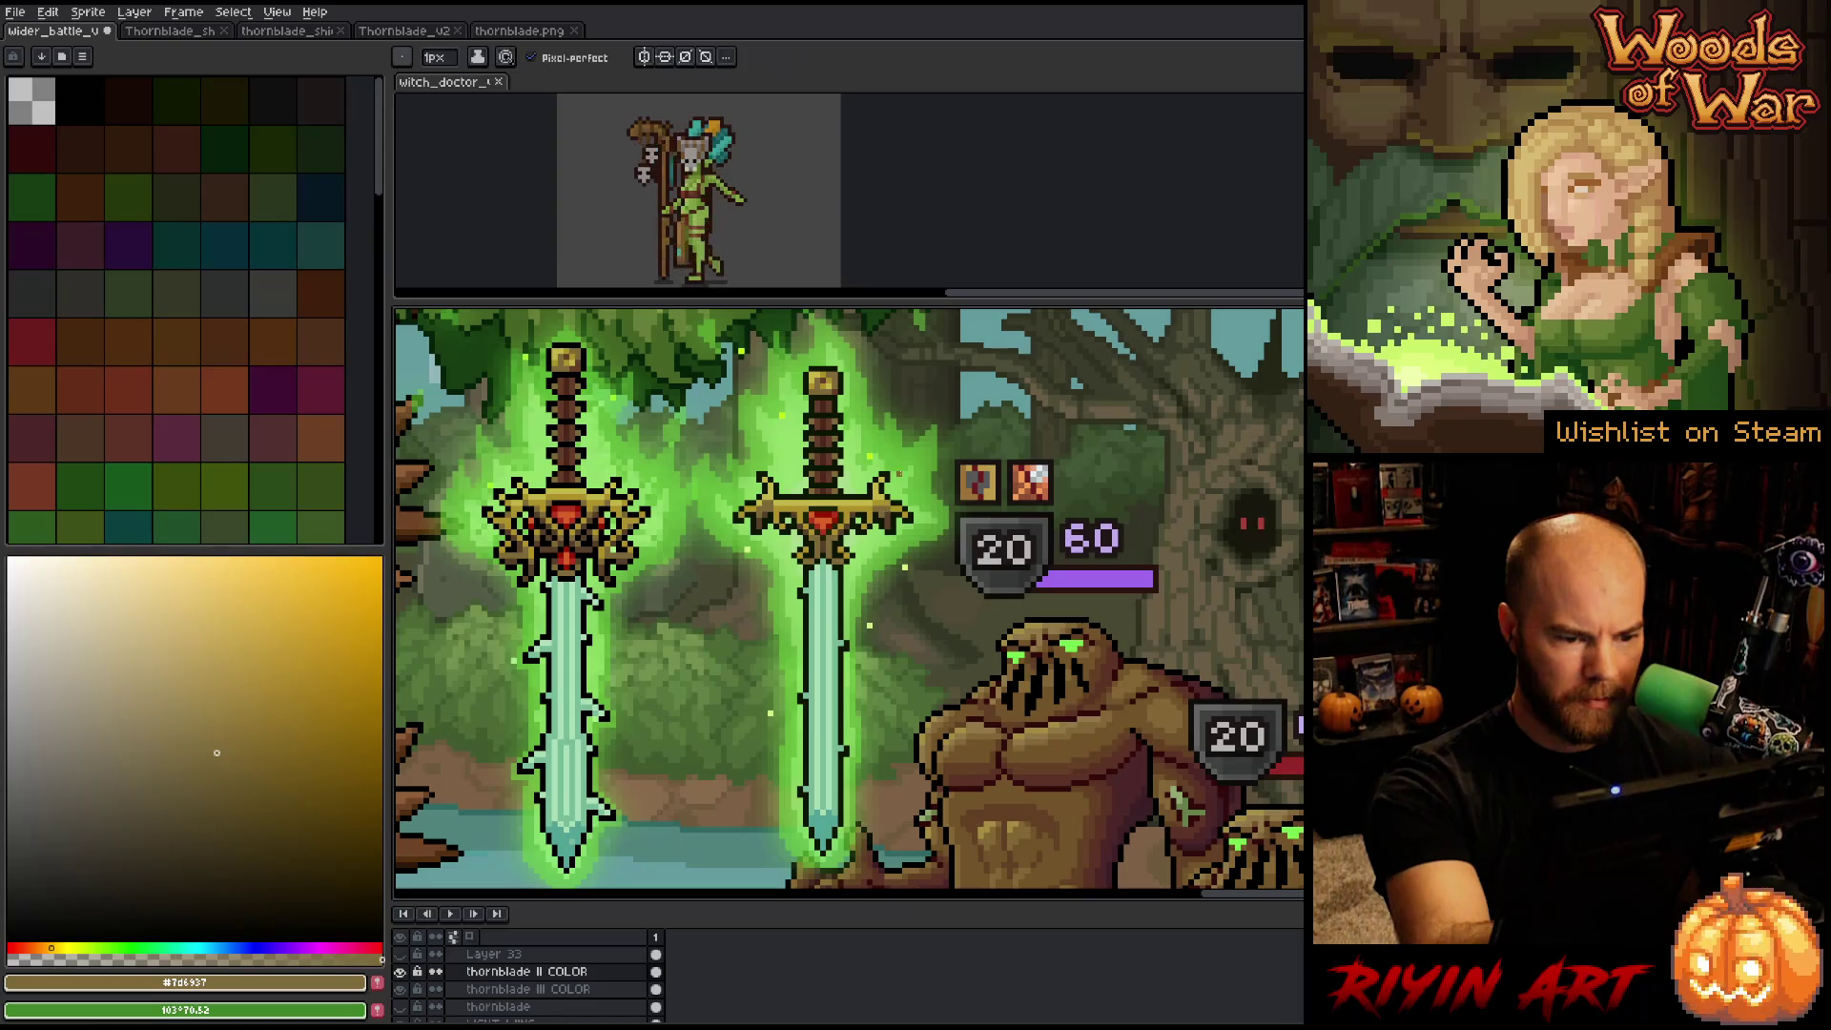
left_click(38, 947)
left_click(207, 812)
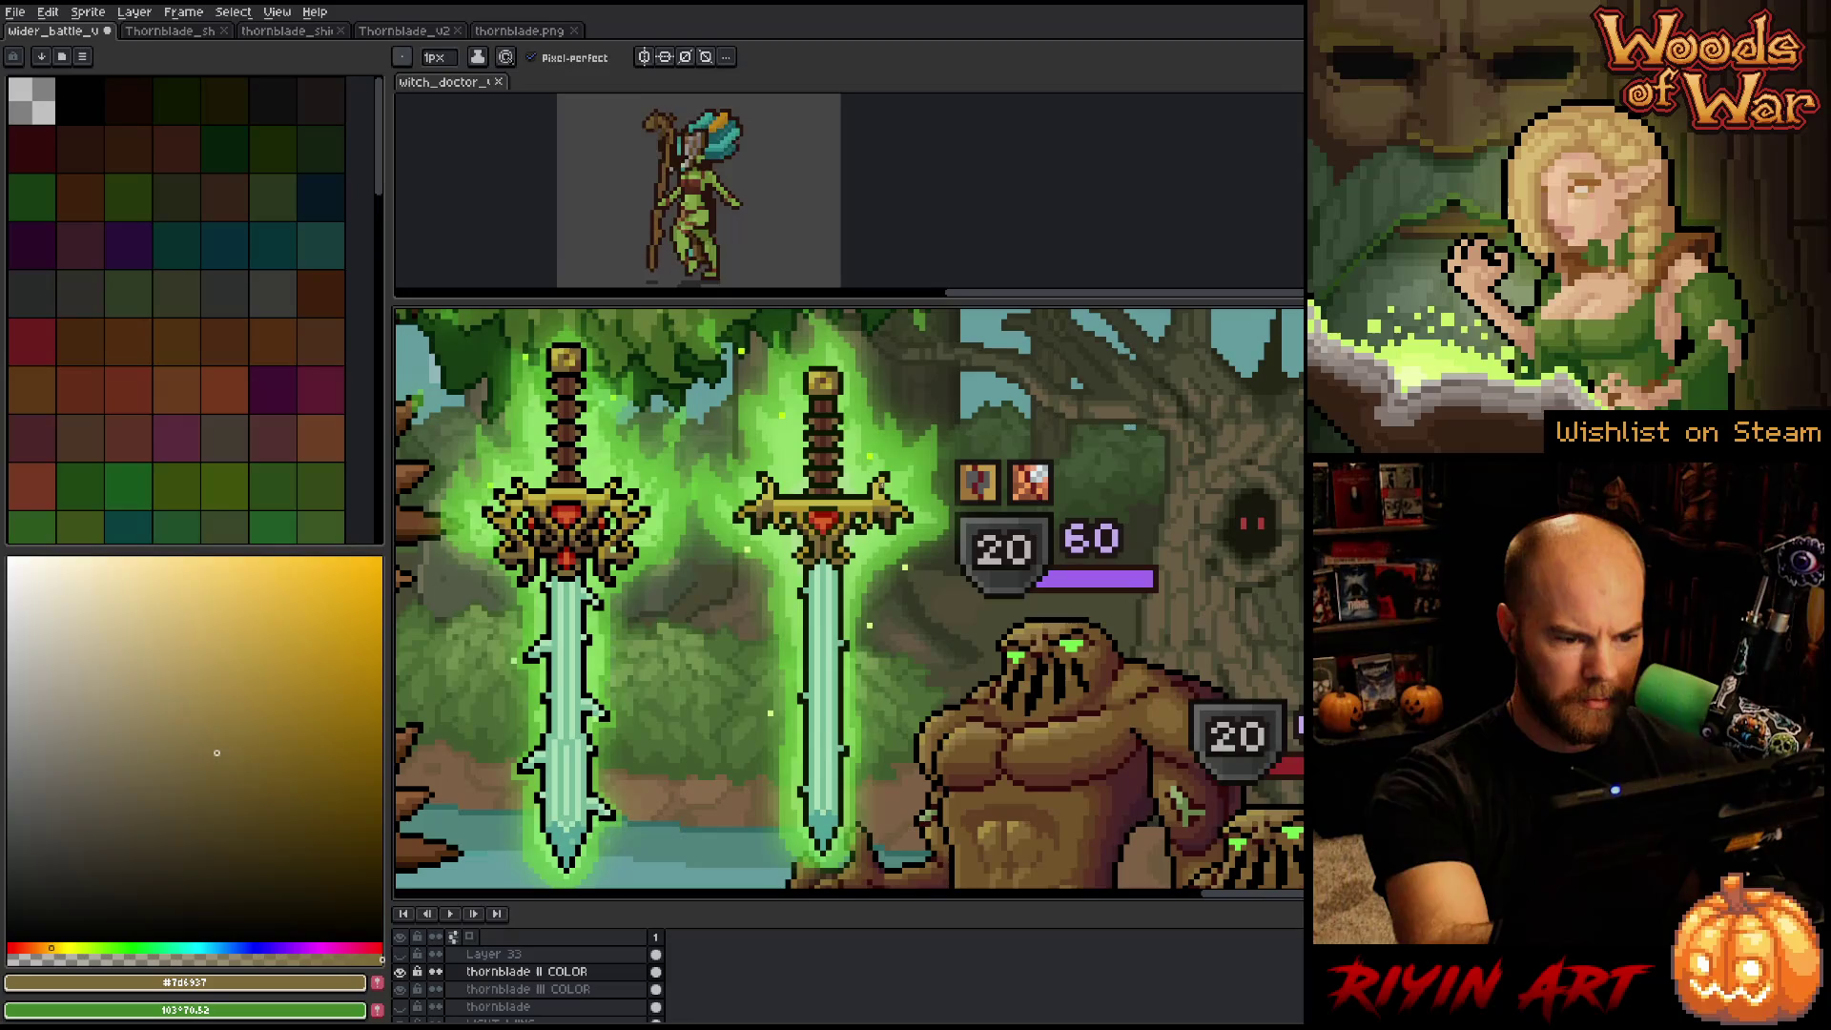
left_click(789, 502, "alt")
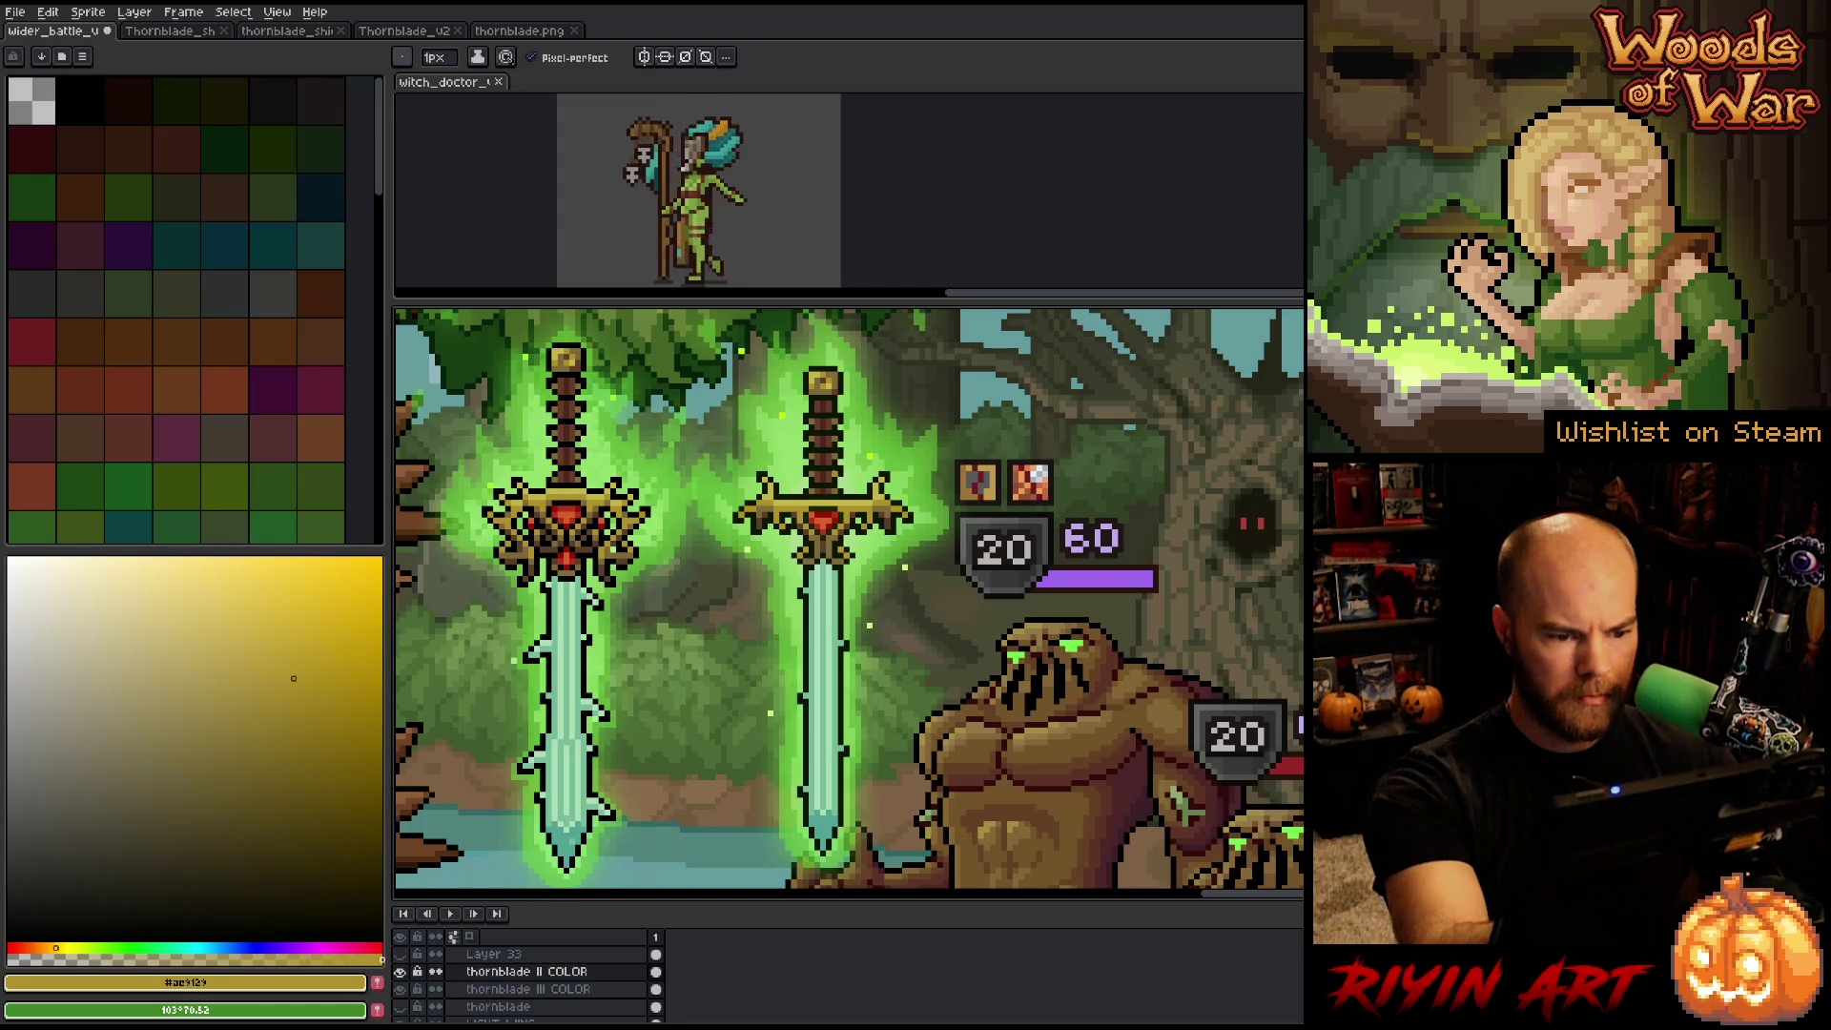
left_click(823, 438, "alt")
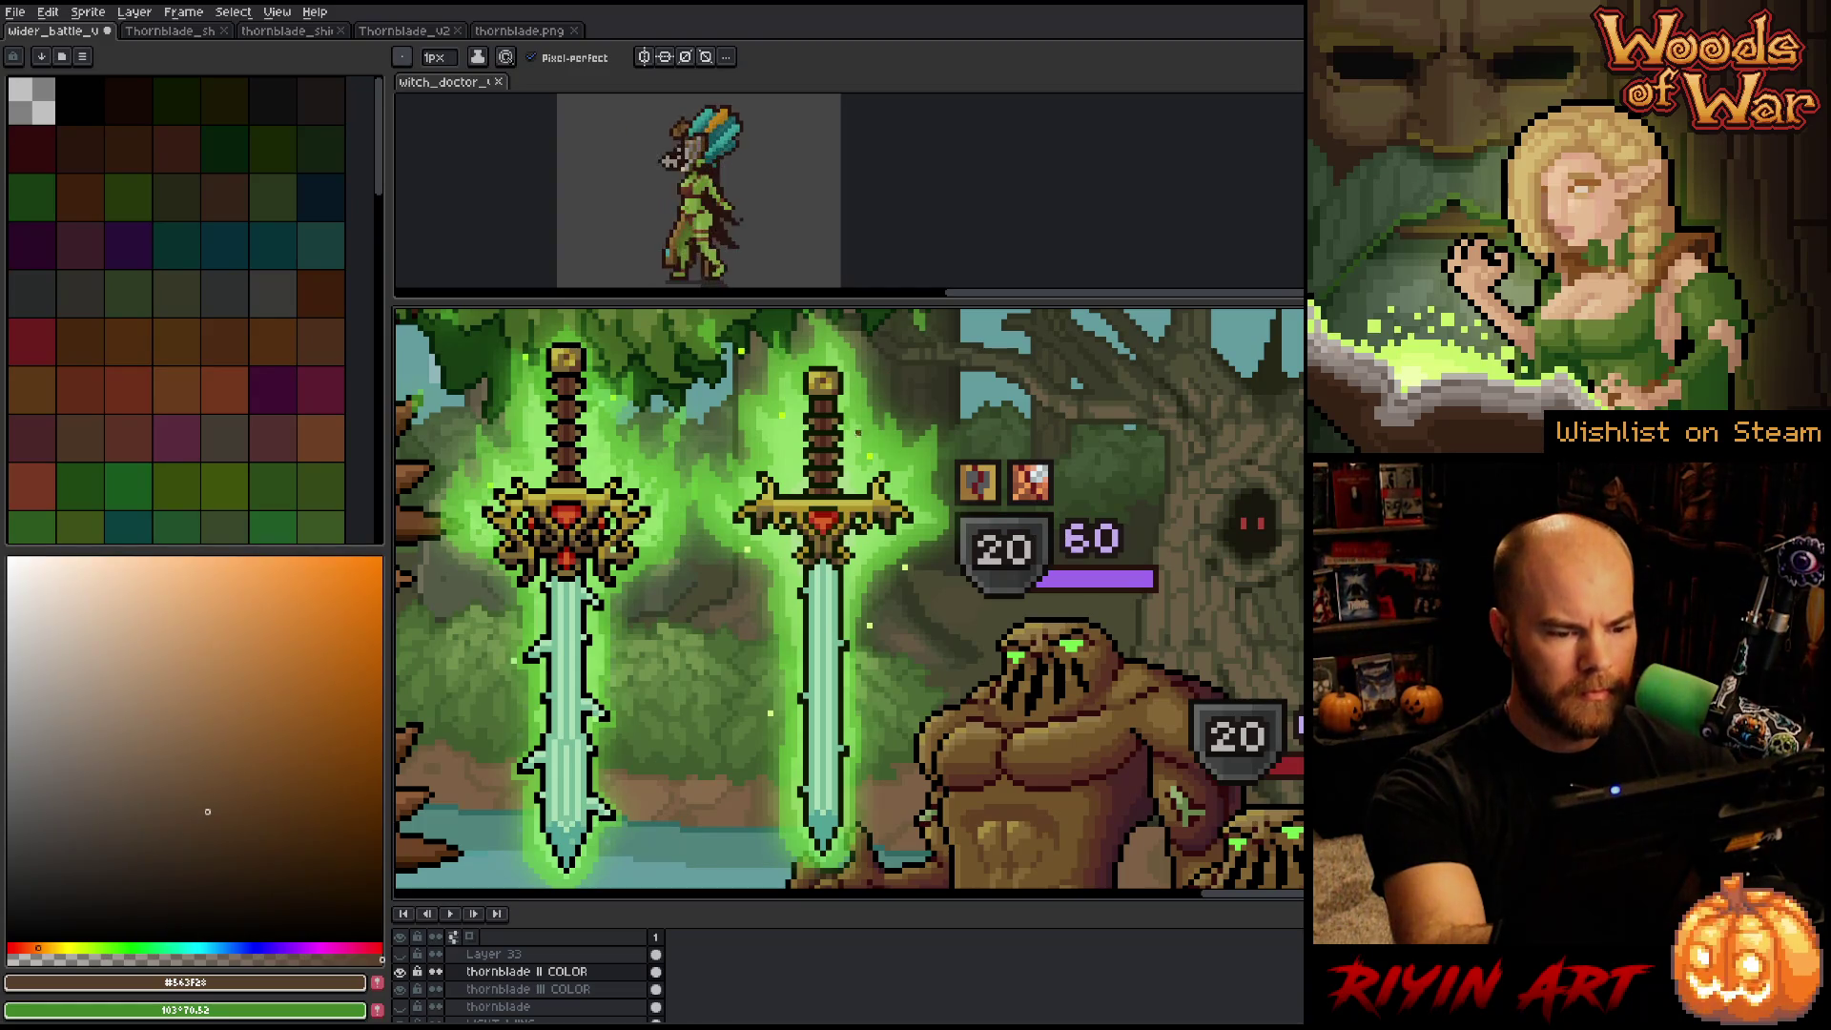
key("i")
left_click(596, 603)
key("b")
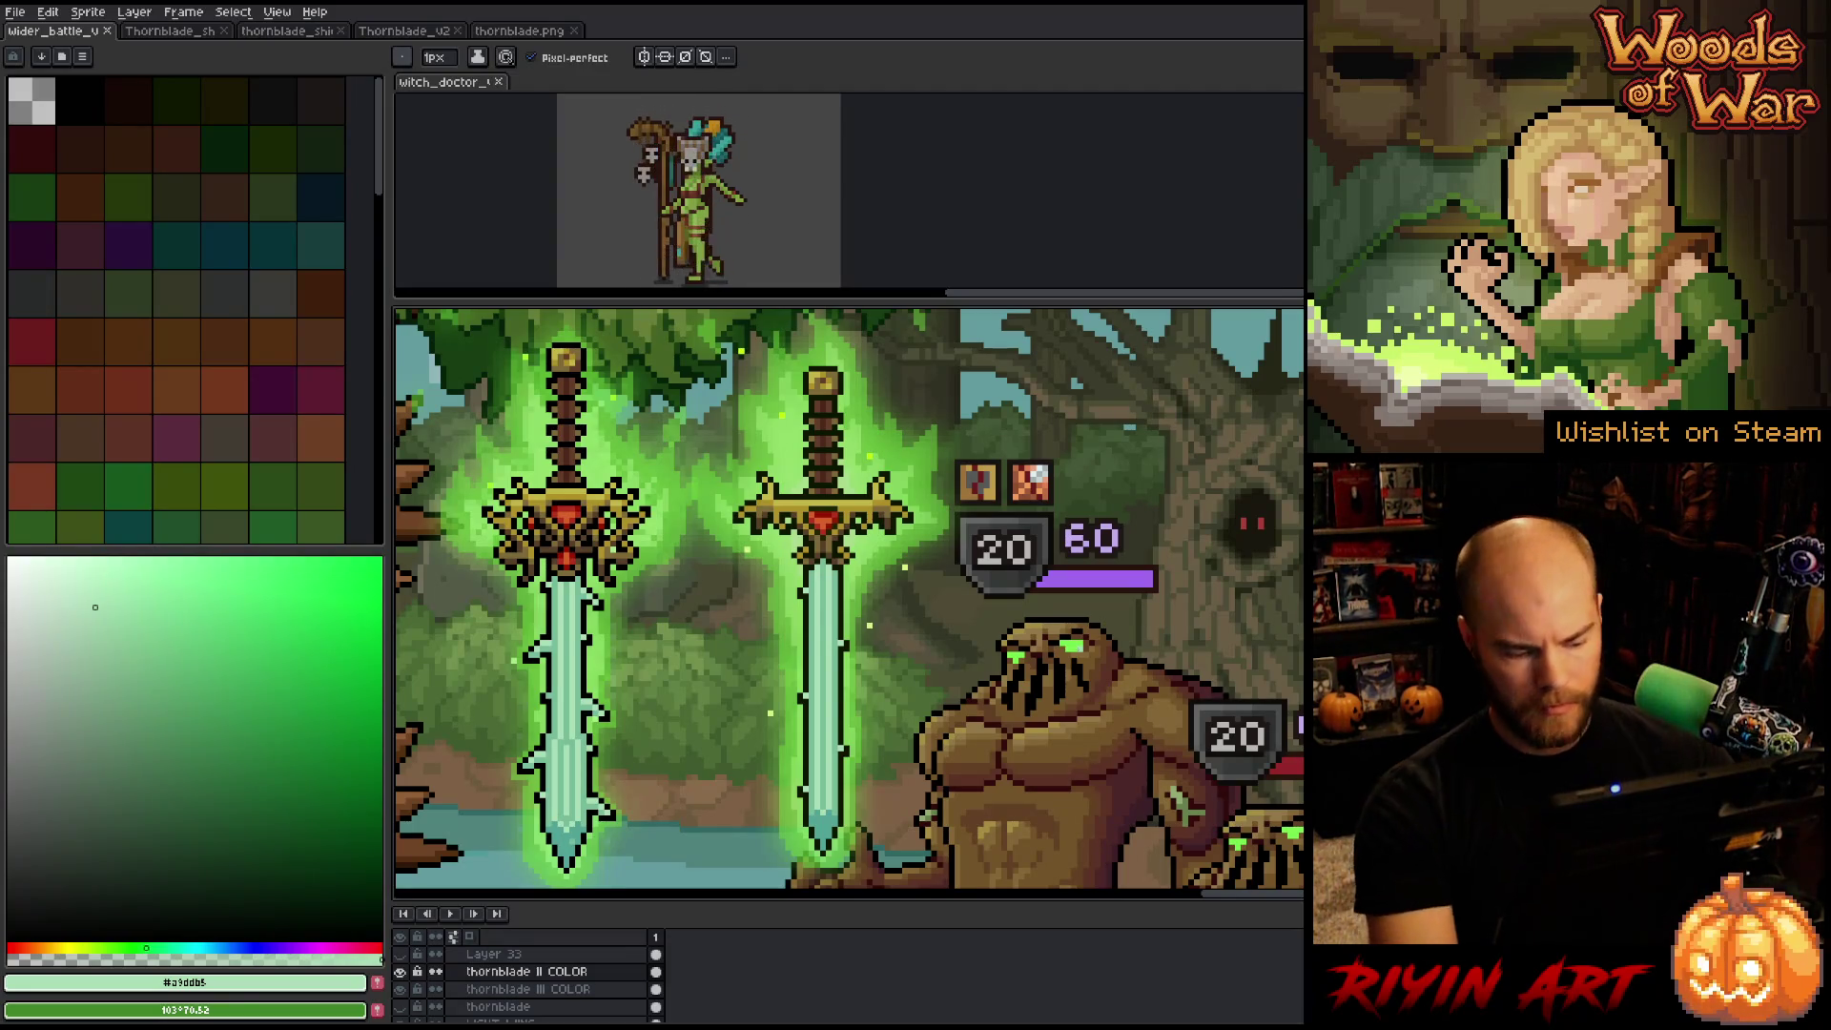
Replace the right sword's dark green outline colour with black.
key("shift+r")
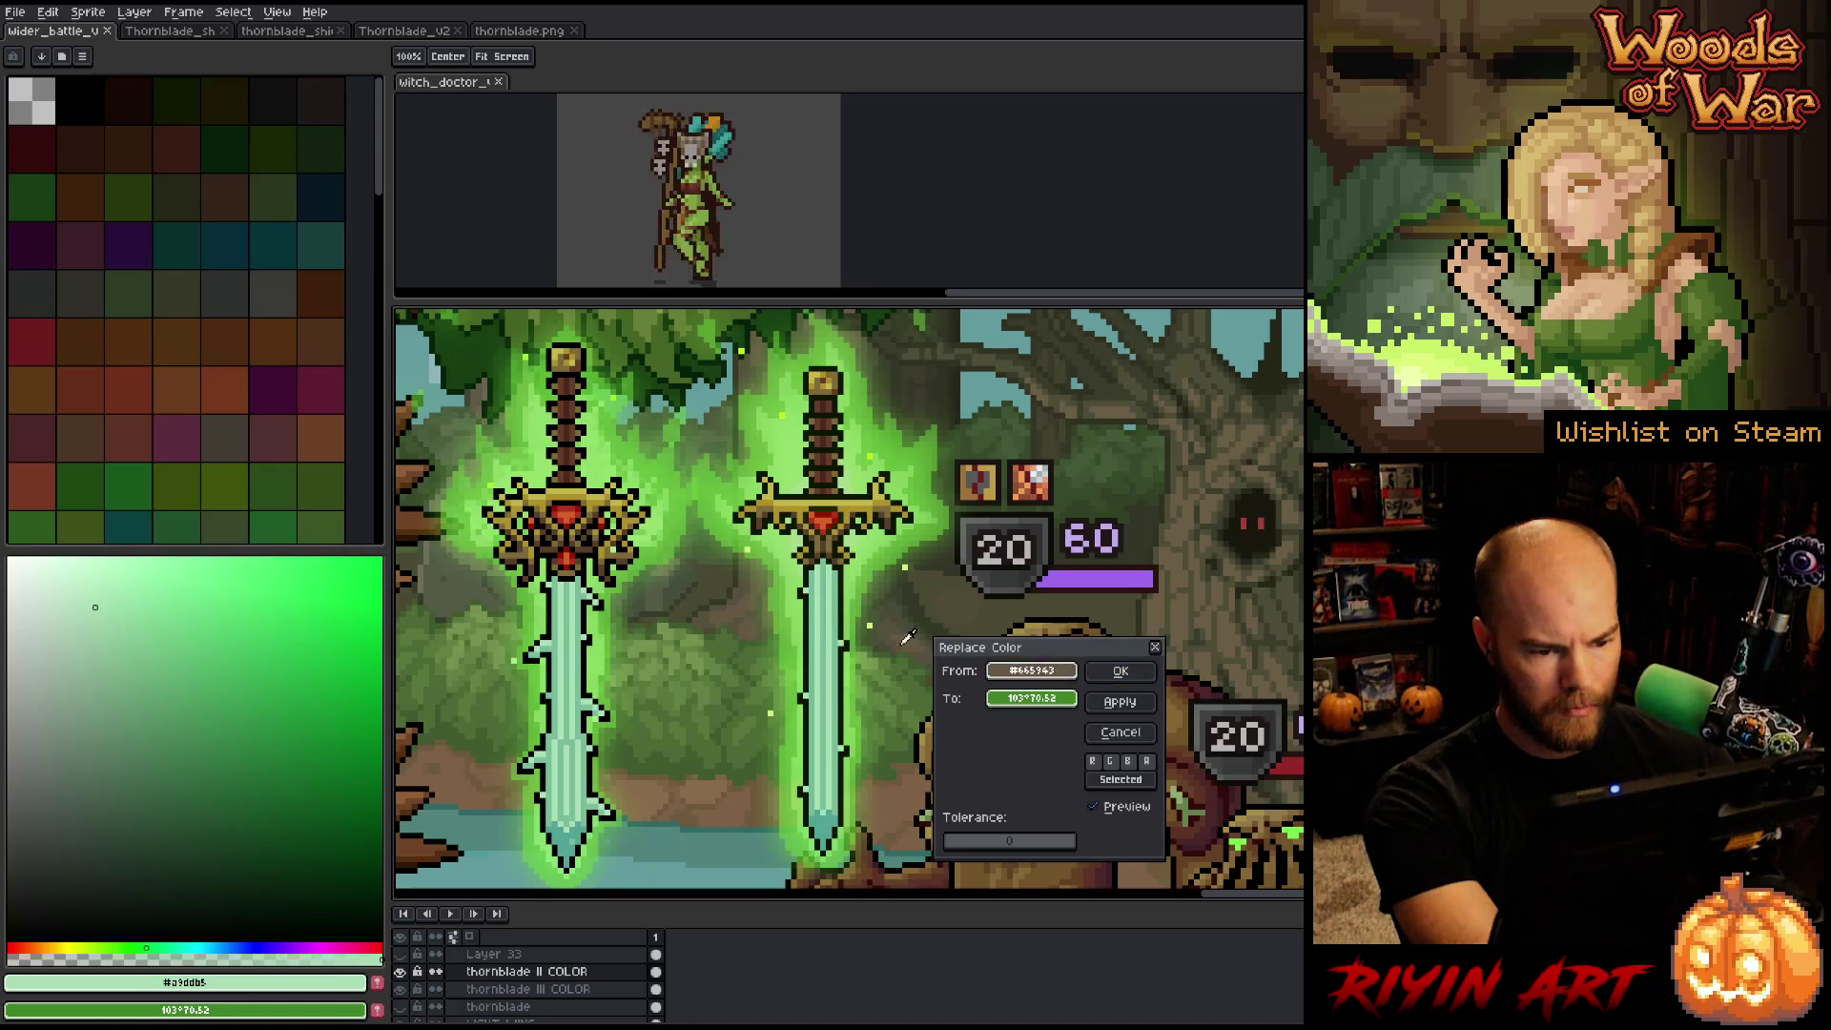
left_click(847, 619)
right_click(618, 672)
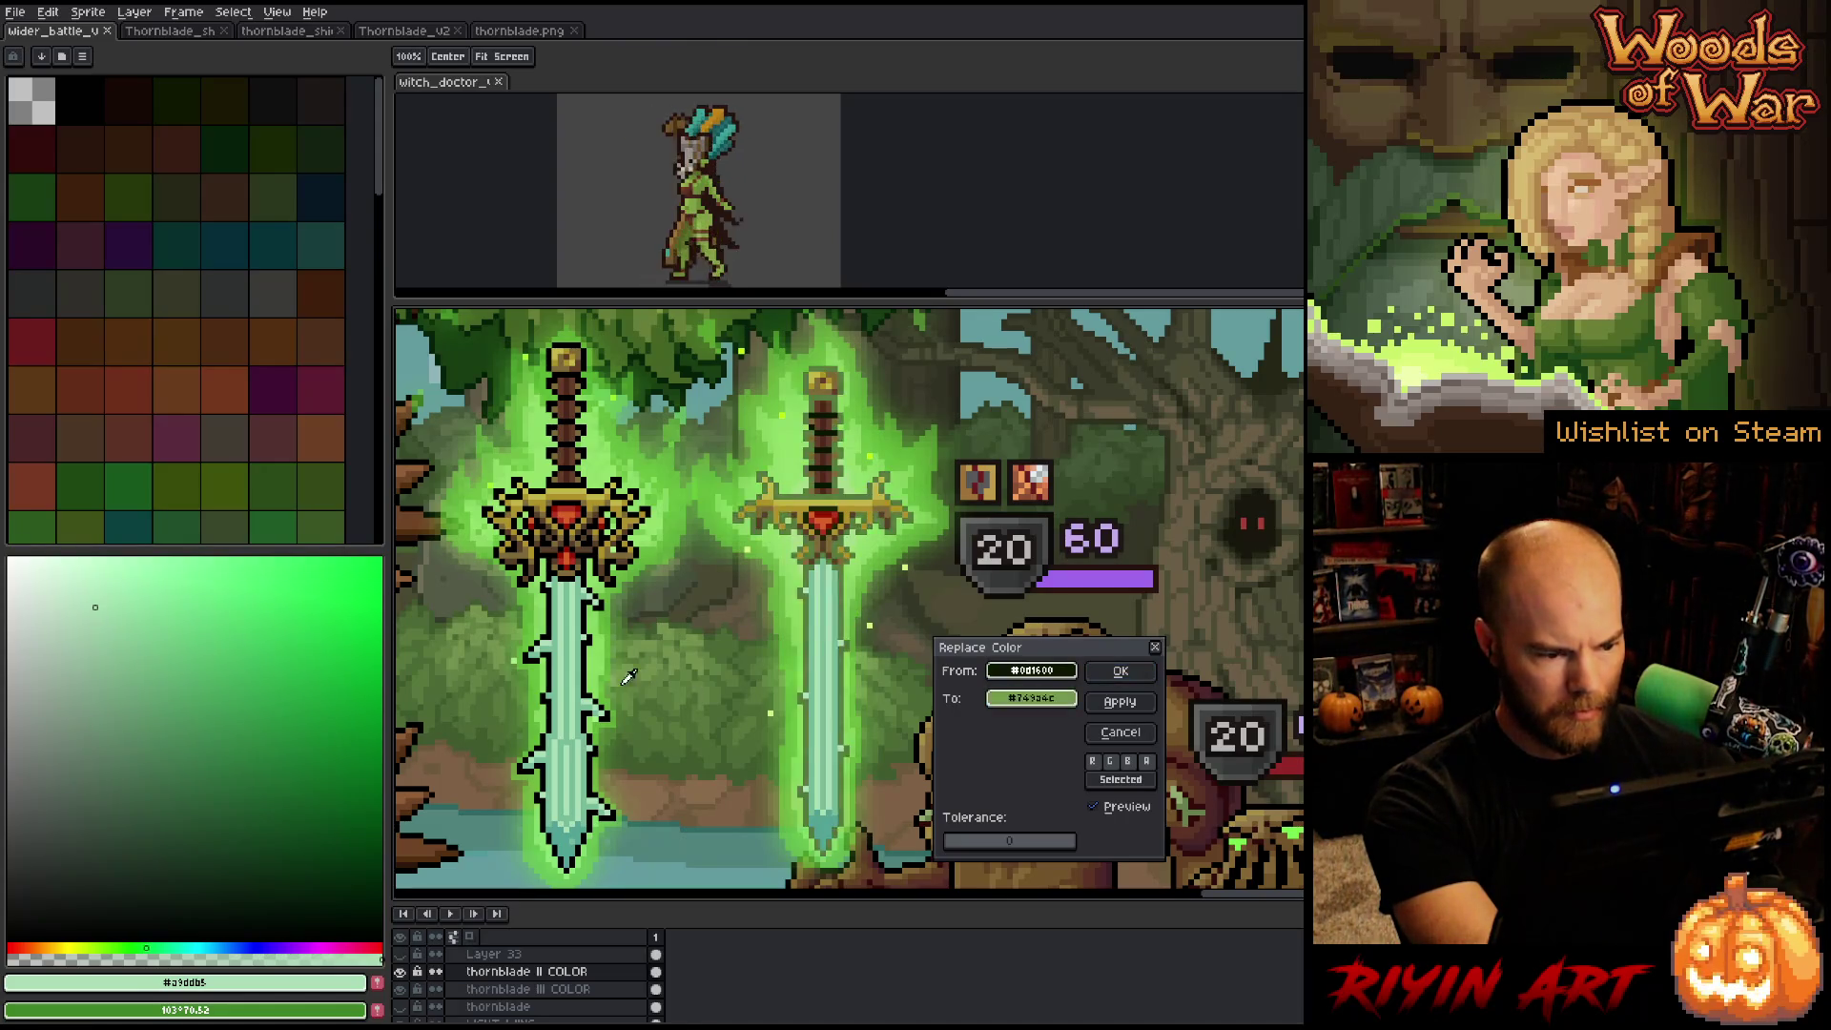
left_click(1121, 670)
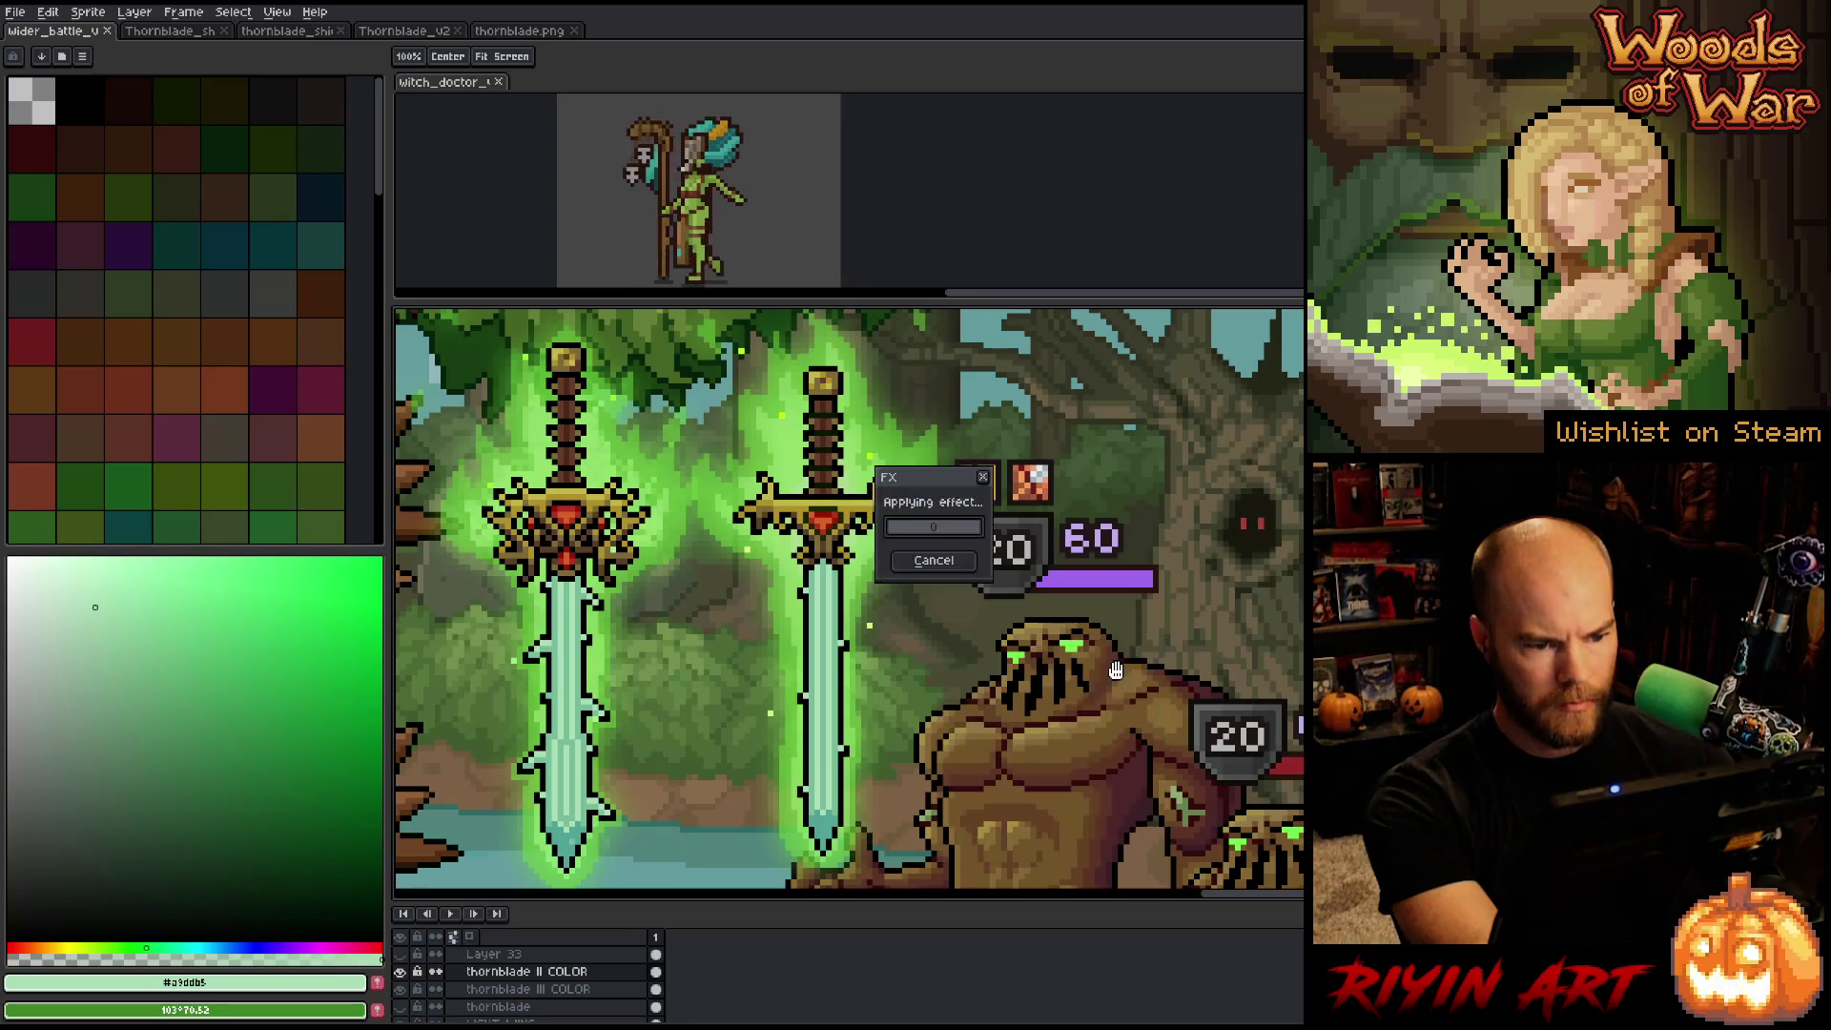
Zoom out and show Layer 33 to view the whole scene in grayscale.
scroll(1083, 640, "down", 2)
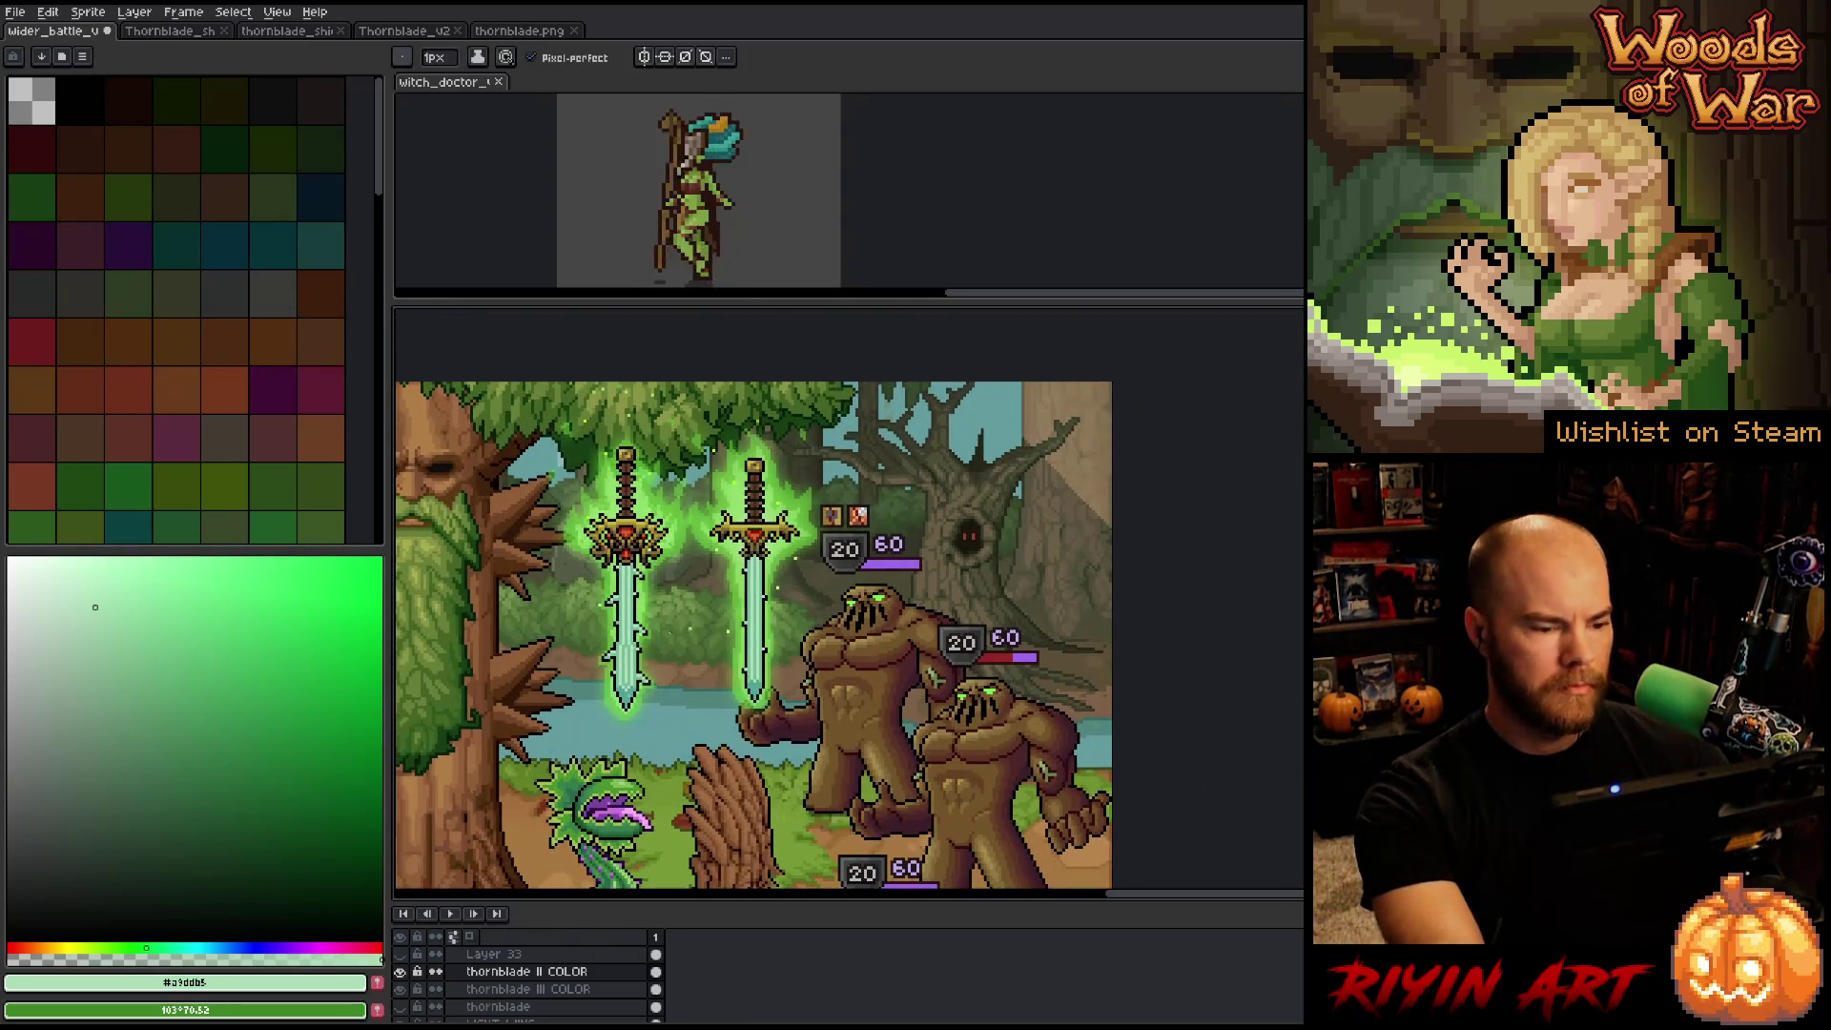
scroll(651, 574, "up", 1)
scroll(1015, 515, "down", 2)
scroll(1015, 515, "up", 2)
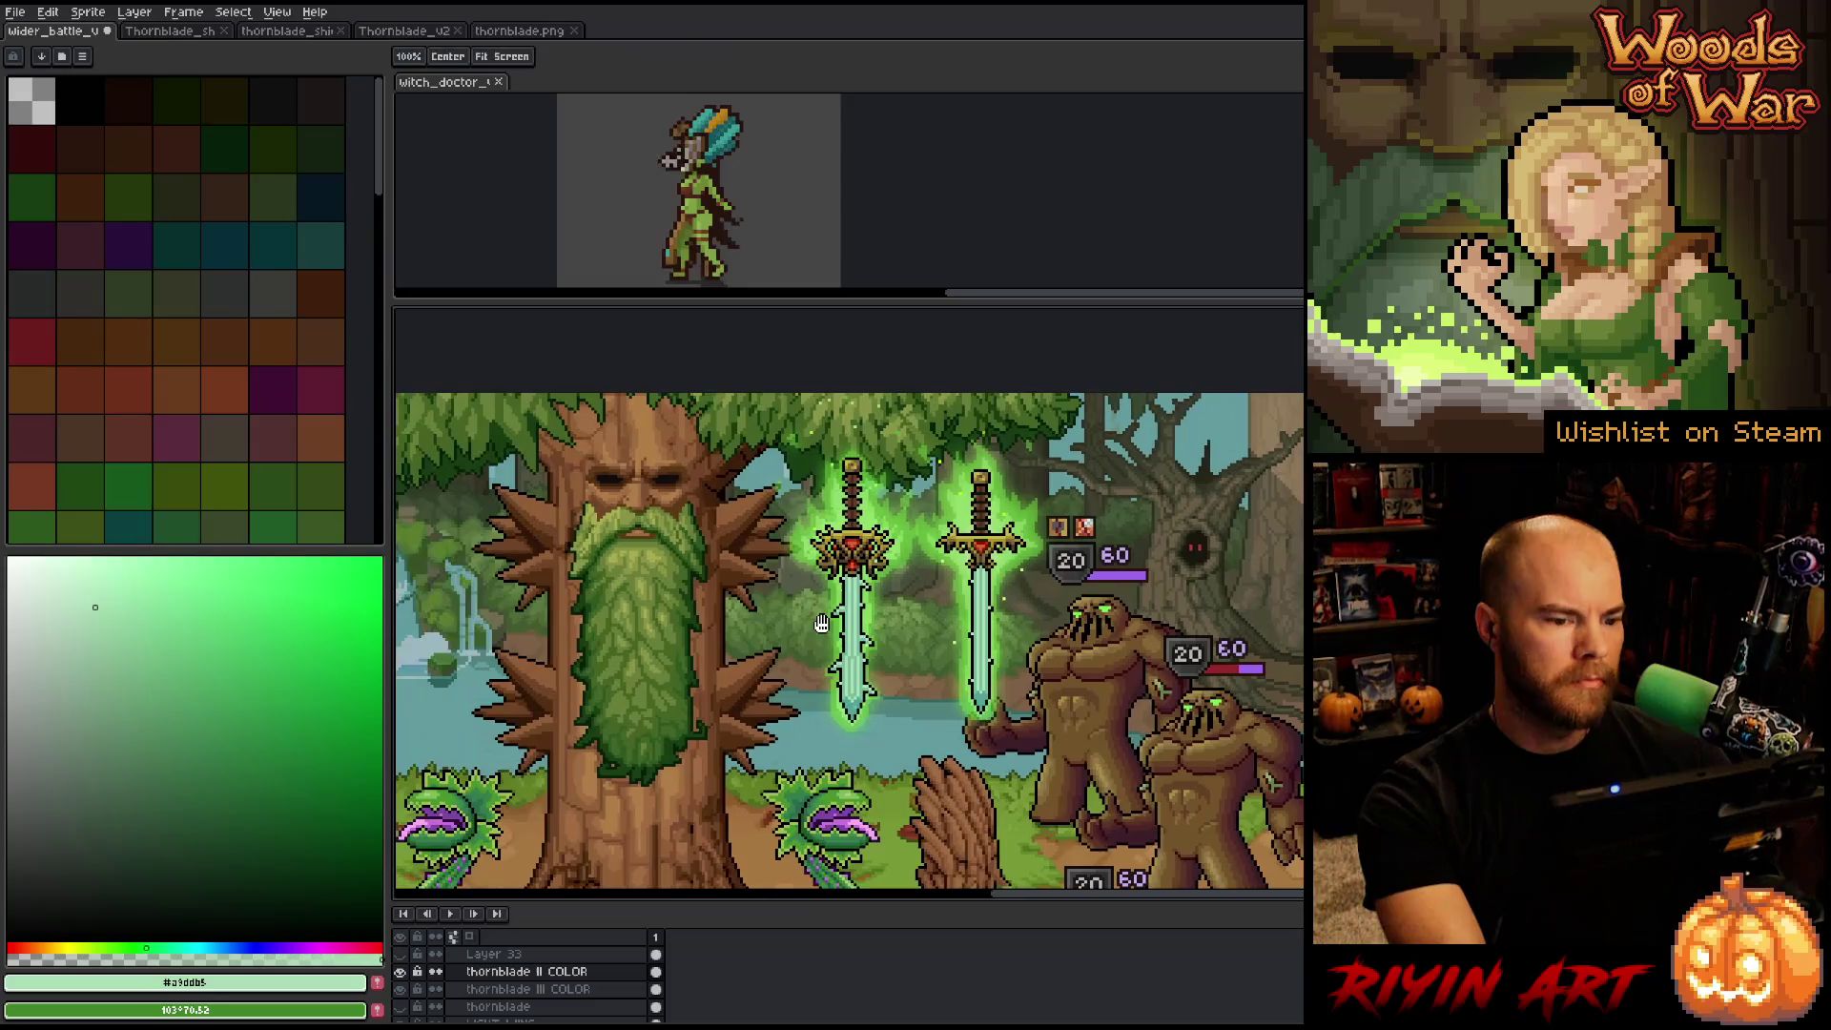
scroll(1015, 515, "down", 1)
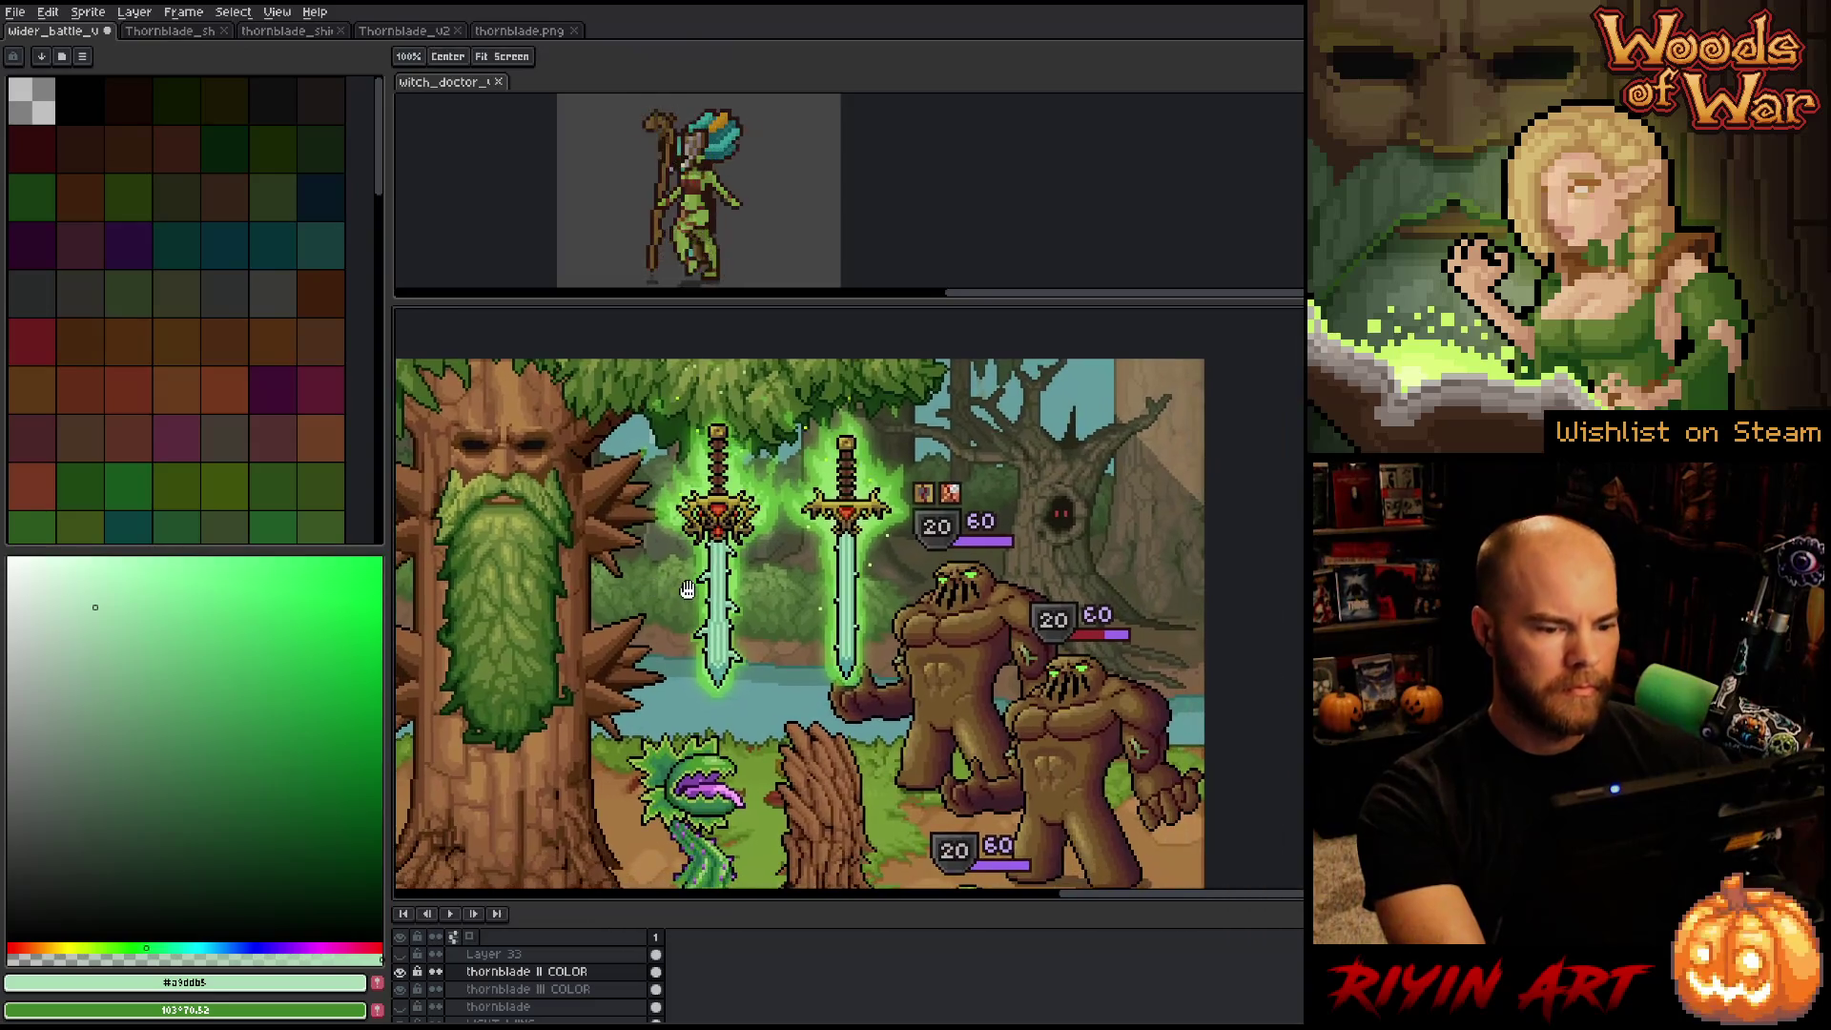
left_click(402, 957)
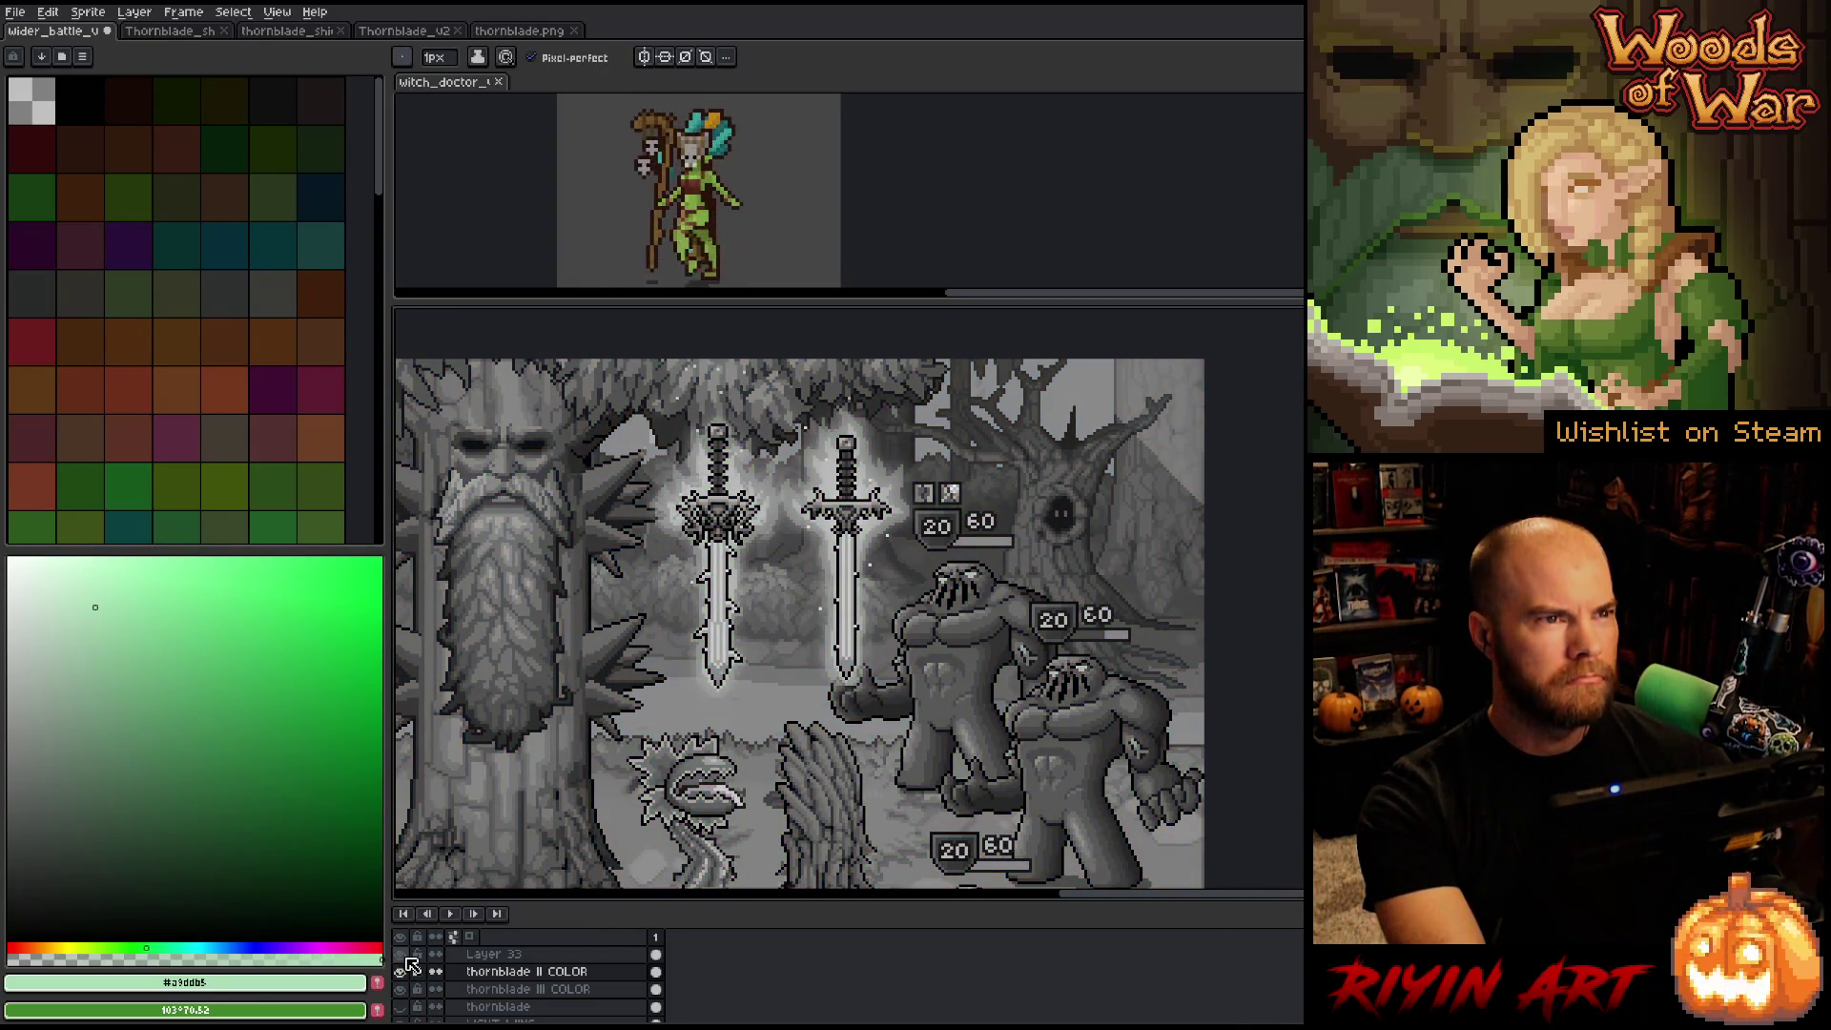
Hide Layer 33 to restore full colour and save the mockup.
left_click(403, 955)
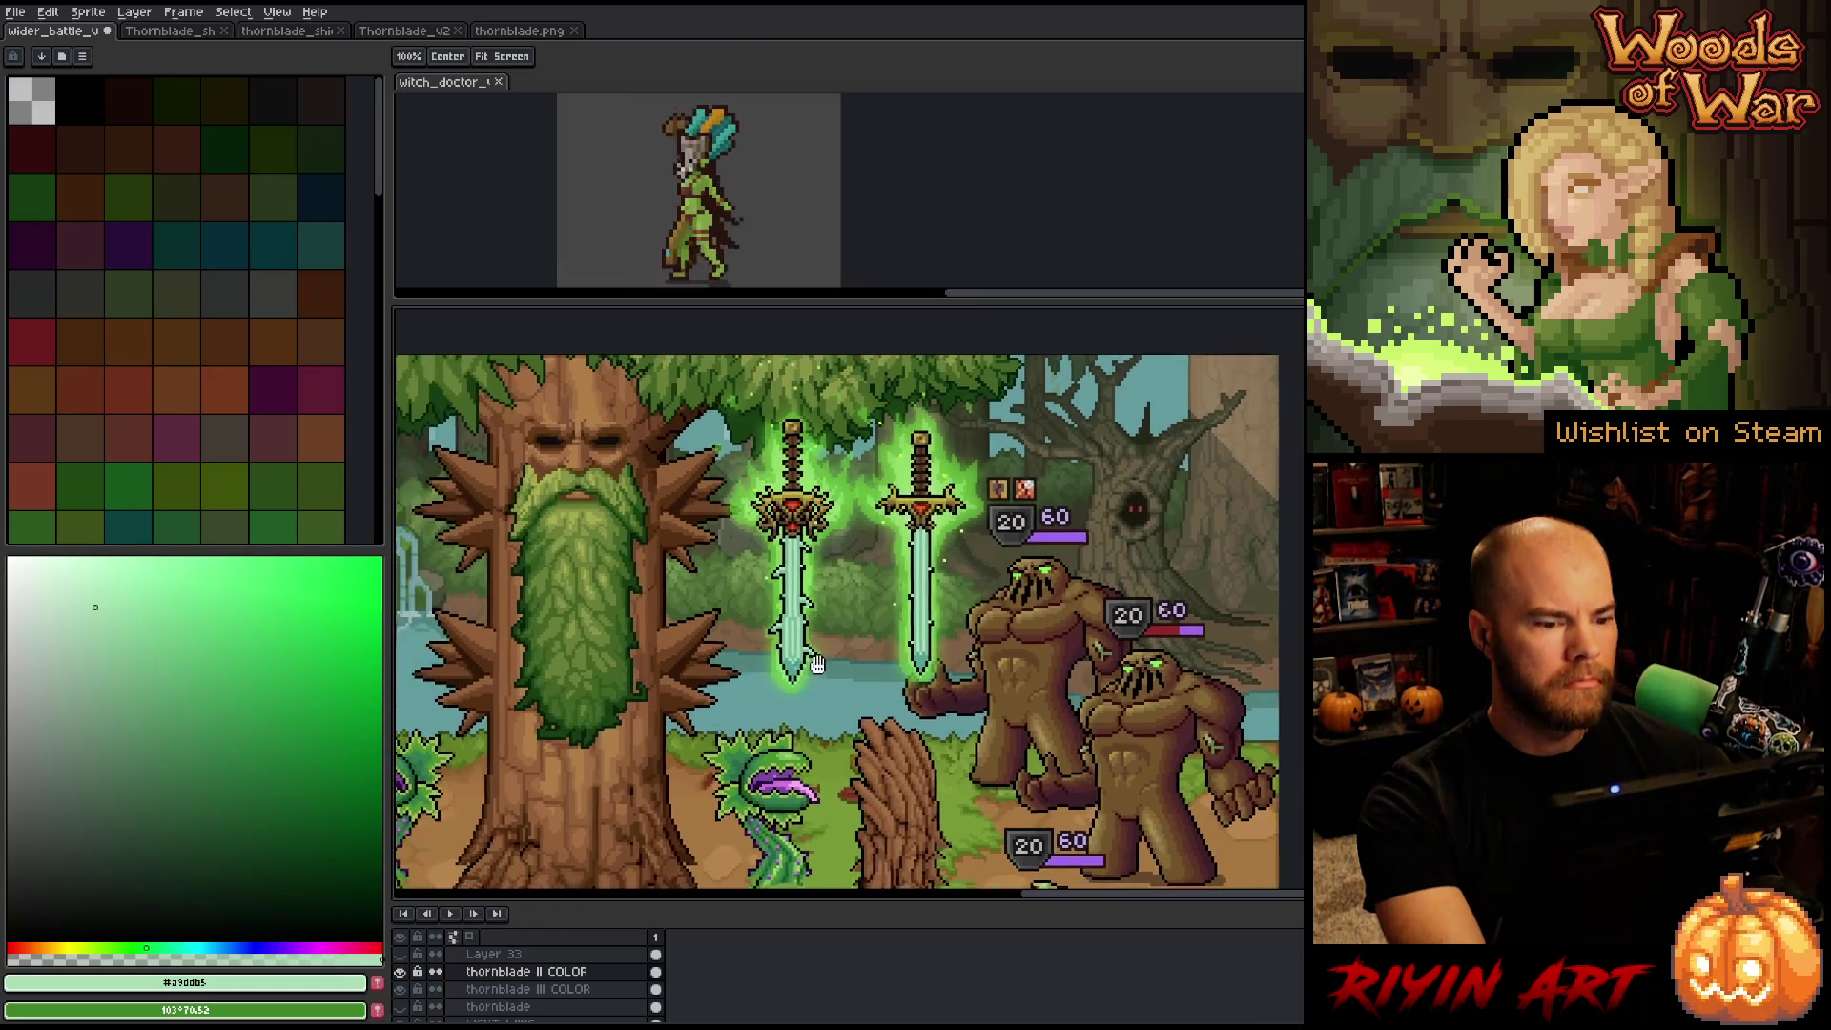
scroll(930, 629, "up", 2)
left_click_drag(961, 664, 930, 681)
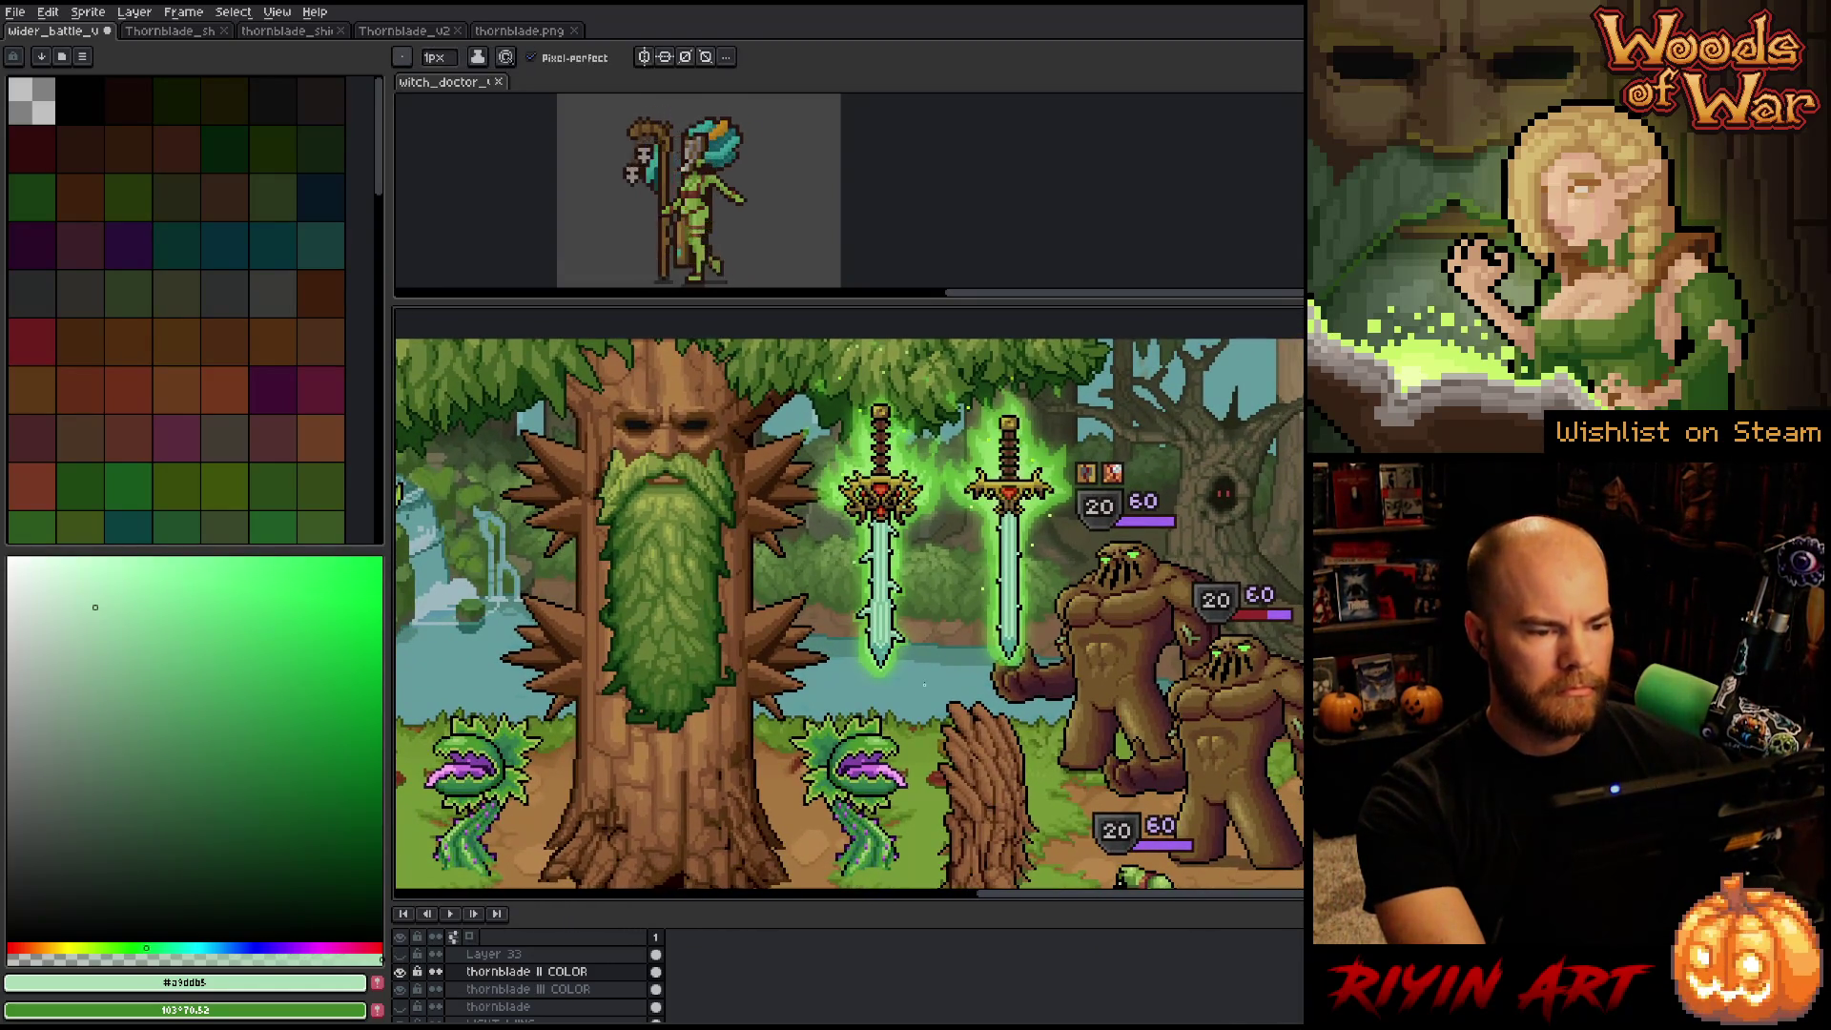
key("ctrl+s")
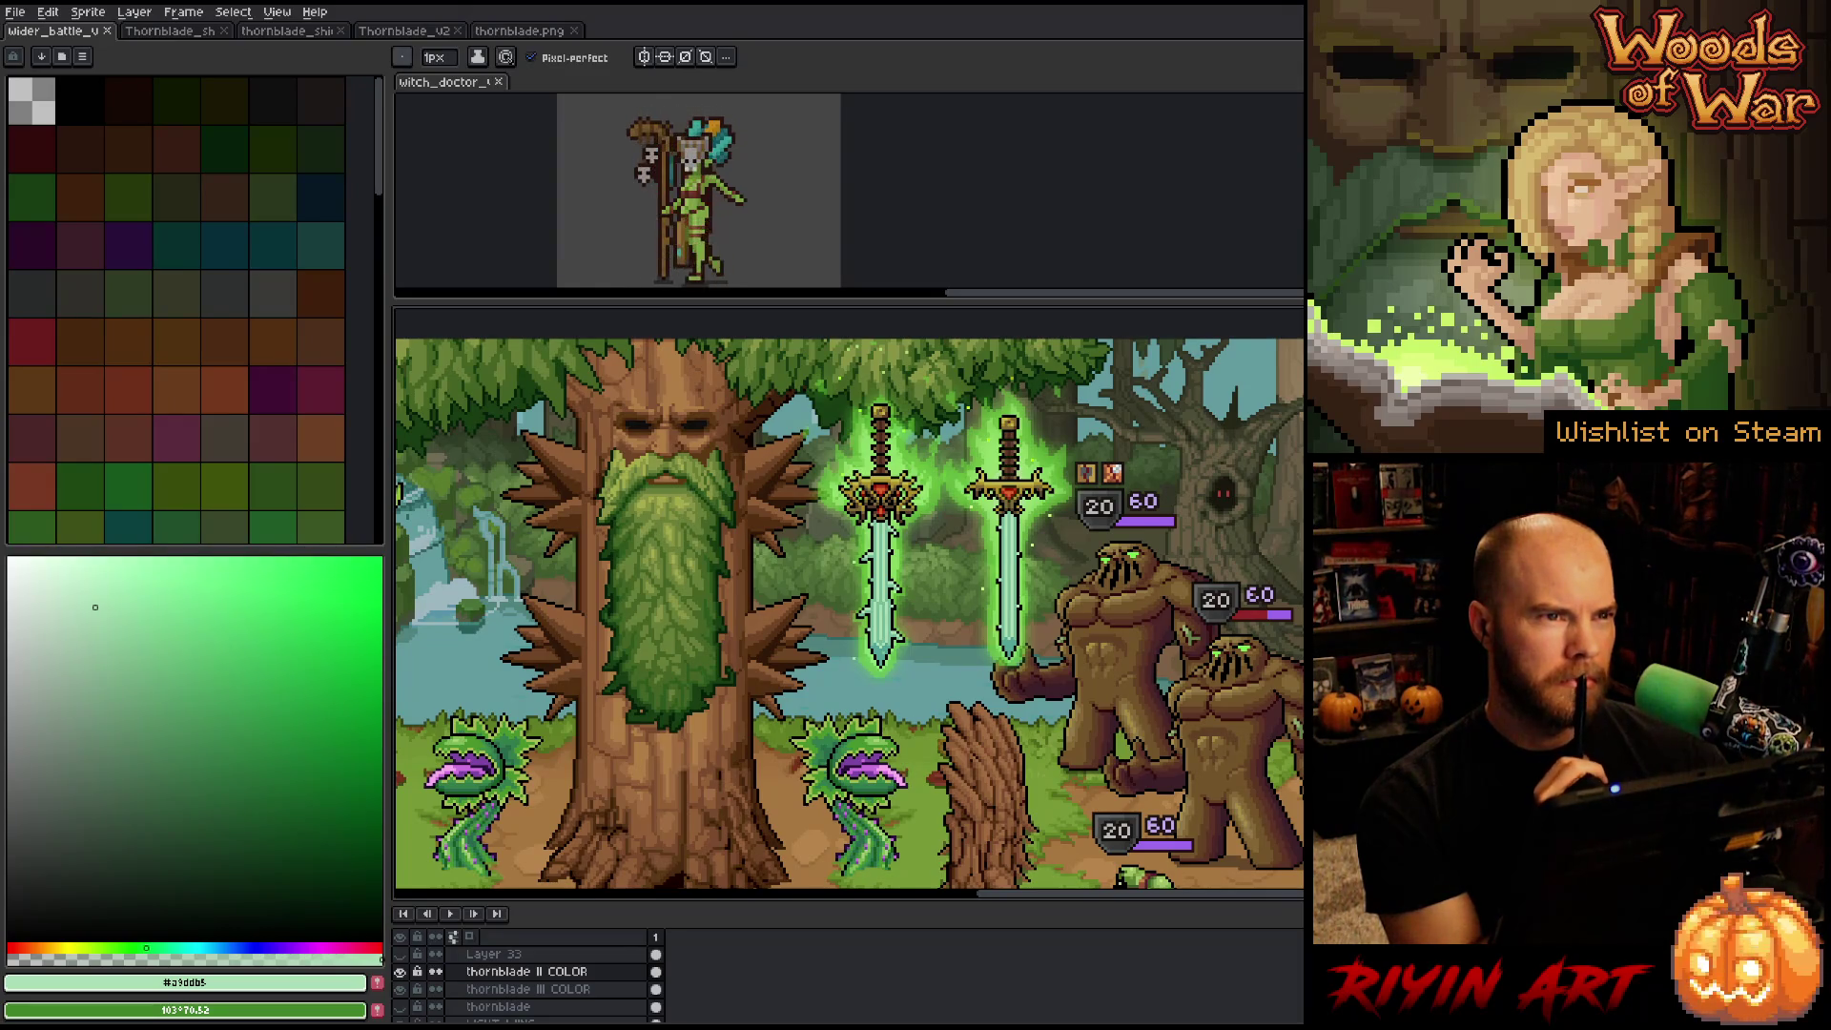
Zoom in and out to inspect the gold-hilted swords within the battle scene.
scroll(951, 570, "up", 2)
scroll(951, 570, "down", 2)
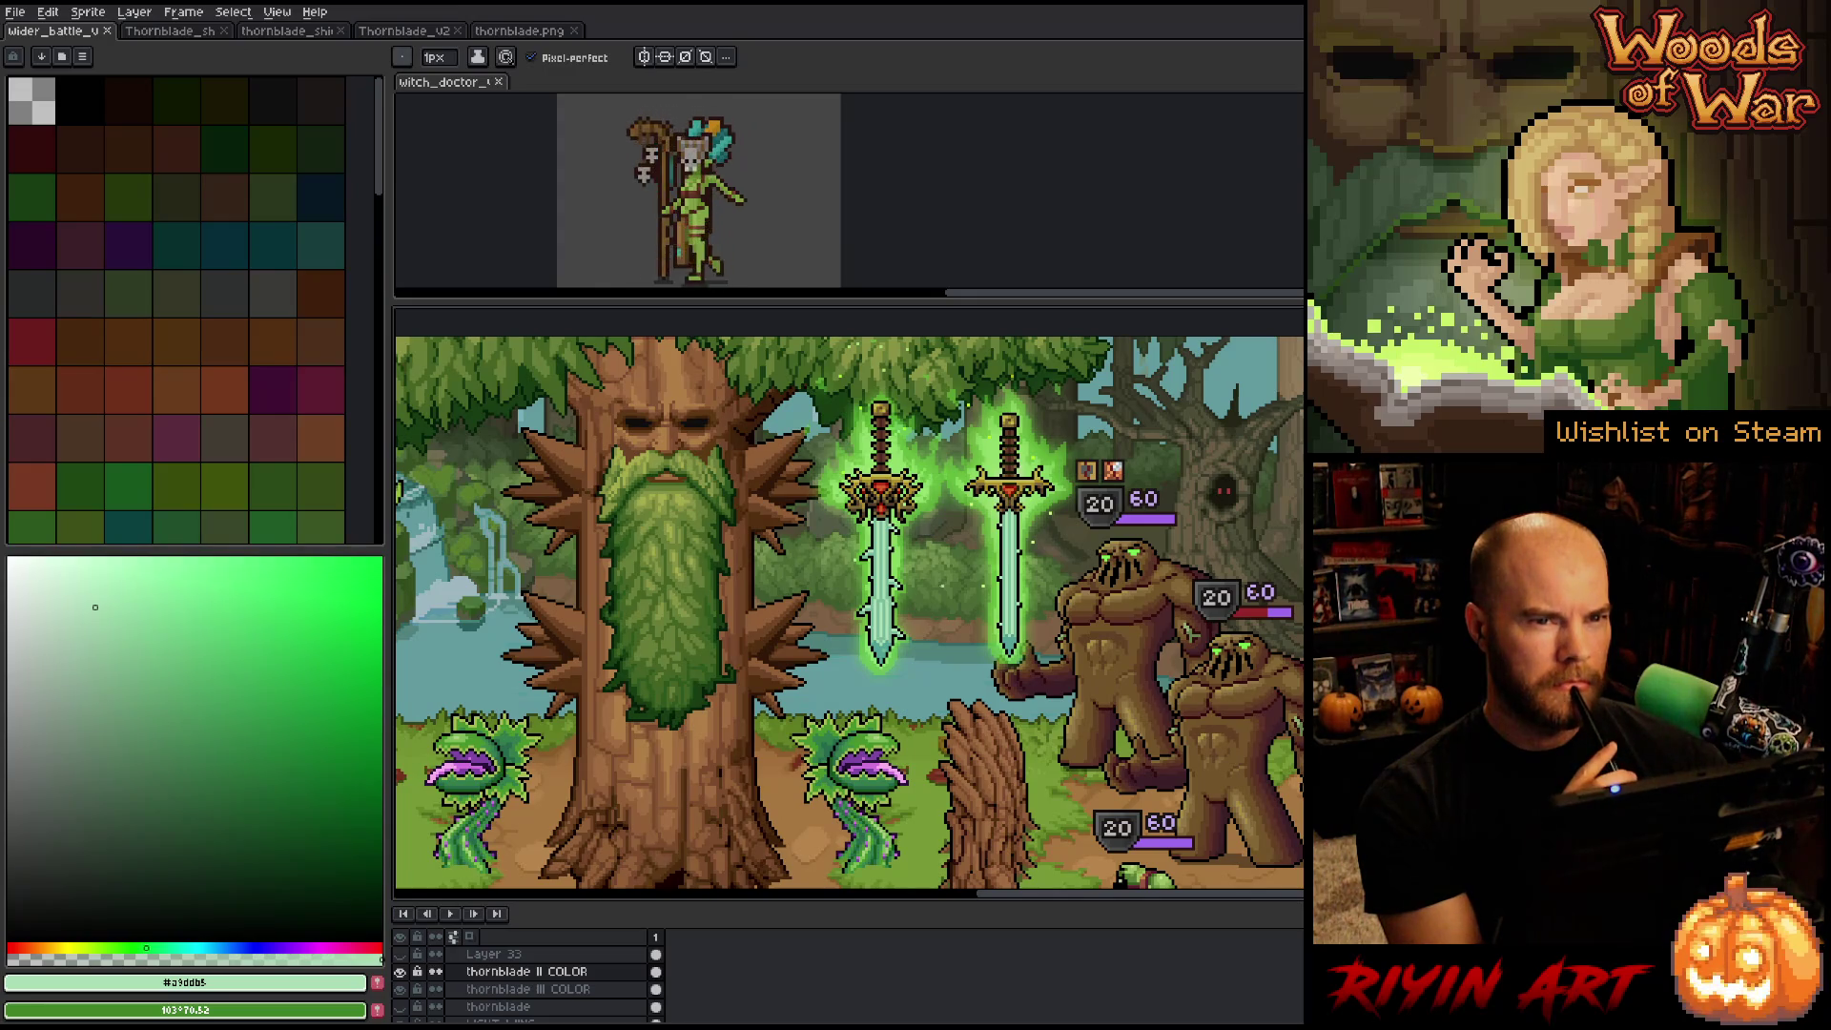
scroll(911, 480, "up", 3)
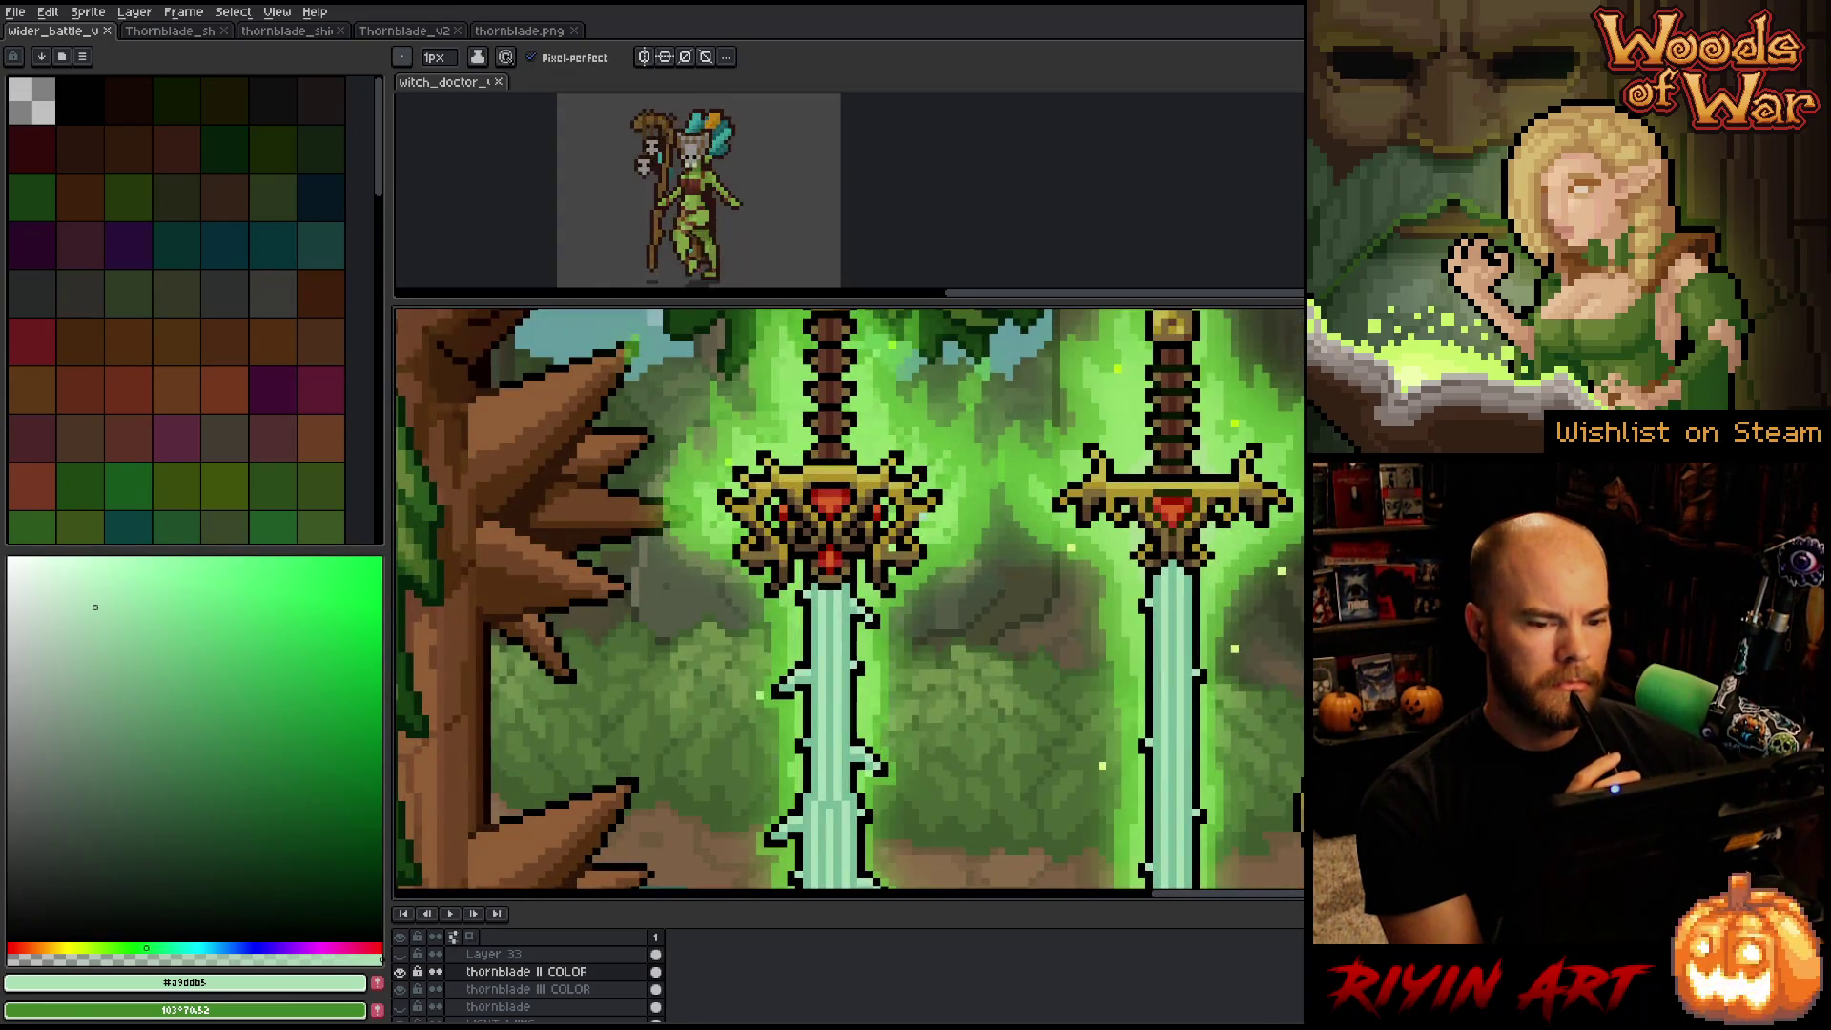
scroll(1267, 510, "up", 2)
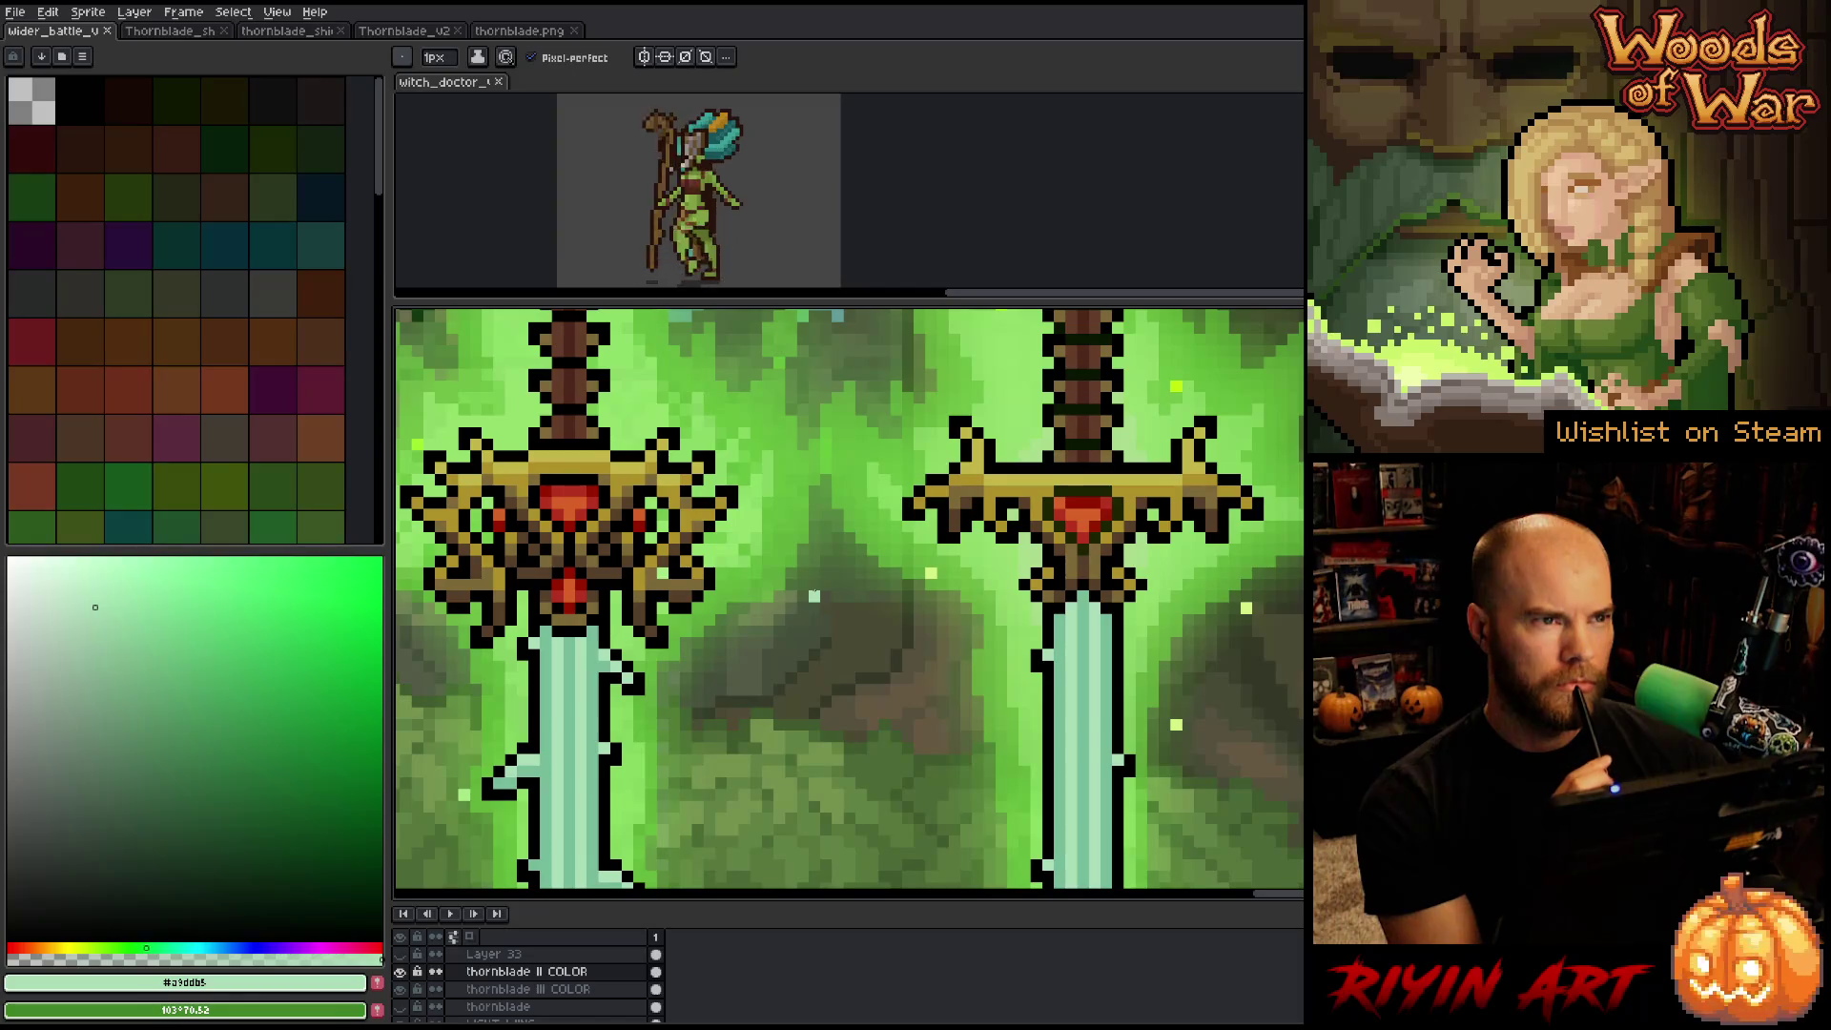
scroll(813, 596, "down", 1)
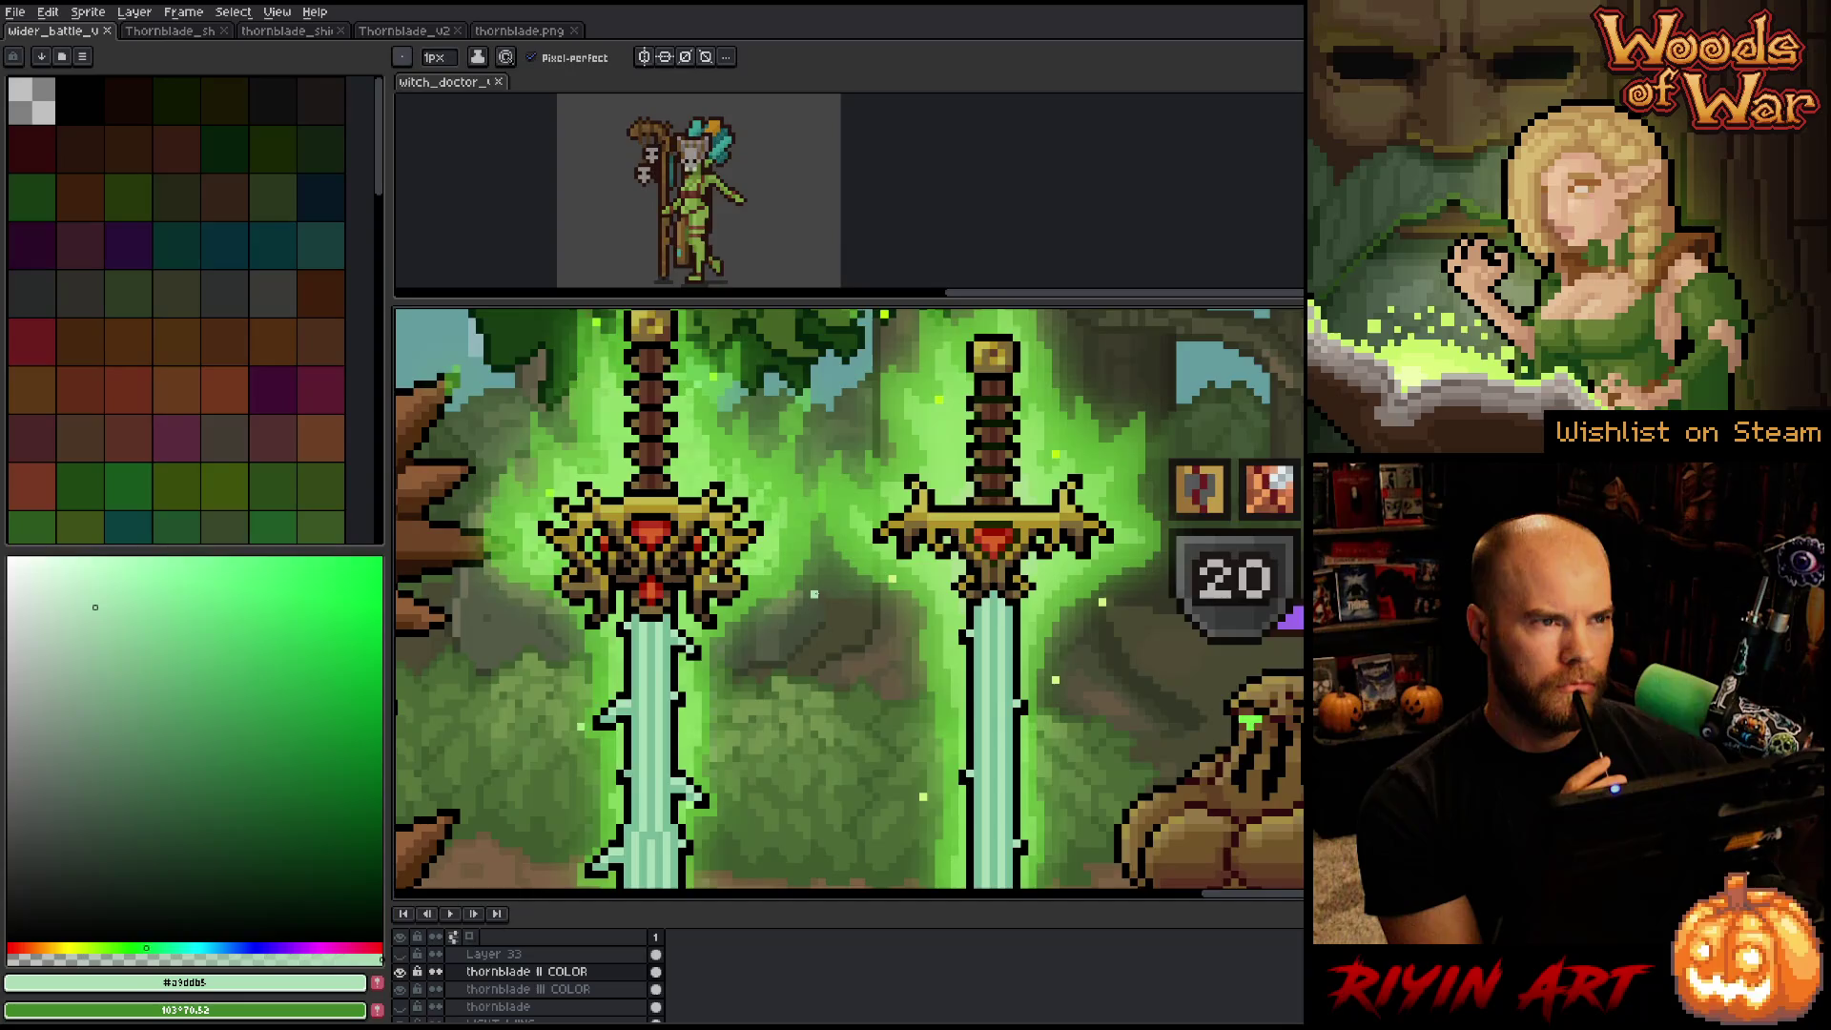
scroll(814, 595, "down", 1)
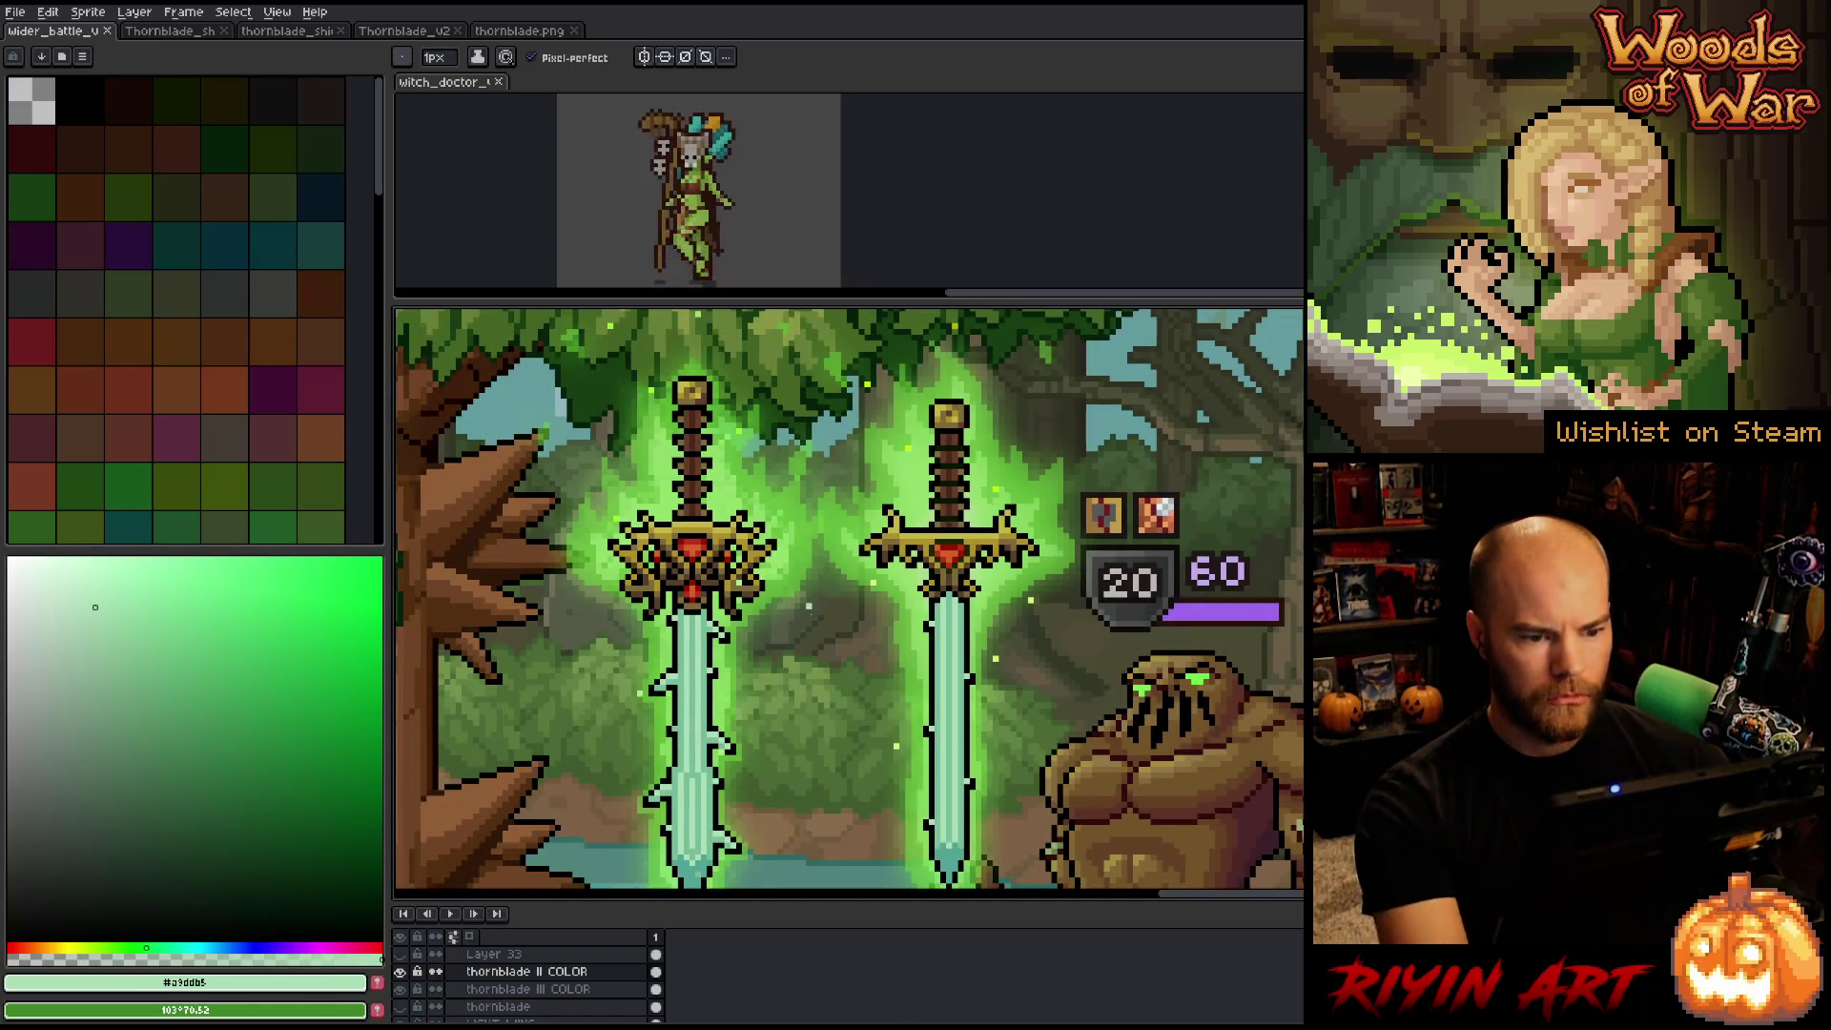
left_click_drag(771, 640, 771, 602)
scroll(770, 602, "down", 1)
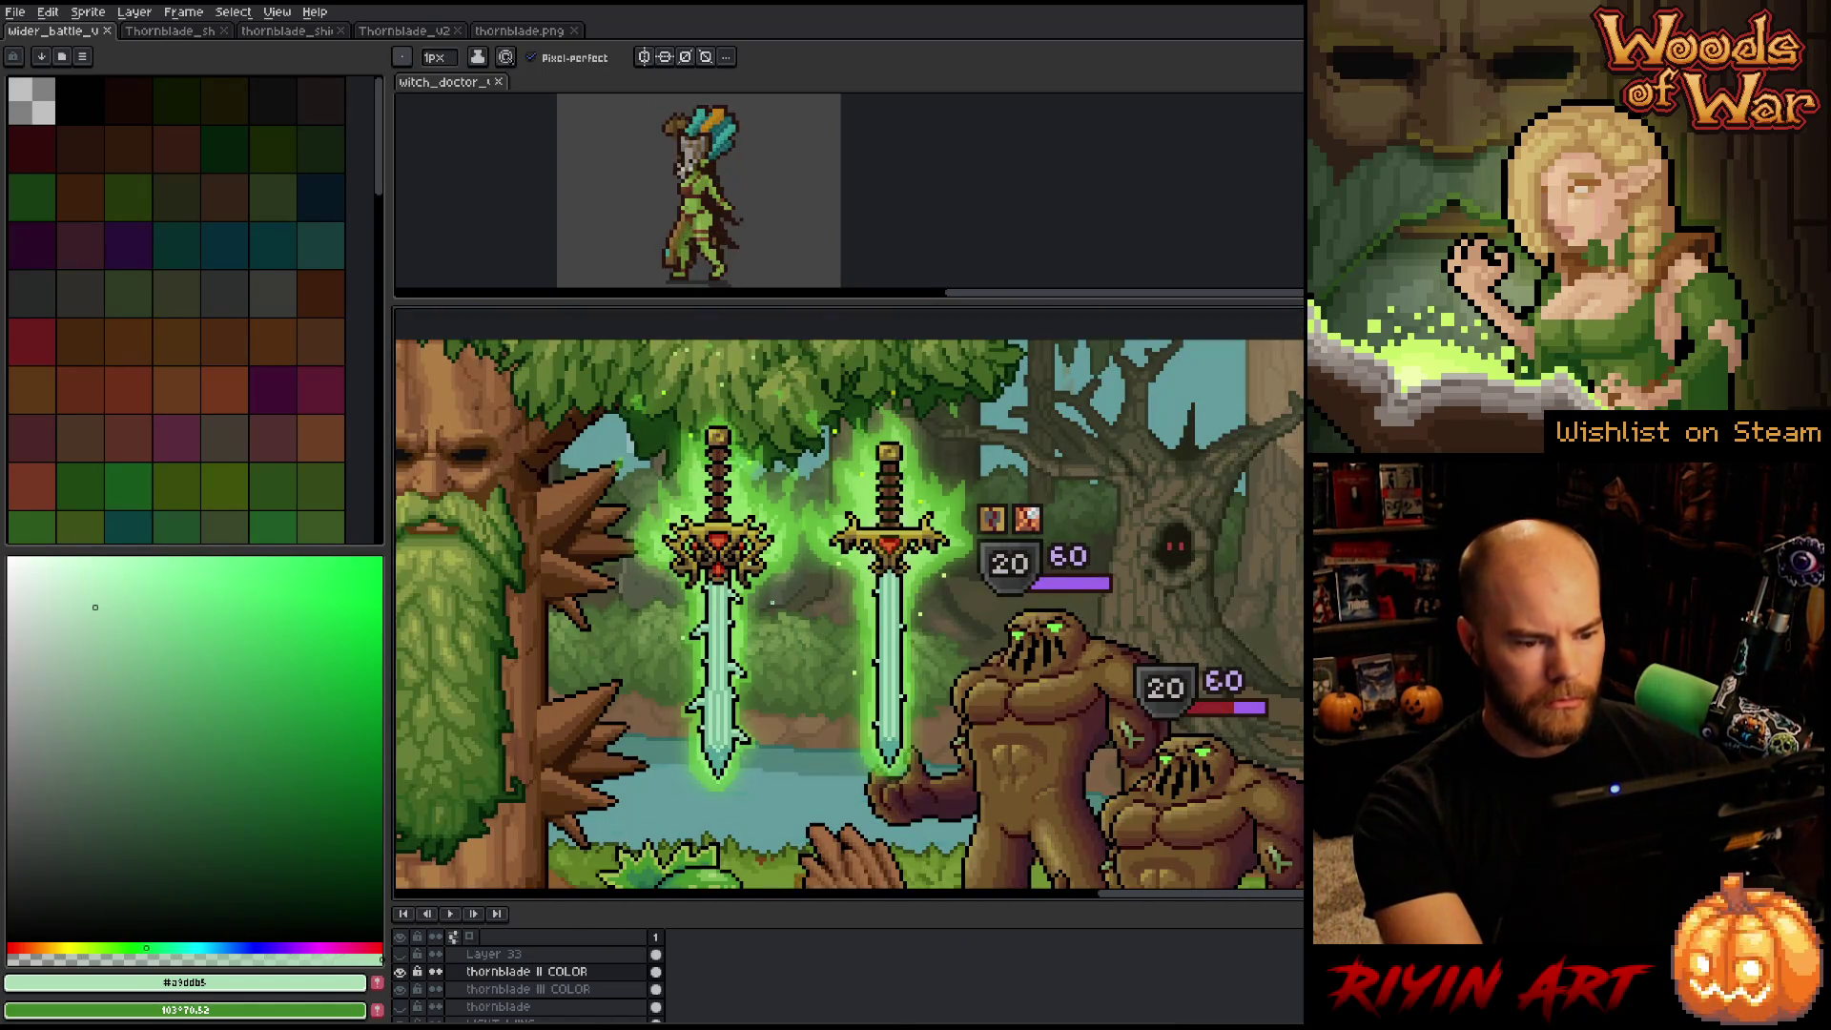
scroll(844, 603, "down", 2)
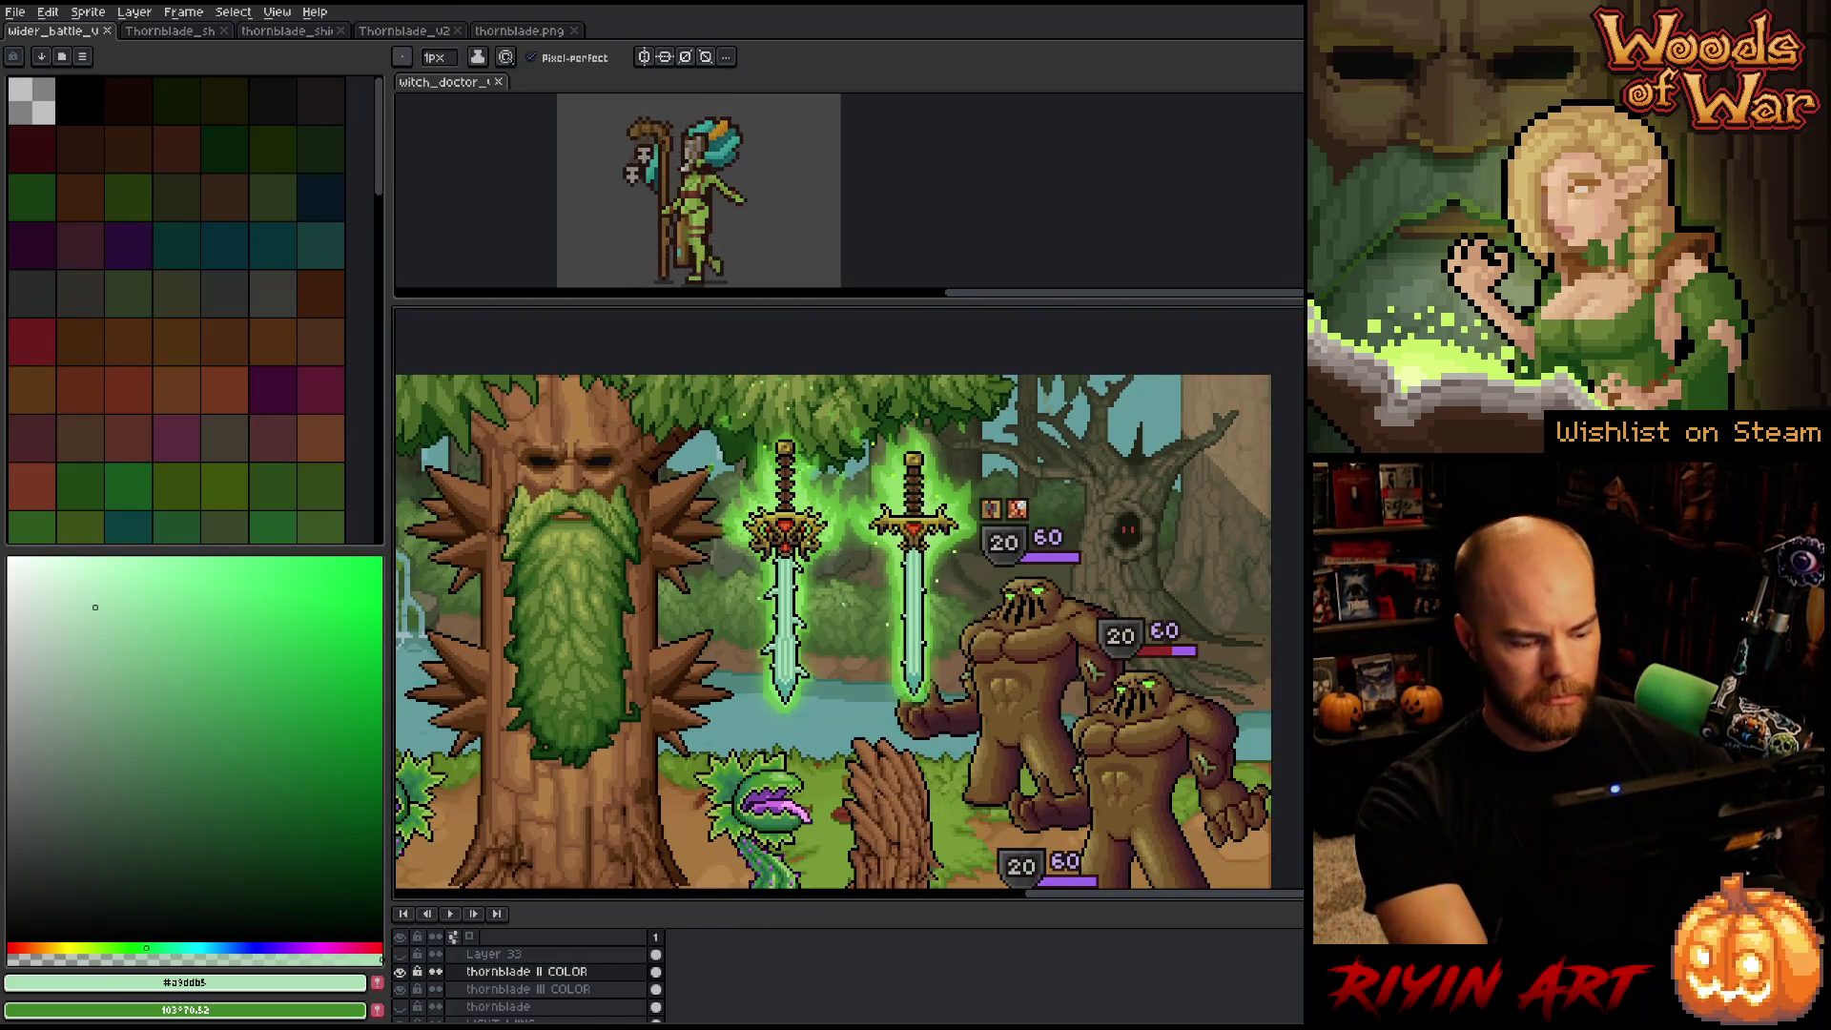
right_click(879, 465)
key("Escape")
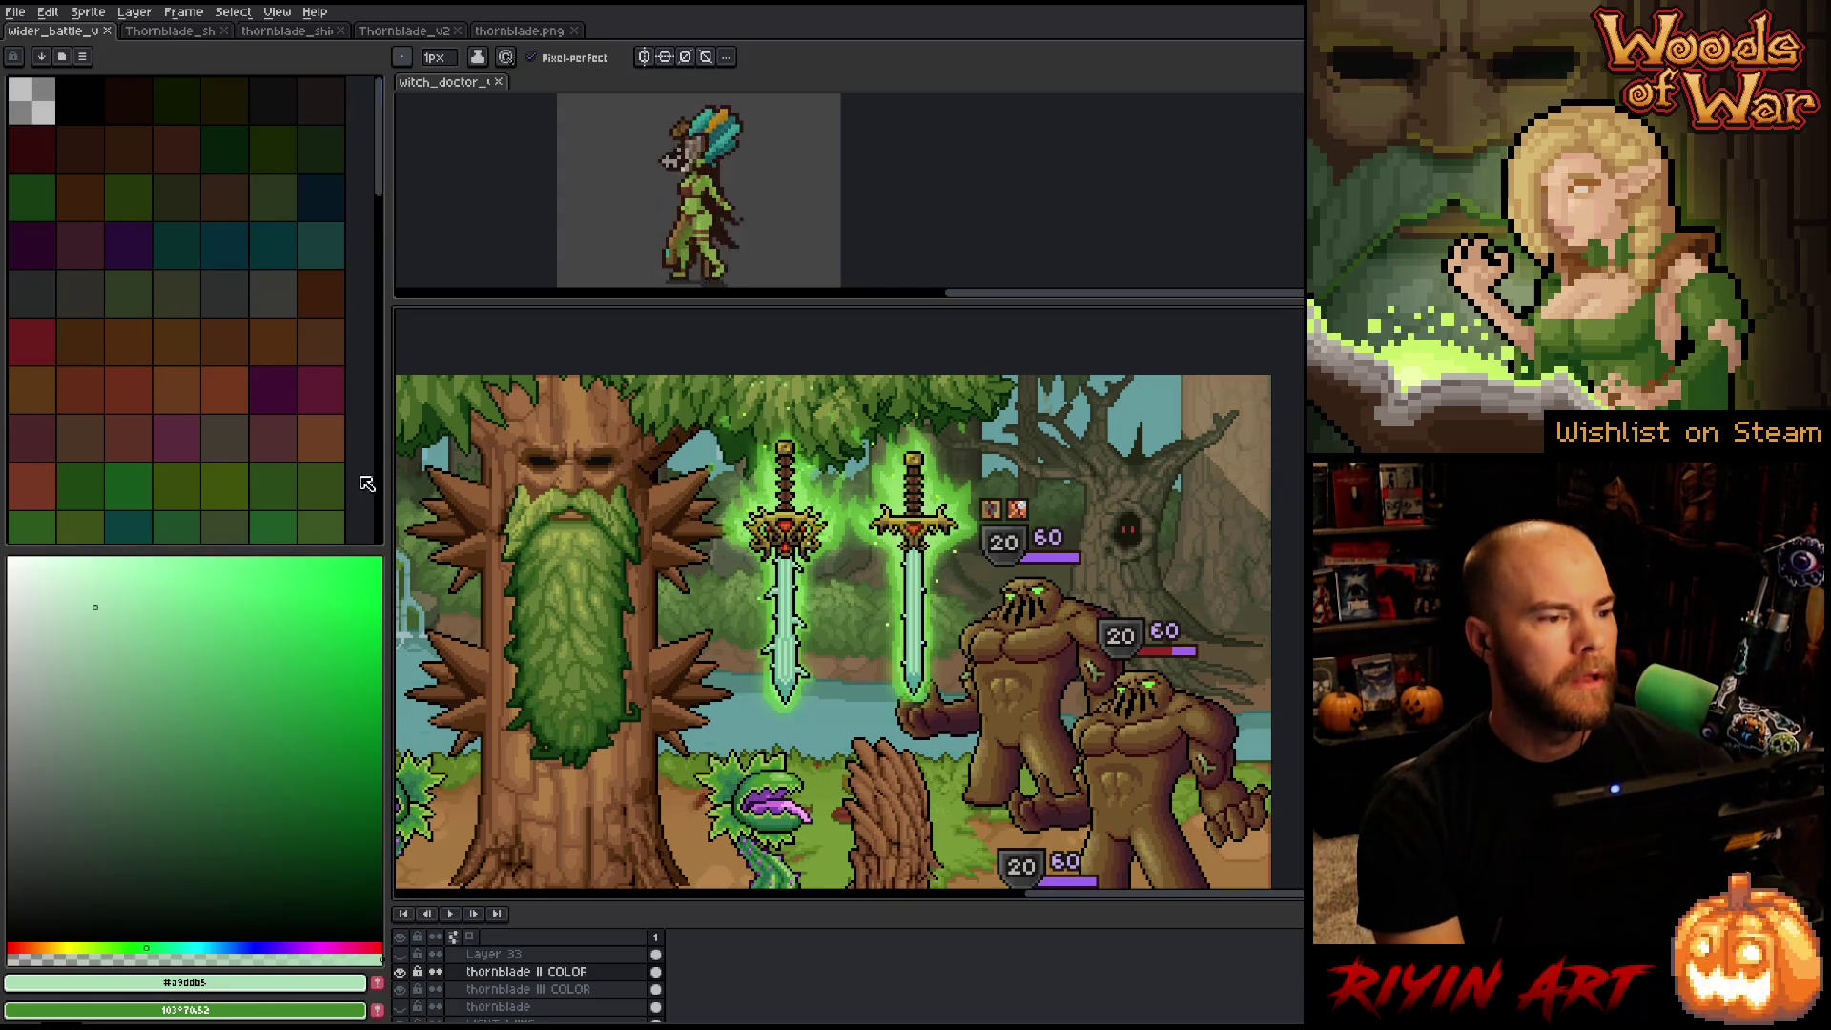
Close the Thornblade sword sprite sheet and save the Thornblade_v2 sword file.
left_click(537, 39)
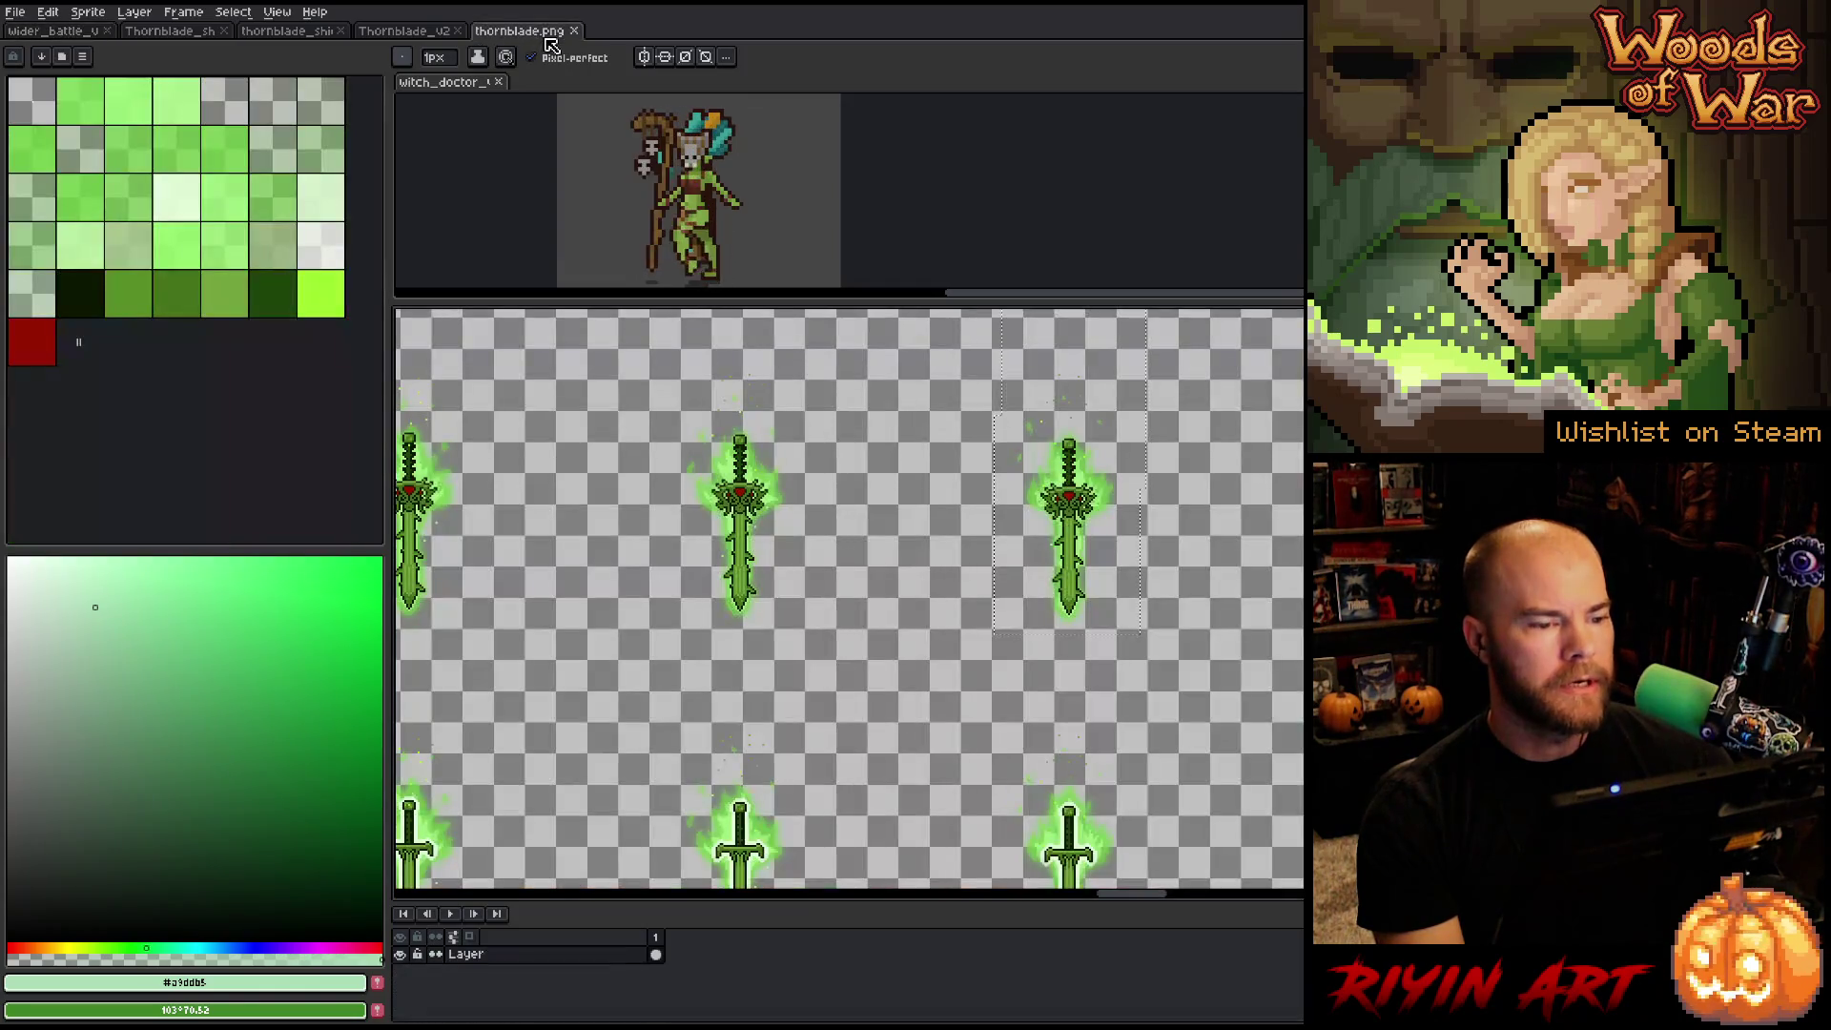
left_click(573, 31)
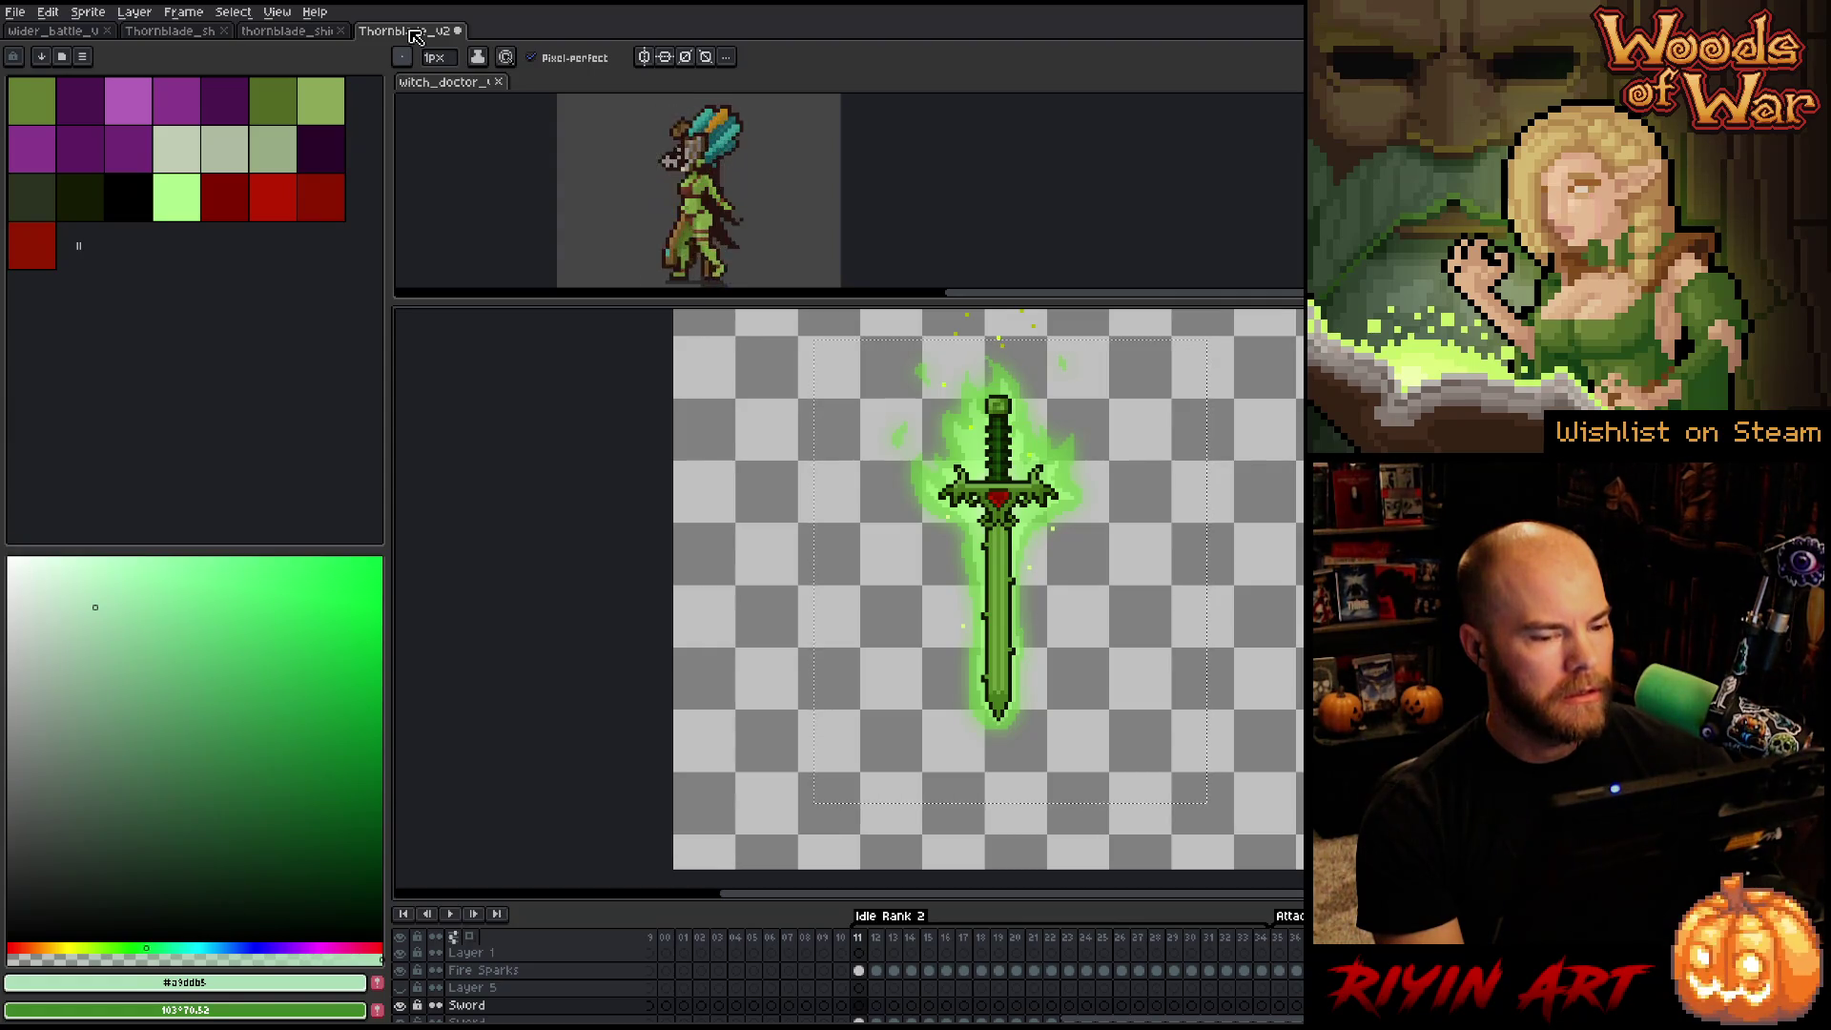
key("ctrl+s")
key("v")
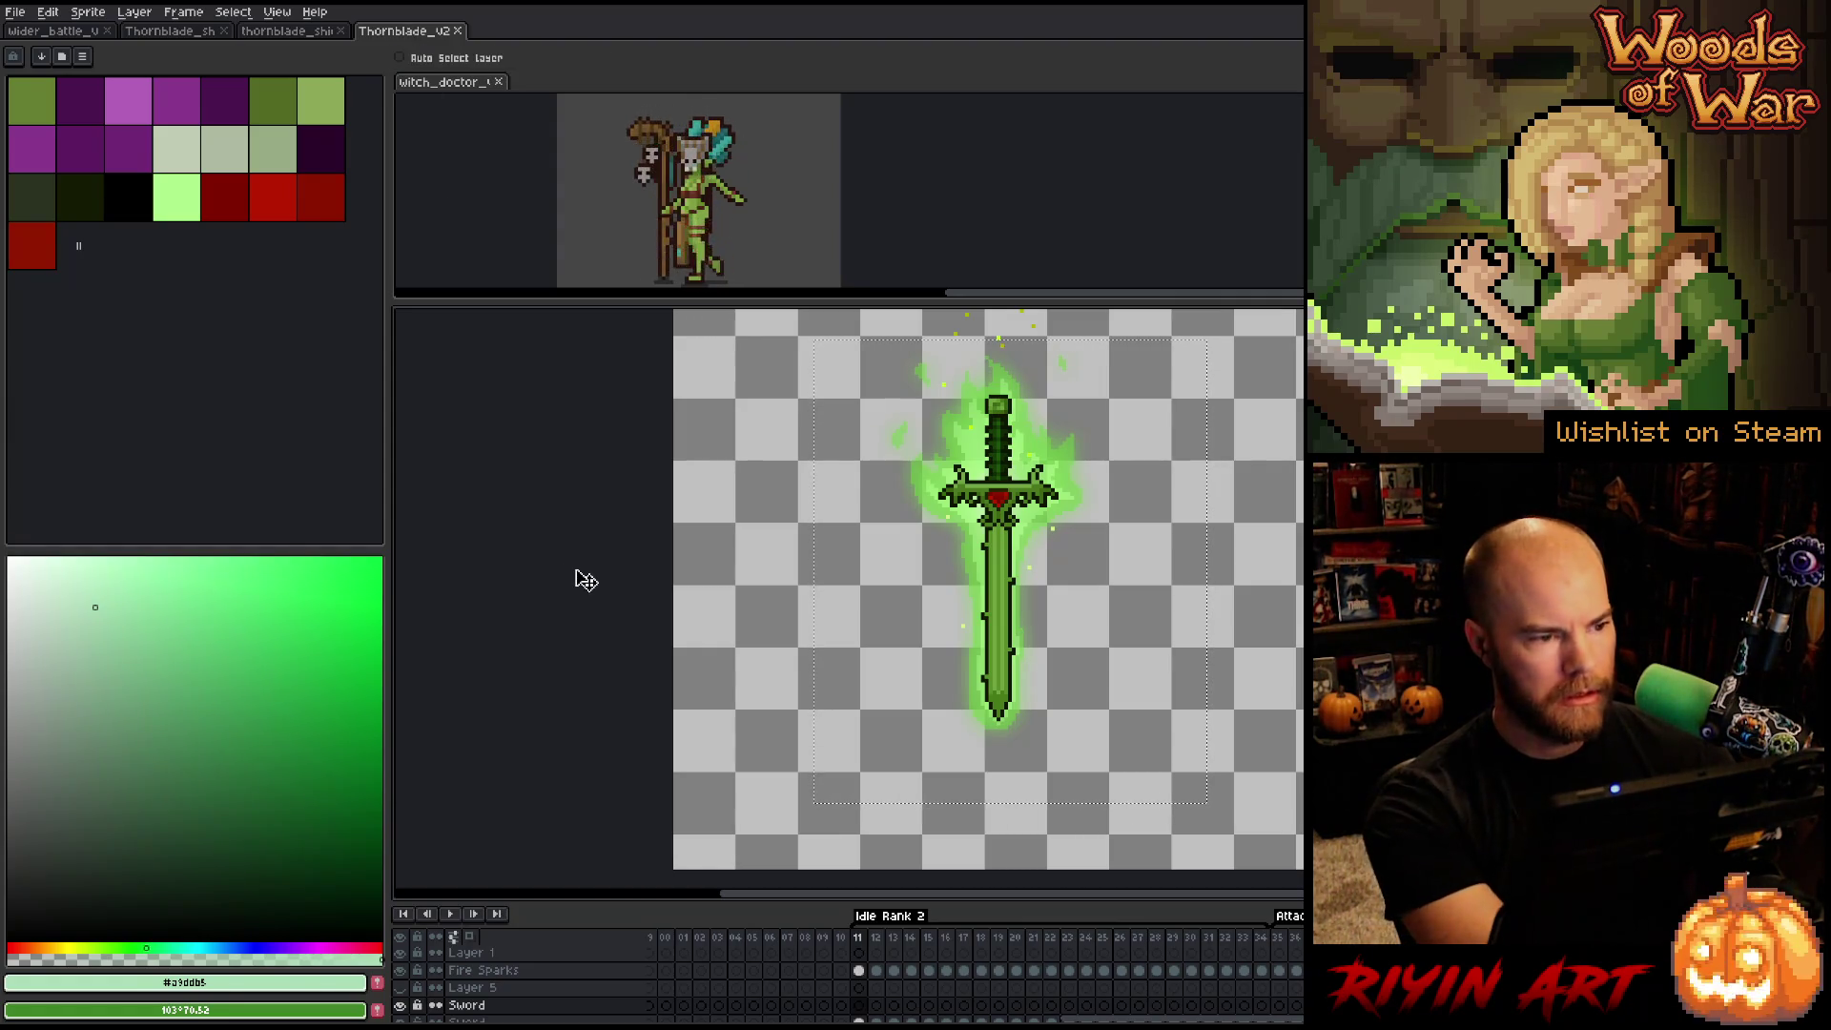
key("b")
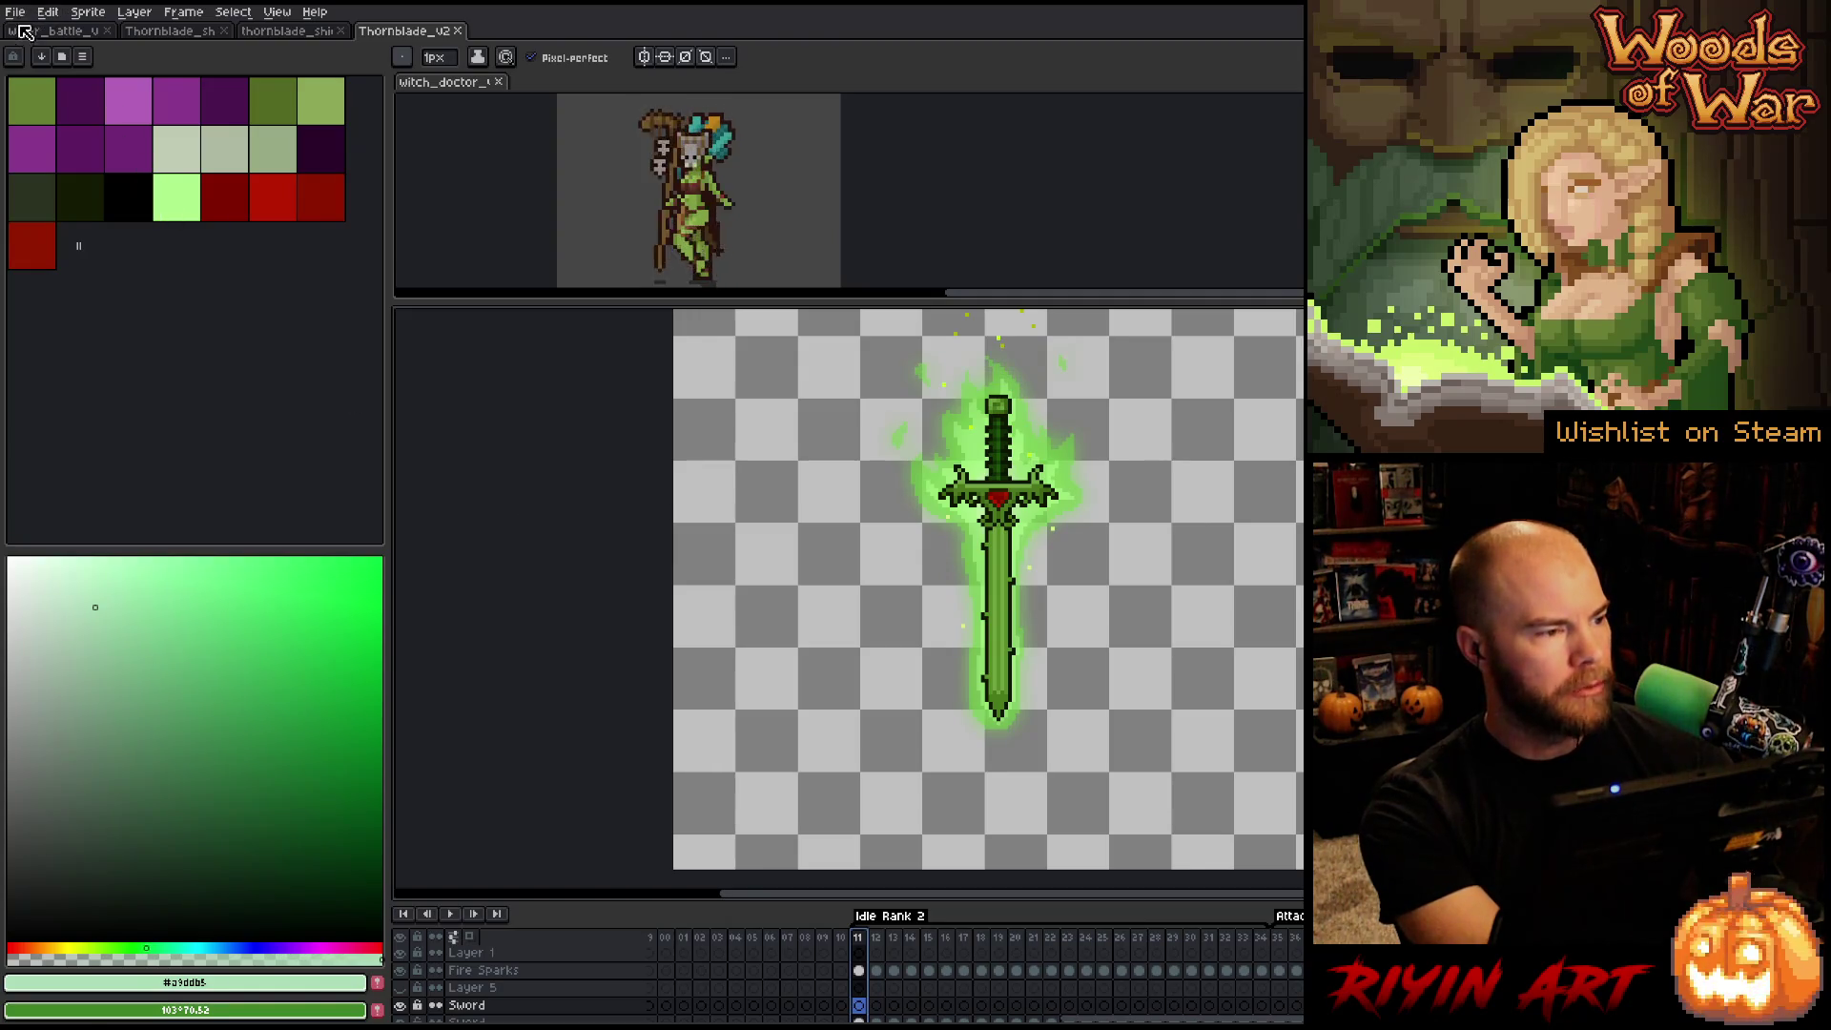
Save the sword as a new version, changing the version number to 5.
left_click(15, 11)
left_click(58, 96)
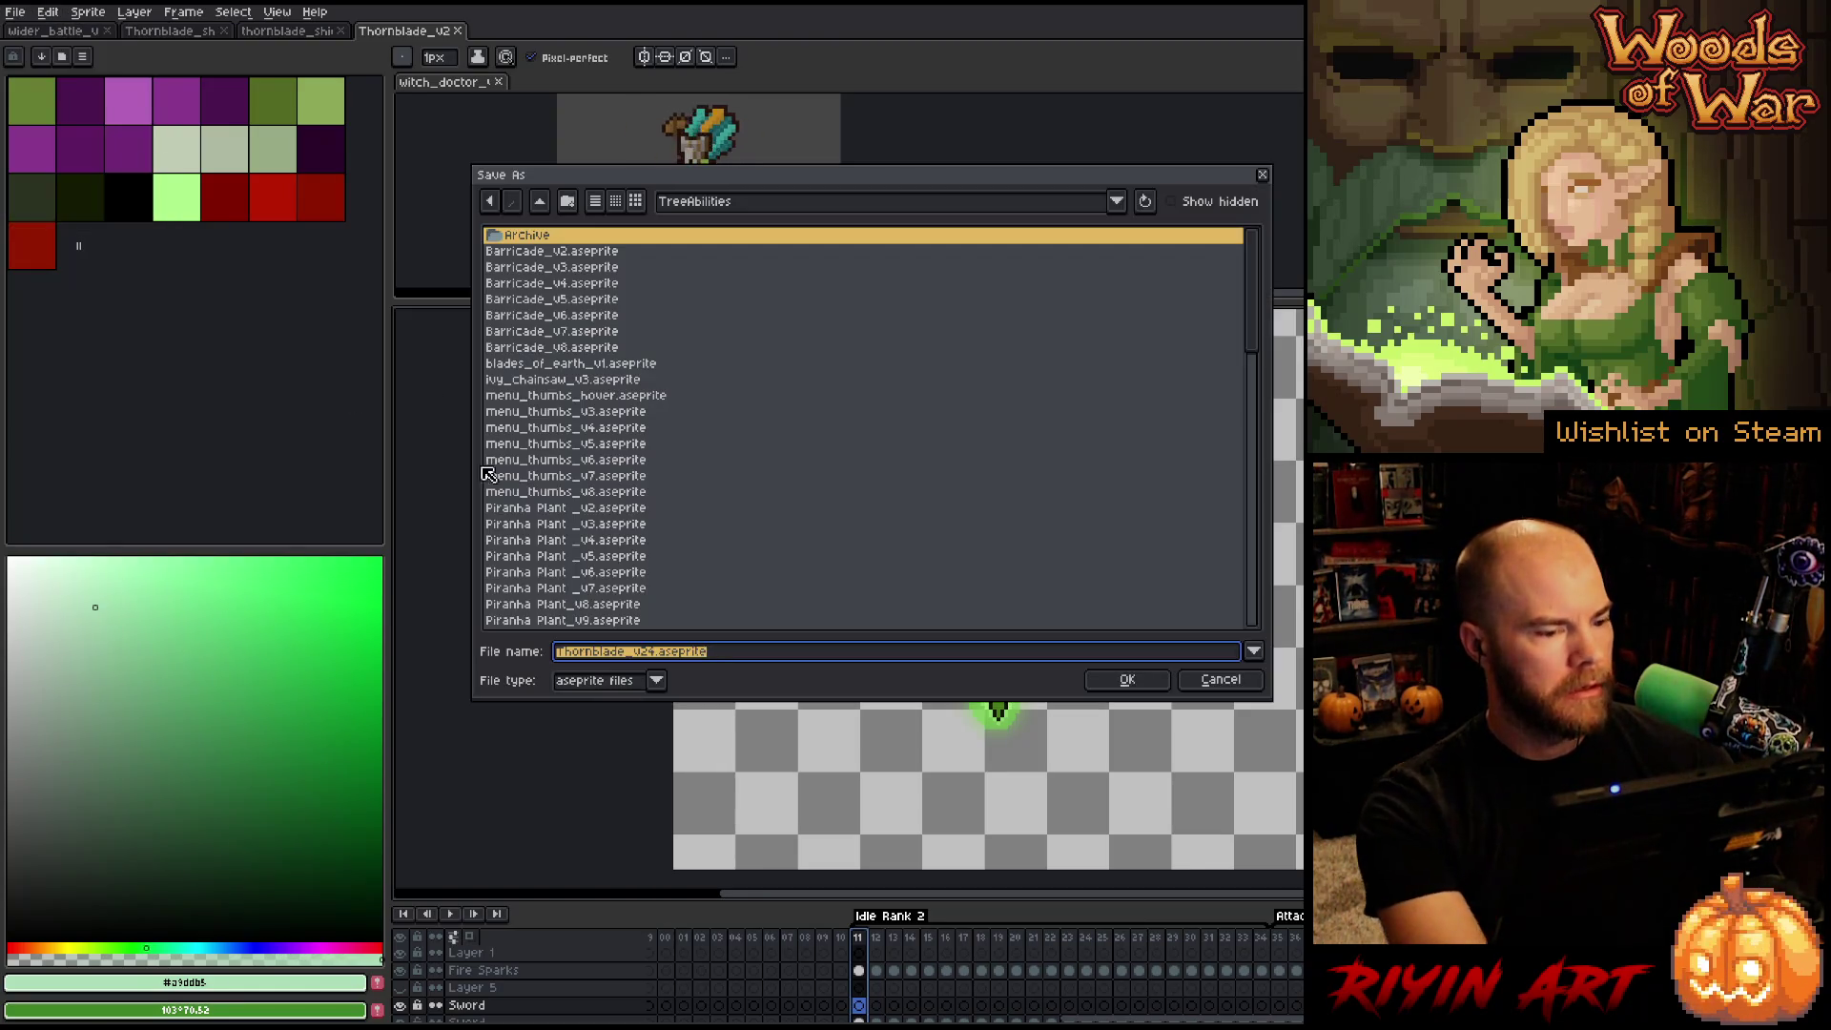
left_click(644, 652)
key("BackSpace")
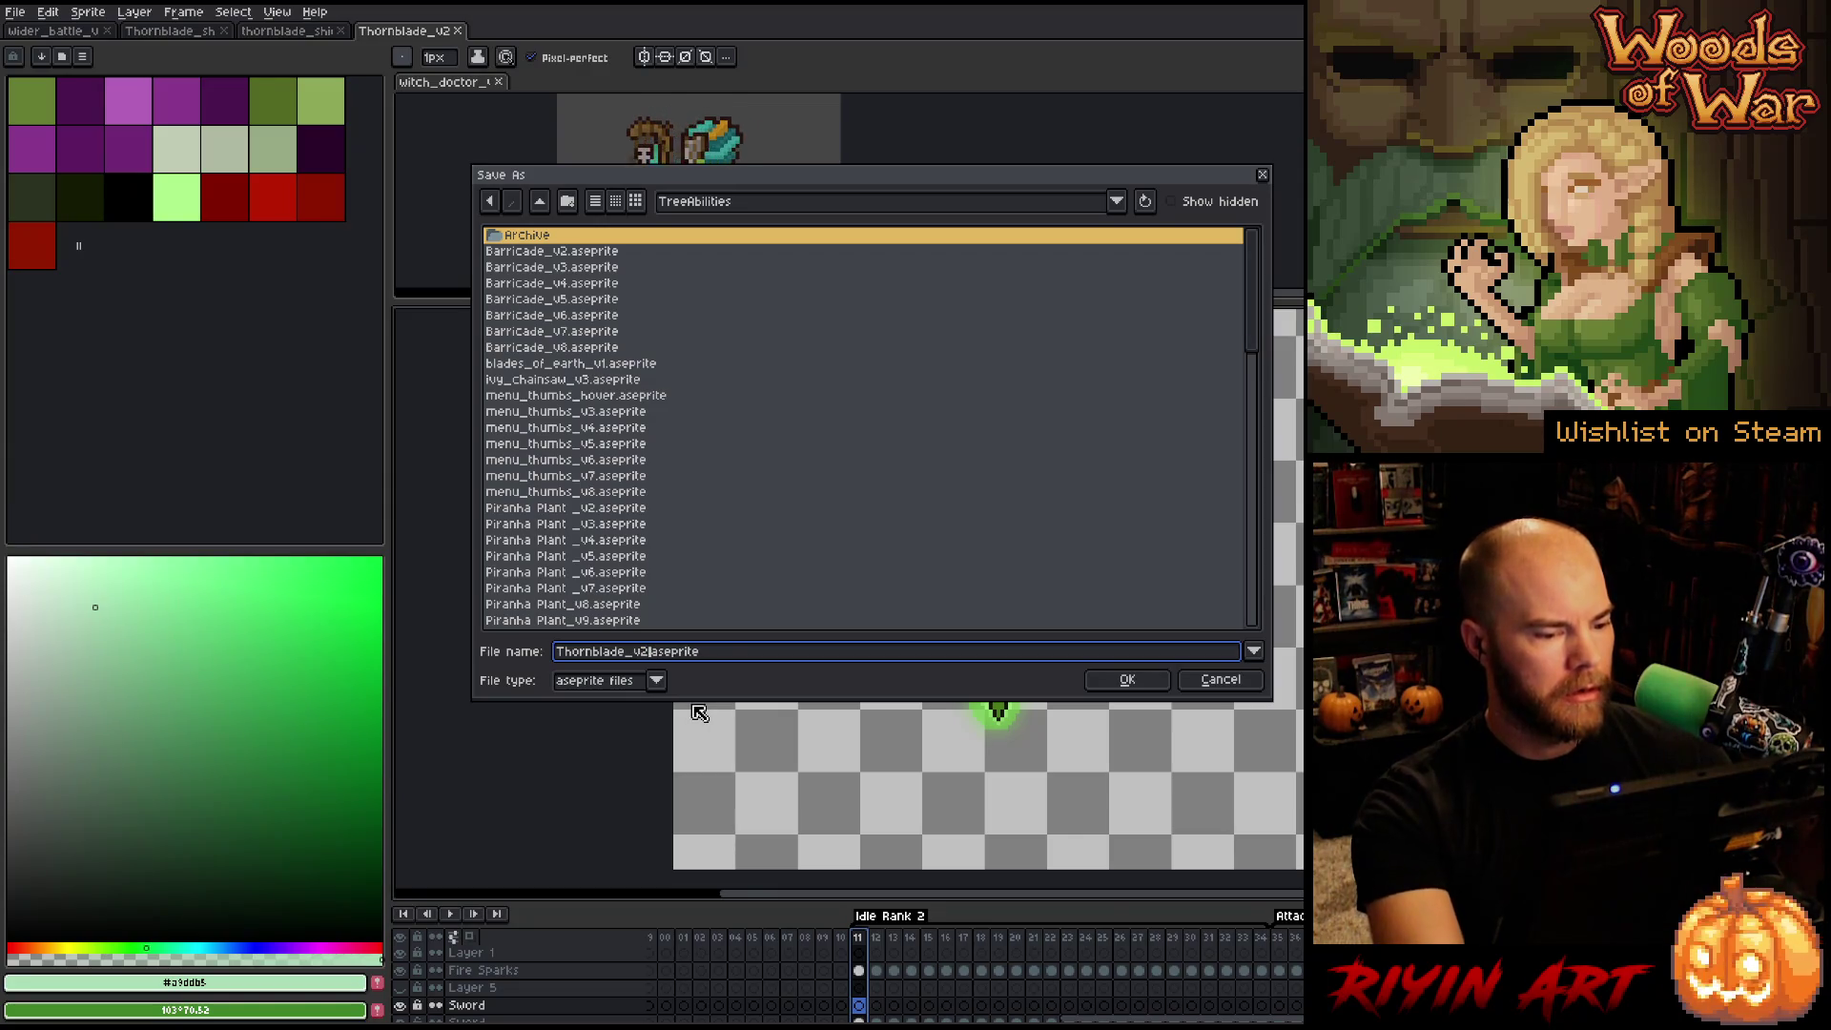
type("5")
left_click(1125, 680)
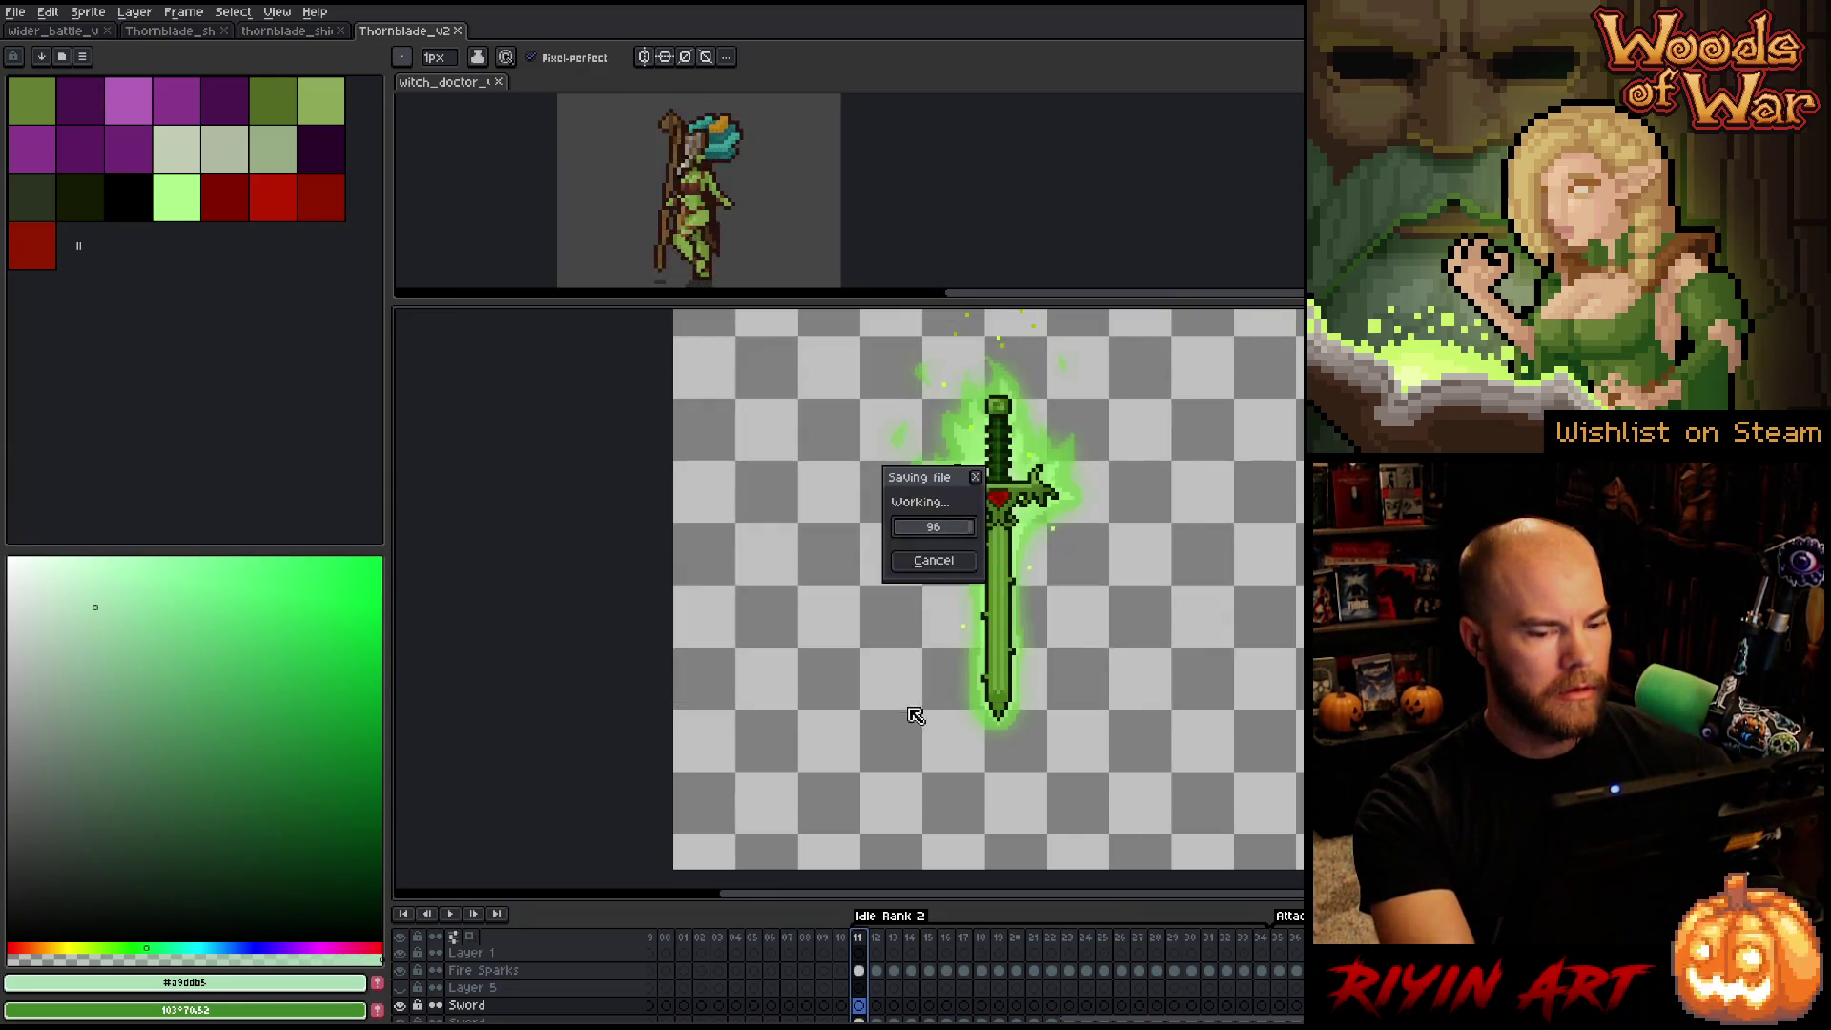
Select the second shield in the right column of the shield sprite sheet.
left_click(283, 32)
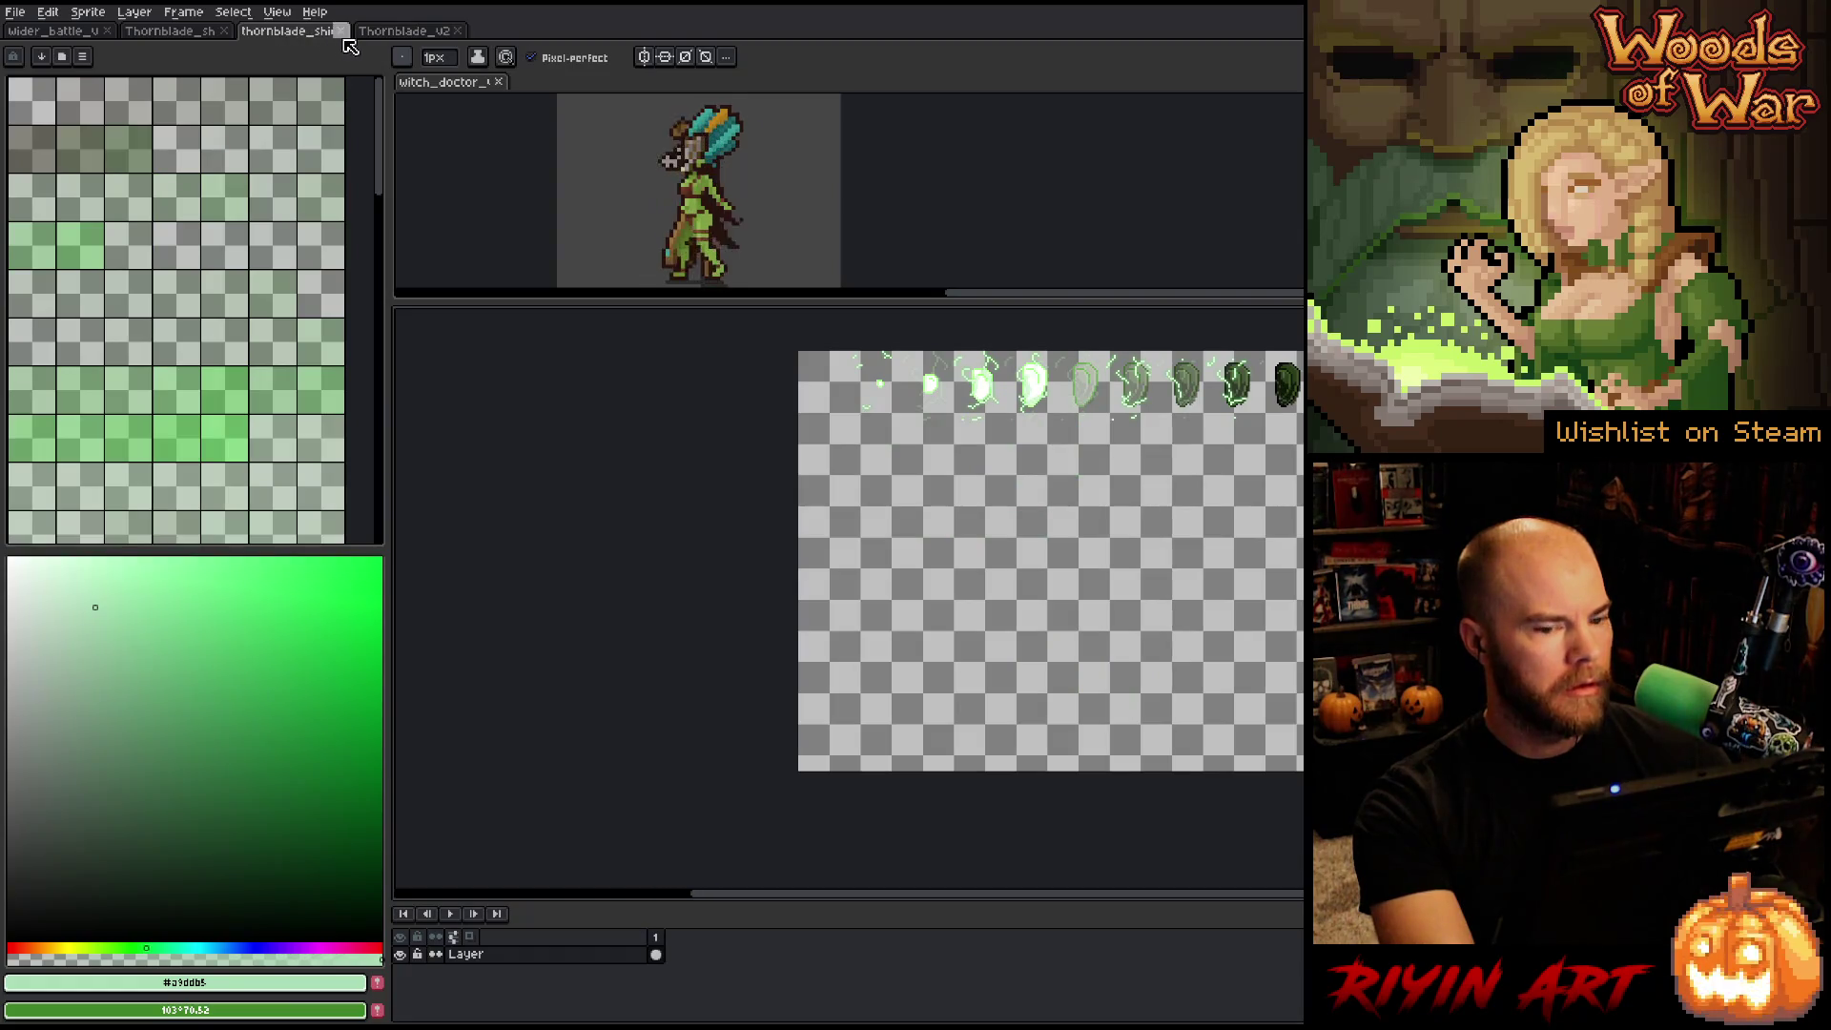
scroll(1129, 520, "up", 2)
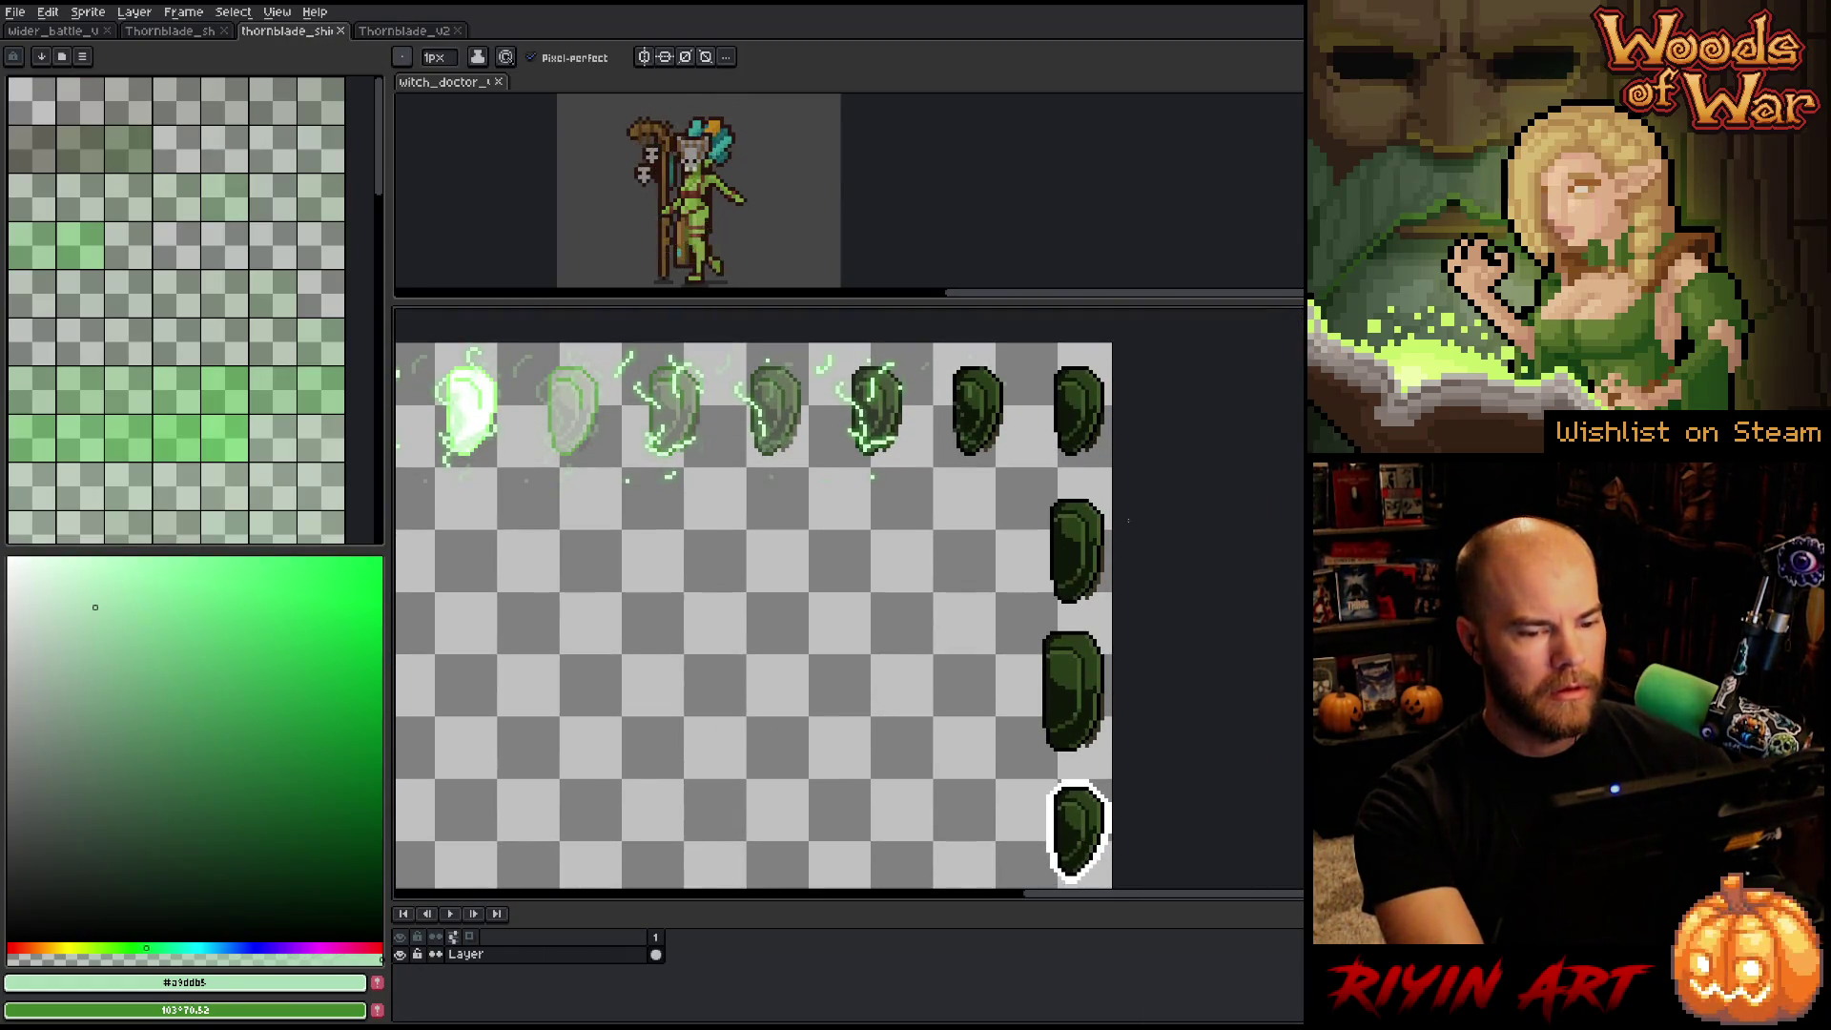
key("m")
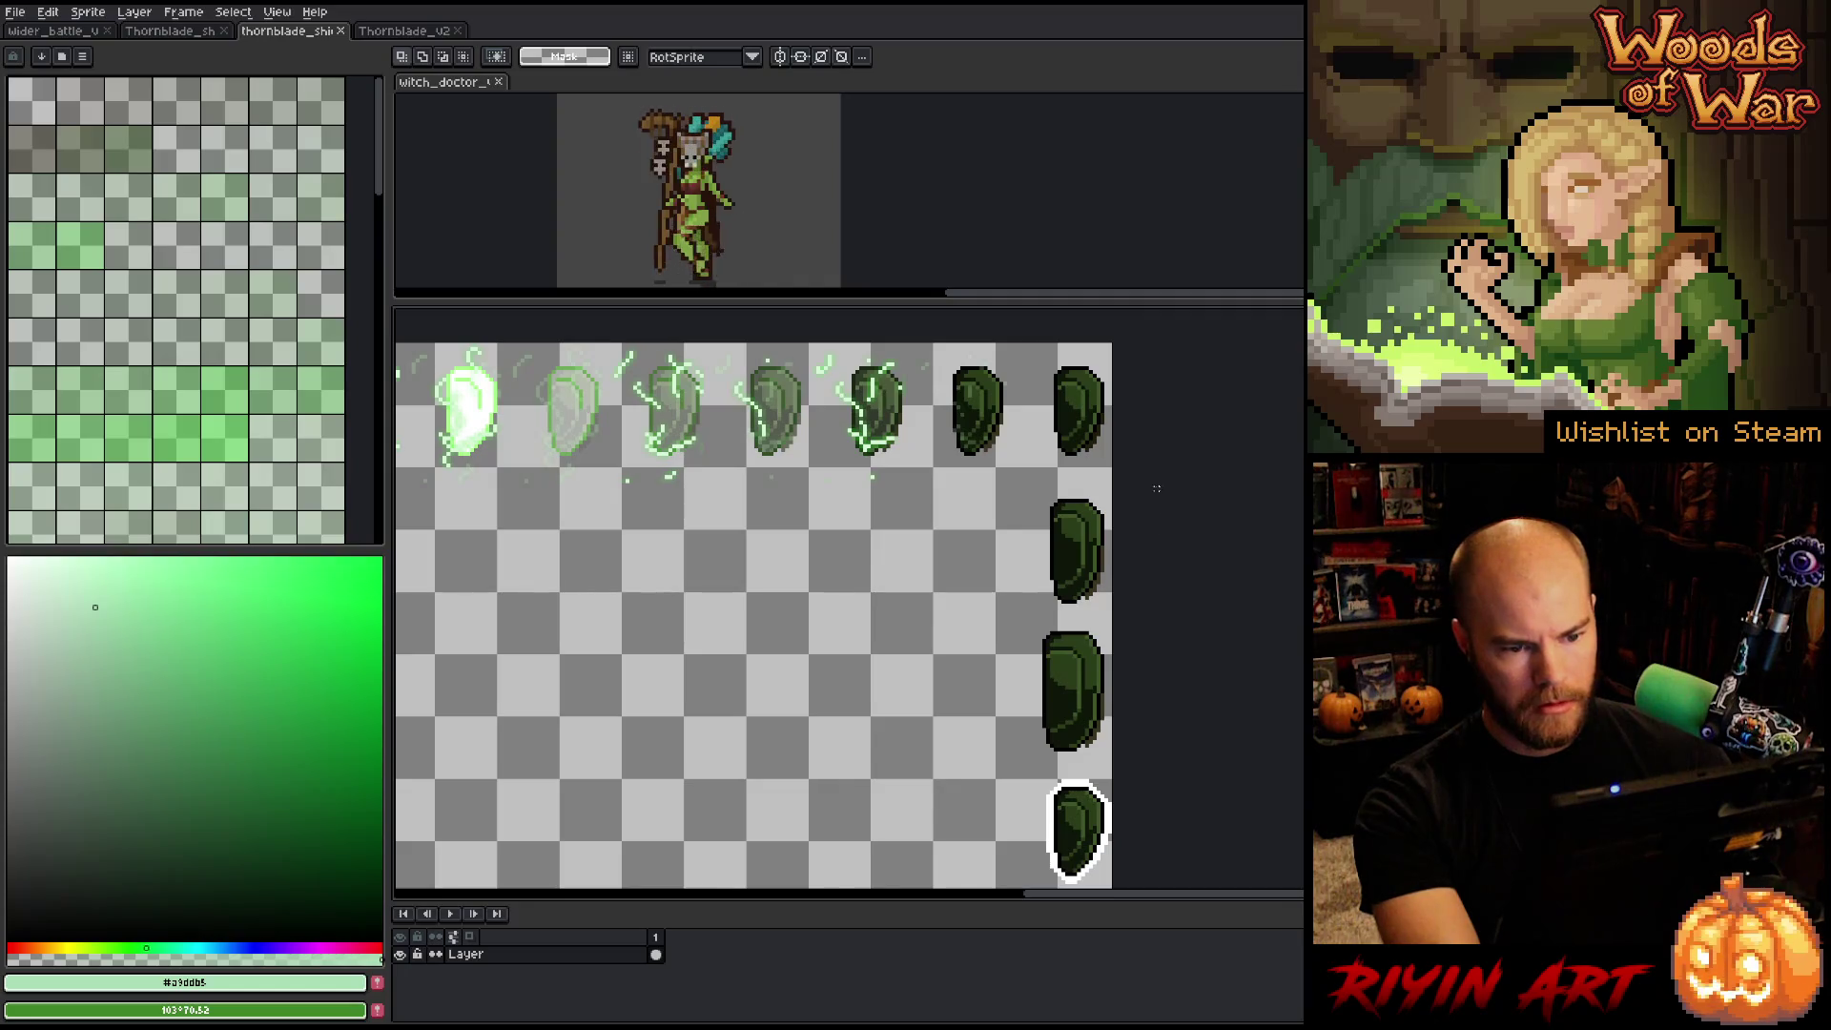
left_click_drag(1115, 480, 1011, 616)
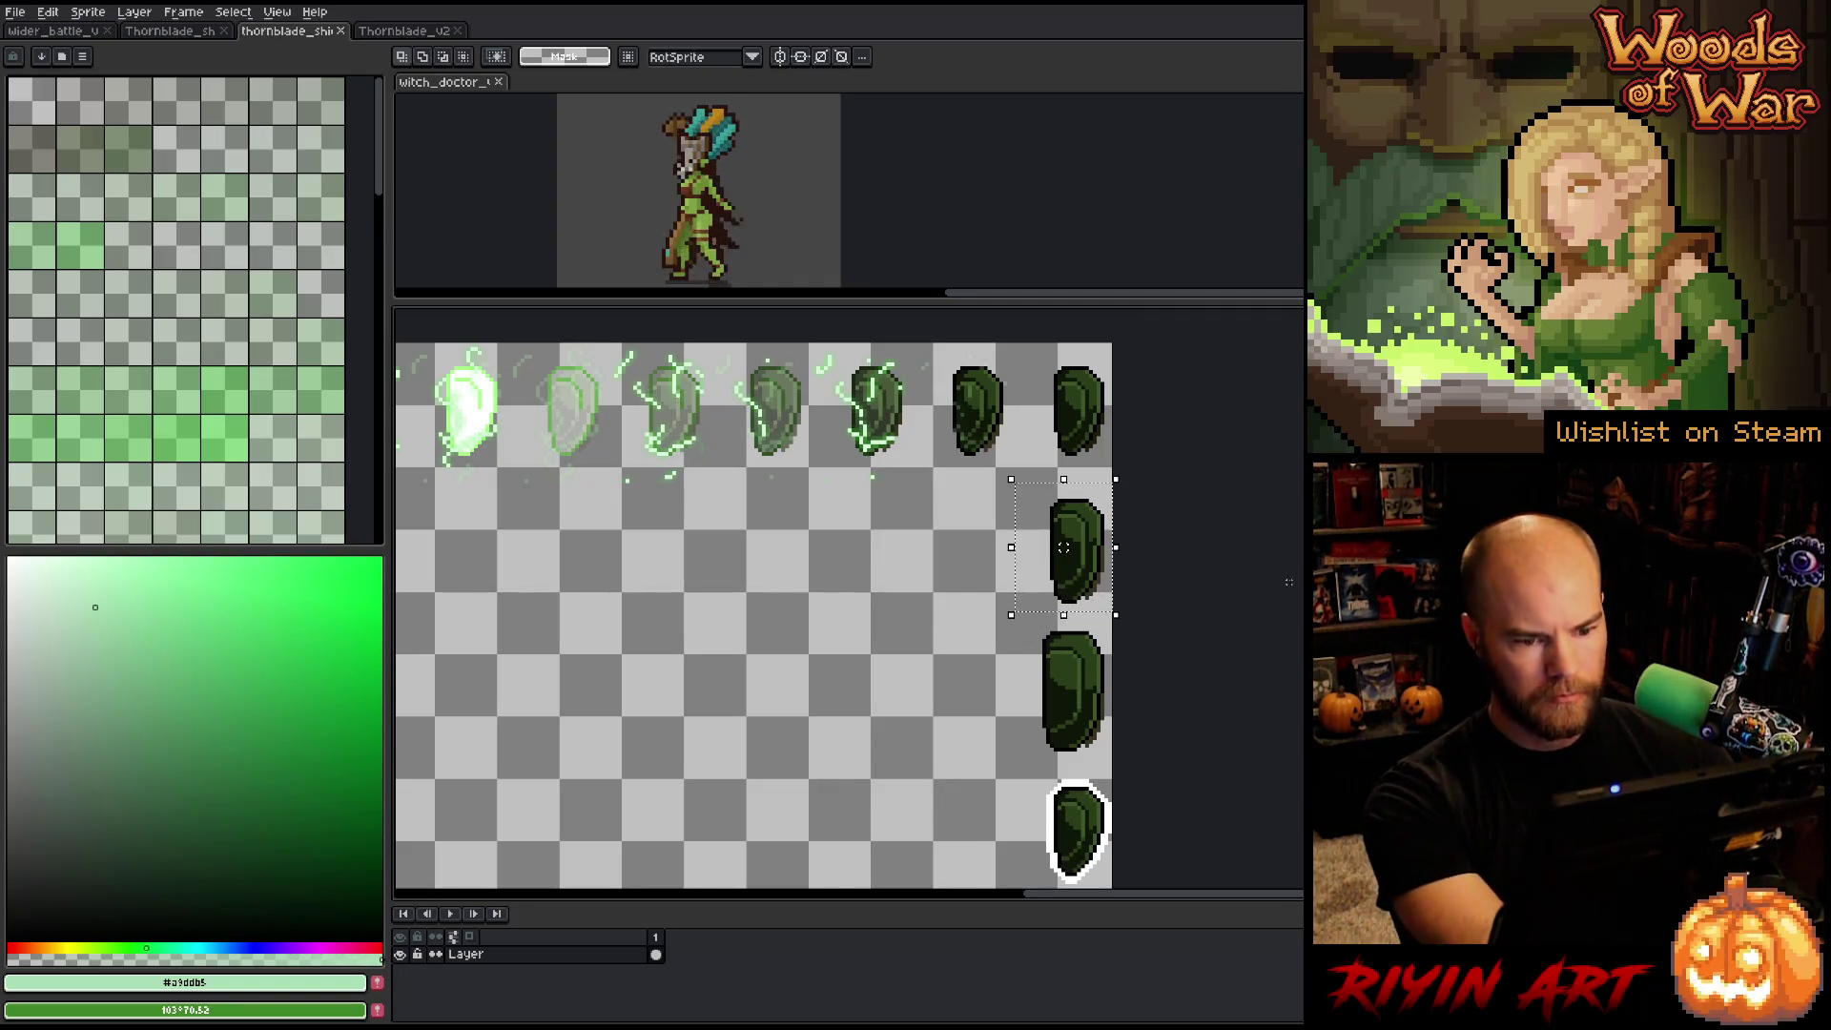
Save the Thornblade shield as a new numbered version, then return to the battle mockup.
left_click(173, 32)
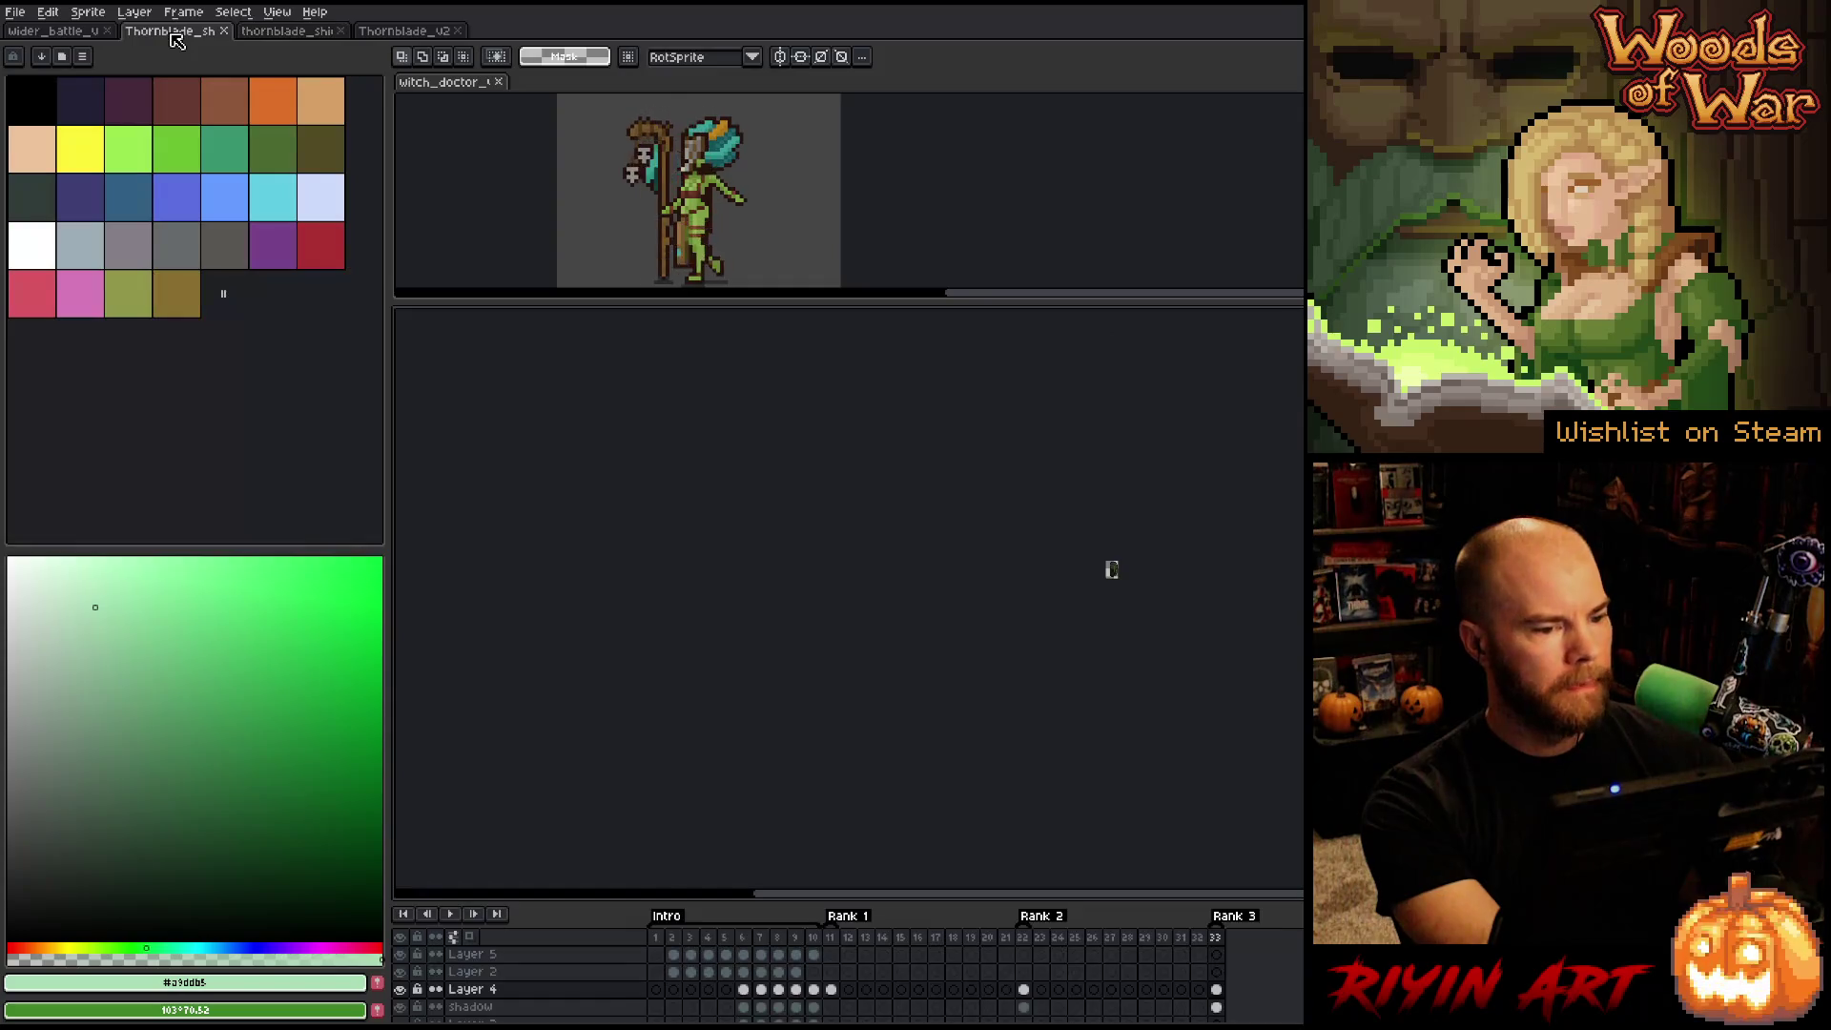
key("plus")
key("plus")
key("plus")
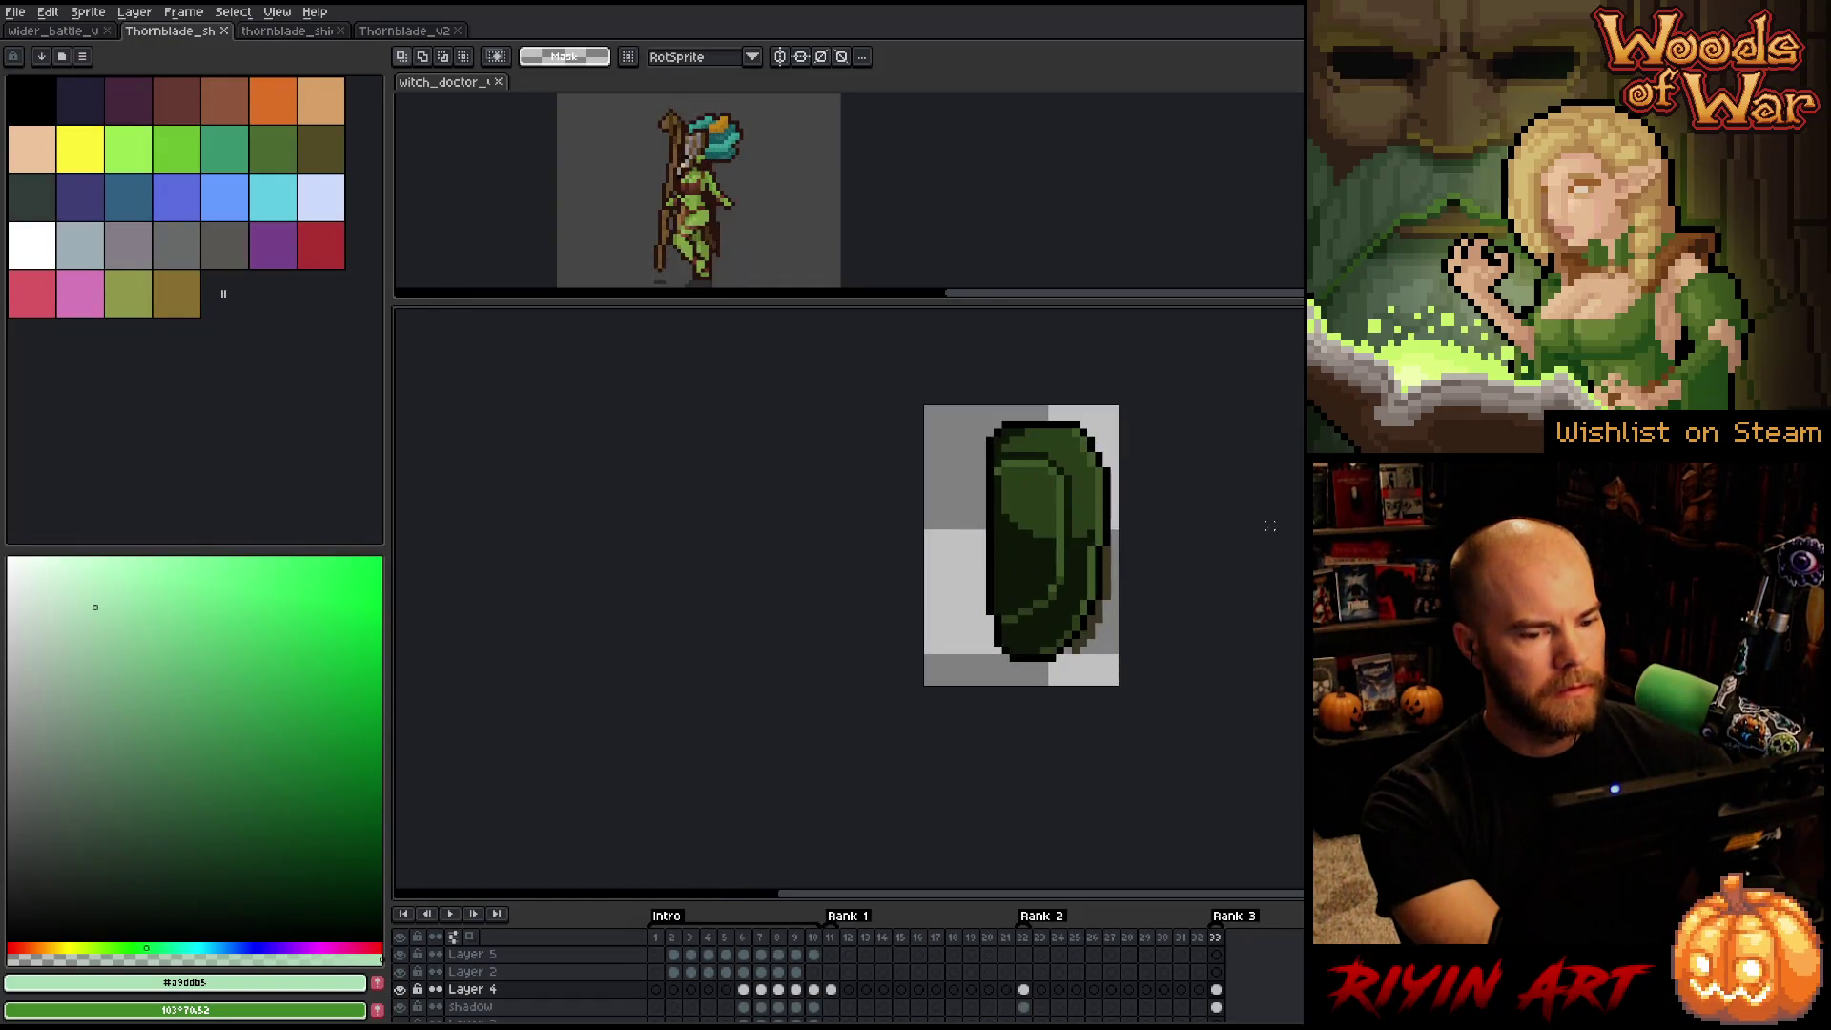
left_click(15, 11)
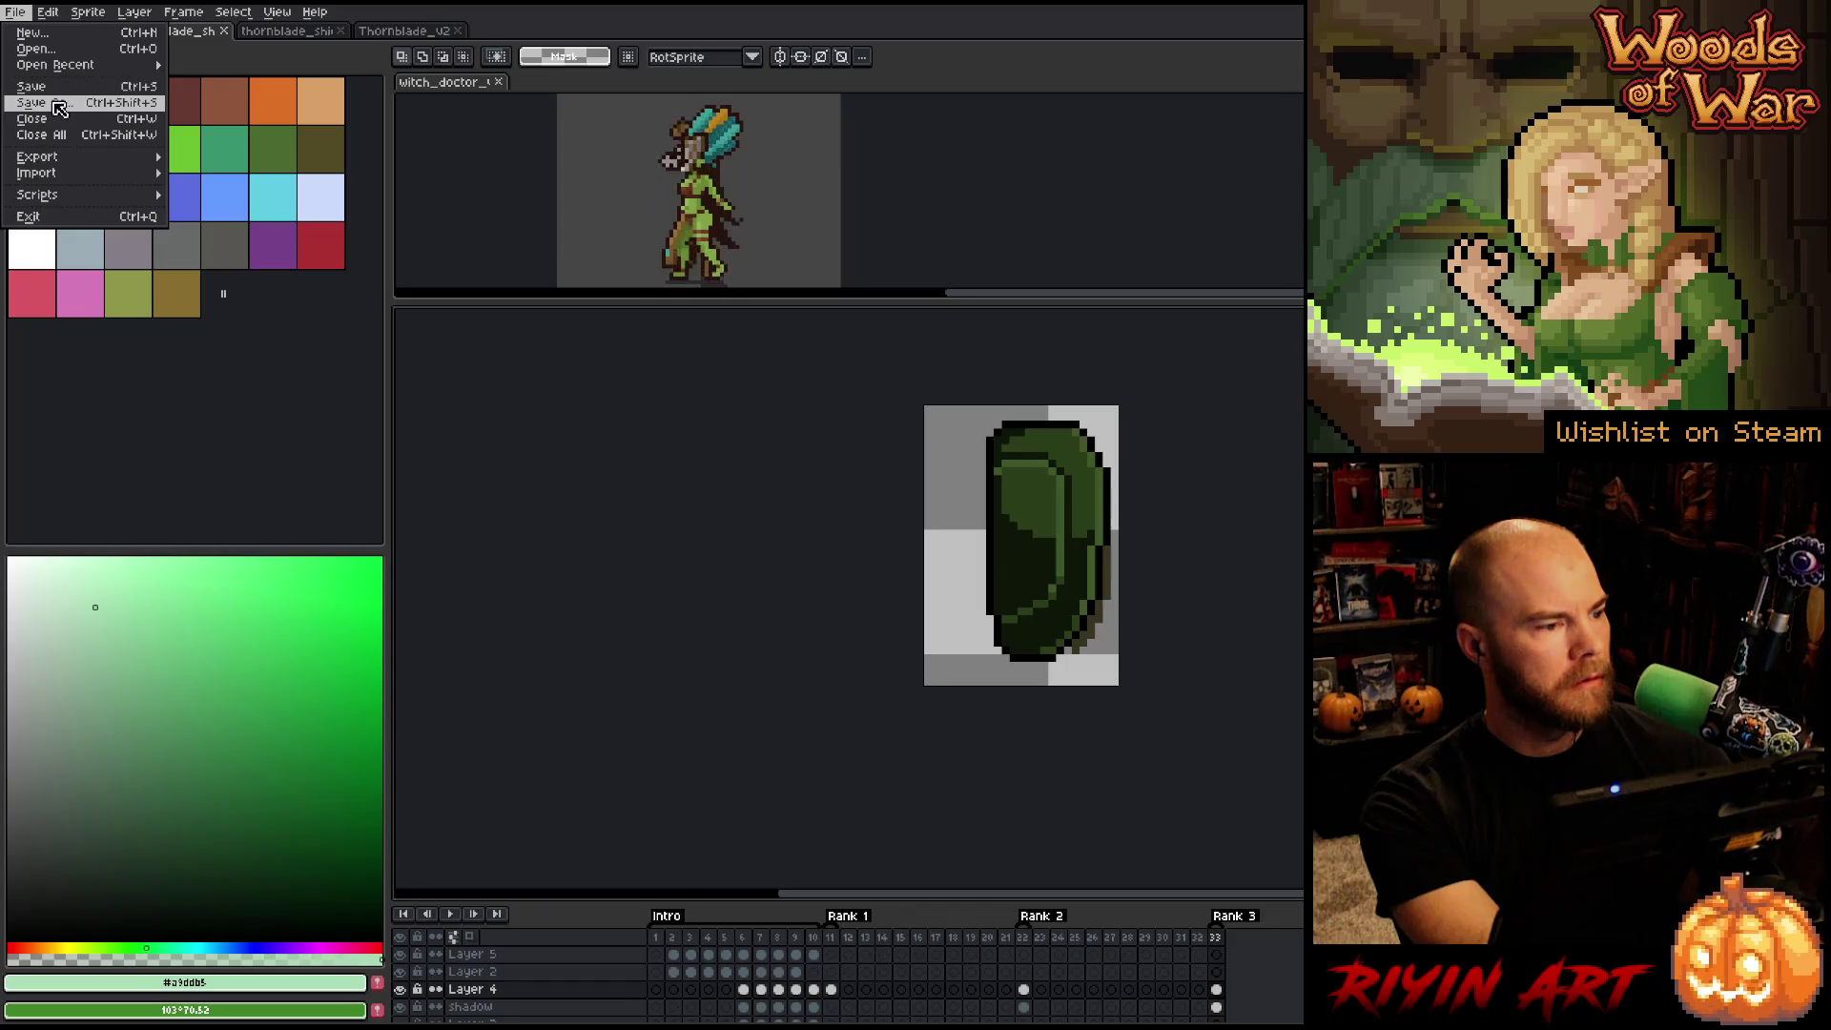
left_click(38, 100)
left_click(689, 653)
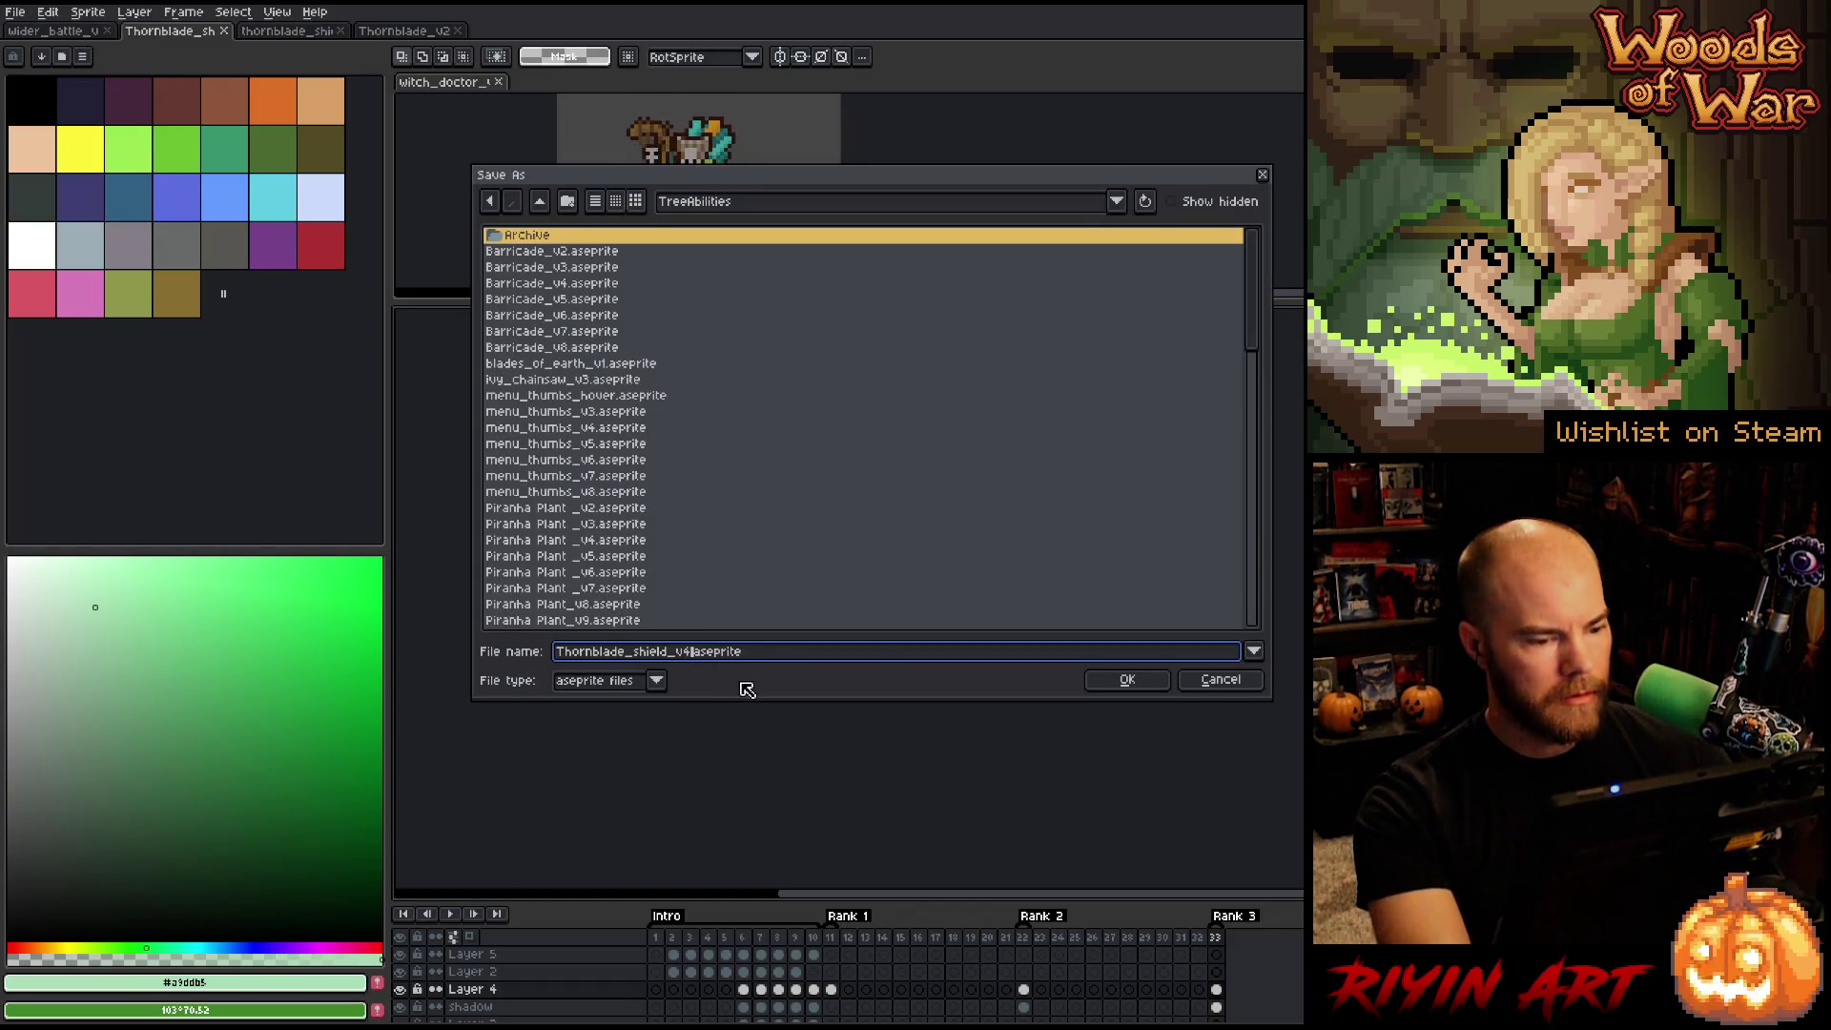
key("BackSpace")
type("5")
left_click(1126, 679)
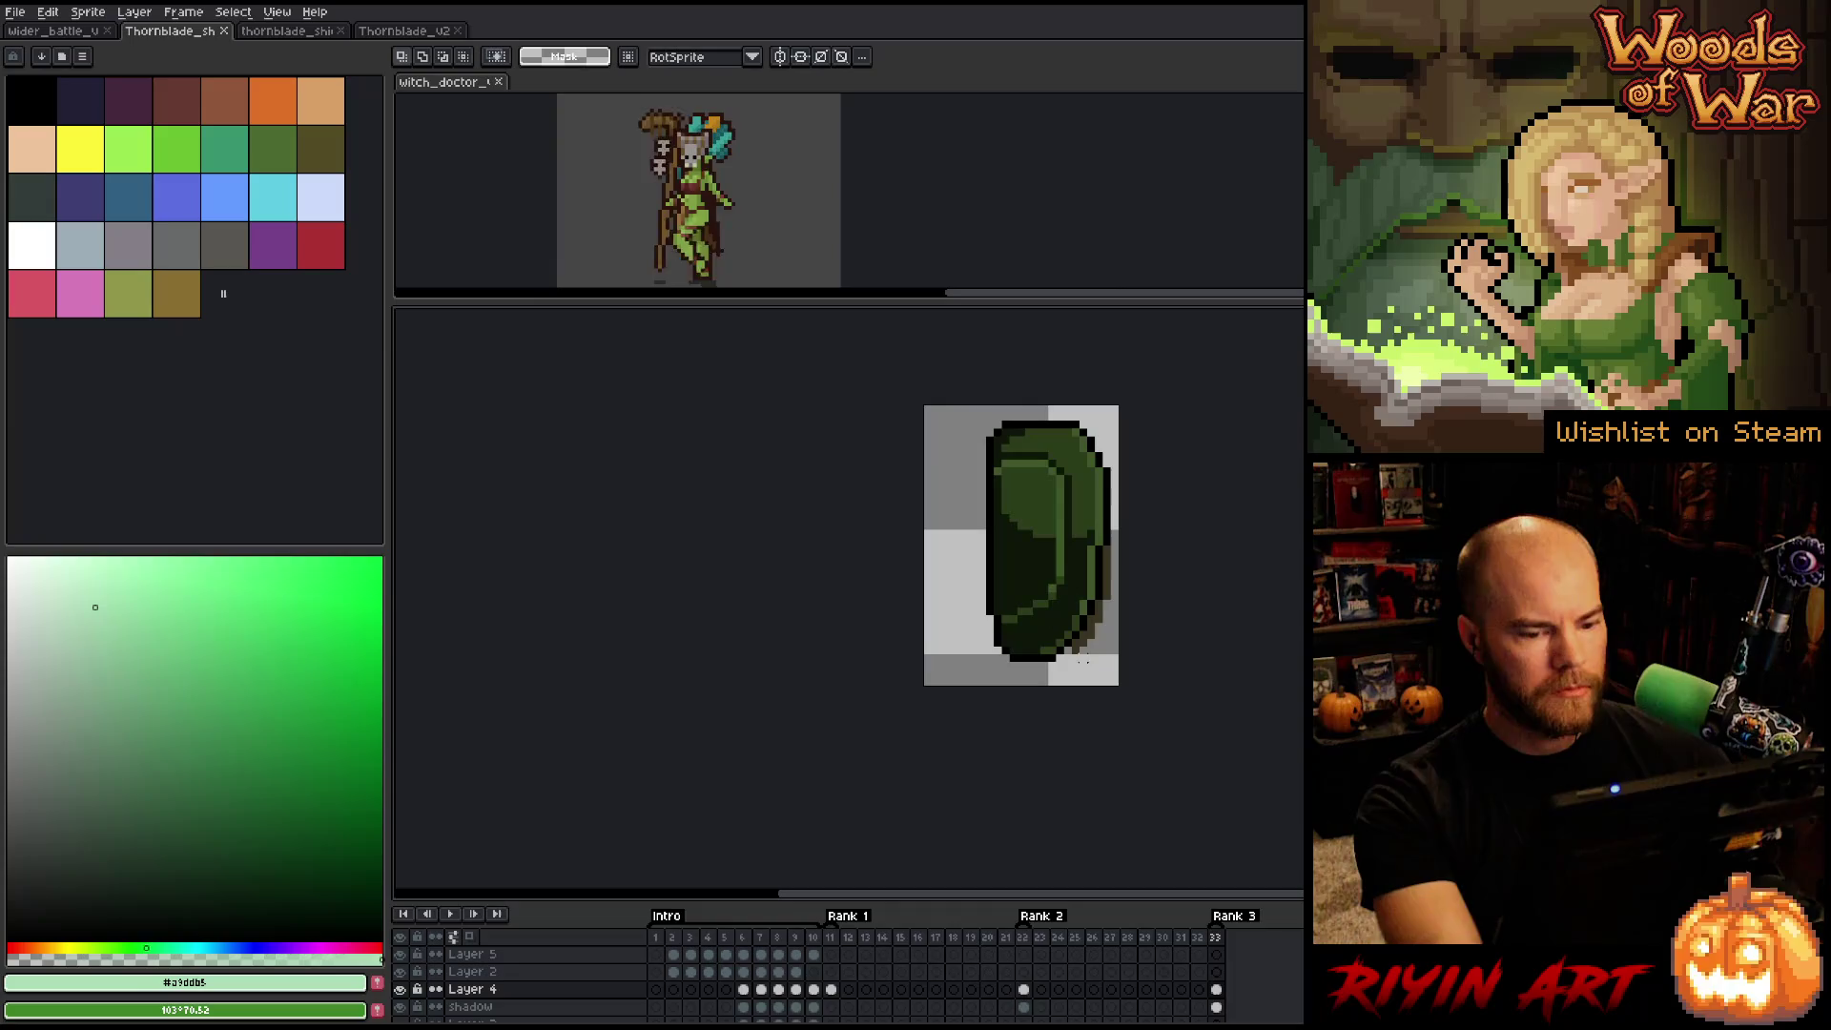
left_click(56, 32)
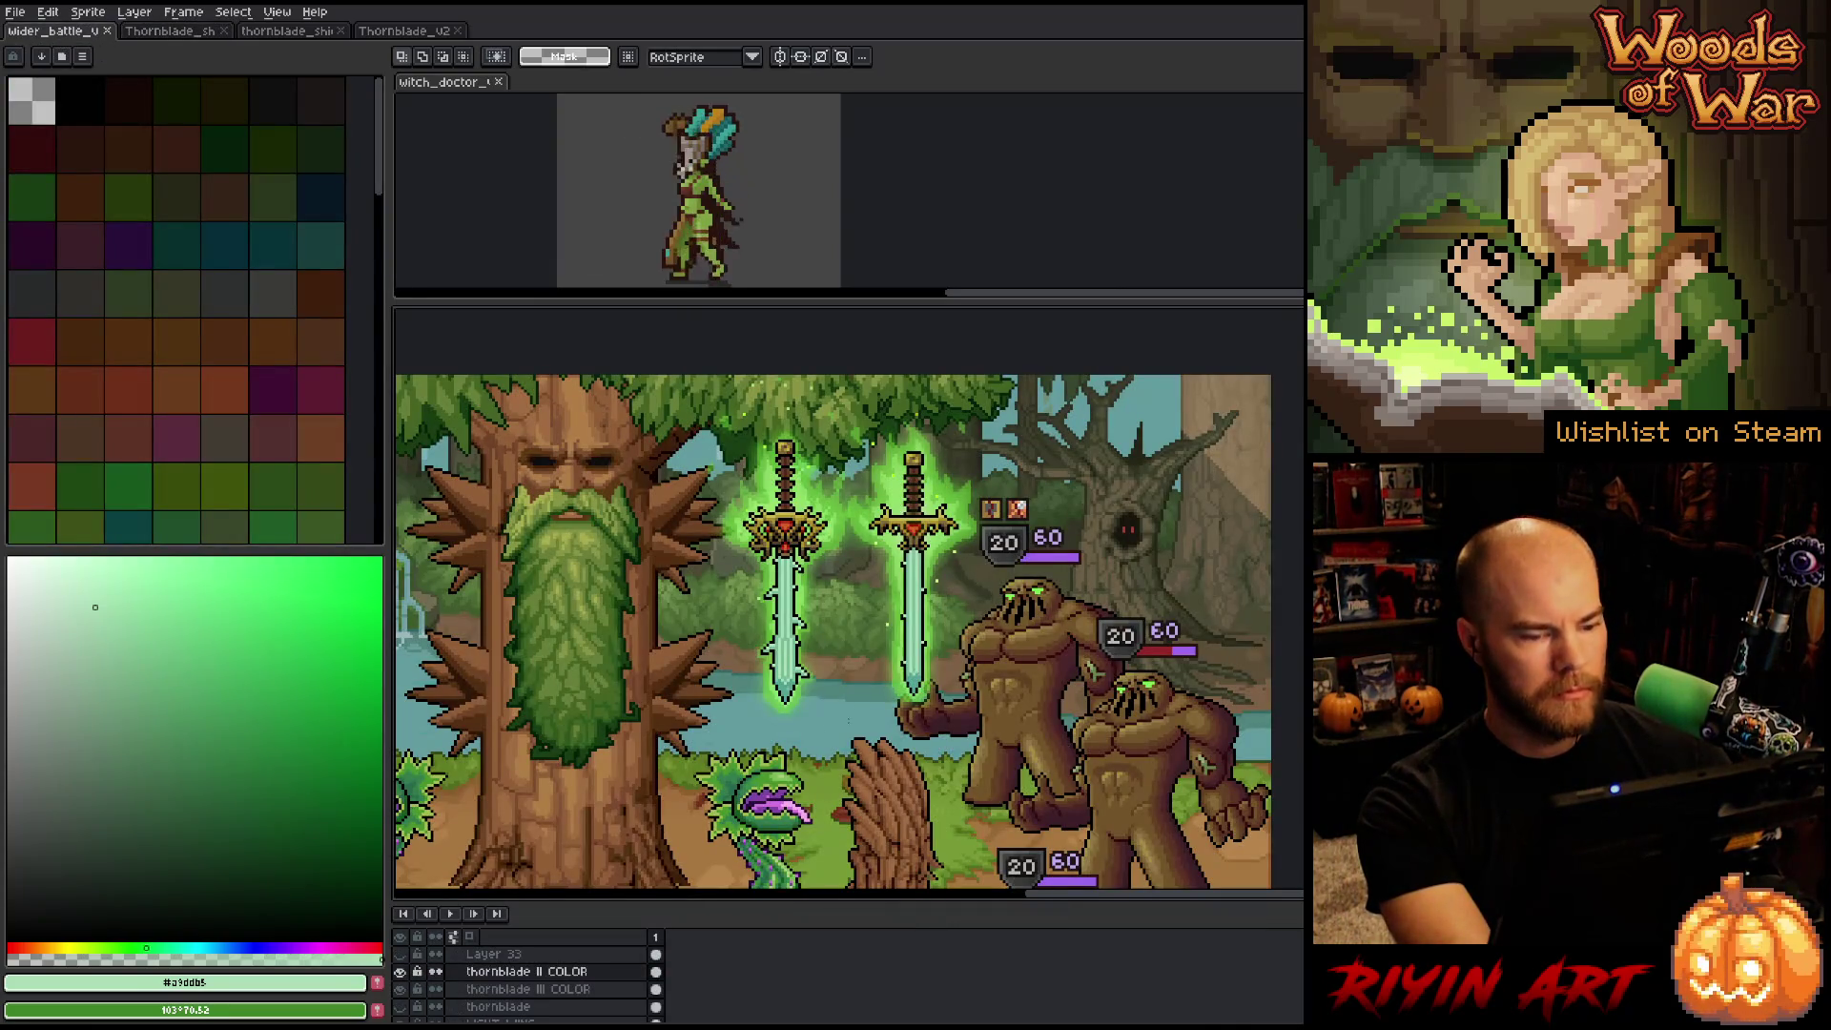
Add a new layer named 'thornblade shield COLOR'.
key("shift+n")
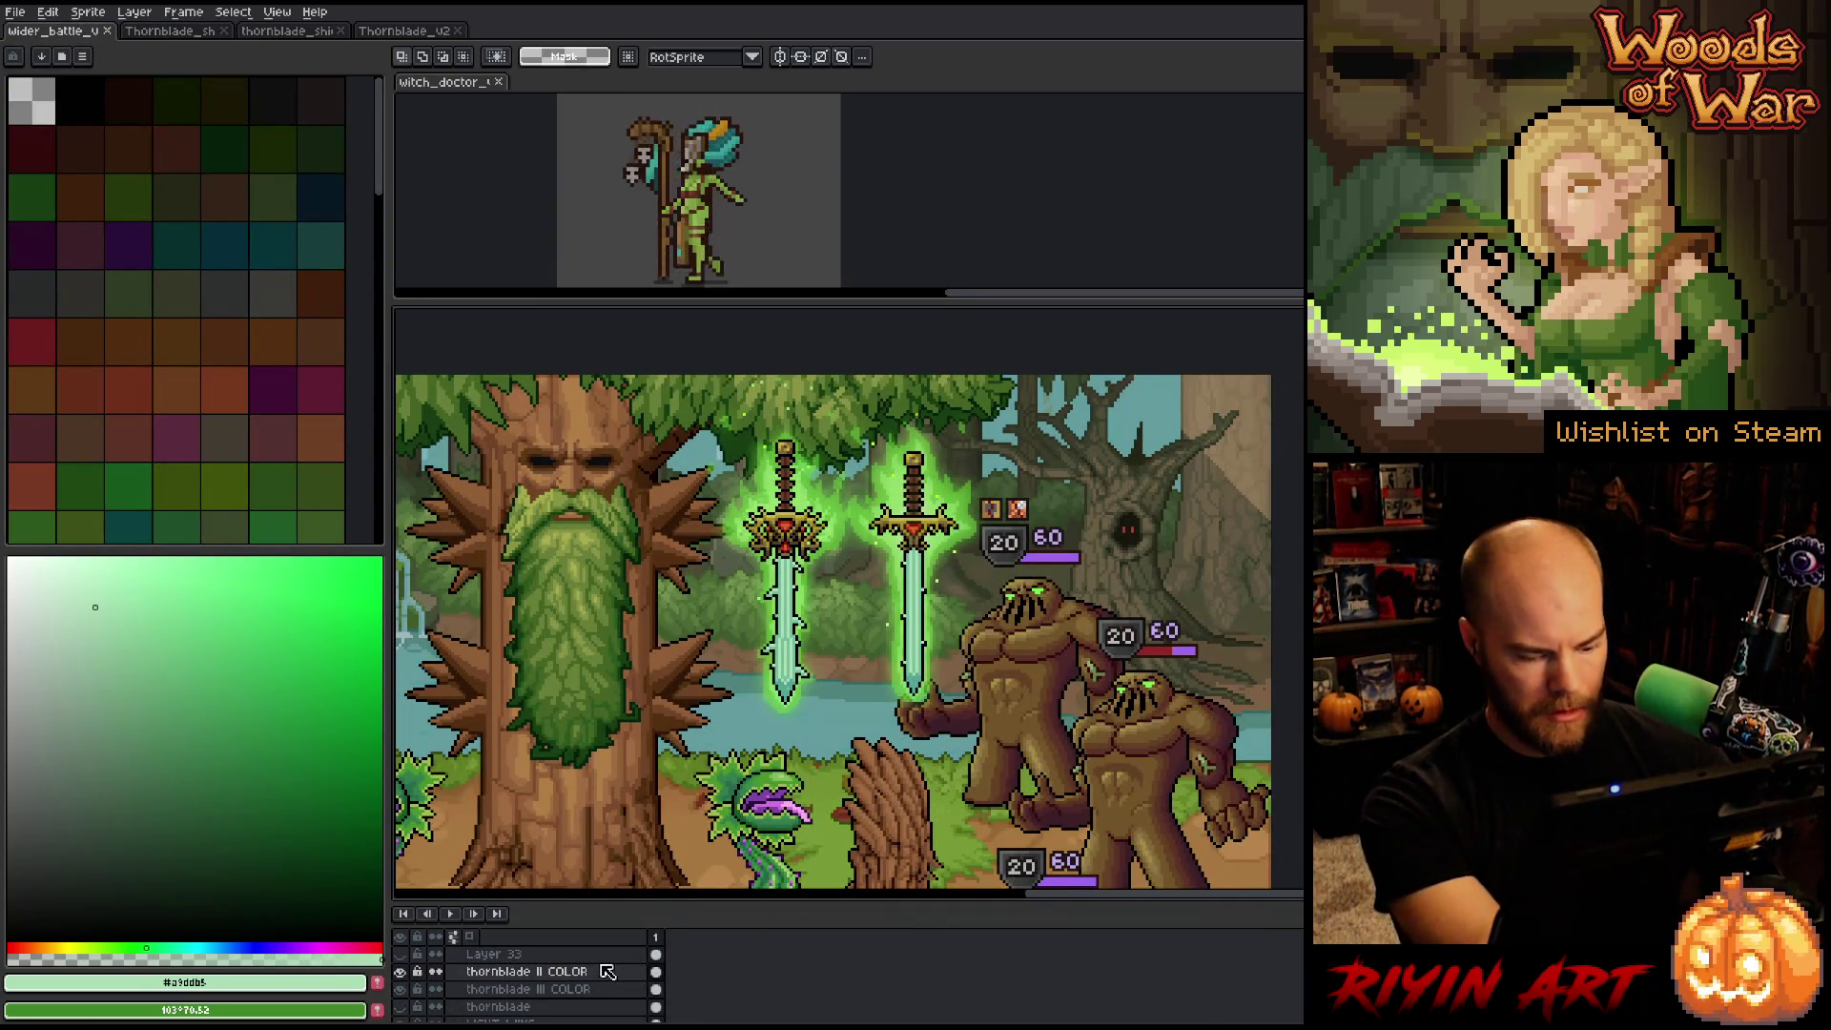
double_click(513, 973)
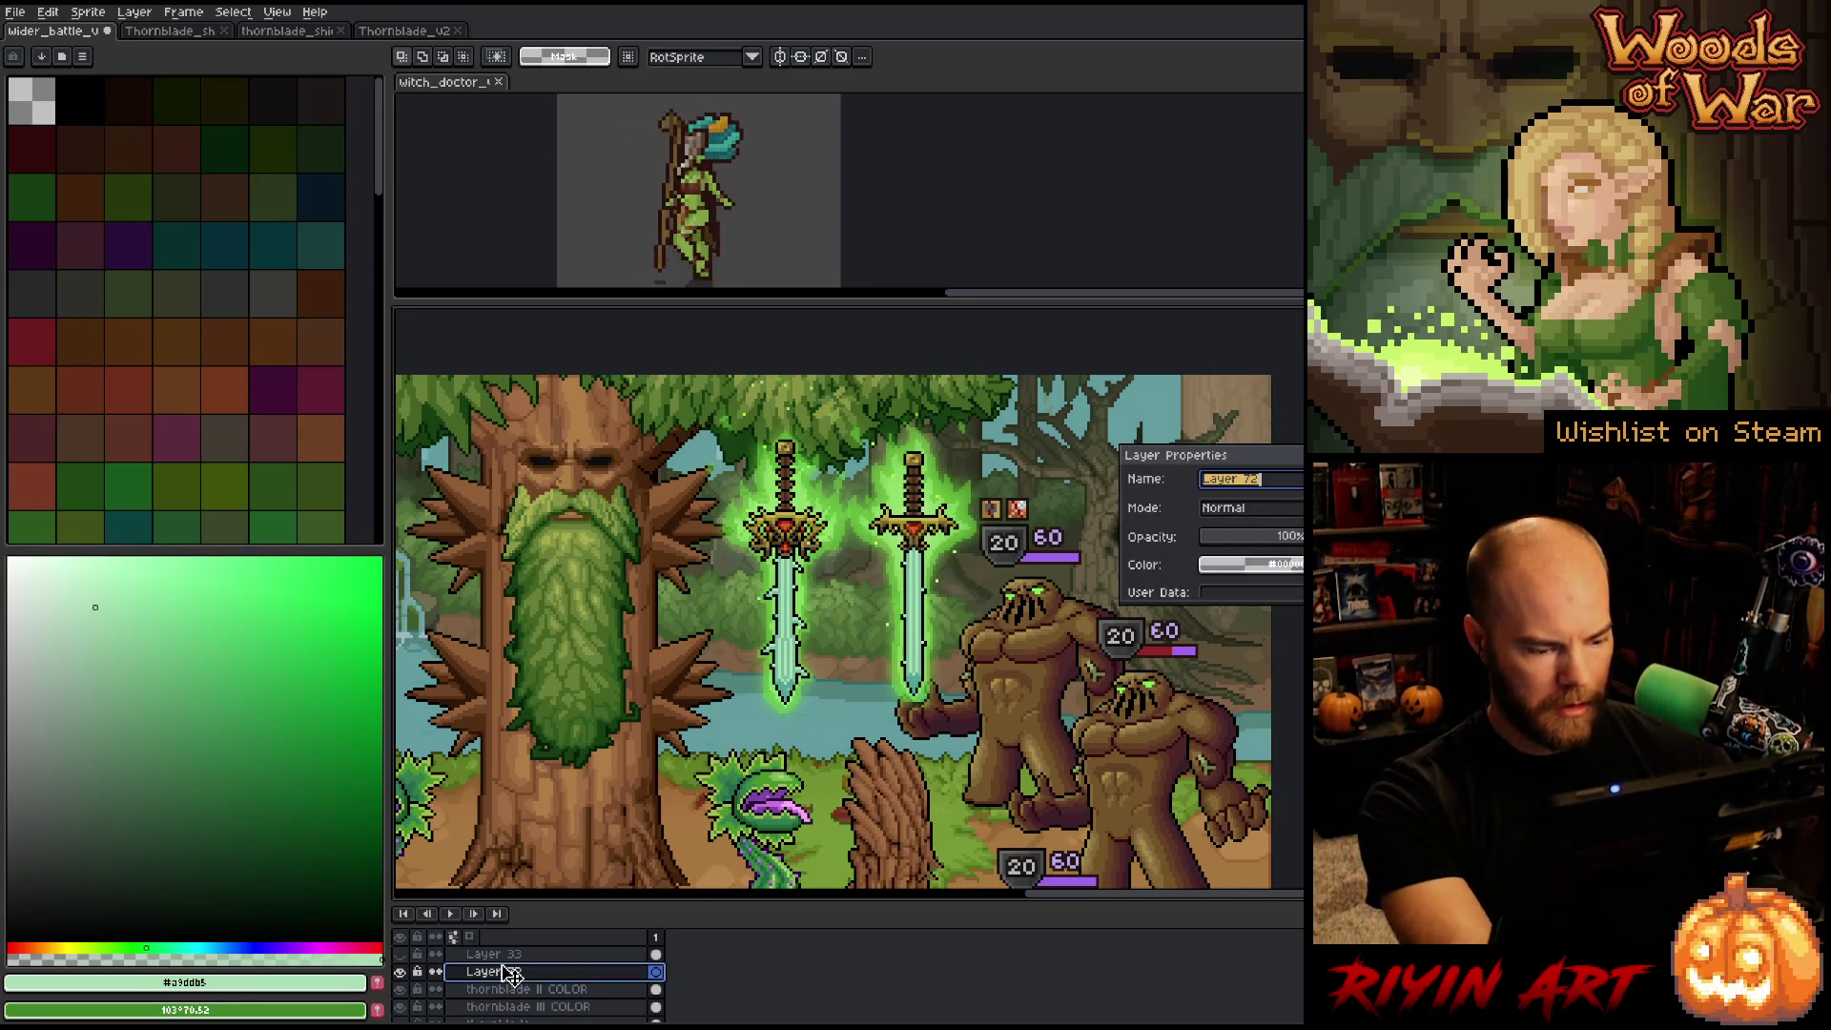
type("thornblad")
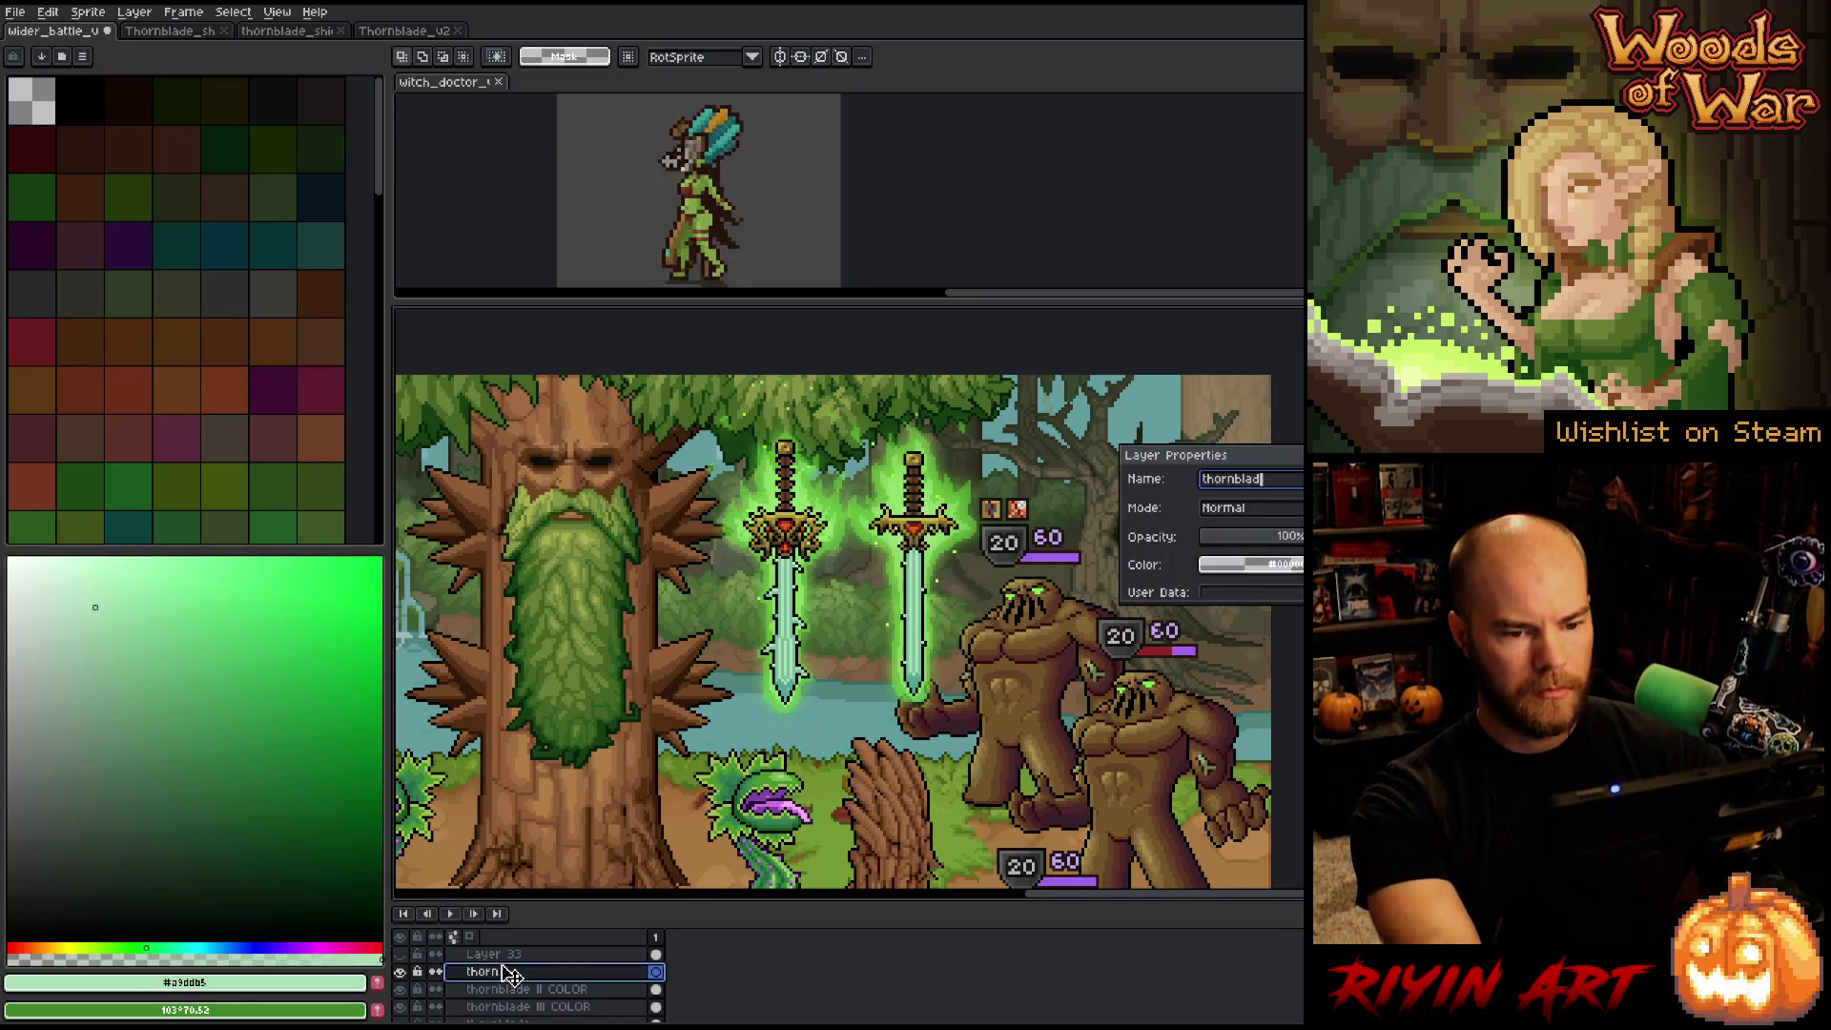
type("e shield COLOR")
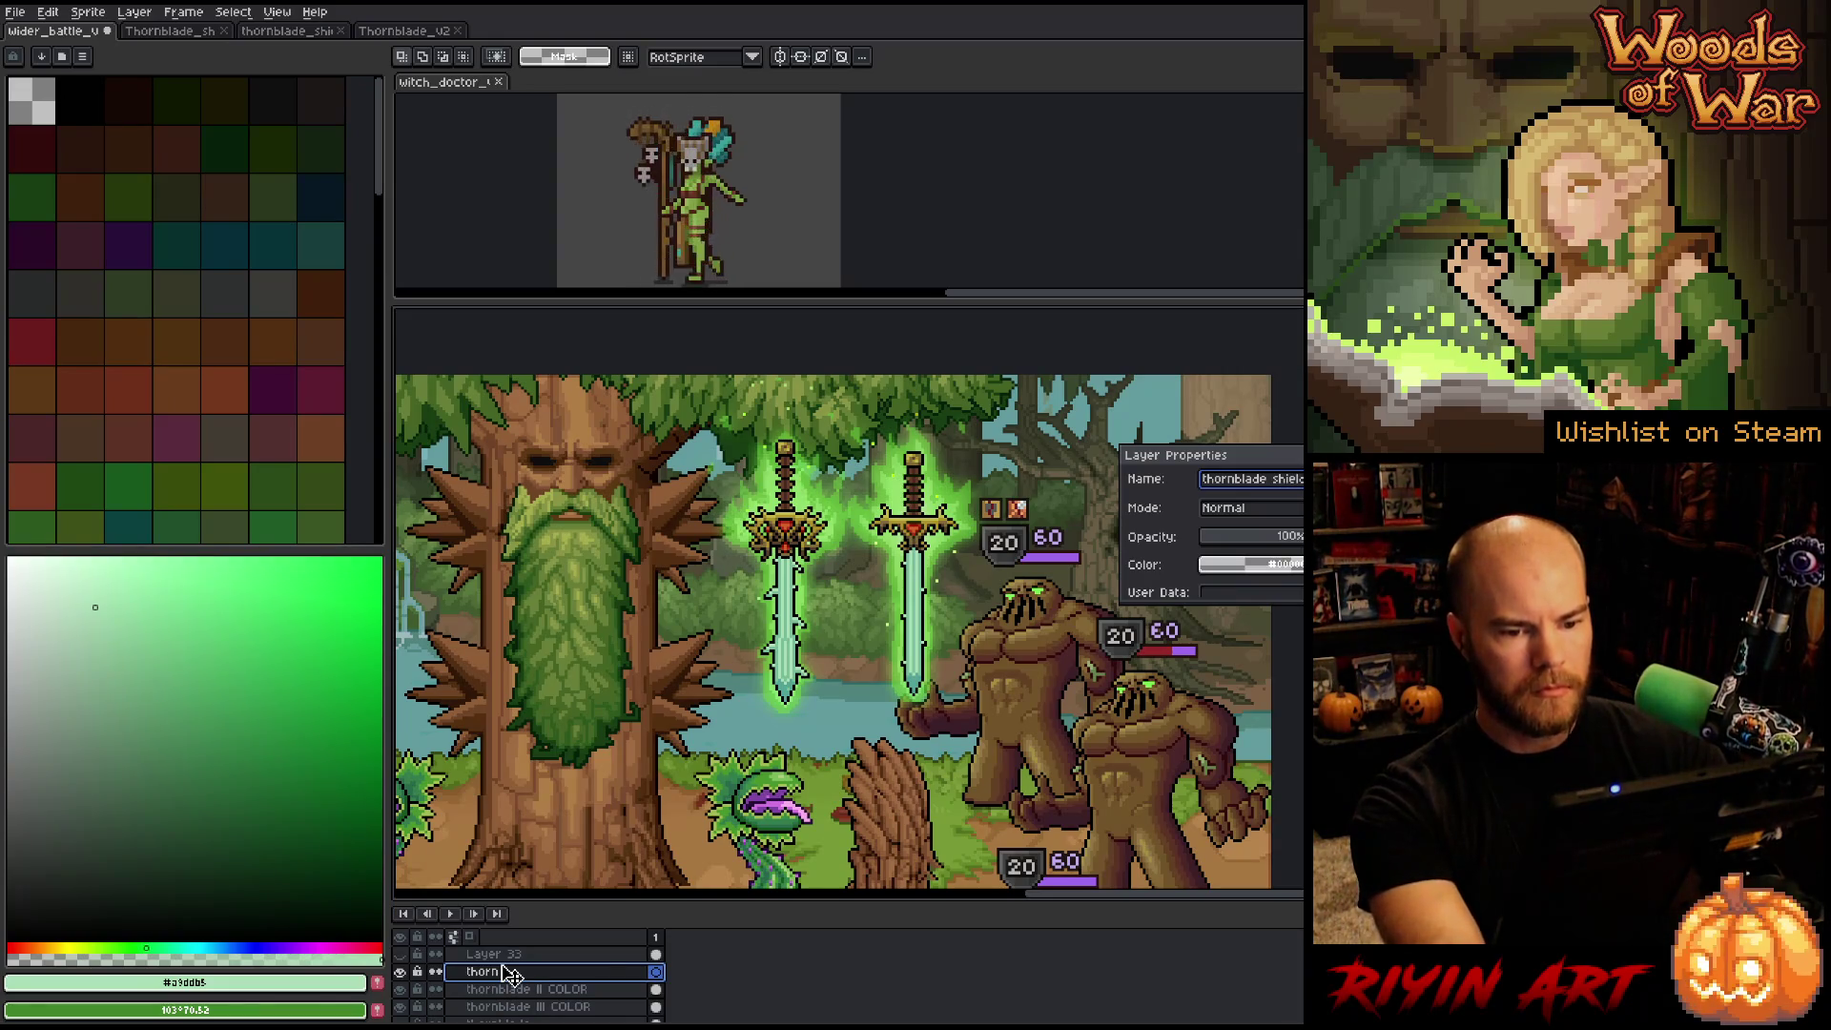
key("Return")
Paste the shield, flip it horizontally, and position it on the tree trunk beside the beard.
key("ctrl+v")
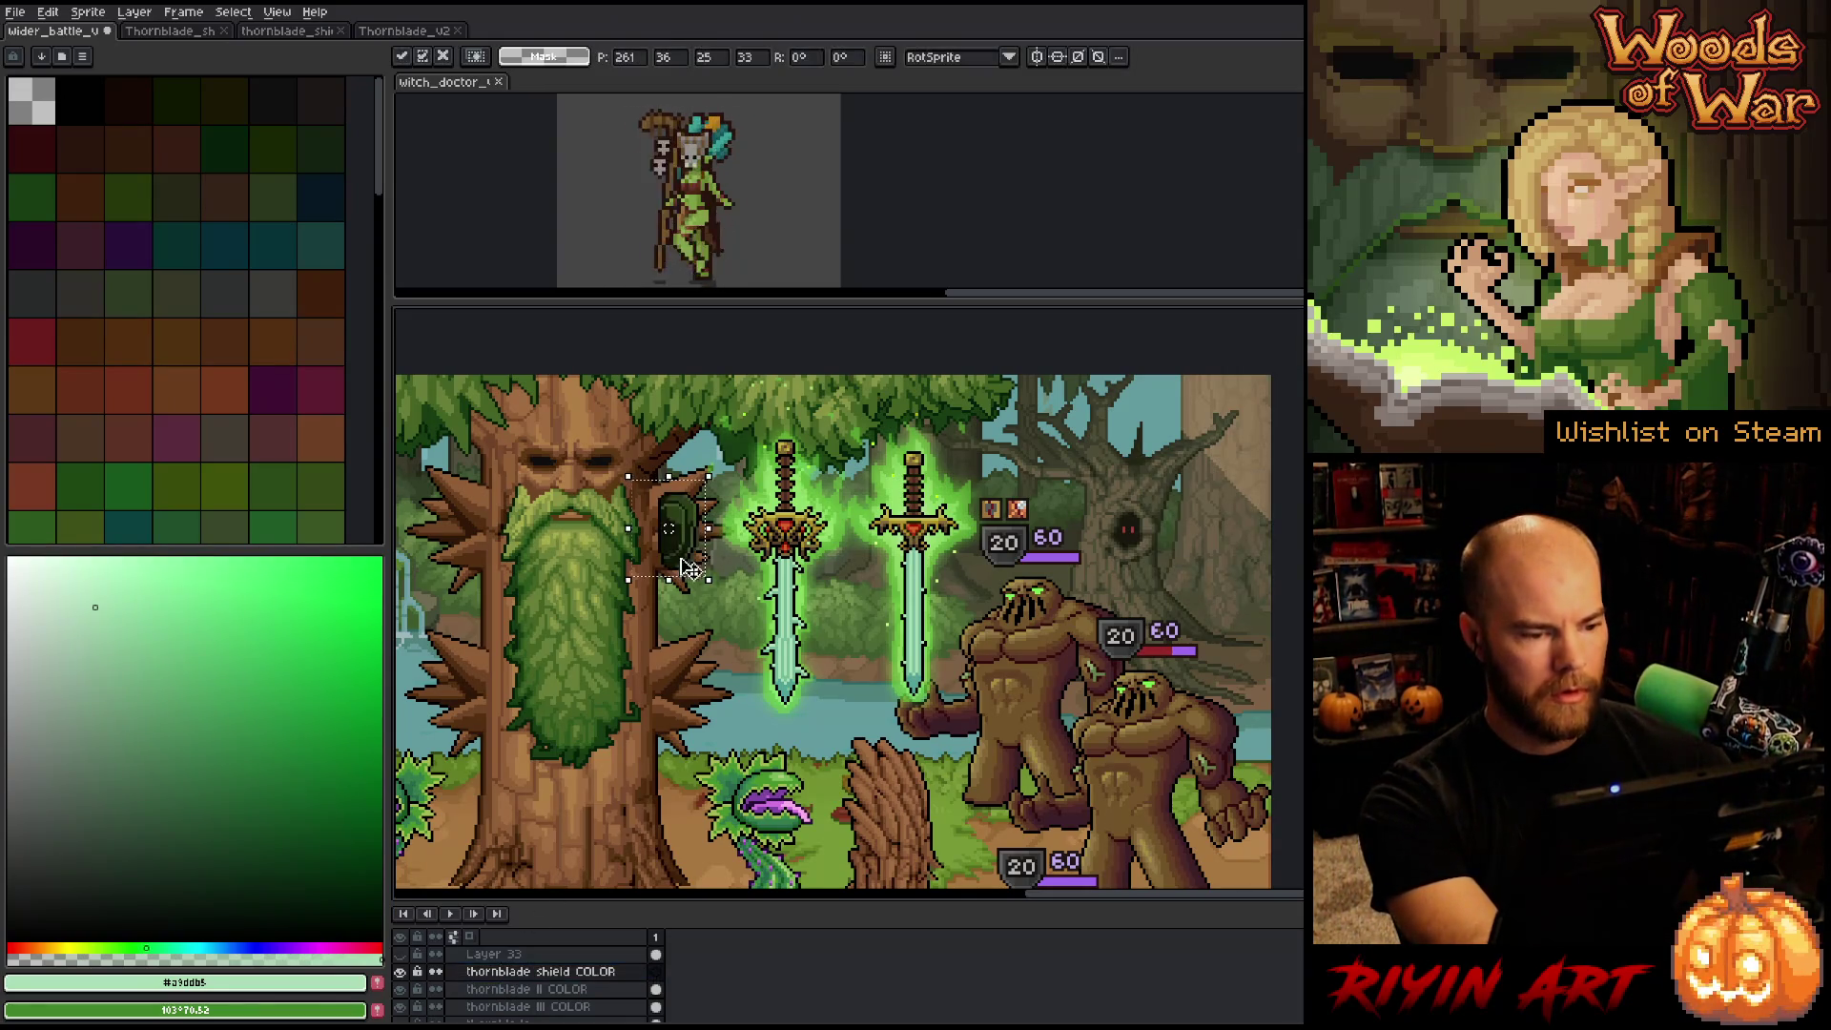
left_click(47, 12)
left_click(85, 241)
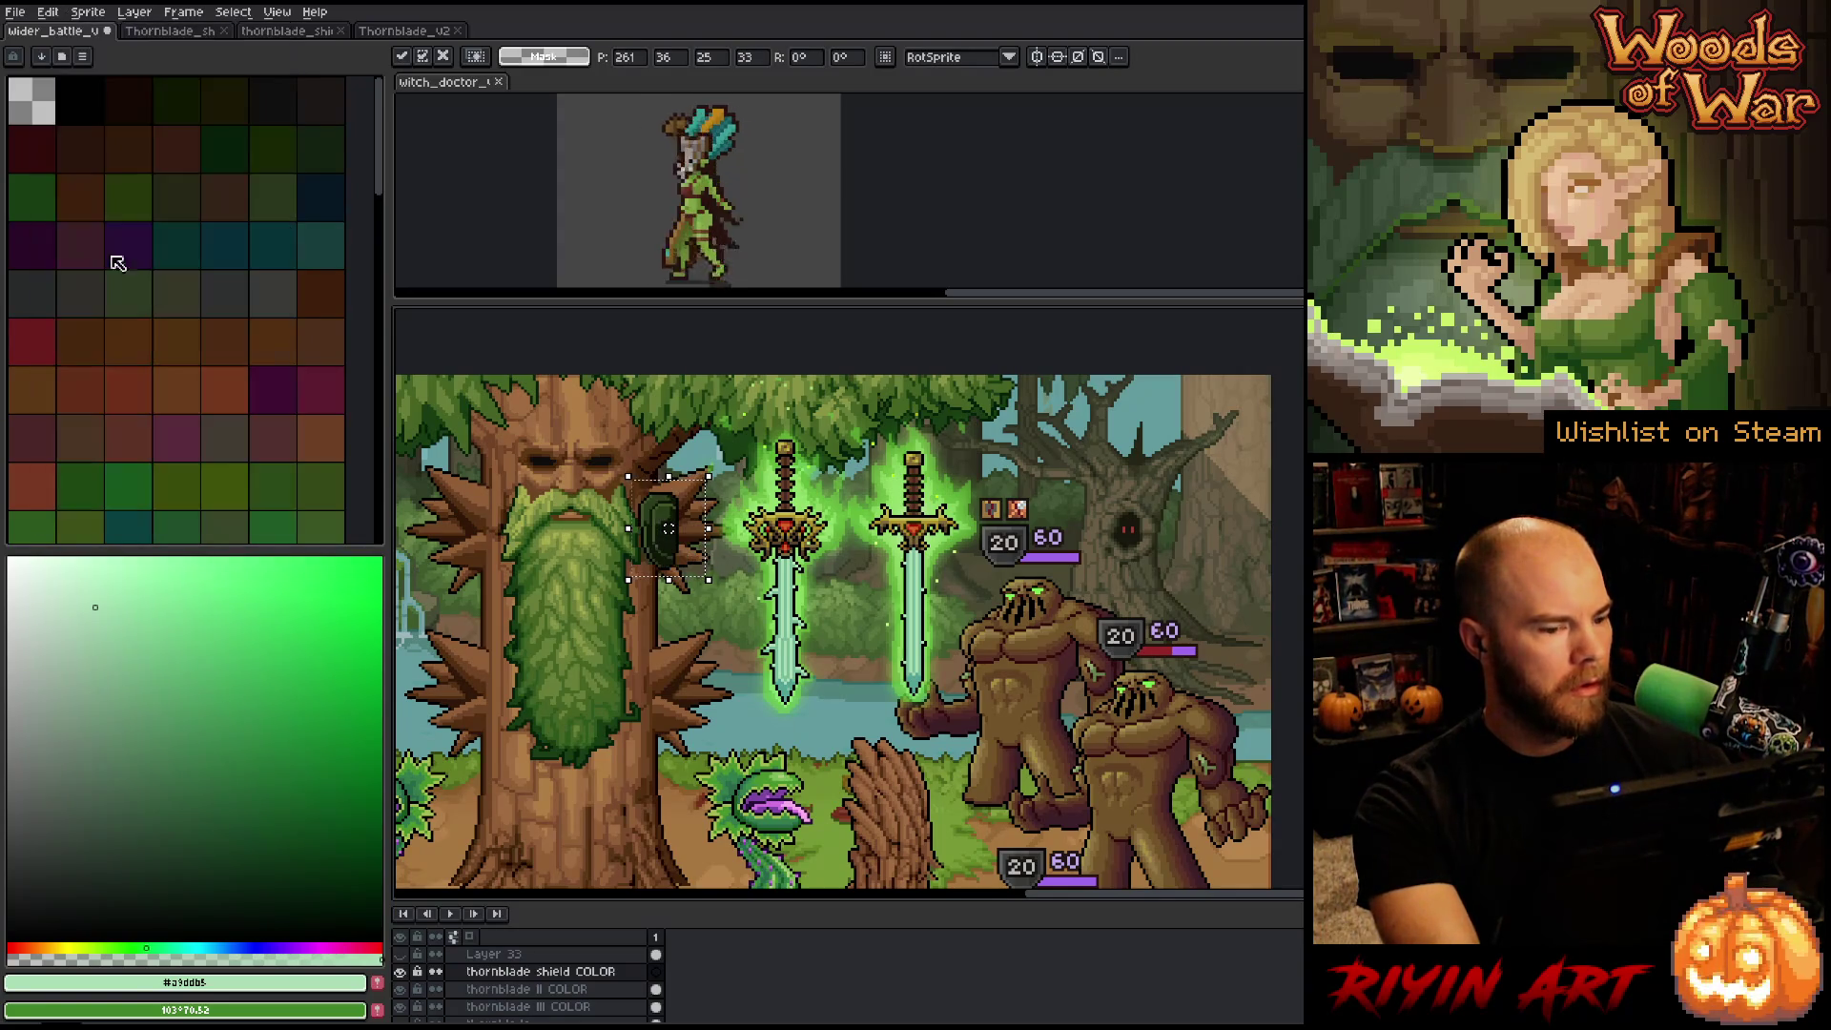
mouse_move(665, 543)
left_mouse_down()
mouse_move(667, 758)
mouse_move(670, 620)
left_mouse_up()
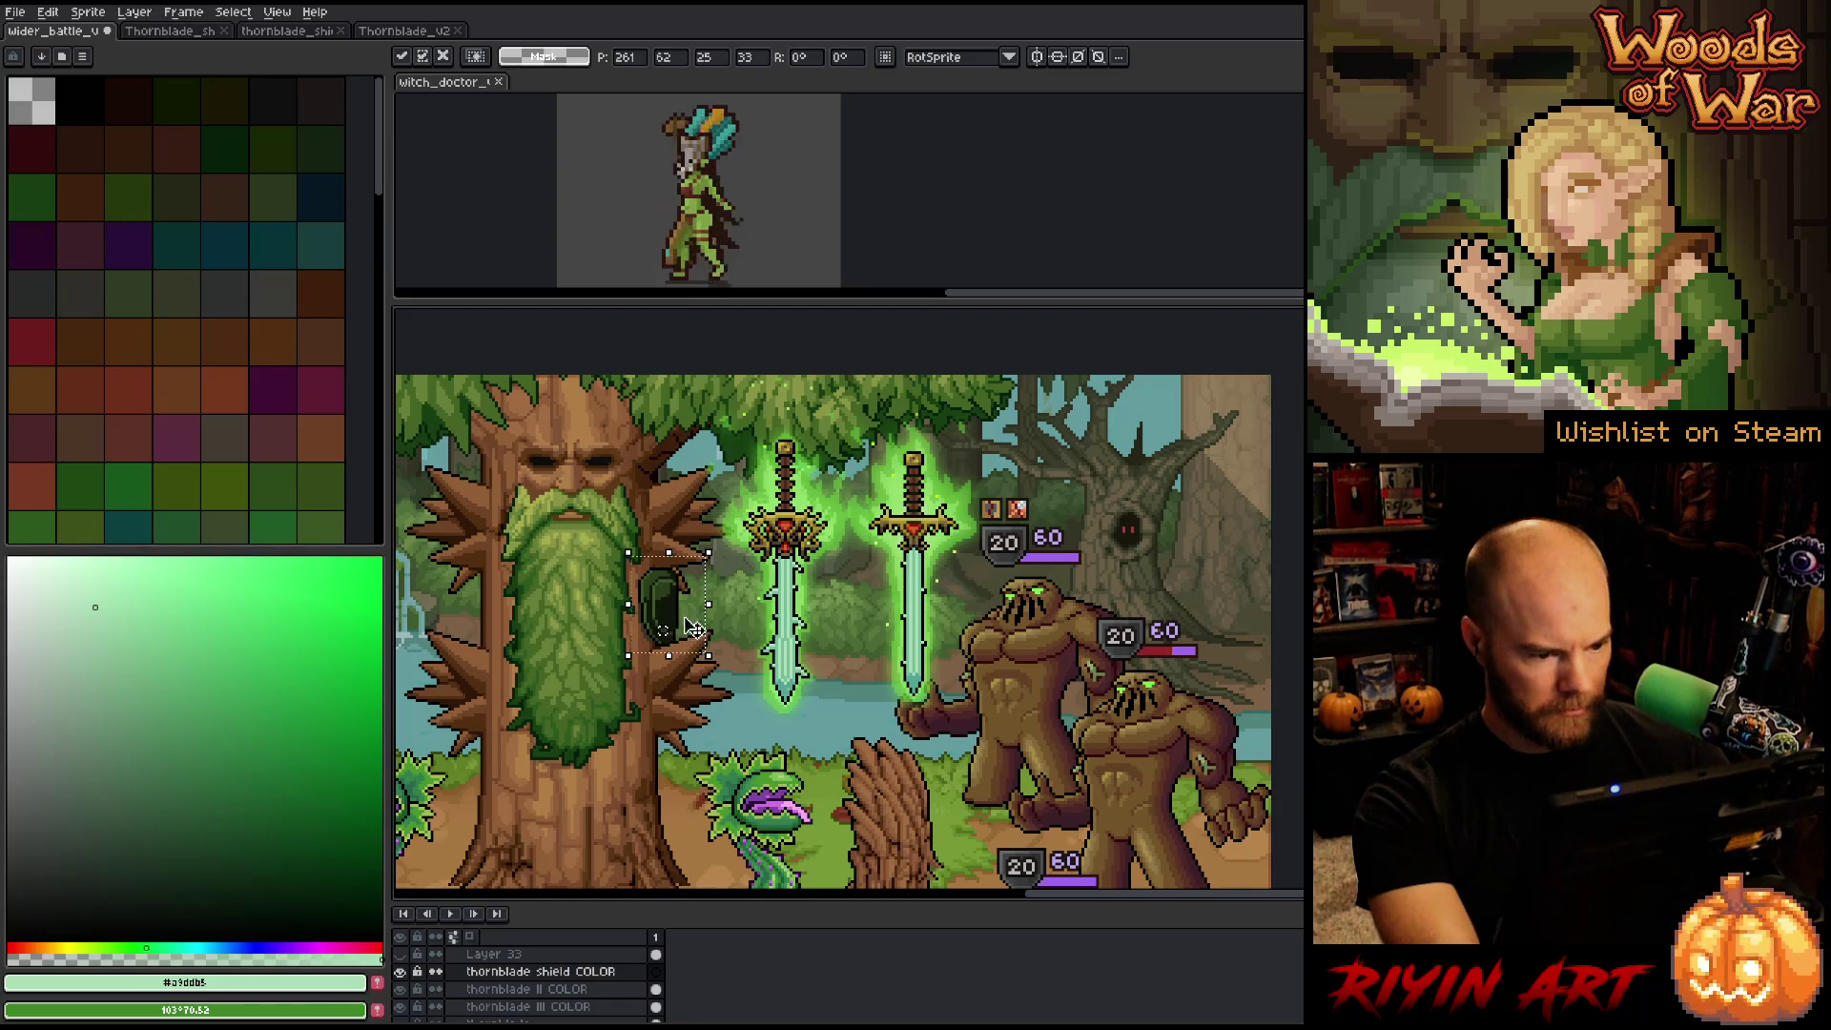
mouse_move(693, 626)
left_mouse_down()
mouse_move(672, 811)
mouse_move(645, 681)
left_mouse_up()
left_click_drag(634, 601, 655, 605)
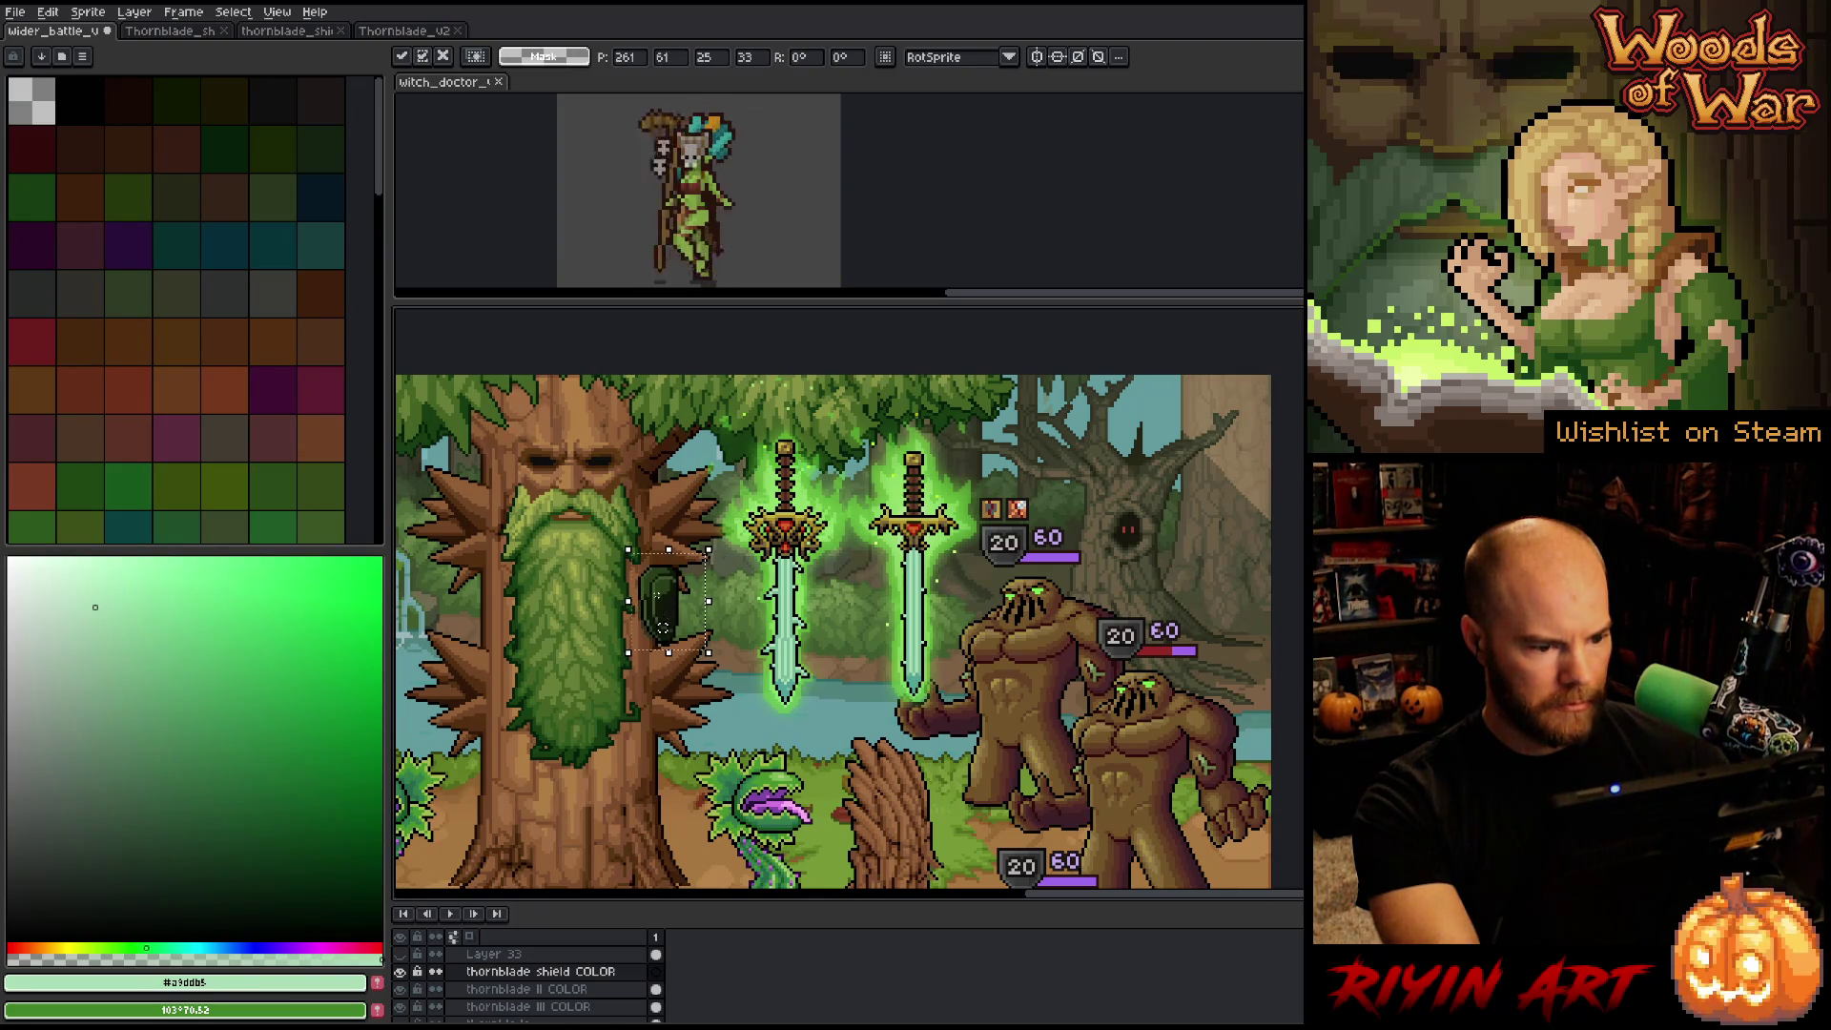
scroll(666, 607, "up", 2)
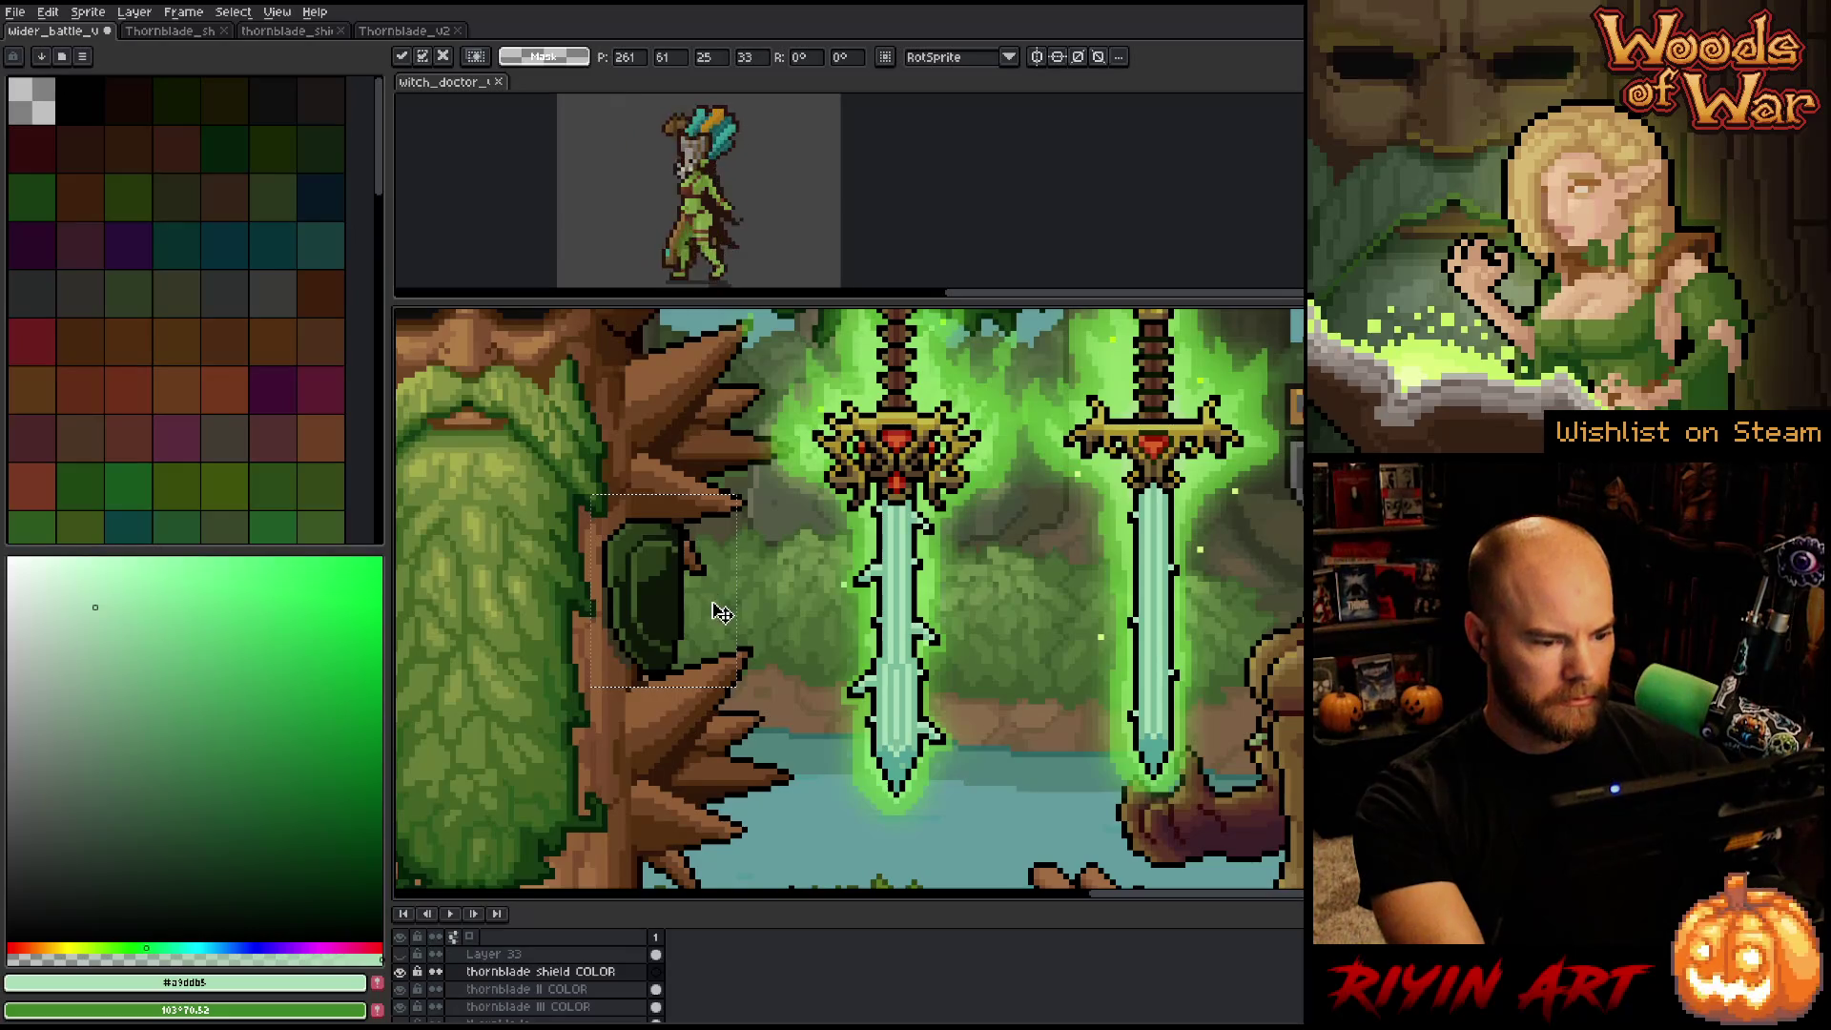
Drop the selection and replace the shield's dark green with a lighter green.
key("ctrl+d")
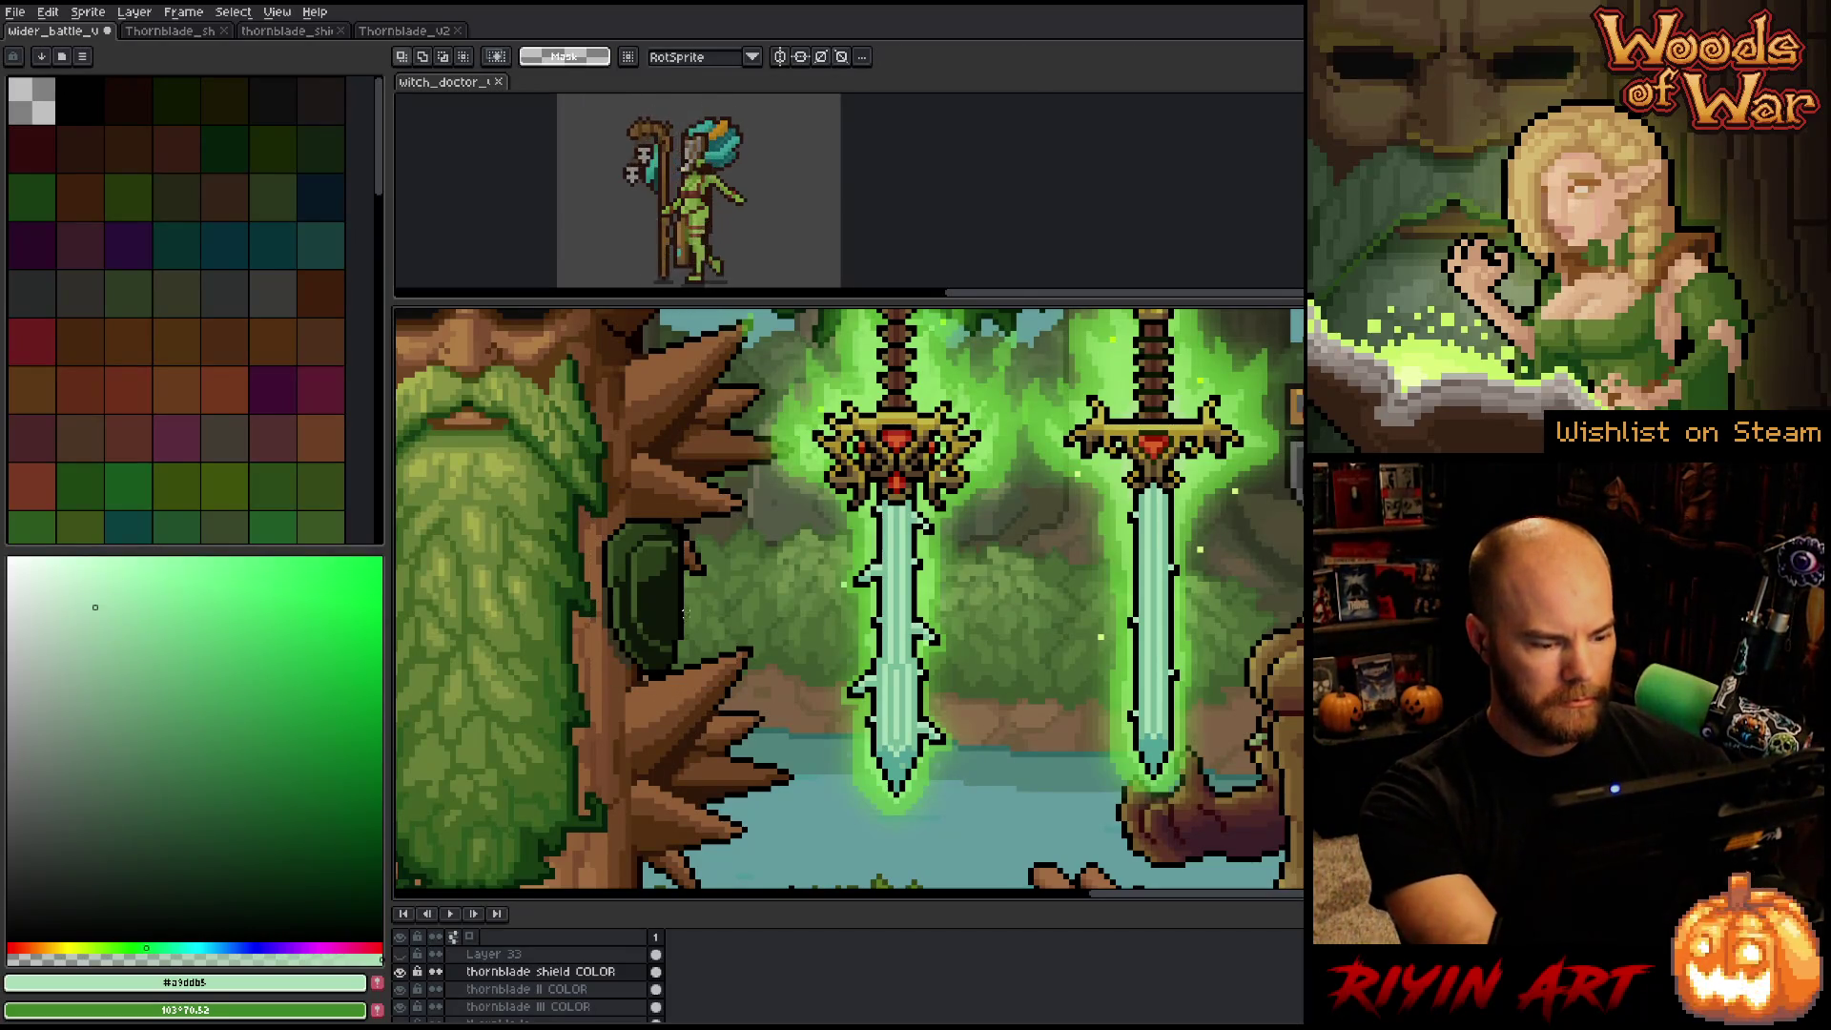
left_click_drag(767, 622, 648, 679)
scroll(648, 679, "down", 1)
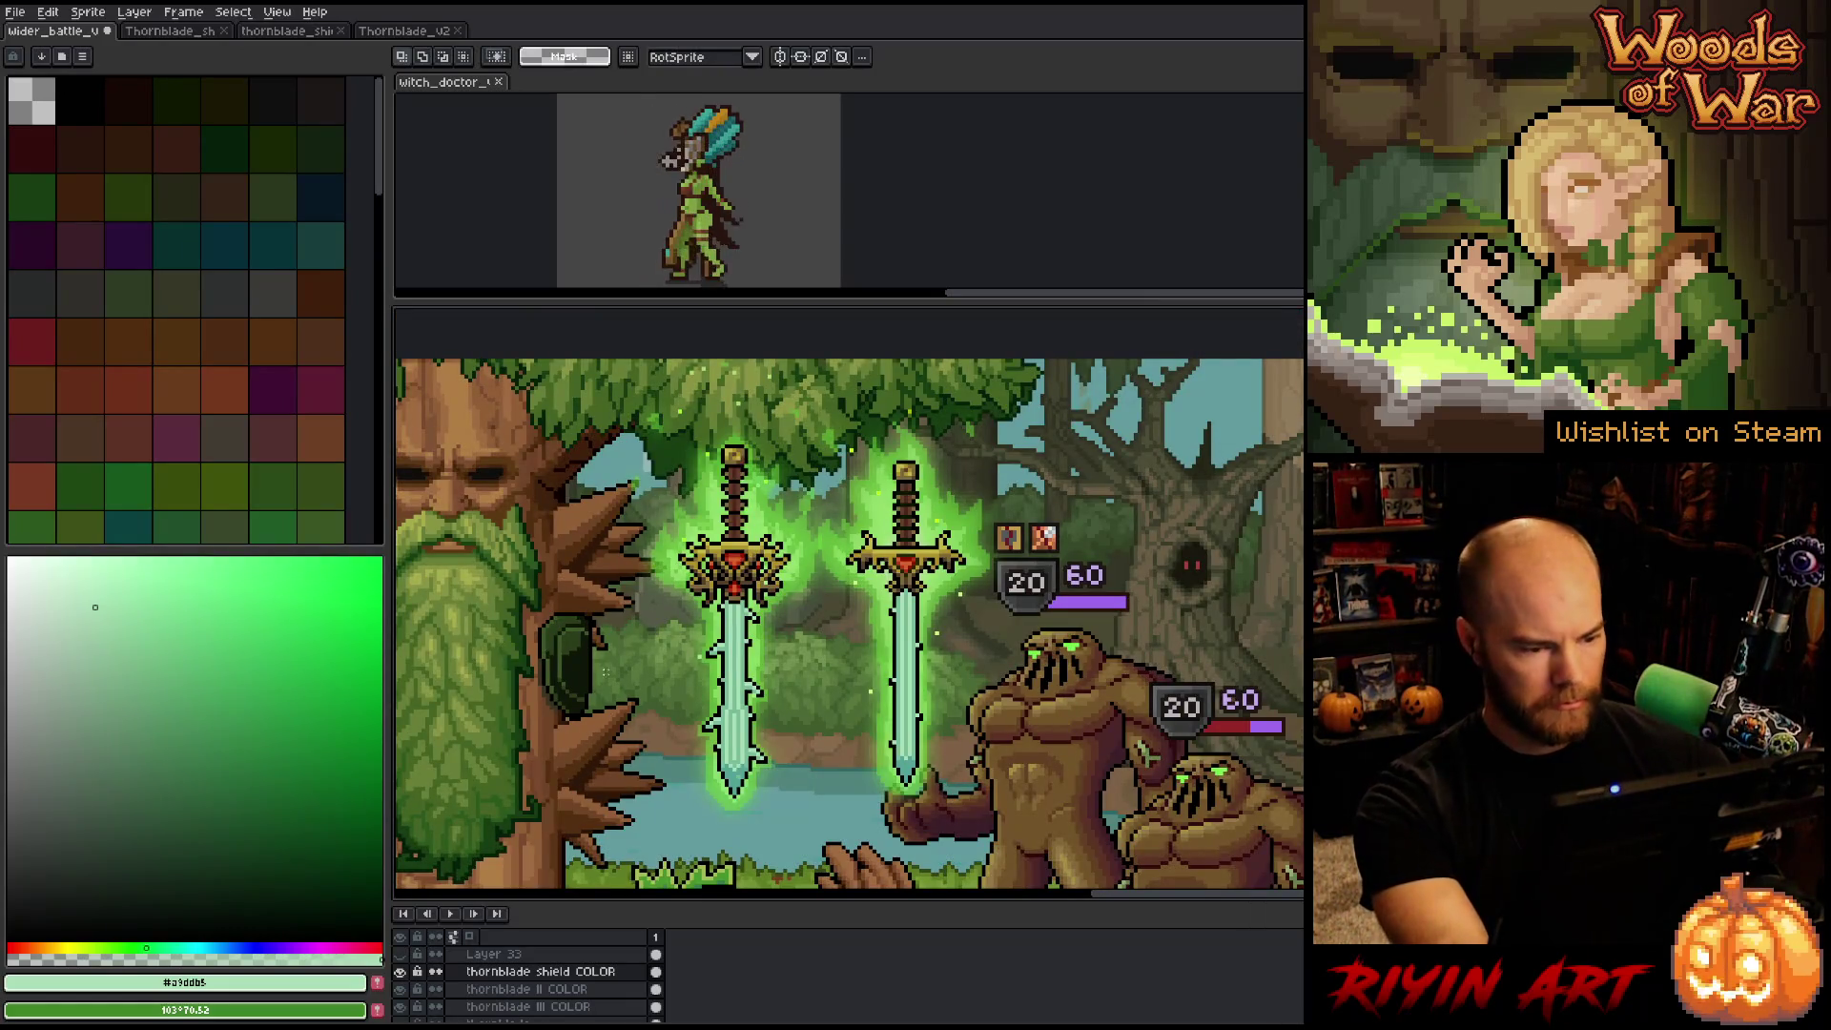
key("i")
scroll(558, 648, "up", 1)
left_click(558, 613)
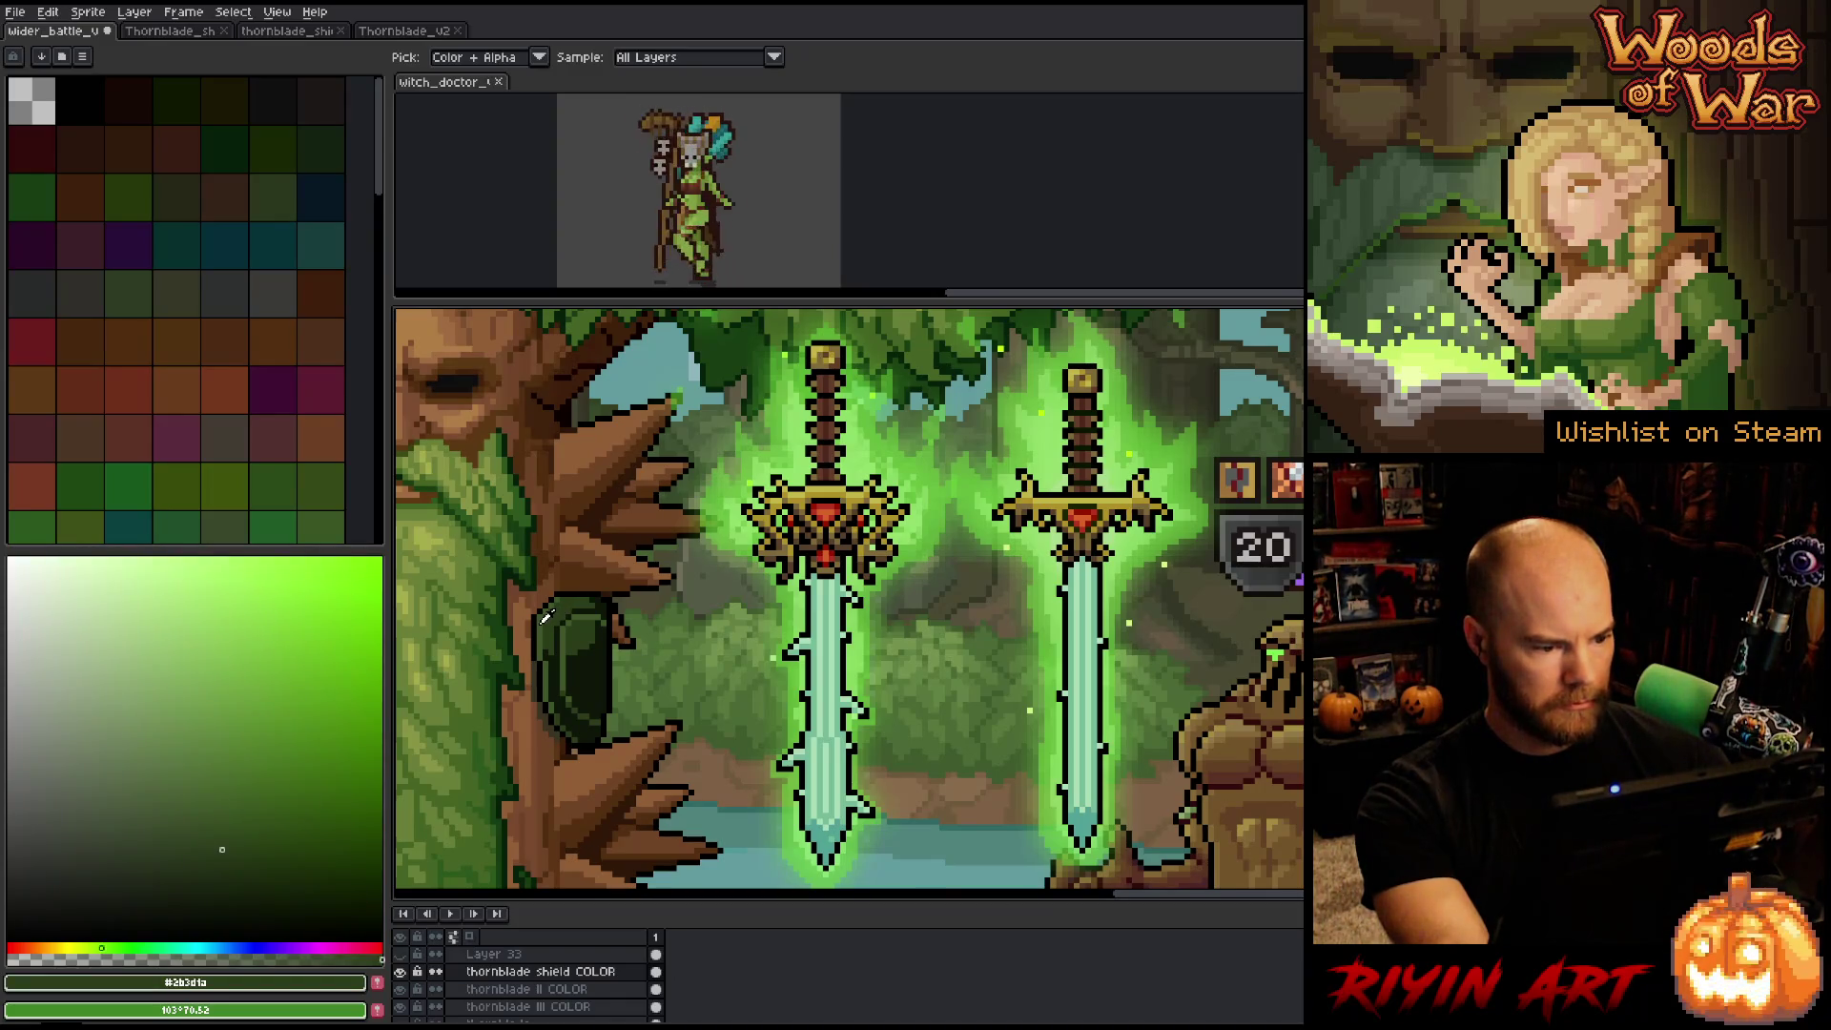
left_click(545, 617)
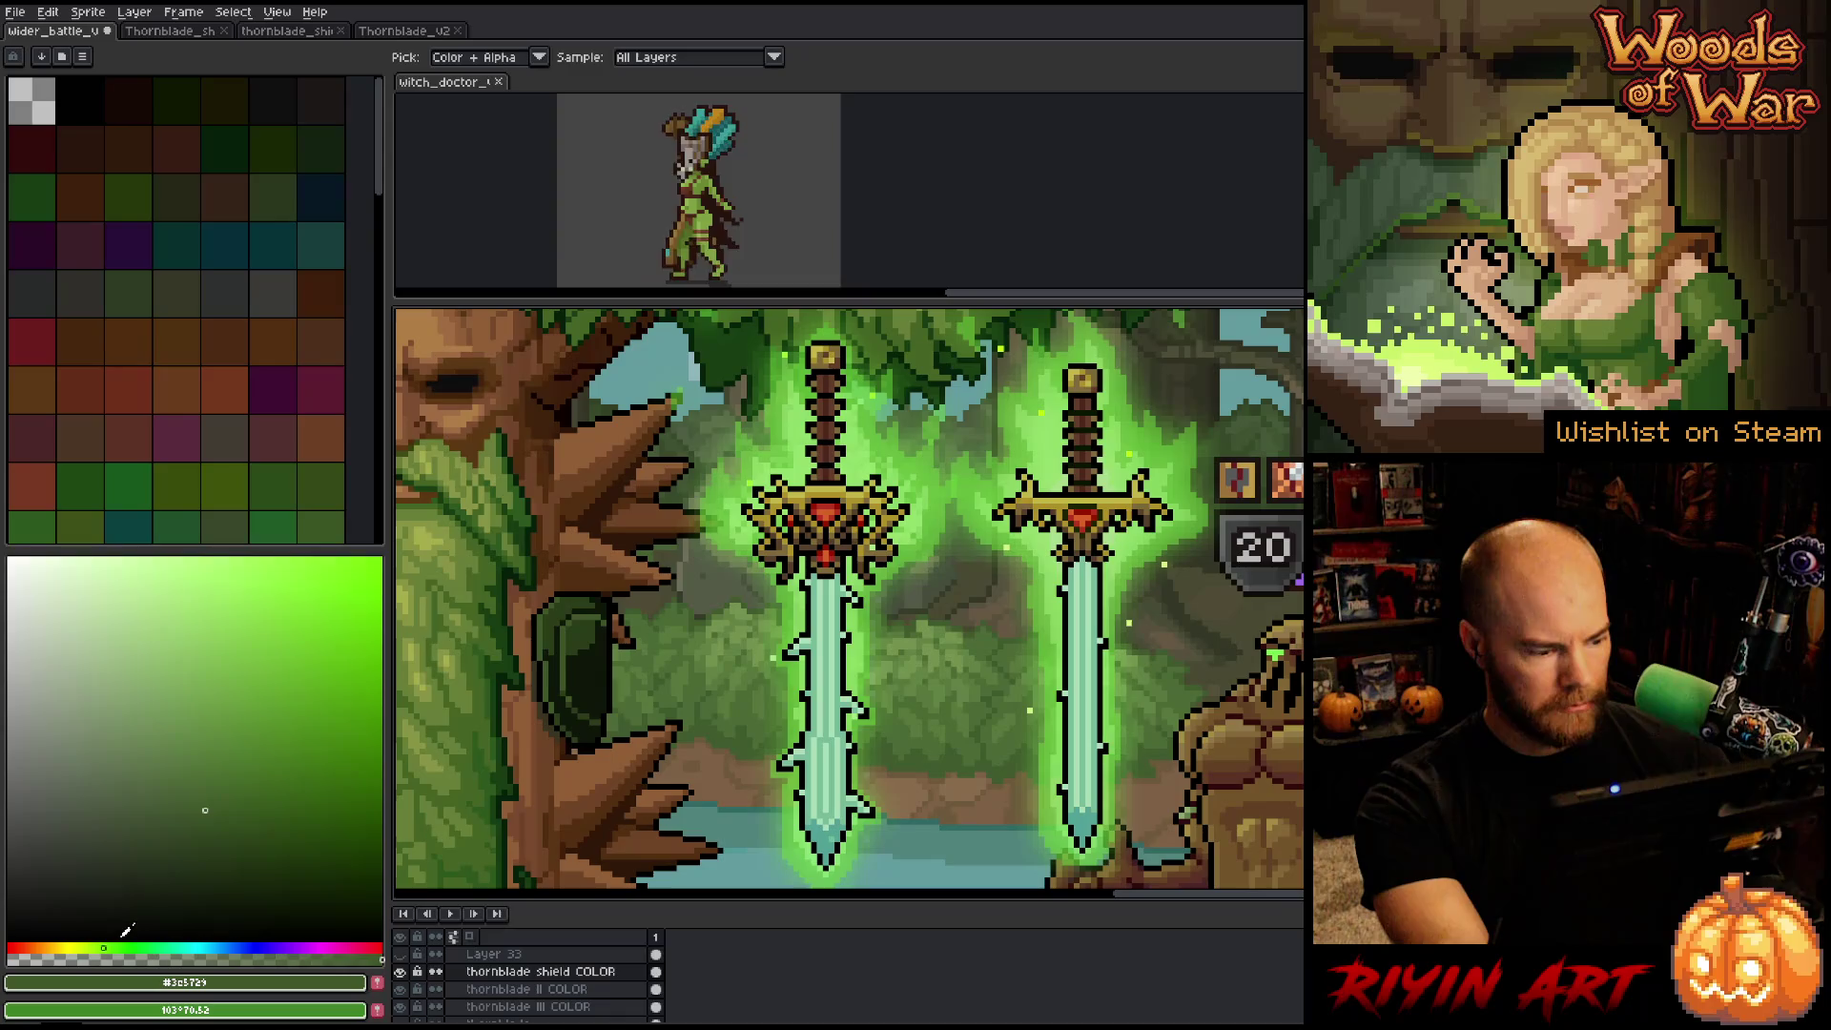
left_click(172, 676)
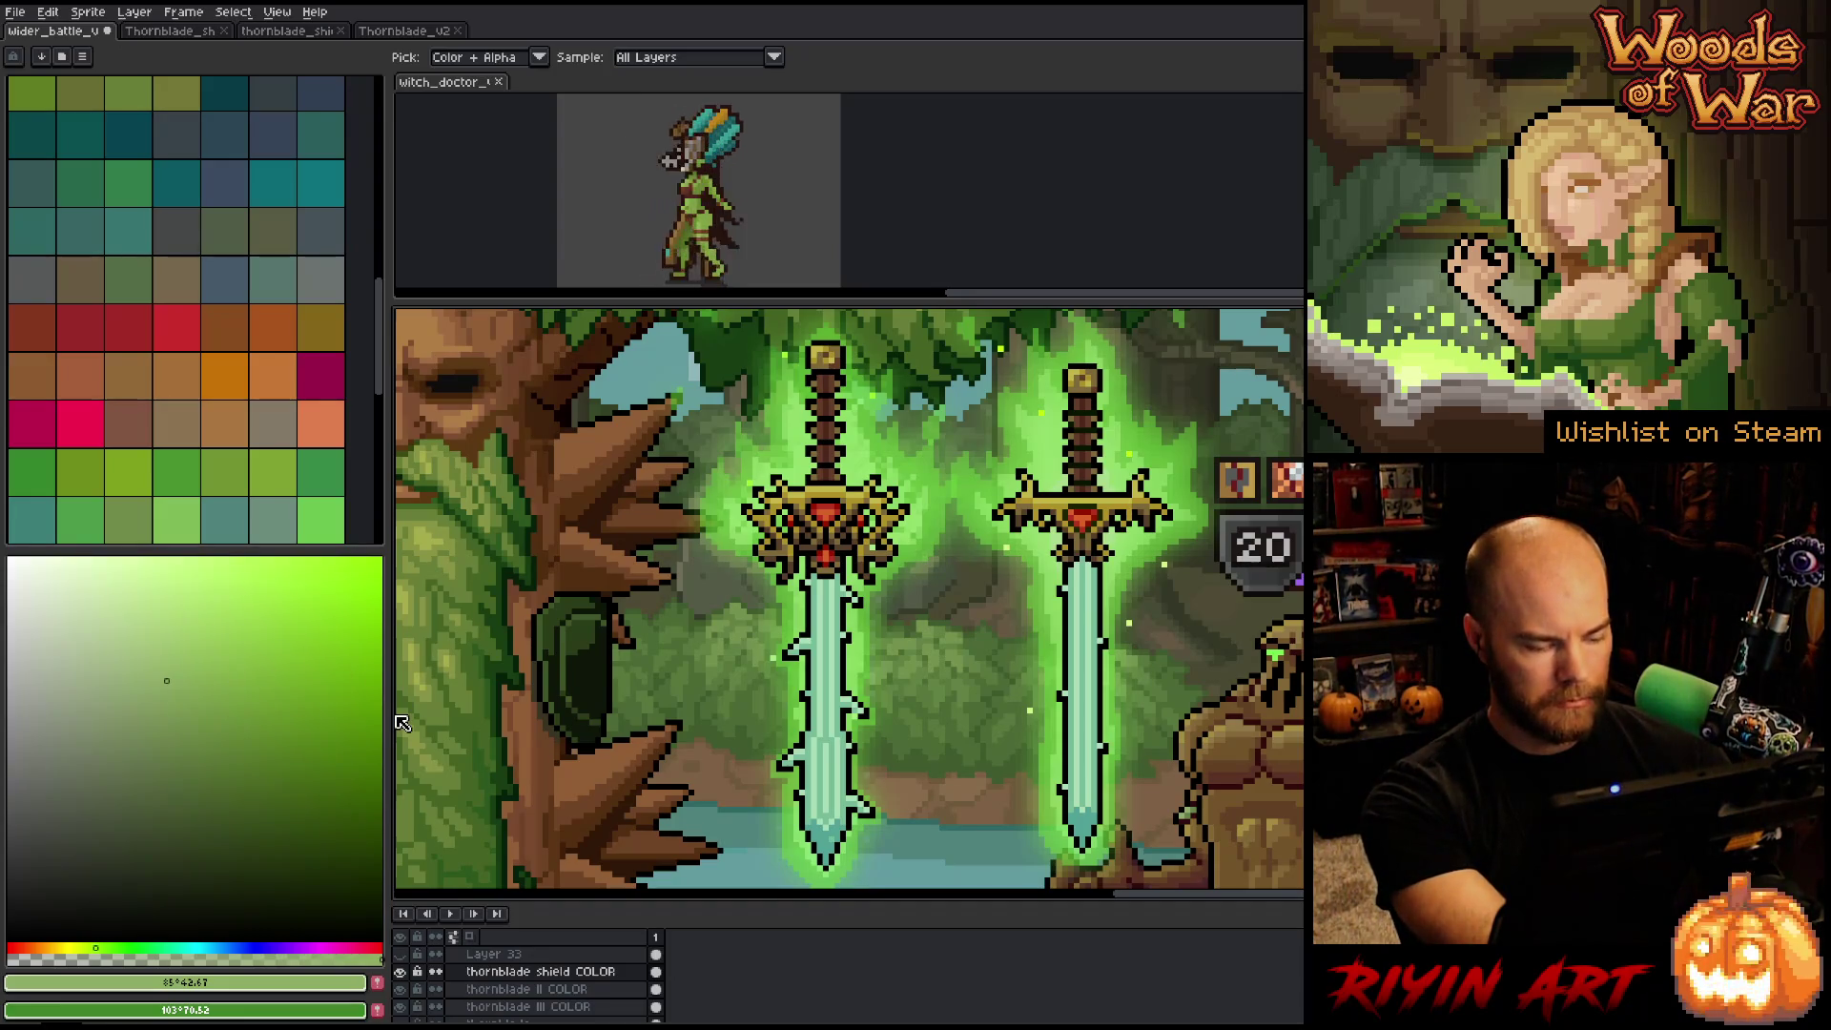
key("x")
key("shift+r")
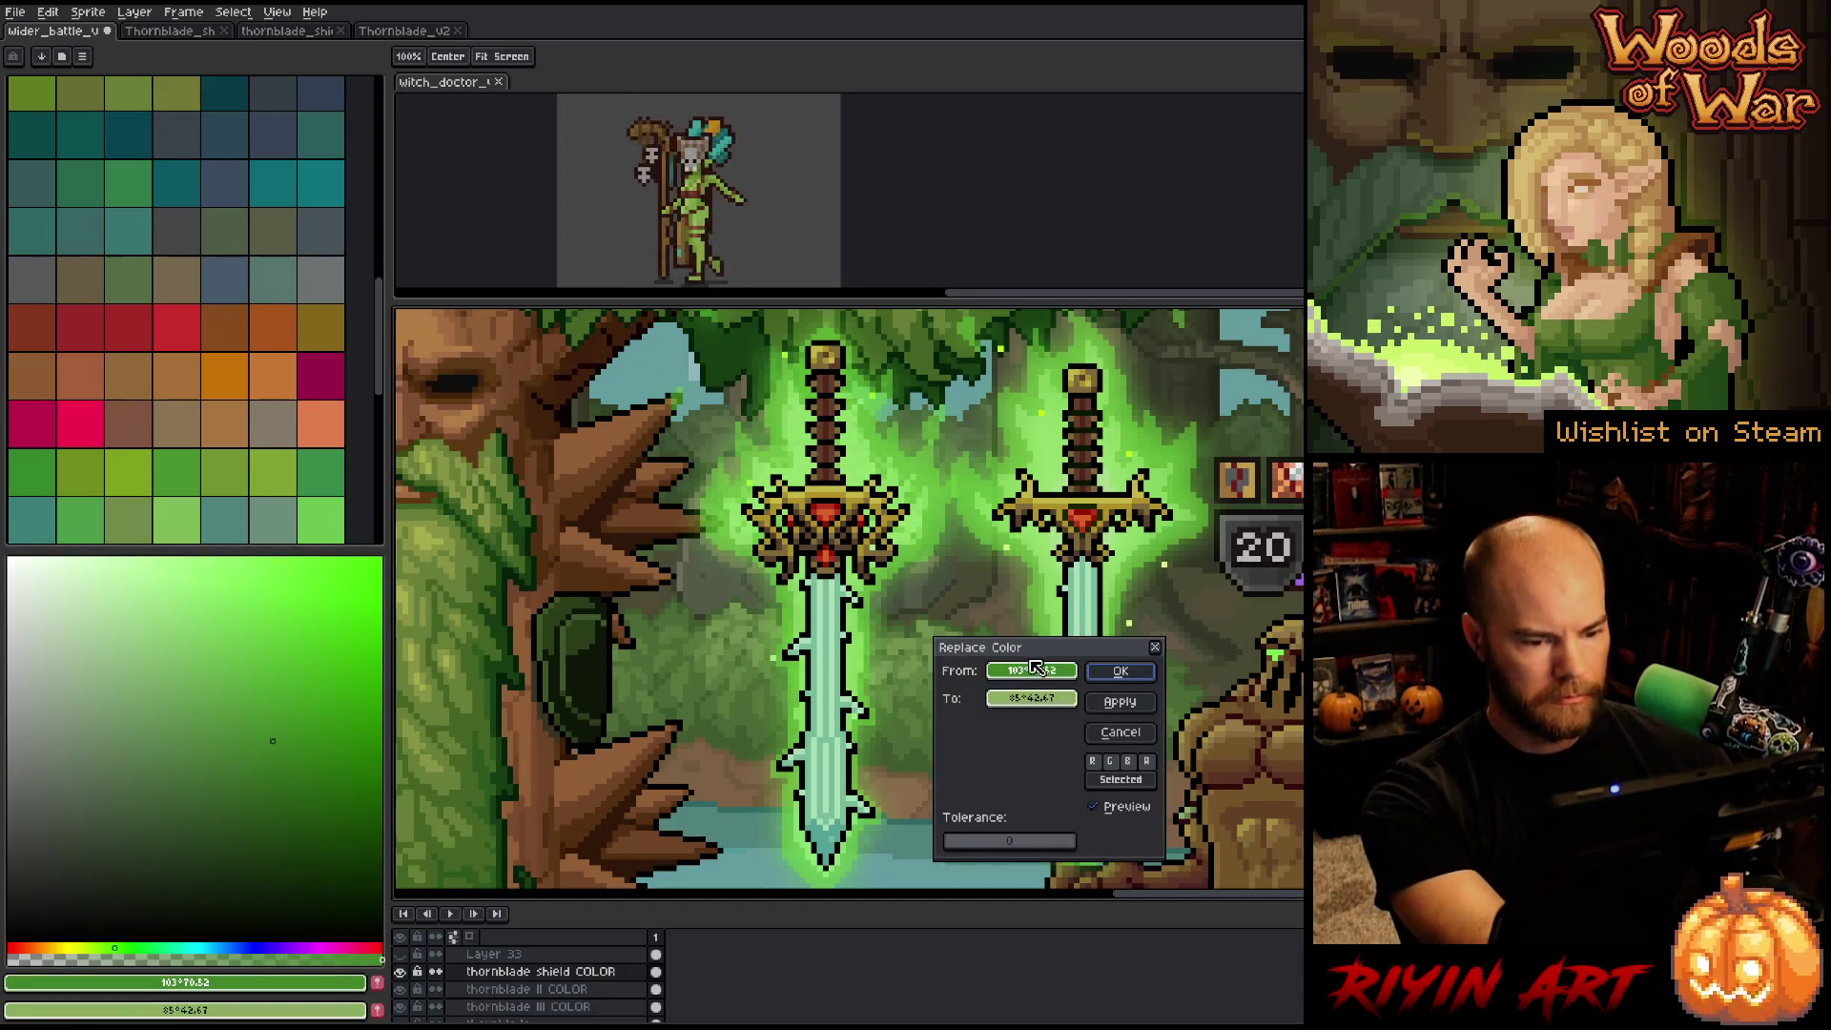
left_click(706, 696)
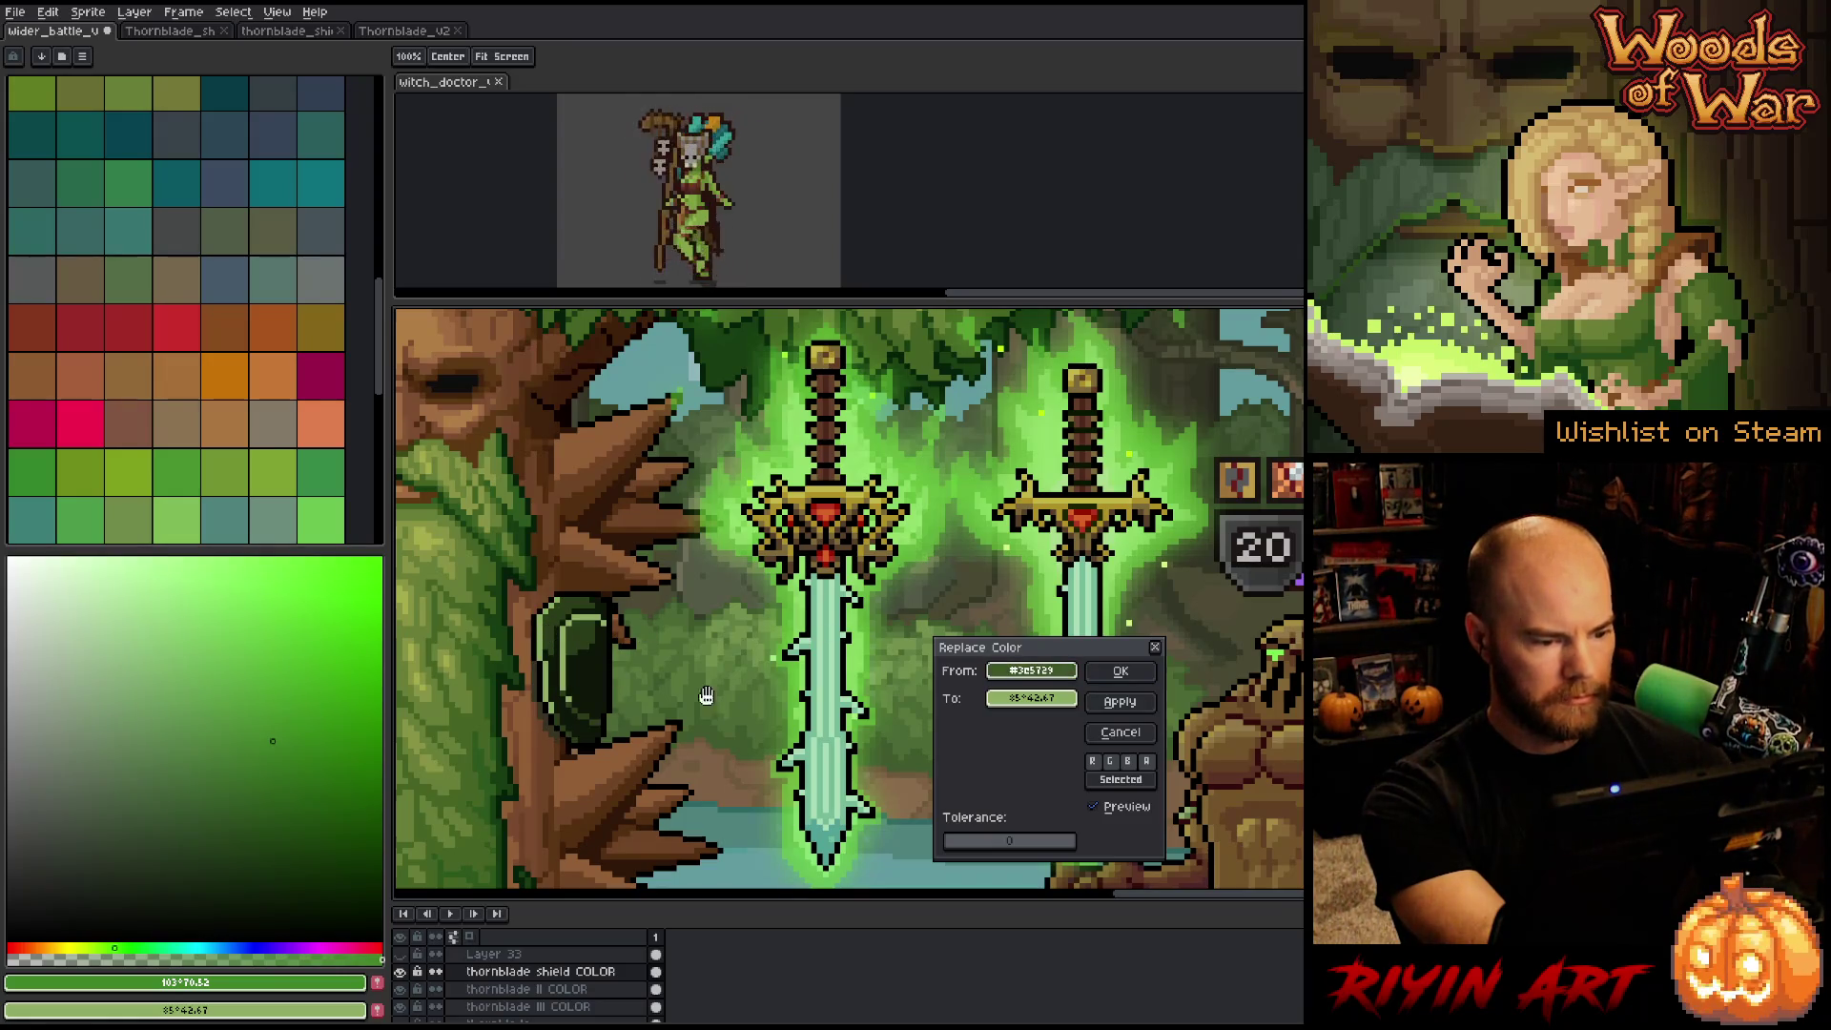
left_click(1122, 673)
Recolour the shield's light green to the gold of the sword crossguard.
key("i")
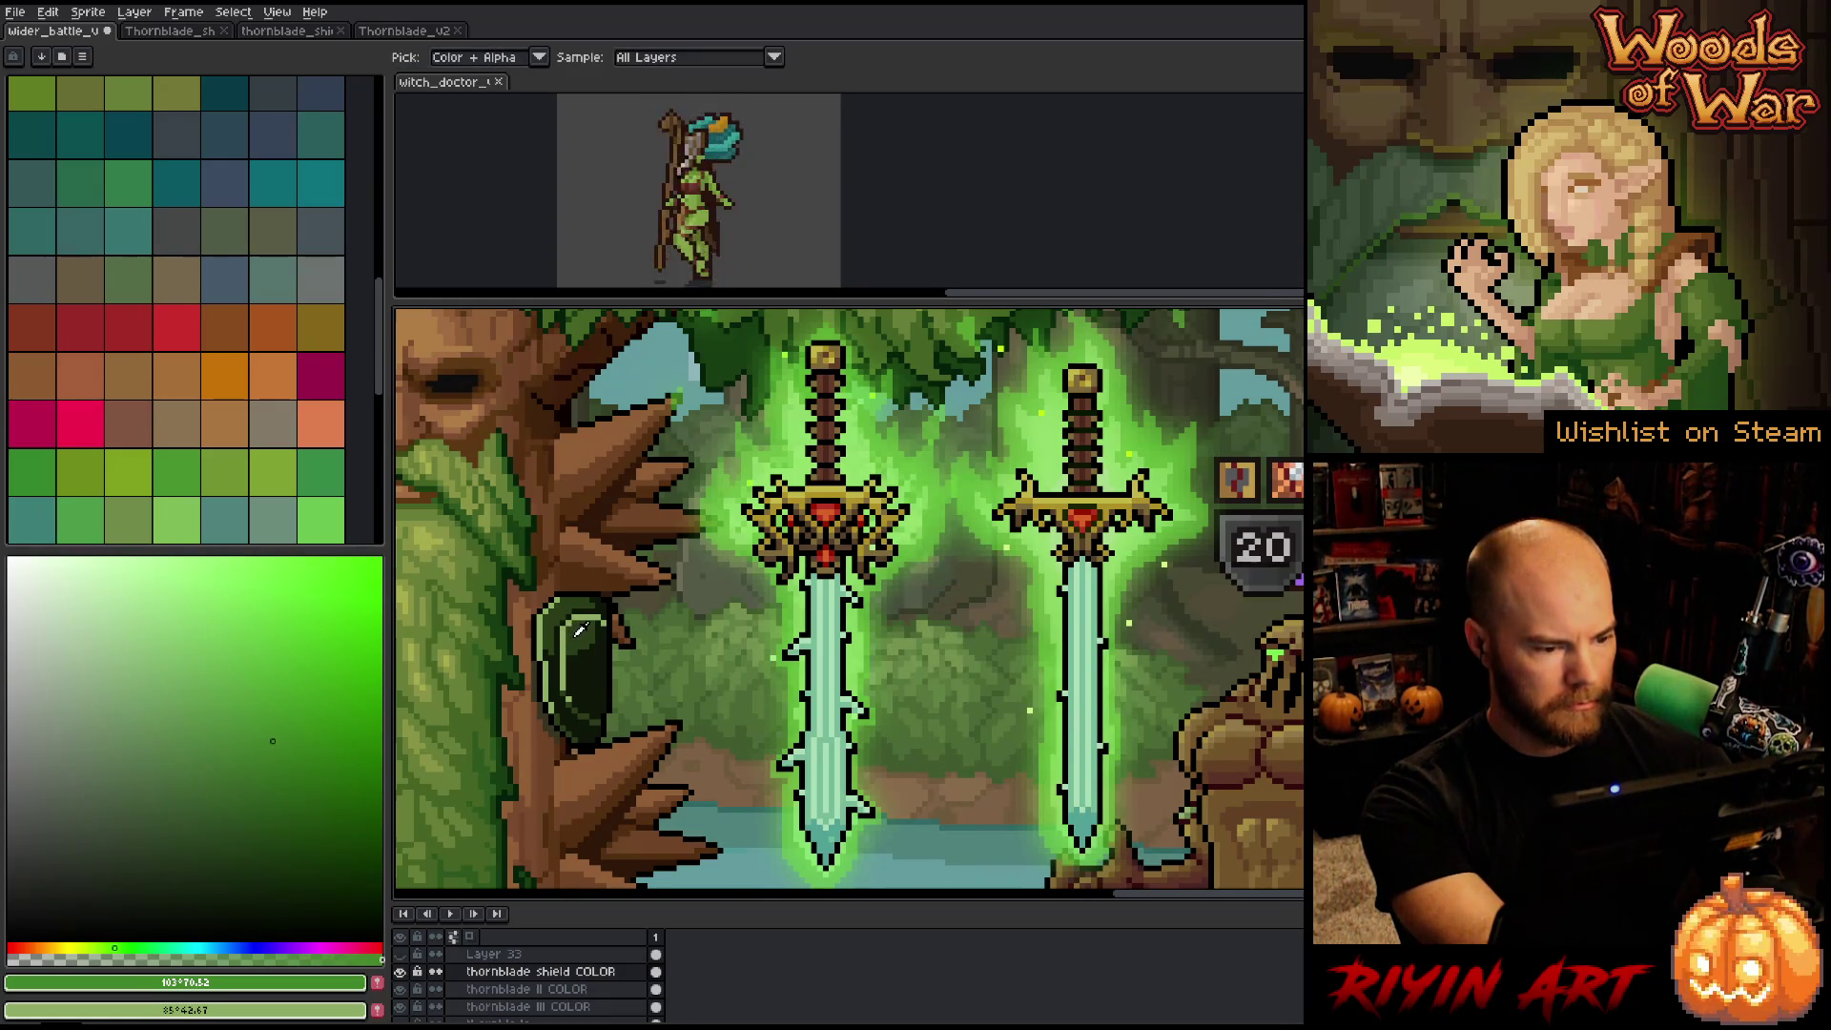
left_click(409, 829)
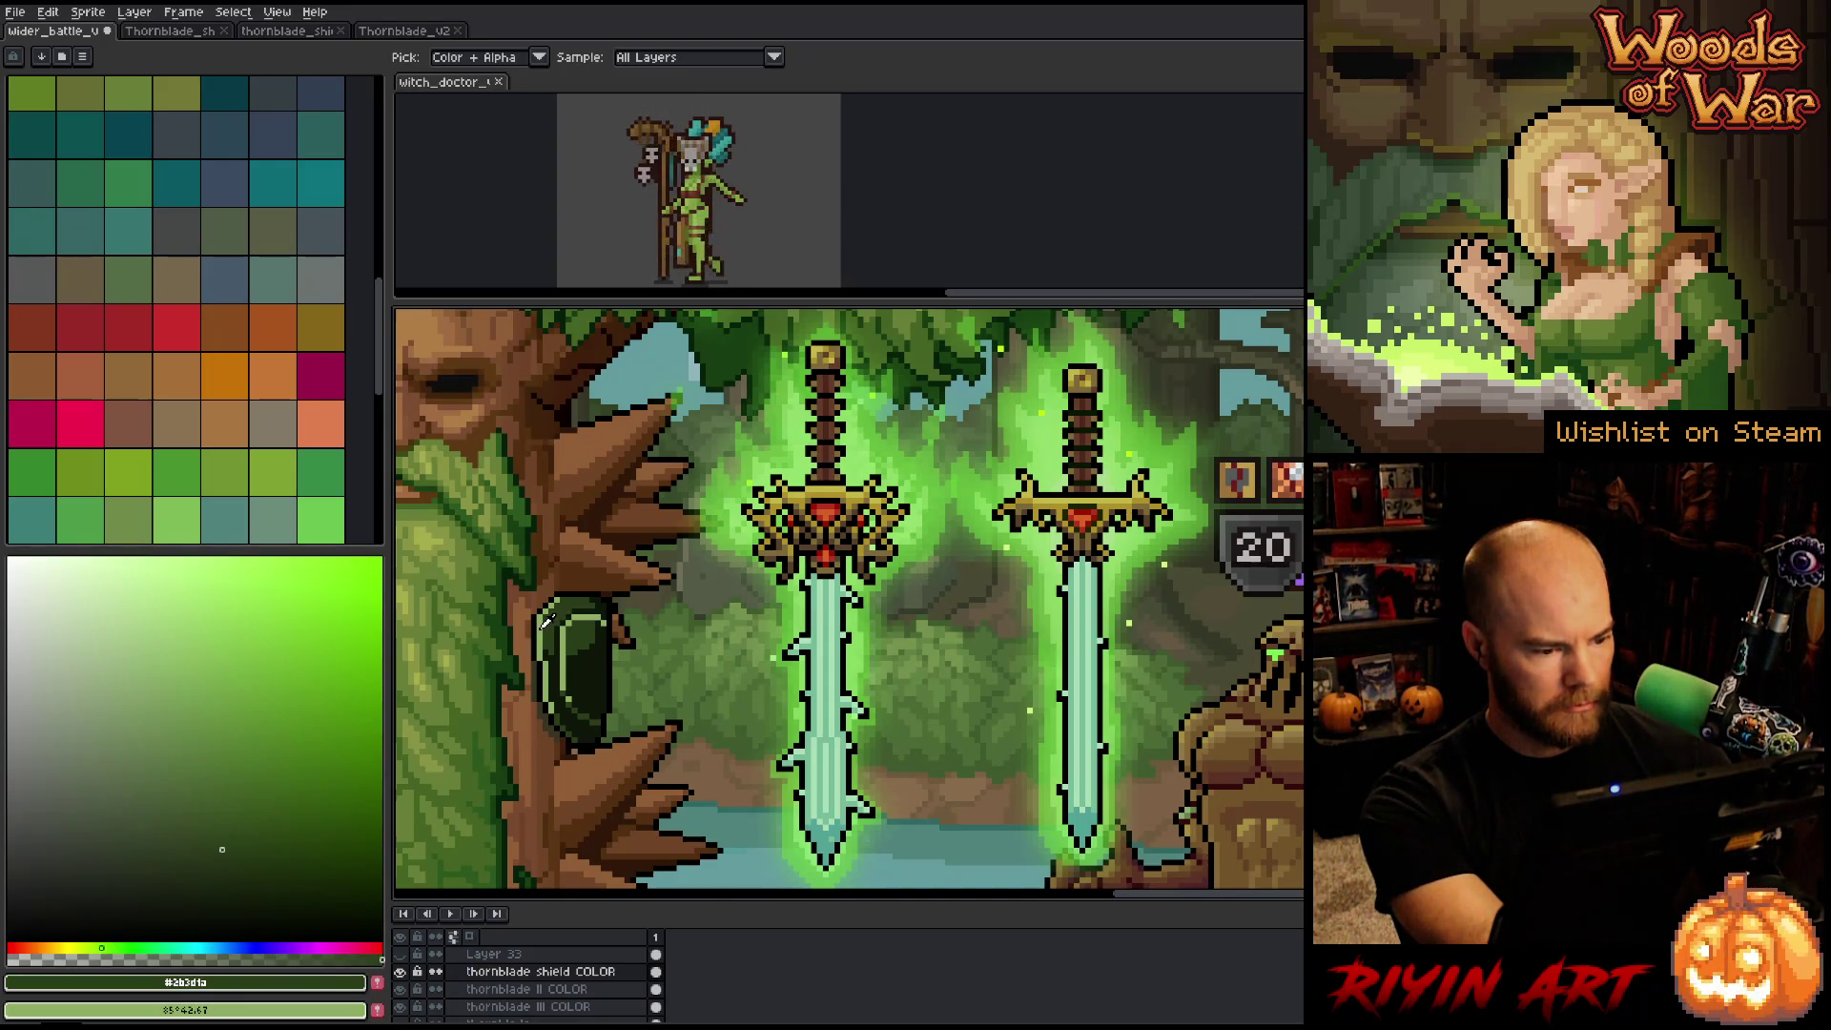
left_click(546, 621)
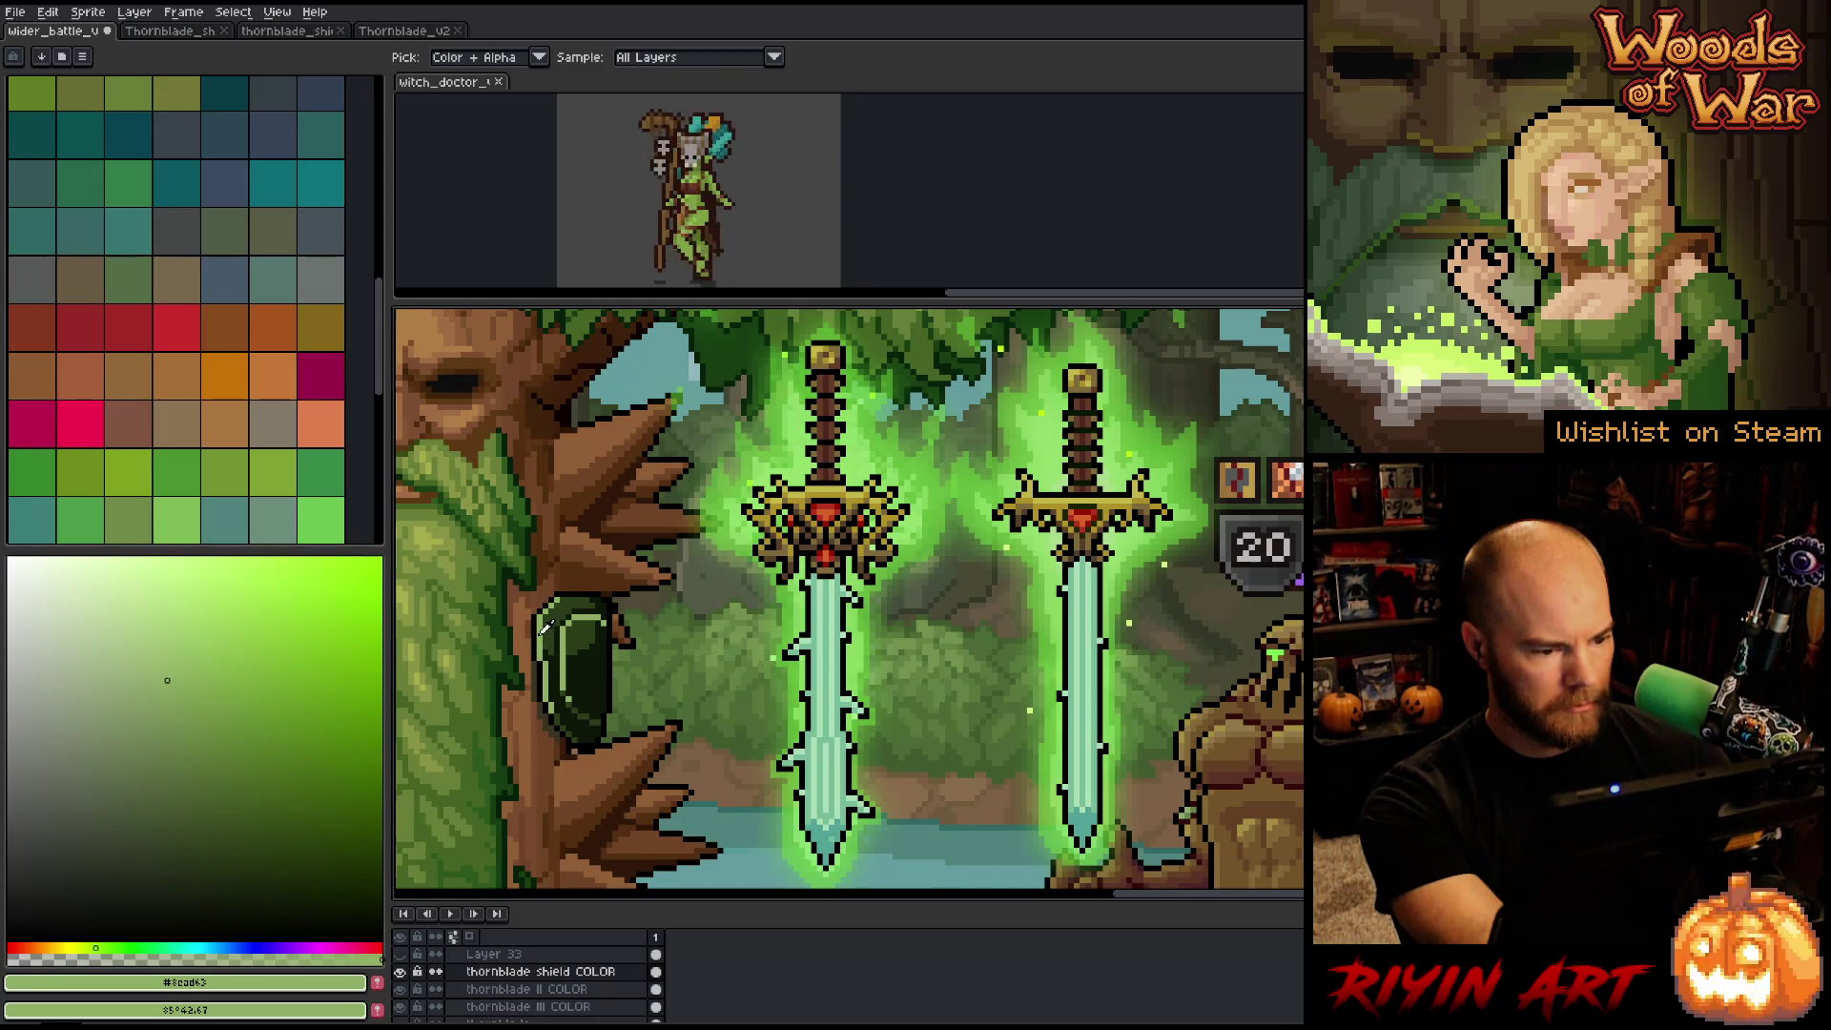
left_click(553, 620)
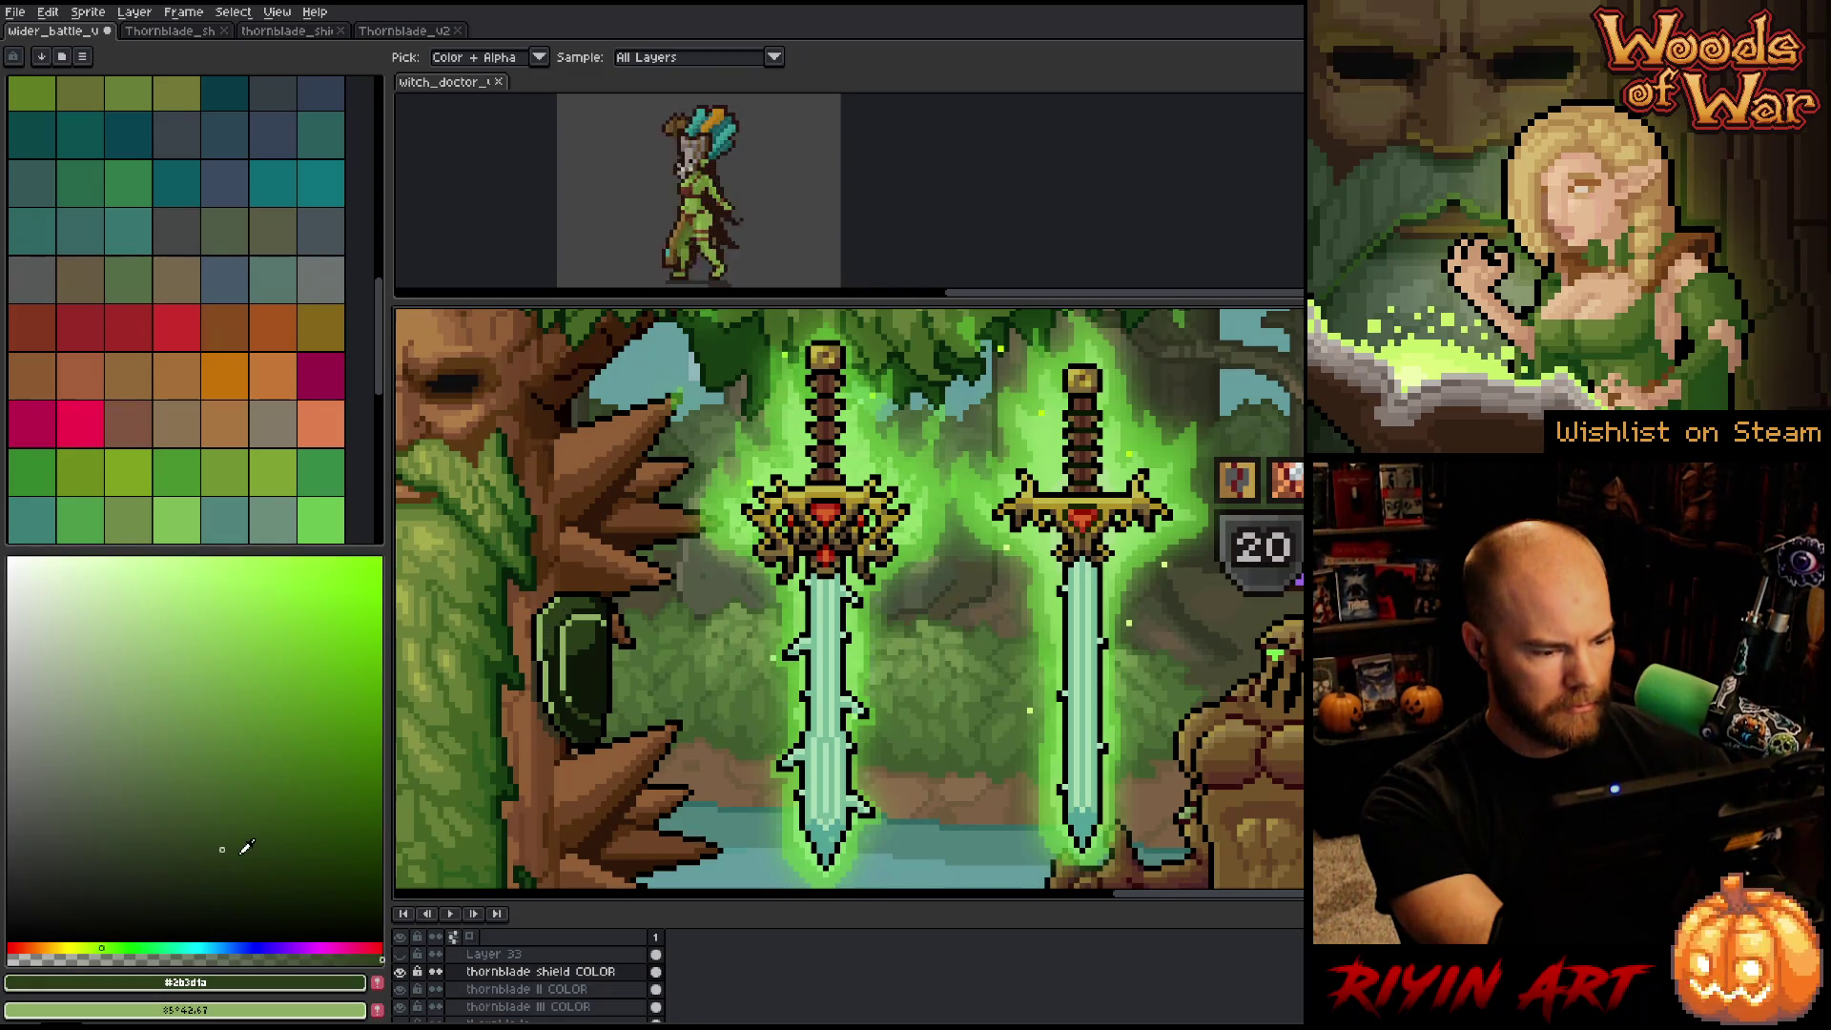
left_click_drag(242, 851, 219, 720)
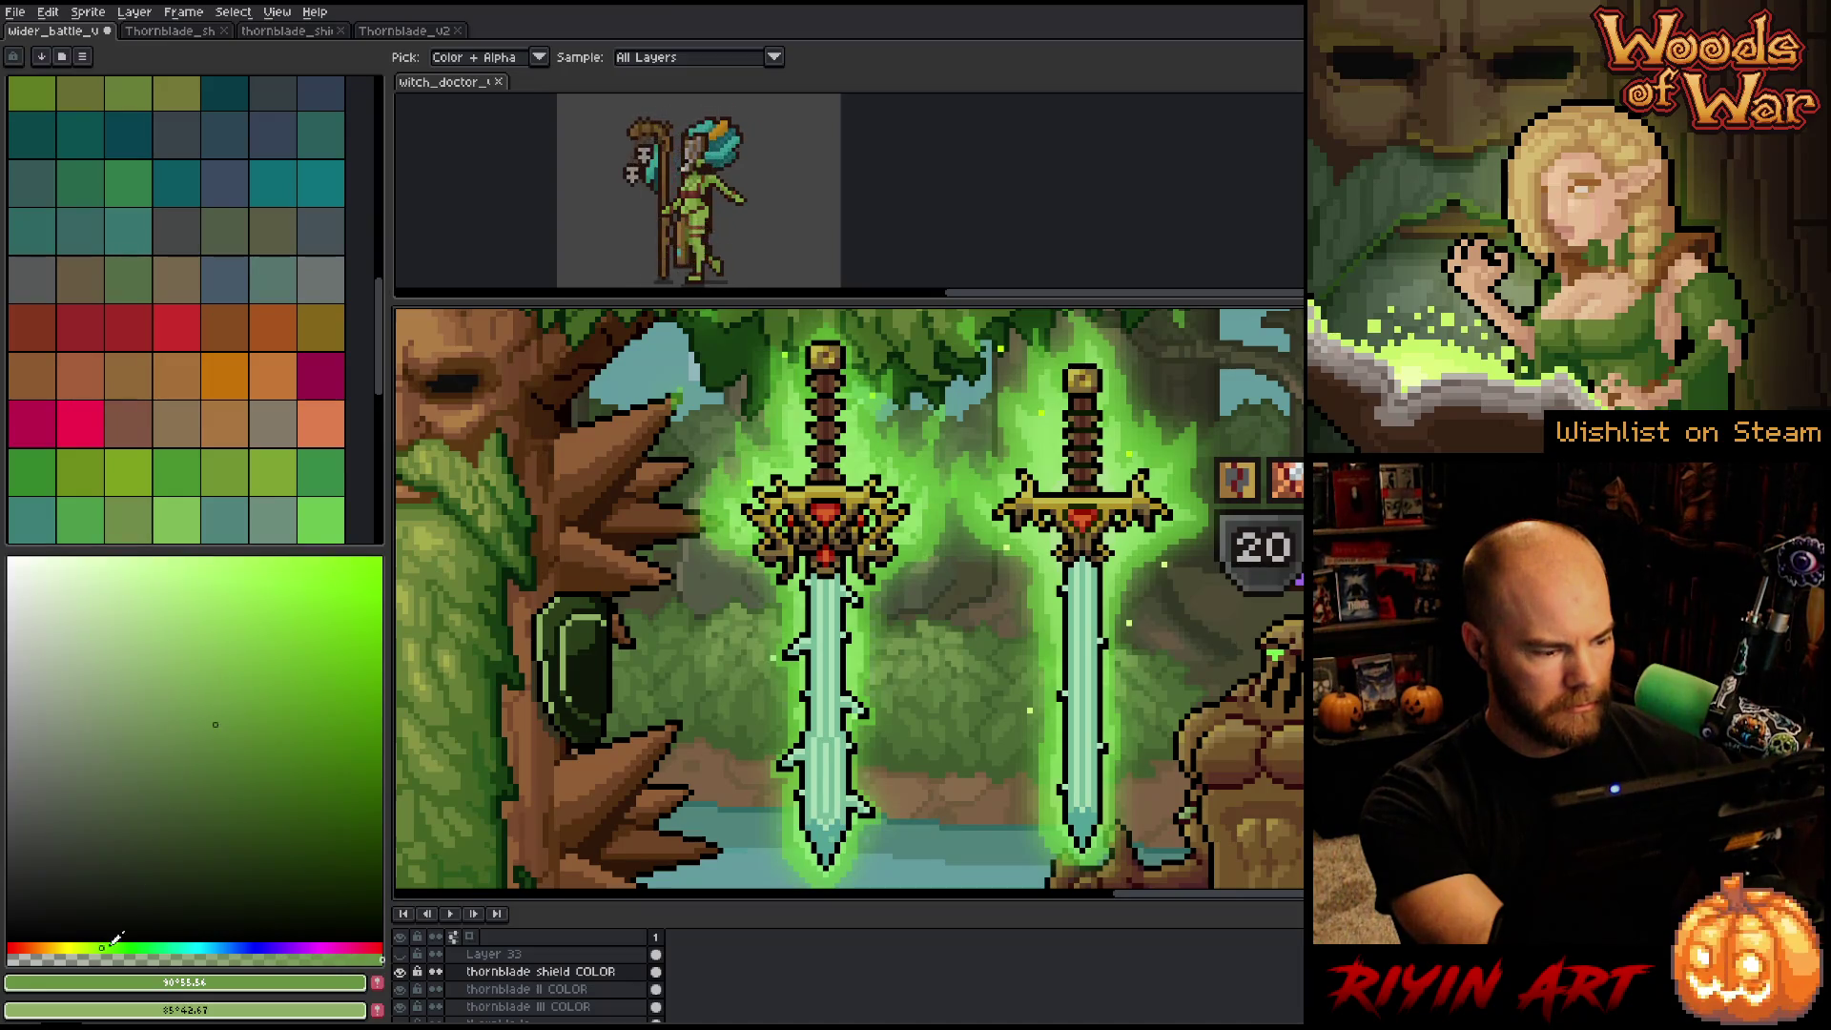
left_click_drag(111, 942, 117, 942)
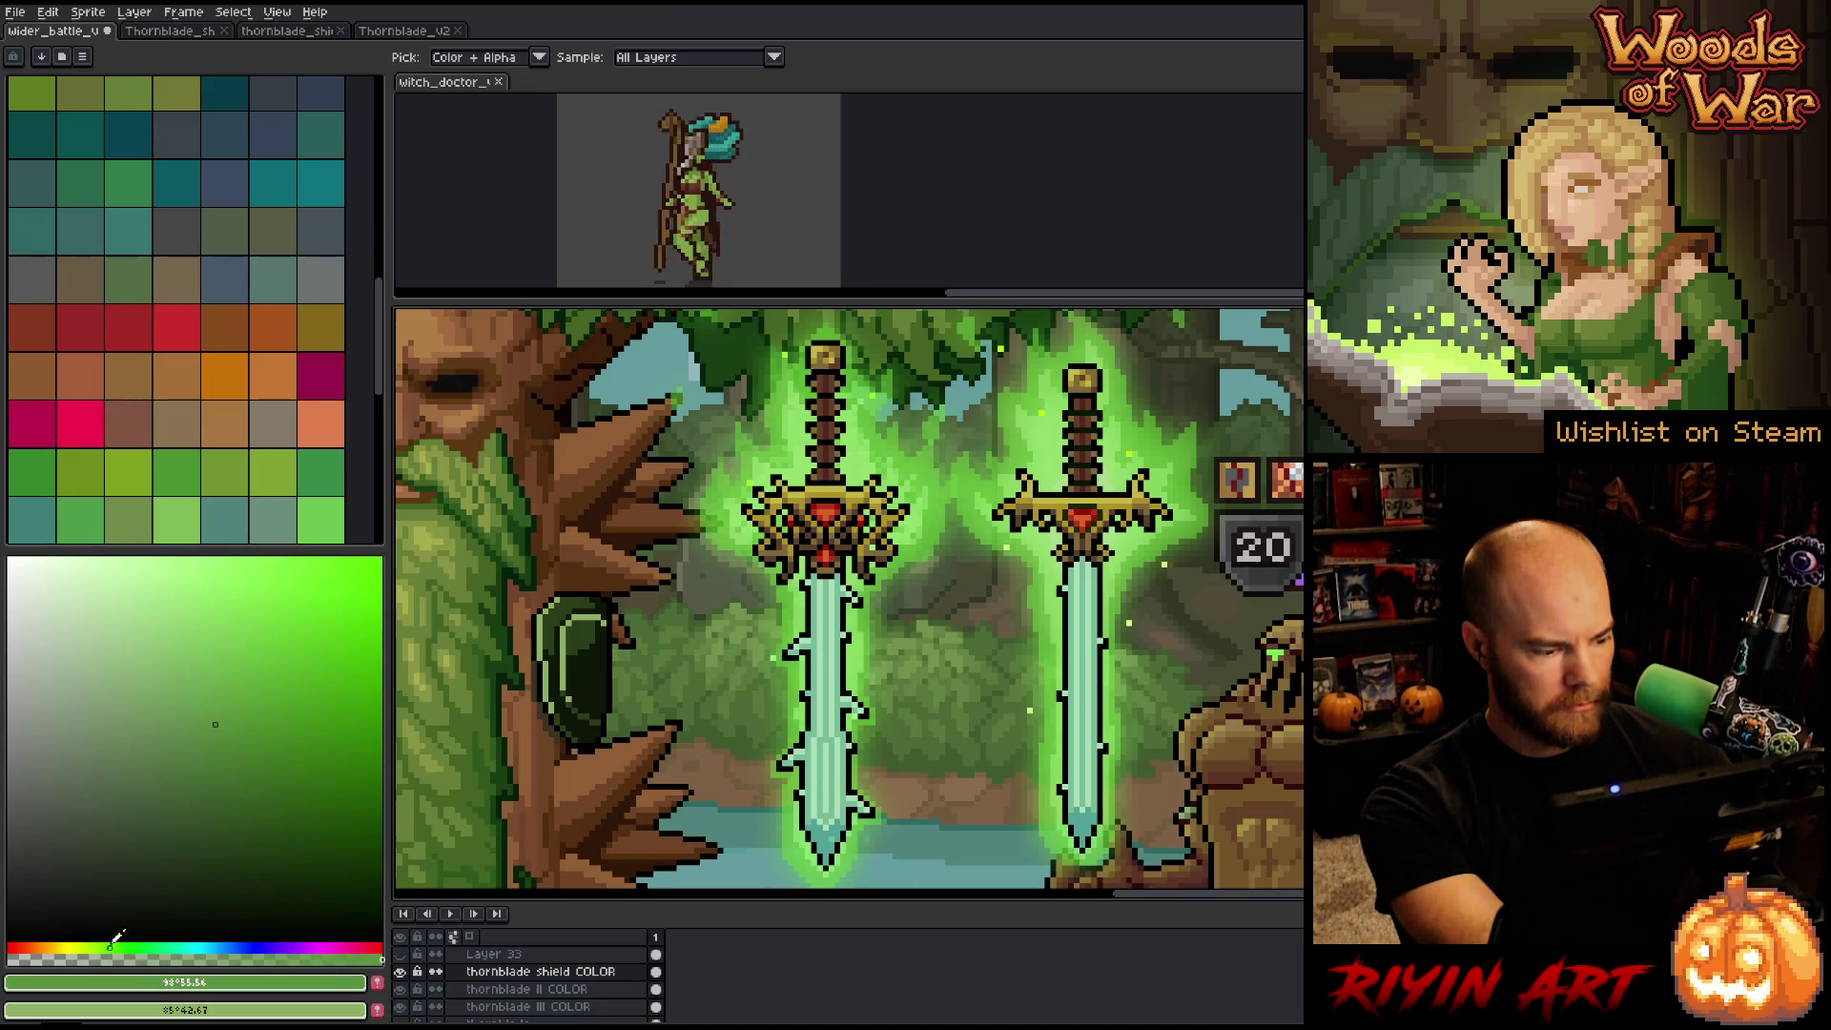
left_click(209, 737)
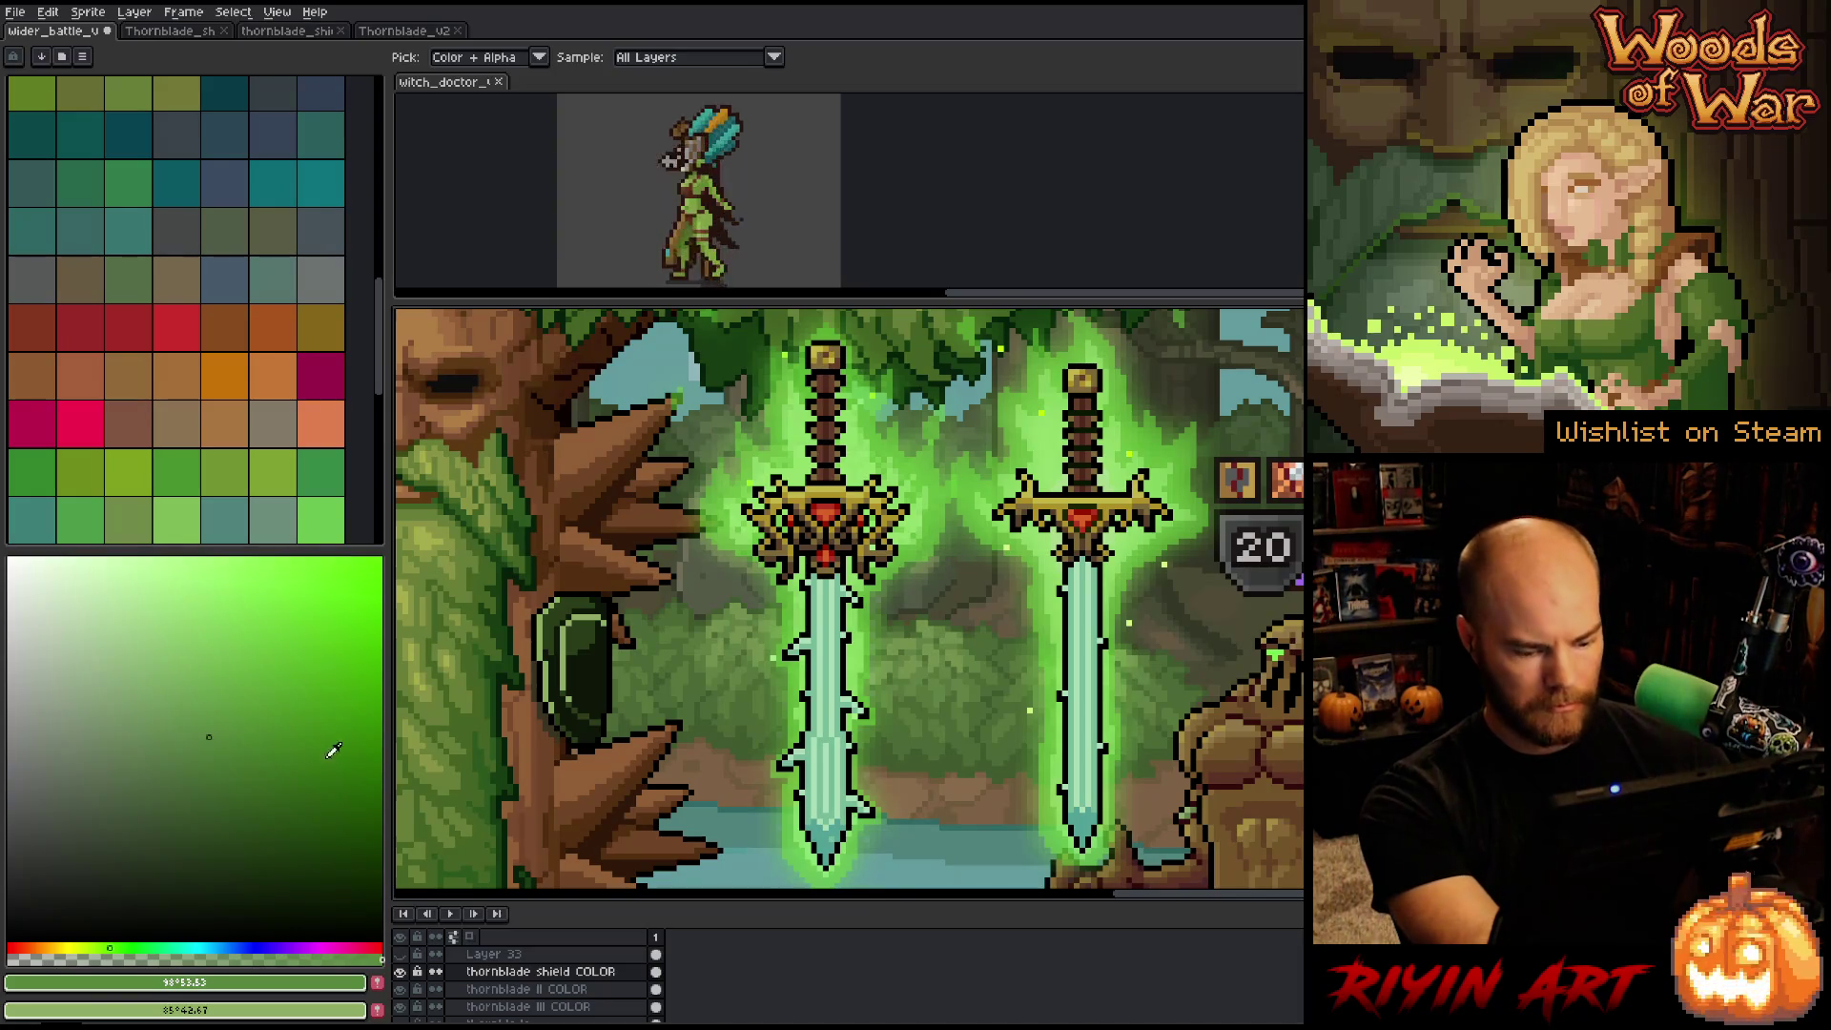
key("w")
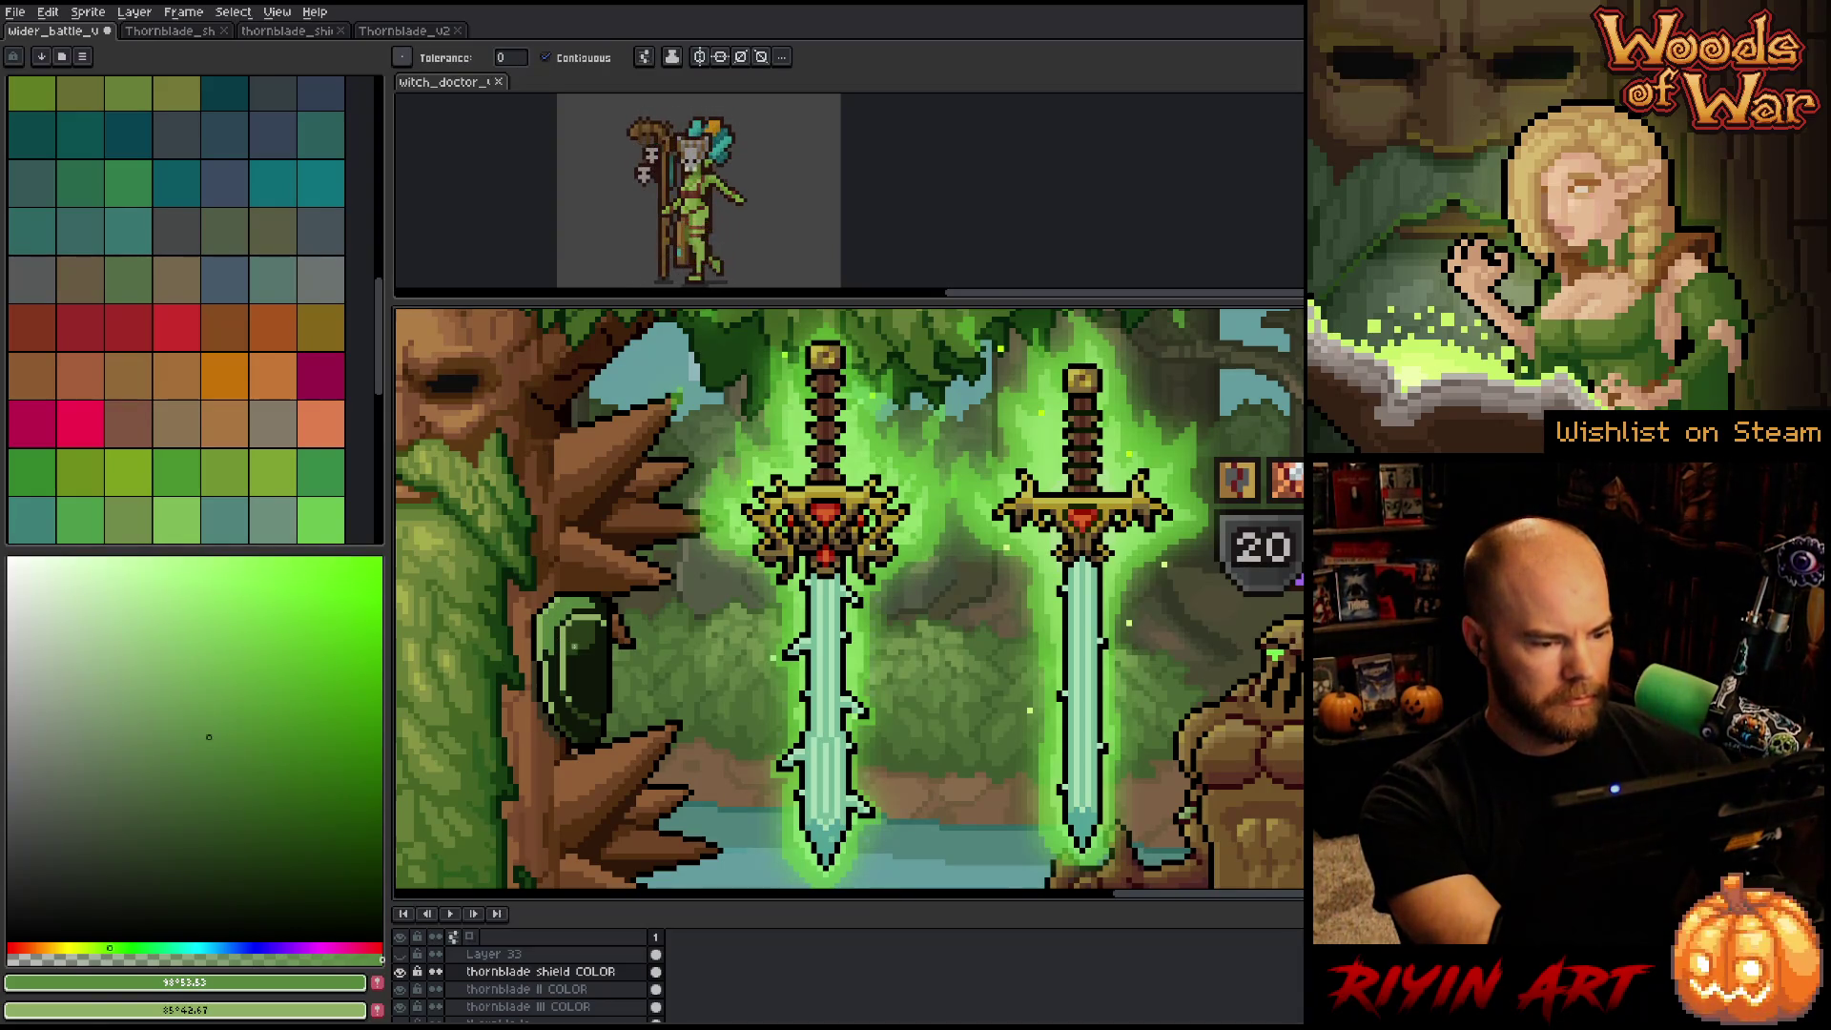
left_click(208, 745)
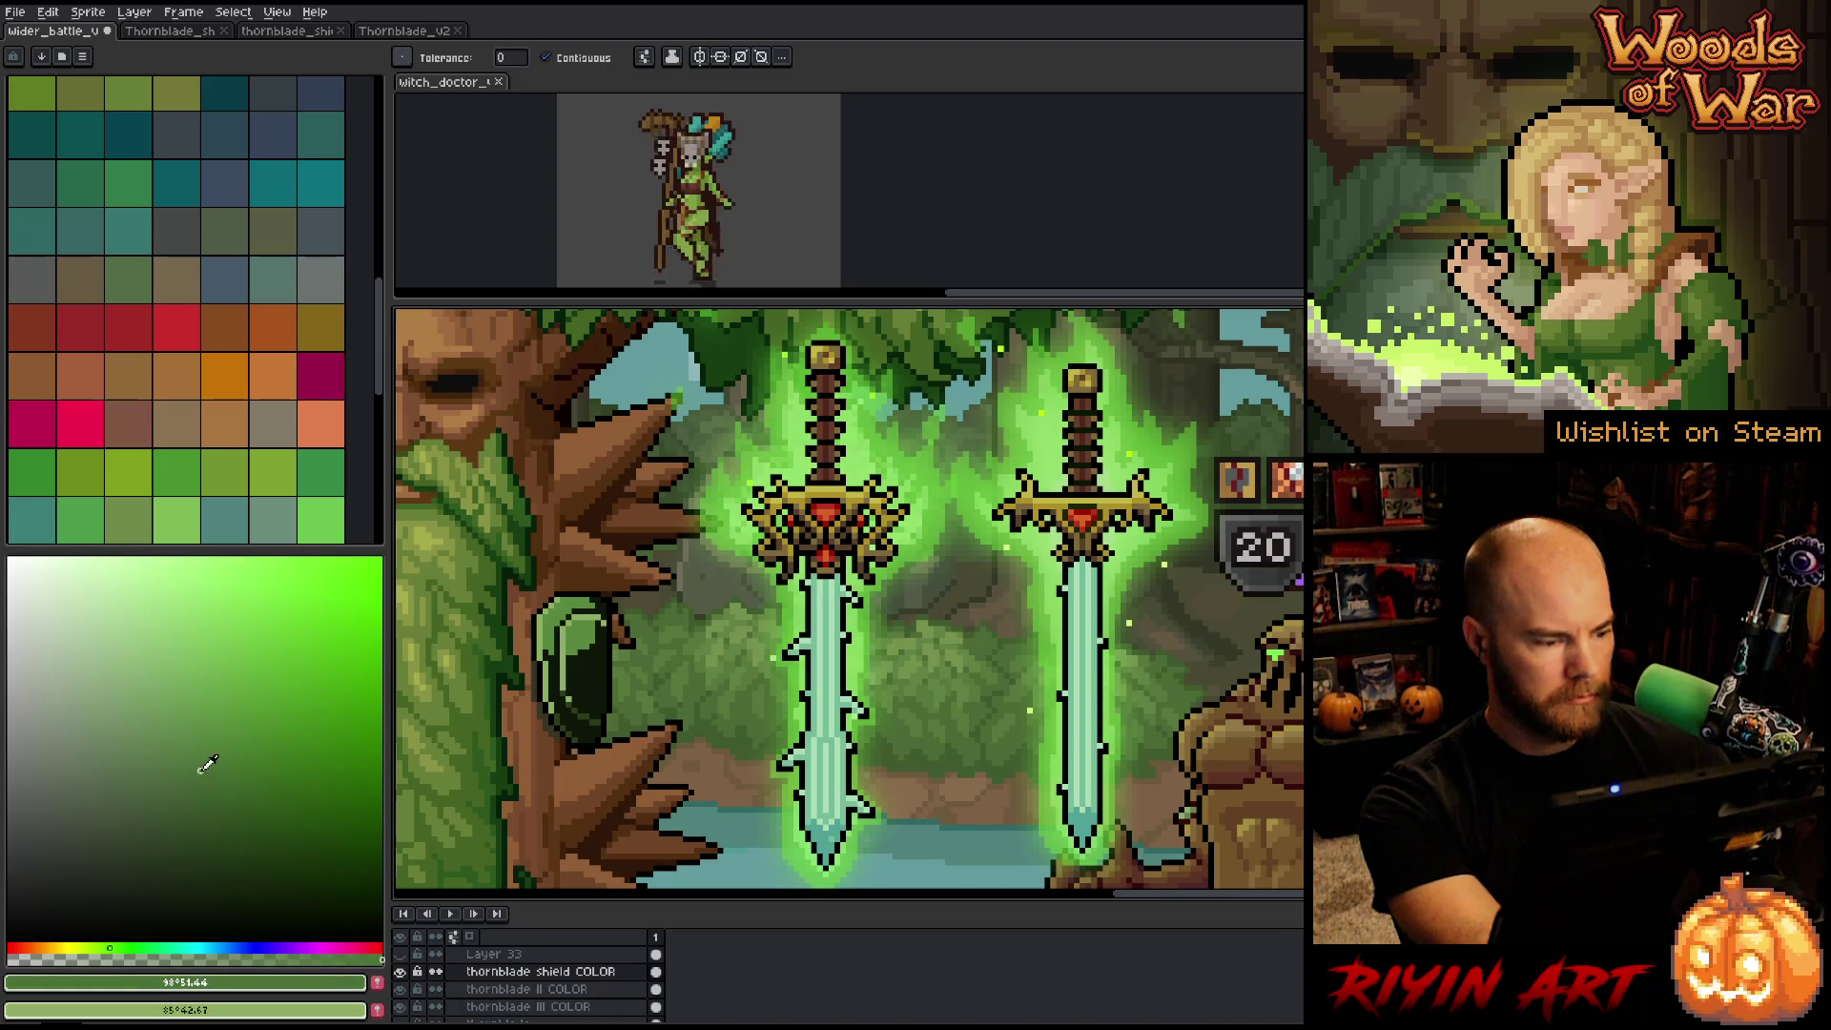
left_click(203, 750)
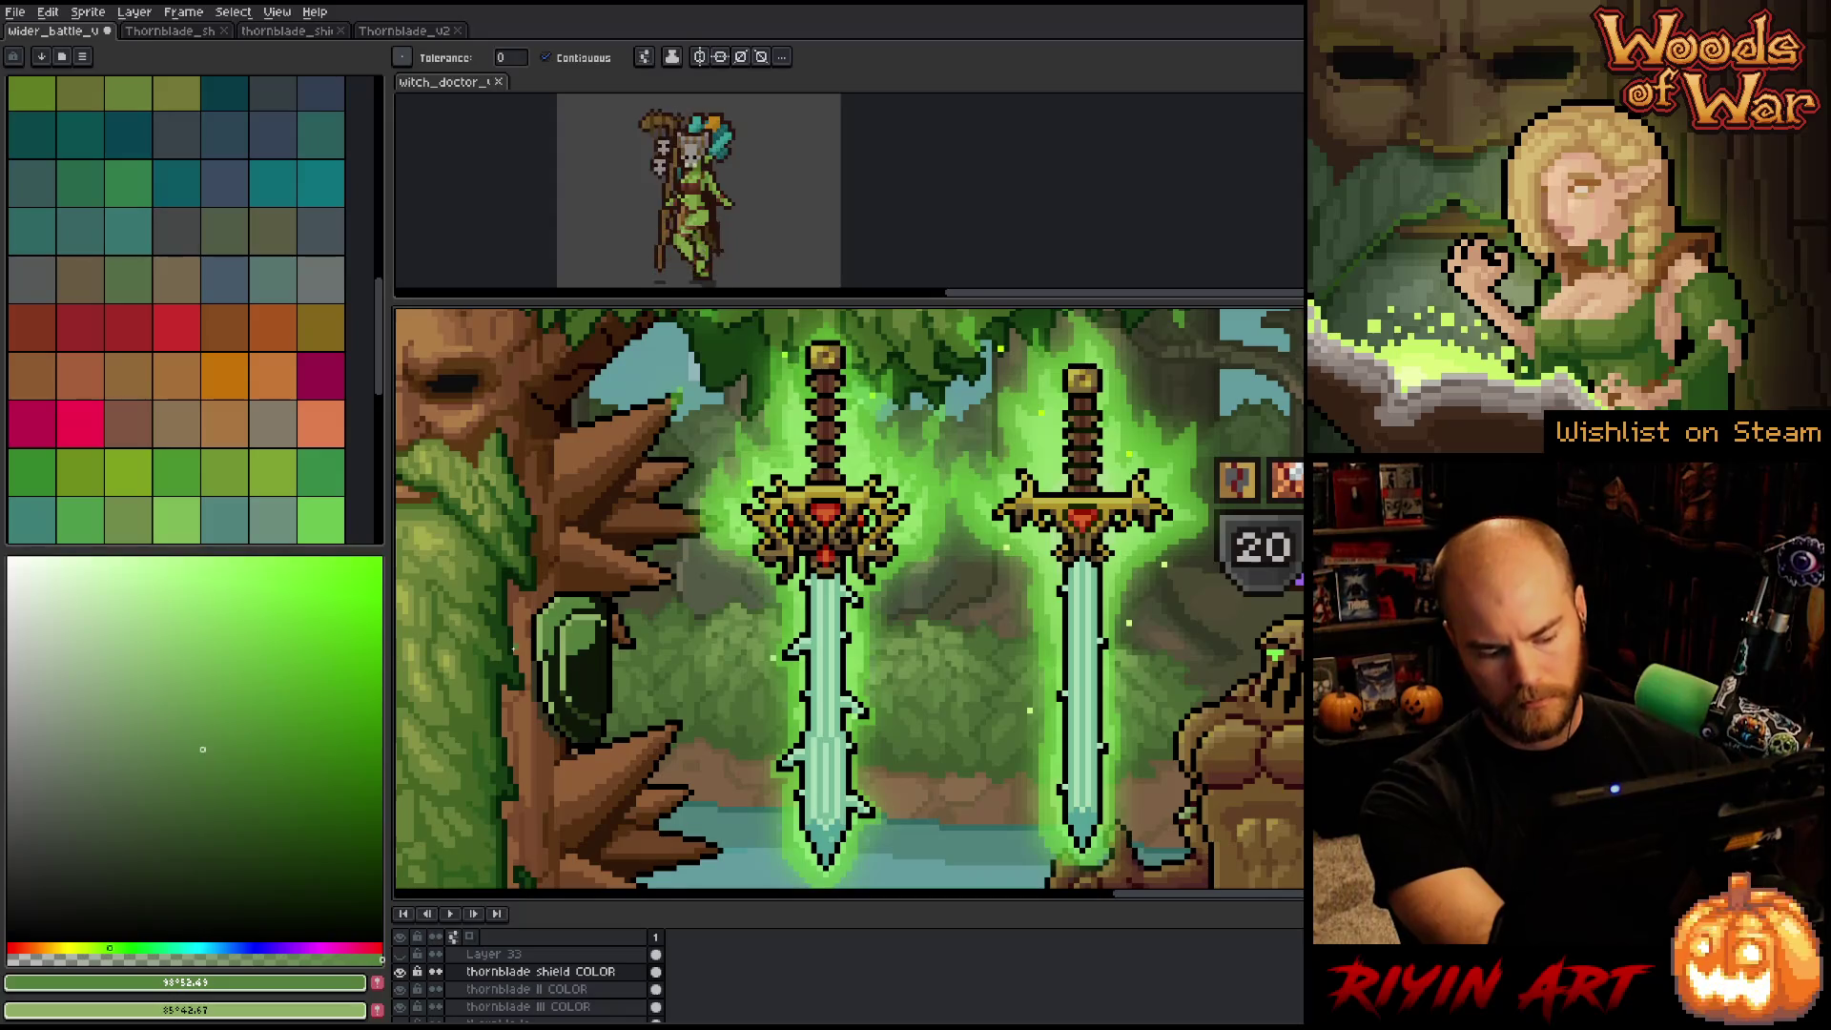
key("shift+r")
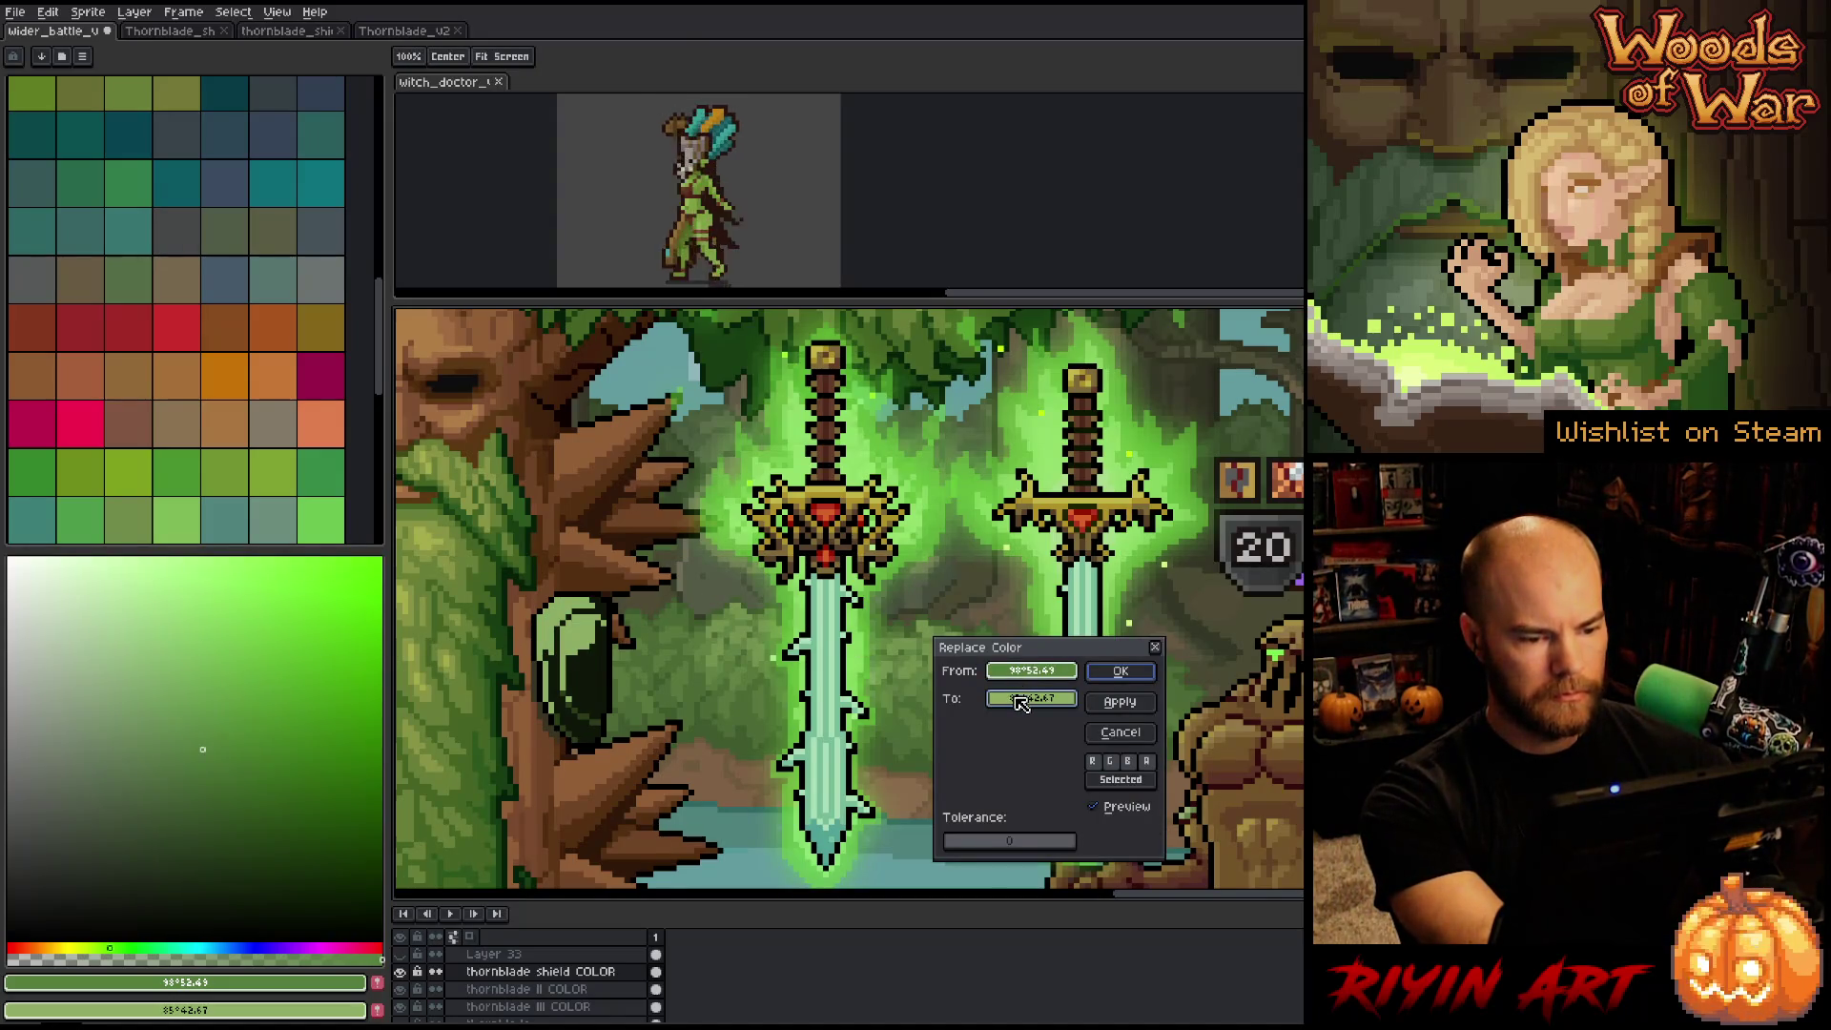
left_click_drag(1018, 703, 843, 486)
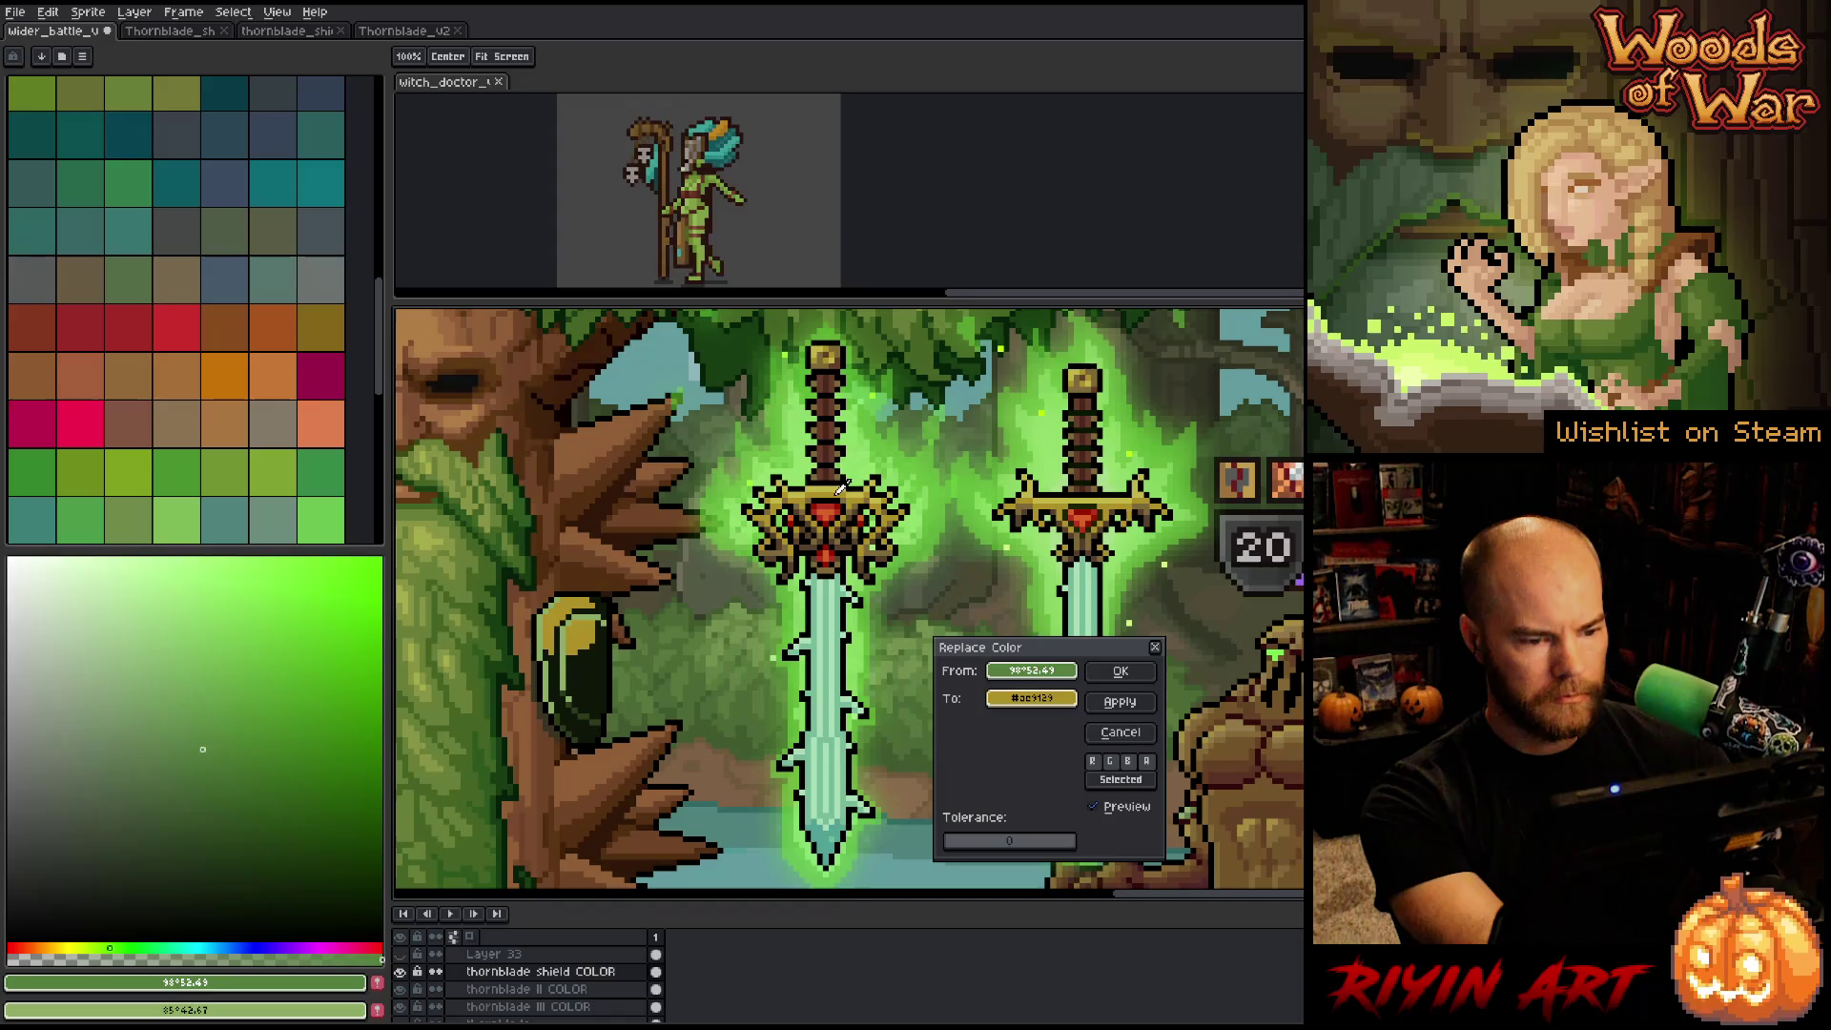
left_click(1120, 671)
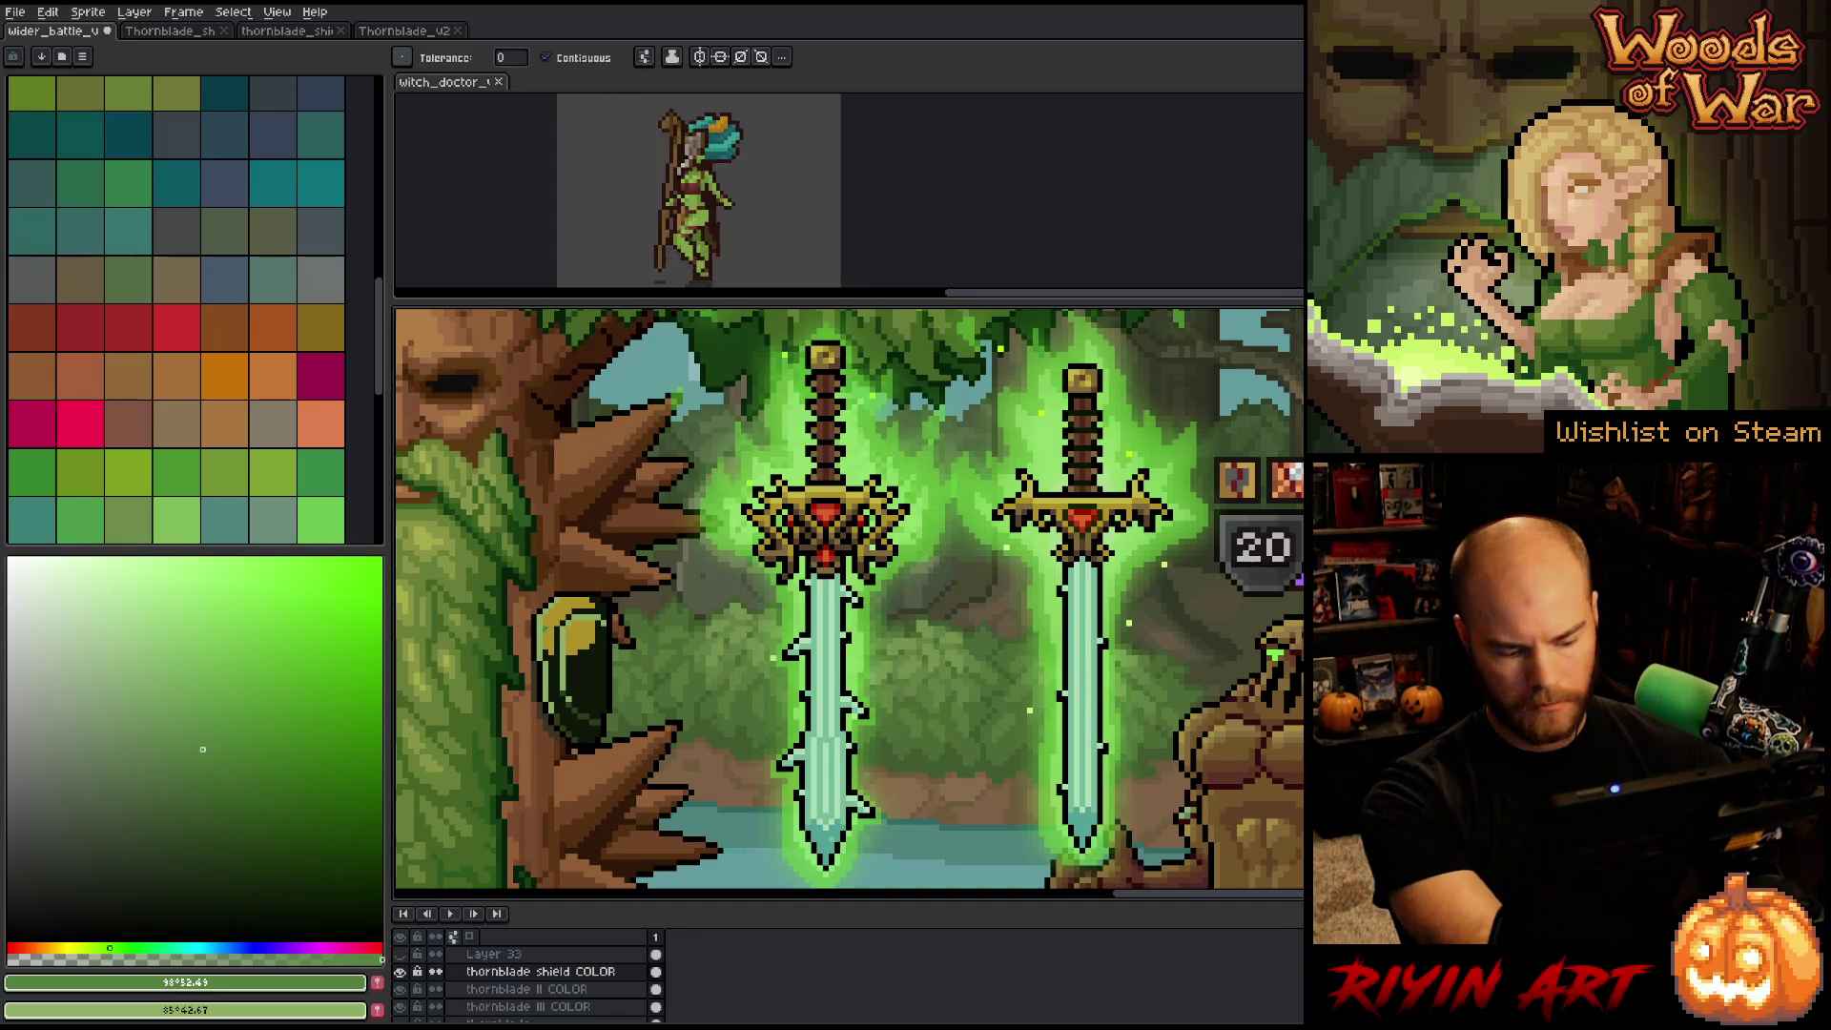
Turn the shield's remaining green into gold.
key("i")
left_click(542, 620)
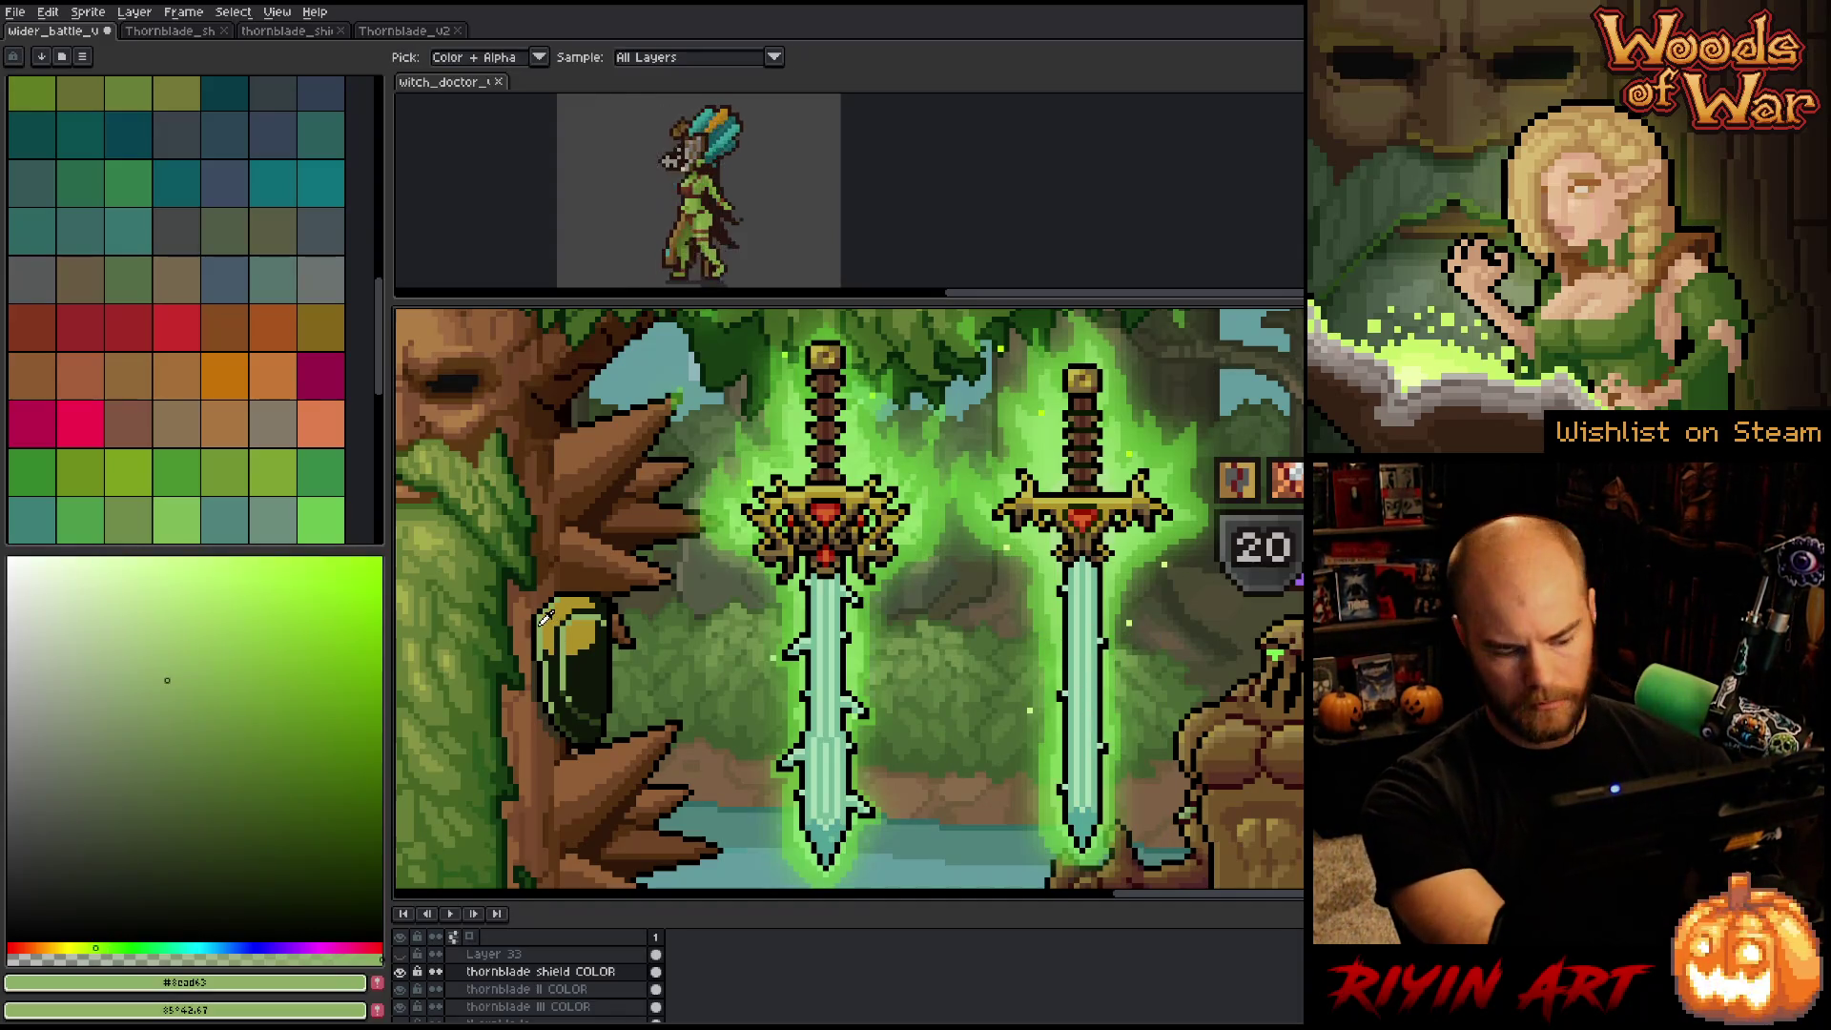
key("shift+r")
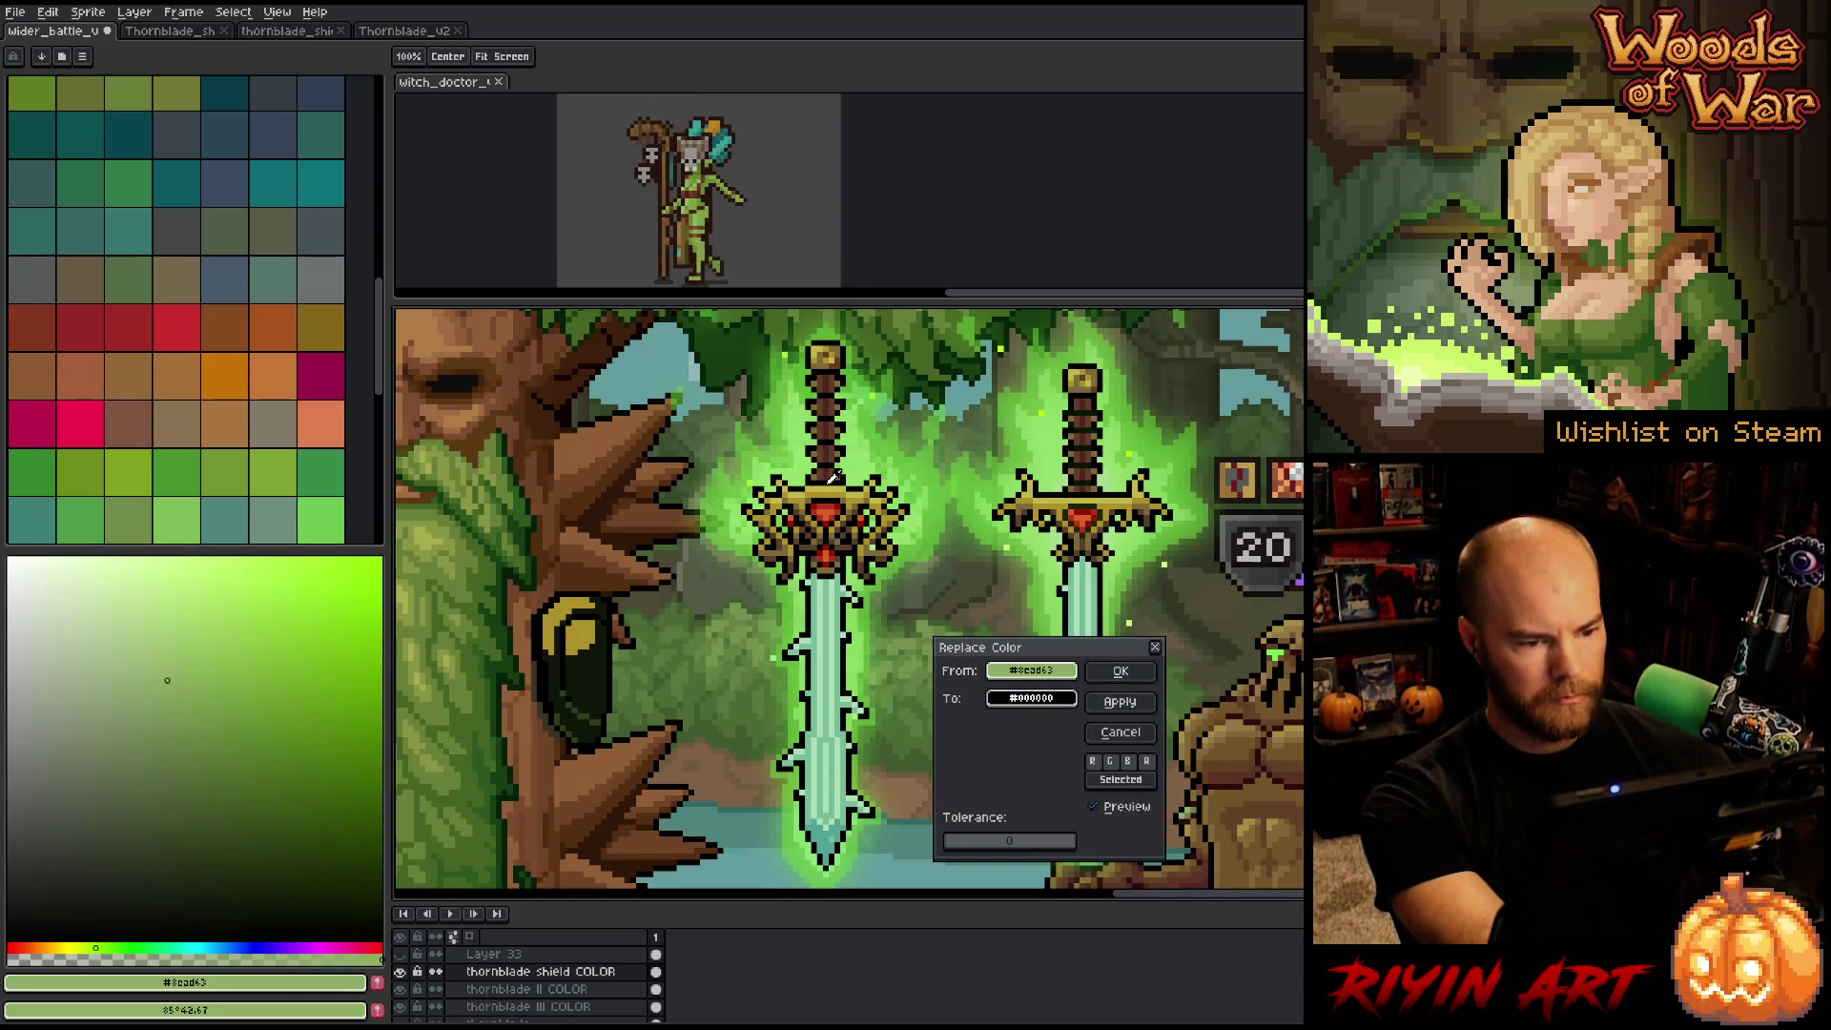
right_click(832, 478)
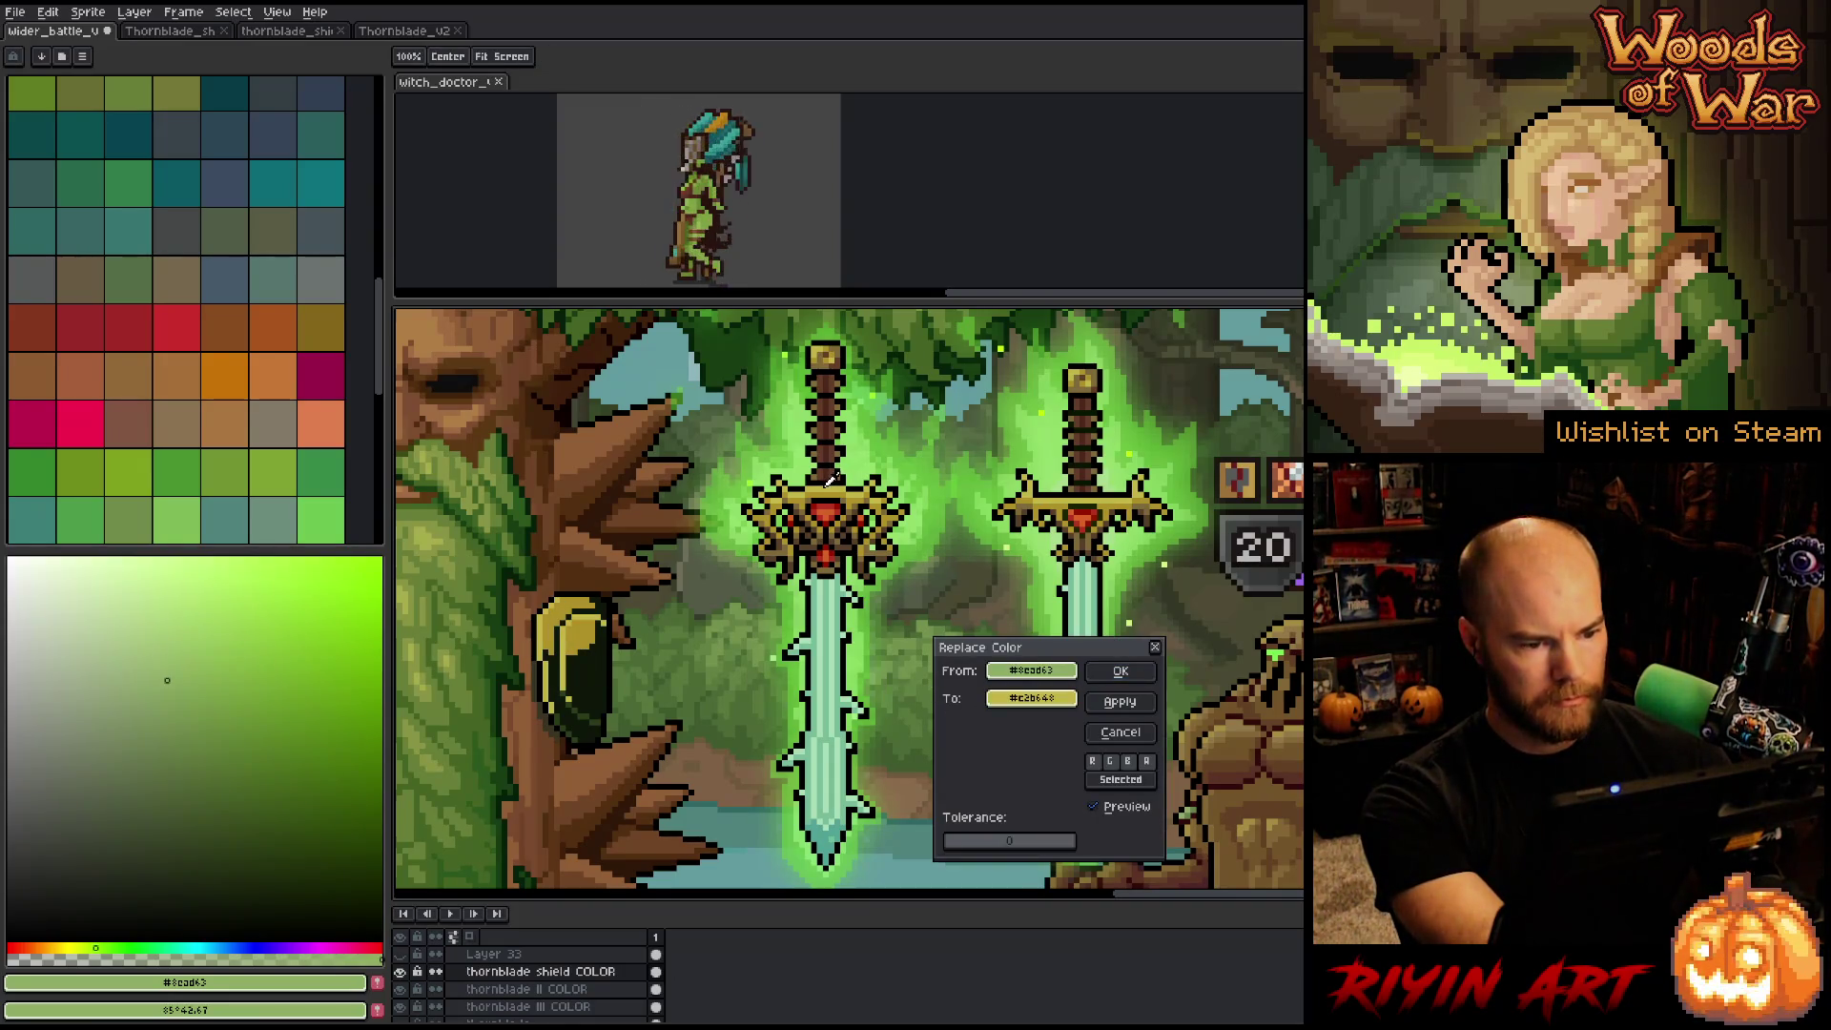
left_click(1122, 672)
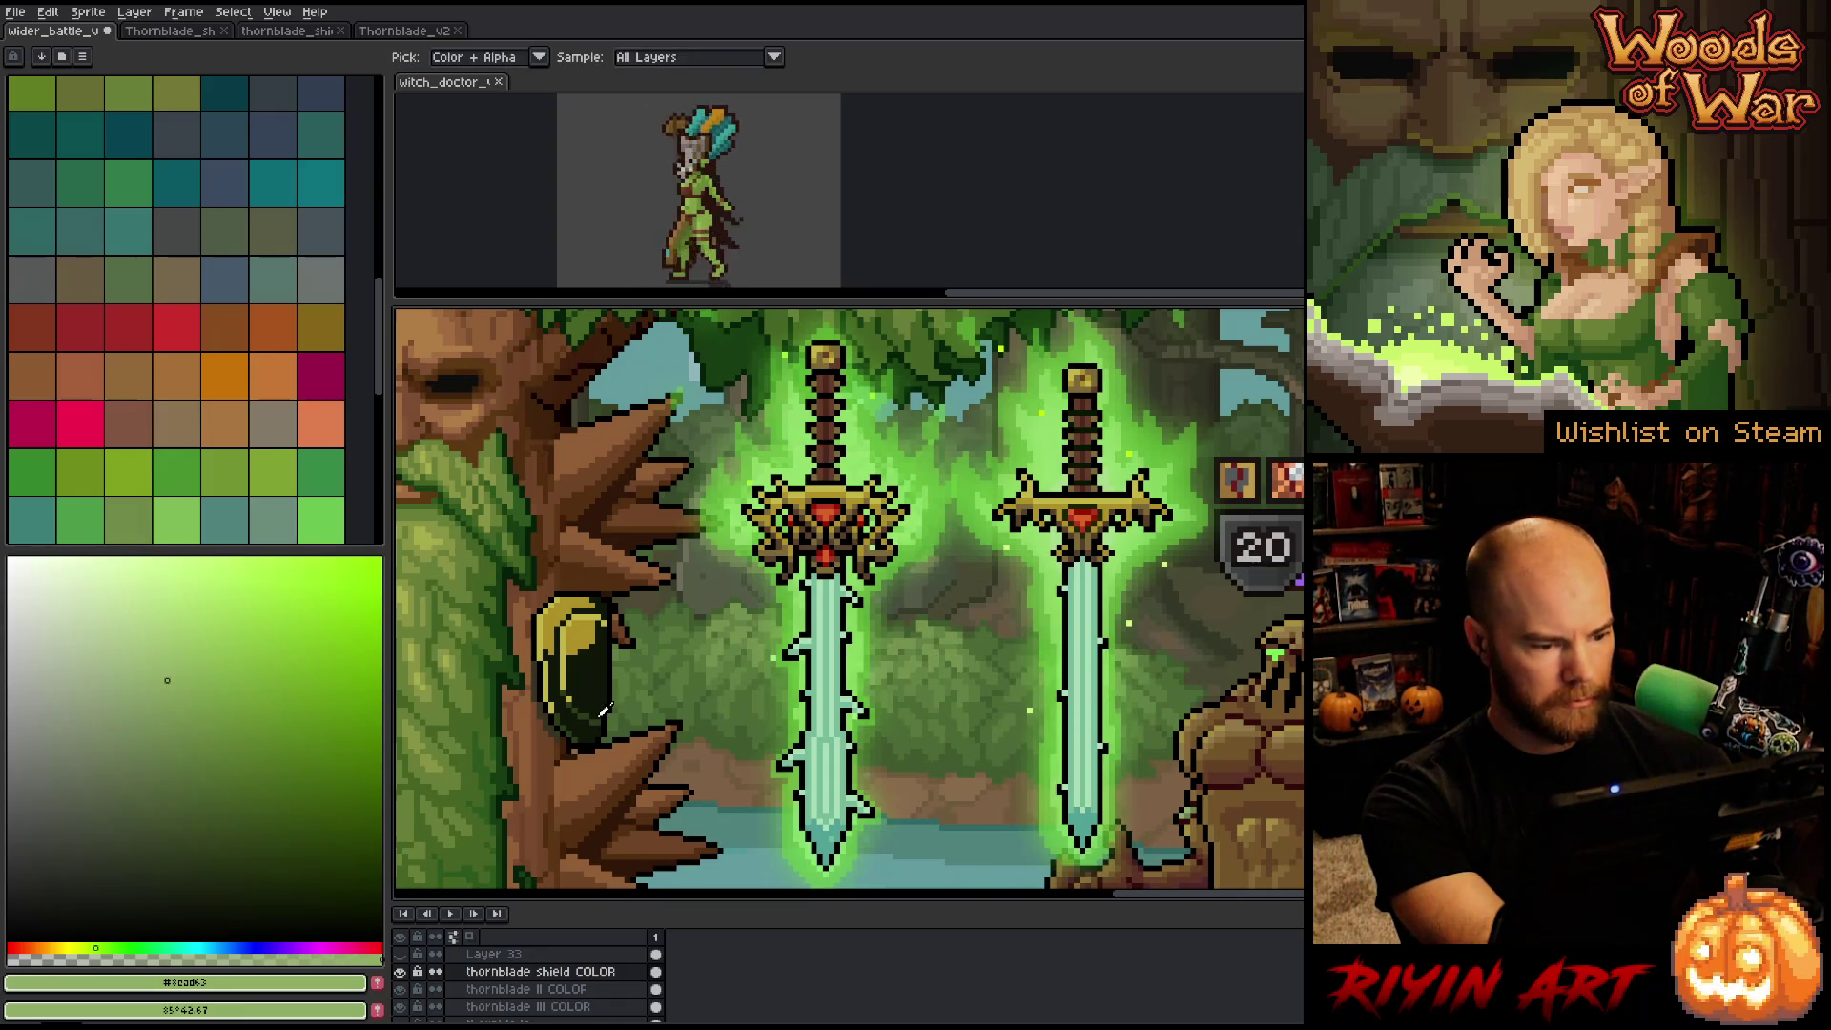
Replace the shield's dark green shade with brown from the sword crossguard.
left_click(600, 716)
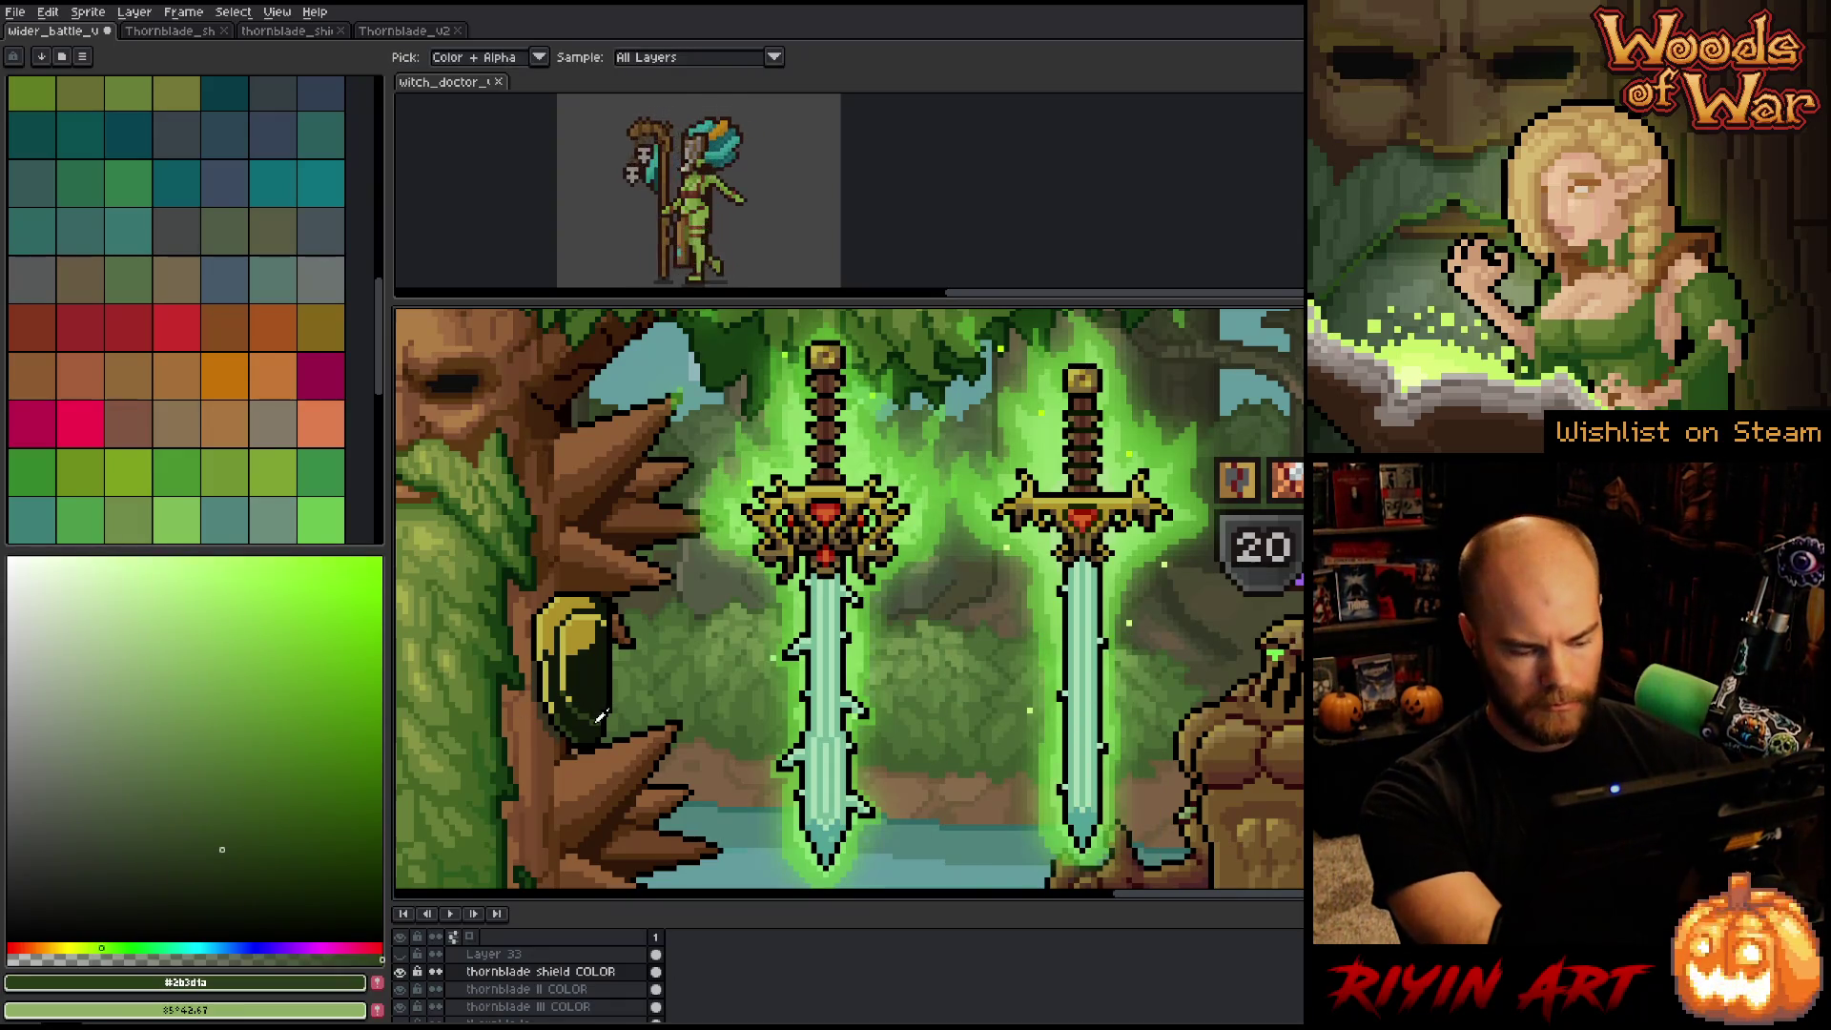
key("shift+r")
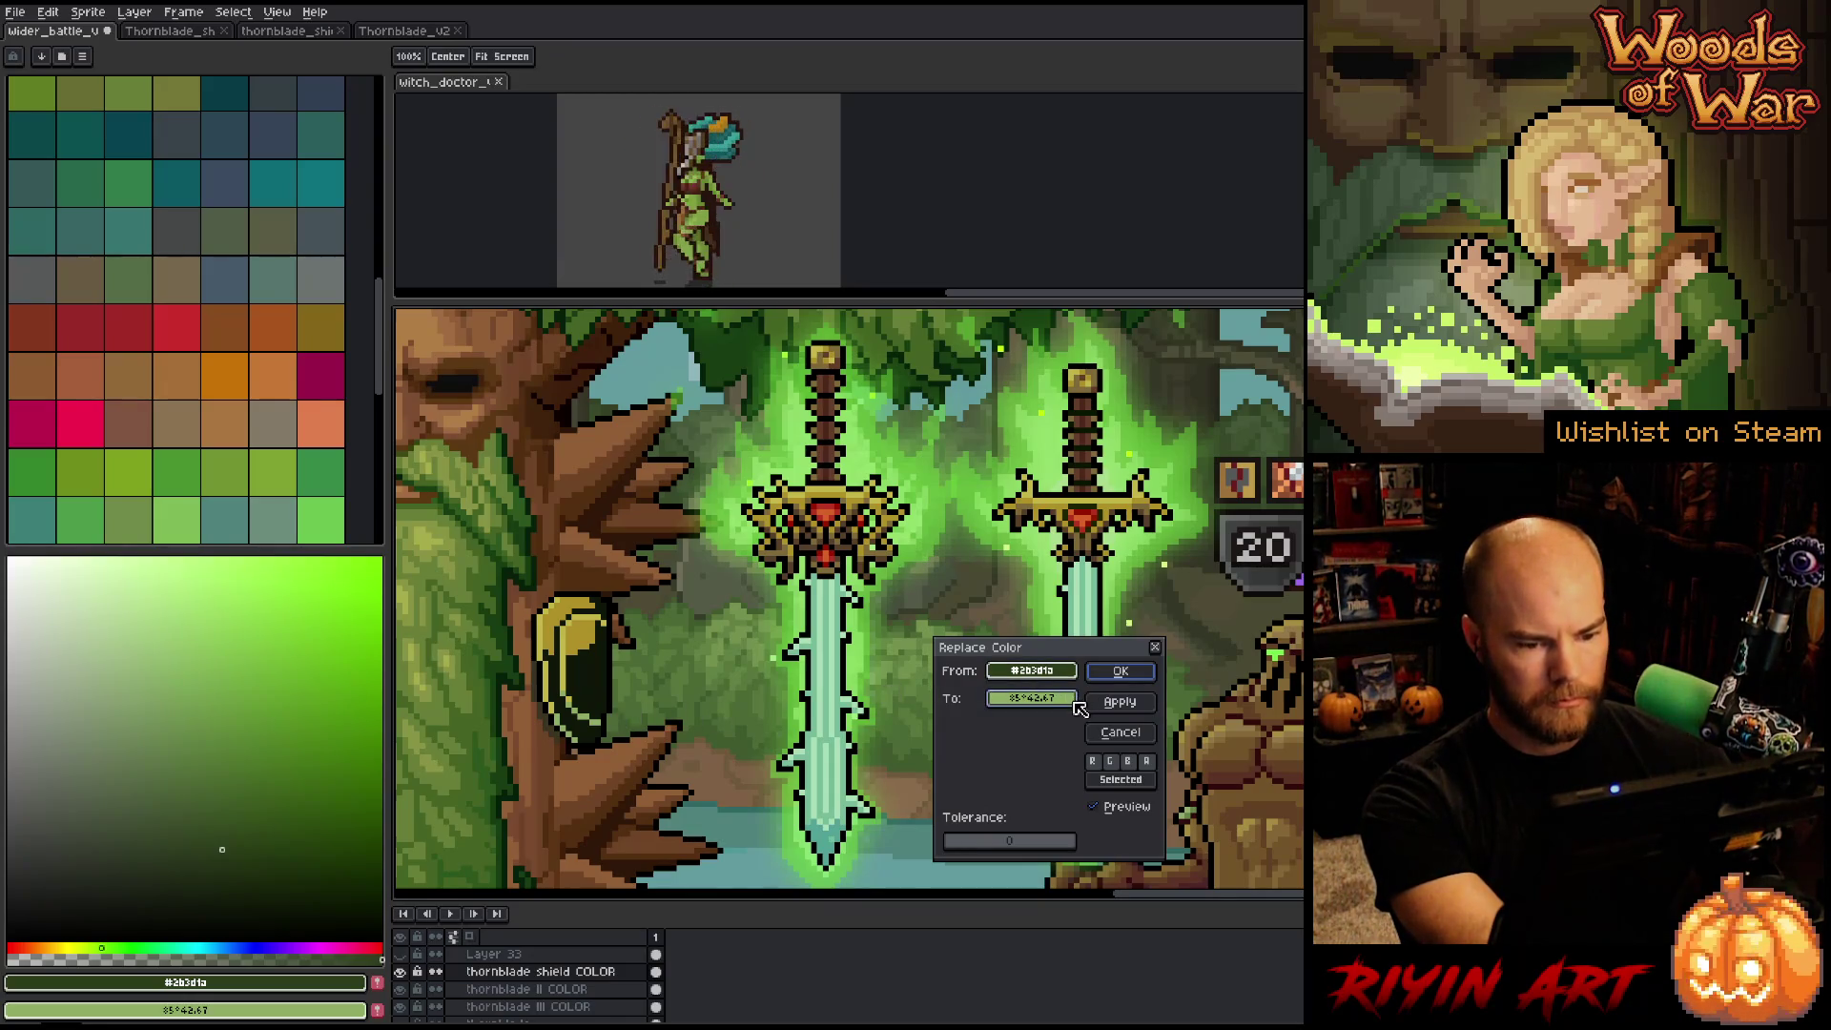
left_click(884, 503)
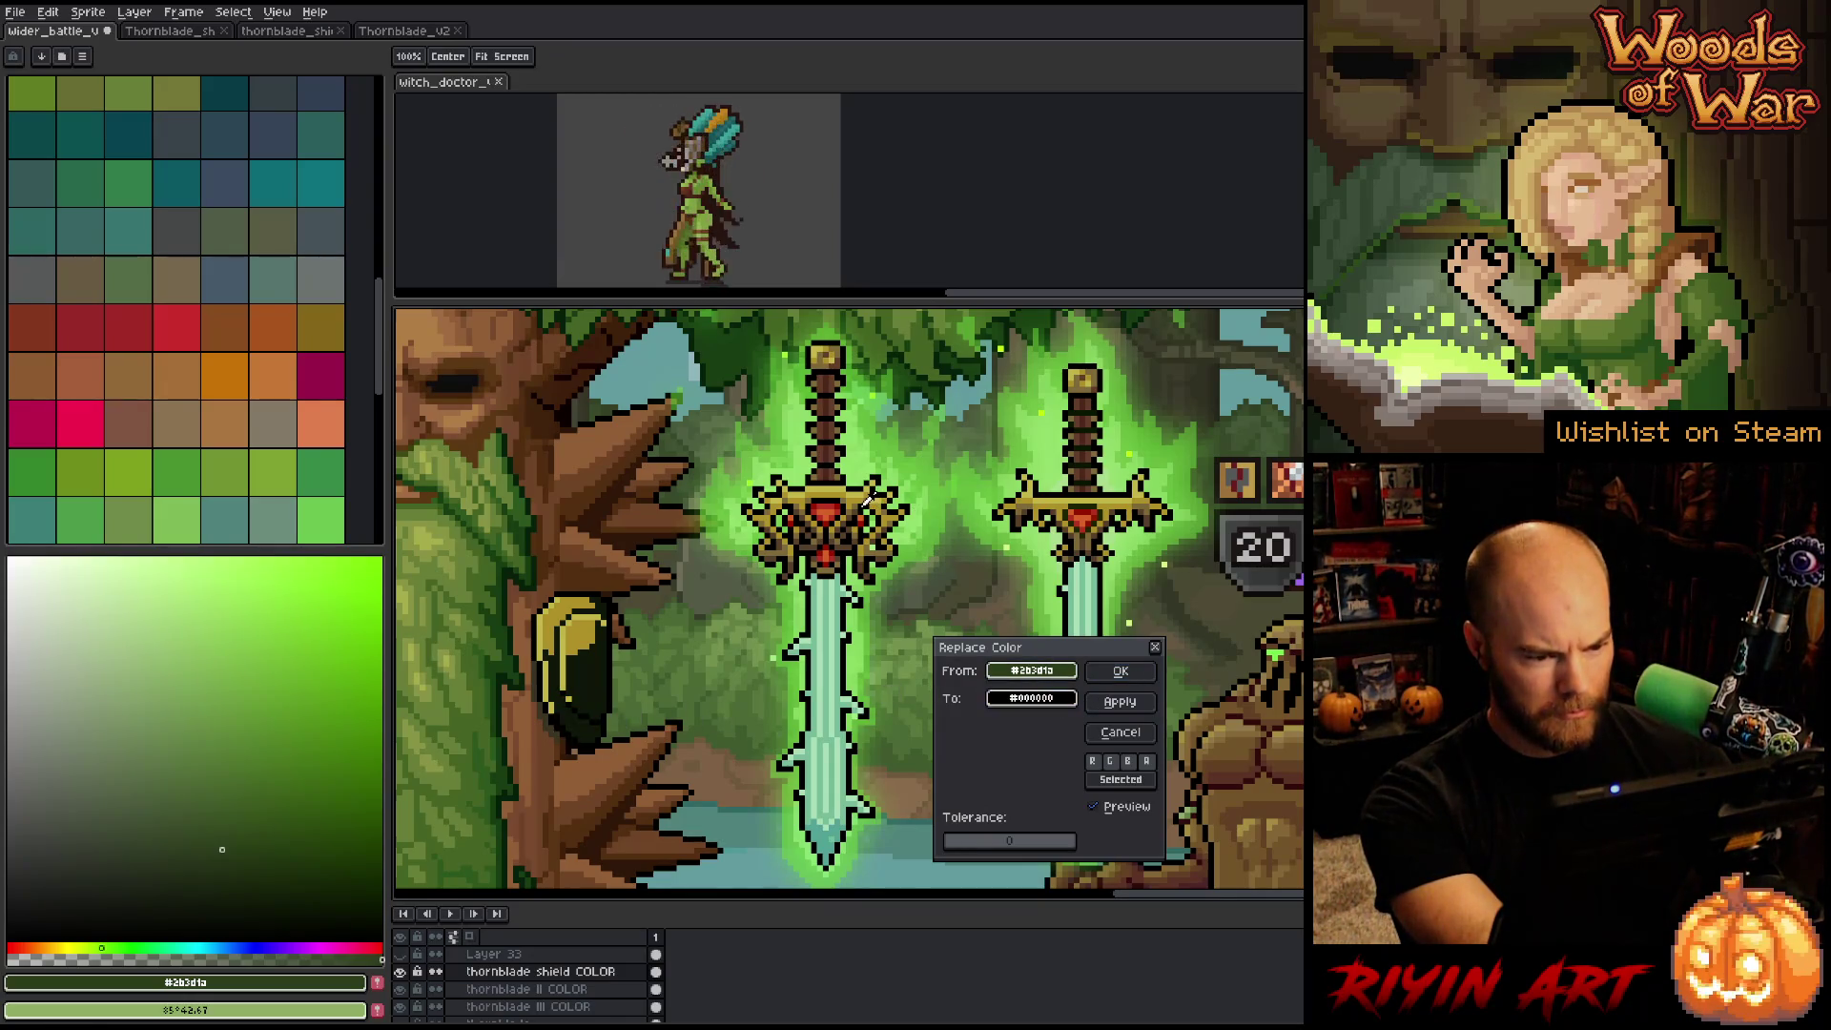
left_click(863, 499)
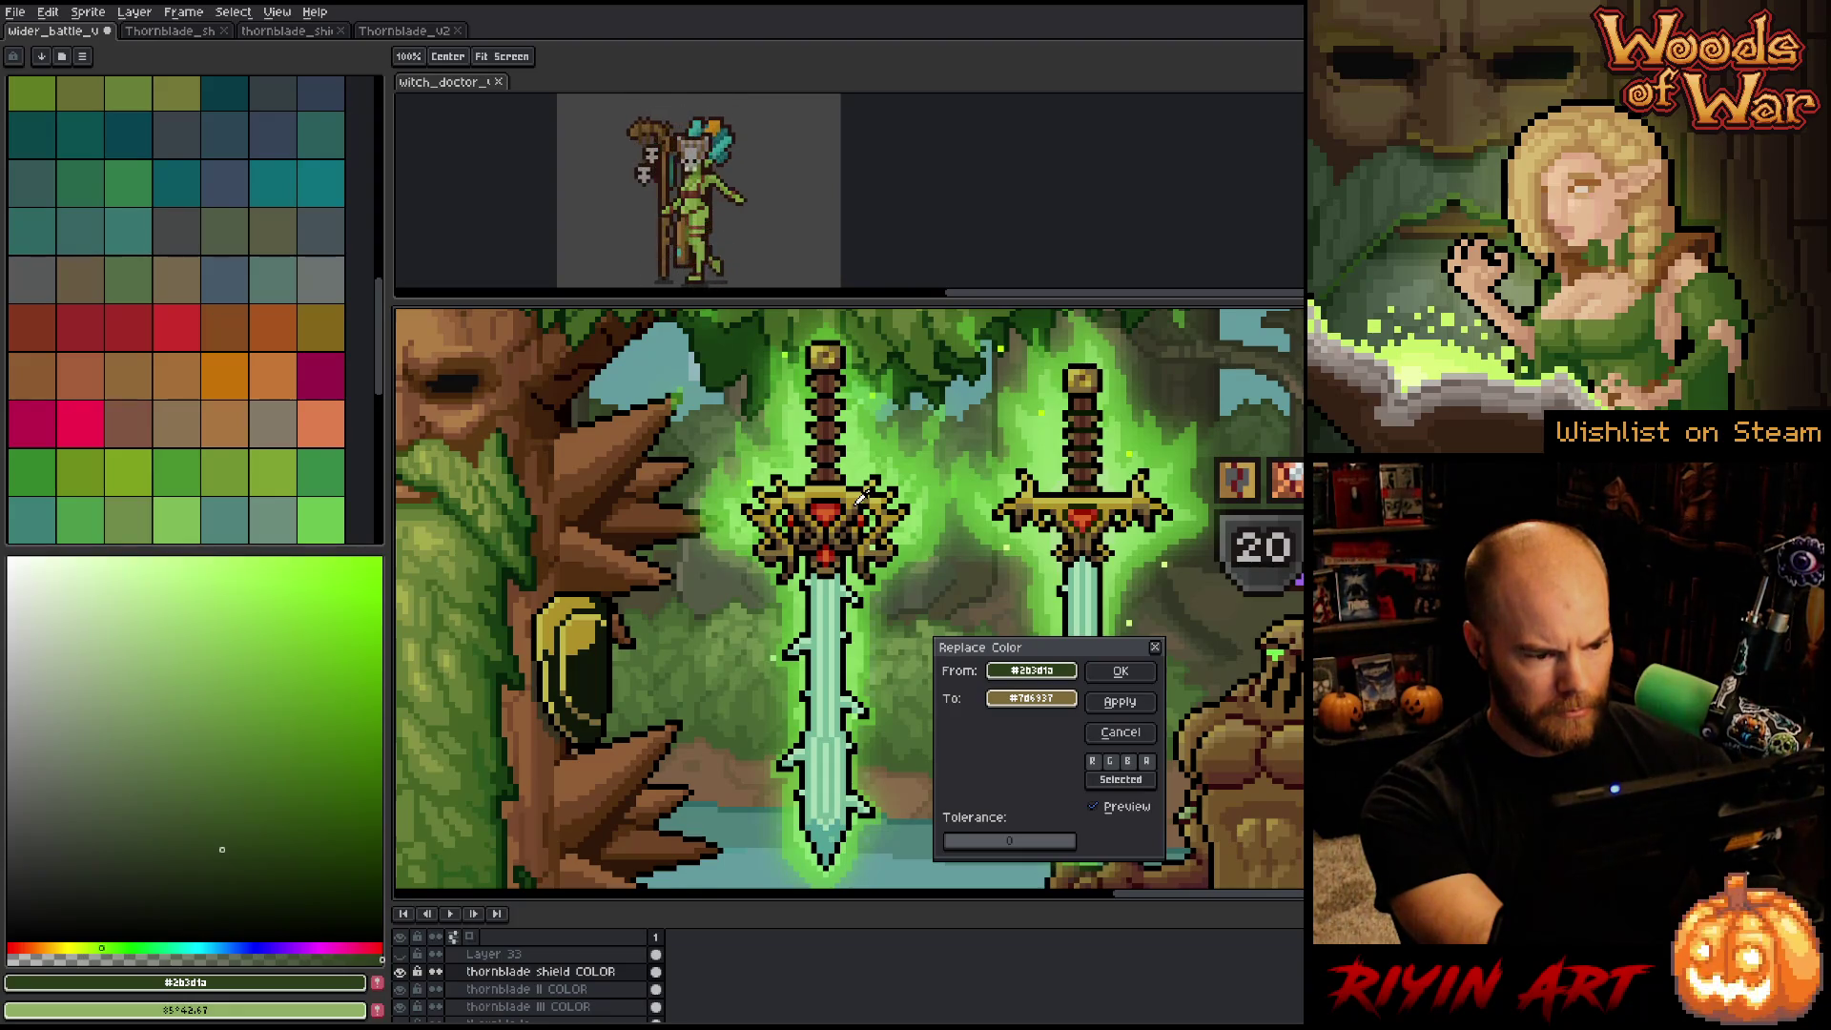
left_click(1121, 671)
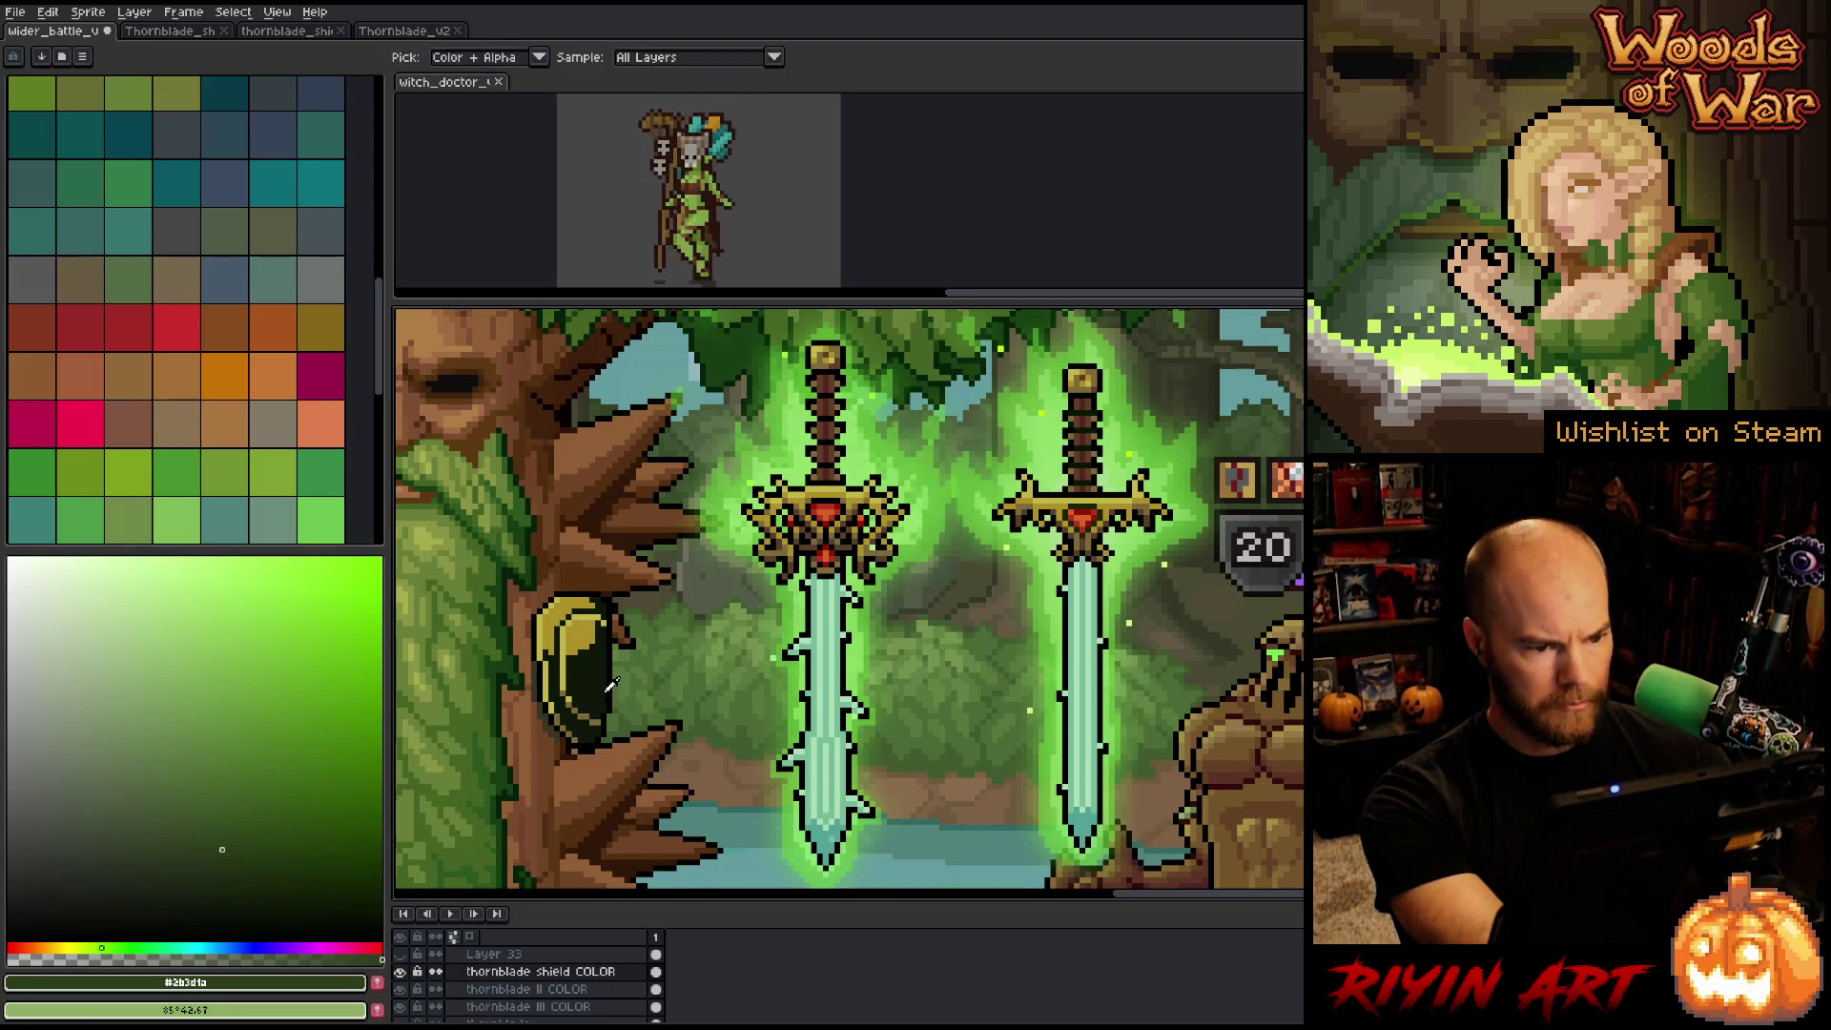
Target the shield's darkest outline colour and pick the crossguard's dark brown as its replacement.
left_click(598, 680)
key("shift+r")
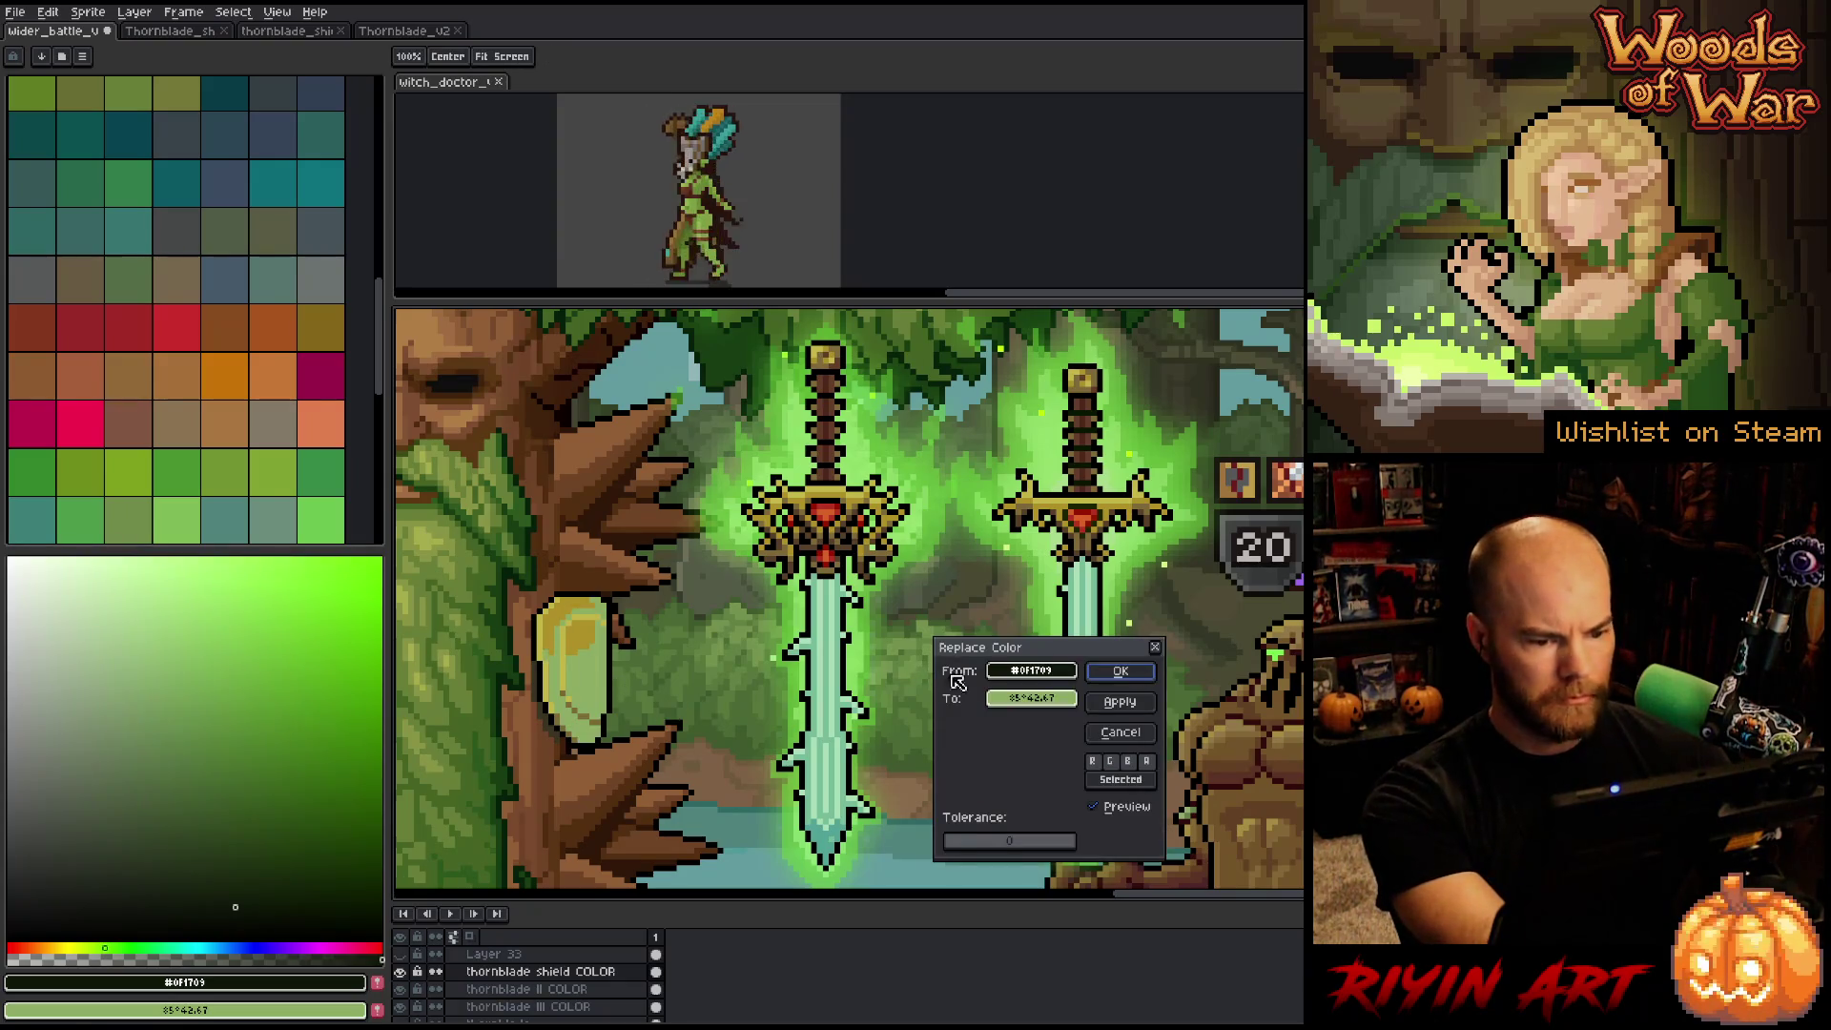
left_click(904, 534)
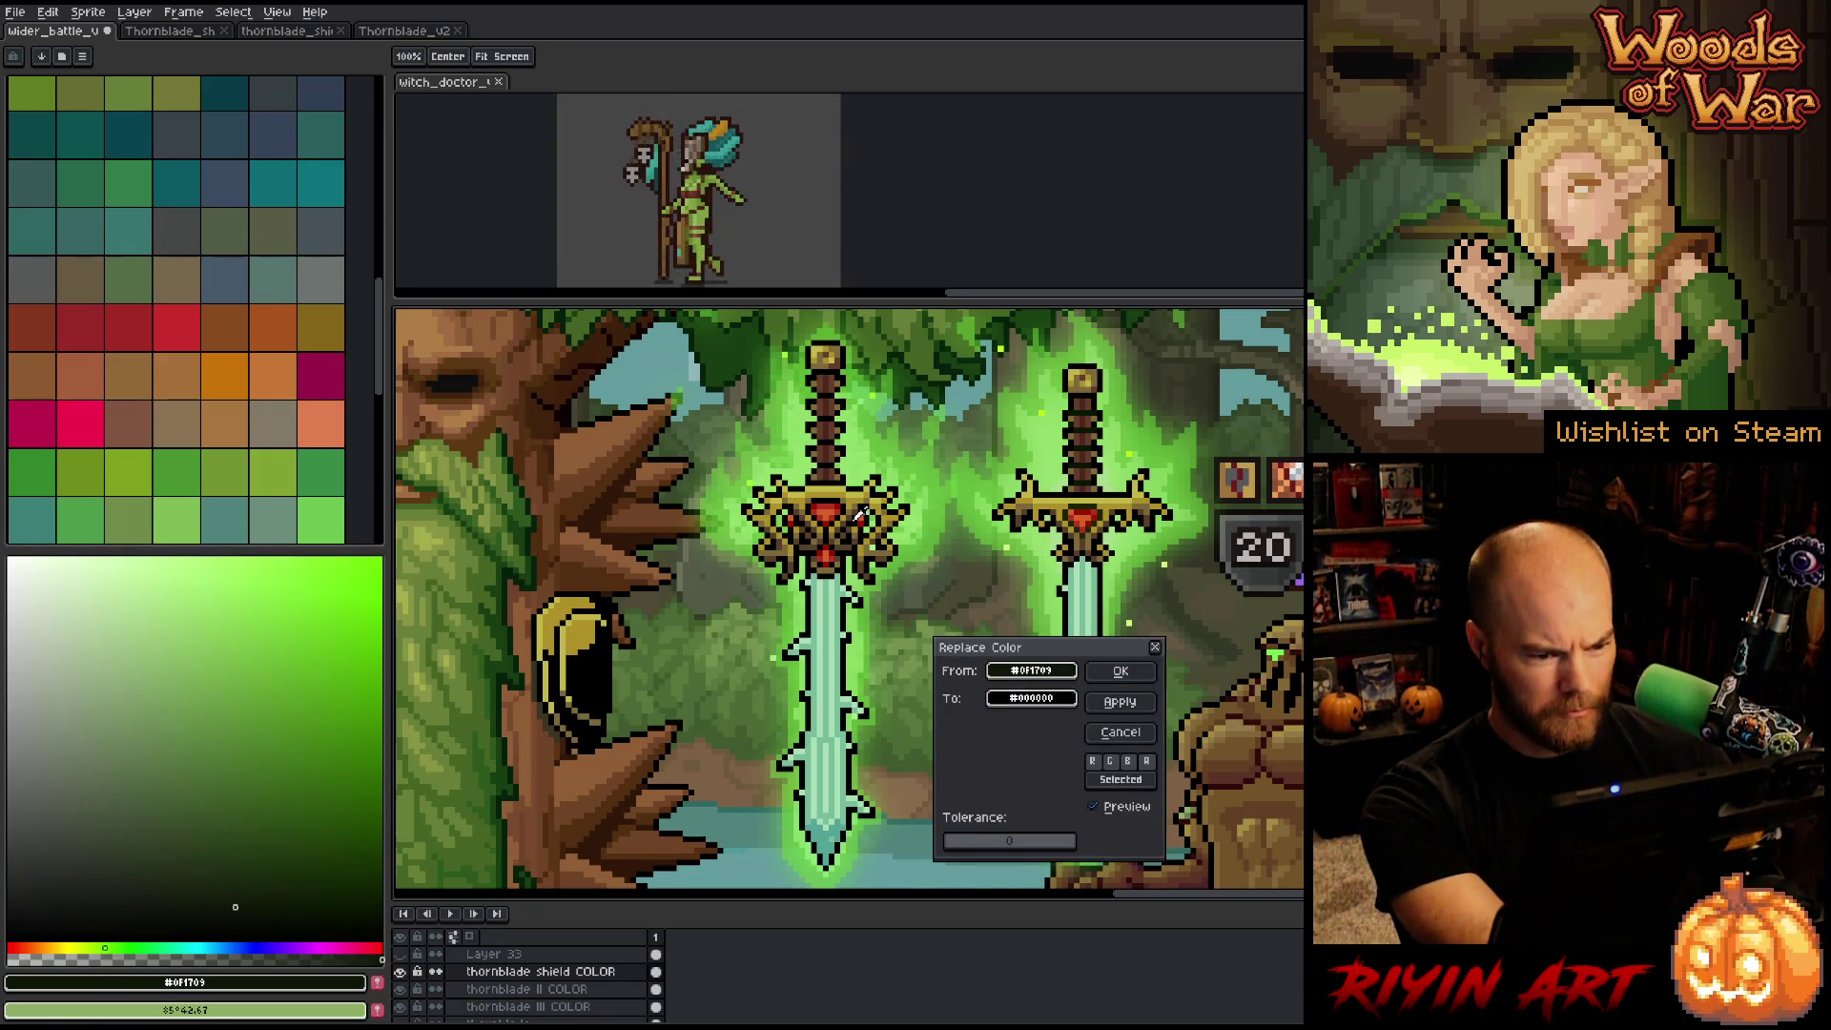
left_click(856, 513)
left_click(833, 445)
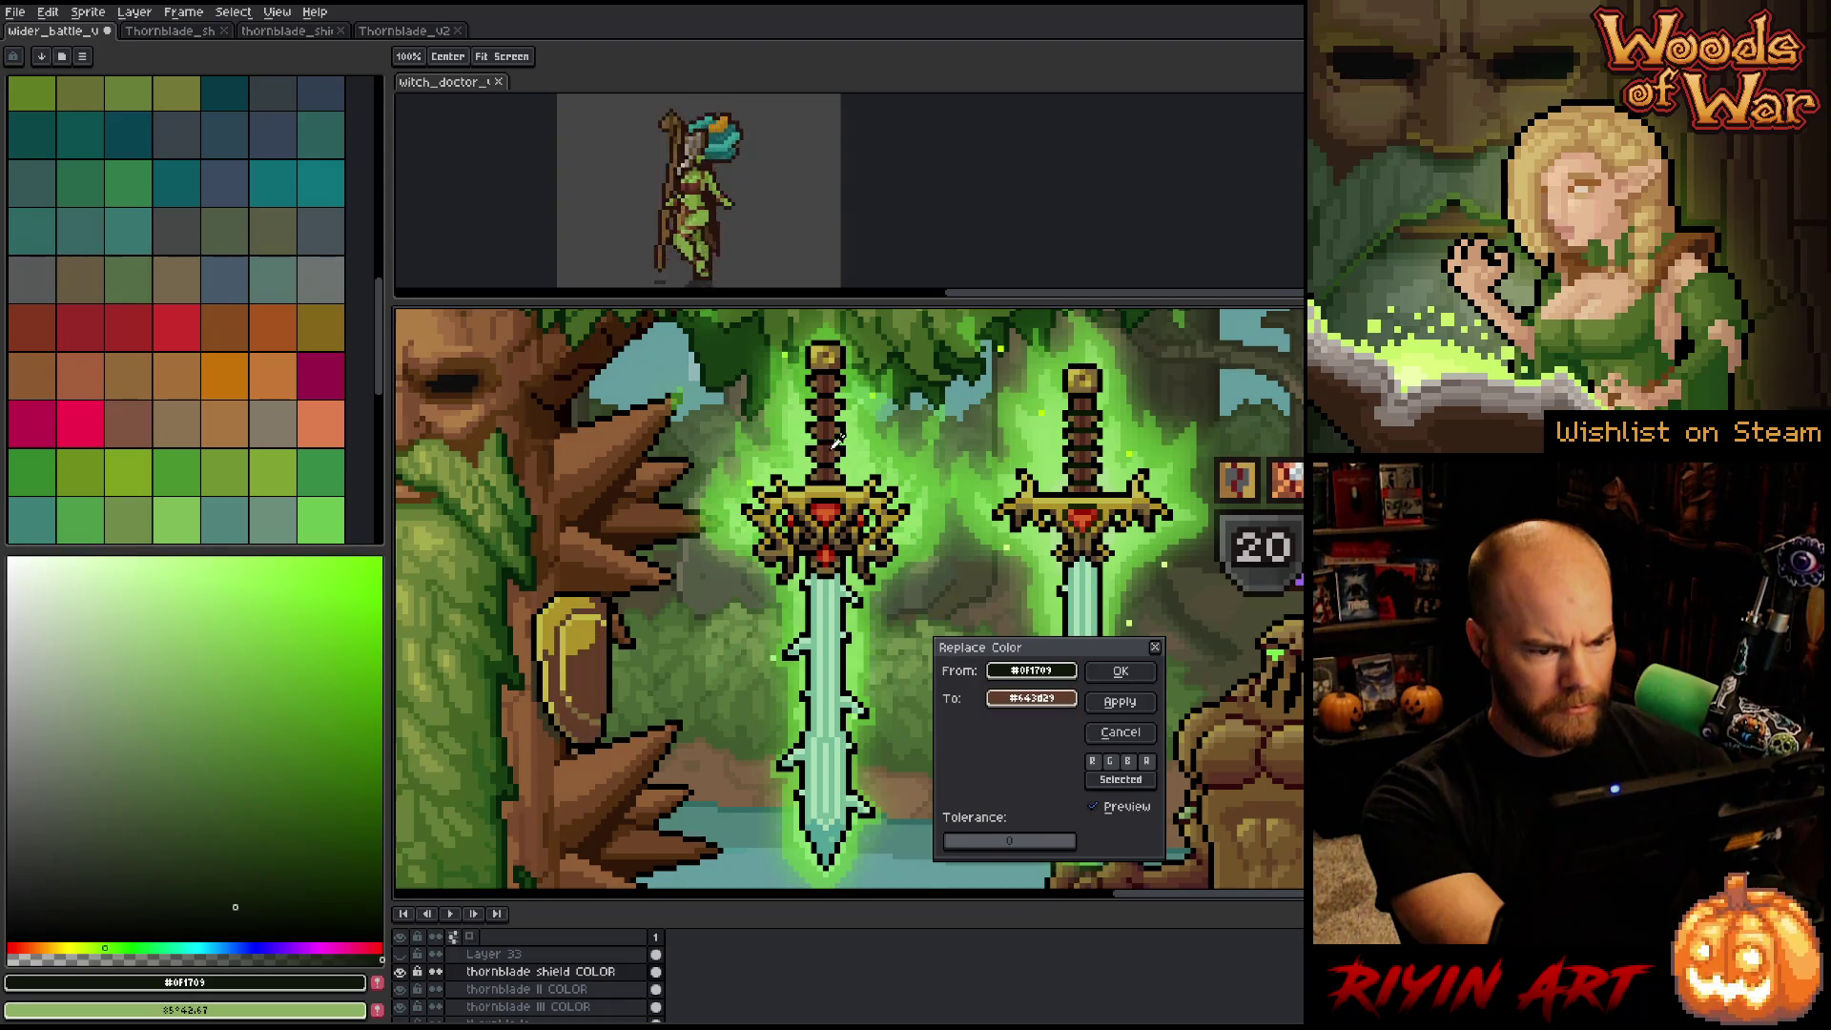
left_click(837, 445)
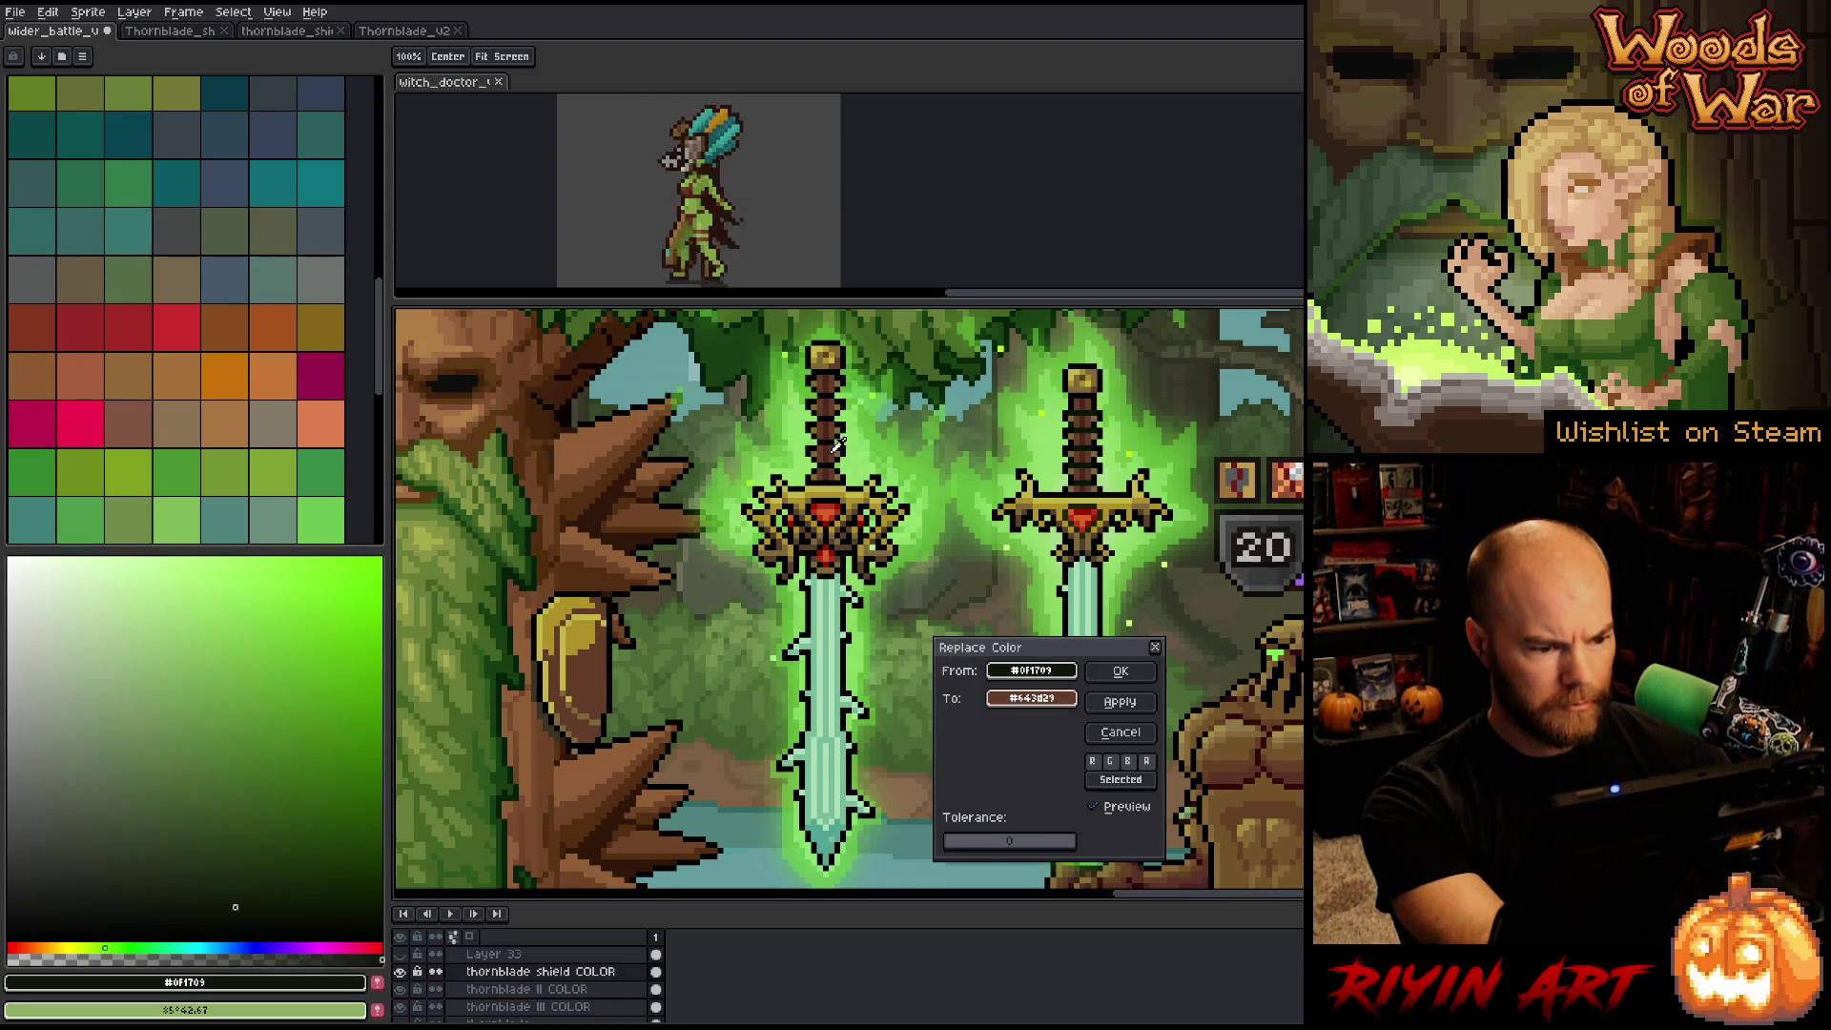
left_click(835, 446)
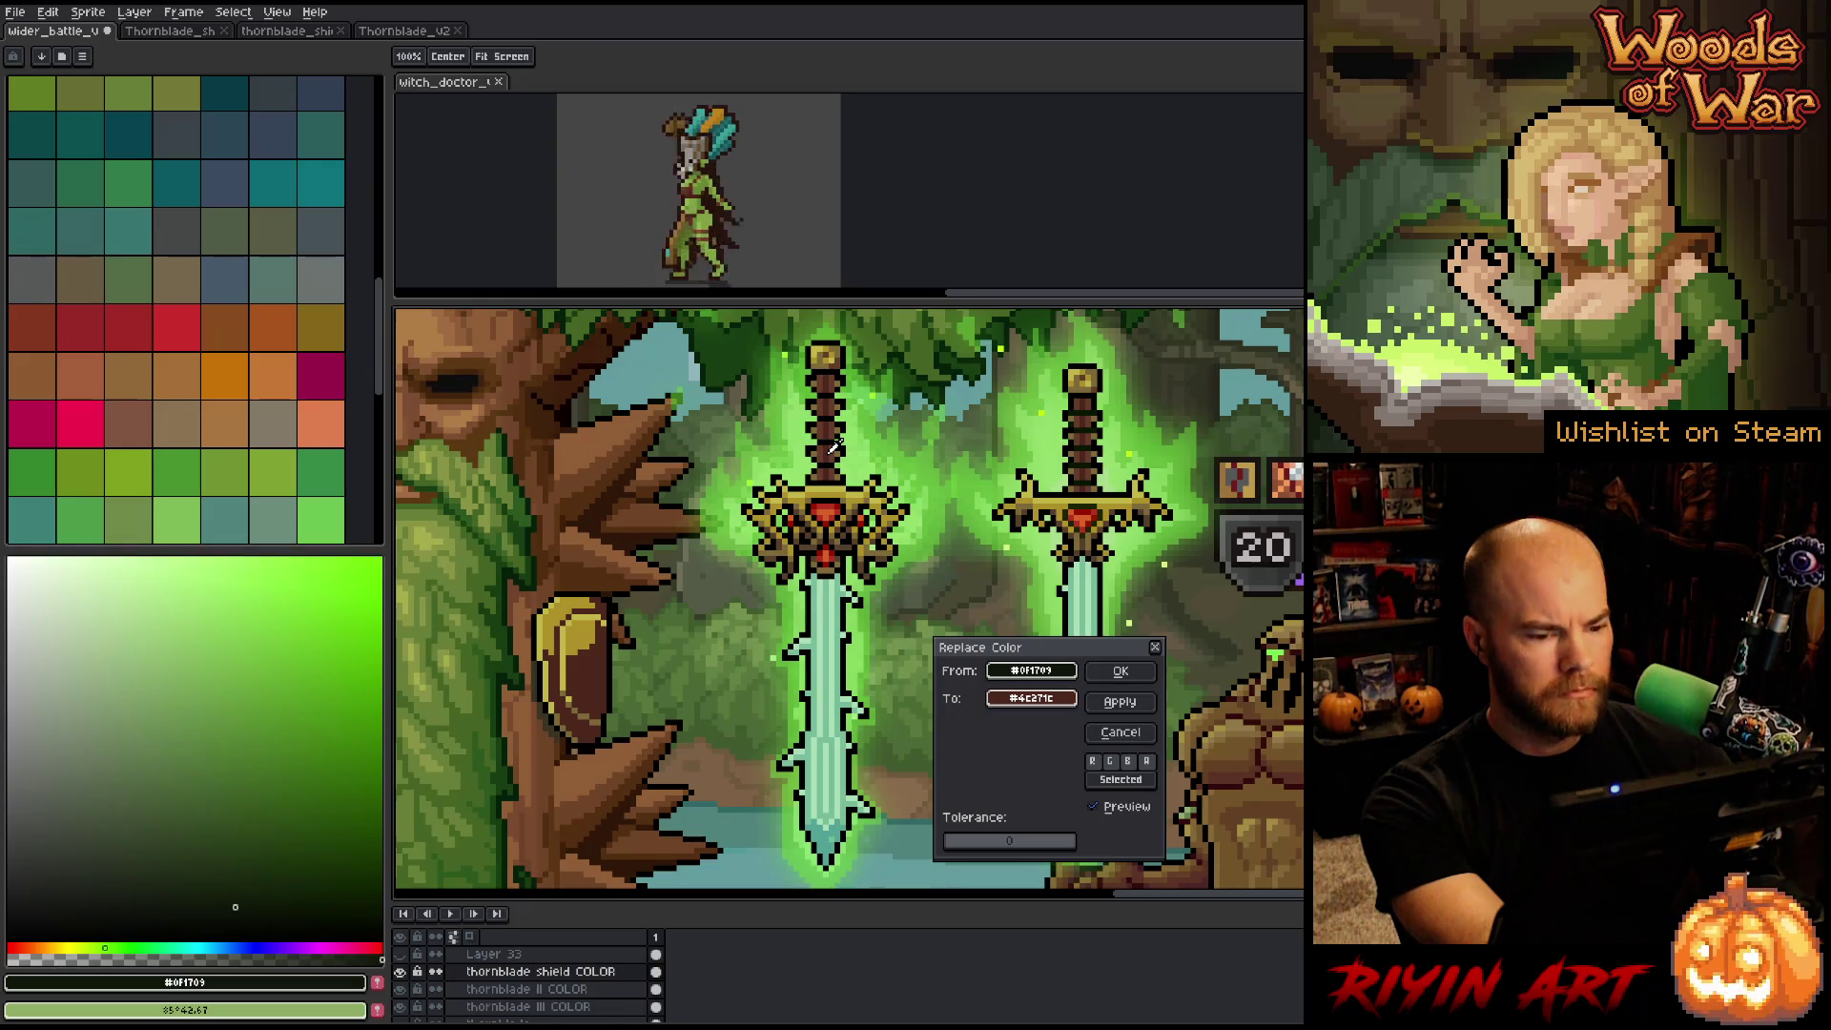
left_click(842, 601)
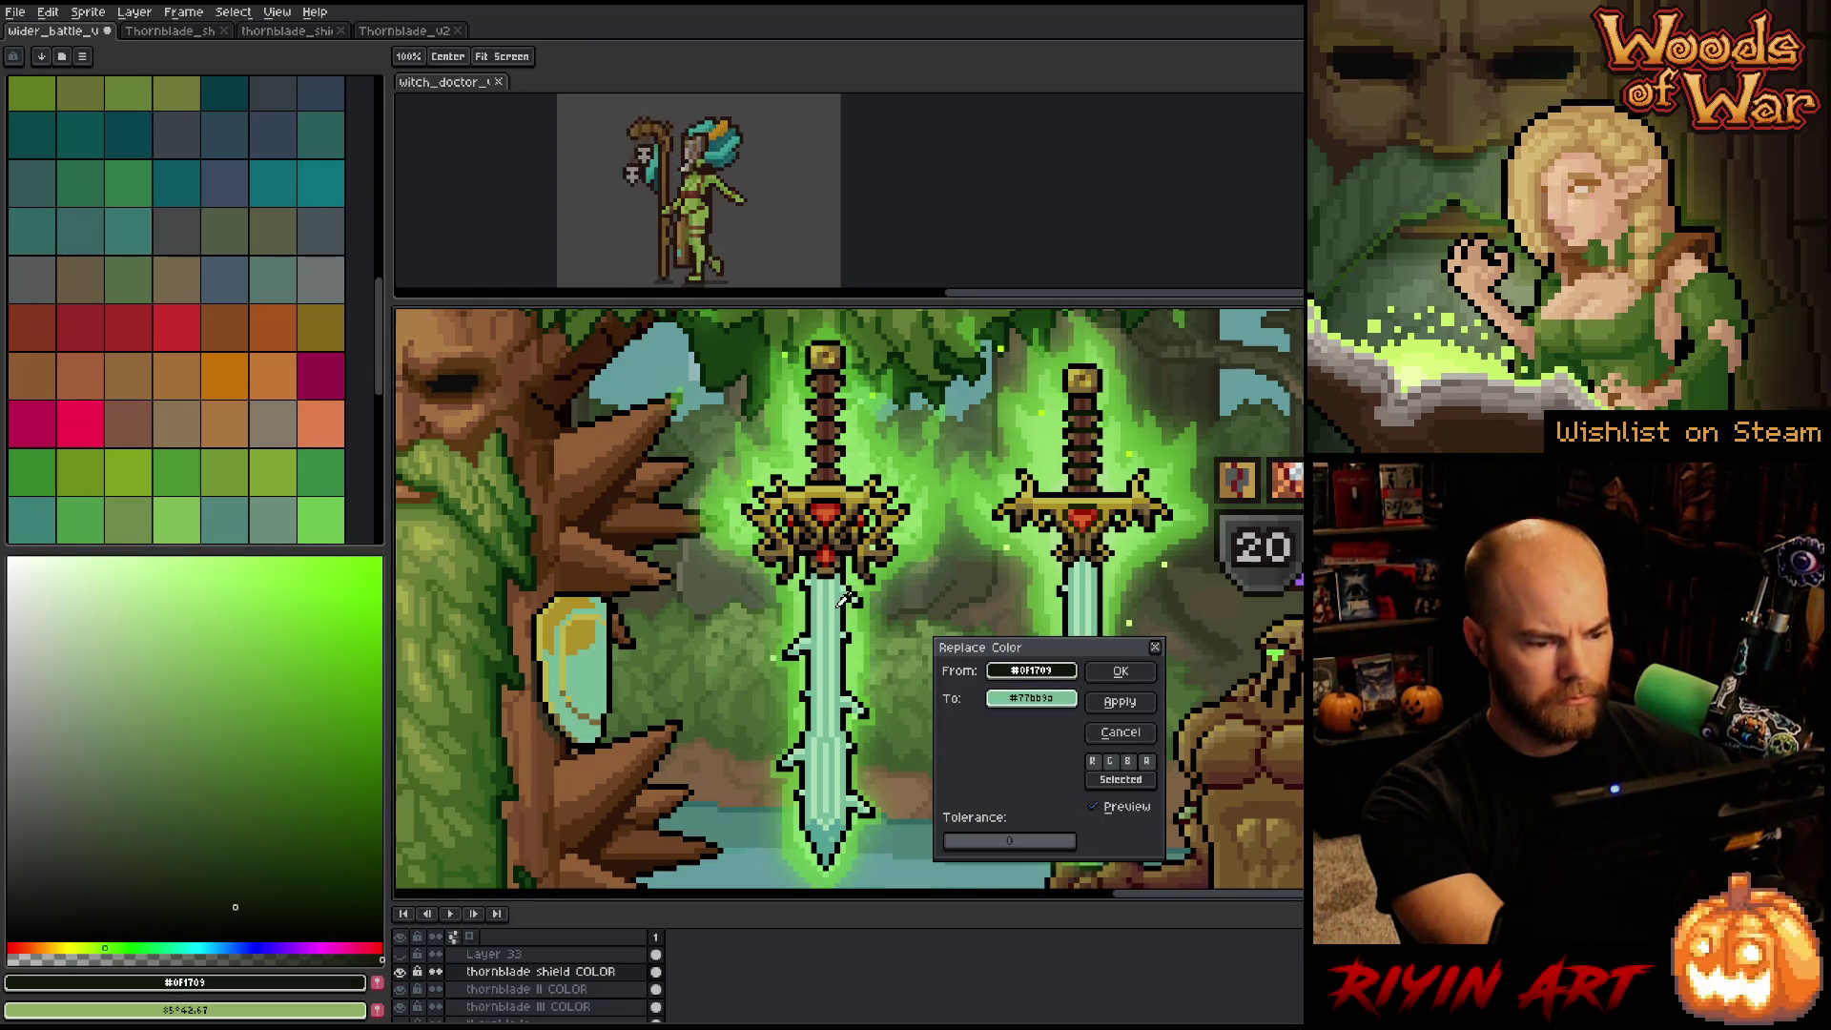
left_click(828, 834)
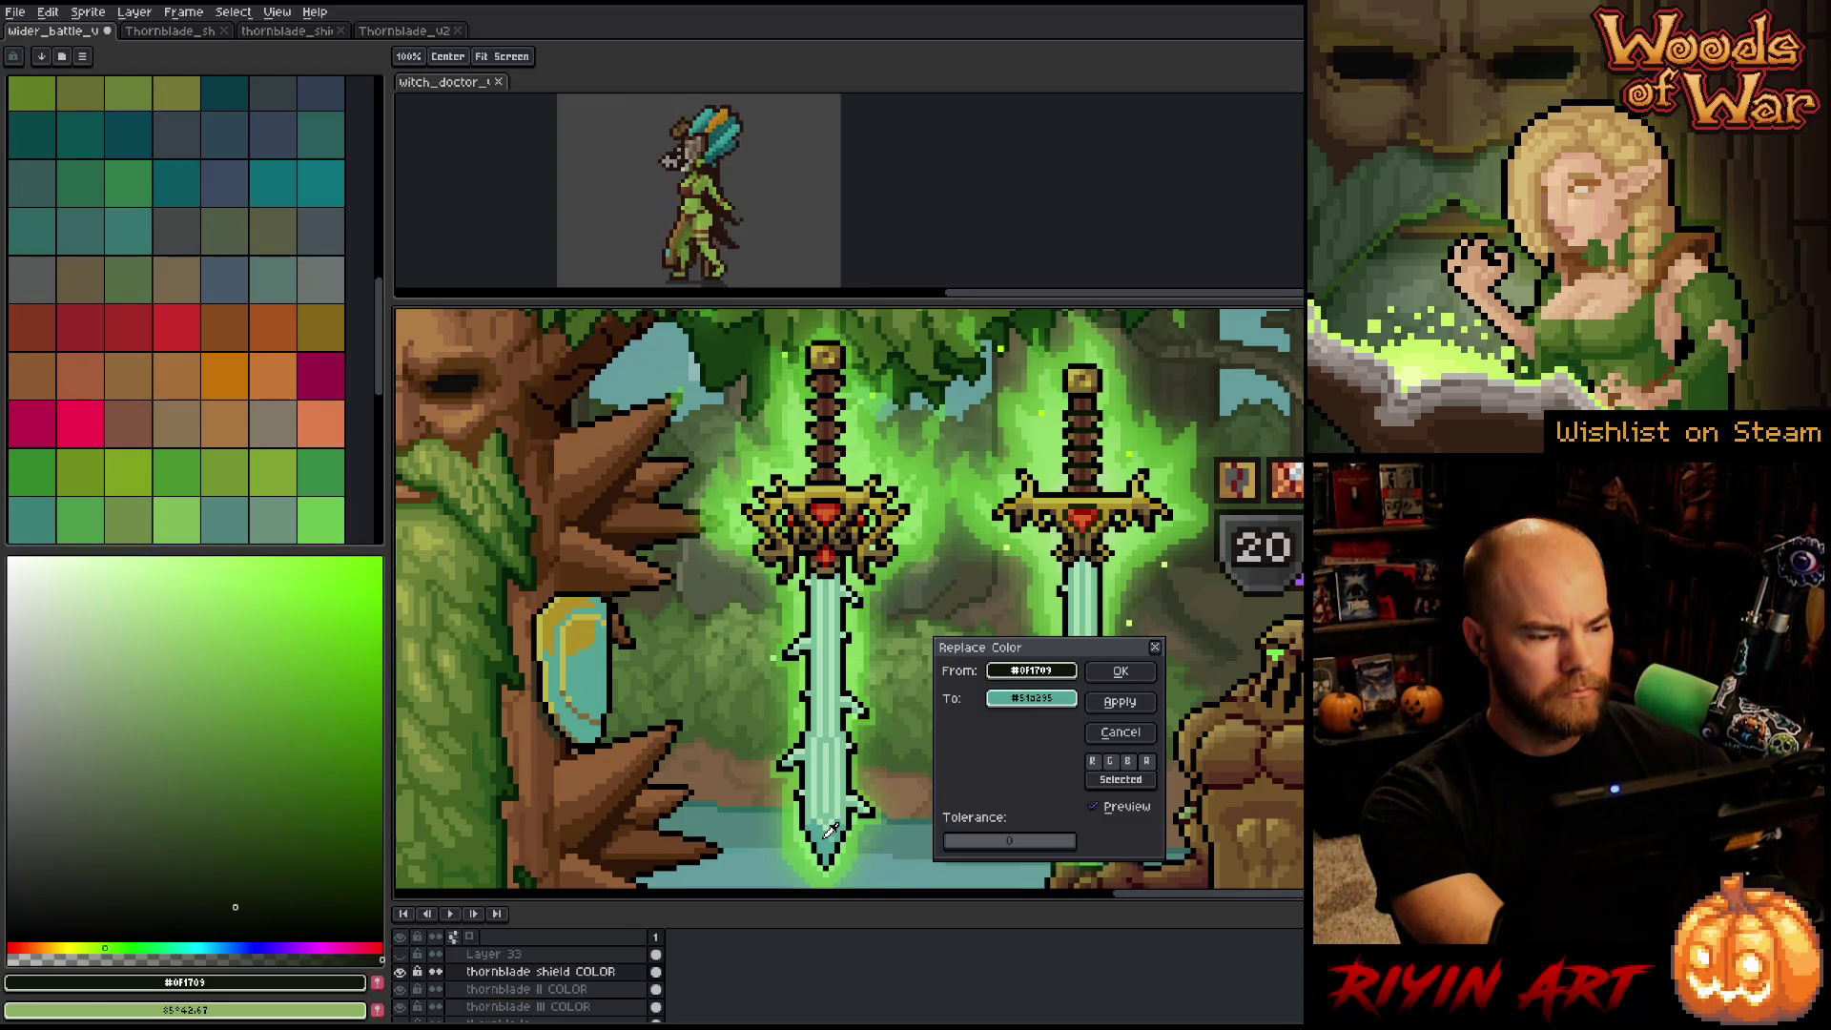
left_click(829, 488)
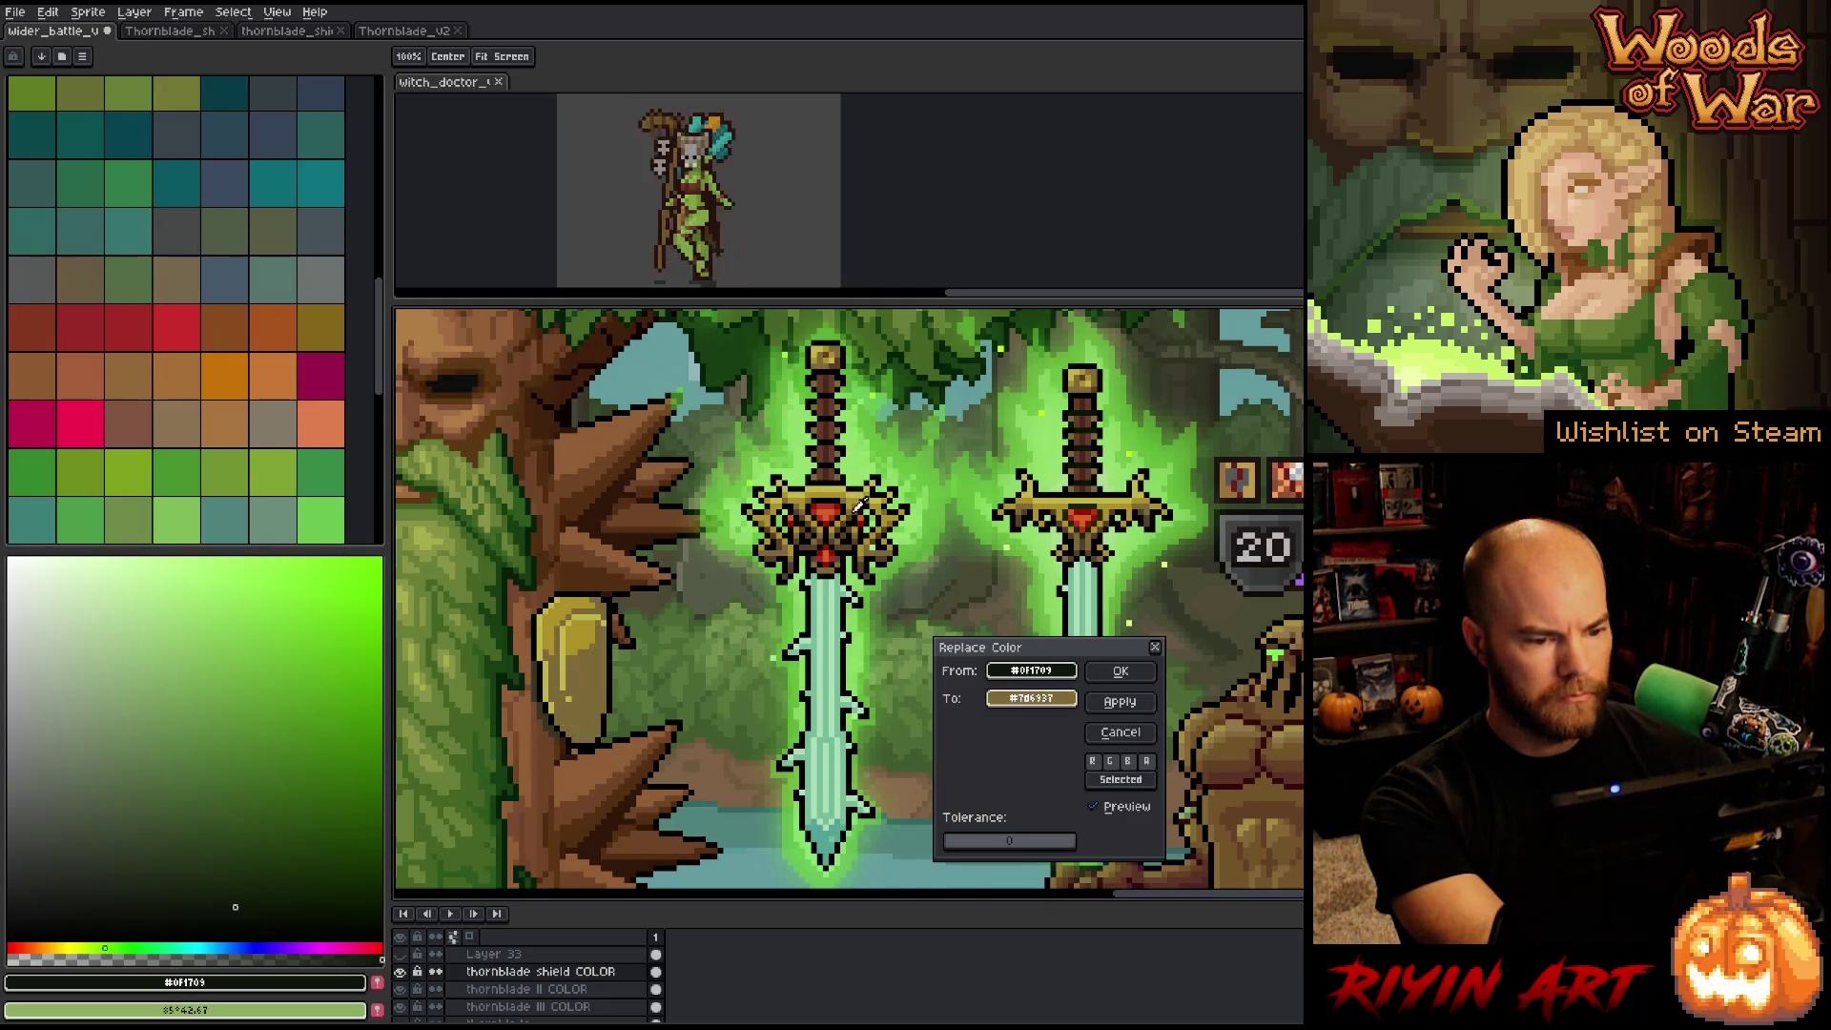
left_click(856, 507)
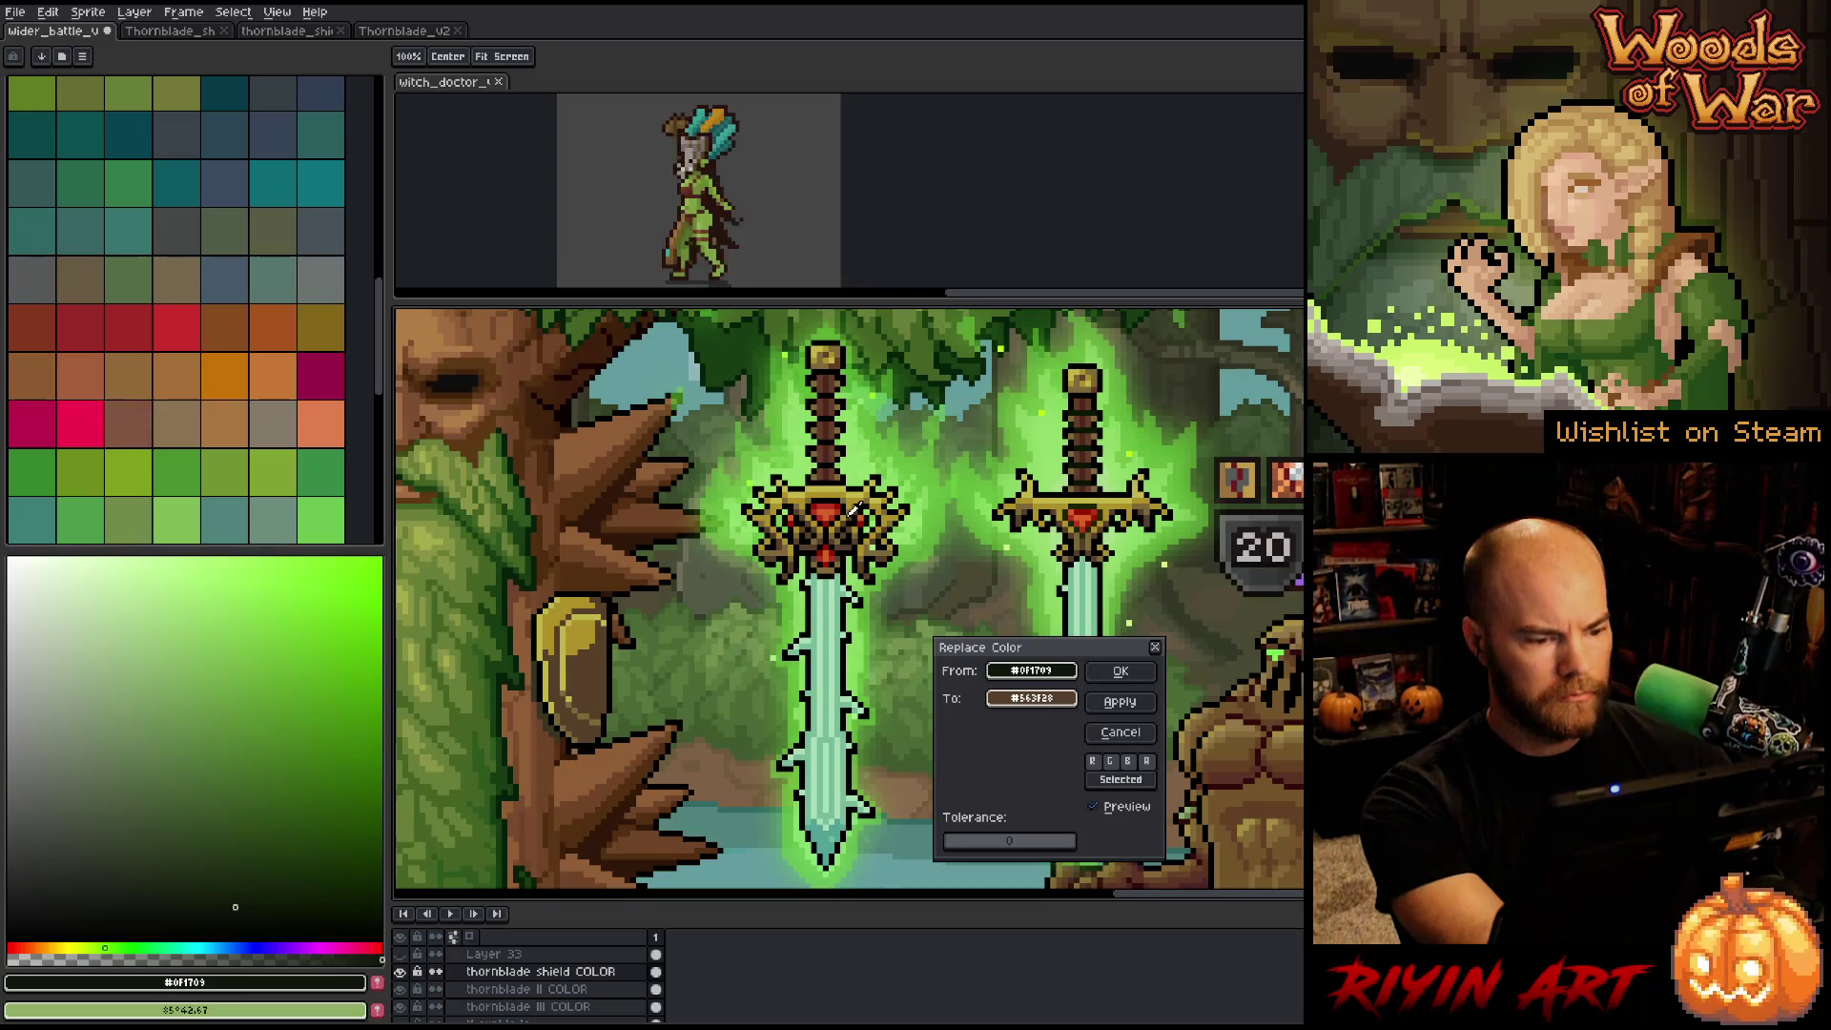
Raise the replacement's saturation, settle its hue on a warm orange-brown, and apply it.
left_click(1031, 699)
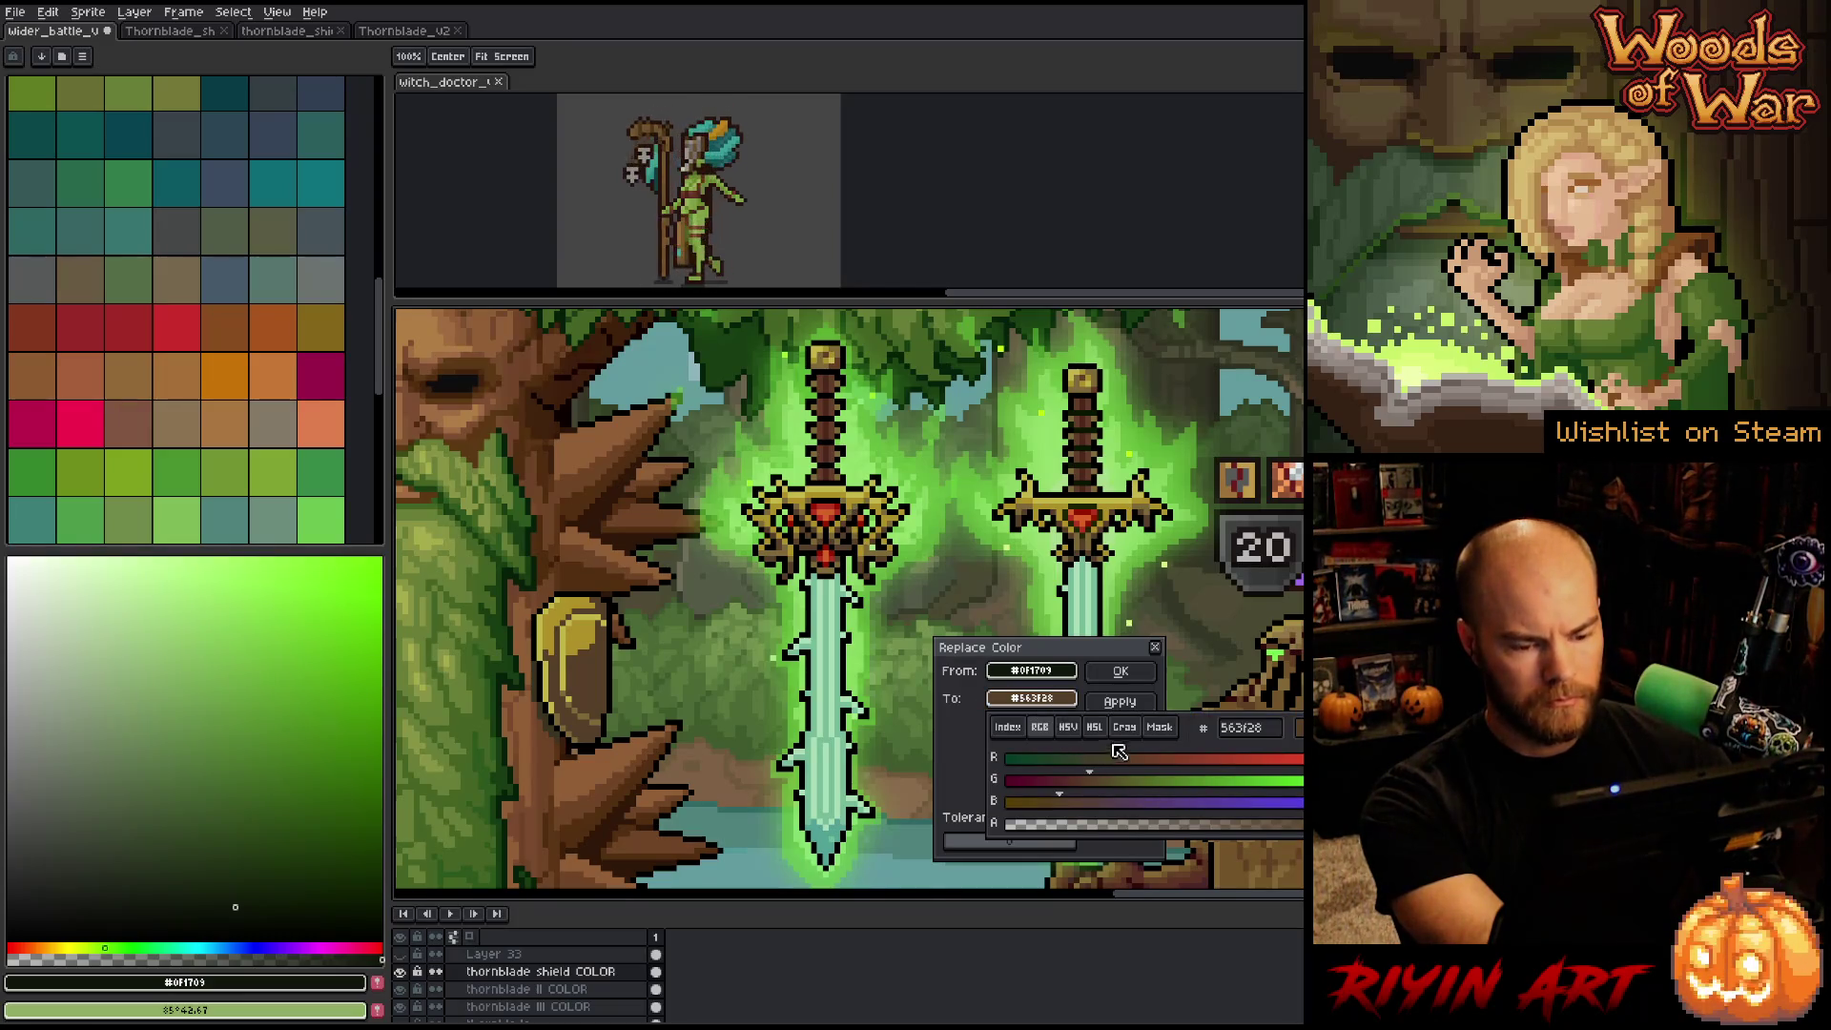
left_click(1095, 727)
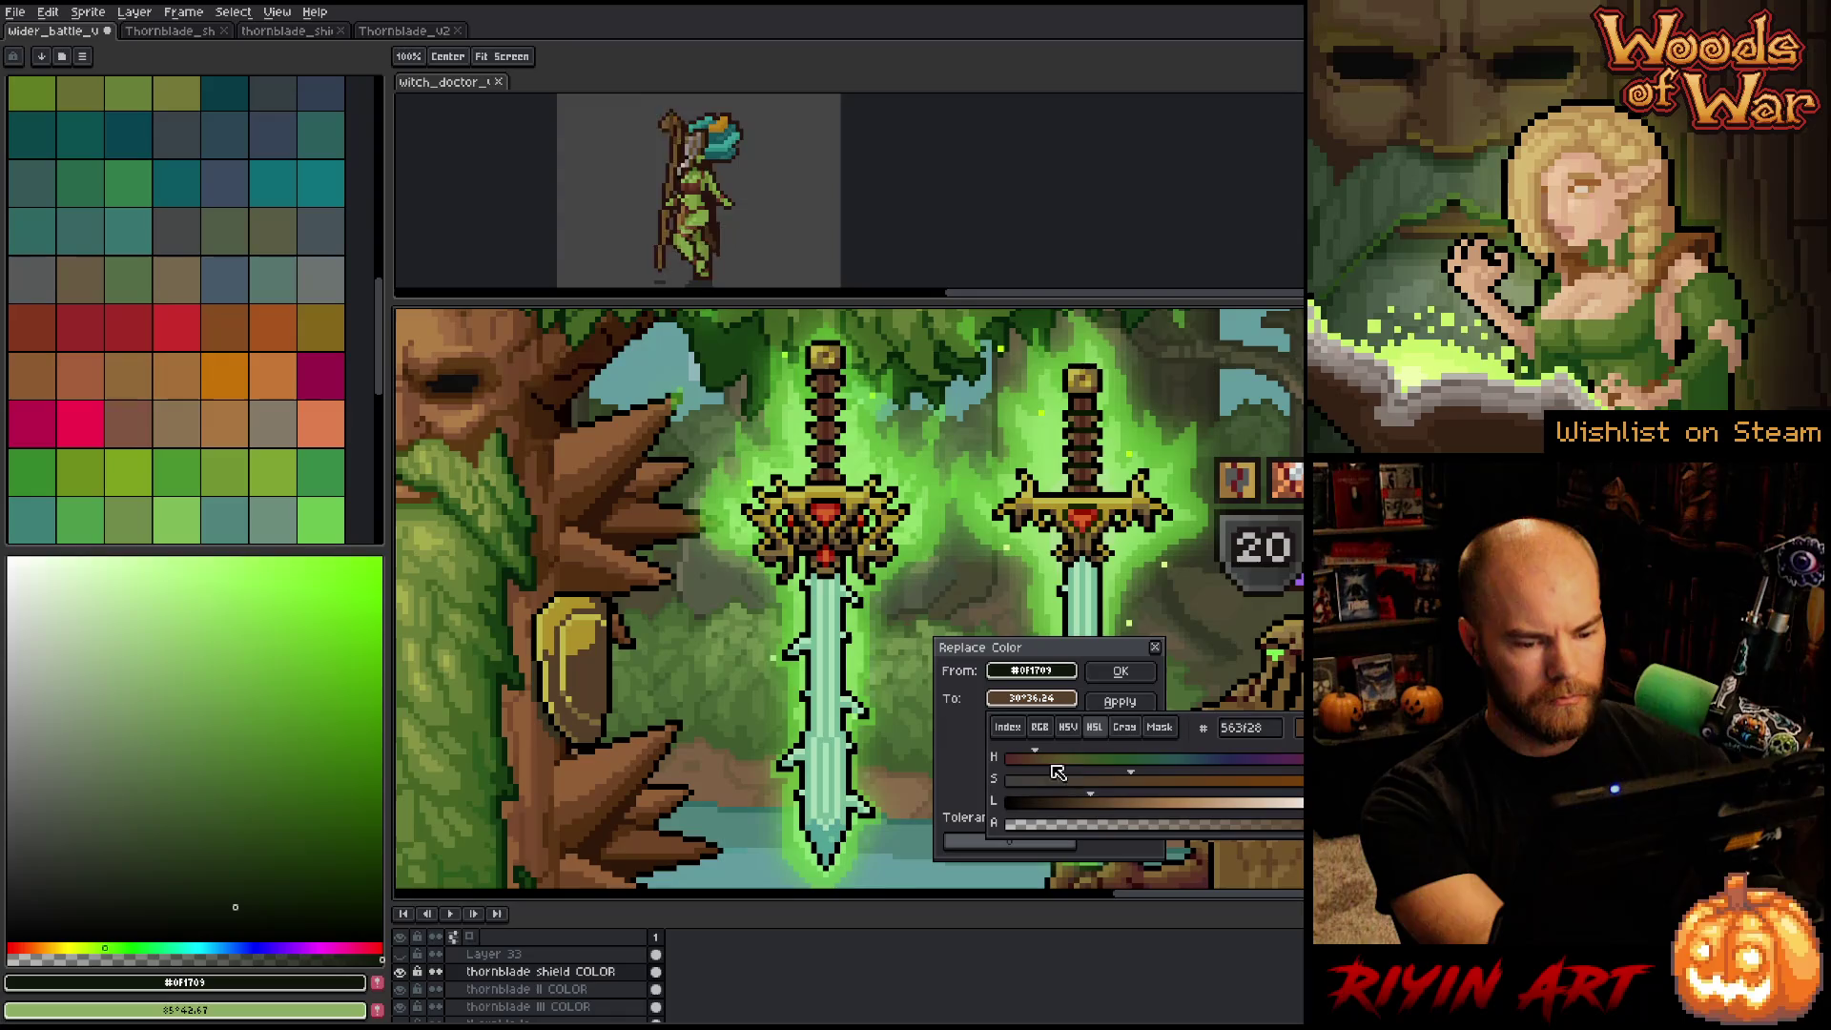
left_click_drag(1055, 769, 1254, 780)
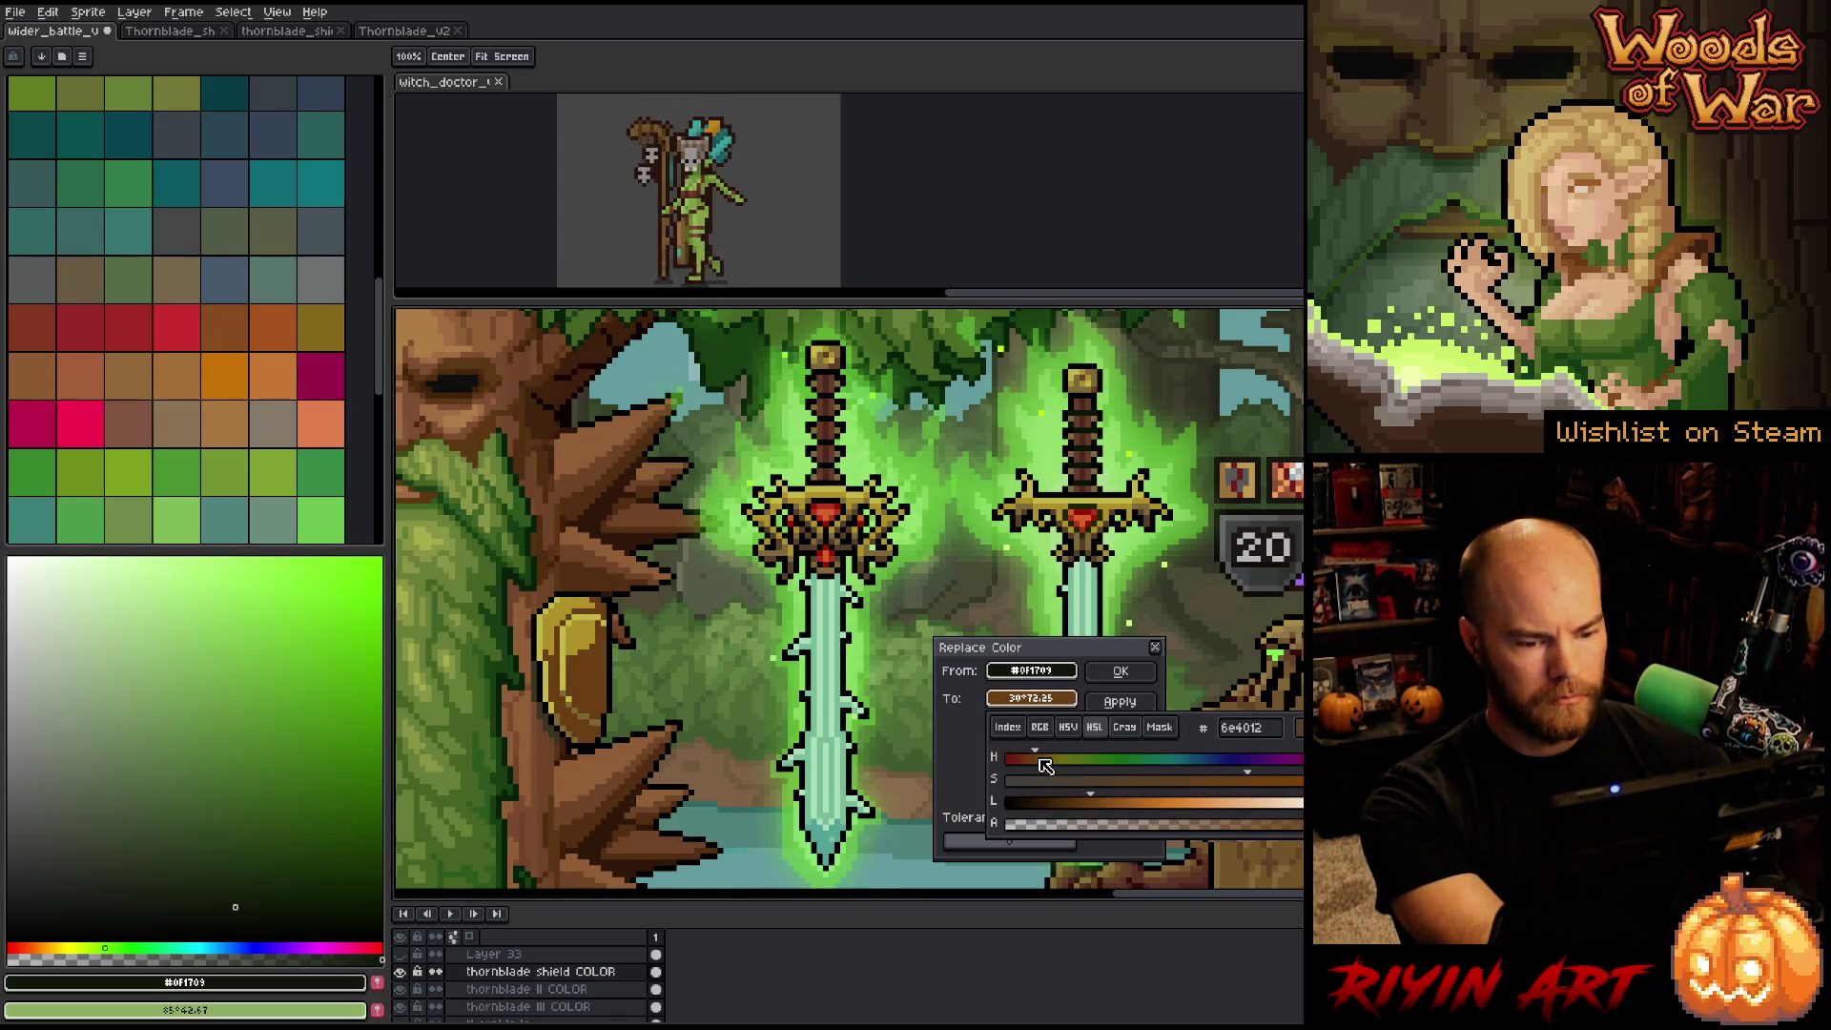
left_click(1049, 759)
mouse_move(1049, 755)
left_mouse_down()
mouse_move(1130, 804)
mouse_move(1041, 775)
left_mouse_up()
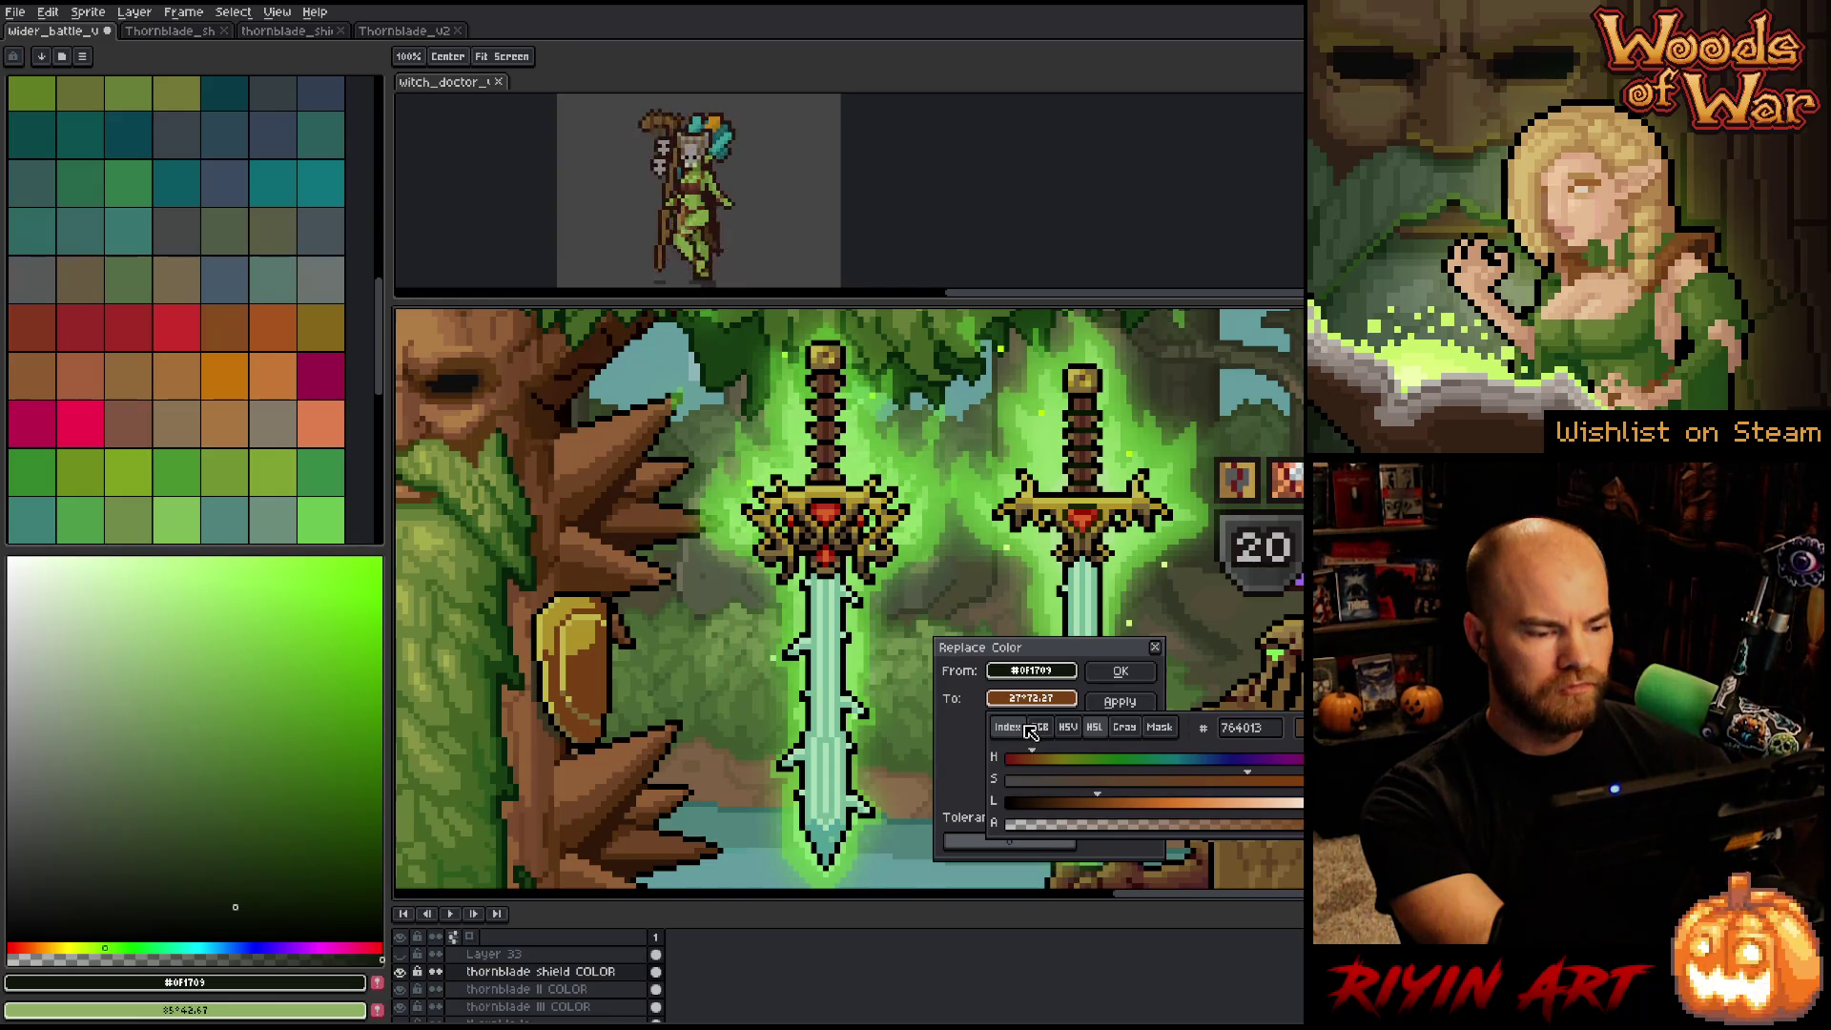
left_click(1050, 767)
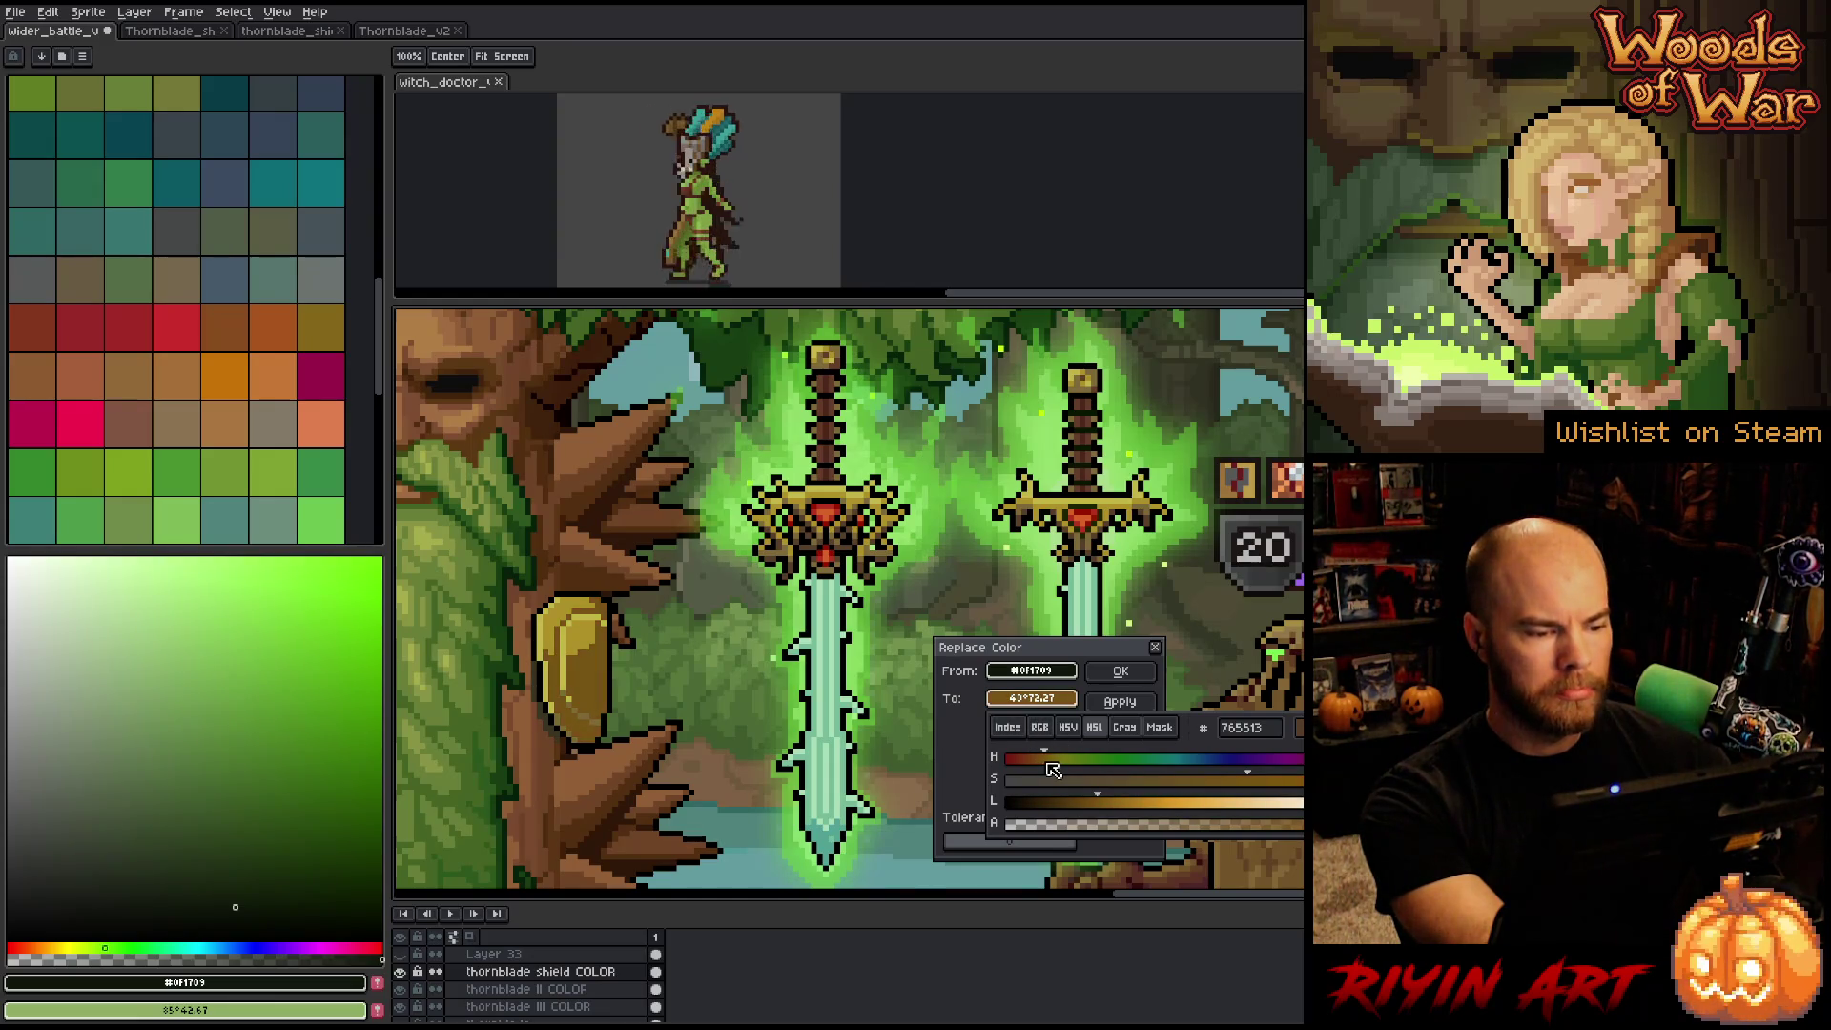
left_click_drag(1057, 769, 1043, 773)
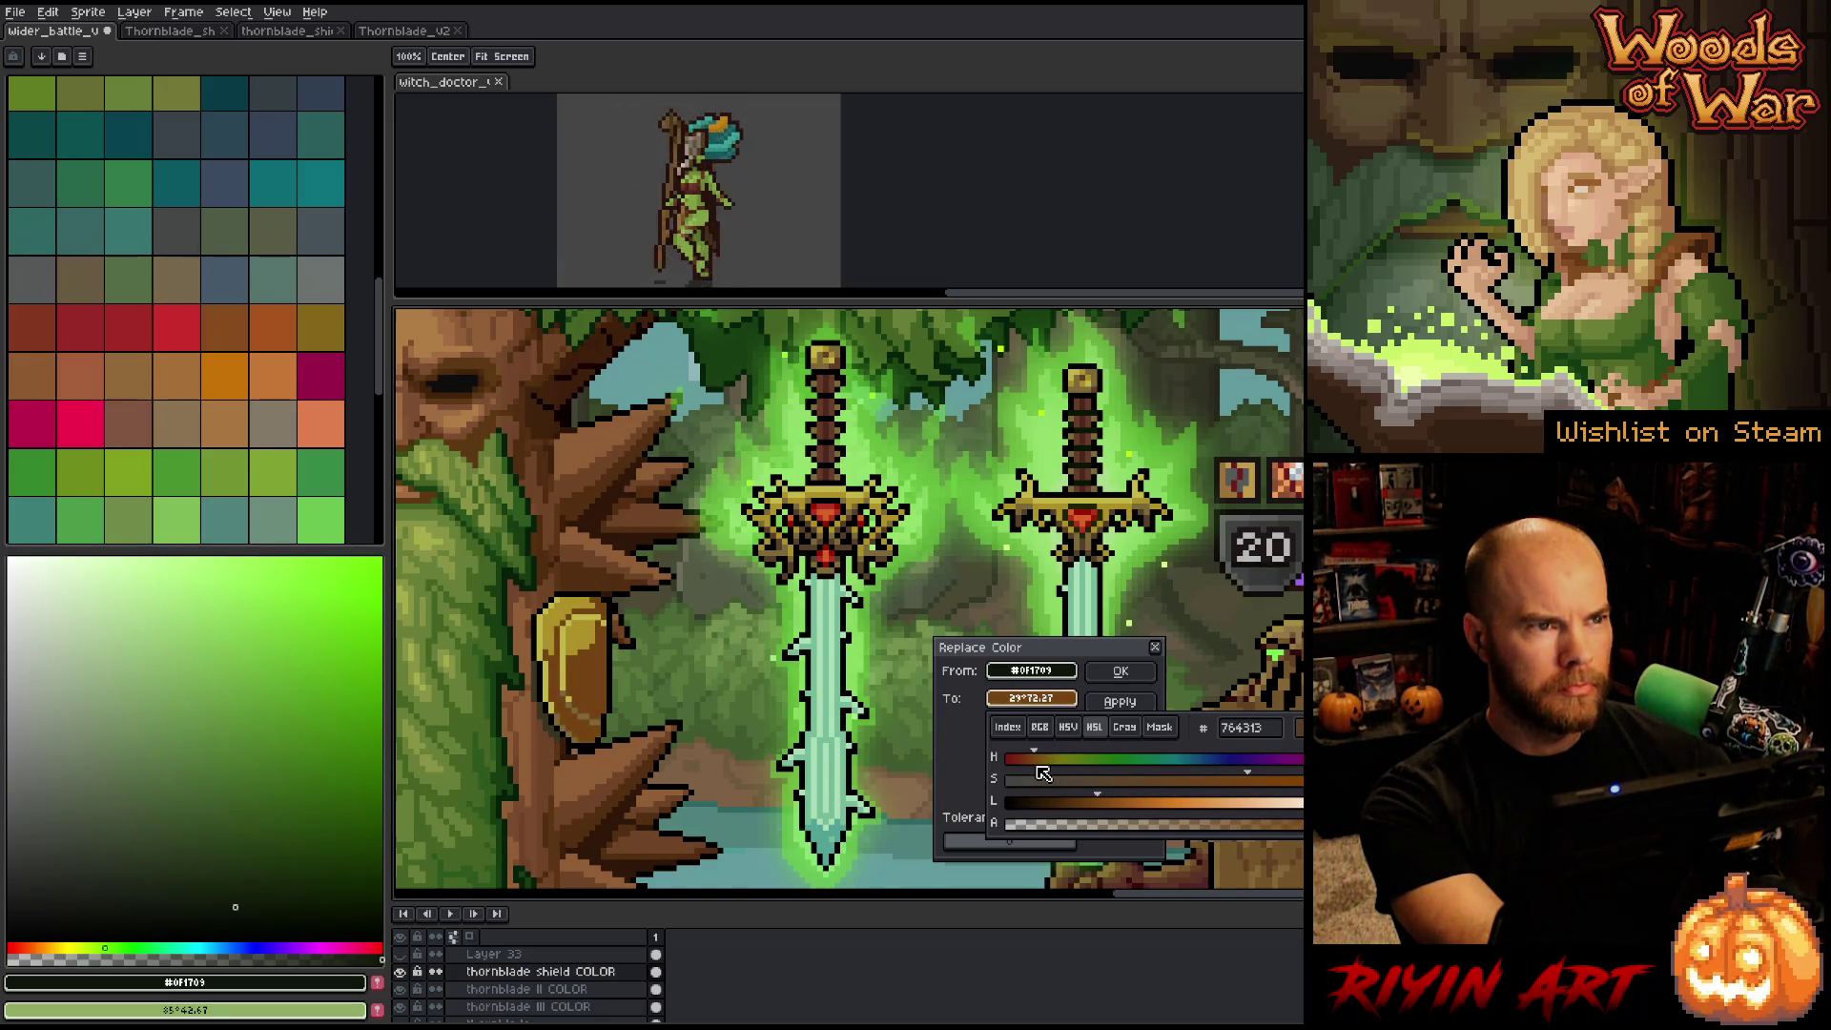
left_click(1121, 672)
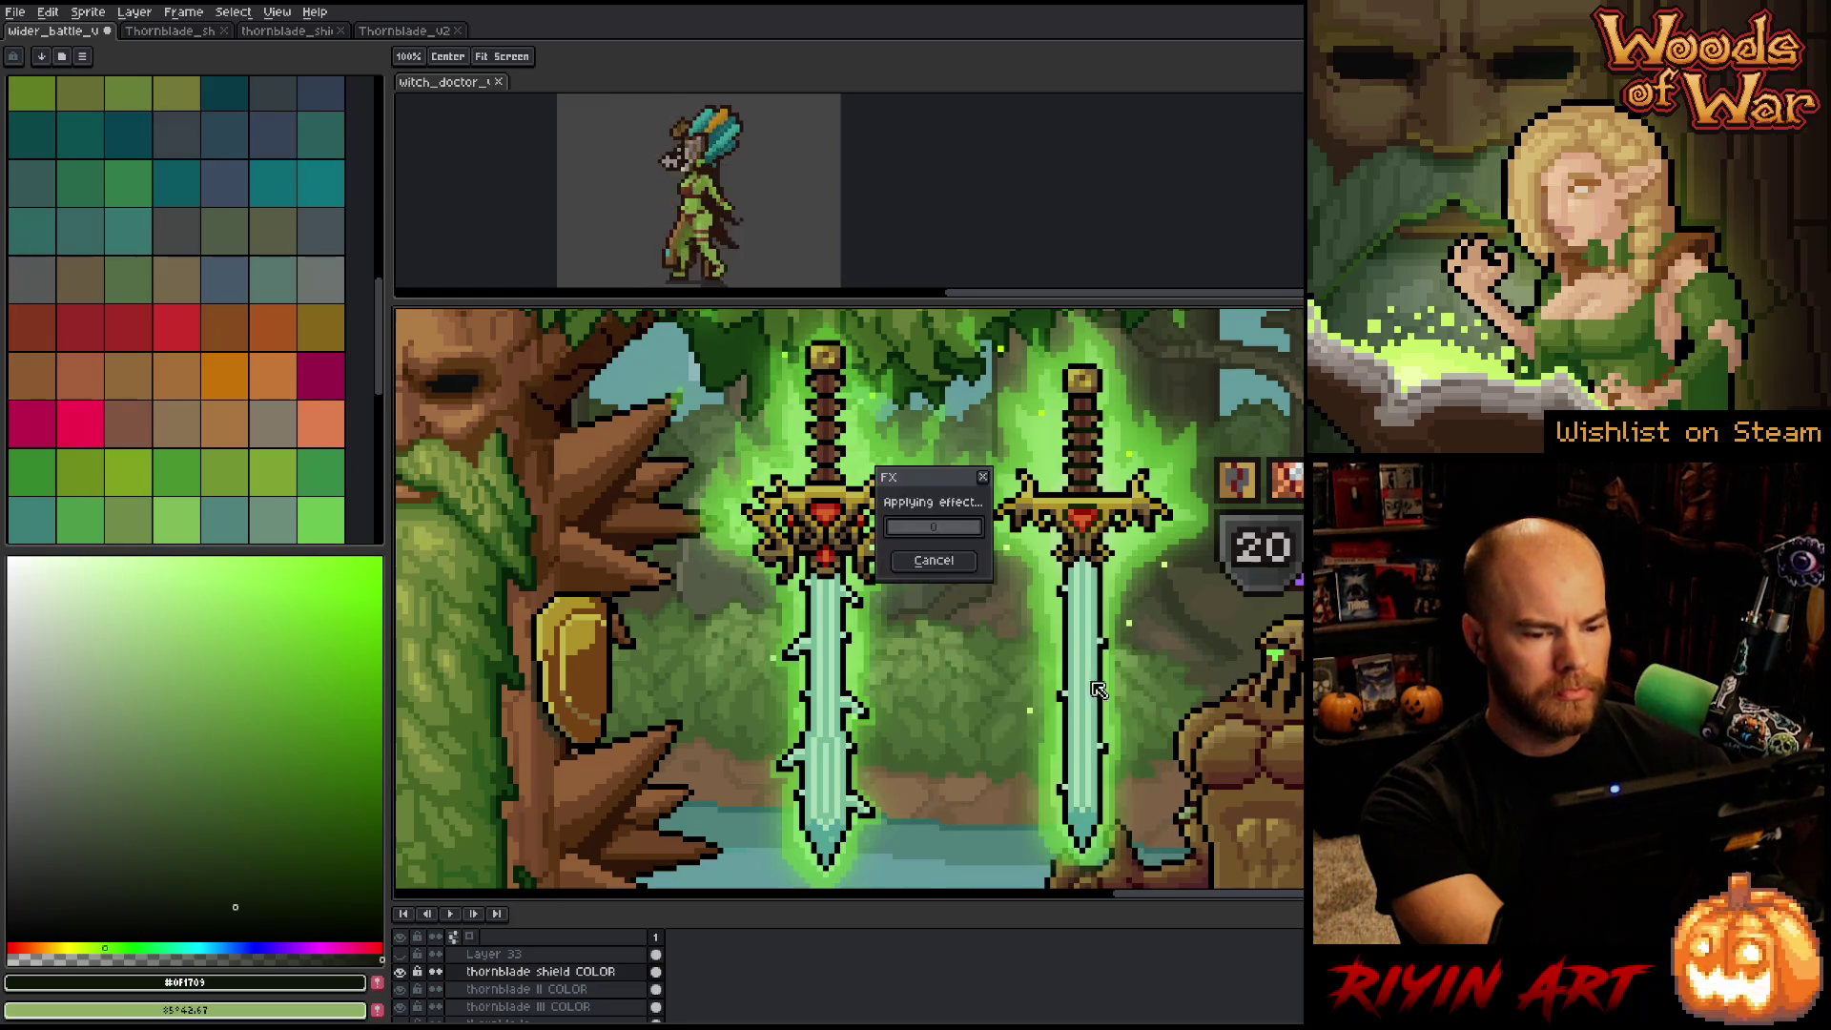
Replace the shield's gold body colour with a brighter gold sampled from the shield.
key("i")
left_click(591, 708)
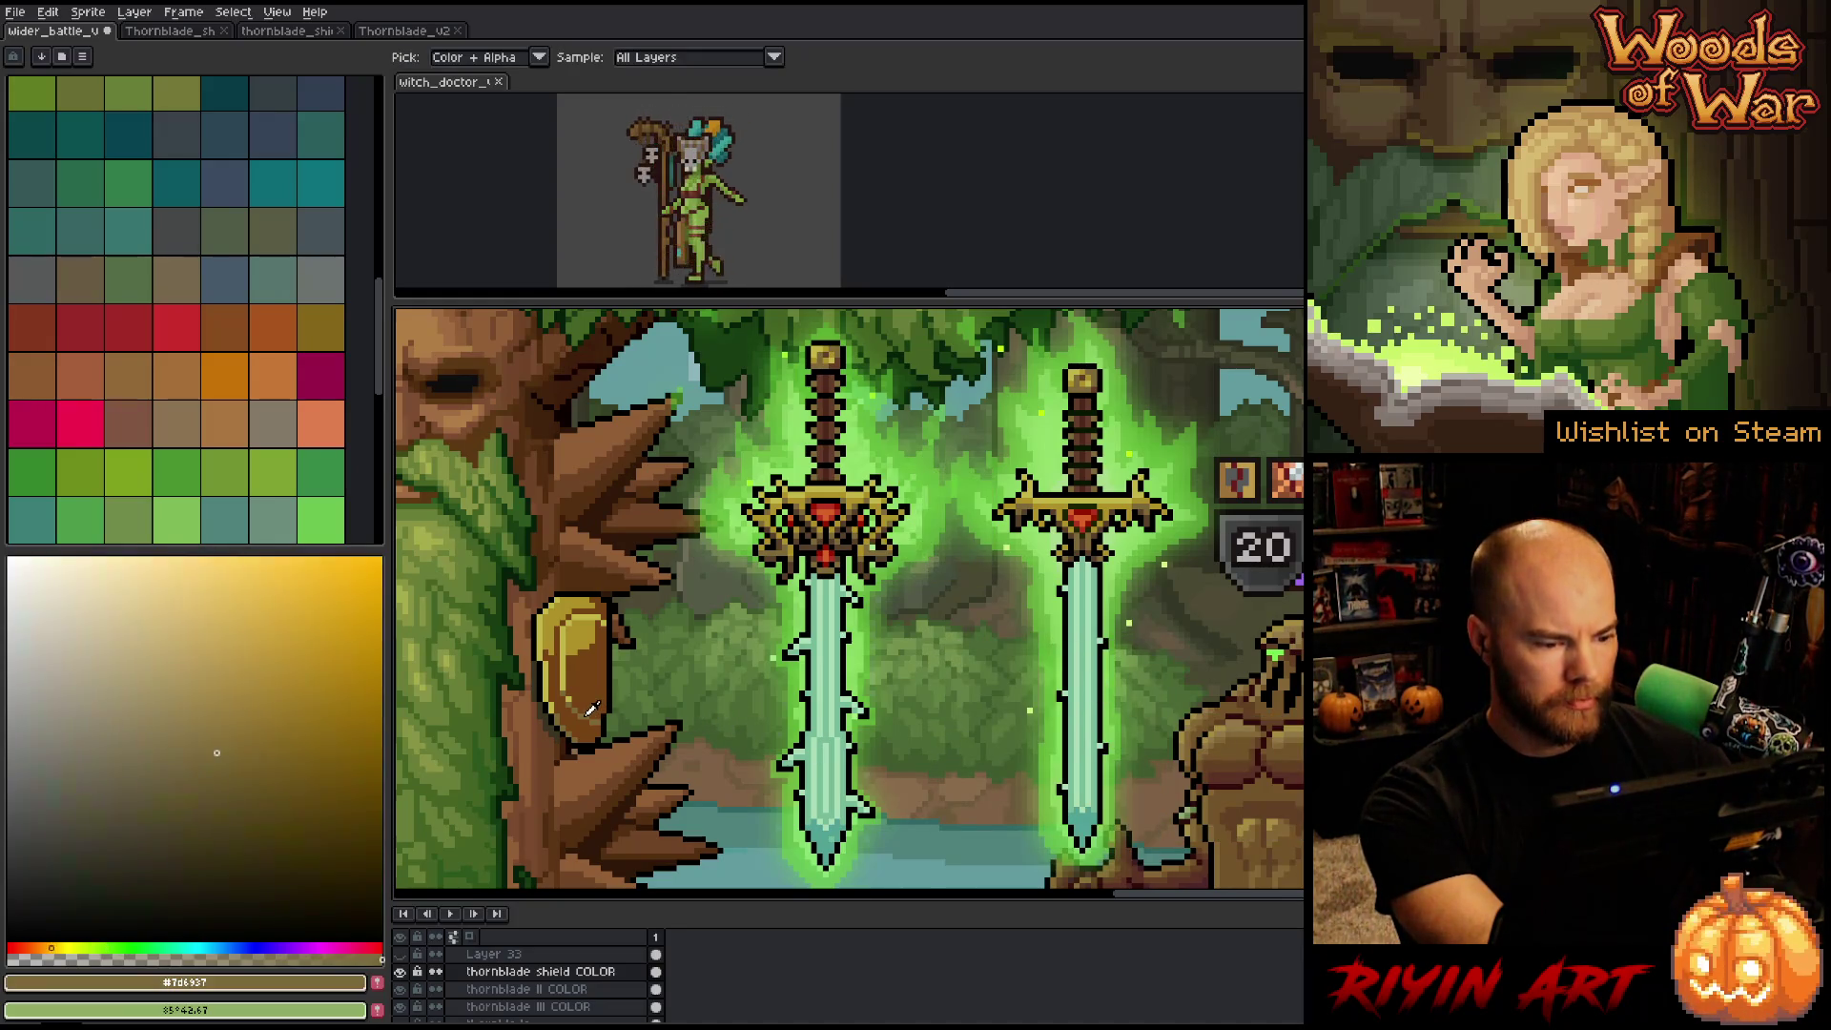
key("shift+r")
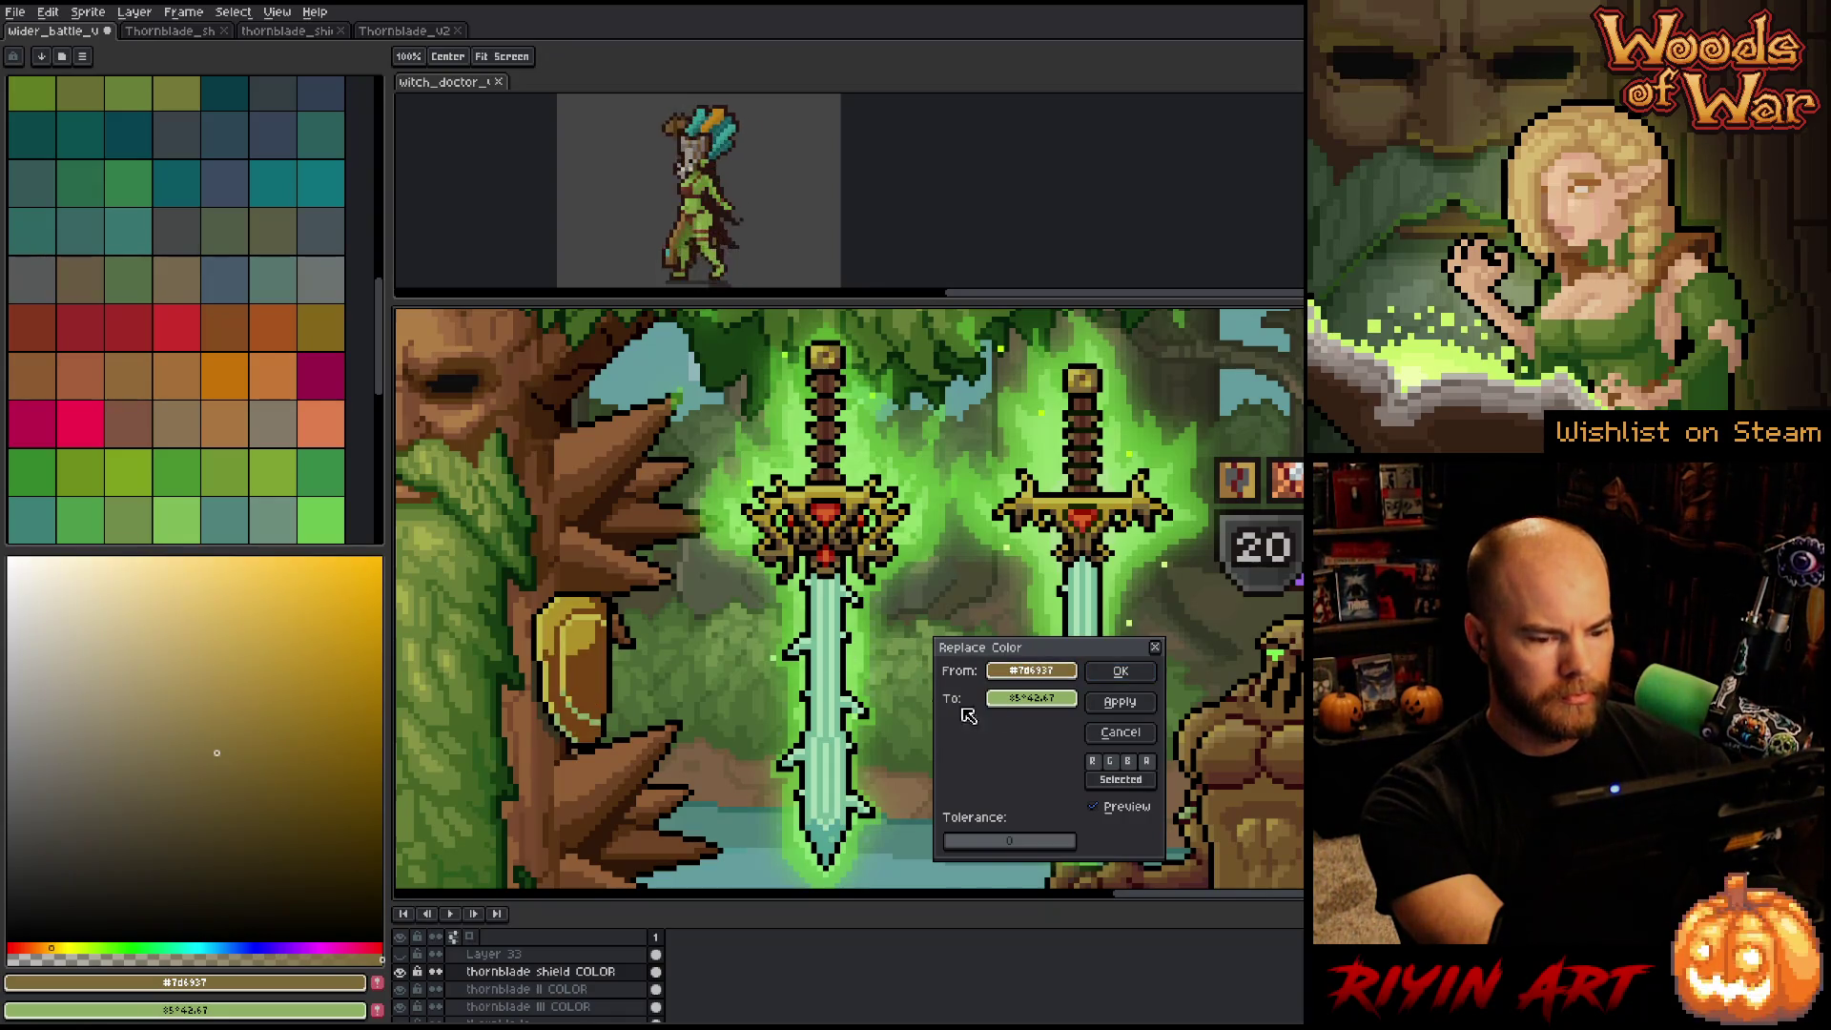
mouse_move(1030, 698)
left_mouse_down()
mouse_move(586, 711)
mouse_move(583, 639)
left_mouse_up()
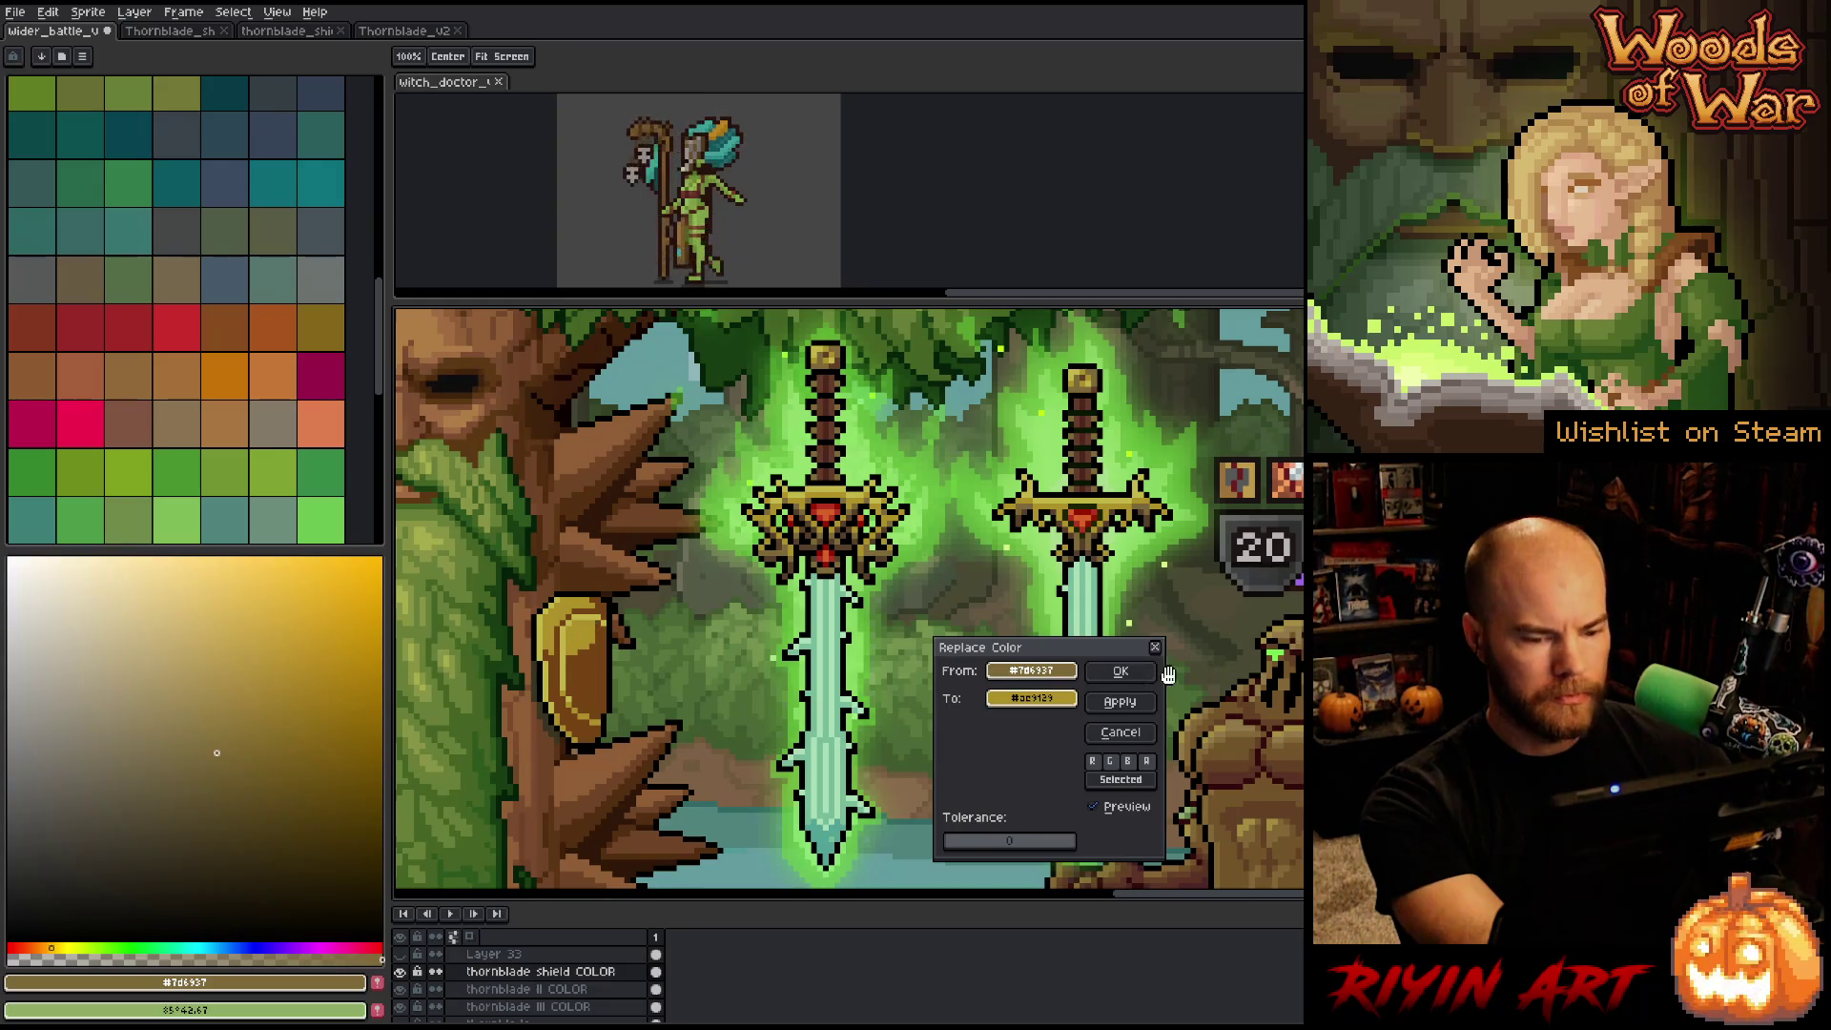
left_click(1121, 670)
Swap the dark olive shade at the shield's edge (#3a3522) for a dark brown.
key("i")
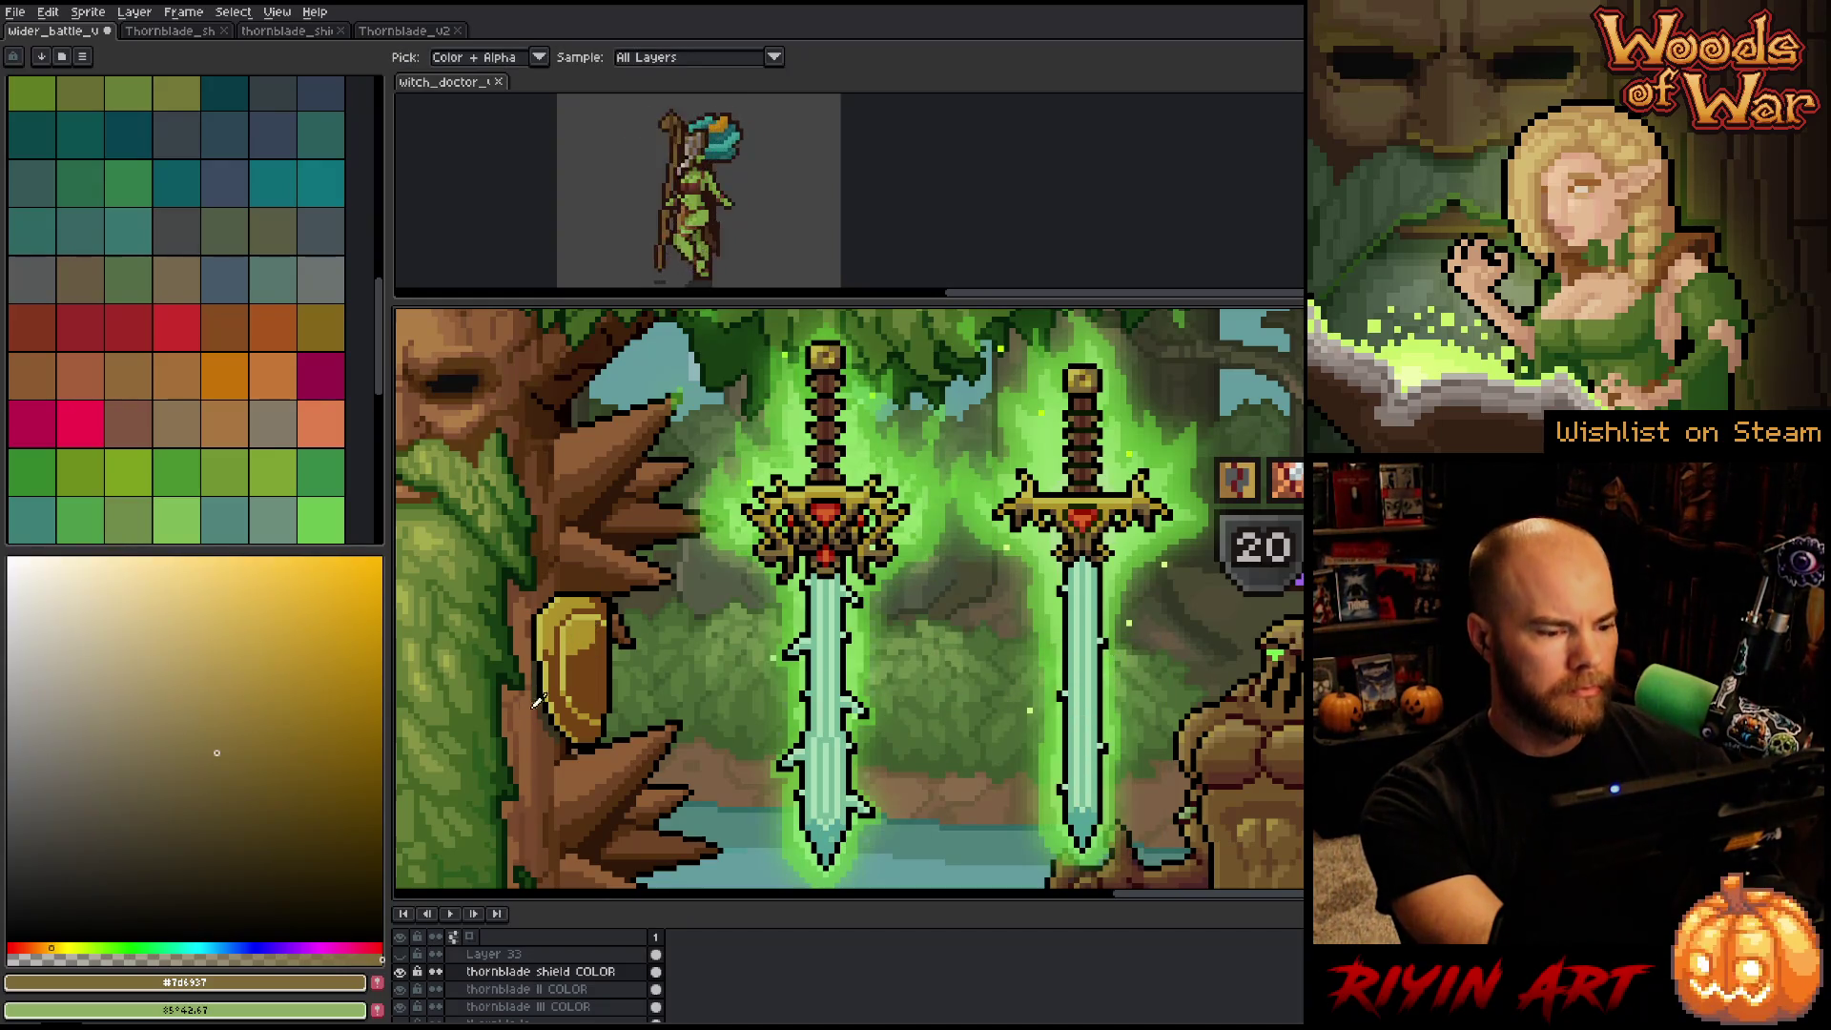
left_click(537, 675)
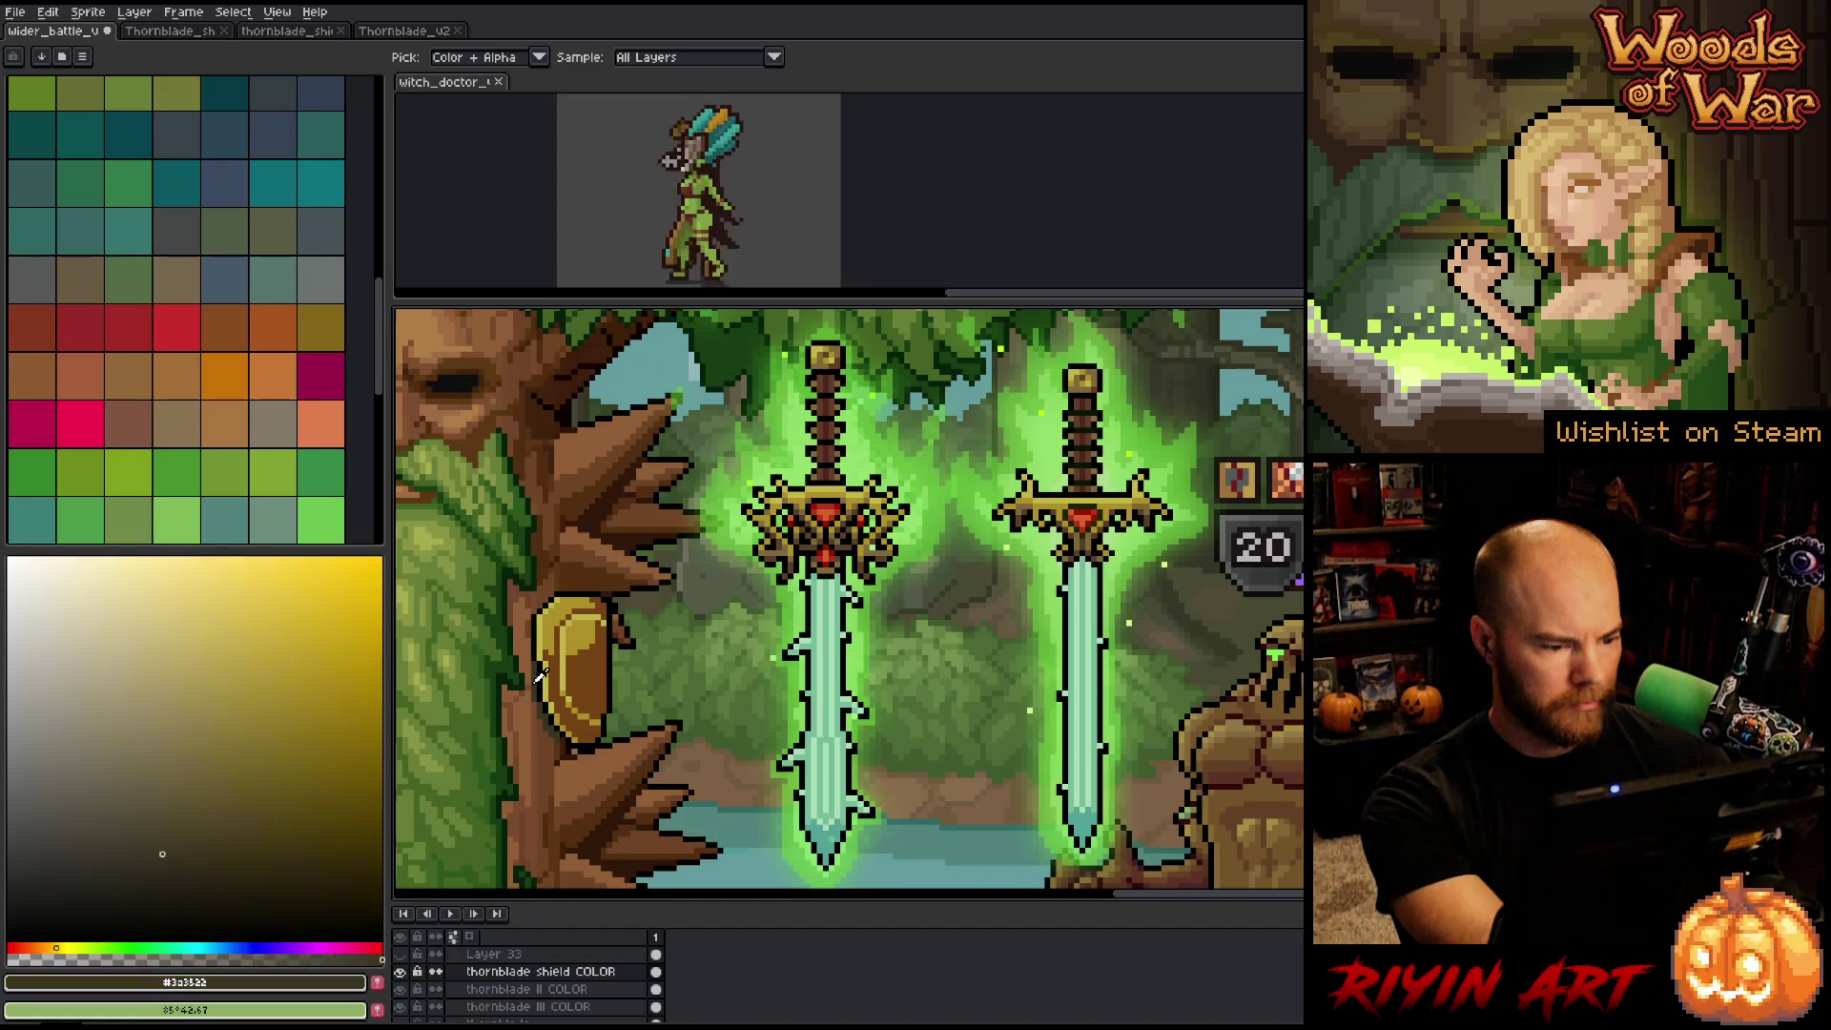
key("shift+r")
left_click(992, 699)
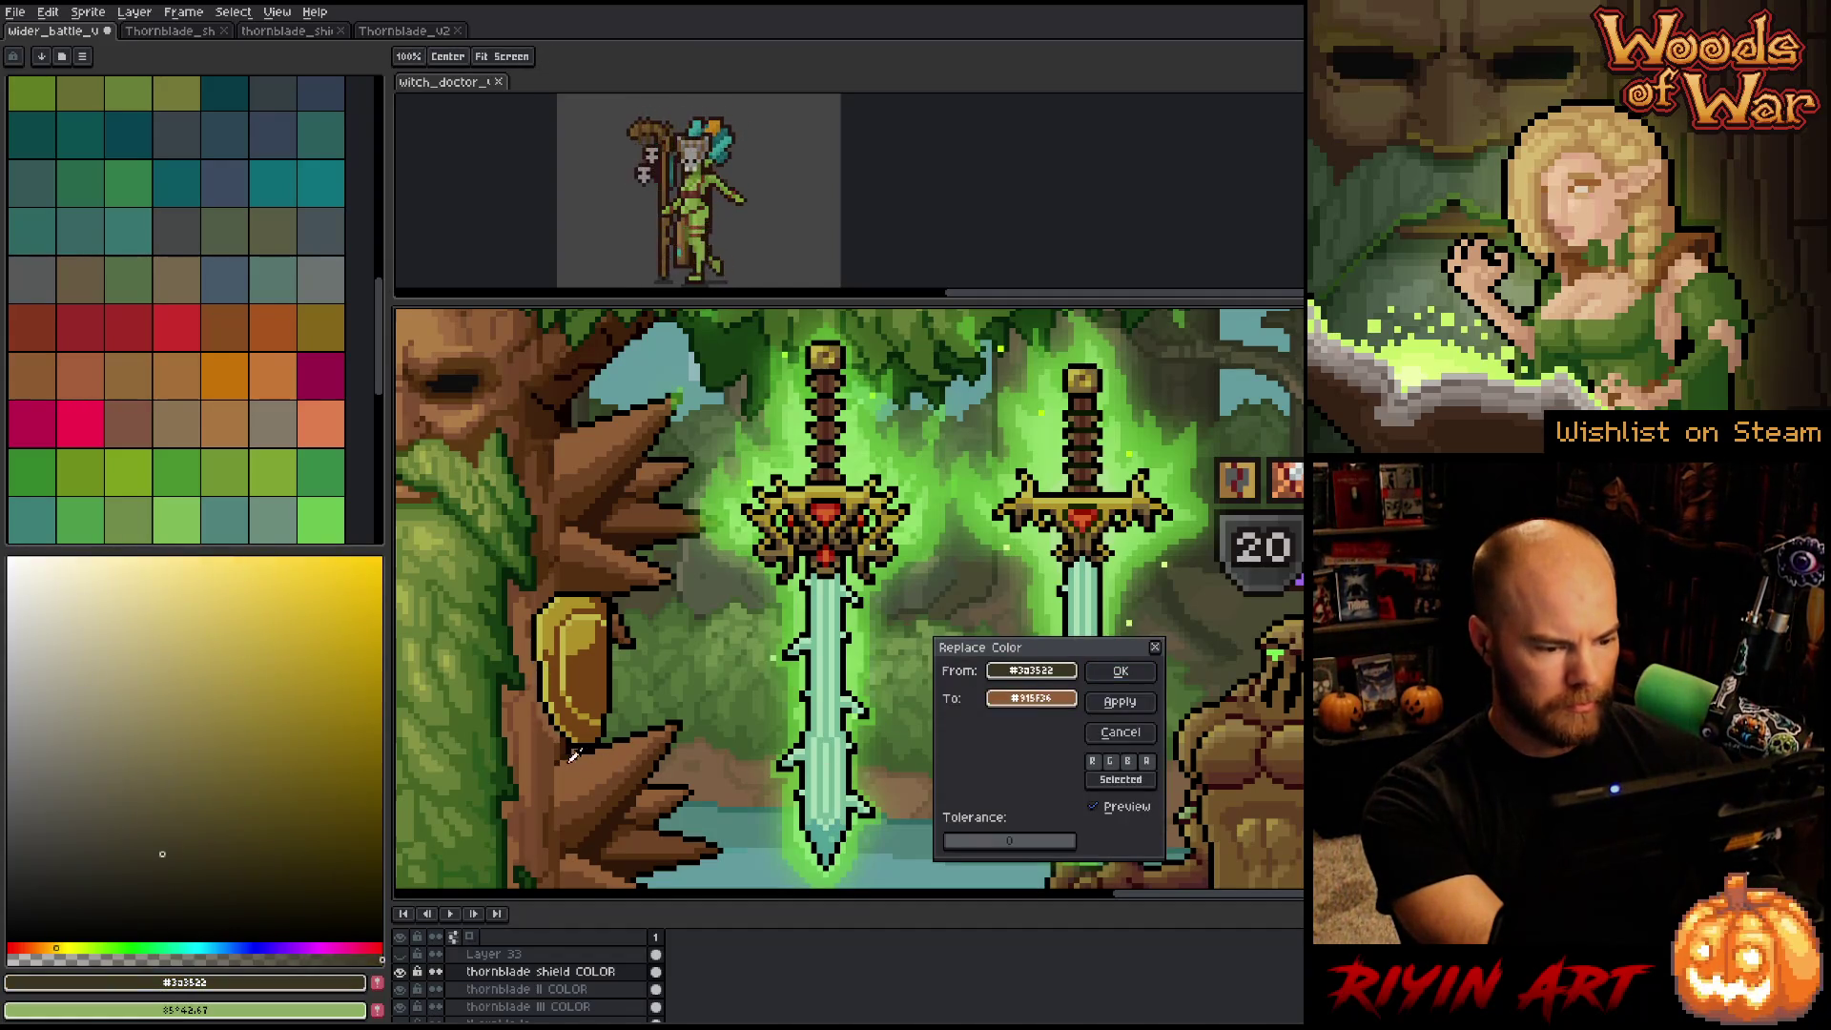
left_click(1120, 671)
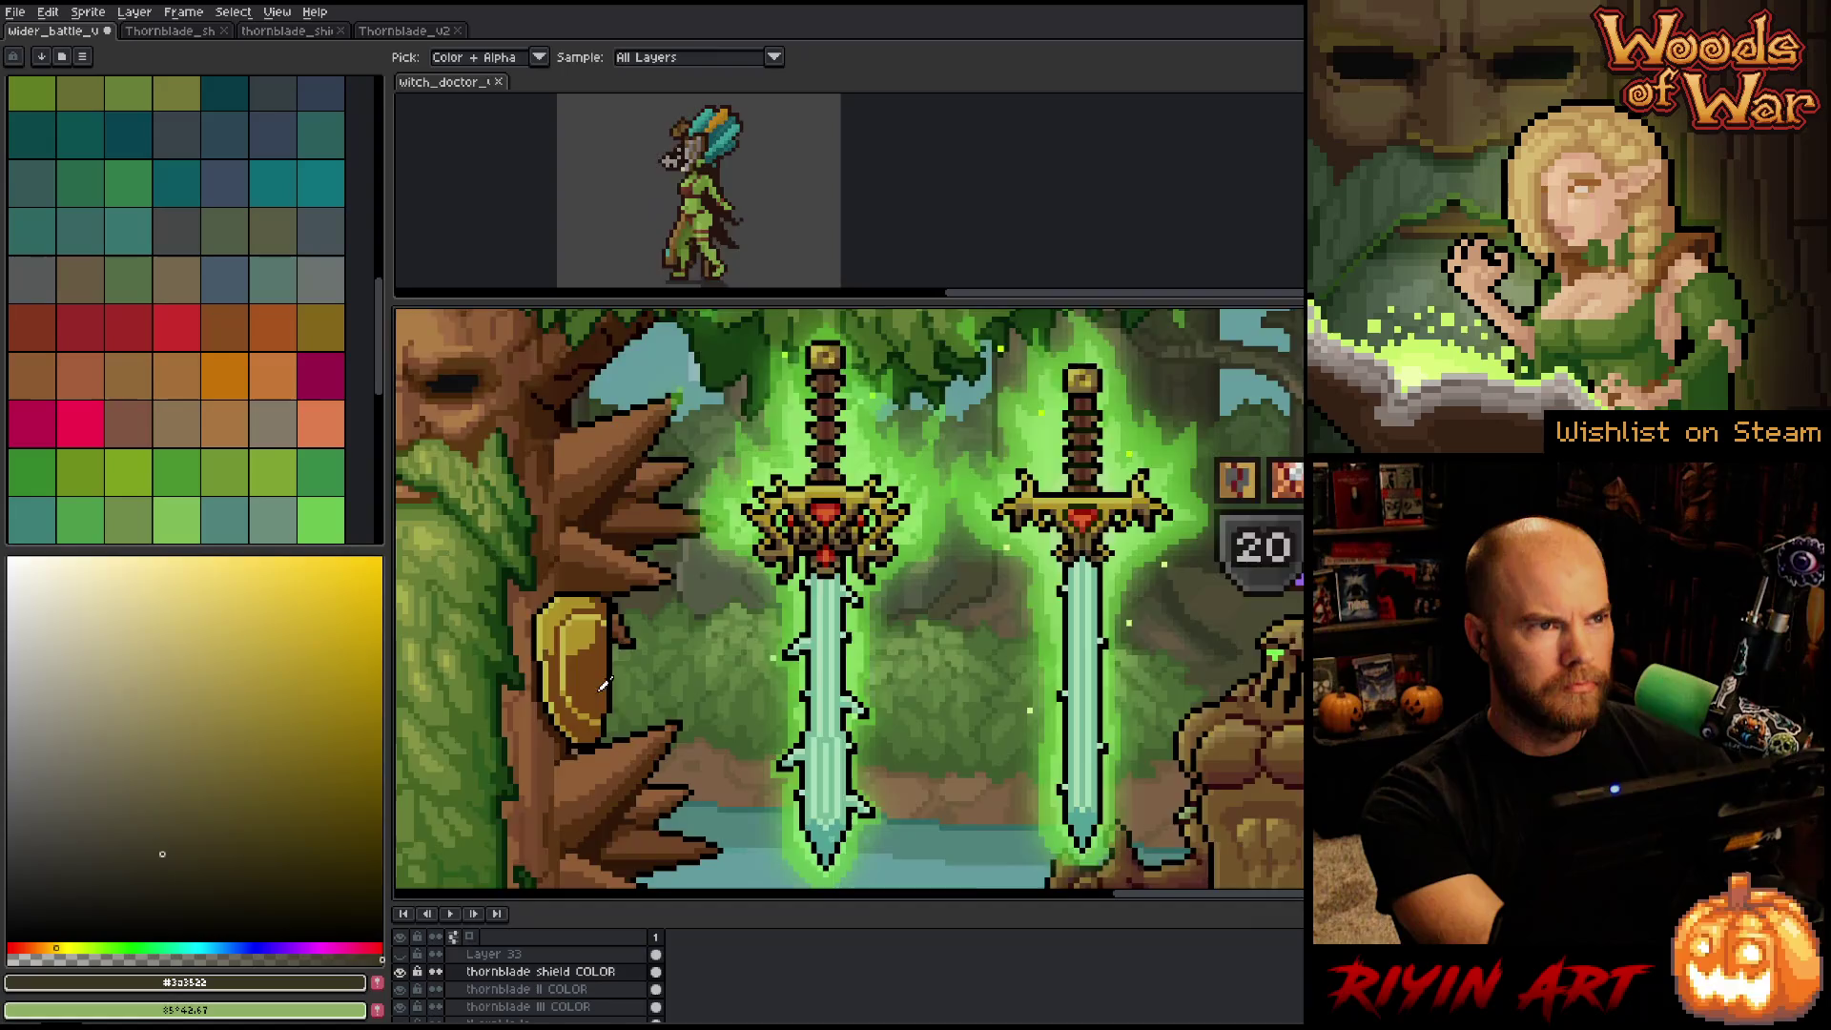
Sample the shield's yellow base (#c2b643) and set up its replacement colour in HSL mode.
scroll(602, 684, "down", 3)
scroll(479, 649, "up", 3)
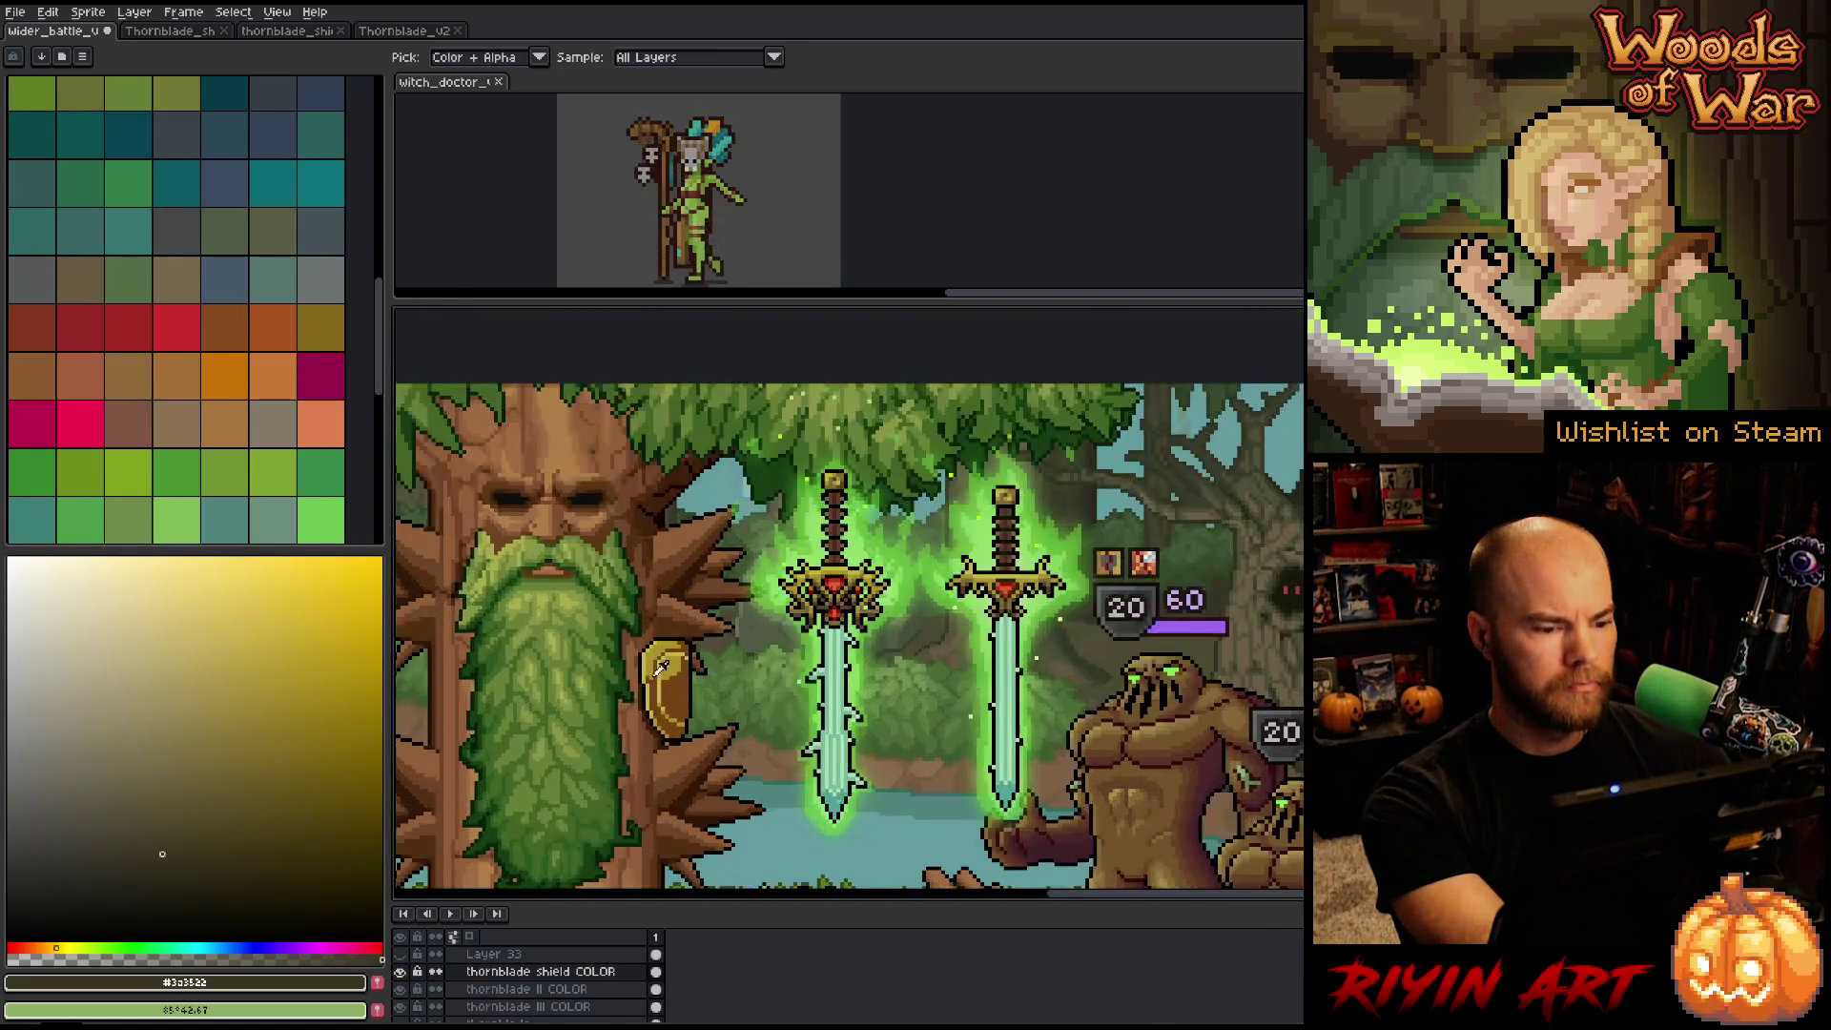
scroll(667, 654, "up", 1)
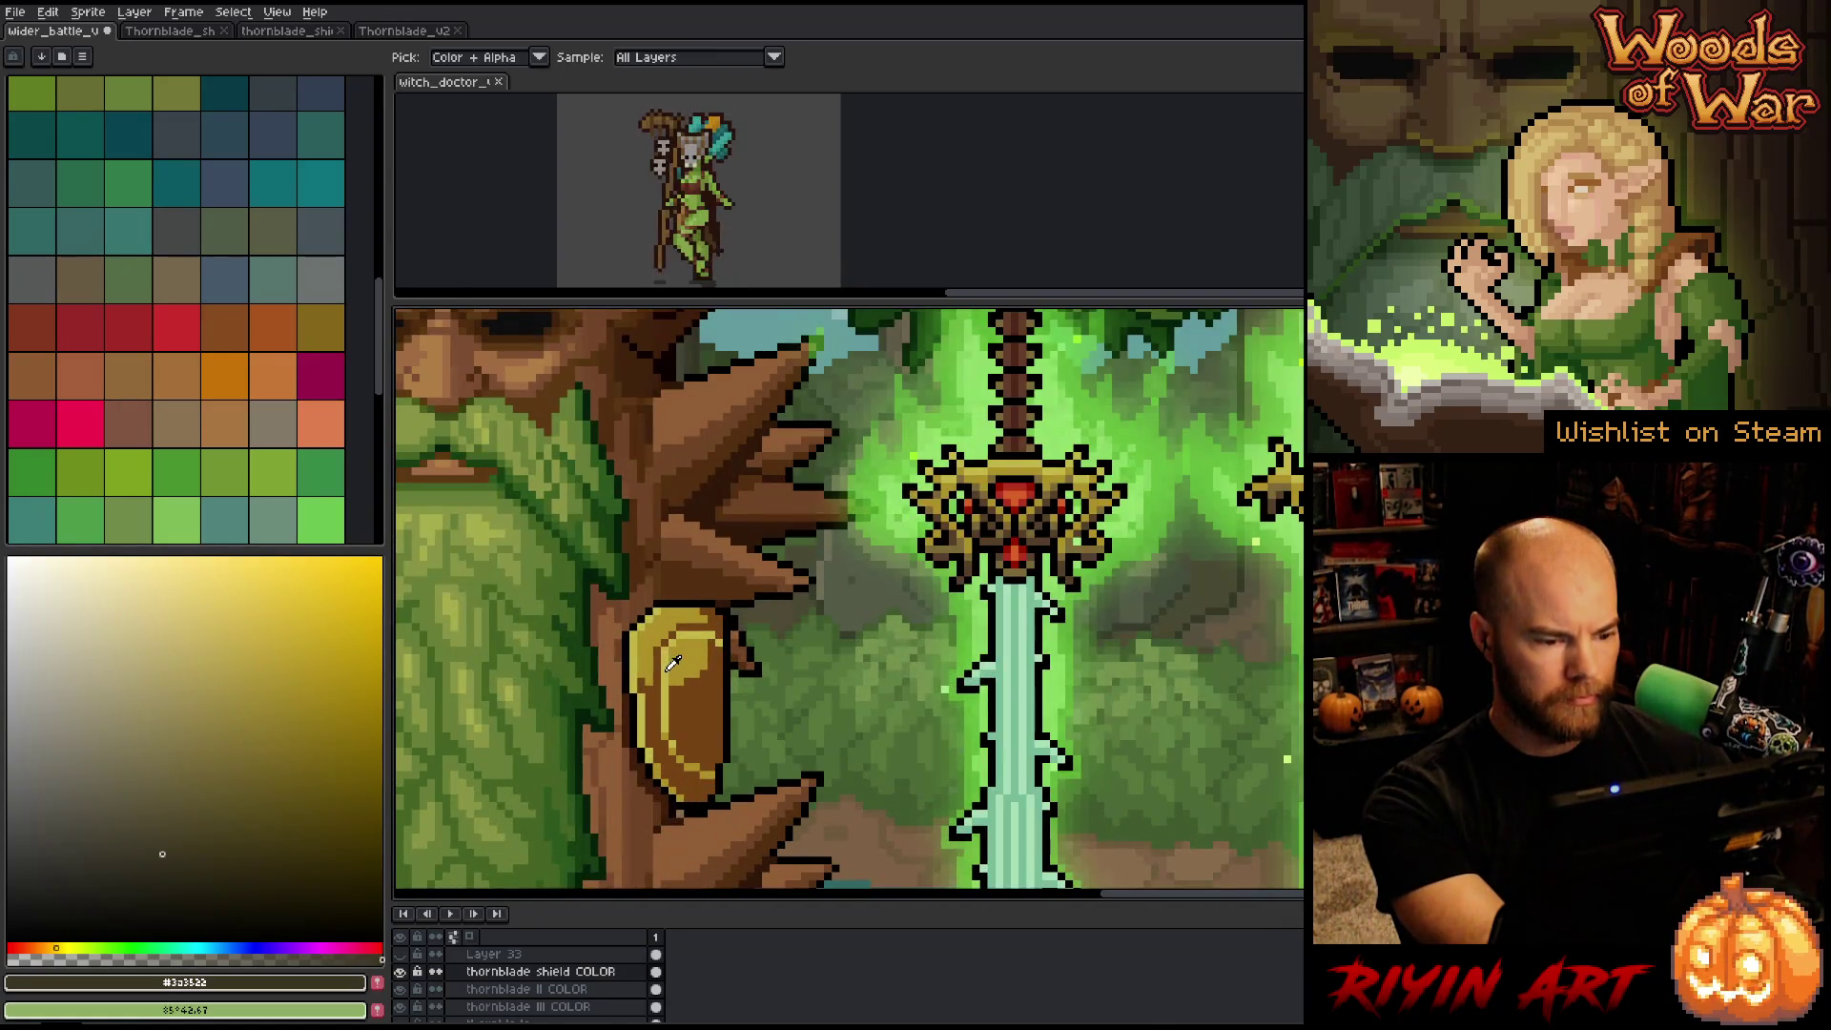
left_click(668, 668)
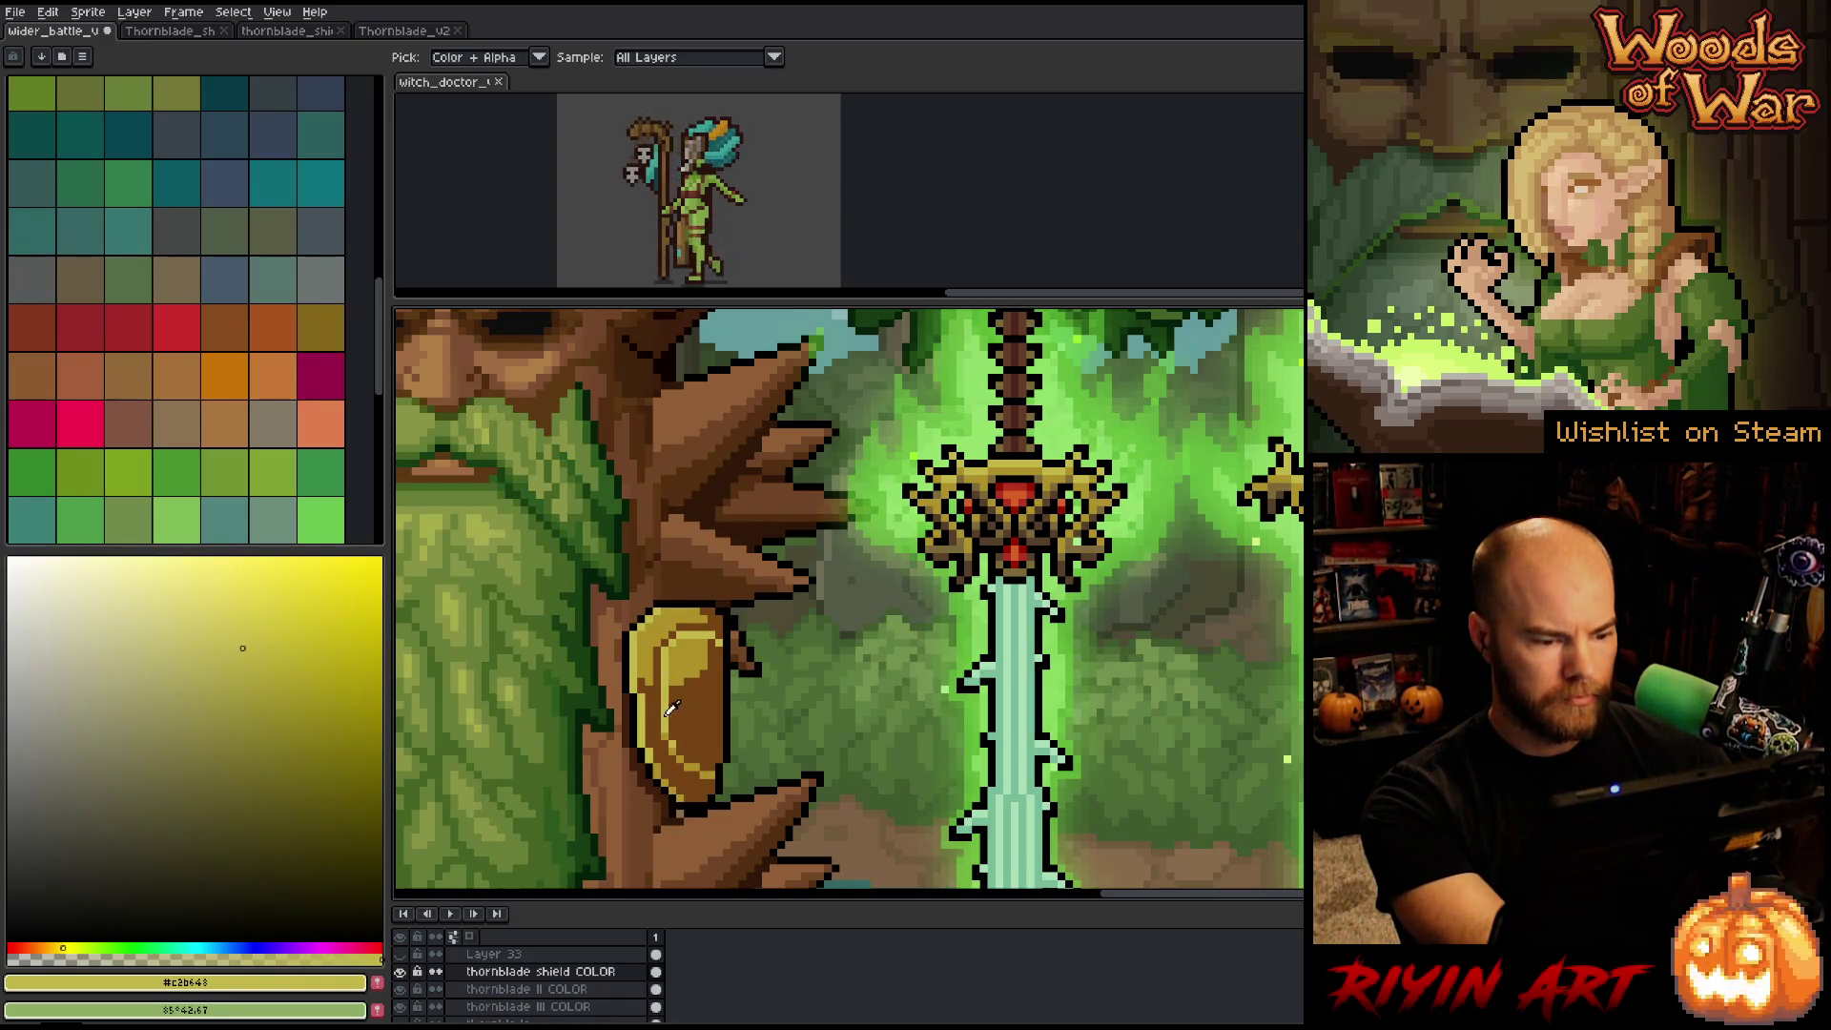
key("shift+r")
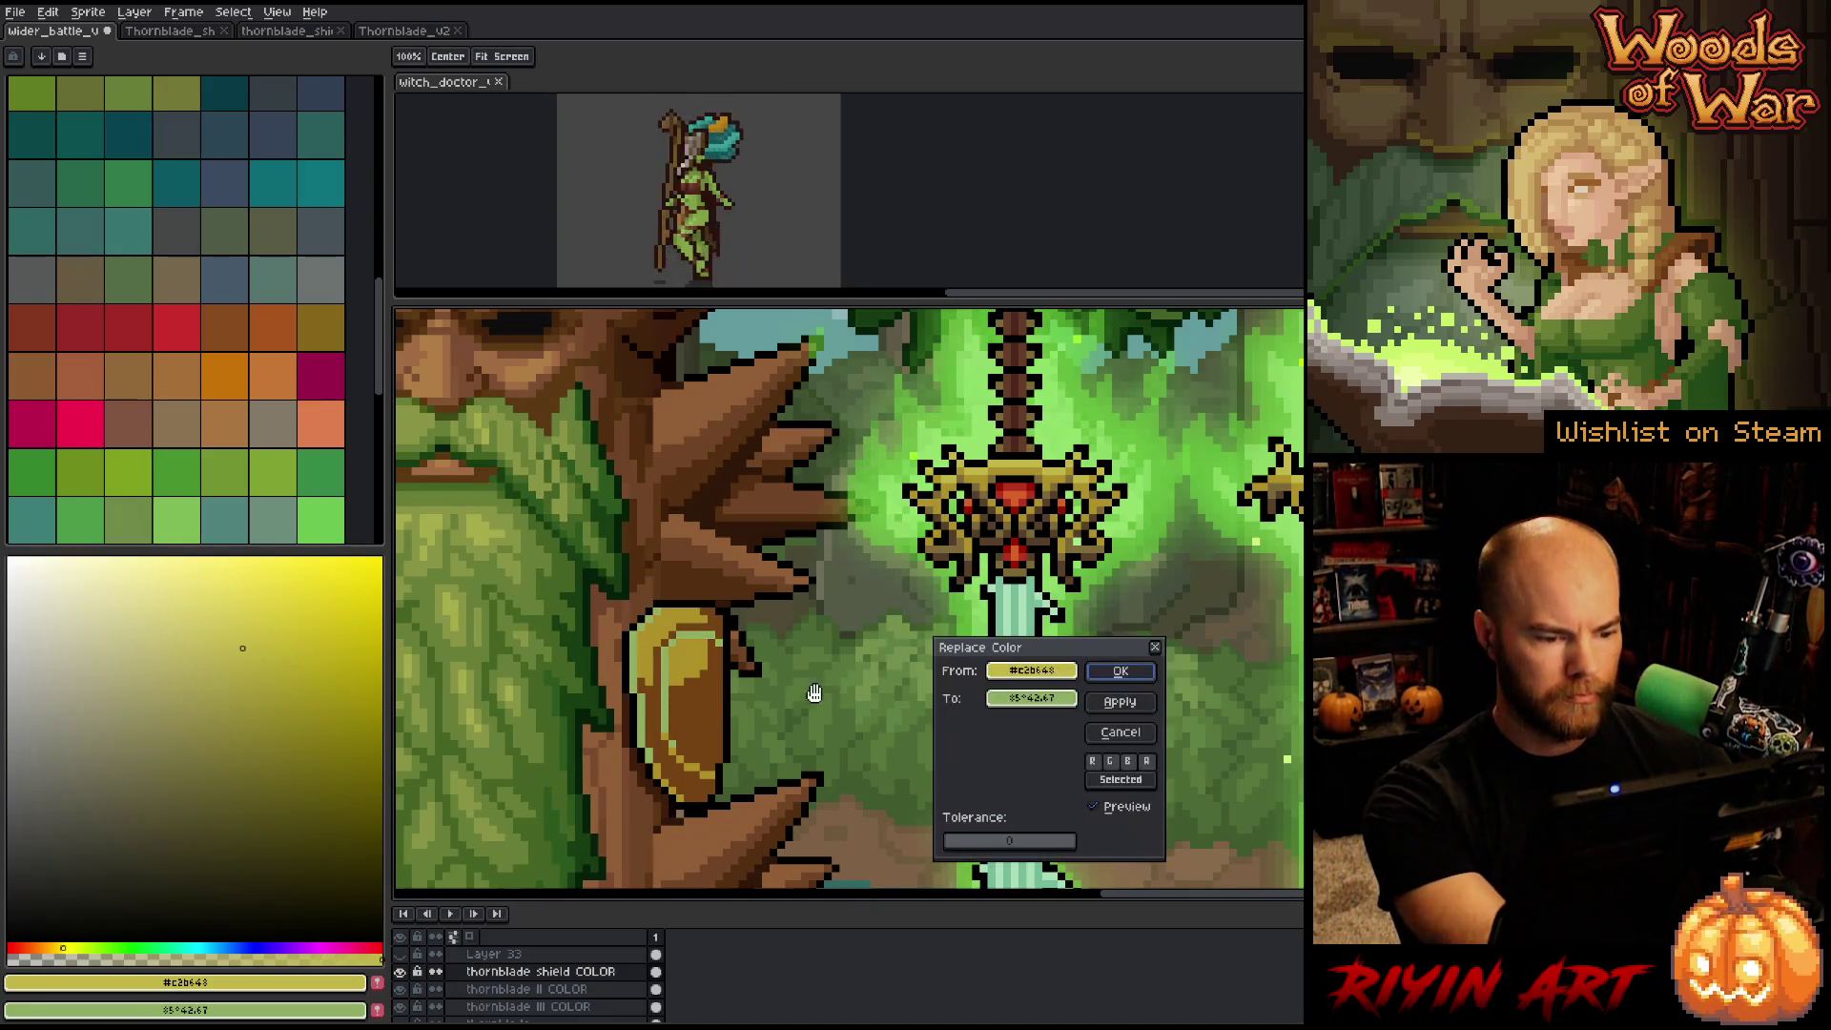
left_click(1014, 700)
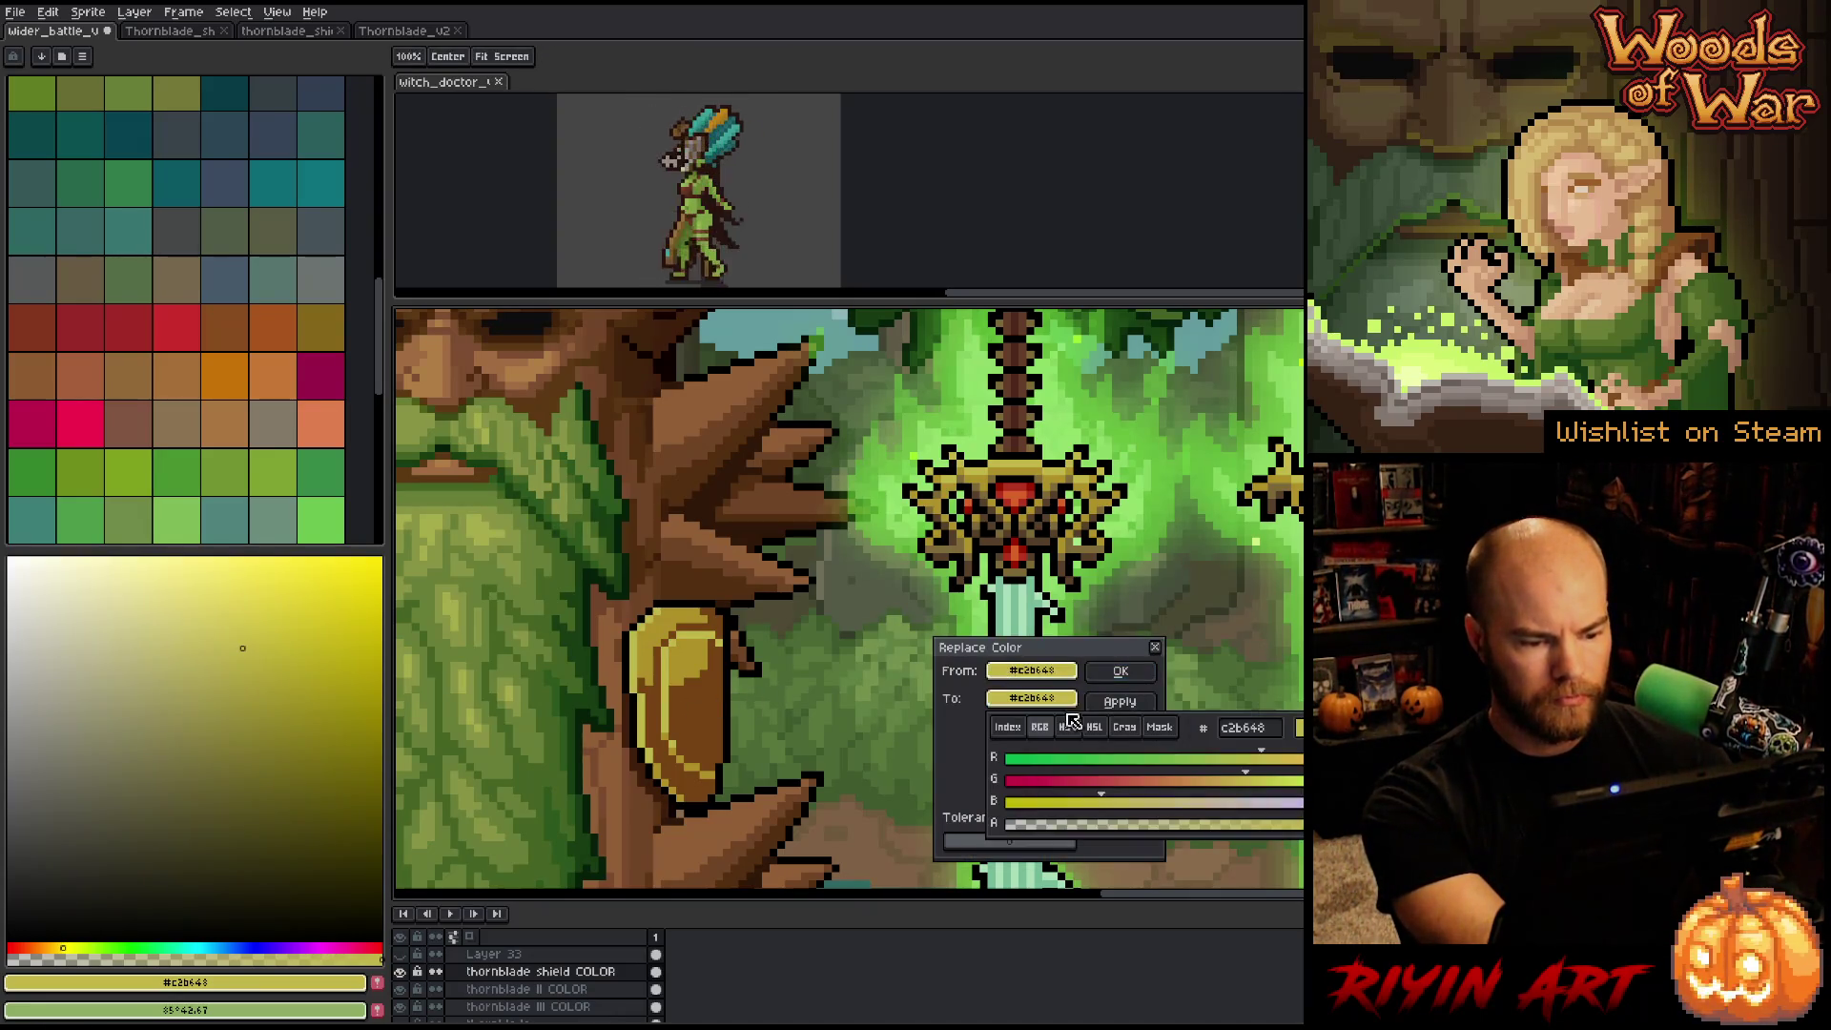
left_click(1094, 727)
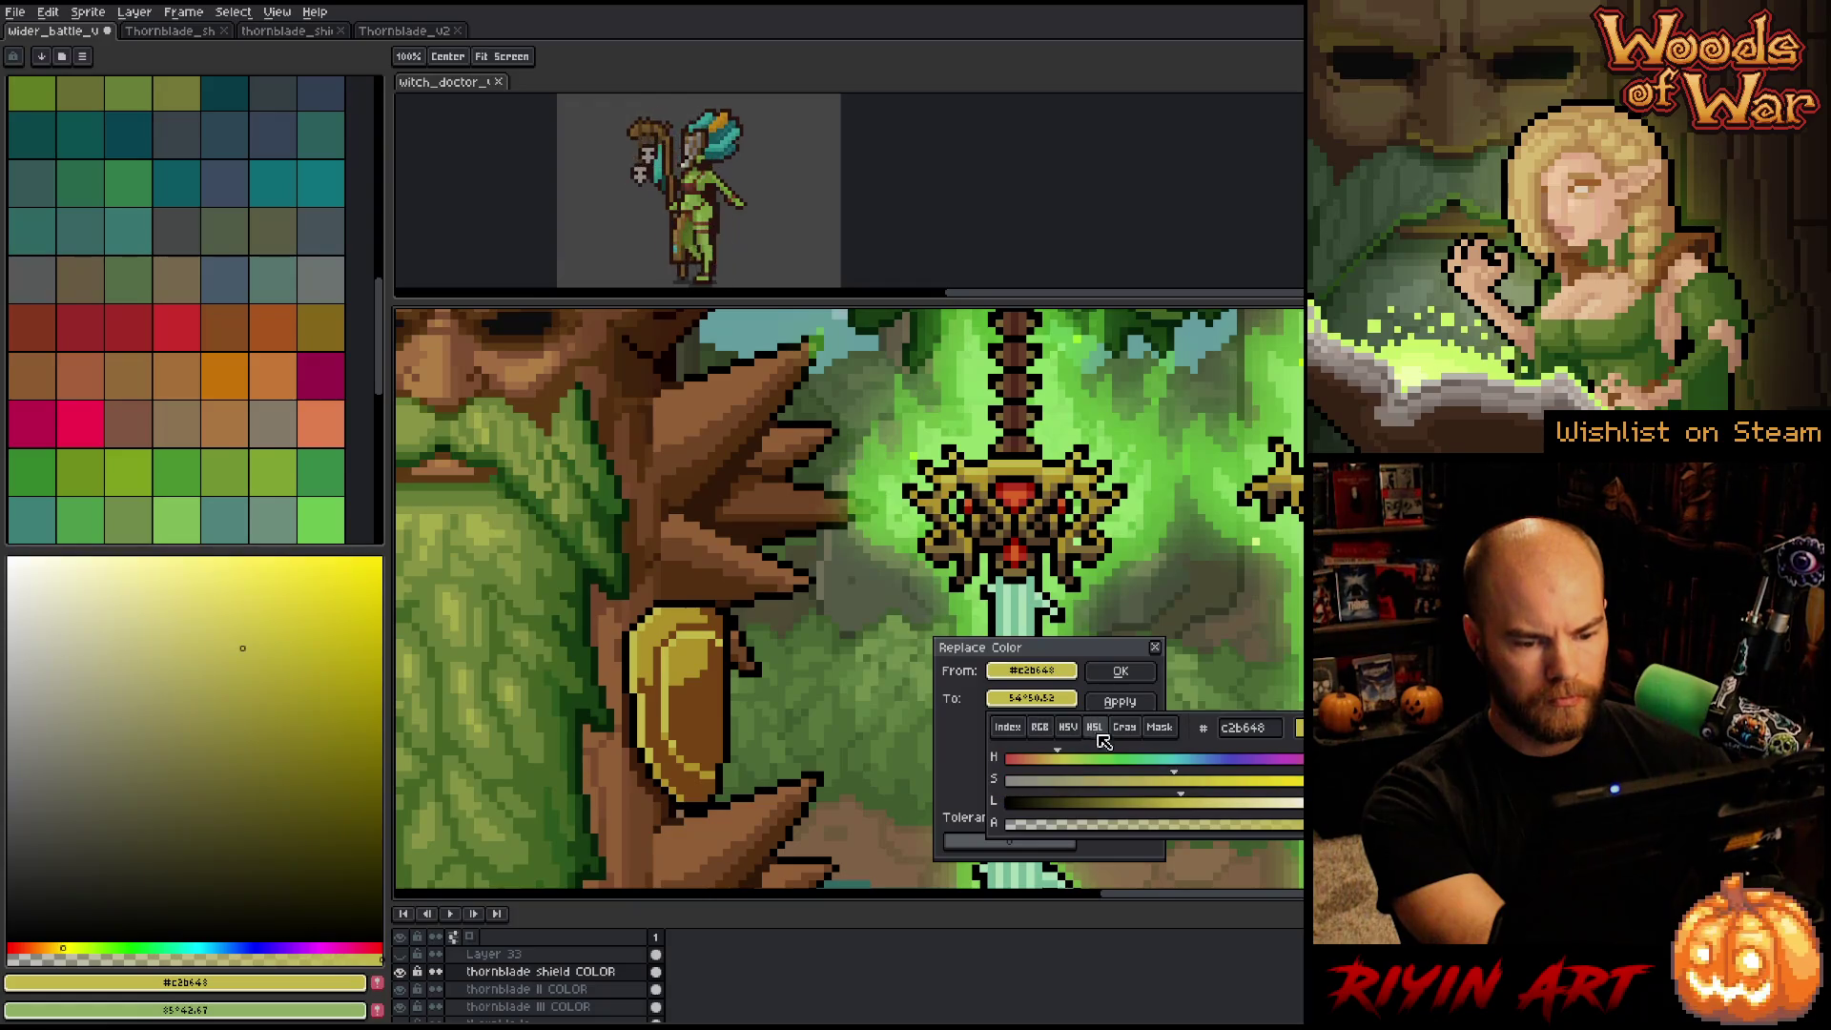
Darken the replacement, swing its hue toward orange, and apply the warmer gold.
left_click(1167, 801)
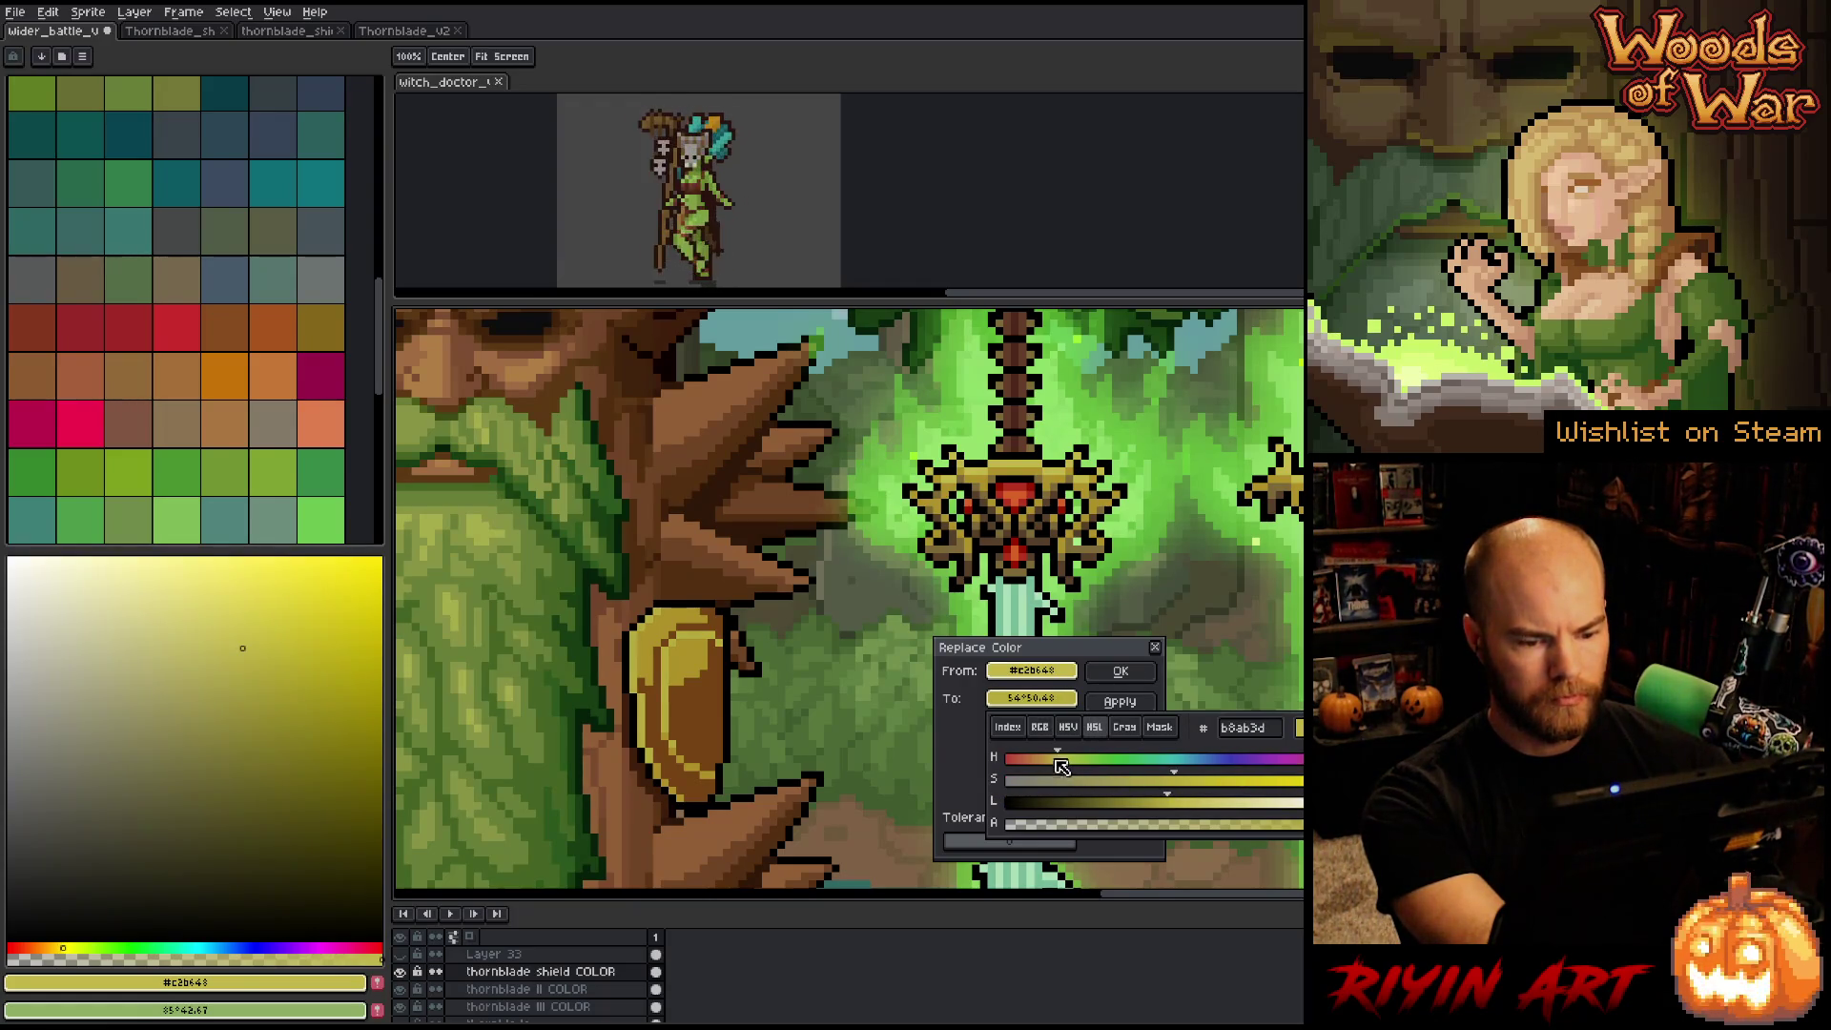
left_click(1069, 759)
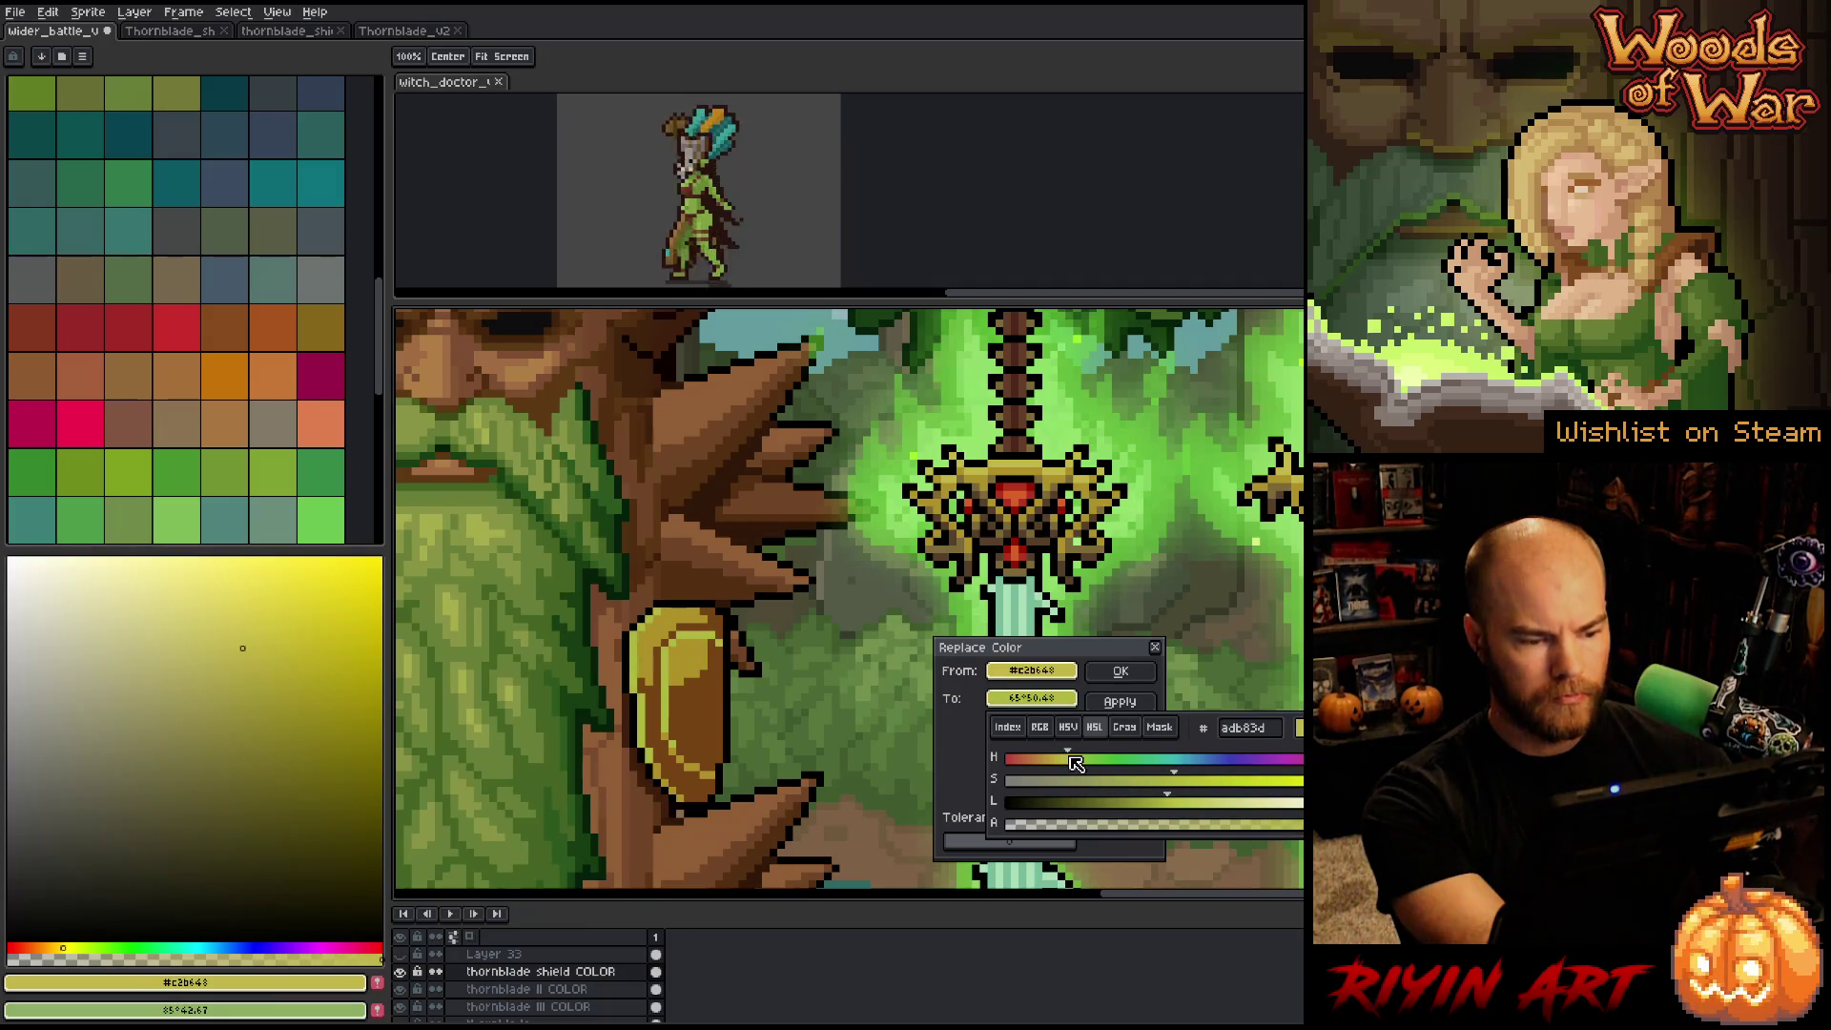
left_click(1065, 760)
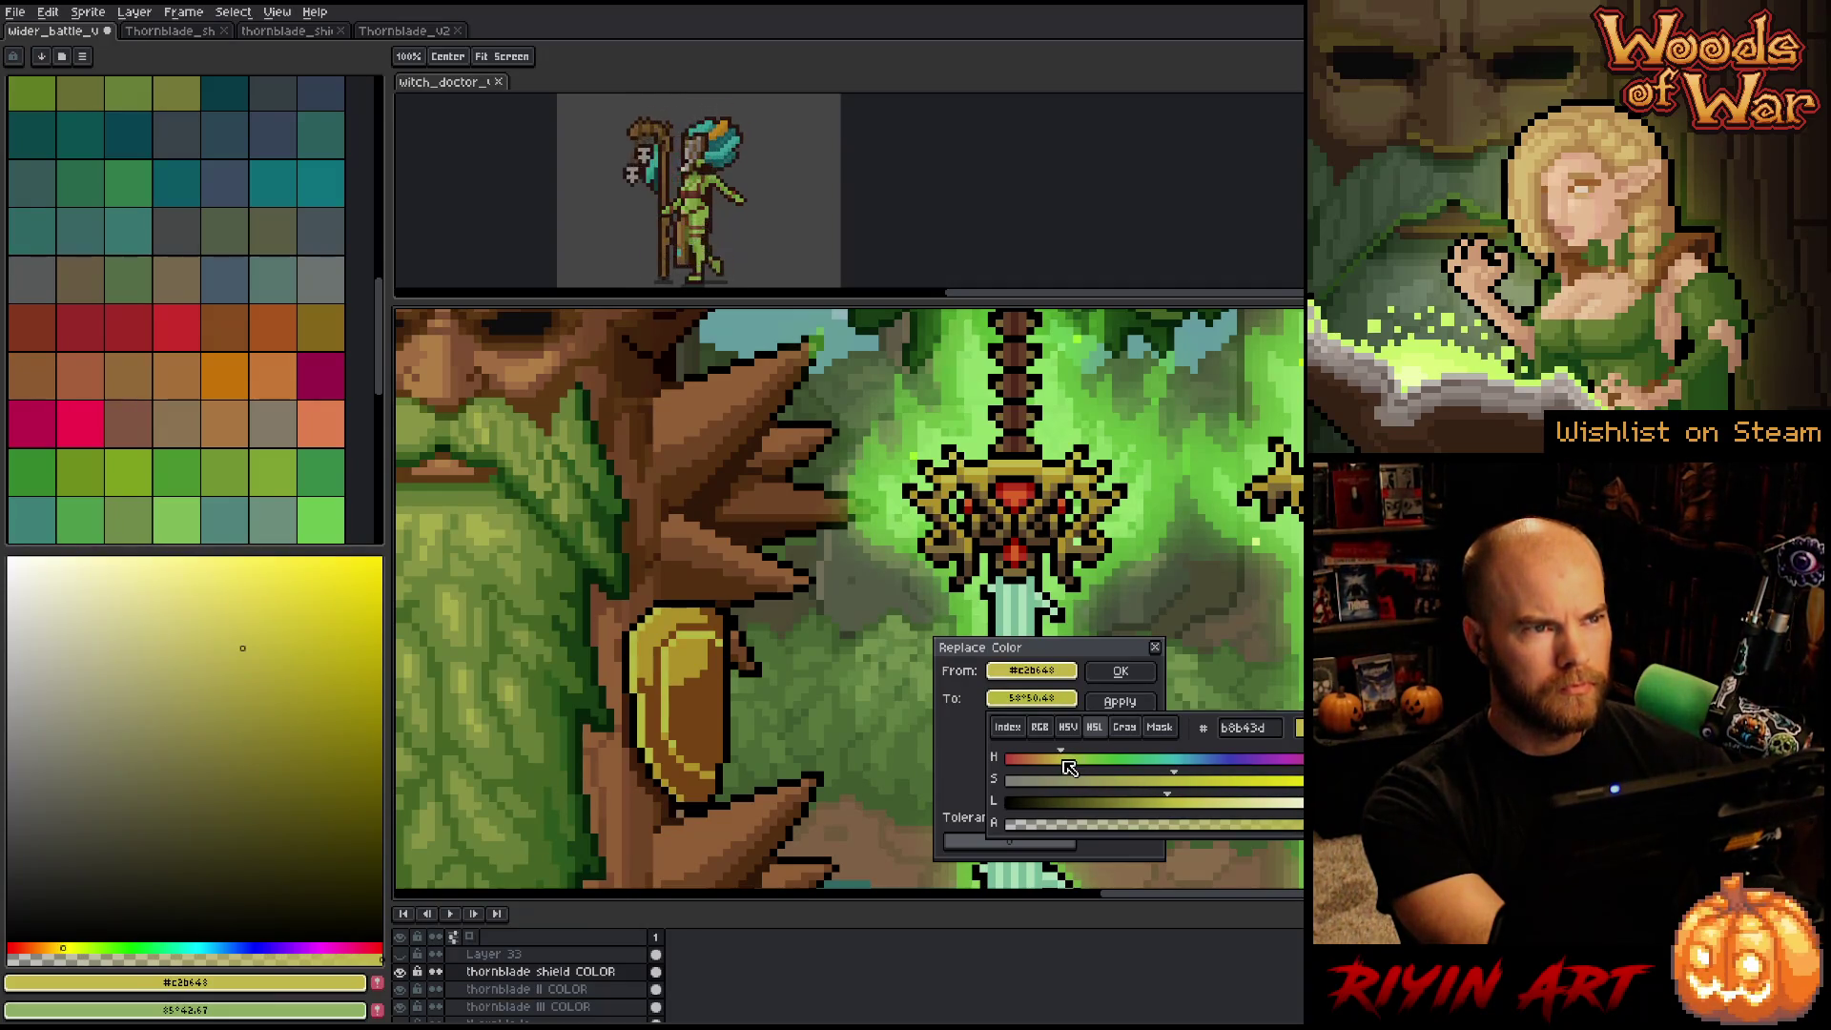
left_click(1066, 763)
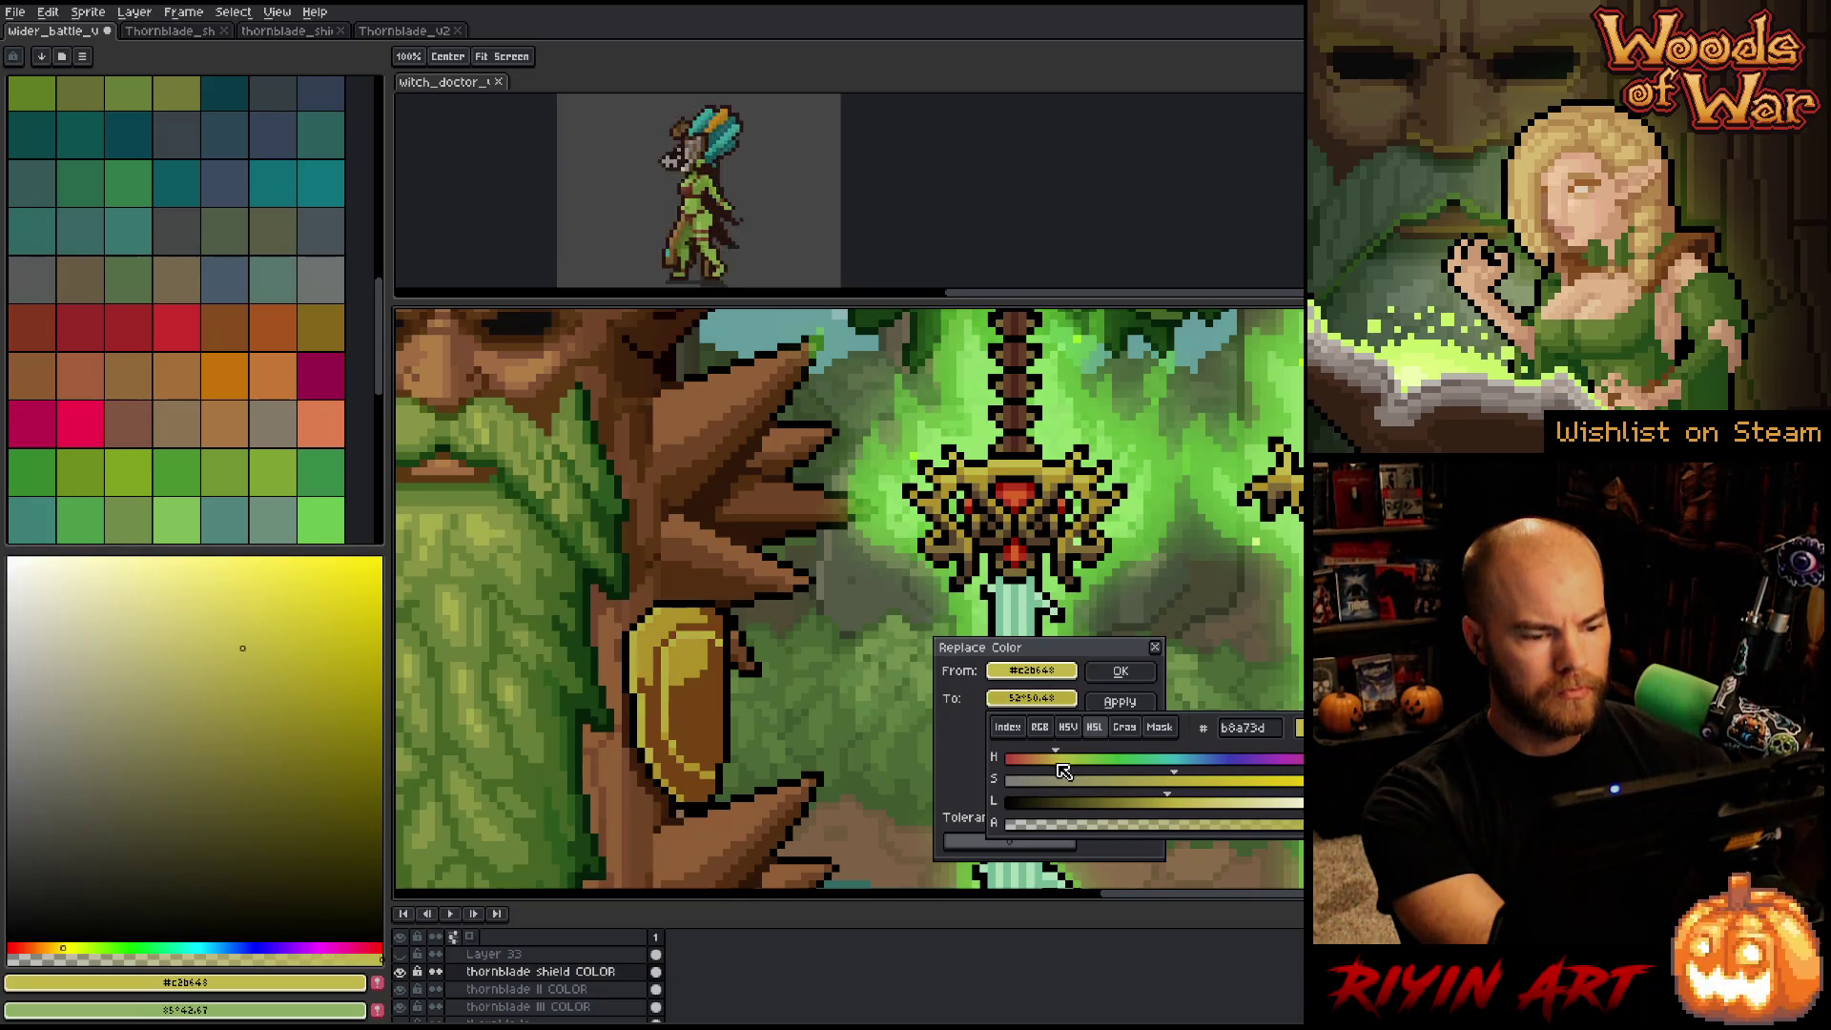
left_click(1061, 767)
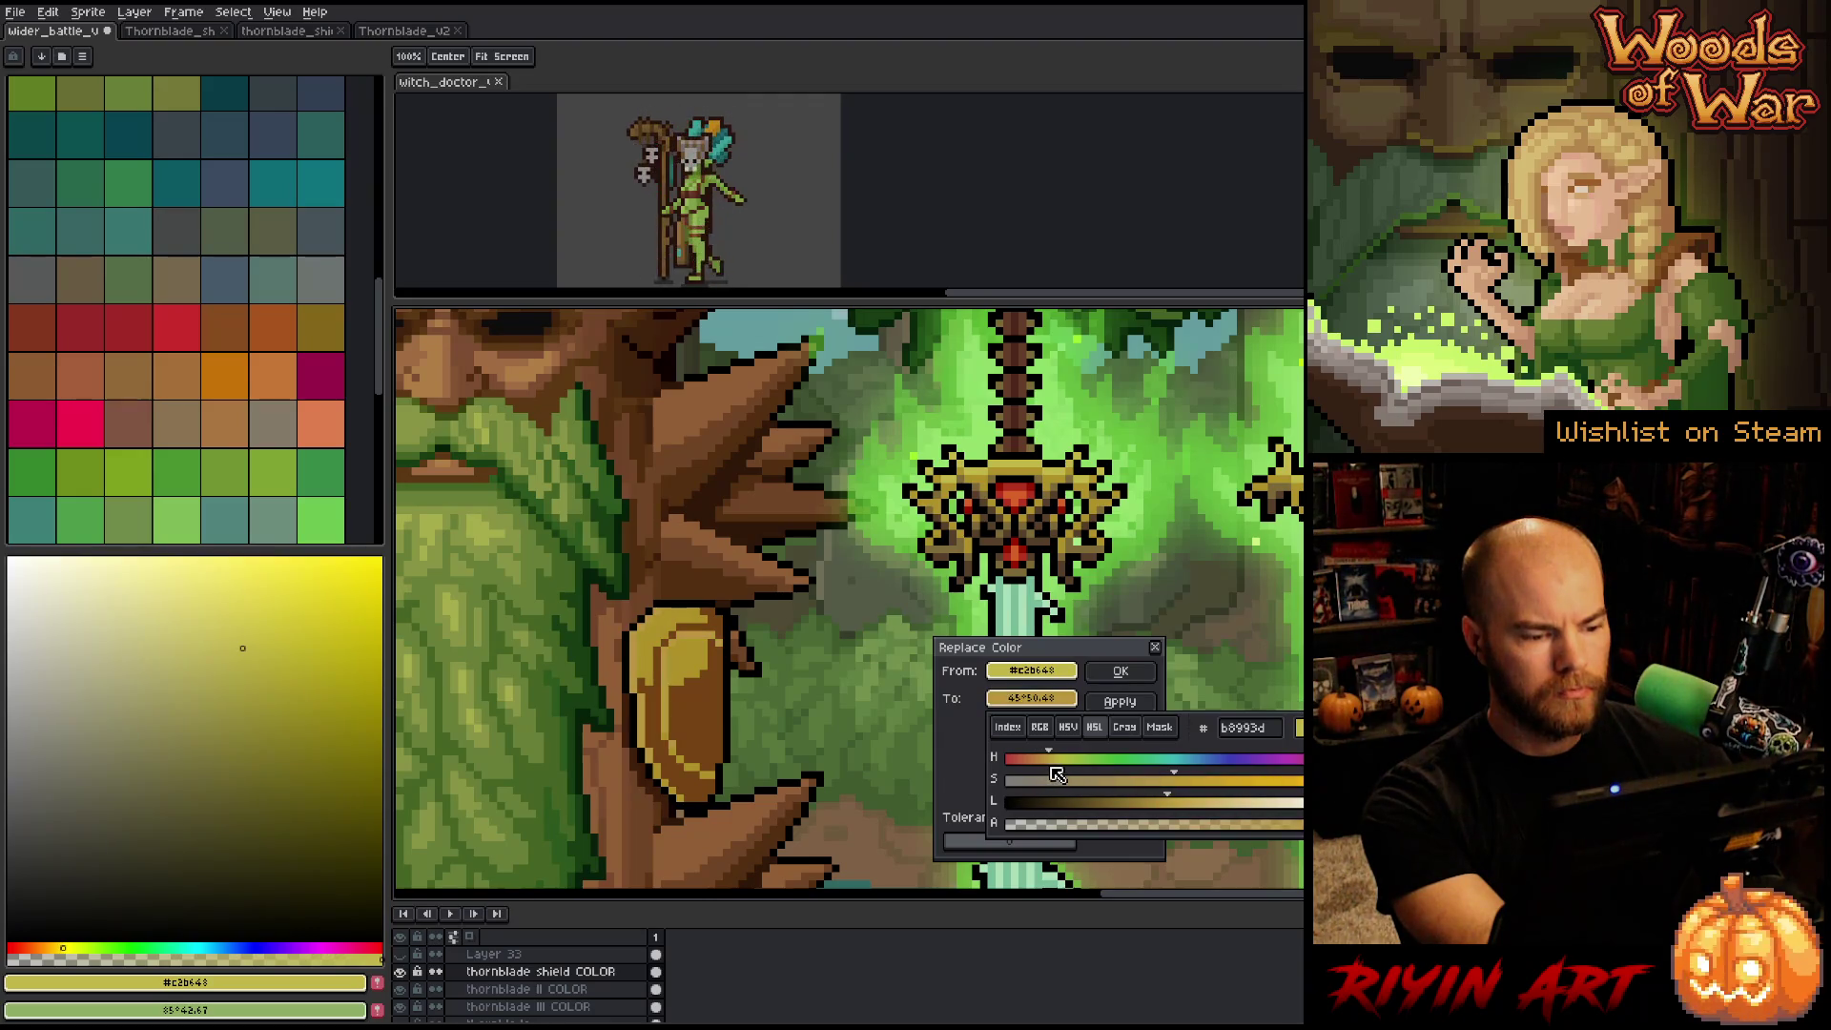
mouse_move(1059, 766)
left_mouse_down()
mouse_move(1040, 775)
mouse_move(1062, 772)
left_mouse_up()
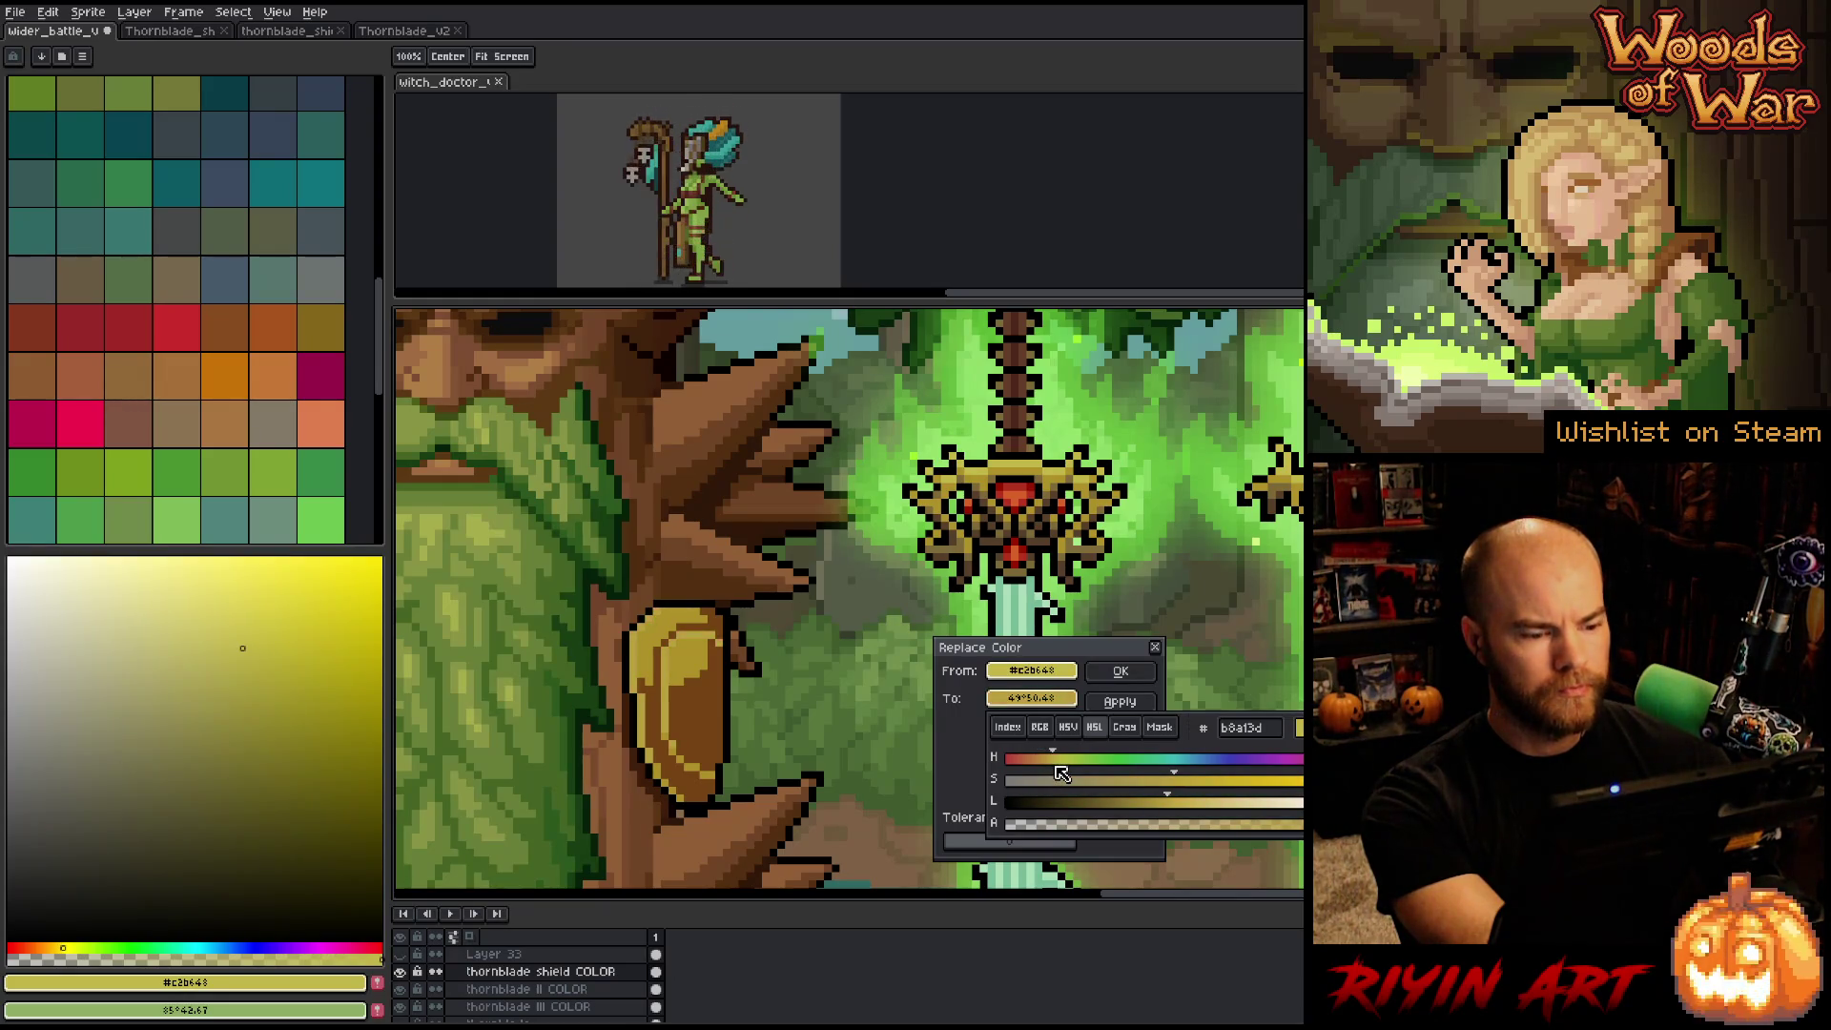
left_click(1121, 672)
key("ctrl+u")
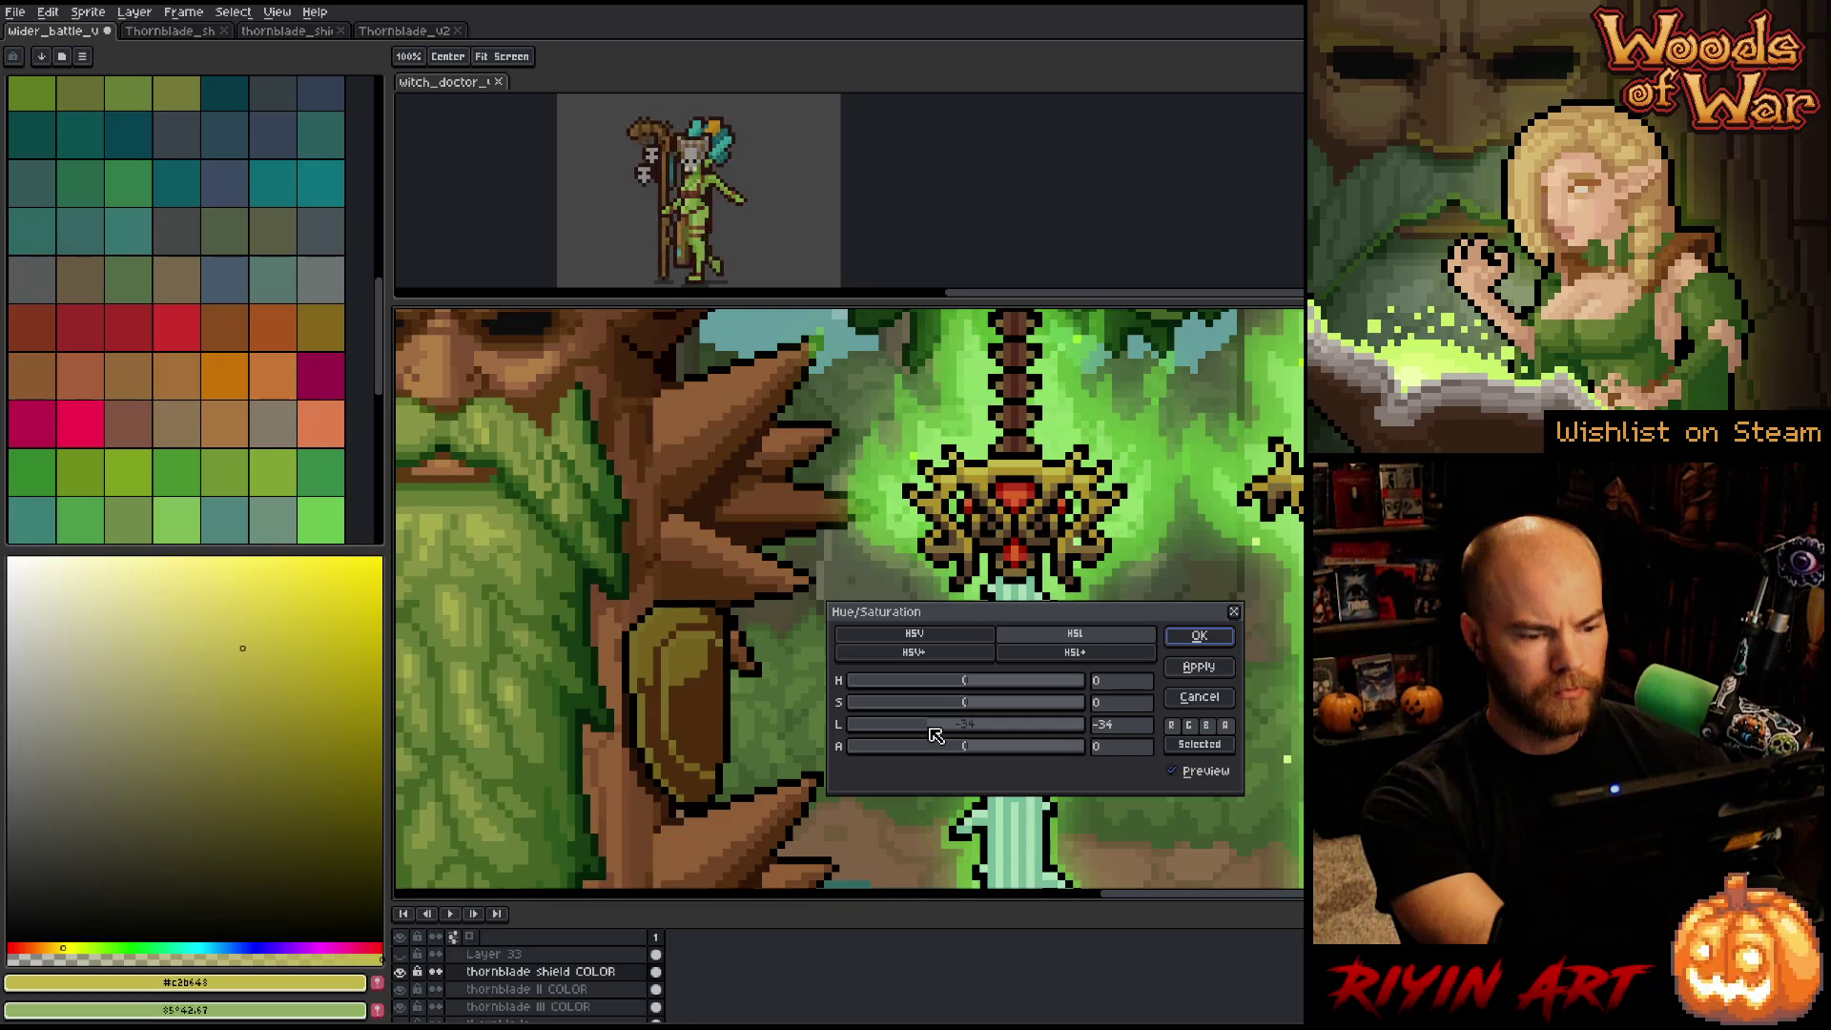
mouse_move(934, 734)
left_mouse_down()
mouse_move(1000, 706)
mouse_move(986, 687)
left_mouse_up()
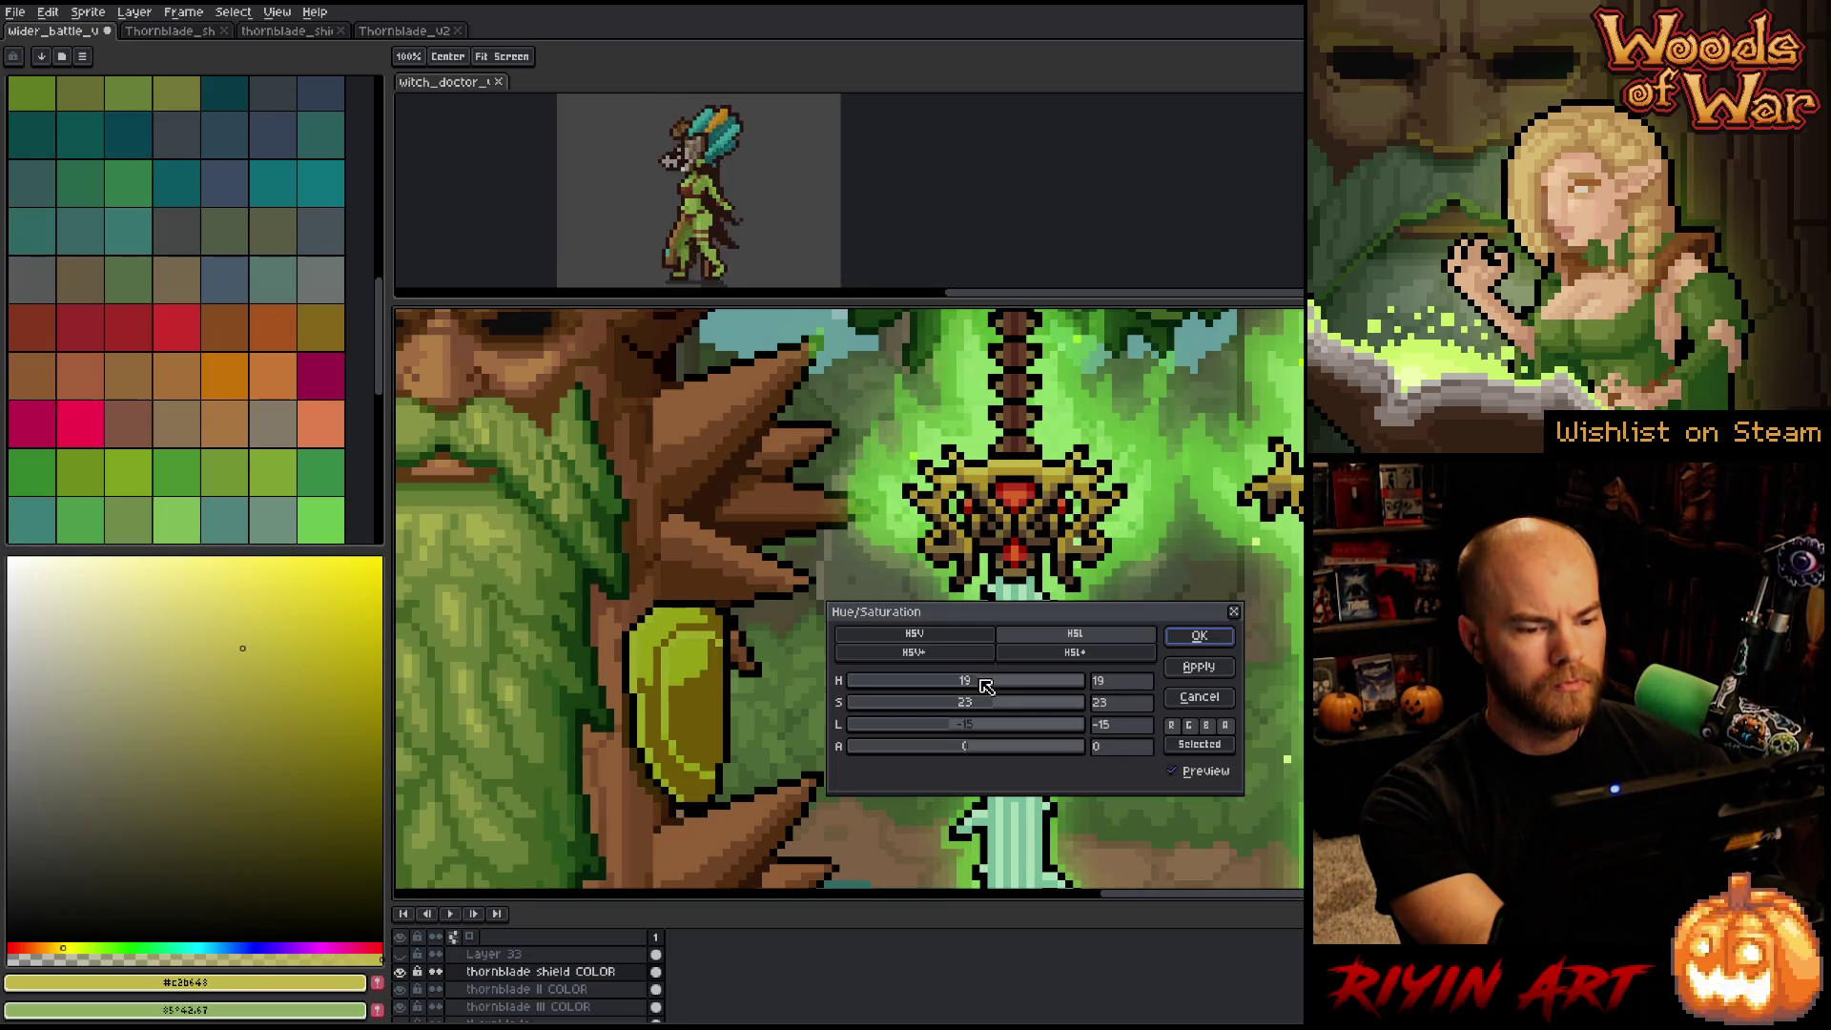
mouse_move(987, 687)
left_mouse_down()
mouse_move(923, 682)
mouse_move(981, 685)
mouse_move(929, 710)
mouse_move(949, 732)
mouse_move(940, 690)
mouse_move(986, 693)
left_mouse_up()
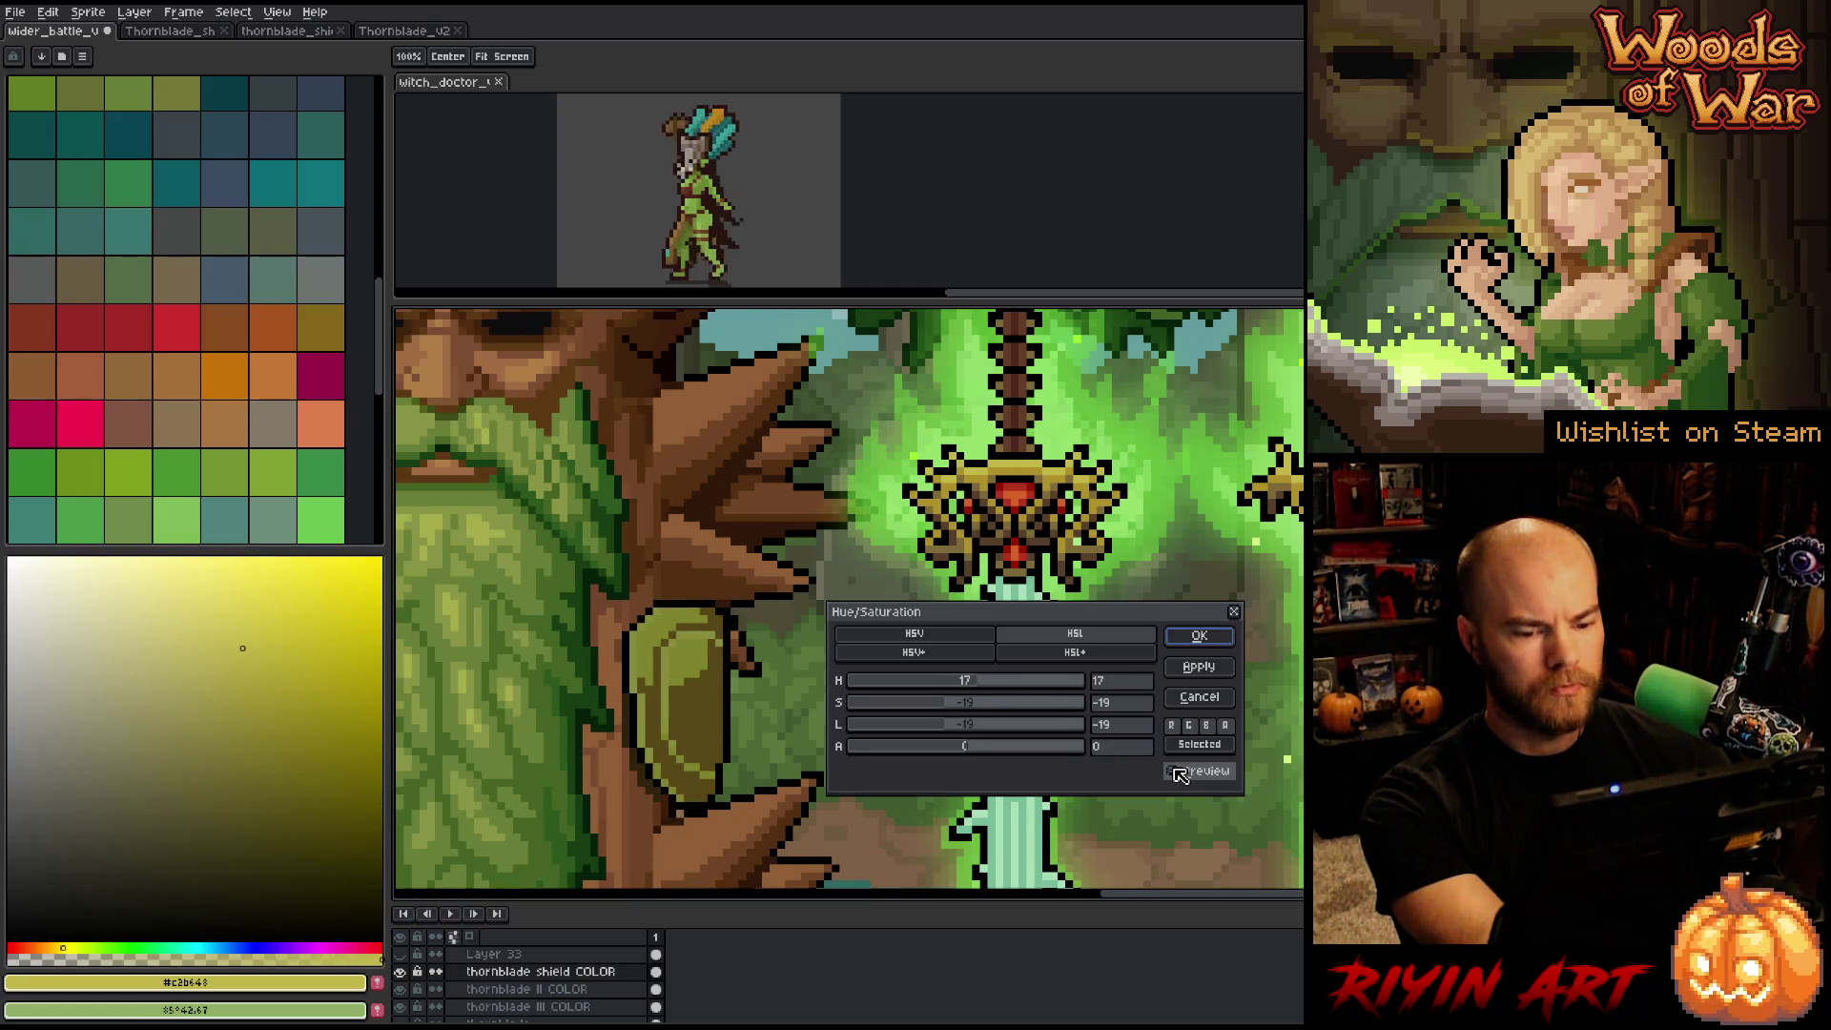
left_click(1189, 698)
key("i")
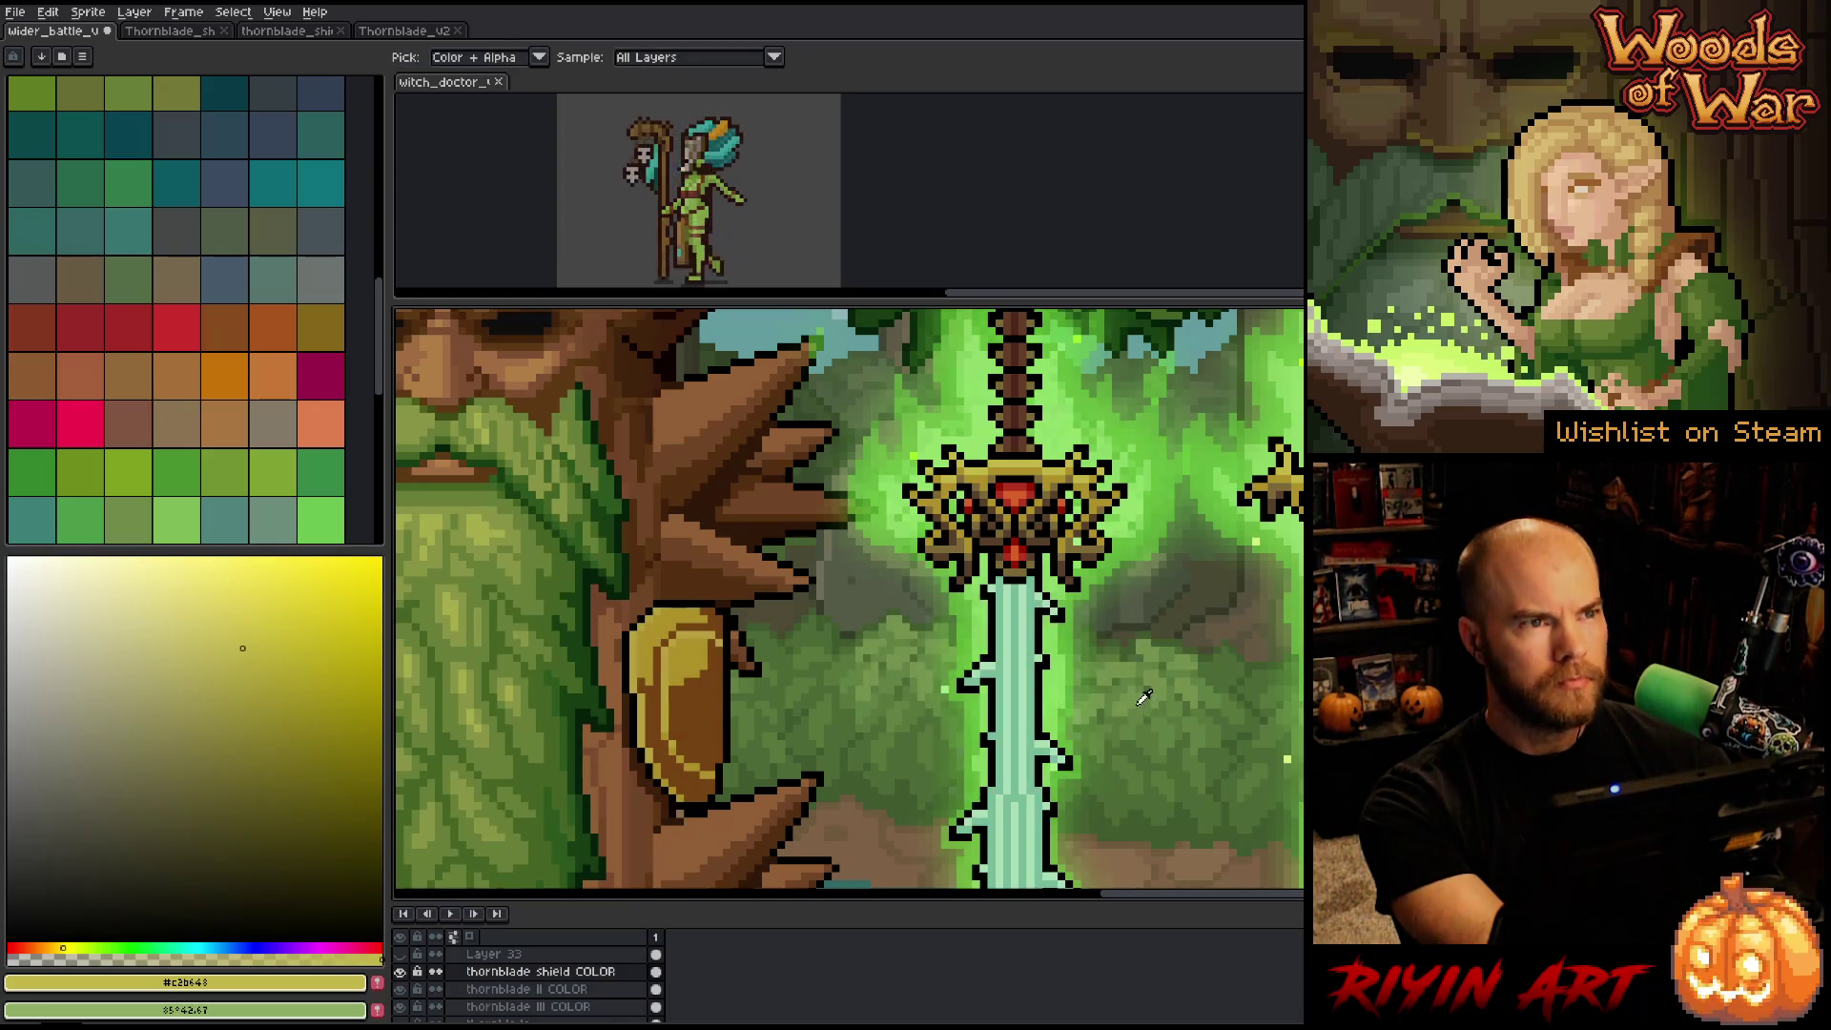
Shift the drawing colour from the shield gold toward orange, testing and undoing pale highlight strokes.
scroll(1078, 645, "down", 1)
scroll(1213, 668, "up", 1)
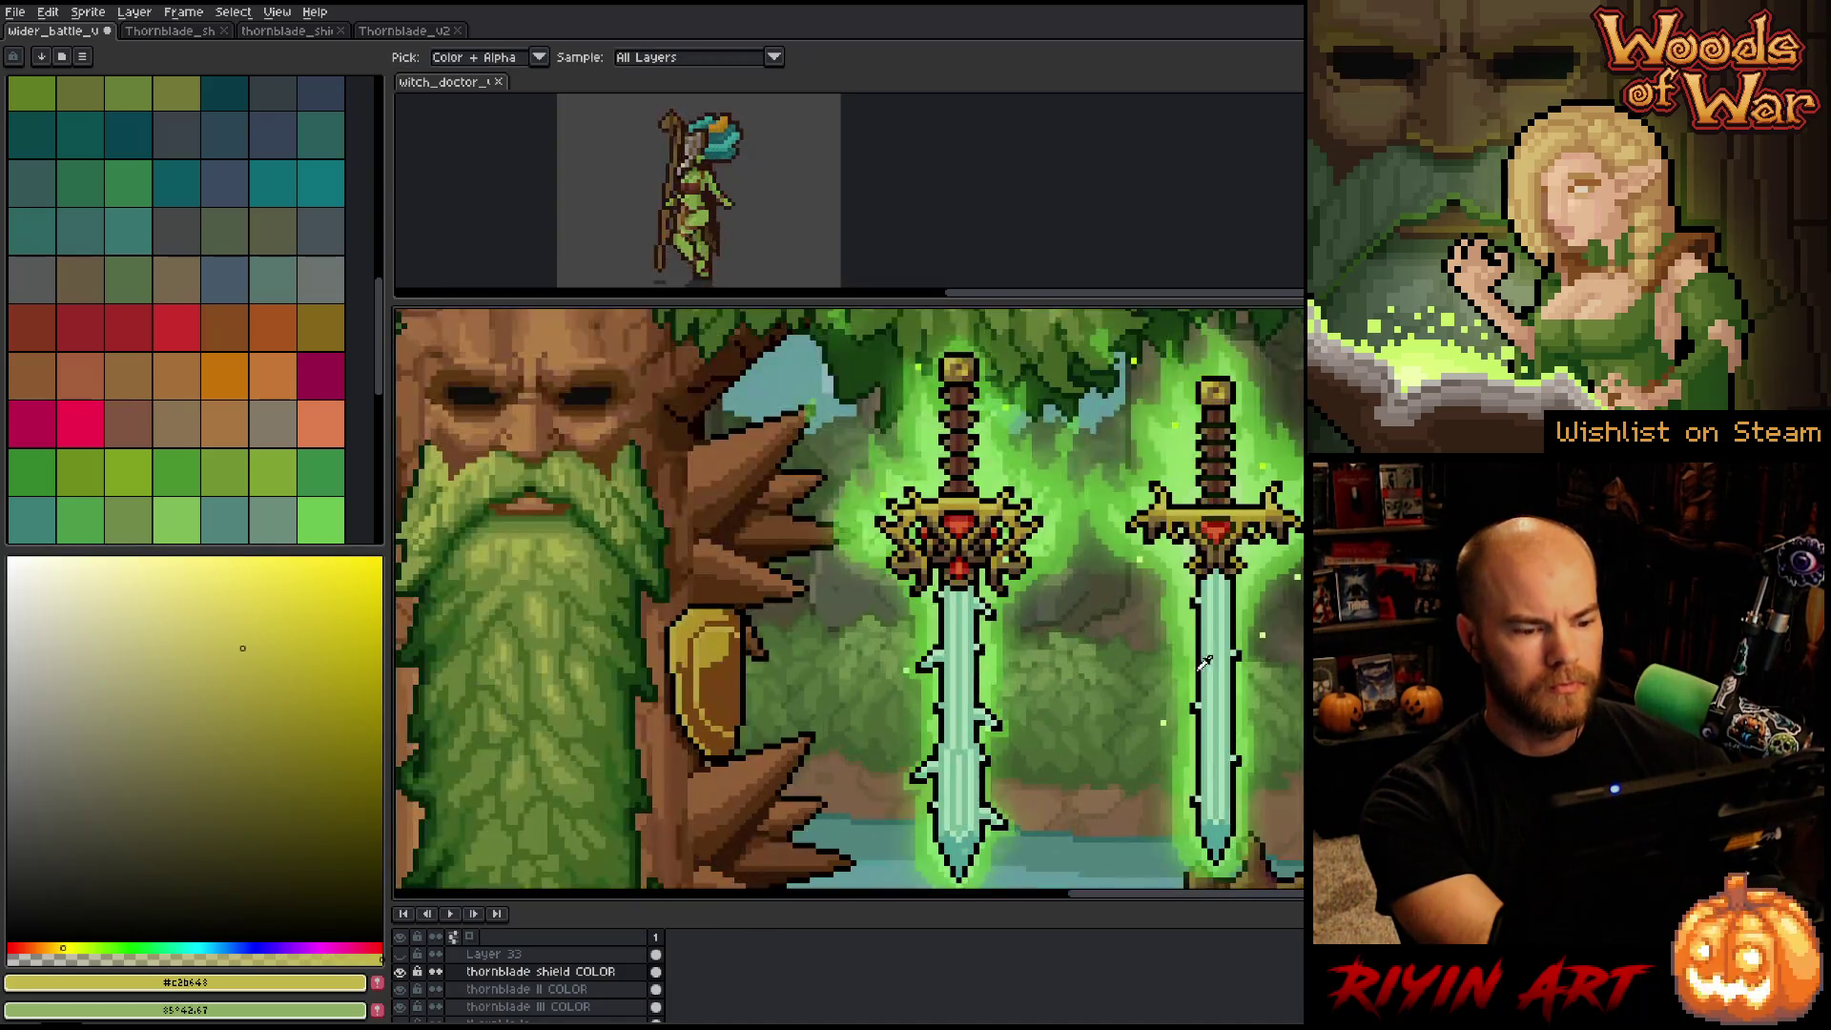
left_click(718, 677)
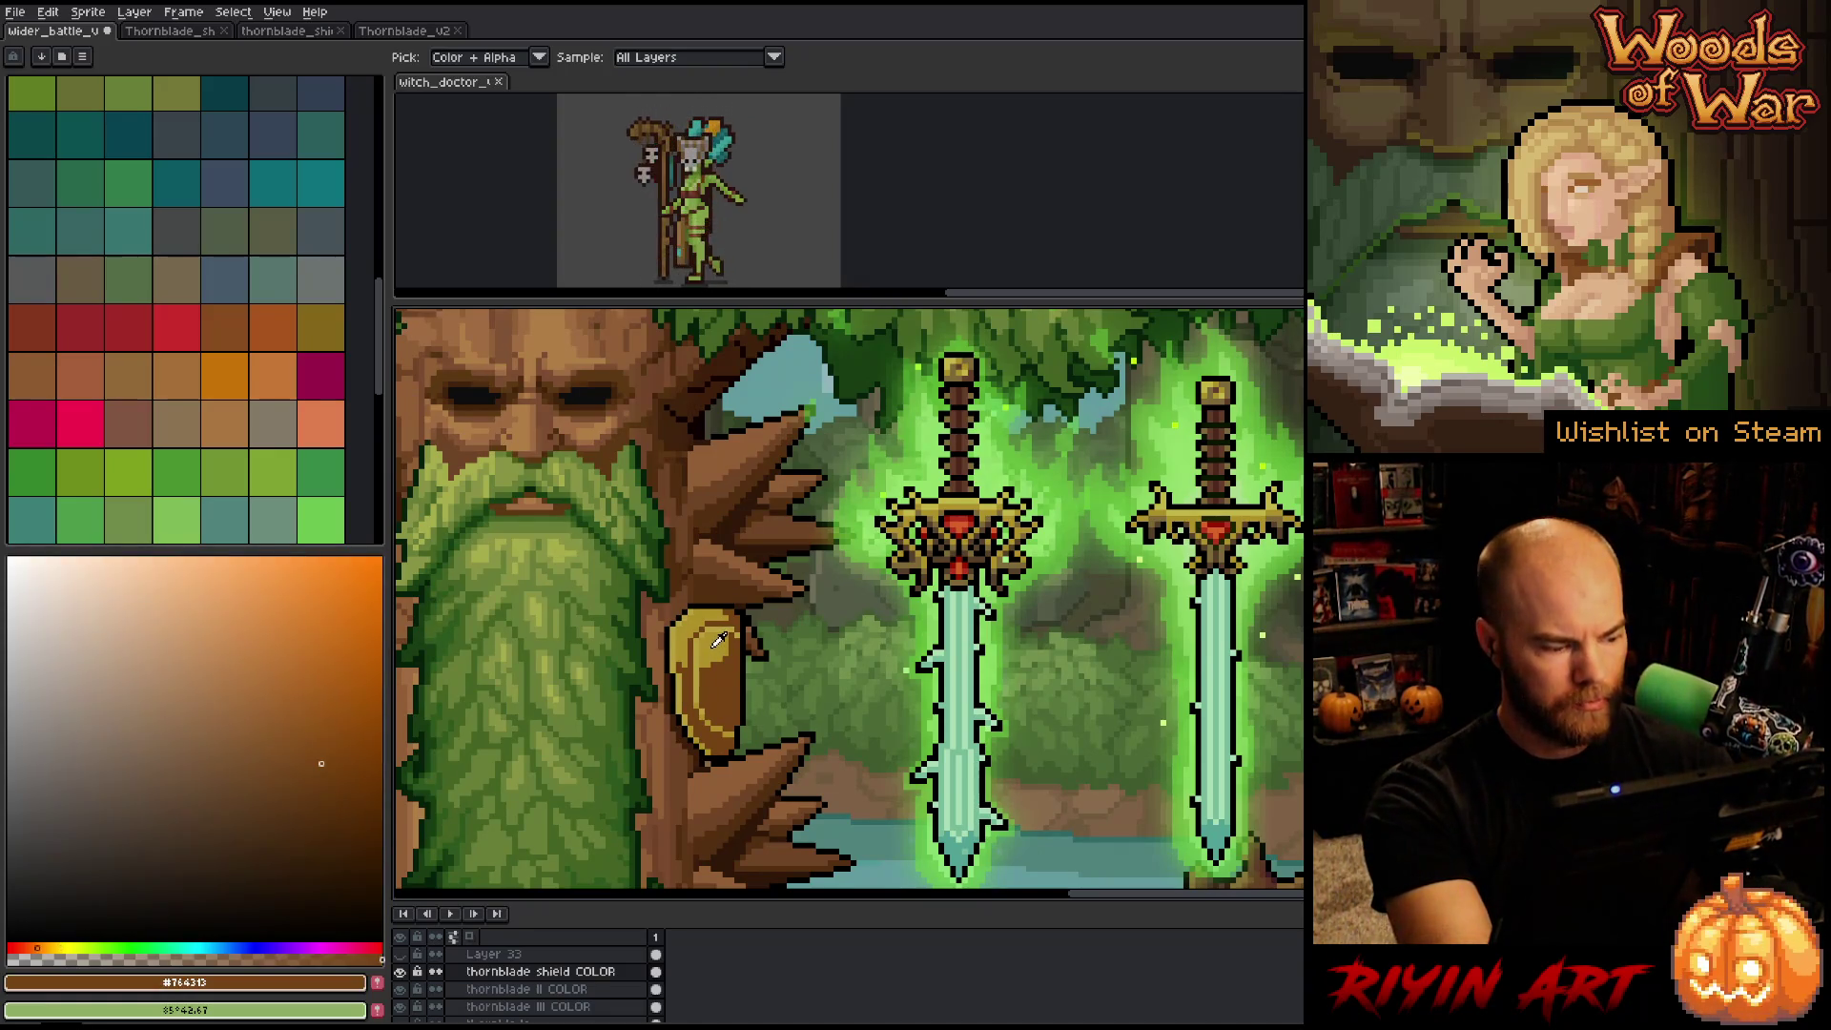
left_click(720, 639)
left_click(46, 947)
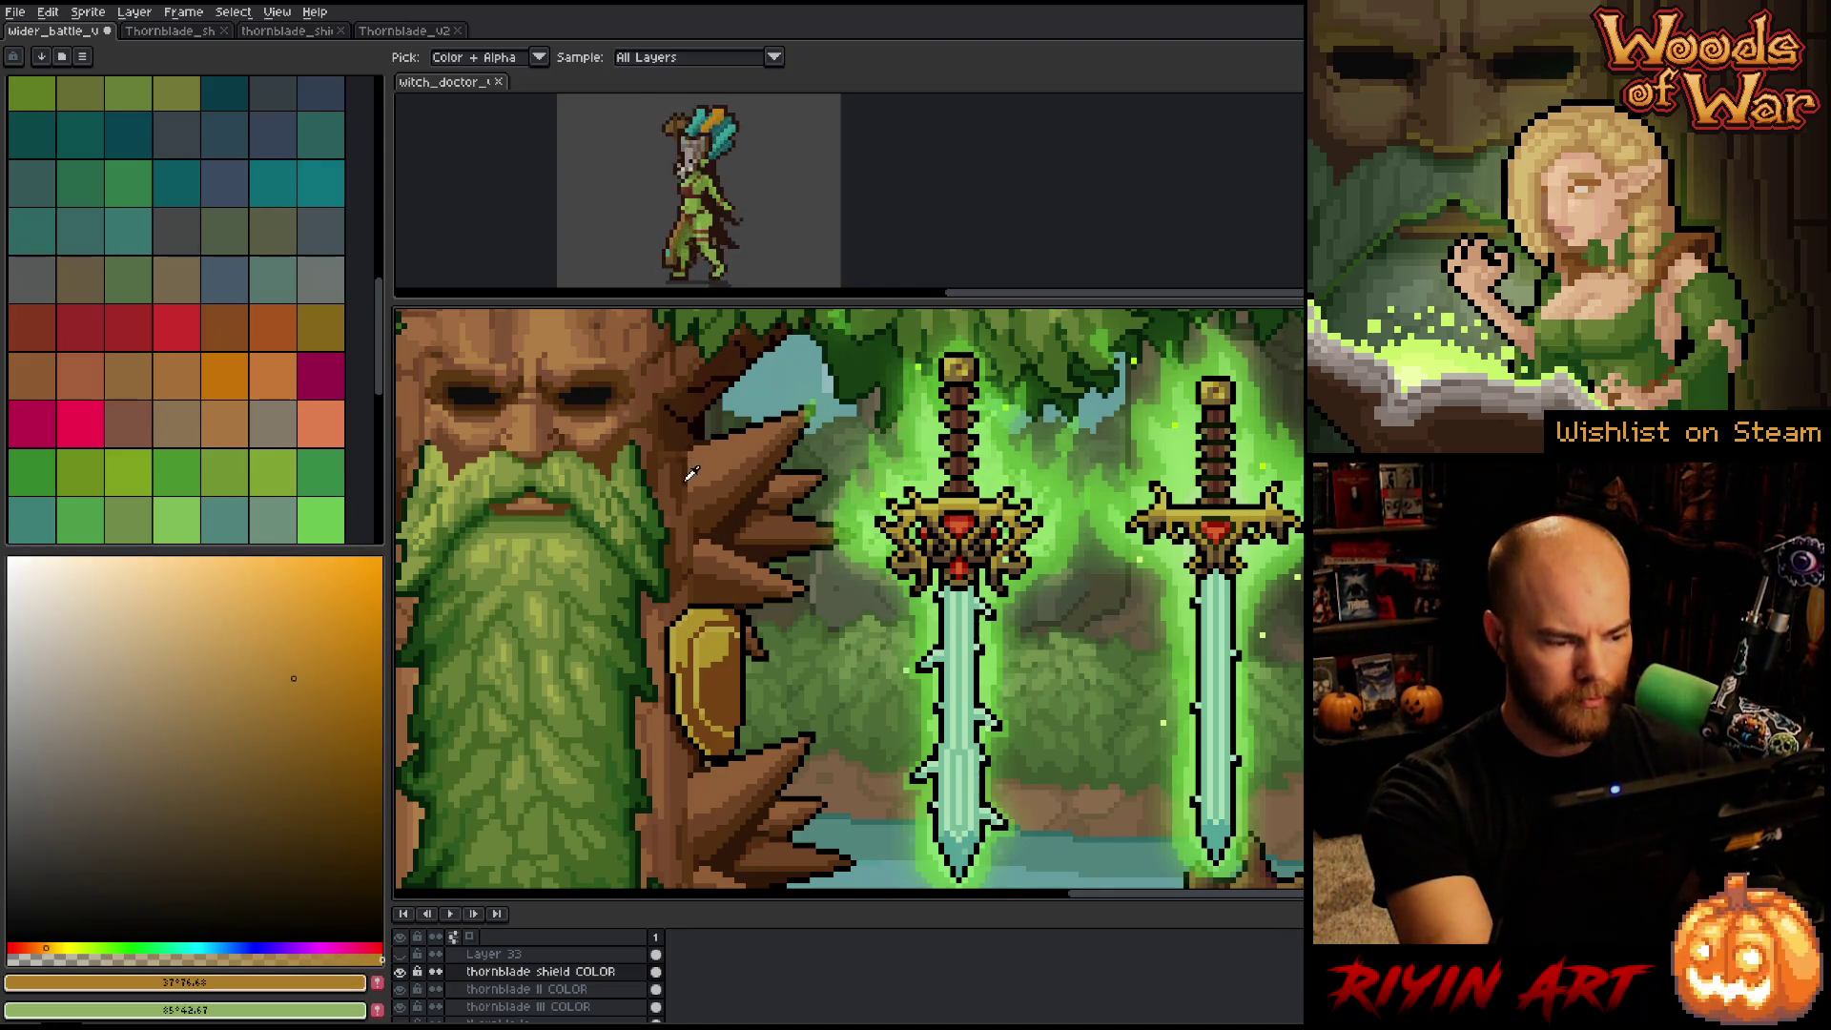
key("b")
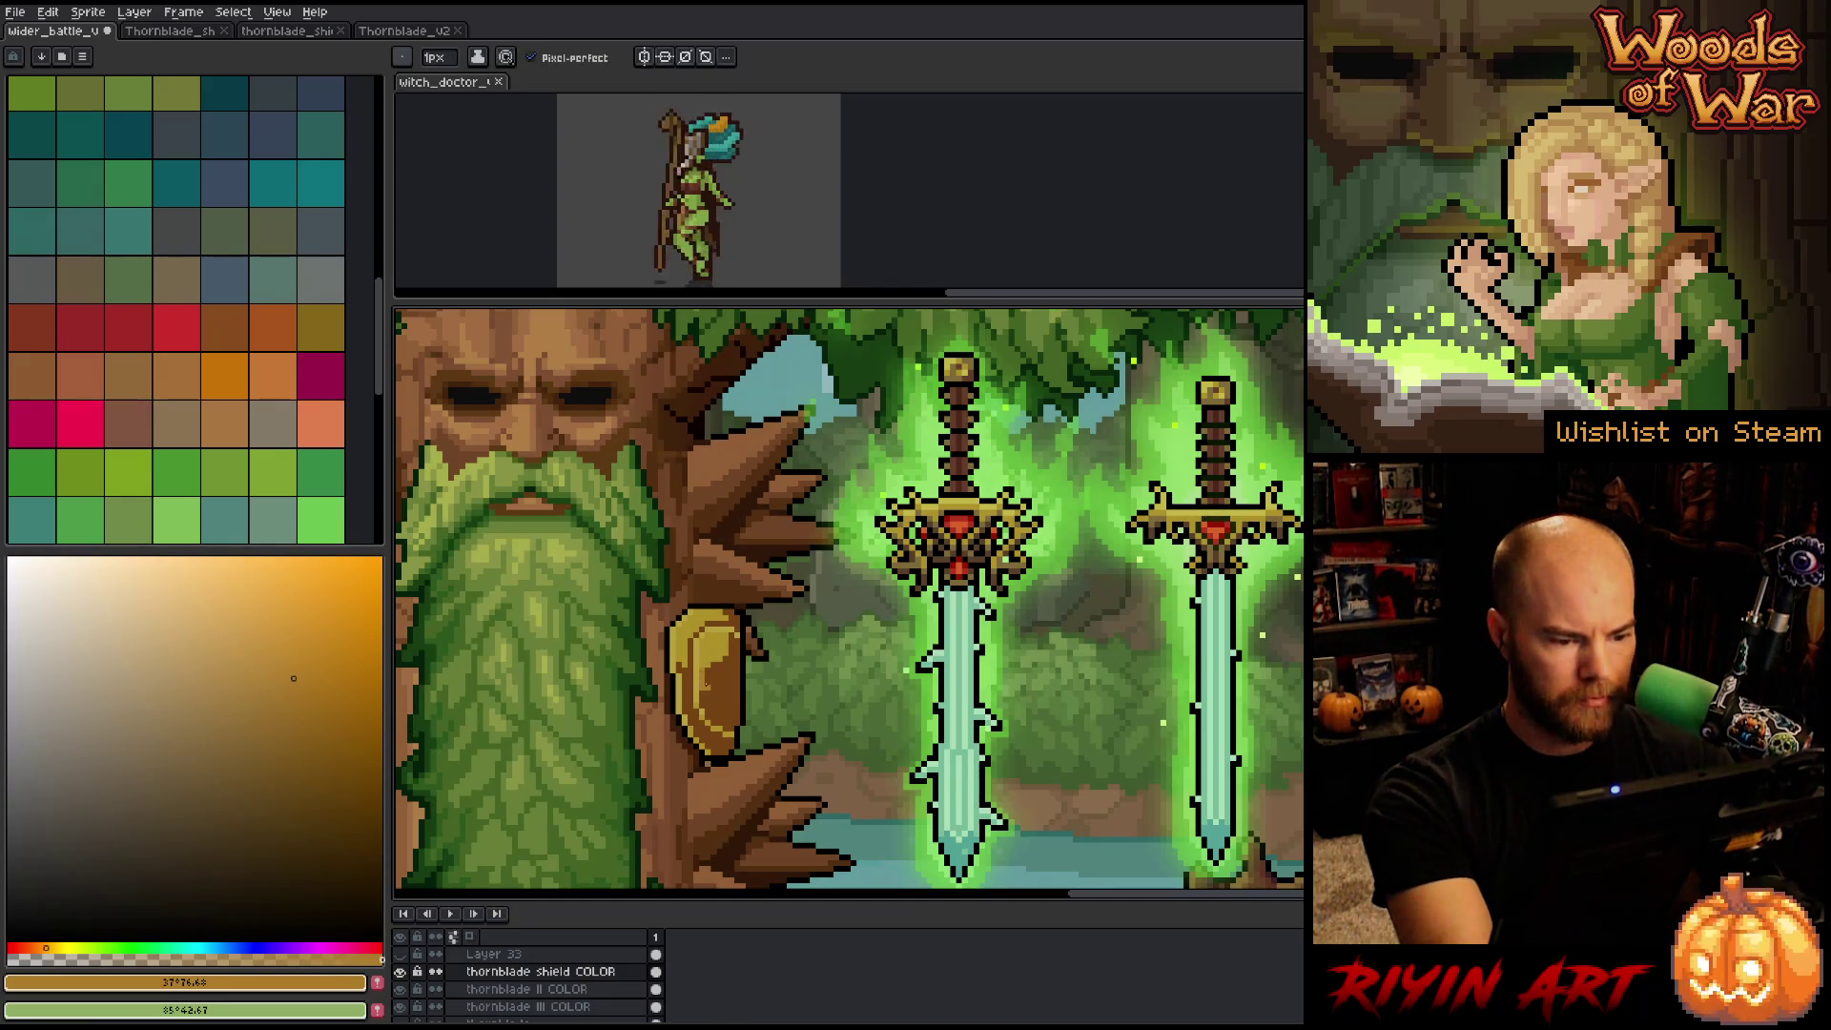
left_click_drag(711, 635, 708, 725)
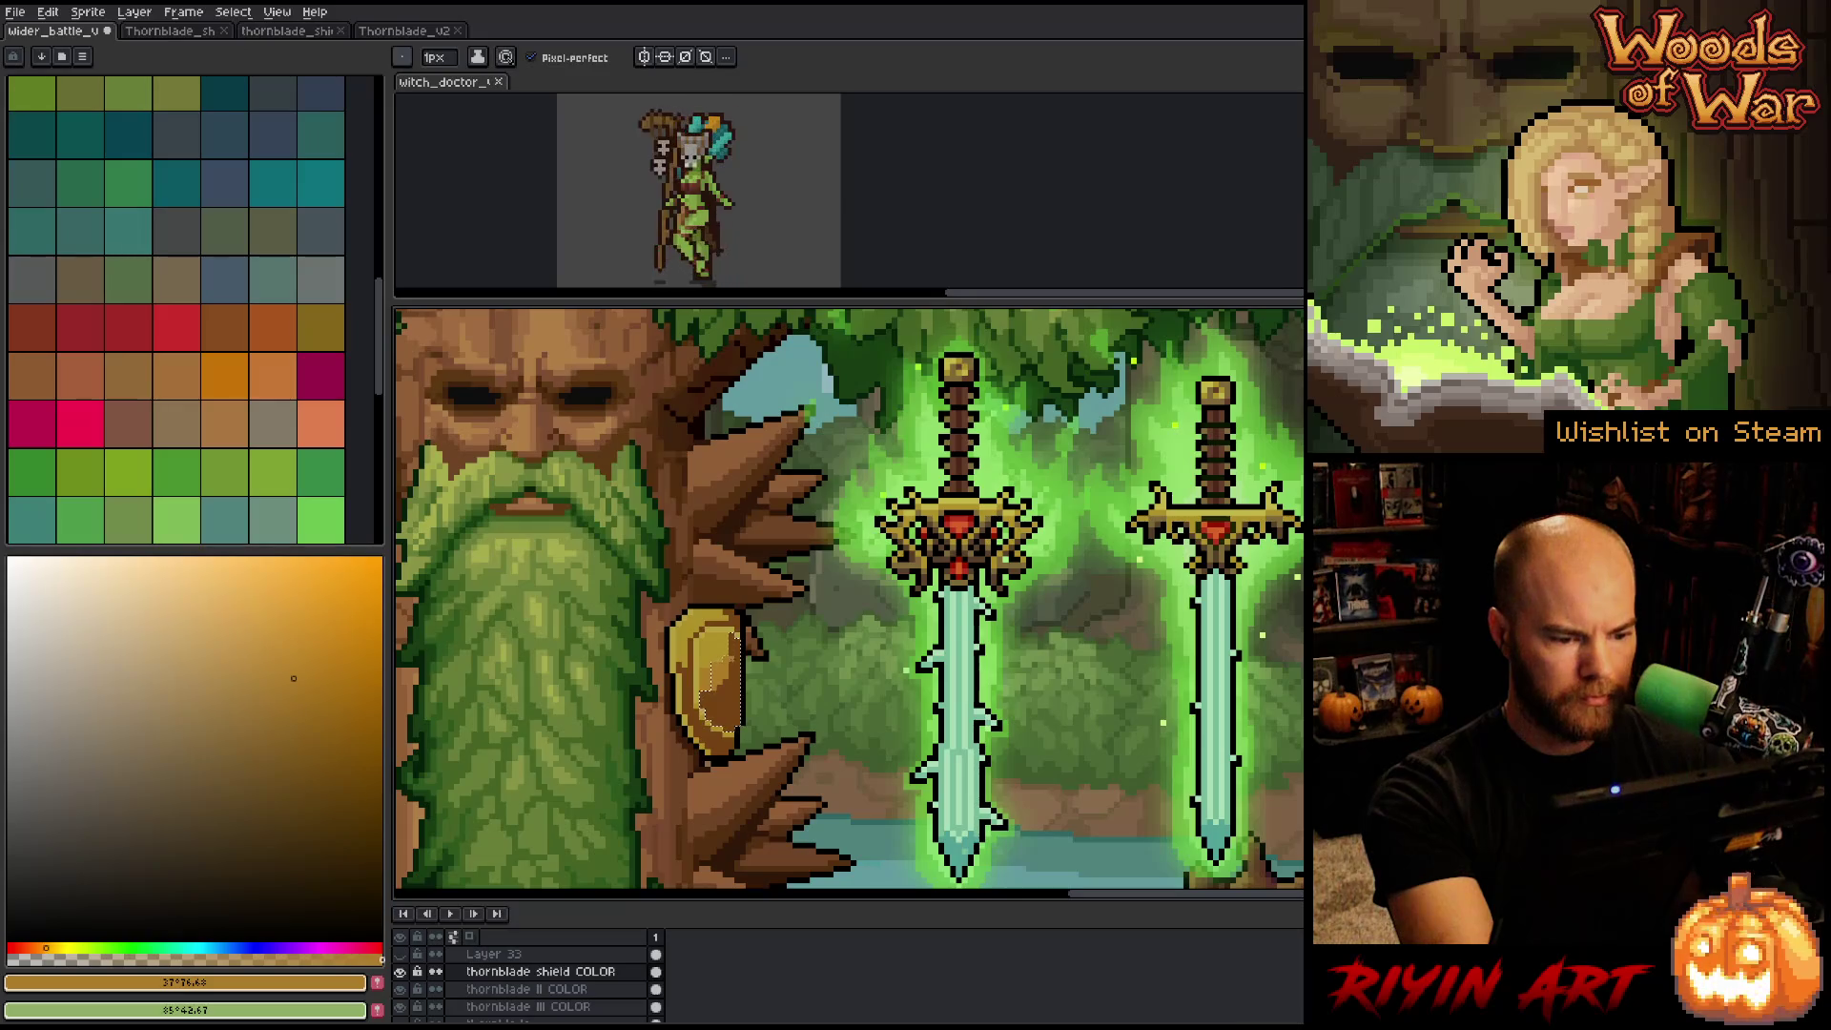
key("ctrl+z")
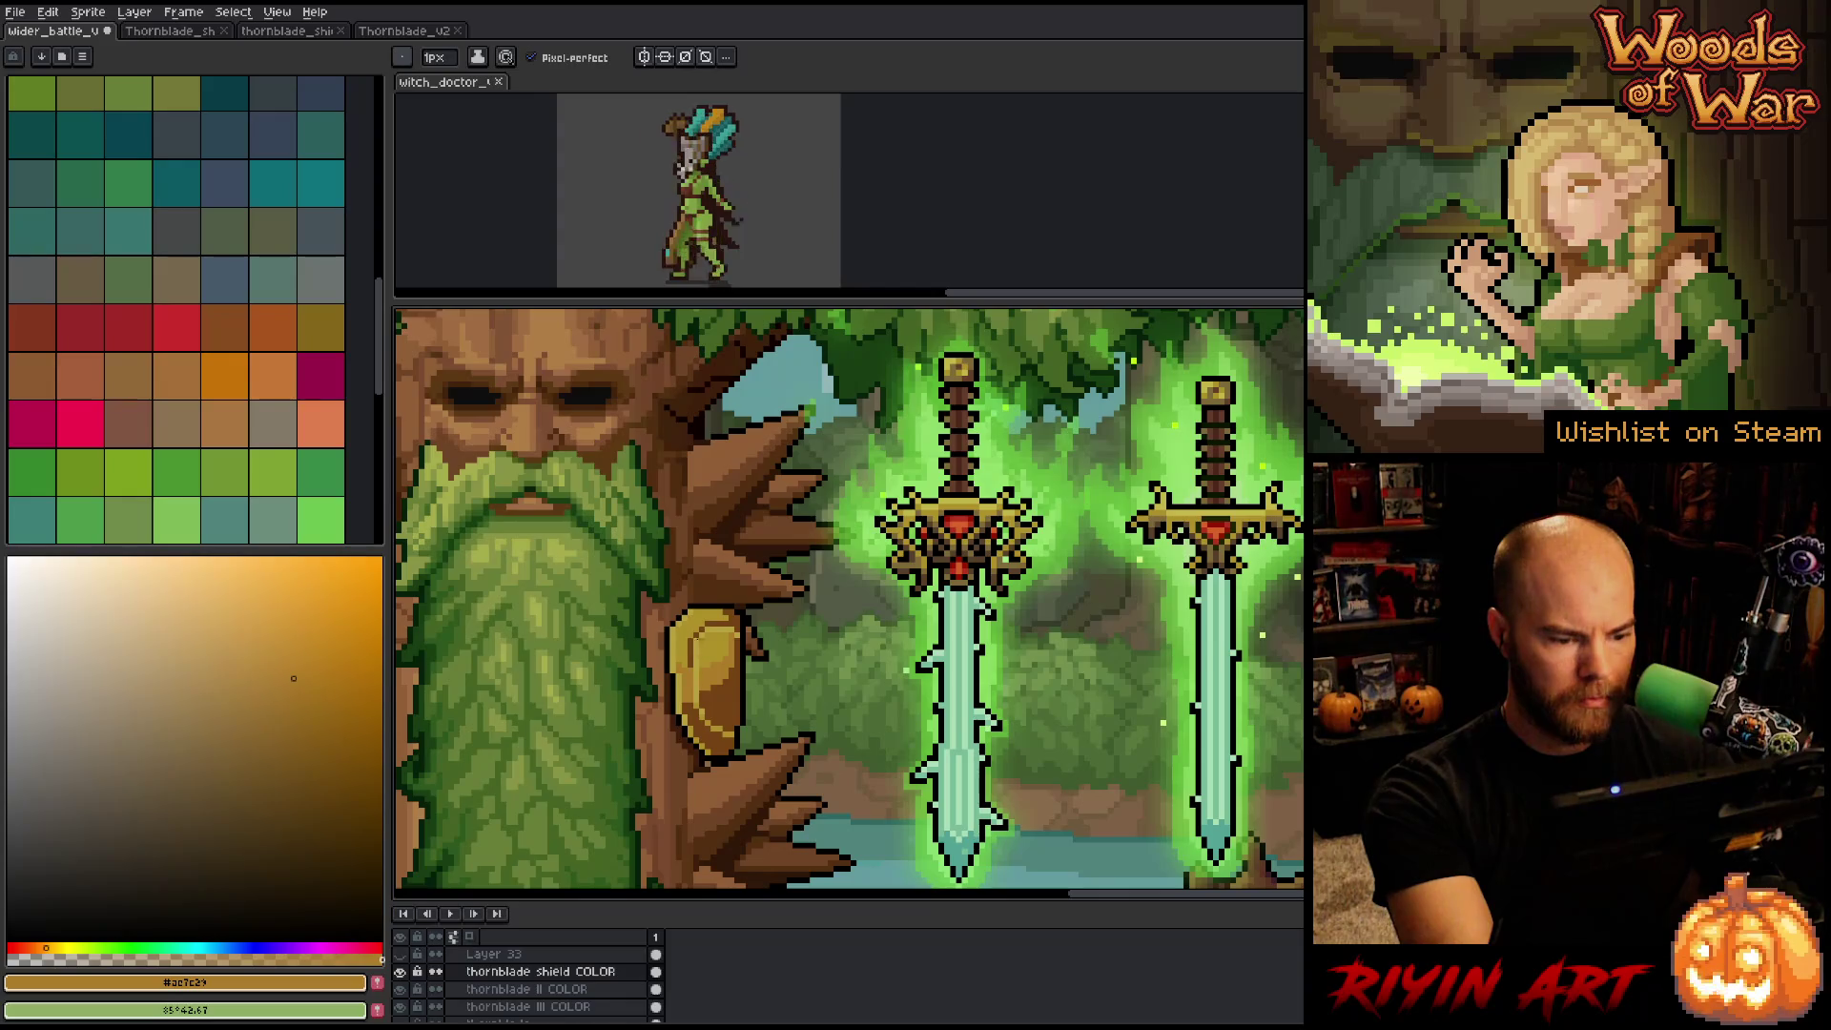
Re-sample the shield's dark brown and gold, comparing them against the bark brown.
left_click(697, 702, "alt")
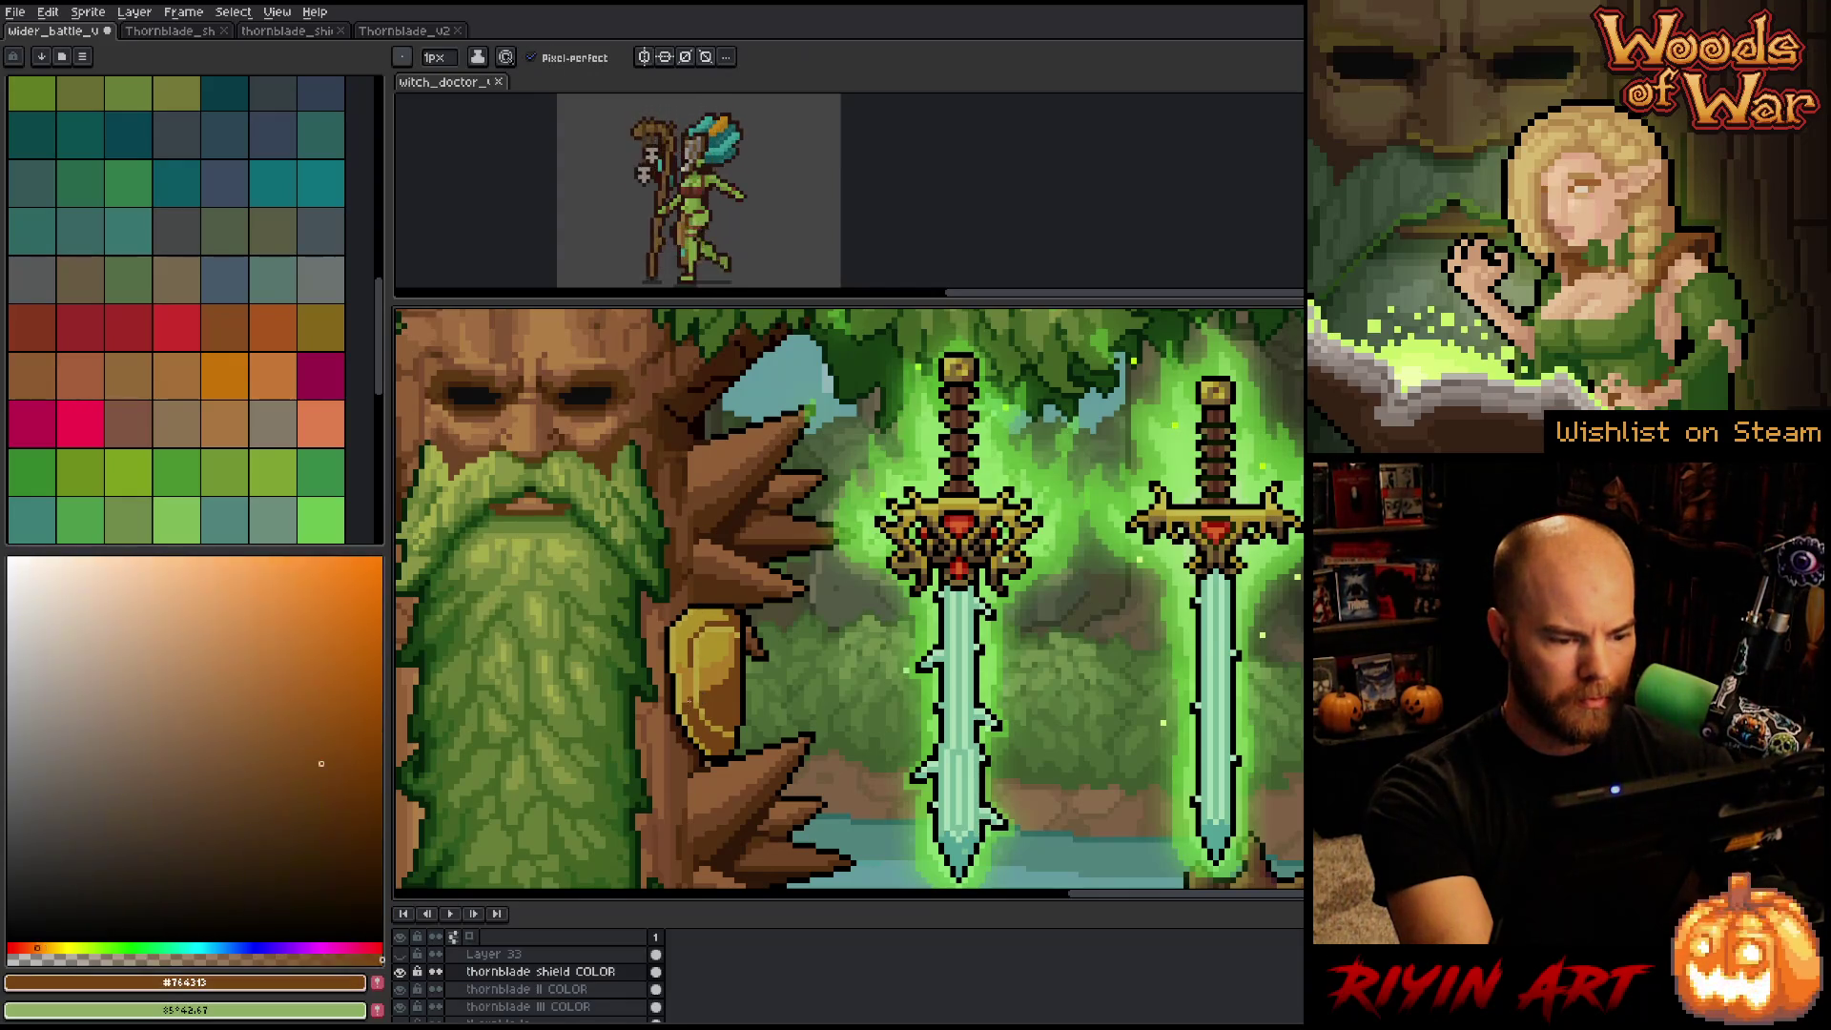
left_click(699, 688, "alt")
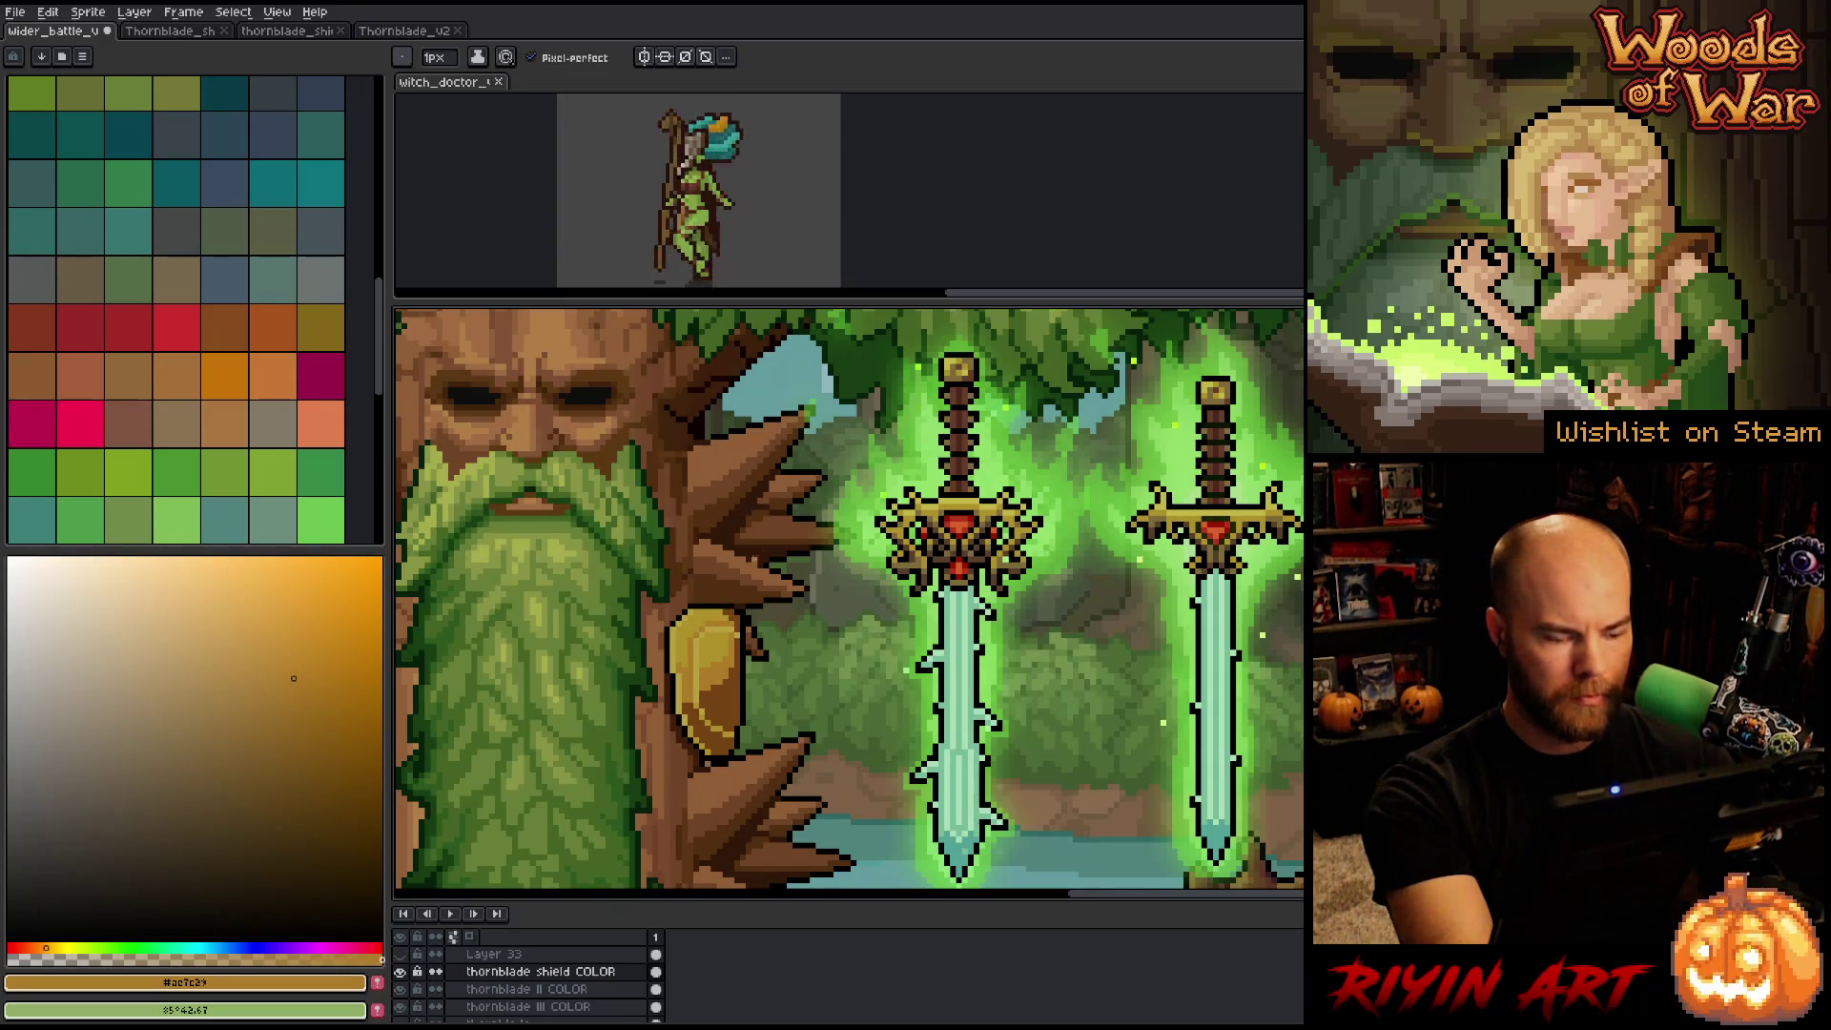
left_click(744, 593, "alt")
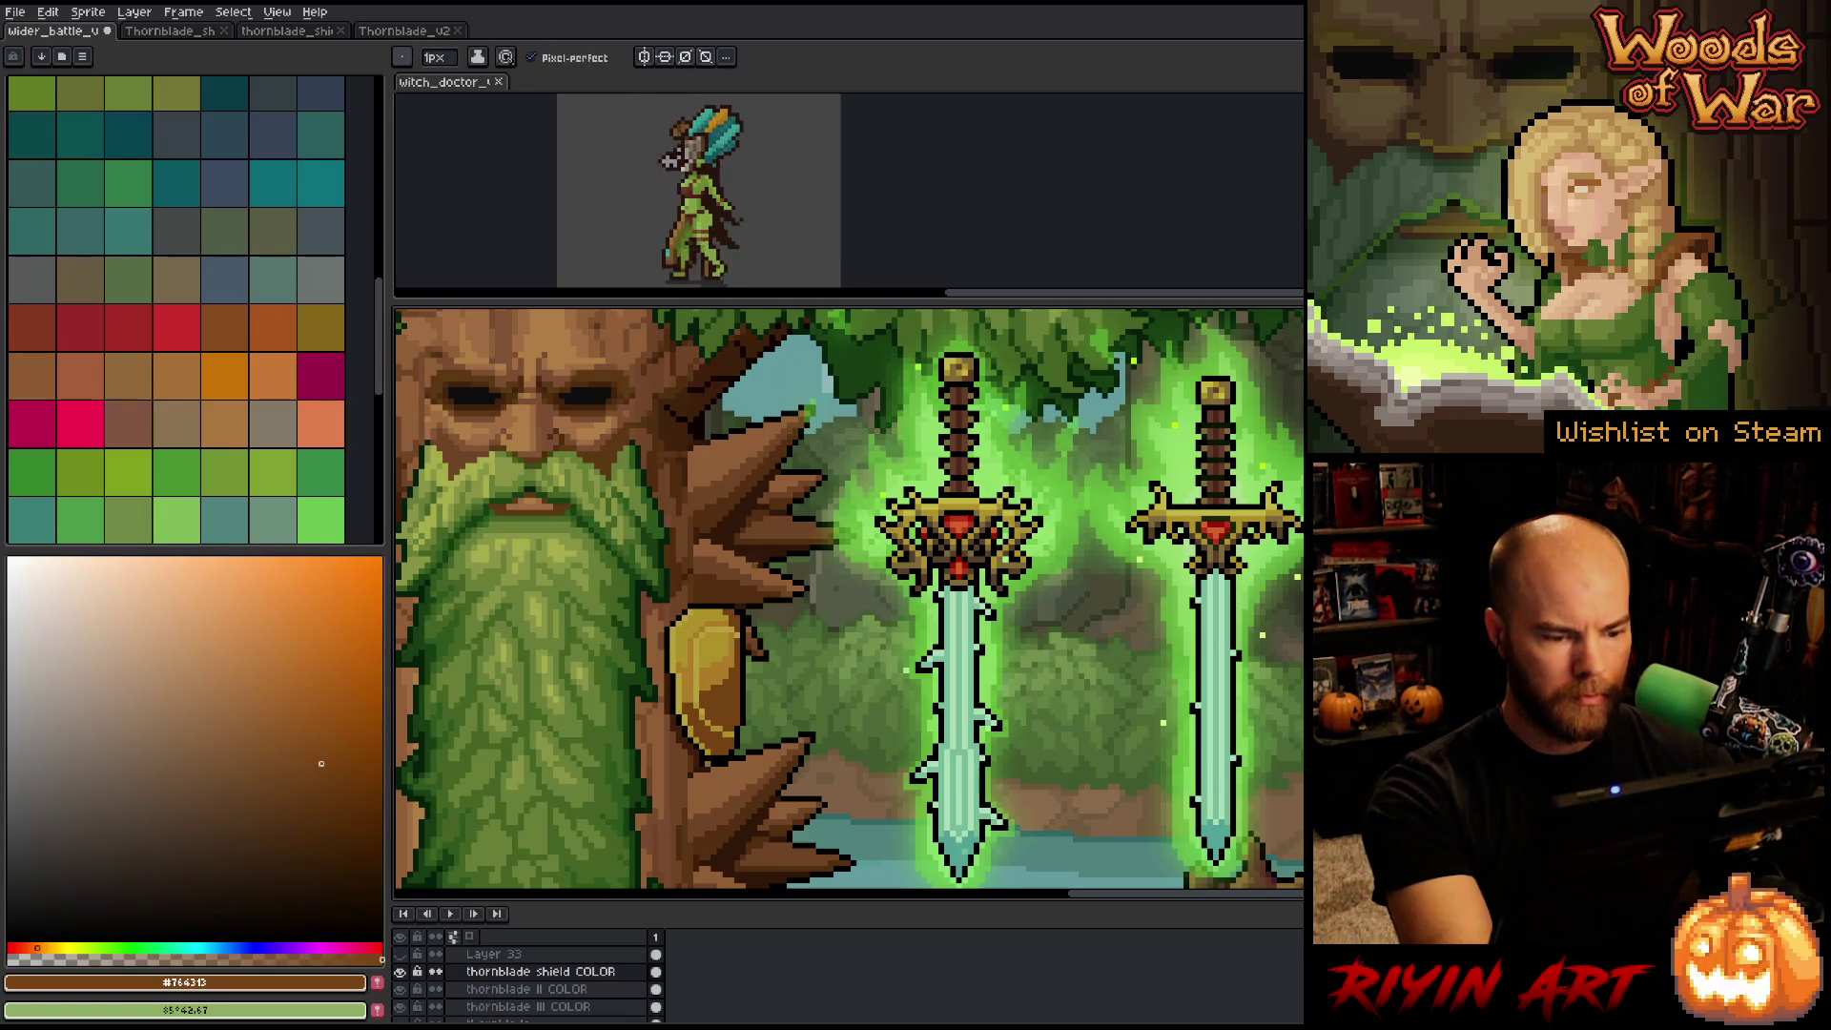
left_click(706, 668, "alt")
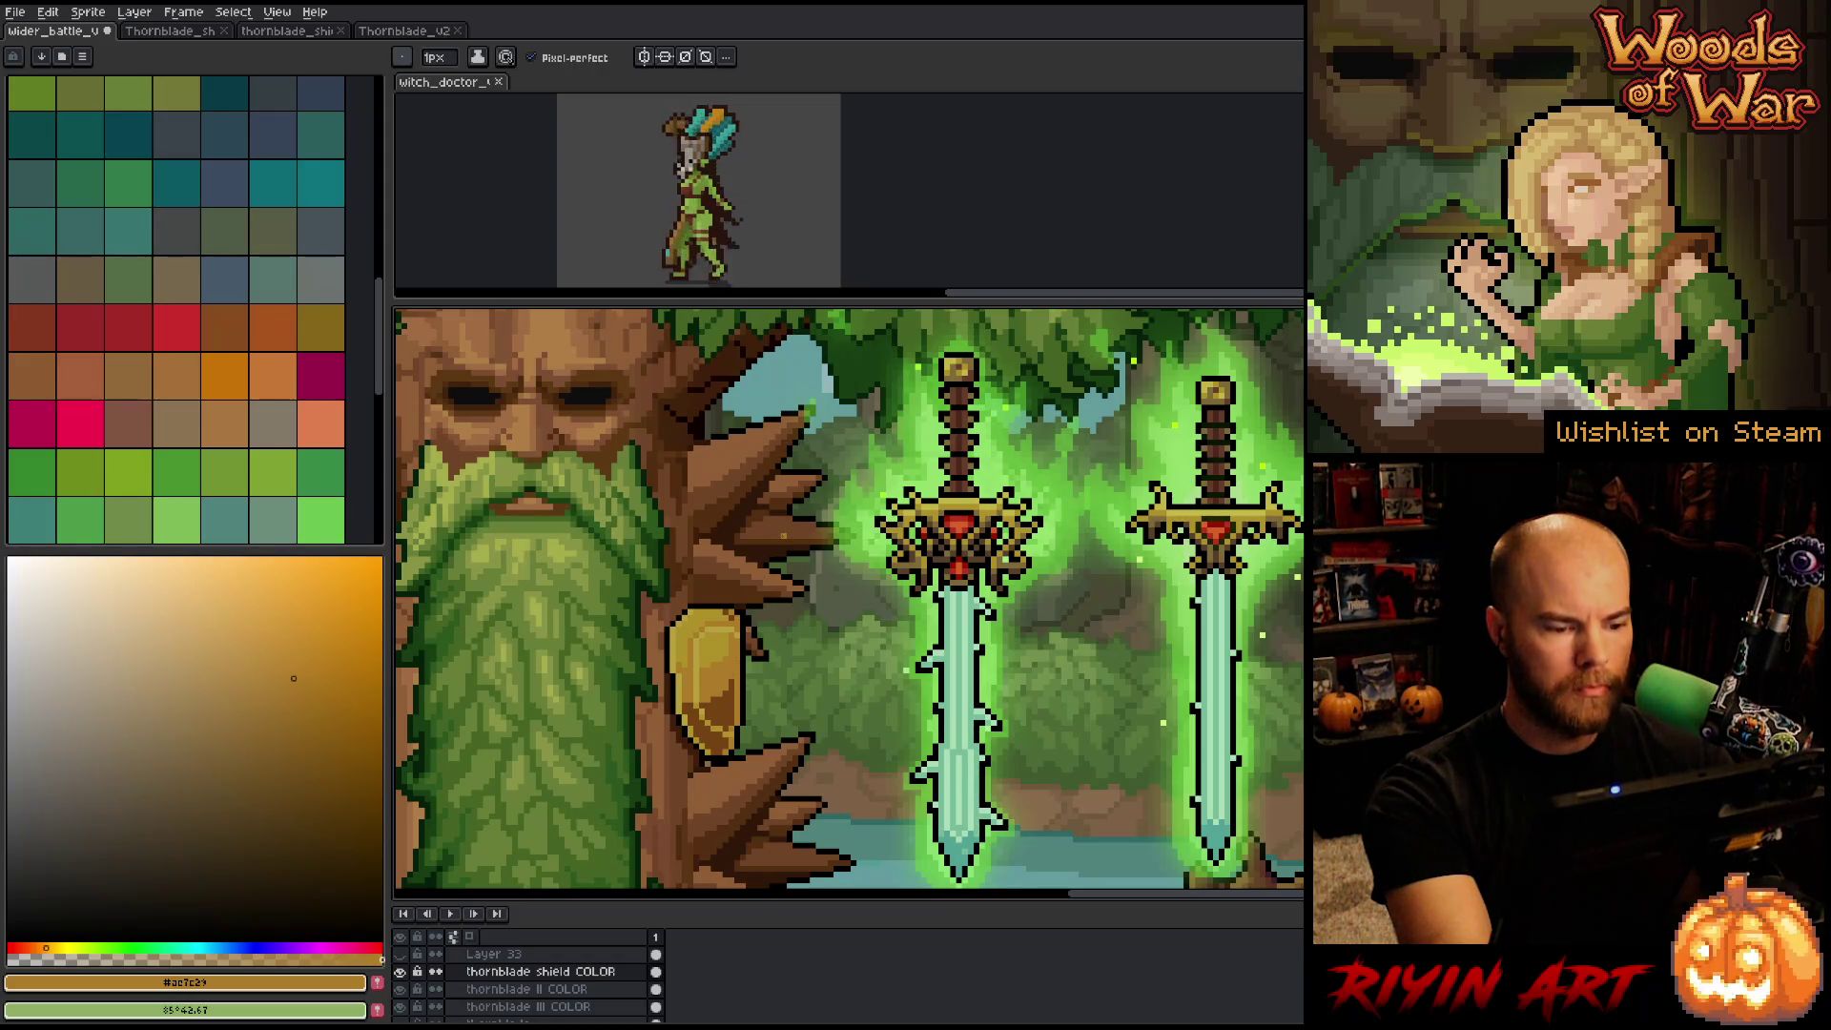
Start replacing the shield's light gold, editing the replacement colour in HSL mode.
key("shift+r")
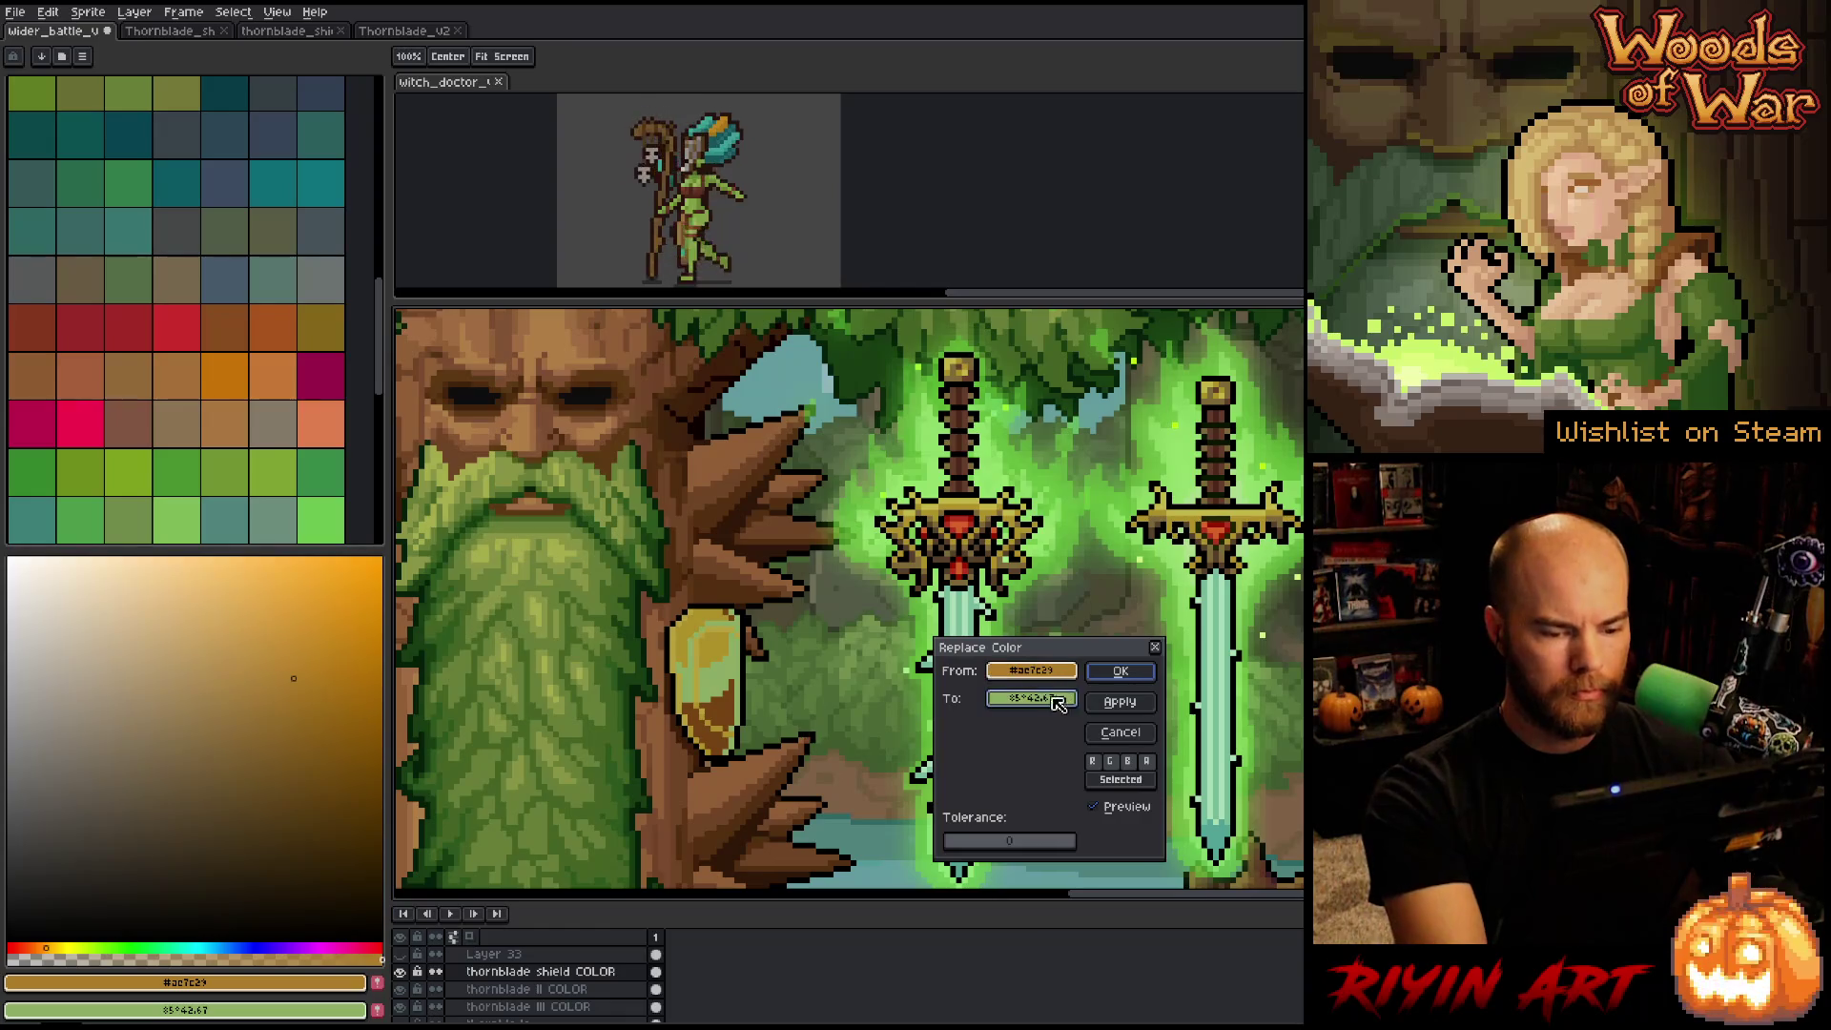
left_click_drag(1049, 670, 1049, 699)
left_click(1055, 703)
left_click(1055, 703)
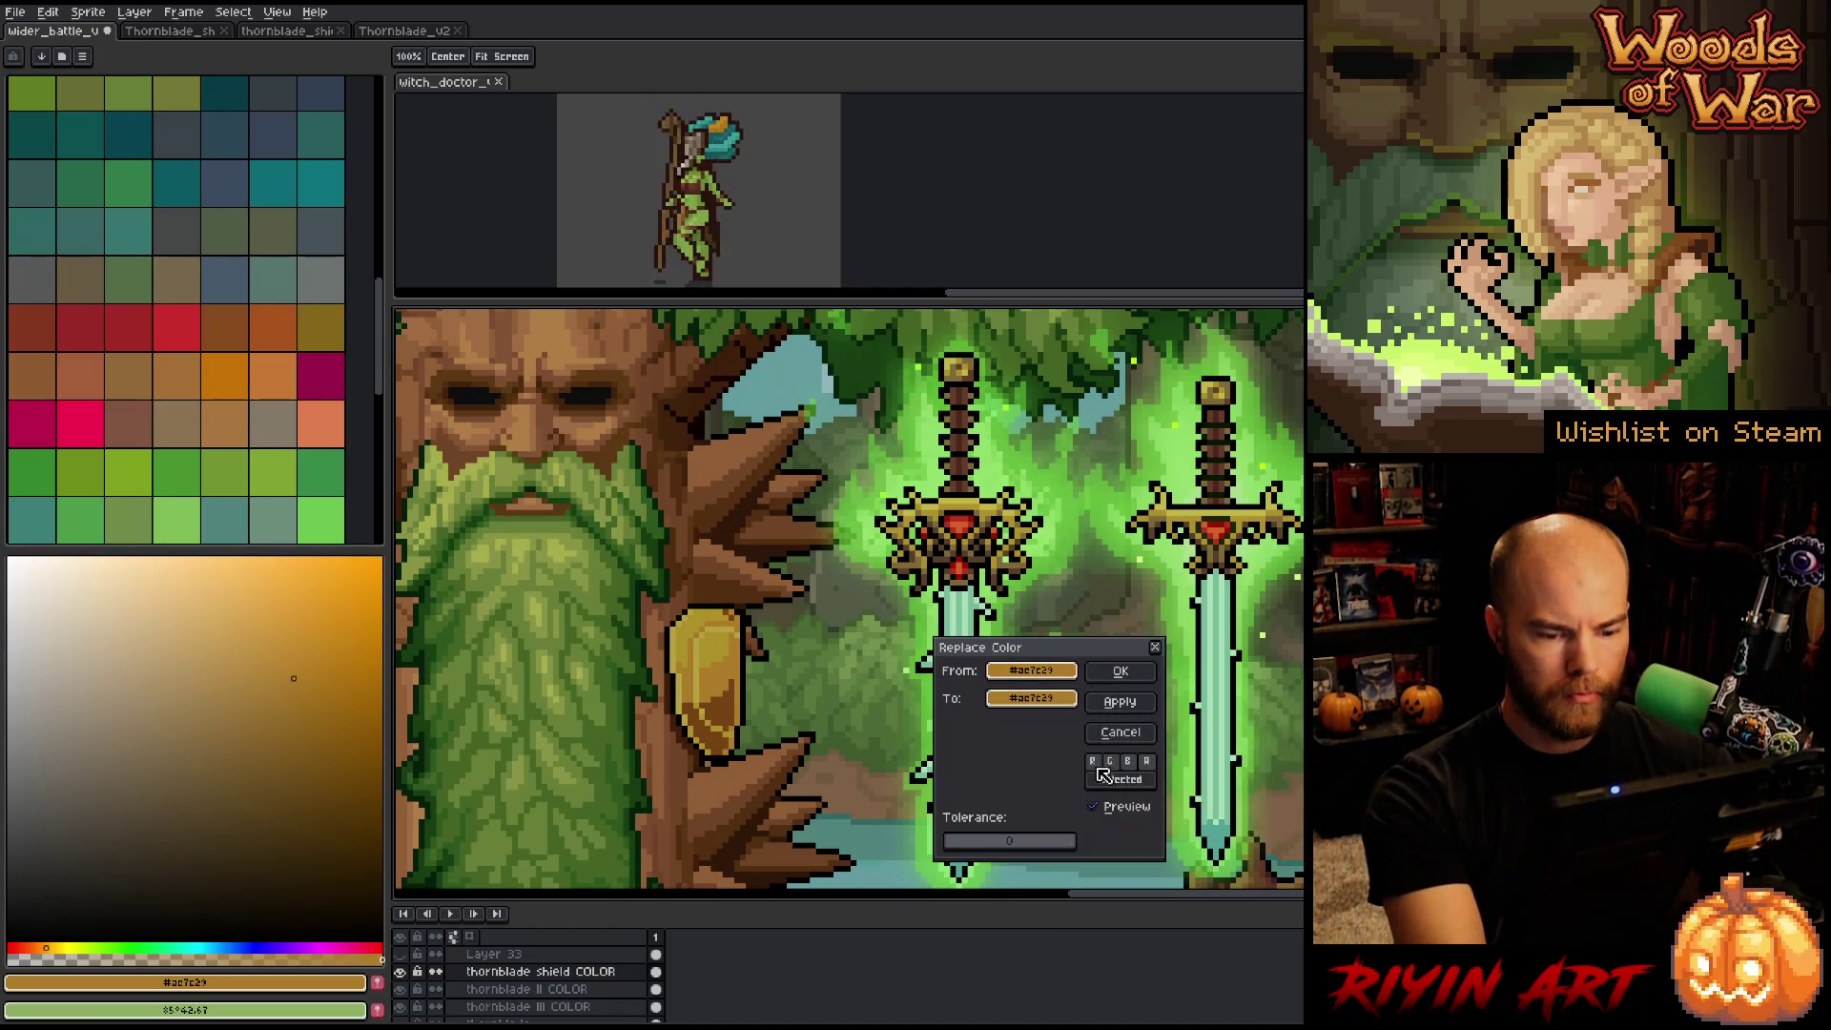
left_click(1055, 703)
left_click(1095, 729)
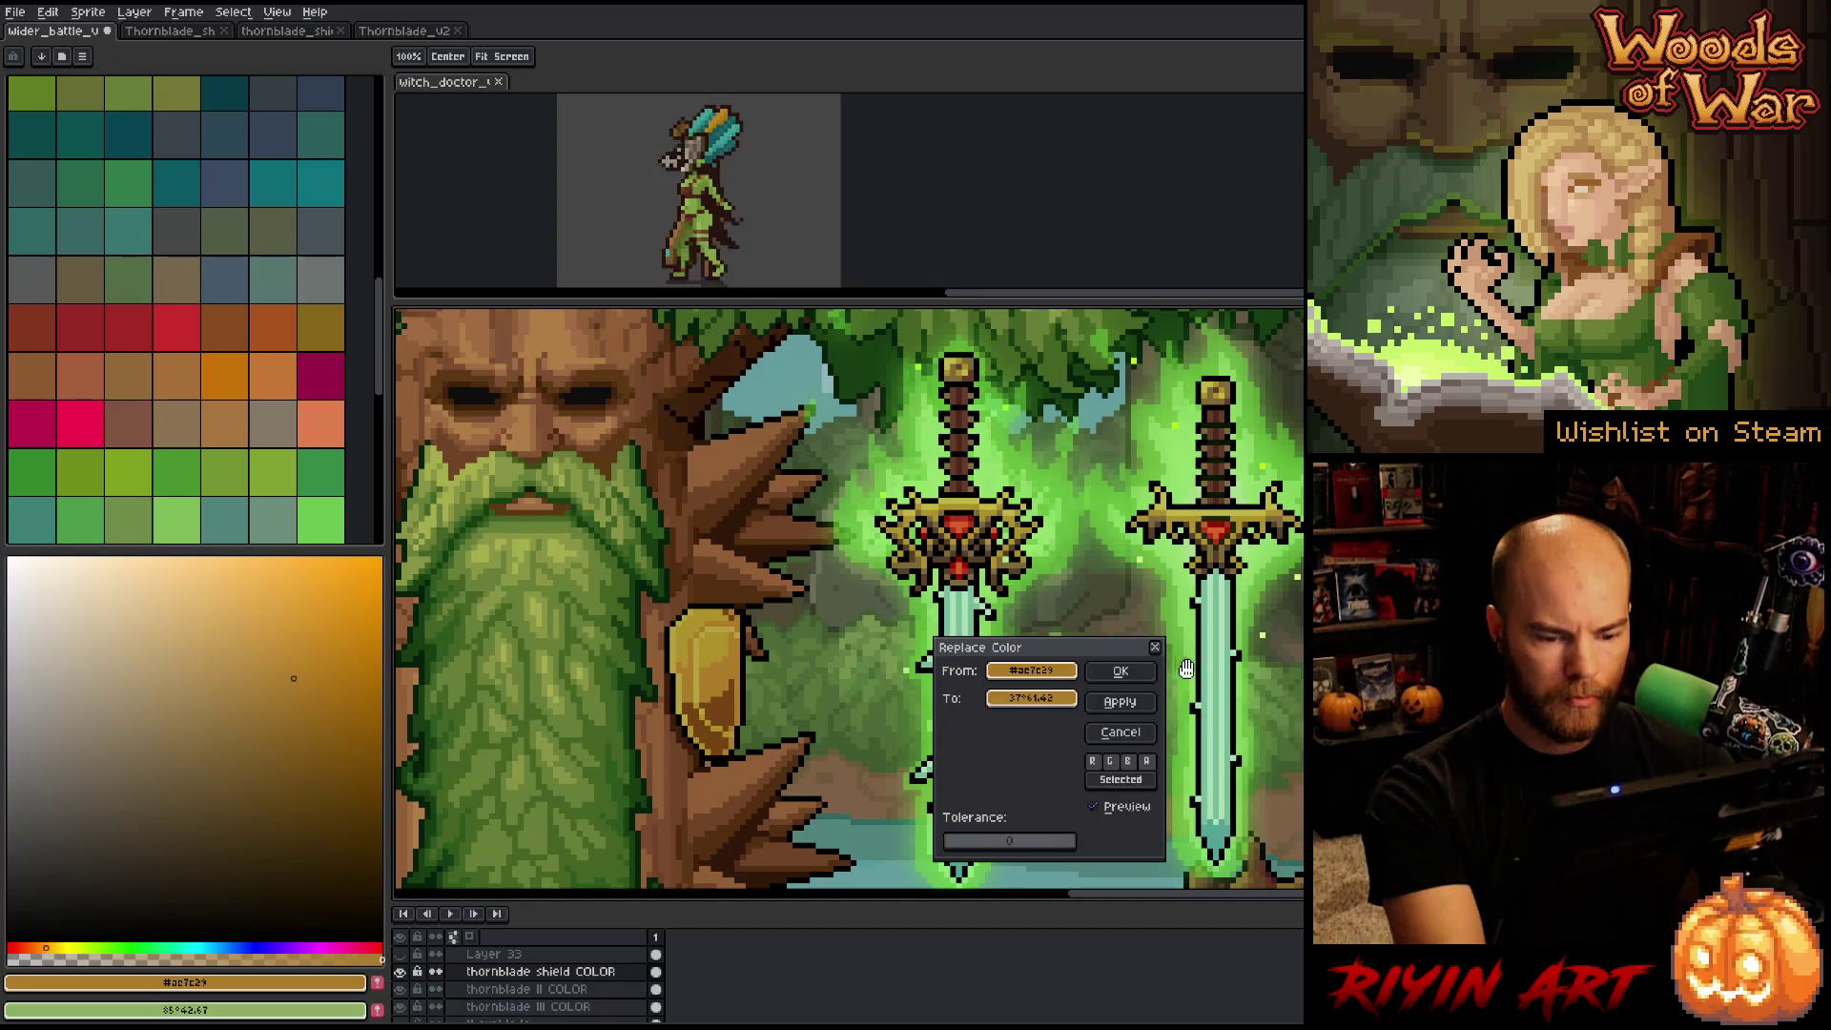
left_click(1031, 700)
left_click(1031, 699)
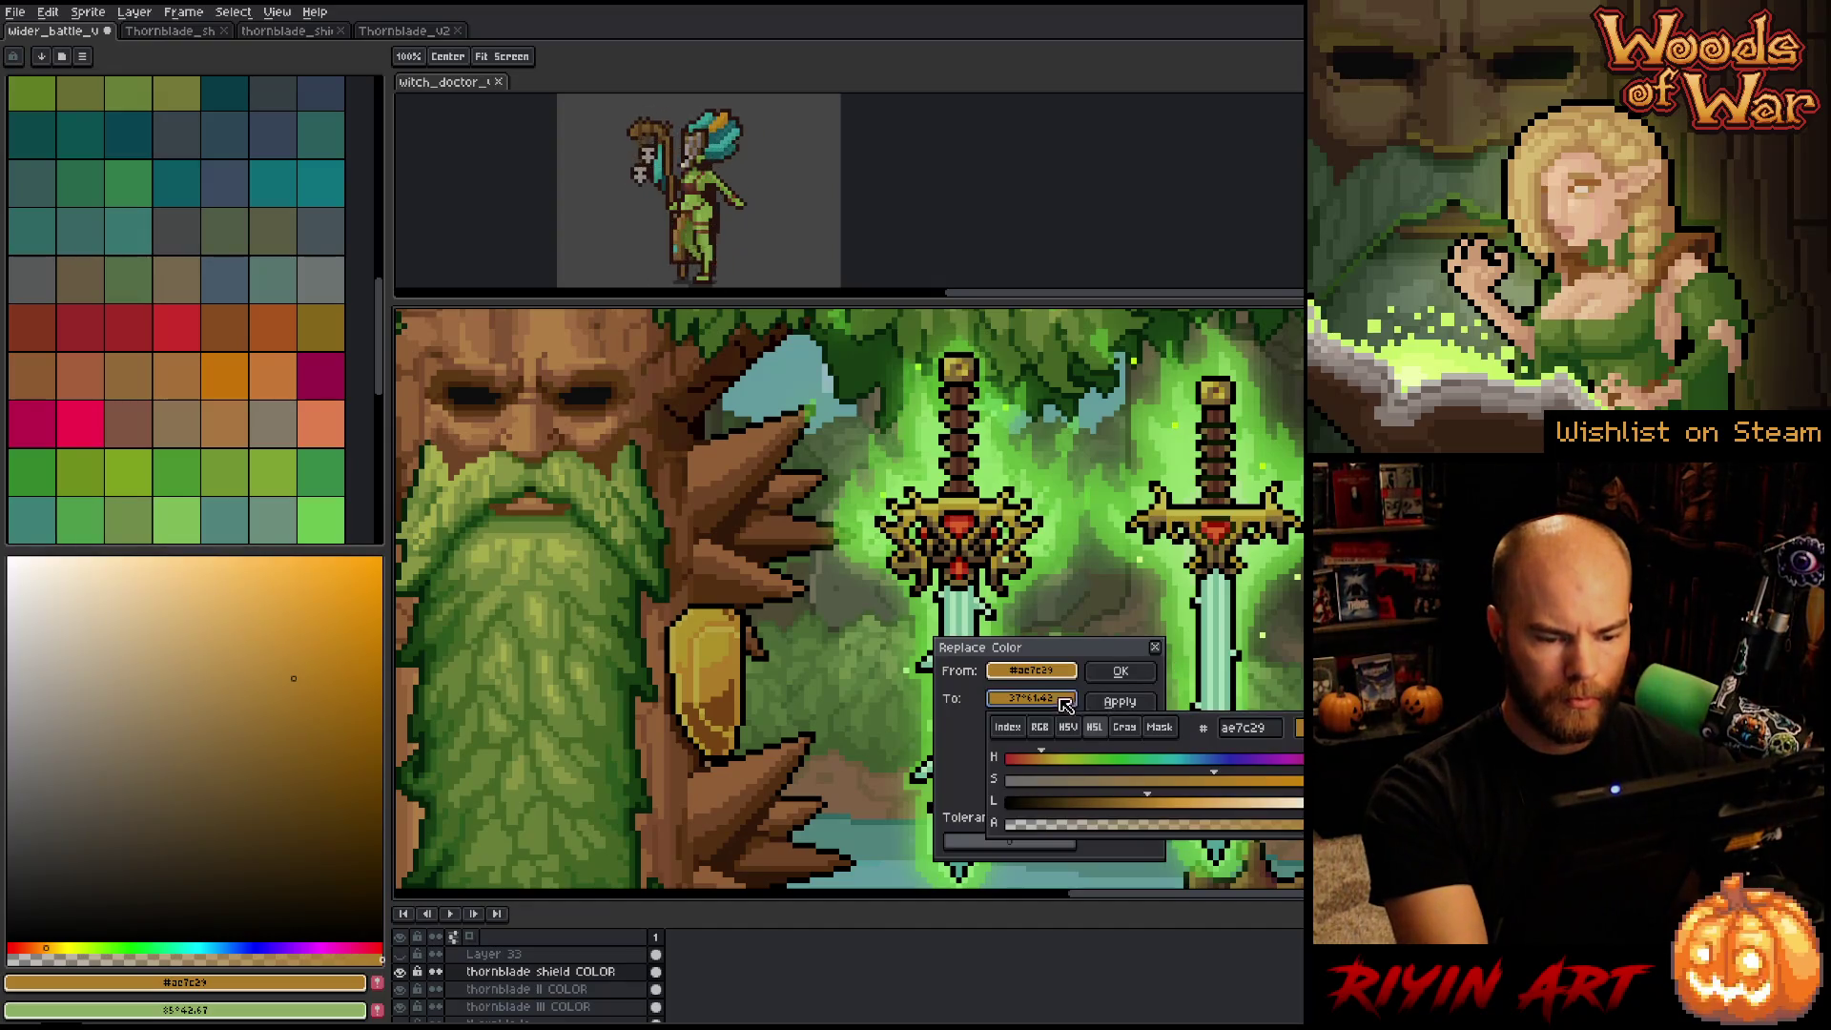
Lower the replacement's lightness, shift its hue slightly toward orange, and apply it.
left_click(1136, 804)
left_click(1143, 804)
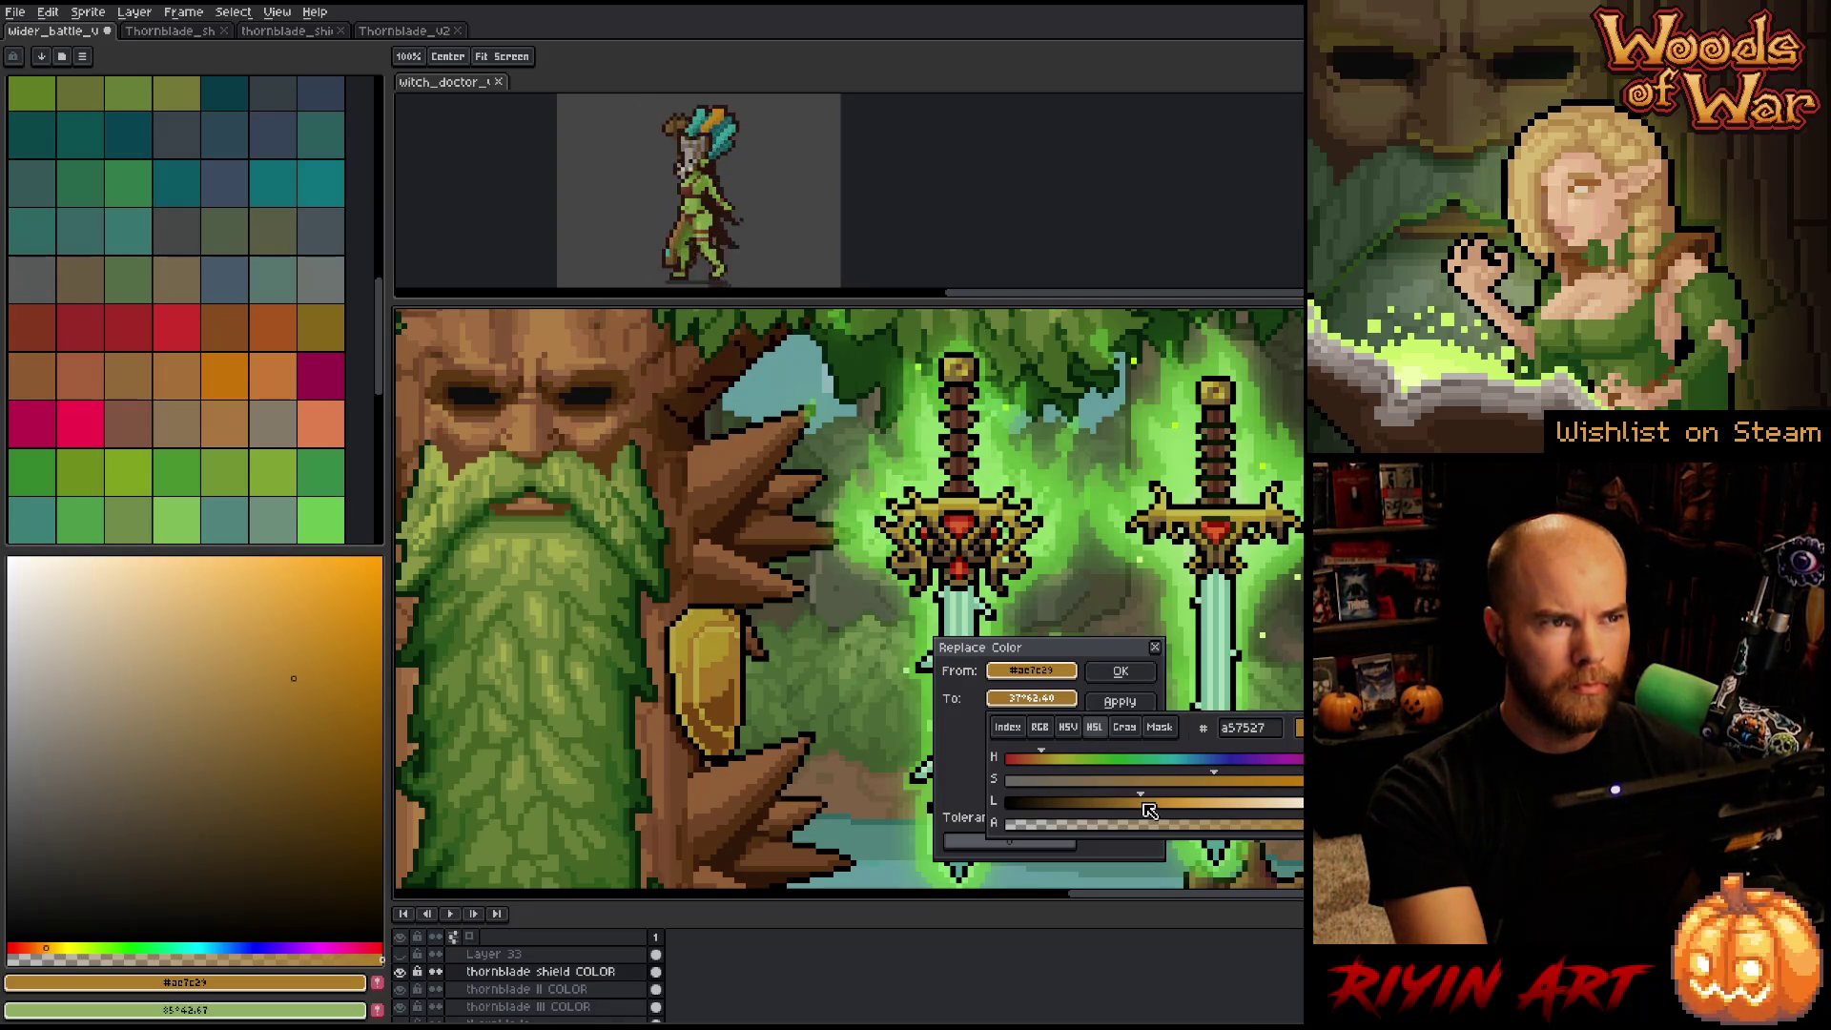
left_click_drag(1145, 805, 1137, 804)
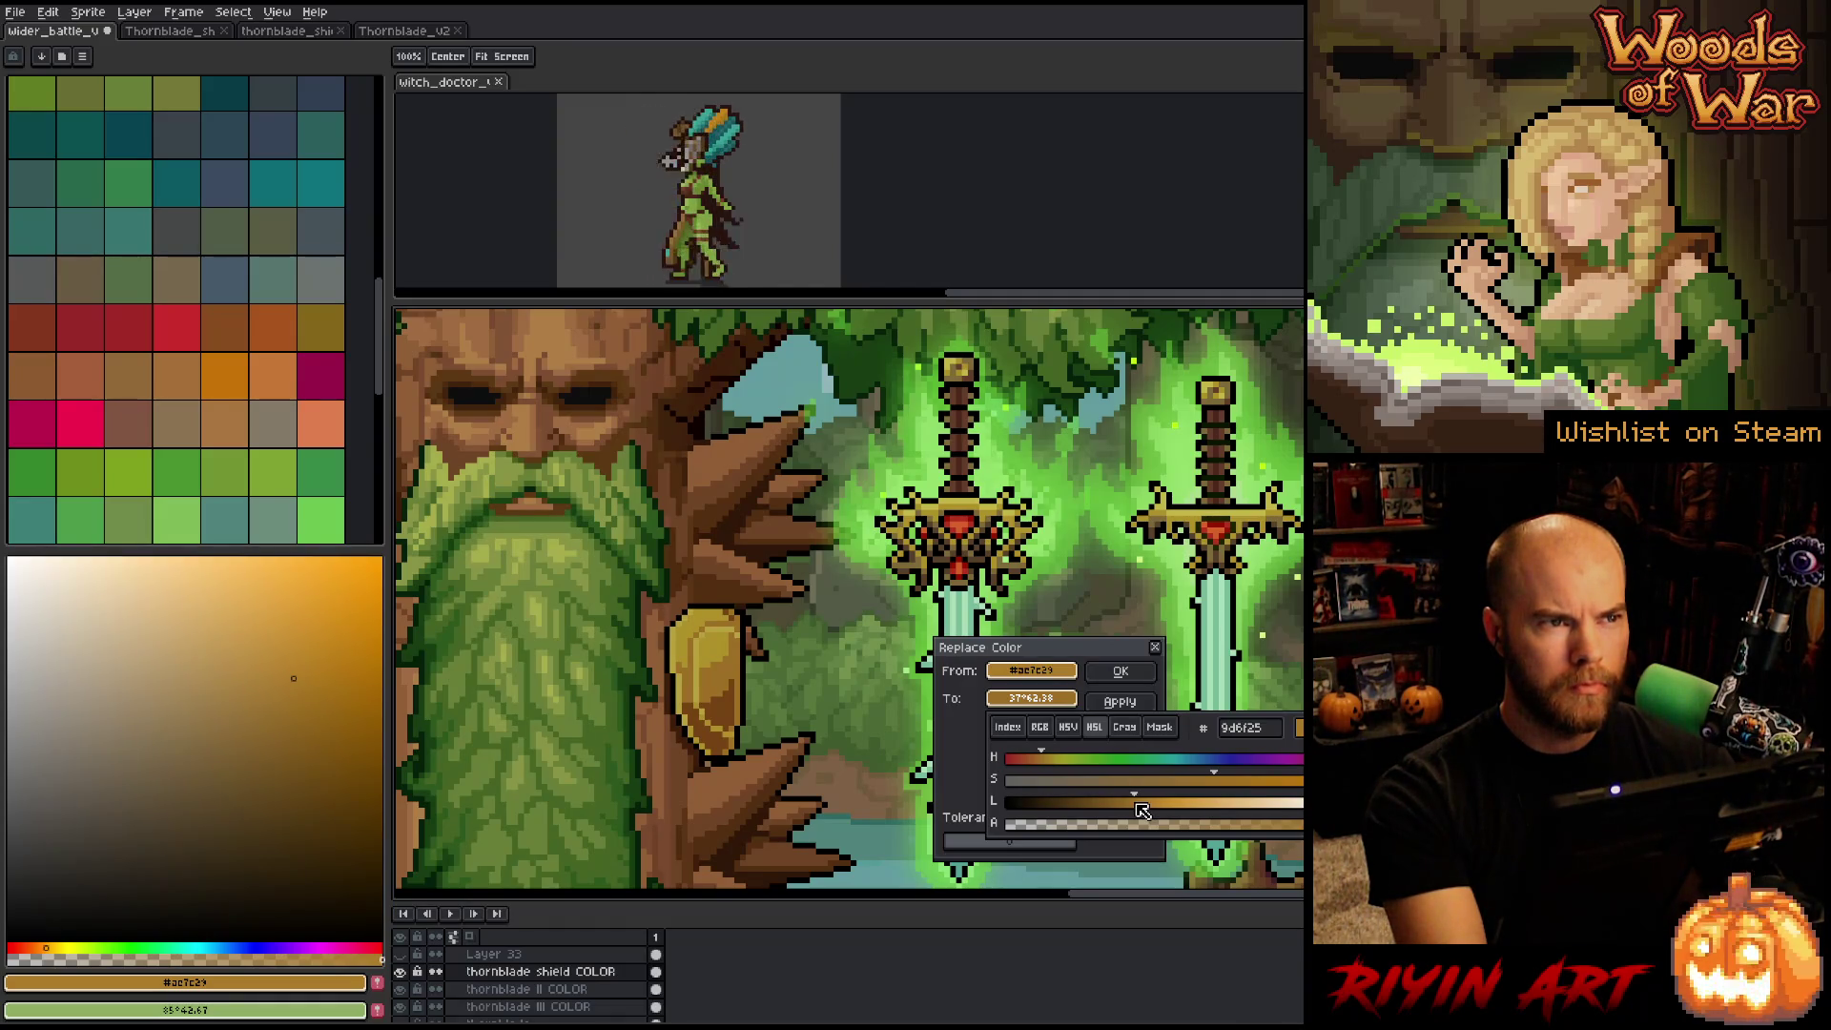
left_click(1041, 760)
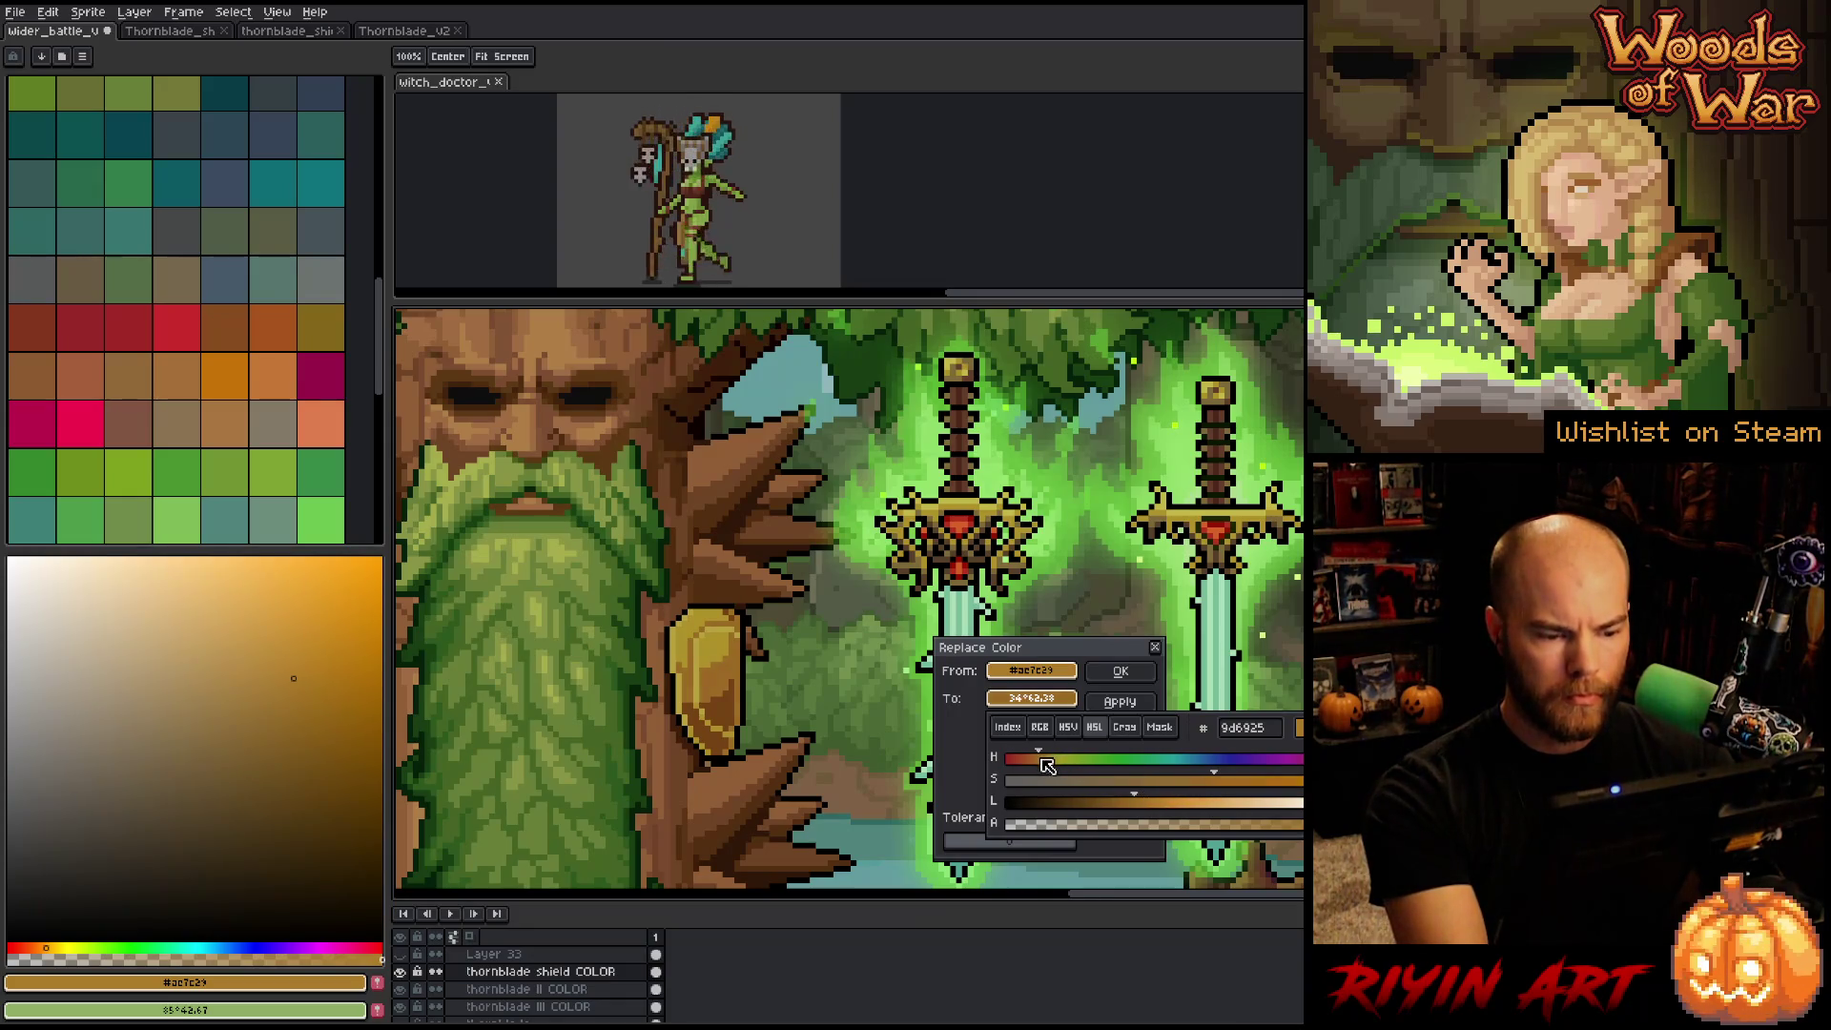
left_click_drag(1048, 766, 1047, 767)
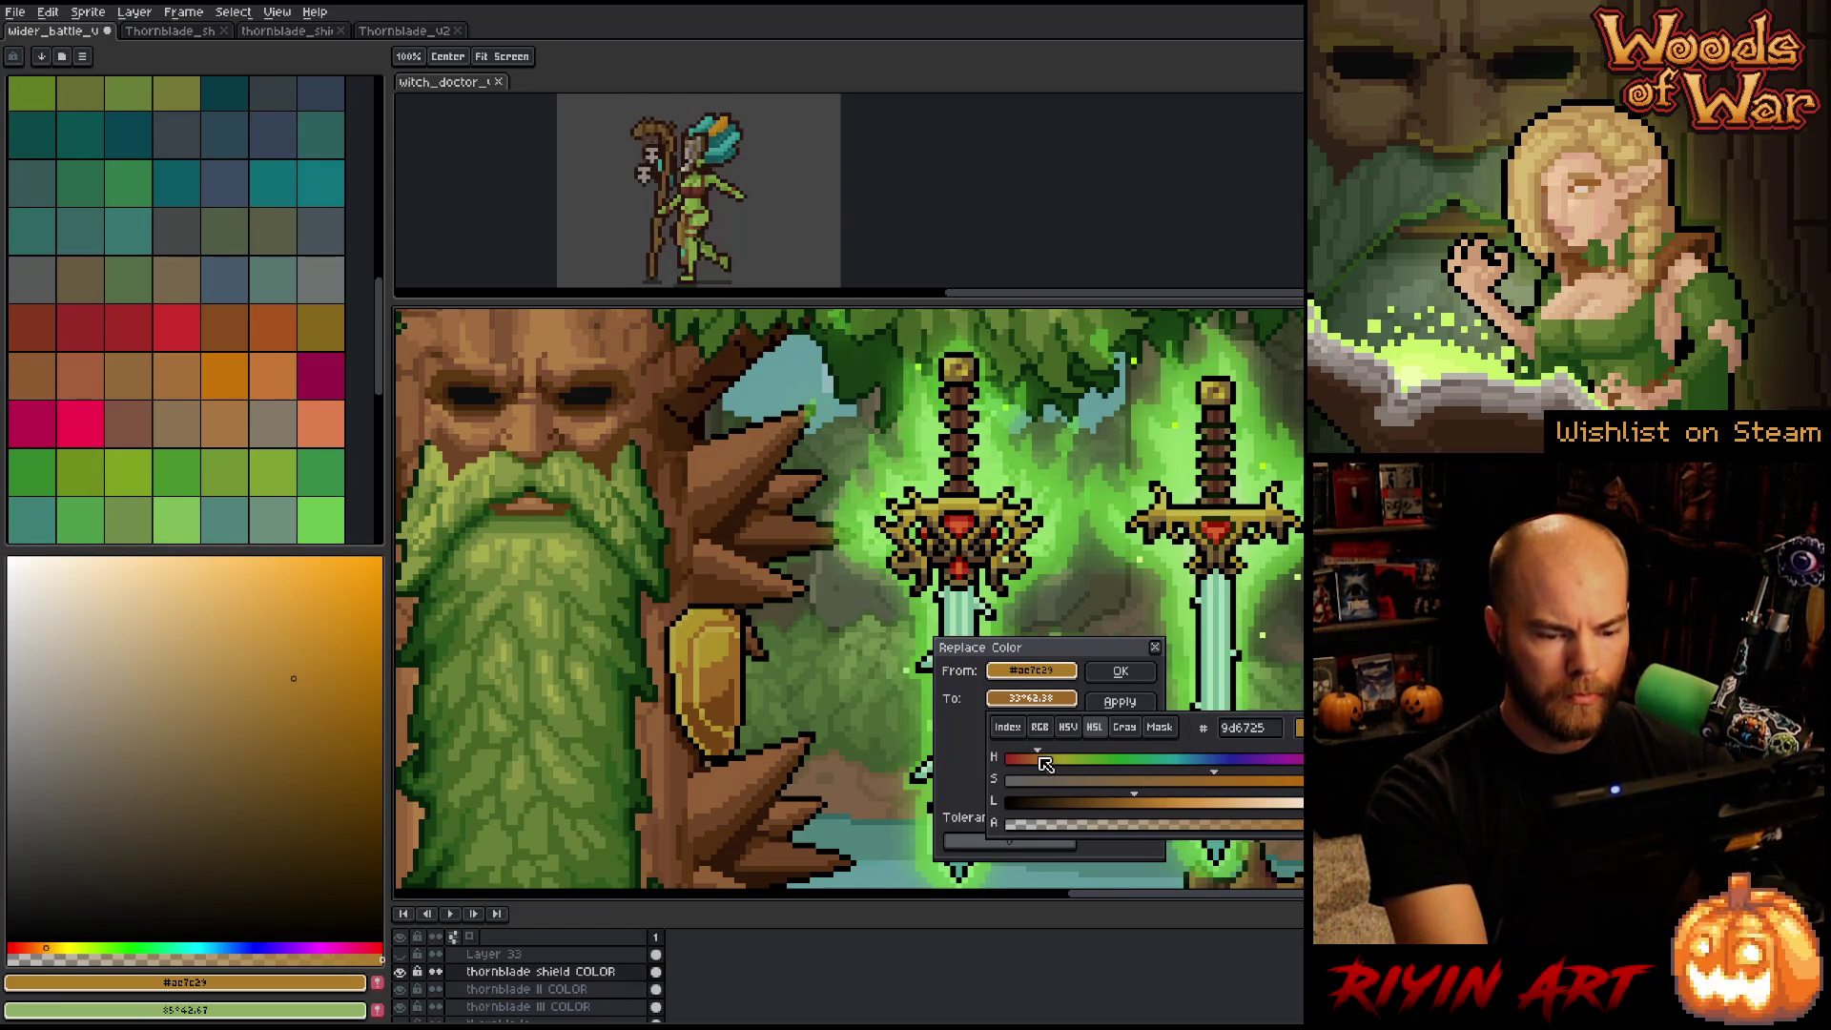
left_click_drag(1047, 766, 1050, 760)
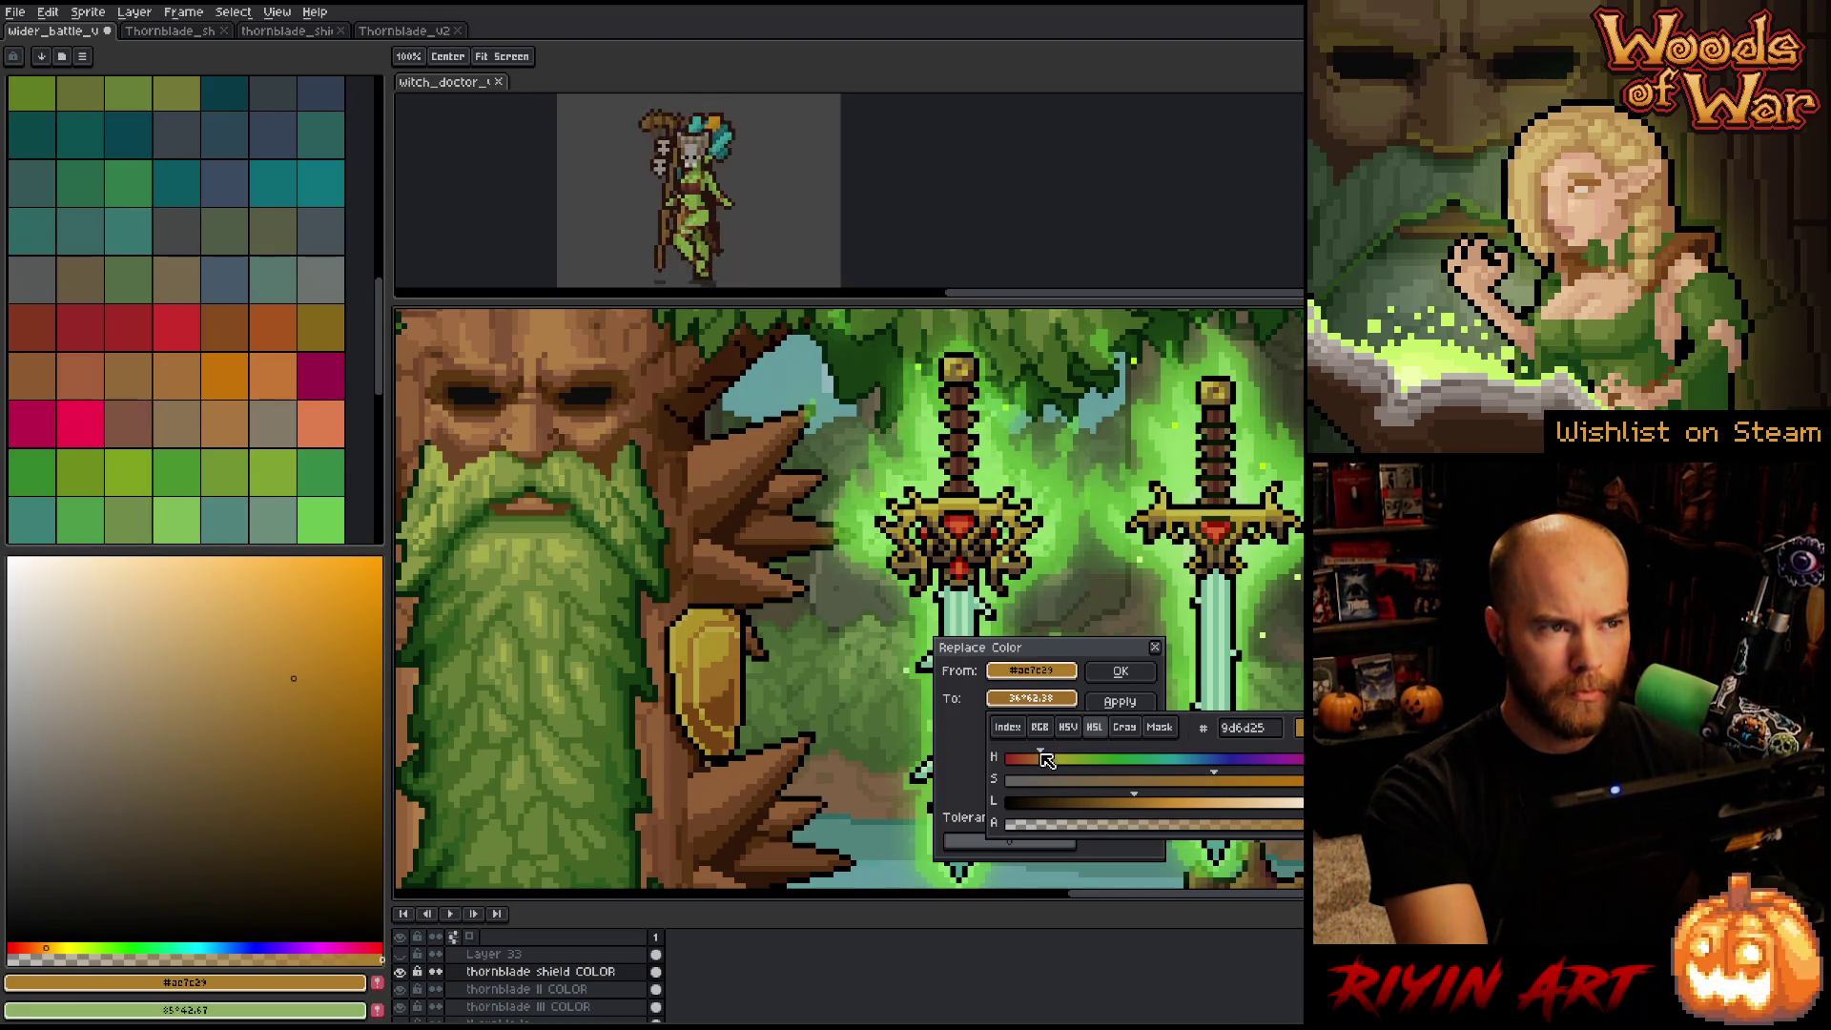
left_click(1120, 702)
left_click(1121, 671)
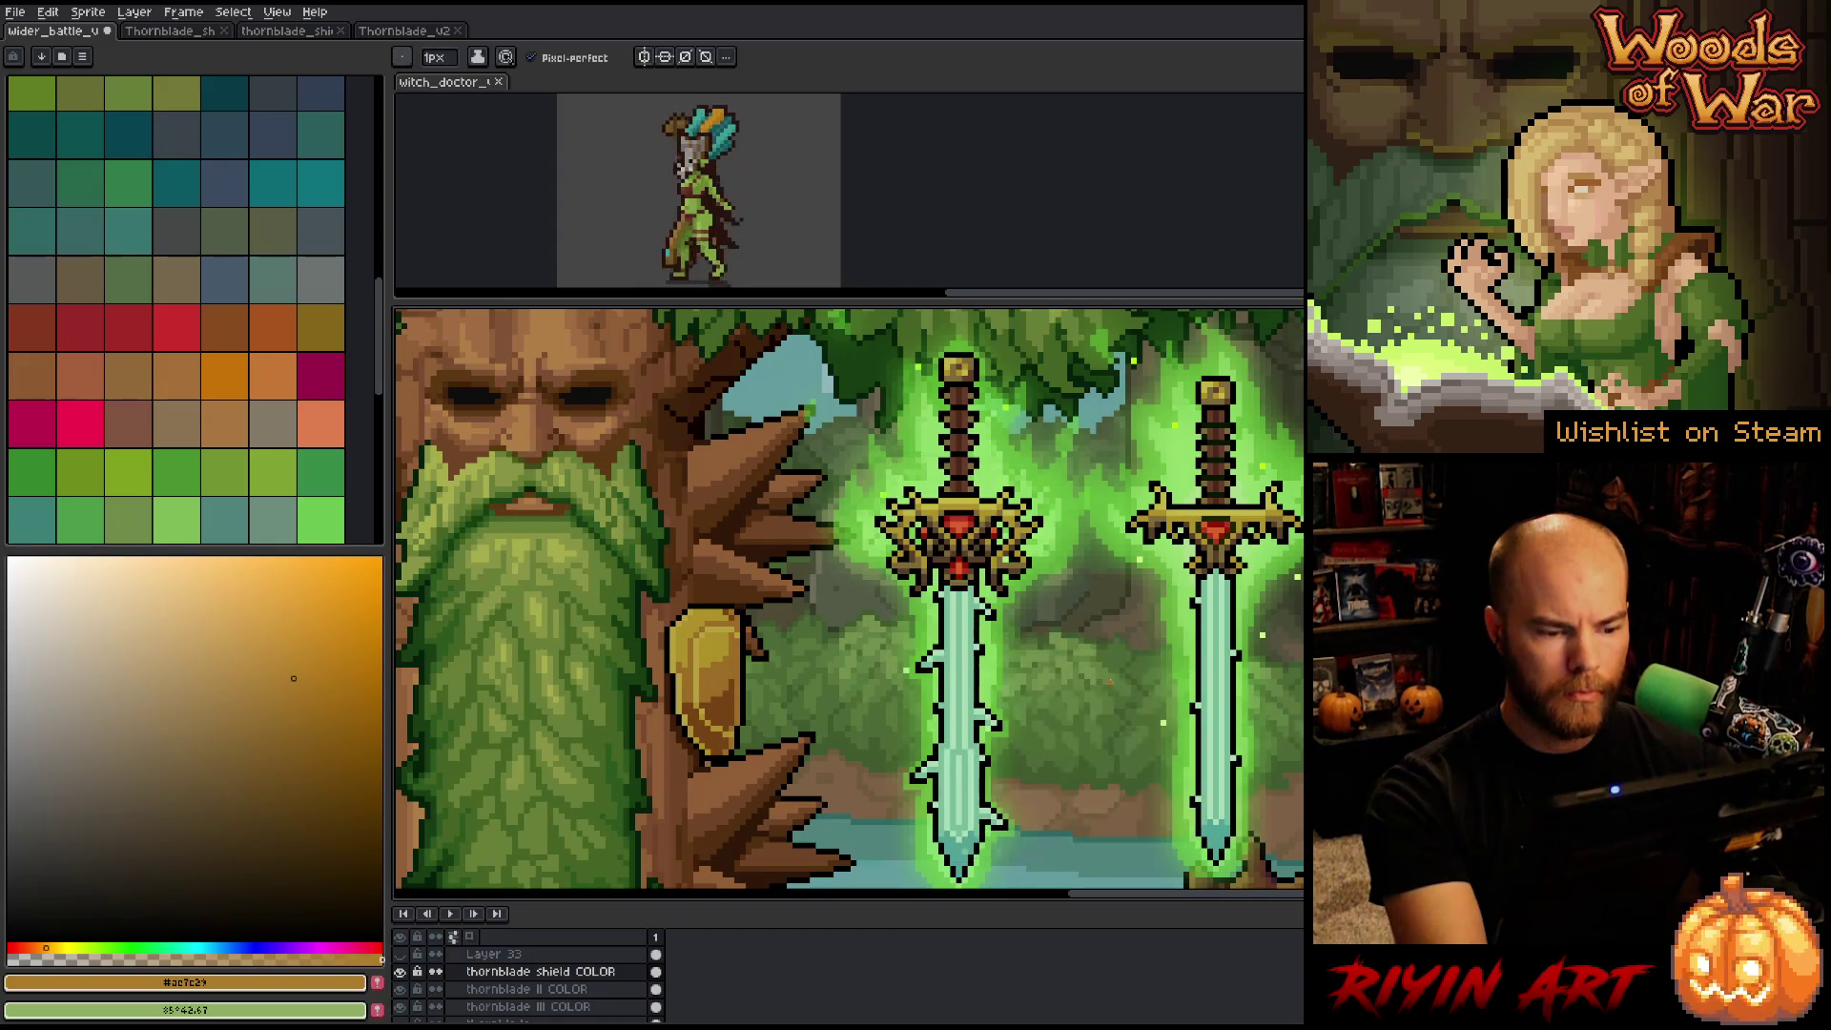
left_click(743, 679, "alt")
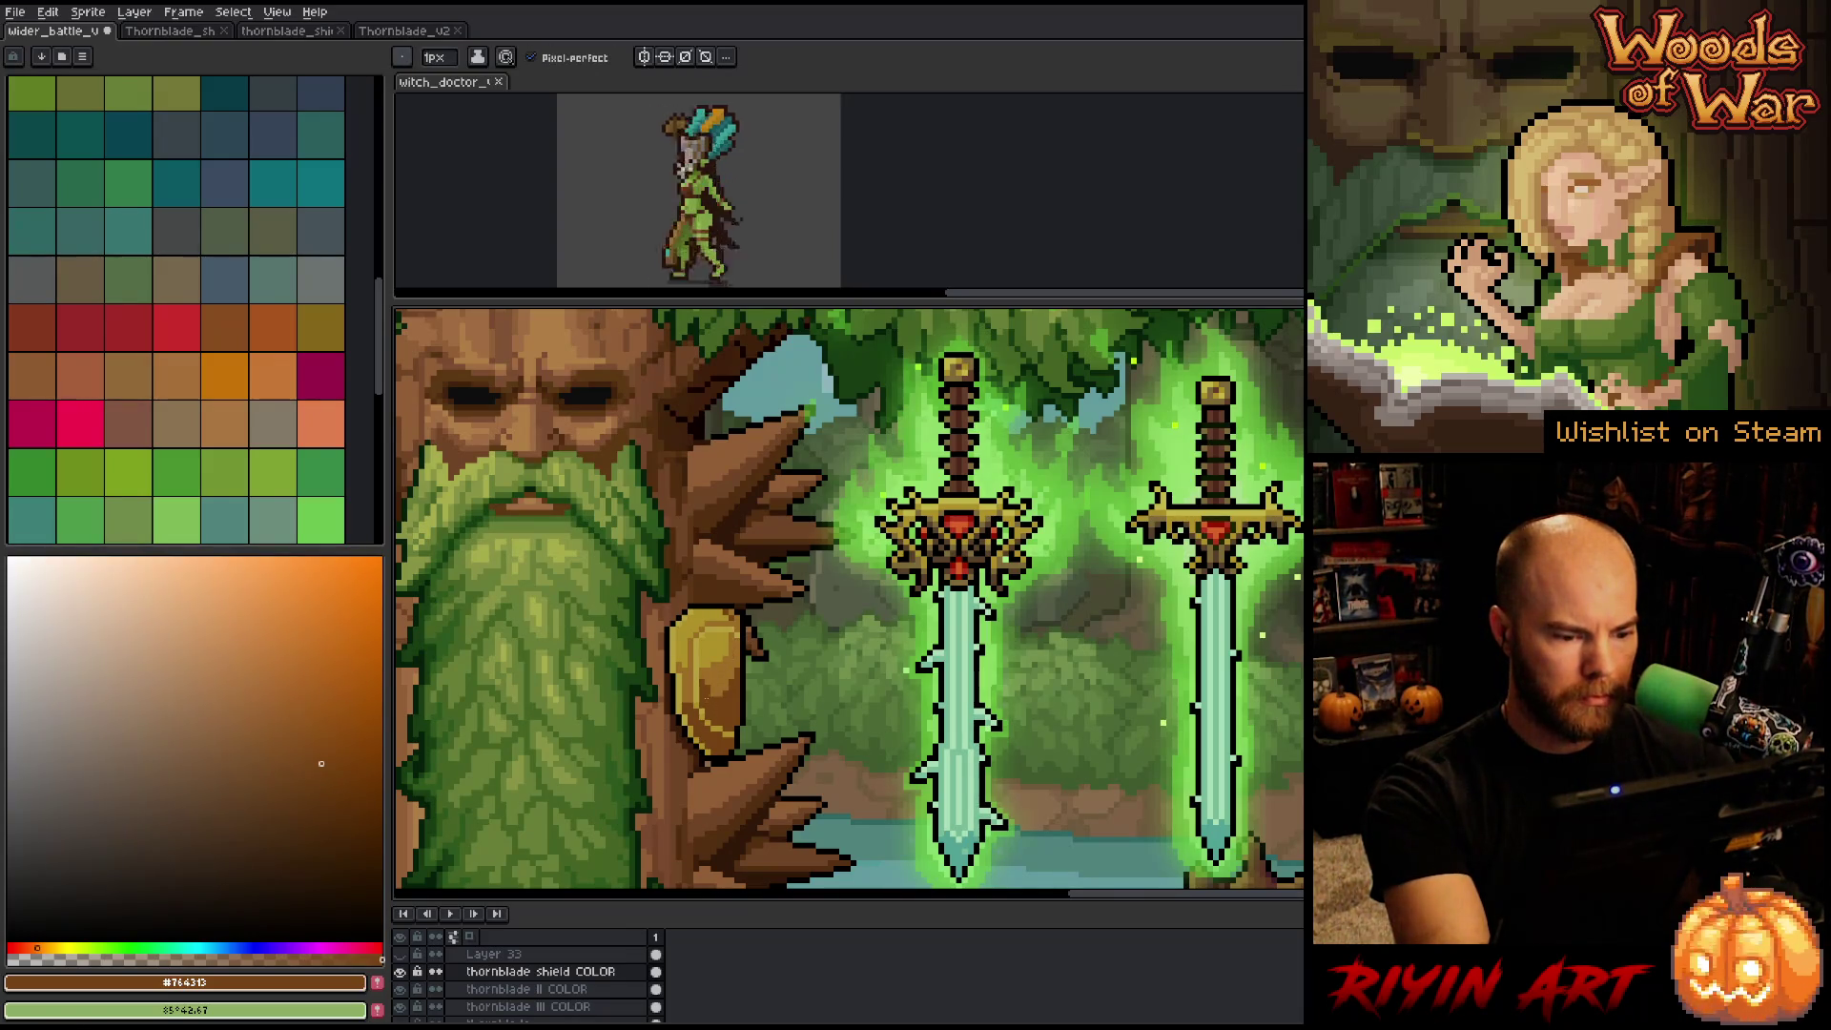
left_click(724, 681, "alt")
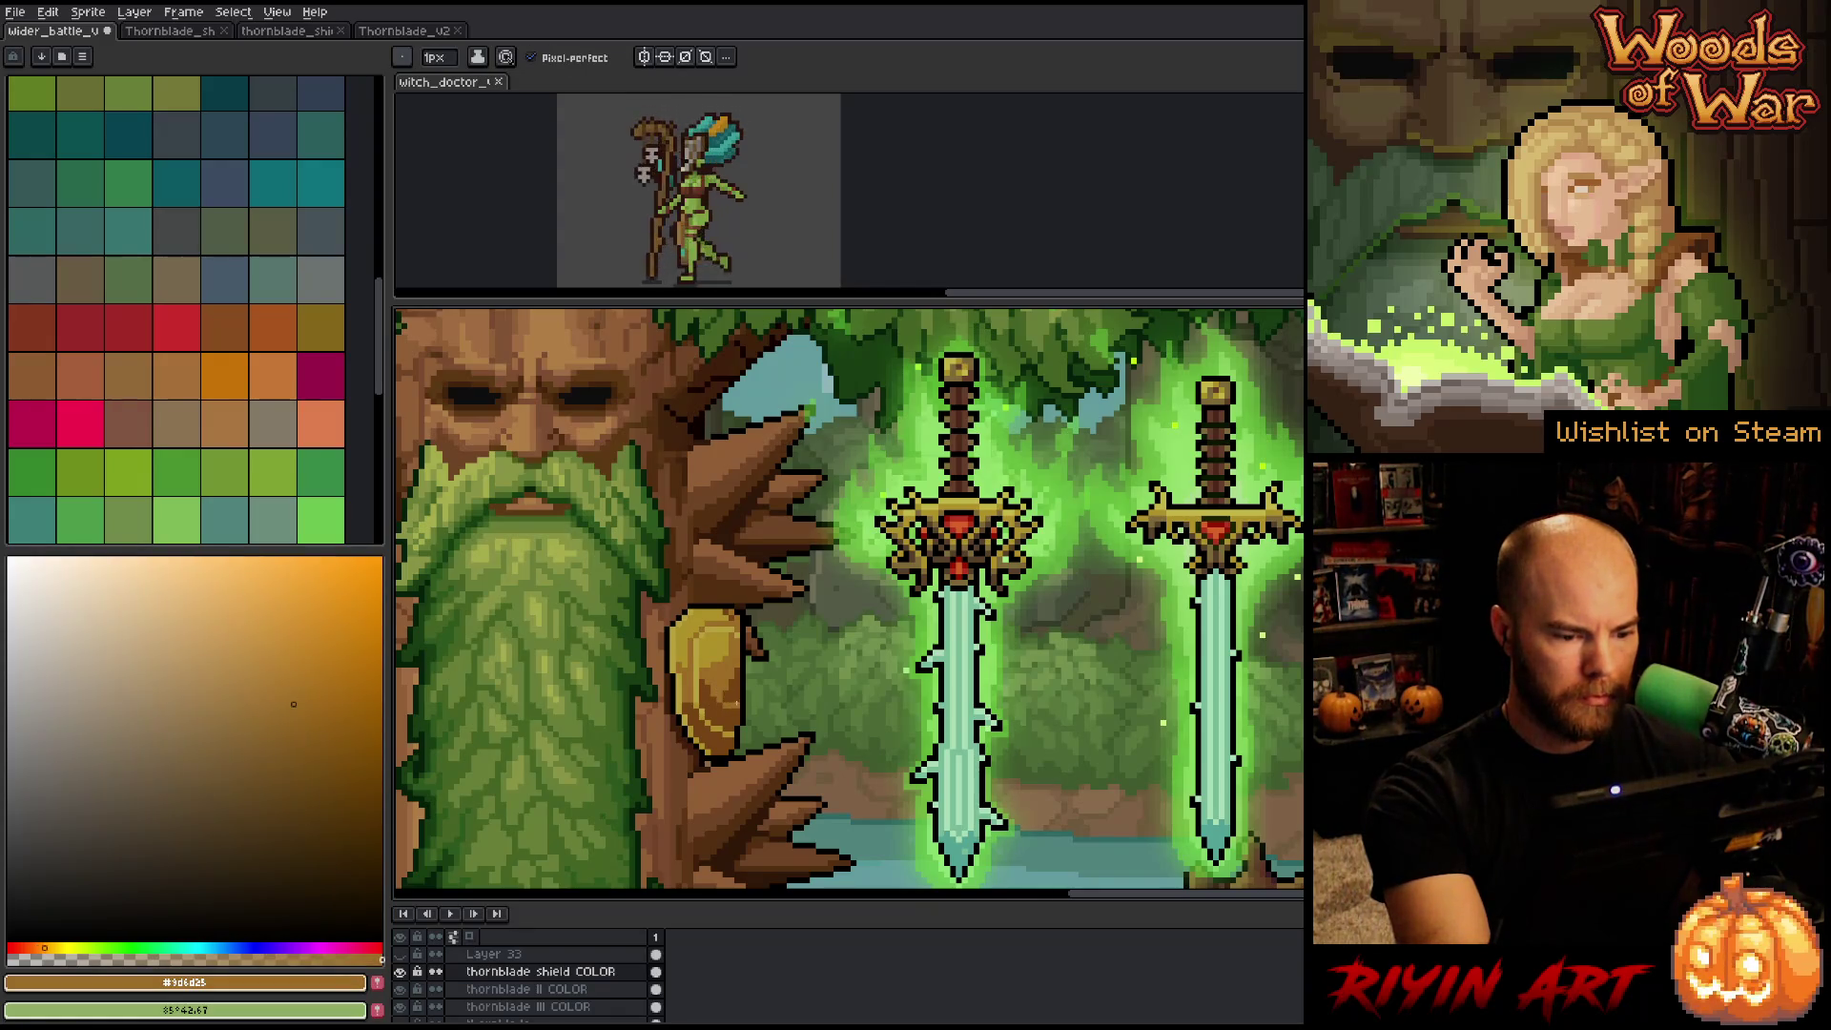
left_click(713, 672, "alt")
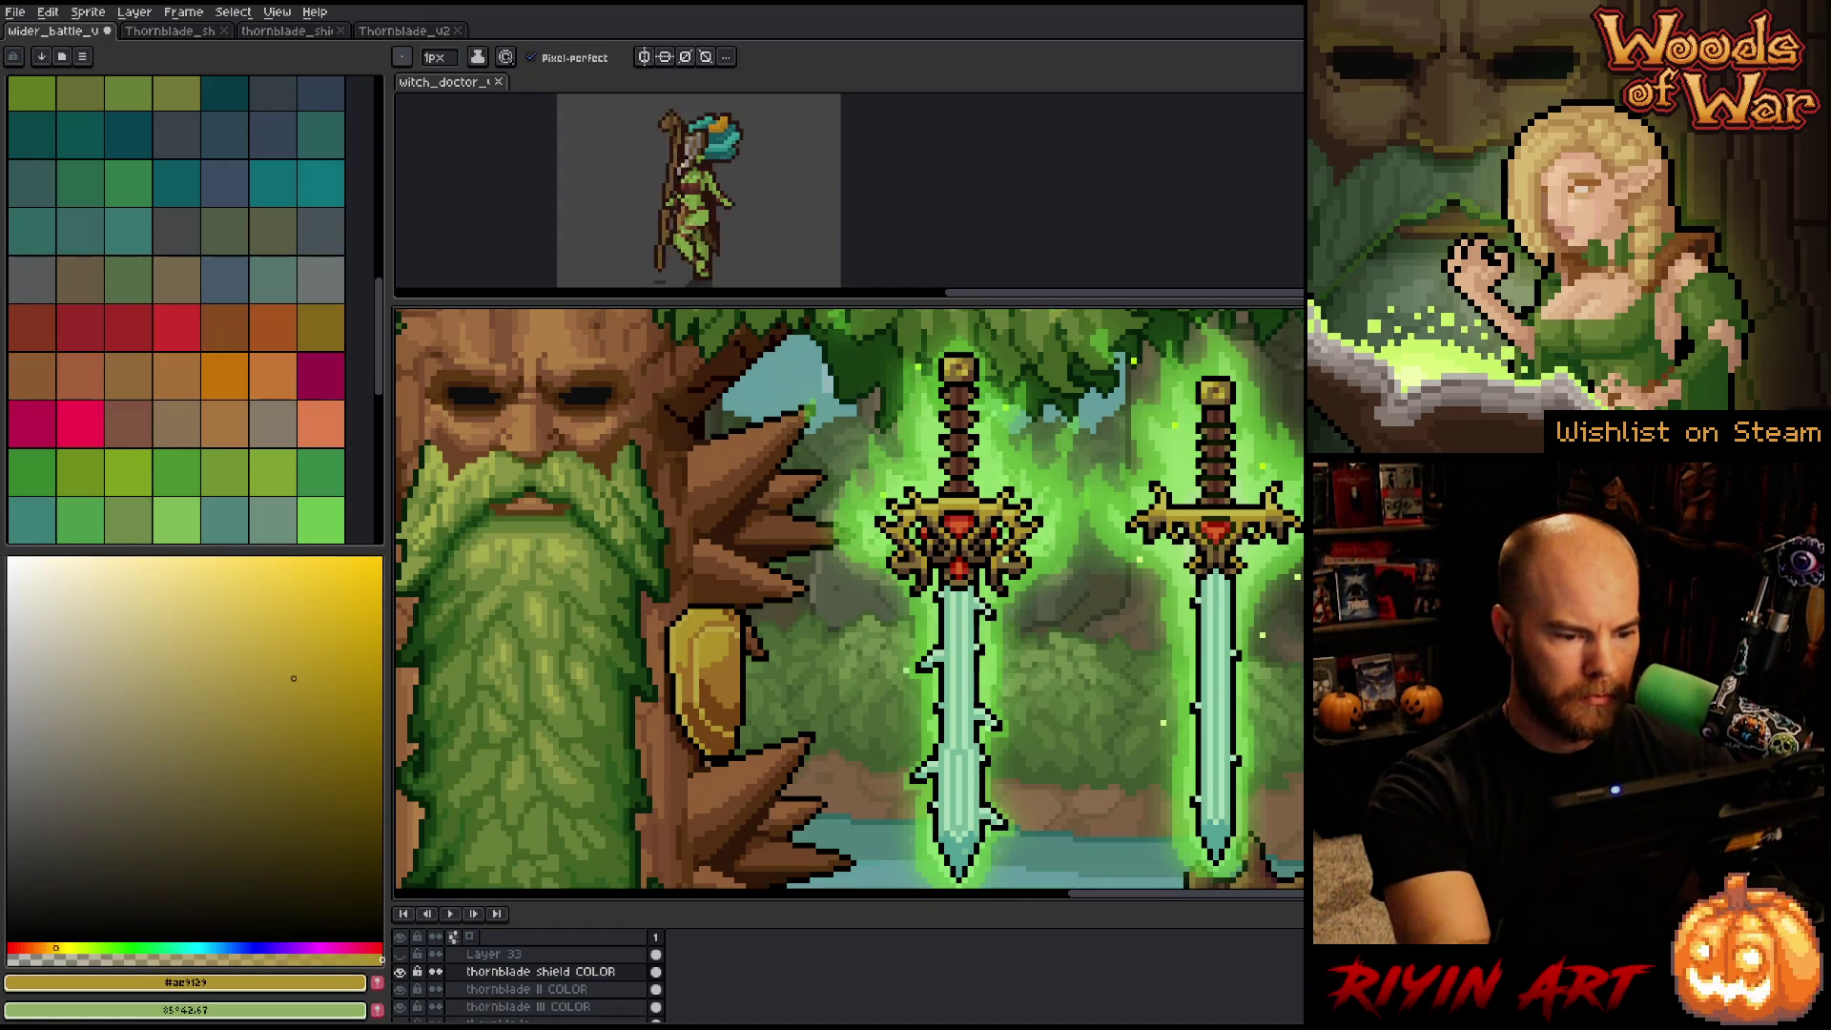
left_click(706, 661, "alt")
left_click(719, 642, "alt")
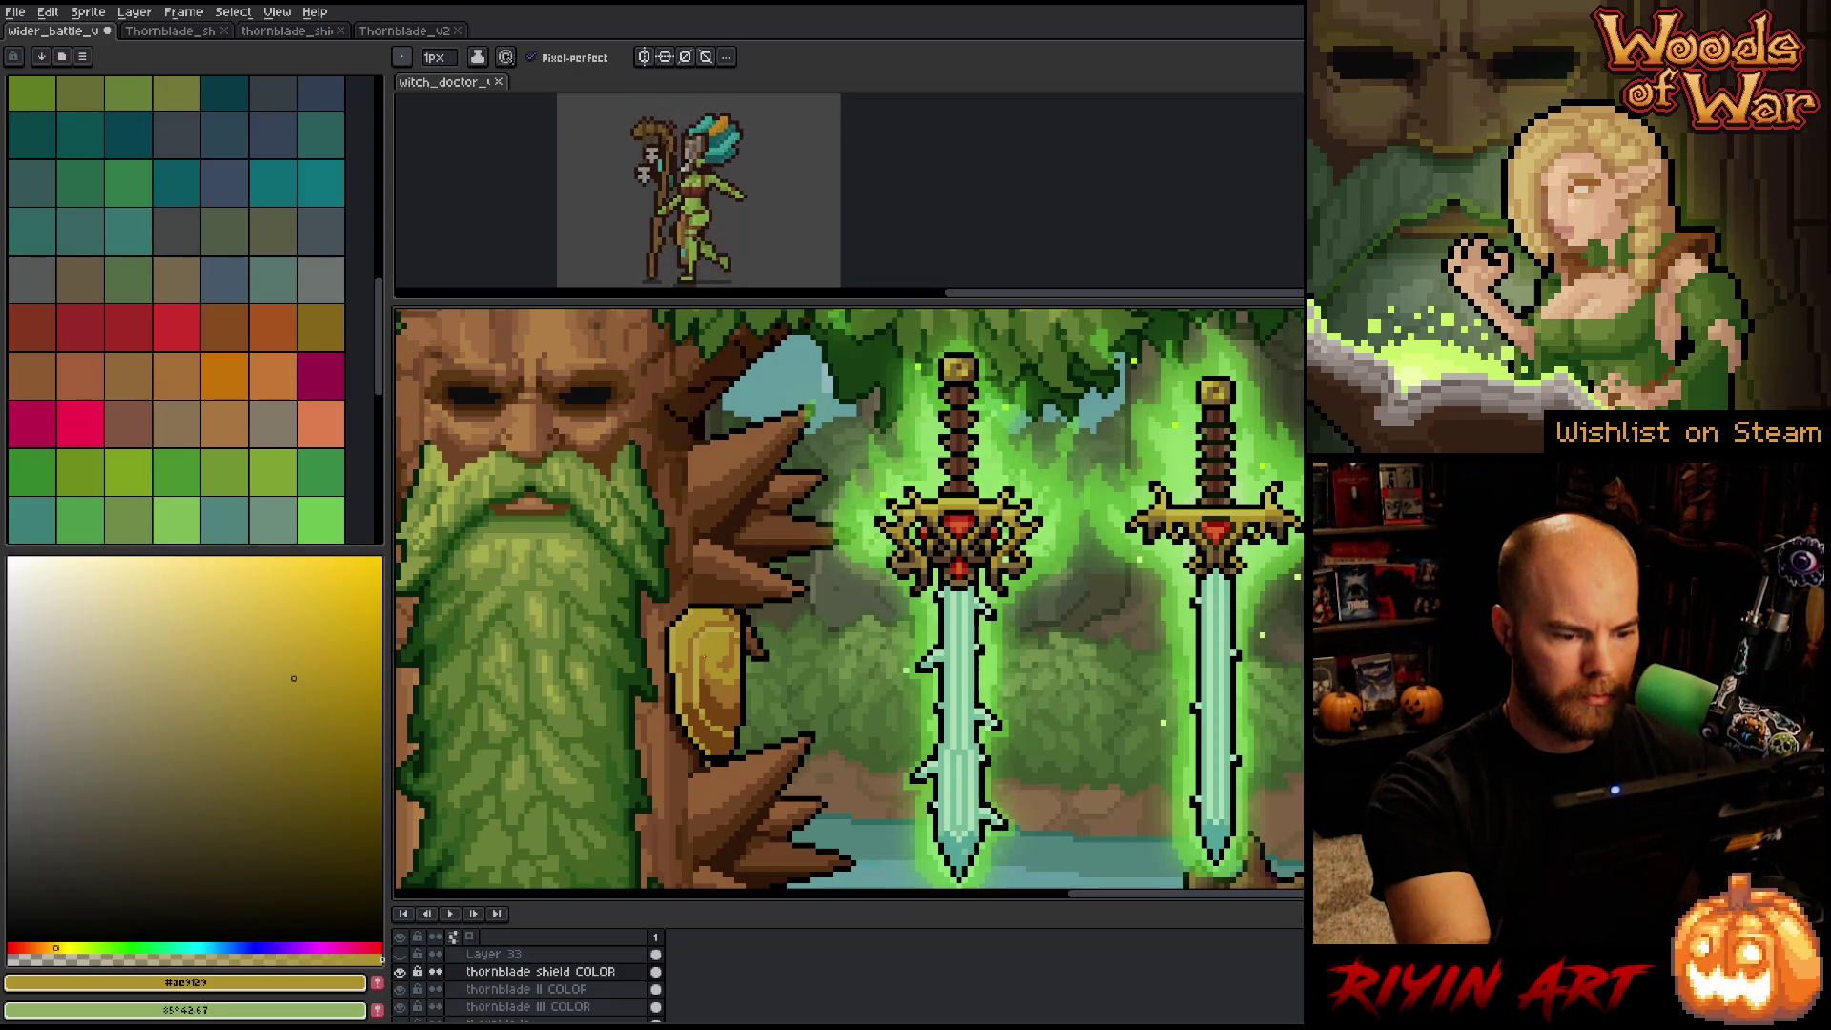
left_click(725, 685, "alt")
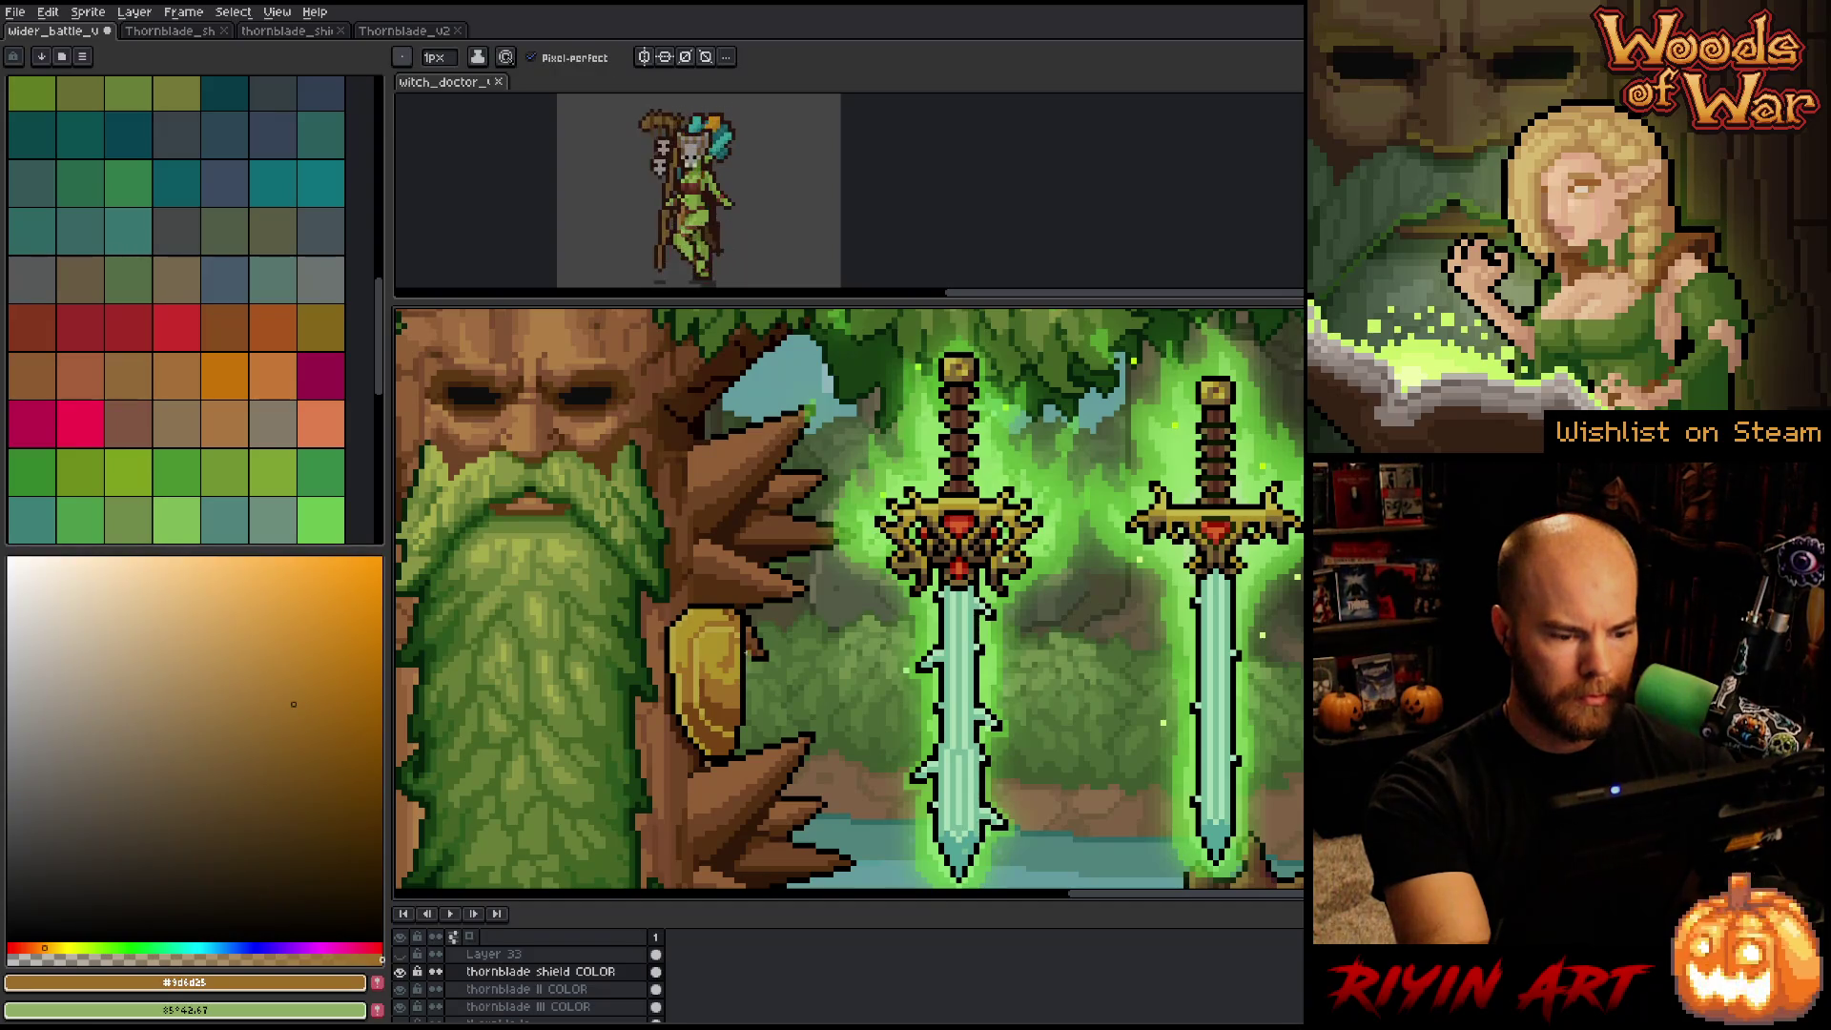
left_click(741, 674, "alt")
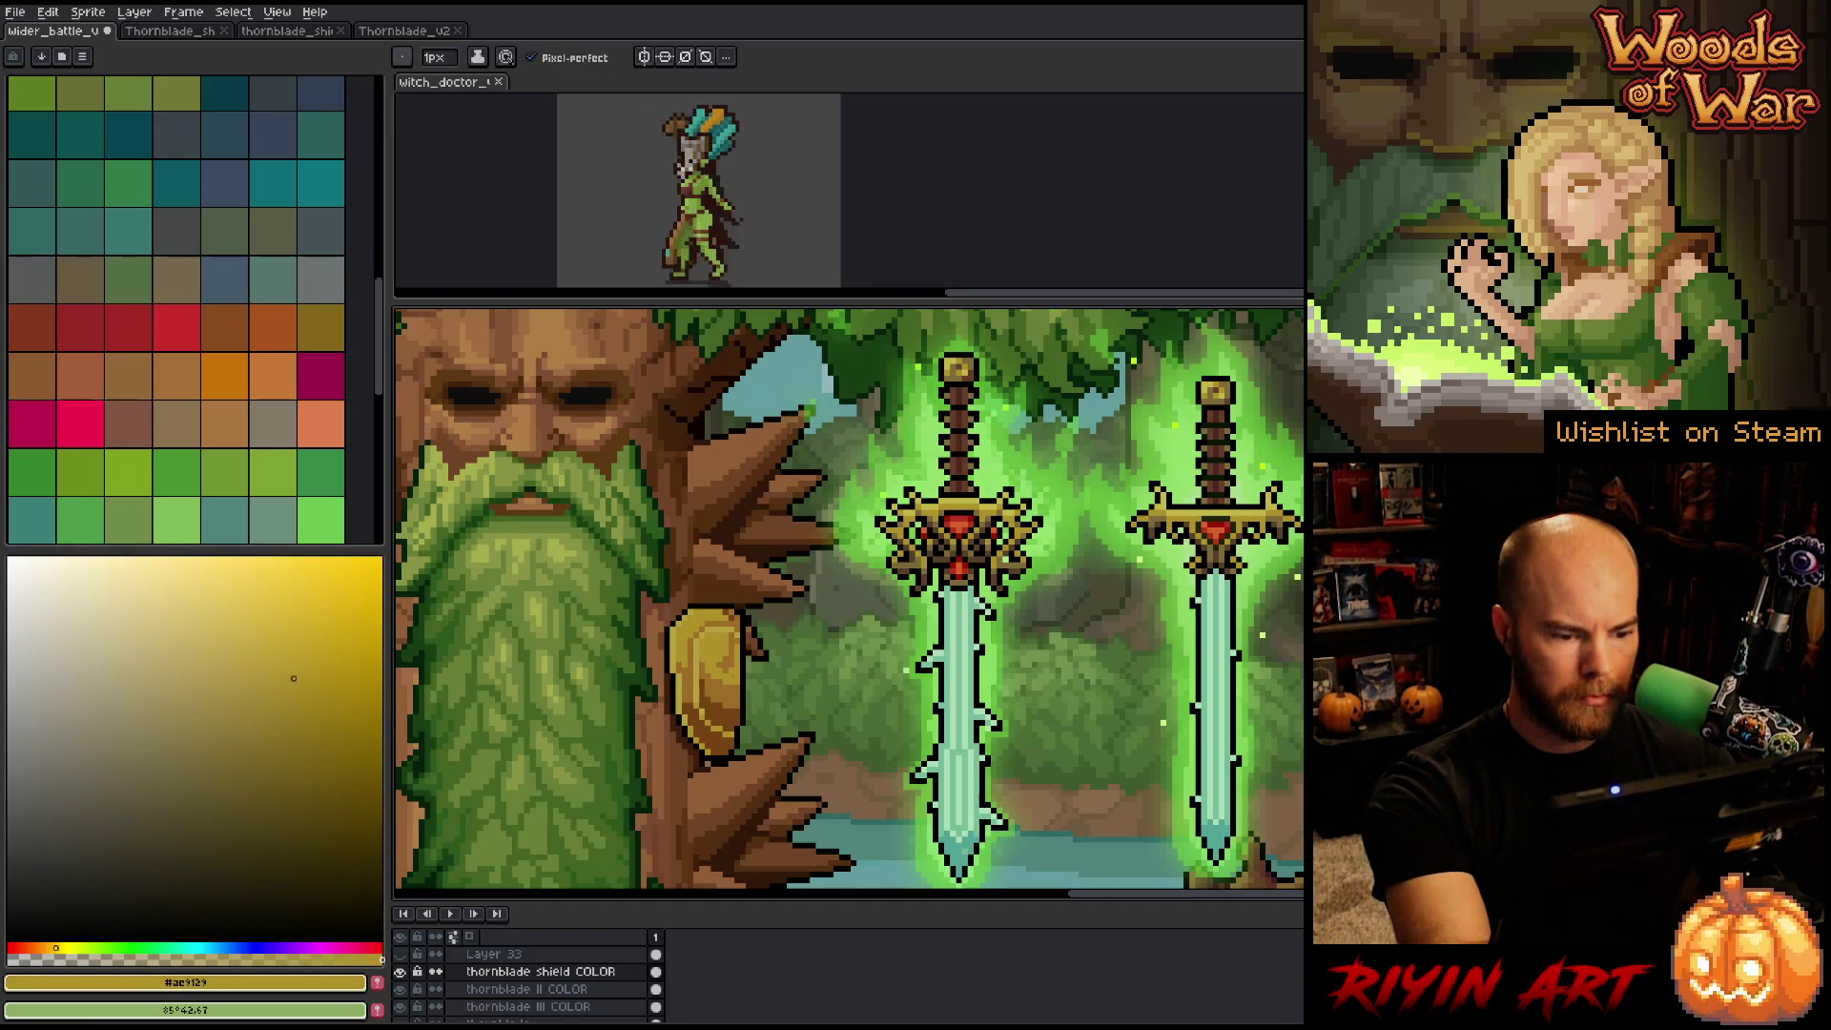
left_click(742, 637, "alt")
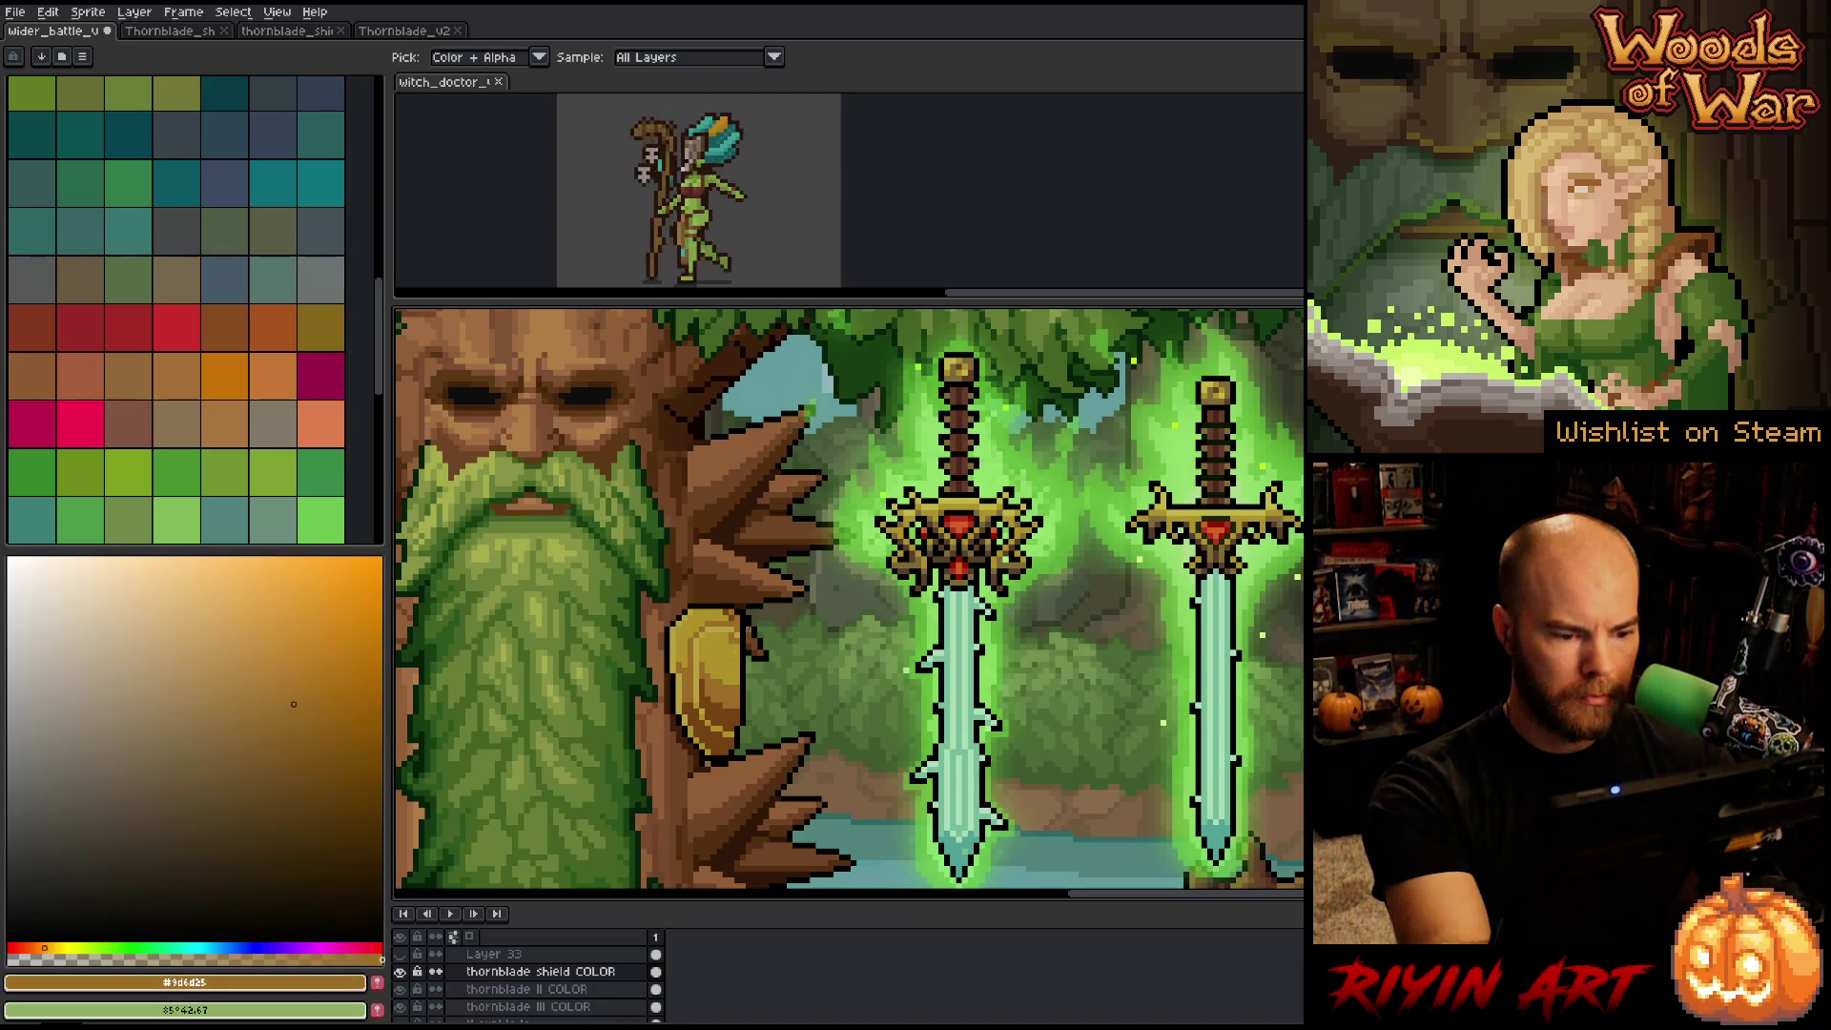
left_click(734, 645, "alt")
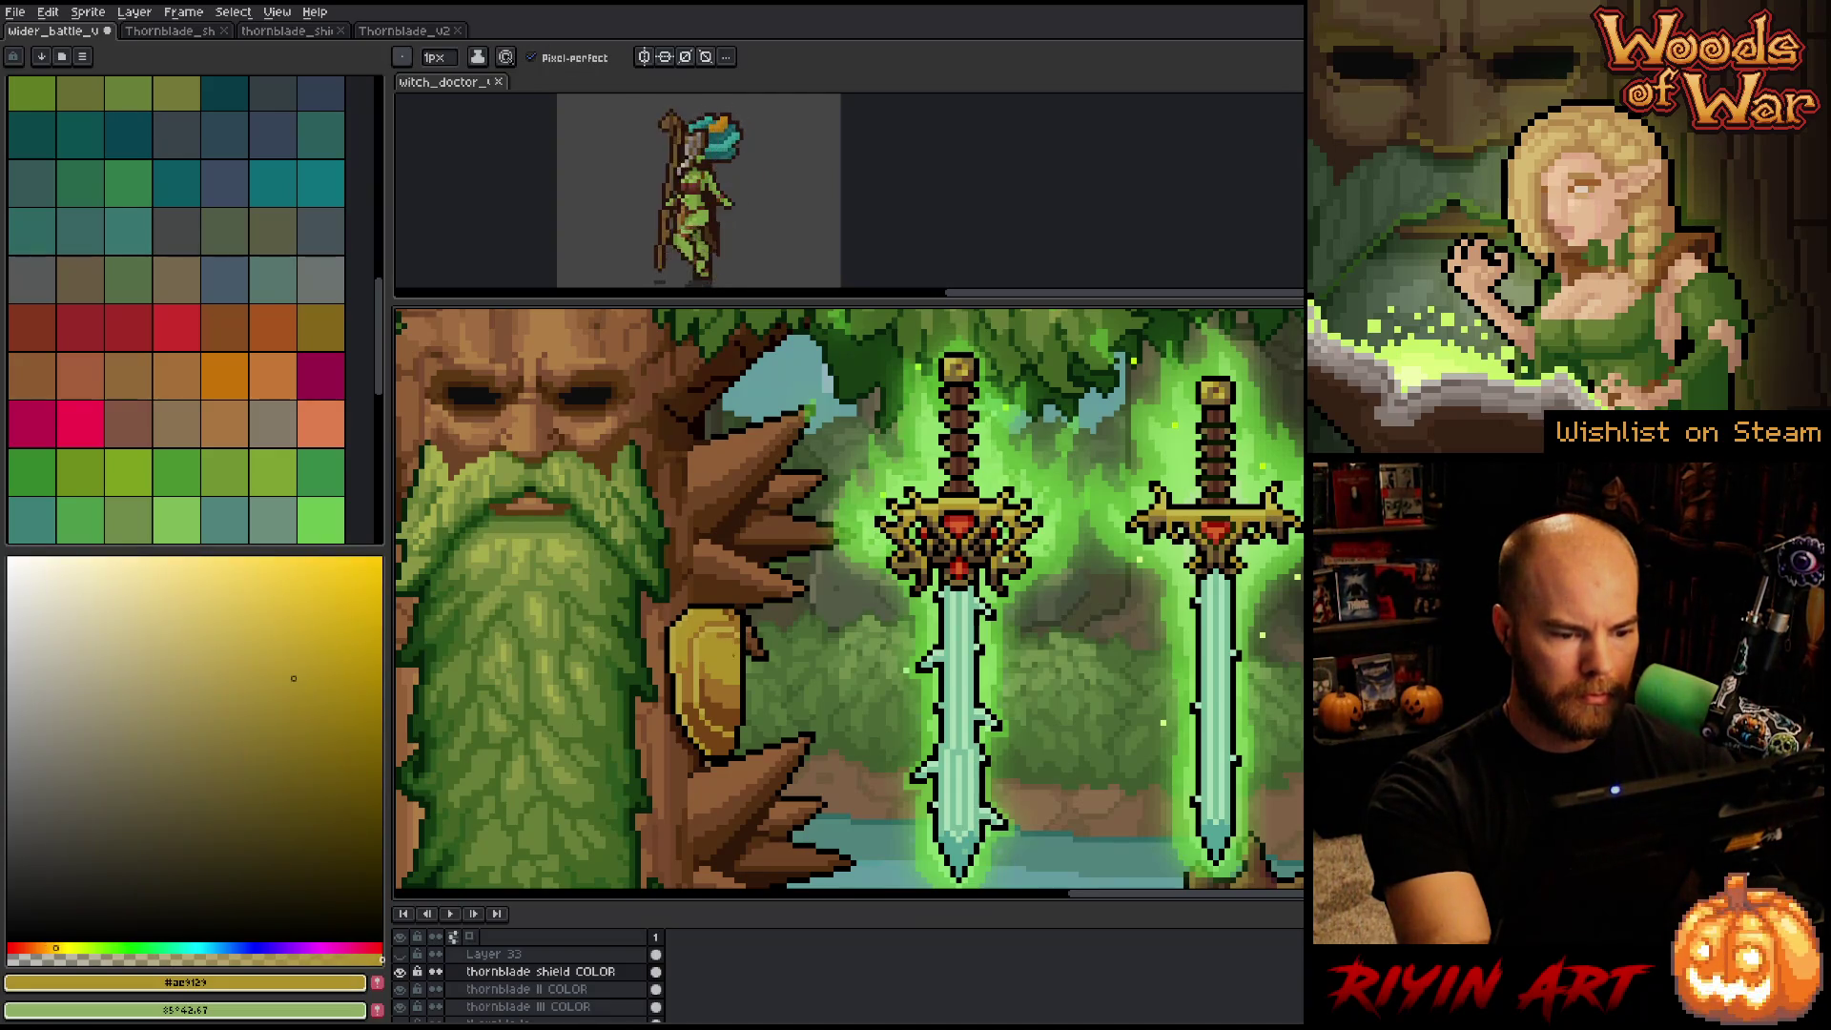
left_click(744, 637, "alt")
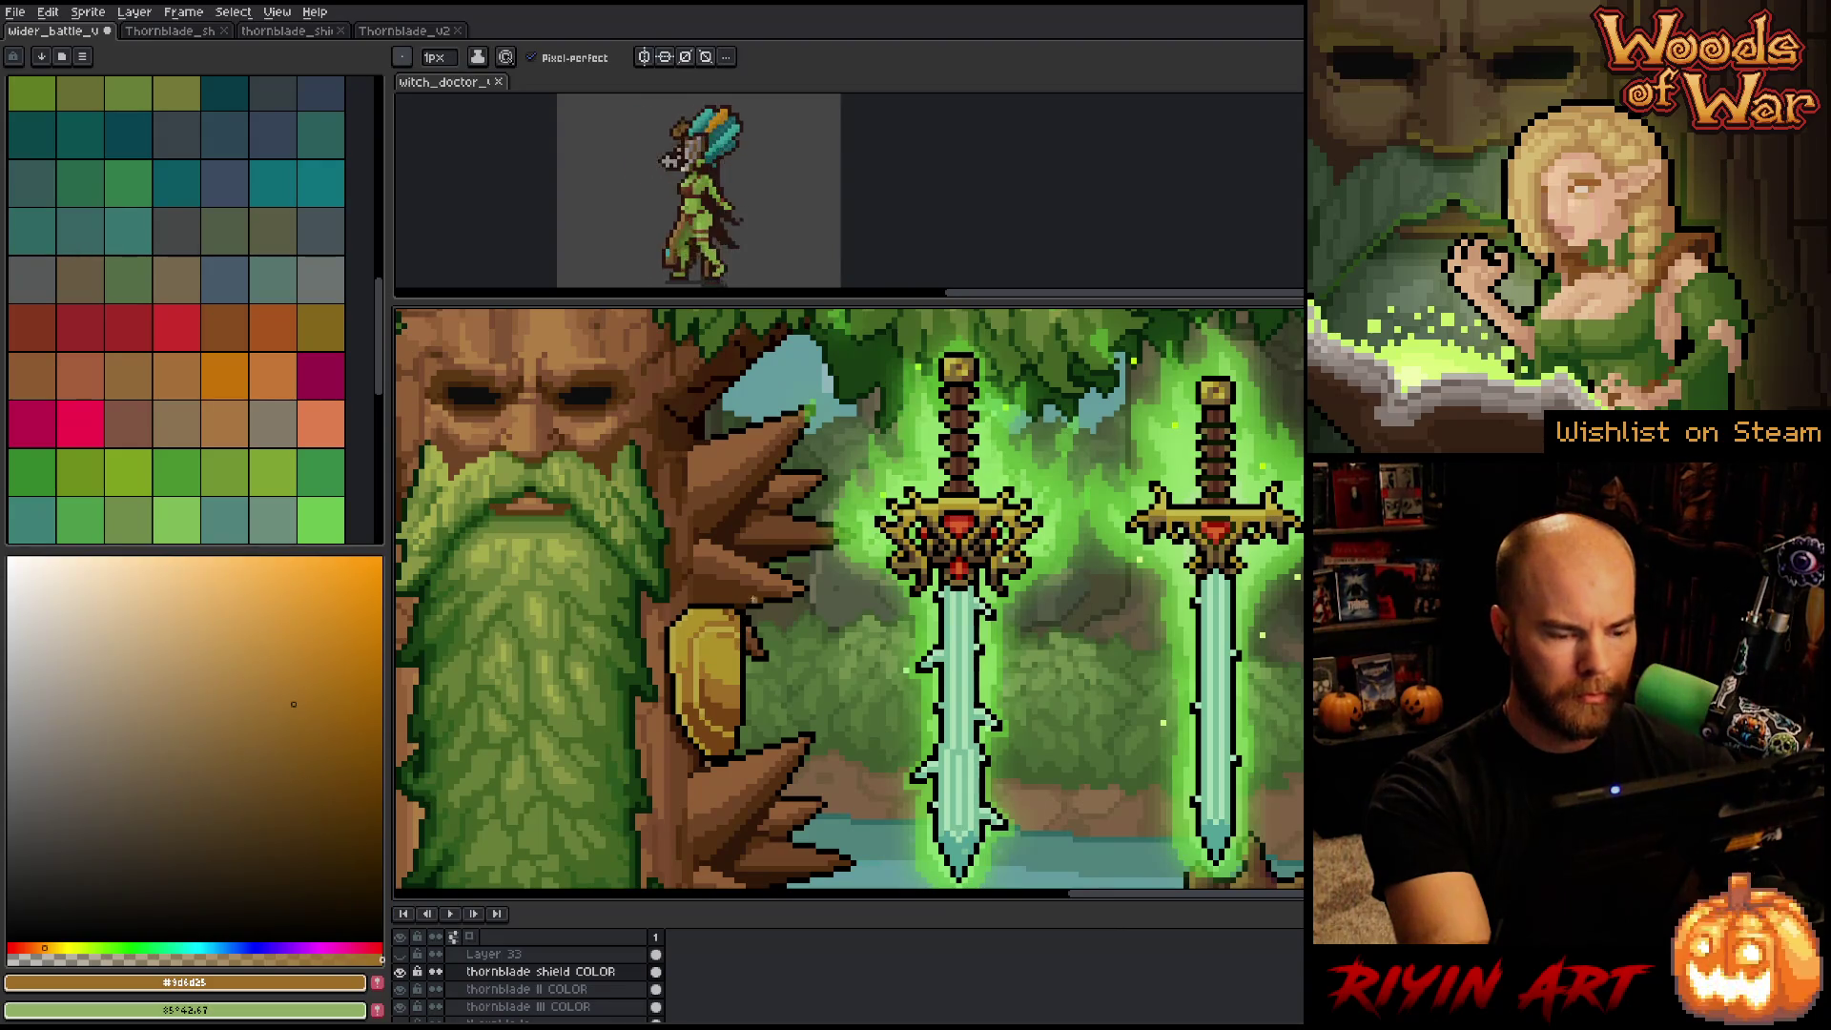
left_click(727, 610, "alt")
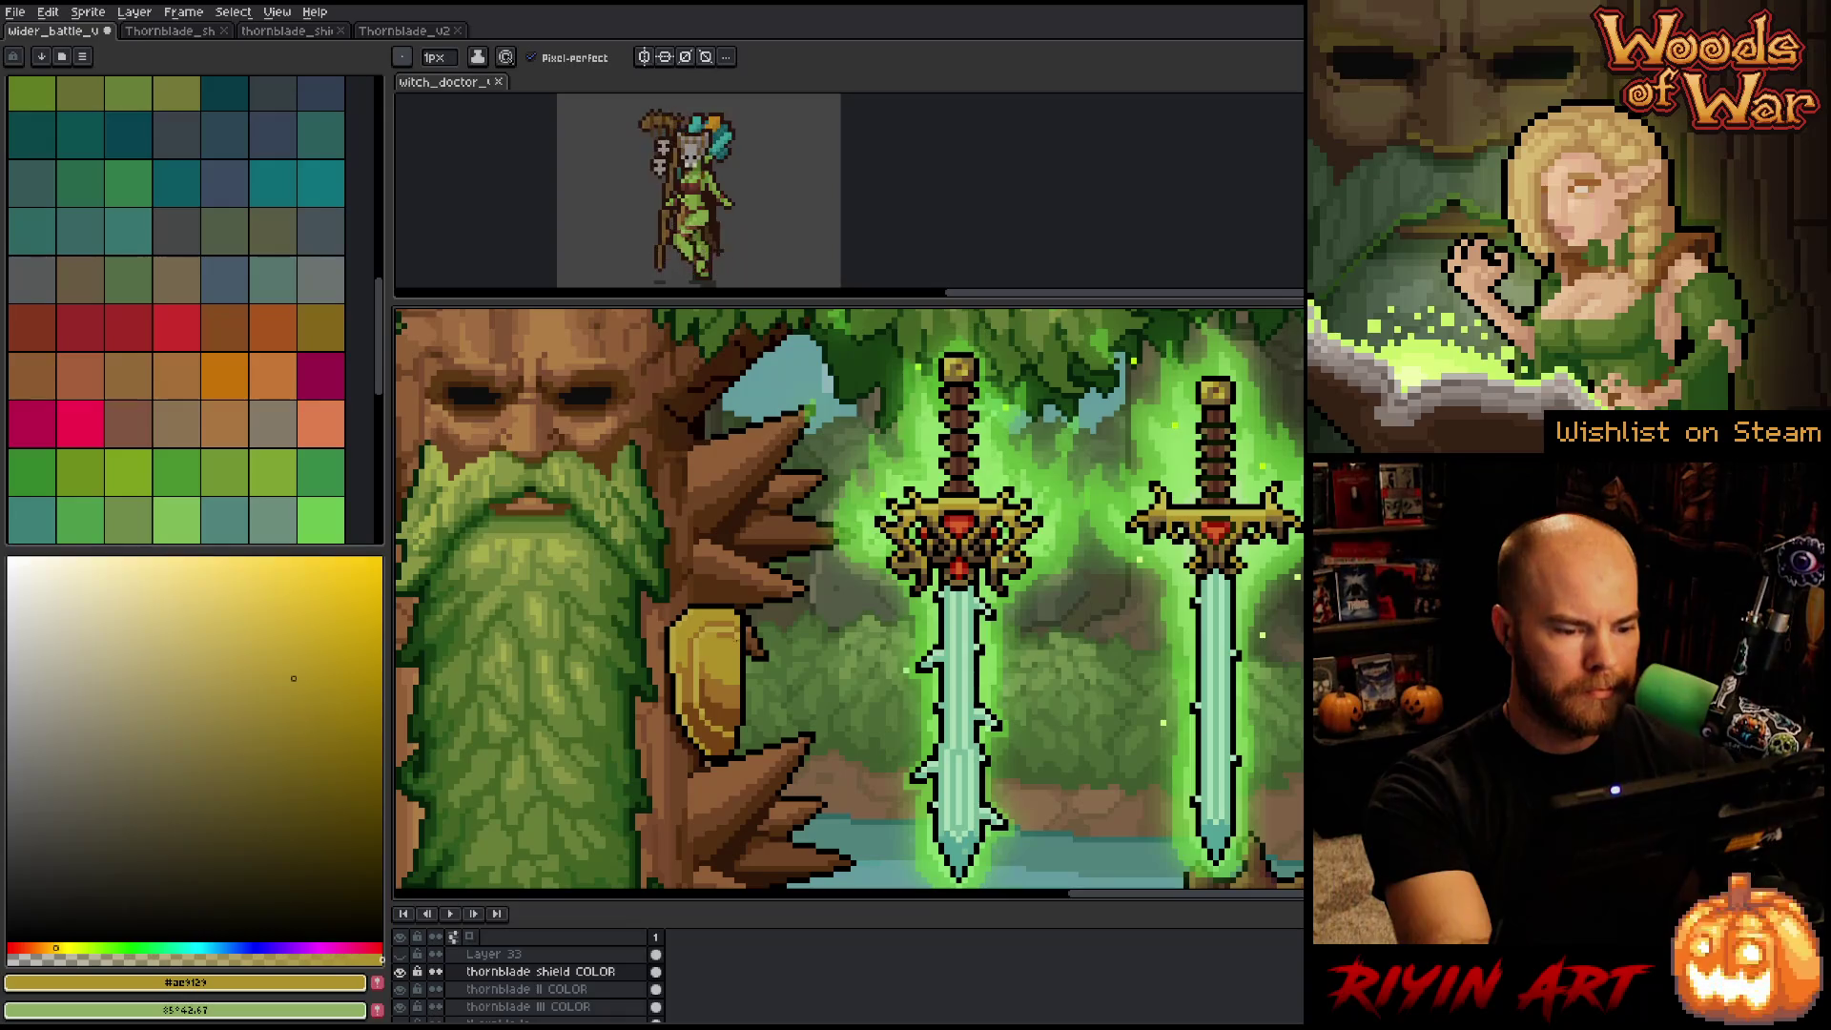
left_click(731, 683, "alt")
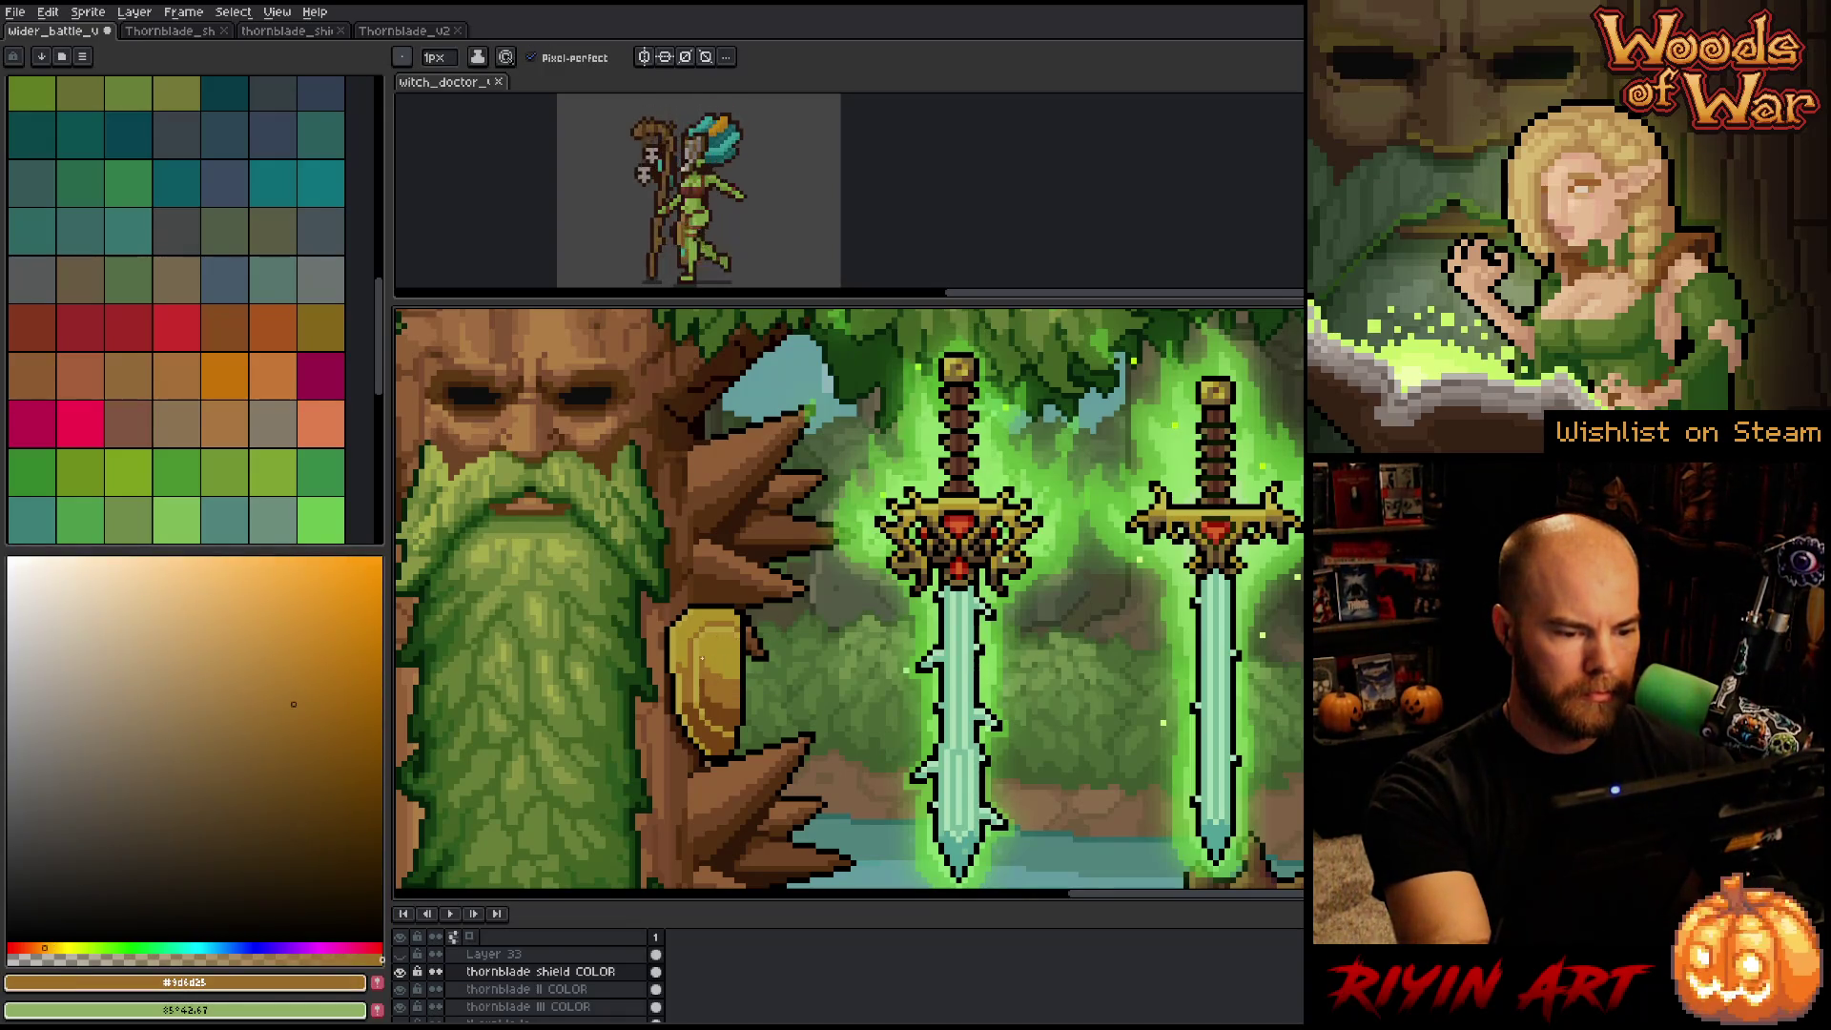
left_click(711, 685, "alt")
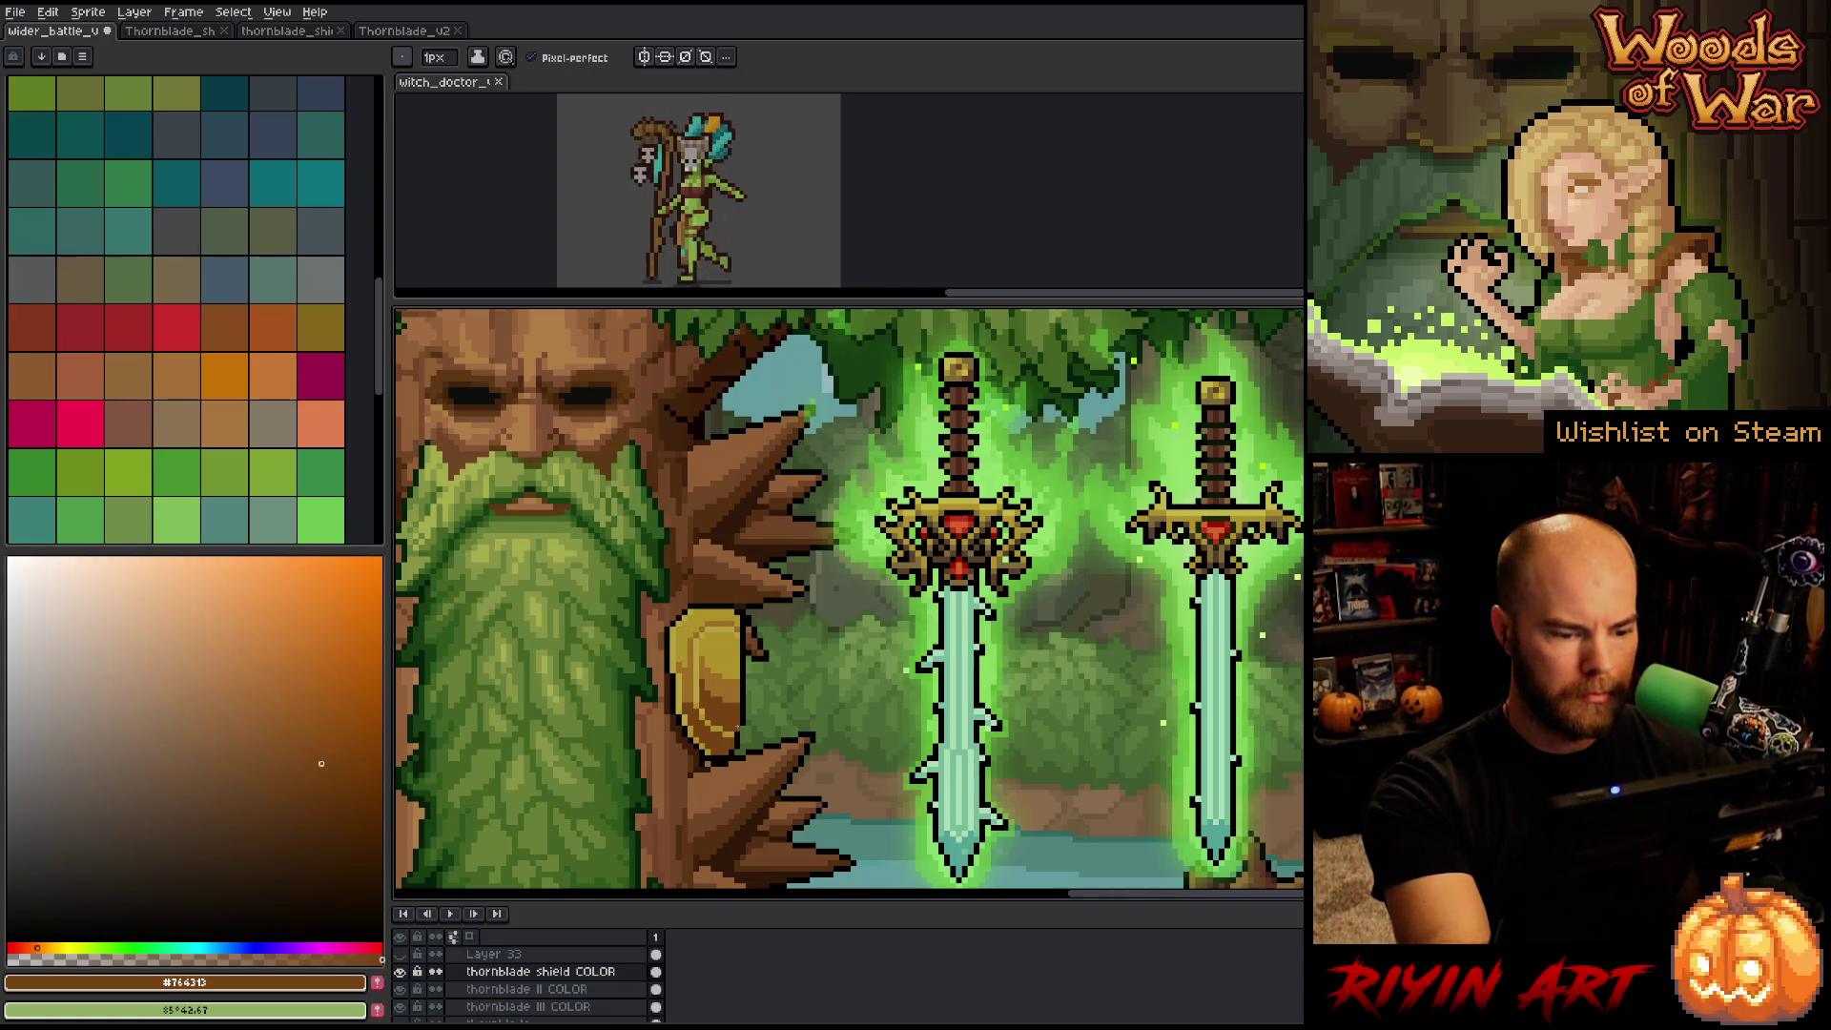
left_click(747, 716, "alt")
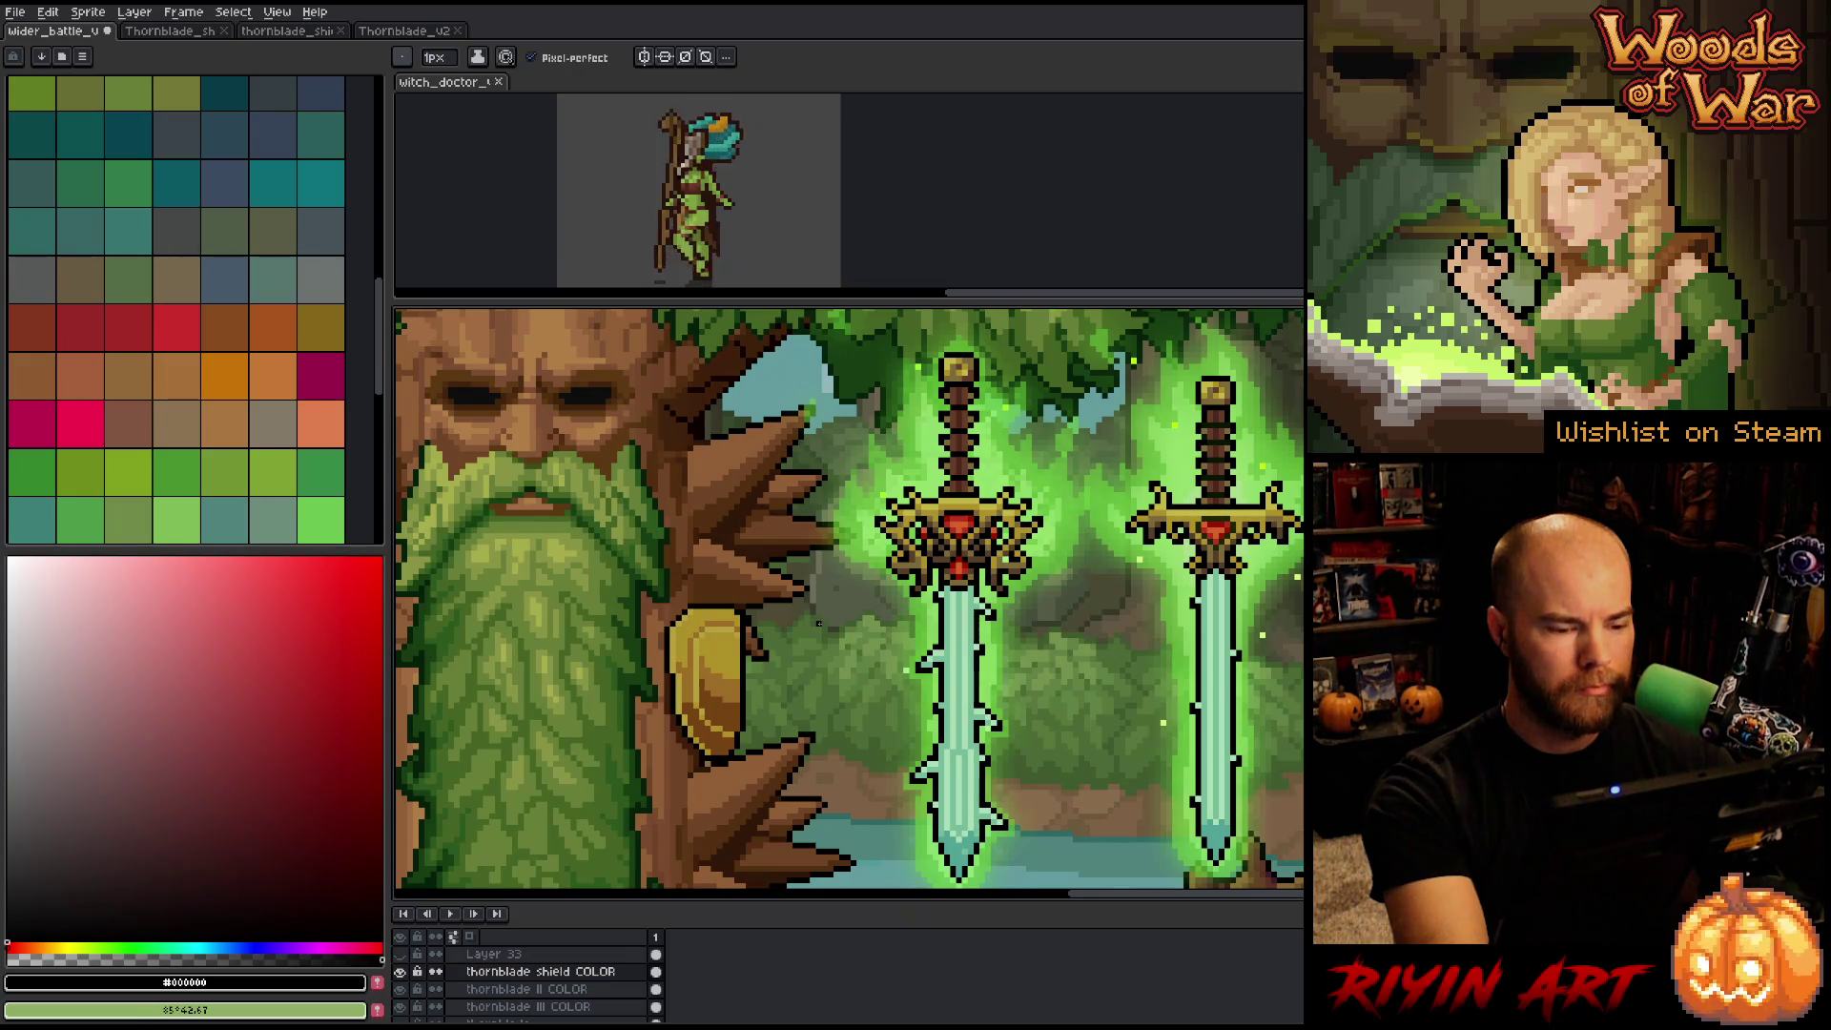
Zoom out to fit the full Woods of War scene, showing the gold shield and both glowing swords facing the golems.
scroll(849, 601, "down", 3)
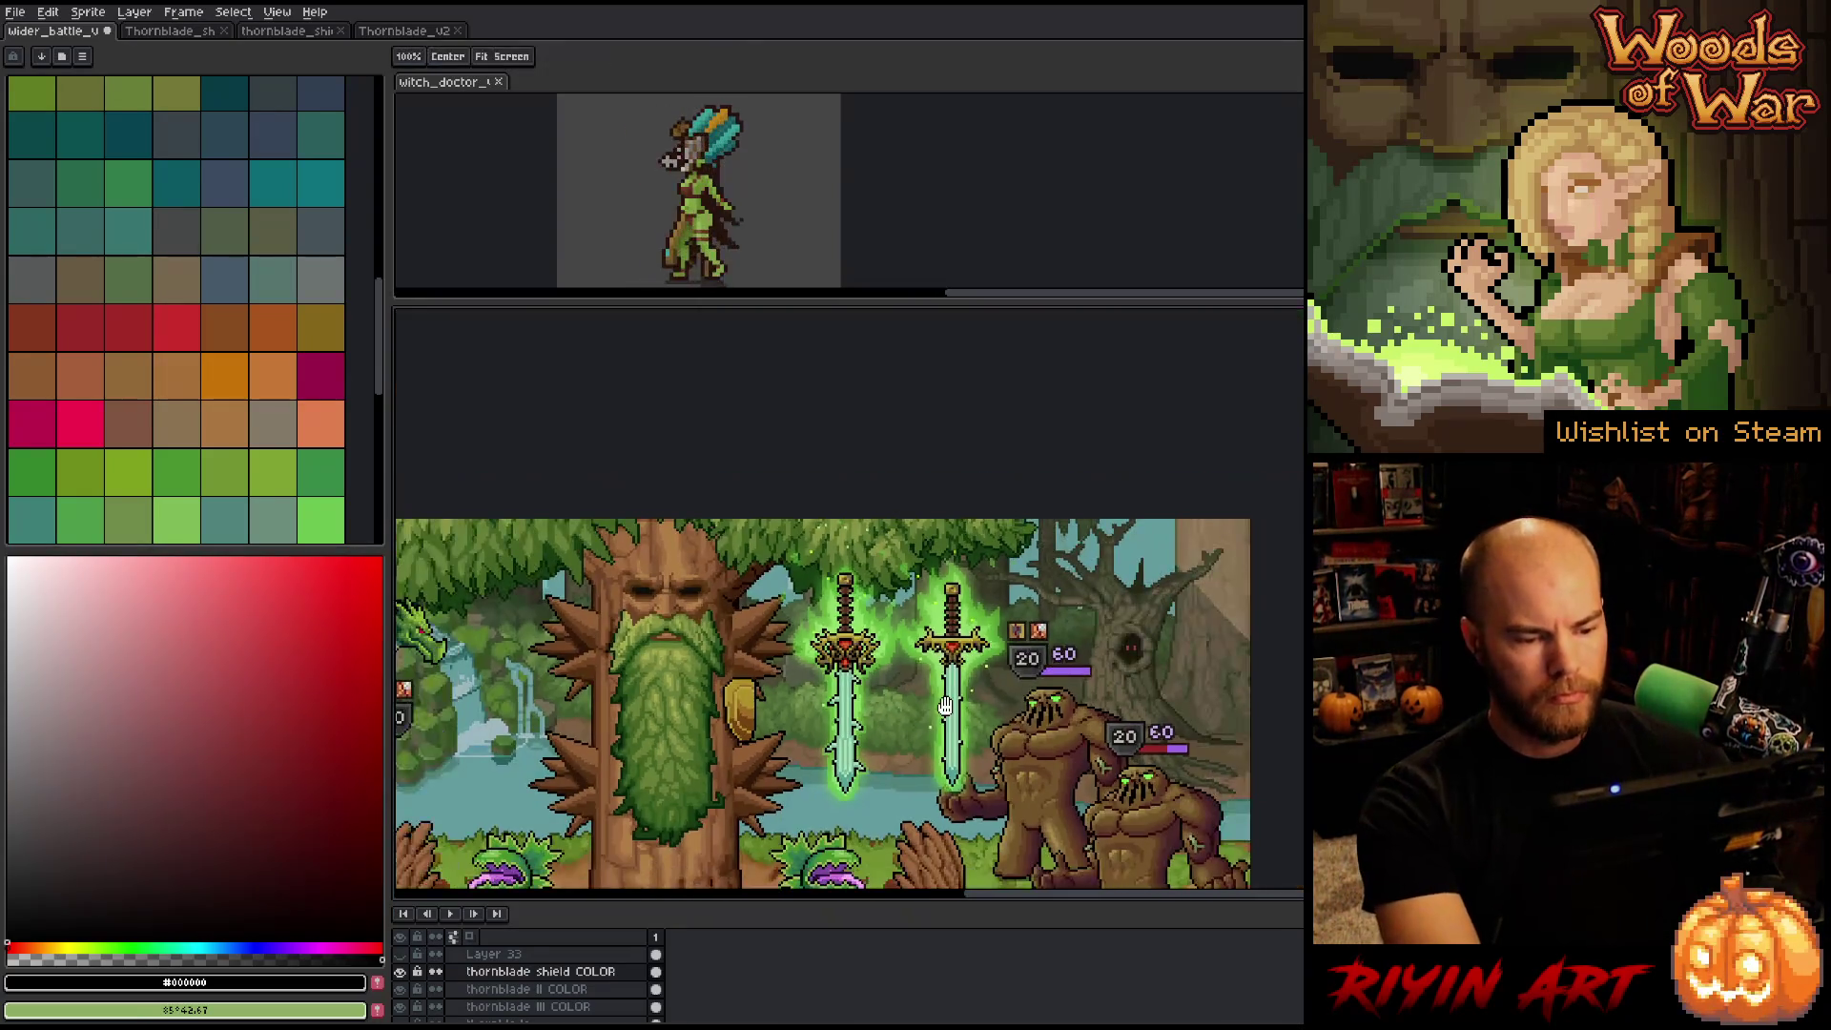
scroll(686, 630, "up", 1)
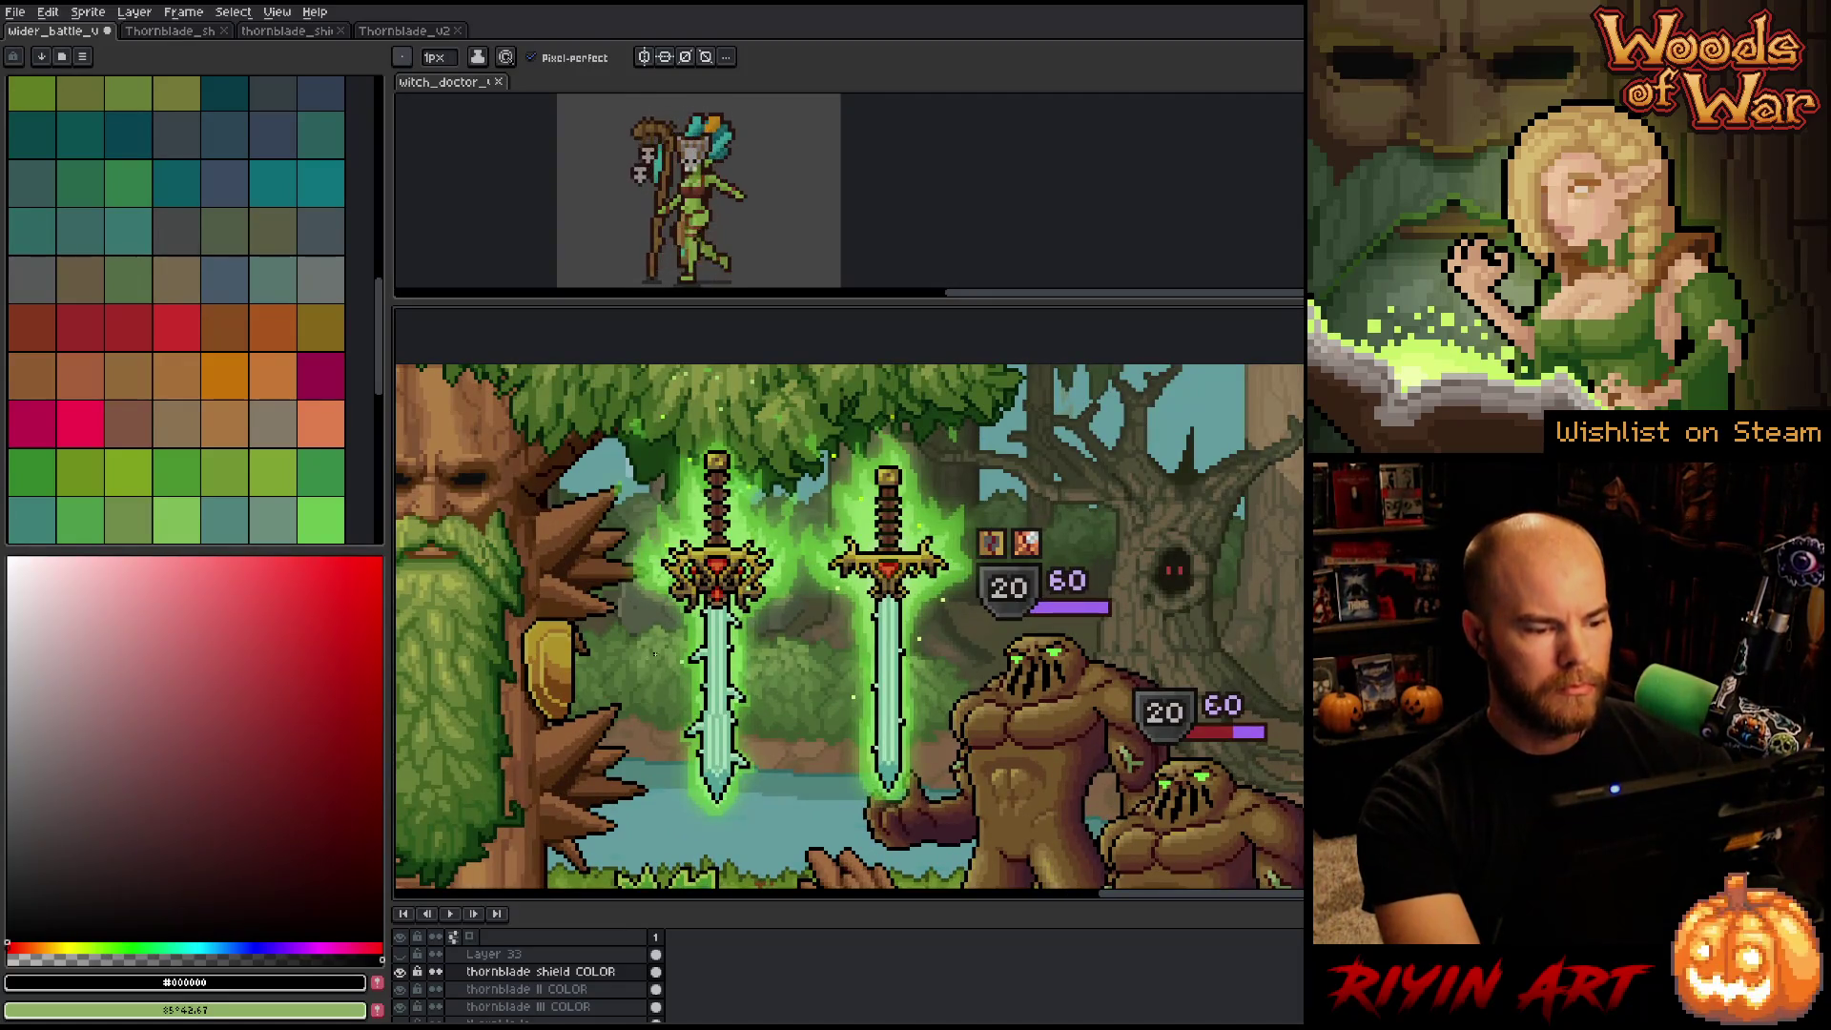
scroll(654, 653, "up", 2)
scroll(655, 654, "down", 2)
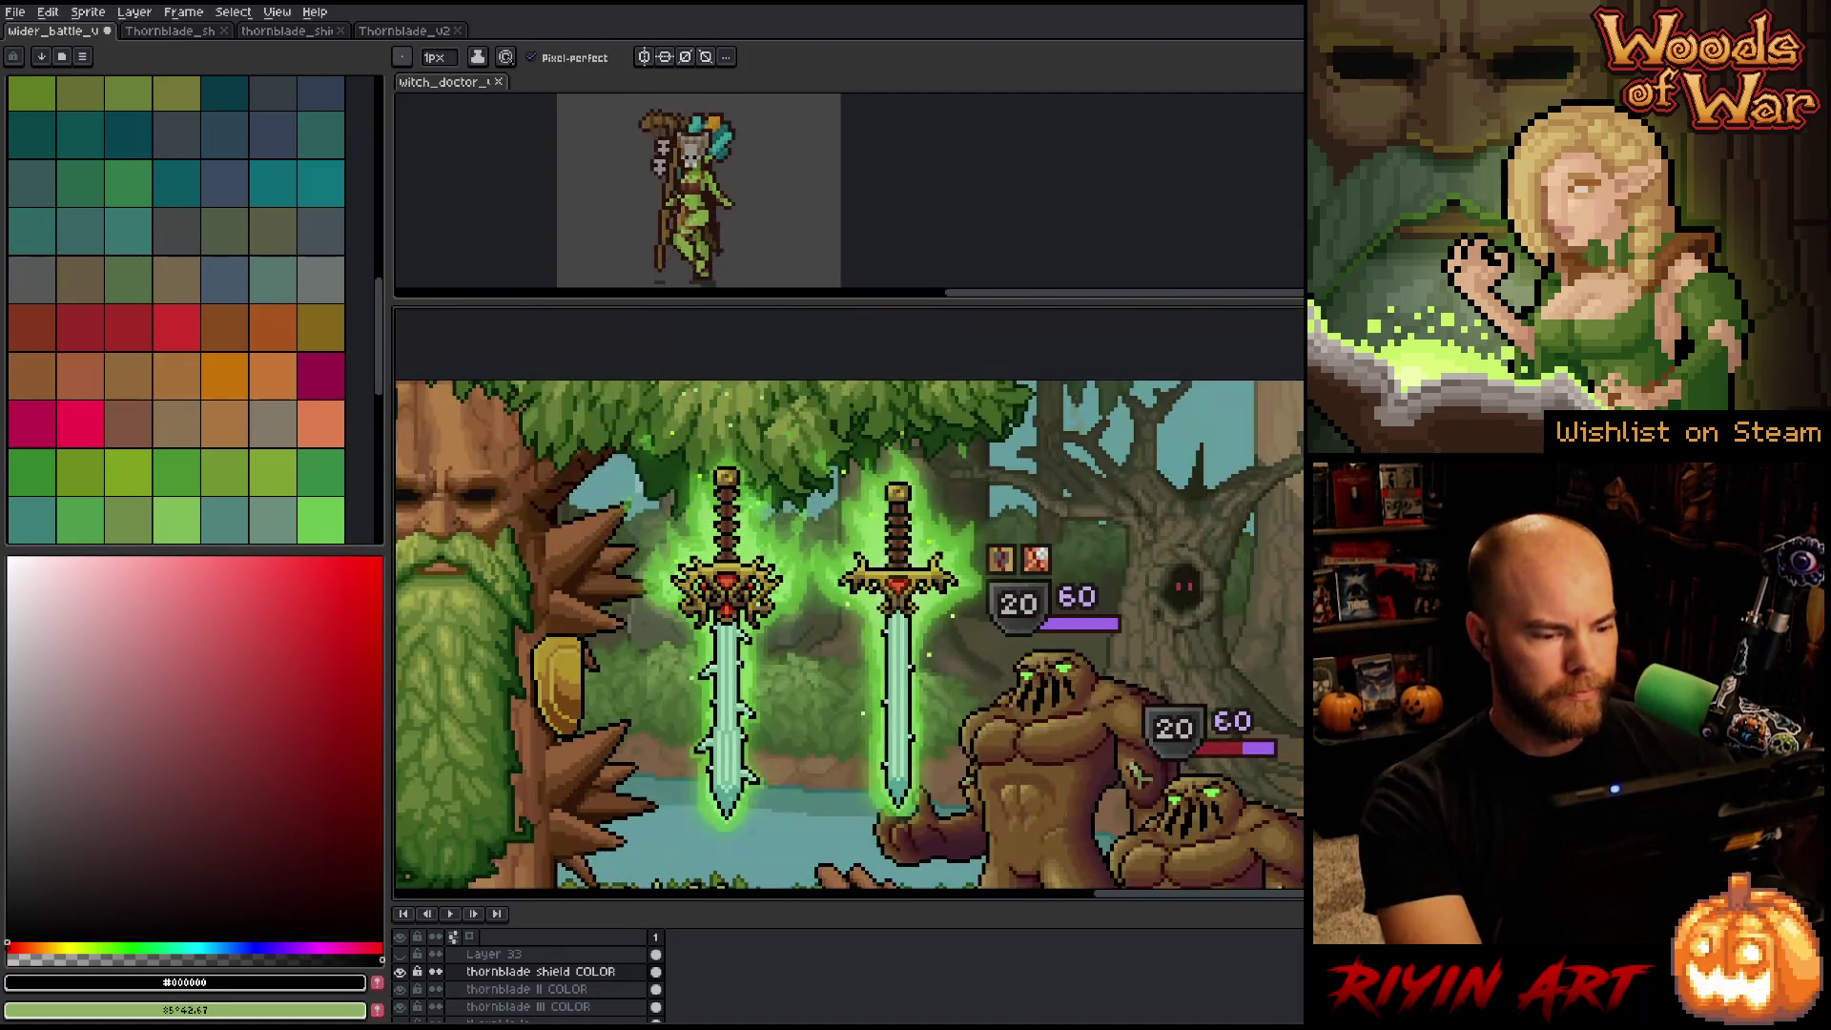
key("ctrl")
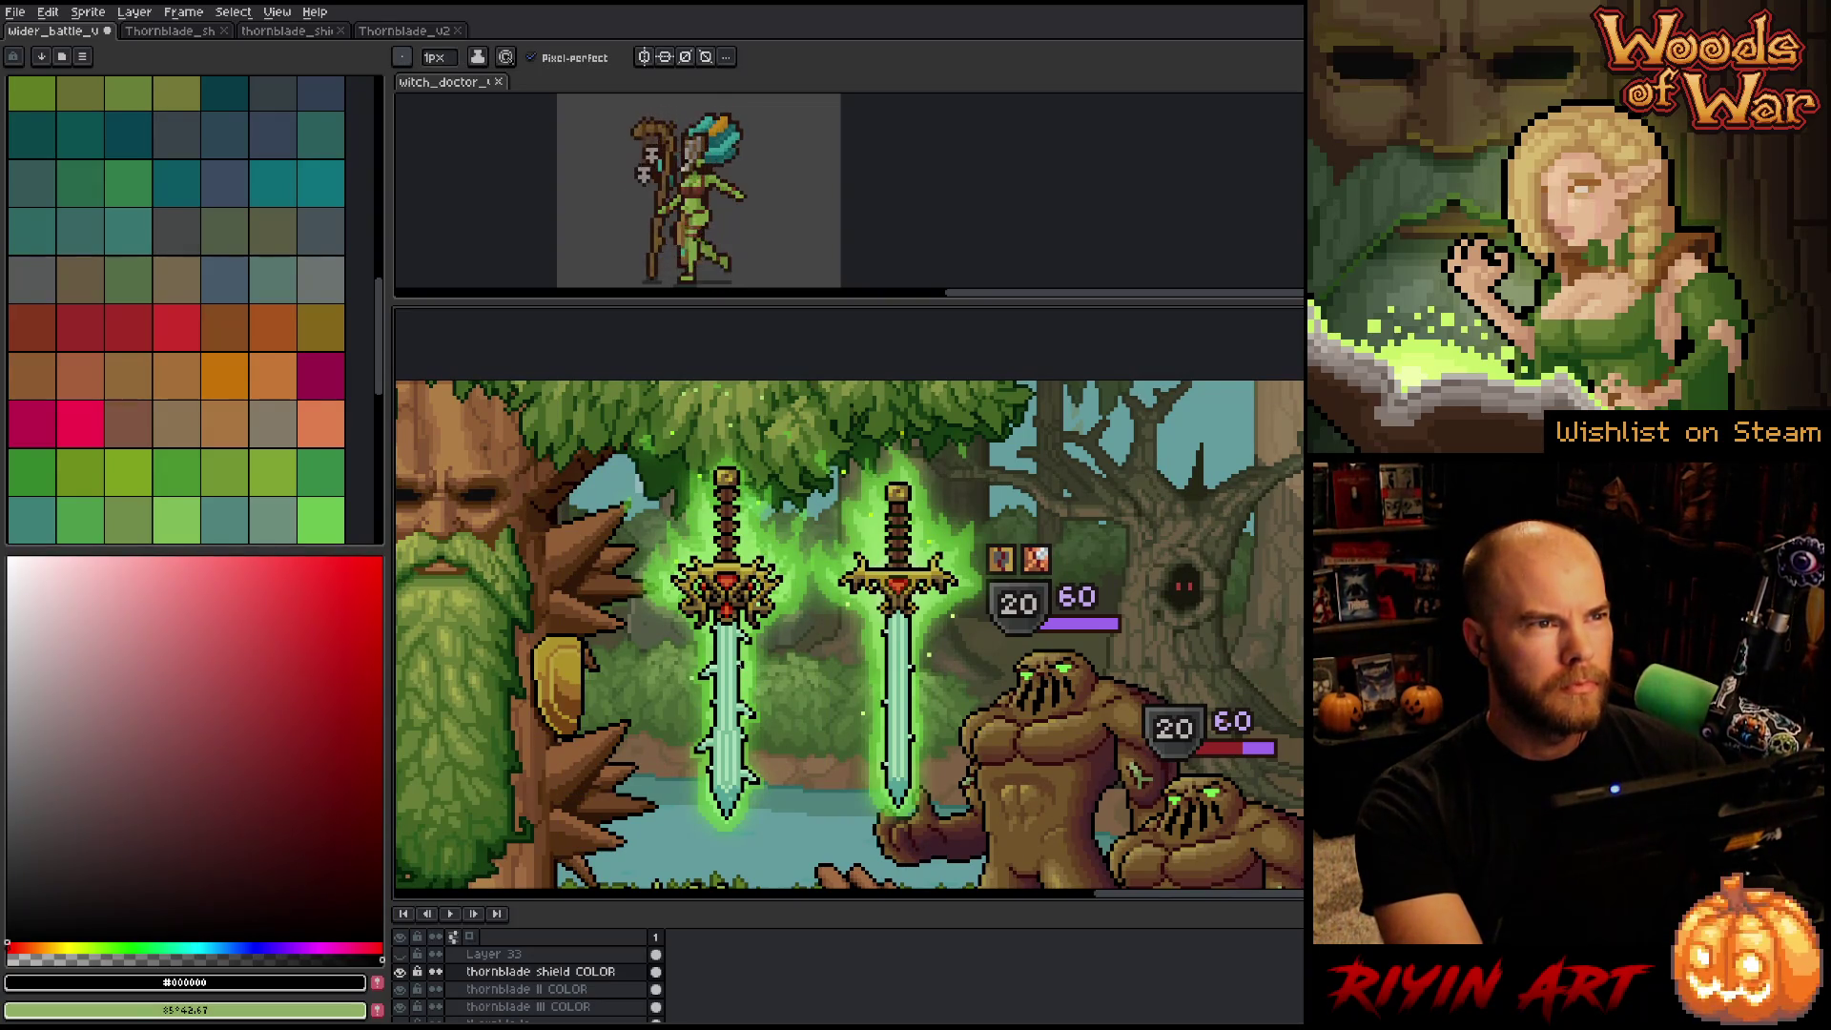
scroll(913, 611, "down", 3)
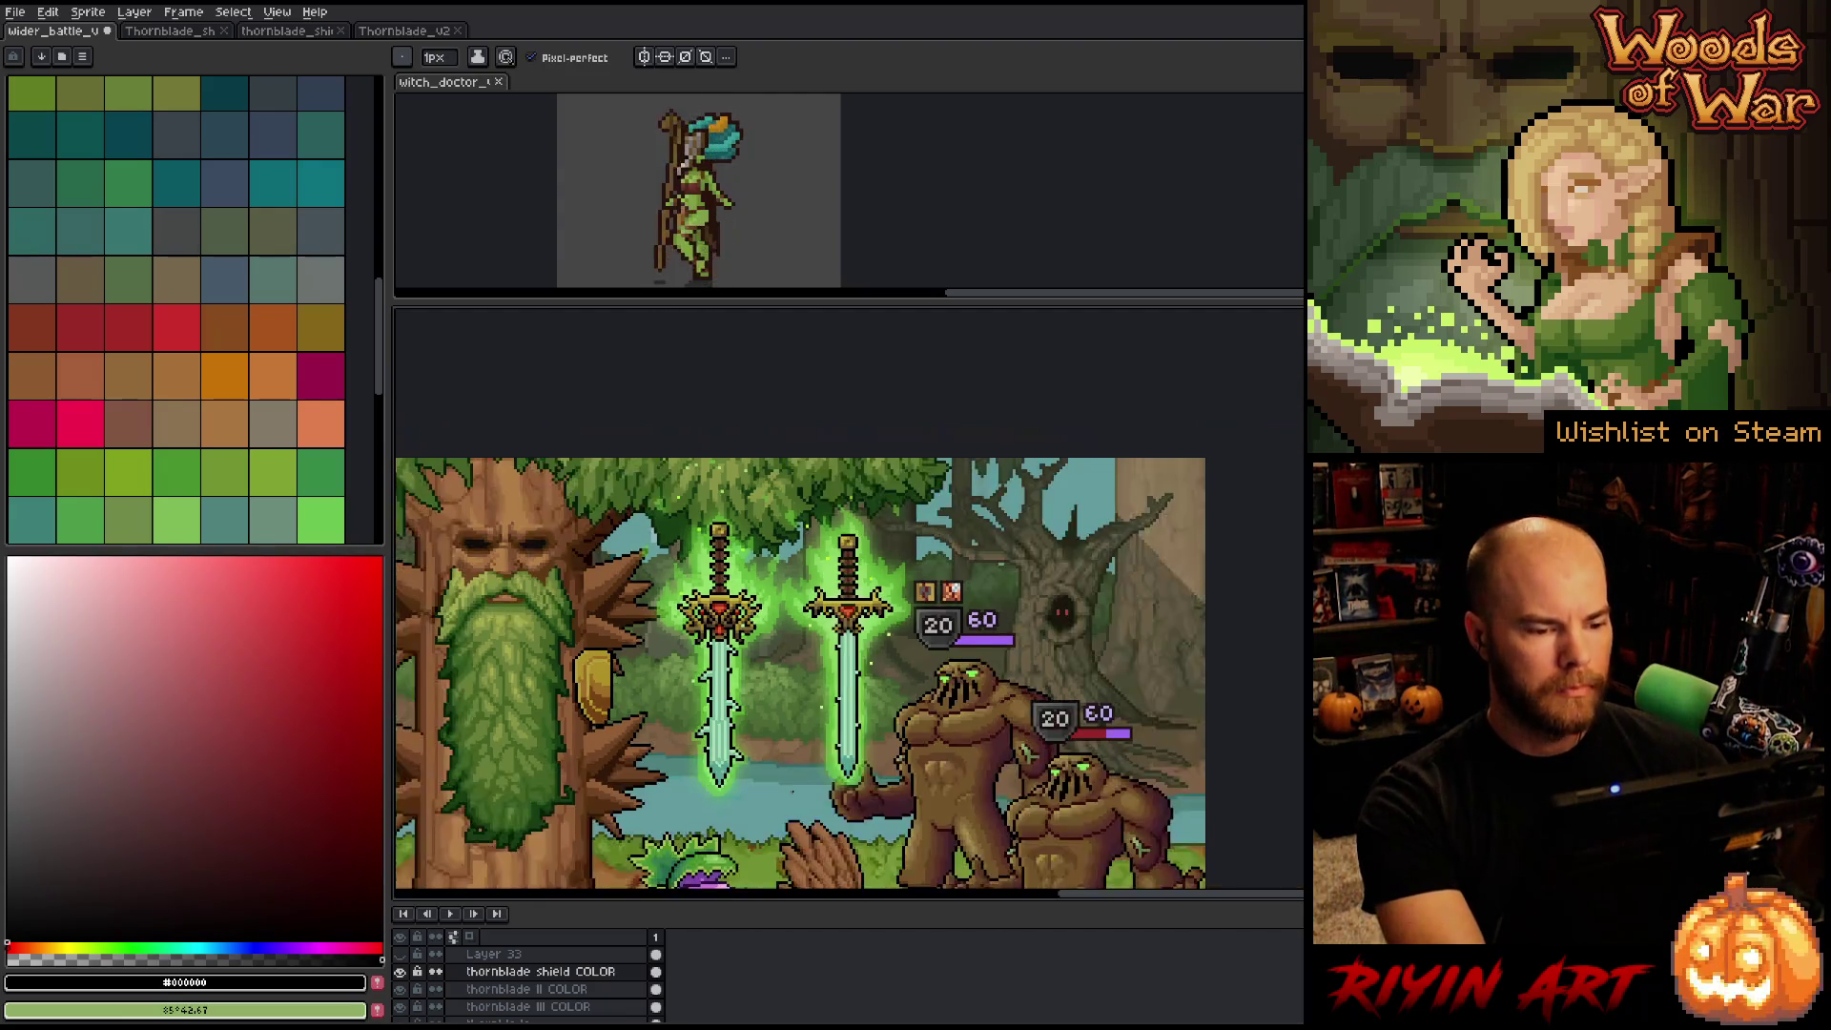
key("space")
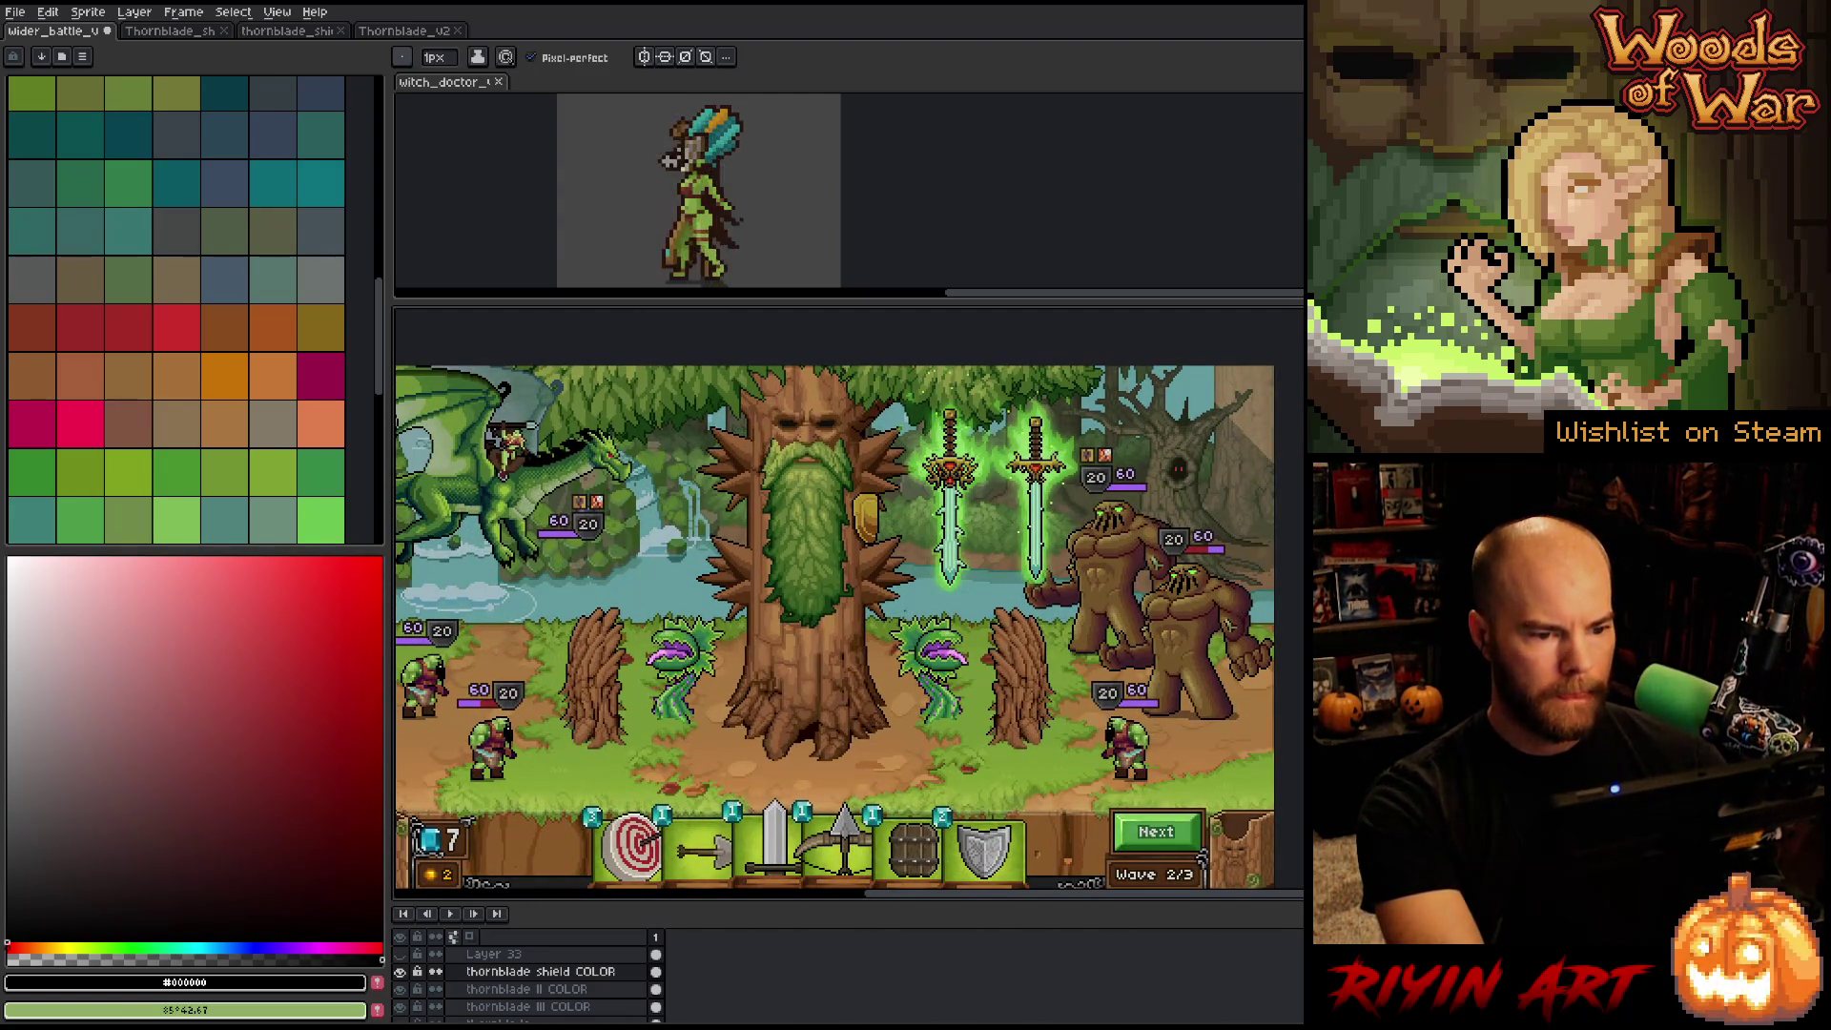
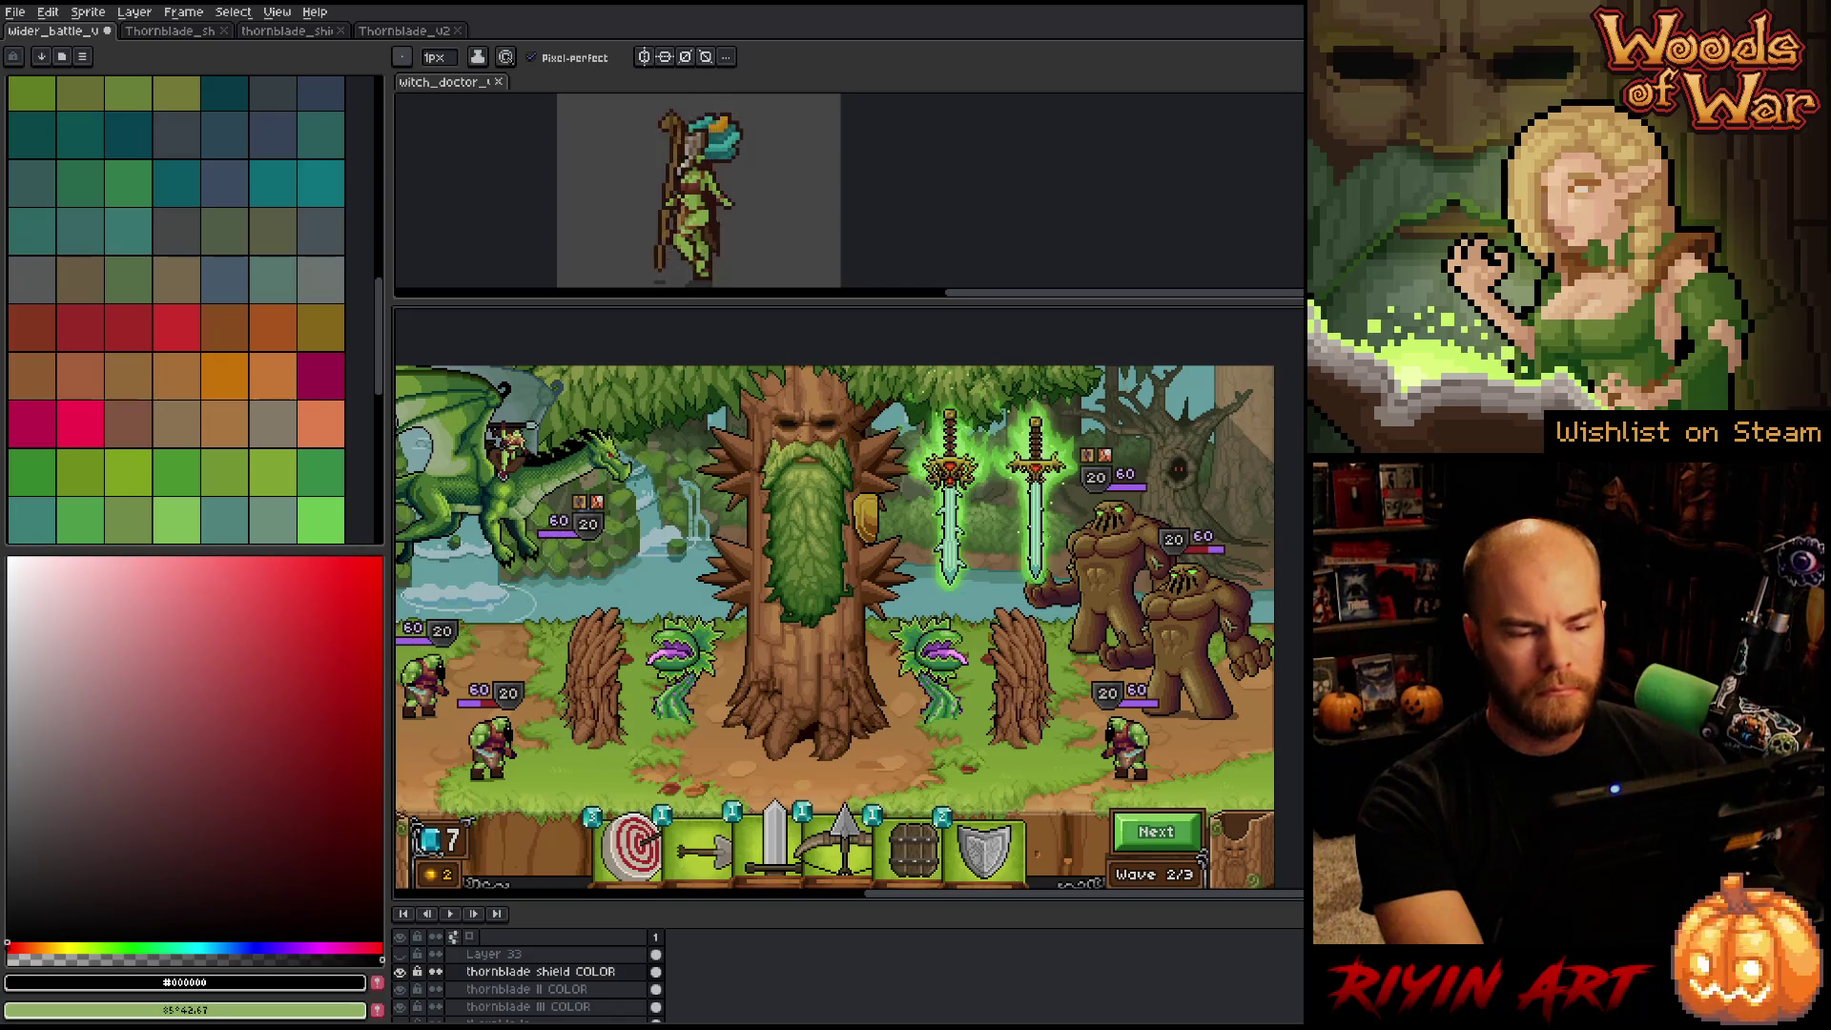
Zoom onto the two Thornblade swords and gold shield, briefly hiding and re-showing the thornblade shield layer.
scroll(1040, 514, "up", 1)
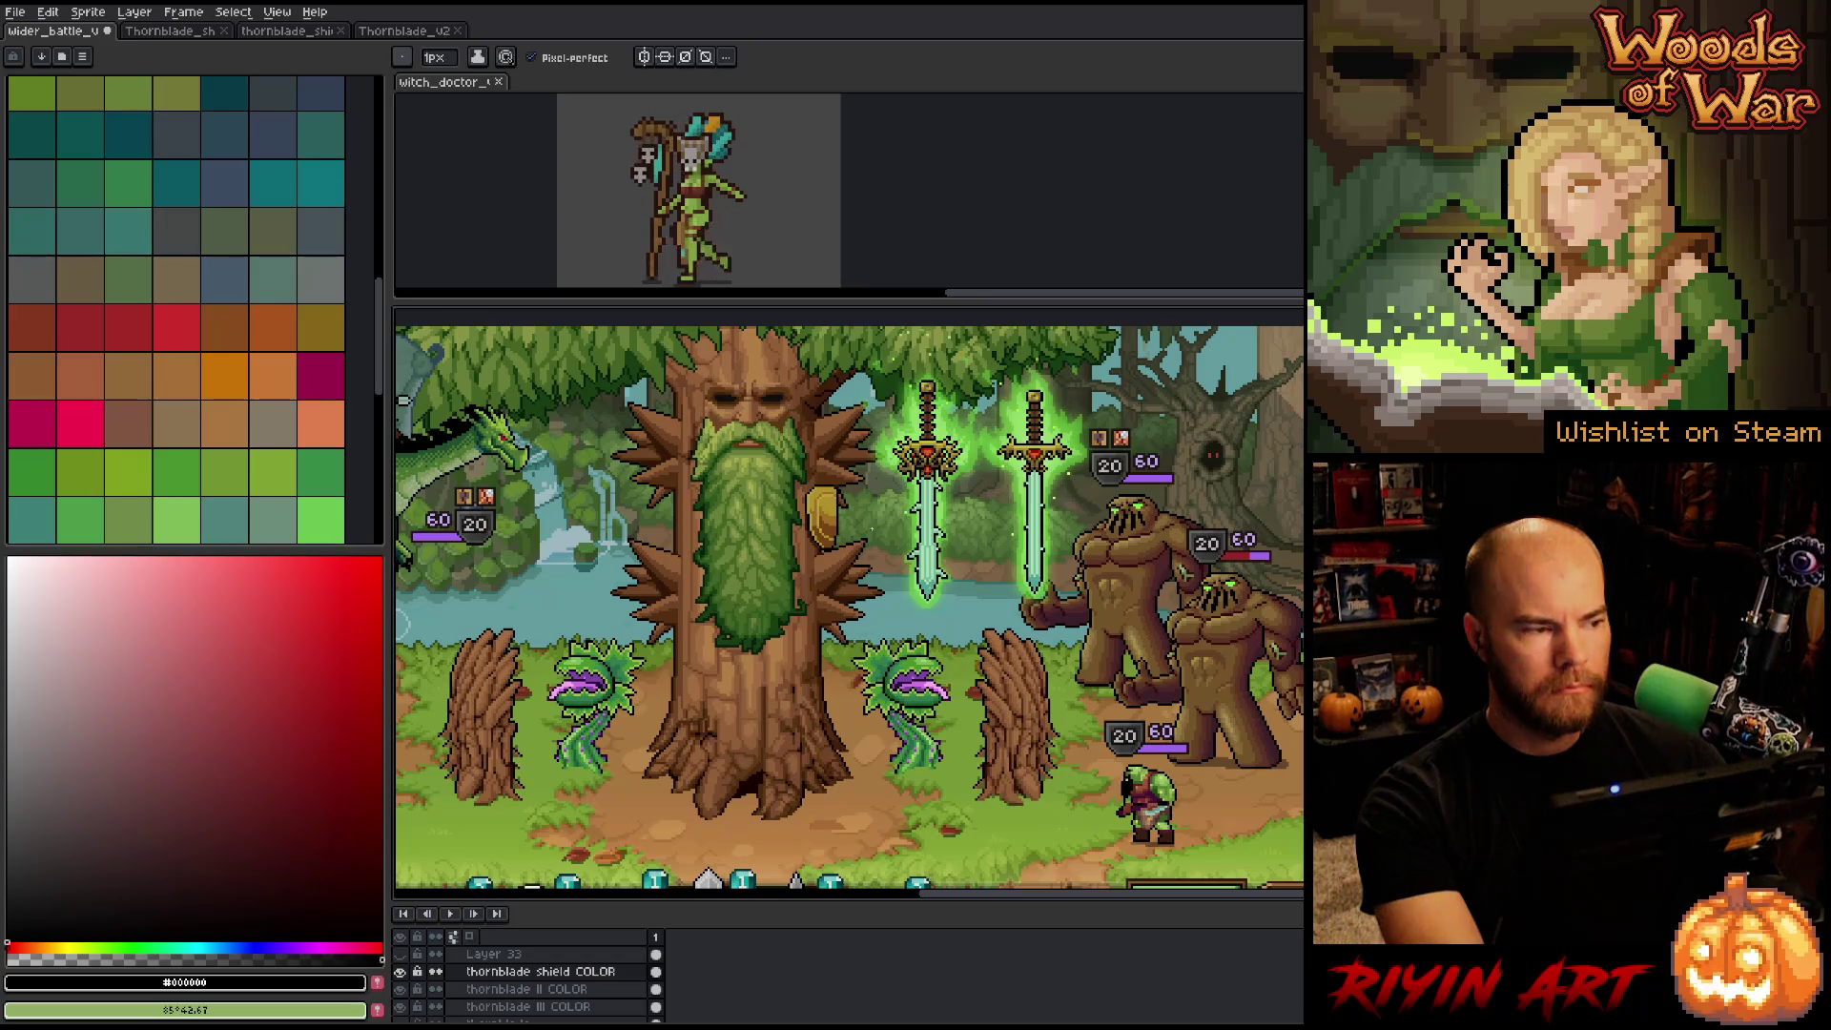
scroll(849, 515, "up", 1)
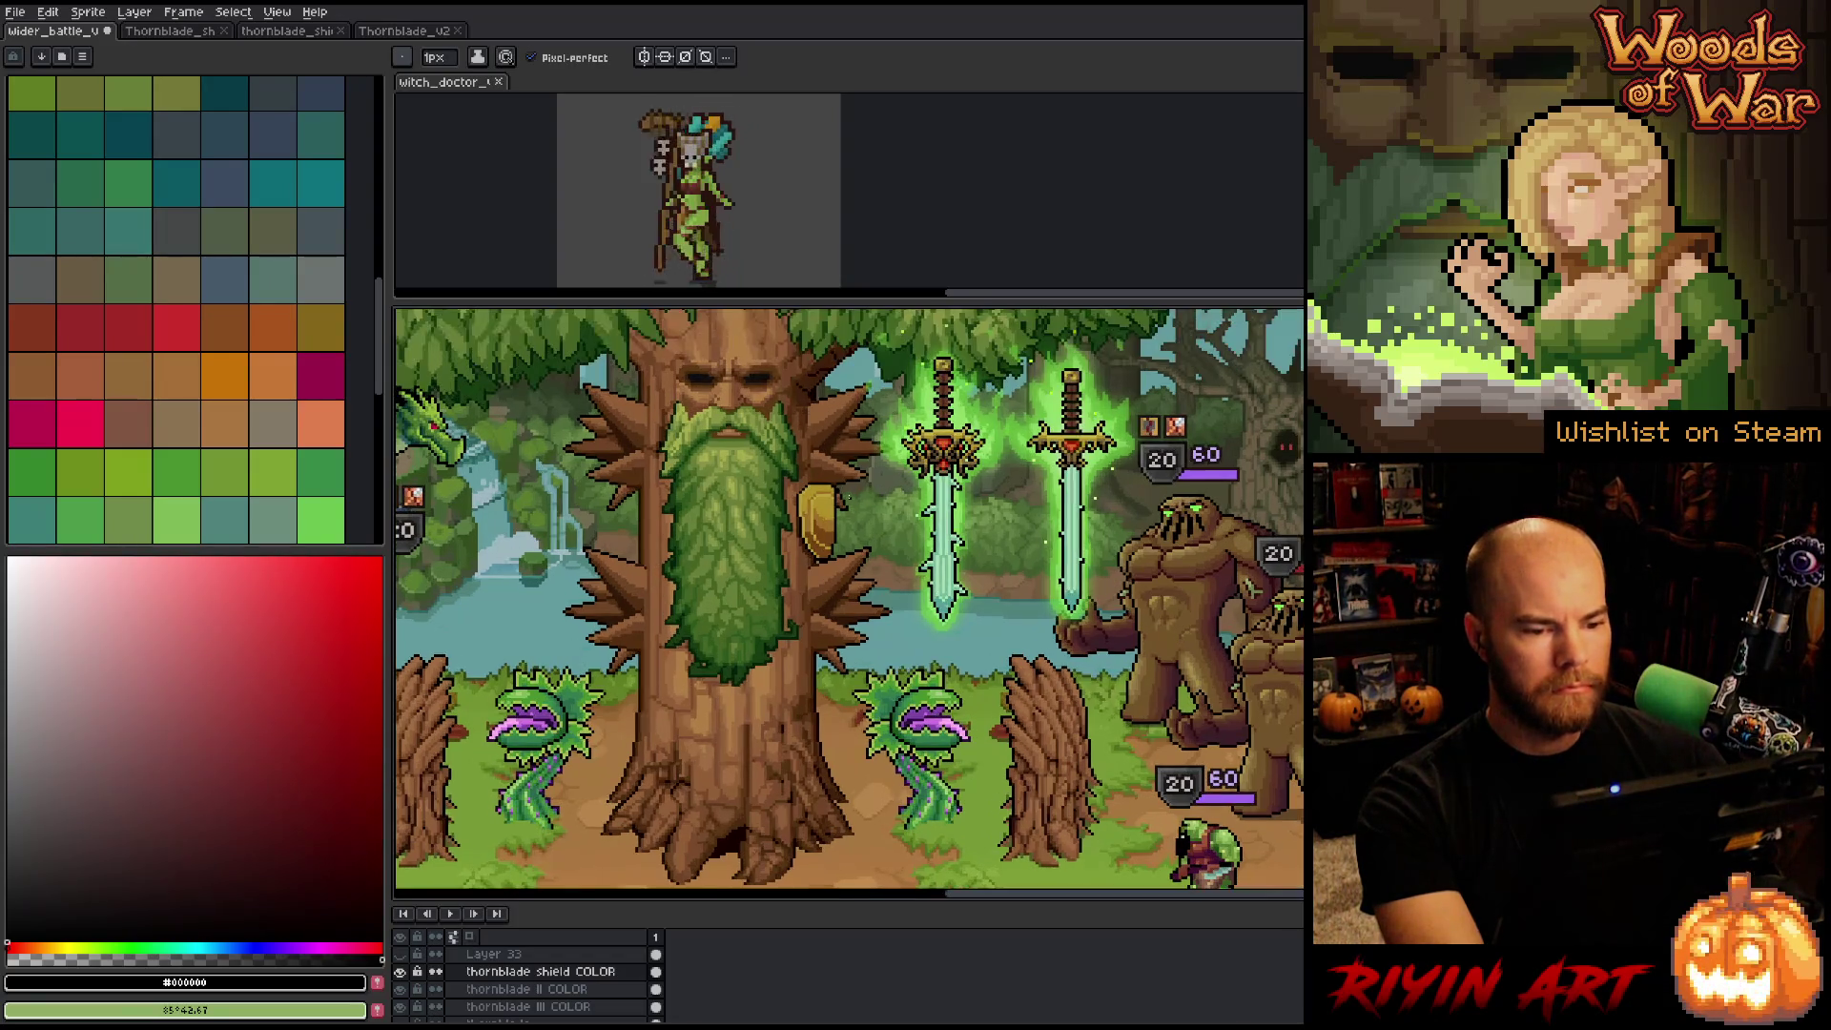
left_click(405, 972)
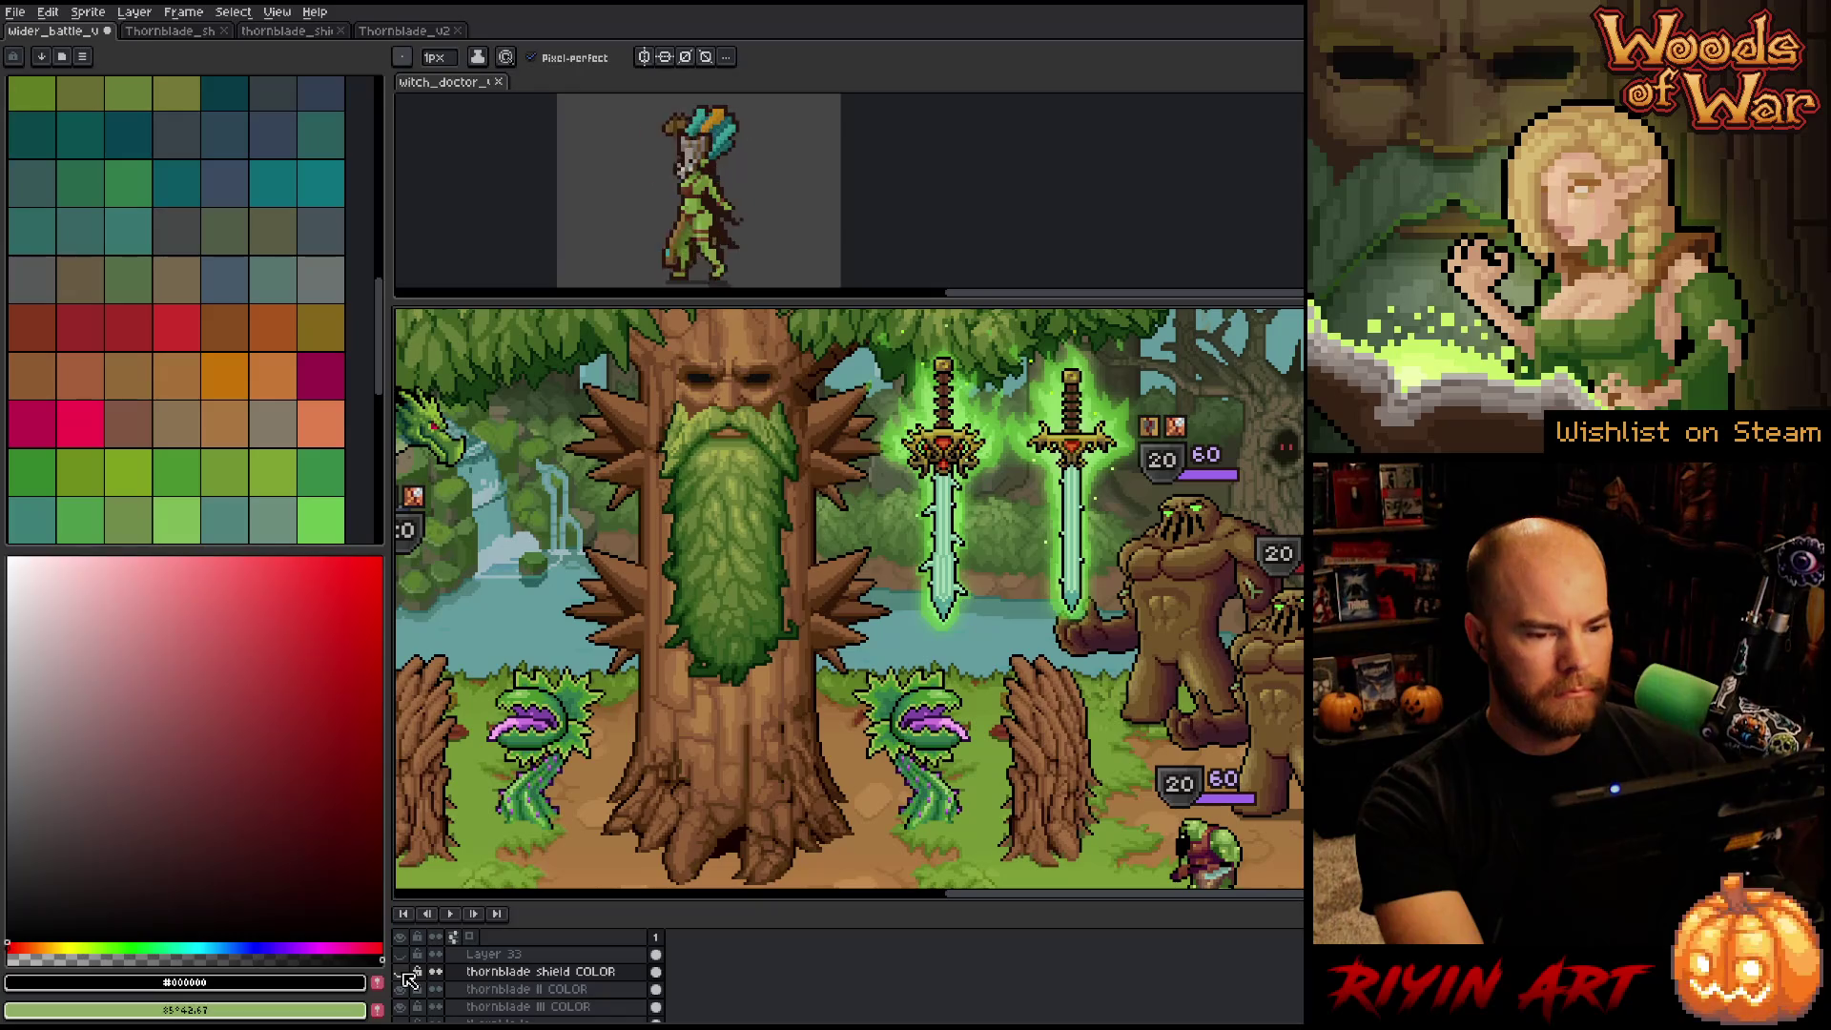
left_click(406, 972)
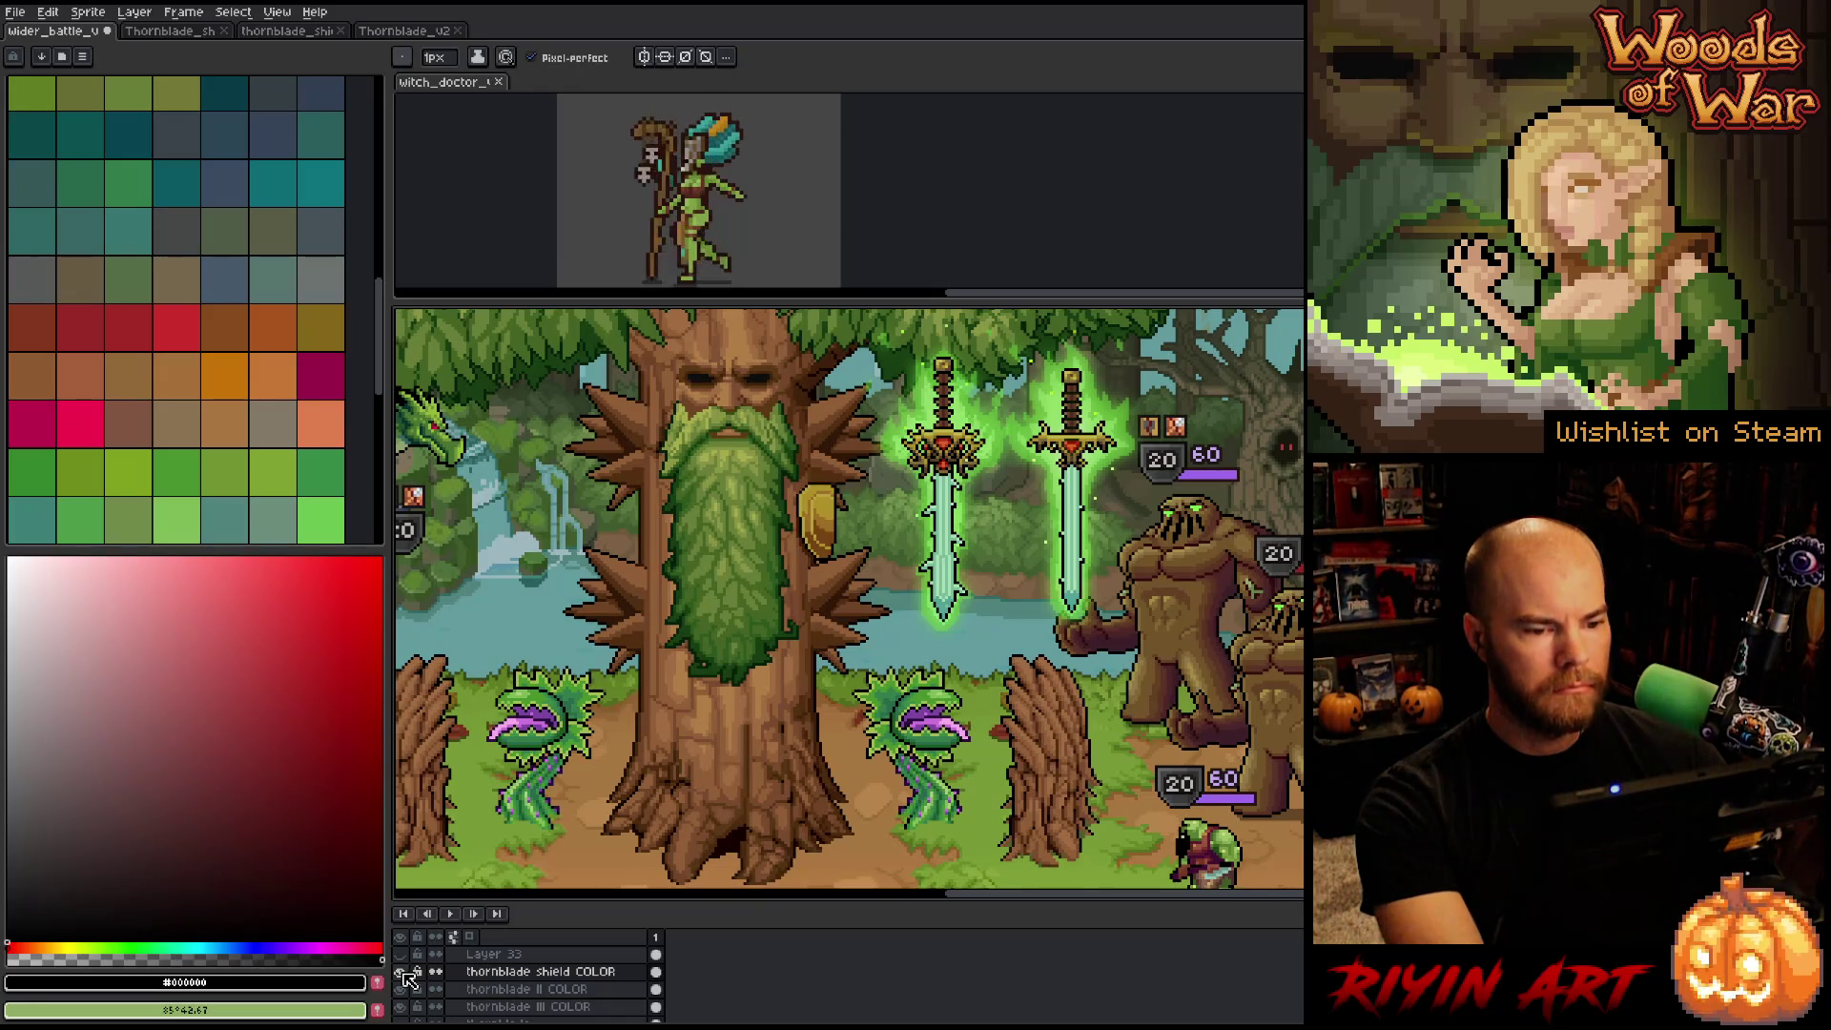
scroll(767, 670, "up", 2)
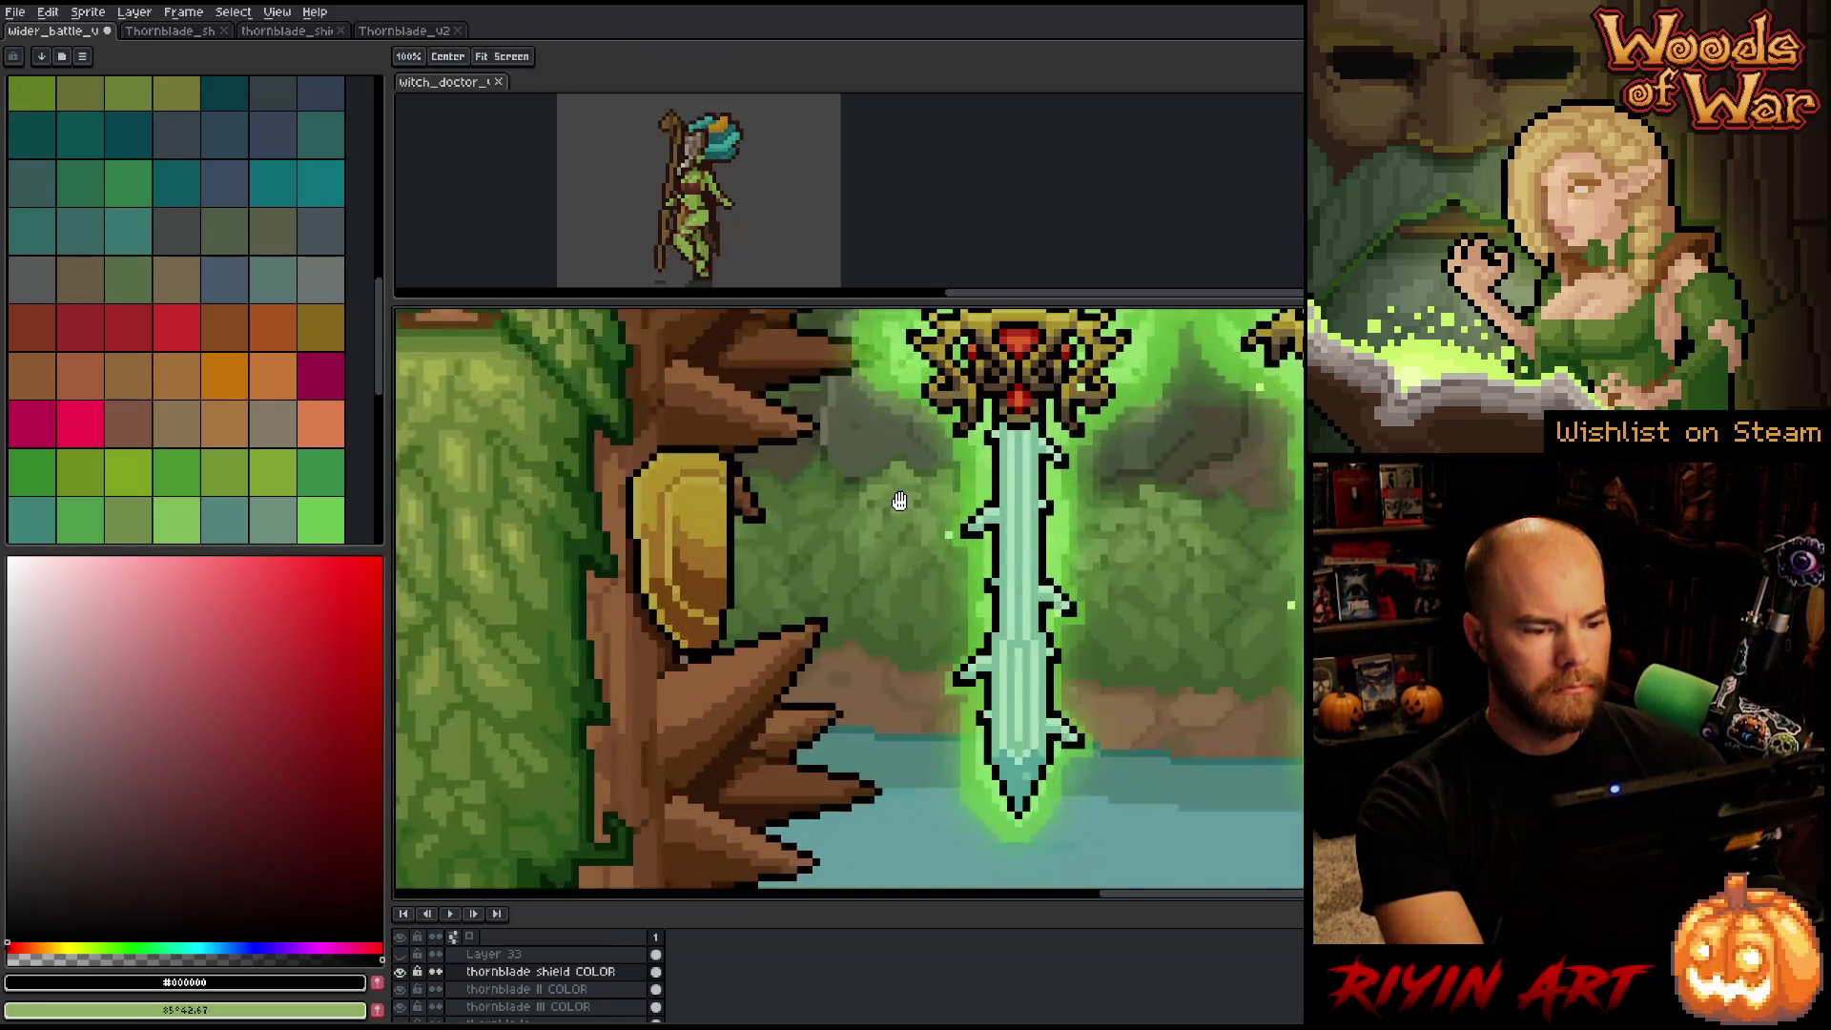
scroll(767, 669, "down", 1)
scroll(767, 670, "down", 1)
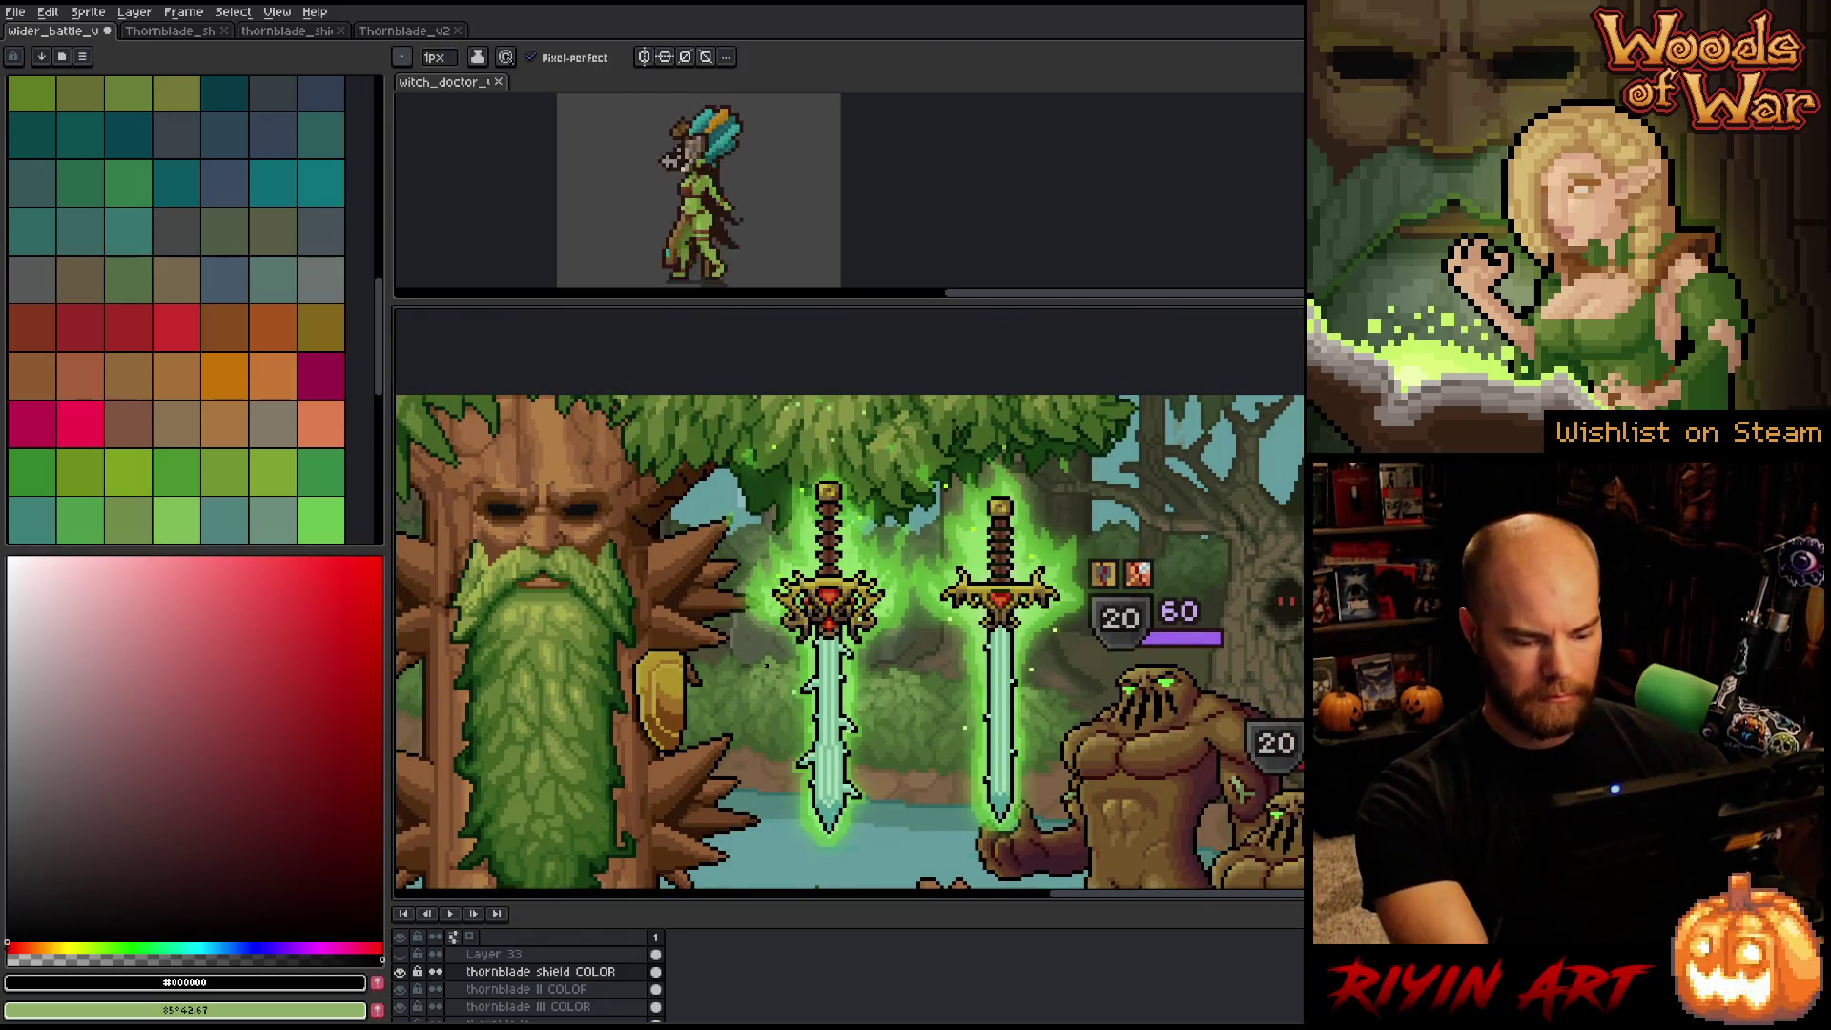
key("ctrl+u")
mouse_move(930, 703)
left_mouse_down()
mouse_move(911, 707)
mouse_move(934, 729)
mouse_move(963, 683)
mouse_move(949, 713)
mouse_move(998, 685)
mouse_move(982, 685)
mouse_move(1040, 685)
left_mouse_up()
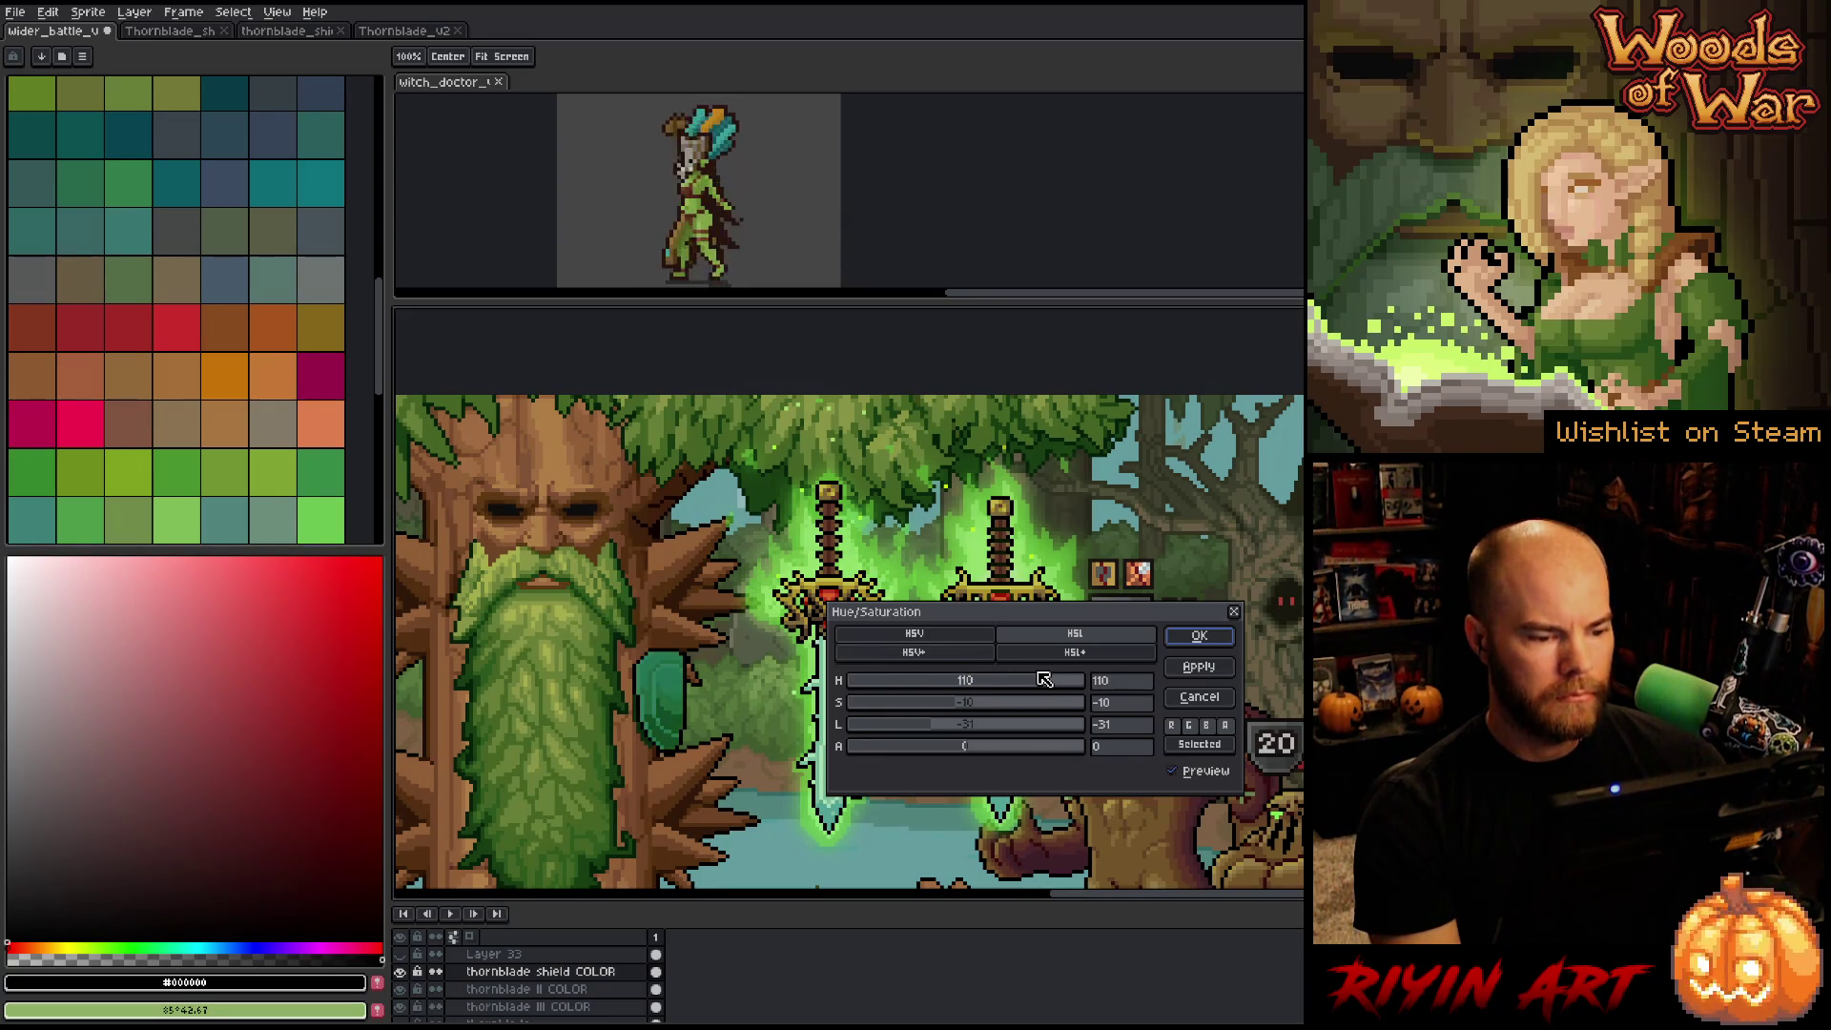
left_click_drag(1025, 623, 1109, 405)
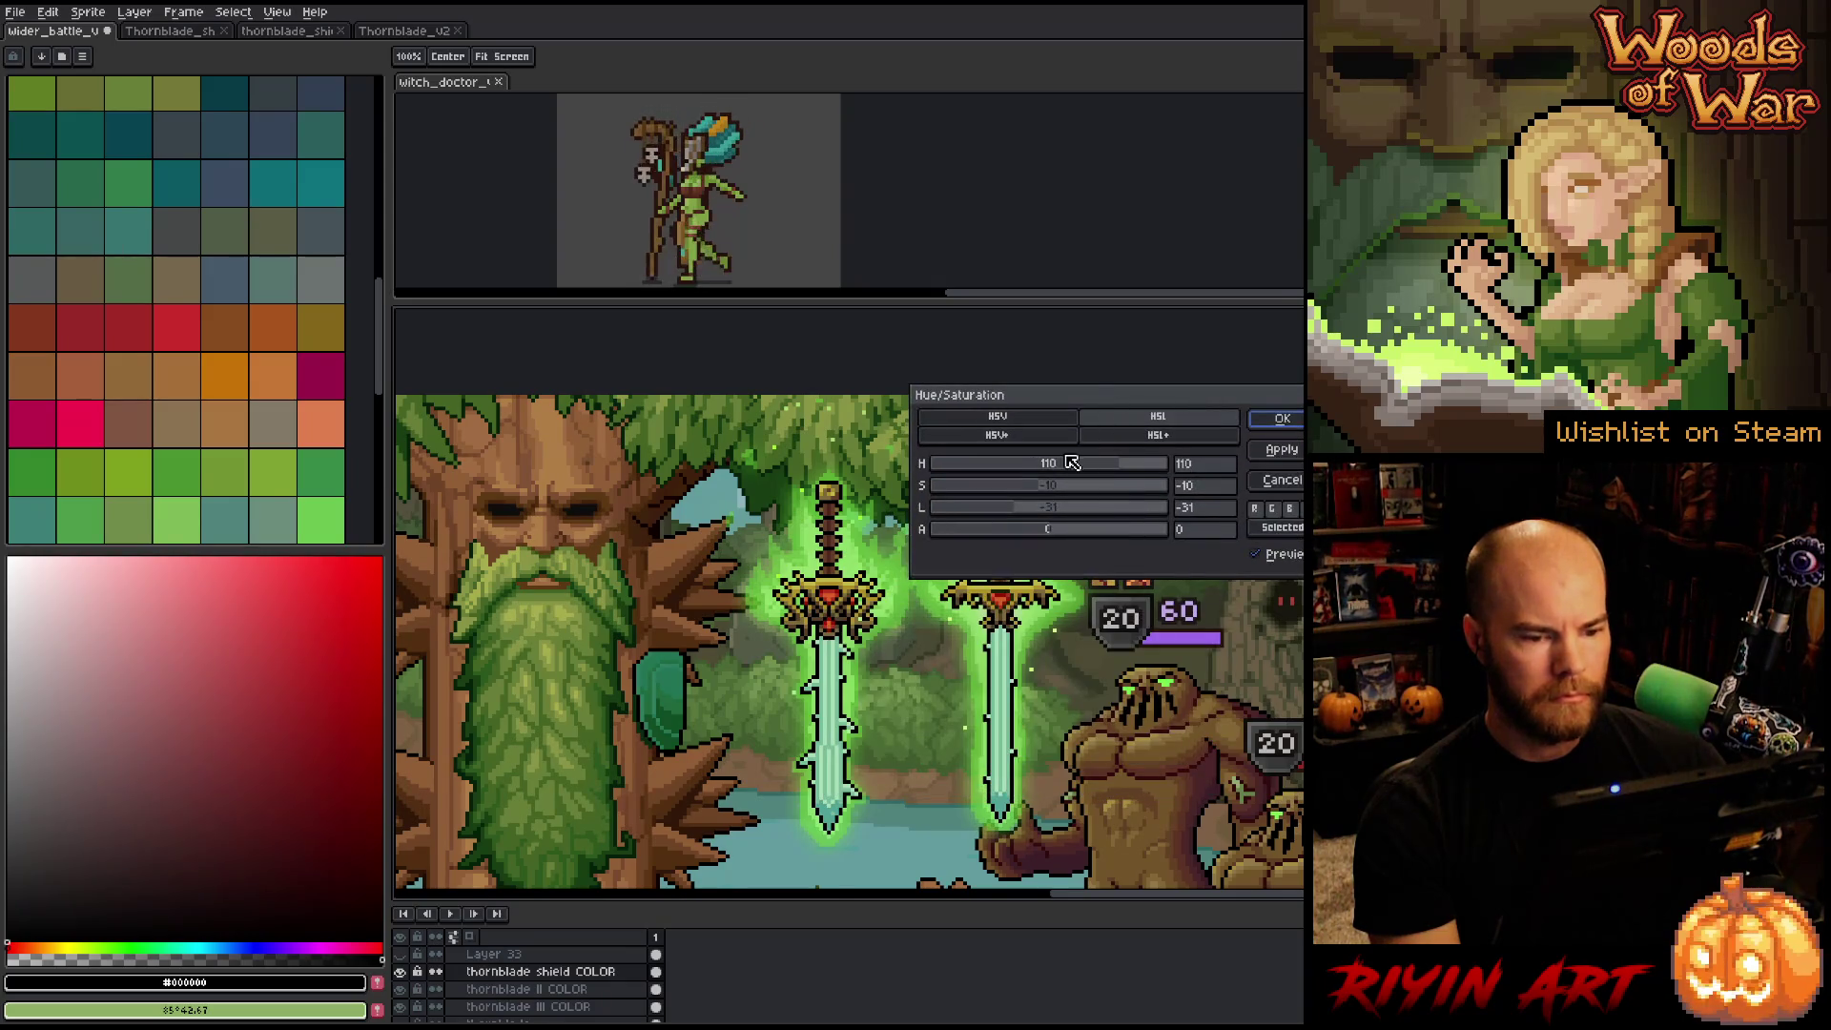
left_click_drag(1059, 486, 1036, 484)
left_click(1129, 467)
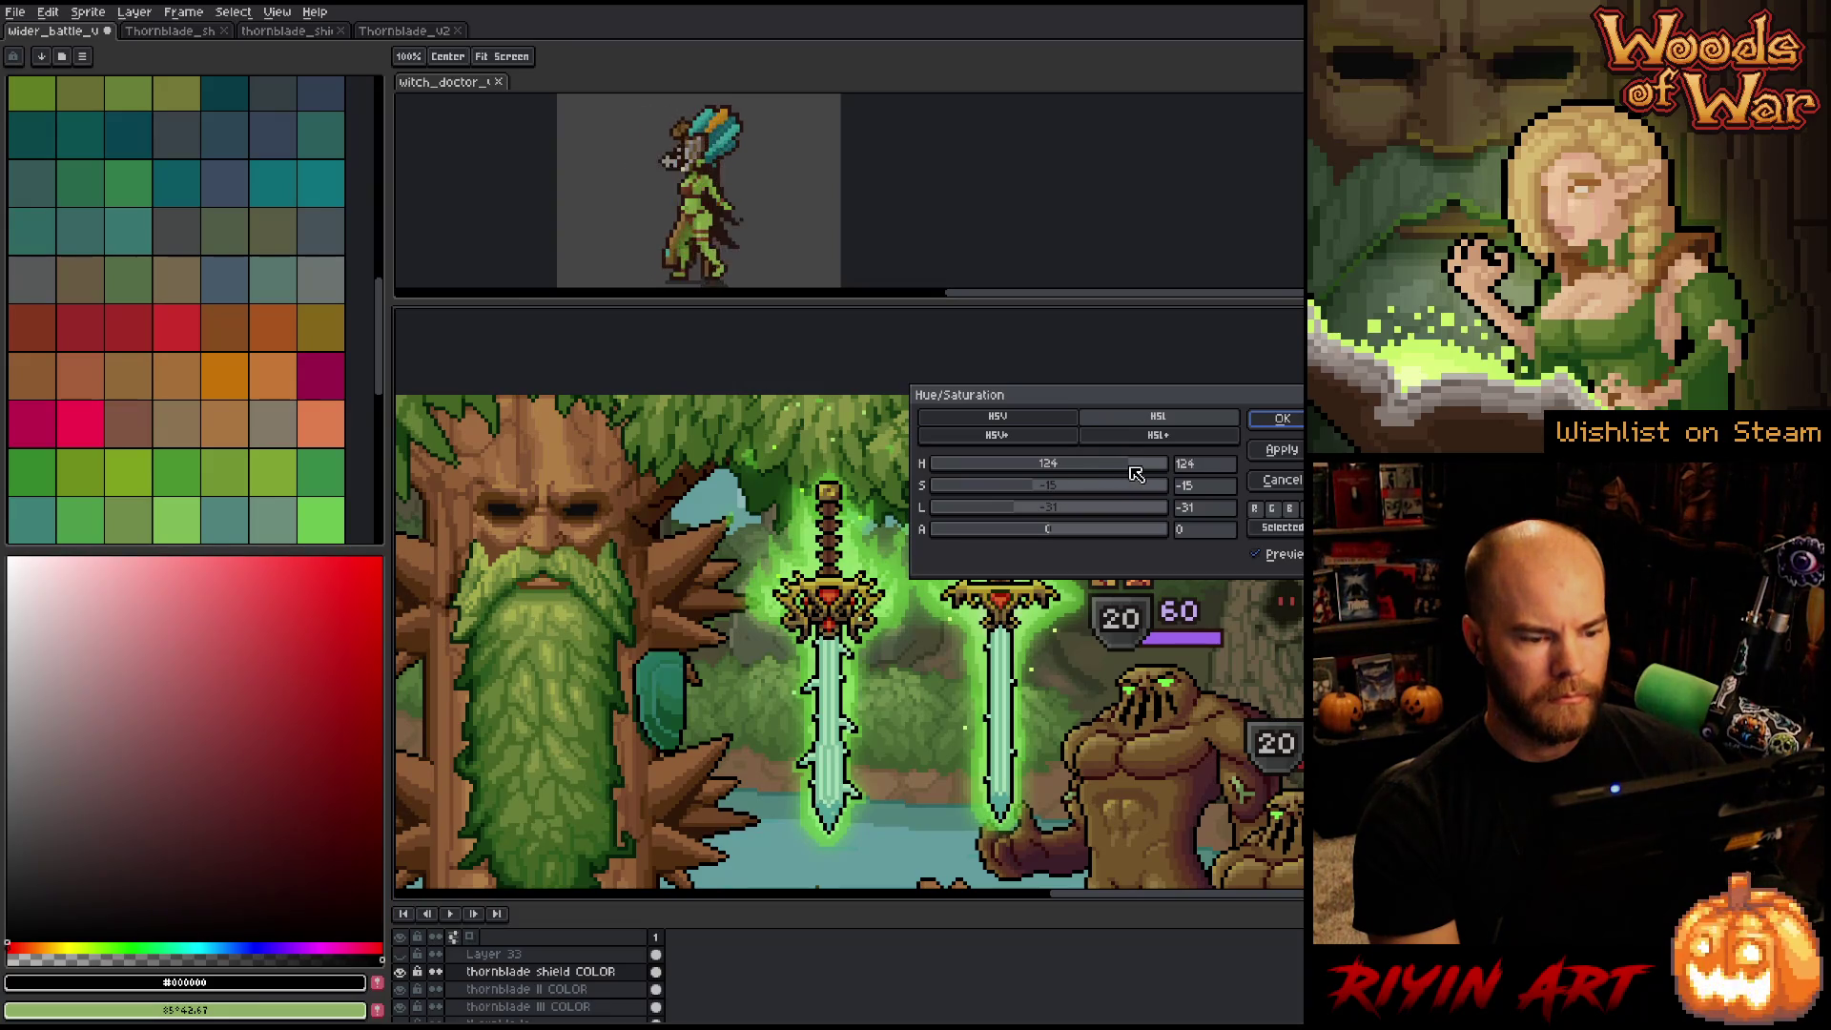
left_click(1131, 469)
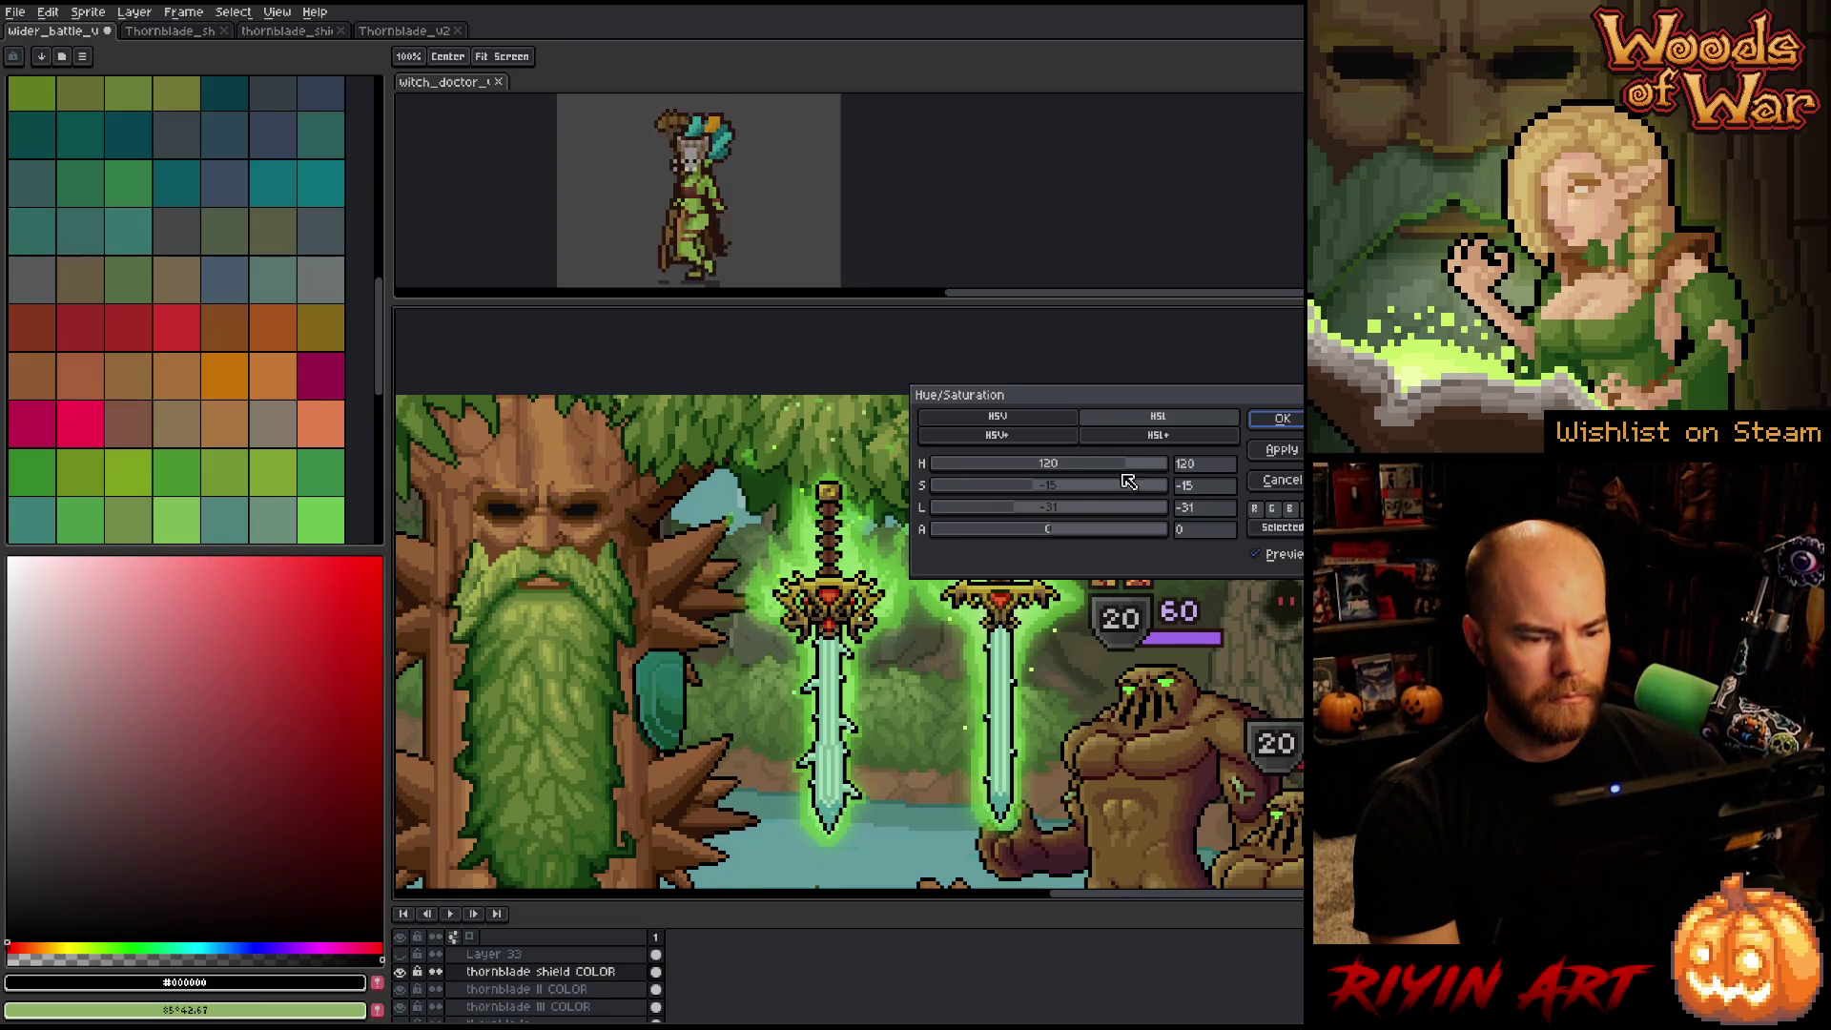
left_click(1056, 508)
left_click_drag(1059, 508, 977, 503)
left_click(1063, 509)
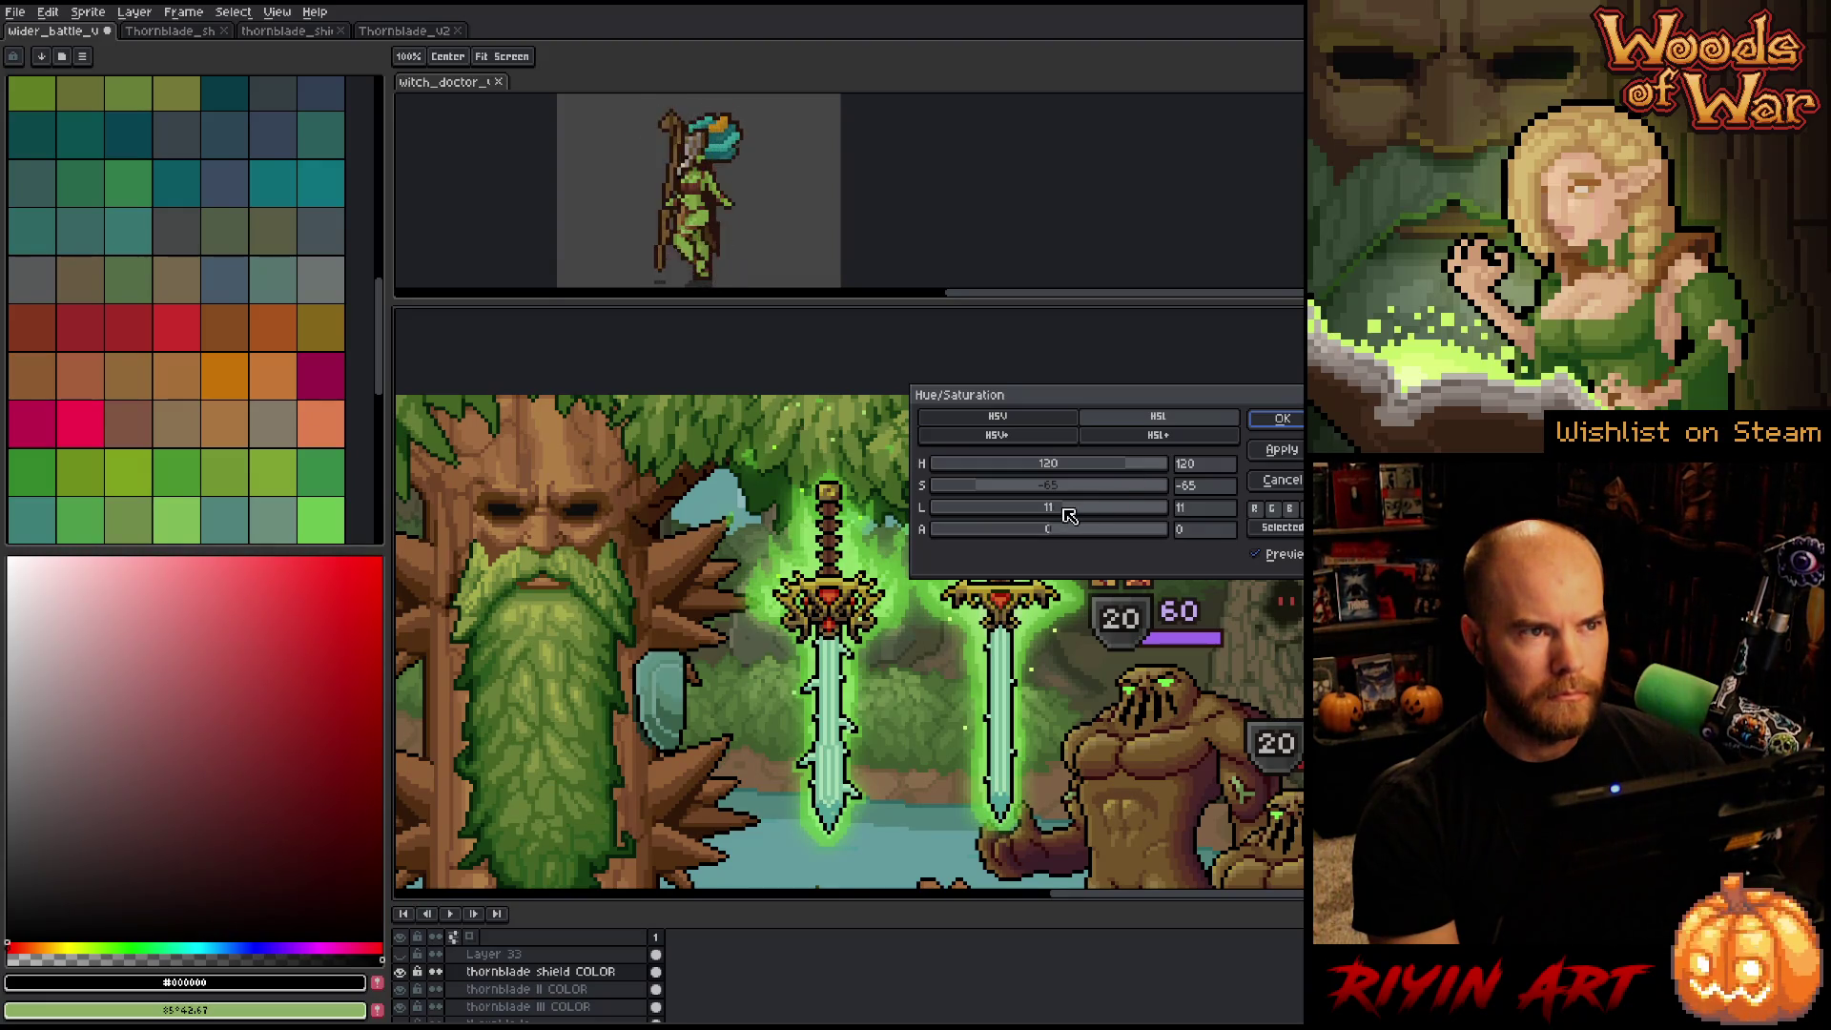
left_click_drag(1065, 509, 1059, 509)
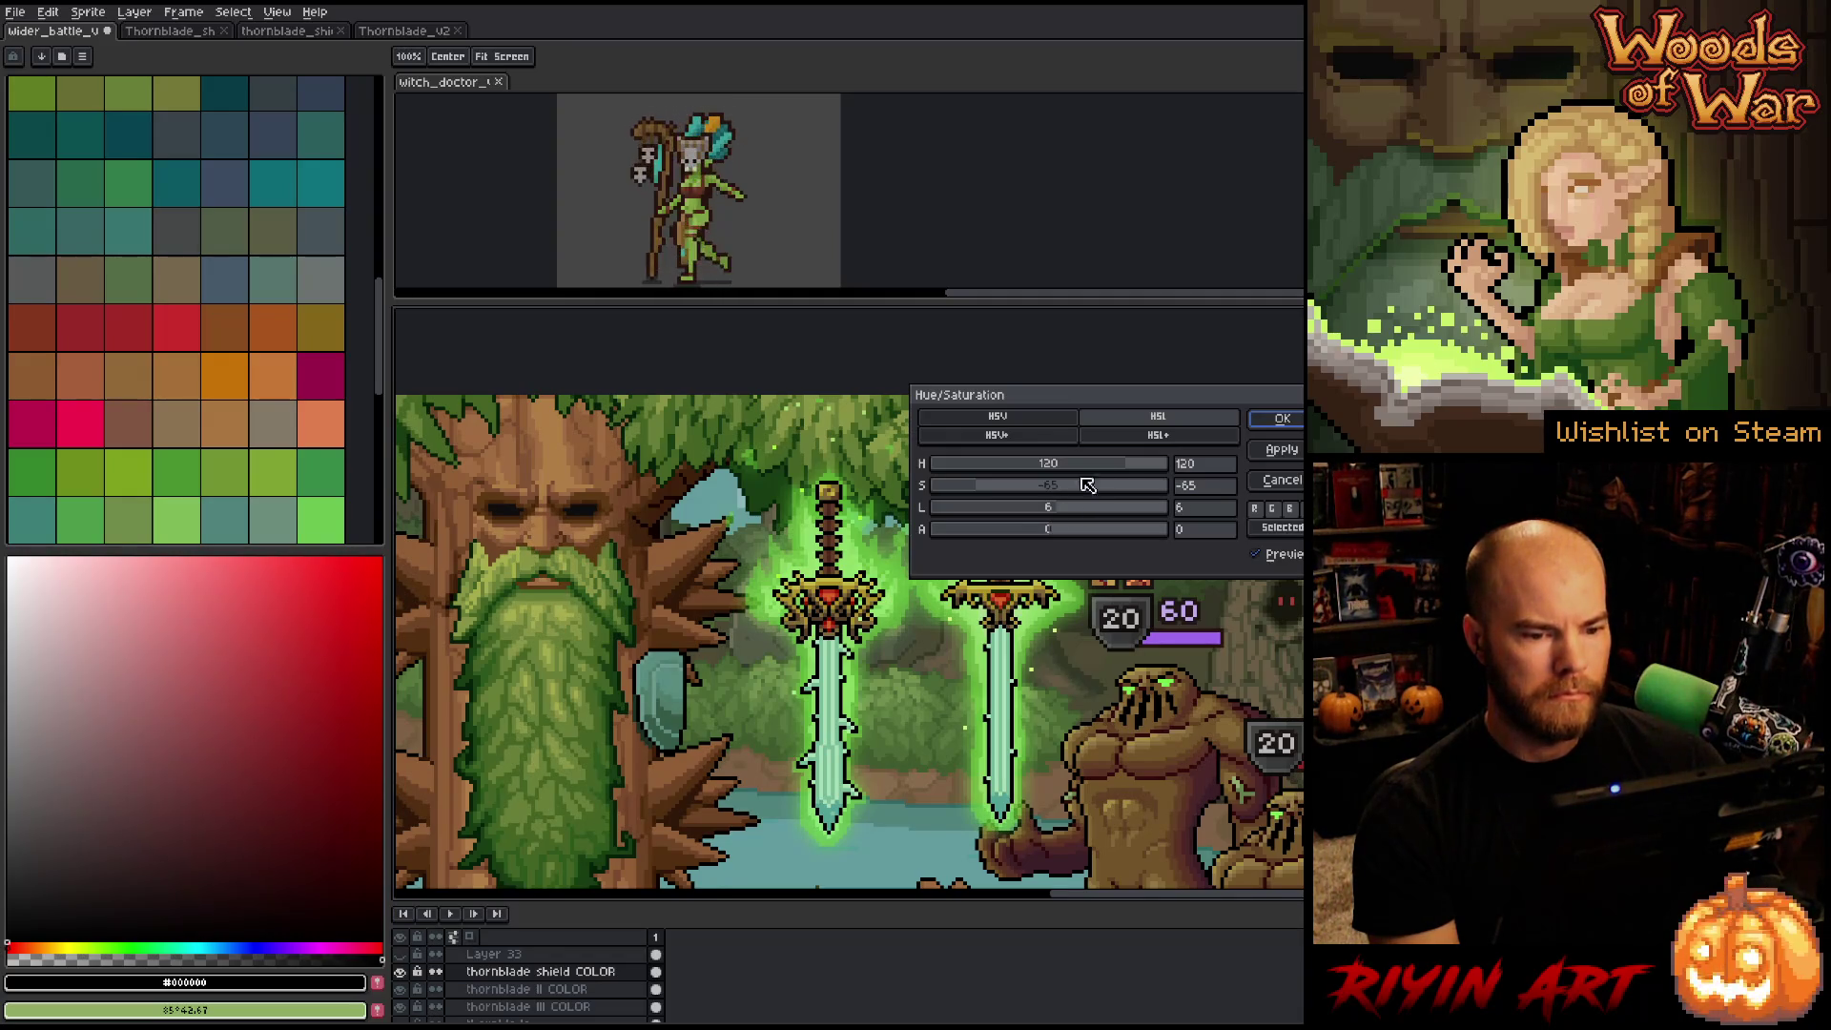
left_click(1122, 469)
left_click_drag(1122, 468, 1117, 468)
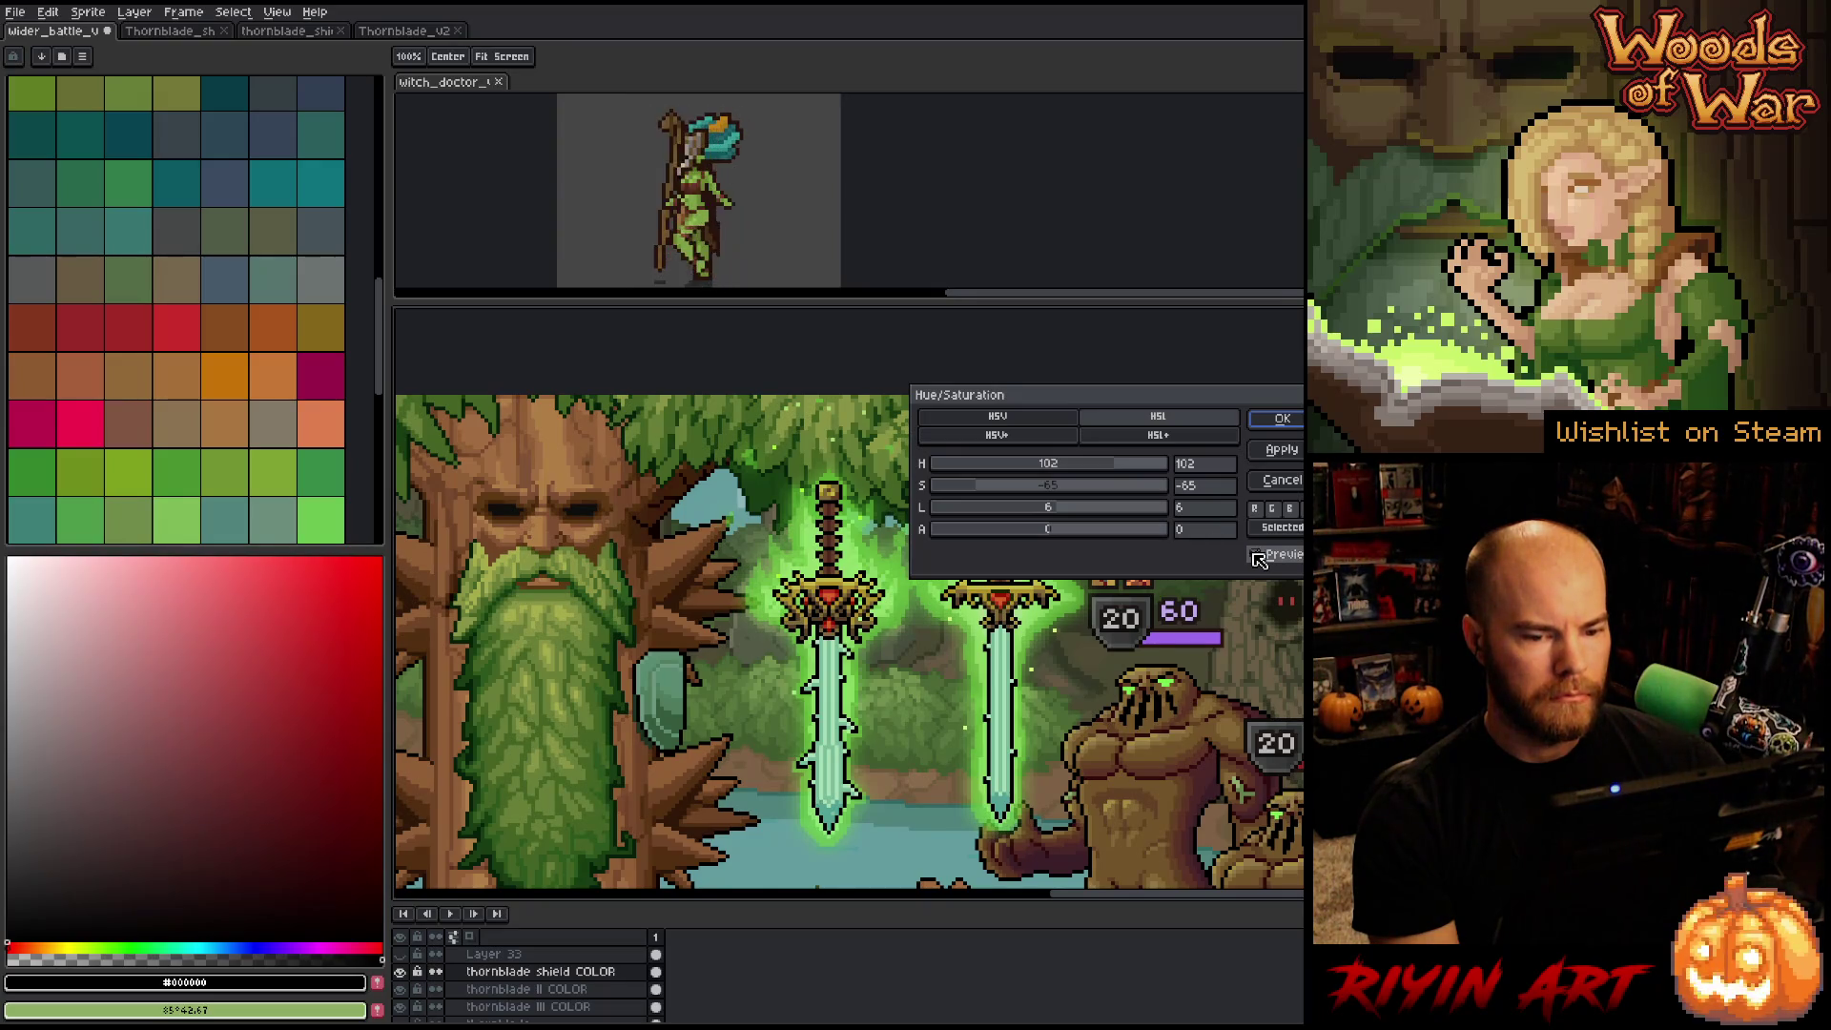
left_click(1278, 480)
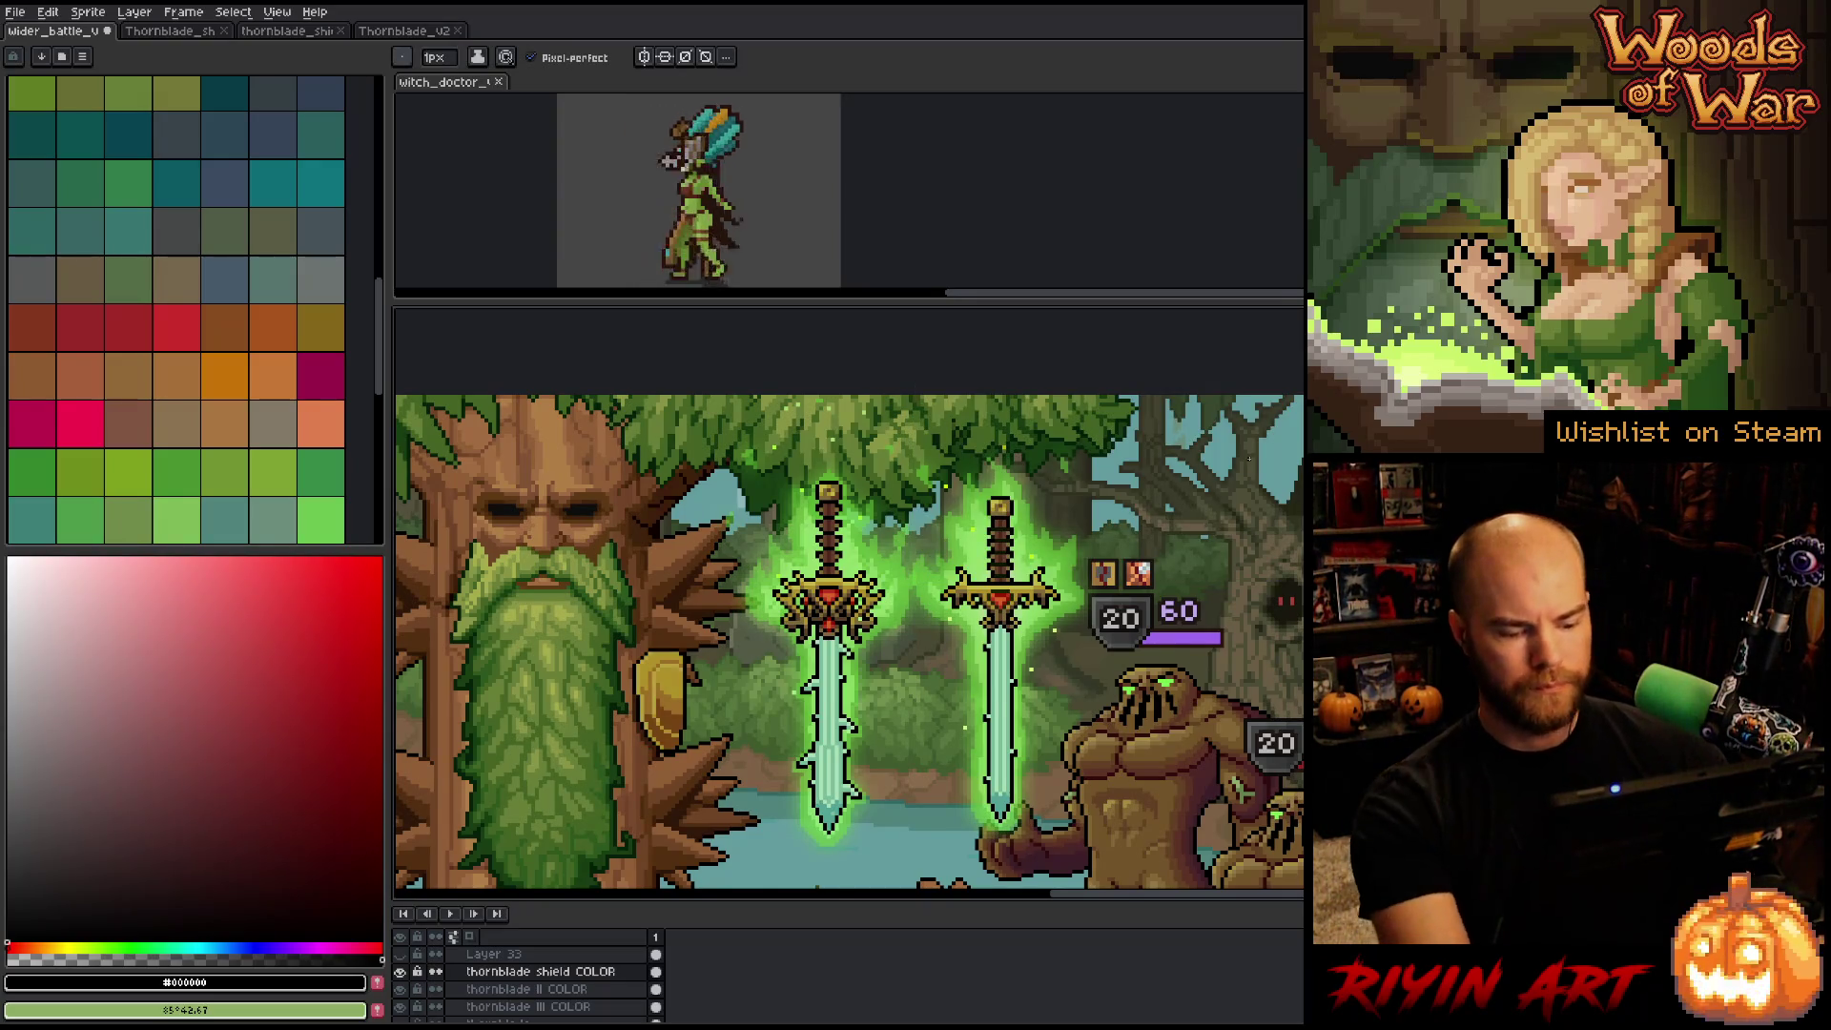
key("ctrl+u")
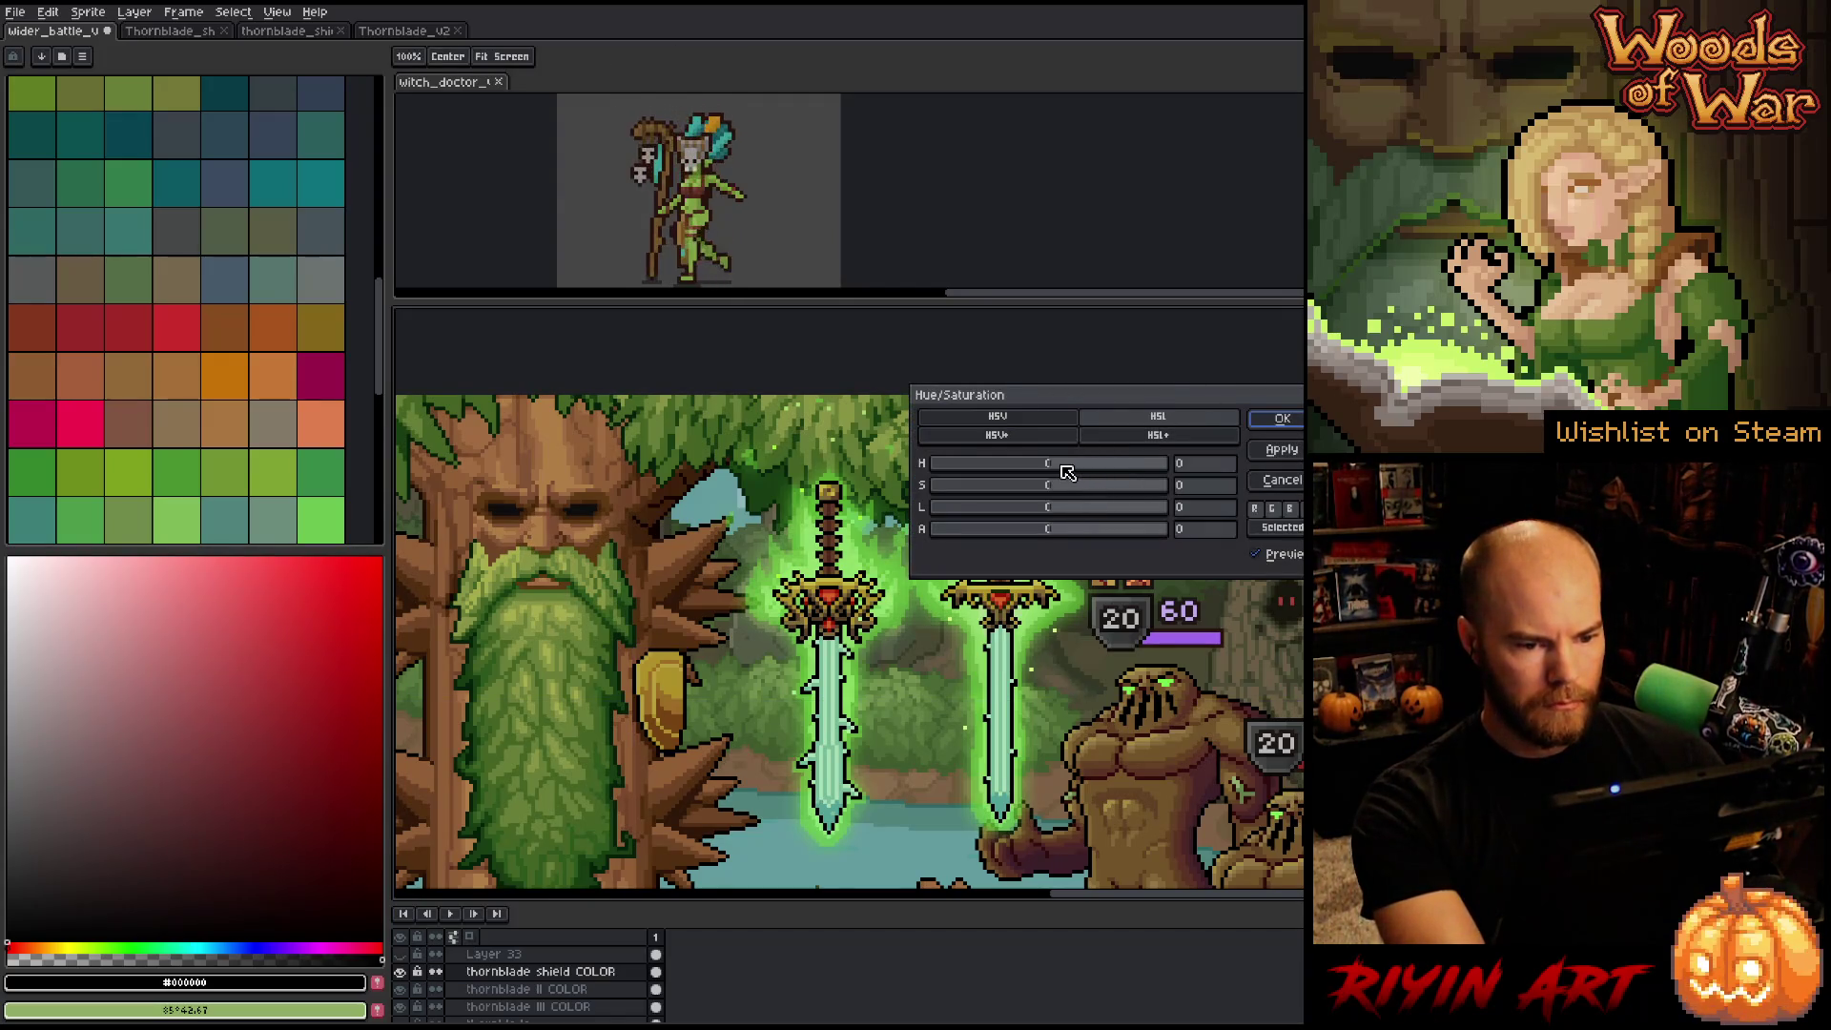
left_click(1061, 467)
left_click_drag(1066, 469, 1057, 473)
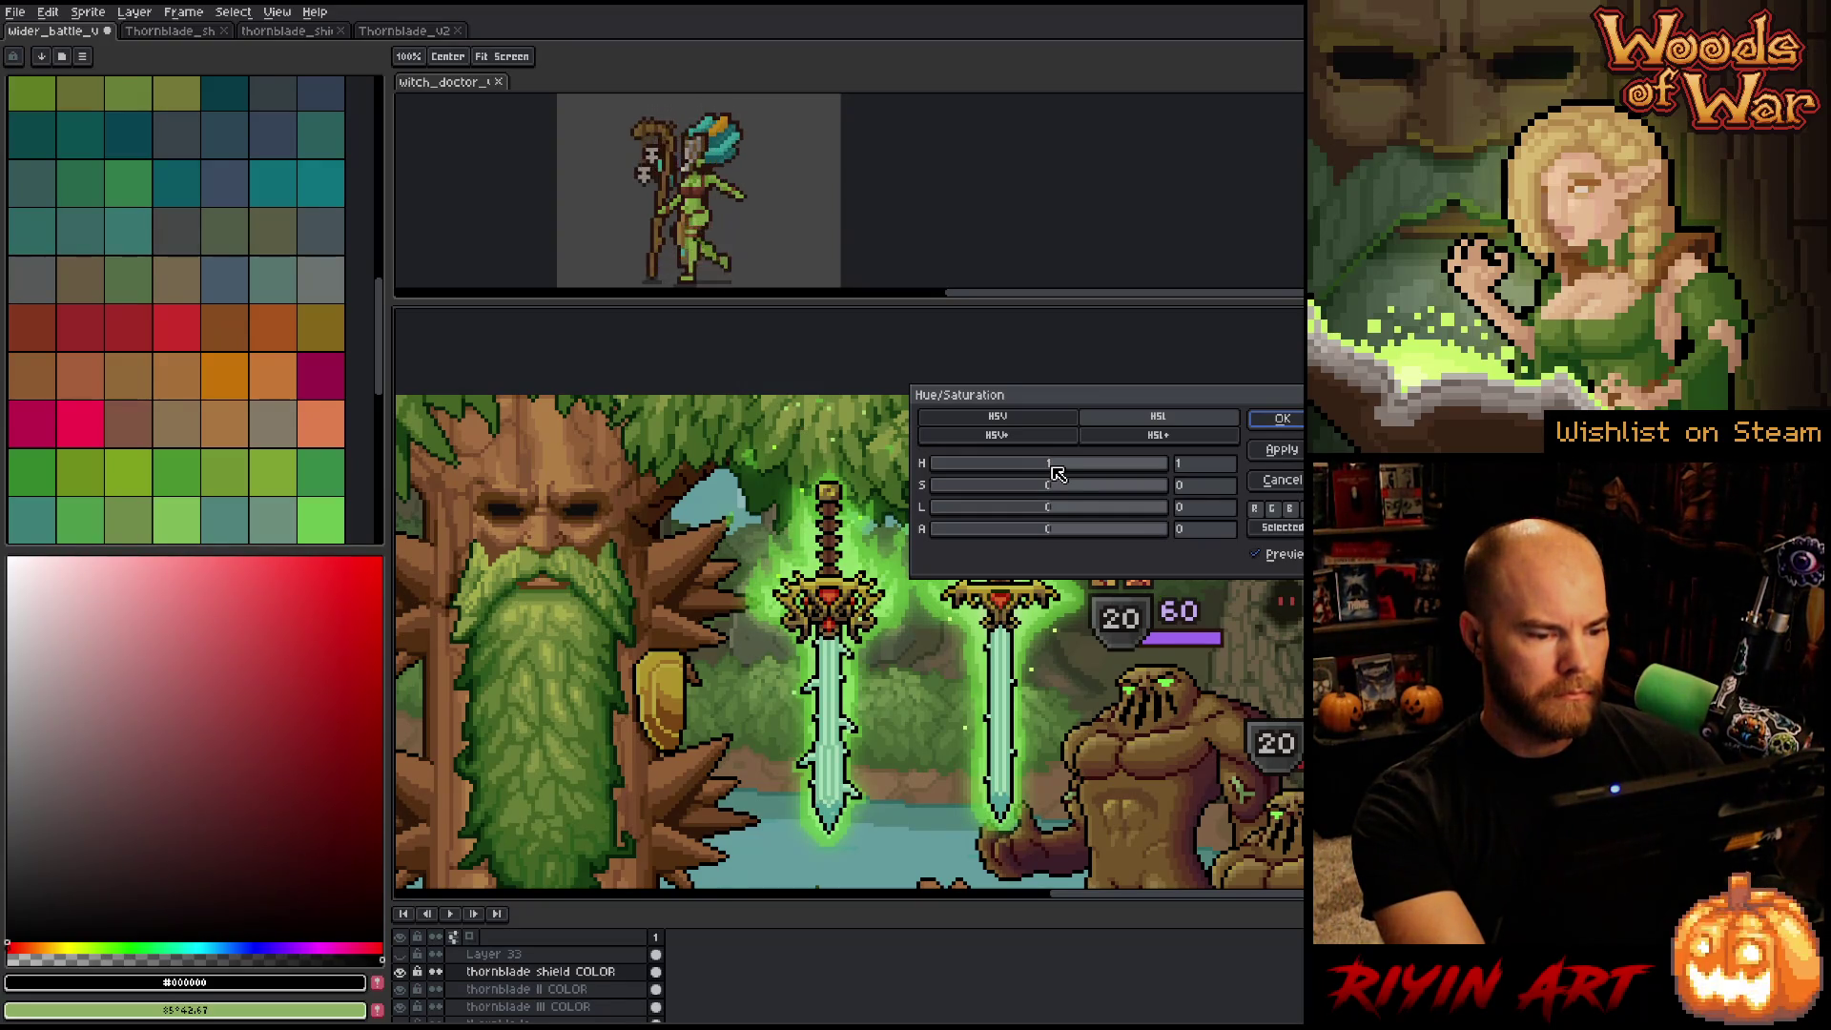
left_click(1281, 482)
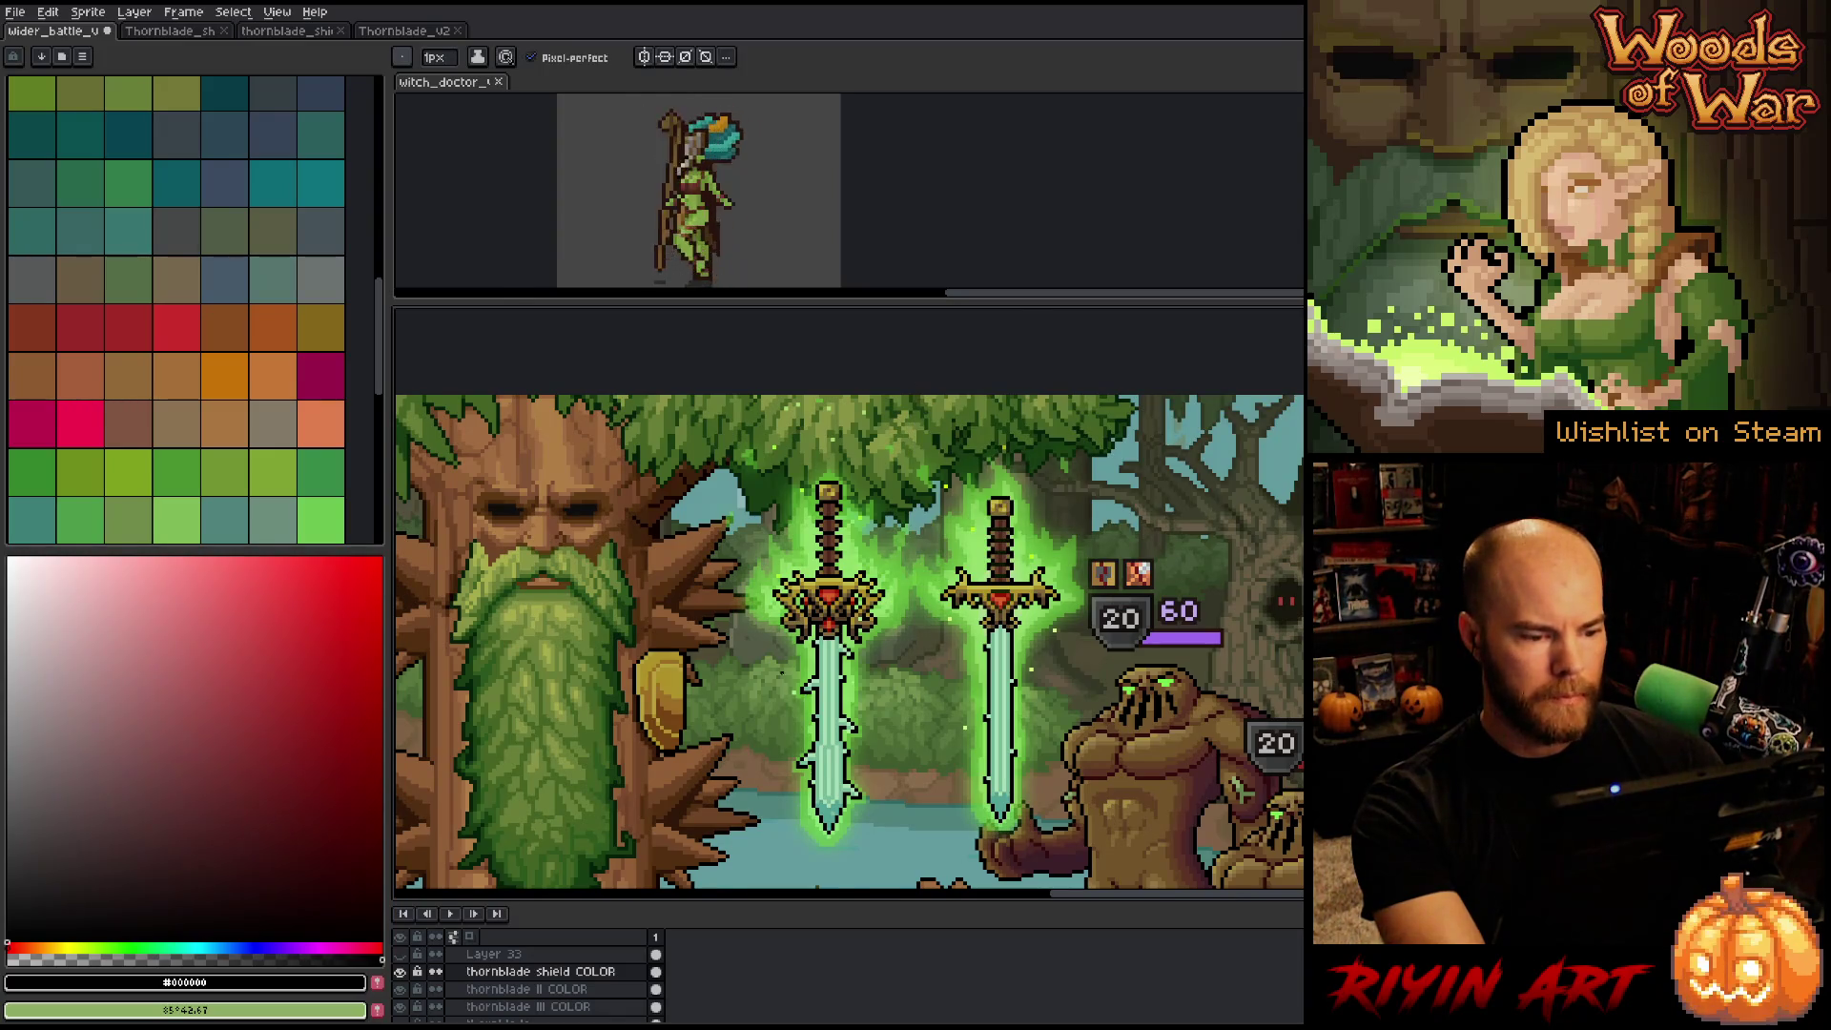
scroll(780, 673, "up", 1)
Replace the shield's gold with a darker gold sampled from the sword guard.
key("shift+r")
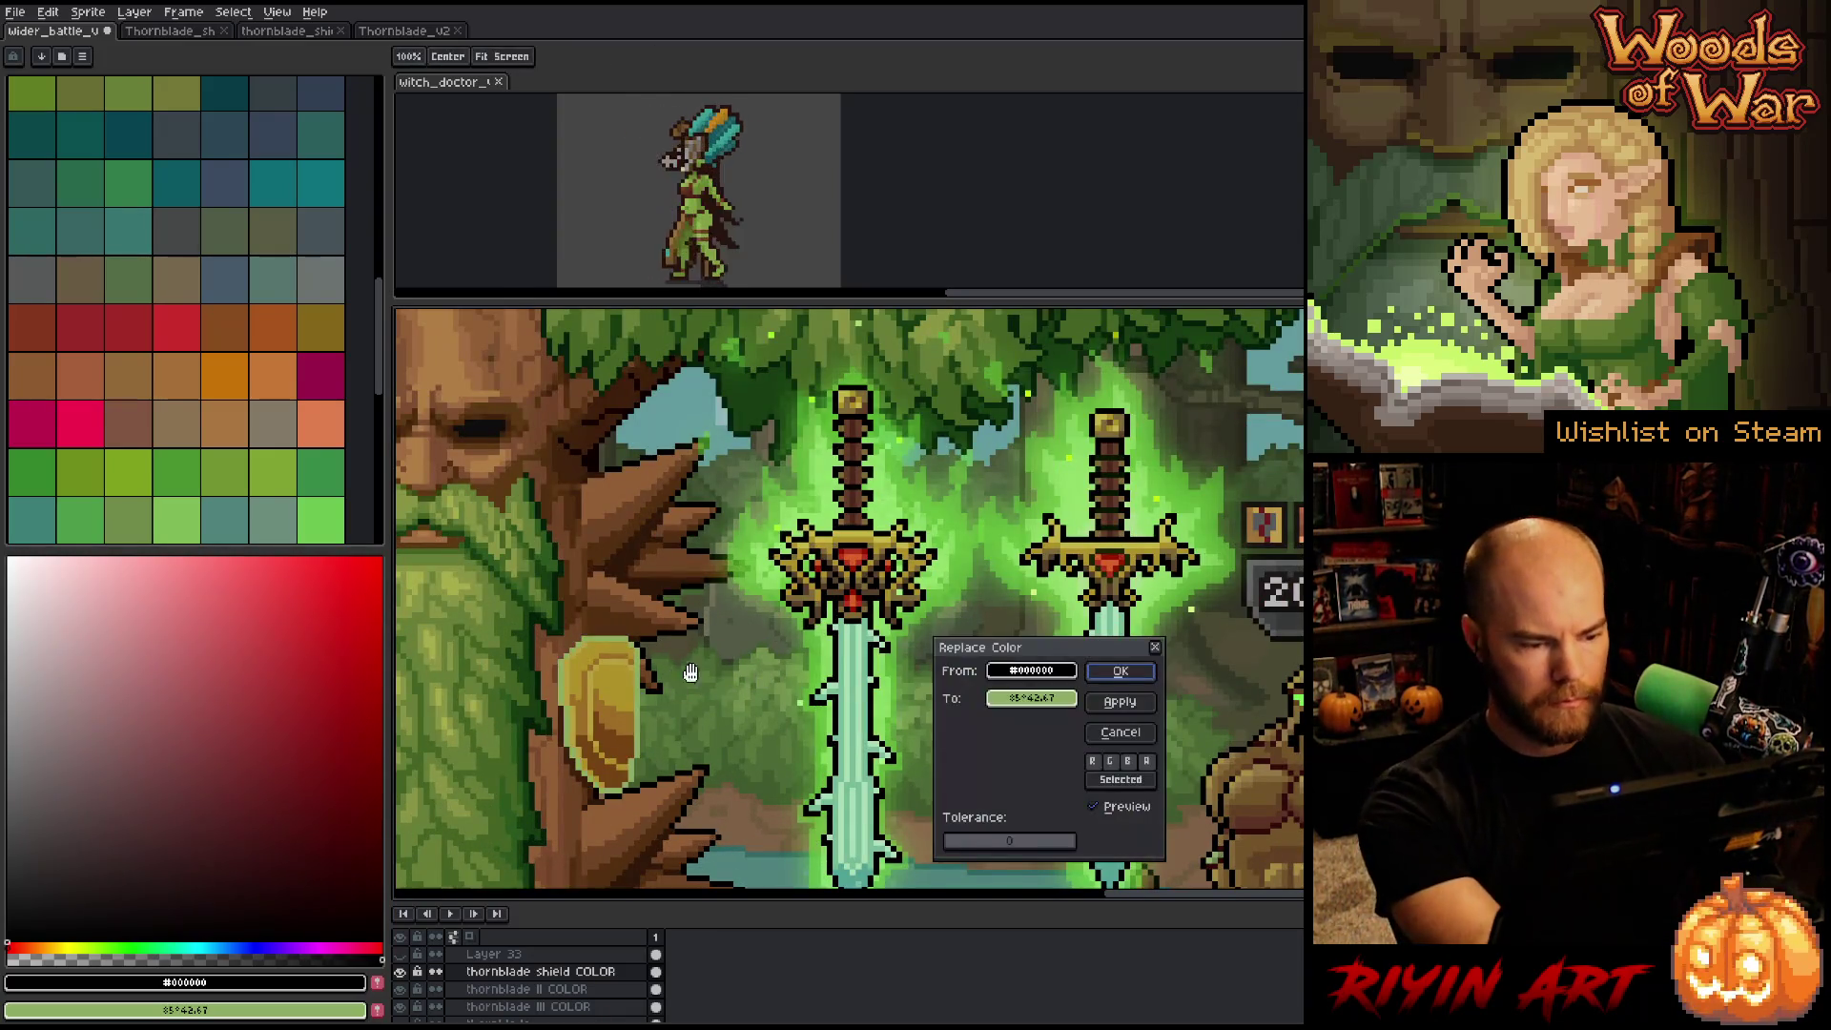
left_click(630, 673)
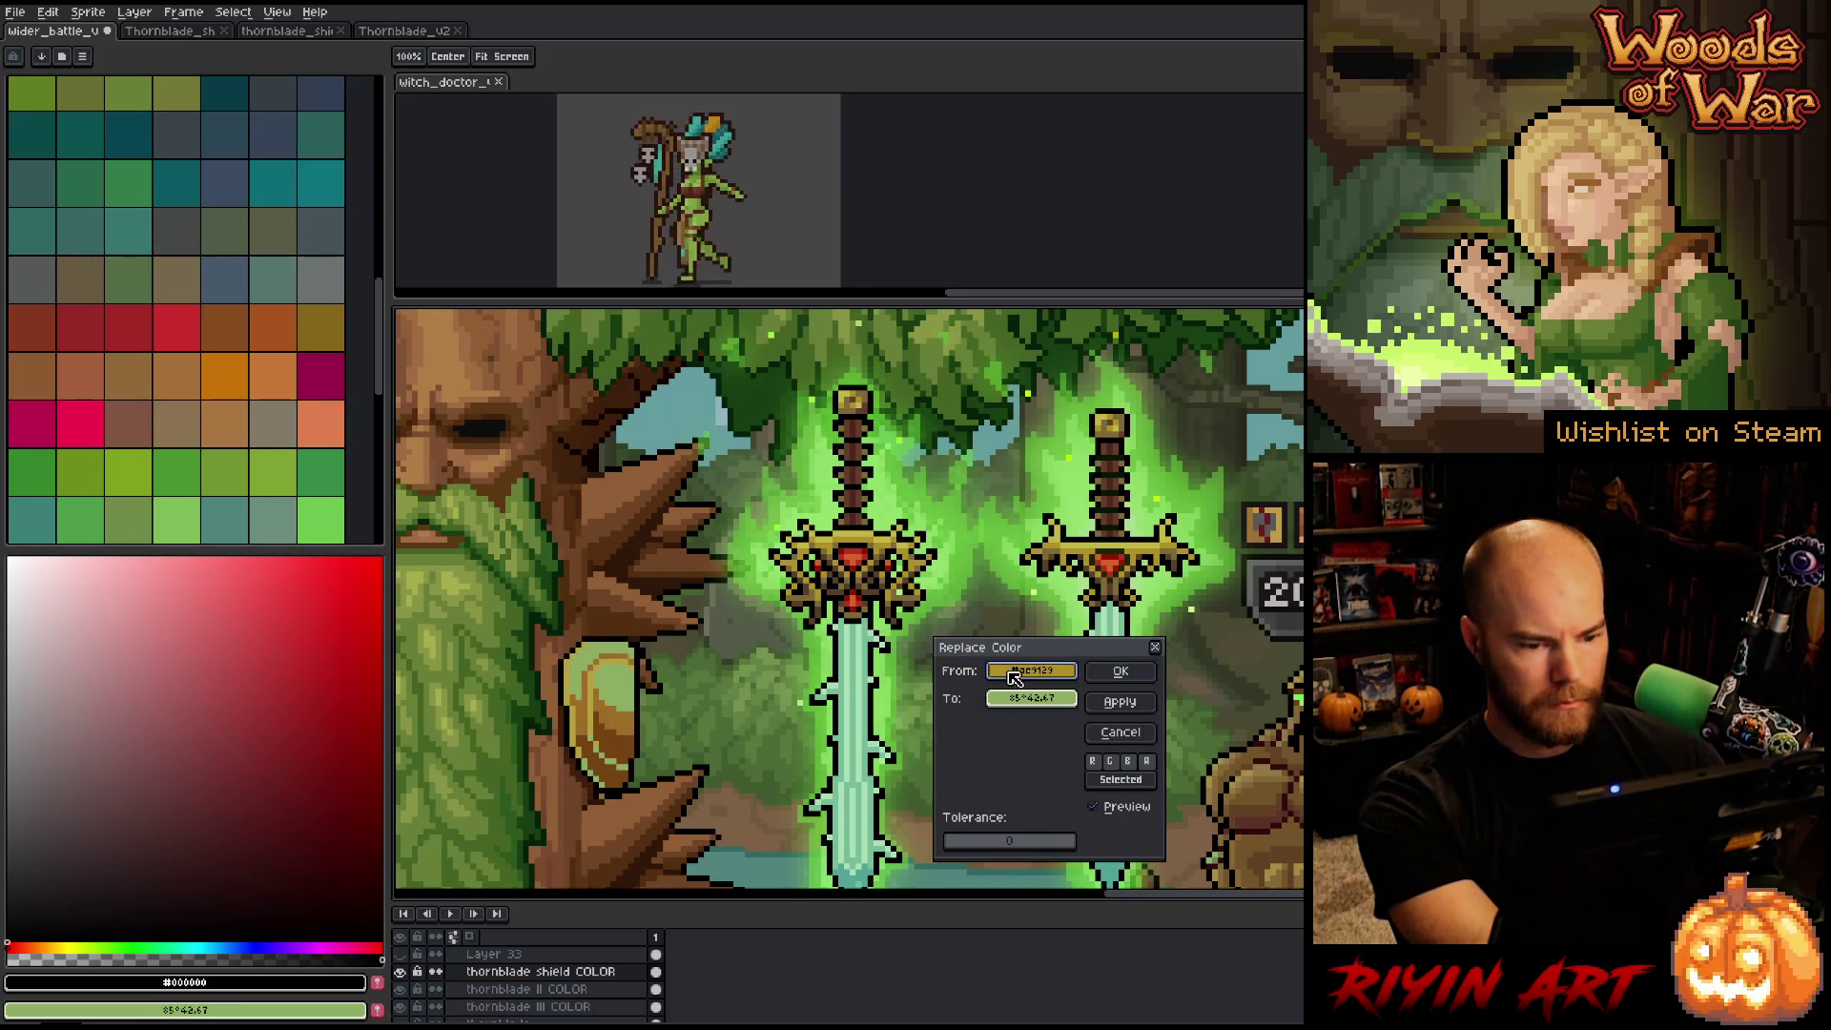
left_click(1030, 699)
left_click(856, 527)
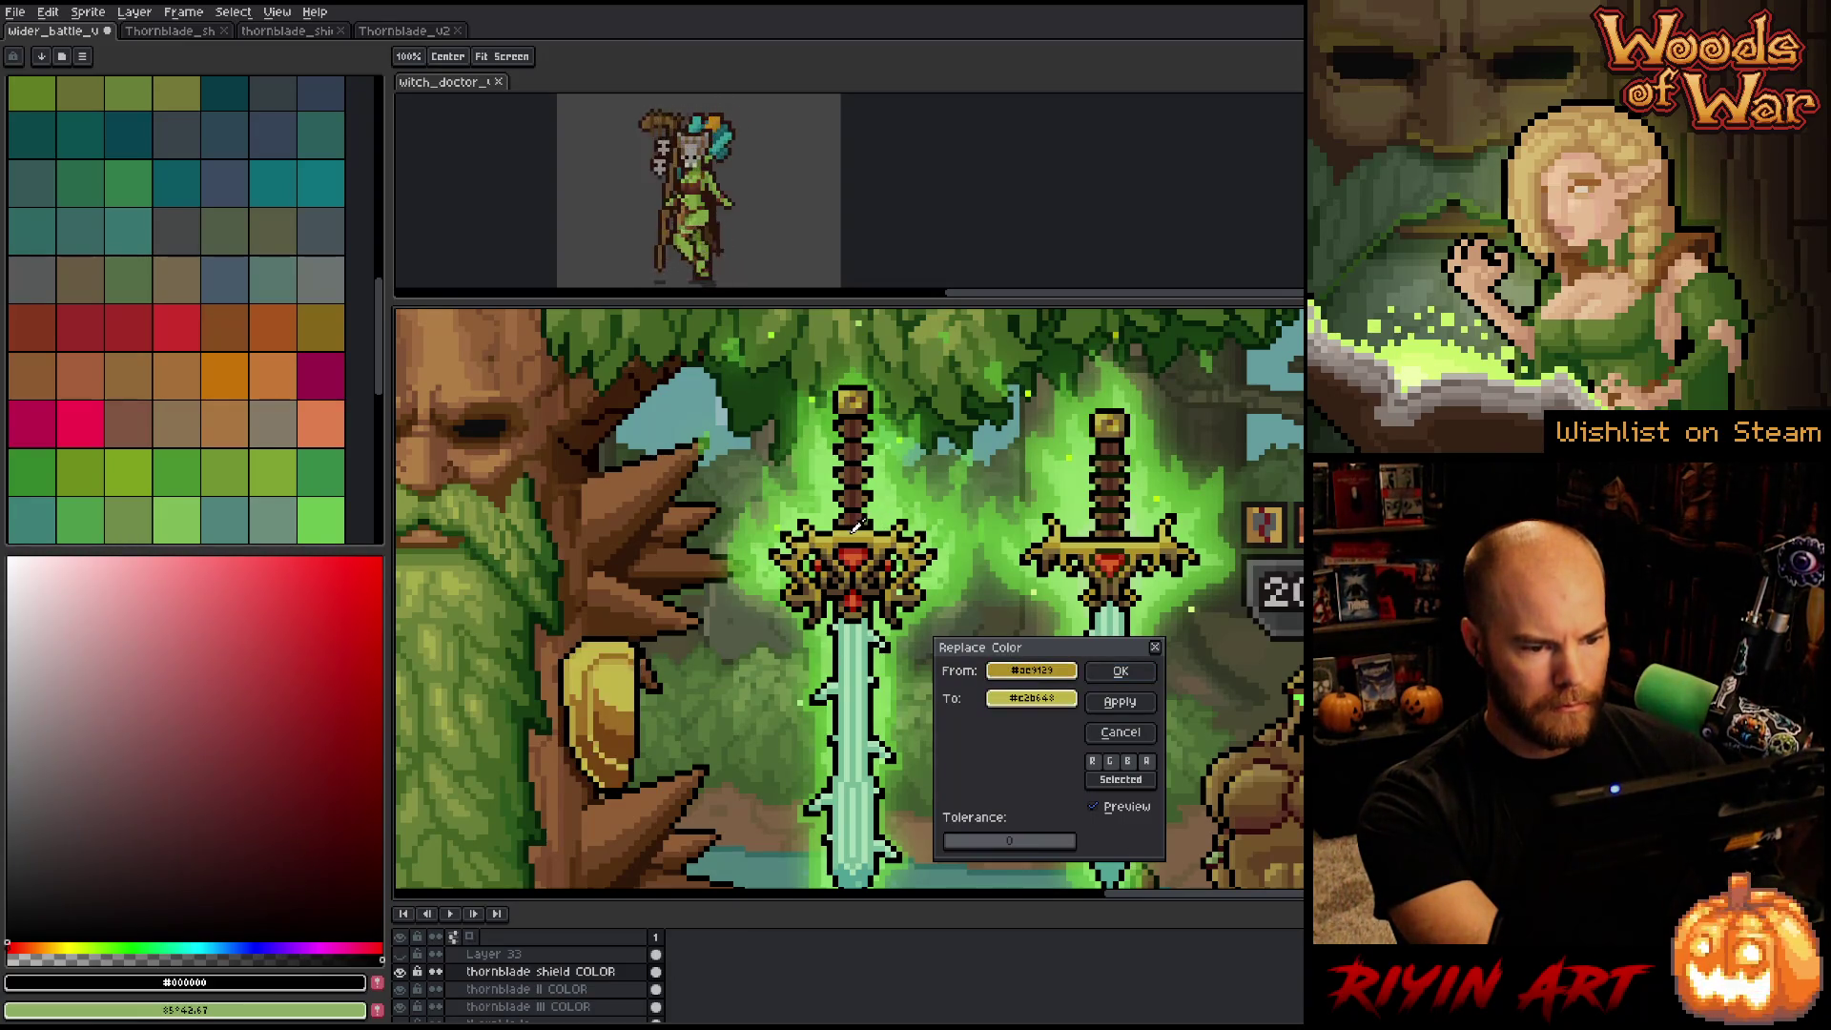
left_click(856, 530)
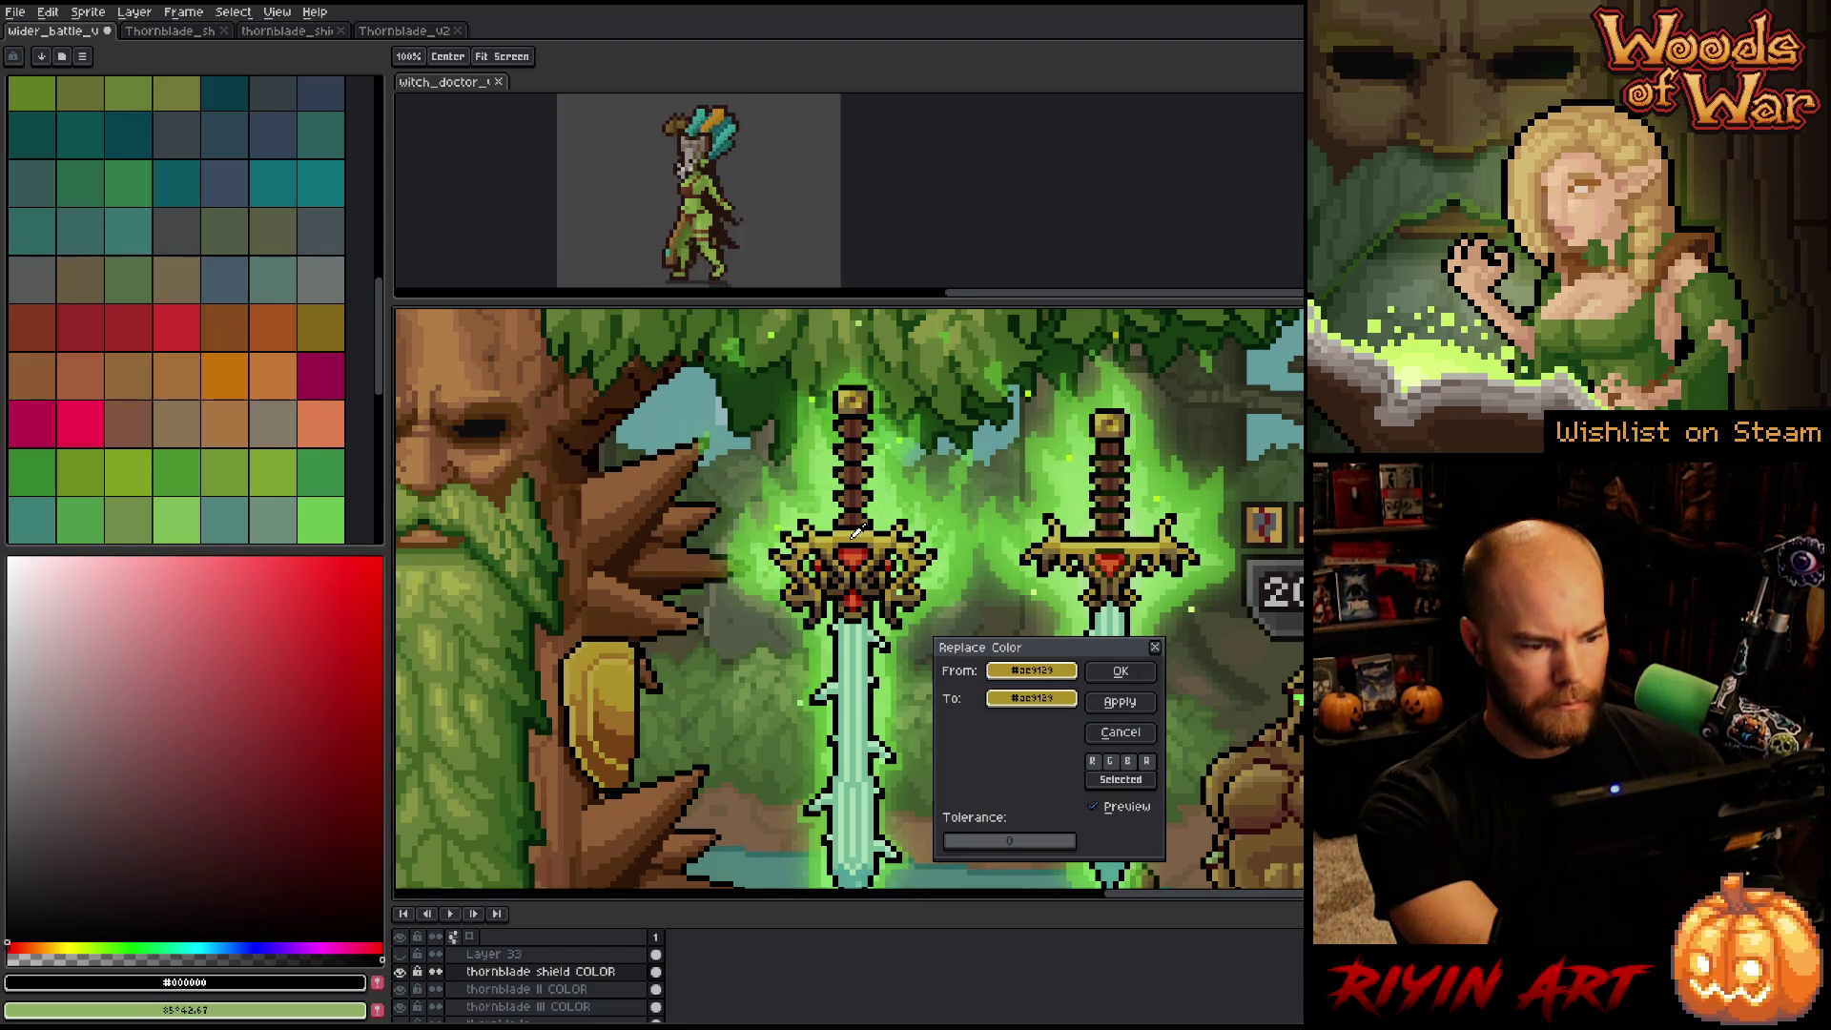
left_click(1121, 672)
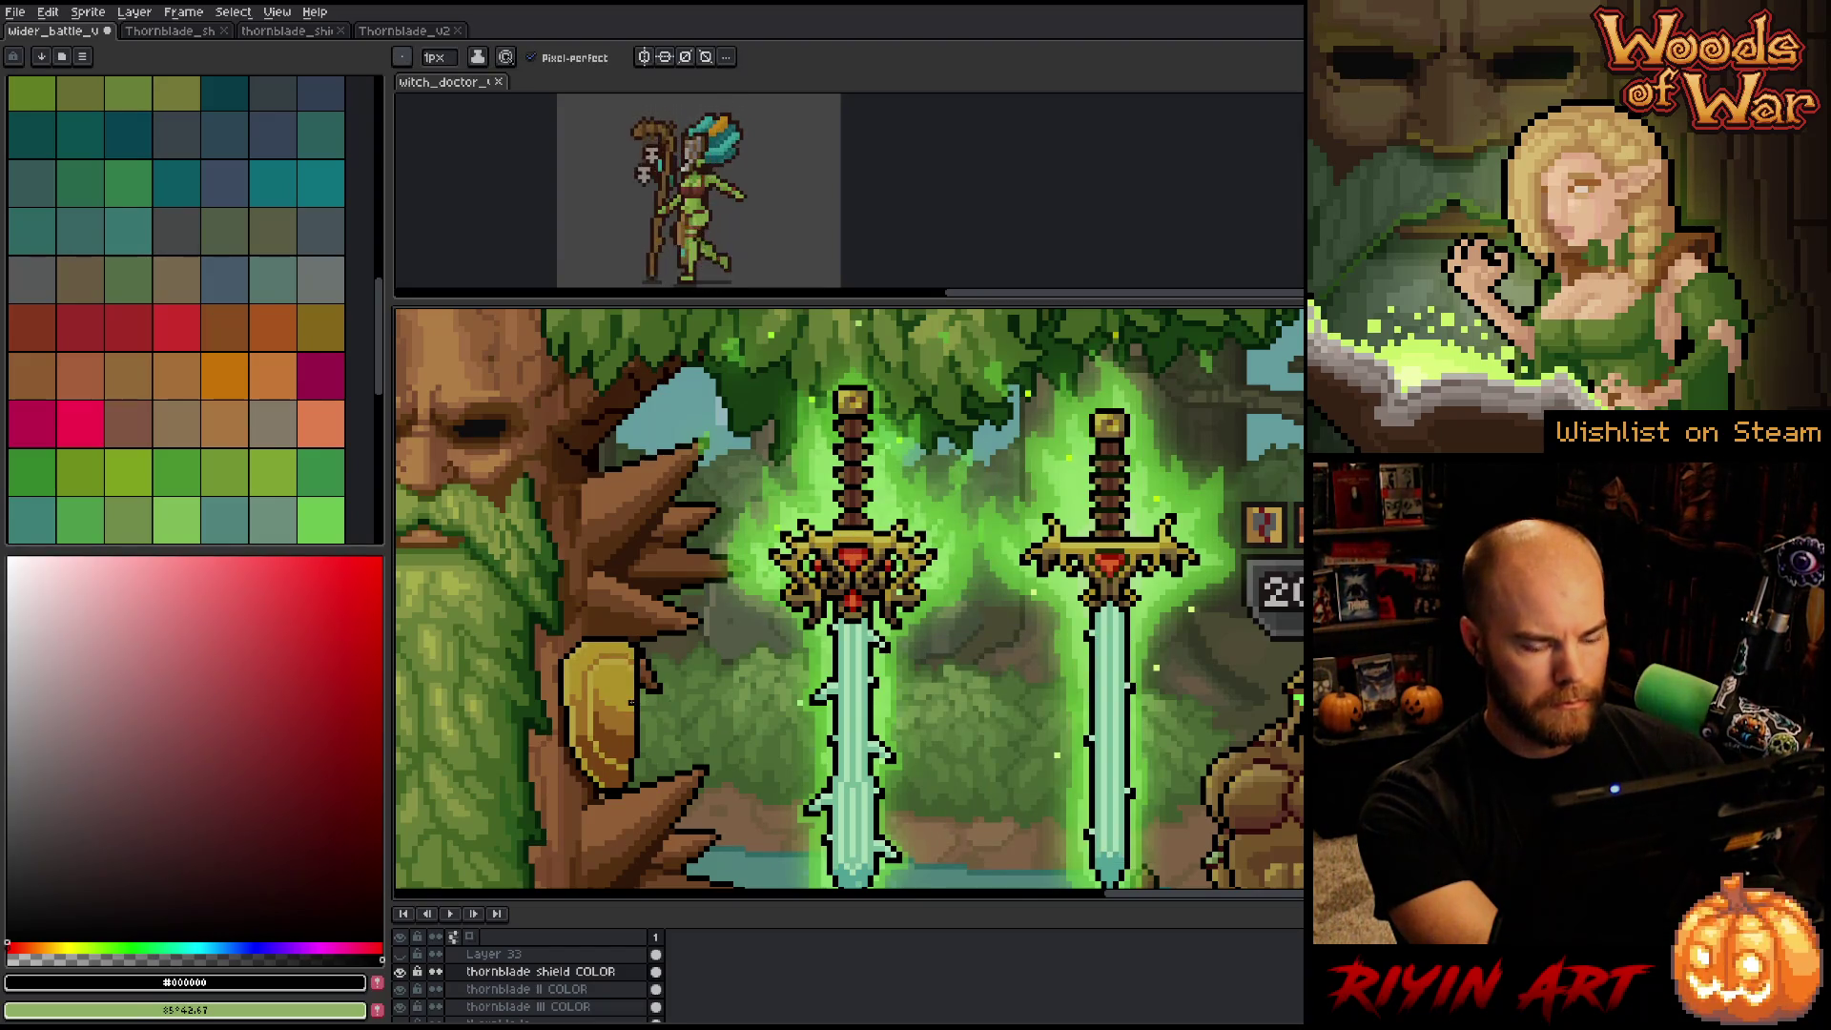
Try swapping the shield's lighter gold for the sword guard's gold, then close Replace Color.
key("shift+r")
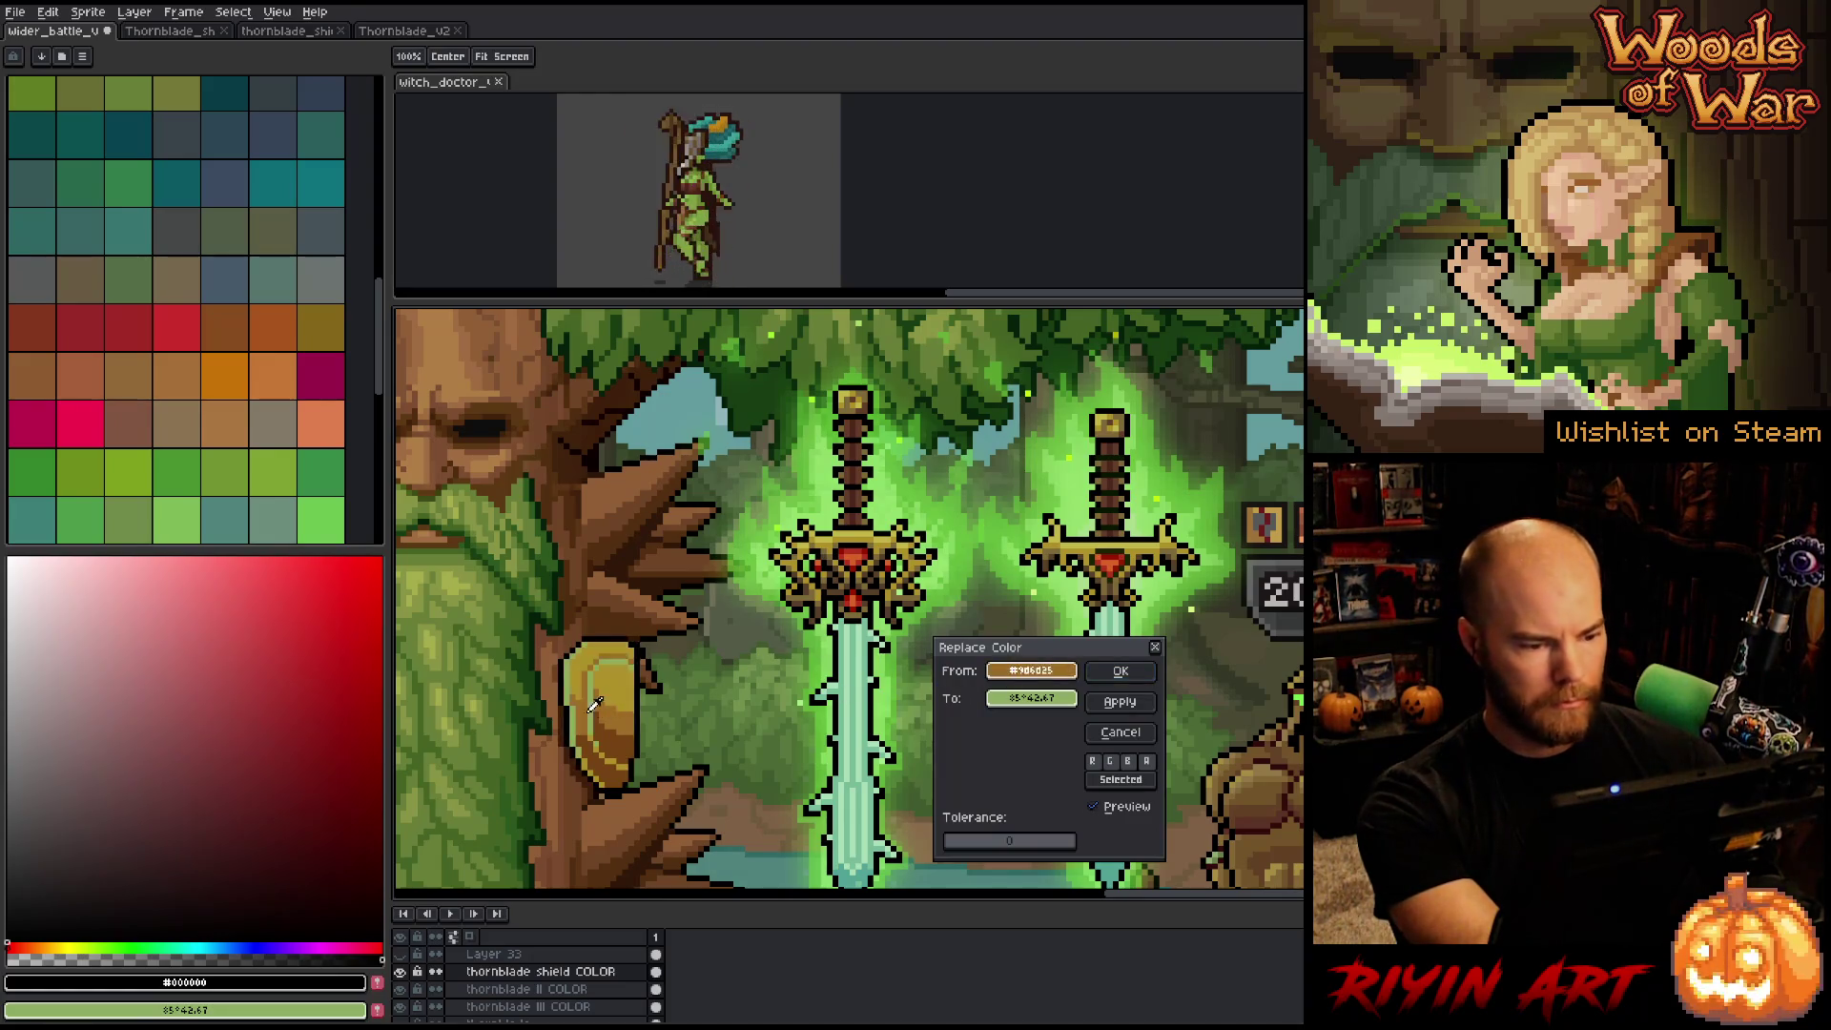
left_click(595, 697)
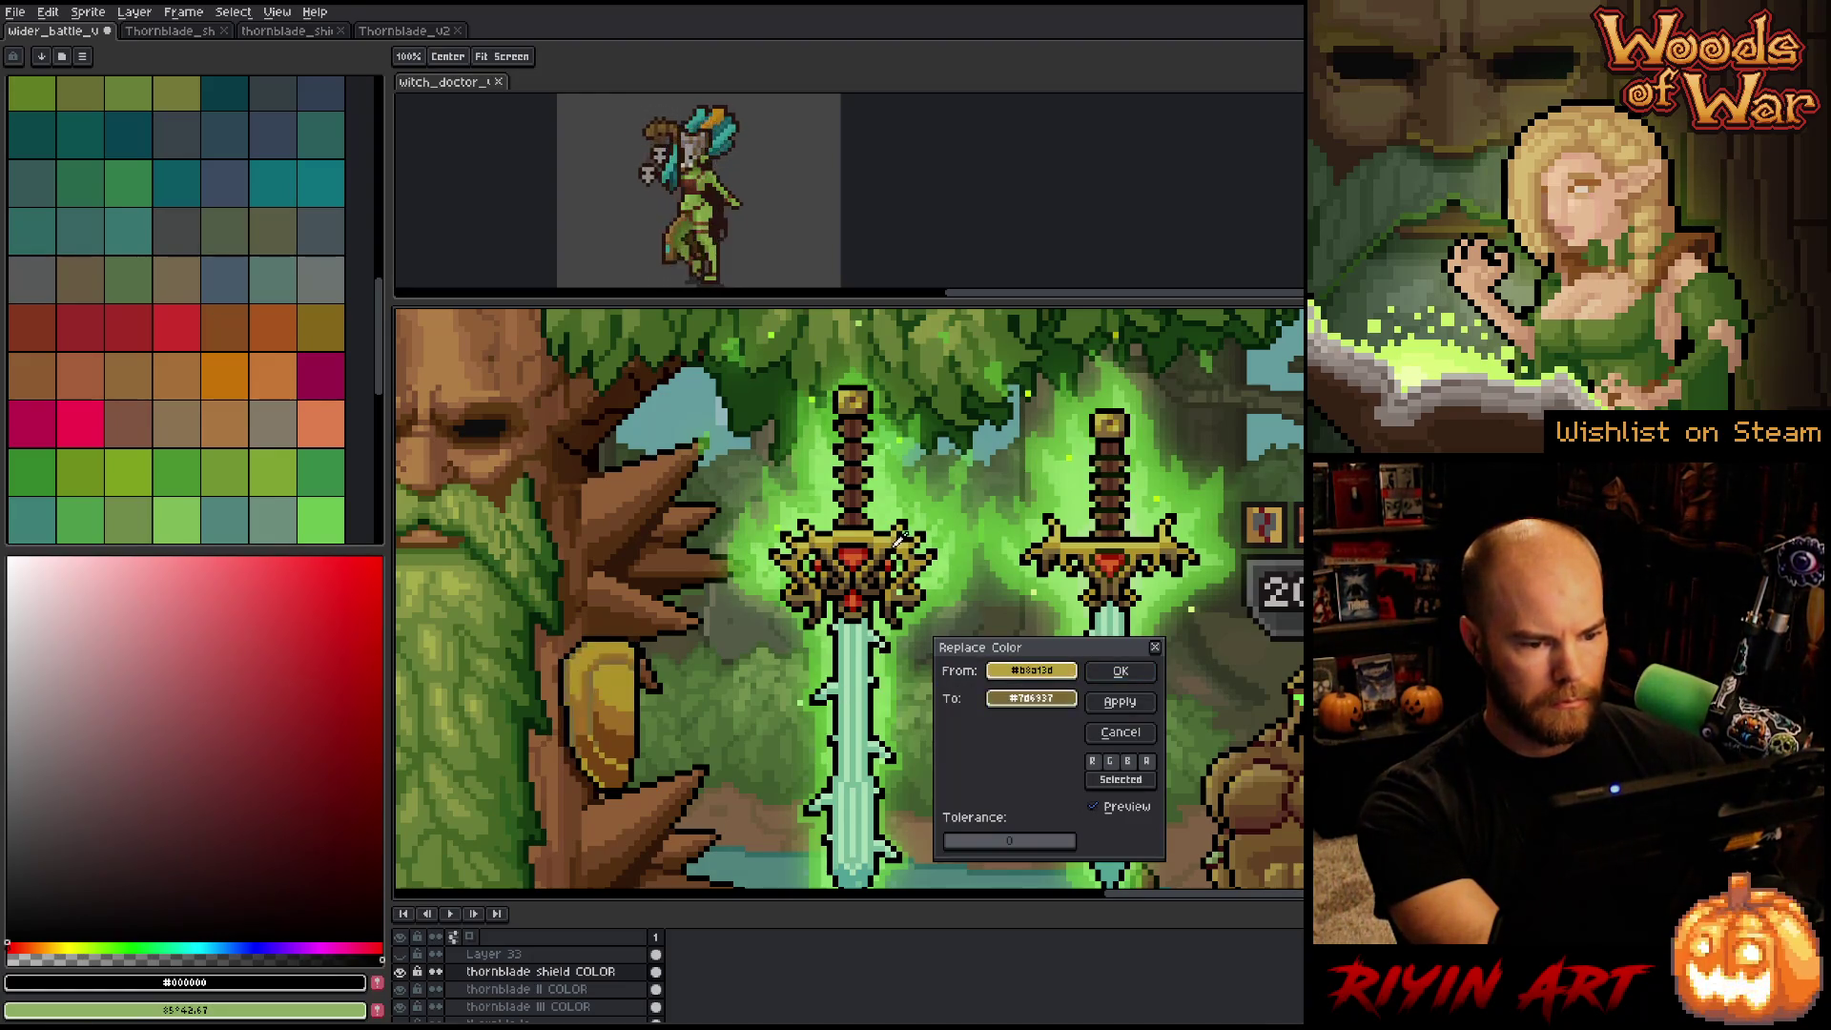
right_click(861, 526)
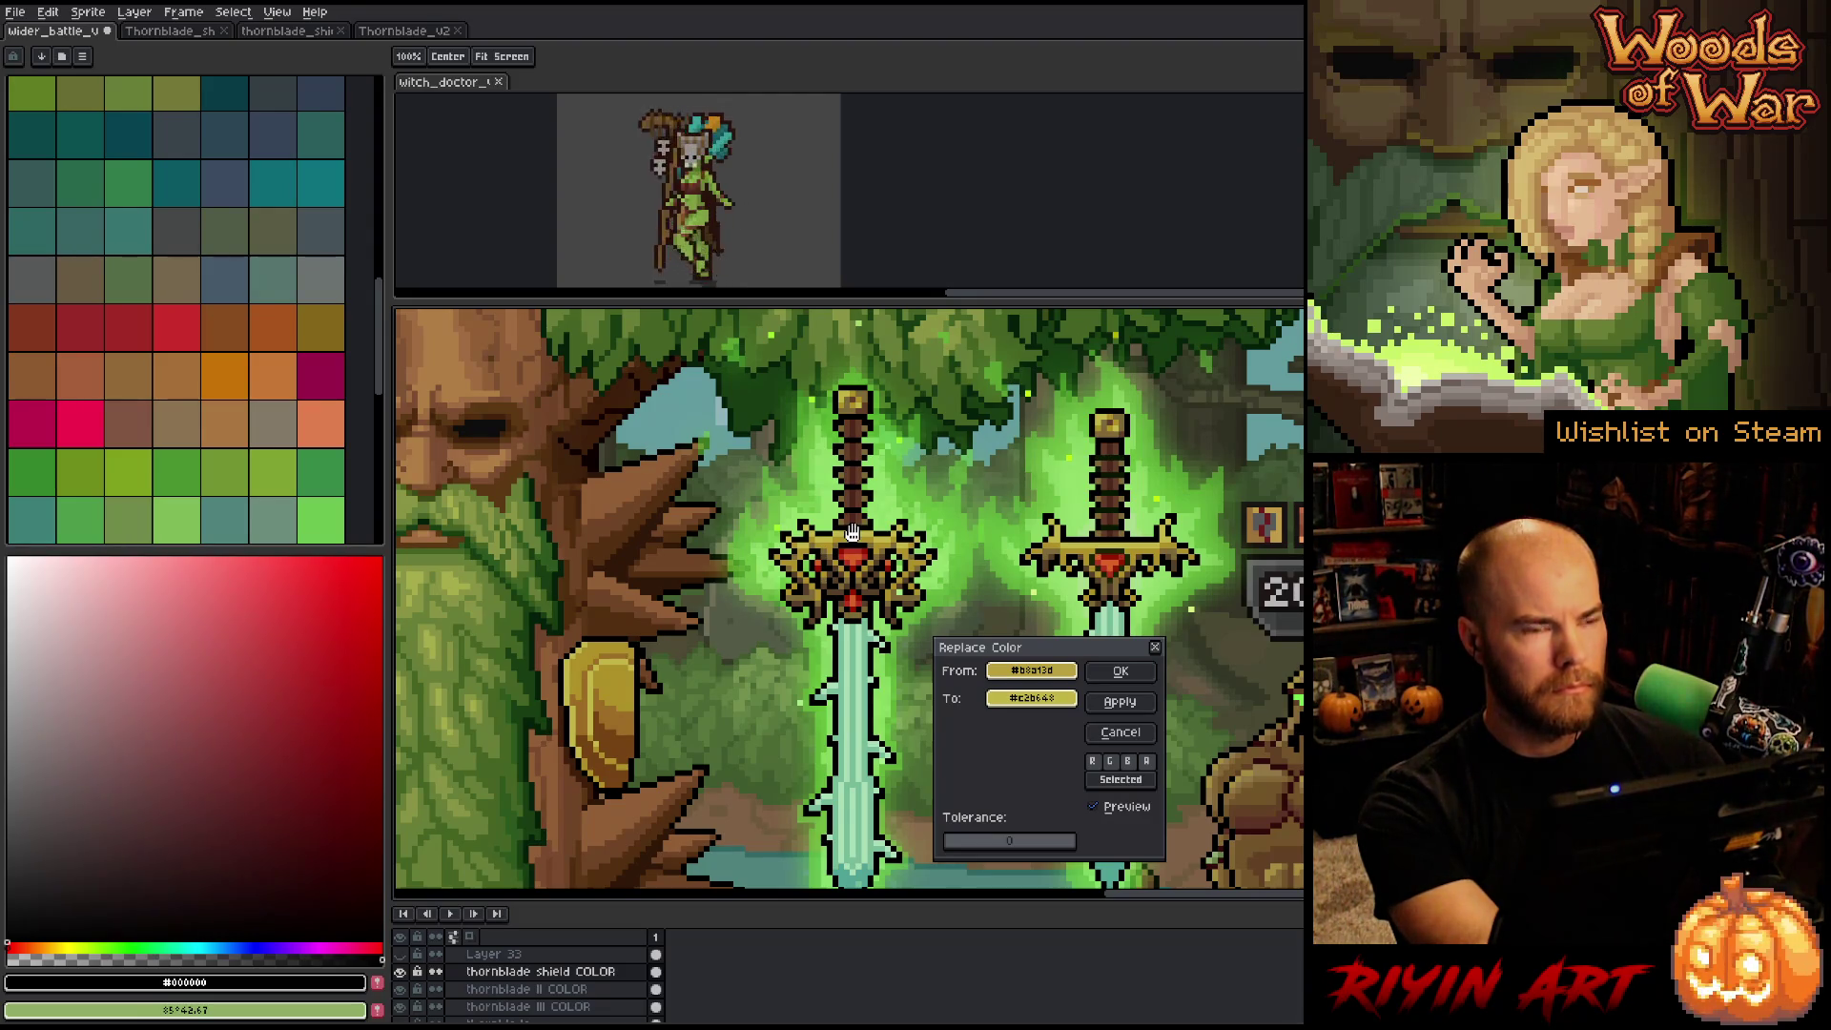
left_click(1110, 732)
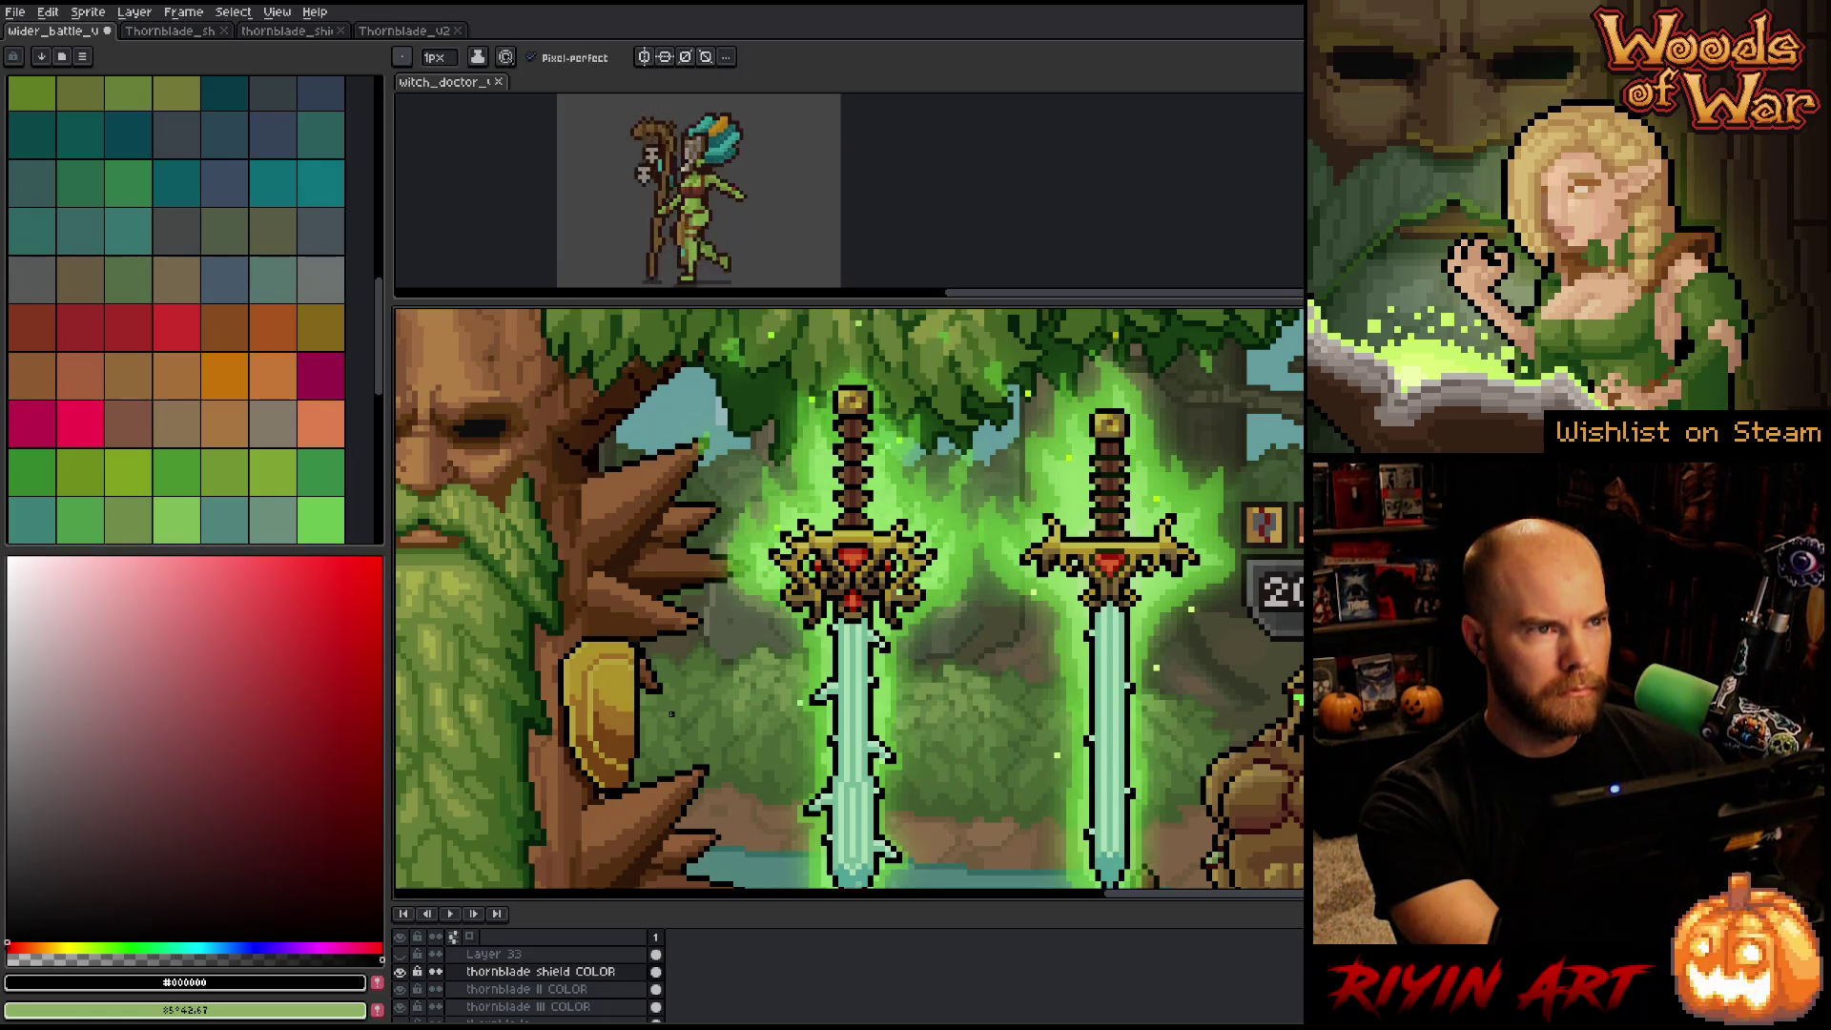
Replace the shield's brown, sampling crossguard gold and reddish-brown tones from the sword.
key("shift+r")
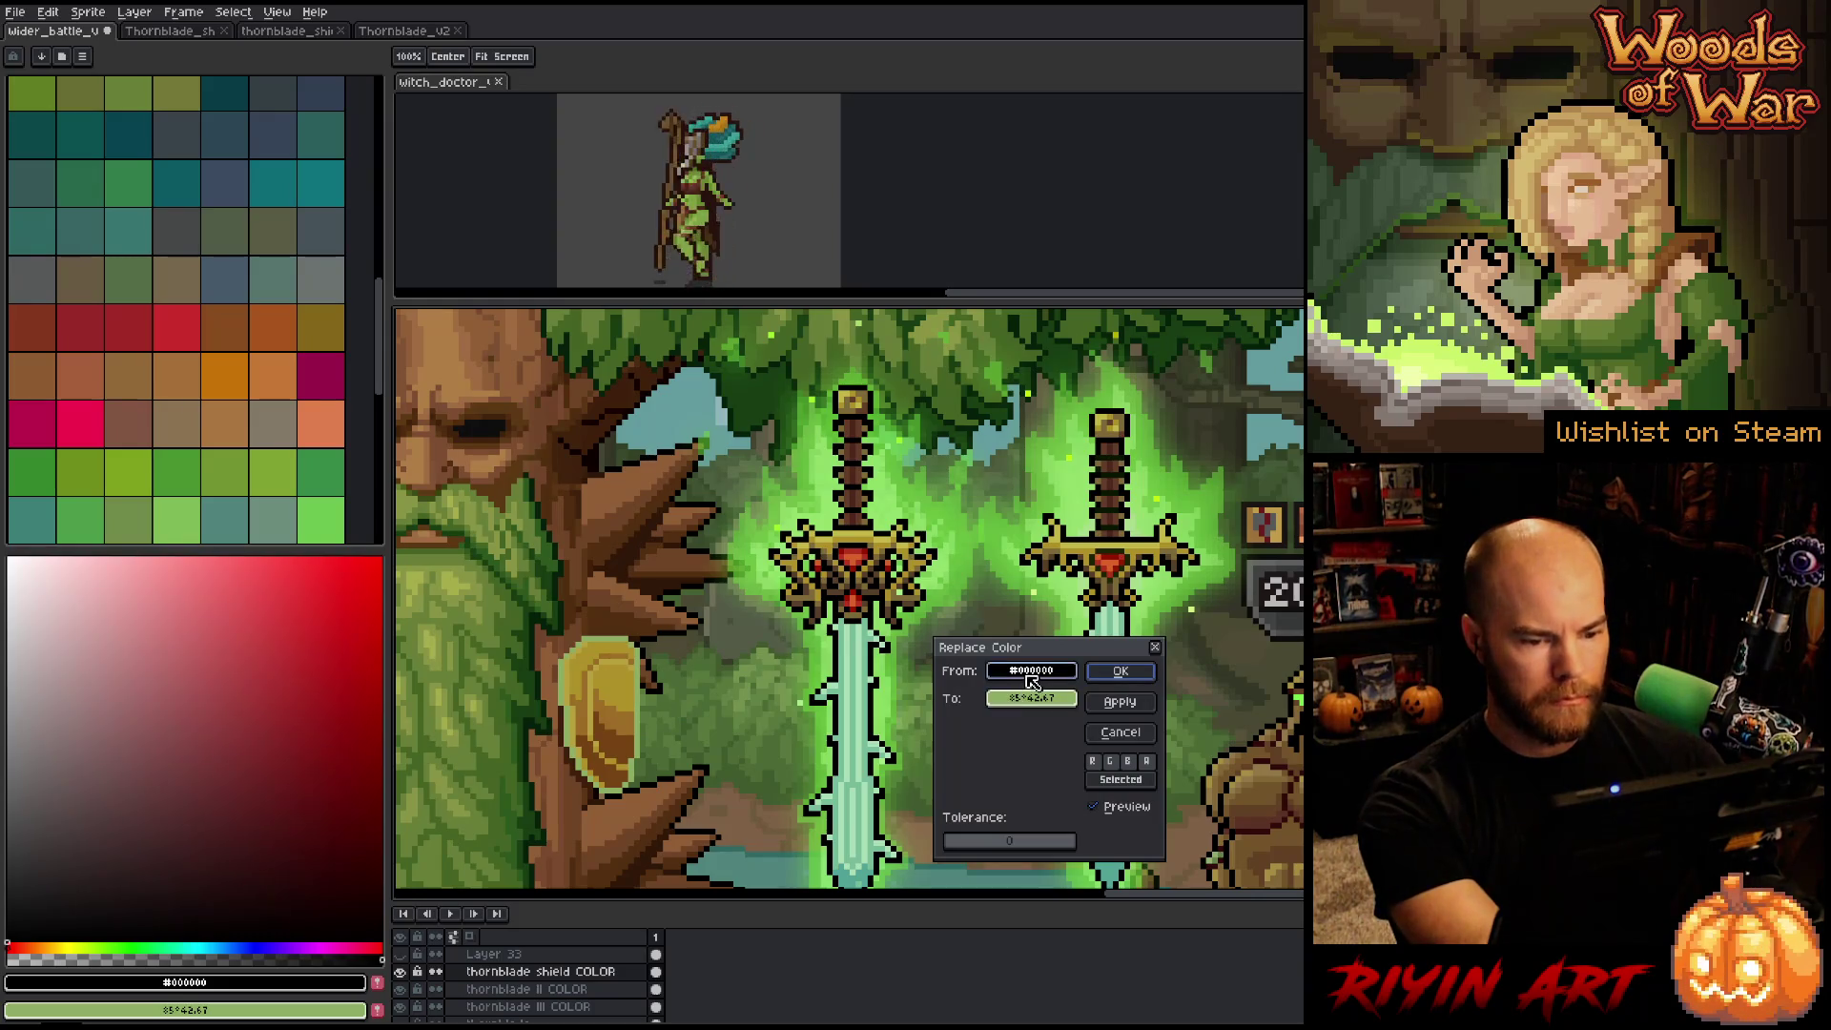
left_click(648, 760)
right_click(857, 562)
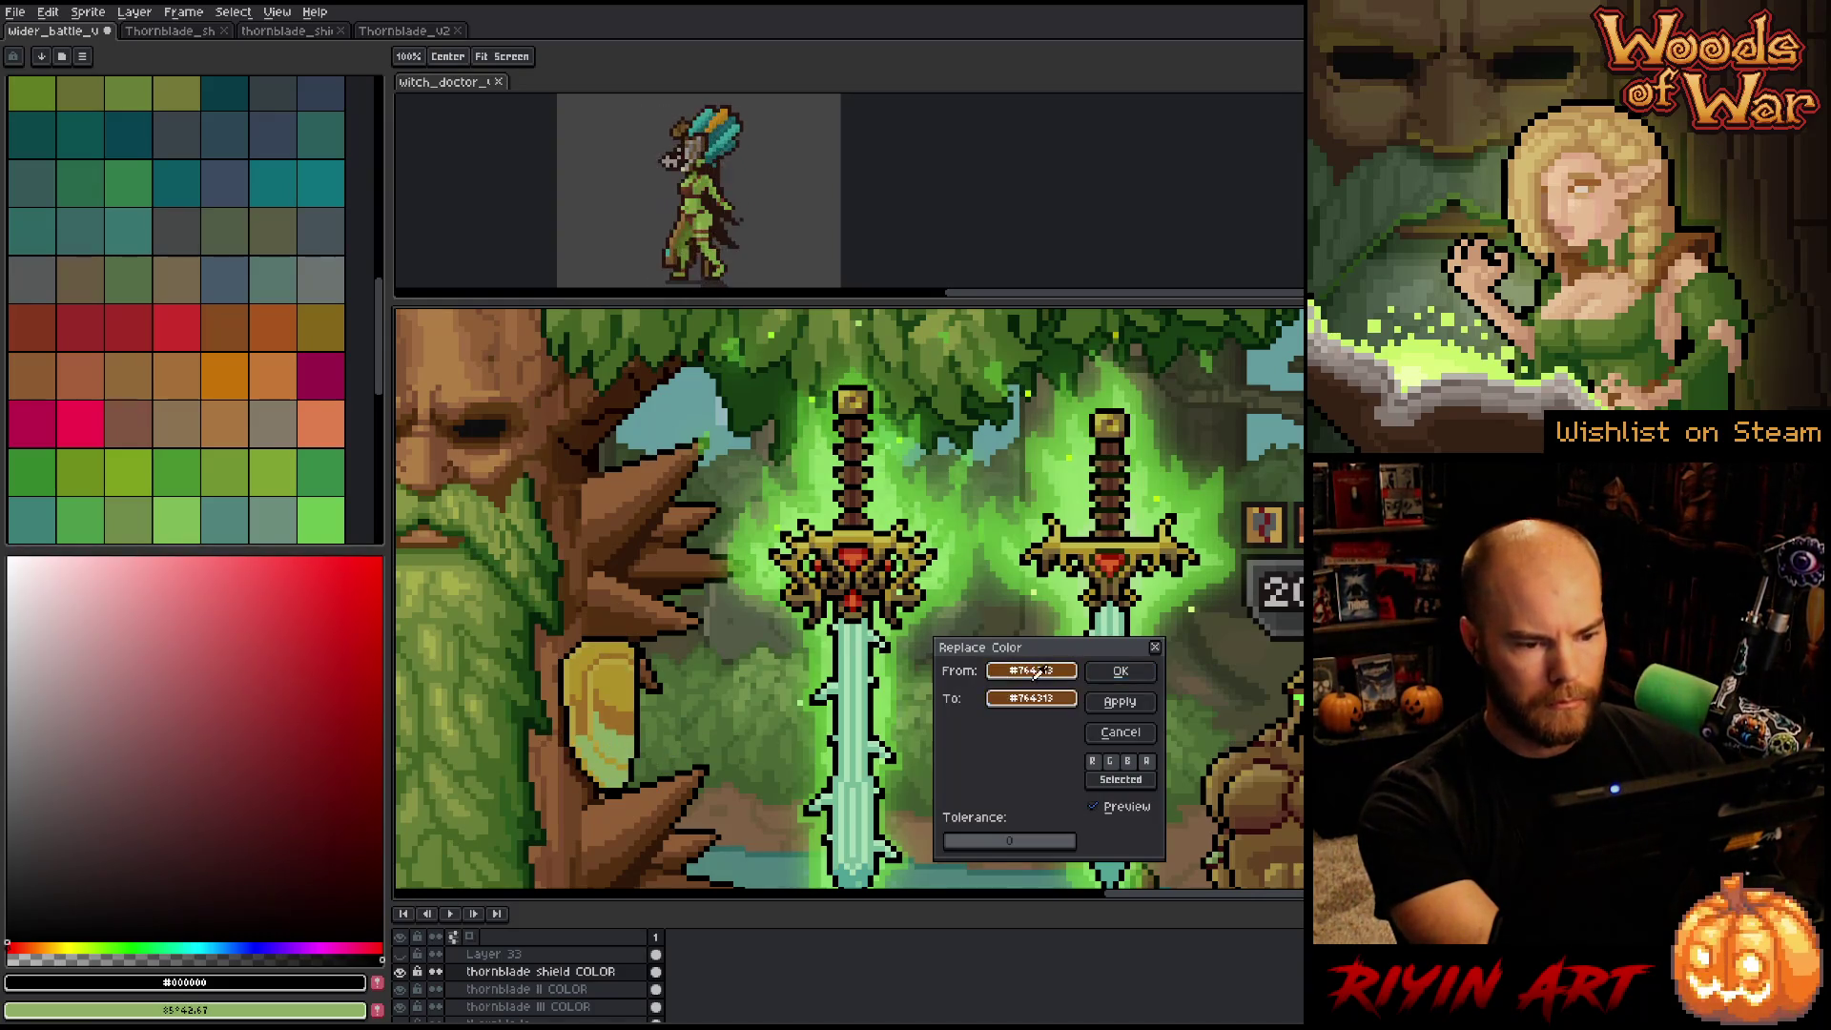
right_click(866, 571)
right_click(868, 575)
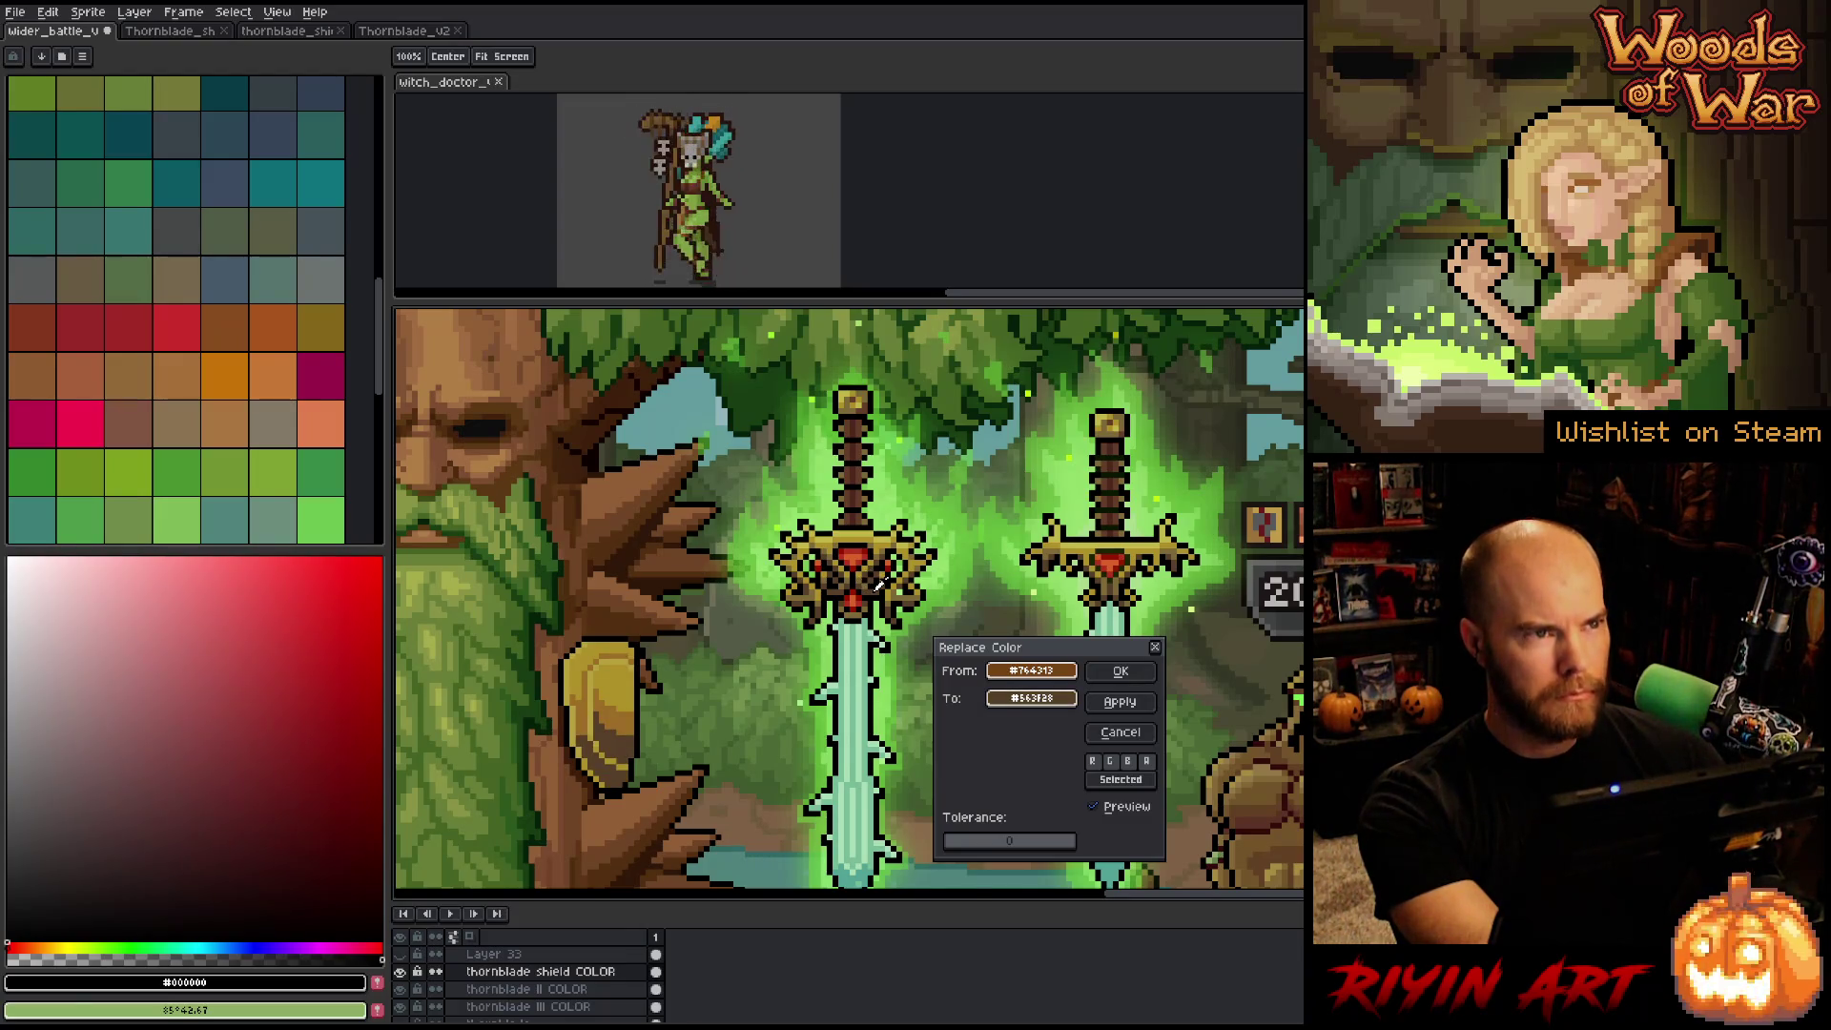
right_click(879, 584)
right_click(854, 488)
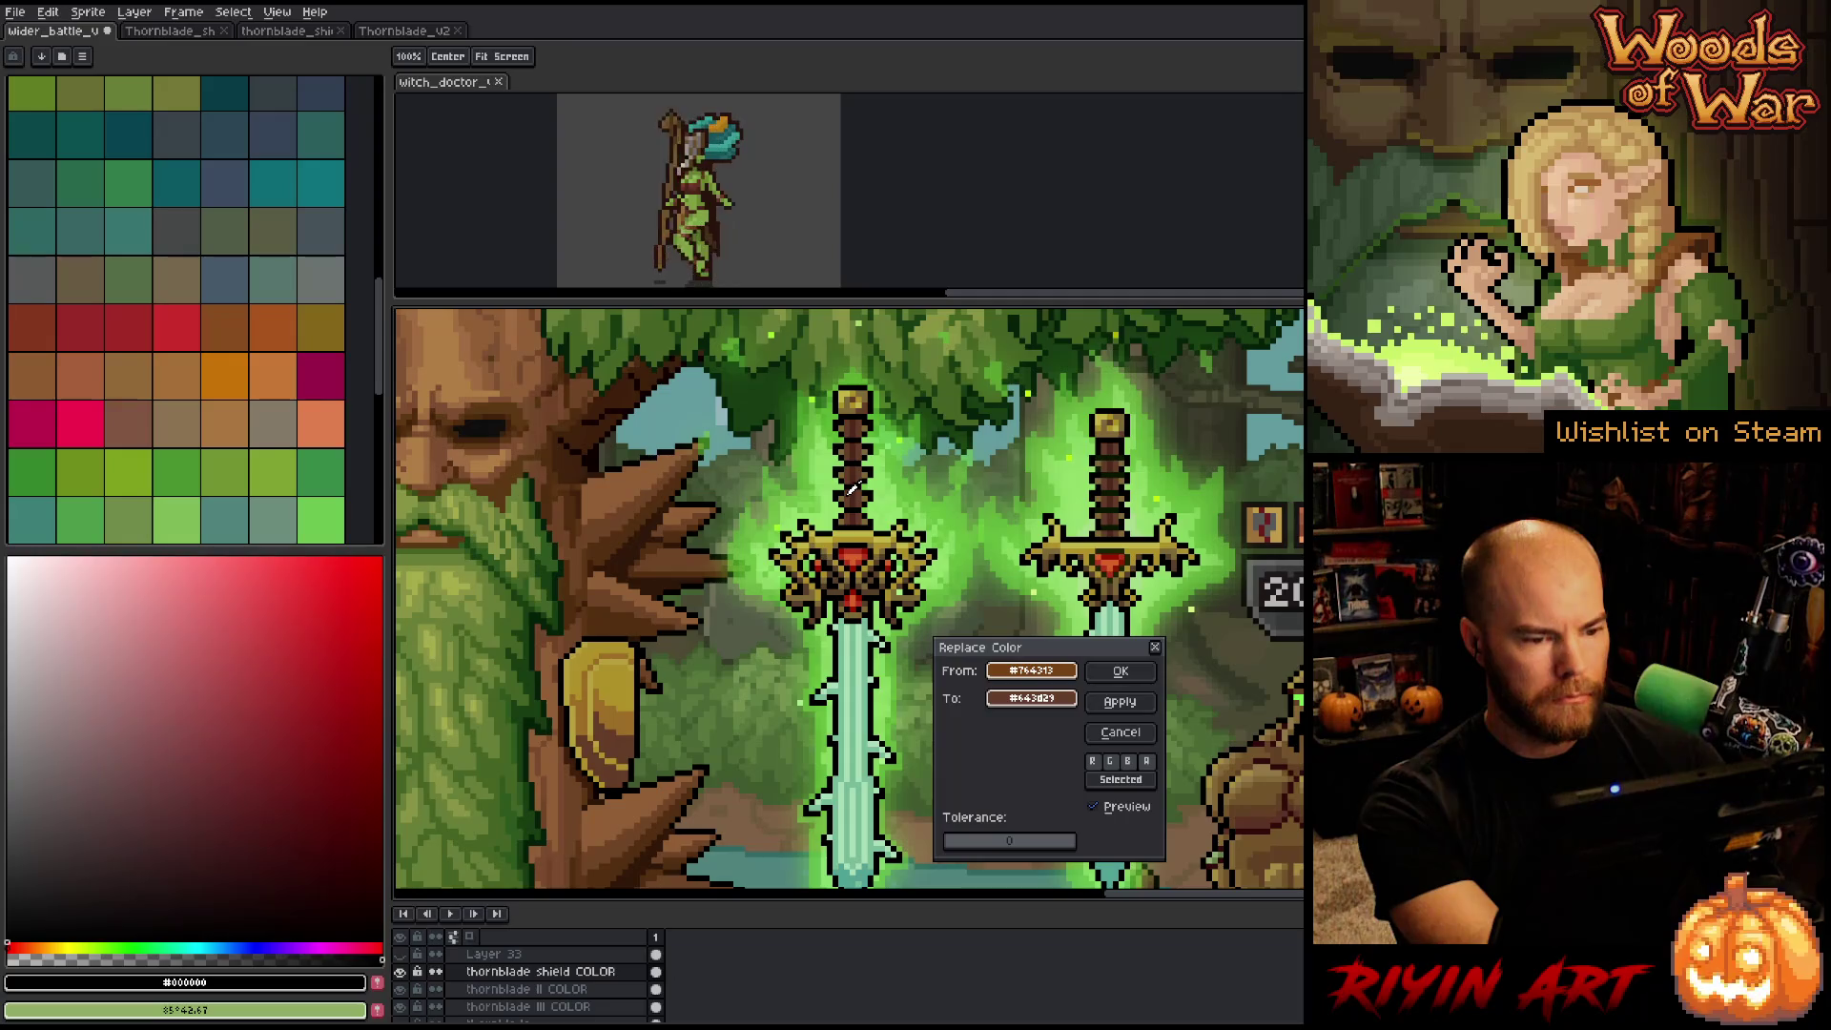
Retry the crossguard gold and darker brown as replacements, ending on the blade's teal.
right_click(854, 489)
right_click(846, 492)
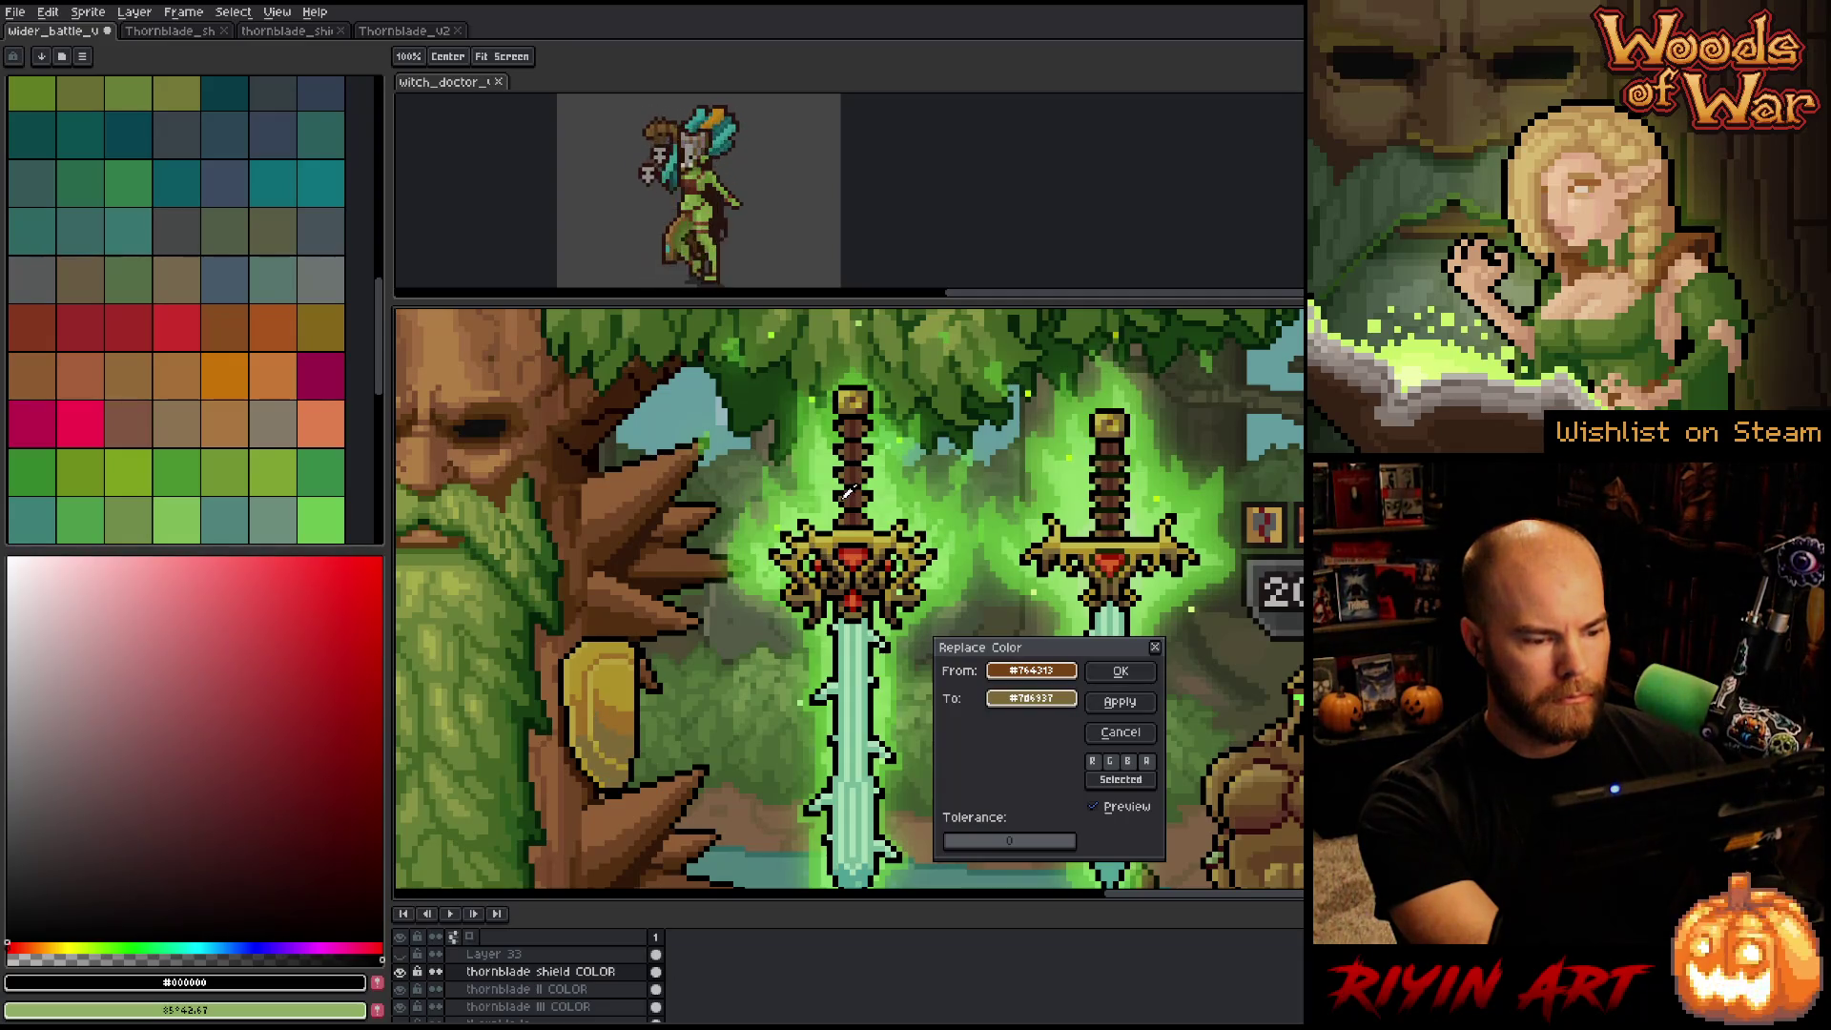
right_click(850, 492)
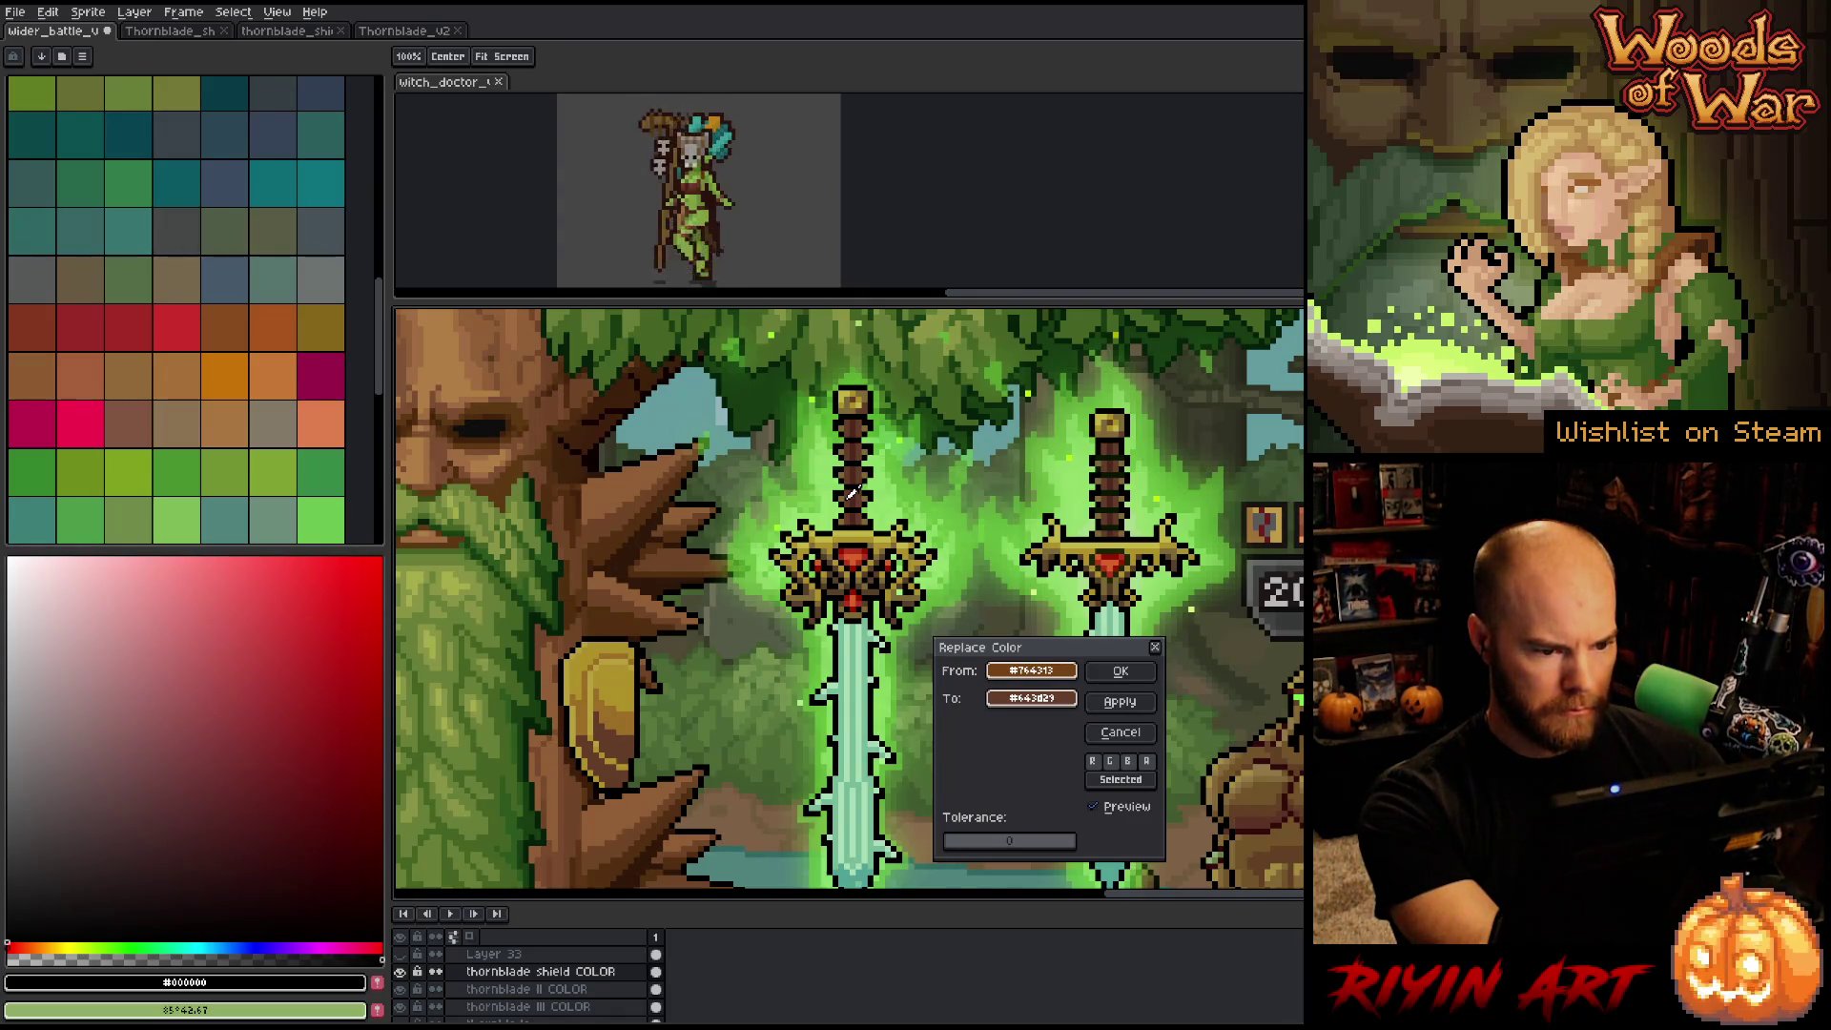
right_click(846, 525)
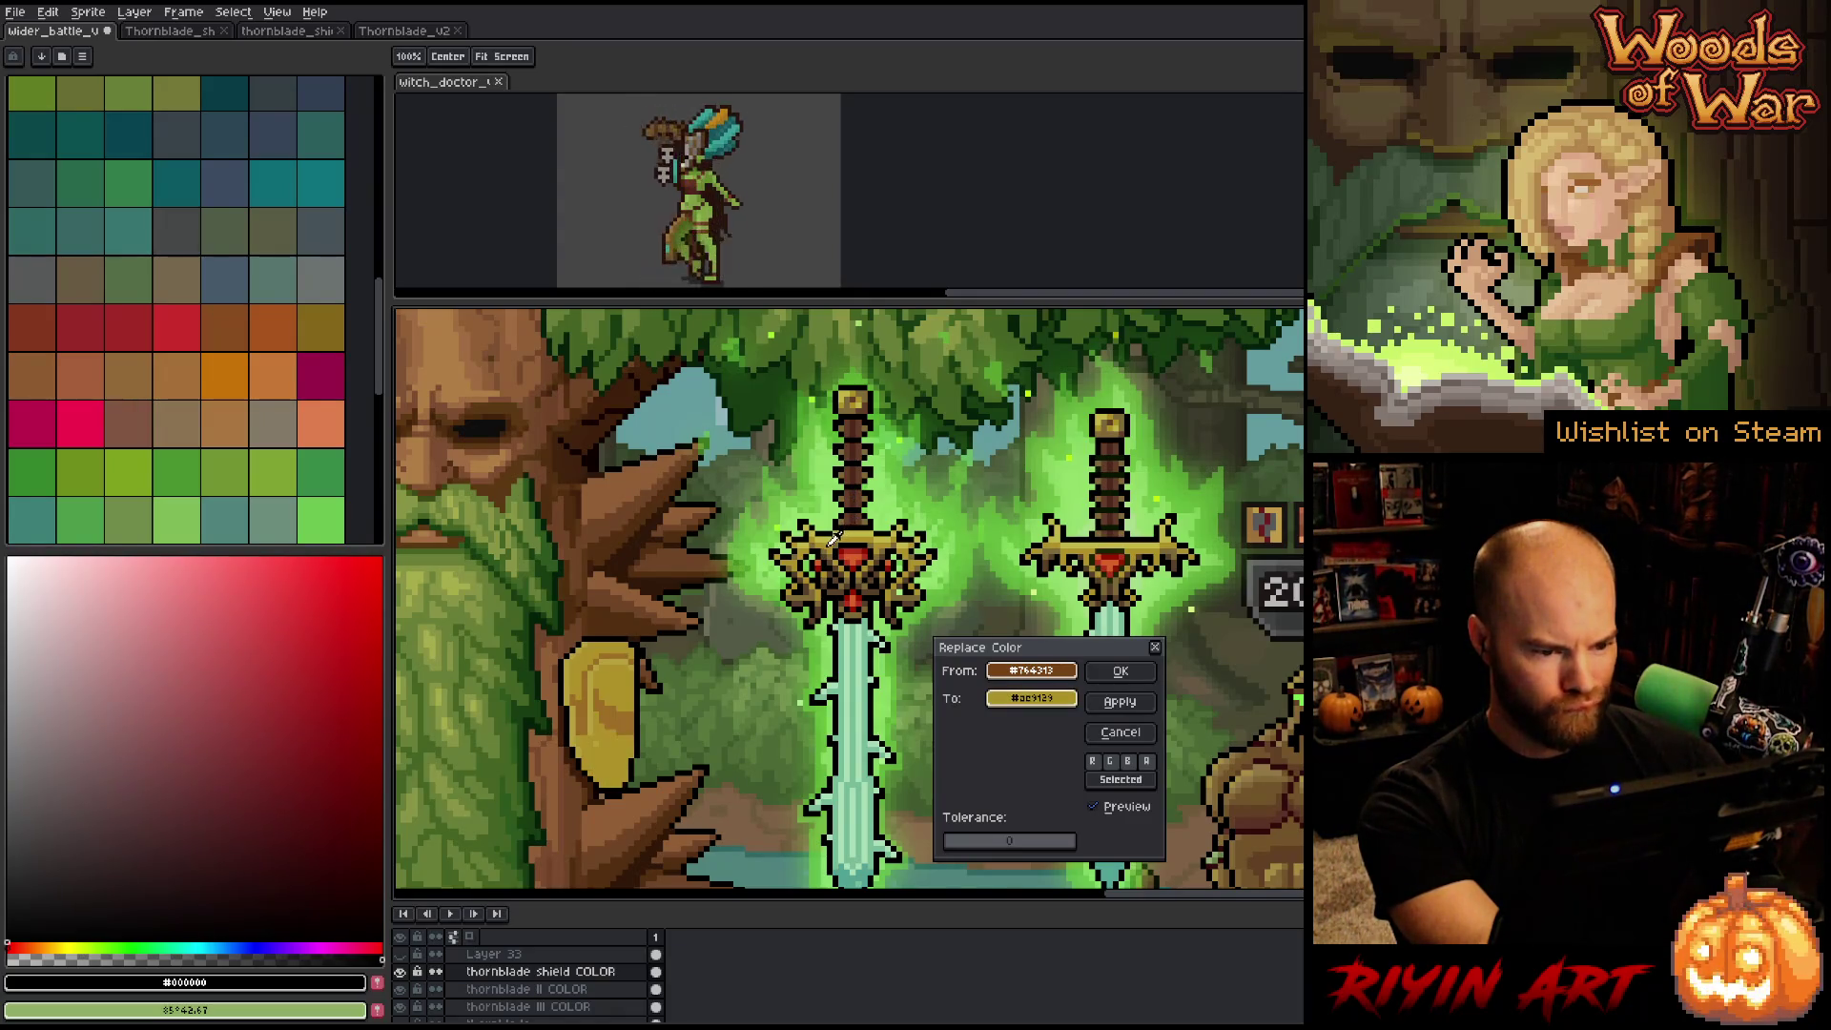
right_click(845, 620)
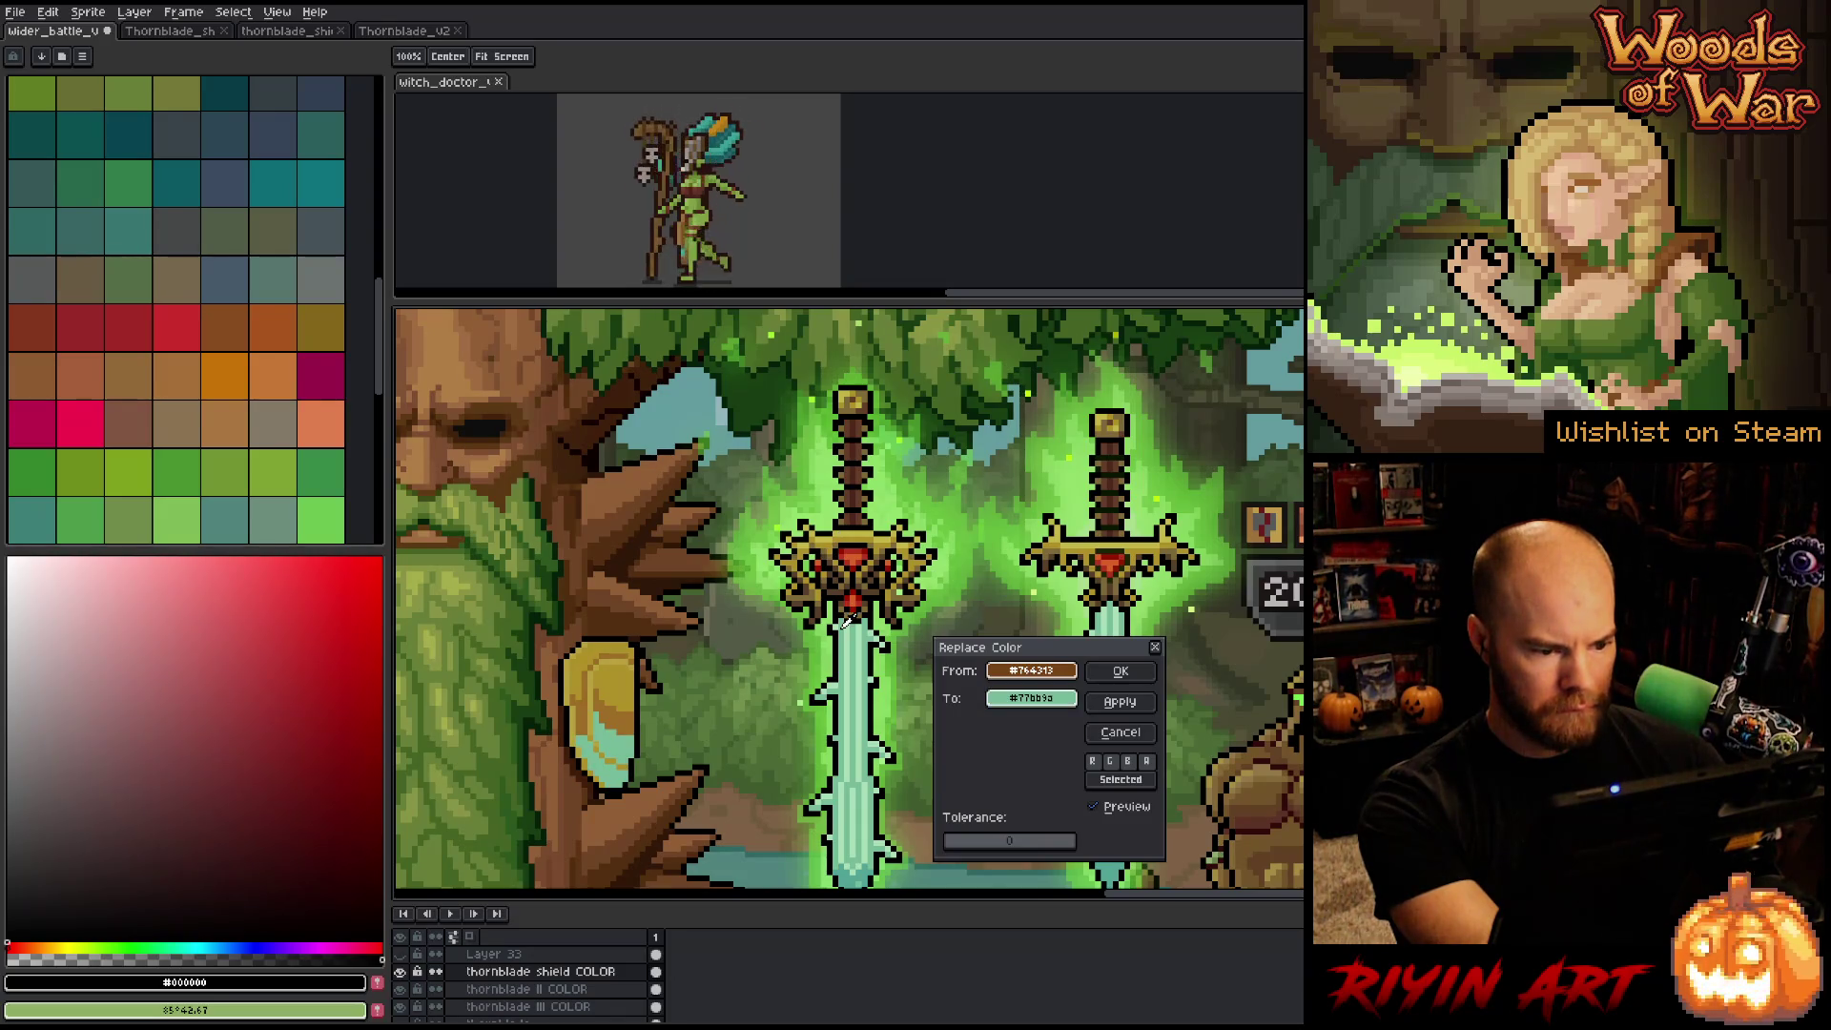
Tweak the teal replacement's hue, saturation and lightness, then cancel the trial.
left_click(1031, 699)
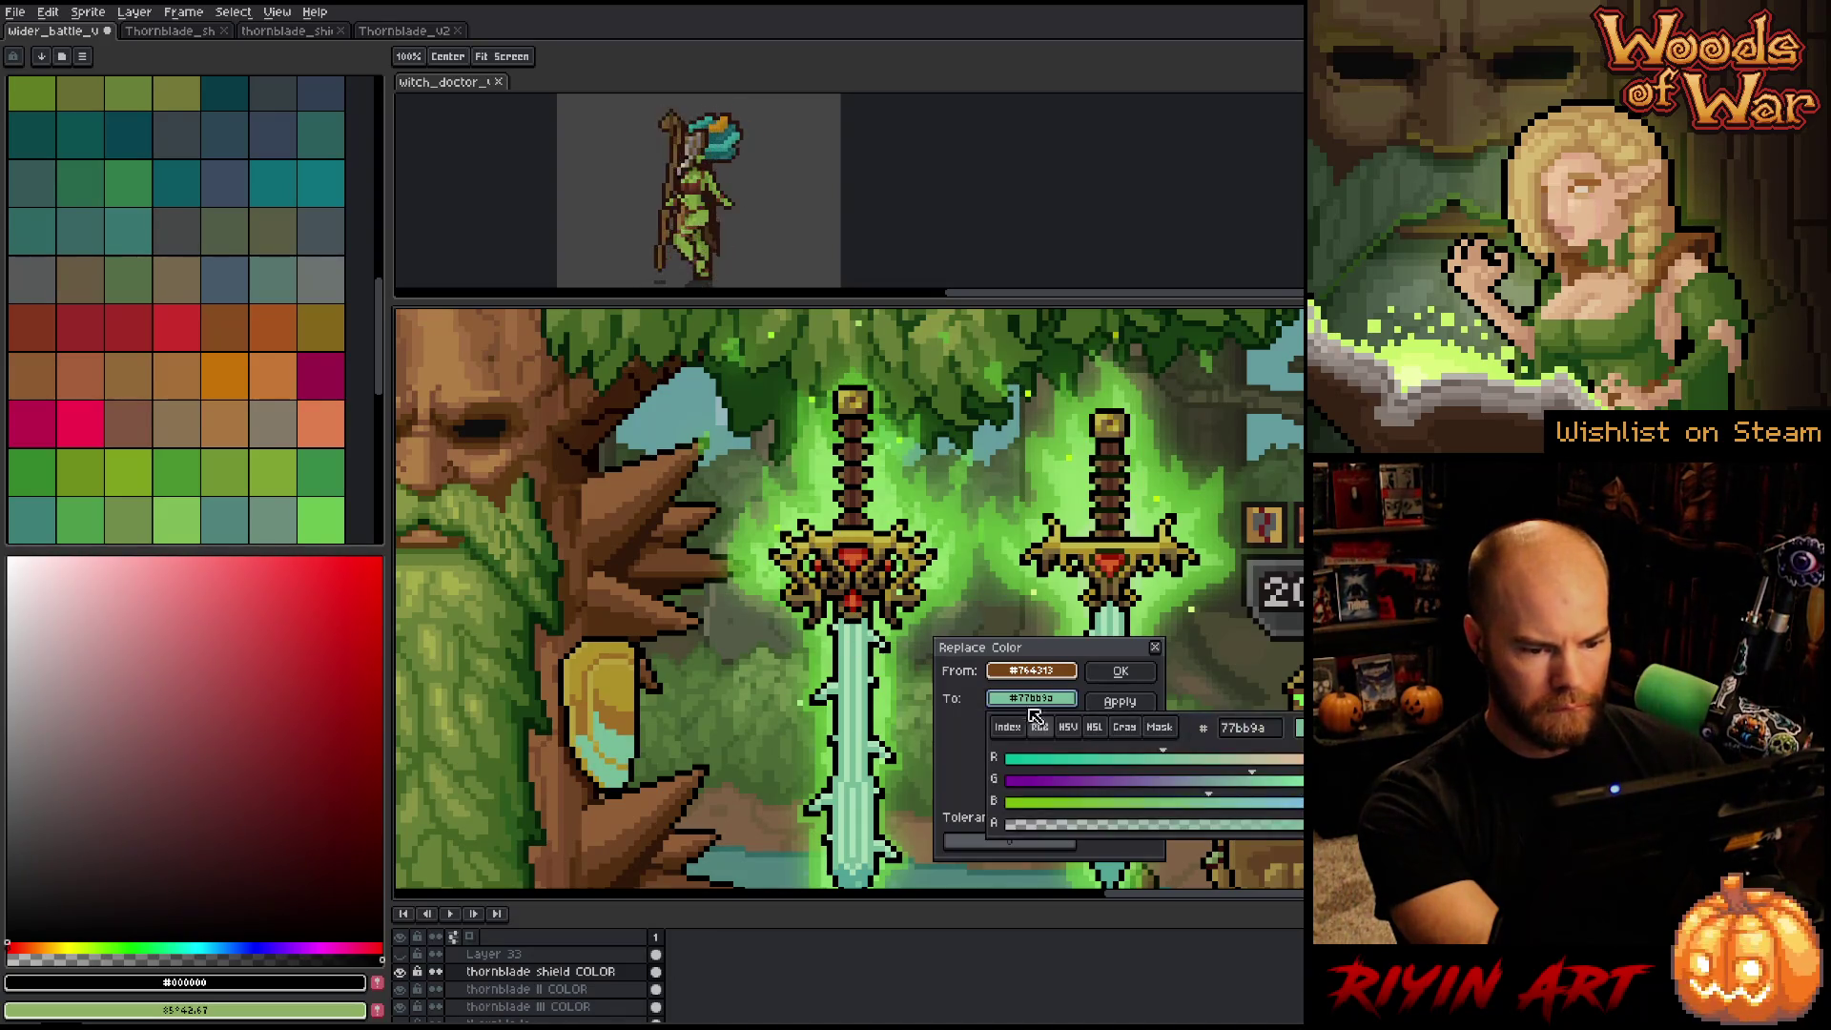
left_click_drag(1128, 804, 1110, 805)
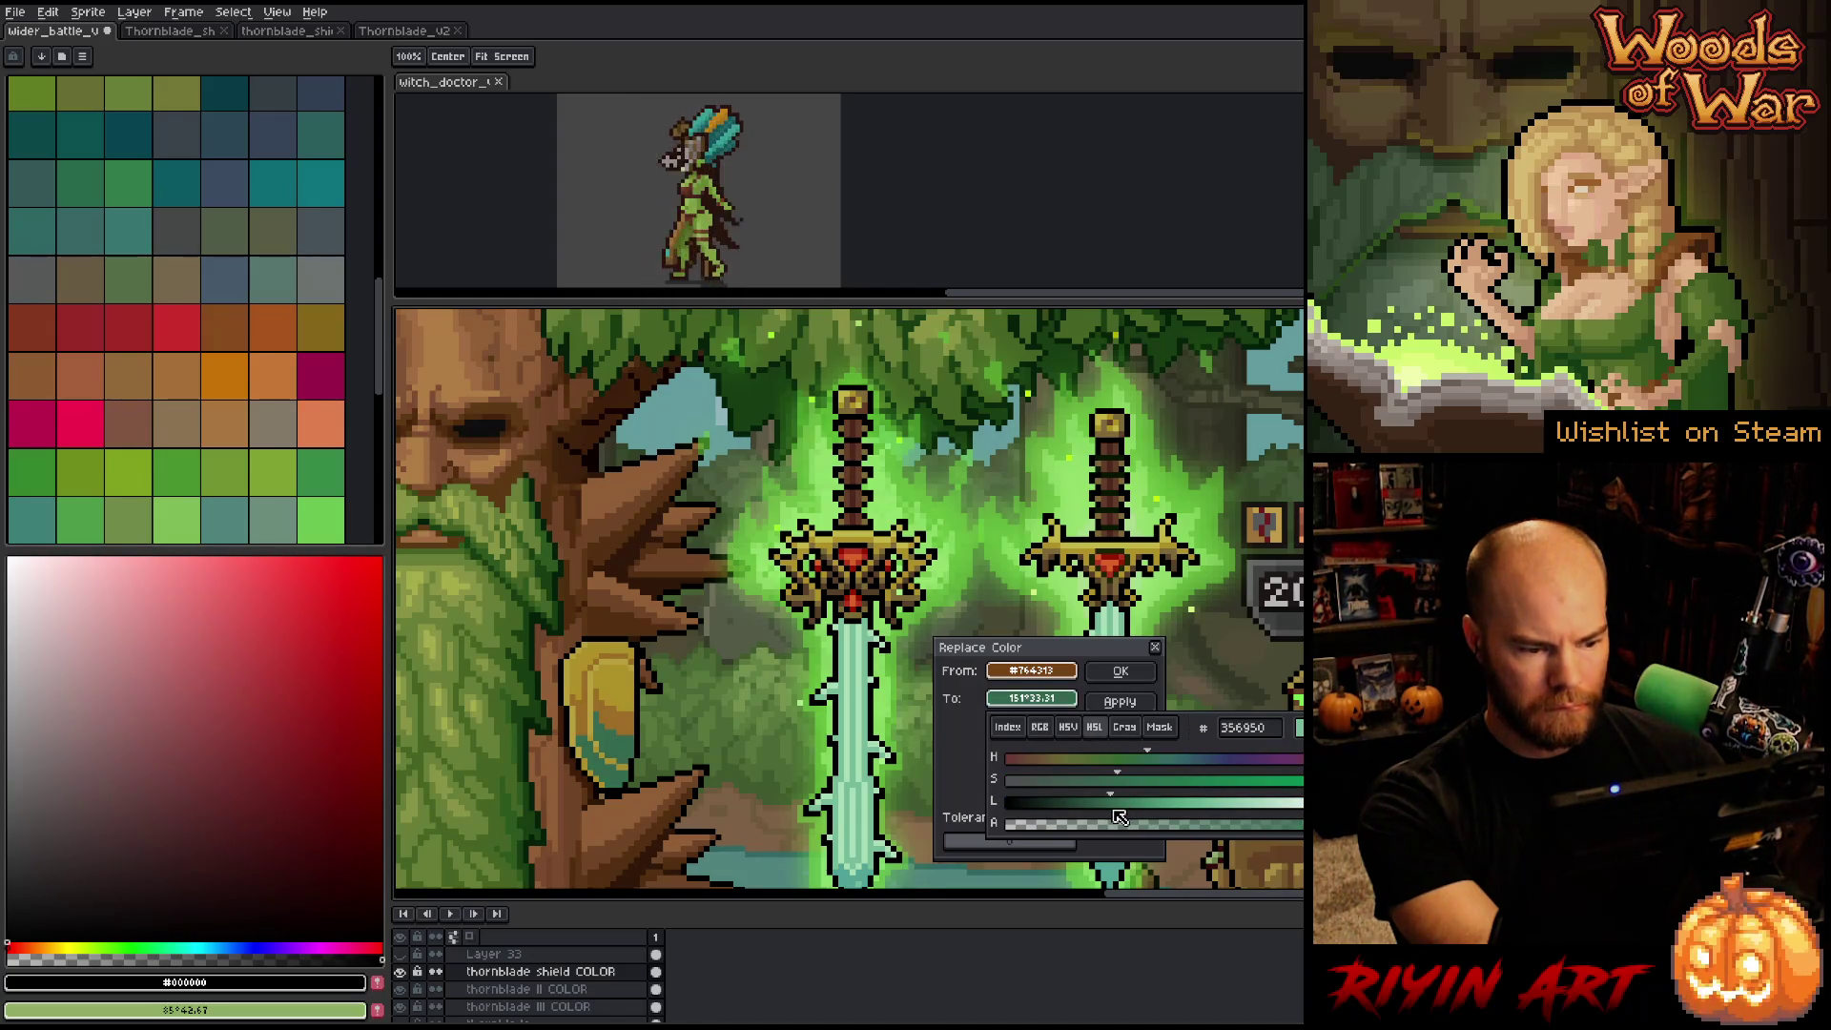
left_click(1121, 761)
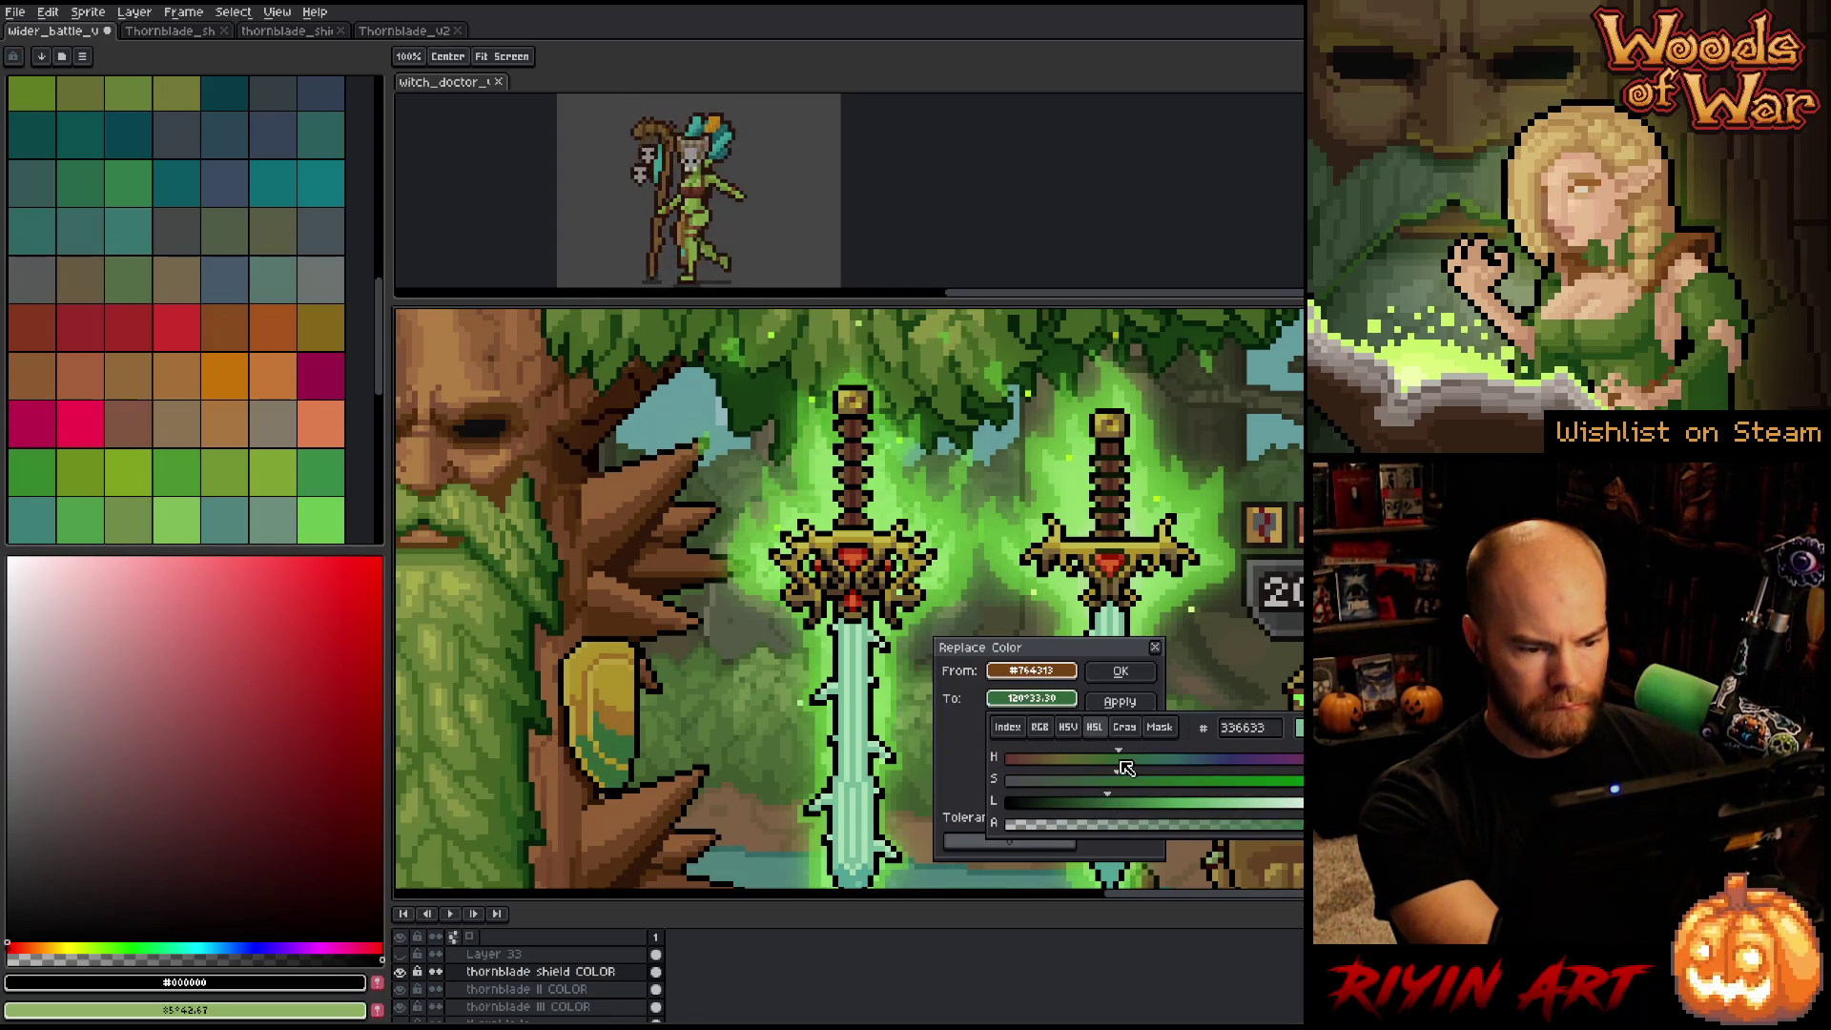
left_click_drag(1088, 778, 1057, 780)
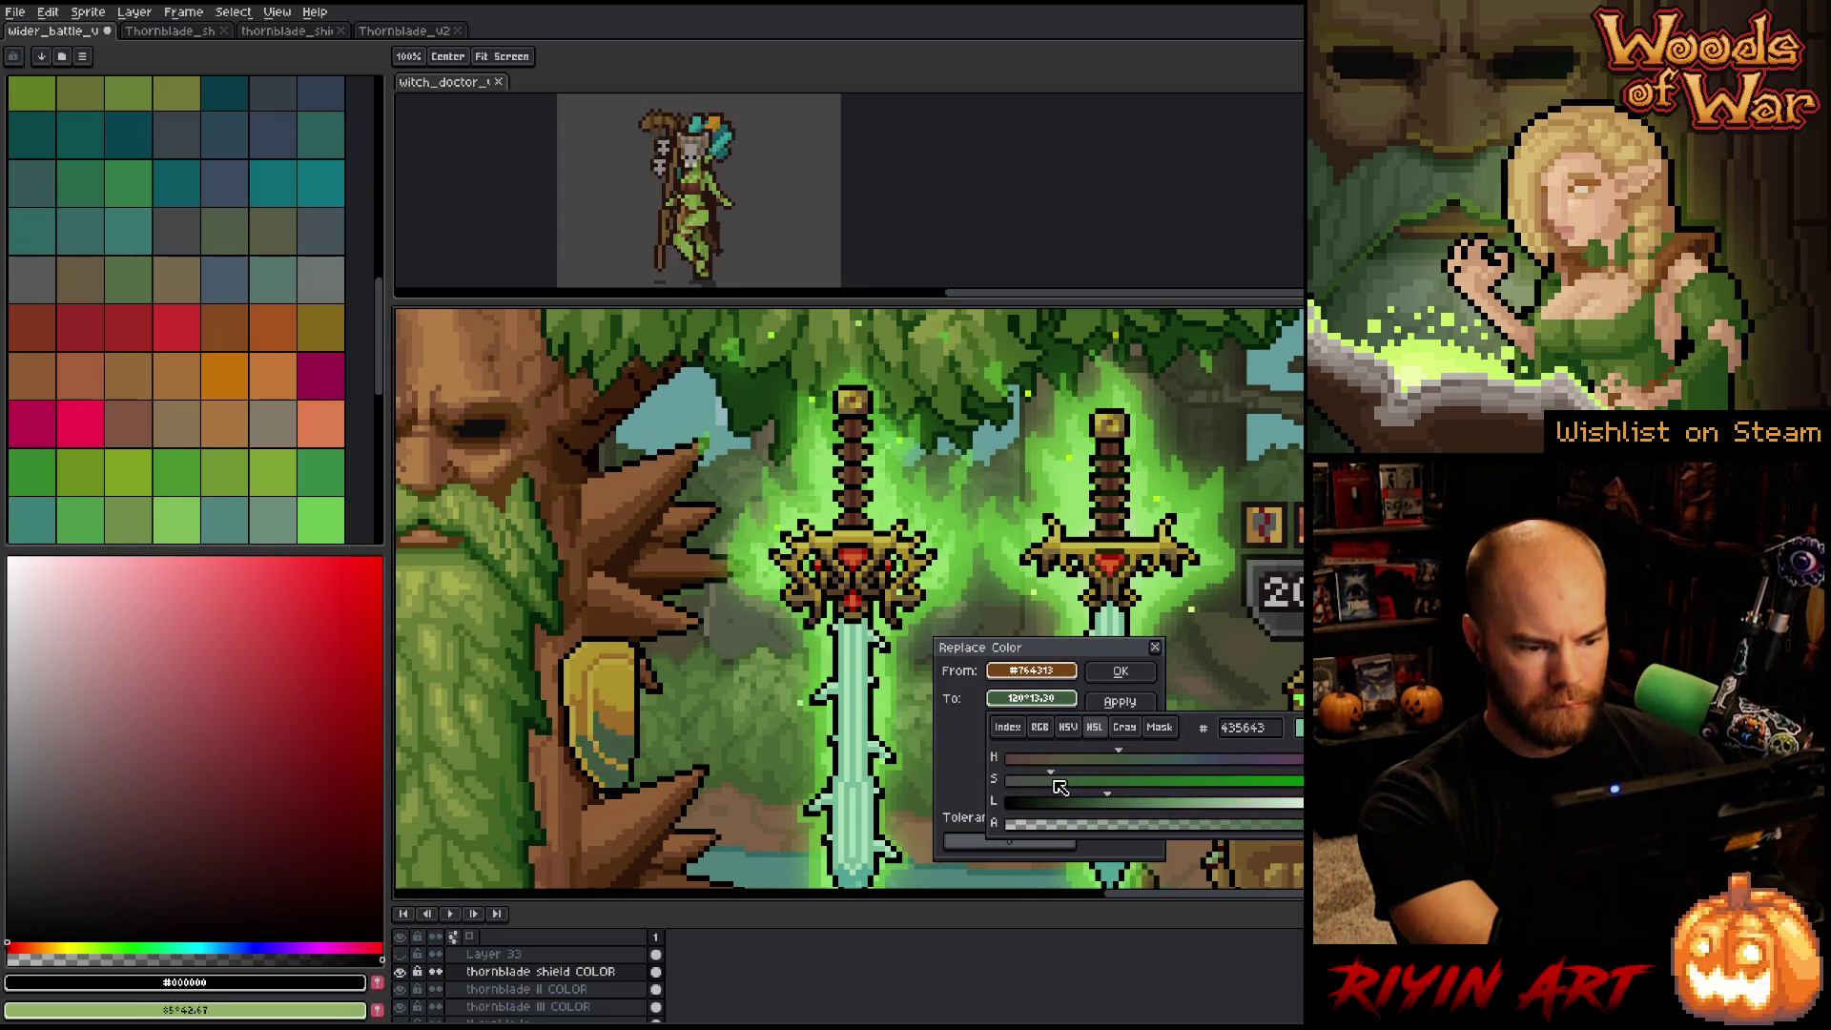
left_click(1137, 802)
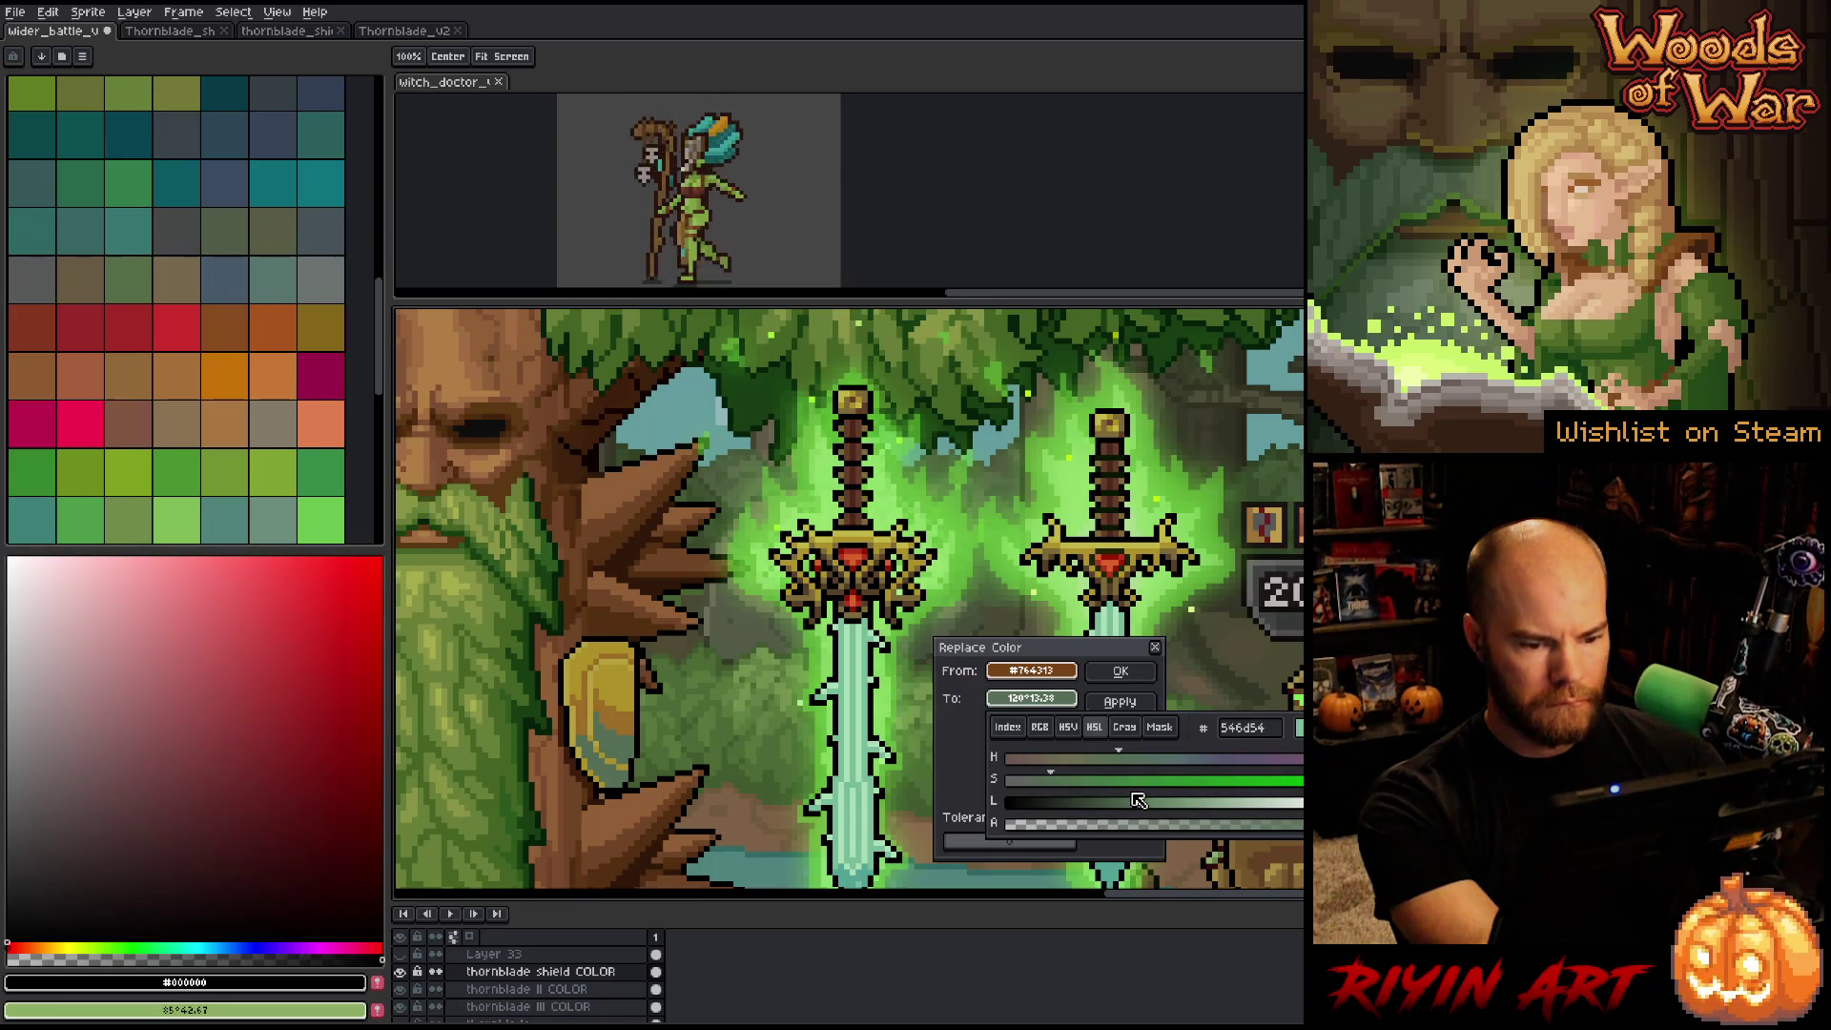
left_click(1029, 759)
left_click_drag(1035, 760, 1324, 760)
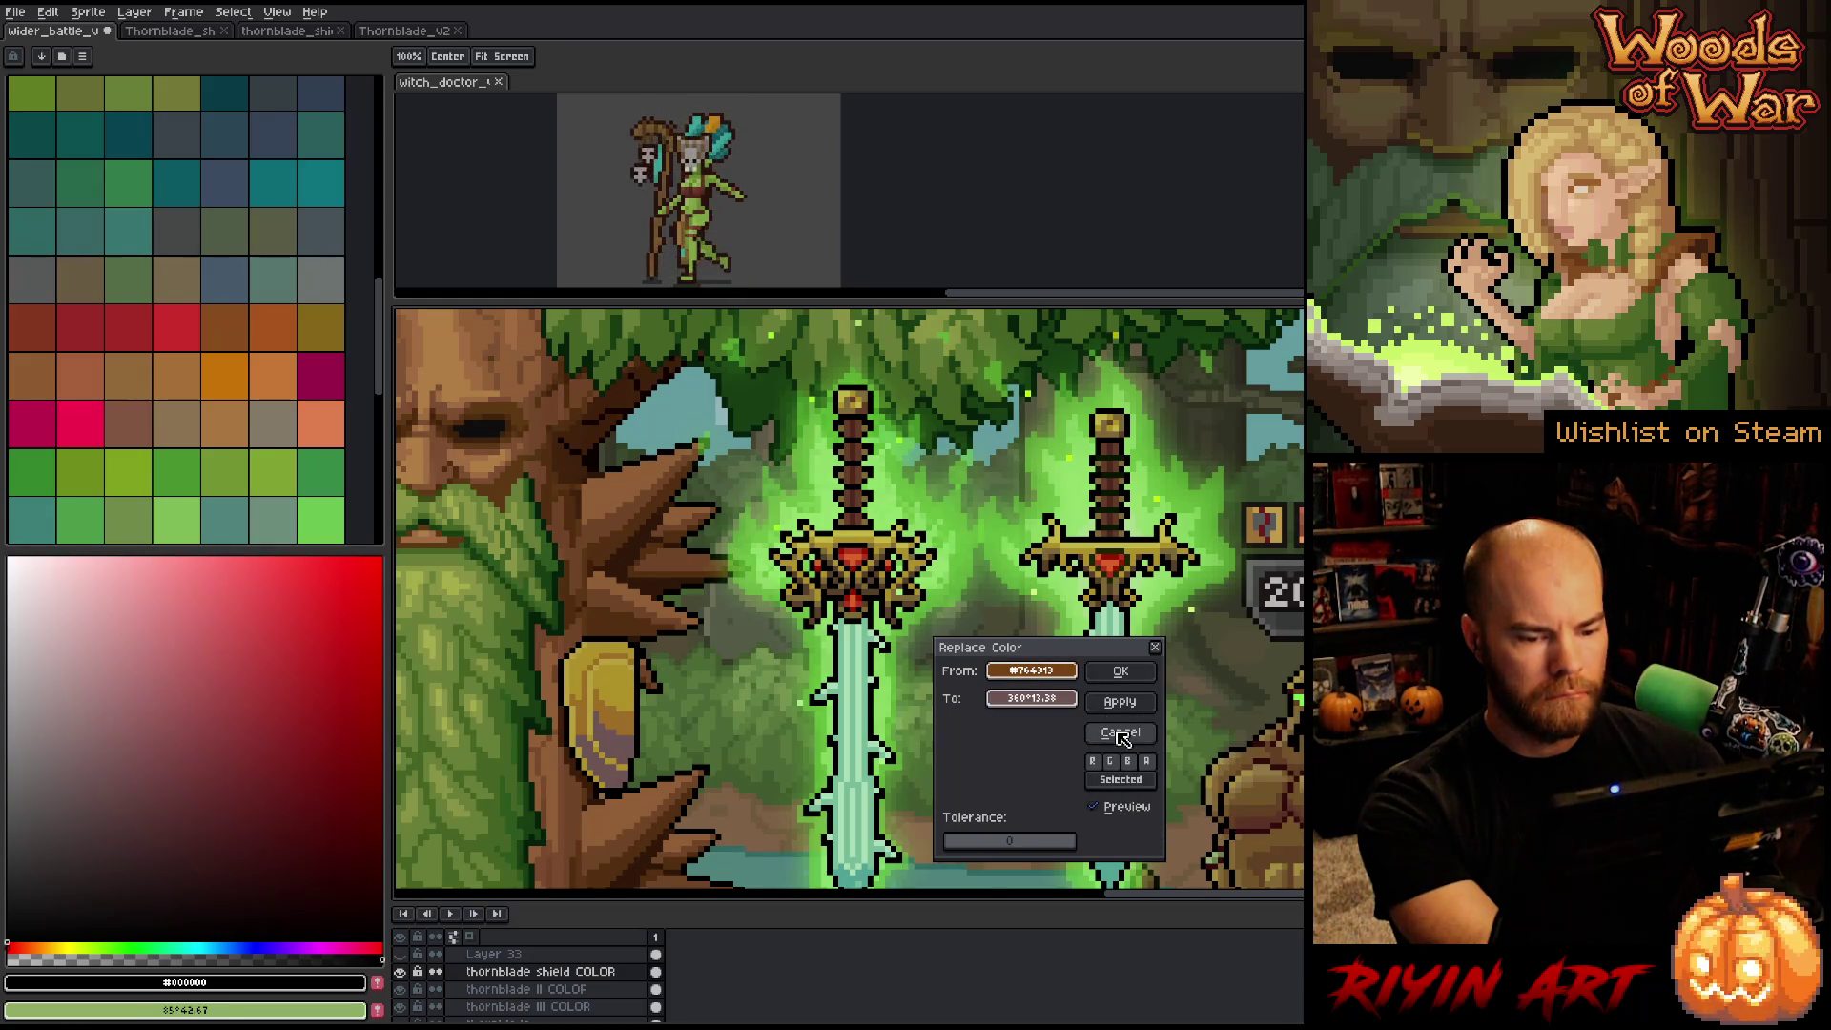
left_click(1118, 734)
Replace the shield's brown outline with a slightly lighter brown via the HSL lightness slider.
key("shift+r")
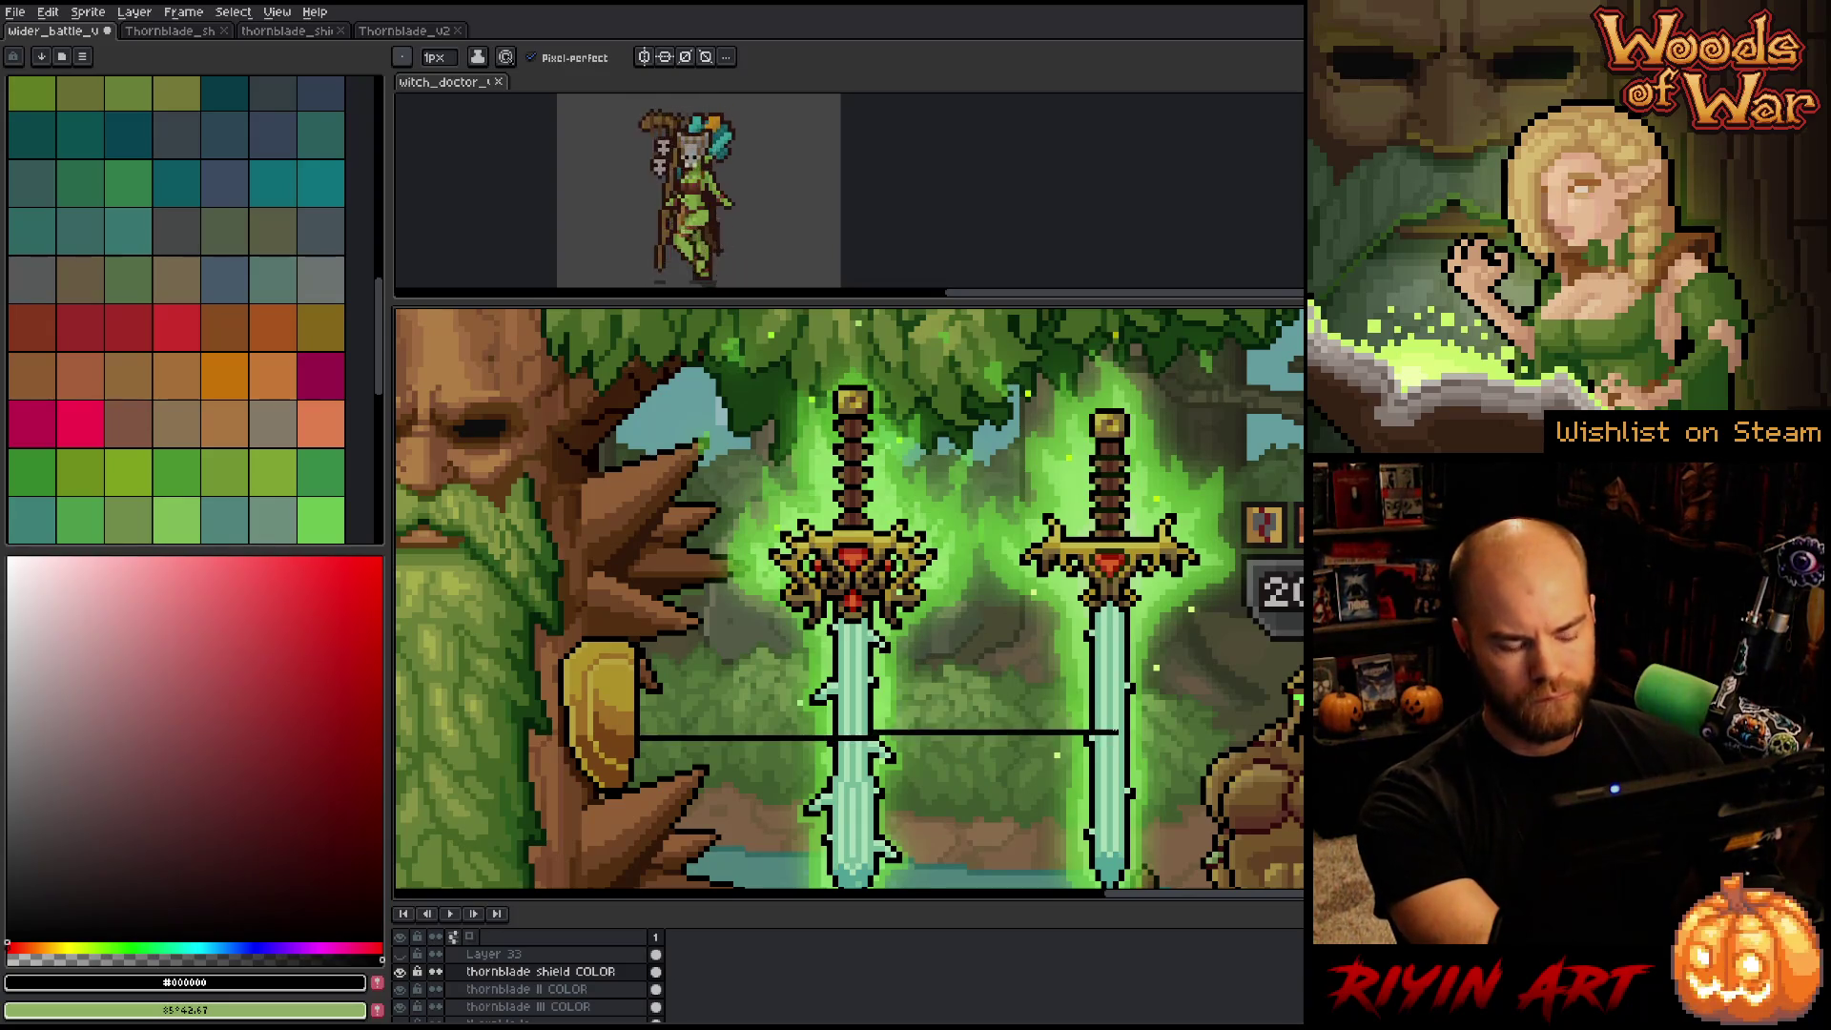
left_click(625, 744)
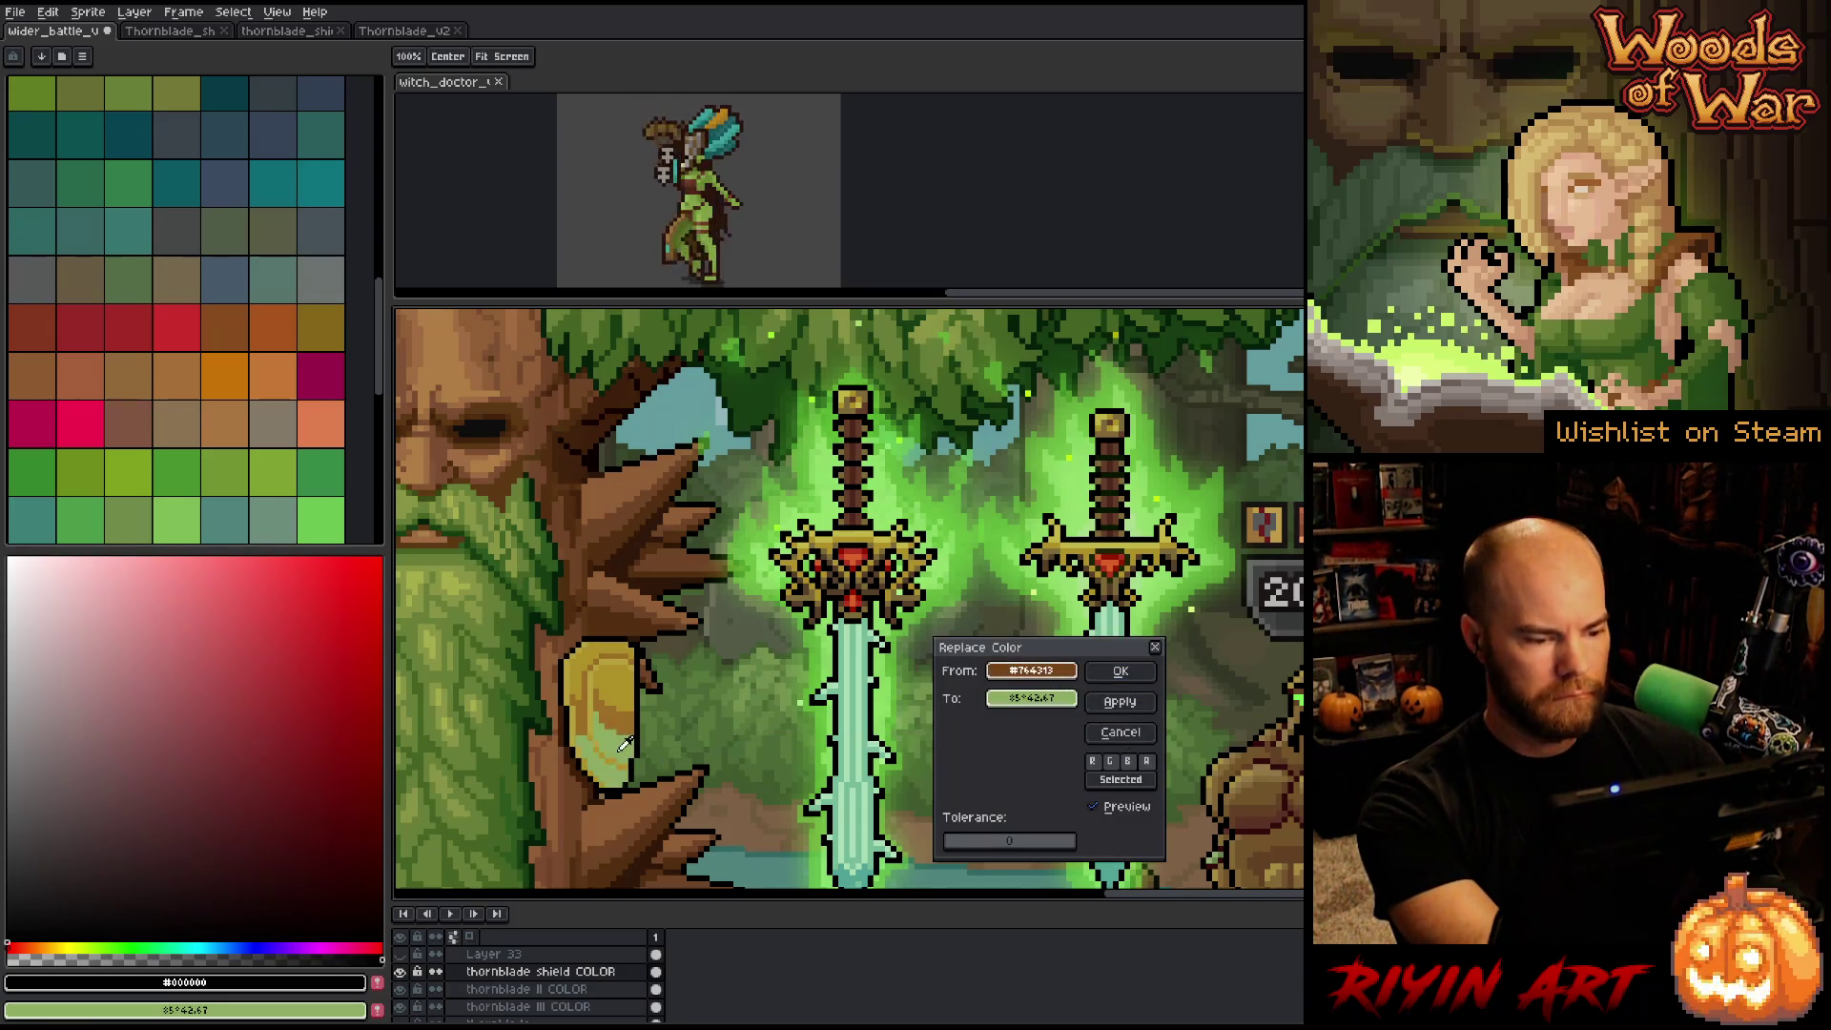
left_click(1030, 699)
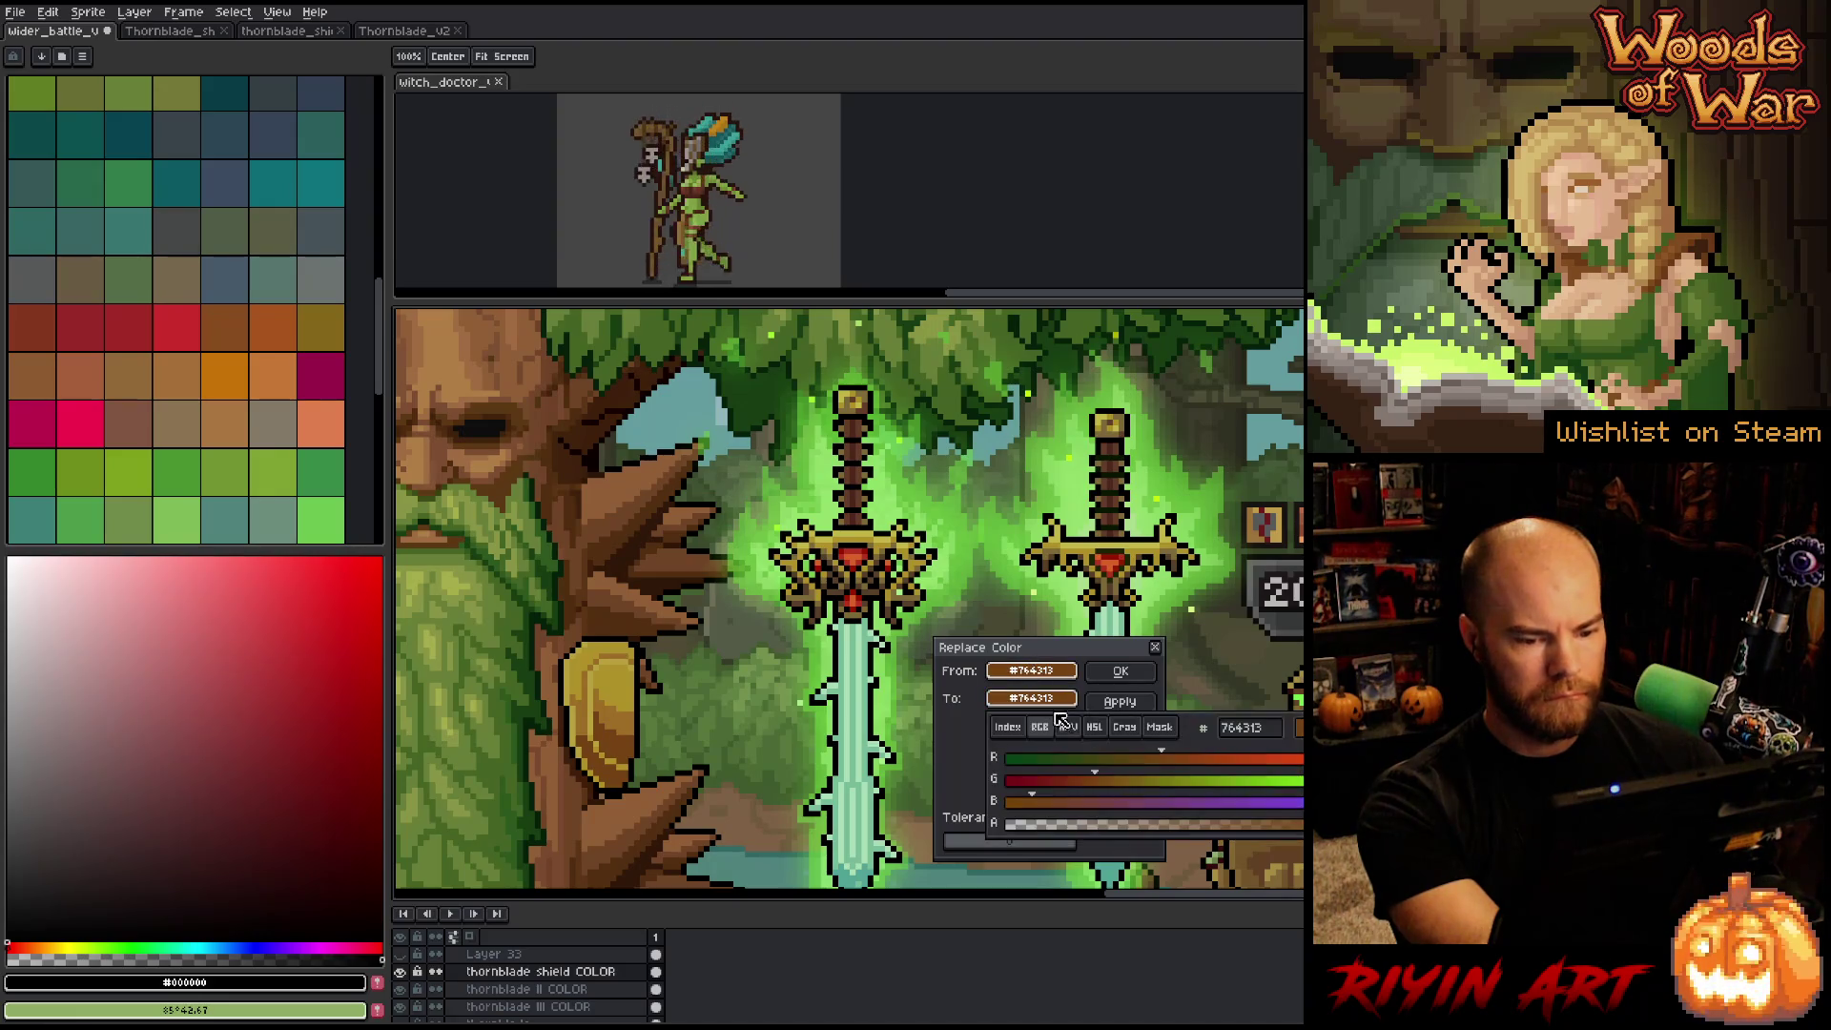
left_click(1095, 730)
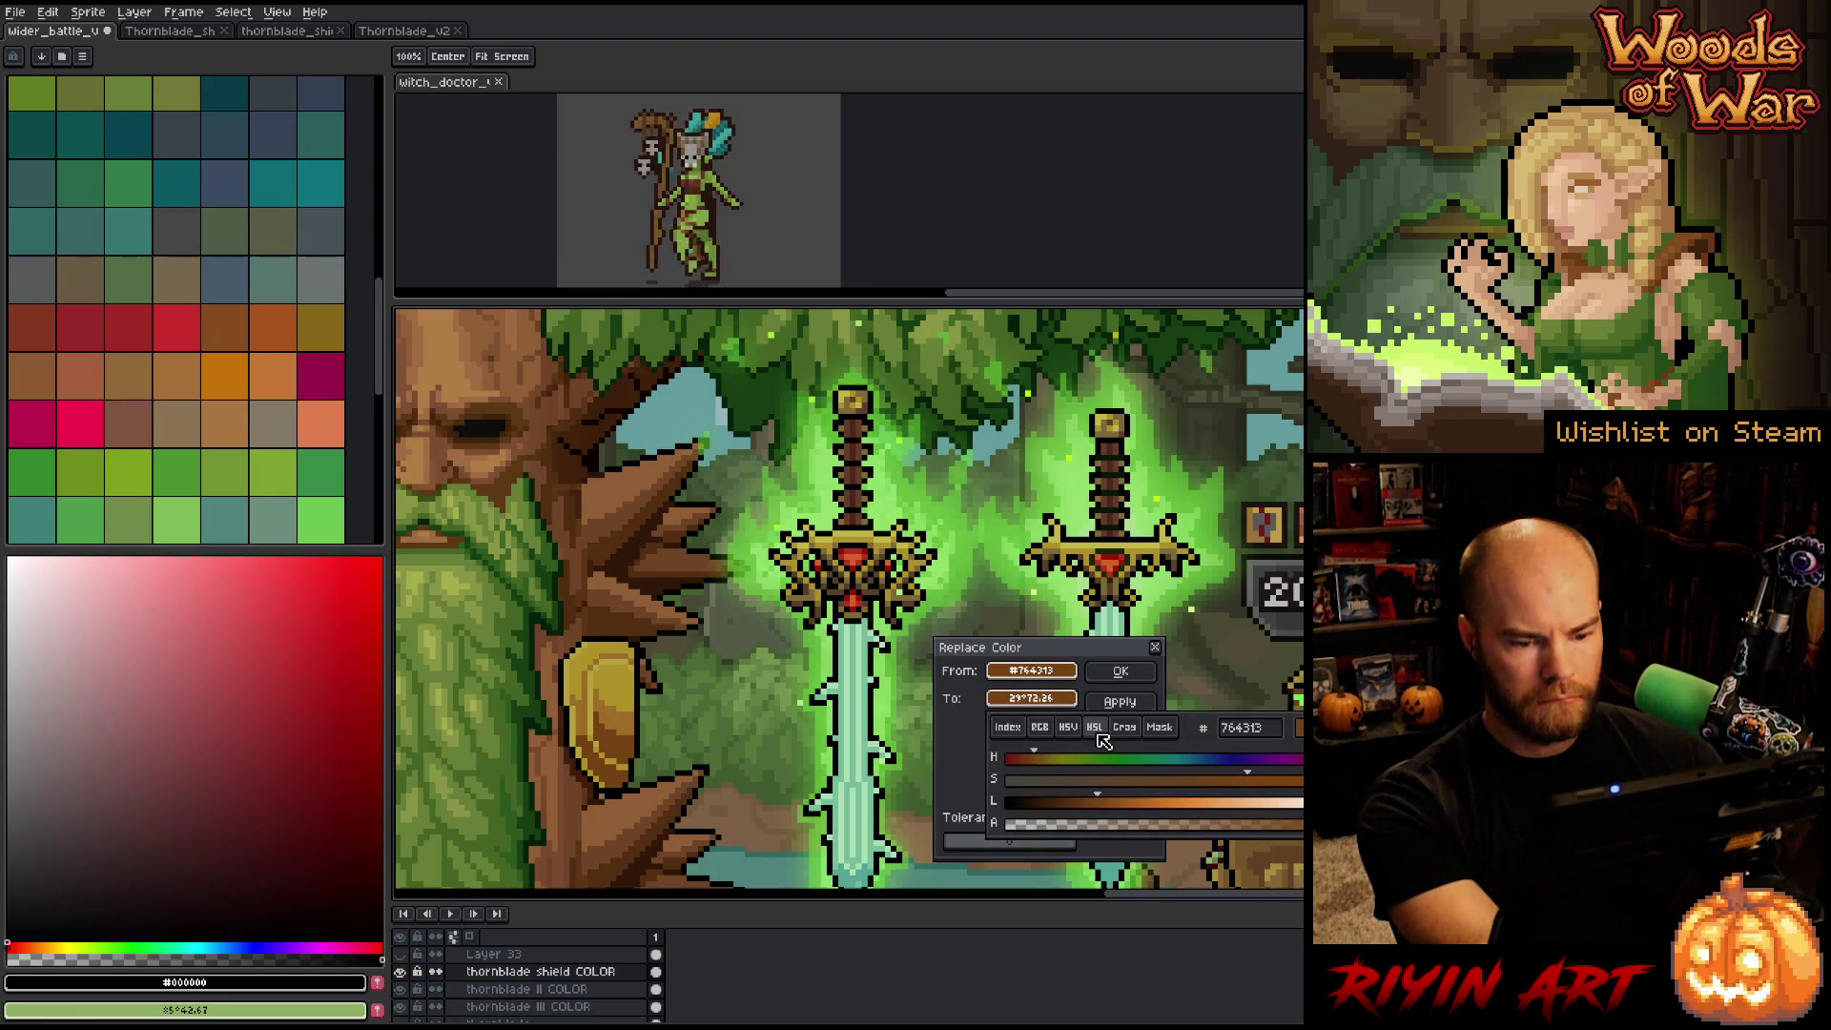
left_click(1116, 803)
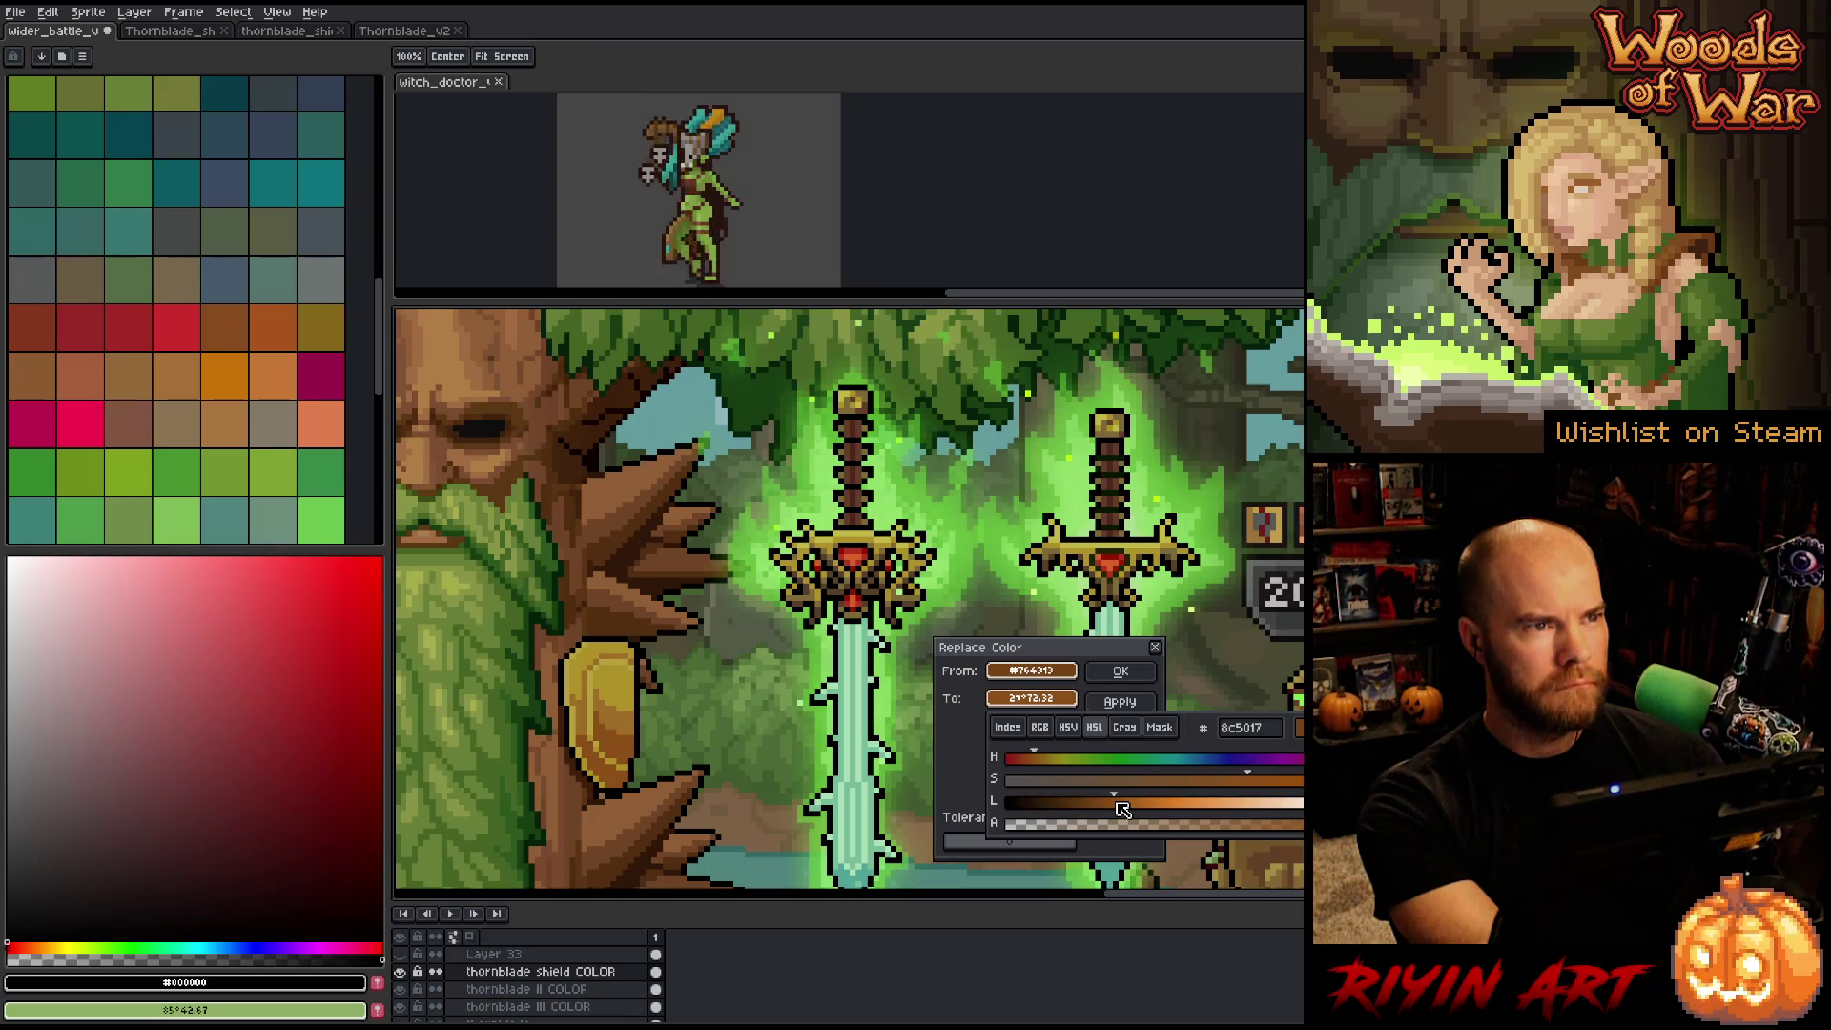
left_click_drag(1118, 804, 1135, 804)
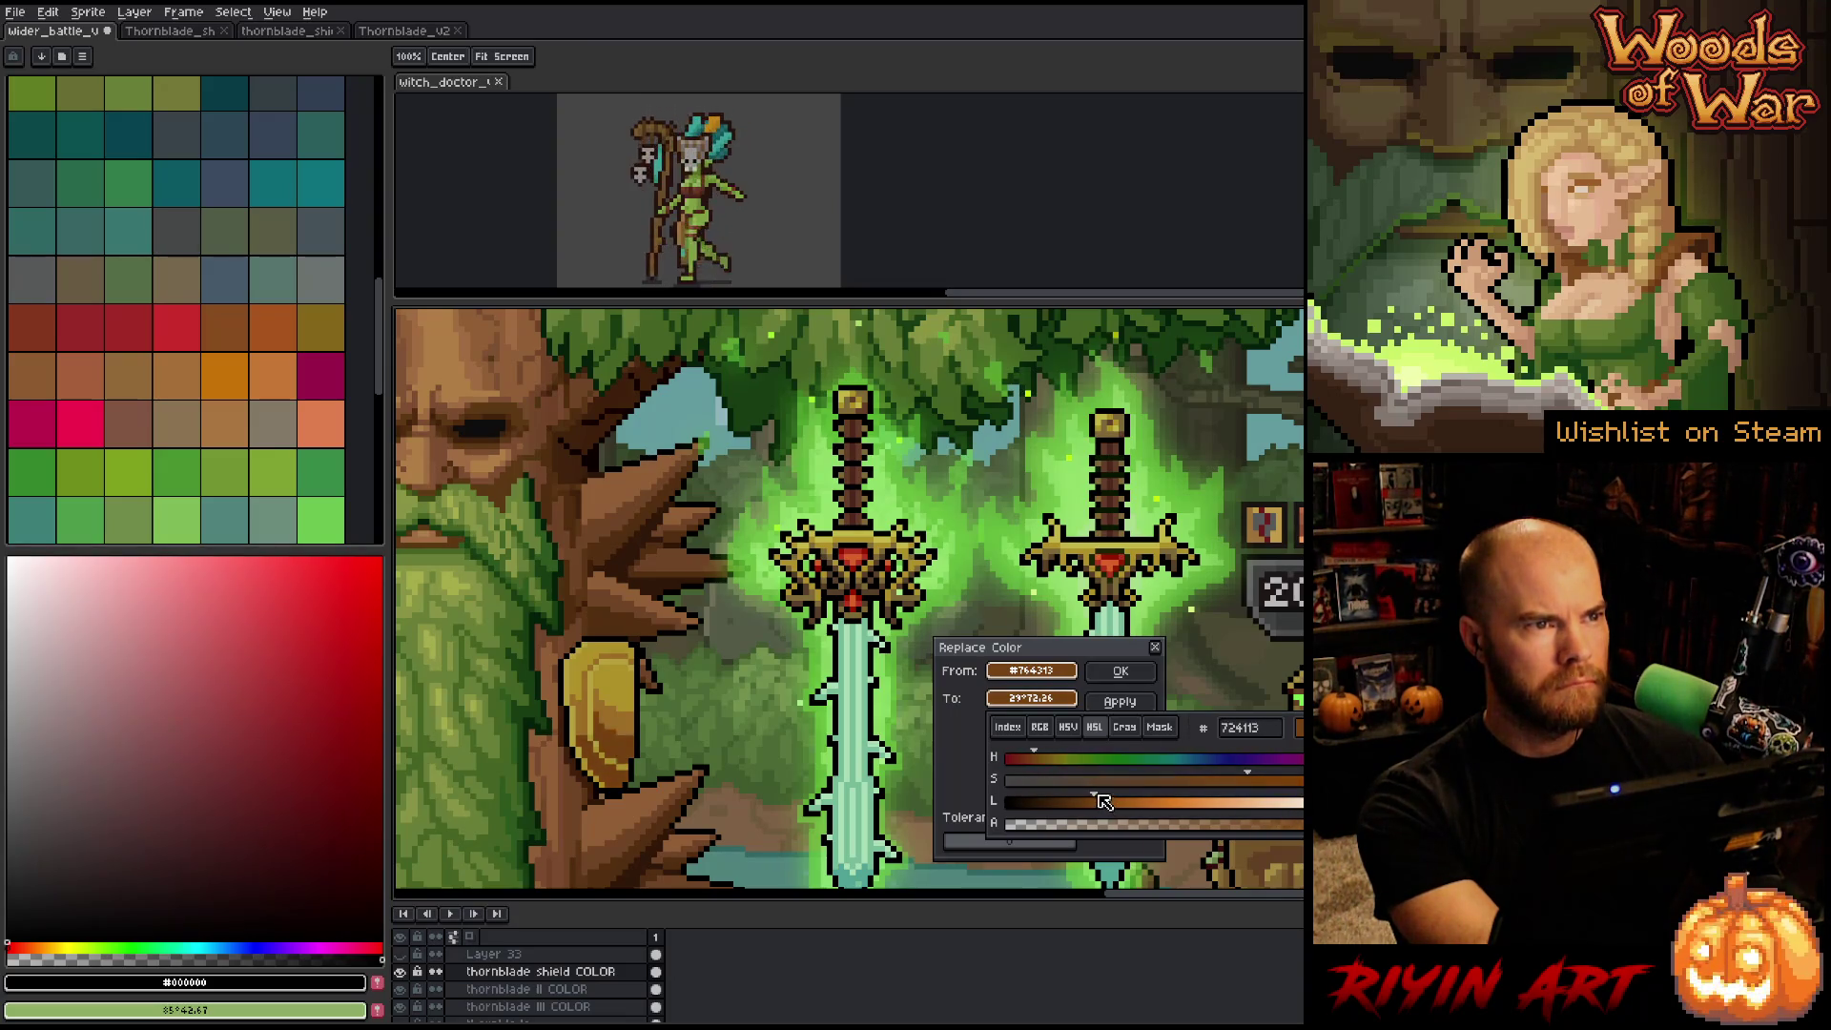
left_click_drag(1119, 805, 1114, 803)
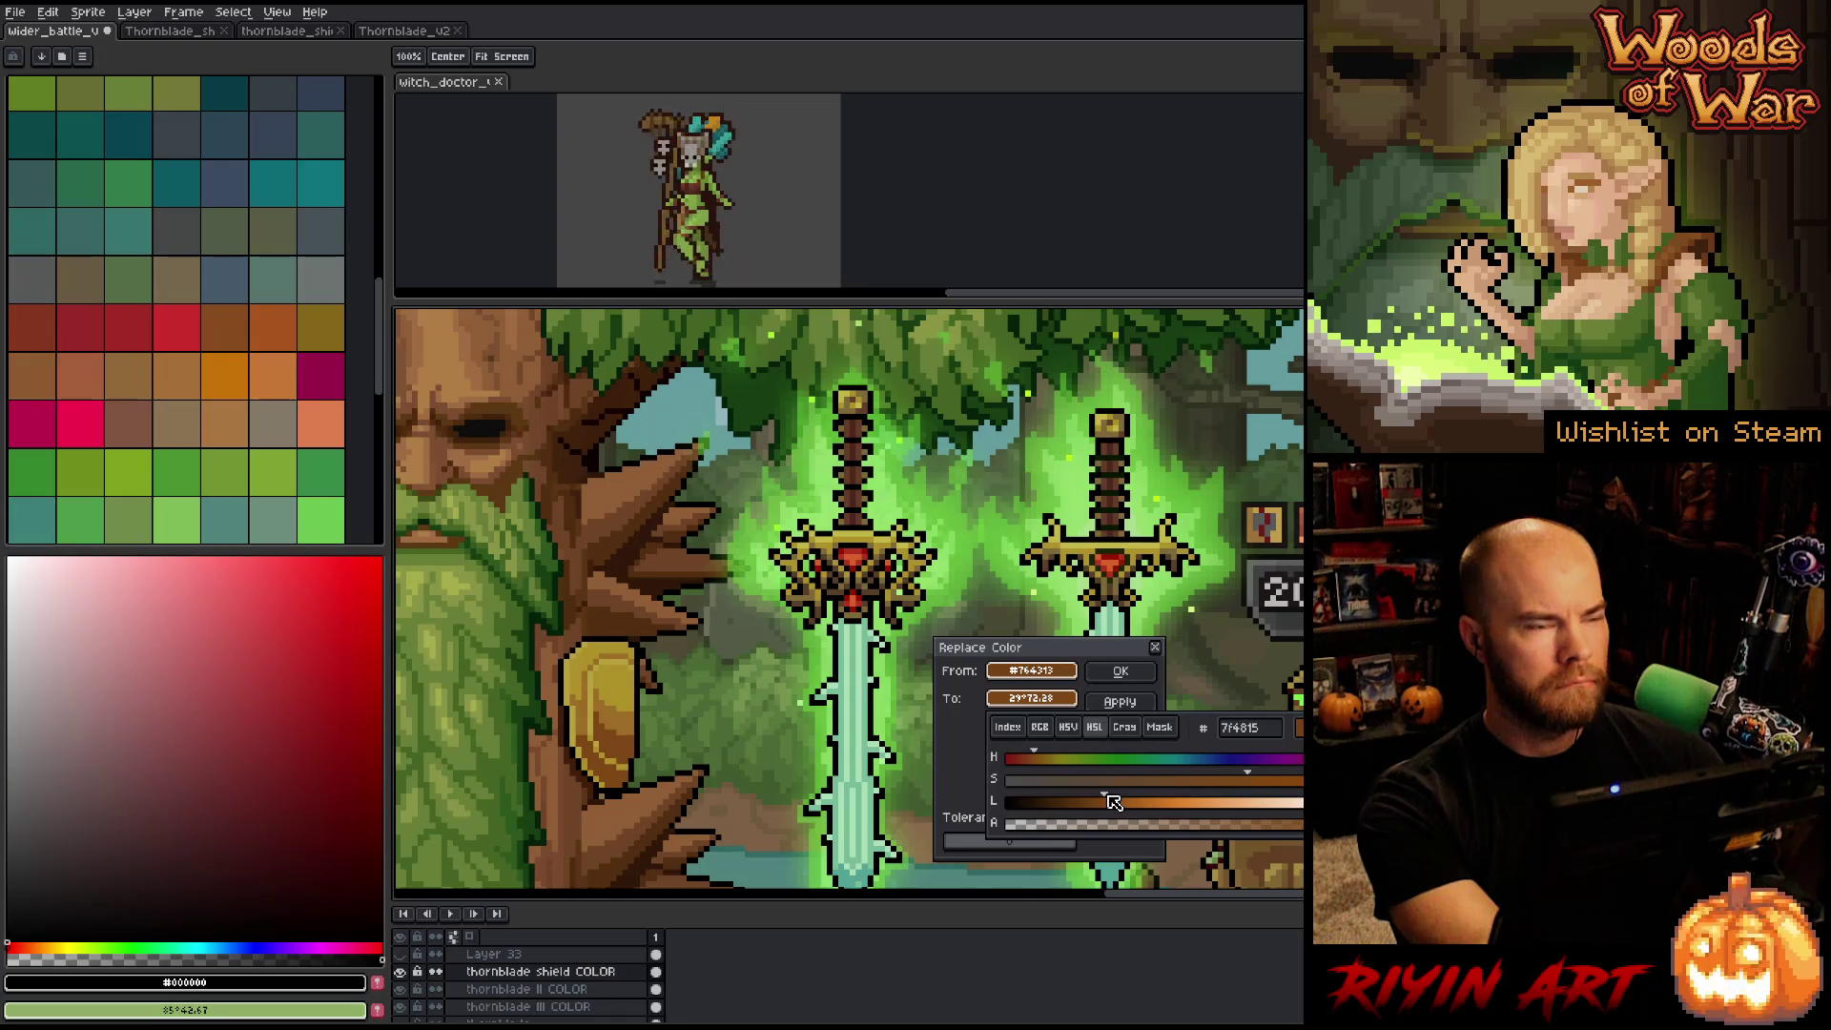
left_click(1120, 672)
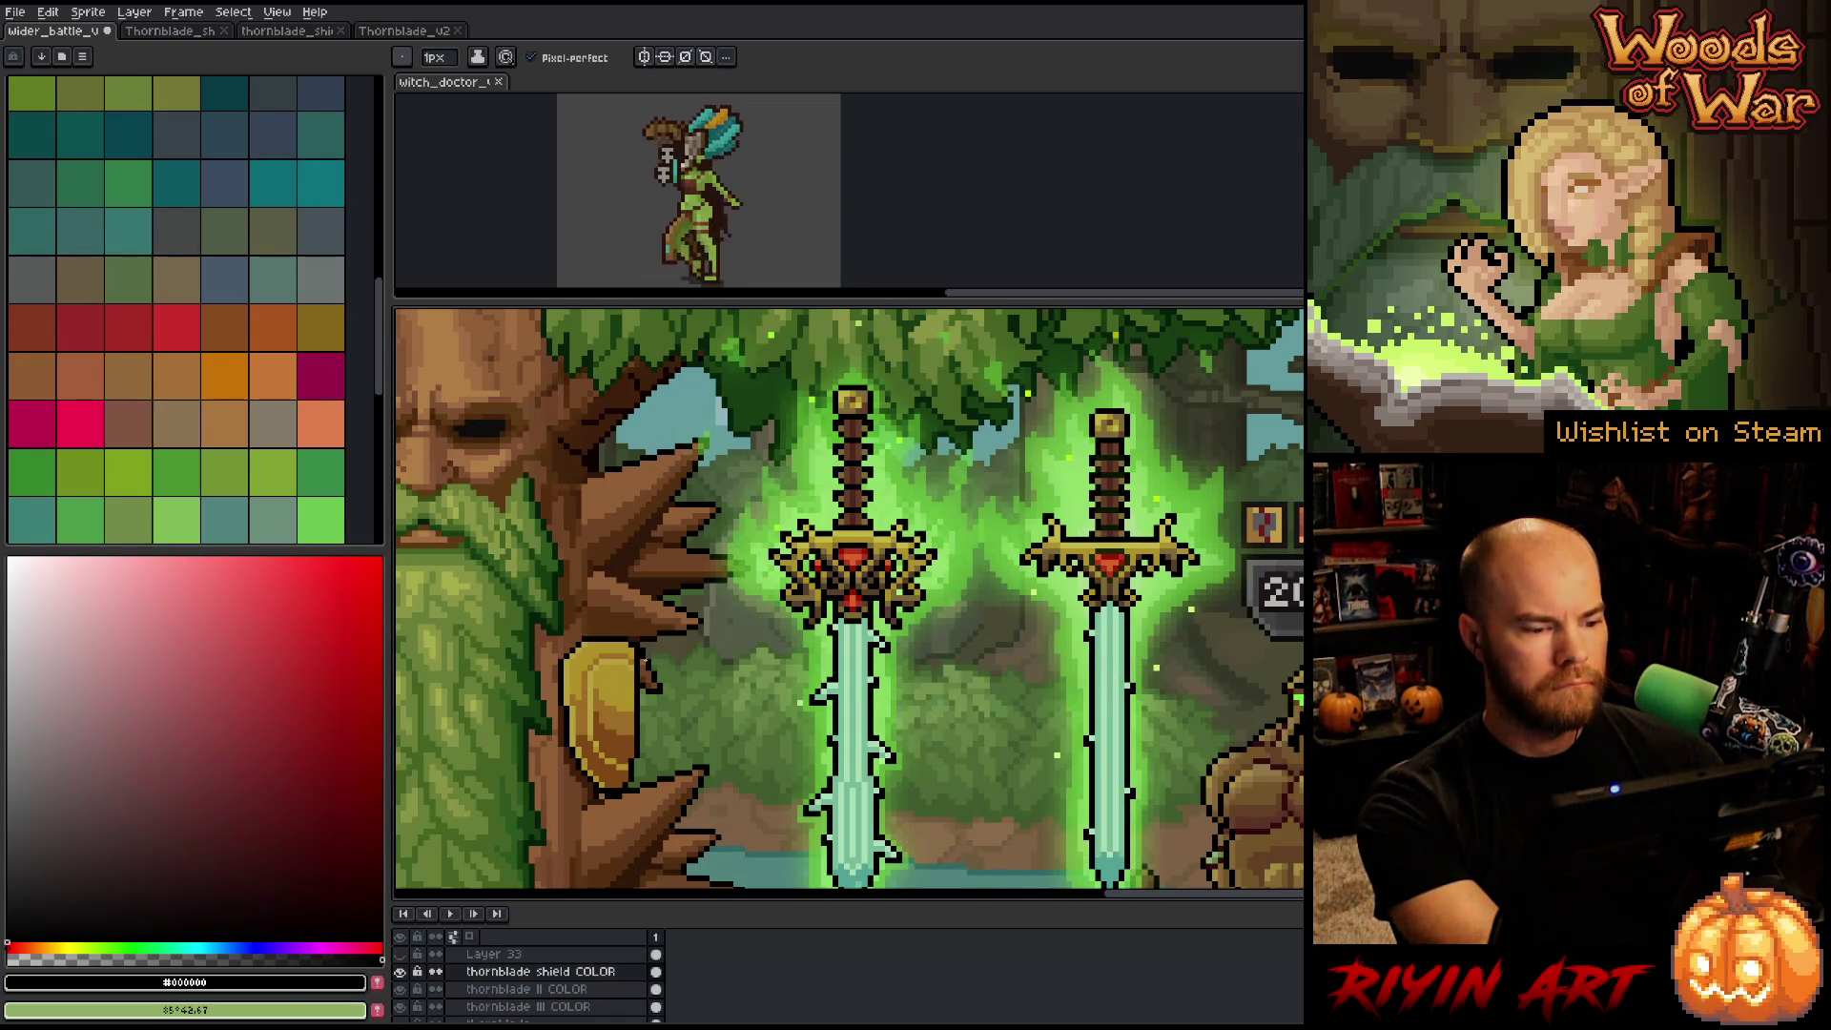
Zoom out and centre the tree and swords, then bring up Hue/Saturation with Ctrl+U.
scroll(617, 681, "up", 1)
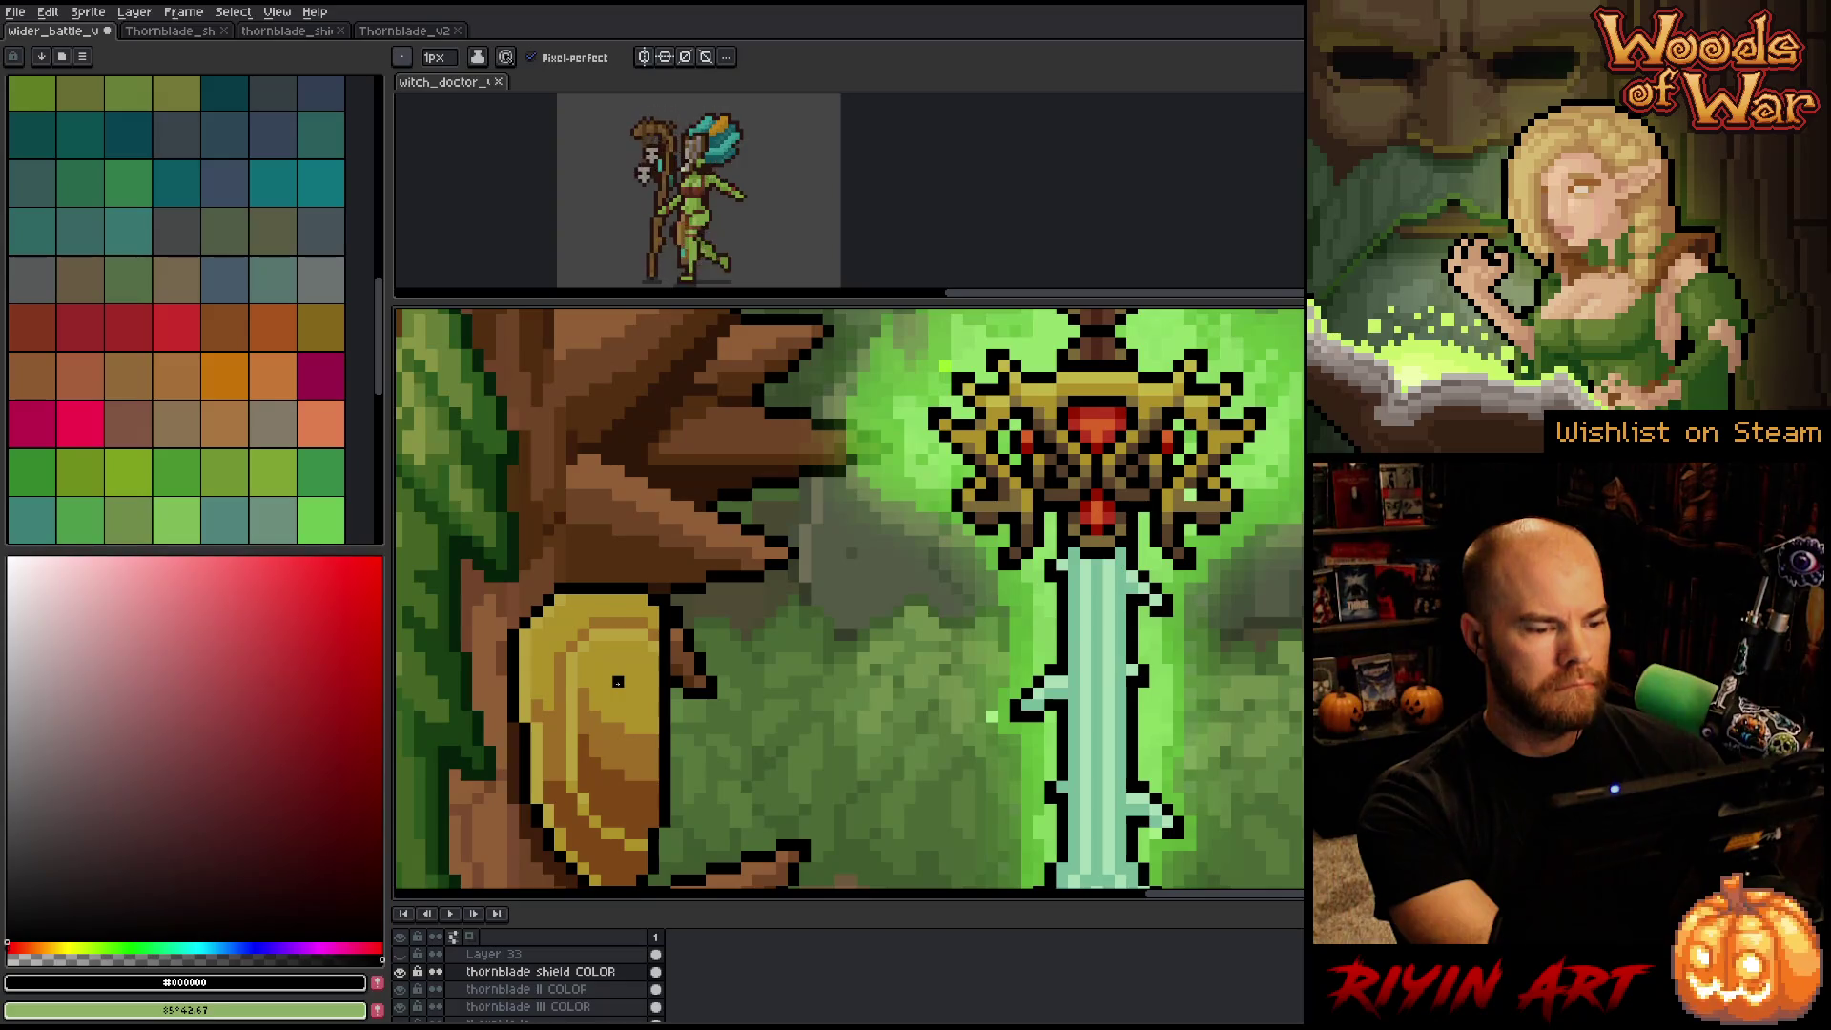
scroll(618, 681, "down", 1)
scroll(583, 740, "down", 1)
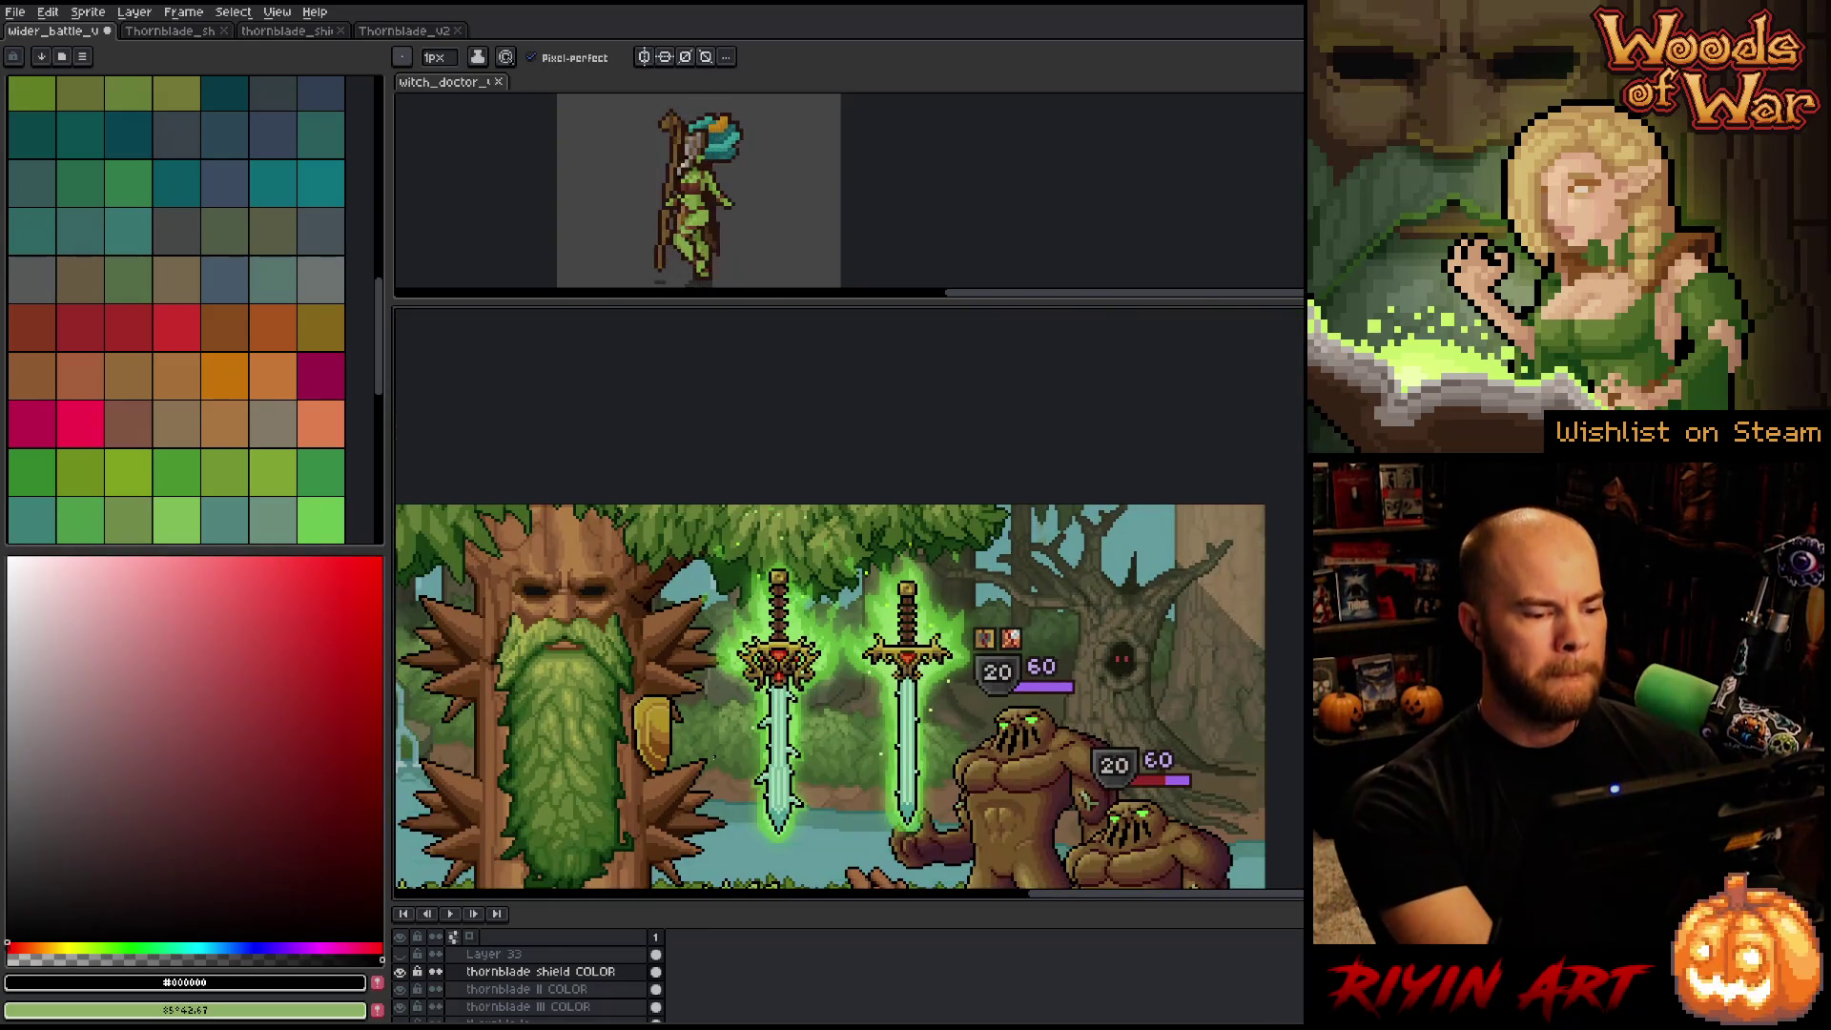
scroll(583, 740, "down", 1)
left_click_drag(583, 740, 726, 626)
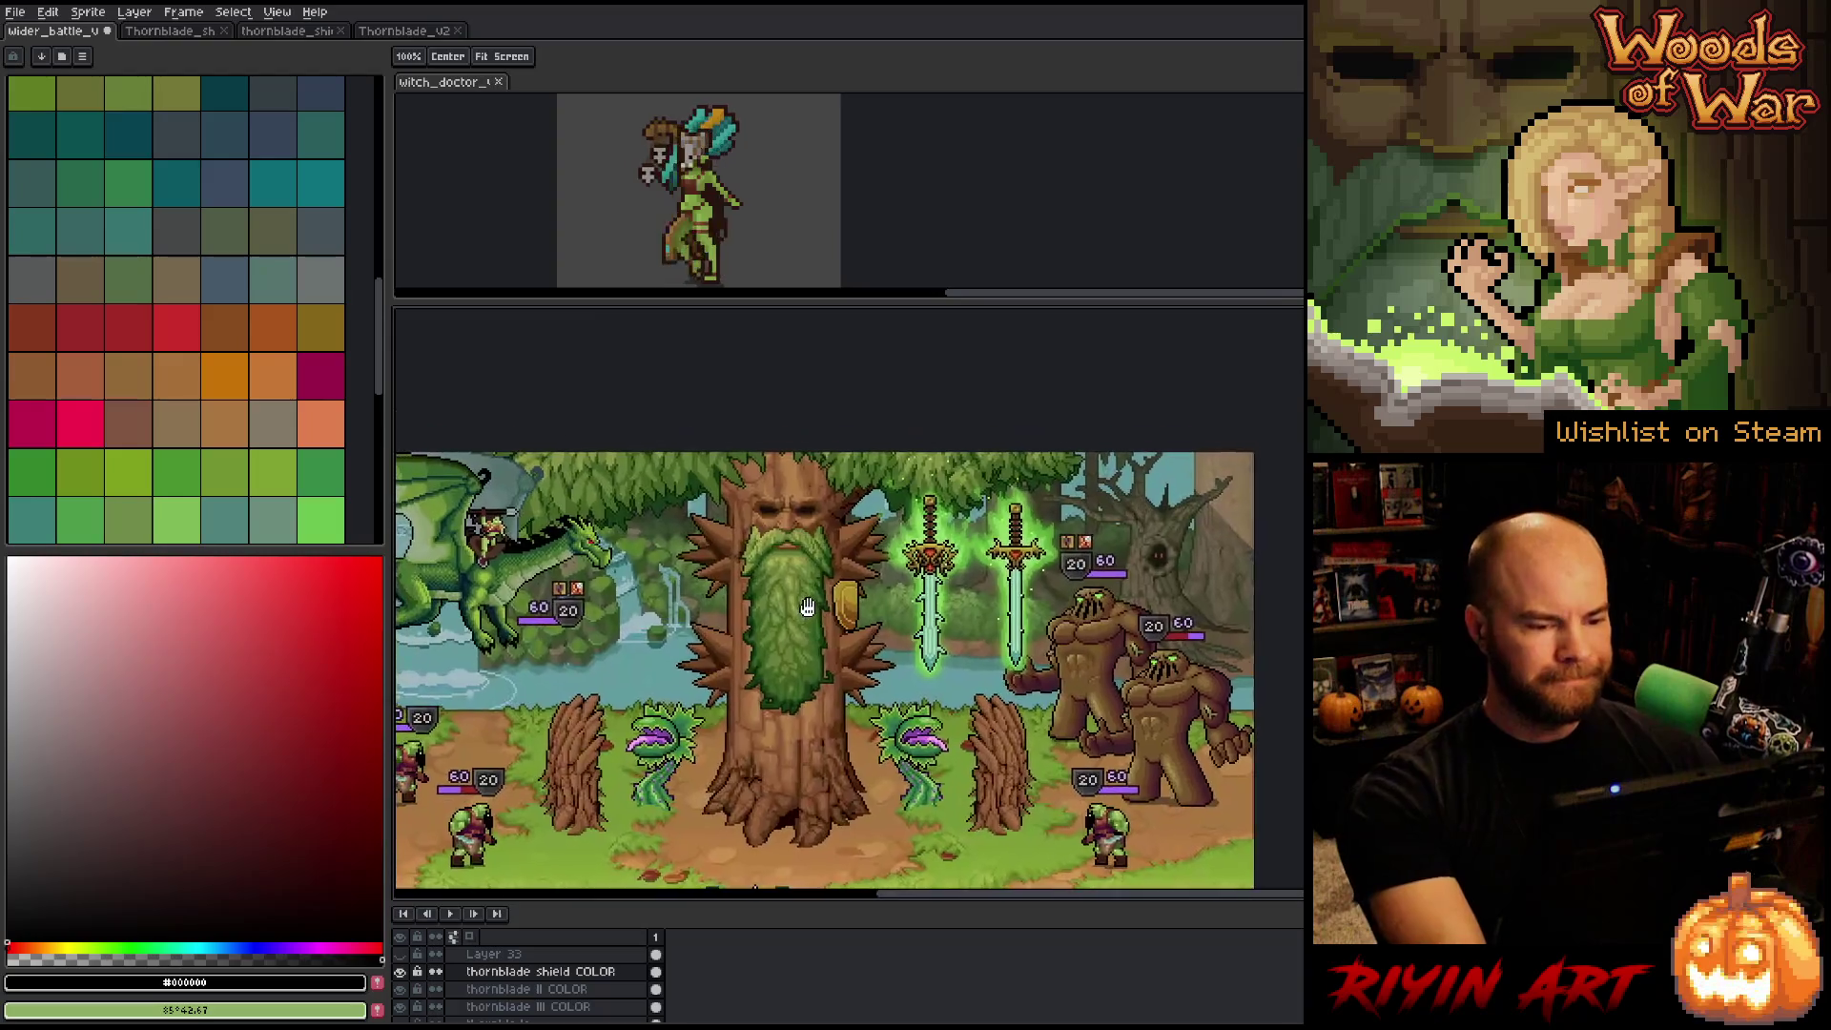
scroll(880, 584, "up", 1)
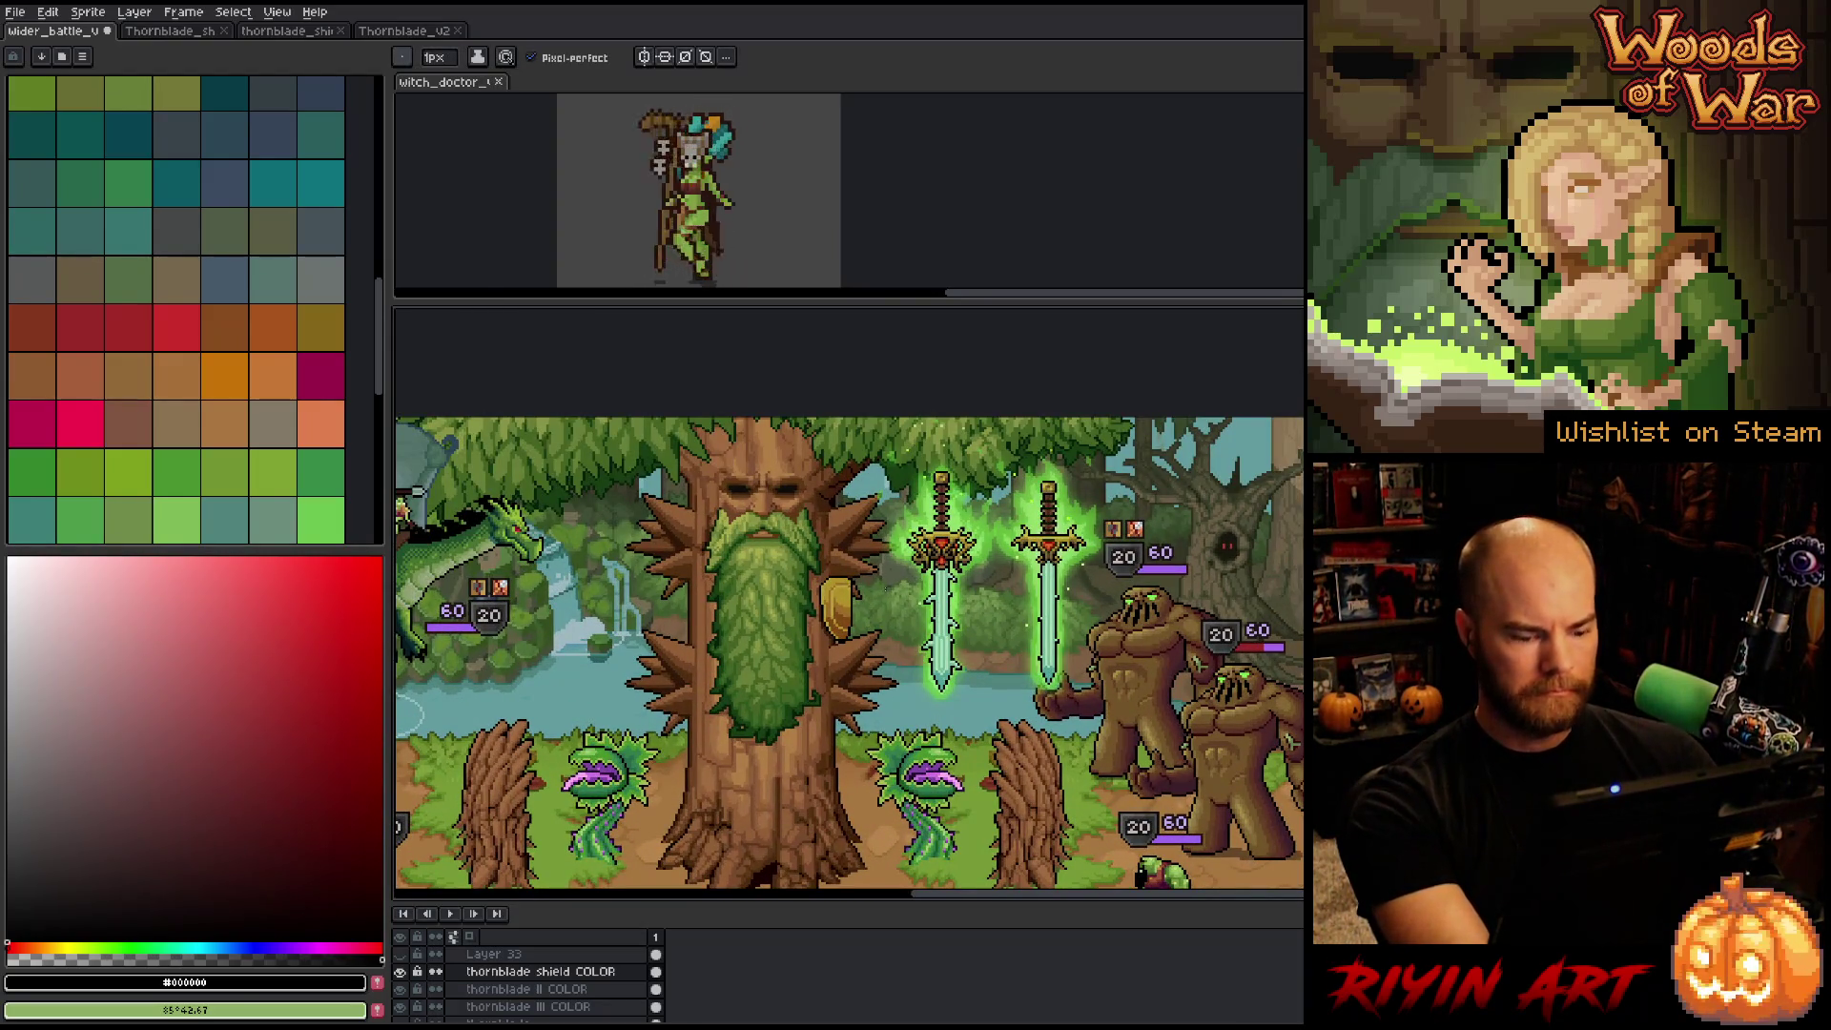
key("ctrl")
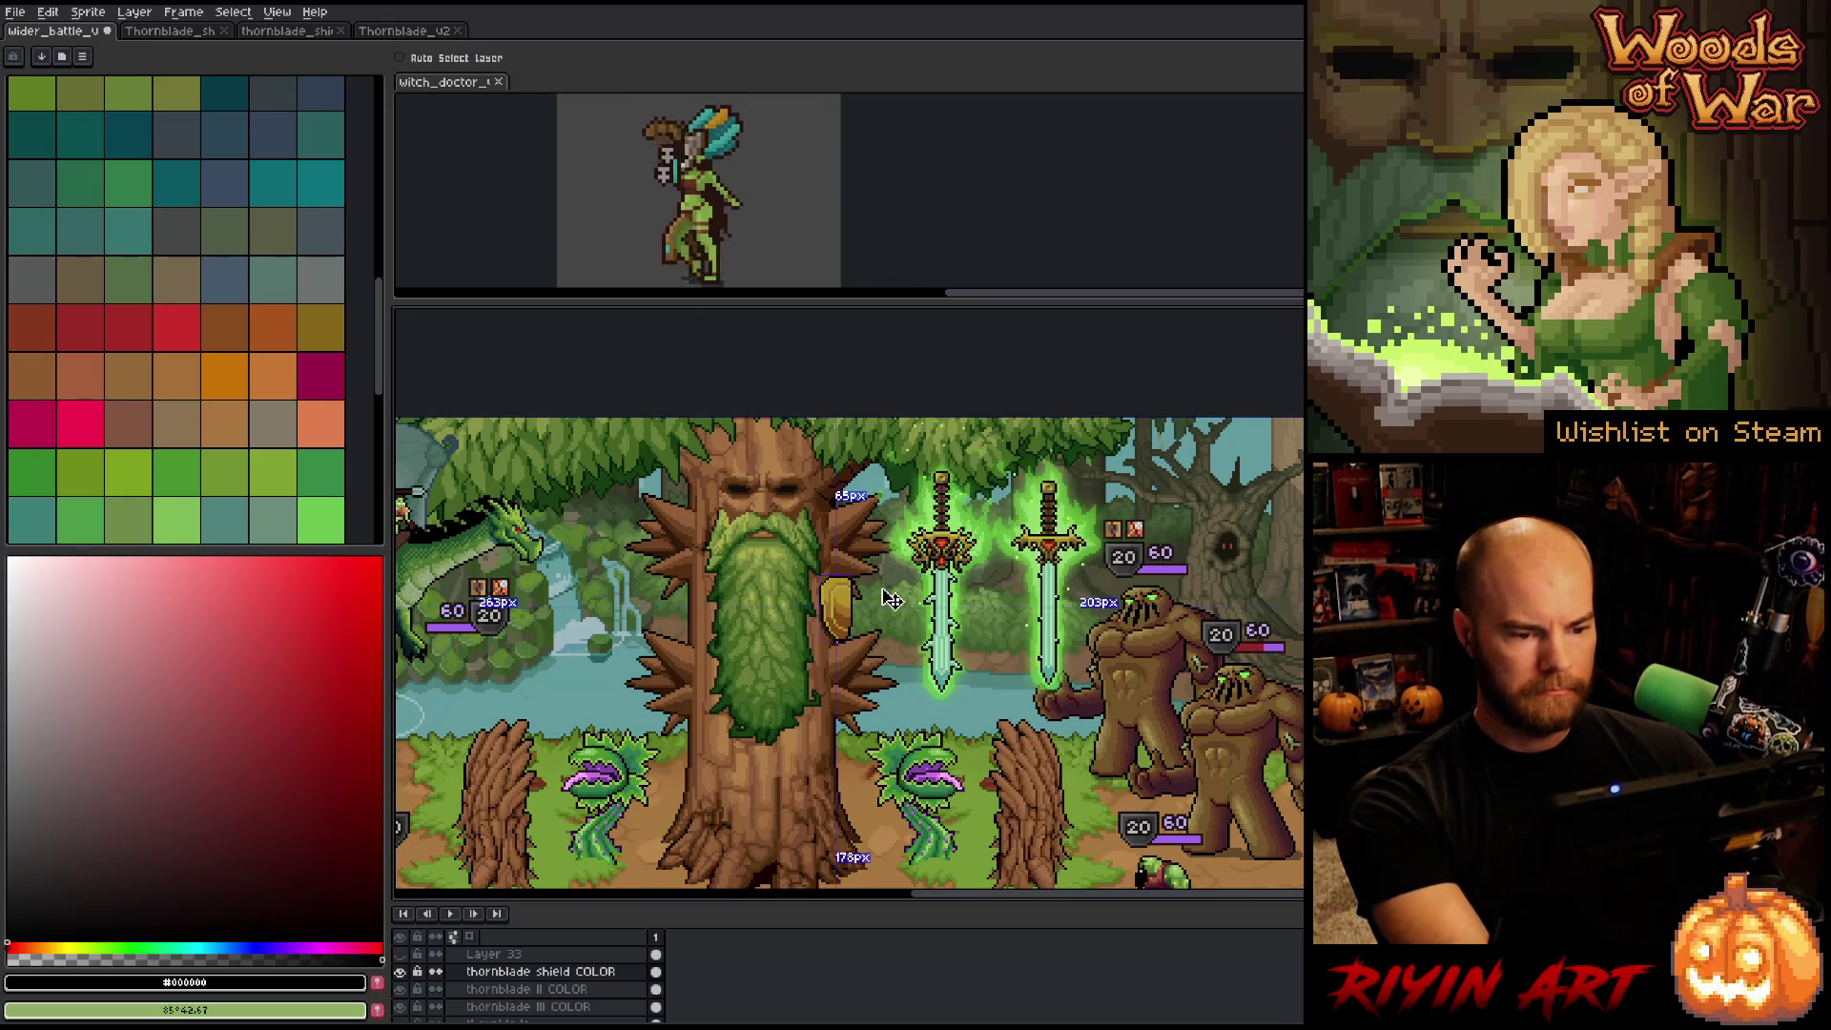
key("ctrl+u")
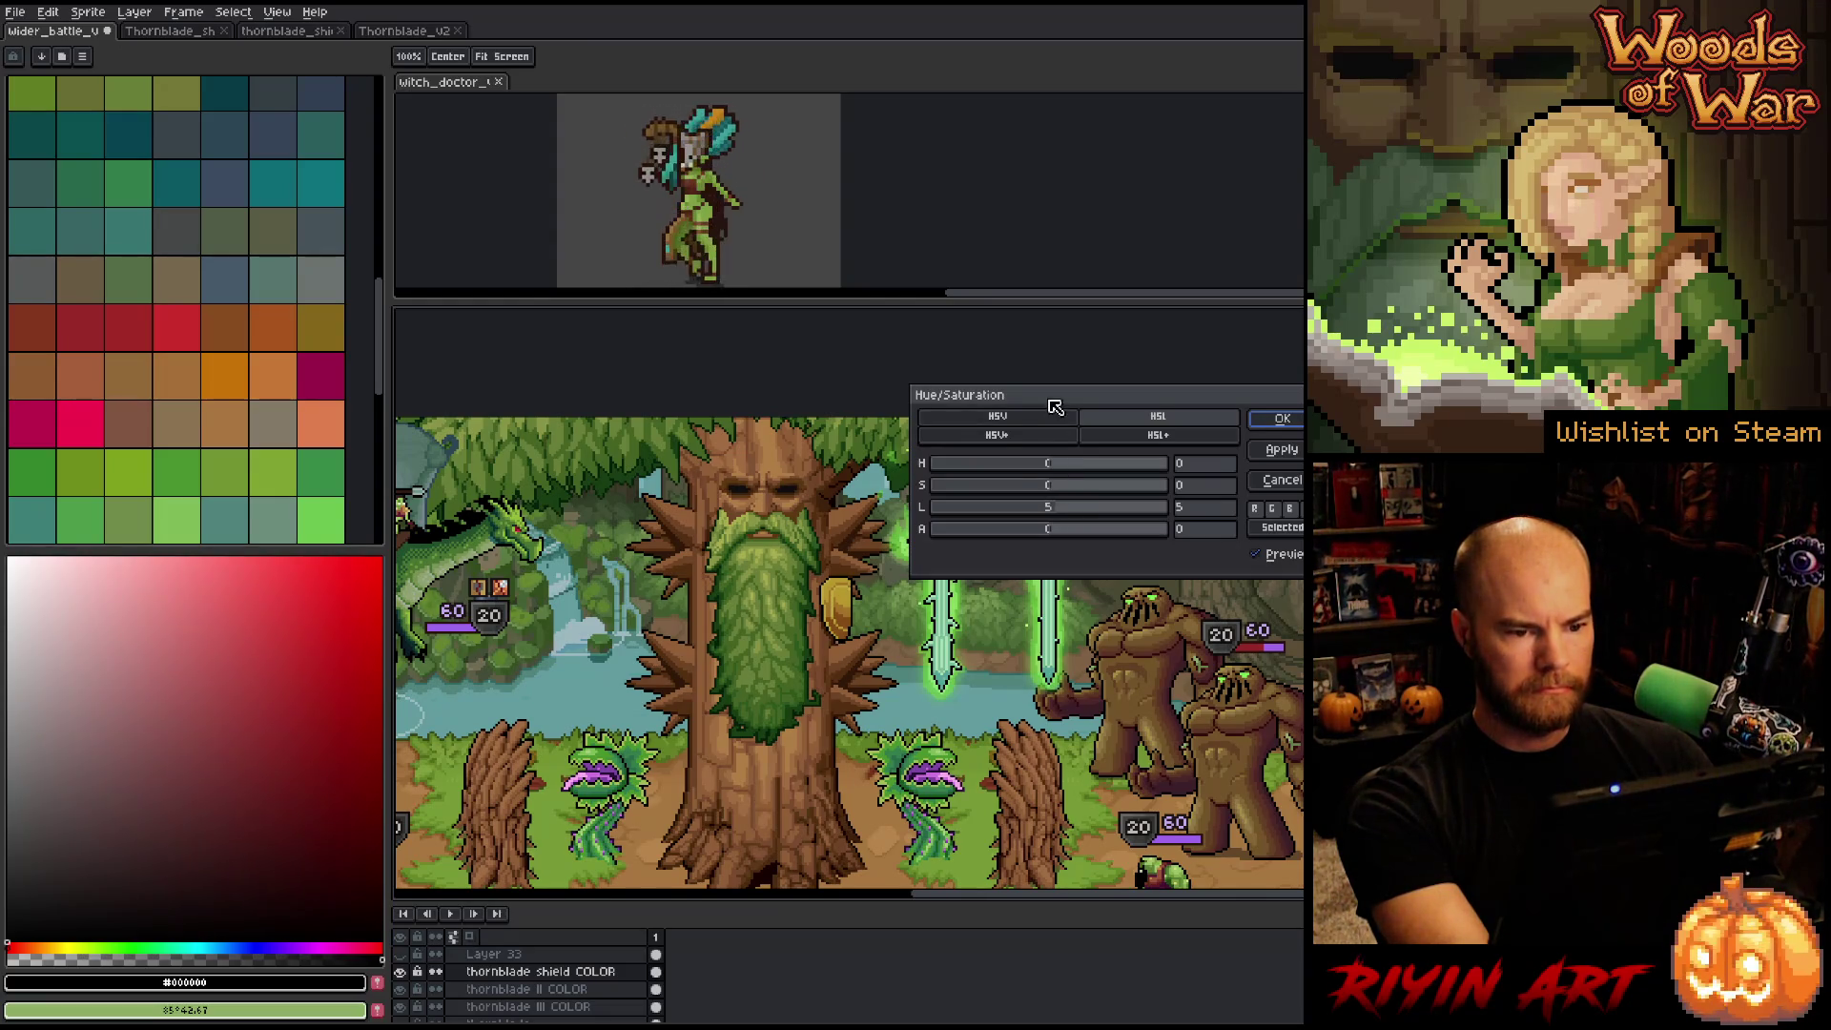
Move the Hue/Saturation dialog aside, enter lightness 4 and apply it to the shield layer.
mouse_move(1055, 404)
left_mouse_down()
mouse_move(896, 770)
mouse_move(847, 755)
left_mouse_up()
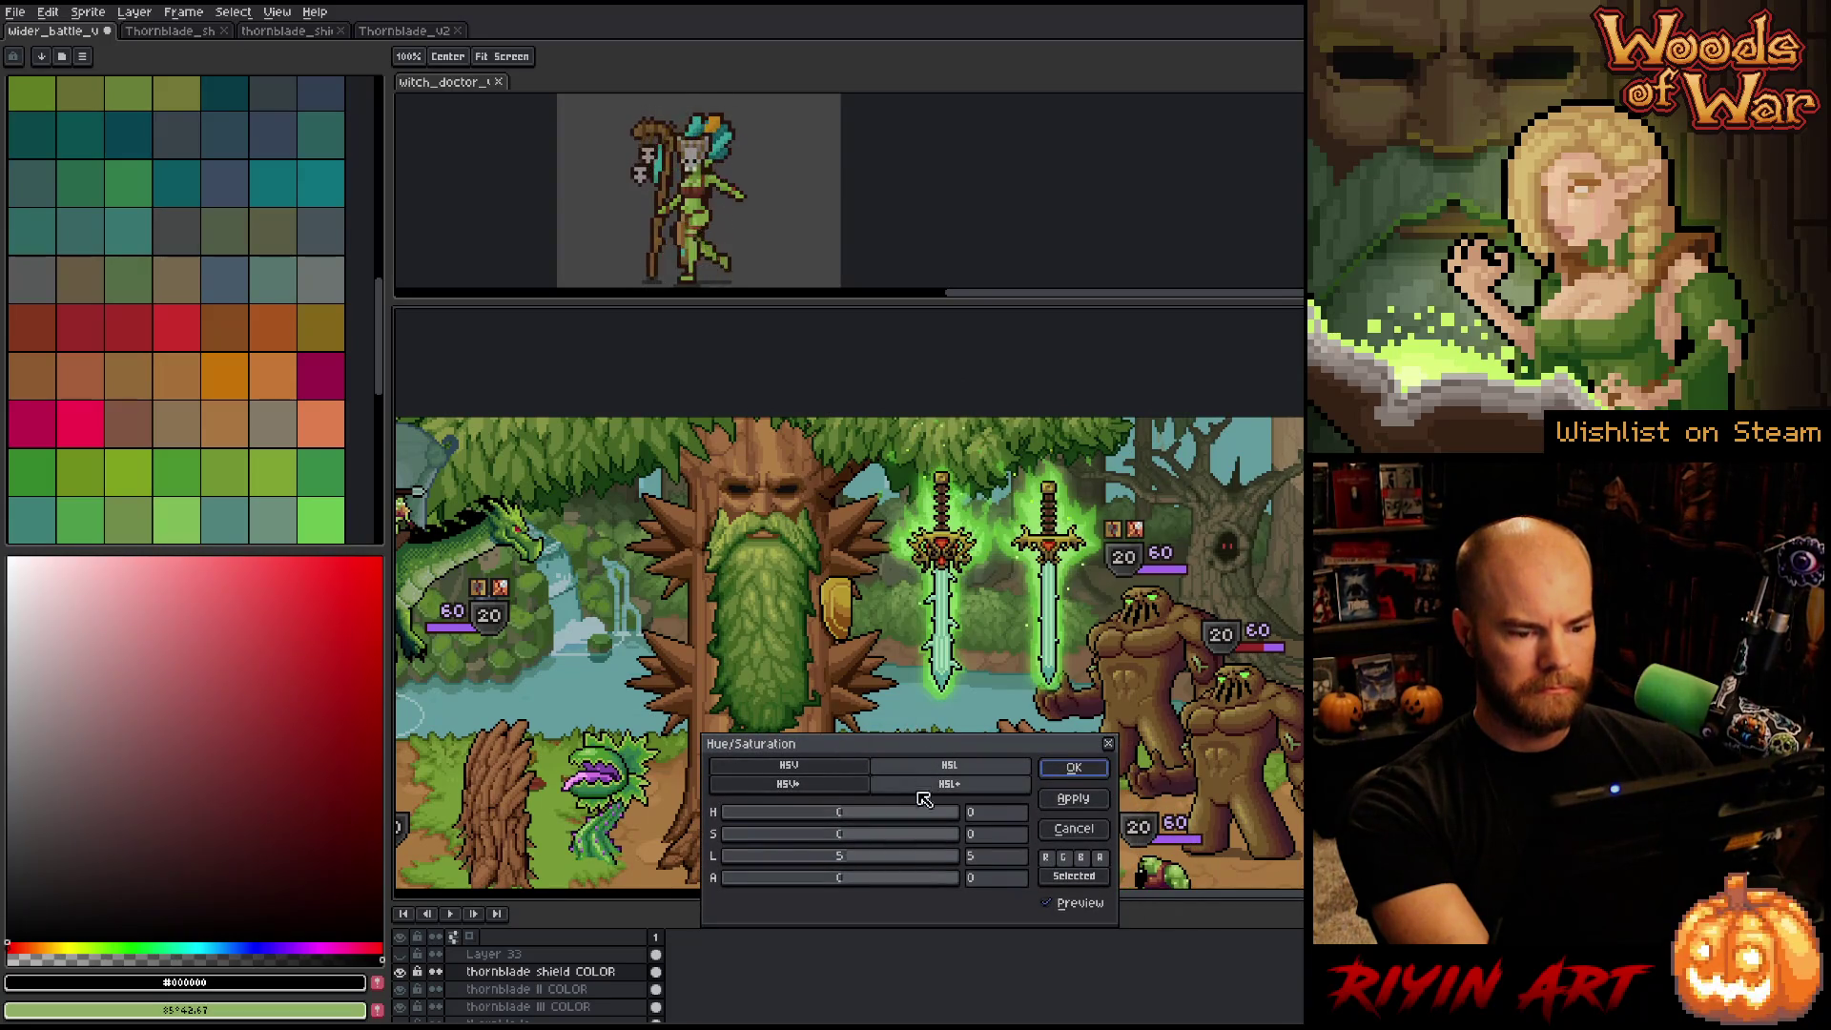
left_click(993, 858)
type("3")
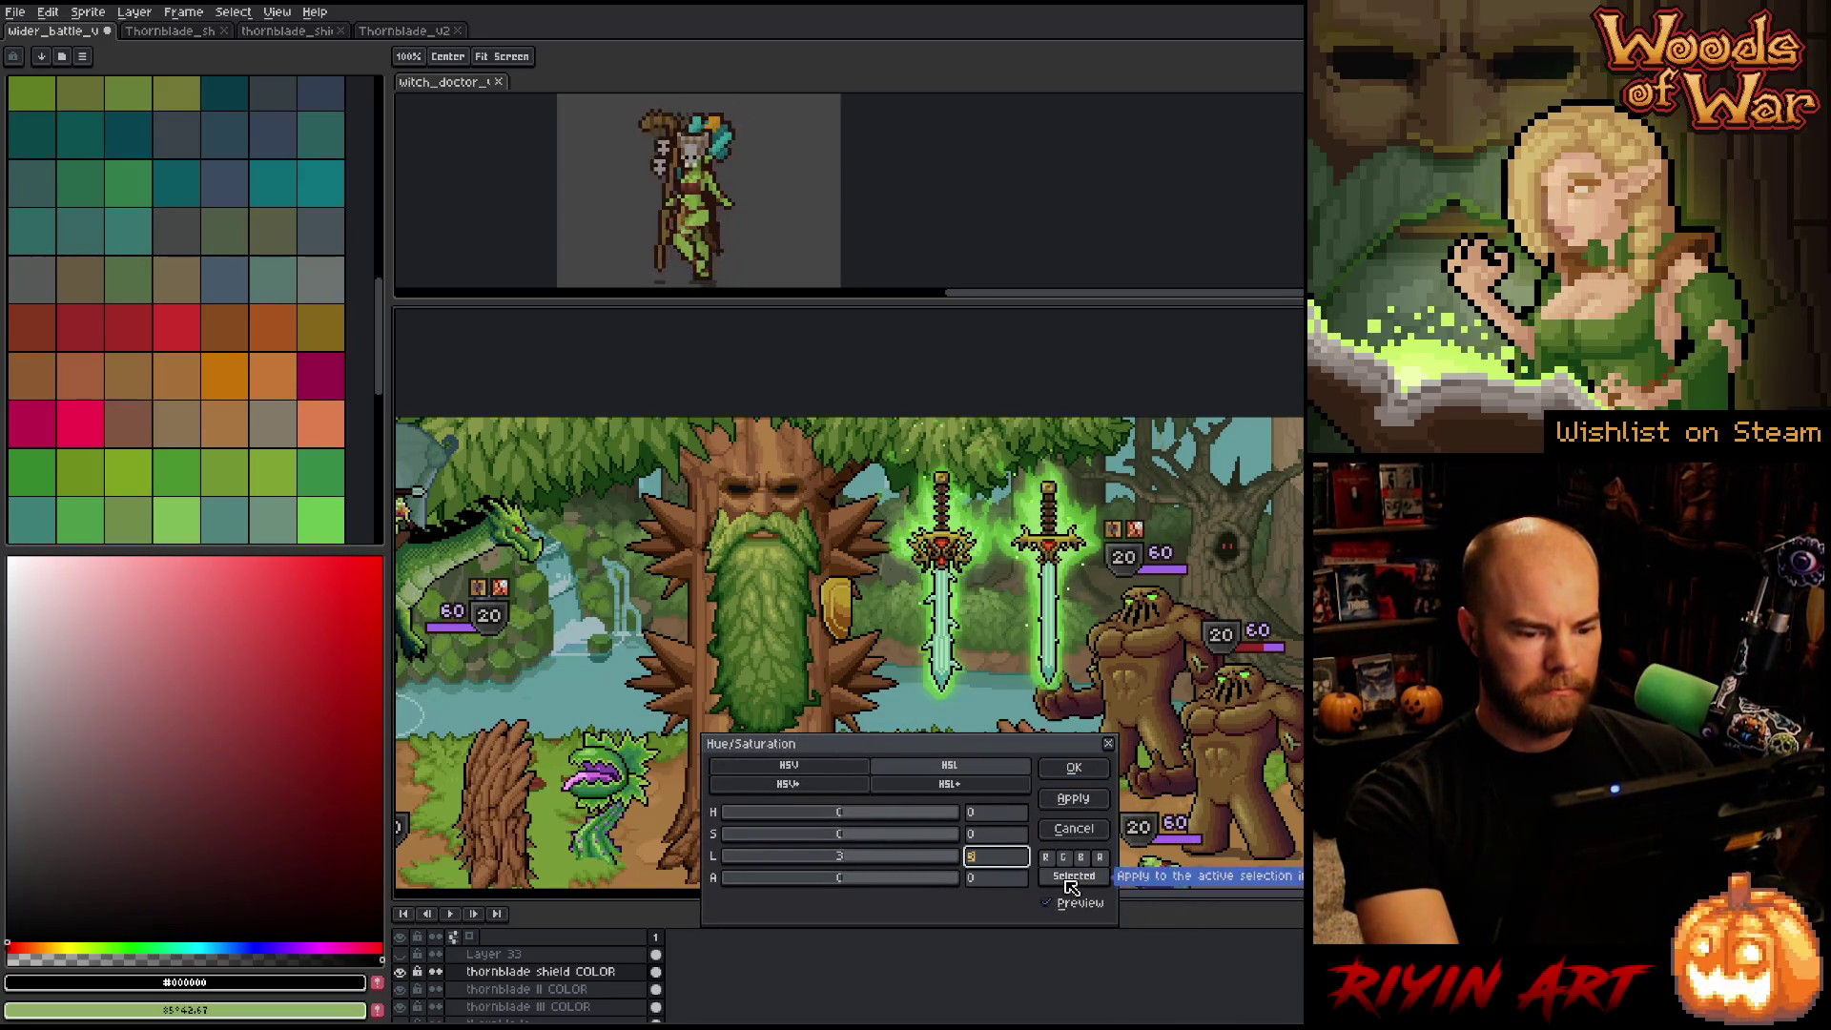
type("4")
left_click(1053, 908)
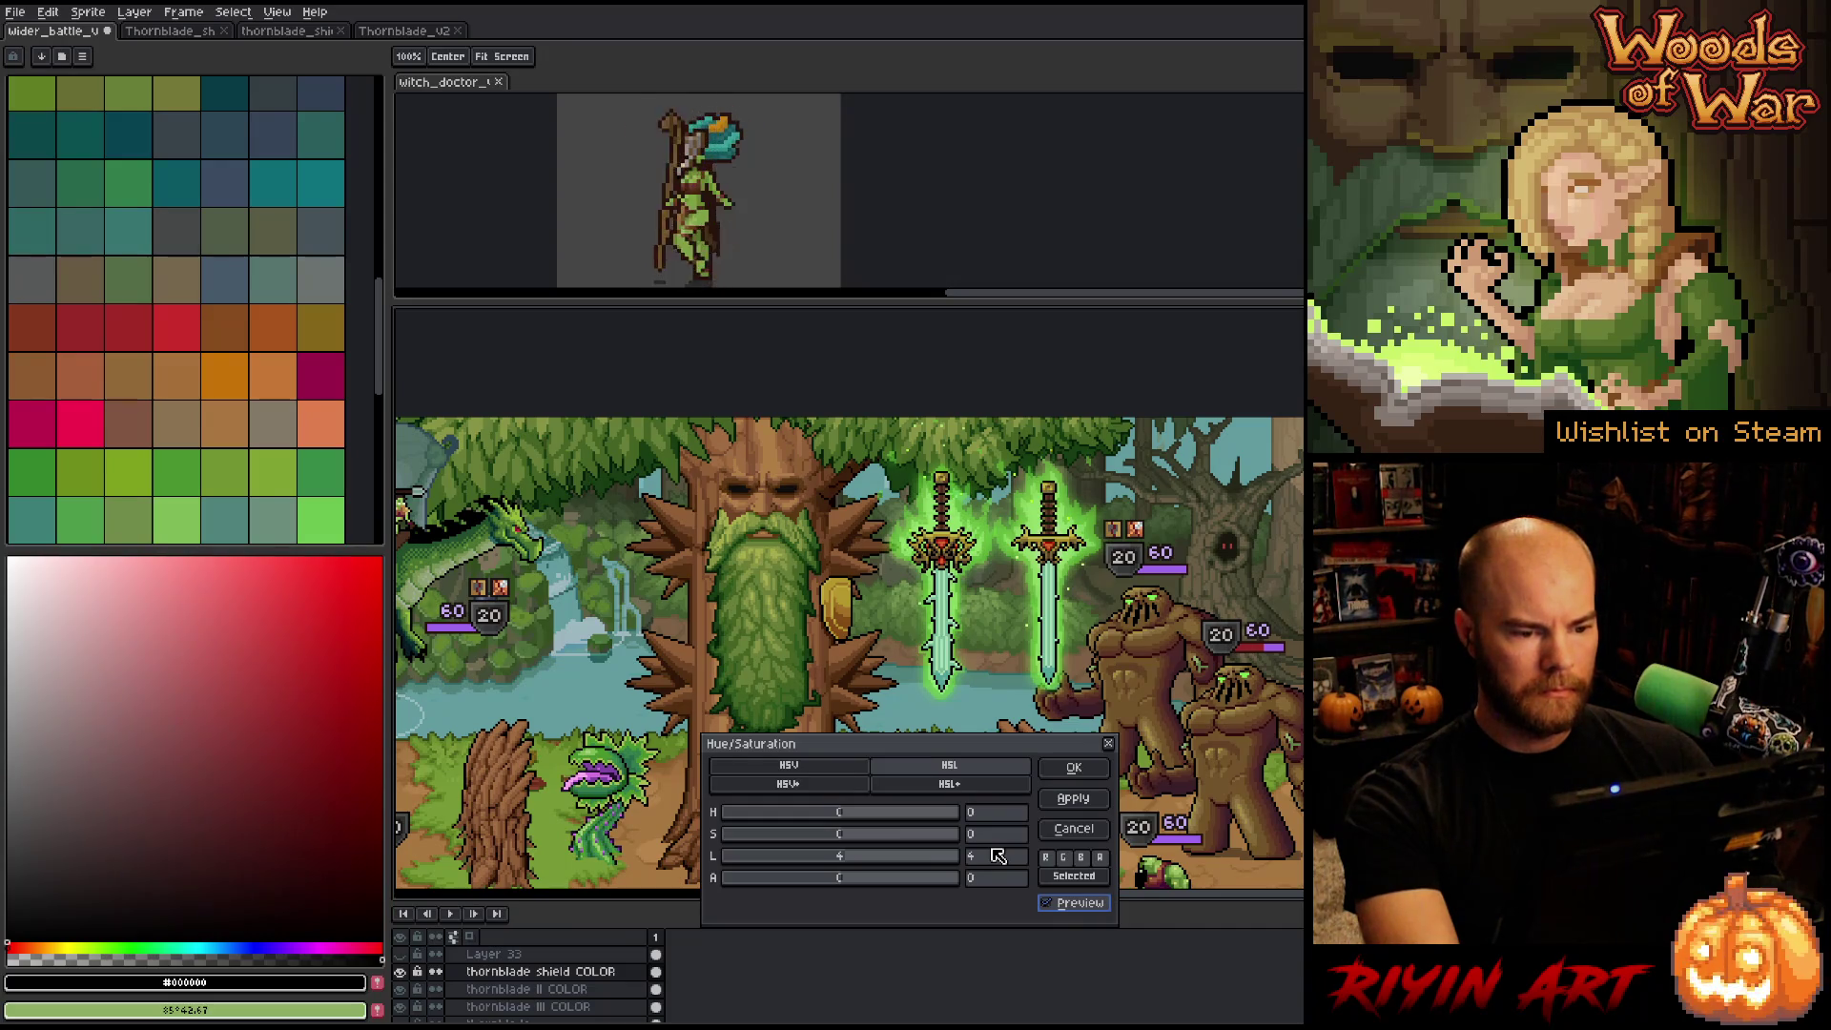
left_click(1062, 774)
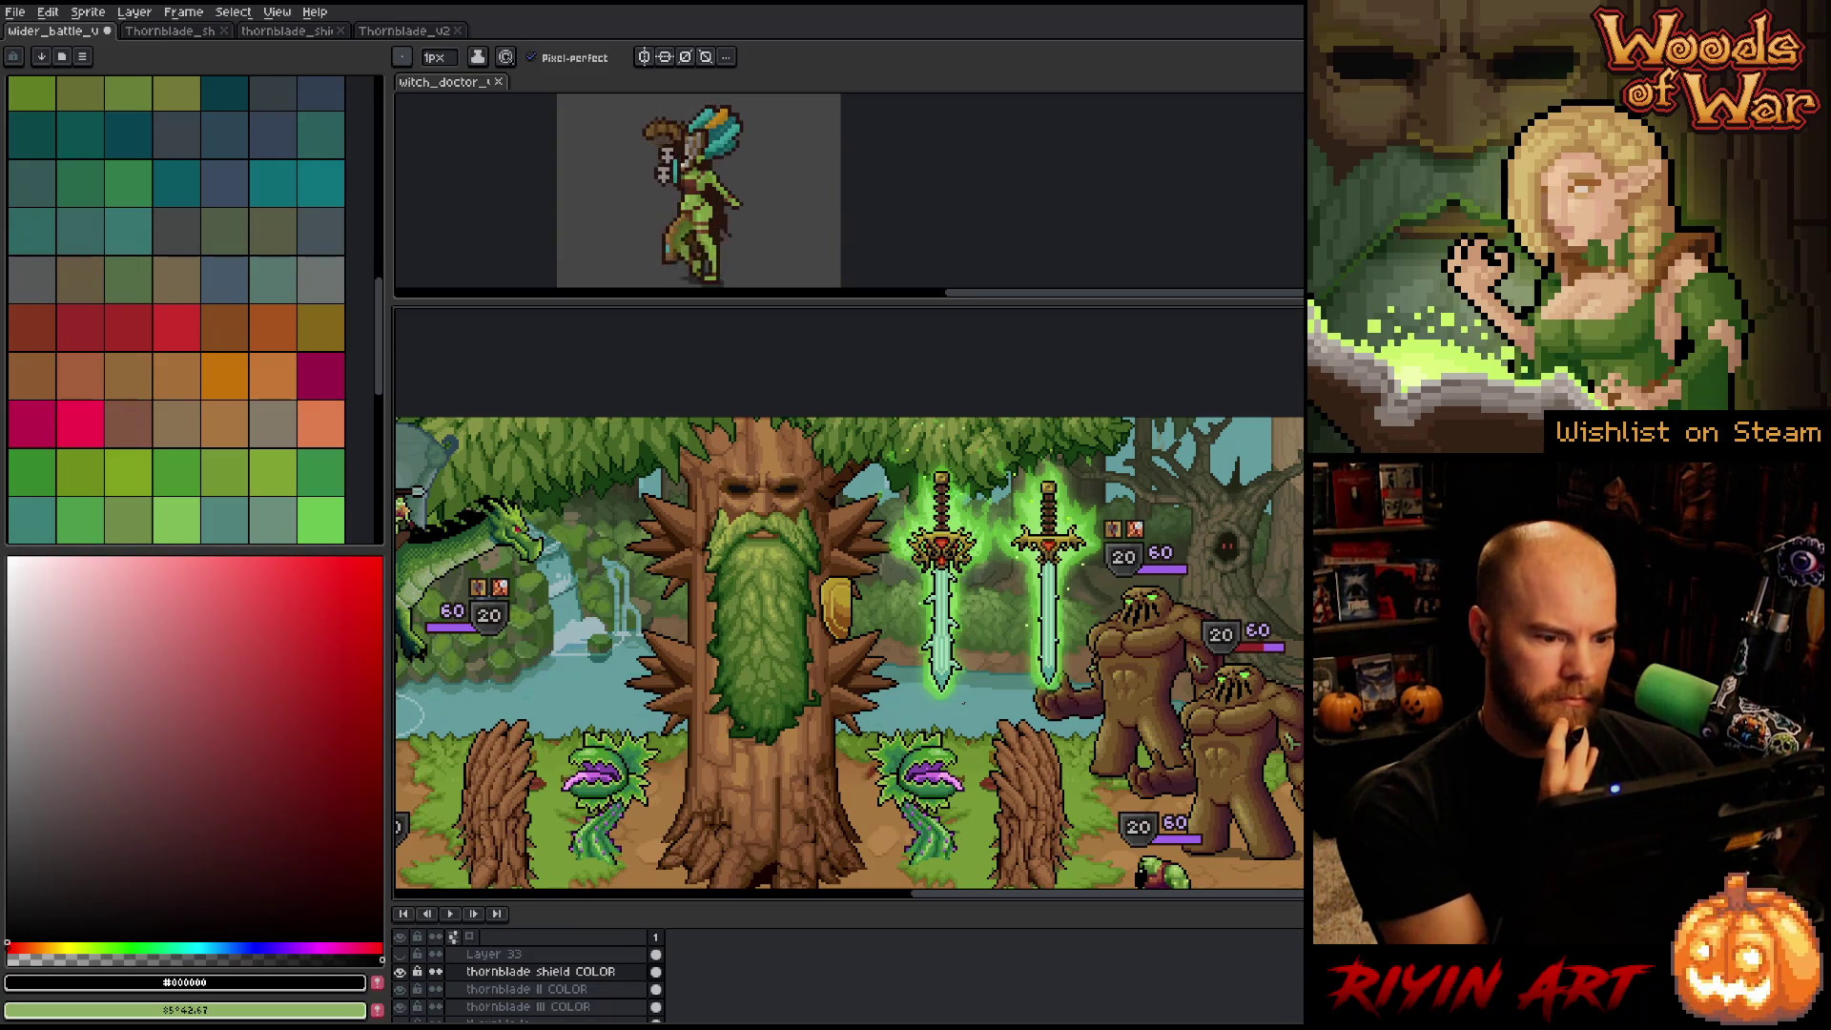
scroll(849, 659, "down", 1)
scroll(849, 658, "up", 1)
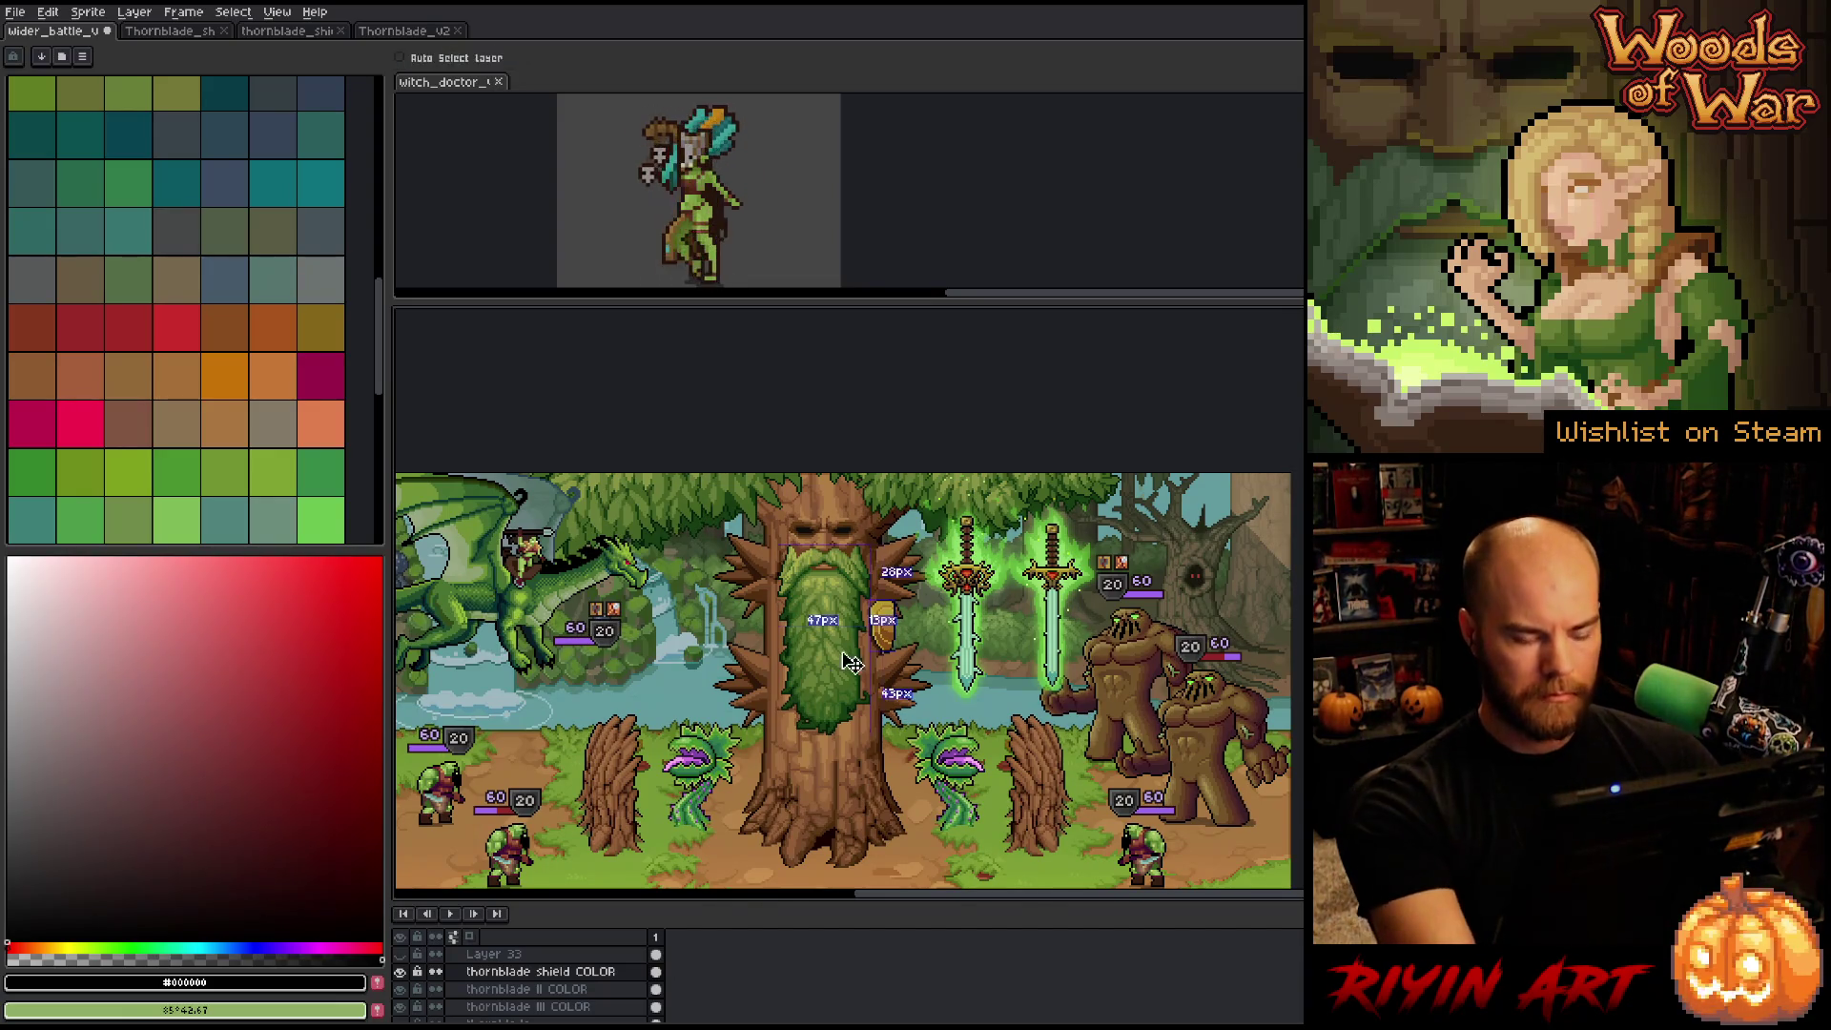
Apply a saturation of 8 to the shield layer in Hue/Saturation, then zoom in.
key("ctrl+u")
left_click(858, 838)
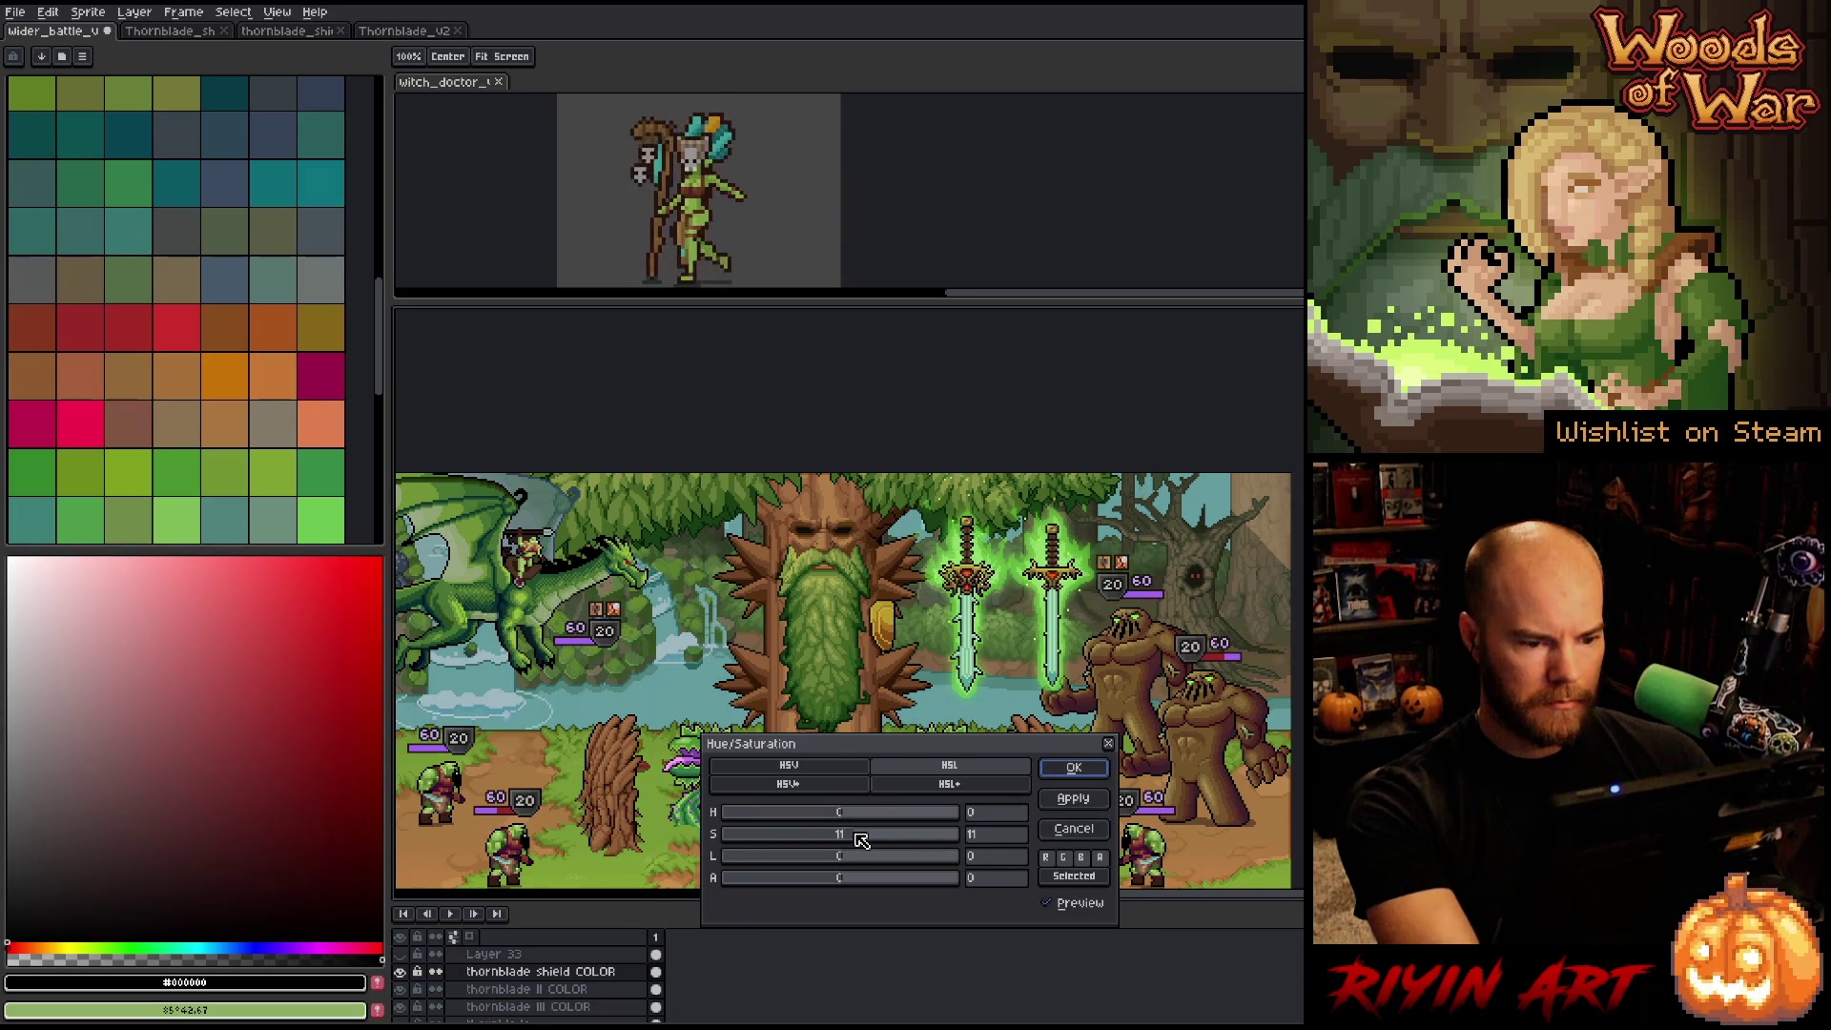
left_click_drag(861, 839, 838, 844)
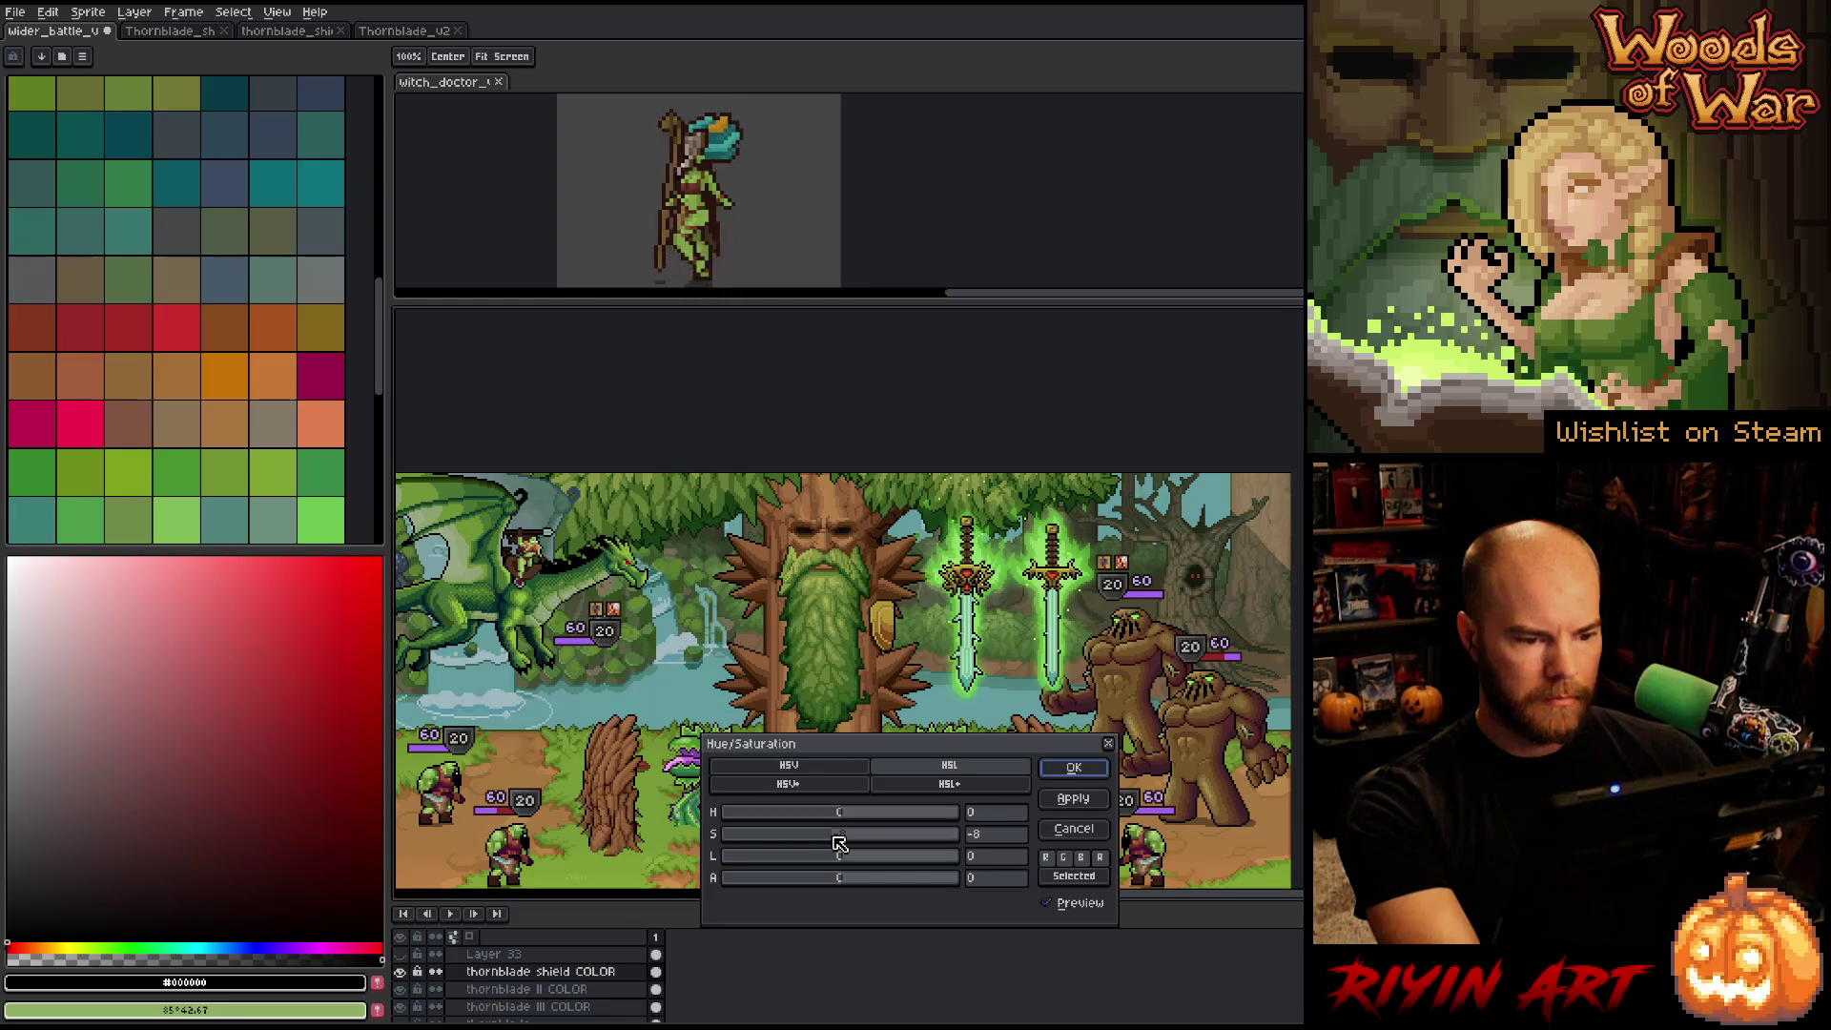
left_click(1074, 768)
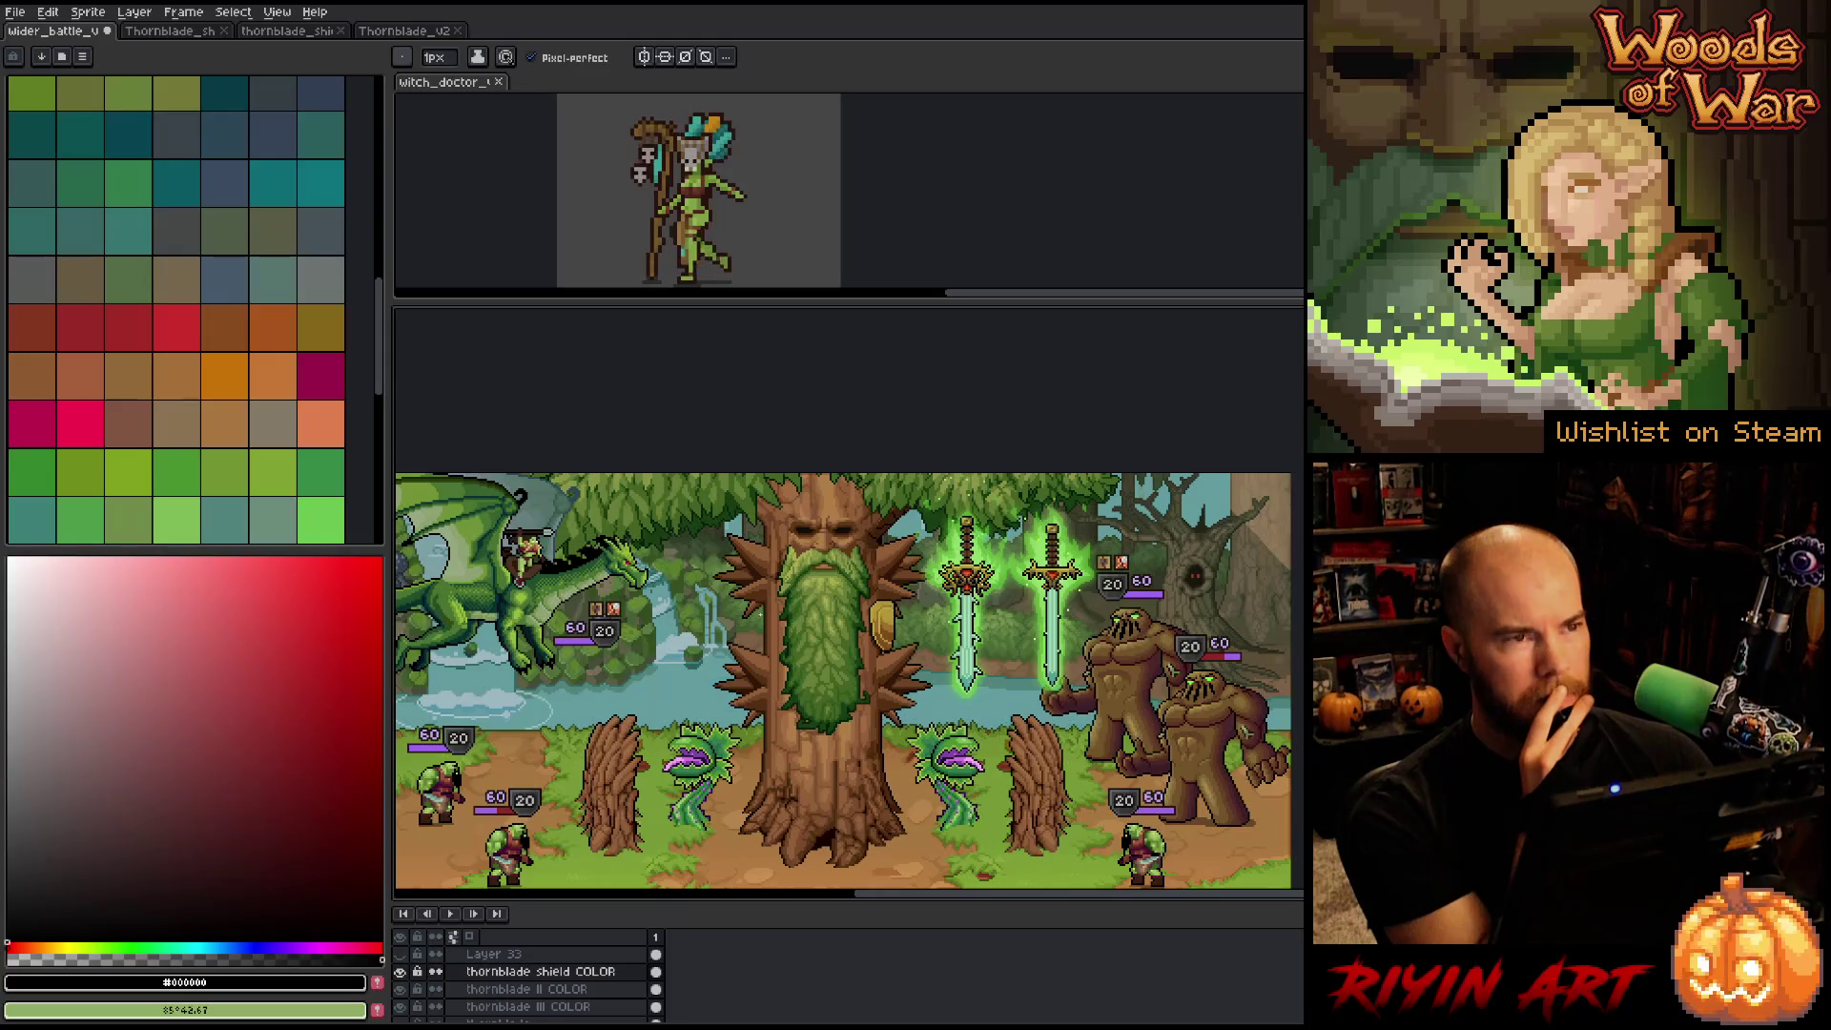
scroll(1079, 582, "up", 2)
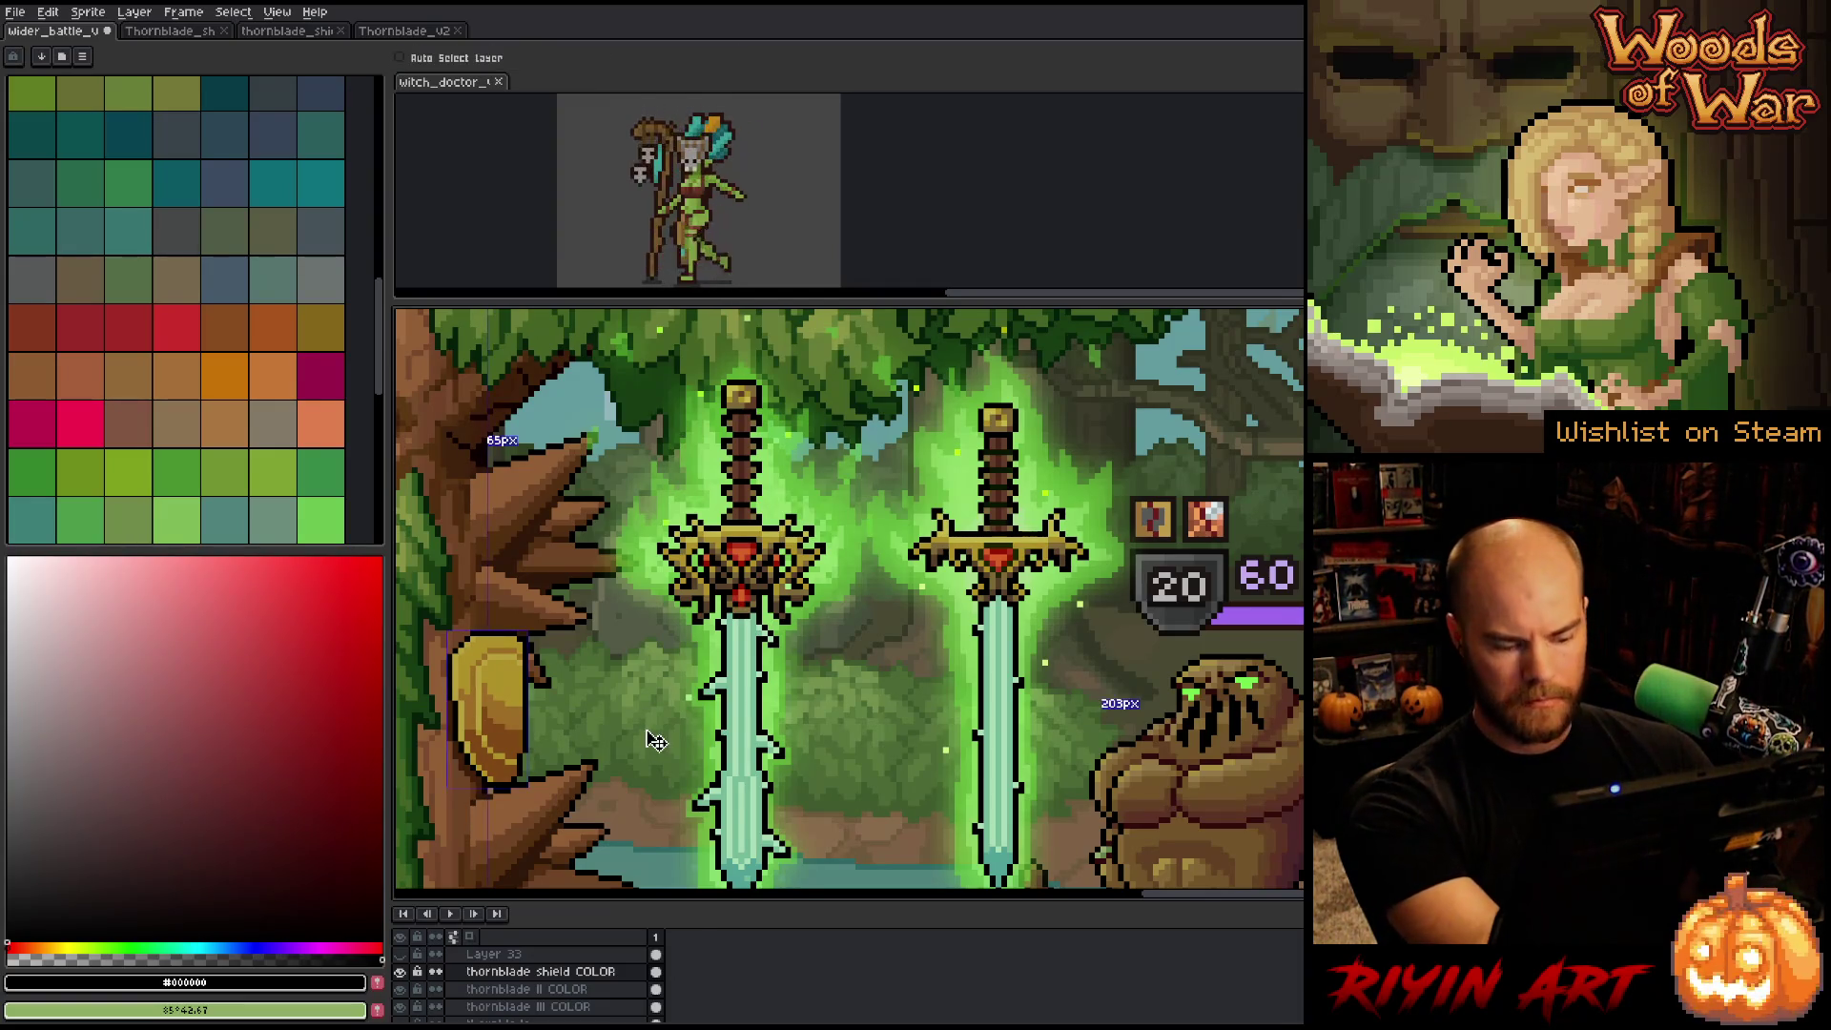
Slightly lower saturation and raise lightness on the shield layer, then sample the shield's gold.
key("ctrl+u")
left_click(996, 858)
type("2")
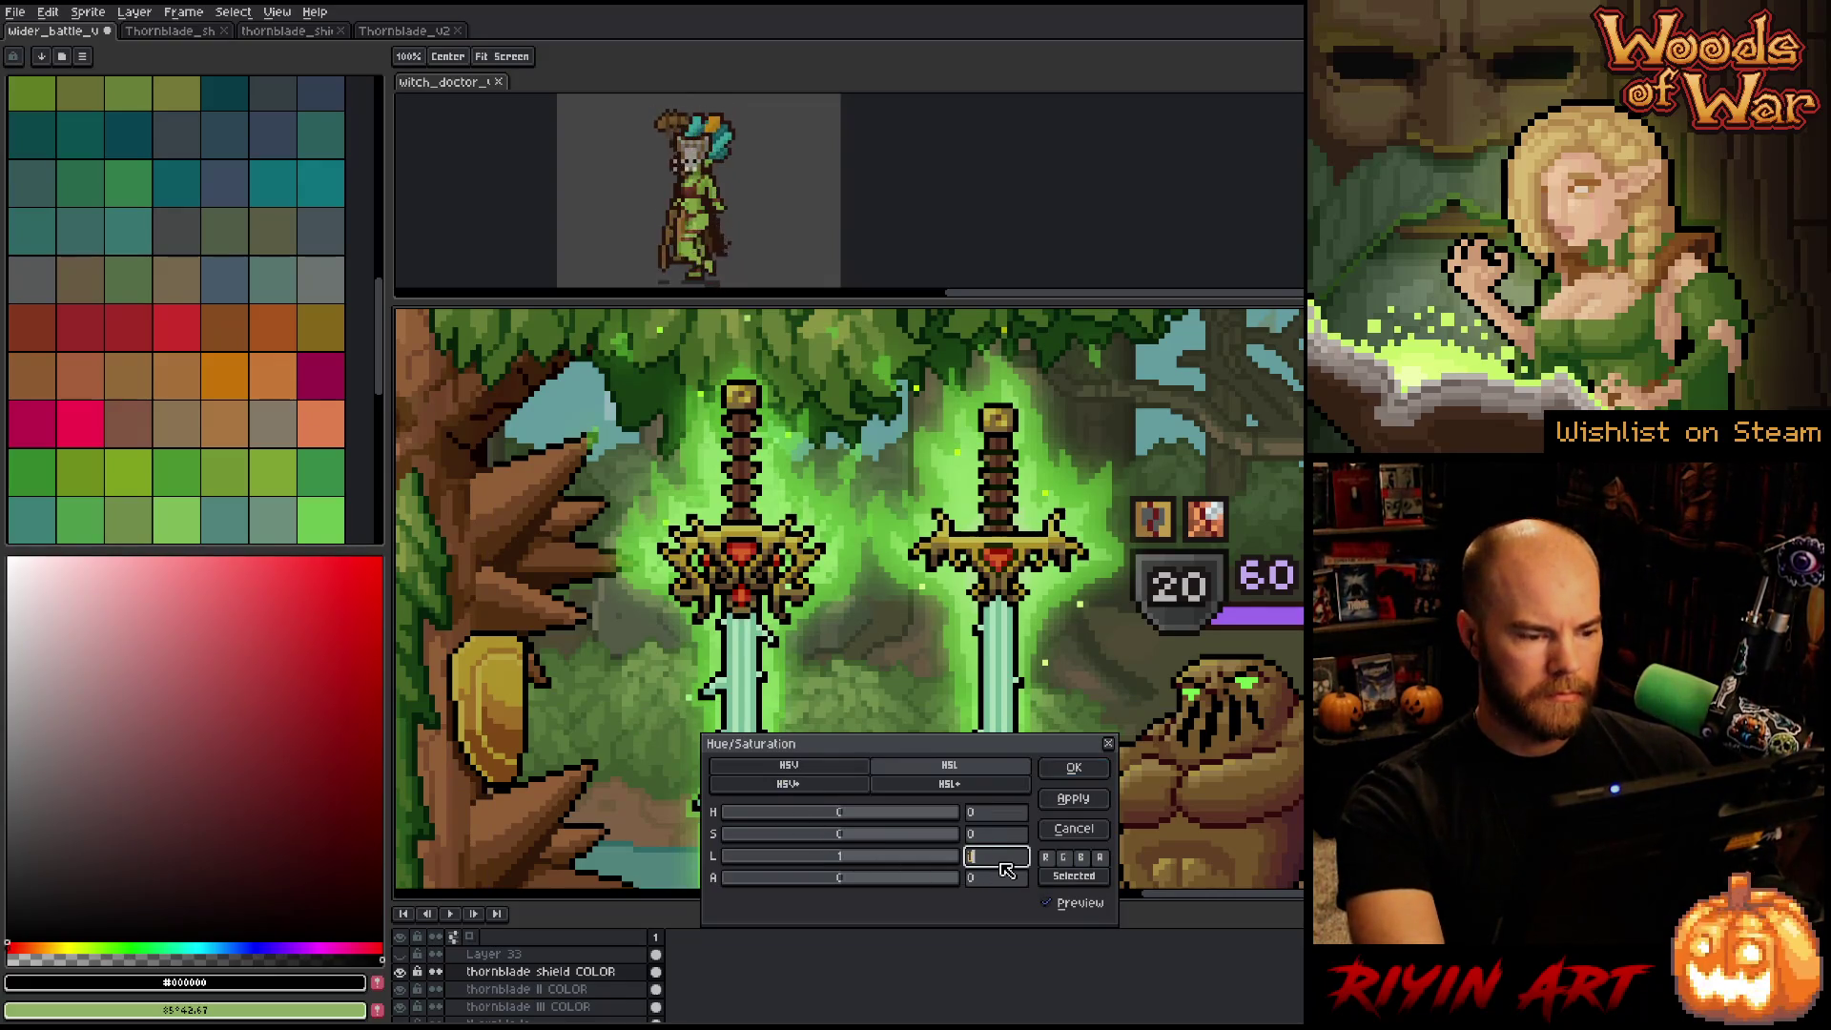
left_click(999, 835)
type("-2")
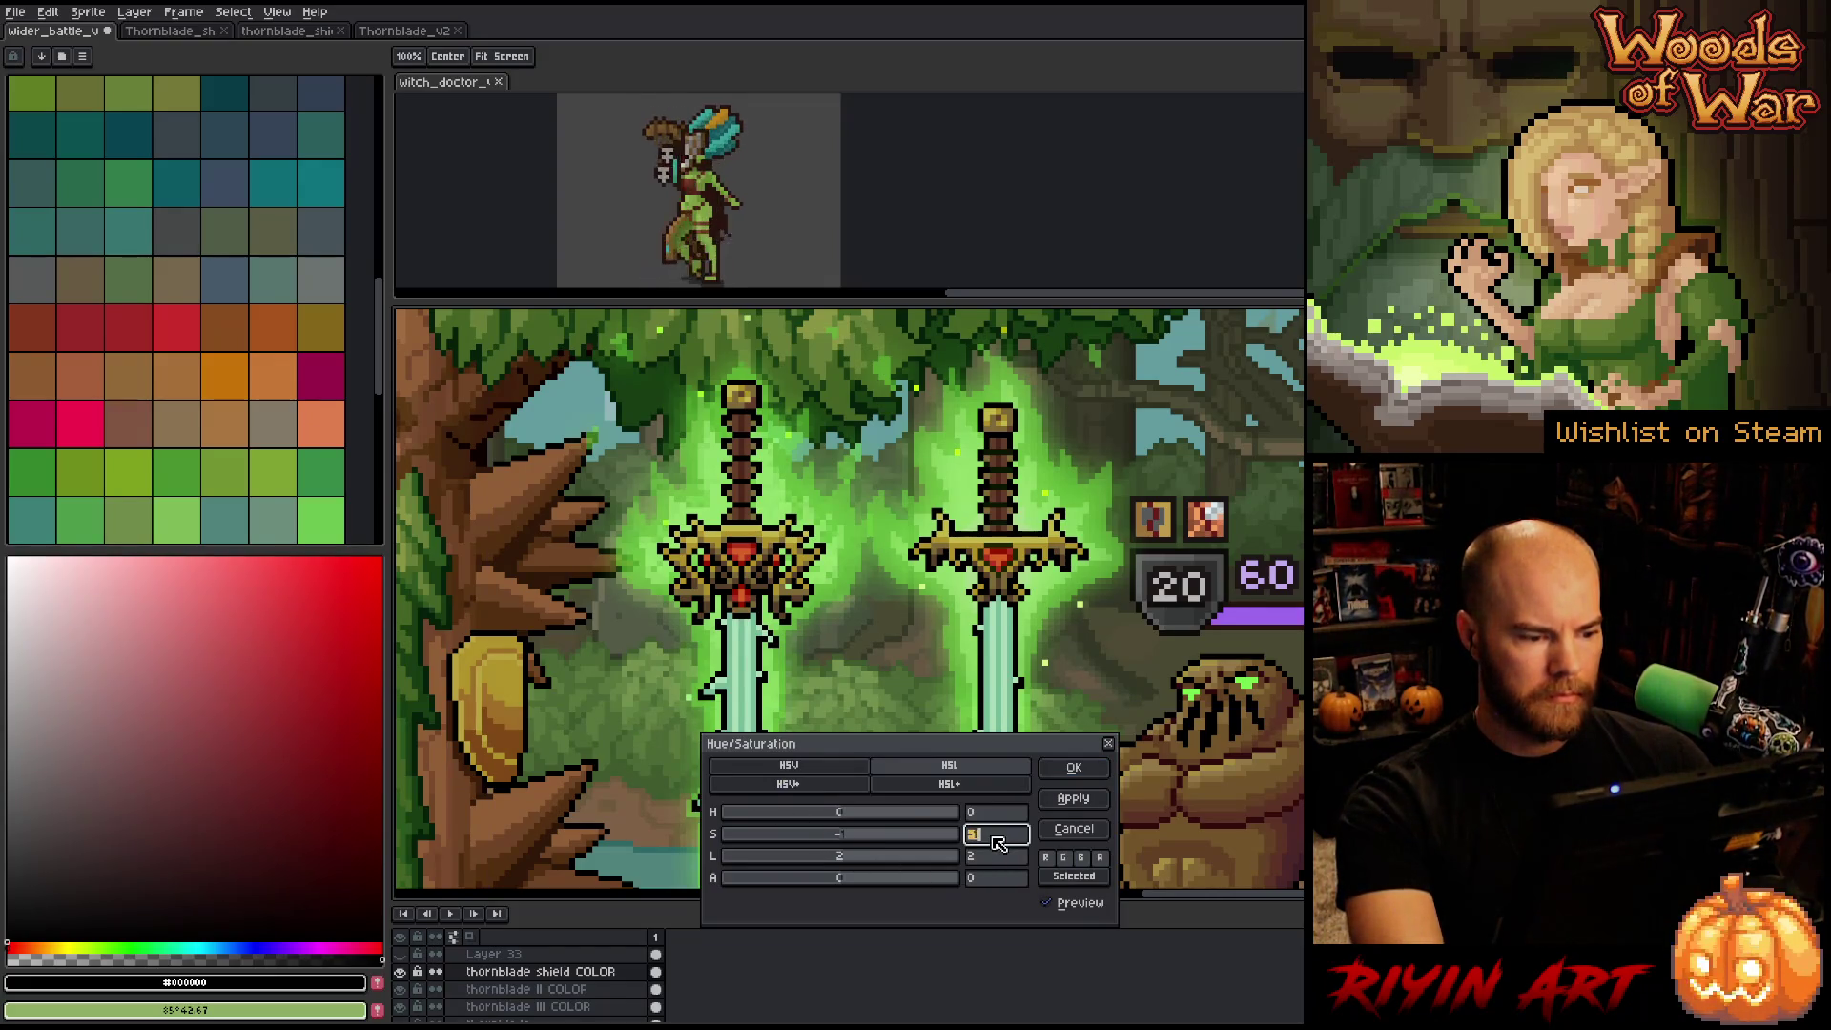
left_click(998, 857)
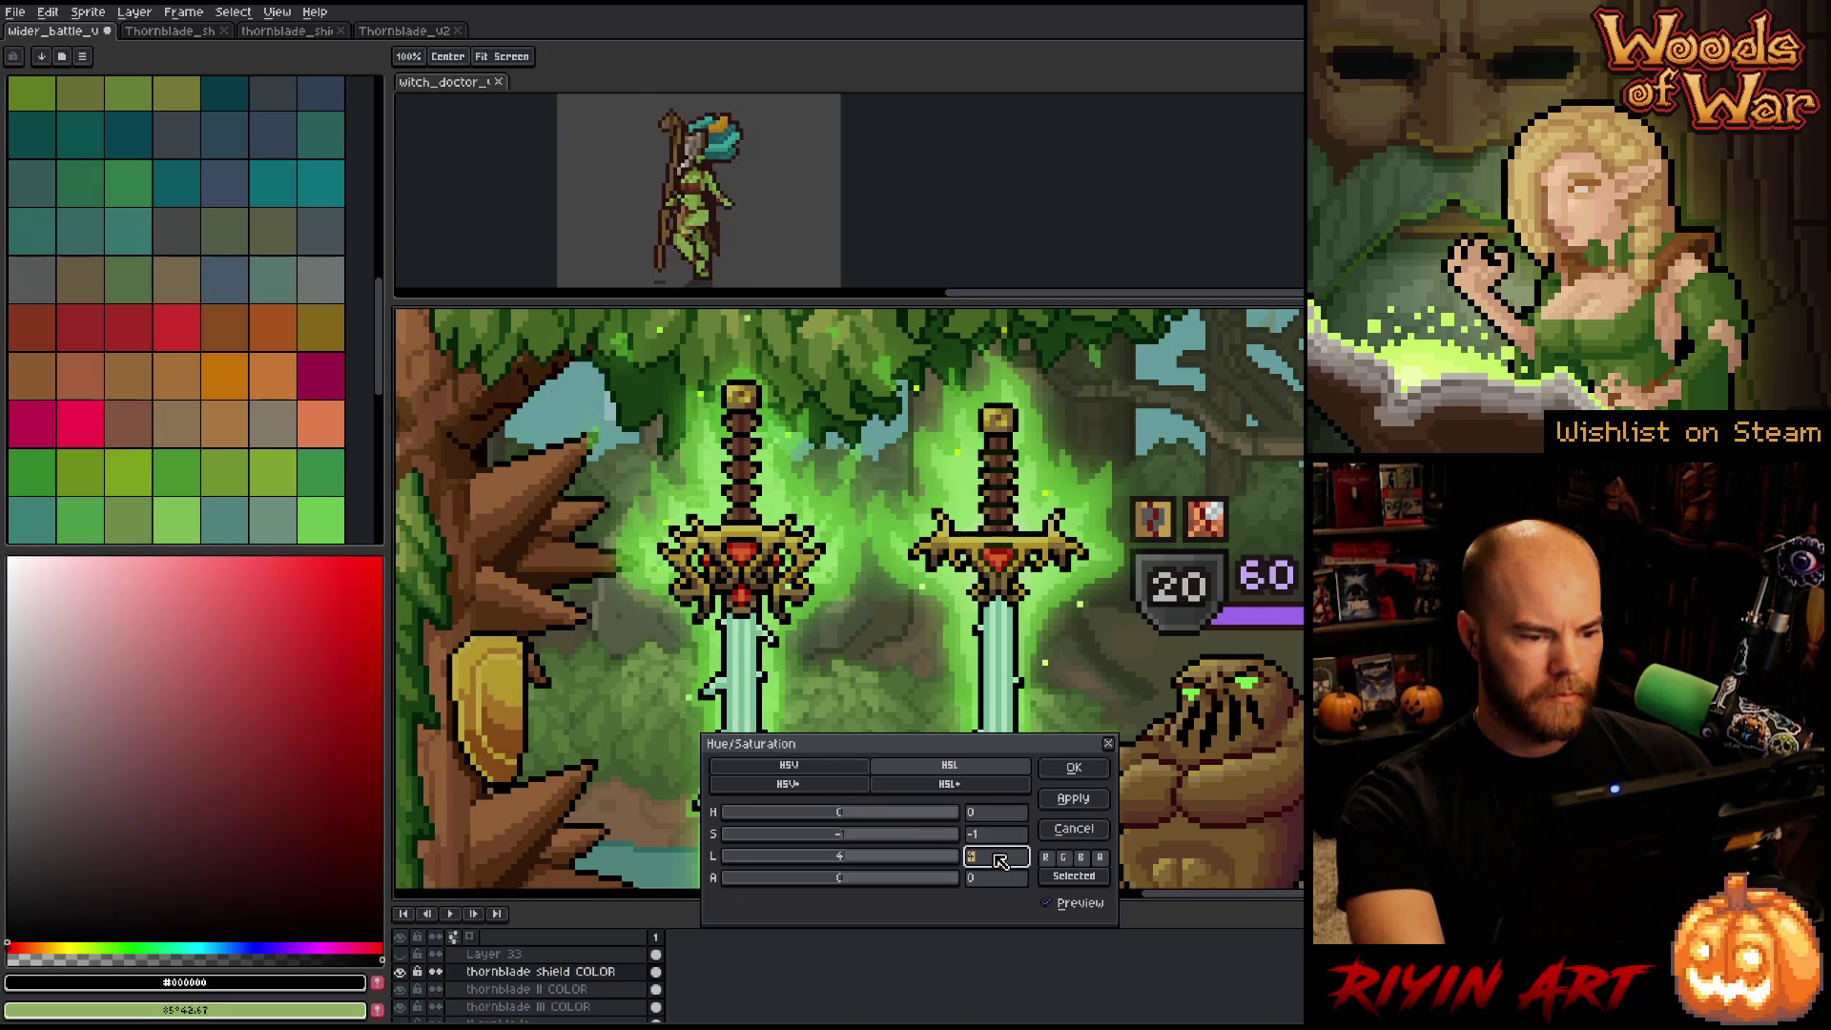
type("3")
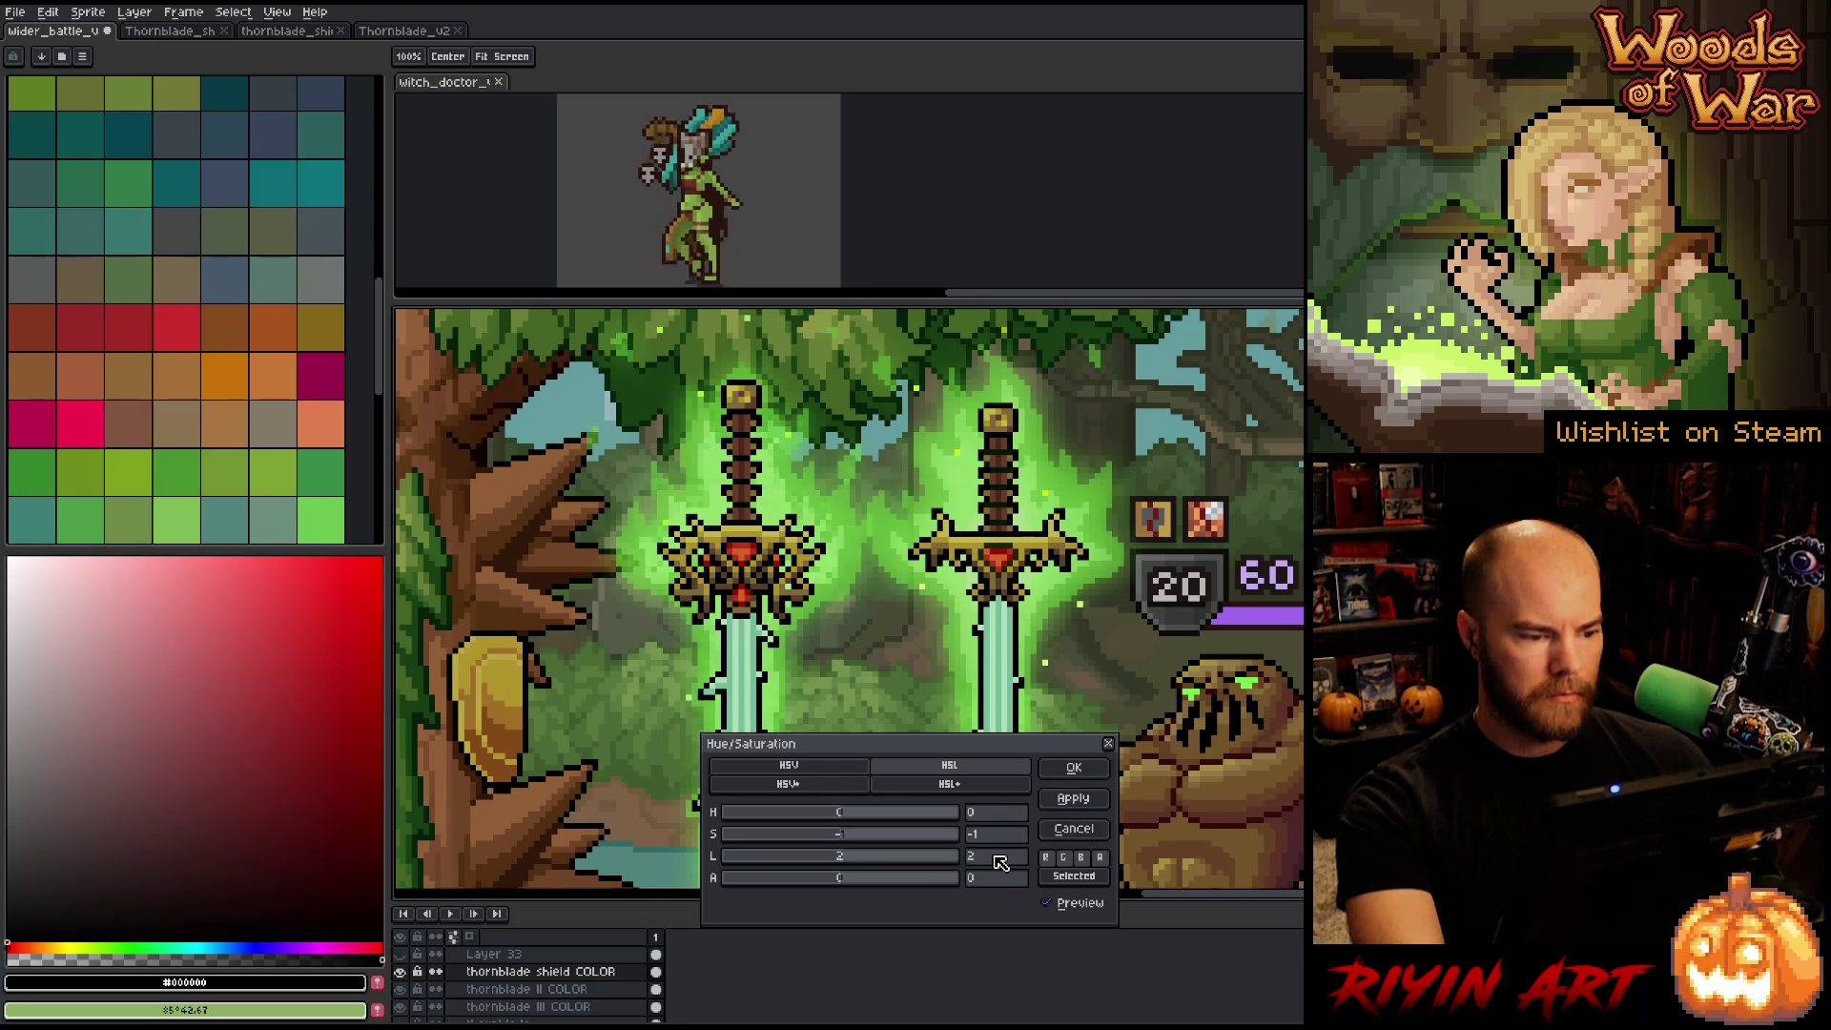
left_click(1075, 768)
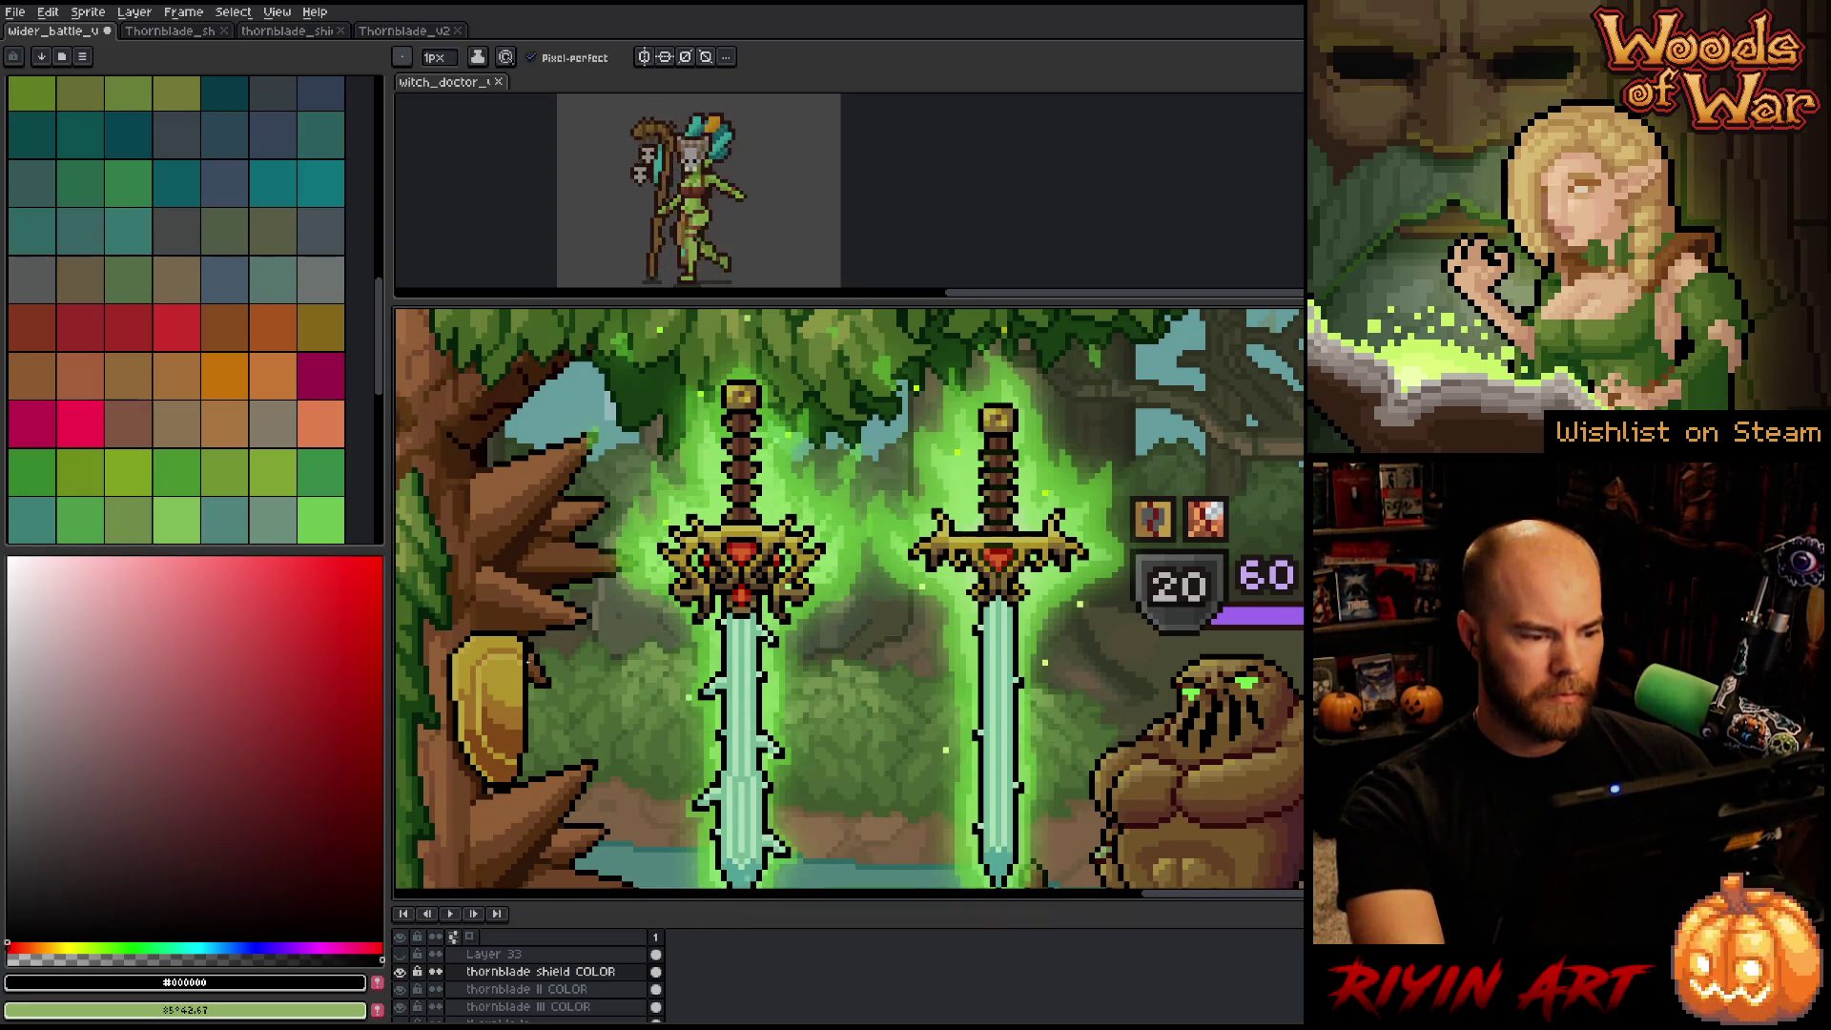
left_click(520, 667, "alt")
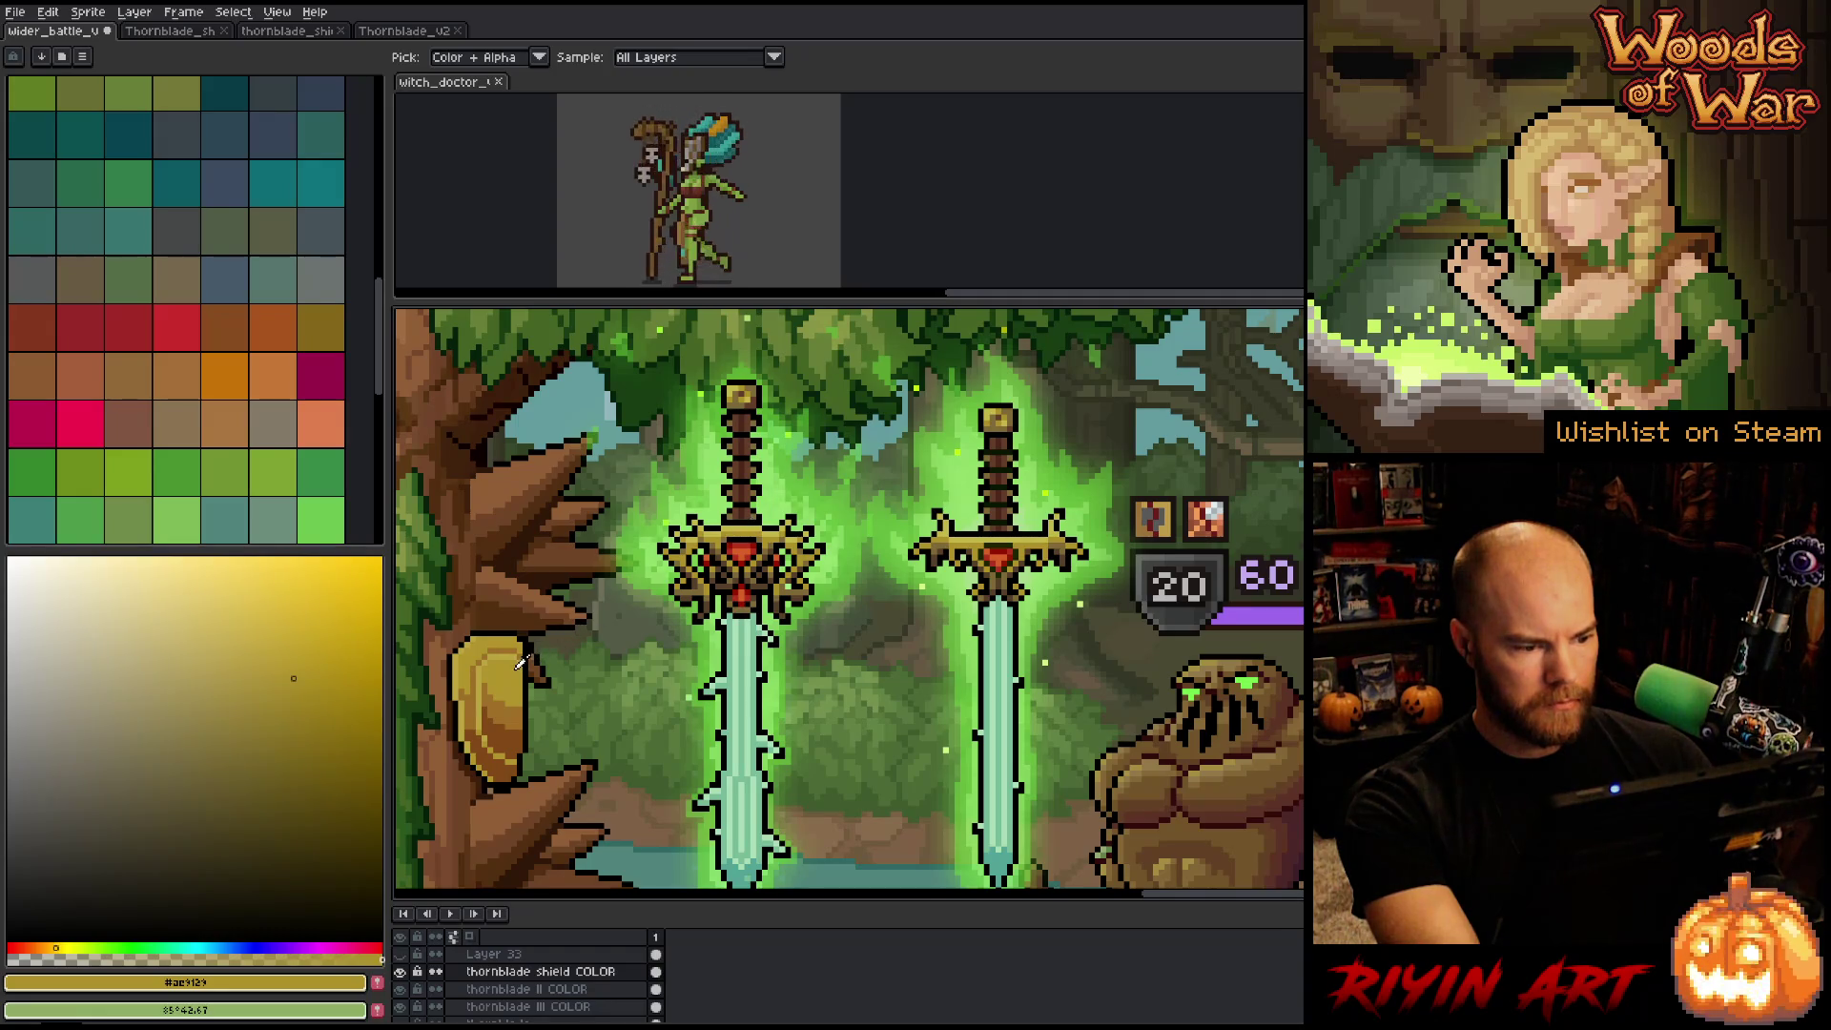
Replace a shield colour with the sword guard's gold, then sample the shield's lighter gold.
key("shift+r")
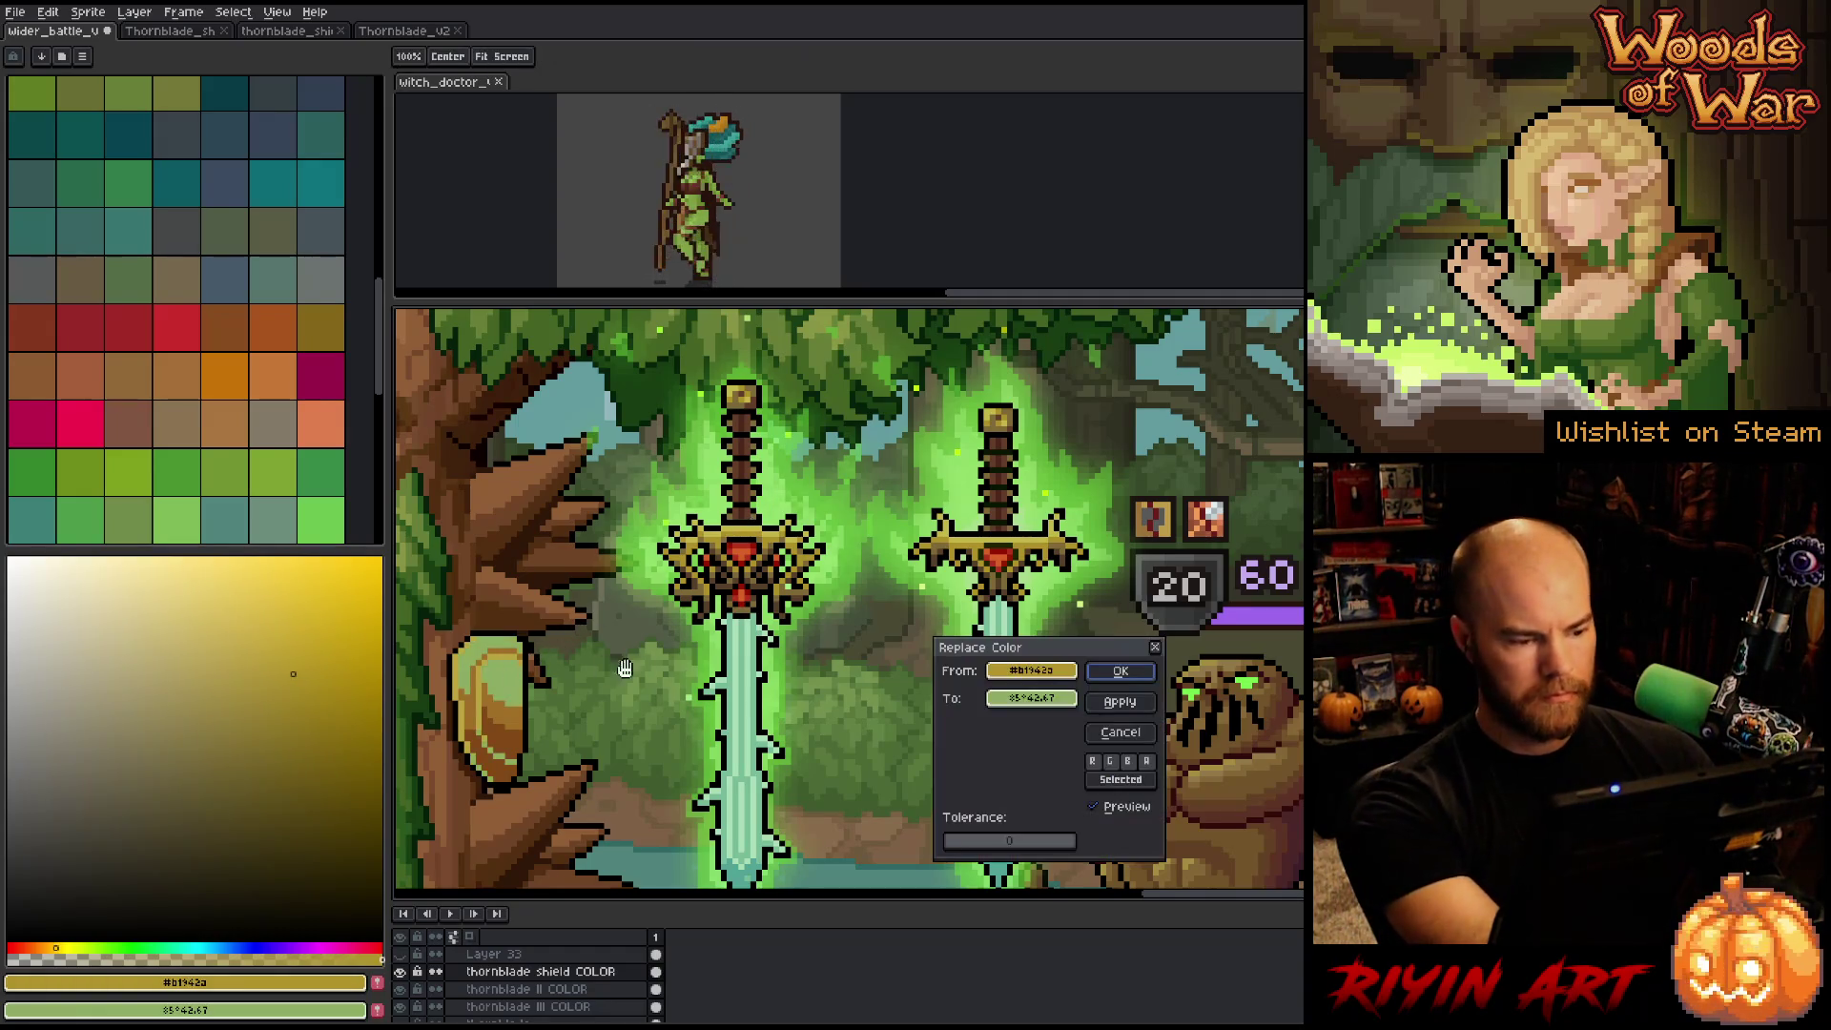
left_click_drag(995, 703, 754, 529)
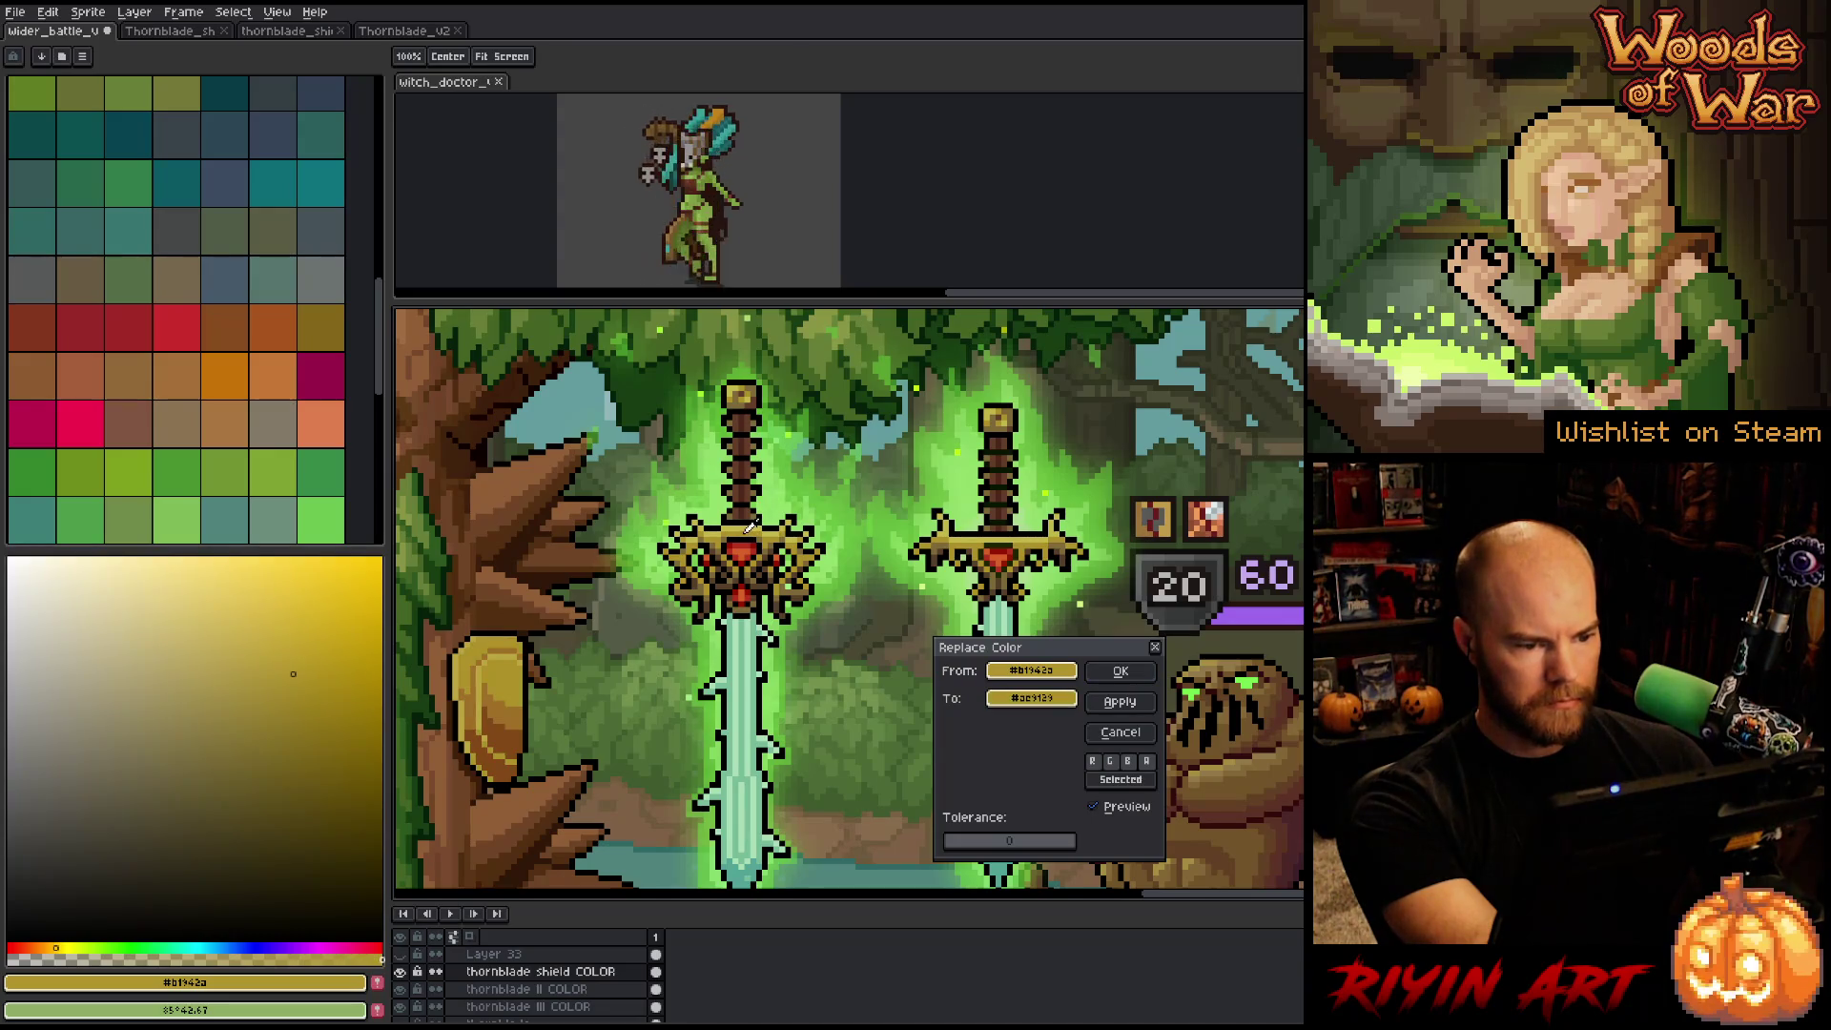
left_click(1121, 671)
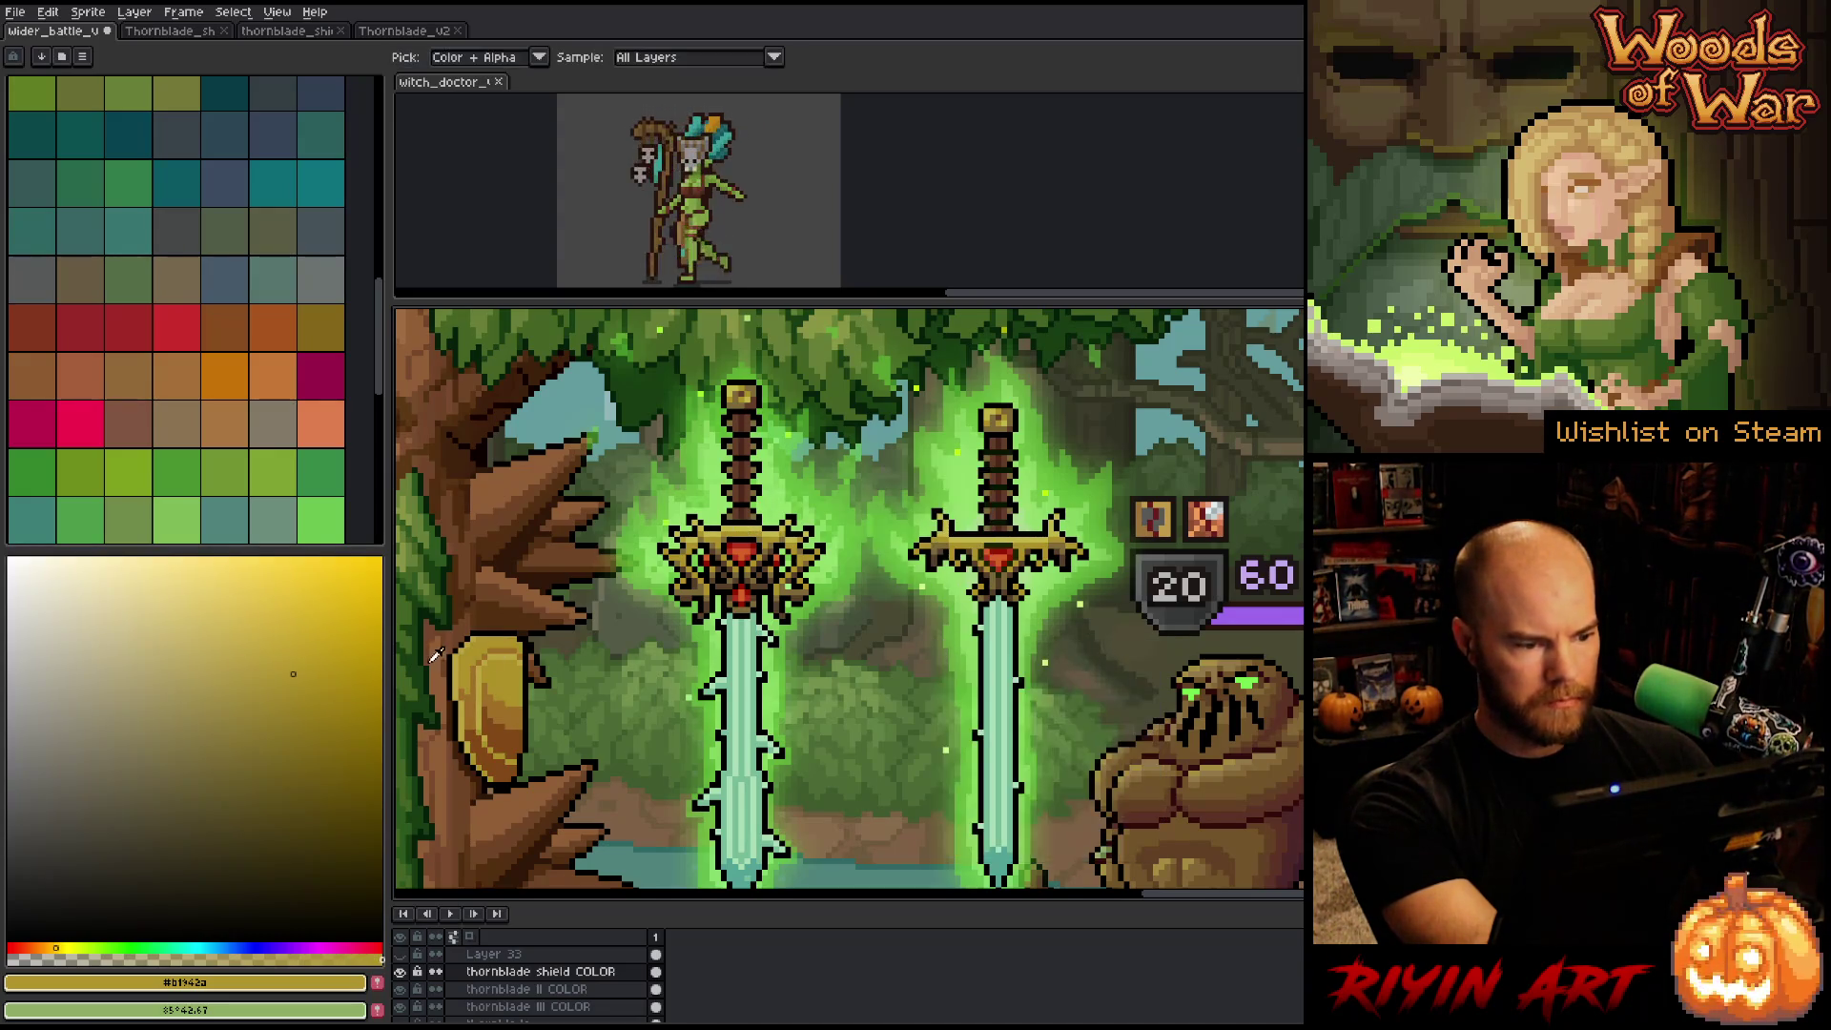
left_click(485, 679)
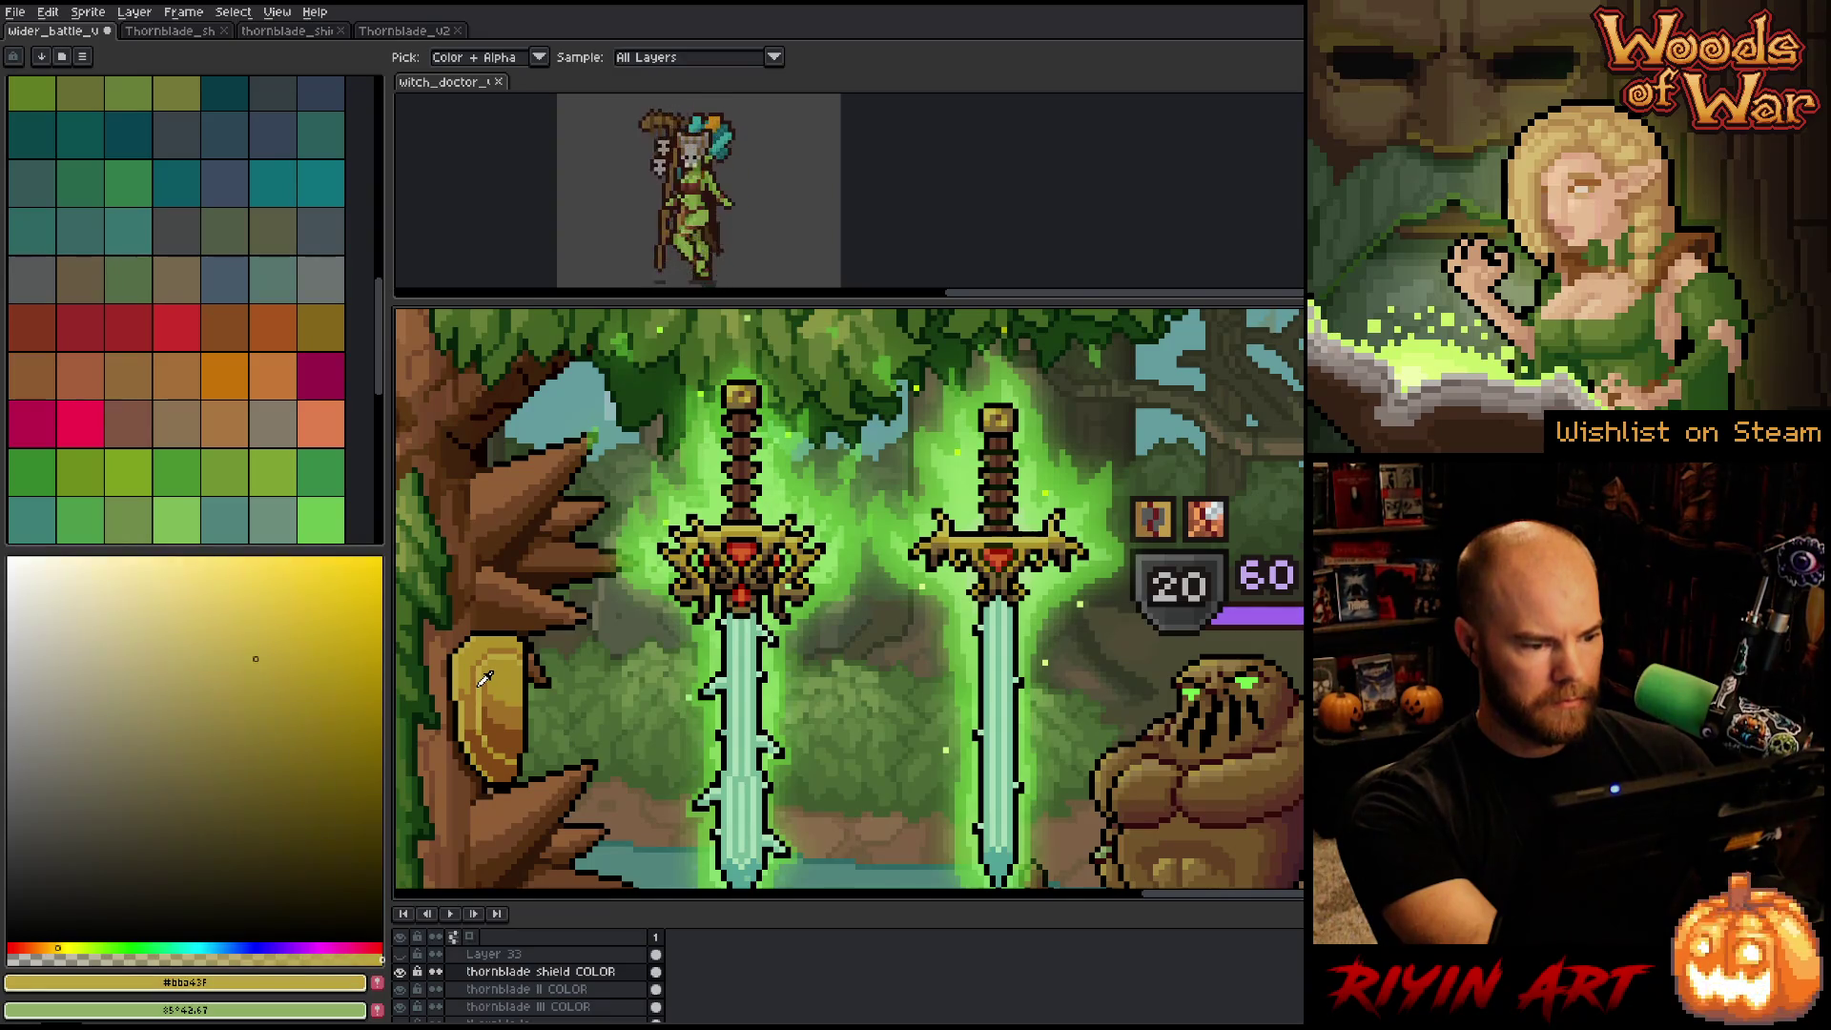
Replace the shield's lighter gold with an HSL-tuned orange-gold of adjusted saturation and lightness.
key("shift+r")
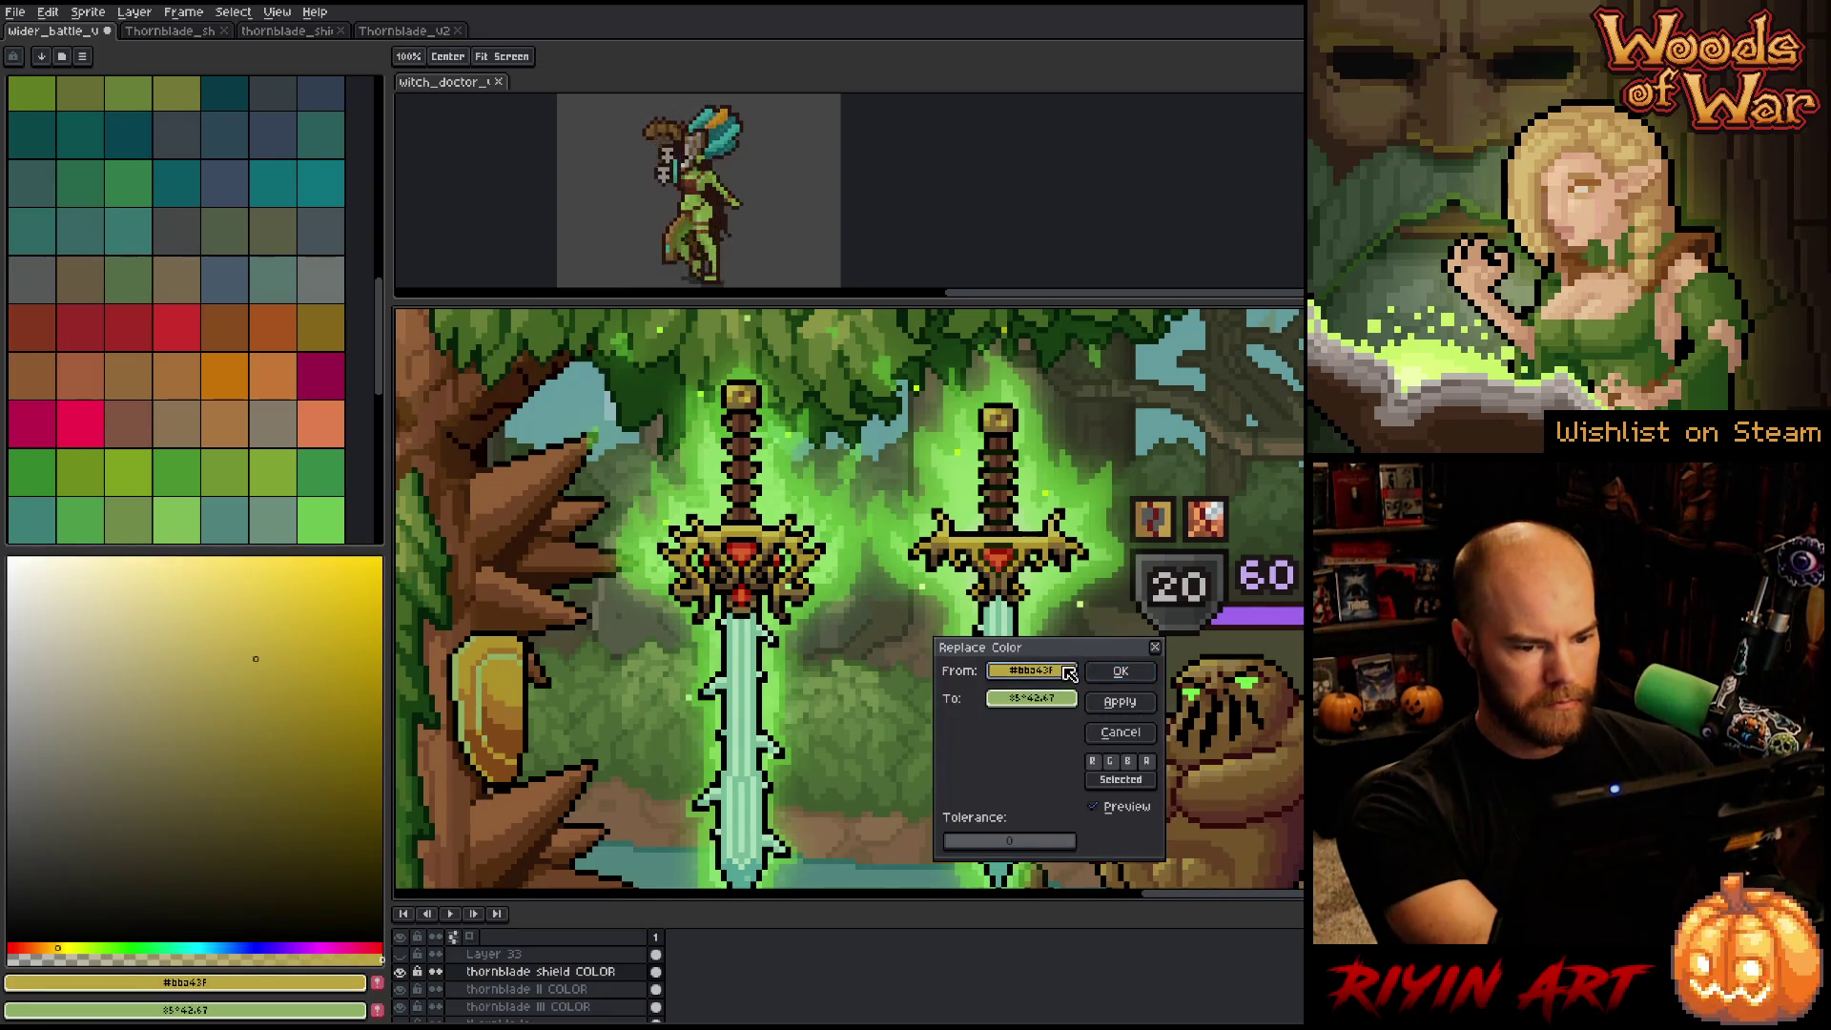
left_click_drag(1061, 670, 1061, 701)
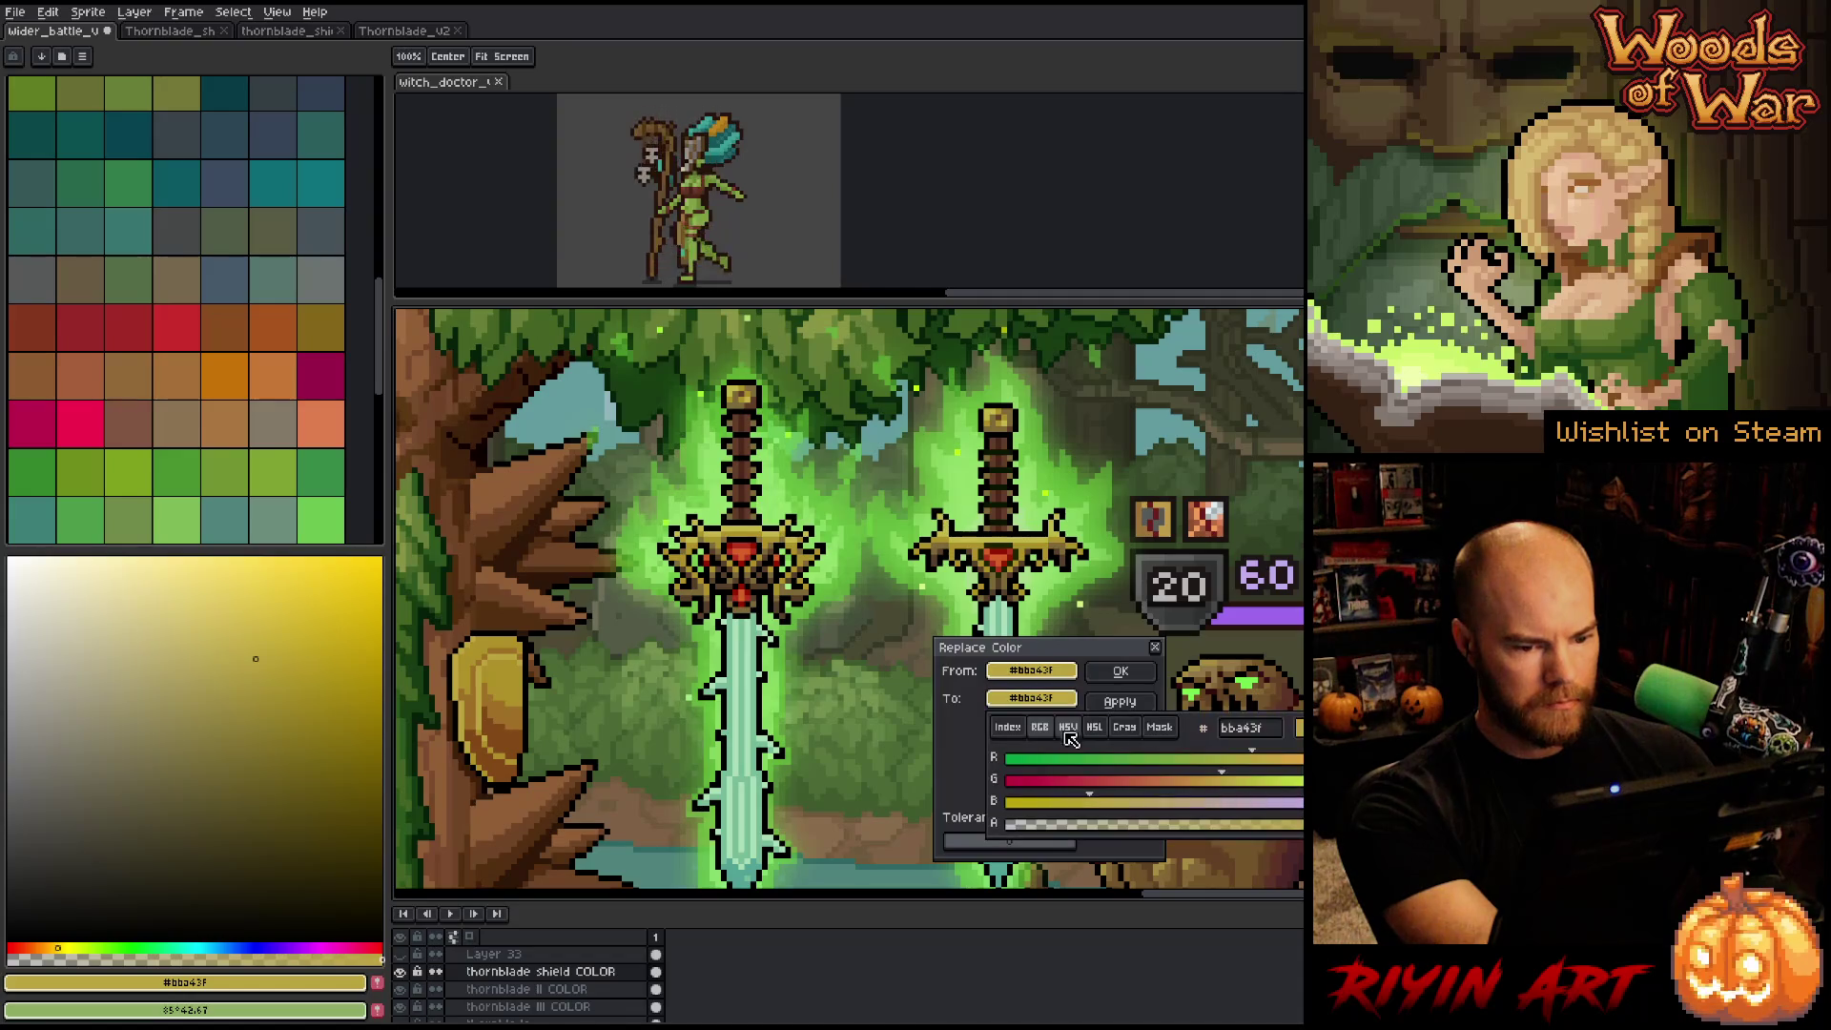
left_click(1095, 728)
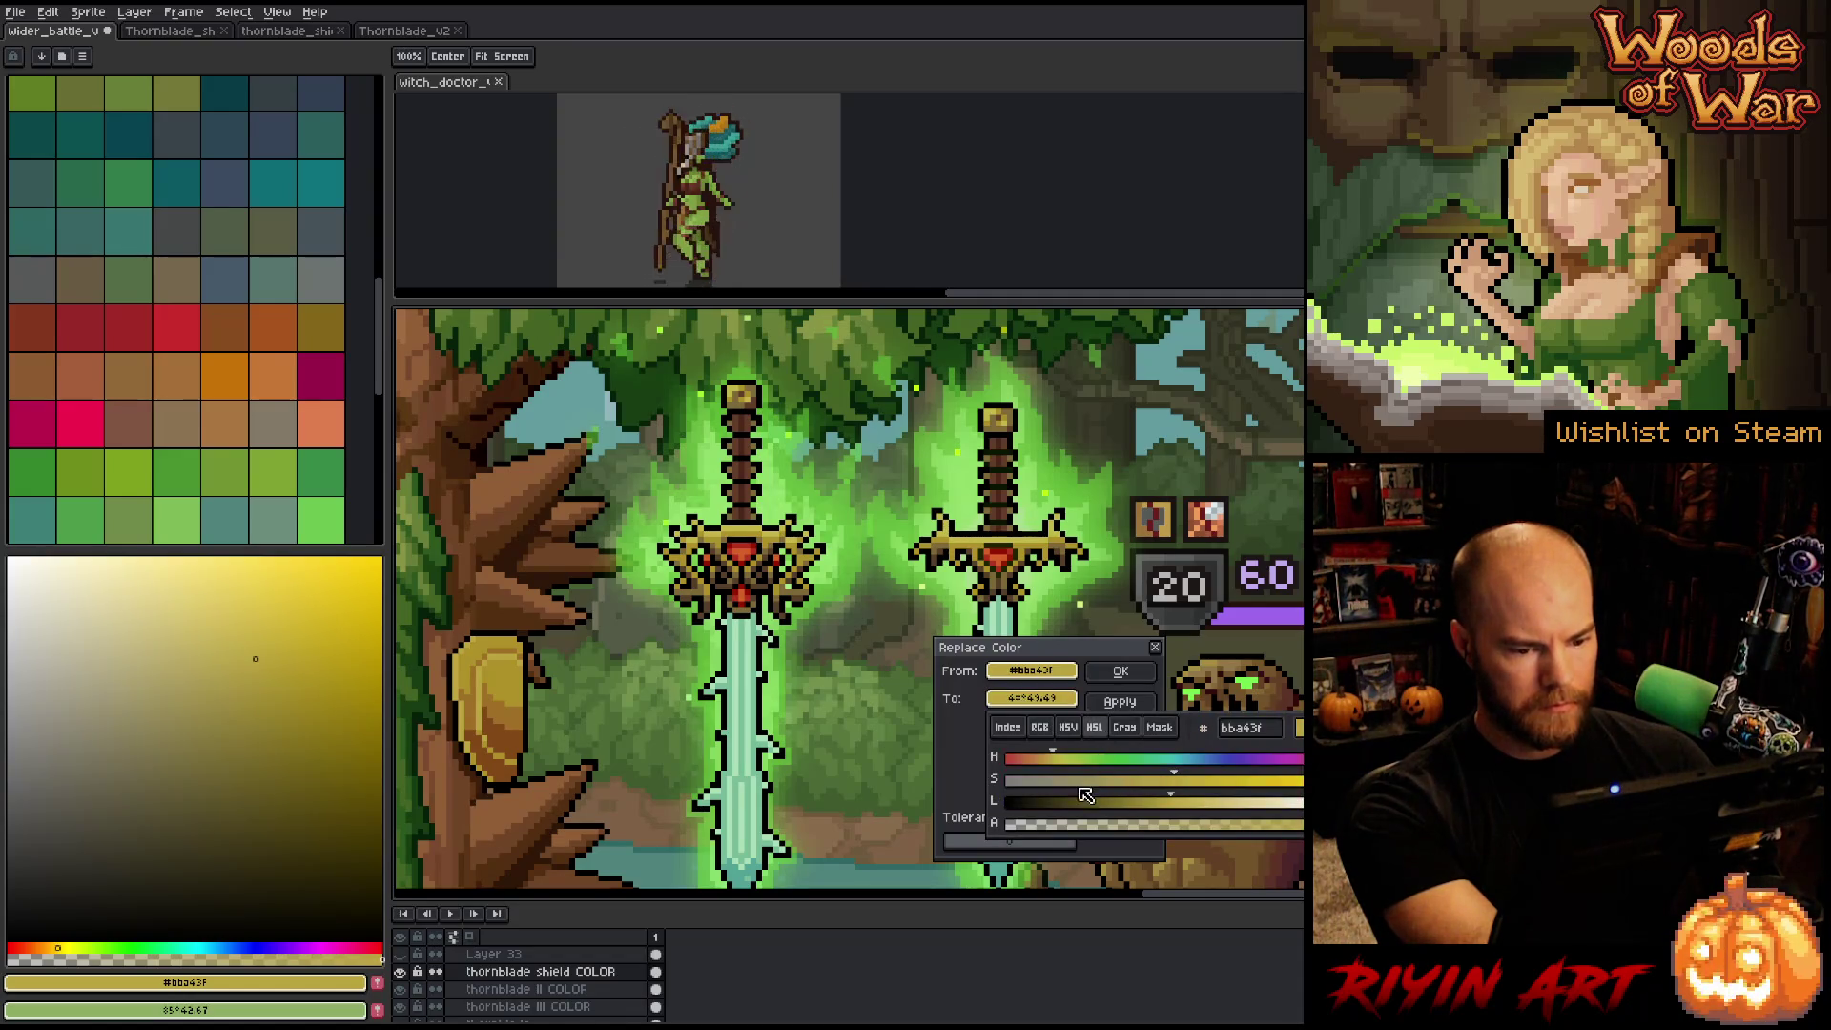
left_click_drag(1070, 768, 1067, 769)
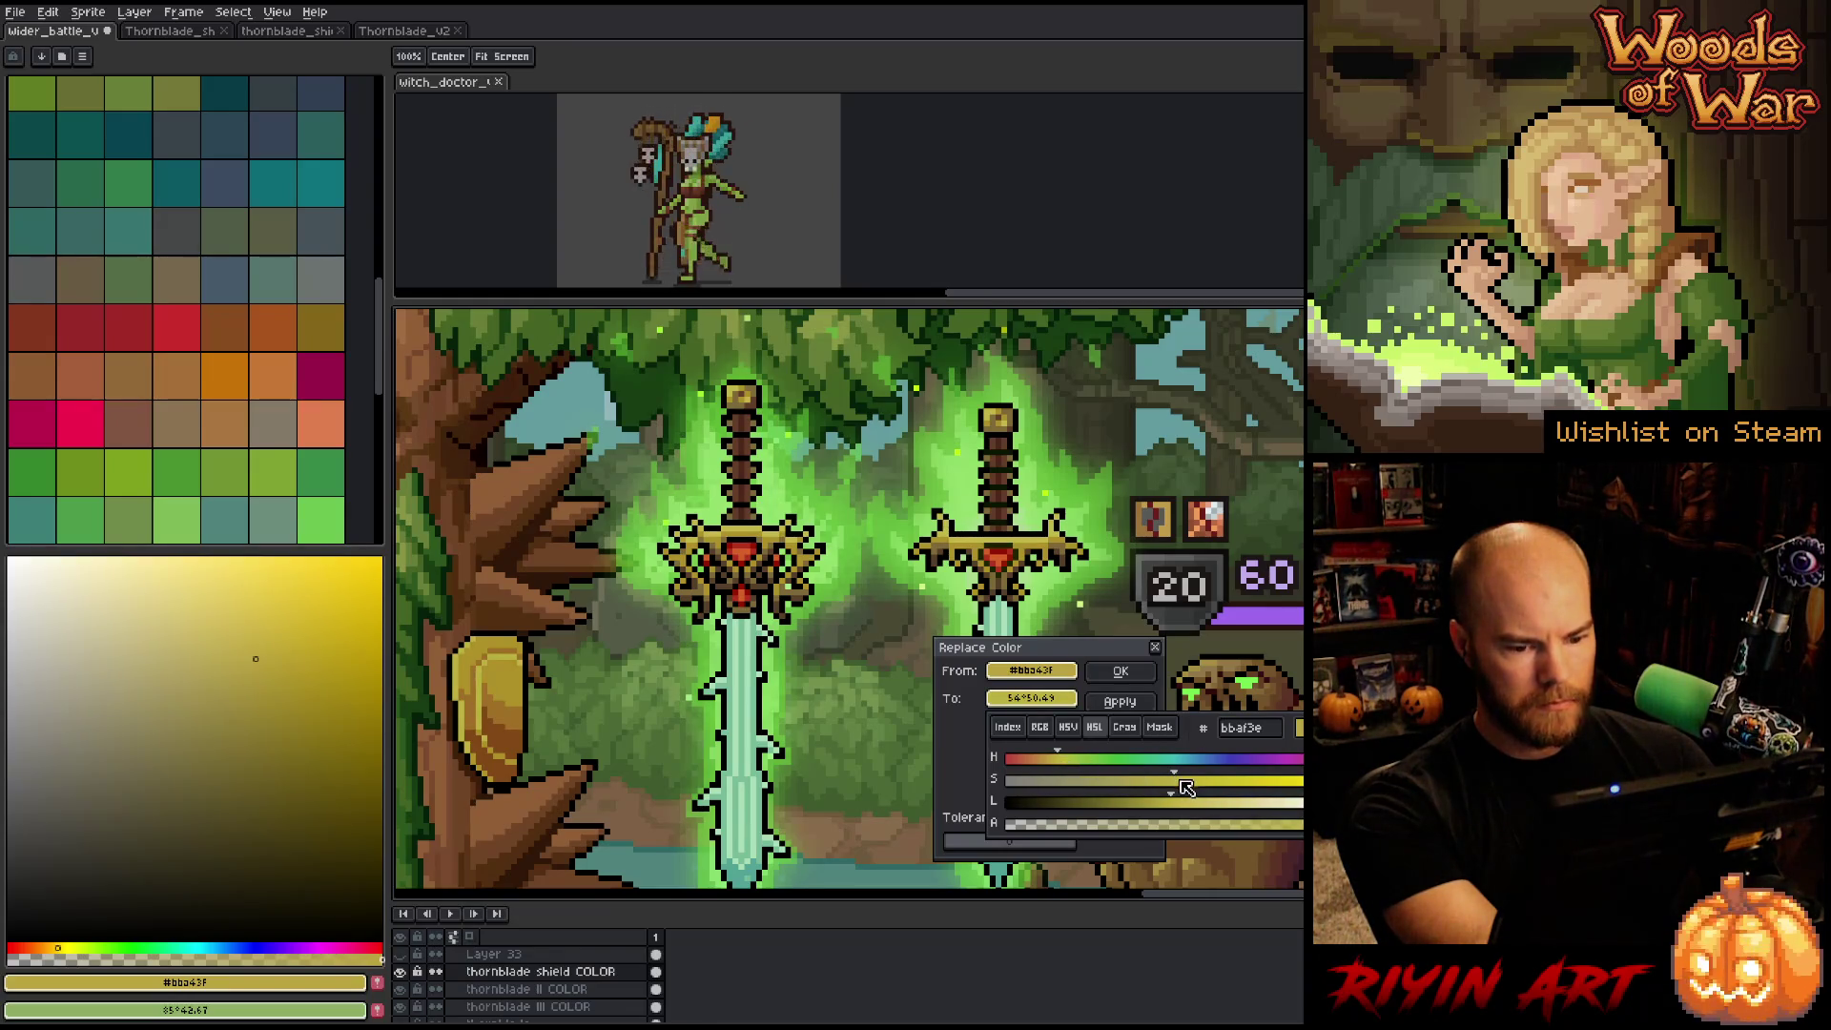
left_click(1055, 761)
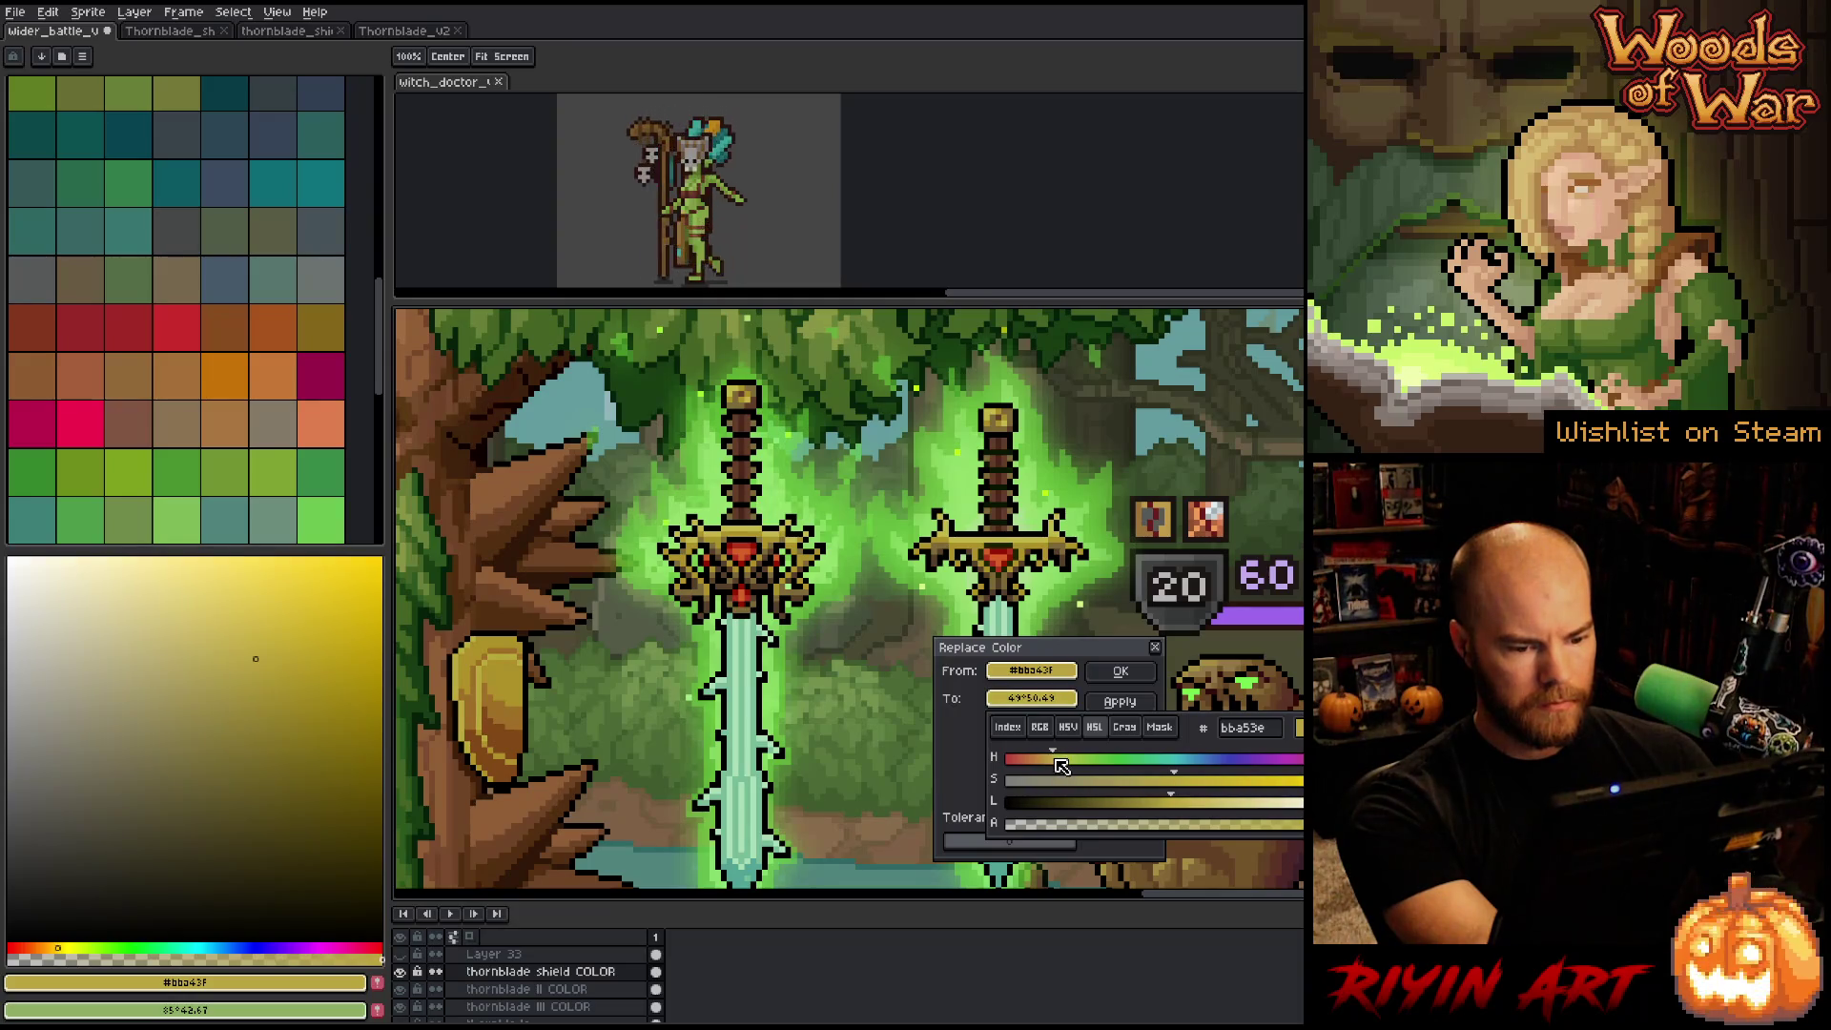
left_click(1188, 803)
left_click_drag(1189, 802, 1183, 803)
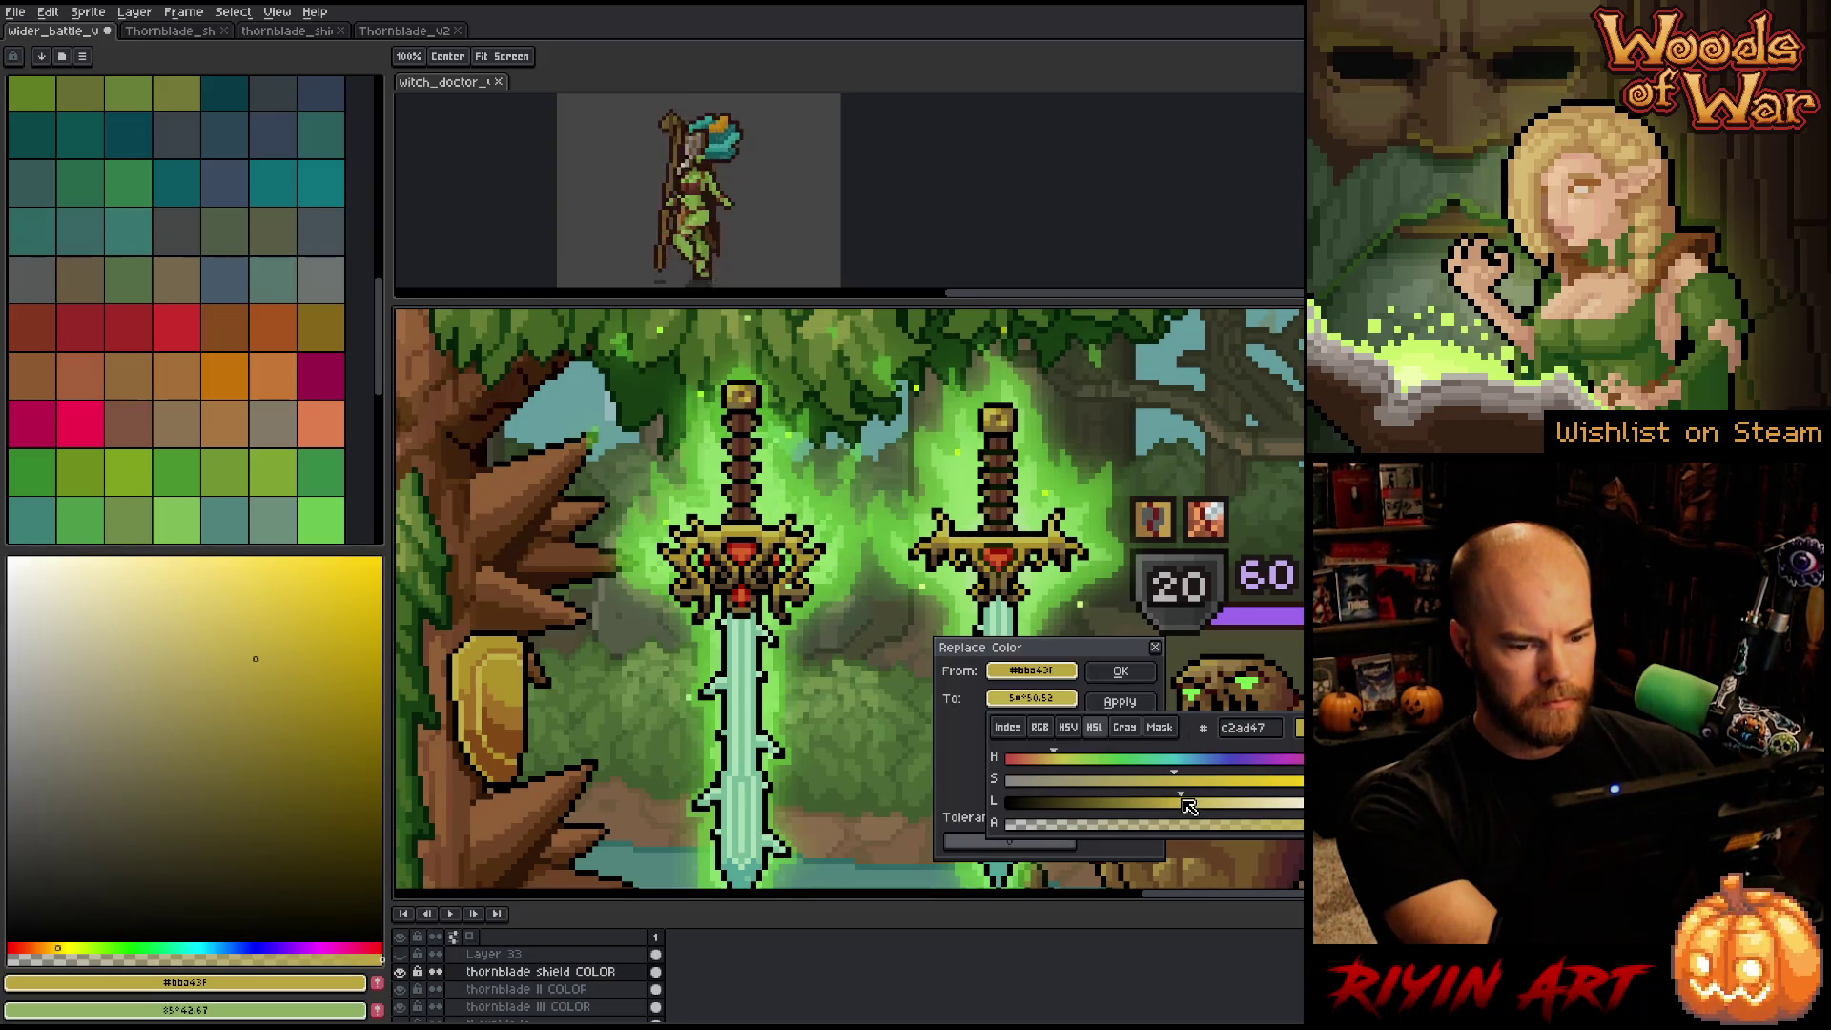
left_click_drag(1175, 783, 1208, 784)
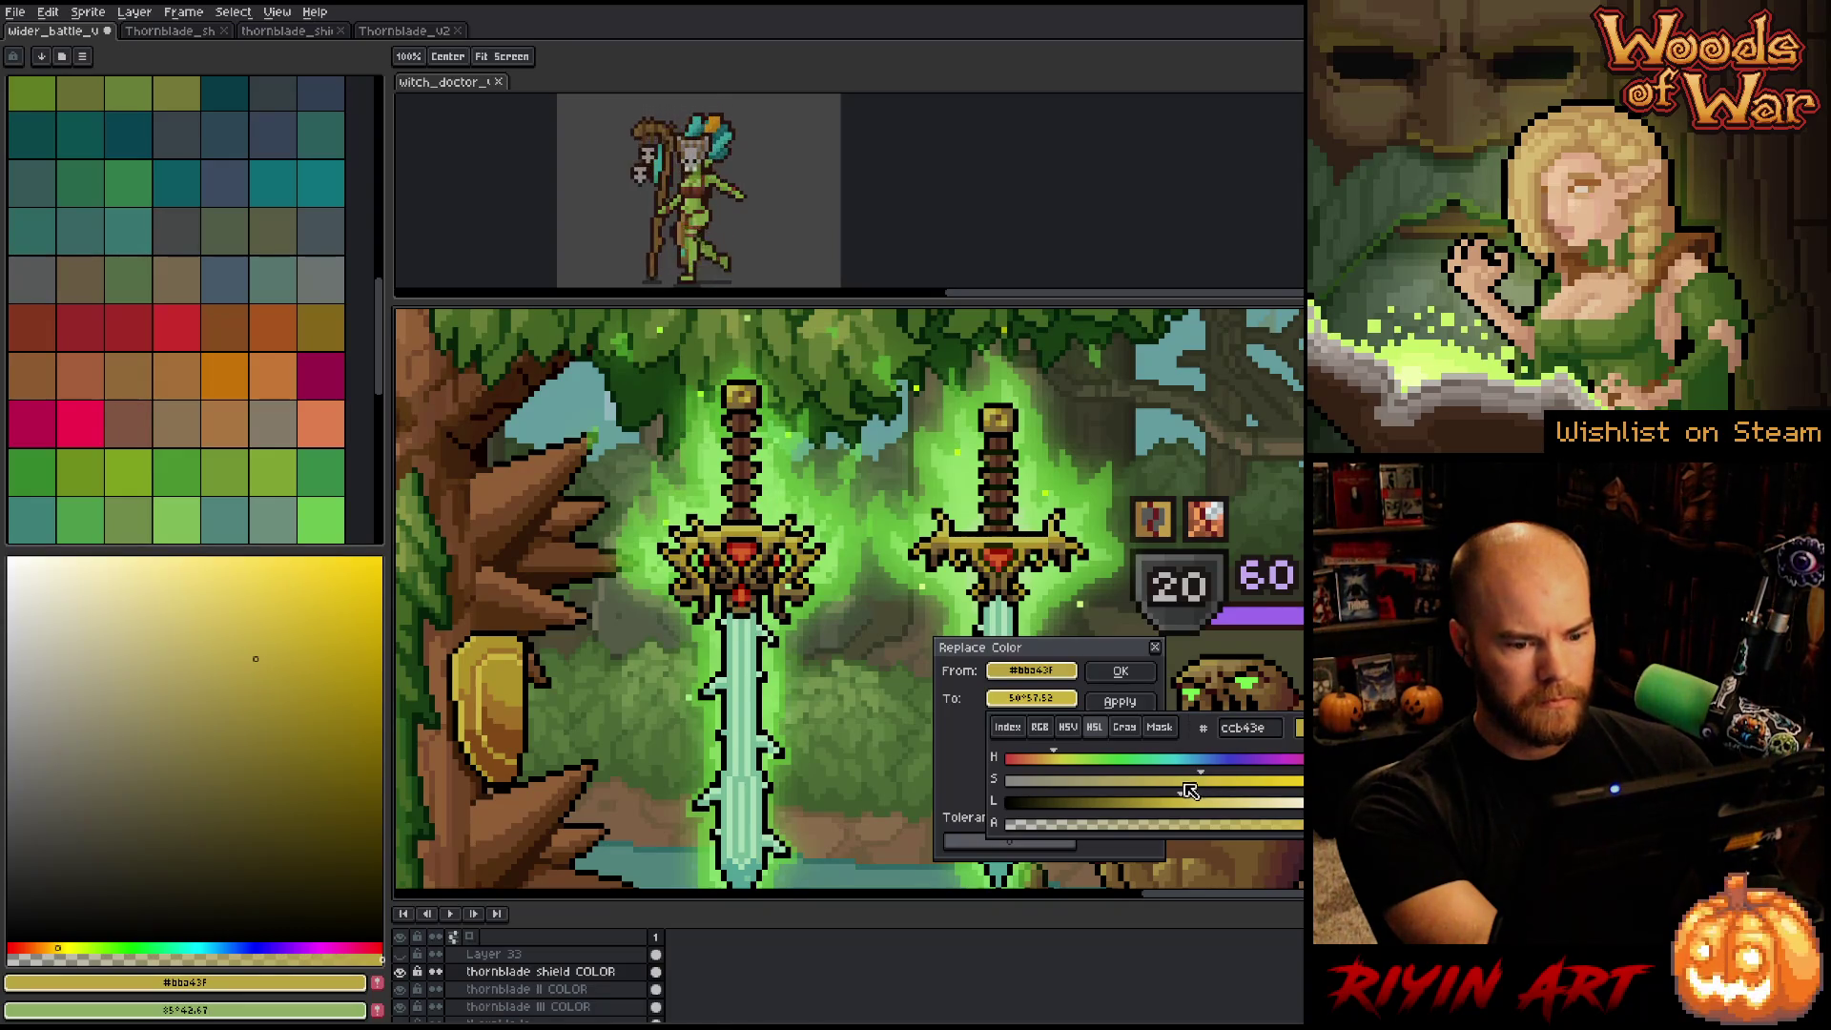
mouse_move(1179, 807)
left_mouse_down()
mouse_move(1274, 778)
mouse_move(1211, 793)
left_mouse_up()
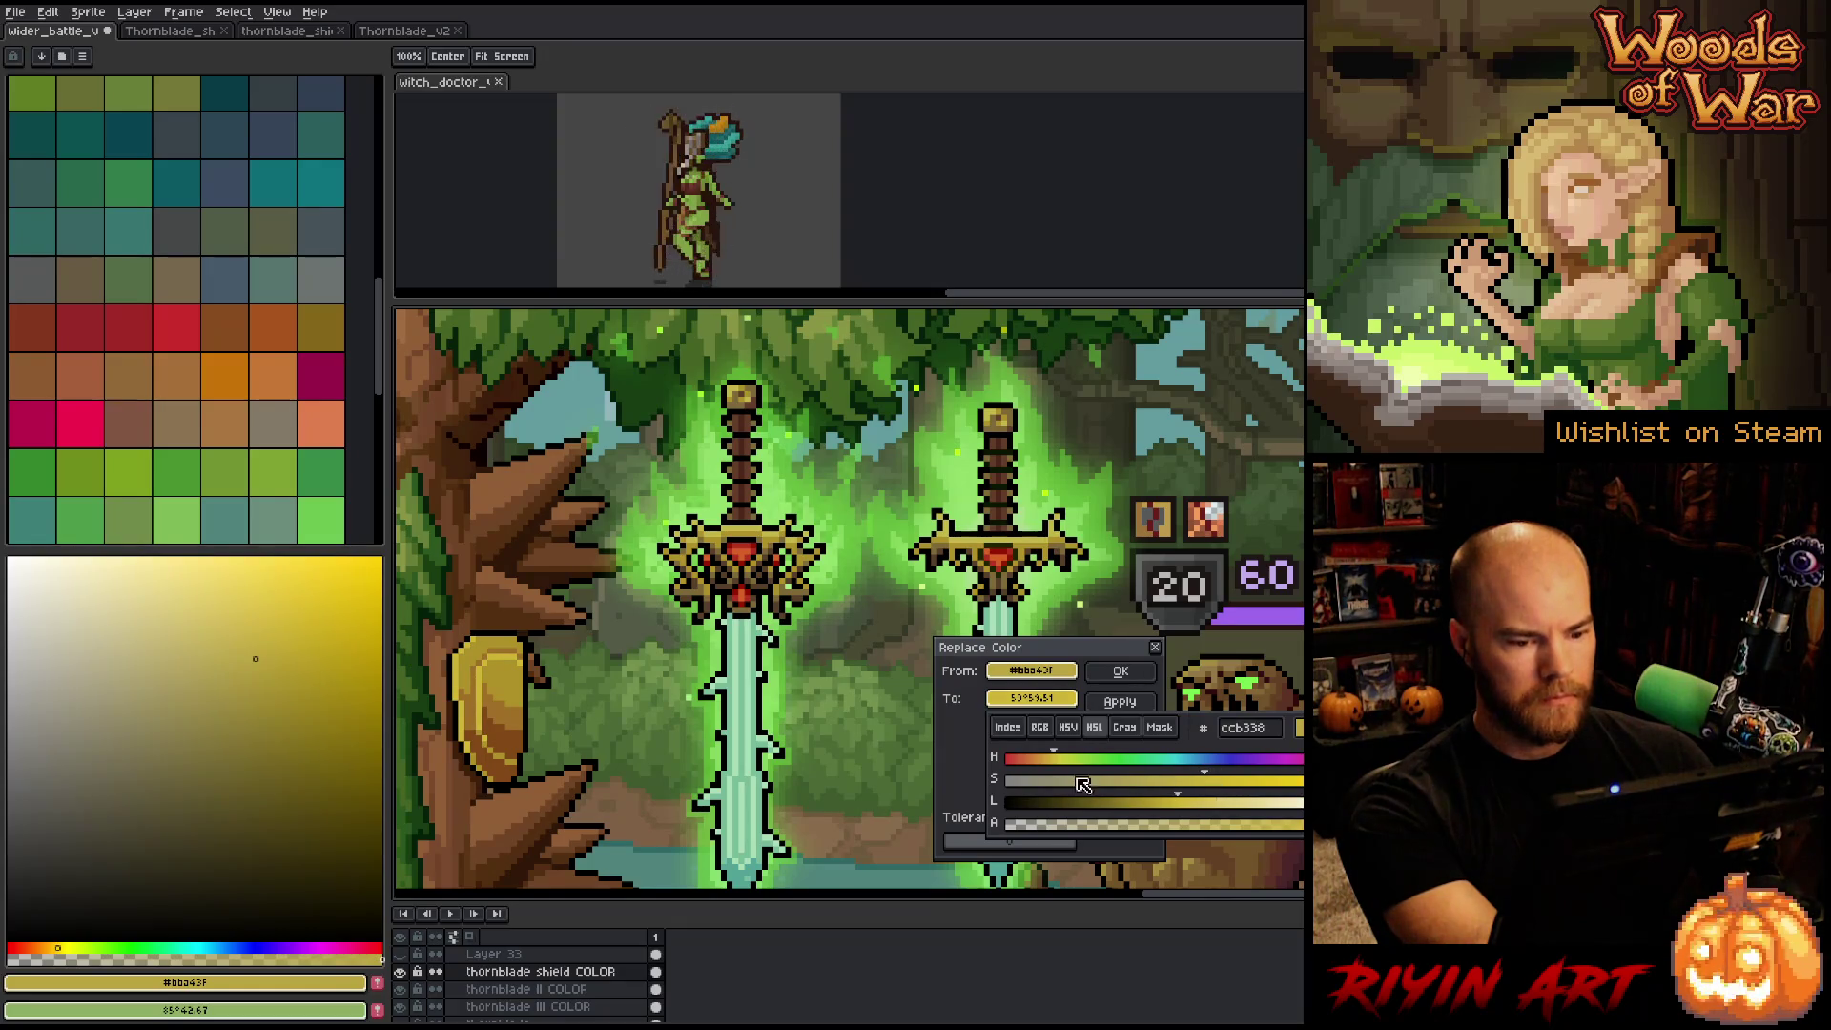
left_click(1053, 766)
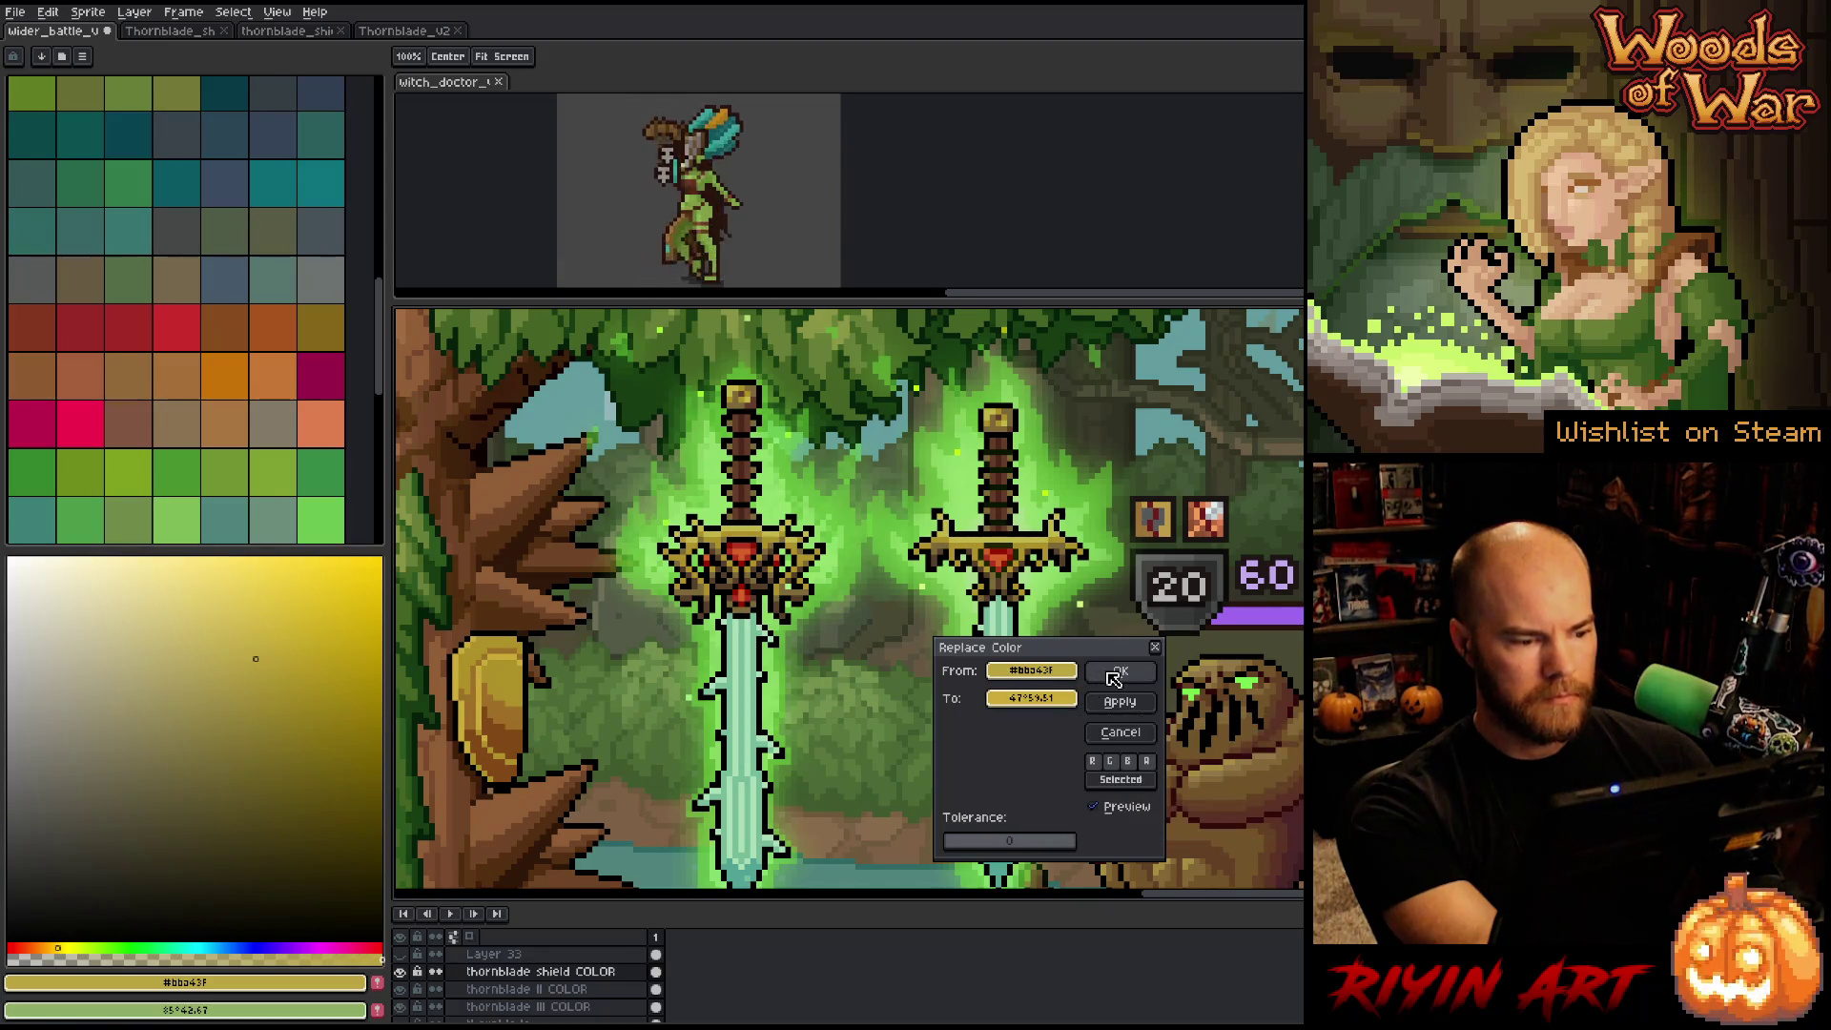
left_click(1121, 671)
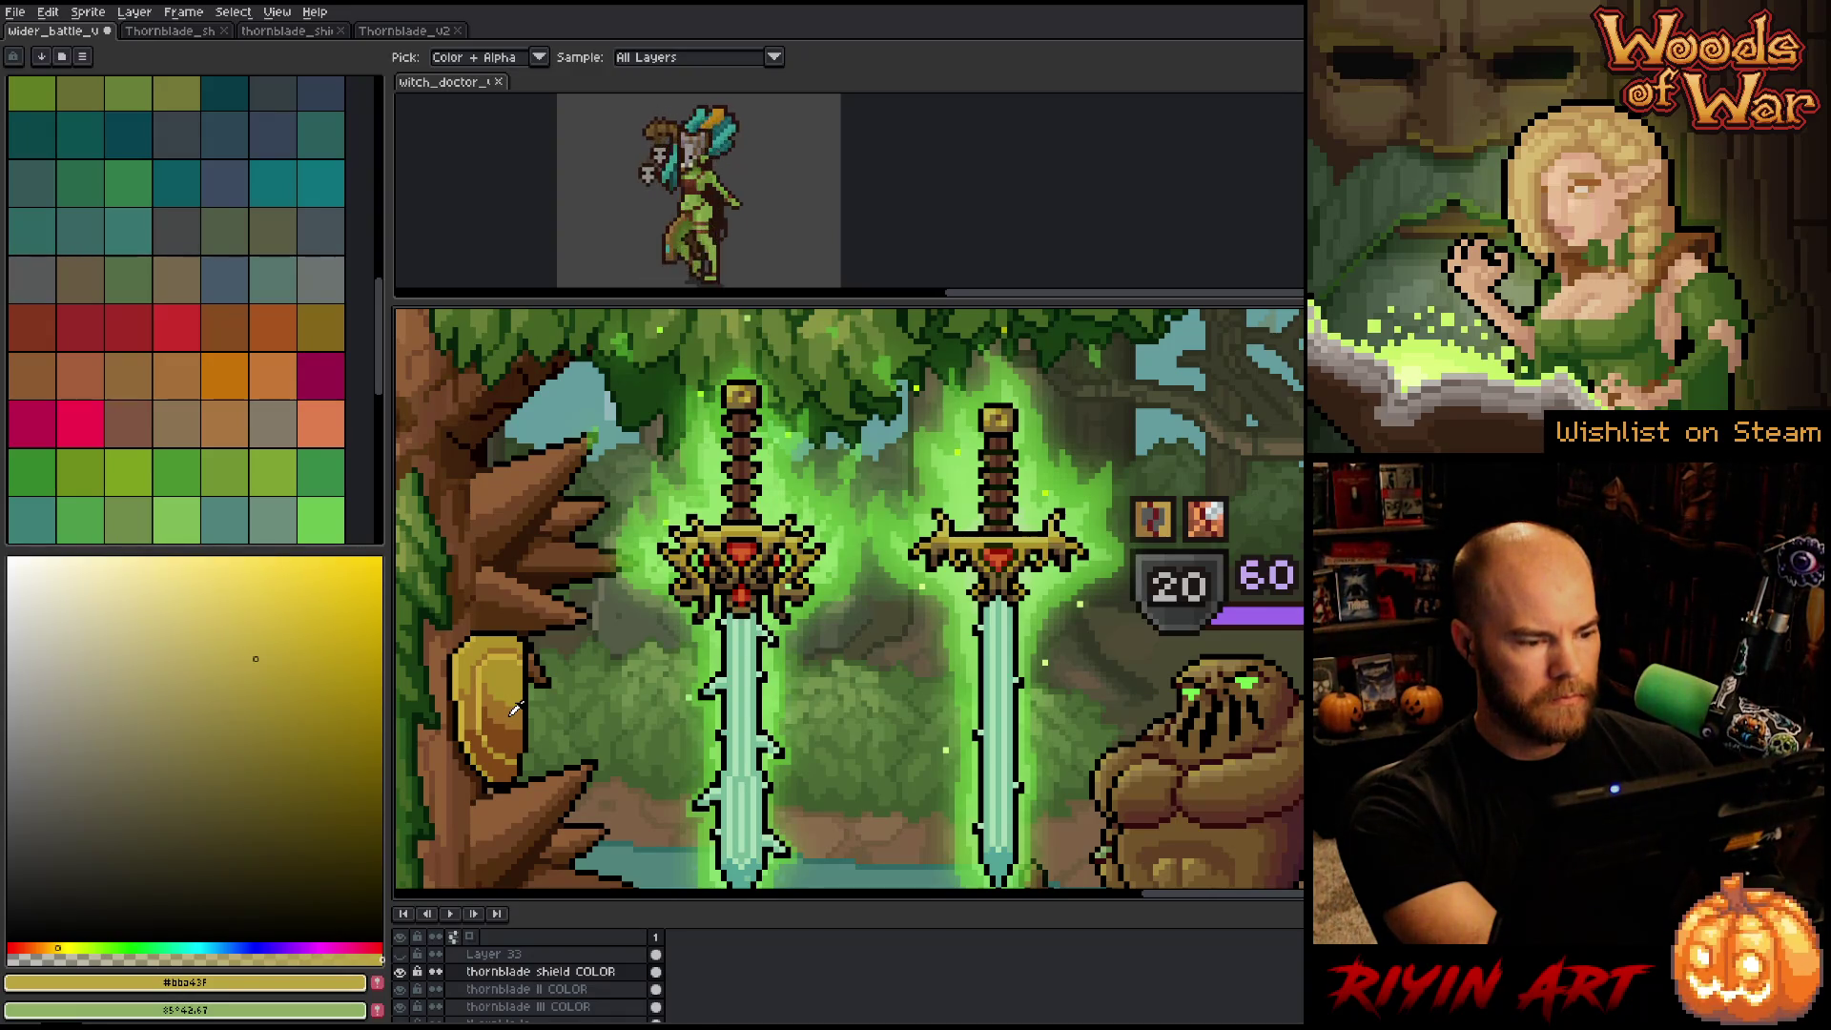
Sample the shield's orange-gold and gold shades, abandoning another colour replacement attempt.
left_click(515, 709)
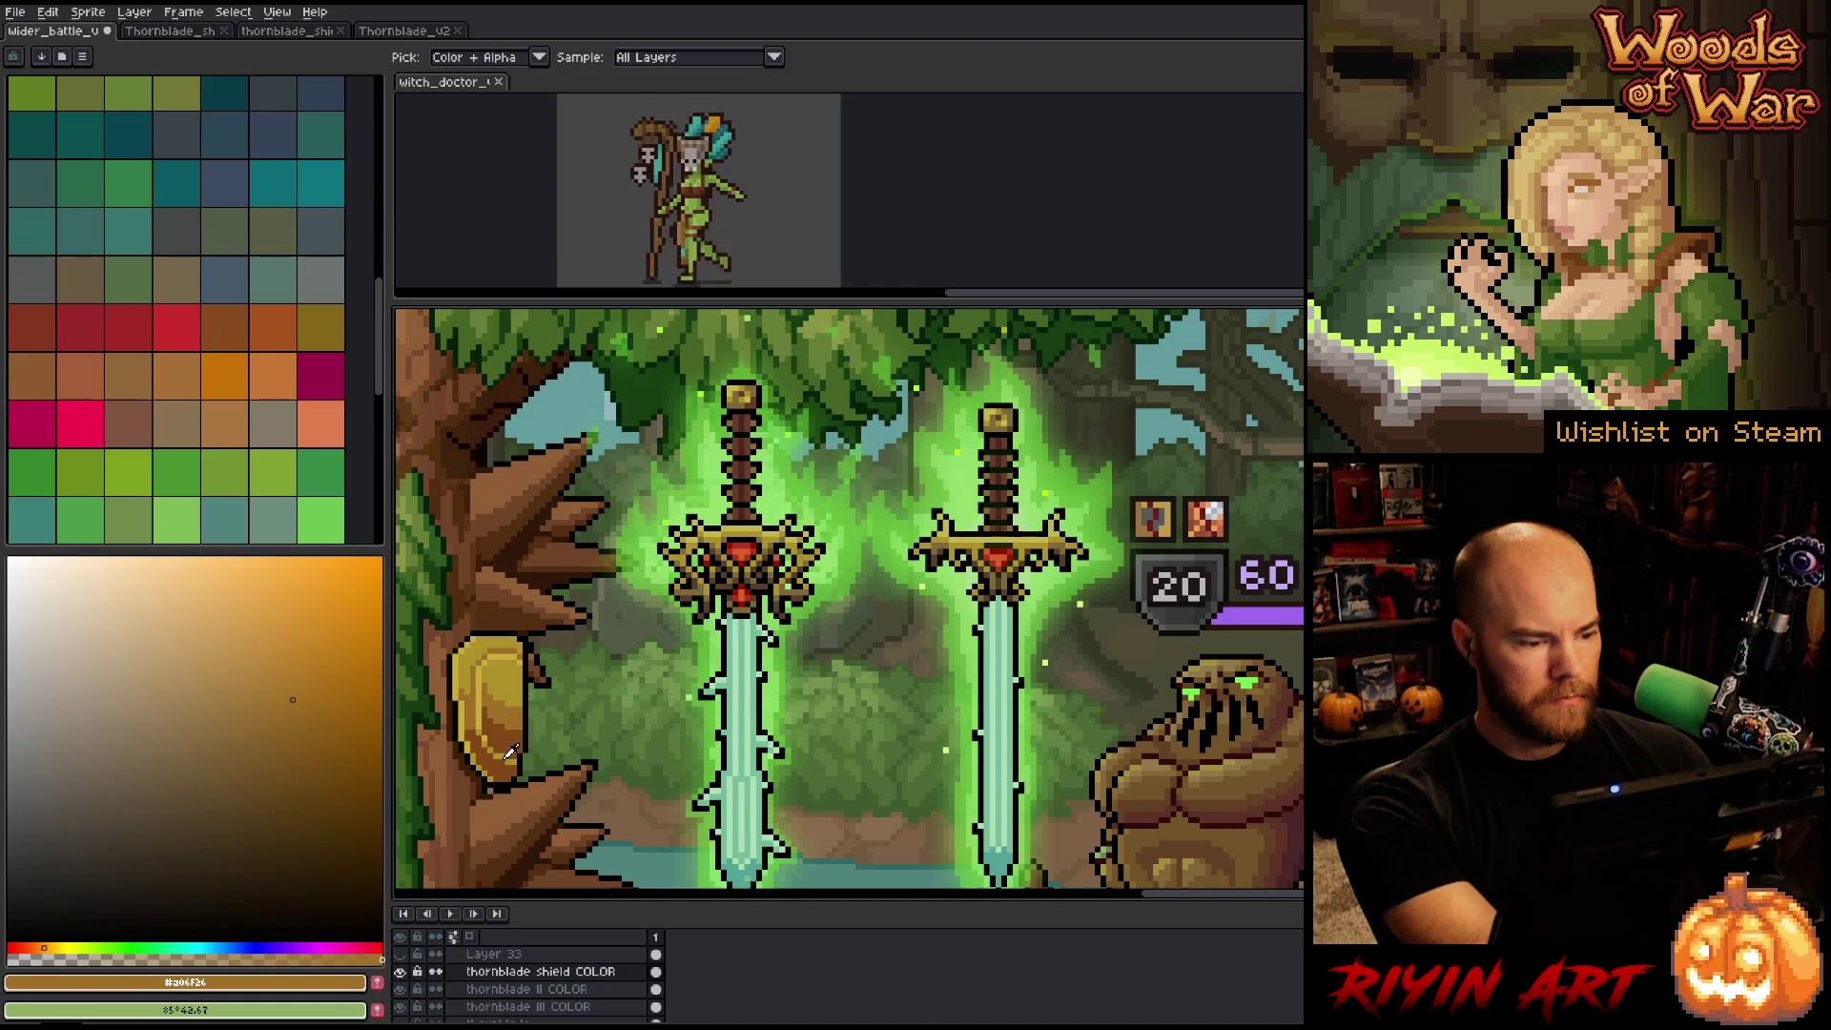
left_click(506, 753)
key("shift+r")
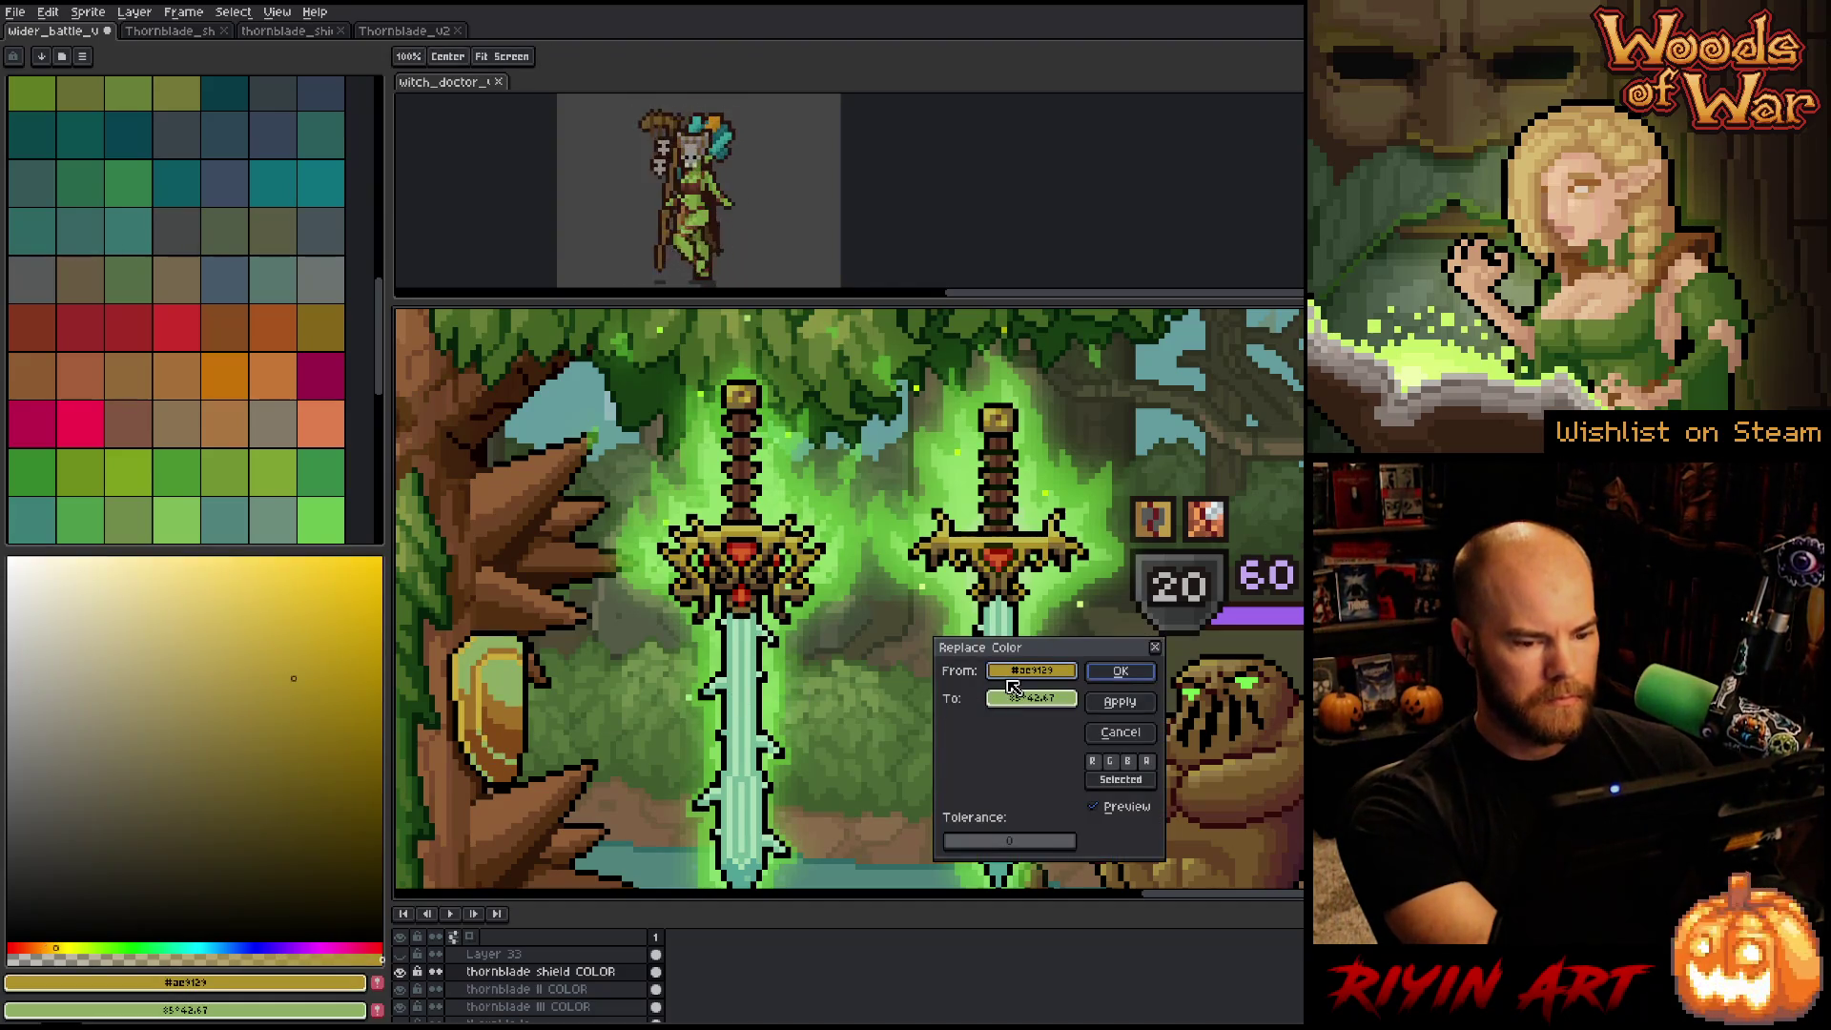
left_click(1120, 732)
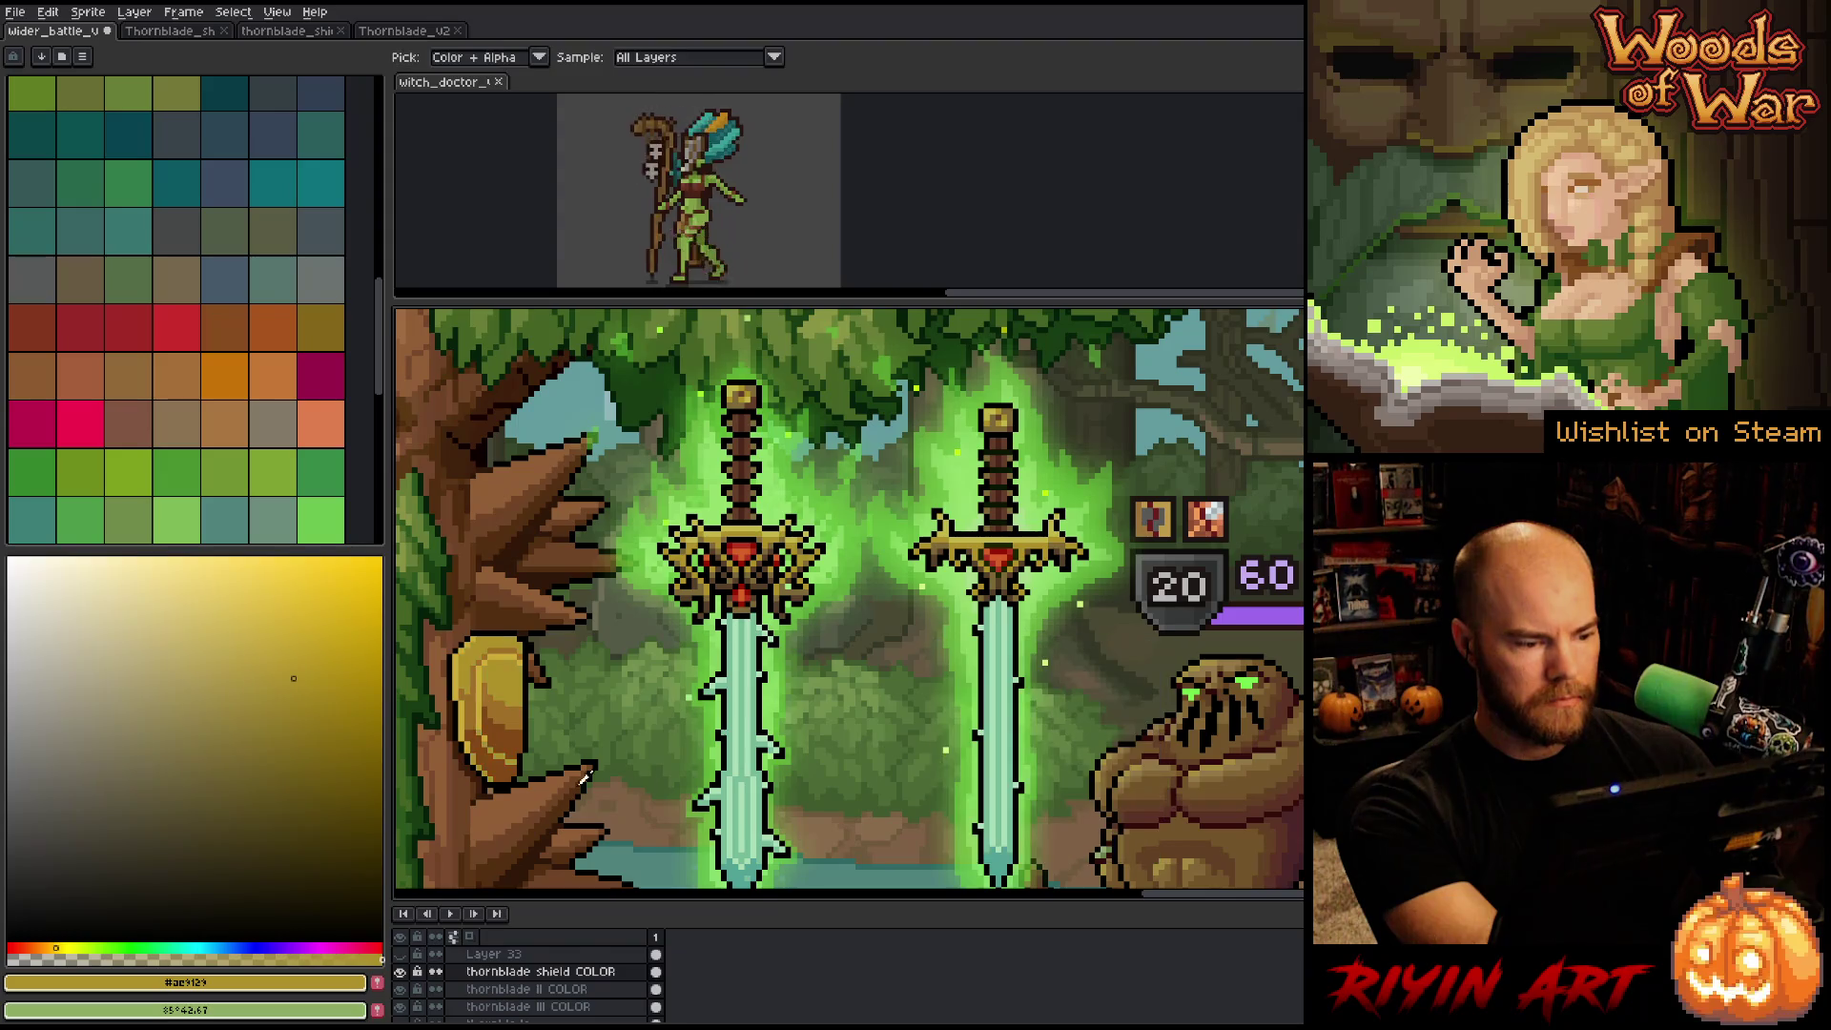
left_click(512, 708)
key("g")
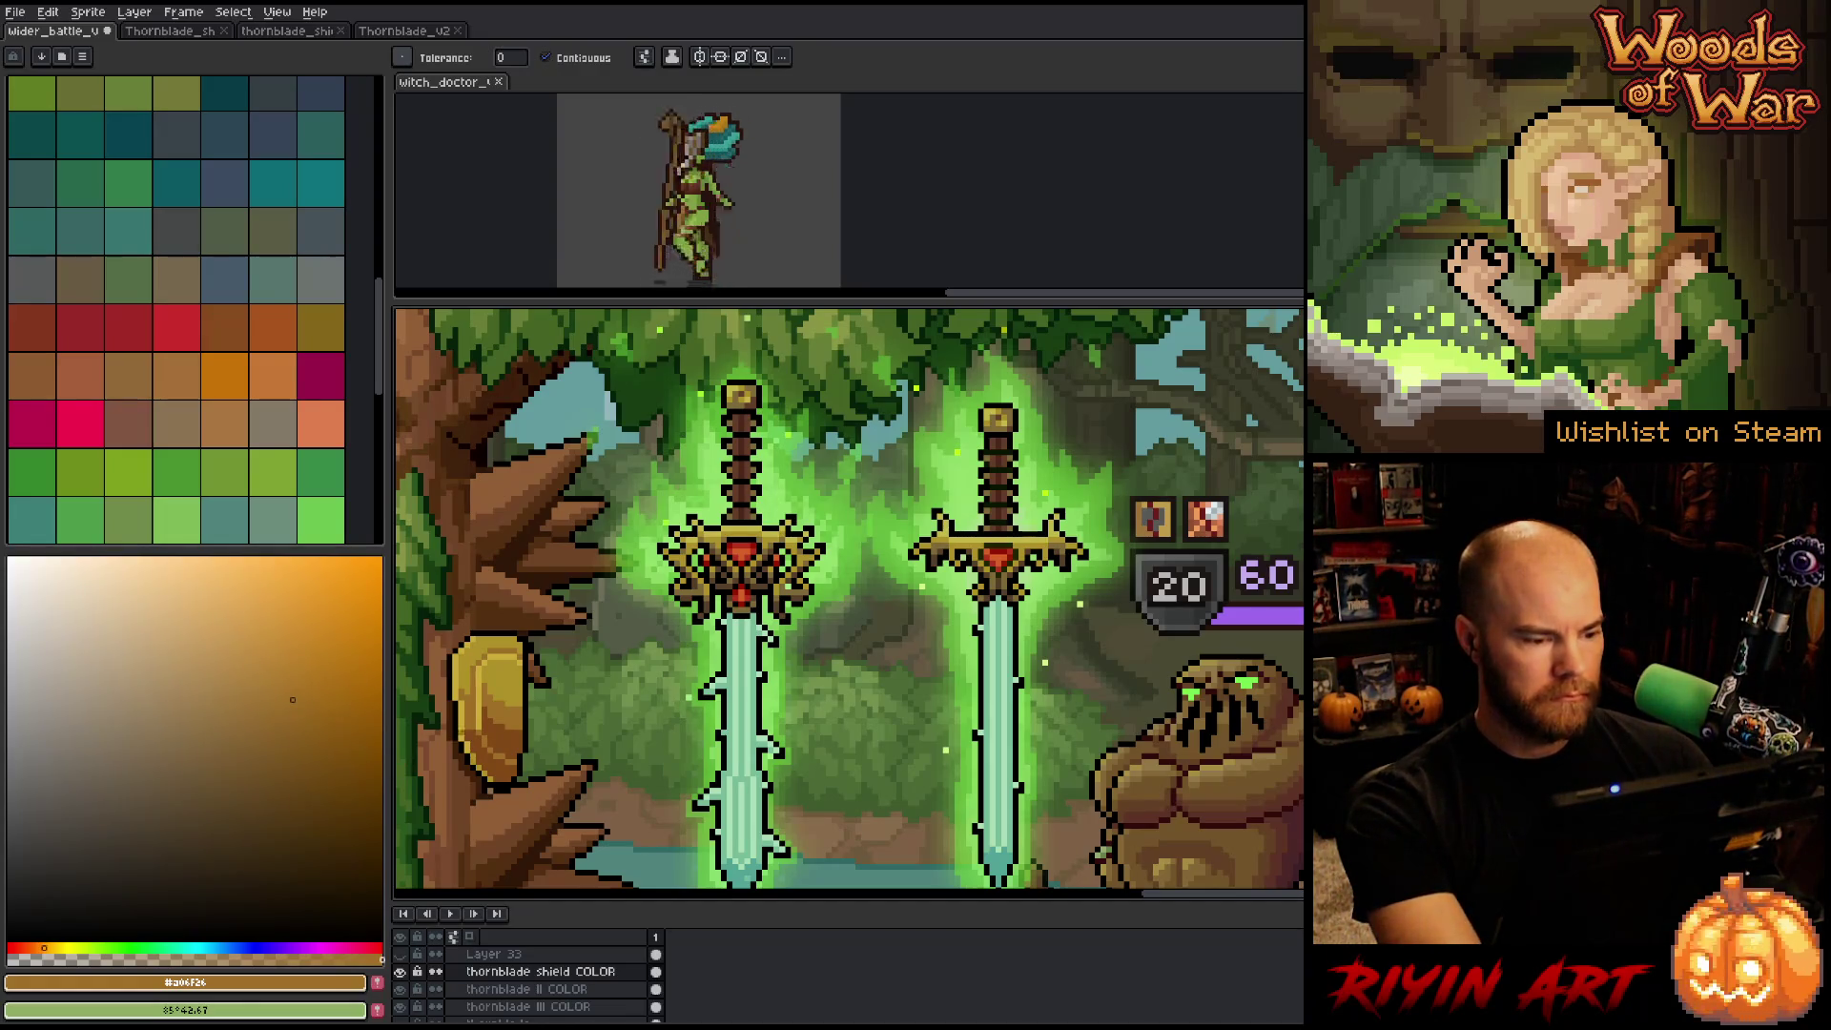
key("b")
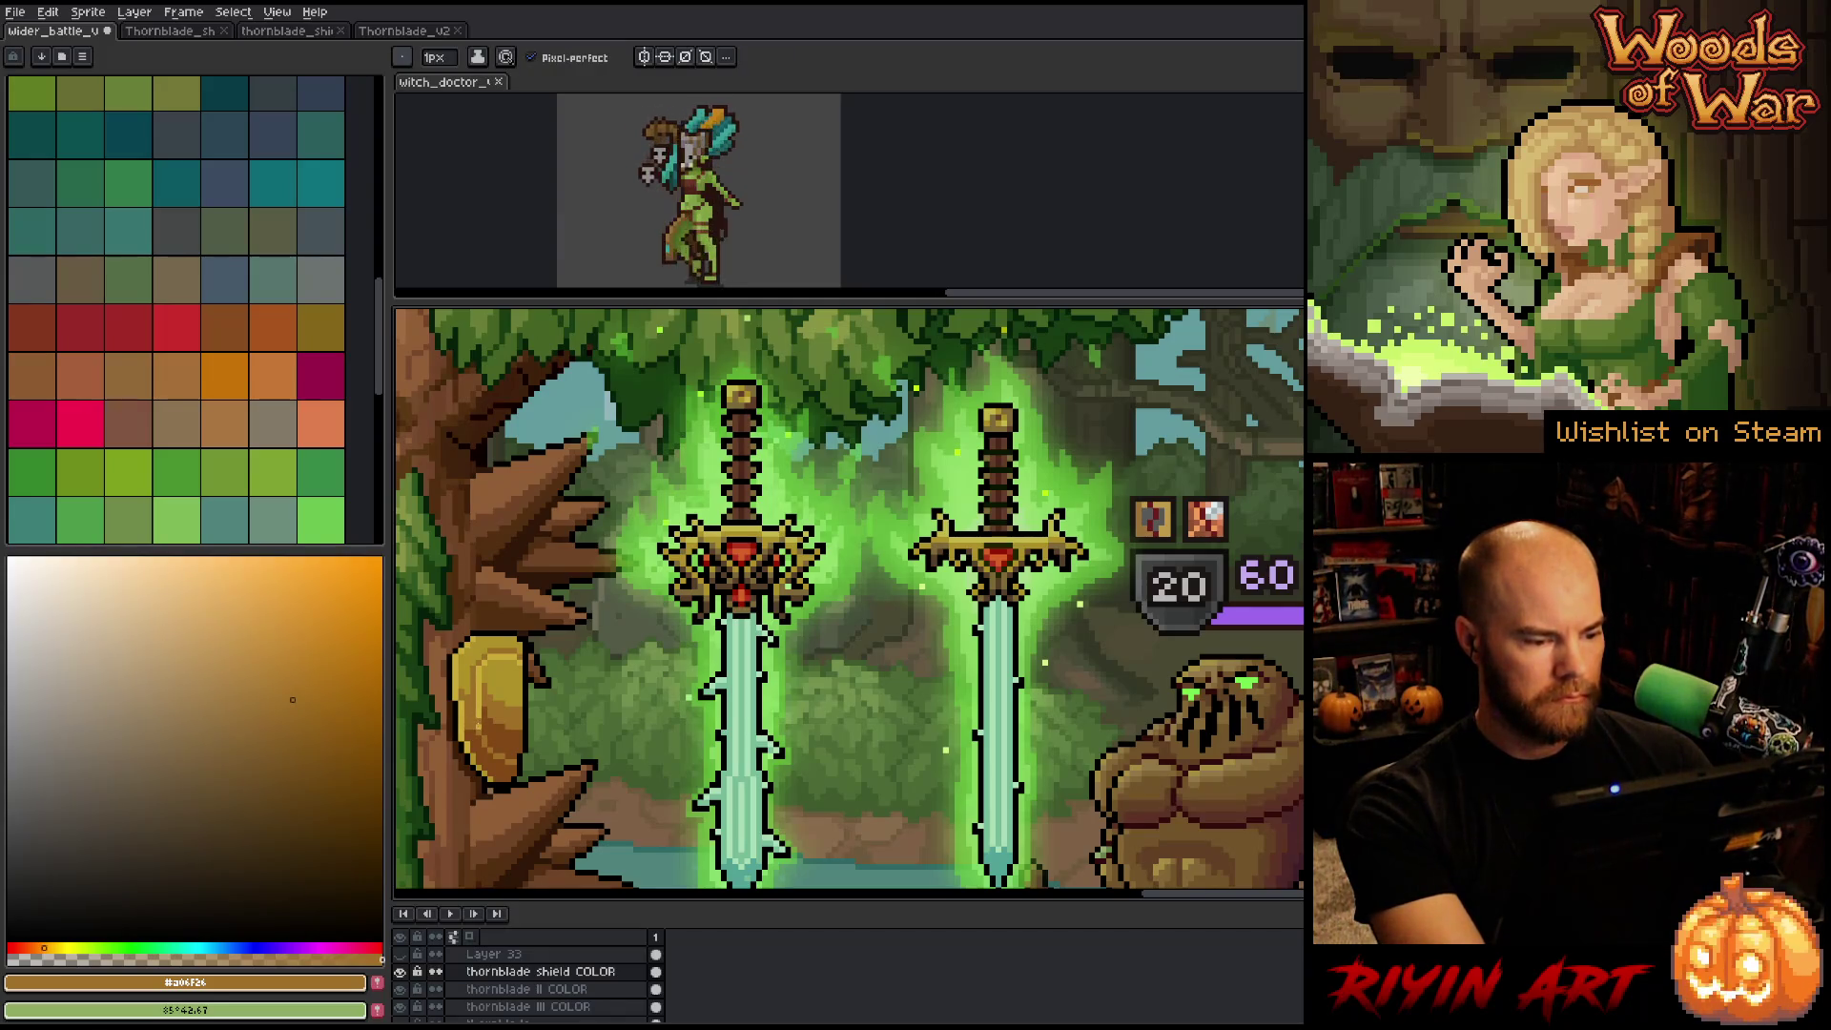
Sample the shield's edge brown and its gold and orange-gold shades, ending with the Pencil selected.
left_click(477, 731, "alt")
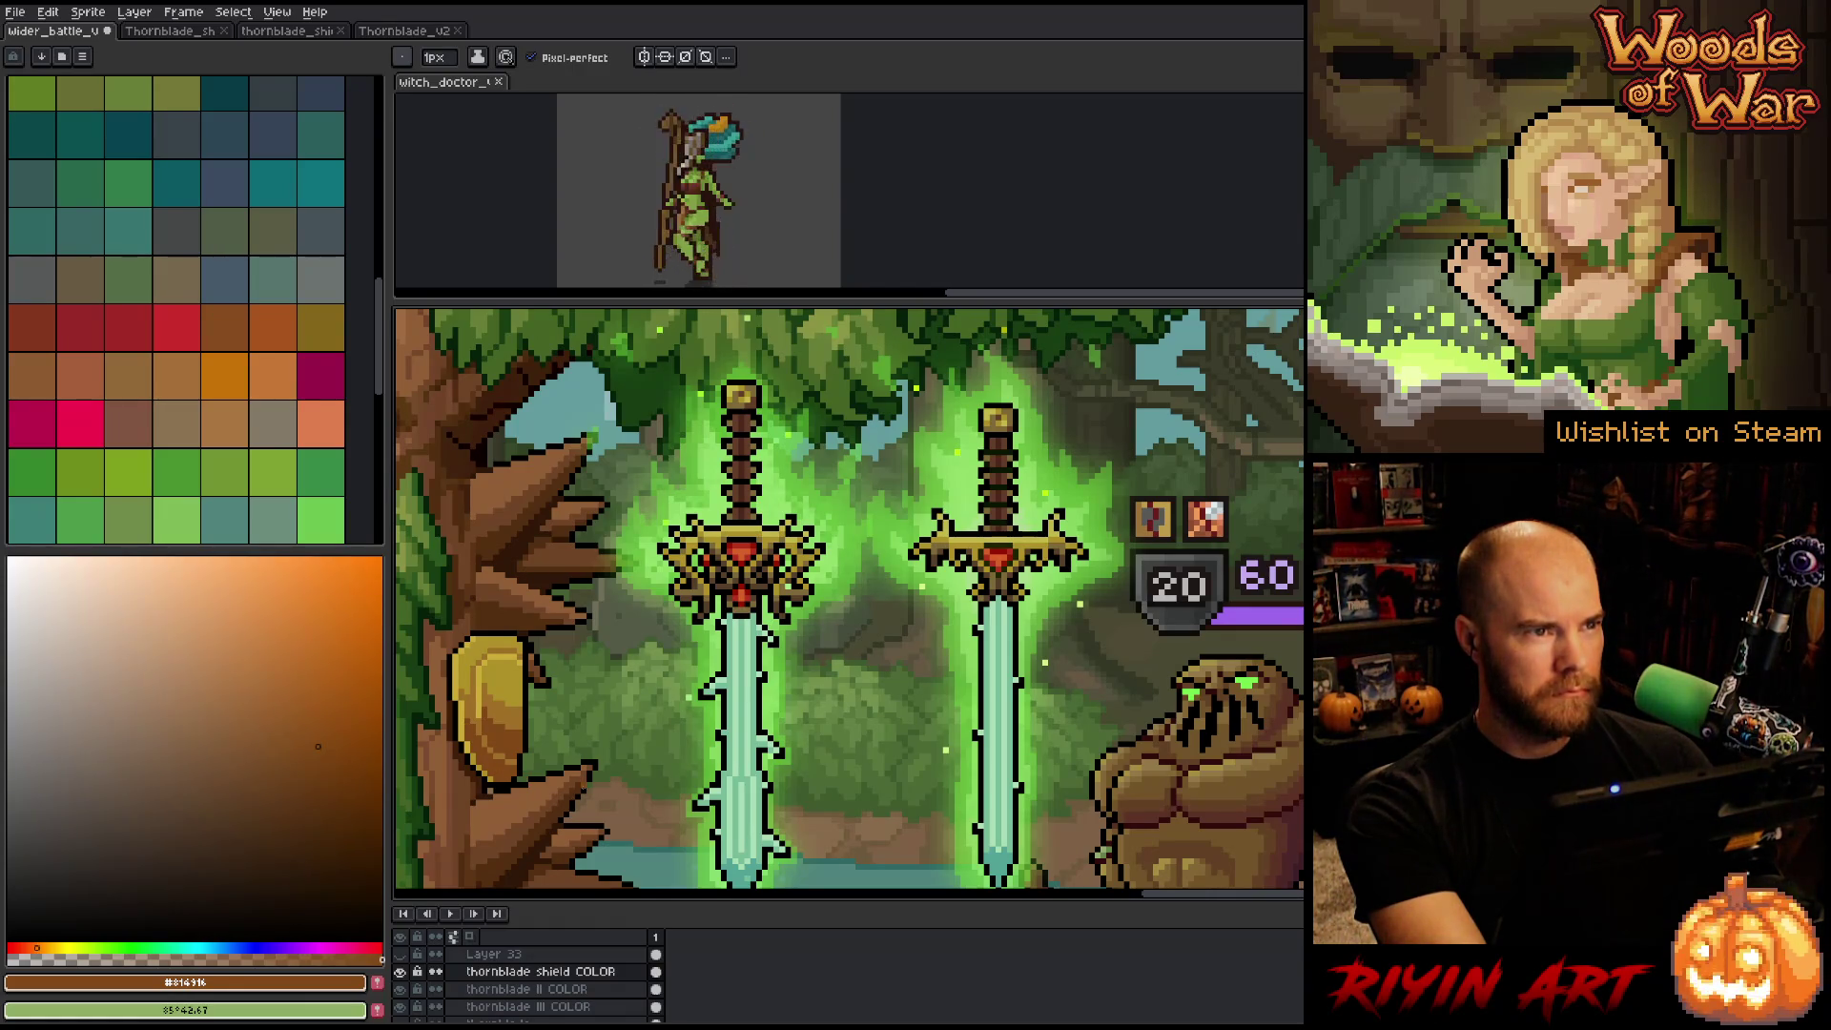
key("alt")
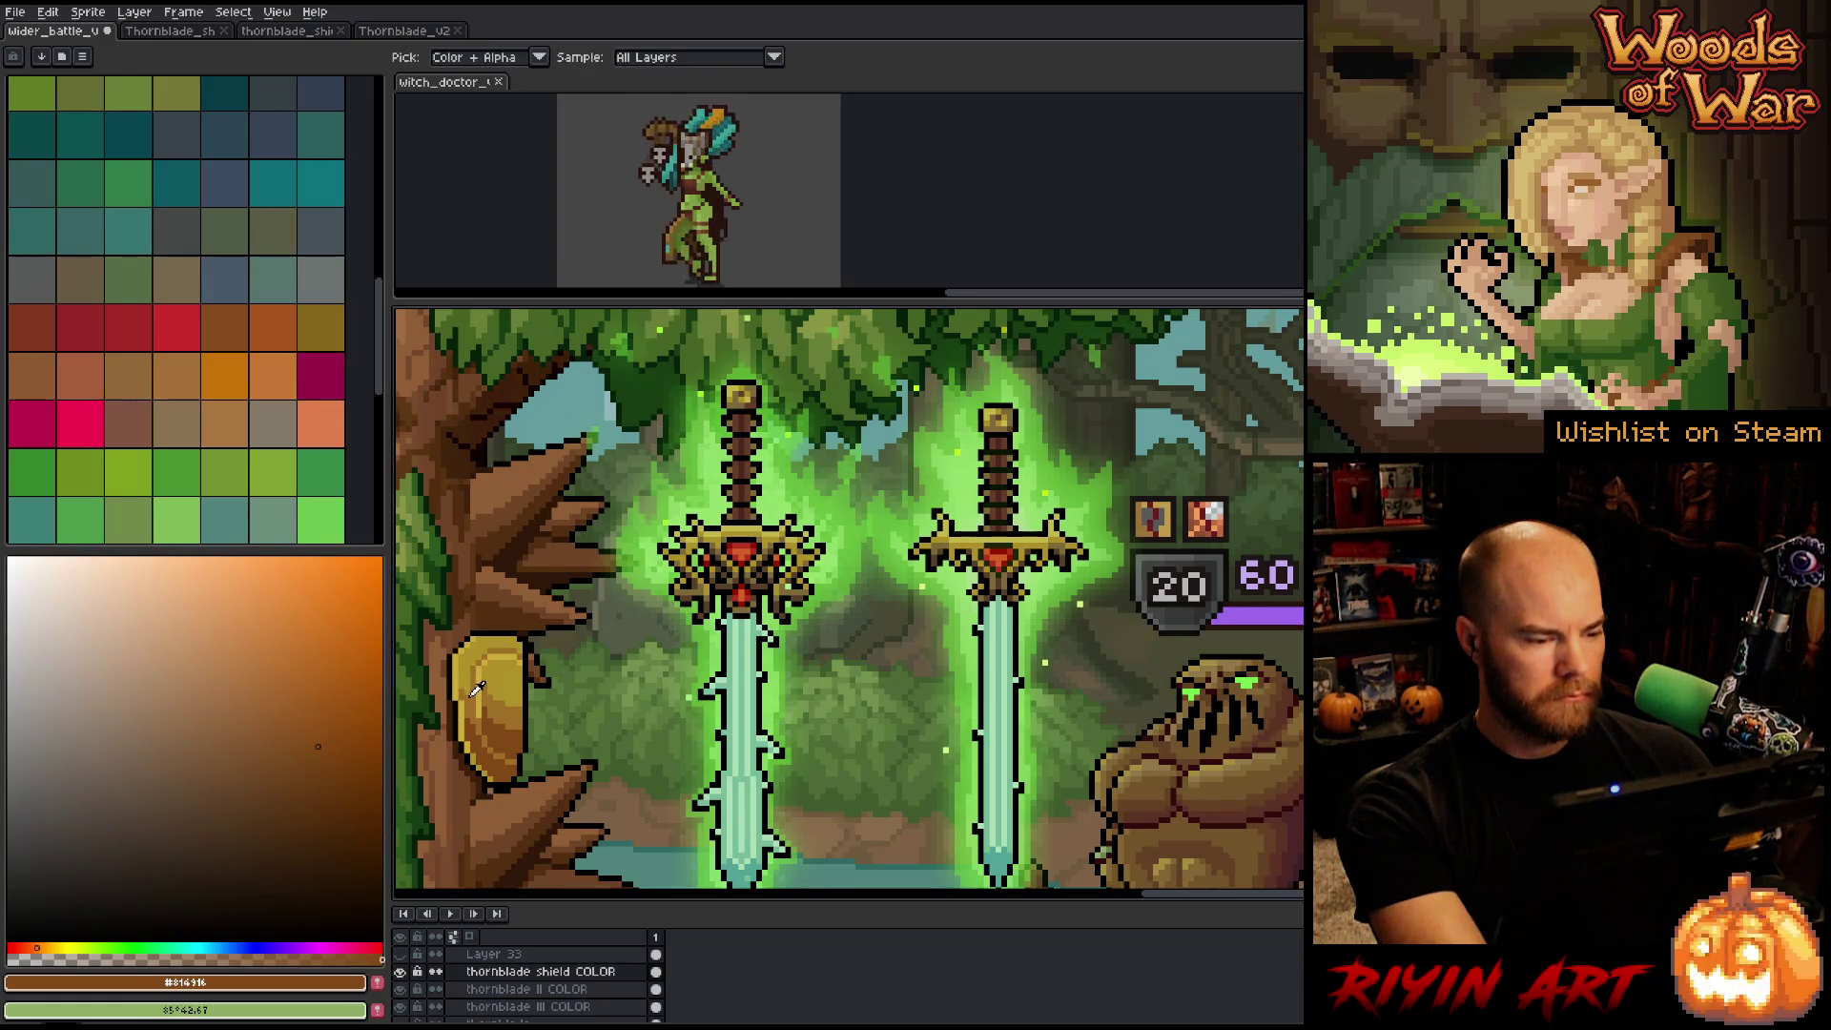
left_click(476, 689, "alt")
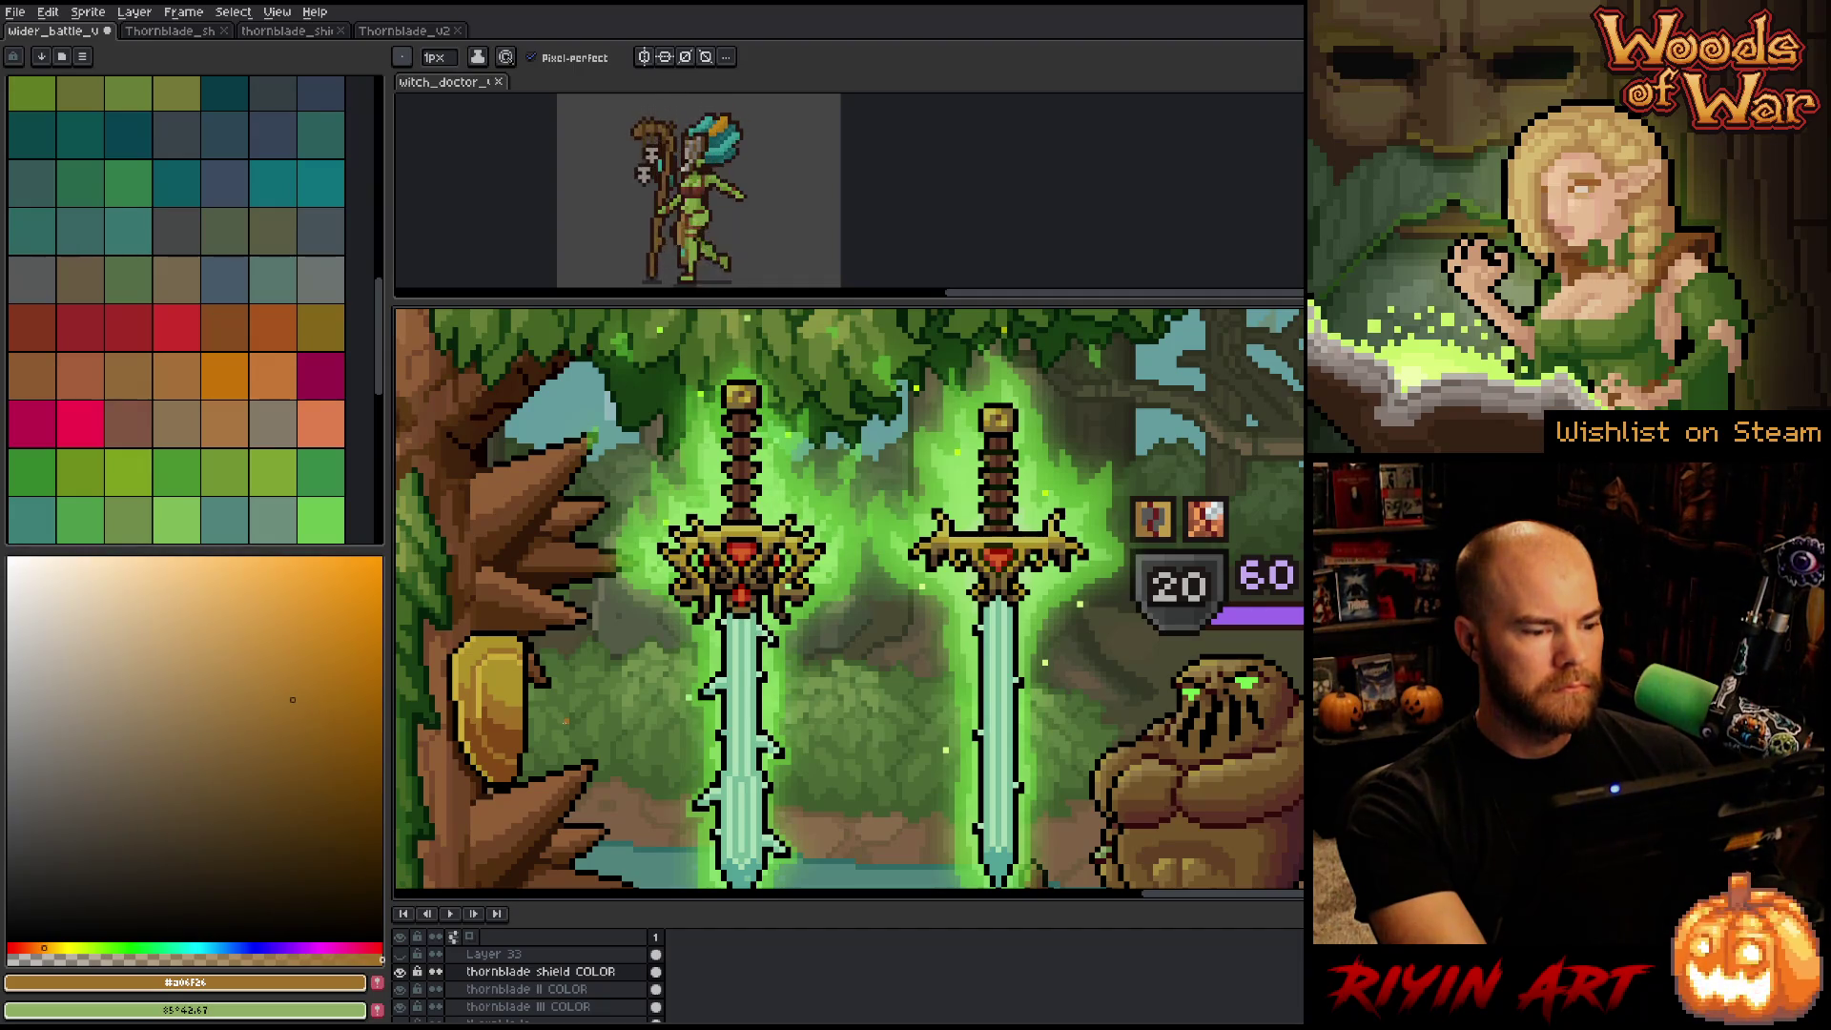
left_click(515, 693, "alt")
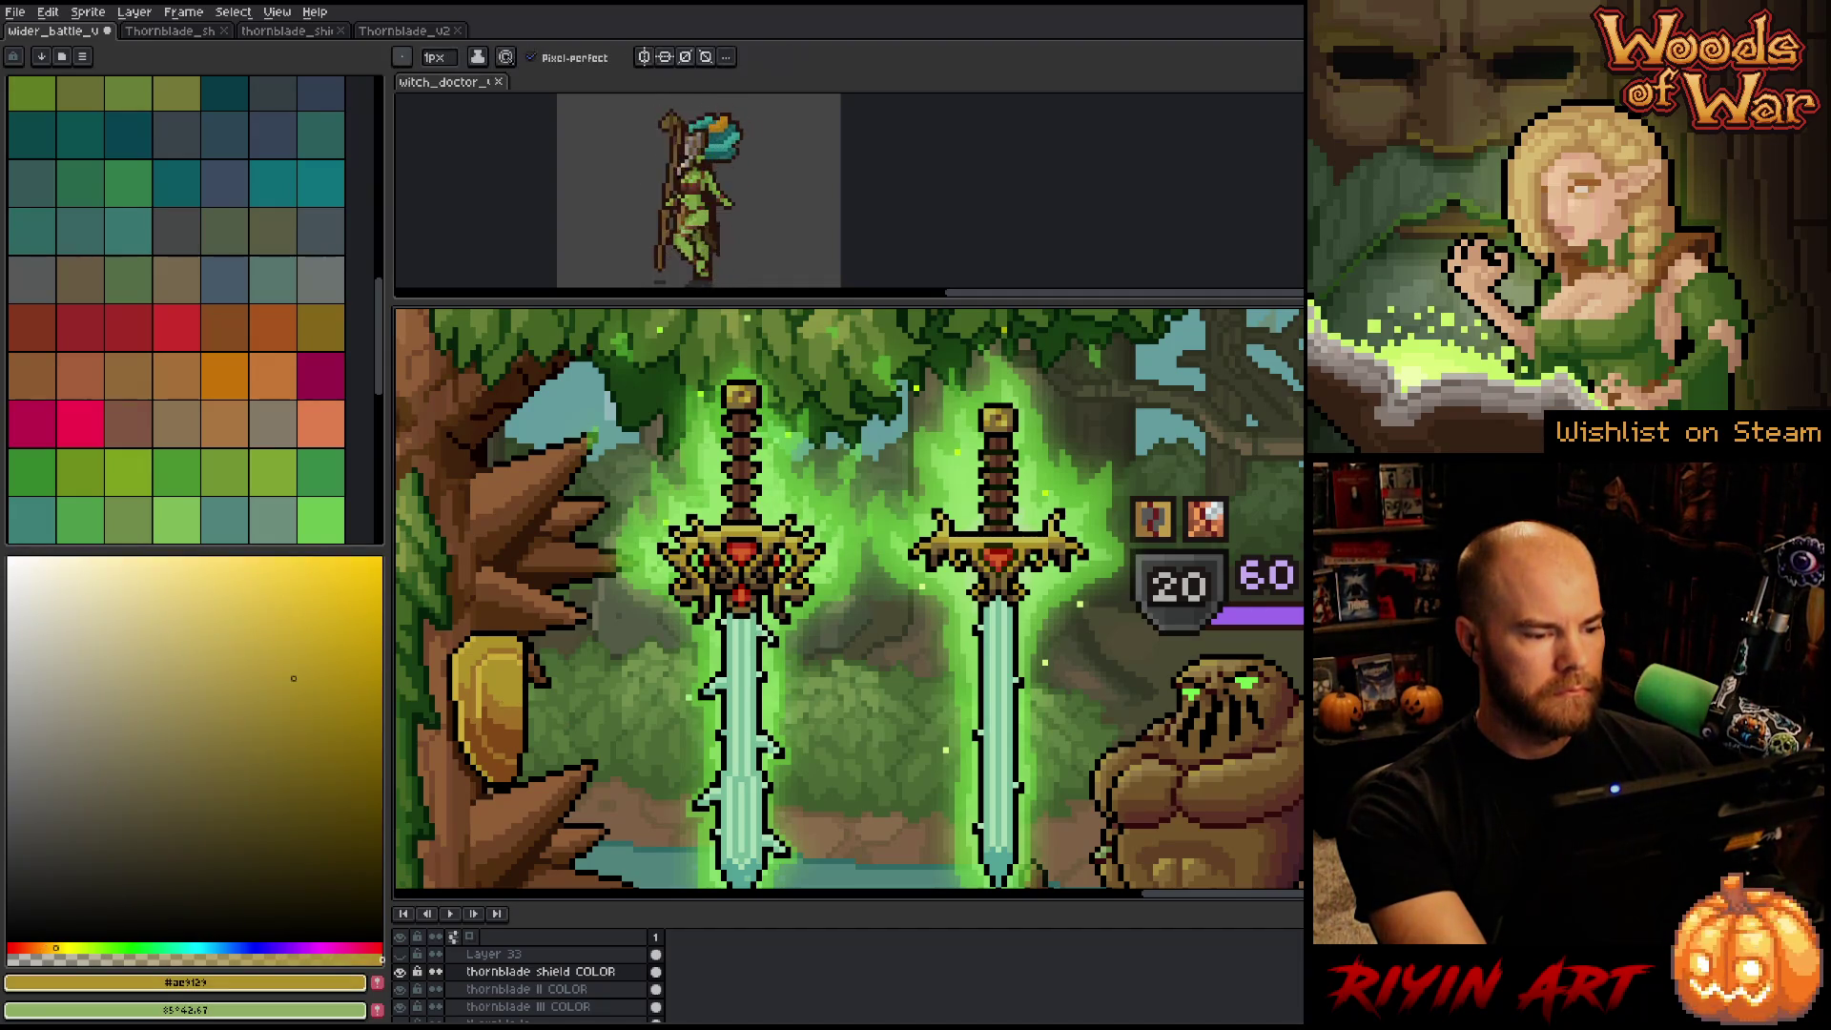
left_click(515, 714, "alt")
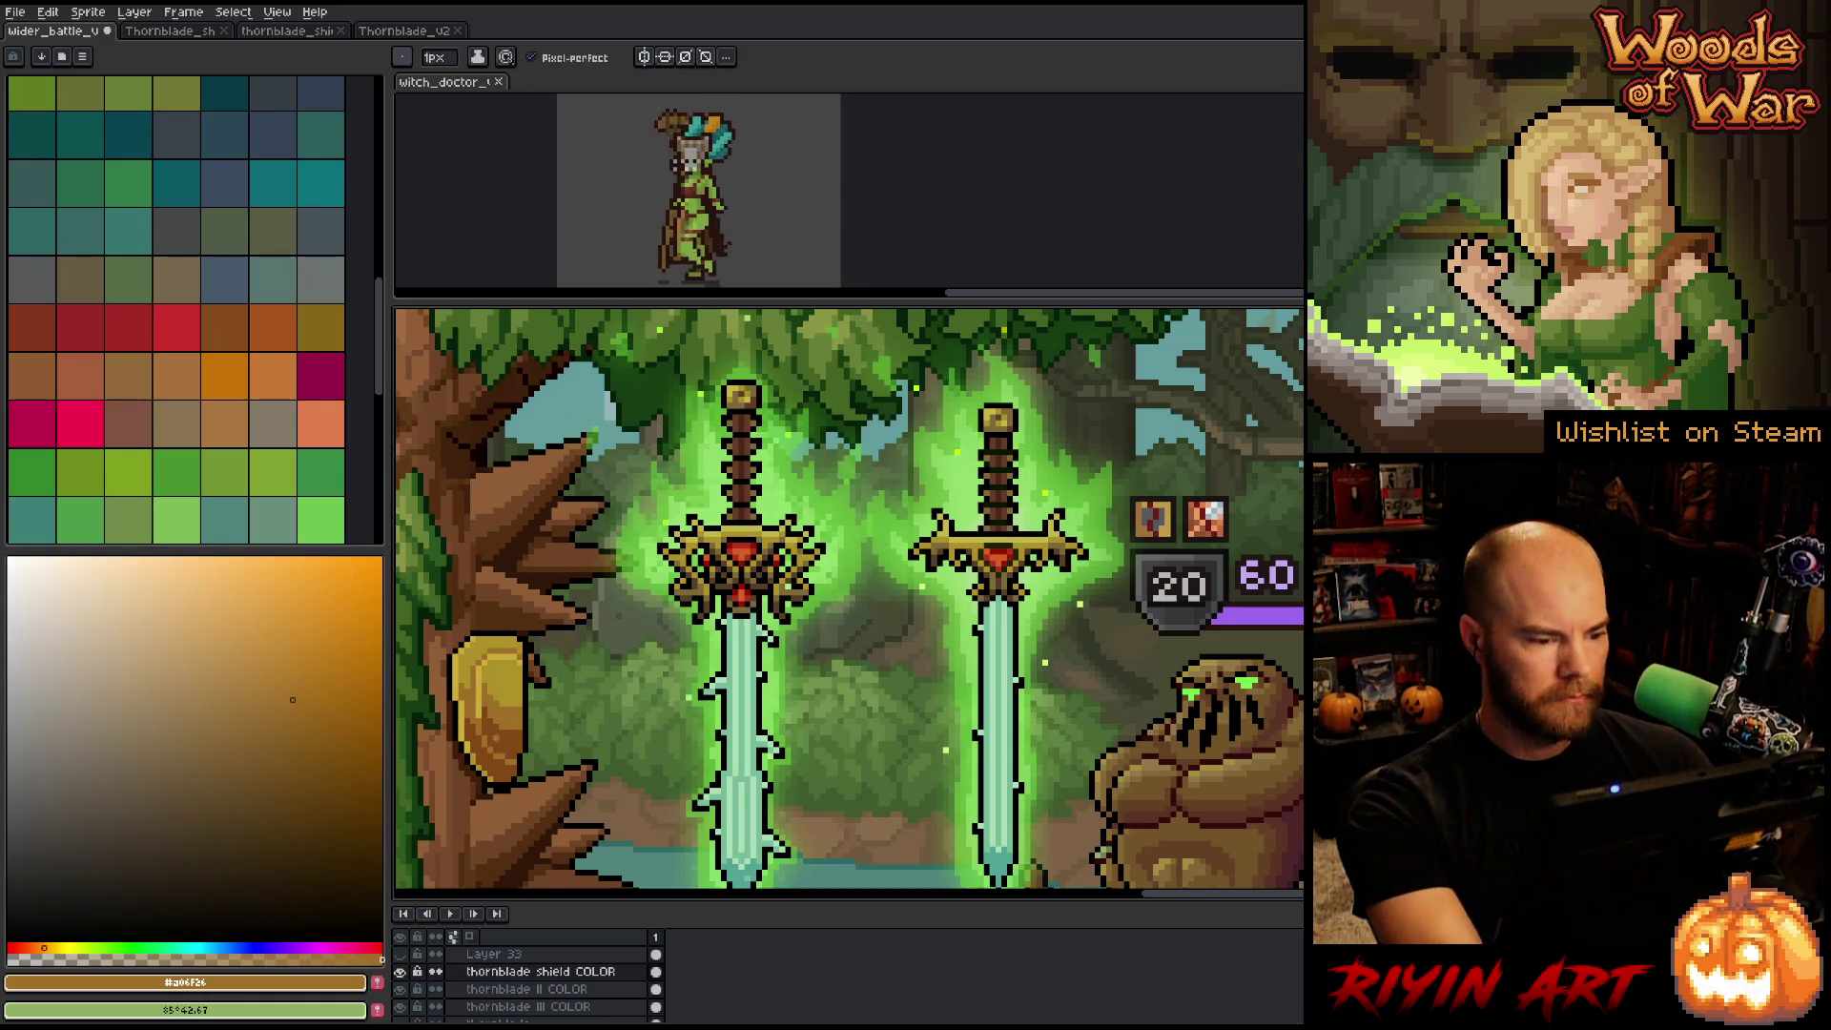
left_click(513, 691, "alt")
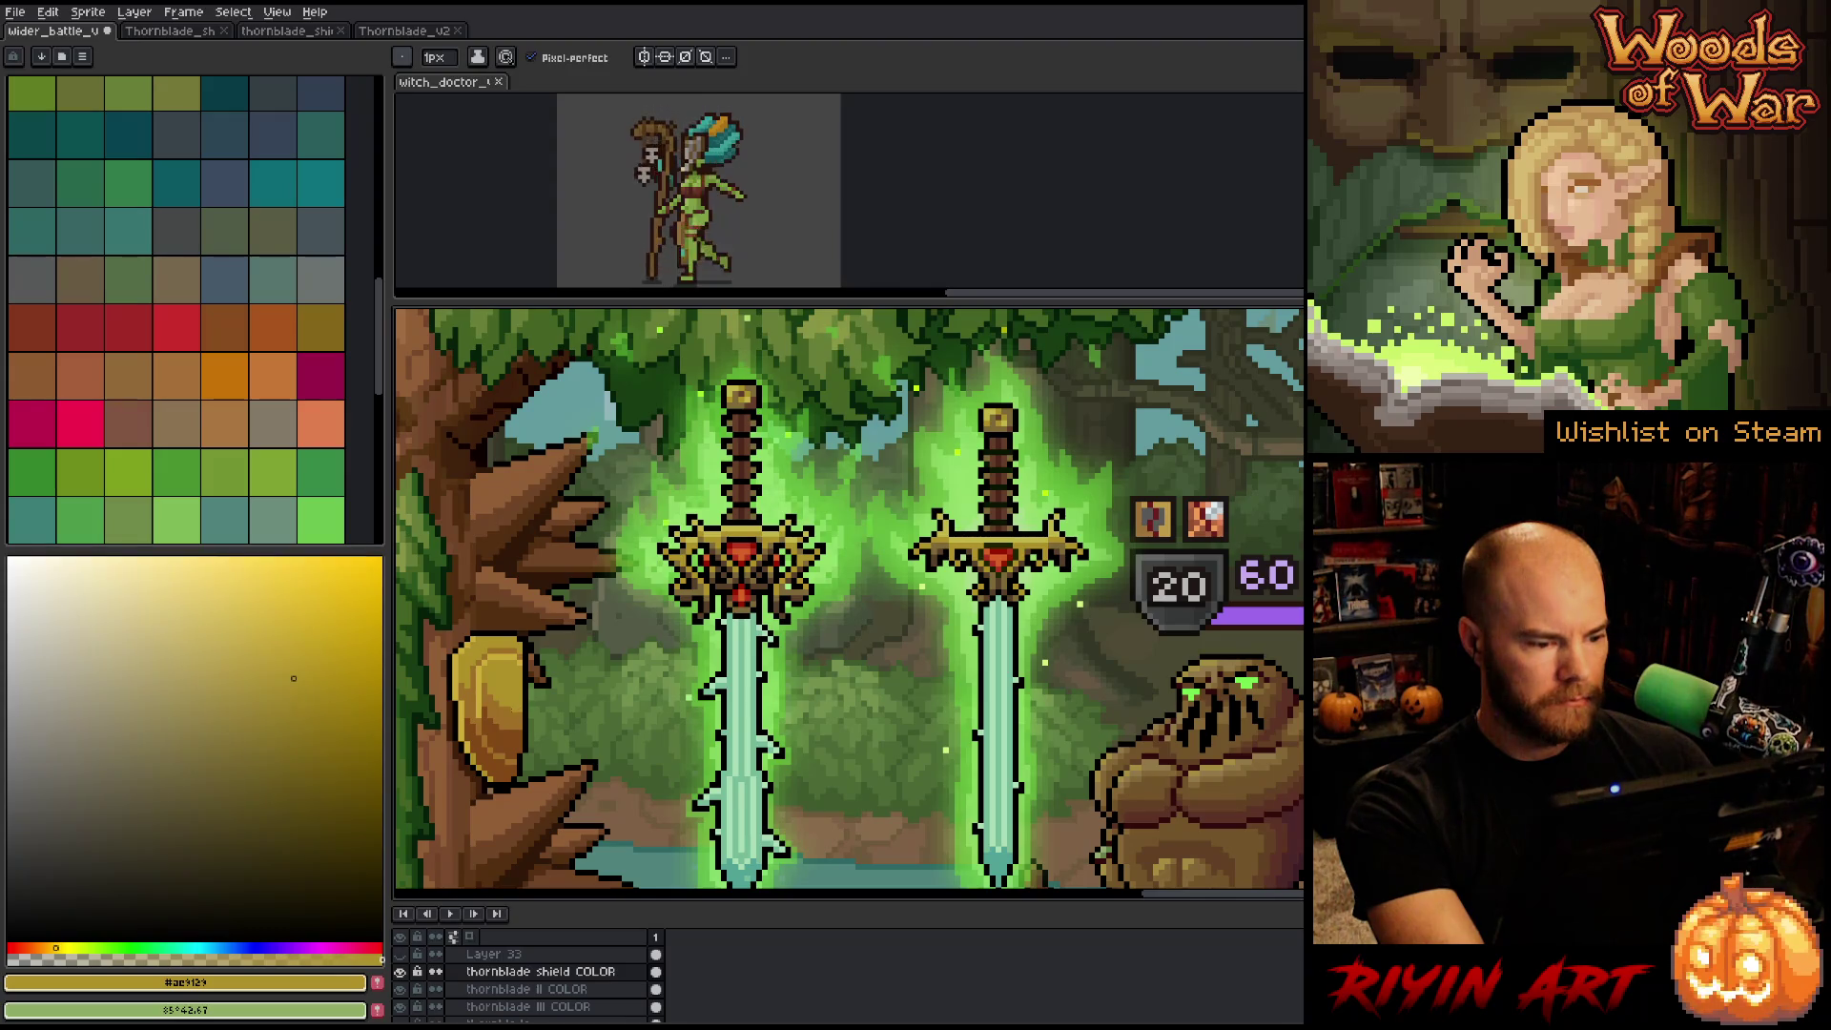
key("alt")
key("alt")
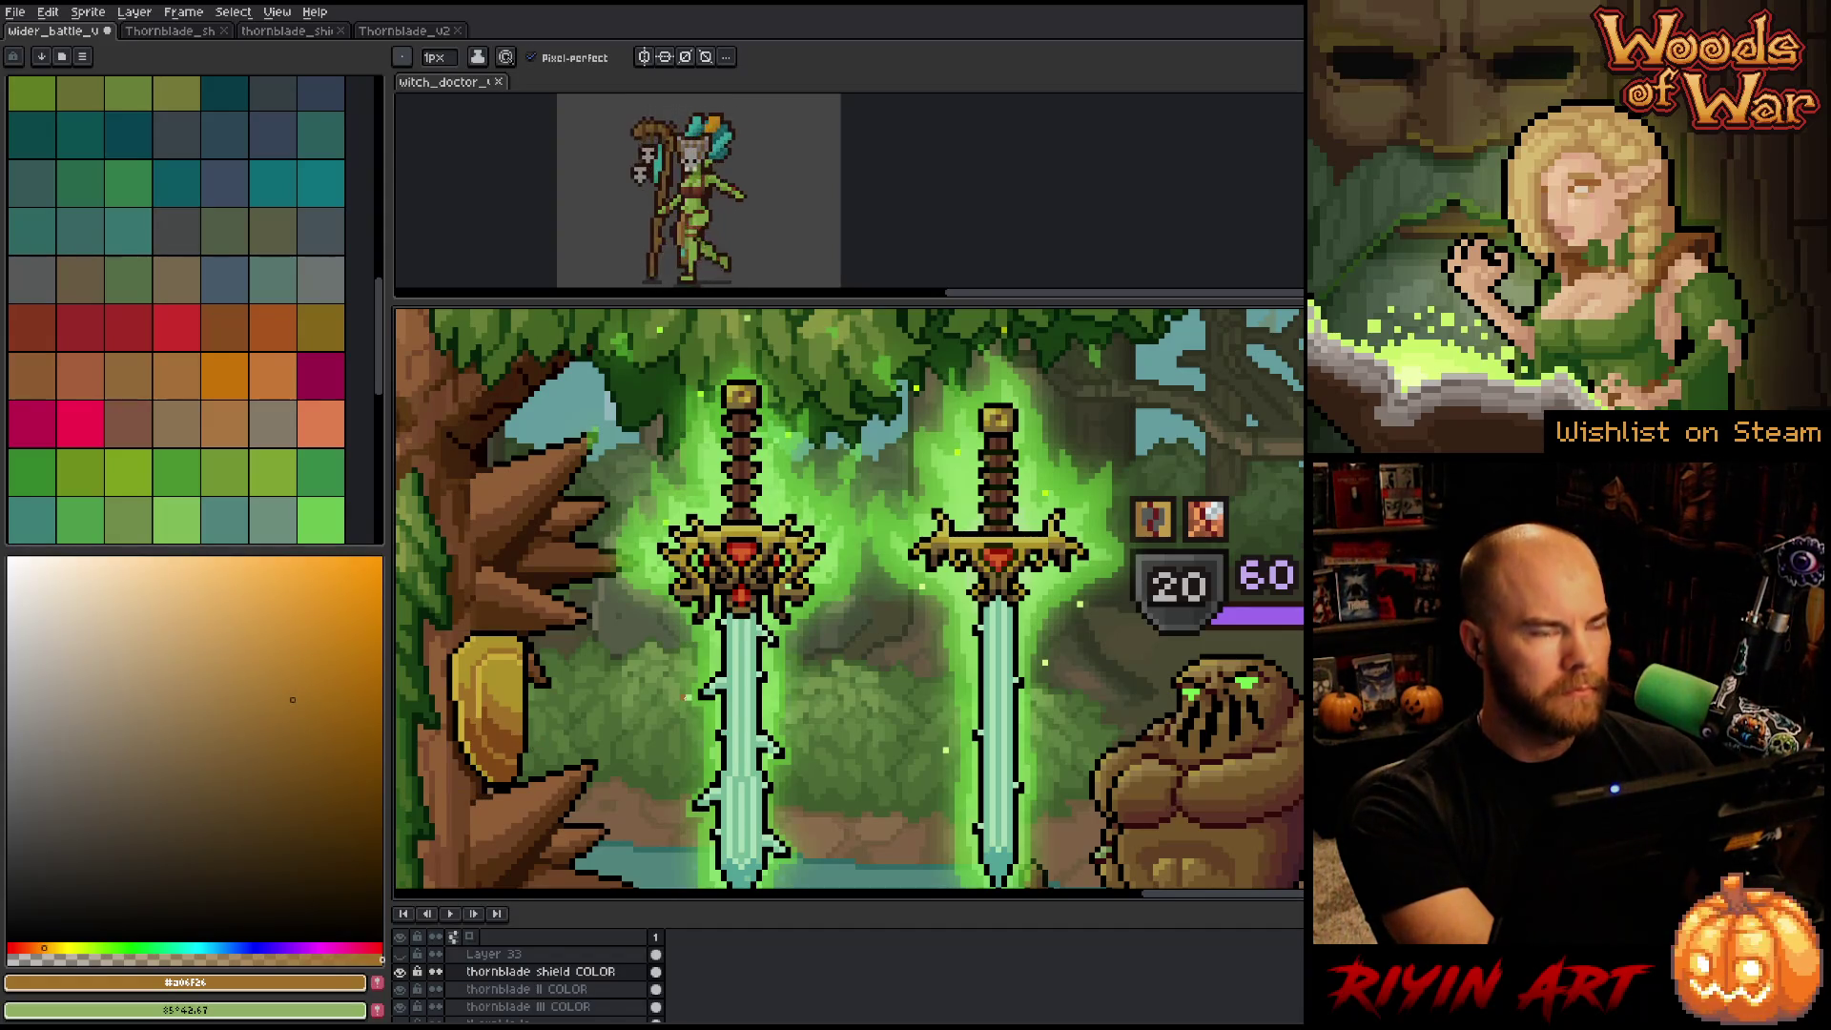
key("ctrl")
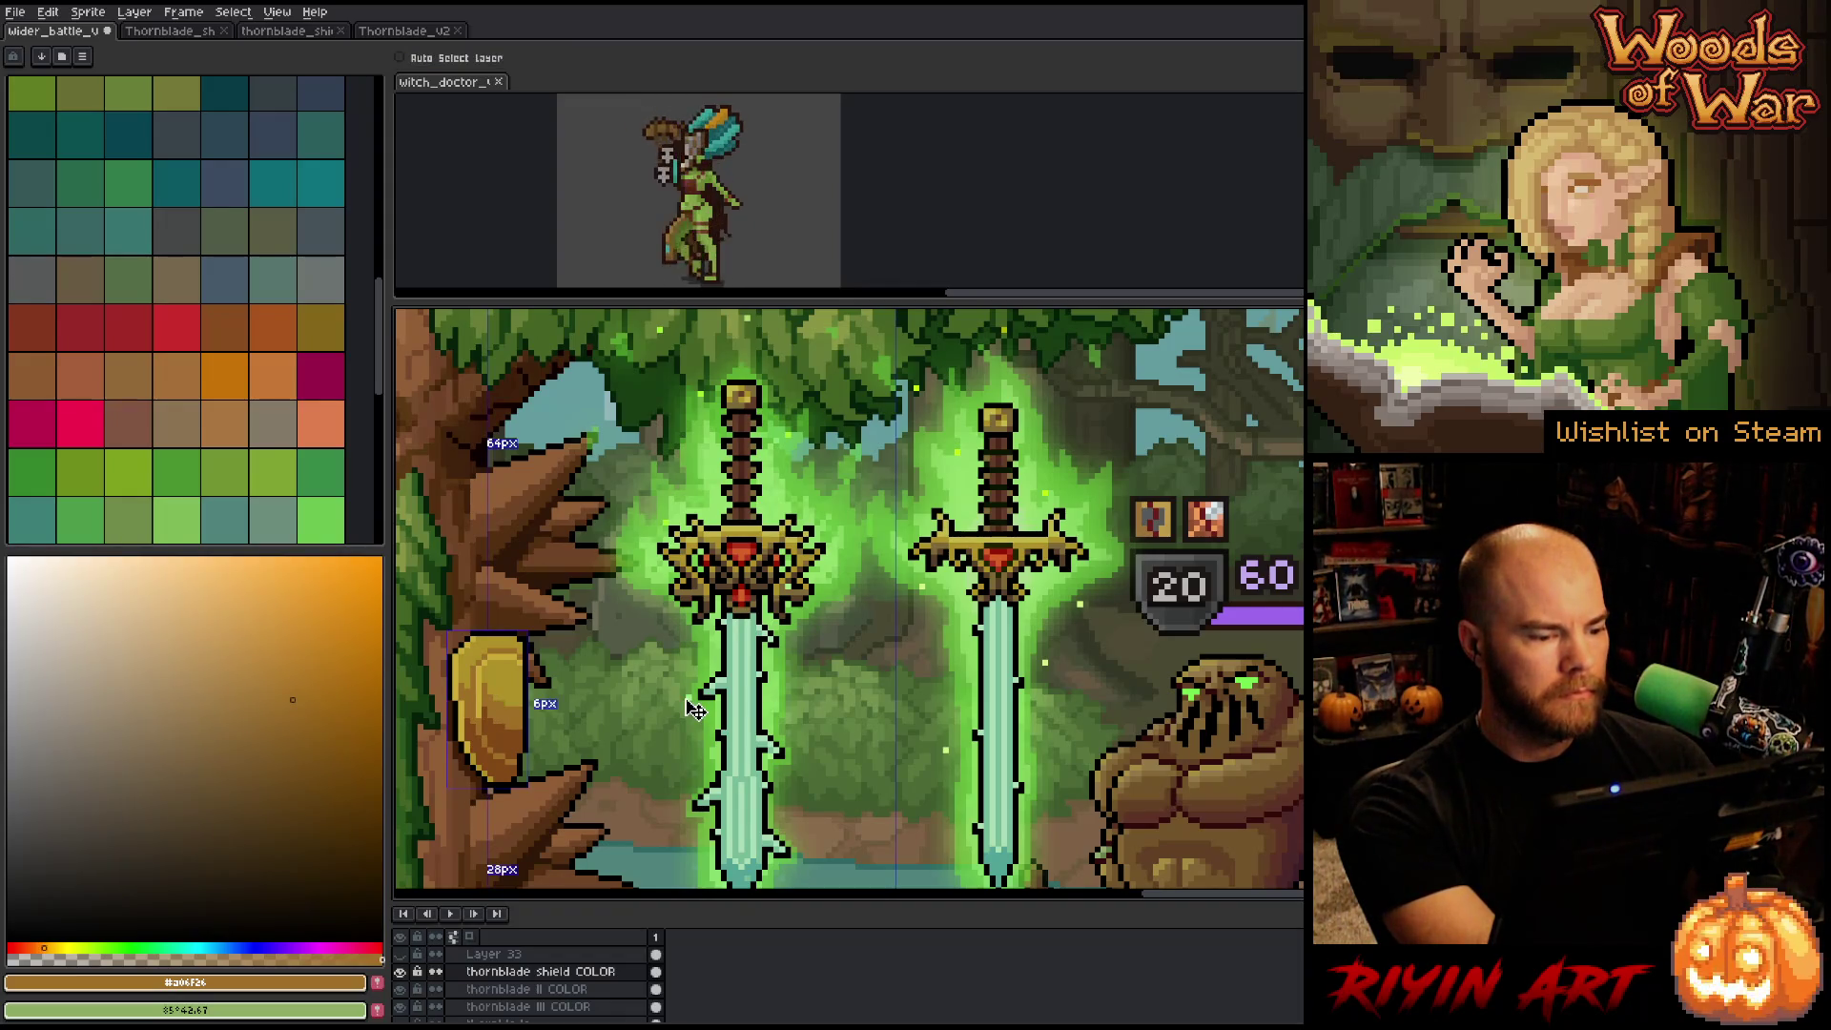
right_click(882, 468)
key("b")
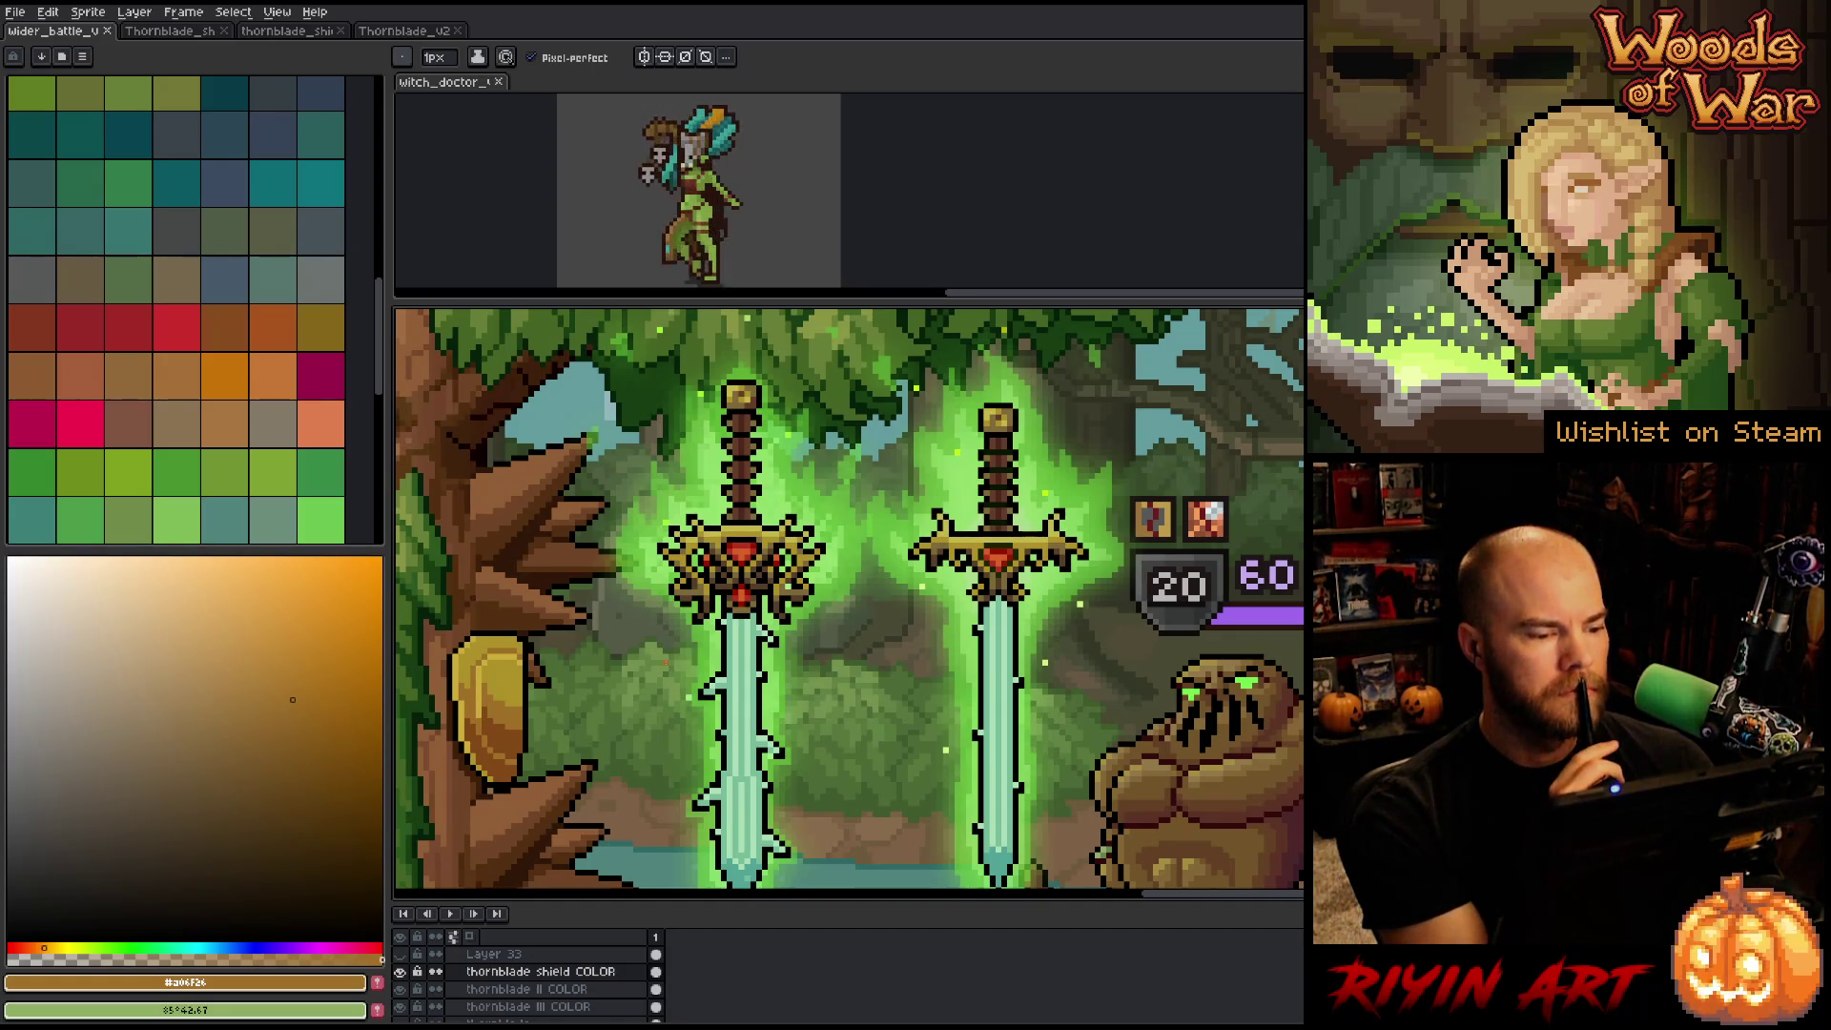
Zoom in closely on the shield and bark and switch to the Eyedropper (I).
scroll(677, 679, "down", 2)
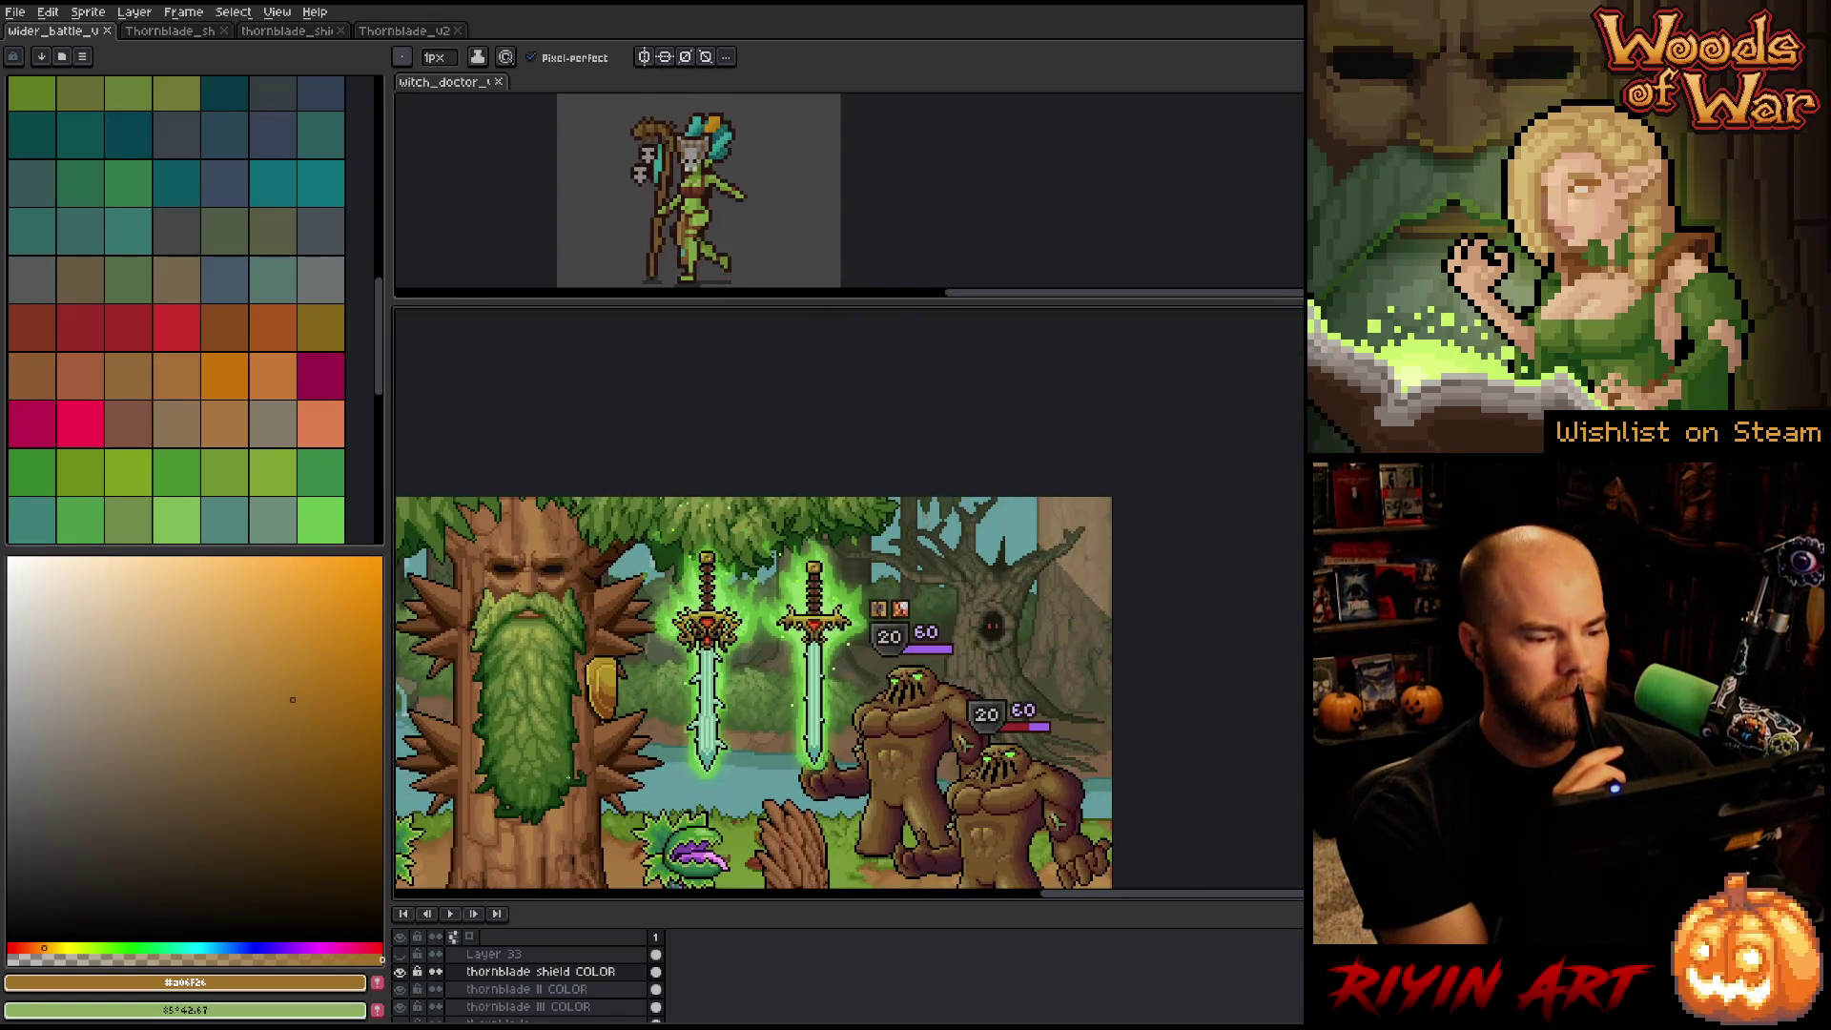
scroll(650, 723, "up", 1)
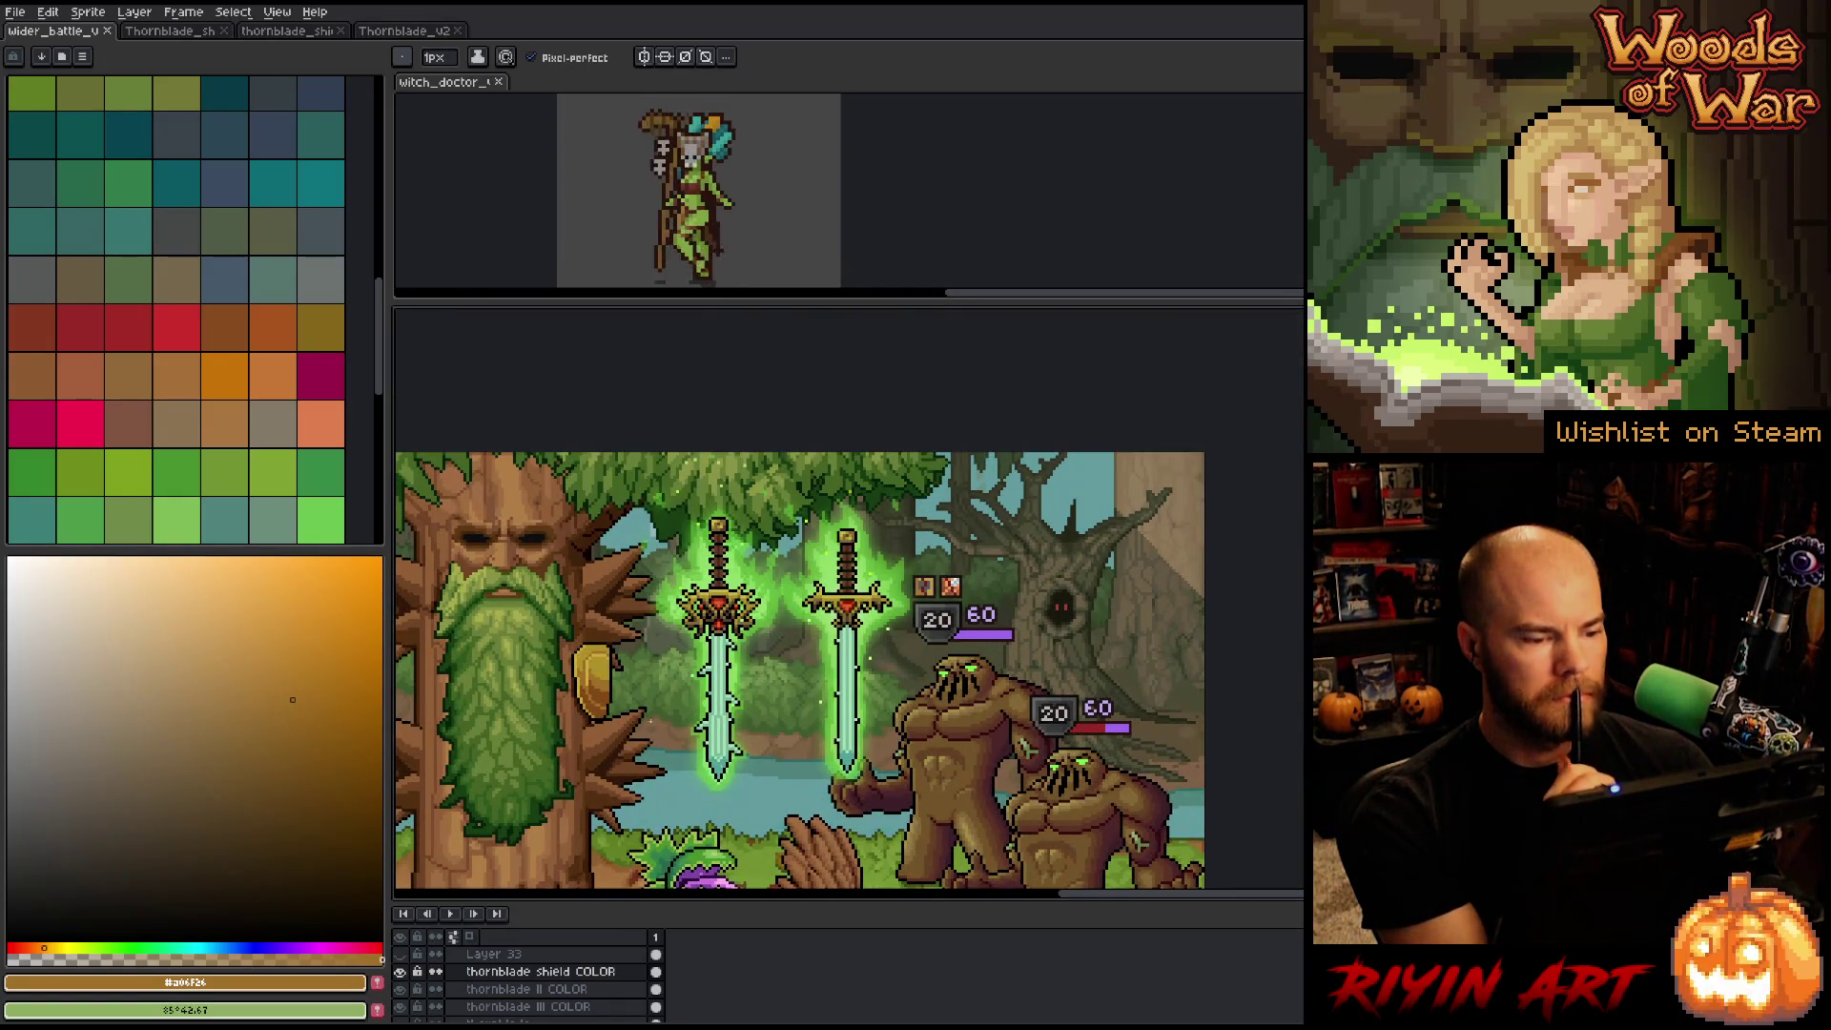
scroll(925, 722, "down", 1)
scroll(621, 729, "up", 1)
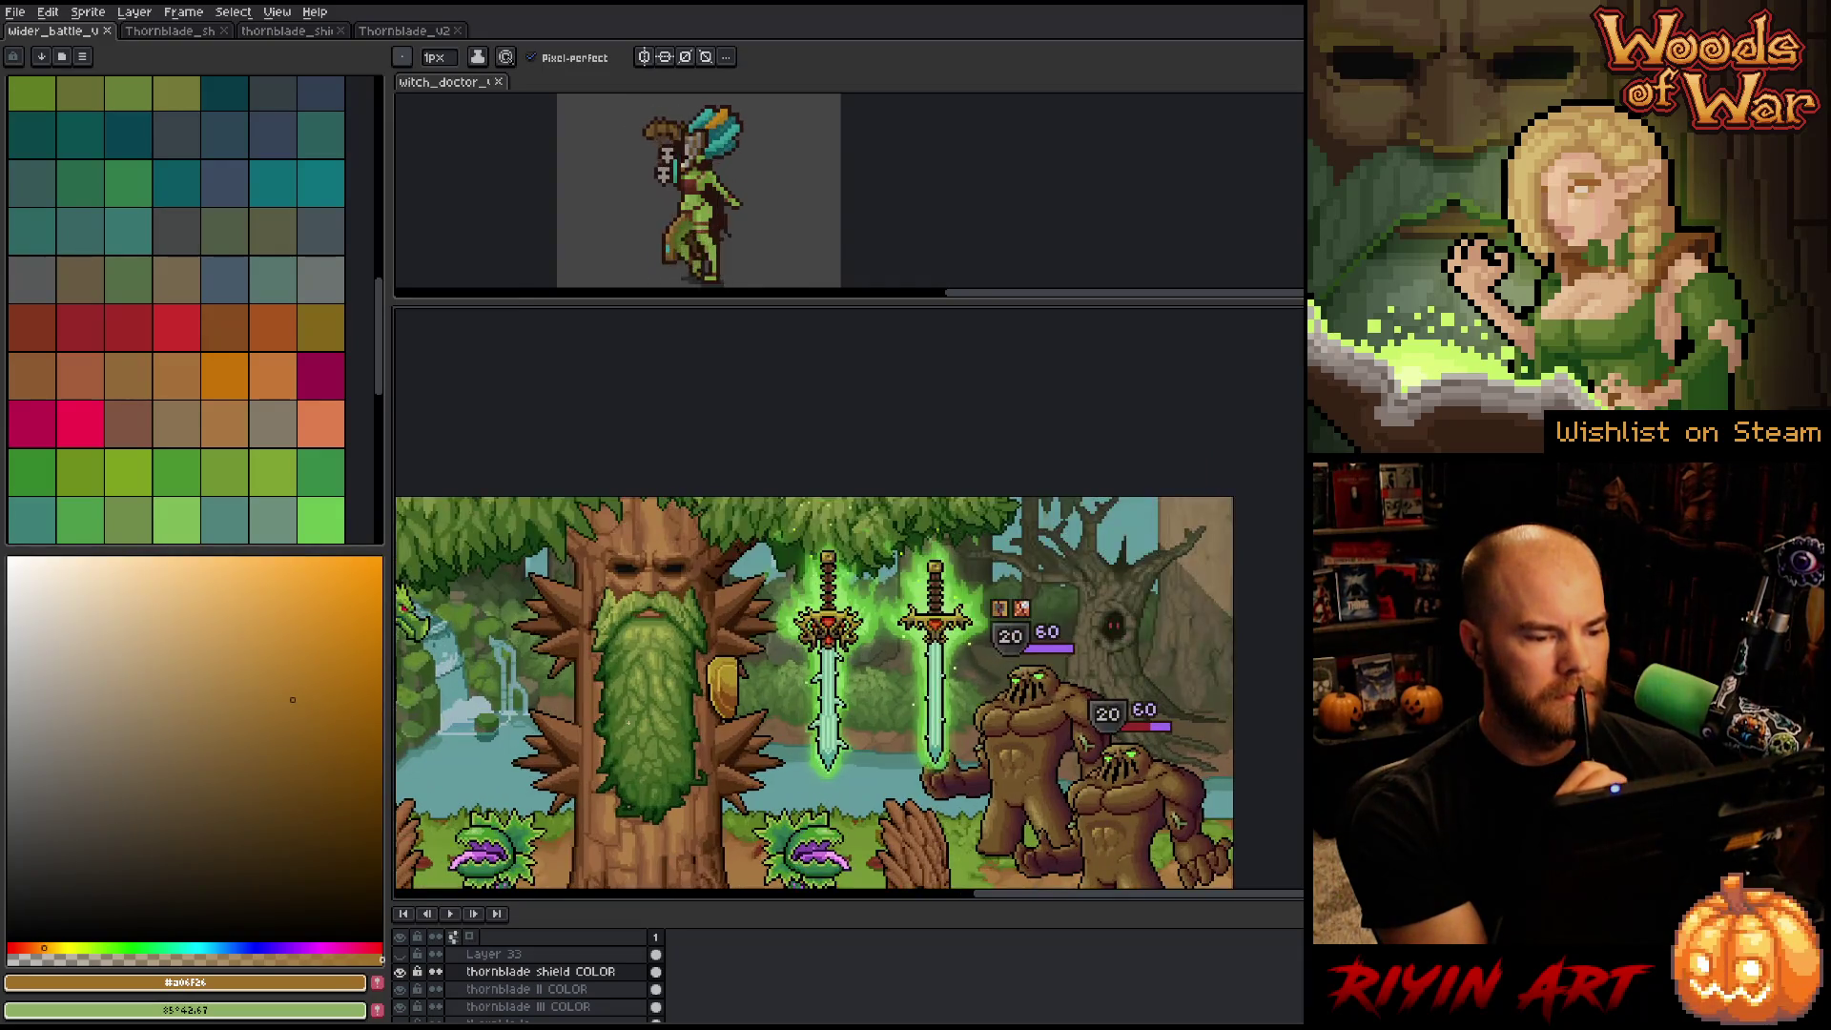
scroll(649, 717, "up", 1)
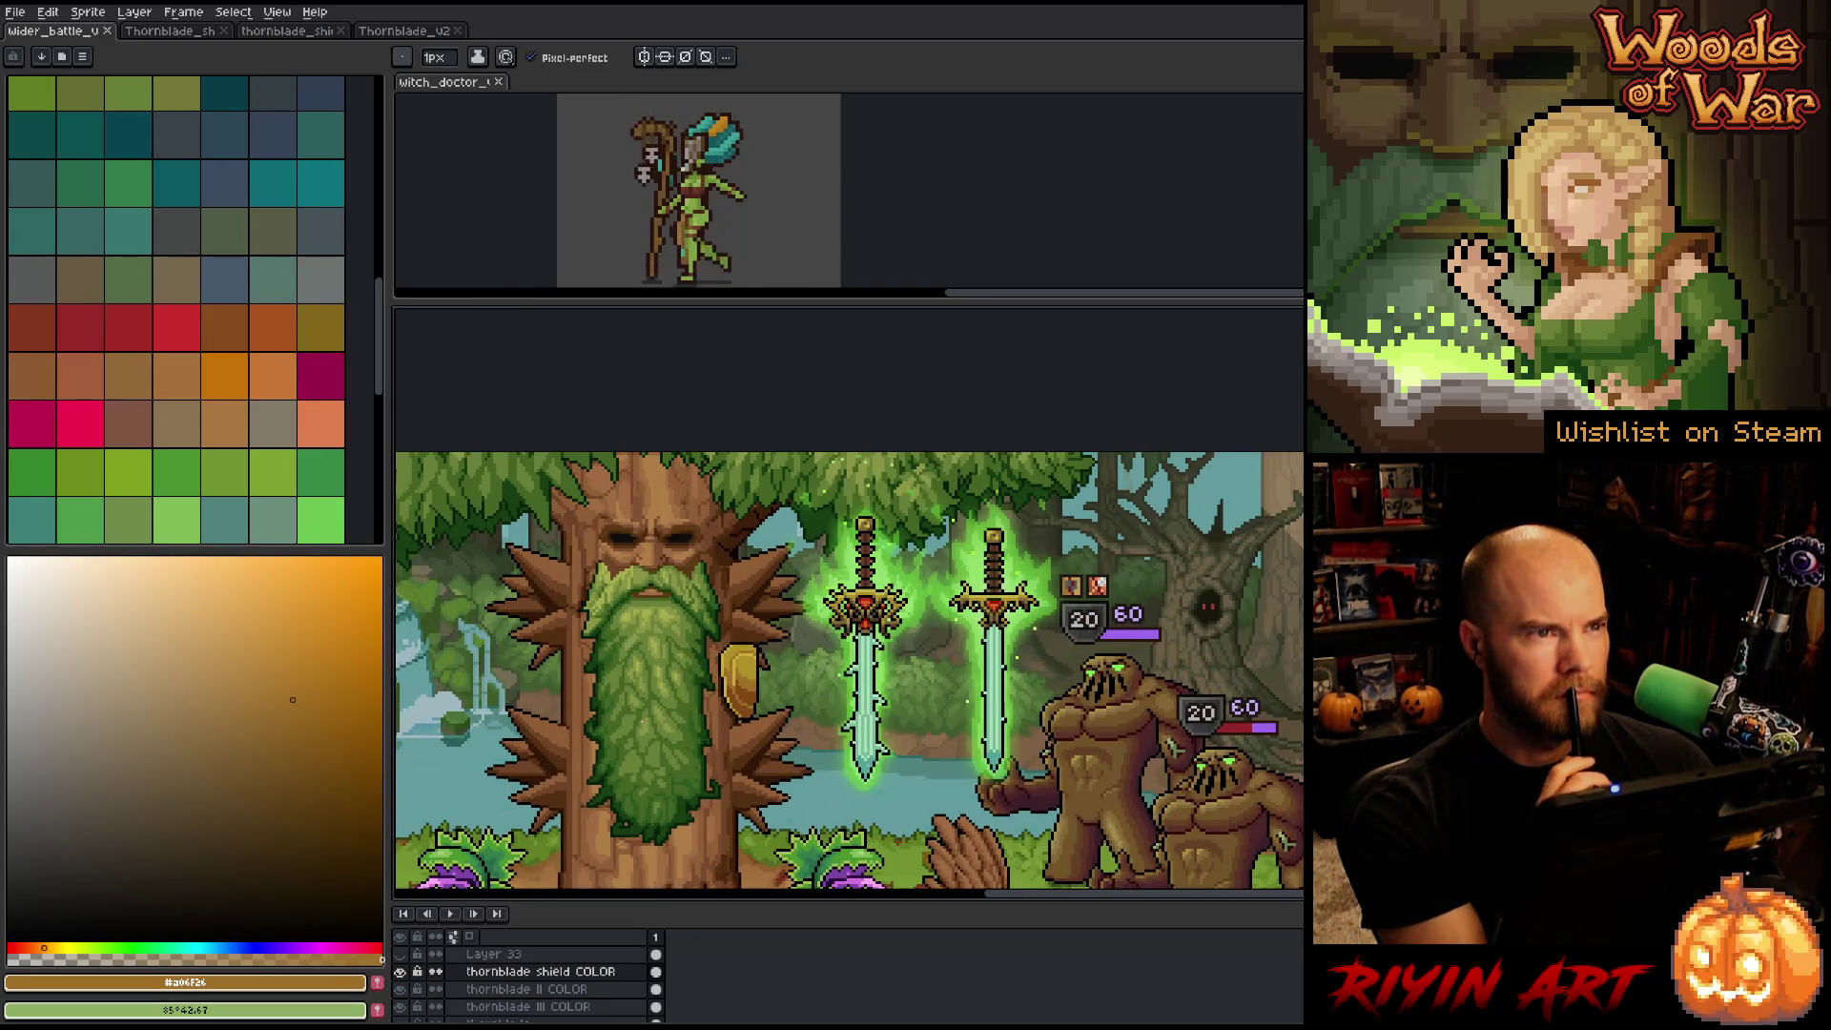
scroll(833, 707, "up", 2)
scroll(833, 708, "down", 2)
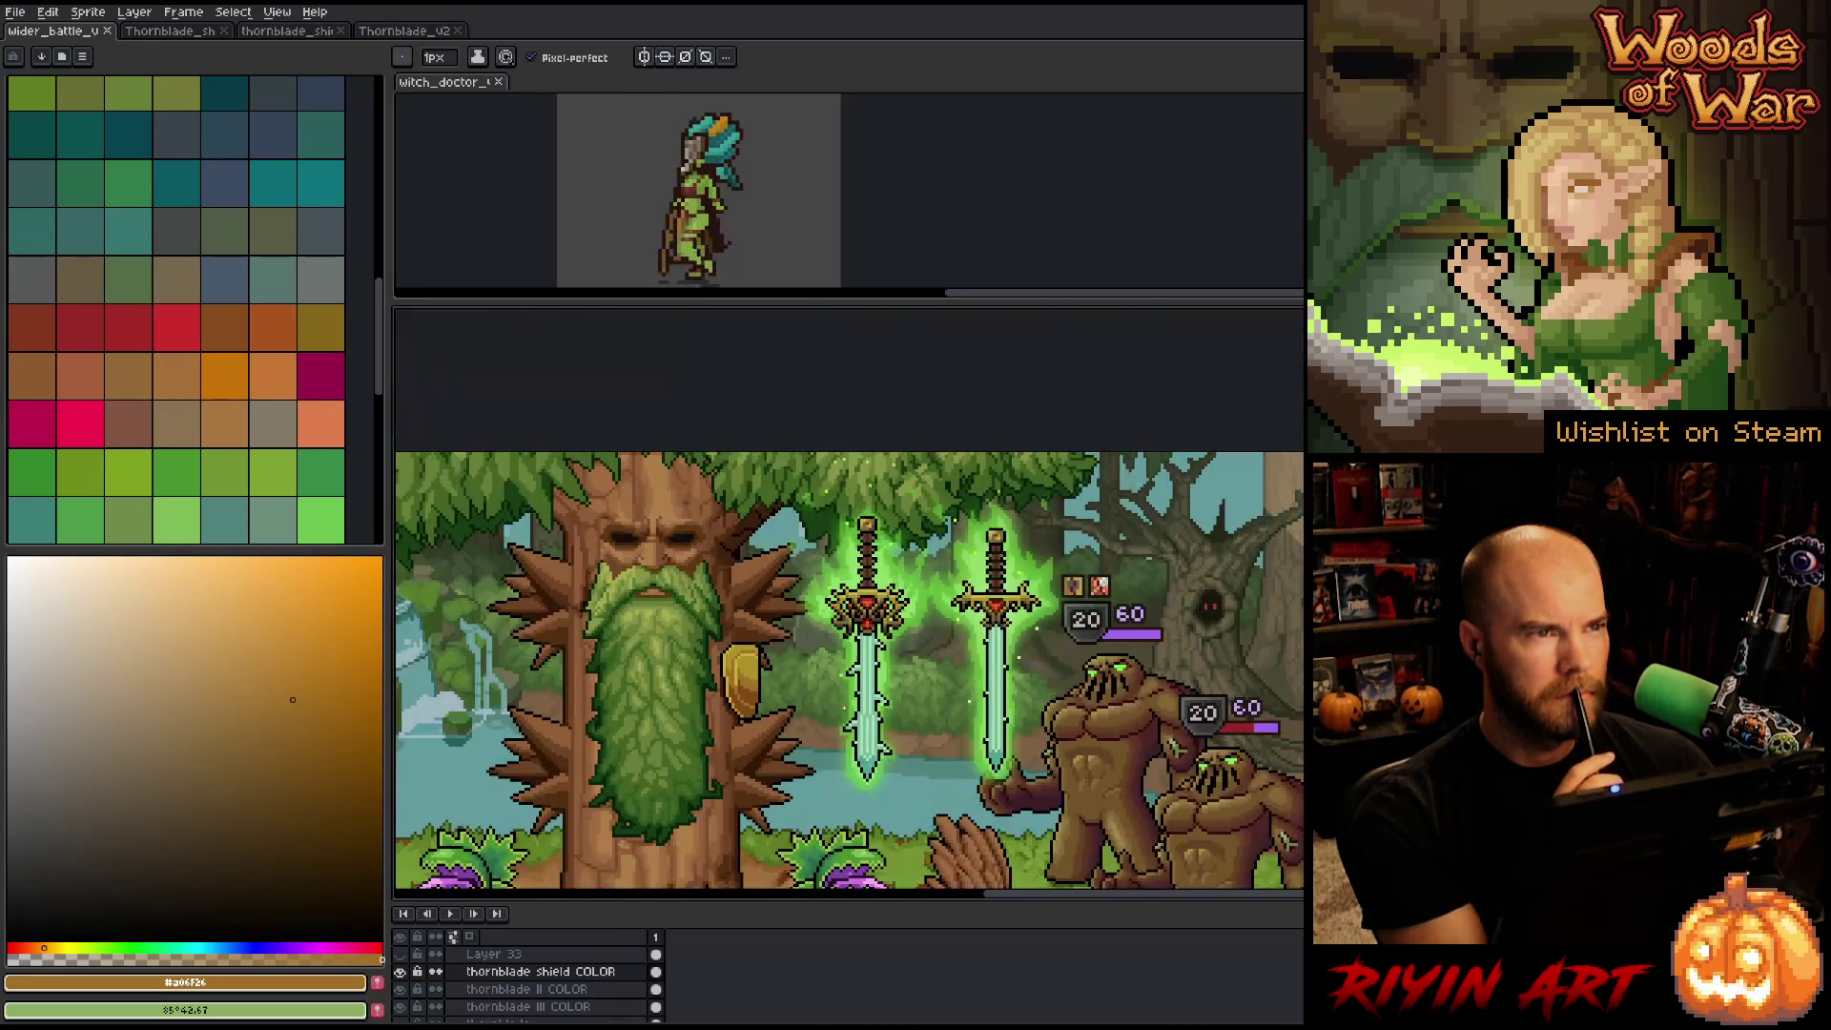
scroll(833, 708, "up", 1)
scroll(668, 673, "up", 3)
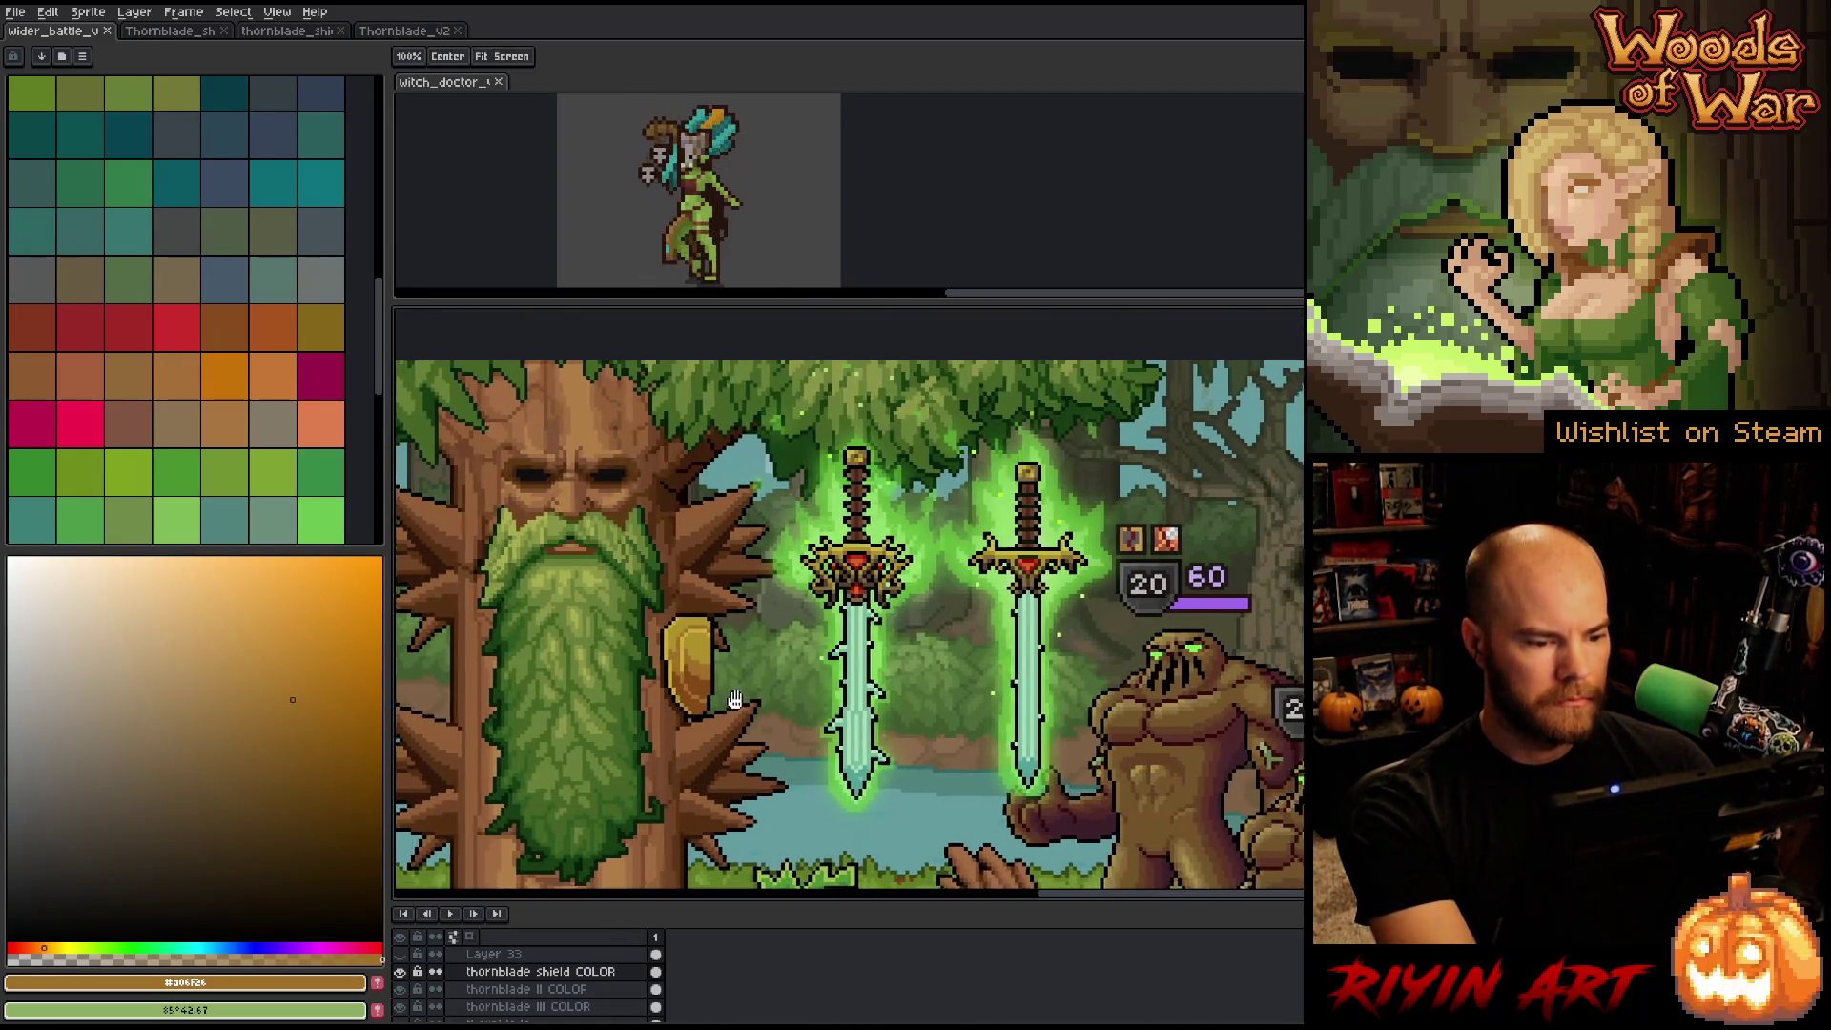
key("i")
scroll(667, 673, "up", 1)
Sample the bark's dark brown and fill the shield's top edge and left side with it.
left_click(654, 695)
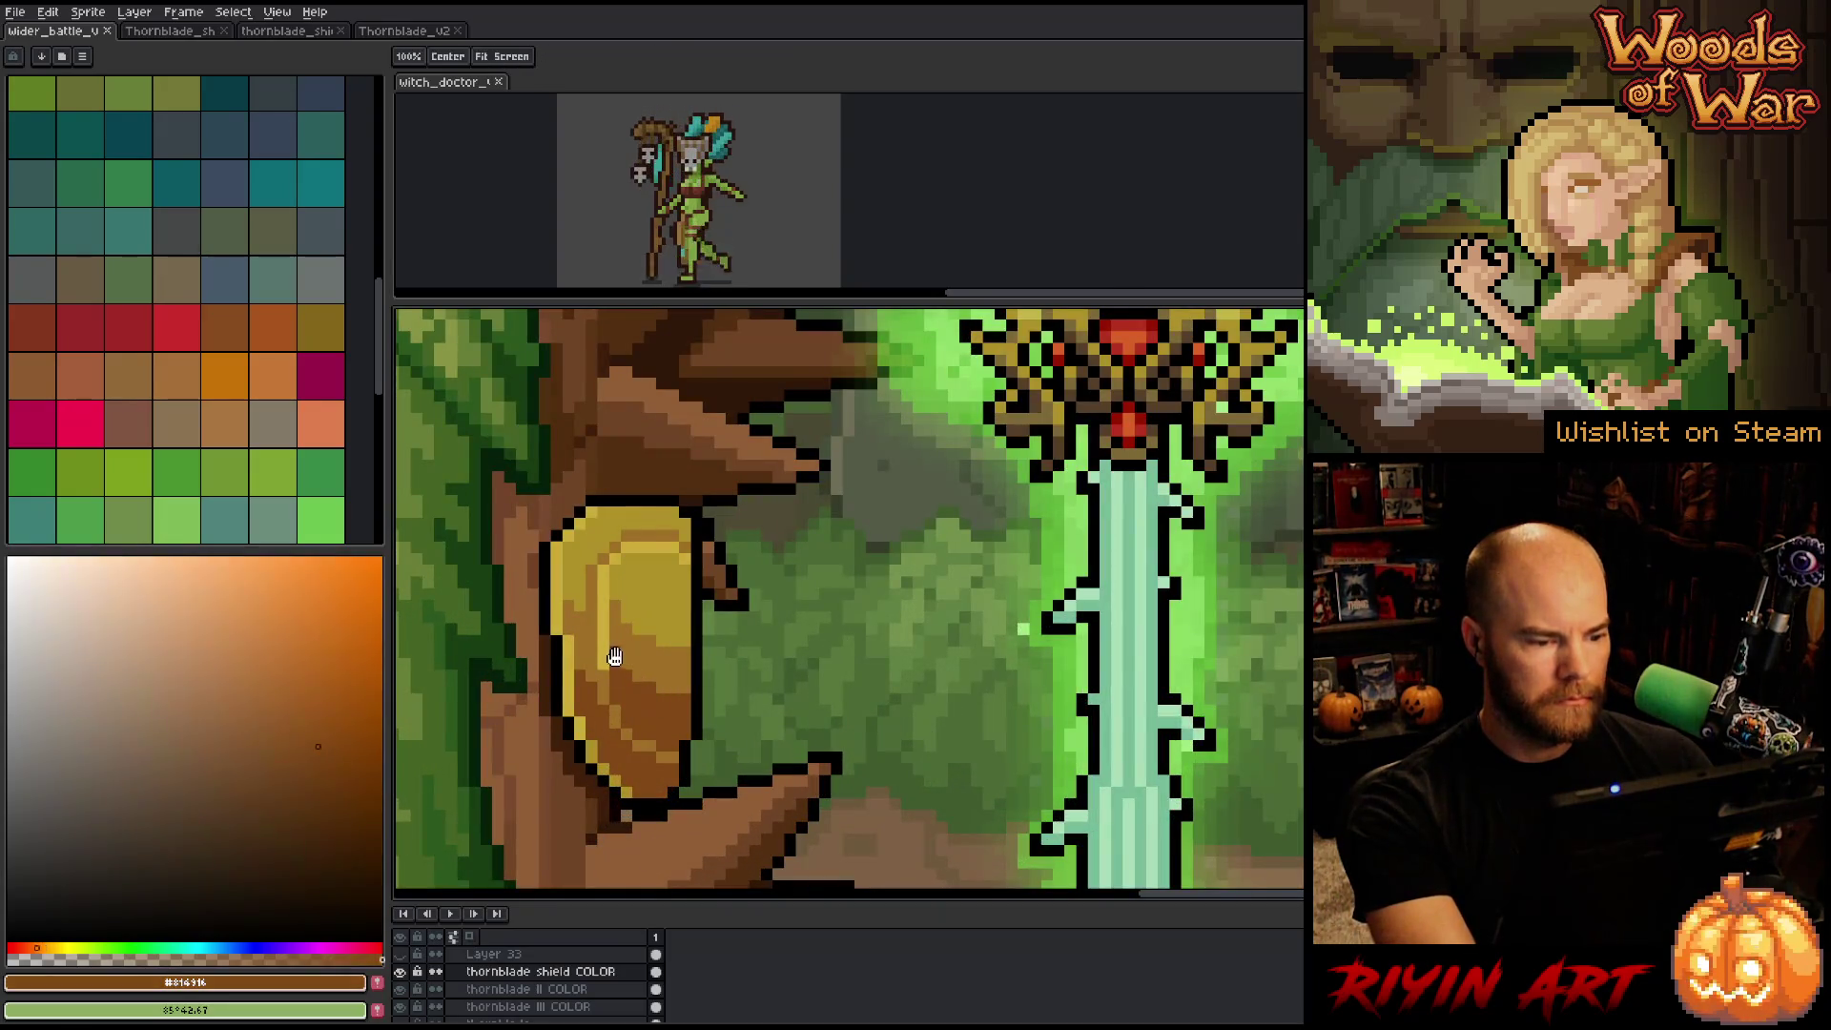
key("w")
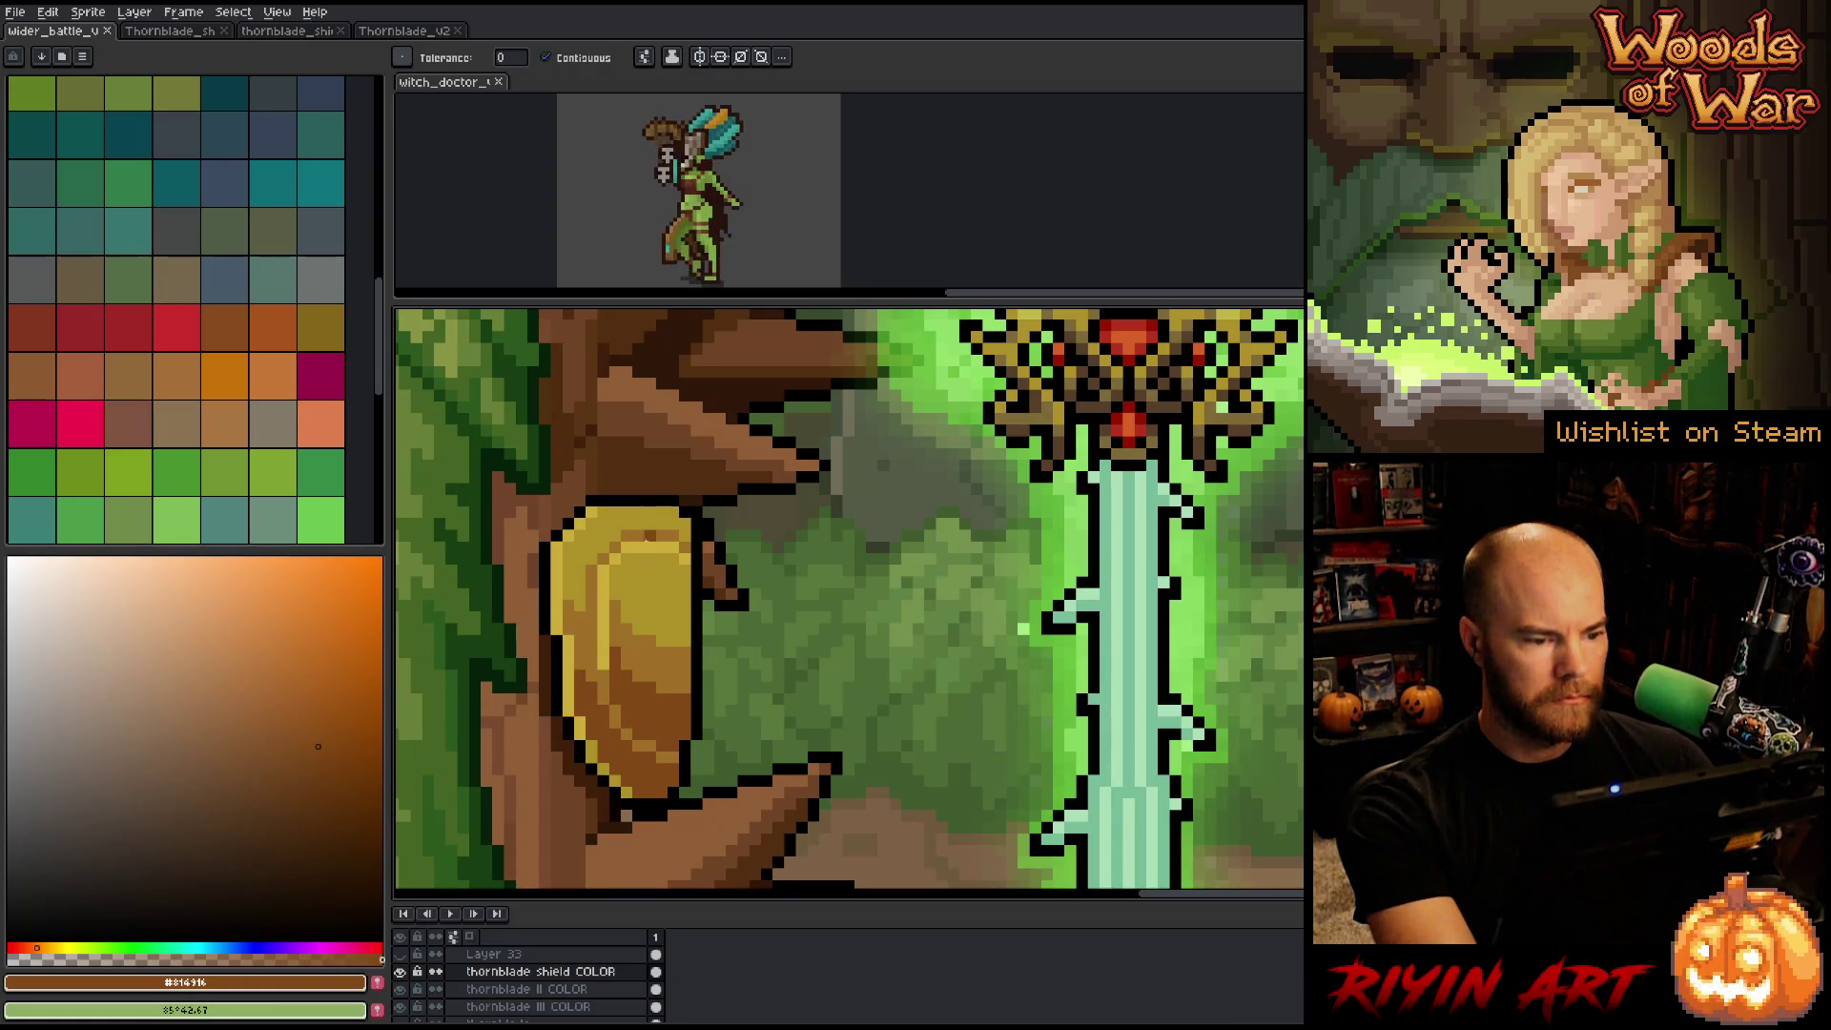
left_click(651, 544)
left_click(673, 558)
left_click(679, 559)
left_click(616, 561)
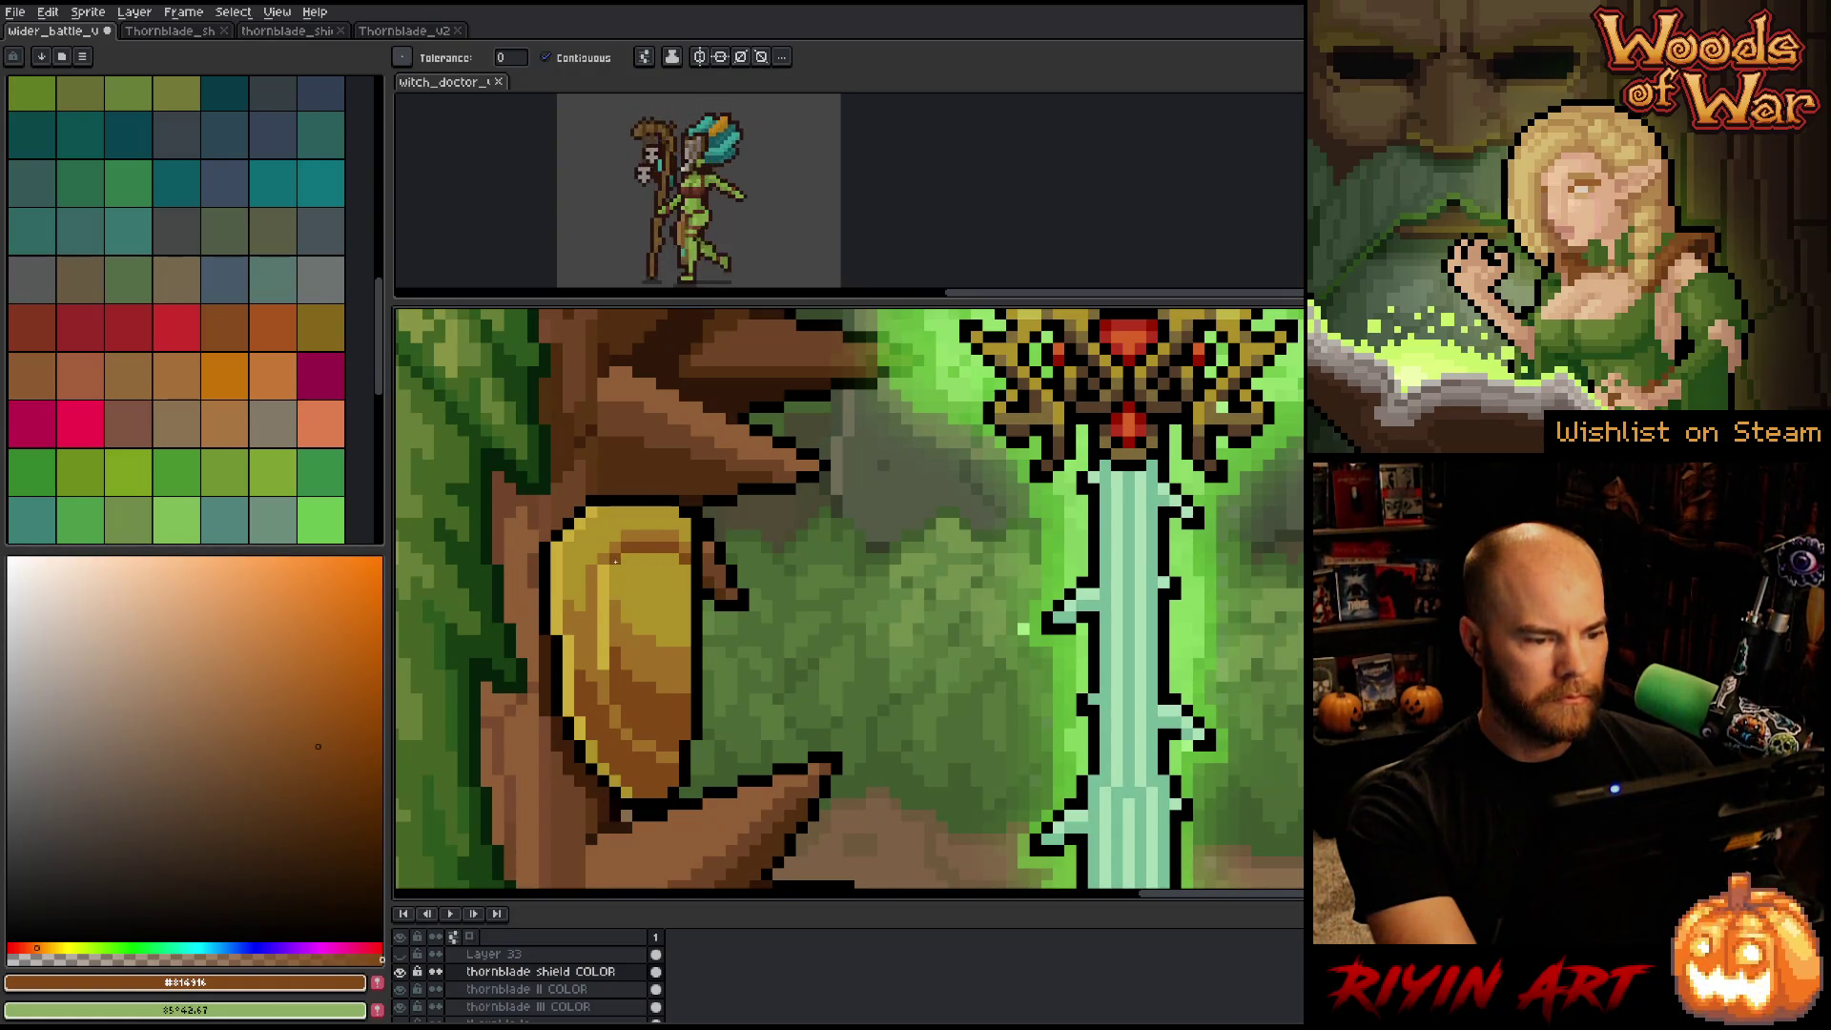
left_click_drag(602, 586, 603, 668)
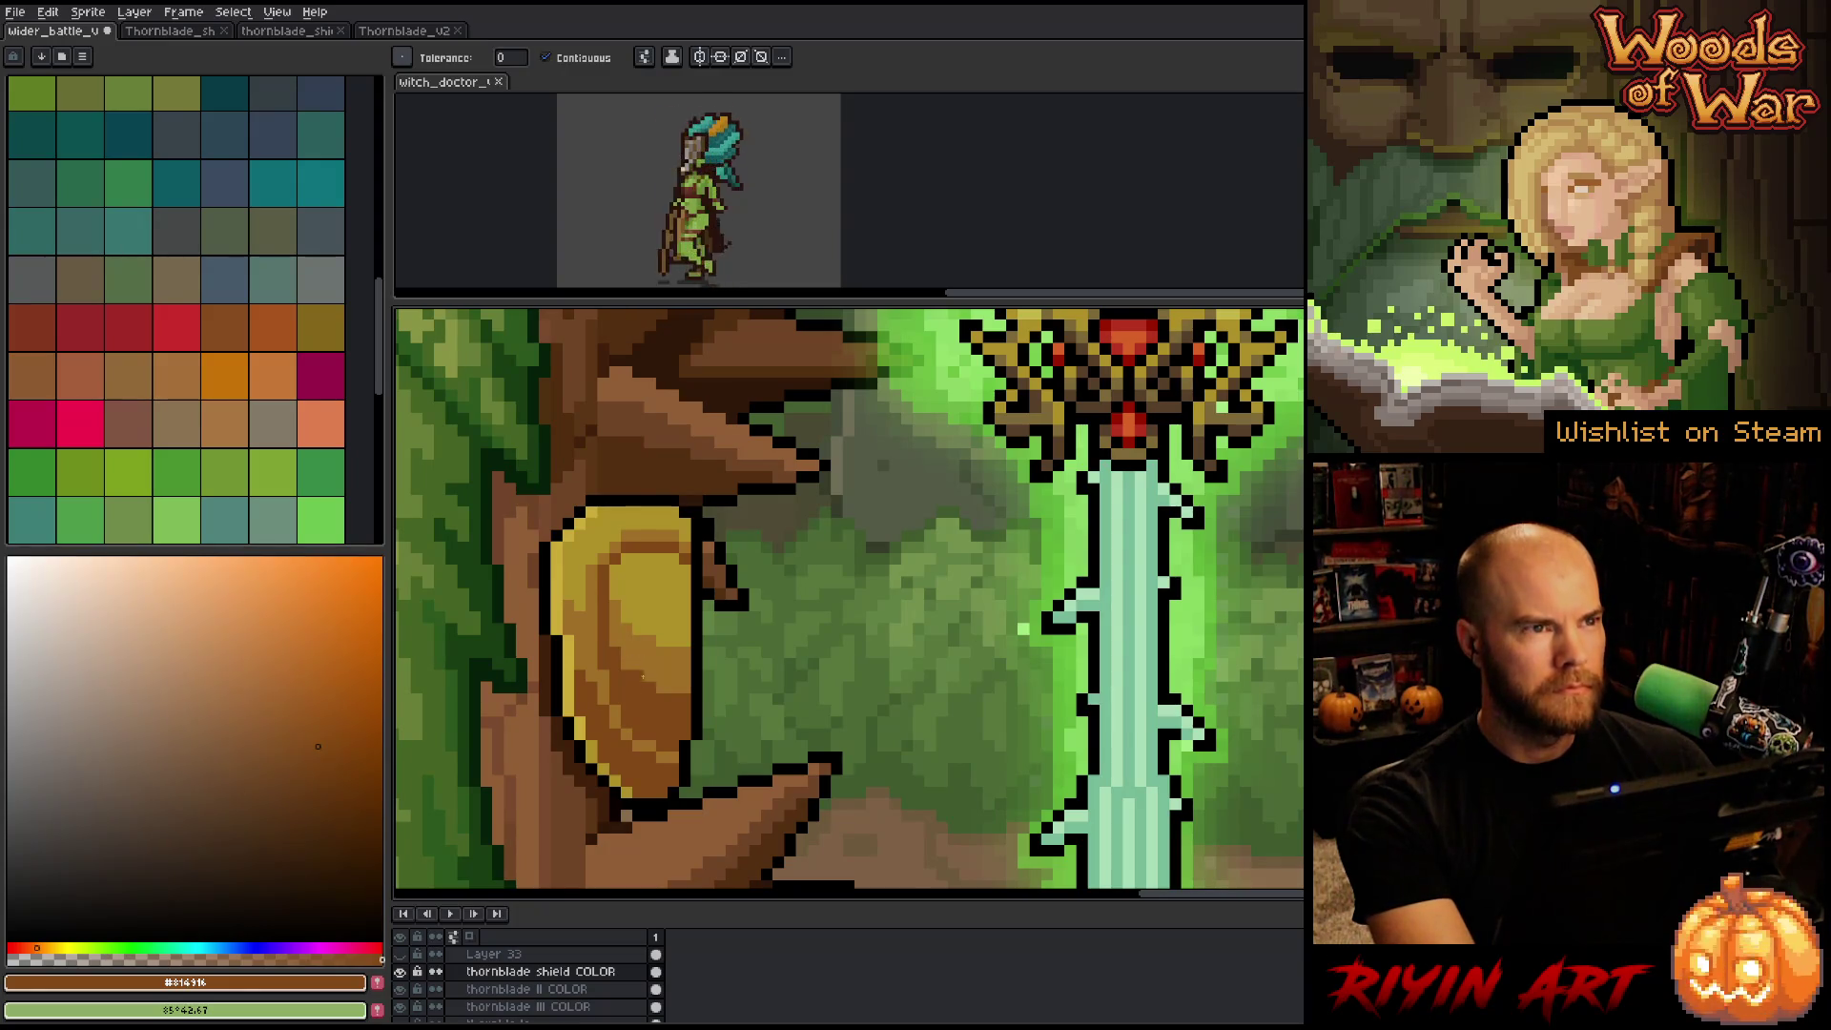
scroll(643, 675, "down", 4)
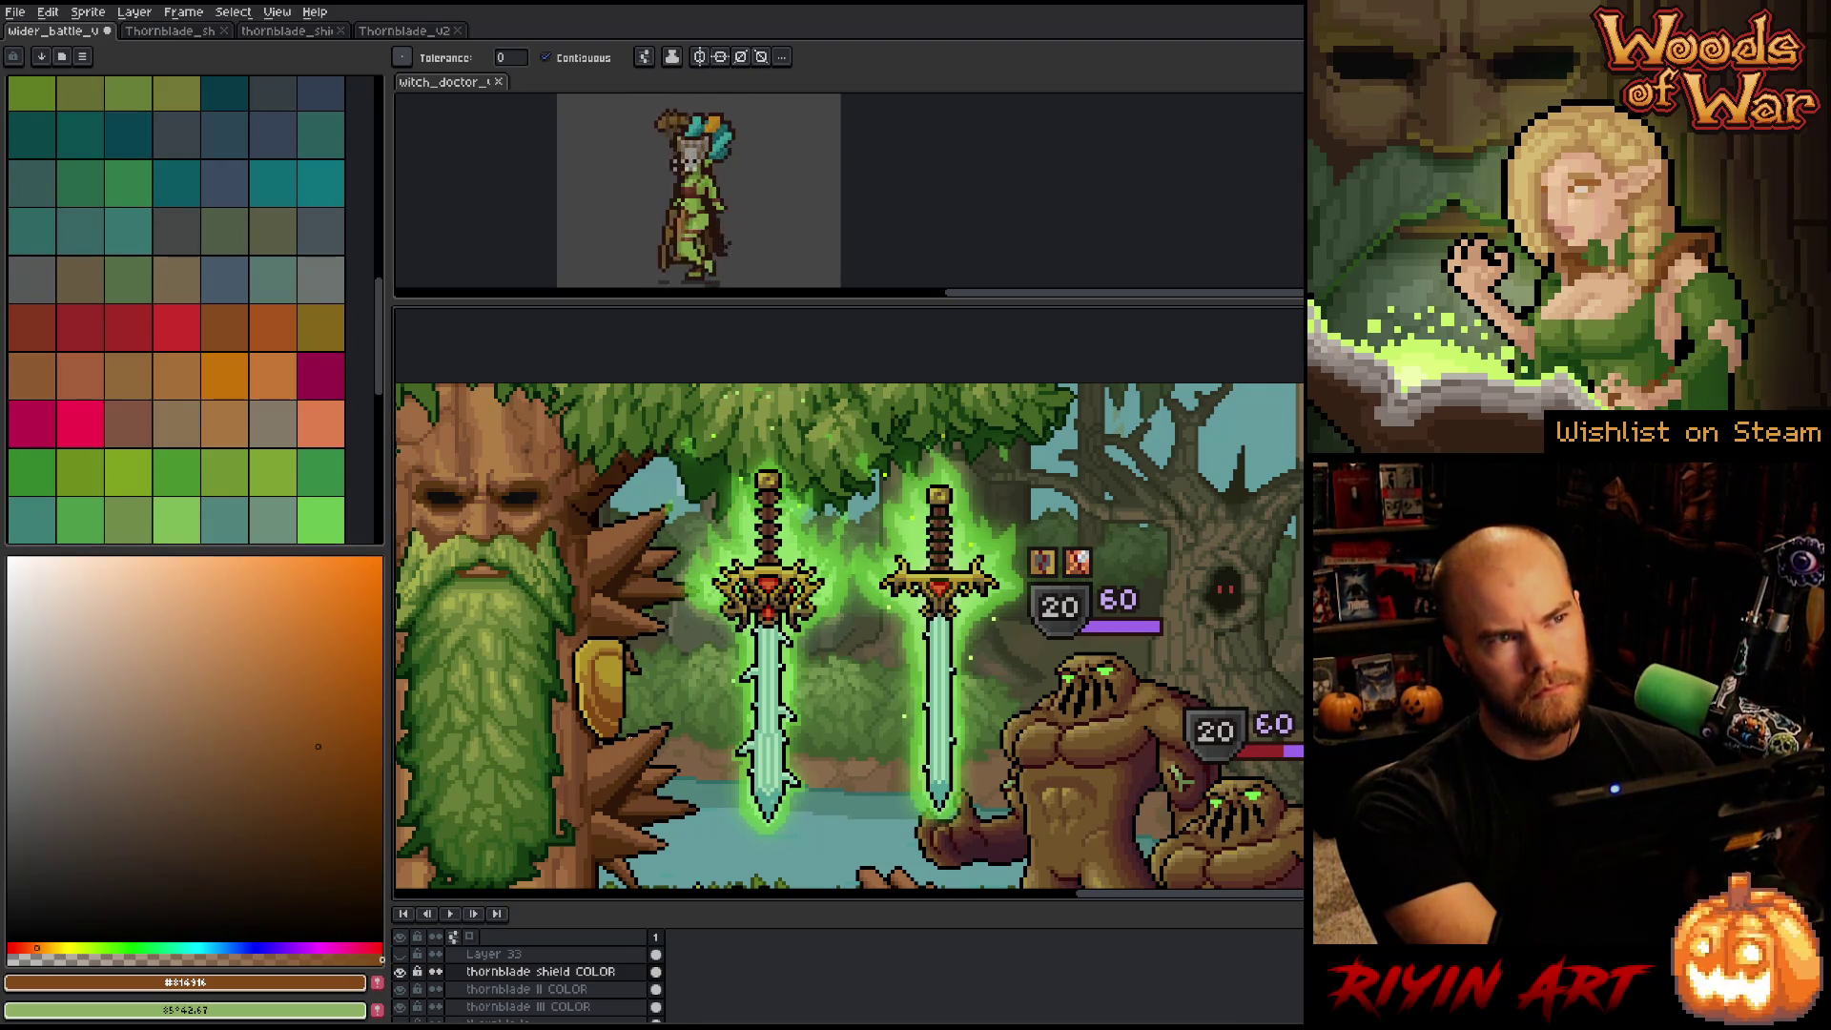
Zoom and pan around the battle scene, switching between the Move and Paint Bucket tools.
scroll(627, 723, "up", 2)
key("v")
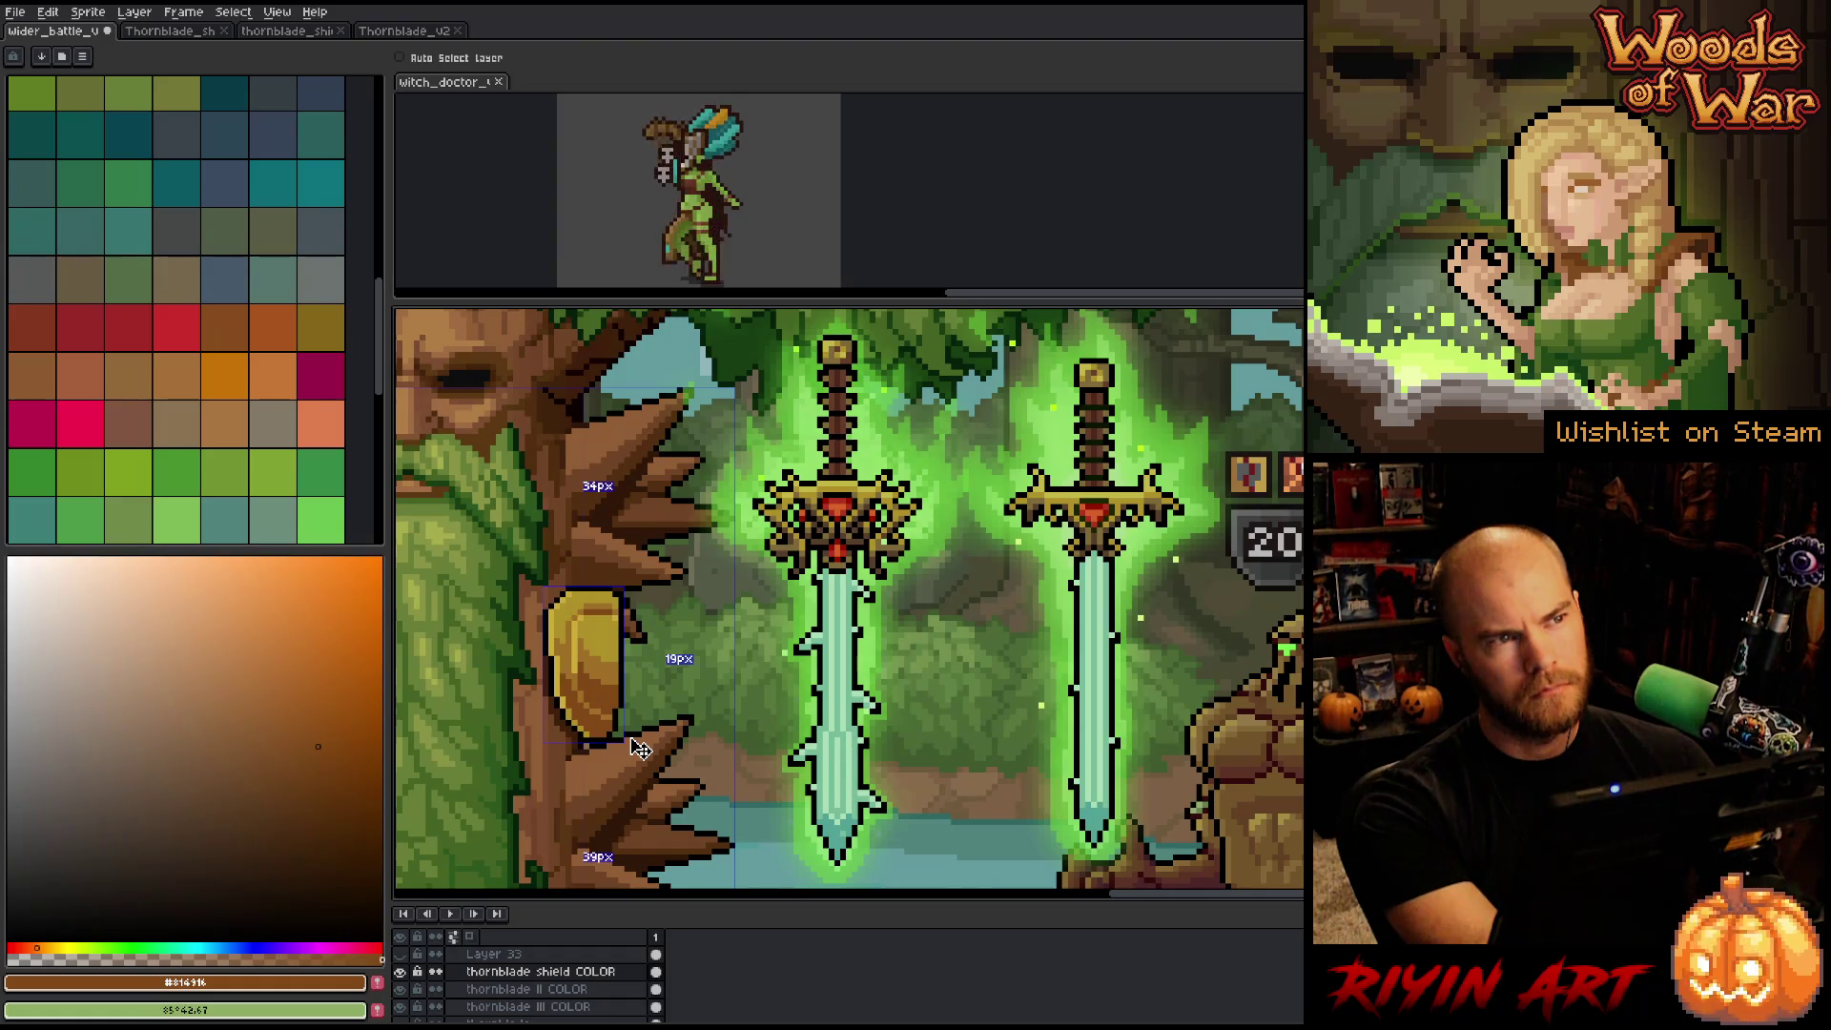
key("g")
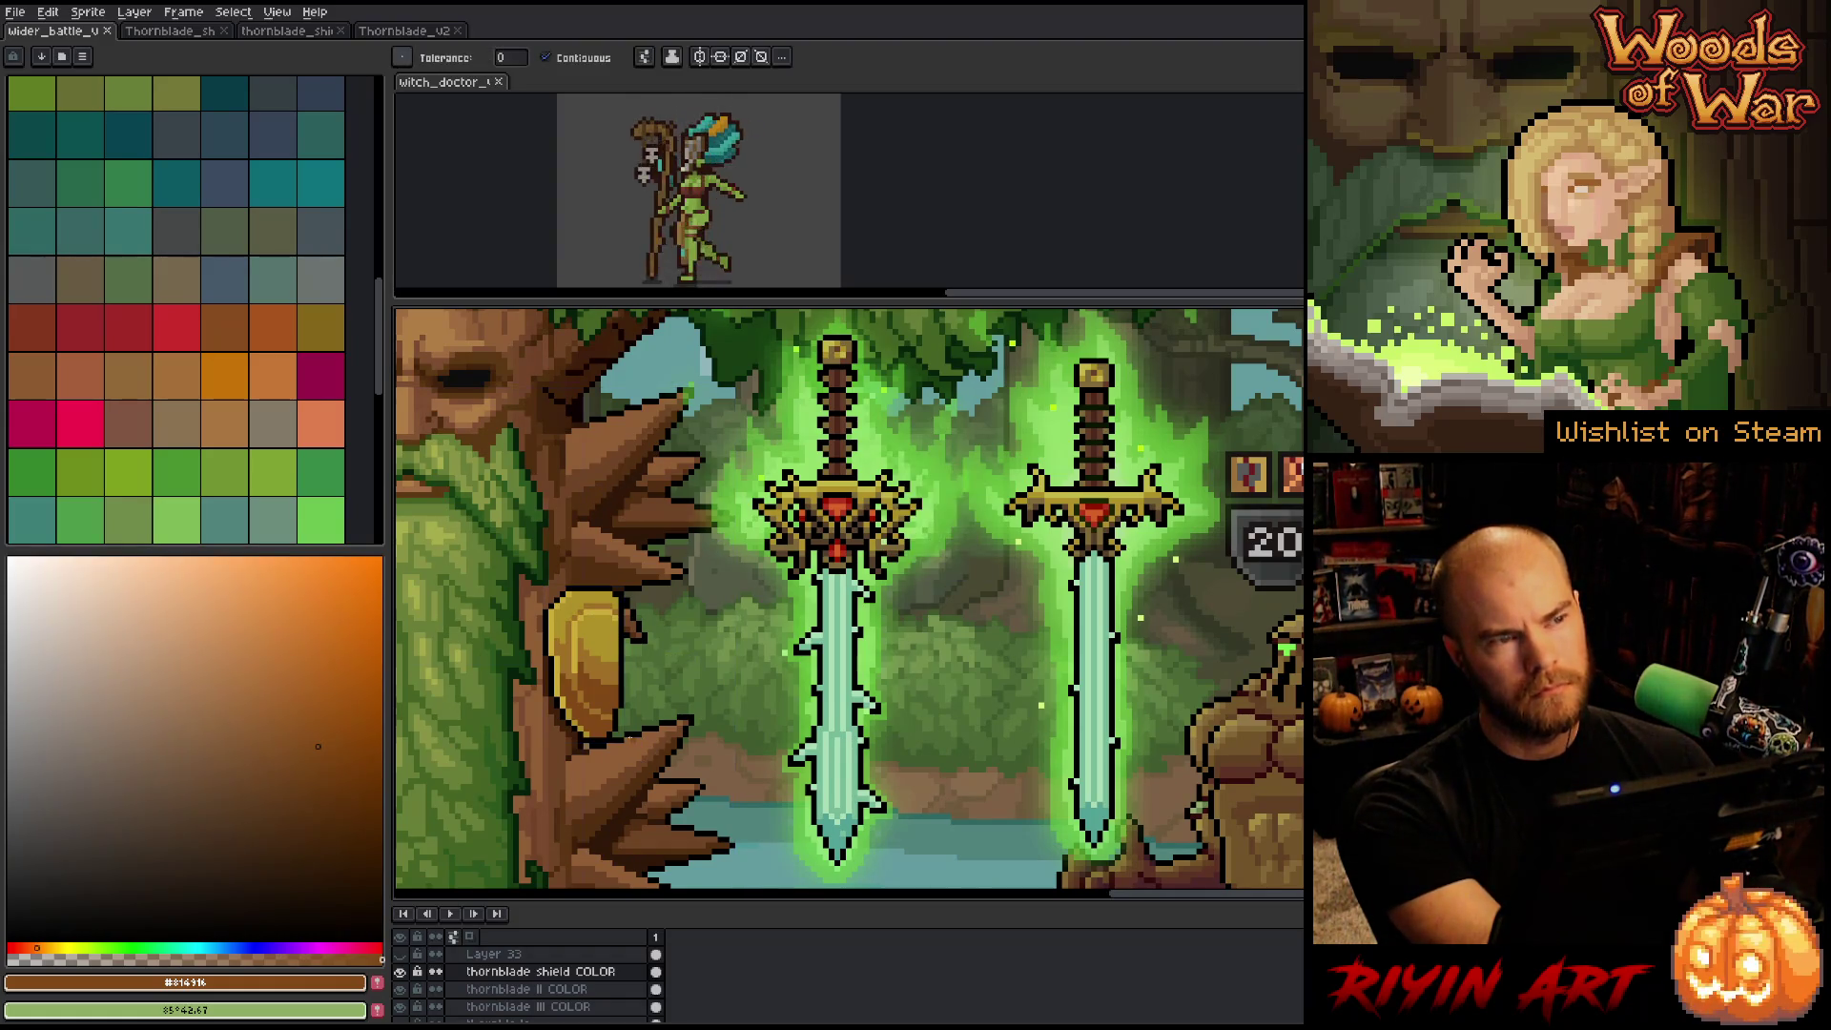
scroll(642, 728, "down", 2)
left_click_drag(677, 722, 720, 608)
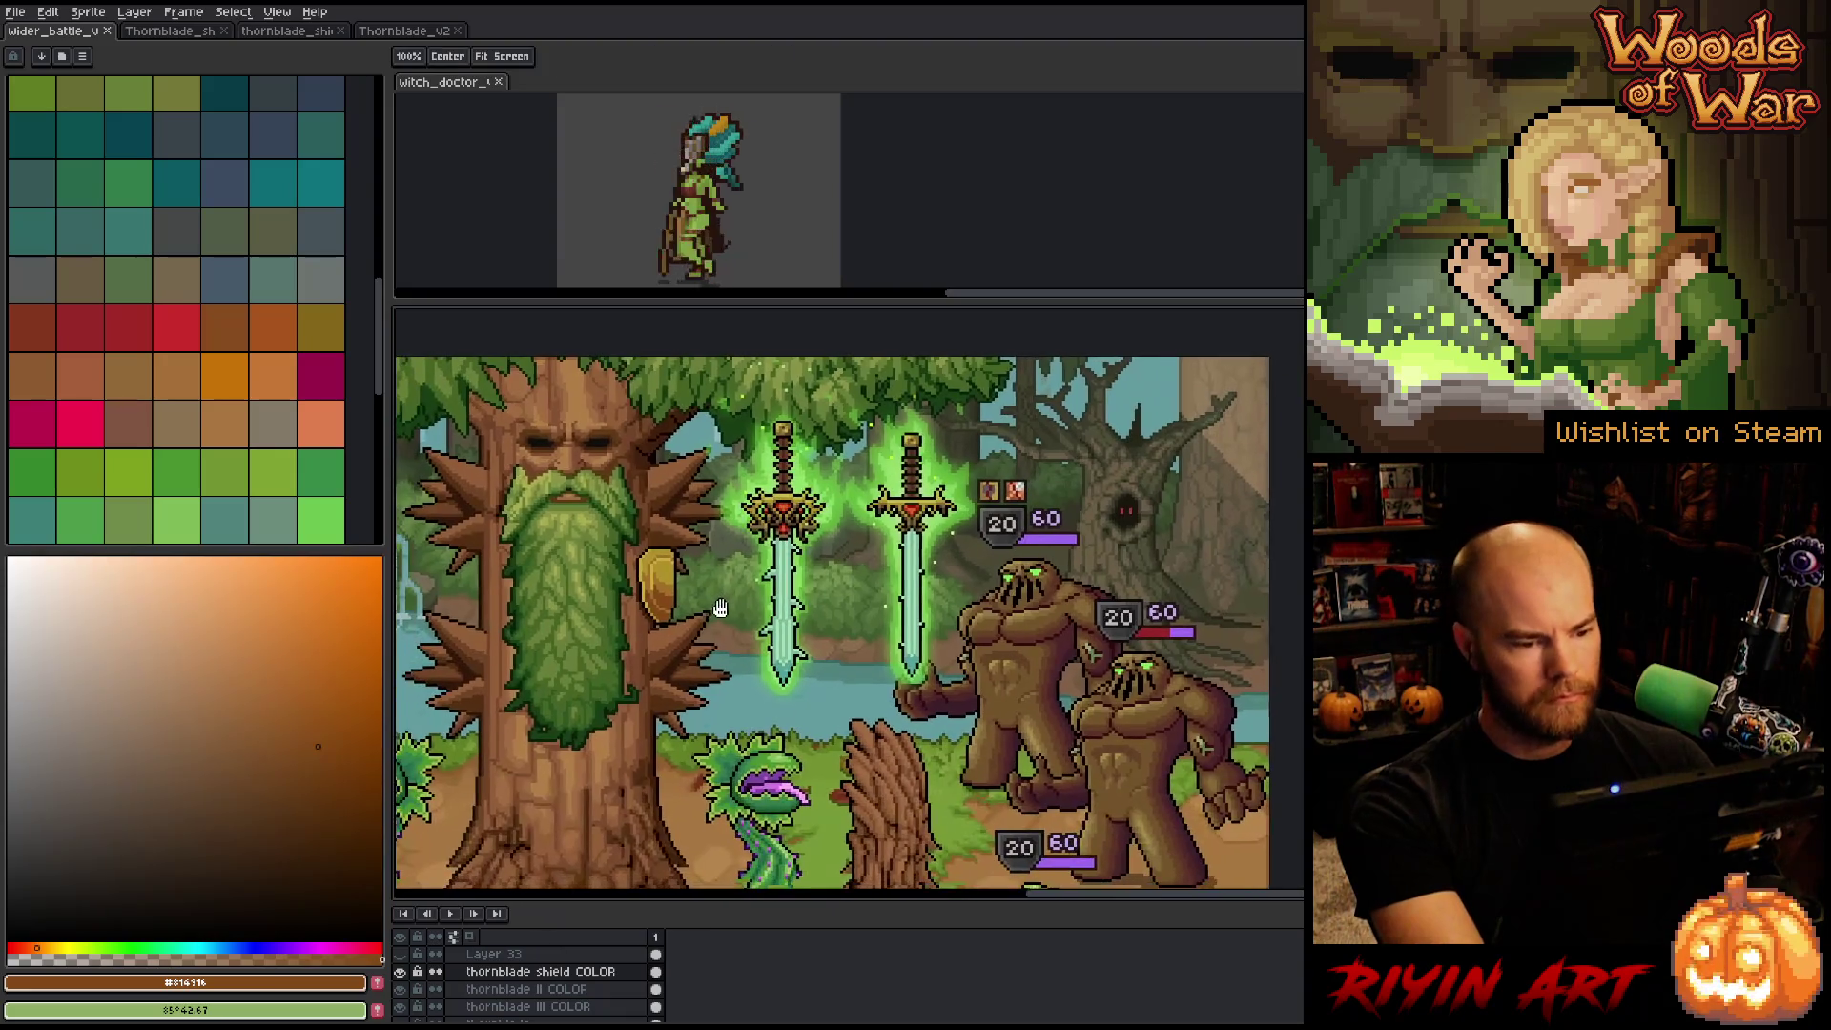
scroll(720, 608, "up", 3)
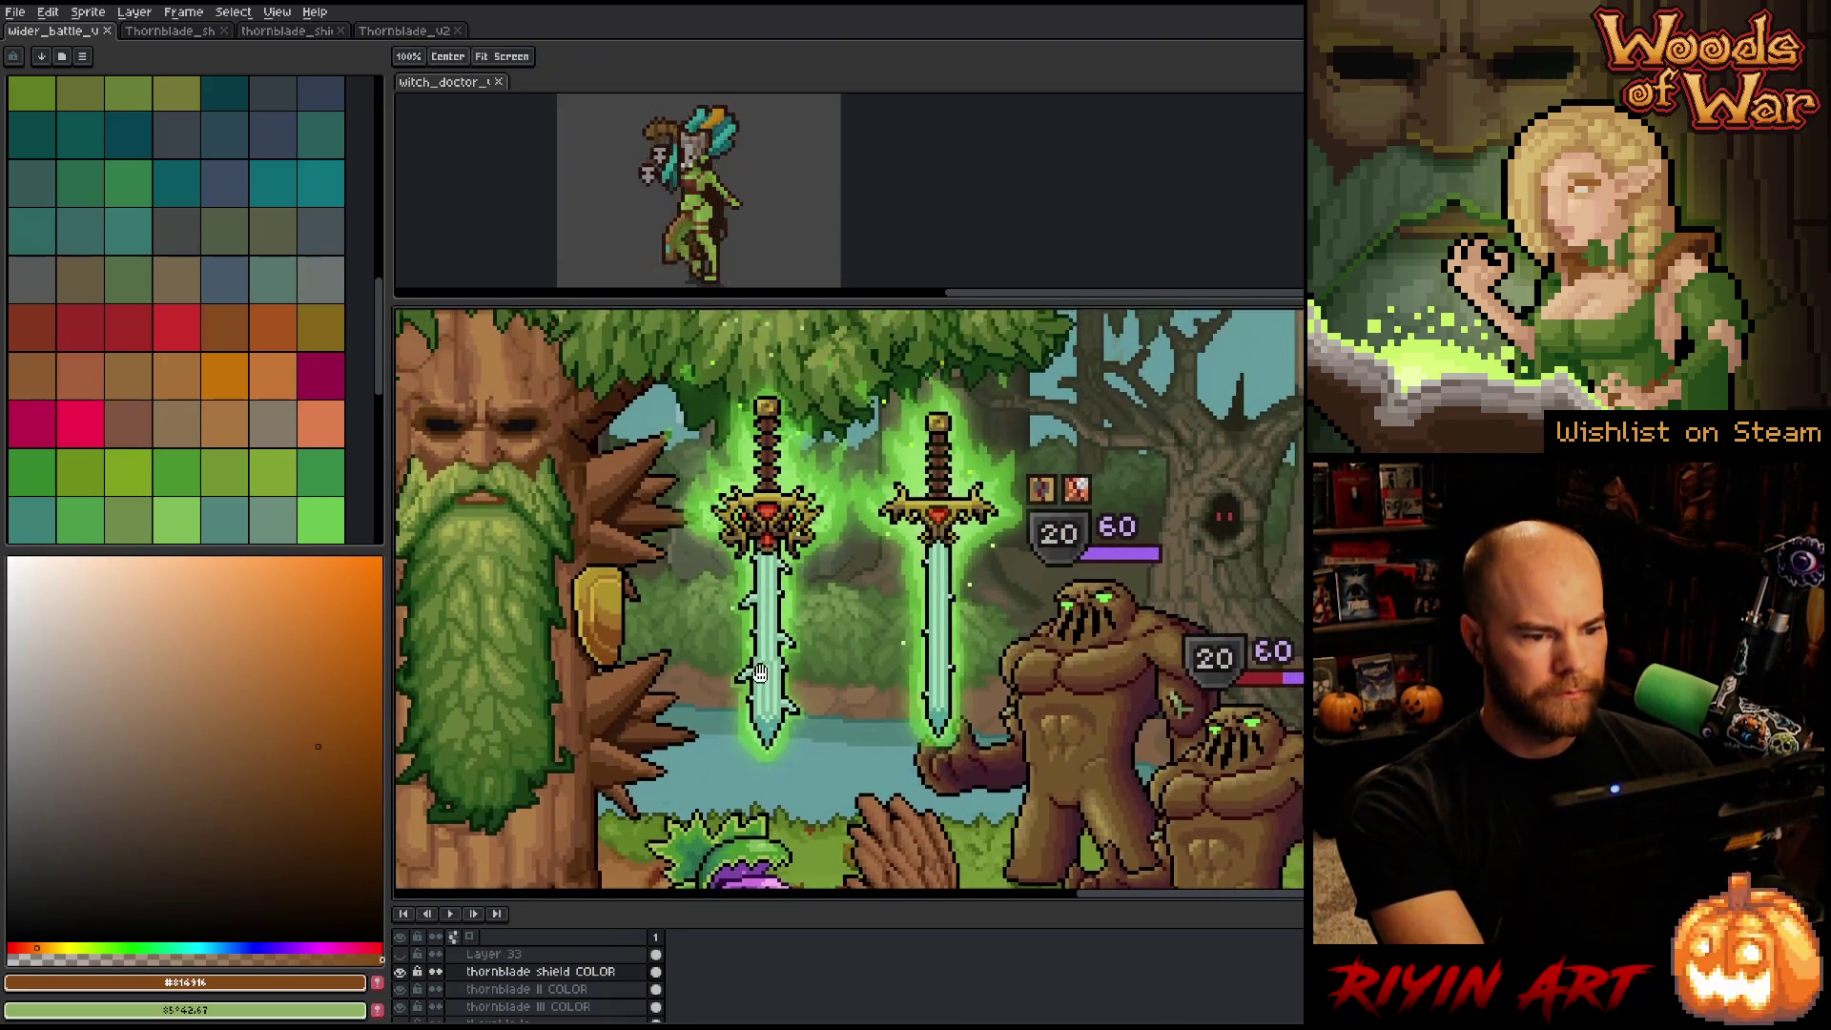
left_click_drag(759, 674, 758, 670)
key("g")
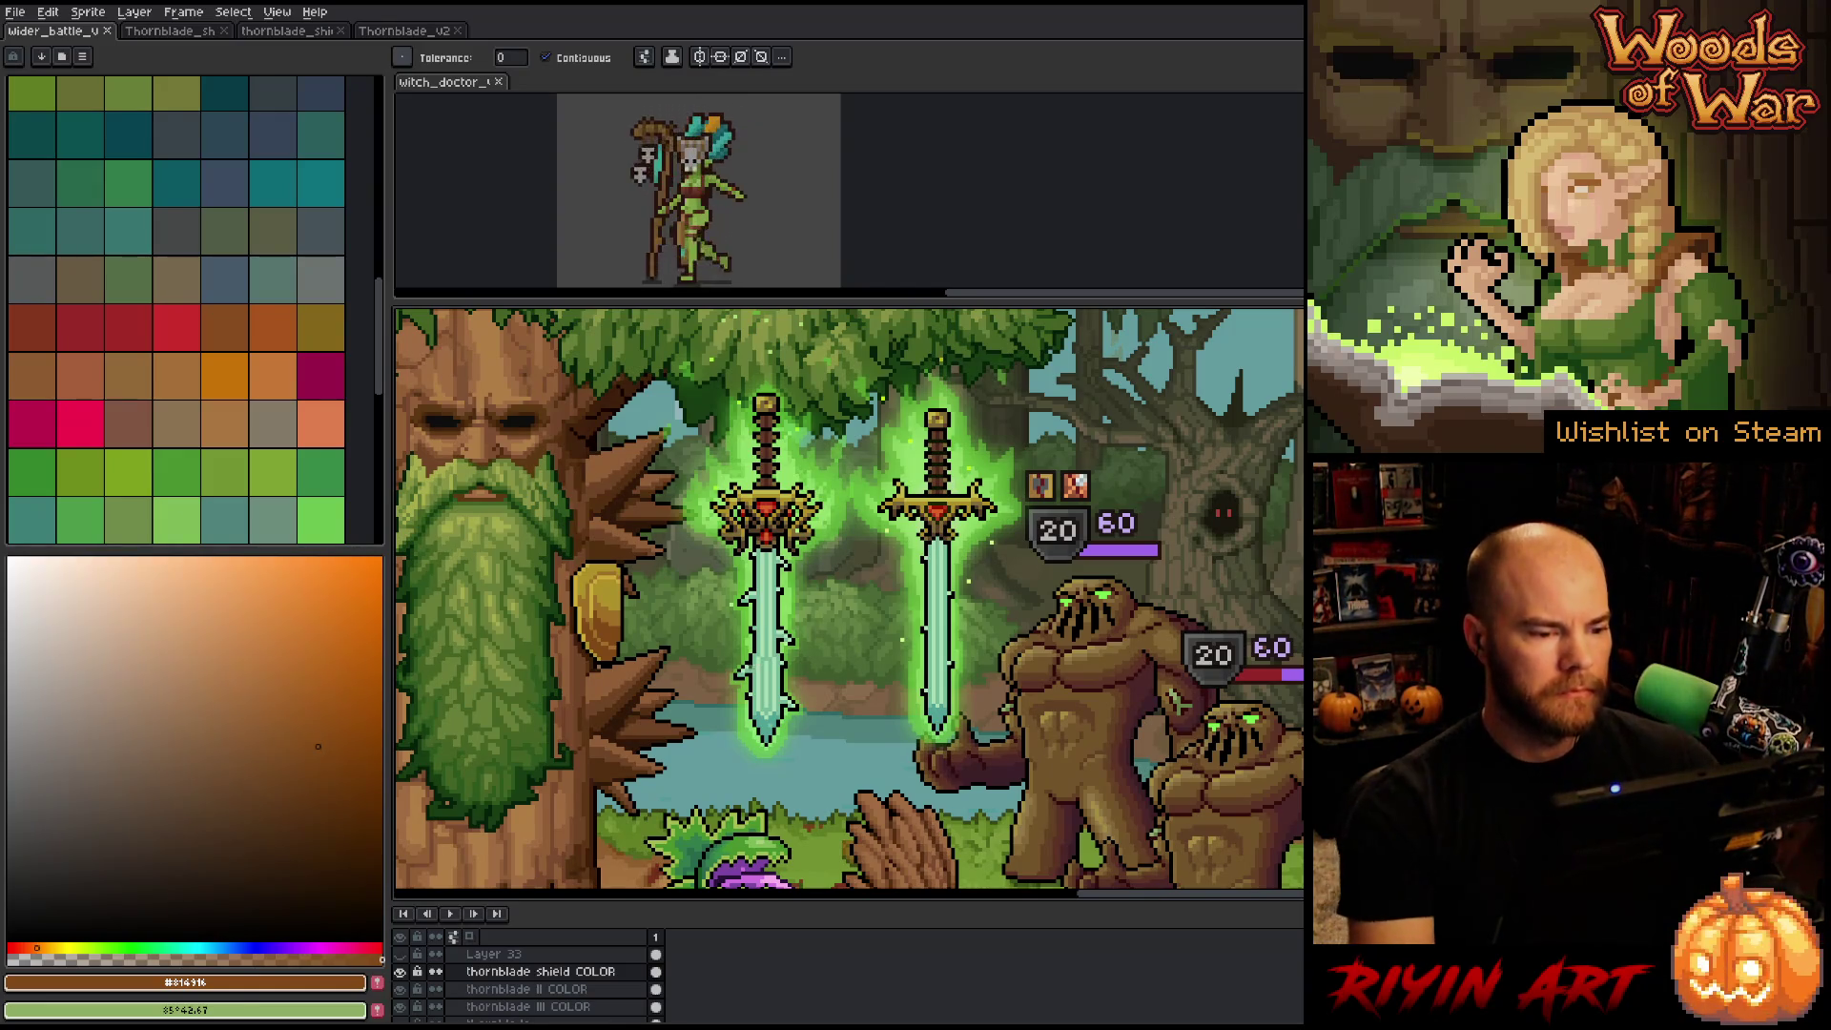
Bring the tree and swords into view, zoom in, and sample the shield's gold #ae9129.
scroll(693, 751, "down", 1)
key("space")
left_click_drag(602, 655, 889, 541)
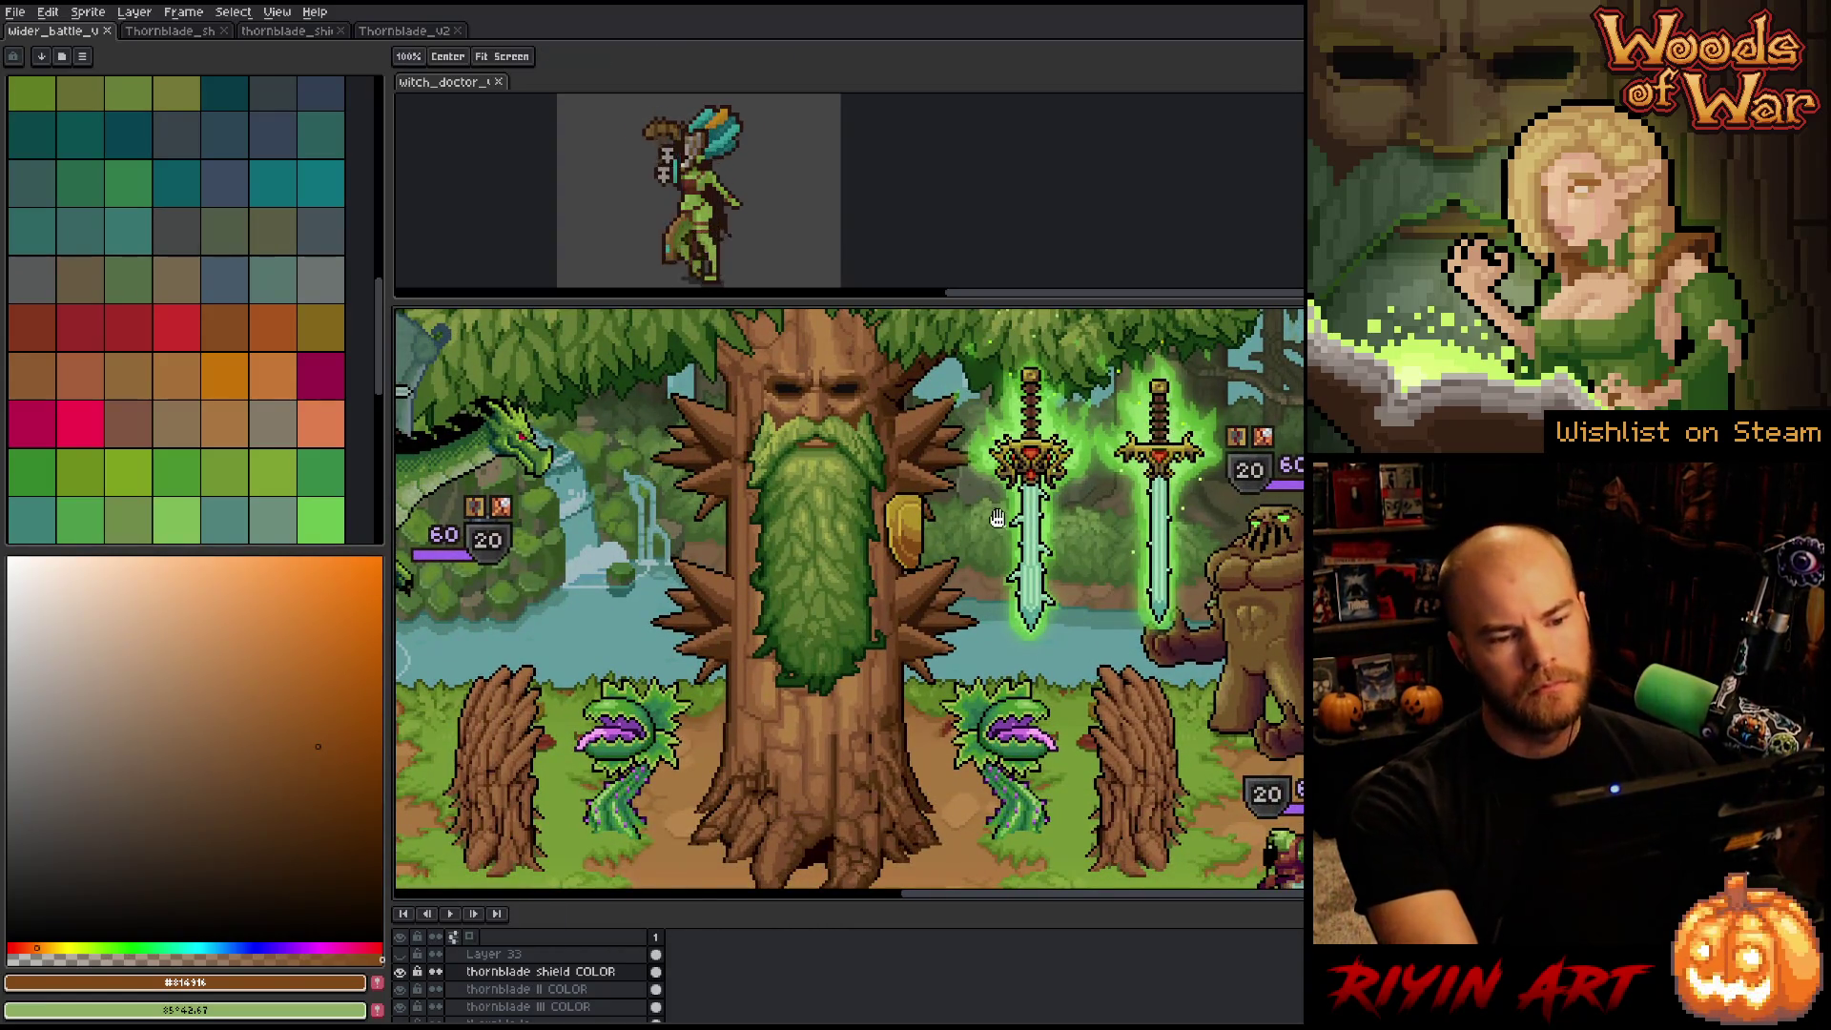
left_click_drag(1031, 528, 940, 551)
left_click_drag(822, 589, 794, 593)
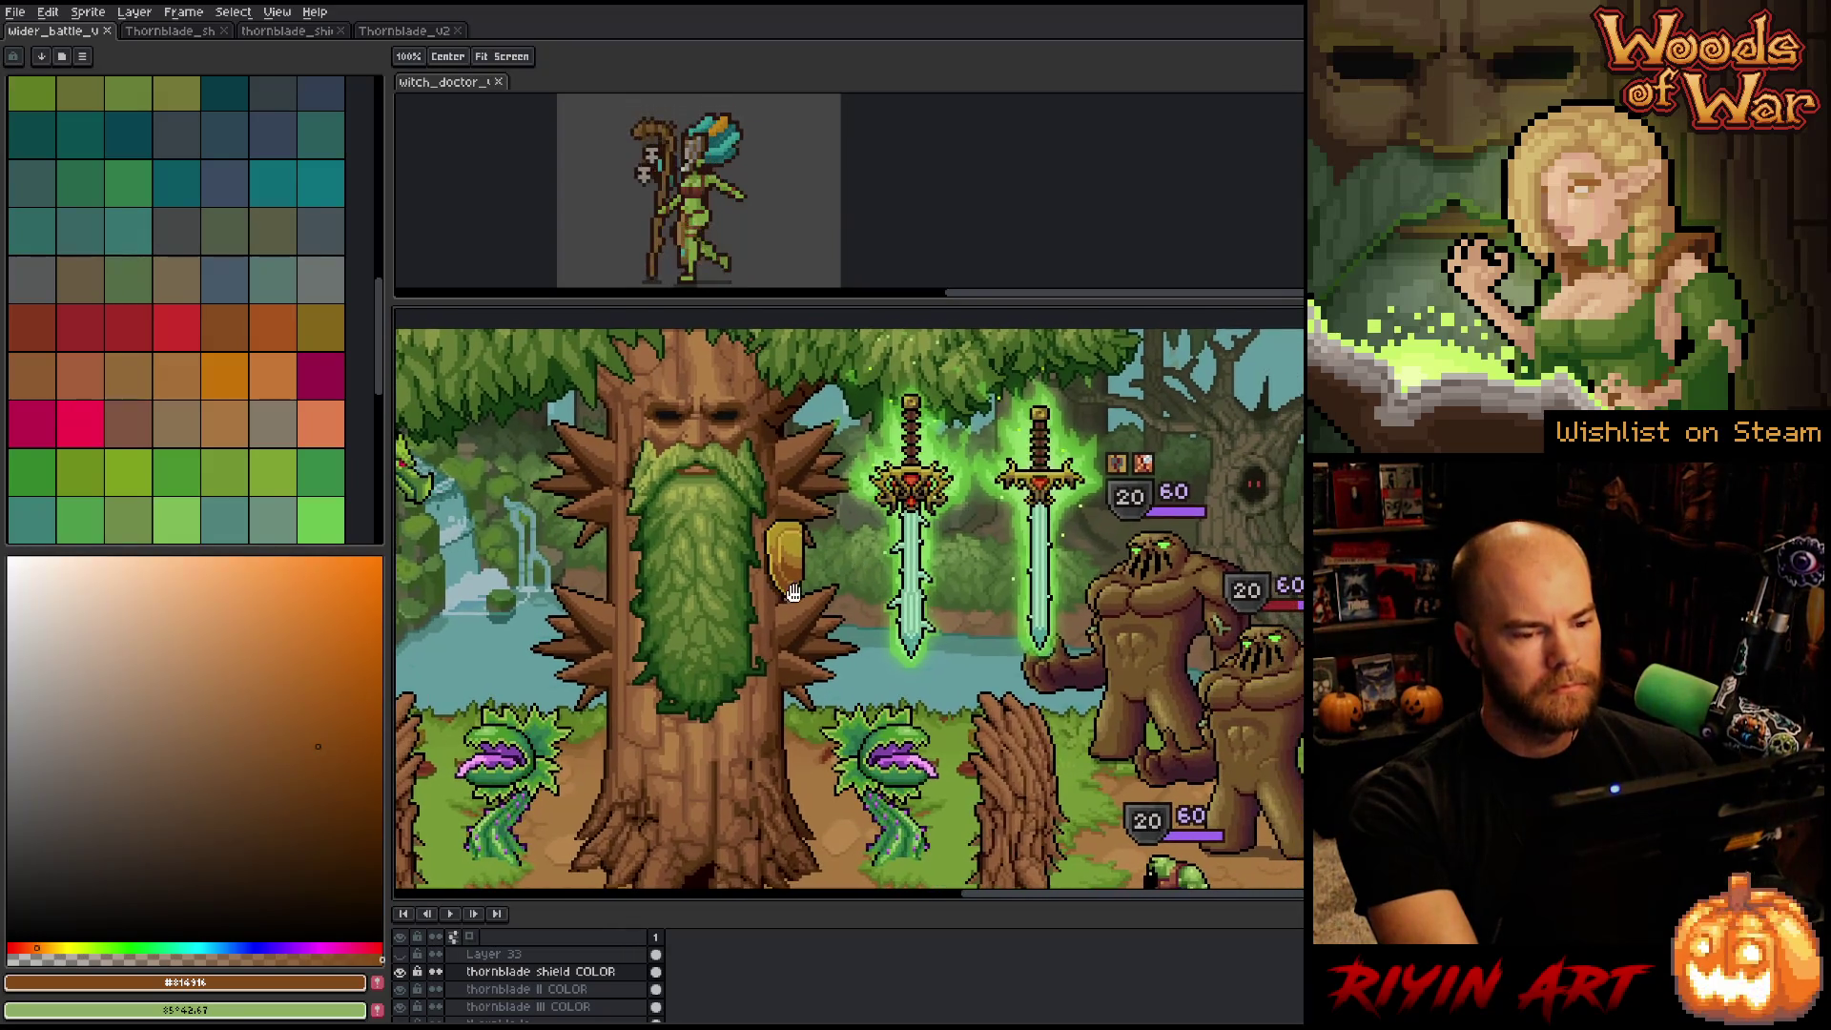
key("space")
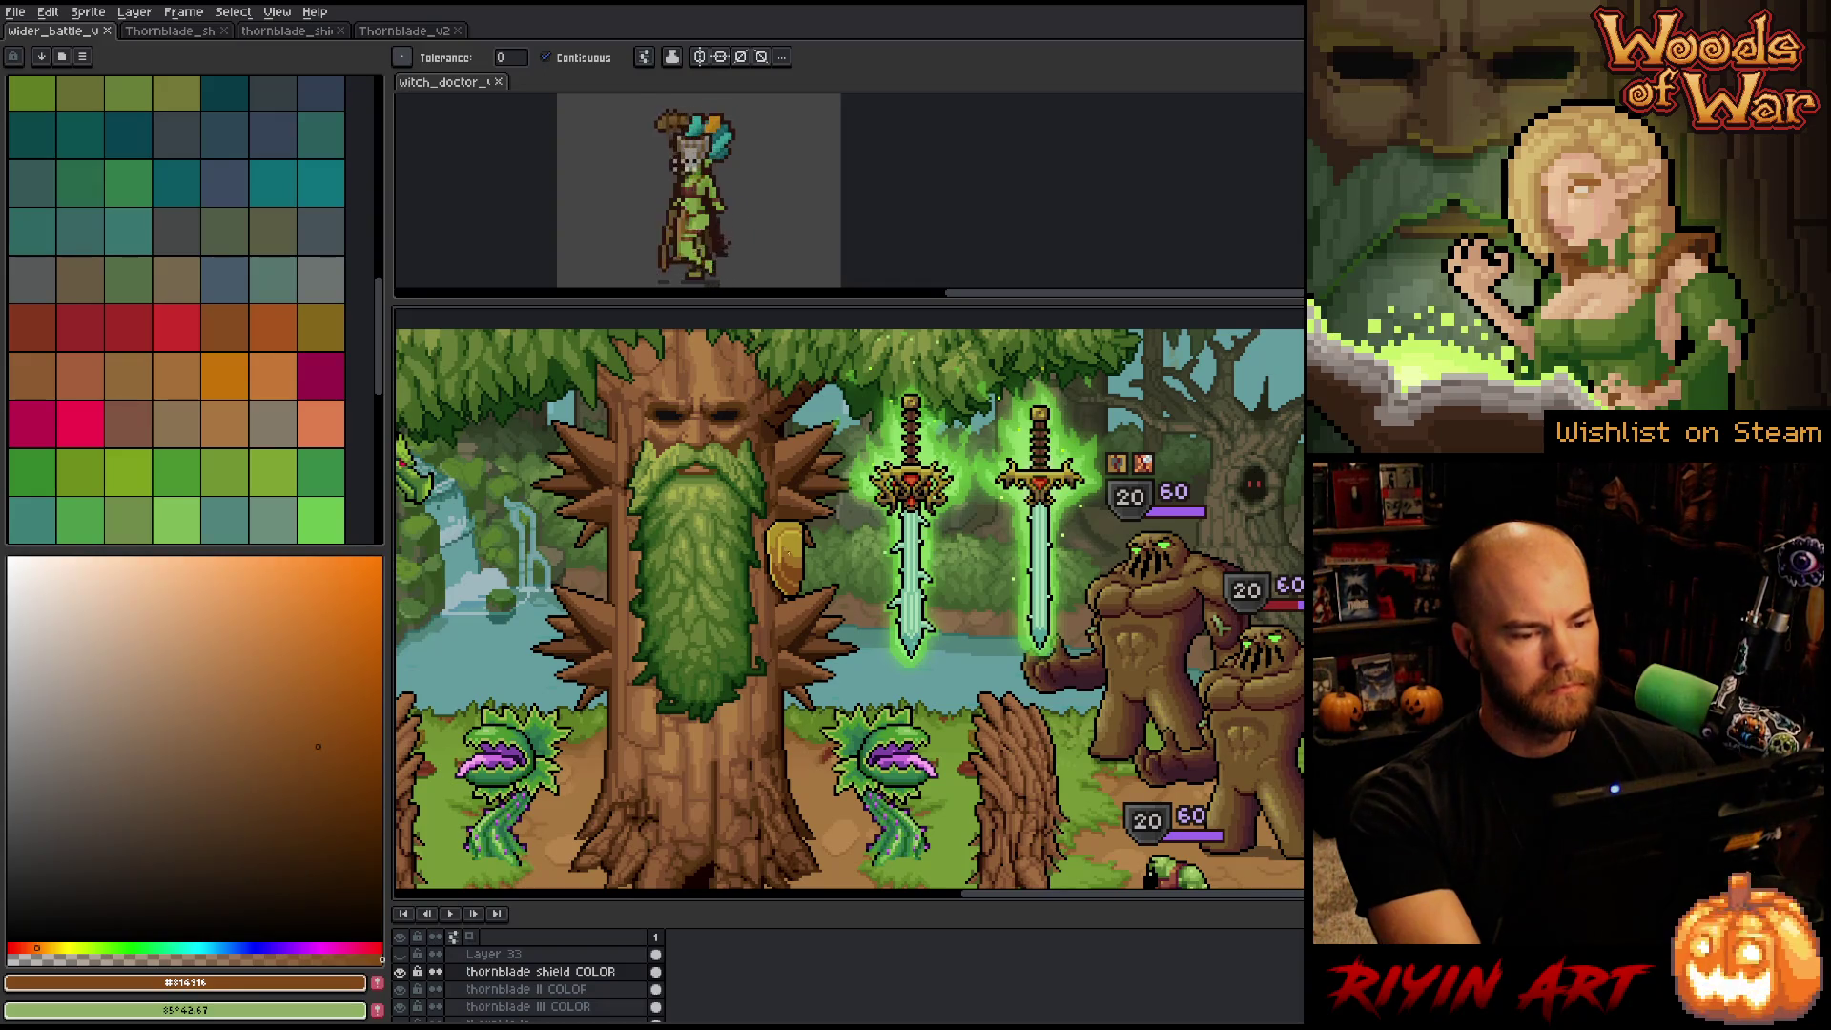
scroll(797, 540, "up", 2)
key("i")
left_click(802, 540)
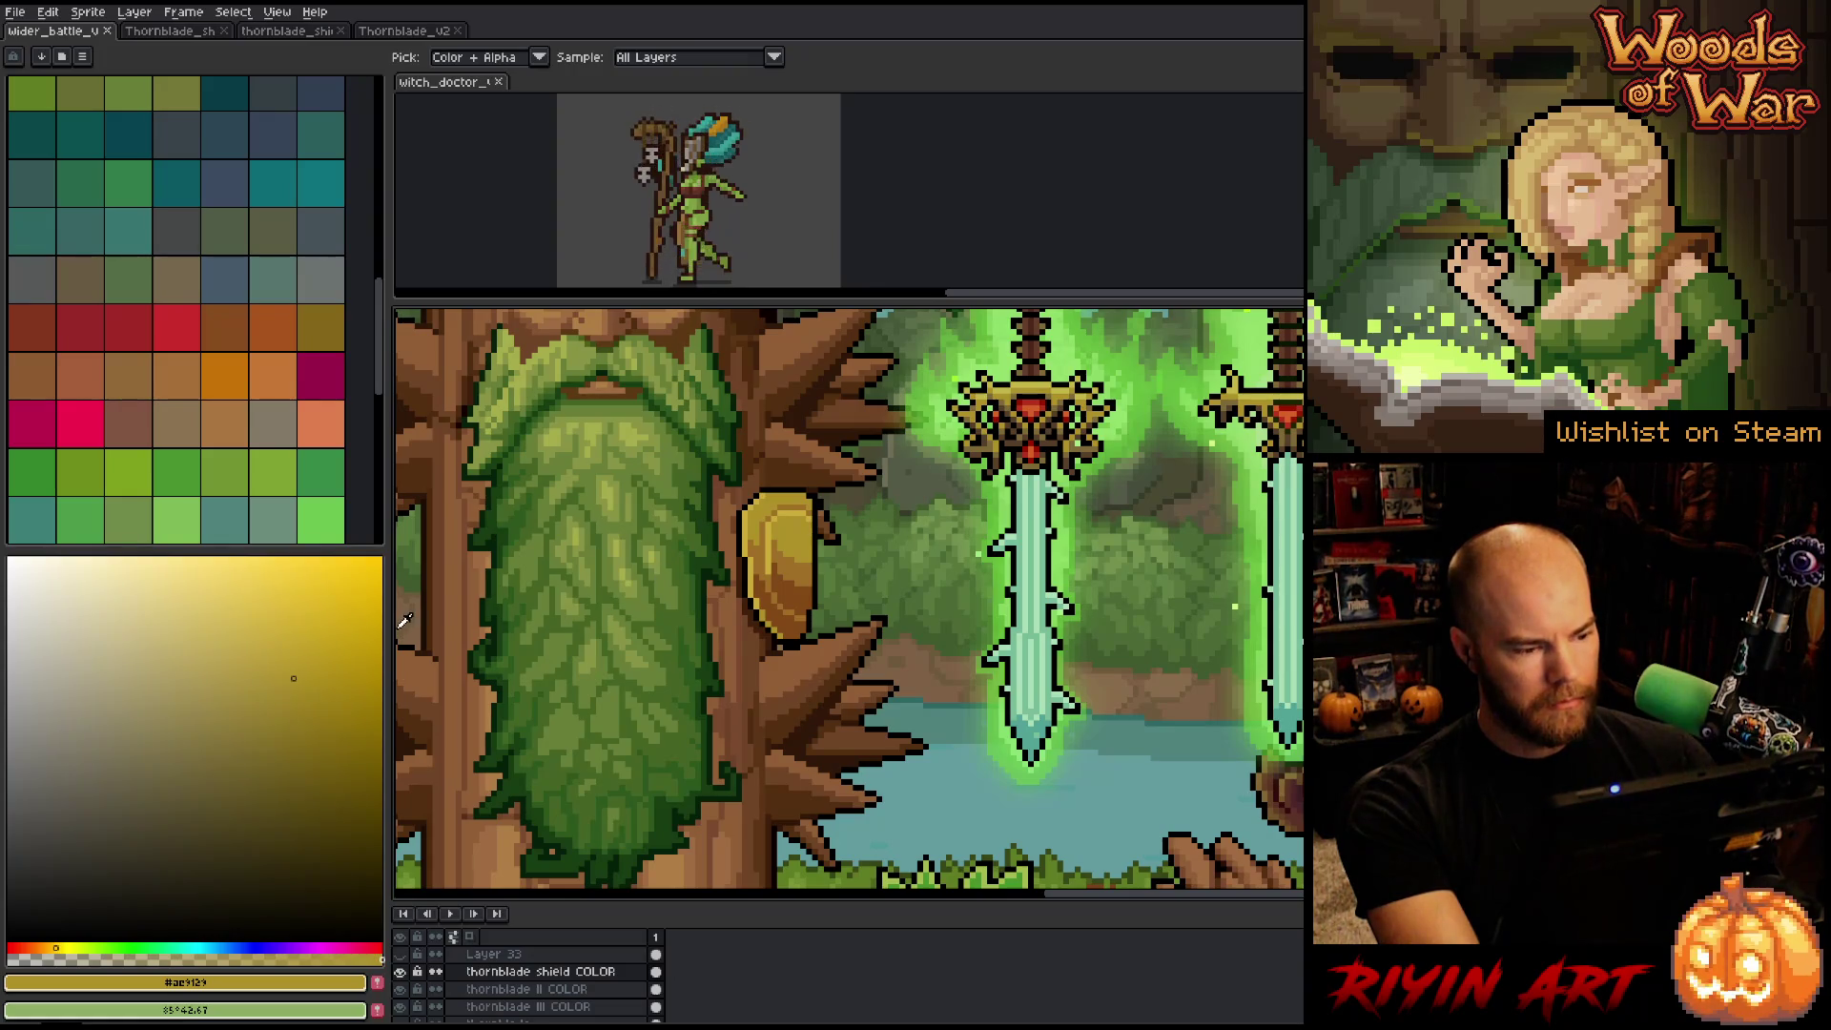
Adjust the gold in the colour field to a slightly darker, duller shade.
scroll(591, 582, "up", 2)
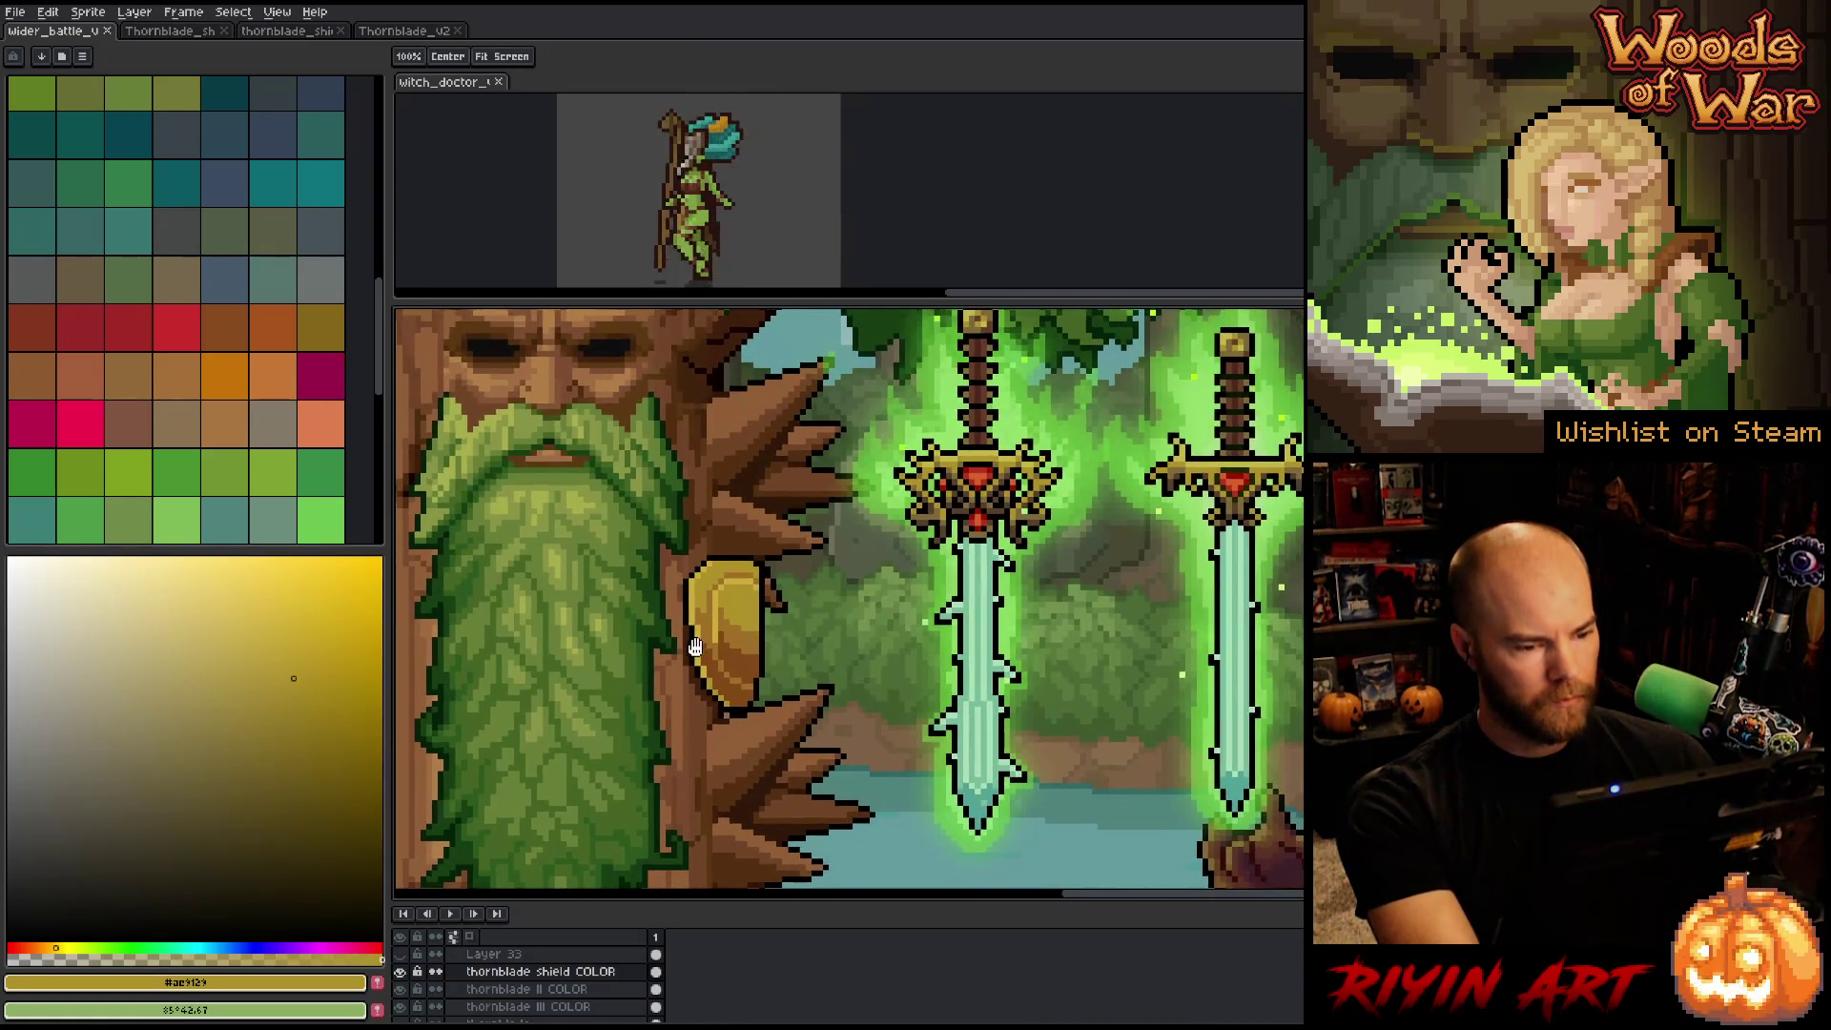
left_click(311, 638)
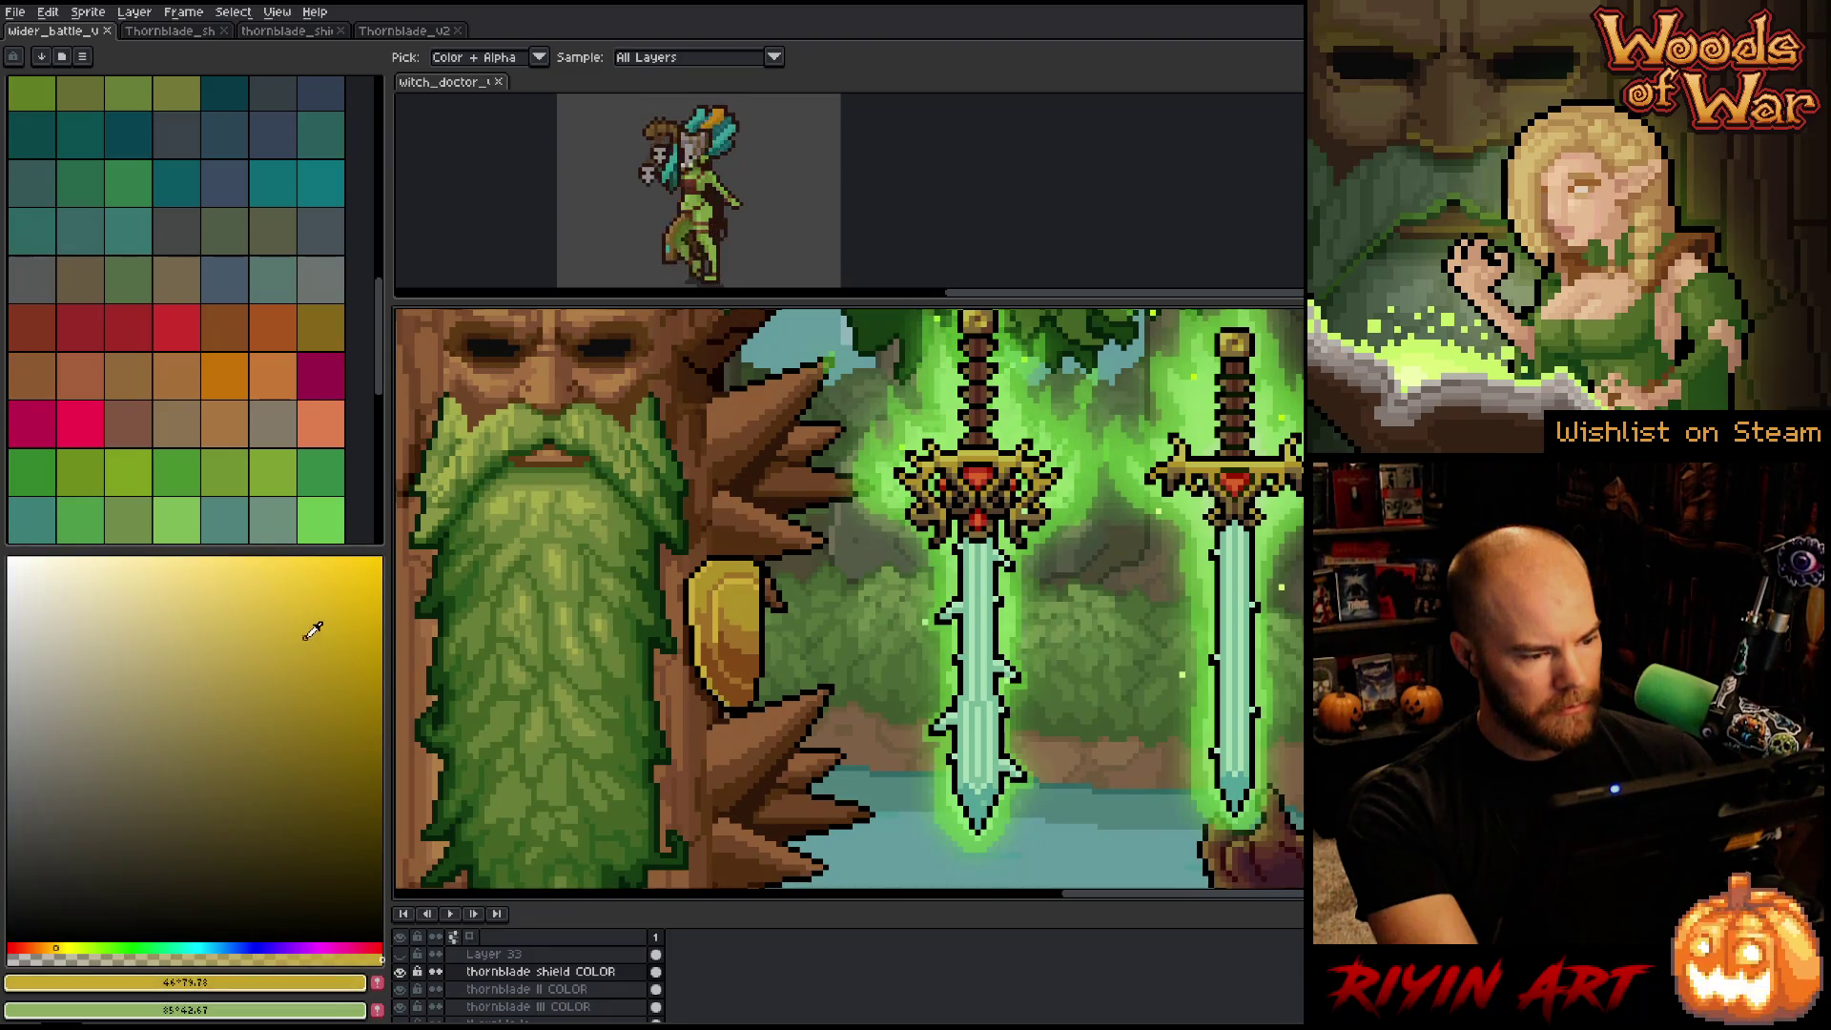
left_click_drag(312, 638, 317, 645)
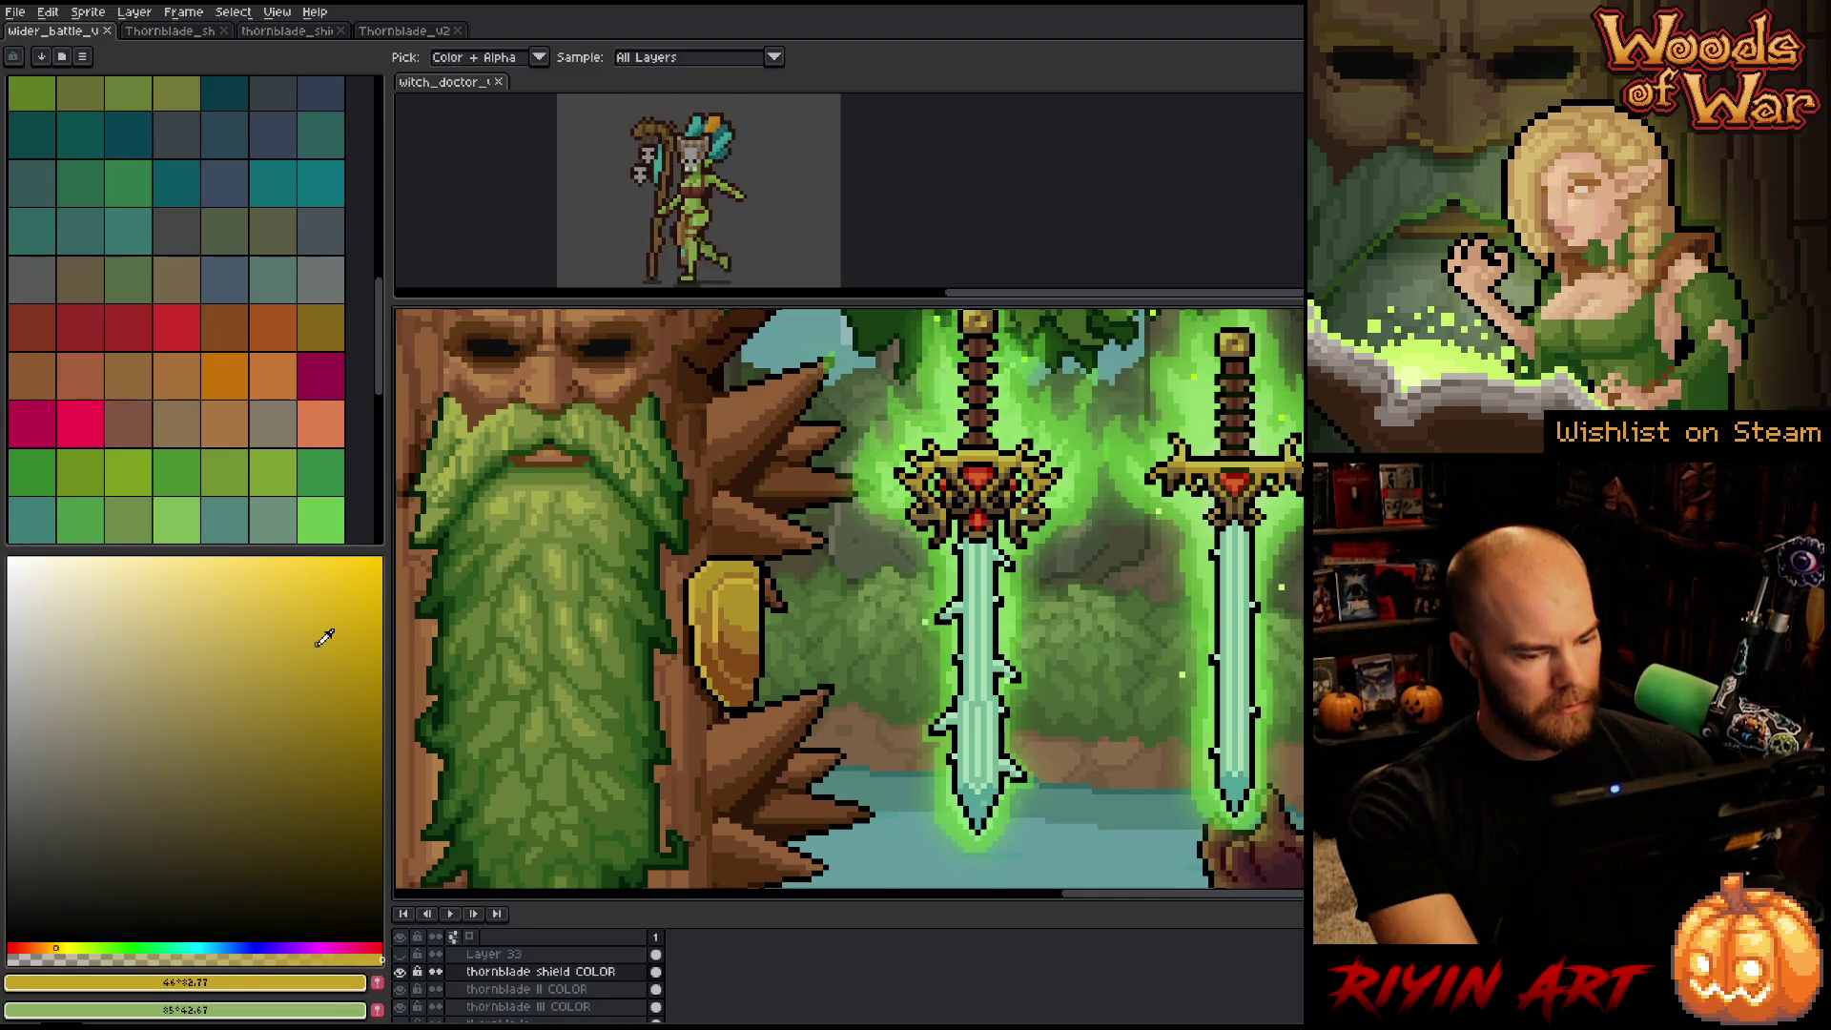
key("g")
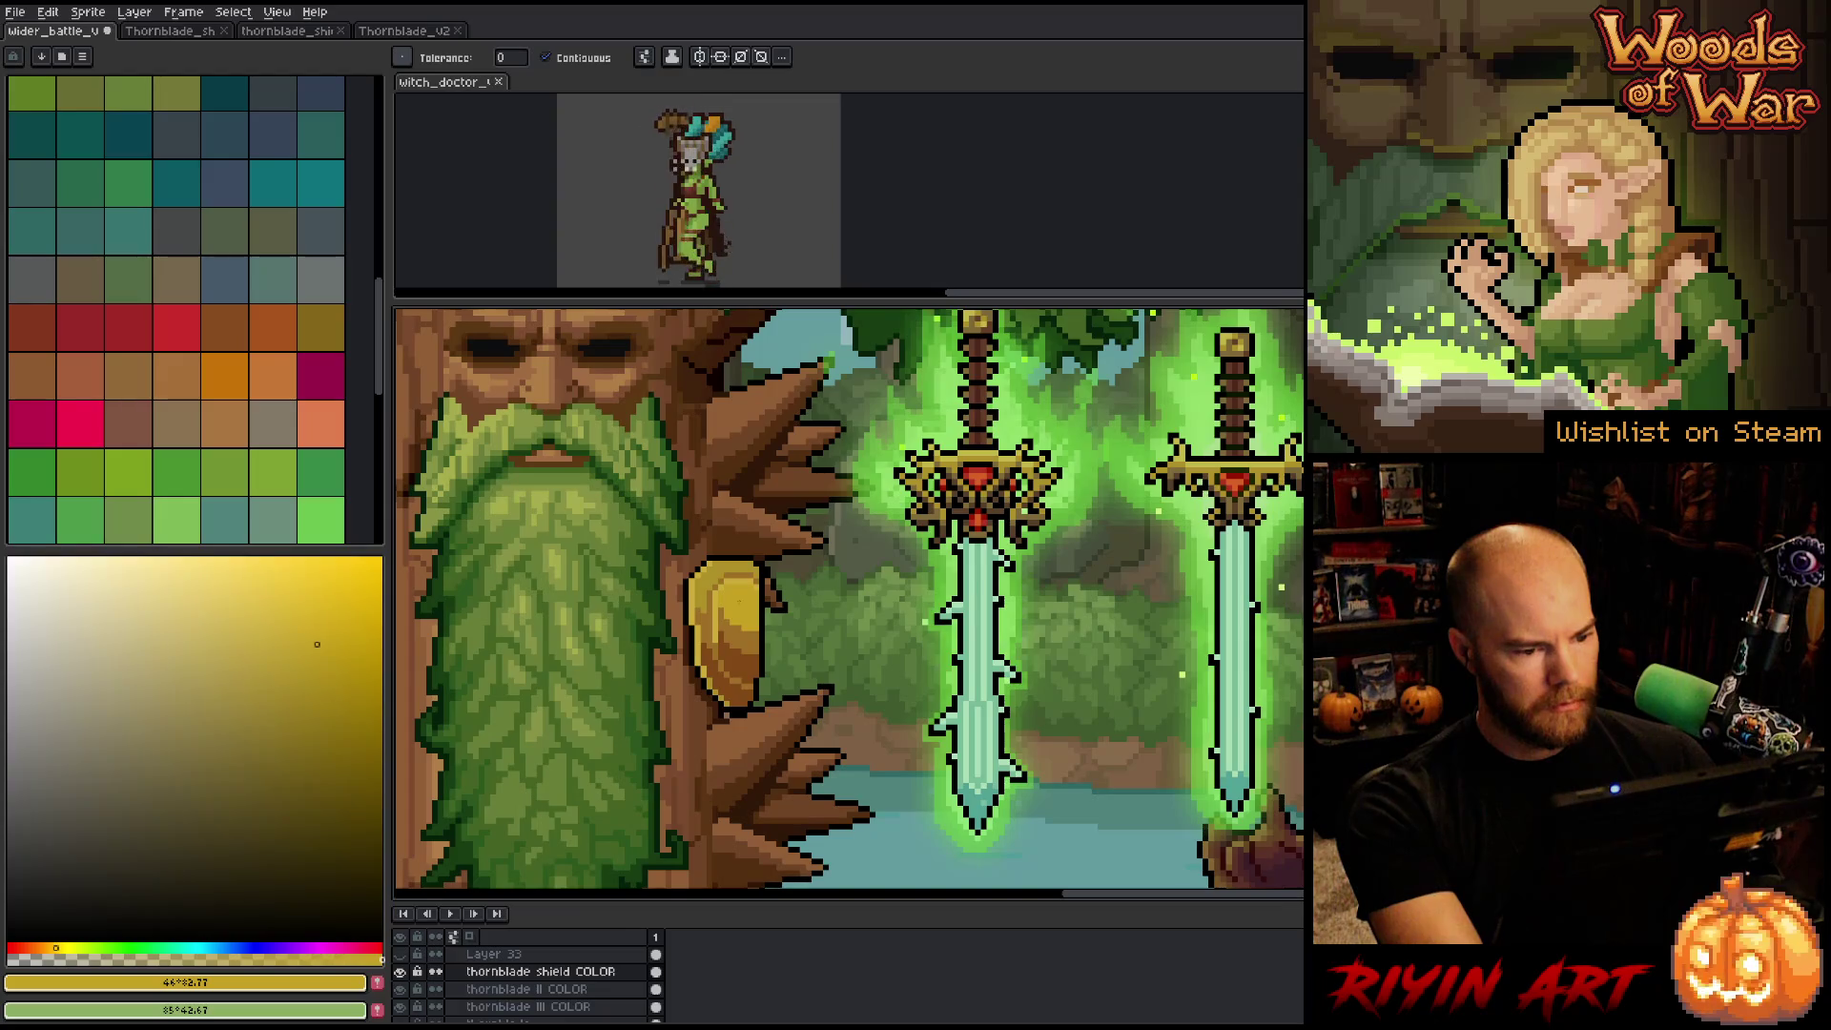
left_click_drag(317, 645, 295, 653)
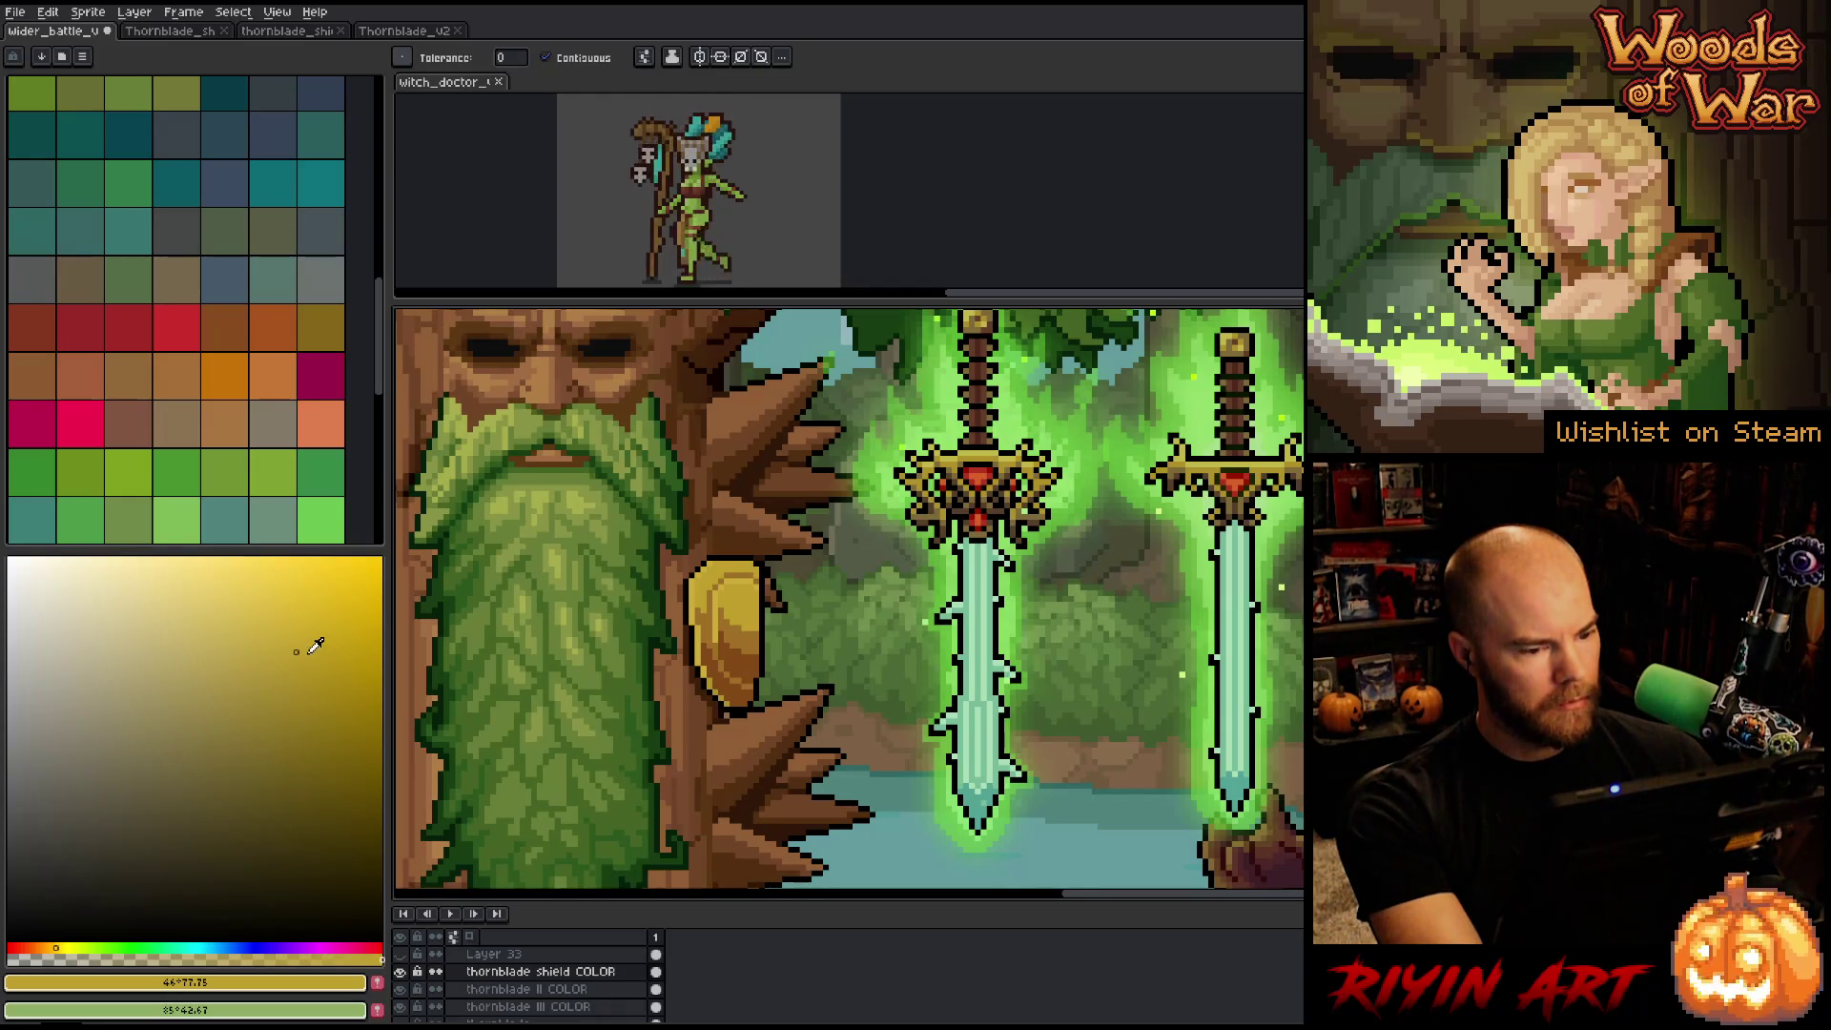
Sample a lighter gold from the shield and shift its hue toward yellow, then orange.
key("i")
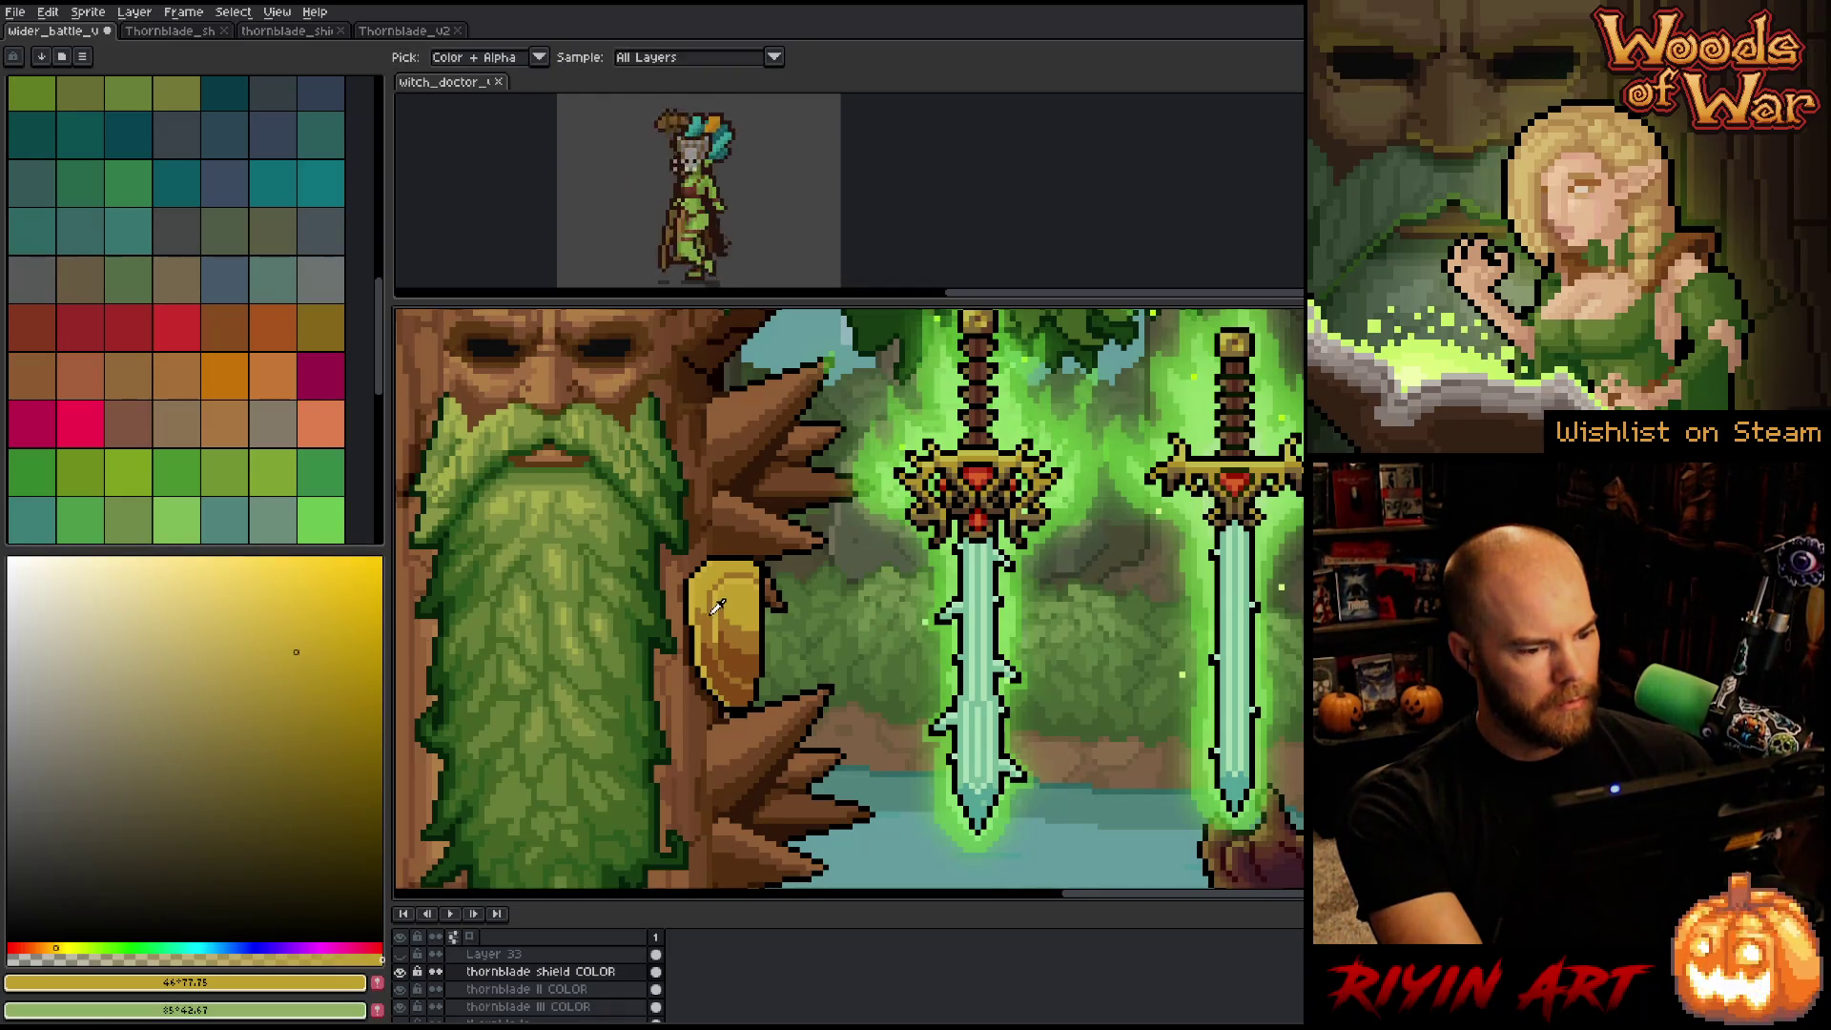
left_click(987, 447)
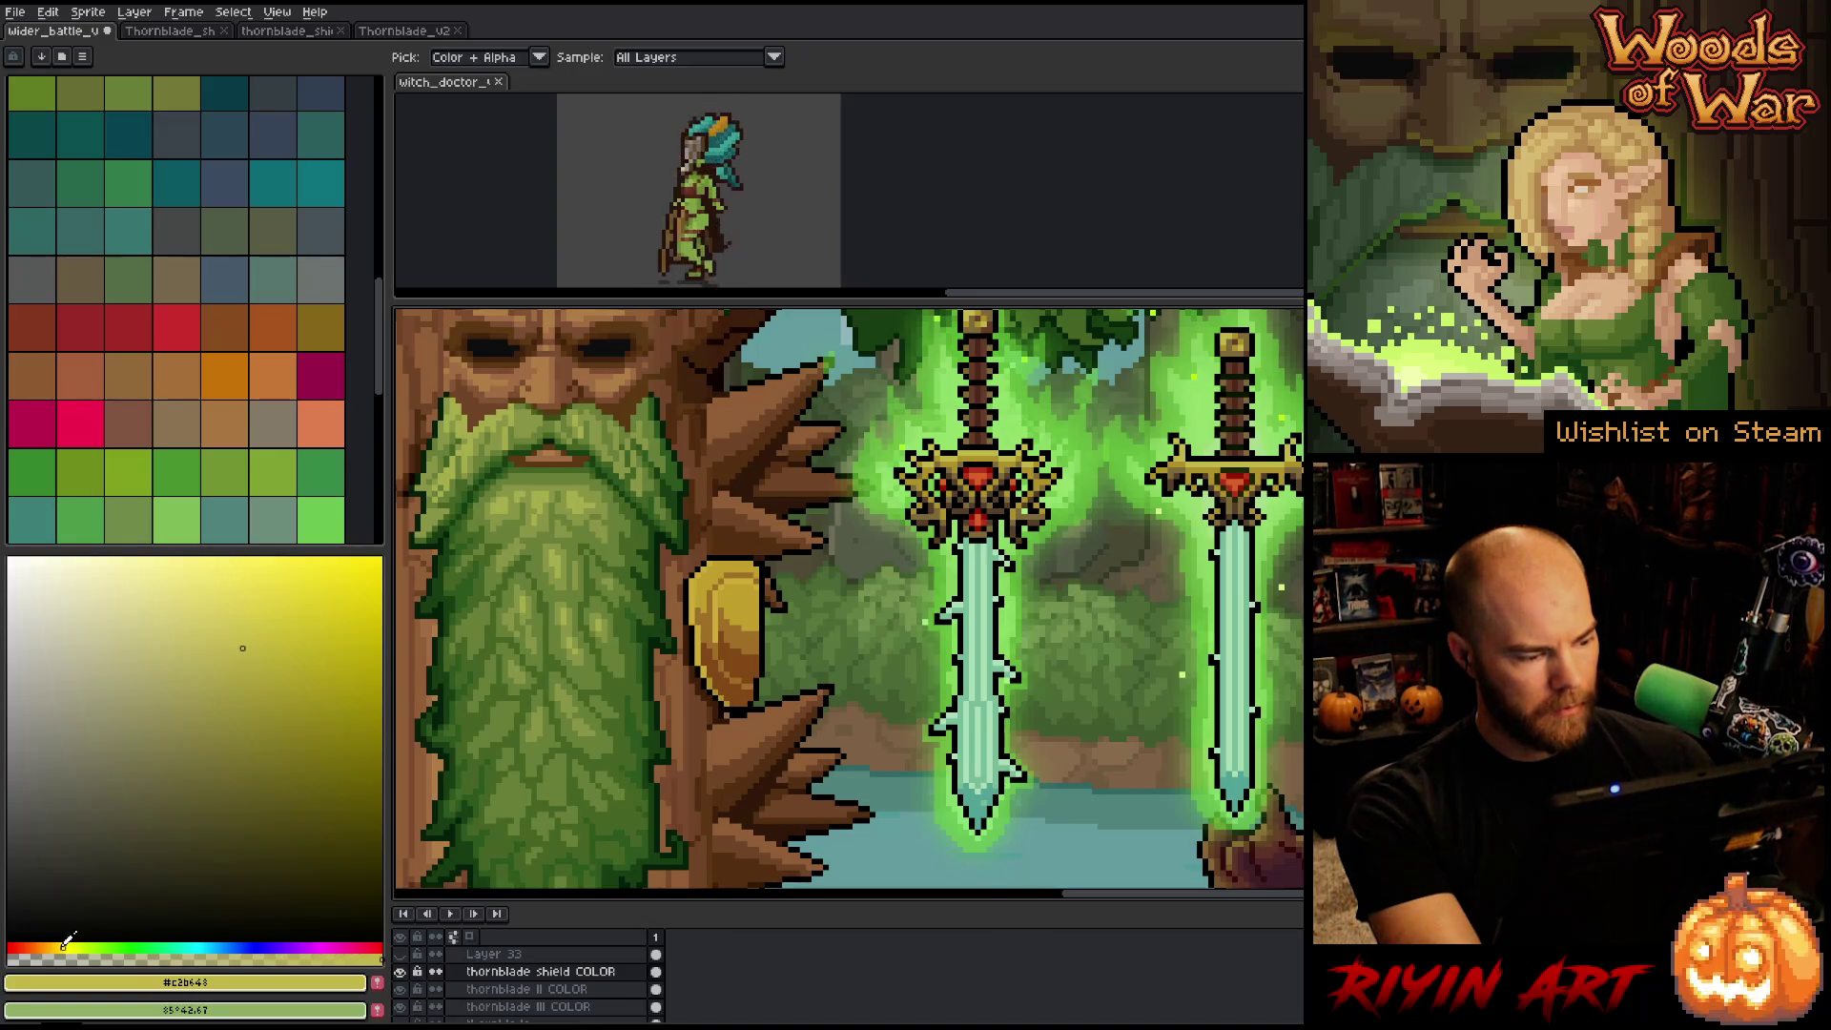
left_click(65, 942)
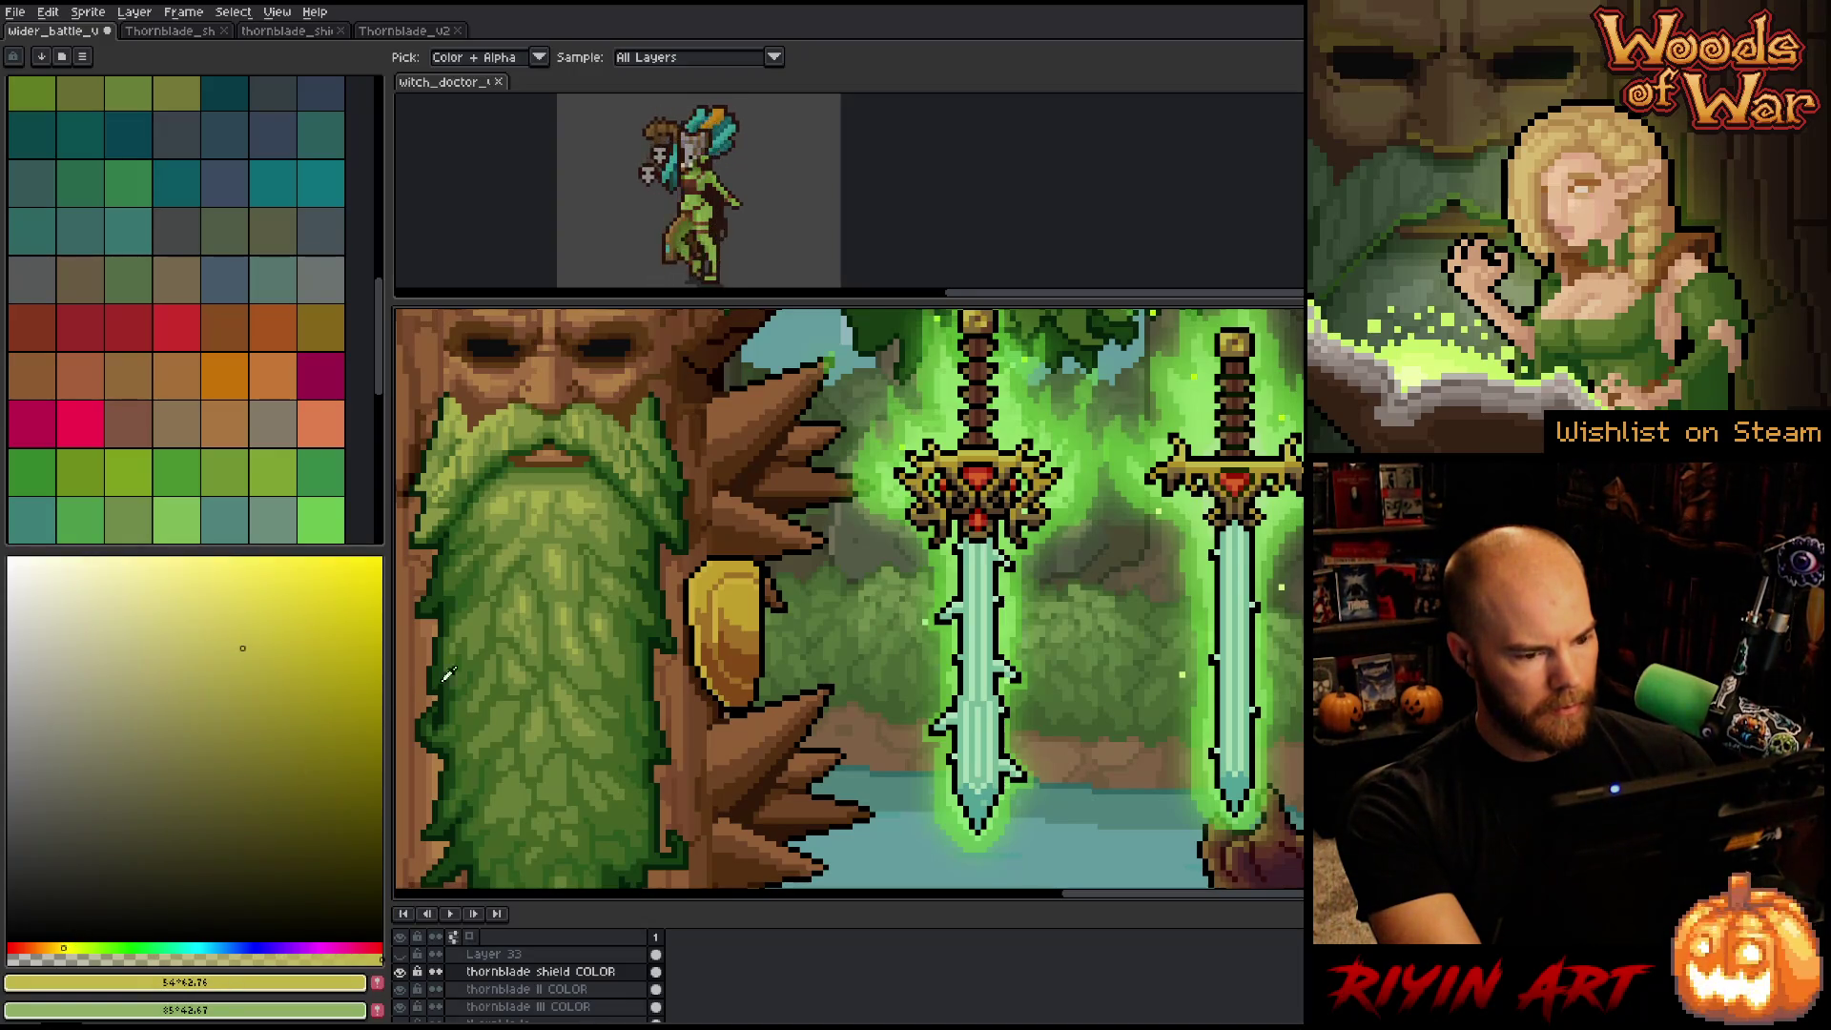
key("g")
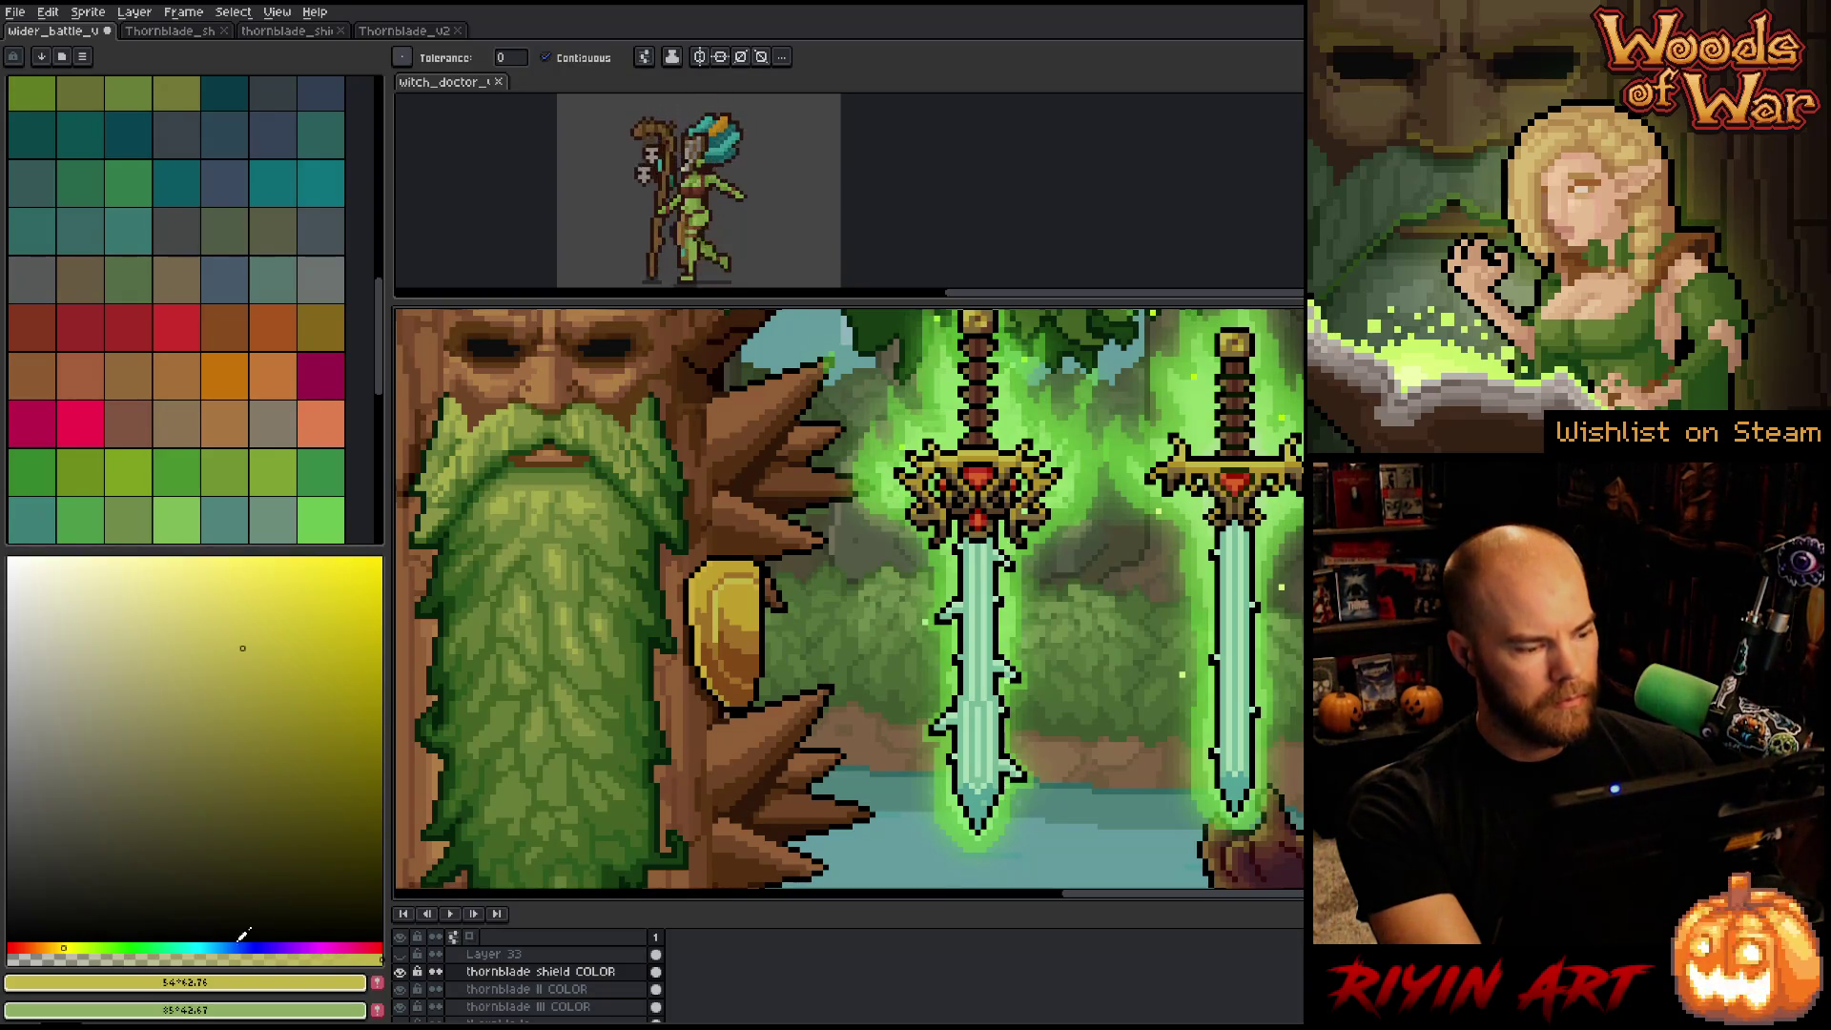
left_click(64, 947)
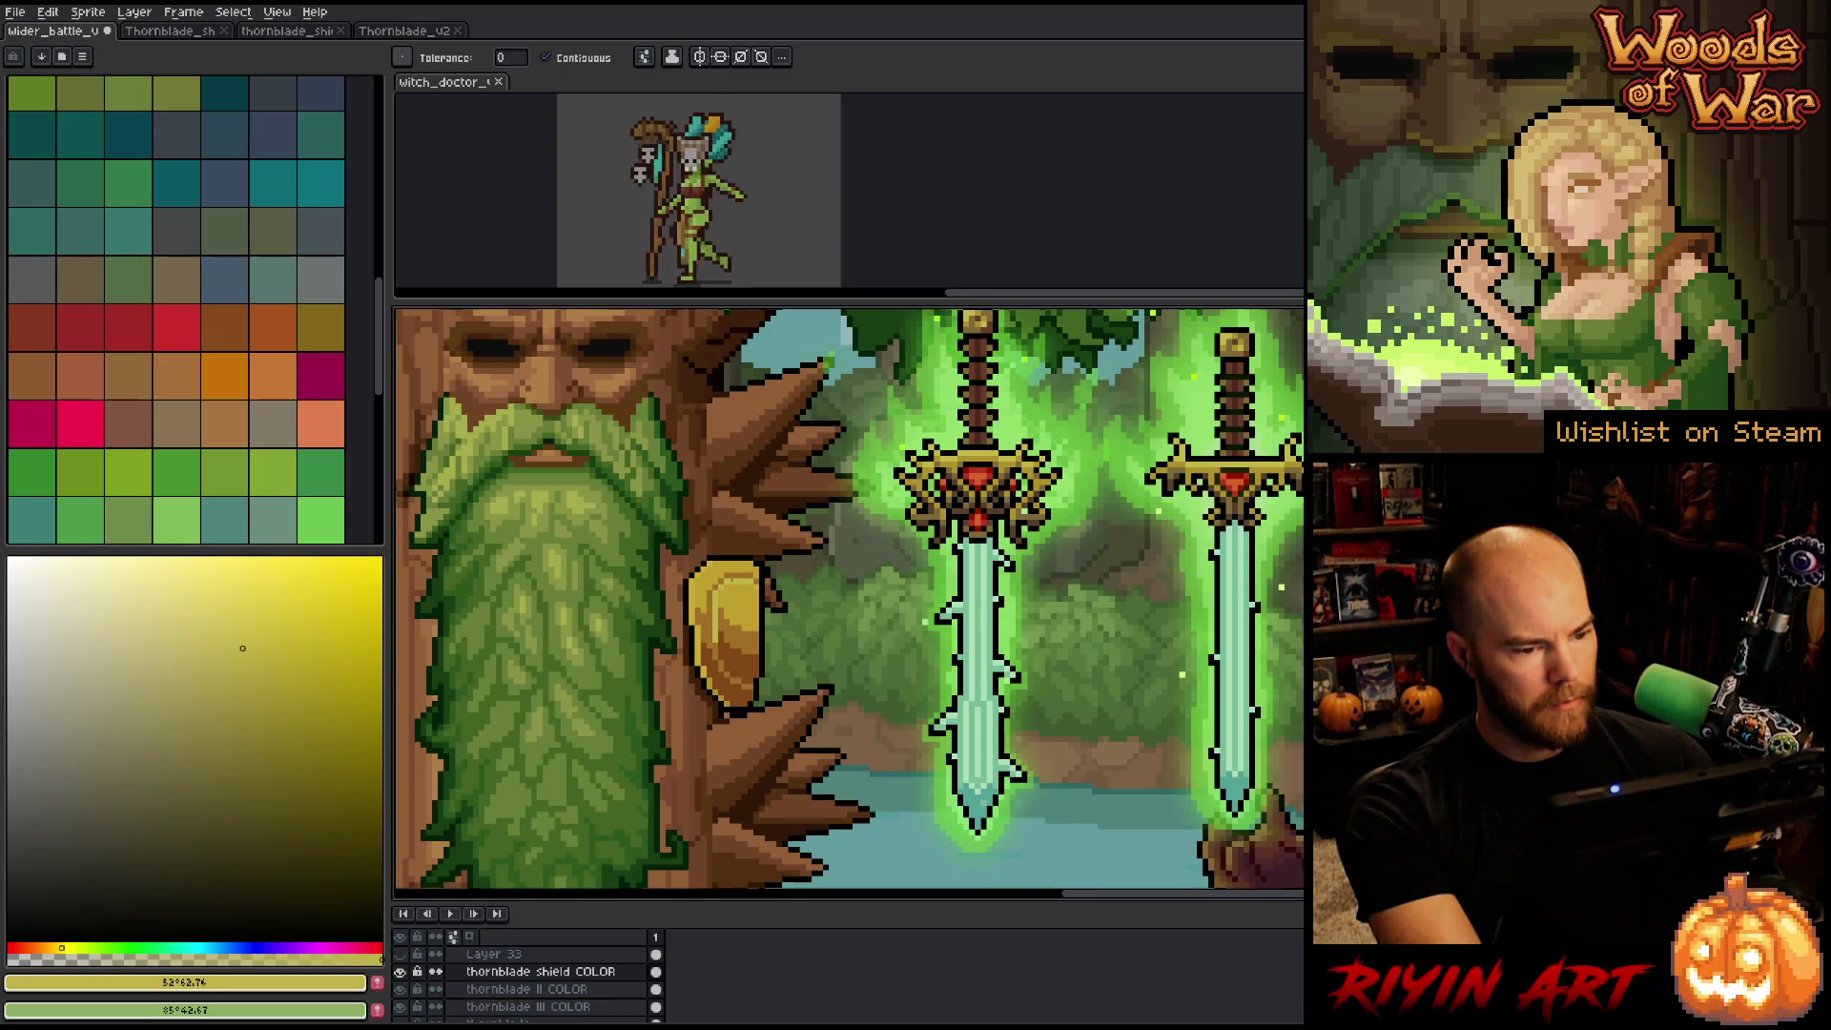
left_click(53, 947)
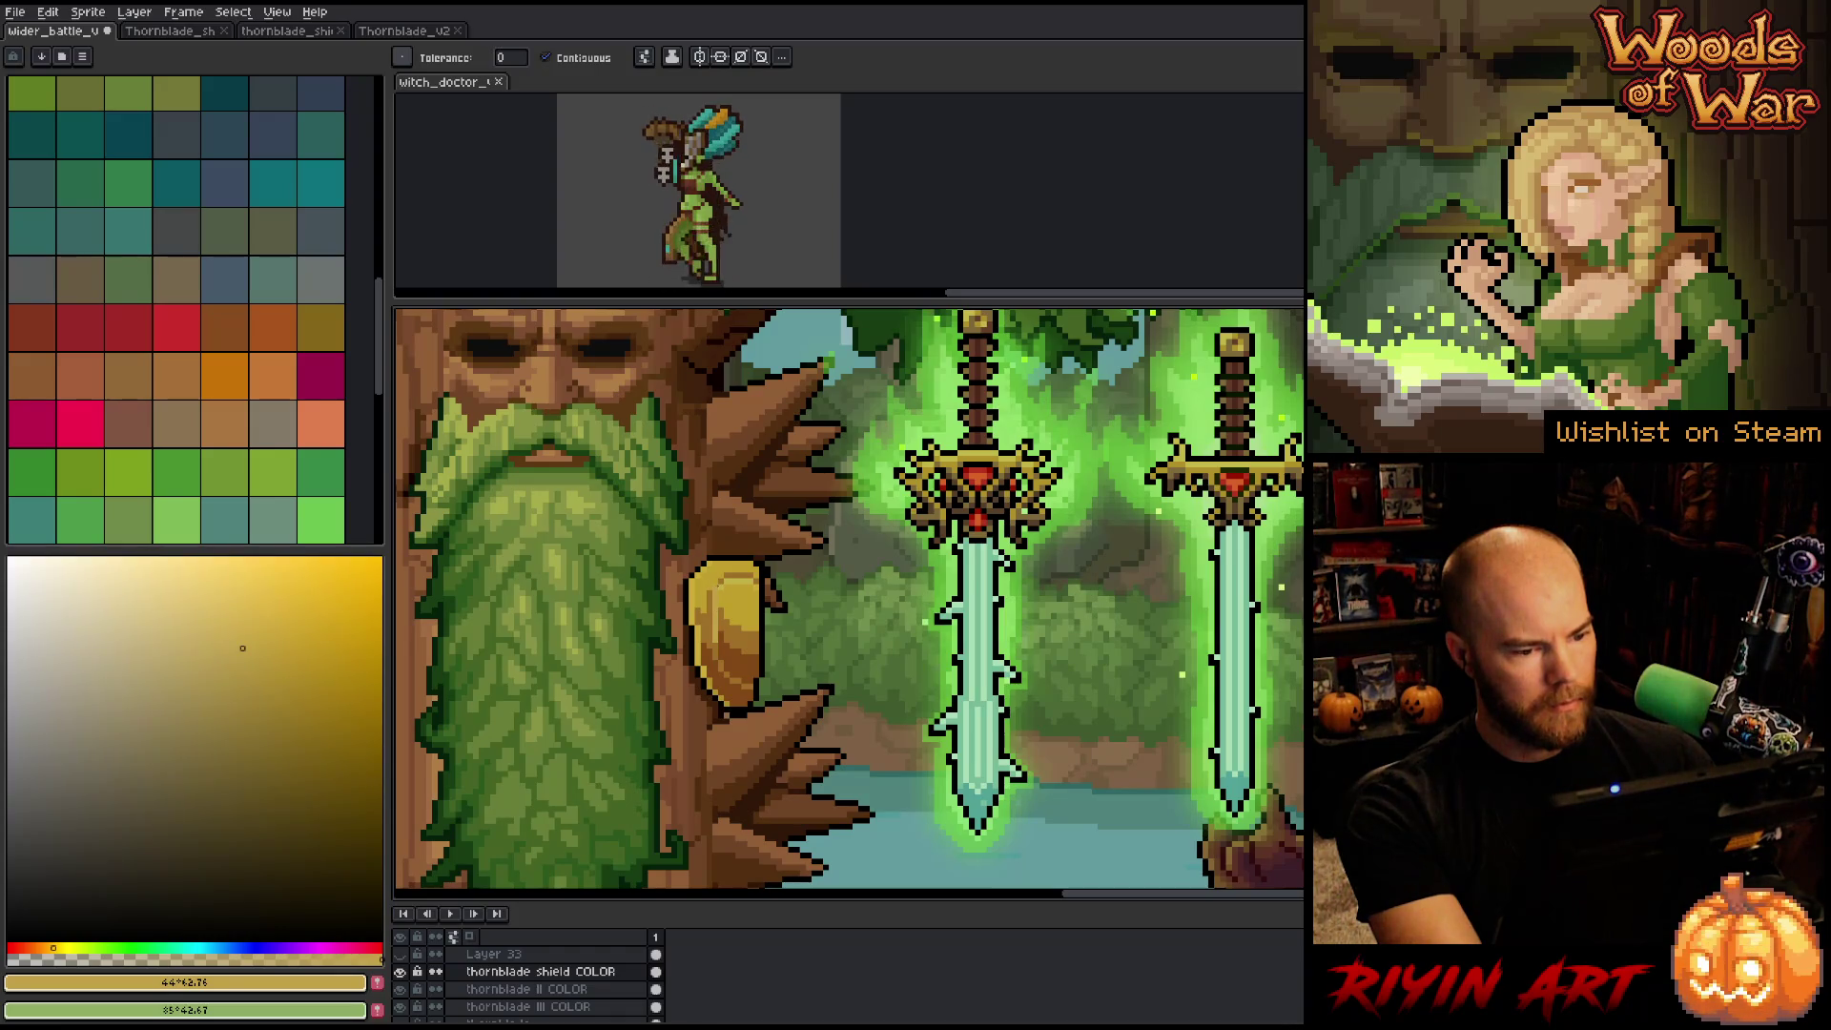
Sample the shield's gold, darken and desaturate it, then resample the shield gold for the Pencil.
key("i")
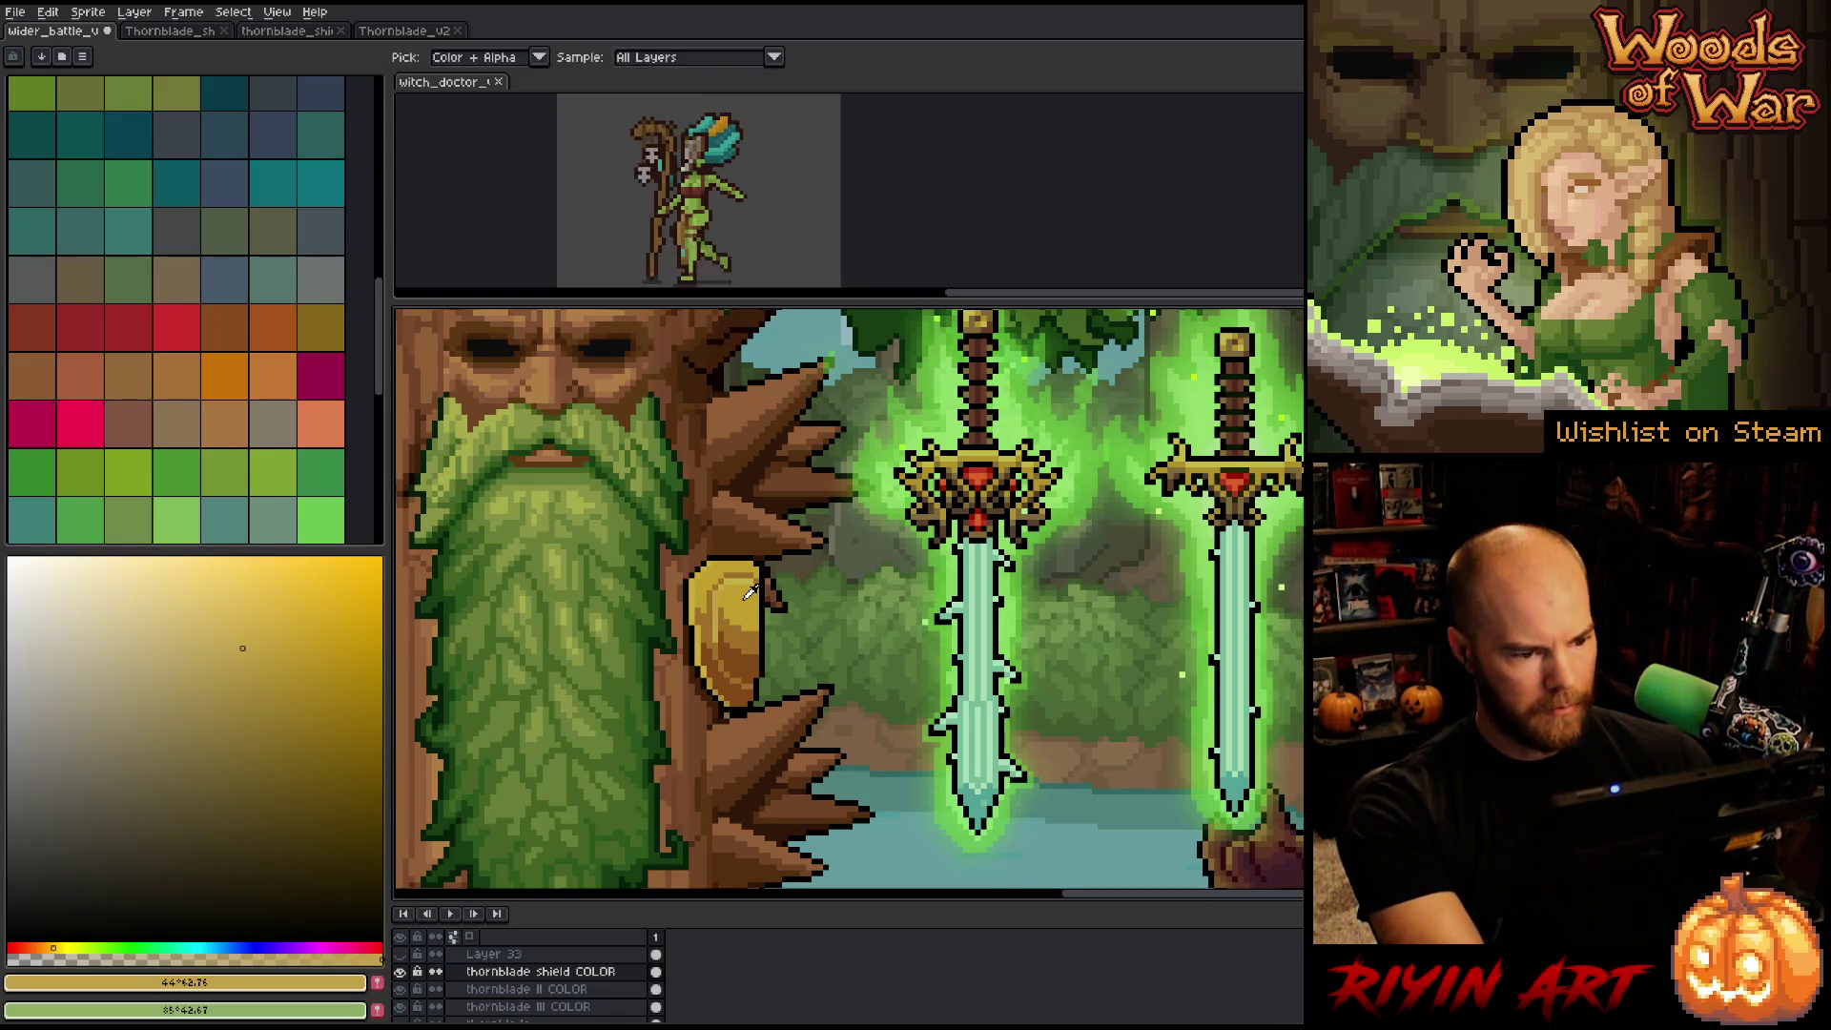
left_click(313, 586)
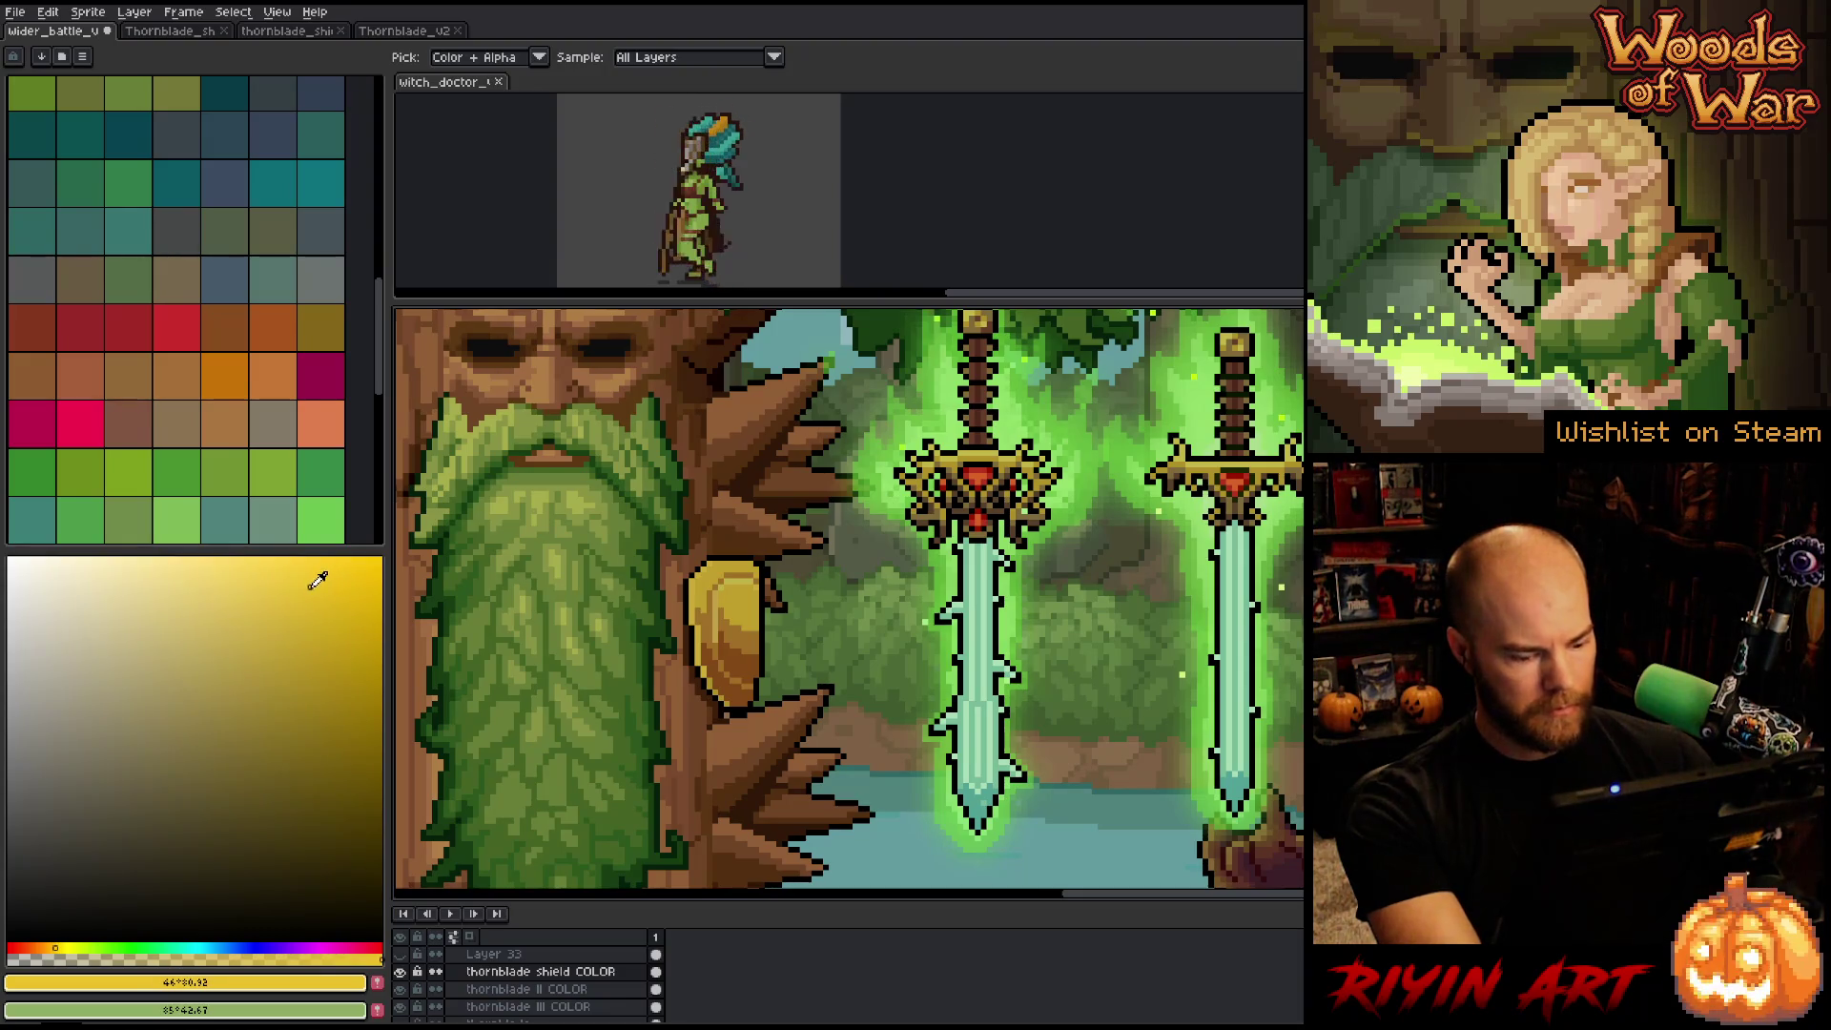
key("g")
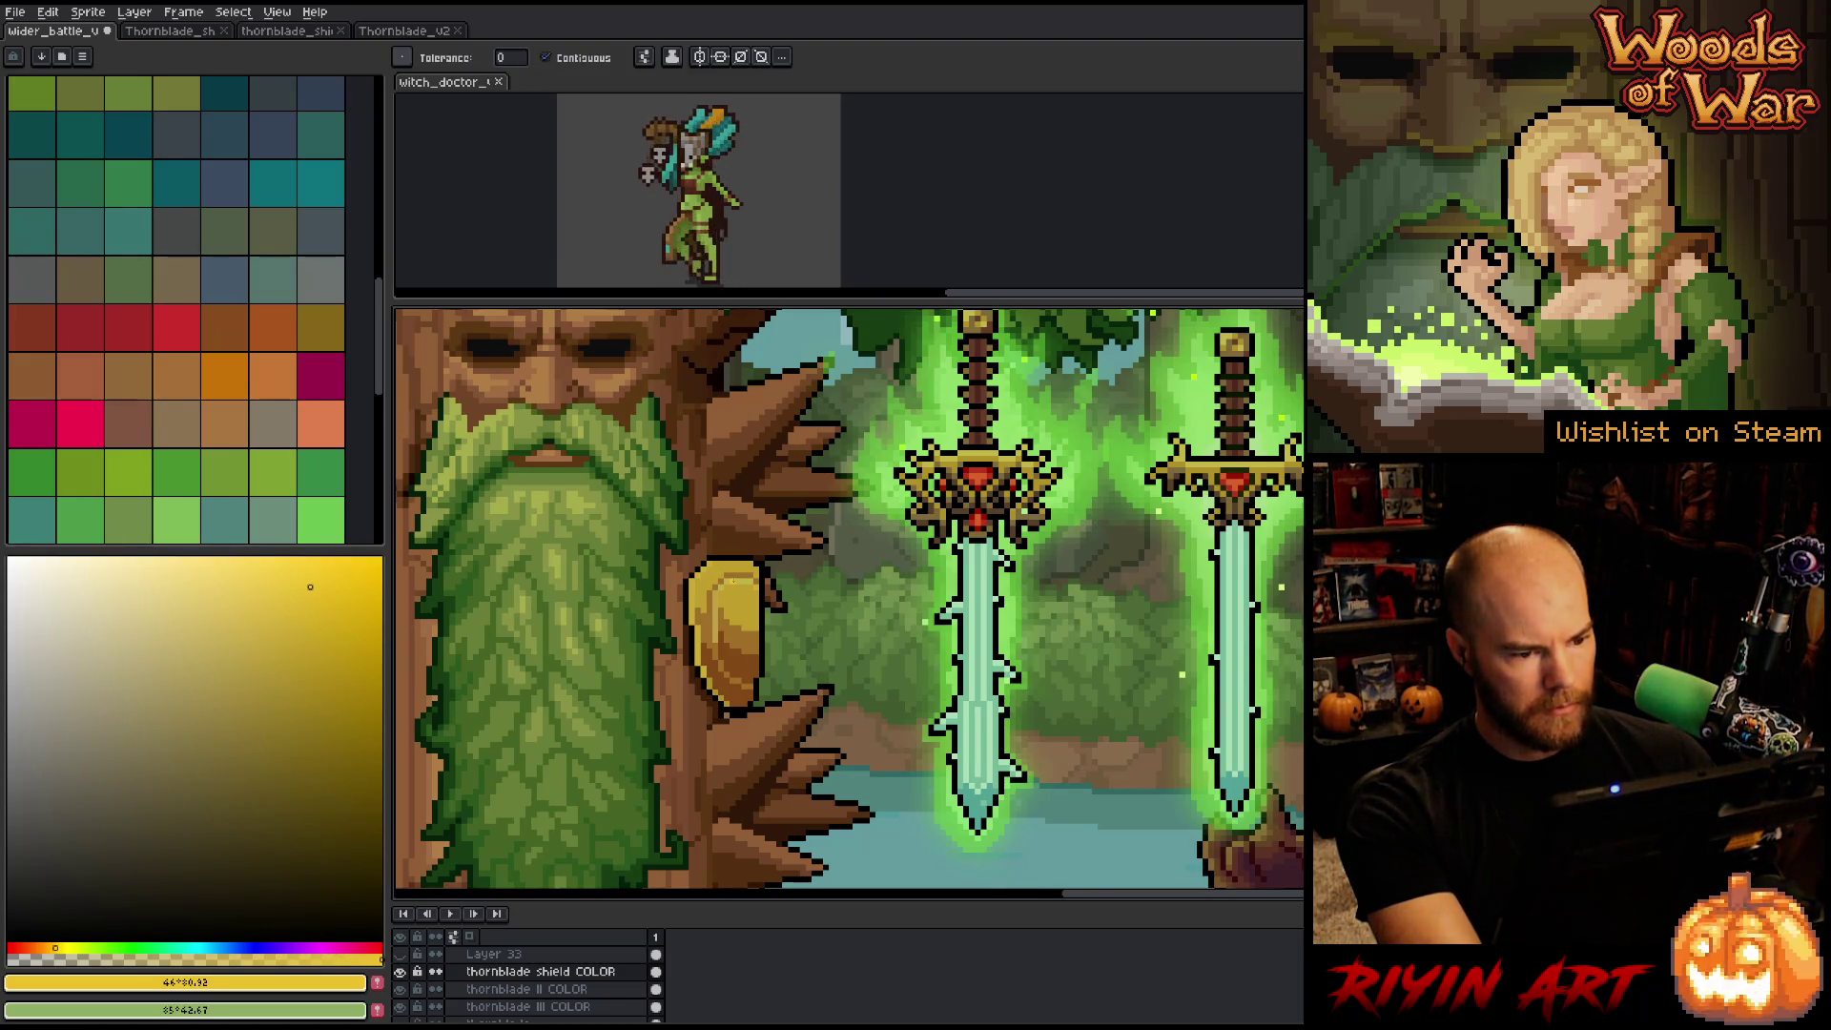
left_click(268, 596)
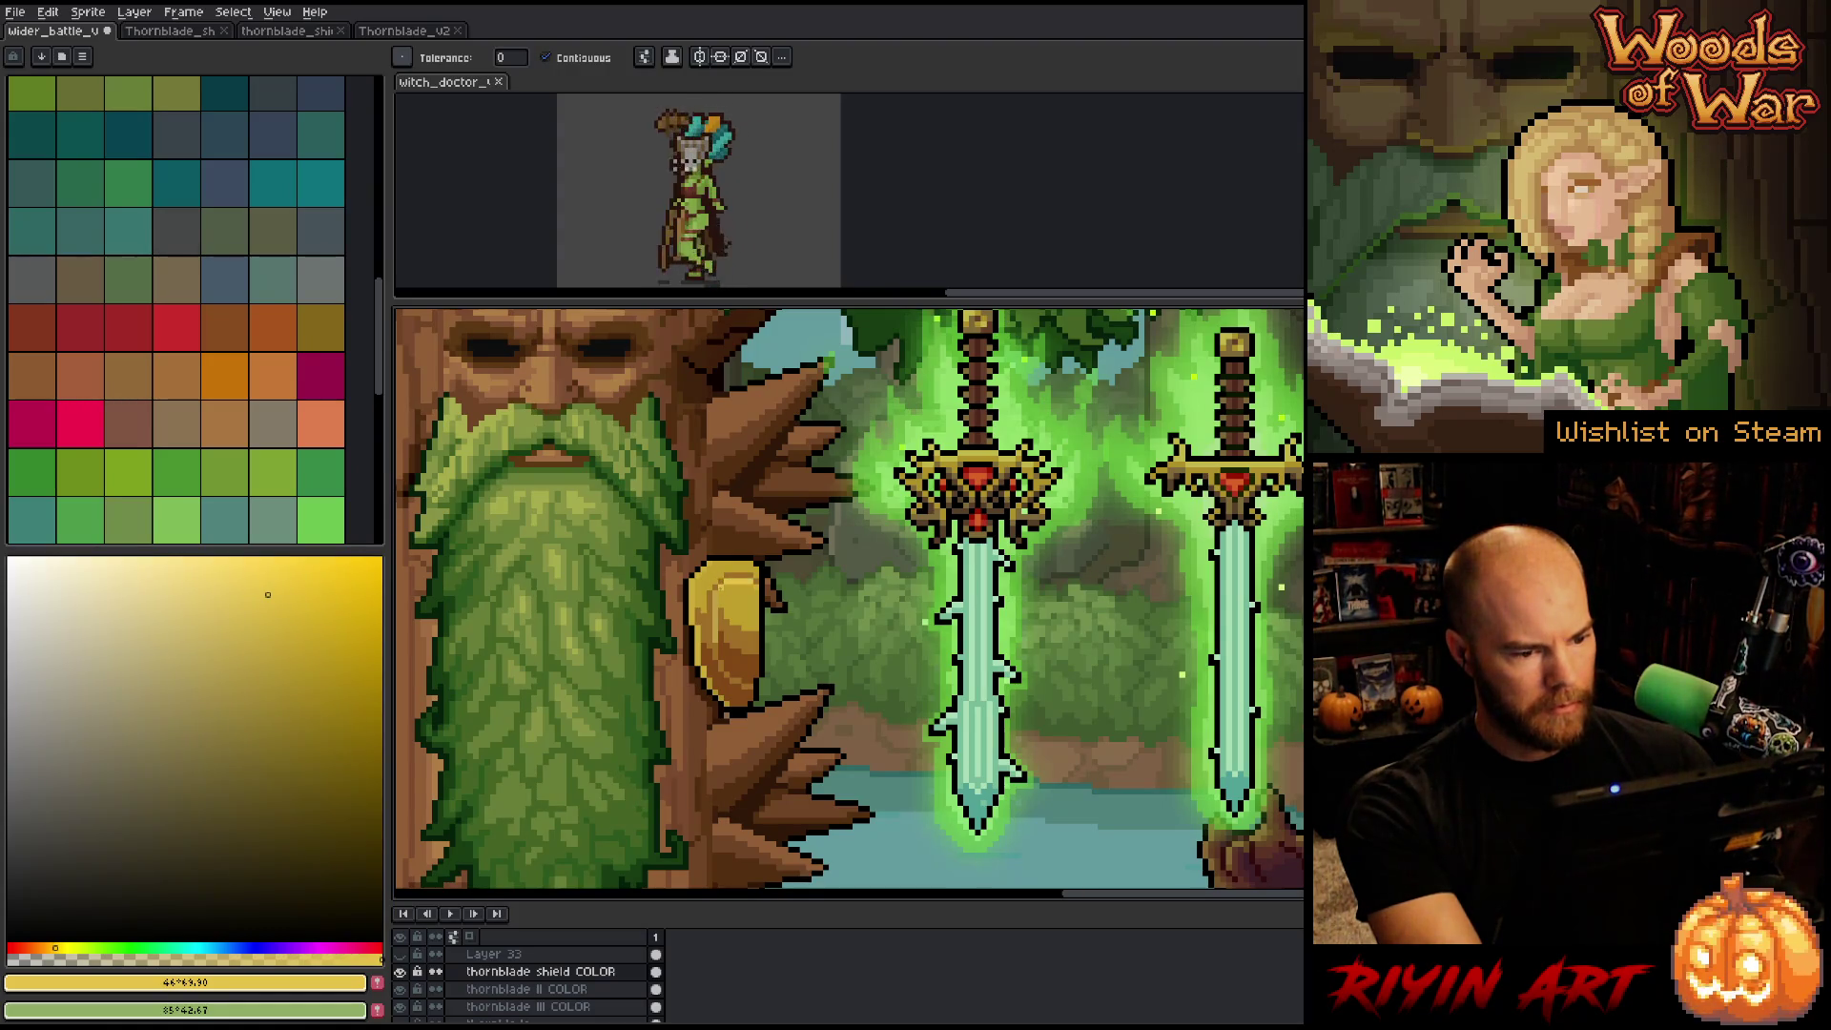
left_click(243, 594)
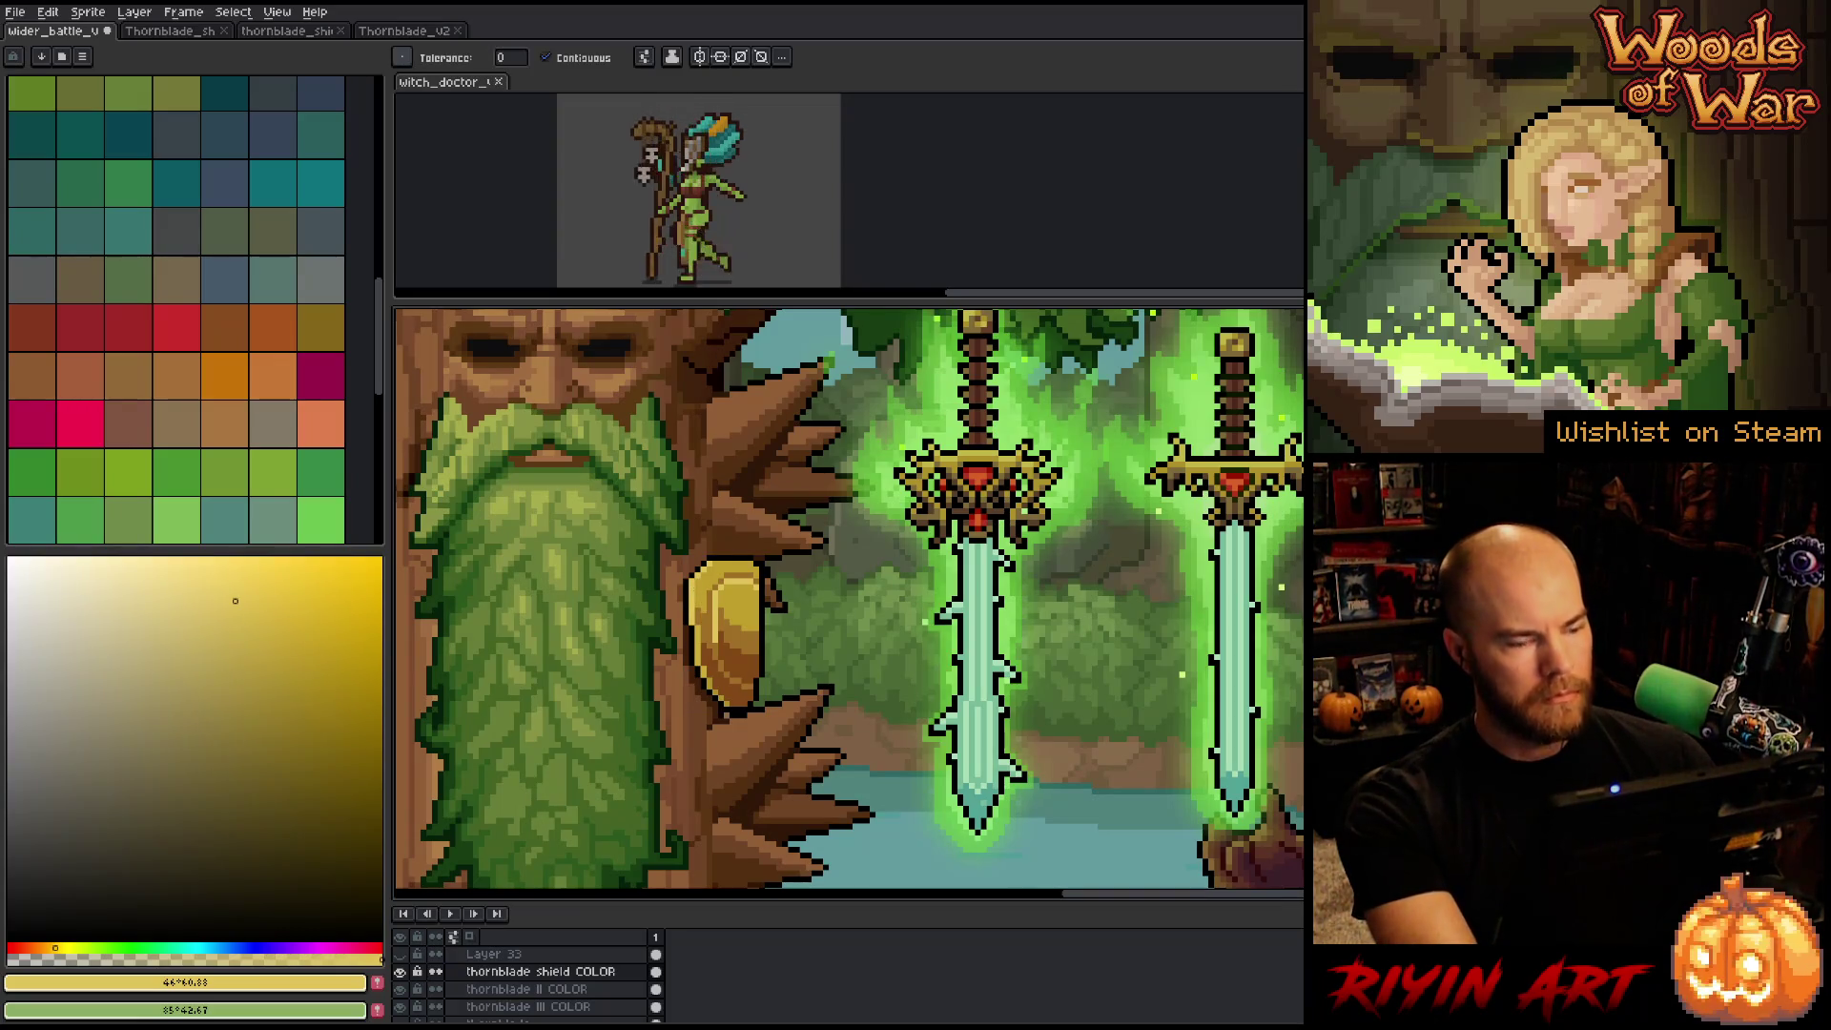
key("i")
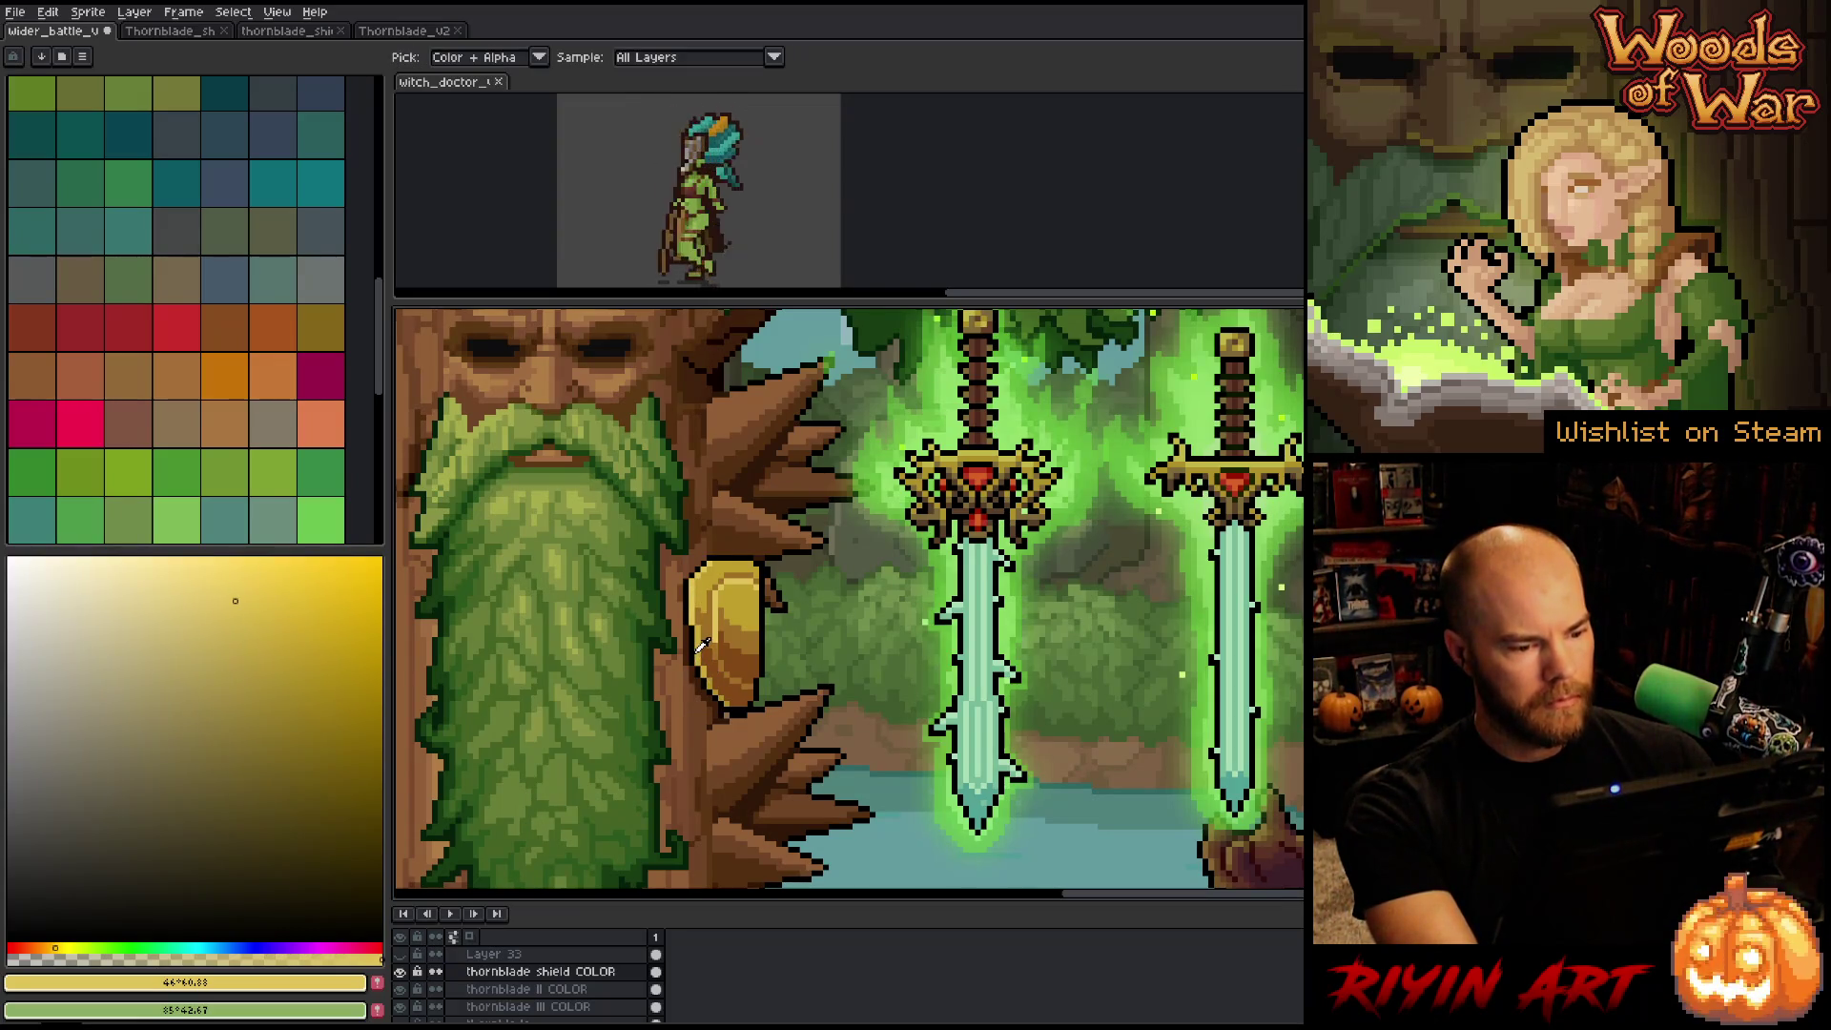
left_click(706, 640)
key("b")
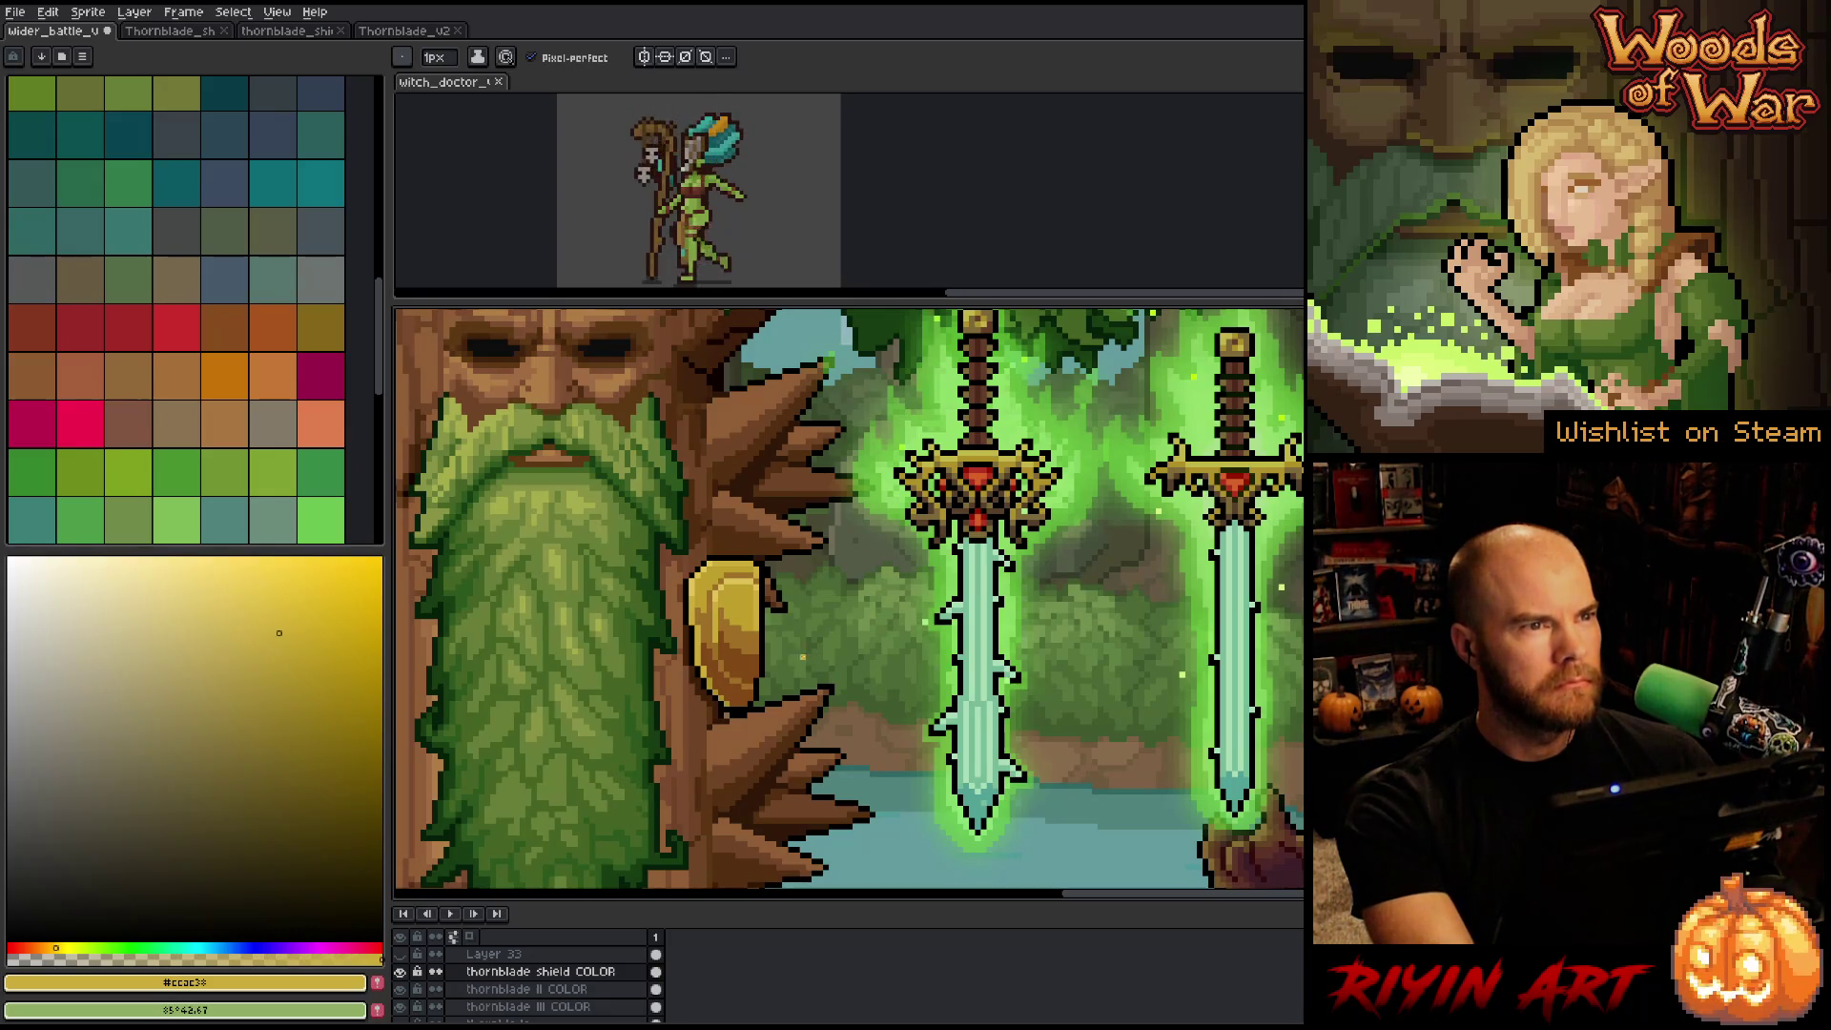
Sample the shield's darker gold, brown, main gold, orange-gold and yellow gold shades.
left_click(296, 650)
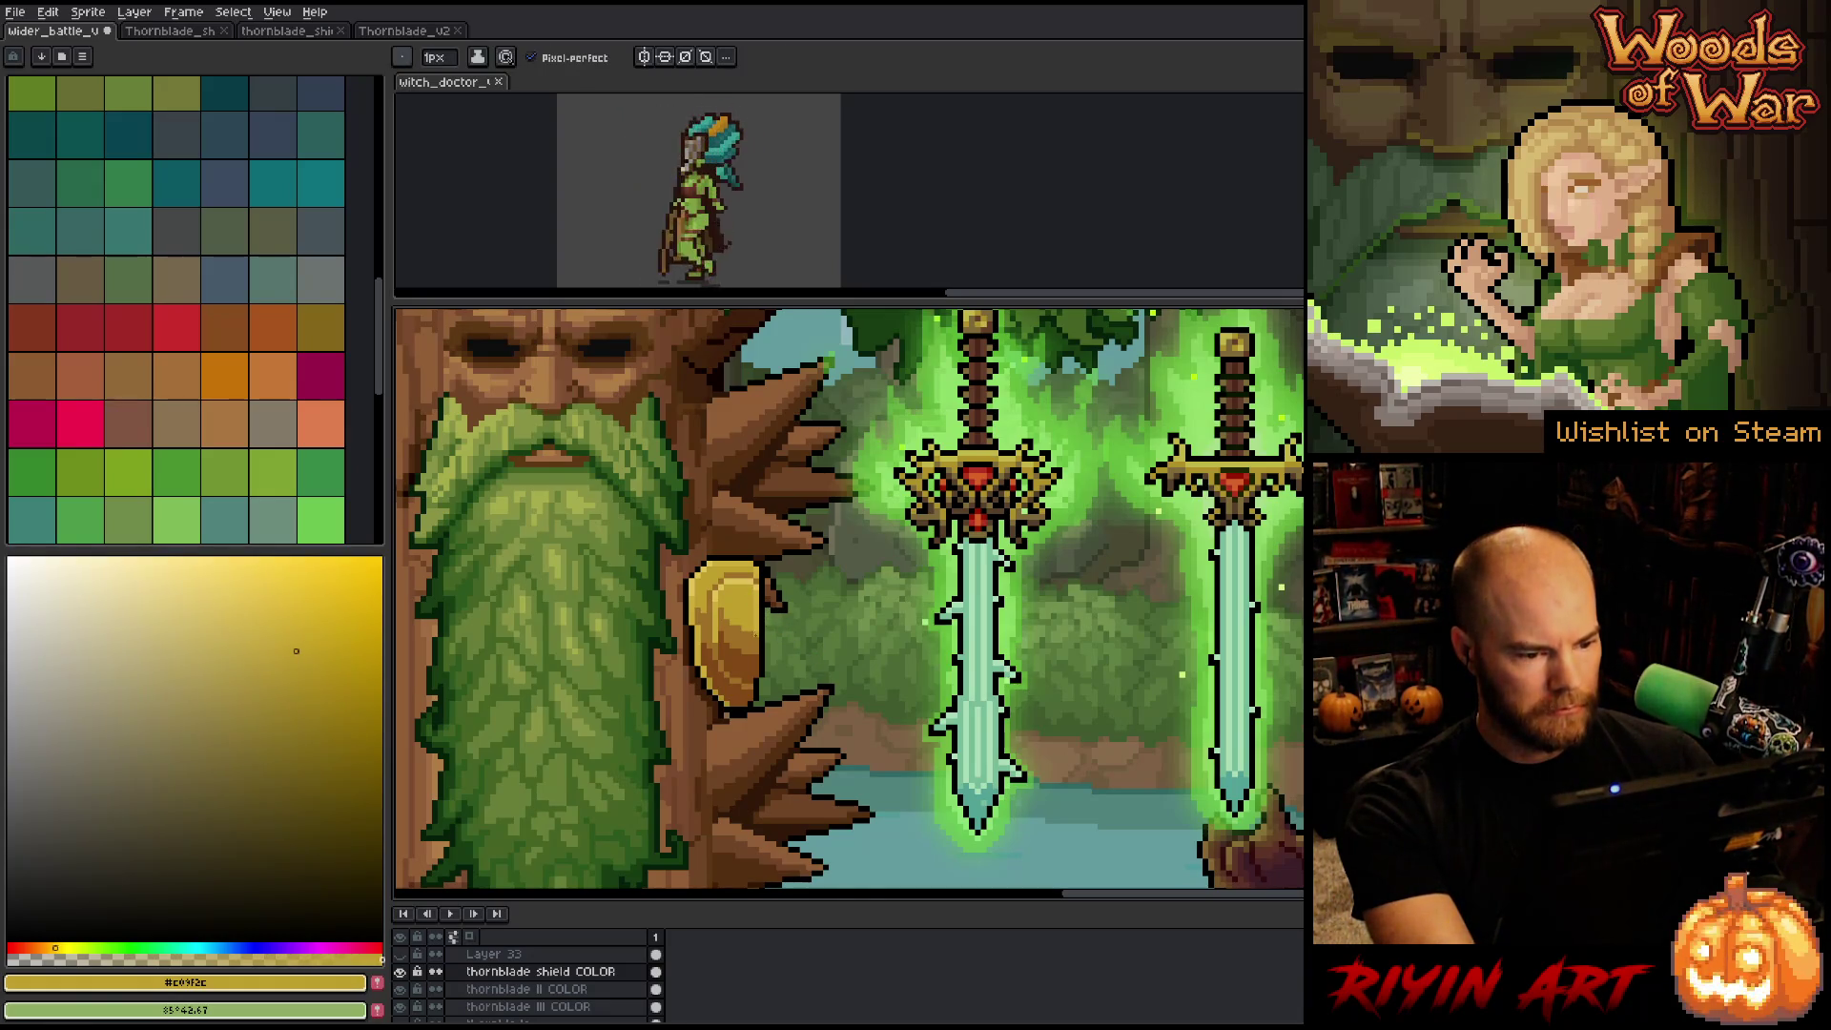
key("i")
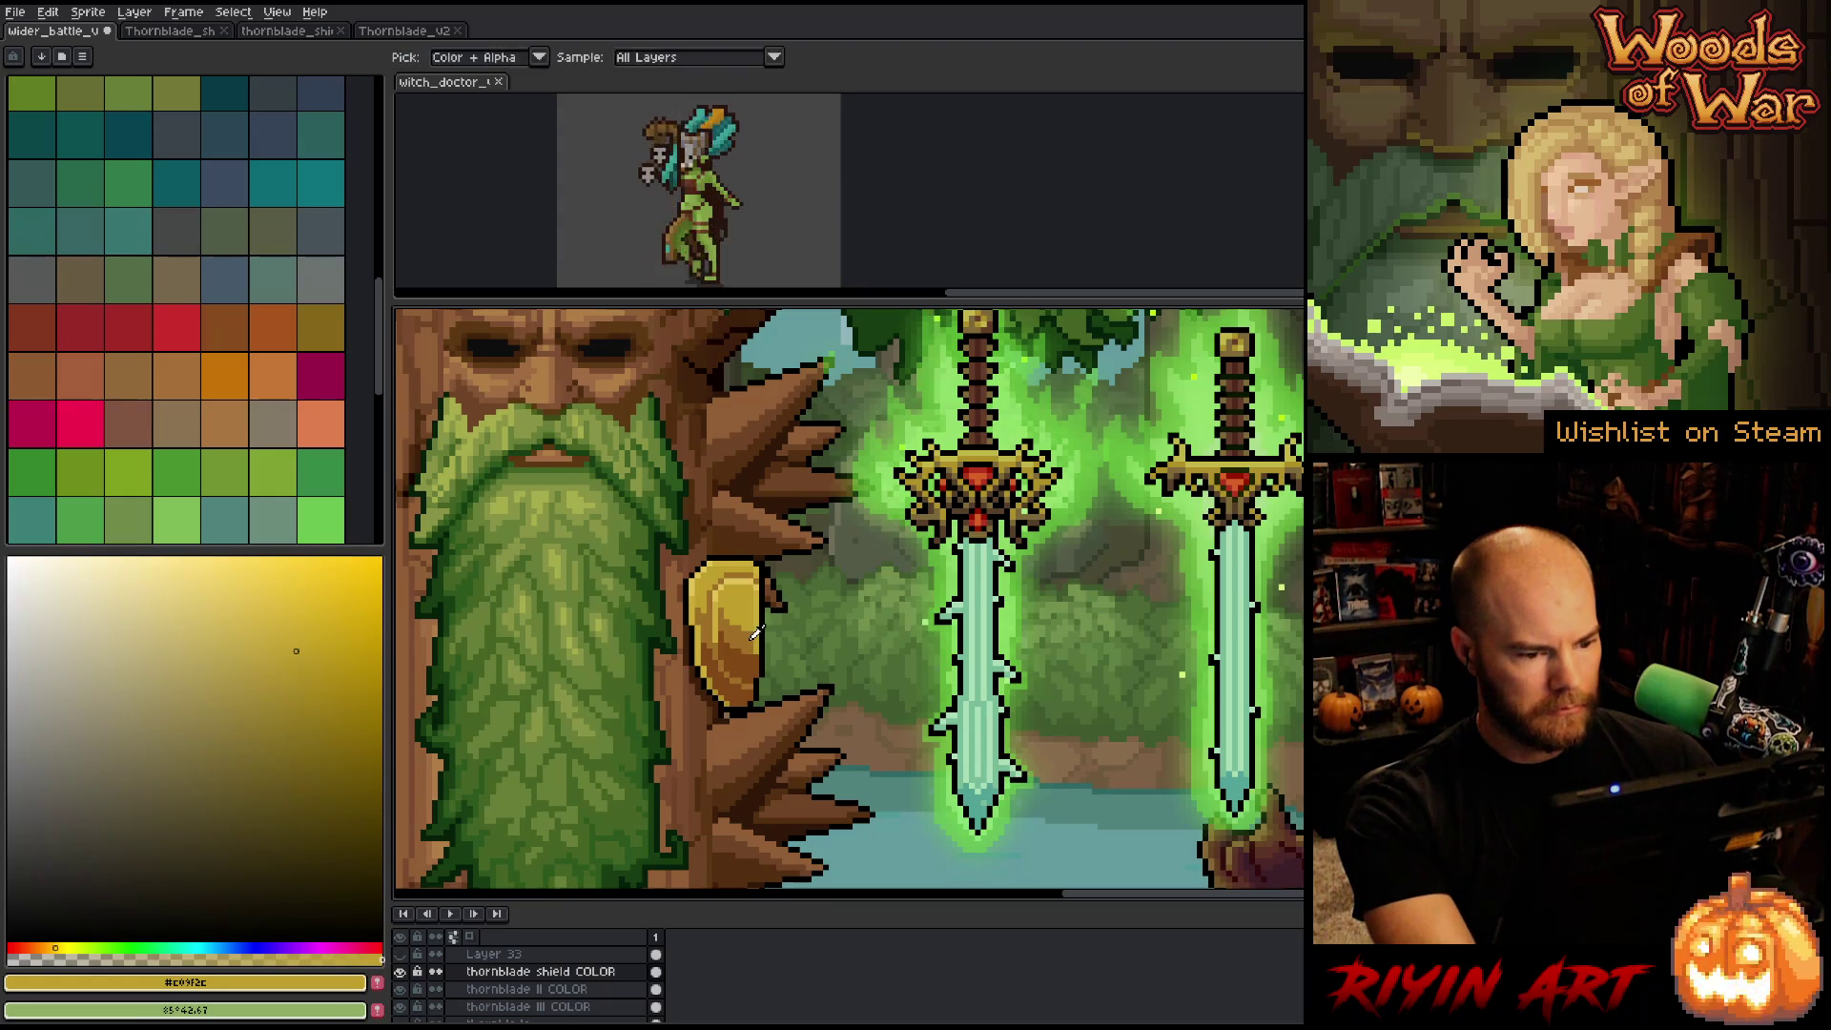
left_click(754, 632)
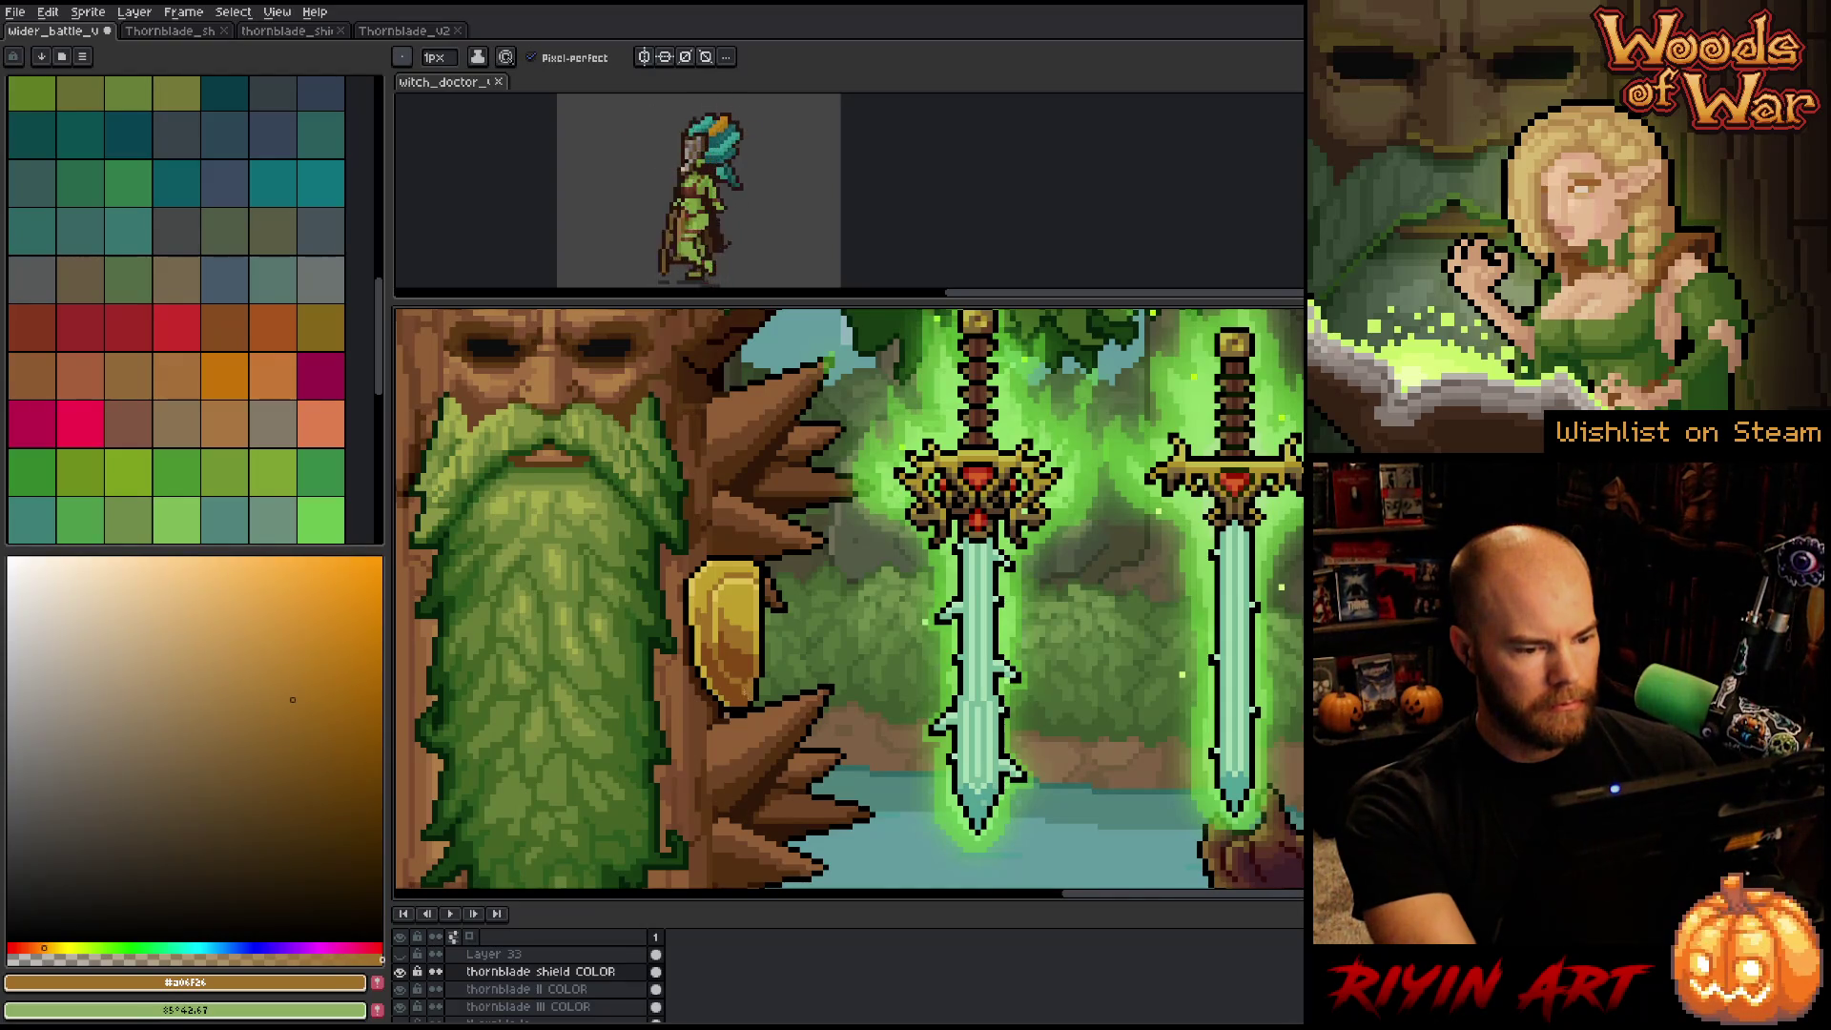
left_click(751, 688, "alt")
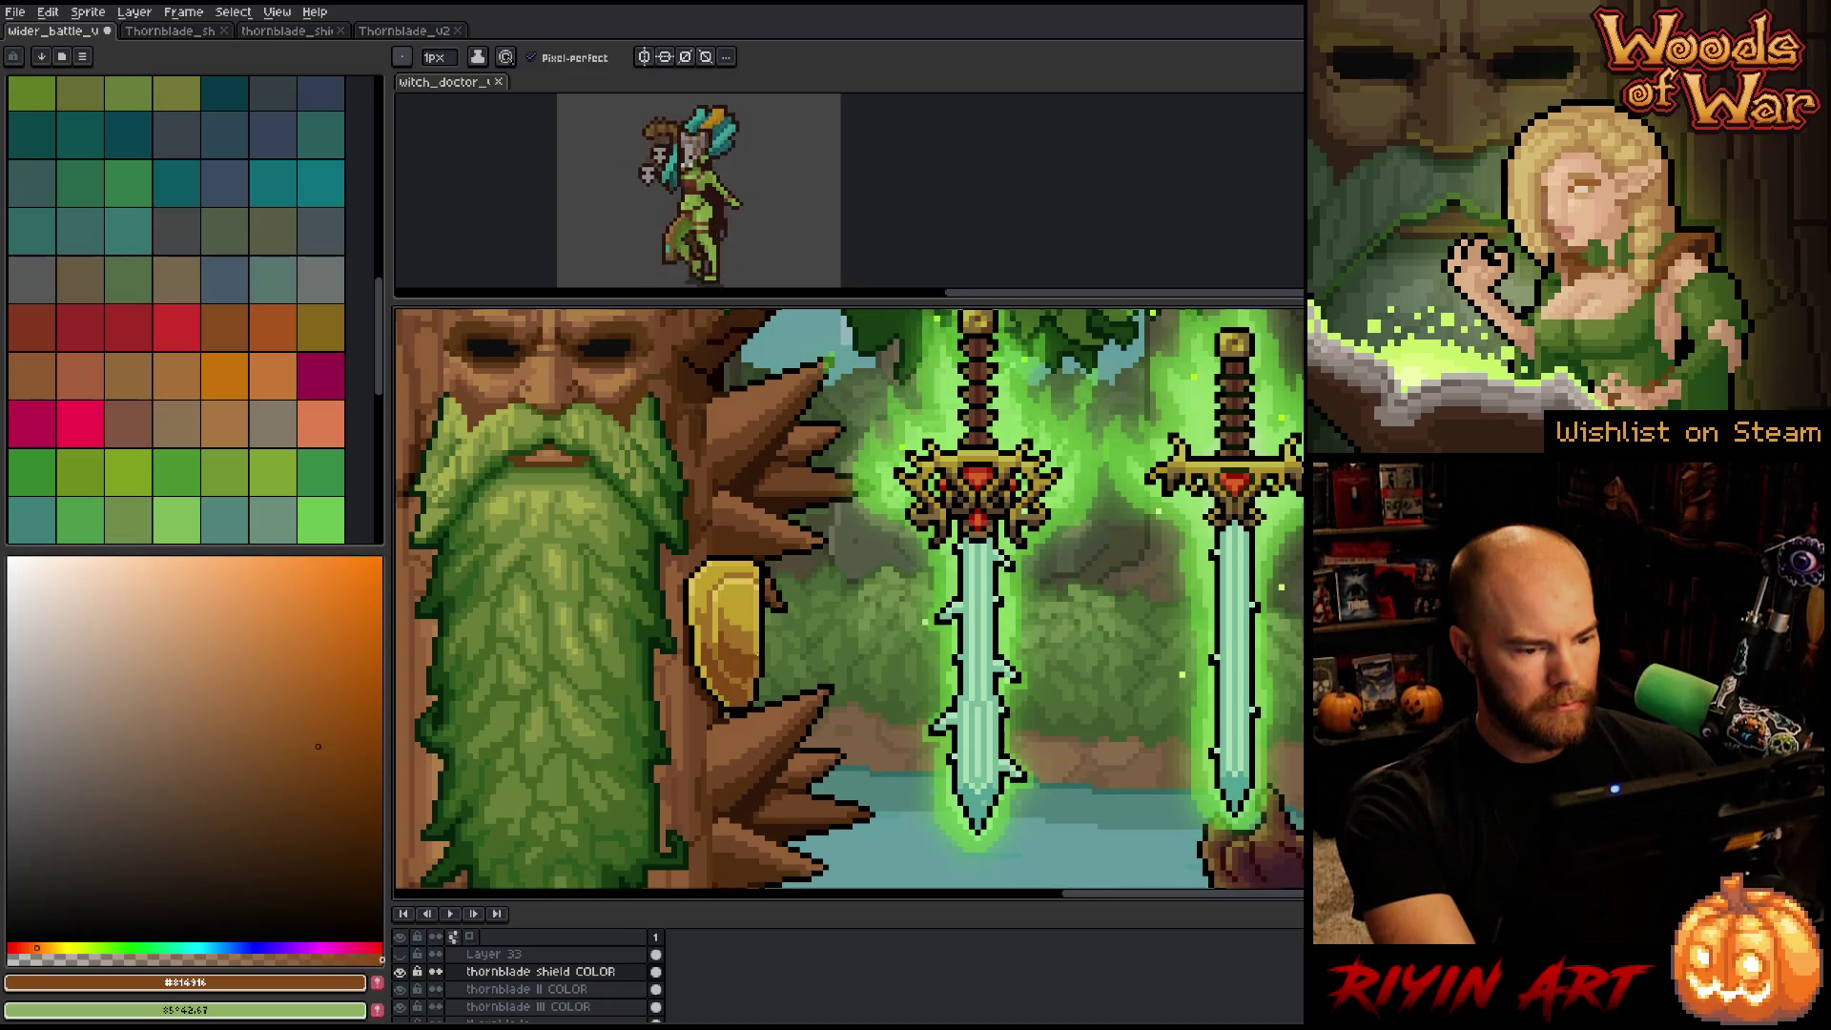
key("alt")
left_click(760, 642, "alt")
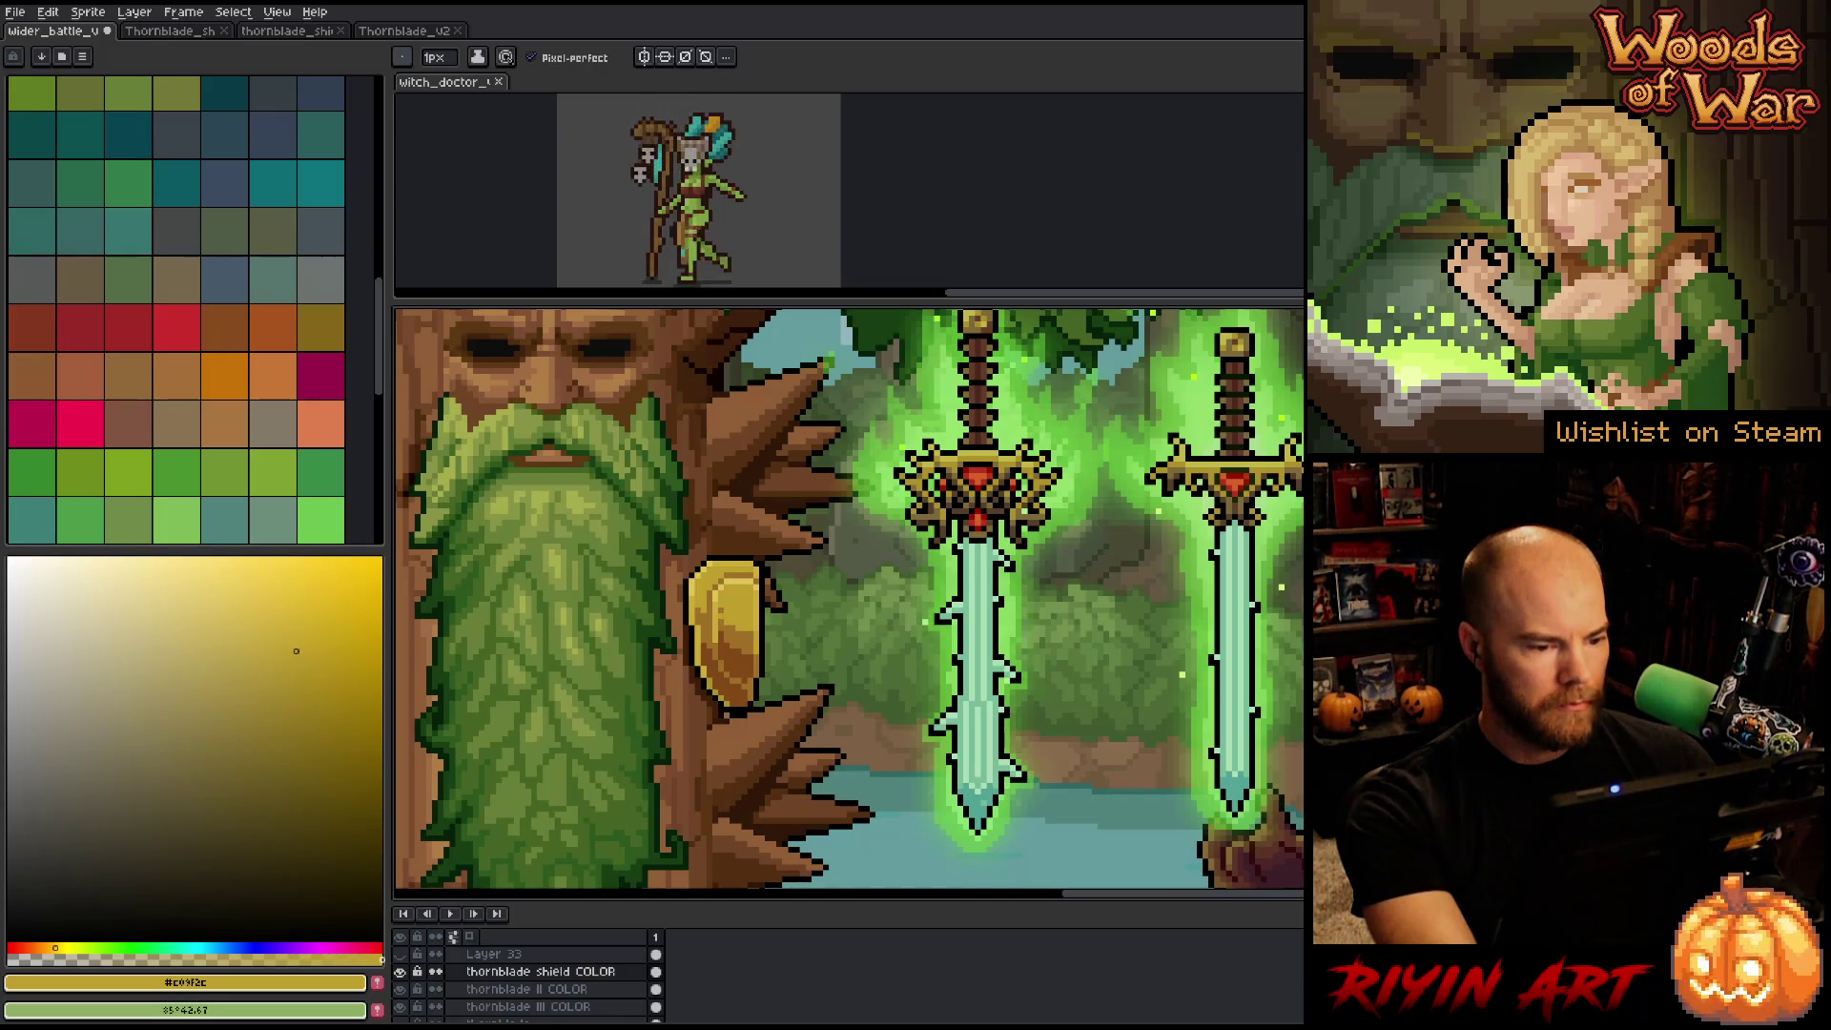
left_click(739, 649, "alt")
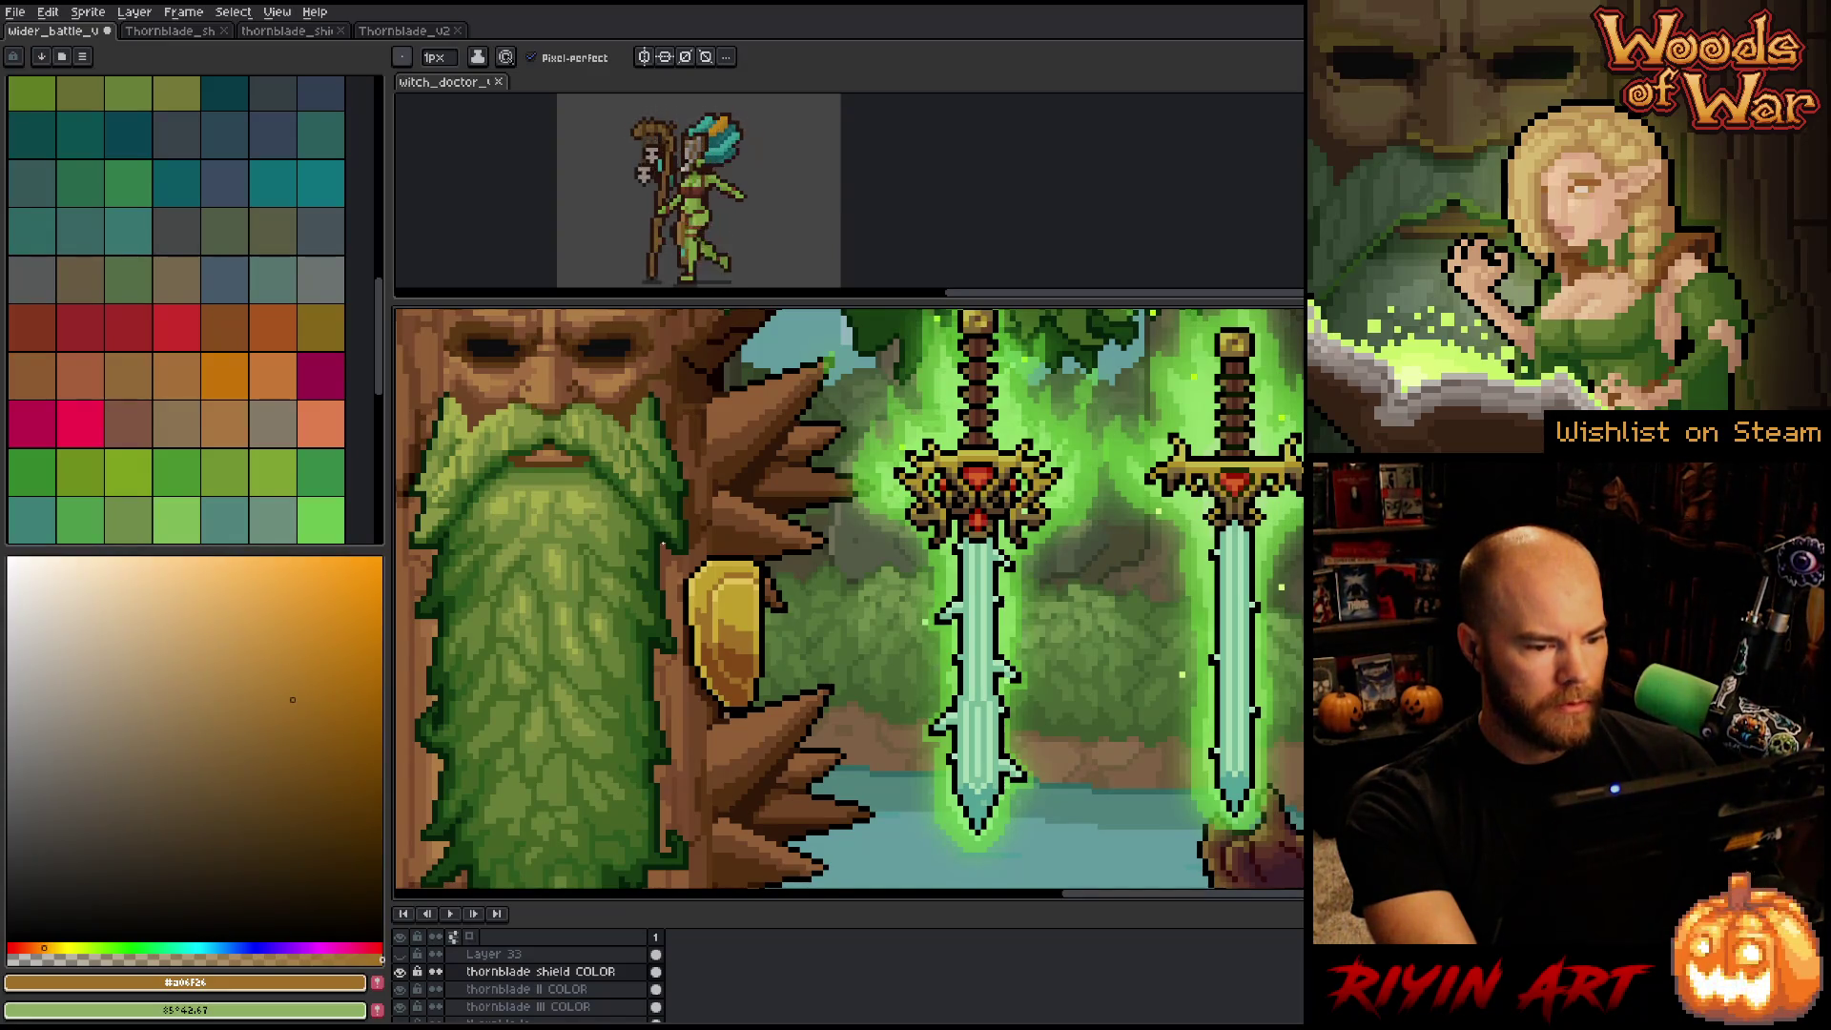
left_click(713, 607, "alt")
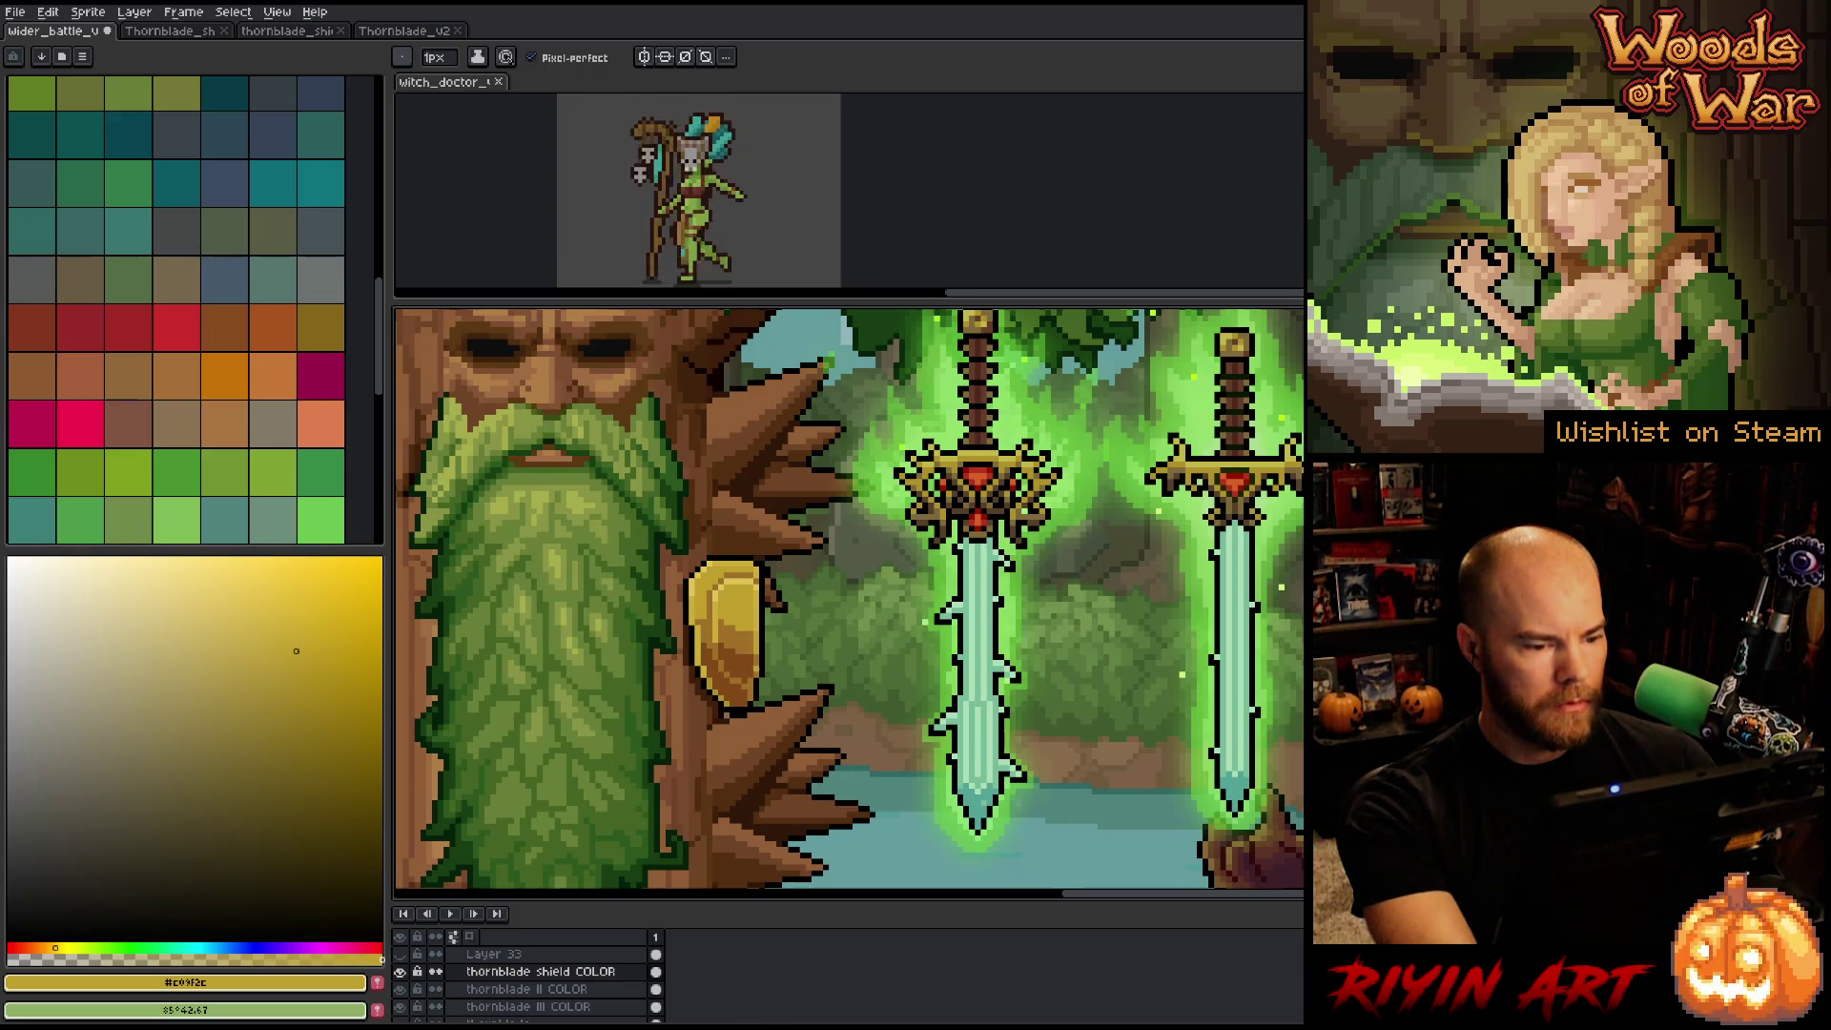
Sample the shield's dark orange-brown and darker shades, then open Replace Color.
left_click(712, 649, "alt")
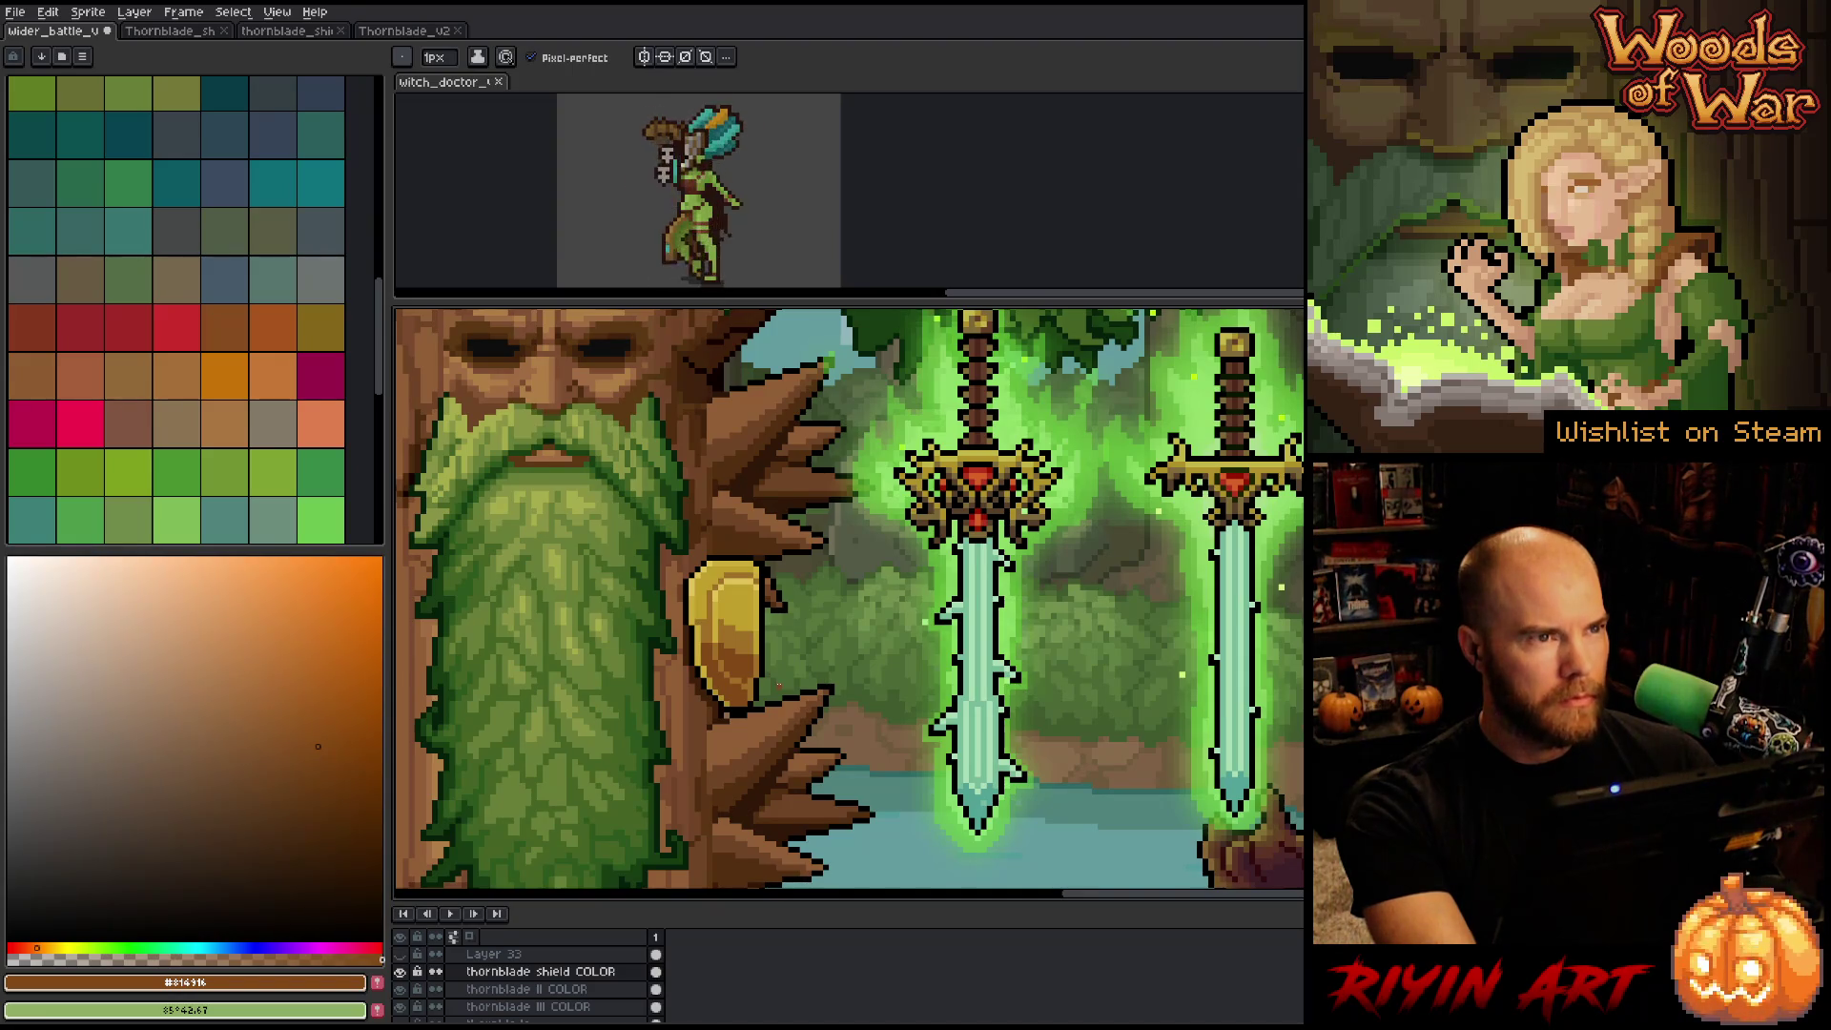
key("alt")
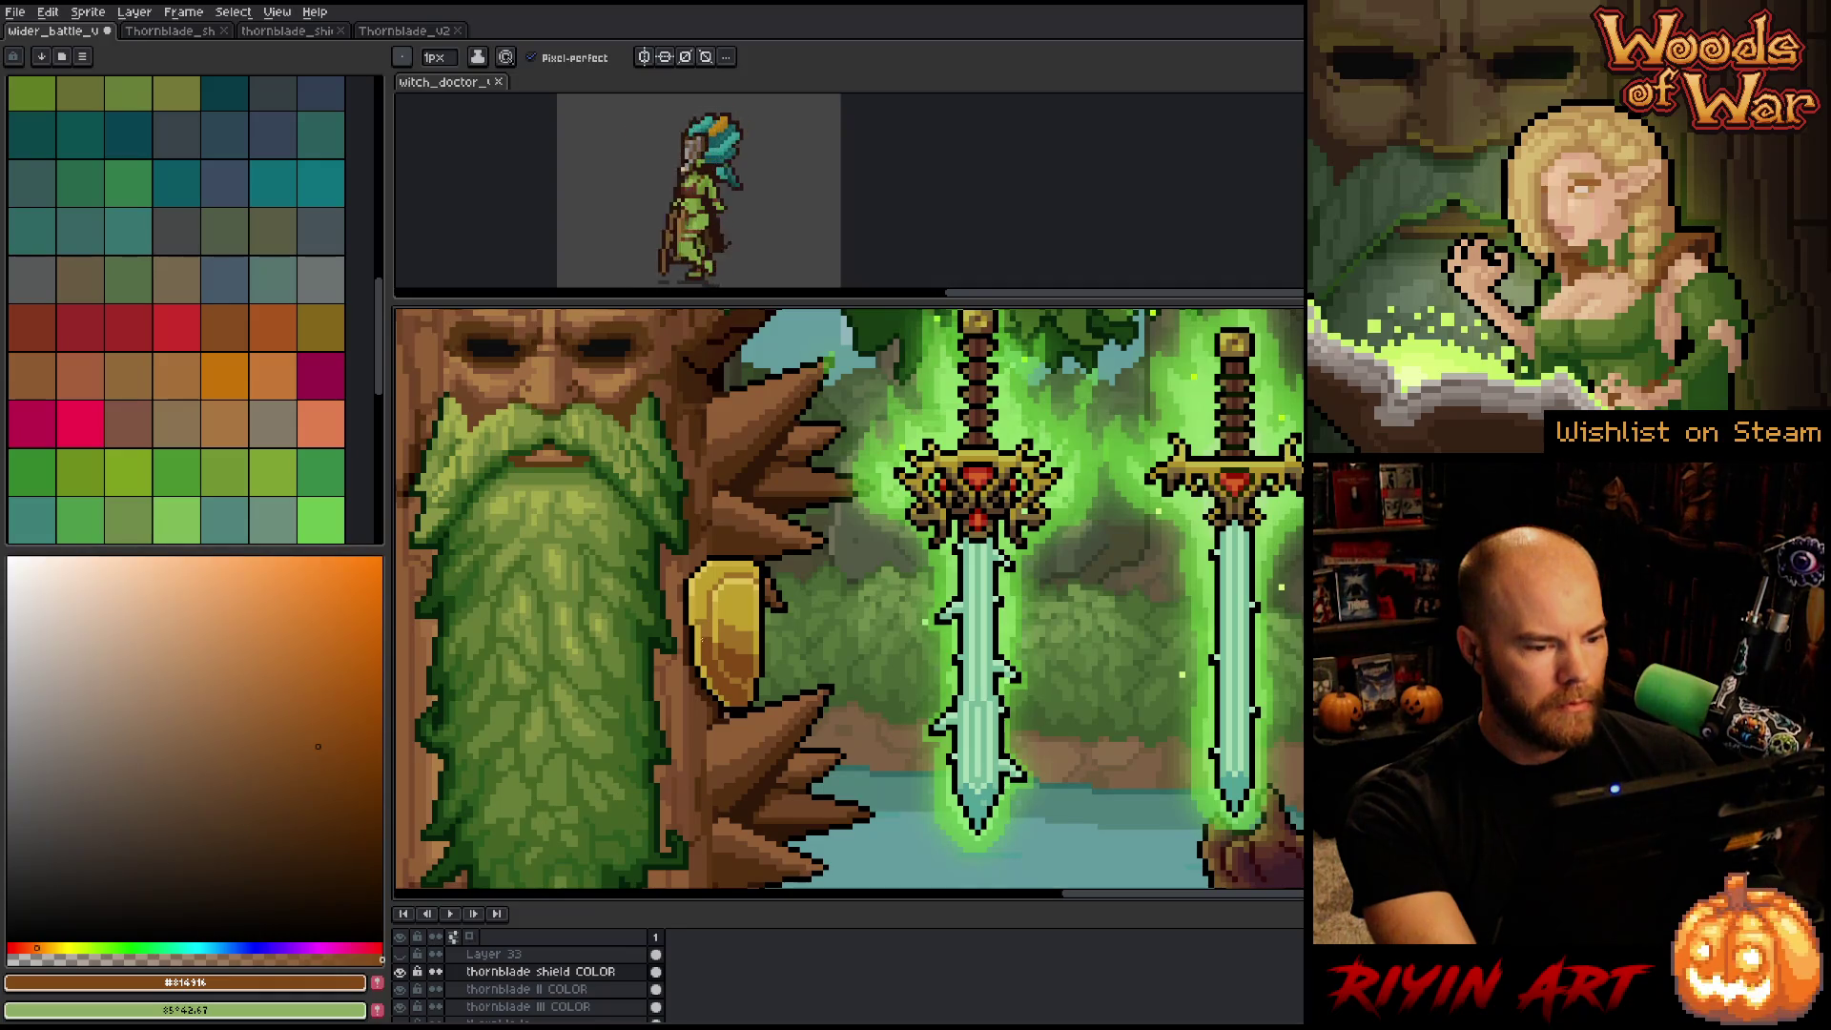
left_click(703, 621, "alt")
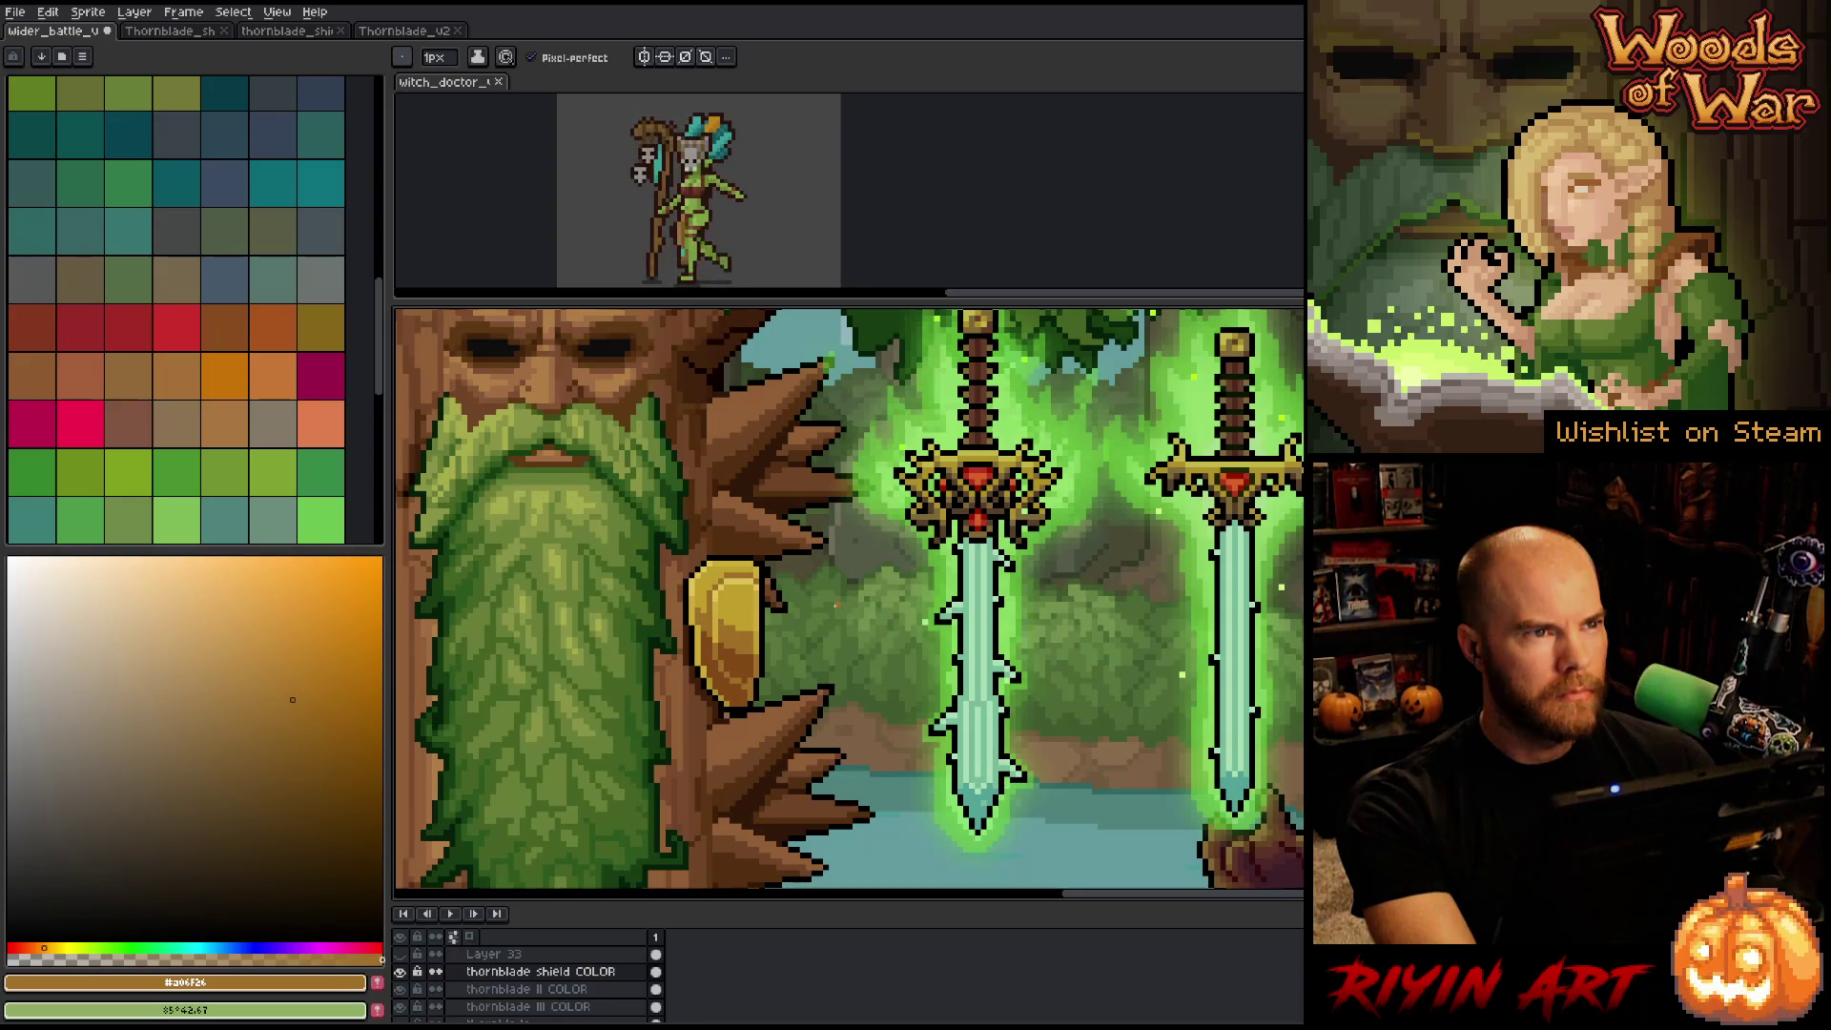
left_click(754, 603, "alt")
left_click(747, 632, "alt")
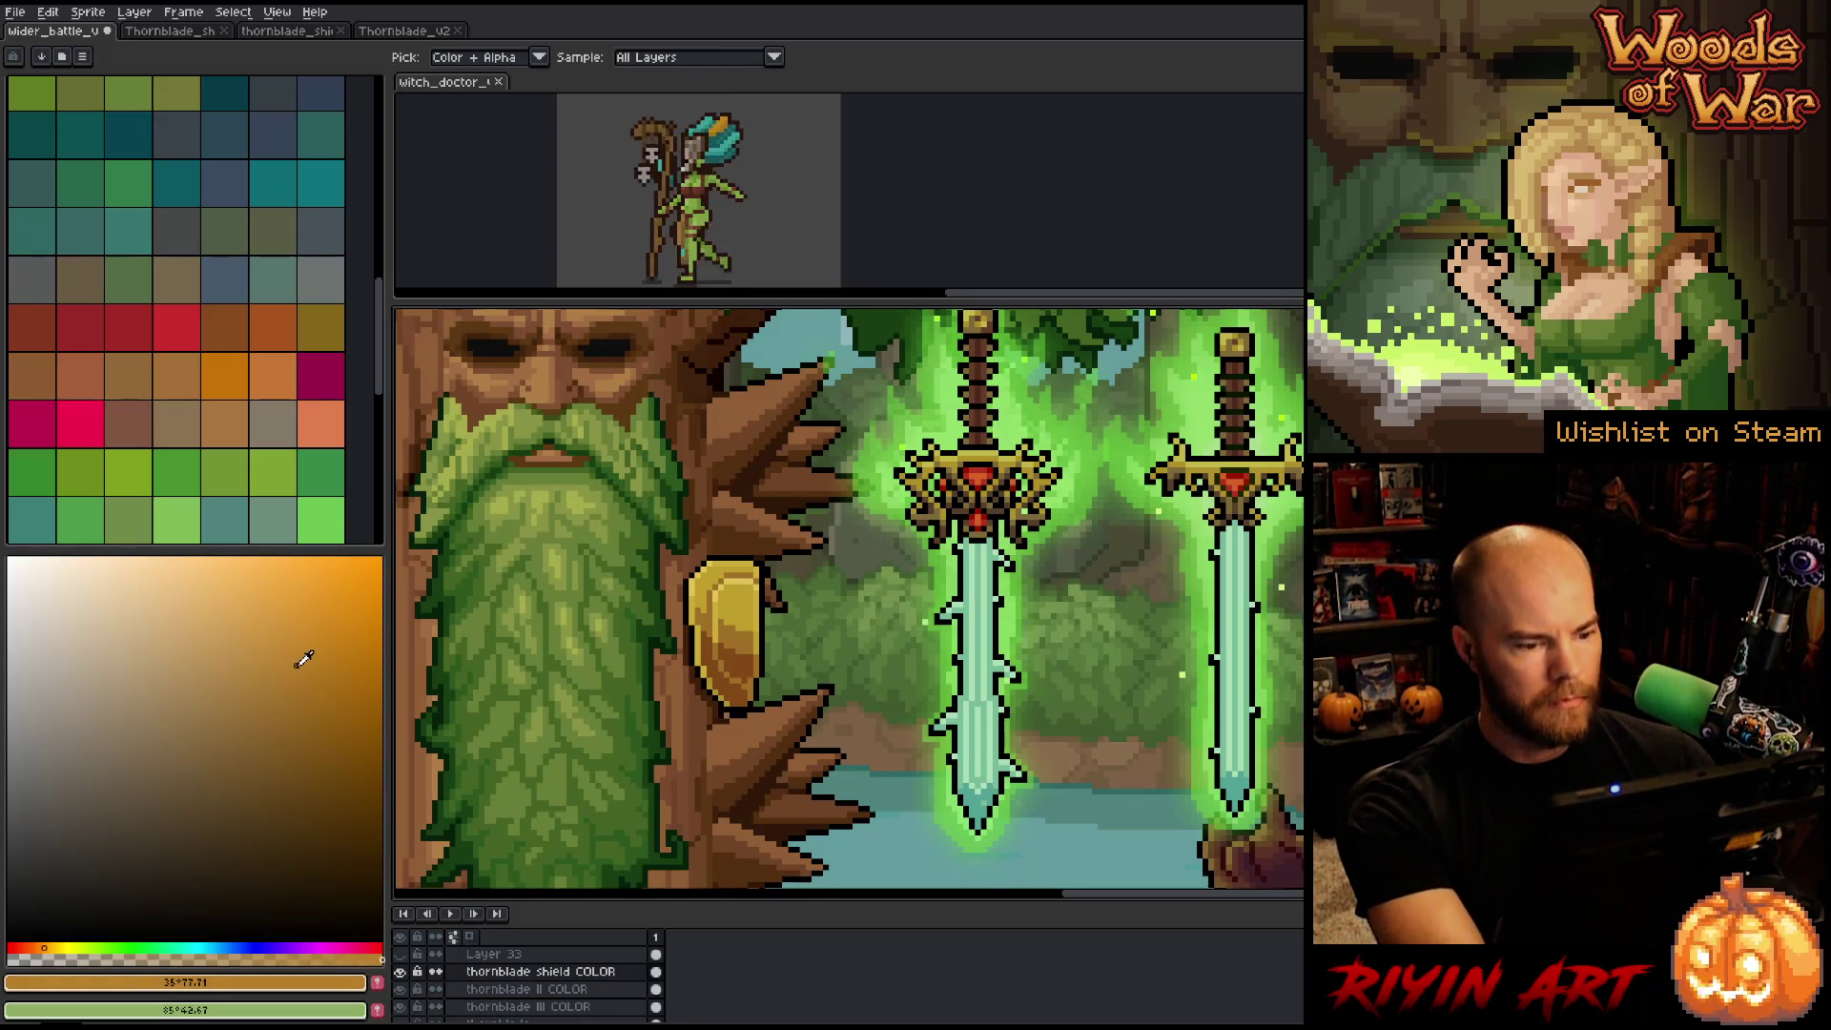
key("g")
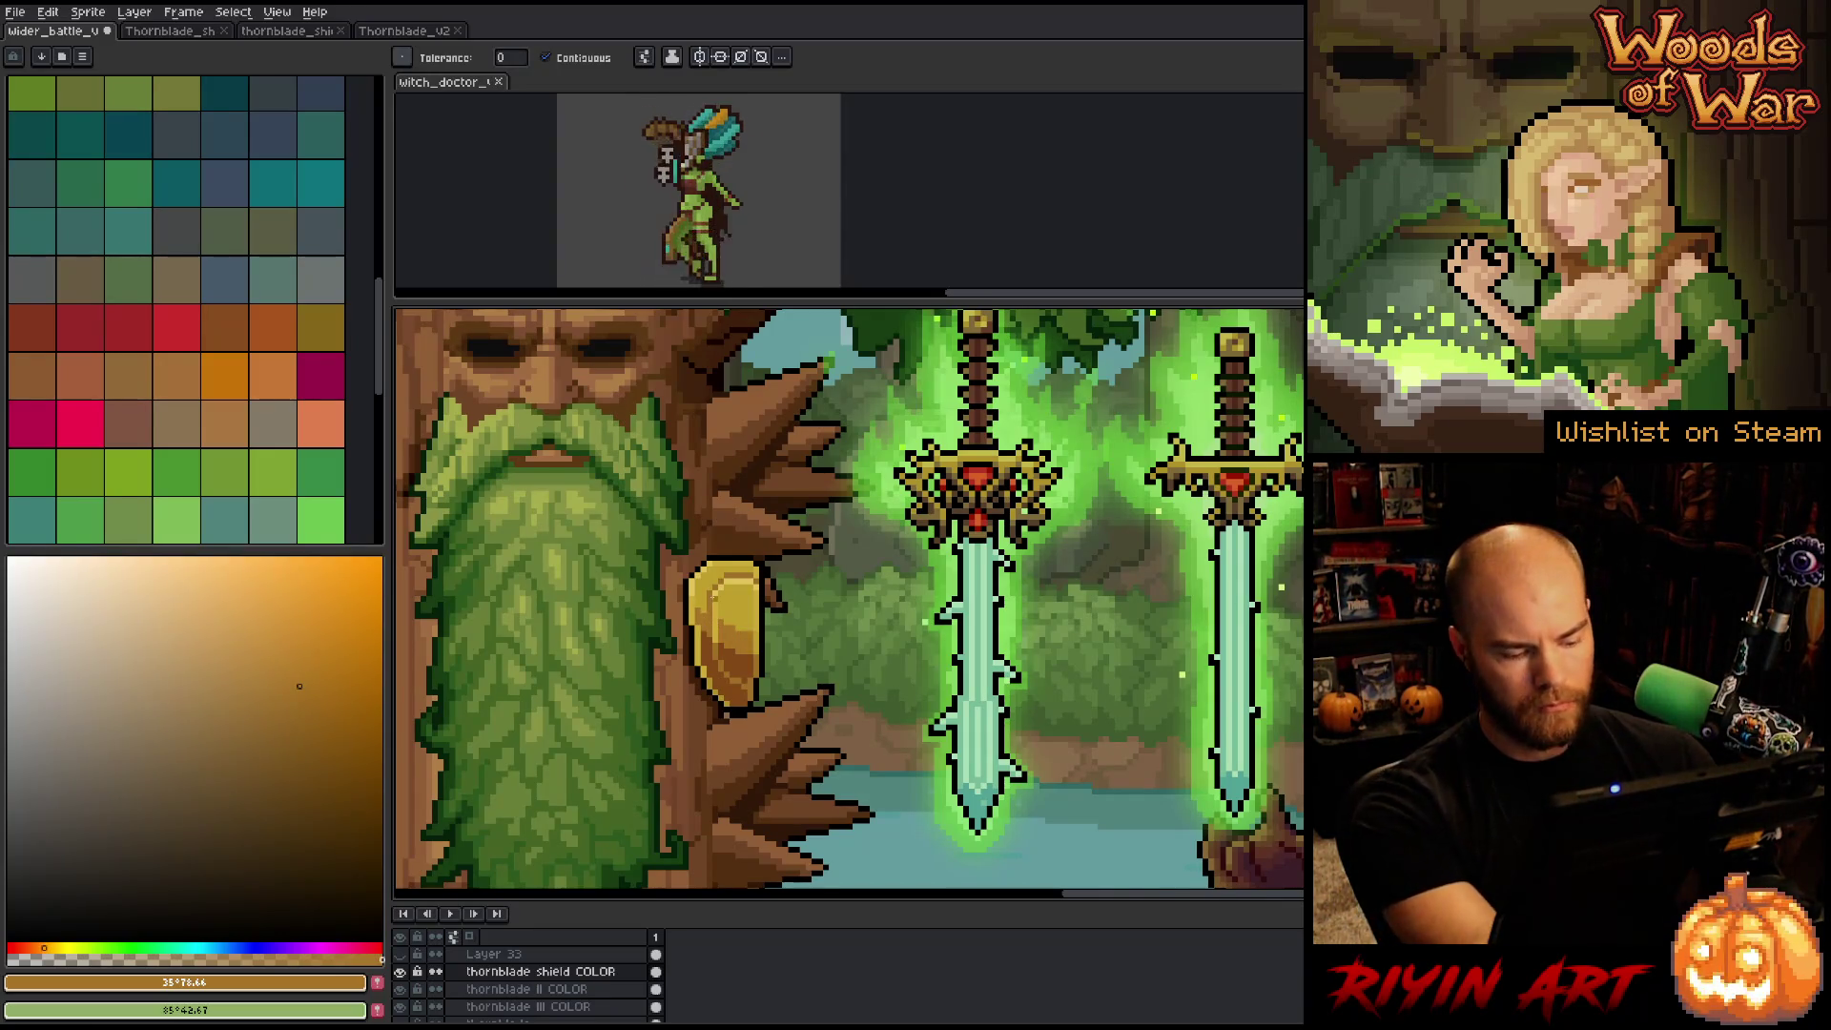
key("shift+r")
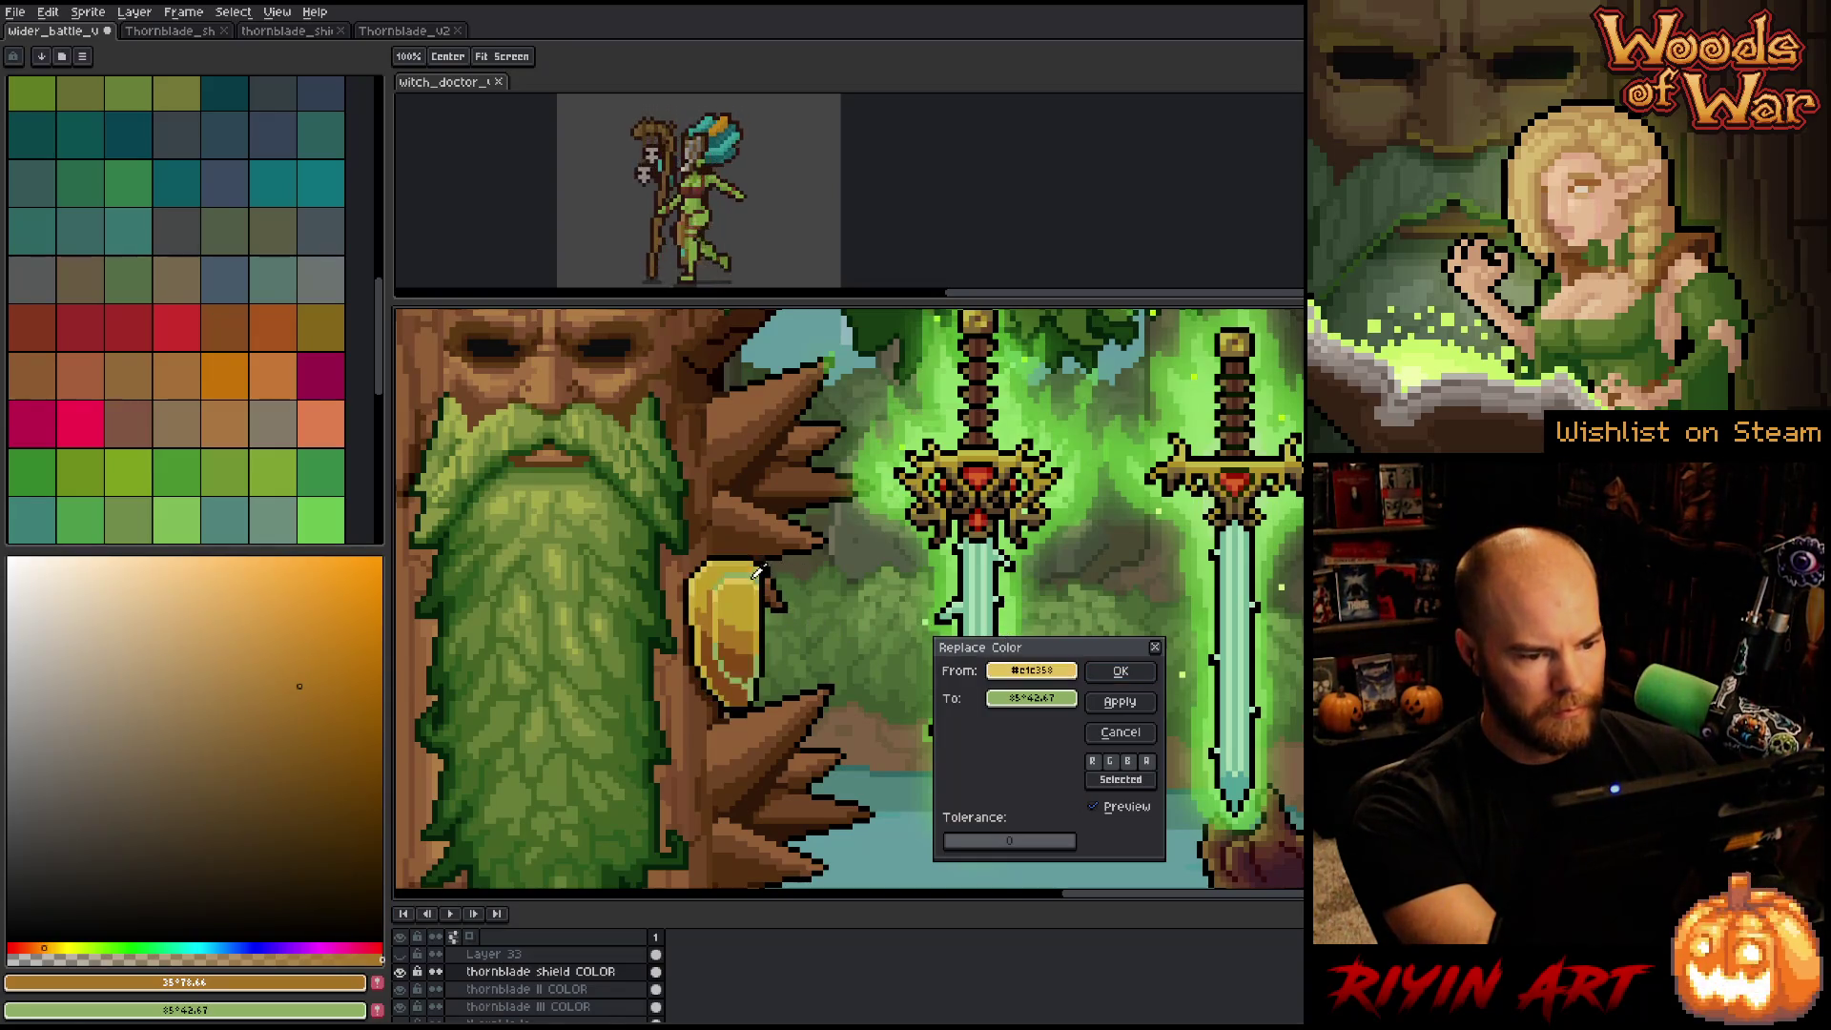
Replace a shield colour with a sampled shield orange and apply it.
left_click(751, 569)
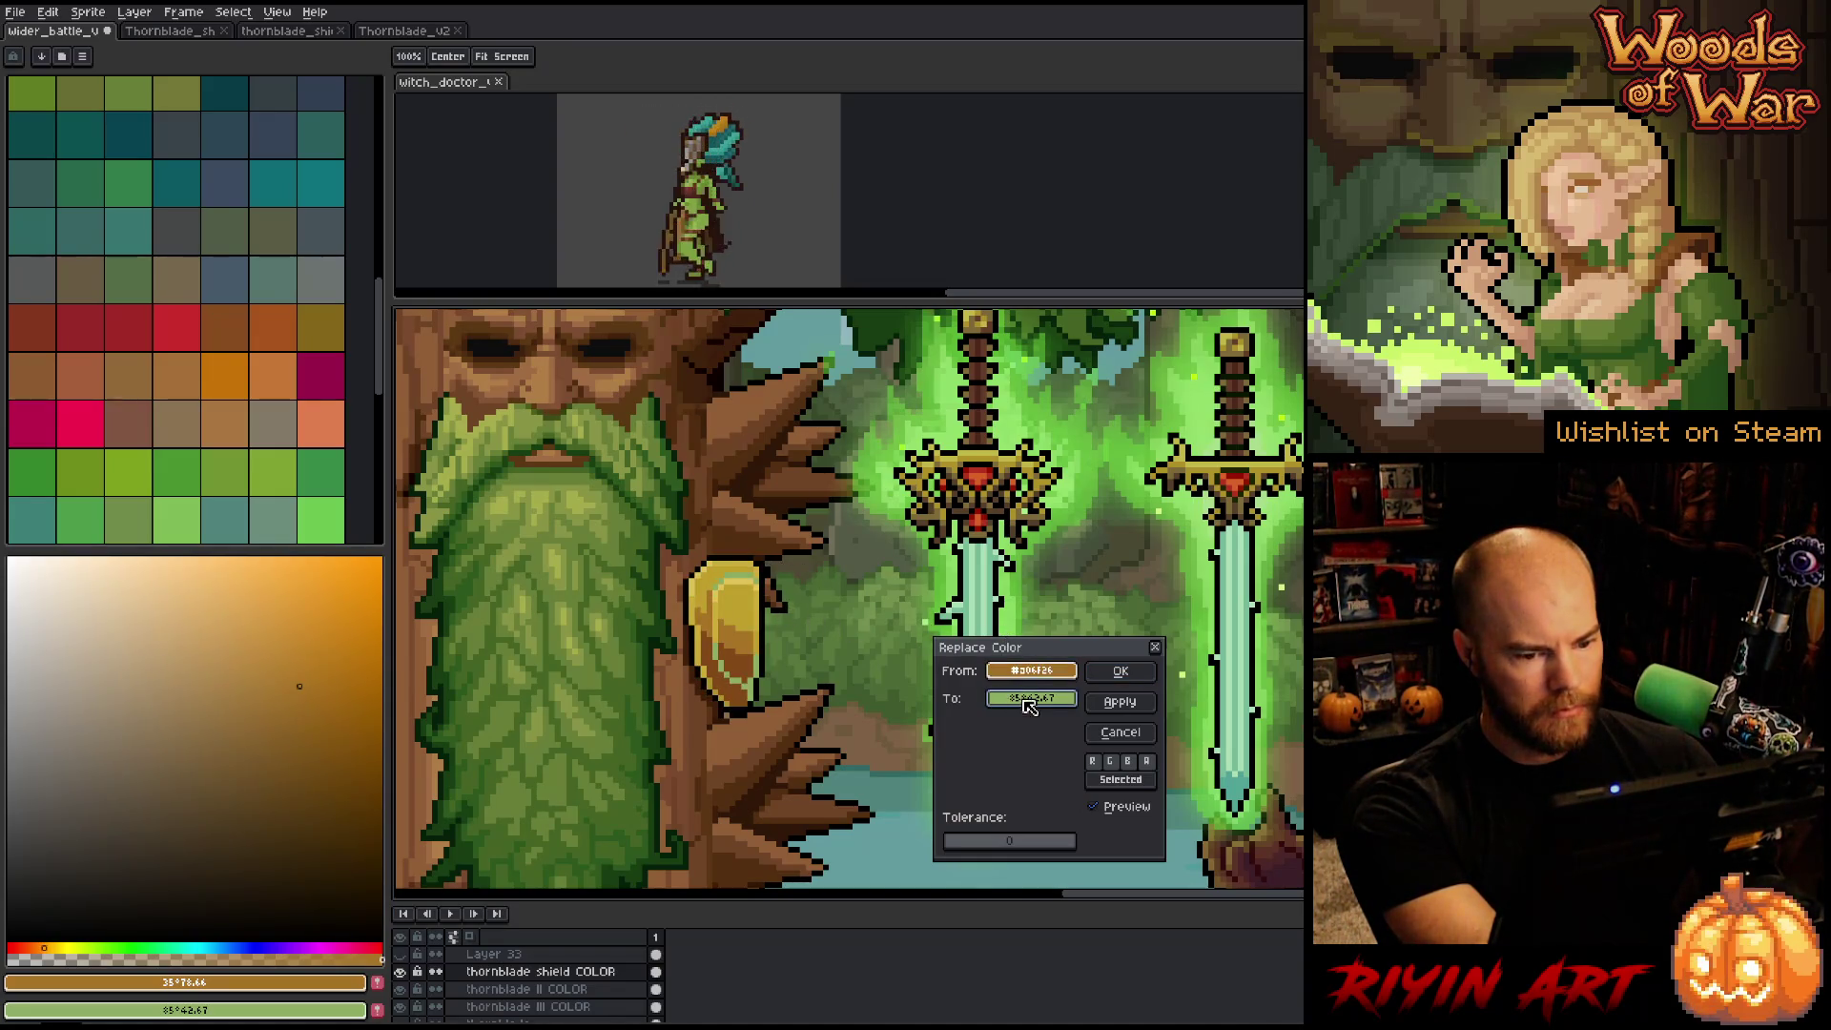
mouse_move(1013, 710)
left_mouse_down()
mouse_move(742, 625)
mouse_move(769, 640)
left_mouse_up()
left_click(1121, 672)
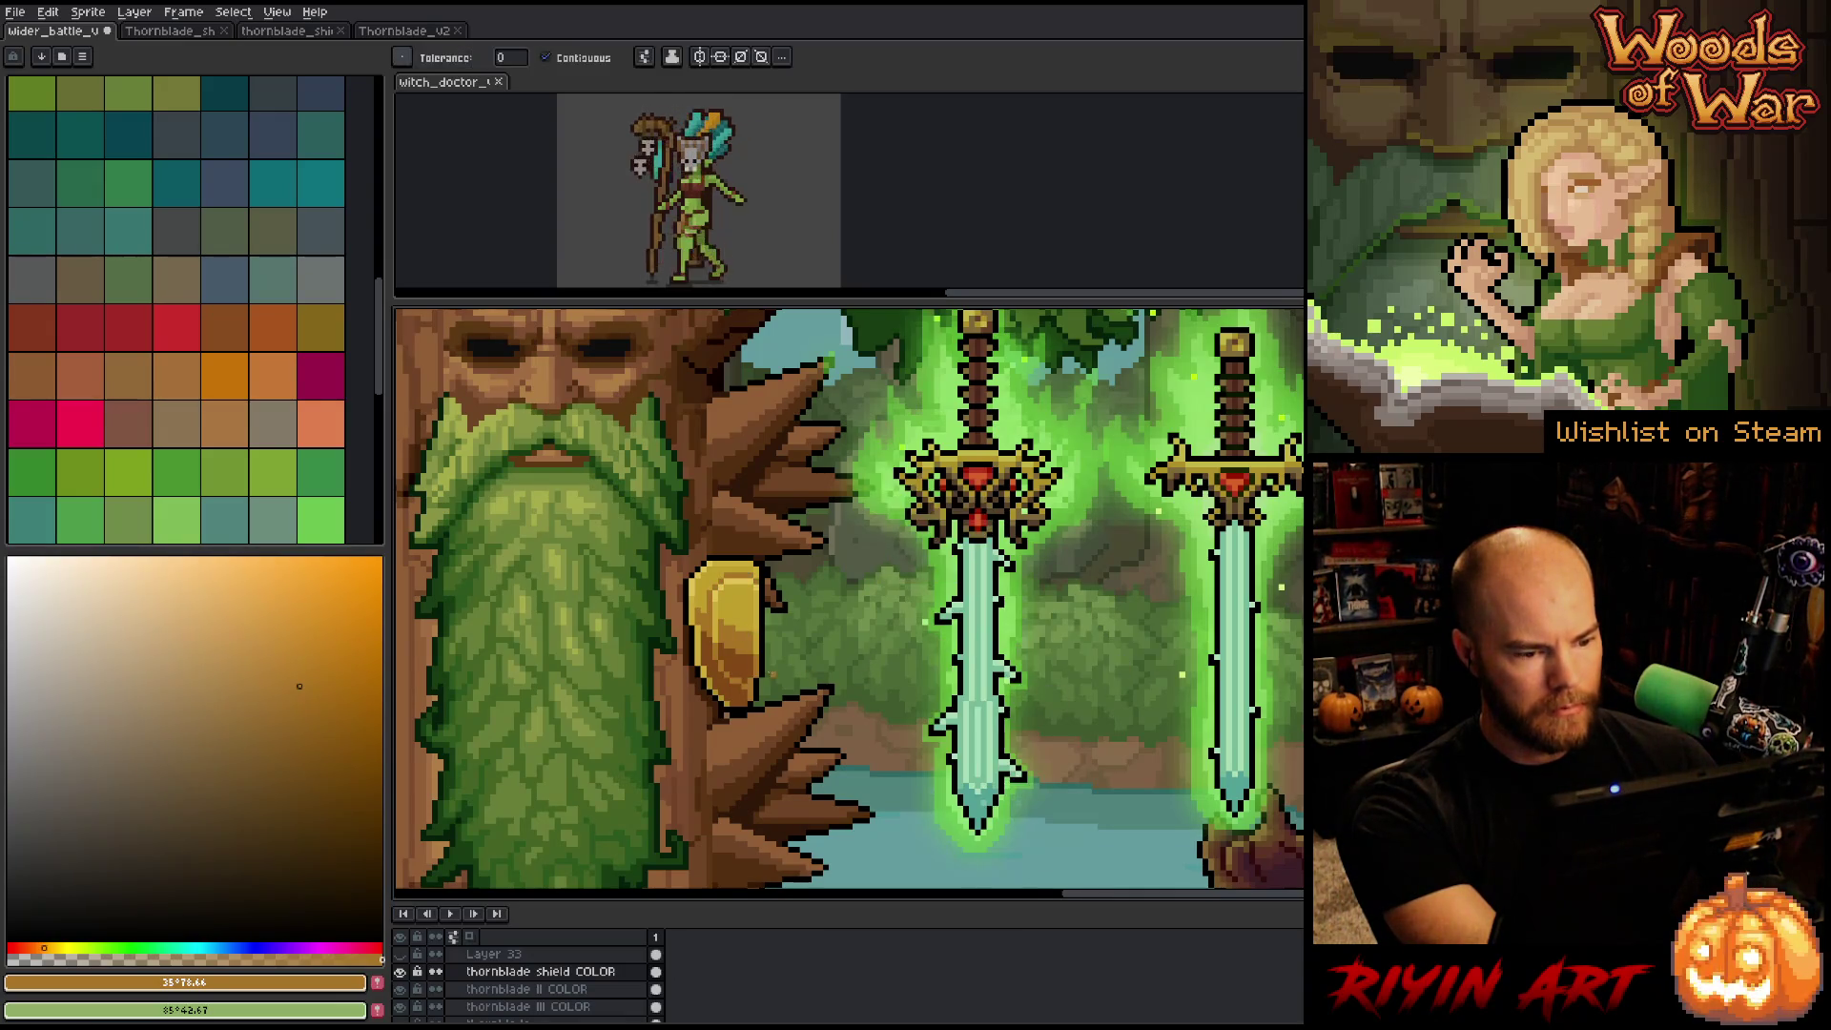
Reopen Replace Color, copy the brown into the To colour and nudge its hue in HSL.
key("shift+r")
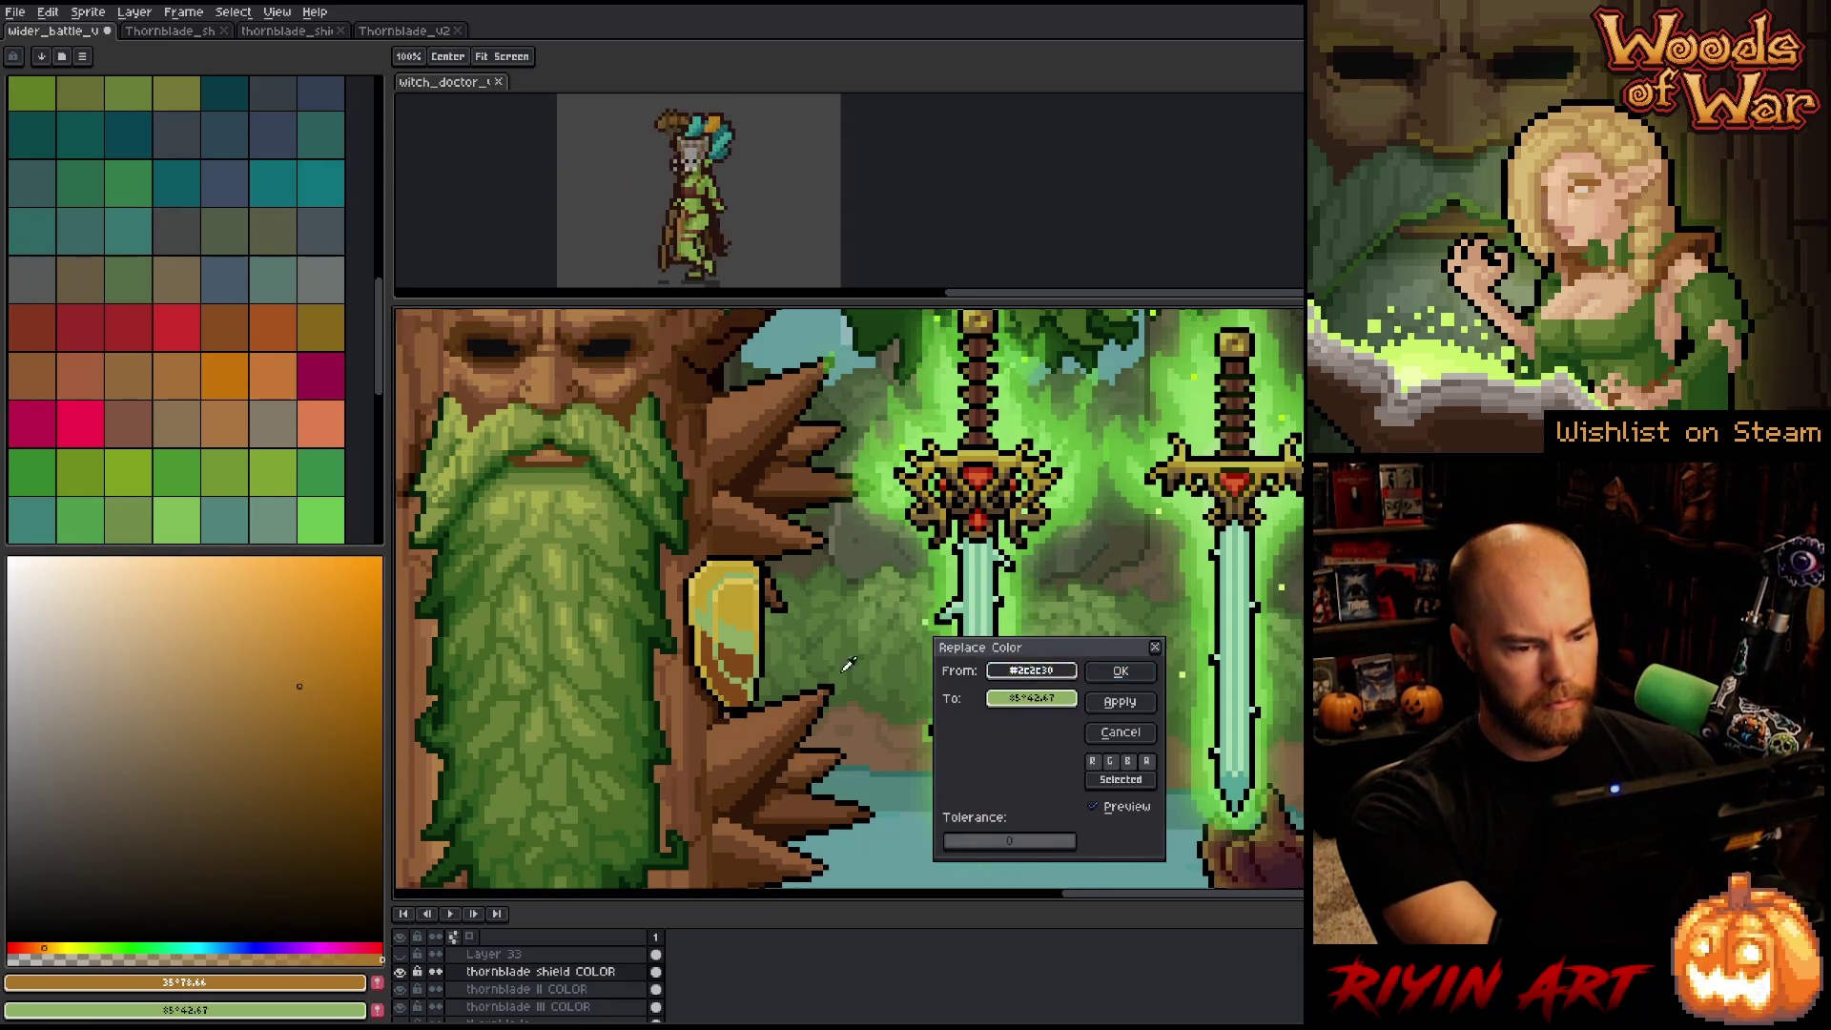
left_click_drag(1010, 708, 1018, 667)
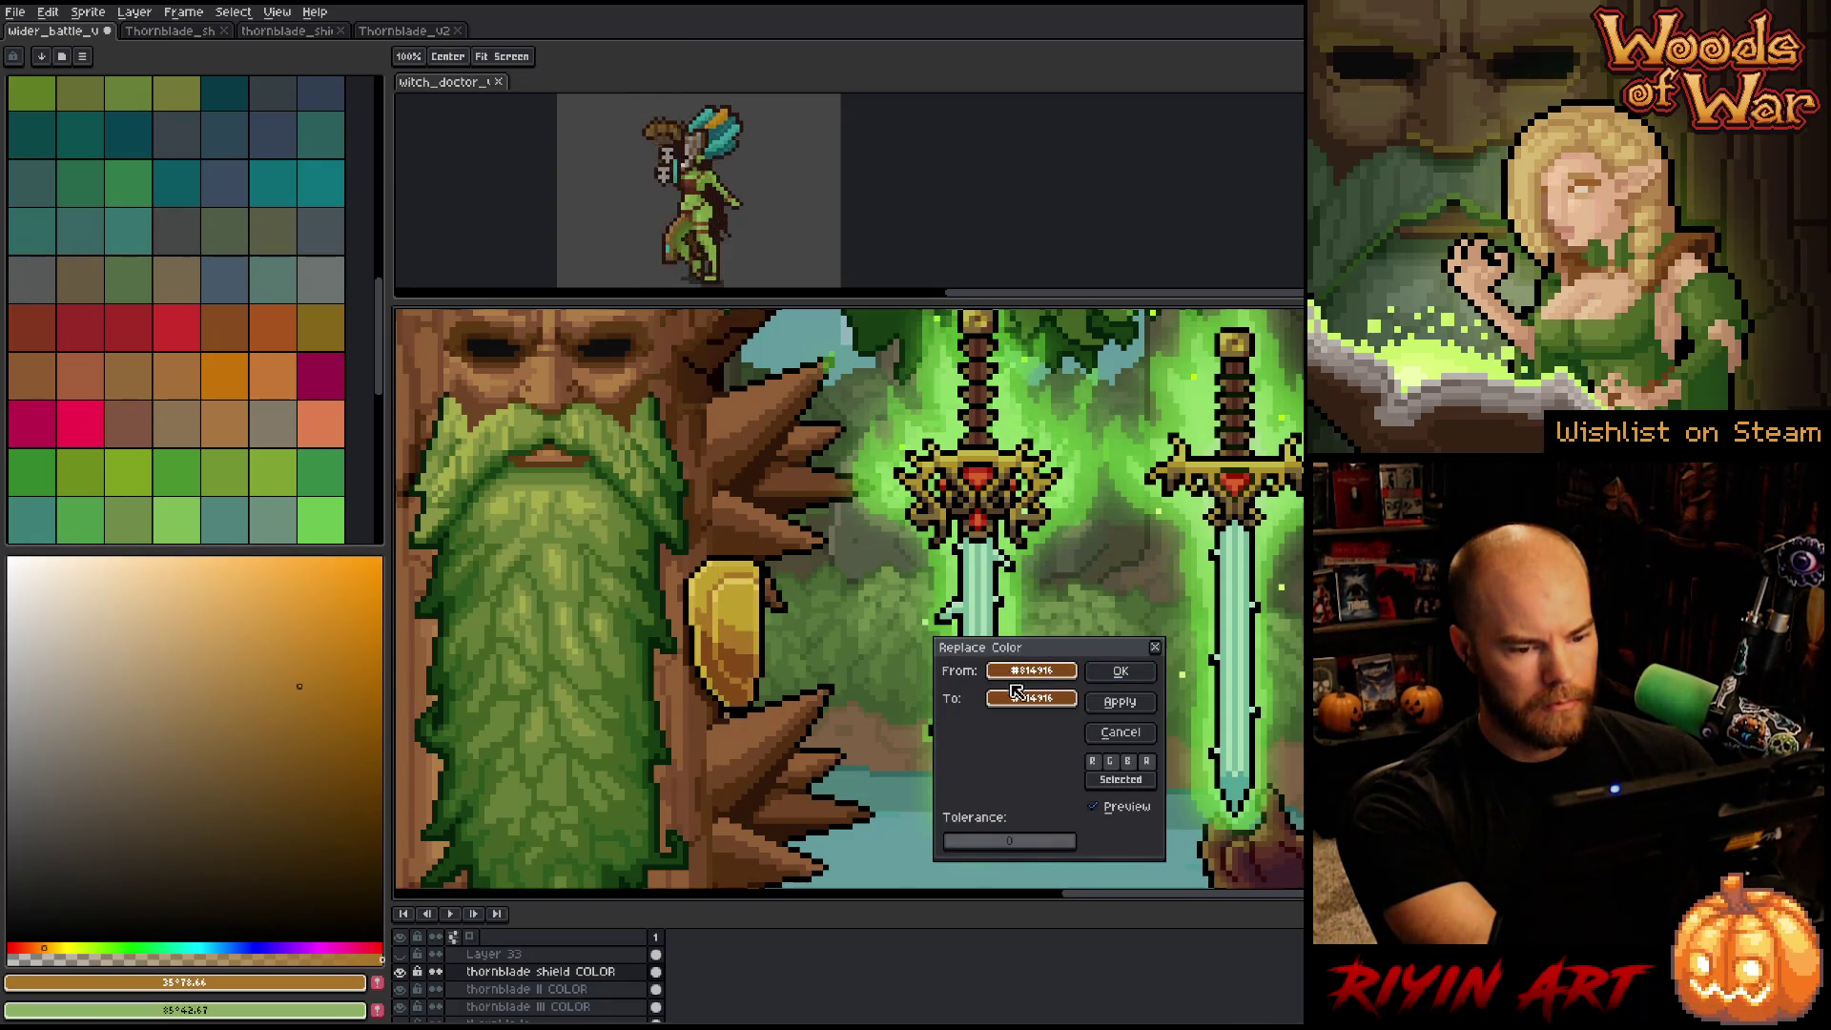
left_click(1016, 701)
left_click(1095, 728)
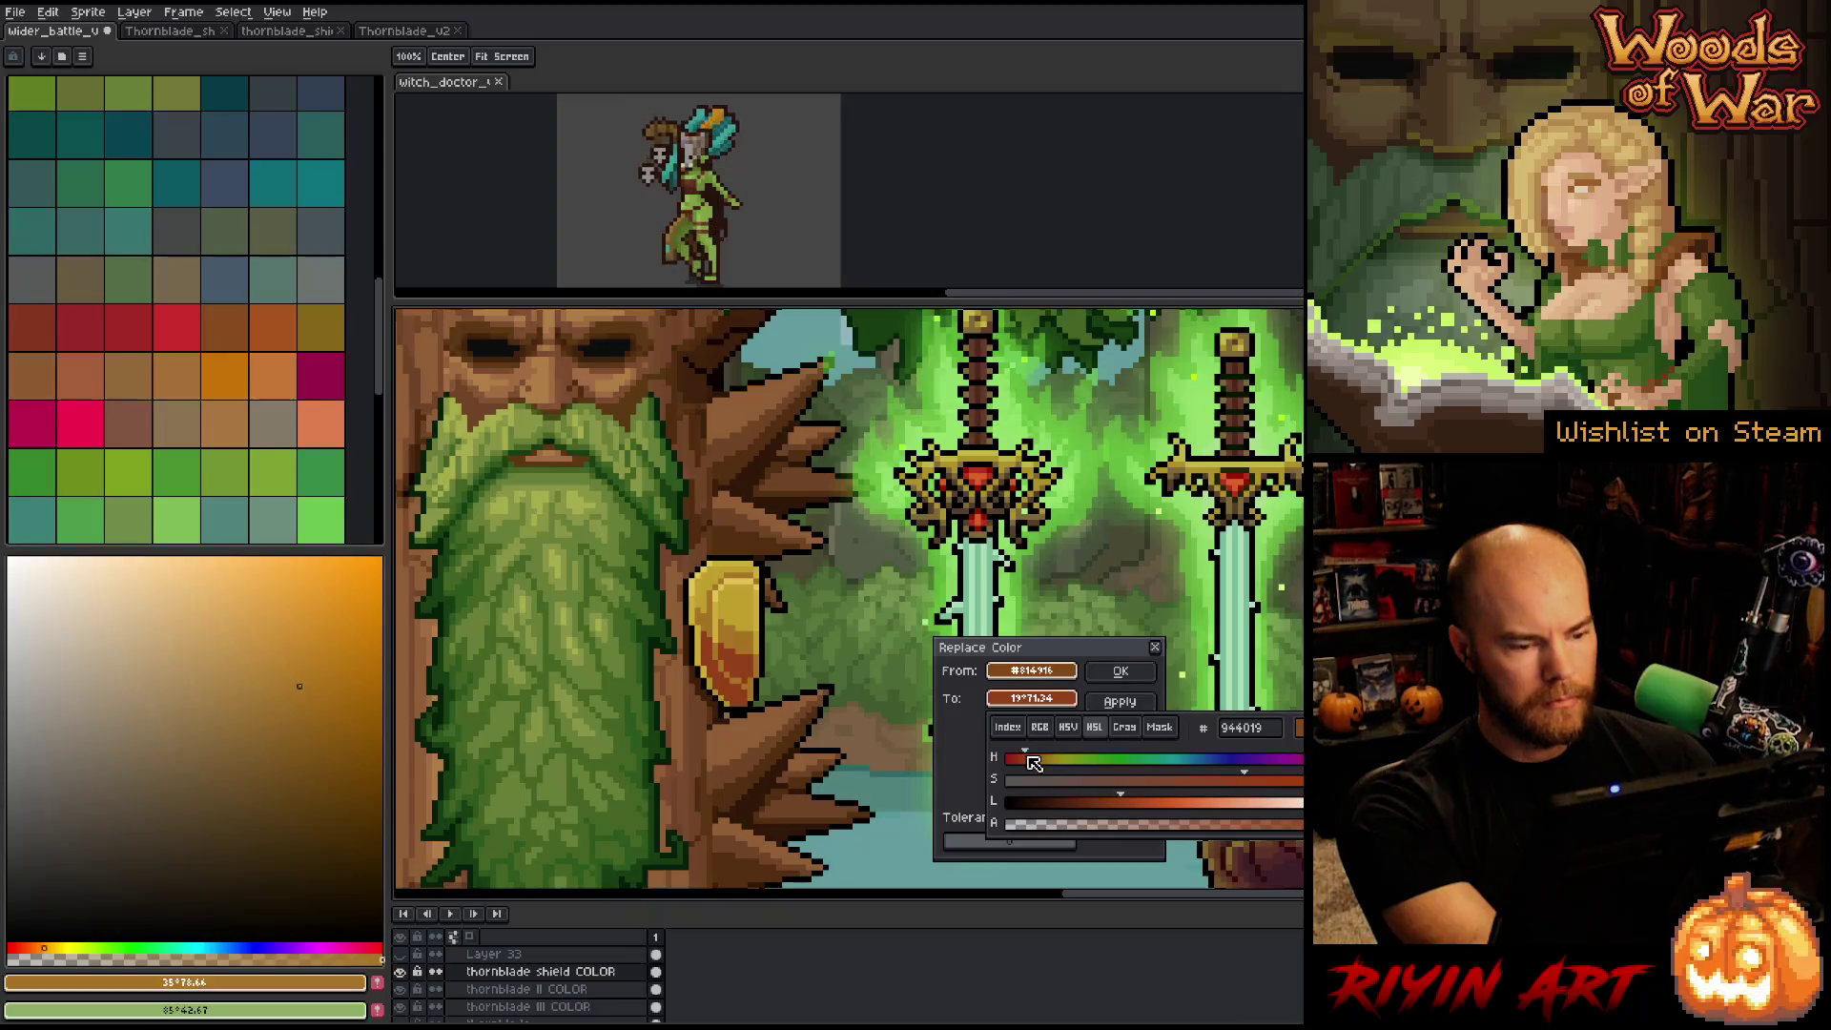
left_click(1035, 758)
left_click_drag(1037, 760, 1038, 763)
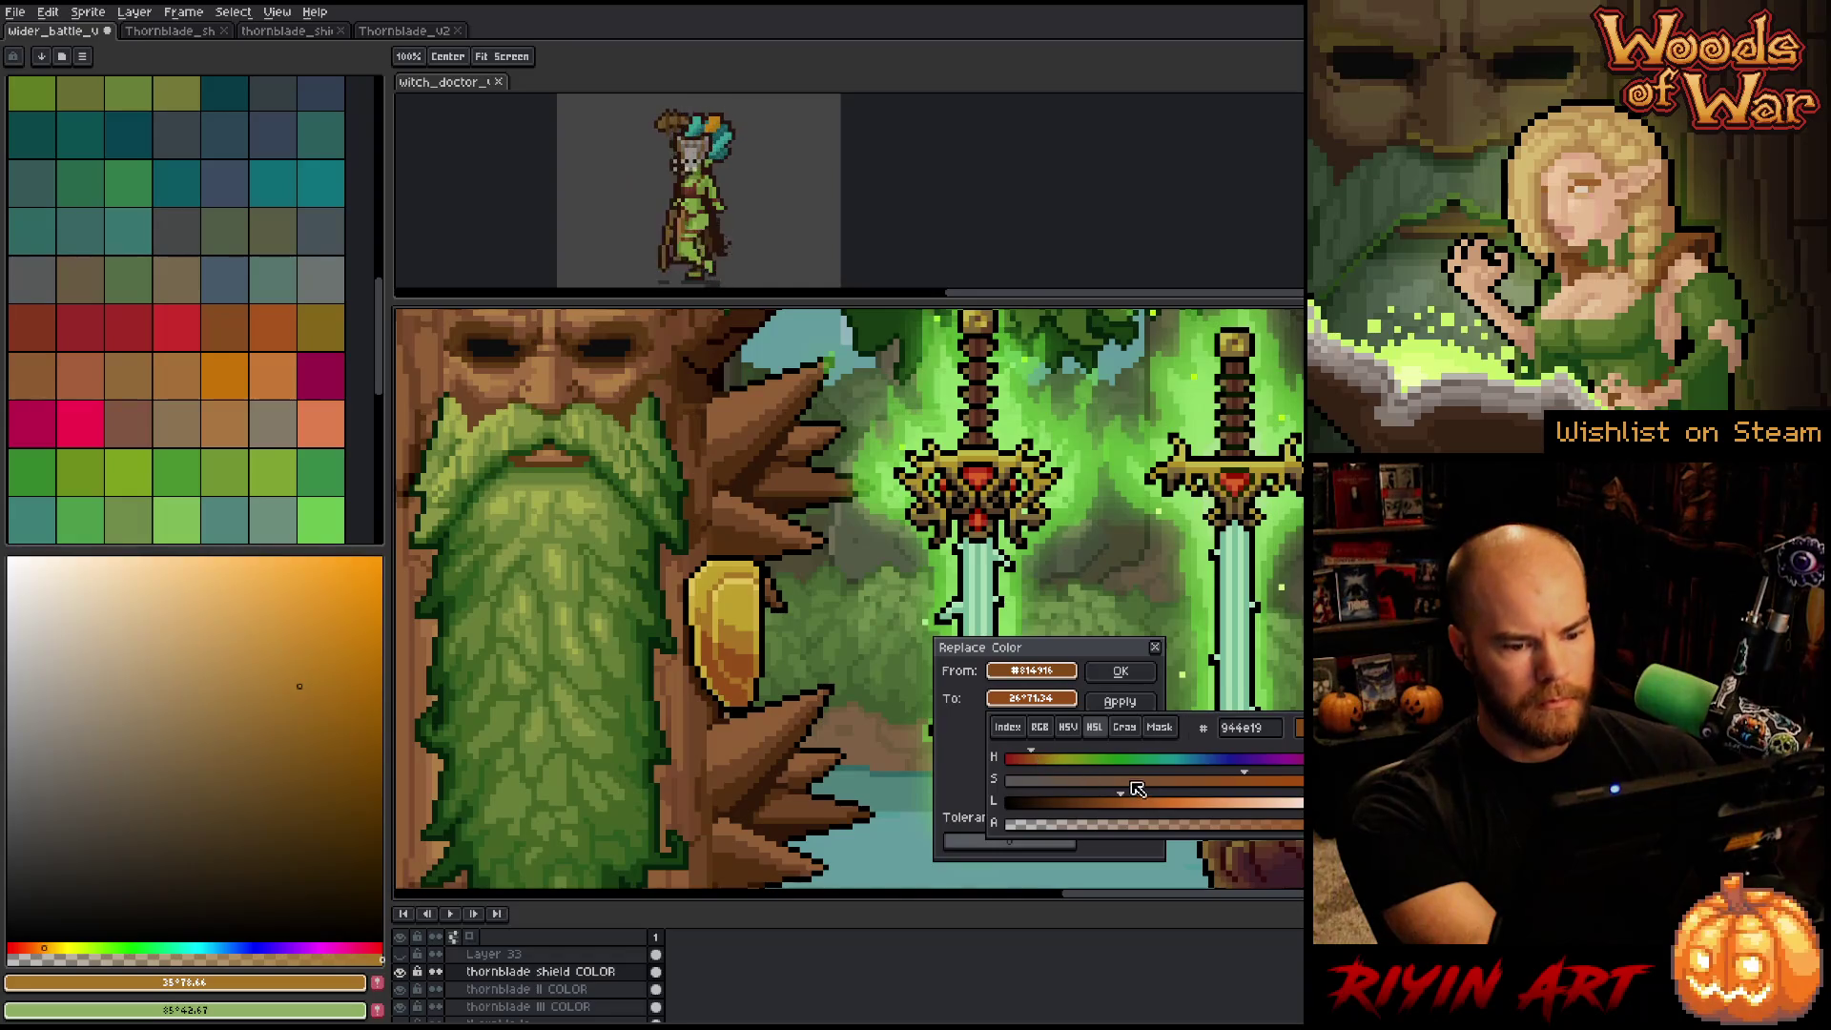
Adjust the replacement brown's hue, saturation and lightness with the HSL sliders.
left_click_drag(1240, 784, 1139, 803)
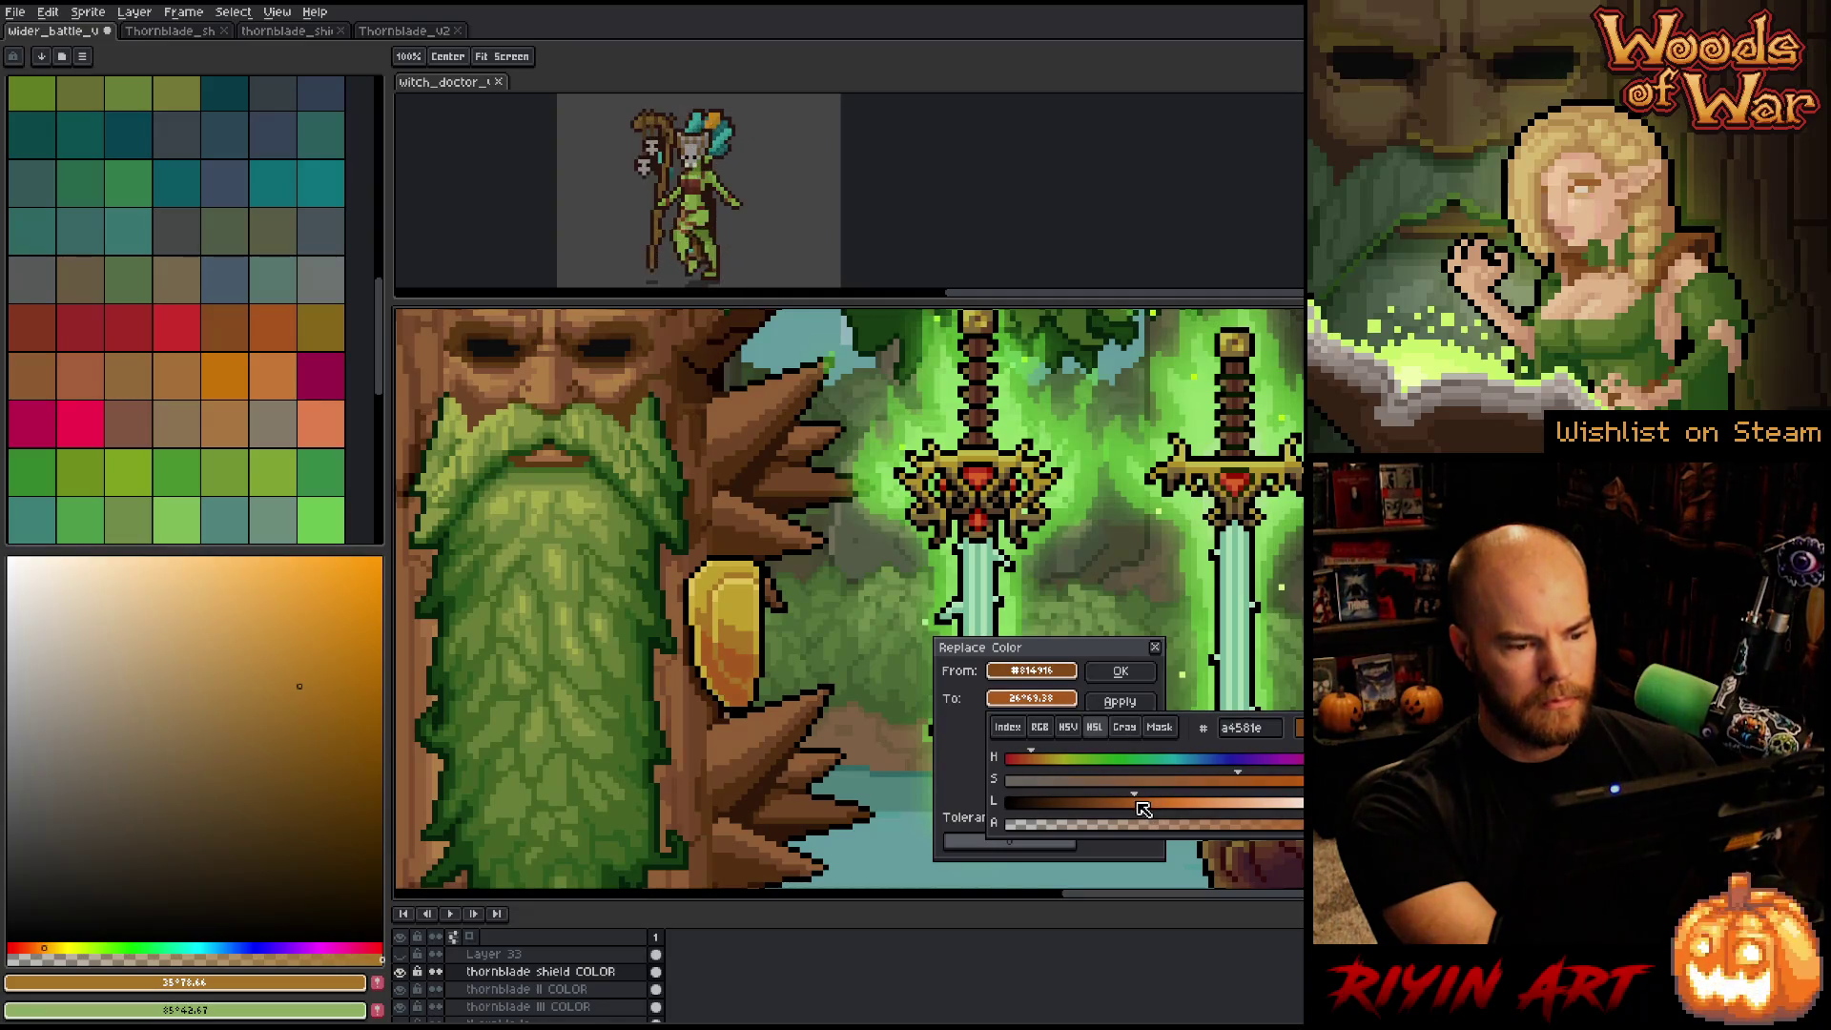
left_click(1023, 769)
left_click_drag(1028, 771, 1034, 769)
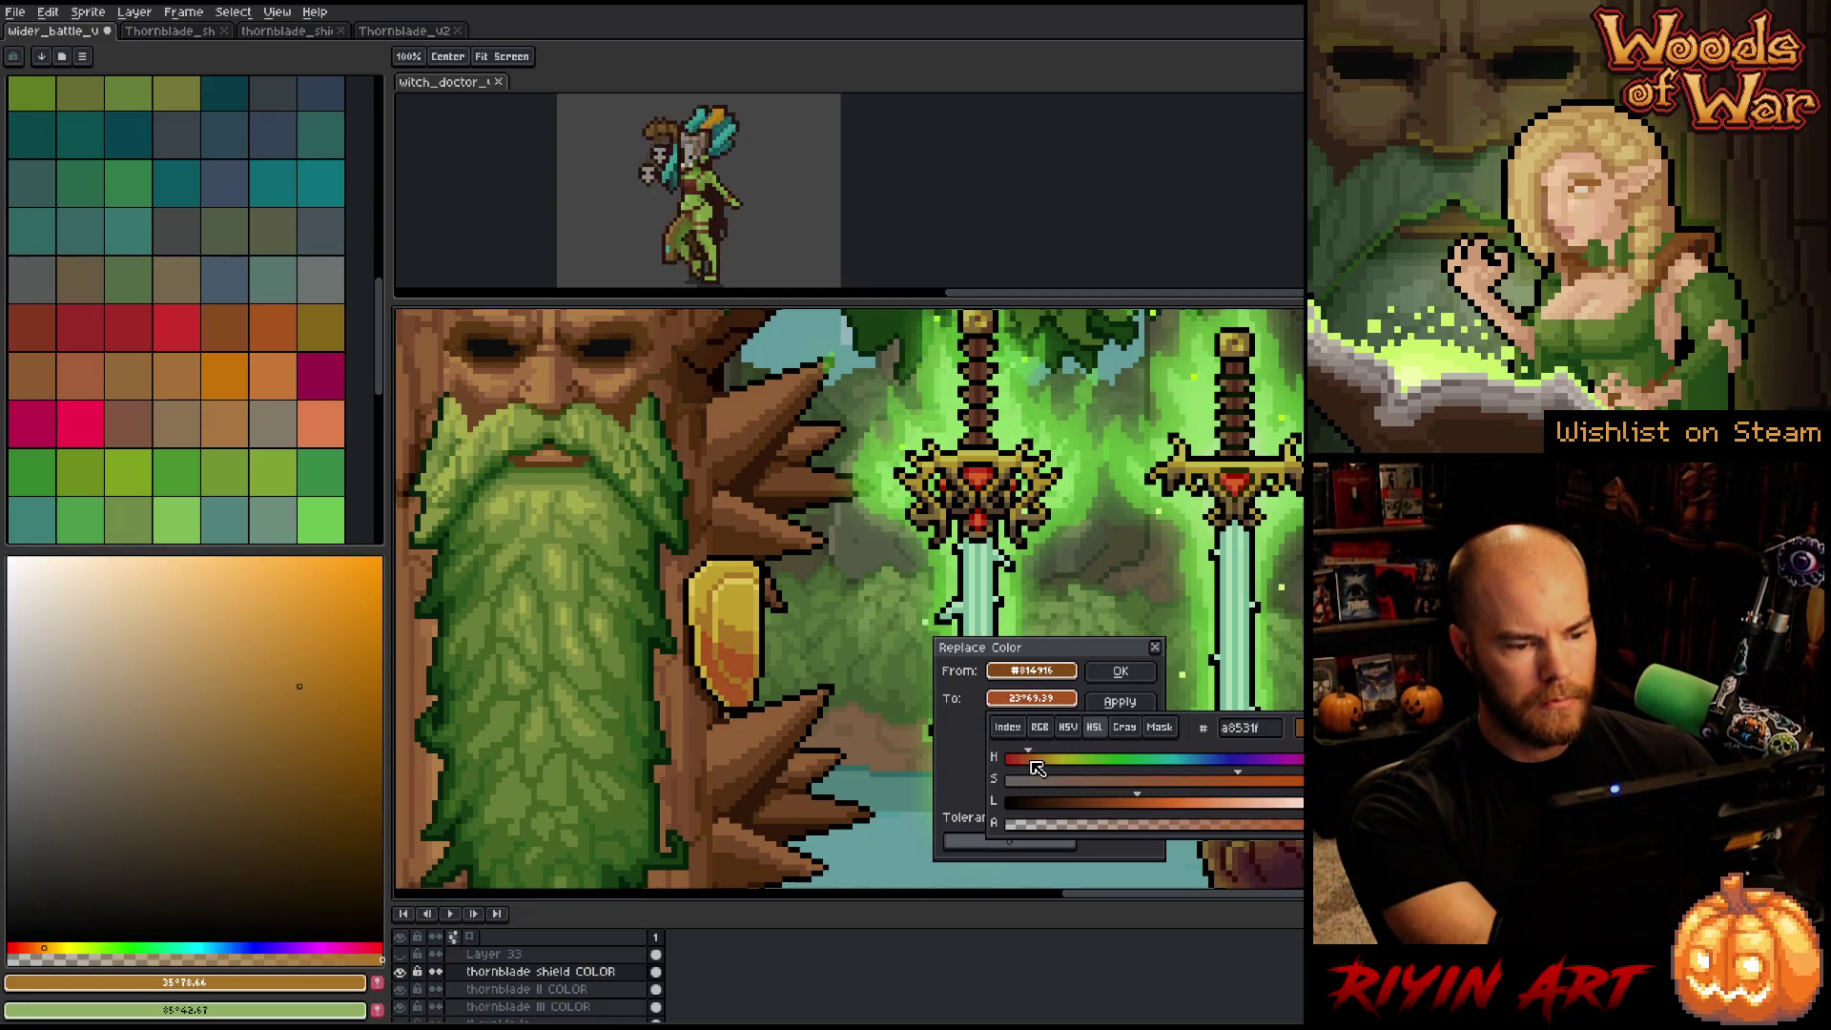
left_click_drag(1242, 782, 1218, 782)
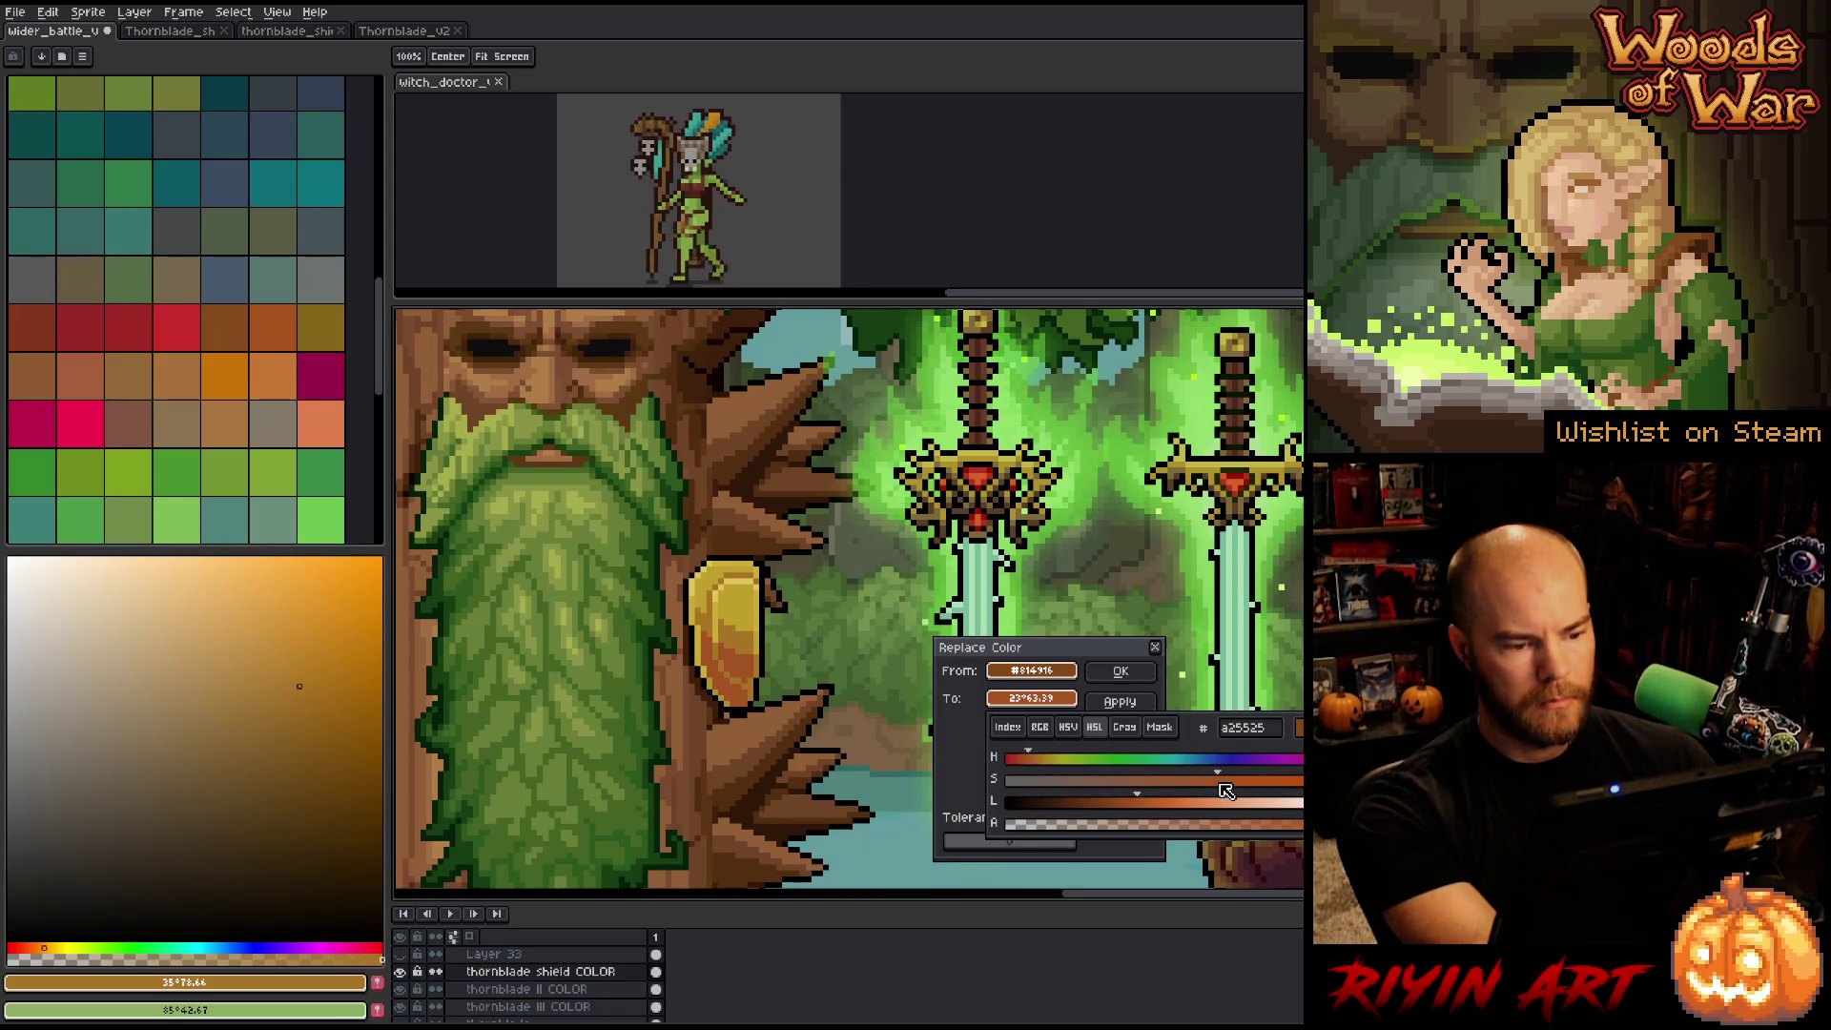
left_click(1127, 803)
left_click(1130, 804)
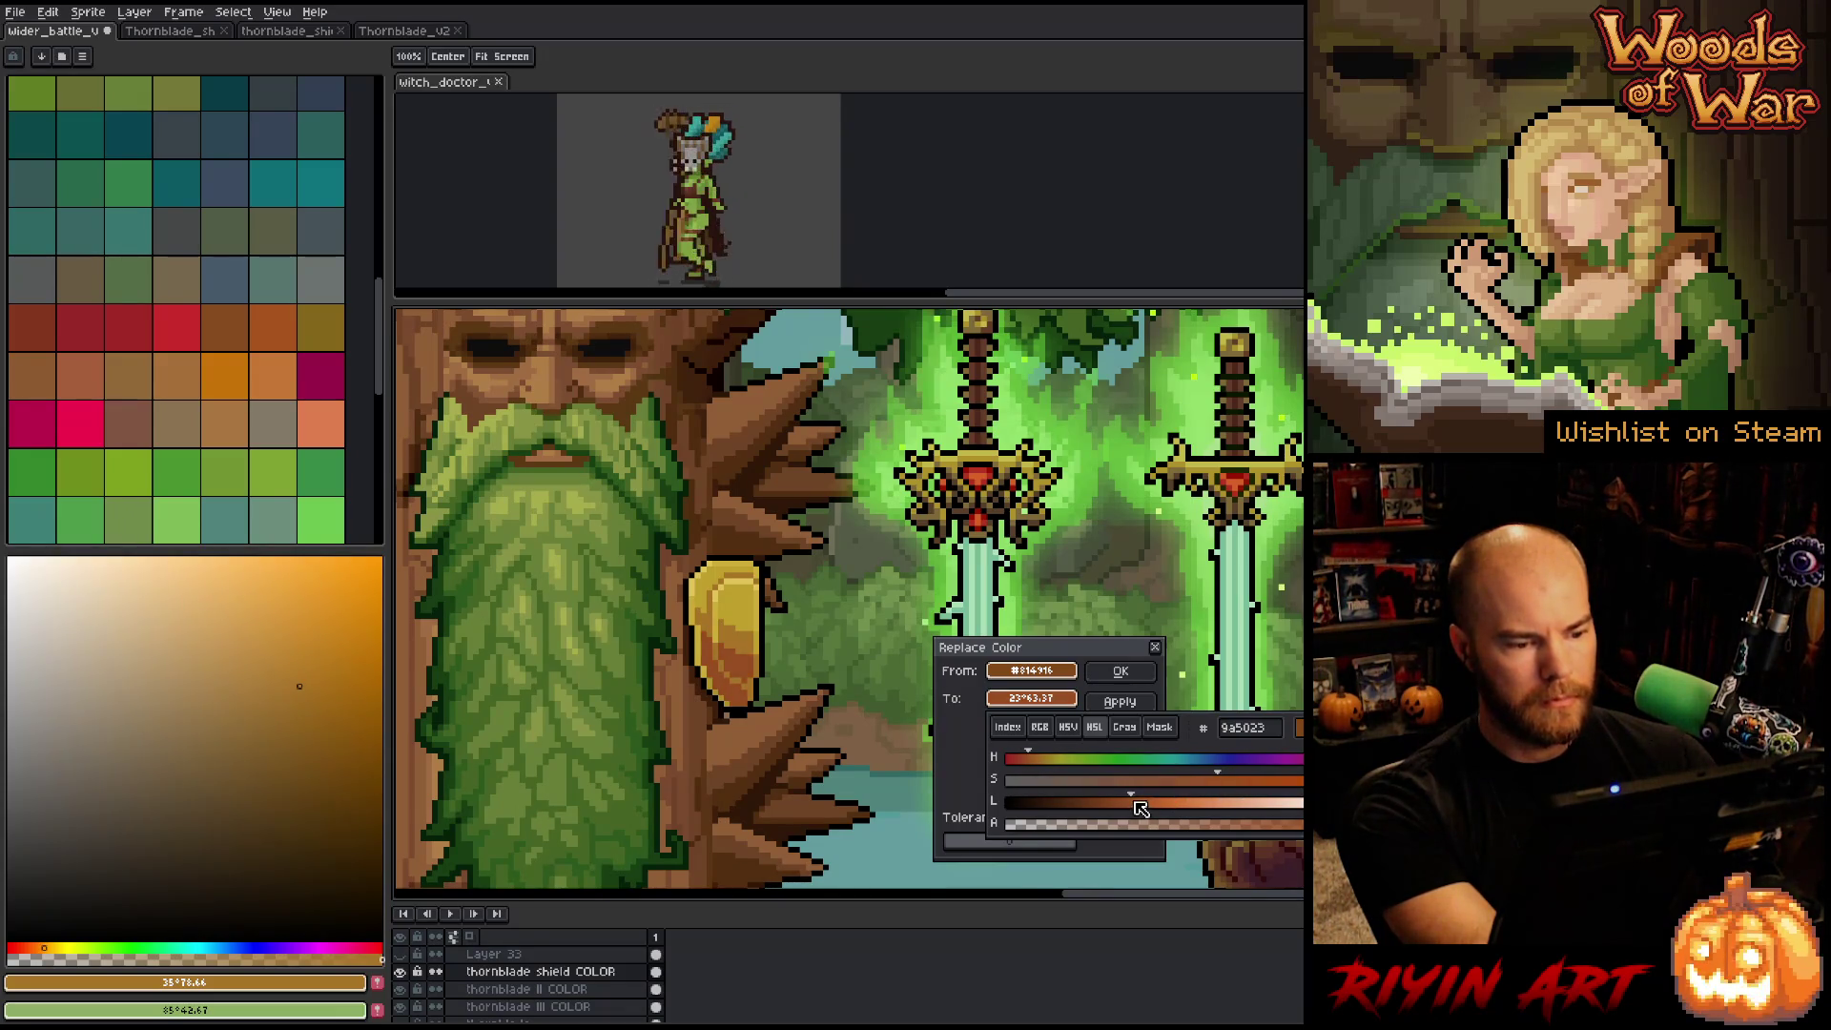
left_click(1250, 782)
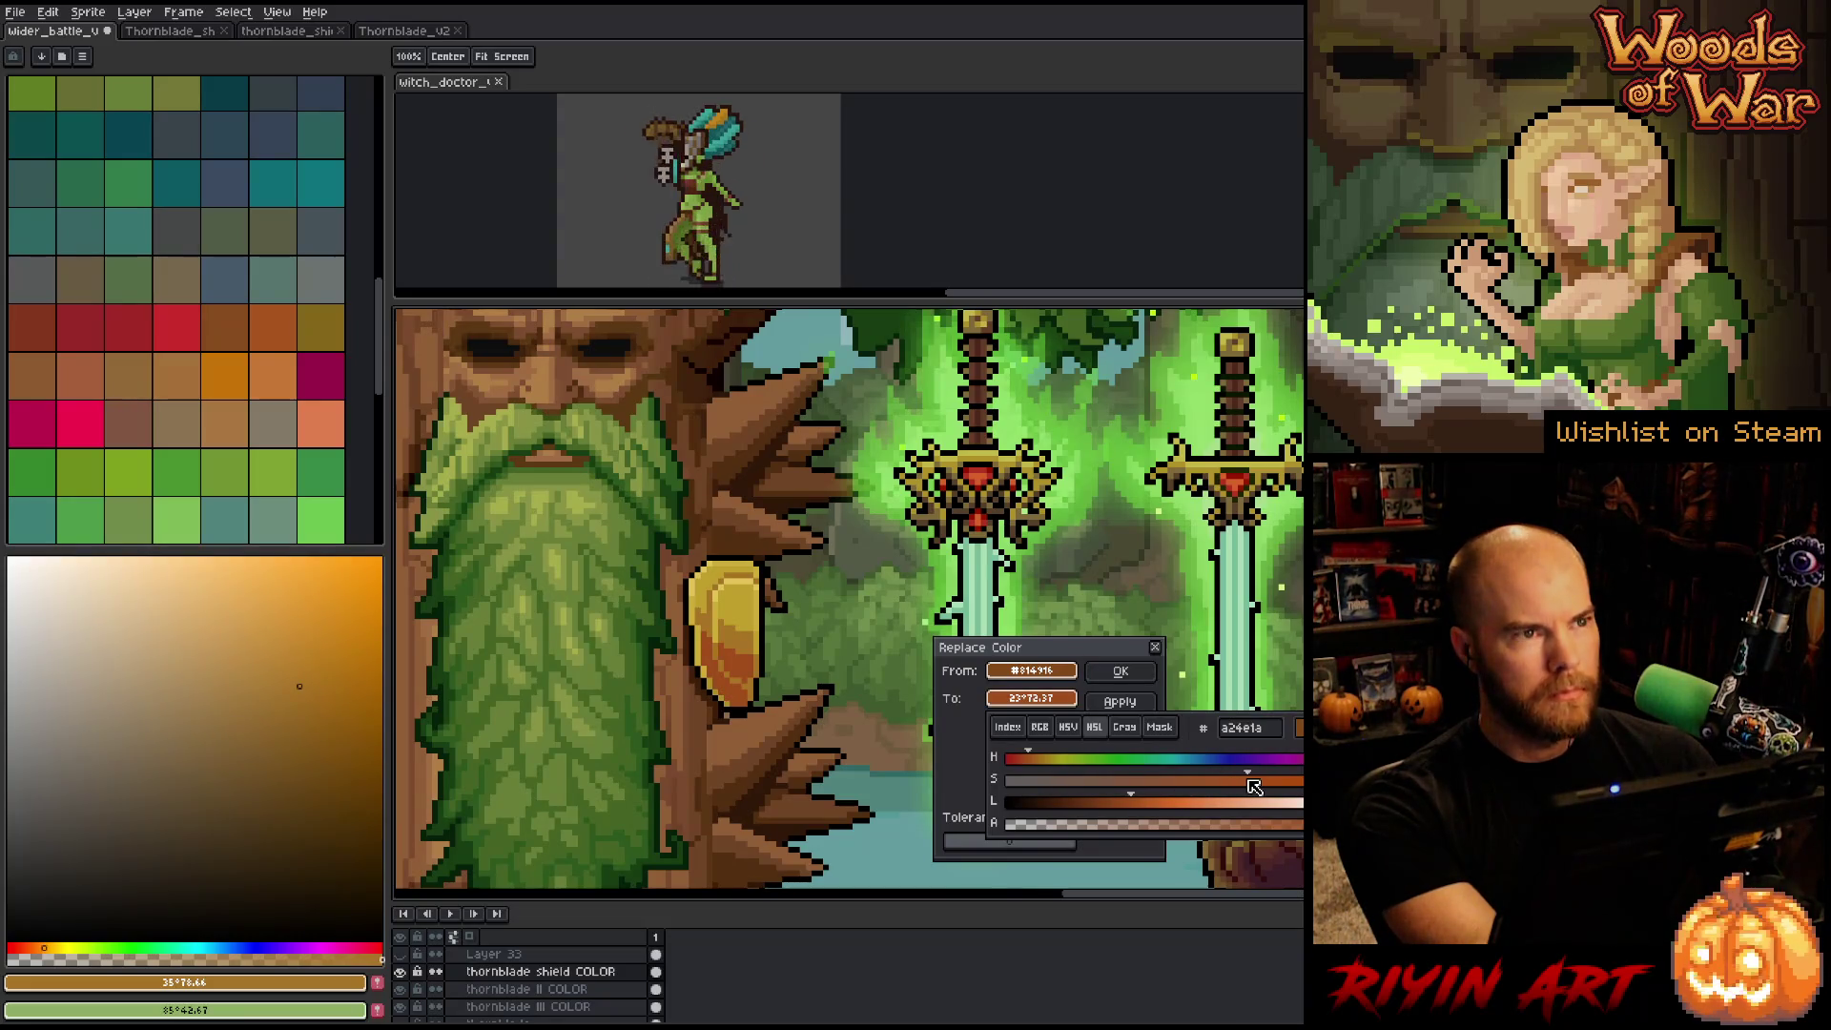
left_click(1235, 783)
left_click(1222, 782)
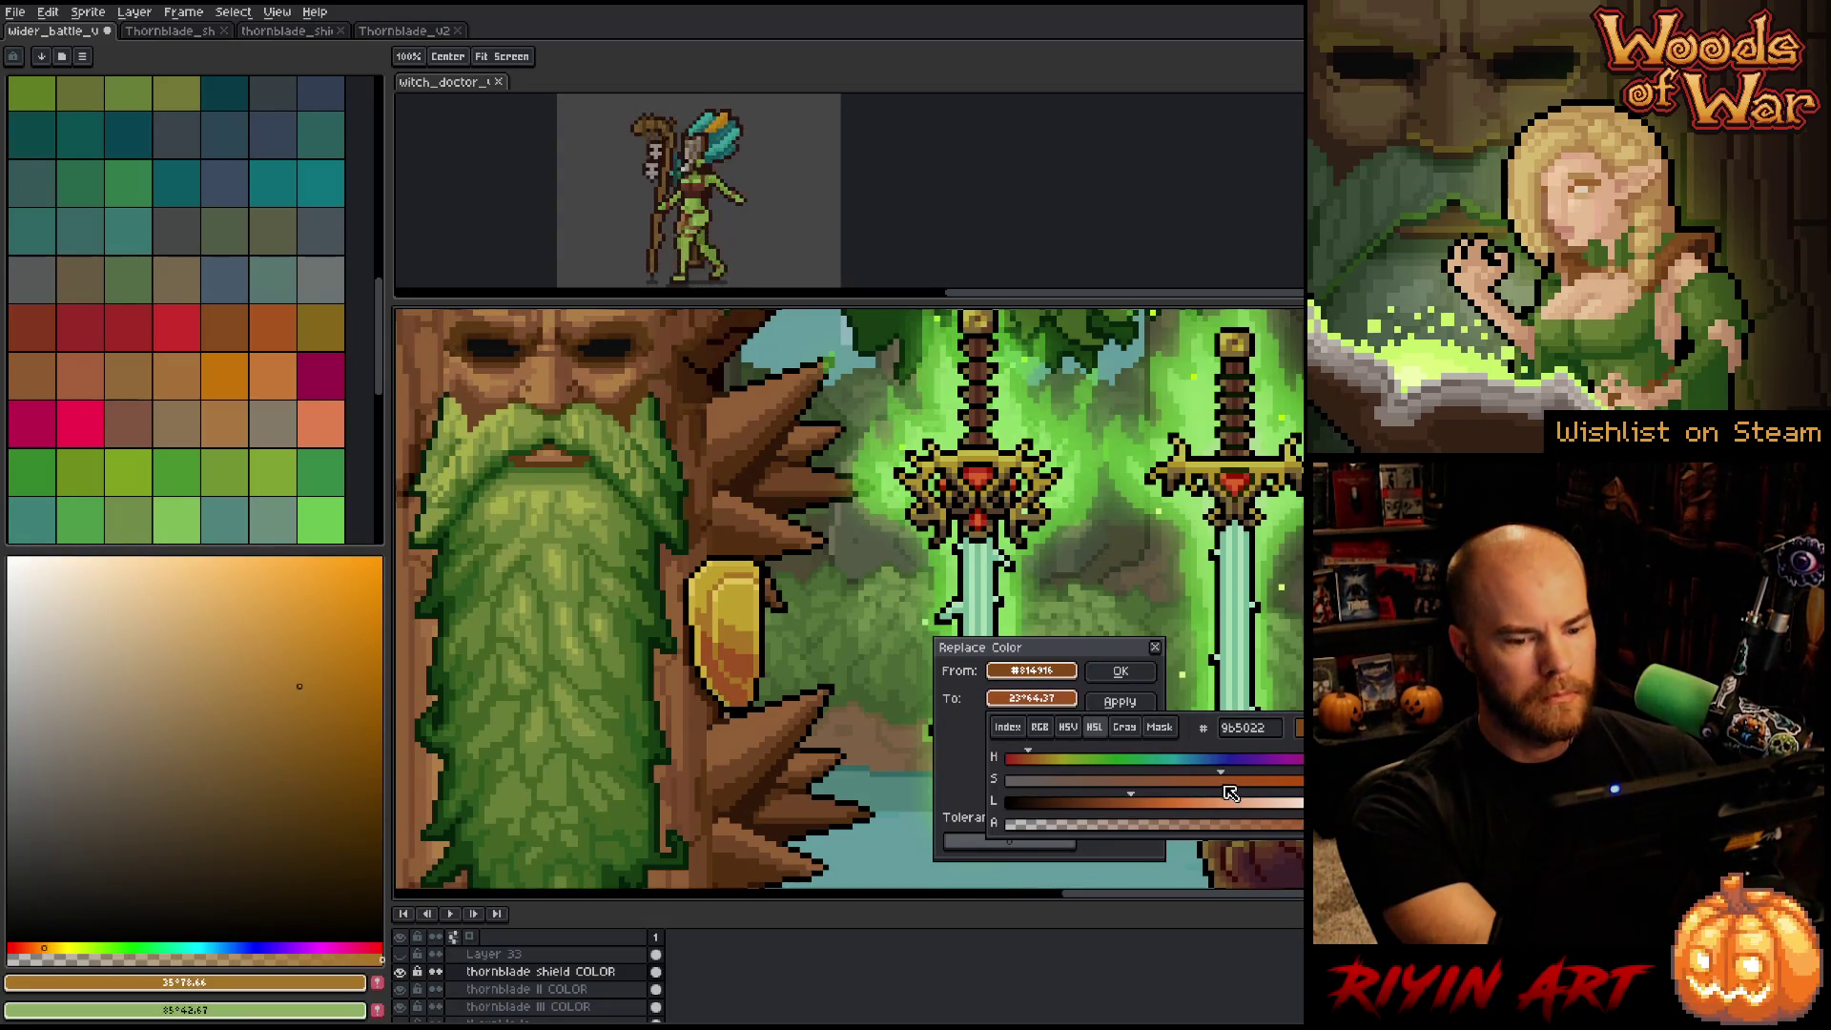
left_click(1035, 760)
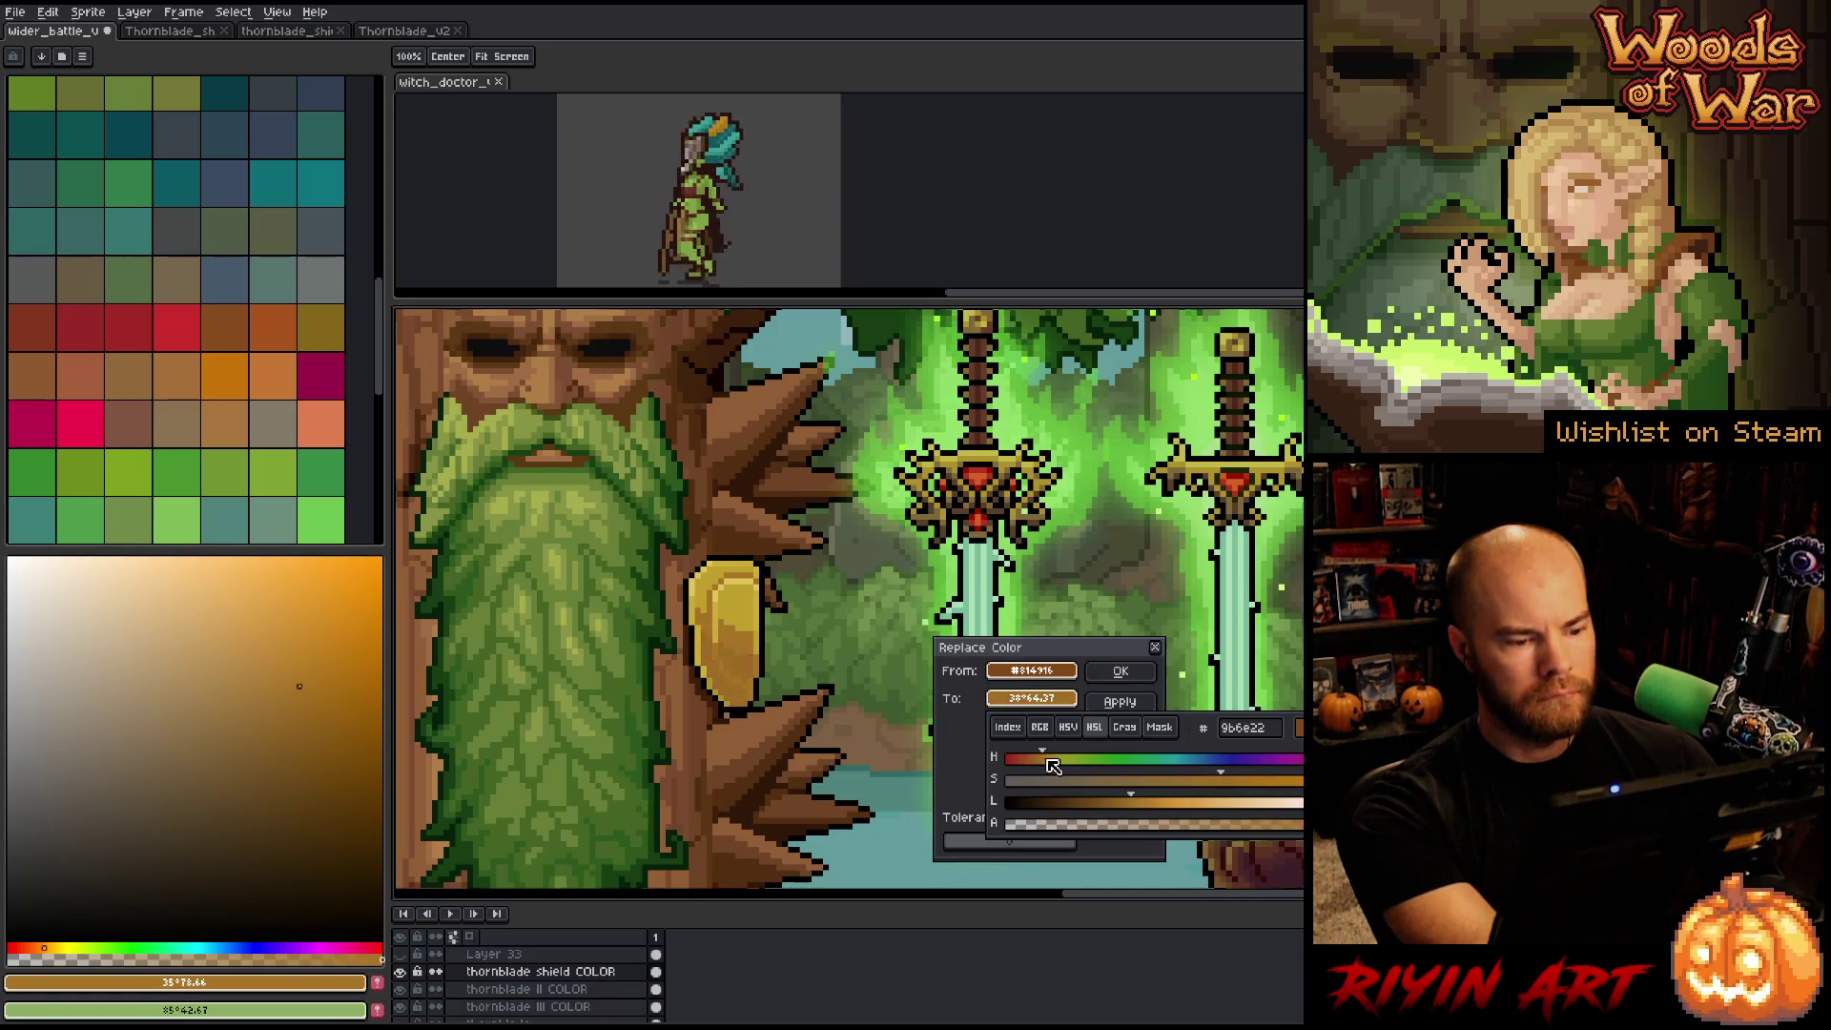
left_click(1054, 760)
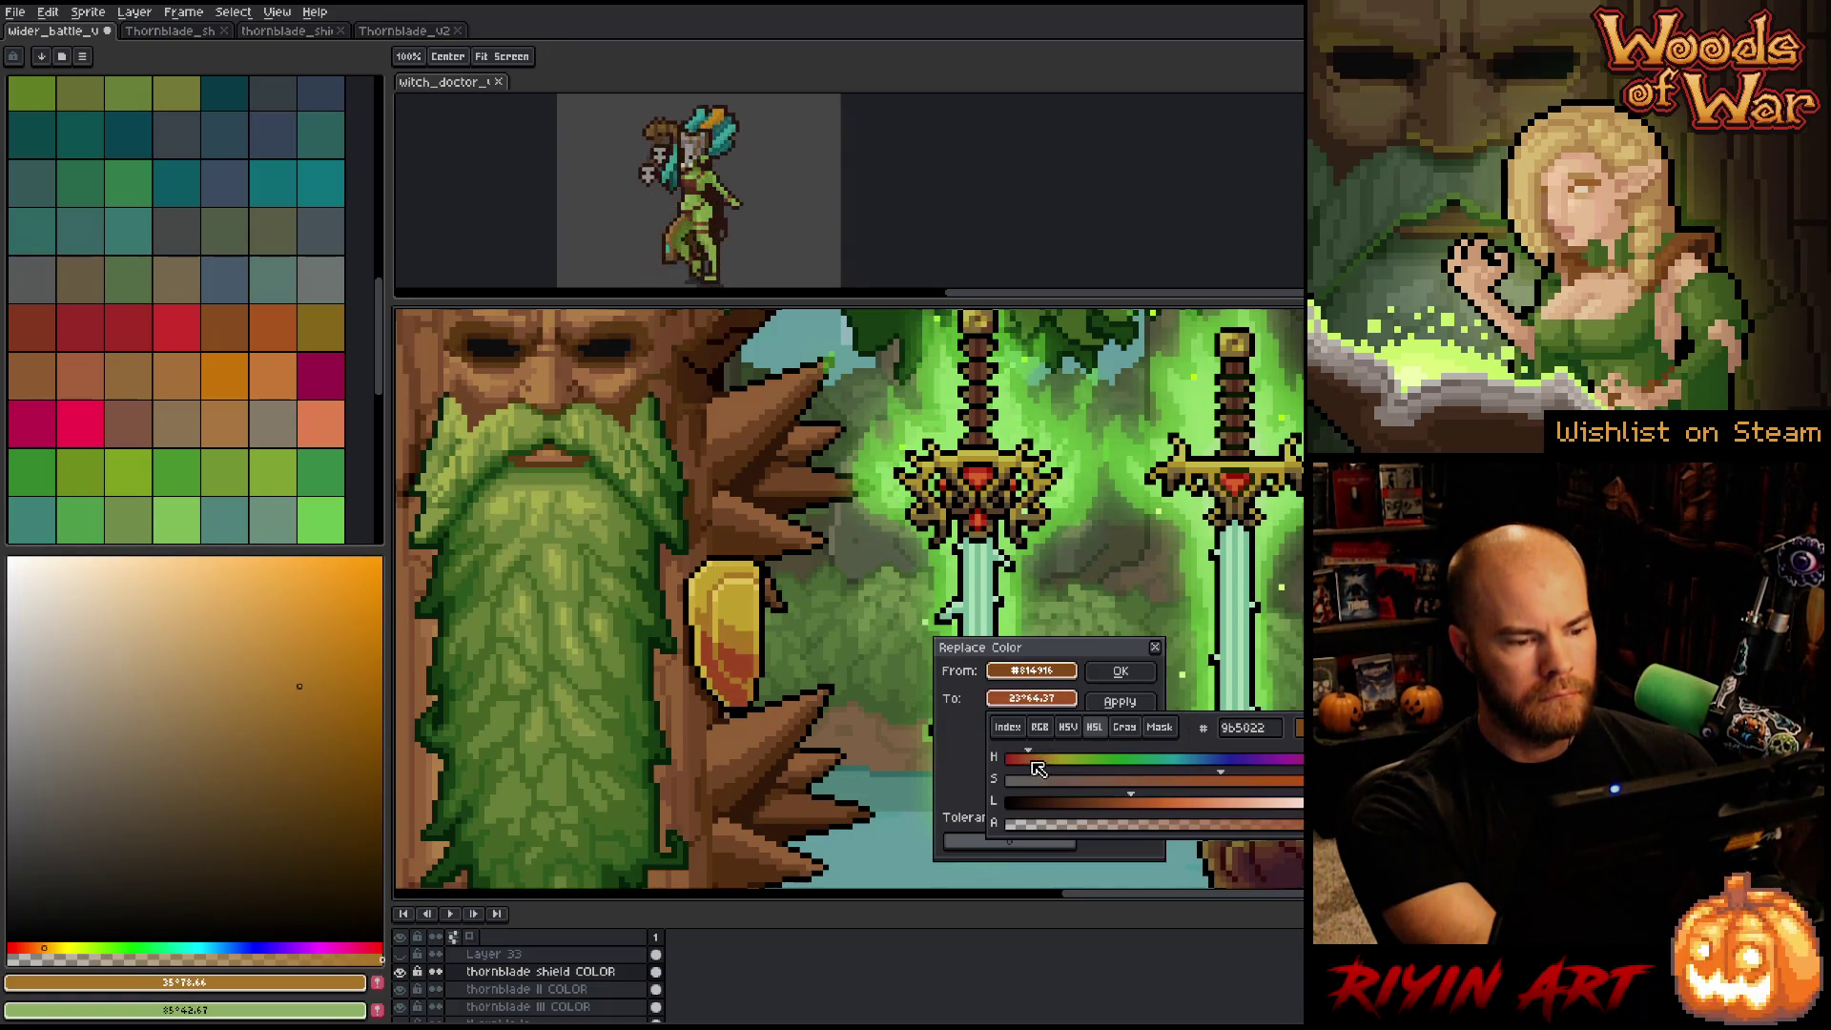
left_click(1034, 761)
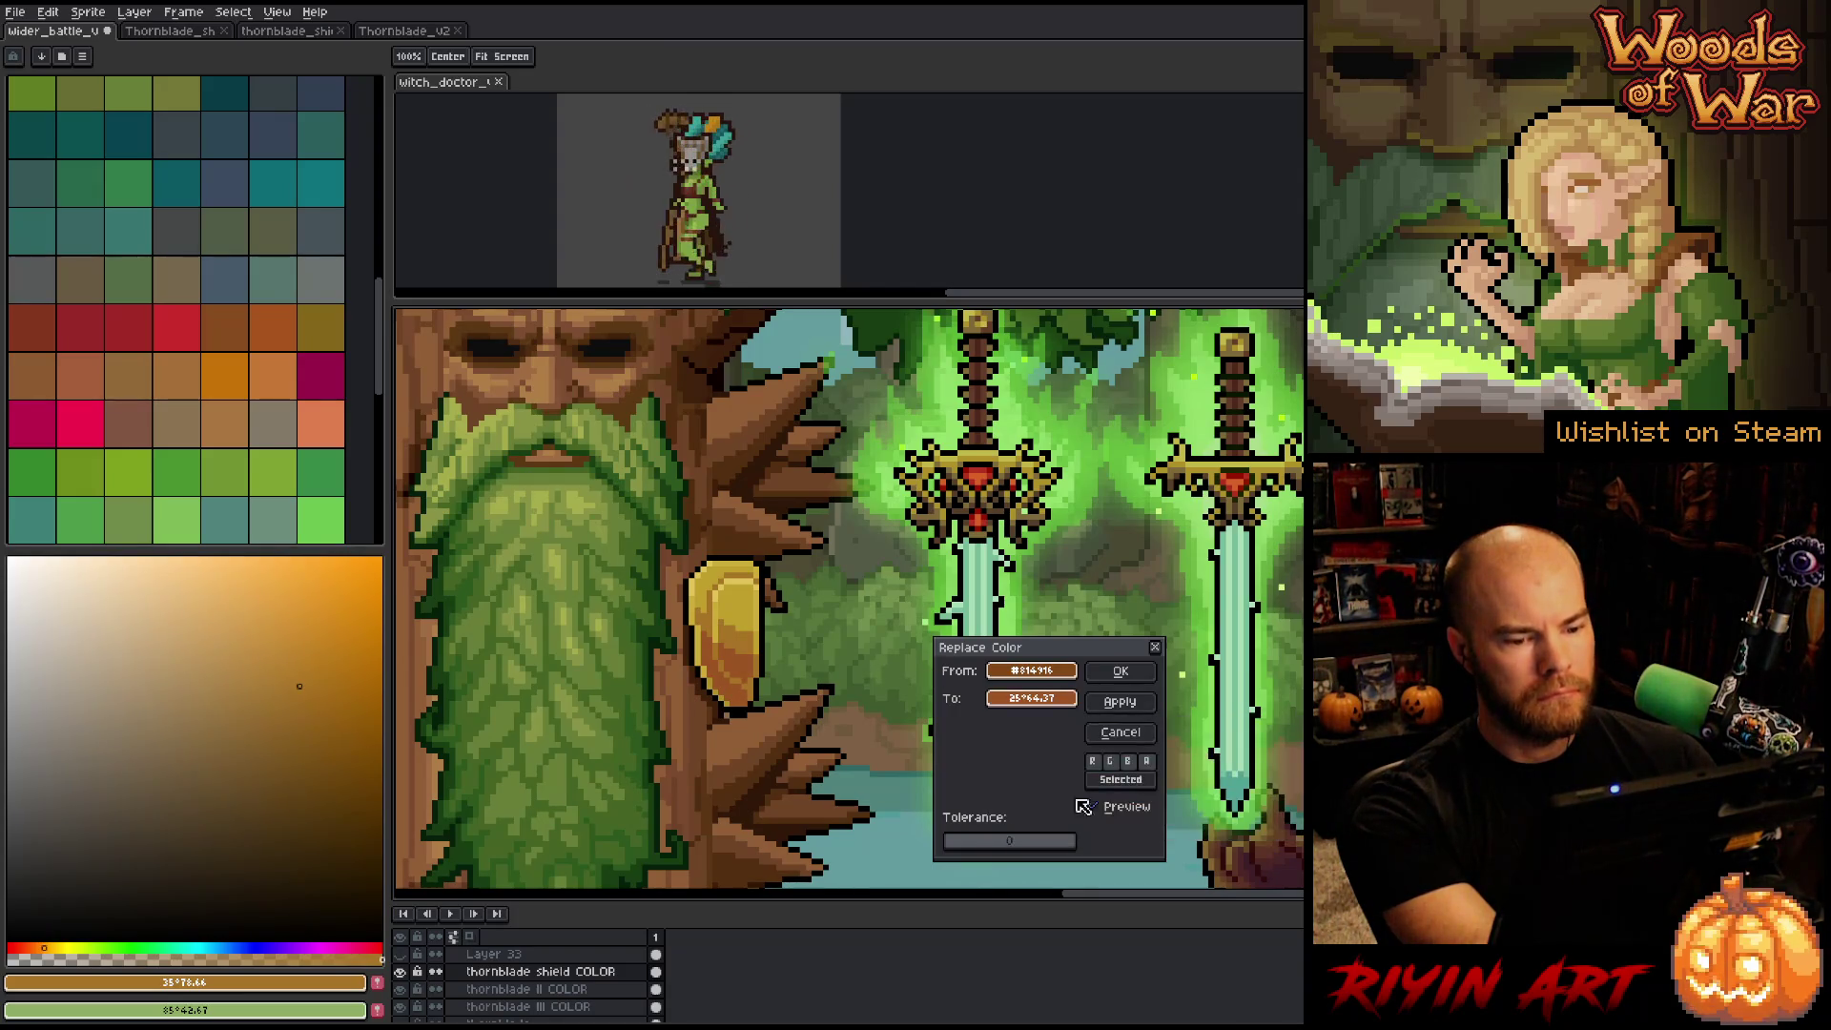
Fine-tune the replacement brown to 925326 and turn on the live preview.
left_click(1102, 808)
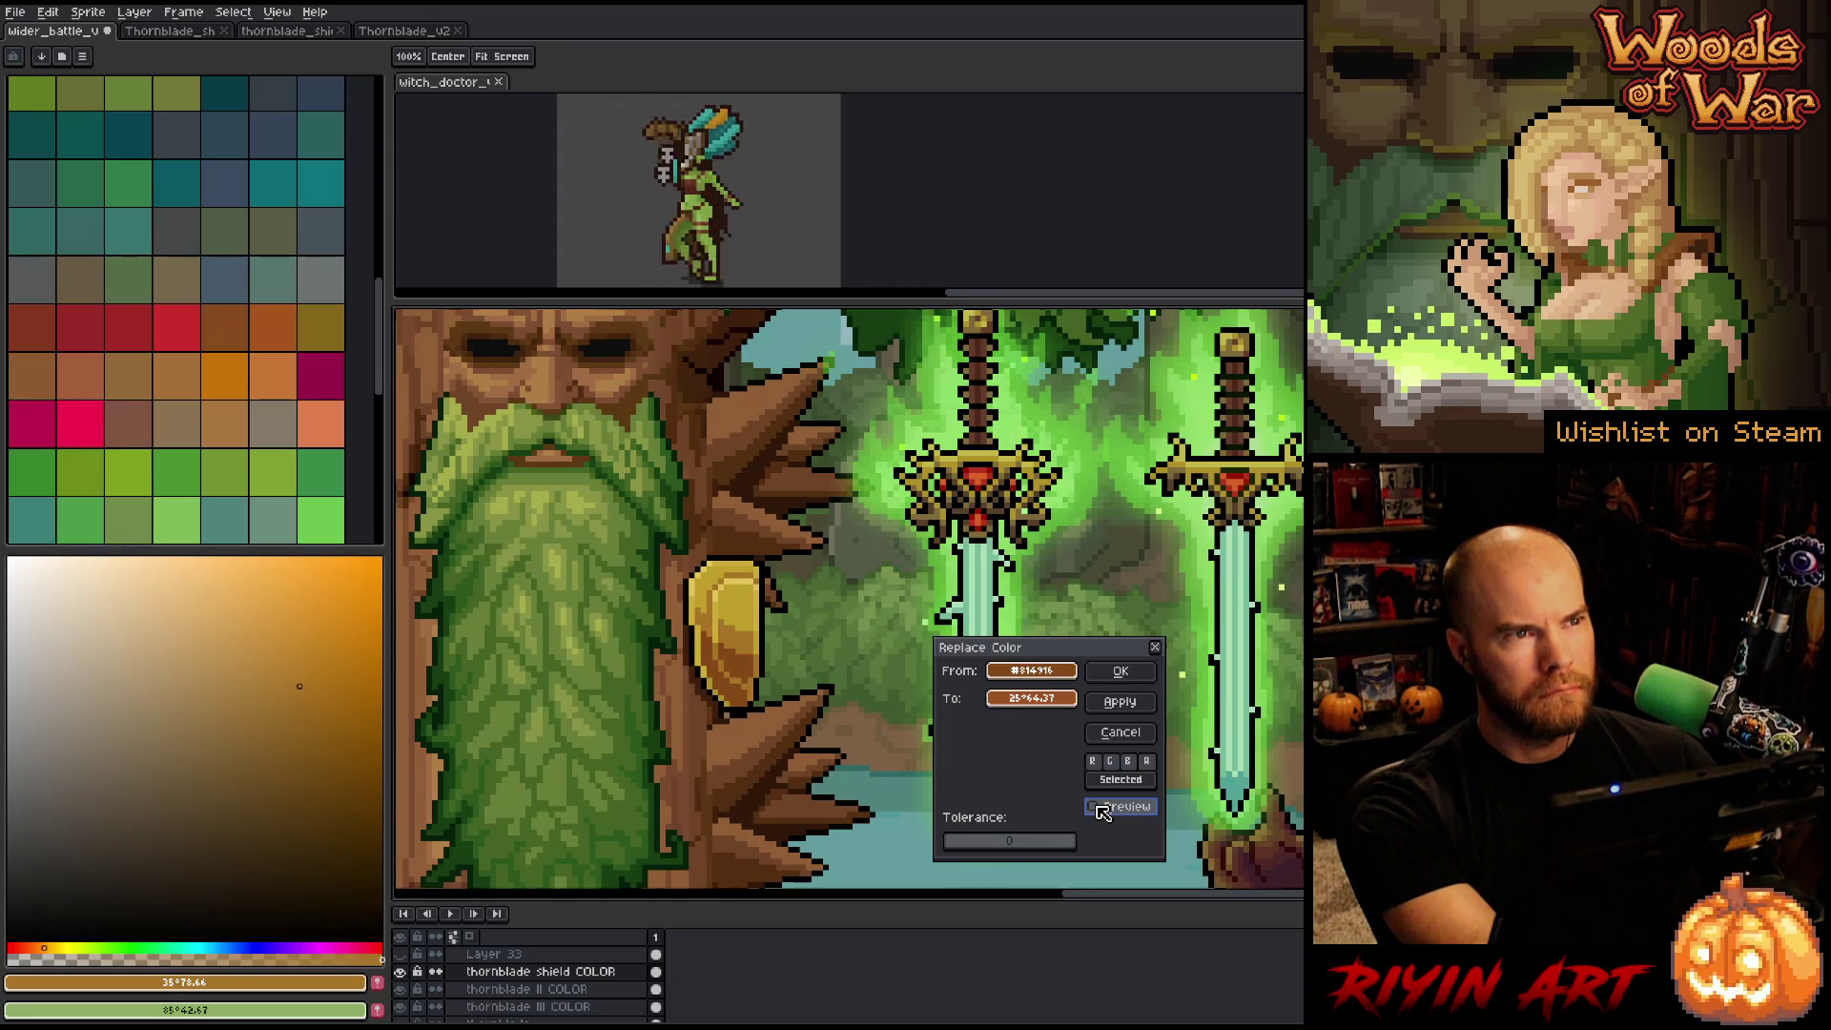
left_click(1029, 699)
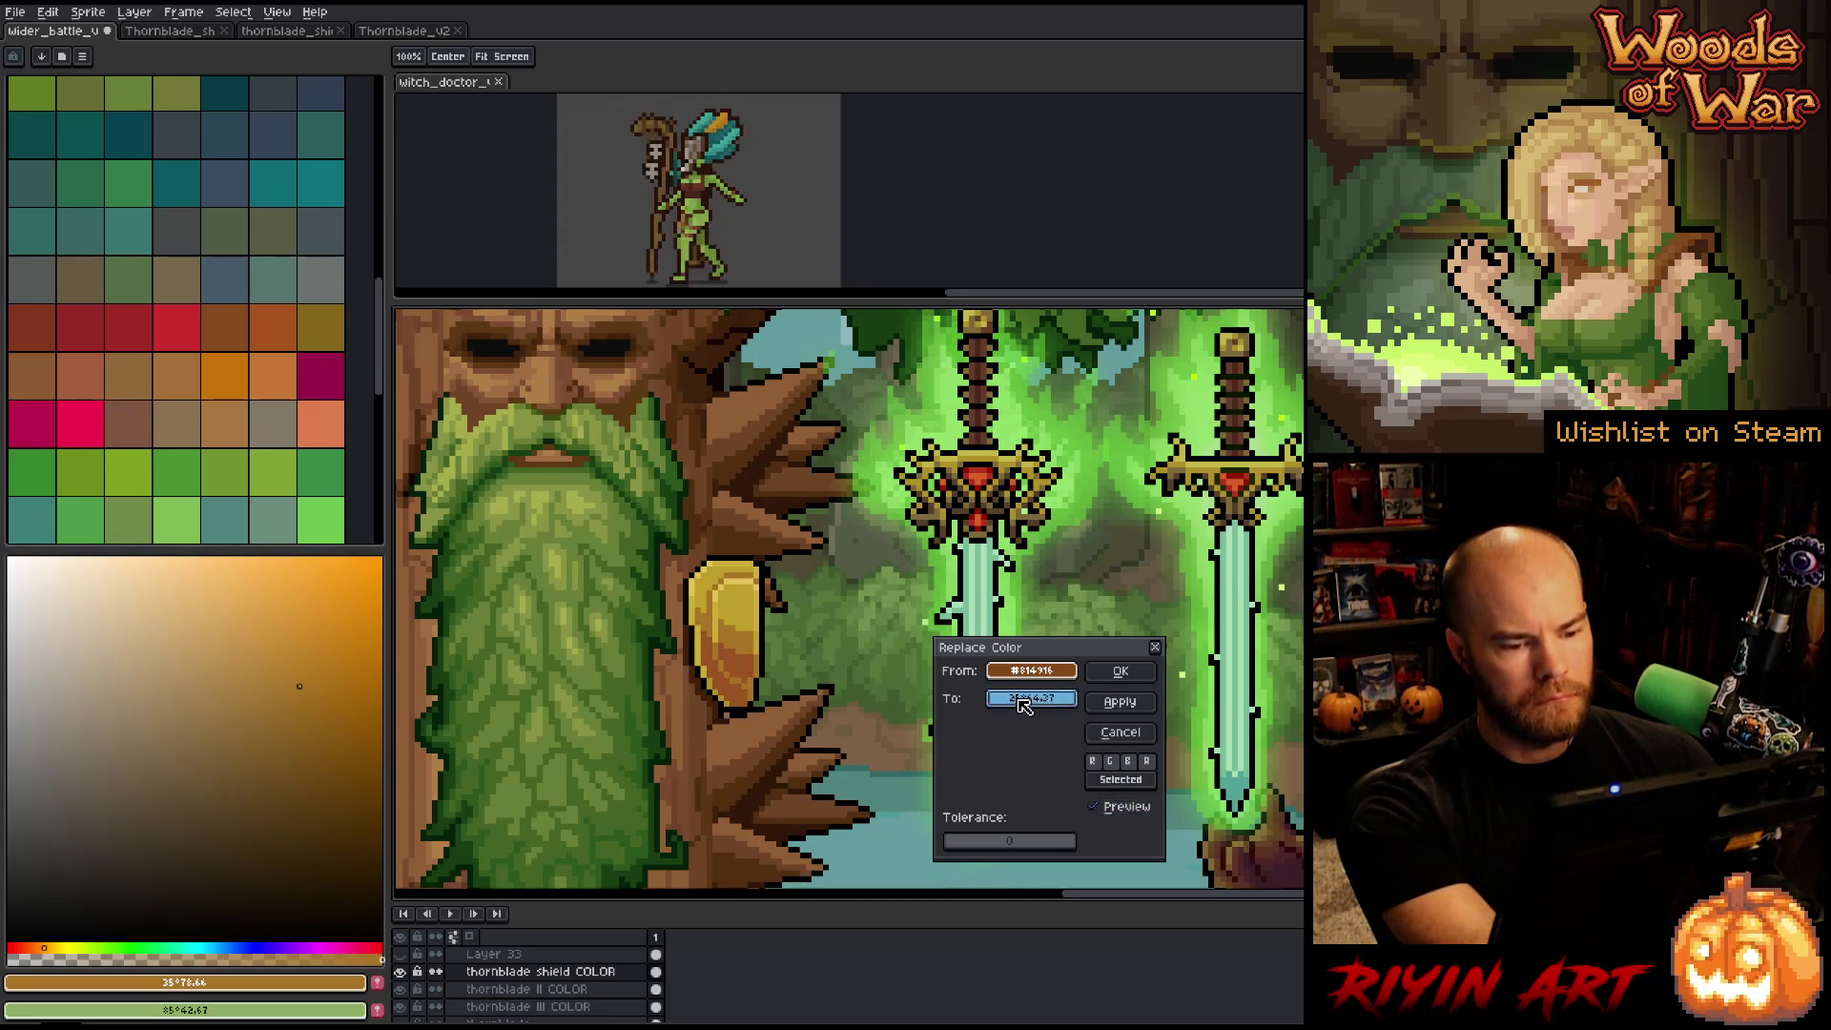
left_click(1118, 799)
left_click(1195, 780)
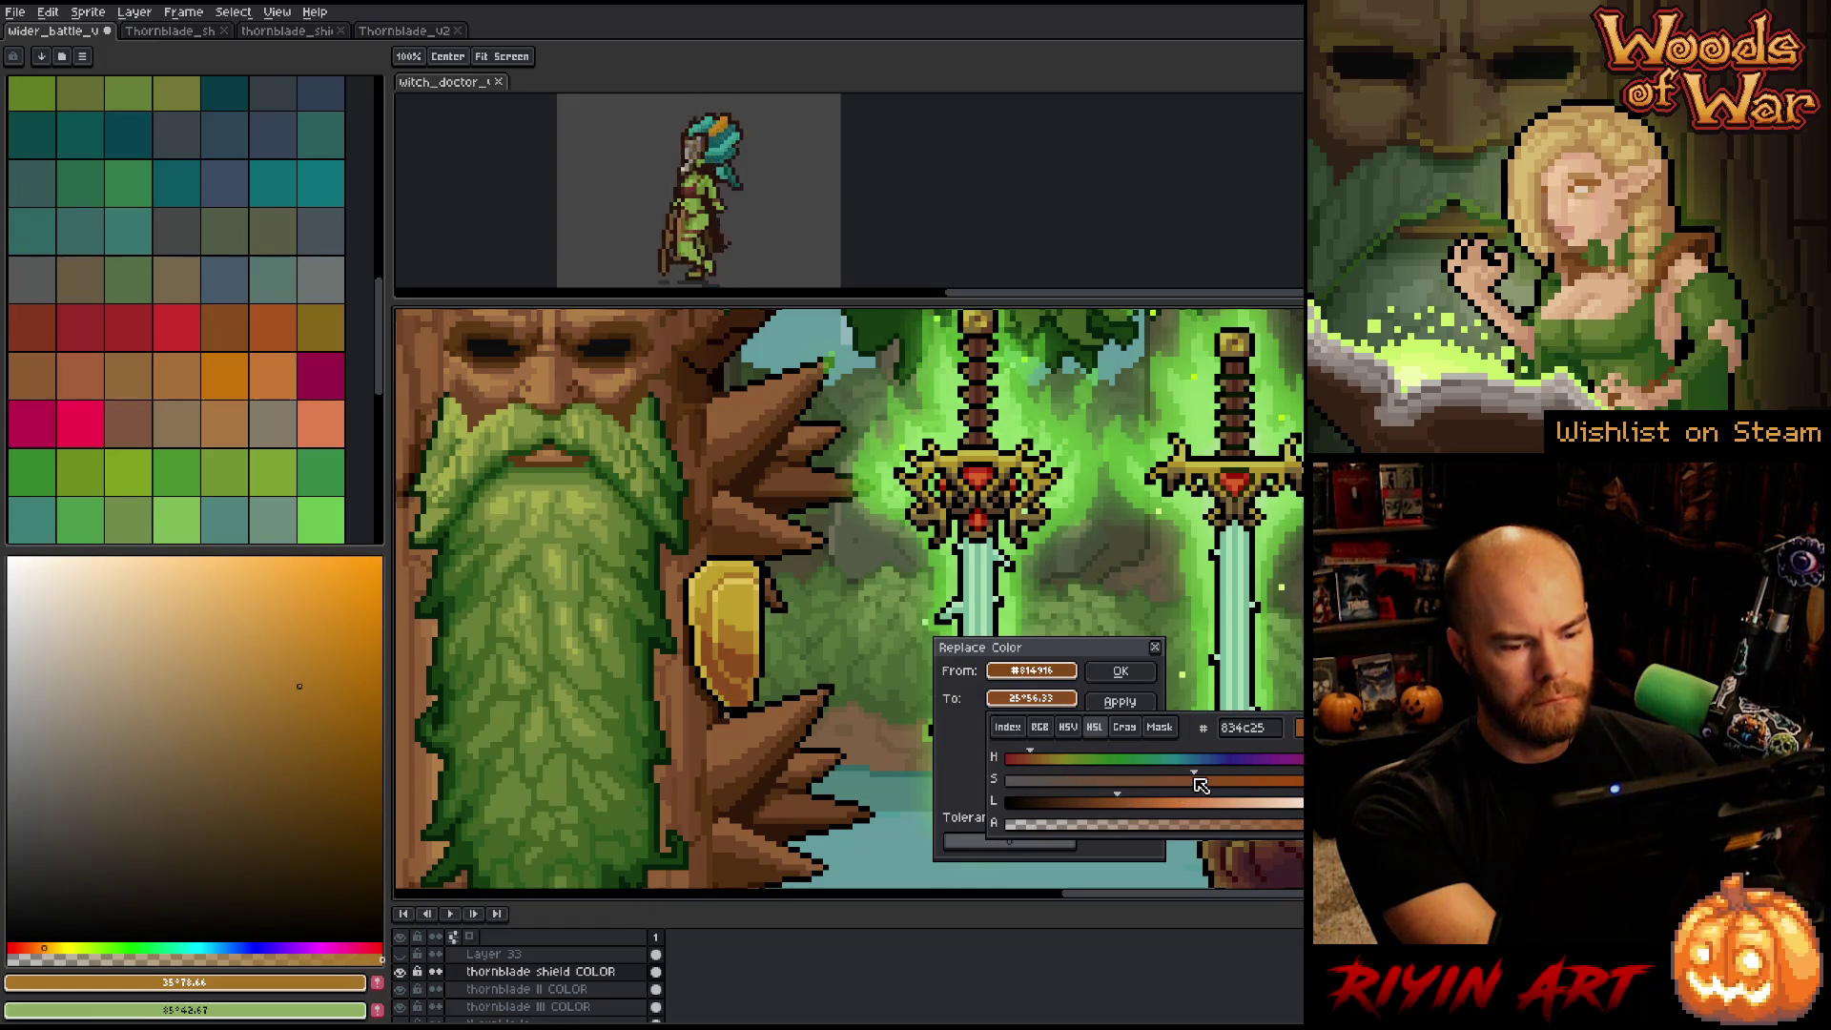
left_click(1204, 780)
left_click(1128, 801)
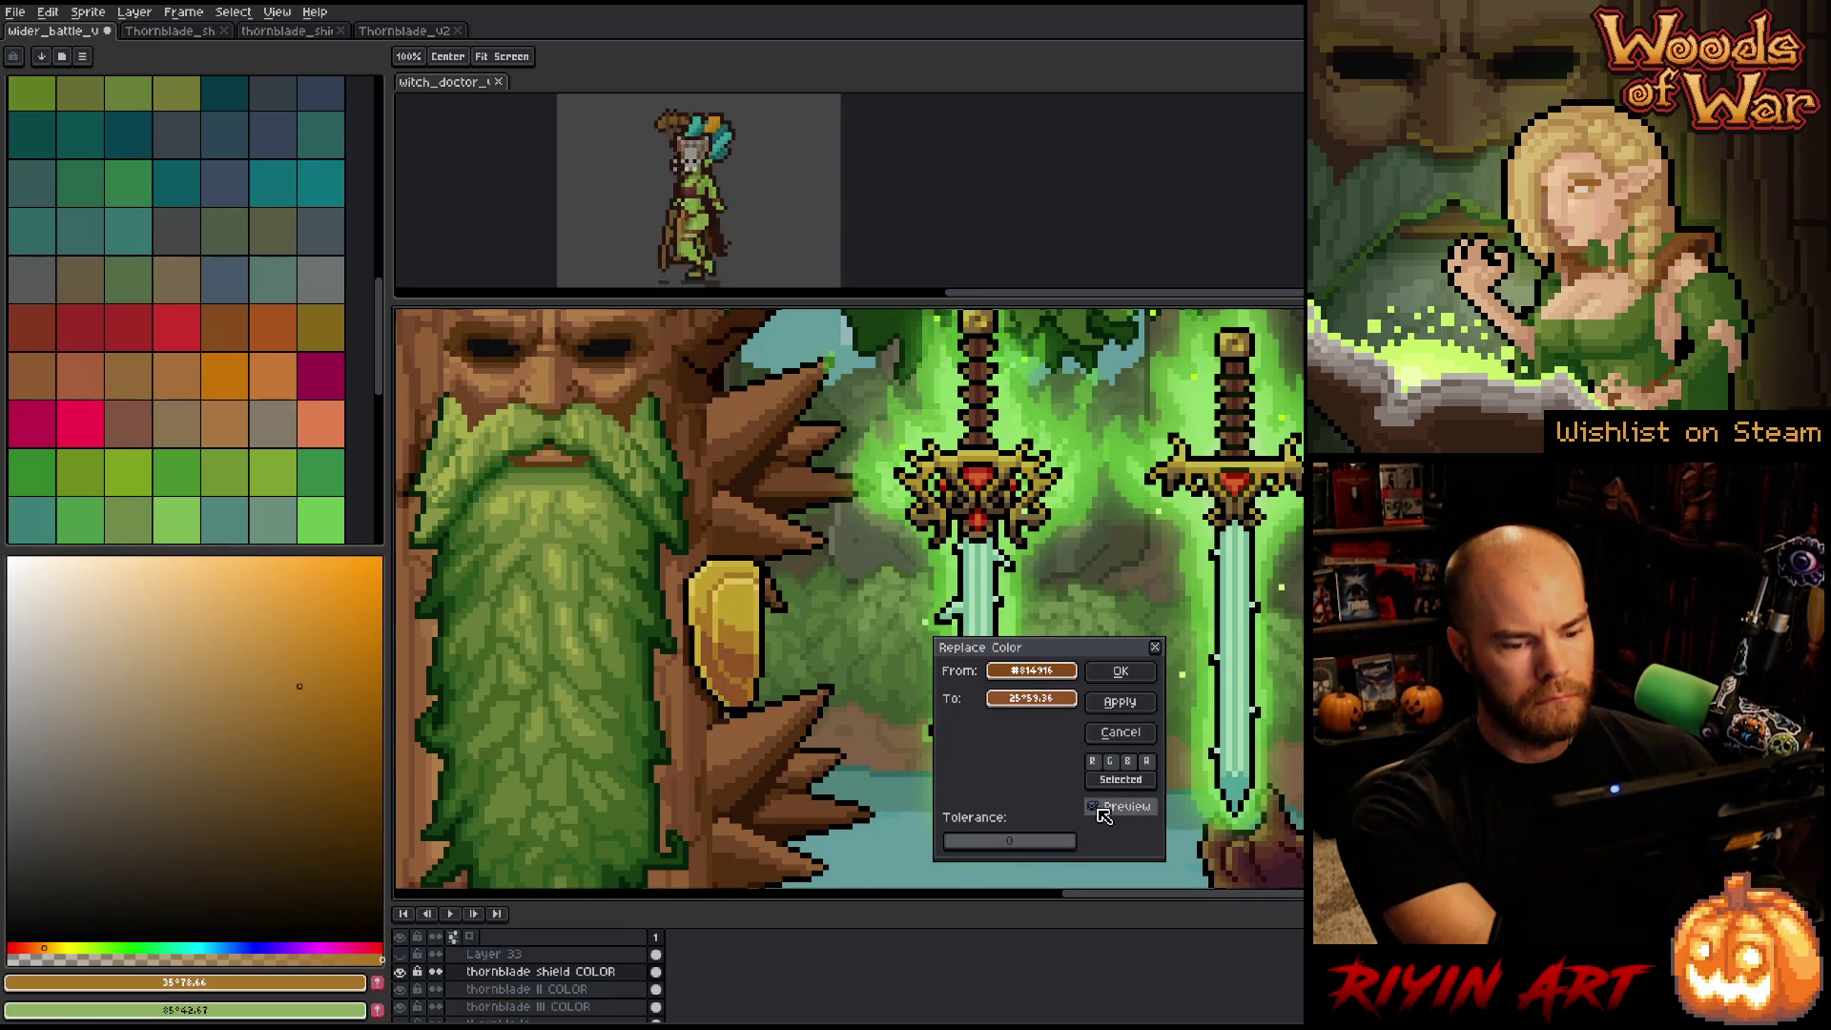
left_click(1099, 809)
left_click(1103, 811)
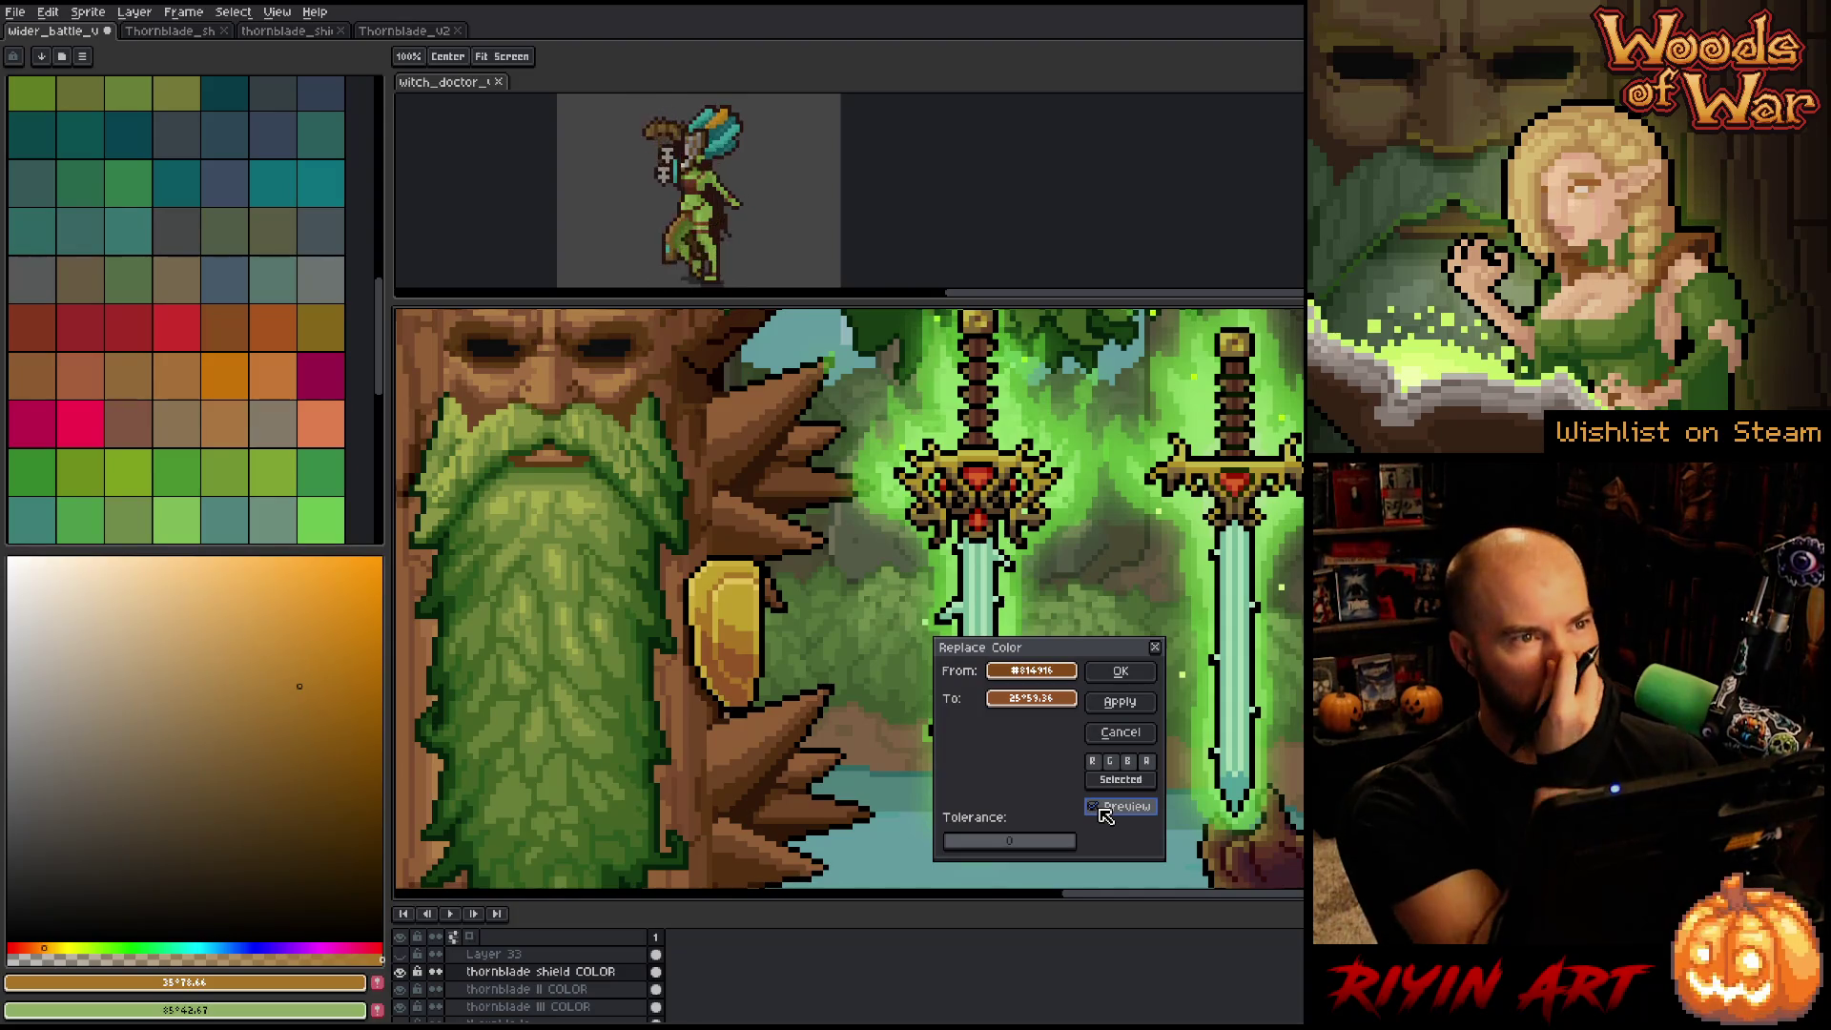
Apply the 925326 brown replacement to the shield.
left_click(1137, 672)
scroll(1139, 672, "down", 3)
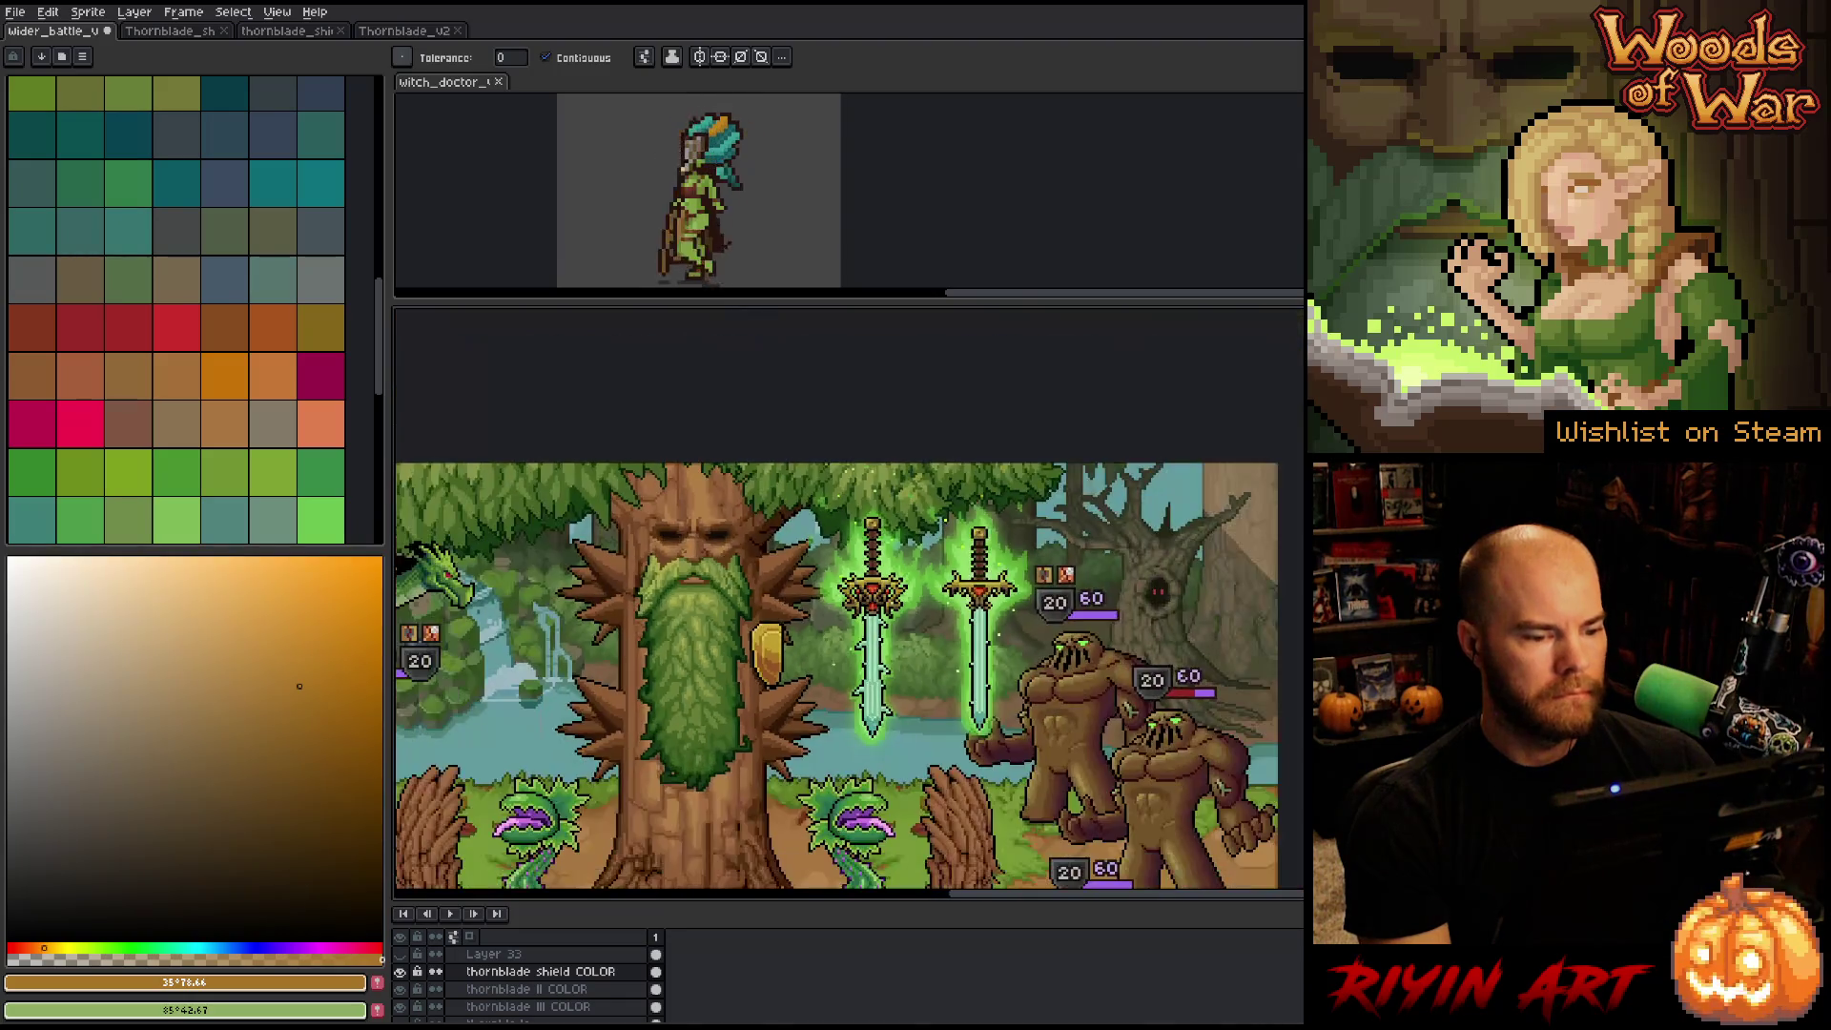
scroll(935, 671, "up", 1)
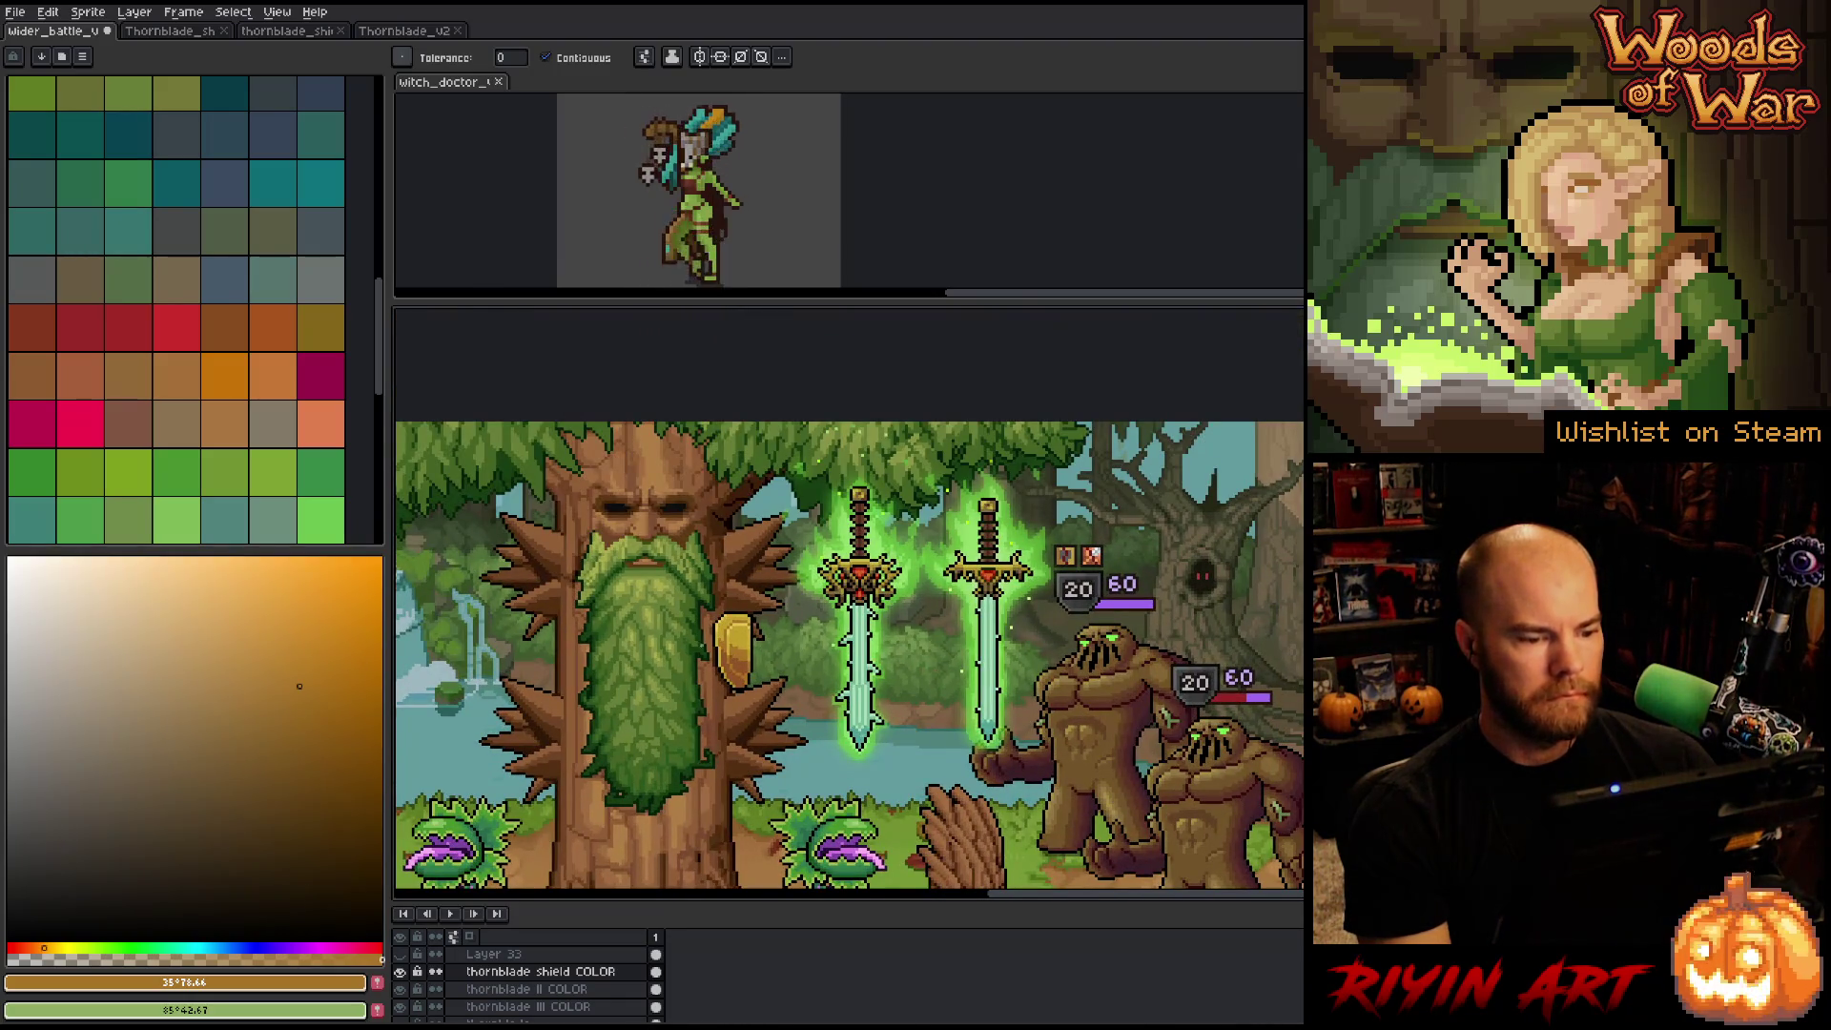
scroll(744, 702, "up", 2)
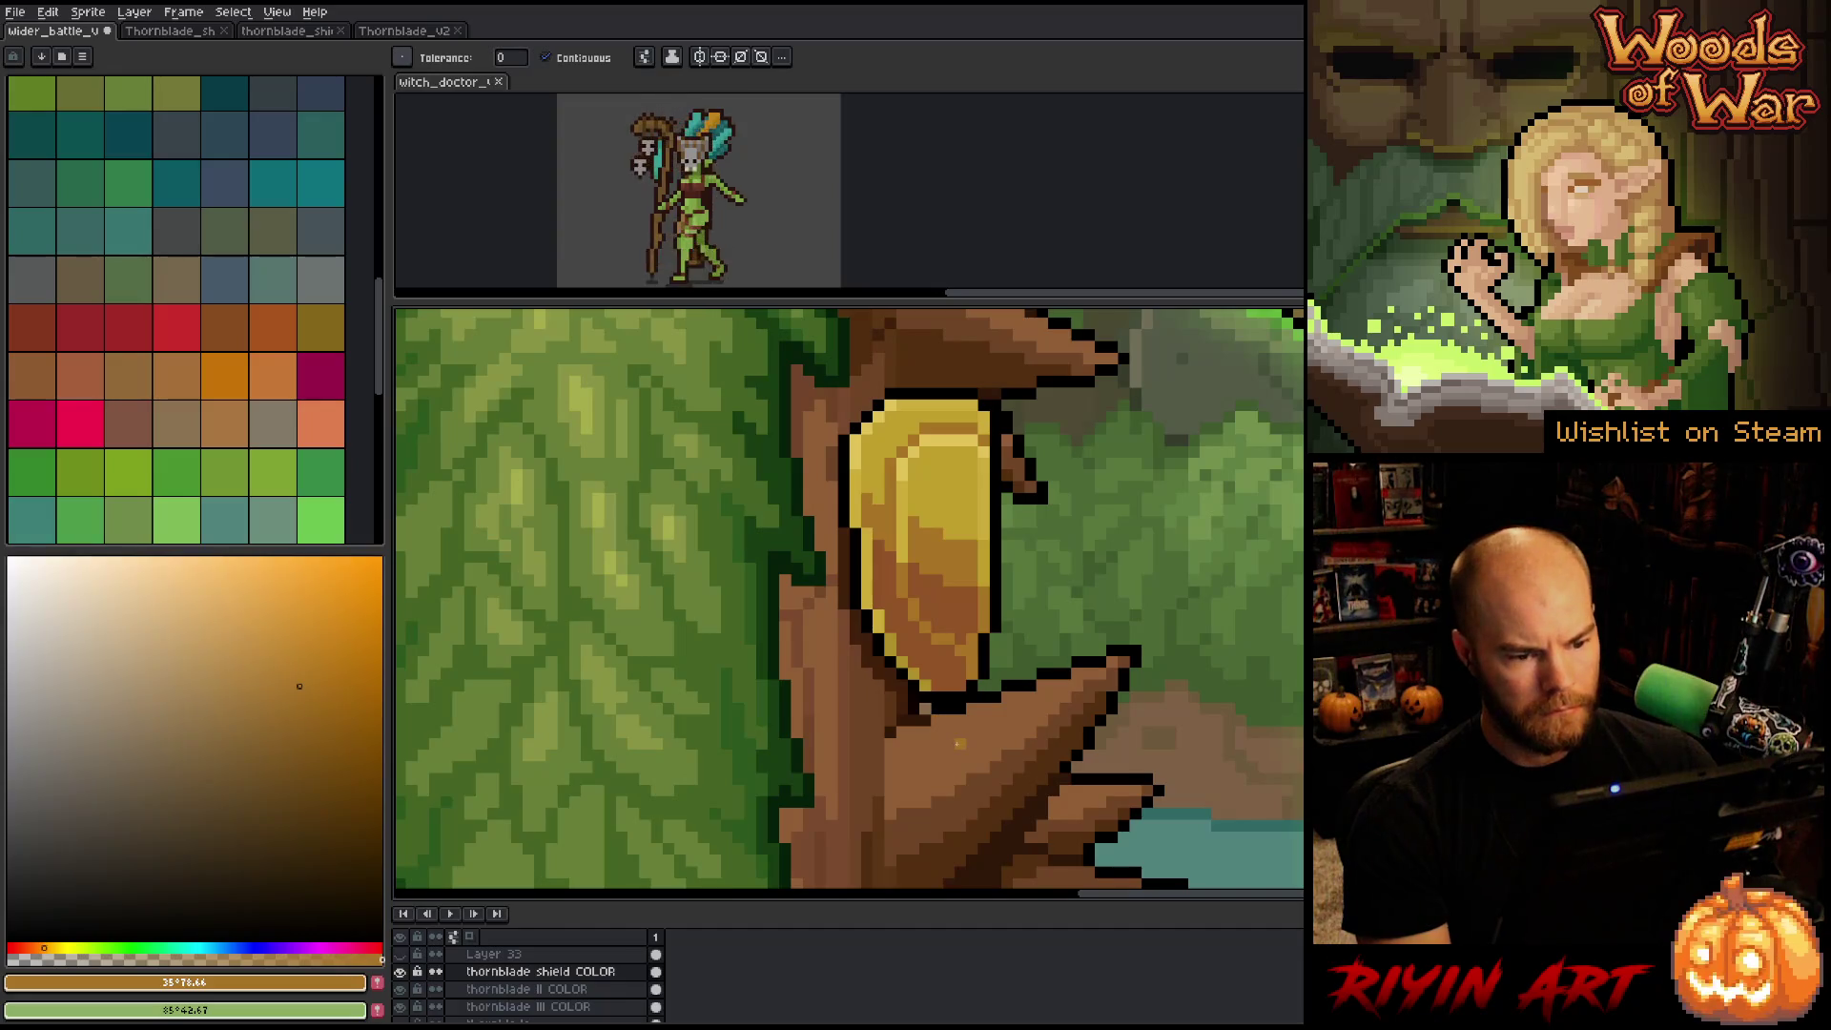
Eyedrop the shield's golden yellow and orange-brown, ending on its mid yellow.
key("i")
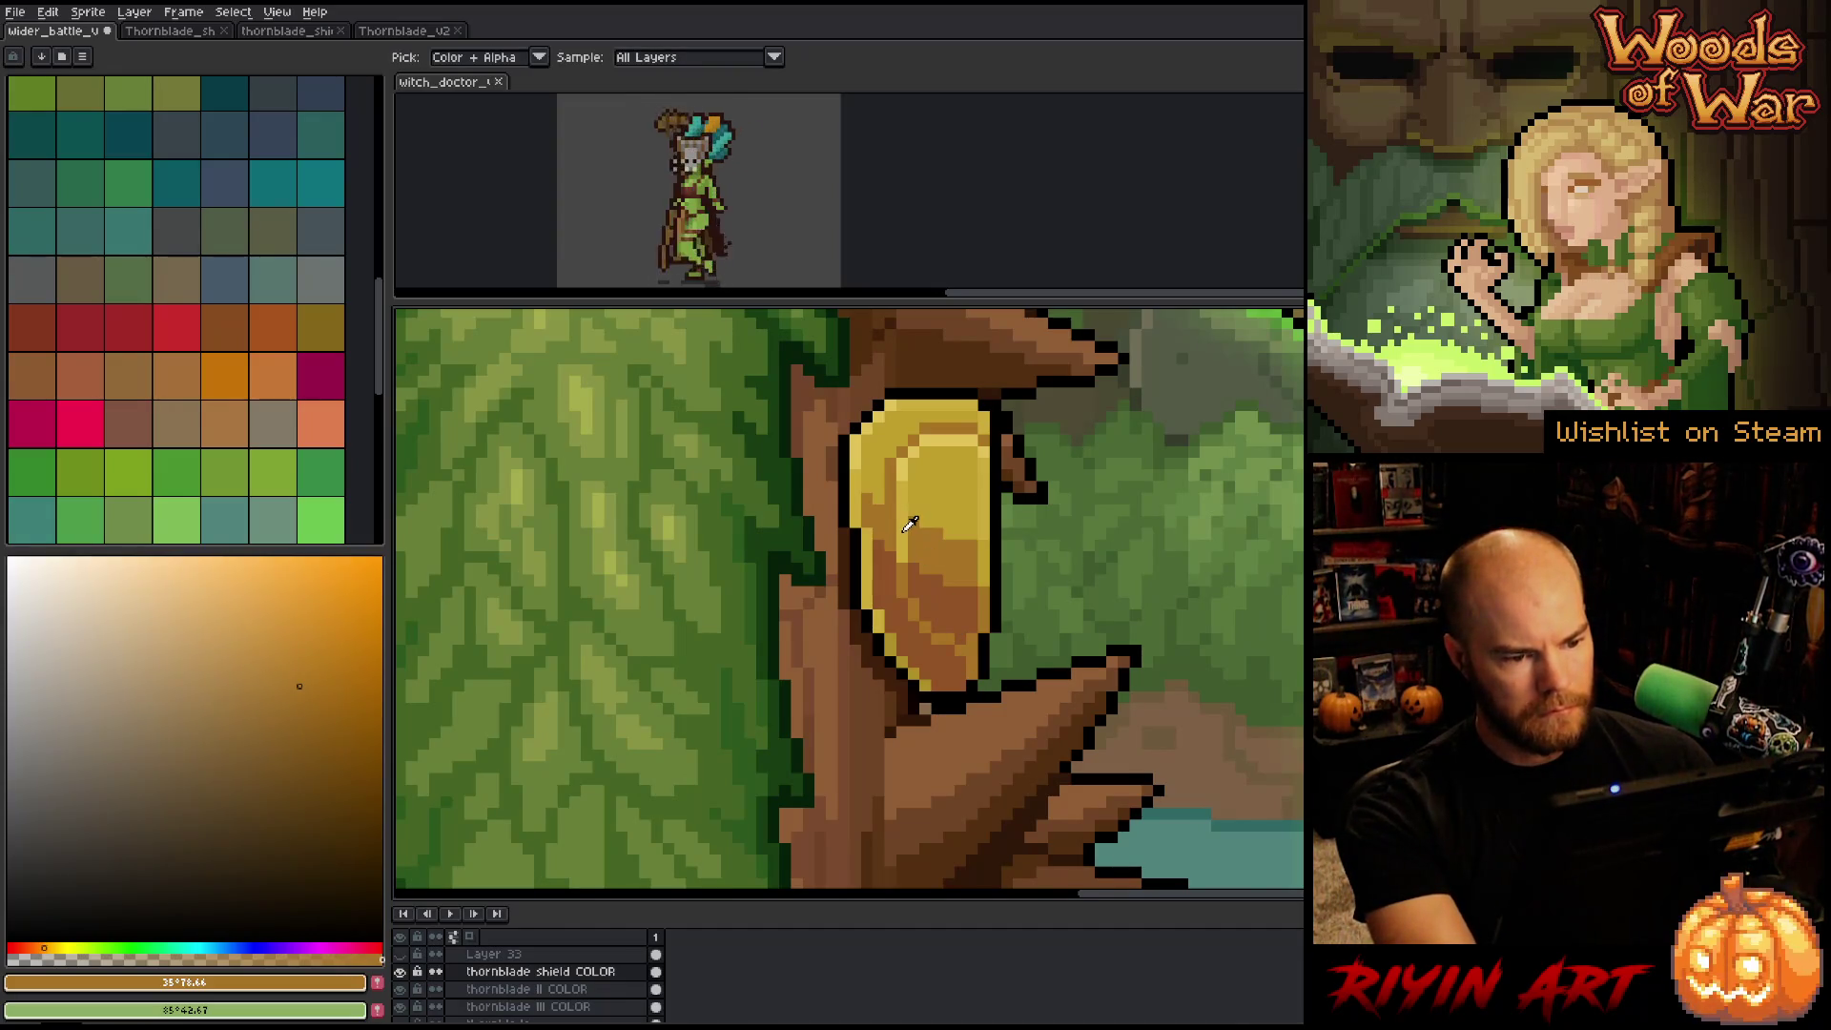
left_click(904, 531, "alt")
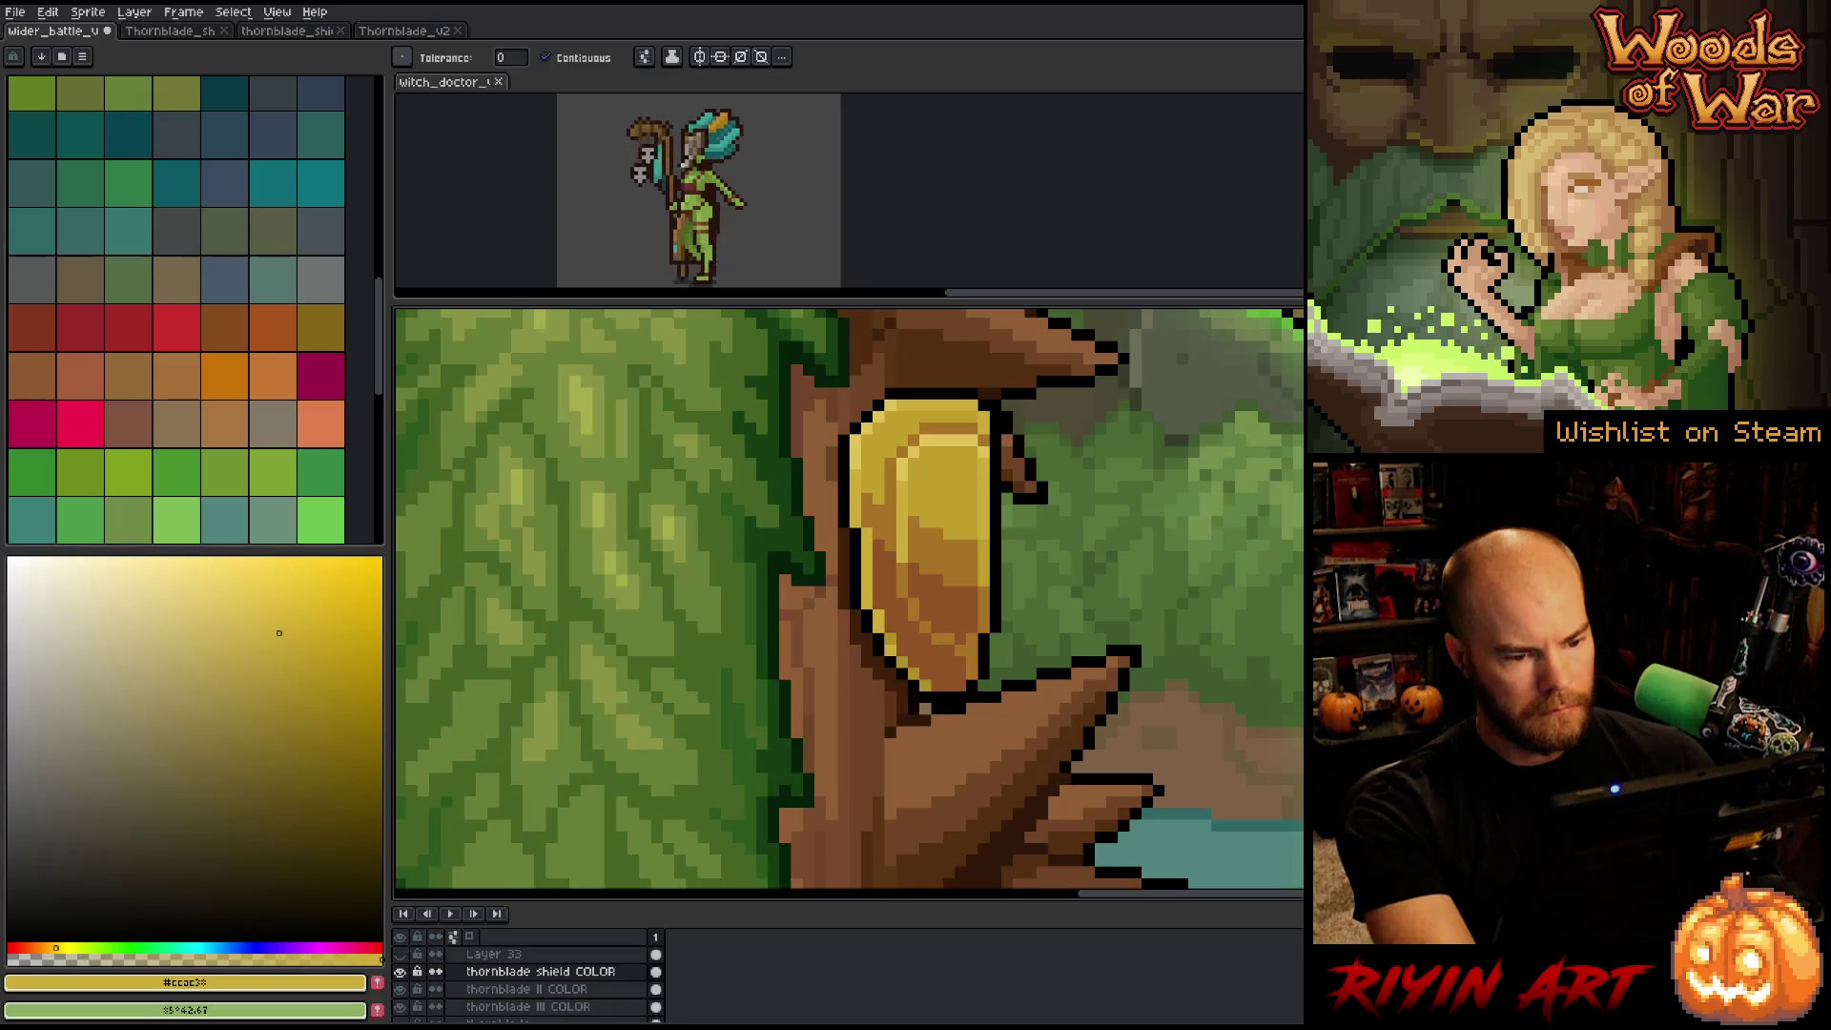
left_click(951, 551, "alt")
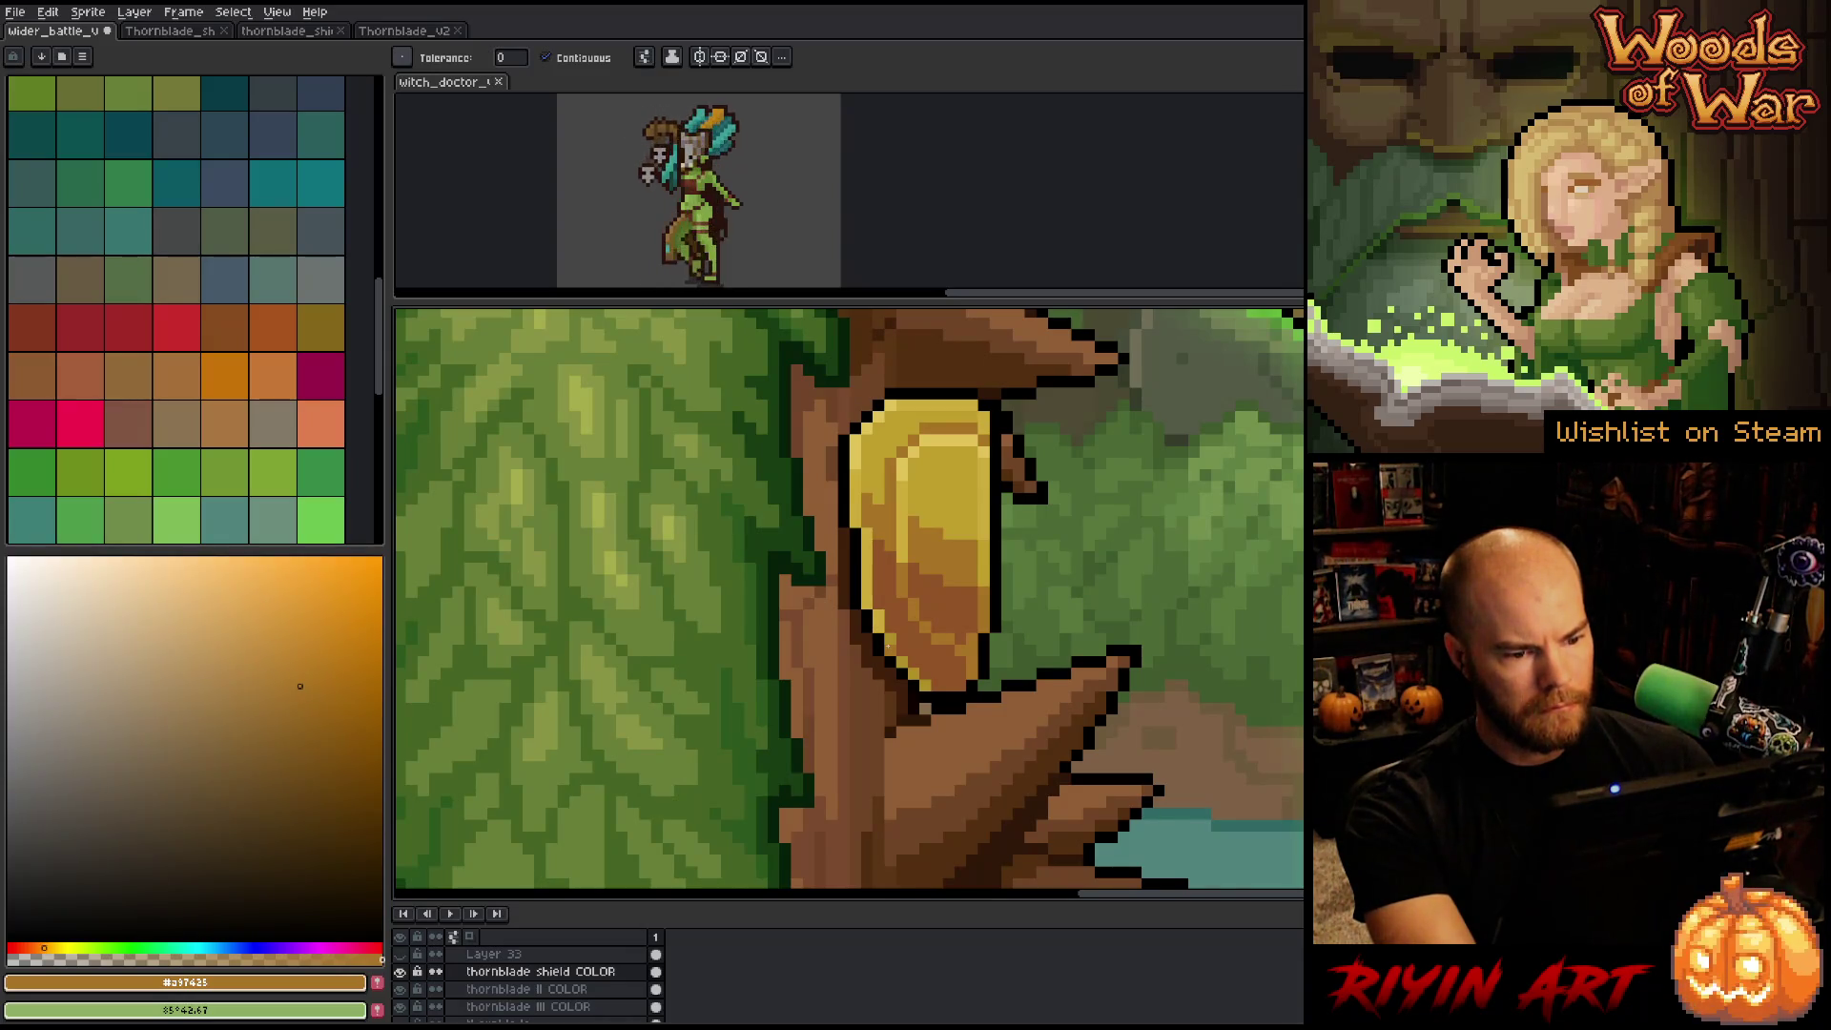
key("alt")
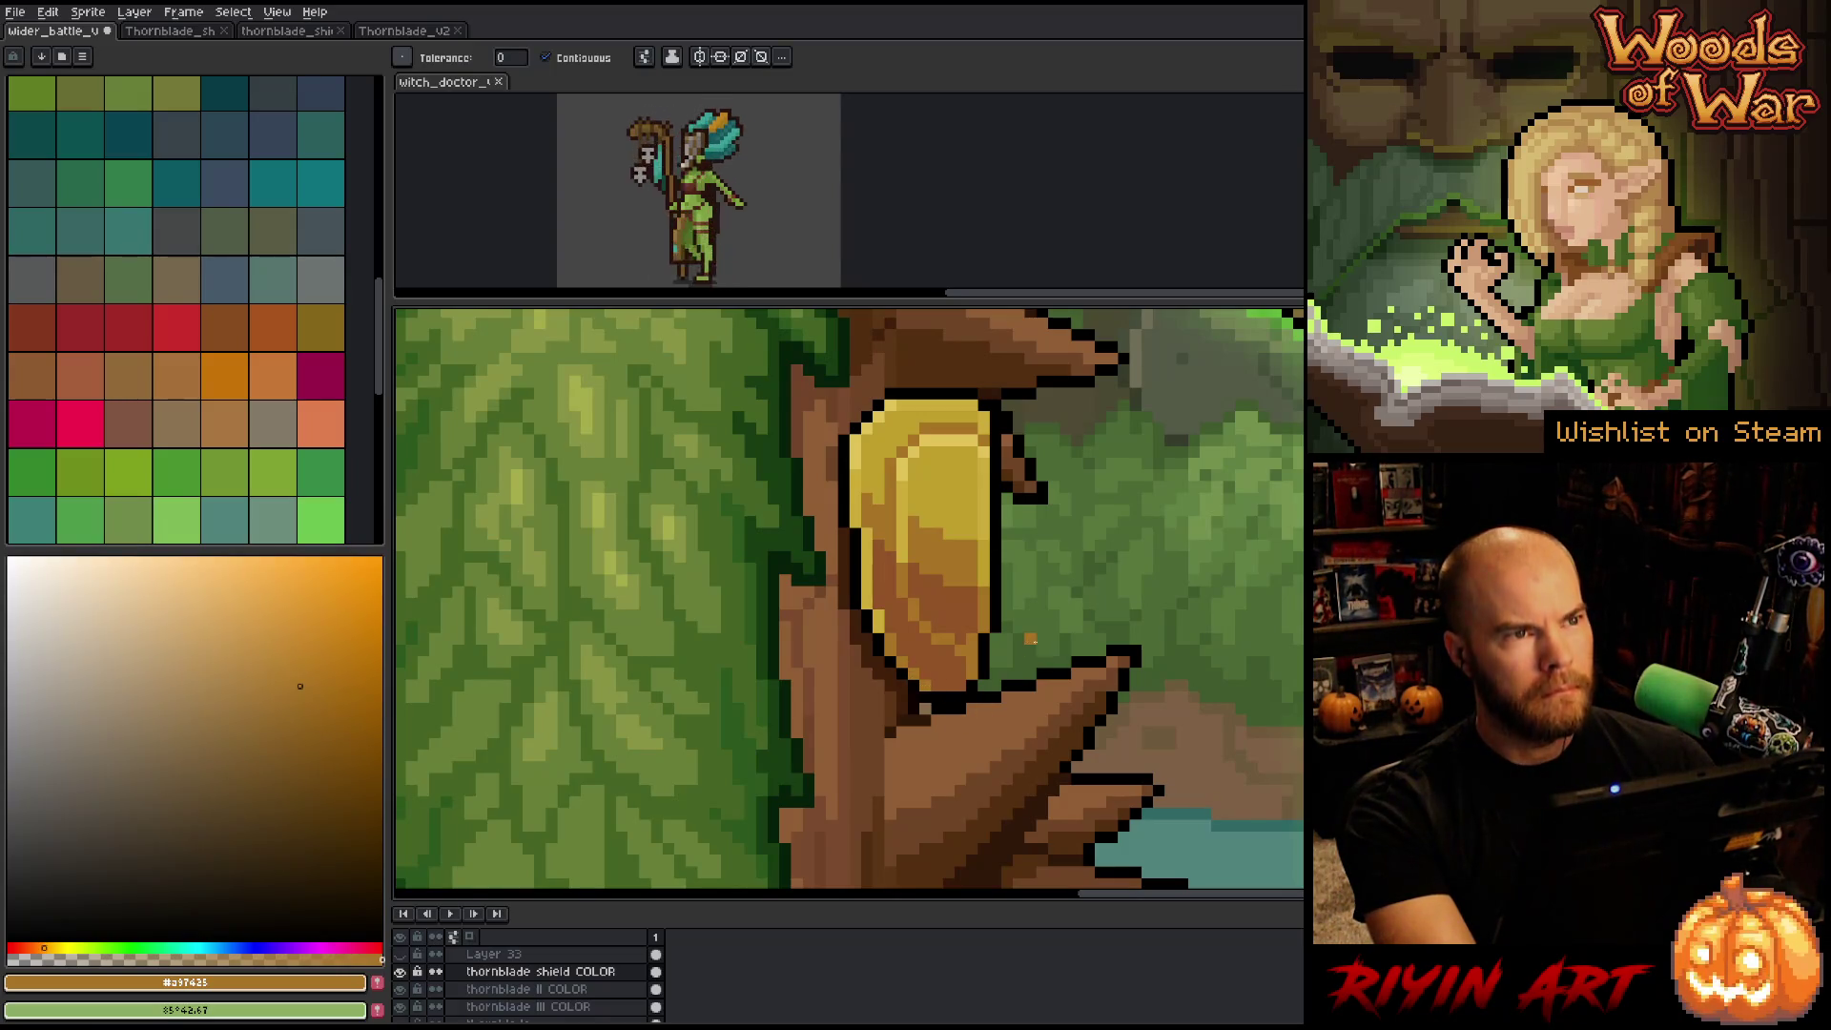
scroll(987, 707, "down", 3)
scroll(1048, 598, "up", 2)
scroll(987, 587, "up", 1)
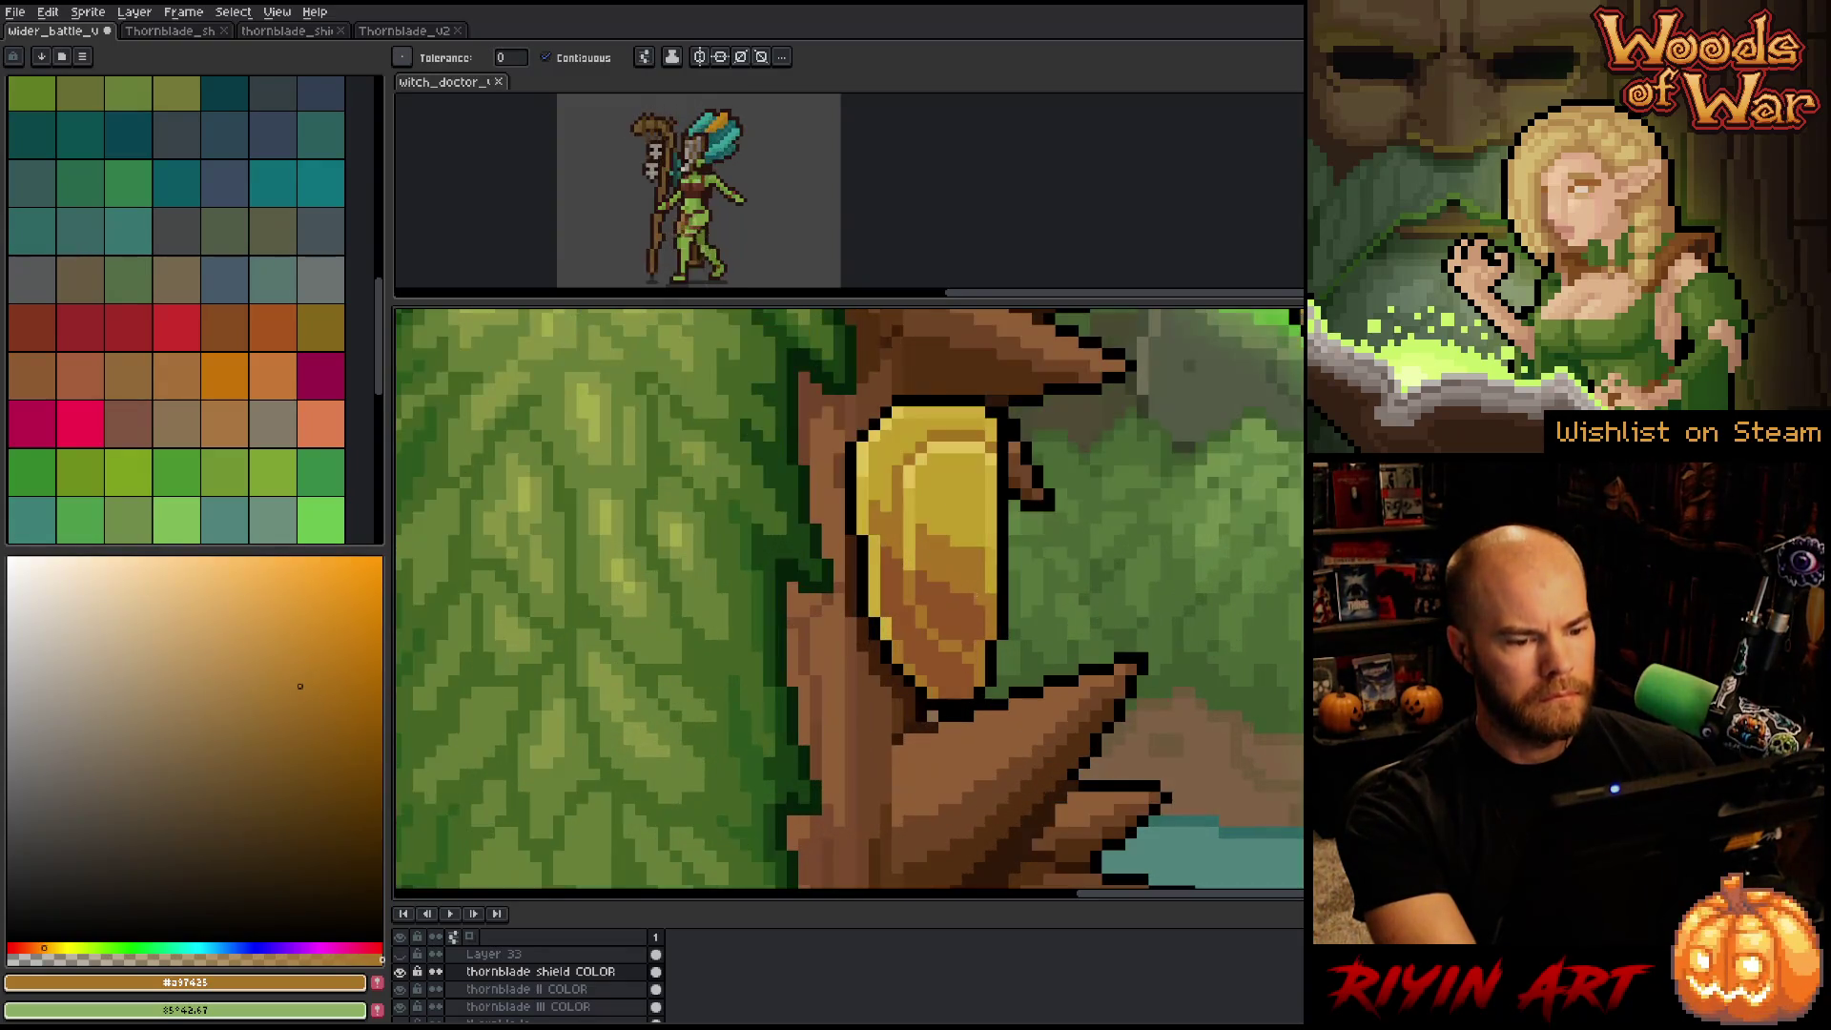
key("alt")
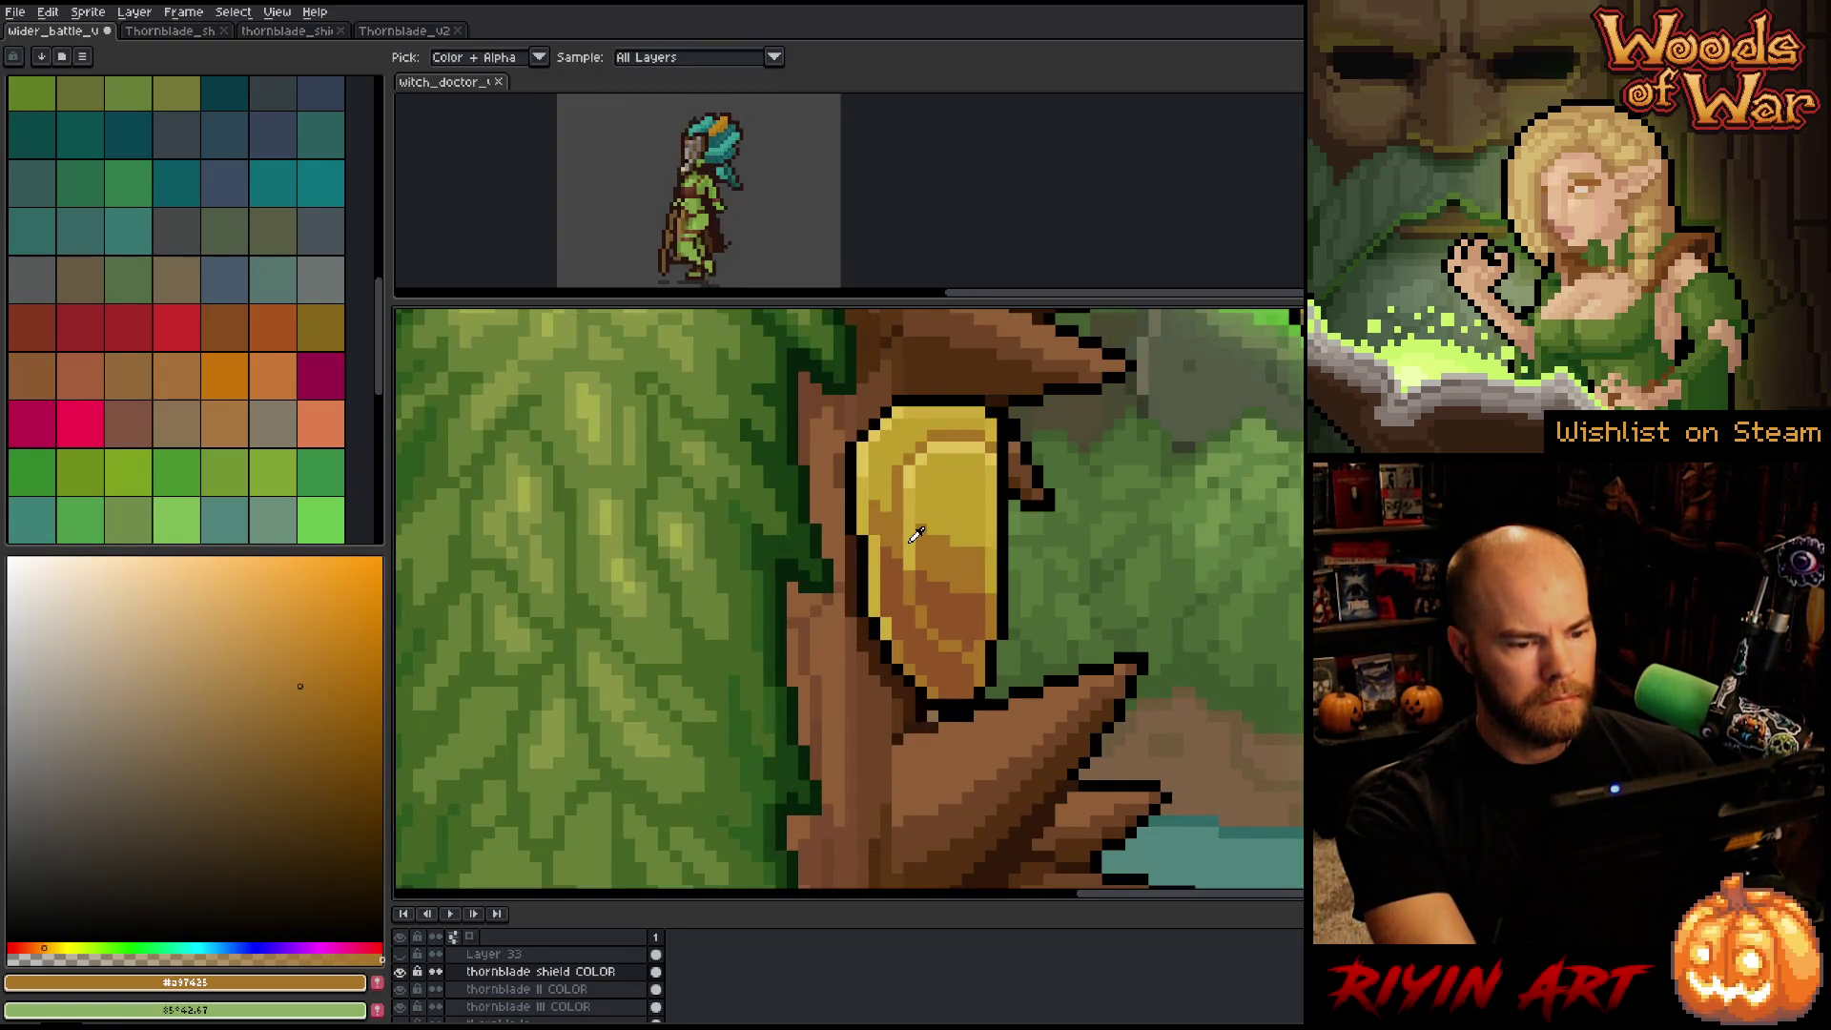
left_click(916, 534, "alt")
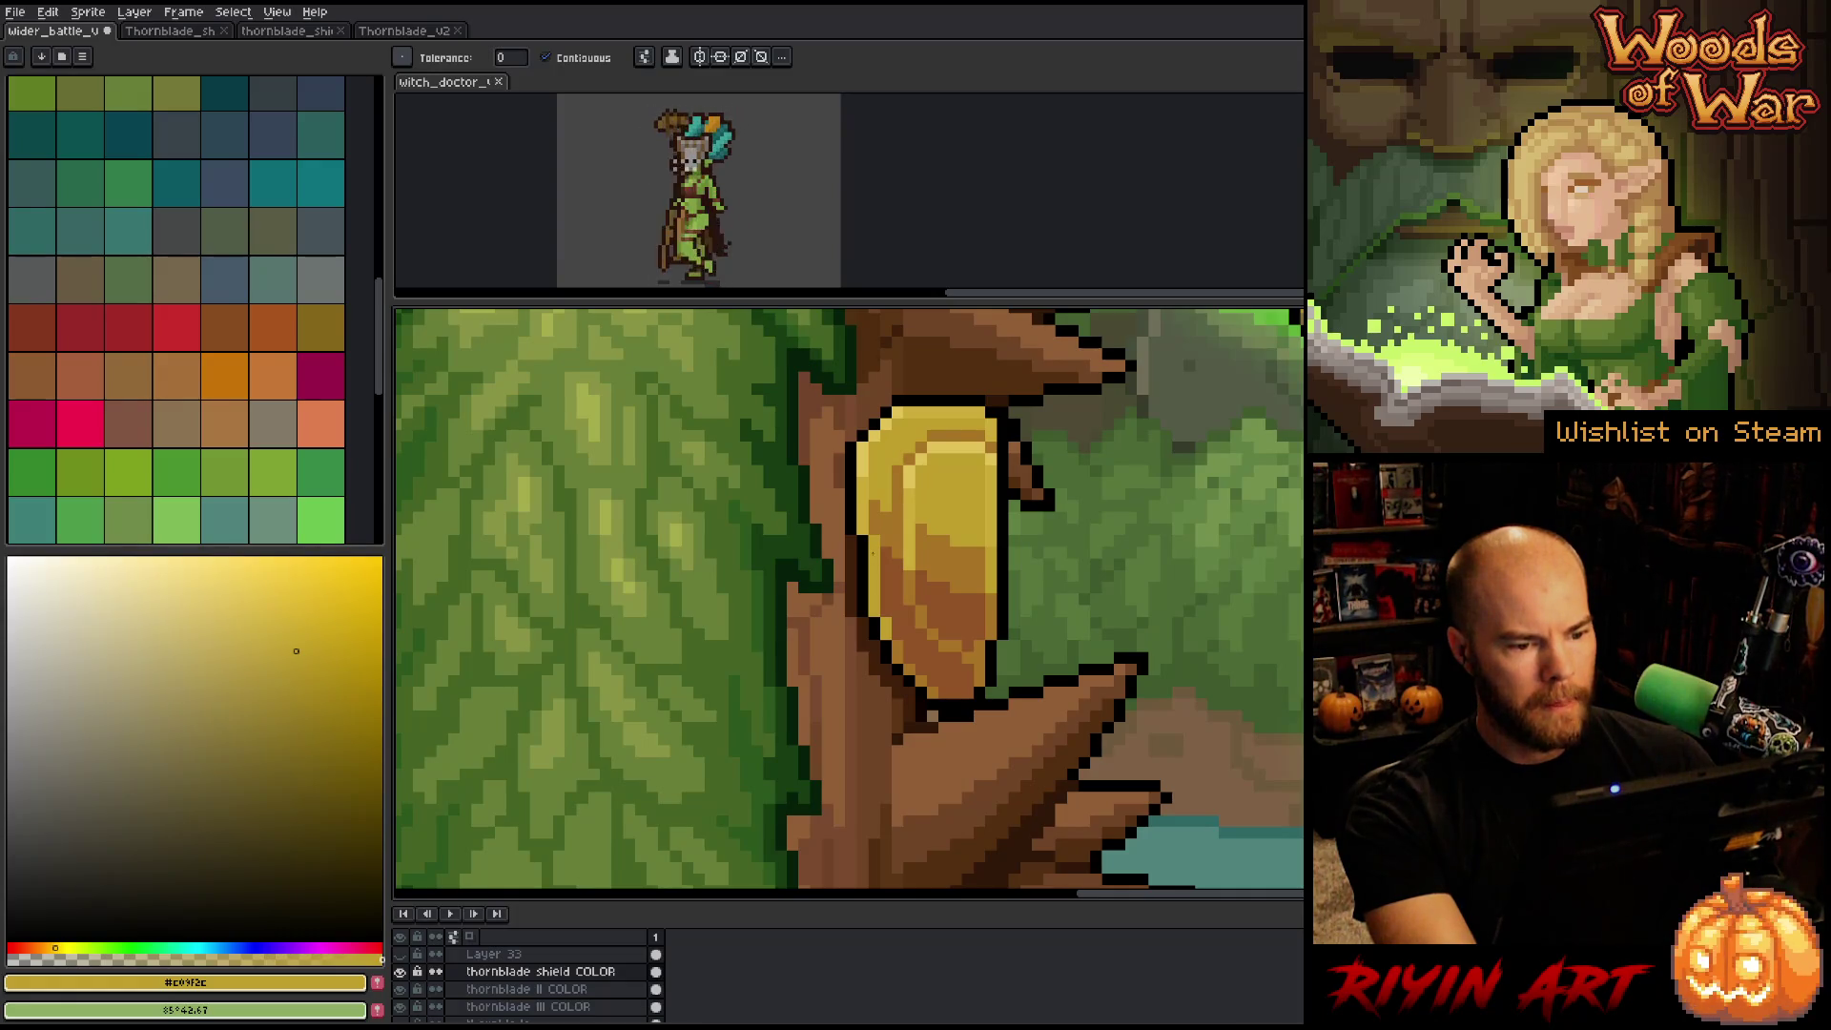
key("alt")
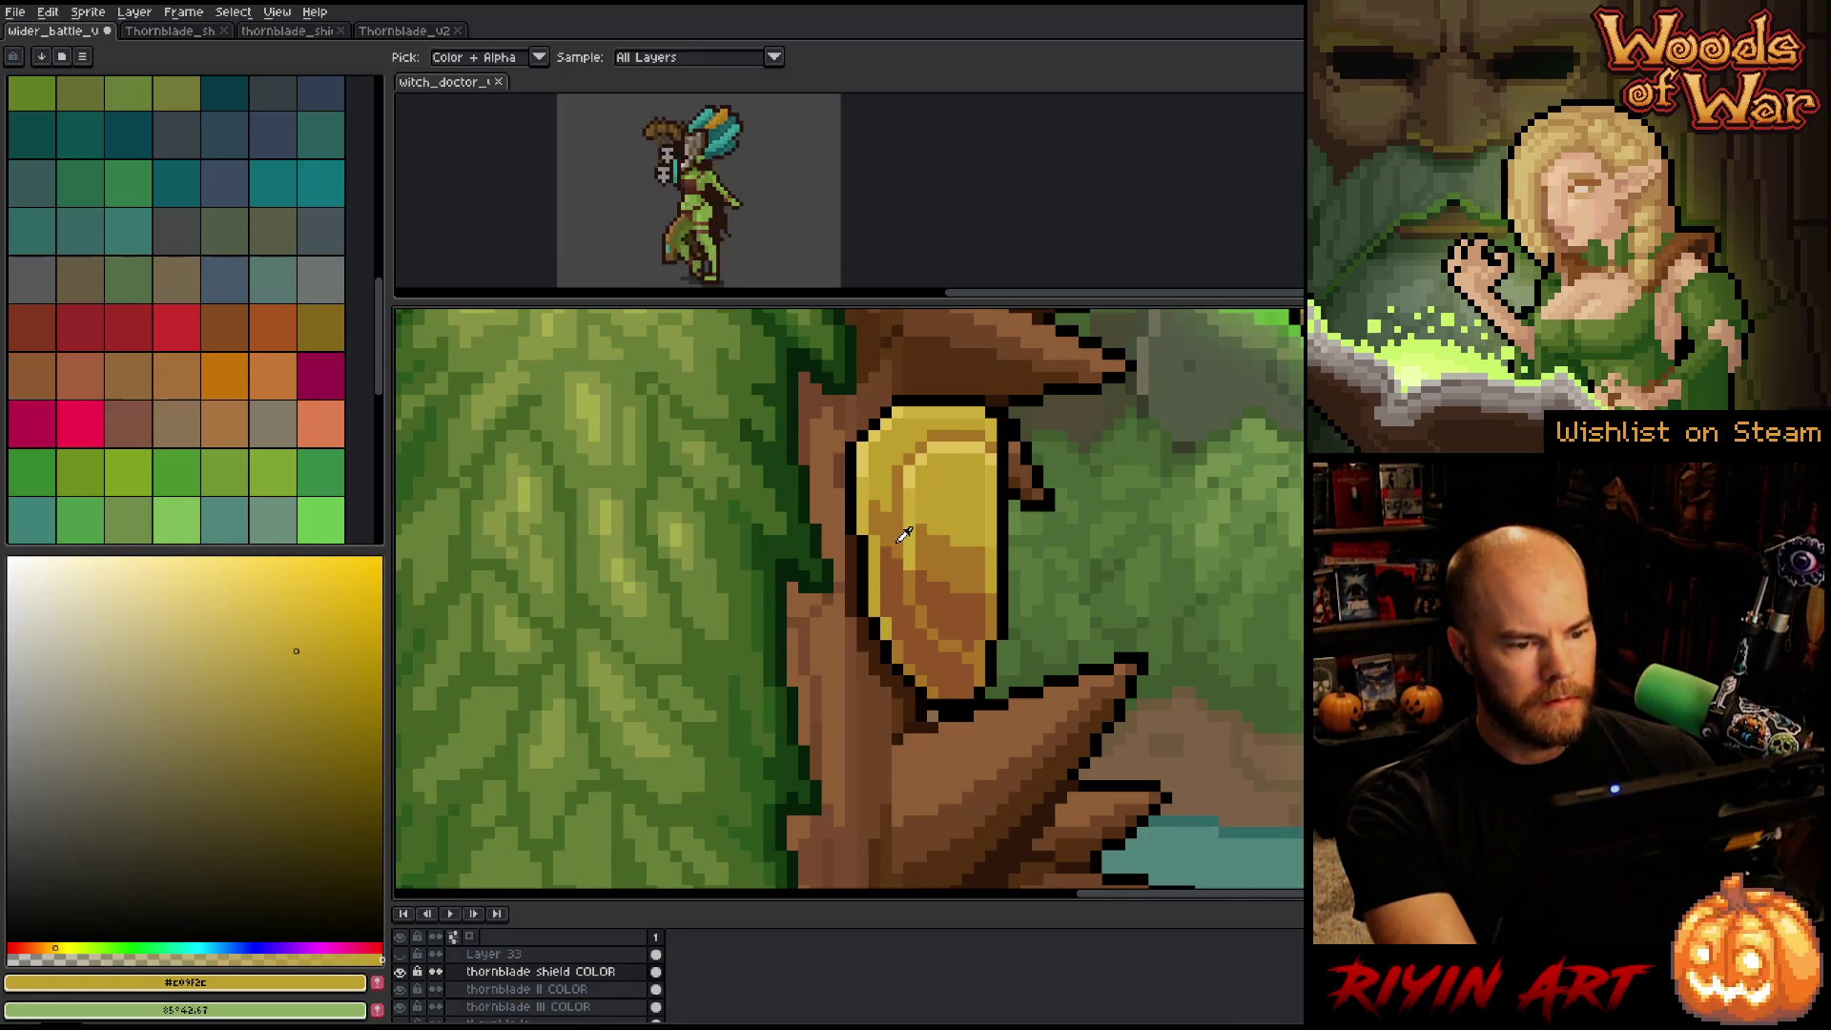
scroll(904, 535, "down", 2)
Sample the shield's bright yellow highlight and cycle tools to the Pencil (B).
left_click_drag(905, 534, 679, 517)
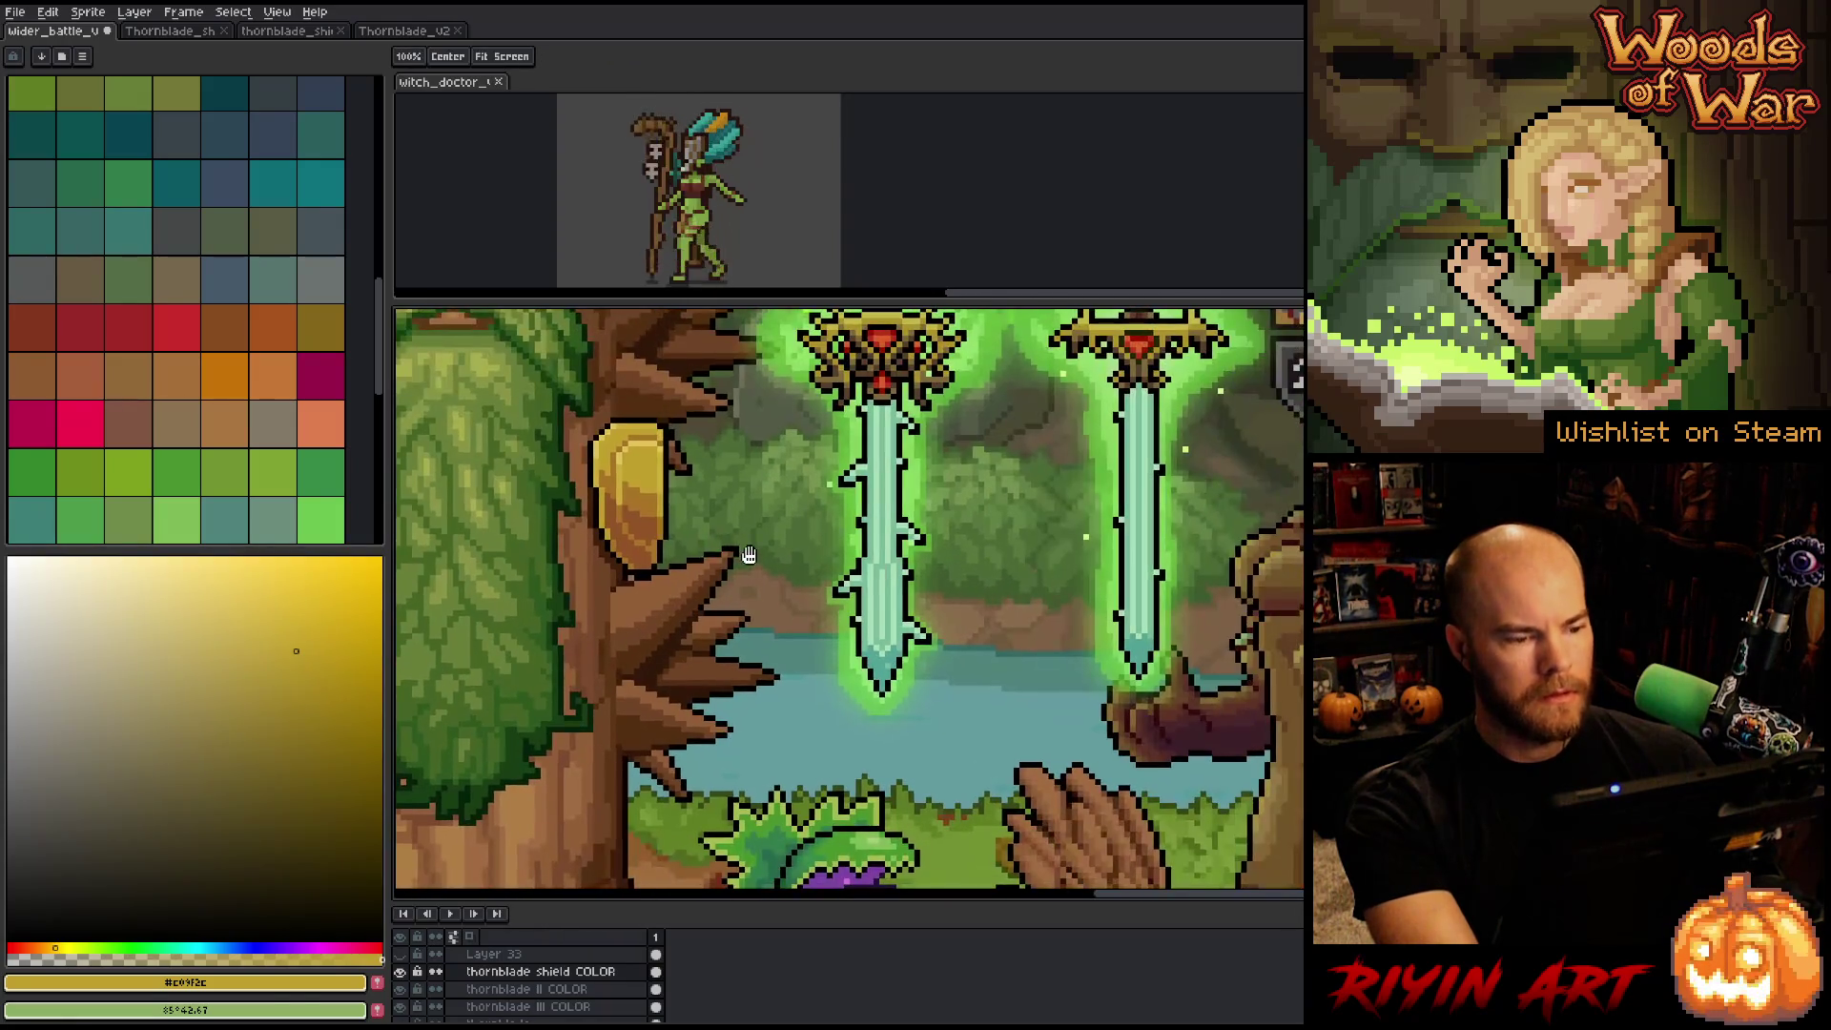
scroll(609, 450, "up", 1)
left_click(612, 443)
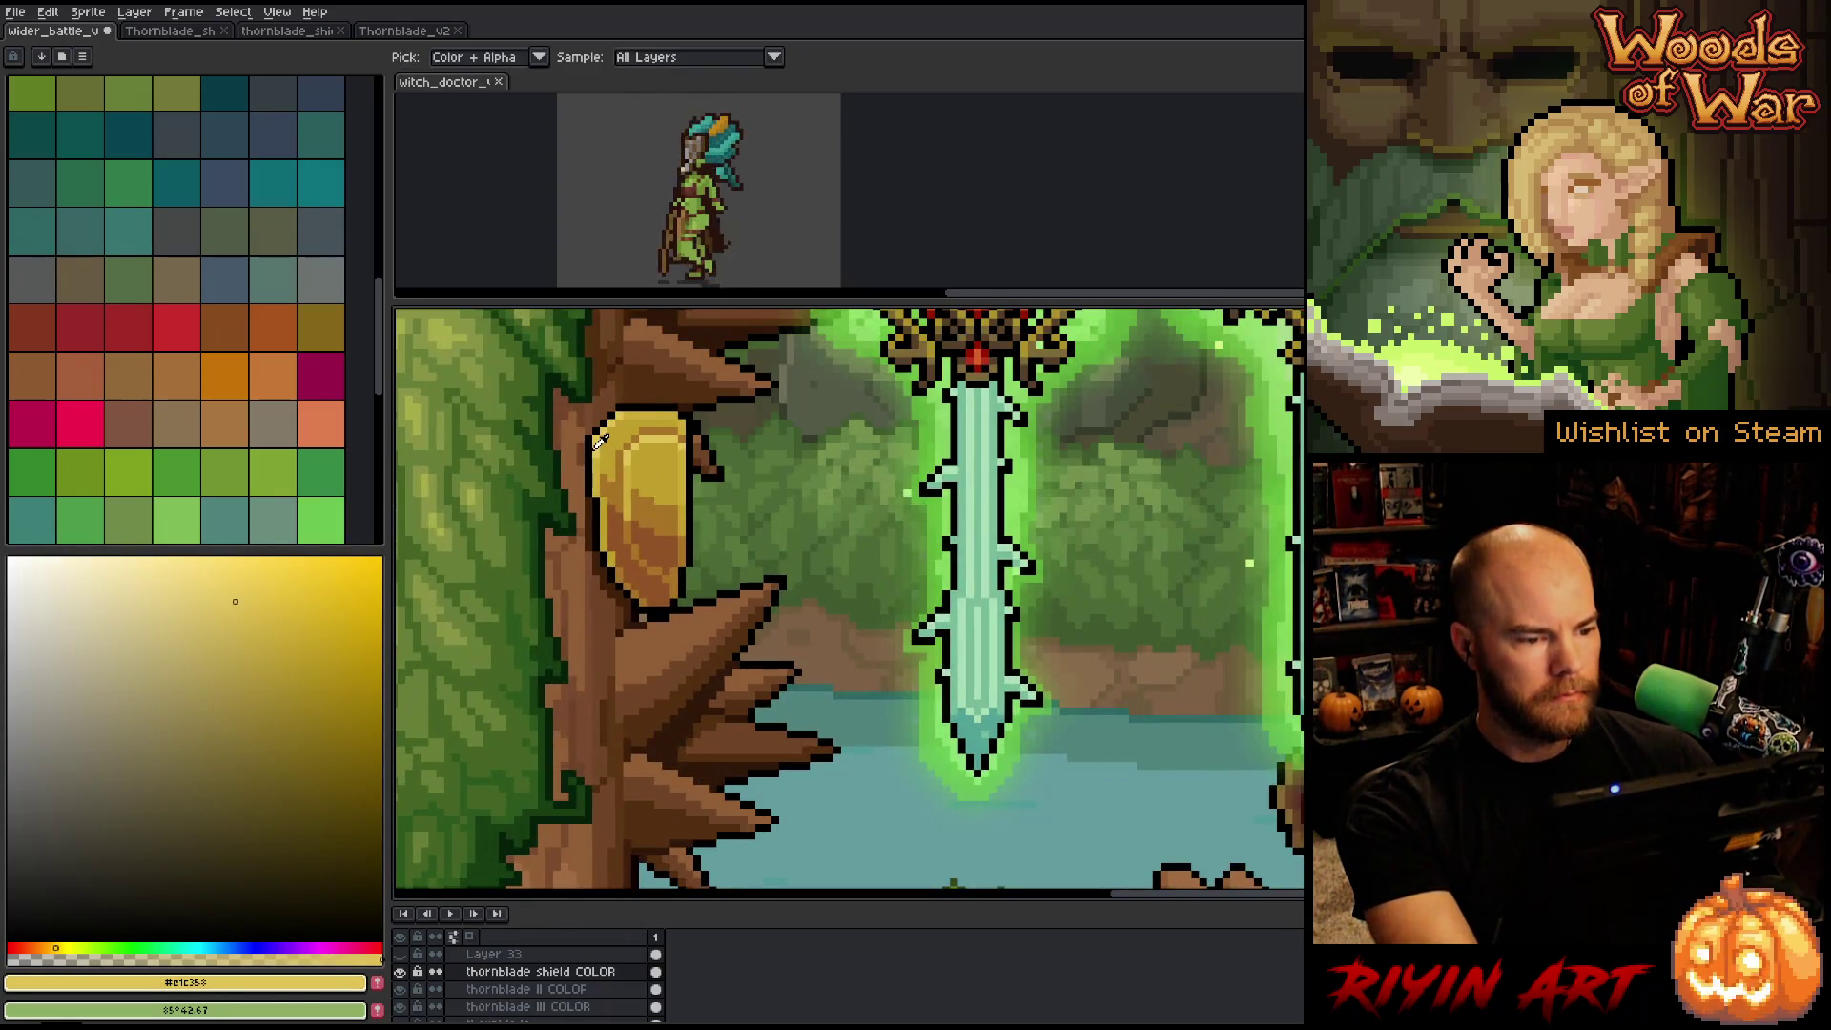
key("v")
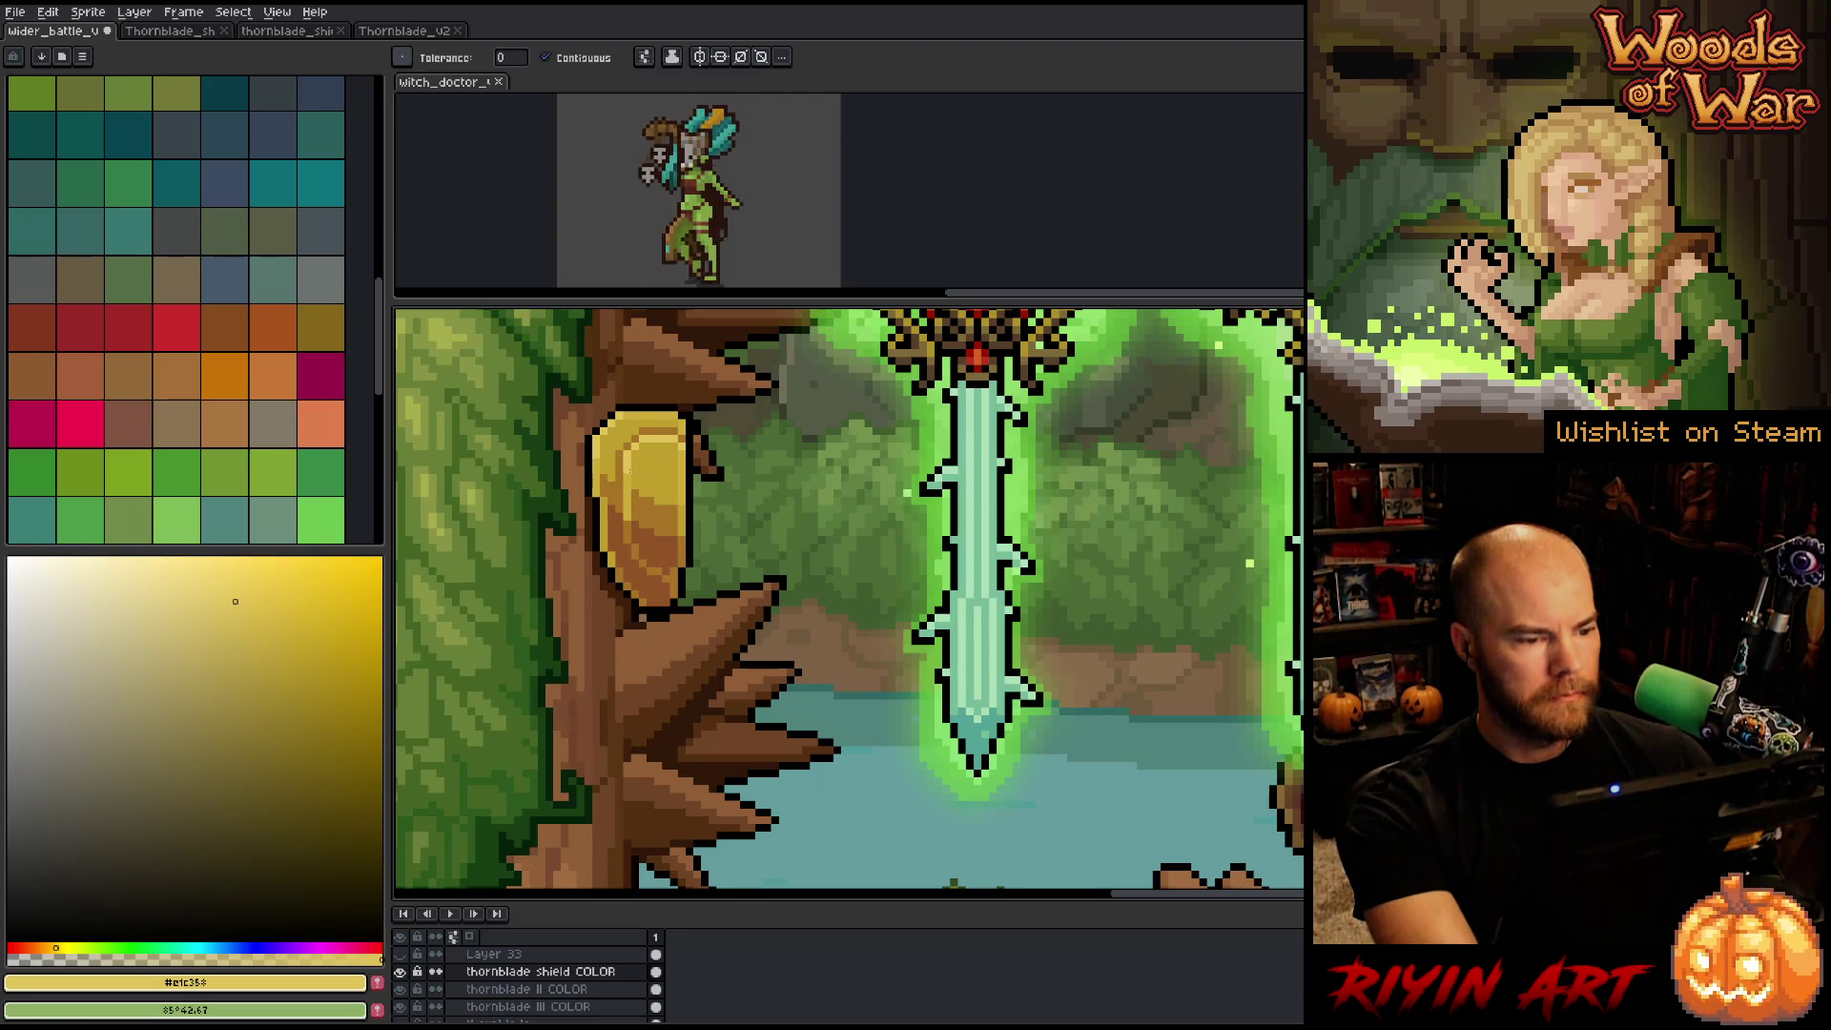
key("w")
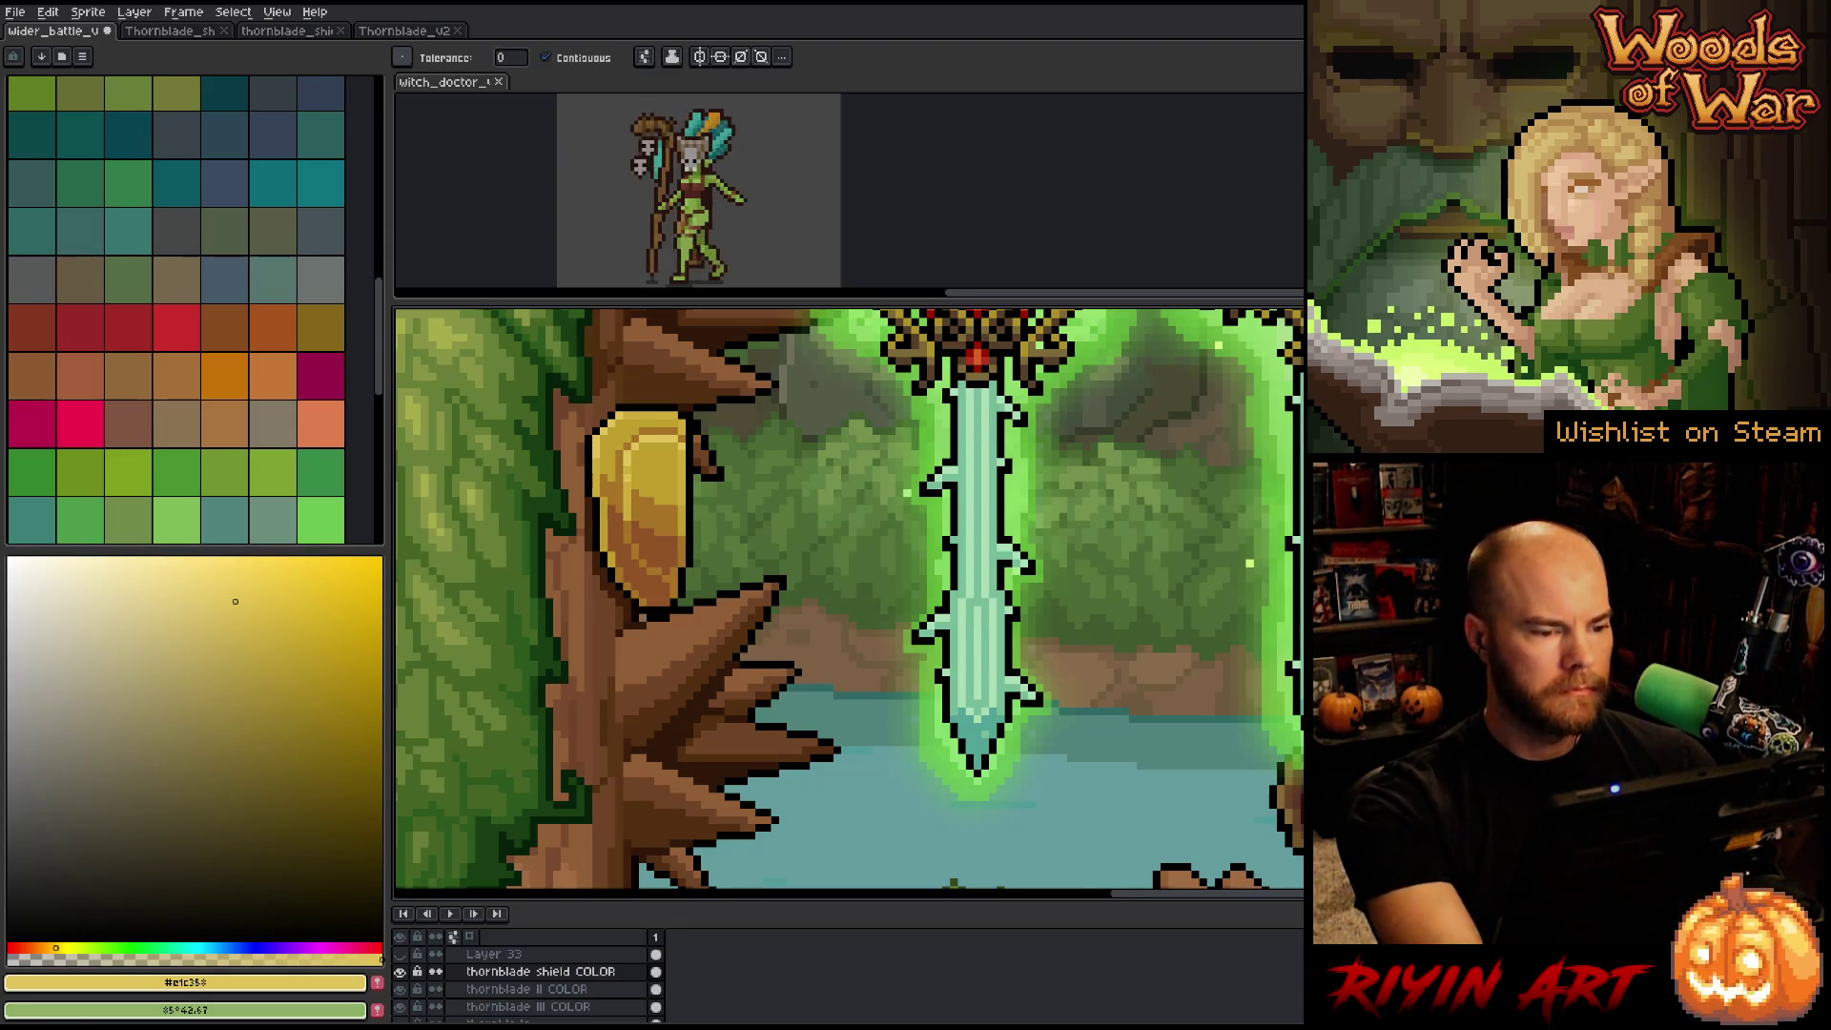
key("b")
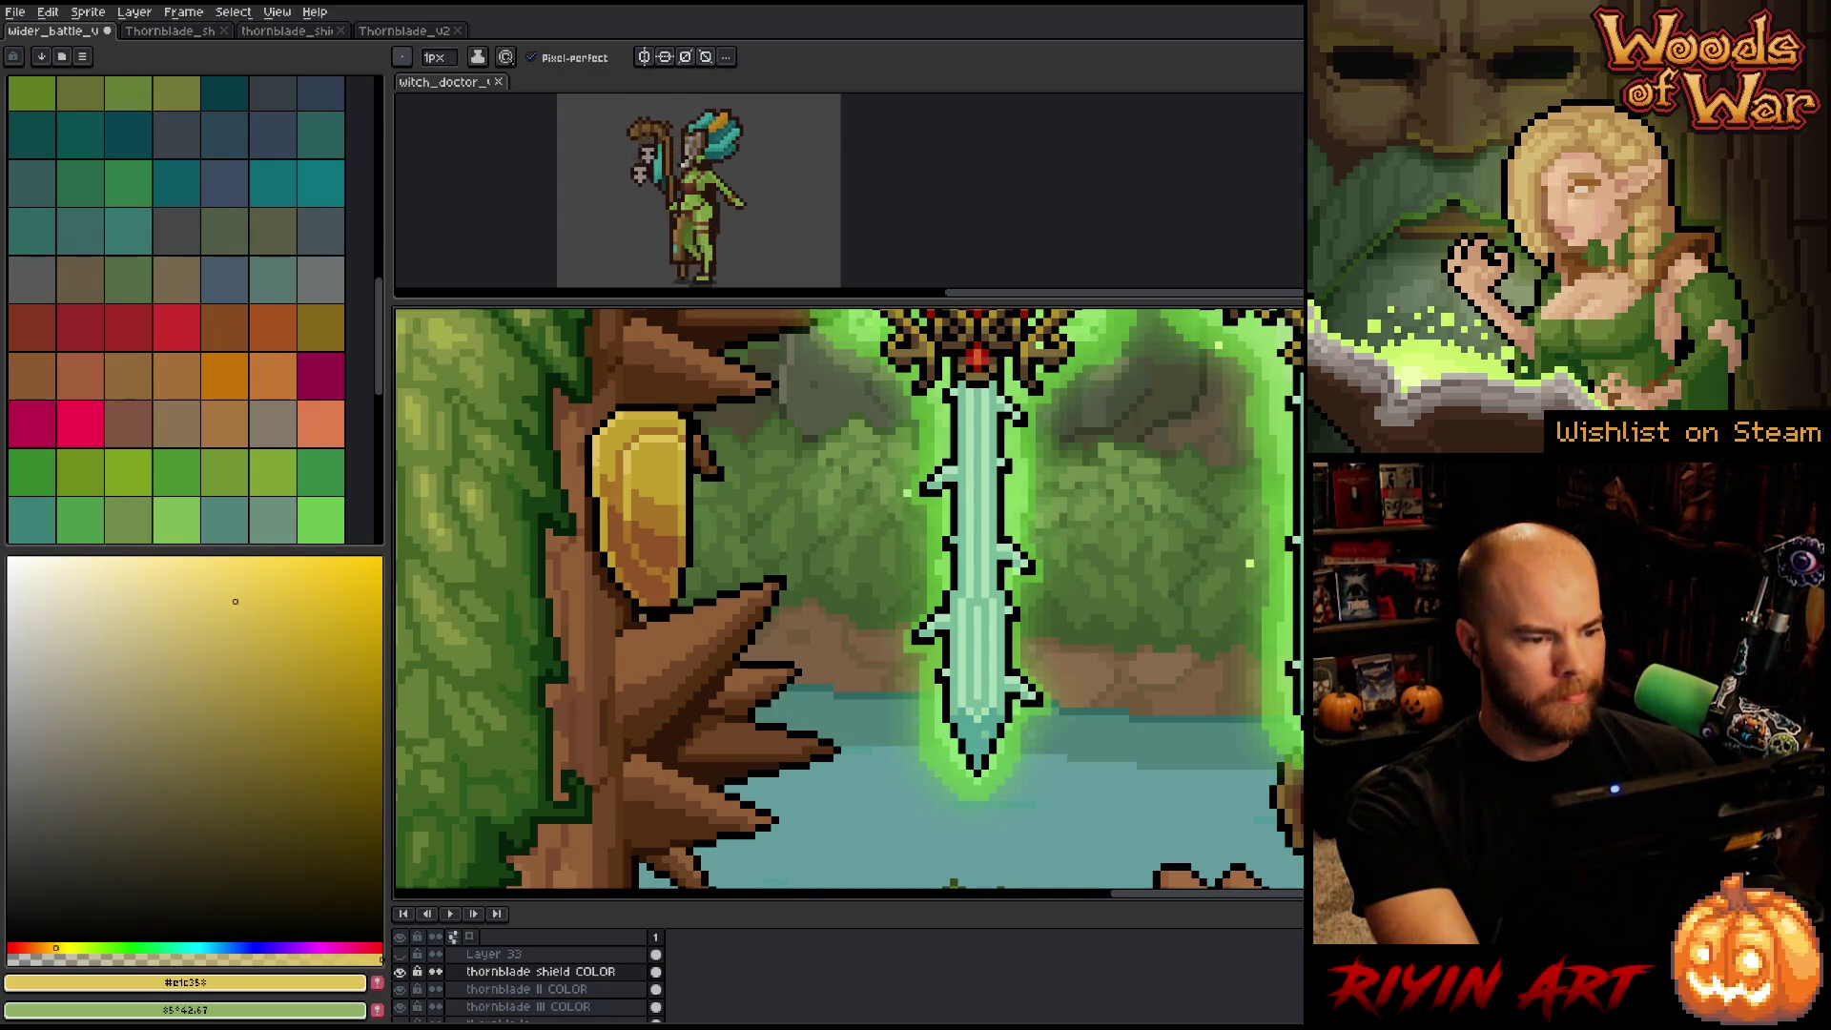
Zoom out over the scene, zoom back in, and sample the shield's orange-brown.
scroll(697, 540, "down", 2)
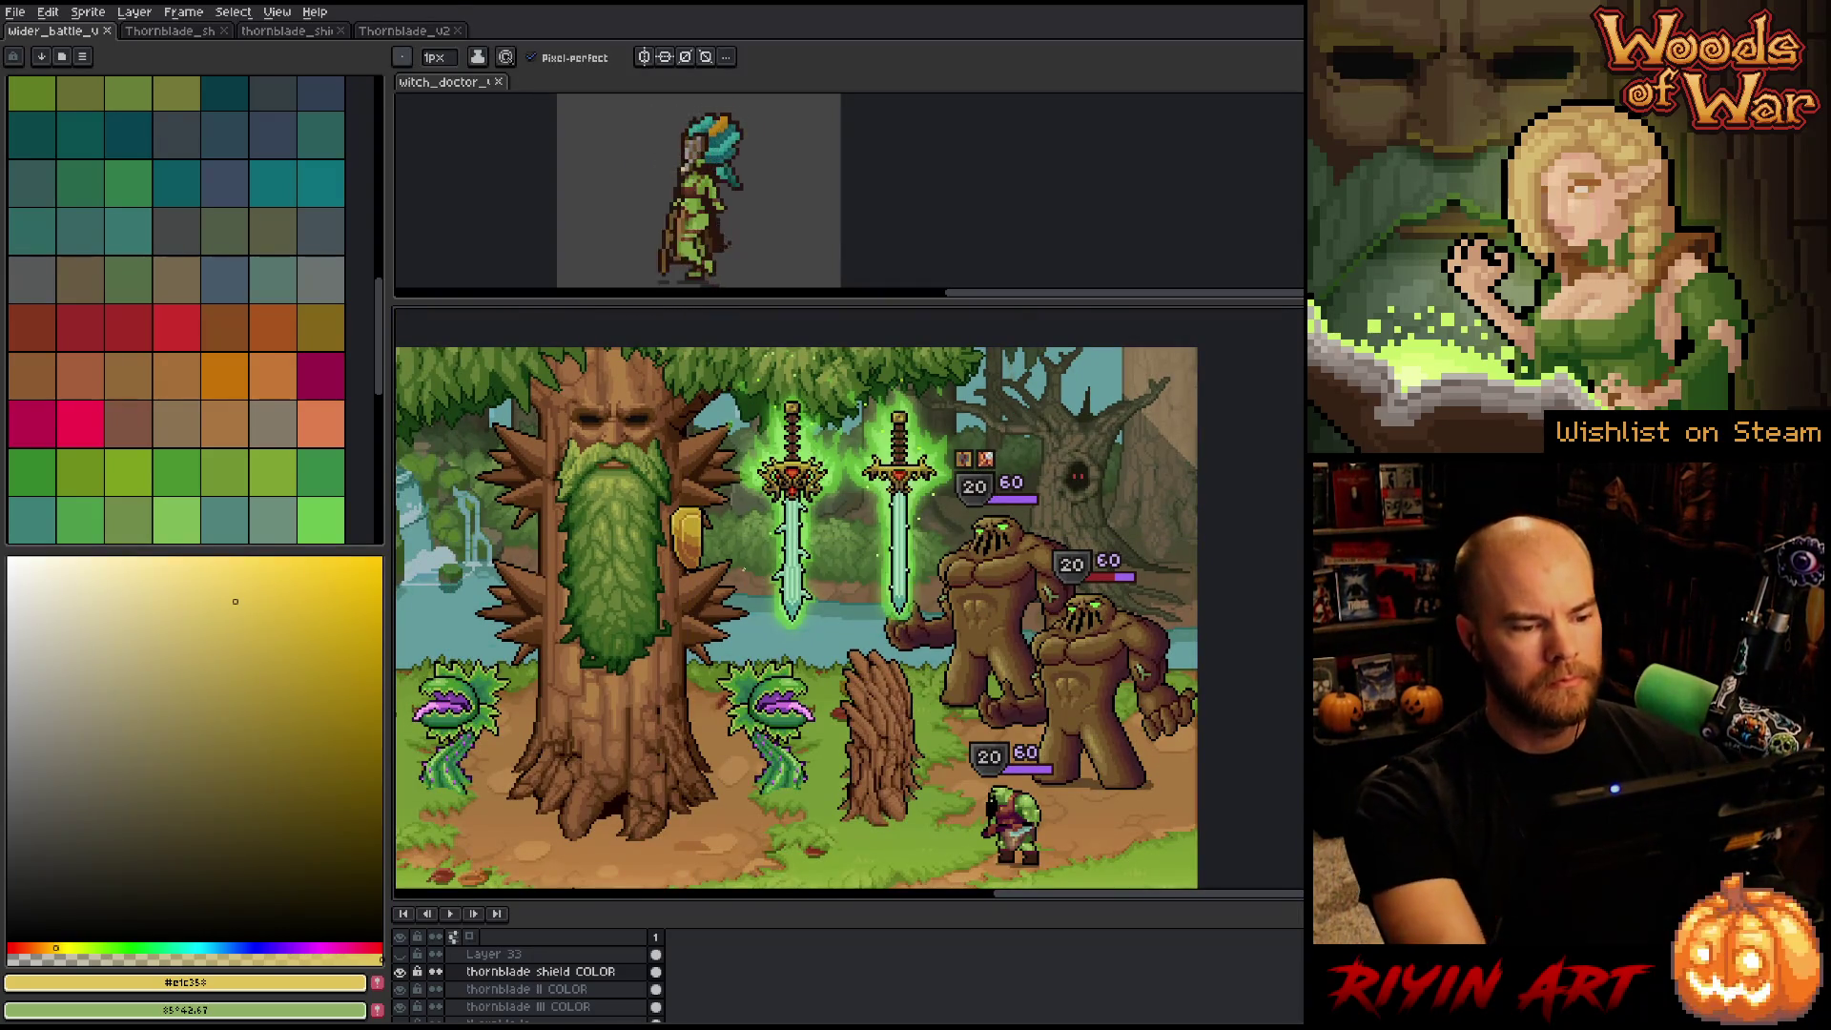
scroll(955, 527, "up", 1)
left_click_drag(955, 528, 897, 559)
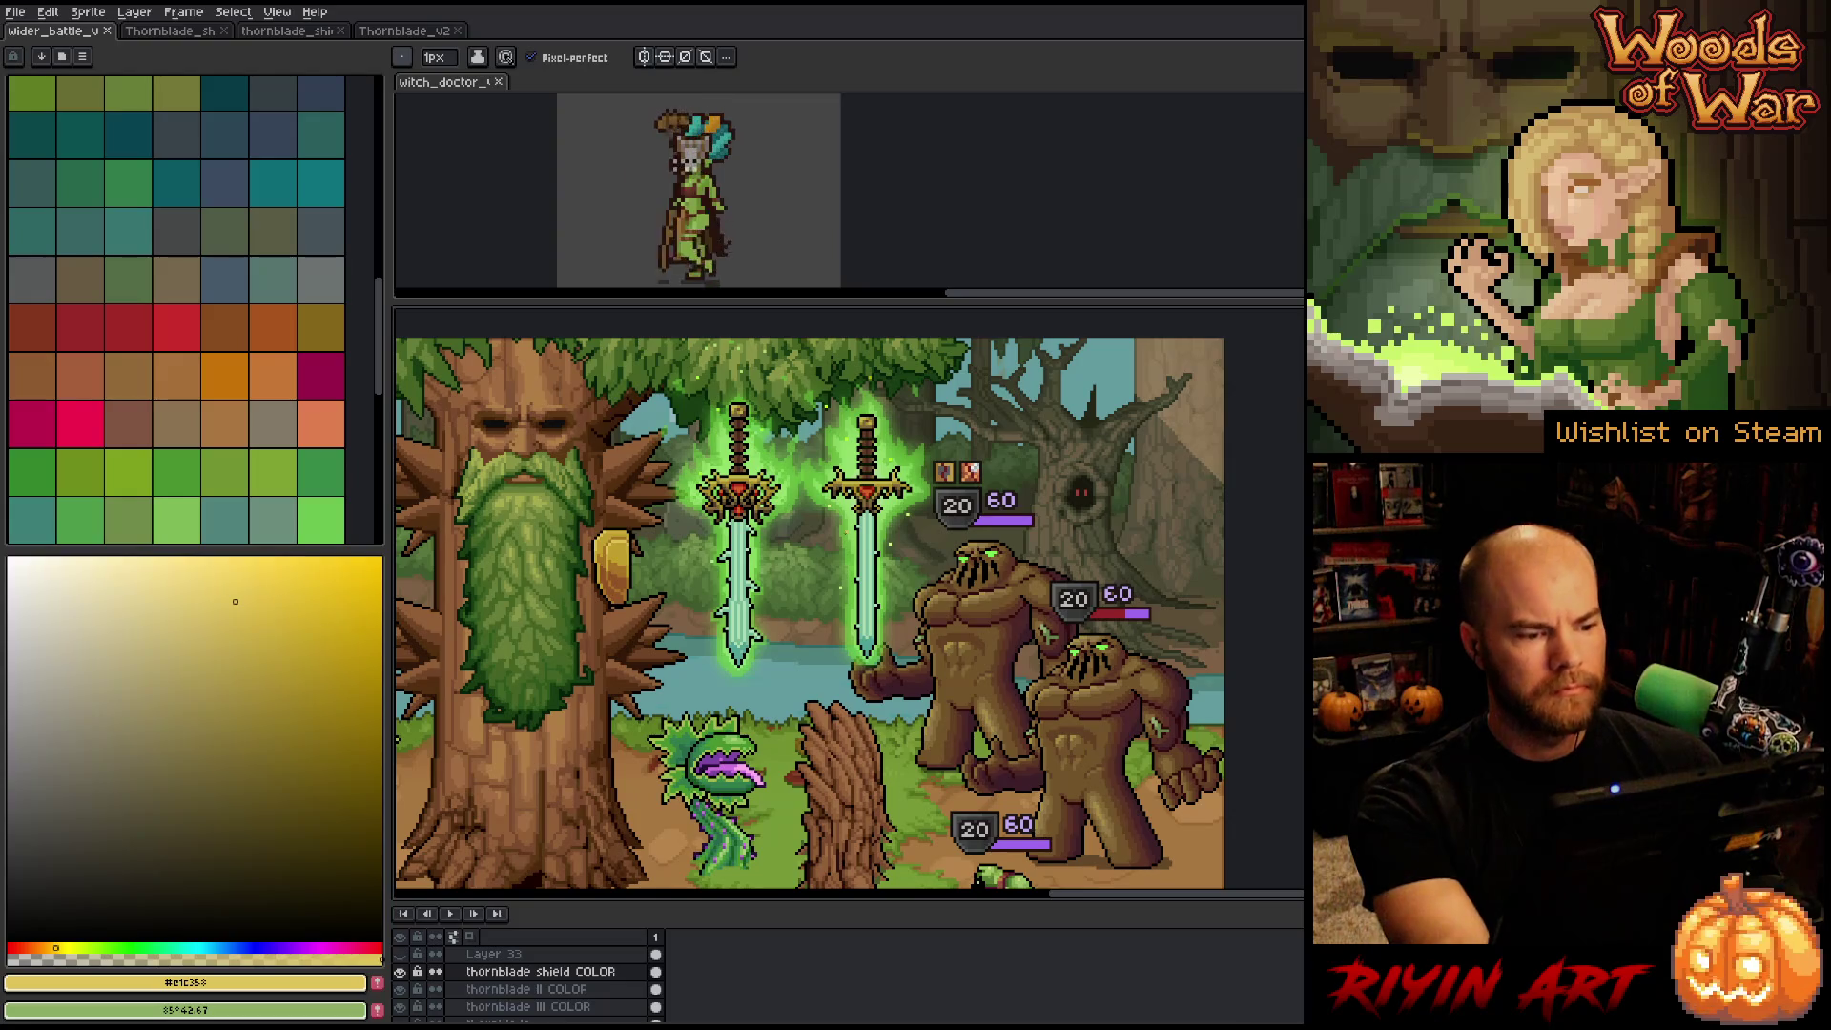
scroll(570, 586, "up", 3)
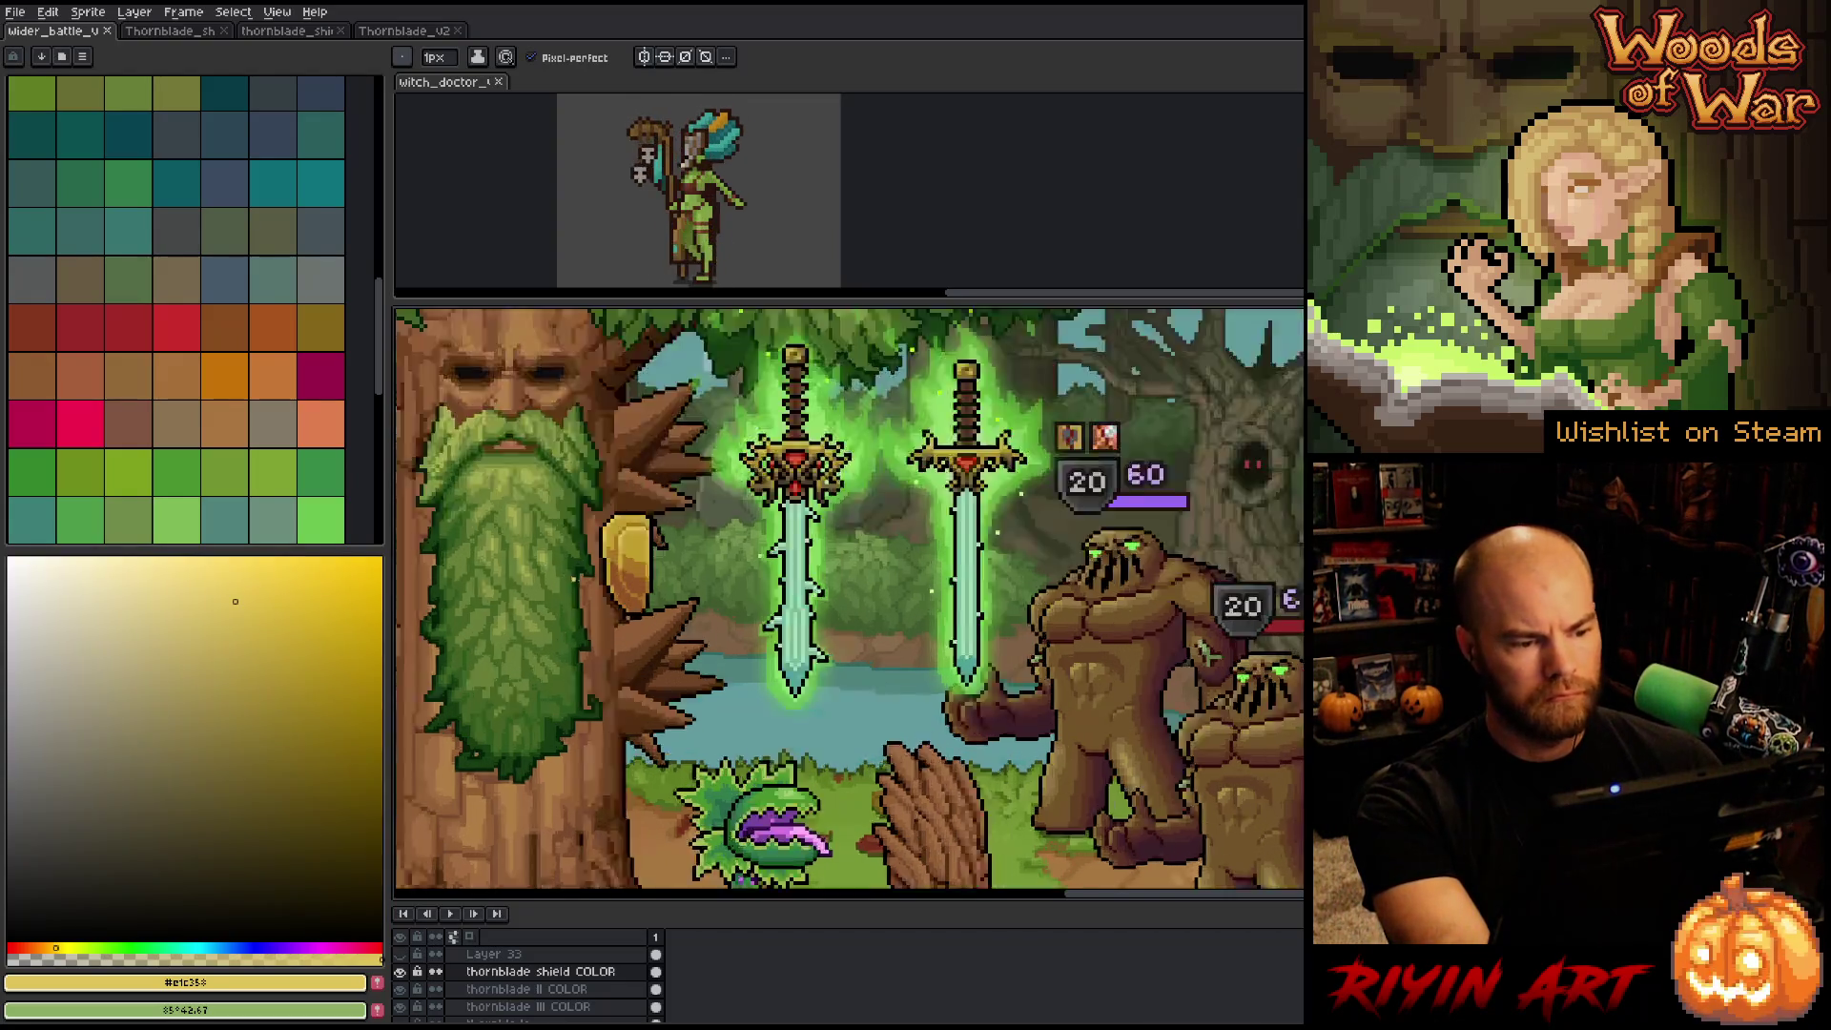
left_click(701, 564, "alt")
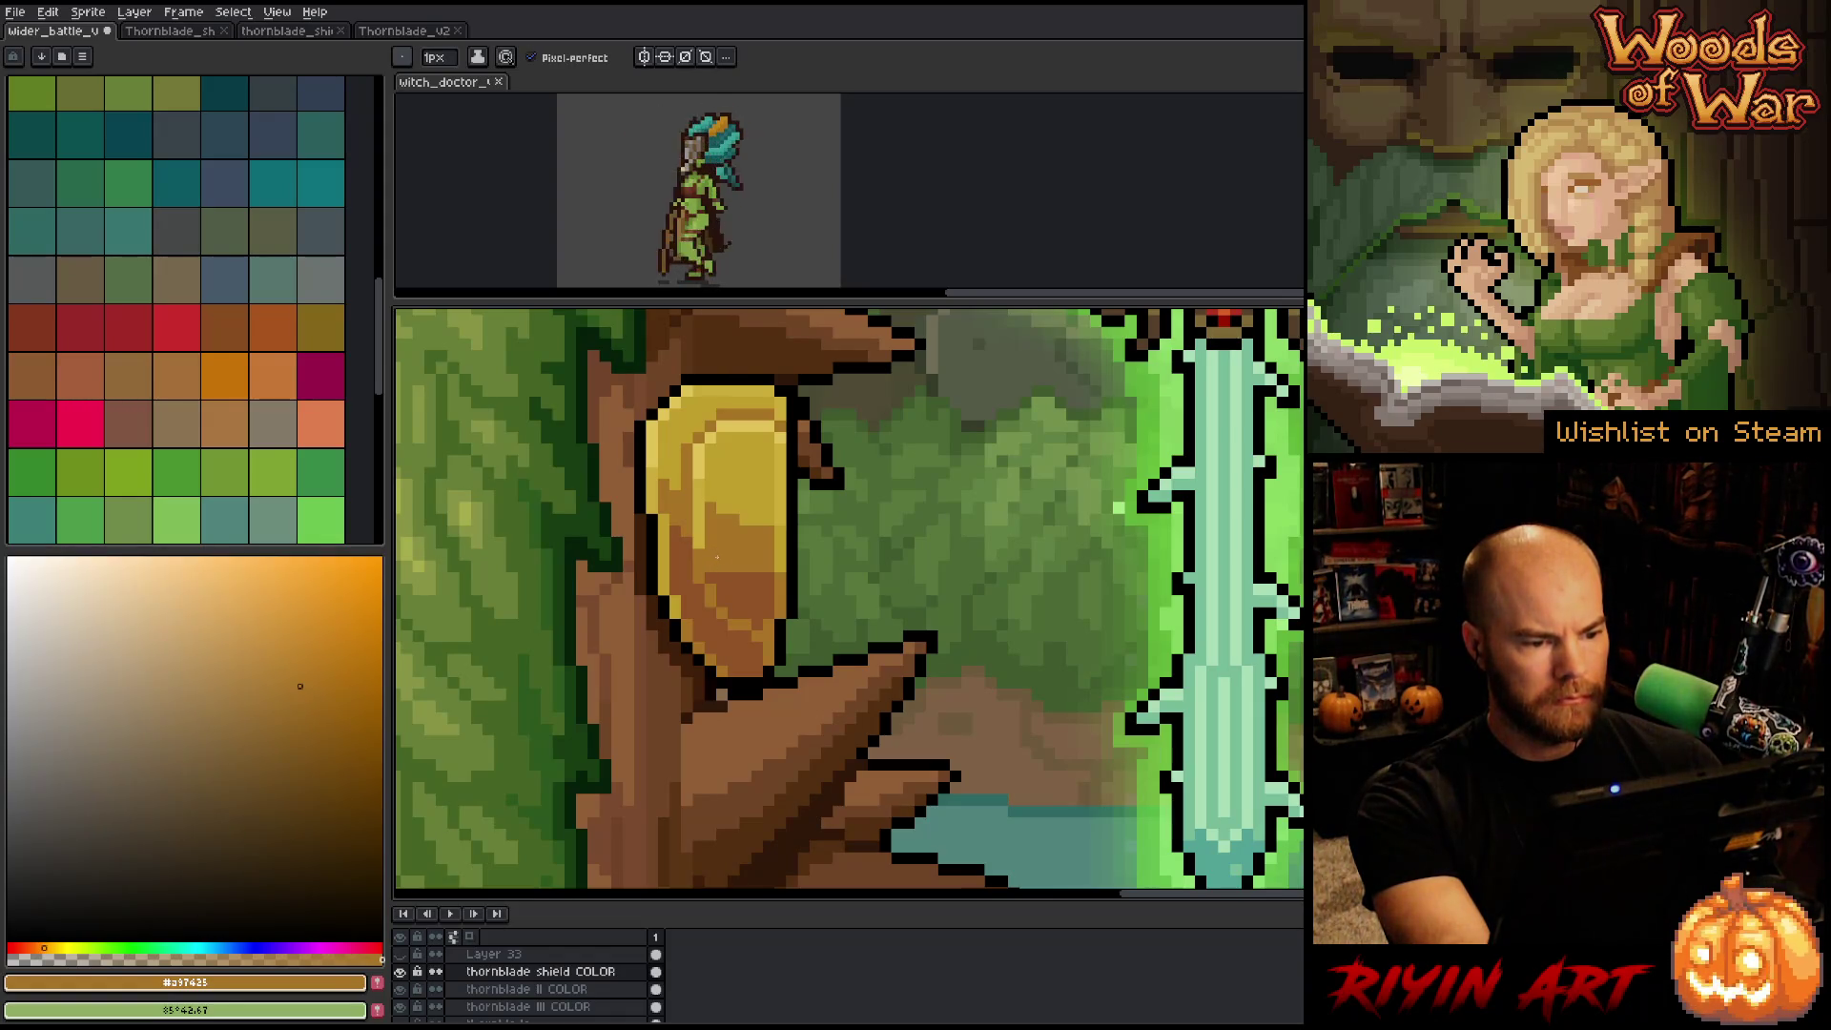
Eyedrop the shield's stripes and shades in turn until yellow #c09f2c is the foreground colour.
left_click(706, 537, "alt")
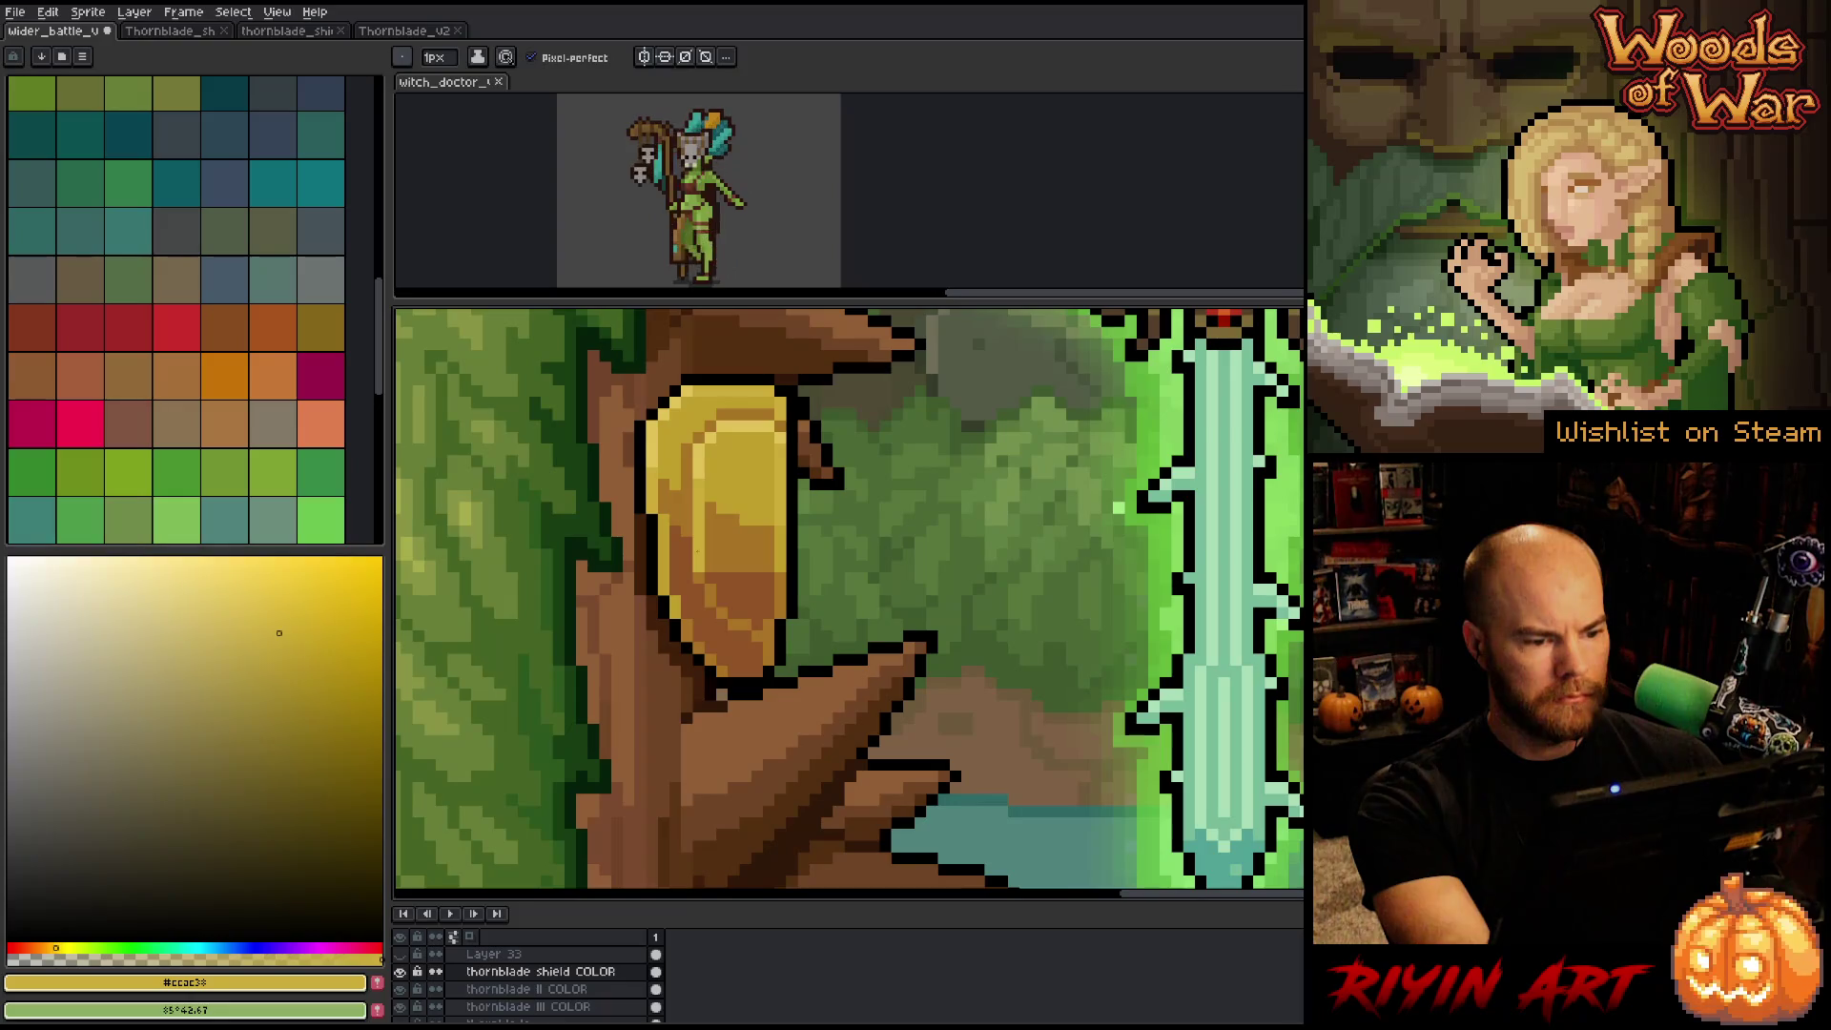
left_click(711, 569, "alt")
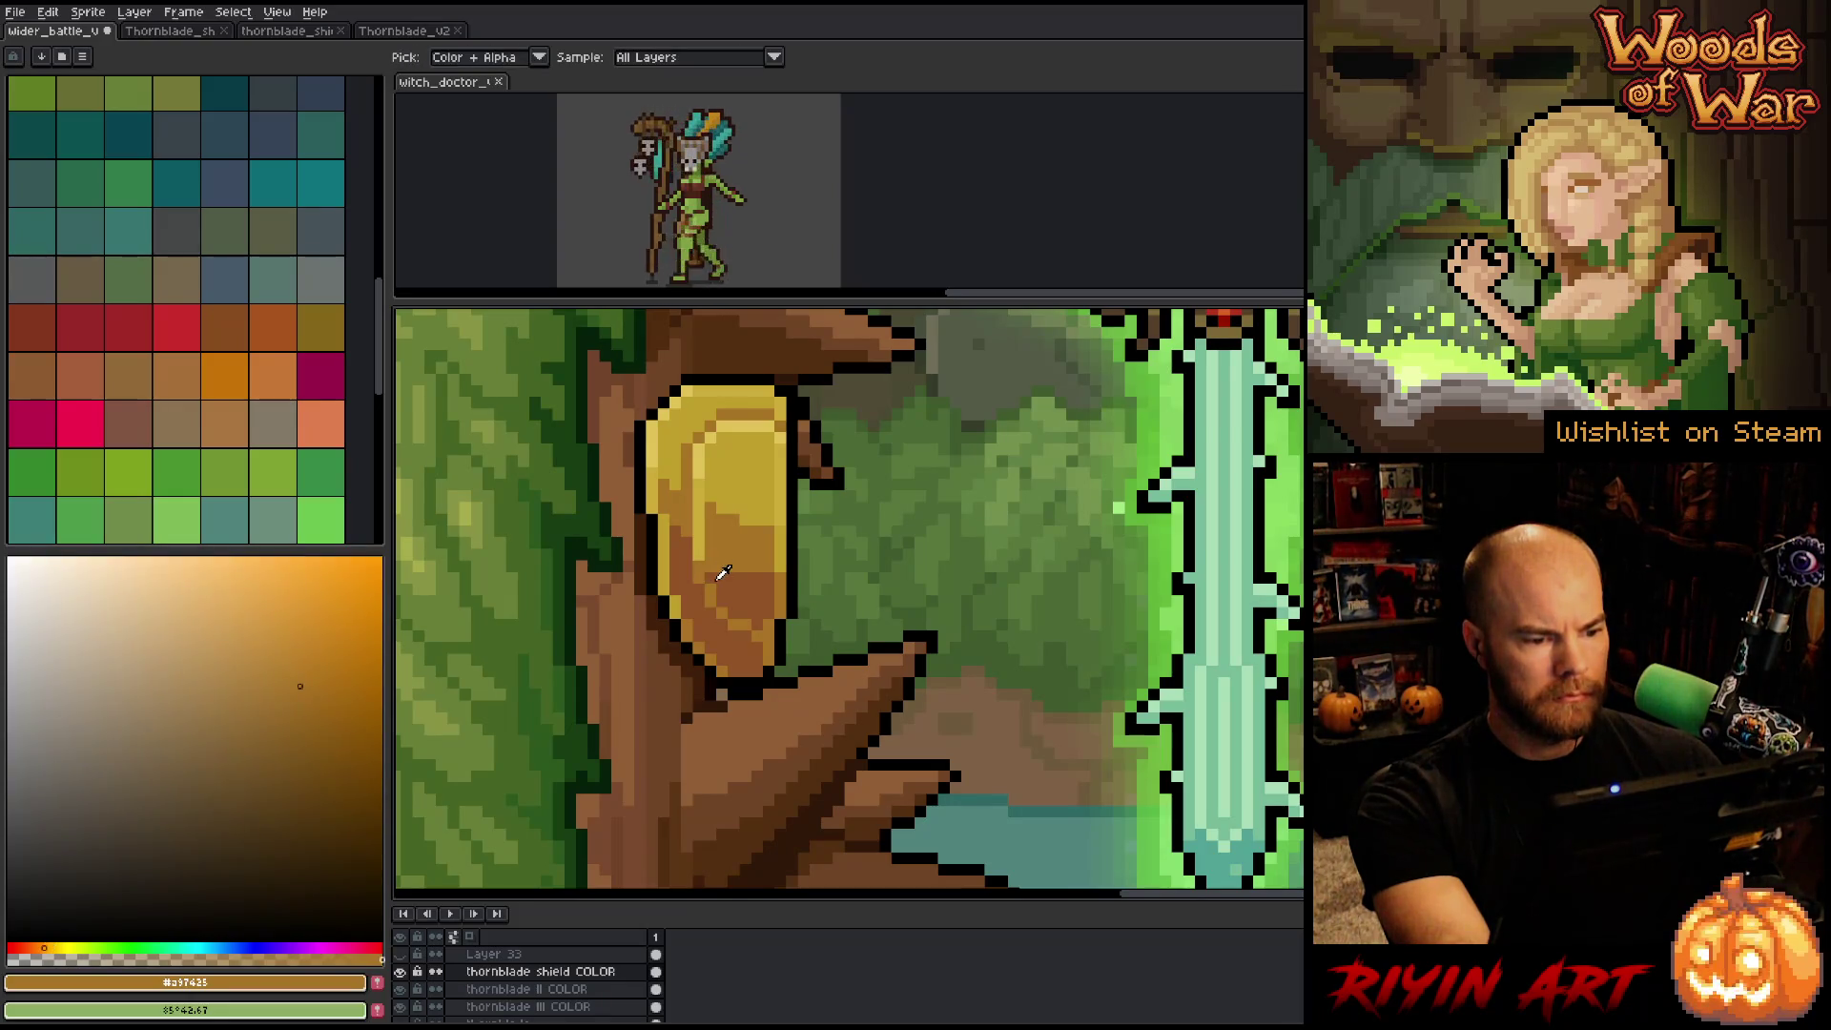
left_click(716, 571, "alt")
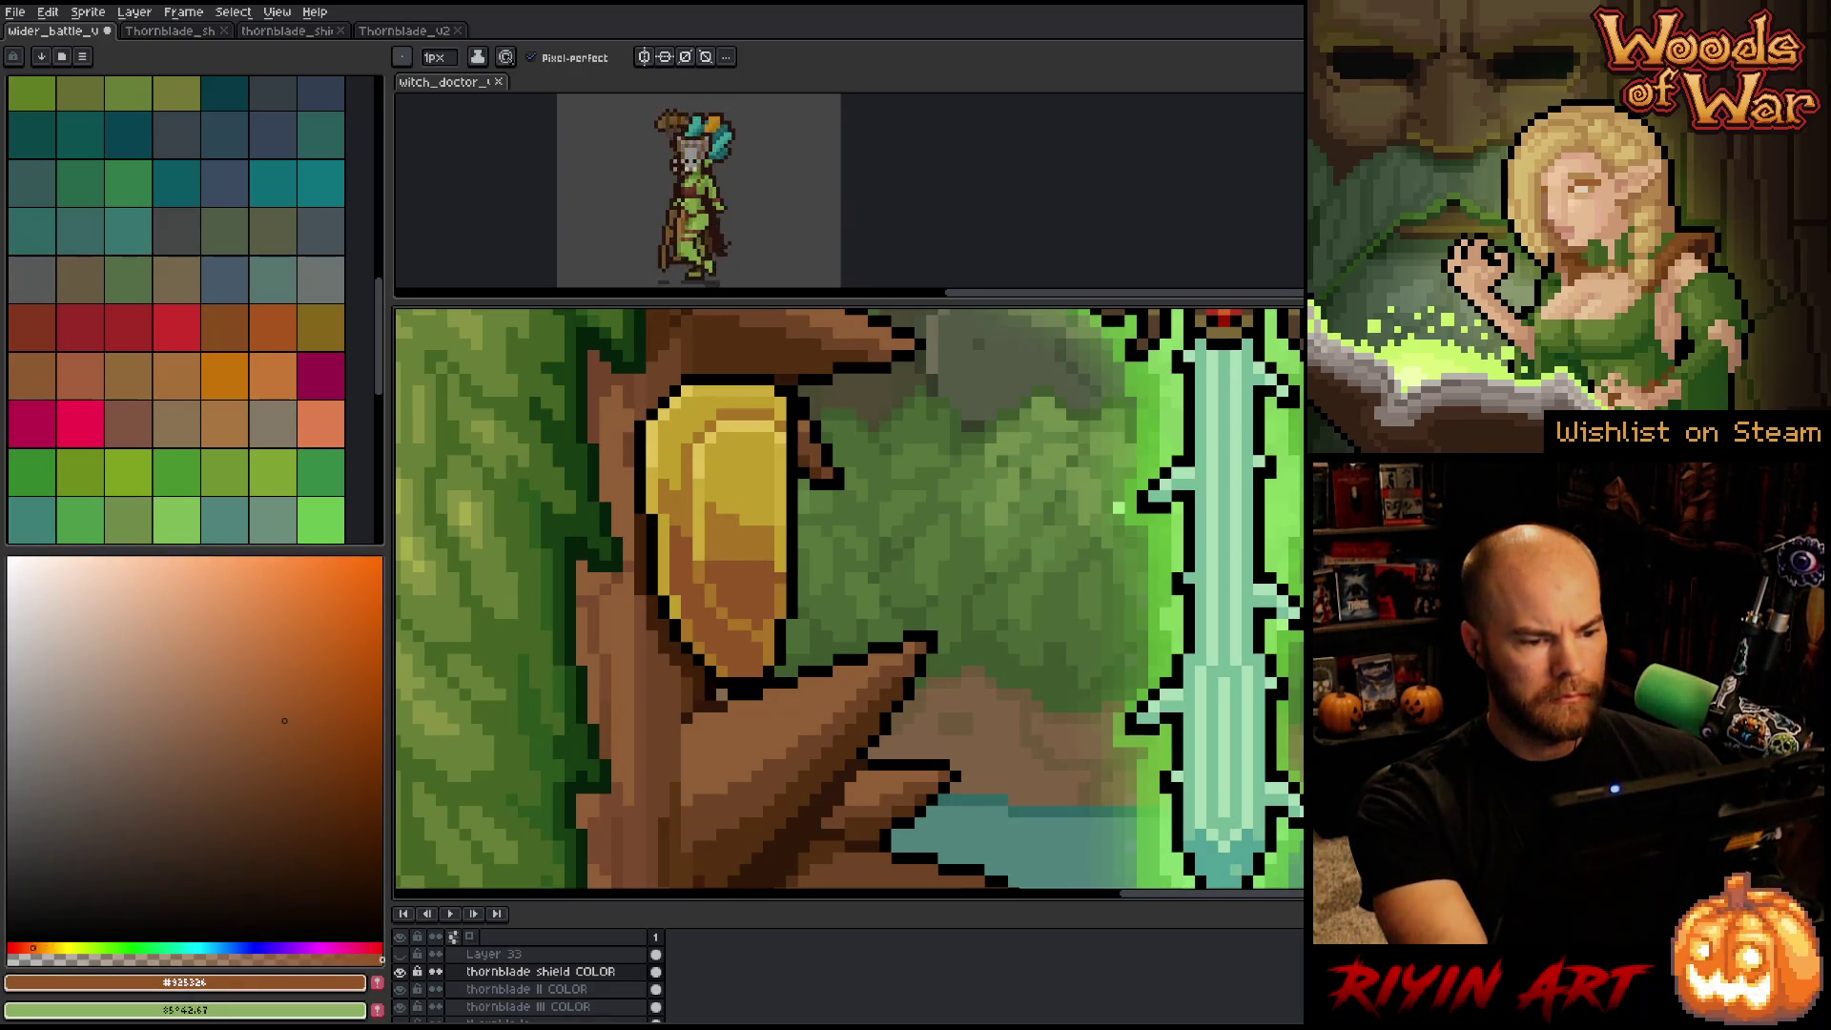
left_click(777, 570, "alt")
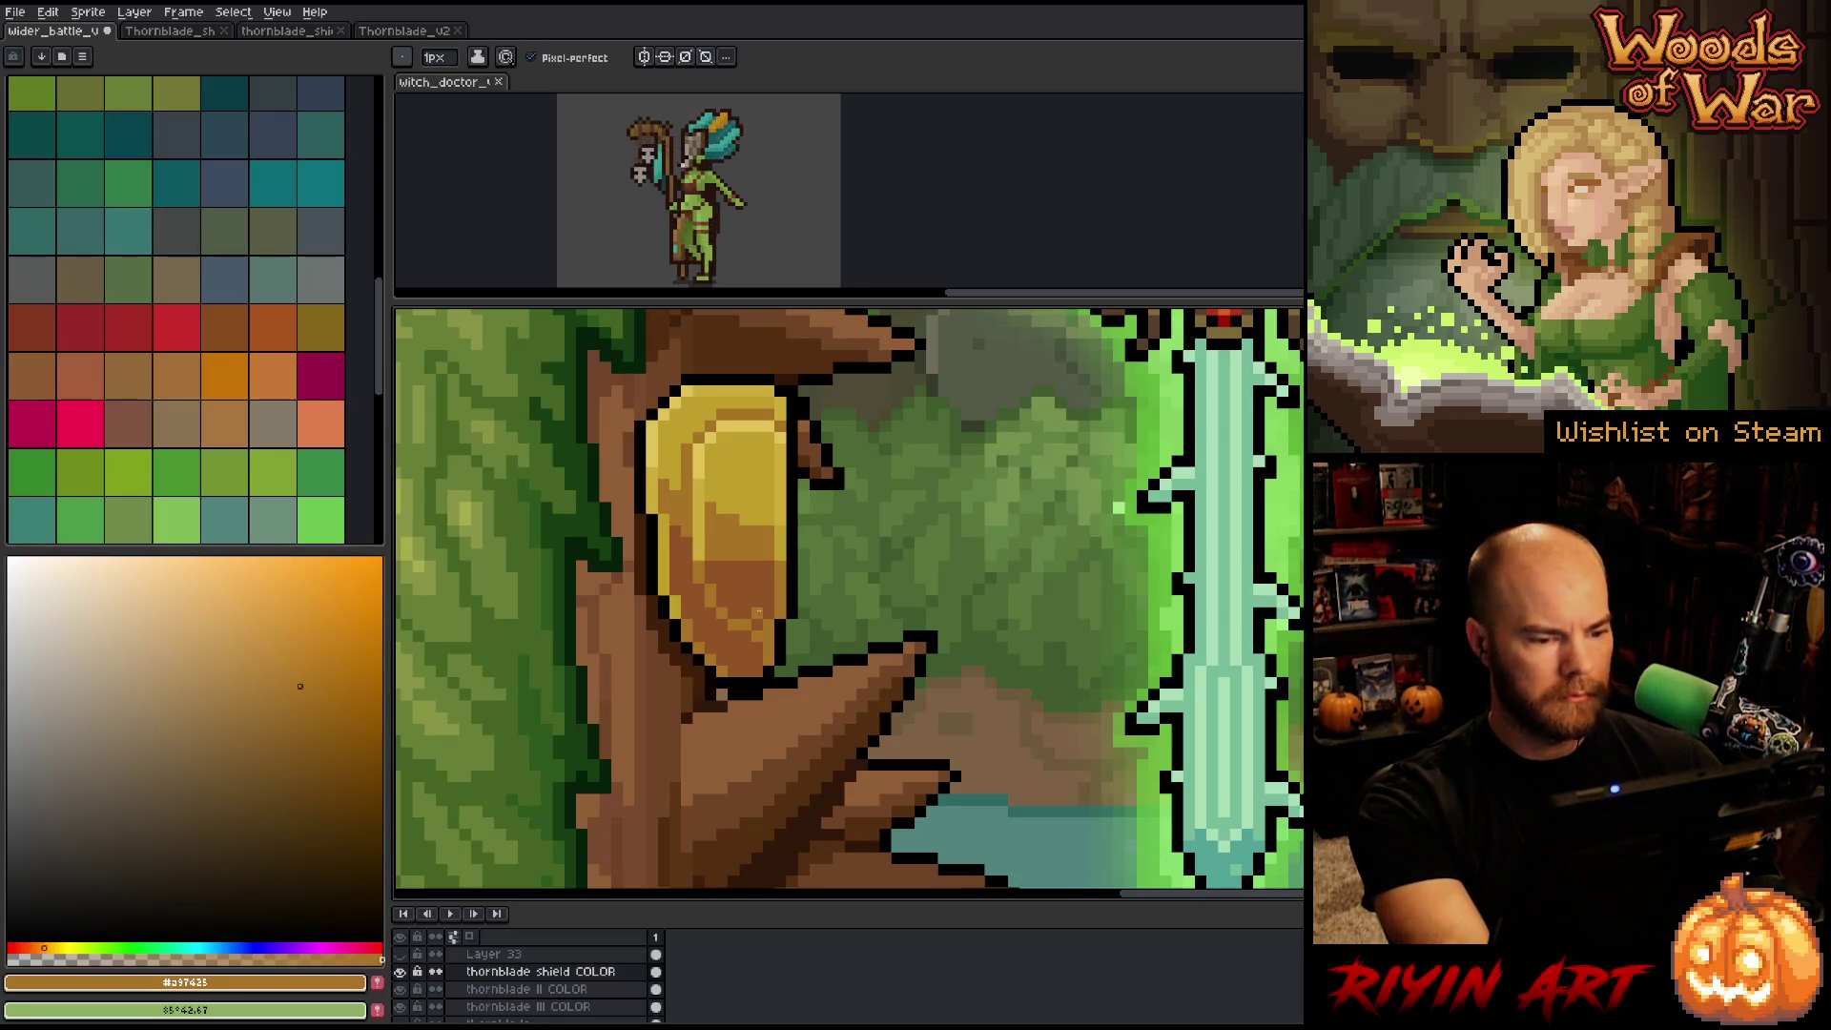
left_click(767, 616, "alt")
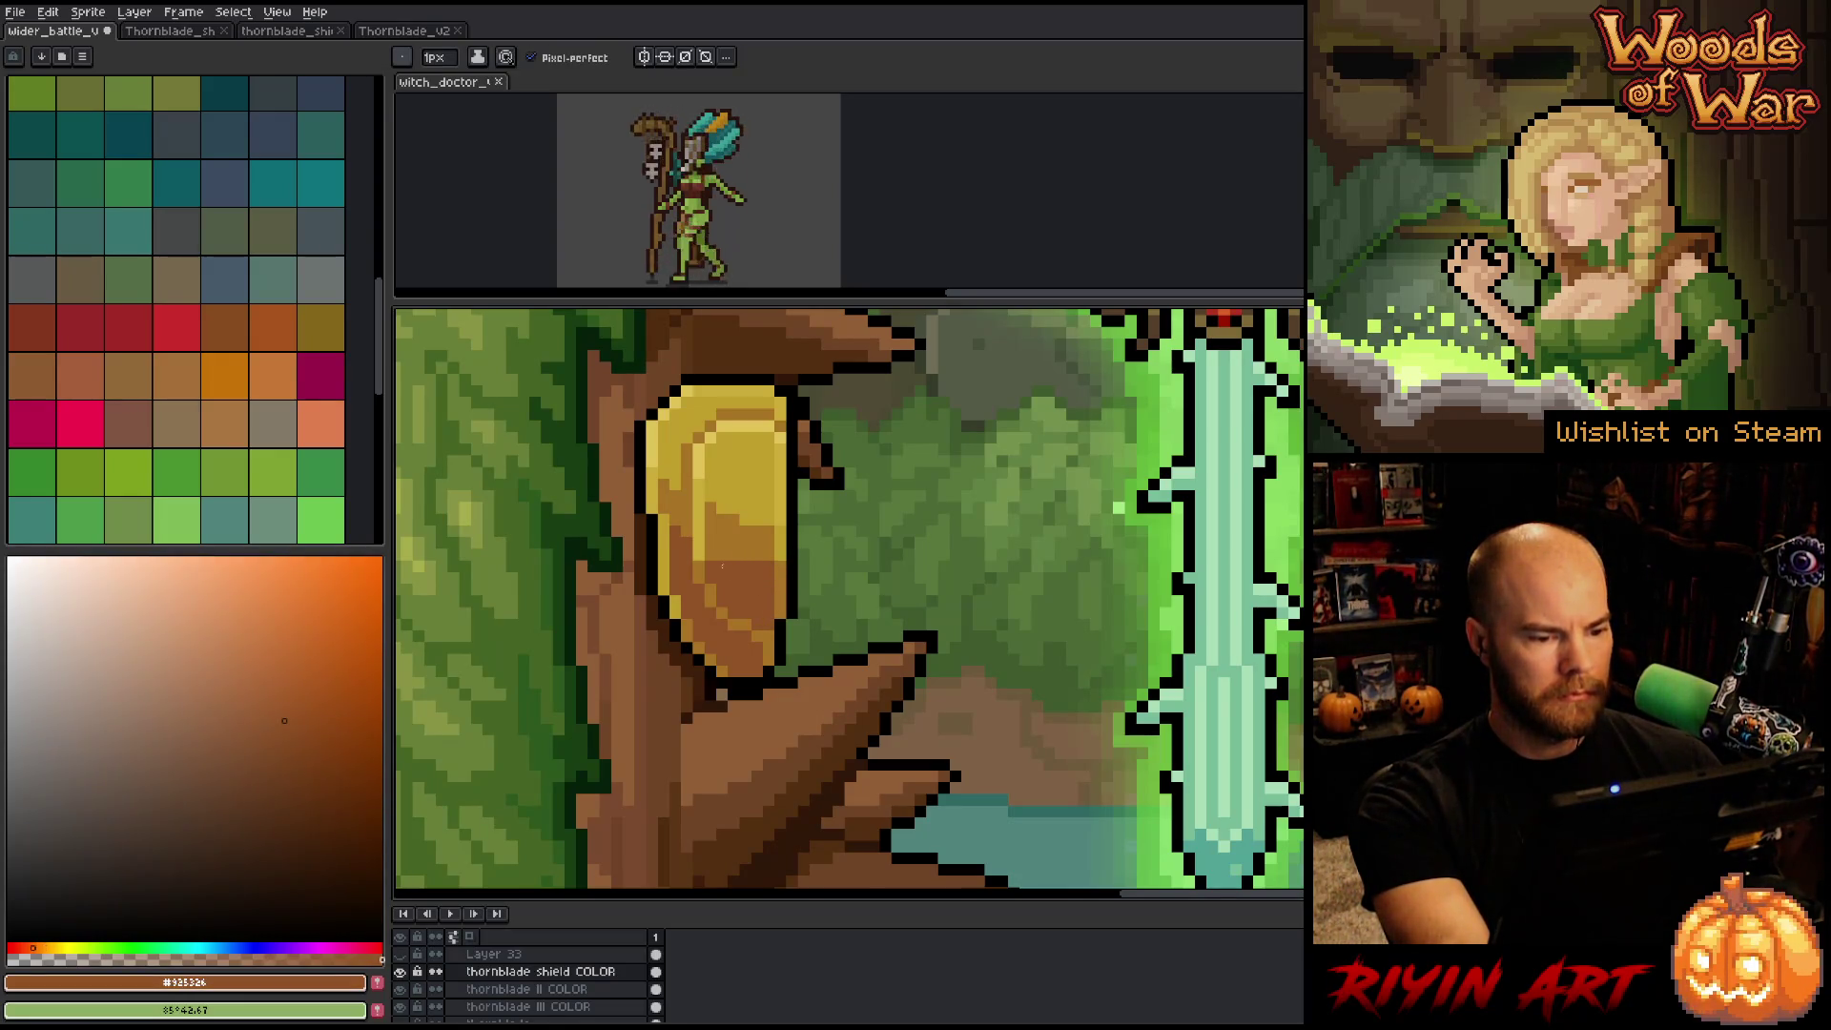
left_click(687, 546, "alt")
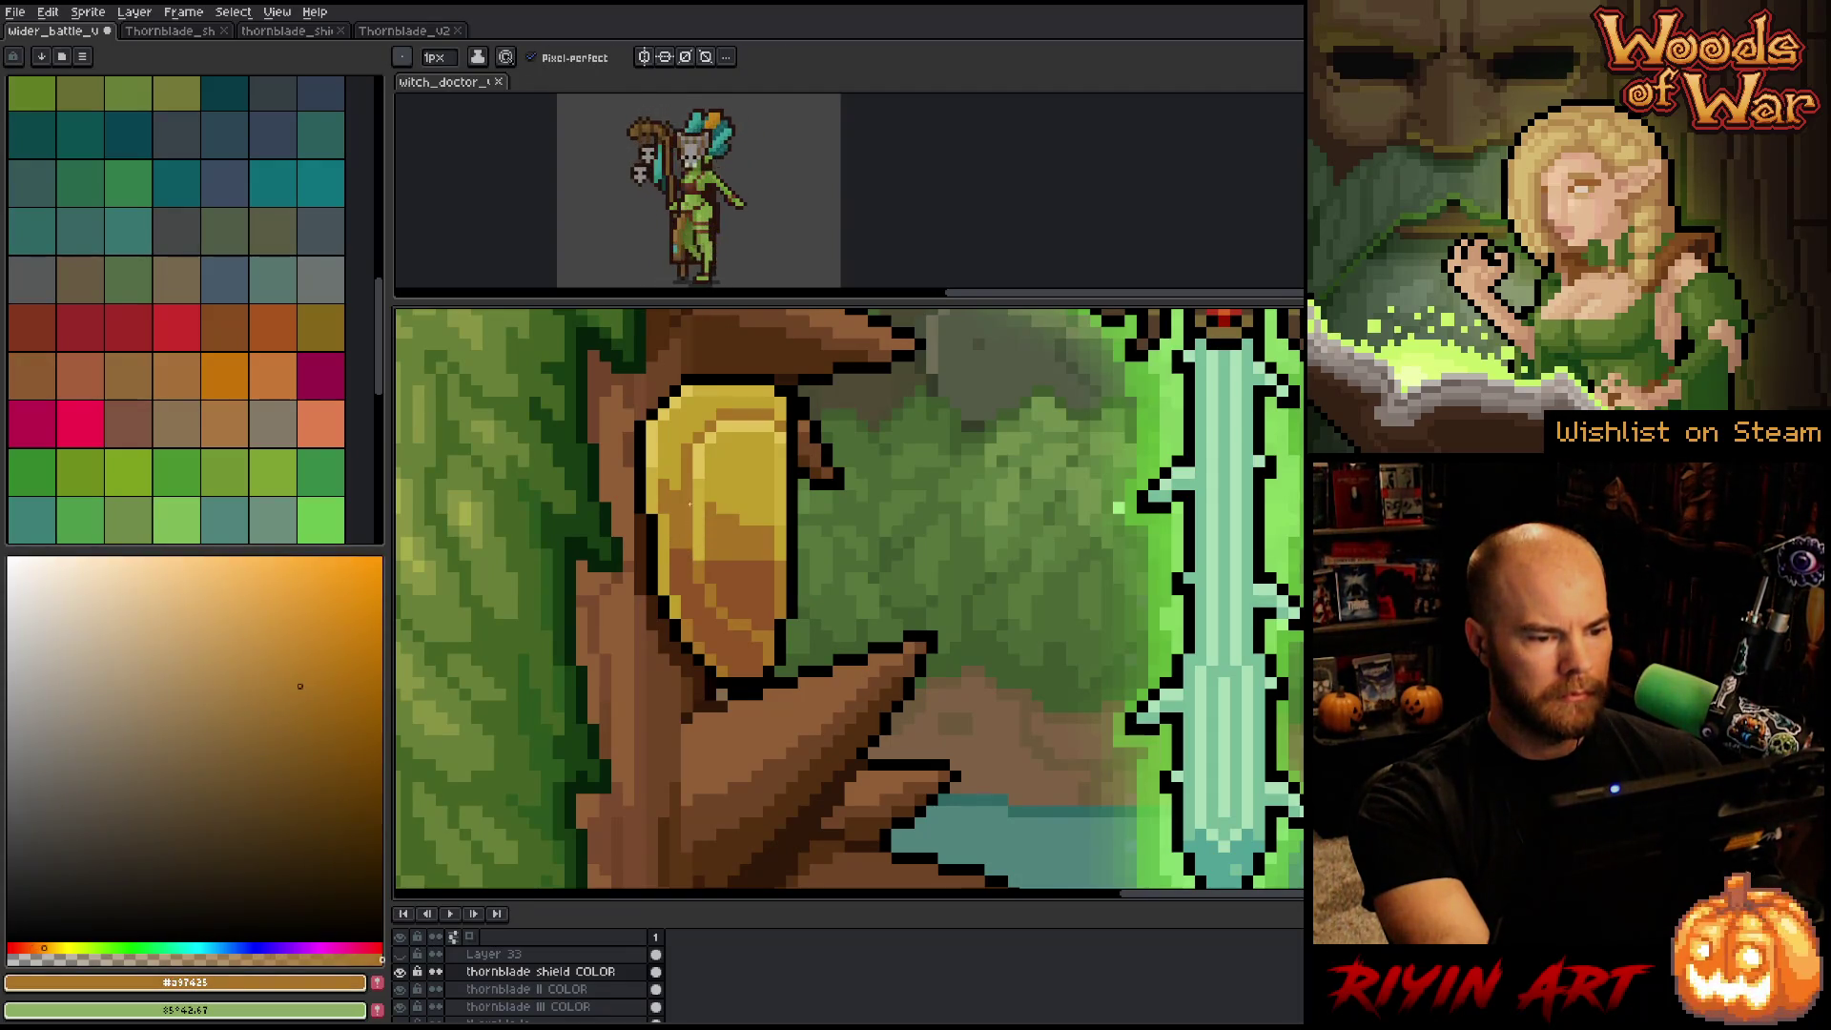
left_click(718, 488, "alt")
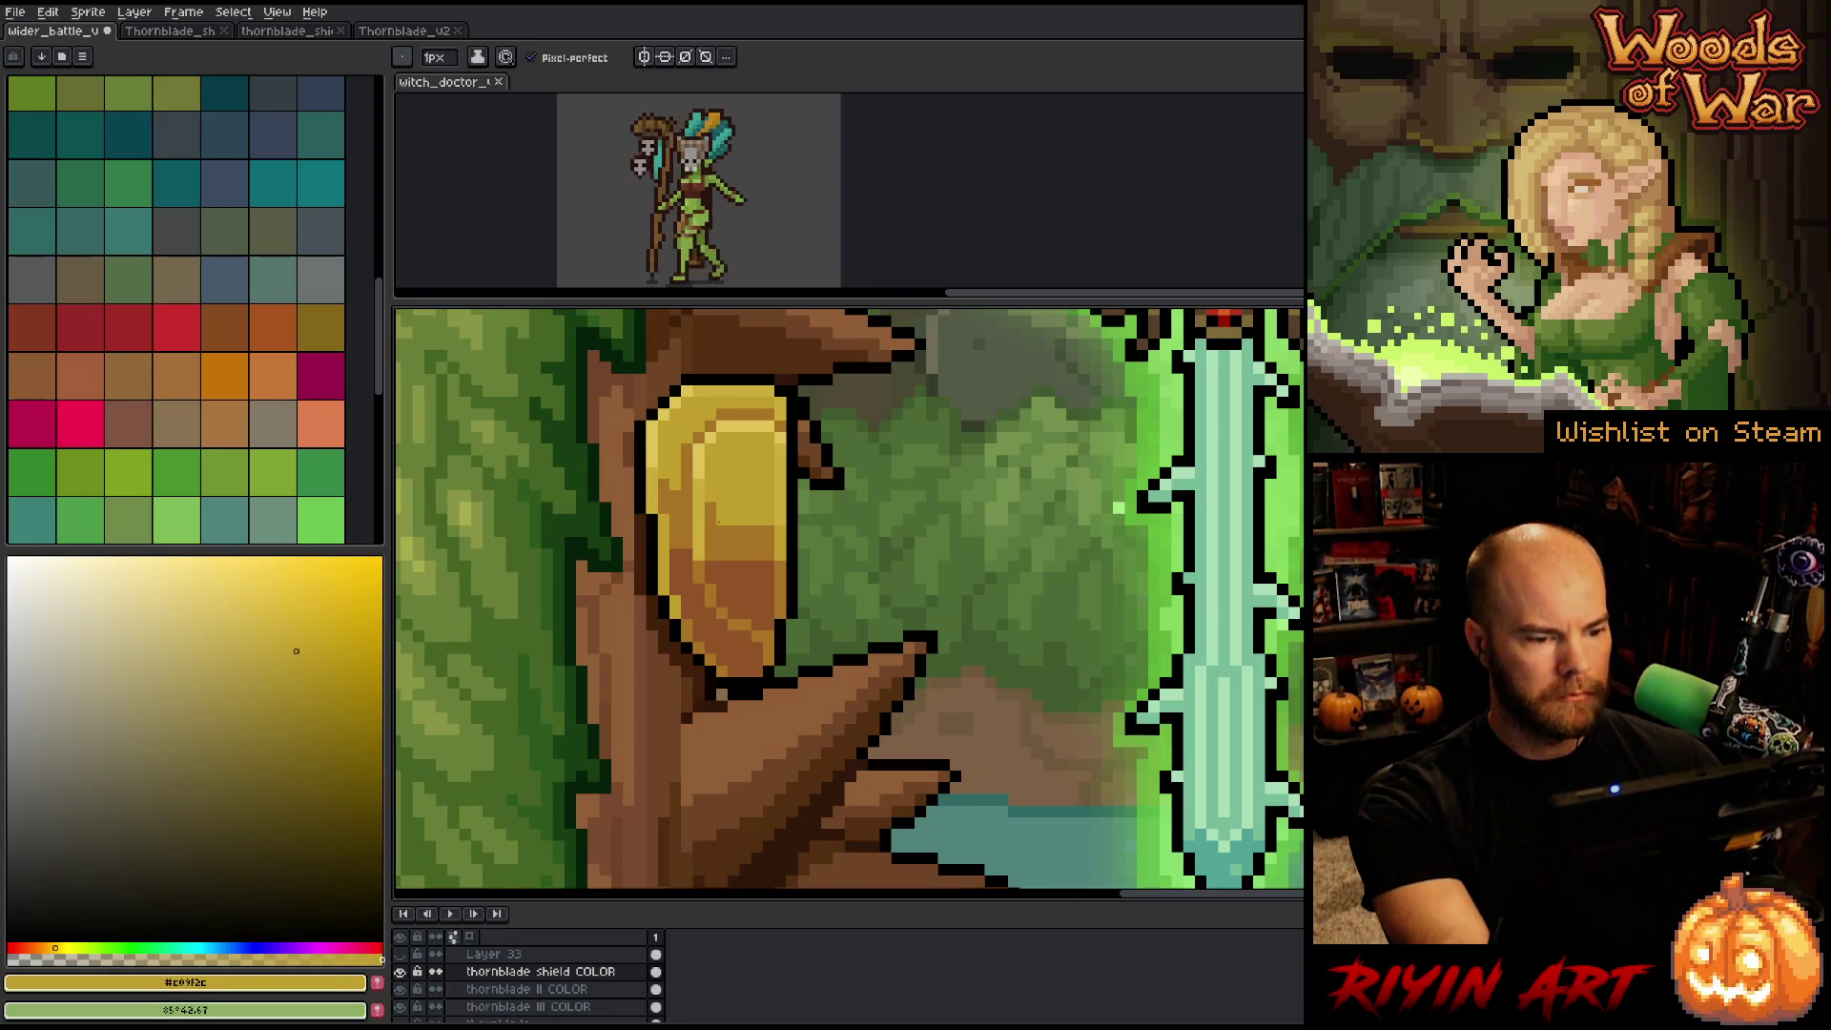
left_click(725, 516, "alt")
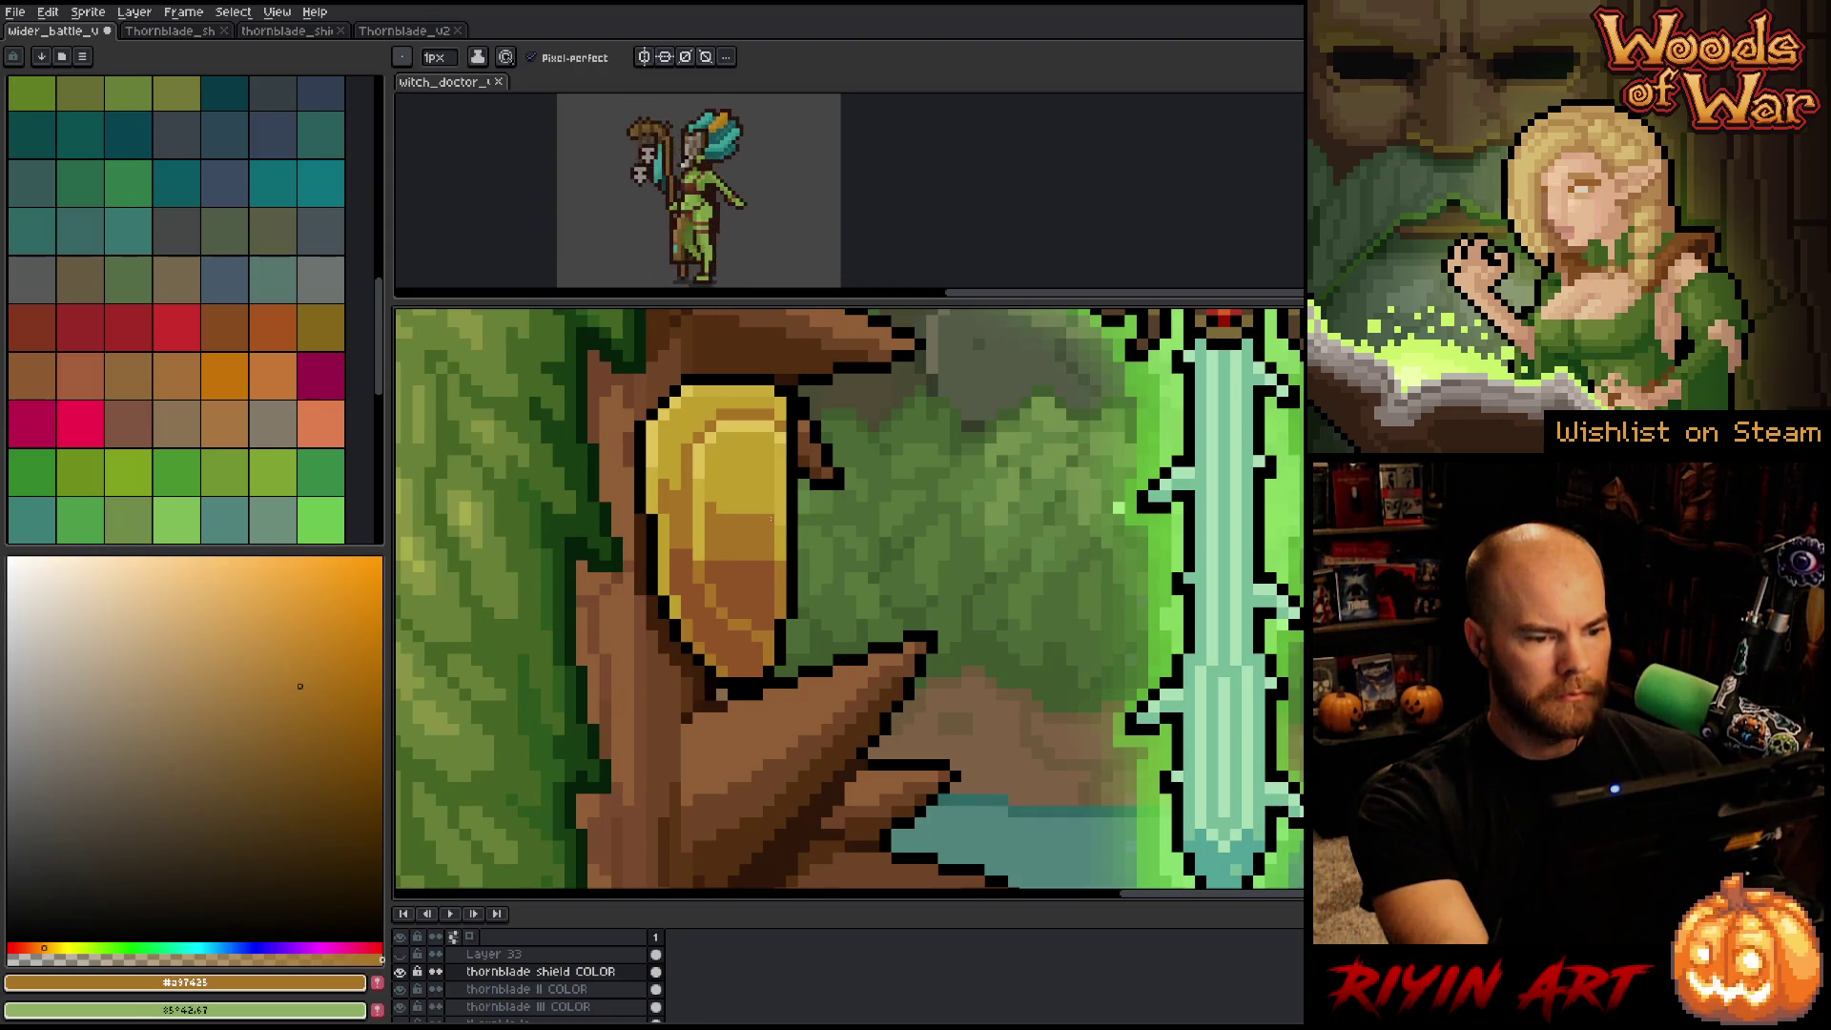
left_click(762, 497, "alt")
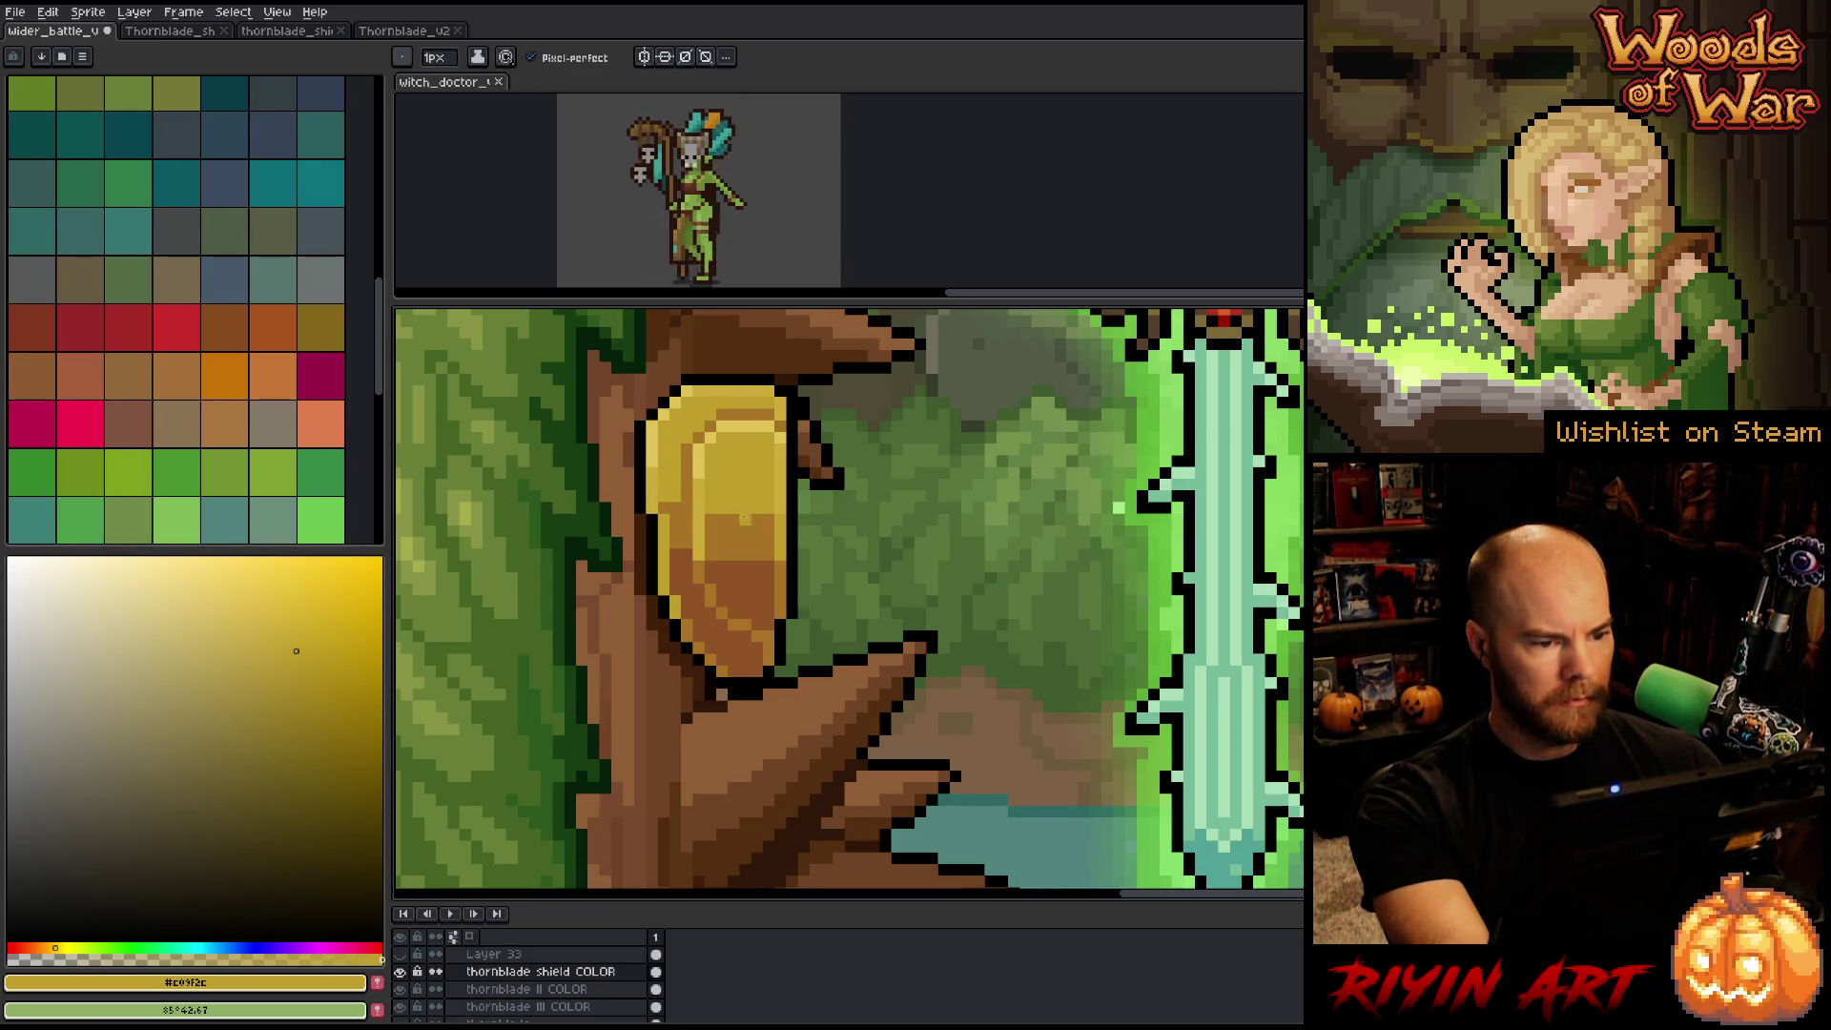
scroll(806, 553, "down", 3)
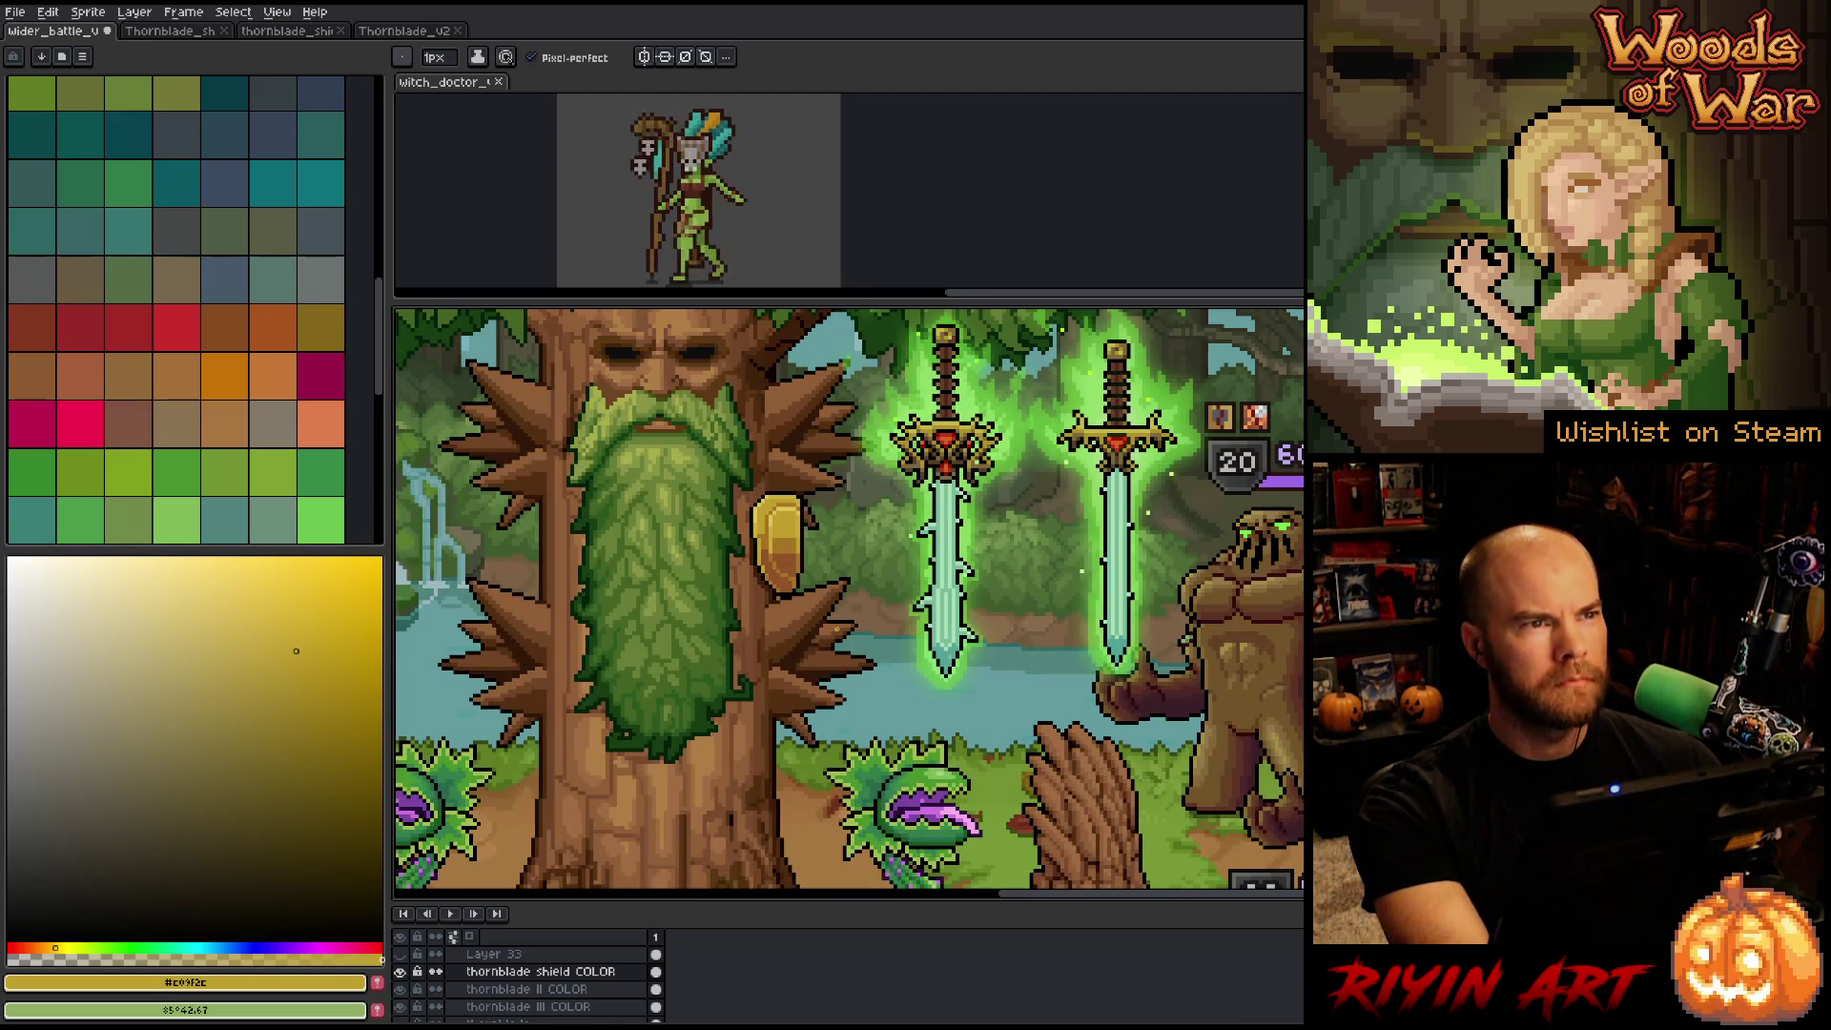
Sample the shield's orange-gold, then its brown shadow shade, as the drawing colour.
scroll(839, 625, "up", 2)
scroll(839, 612, "up", 1)
left_click(716, 517, "alt")
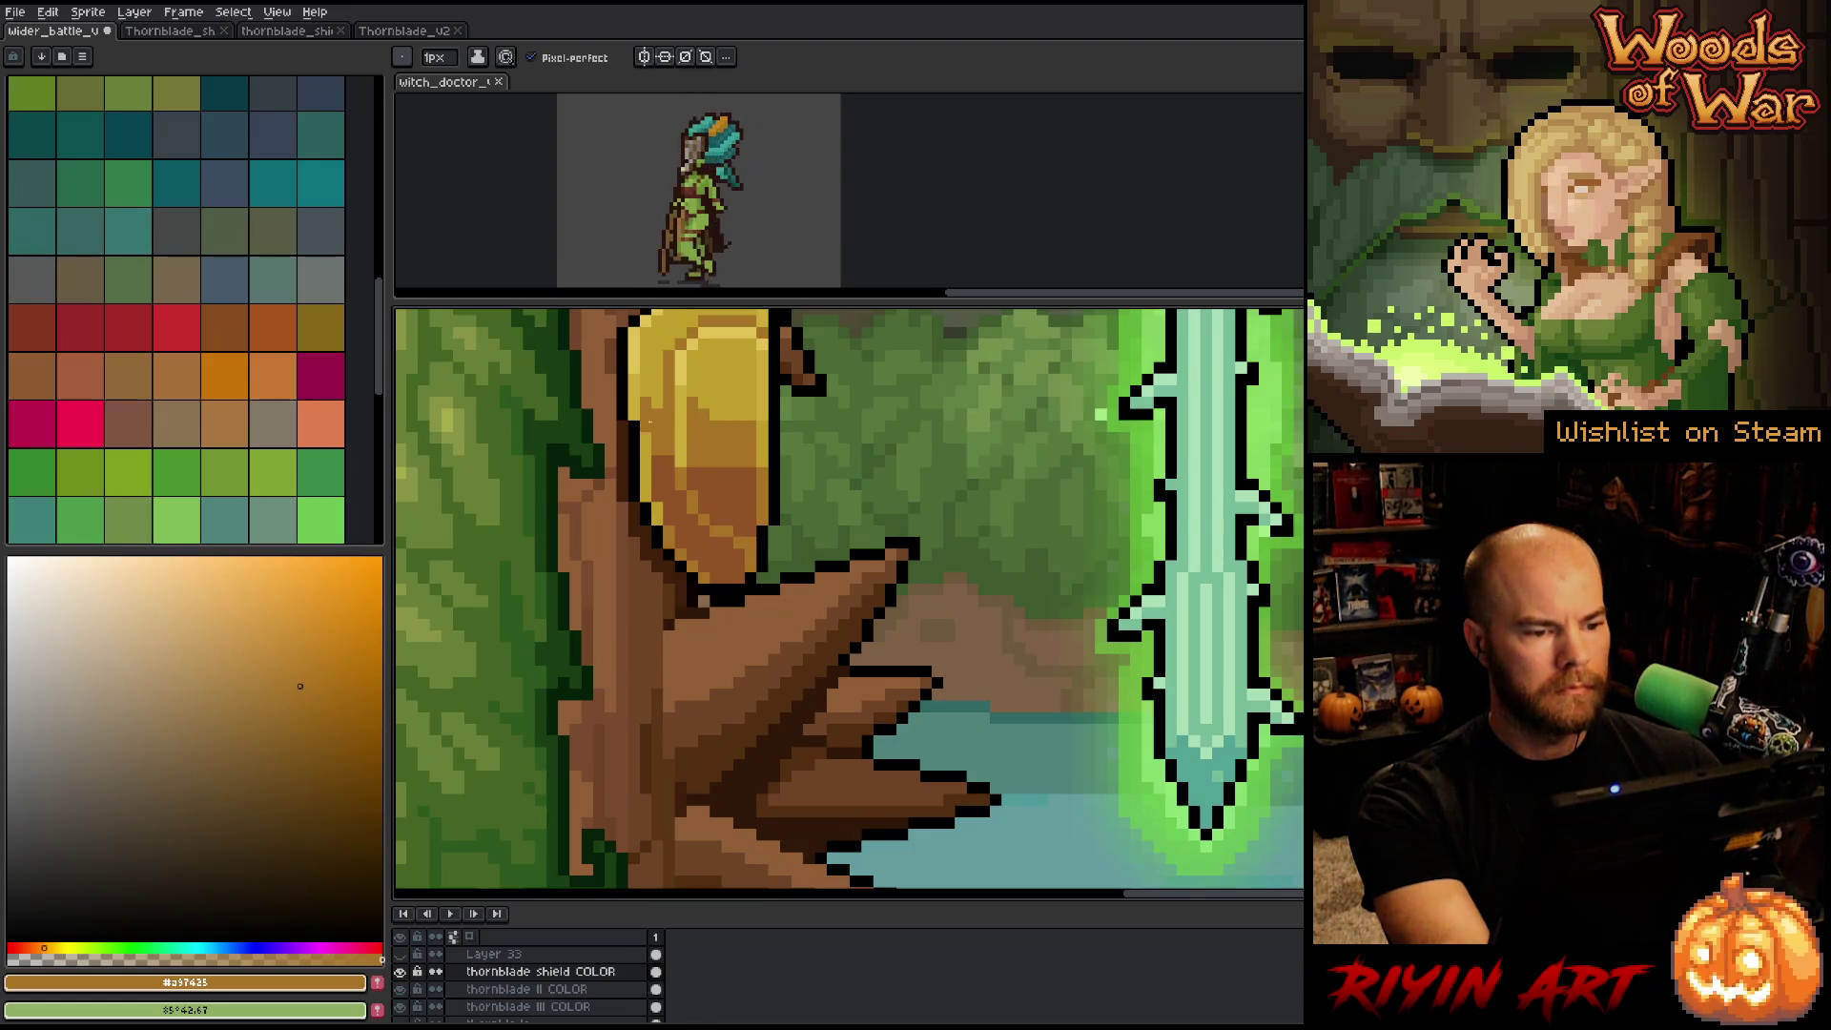
key("alt")
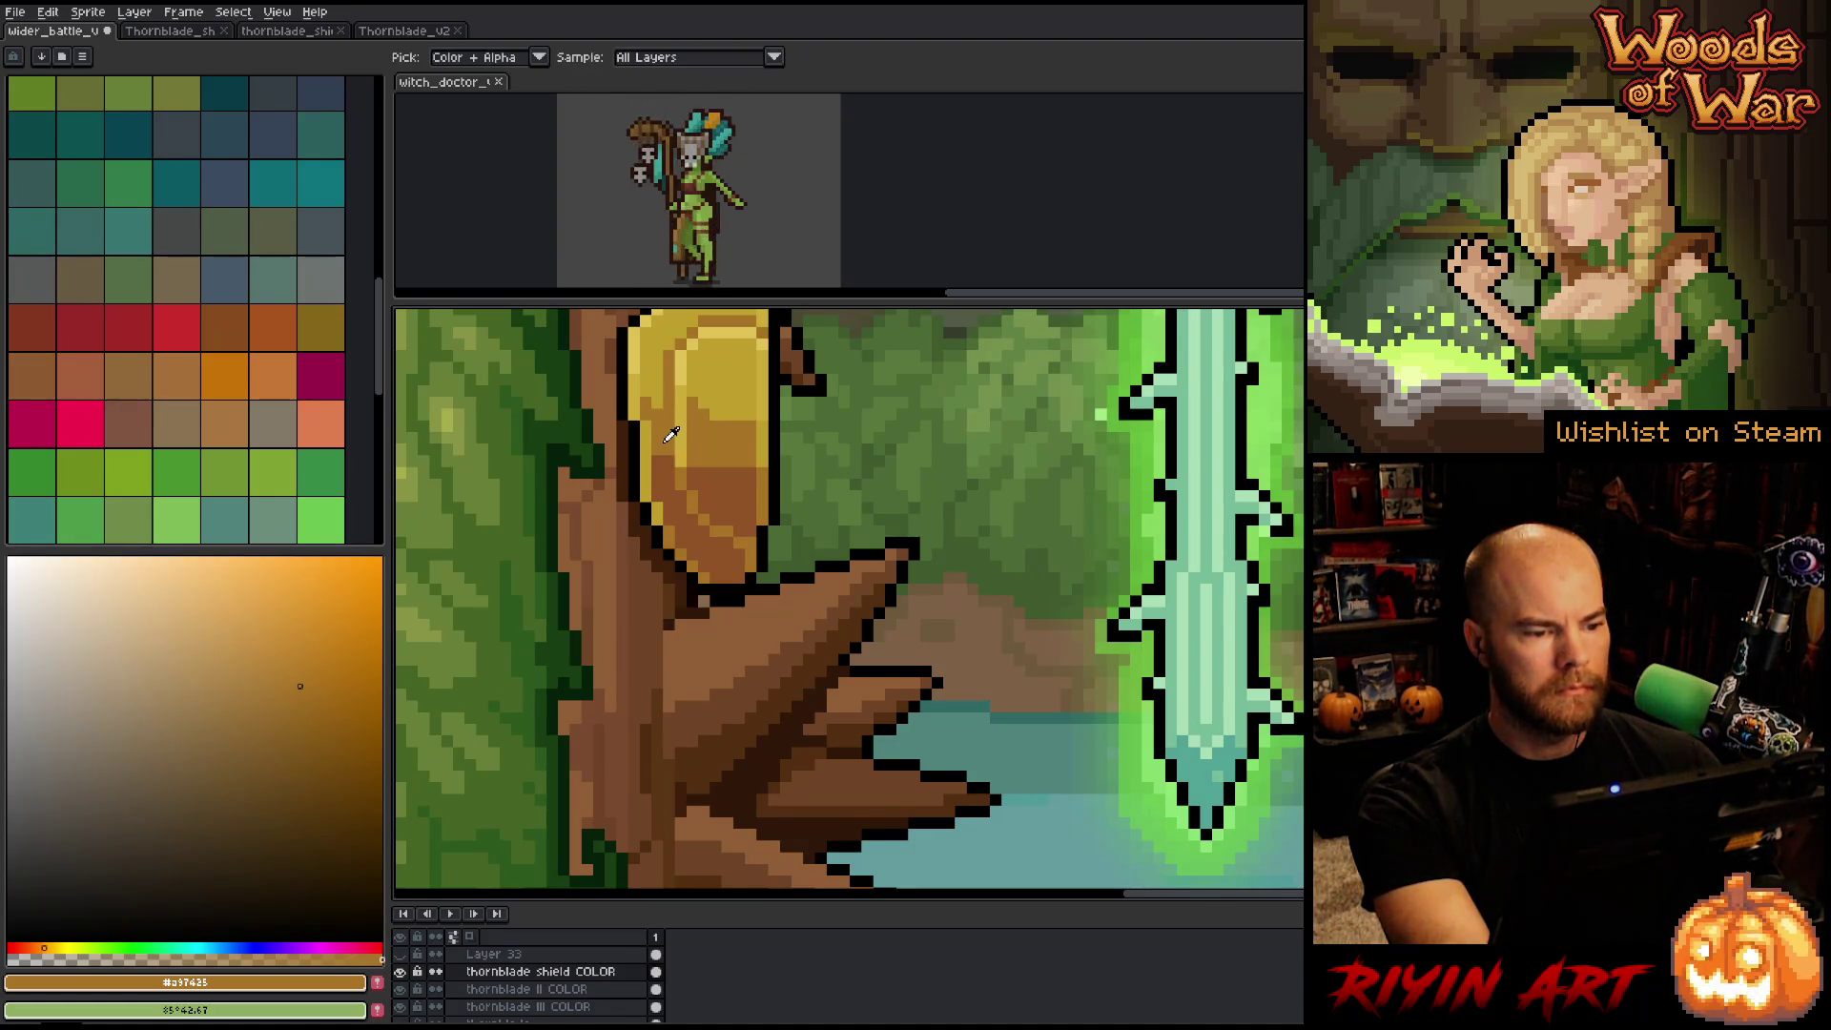
left_click(658, 450, "alt")
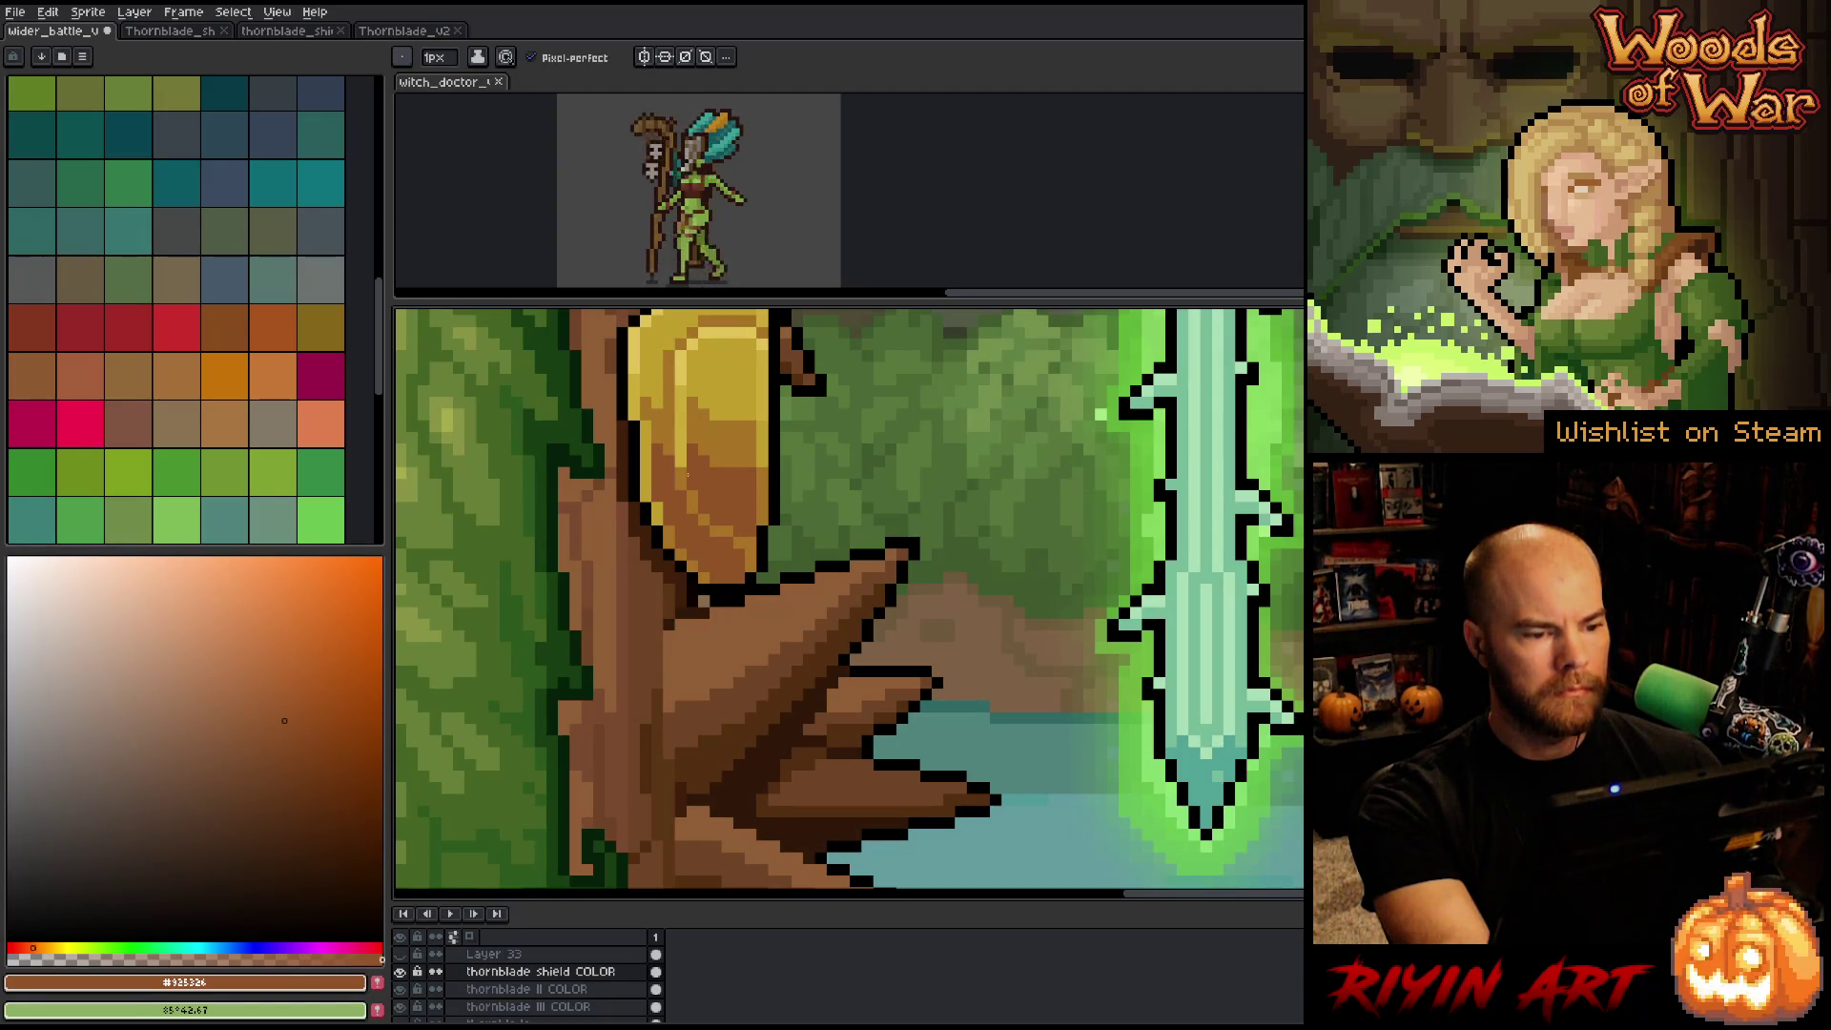
With both swords in view, re-sample the shield gold and then its brown again.
scroll(686, 473, "down", 1)
left_click_drag(837, 523, 733, 572)
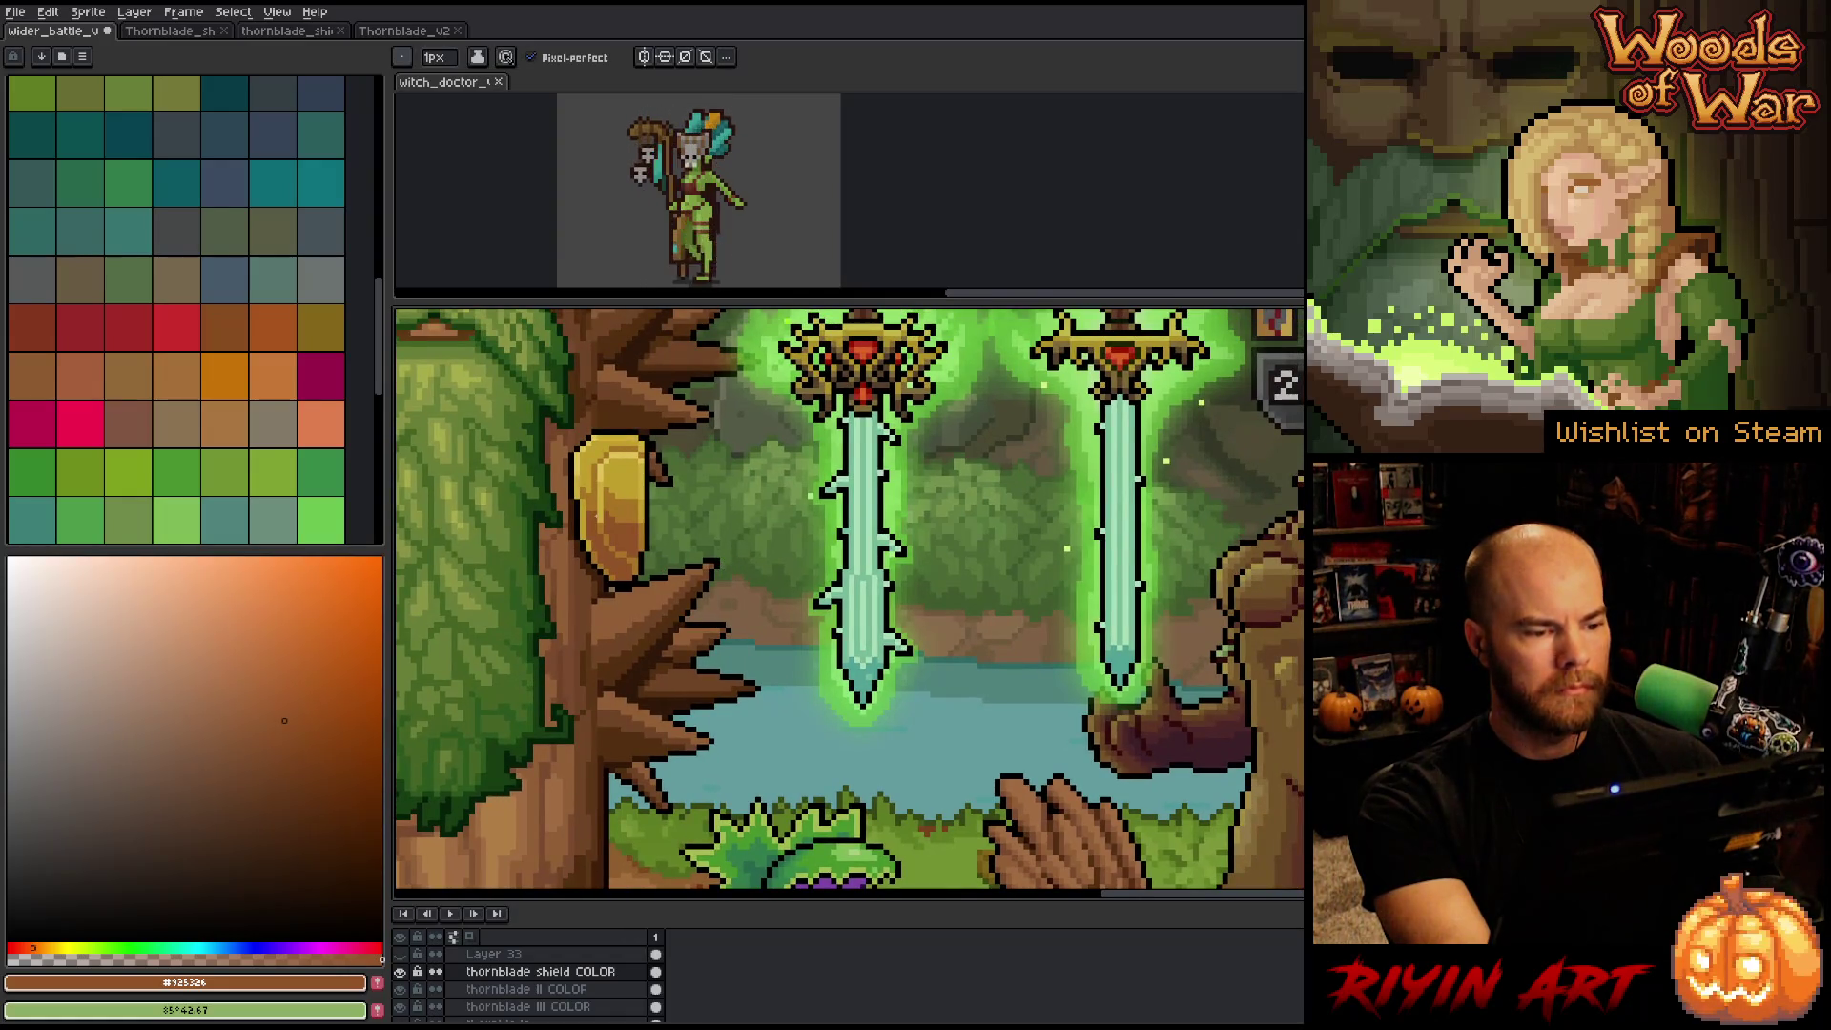
left_click(601, 495, "alt")
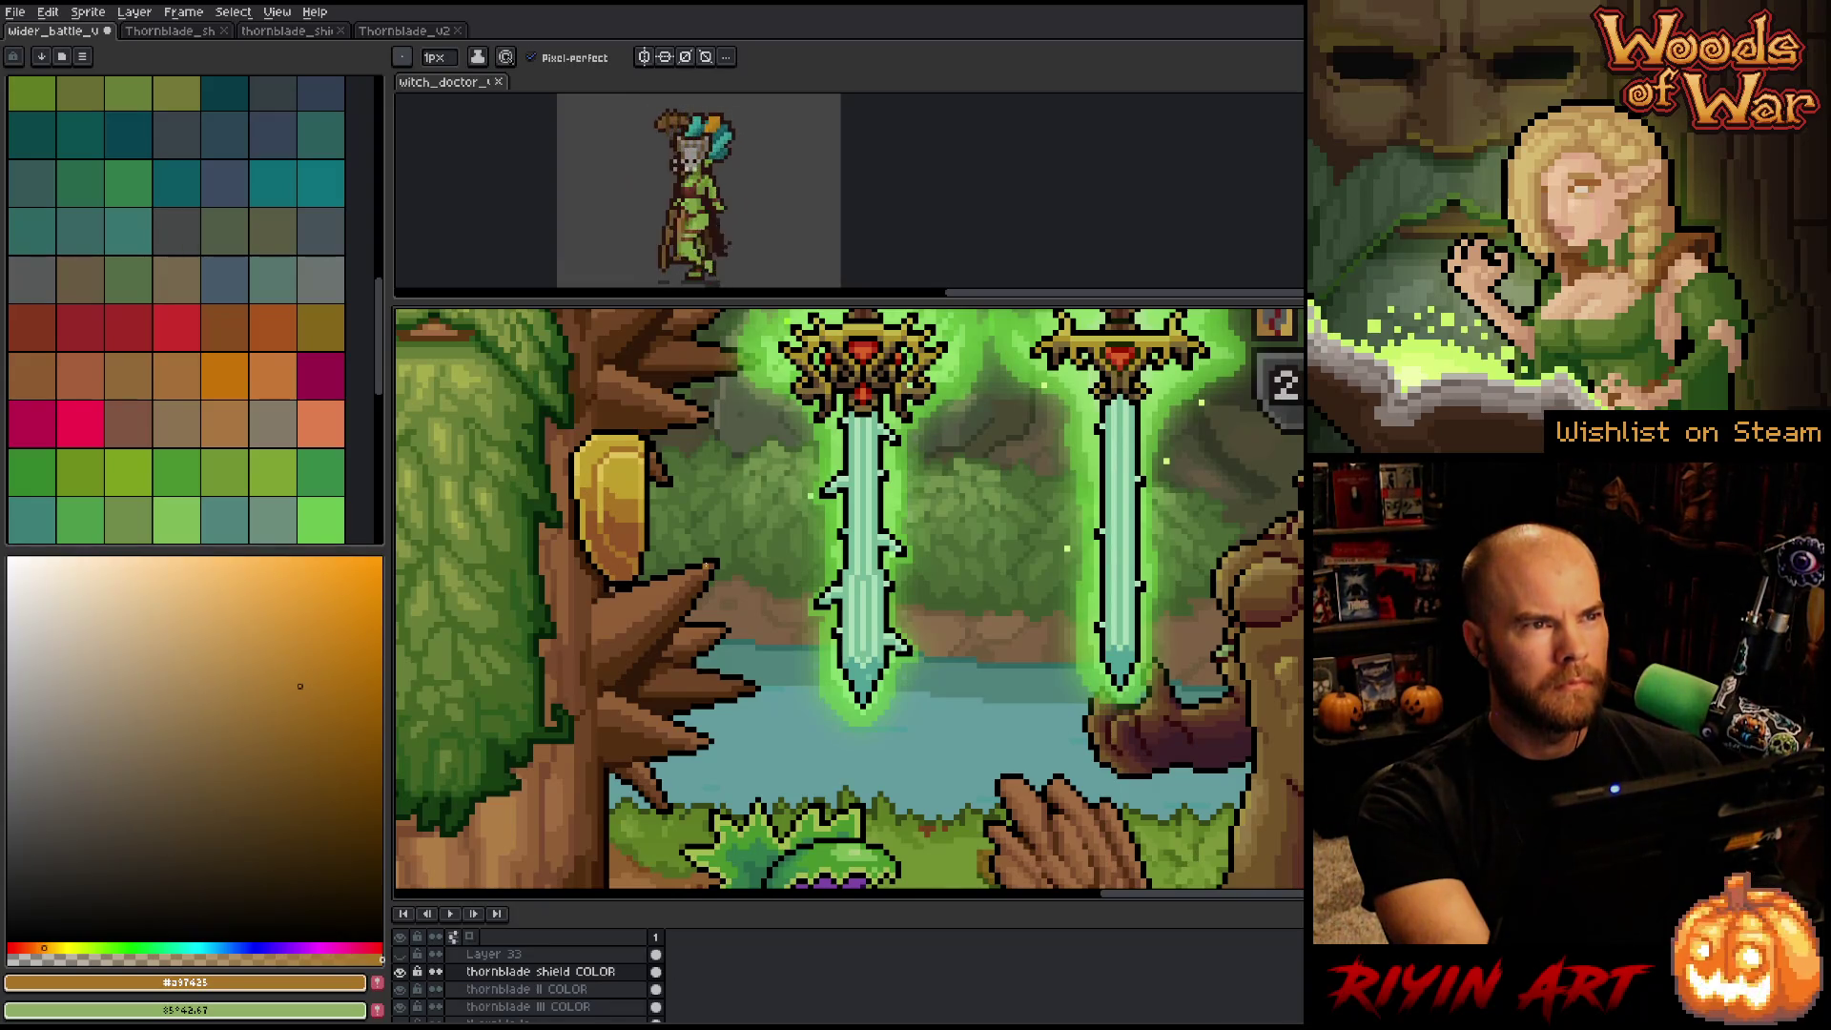
scroll(597, 506, "up", 1)
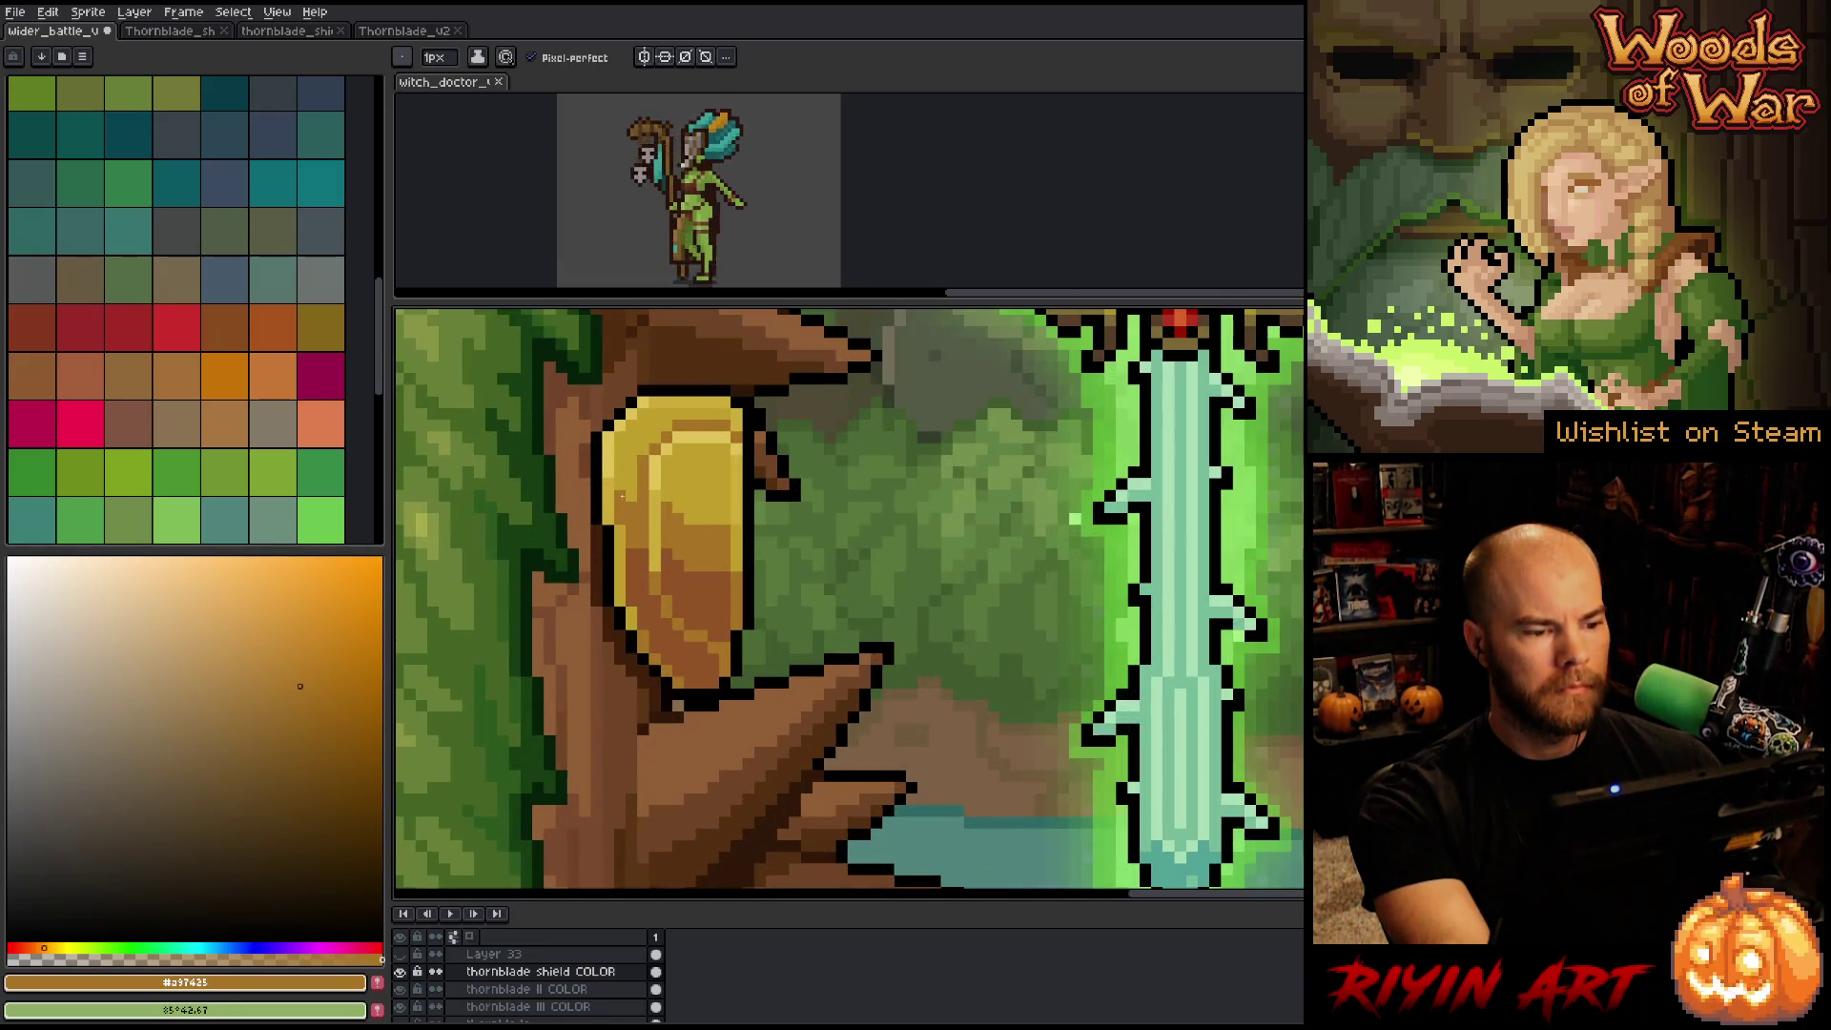
left_click(636, 543, "alt")
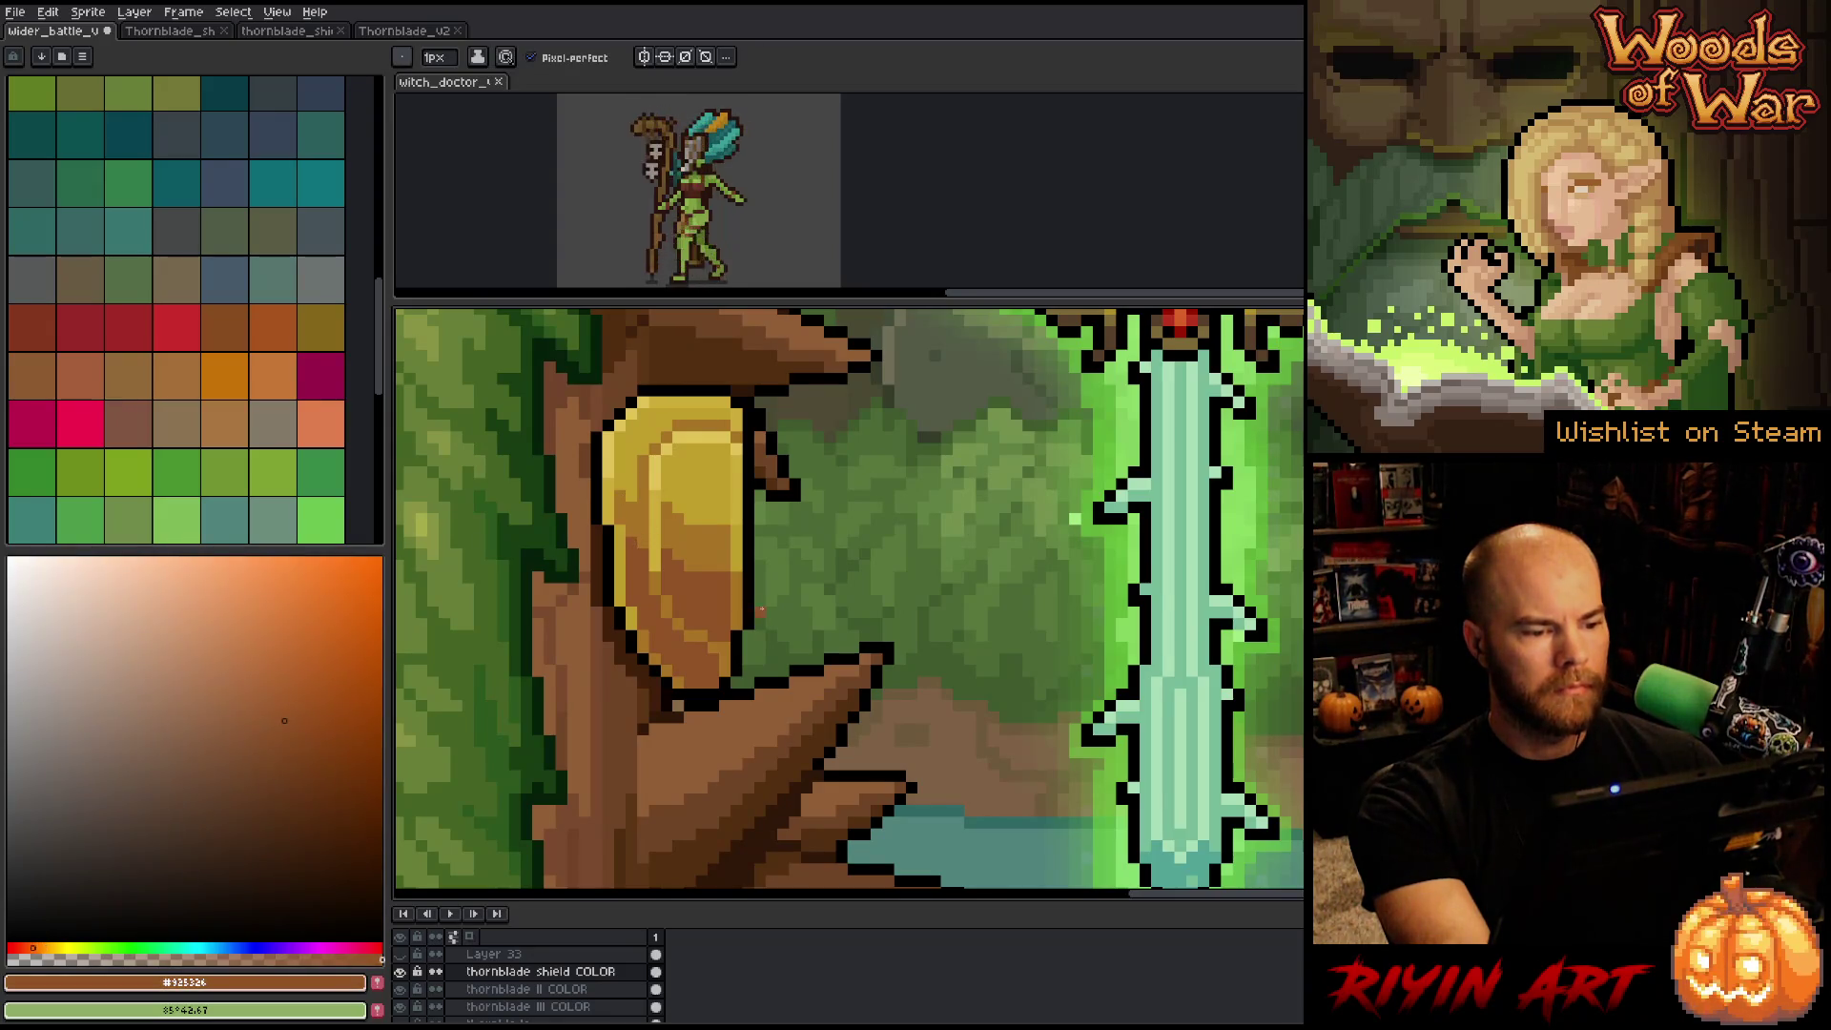
Pan and zoom out to show the whole battle scene.
scroll(762, 609, "down", 1)
mouse_move(883, 620)
left_mouse_down()
mouse_move(713, 634)
mouse_move(918, 634)
left_mouse_up()
scroll(713, 634, "down", 1)
scroll(713, 634, "down", 1)
scroll(918, 634, "up", 1)
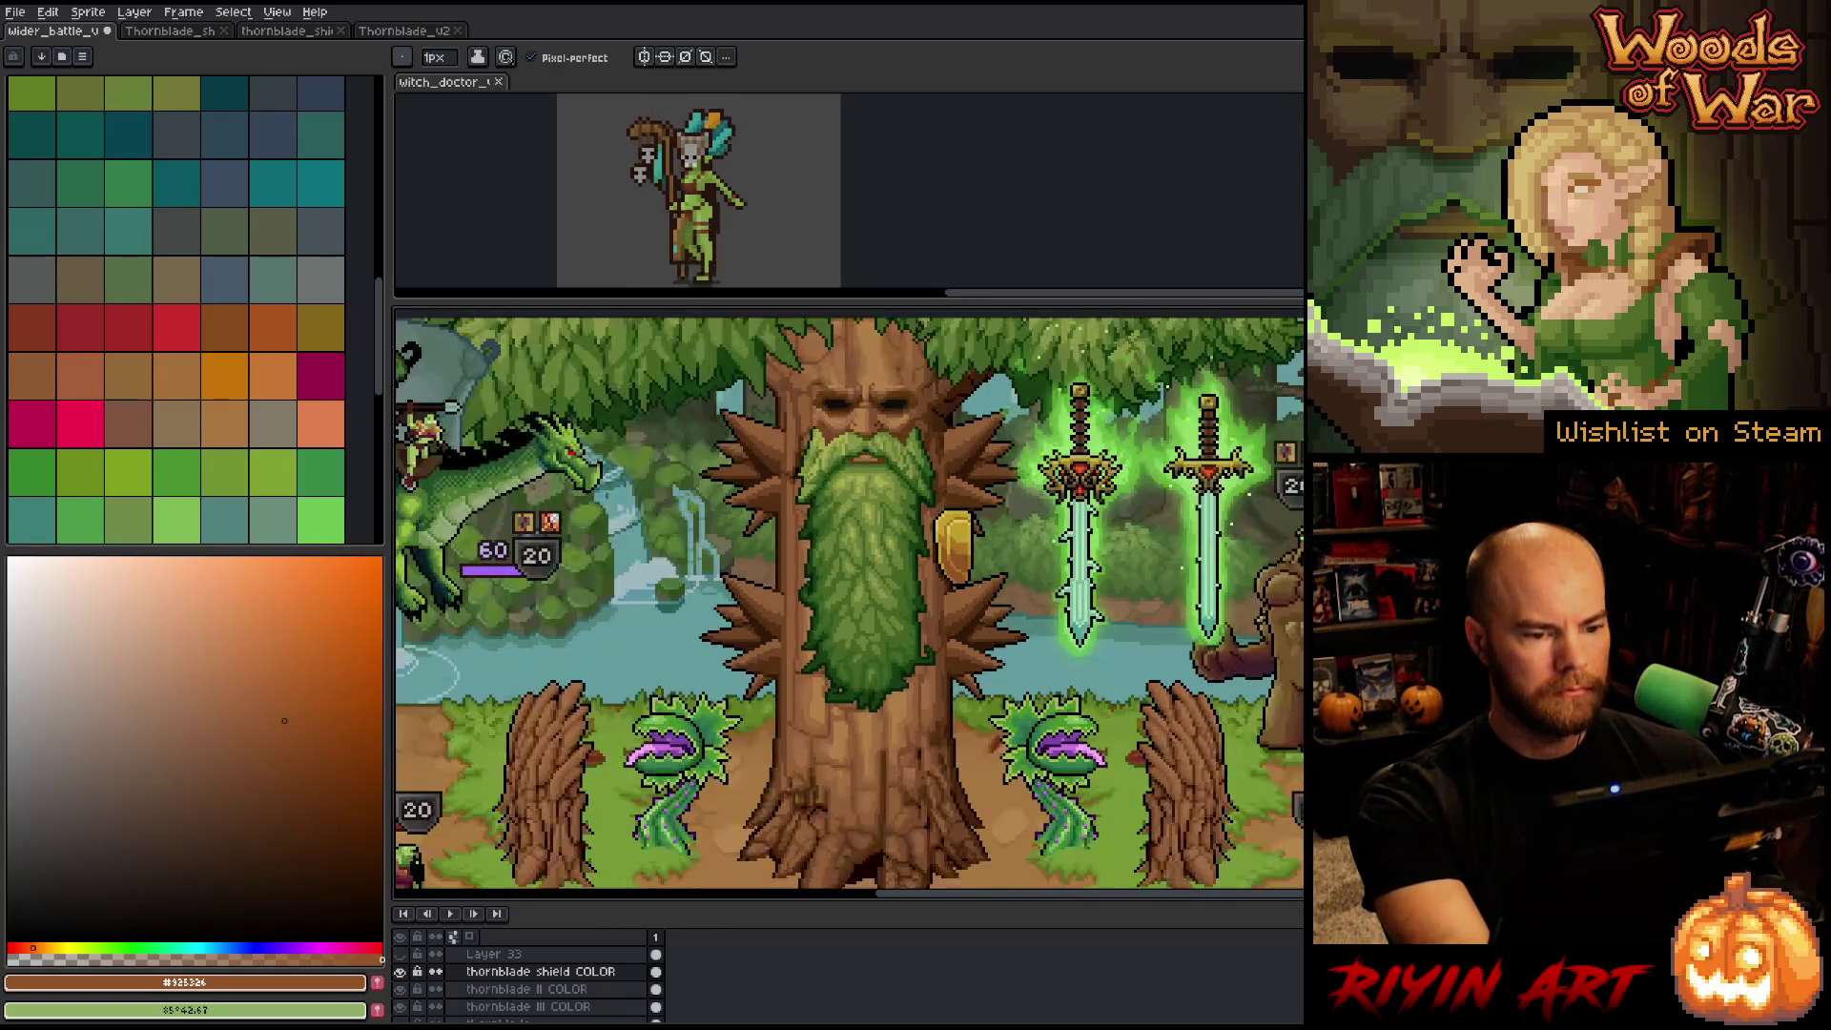
scroll(863, 656, "down", 1)
scroll(863, 657, "down", 1)
key("ctrl+s")
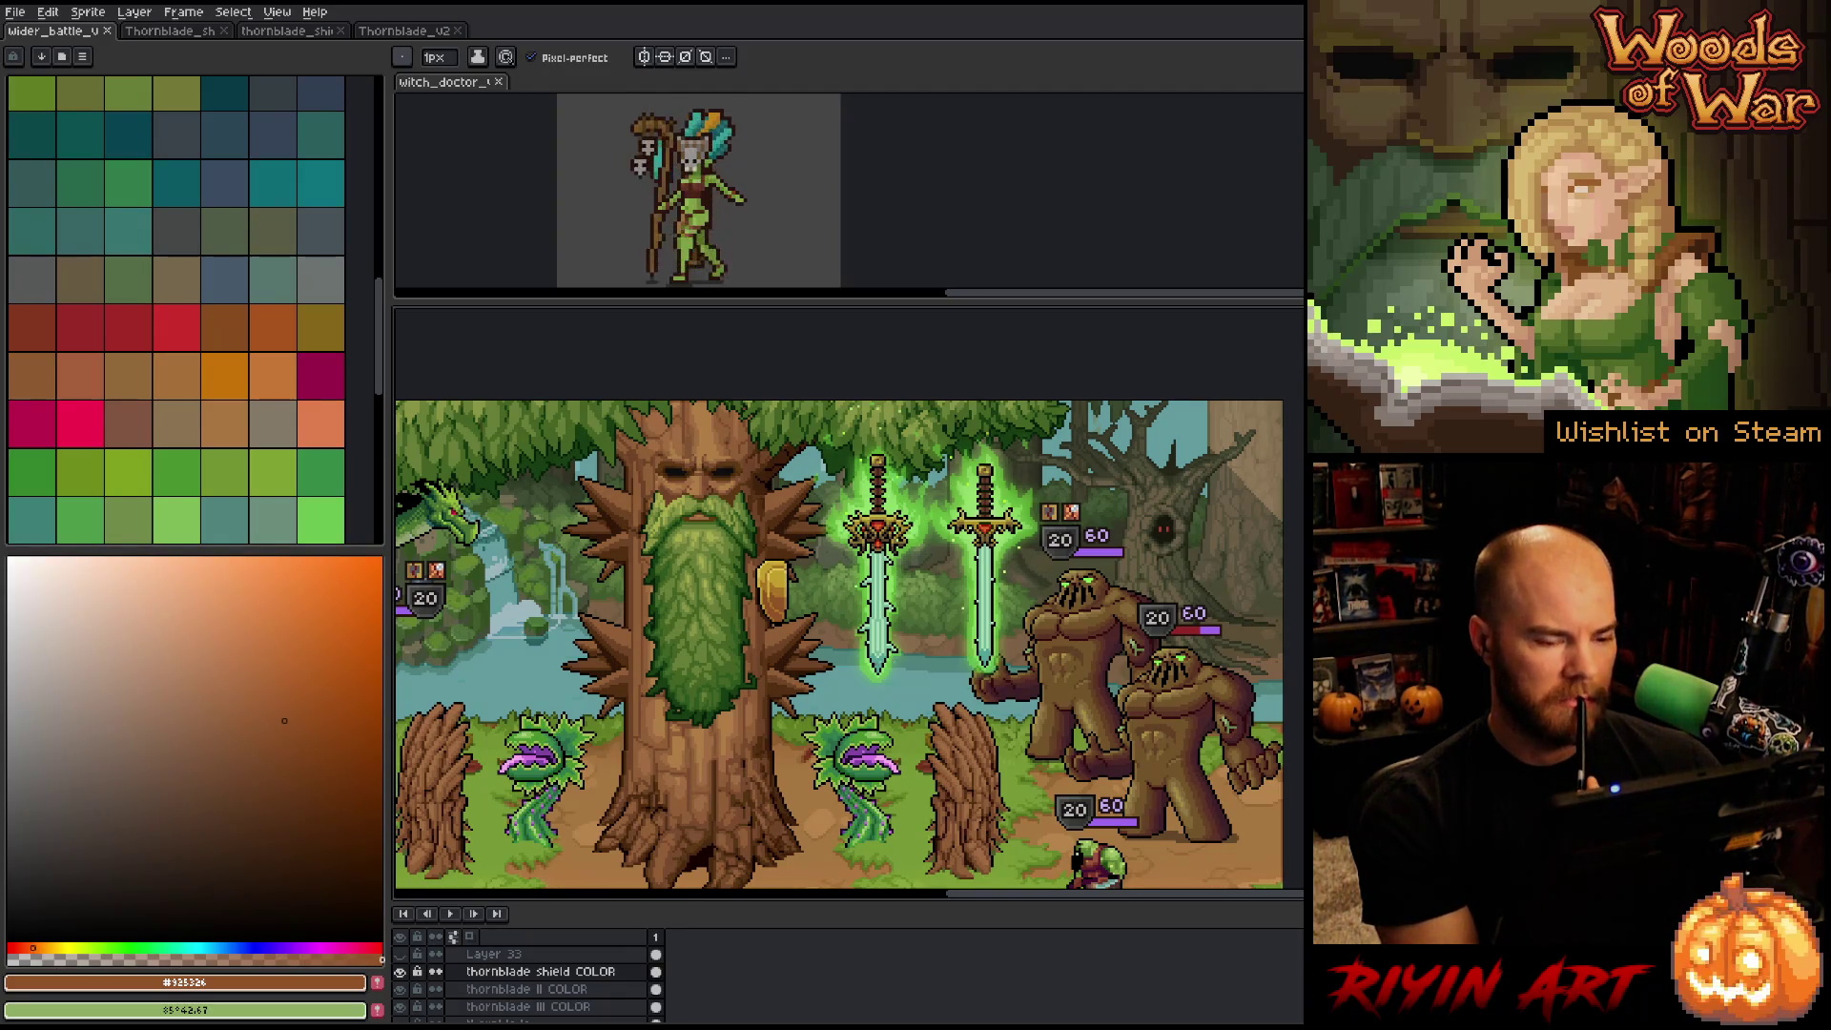
scroll(911, 665, "up", 2)
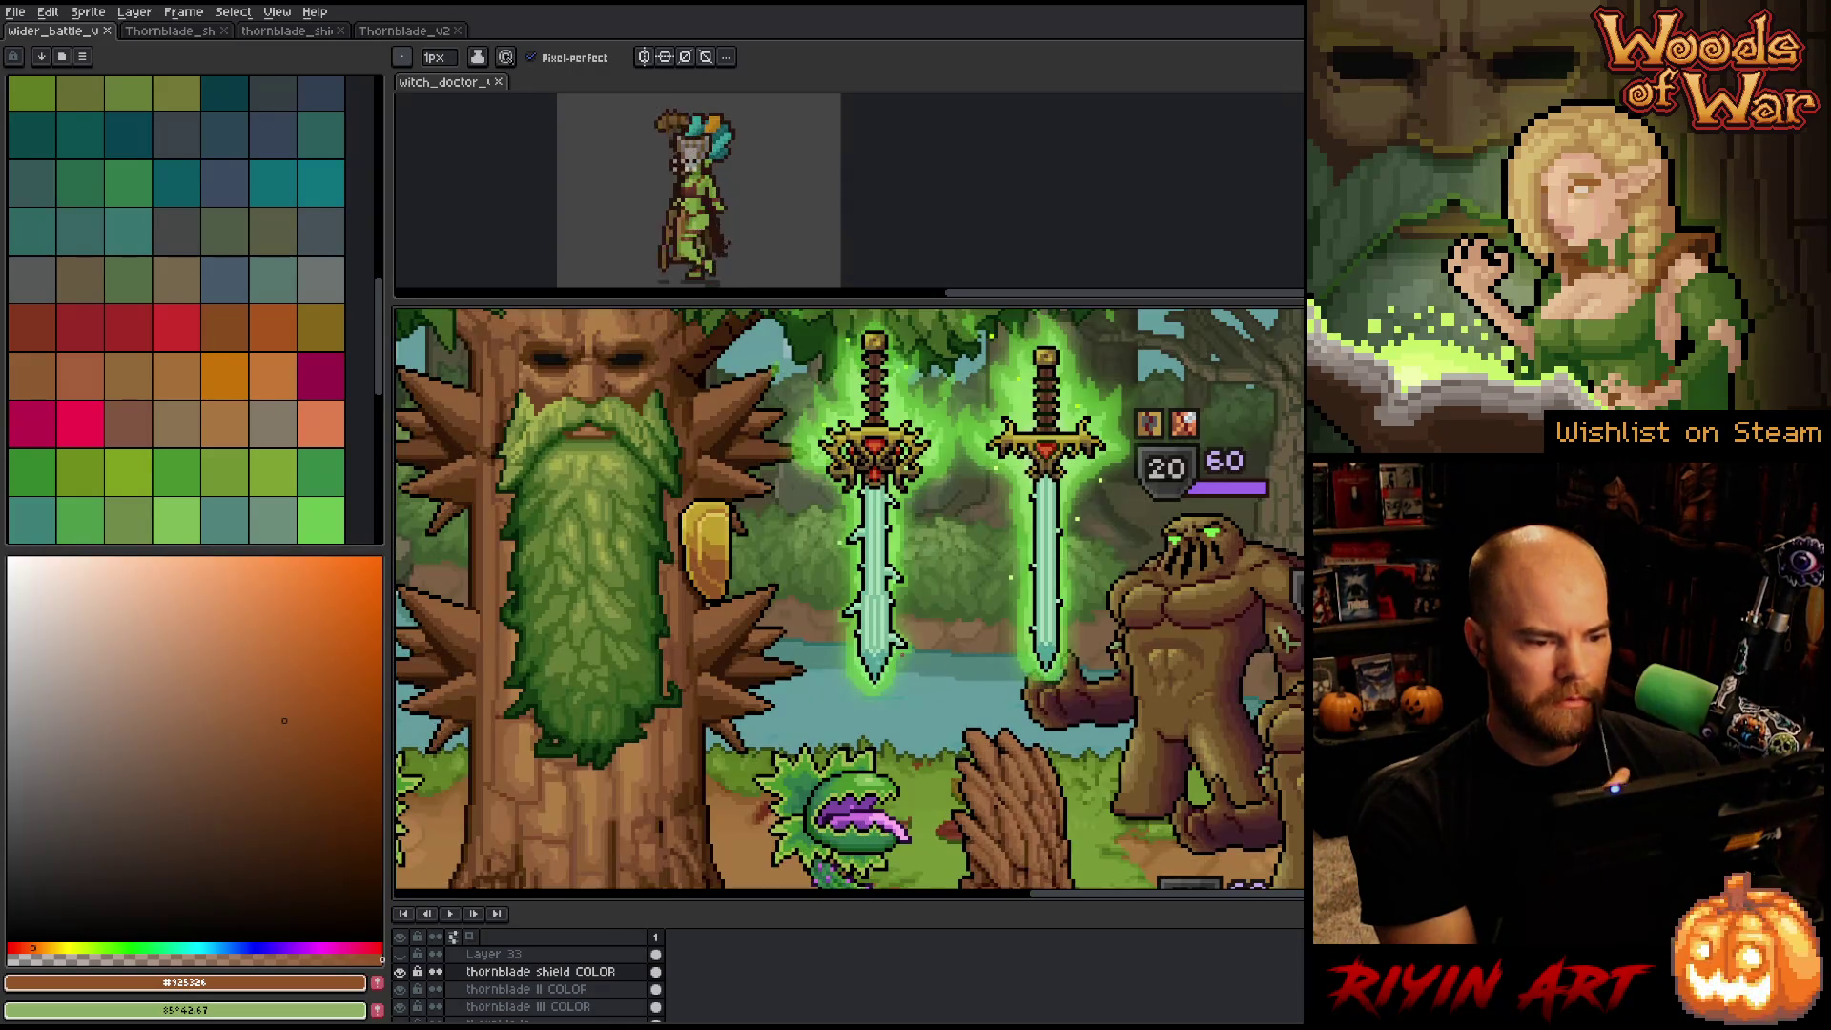
key("ctrl")
left_click_drag(911, 666, 817, 666)
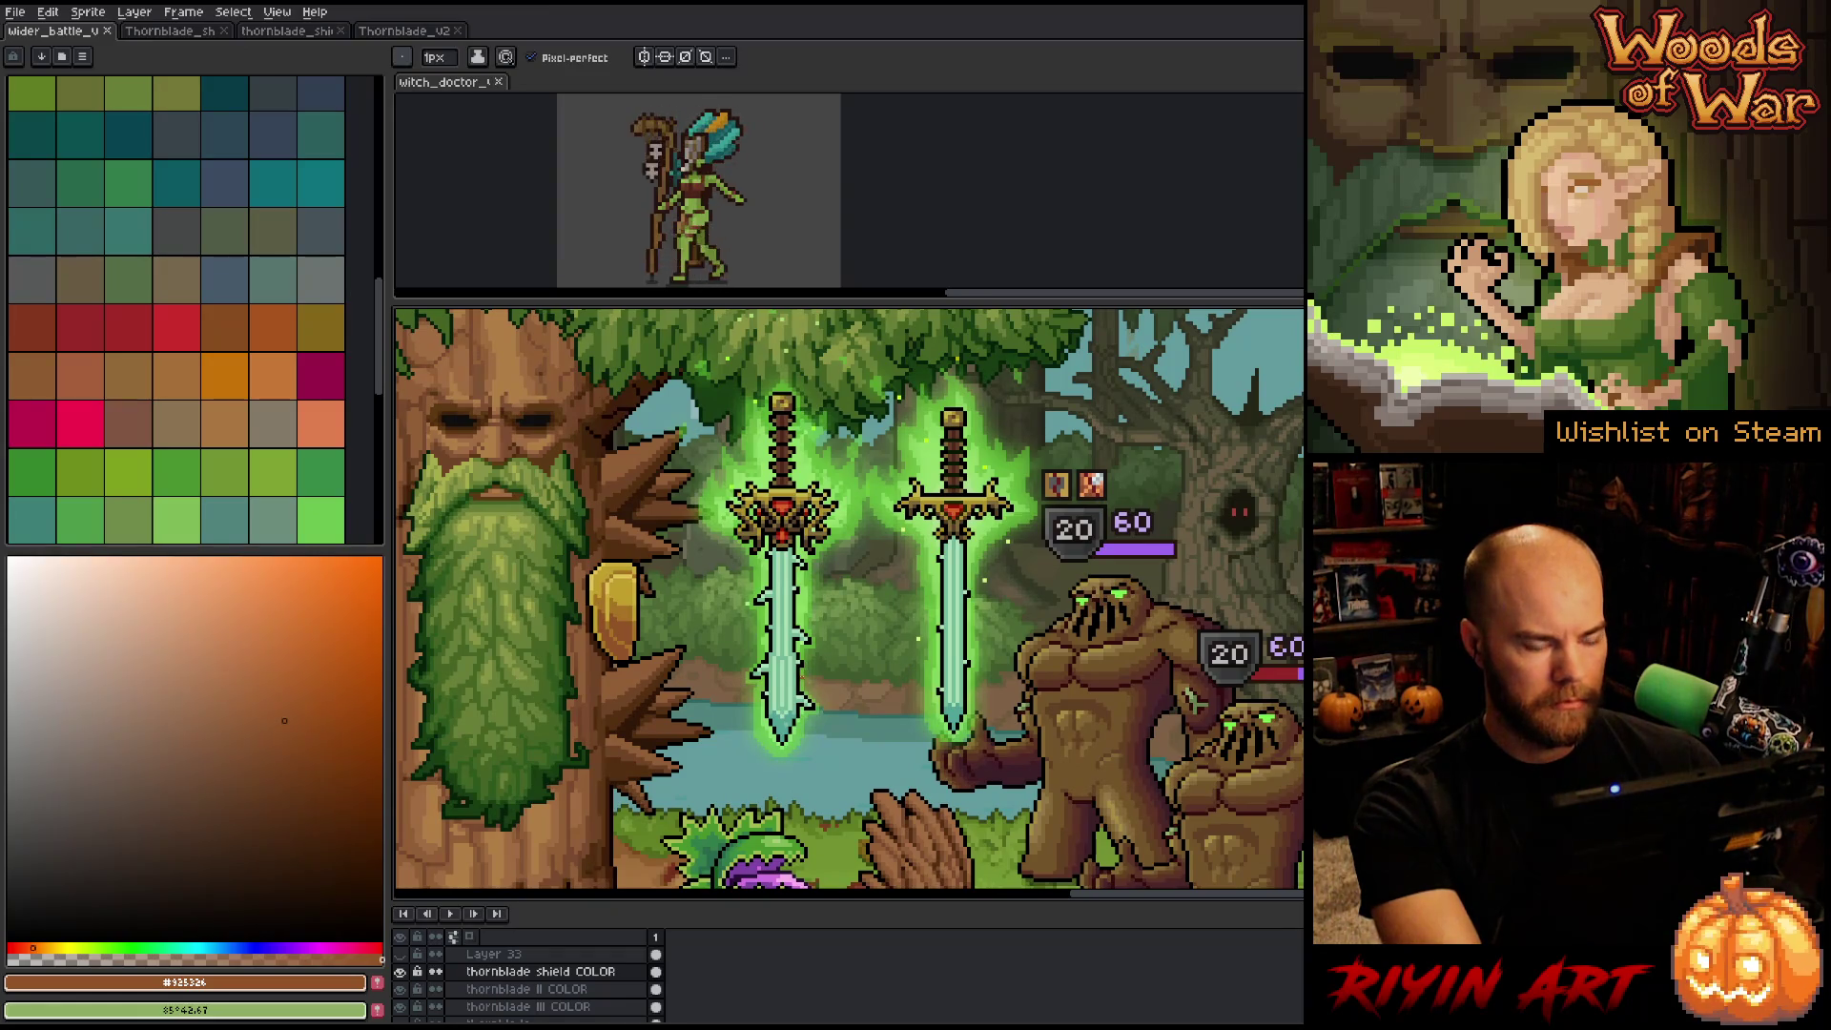
Duplicate the Thornblade shield COLOR layer and move the copy higher up the trunk.
right_click(542, 979)
left_click(567, 983)
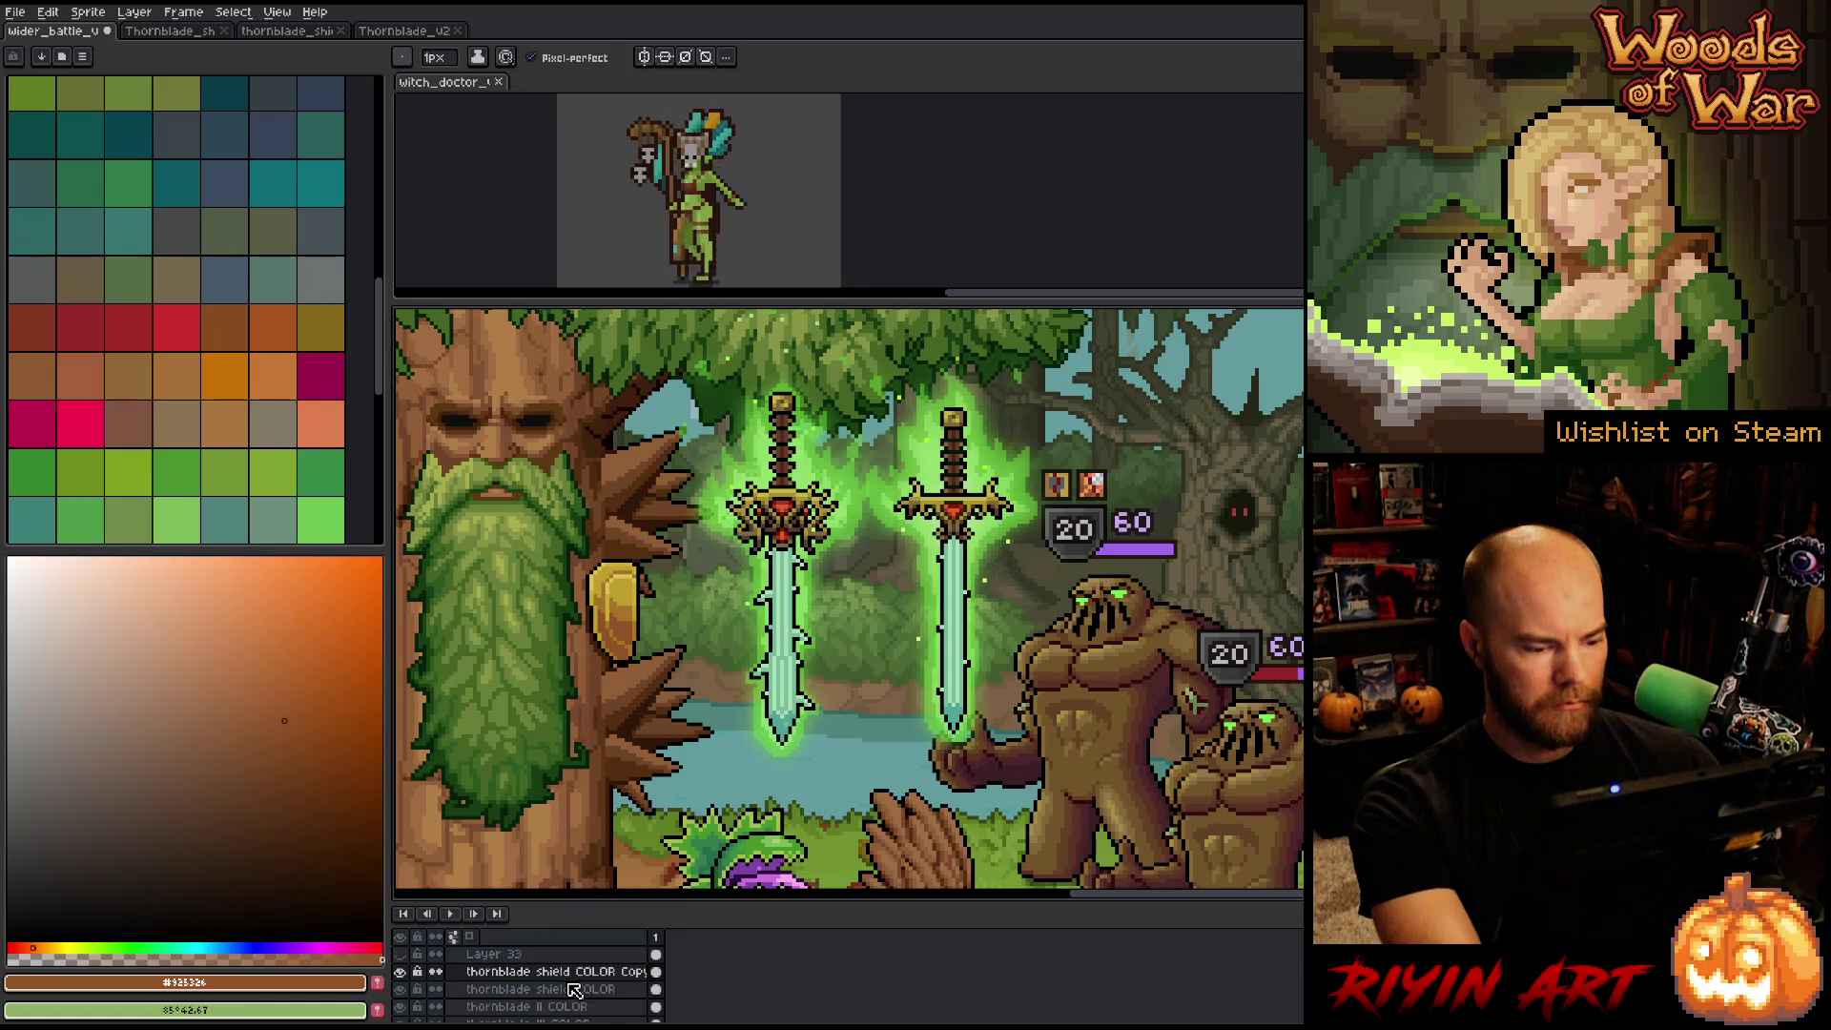
key("v")
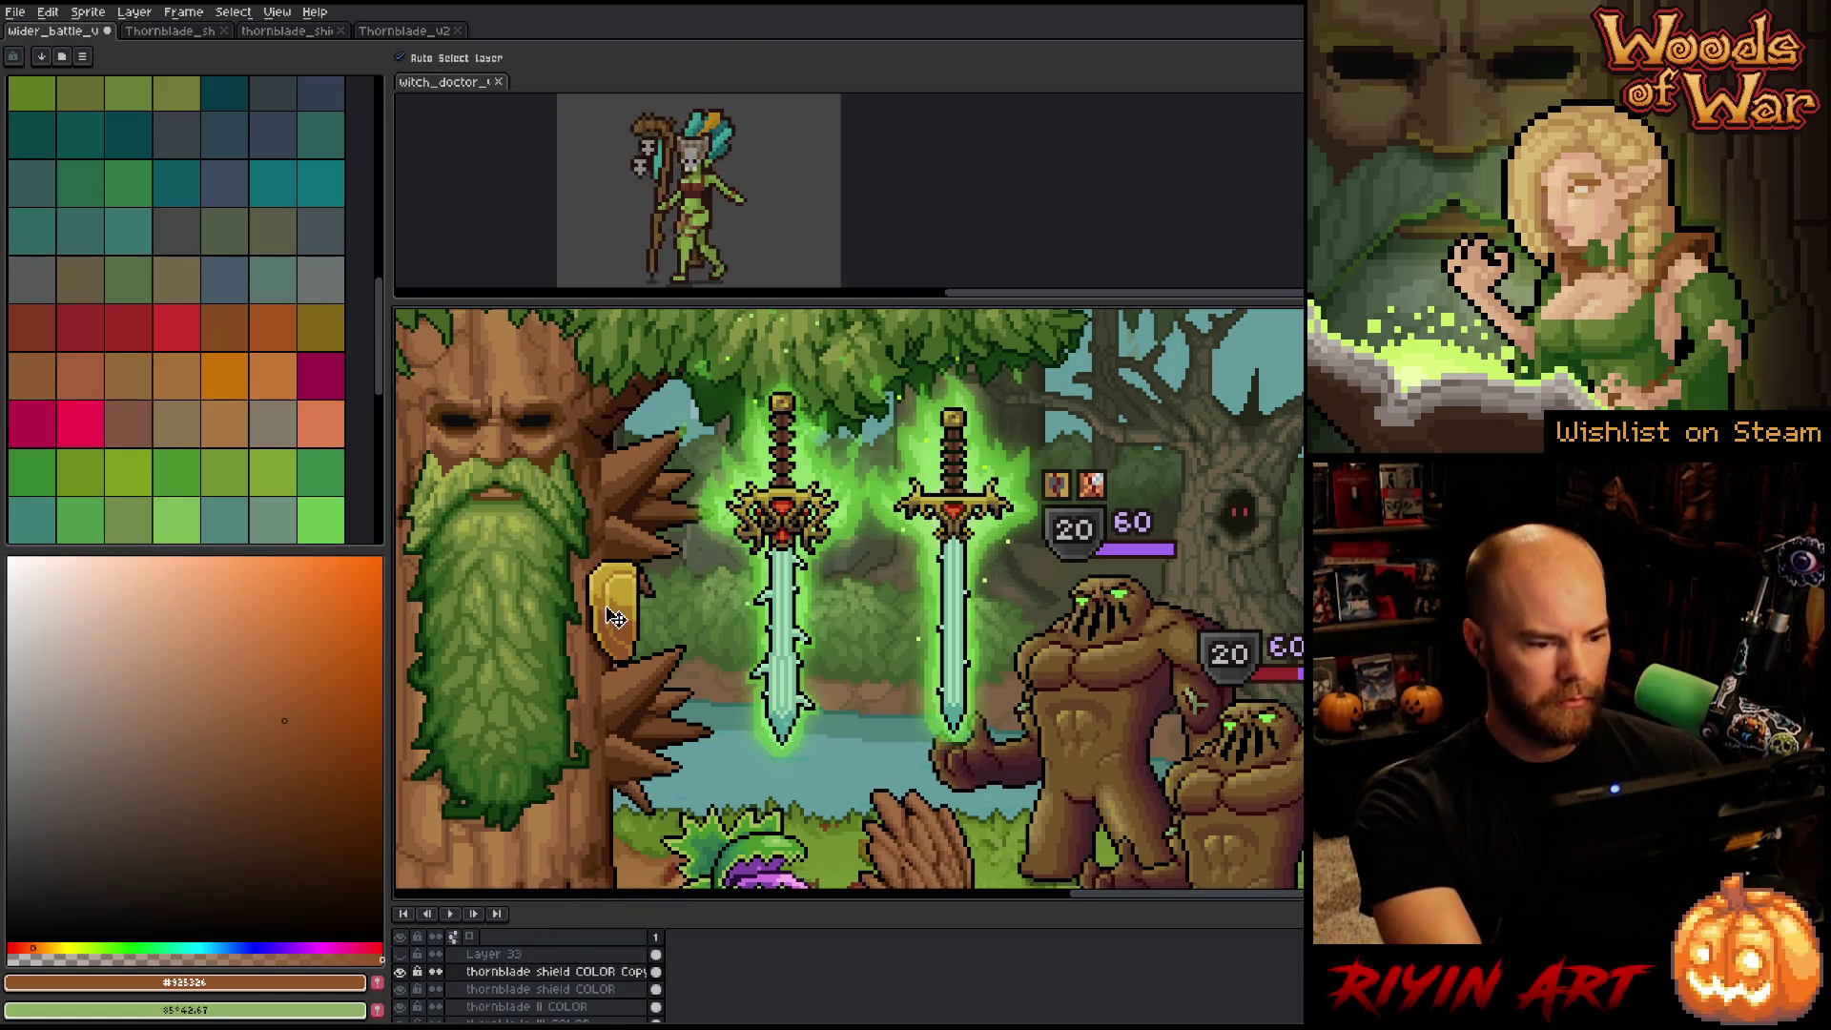
left_click_drag(615, 618, 615, 477)
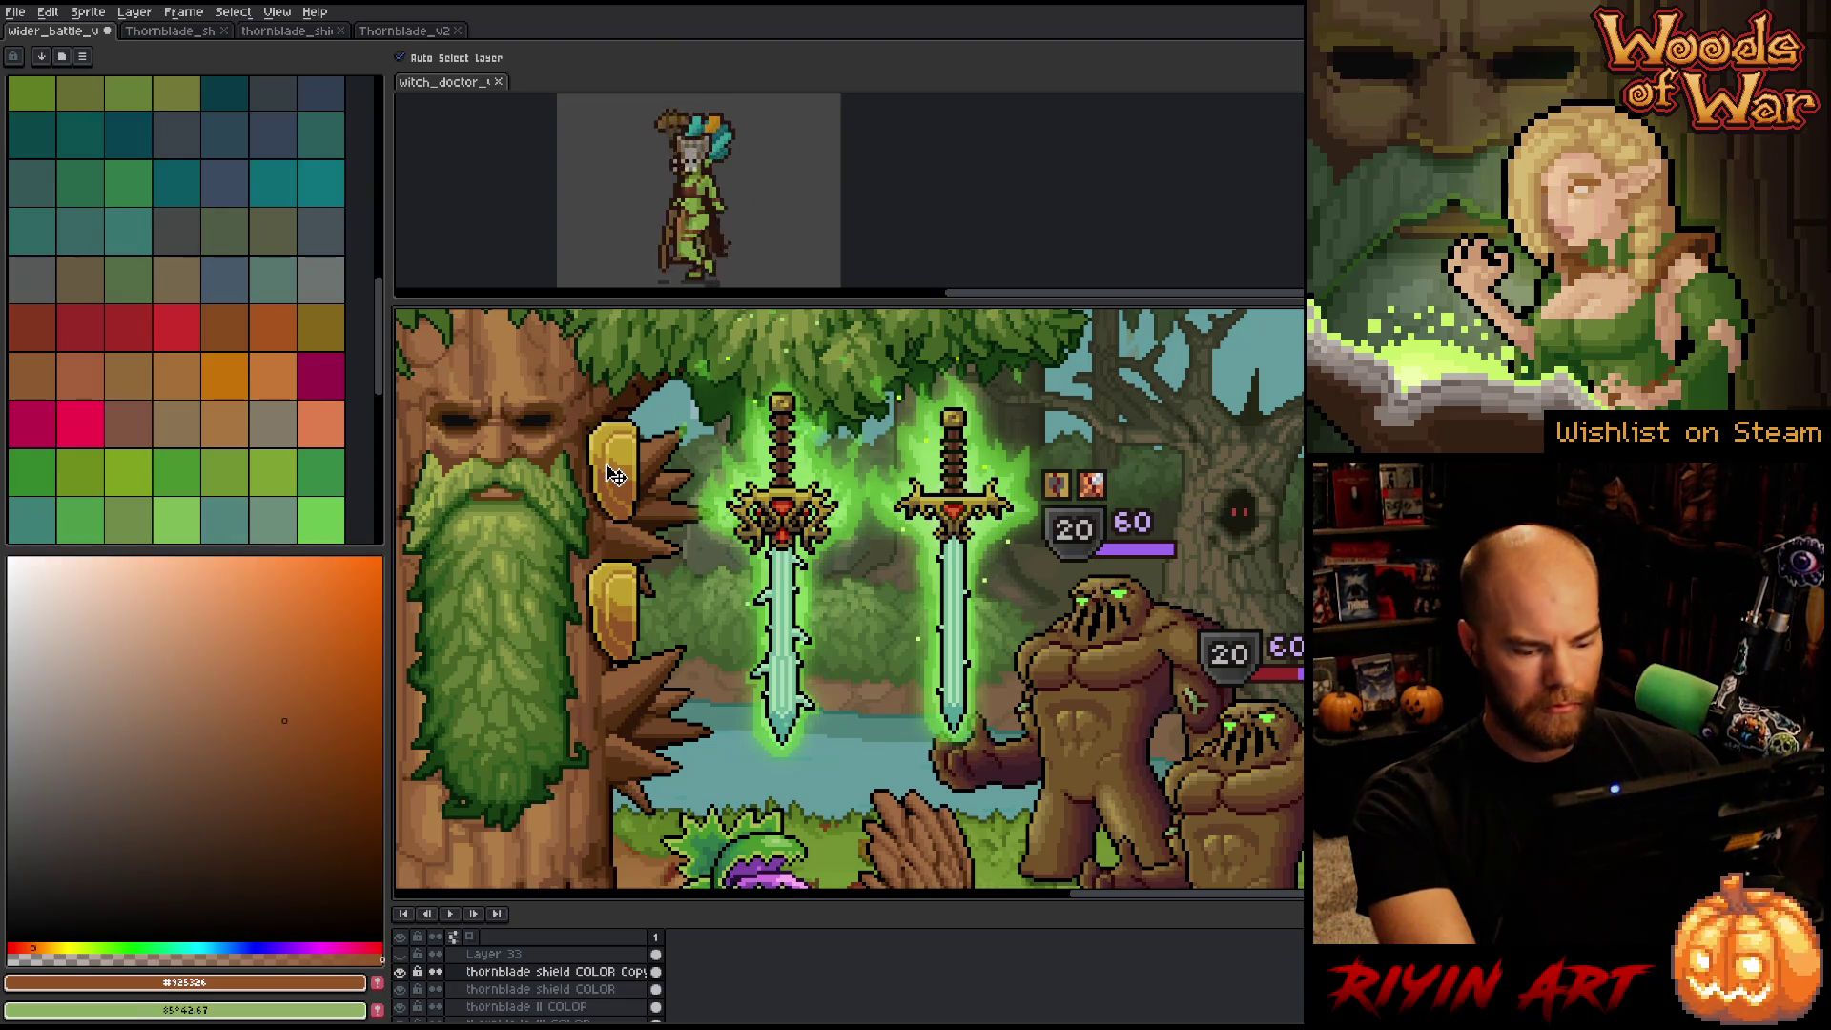
Eyedrop the red of the sword's gem as the drawing colour.
key("i")
scroll(790, 494, "up", 3)
left_click(790, 500)
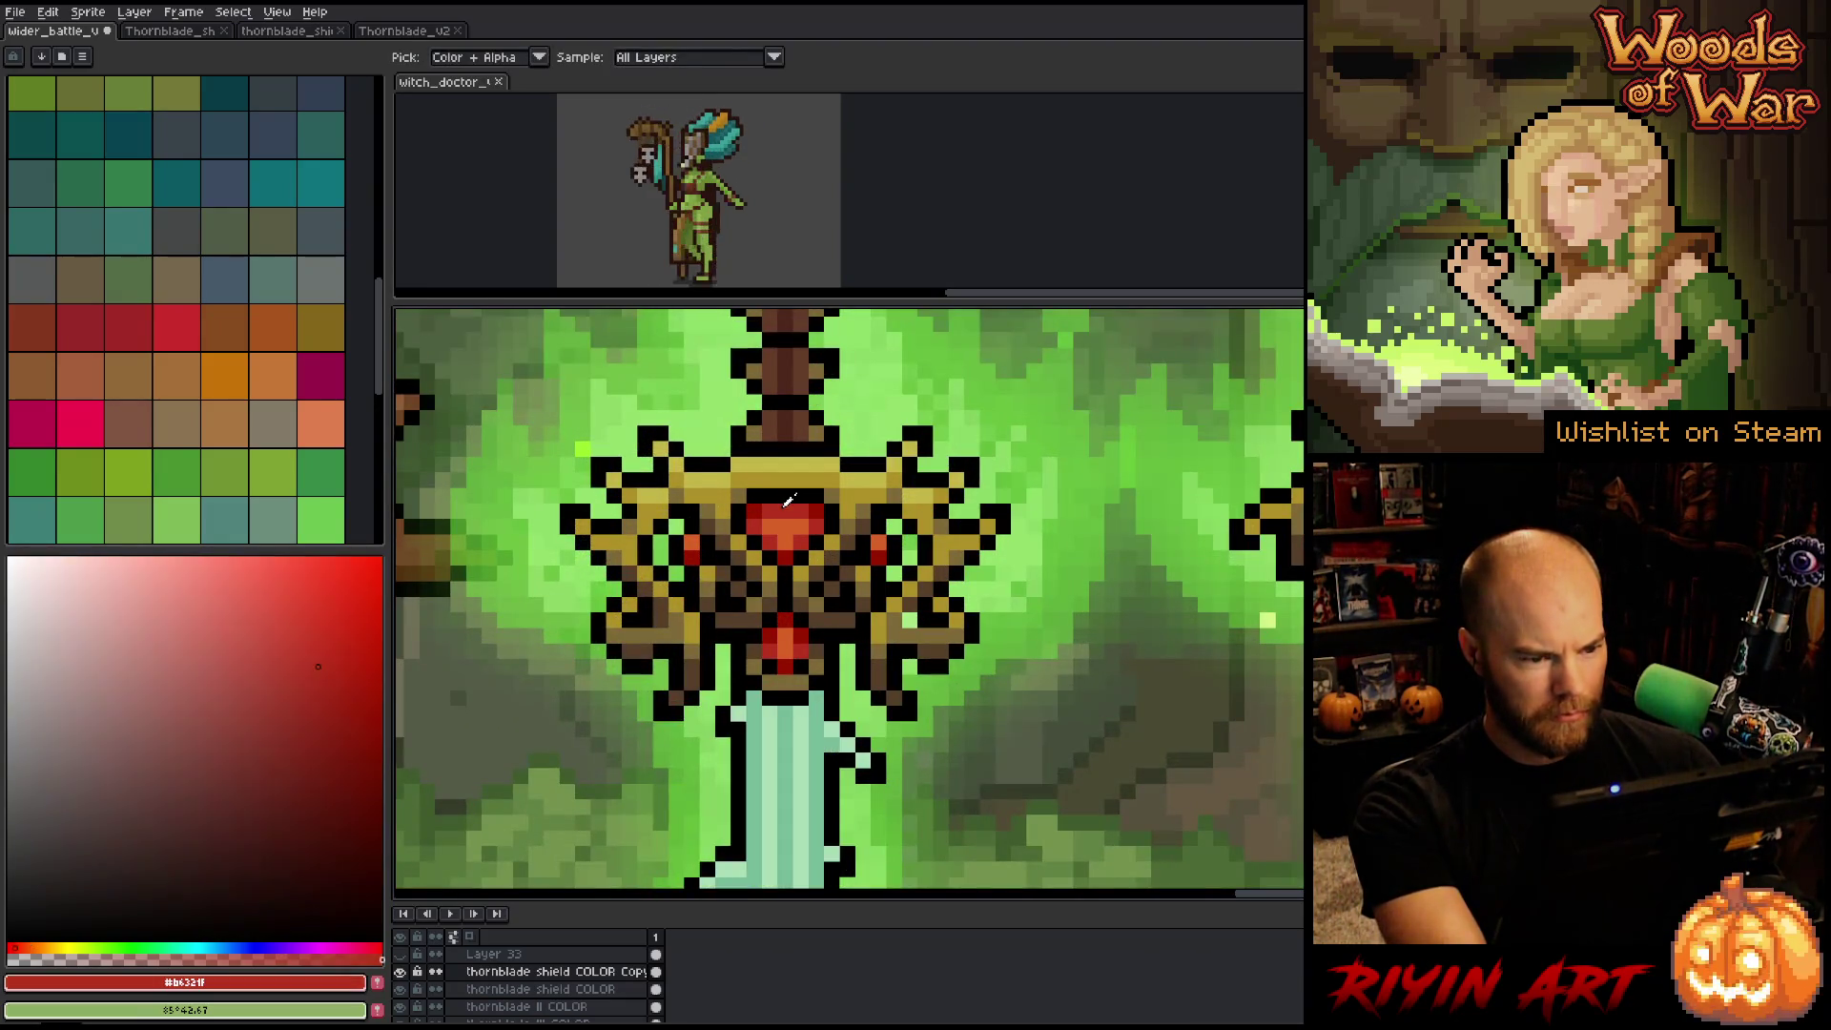
scroll(790, 500, "down", 3)
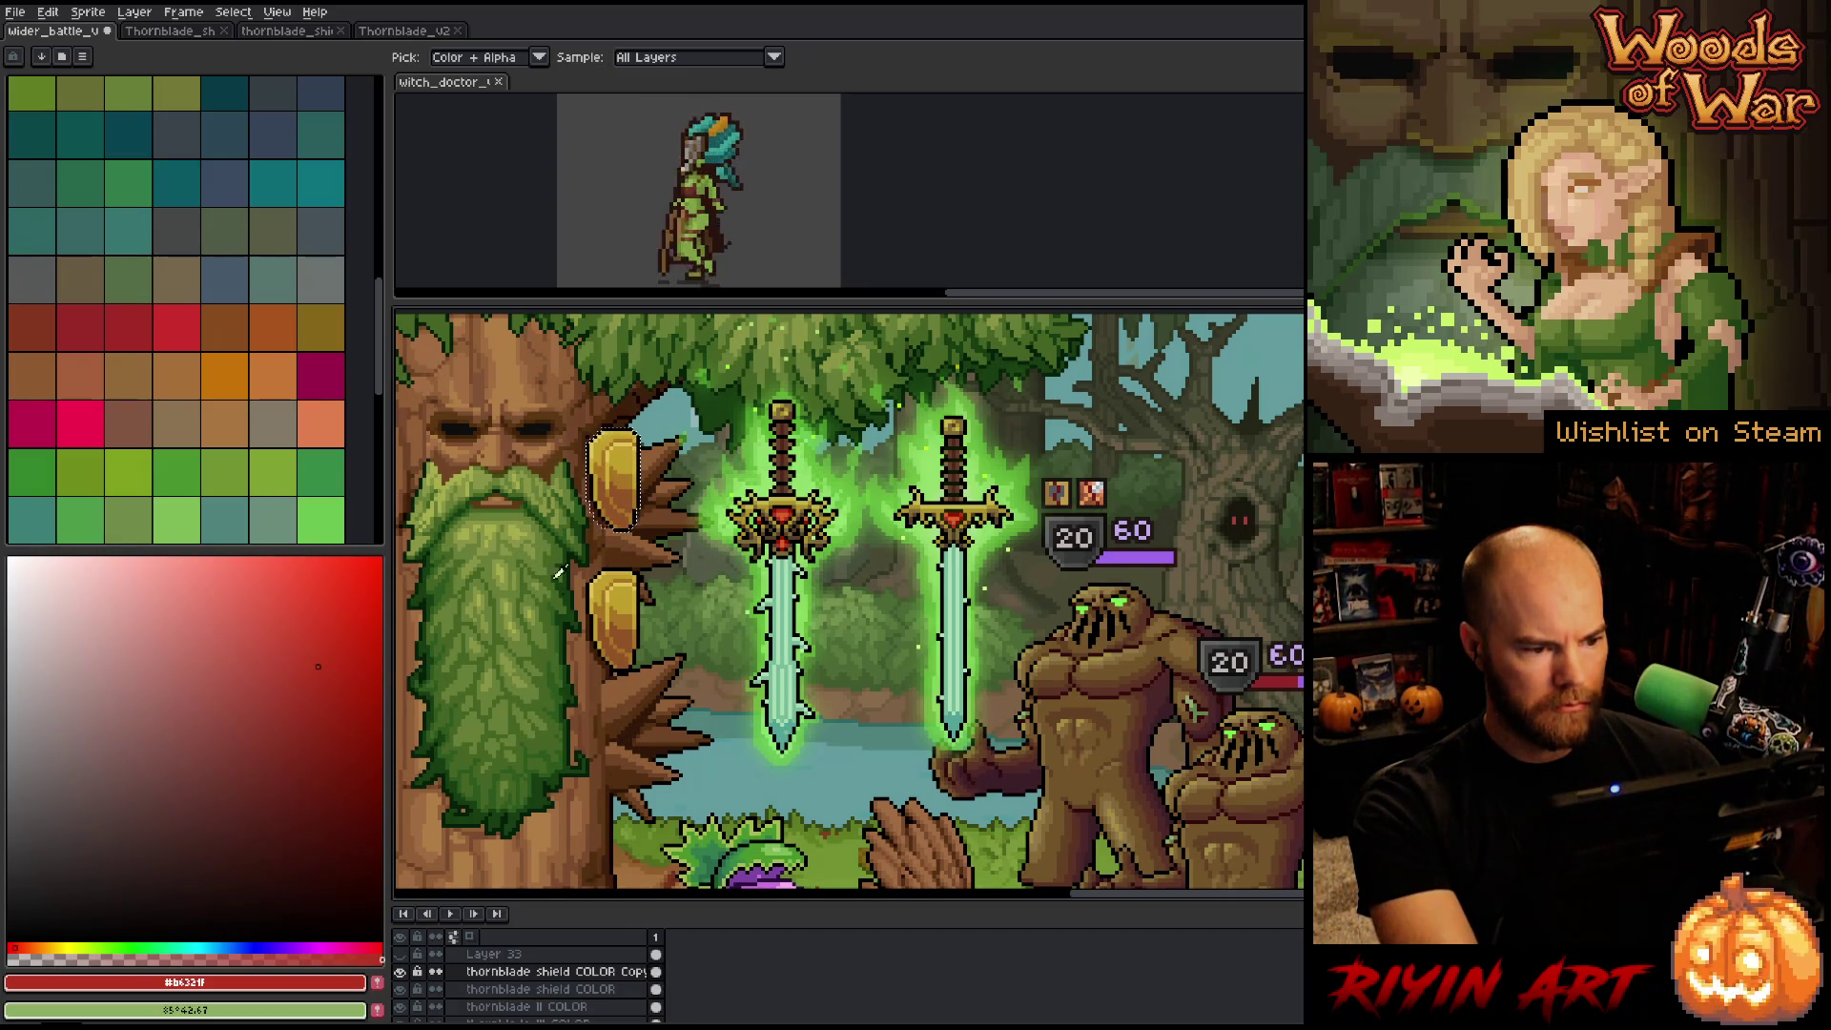
scroll(609, 487, "up", 3)
Clear the selection, then open and cancel Replace Color twice without changing anything.
key("ctrl+d")
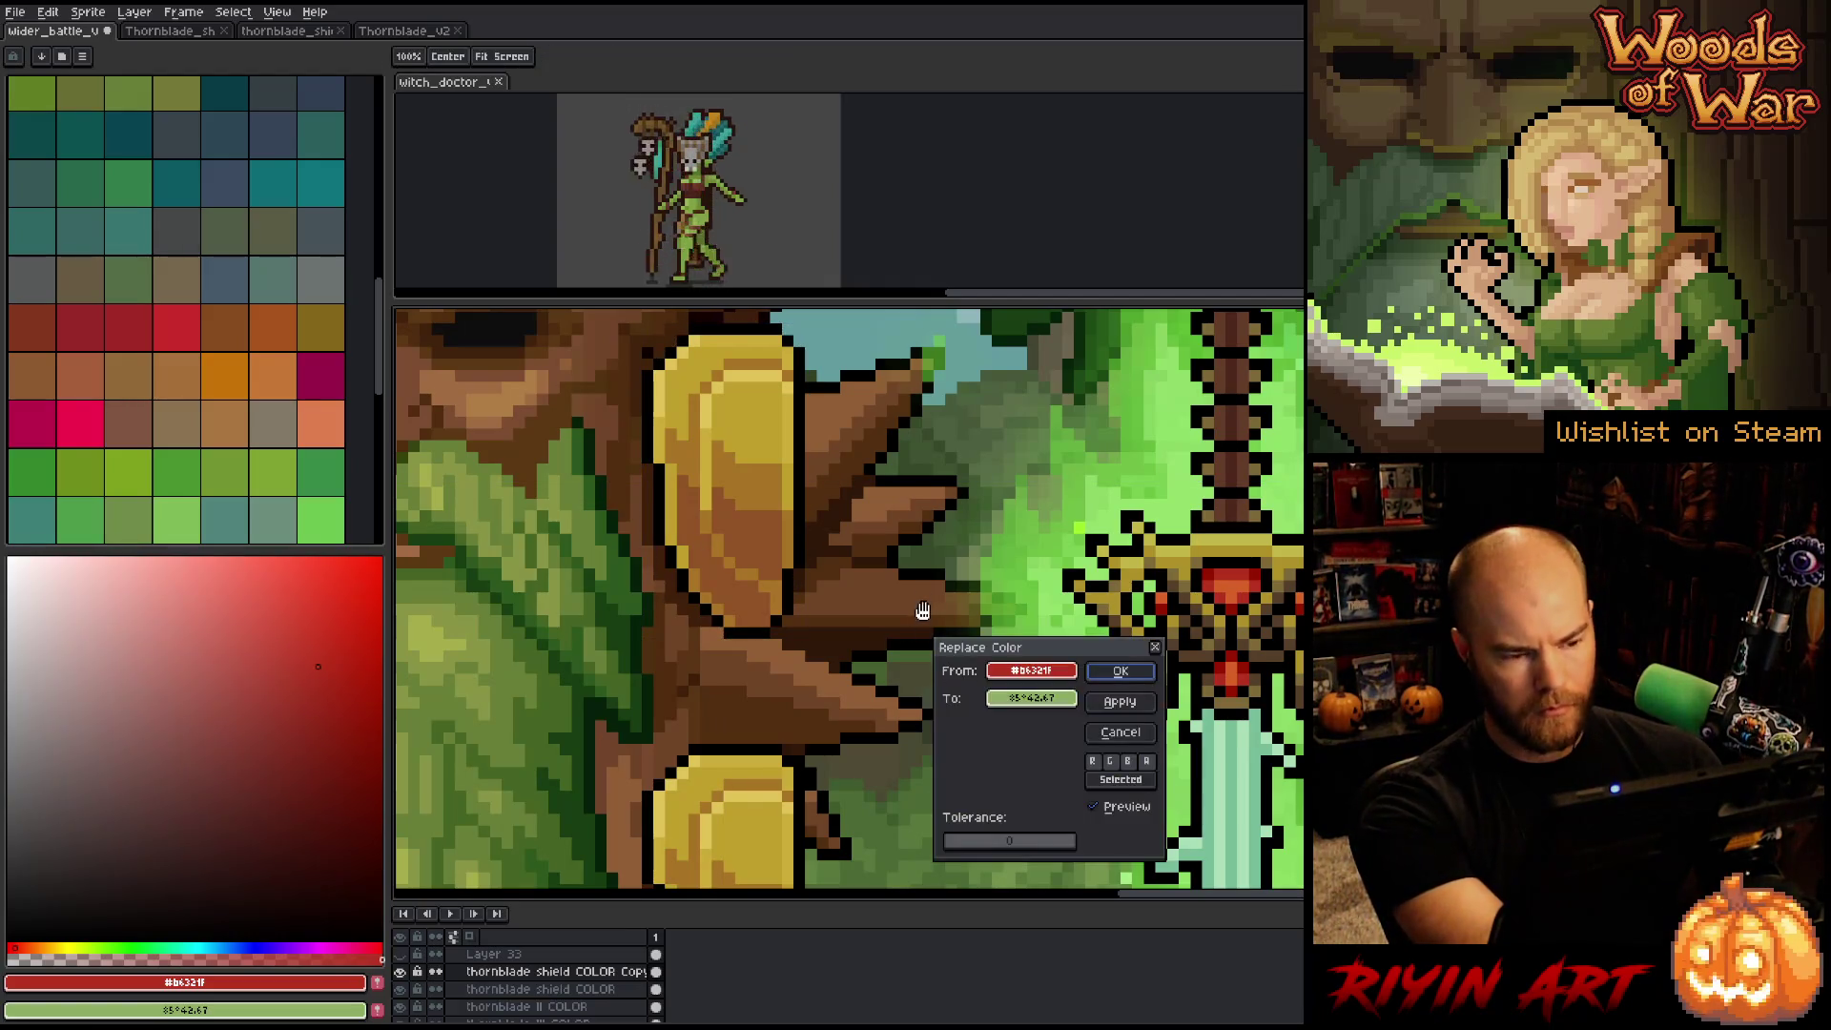
key("shift+r")
left_click(807, 530)
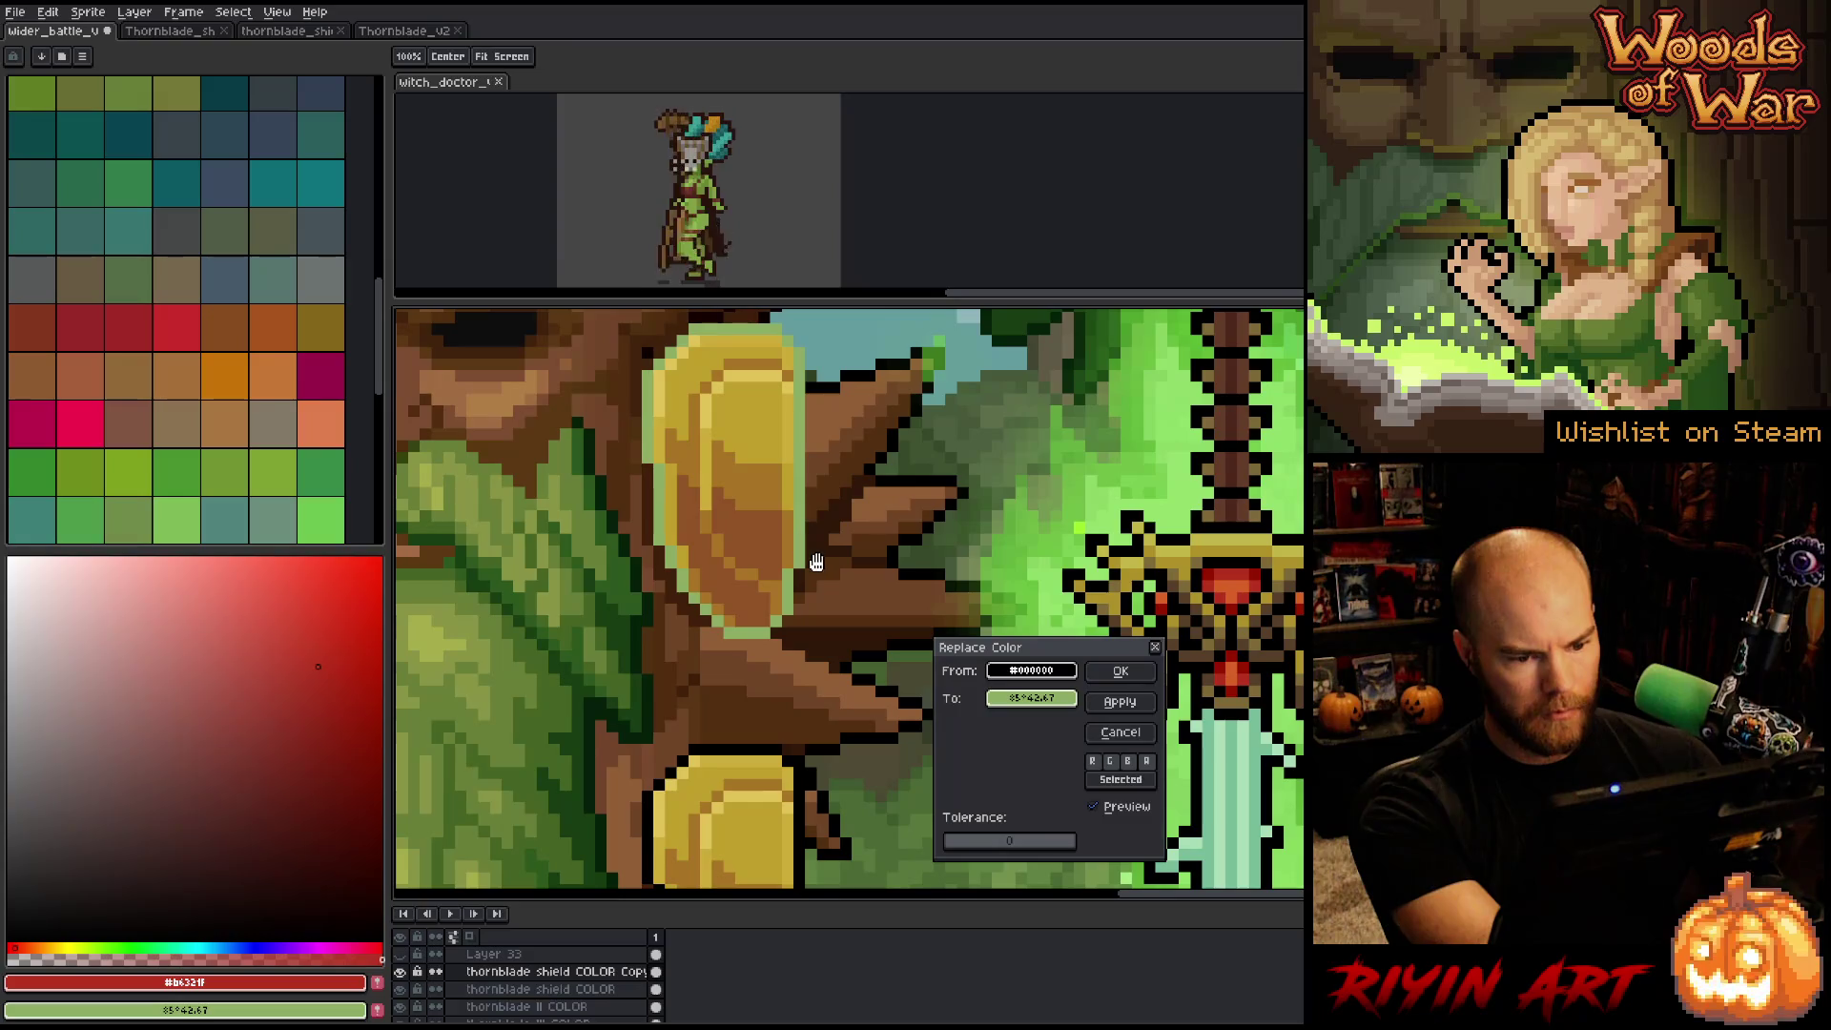
left_click(1130, 729)
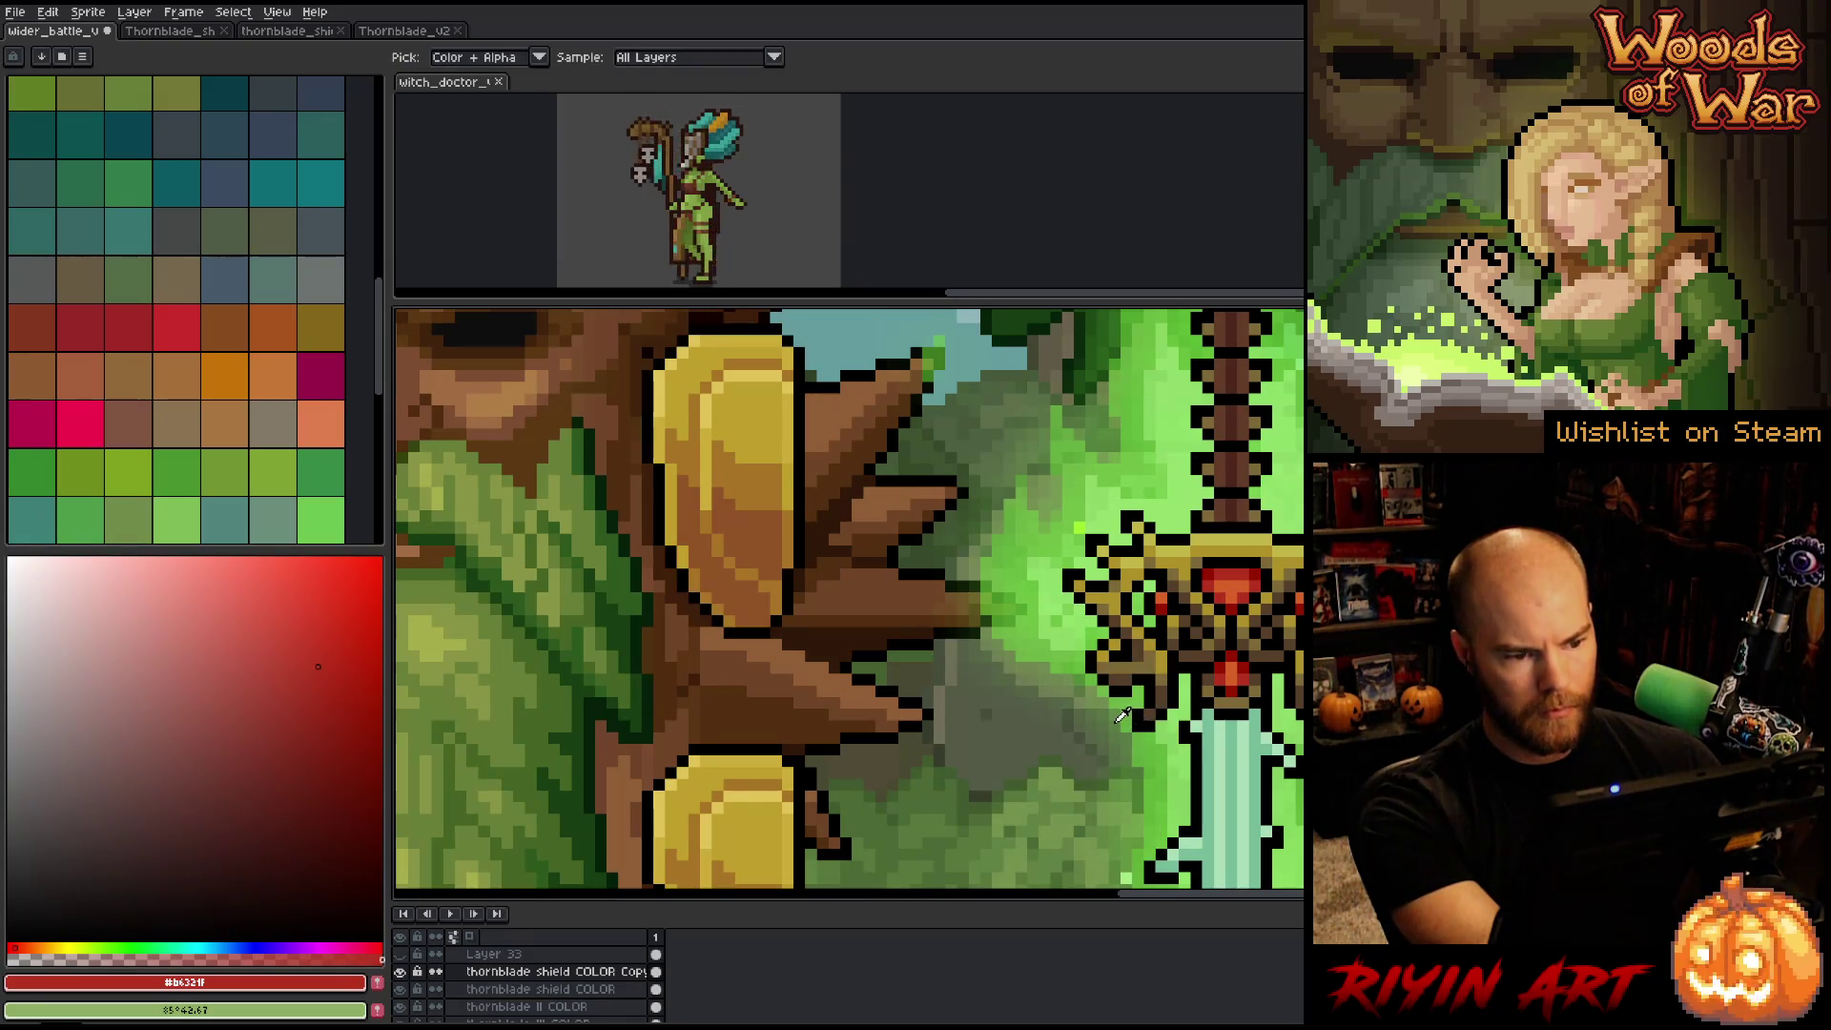
key("shift+r")
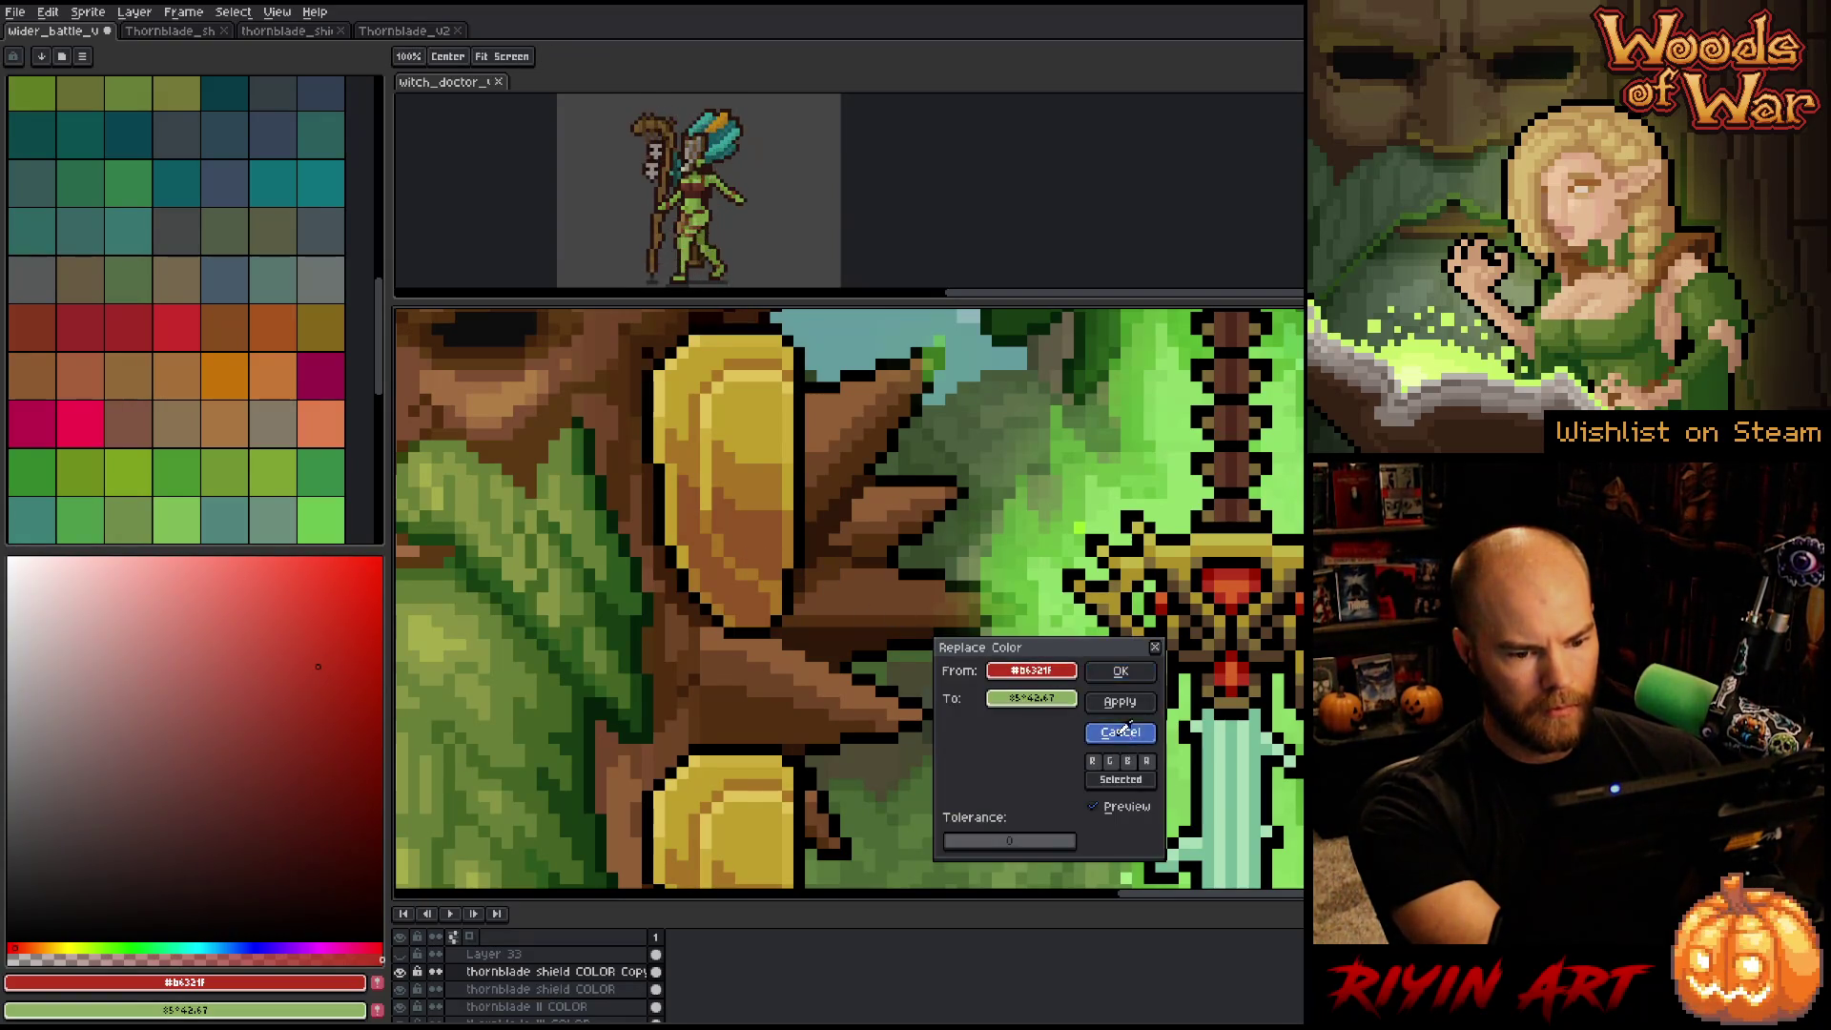
left_click(1123, 730)
Use Color Range with adjusted tolerance to select the shields' gold shades.
key("shift+c")
left_click_drag(1059, 490, 1103, 488)
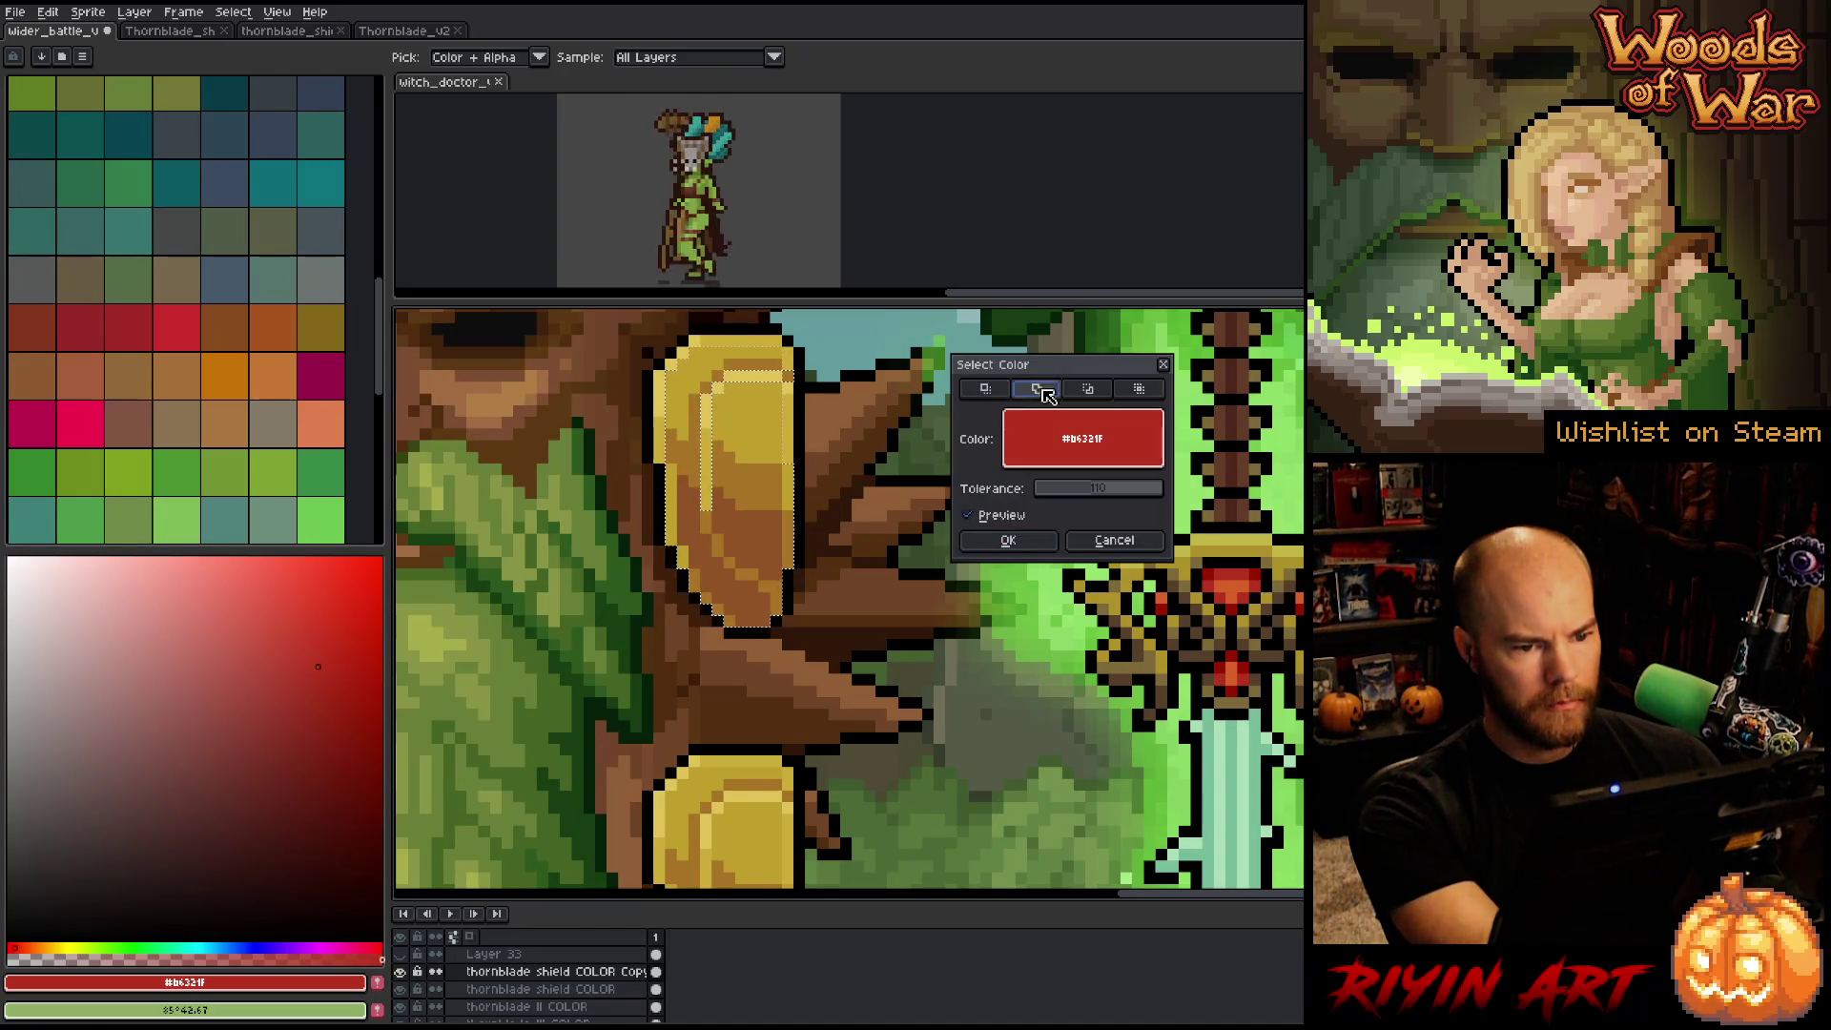
left_click(725, 539)
left_click(658, 393)
left_click(665, 390)
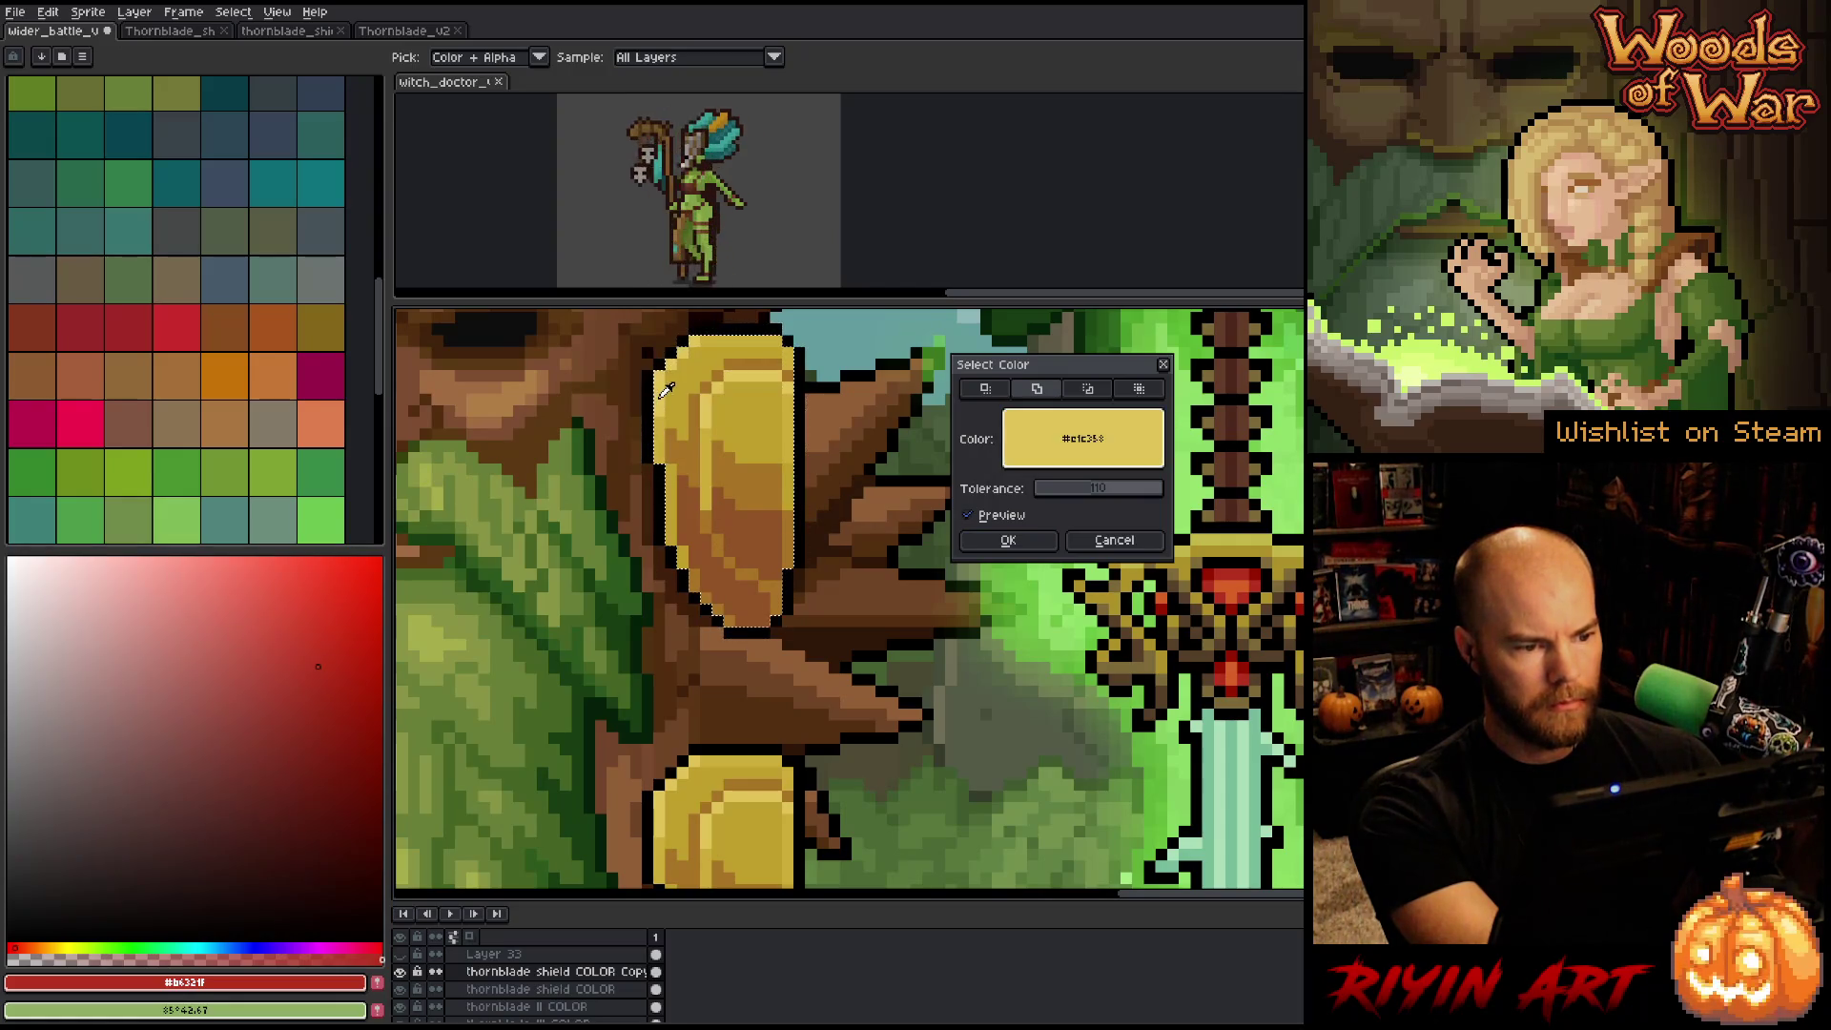
left_click(1009, 540)
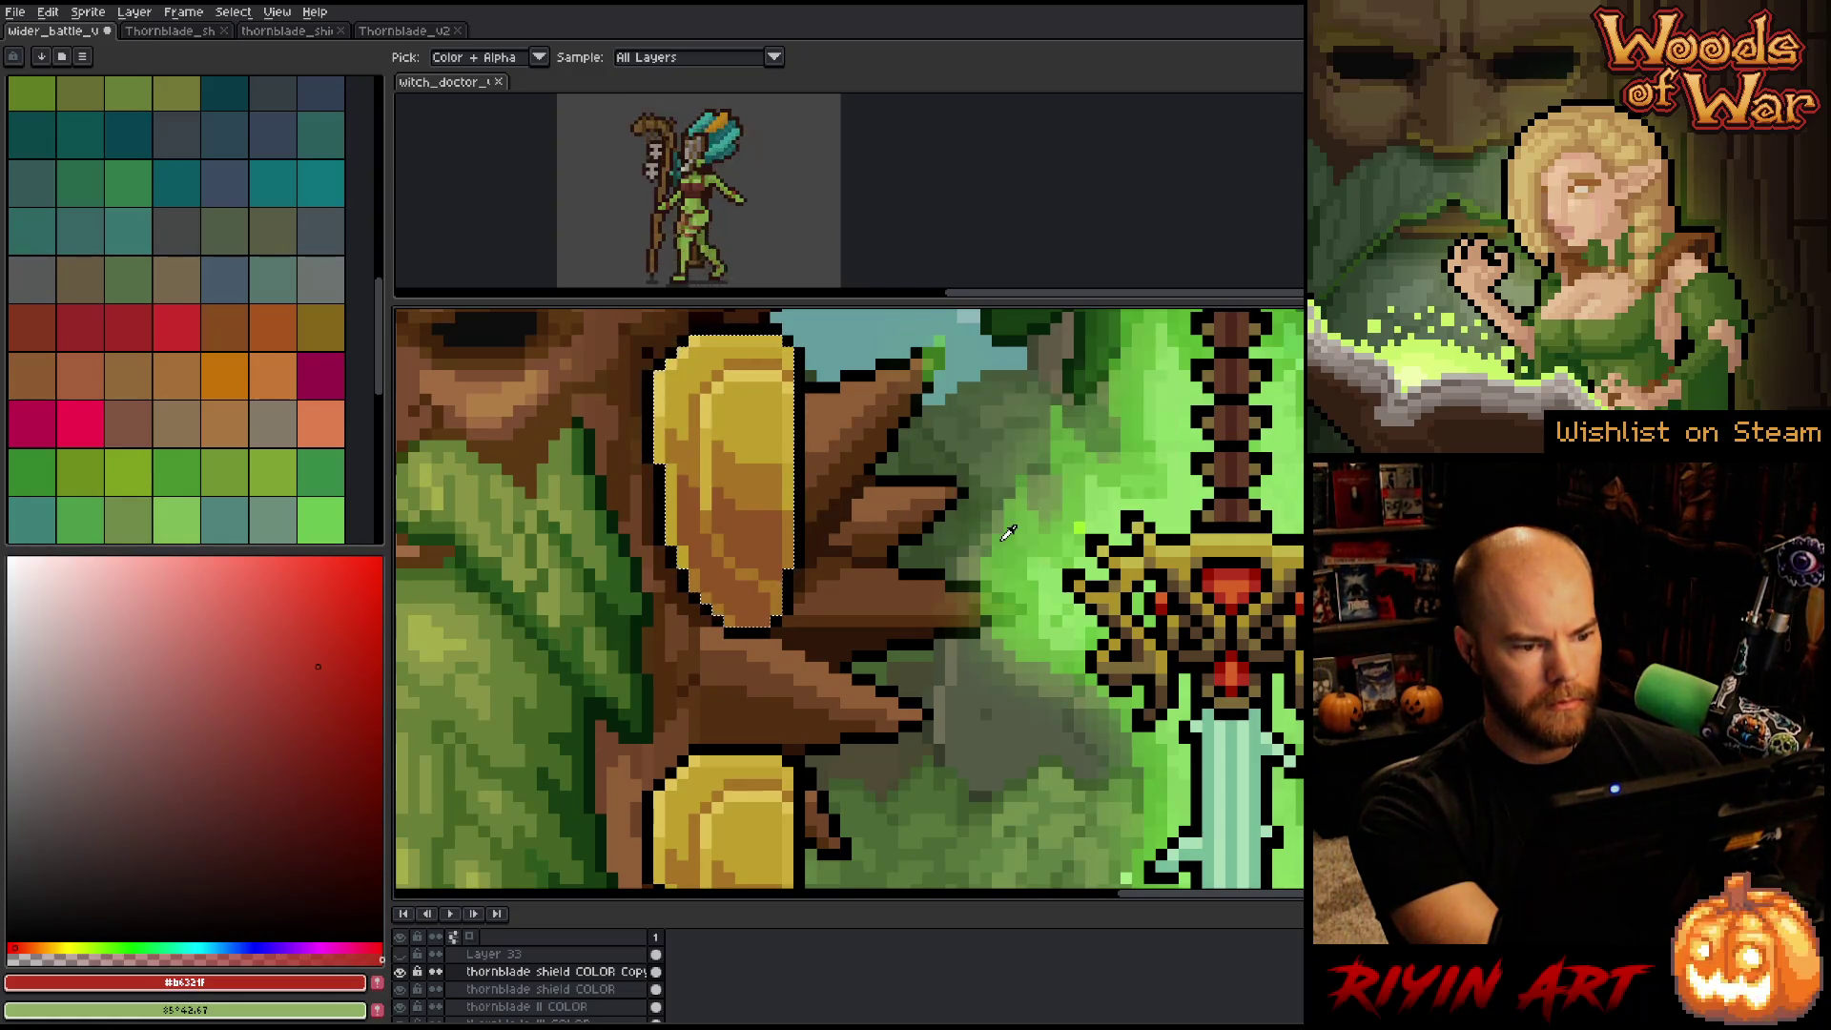
scroll(992, 571, "down", 2)
scroll(992, 570, "down", 2)
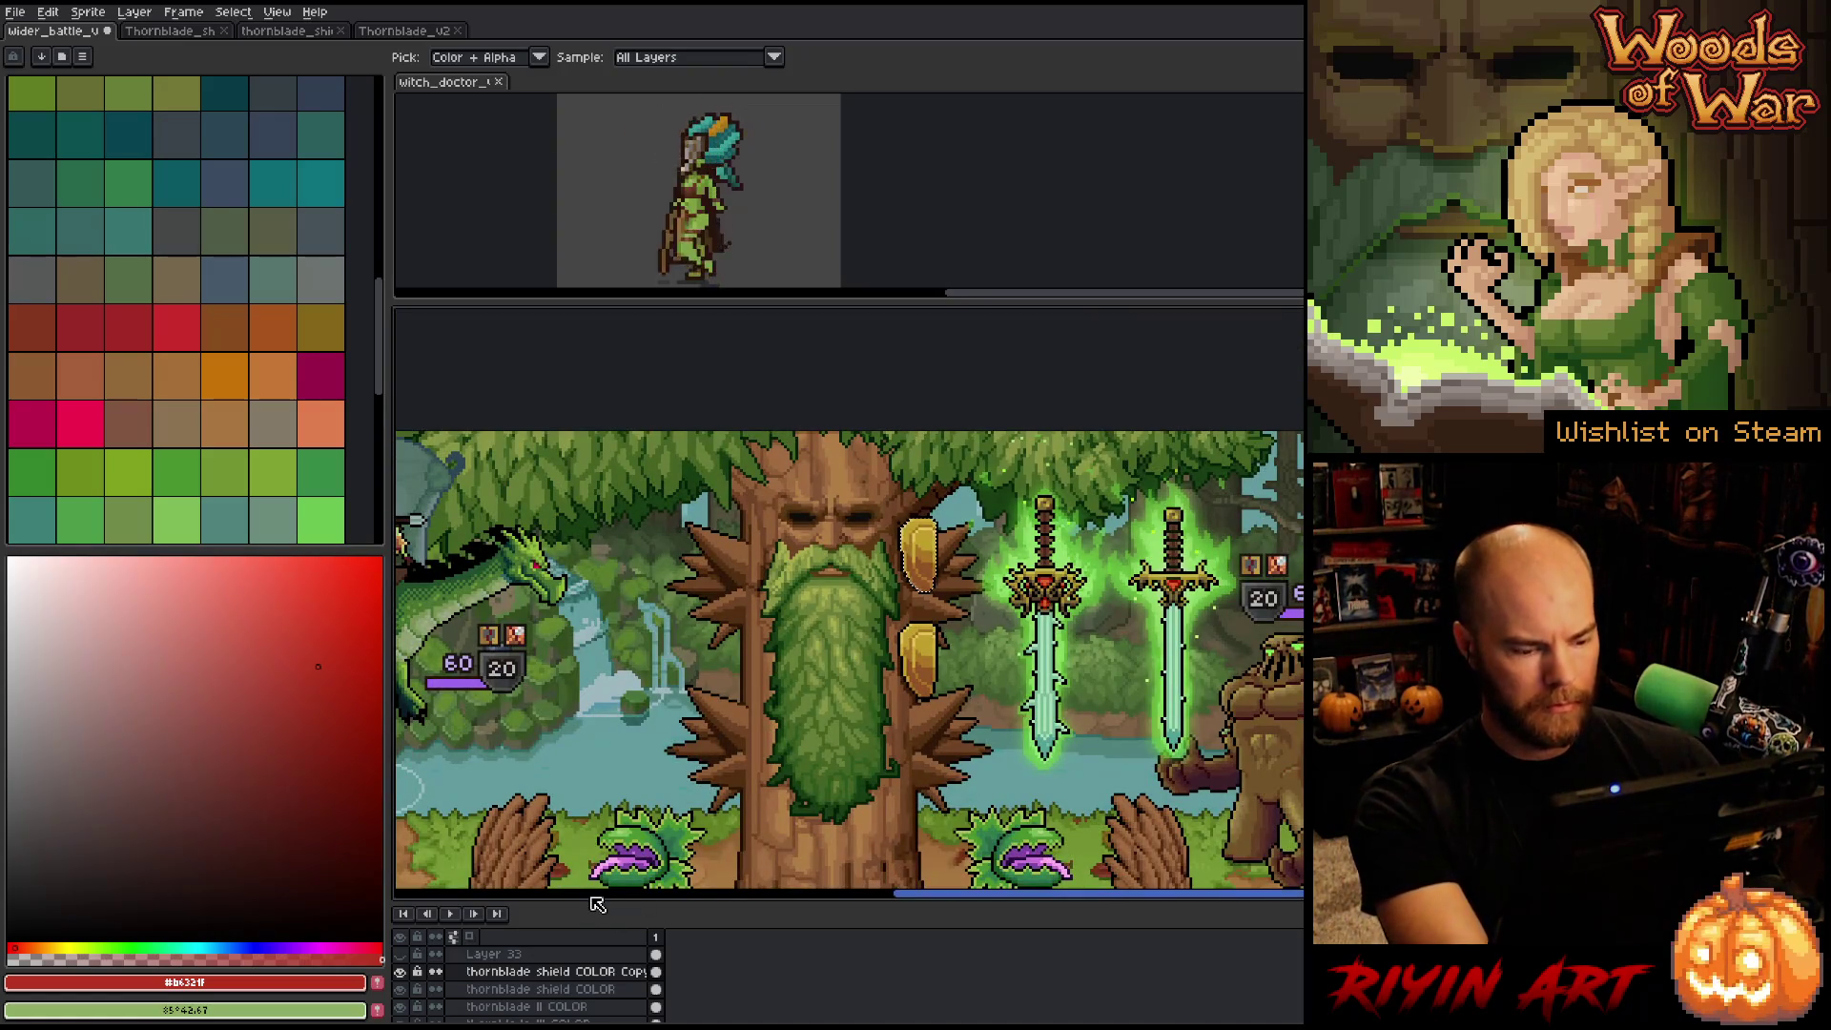
Add a new empty layer and frame the tree and swords in view.
key("shift+n")
left_click_drag(894, 693, 618, 750)
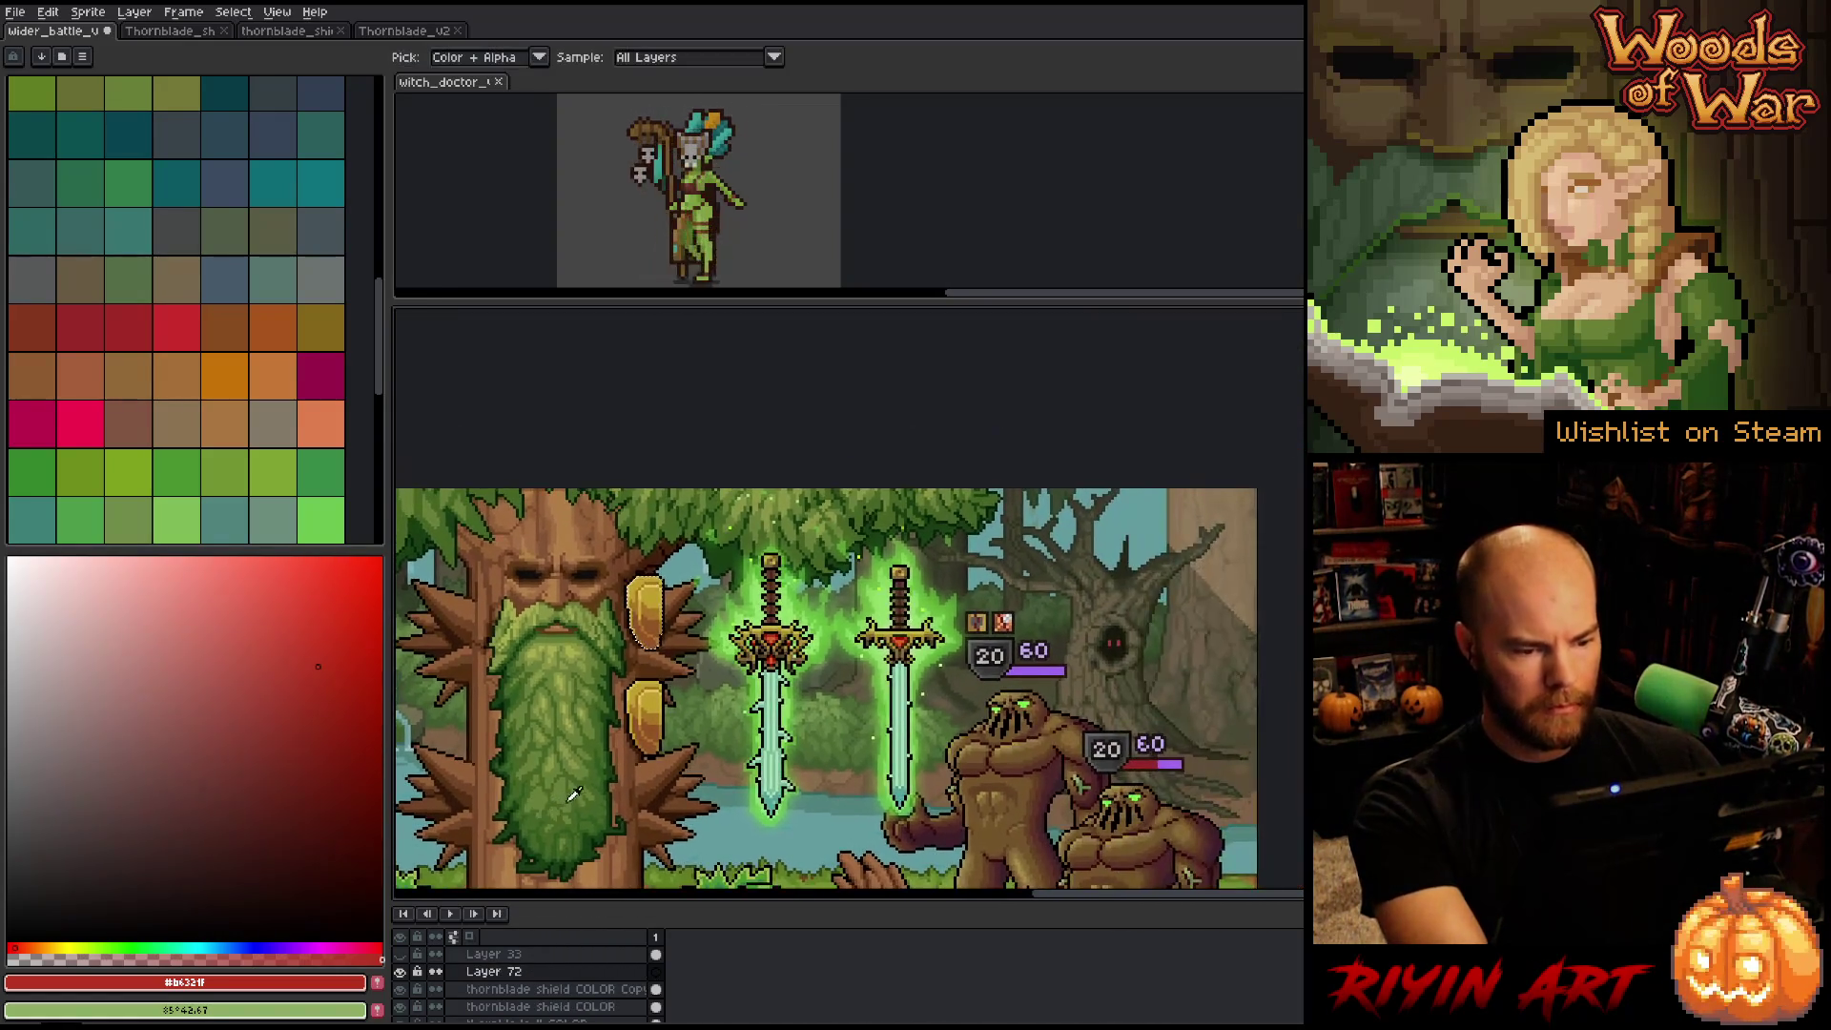
key("f")
key("v")
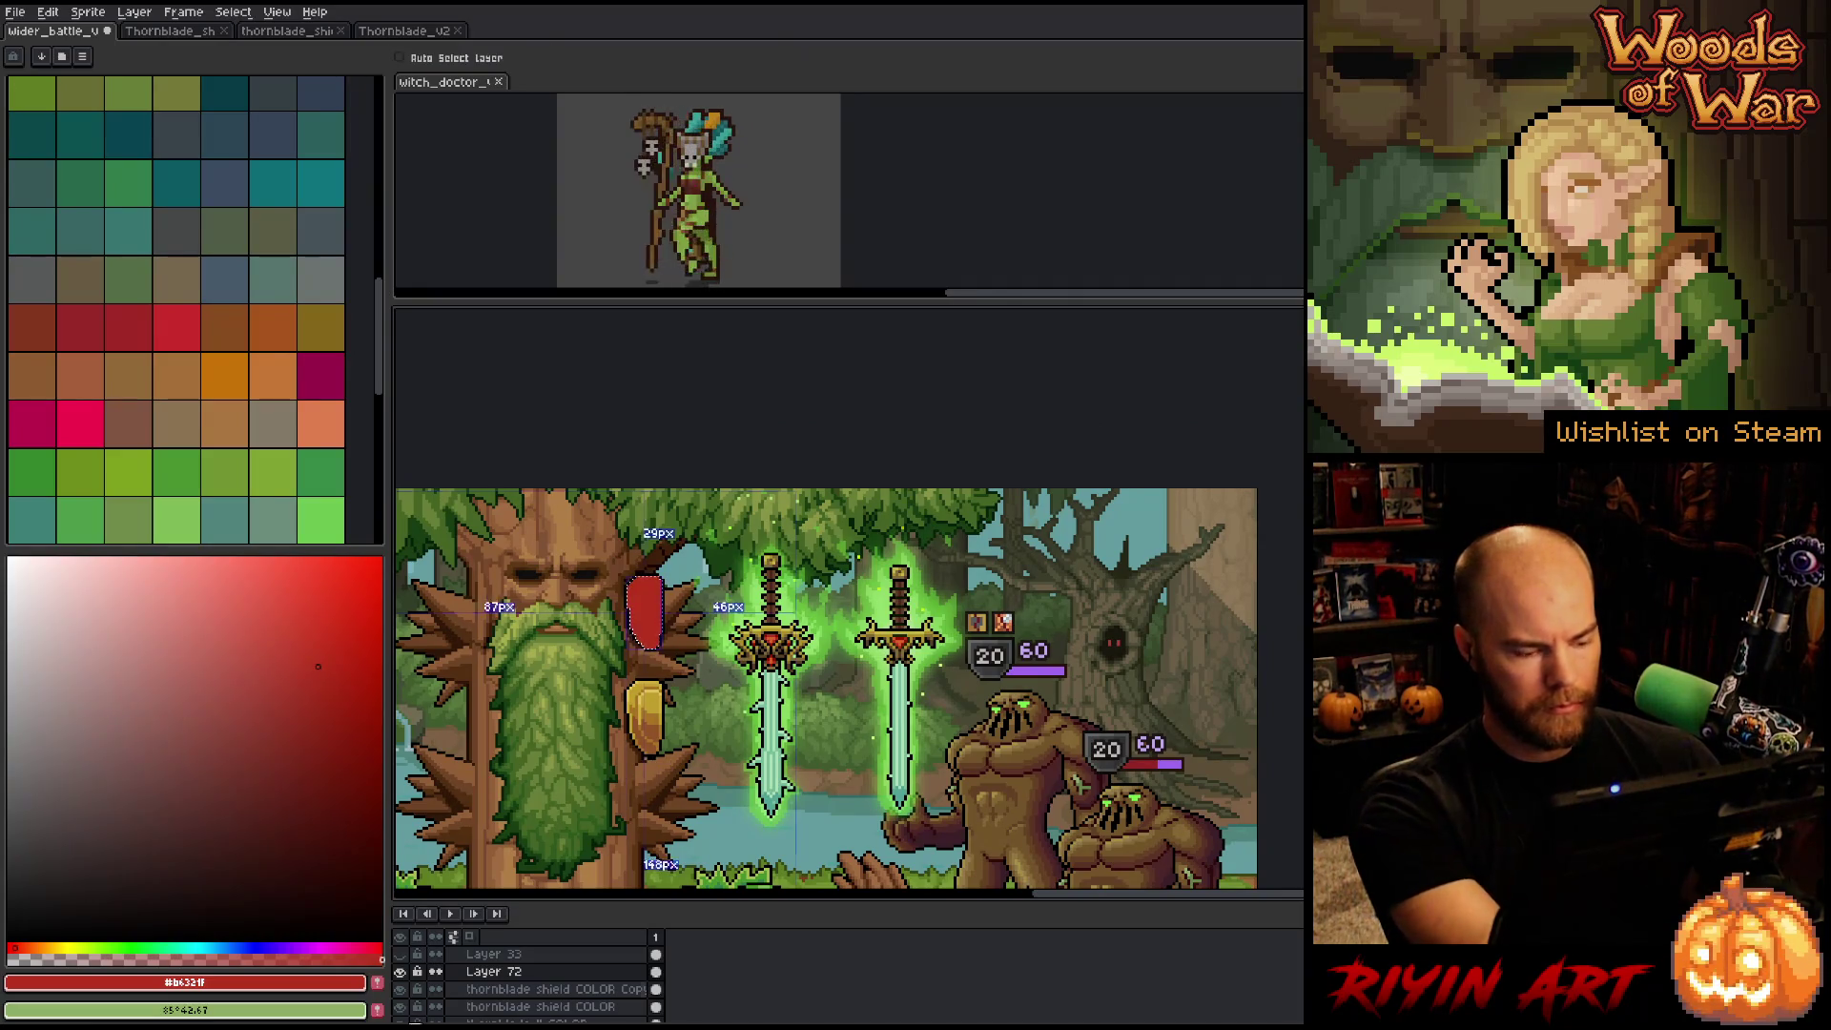
In Layer 72's properties, try the Color, Overlay and Color Burn blend modes.
double_click(494, 971)
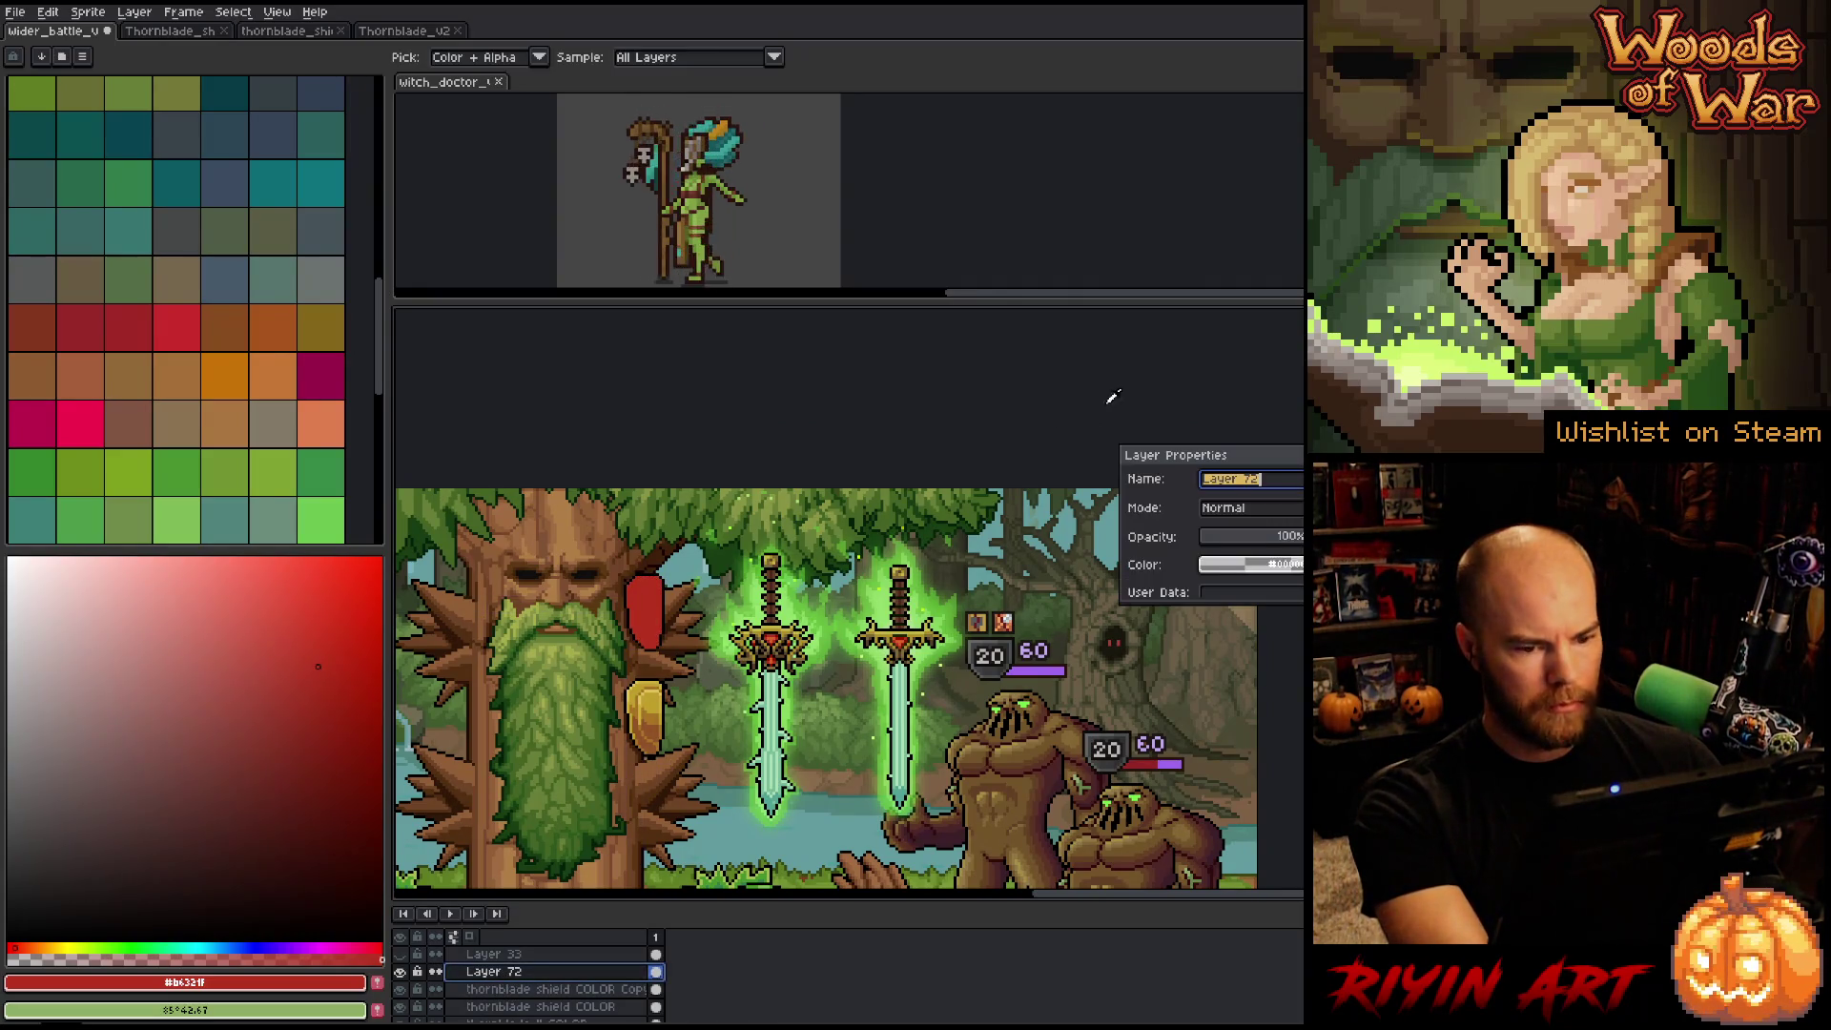
left_click(1231, 508)
left_click(1246, 813)
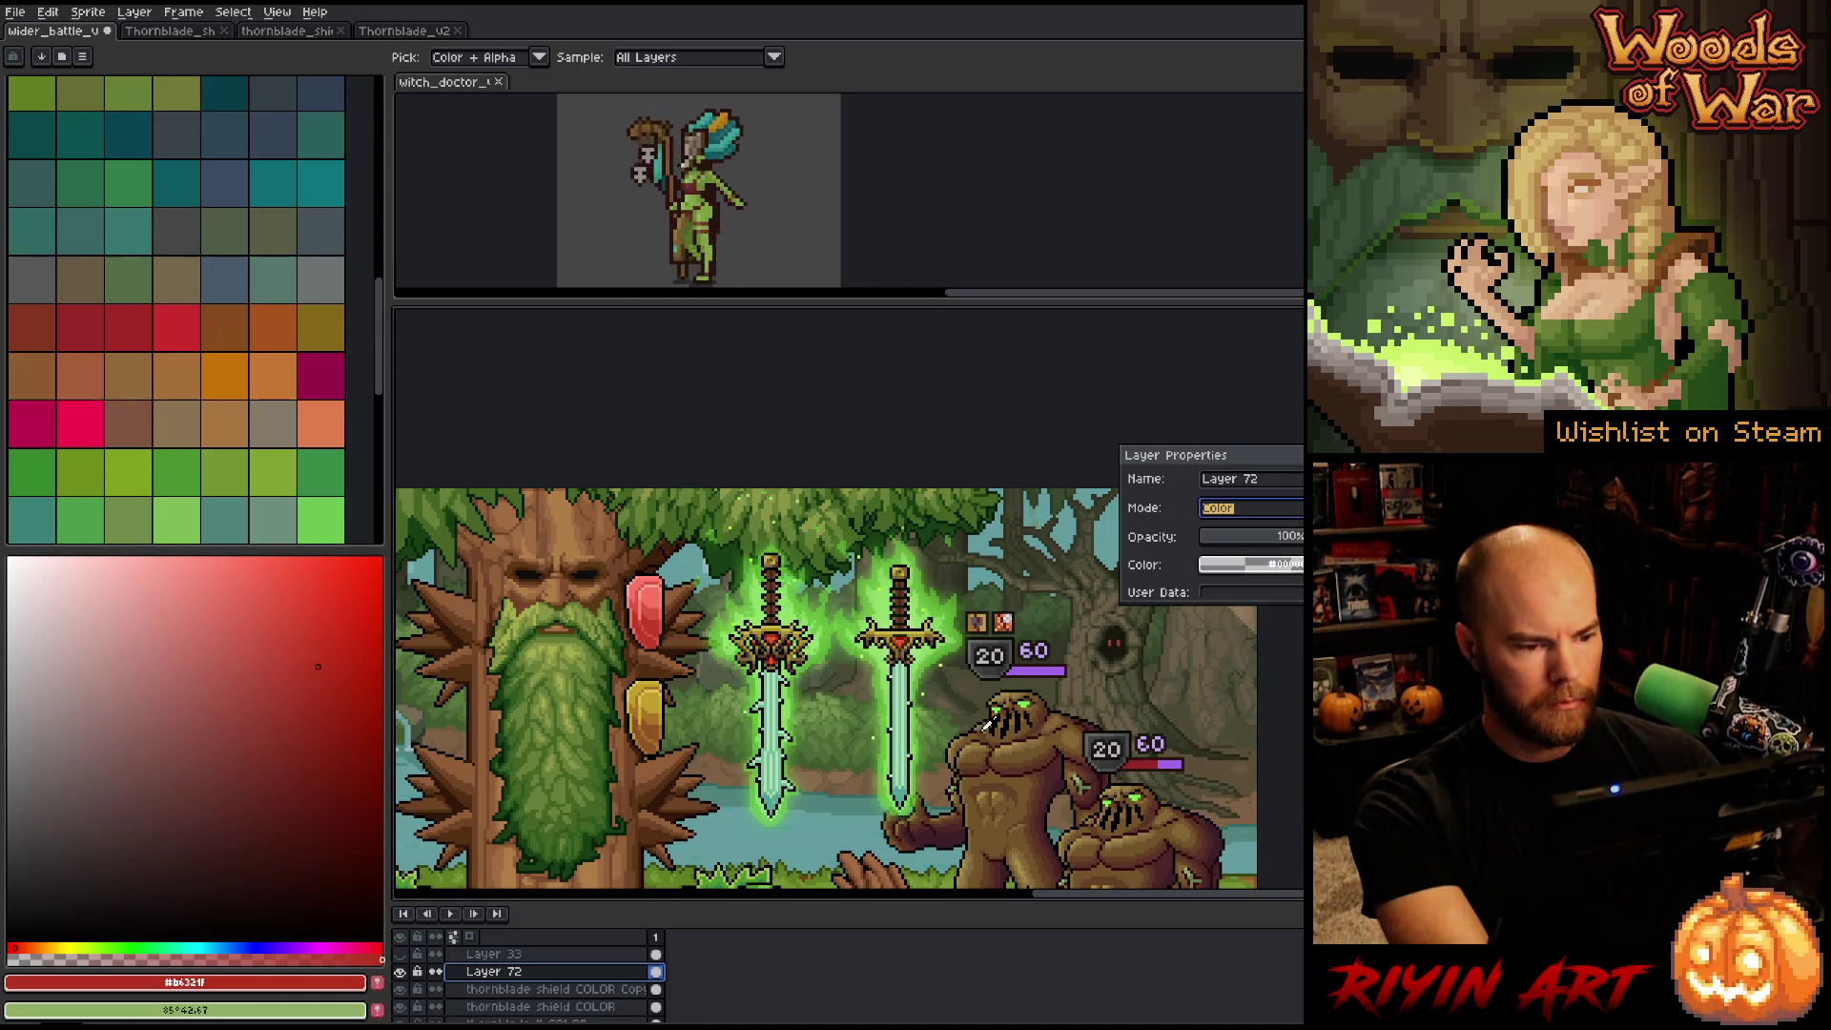
left_click(1221, 510)
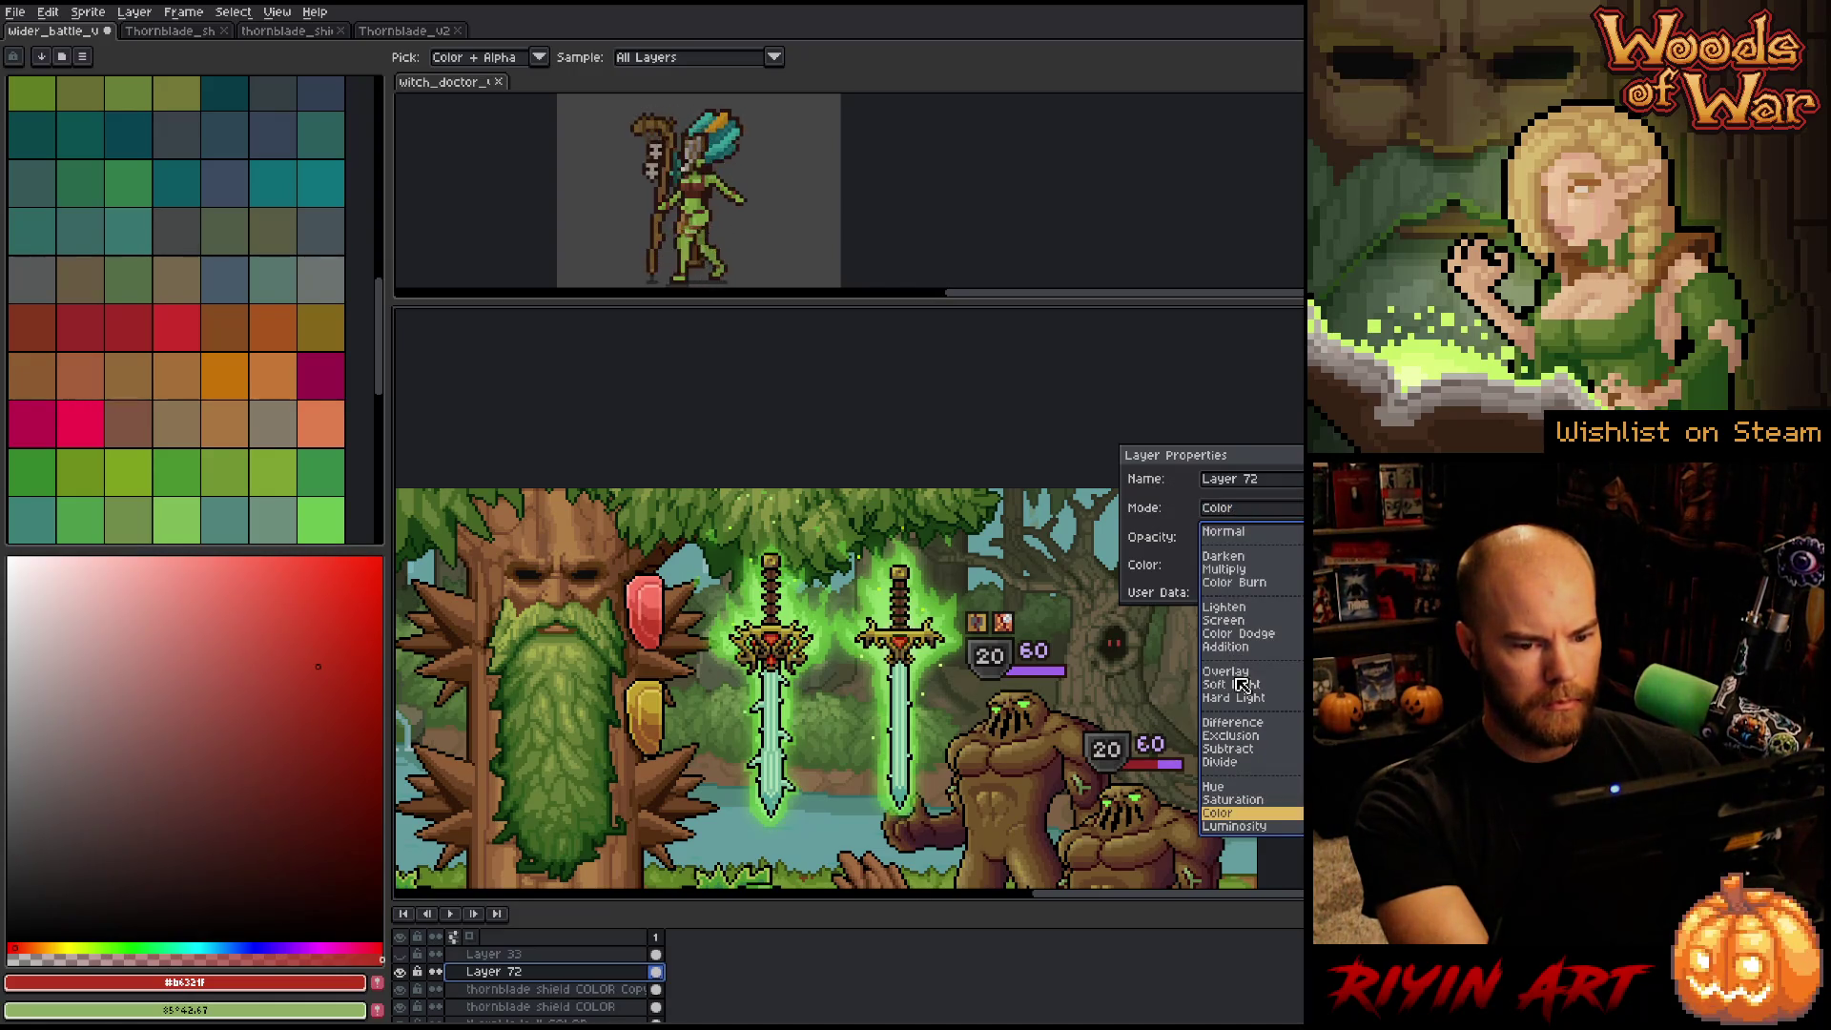
left_click(1231, 671)
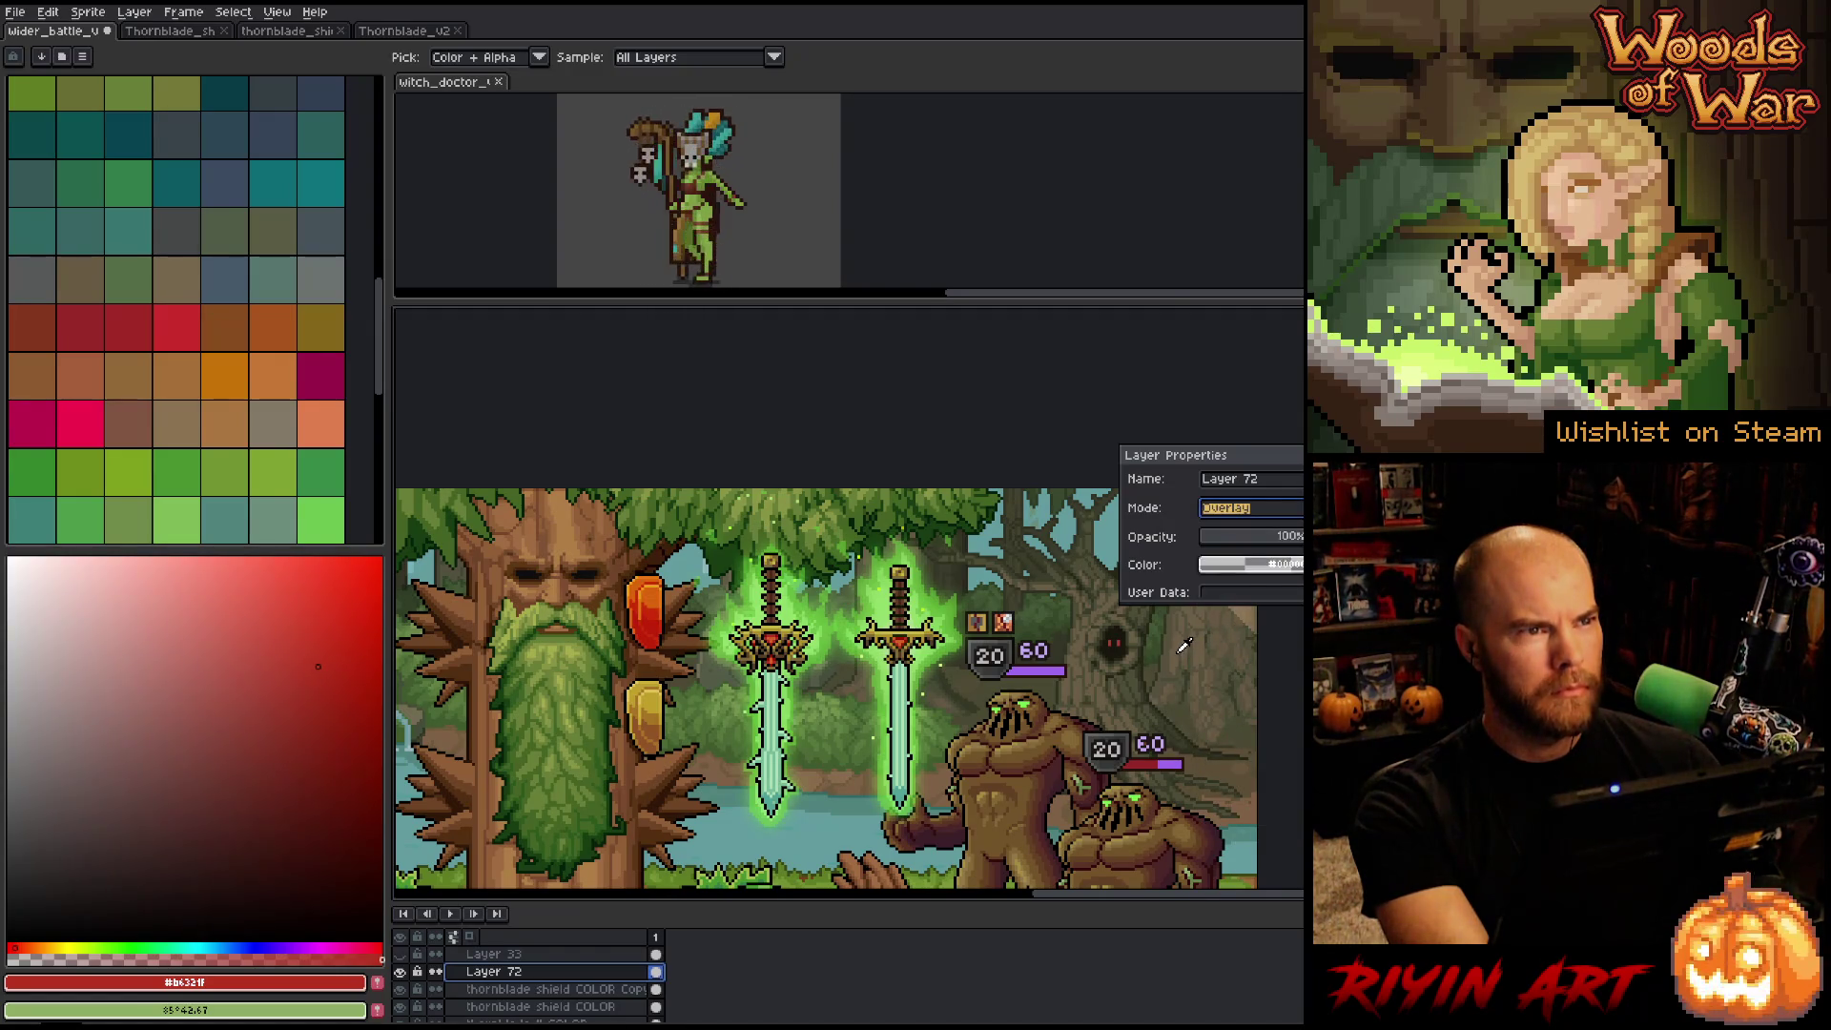
left_click(1250, 512)
left_click(1240, 583)
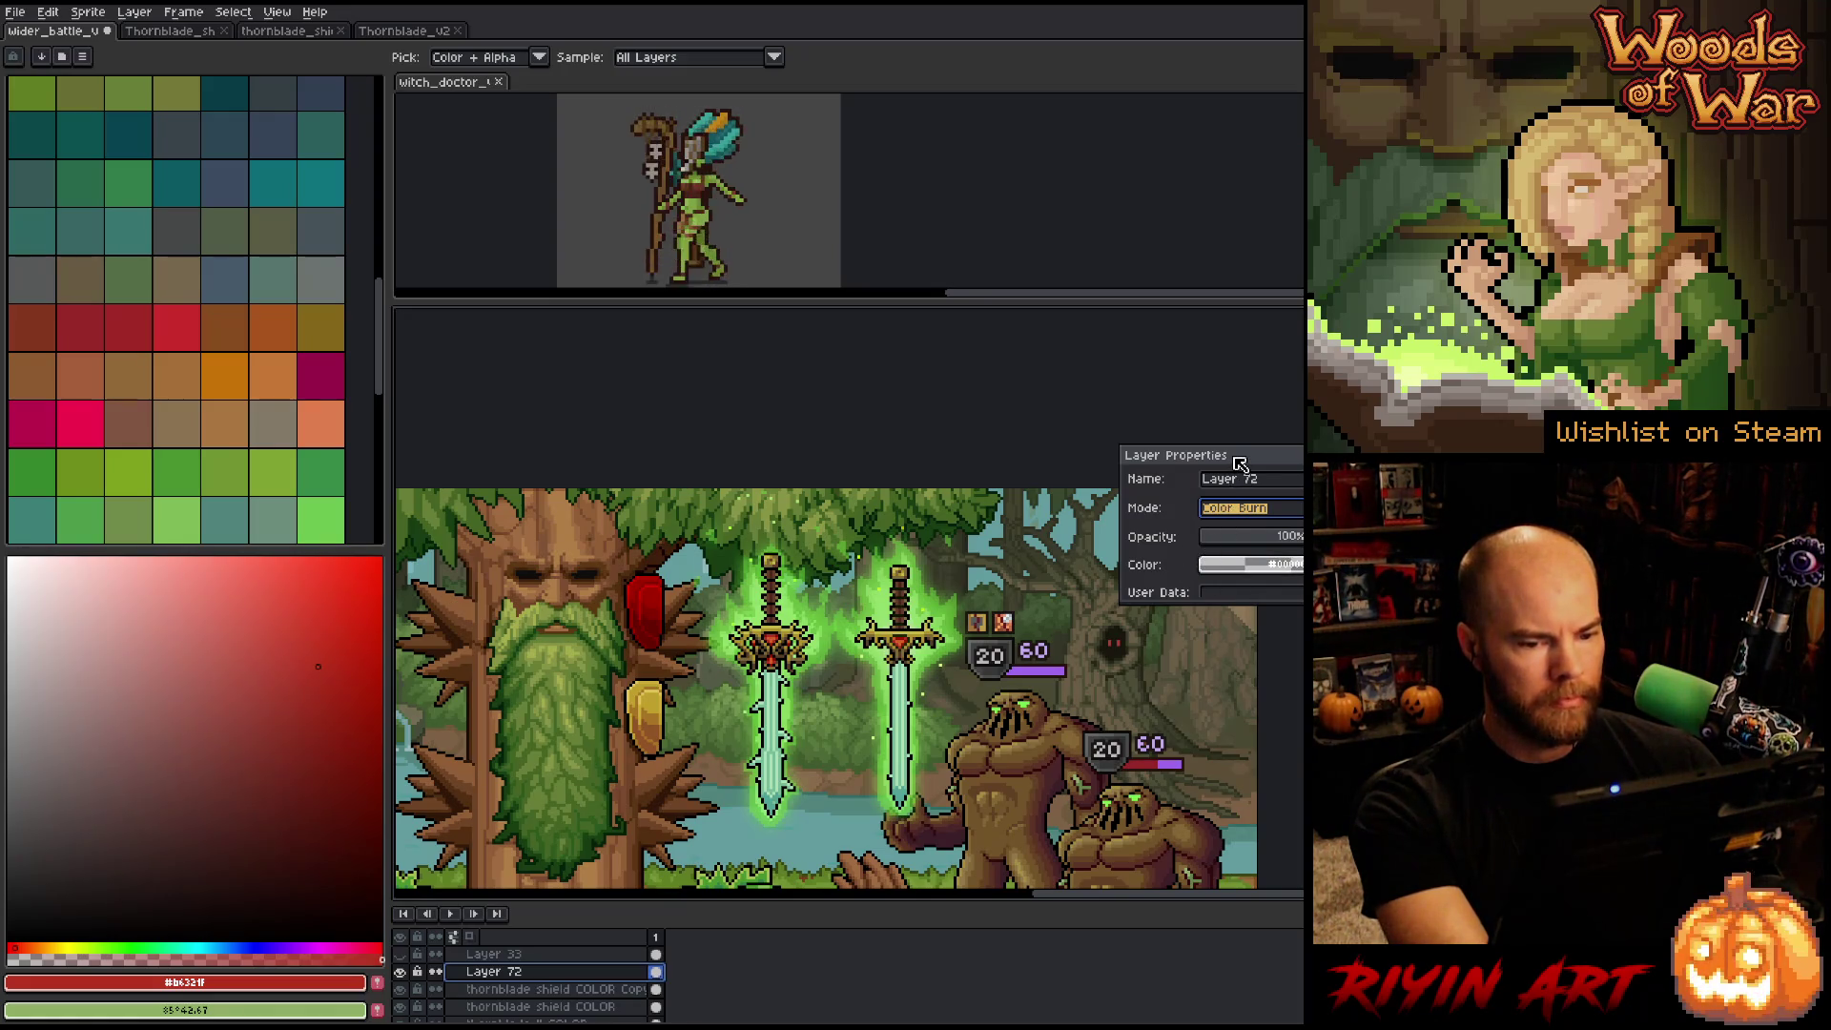
Compare Multiply against Color Burn and keep Layer 72 on Color Burn.
left_click(1242, 513)
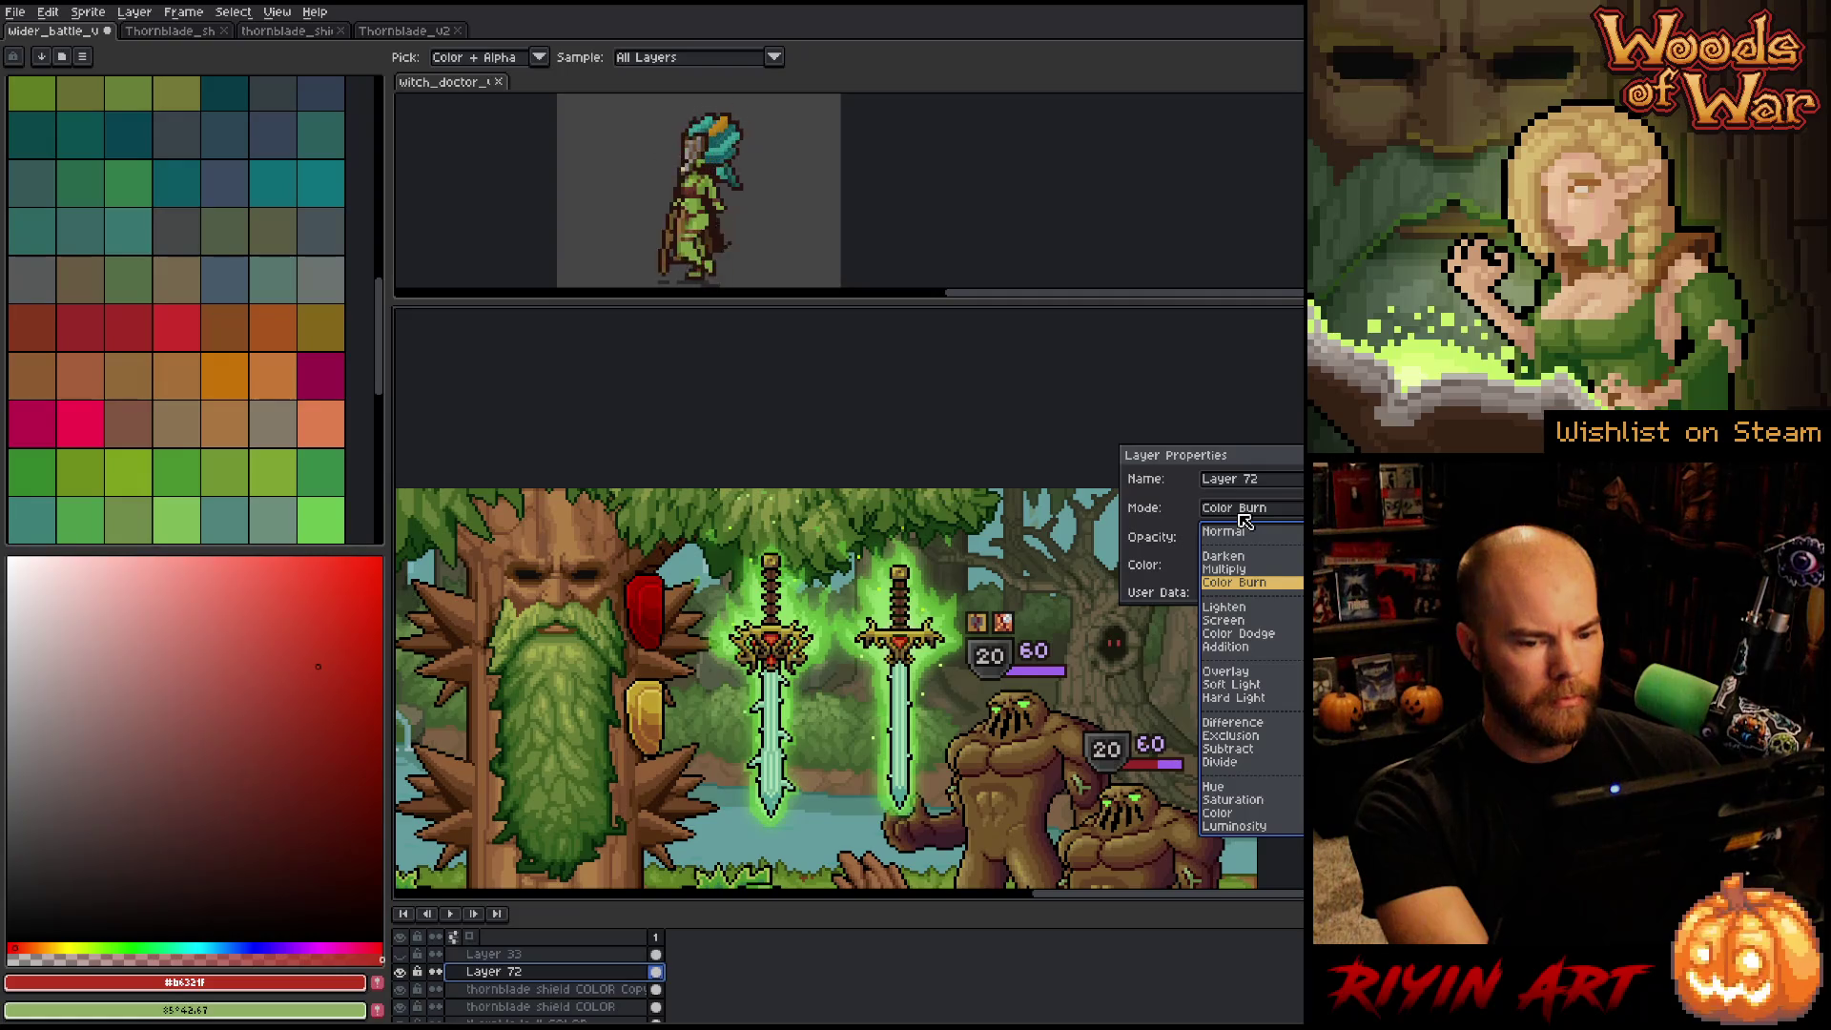
left_click(1244, 520)
left_click(1245, 520)
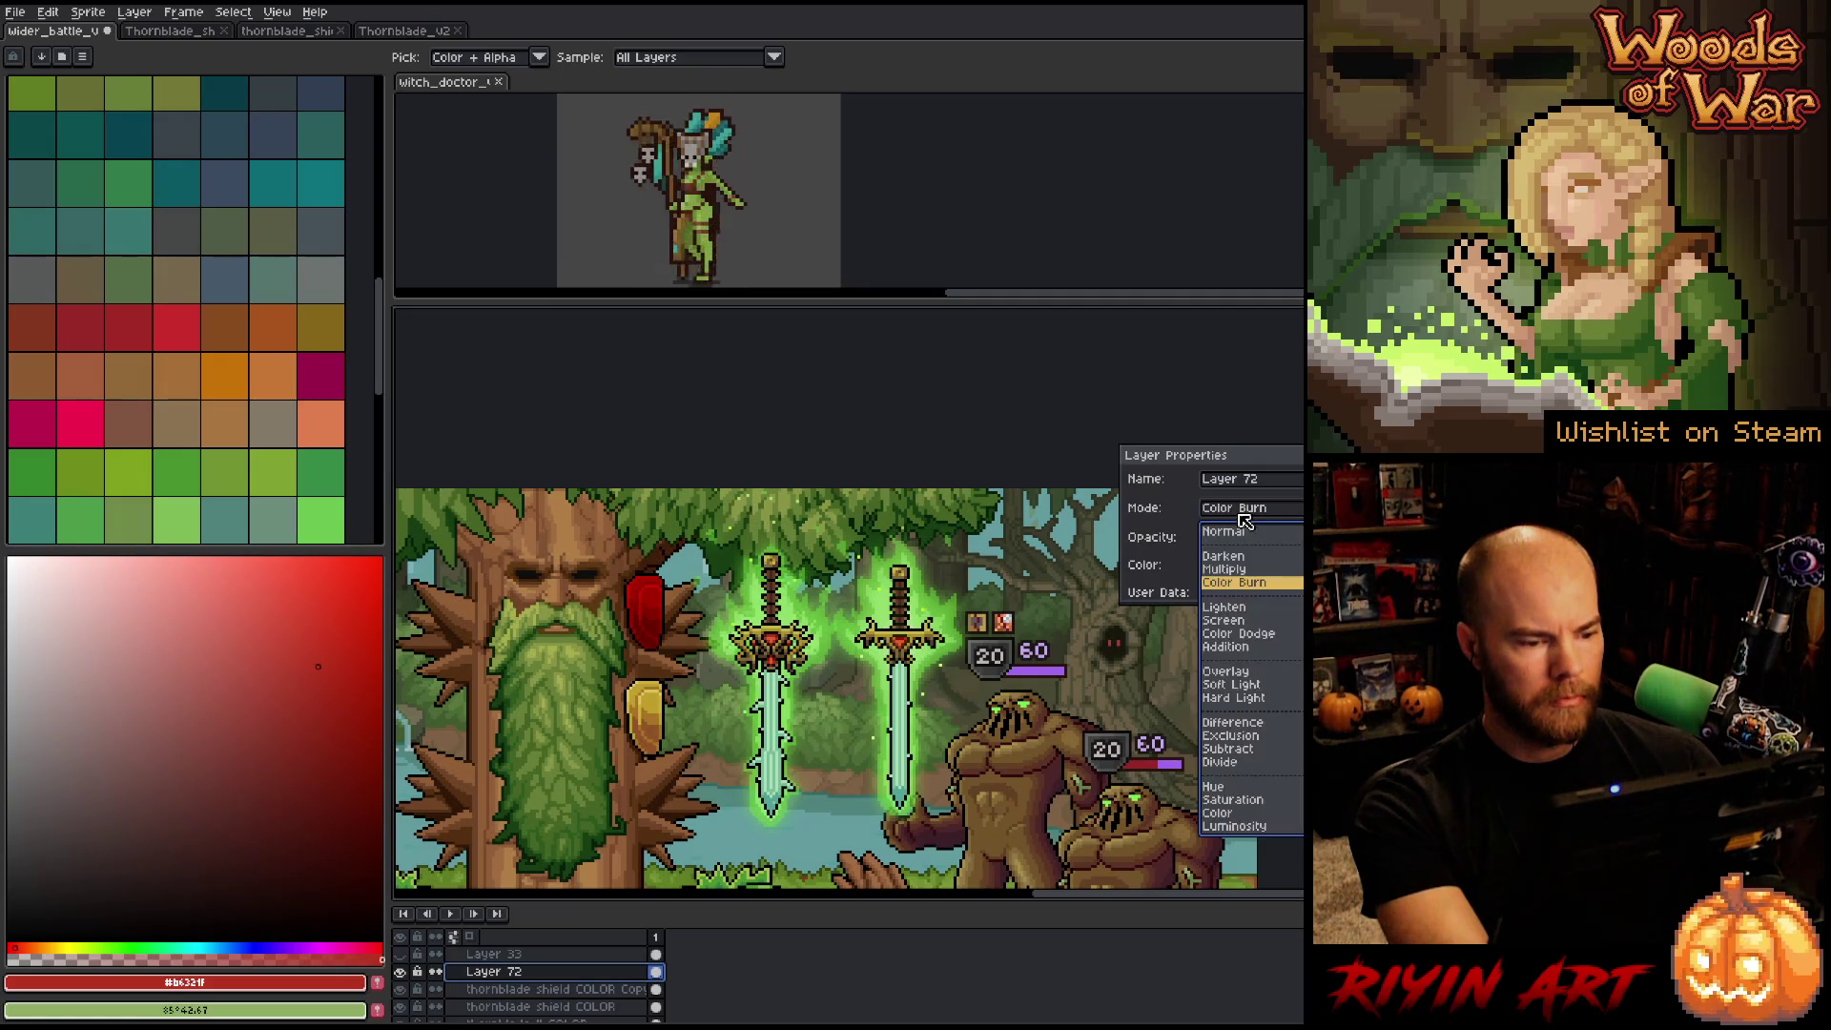
left_click(1243, 572)
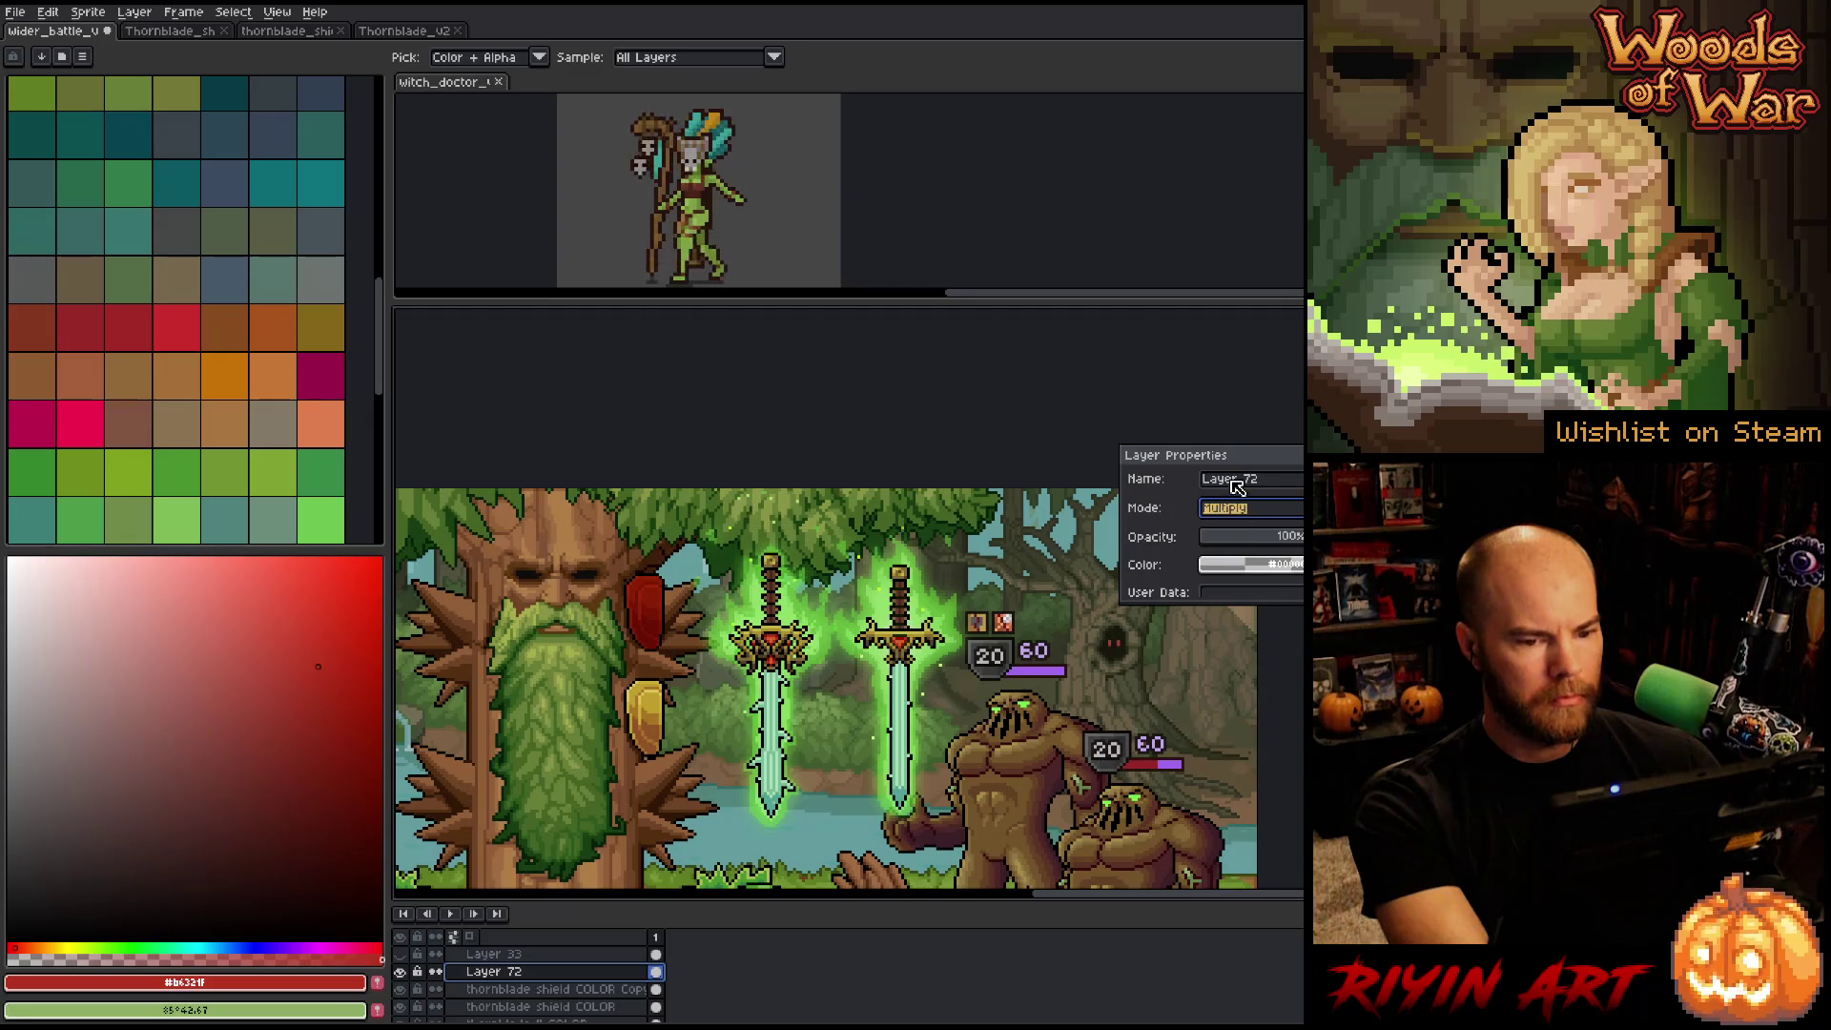
left_click(1242, 507)
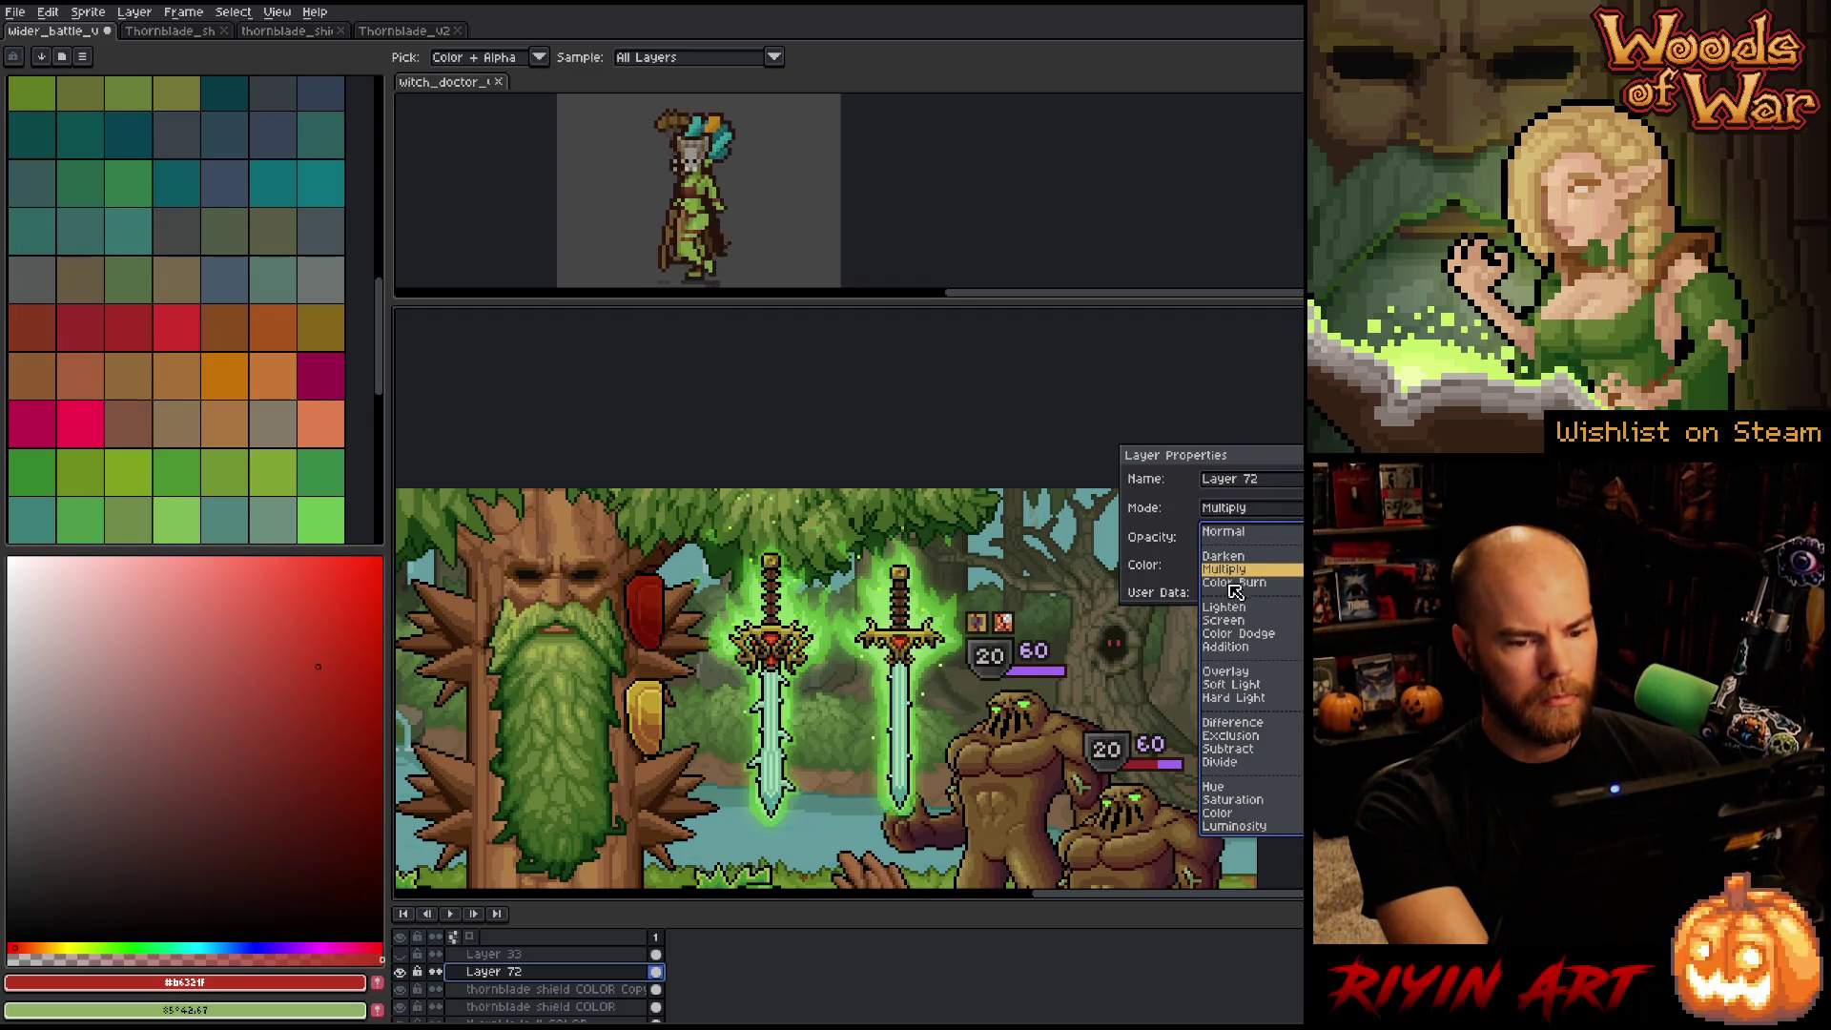
left_click(1235, 582)
key("Return")
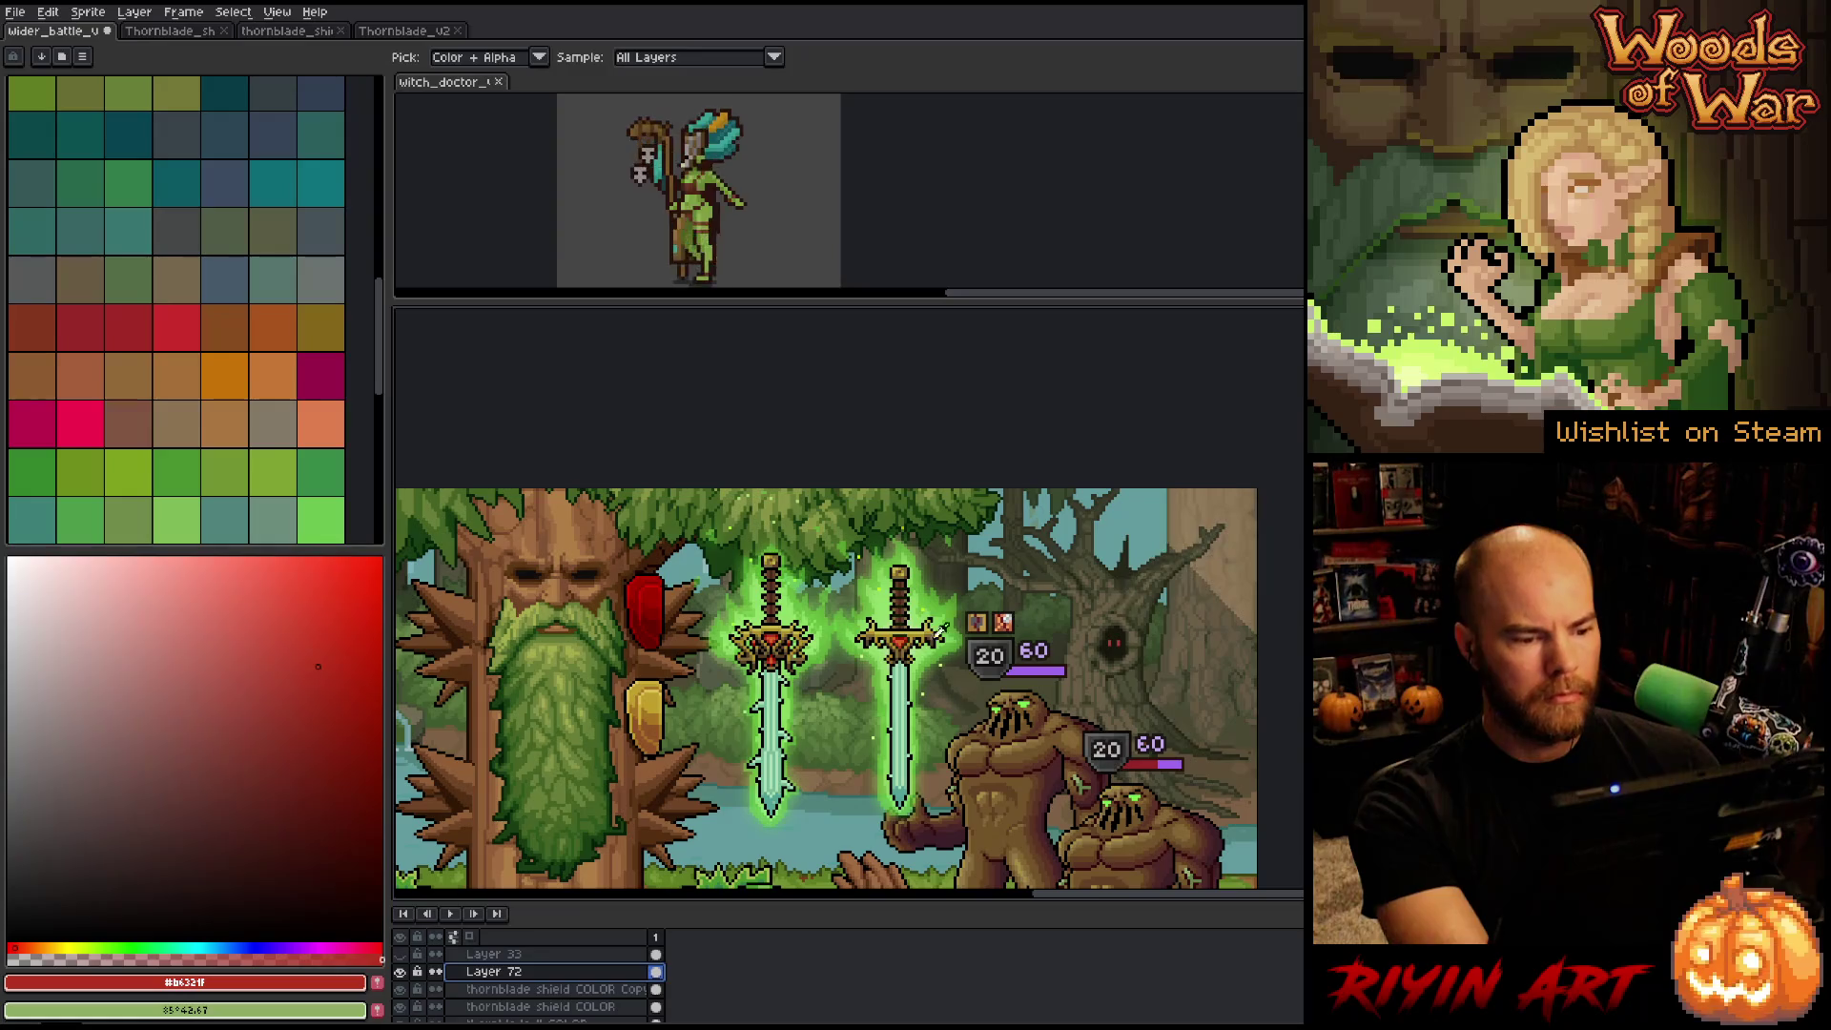
scroll(879, 661, "up", 3)
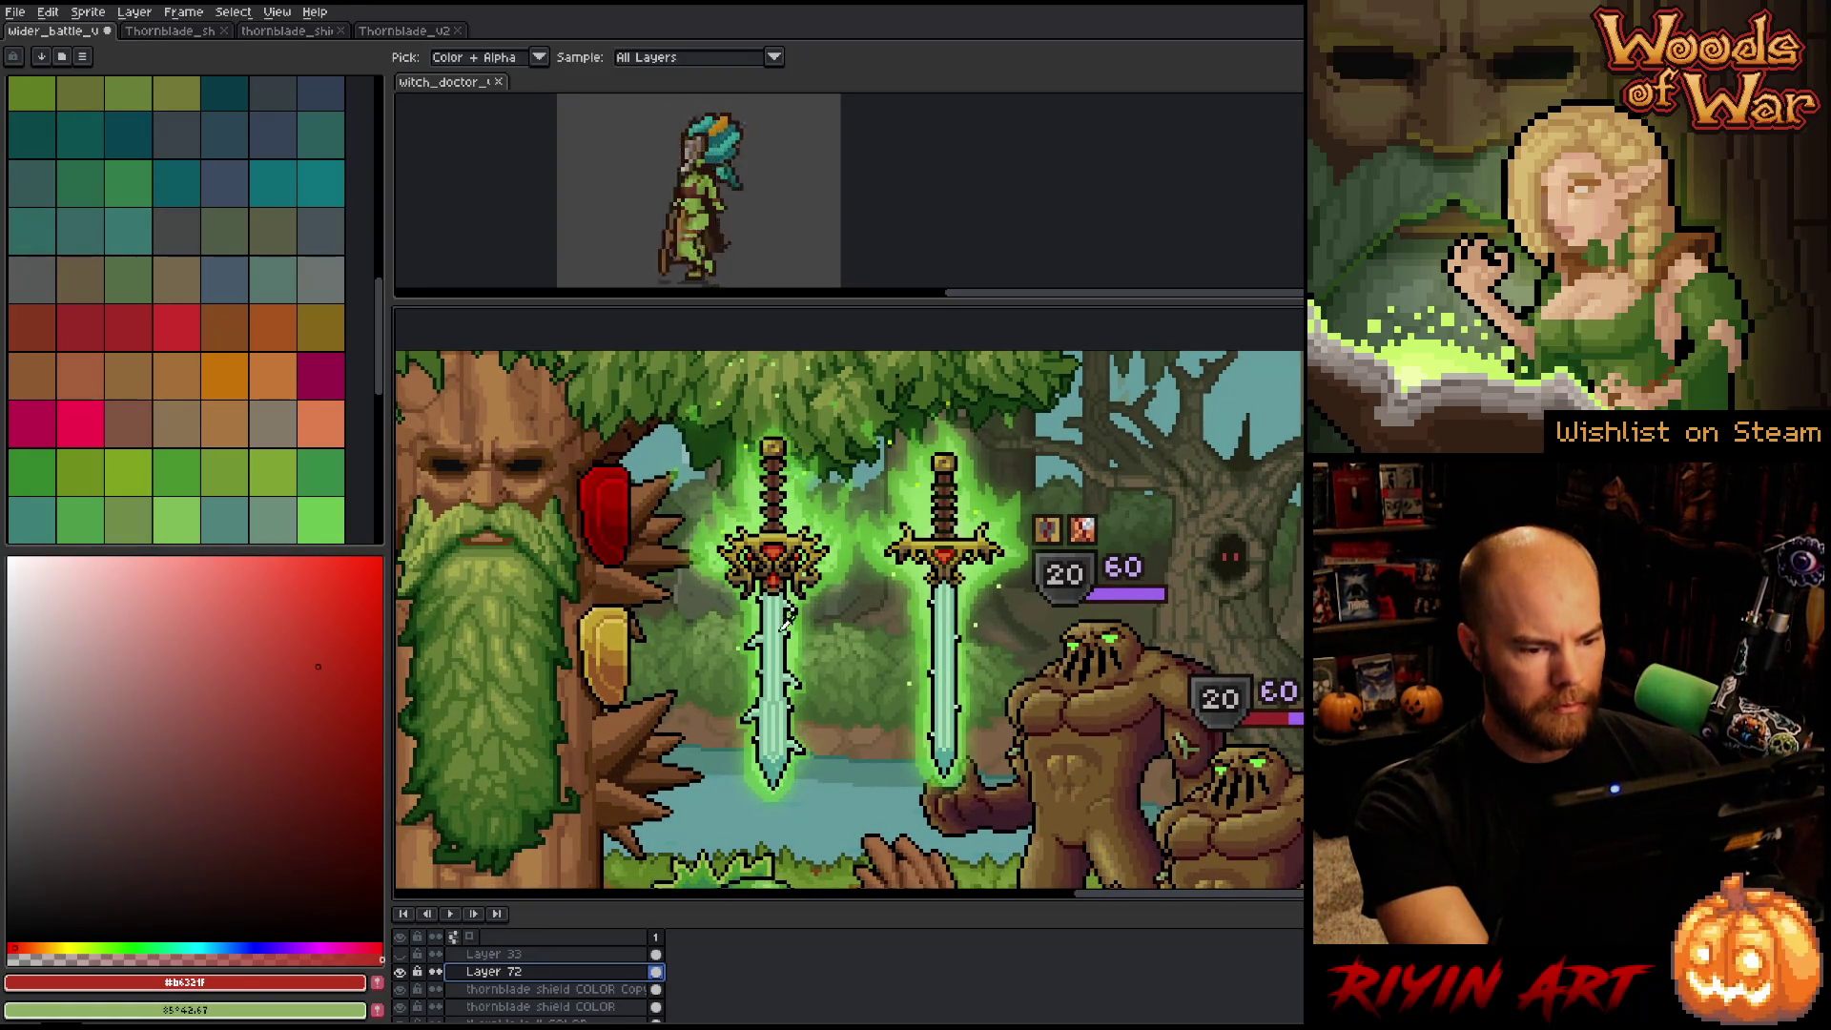
scroll(787, 618, "up", 1)
left_click(788, 652)
scroll(791, 677, "down", 1)
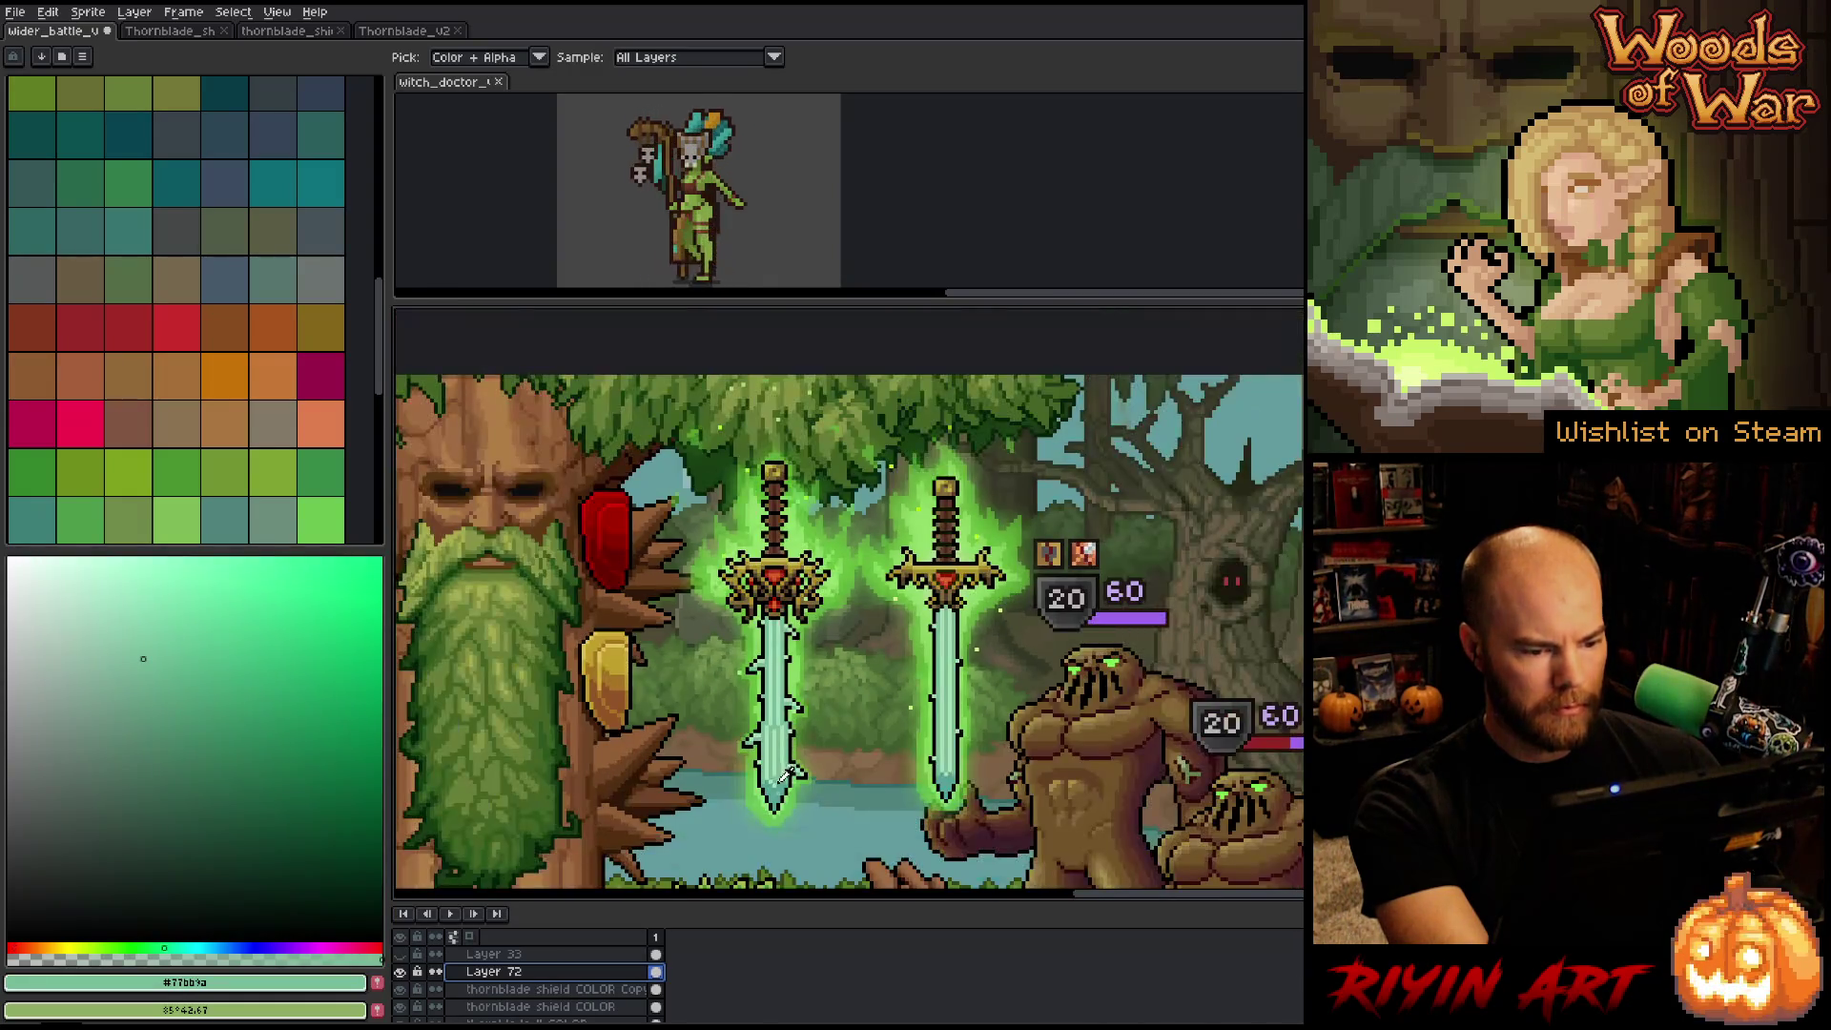
left_click(780, 781)
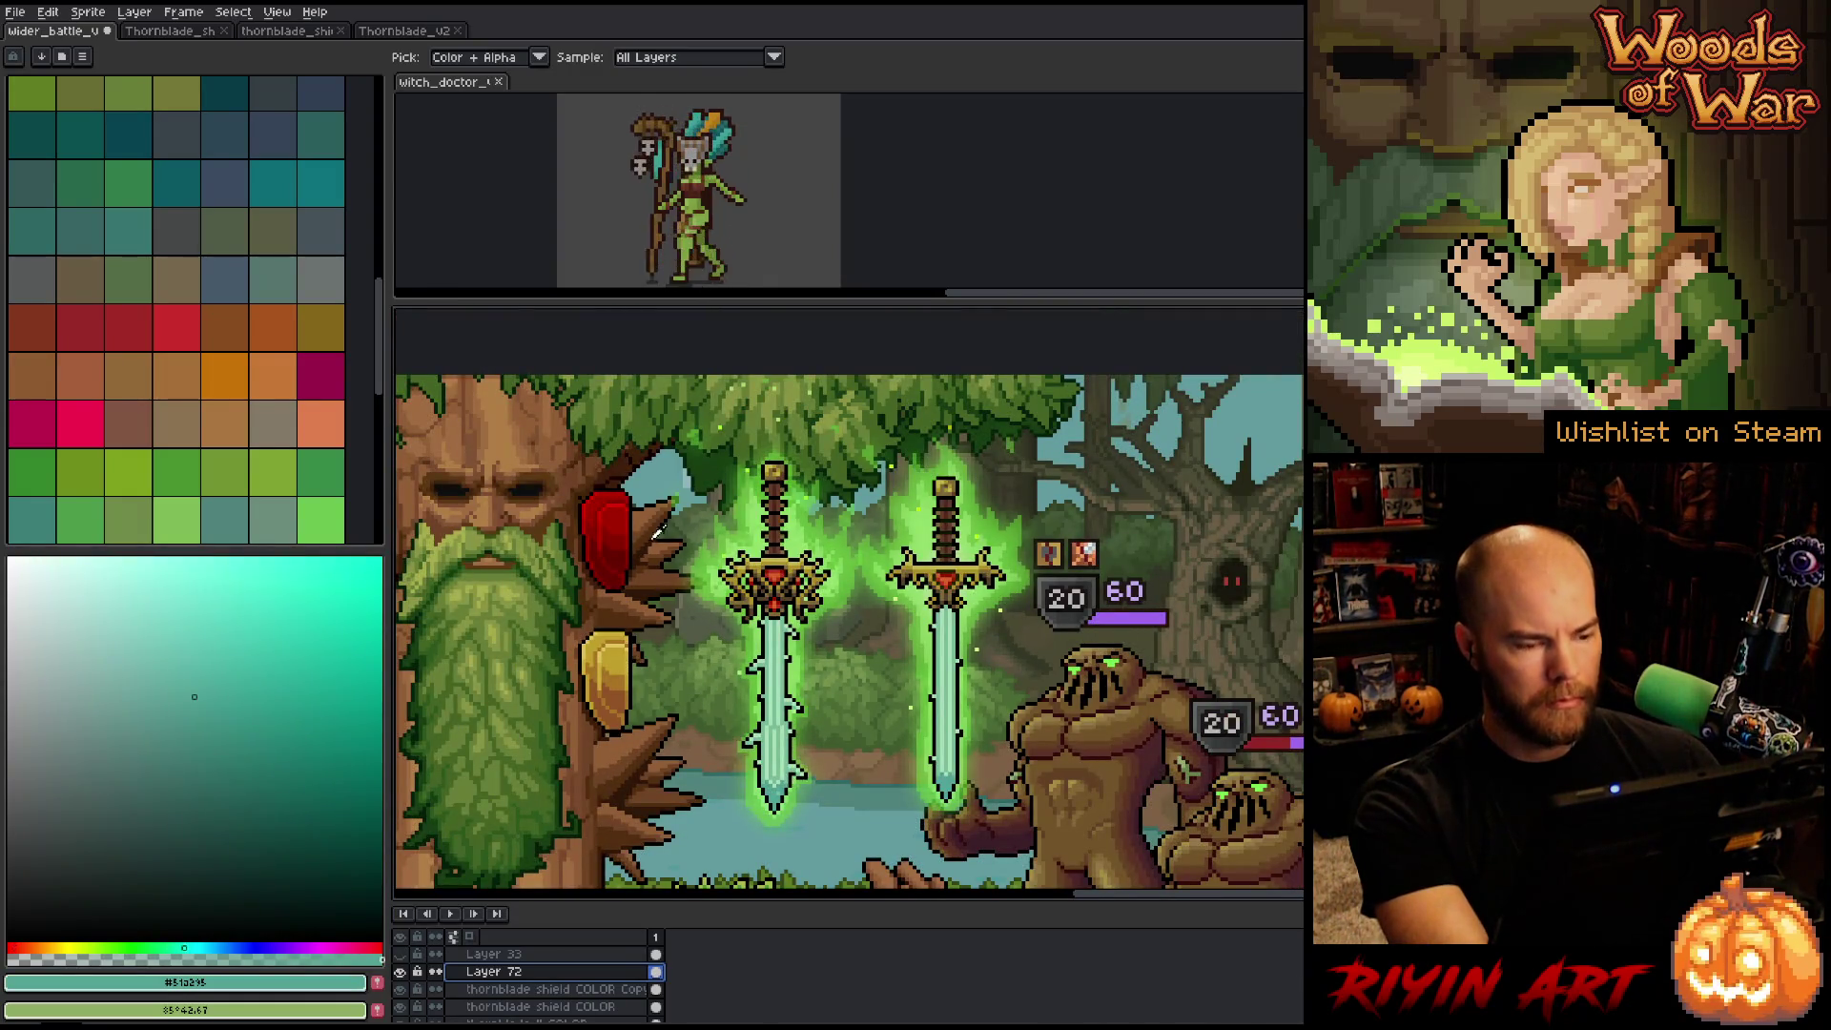
key("g")
left_click(612, 540)
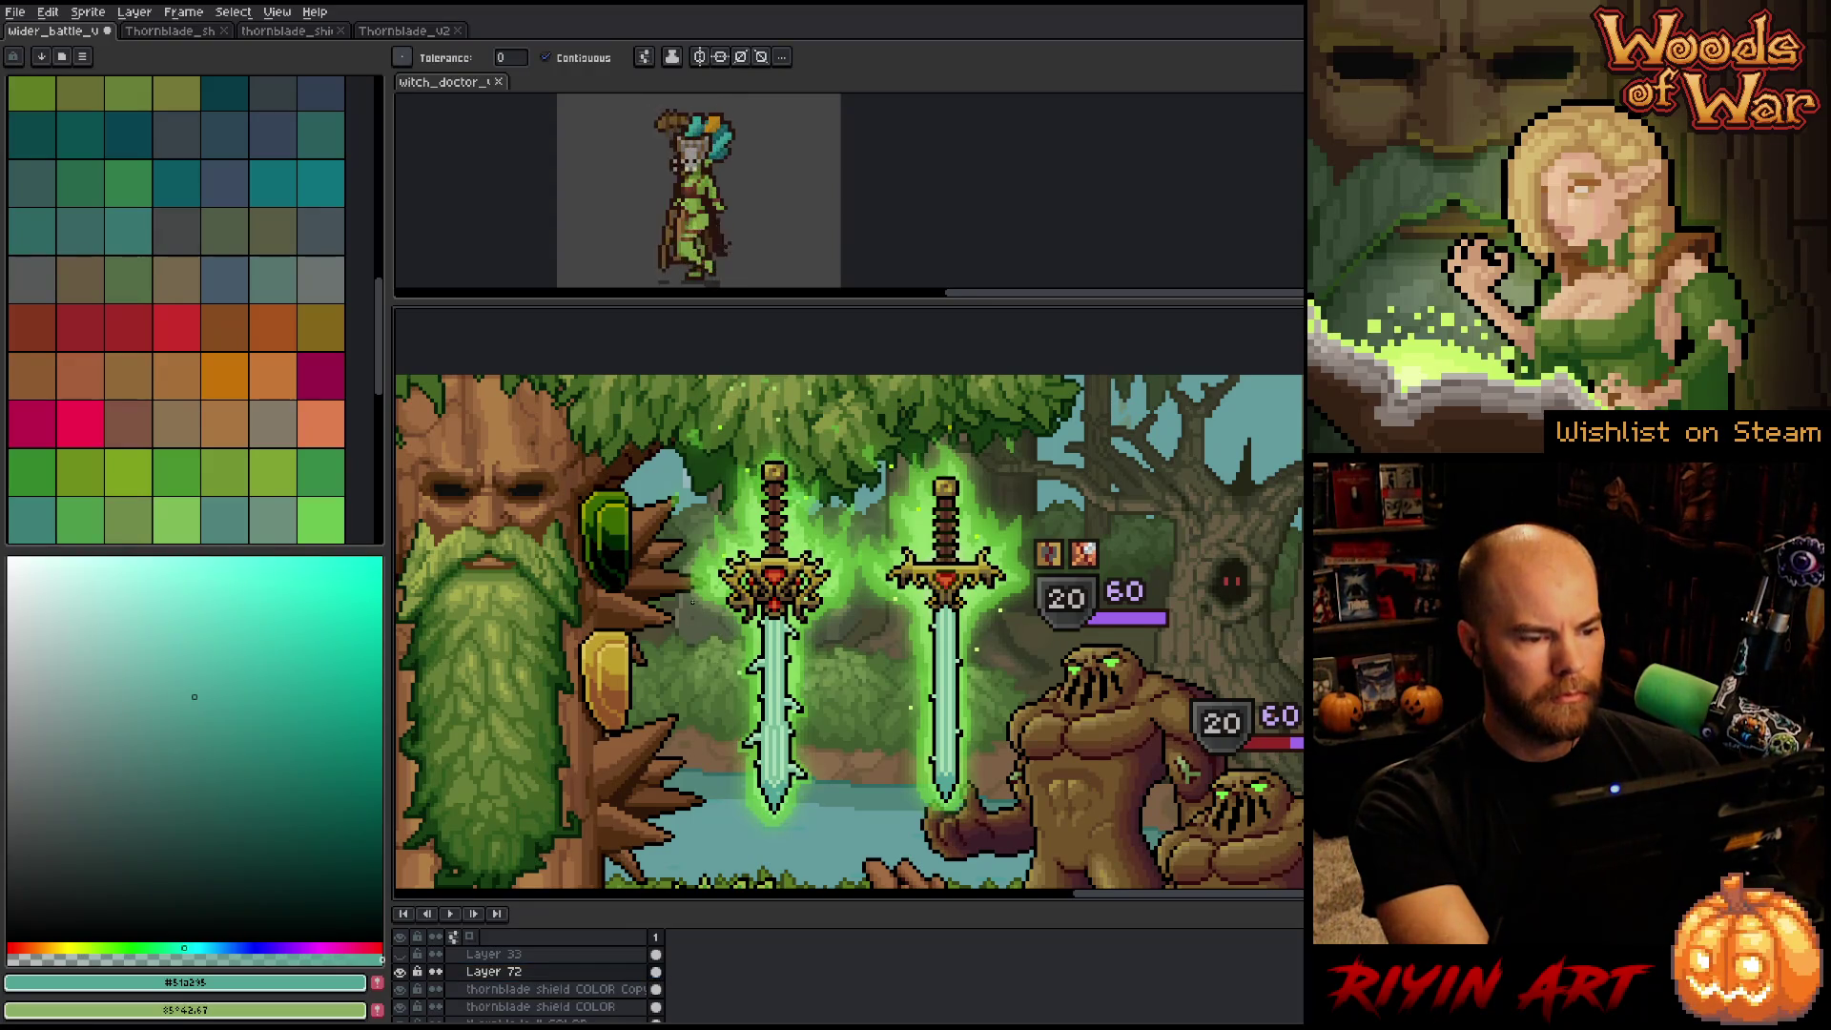
key("v")
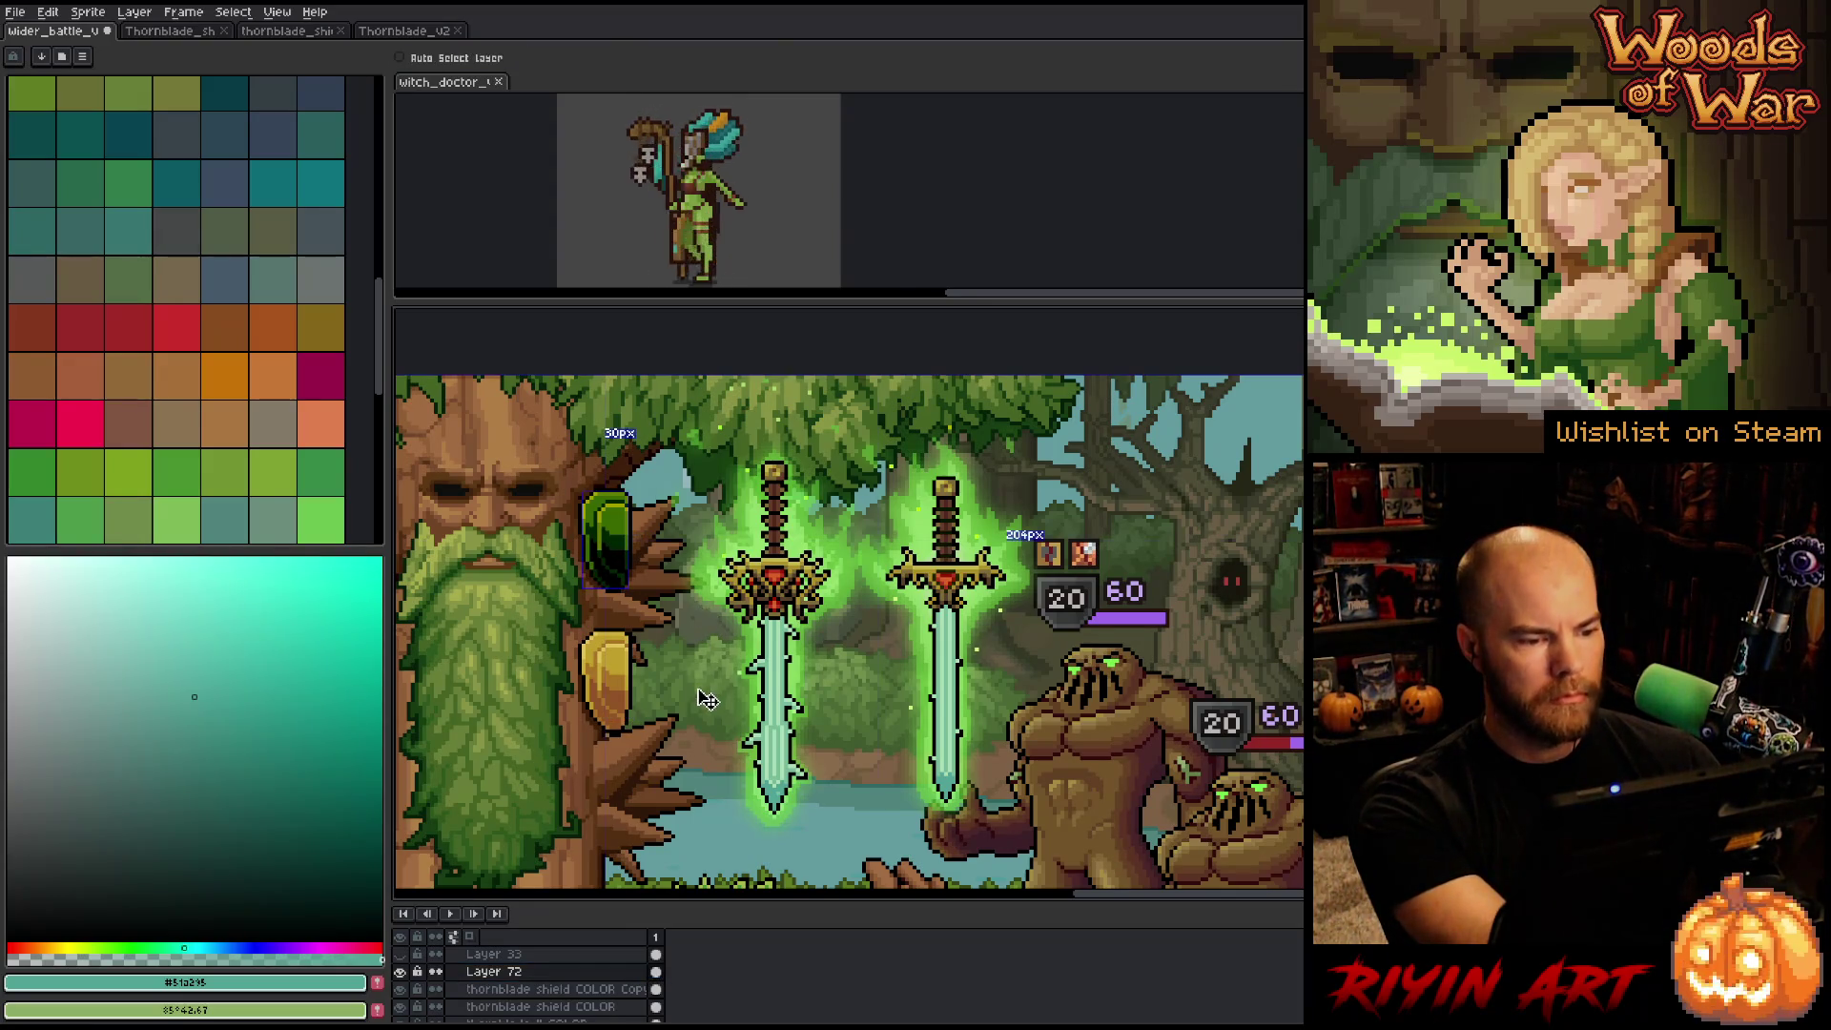
key("ctrl+z")
key("g")
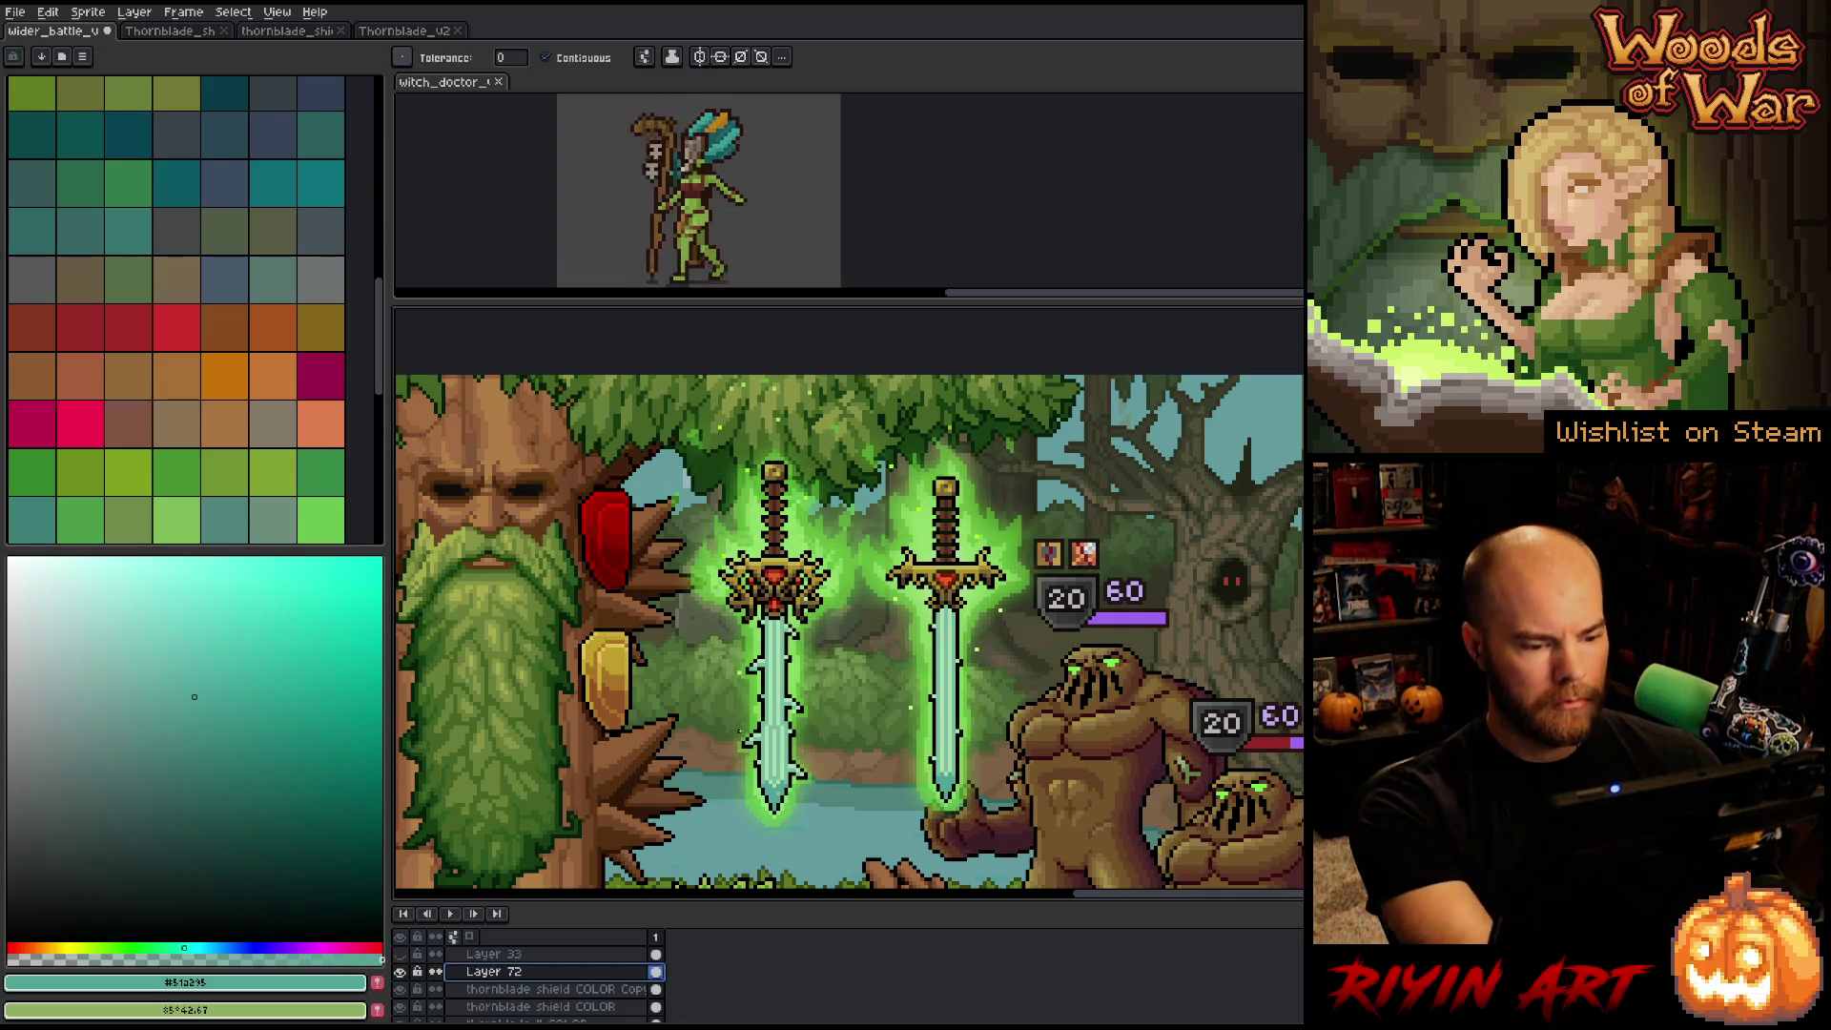
key("i")
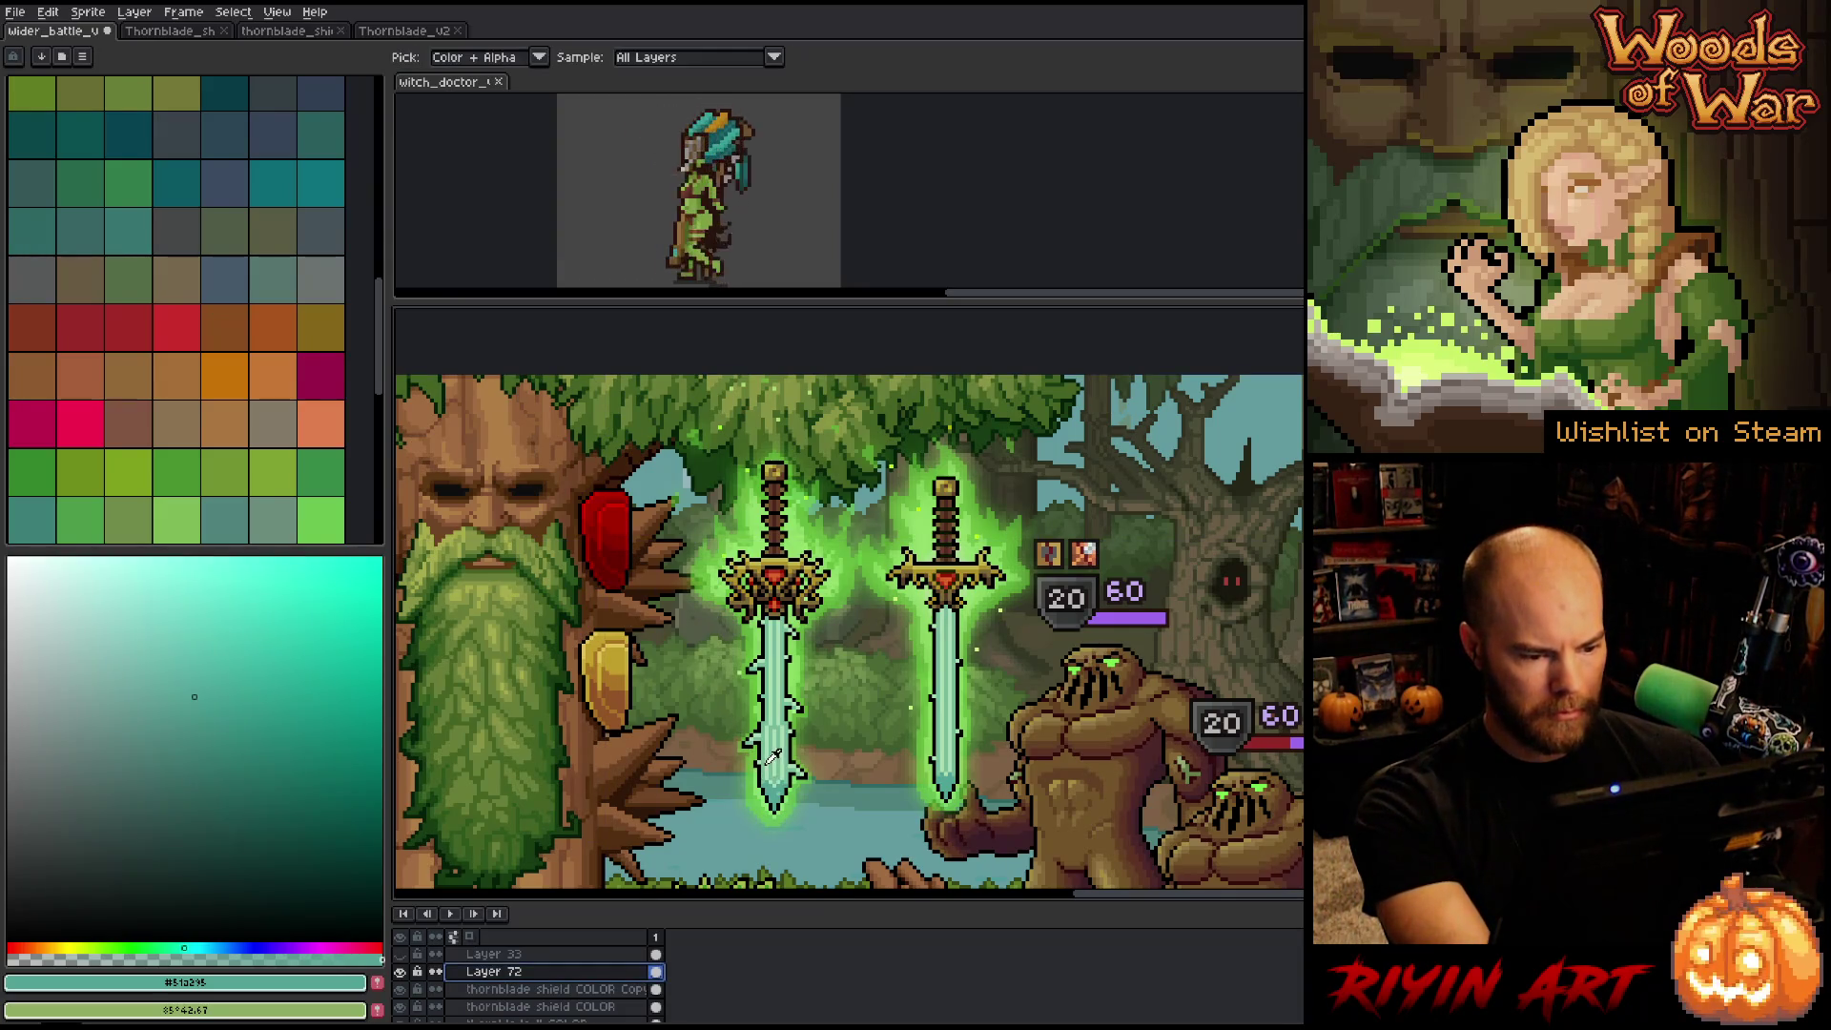
left_click(776, 758)
key("g")
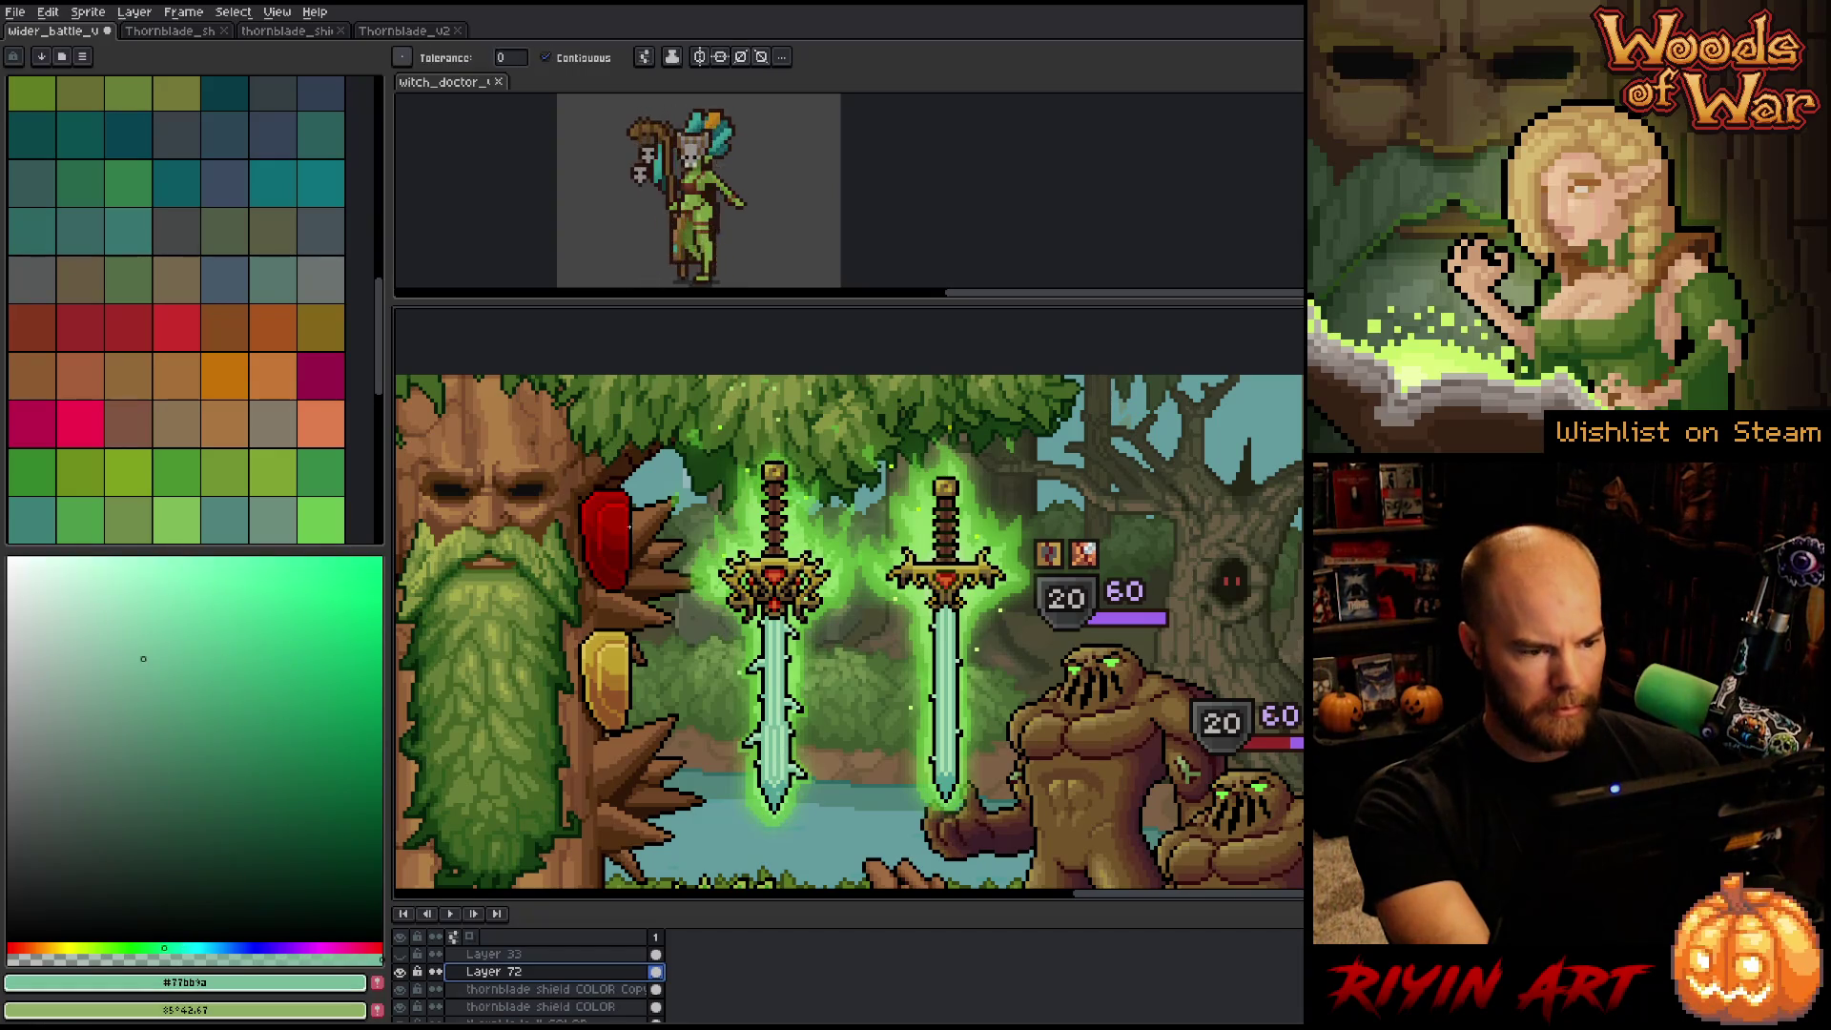
left_click(605, 534)
key("ctrl+z")
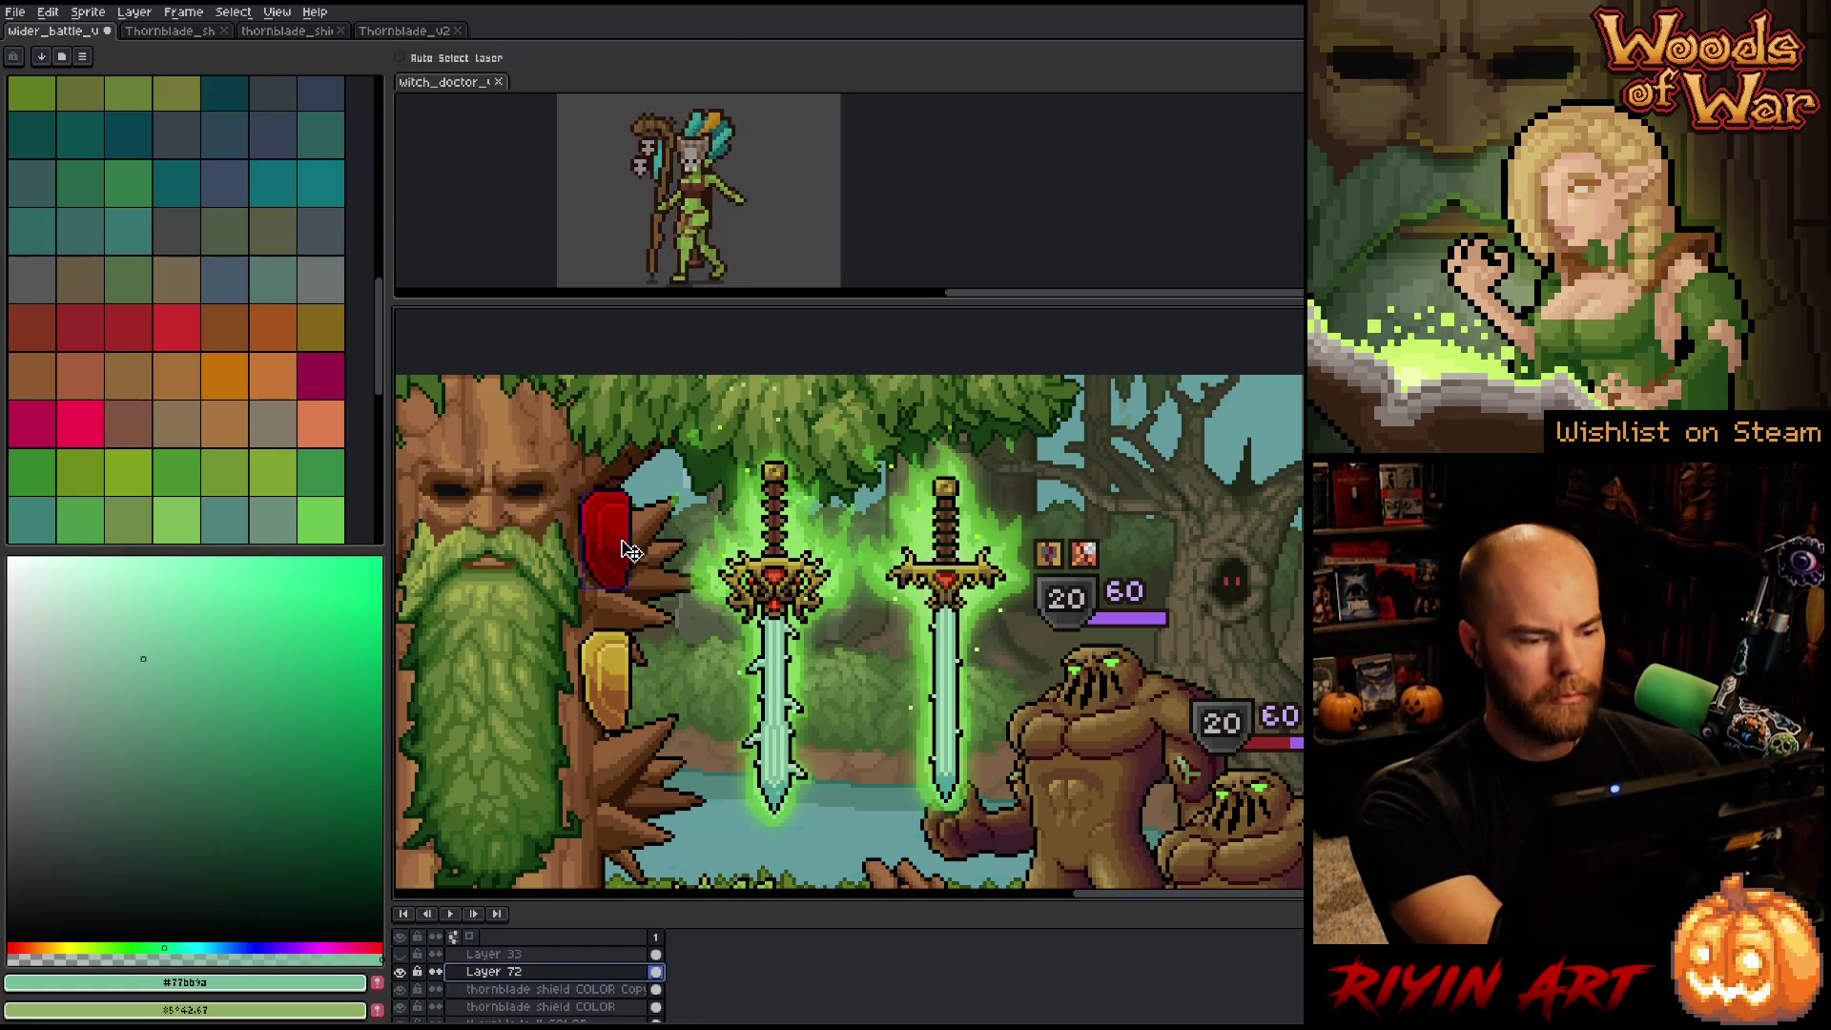
Duplicate Layer 72, select Layer 72 Copy, and sample the sword blade's teal.
right_click(632, 984)
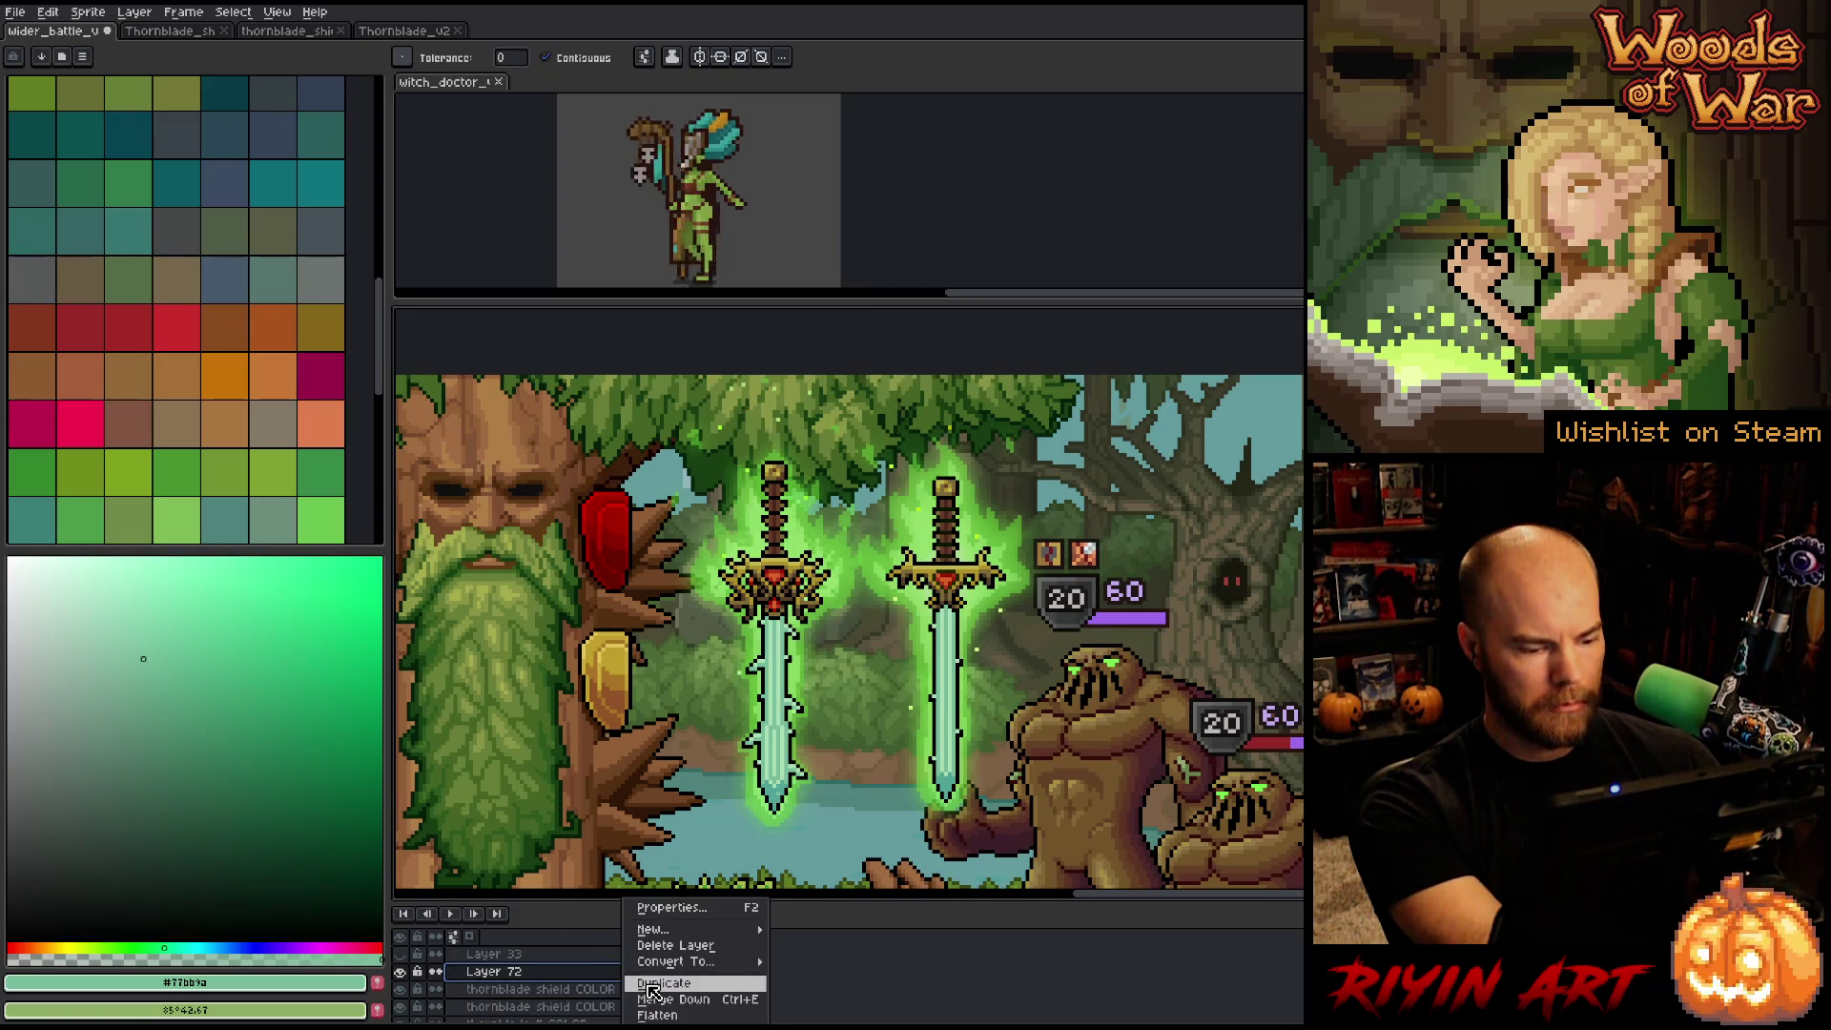
left_click(649, 984)
left_click(563, 992)
left_click_drag(227, 756, 21, 417)
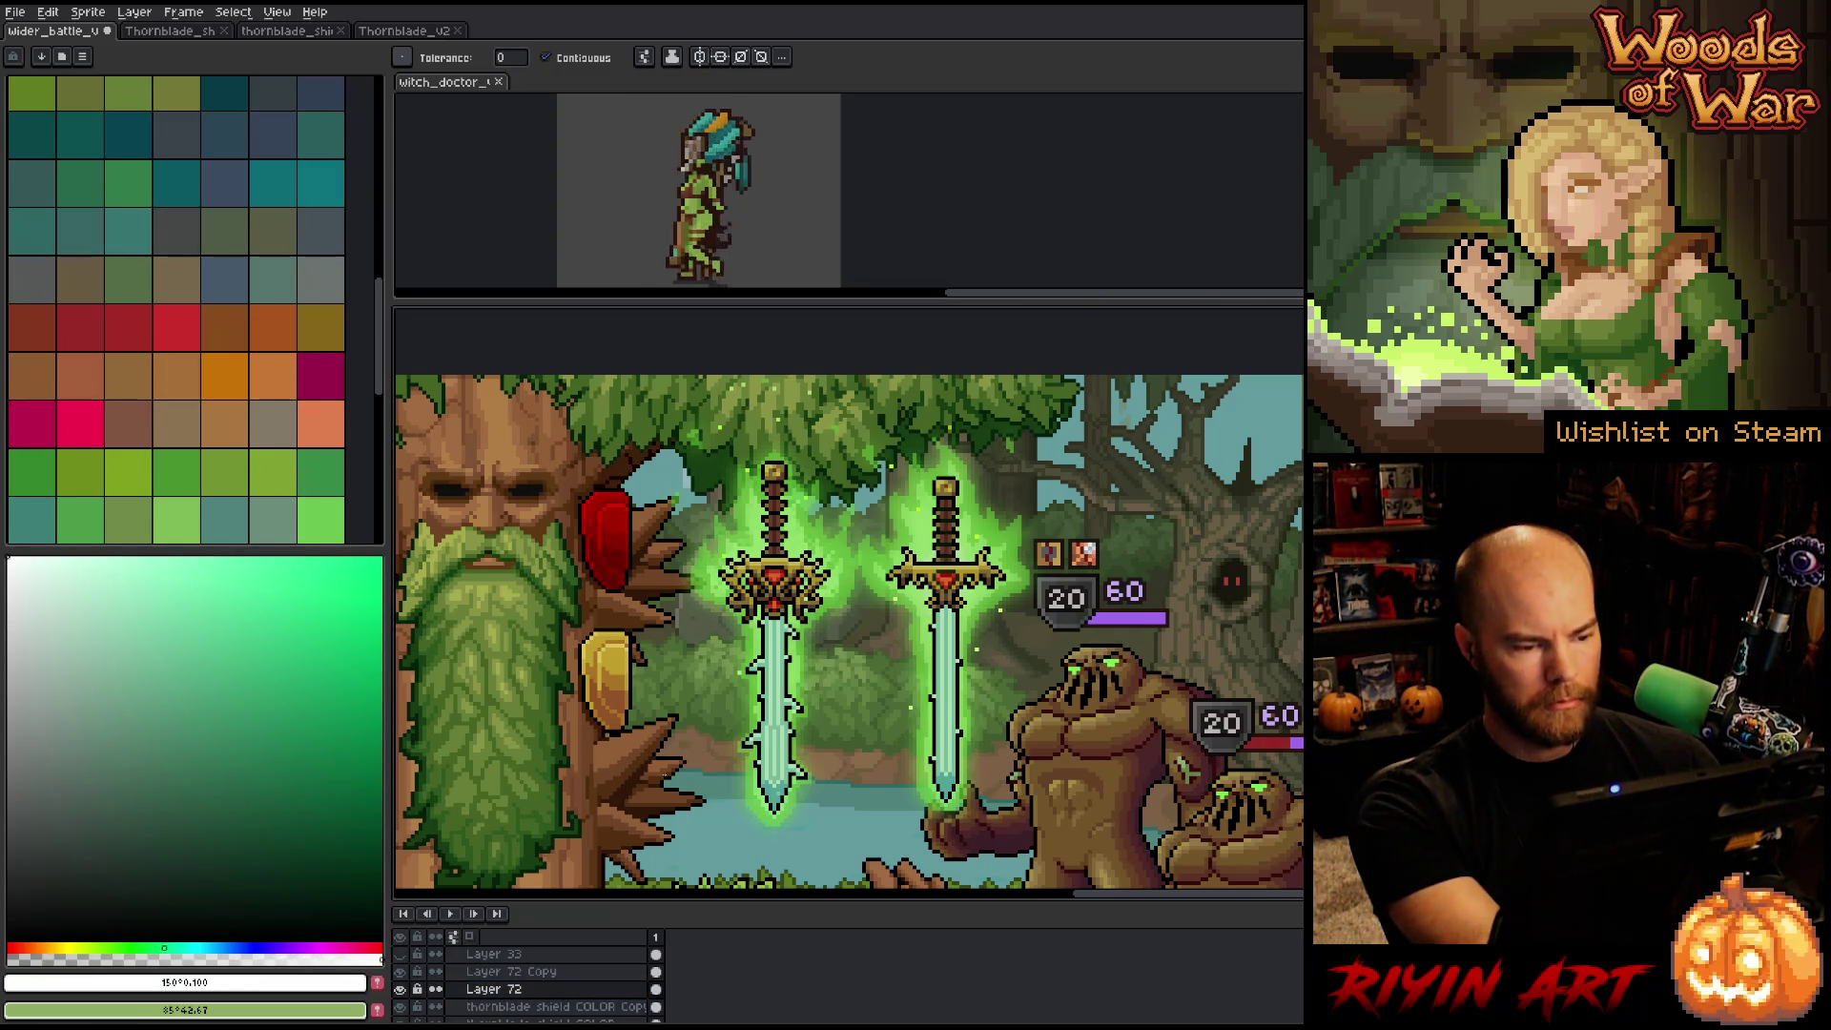
left_click(553, 974)
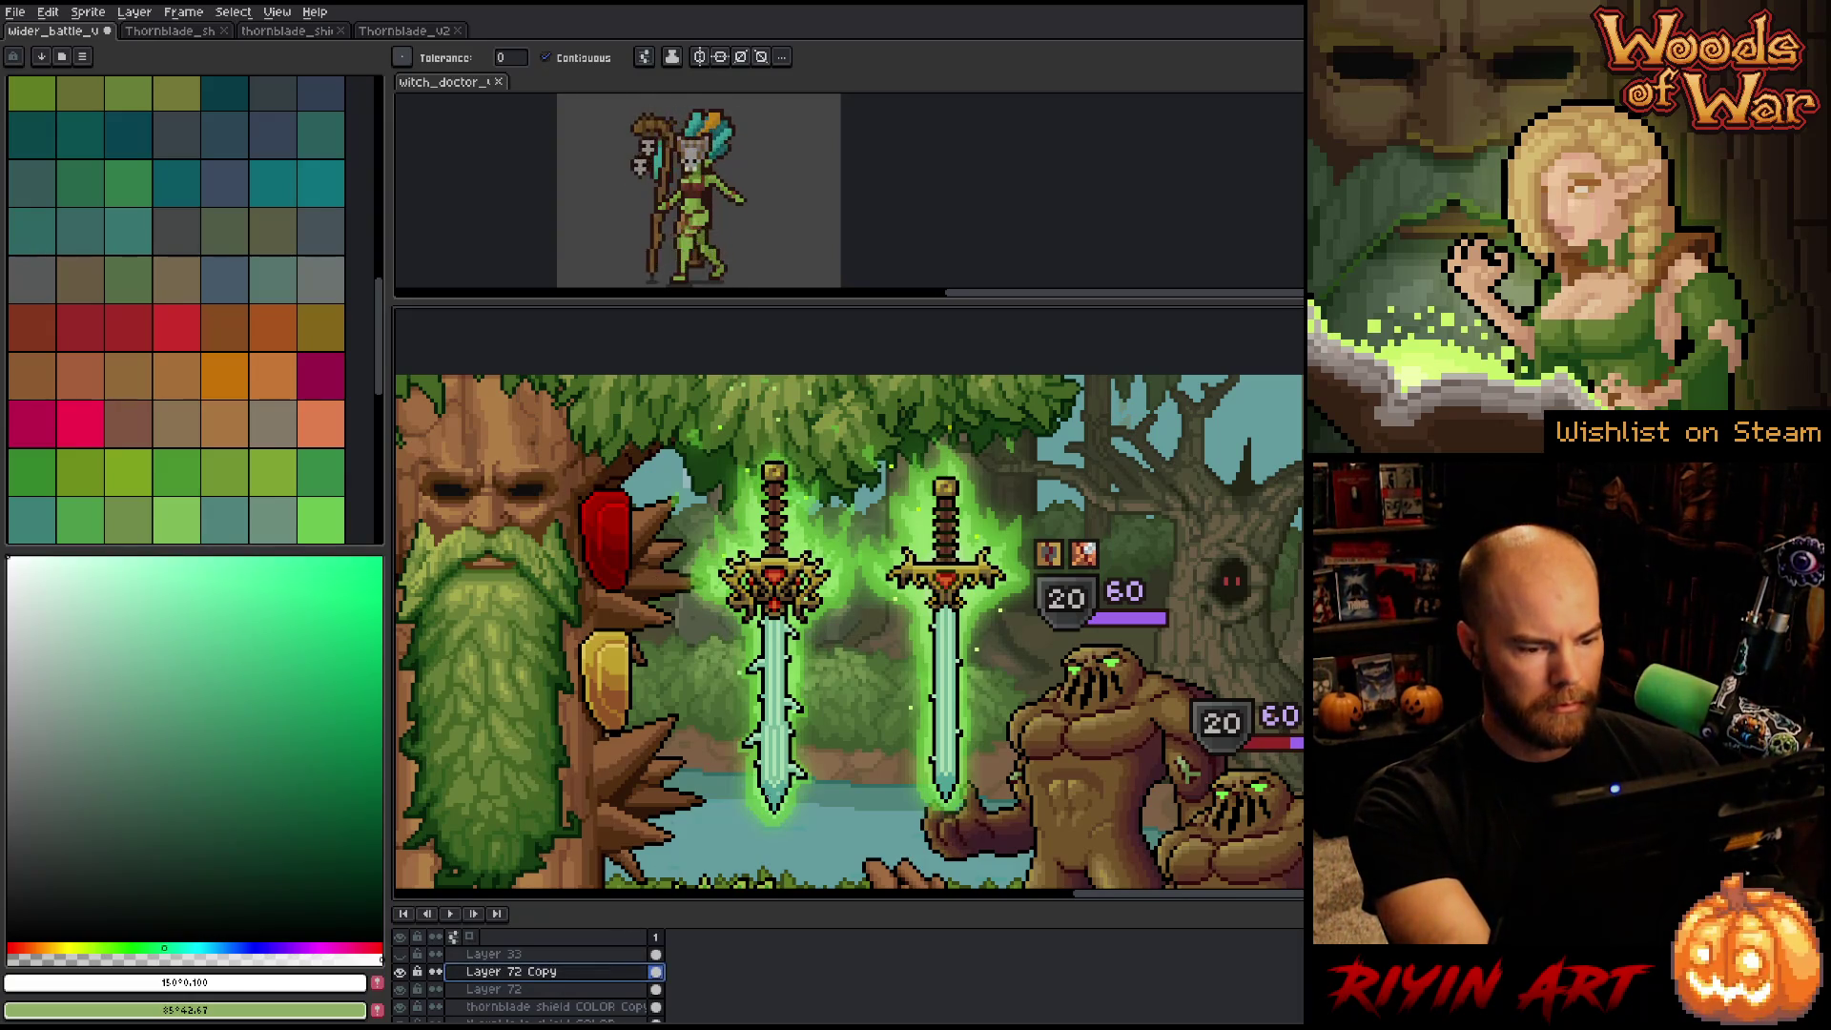
key("i")
left_click(776, 788)
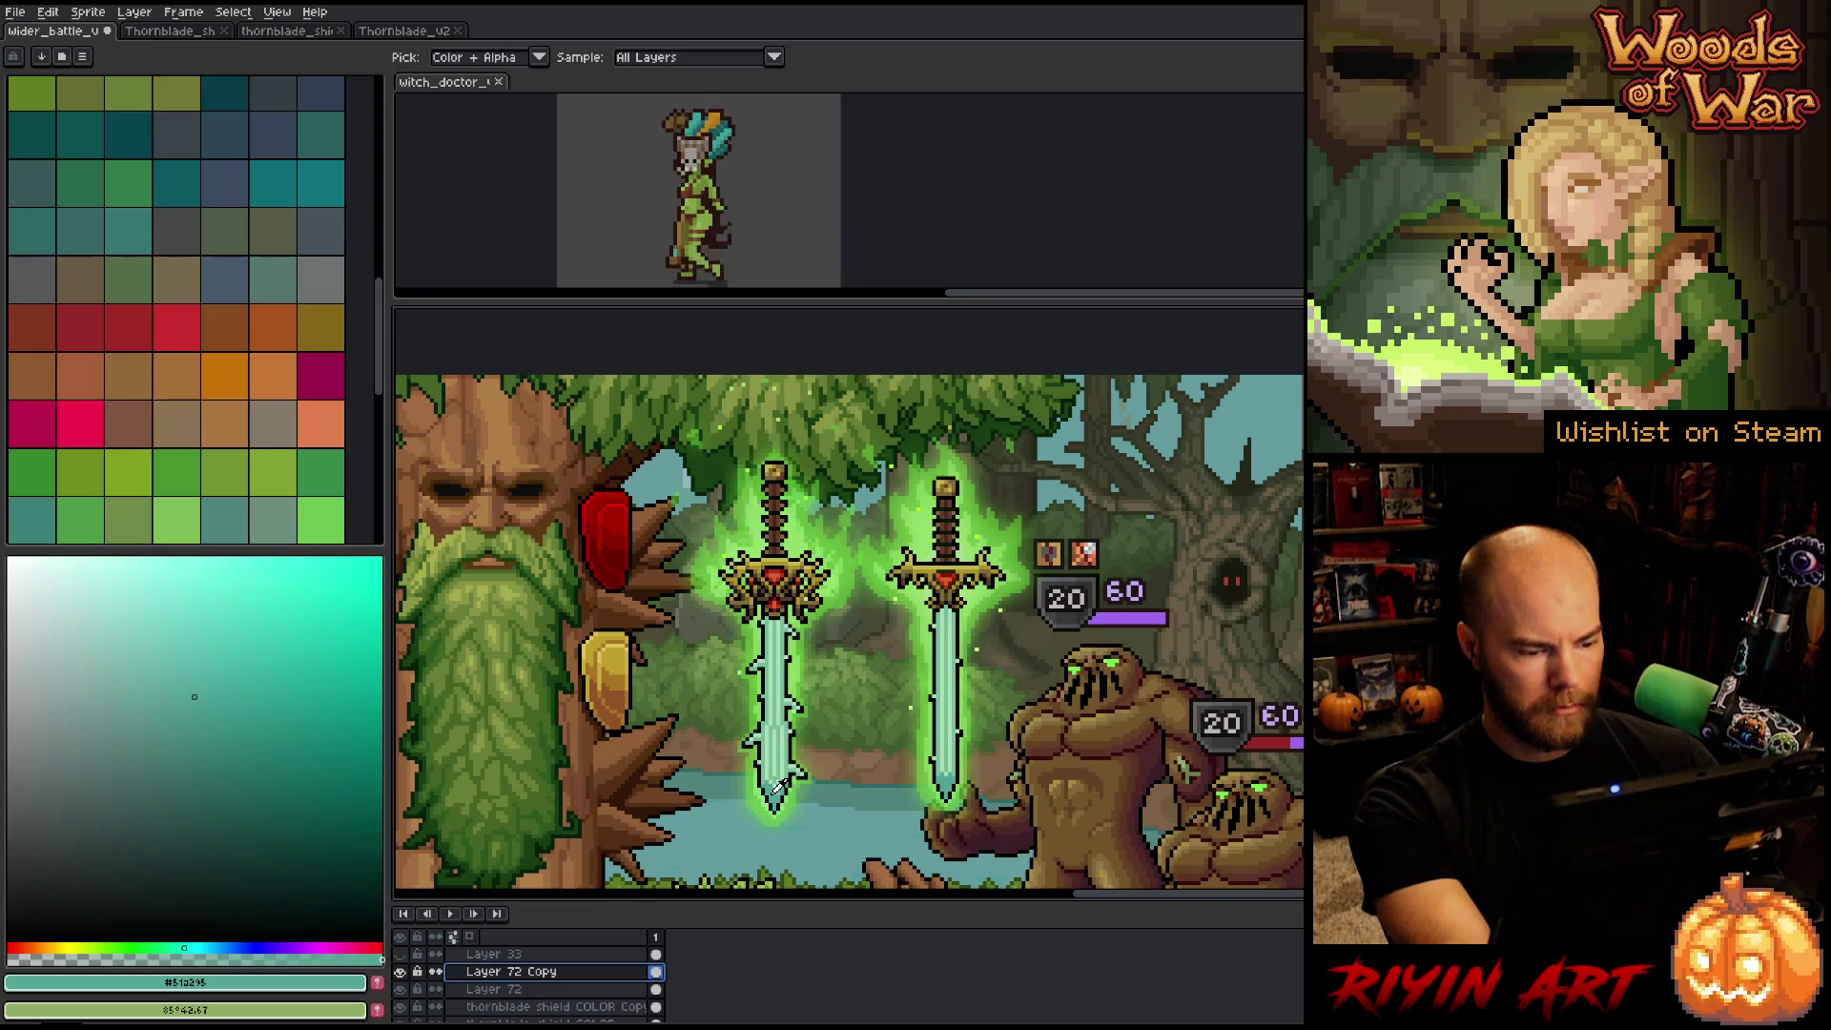
Set Layer 72's blend mode to Color.
double_click(556, 992)
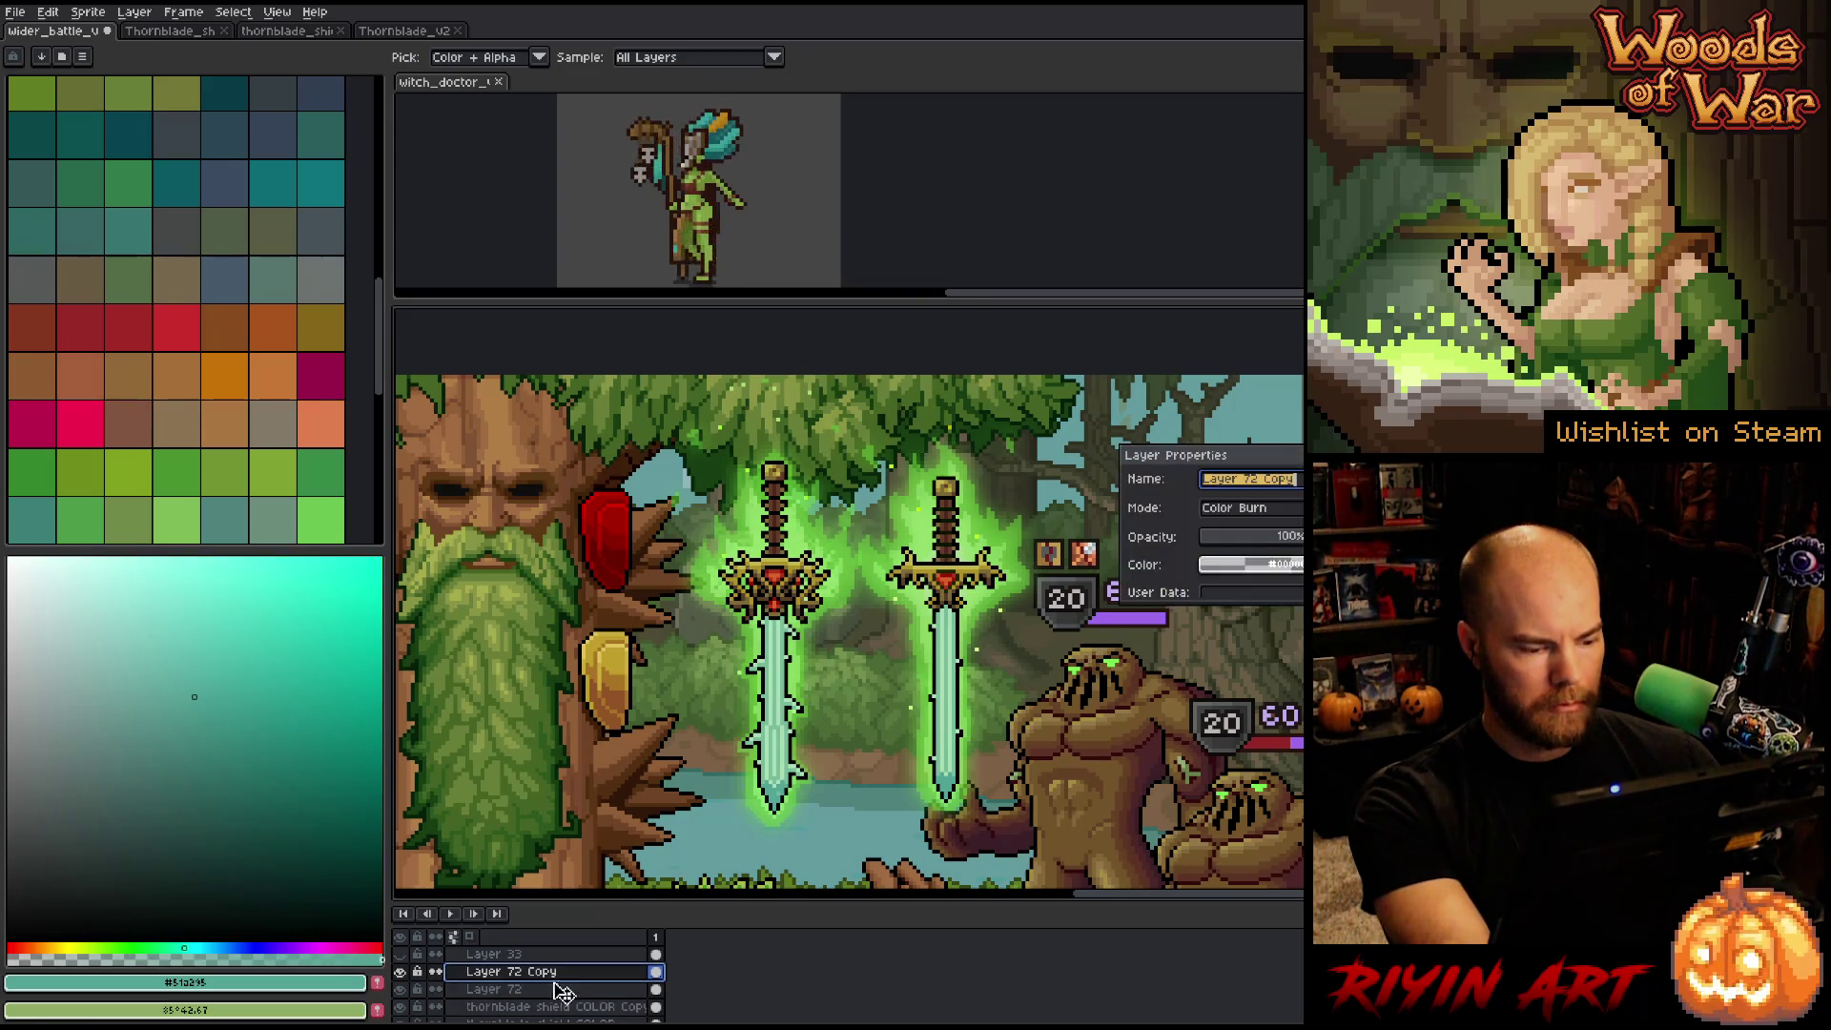
left_click(1223, 515)
left_click(1224, 814)
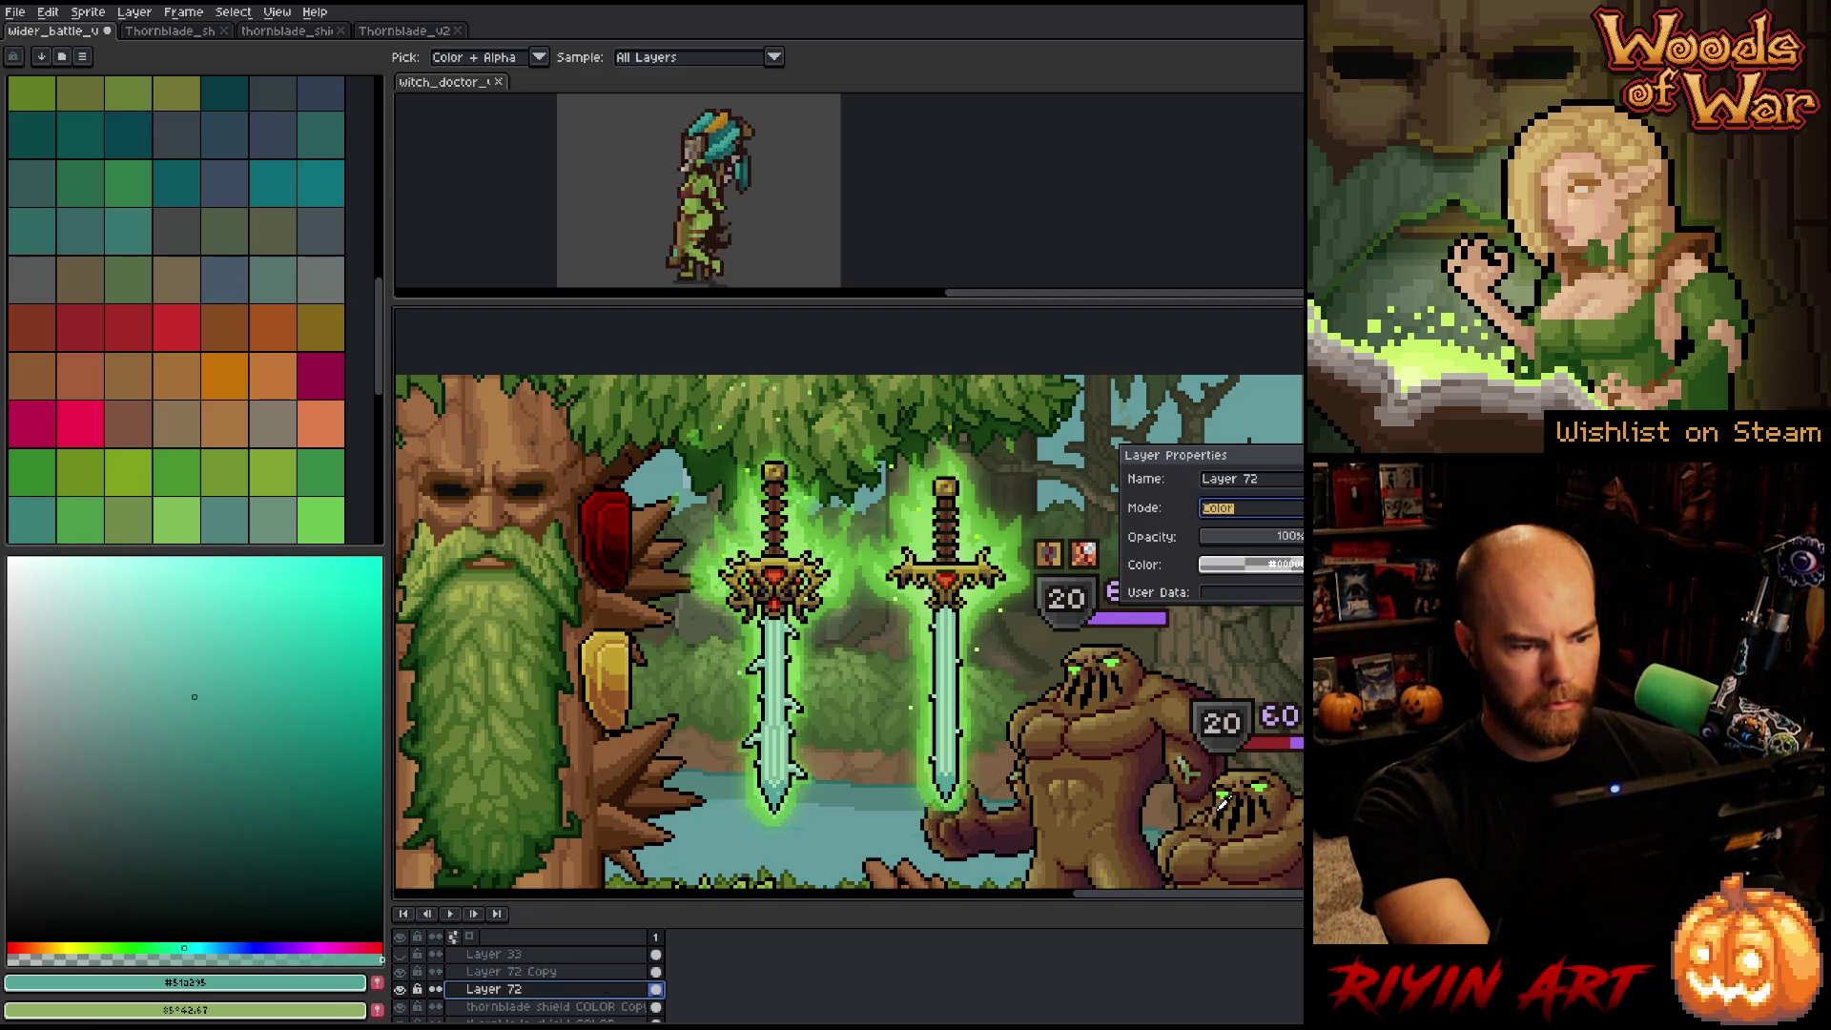
key("Return")
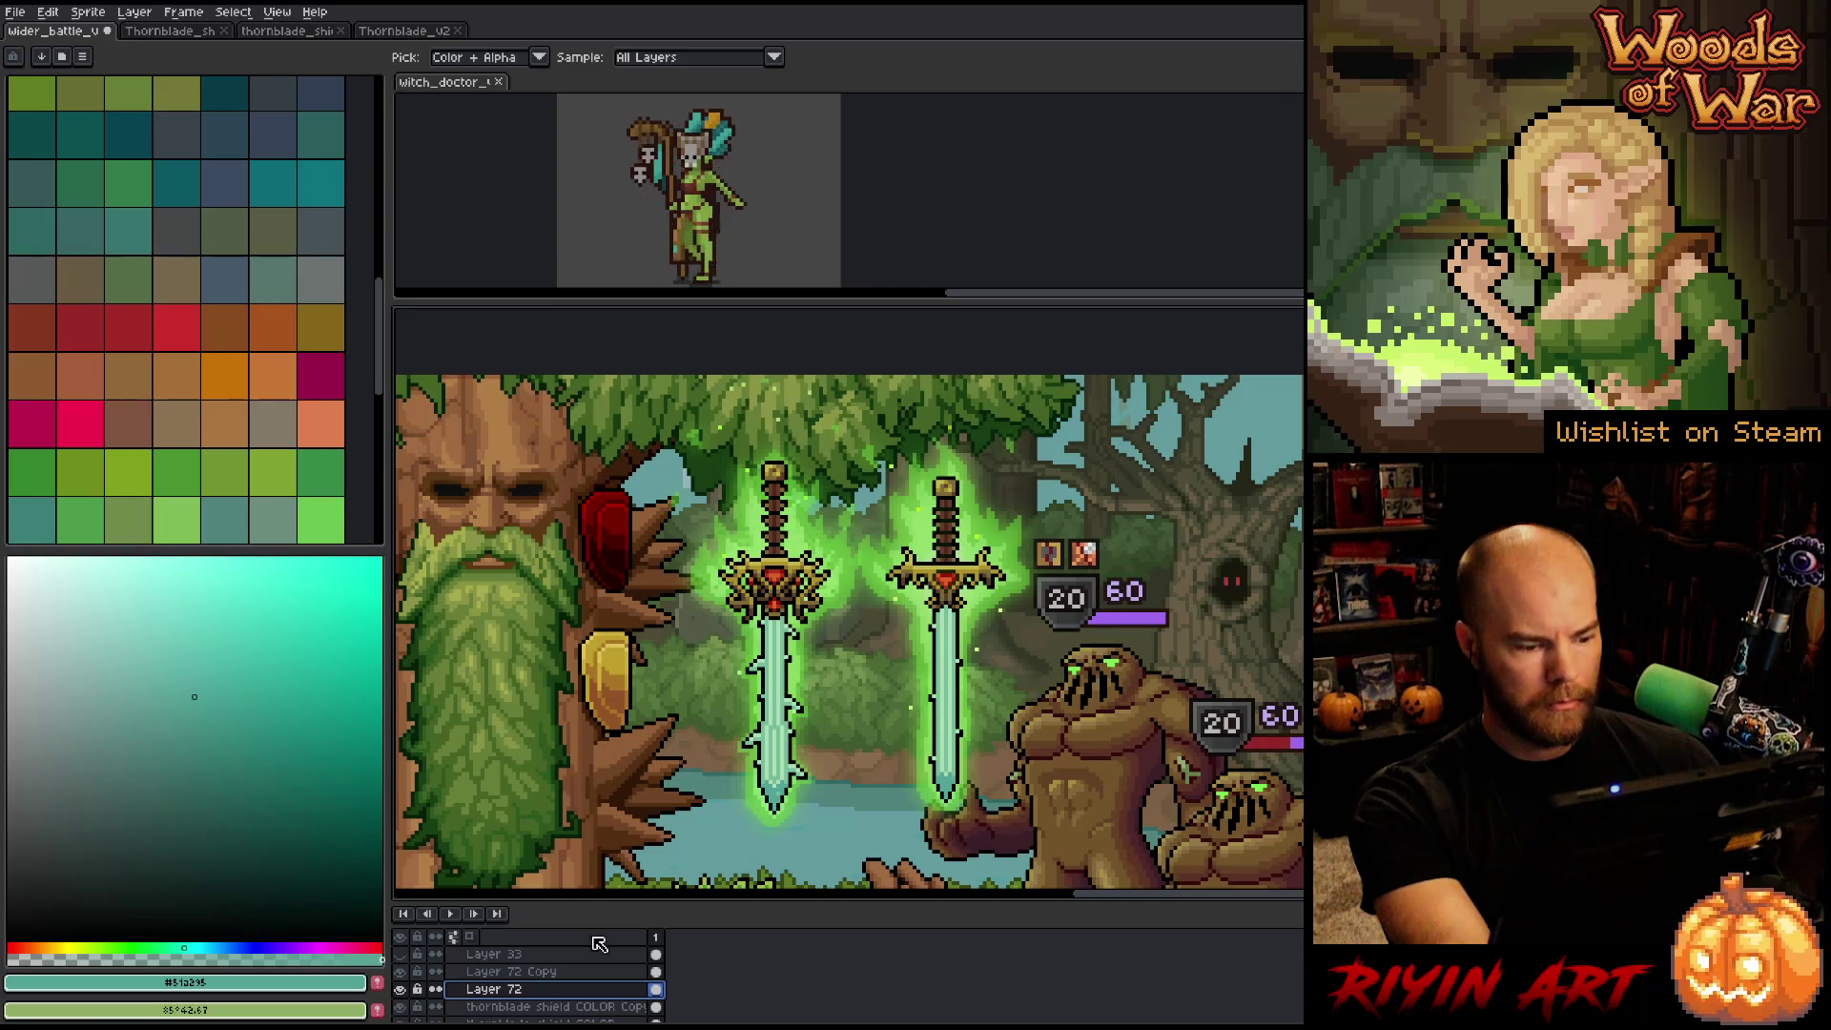
On Layer 72 Copy, bucket-fill the upper shield teal, then refill it with the sword's green.
left_click(599, 971)
key("g")
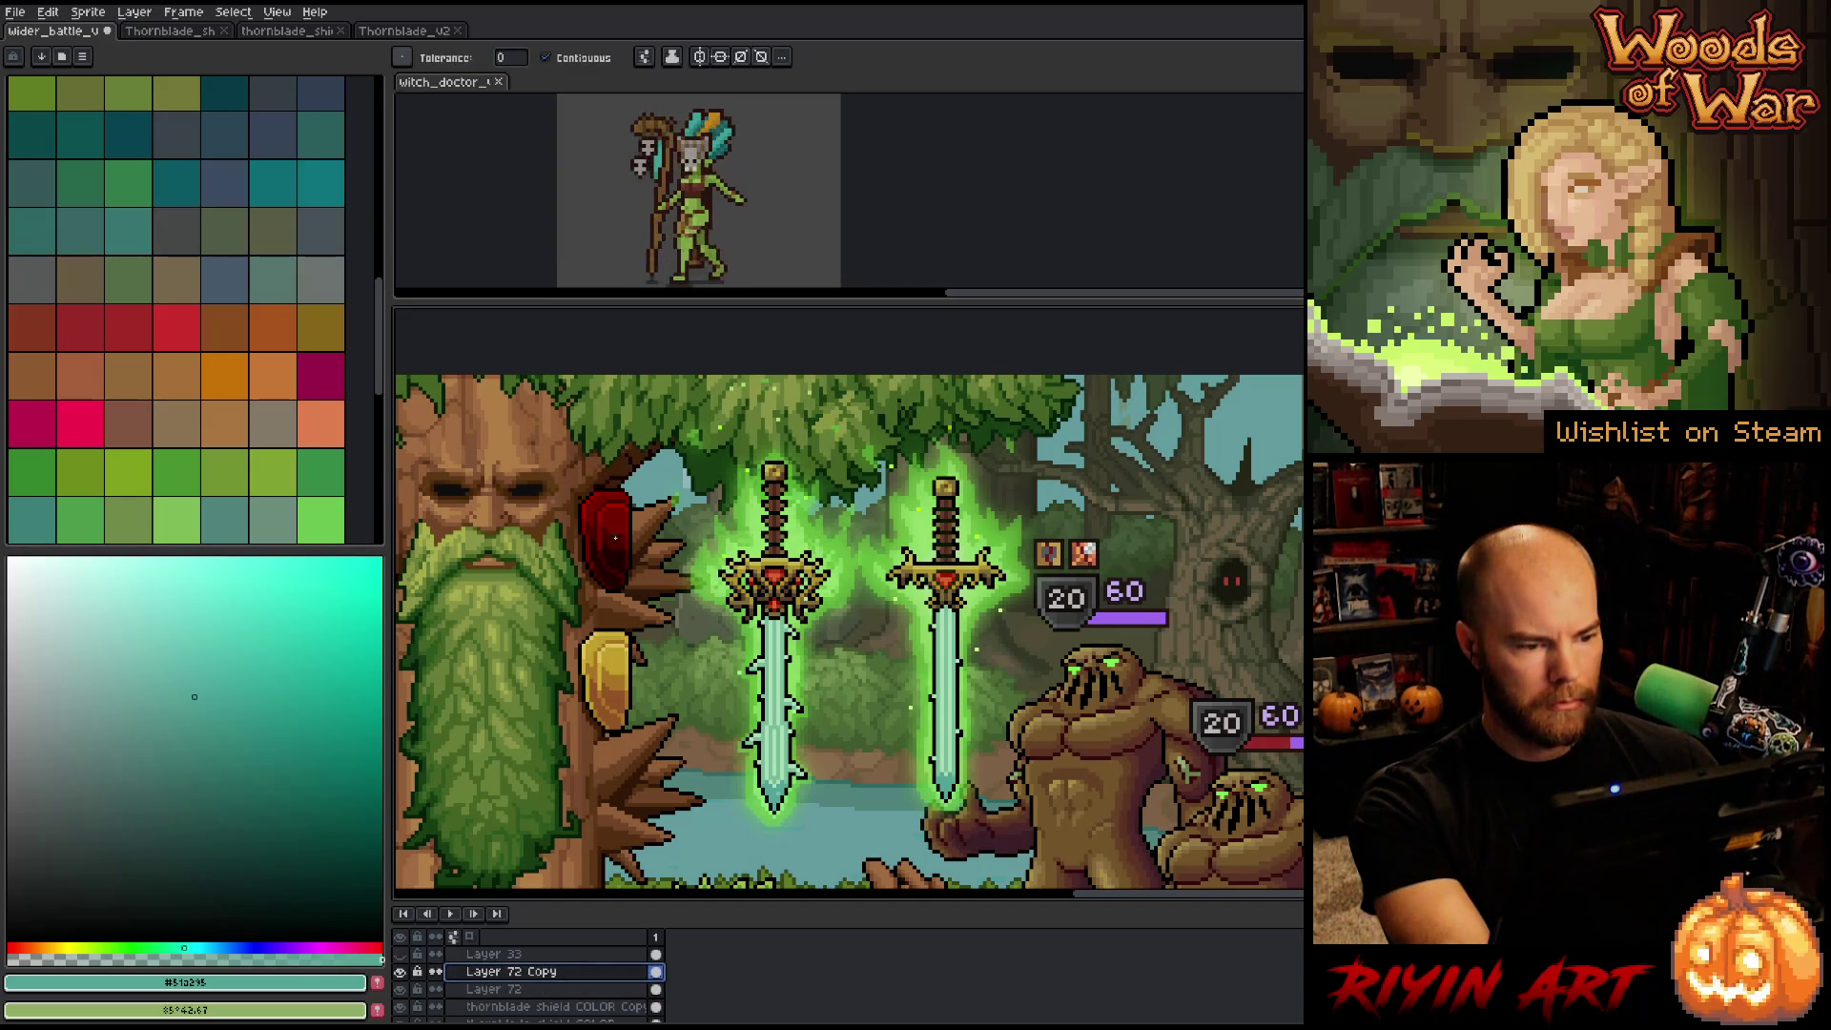
left_click(615, 539)
key("i")
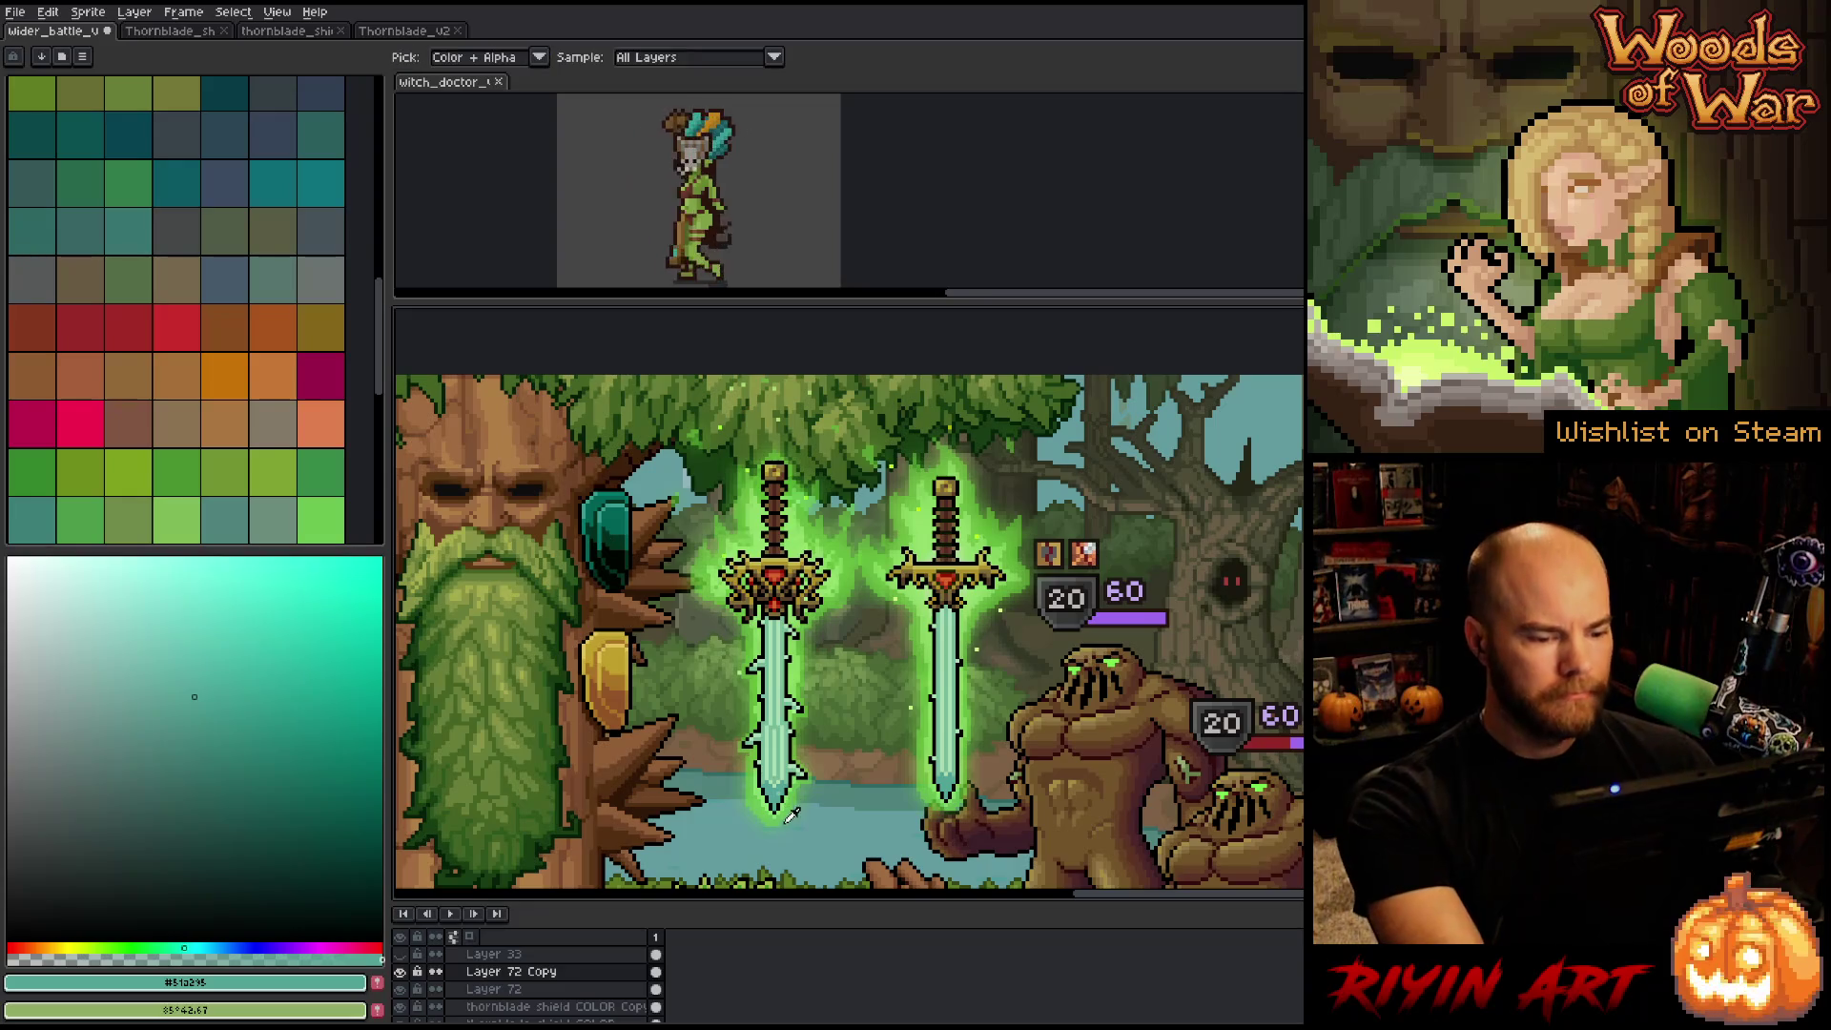
left_click(778, 749)
key("g")
left_click(612, 558)
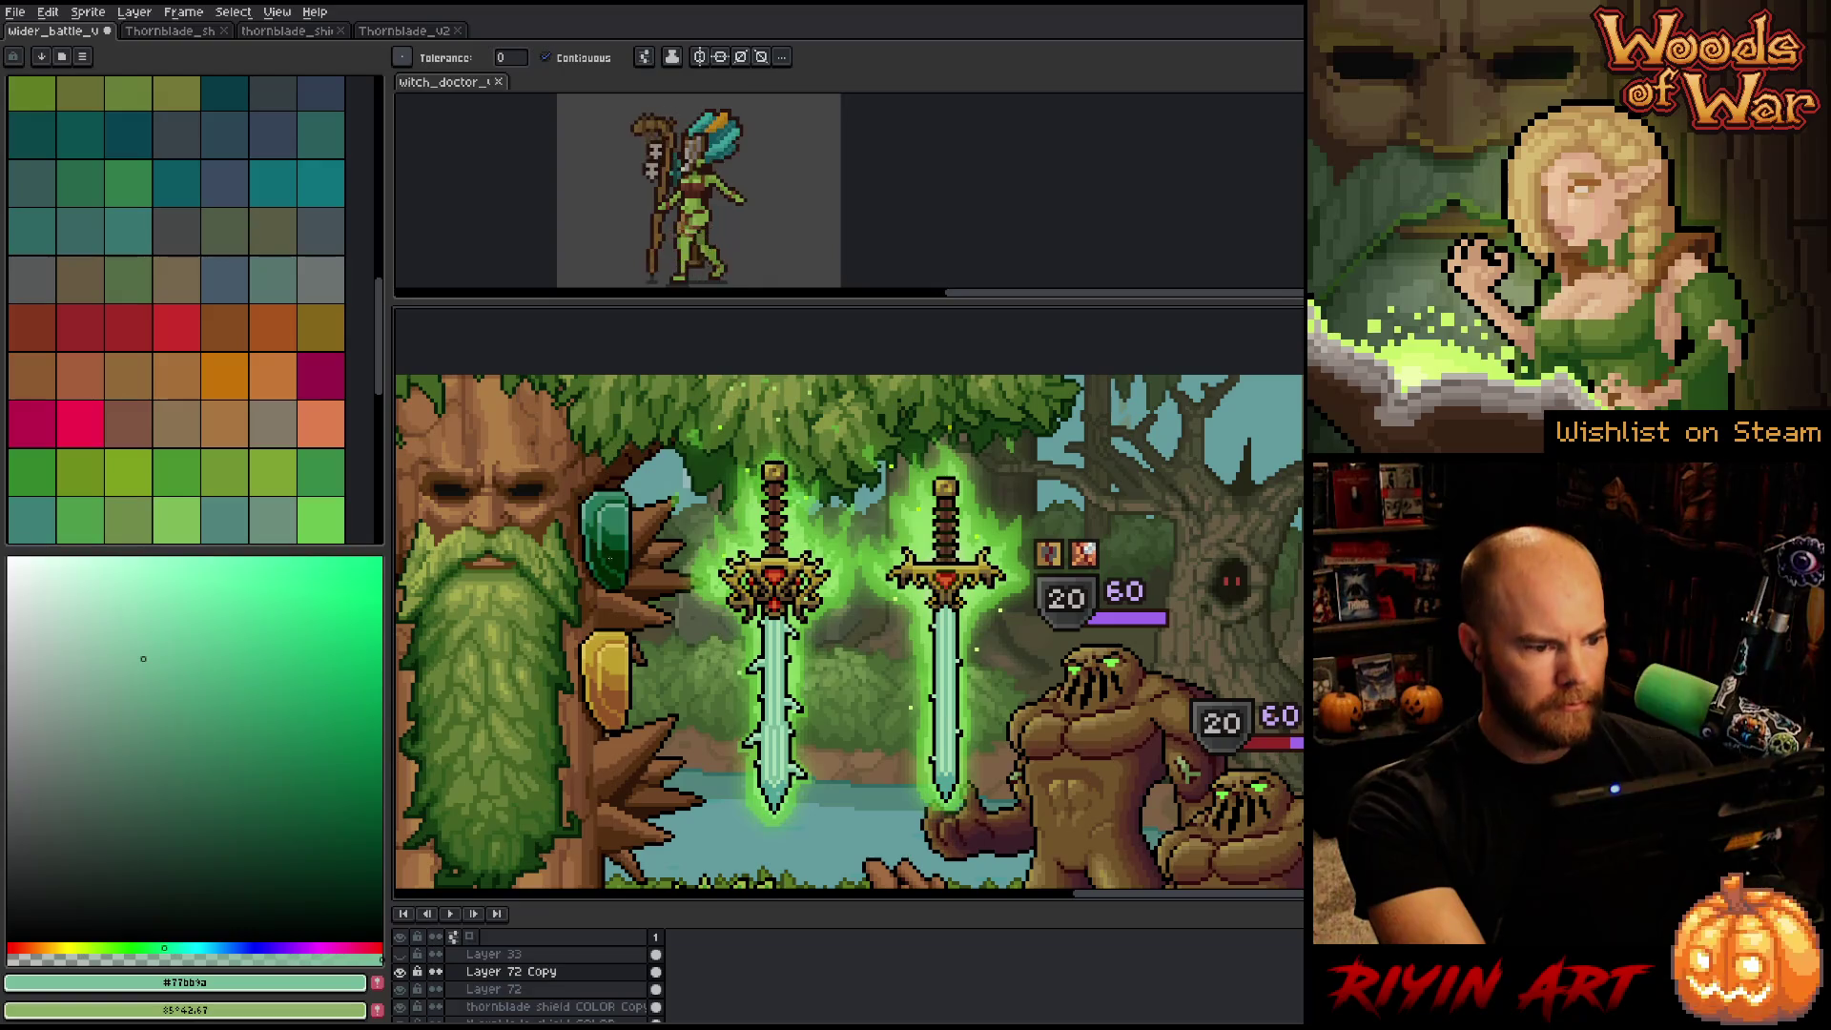
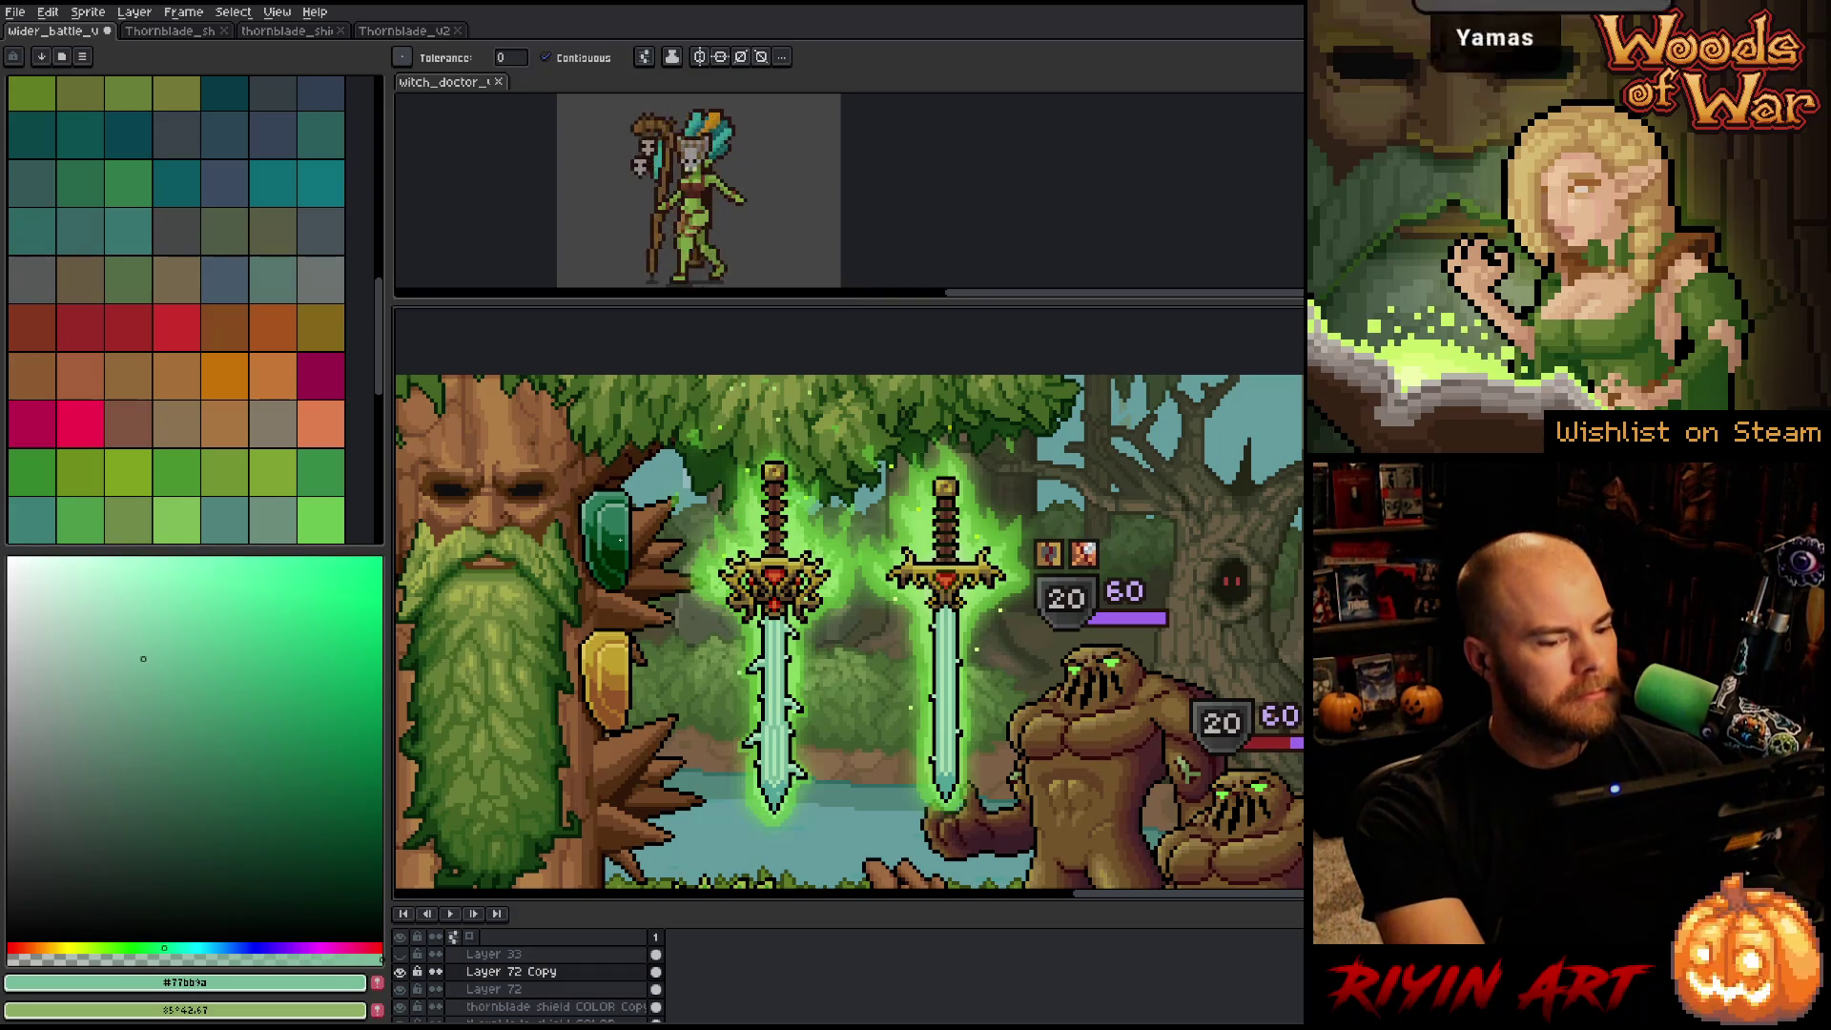
Fill the green gem with teal sampled from the sword blade.
key("i")
left_click(780, 785)
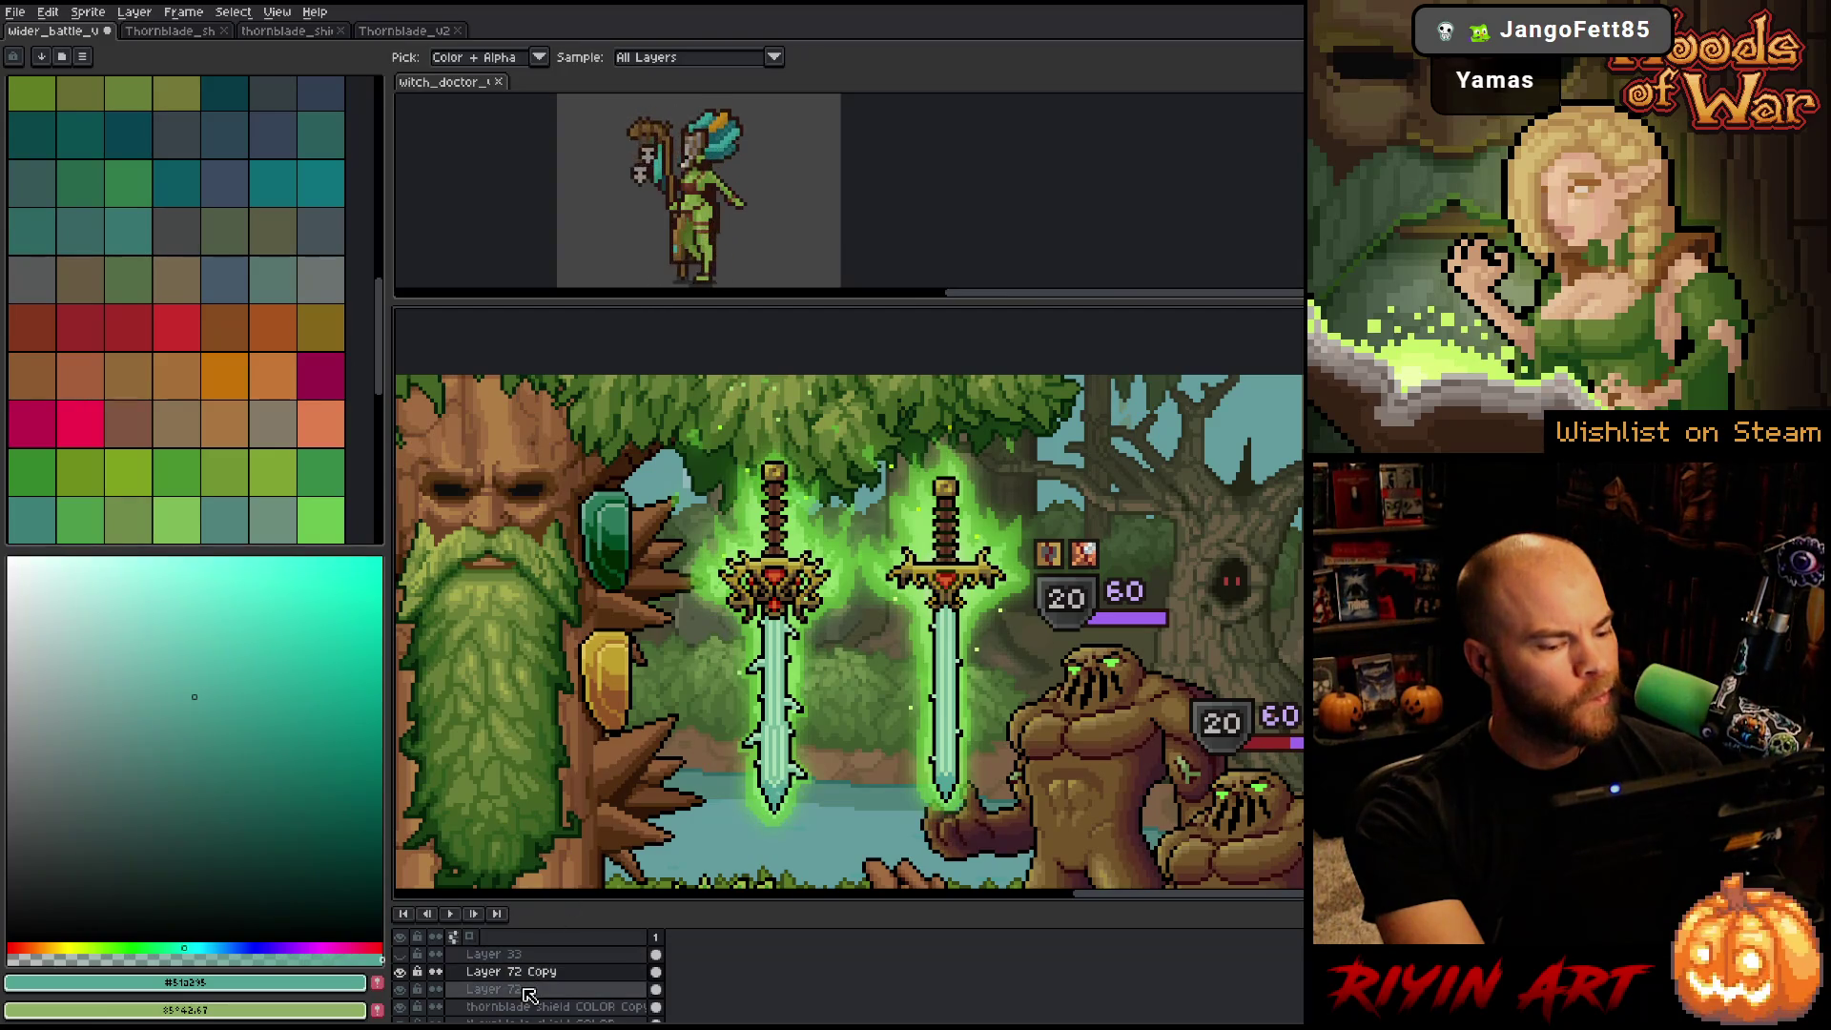
key("w")
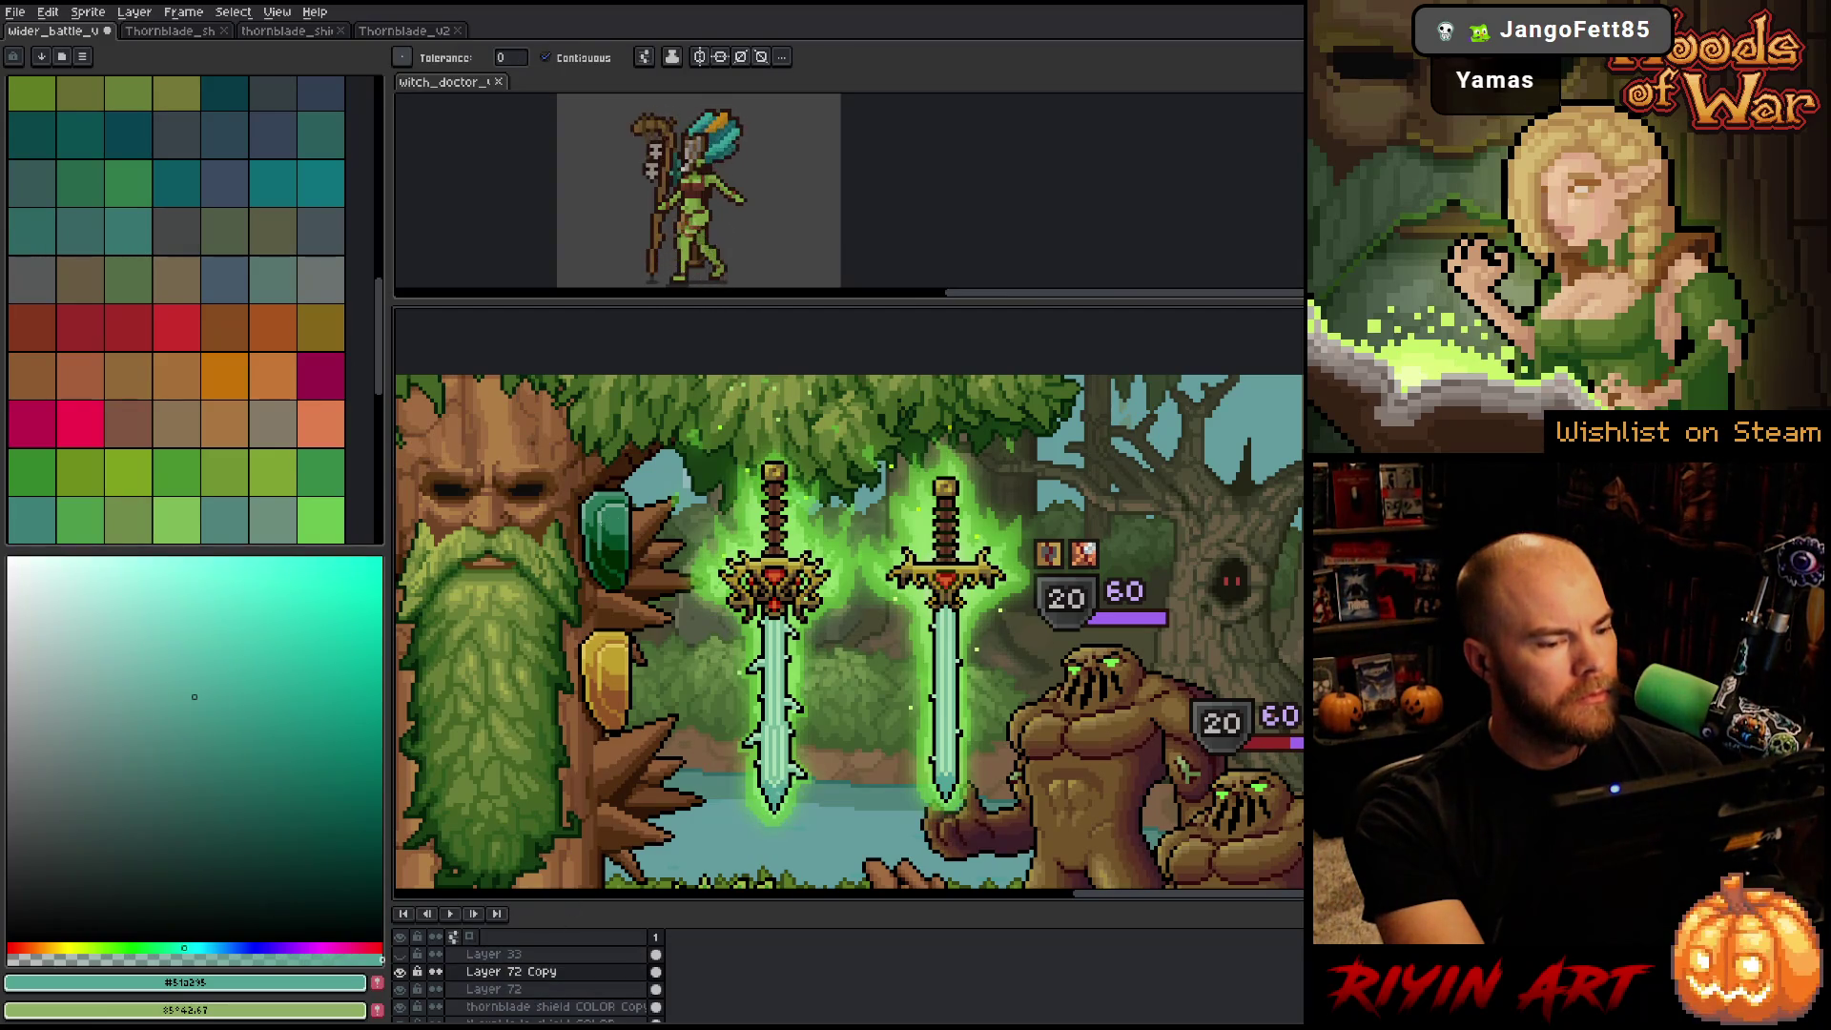
left_click(601, 523)
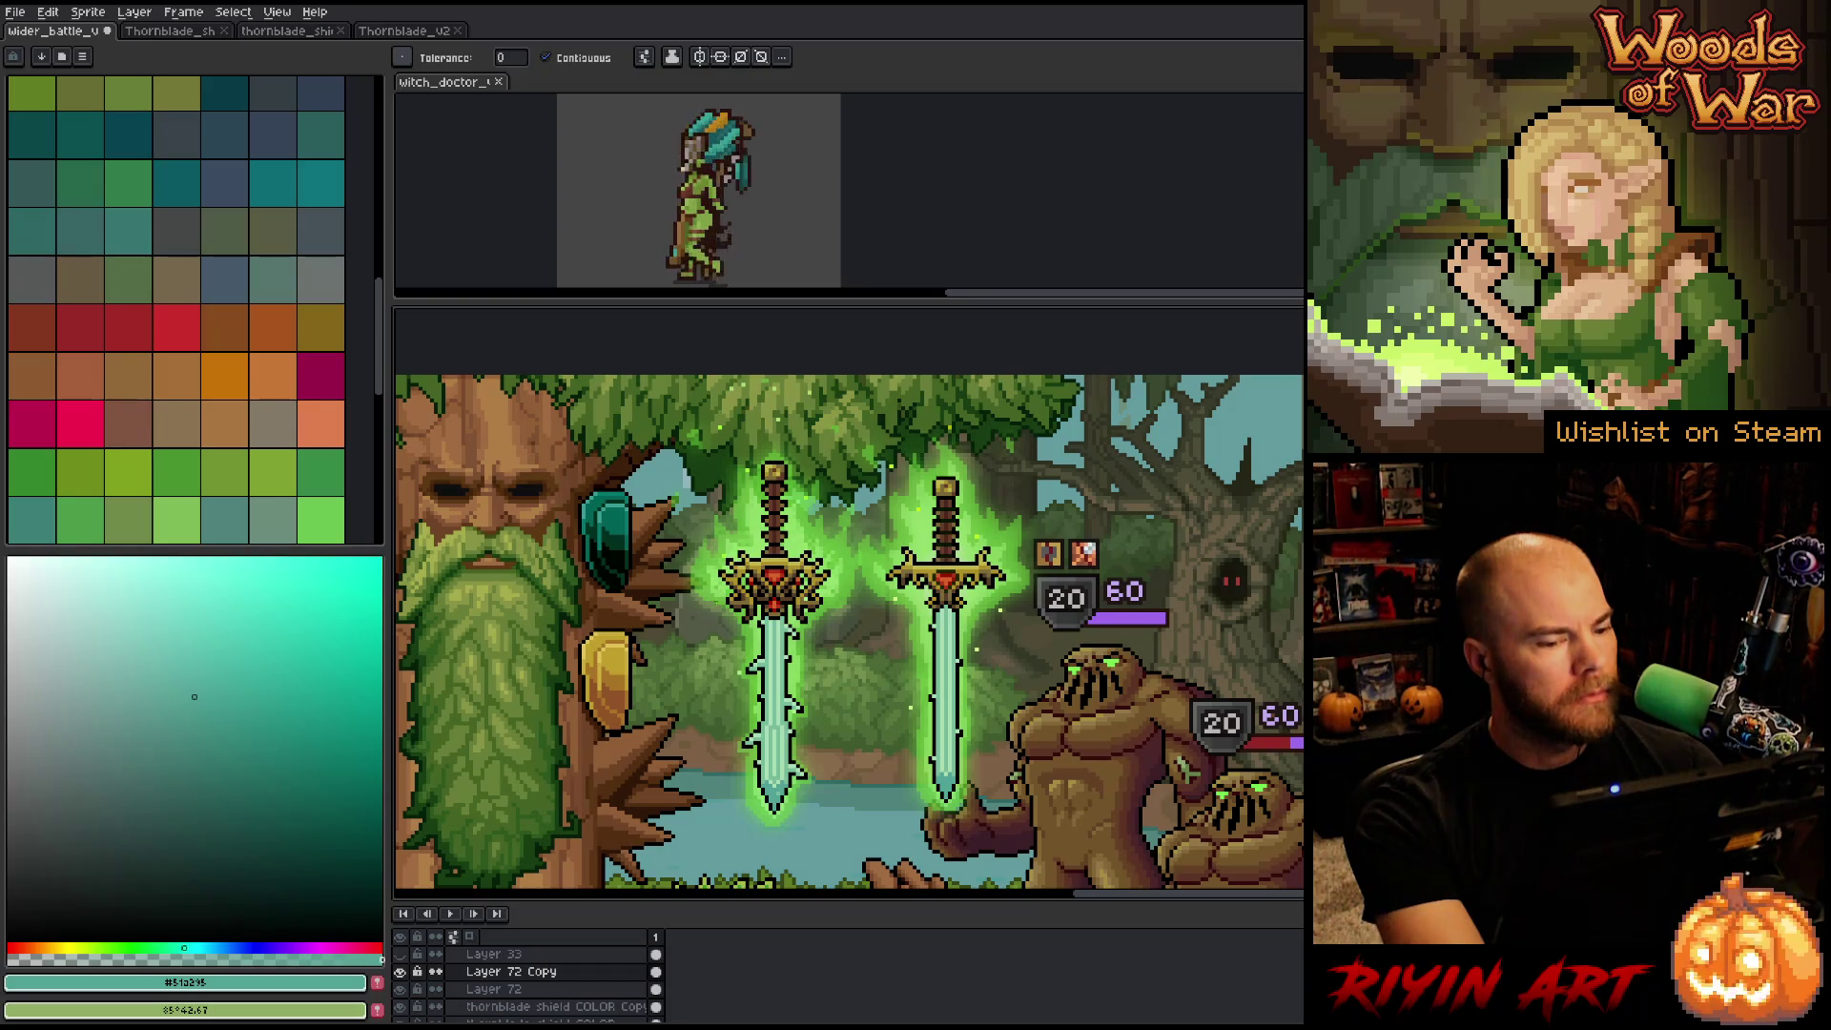
Refill the upper gem with the light mint from the blade.
key("i")
scroll(763, 648, "up", 2)
left_click(763, 651)
scroll(692, 573, "down", 1)
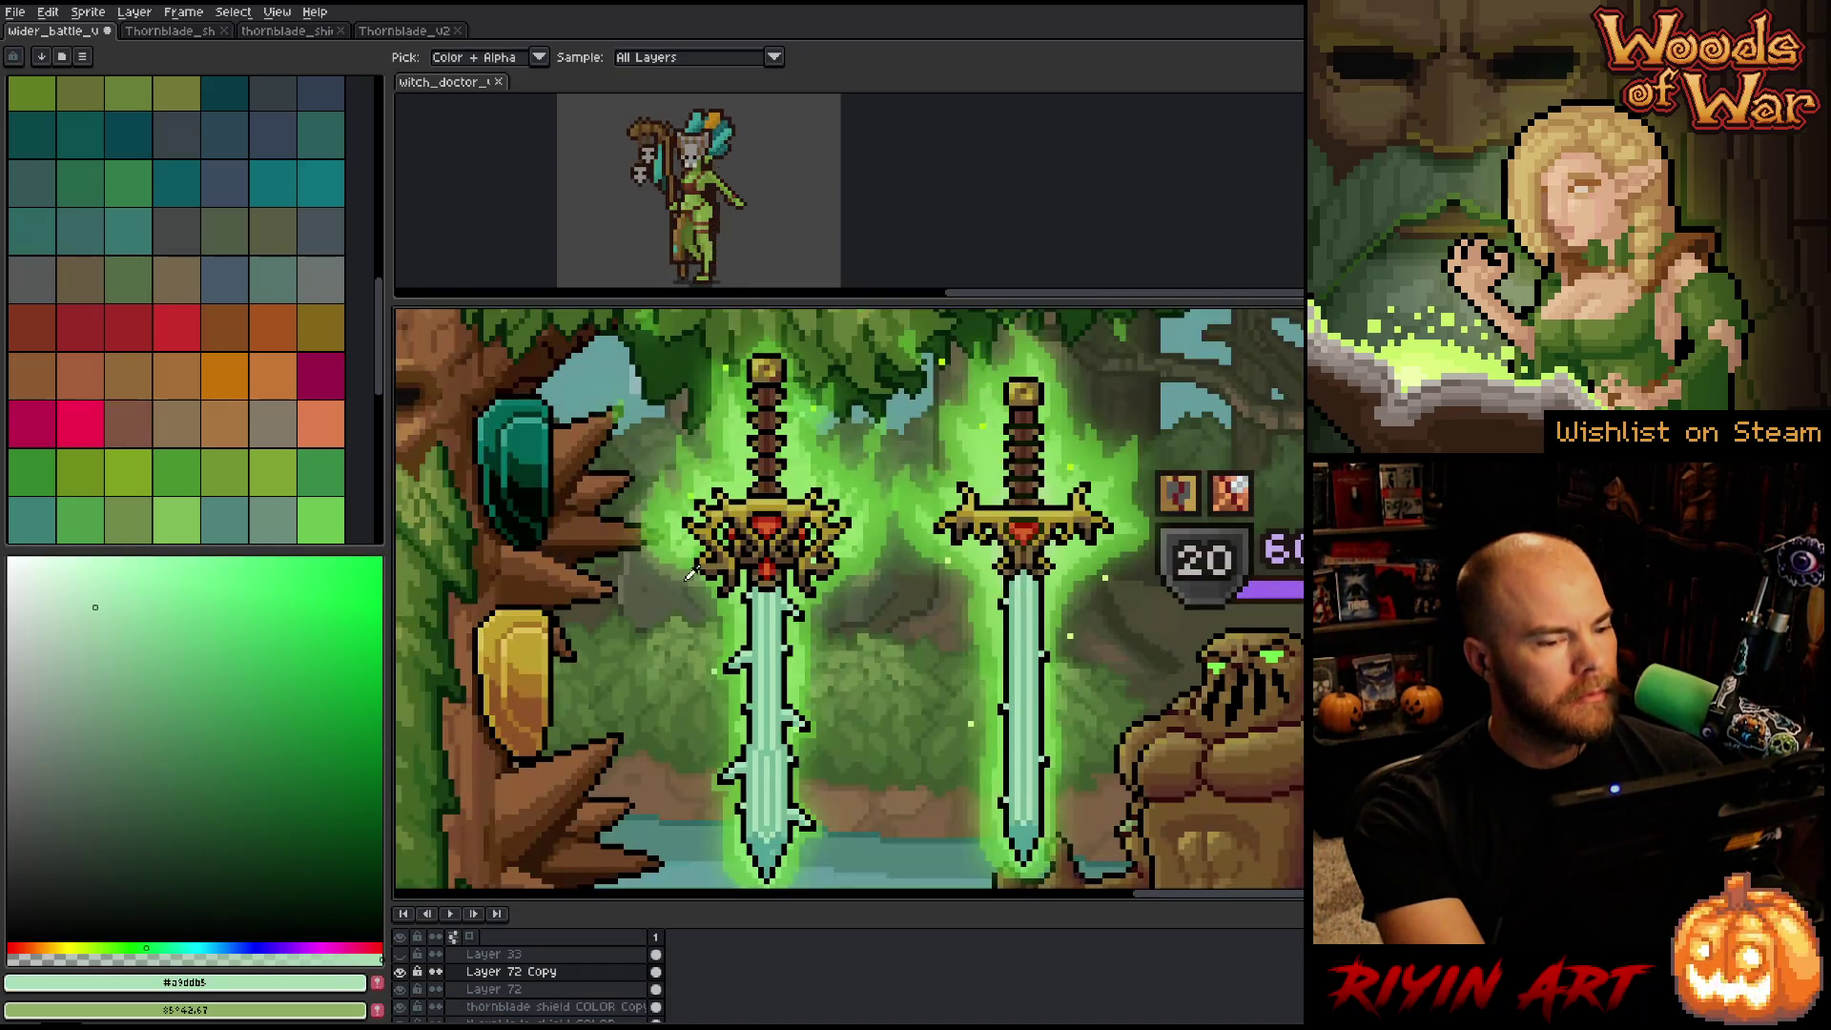
key("g")
left_click(515, 453)
Refill the upper gem with the blade's darker mint and bring the treant and swords into view.
scroll(648, 573, "down", 3)
scroll(649, 572, "up", 1)
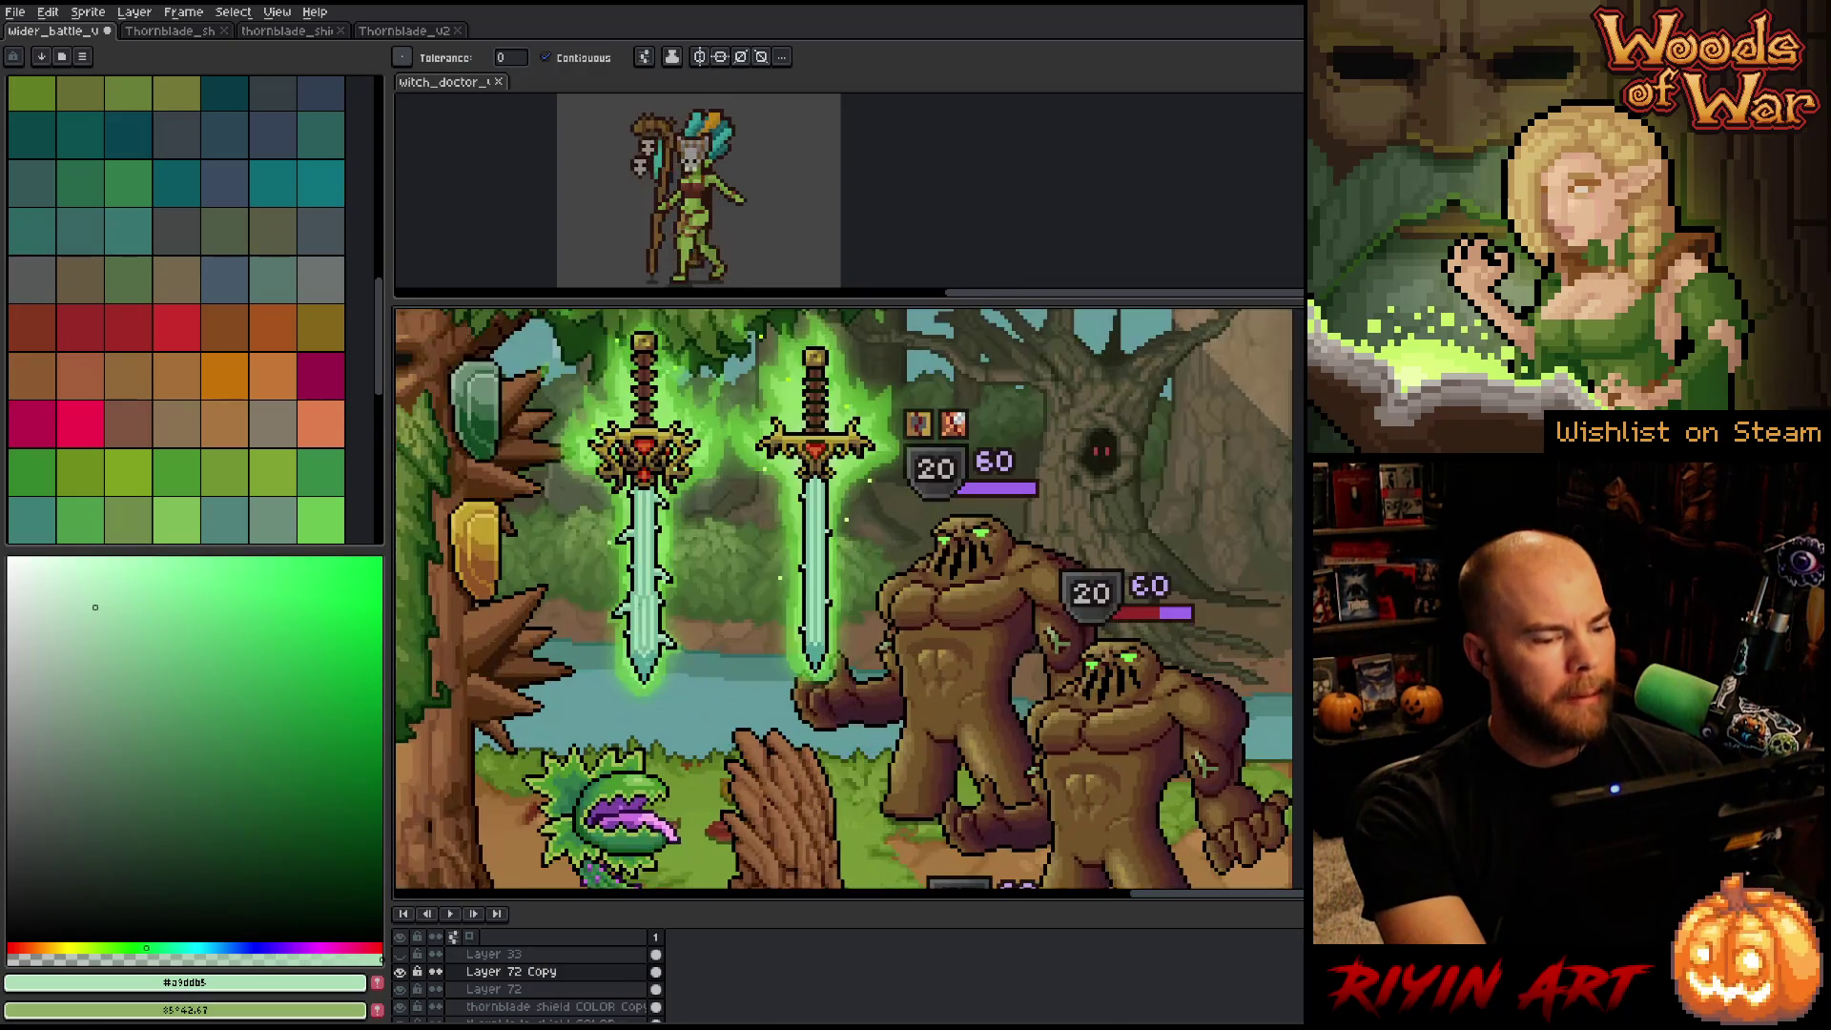
key("i")
left_click(647, 577)
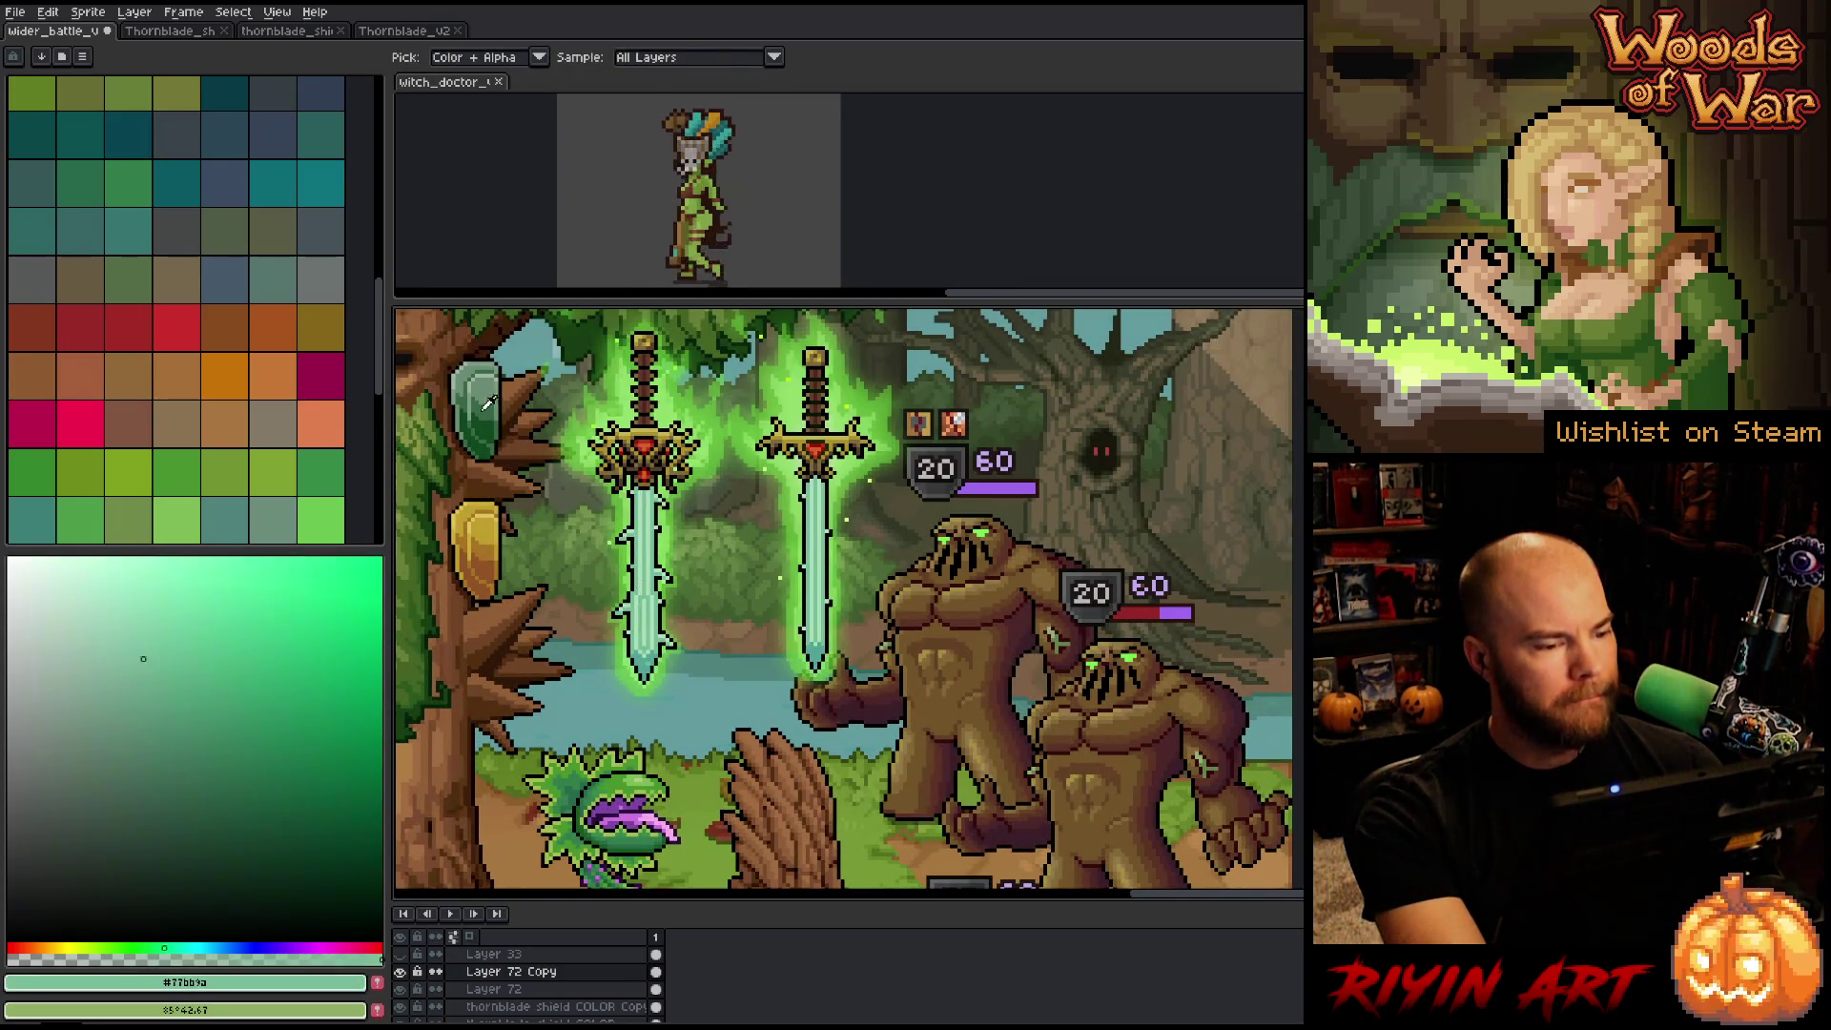
key("g")
left_click(487, 401)
left_click_drag(565, 543, 639, 567)
key("g")
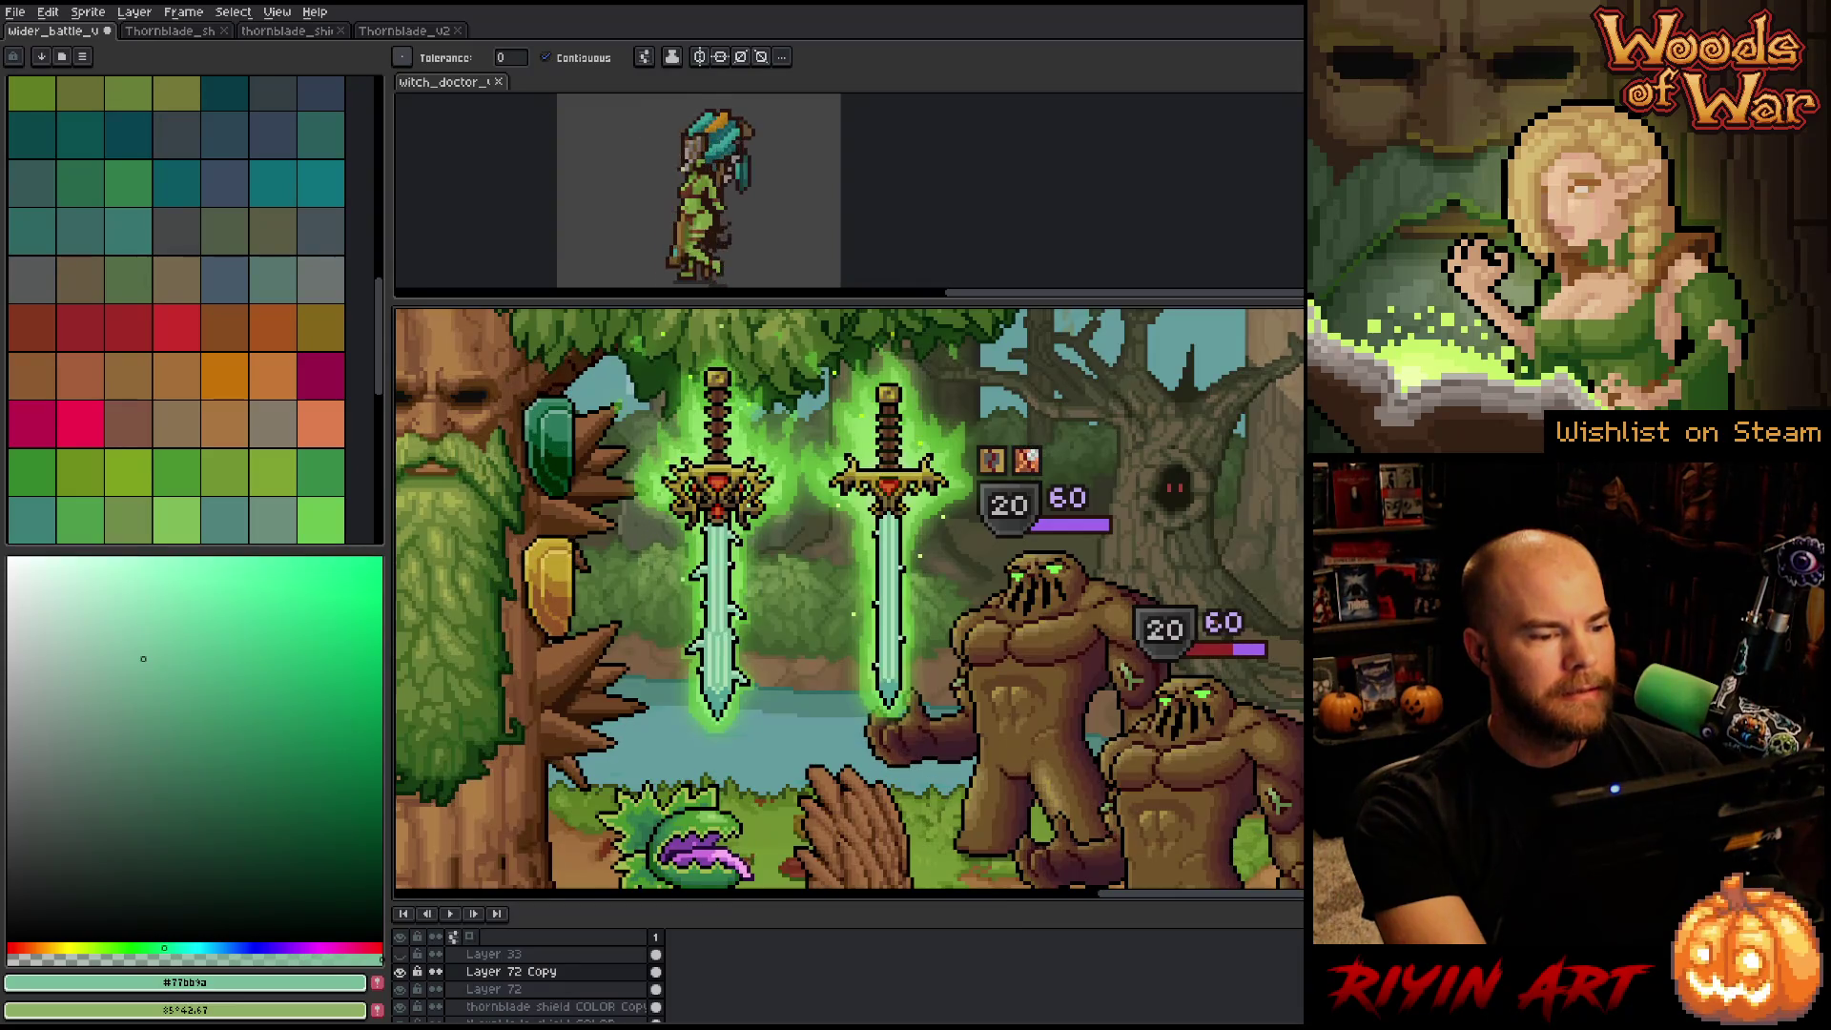
mouse_move(581, 476)
left_mouse_down()
mouse_move(608, 499)
mouse_move(579, 518)
left_mouse_up()
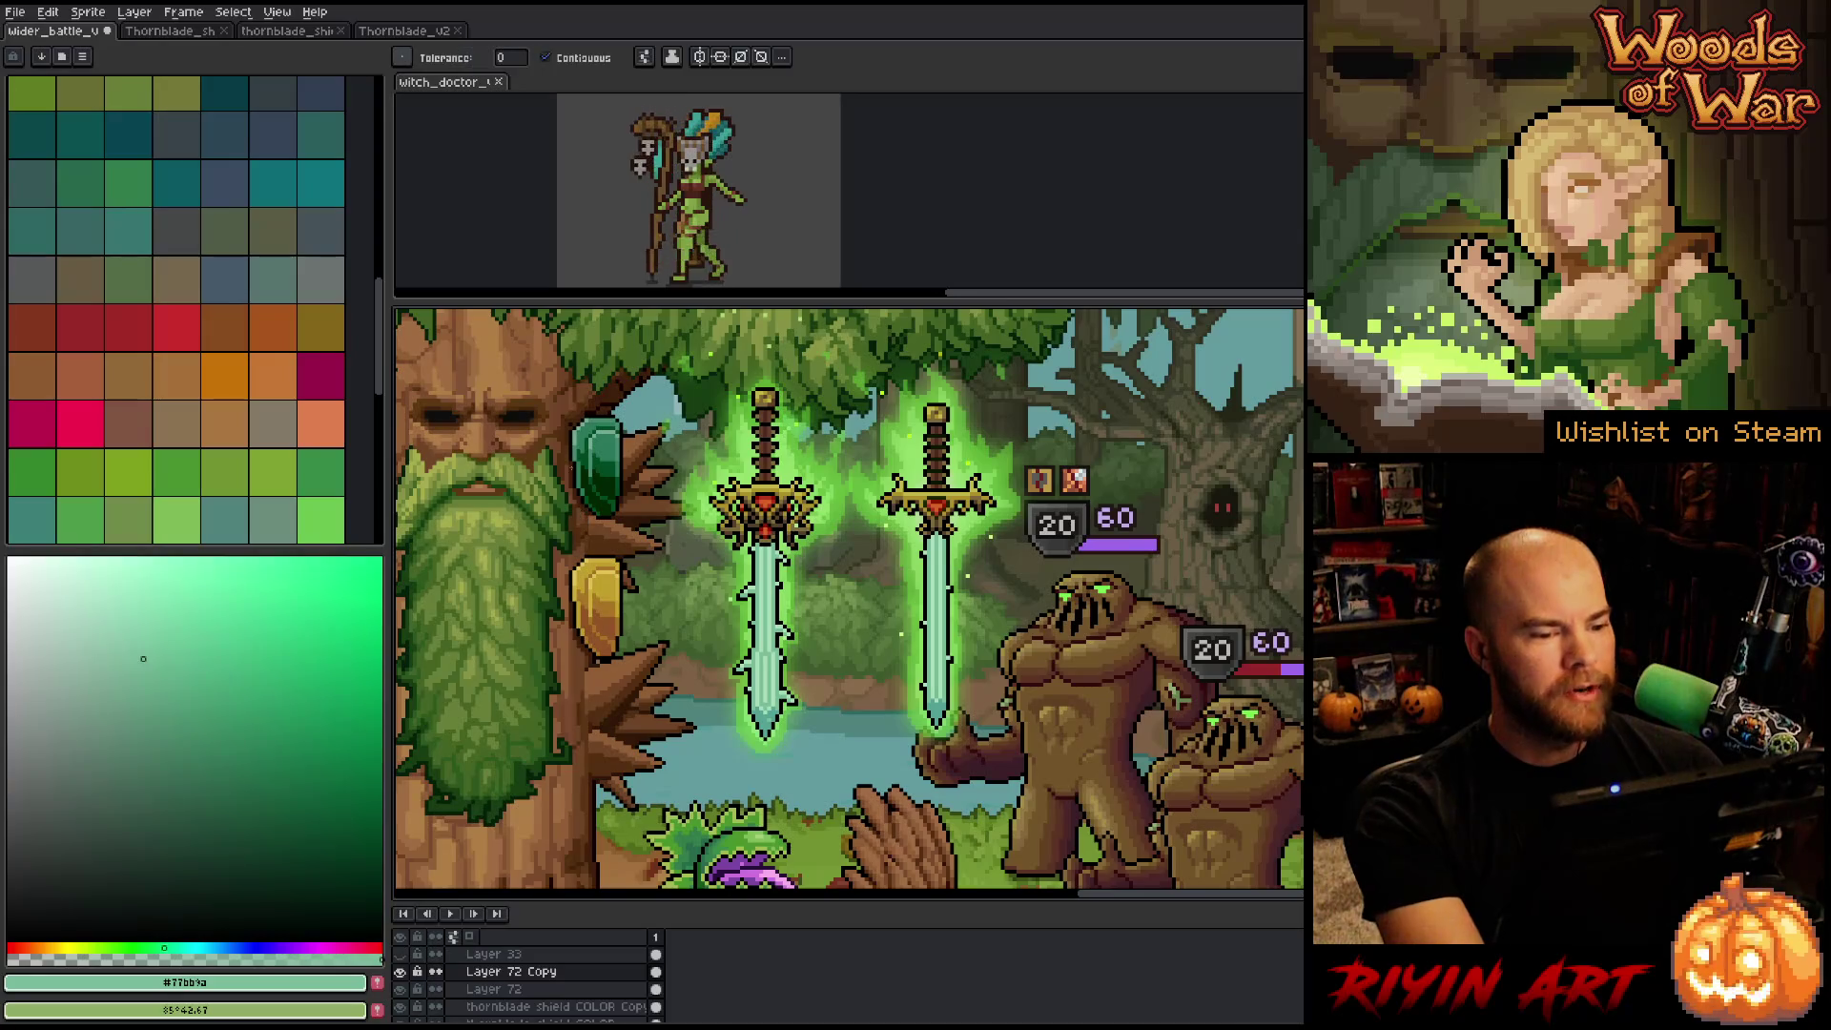
Sample the yellow from the sword pommel.
key("i")
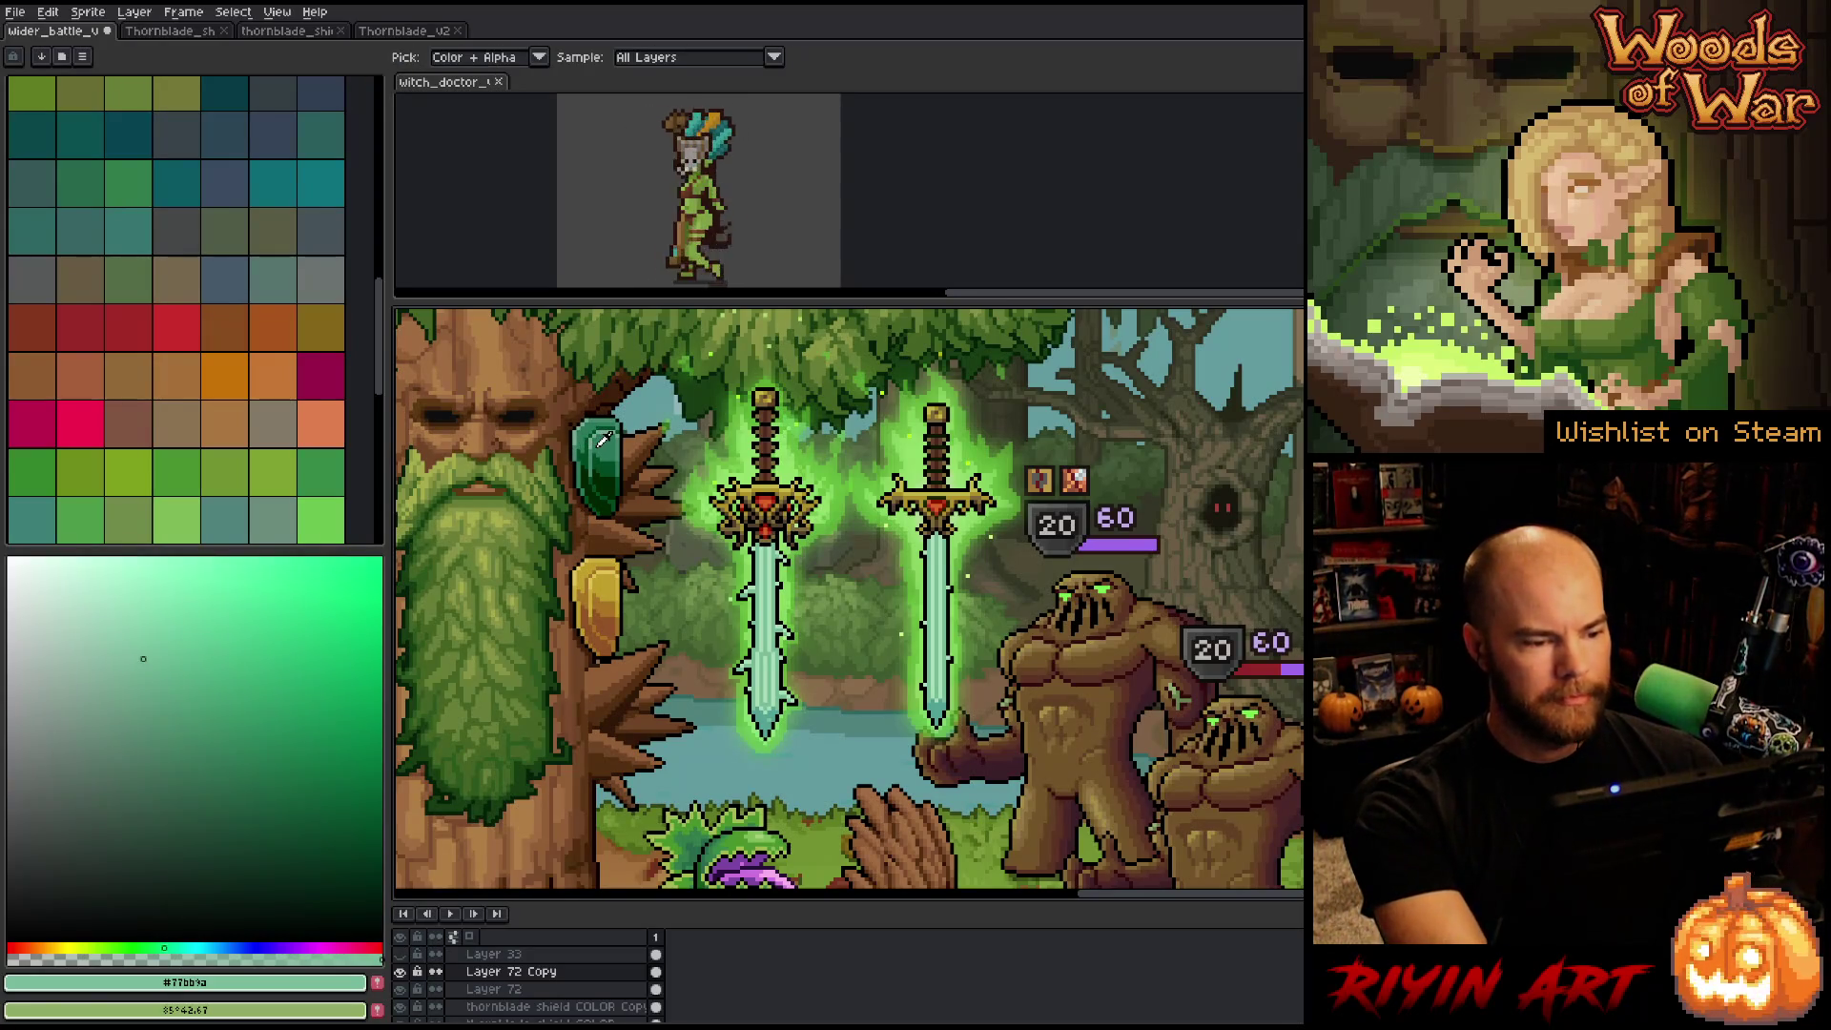
scroll(634, 444, "down", 2)
scroll(629, 453, "up", 1)
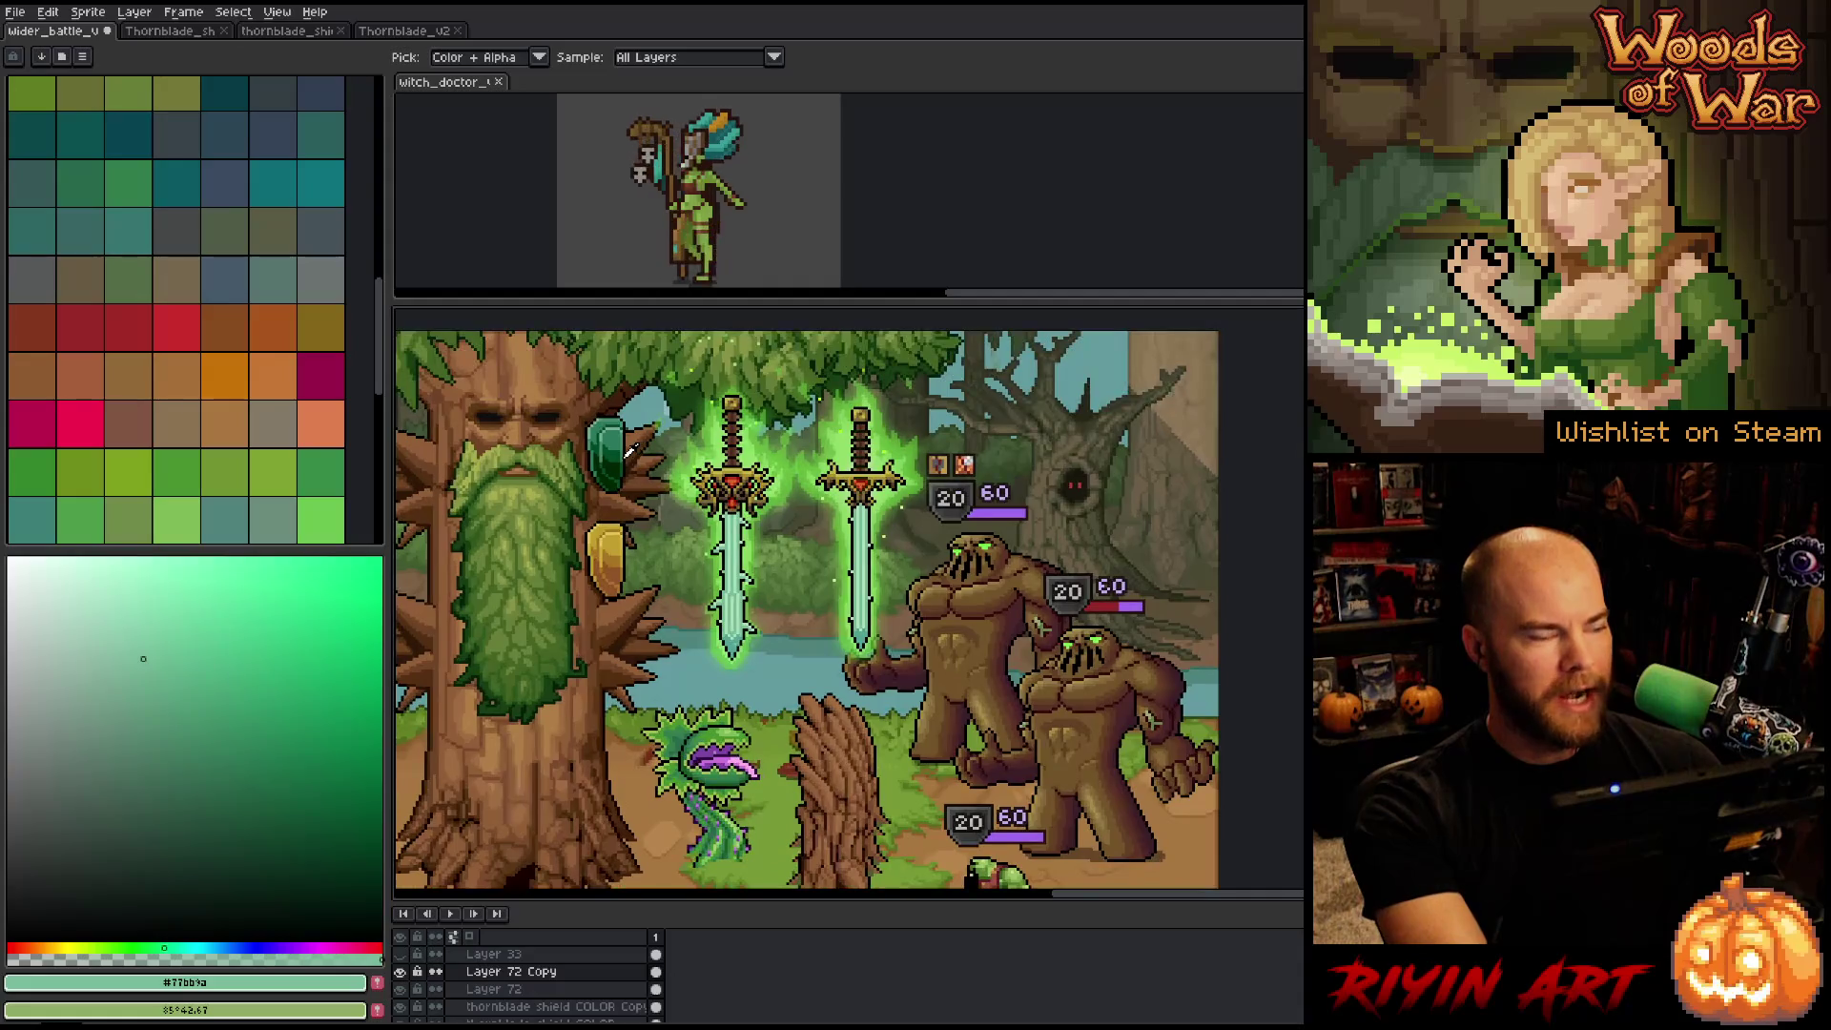
key("space")
left_click_drag(679, 461, 701, 491)
scroll(713, 444, "up", 1)
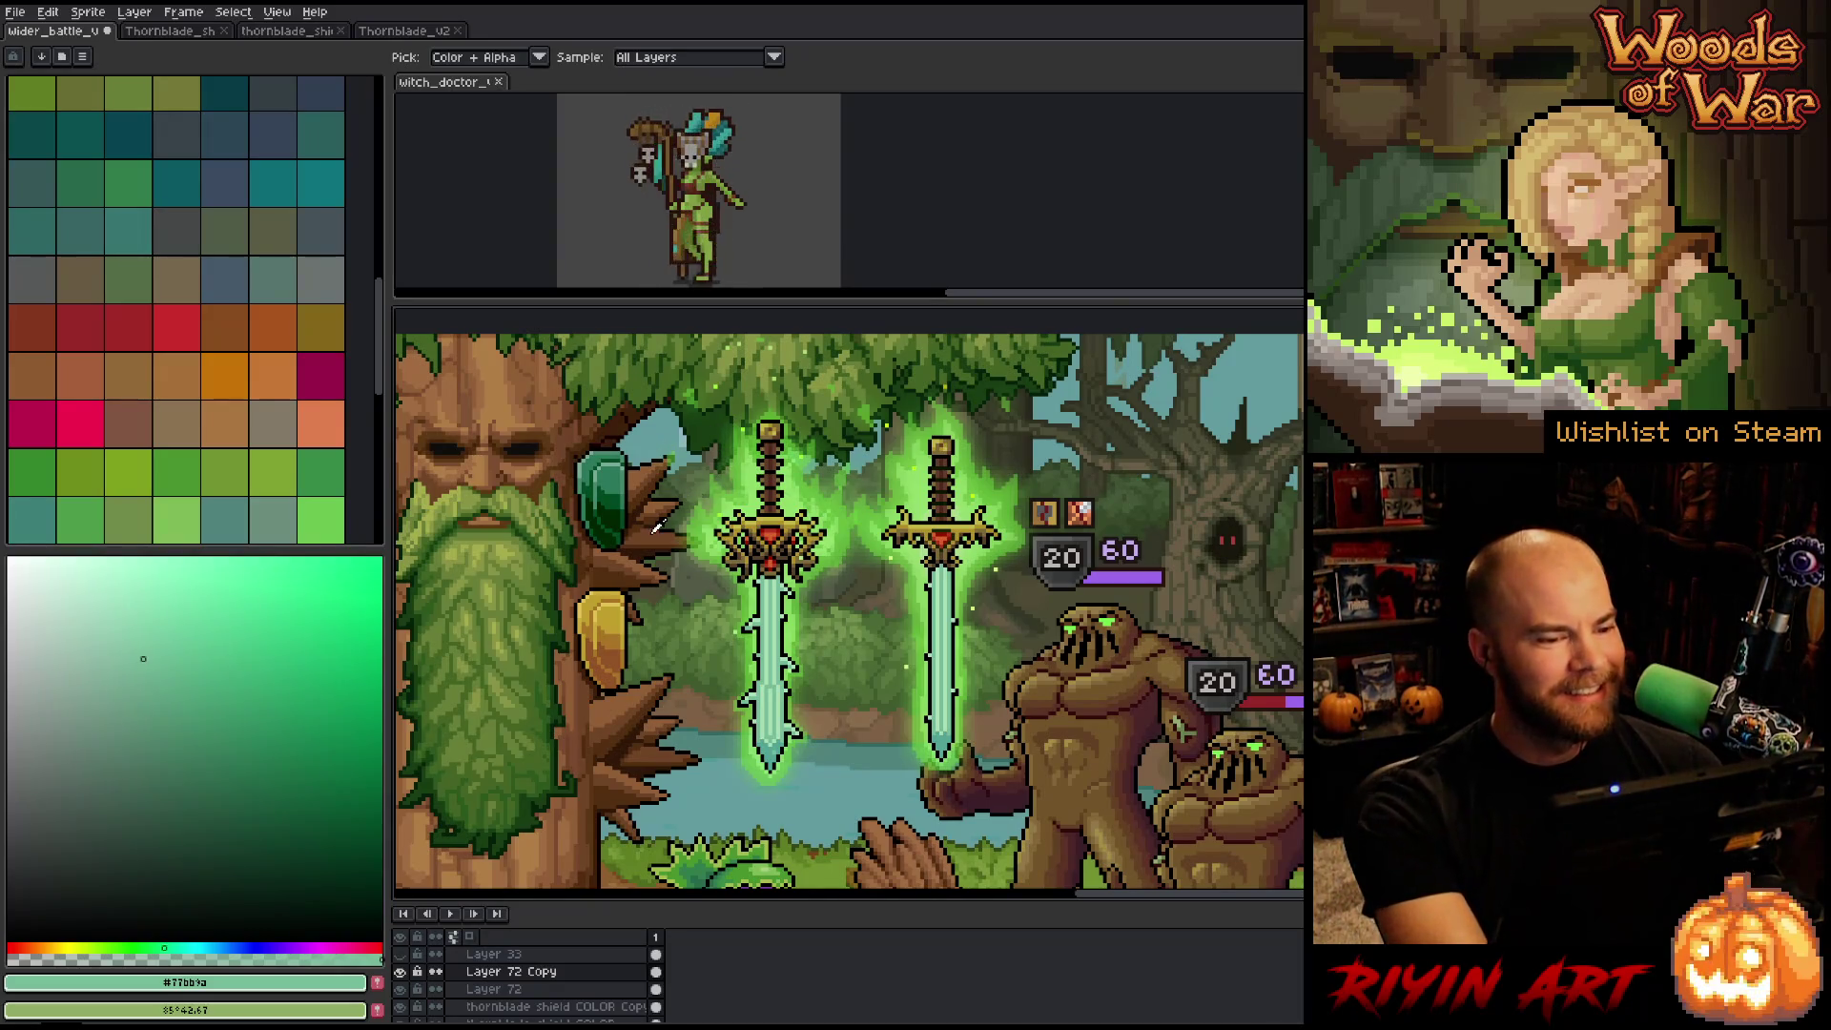
scroll(740, 405, "up", 2)
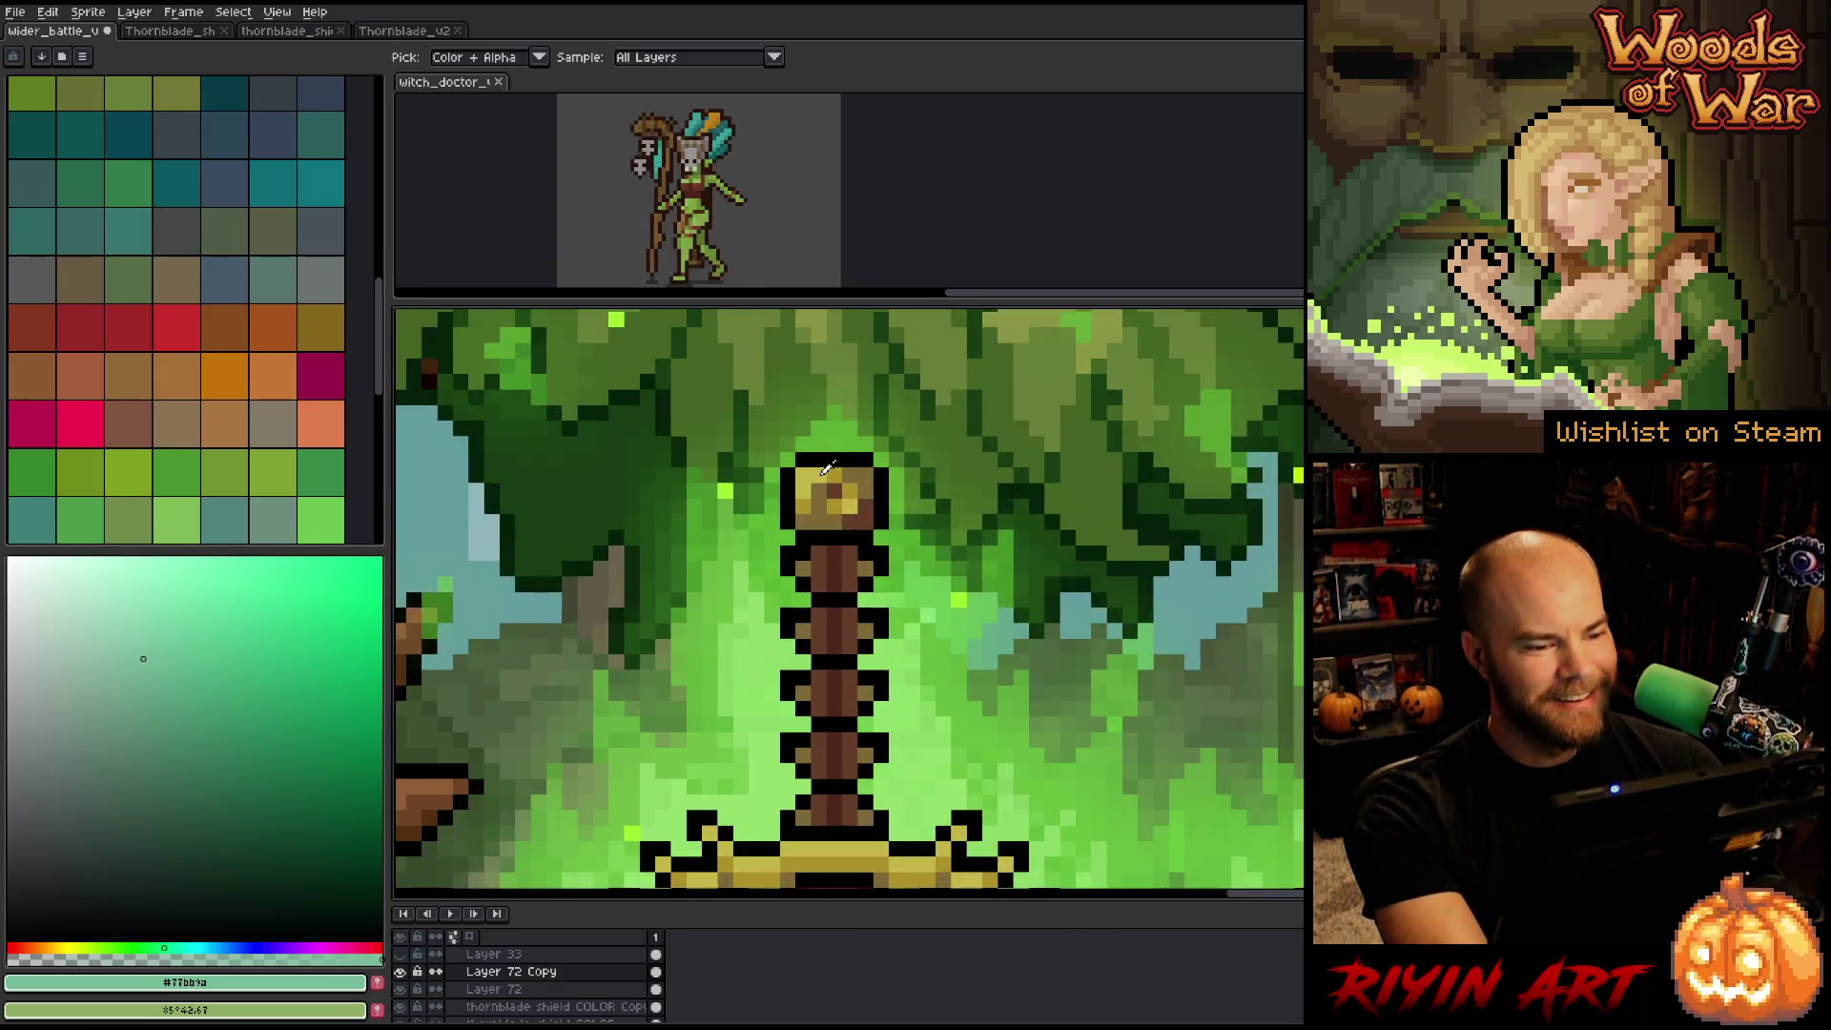
left_click(829, 469)
scroll(829, 468, "down", 3)
Sample the darker gold from the hilt and undo the flat gold fill on the gem.
key("w")
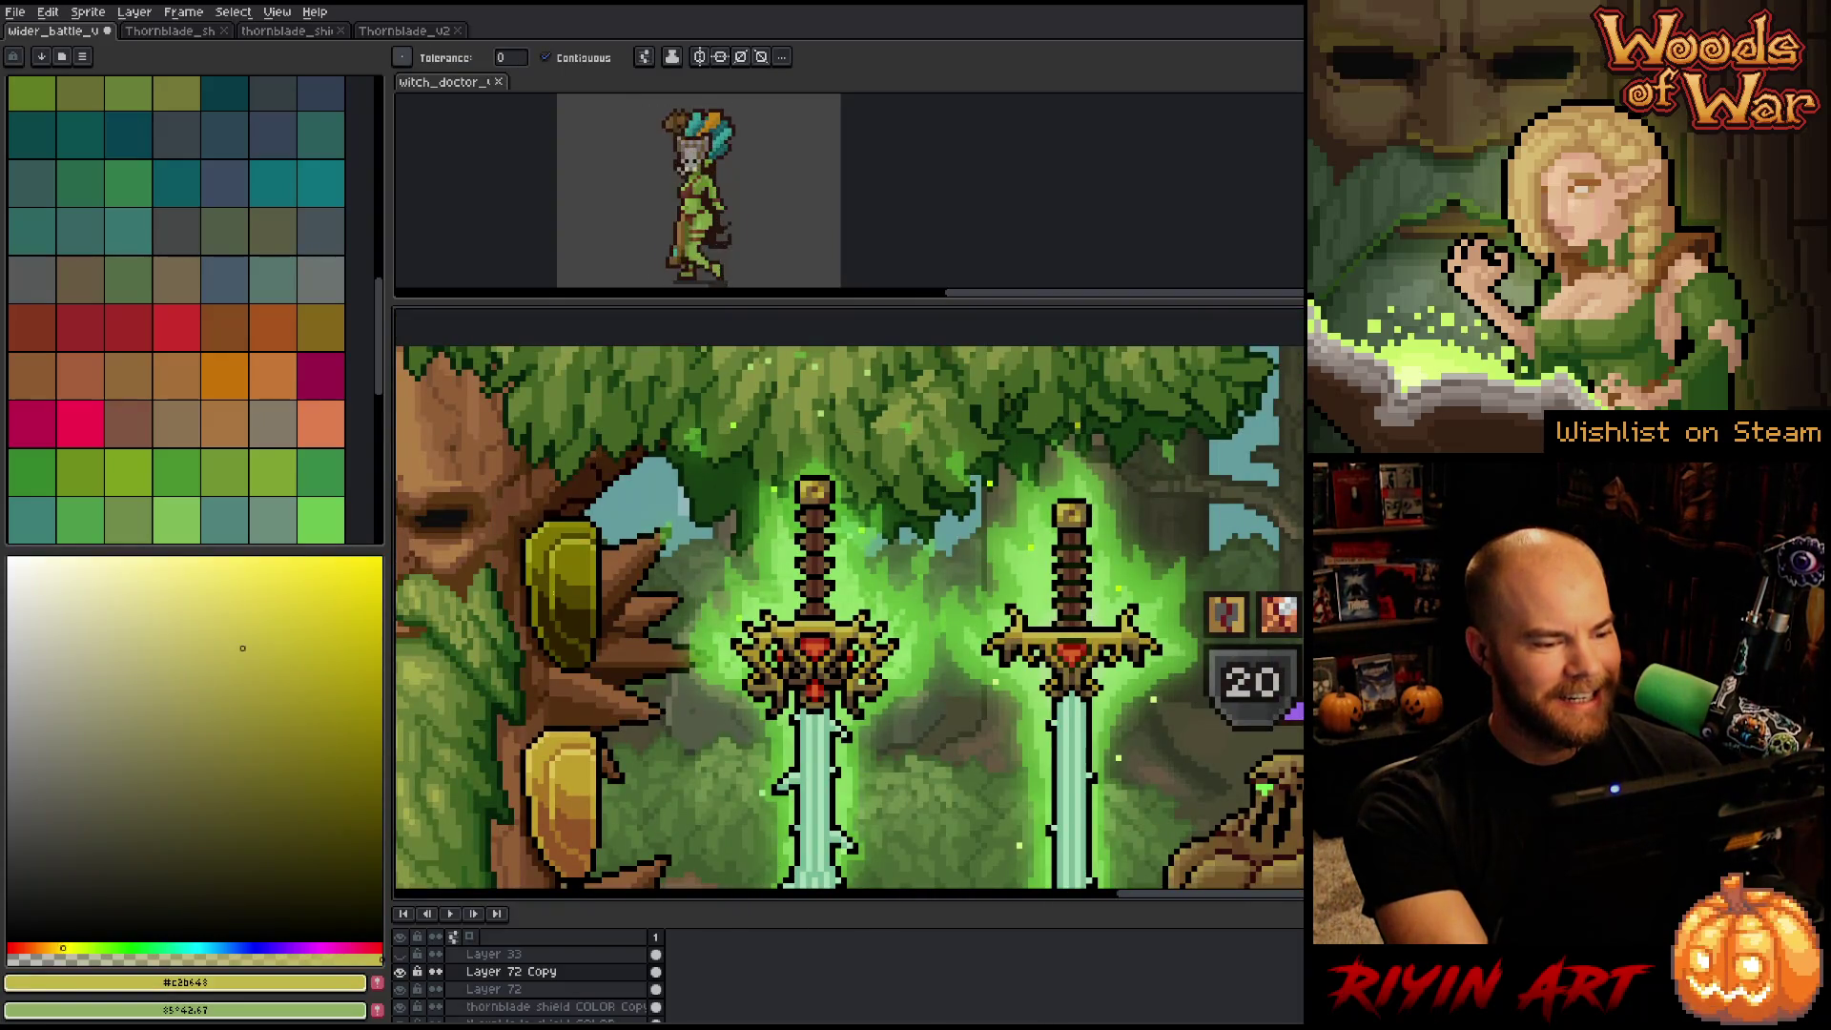
scroll(775, 436, "up", 2)
left_click(868, 546, "alt")
scroll(820, 582, "down", 2)
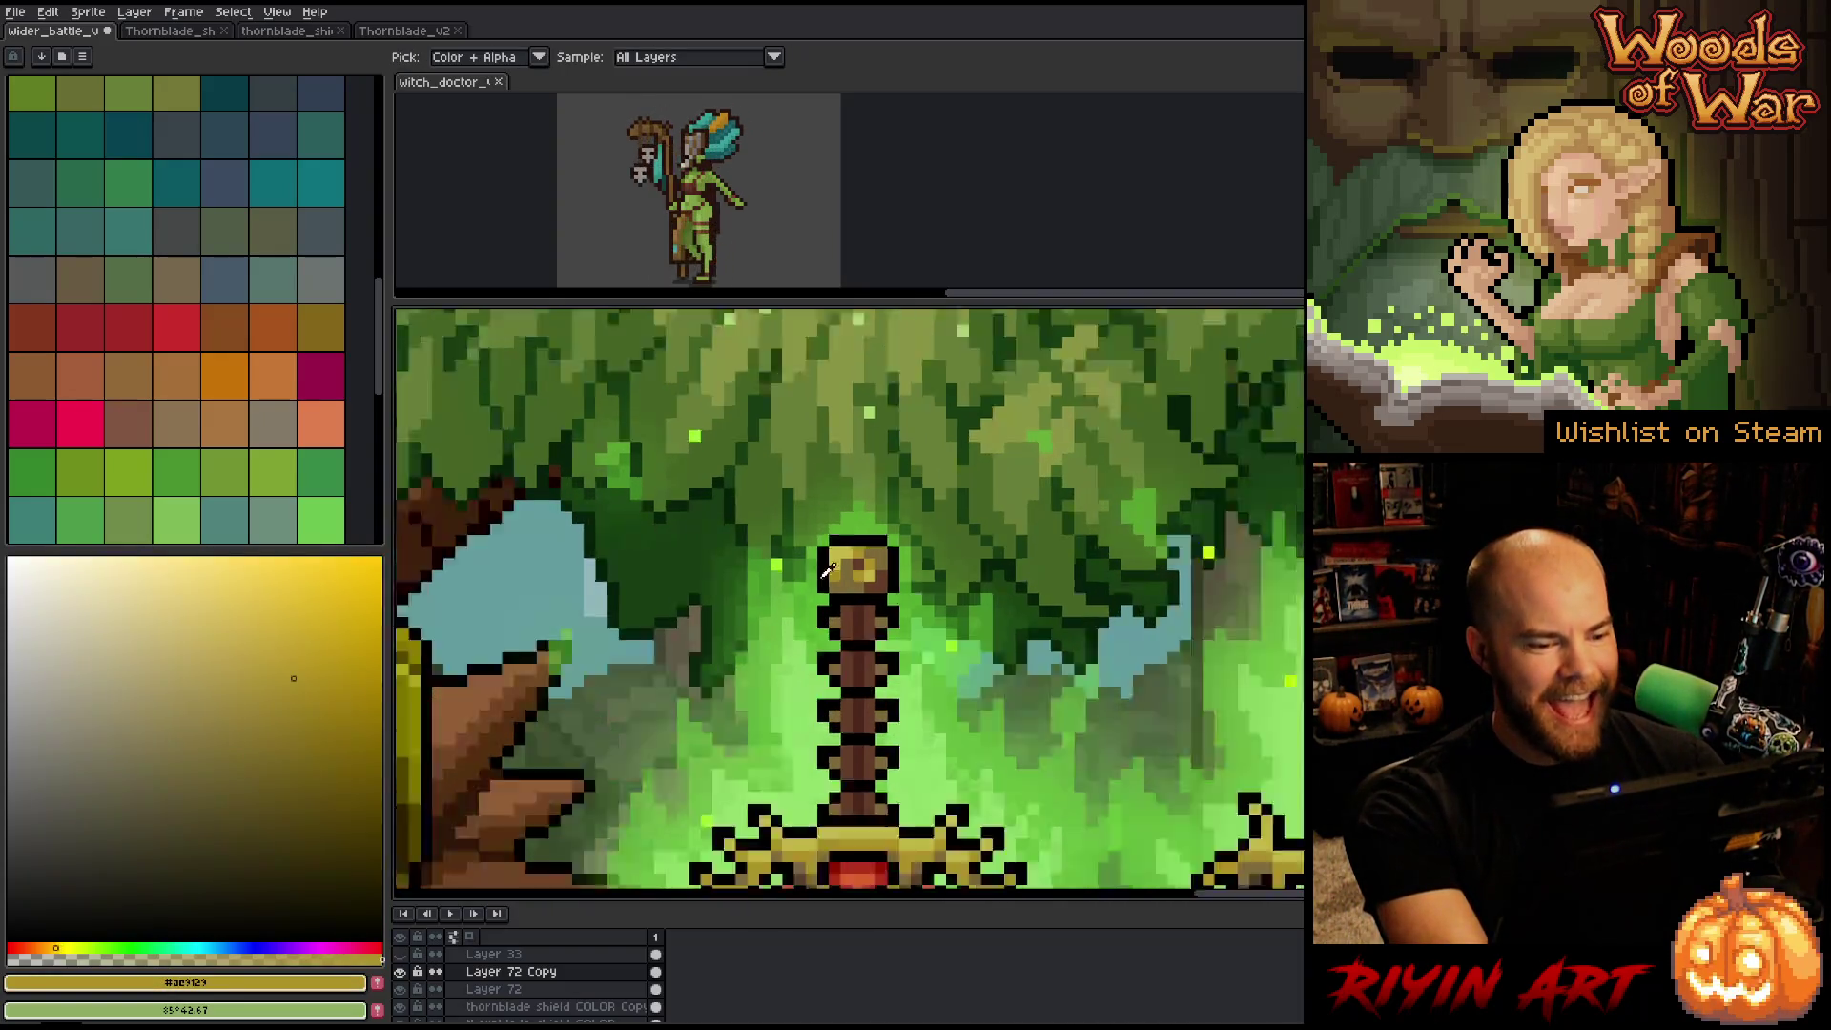
key("ctrl+z")
scroll(610, 725, "down", 2)
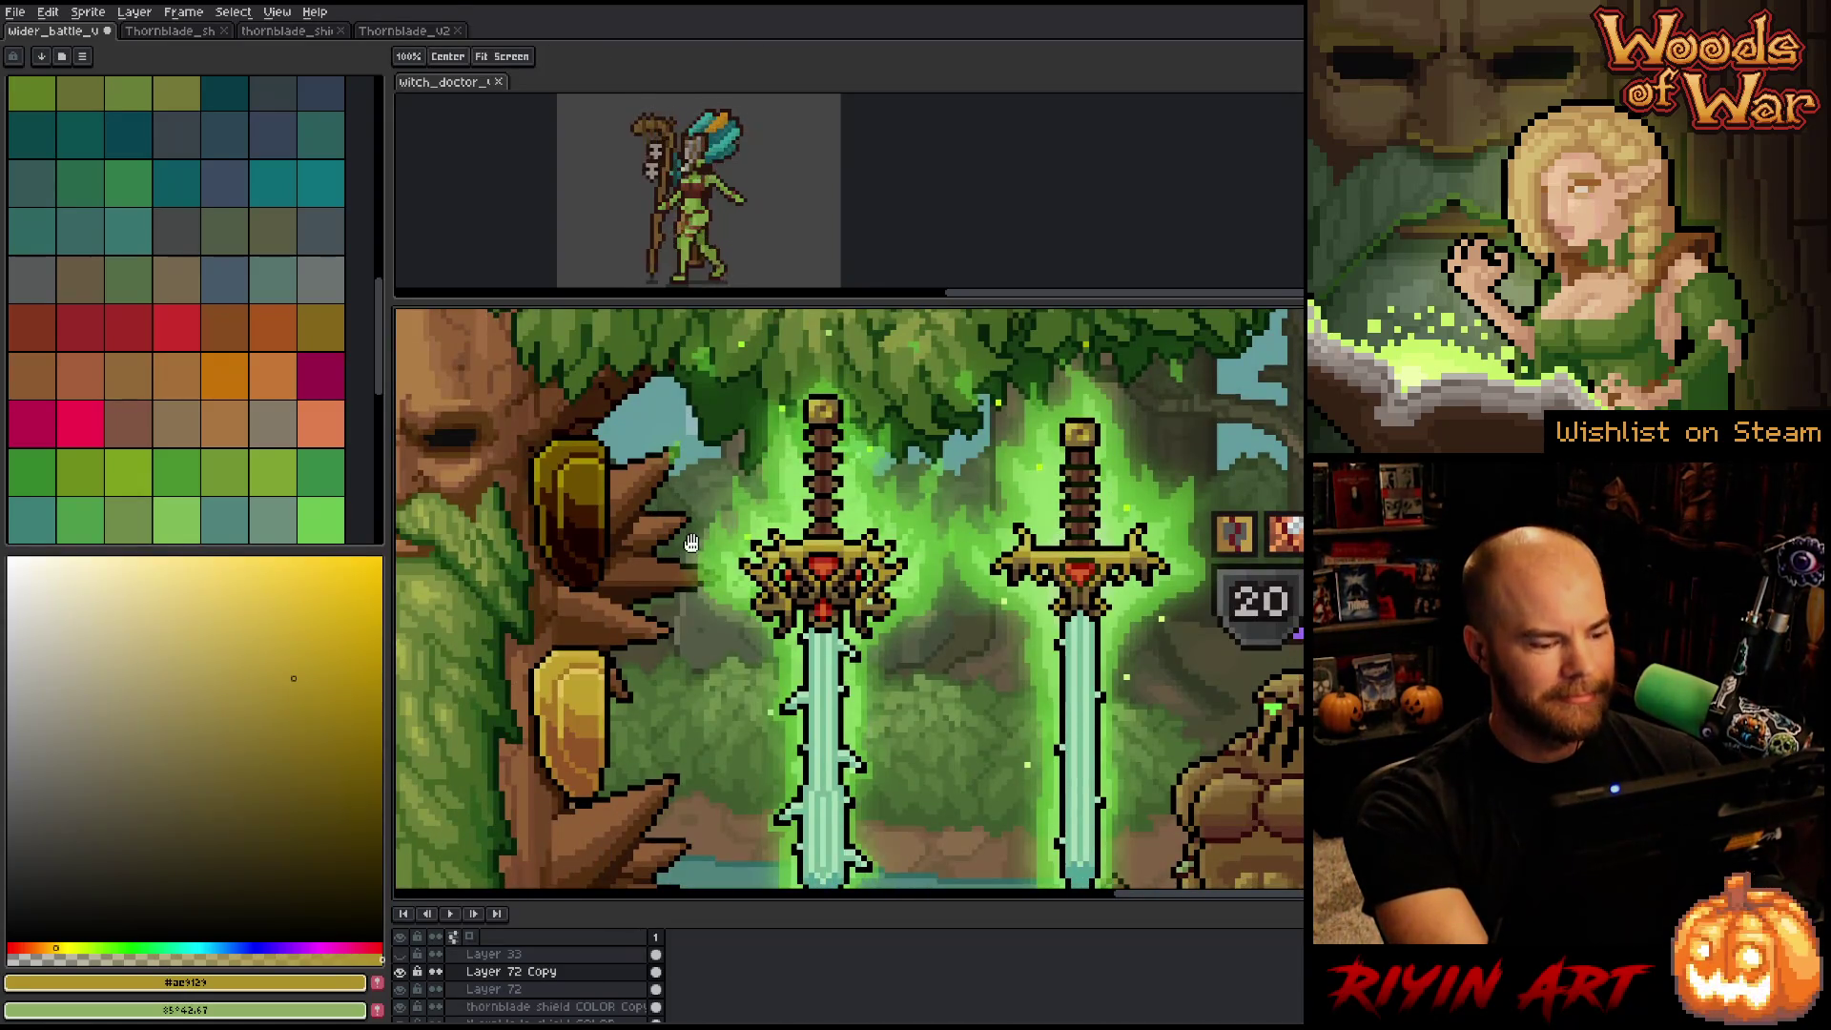
Set Layer 72 Copy's blend mode to Color in Layer Properties.
double_click(572, 972)
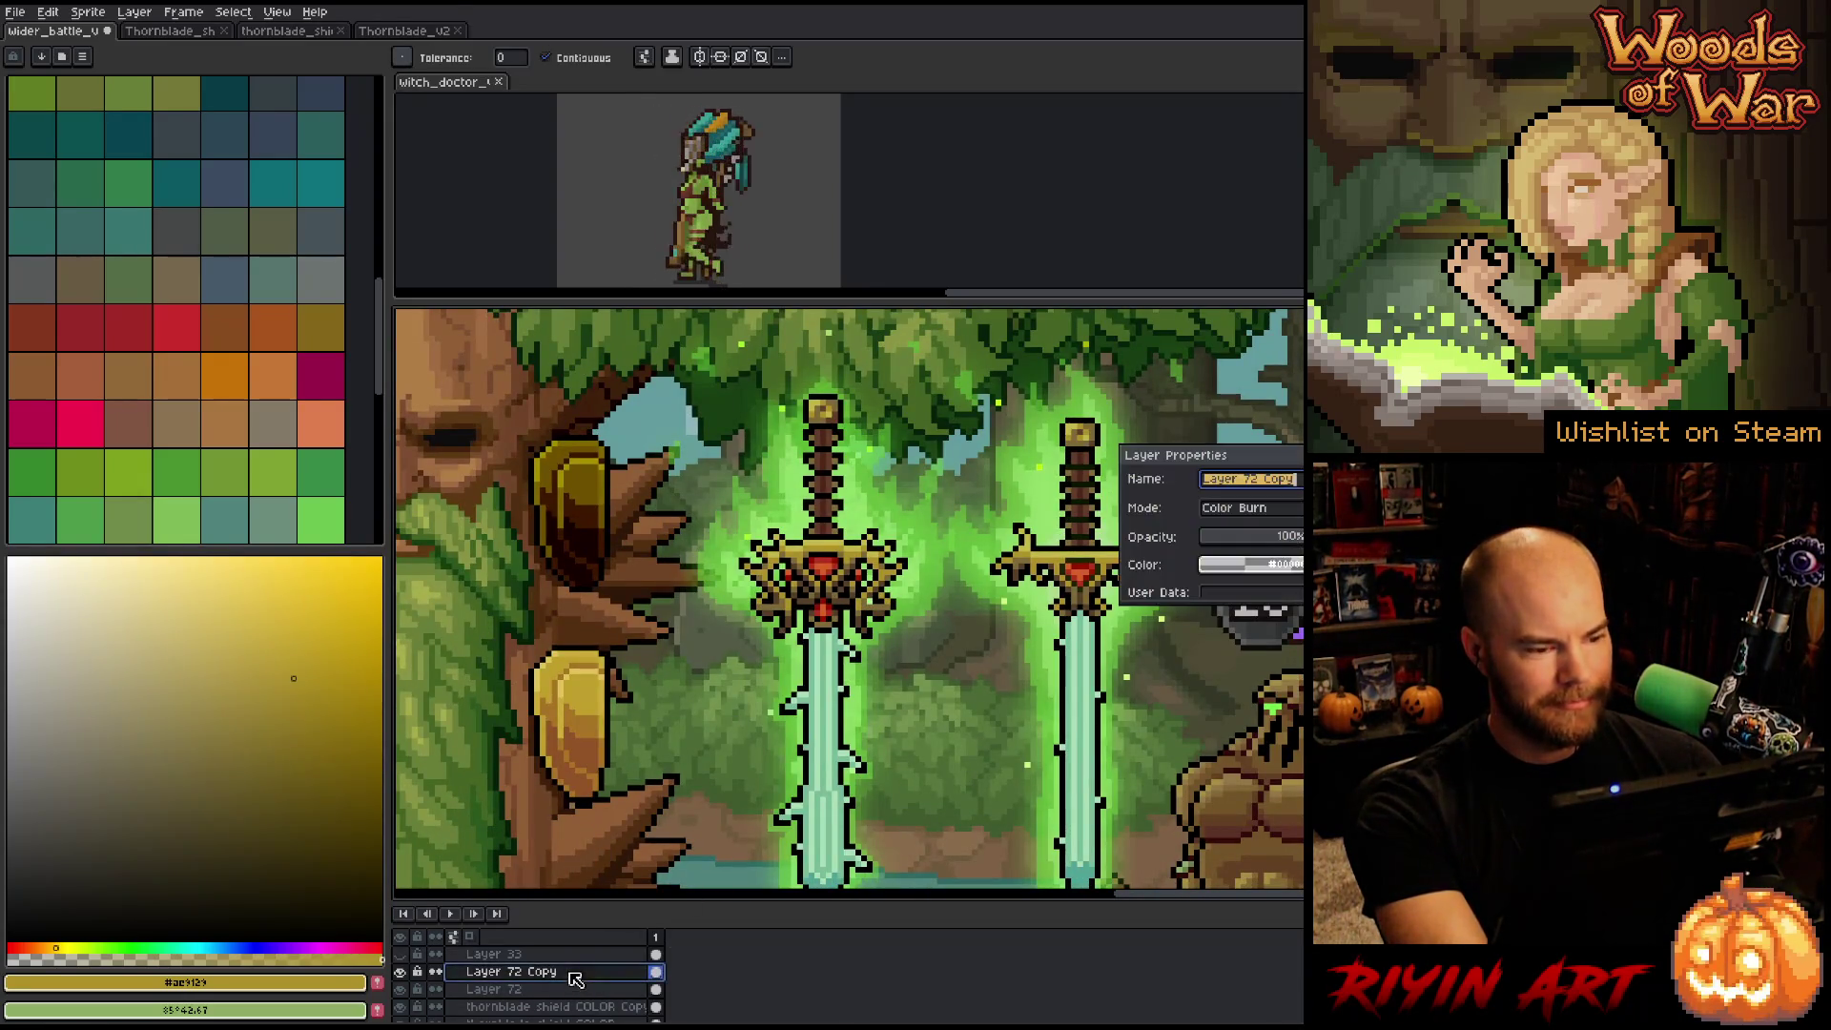
left_click(1259, 508)
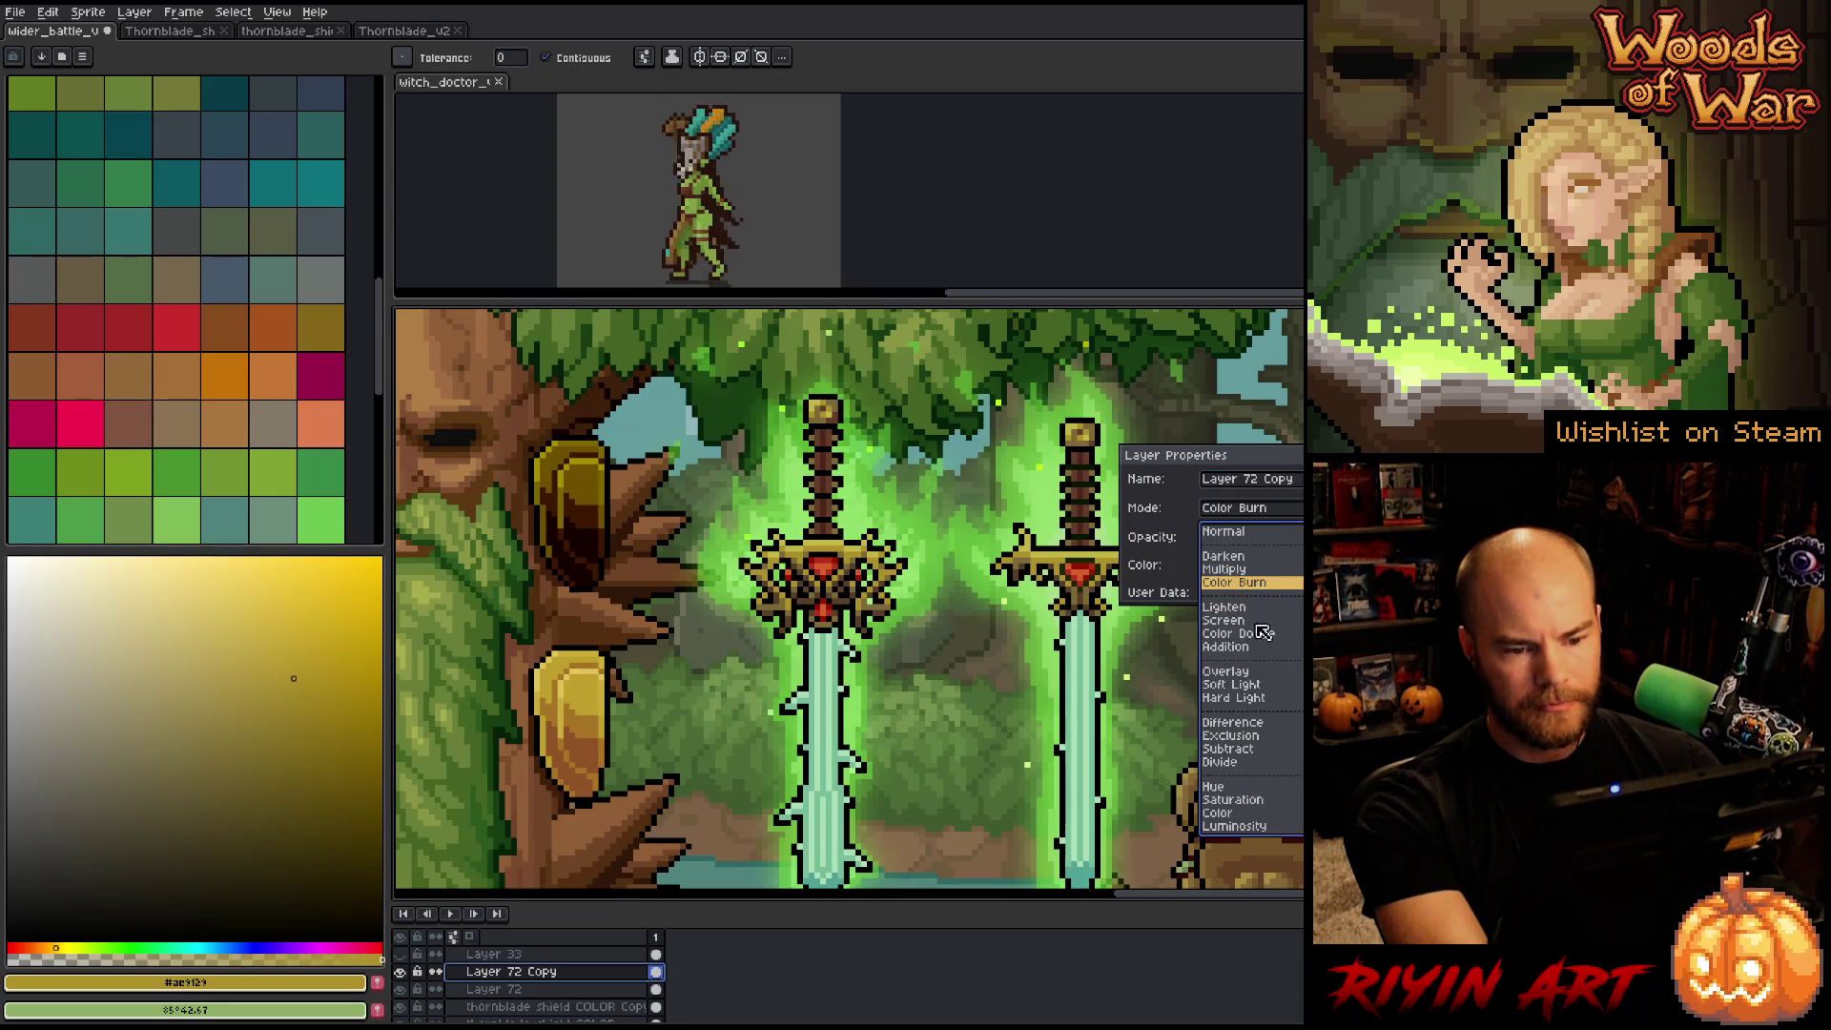
left_click(1230, 813)
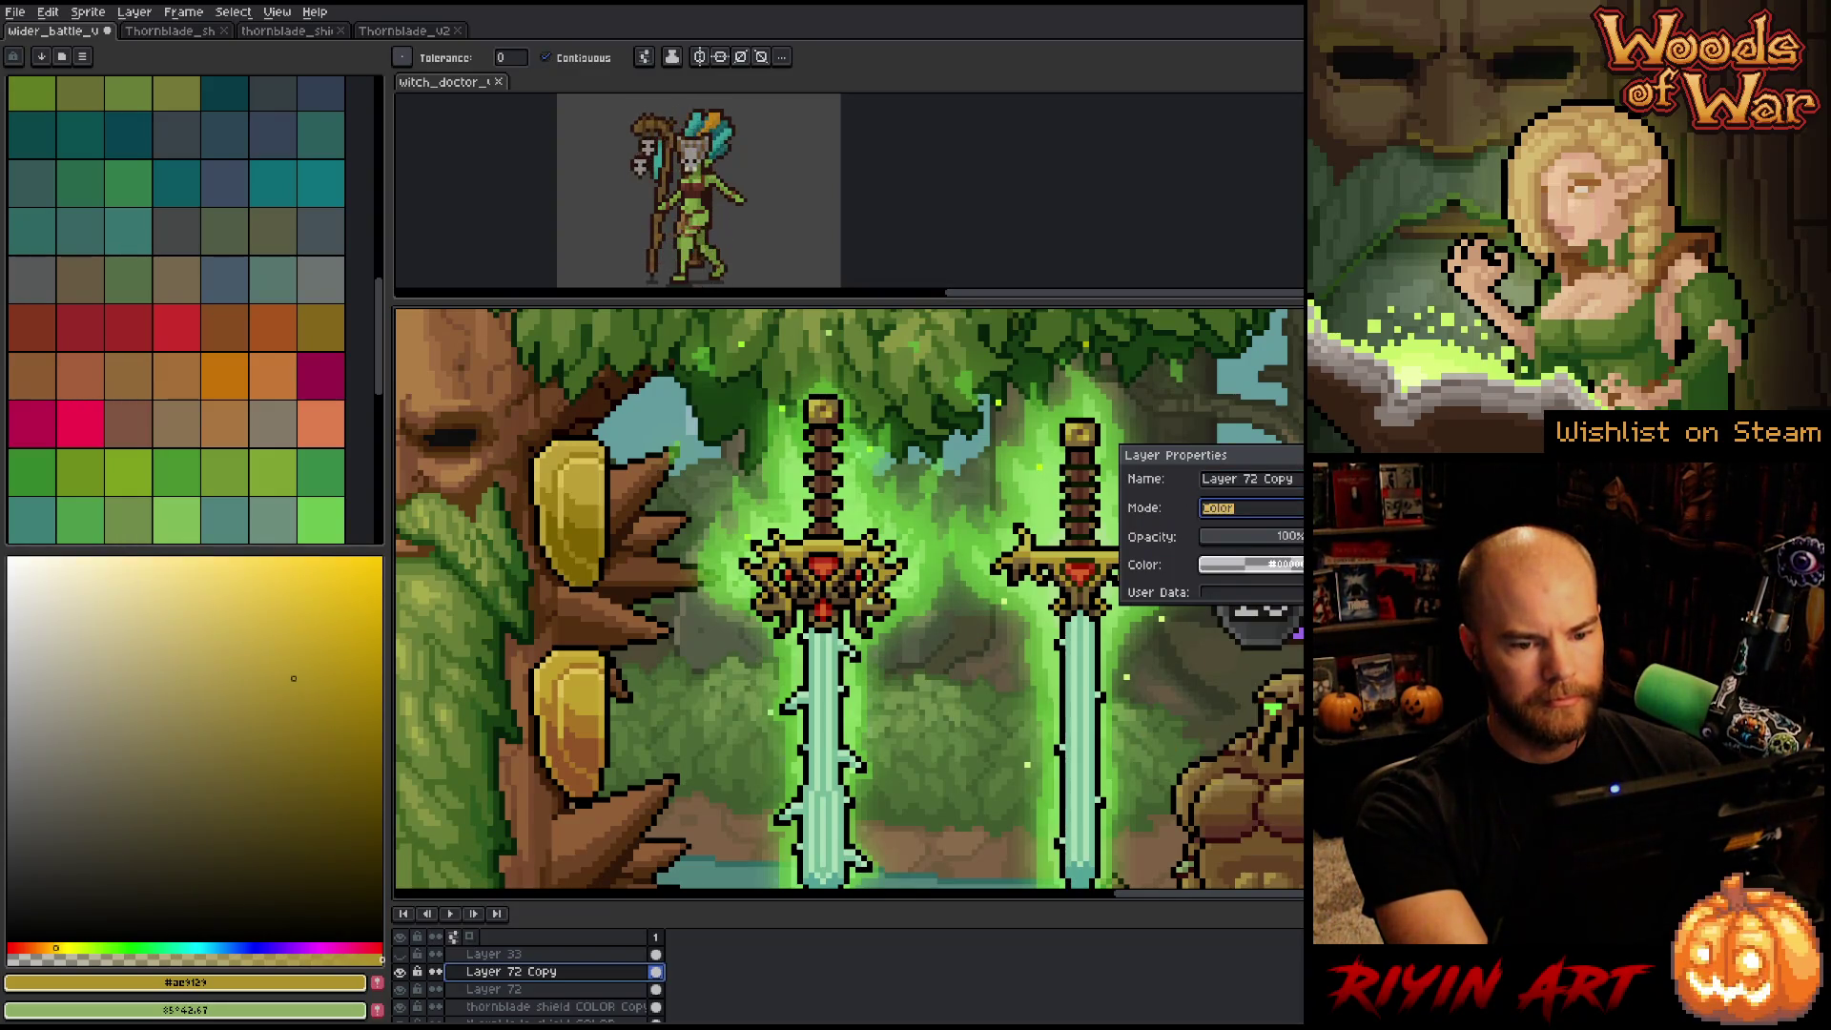
Fill the upper gem with orange, then change the colour to dark red.
key("i")
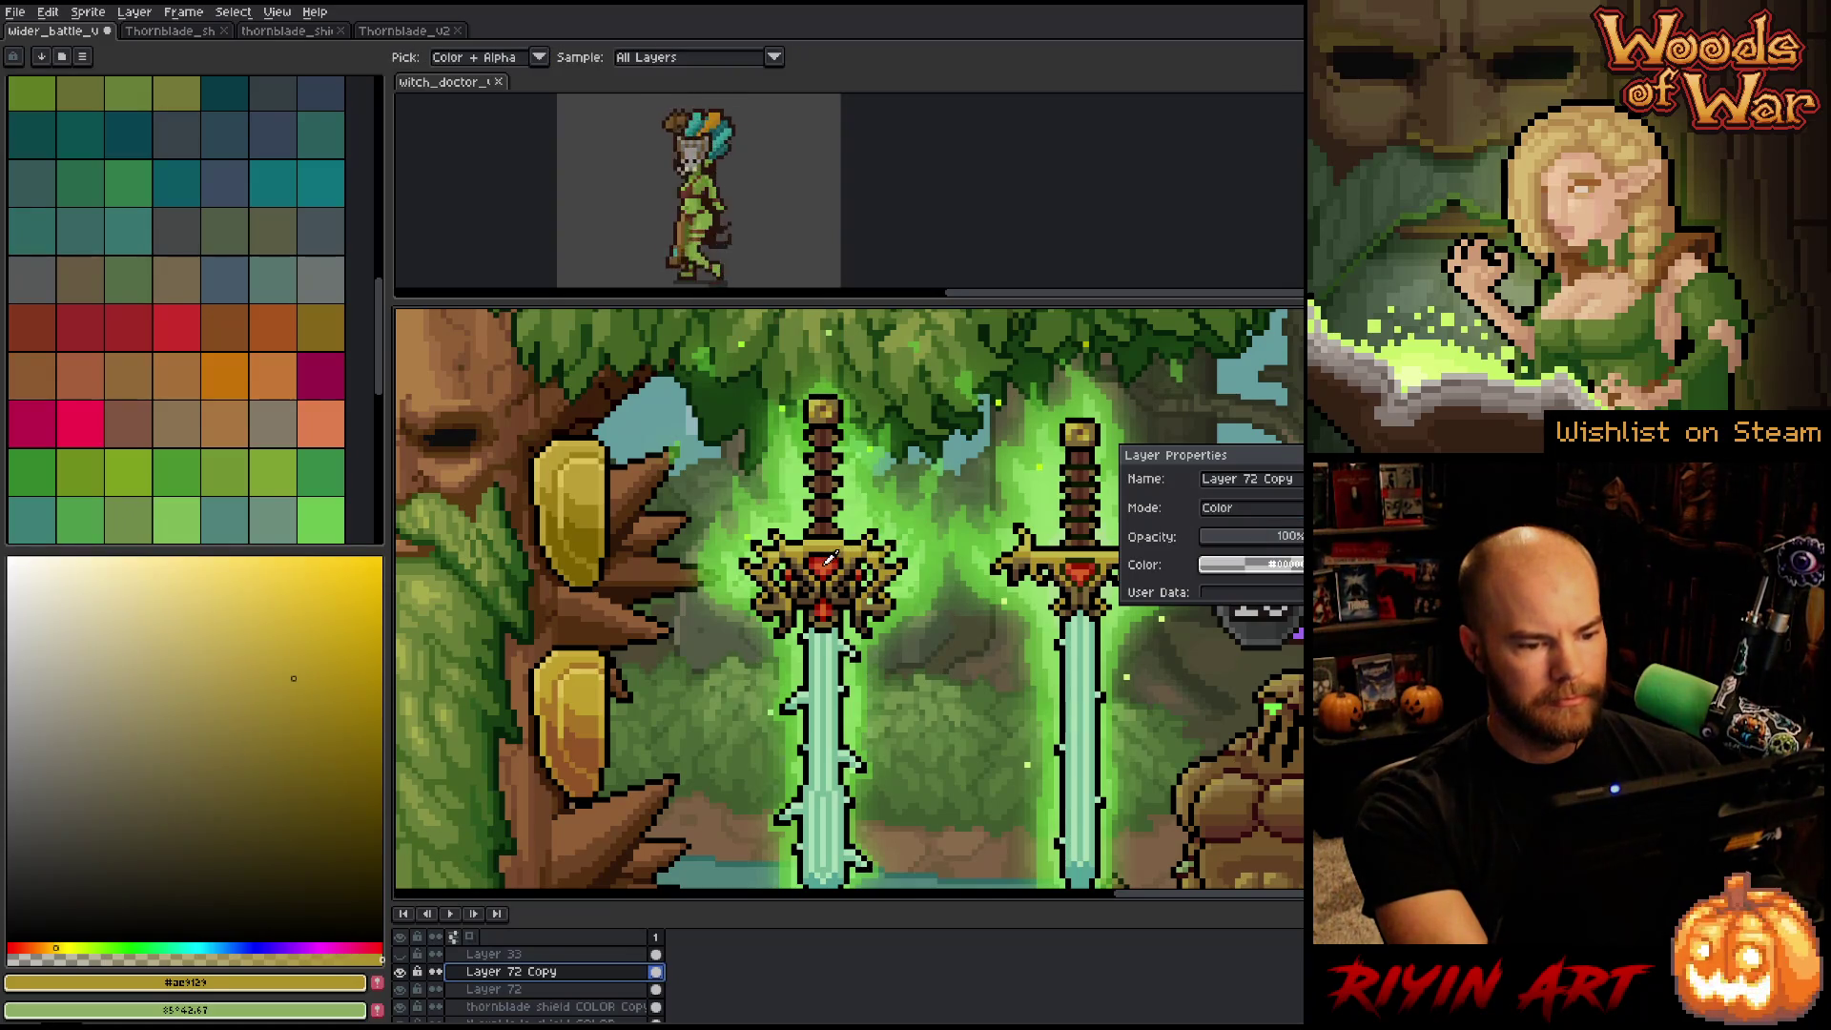
left_click(829, 558)
key("g")
left_click(558, 498)
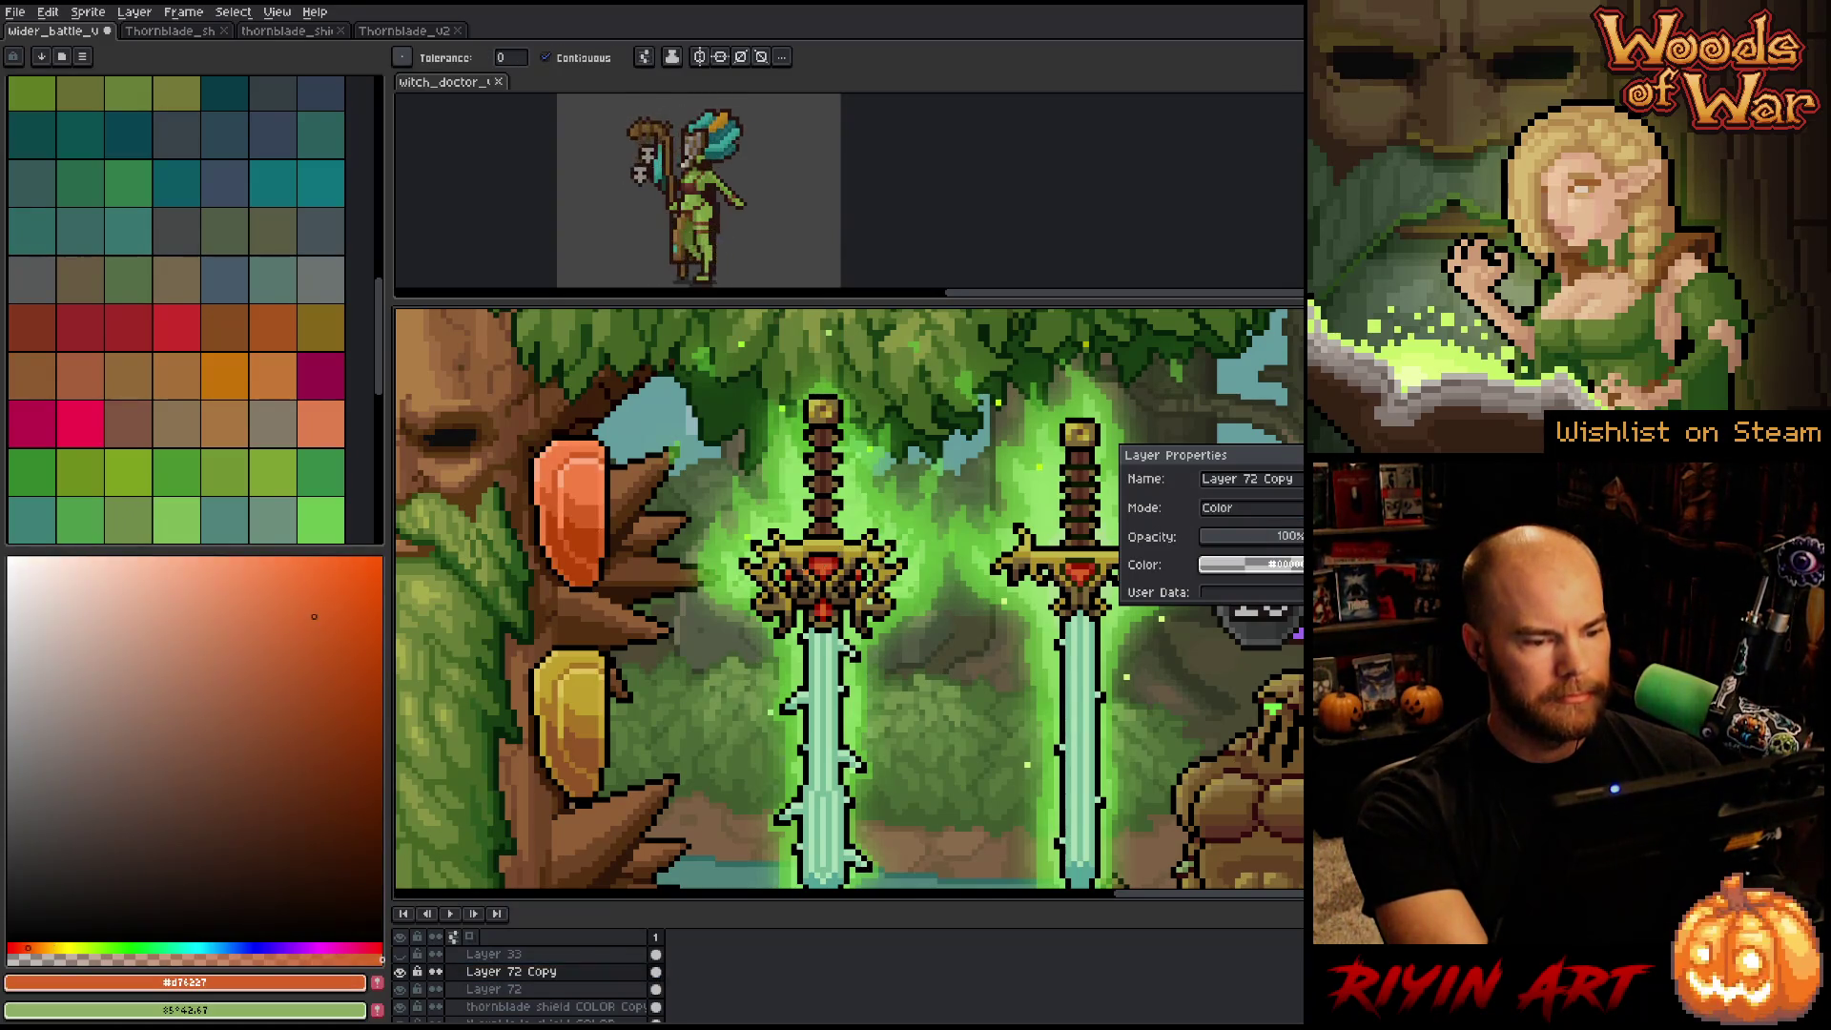
left_click(818, 556, "alt")
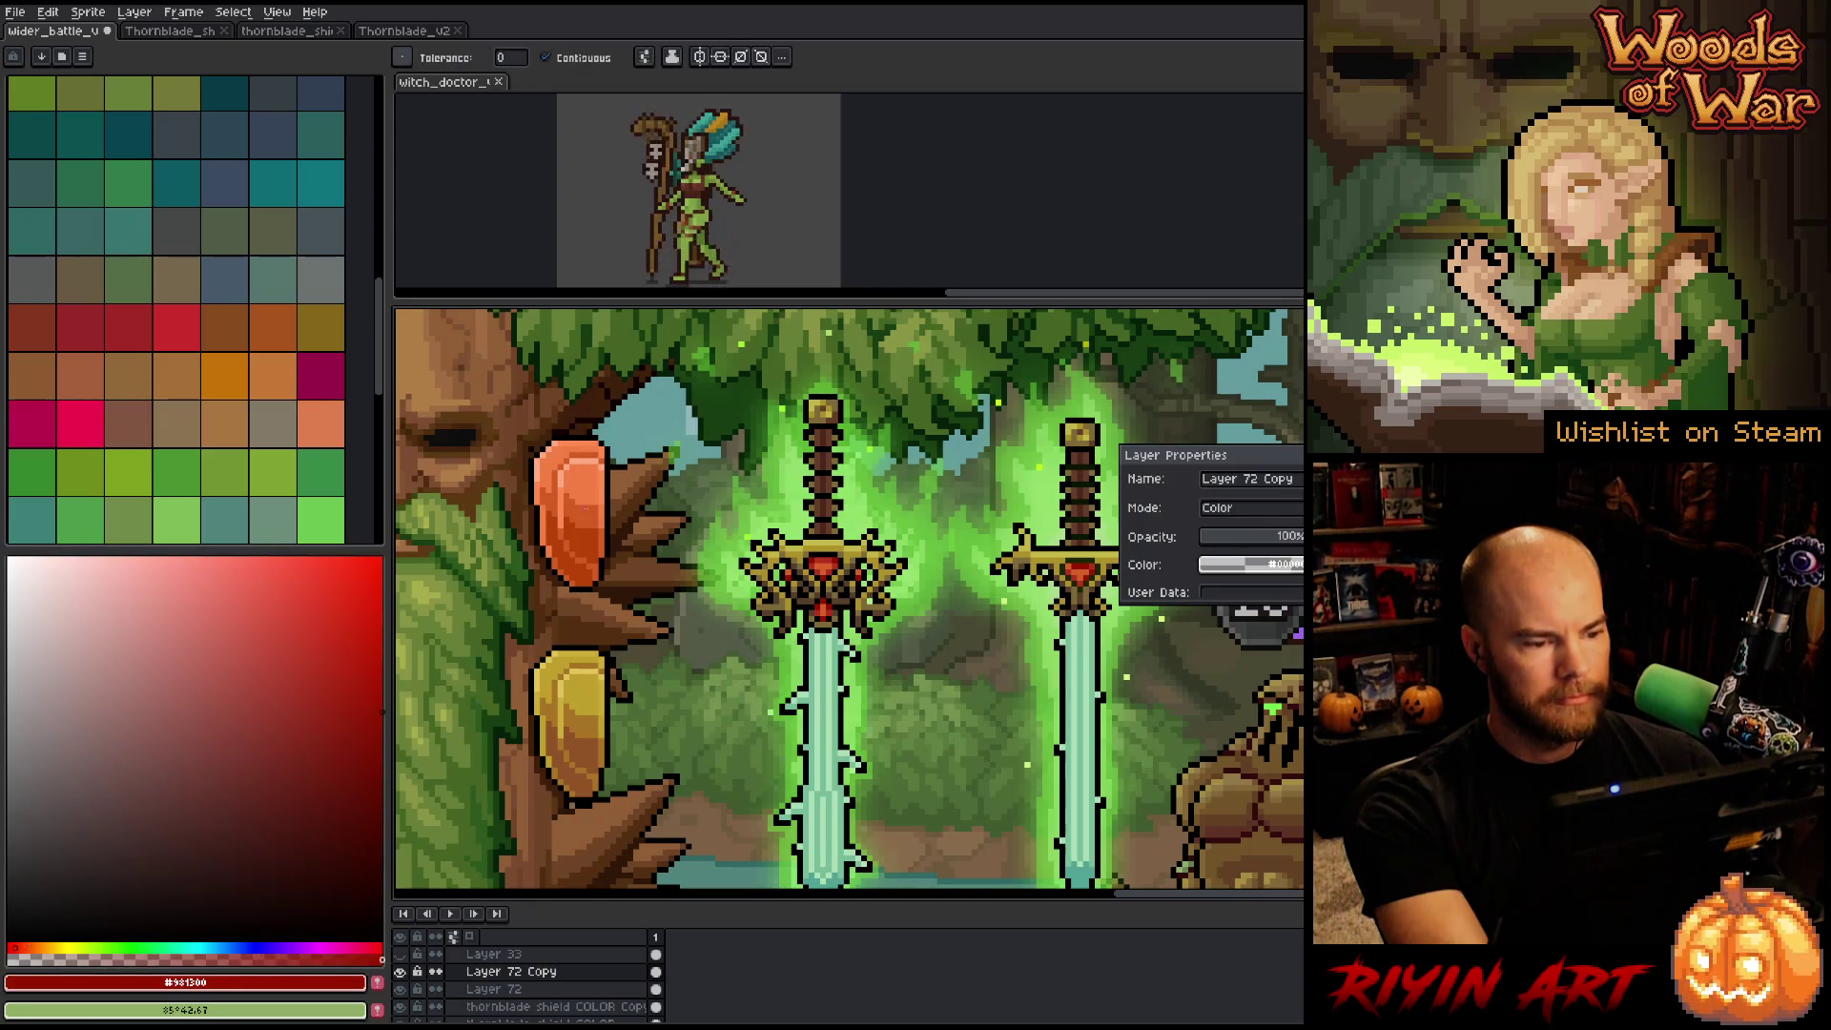
Refill the upper gem with gold sampled from the sword hilt.
key("i")
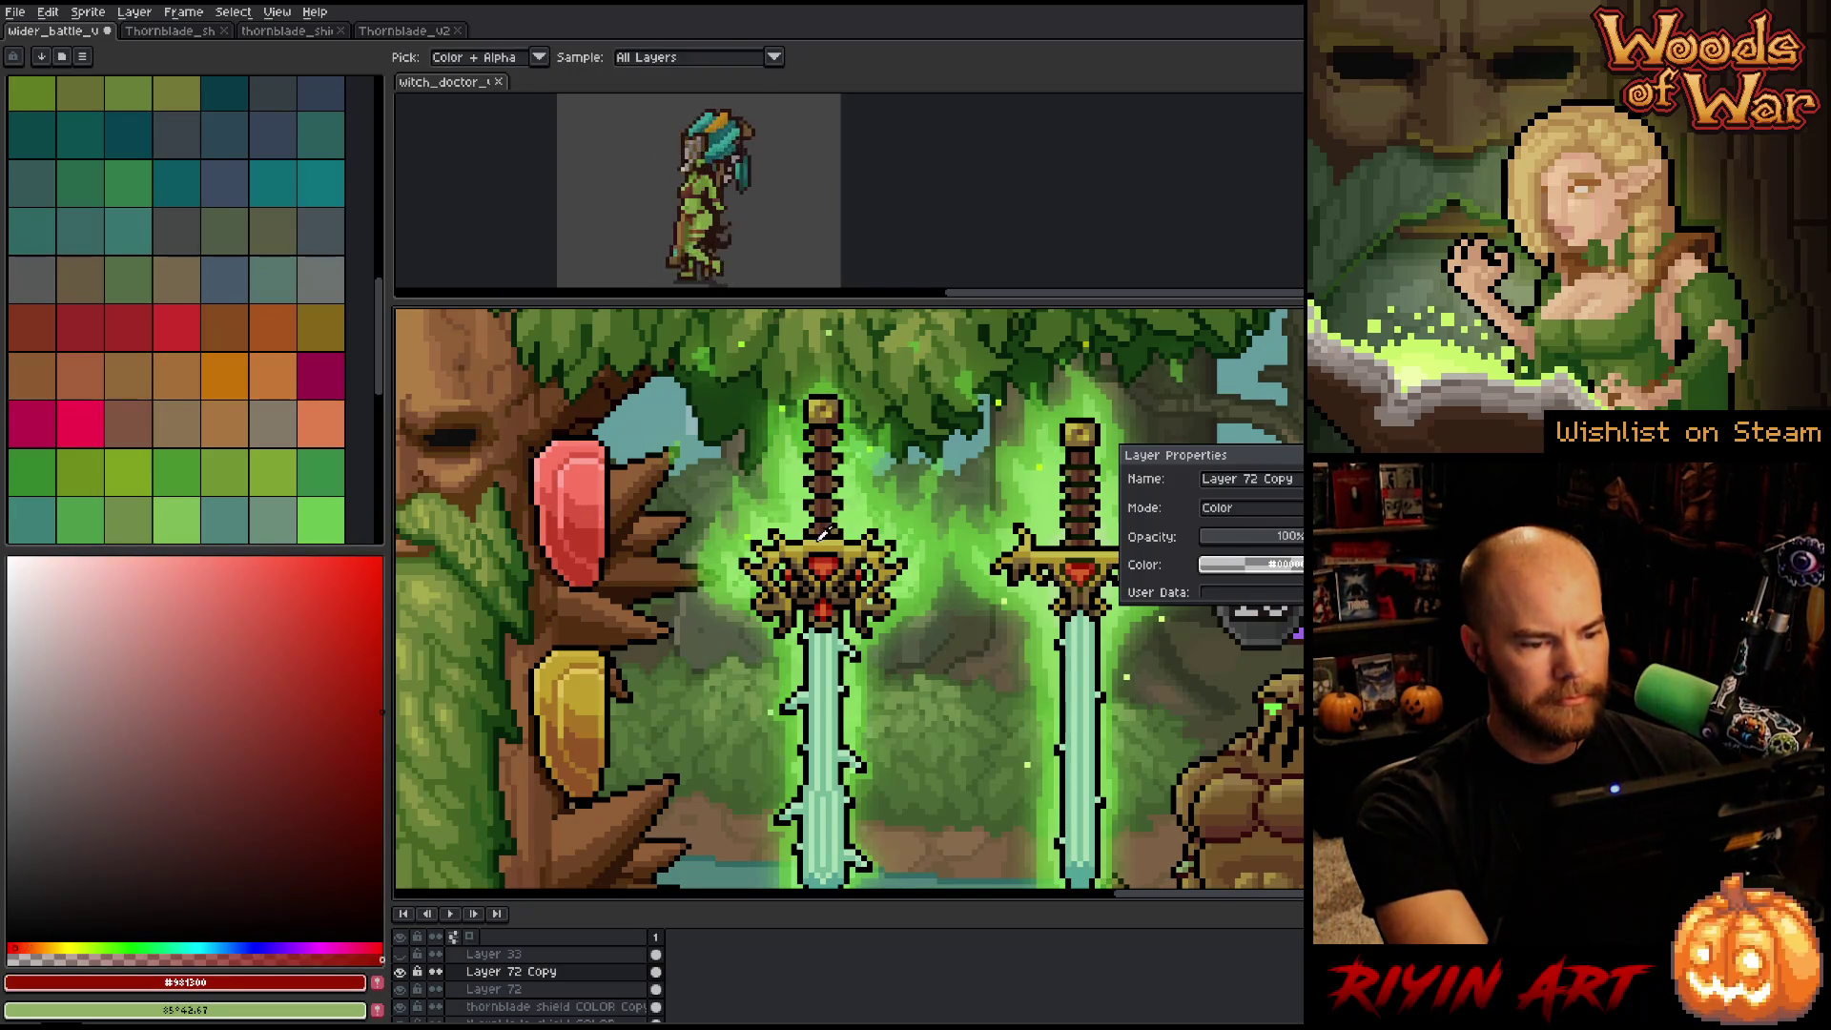
left_click(820, 539)
key("g")
left_click(569, 511)
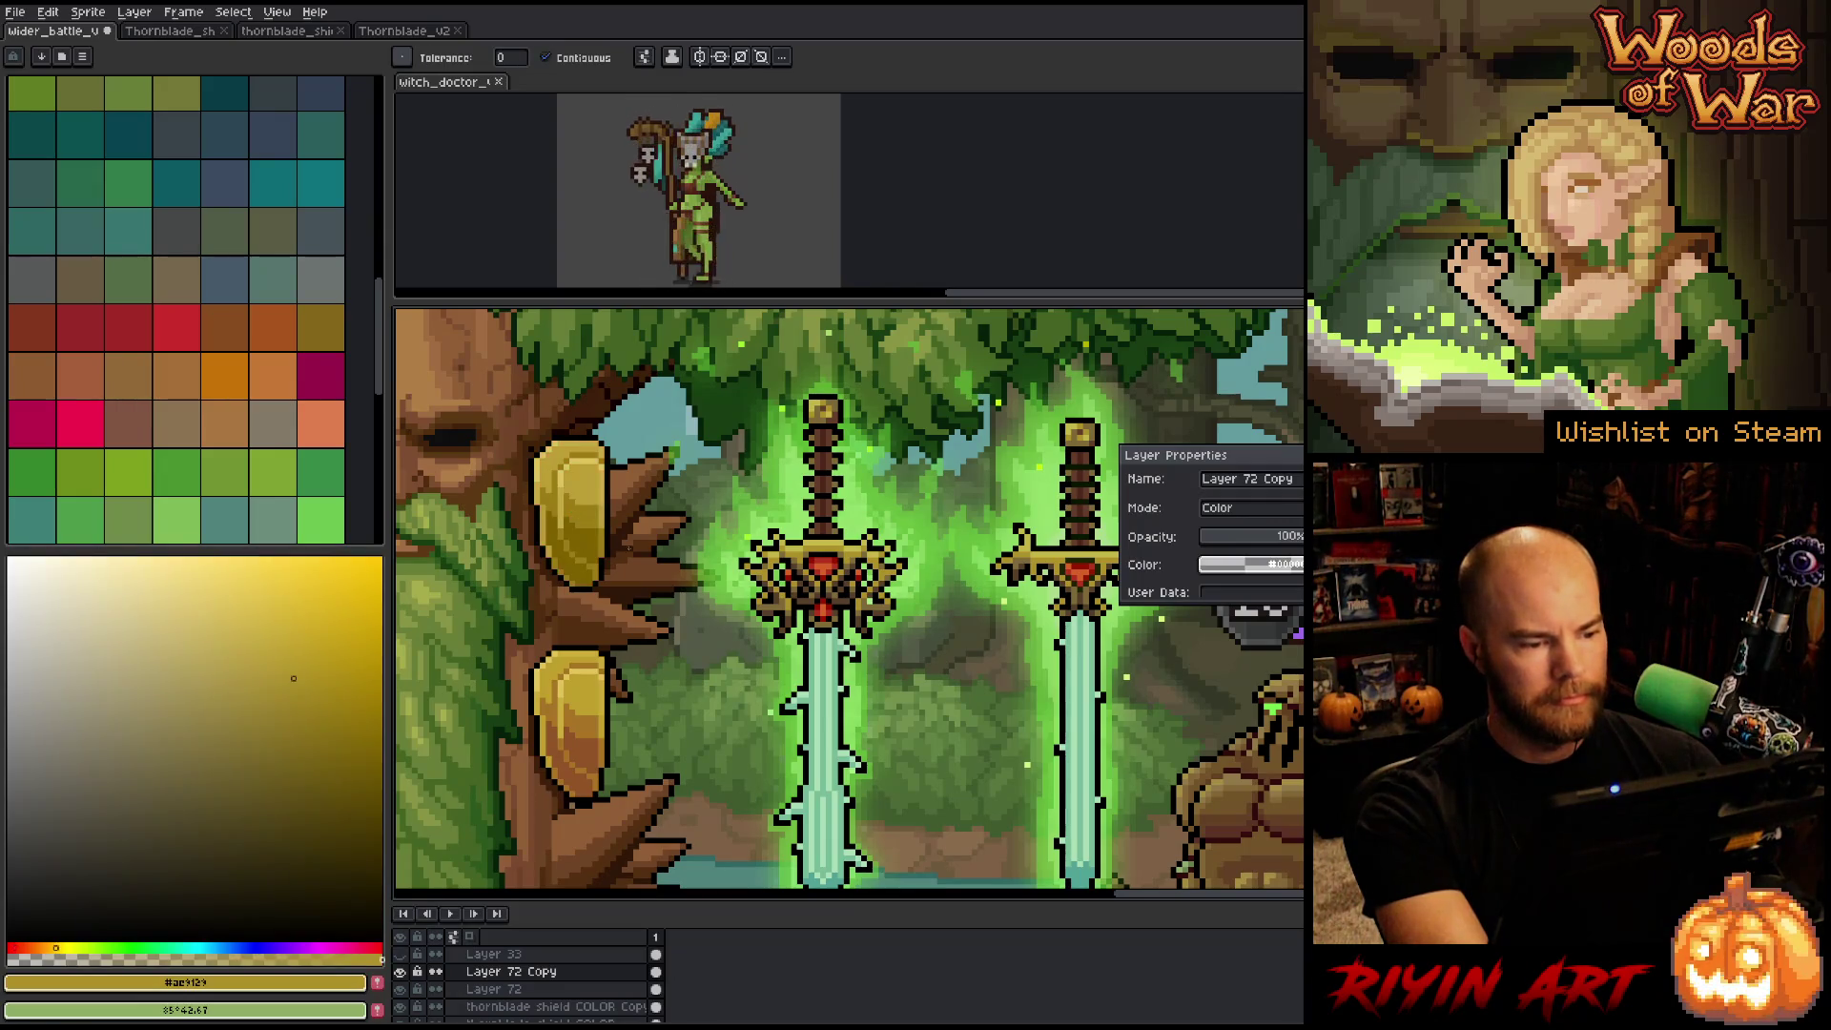
scroll(731, 592, "down", 1)
scroll(673, 679, "down", 1)
mouse_move(739, 719)
left_mouse_down()
mouse_move(648, 679)
mouse_move(679, 684)
left_mouse_up()
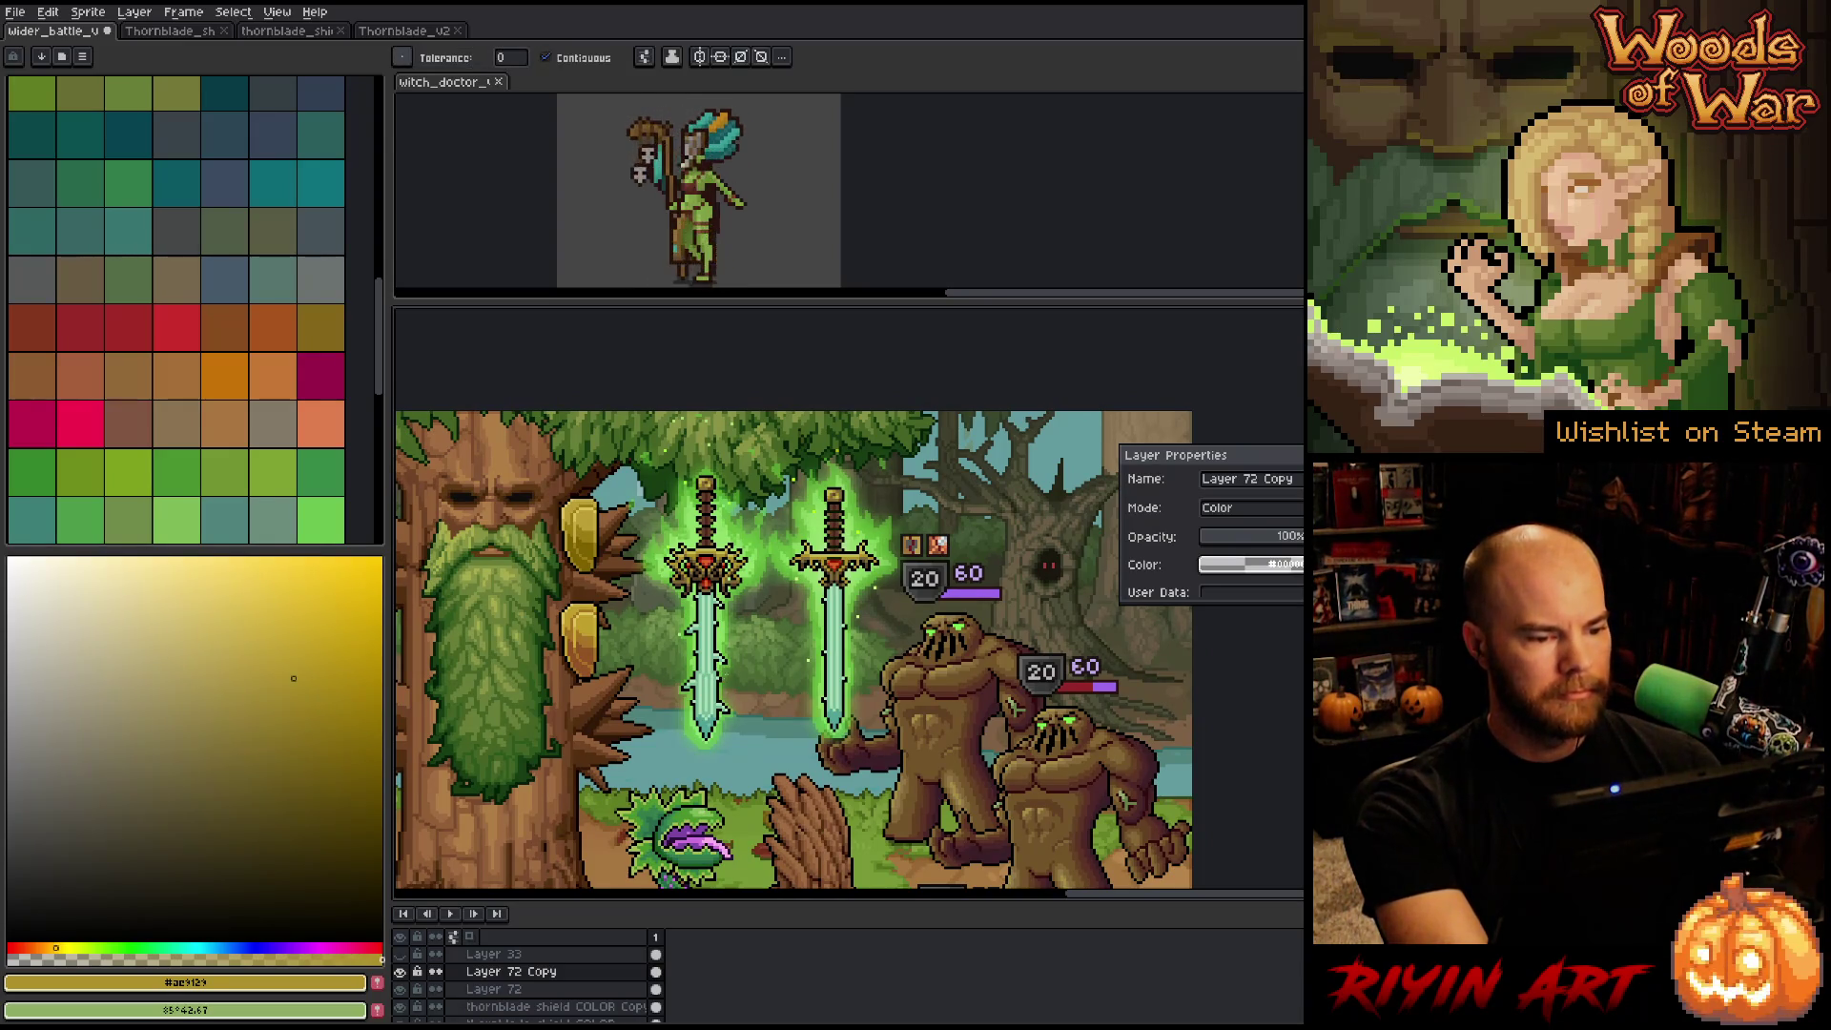
Fill the upper gem with the red sampled from the crossguard gem.
key("i")
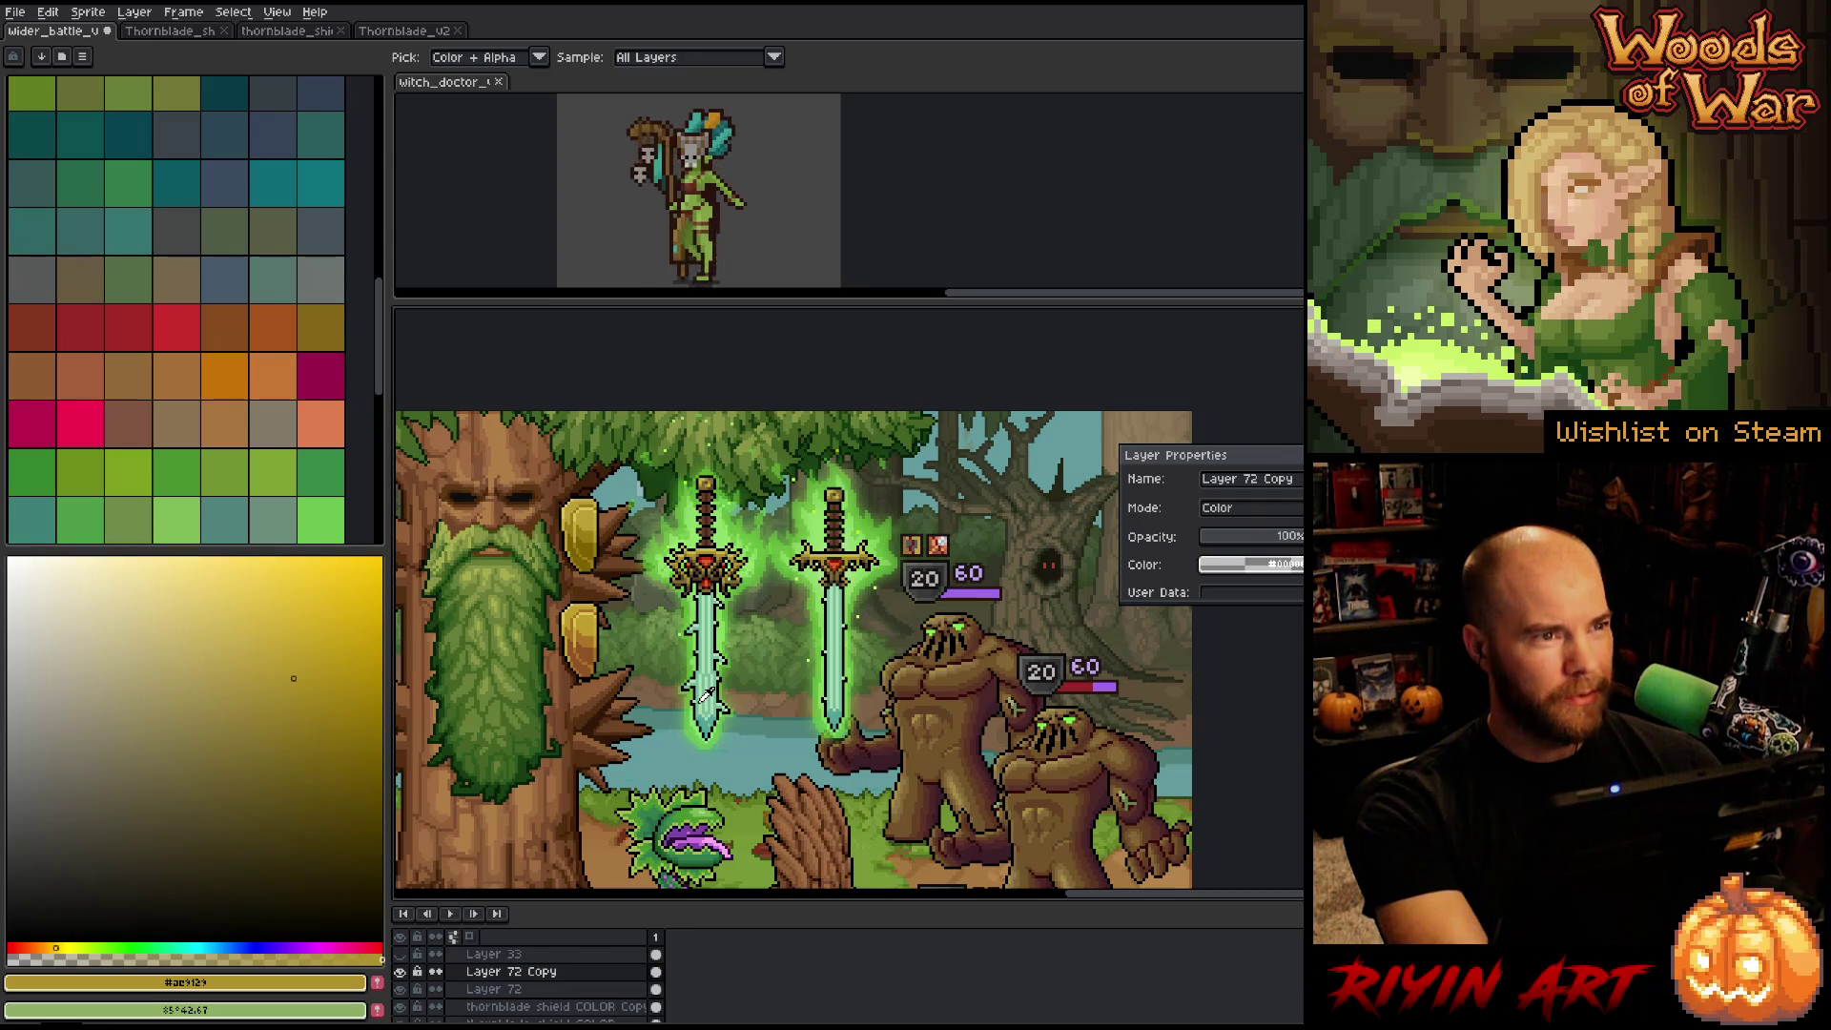
scroll(629, 630, "up", 1)
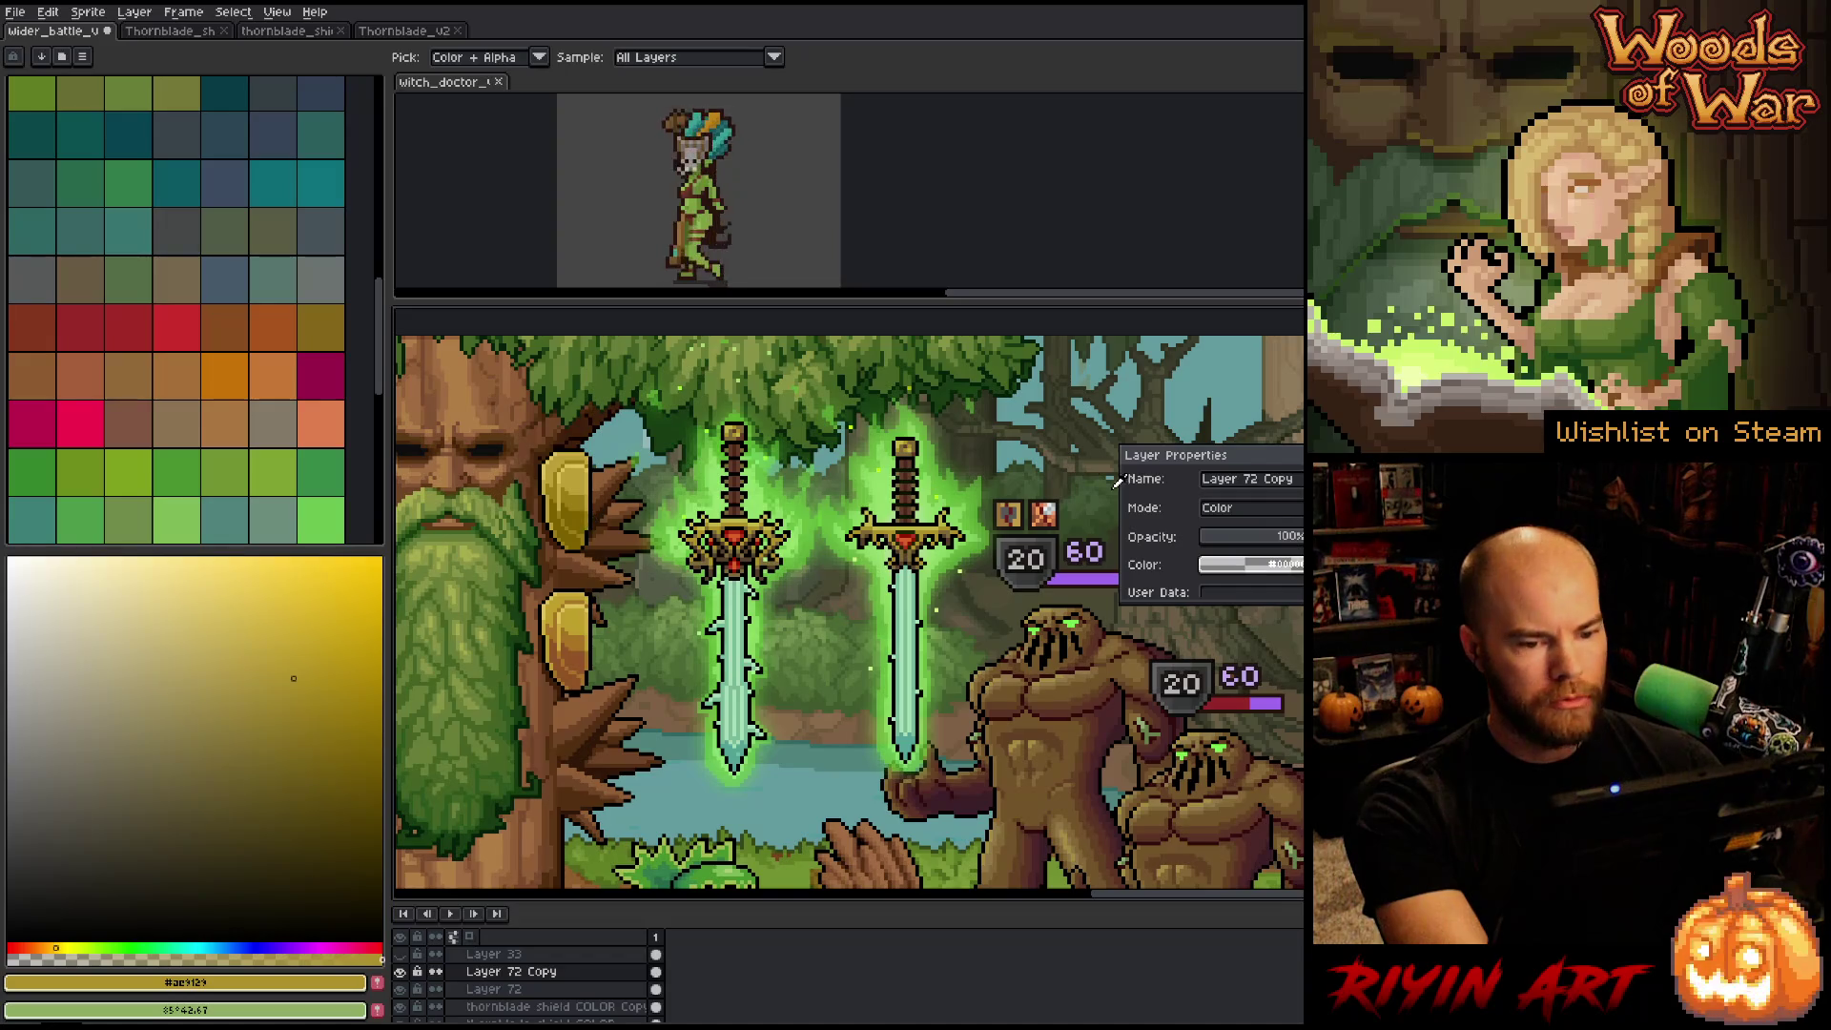
scroll(734, 558, "up", 1)
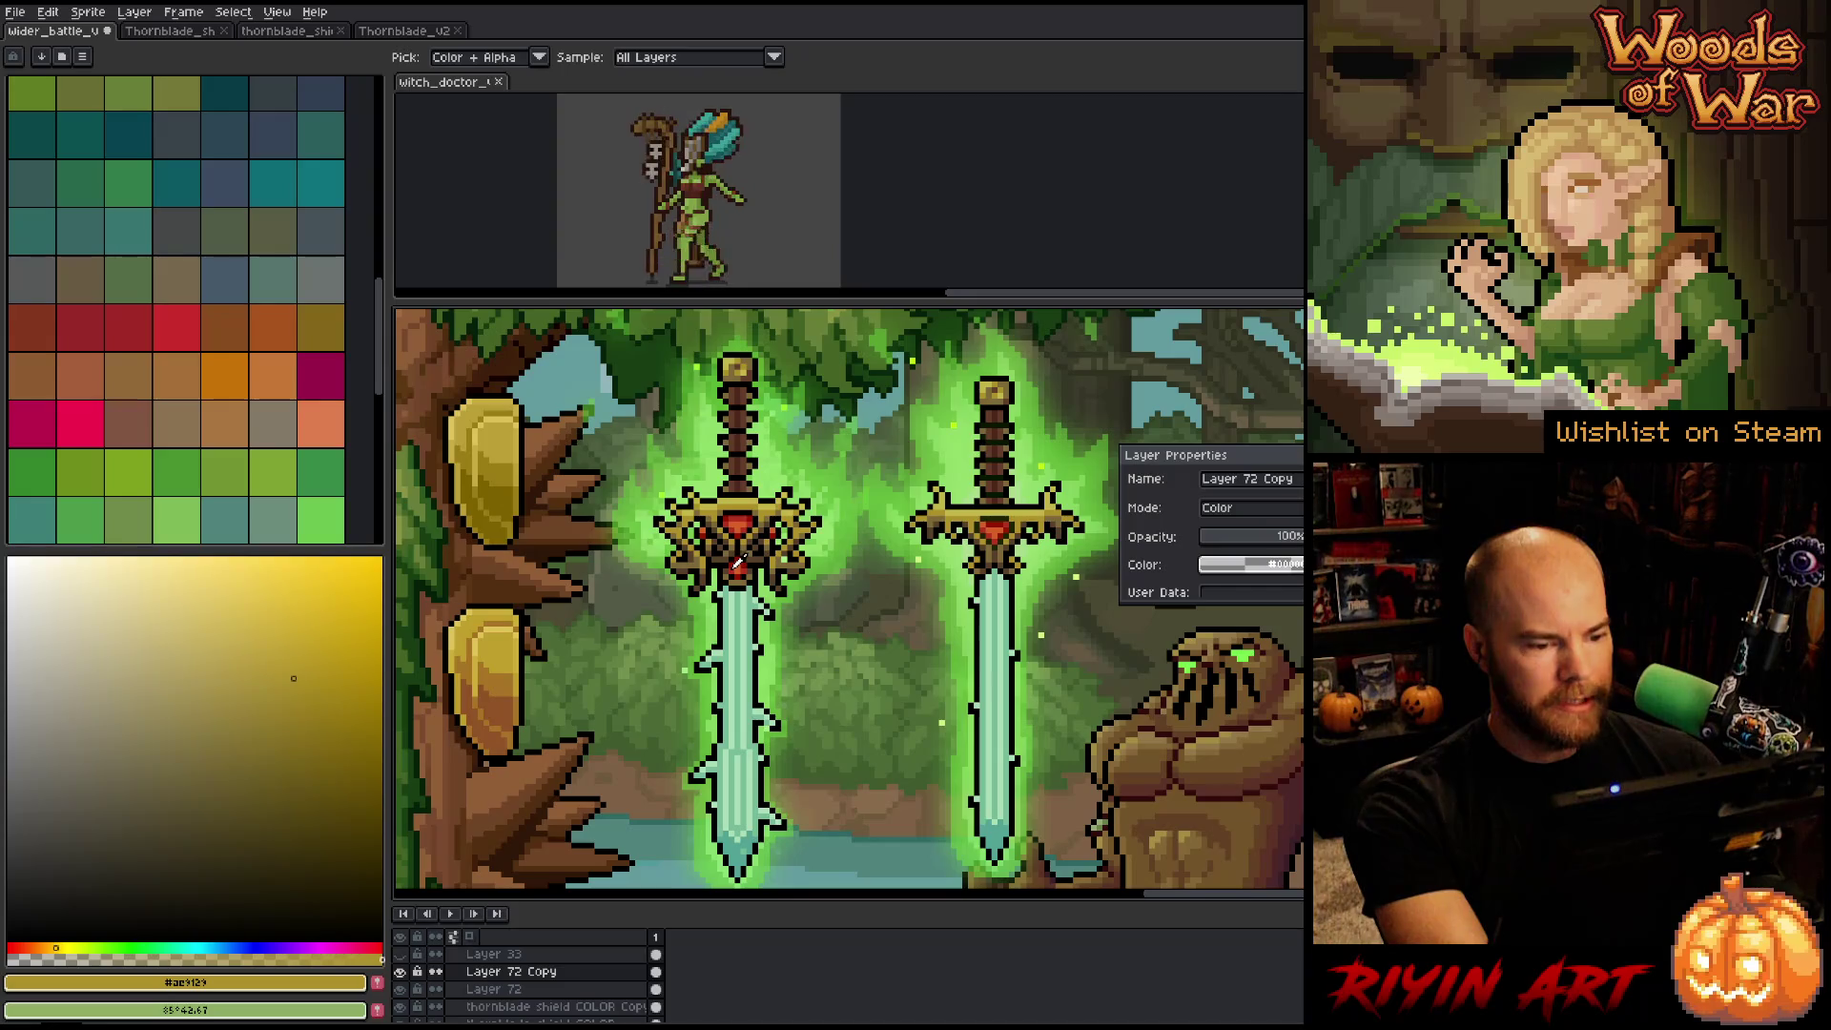
left_click(739, 563, "alt")
left_click(484, 466)
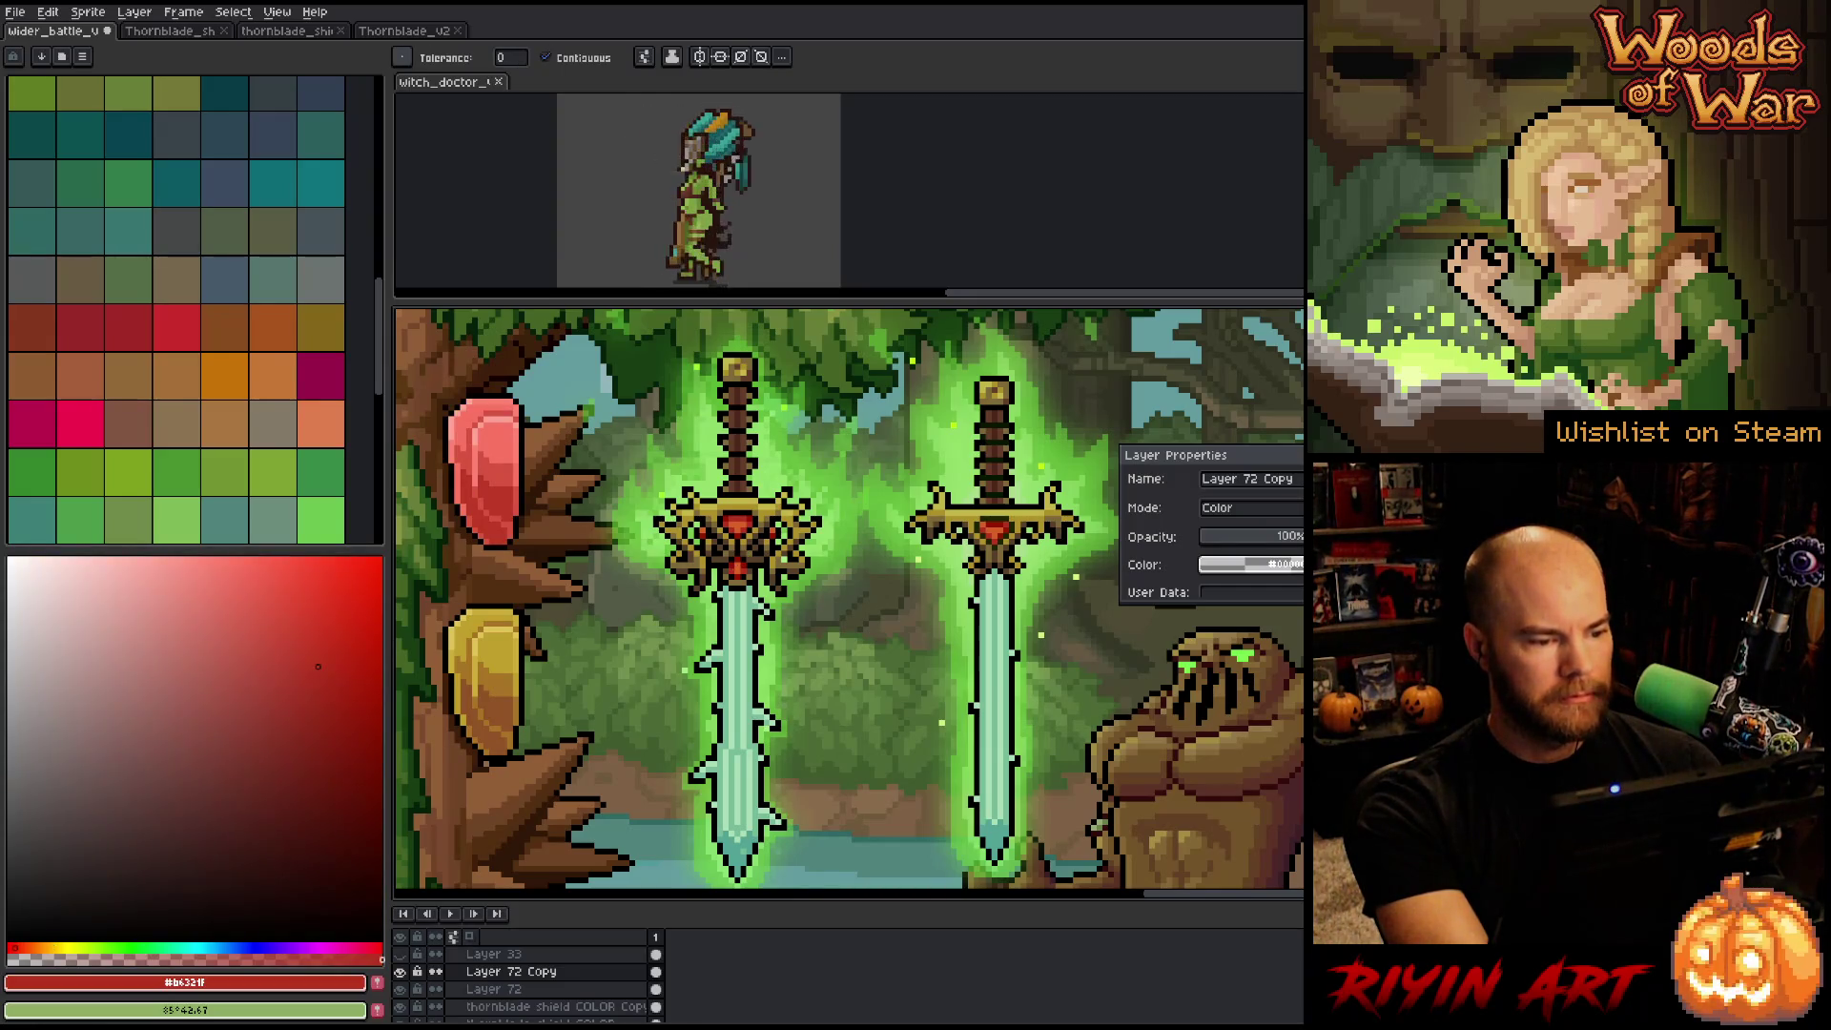
Switch the overlay layer to Color Burn and close Layer Properties.
left_click(1268, 507)
left_click(1240, 591)
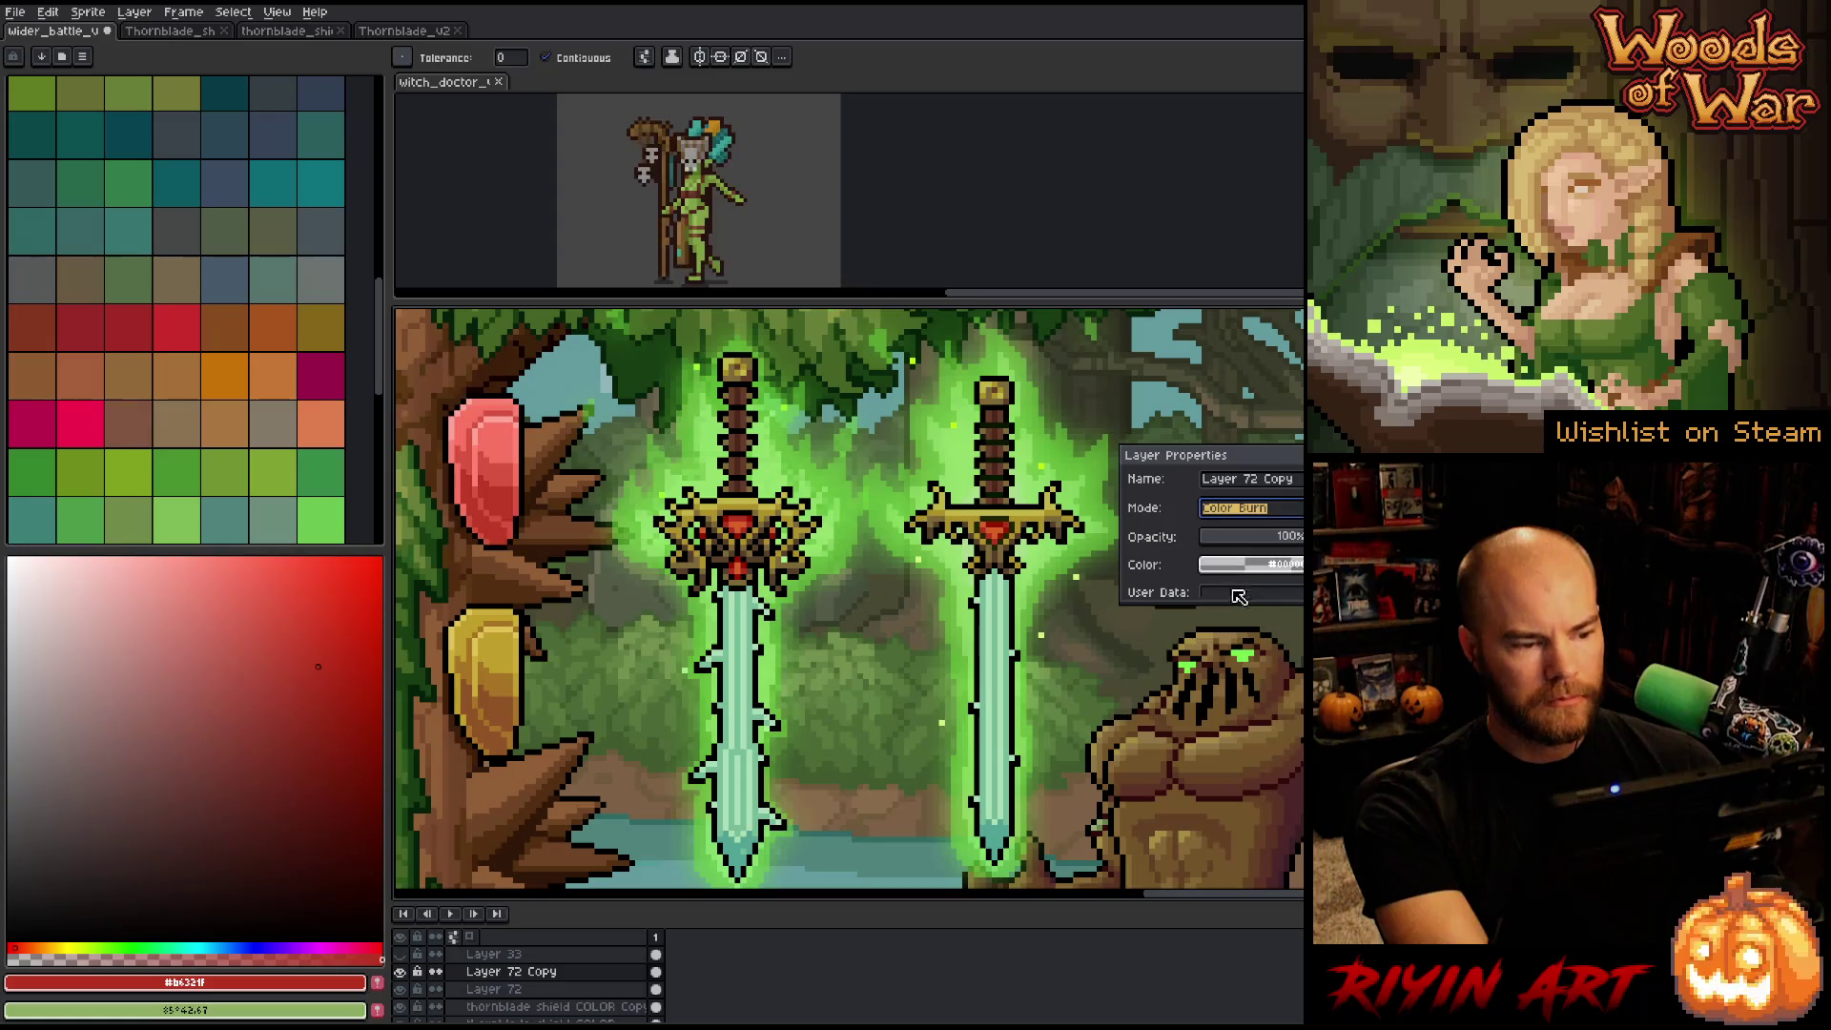
left_click_drag(563, 578, 646, 625)
key("Return")
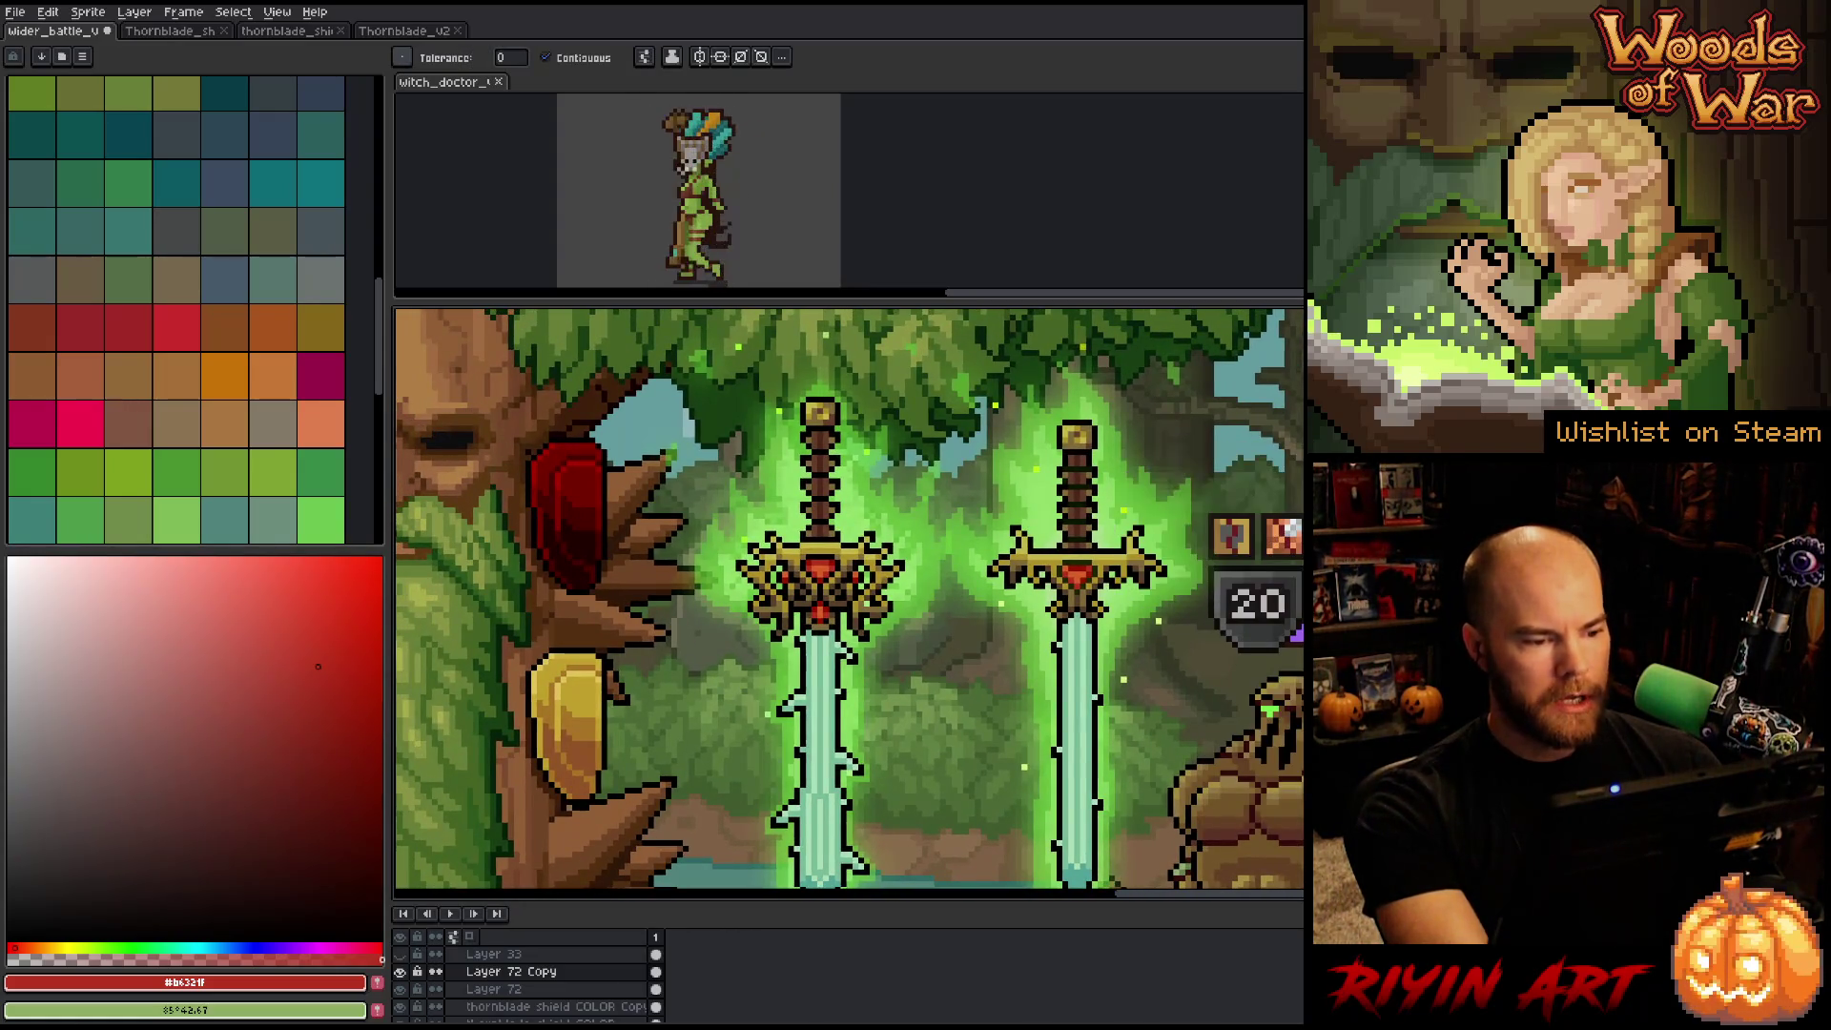
Toggle the shield overlay layers on and off to compare, leaving them visible.
left_click(402, 1004)
left_click(402, 1004)
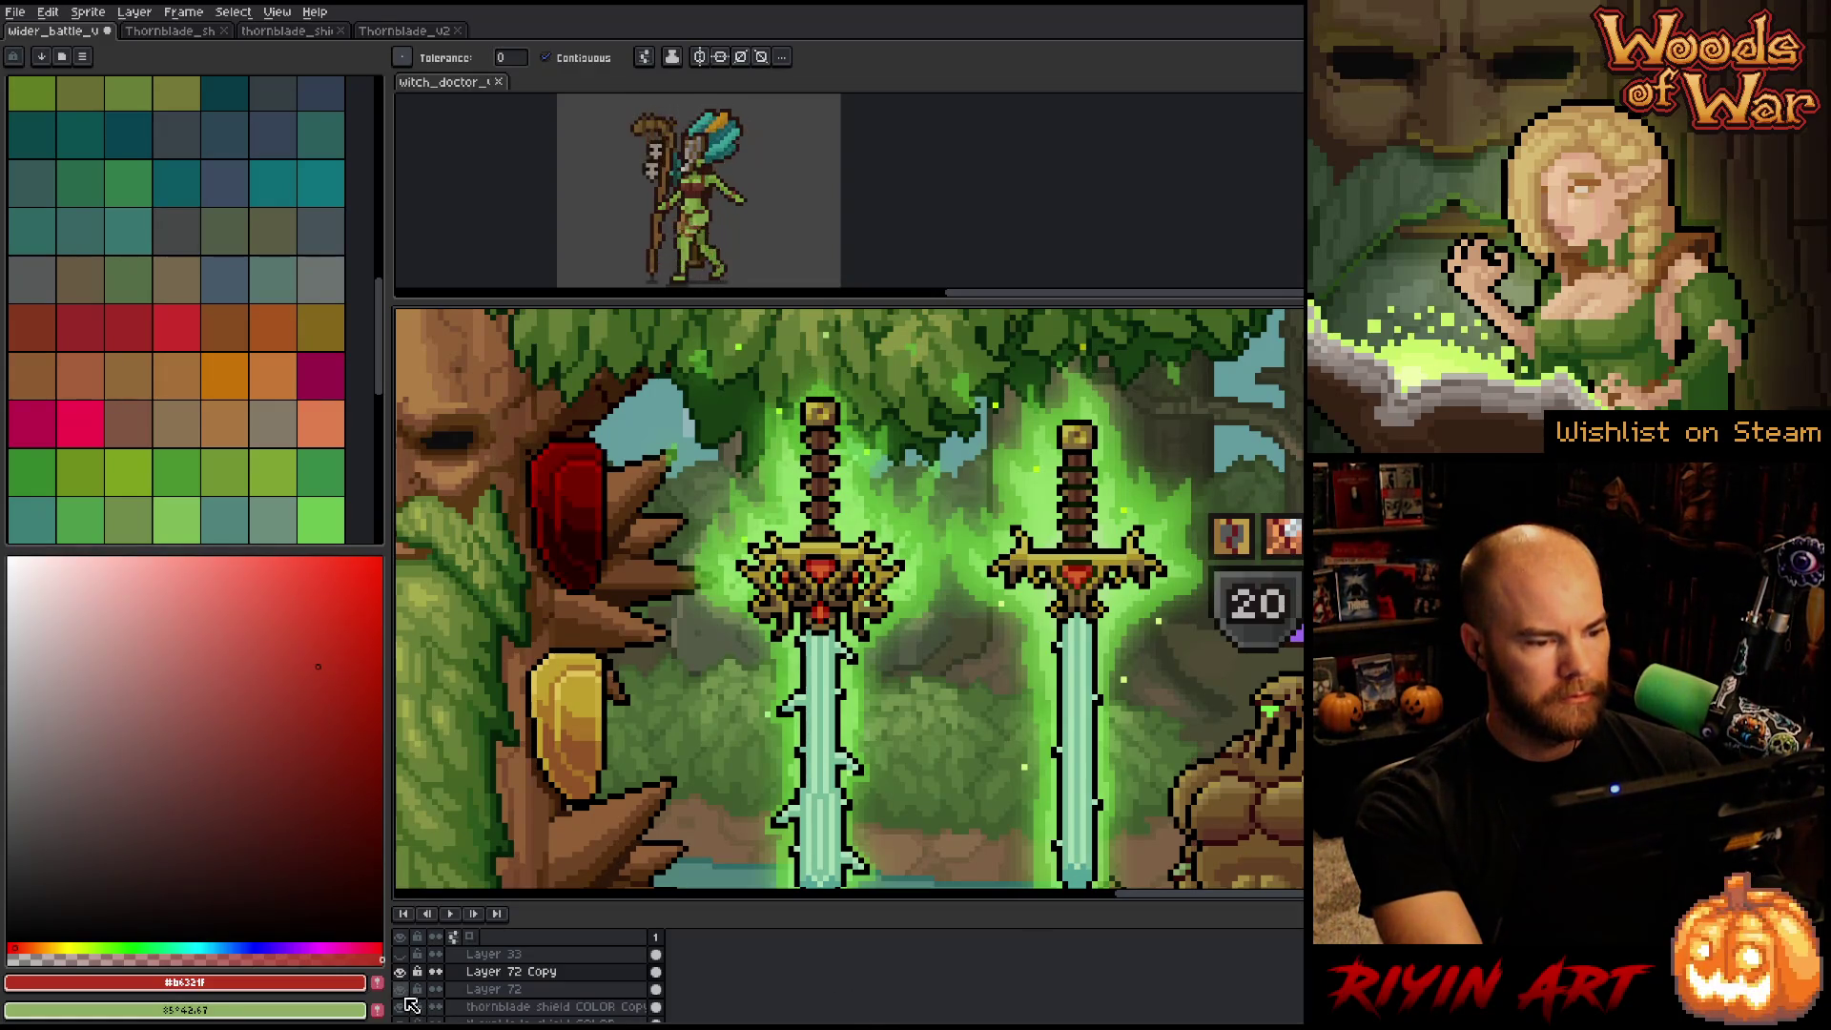
left_click(402, 1005)
left_click(401, 972)
left_click(400, 972)
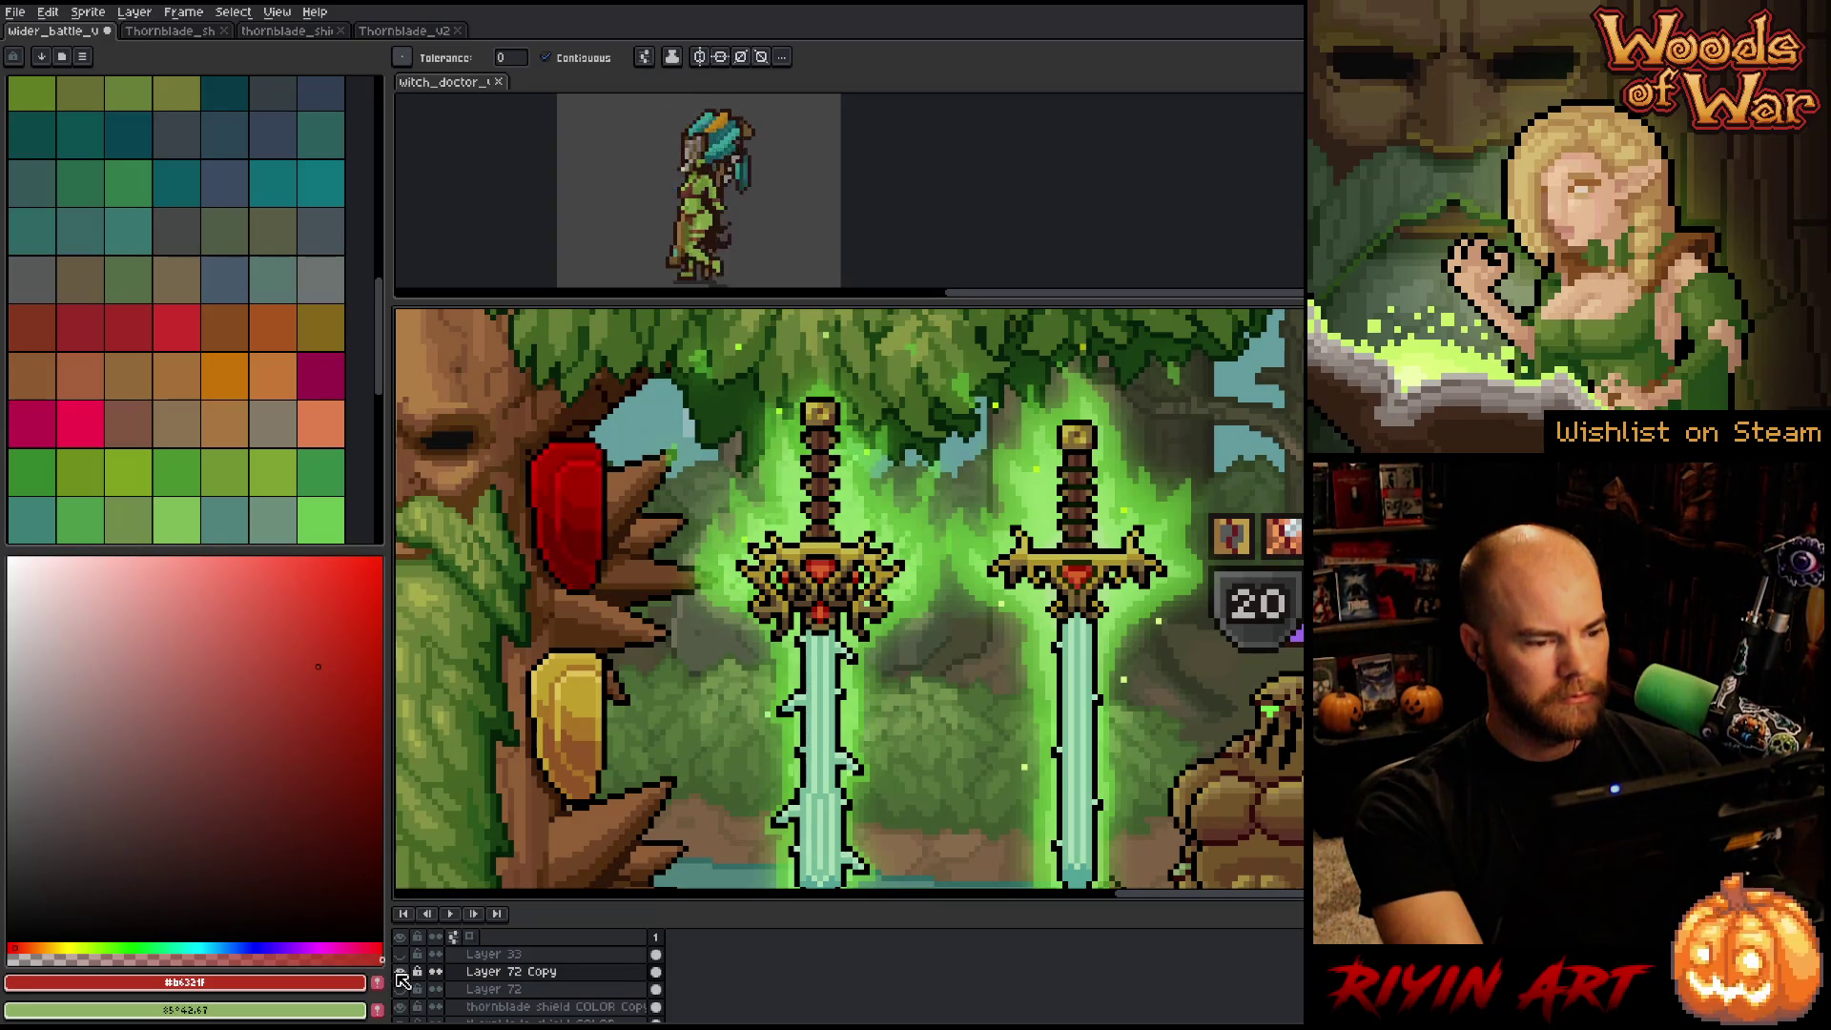
Select and clear strips of the overlay along the red shield's lower edge.
key("m")
mouse_move(440, 386)
left_mouse_down()
mouse_move(519, 633)
mouse_move(558, 628)
left_mouse_up()
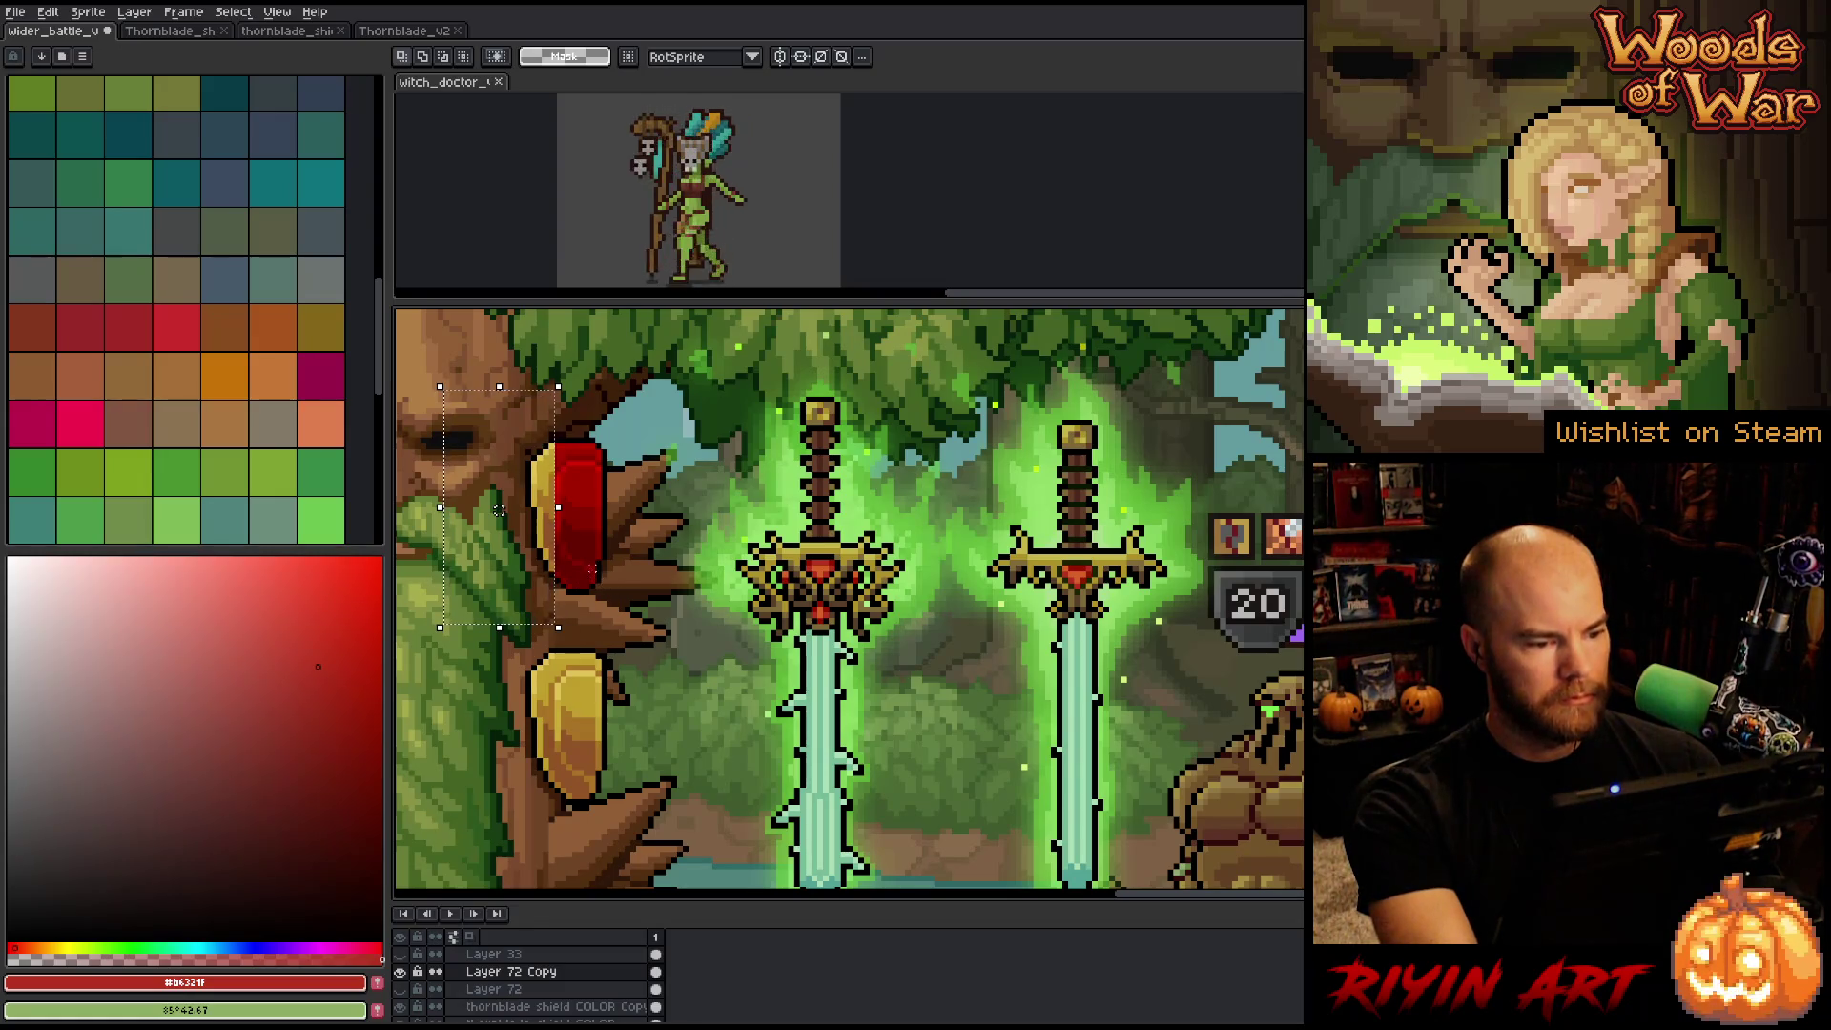
left_click_drag(604, 568, 504, 622)
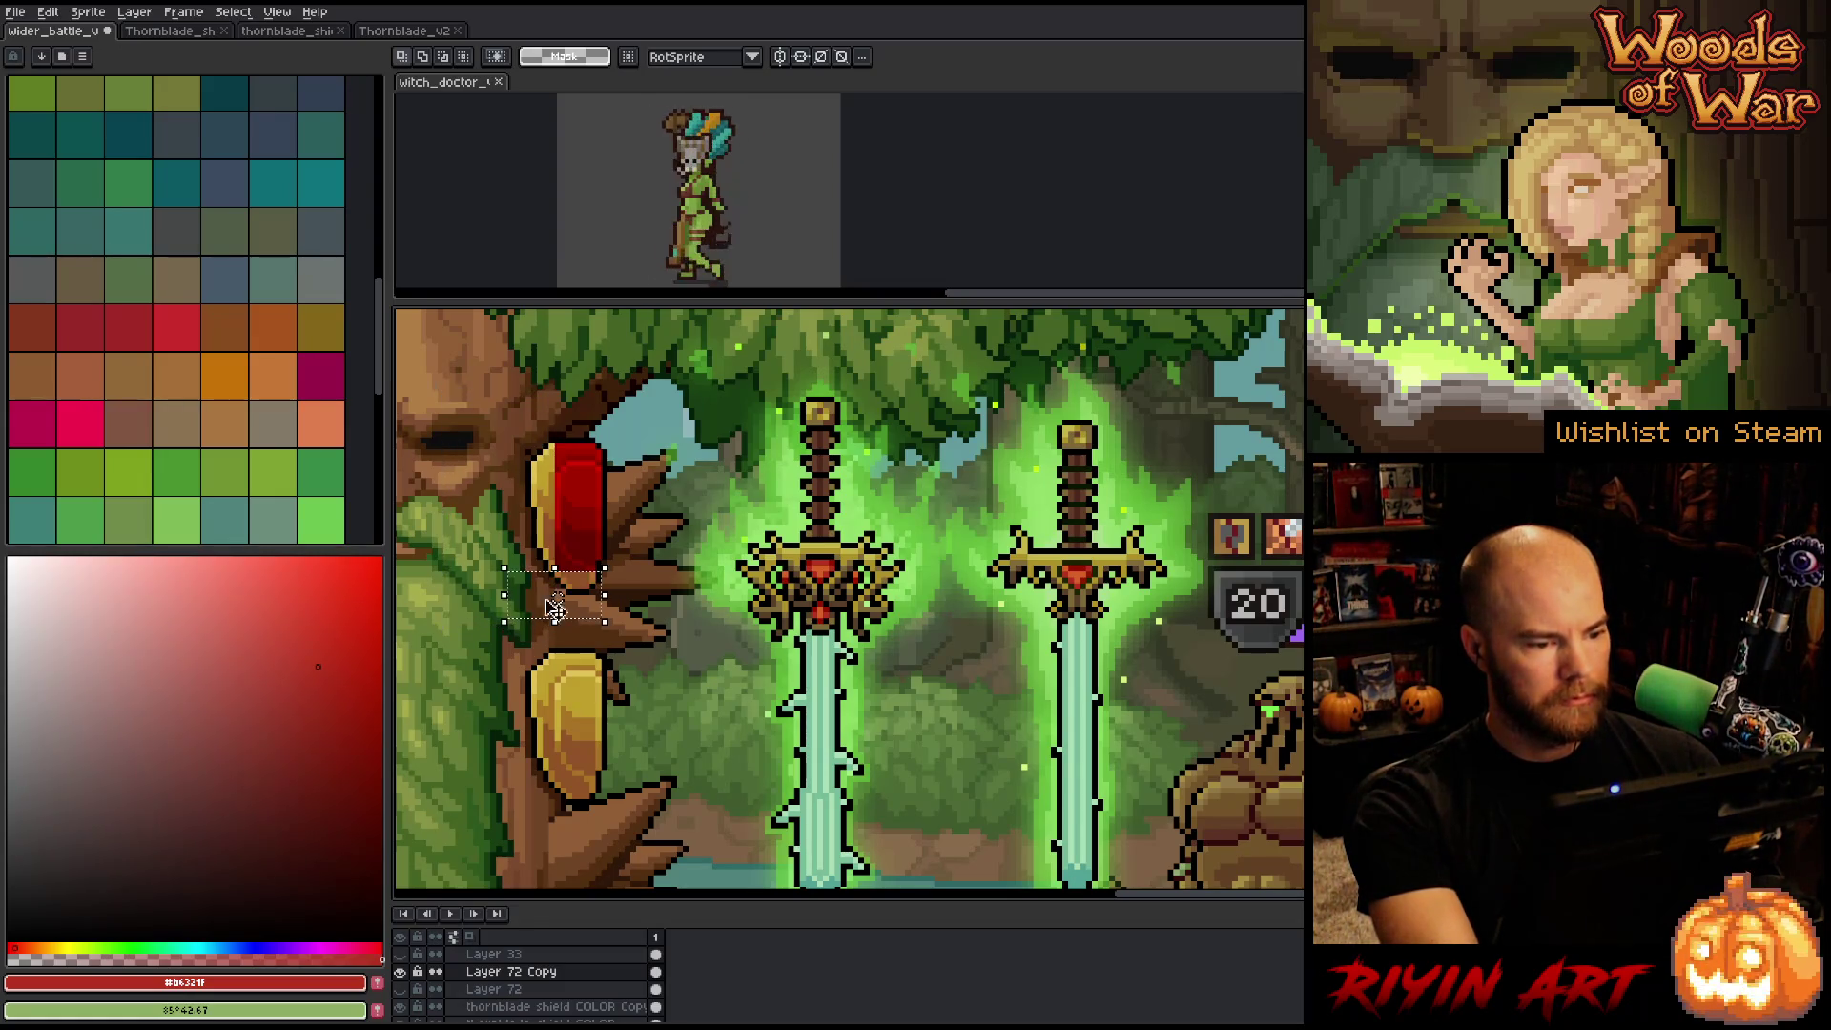
key("ctrl+d")
left_click_drag(580, 566, 511, 588)
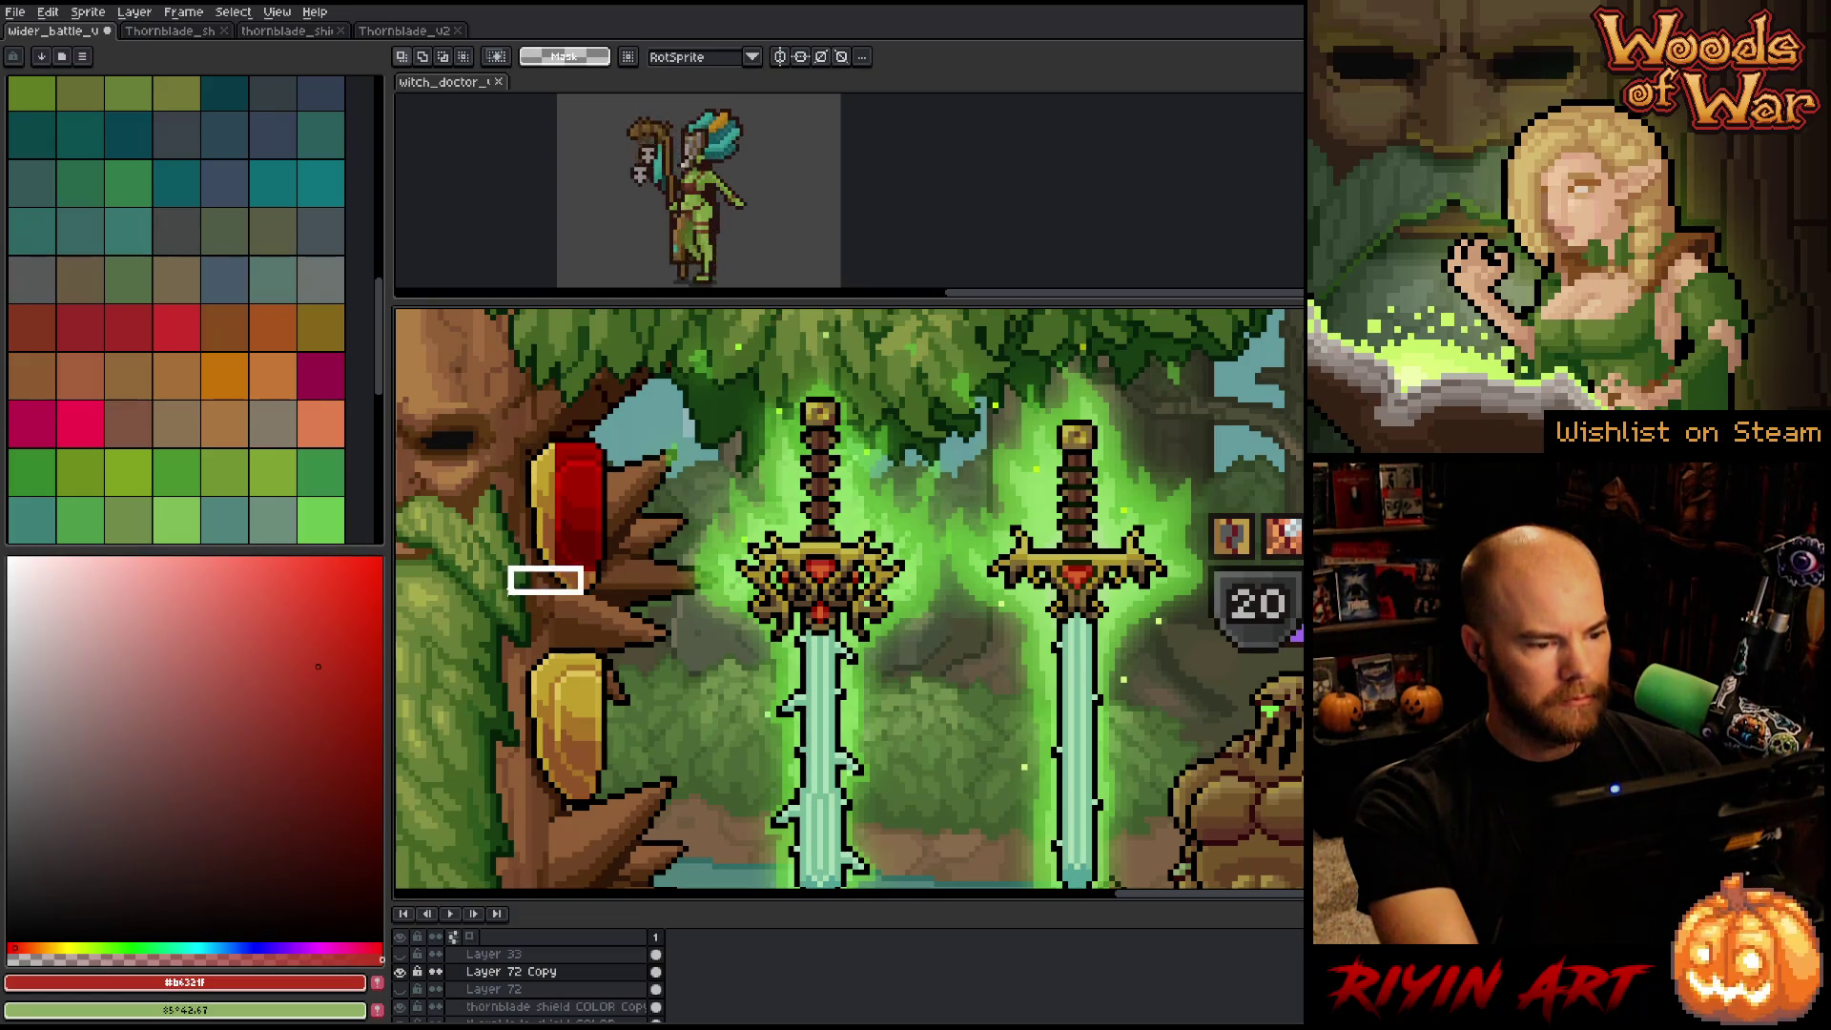
key("ctrl+d")
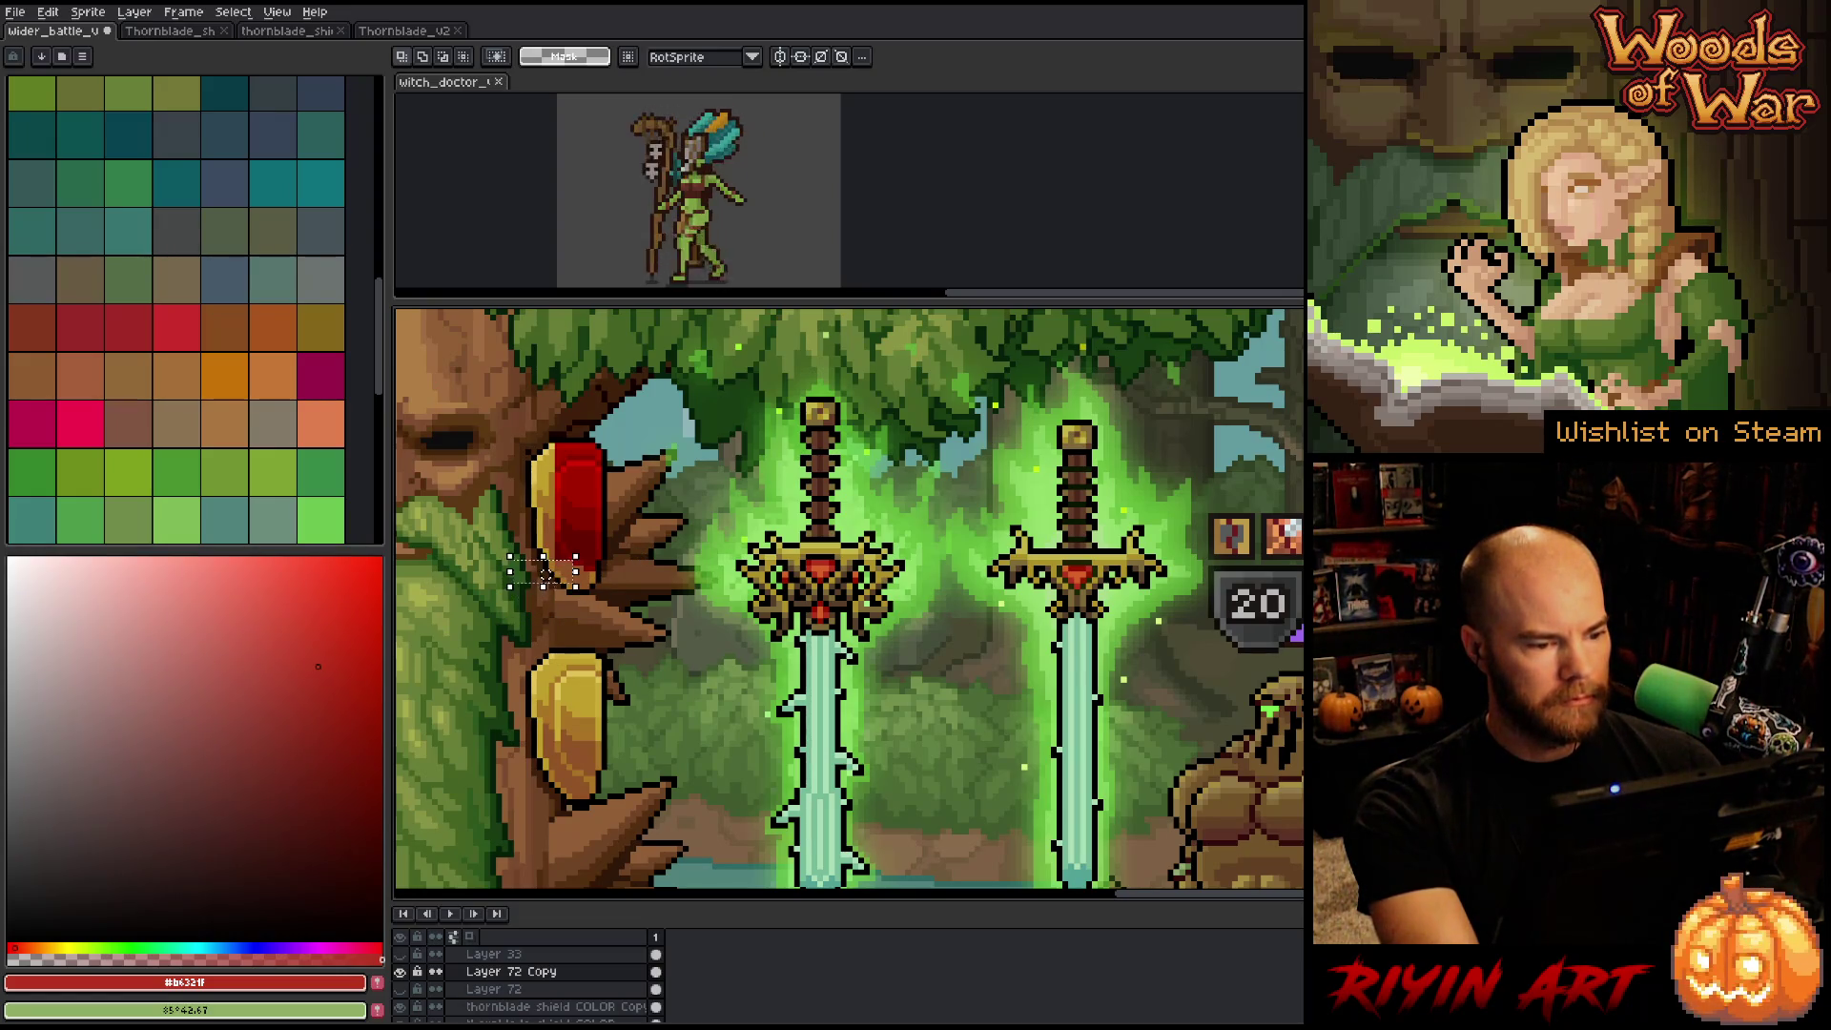
left_click_drag(570, 554, 503, 585)
key("ctrl+d")
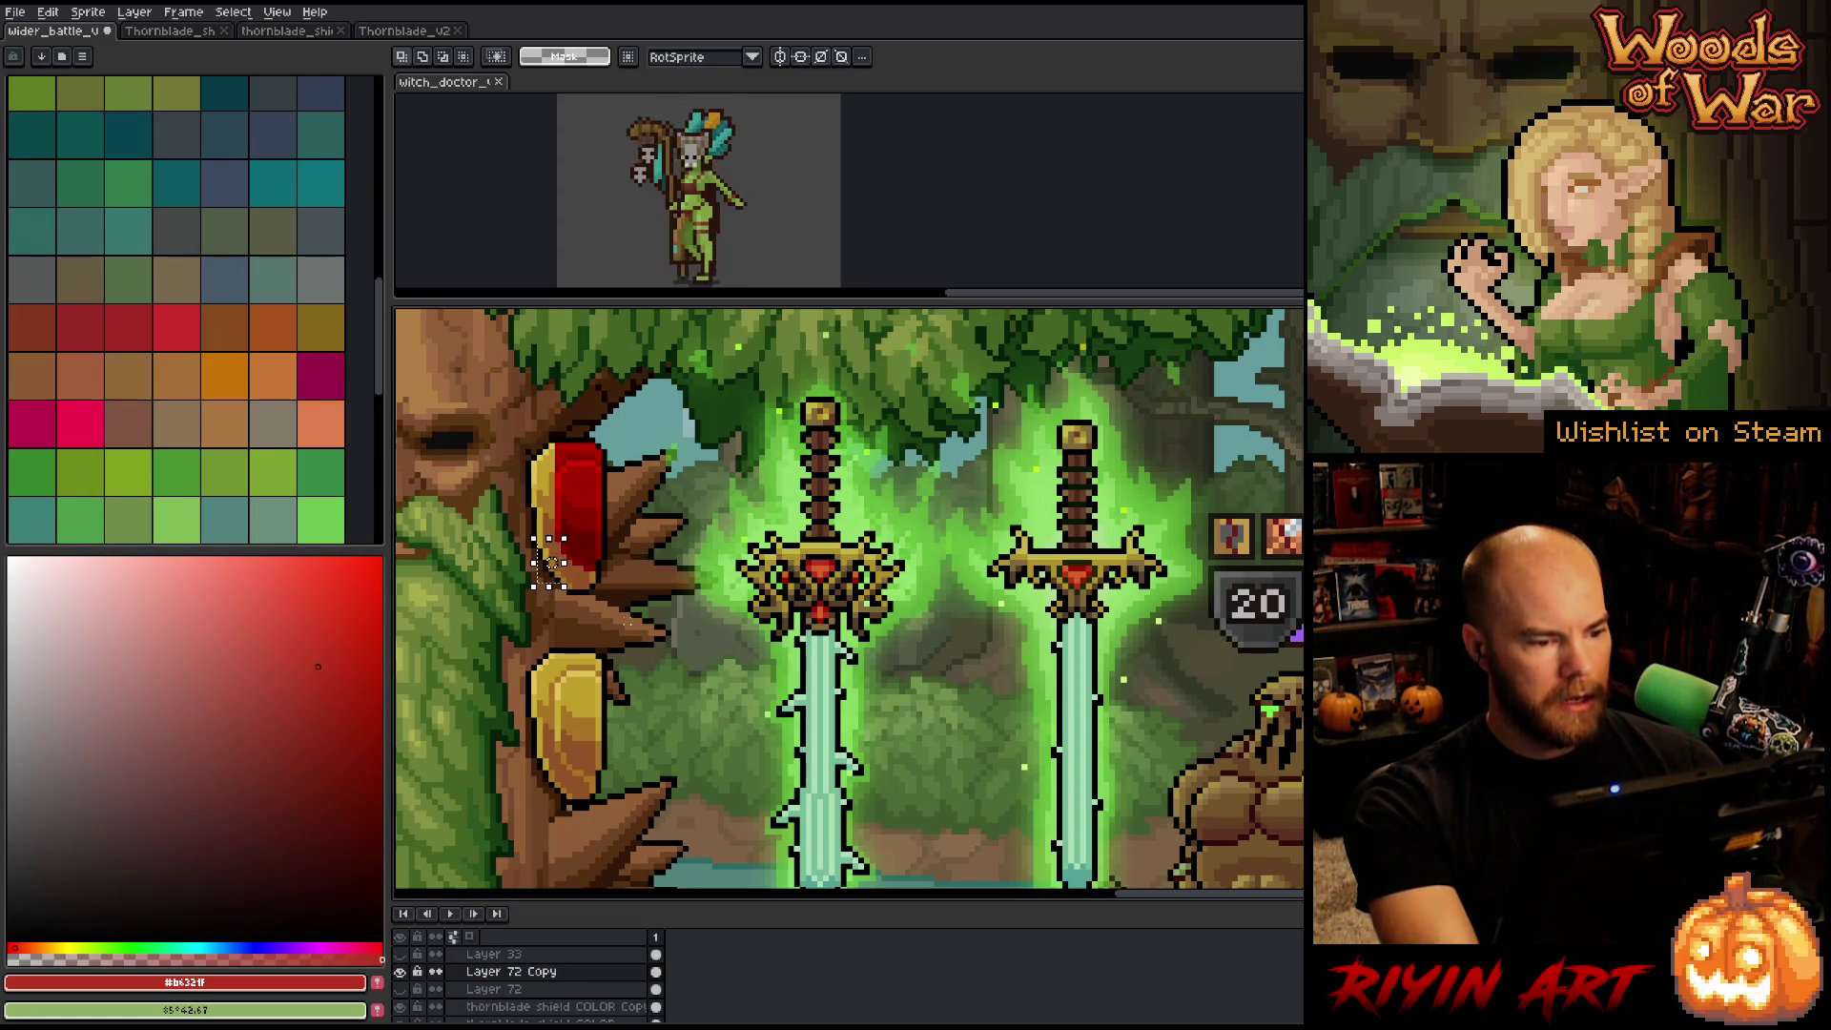
Clear the overlay from the shield's top edge and select its right edge.
left_click_drag(666, 419, 496, 460)
key("ctrl+d")
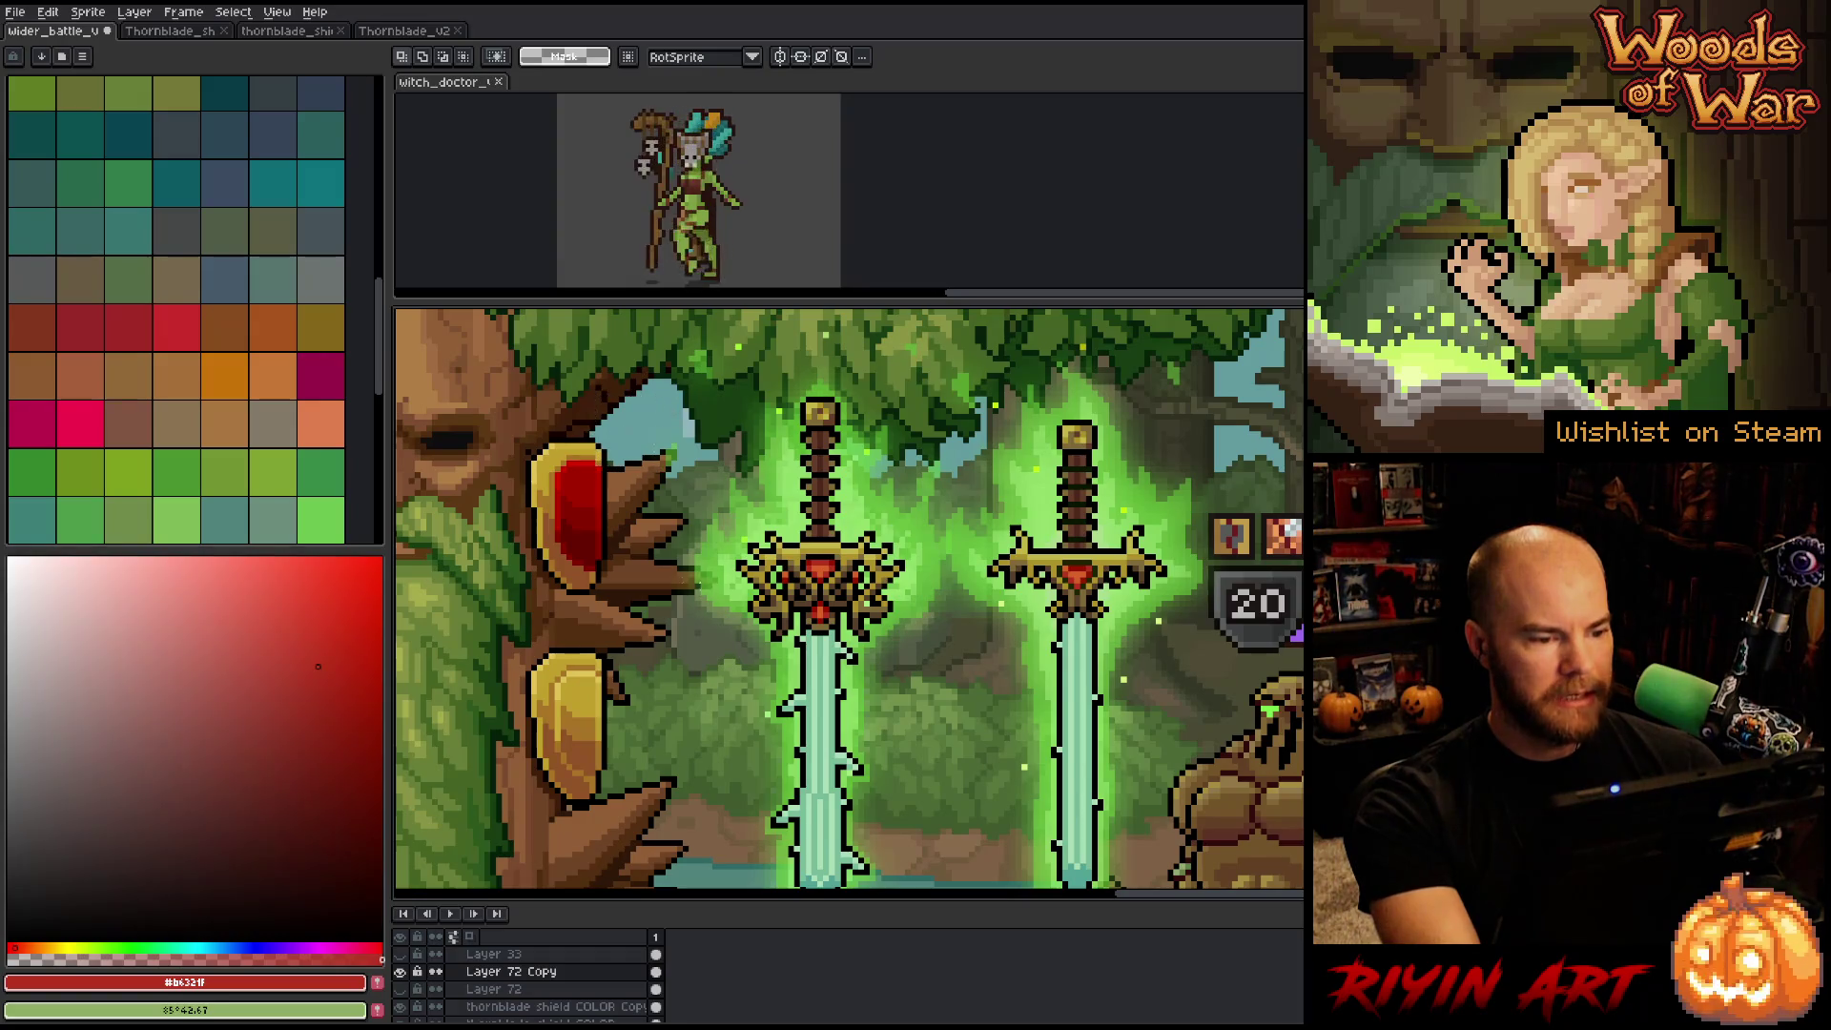
left_click_drag(597, 417, 625, 578)
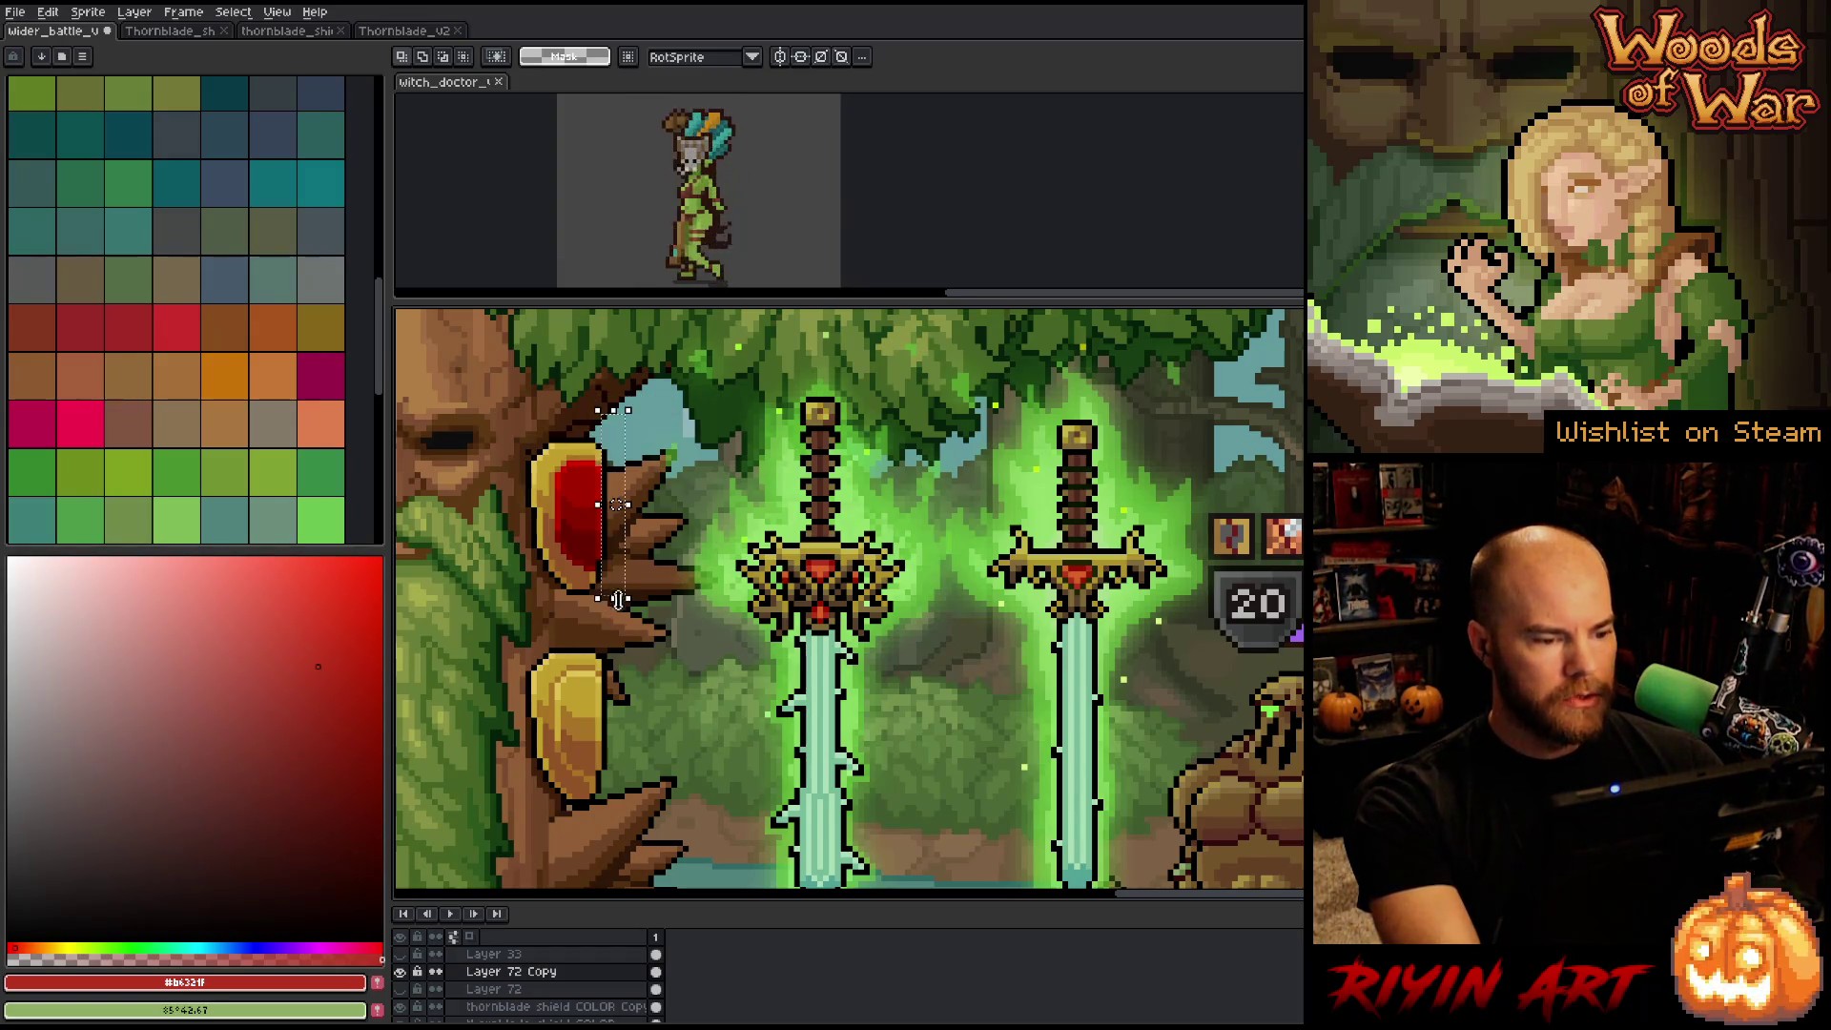
scroll(661, 615, "down", 4)
scroll(661, 617, "up", 3)
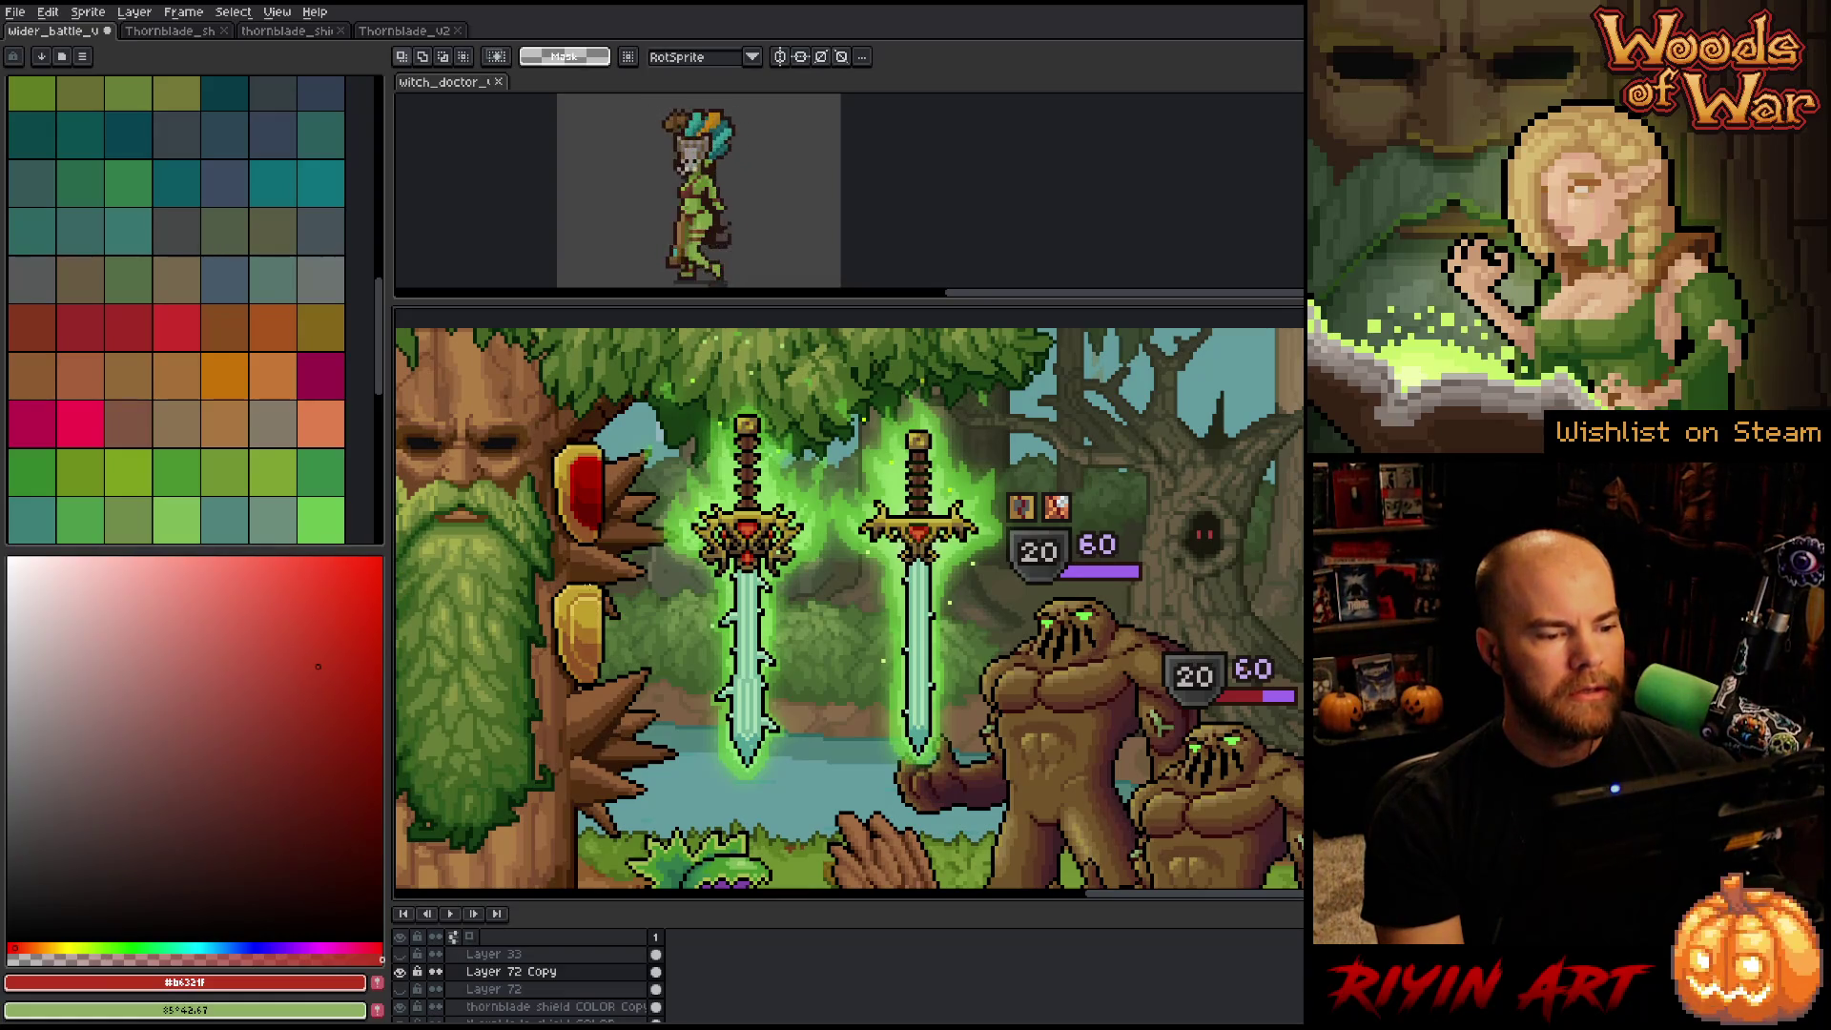
Set the Layer 72 Copy overlay opacity to 85%.
double_click(512, 971)
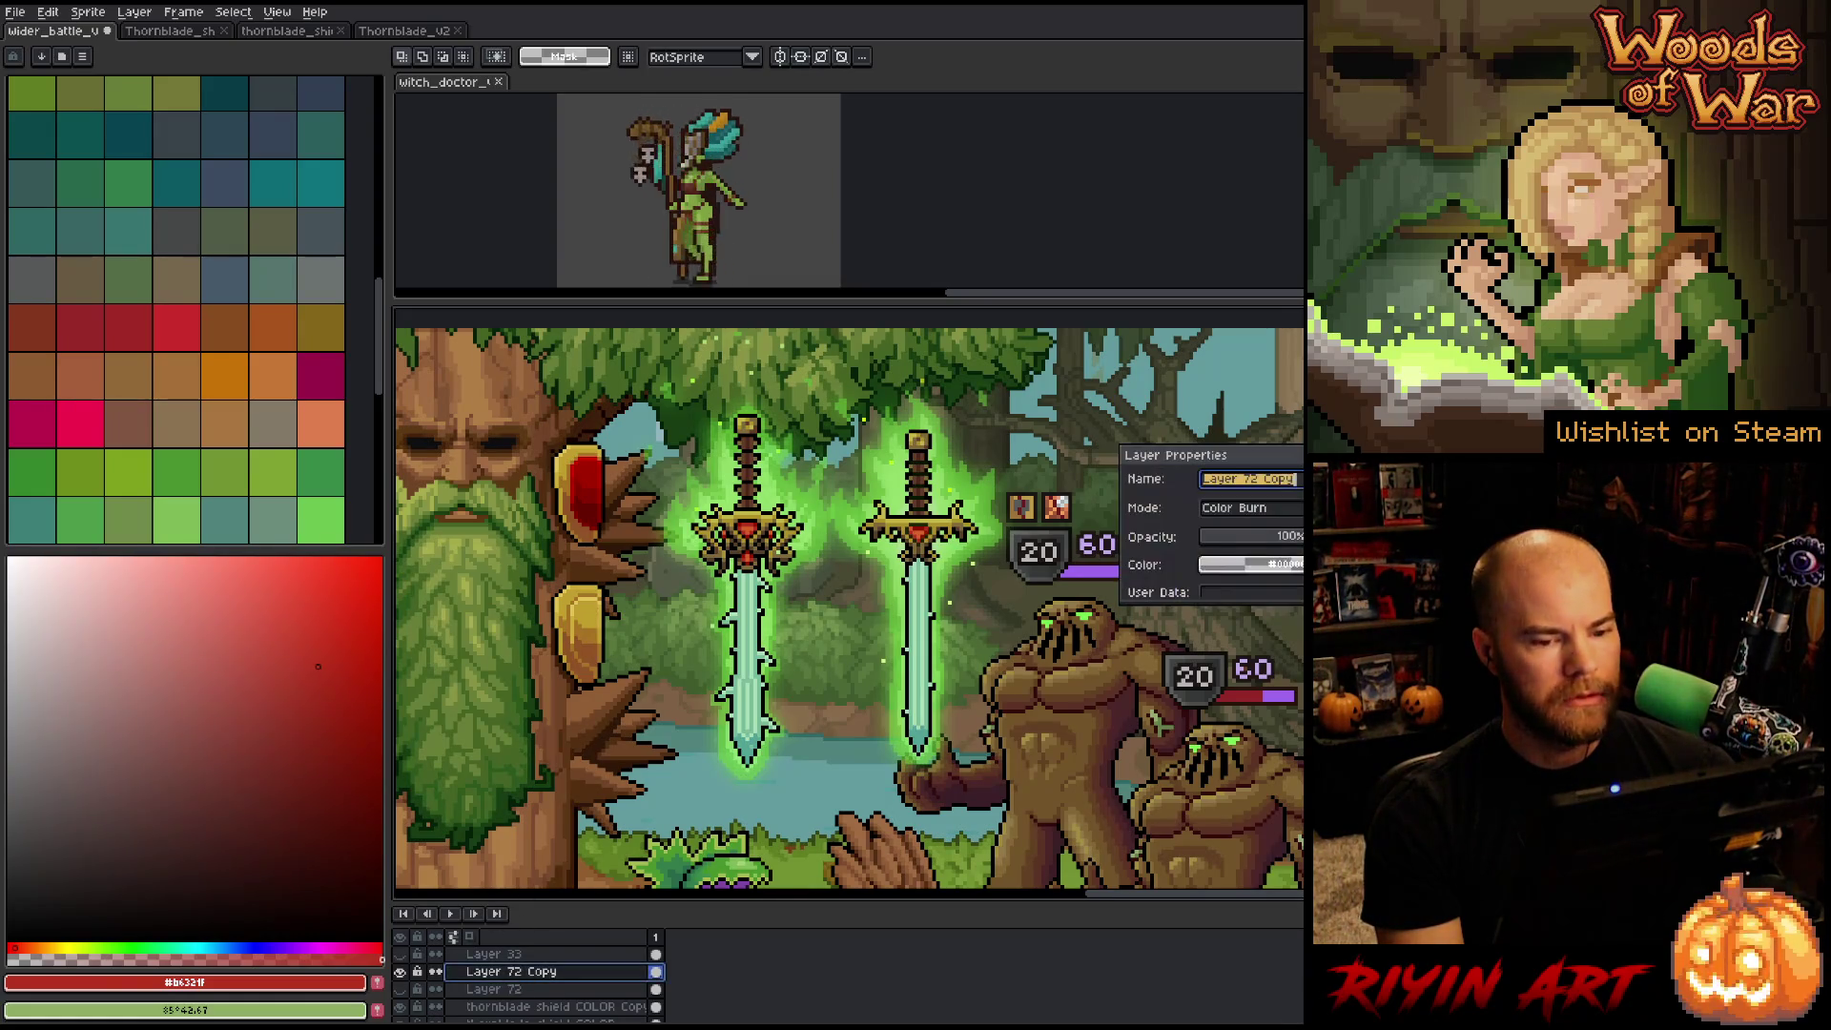
left_click(1301, 540)
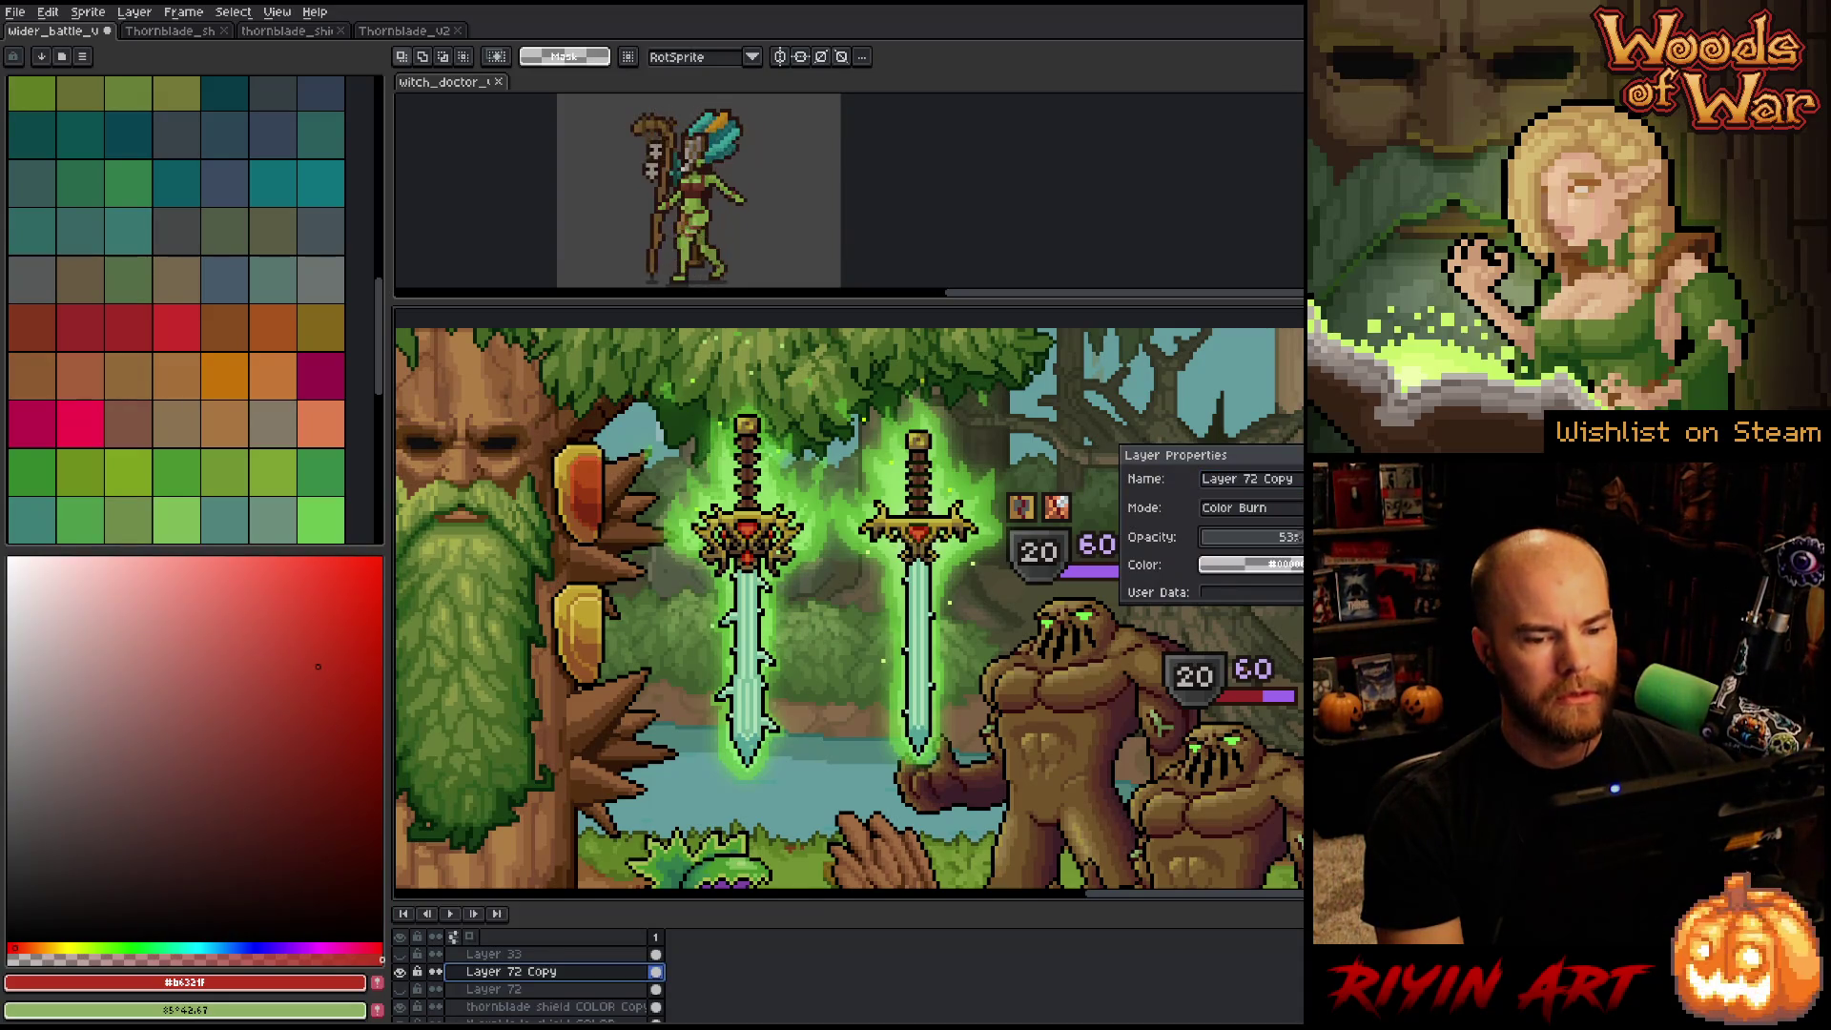
left_click_drag(1299, 537, 1304, 537)
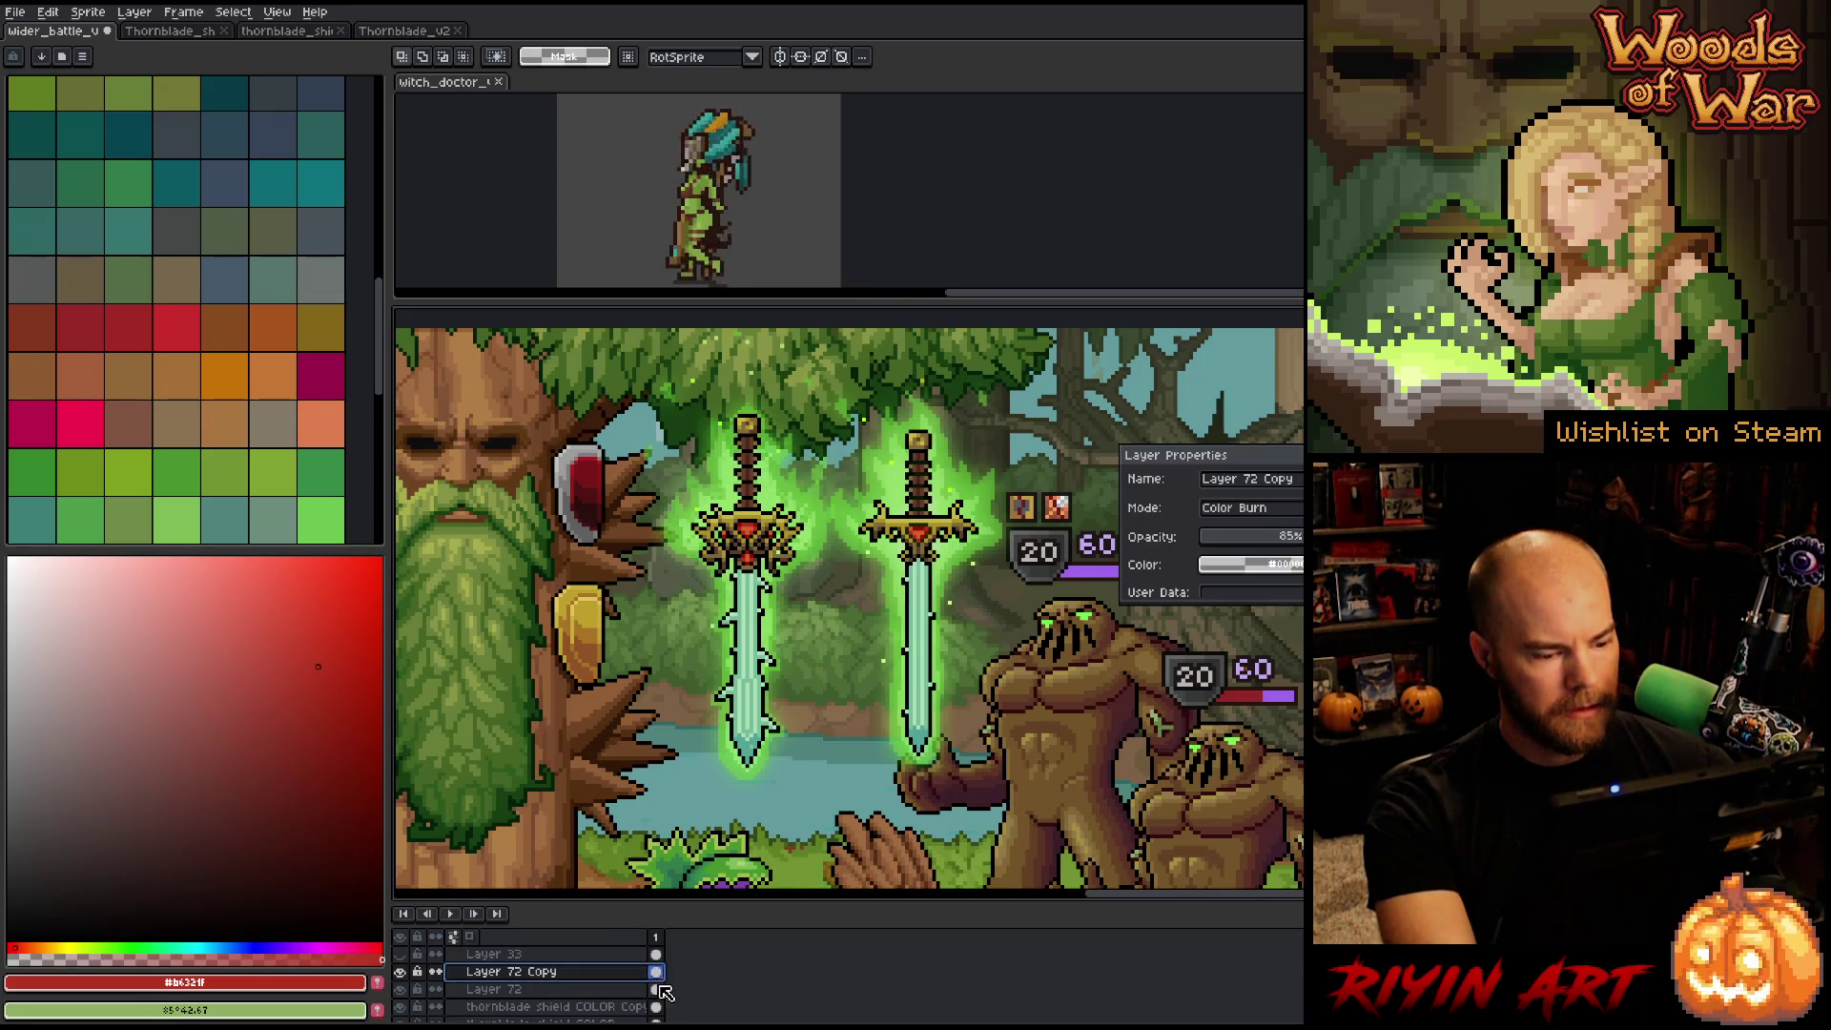
Select Layer 72 and tweak its opacity around 61%.
left_click(658, 989)
left_click(659, 989, "ctrl")
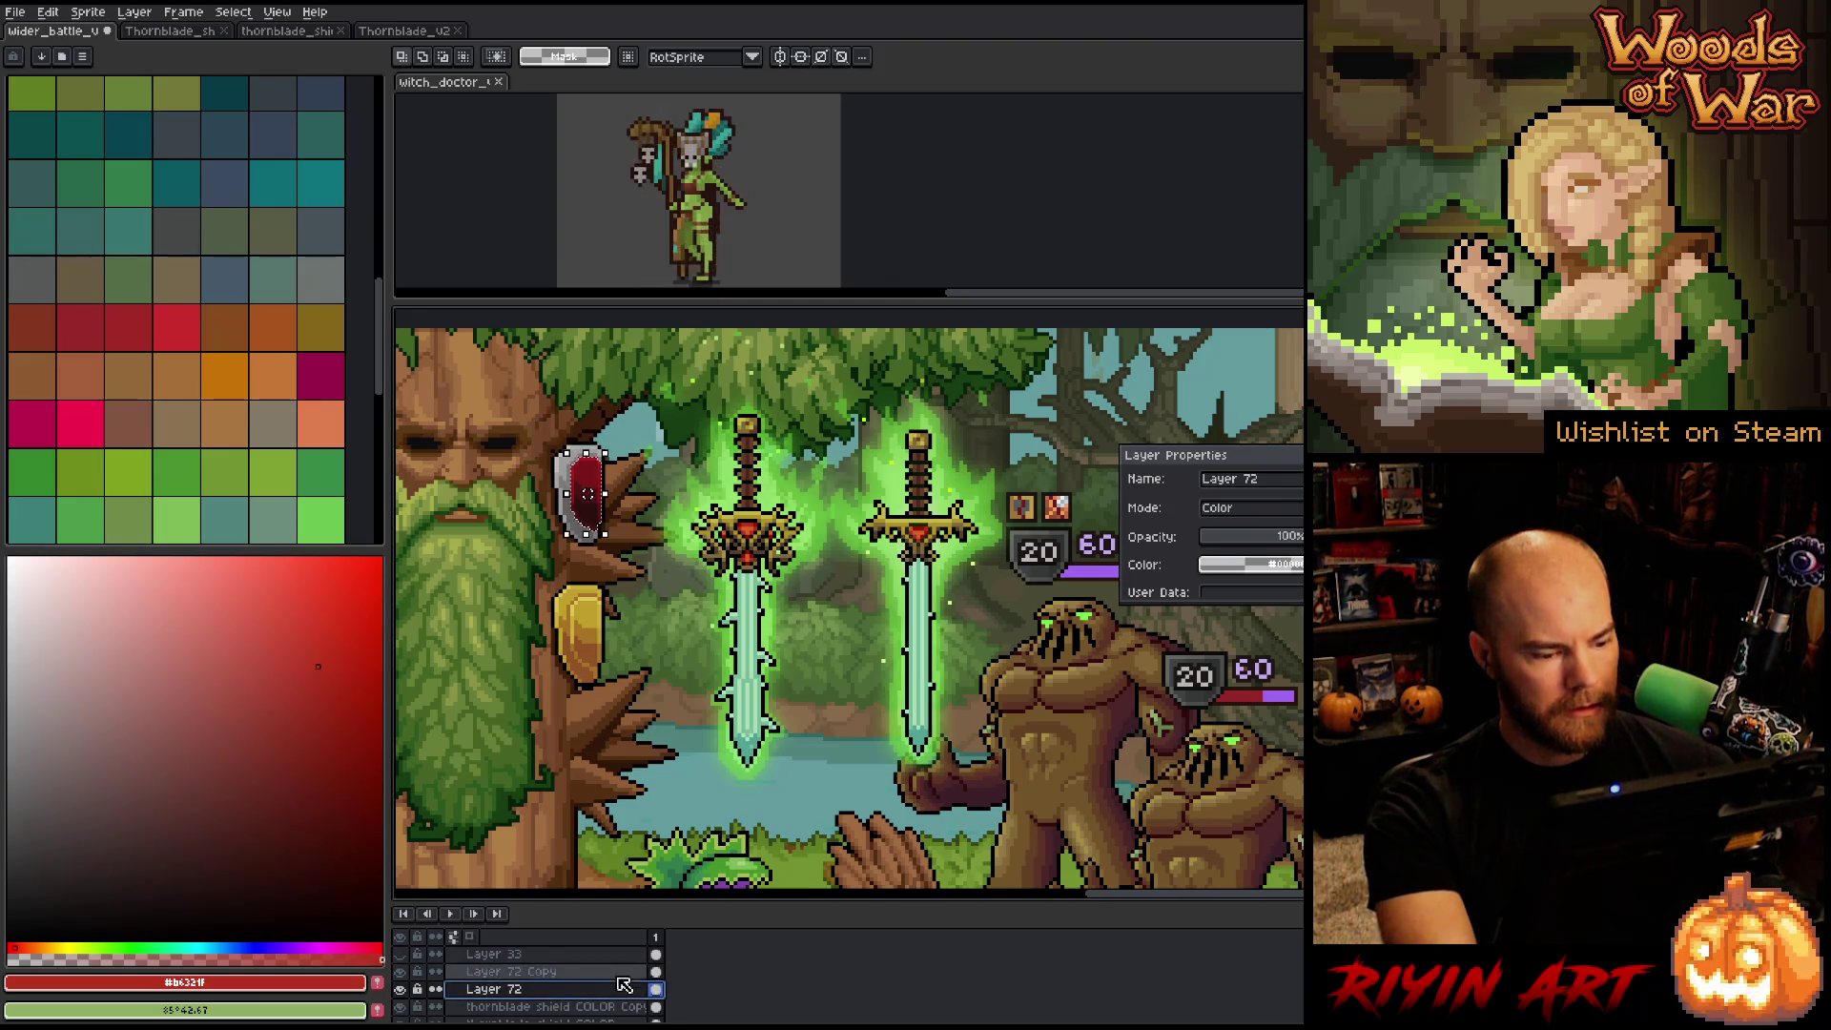
key("ctrl+a")
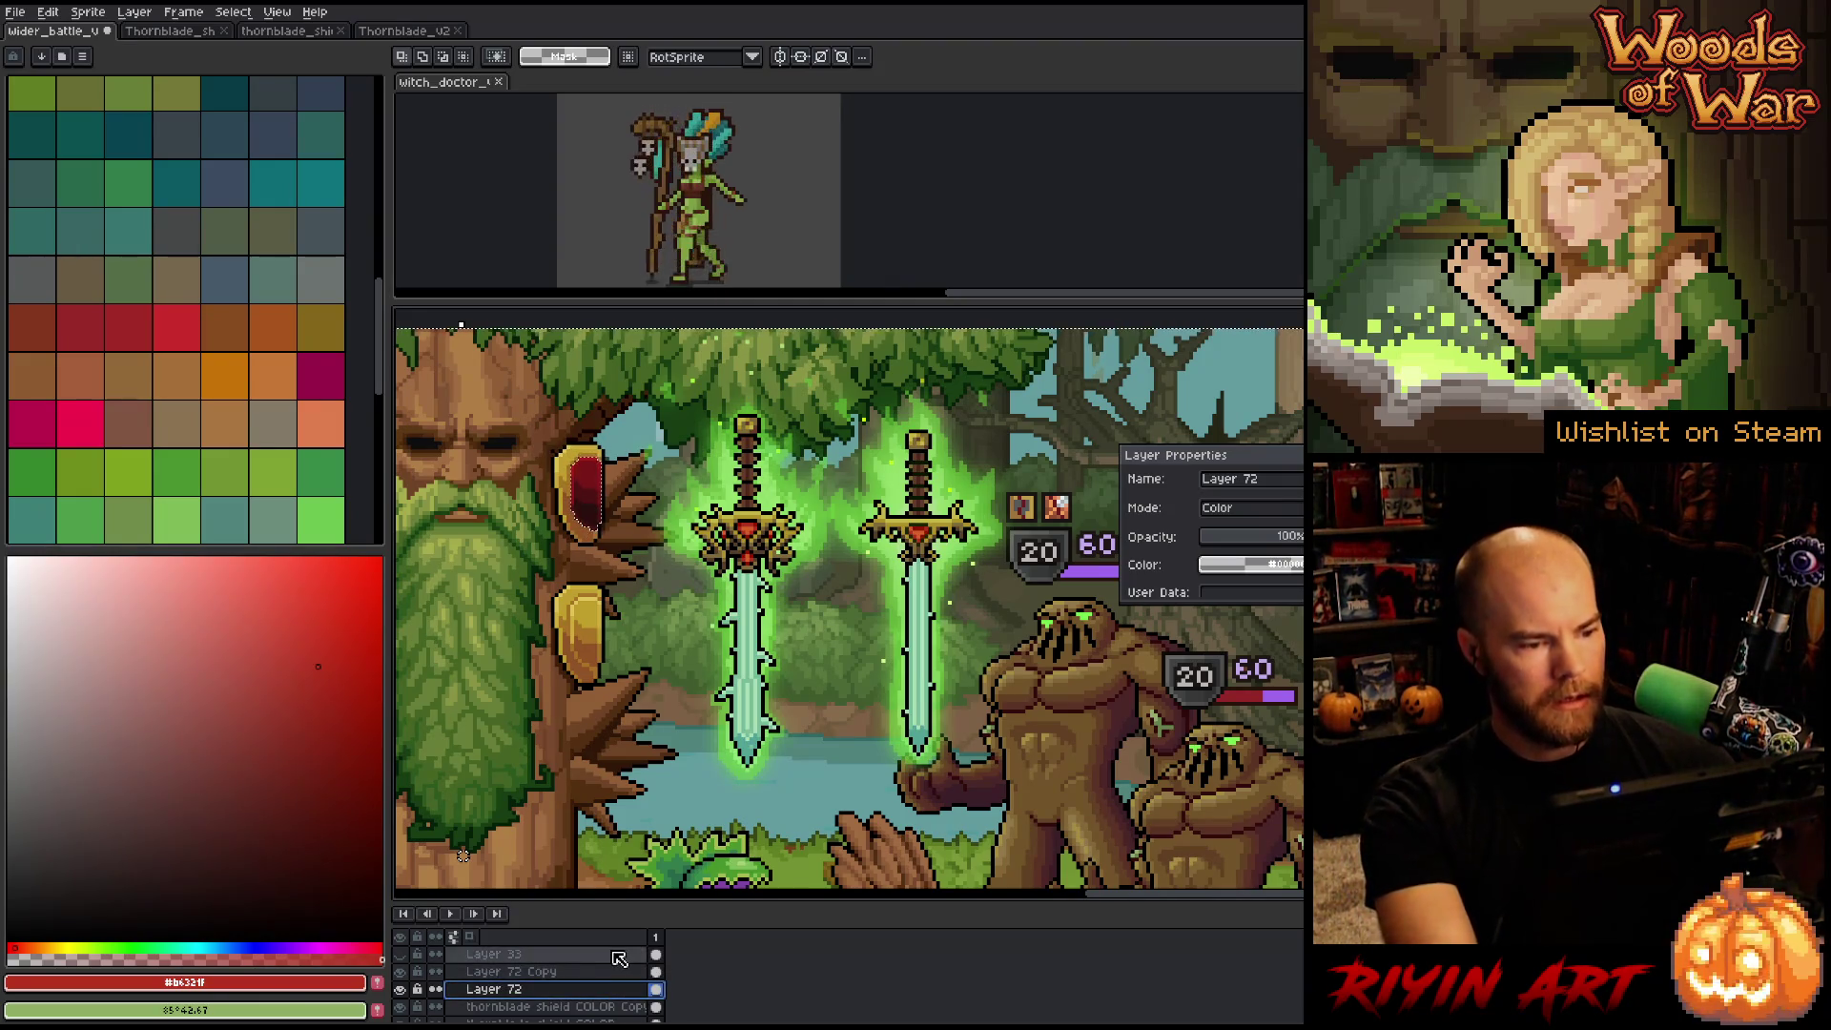
key("ctrl+d")
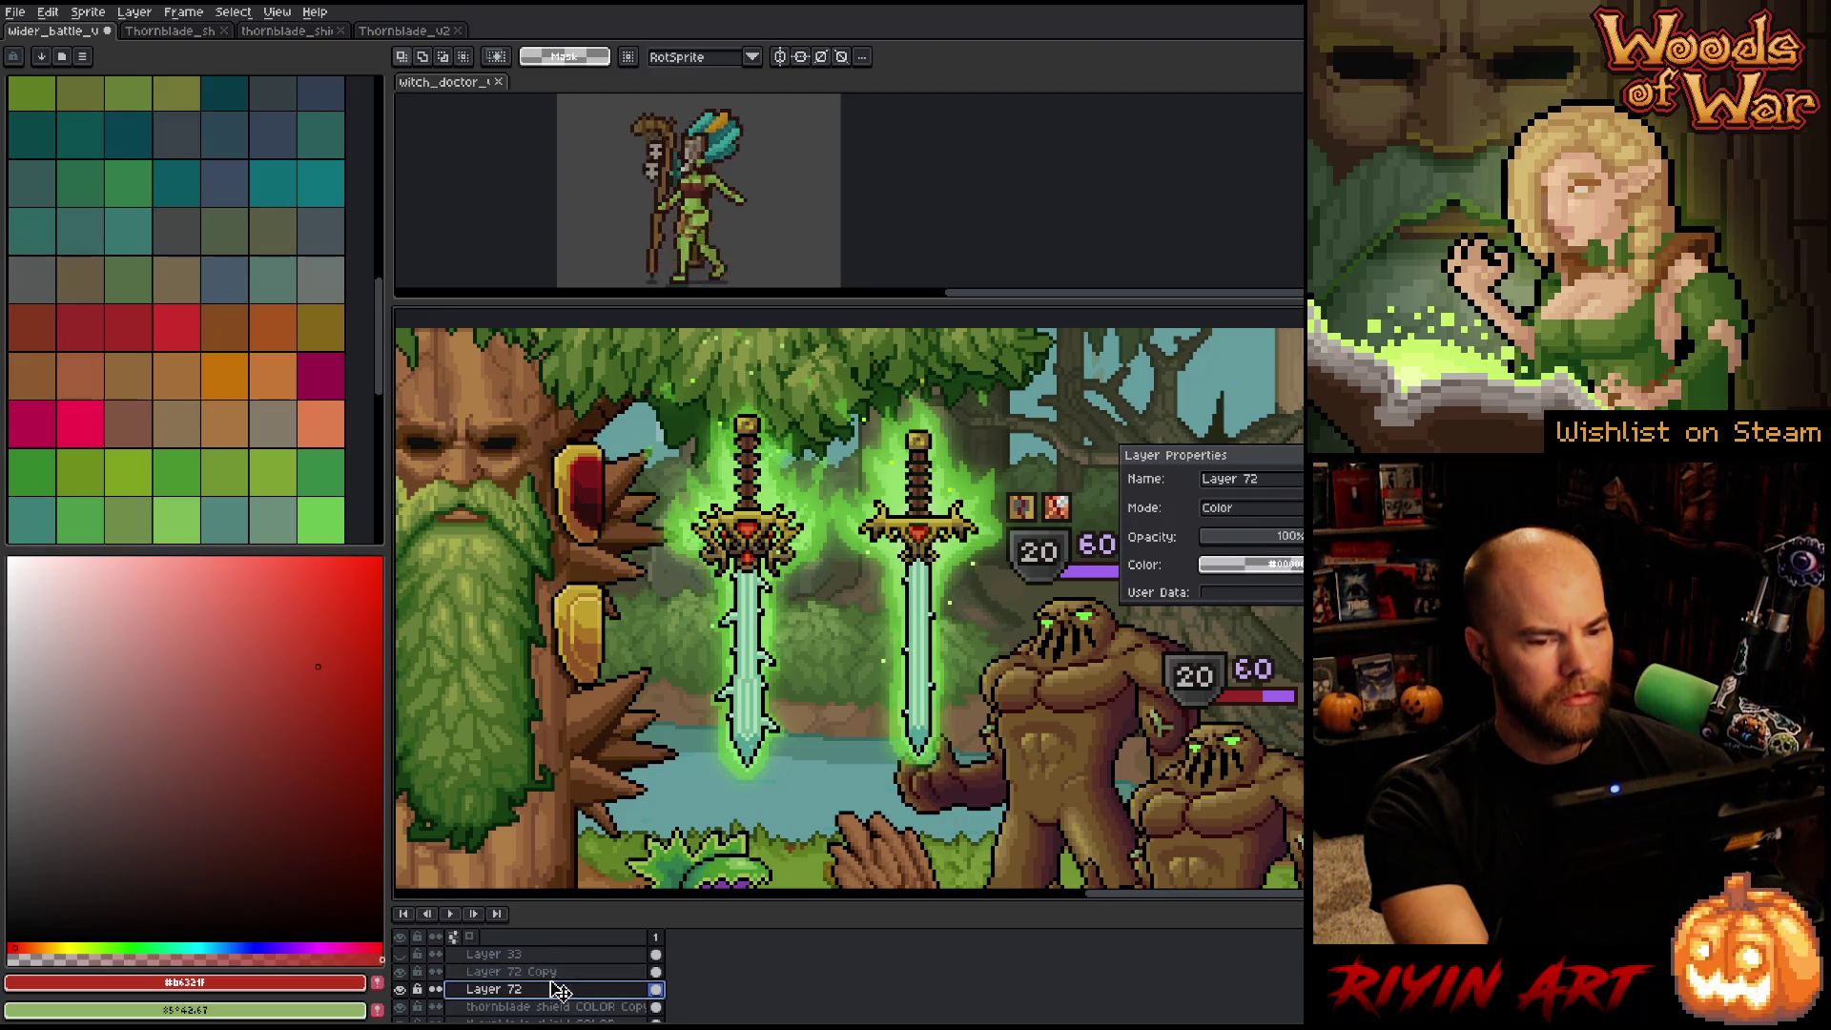
left_click(1277, 544)
left_click_drag(1277, 544, 1303, 542)
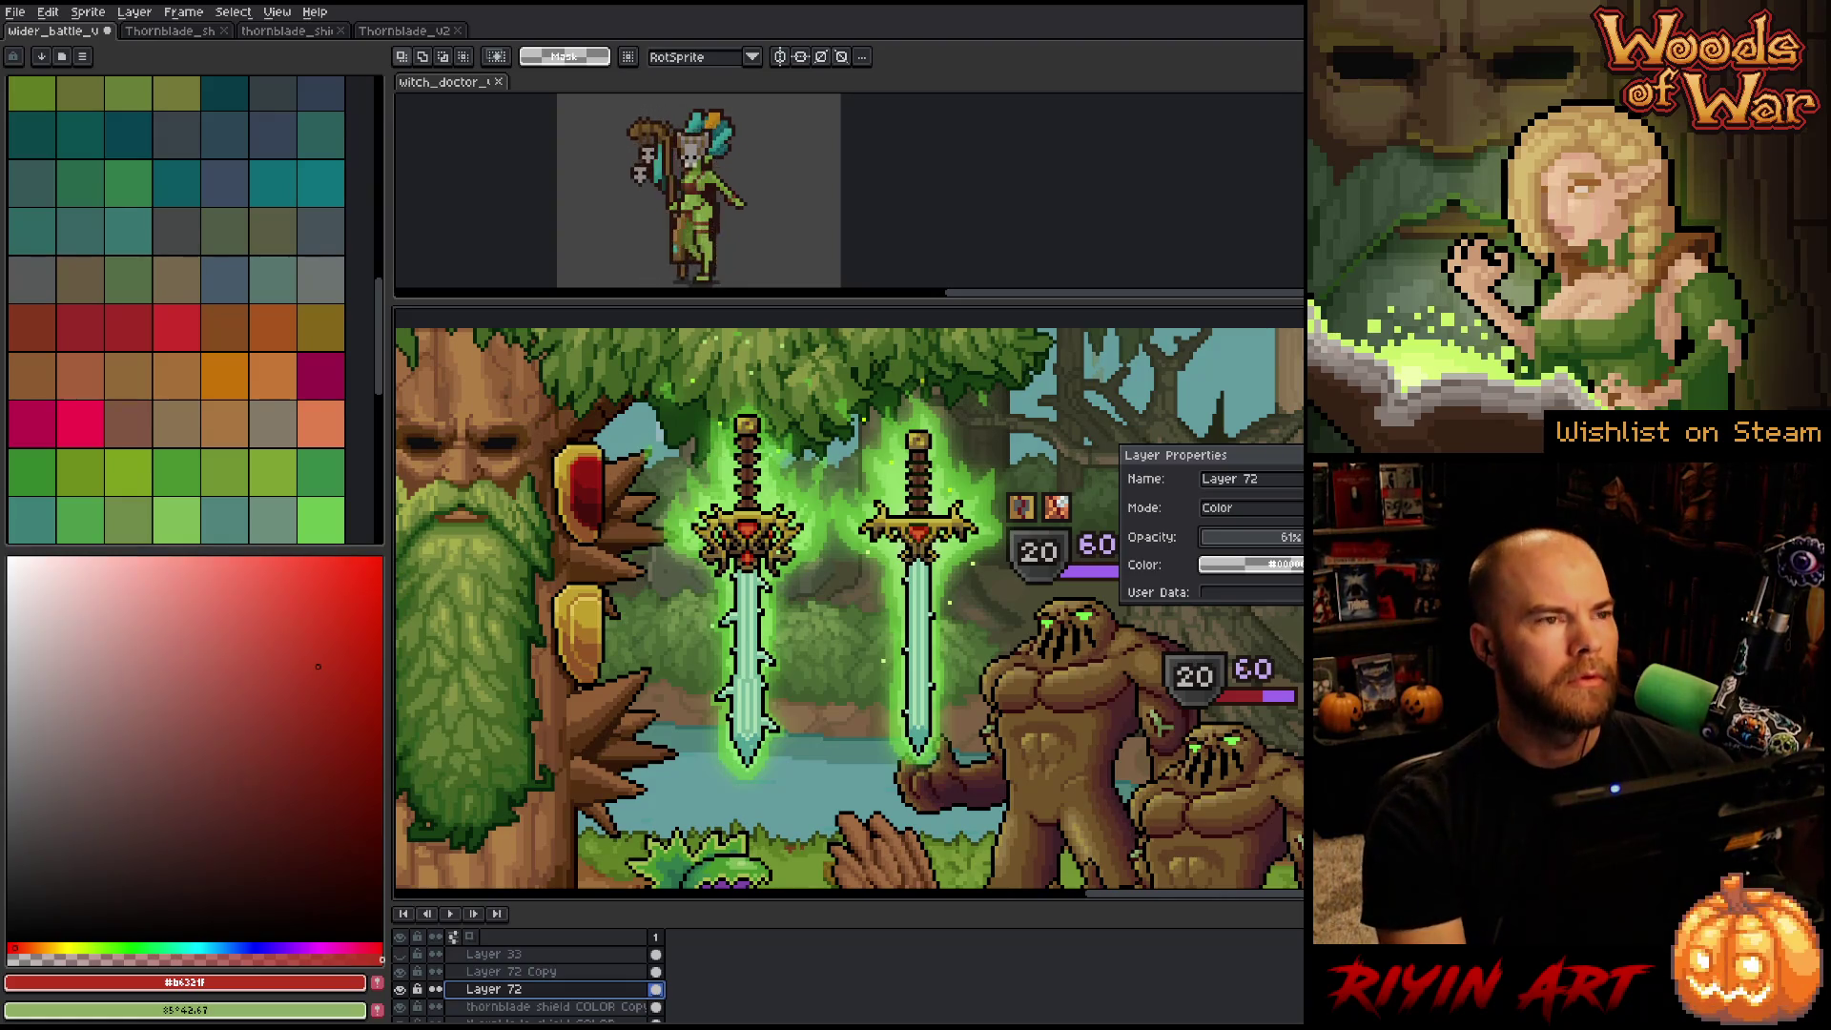
left_click_drag(1299, 545, 1281, 549)
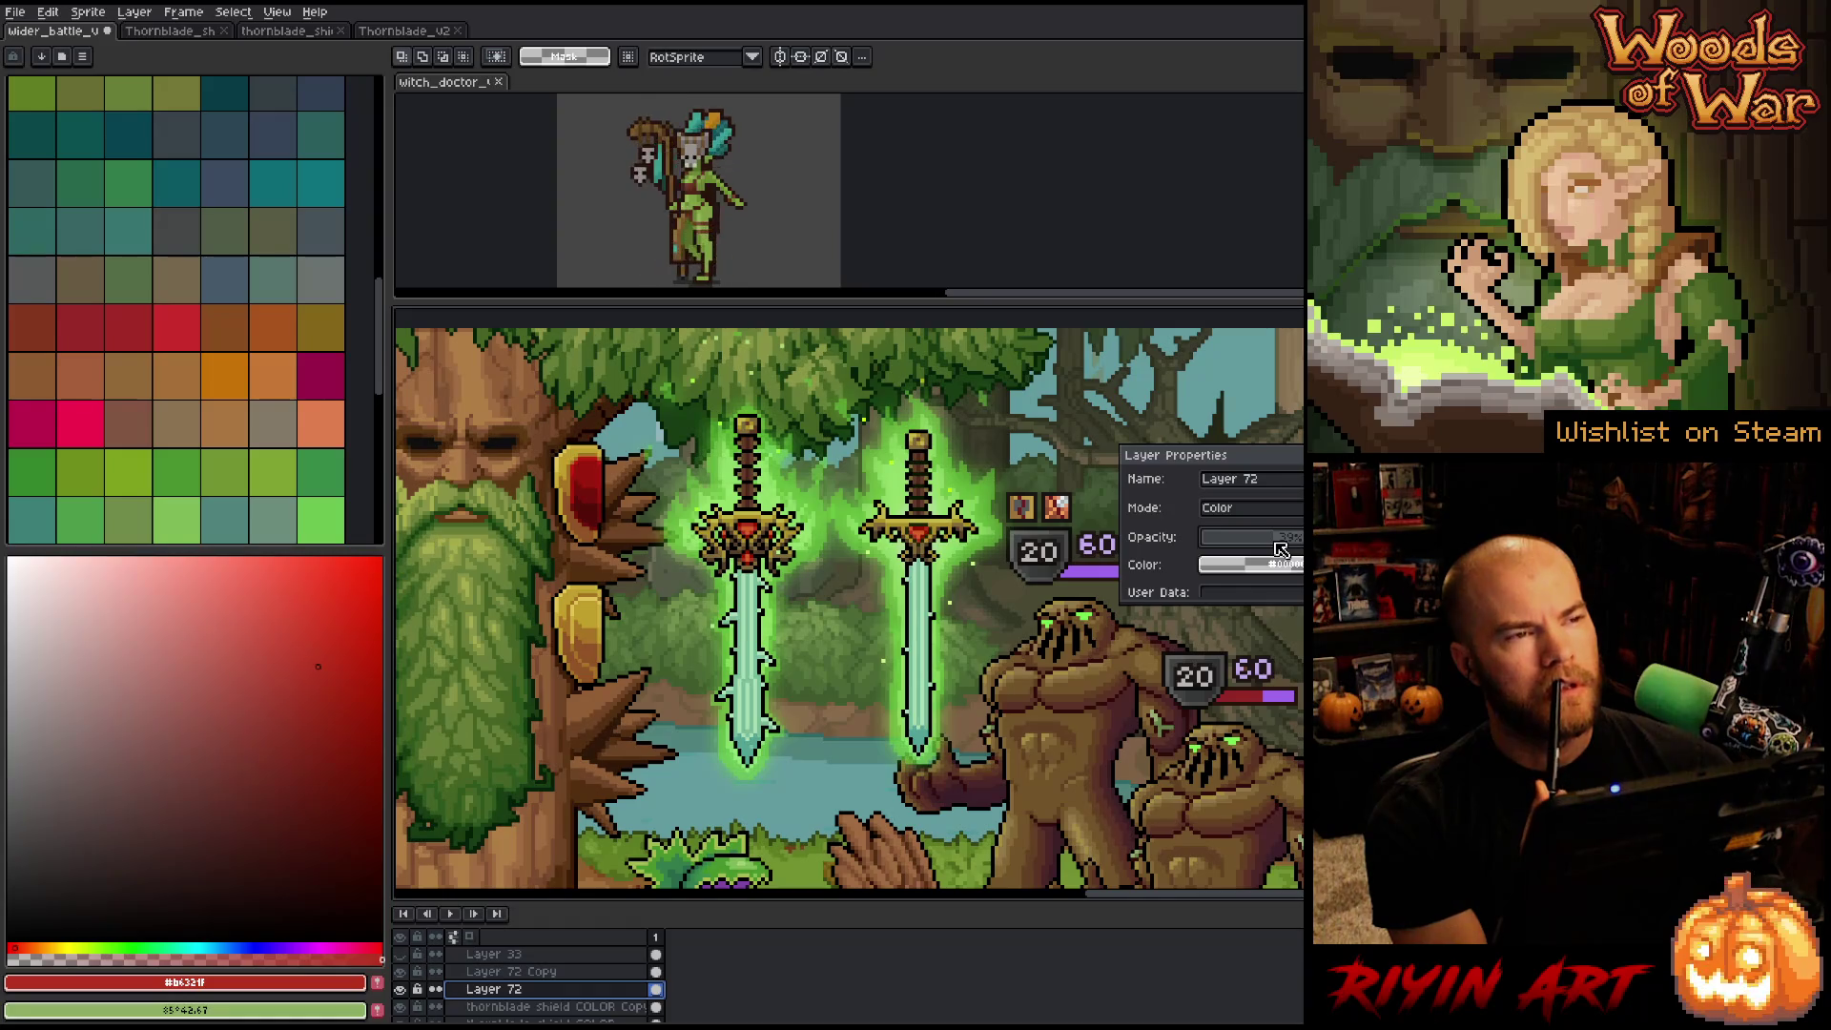
Reselect Layer 72 Copy and sample the sea-green from the sword blade.
left_click(579, 975)
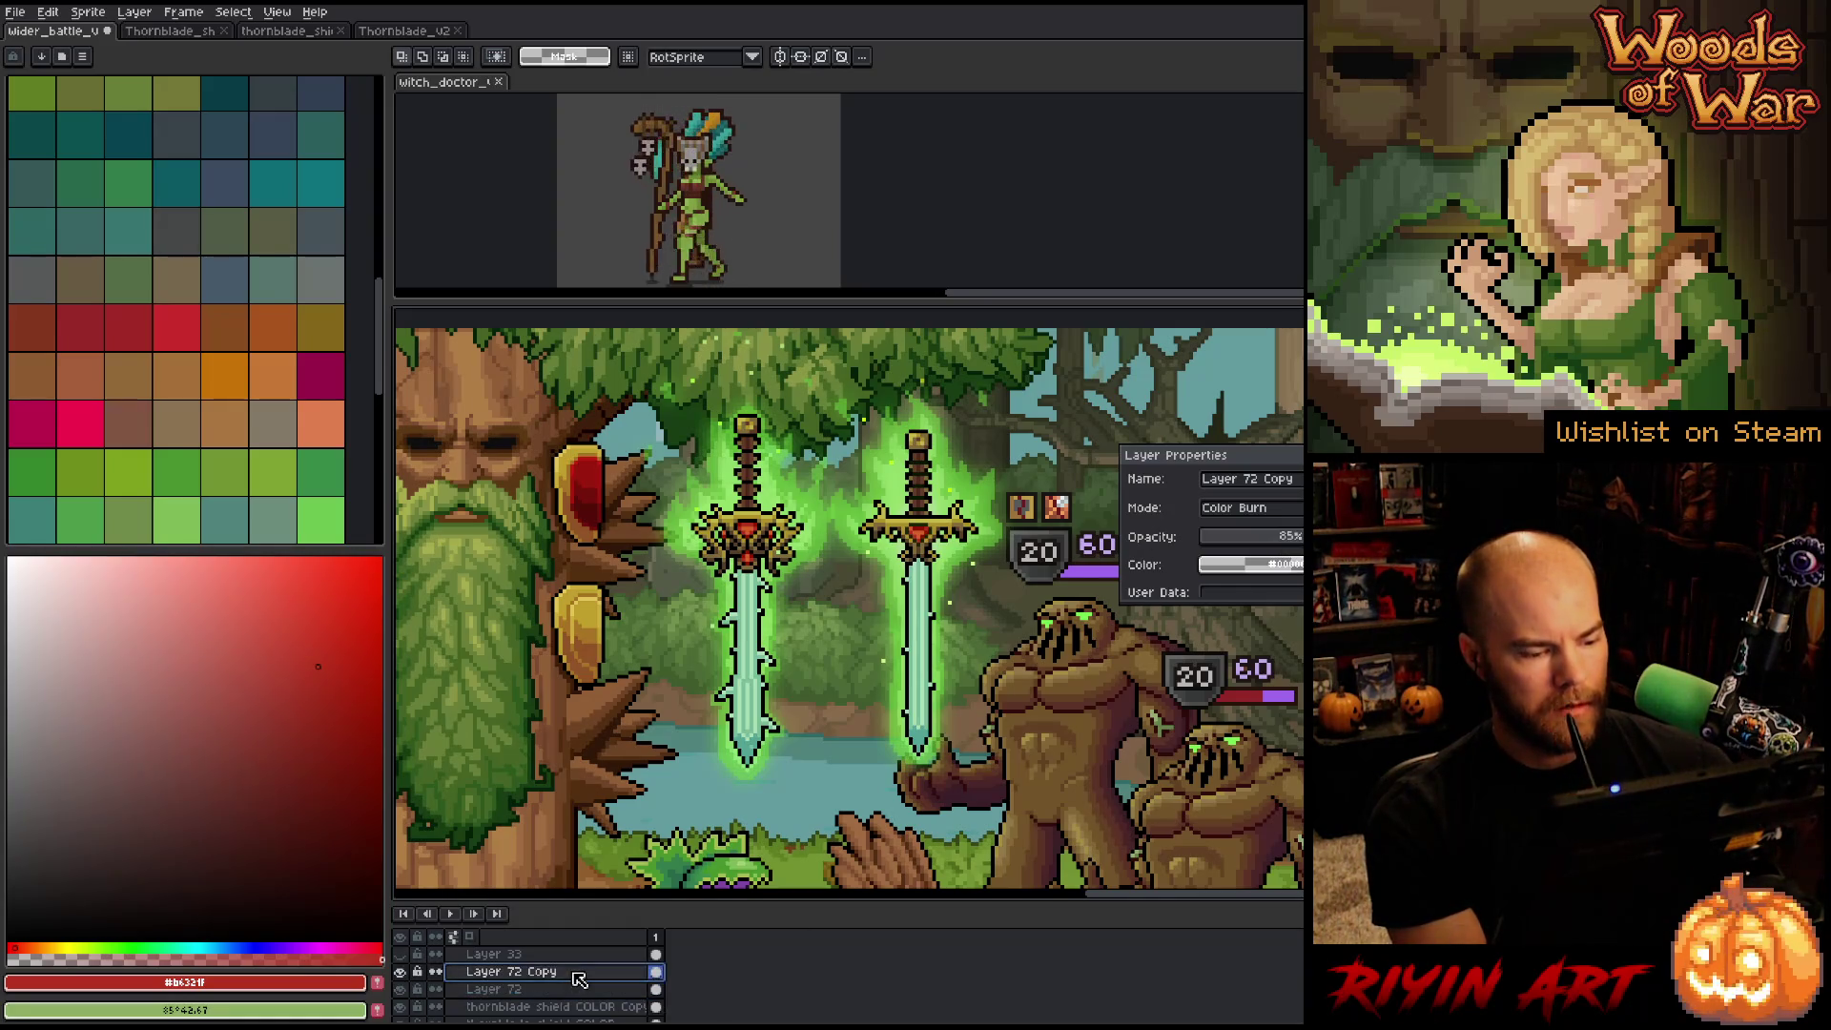
key("i")
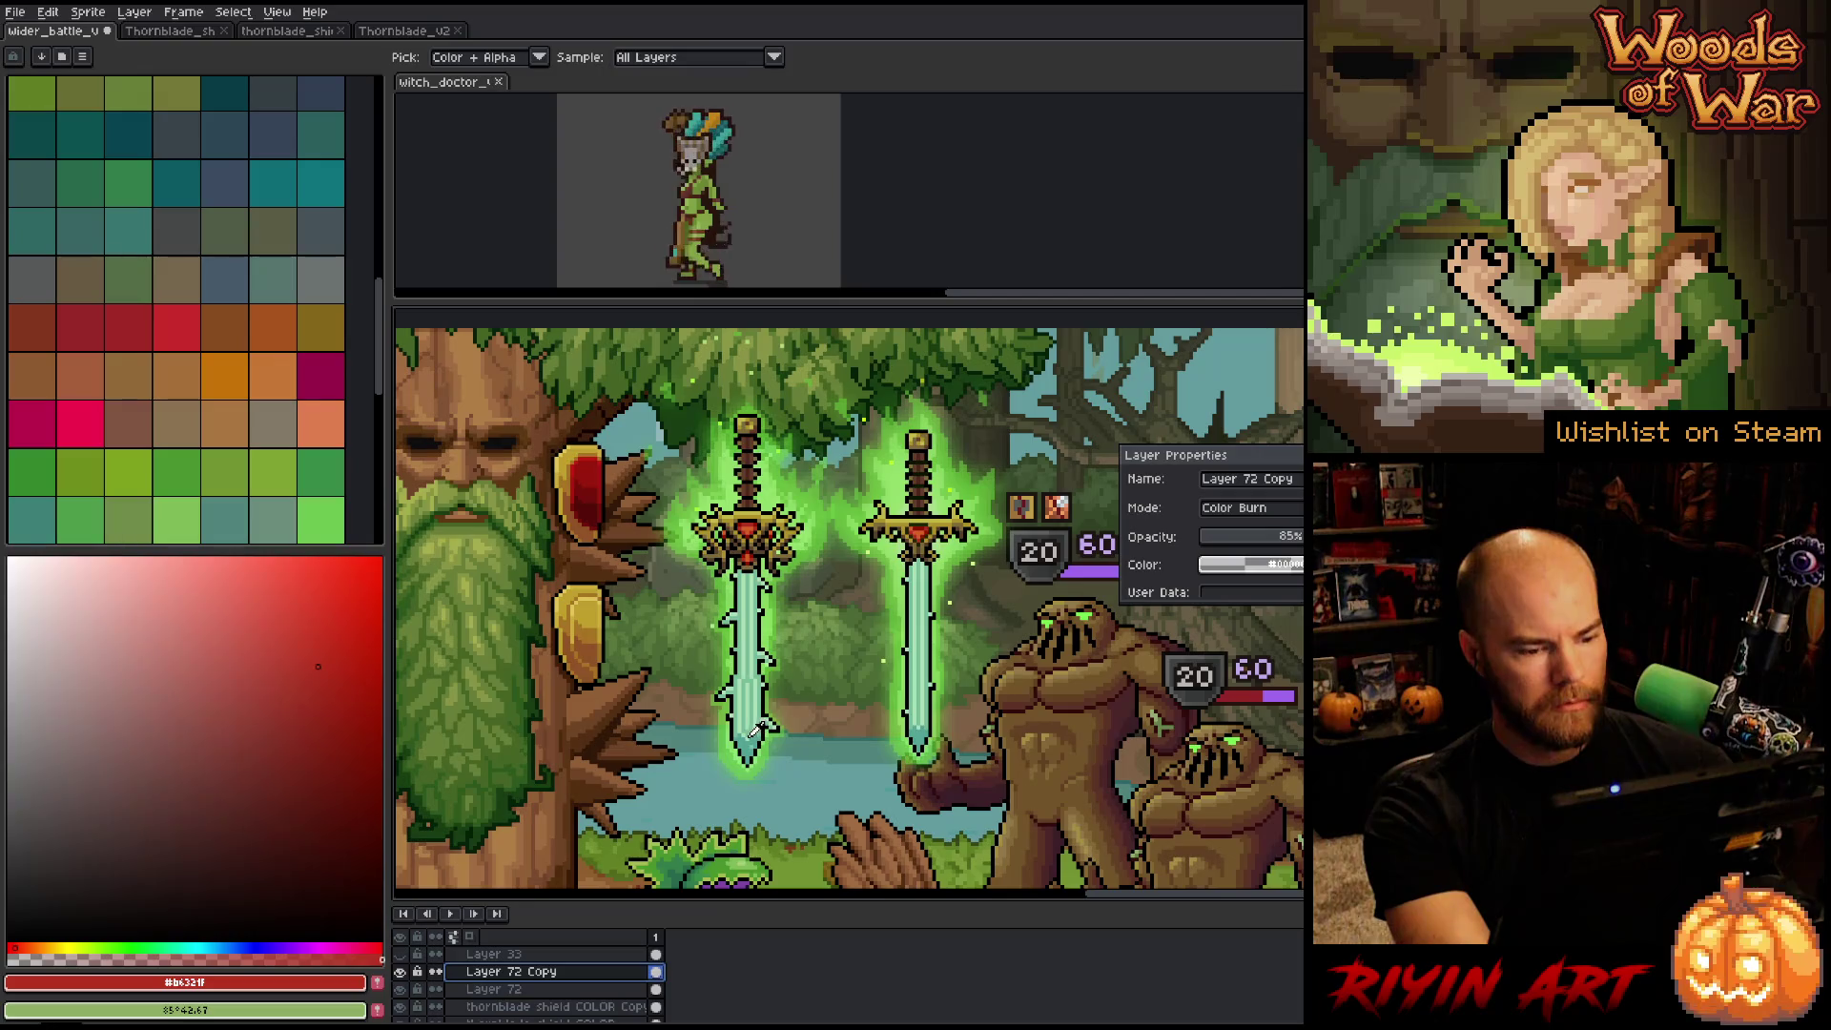
left_click(763, 590)
Fill the shield's red gem with sea-green, then on Layer 72 with the bright sword-glow green.
key("g")
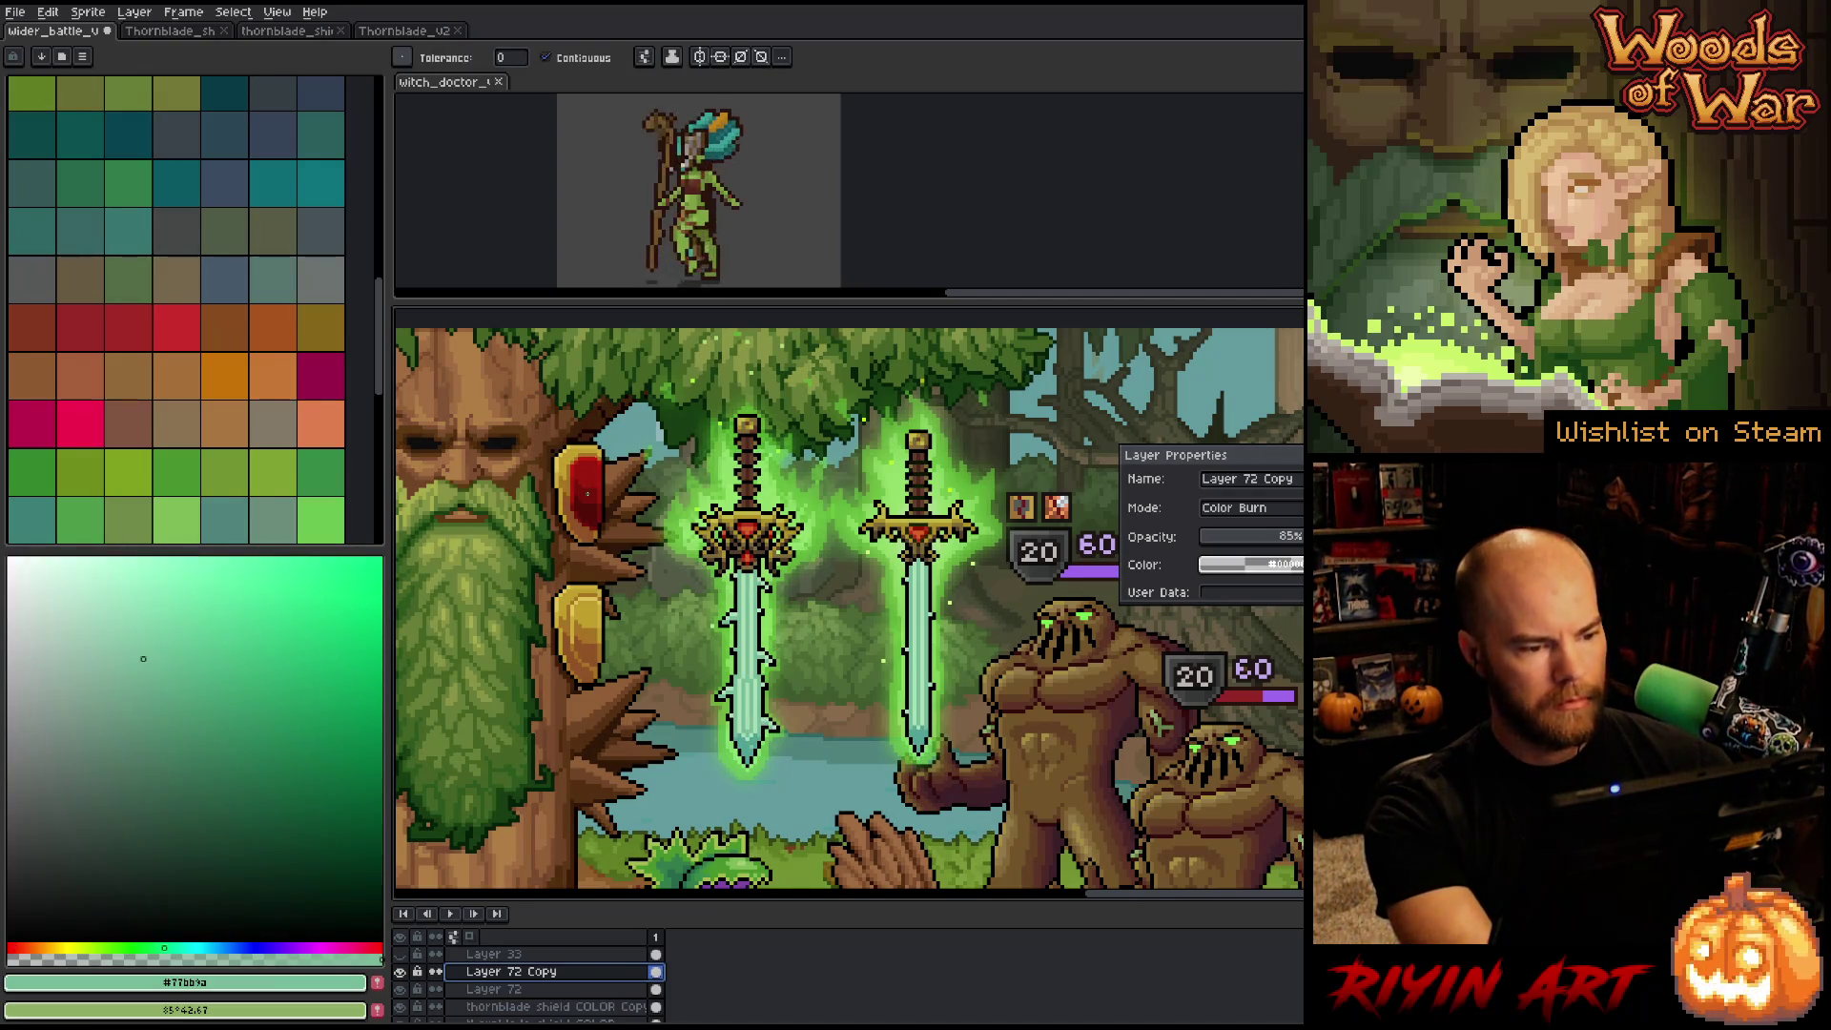
left_click(589, 493)
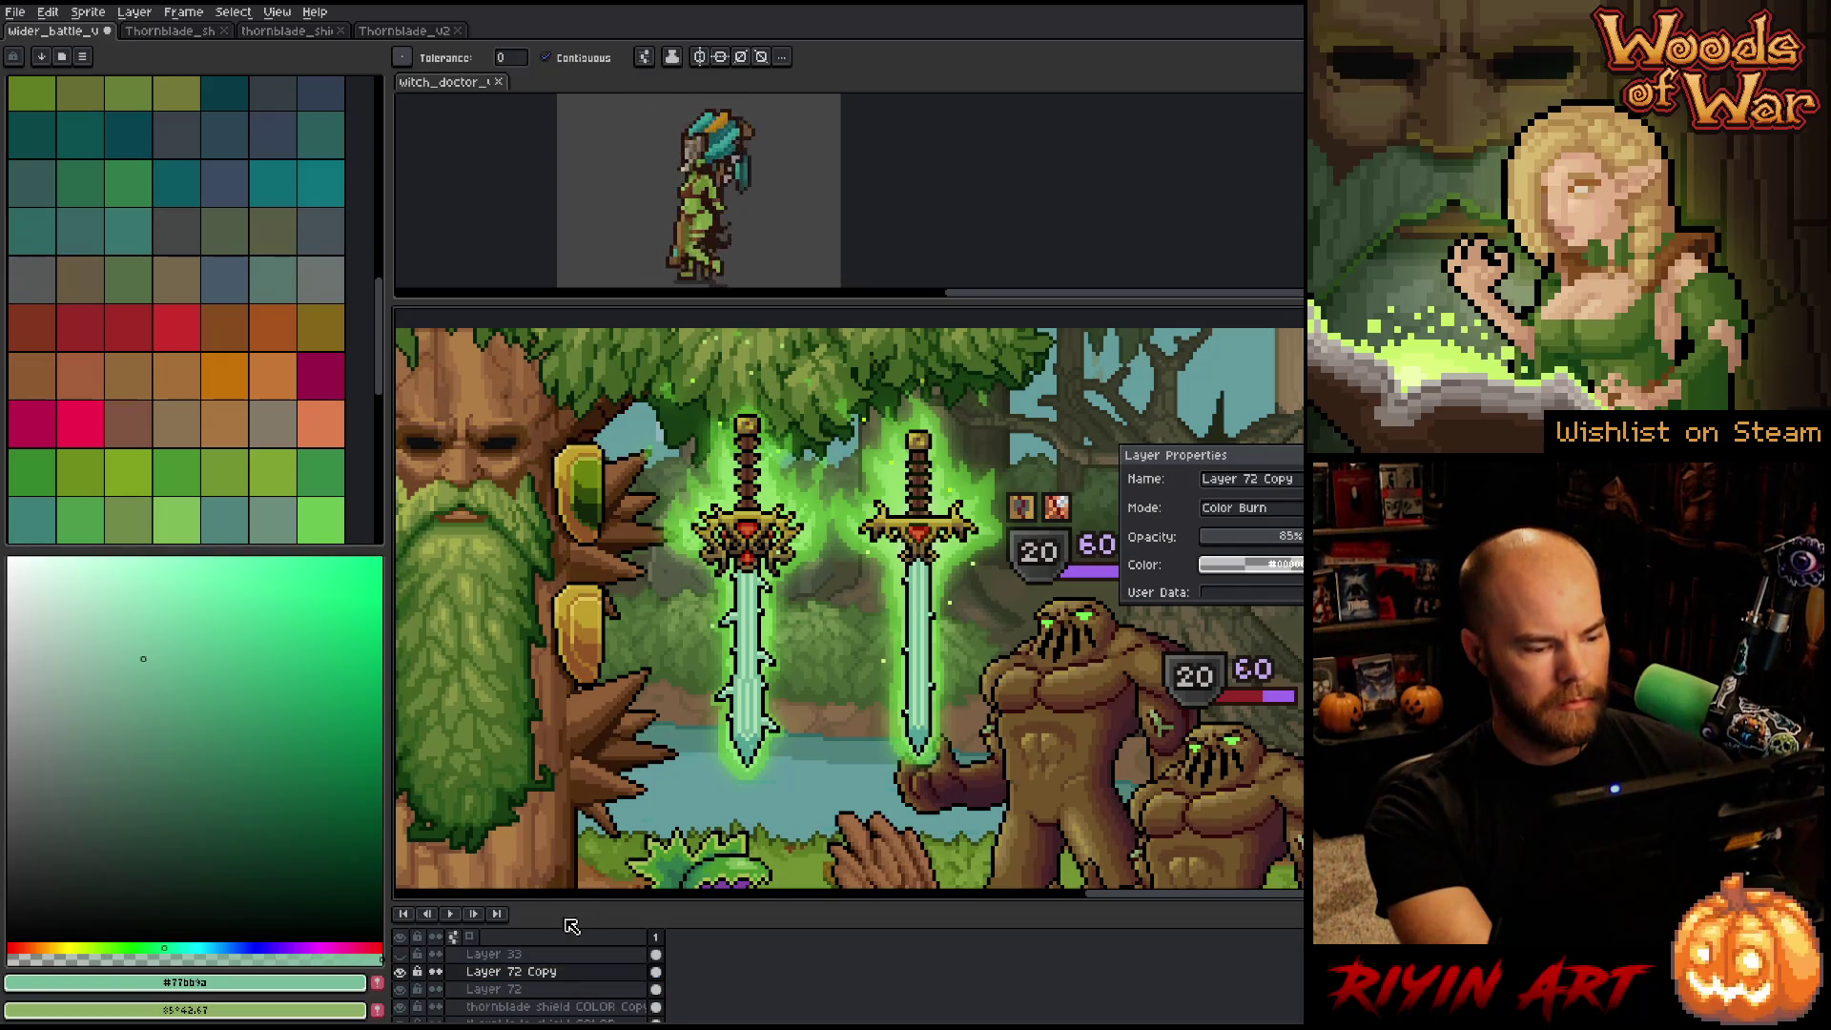
left_click(515, 989)
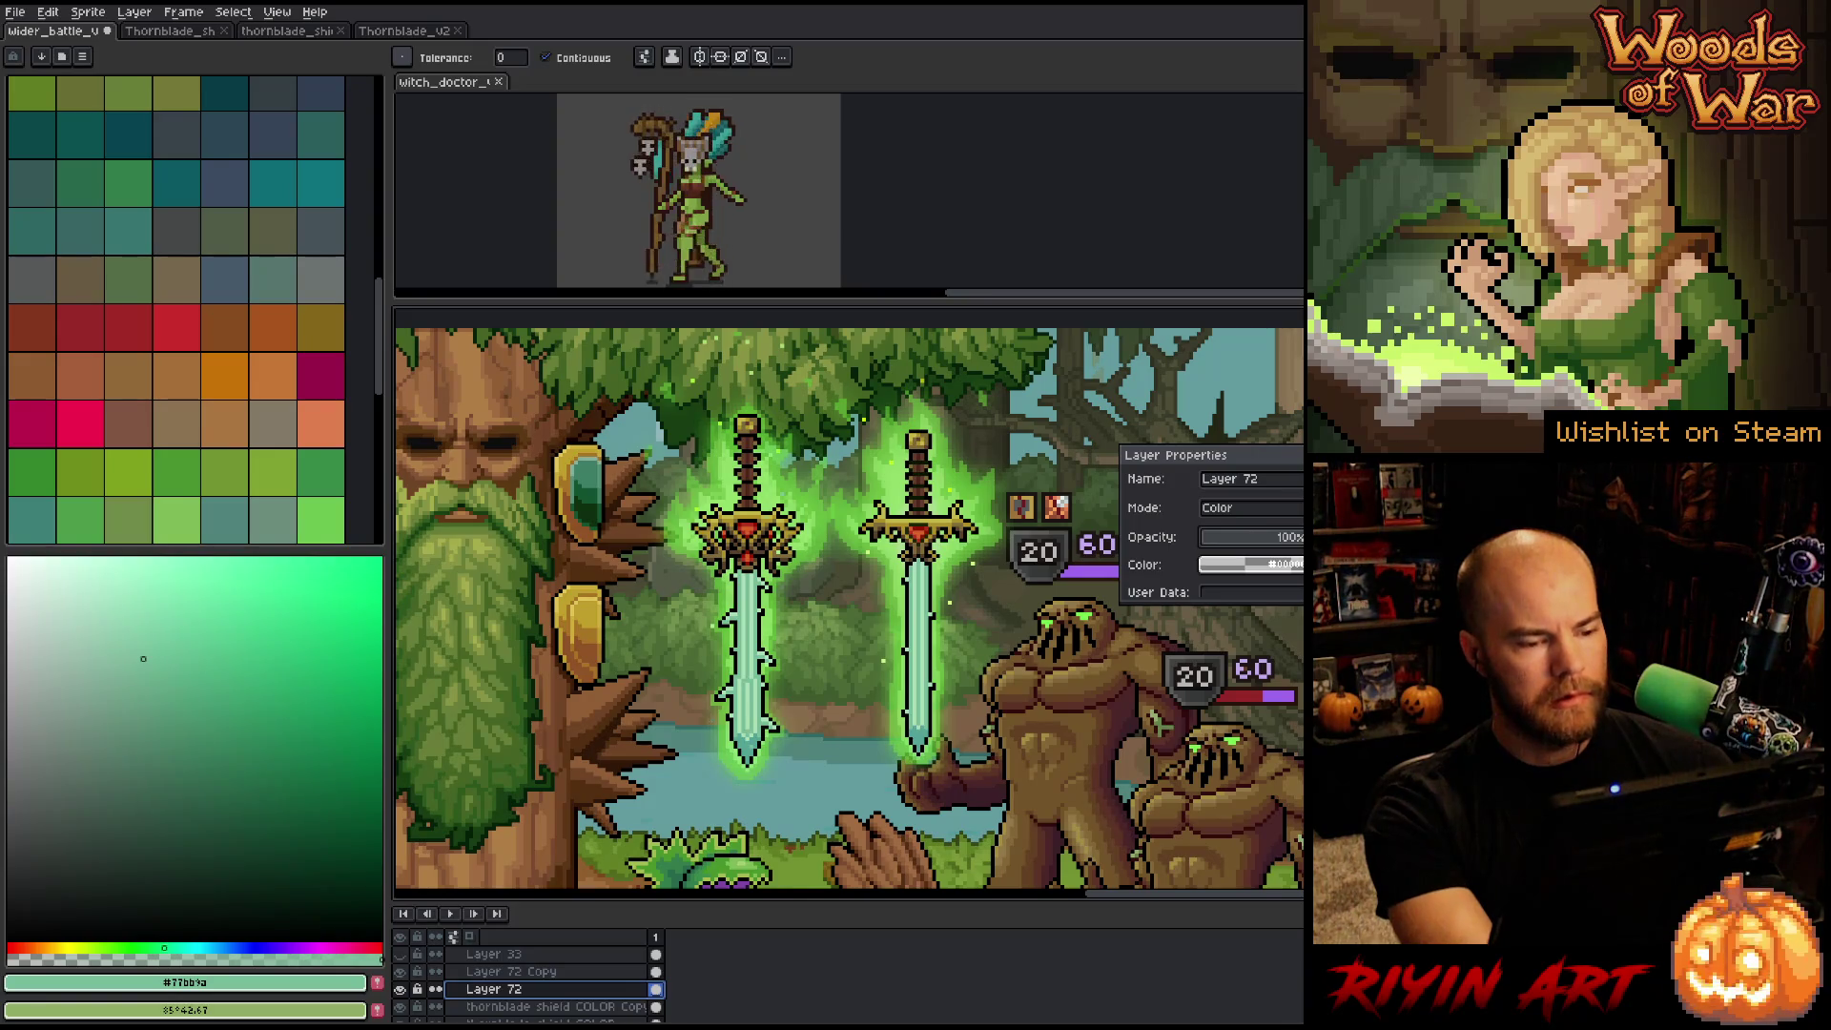
left_click(777, 488, "alt")
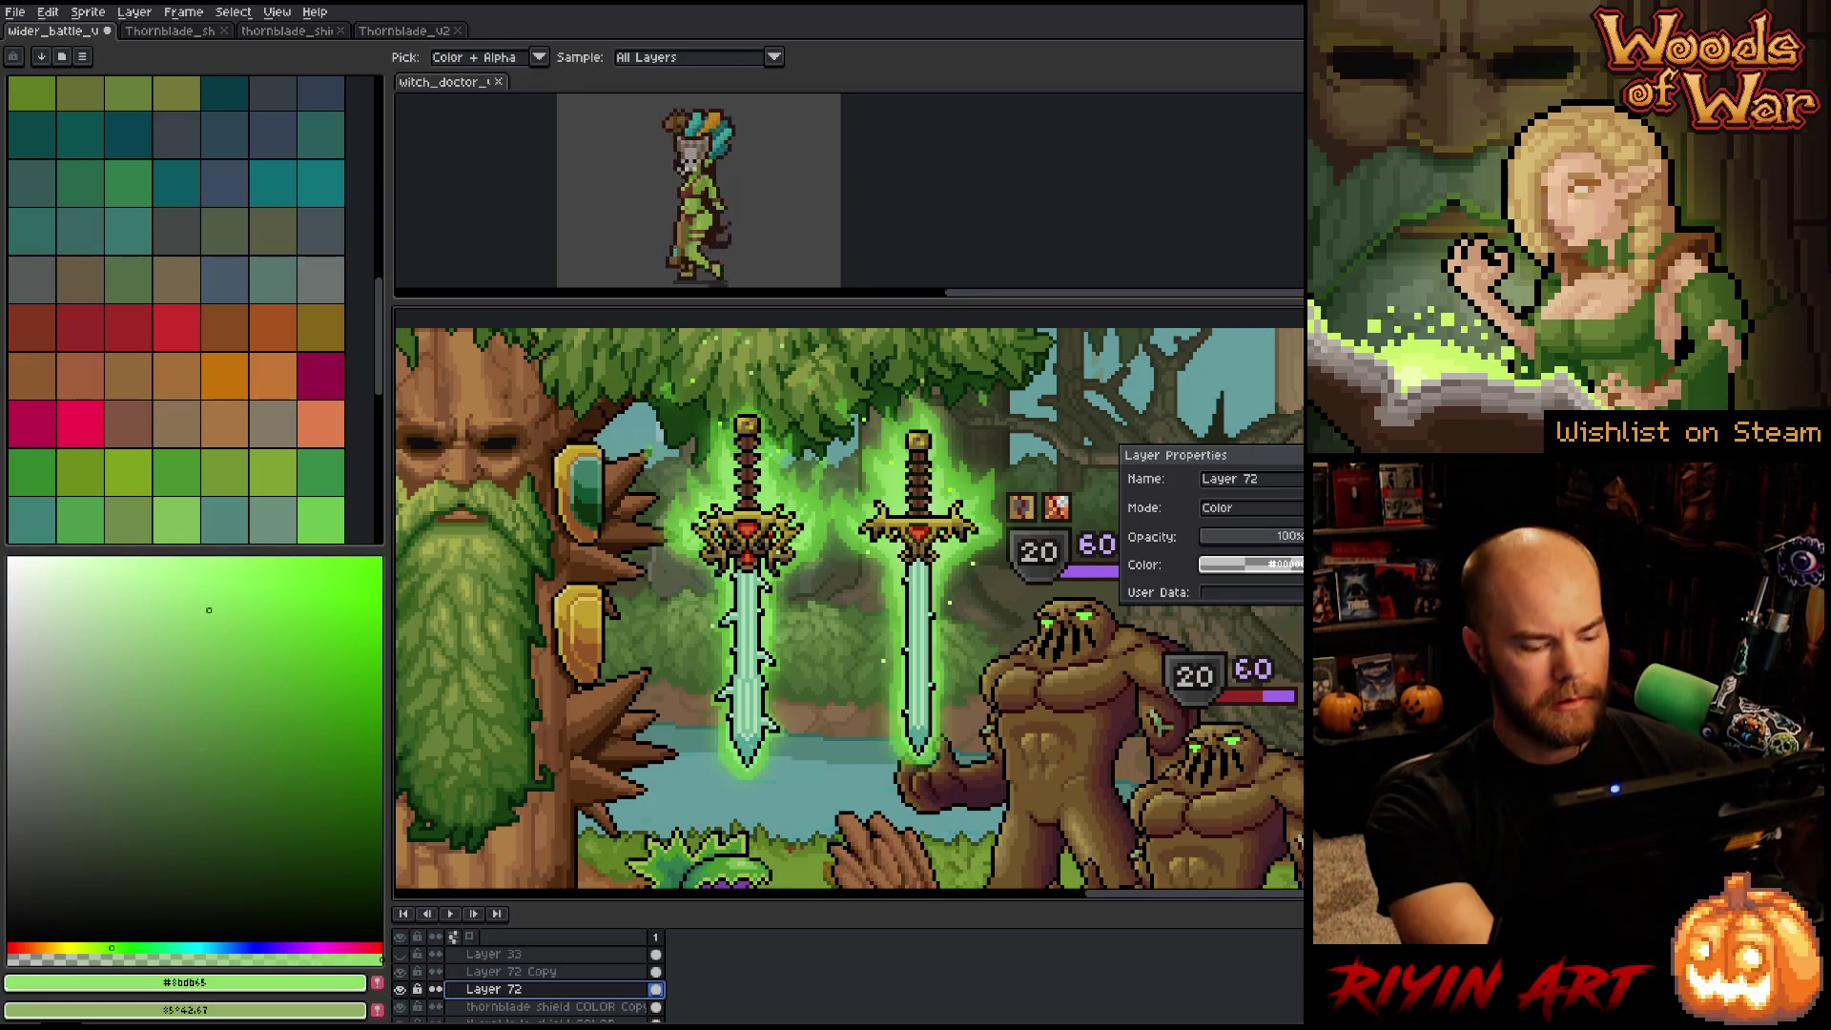
left_click(586, 488)
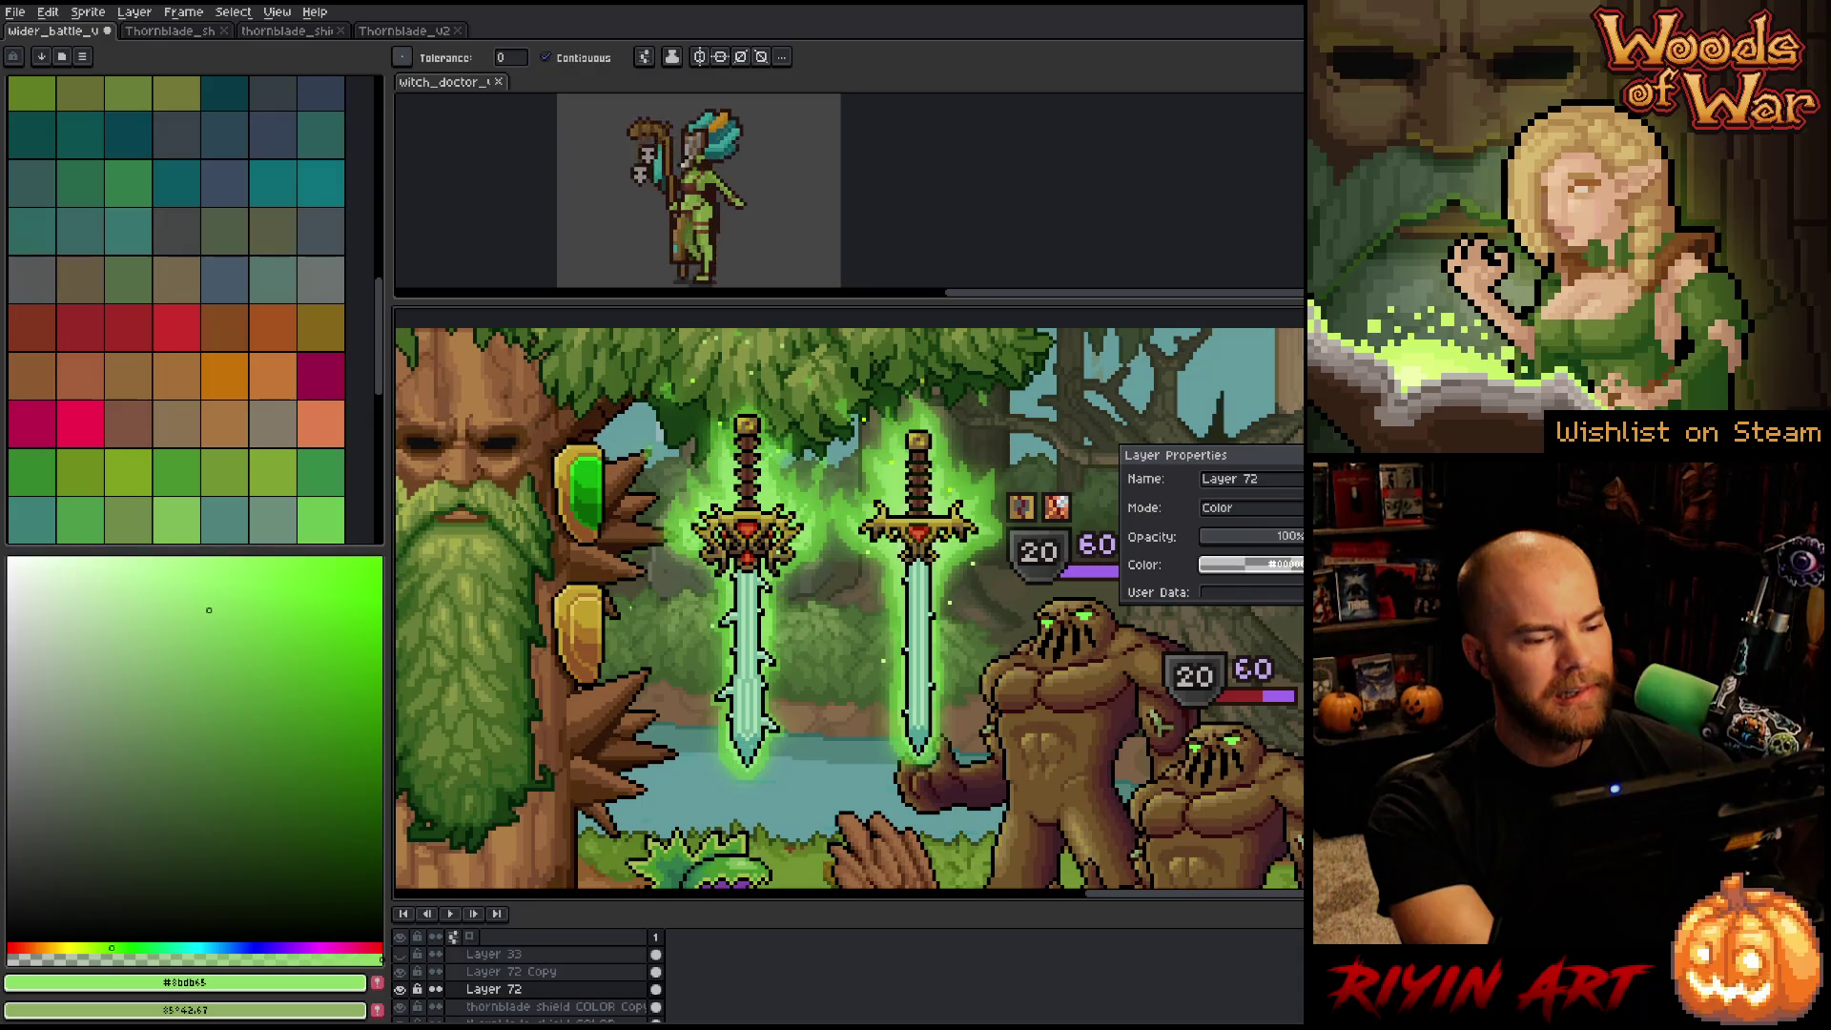
Lower the Layer 72 tint opacity to about 28% and close its properties.
scroll(645, 611, "down", 1)
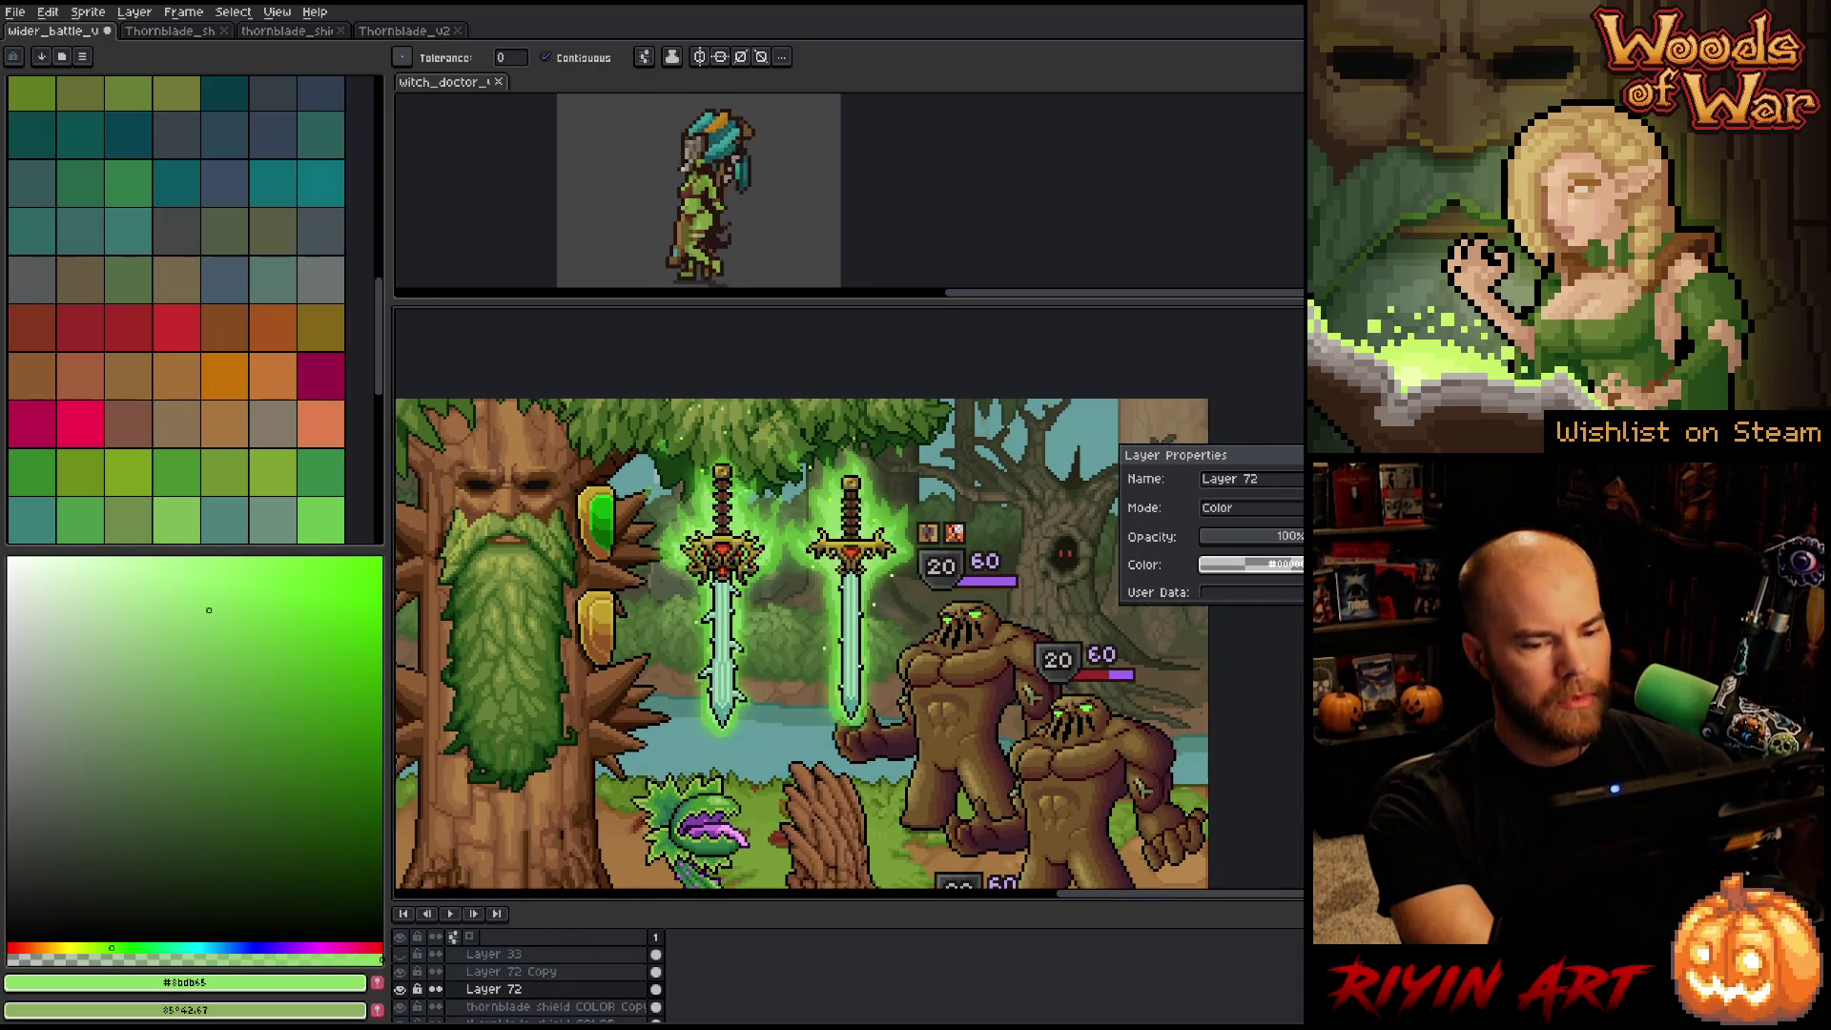
left_click(520, 974)
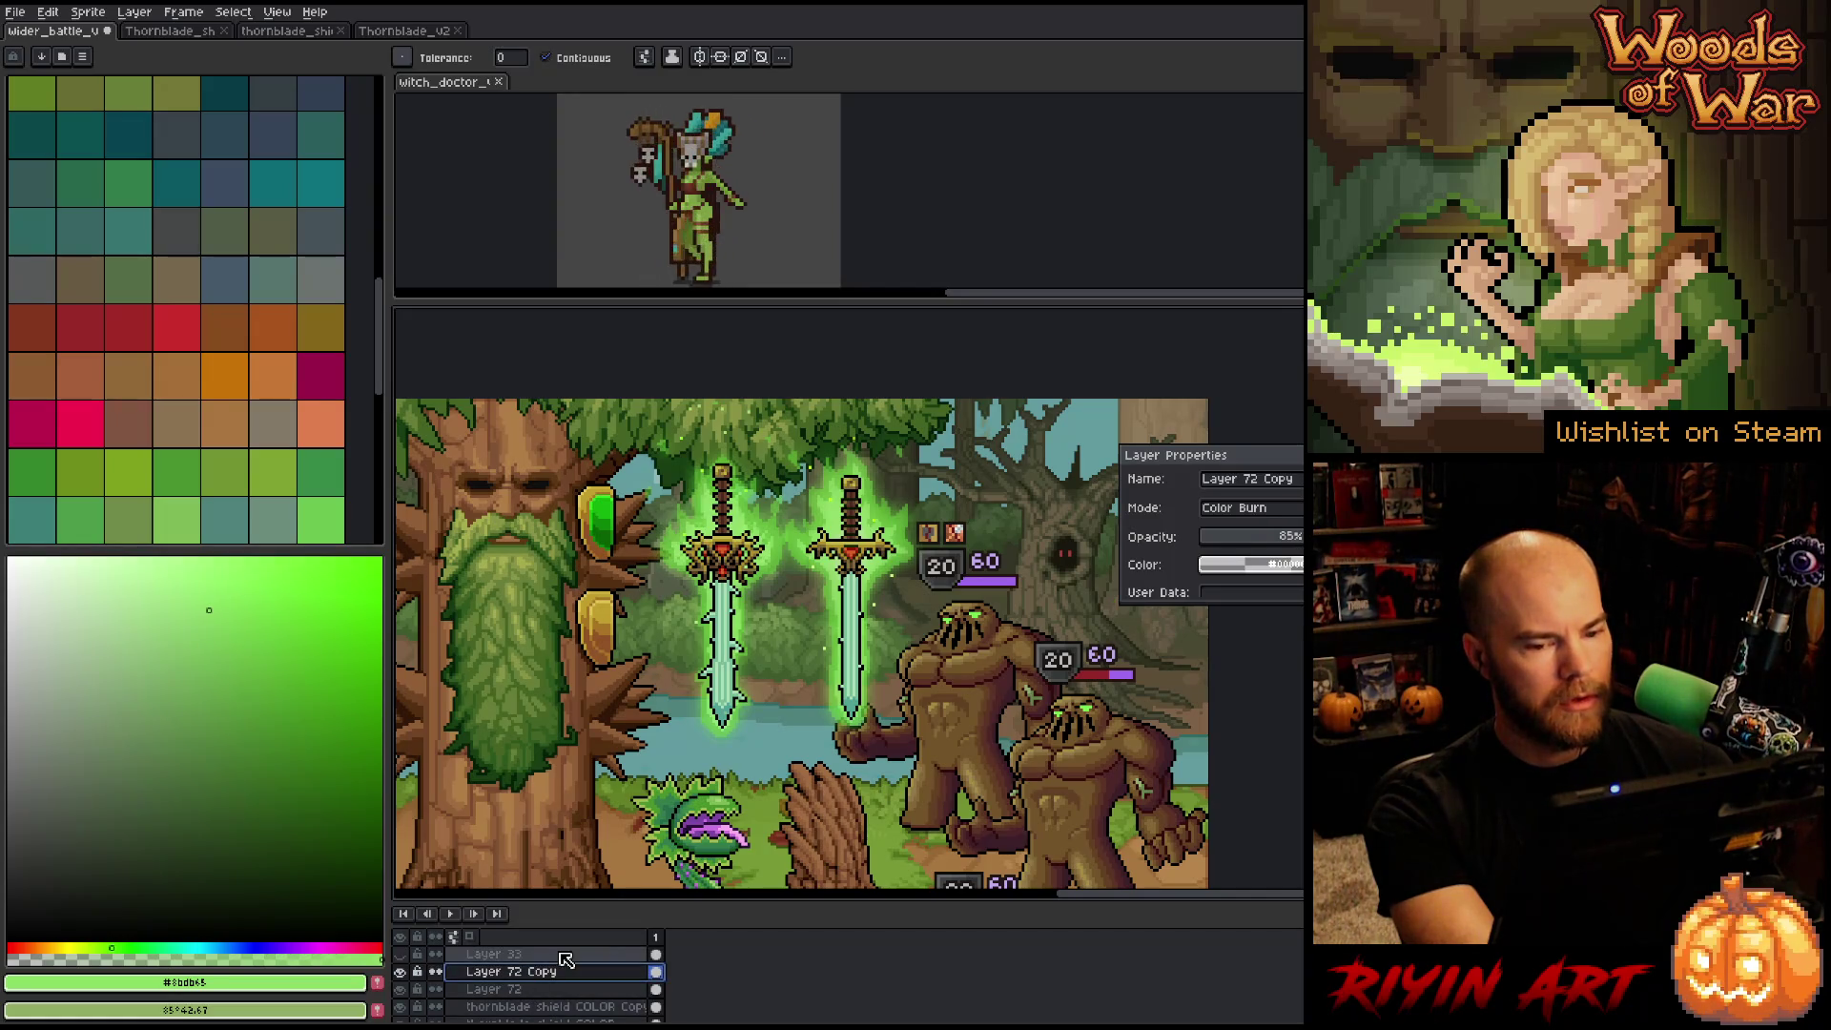
left_click(546, 991)
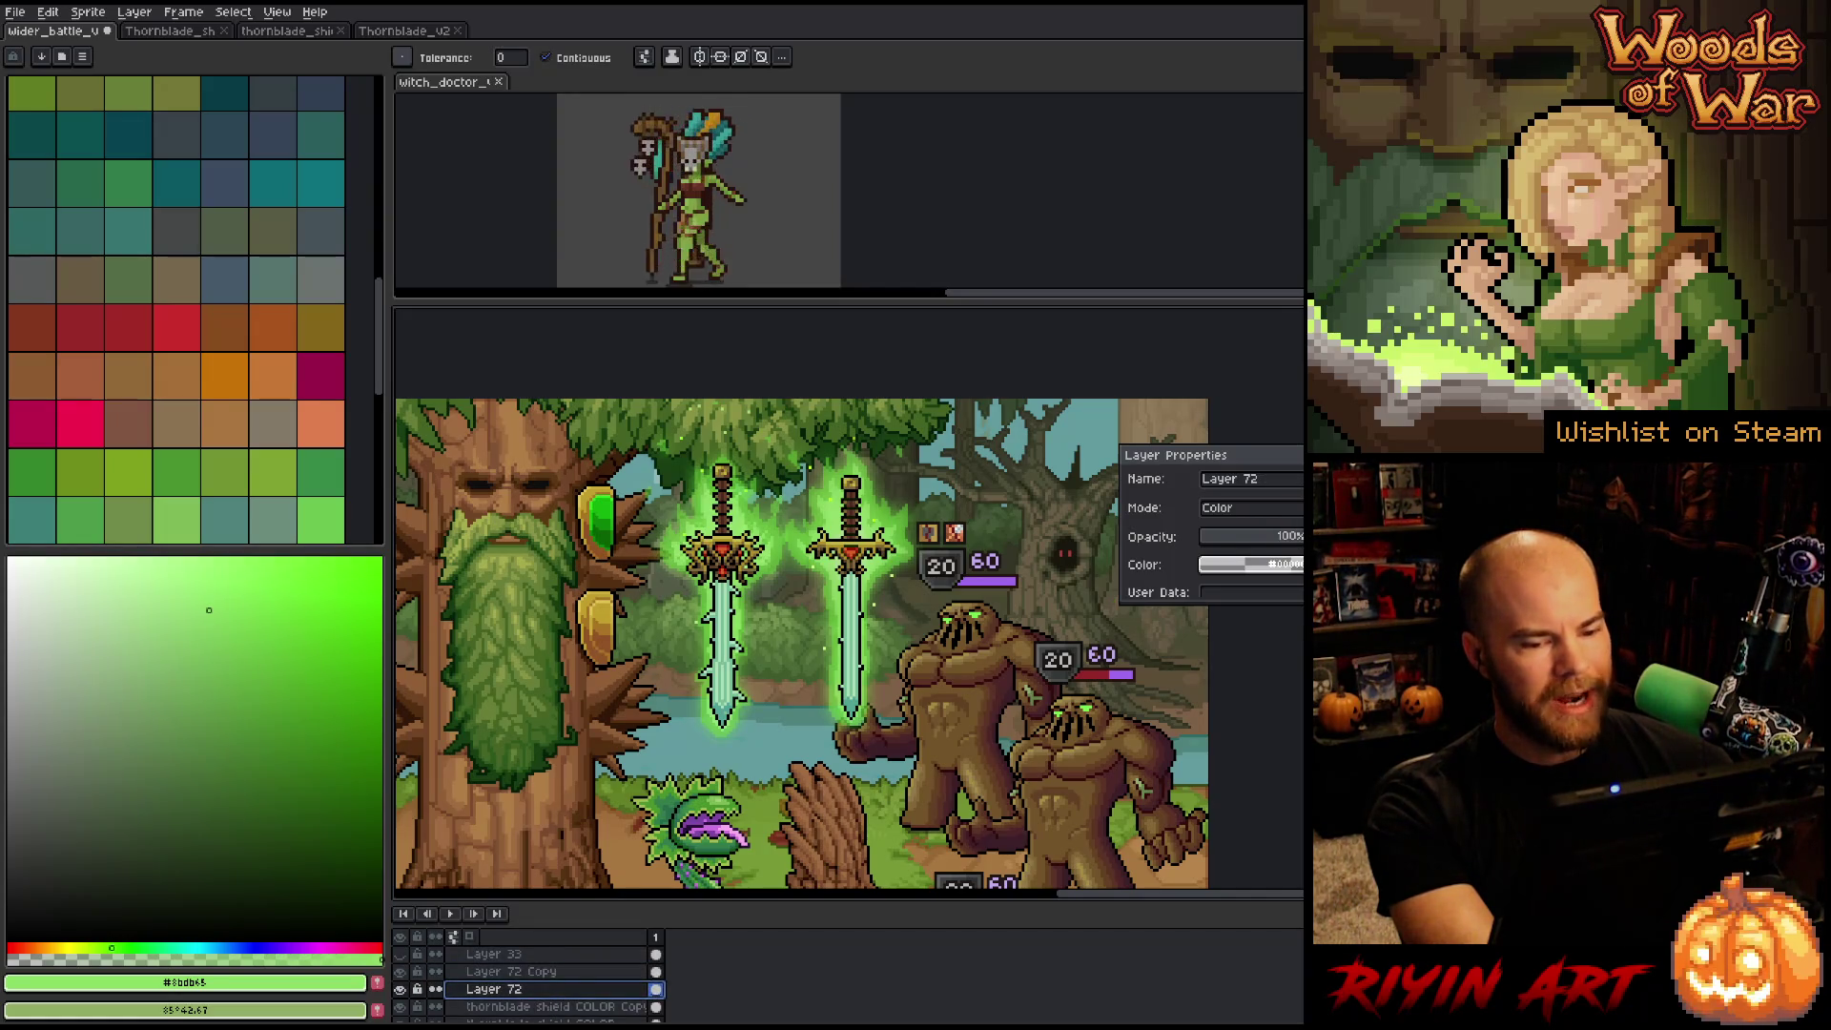
left_click_drag(1238, 544, 1274, 543)
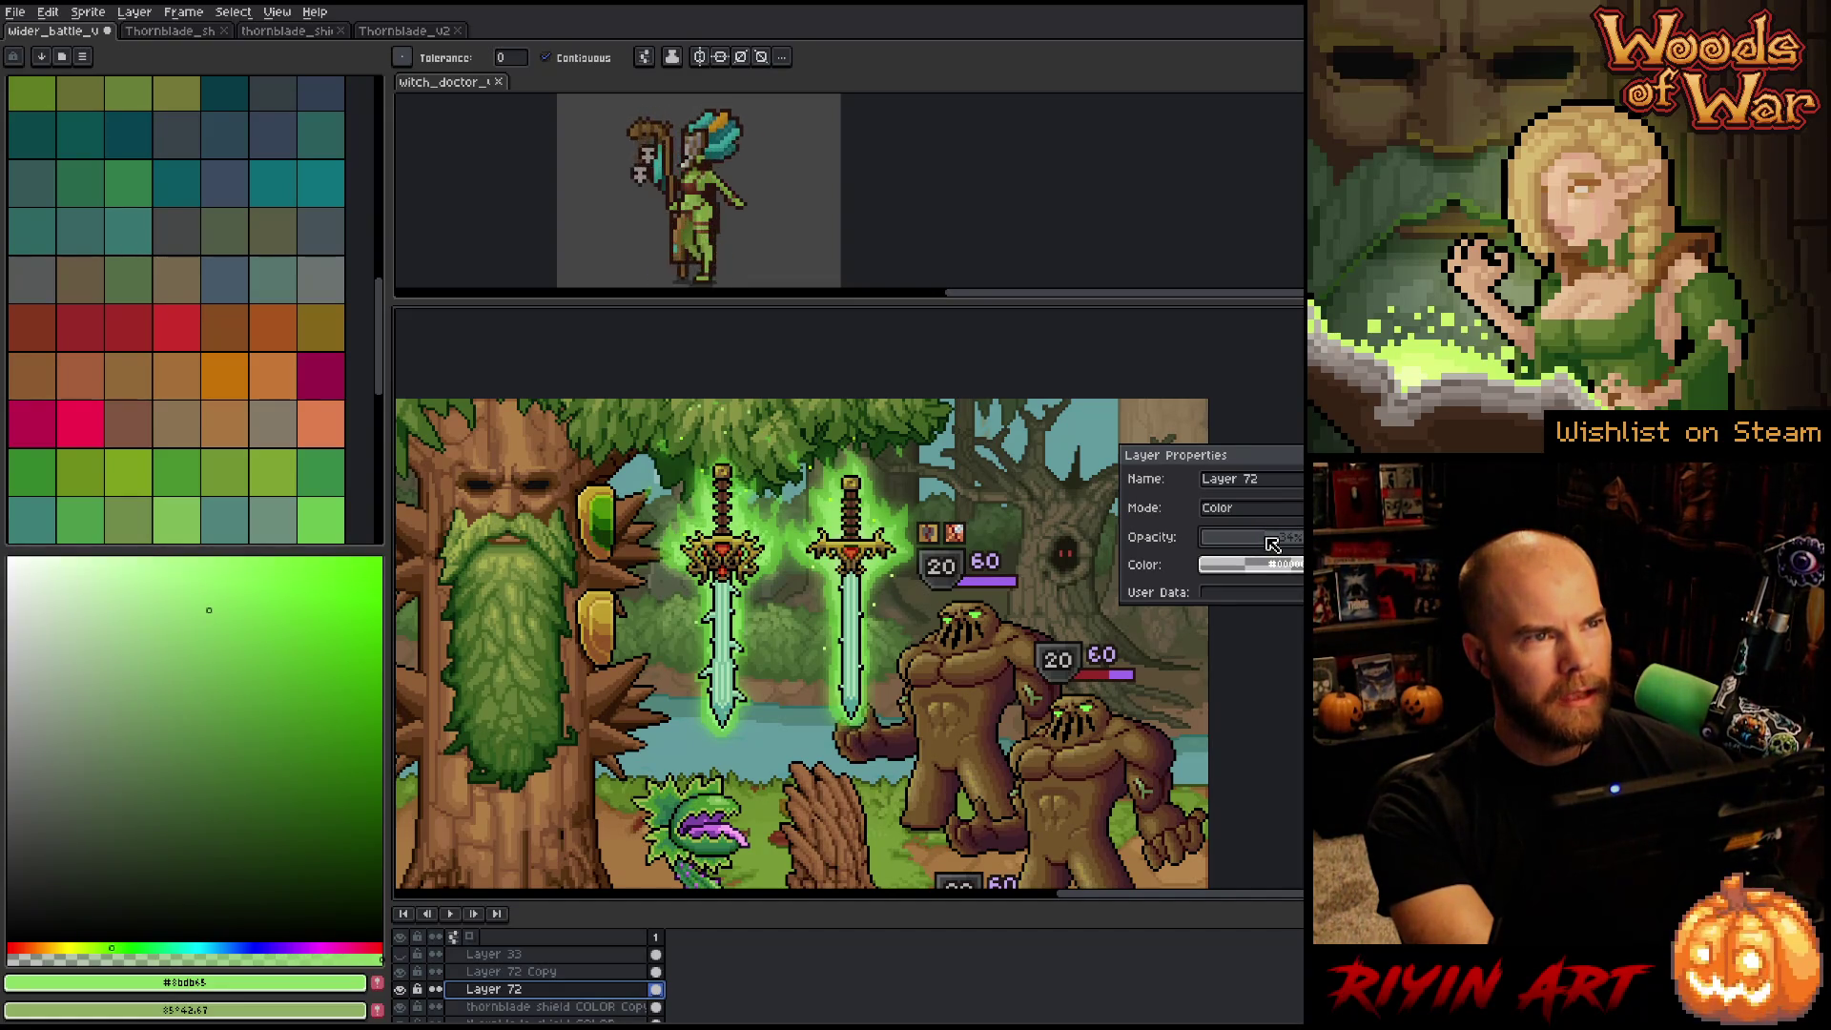
left_click_drag(1273, 544, 1262, 547)
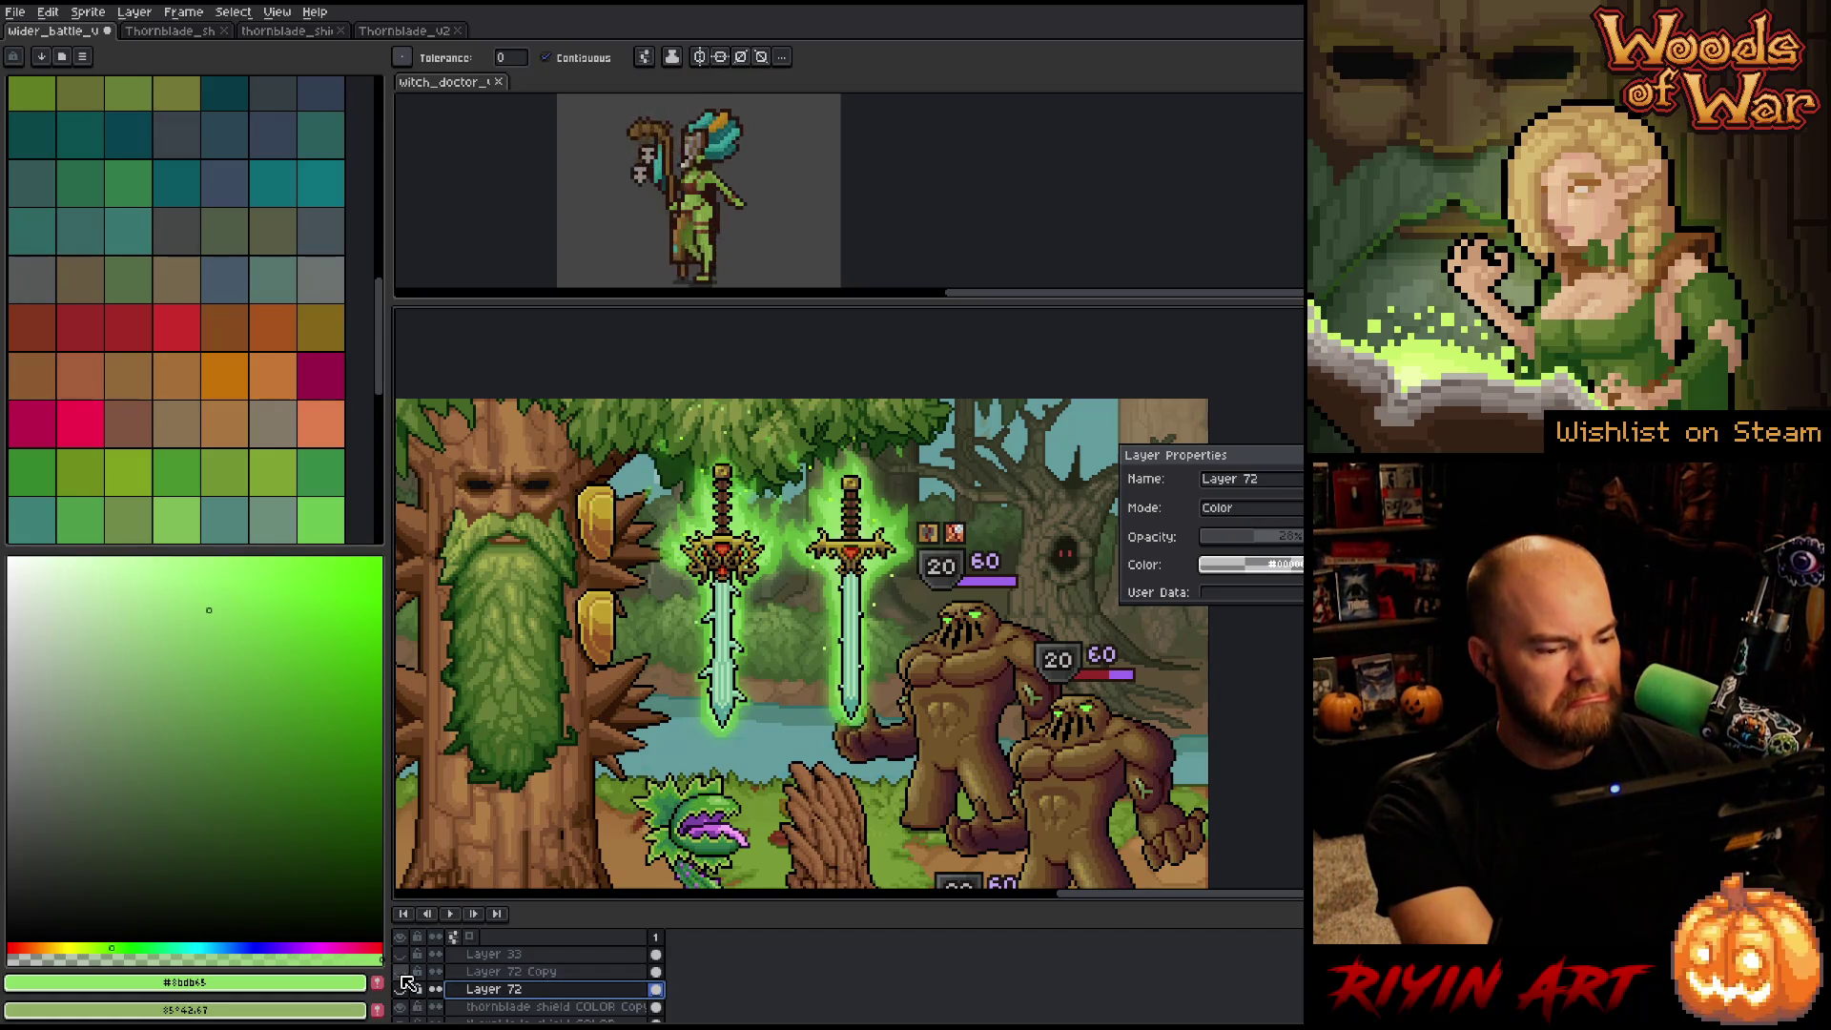
scroll(569, 739, "down", 1)
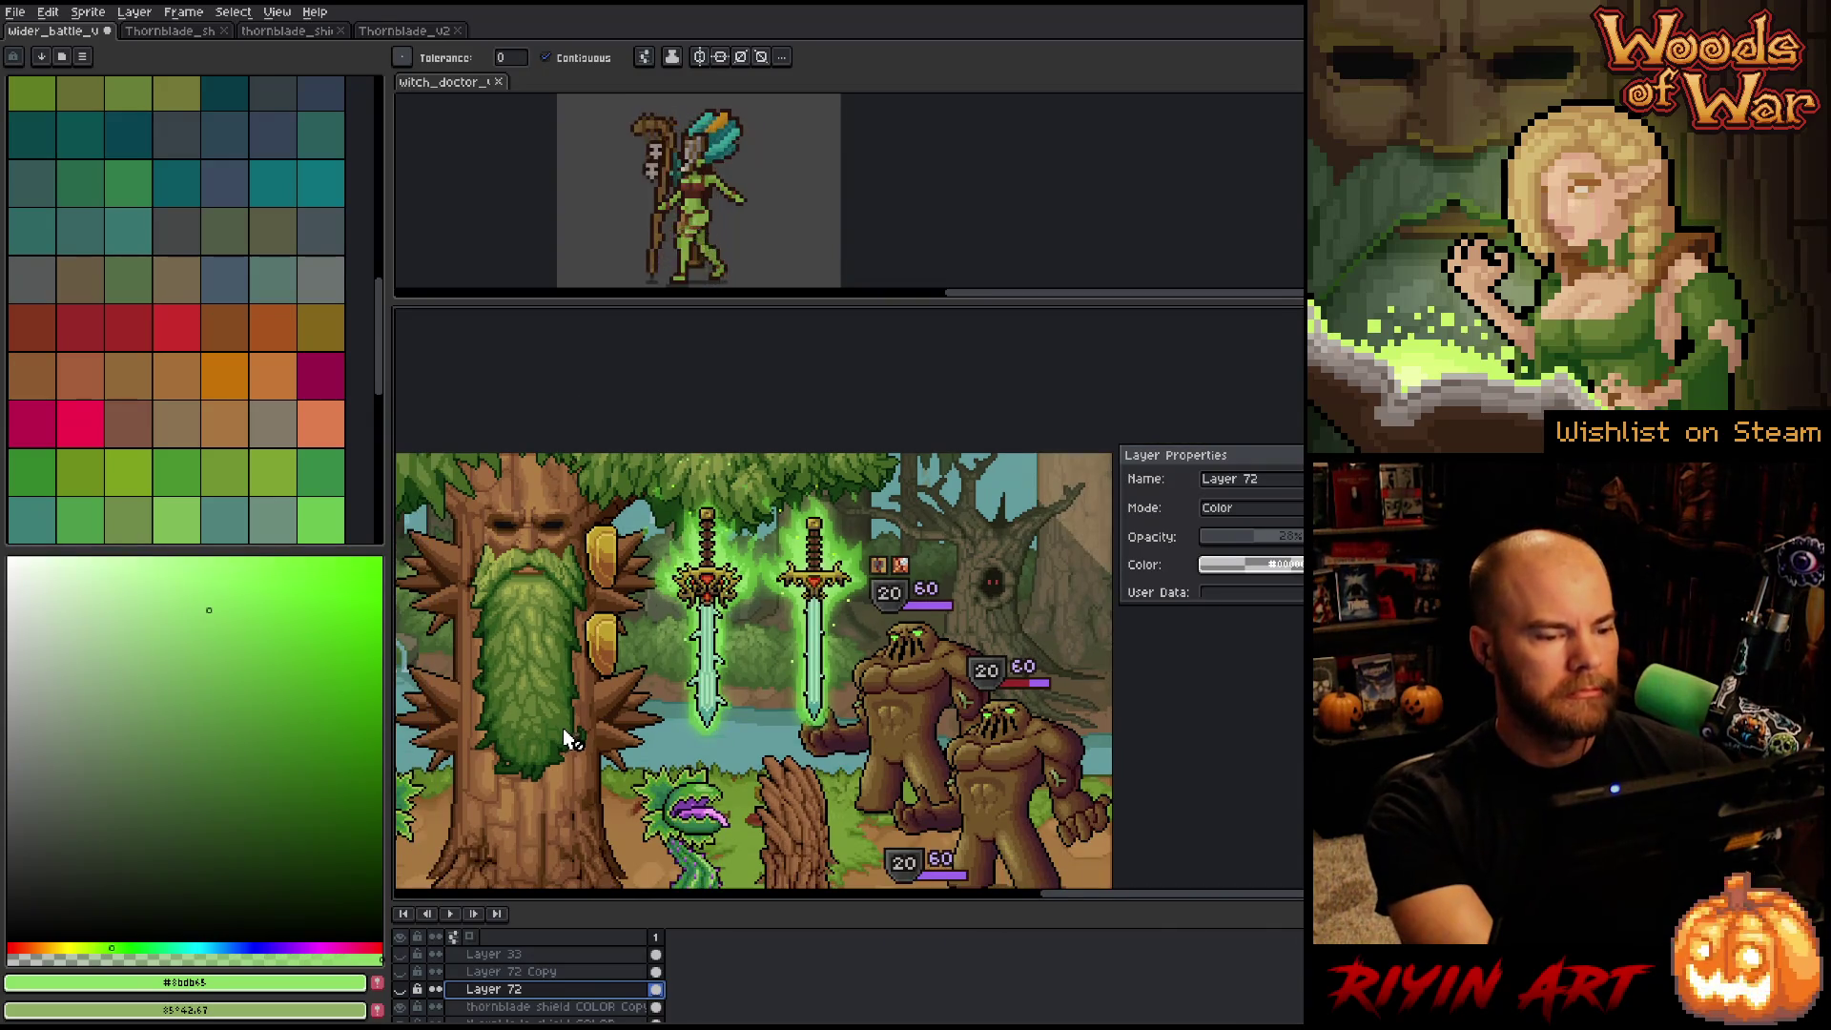
scroll(591, 687, "up", 1)
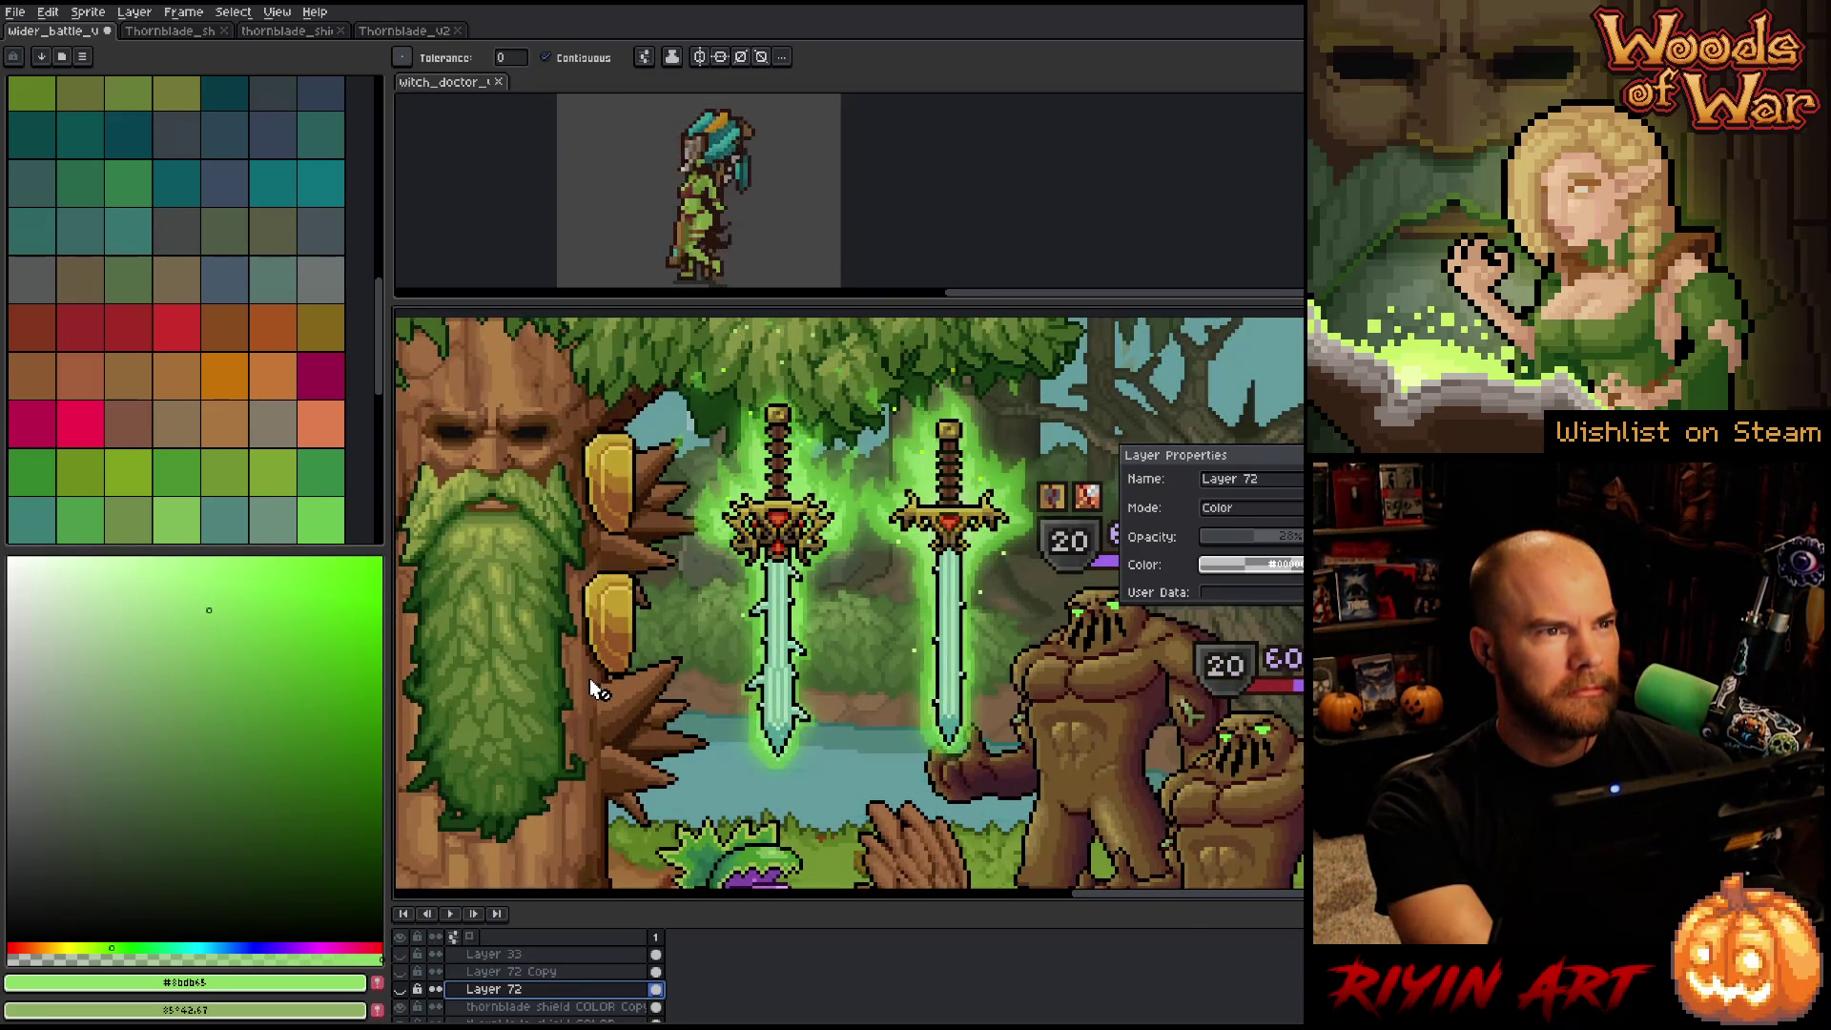
left_click_drag(750, 694, 744, 695)
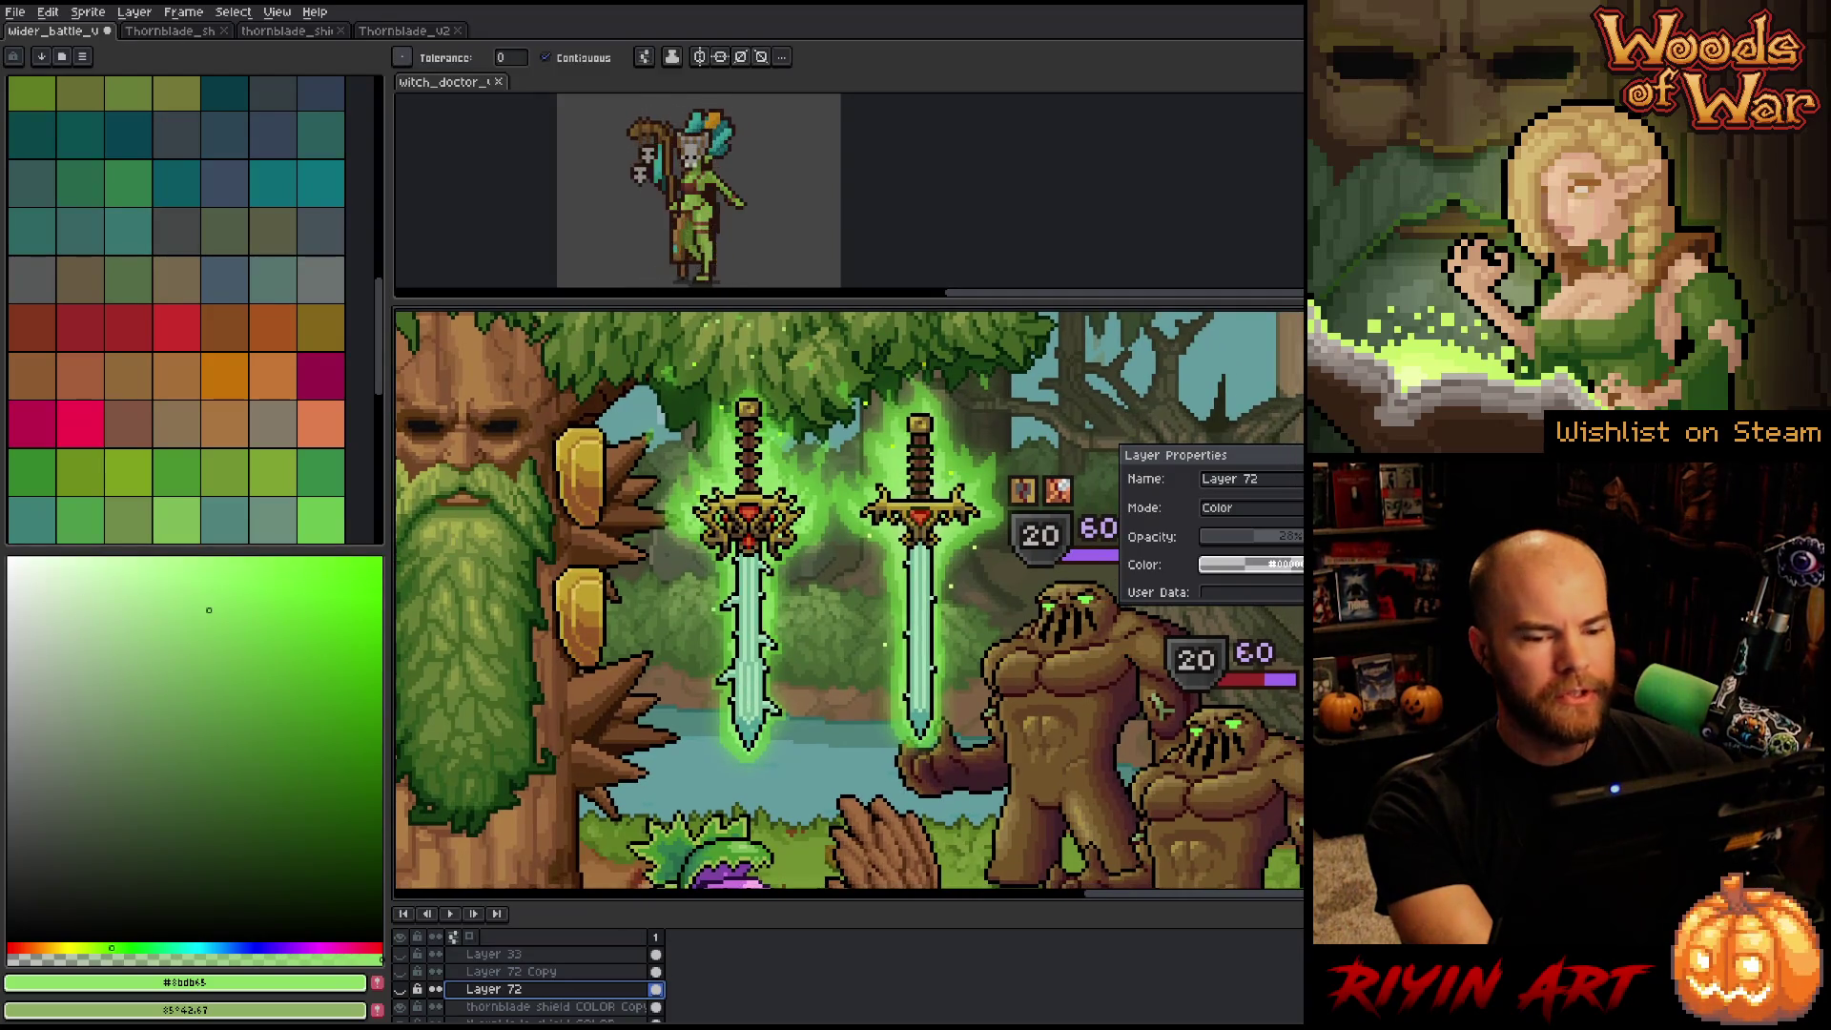
key("Return")
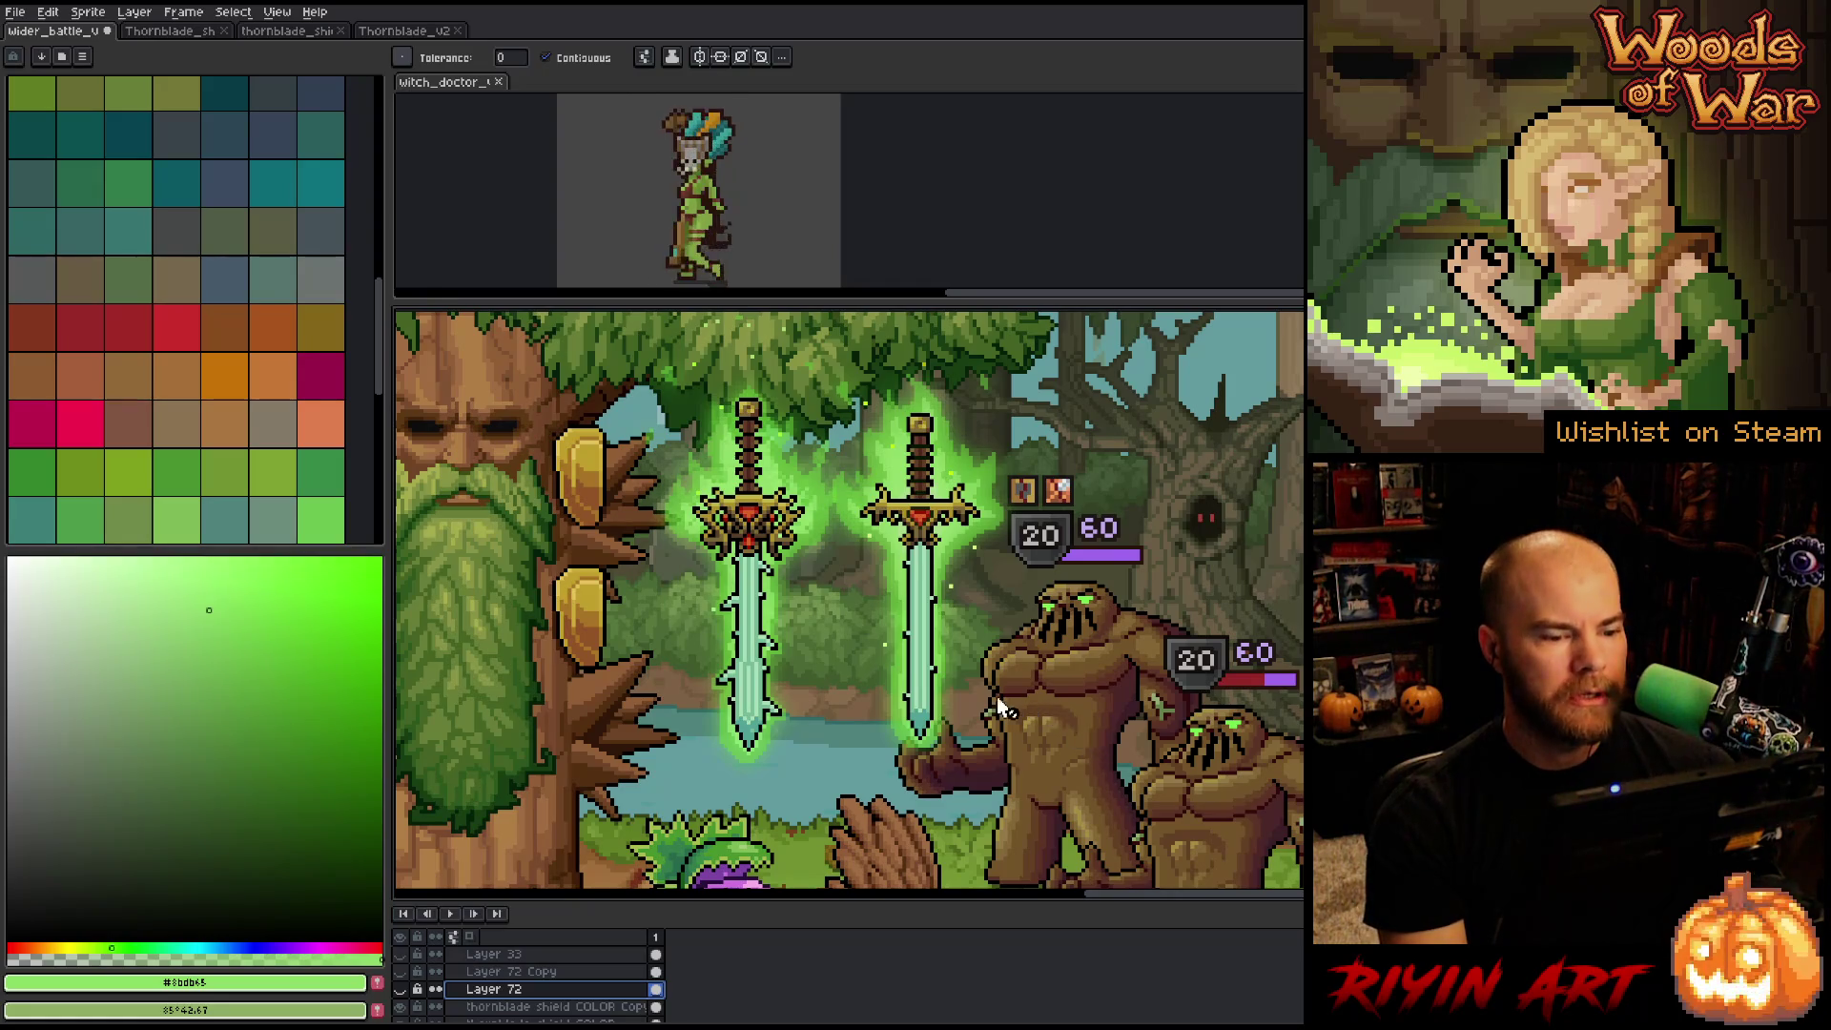
scroll(989, 706, "down", 1)
scroll(715, 624, "up", 1)
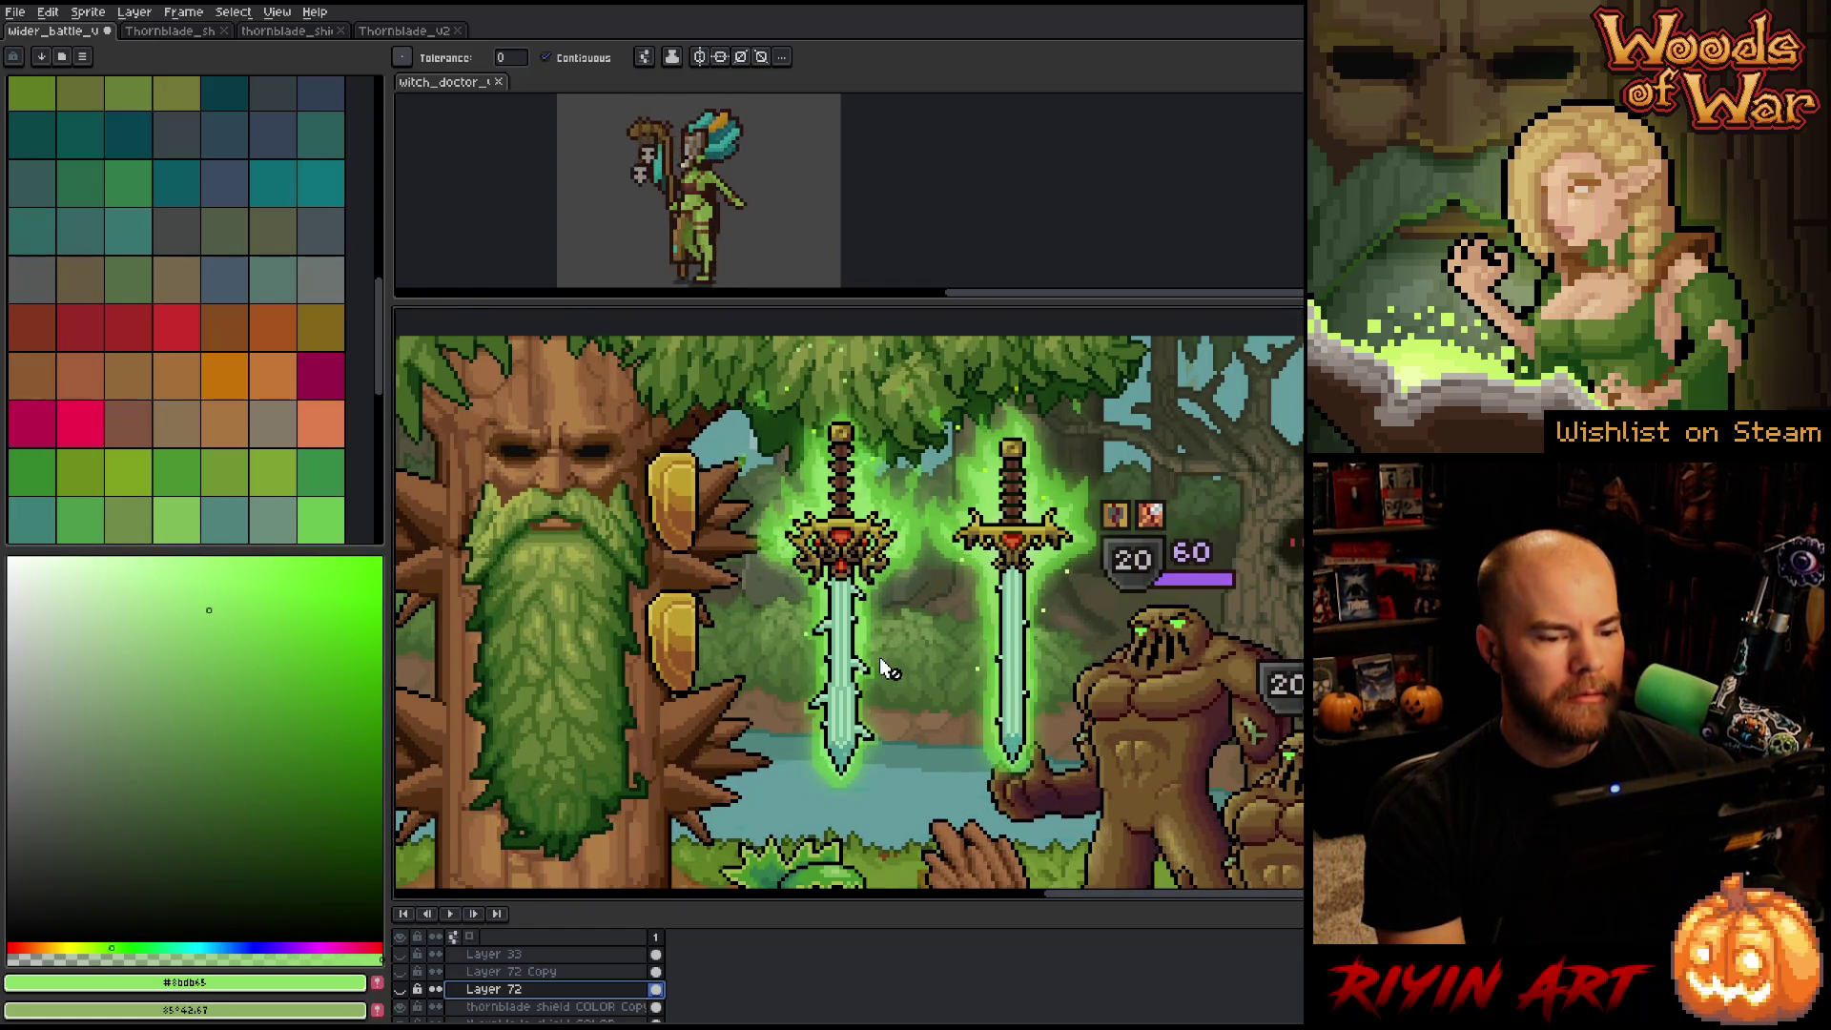
scroll(870, 651, "up", 1)
scroll(870, 651, "down", 2)
scroll(883, 637, "up", 1)
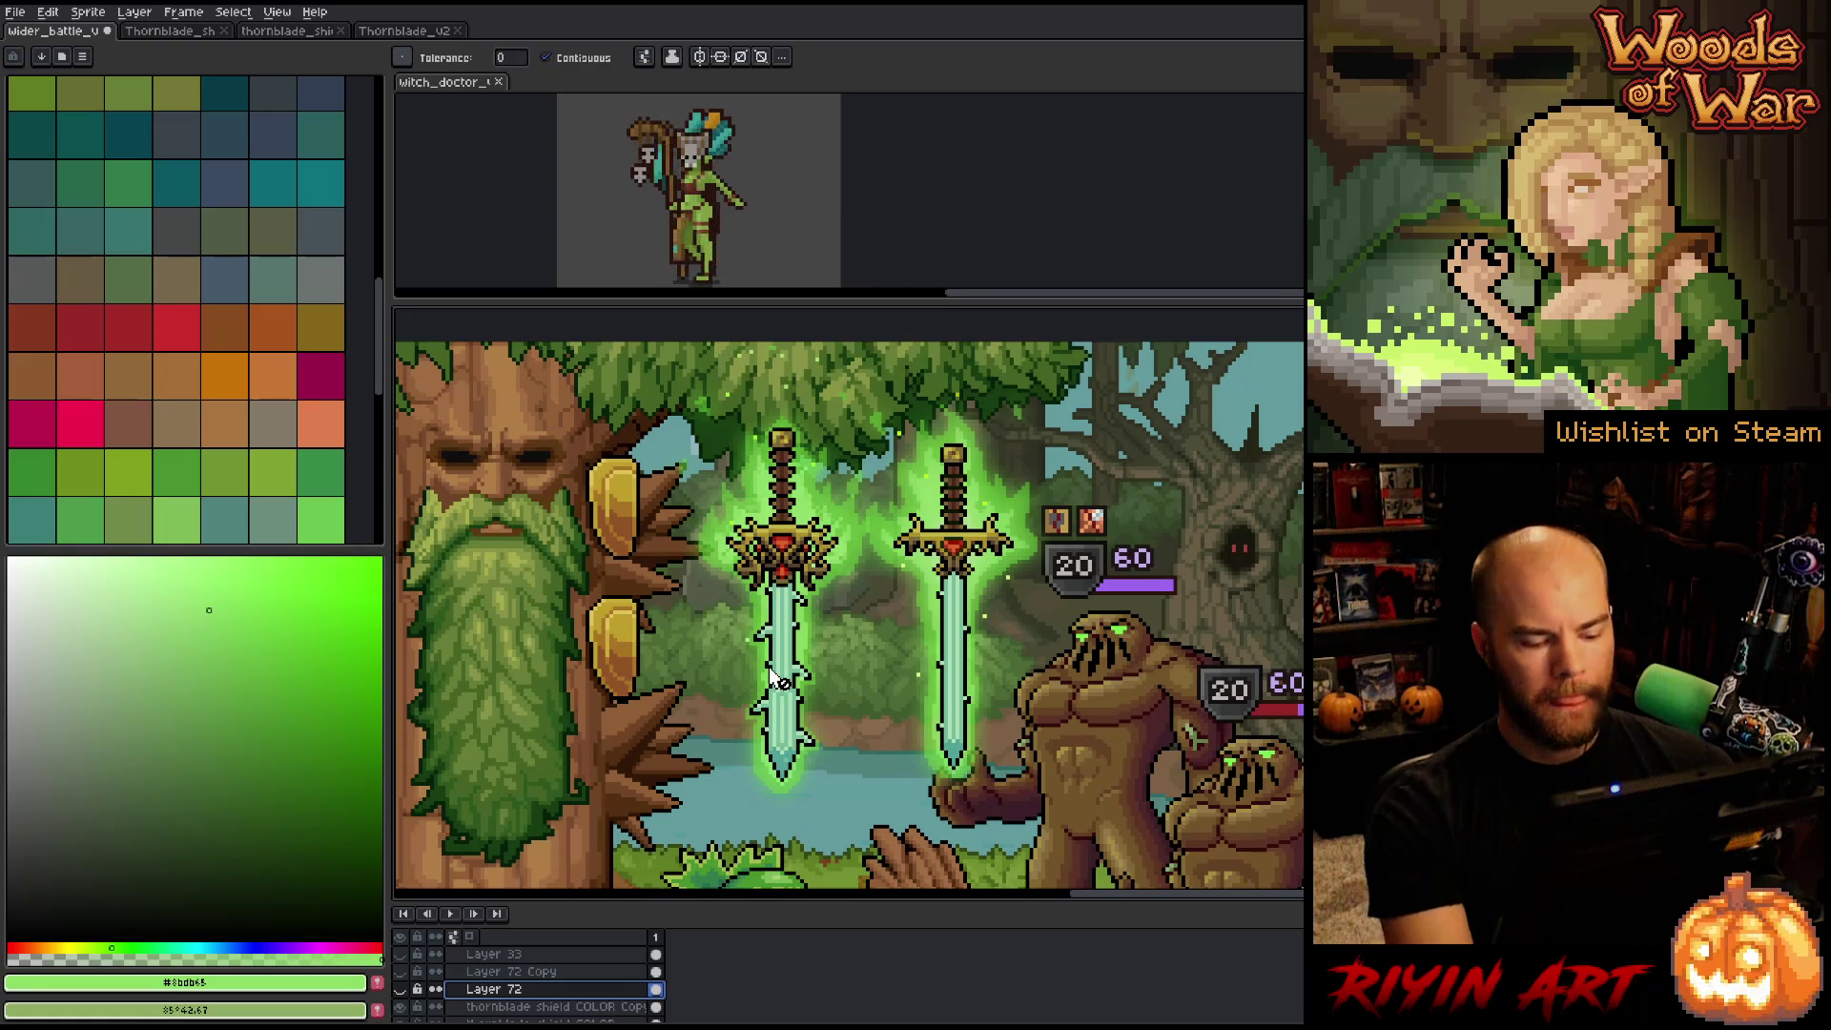
Hide Layer 72 and show Layer 72 Copy as the shield's red tint, undoing two changes.
key("i")
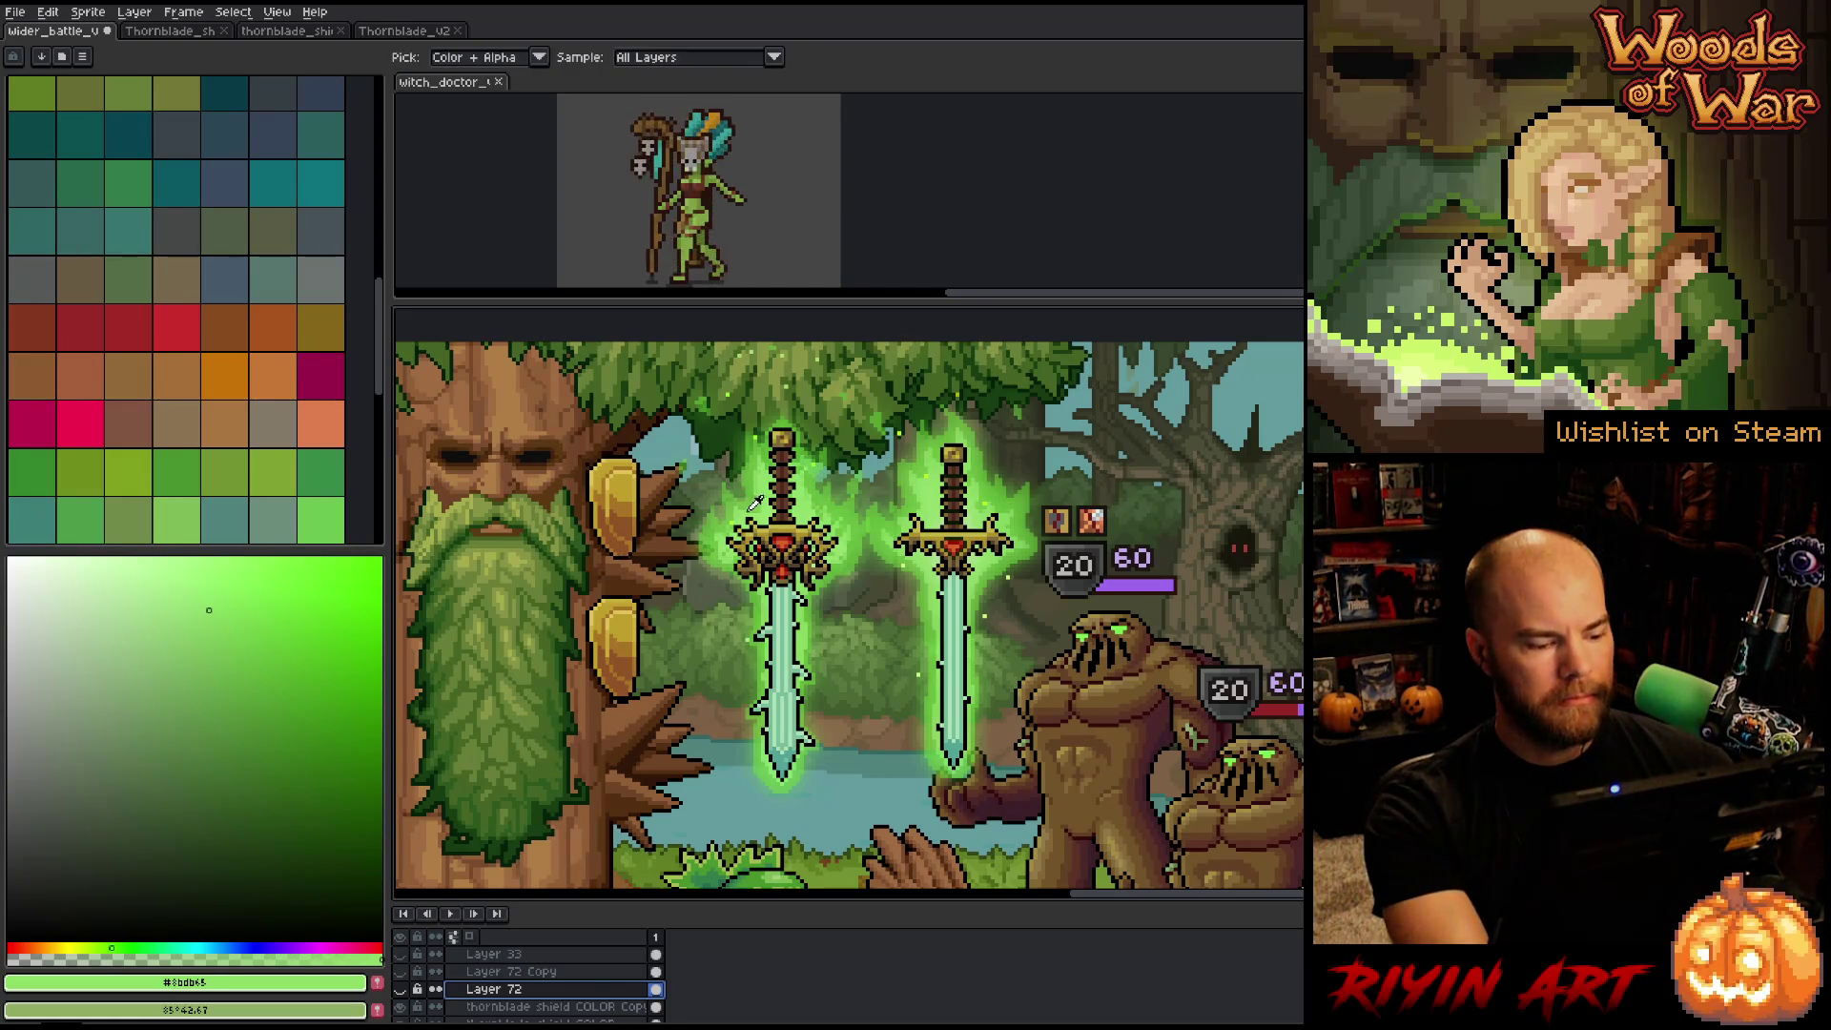
left_click(408, 972)
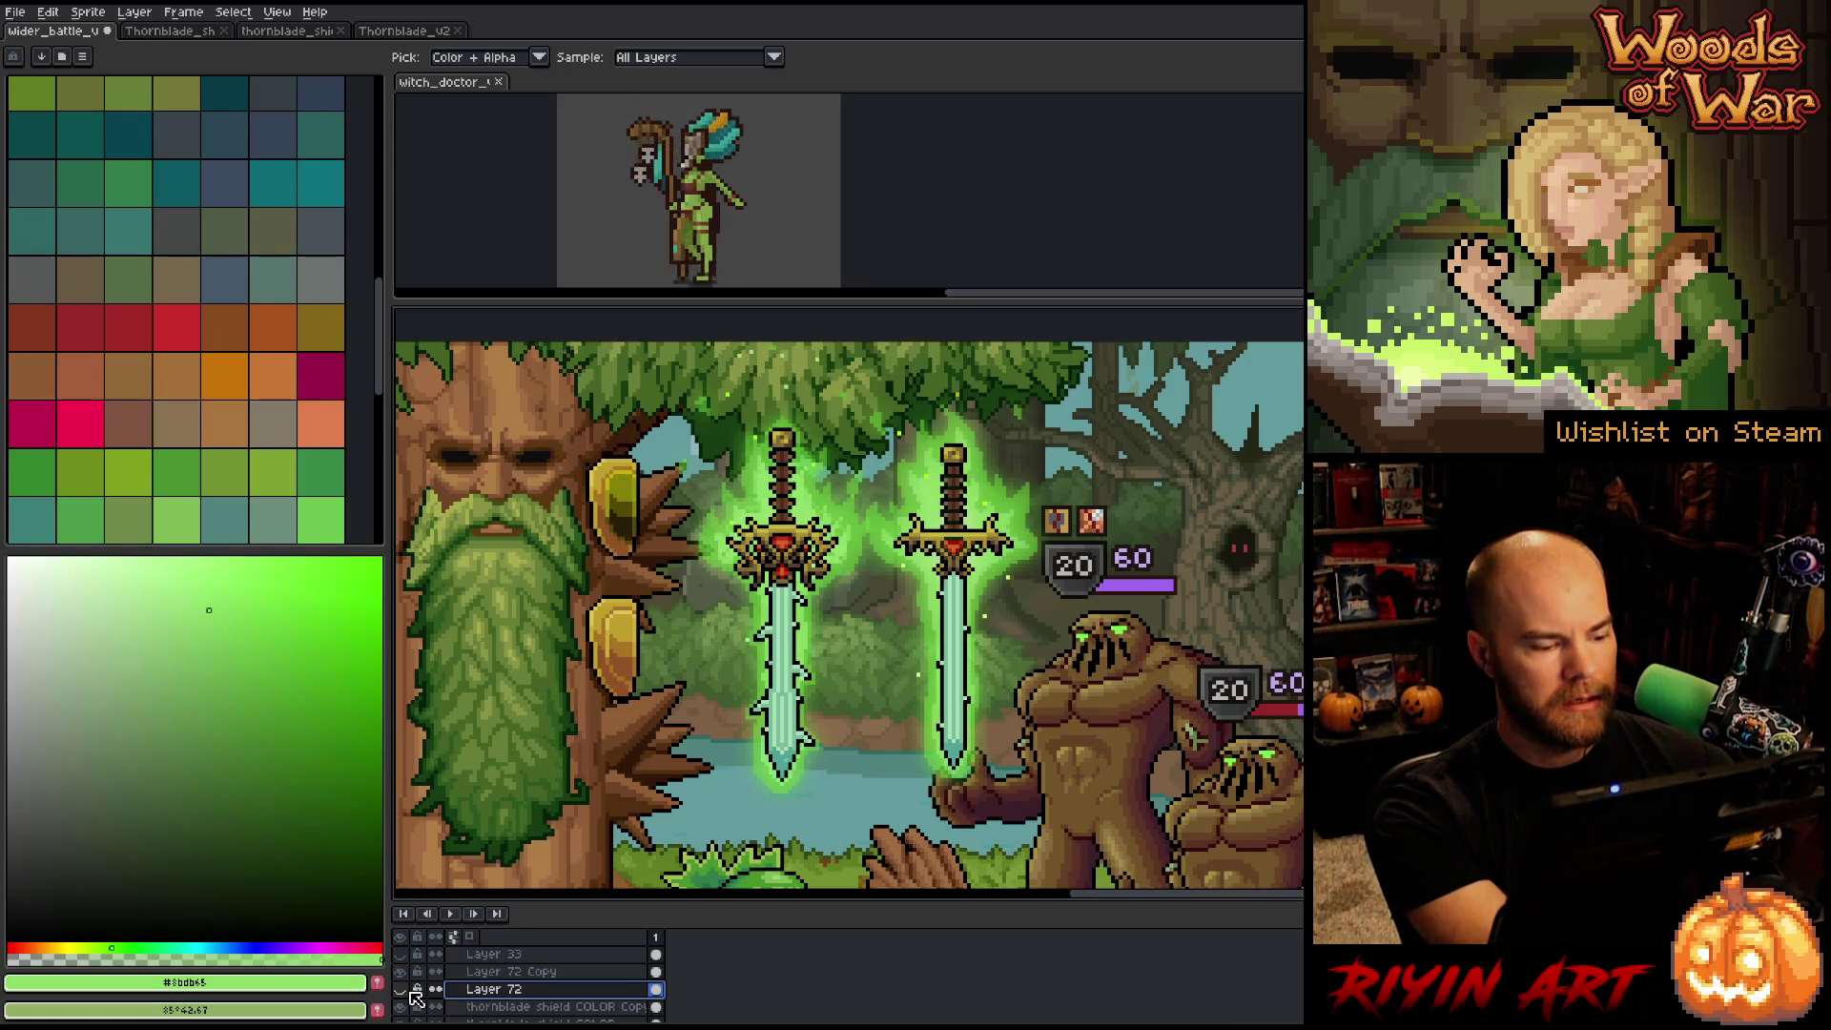
left_click(399, 989)
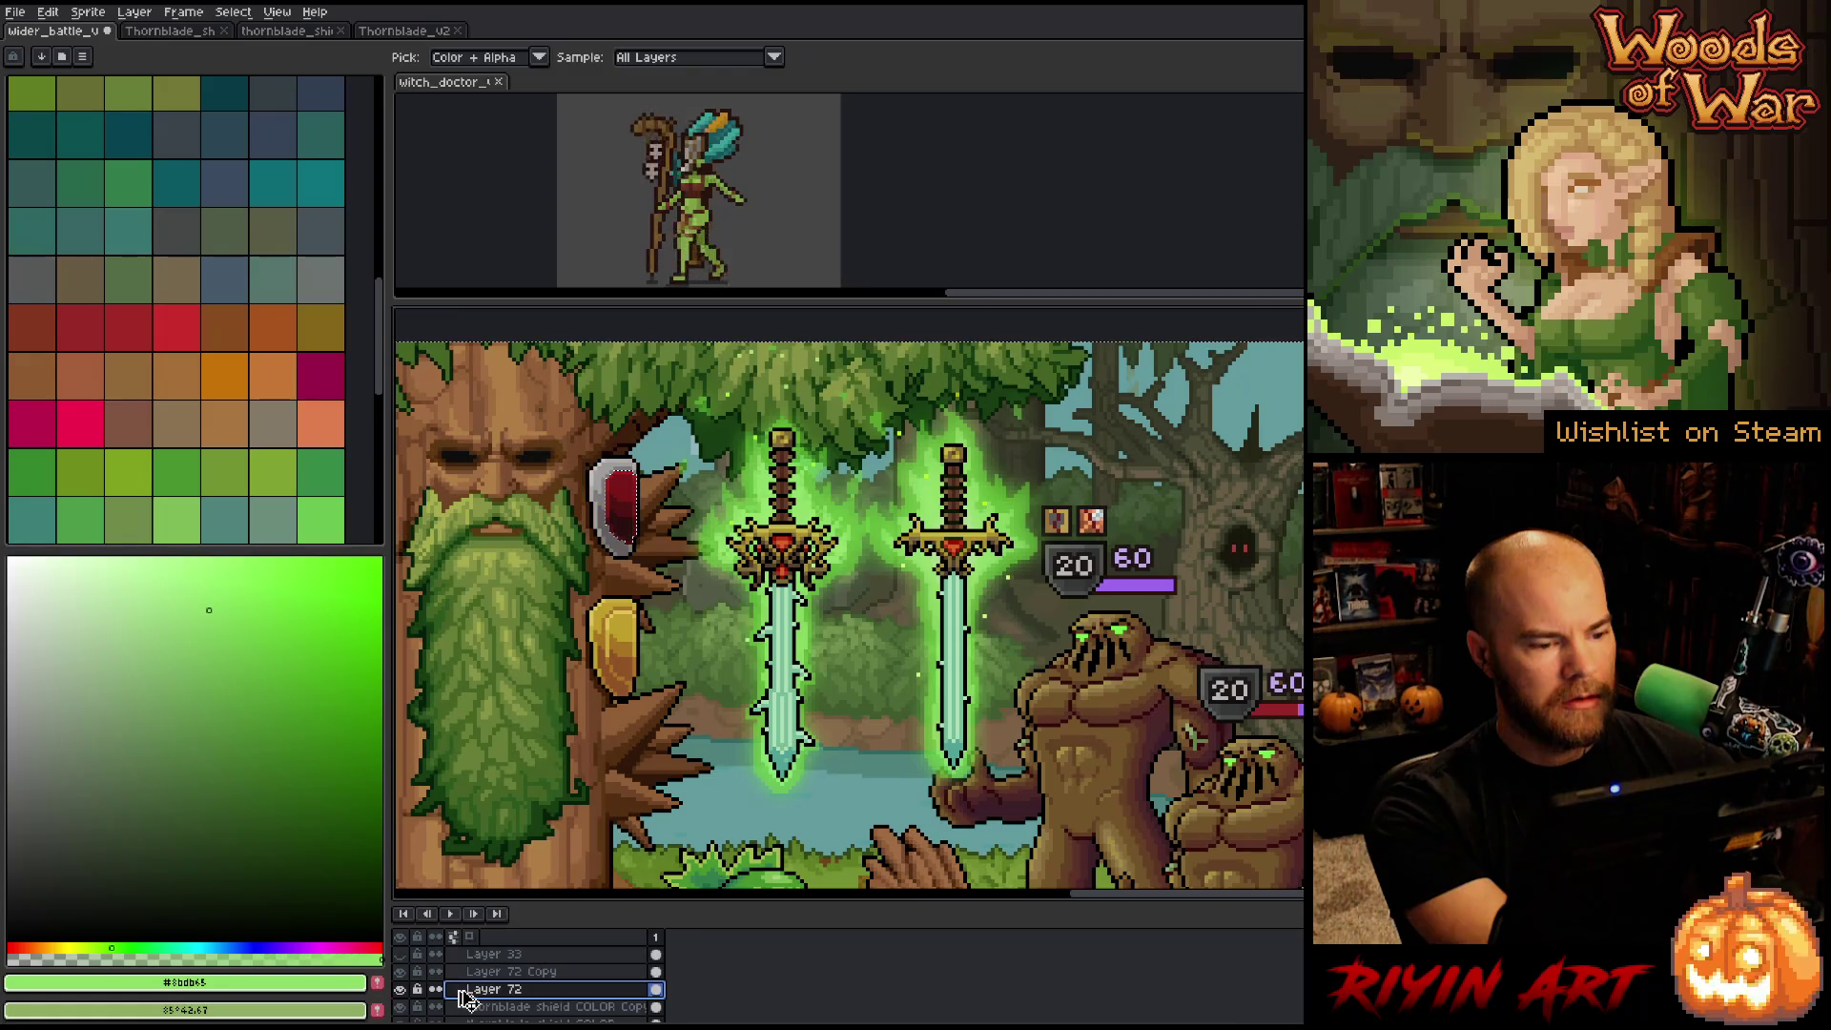
left_click(400, 989)
left_click(399, 972)
key("ctrl+z")
key("ctrl+z")
key("ctrl+z")
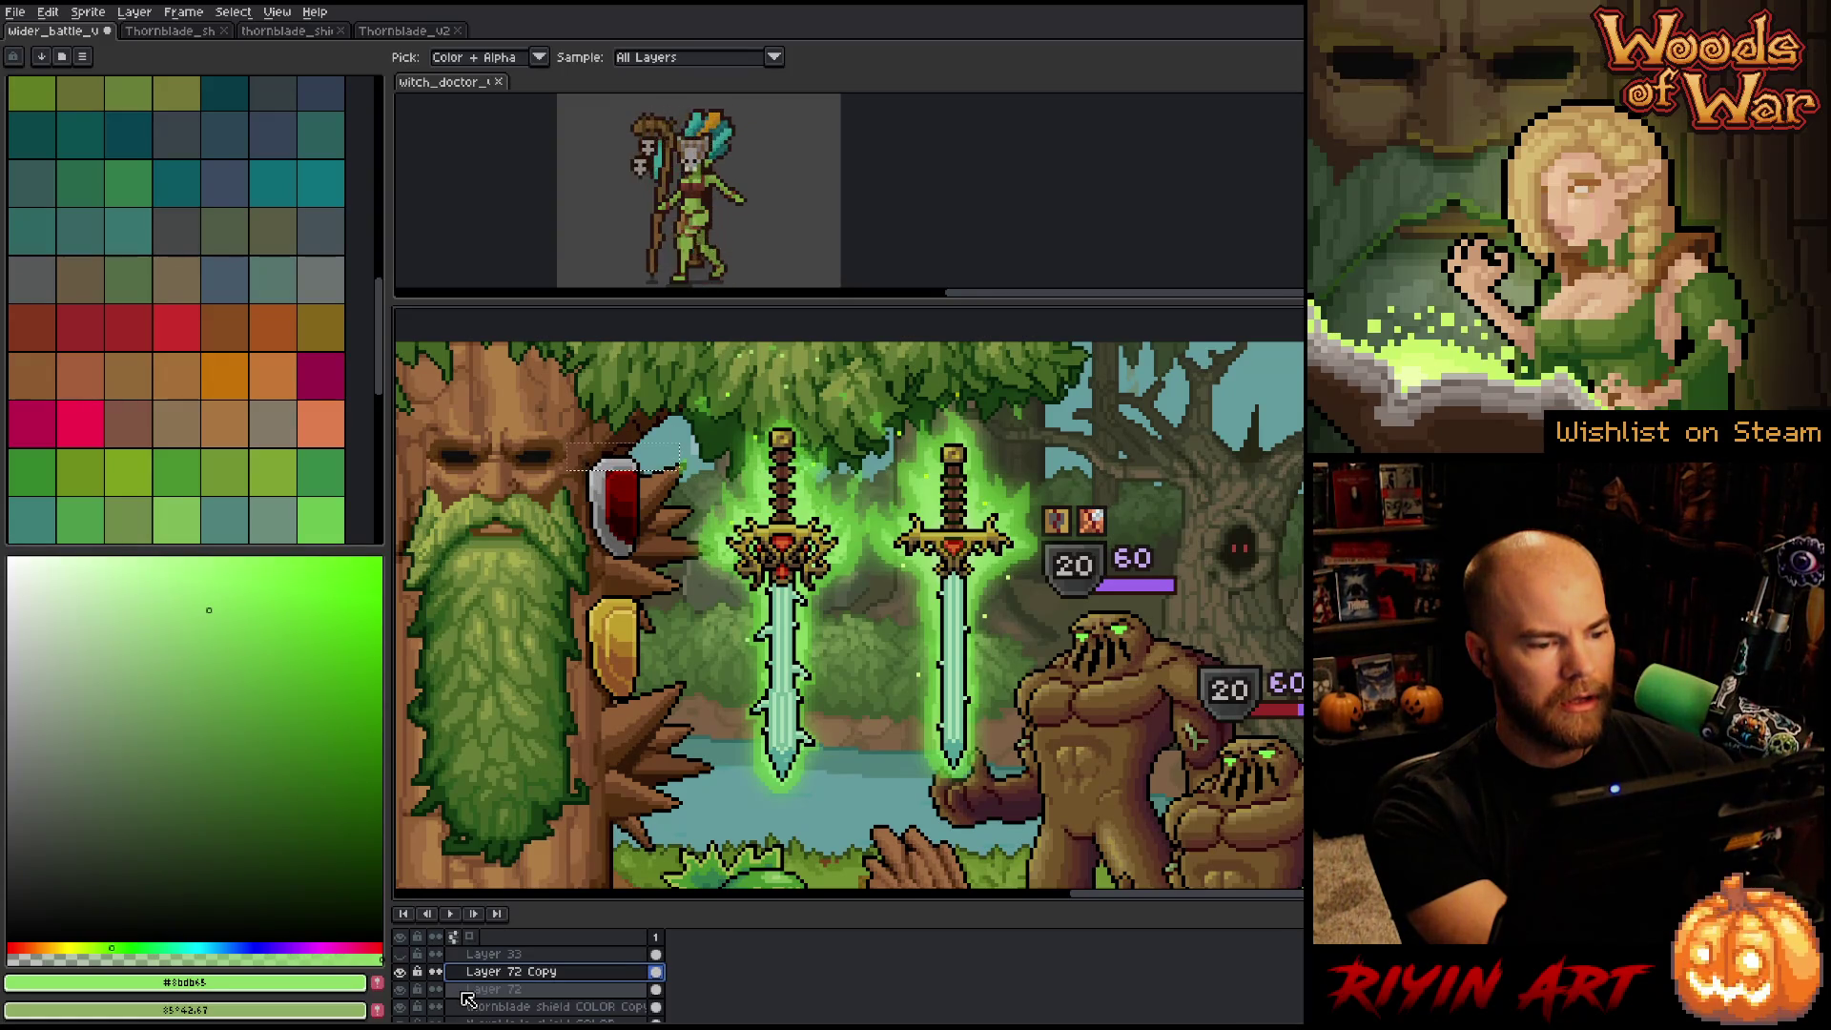
key("ctrl+z")
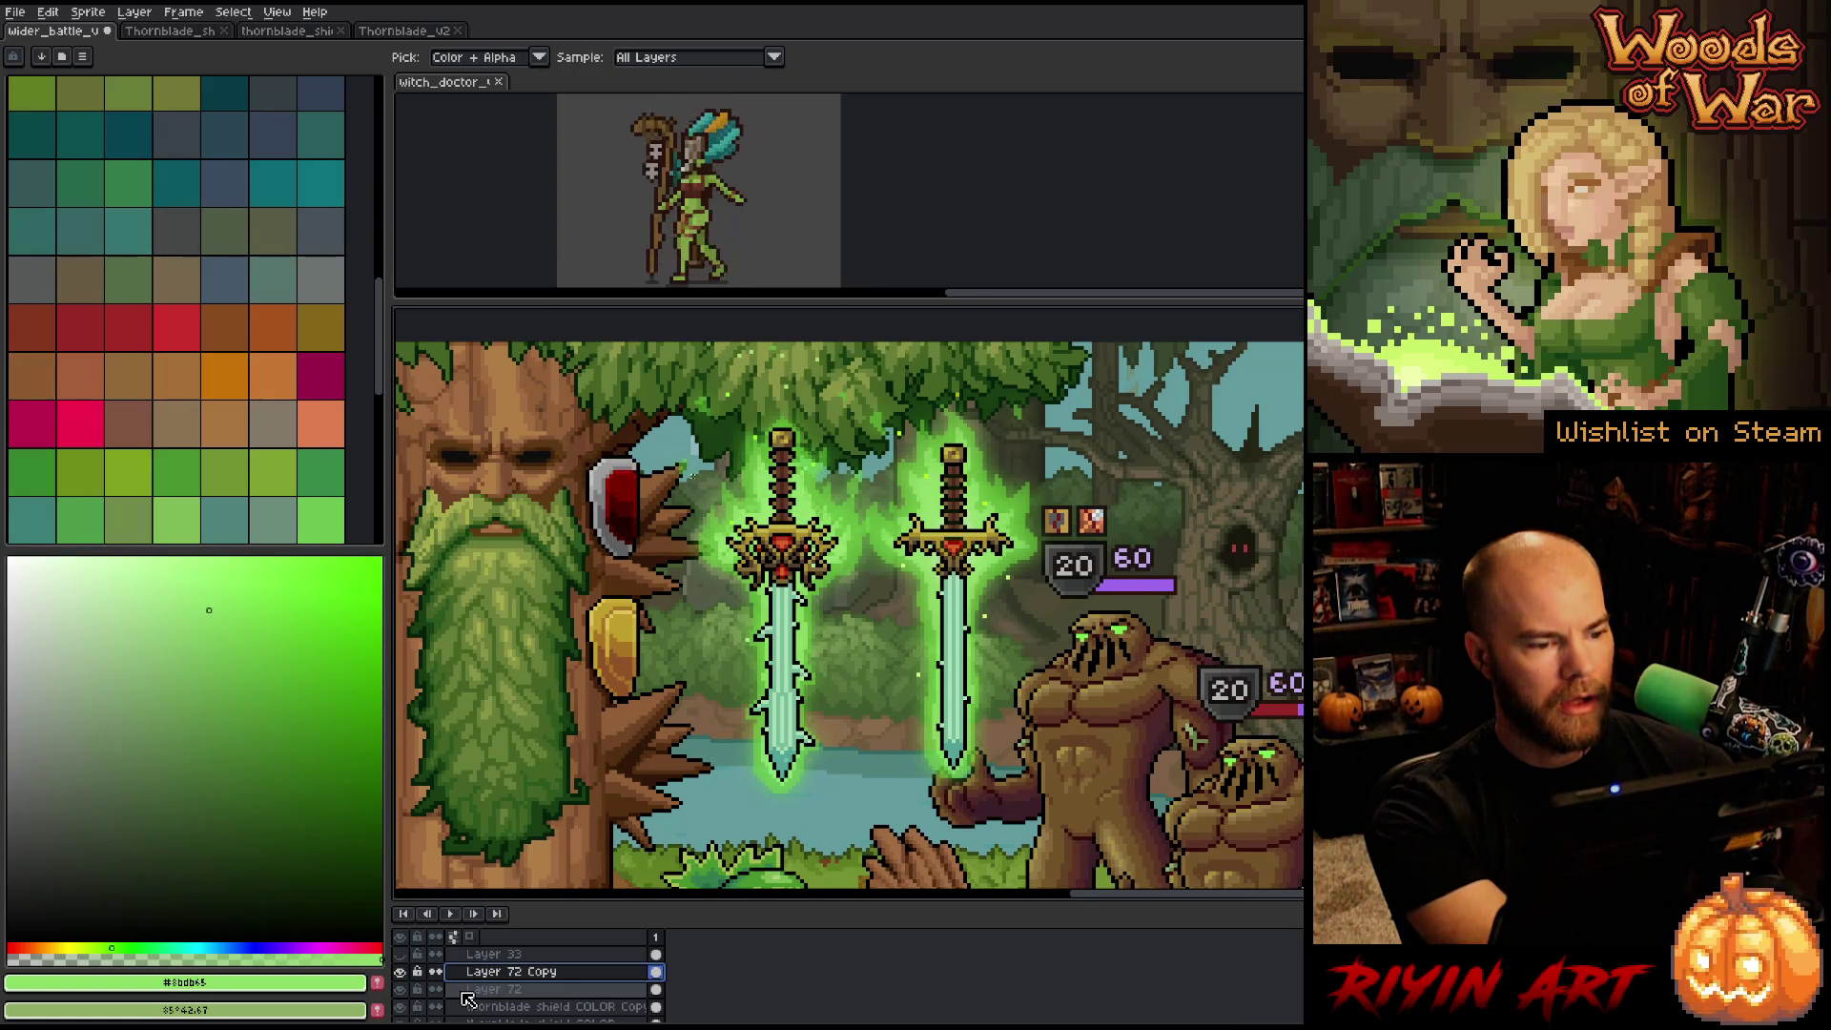
Duplicate Layer 72 Copy into a new Layer 72 Copy Copy.
left_click(477, 992)
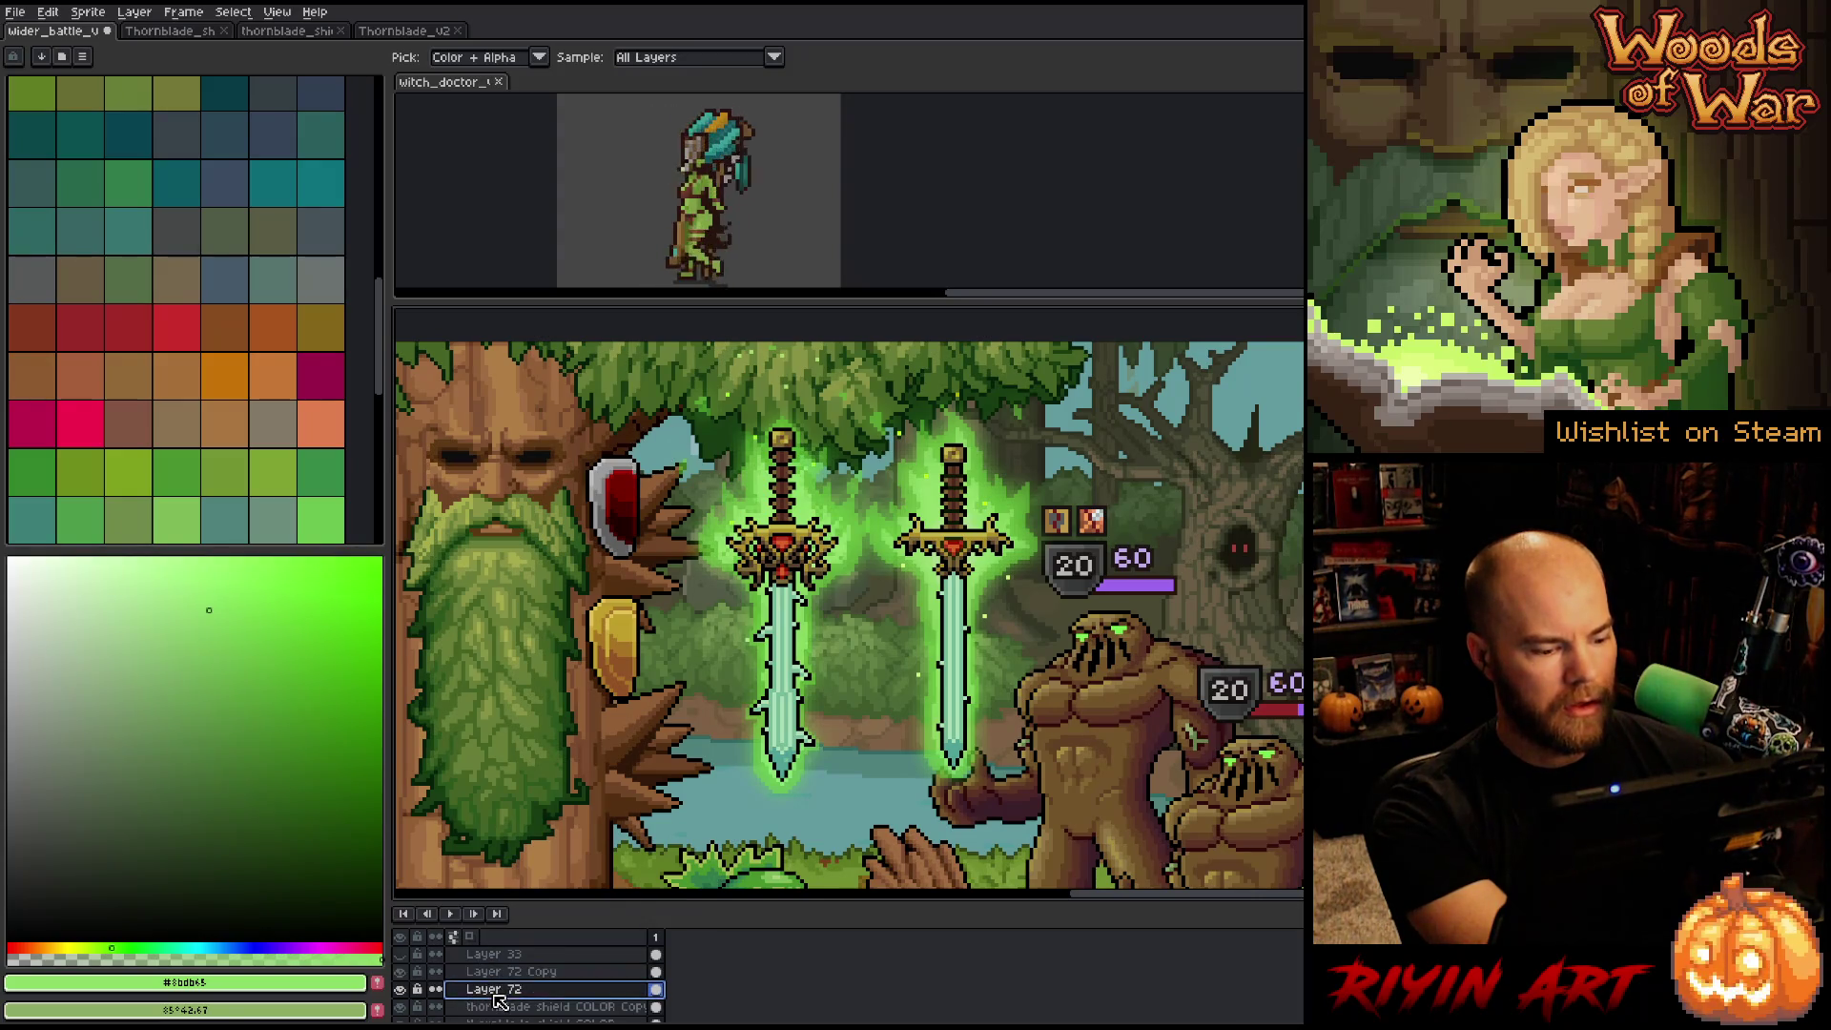
right_click(480, 990)
key("Escape")
left_click(487, 972)
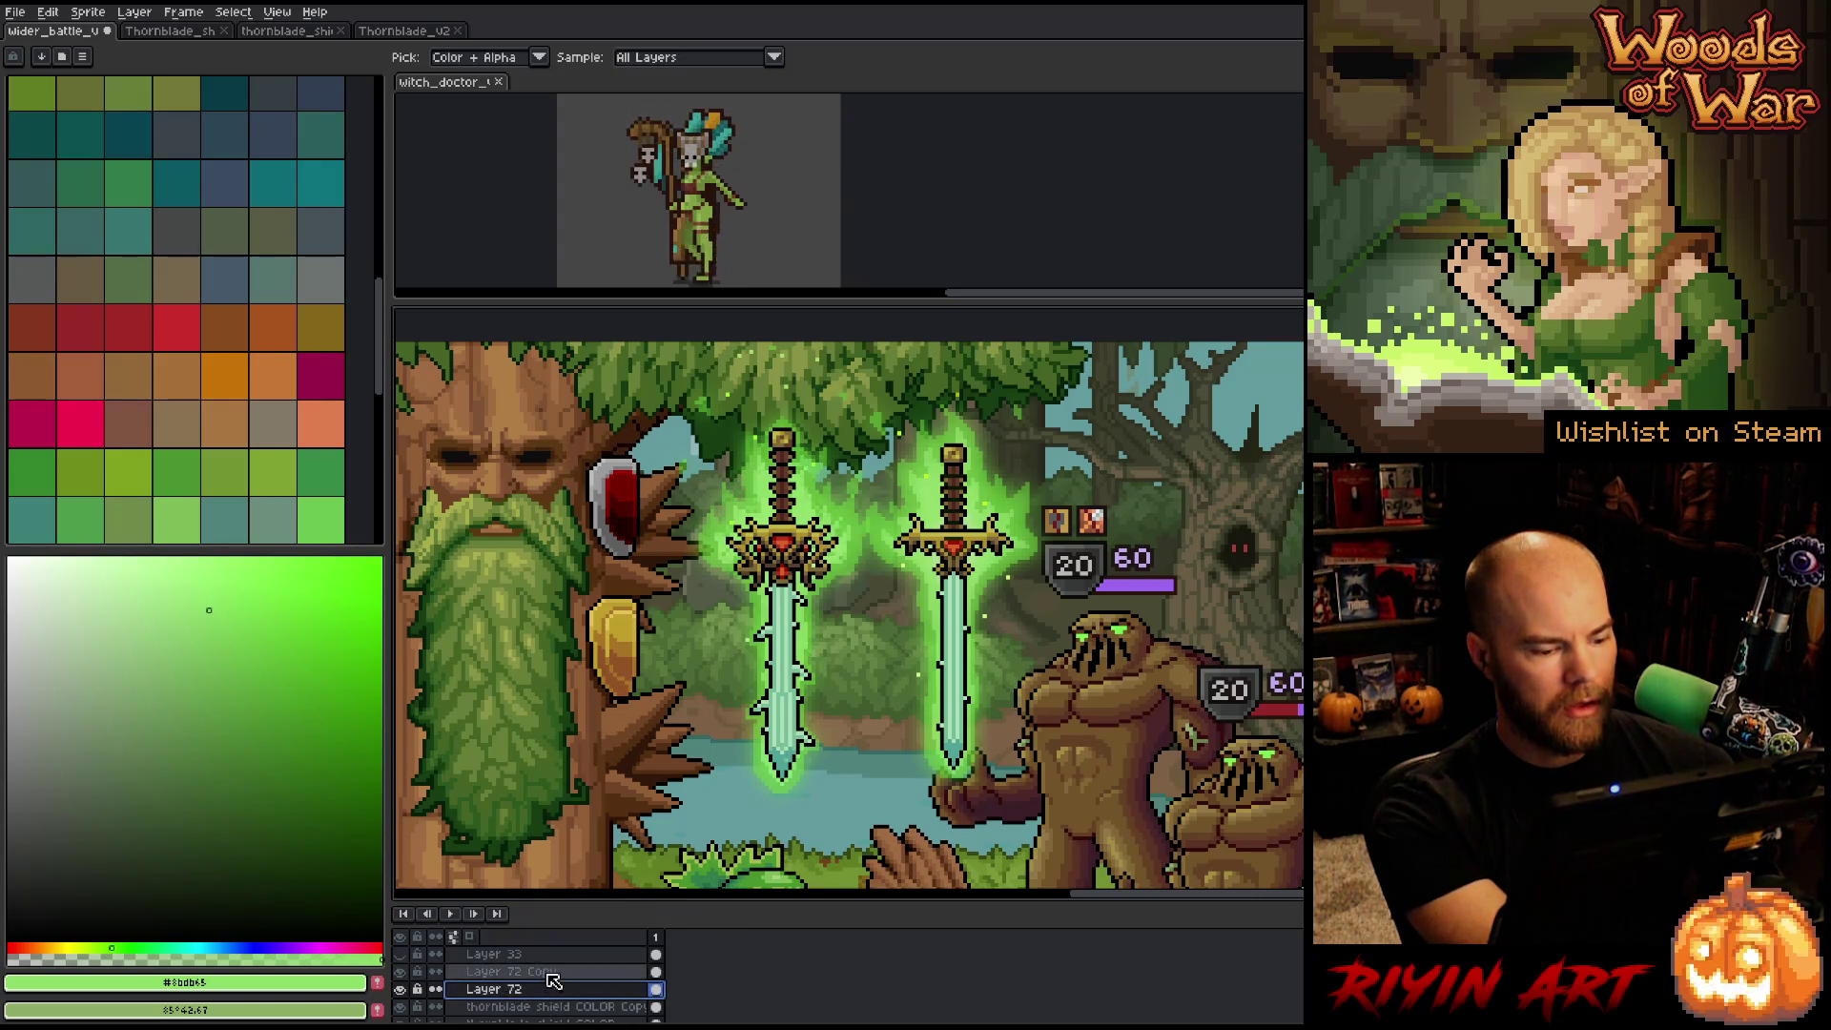
right_click(549, 972)
left_click(582, 982)
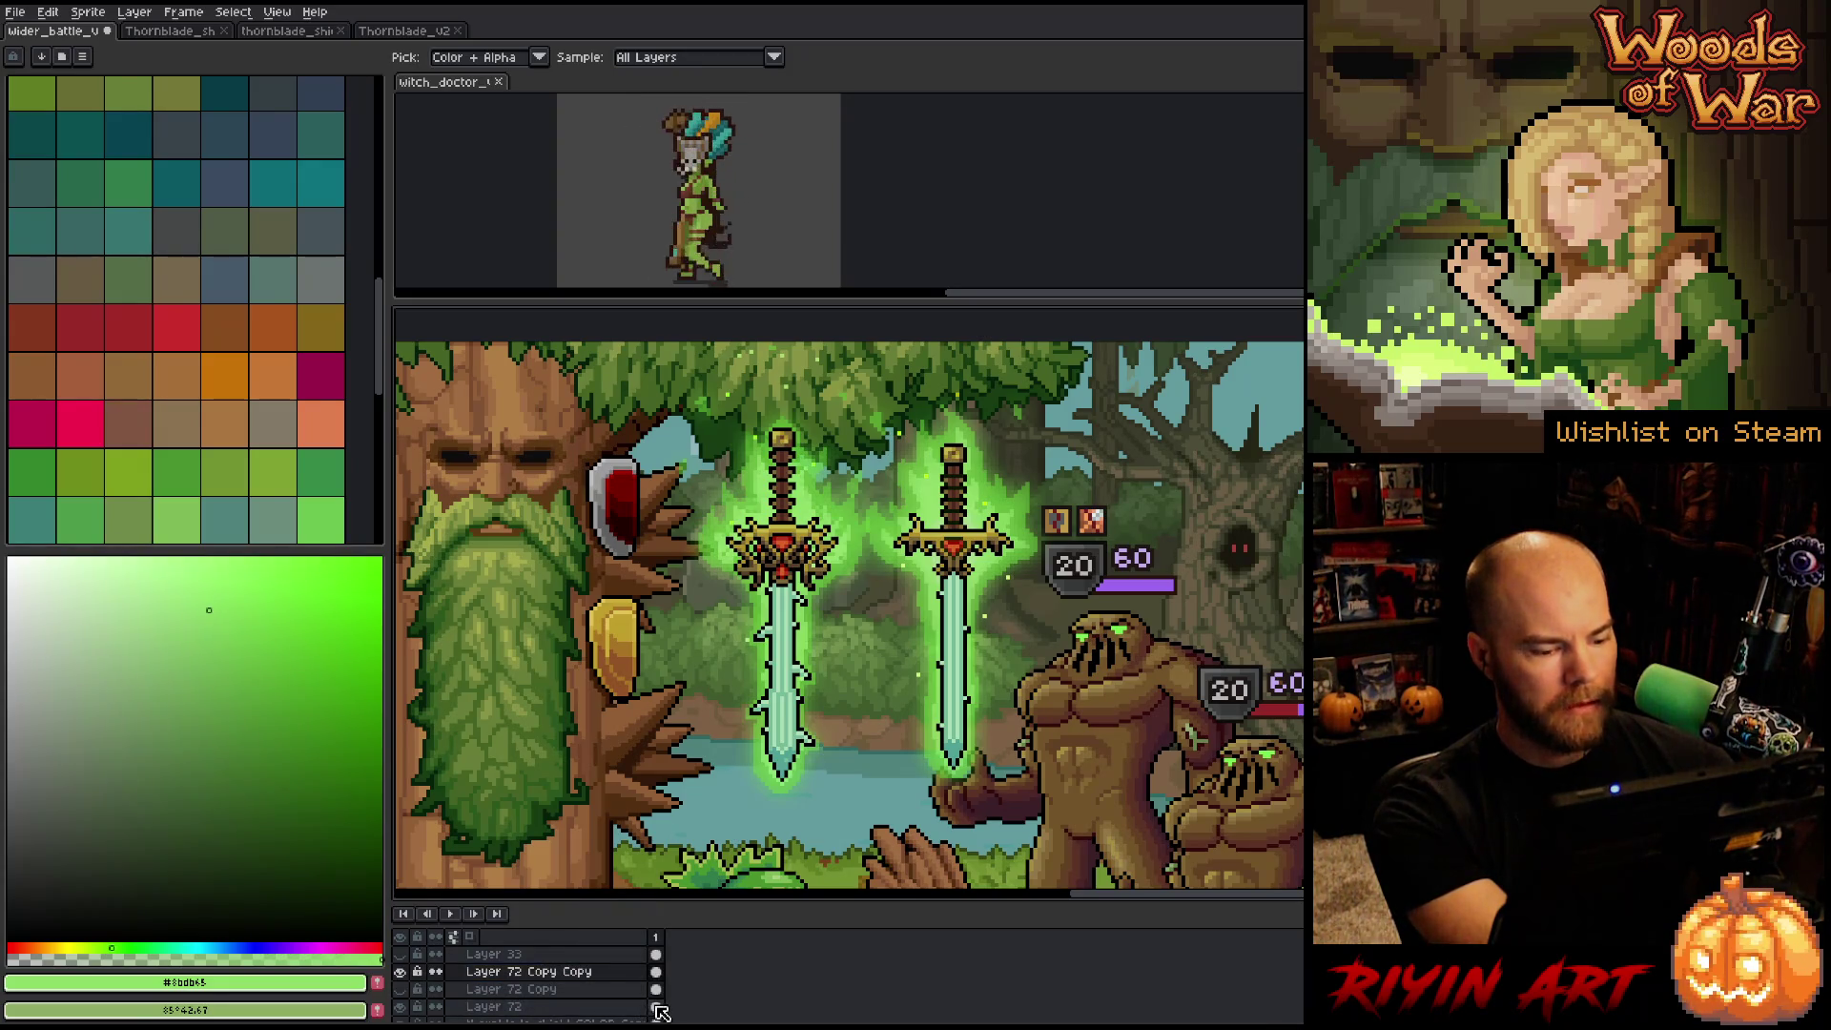
left_click(657, 972)
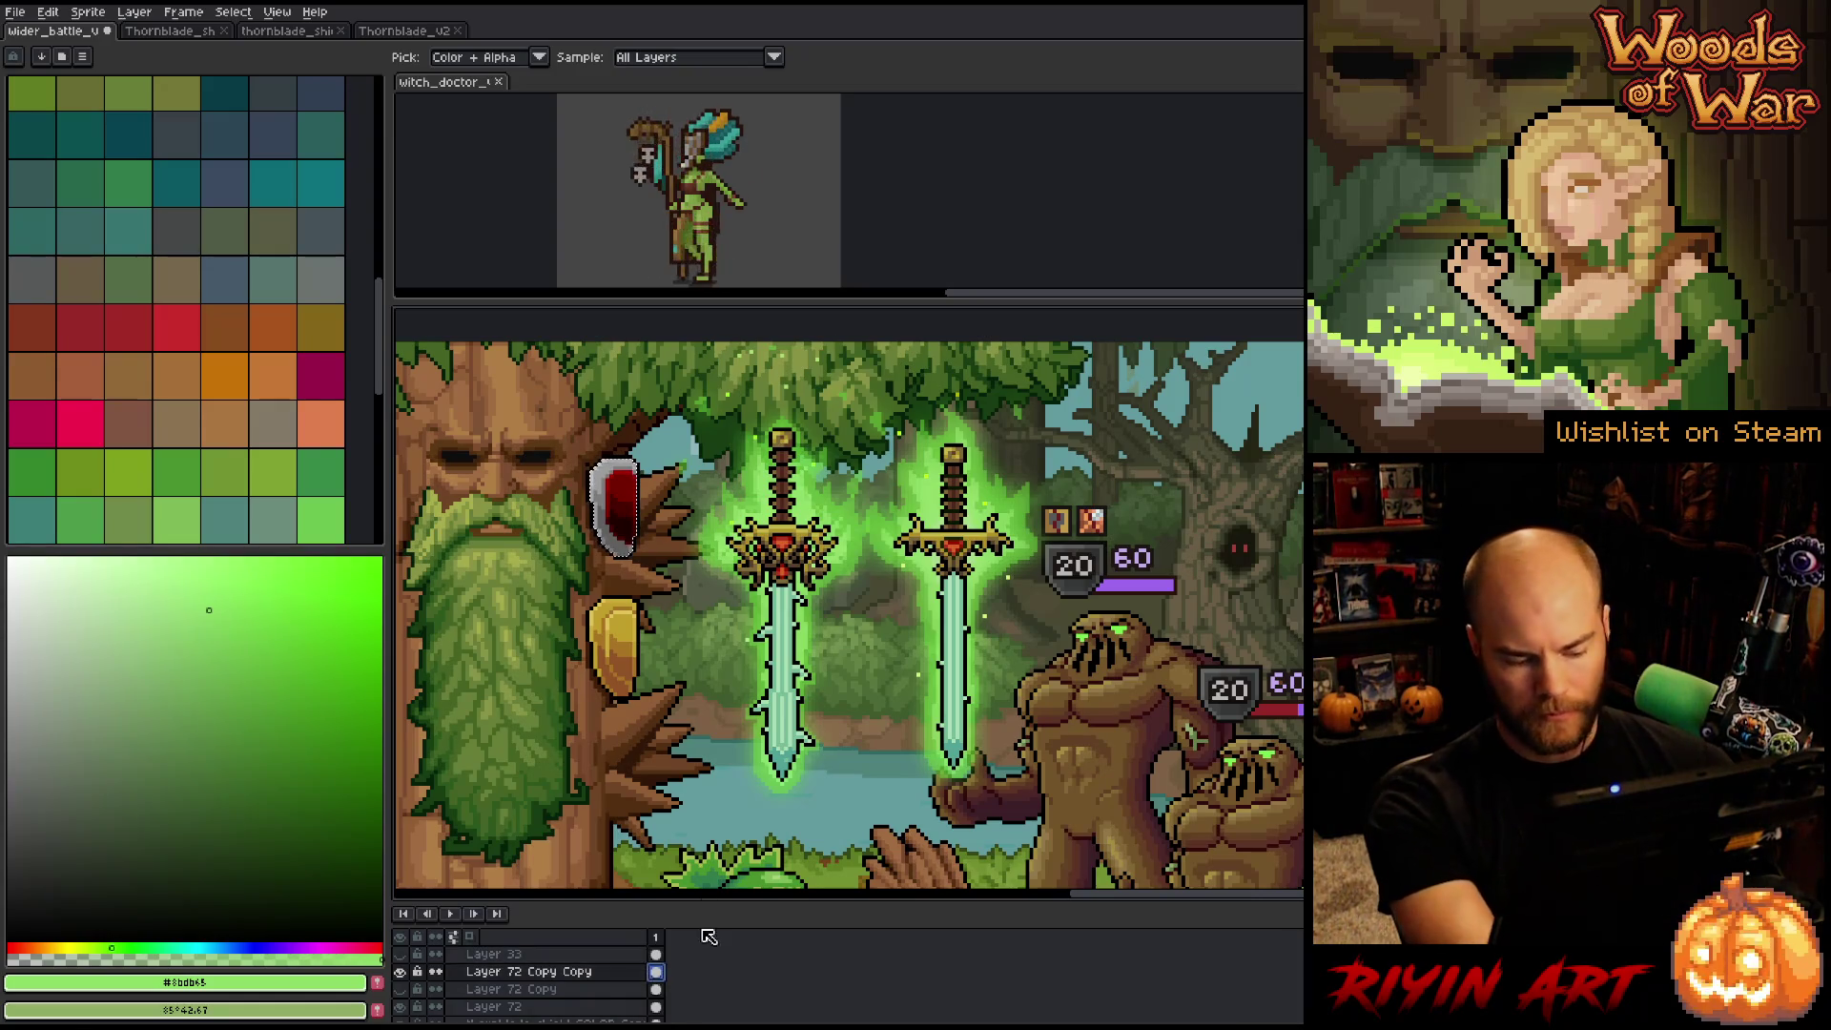
scroll(800, 472, "up", 4)
Fill the upper shield's interior with the hilt brown #643d29.
left_click(794, 472, "alt")
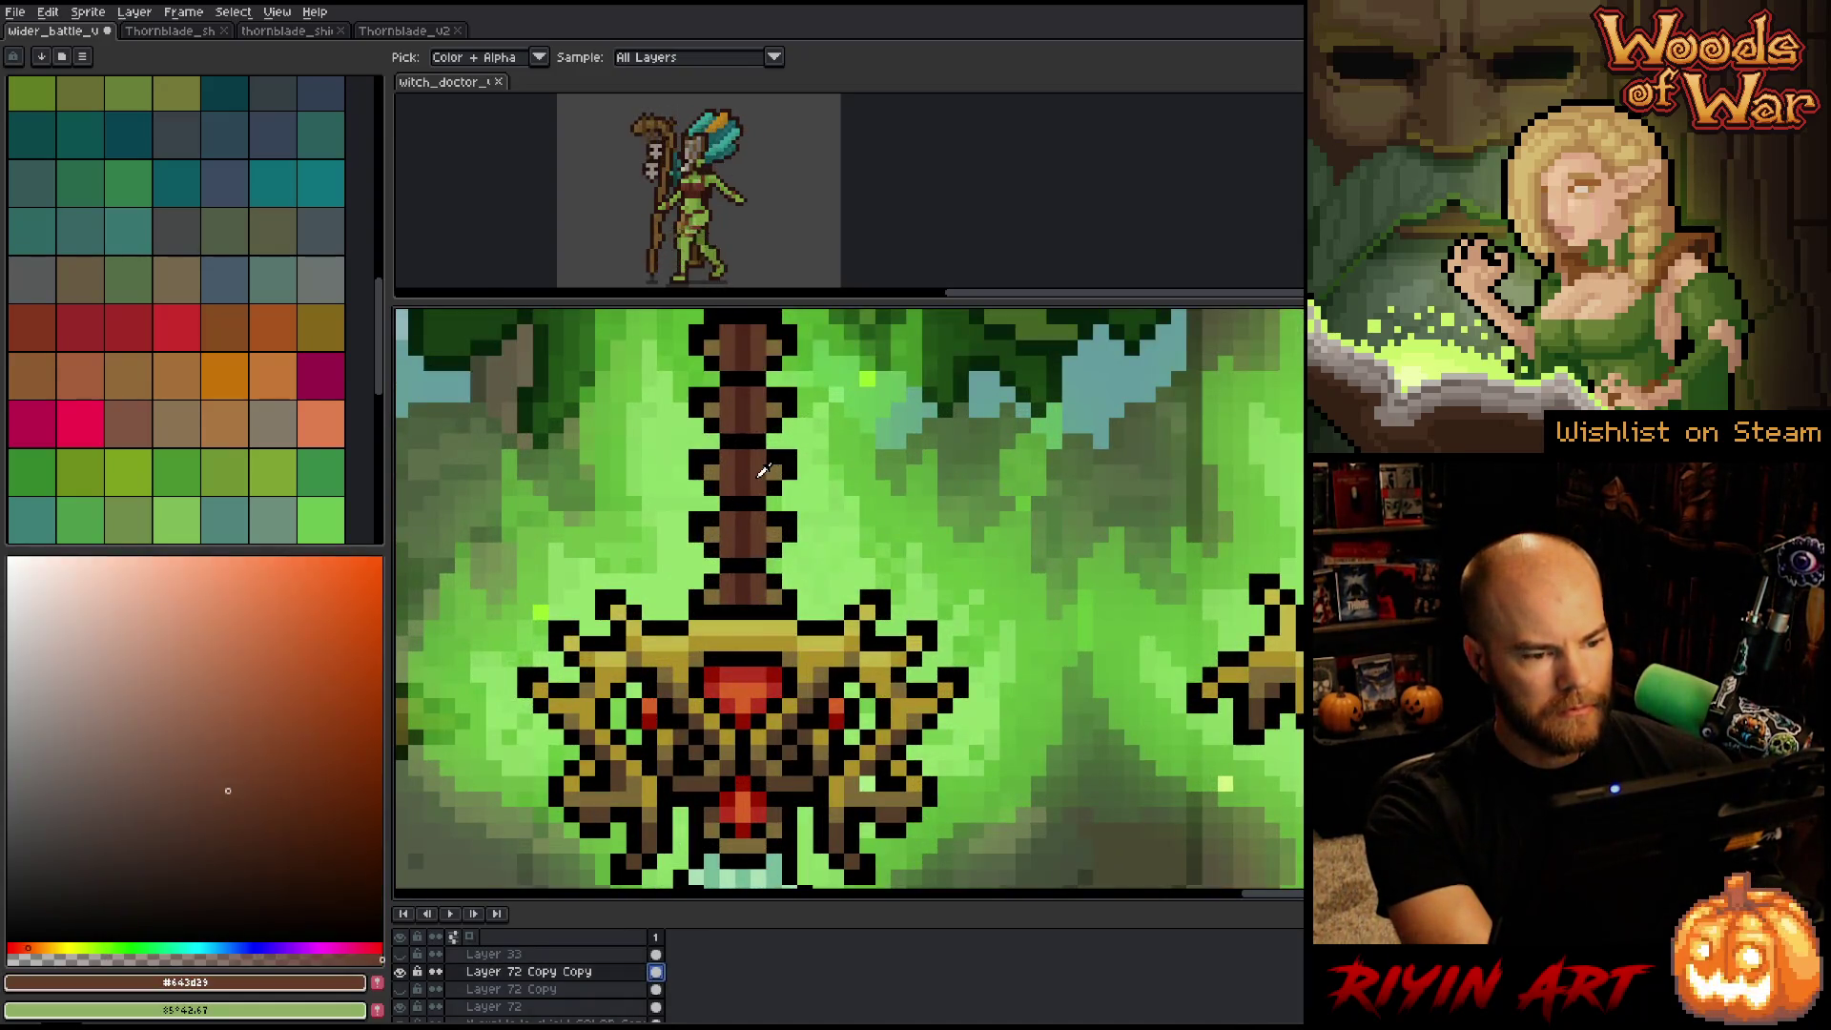
scroll(794, 472, "down", 5)
left_click(595, 491)
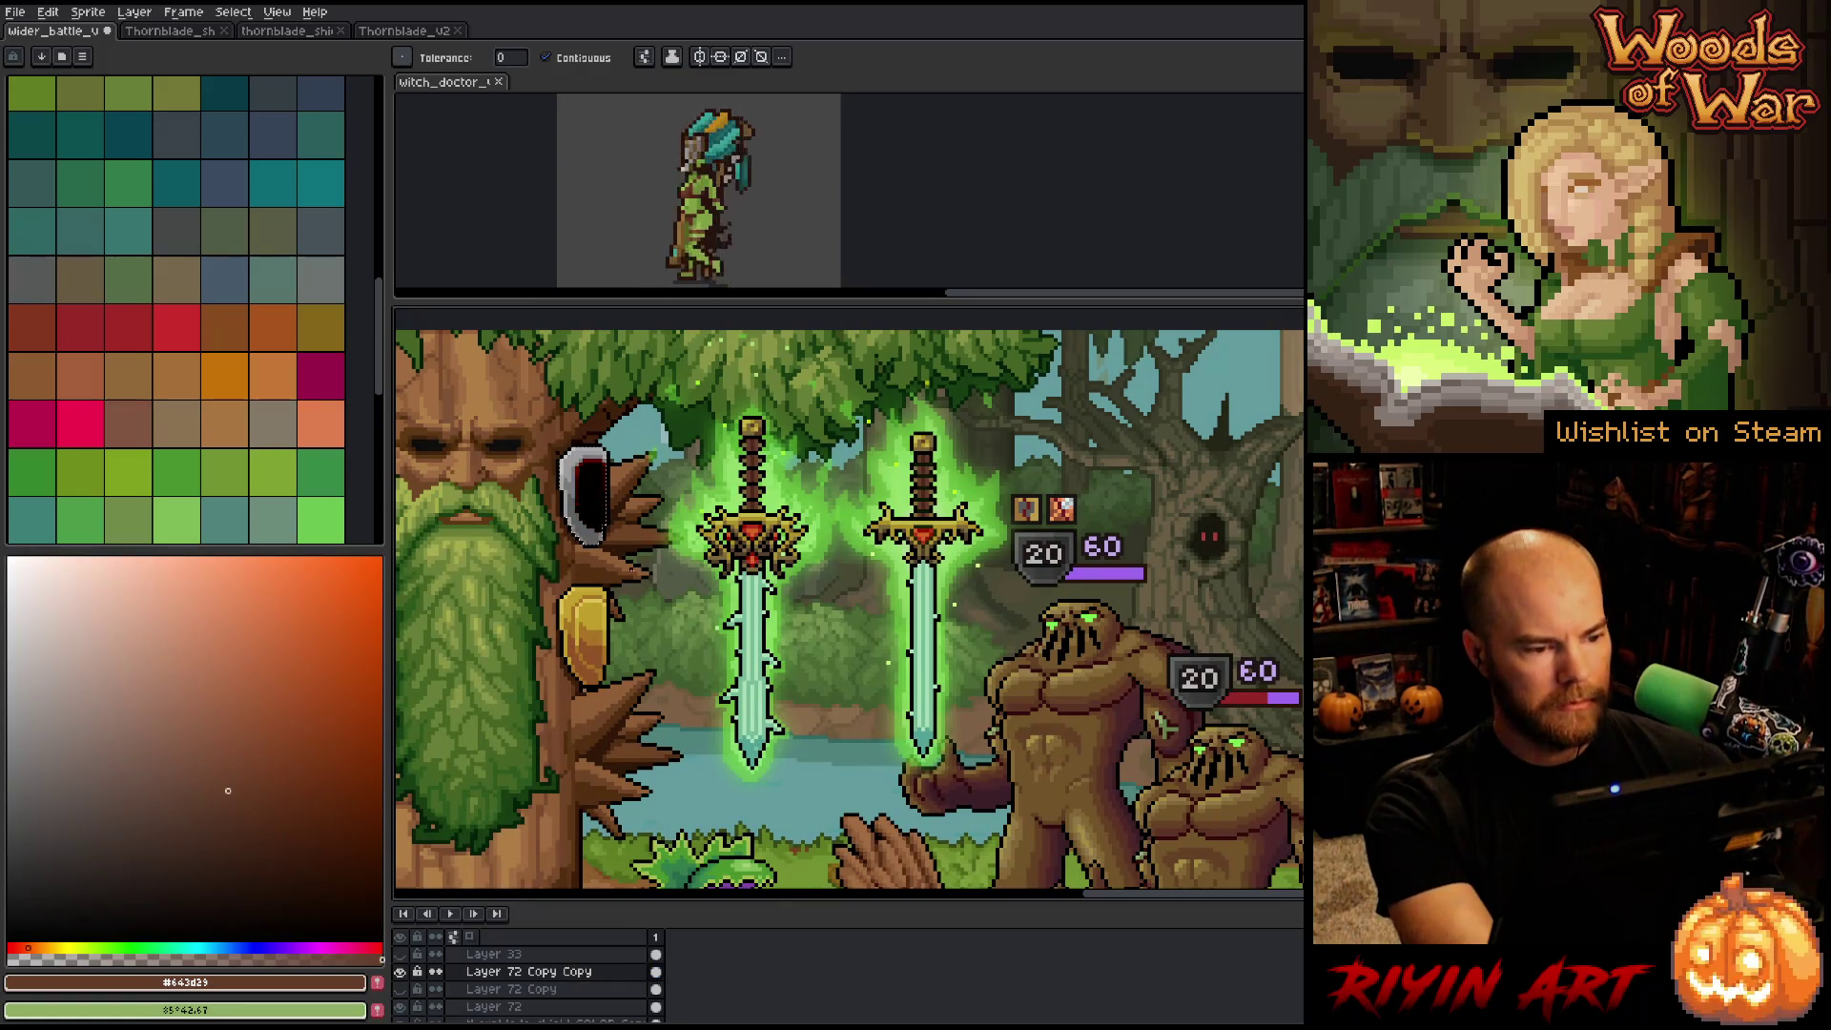
Hide Layer 72 so the shield loses its red tint.
double_click(494, 1006)
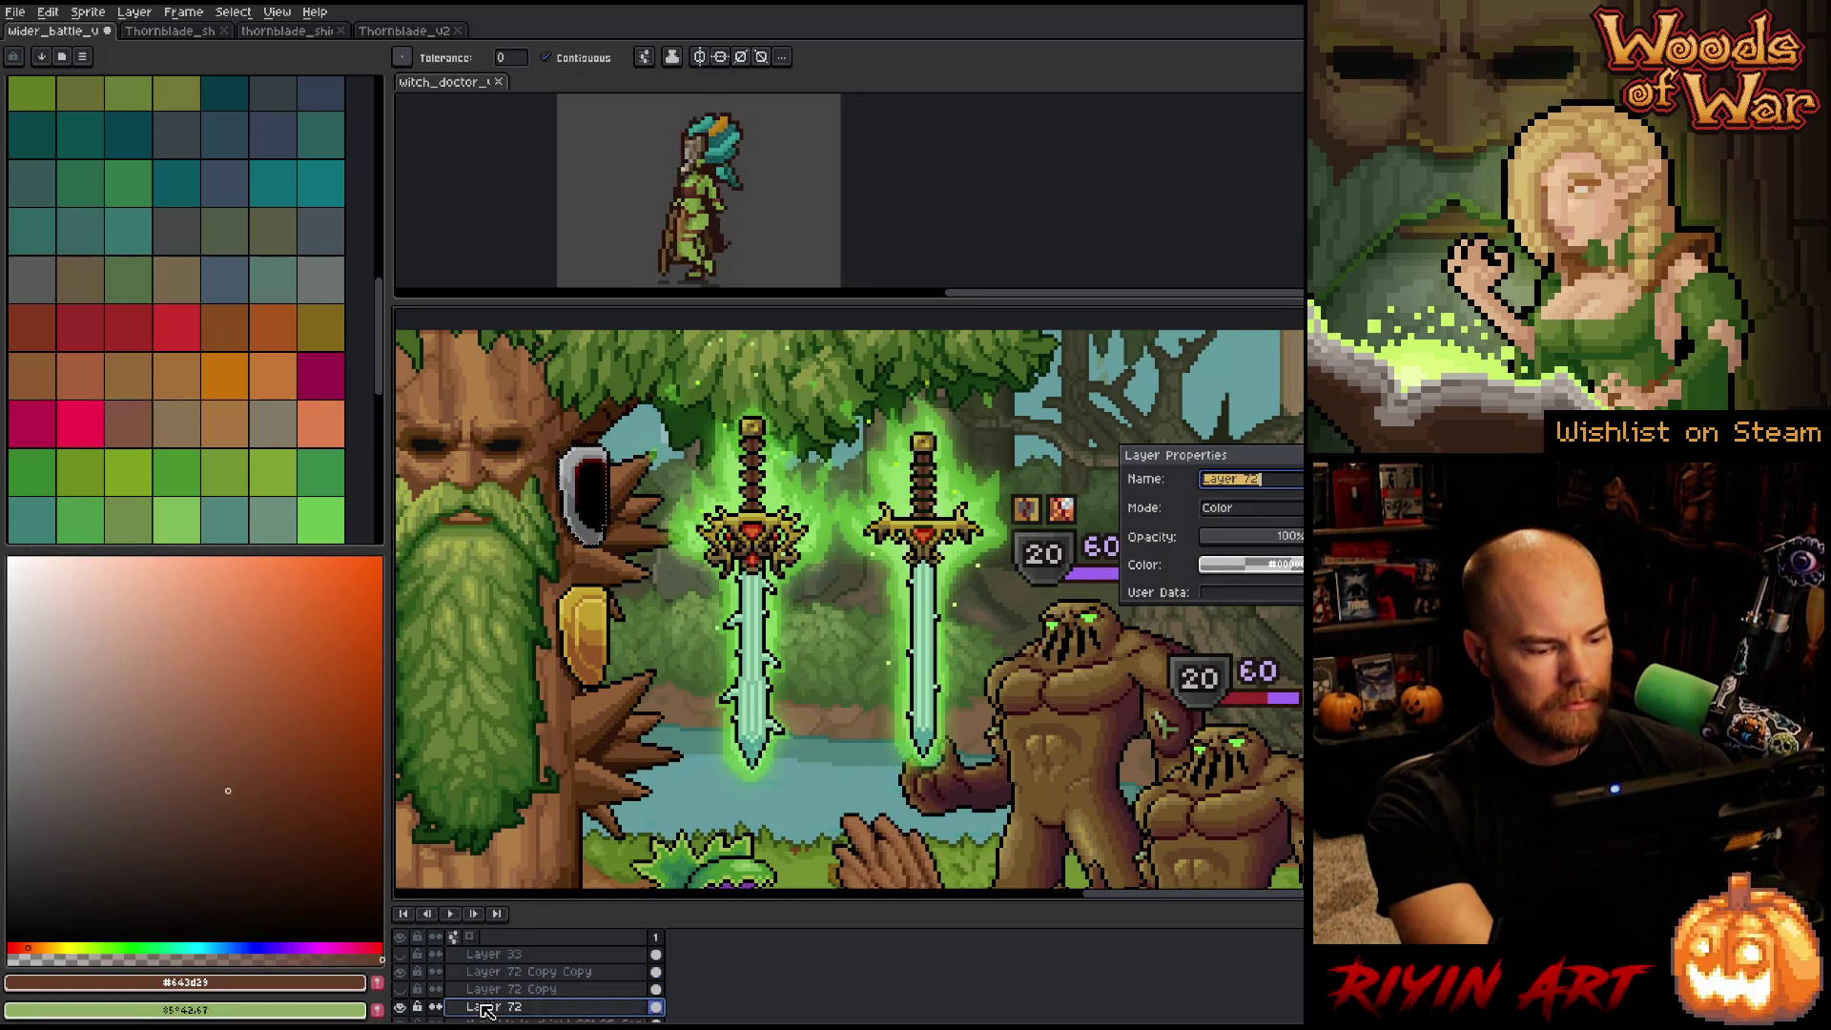
left_click(403, 1007)
scroll(434, 997, "down", 2)
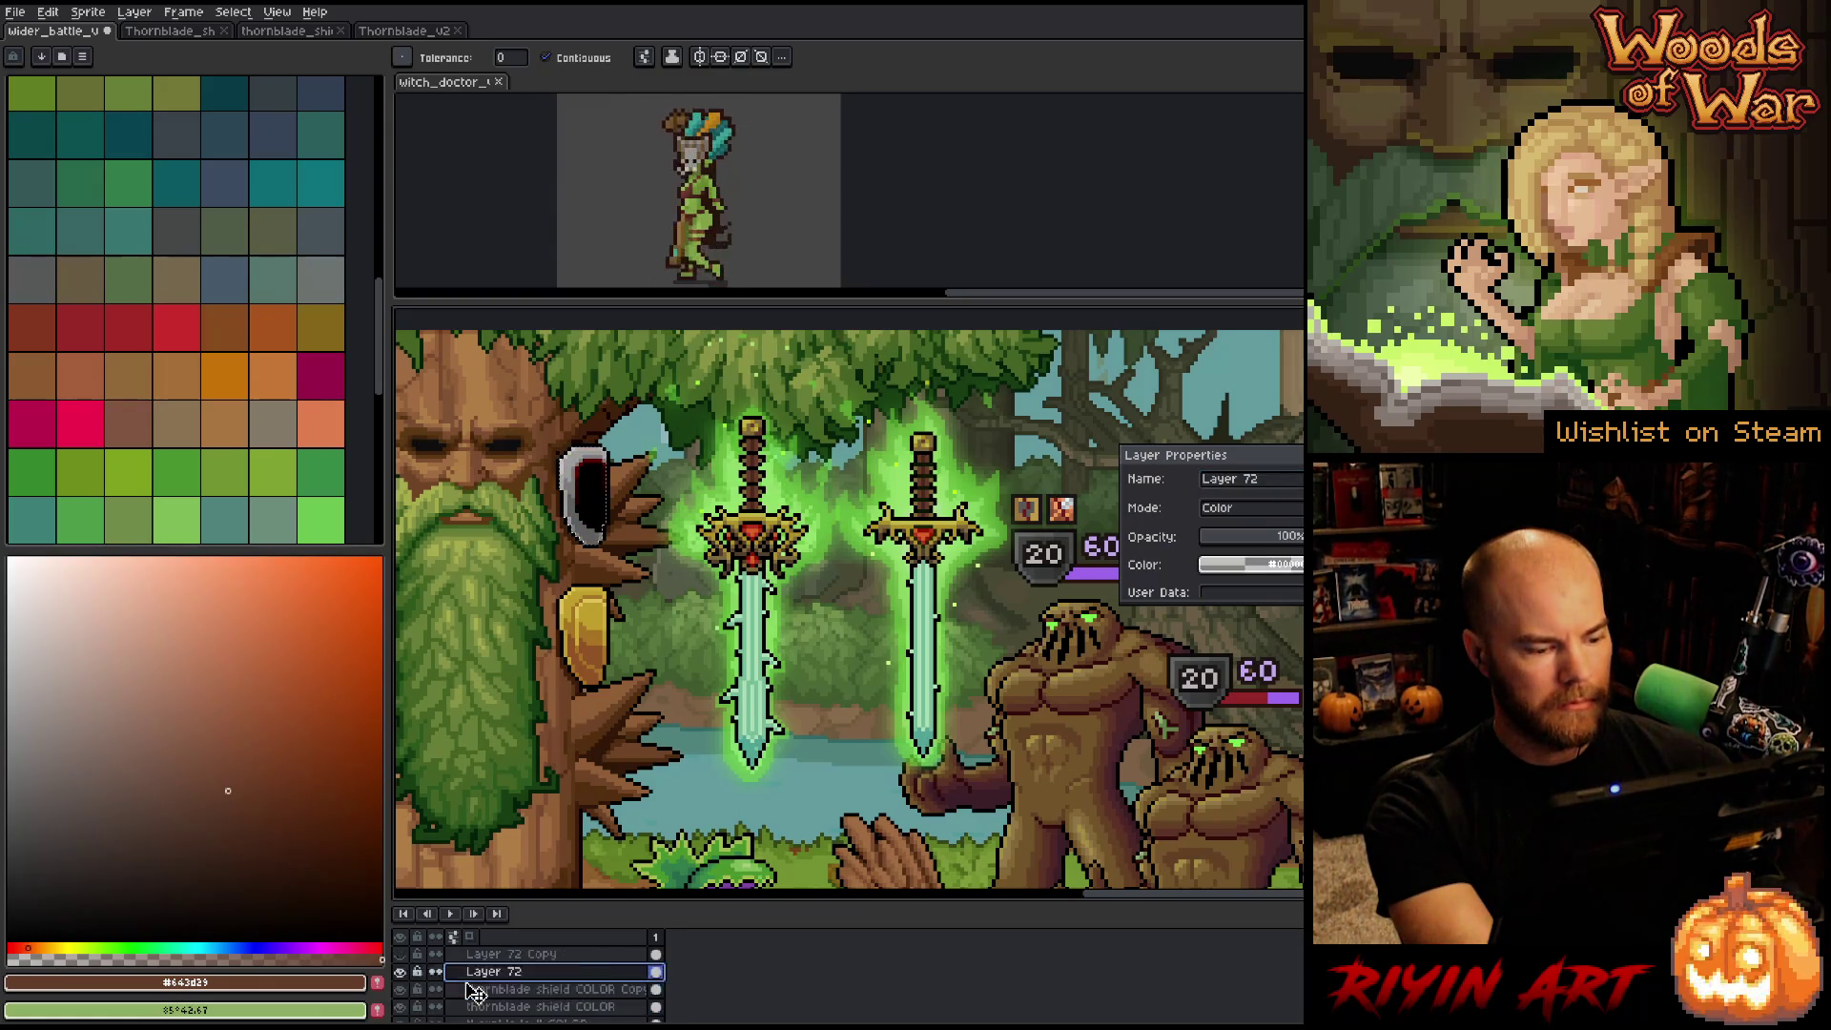
left_click(401, 988)
scroll(448, 983, "up", 2)
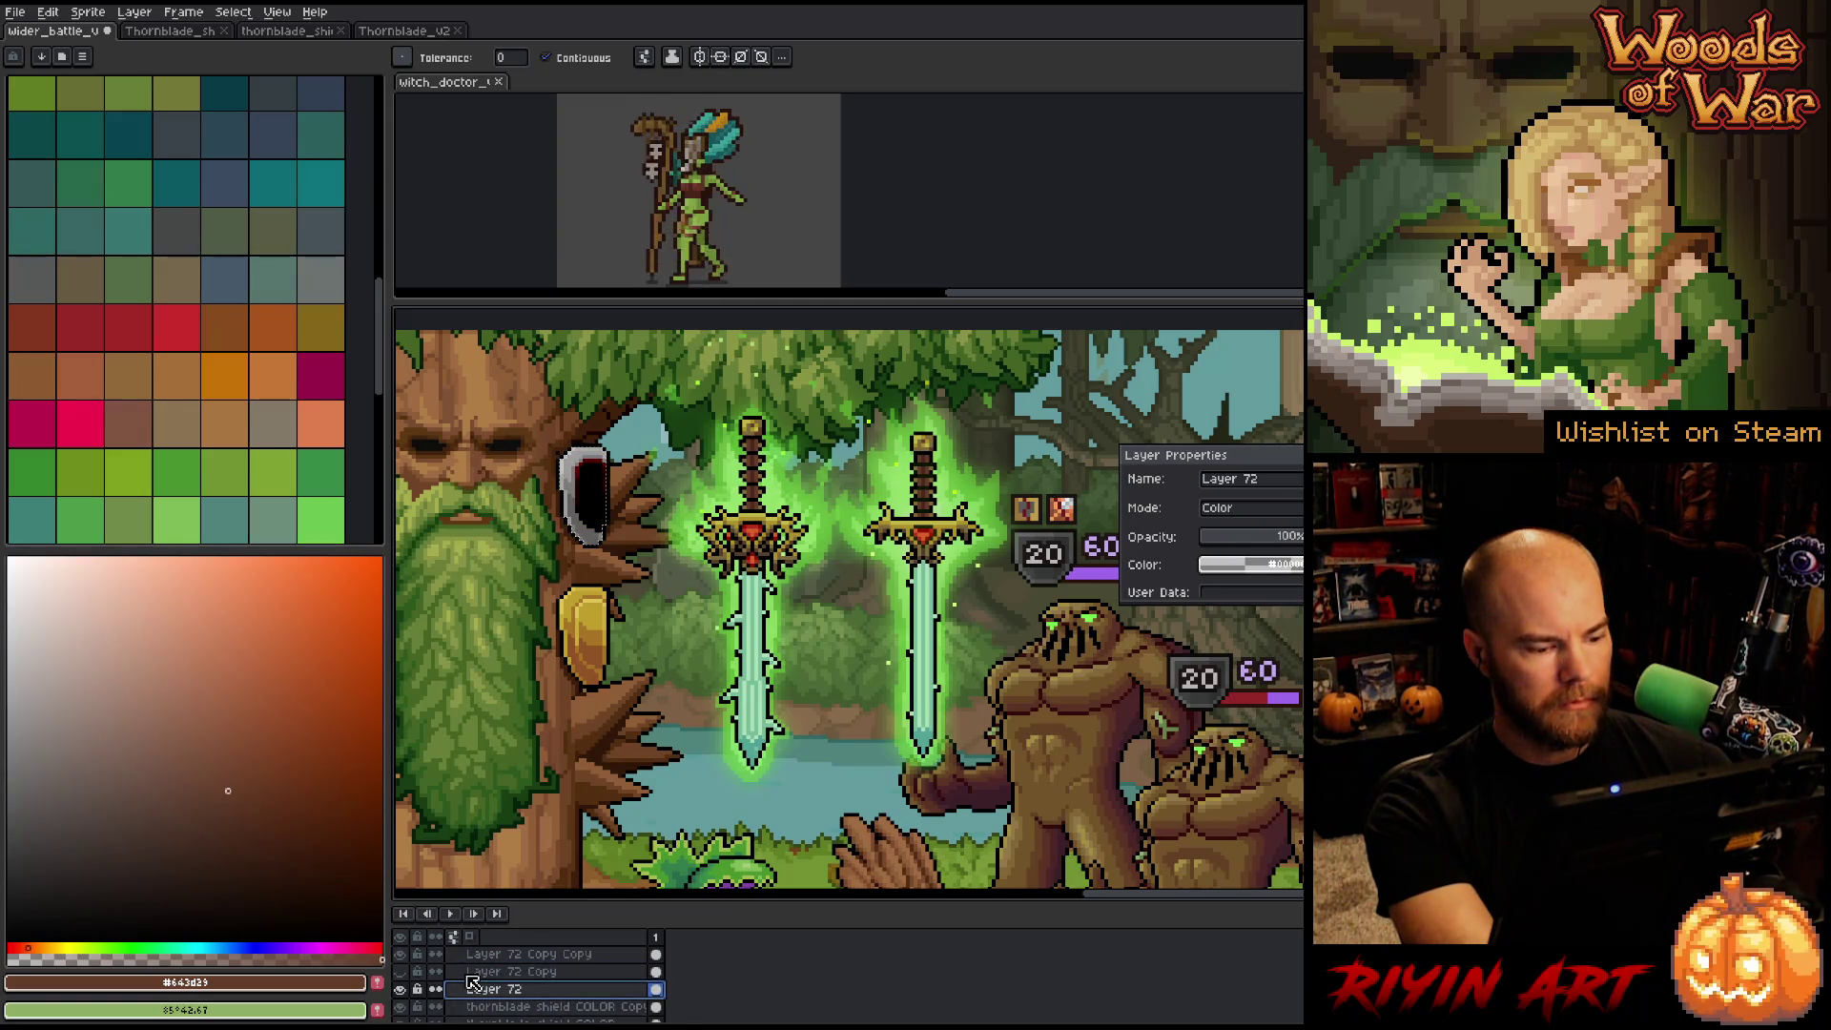
Try Color, then settle Layer 72 Copy Copy on Color Burn at about 40% opacity.
left_click(490, 975)
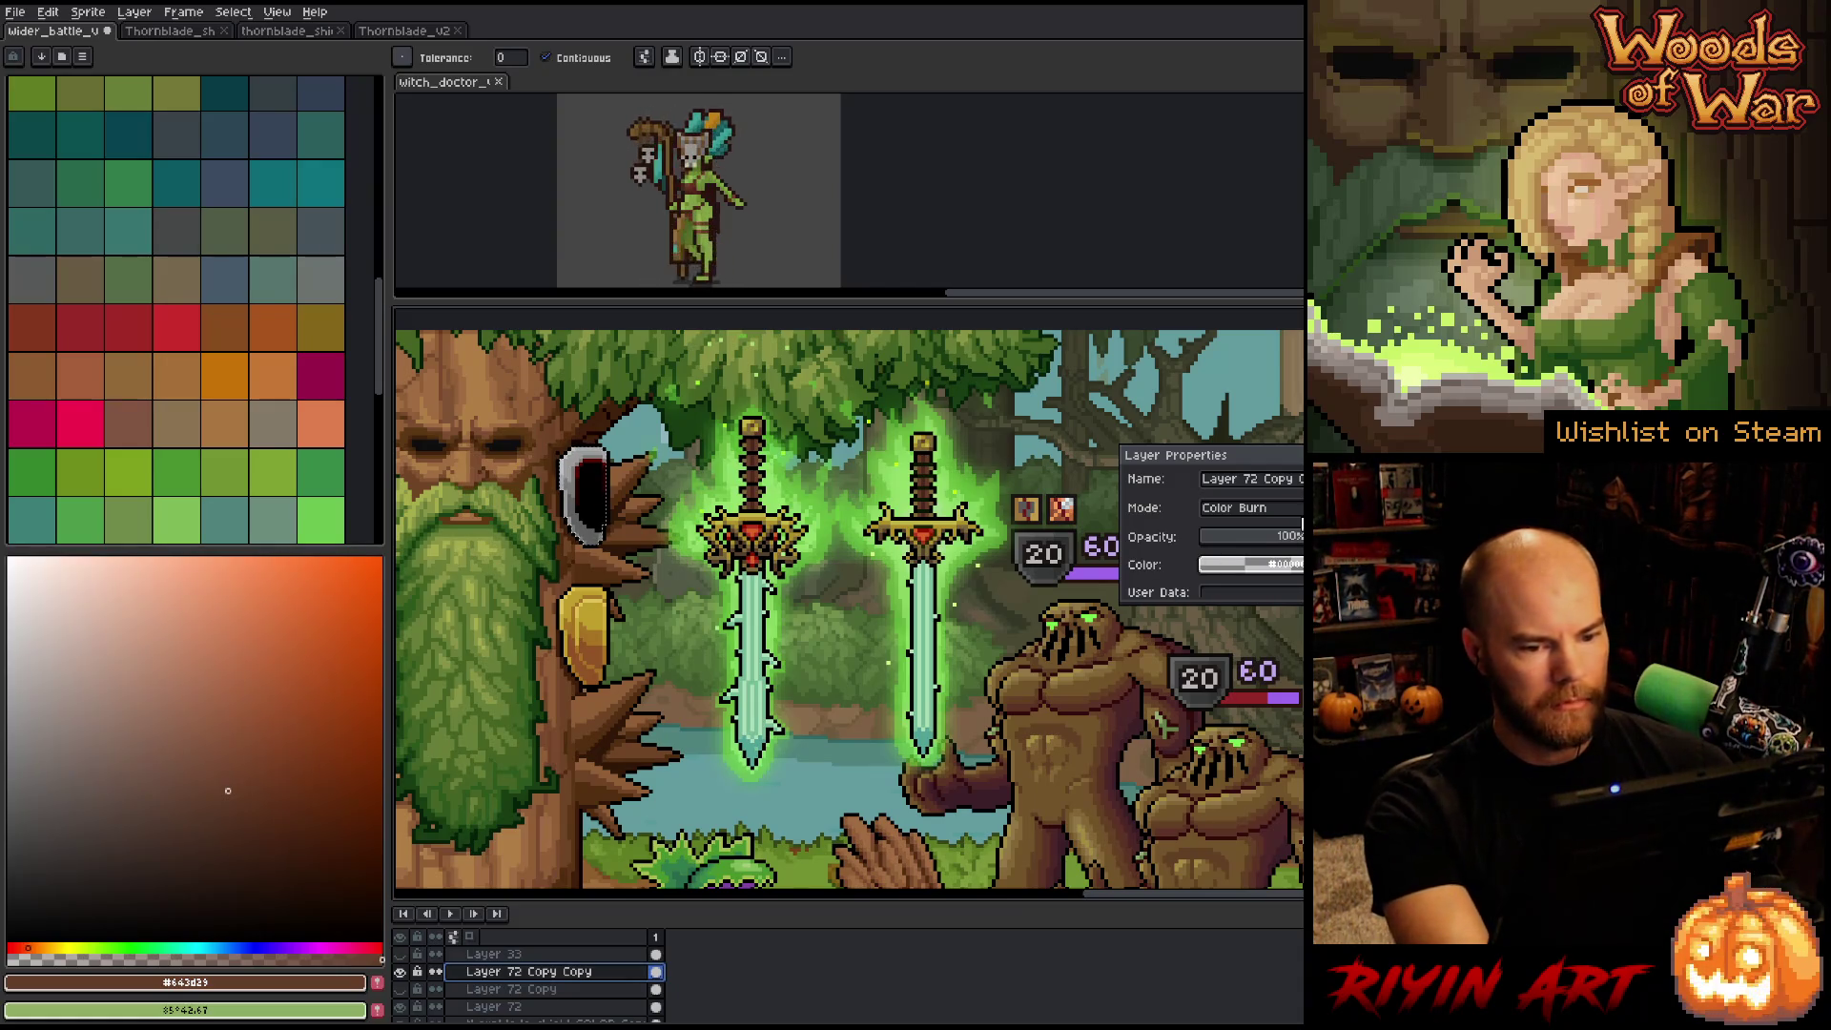
left_click(1245, 507)
left_click(1221, 813)
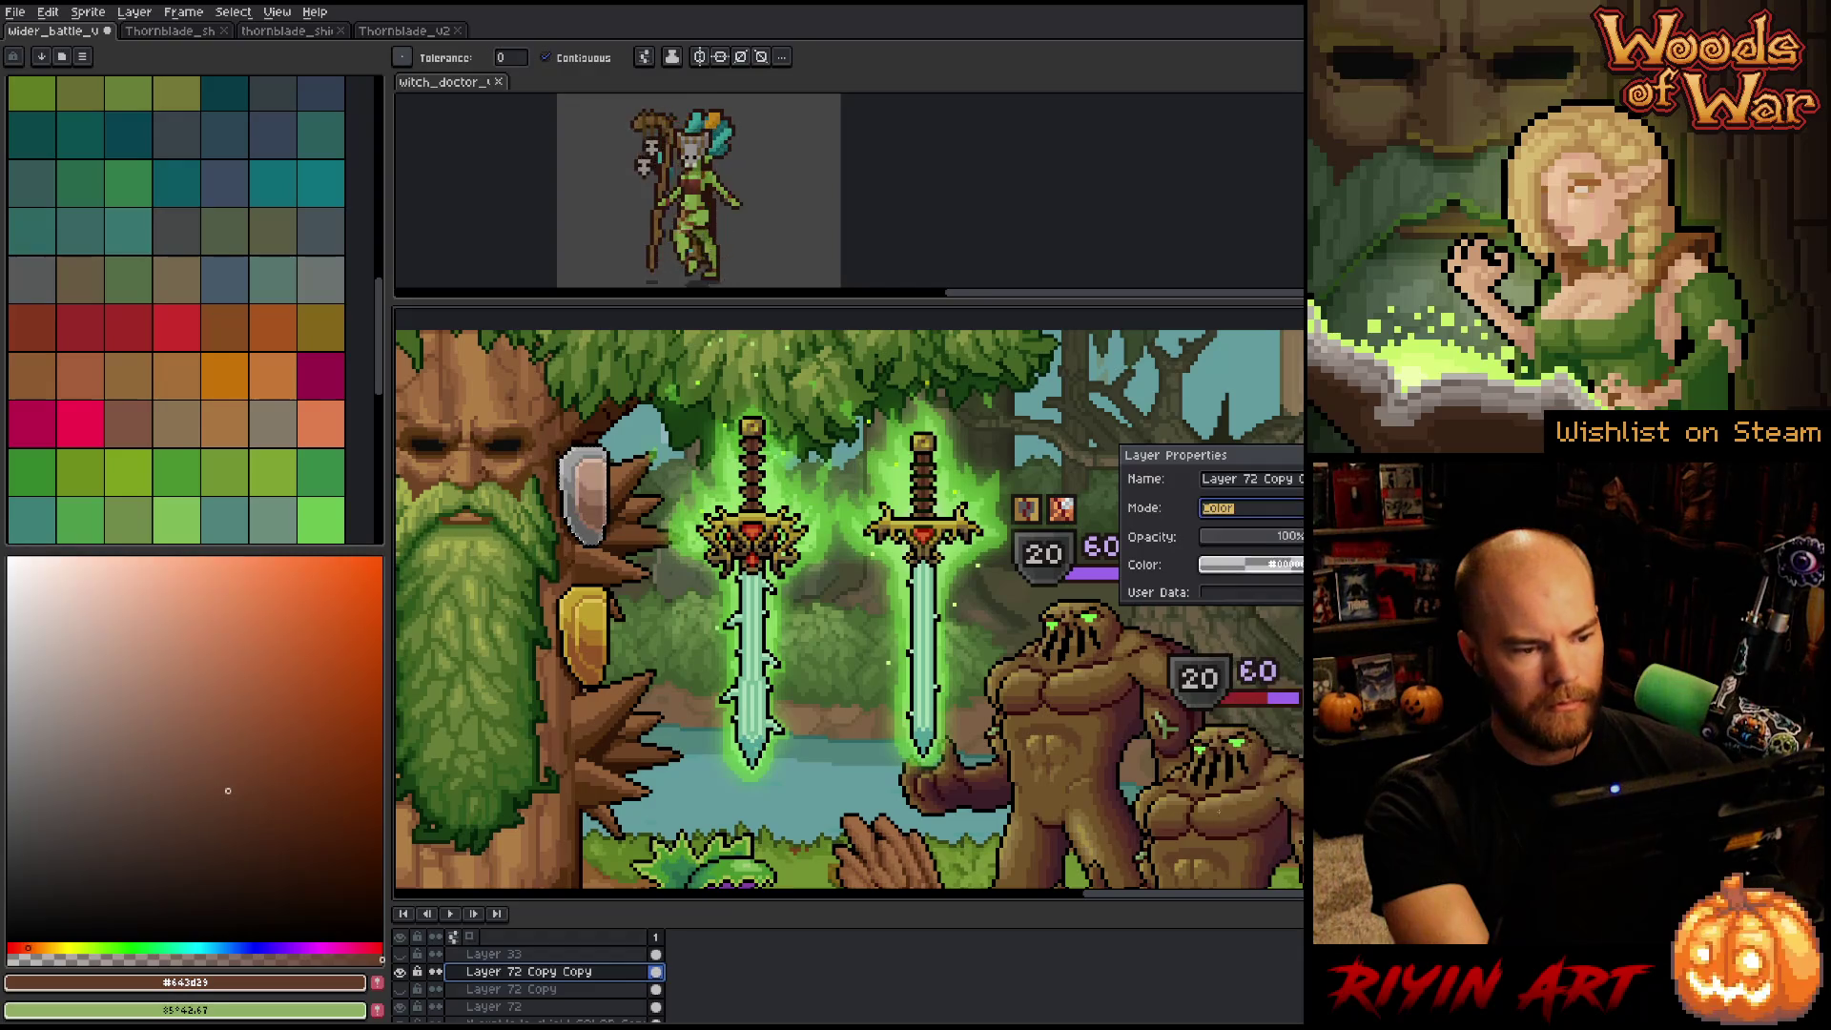
left_click(402, 972, "alt")
left_click(401, 972, "alt")
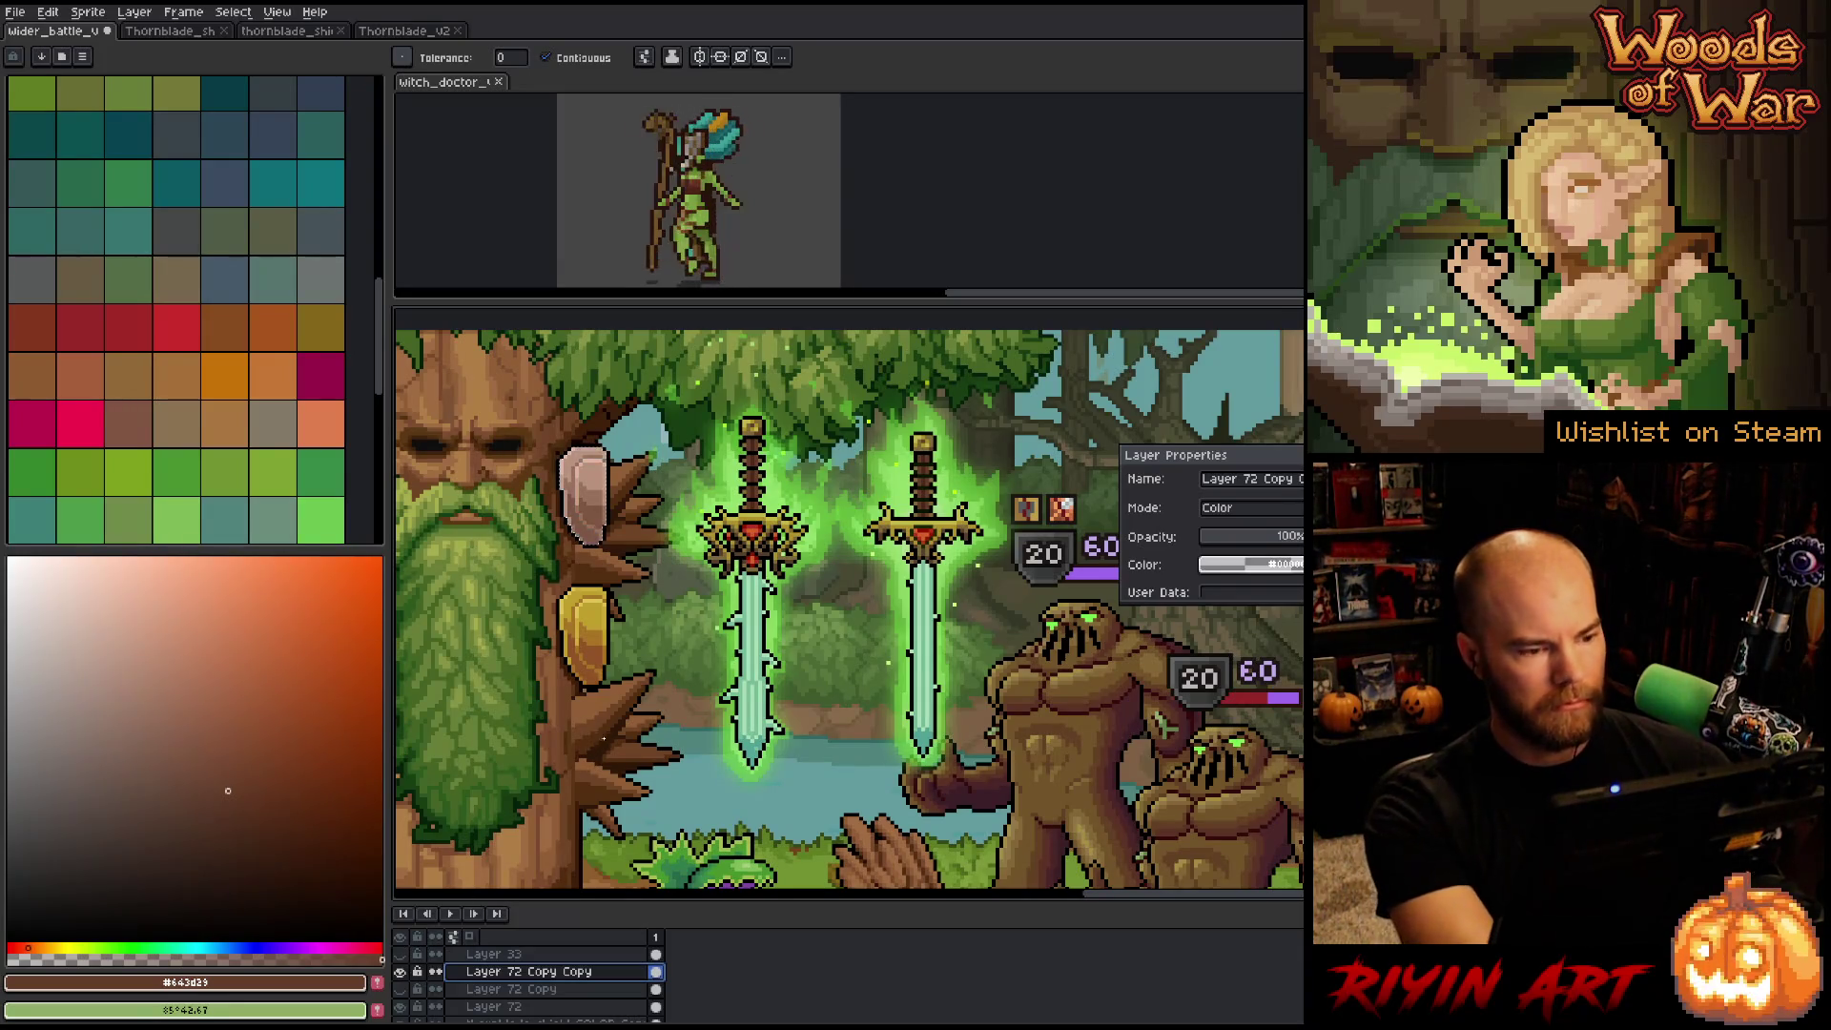
left_click(1228, 511)
left_click(1234, 581)
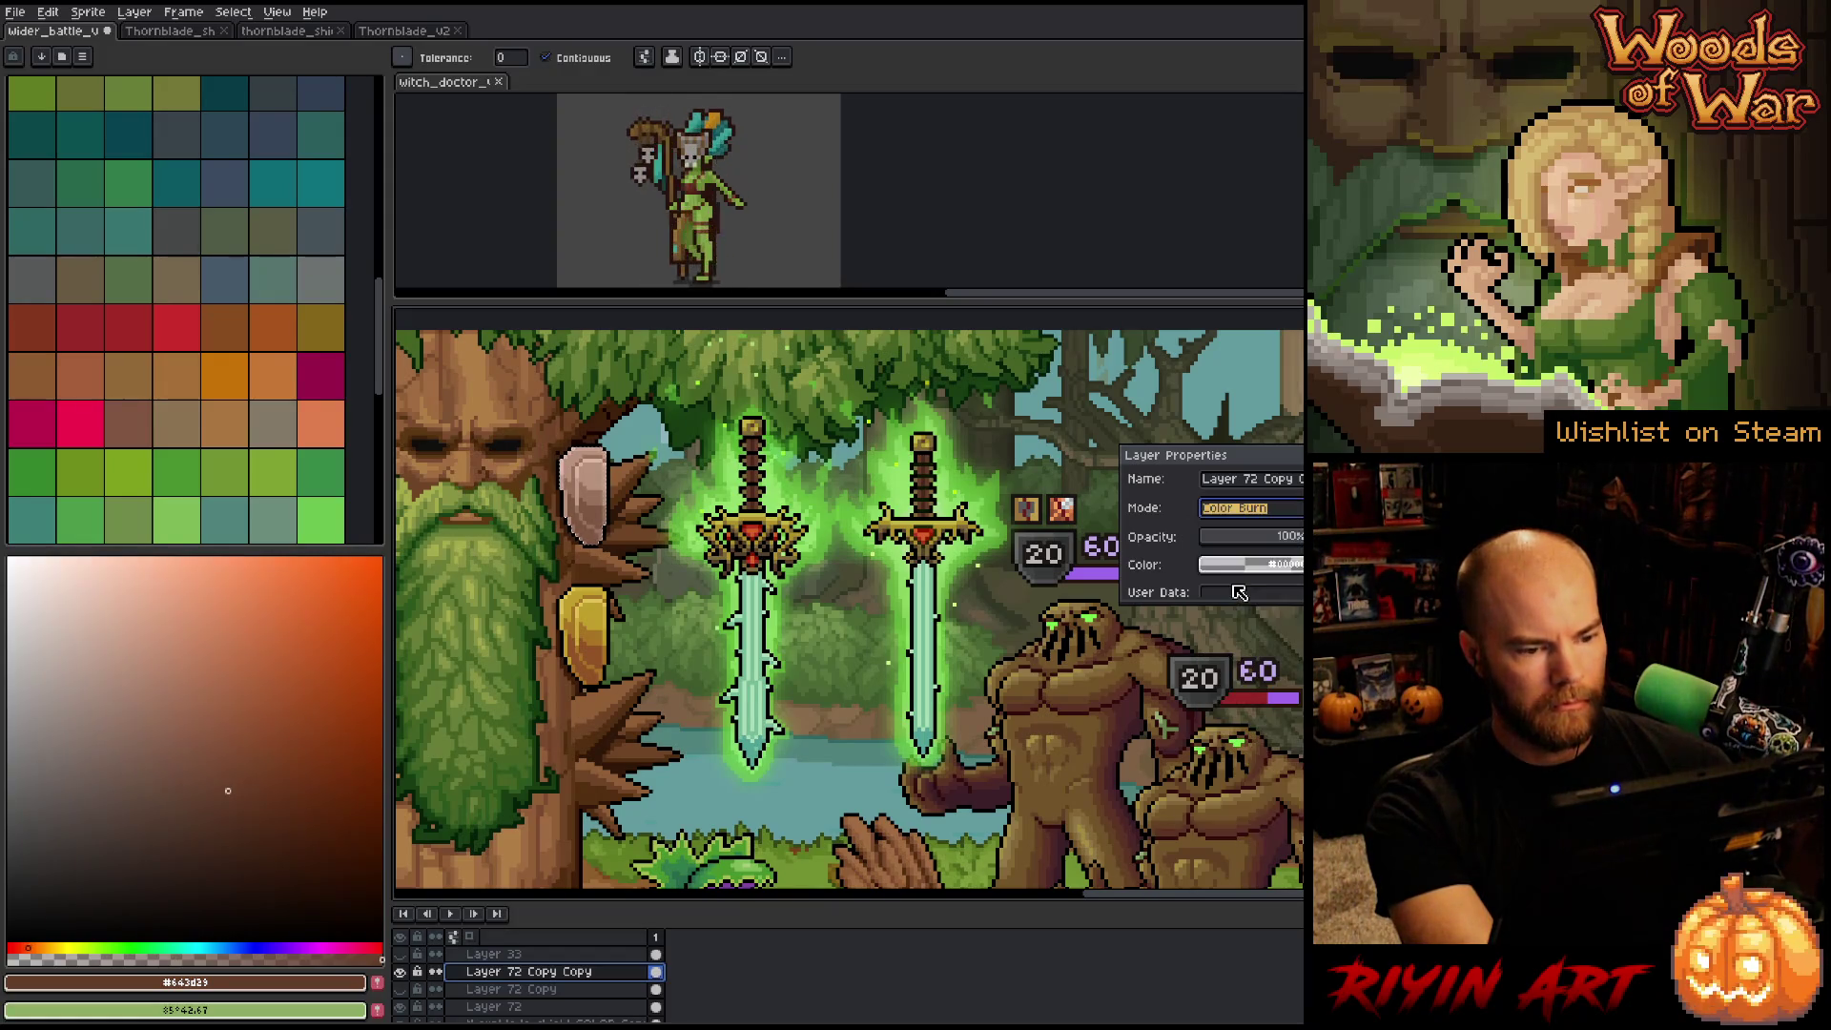
mouse_move(1275, 542)
left_mouse_down()
mouse_move(1303, 539)
mouse_move(1269, 551)
left_mouse_up()
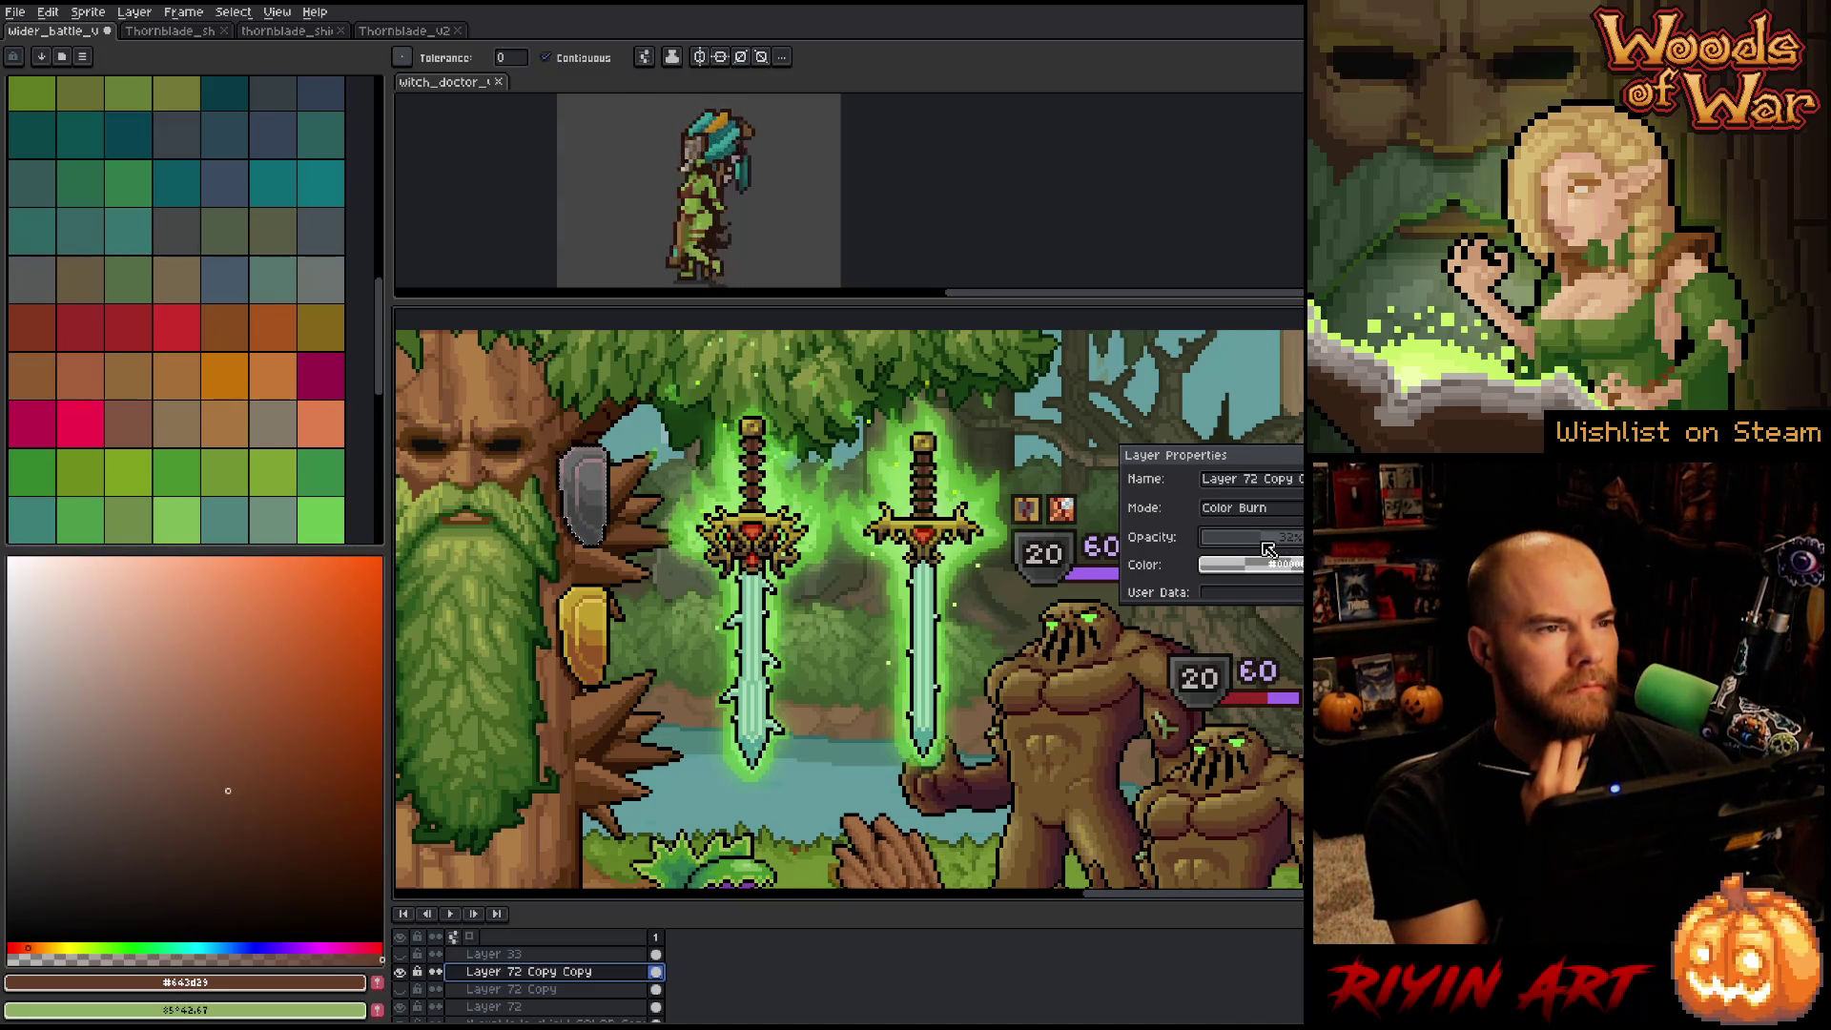
mouse_move(1269, 551)
left_mouse_down()
mouse_move(1245, 536)
mouse_move(1295, 543)
left_mouse_up()
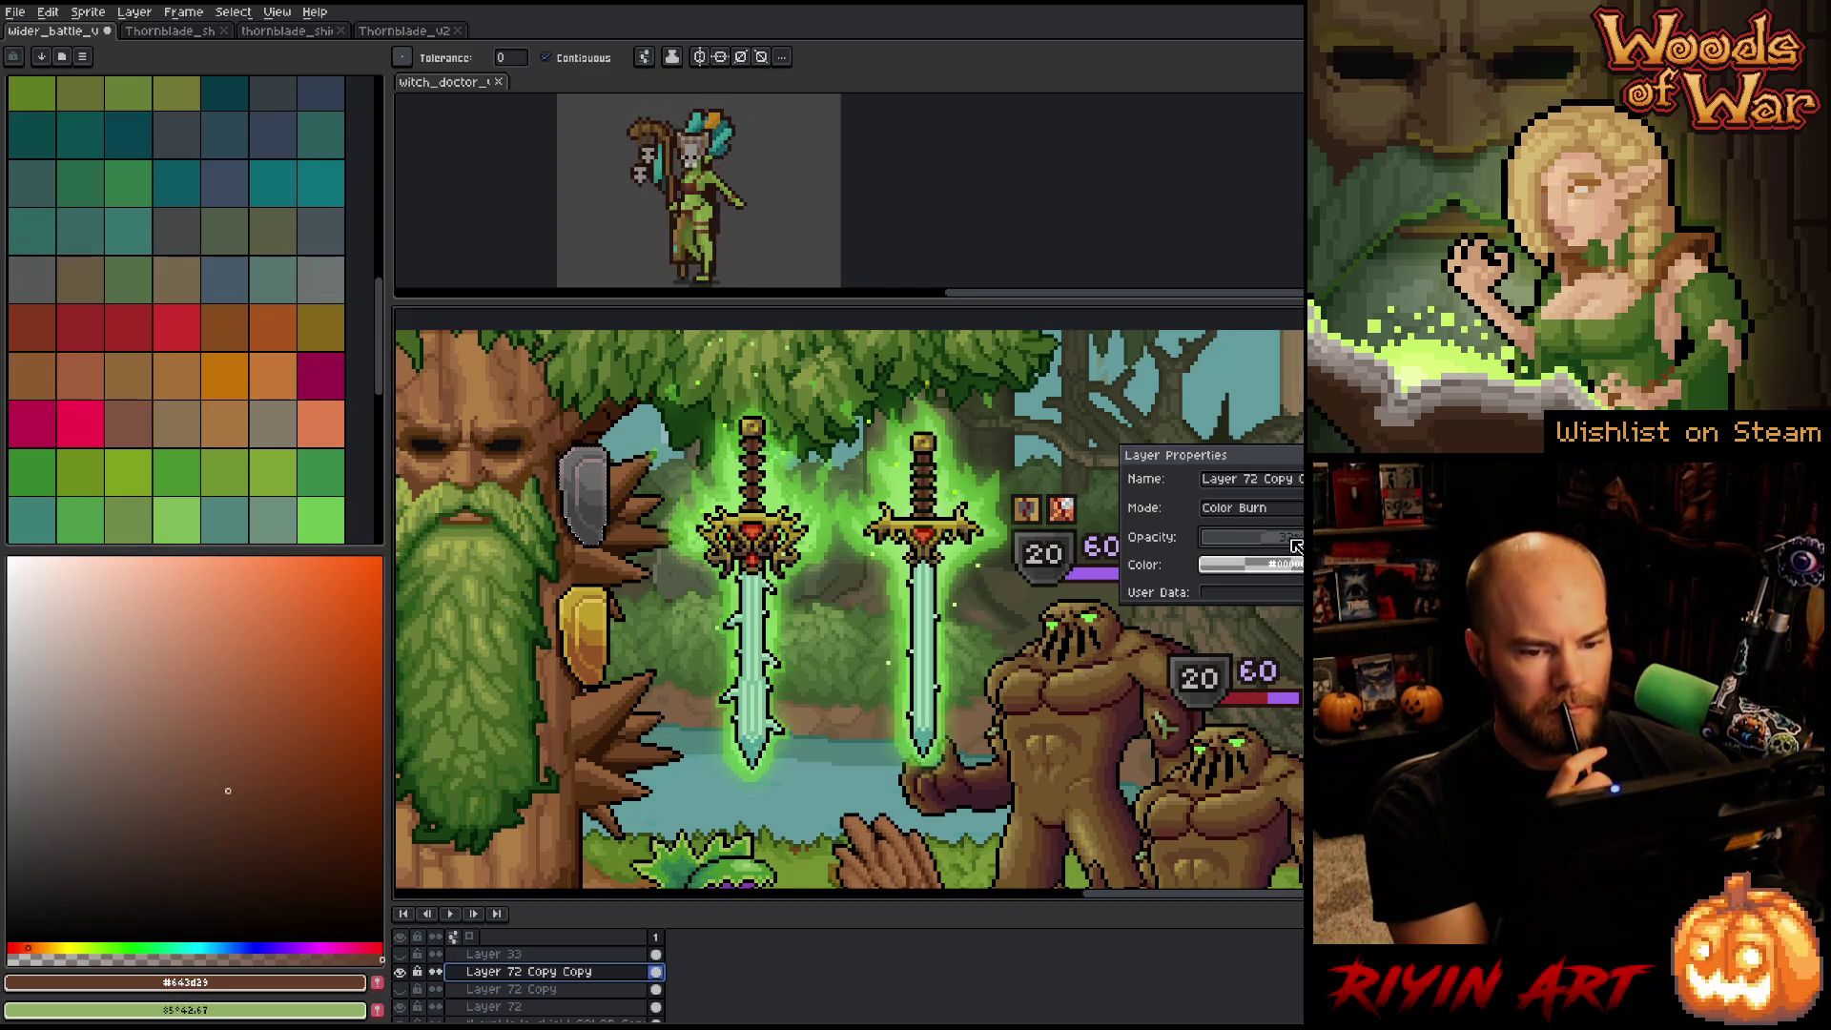
Rebalance opacities: Layer 72 to about 27% then near full, Layer 72 Copy Copy to about 66%.
left_click(539, 990)
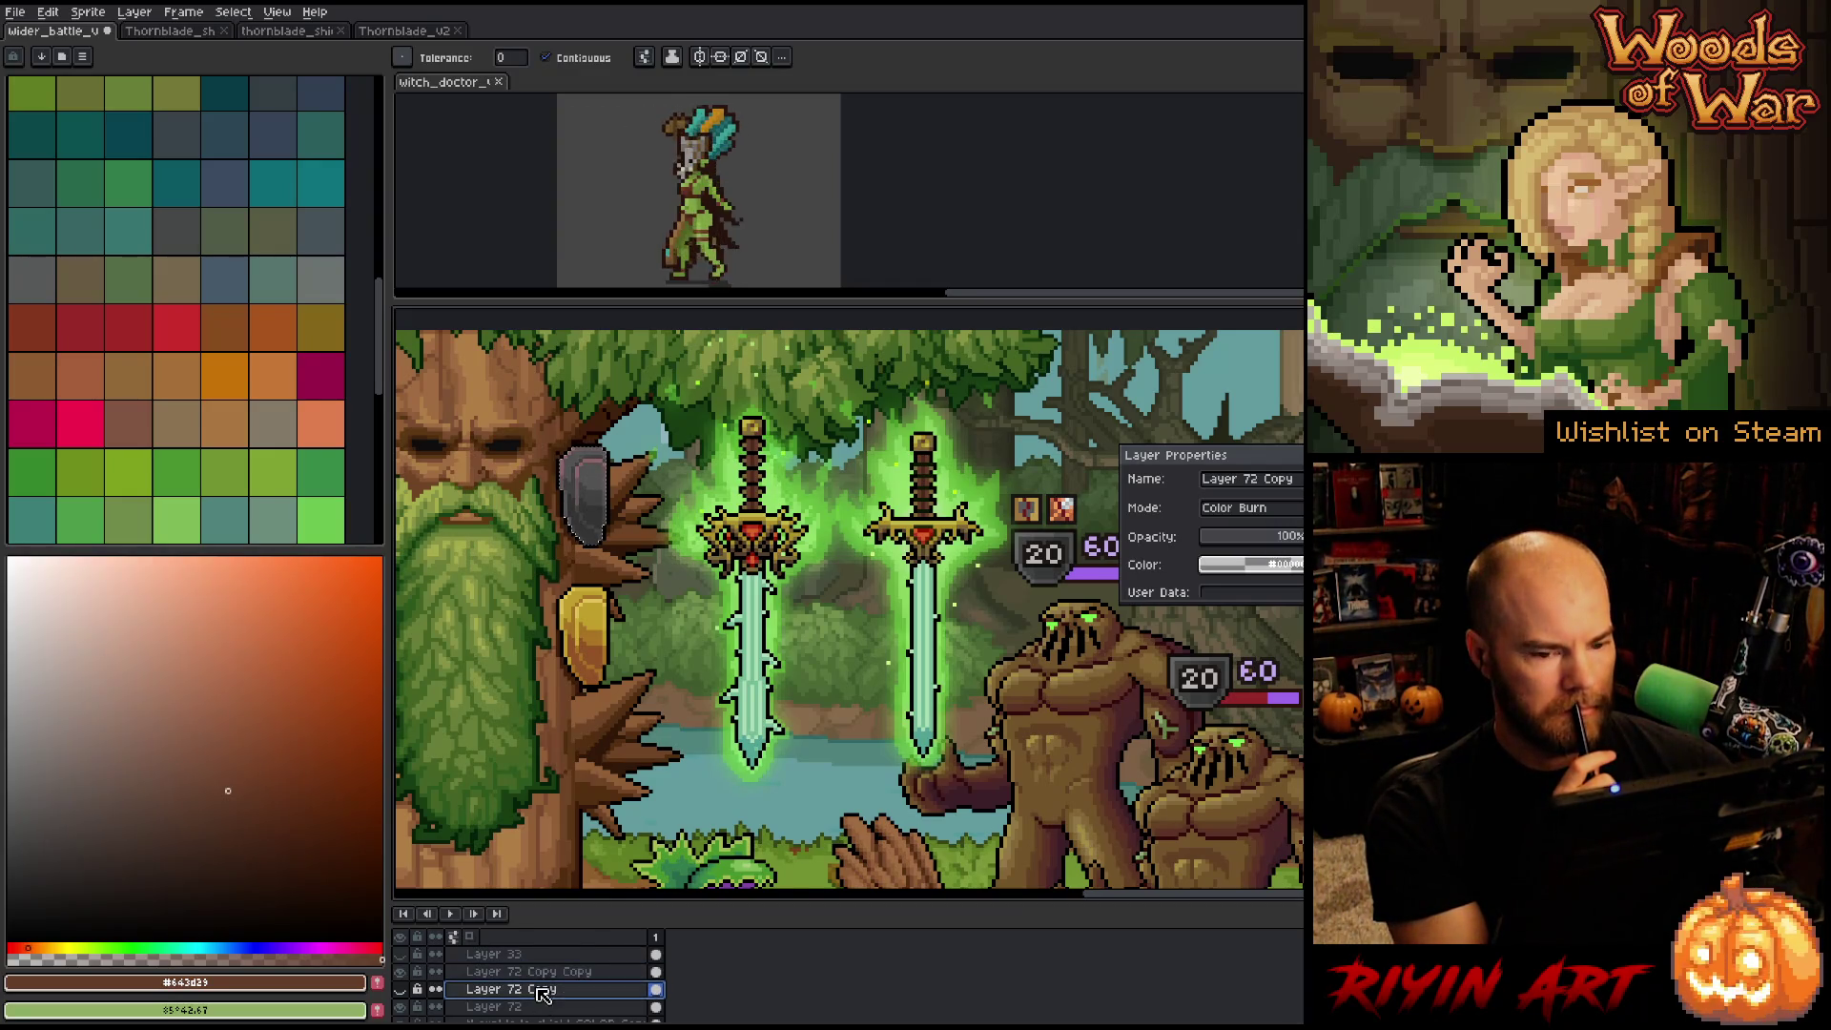
left_click(1263, 513)
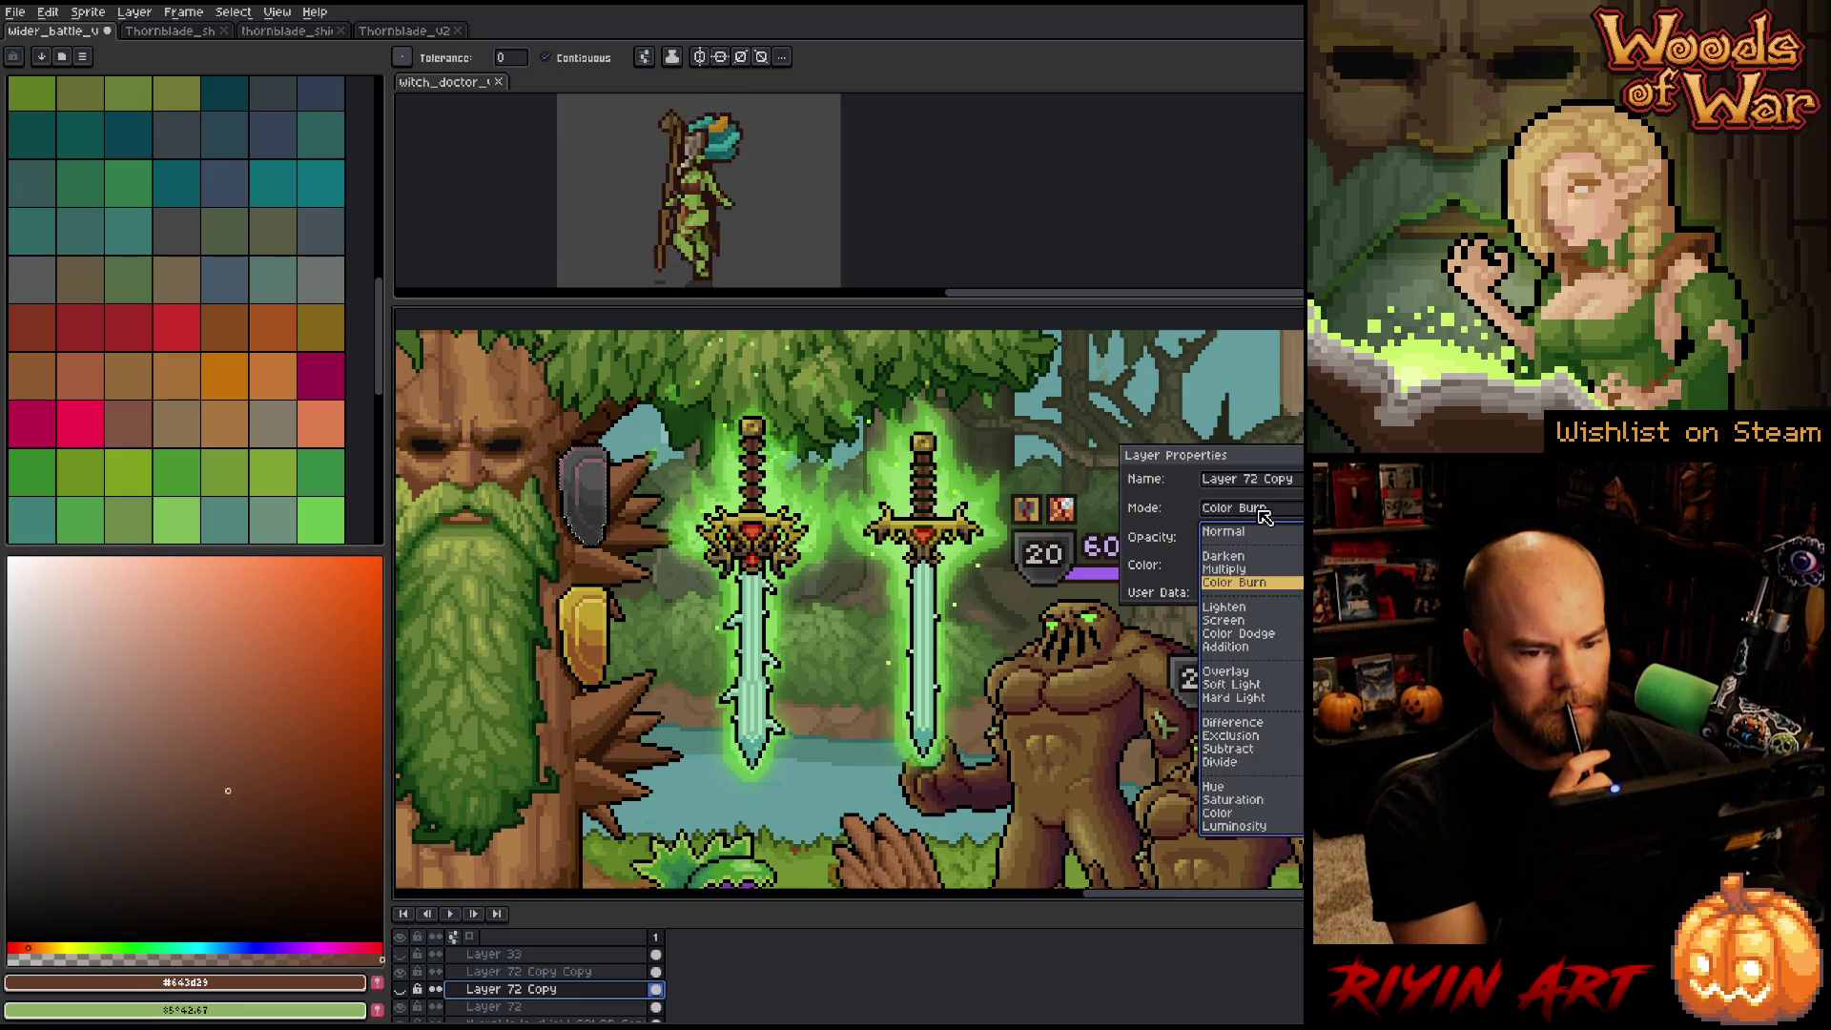
left_click(1221, 812)
key("alt+Down")
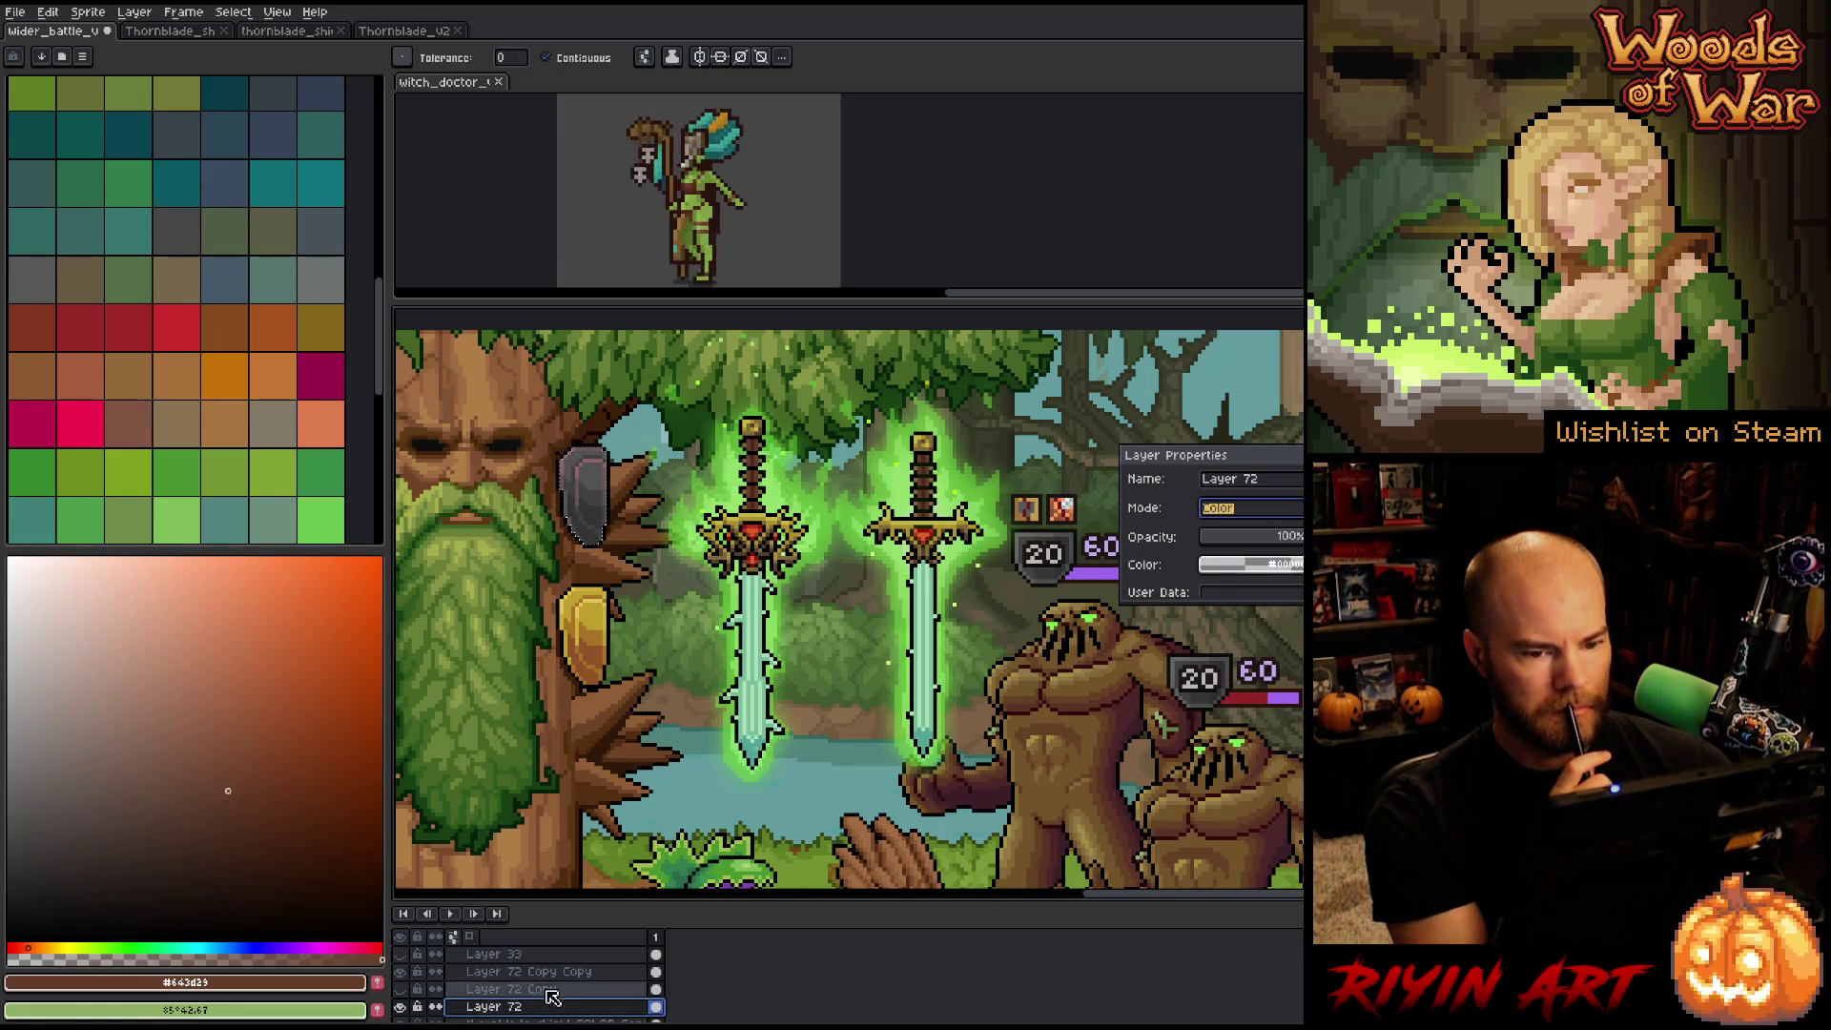
left_click_drag(1274, 550, 1260, 545)
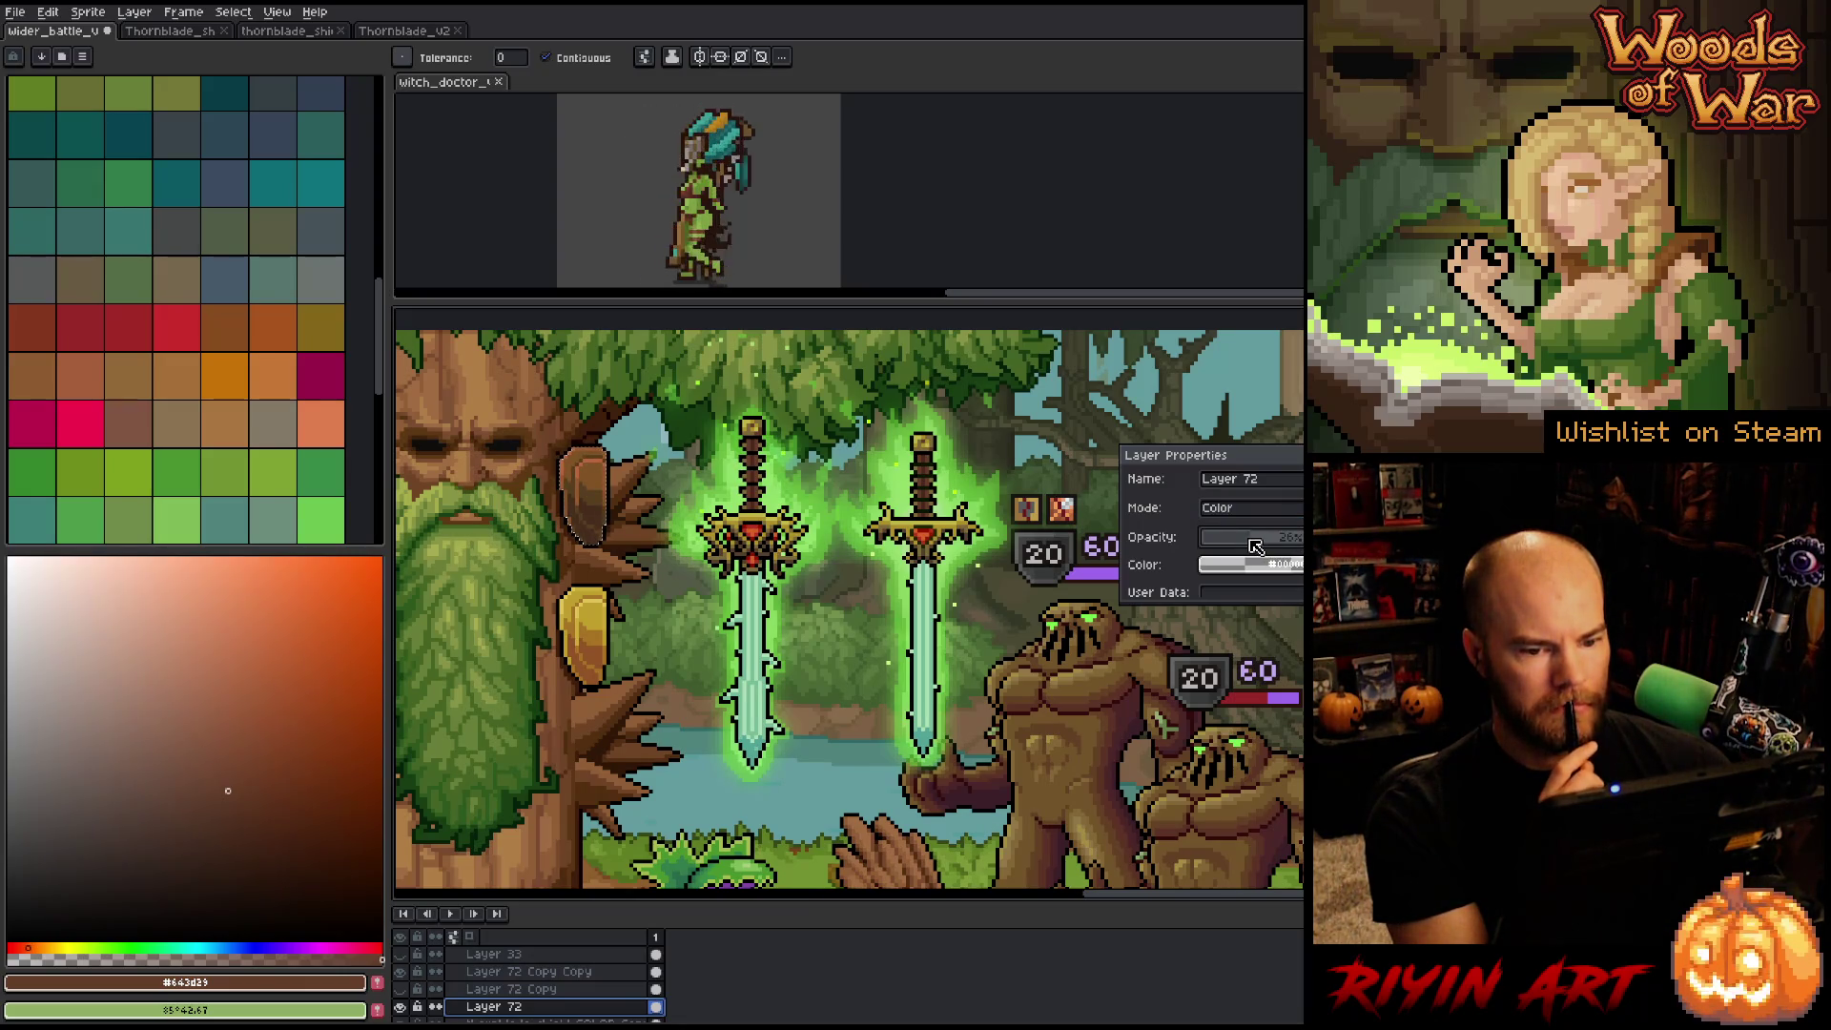
left_click(525, 971)
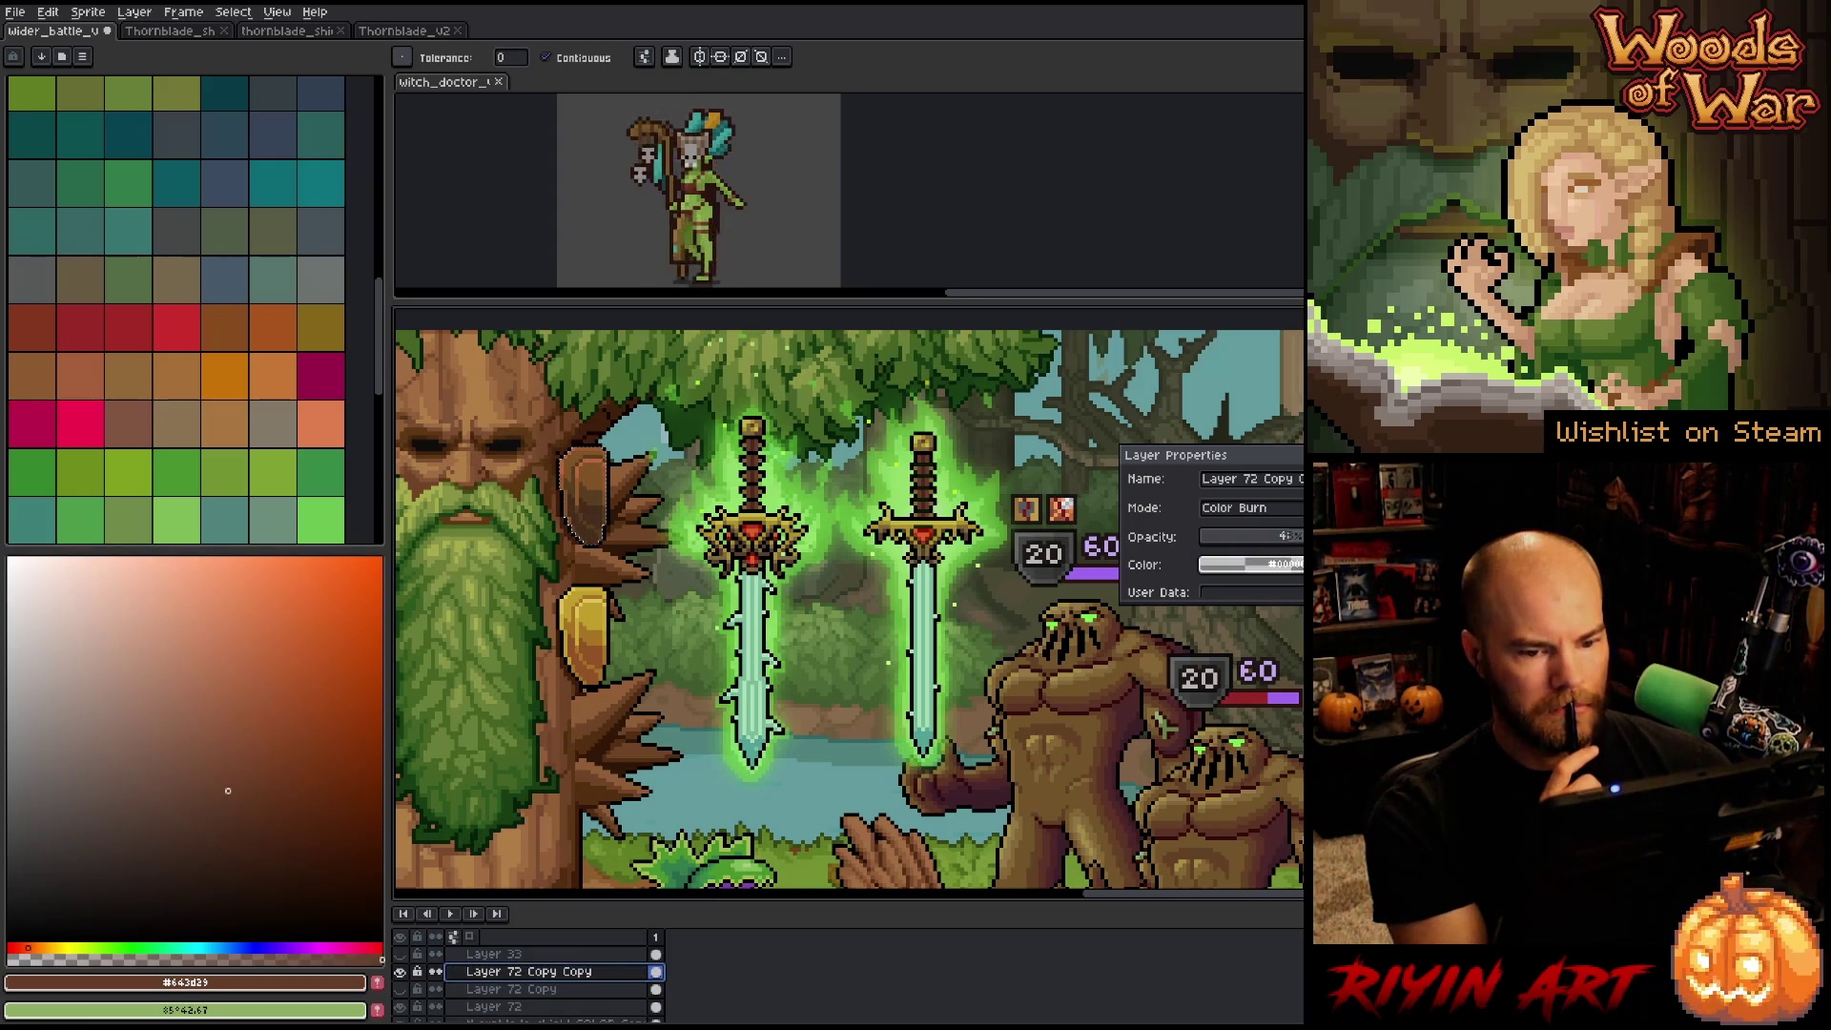
left_click_drag(1256, 536, 1289, 536)
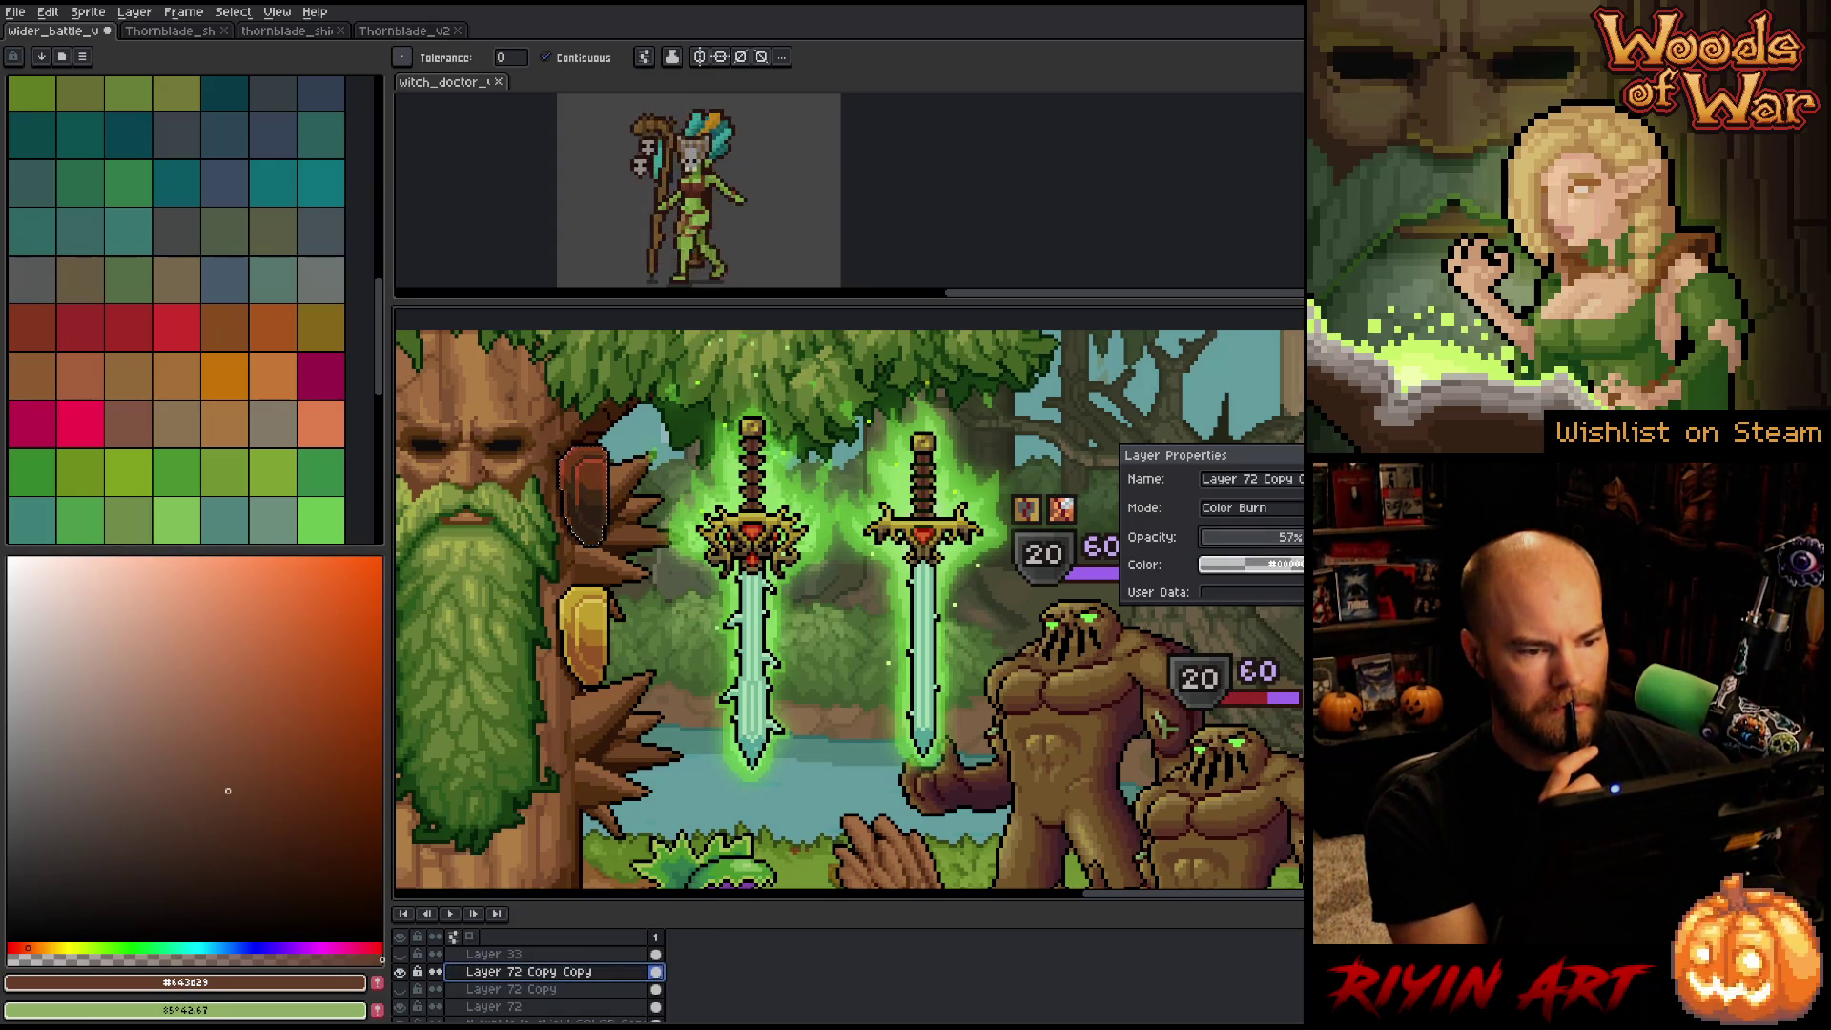
left_click(494, 1007)
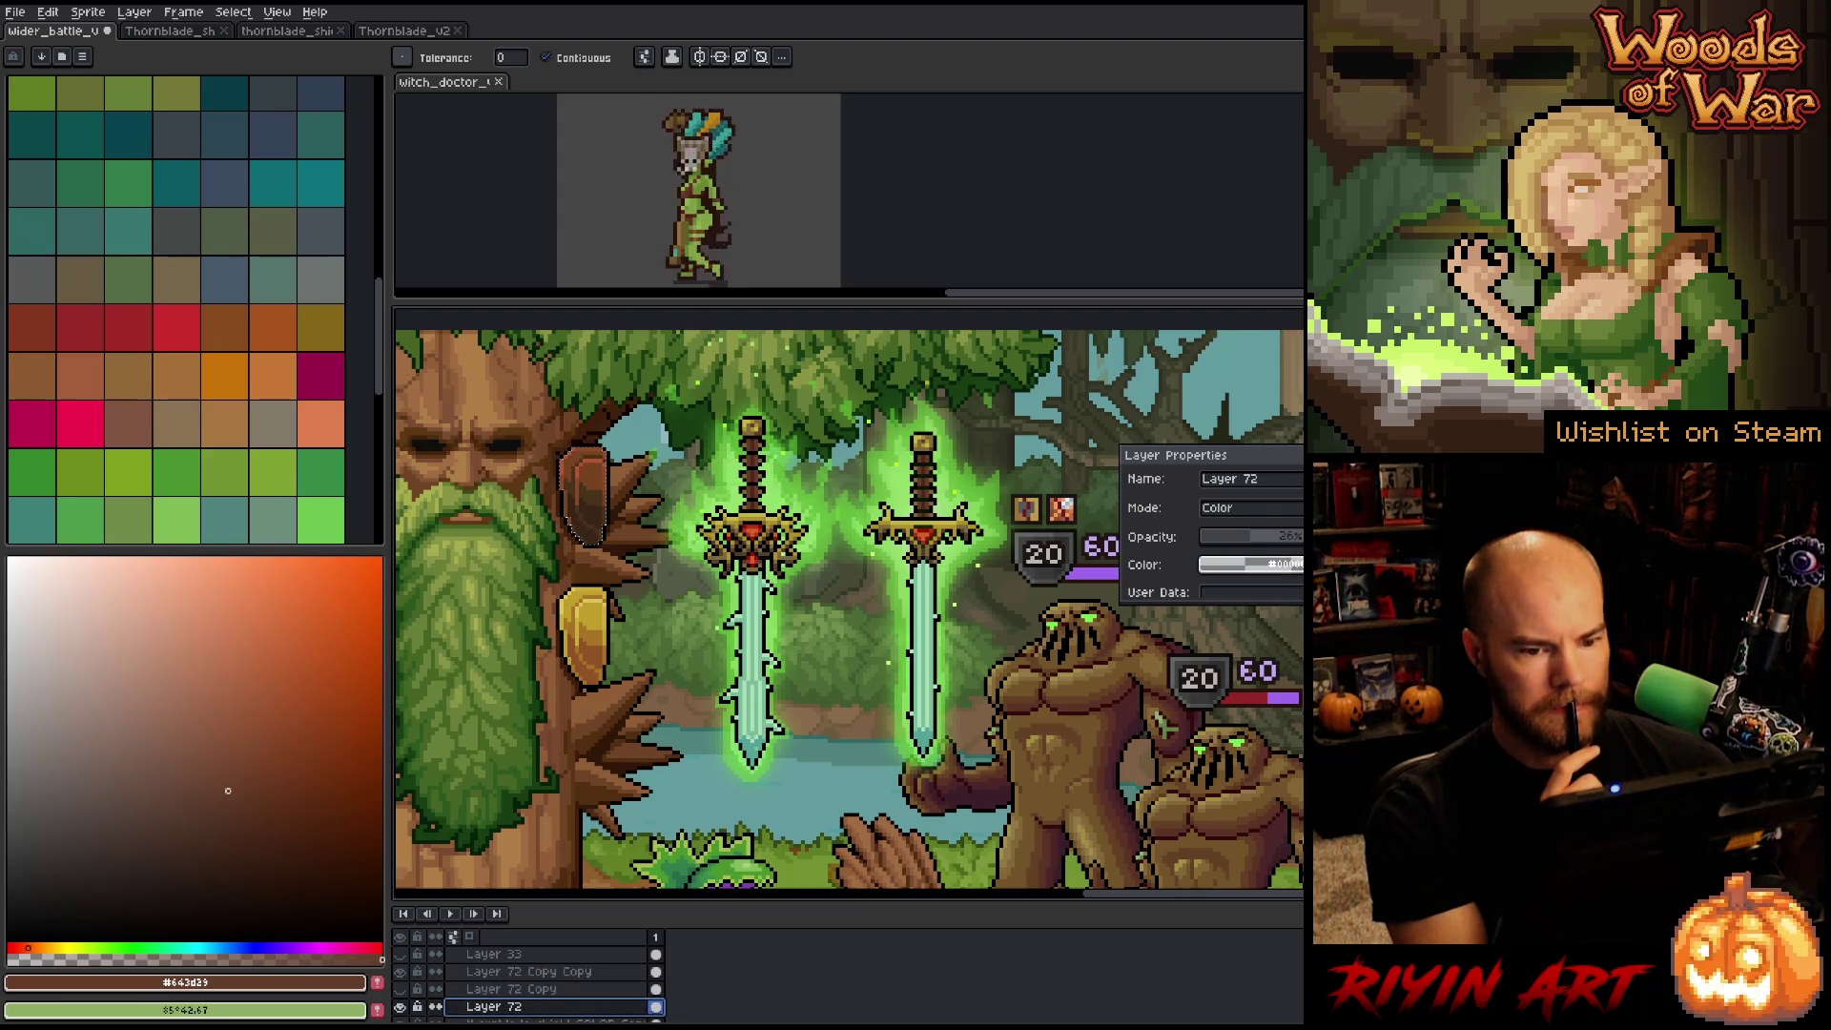
left_click(1288, 537)
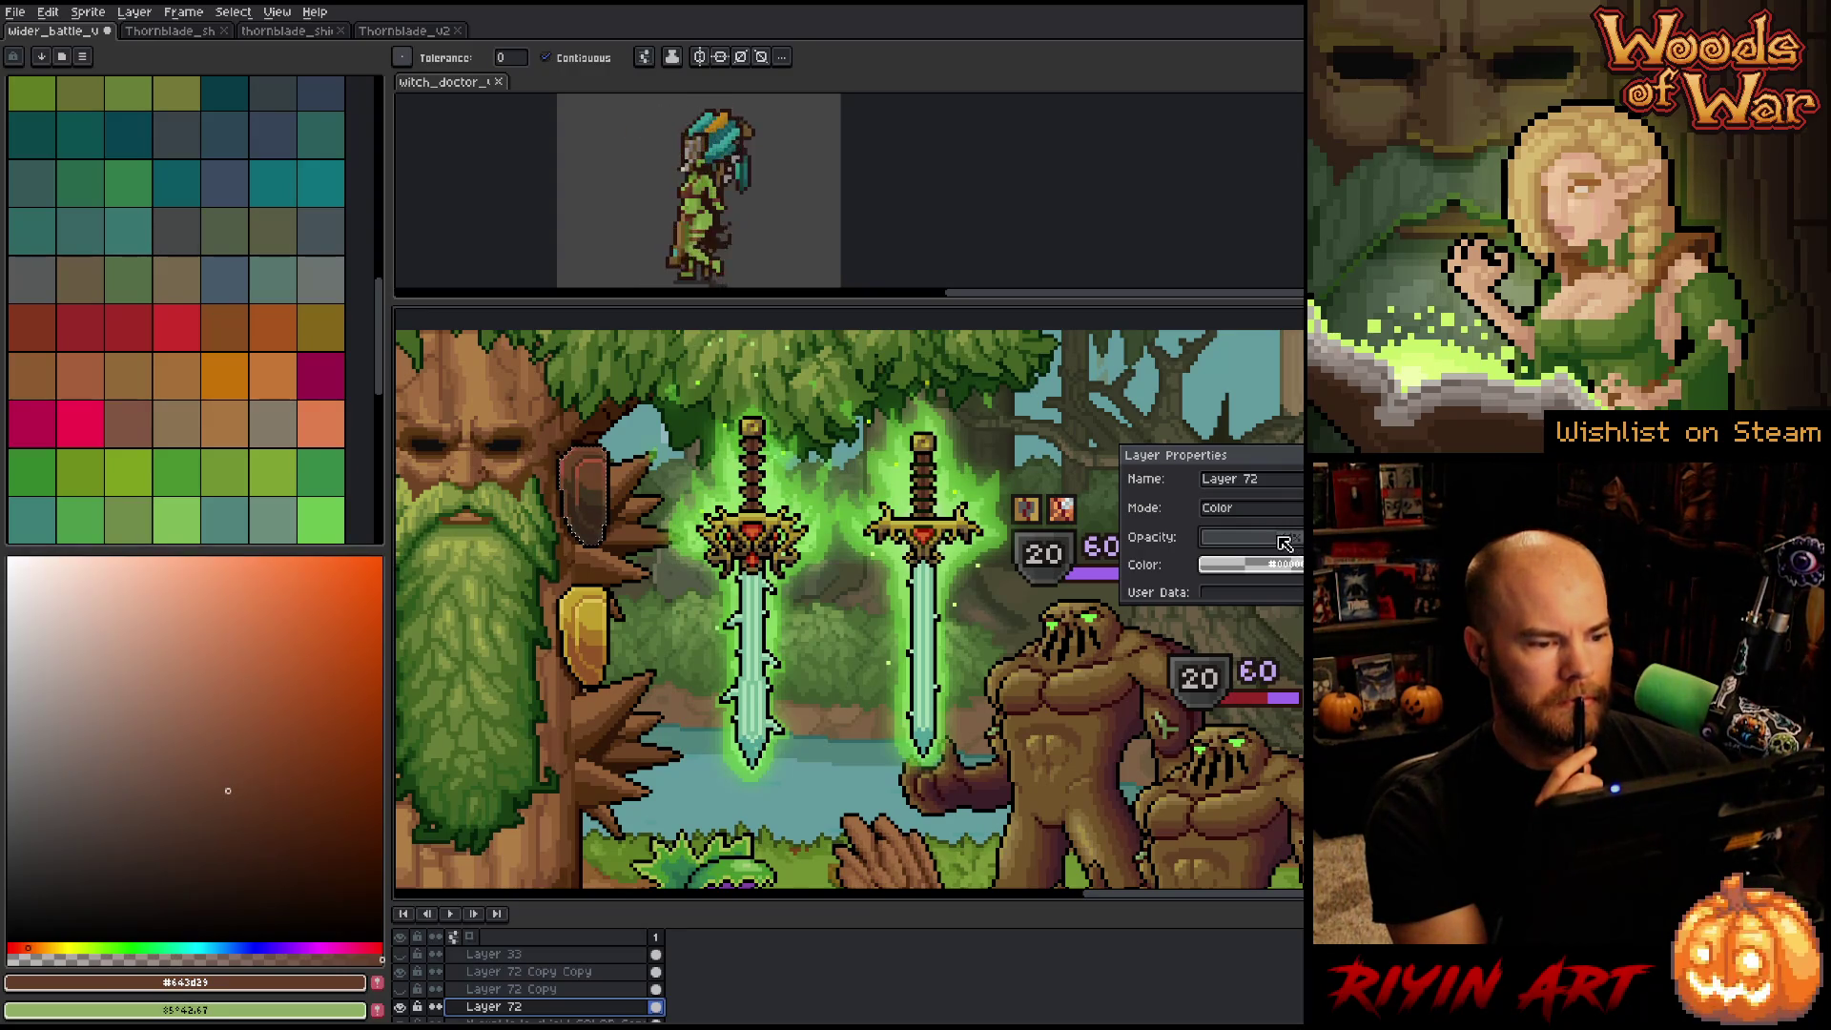
Switch Layer 72 Copy Copy to Multiply at about 69% opacity.
left_click(508, 972)
left_click(1240, 508)
left_click(1269, 579)
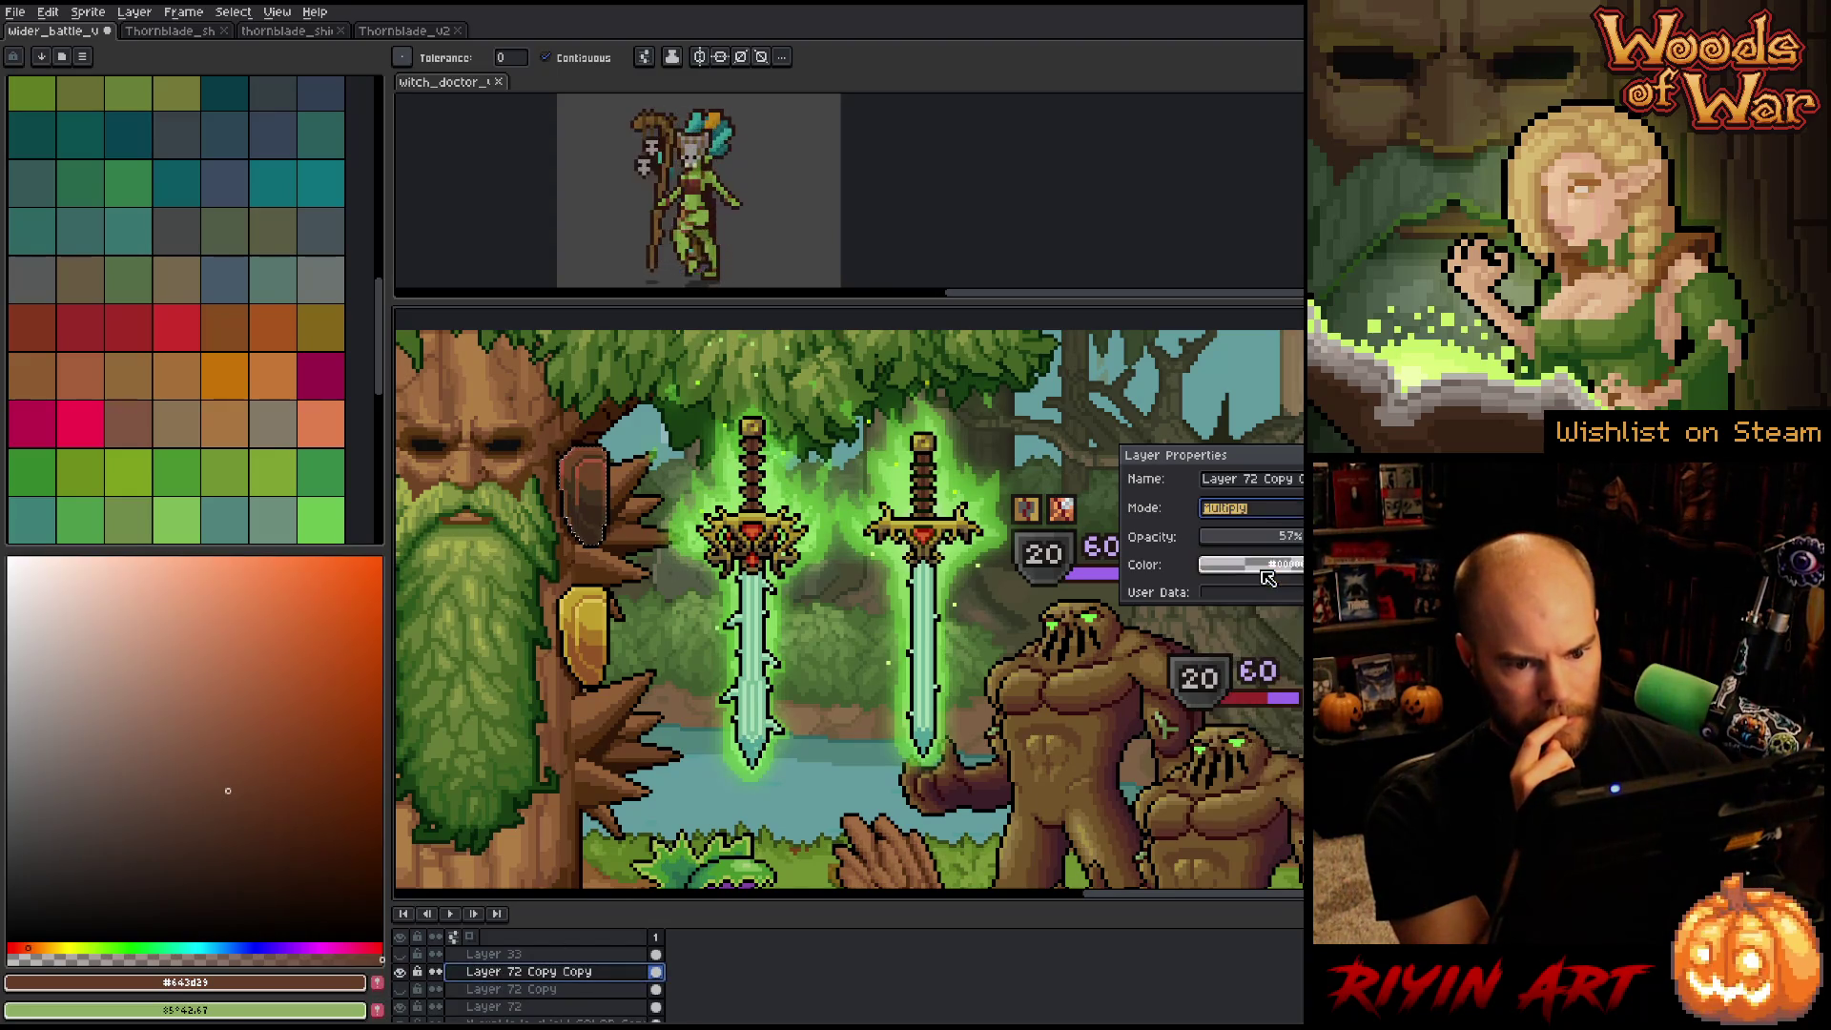
left_click(1285, 537)
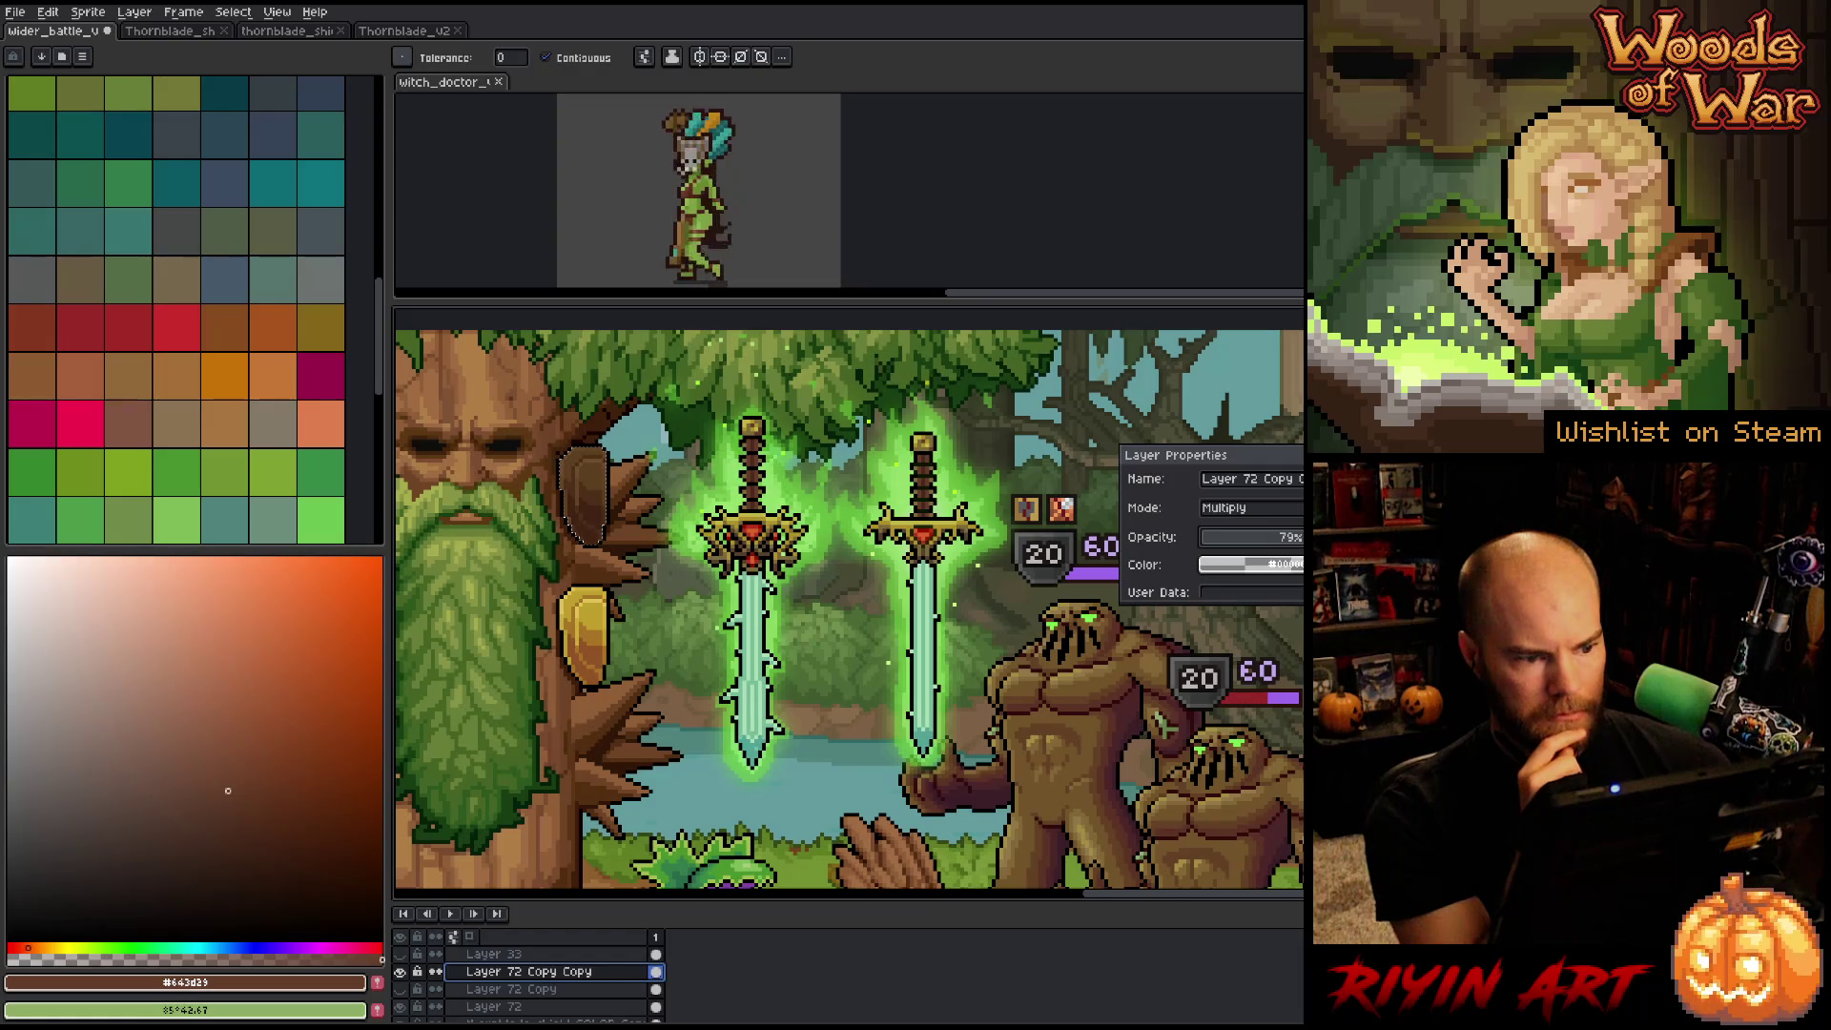
left_click_drag(1287, 538, 1285, 537)
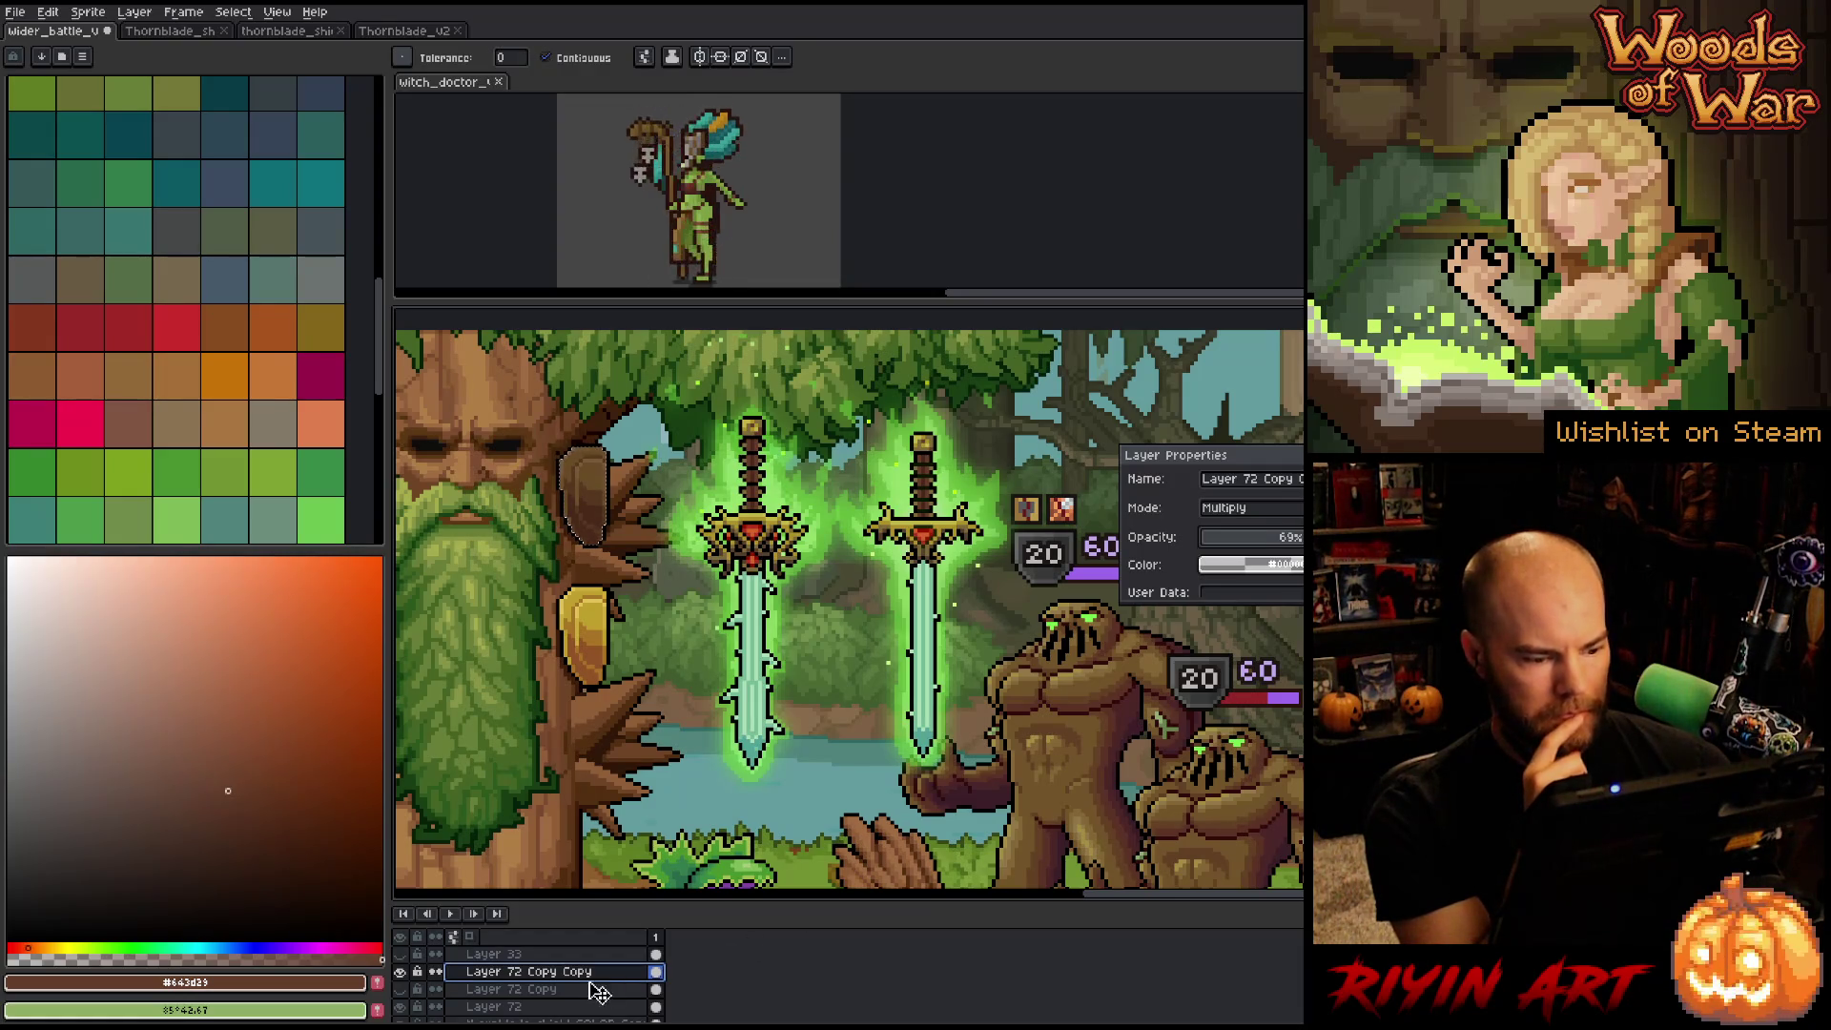
Duplicate the Multiply tint layer and set the copy to Color Burn at 79%.
right_click(553, 972)
left_click(625, 994)
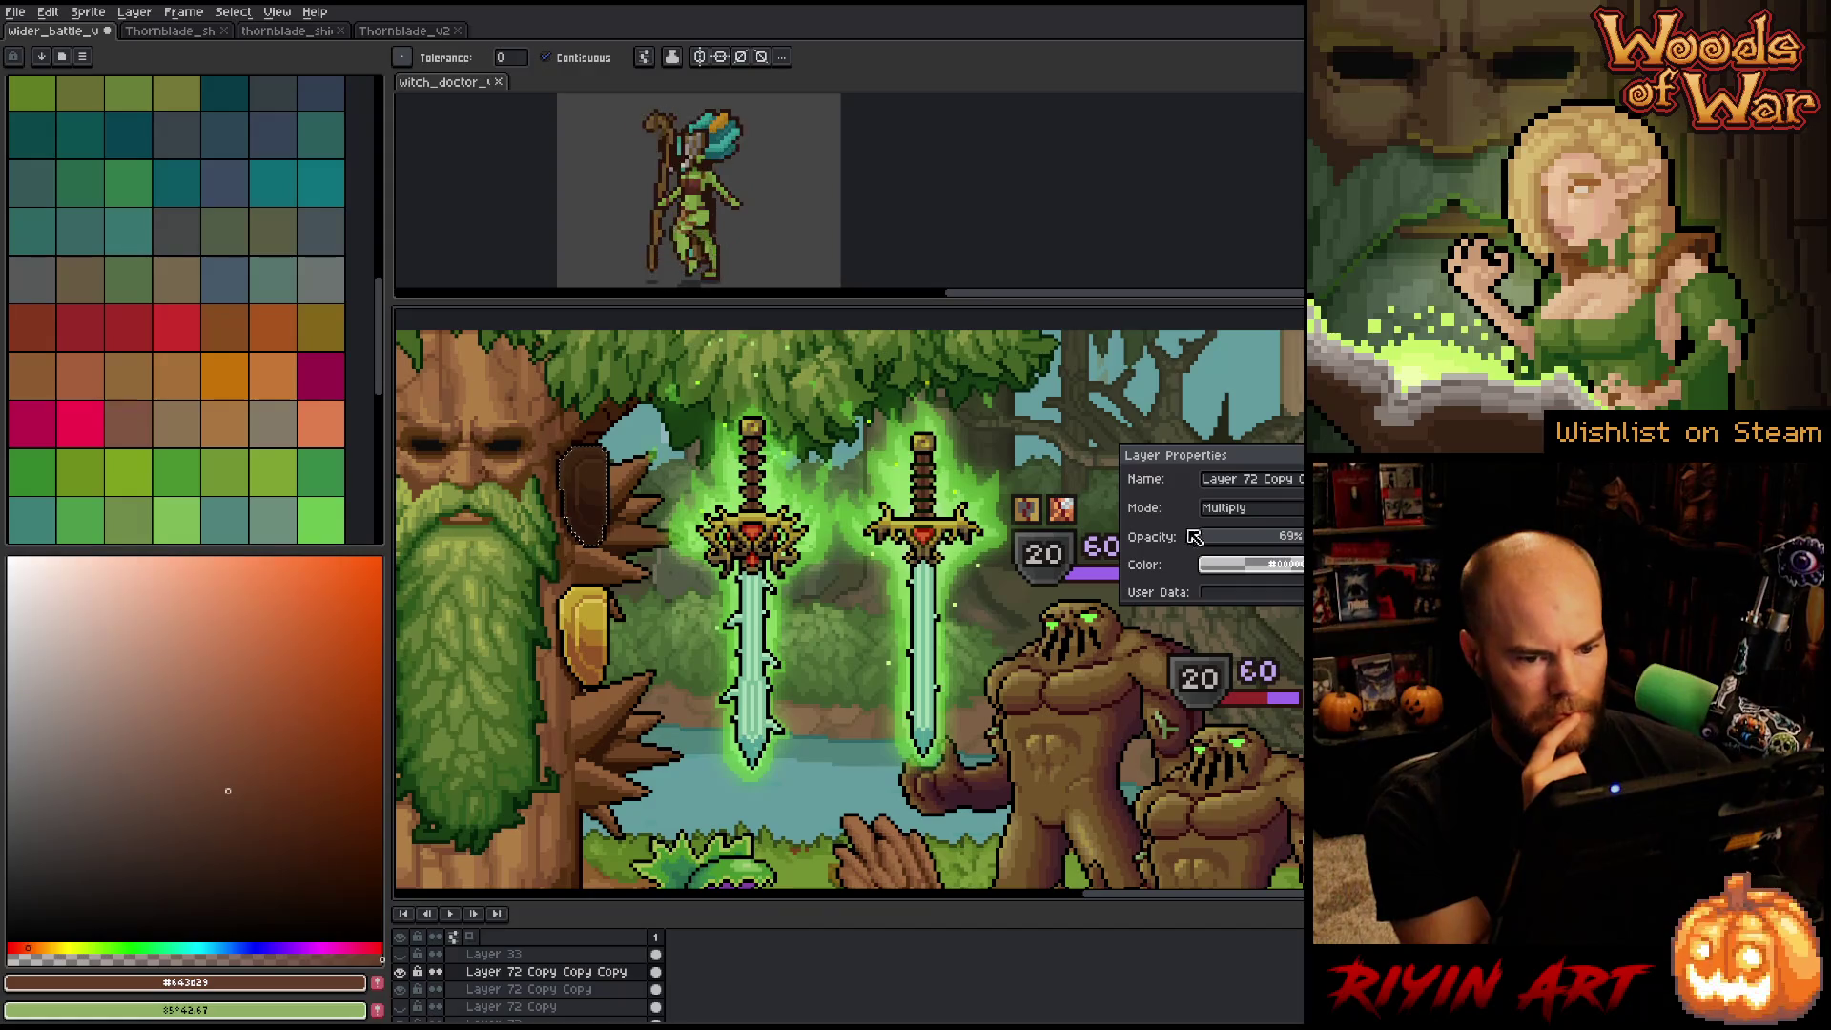
left_click(1232, 513)
left_click(1243, 588)
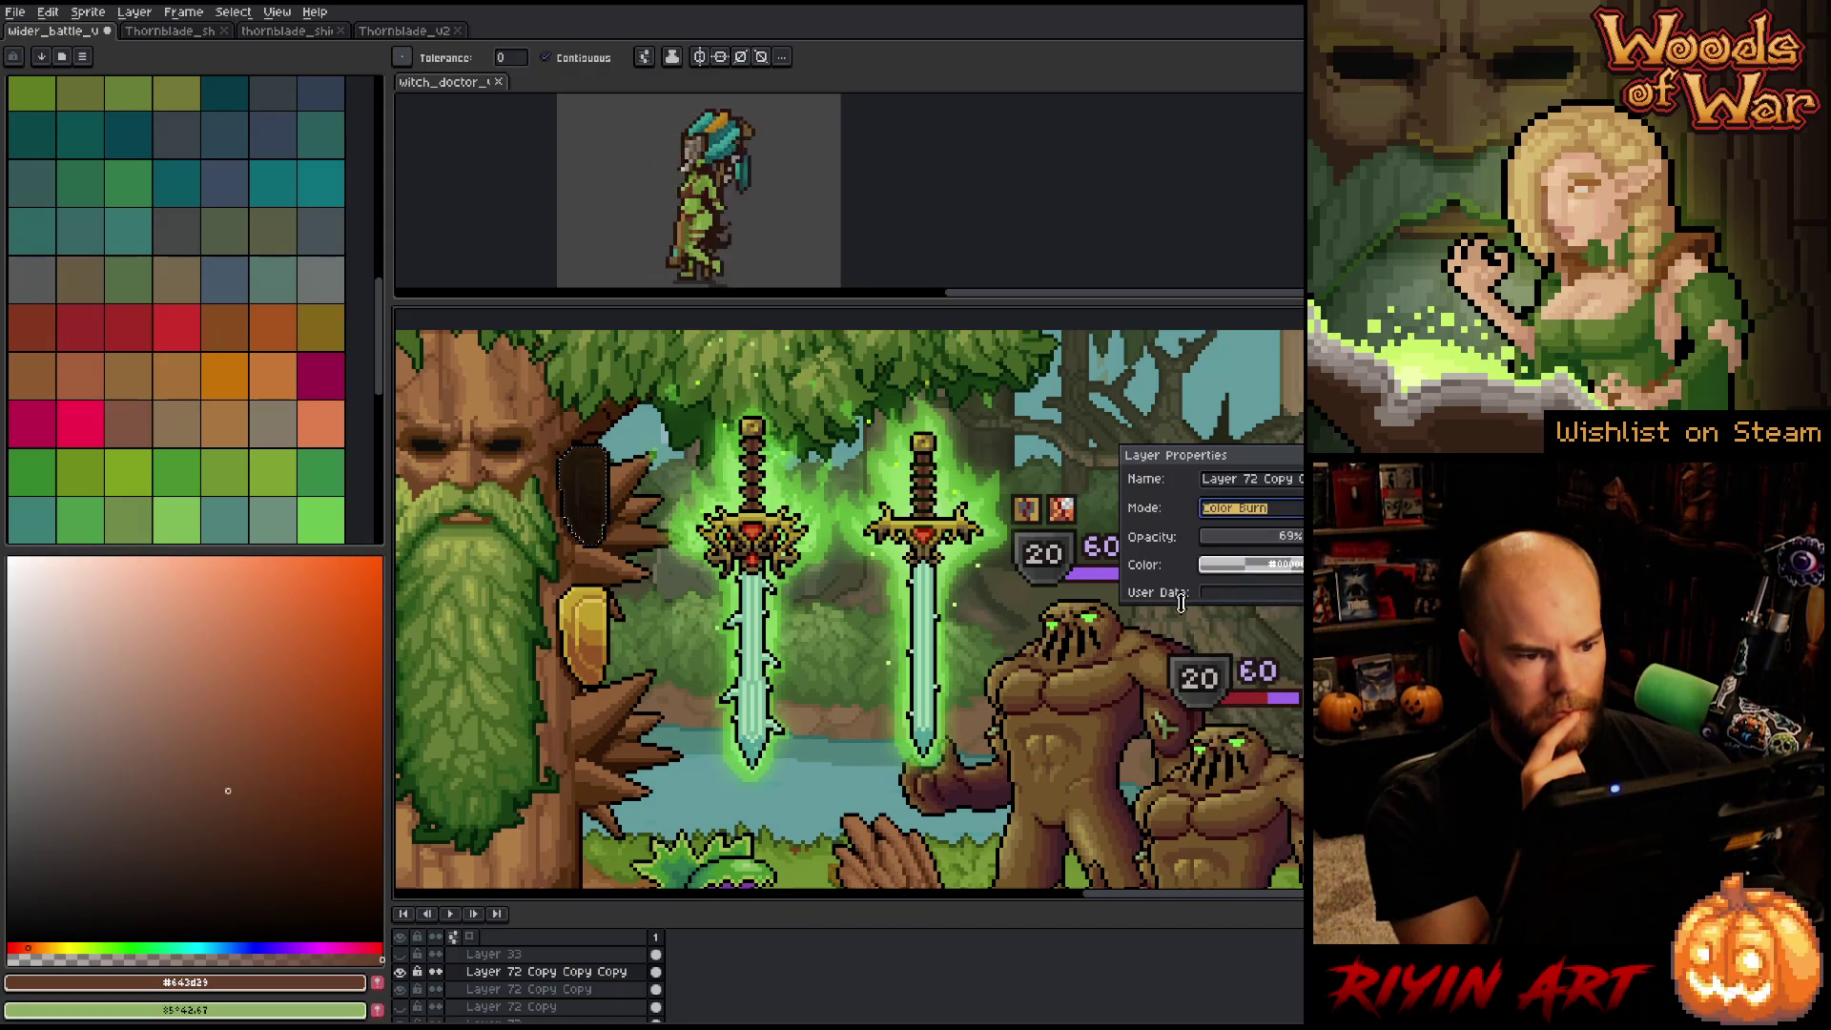
left_click_drag(1250, 536, 1273, 536)
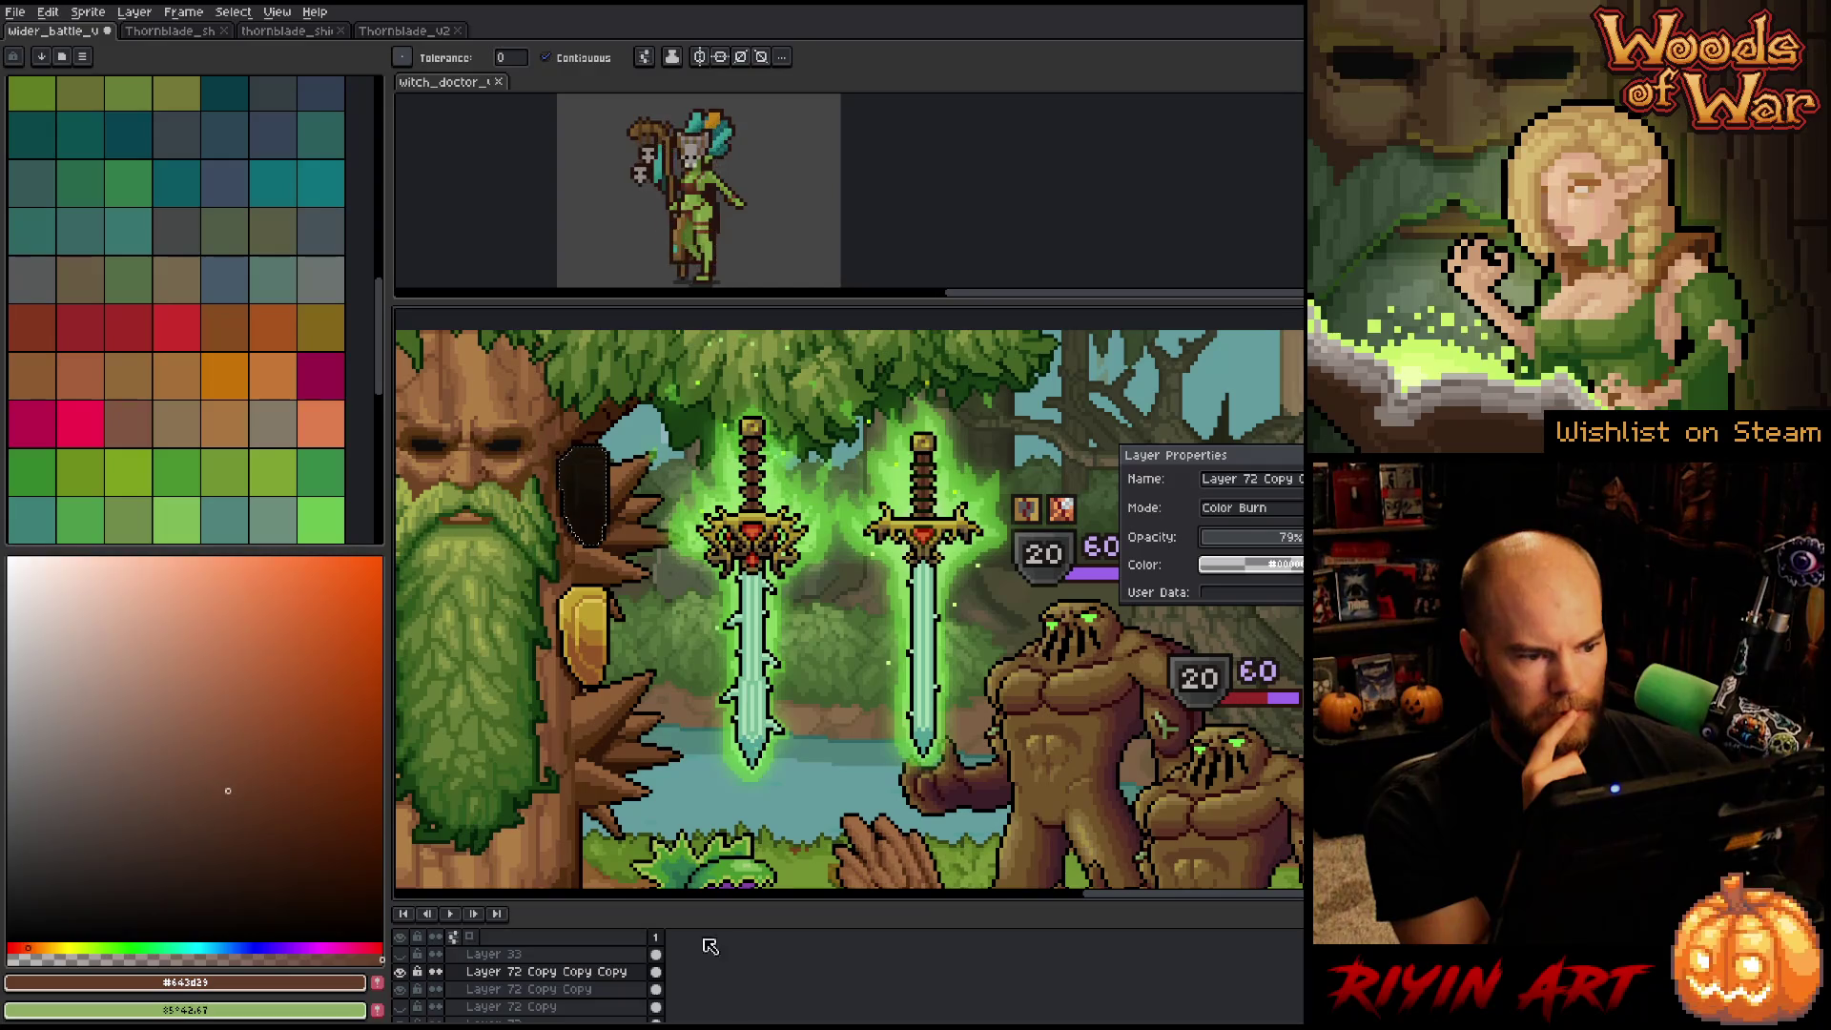
Raise Layer 72 Copy Copy to 27%, hide Layer 72, and open Hue/Saturation on Layer 72 Copy Copy Copy.
left_click(580, 994)
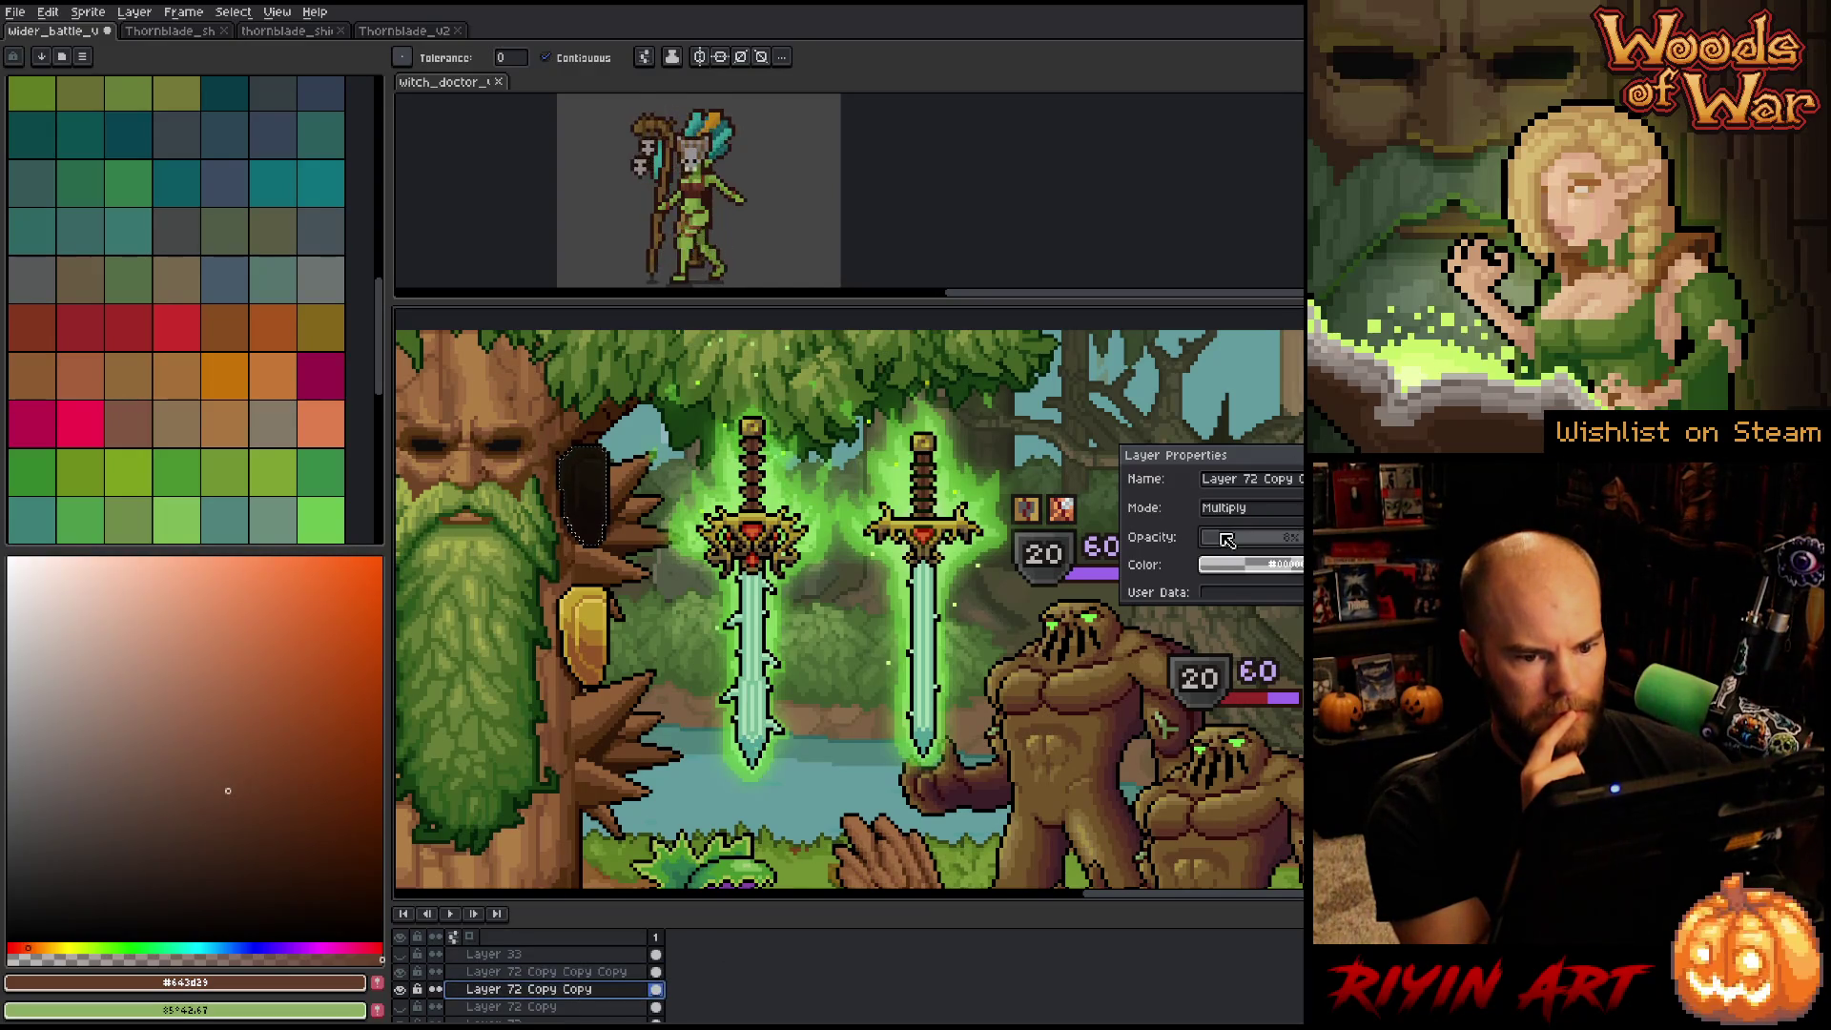
mouse_move(1227, 540)
left_mouse_down()
mouse_move(1260, 551)
mouse_move(1237, 546)
left_mouse_up()
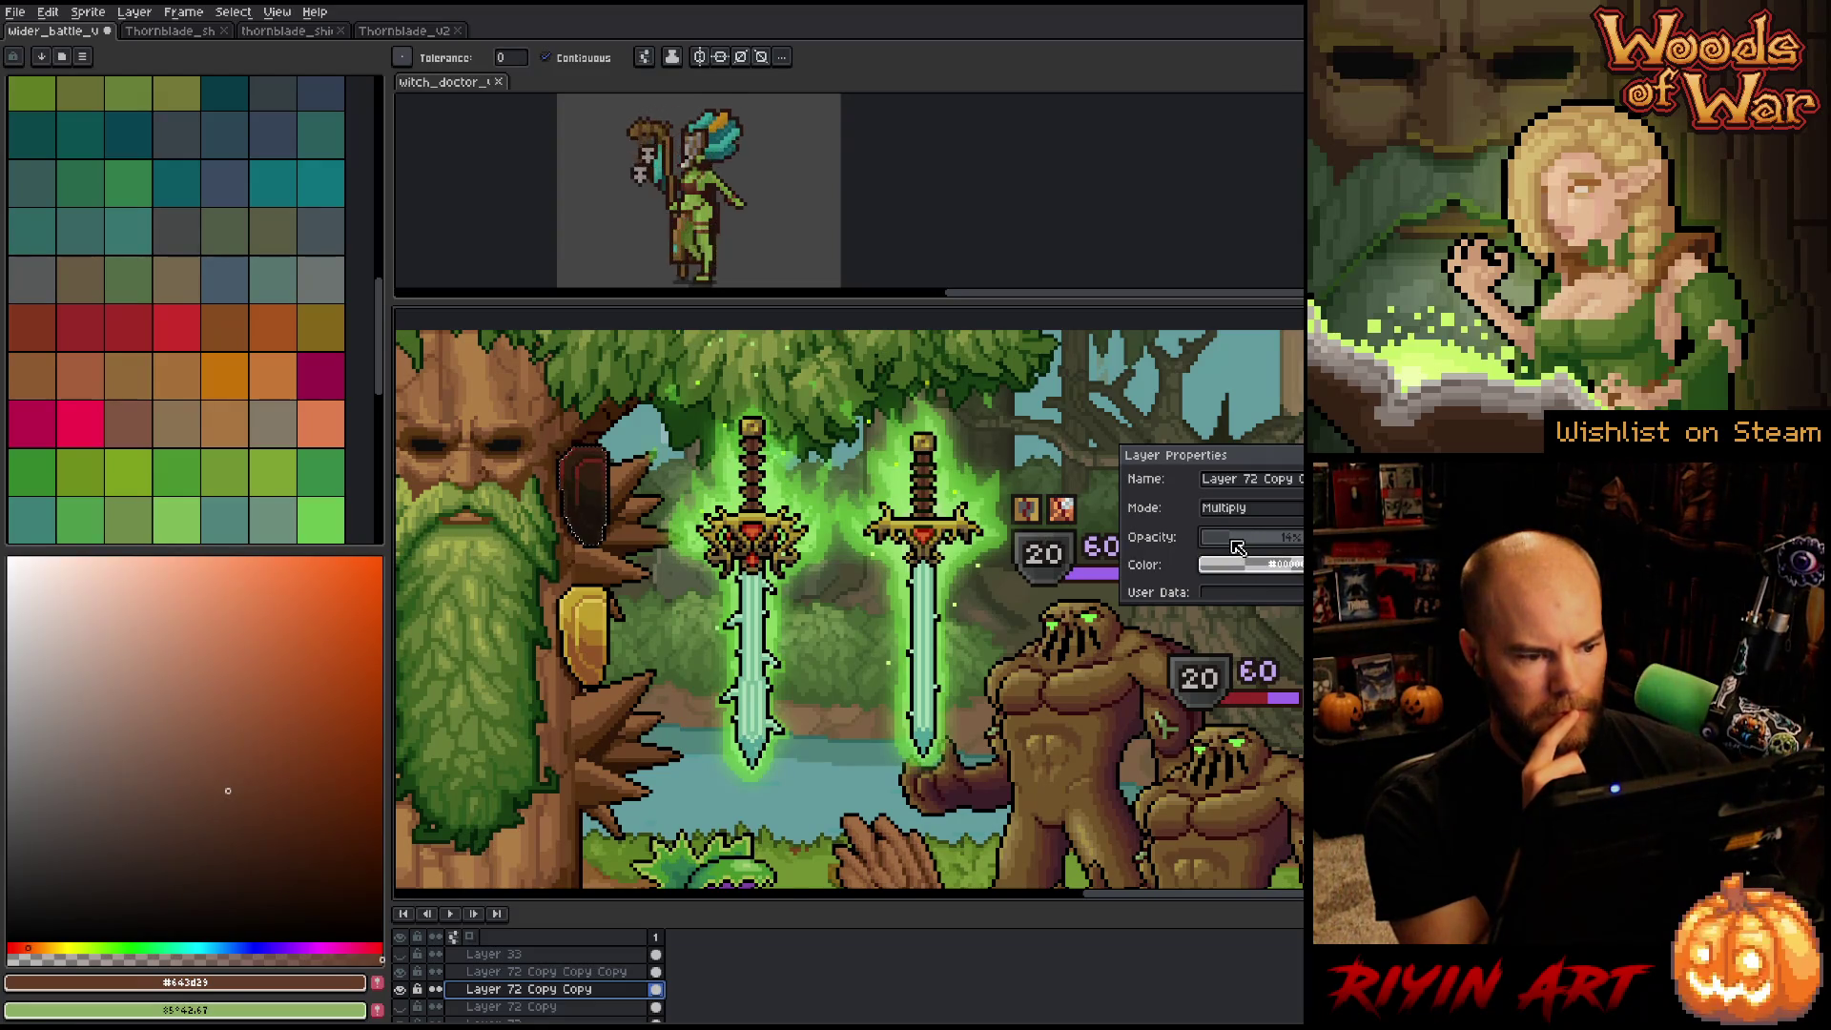
scroll(527, 1013, "down", 1)
left_click(528, 1007)
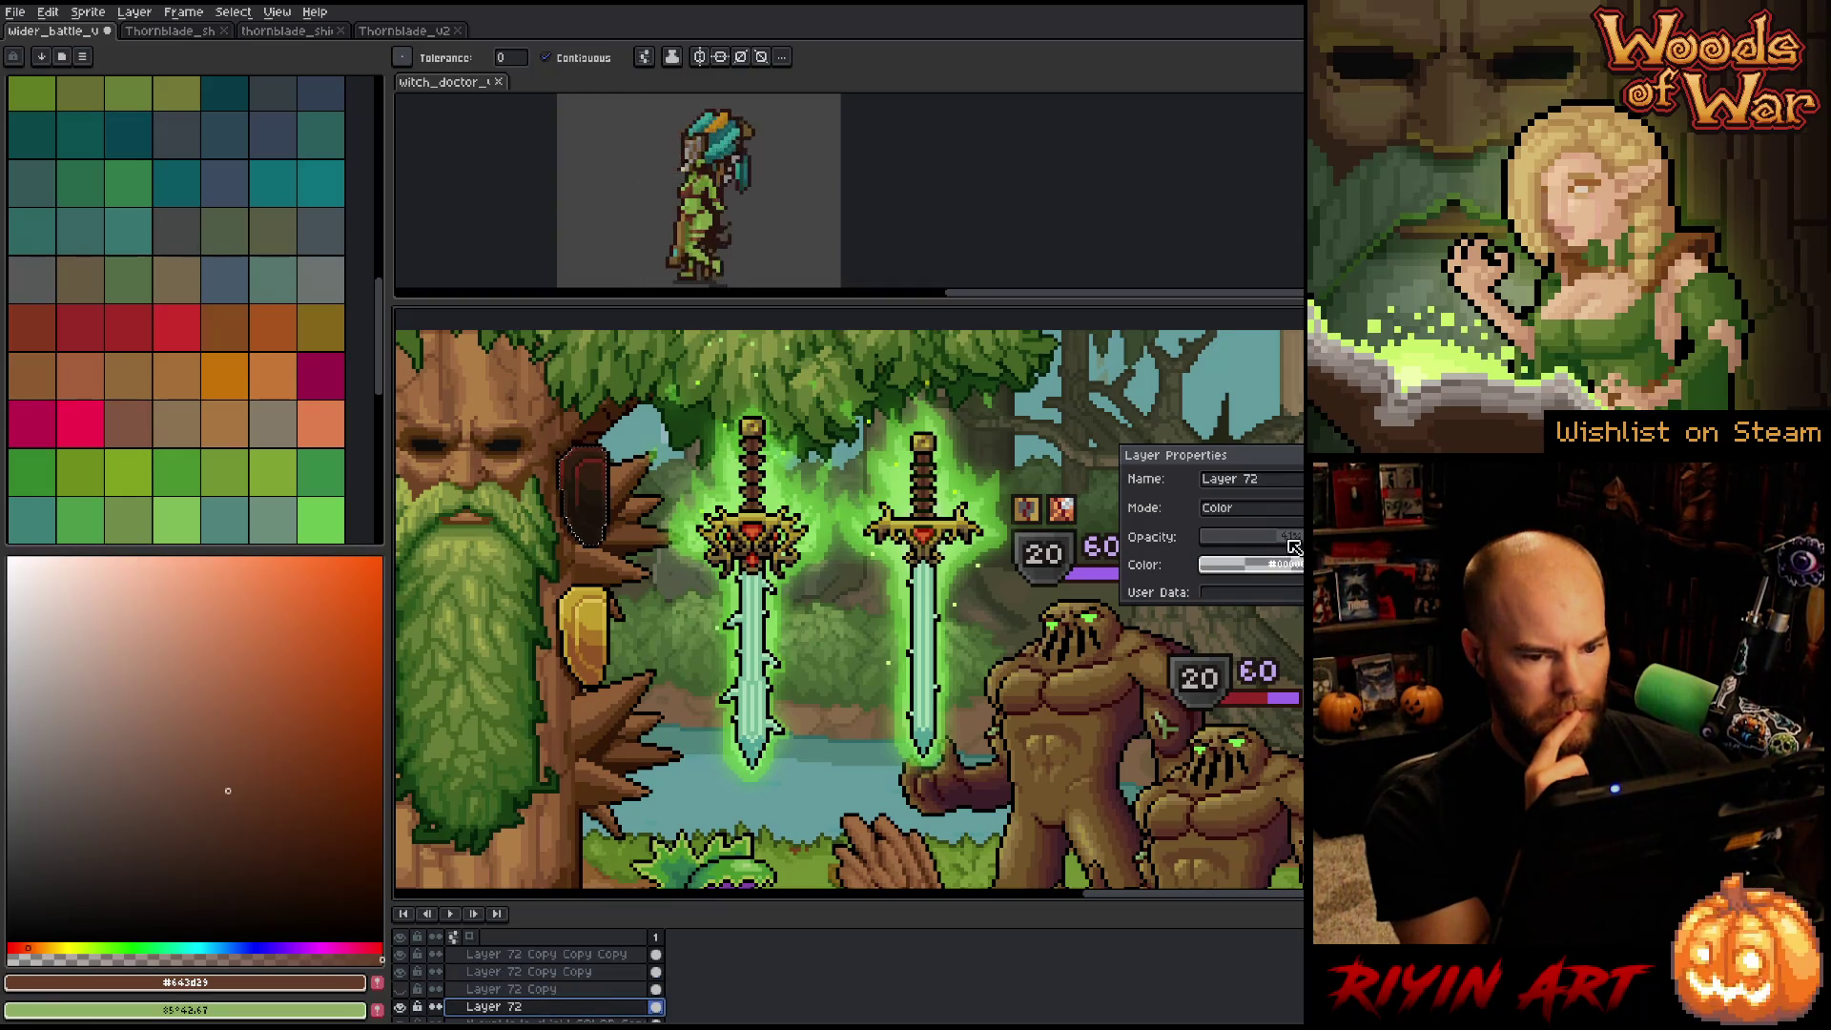
left_click(558, 992)
left_click(539, 1007)
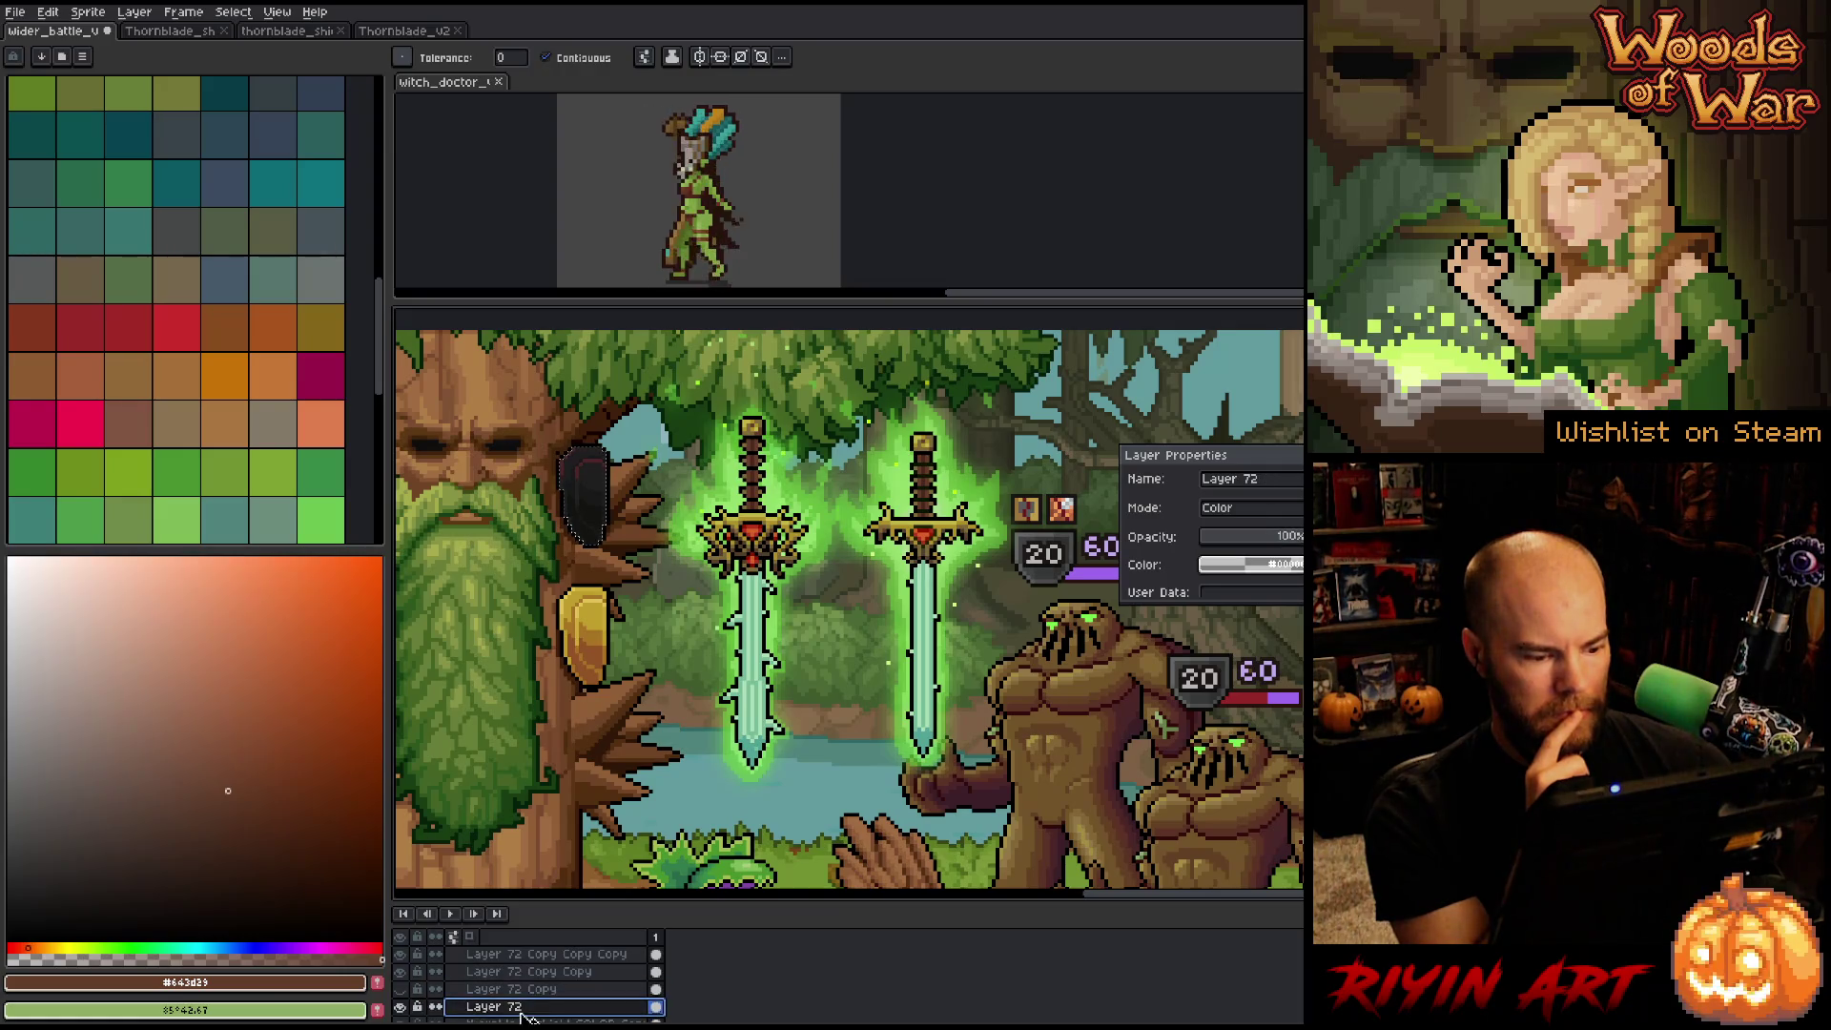
left_click(400, 1007)
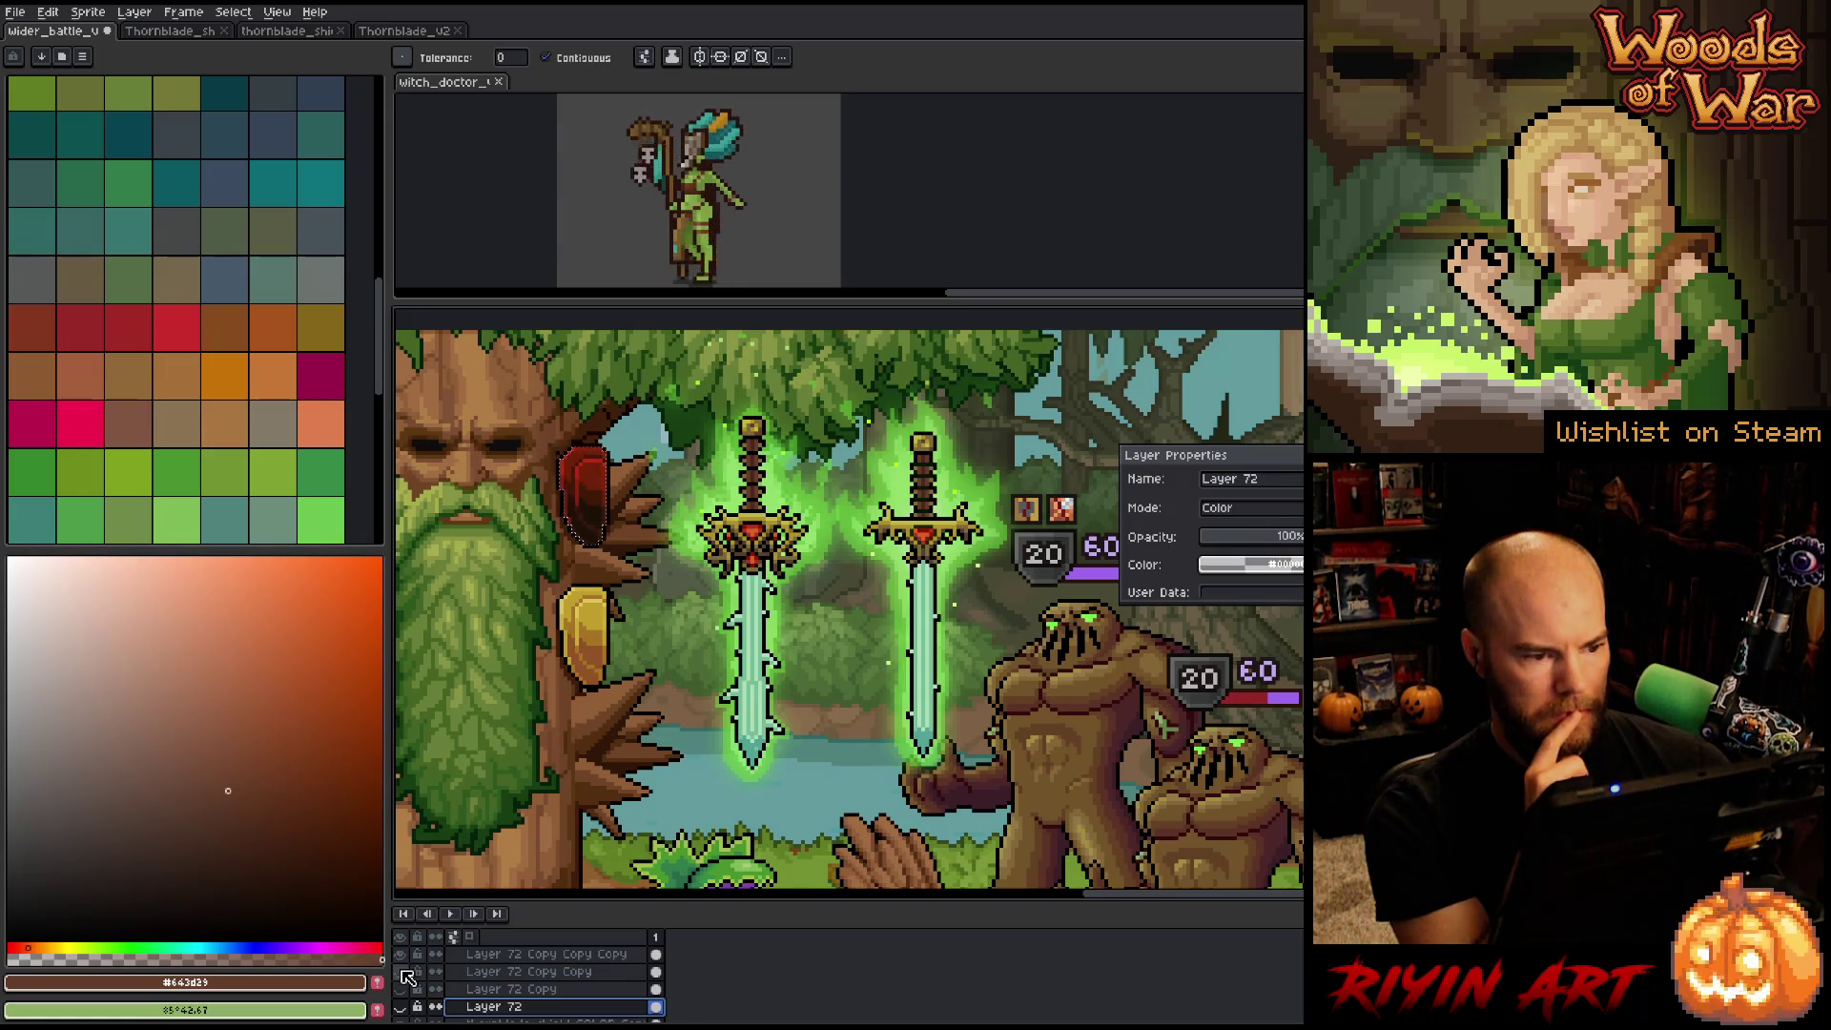
left_click(500, 956)
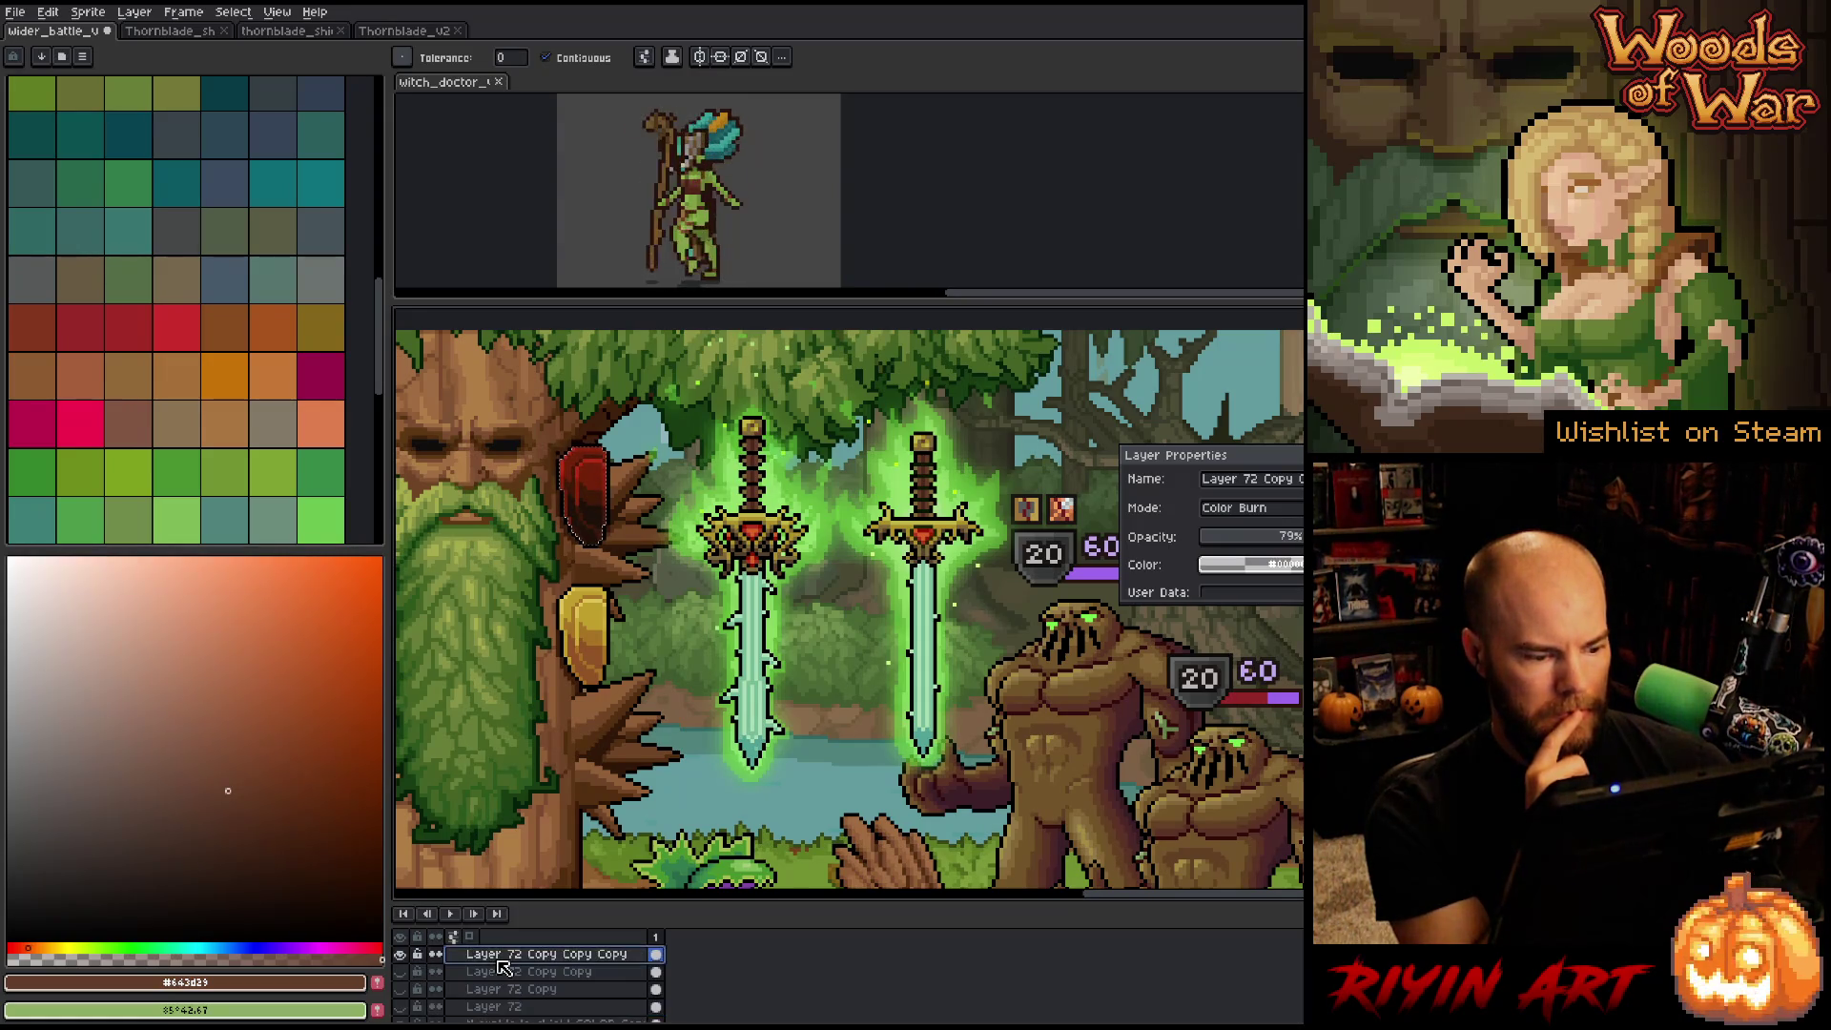
key("ctrl+u")
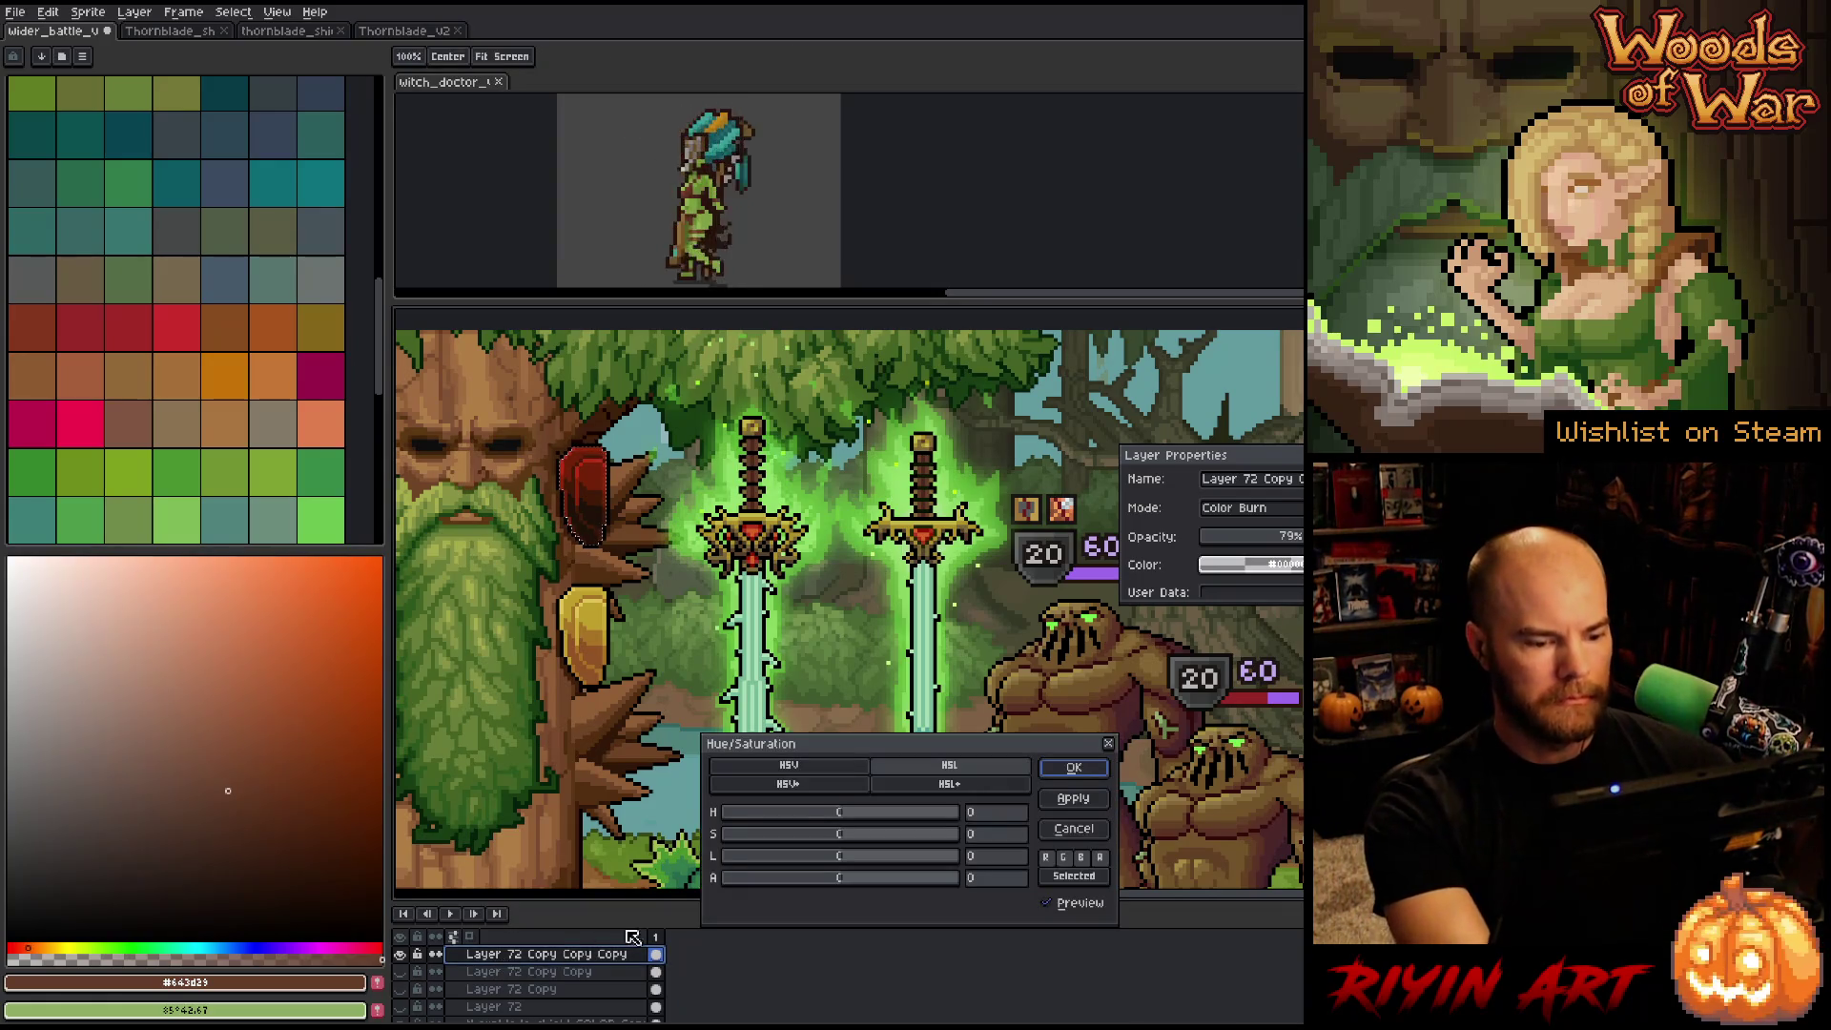
Try hue shifts of -69 and 12, then cancel the Hue/Saturation change.
left_click(798, 816)
mouse_move(797, 816)
left_mouse_down()
mouse_move(775, 816)
mouse_move(875, 819)
mouse_move(755, 844)
mouse_move(822, 844)
left_mouse_up()
left_click(848, 816)
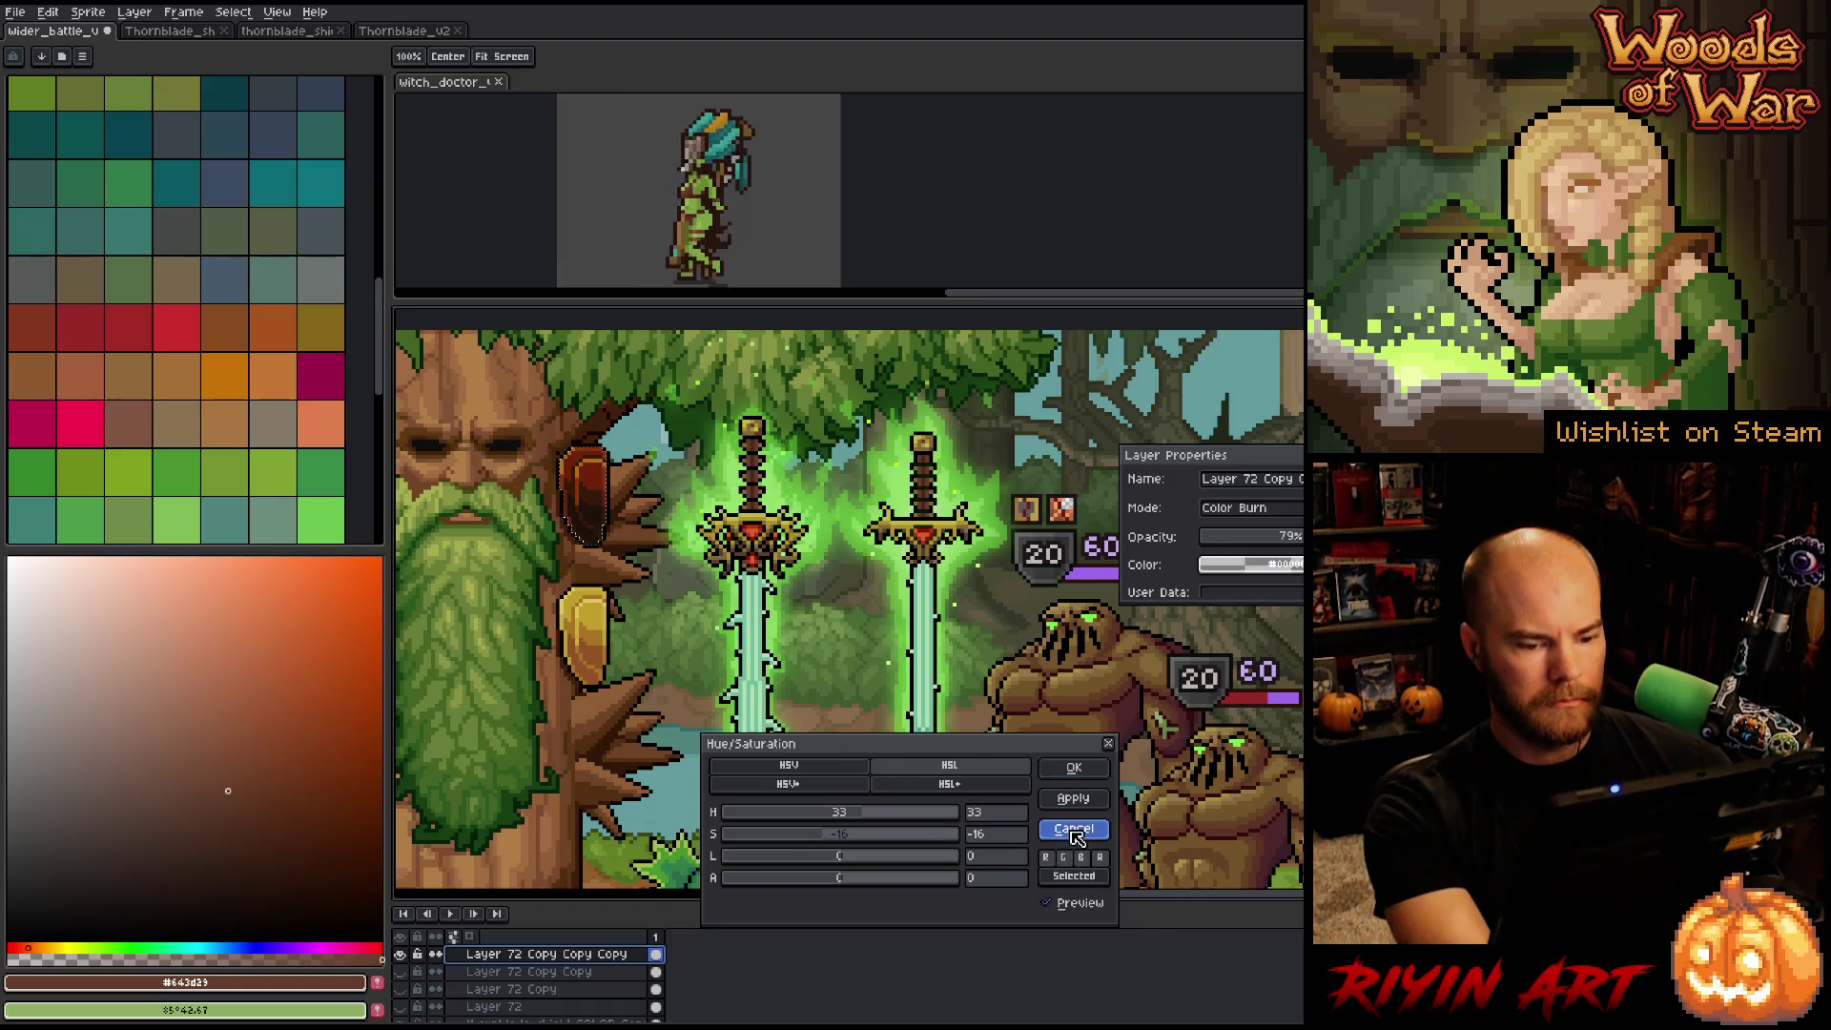
left_click(1069, 830)
On the shield colour copy layer, paint a dark brown crescent inside the gold shield.
scroll(440, 974, "down", 2)
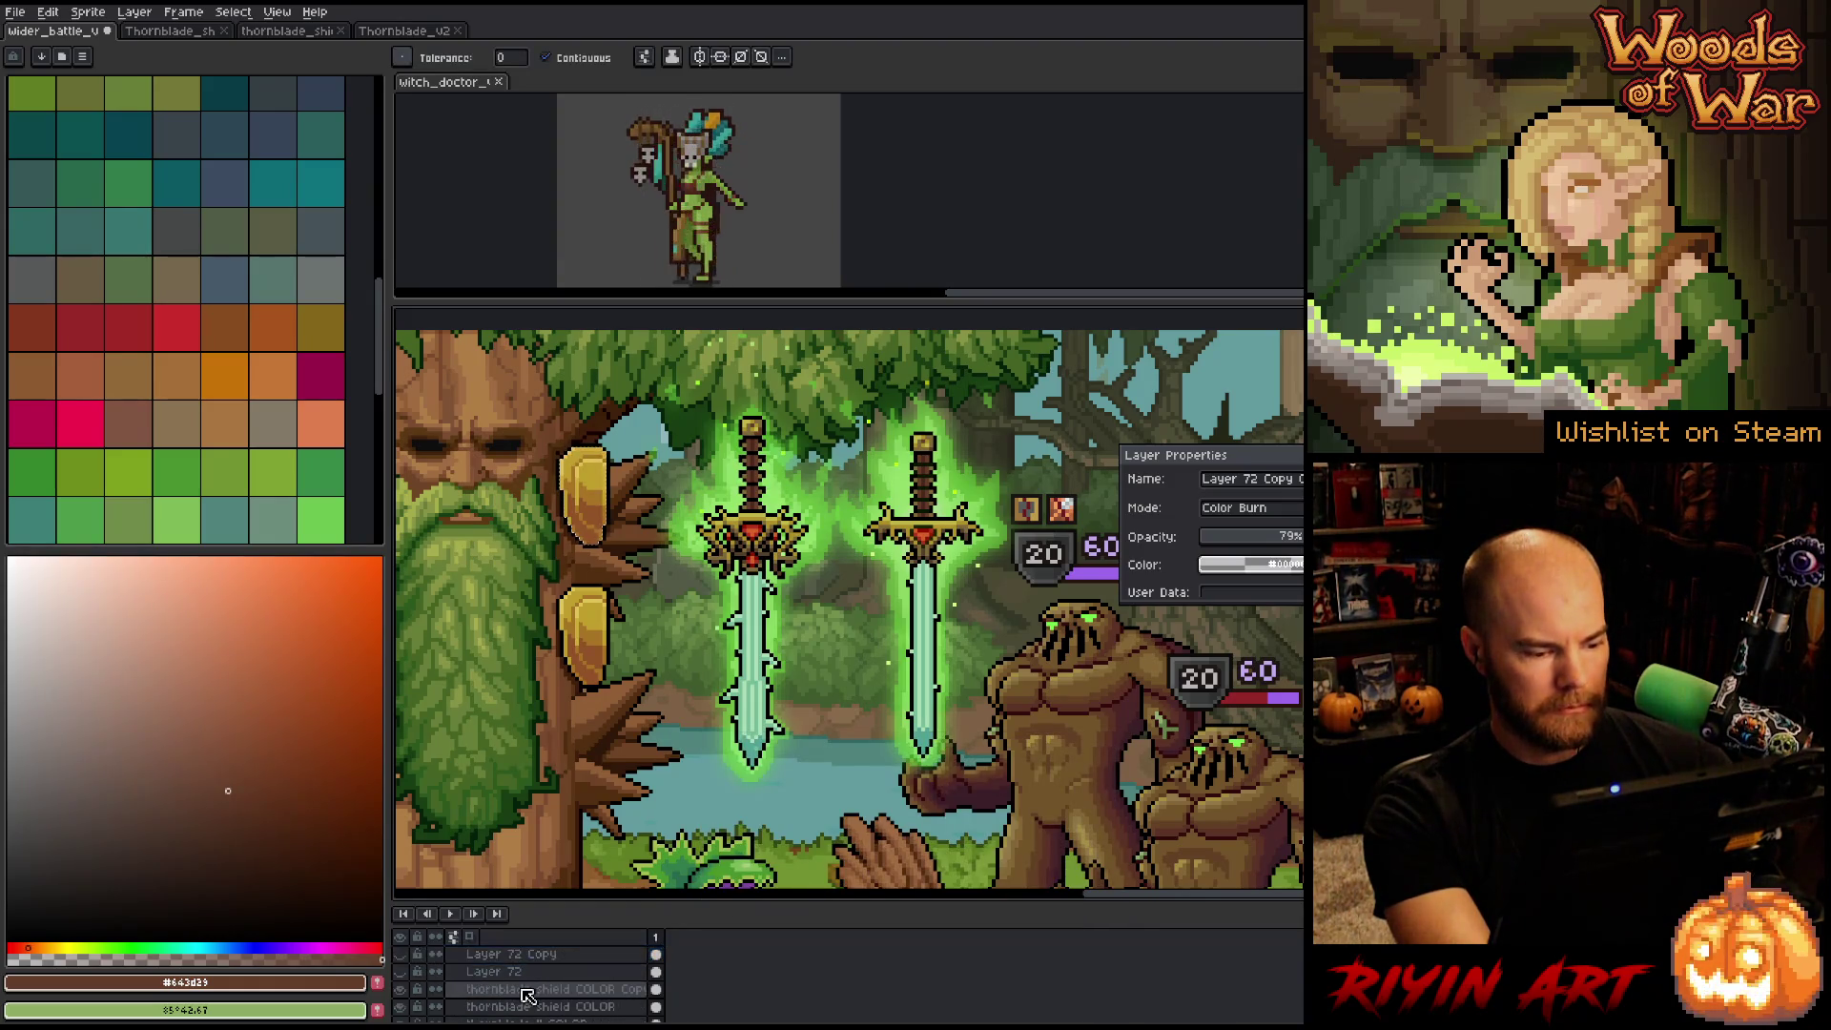
left_click(534, 989)
key("i")
scroll(768, 460, "up", 2)
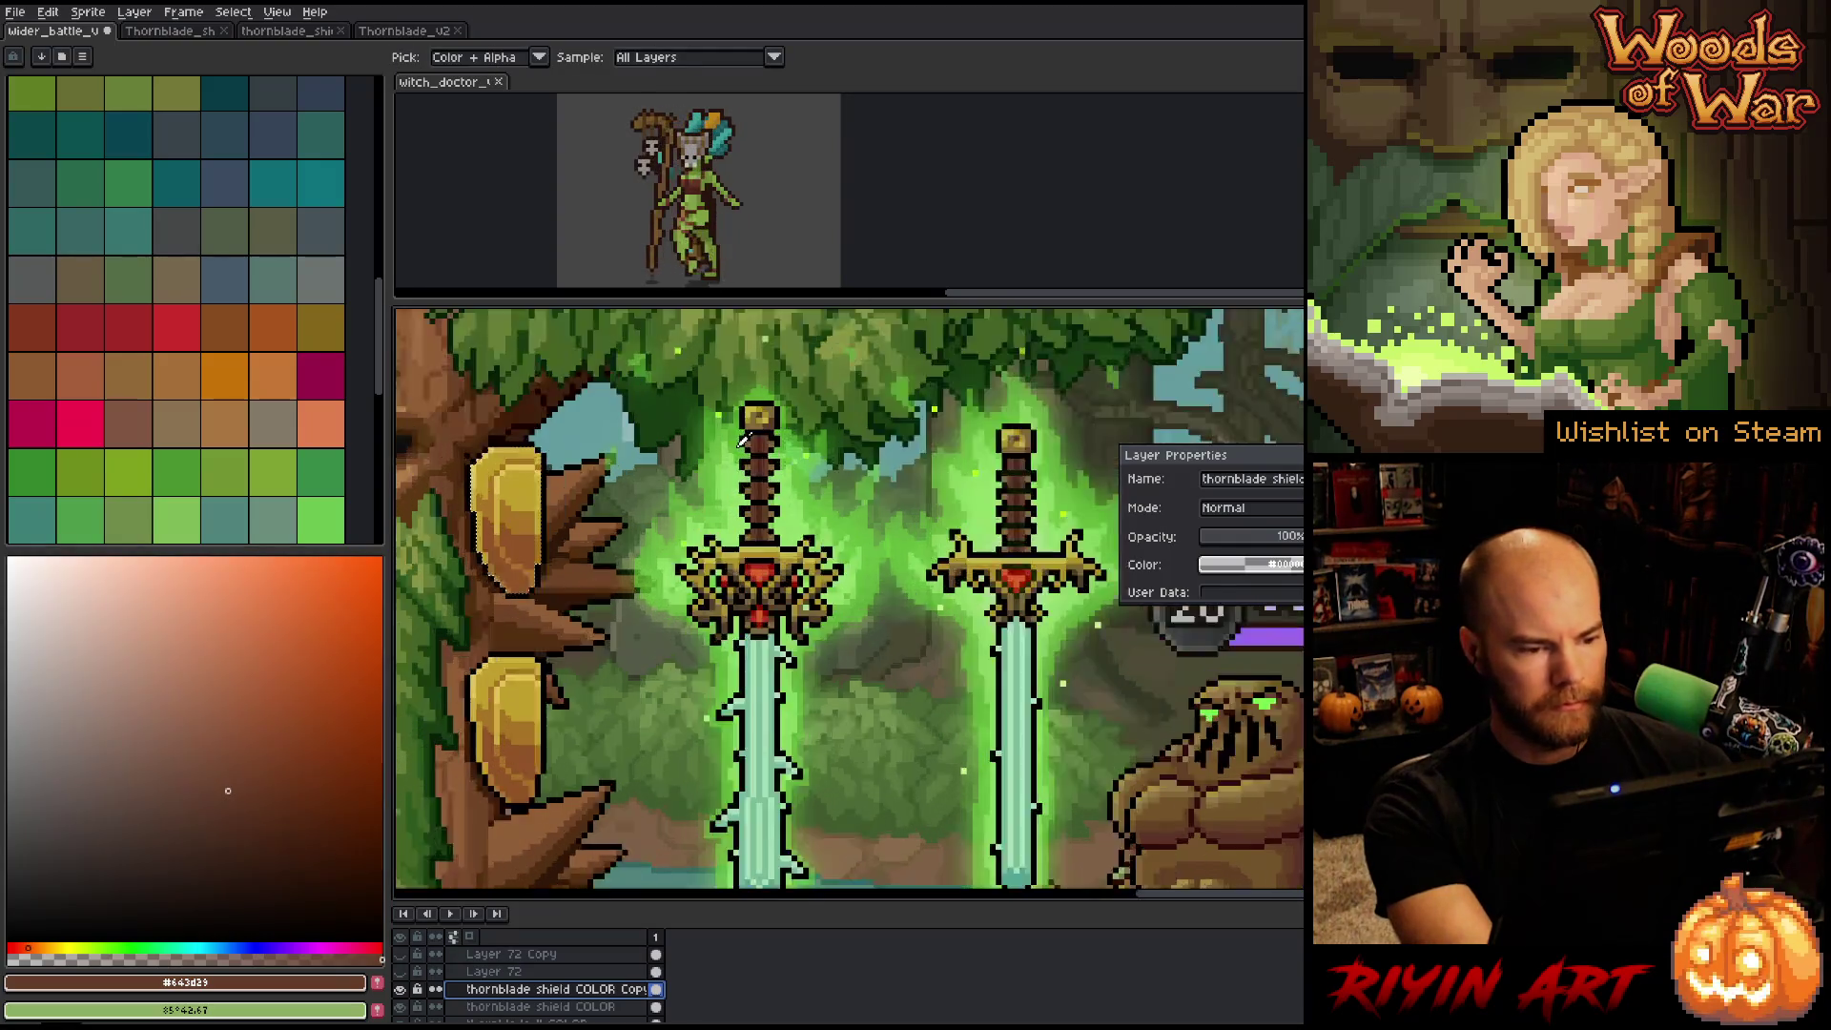
left_click(788, 479)
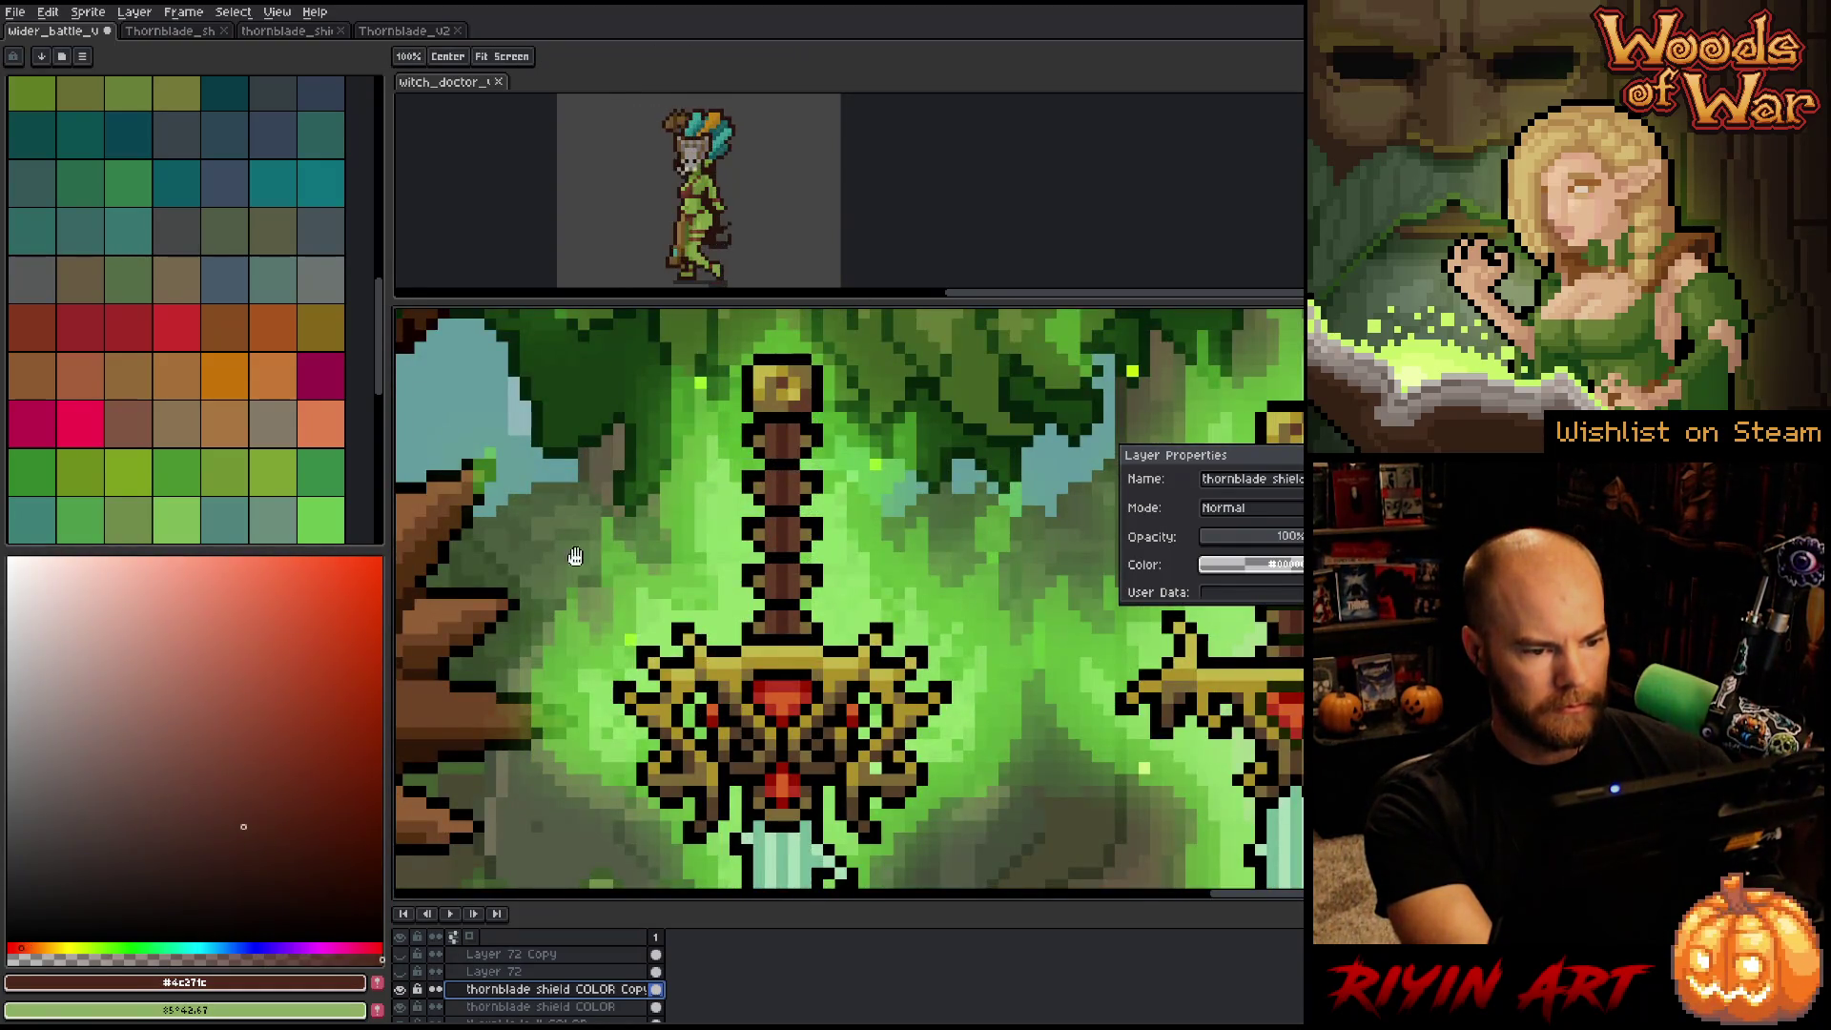
mouse_move(788, 479)
left_mouse_down()
mouse_move(1026, 513)
mouse_move(937, 574)
mouse_move(763, 625)
left_mouse_up()
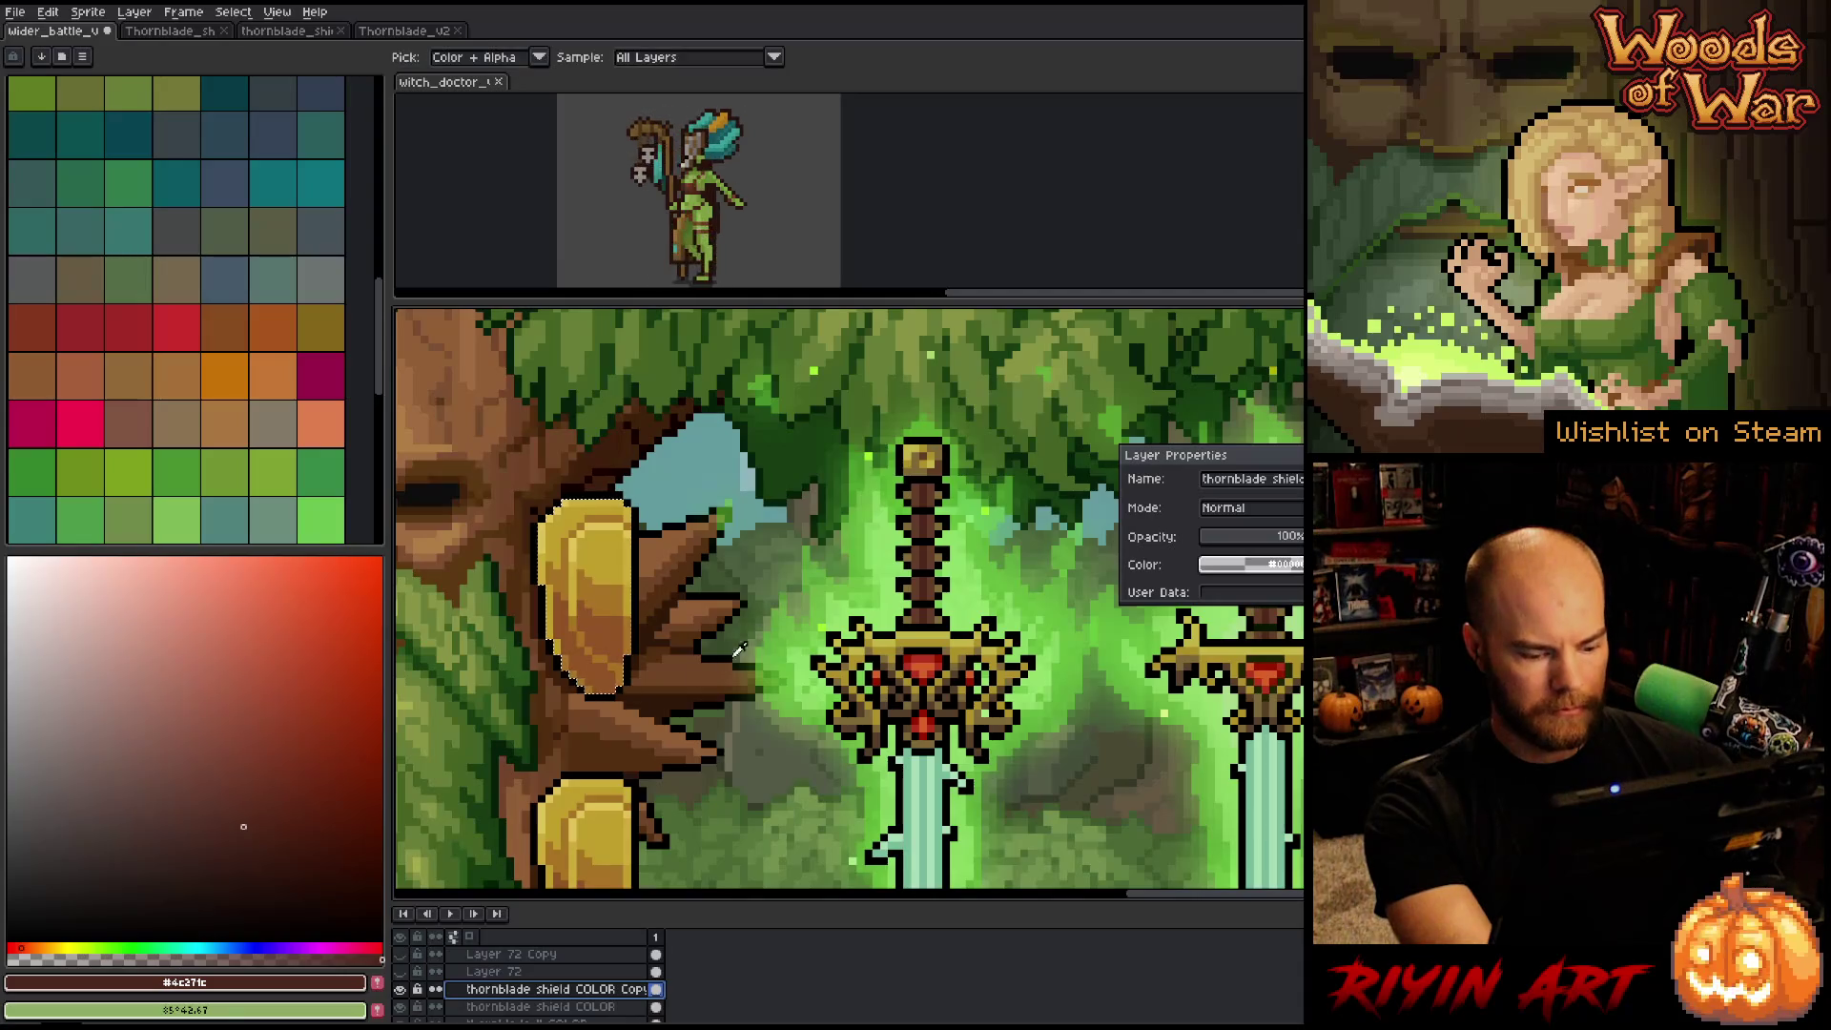
key("w")
key("b")
left_click_drag(596, 635, 610, 673)
left_click_drag(567, 601, 577, 668)
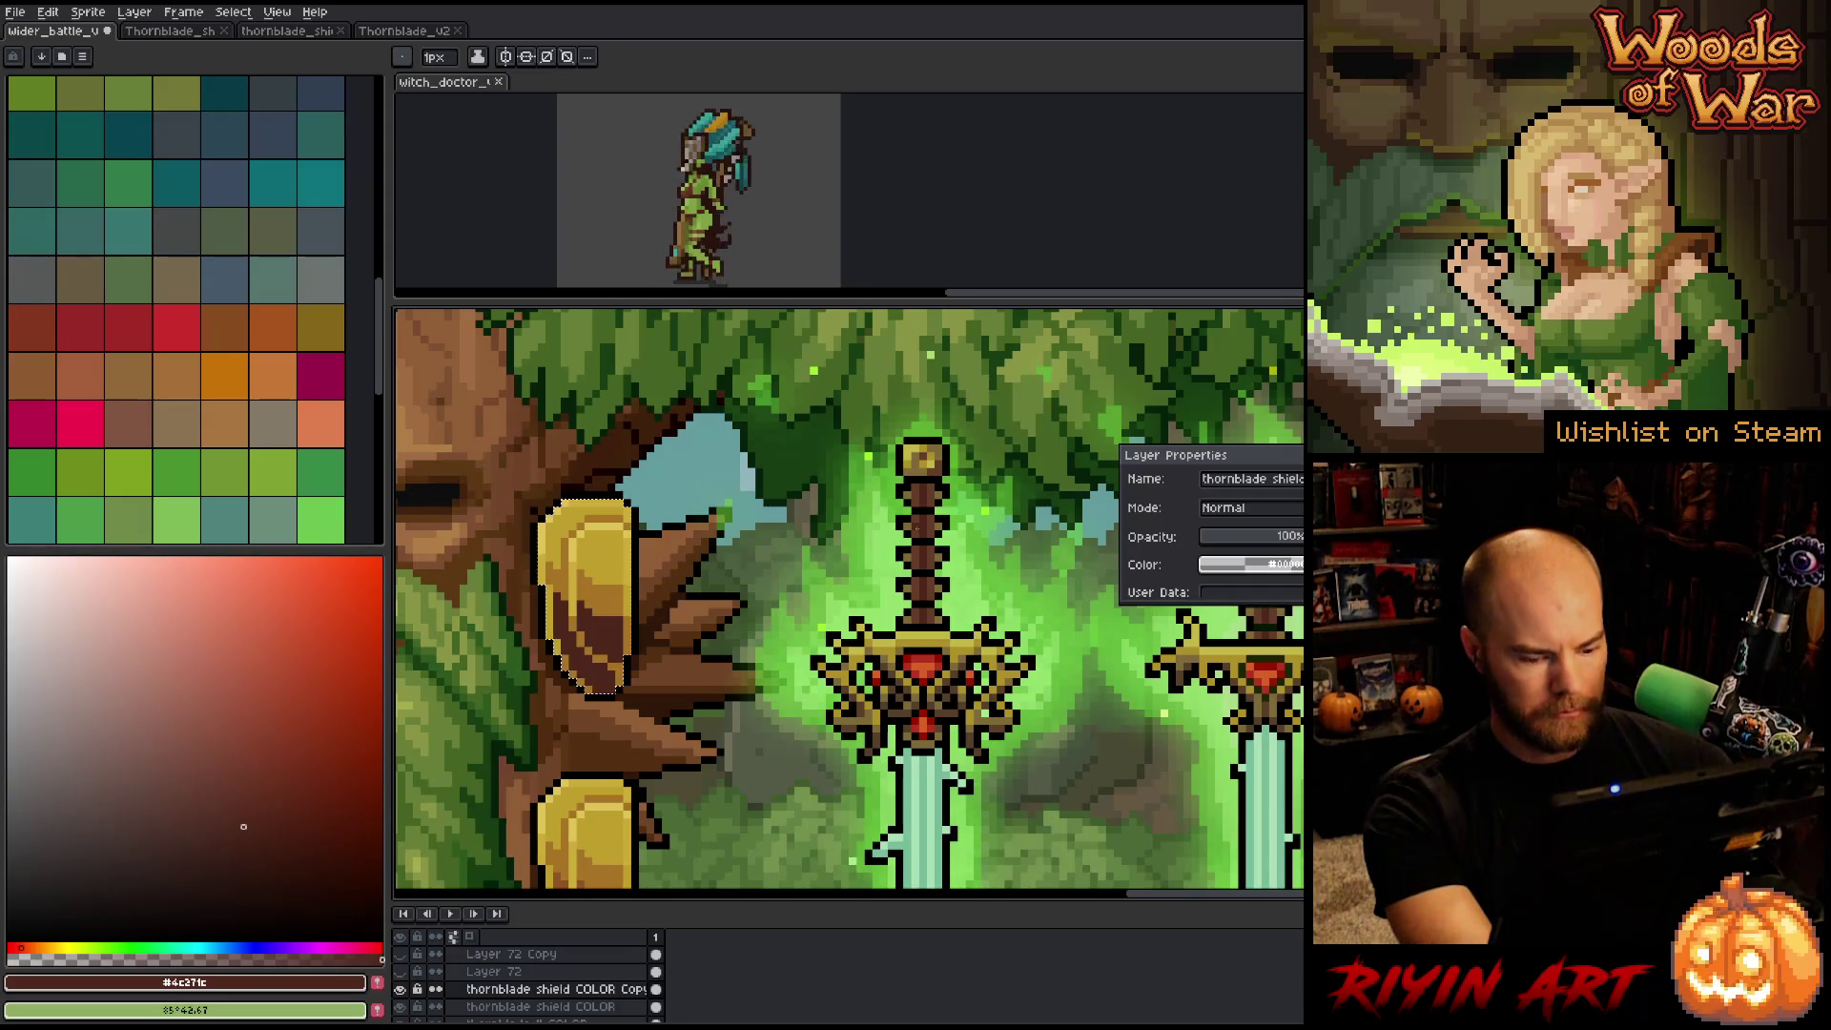
Fill the shield's gold patch and left-edge strip with dark brown sampled from the hilt.
key("i")
left_click(920, 521)
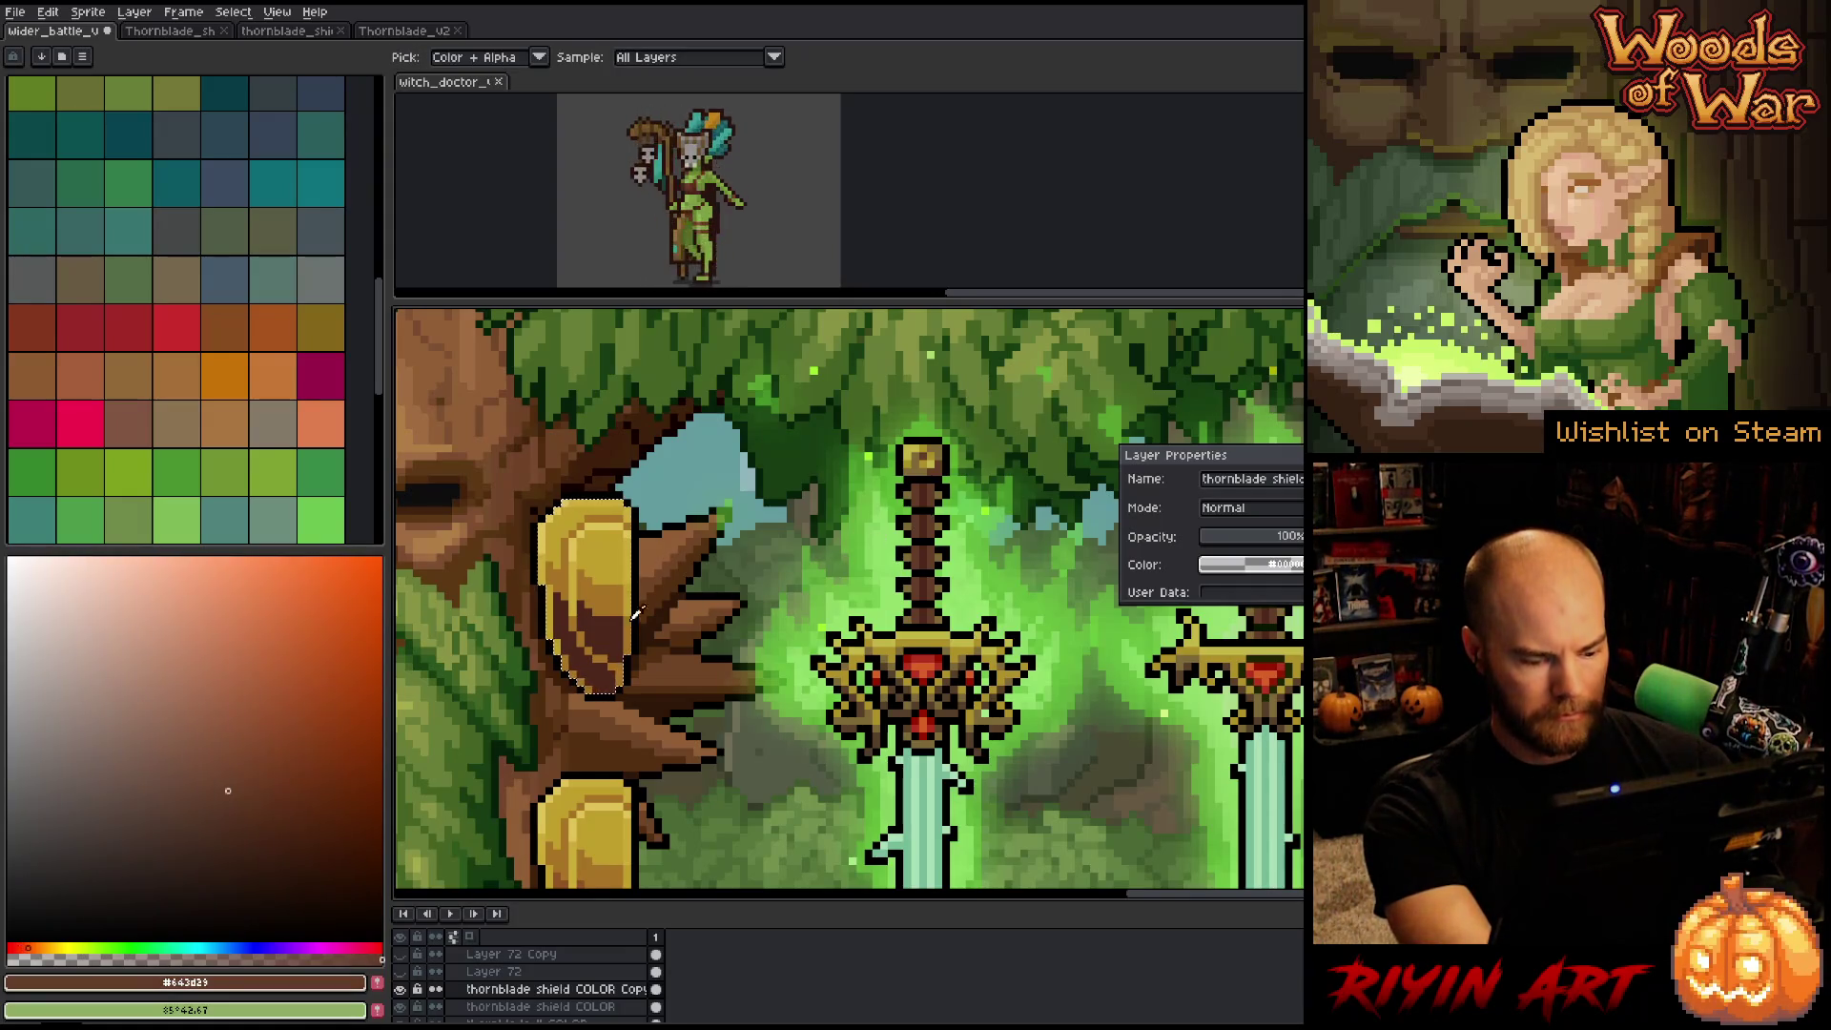
key("g")
left_click(592, 592)
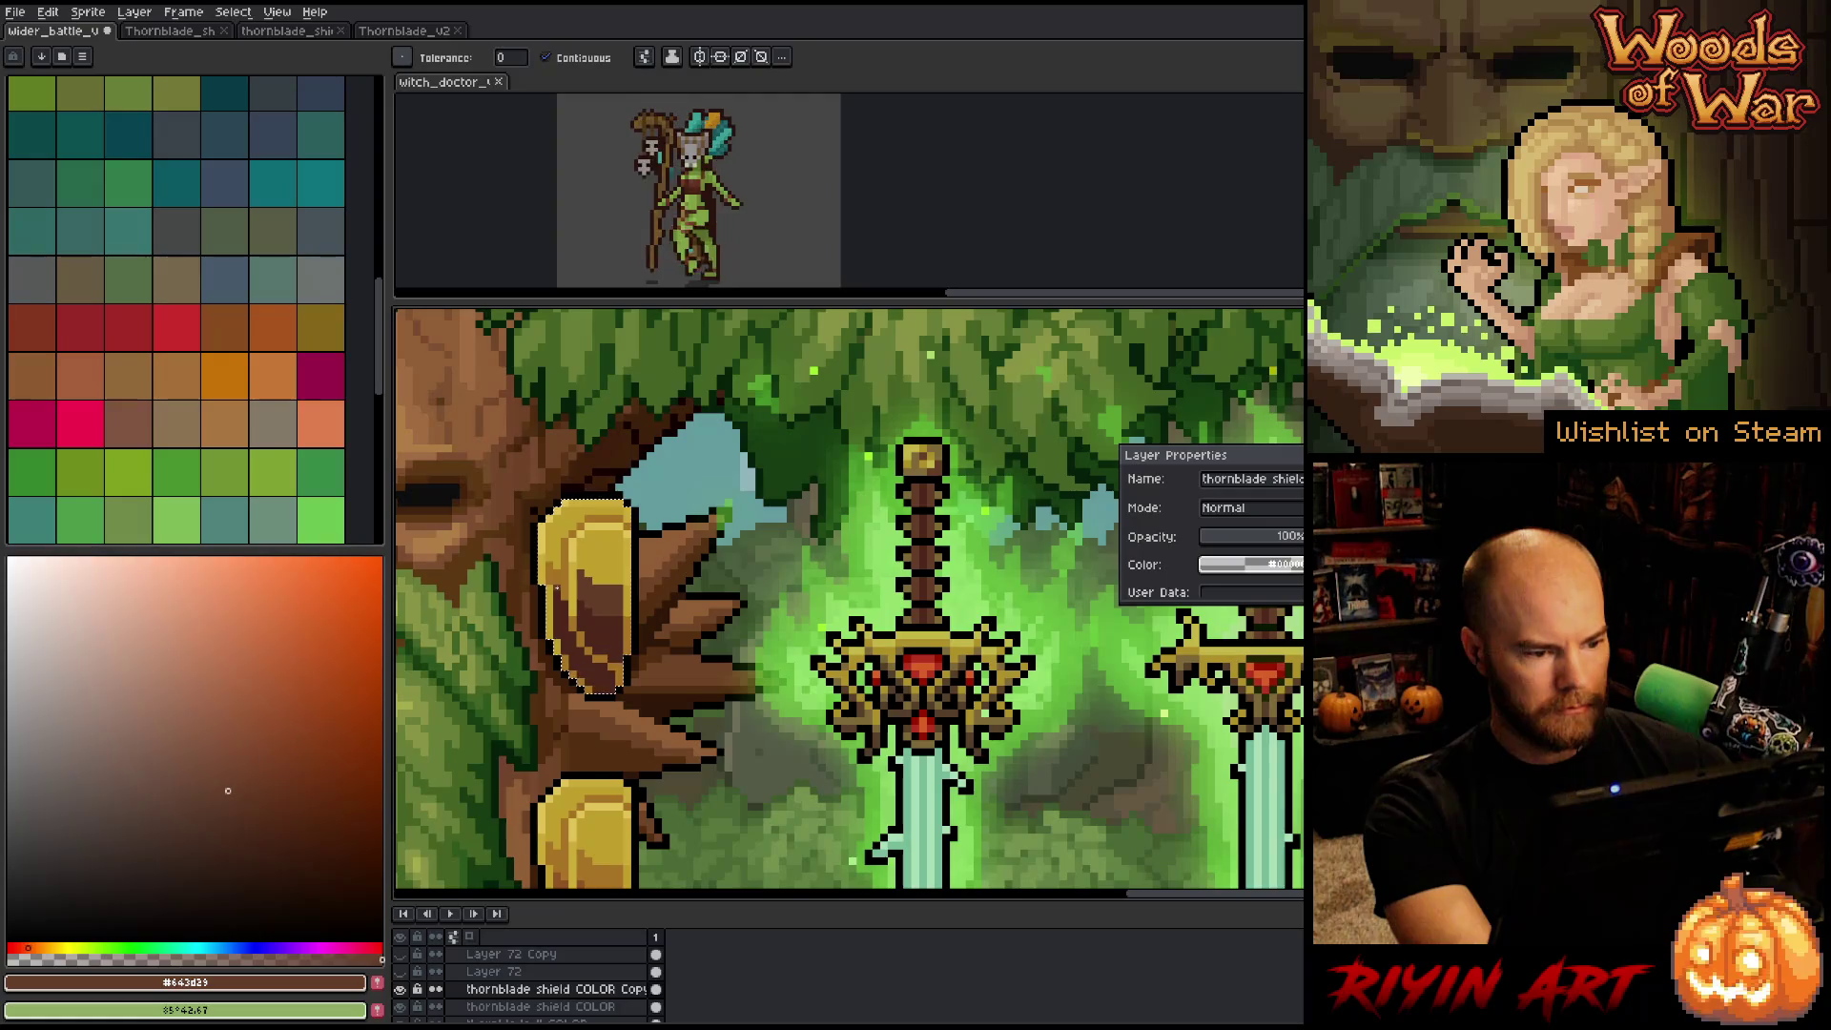
left_click(557, 585)
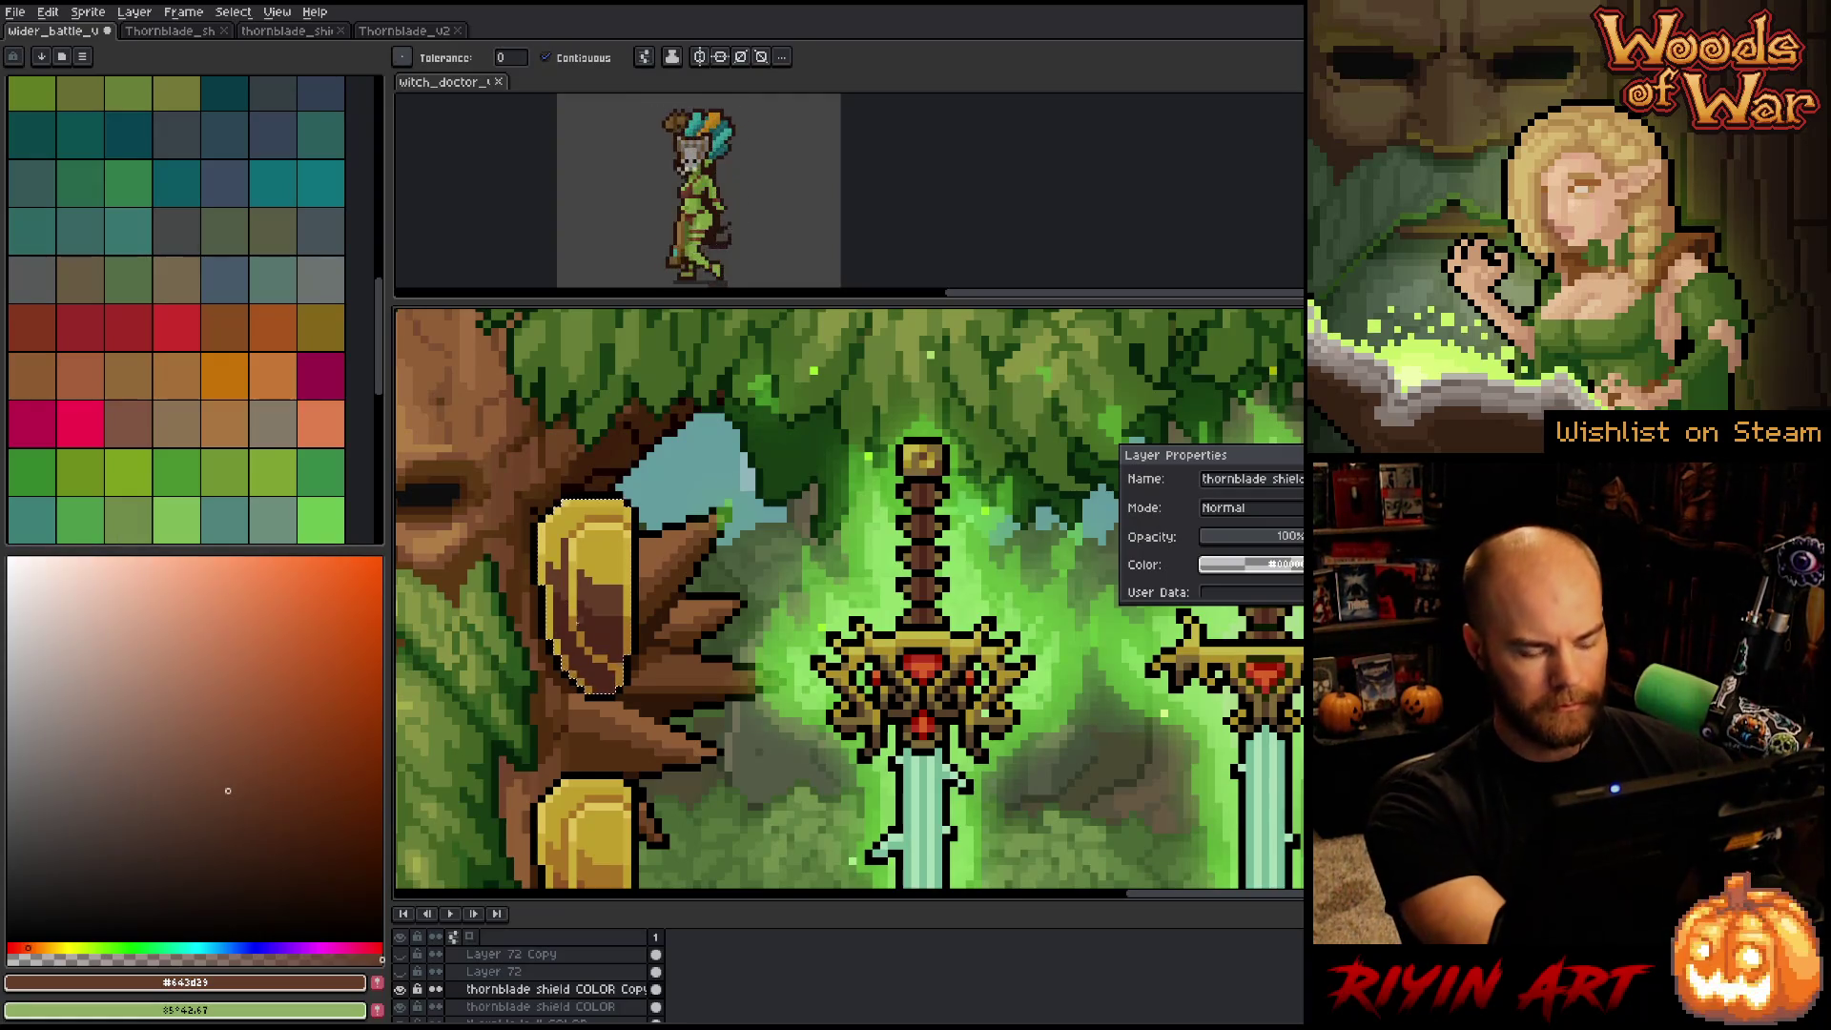
key("shift+r")
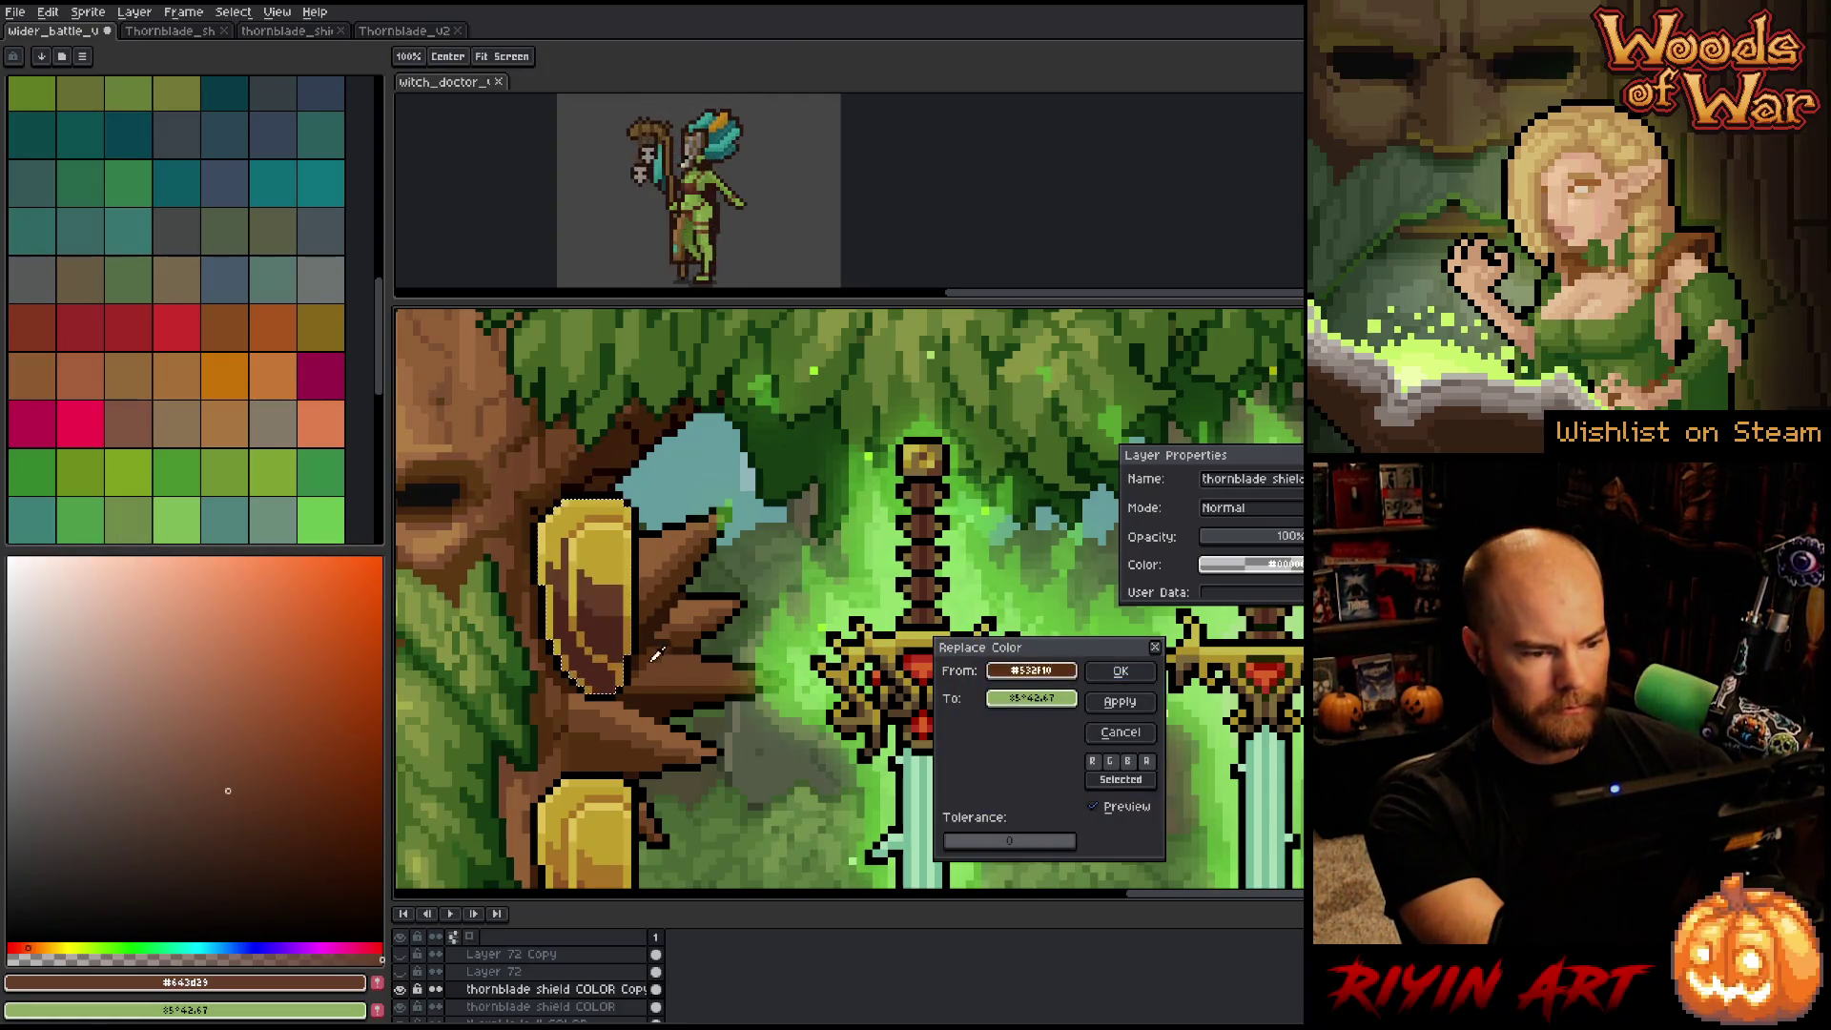
Replace the shield's first two gold tones with browns sampled from the scene.
left_click(875, 665)
left_click_drag(1031, 698, 615, 591)
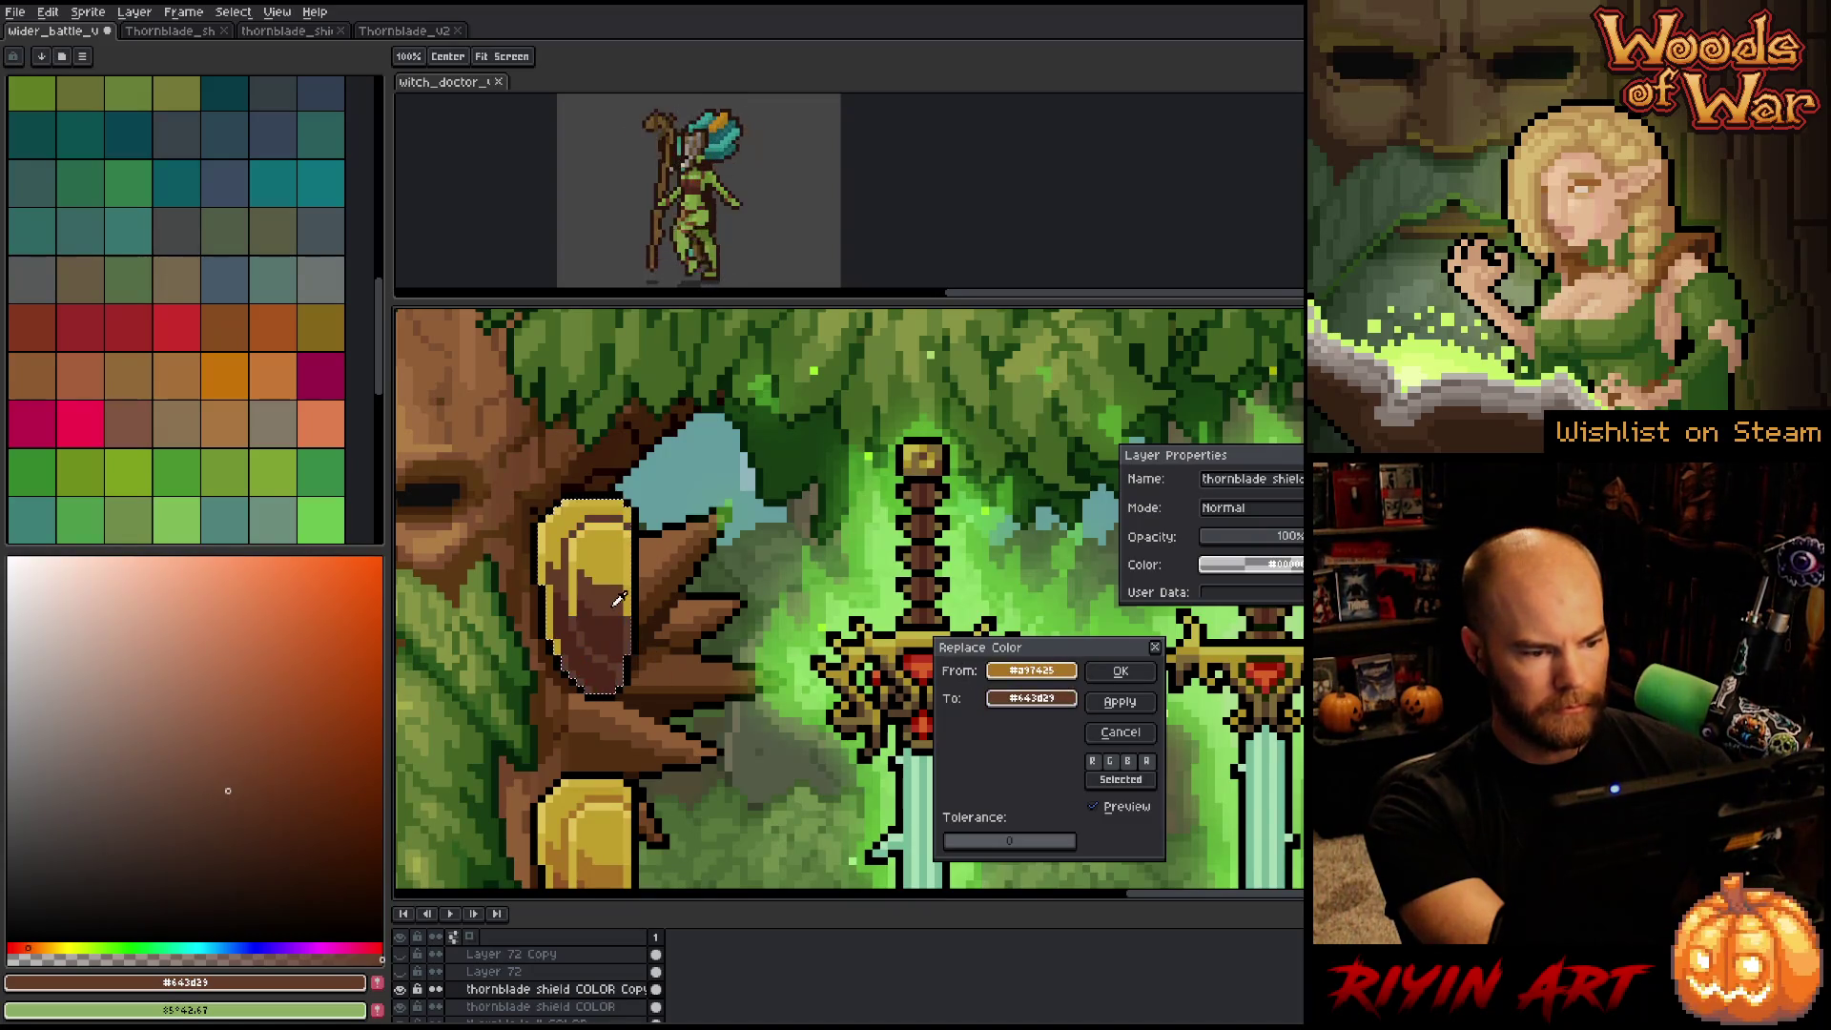
left_click(1119, 670)
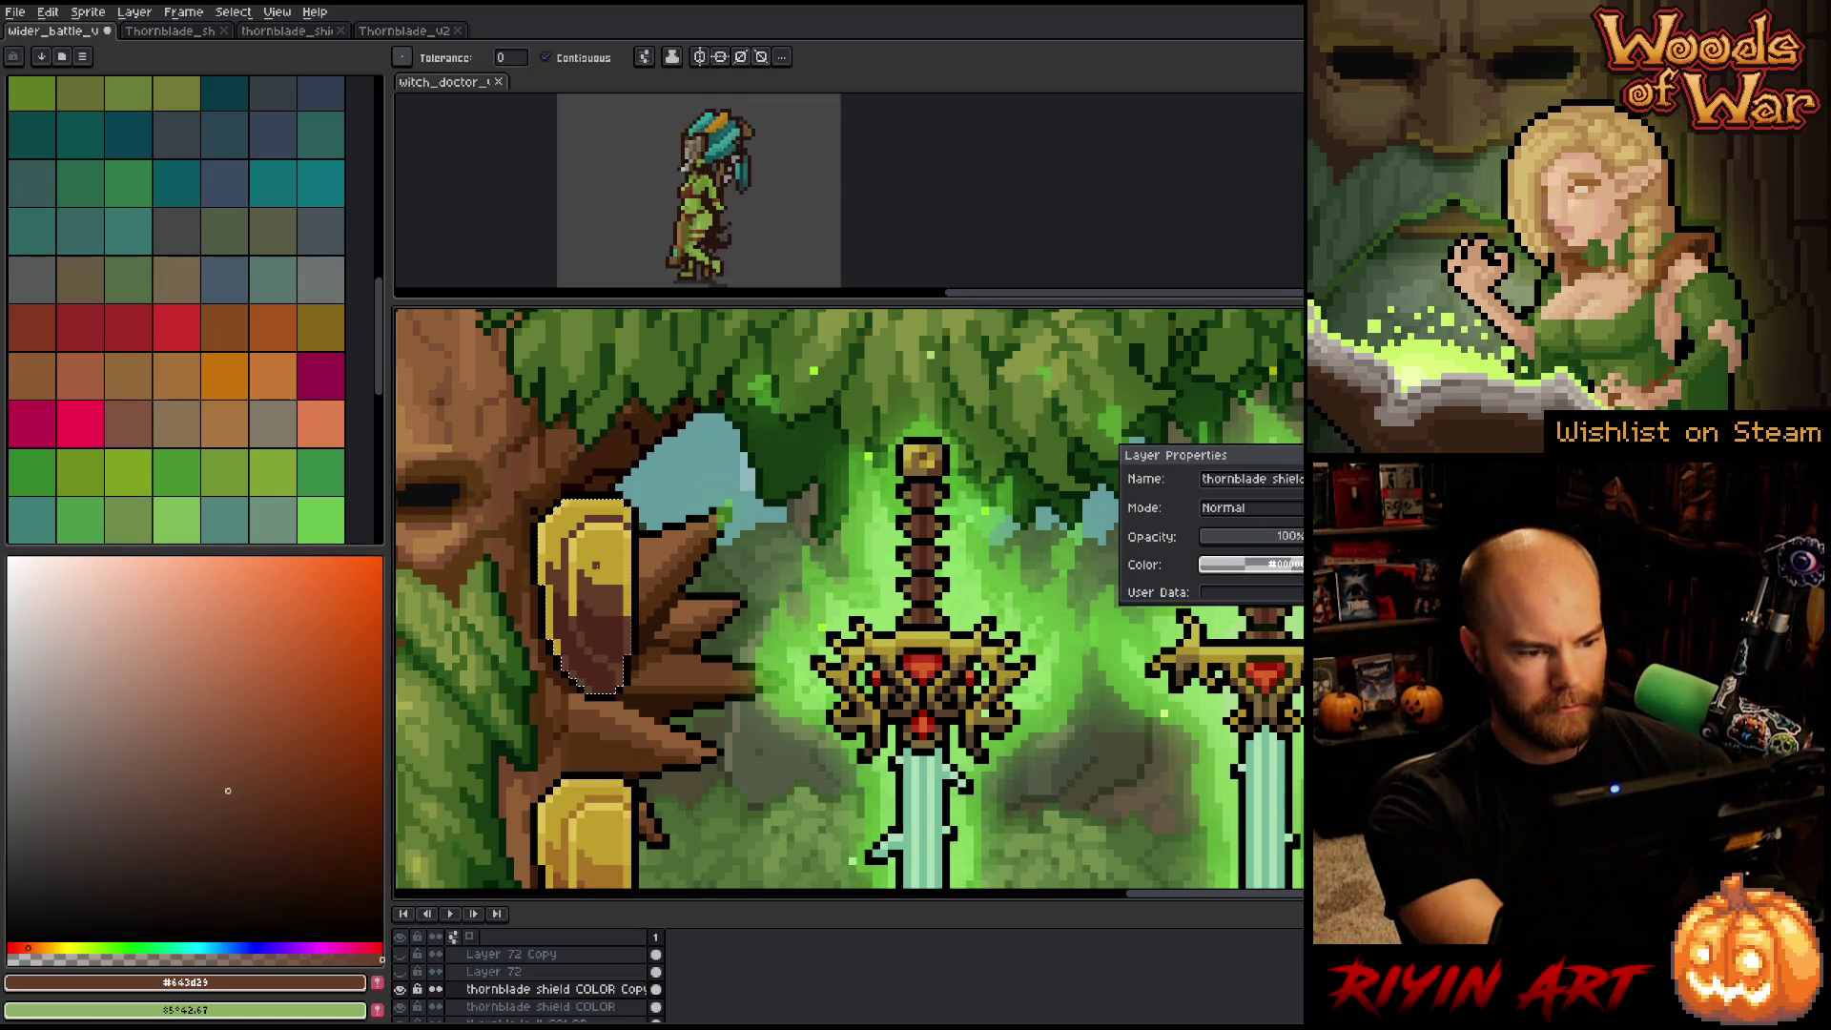
key("shift+r")
mouse_move(1003, 670)
left_mouse_down()
mouse_move(725, 611)
mouse_move(621, 549)
left_mouse_up()
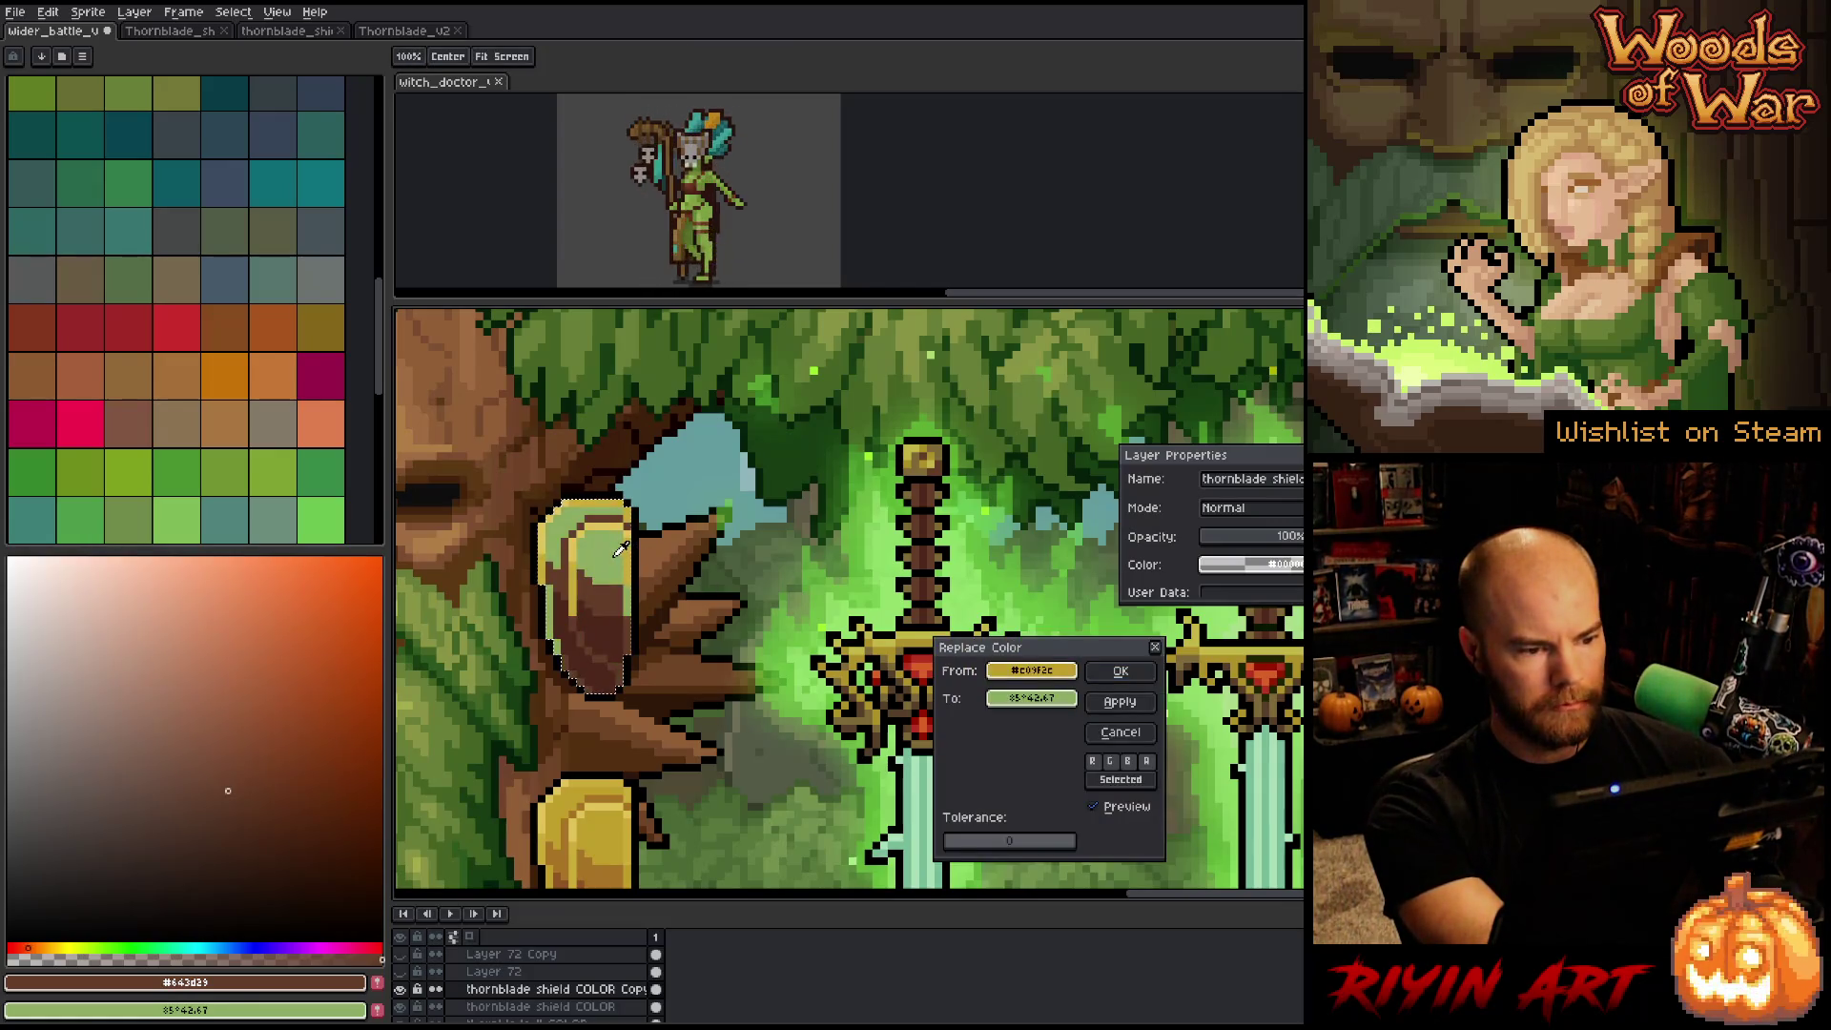
left_click(1030, 702)
left_click_drag(1031, 702, 894, 662)
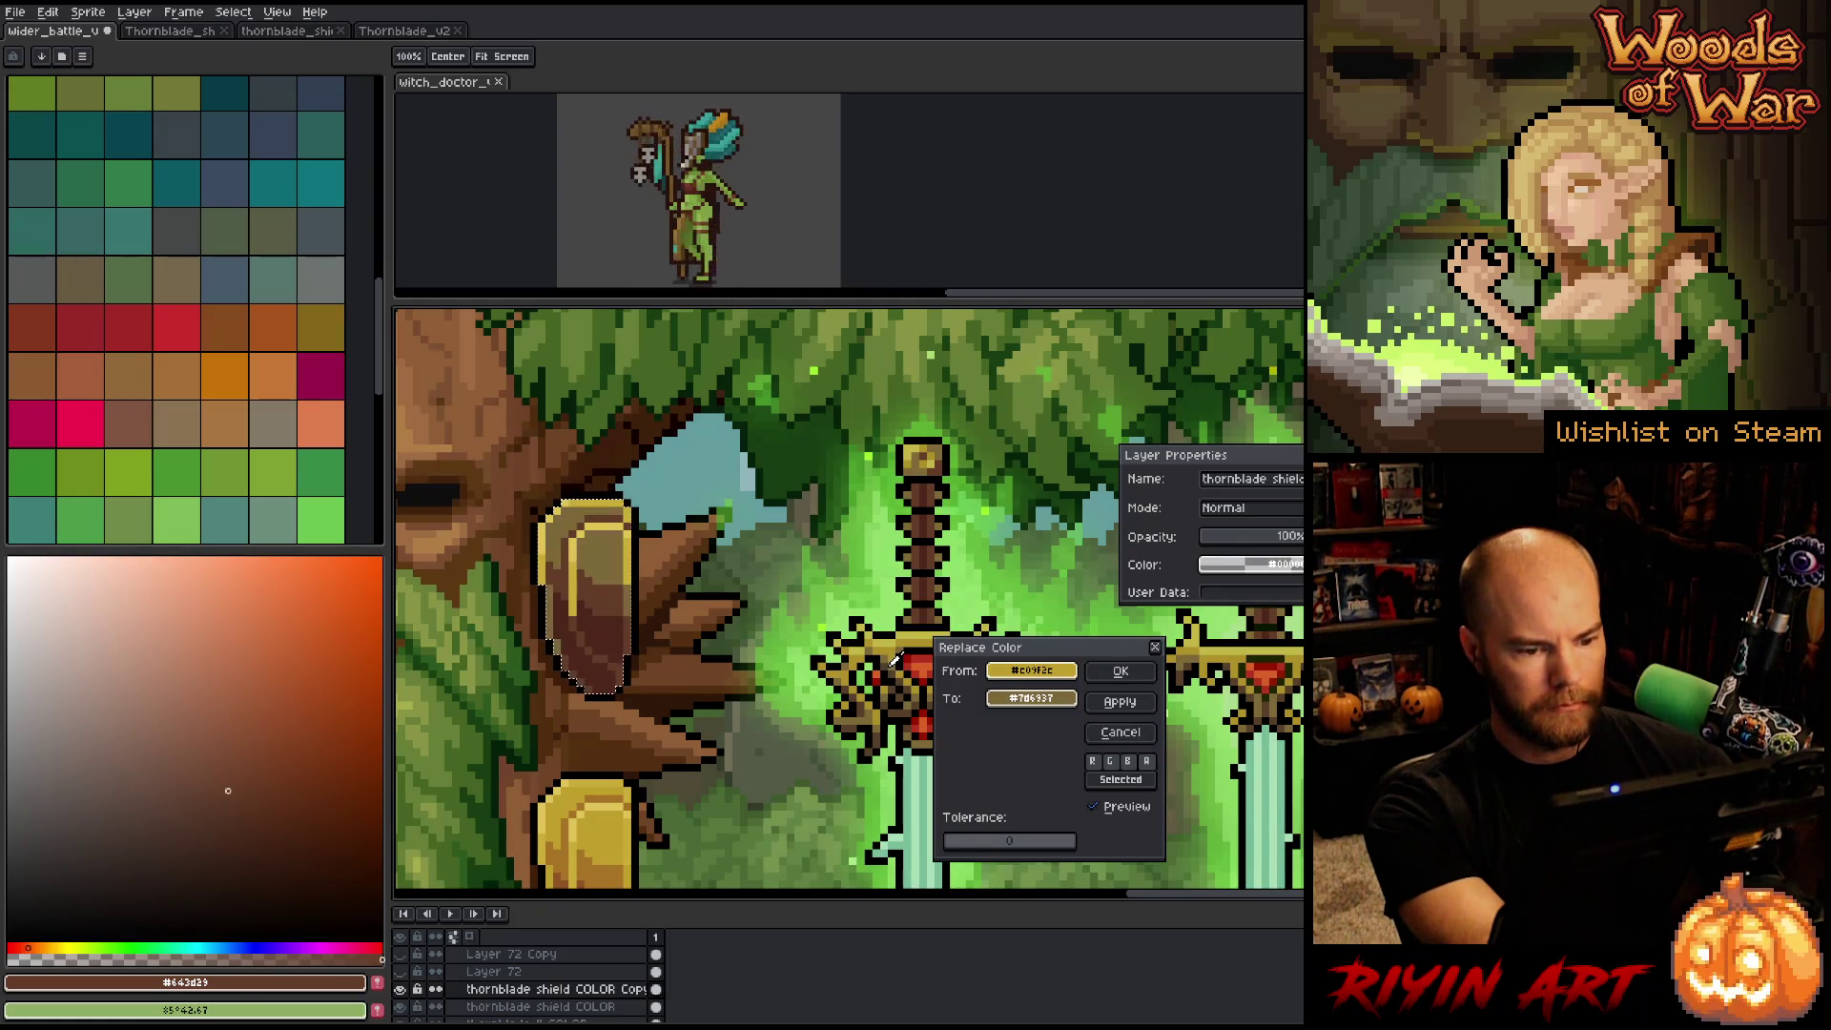
left_click(1126, 674)
Replace the next gold tone and the pale yellow highlight with brown.
key("shift+r")
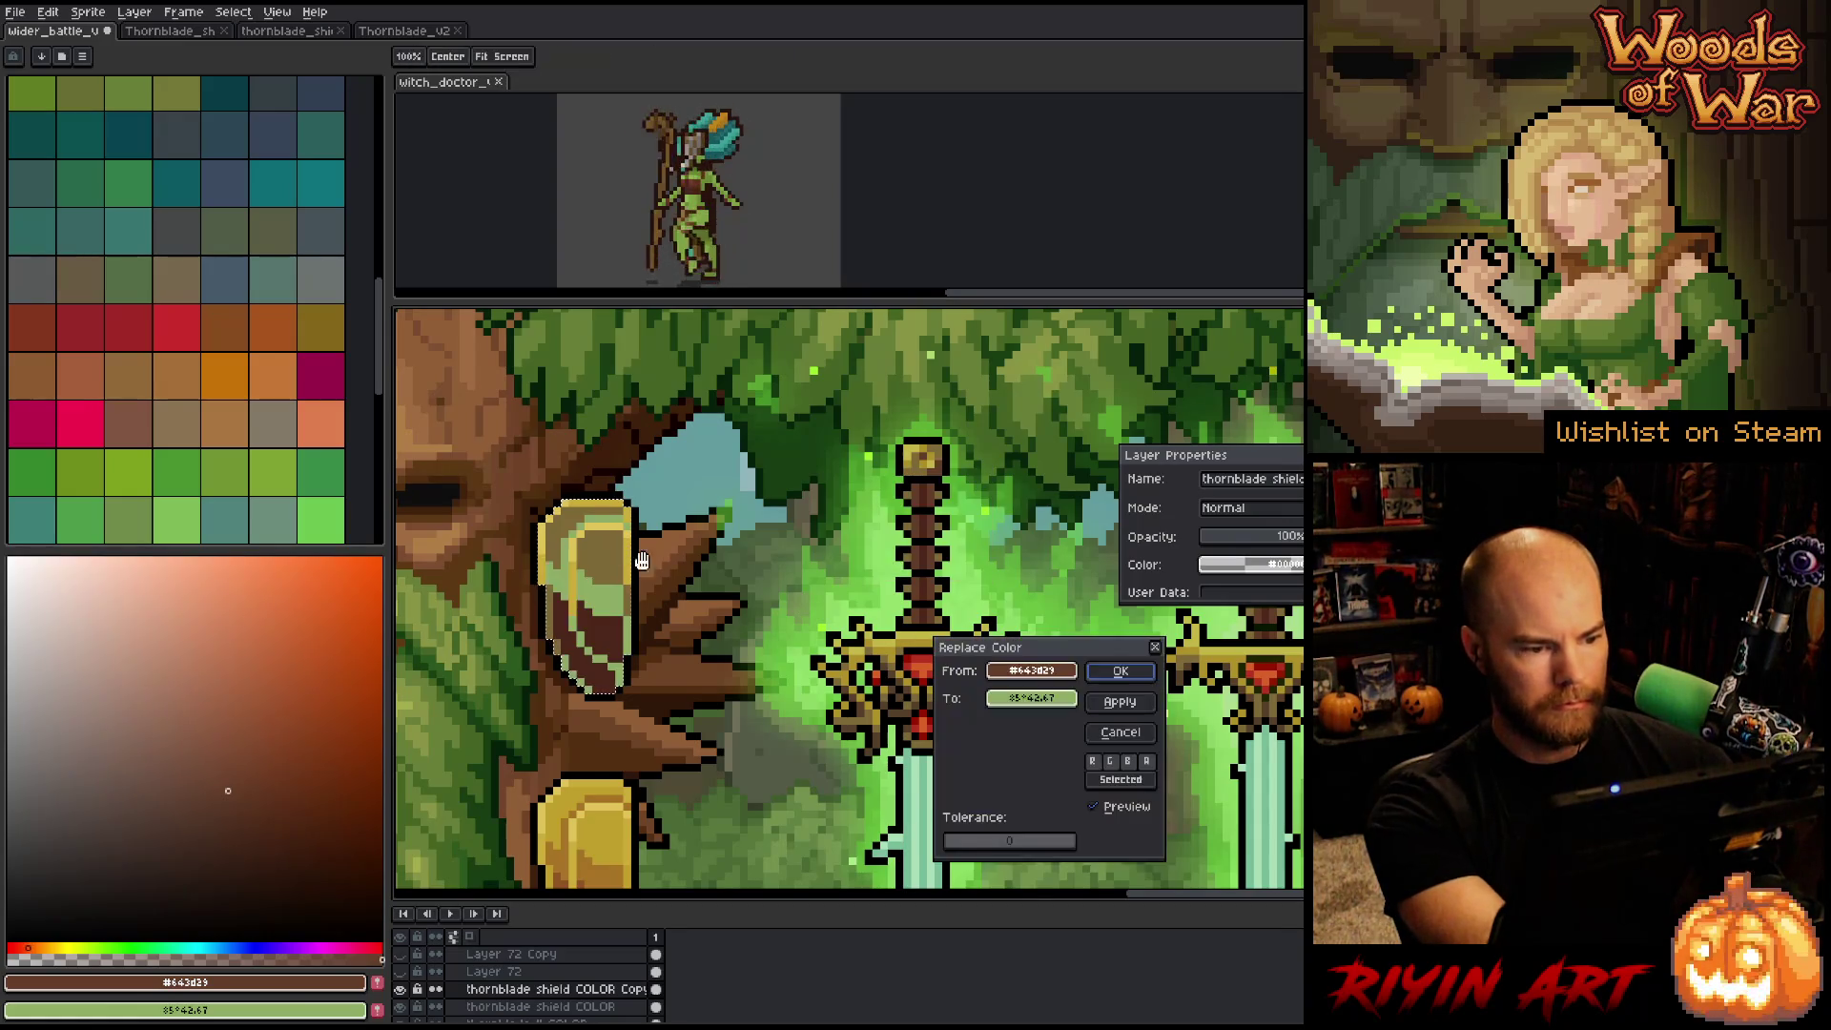
left_click_drag(1030, 671, 914, 654)
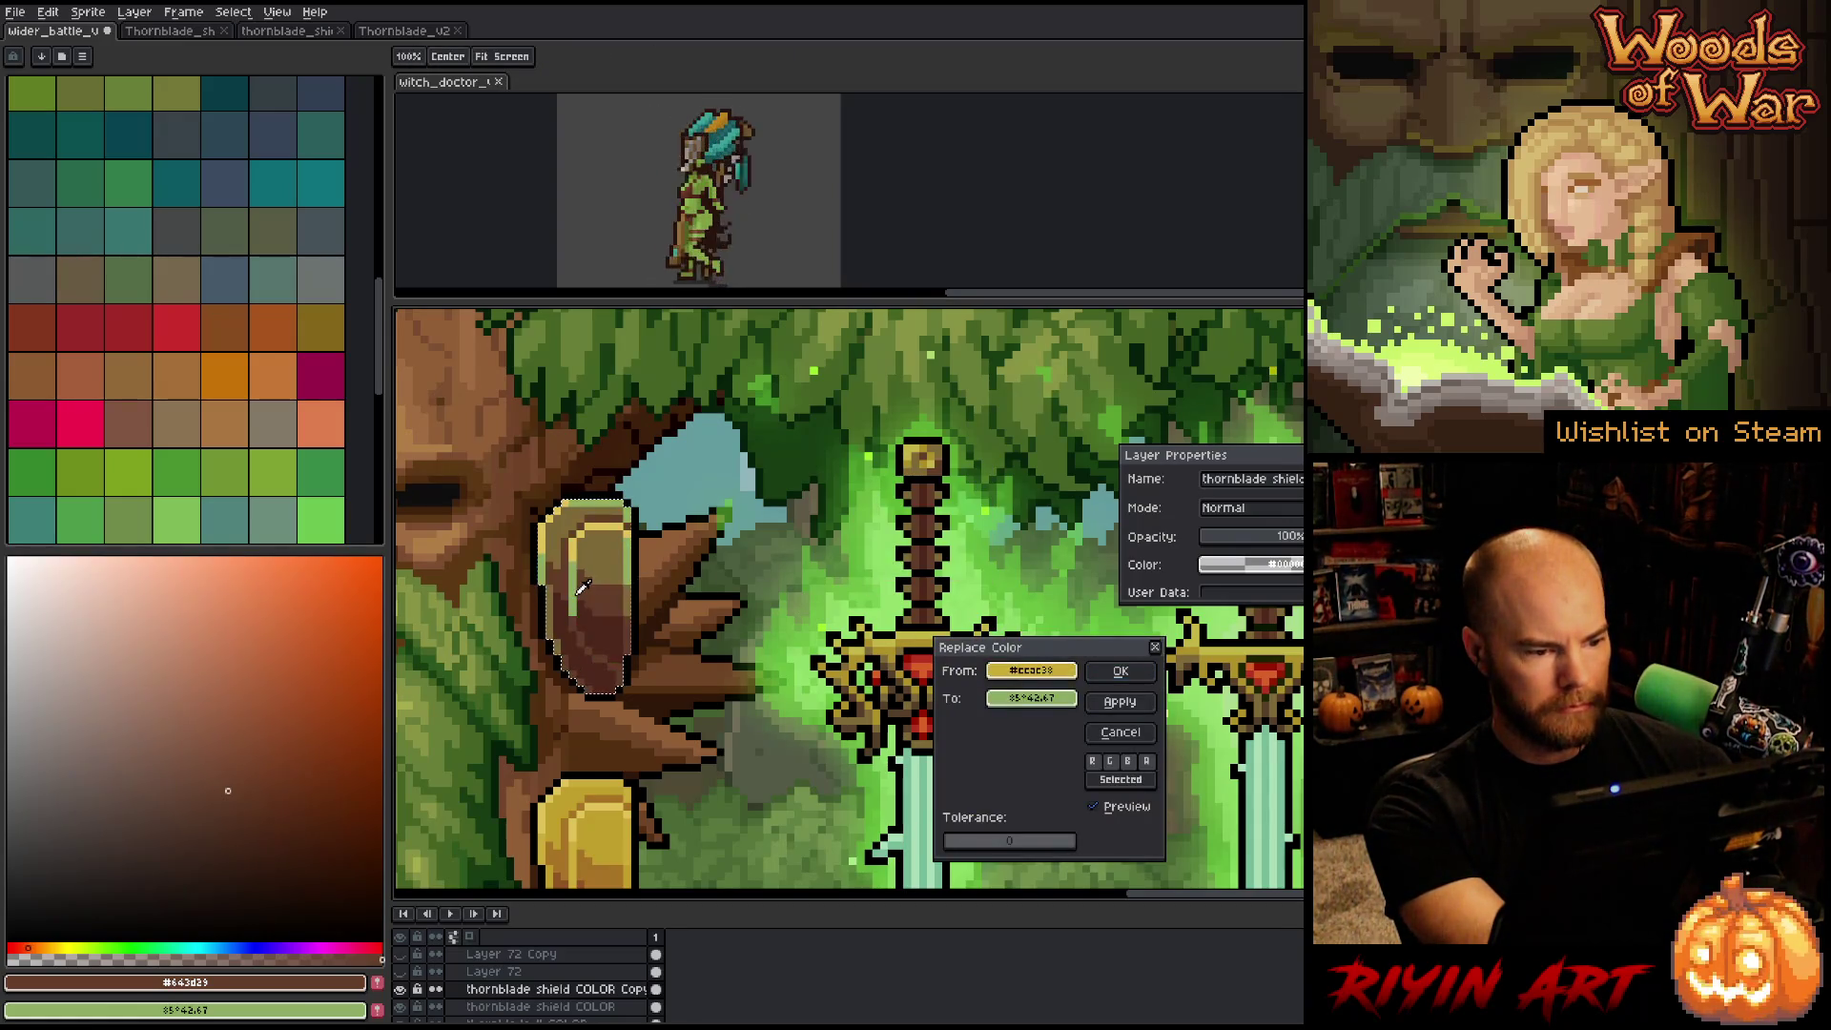
left_click_drag(1013, 703, 914, 614)
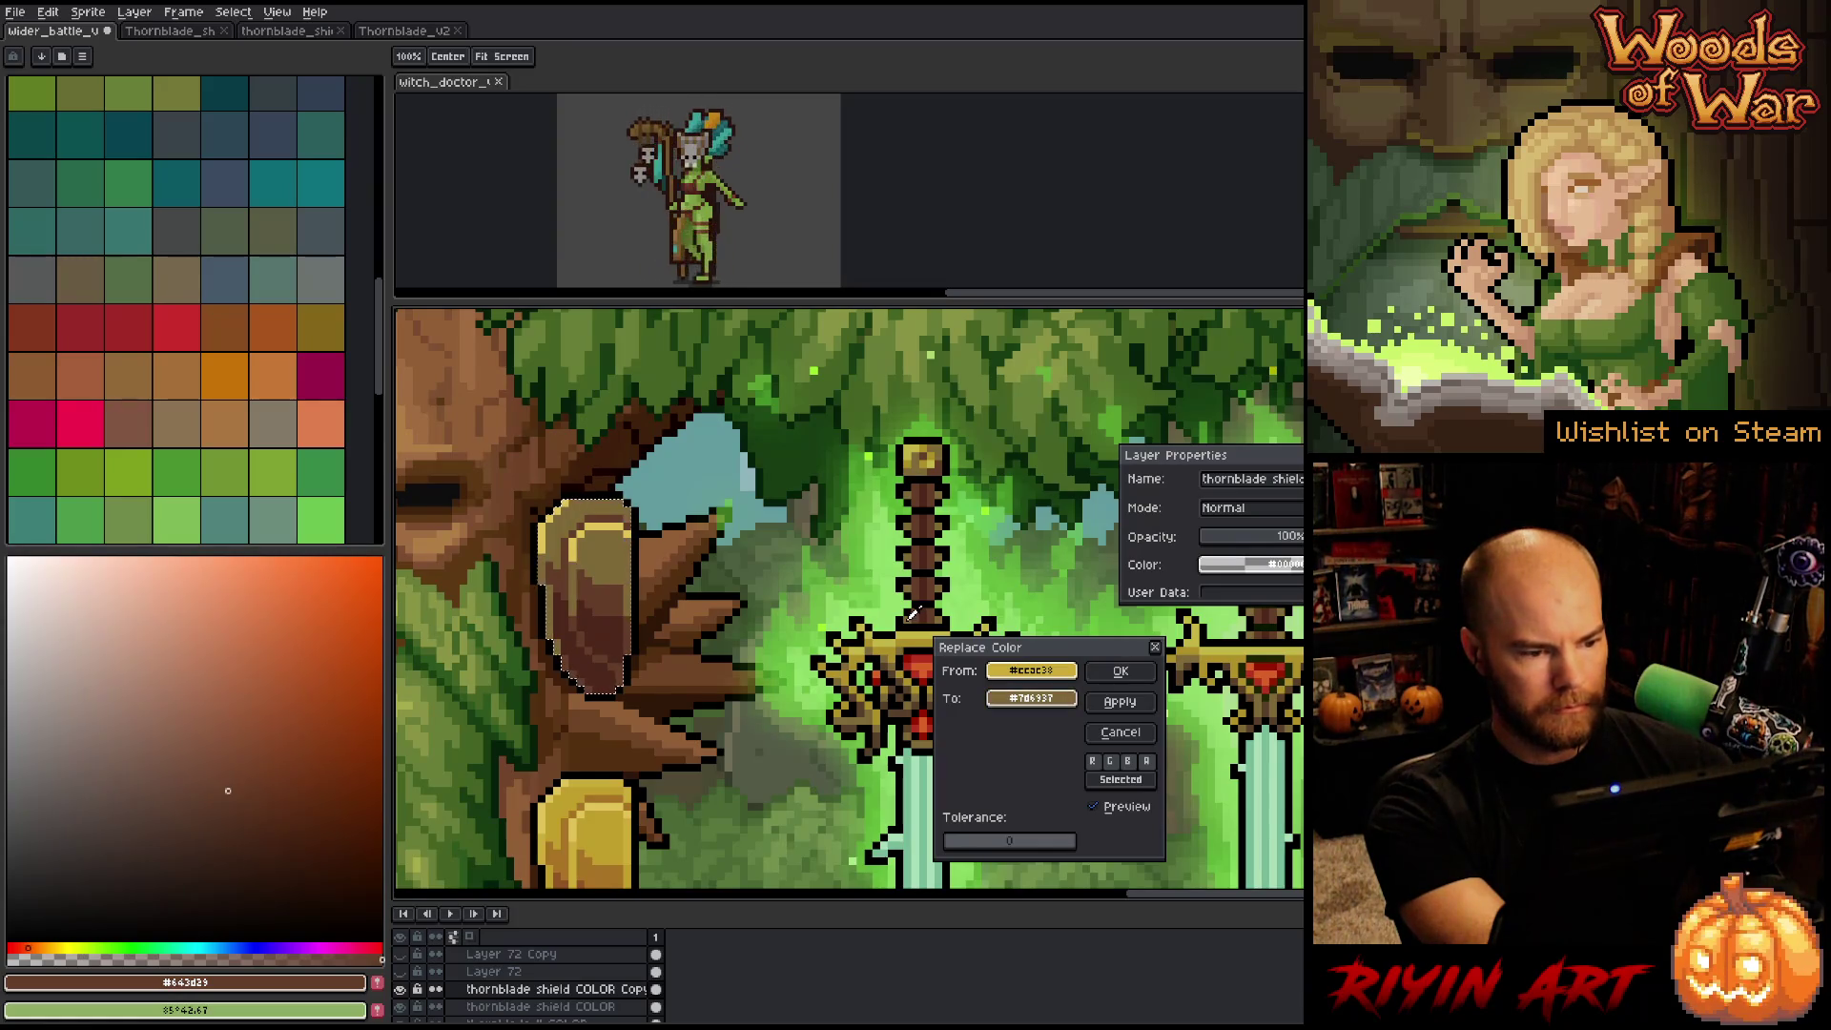
left_click(1121, 671)
key("shift+r")
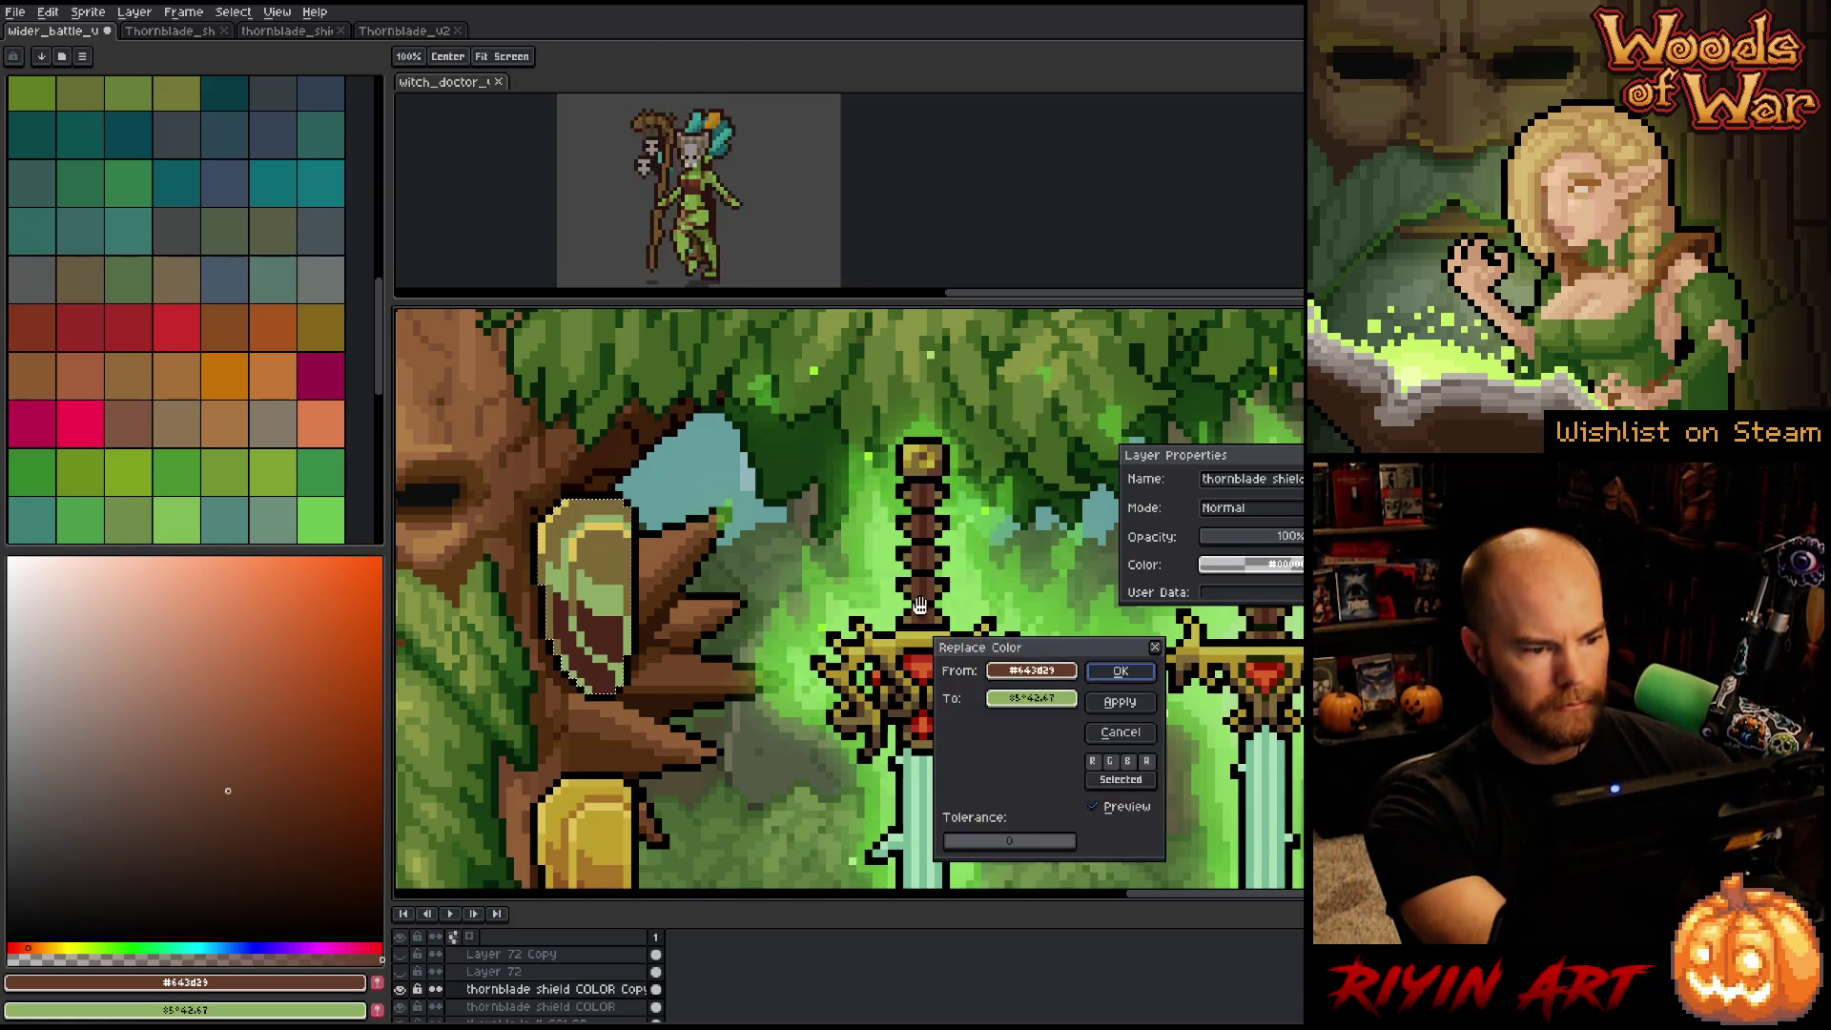
mouse_move(1010, 677)
left_mouse_down()
mouse_move(946, 635)
mouse_move(1030, 701)
mouse_move(920, 636)
left_mouse_up()
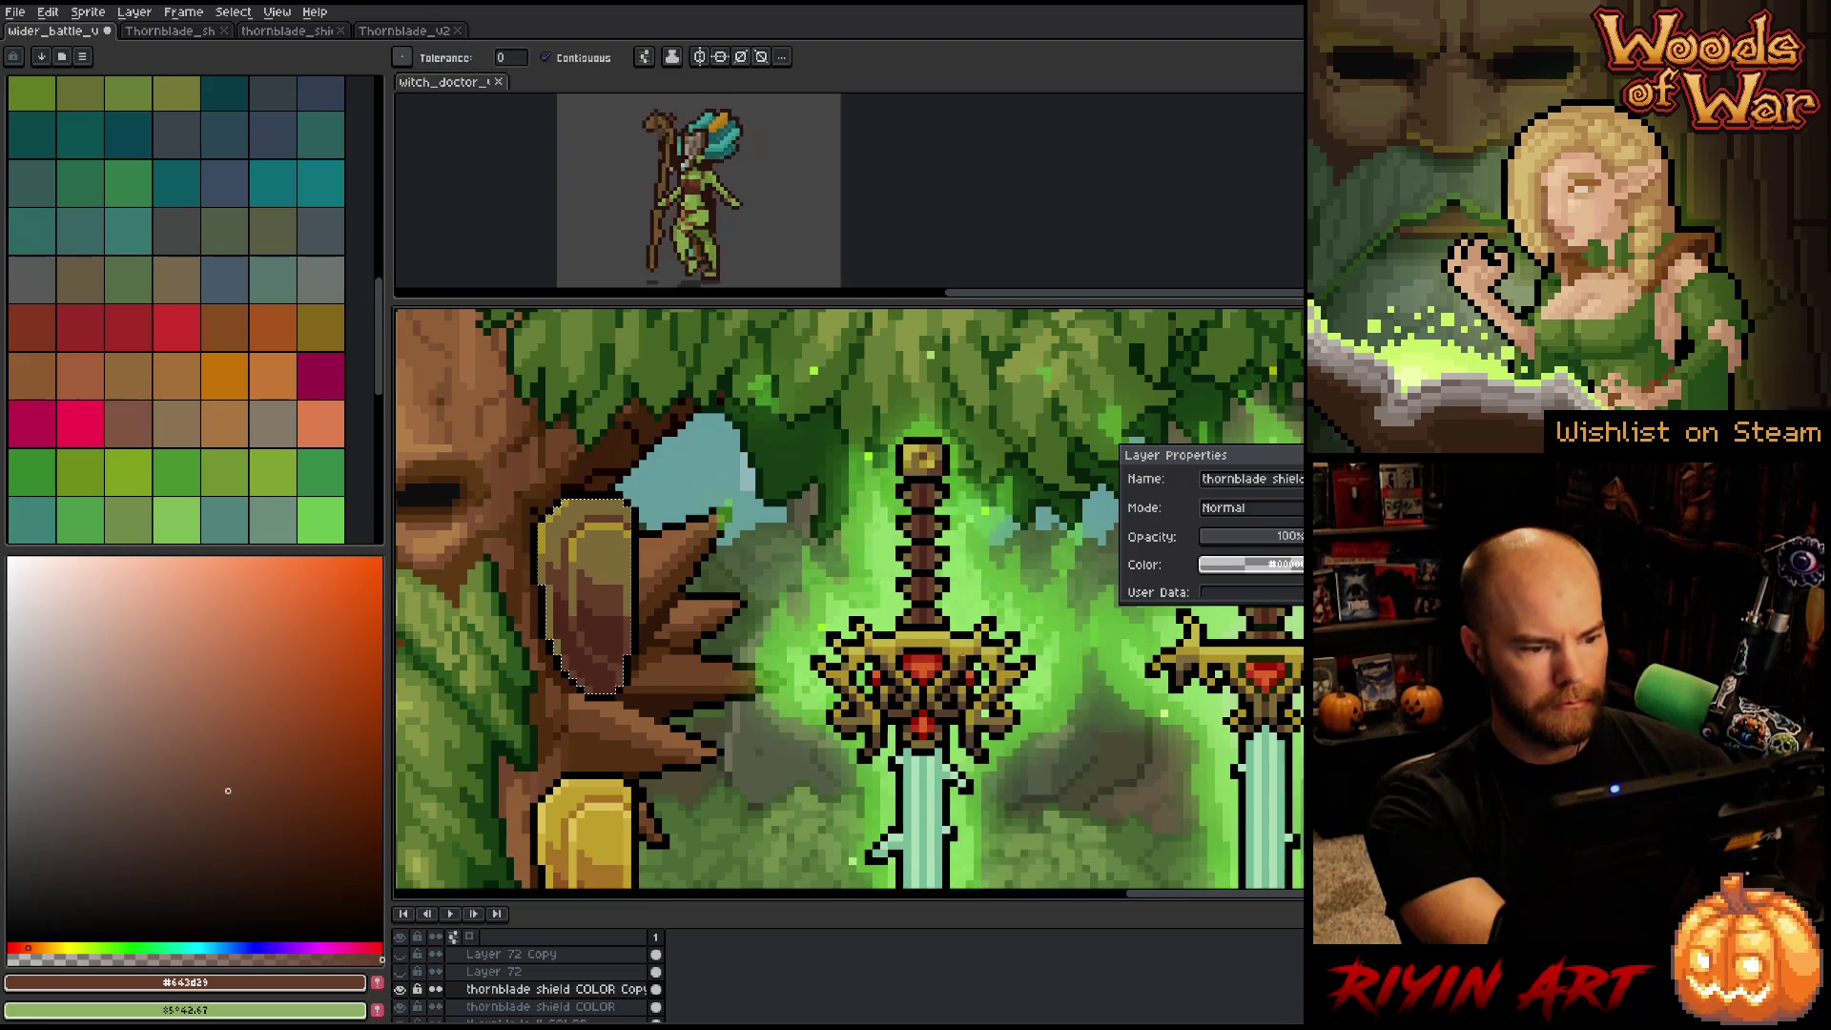
left_click(1121, 672)
scroll(841, 667, "down", 3)
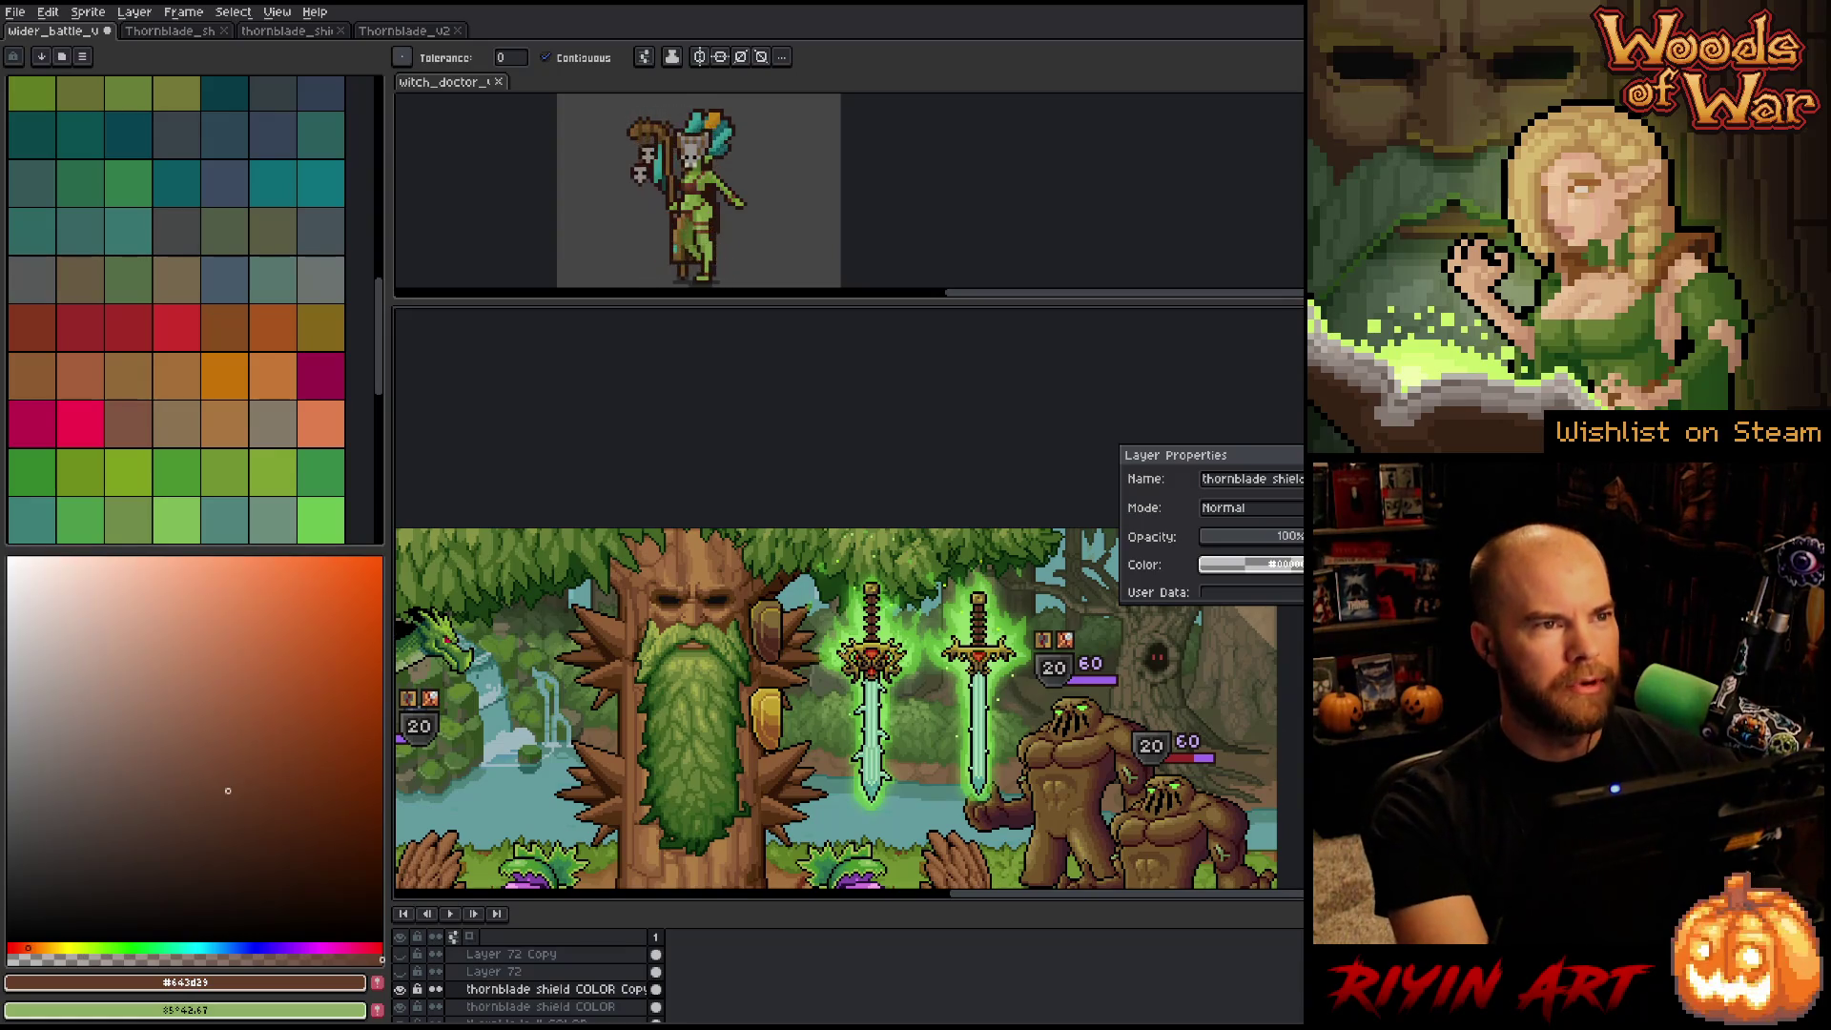
scroll(836, 658, "up", 1)
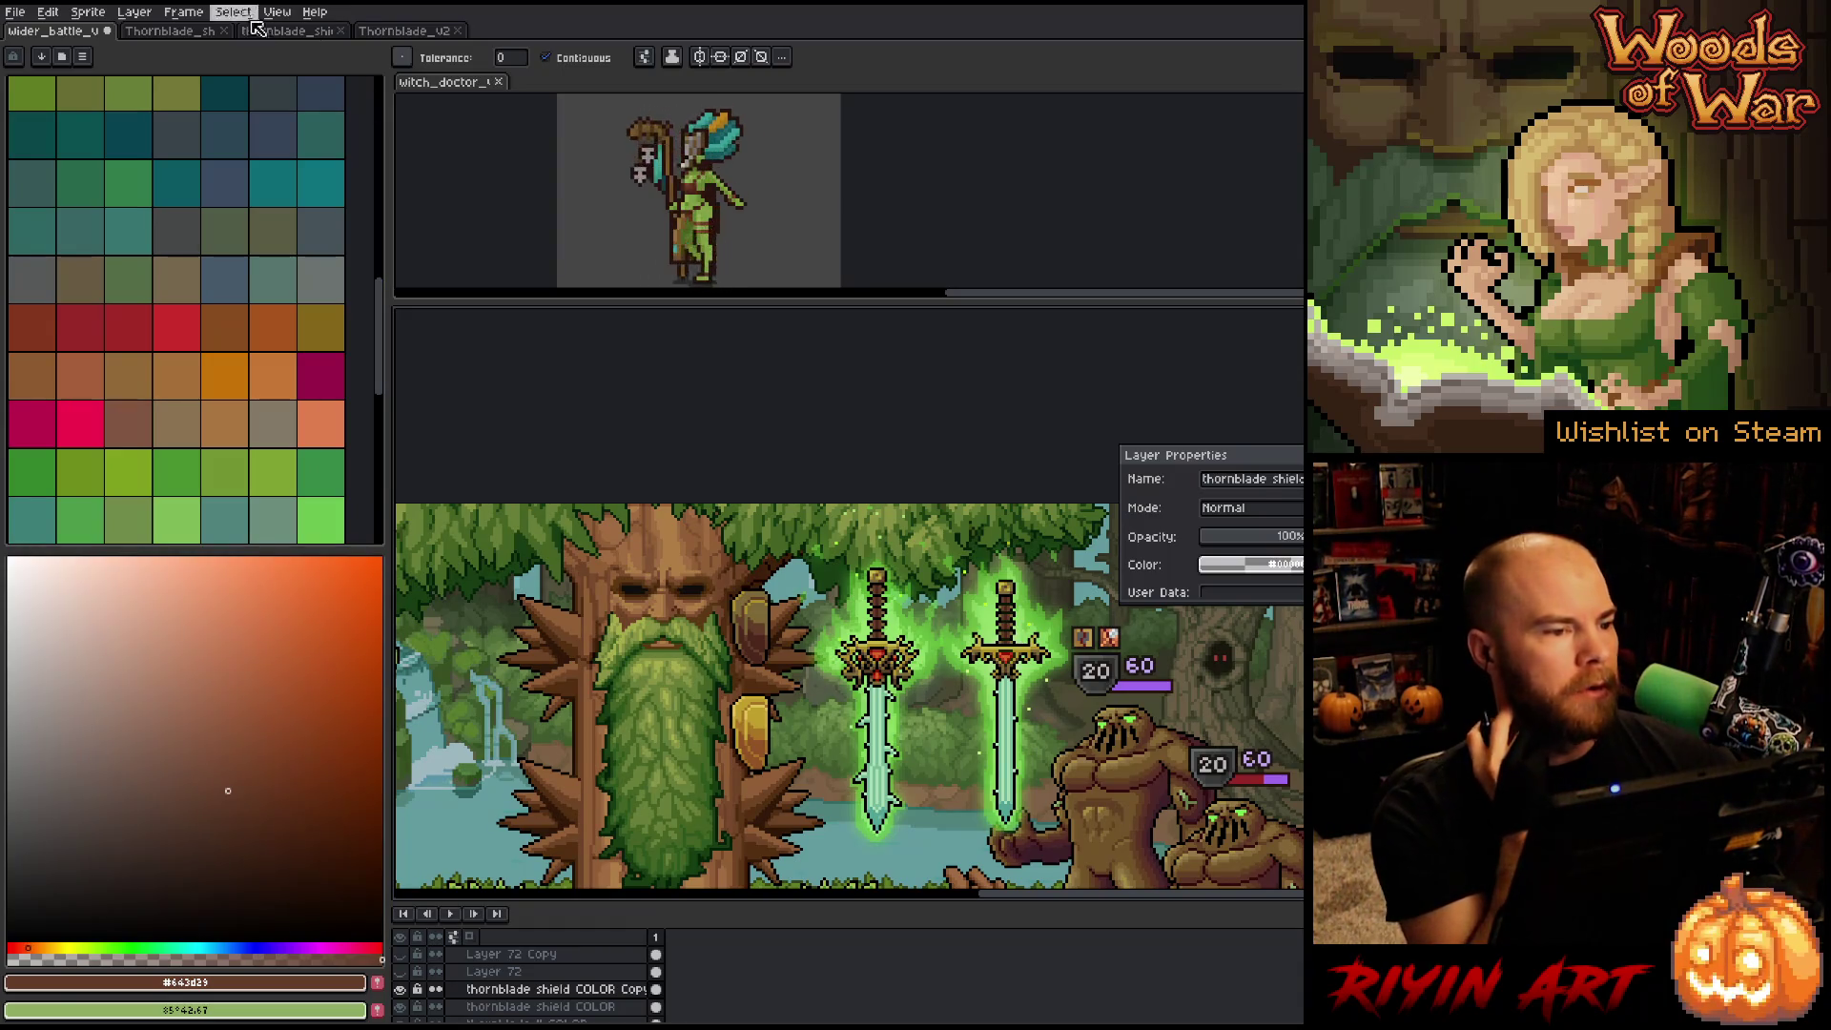
left_click(287, 31)
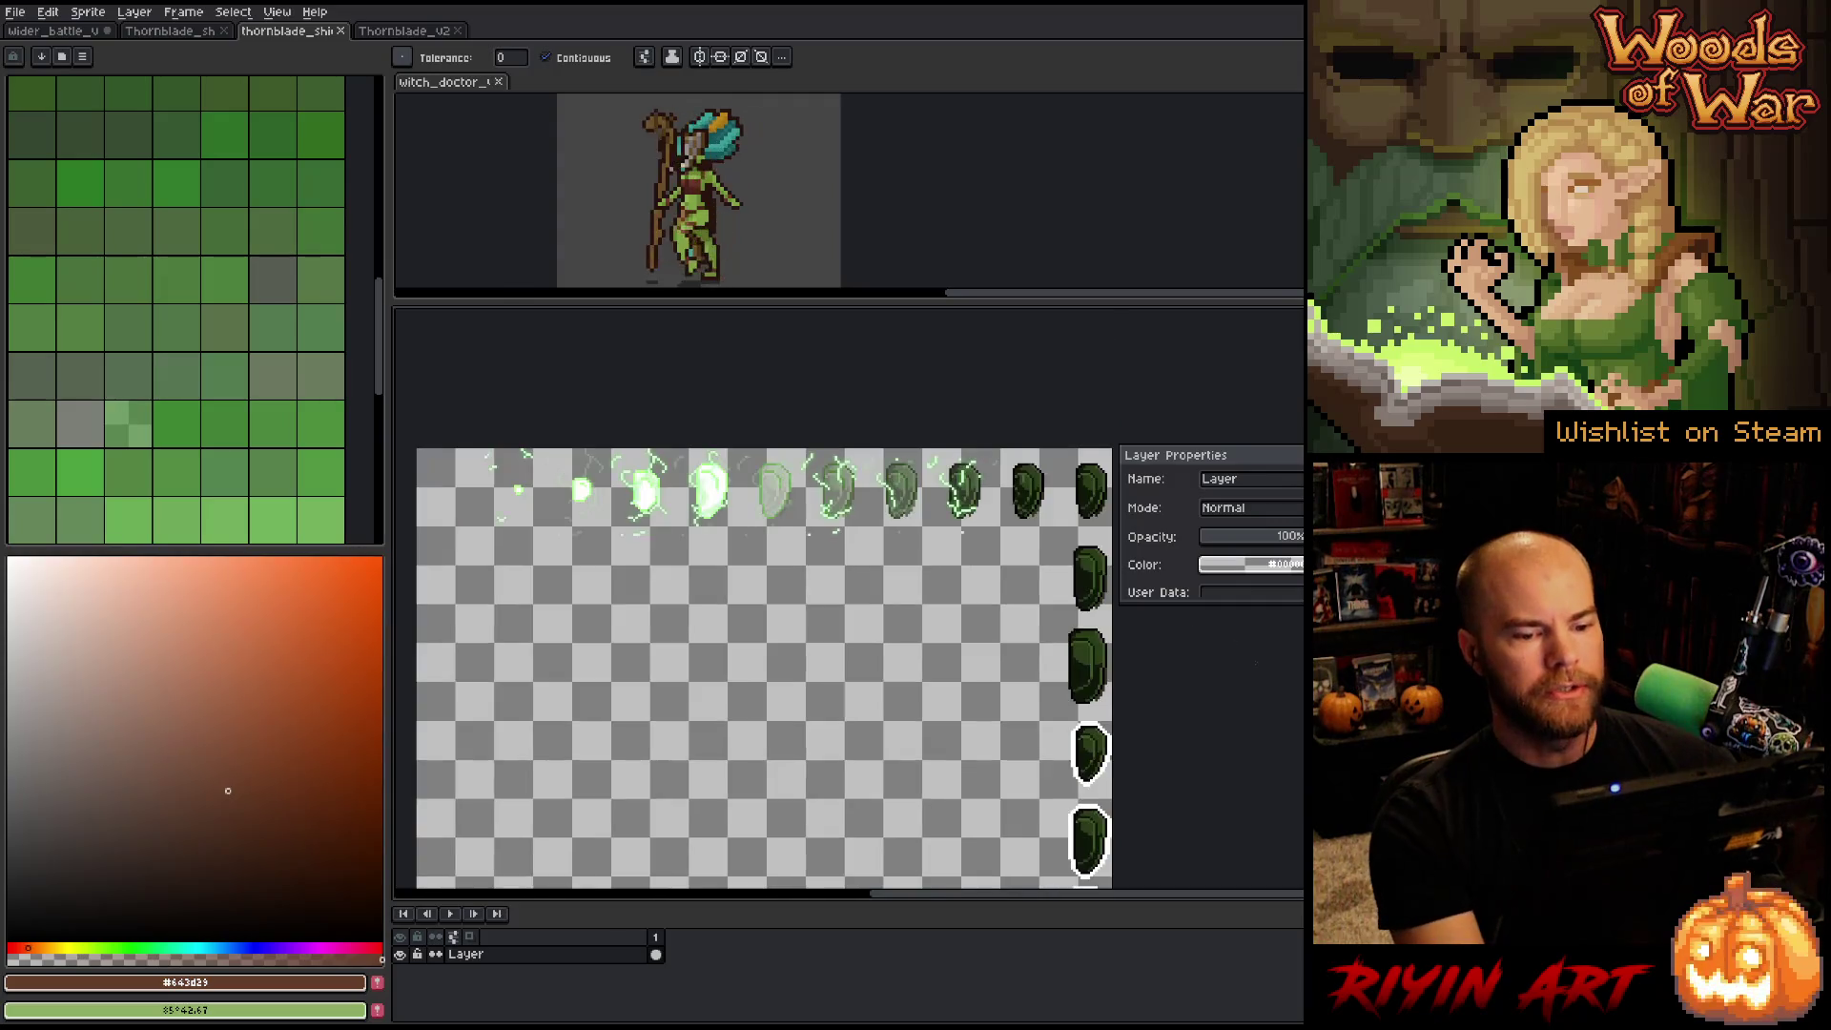
scroll(1119, 684, "up", 2)
scroll(1192, 722, "down", 1)
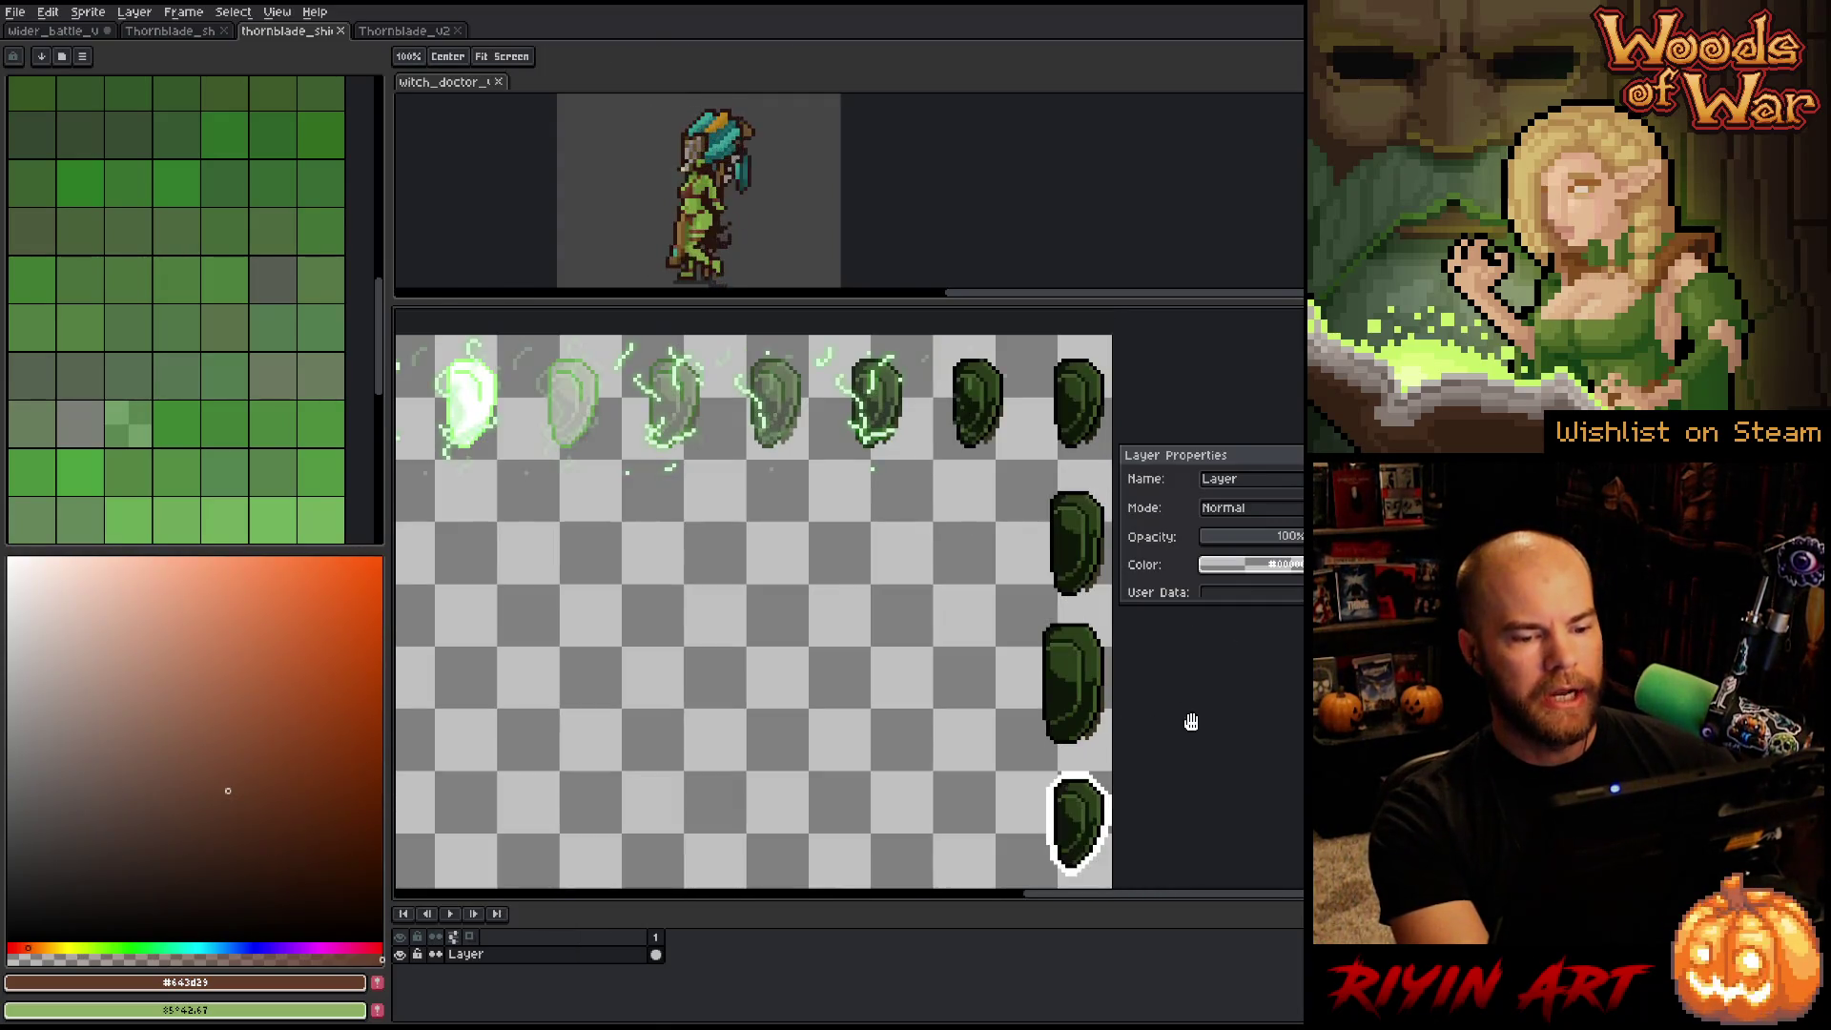
scroll(1204, 692, "up", 3)
scroll(1198, 677, "down", 4)
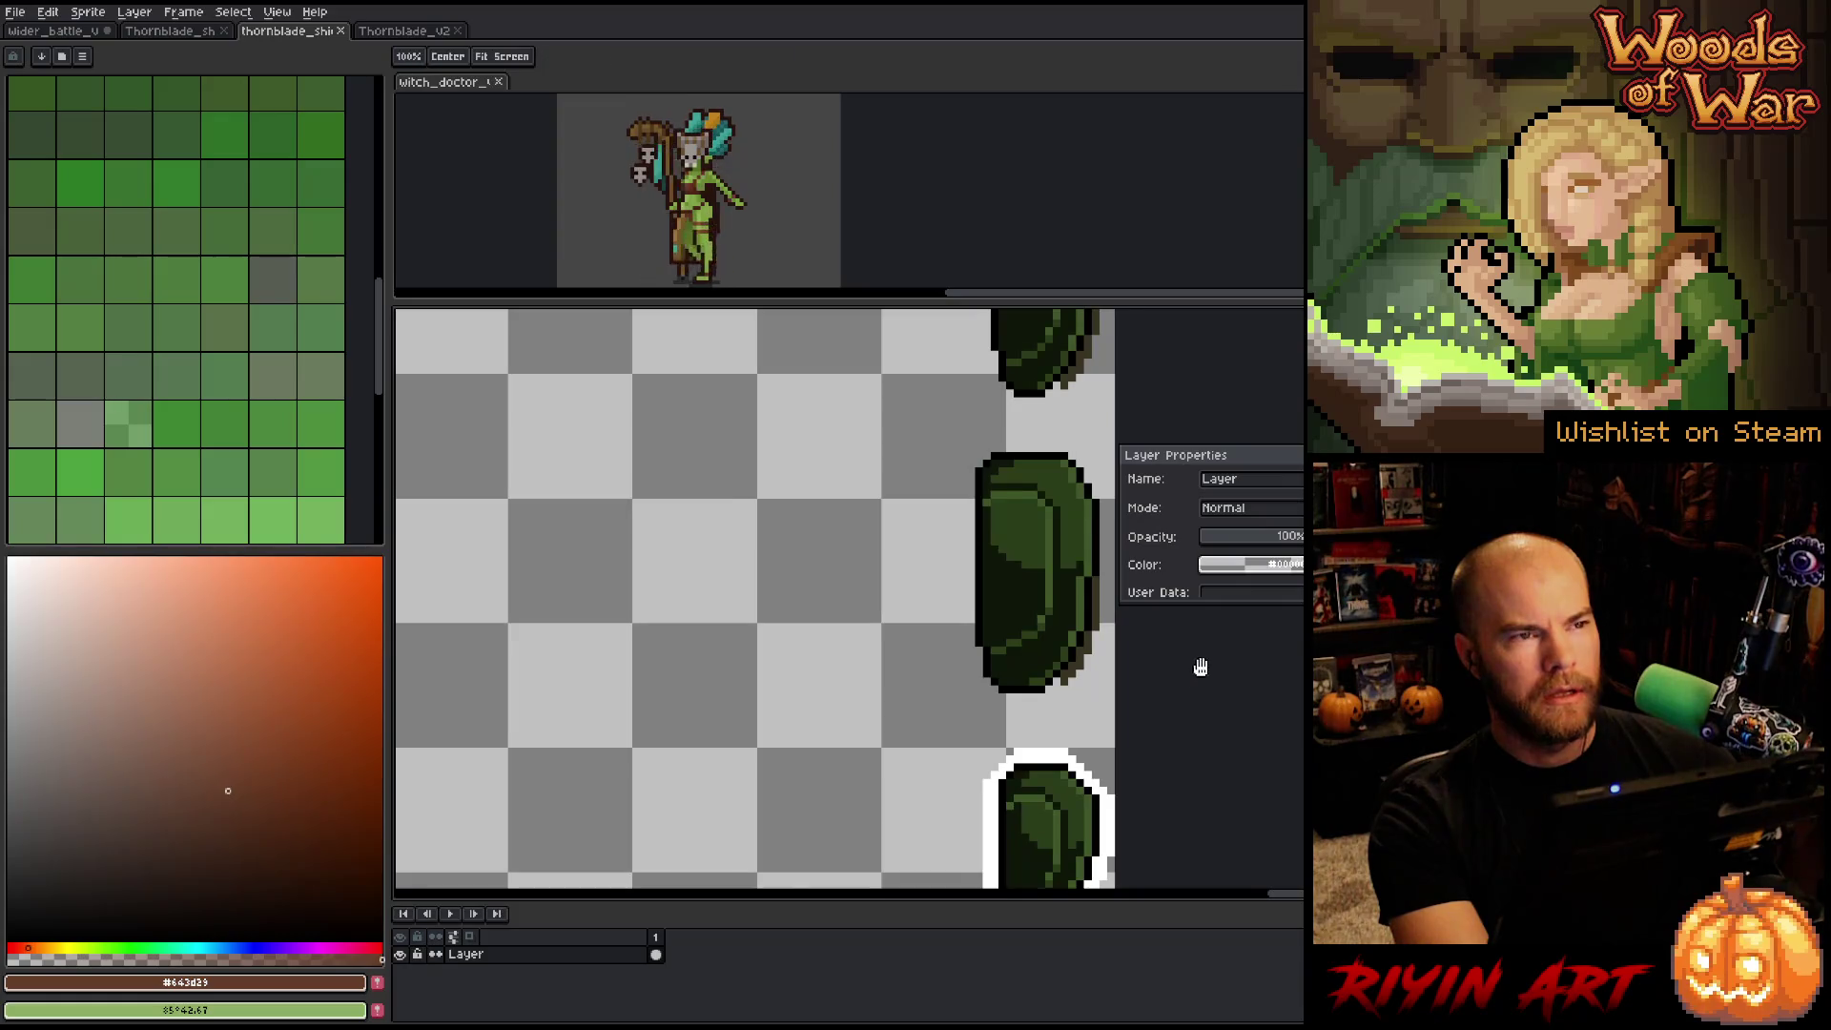
scroll(981, 752, "down", 1)
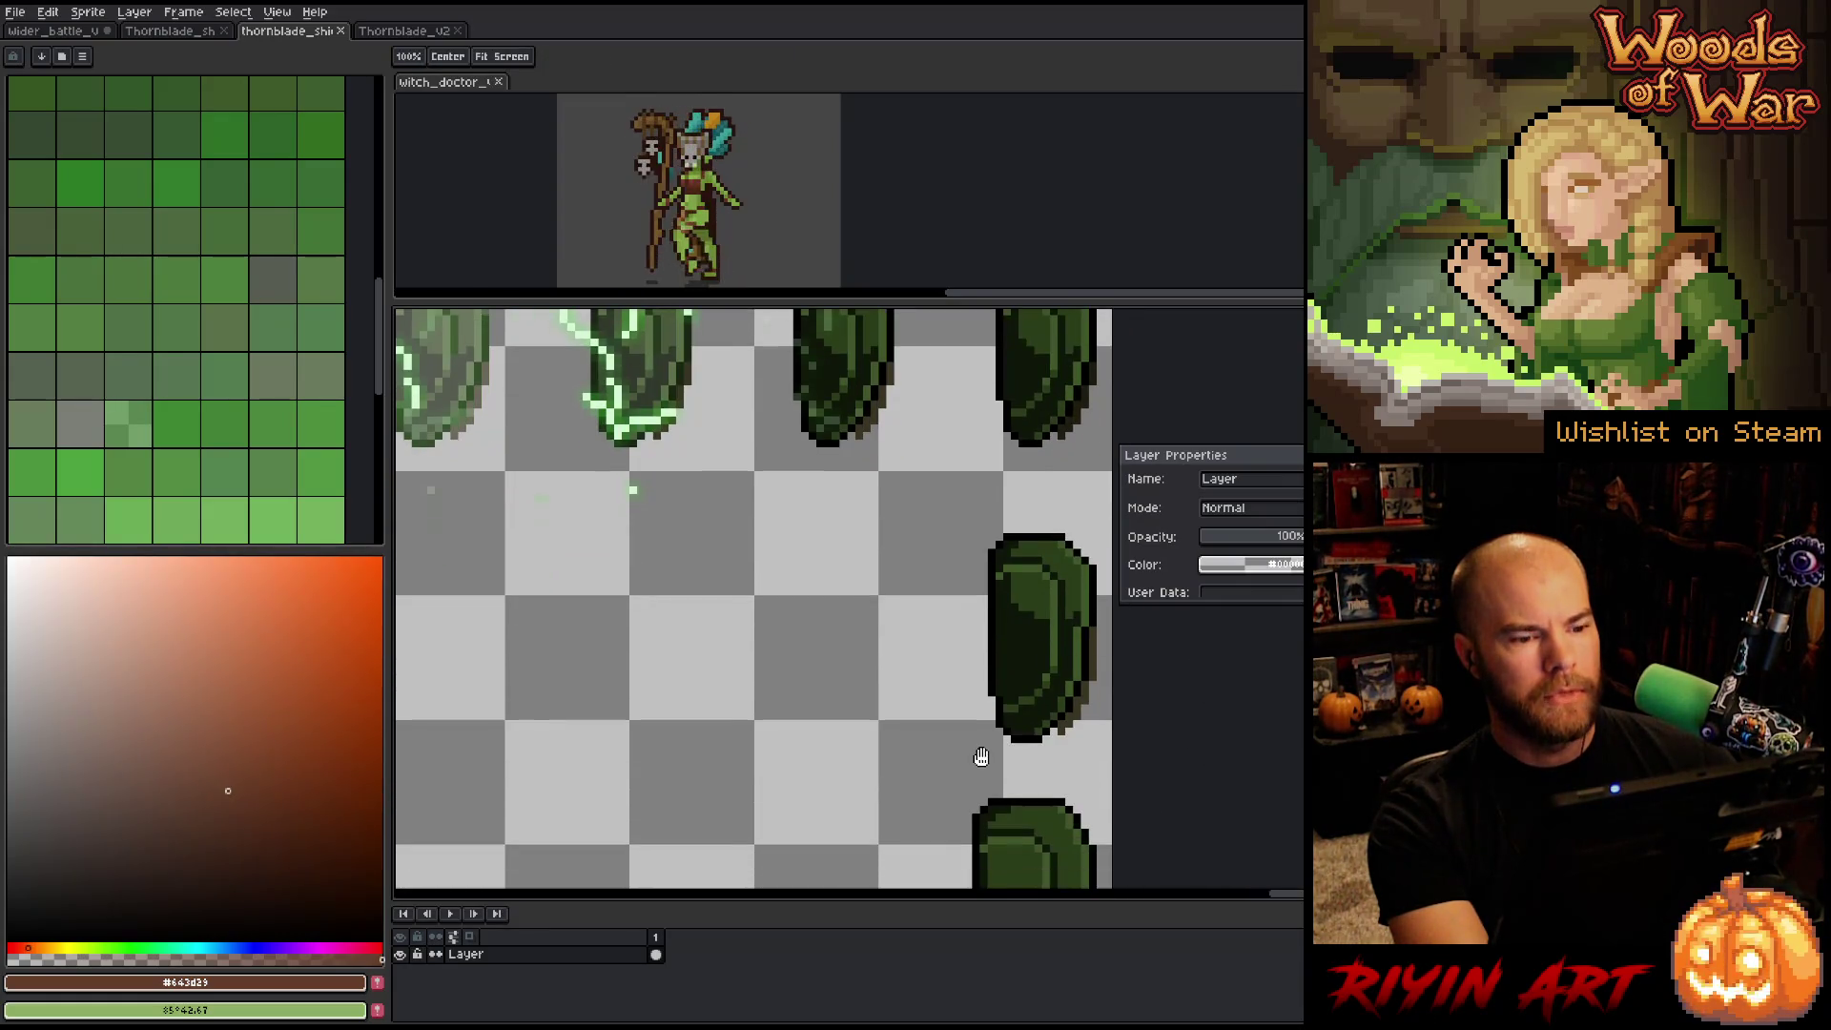
scroll(944, 732, "down", 1)
left_click(419, 40)
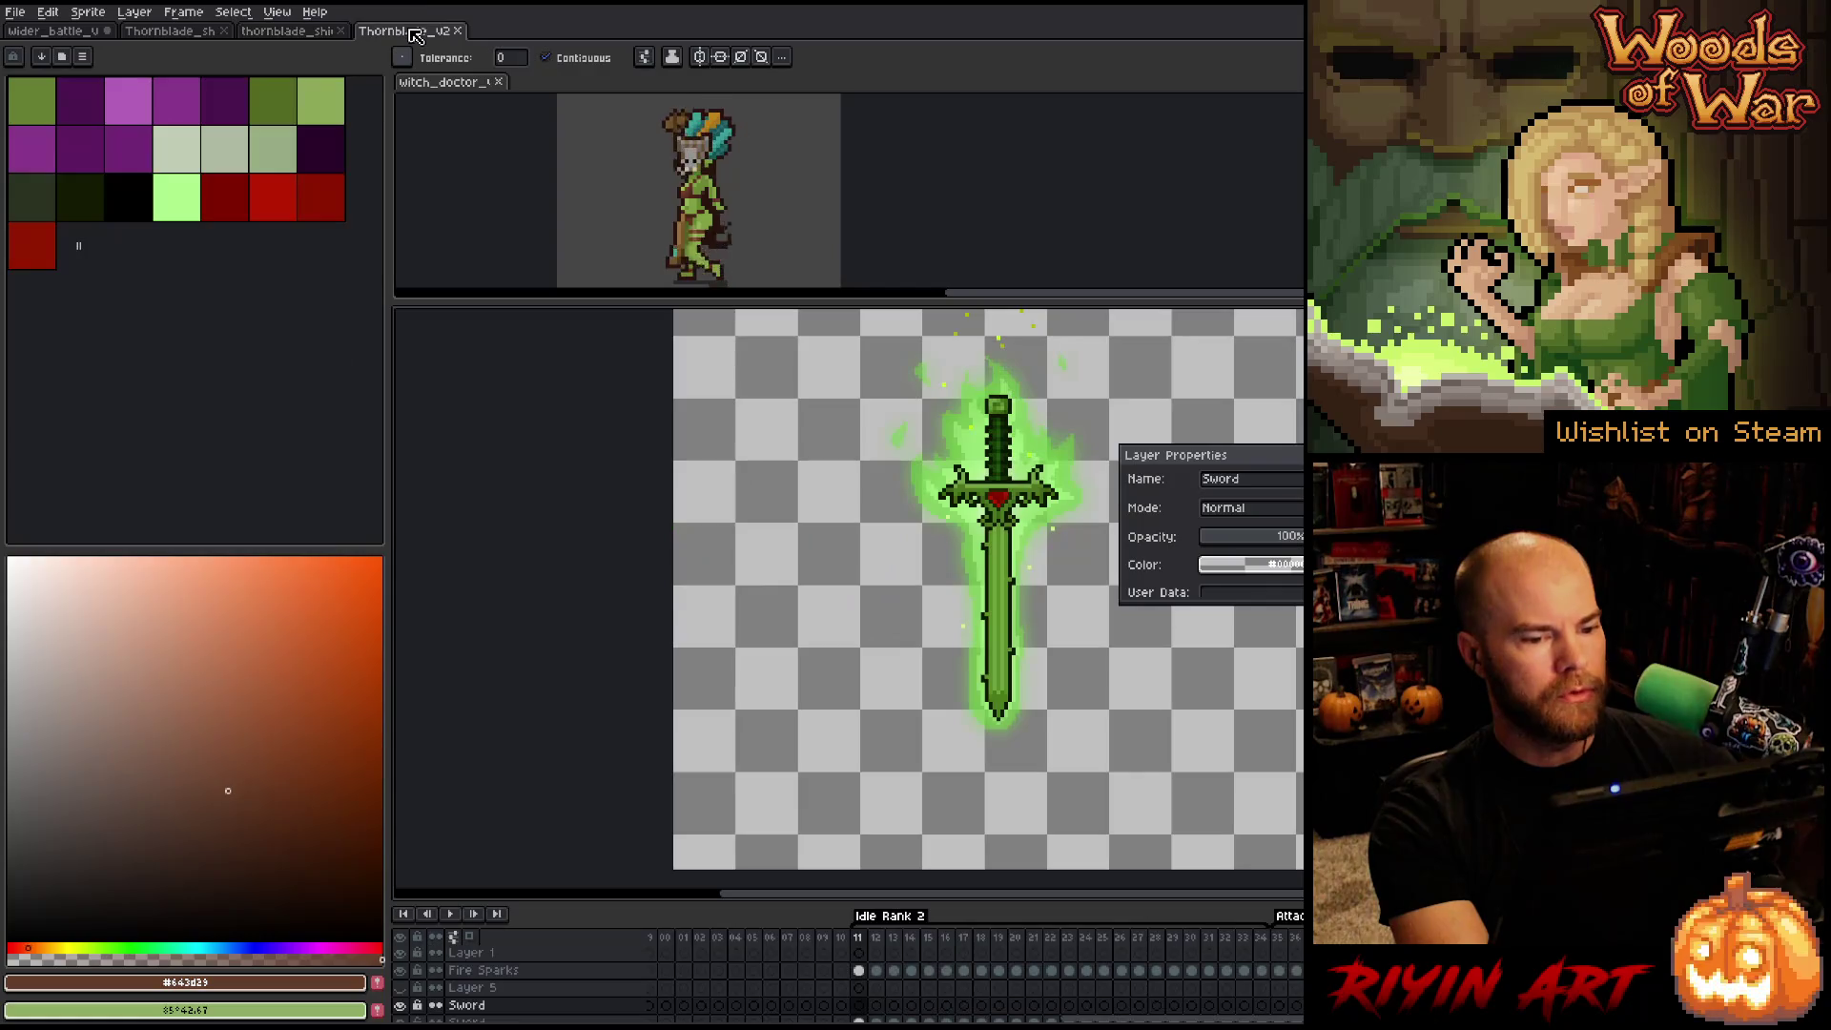
scroll(1080, 605, "up", 2)
scroll(847, 720, "down", 2)
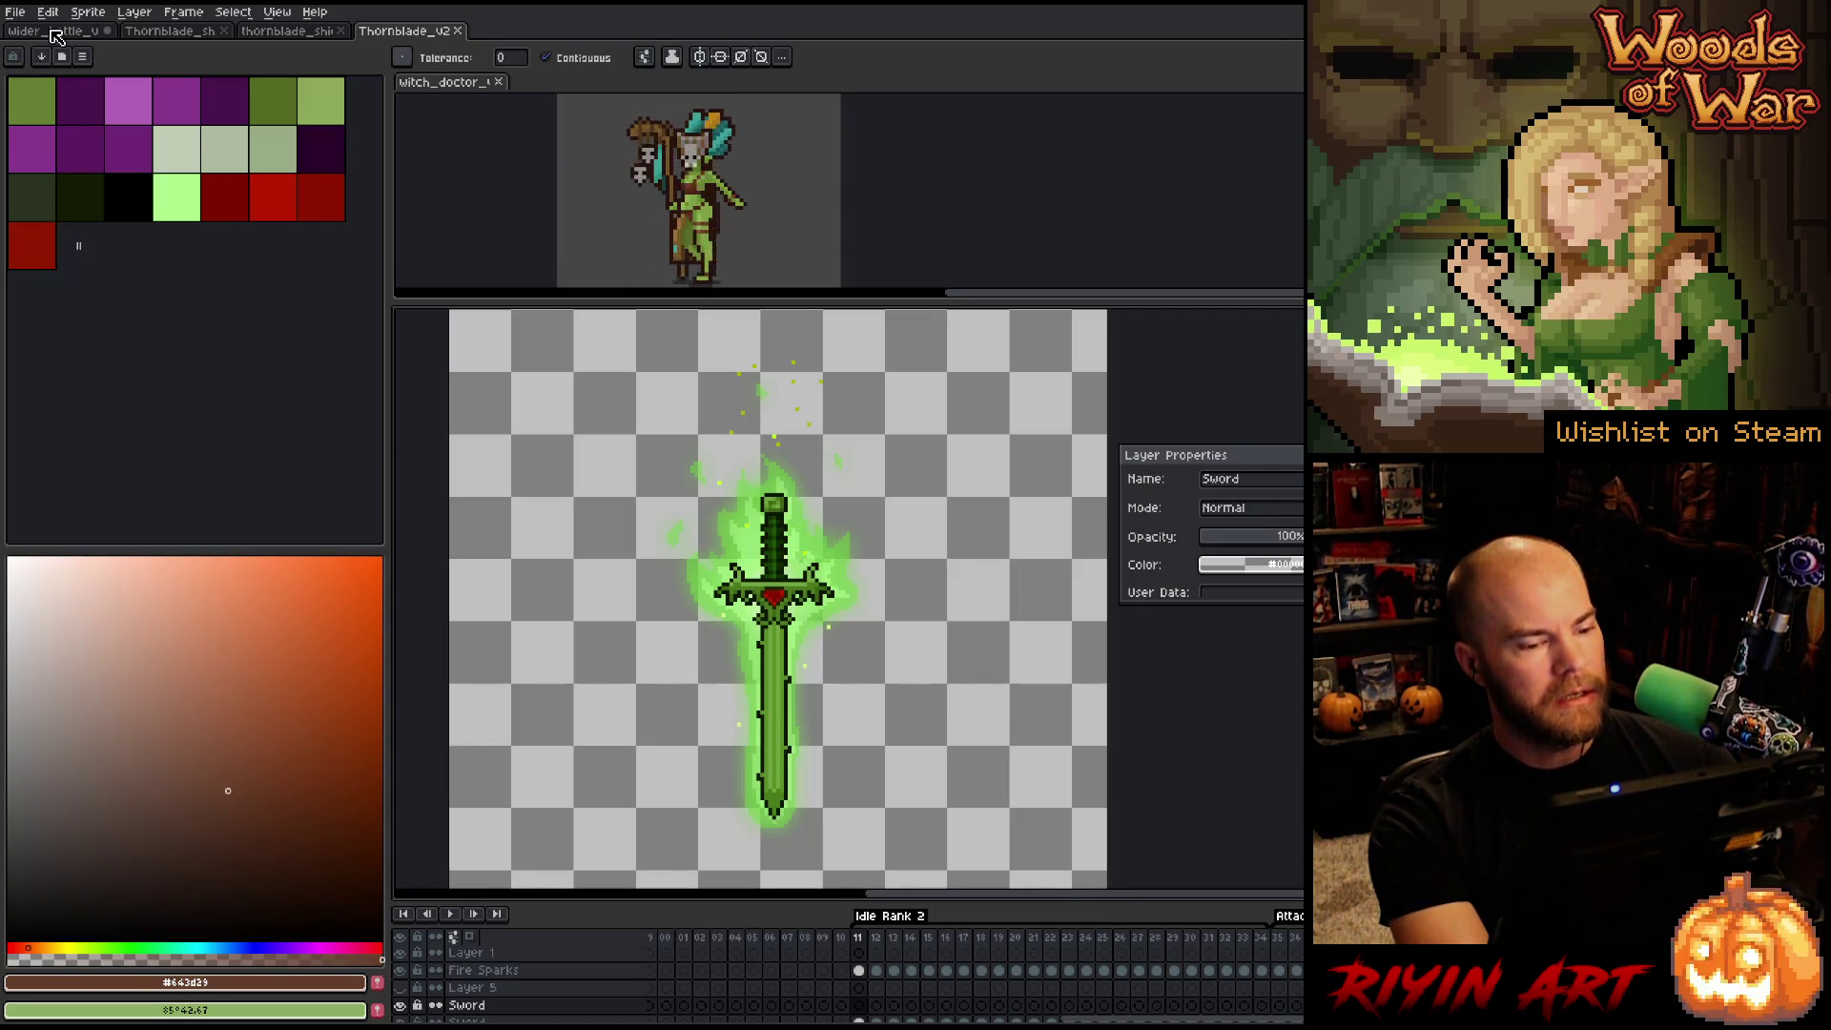
left_click(56, 32)
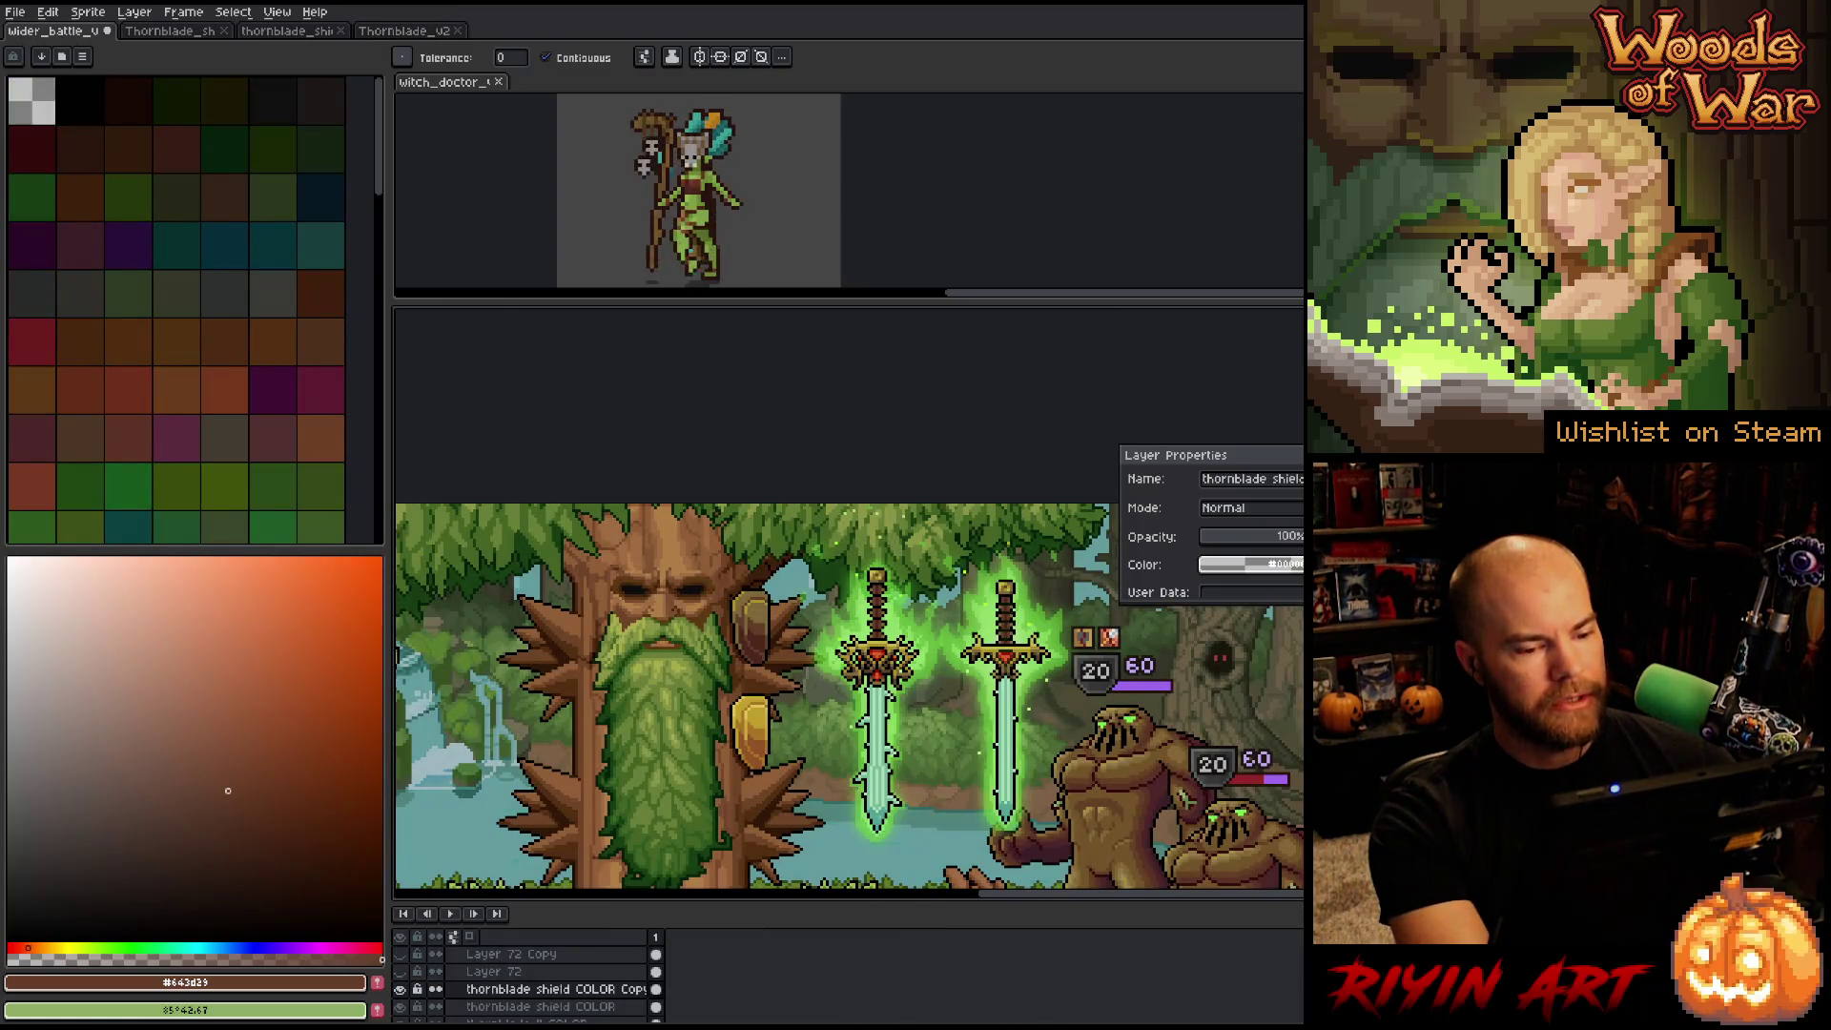
Centre the two swords and toggle the shield colour layer to compare the result.
scroll(846, 668, "up", 1)
mouse_move(855, 692)
left_mouse_down()
mouse_move(602, 568)
mouse_move(676, 615)
left_mouse_up()
scroll(676, 615, "down", 1)
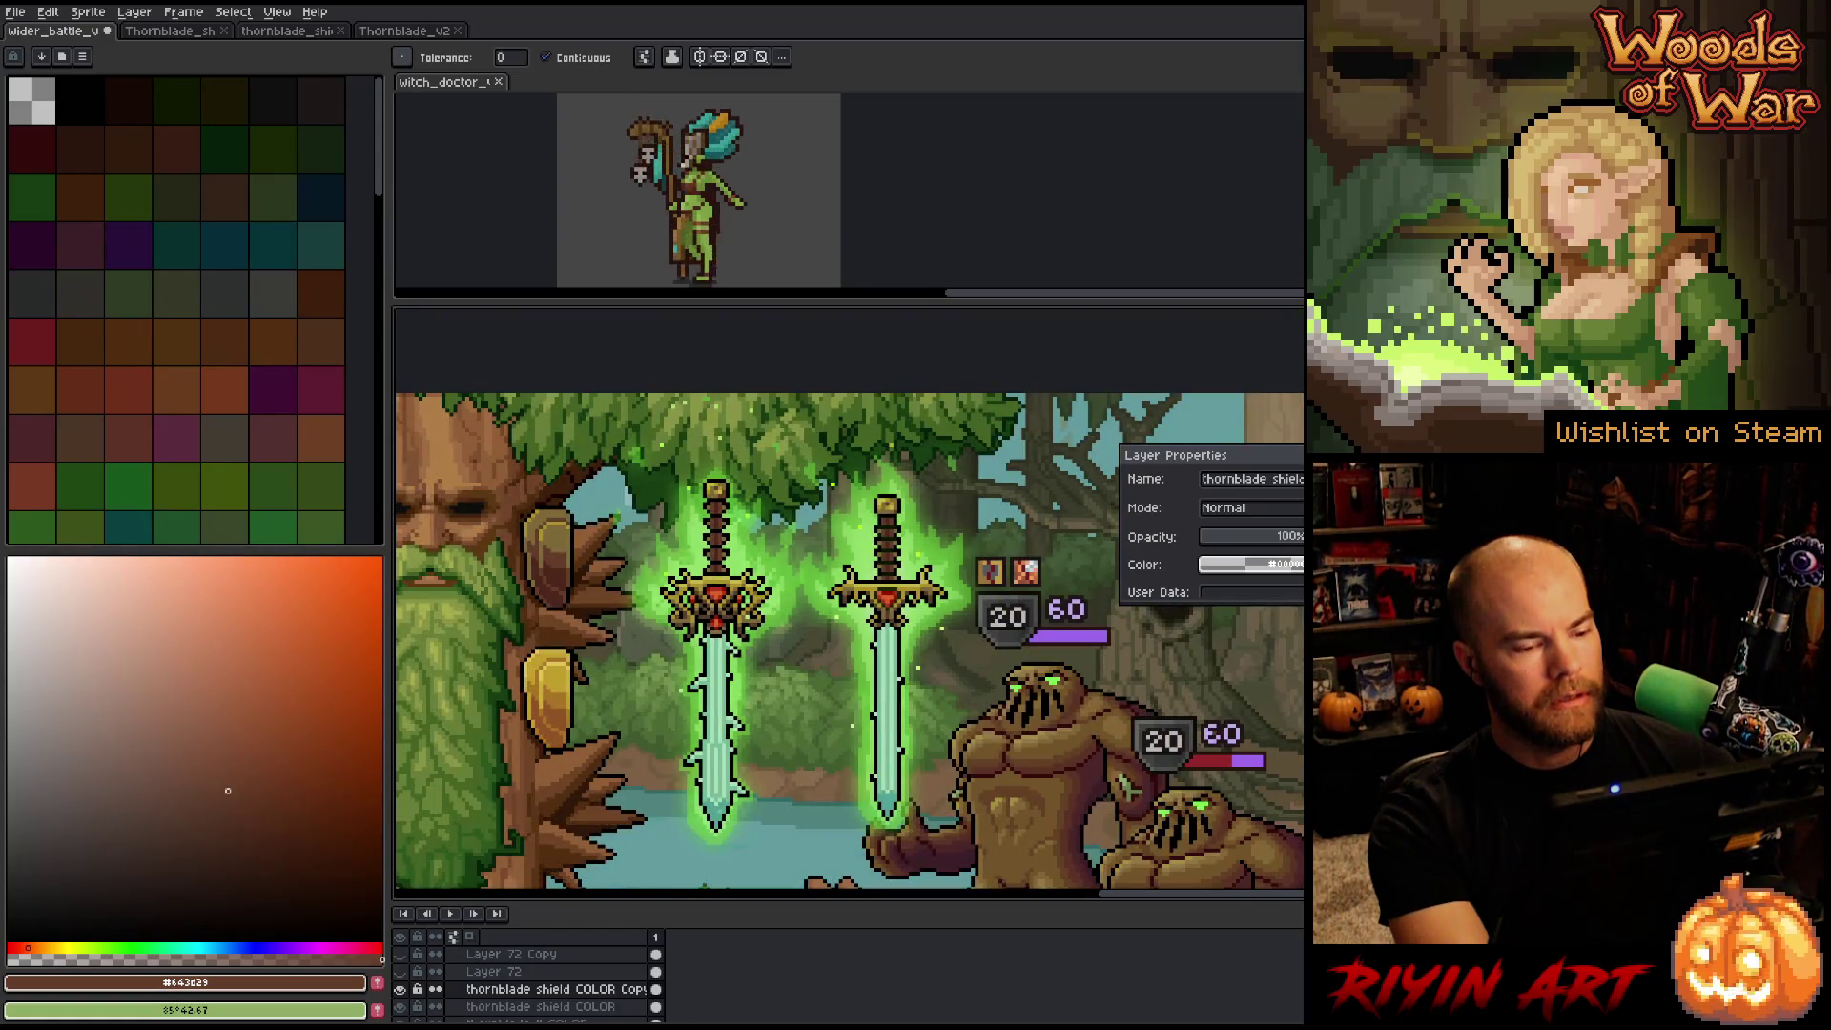
scroll(713, 699, "up", 1)
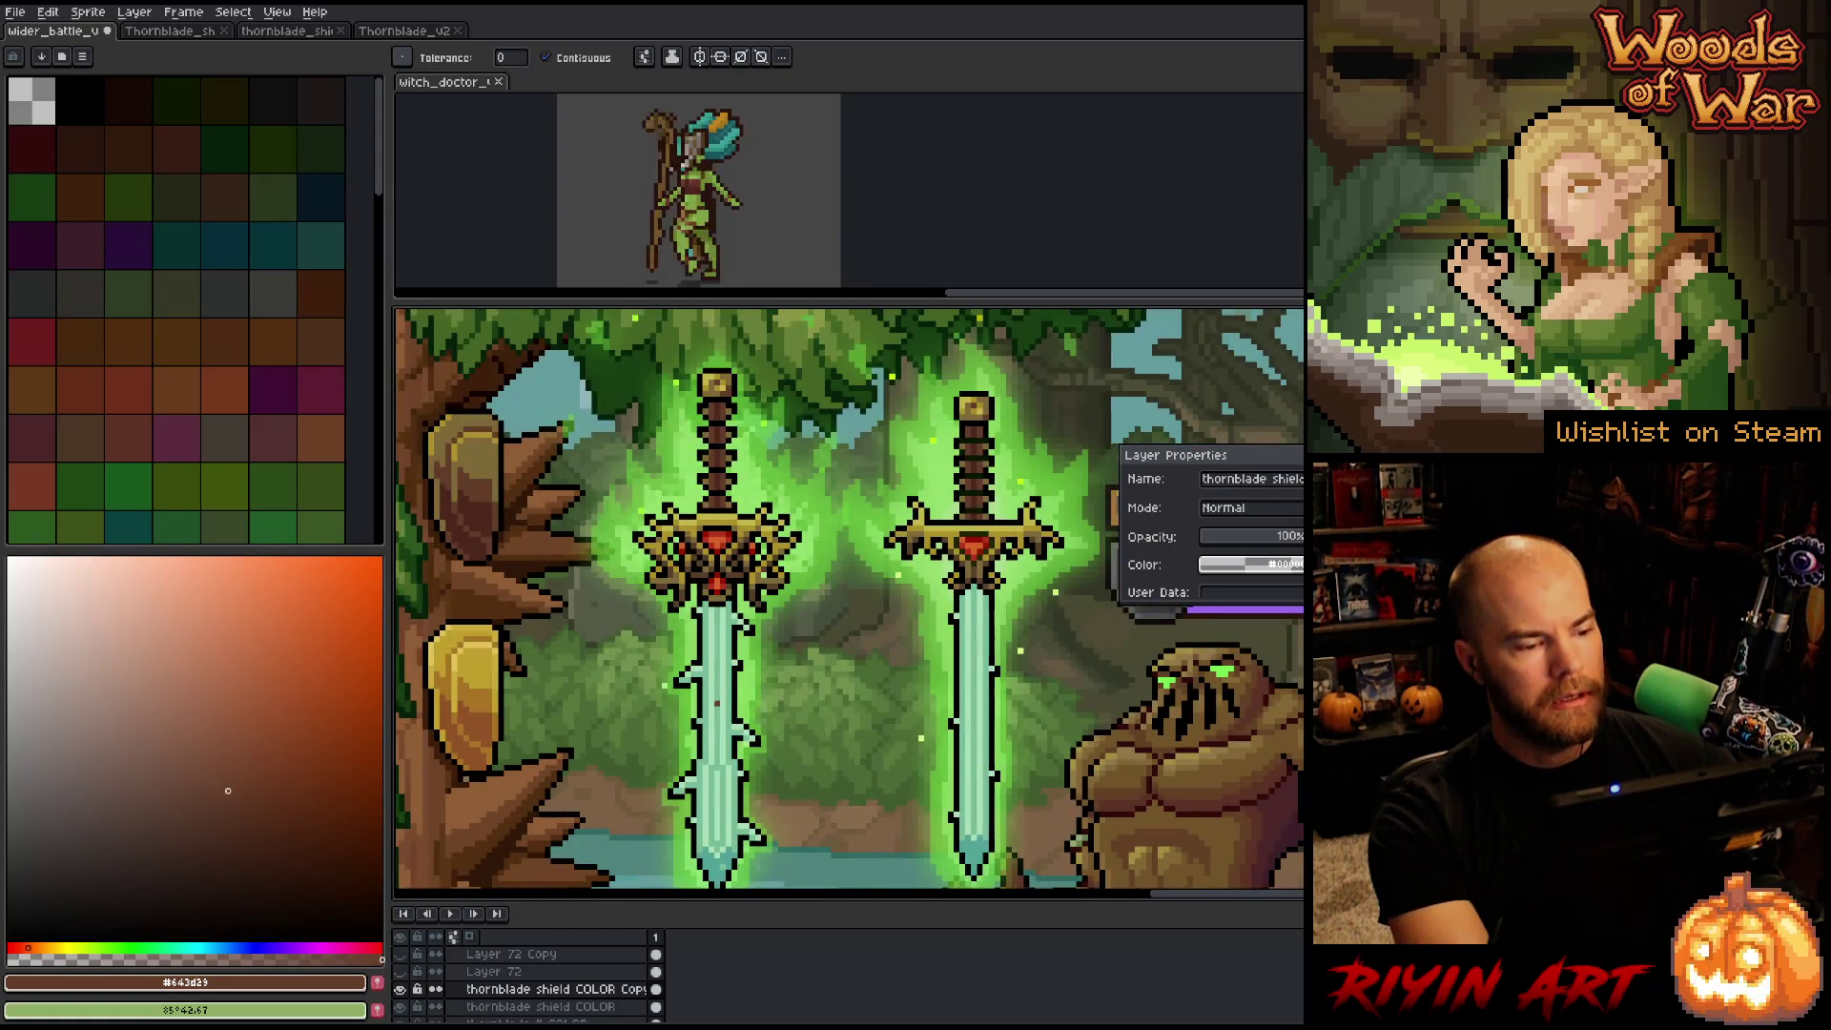
scroll(717, 703, "down", 1)
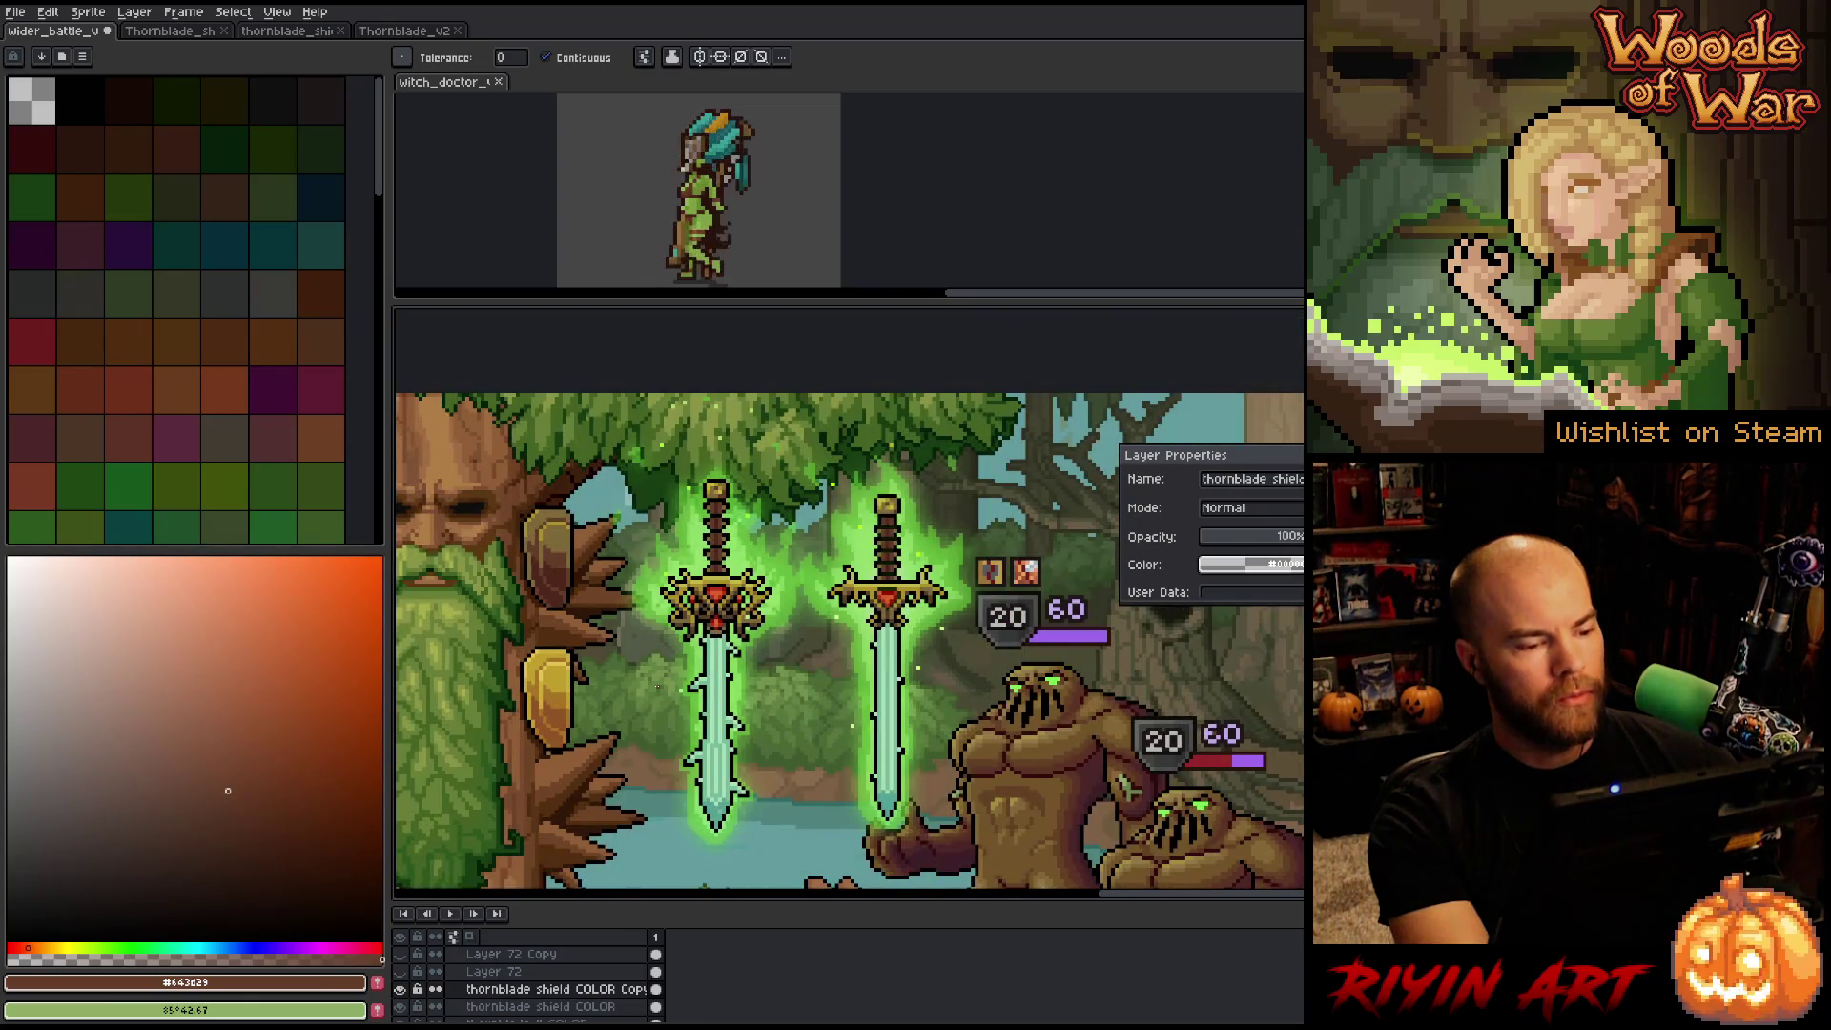
scroll(657, 686, "down", 1)
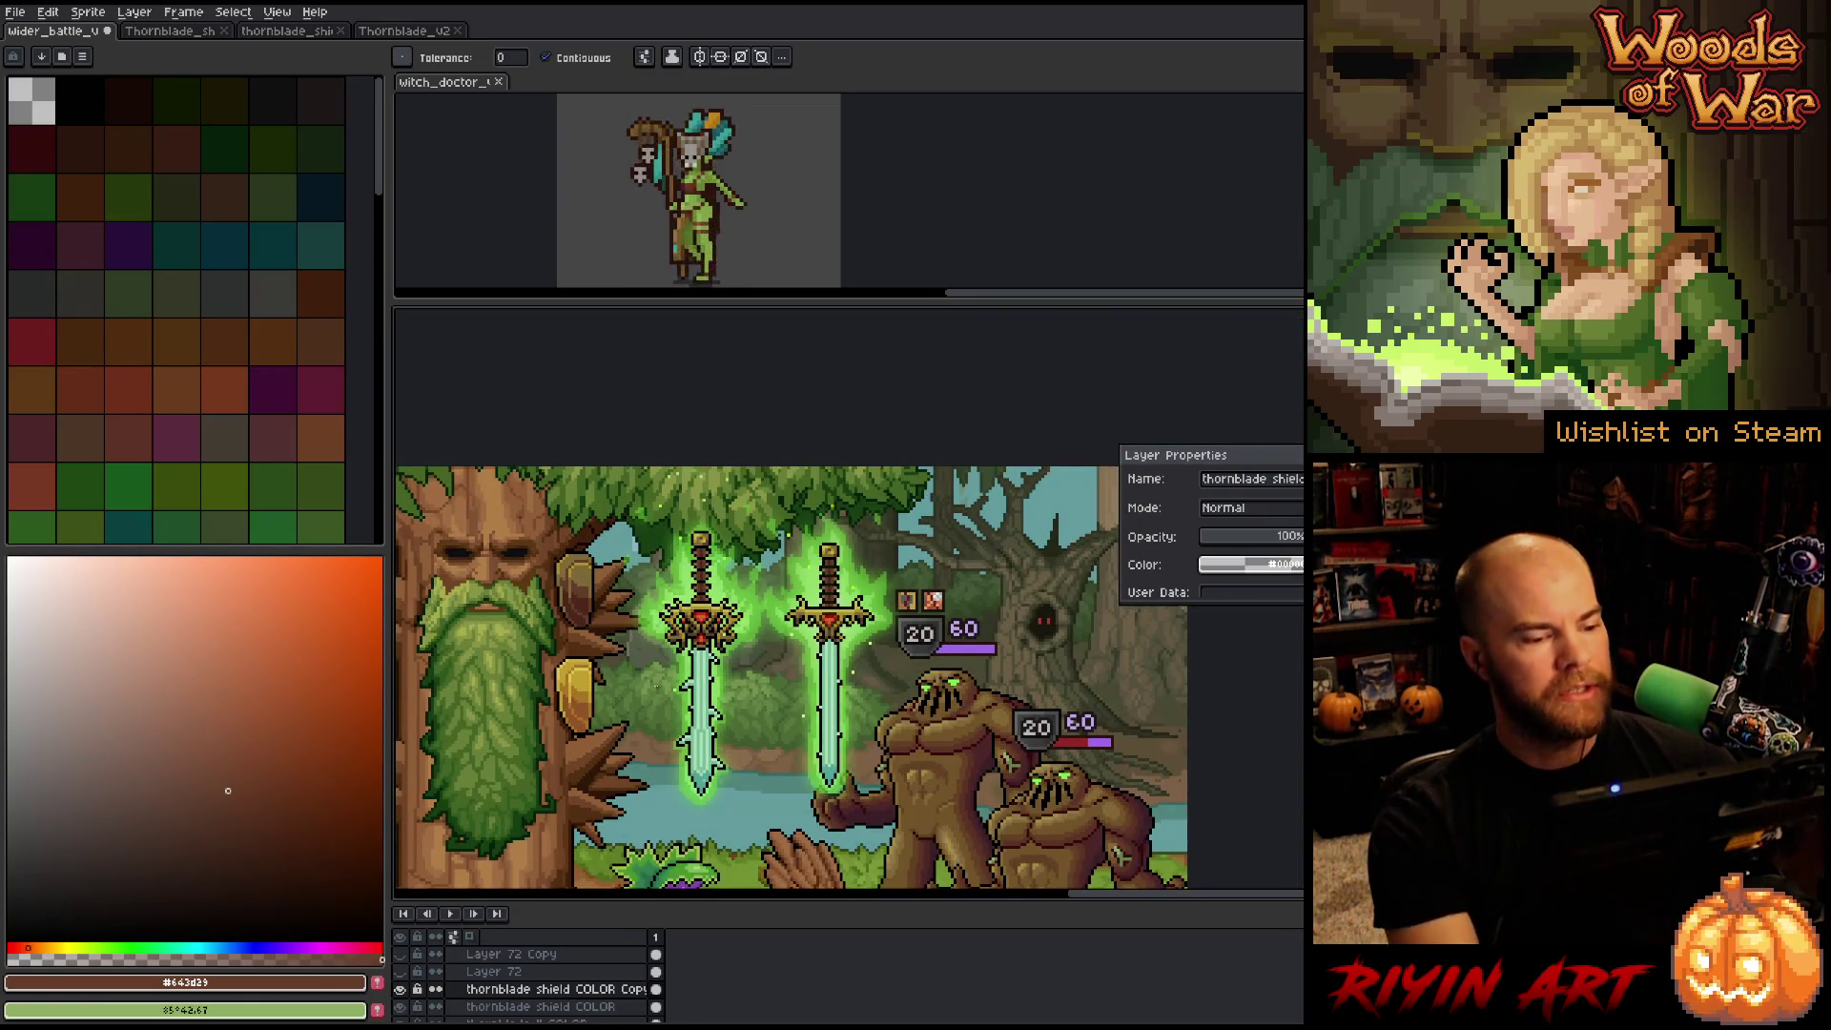
scroll(585, 573, "up", 2)
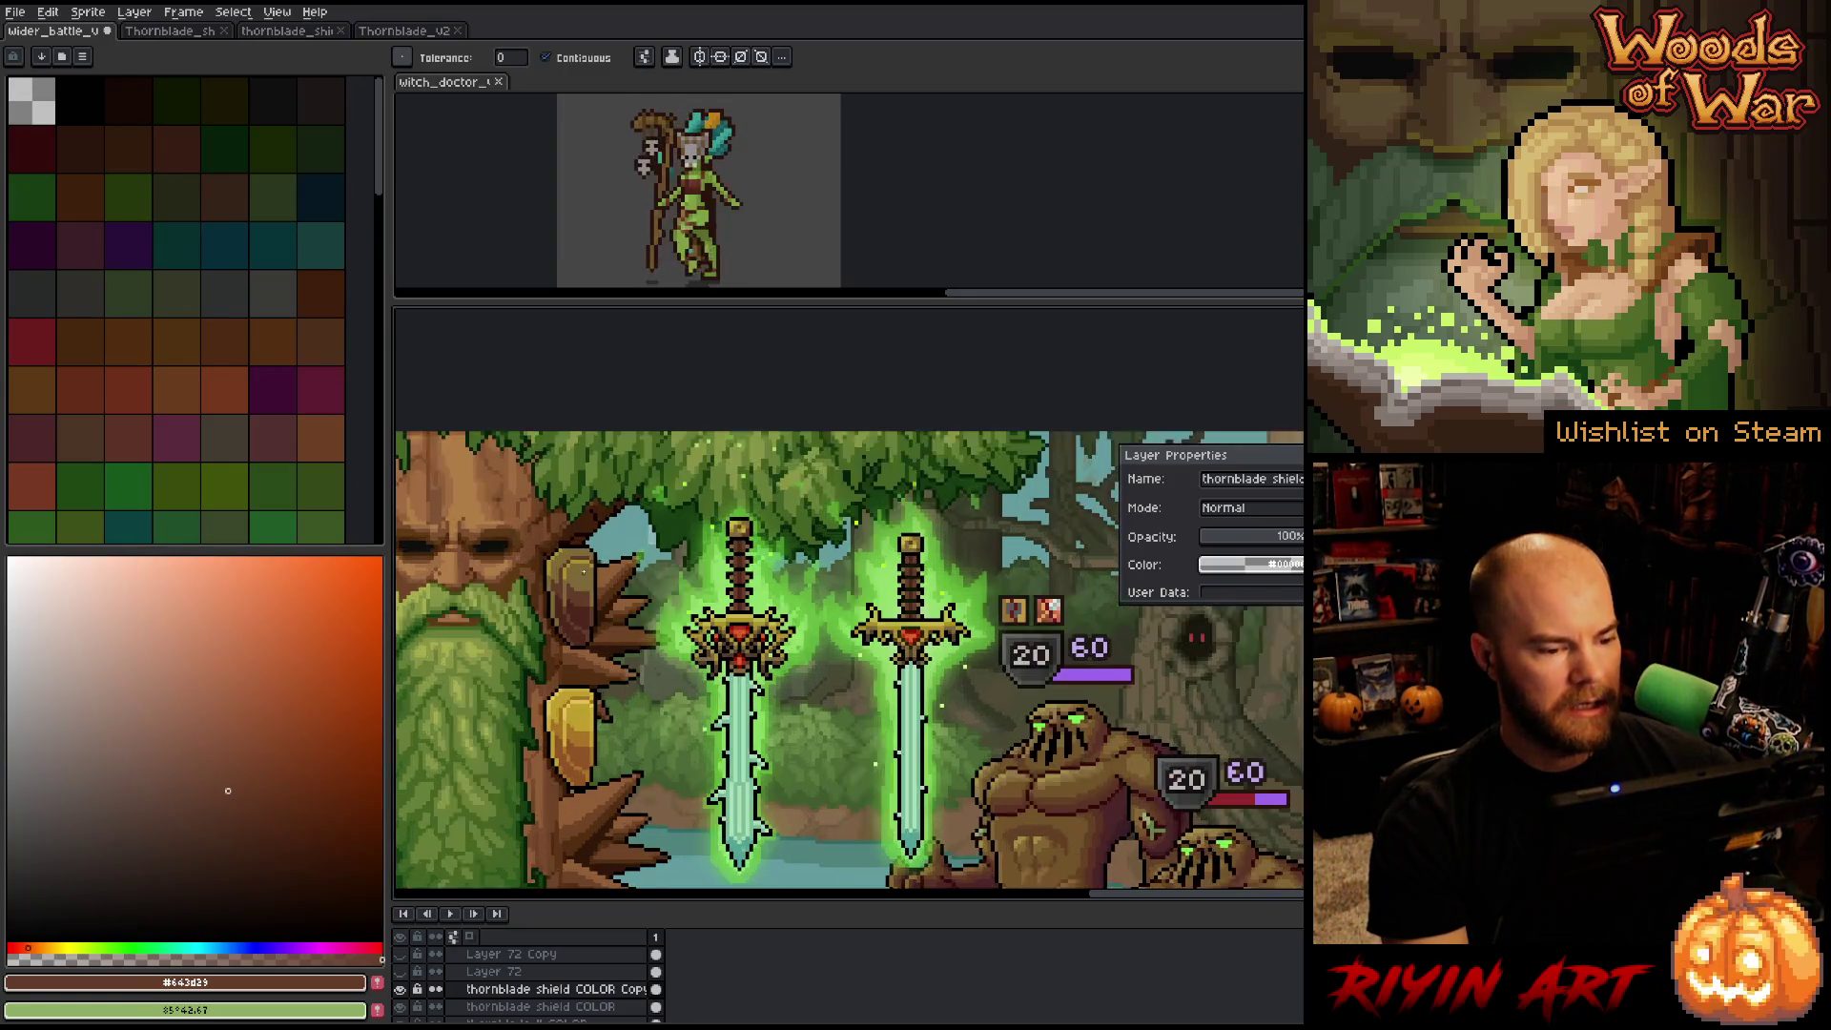
left_click(400, 989)
left_click(399, 989)
Duplicate the shield colour copy layer and set it to Multiply at about 58% opacity.
left_click(532, 989)
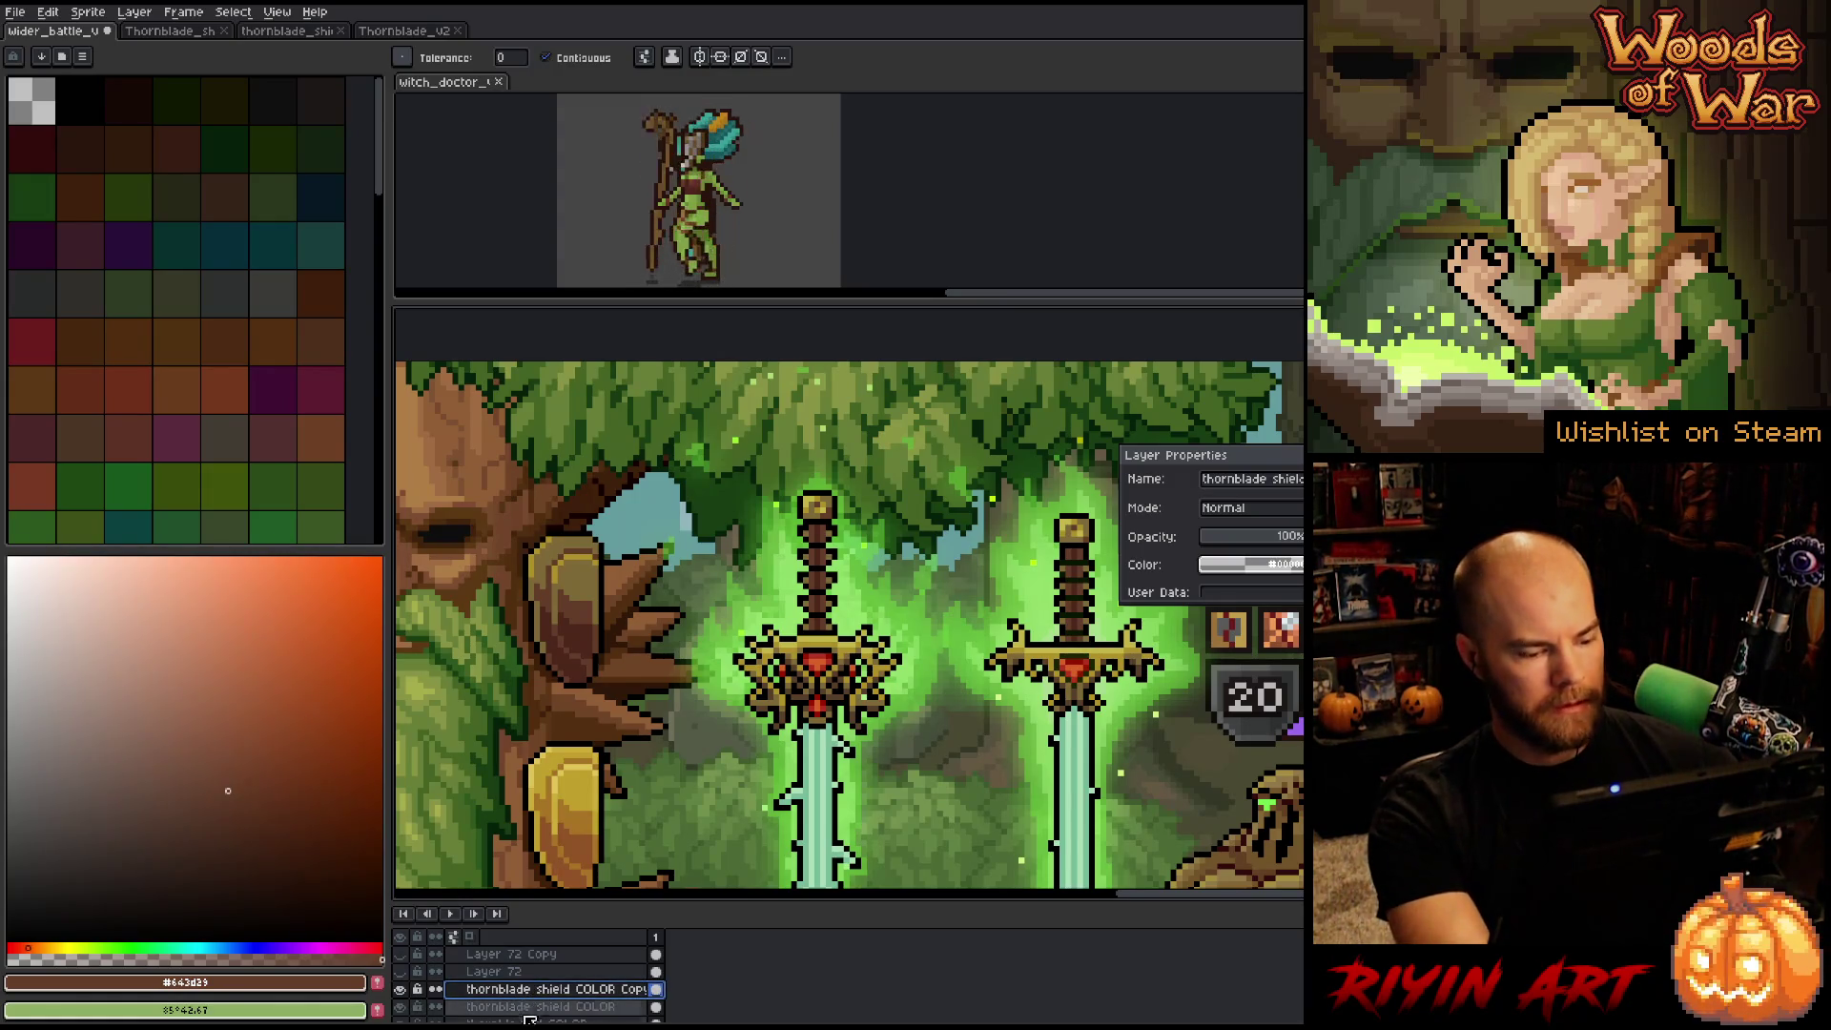
right_click(533, 989)
left_click(537, 983)
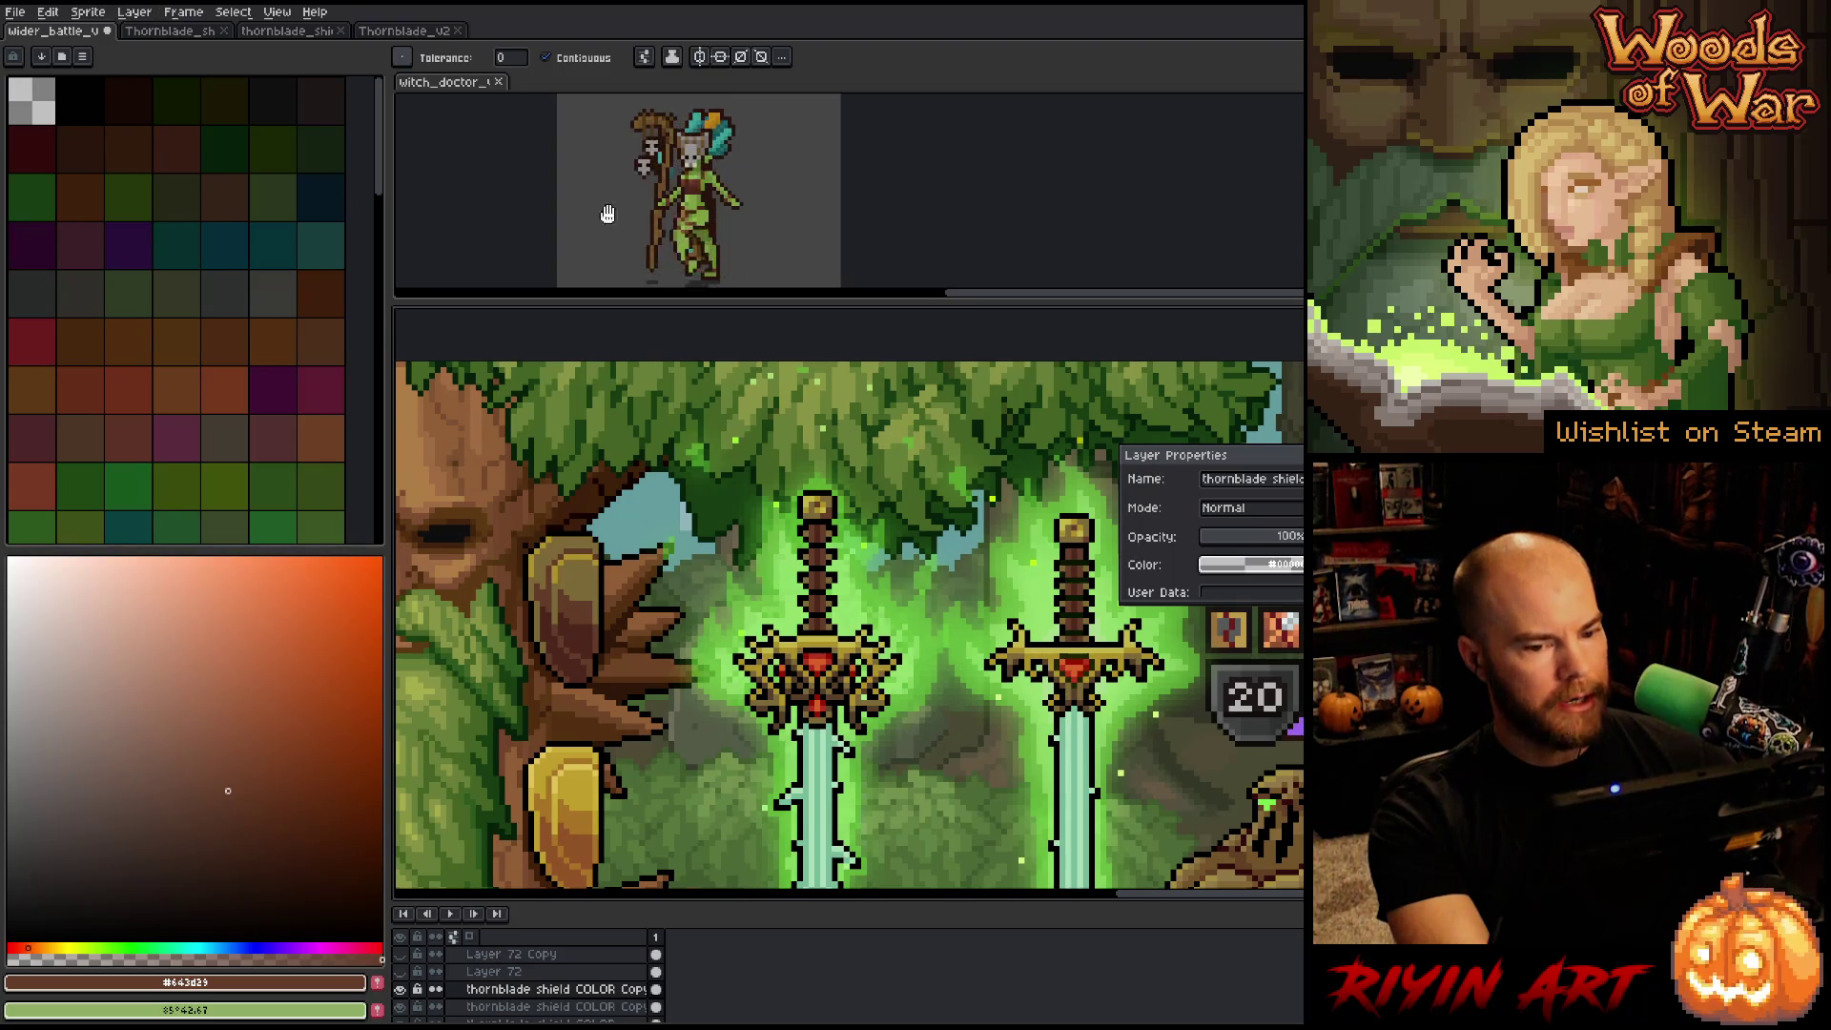
left_click(1290, 516)
left_click(1240, 563)
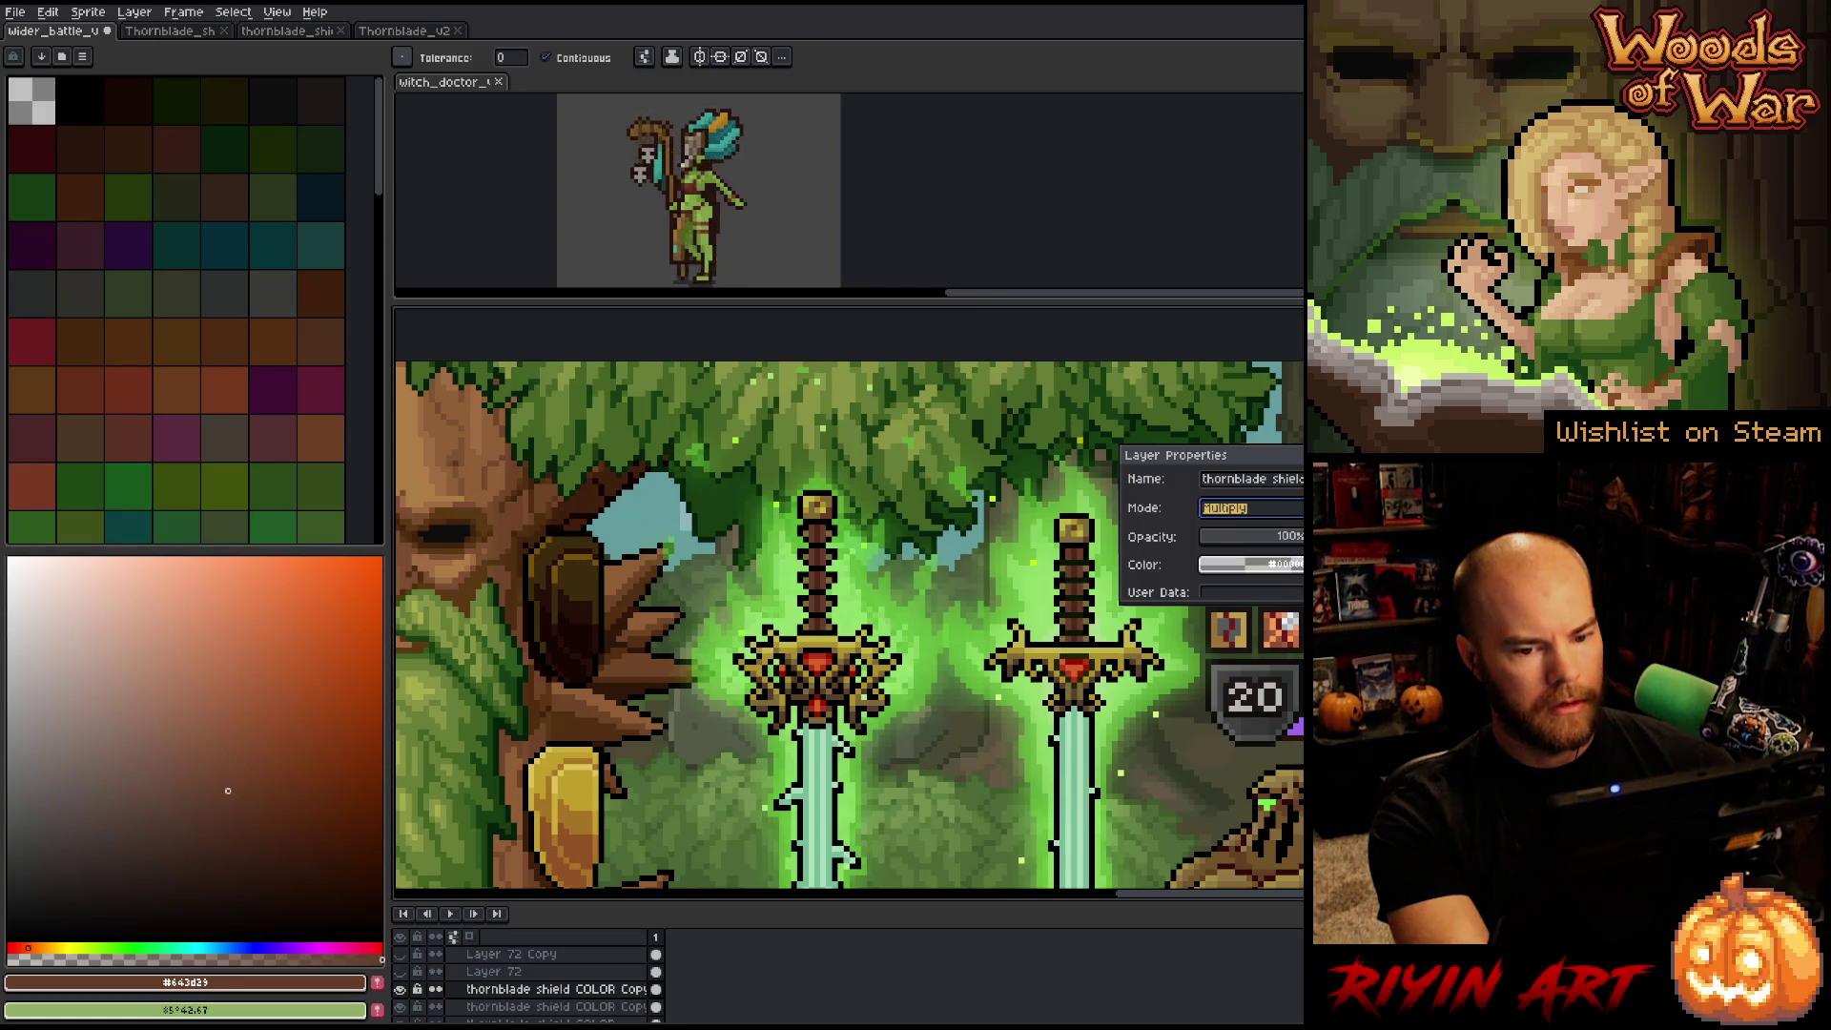
left_click(1279, 537)
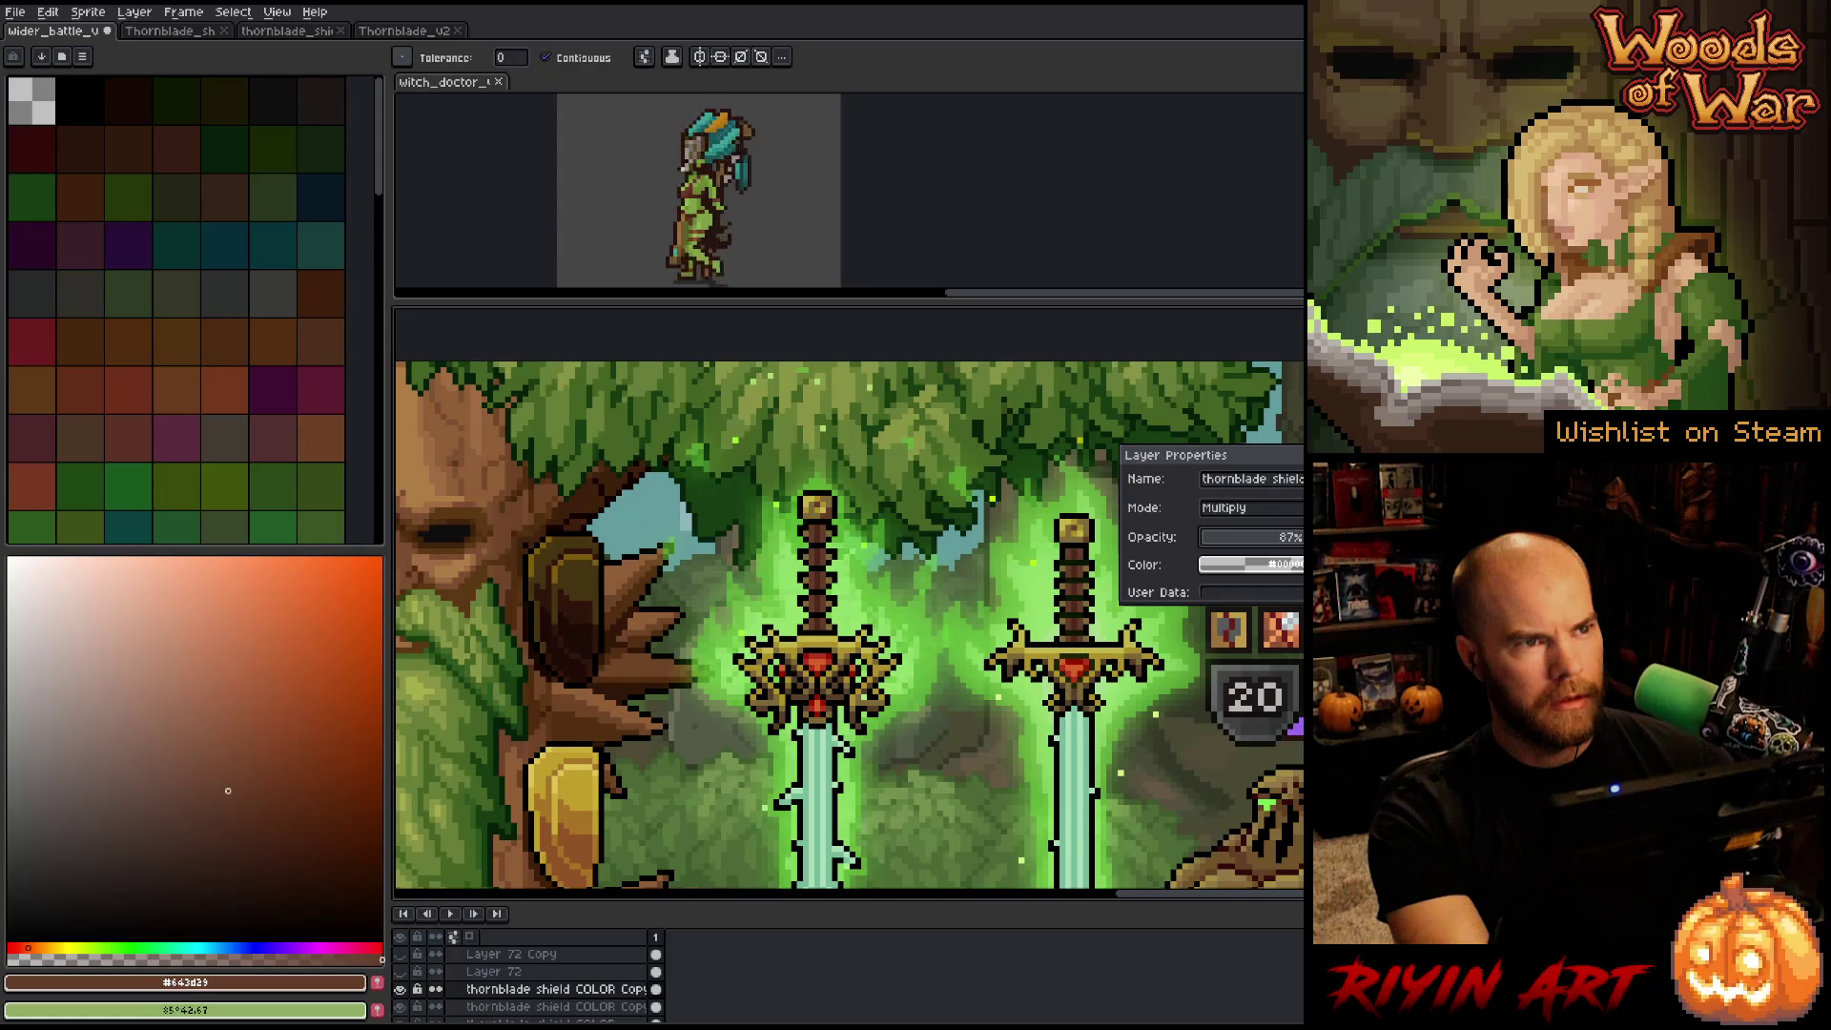
left_click_drag(1288, 537, 1290, 537)
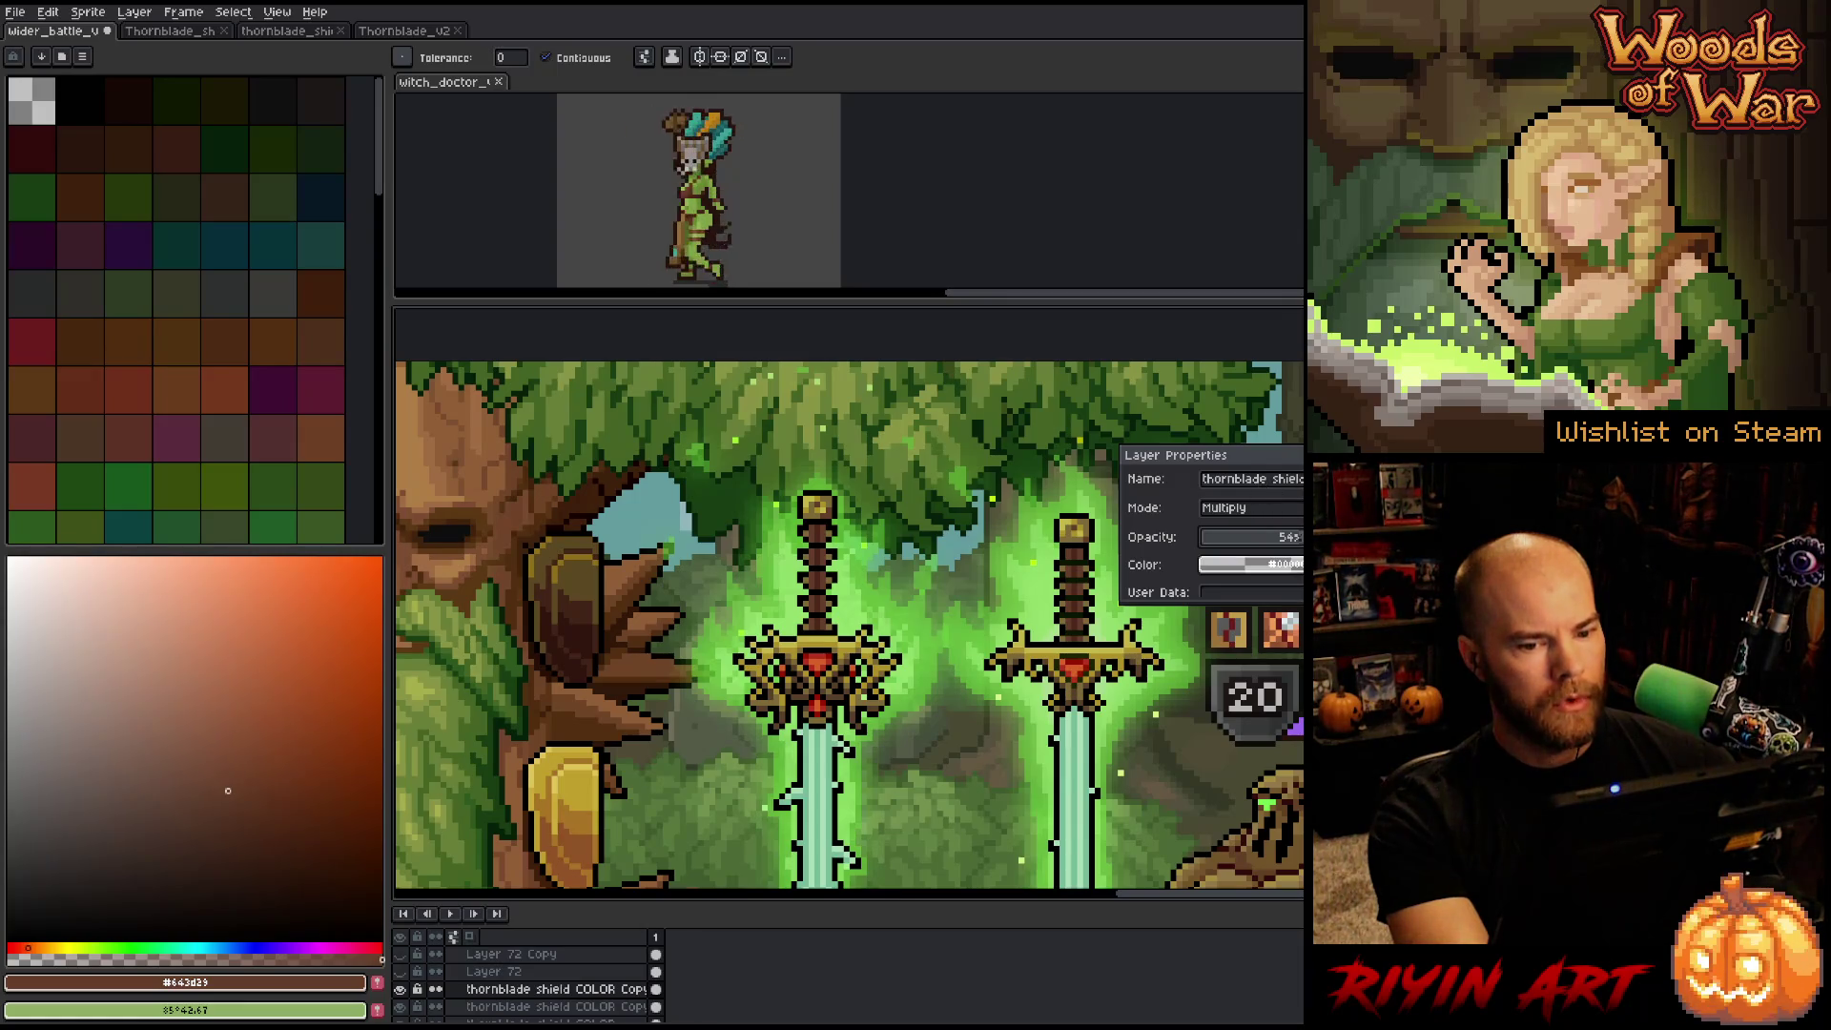
scroll(534, 457, "down", 2)
key("h")
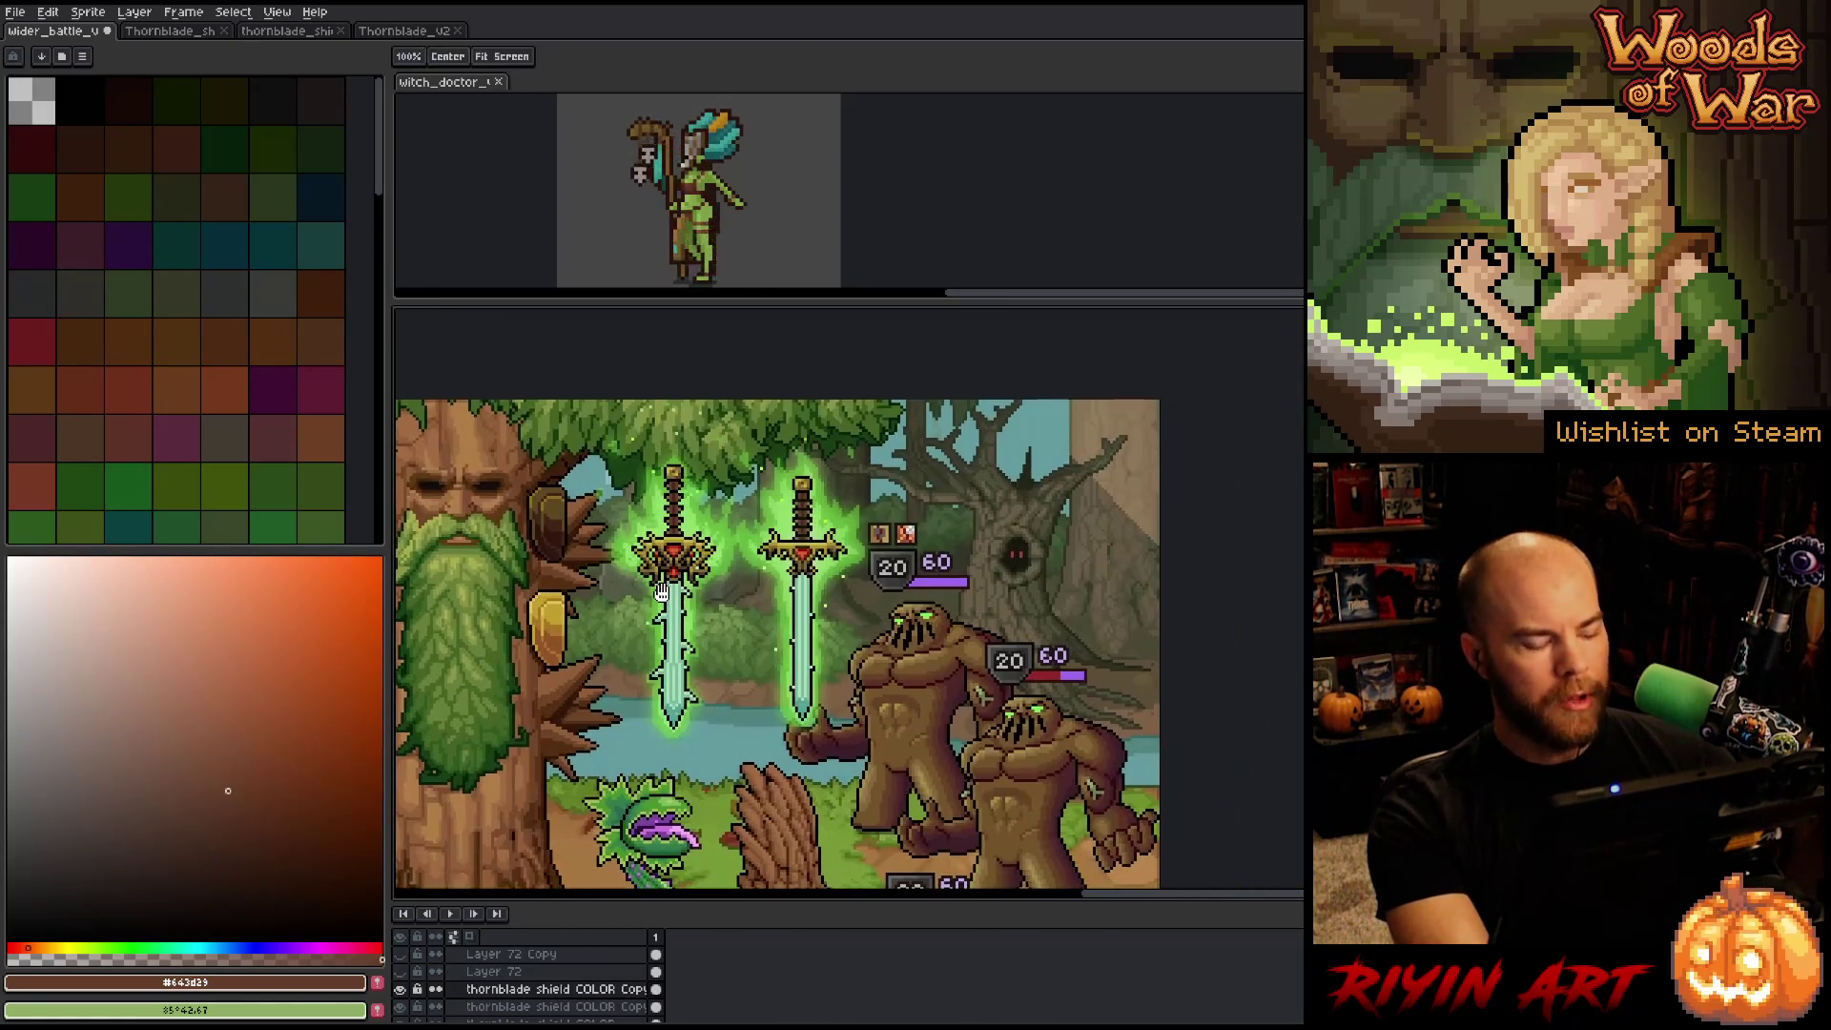
key("w")
scroll(632, 581, "up", 1)
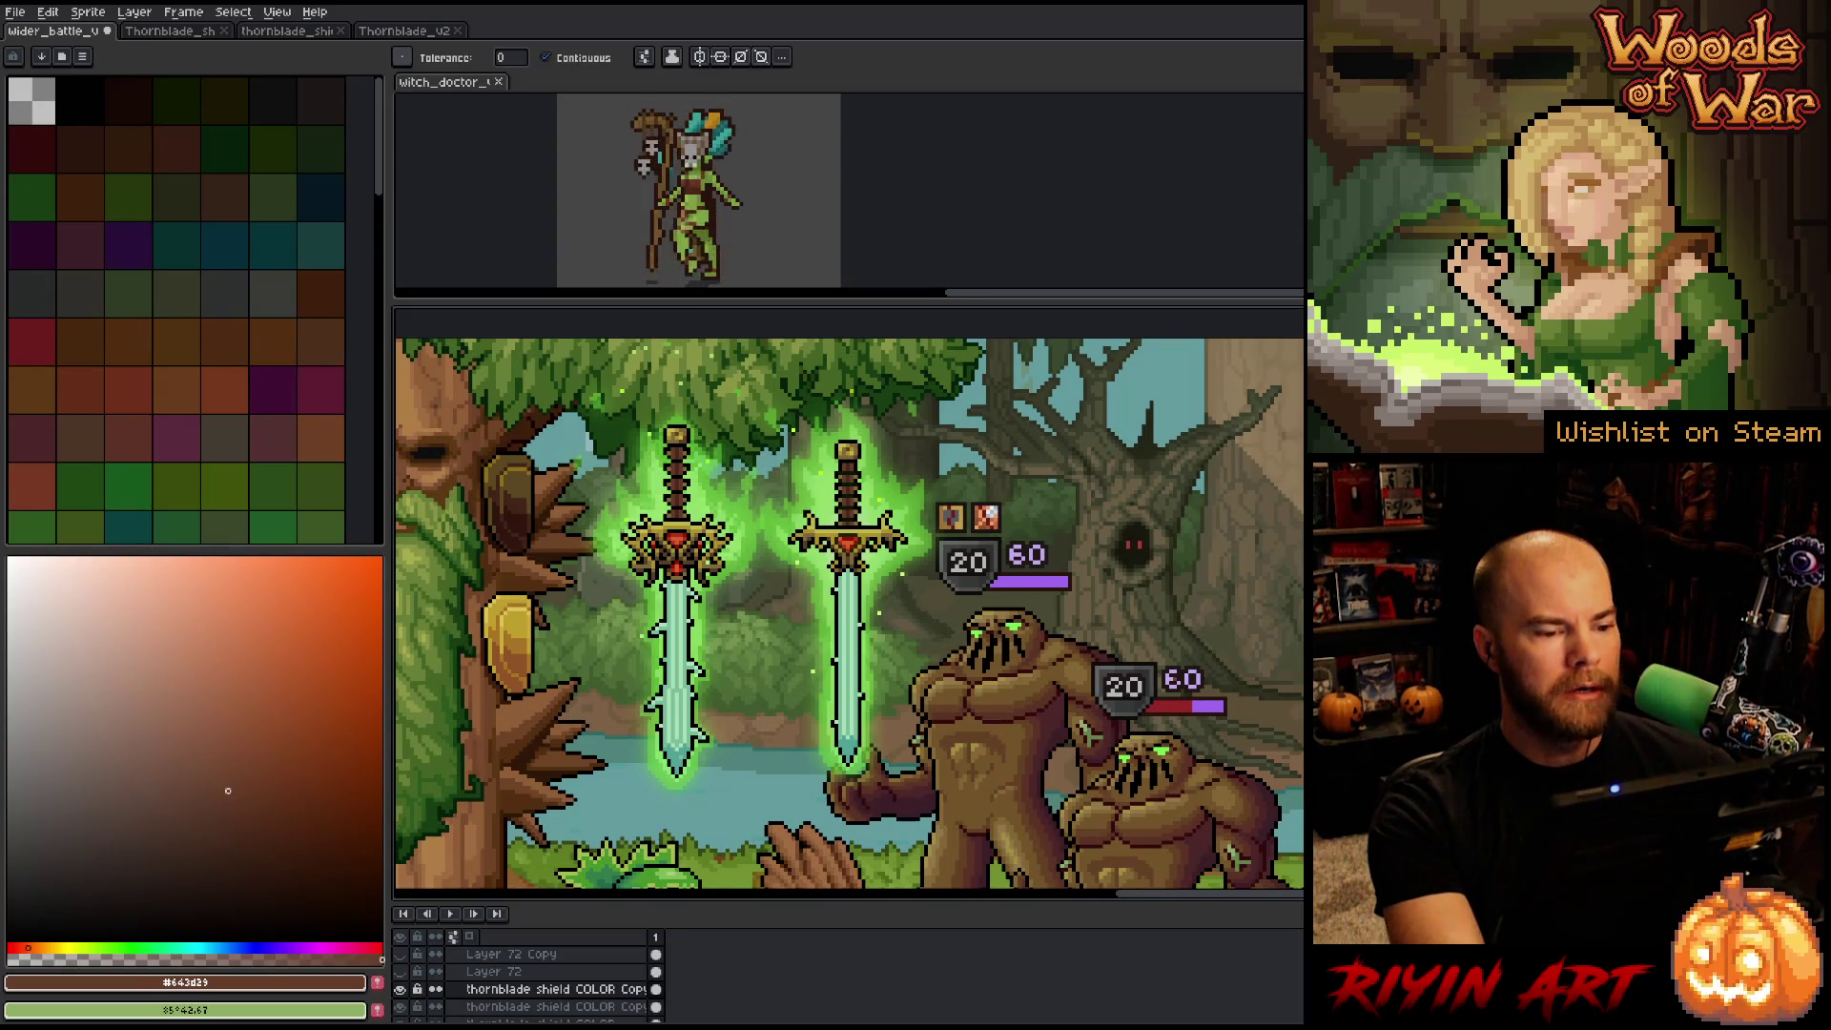
Box-select around the left sword's hilt, clear the selection, and recentre on the swords.
key("m")
left_click_drag(612, 402, 718, 626)
key("ctrl+d")
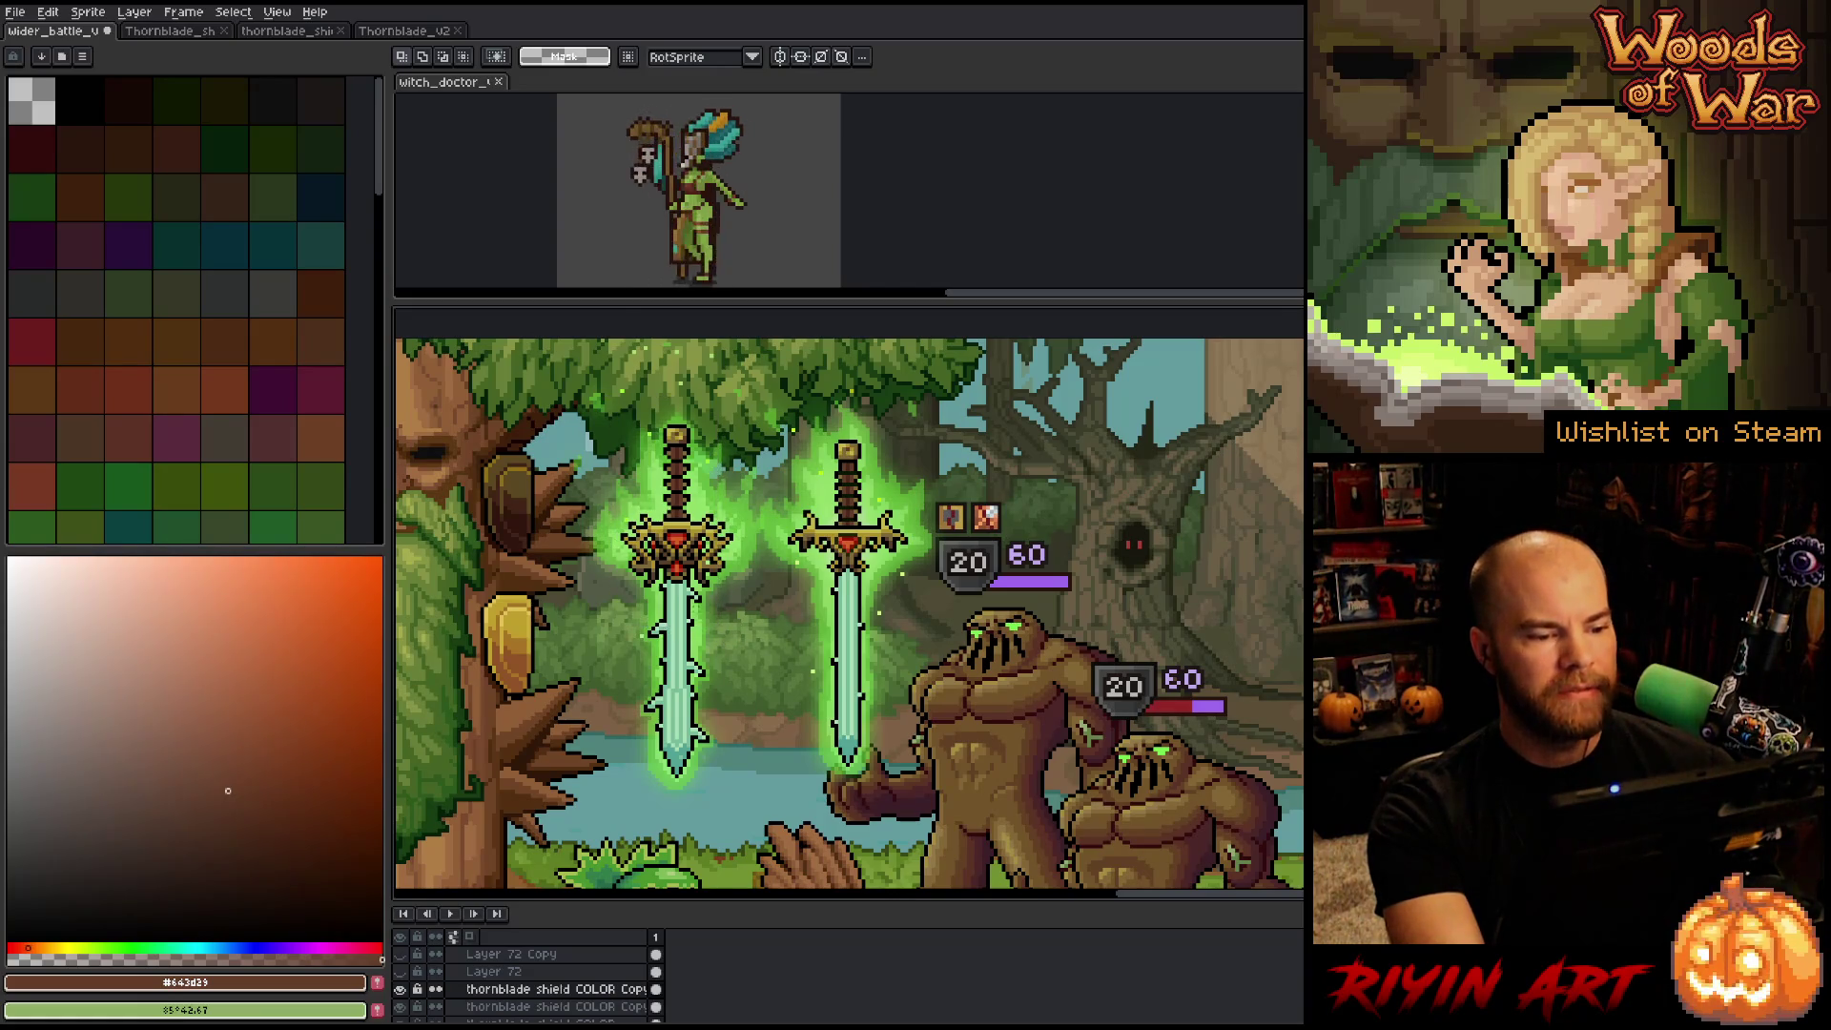
scroll(697, 541, "up", 2)
left_click_drag(696, 541, 707, 667)
scroll(515, 992, "down", 2)
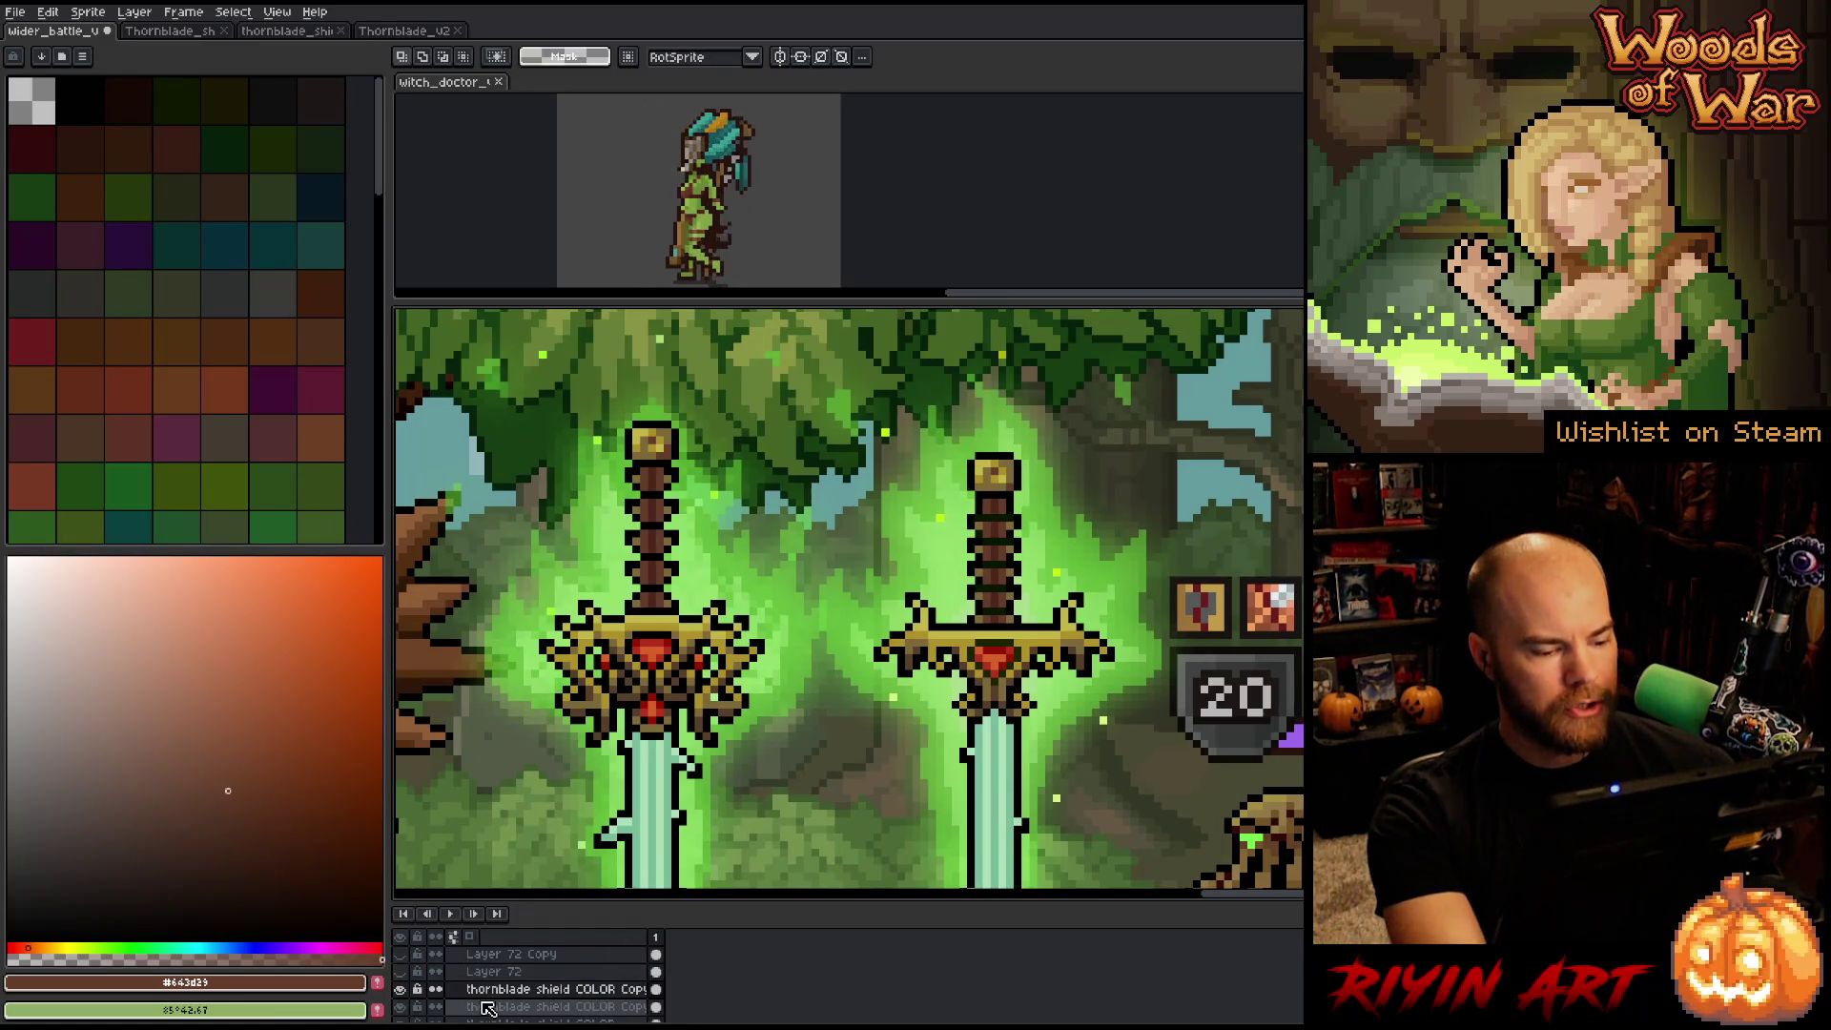
Duplicate thornblade III COLOR, move the original above its copy, and hide it.
left_click(515, 1003)
scroll(520, 1009, "down", 2)
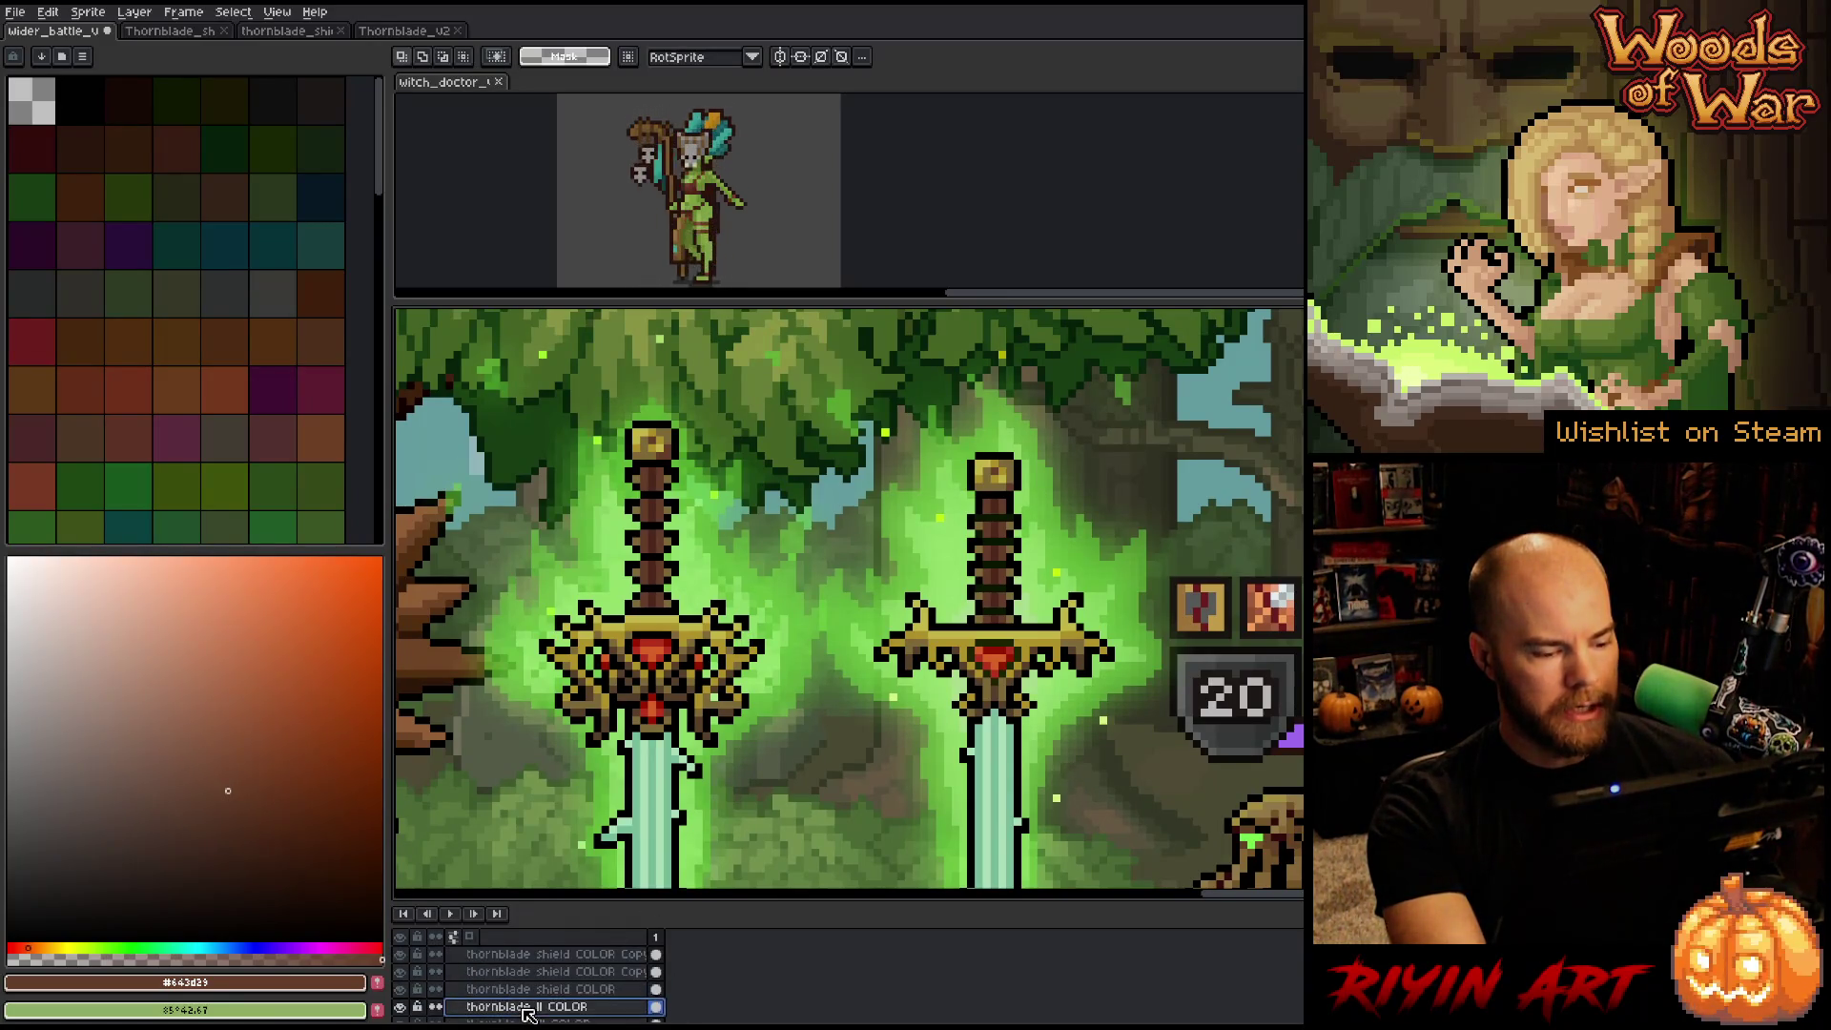
right_click(522, 989)
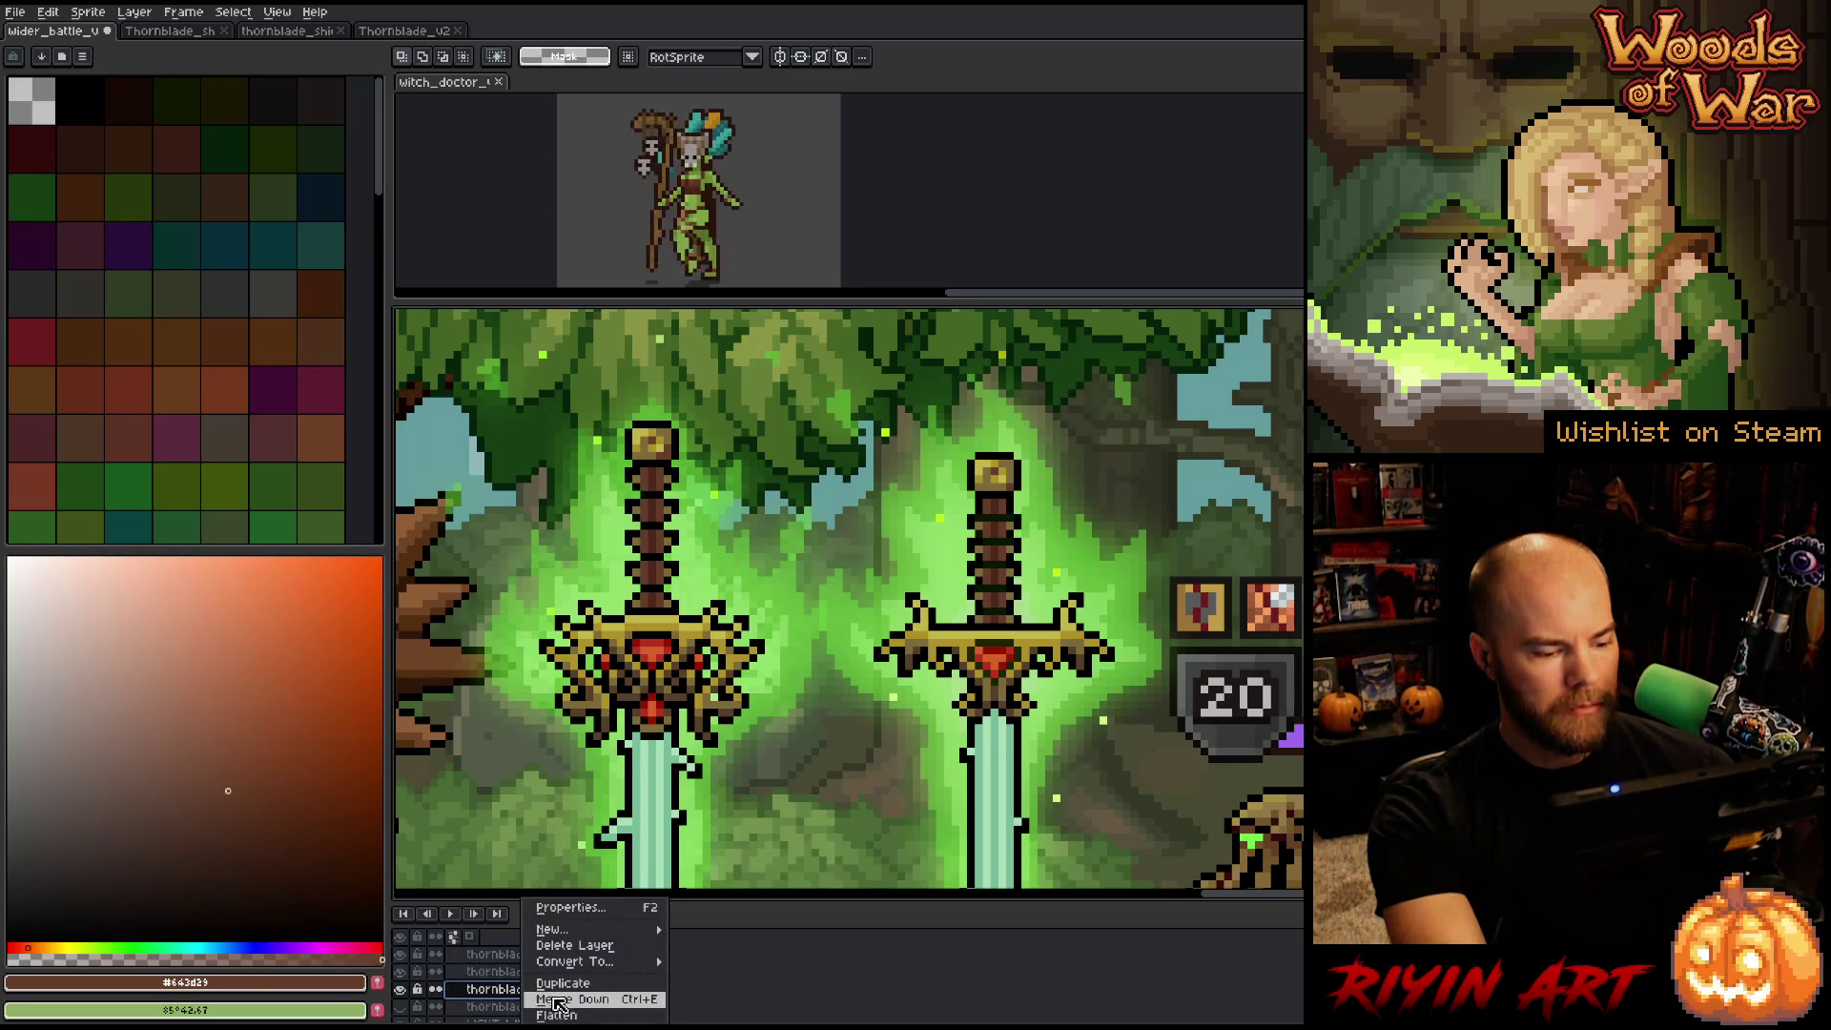
left_click(572, 983)
left_click(400, 989)
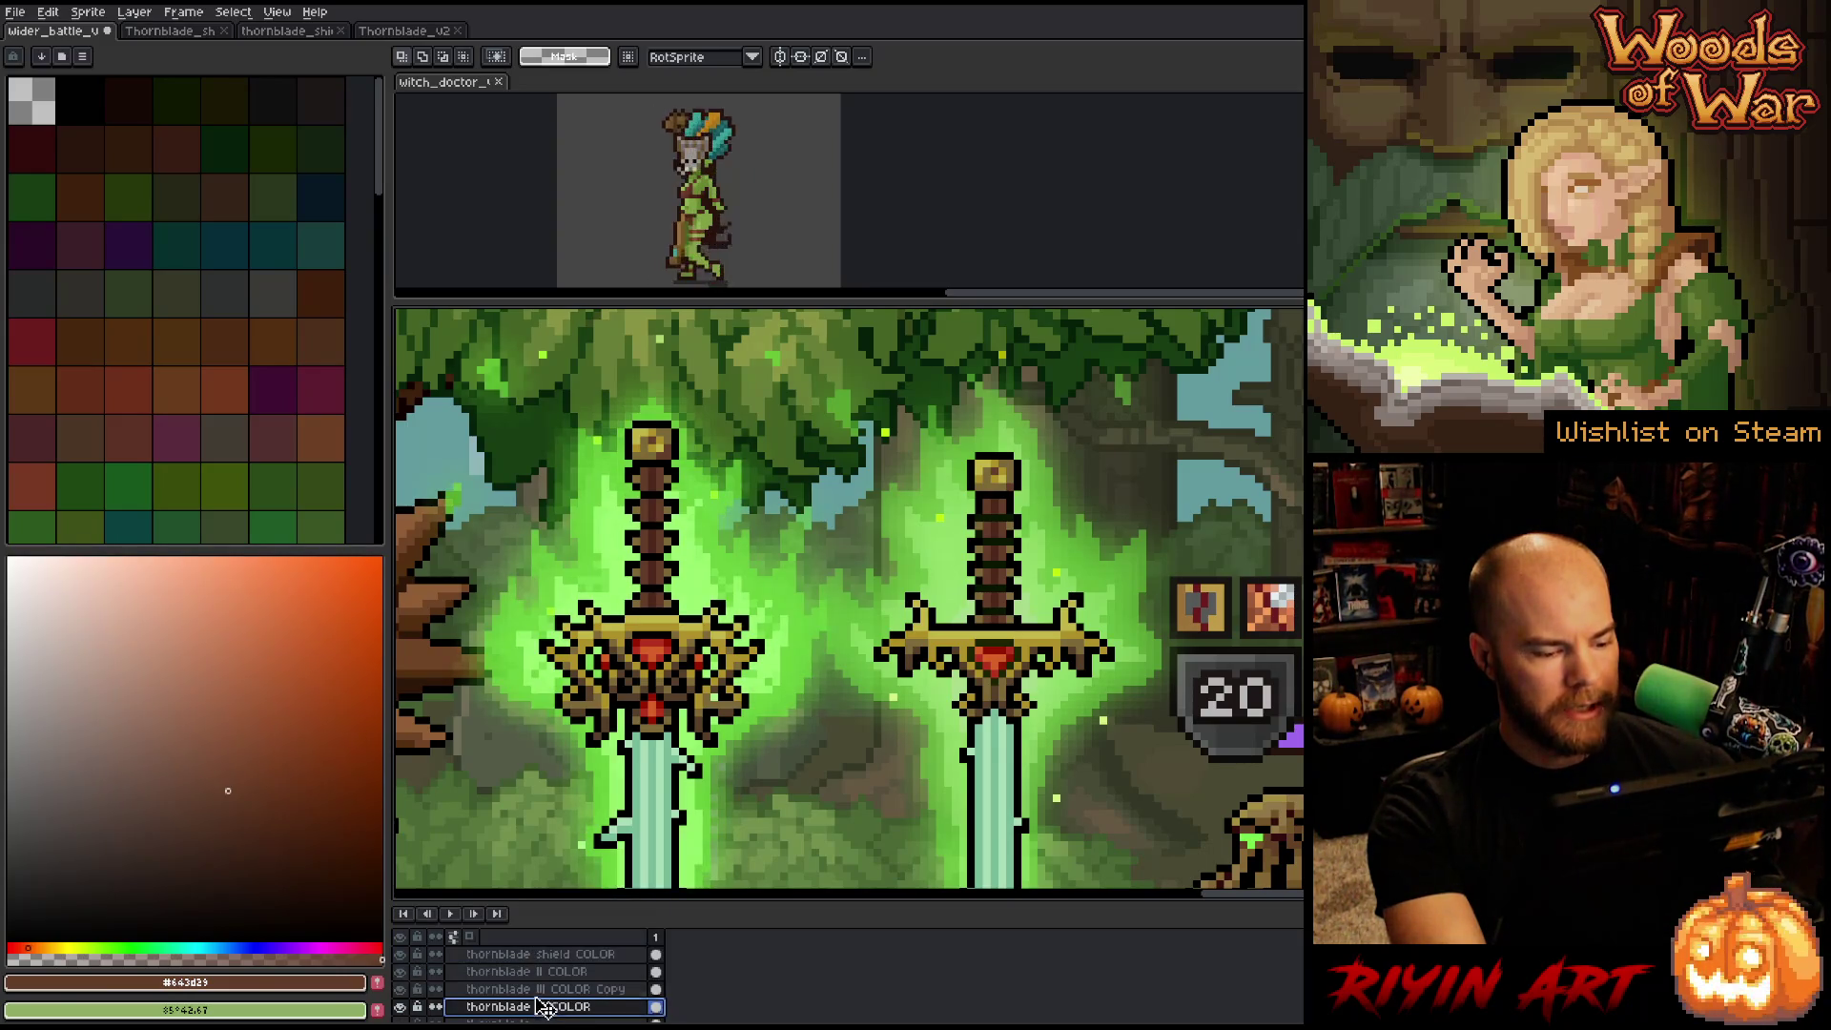
left_click(539, 1007)
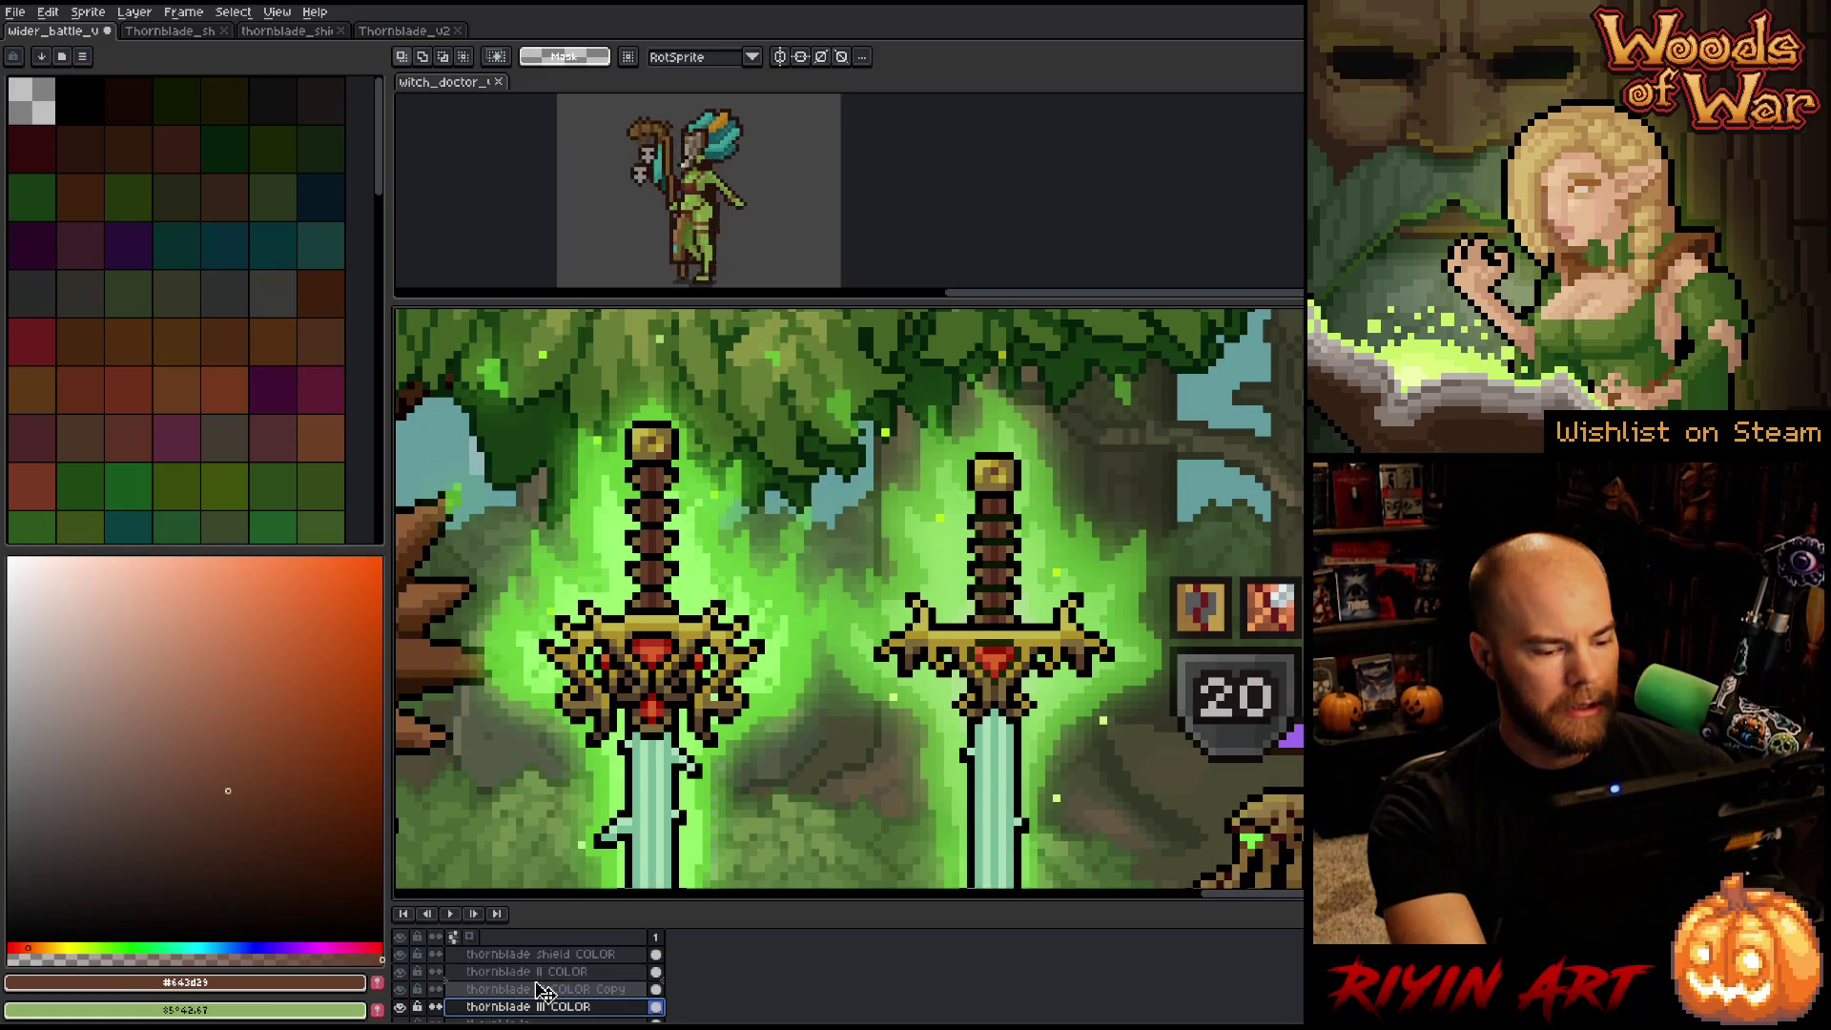
mouse_move(539, 1007)
left_mouse_down()
mouse_move(565, 982)
mouse_move(570, 996)
mouse_move(510, 992)
left_mouse_up()
left_click(399, 989)
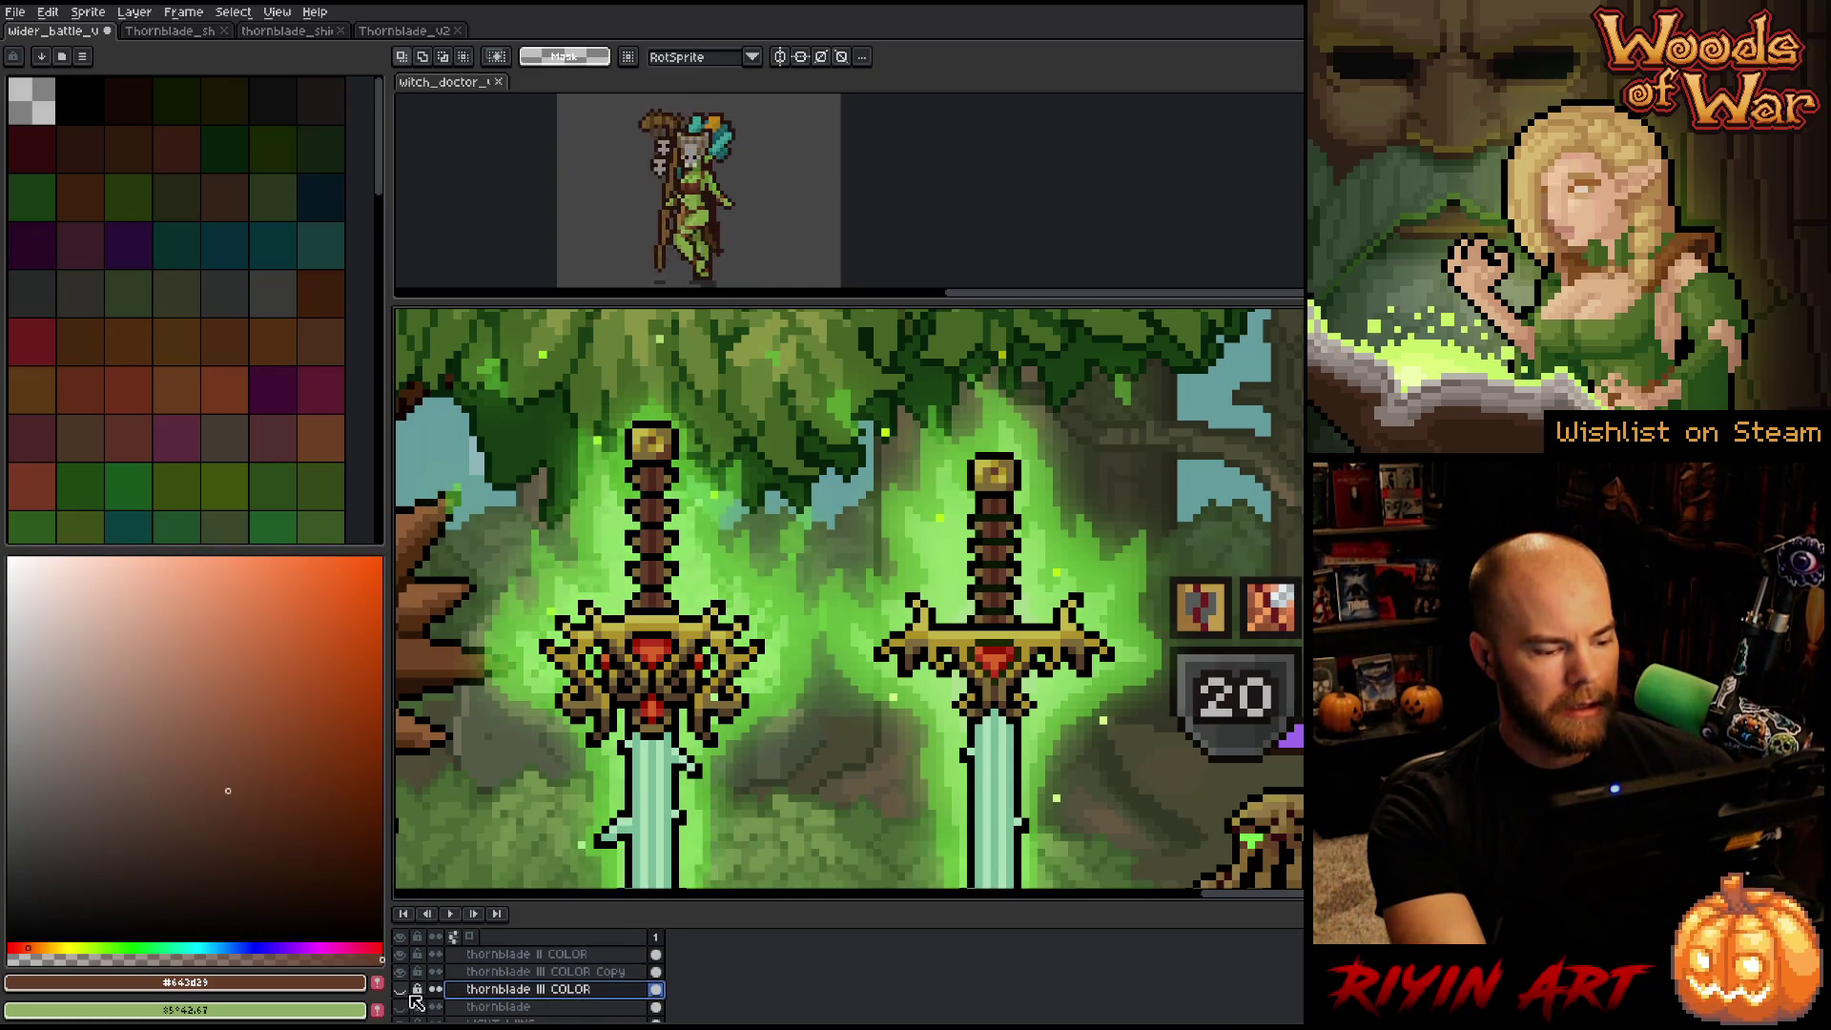
Duplicate thornblade II COLOR and make thornblade III COLOR Copy active.
scroll(532, 989, "up", 1)
right_click(531, 971)
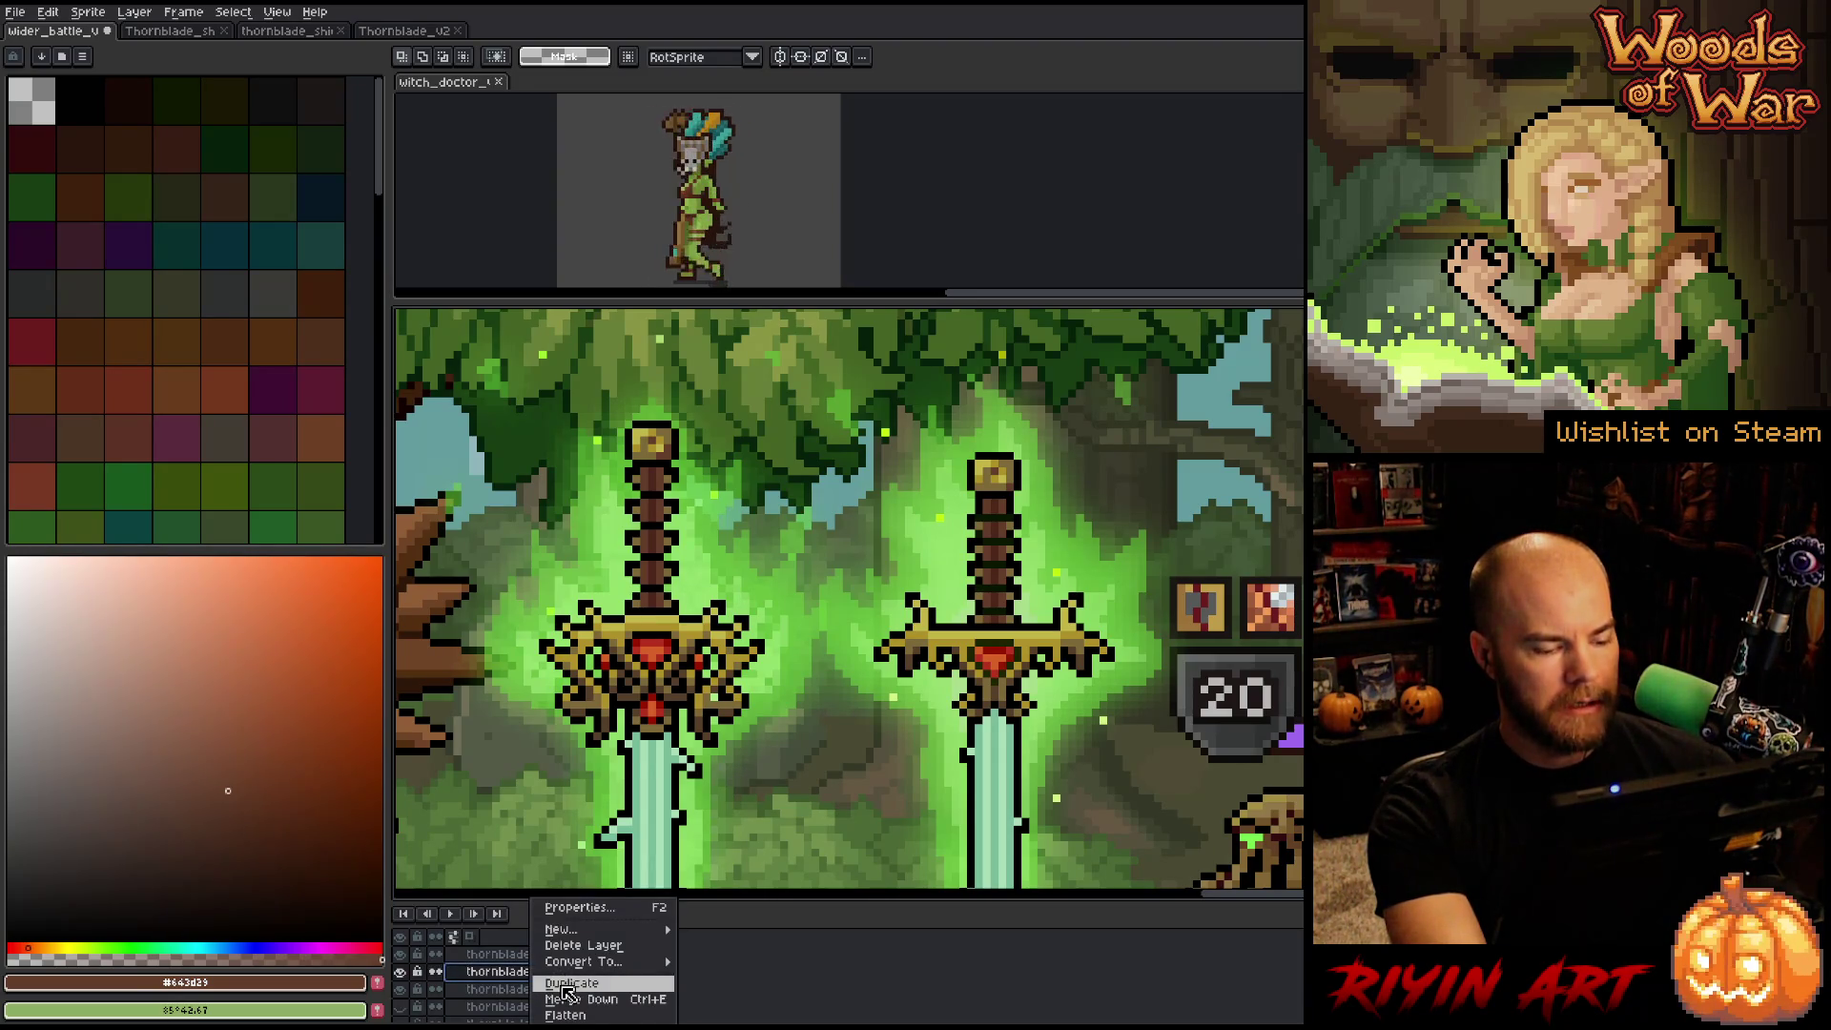
left_click(566, 986)
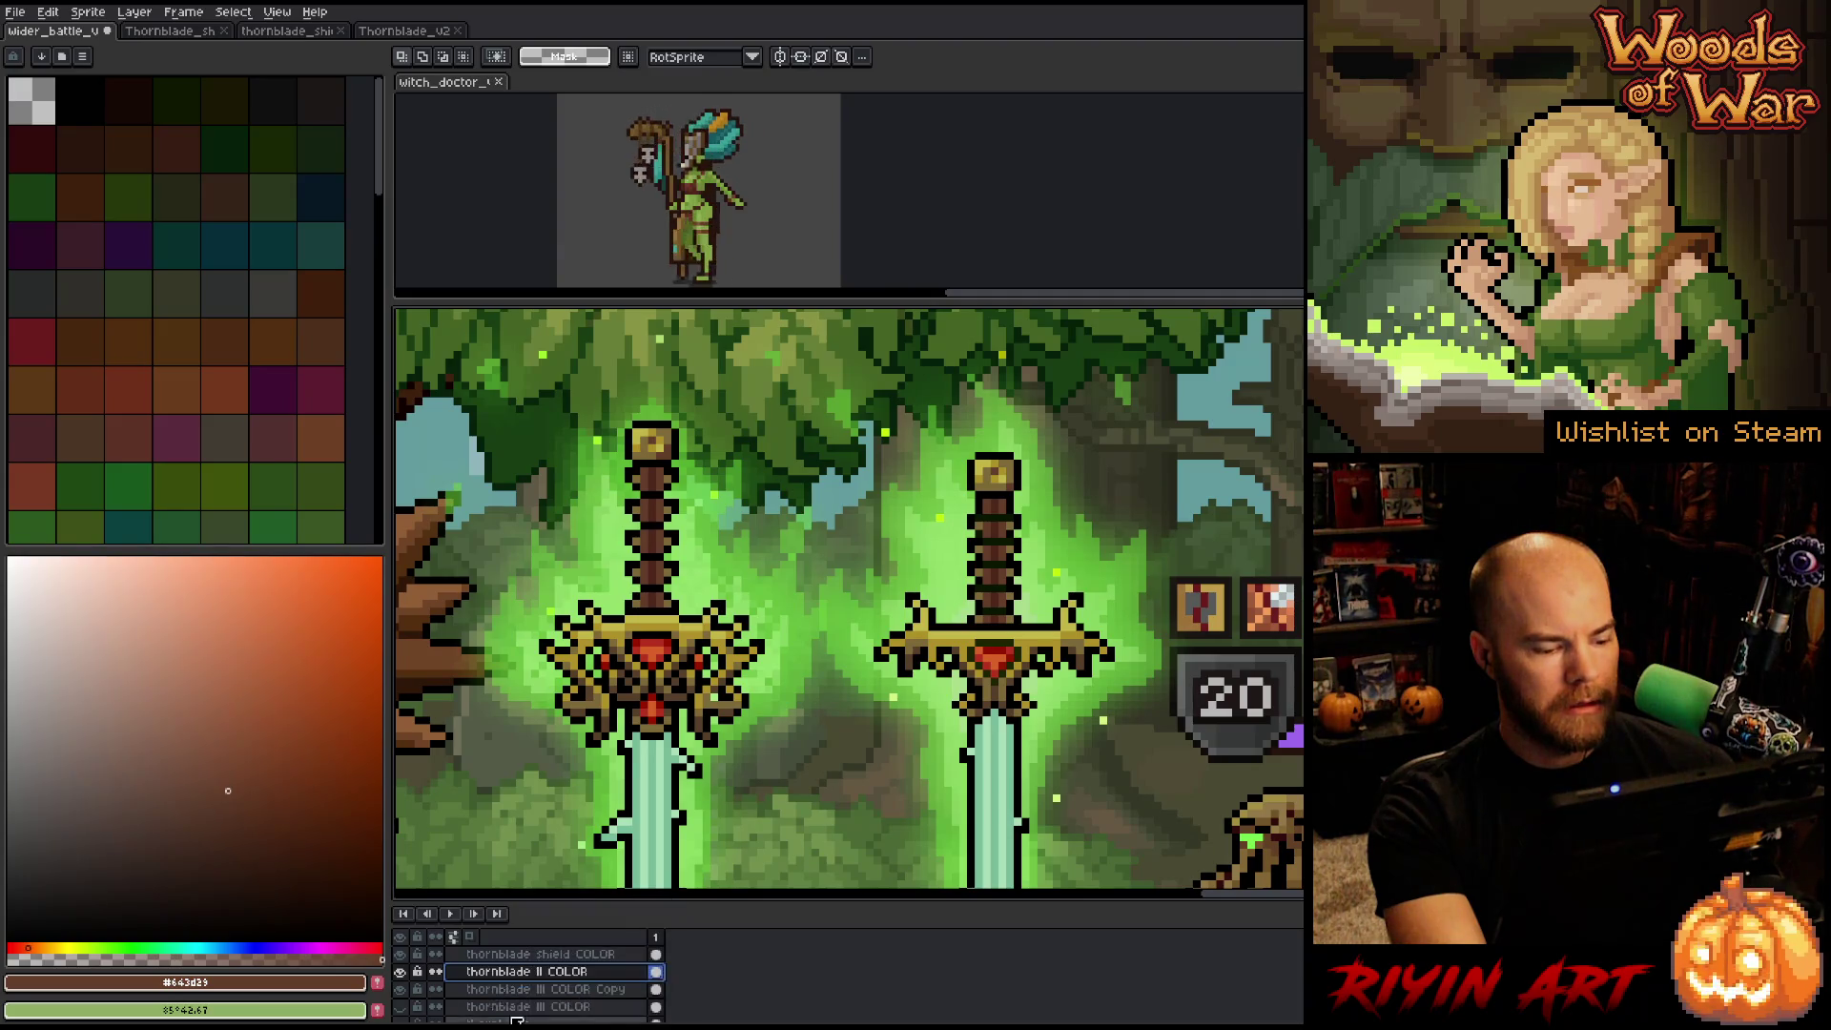
left_click(535, 992)
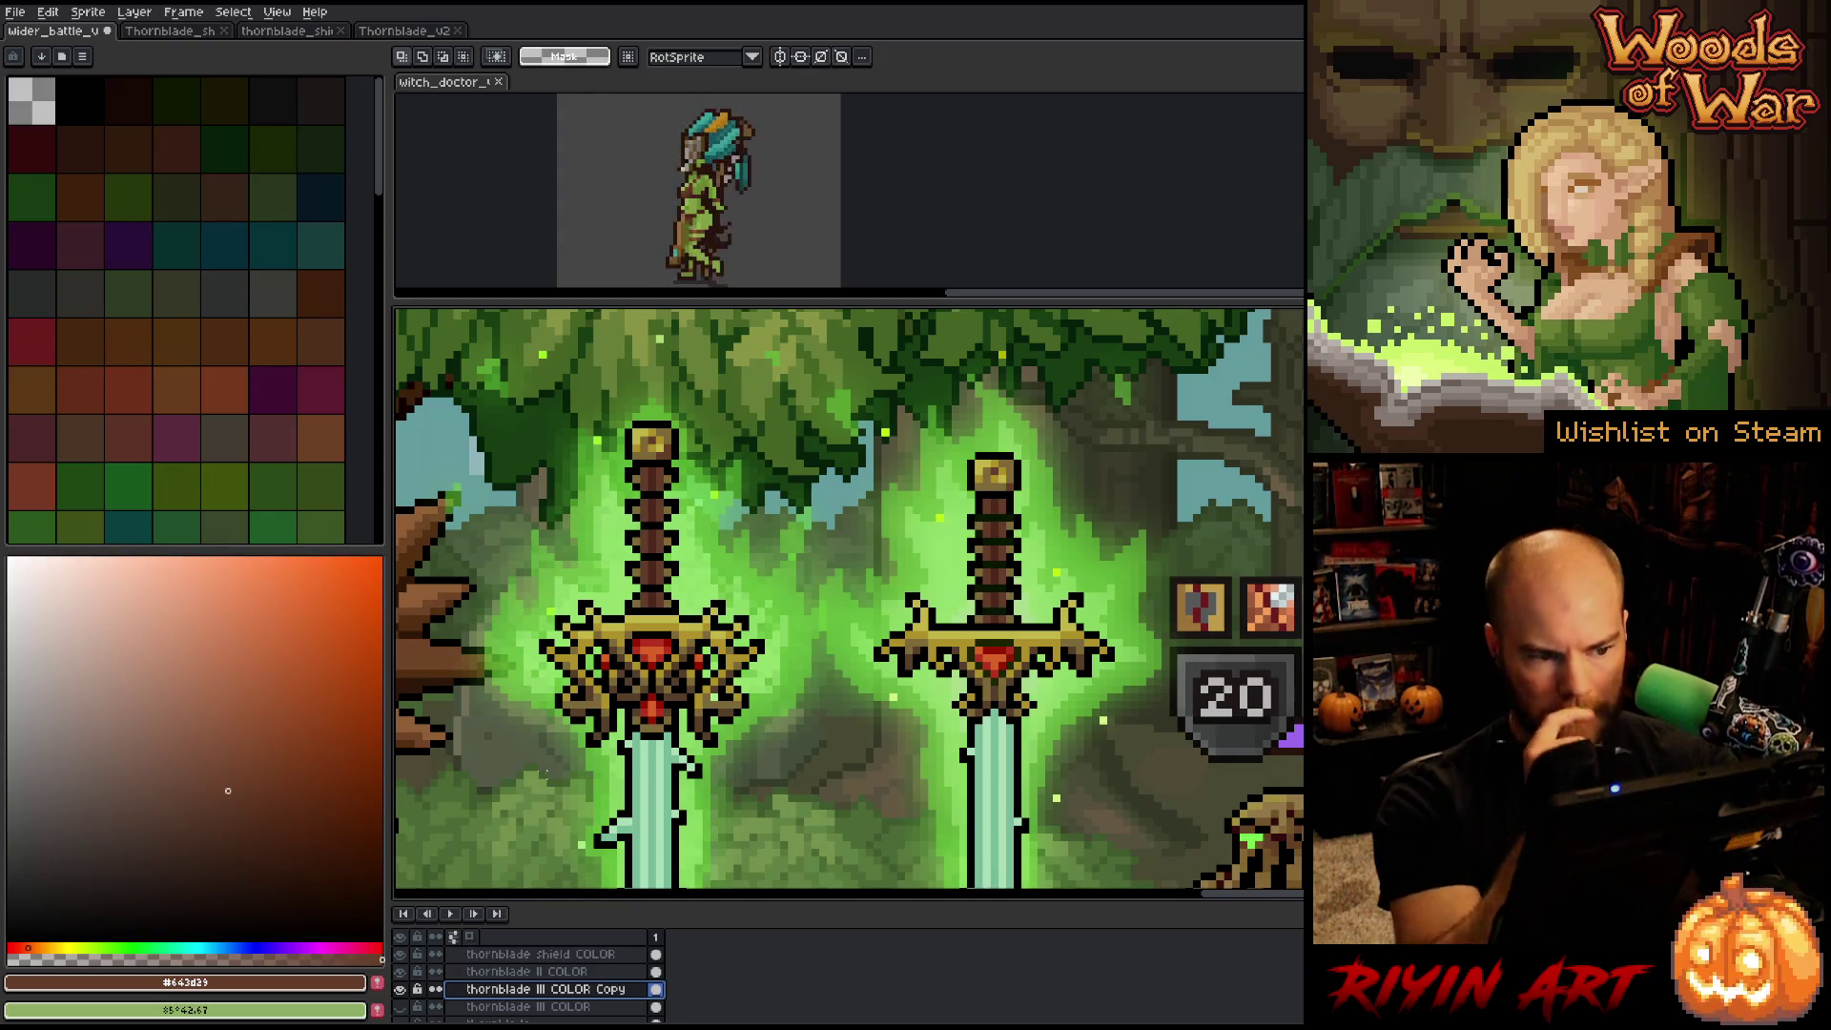
Lasso the left sword's hilt, shift the selection right, and raise its bottom above the blade.
key("b")
mouse_move(668, 398)
left_mouse_down()
mouse_move(742, 506)
mouse_move(756, 655)
mouse_move(731, 748)
mouse_move(656, 732)
mouse_move(609, 754)
mouse_move(526, 503)
mouse_move(611, 393)
left_mouse_up()
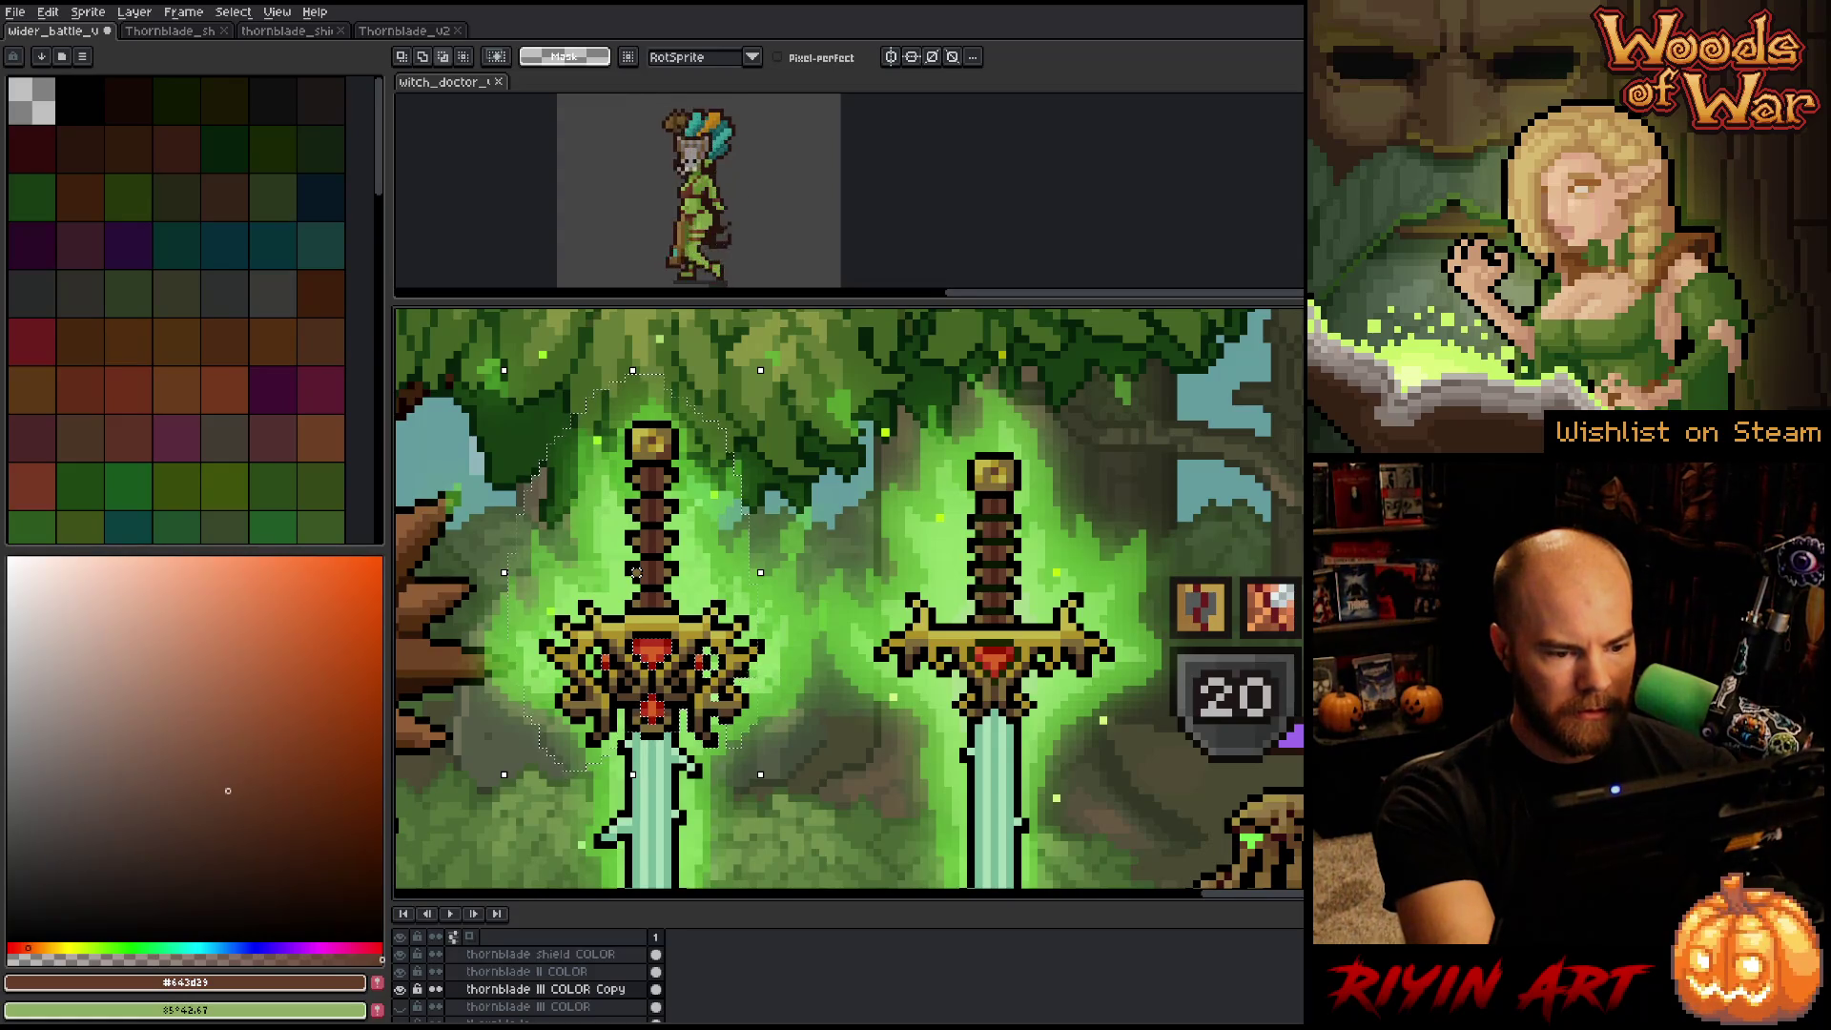
mouse_move(636, 571)
left_mouse_down()
mouse_move(659, 572)
mouse_move(635, 570)
left_mouse_up()
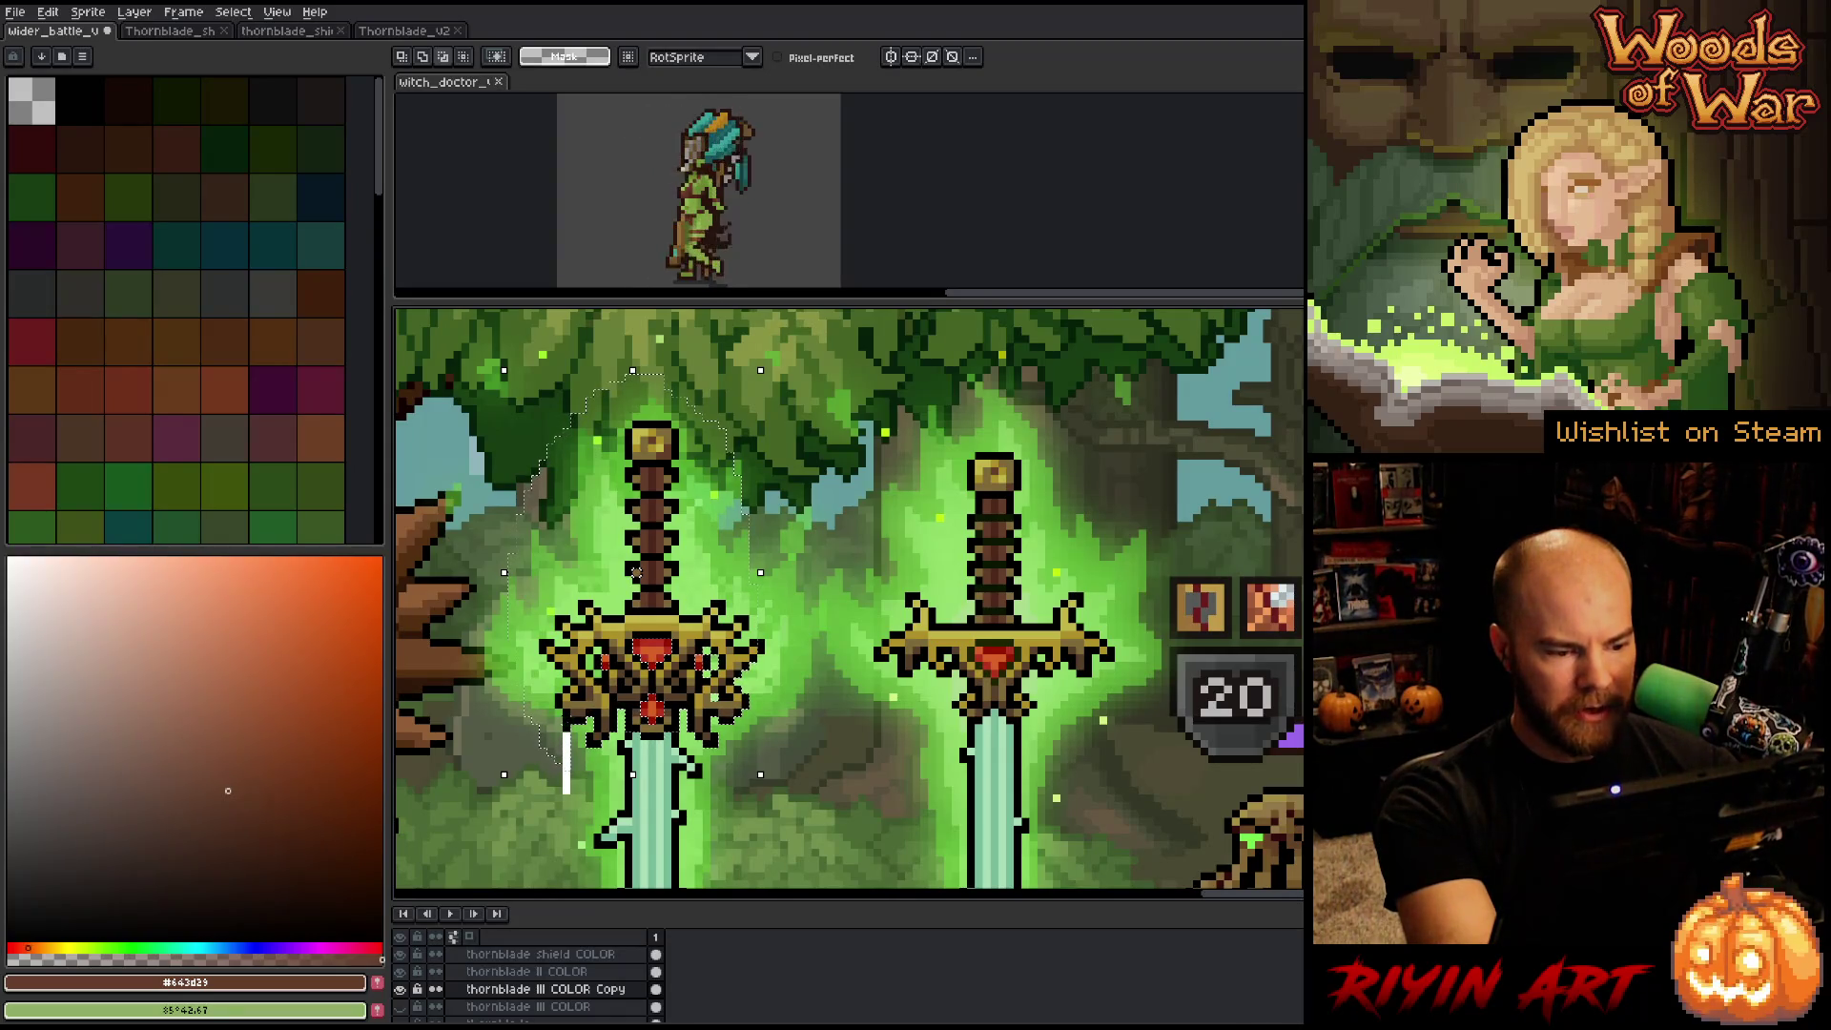
left_click_drag(566, 763, 544, 737)
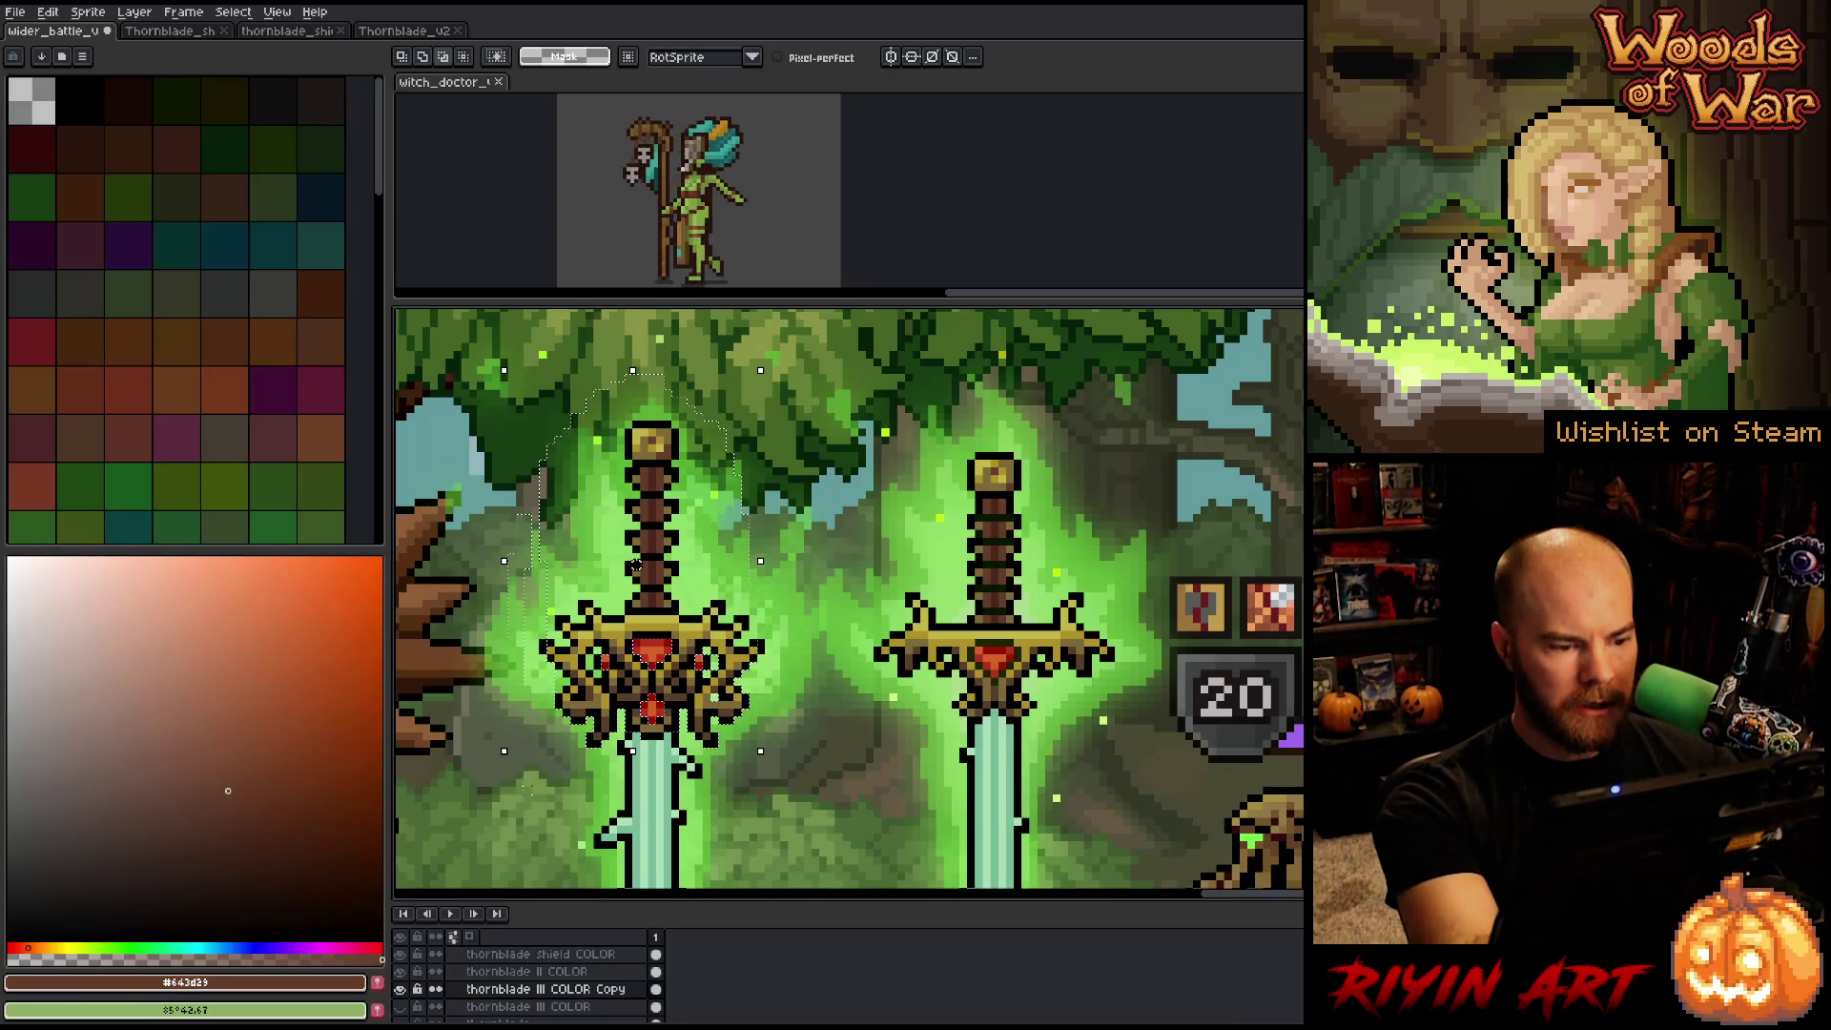
Pull in the left edge, redraw the hilt's left side, and lower the top edge.
left_click_drag(504, 561, 535, 561)
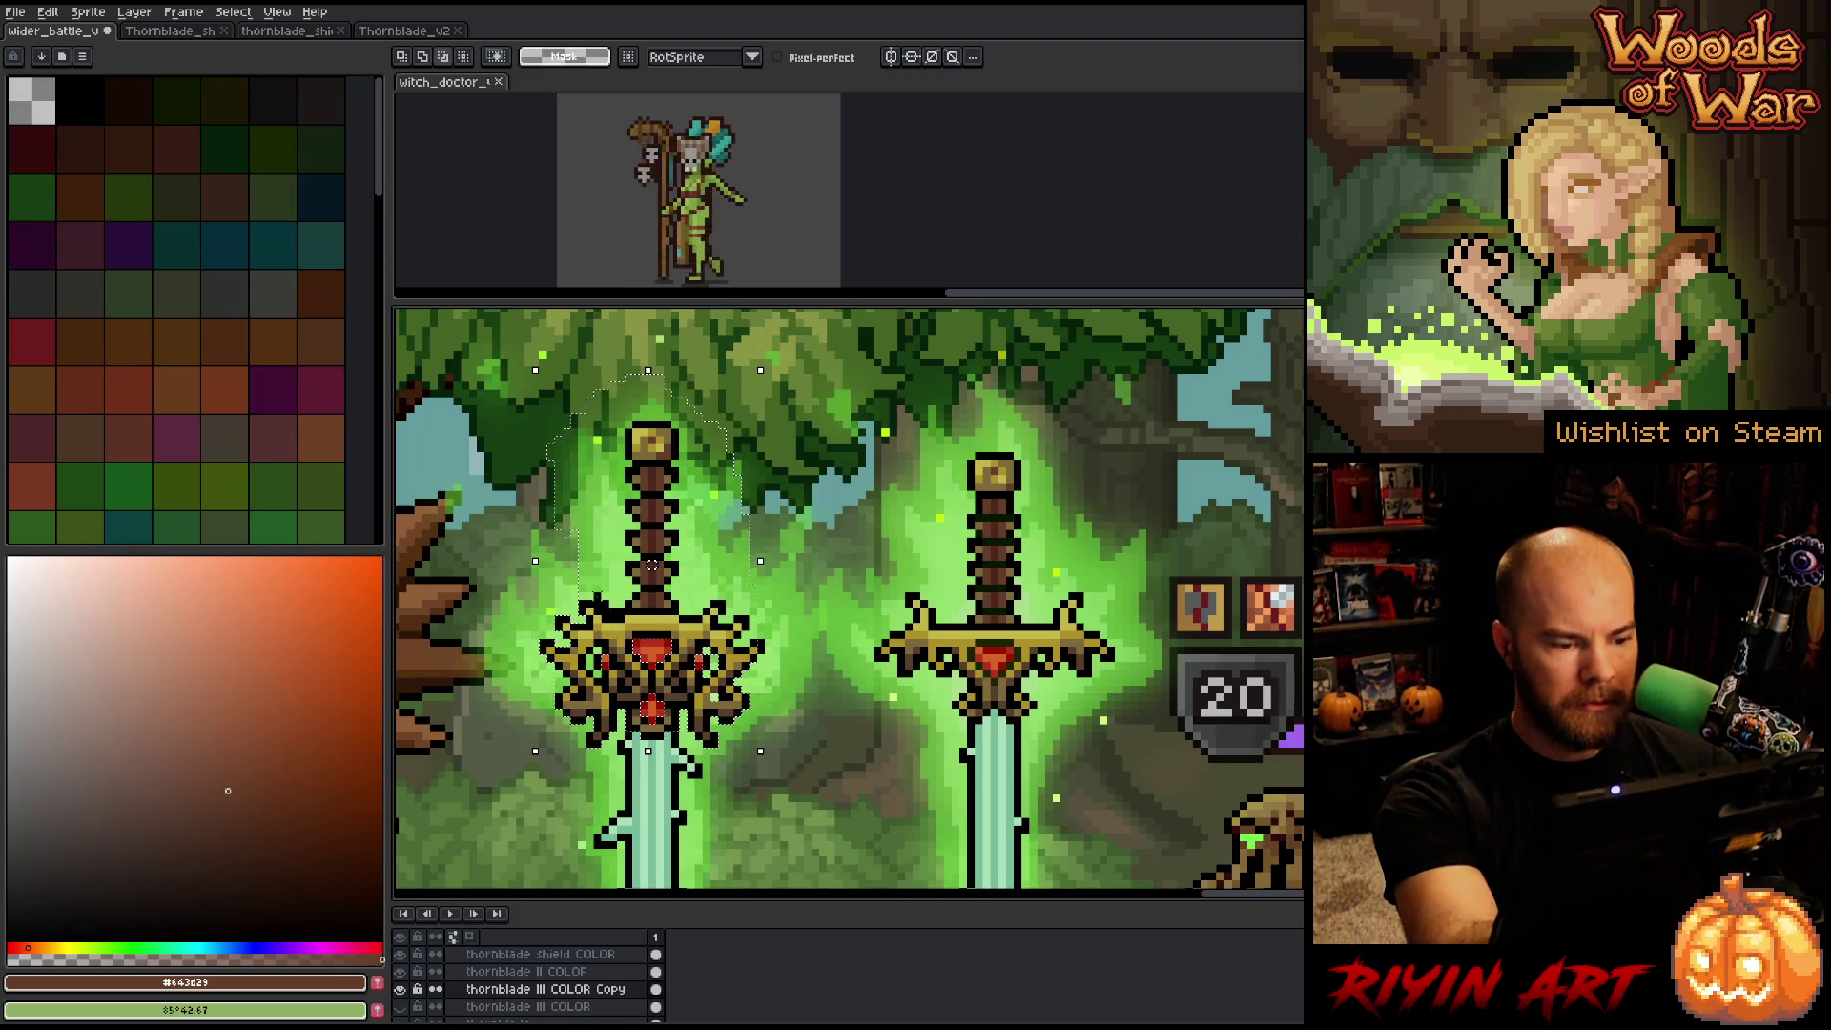
mouse_move(534, 563)
left_mouse_down()
mouse_move(524, 401)
mouse_move(596, 360)
mouse_move(624, 441)
left_mouse_up()
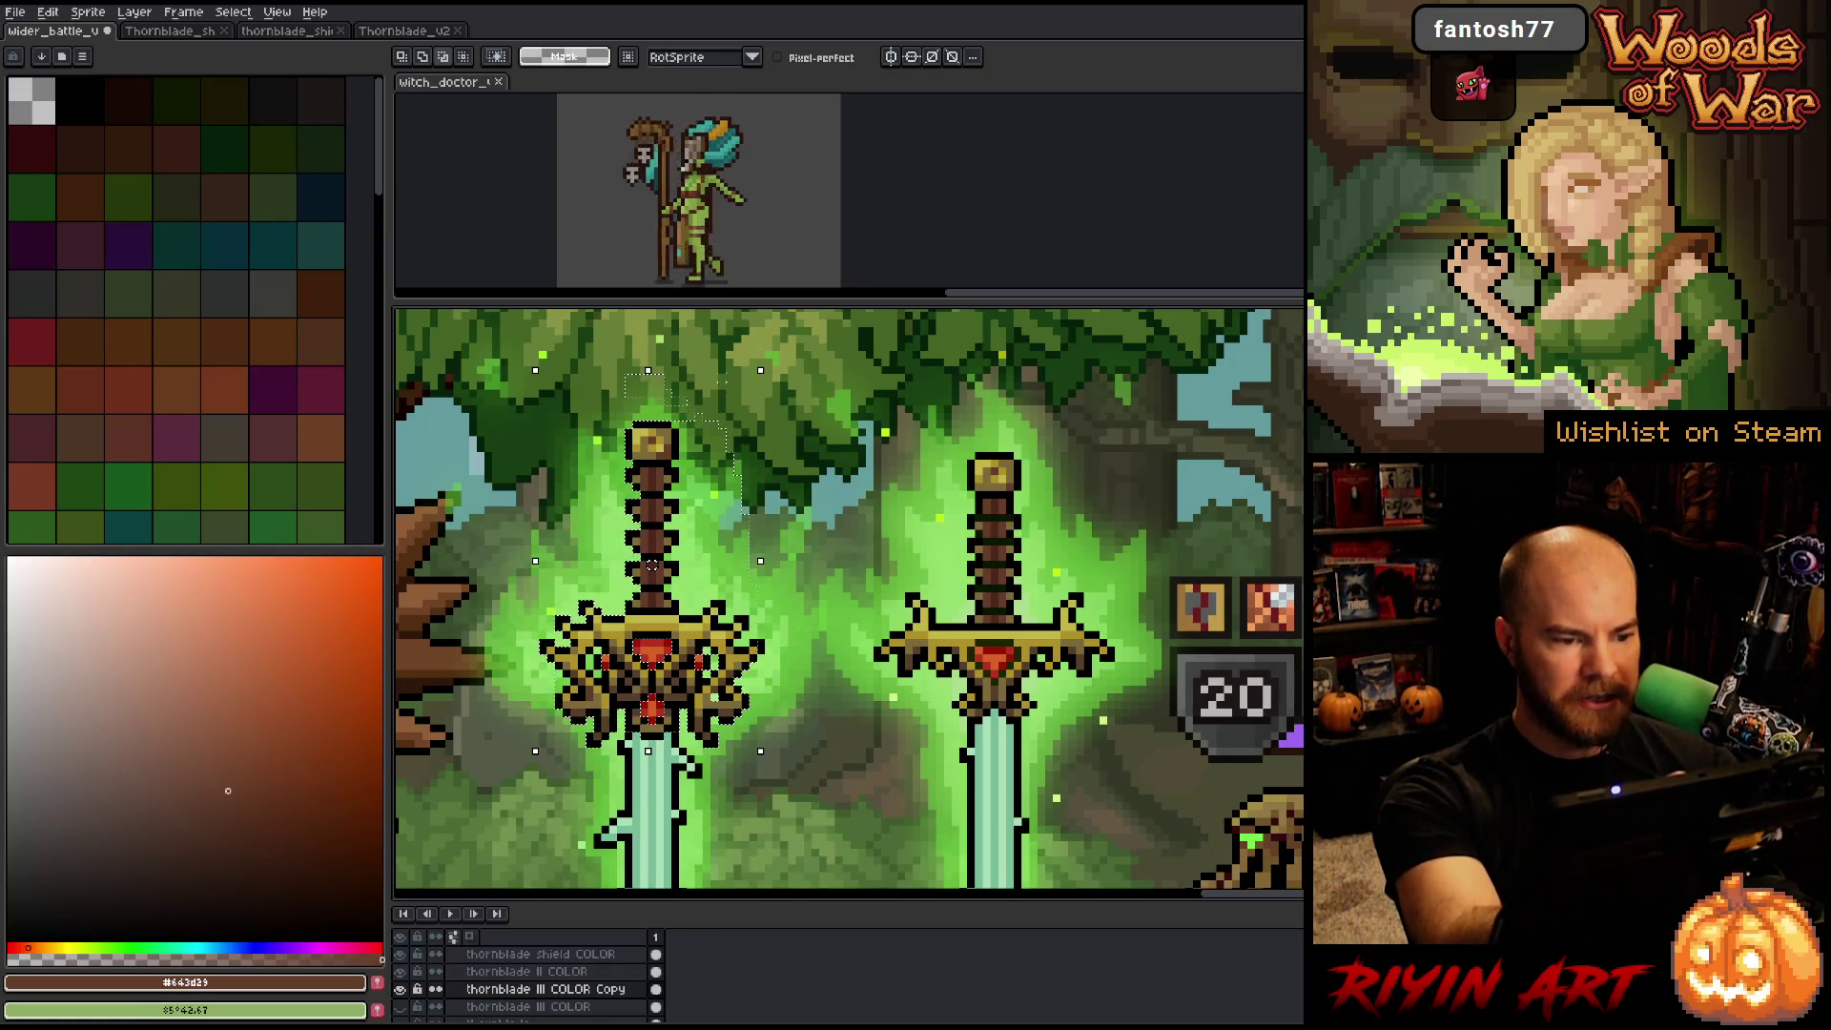
mouse_move(653, 369)
left_mouse_down()
mouse_move(652, 408)
mouse_move(725, 417)
left_mouse_up()
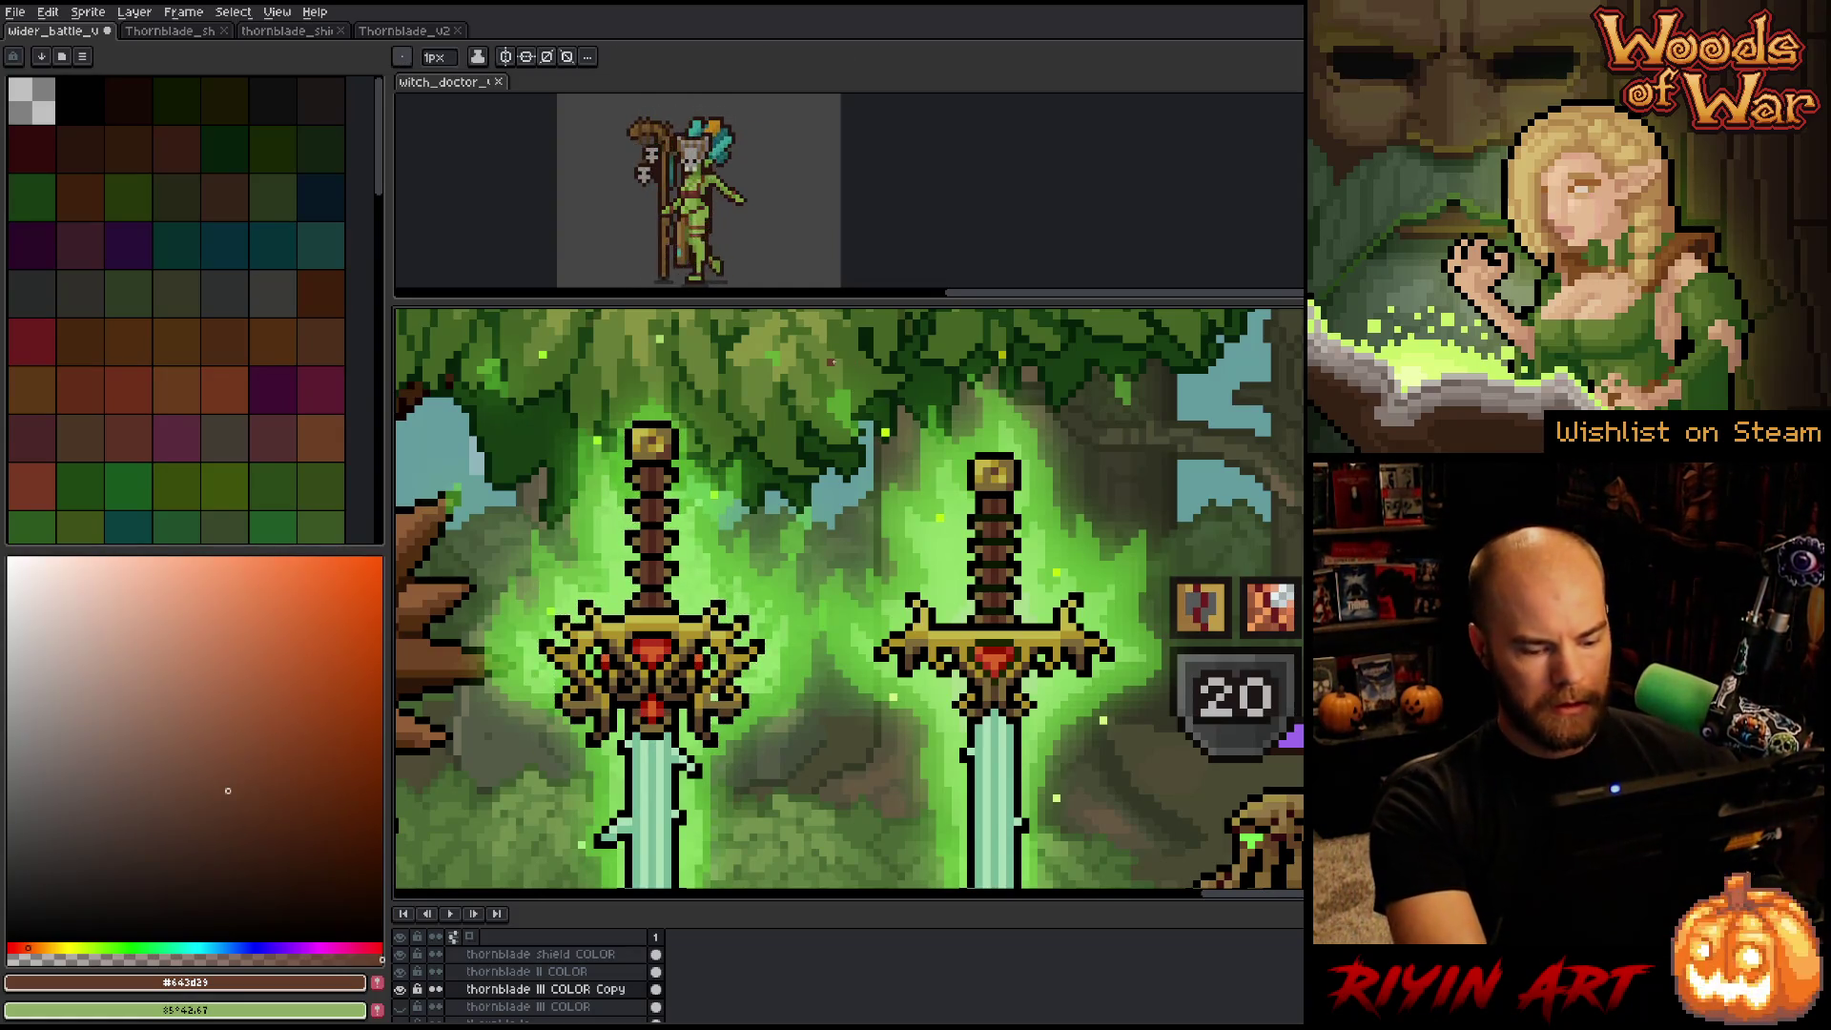
Open Hue/Saturation on the hilt and shift its hue to 44, turning it green.
key("ctrl+u")
left_click_drag(837, 744, 906, 720)
left_click(923, 789)
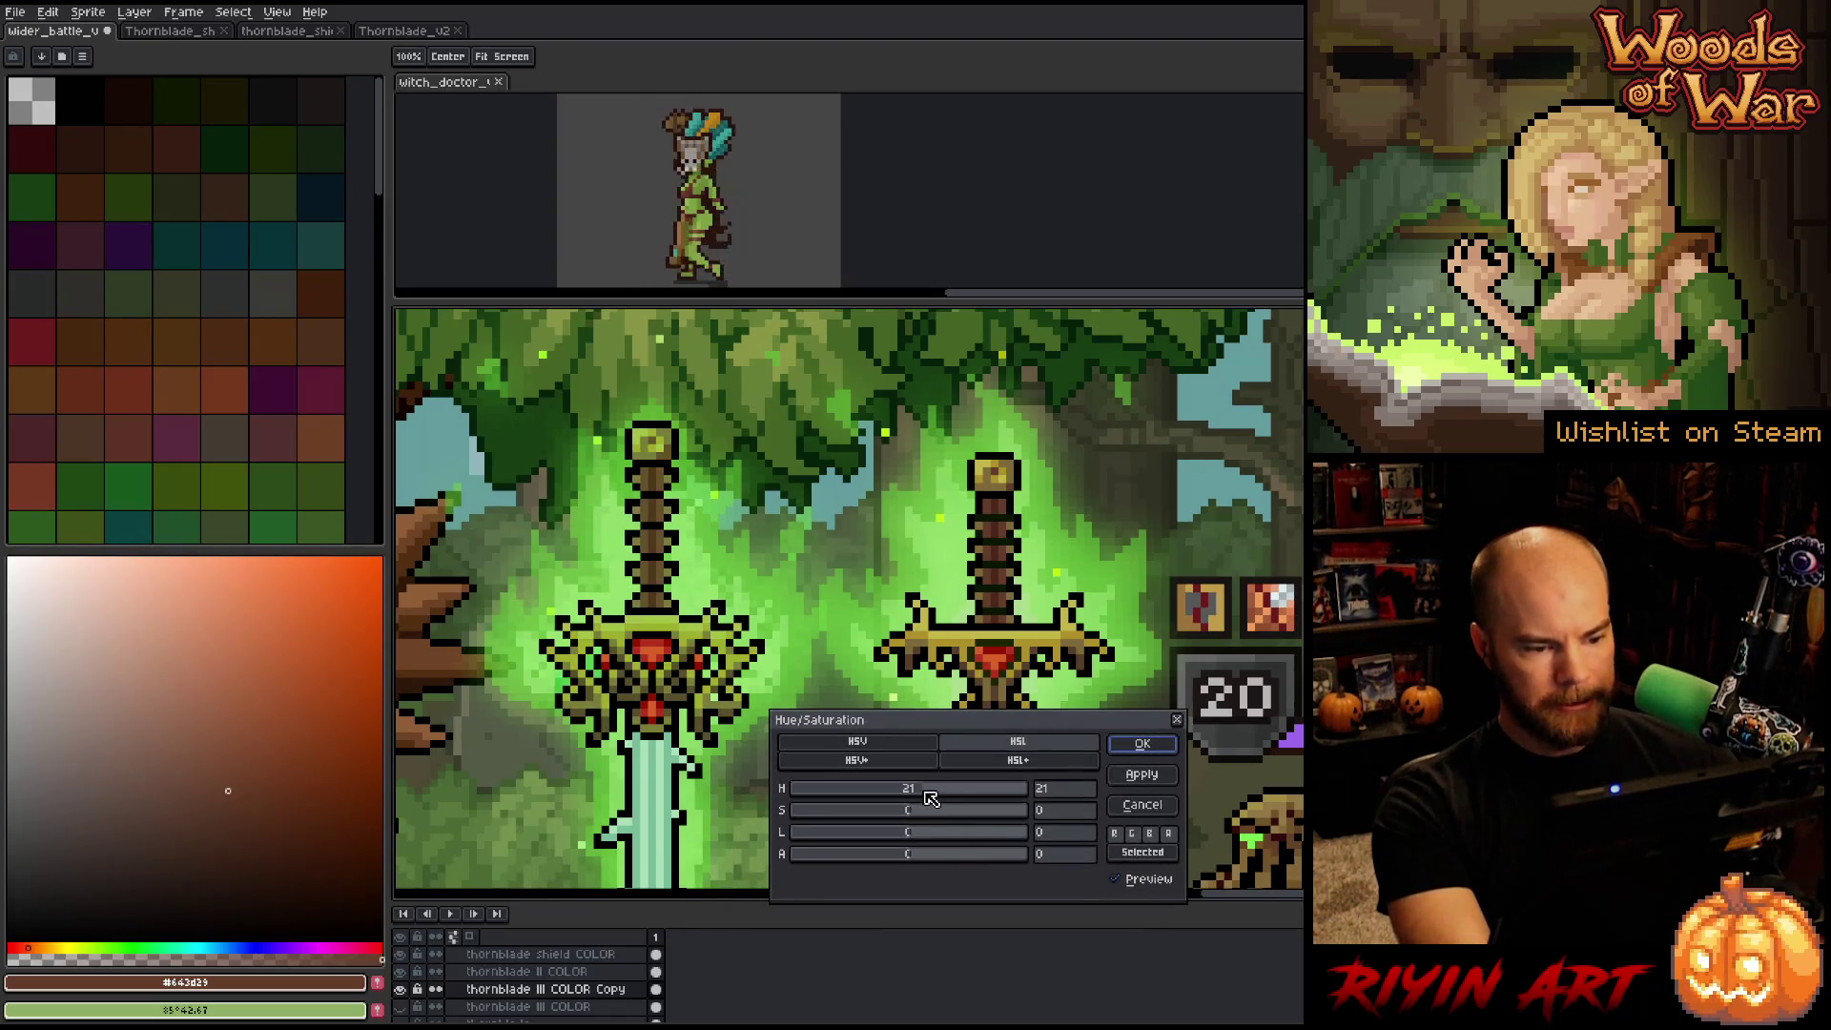
left_click(947, 792)
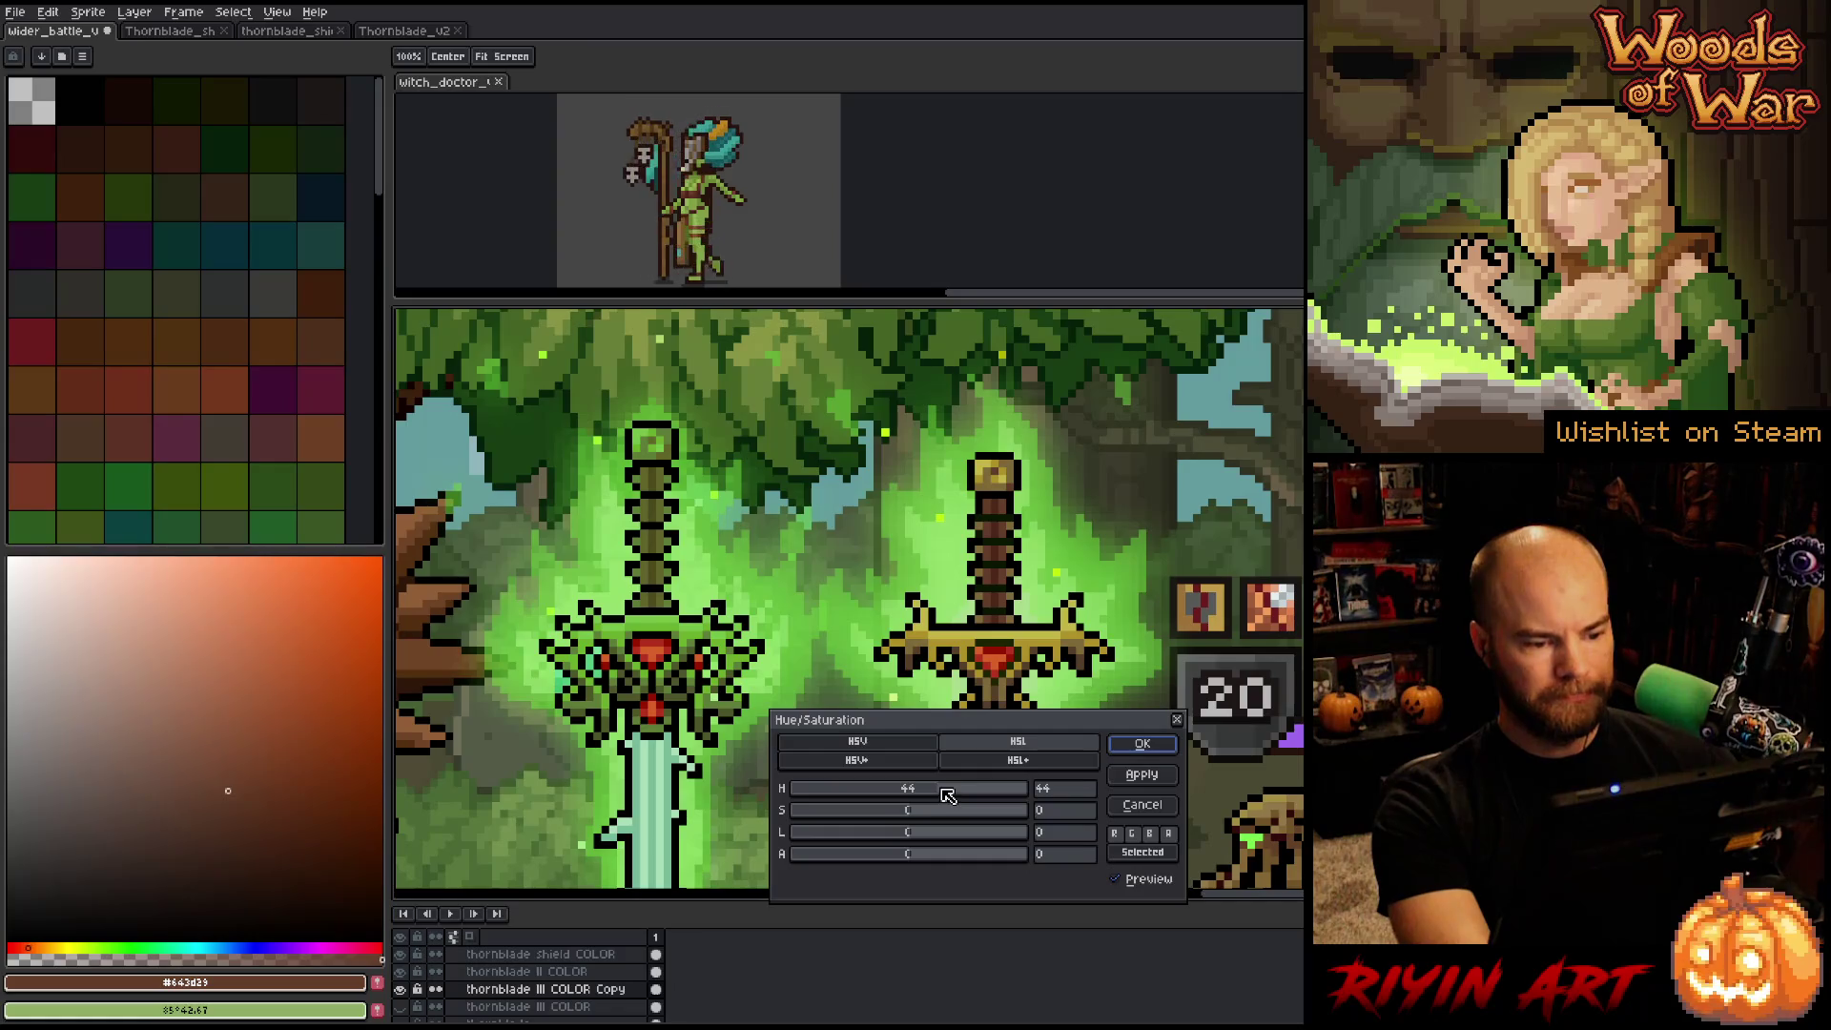
scroll(658, 653, "down", 3)
scroll(597, 551, "up", 1)
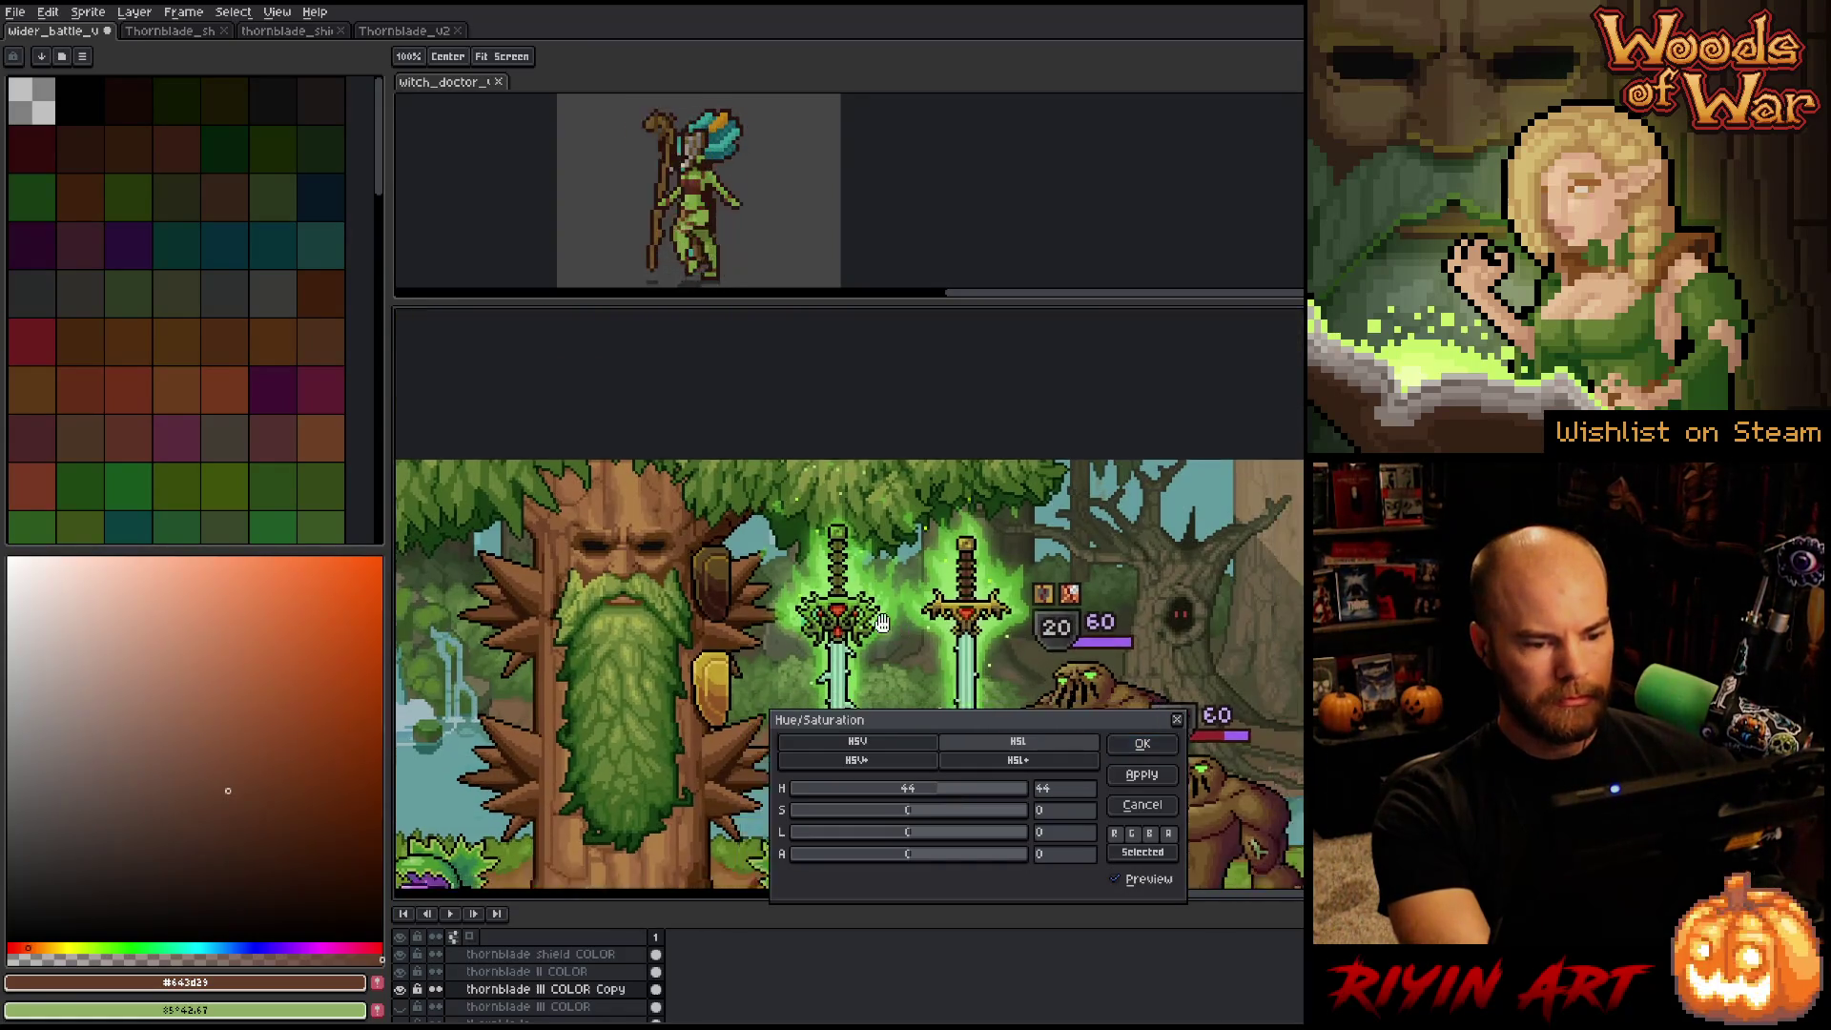
scroll(597, 551, "up", 2)
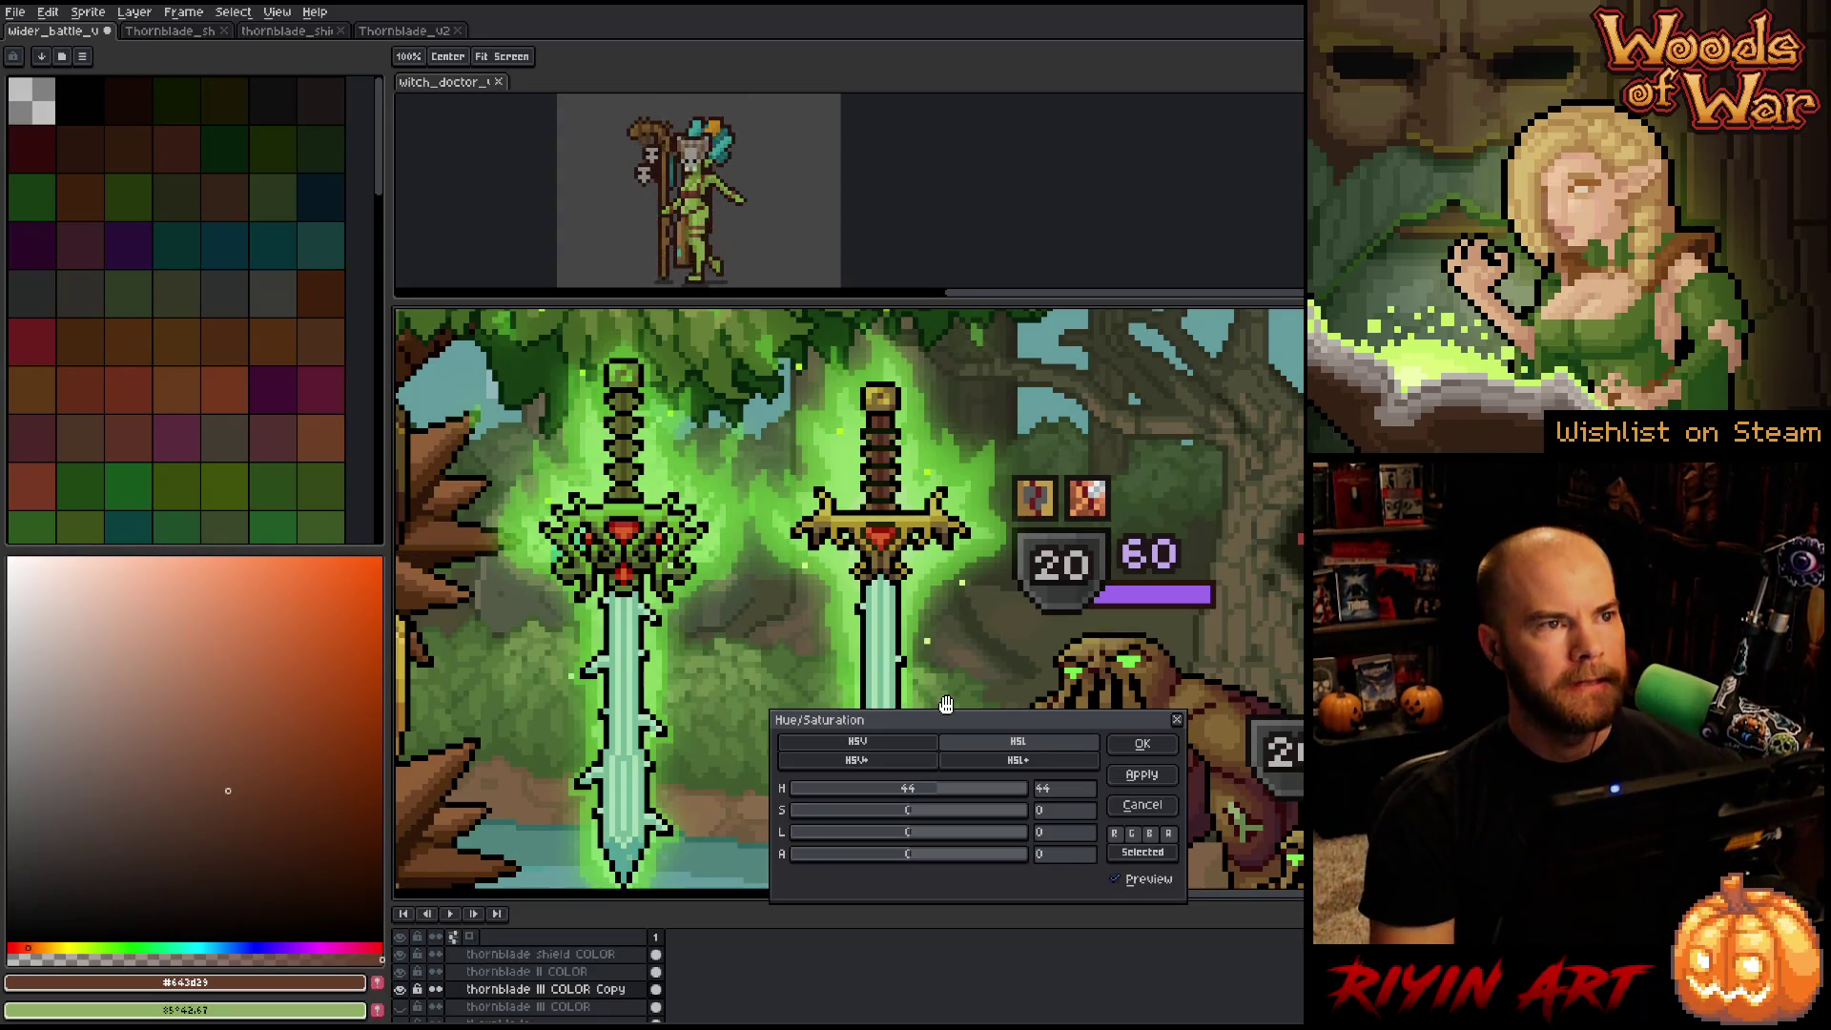
scroll(572, 558, "down", 1)
scroll(572, 558, "up", 1)
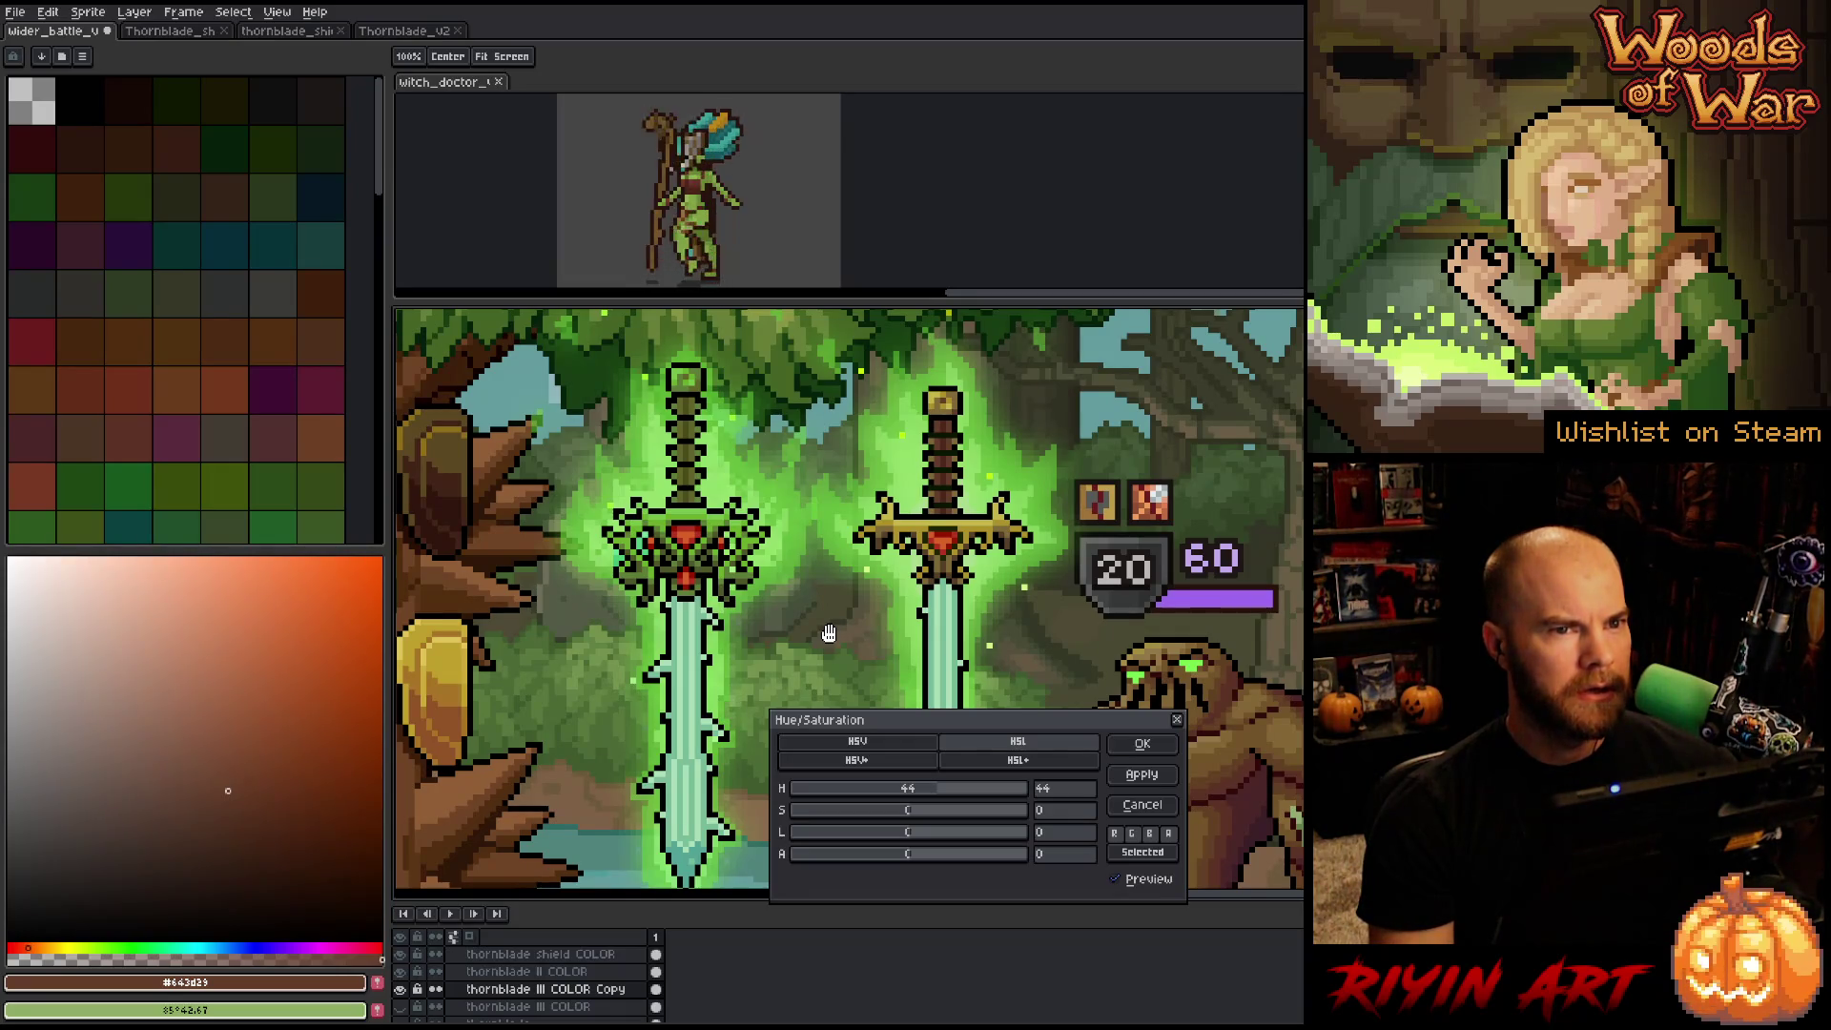
Fine-tune the hilt hue to about 43, brighten and saturate it, and apply.
left_click(945, 792)
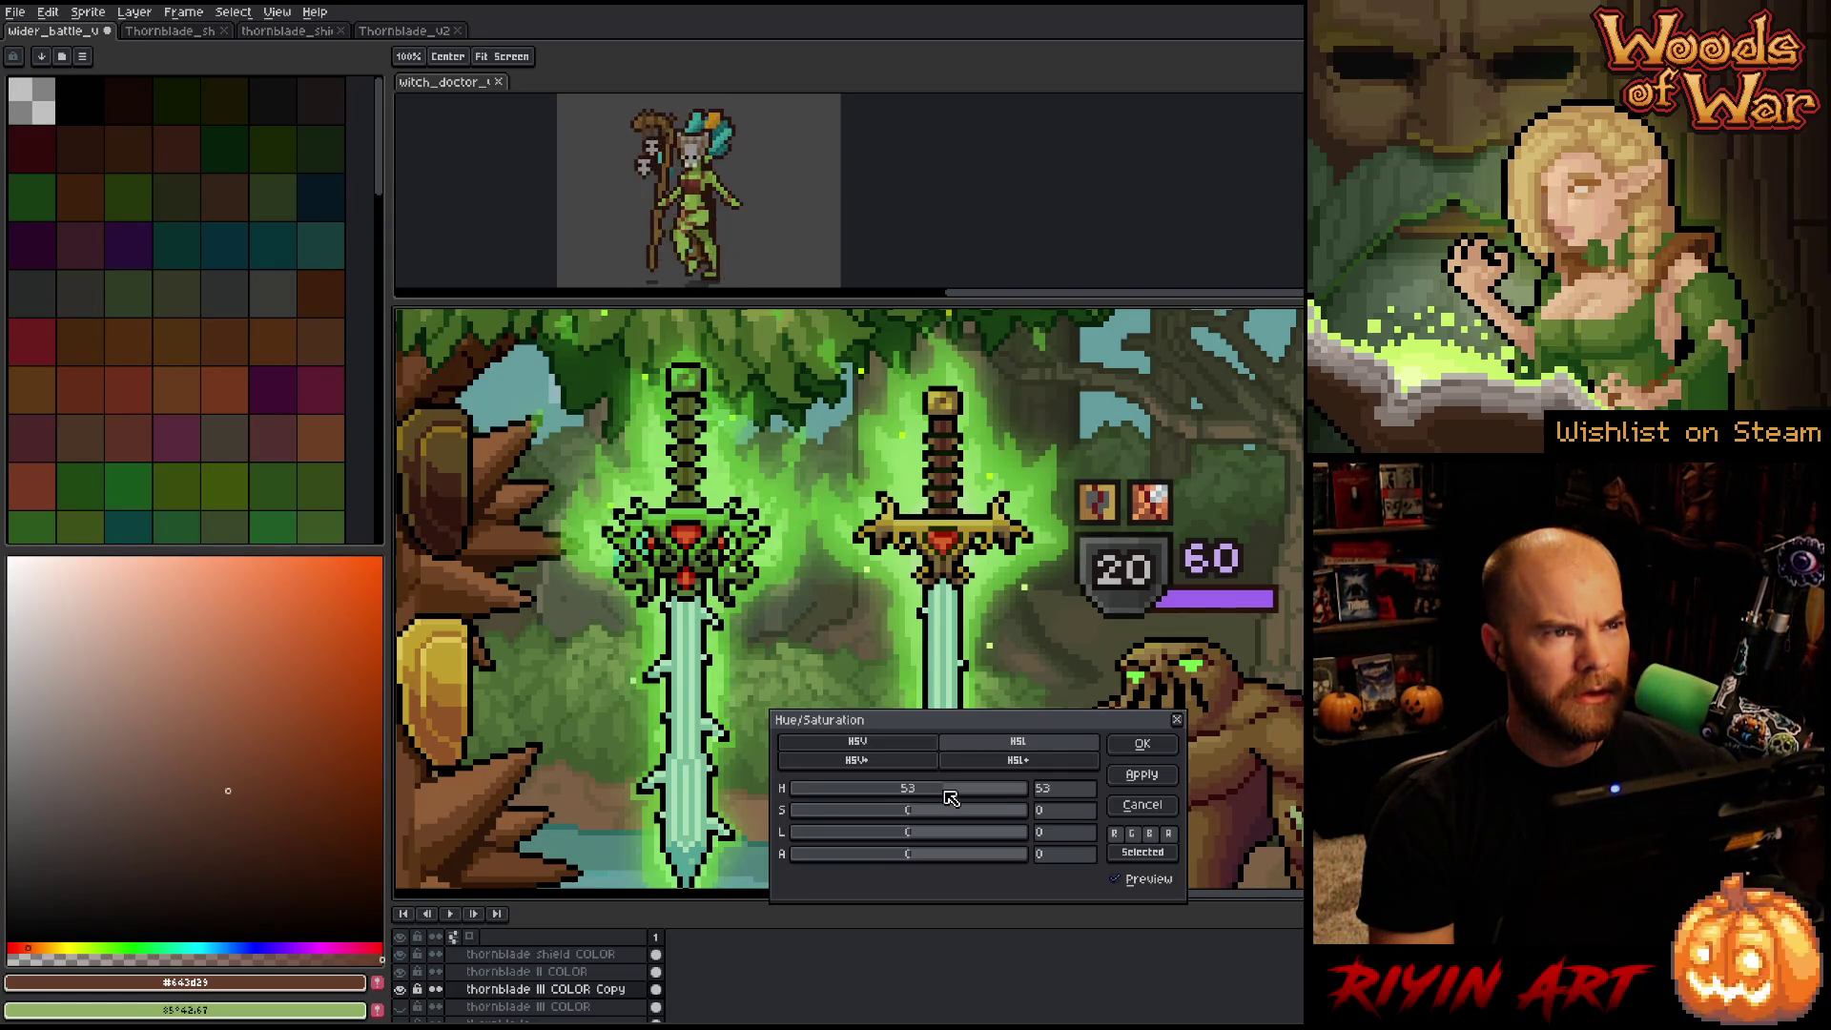
mouse_move(946, 791)
left_mouse_down()
mouse_move(928, 794)
mouse_move(973, 786)
mouse_move(946, 783)
left_mouse_up()
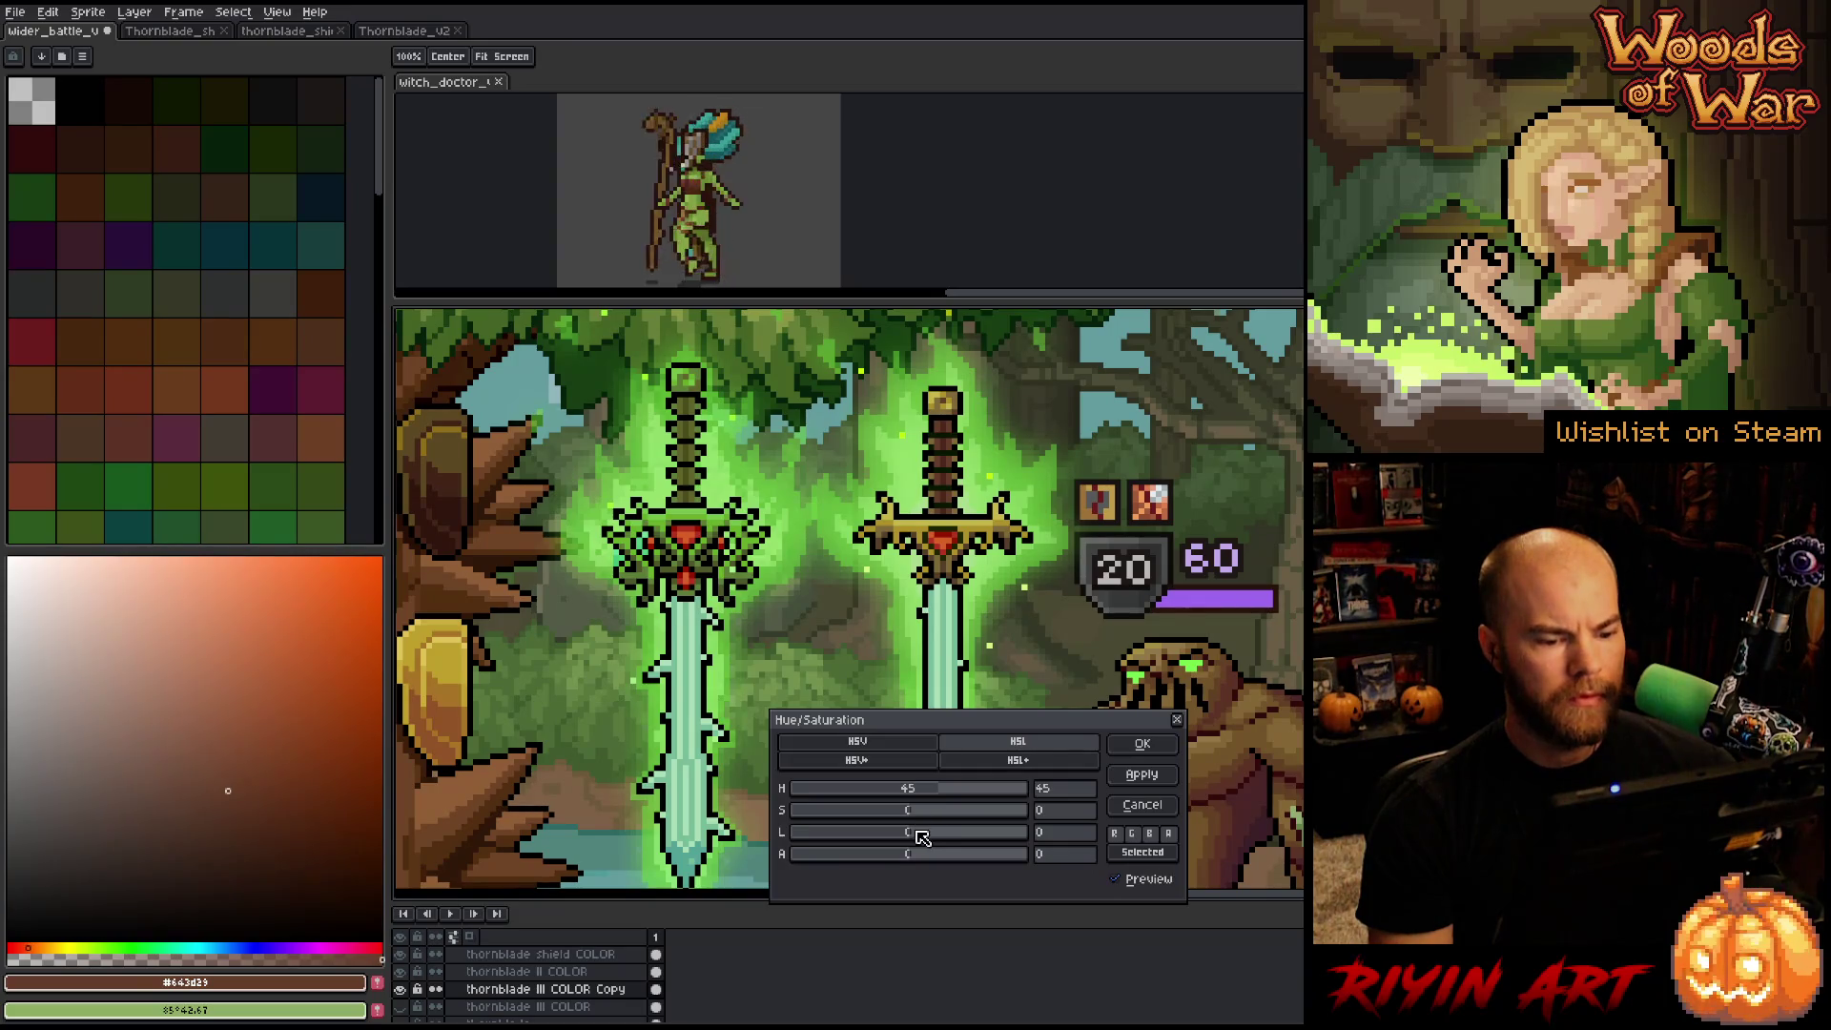
mouse_move(923, 836)
left_mouse_down()
mouse_move(926, 811)
mouse_move(950, 809)
mouse_move(917, 808)
mouse_move(914, 835)
left_mouse_up()
mouse_move(921, 794)
left_mouse_down()
mouse_move(951, 796)
mouse_move(911, 818)
mouse_move(914, 840)
left_mouse_up()
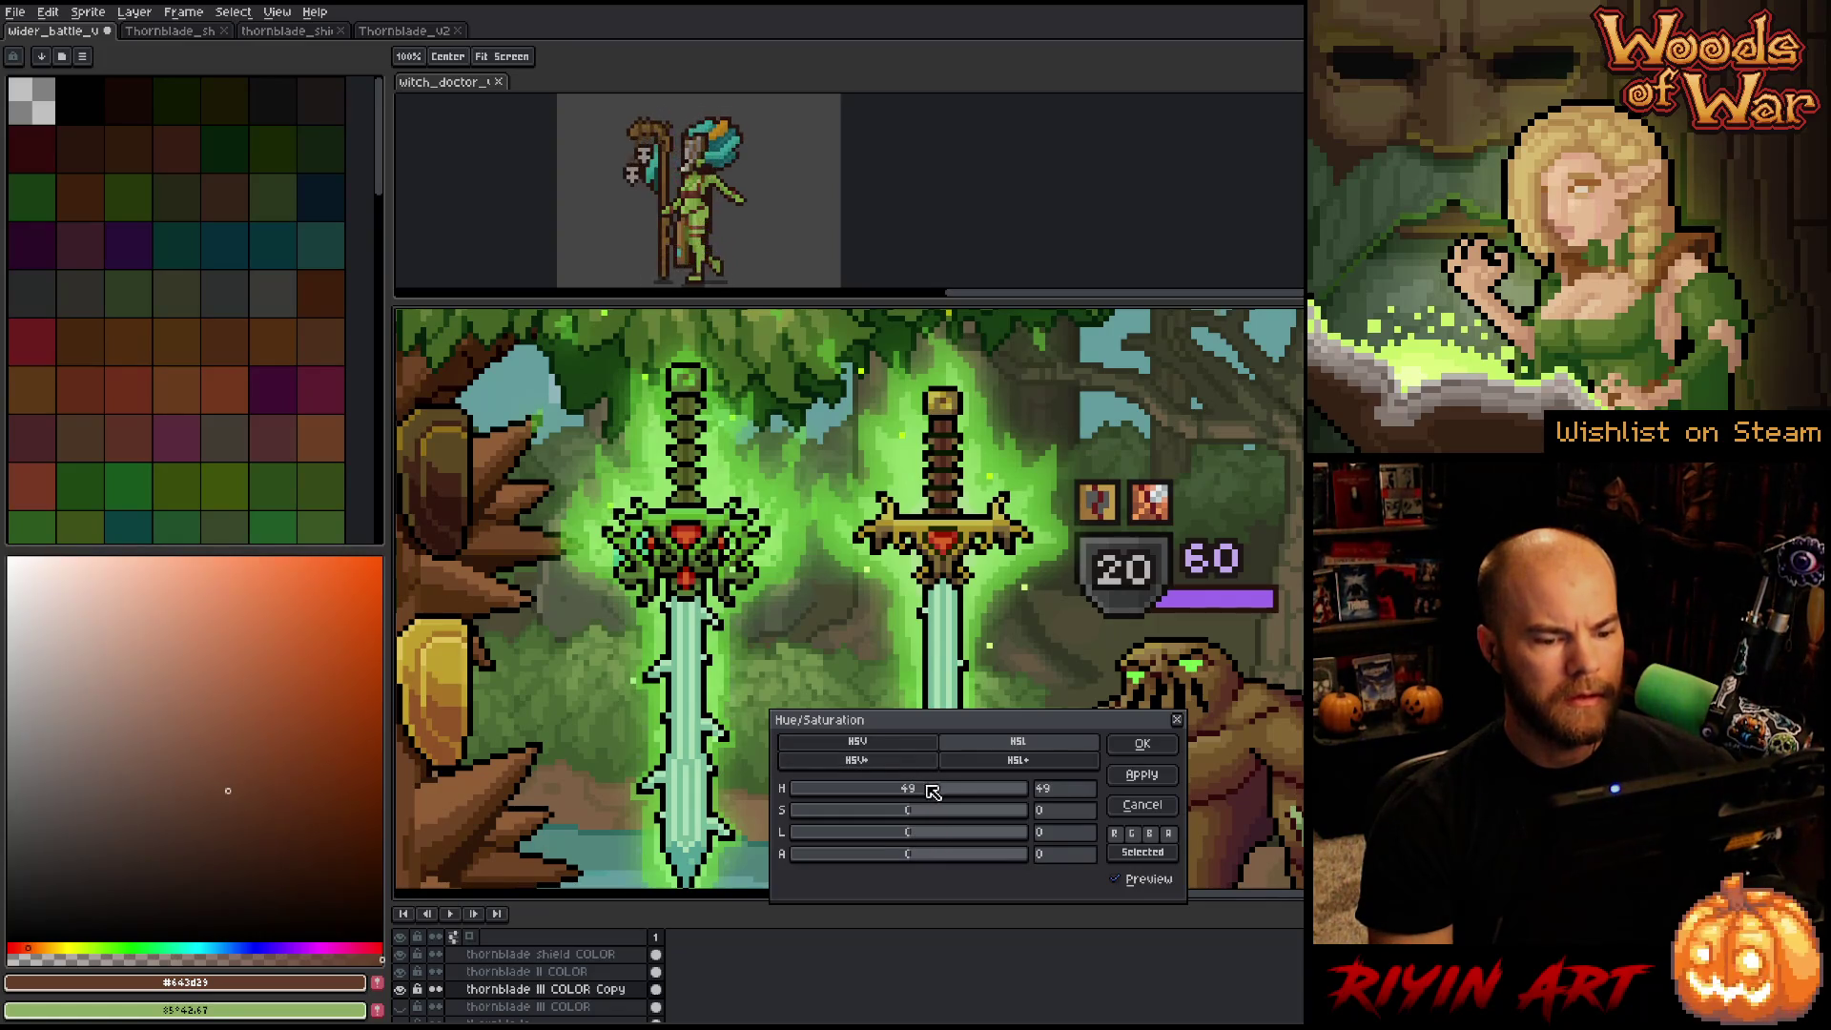
left_click_drag(936, 794, 956, 795)
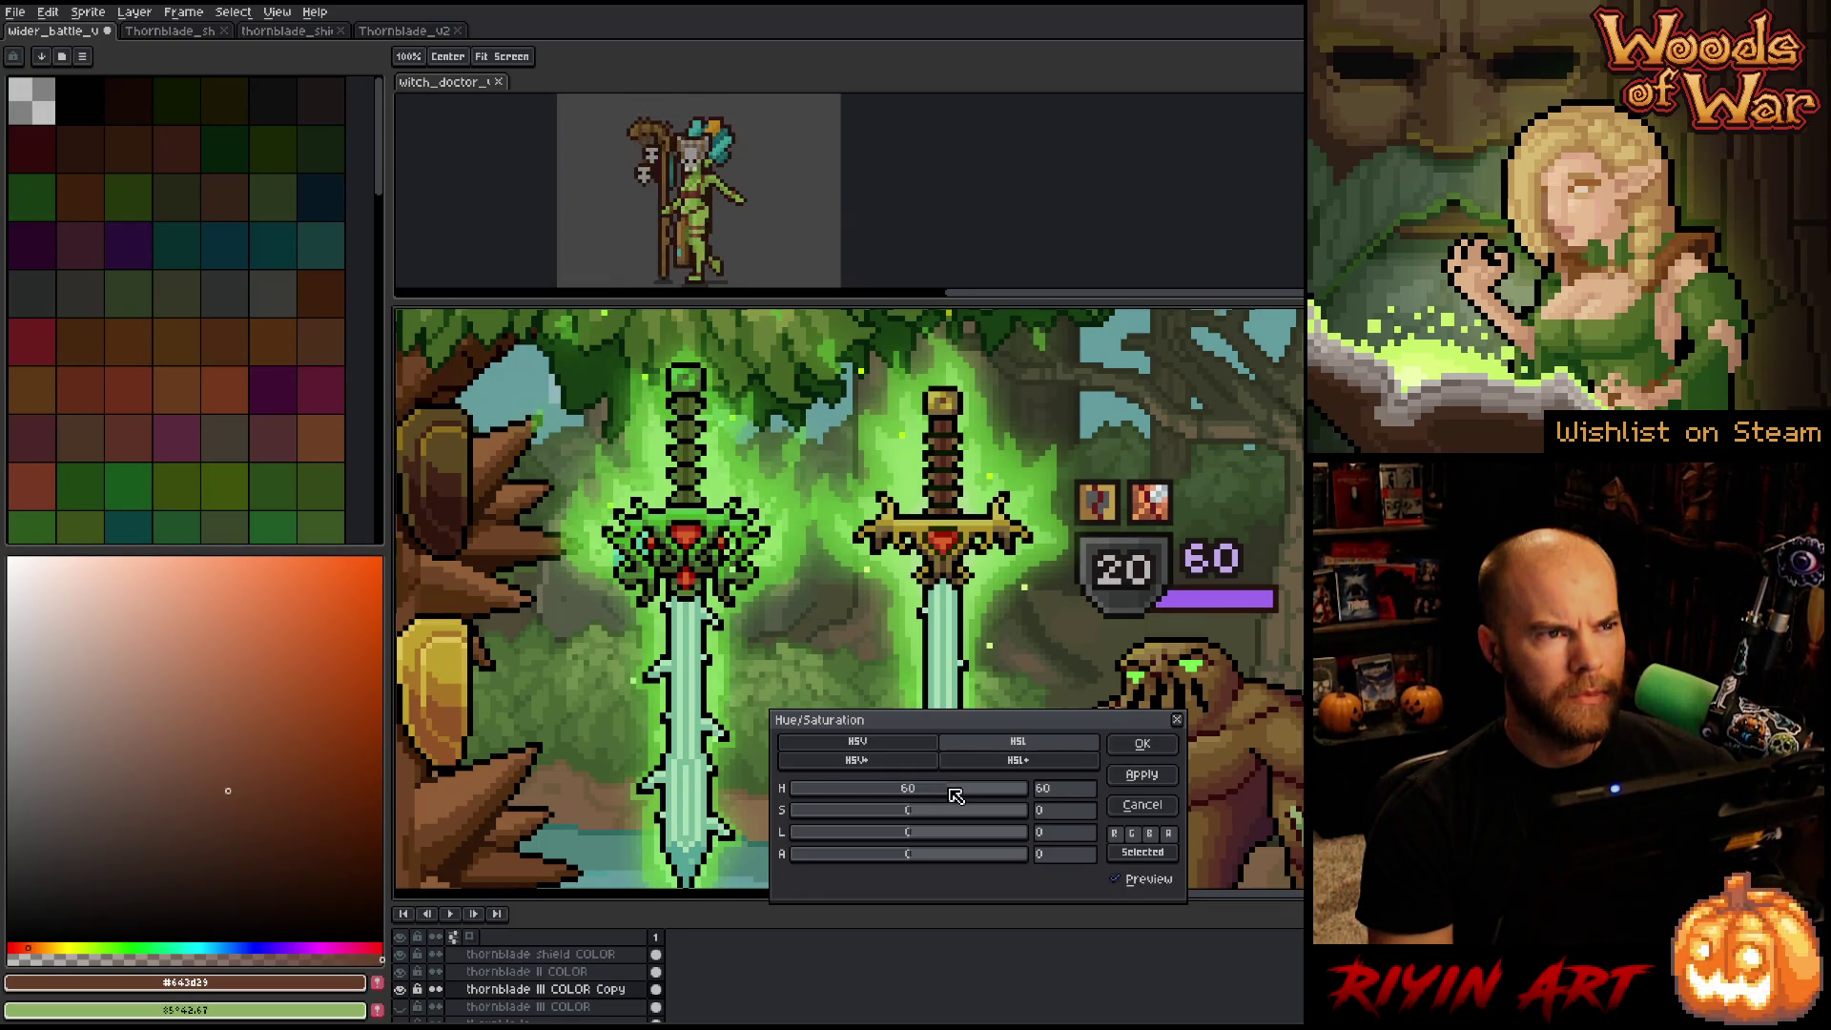
left_click(1148, 750)
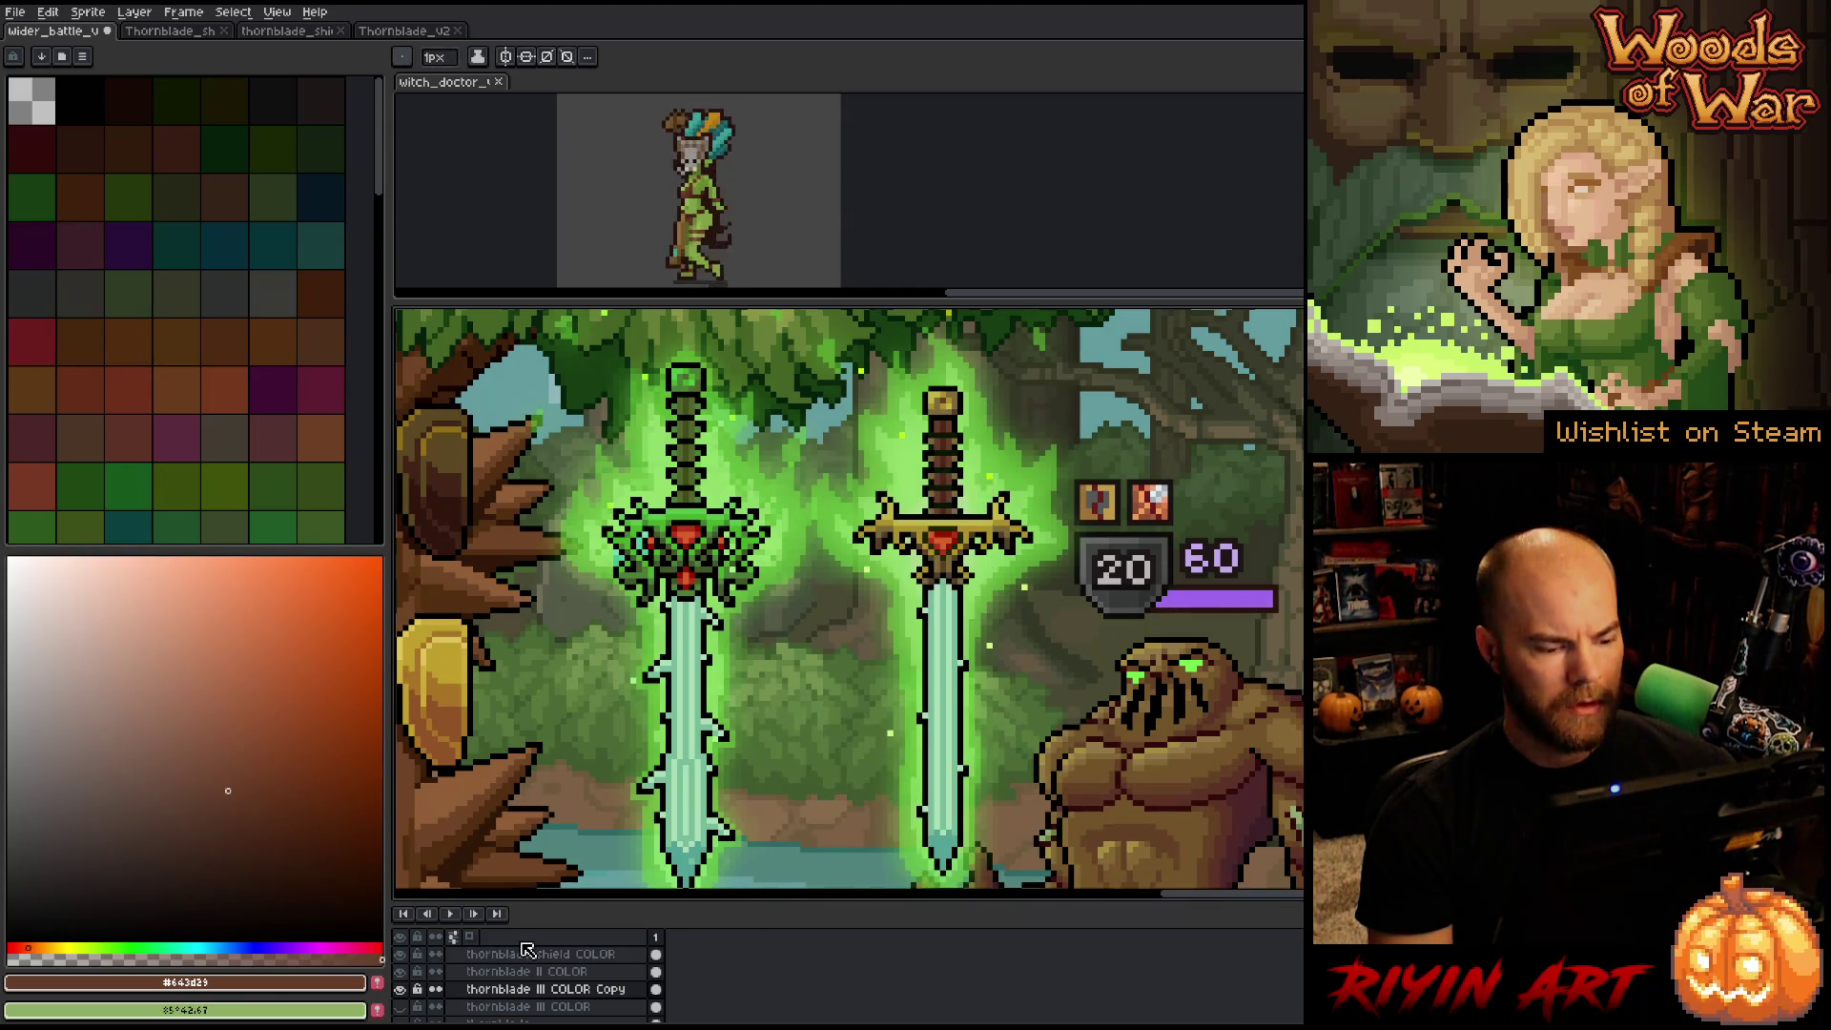
Toggle the recoloured left sword on and off to compare green against gold, leaving it visible.
left_click(402, 990)
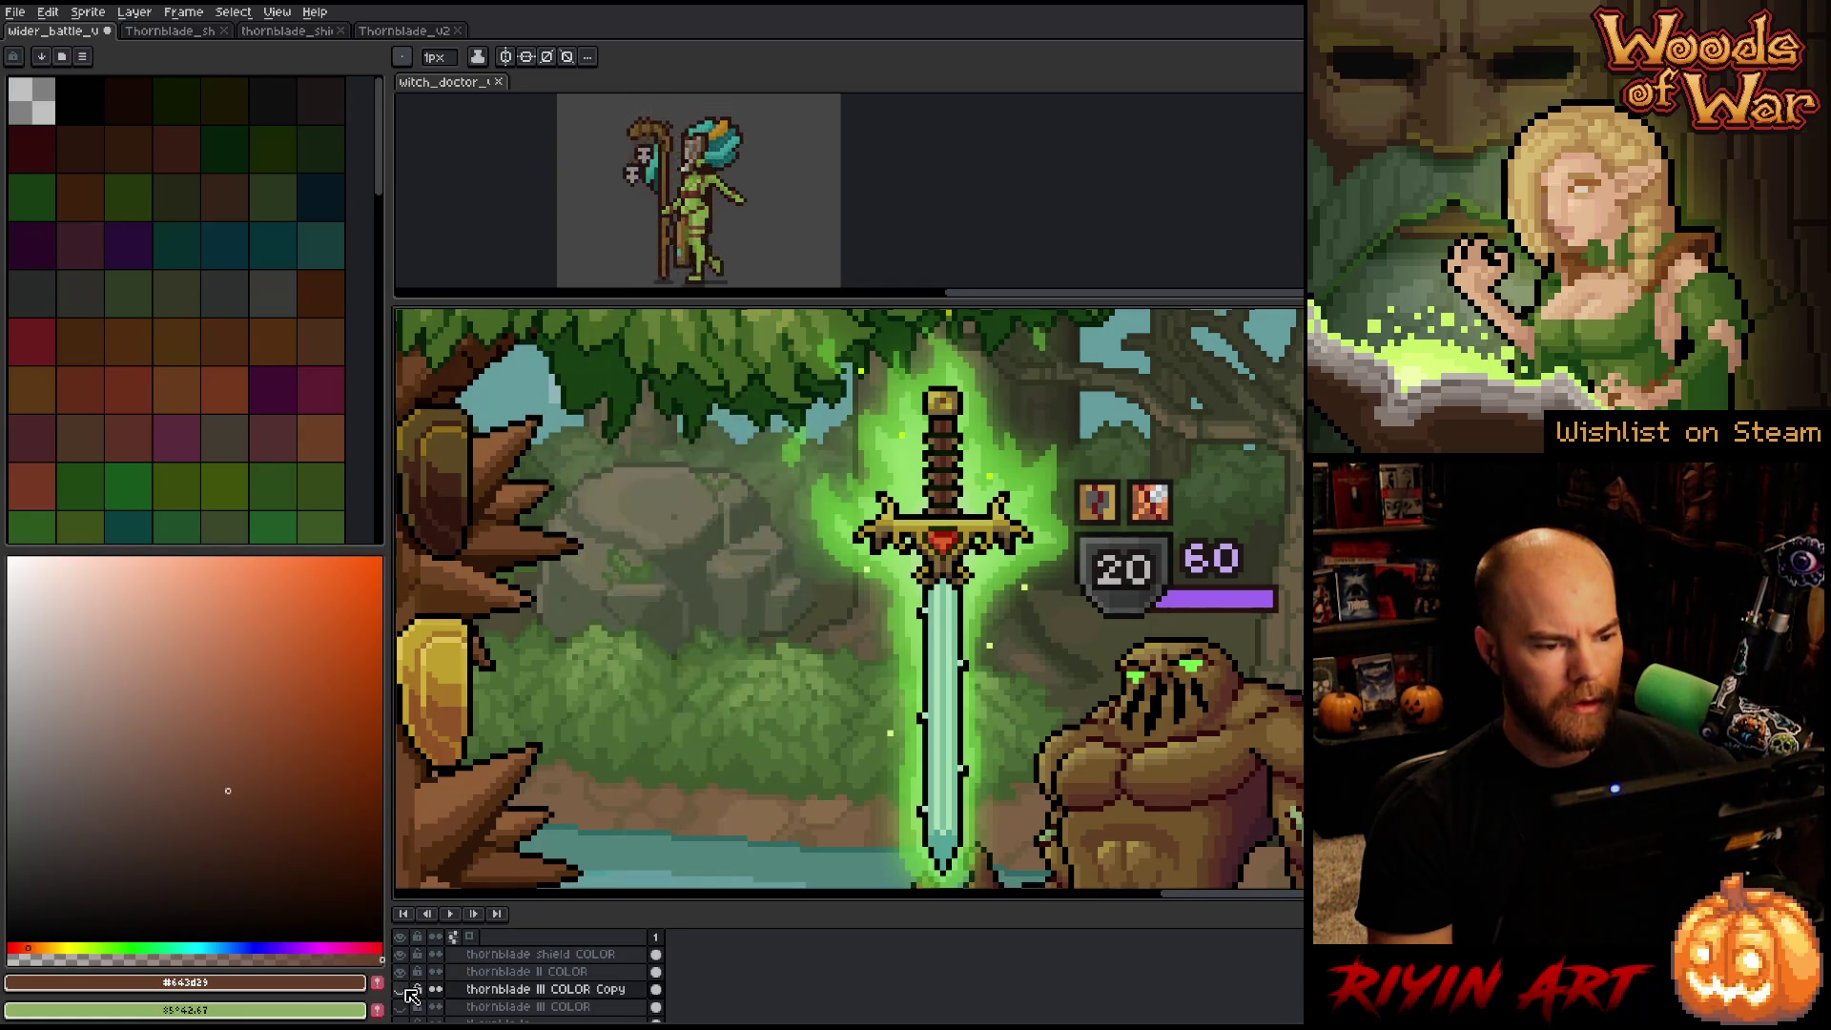
left_click(401, 990)
left_click(409, 993)
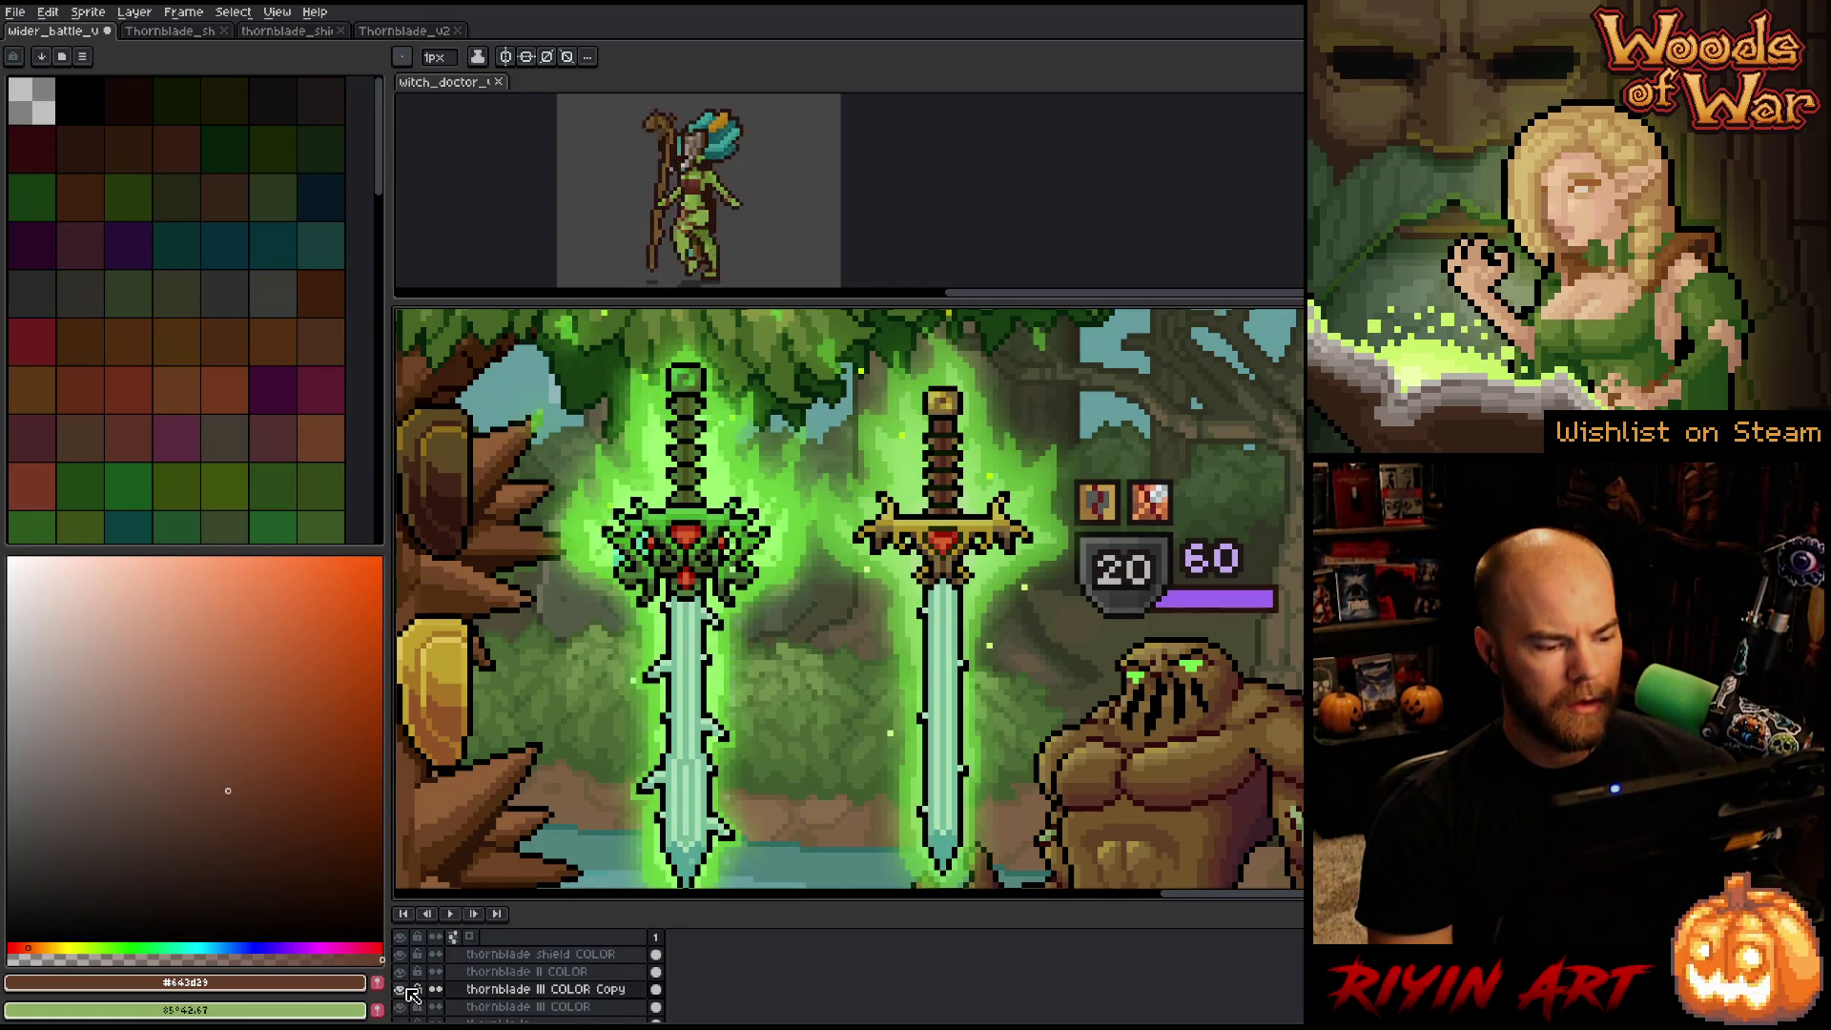
left_click(408, 992)
left_click(408, 992)
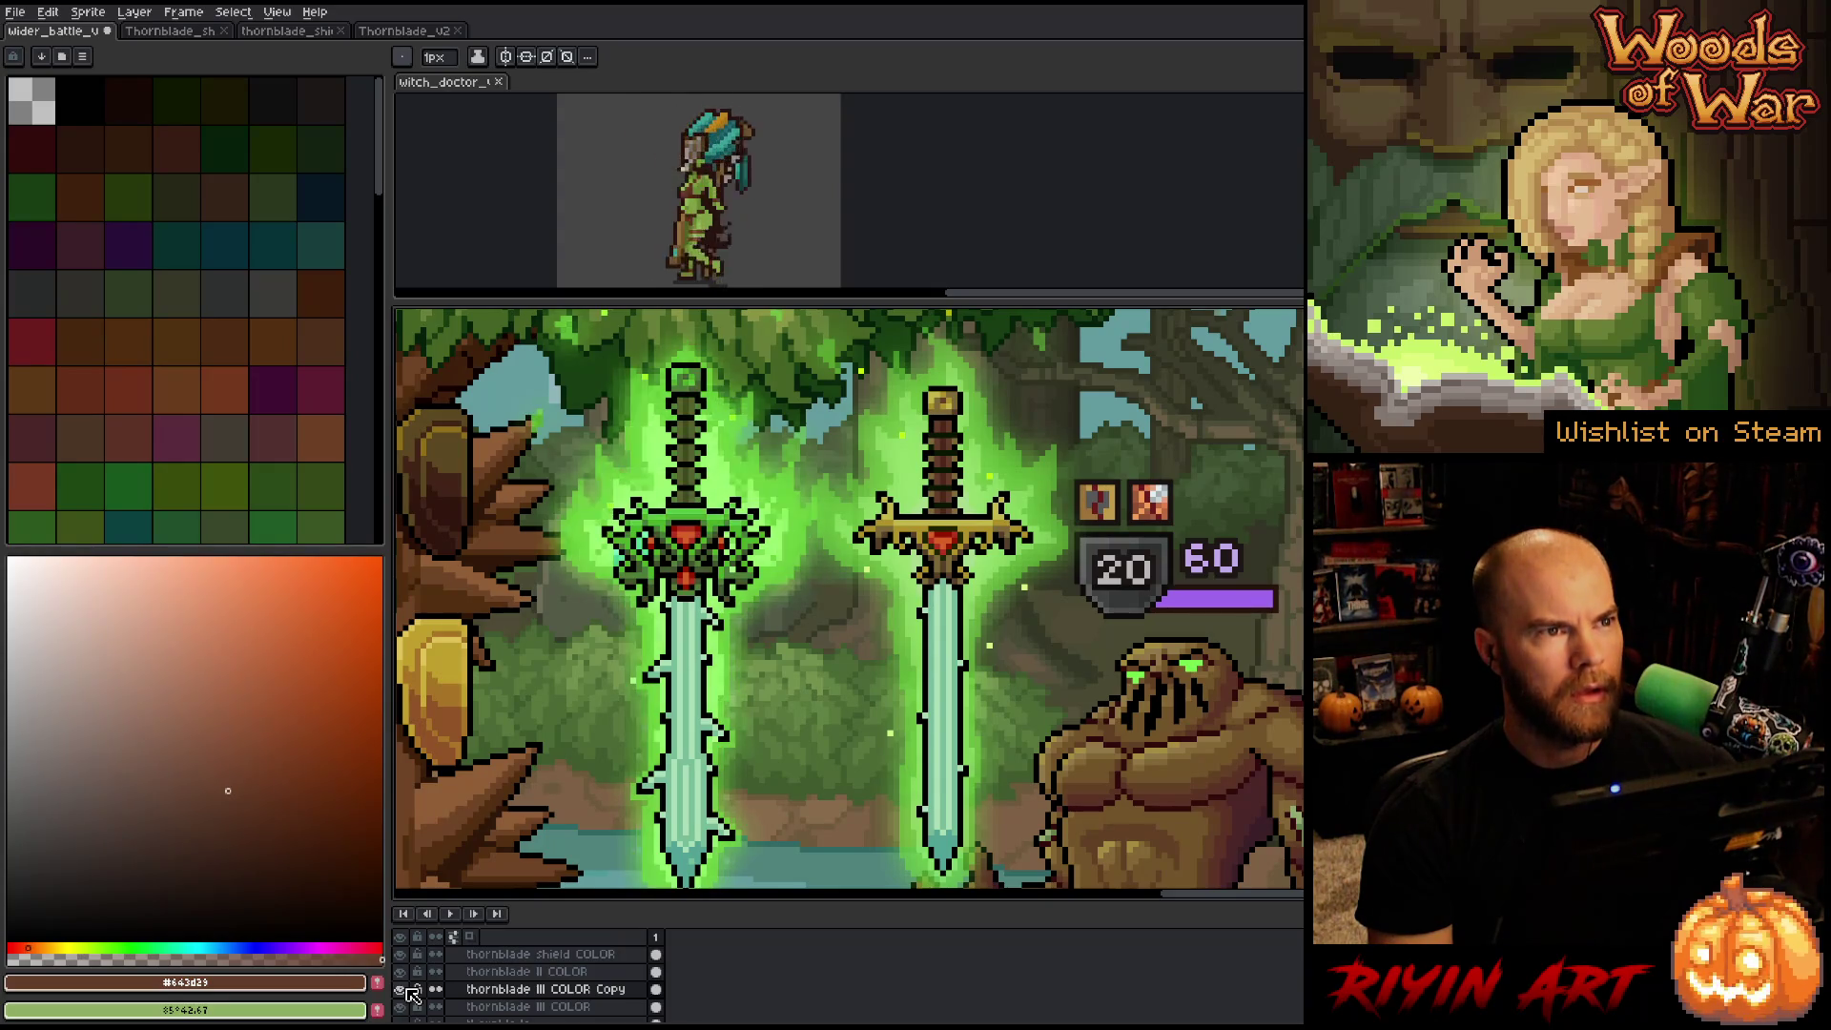
left_click(409, 992)
left_click(408, 992)
left_click(408, 992)
scroll(410, 995, "up", 3)
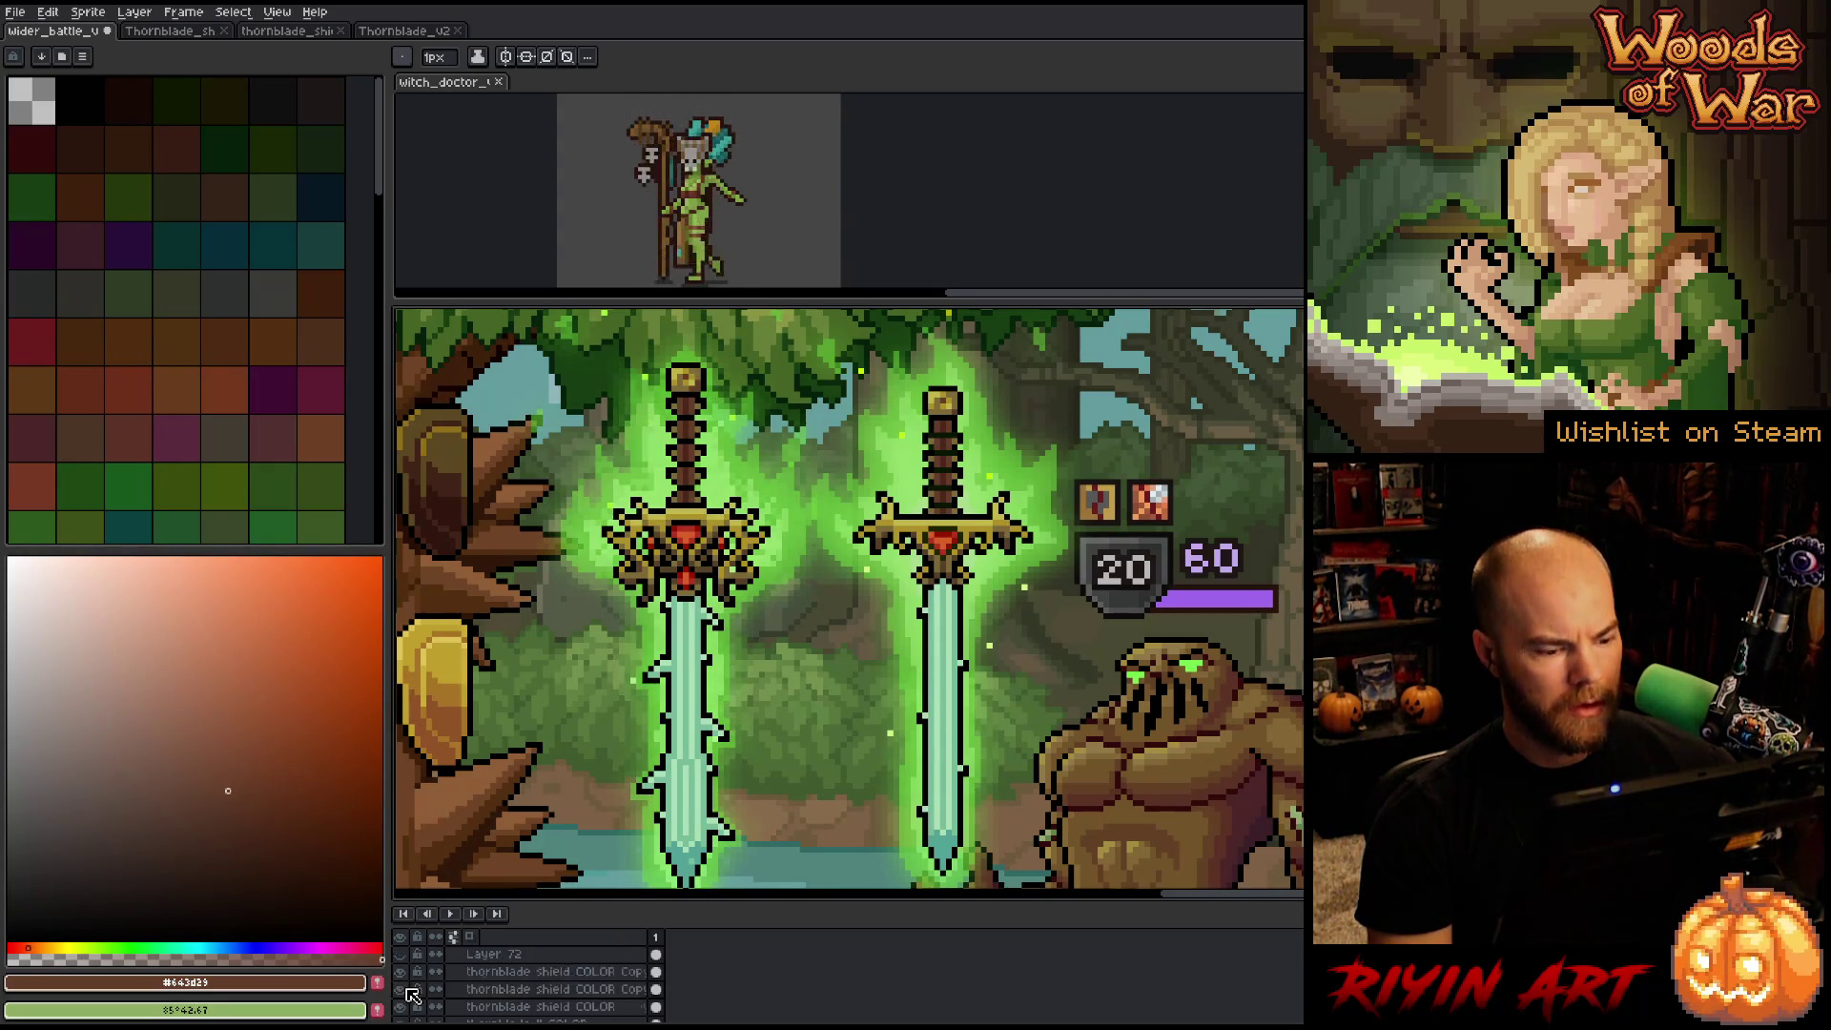
scroll(411, 992, "up", 2)
left_click(410, 981)
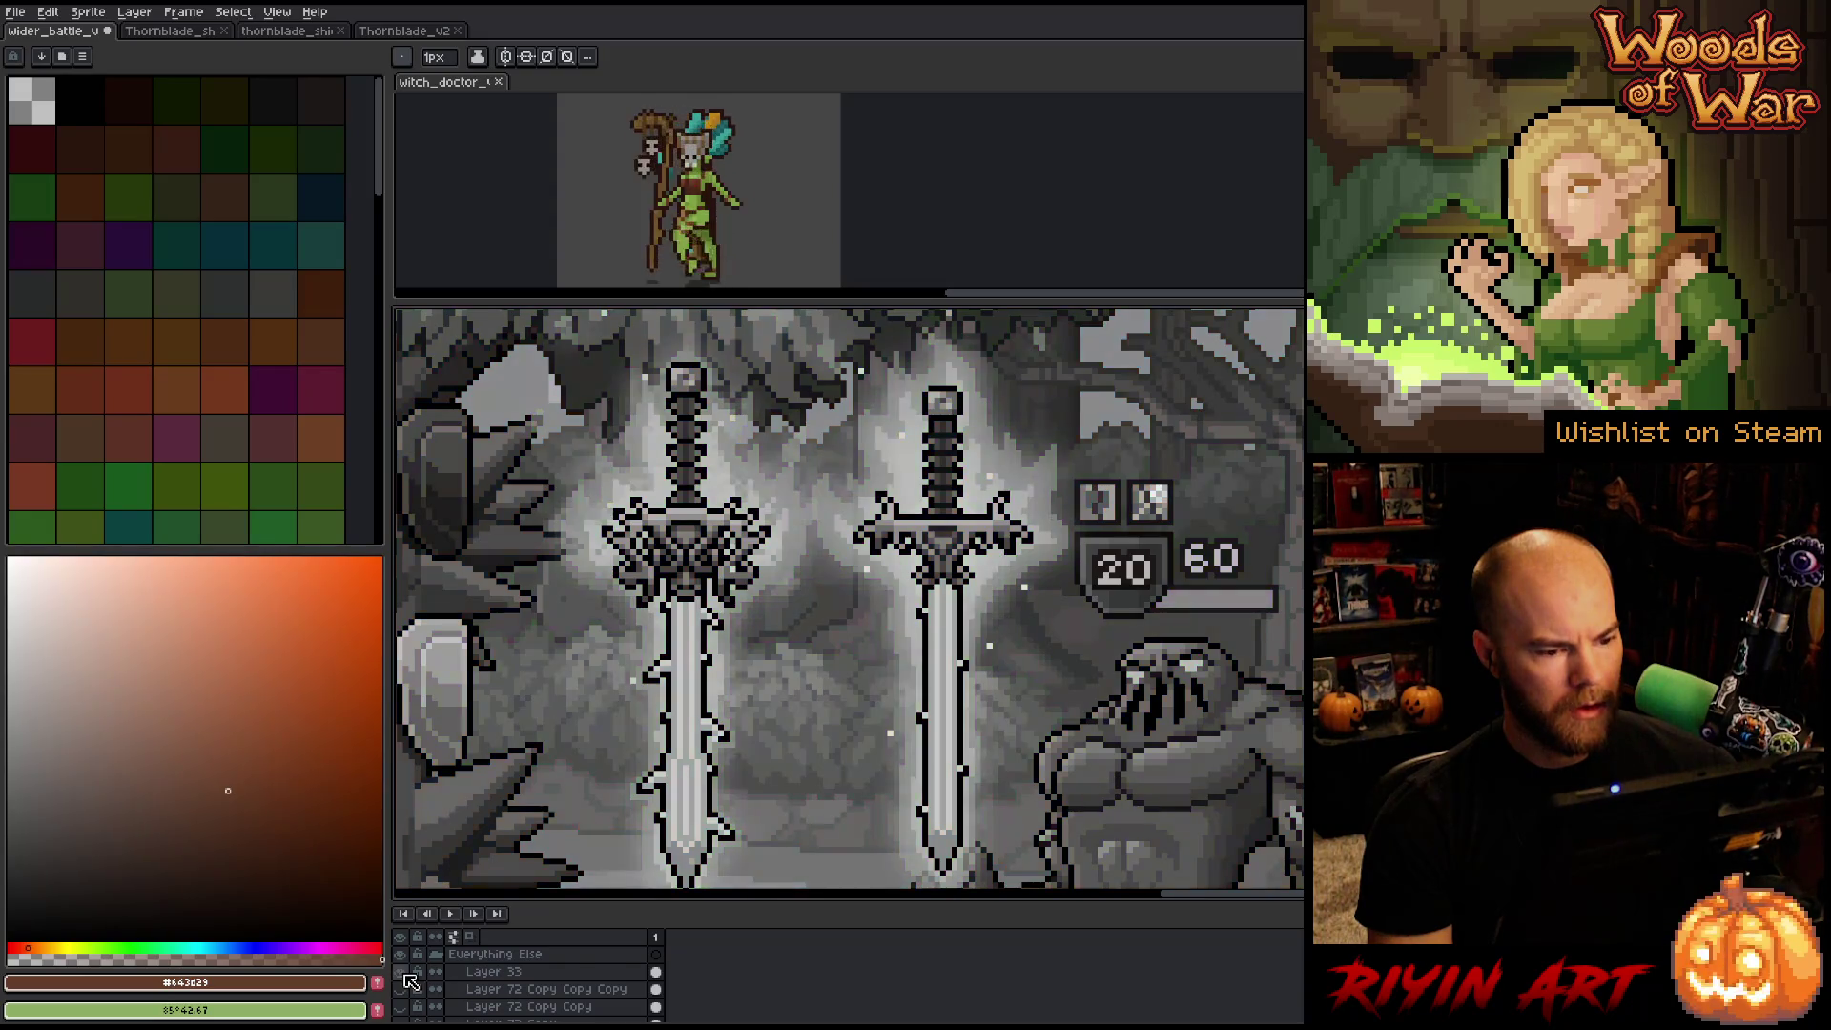
scroll(411, 983, "down", 4)
scroll(411, 987, "down", 3)
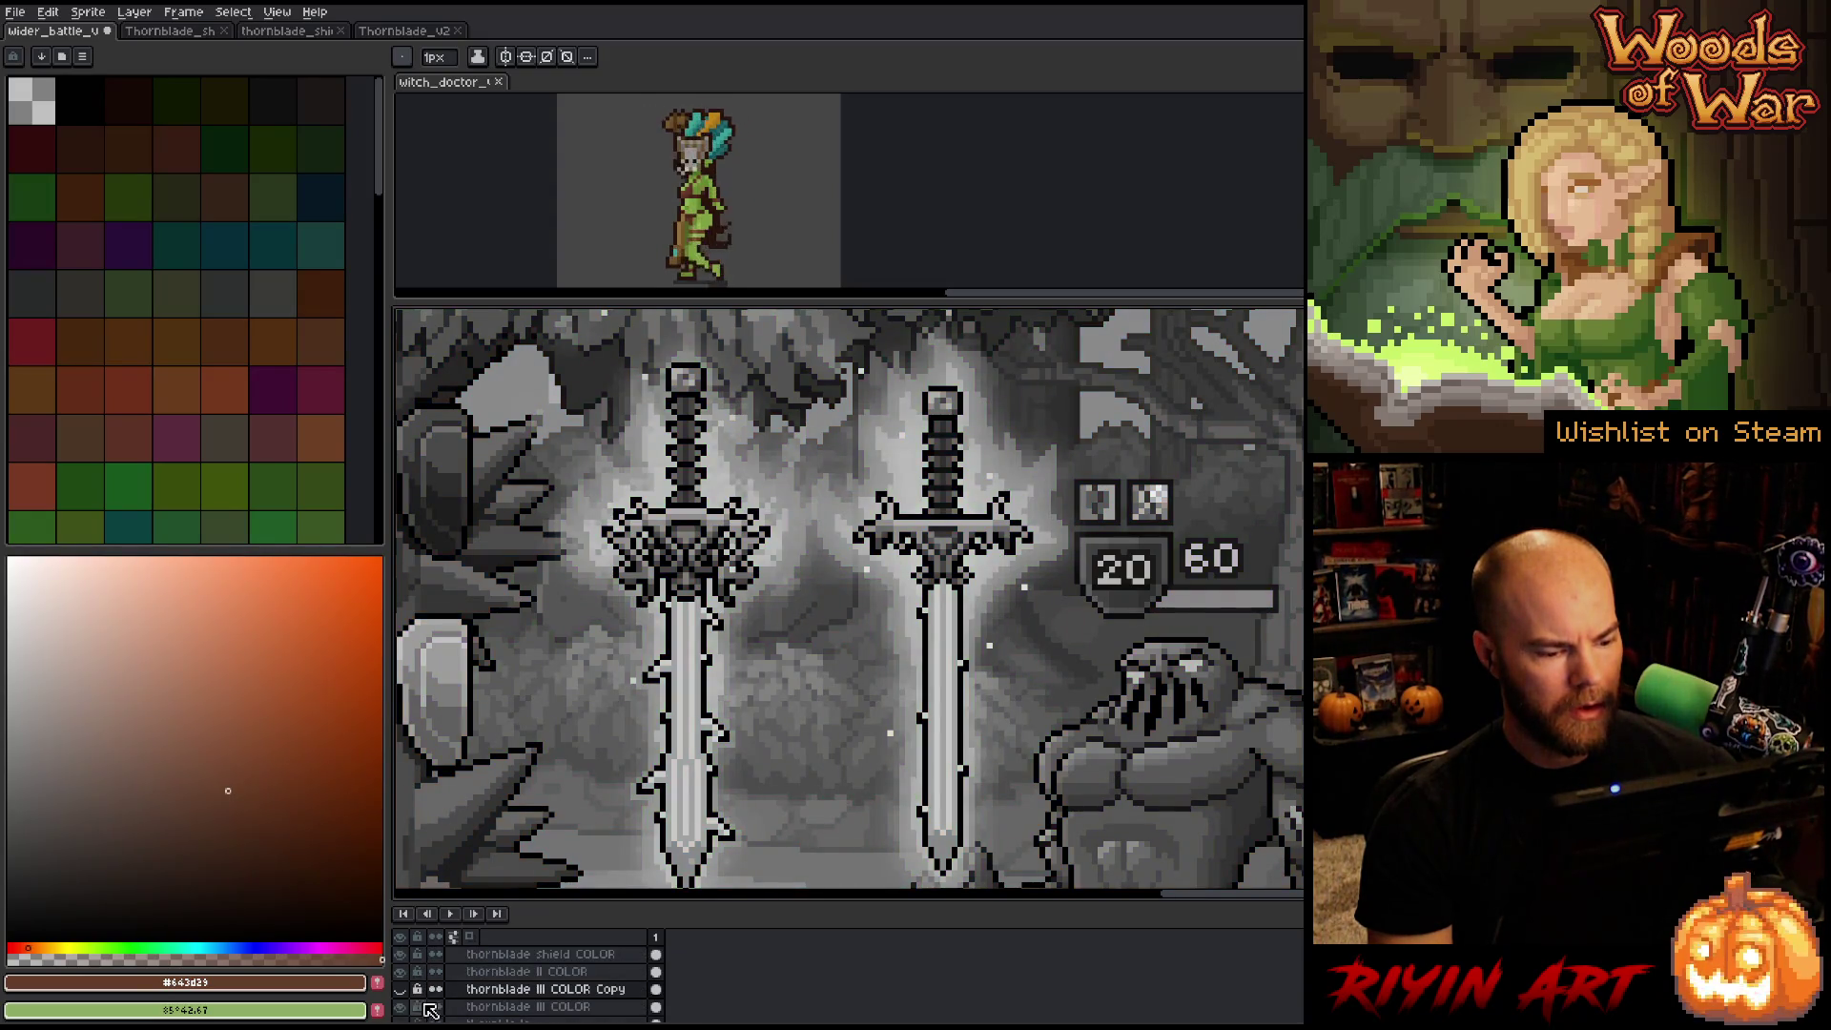
left_click(408, 995)
left_click(408, 995)
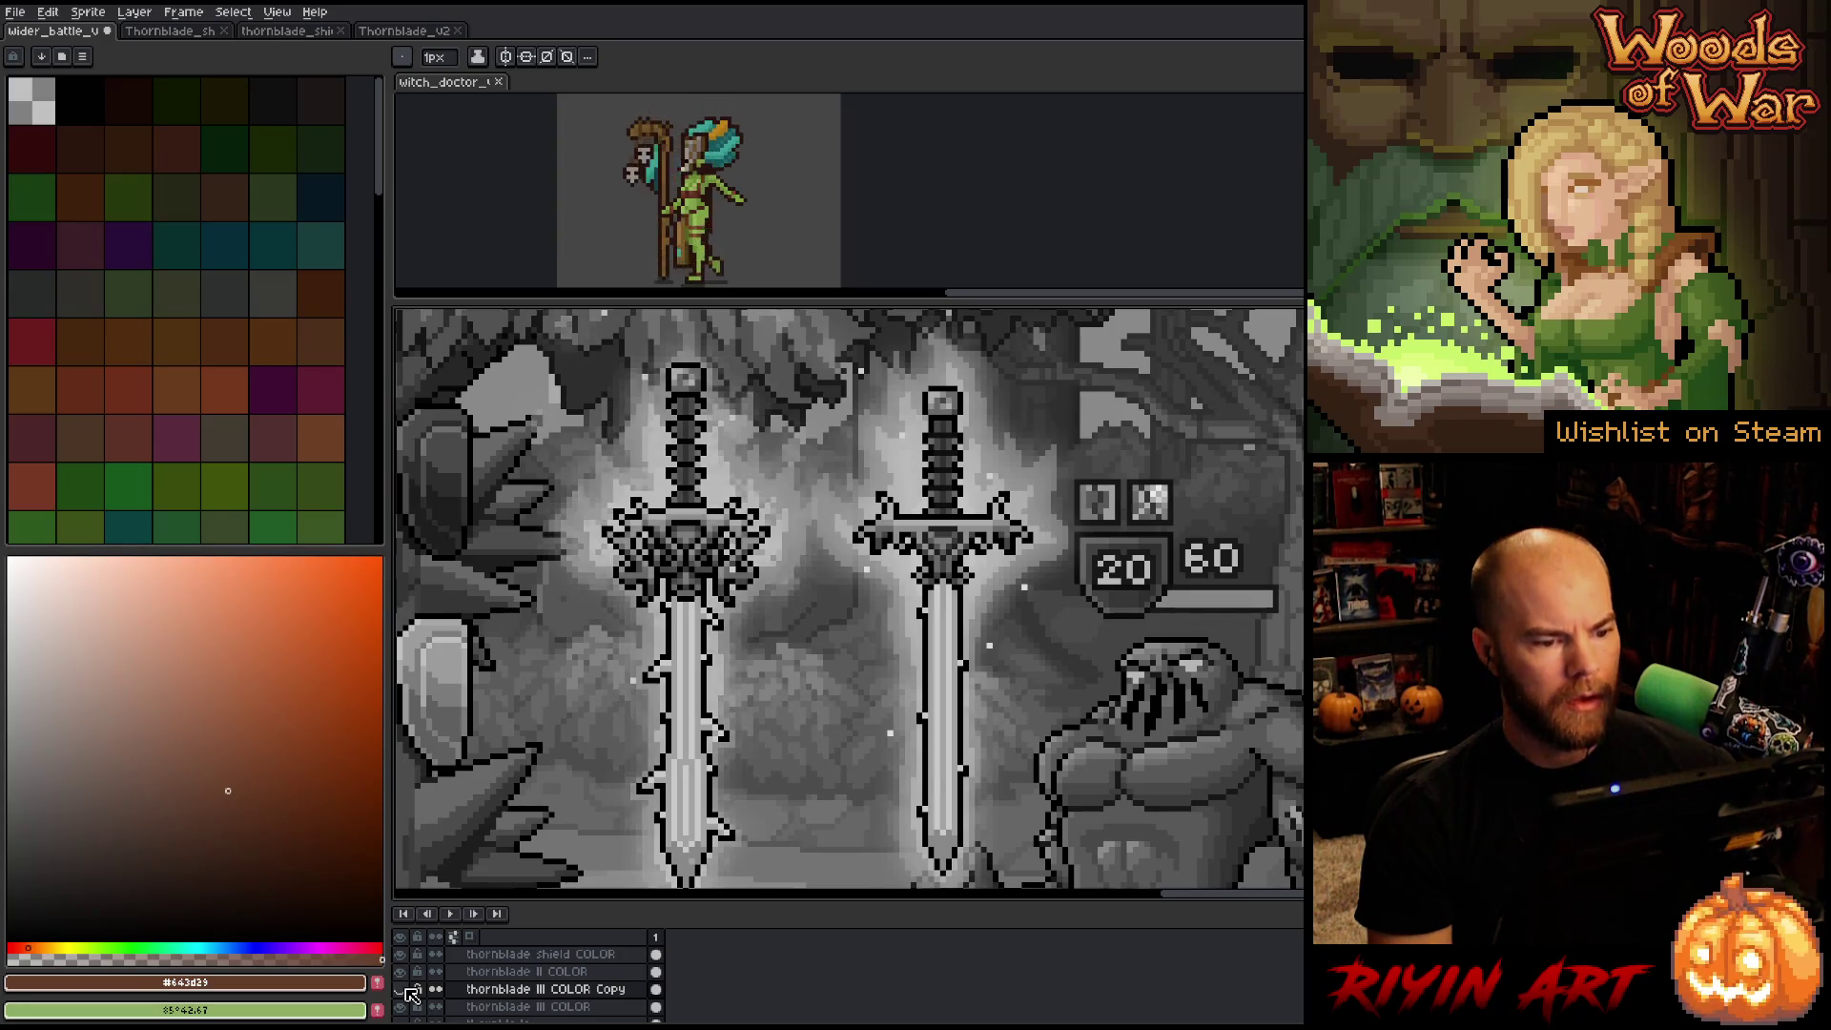
left_click(408, 995)
left_click(408, 995)
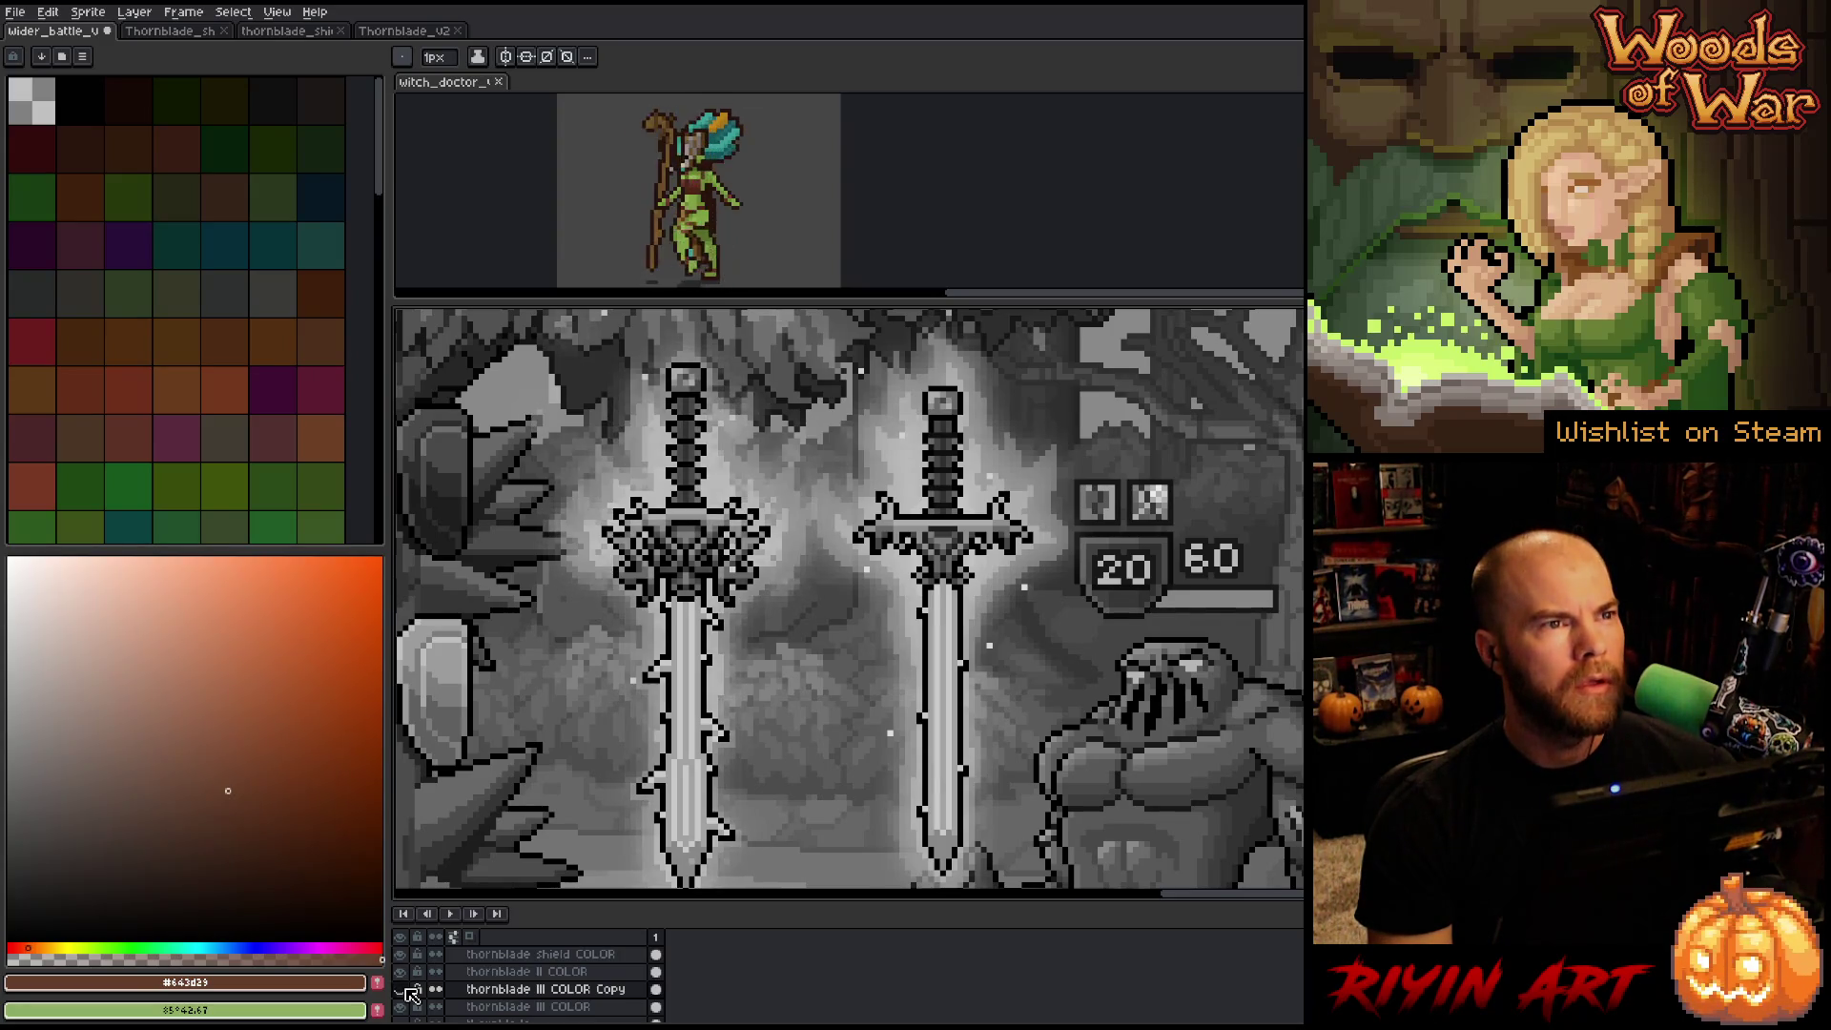
left_click(408, 995)
left_click(408, 995)
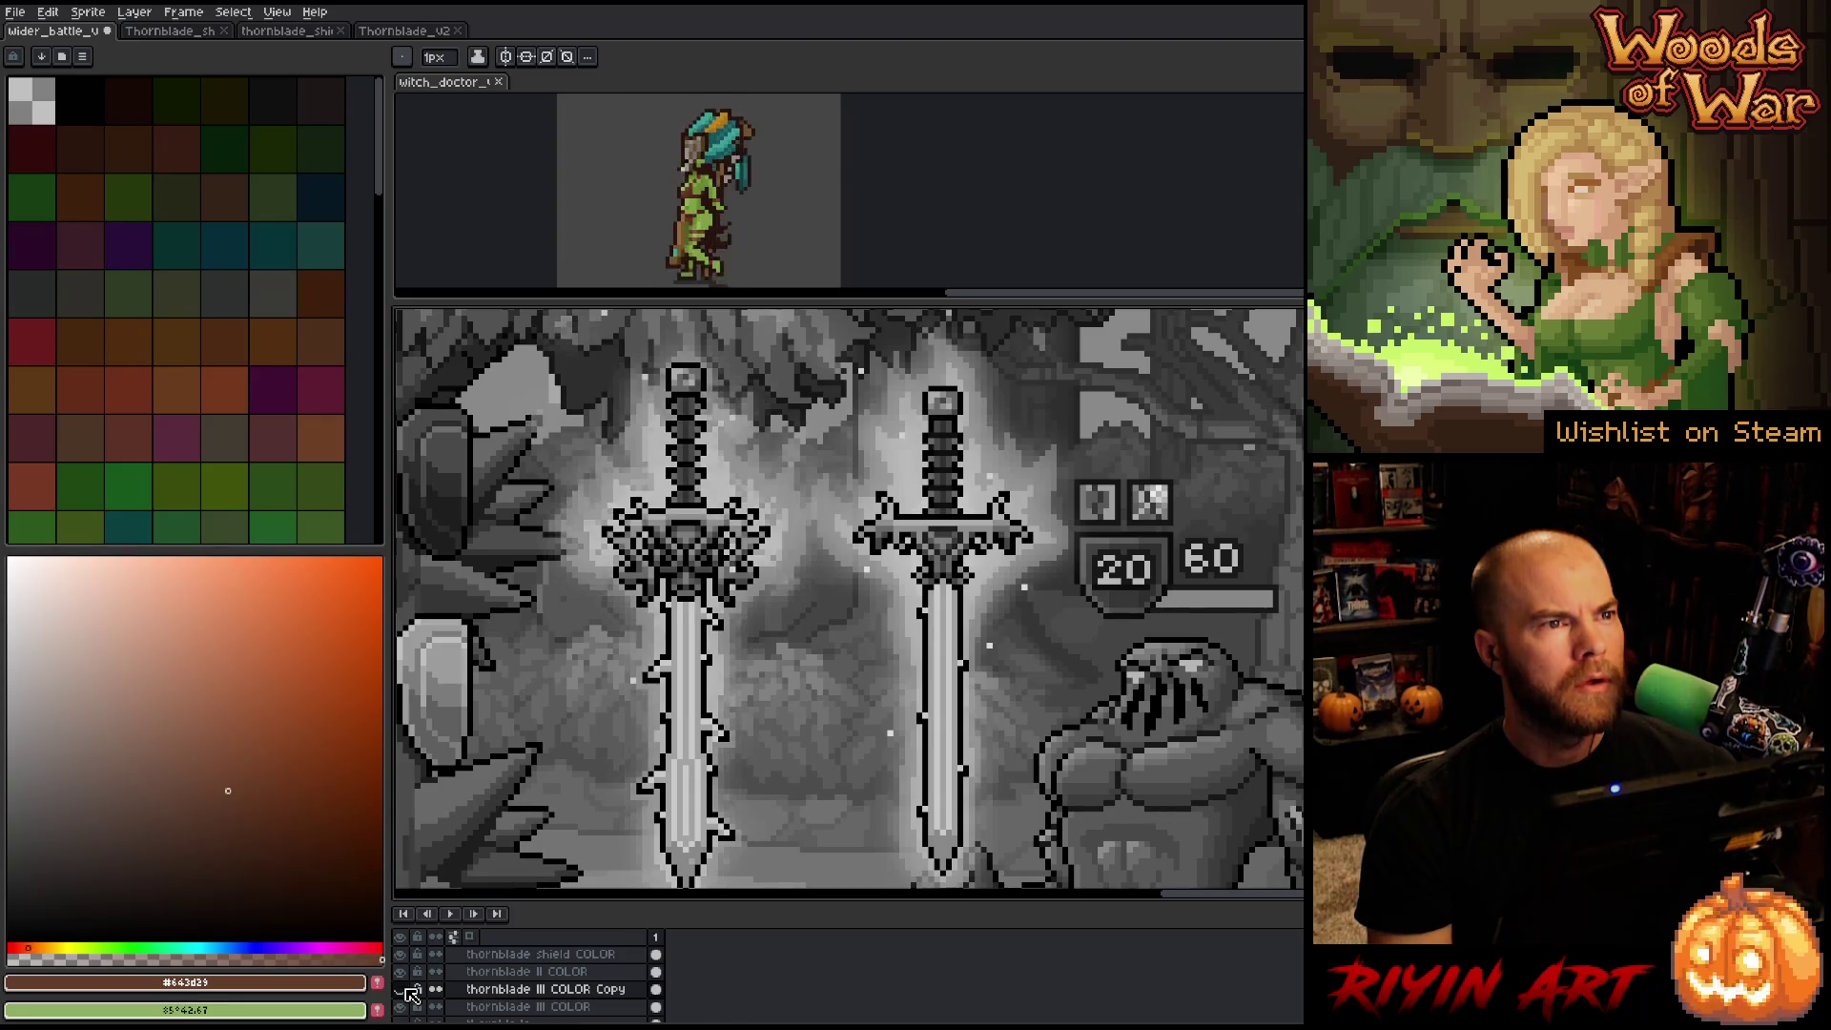
left_click(408, 995)
left_click(408, 995)
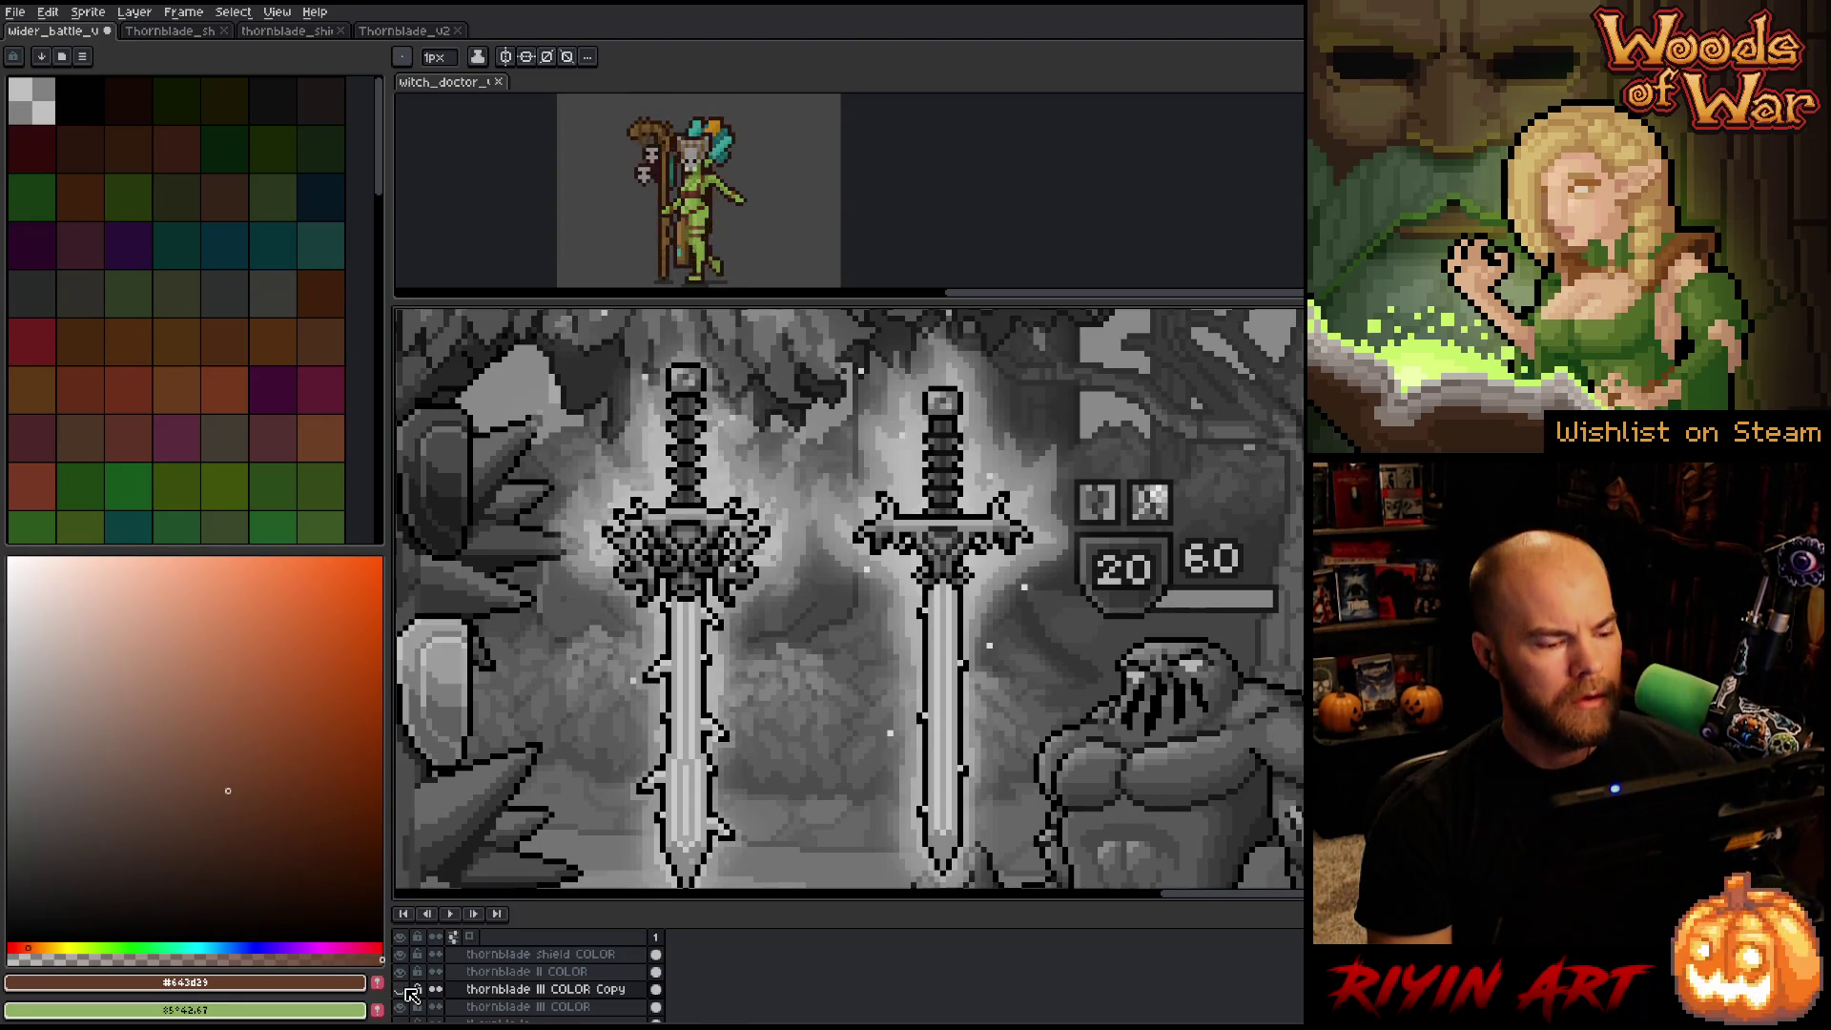
left_click(408, 995)
left_click(409, 1008)
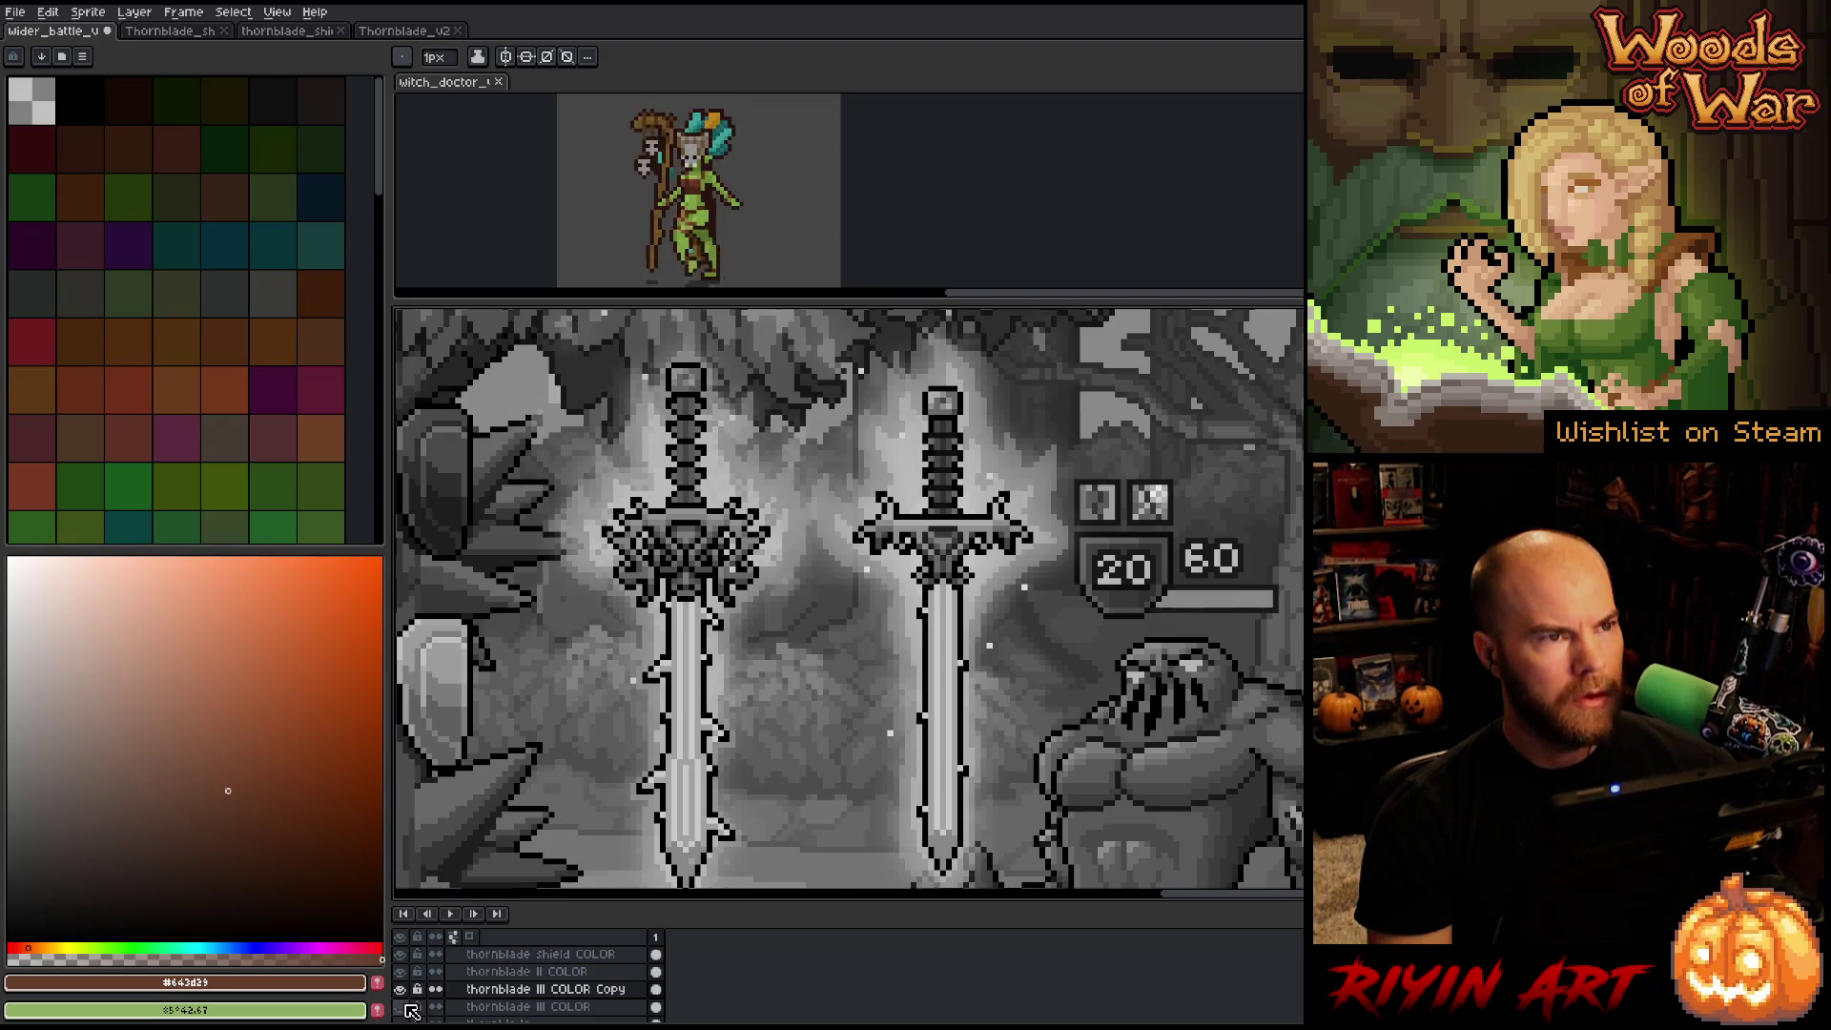
left_click(408, 1007)
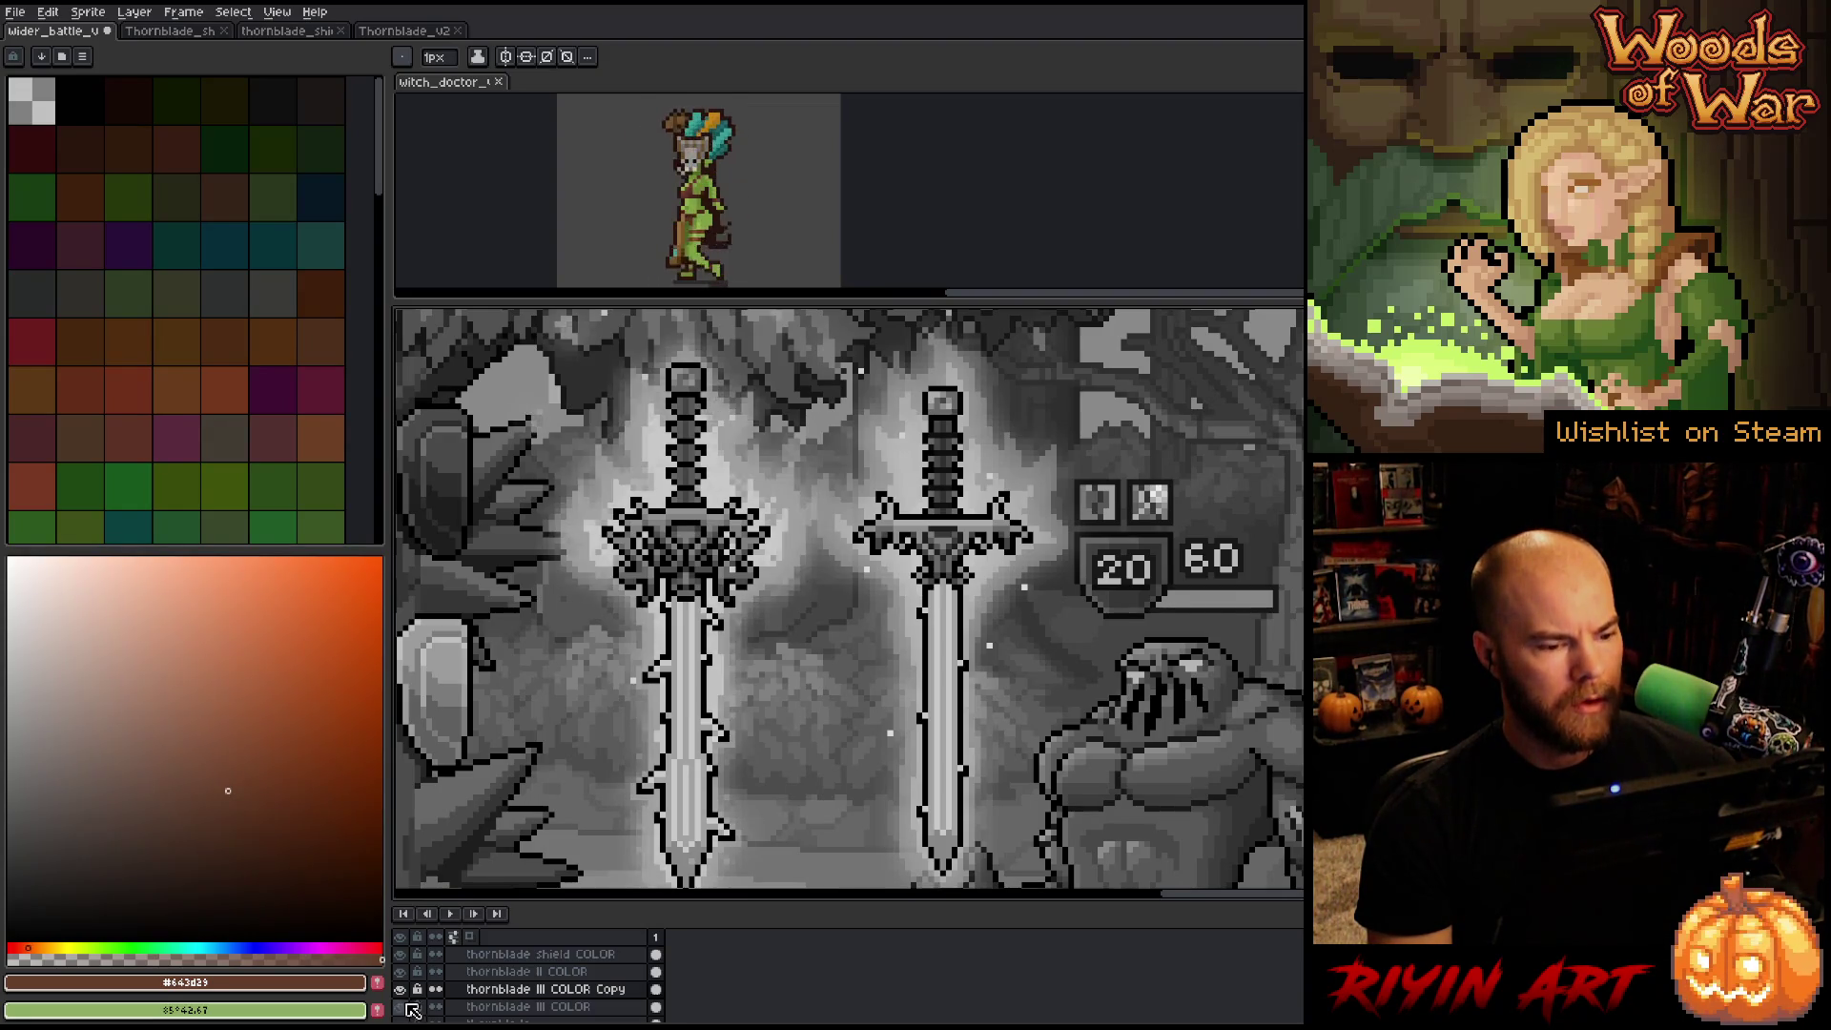
left_click(407, 993)
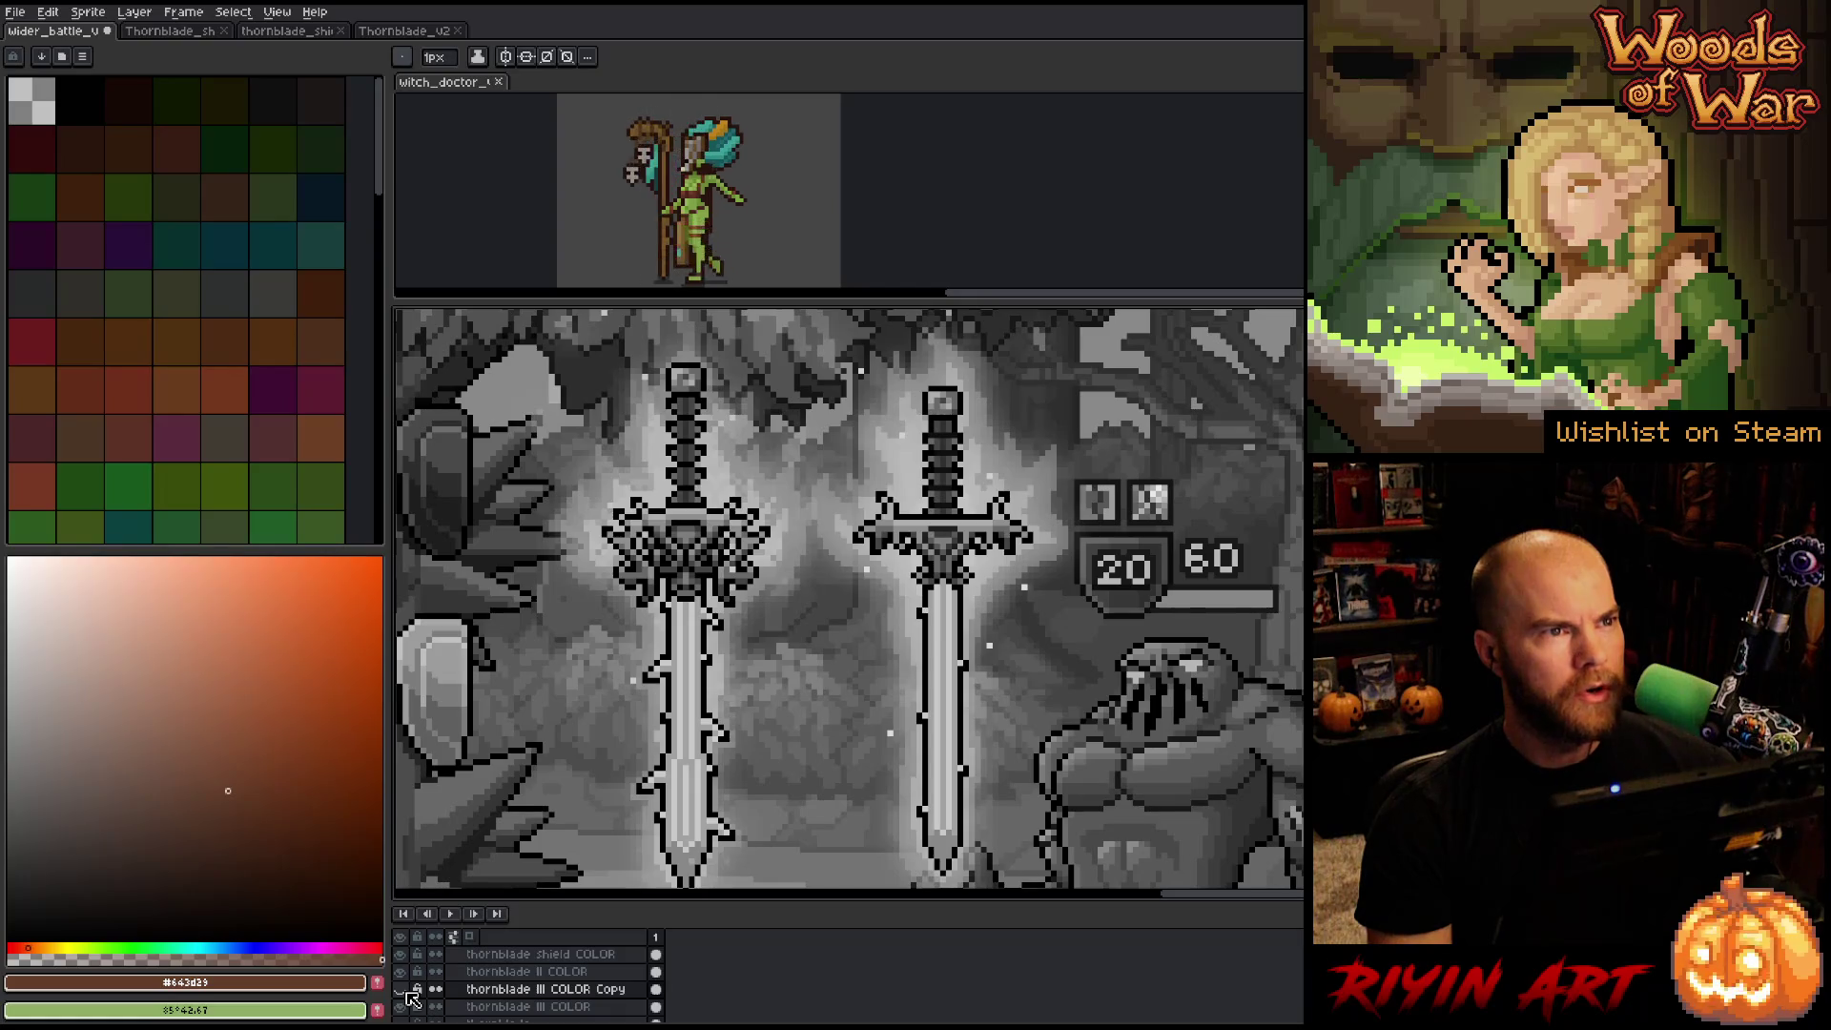
left_click(408, 993)
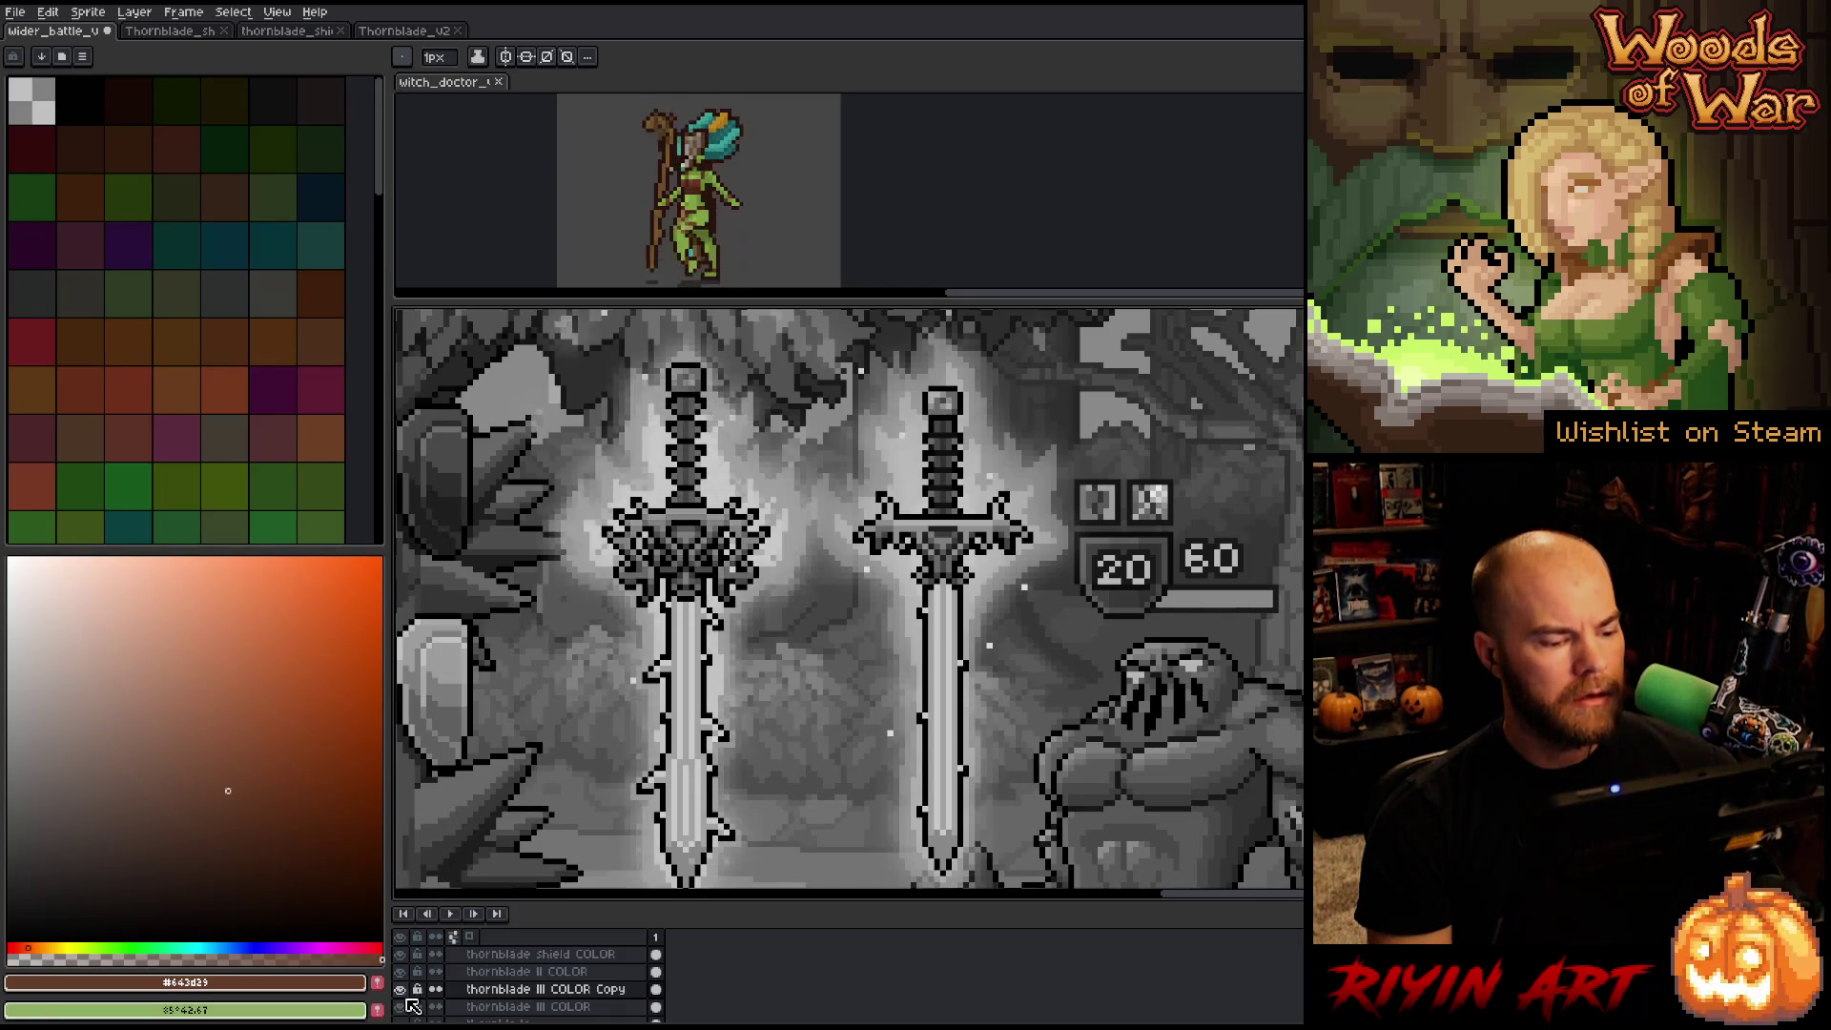
left_click(407, 1006)
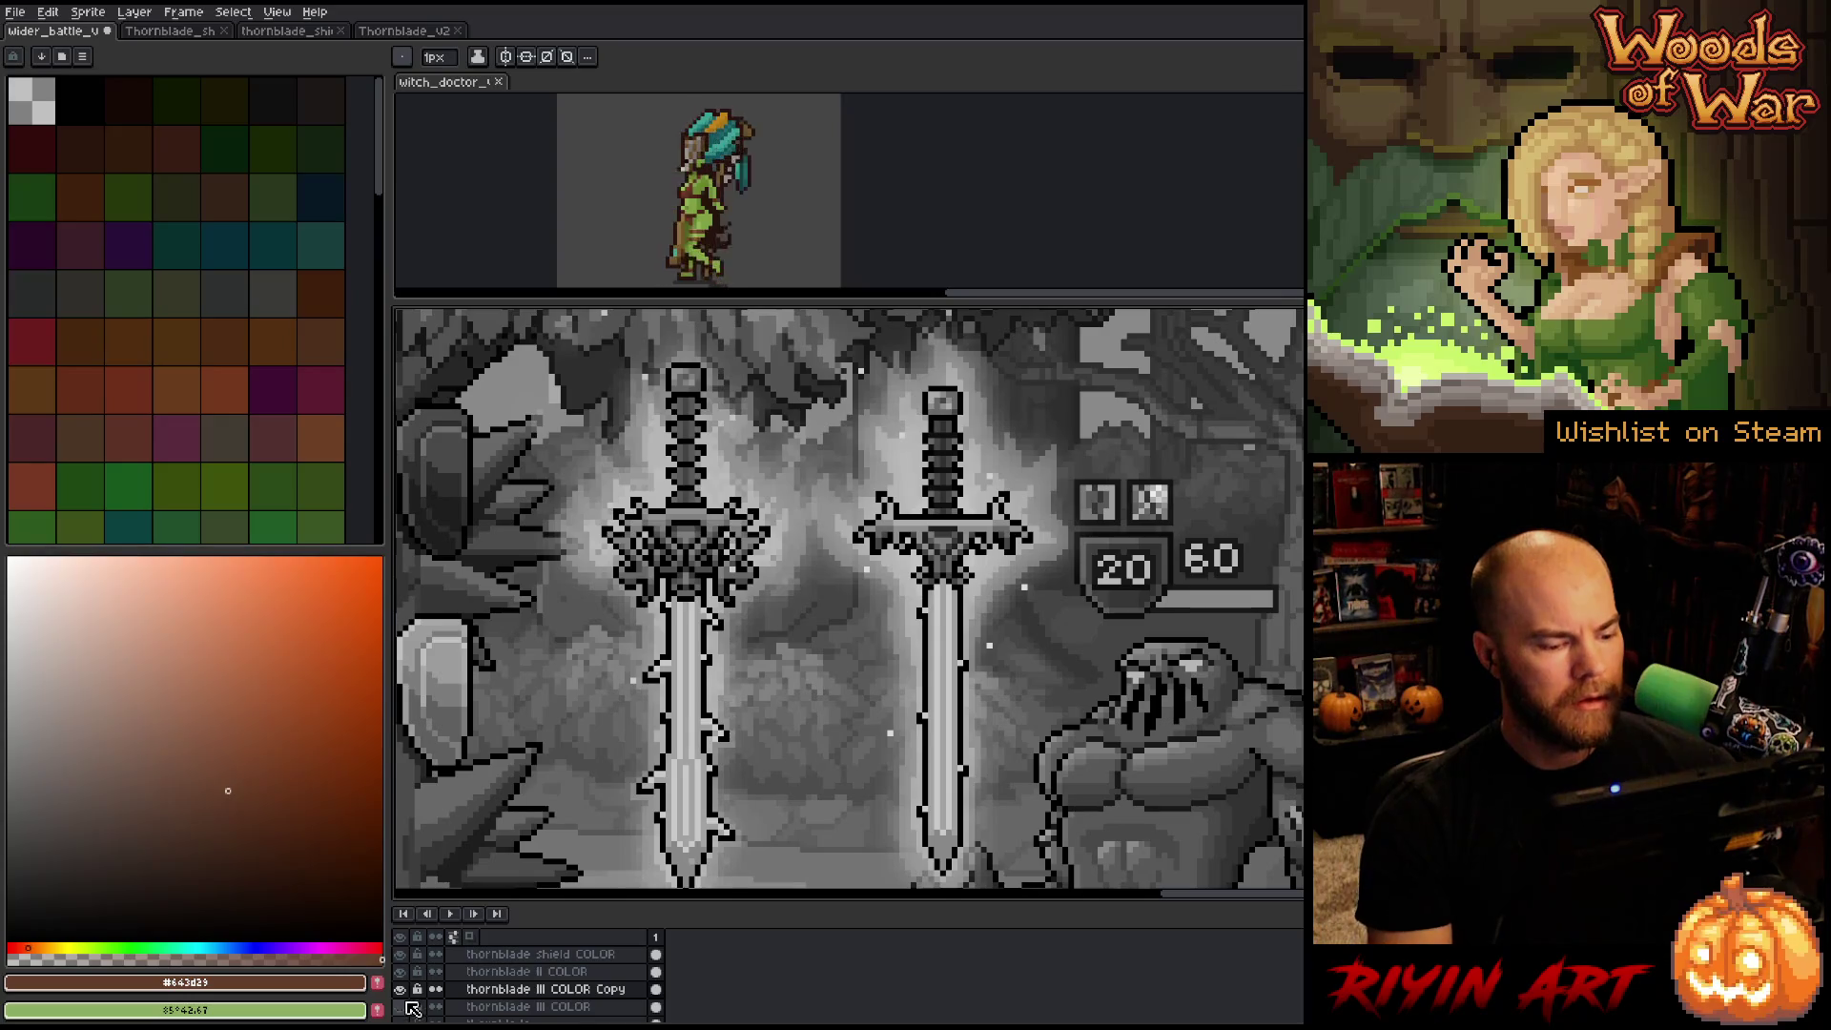
scroll(418, 982, "up", 5)
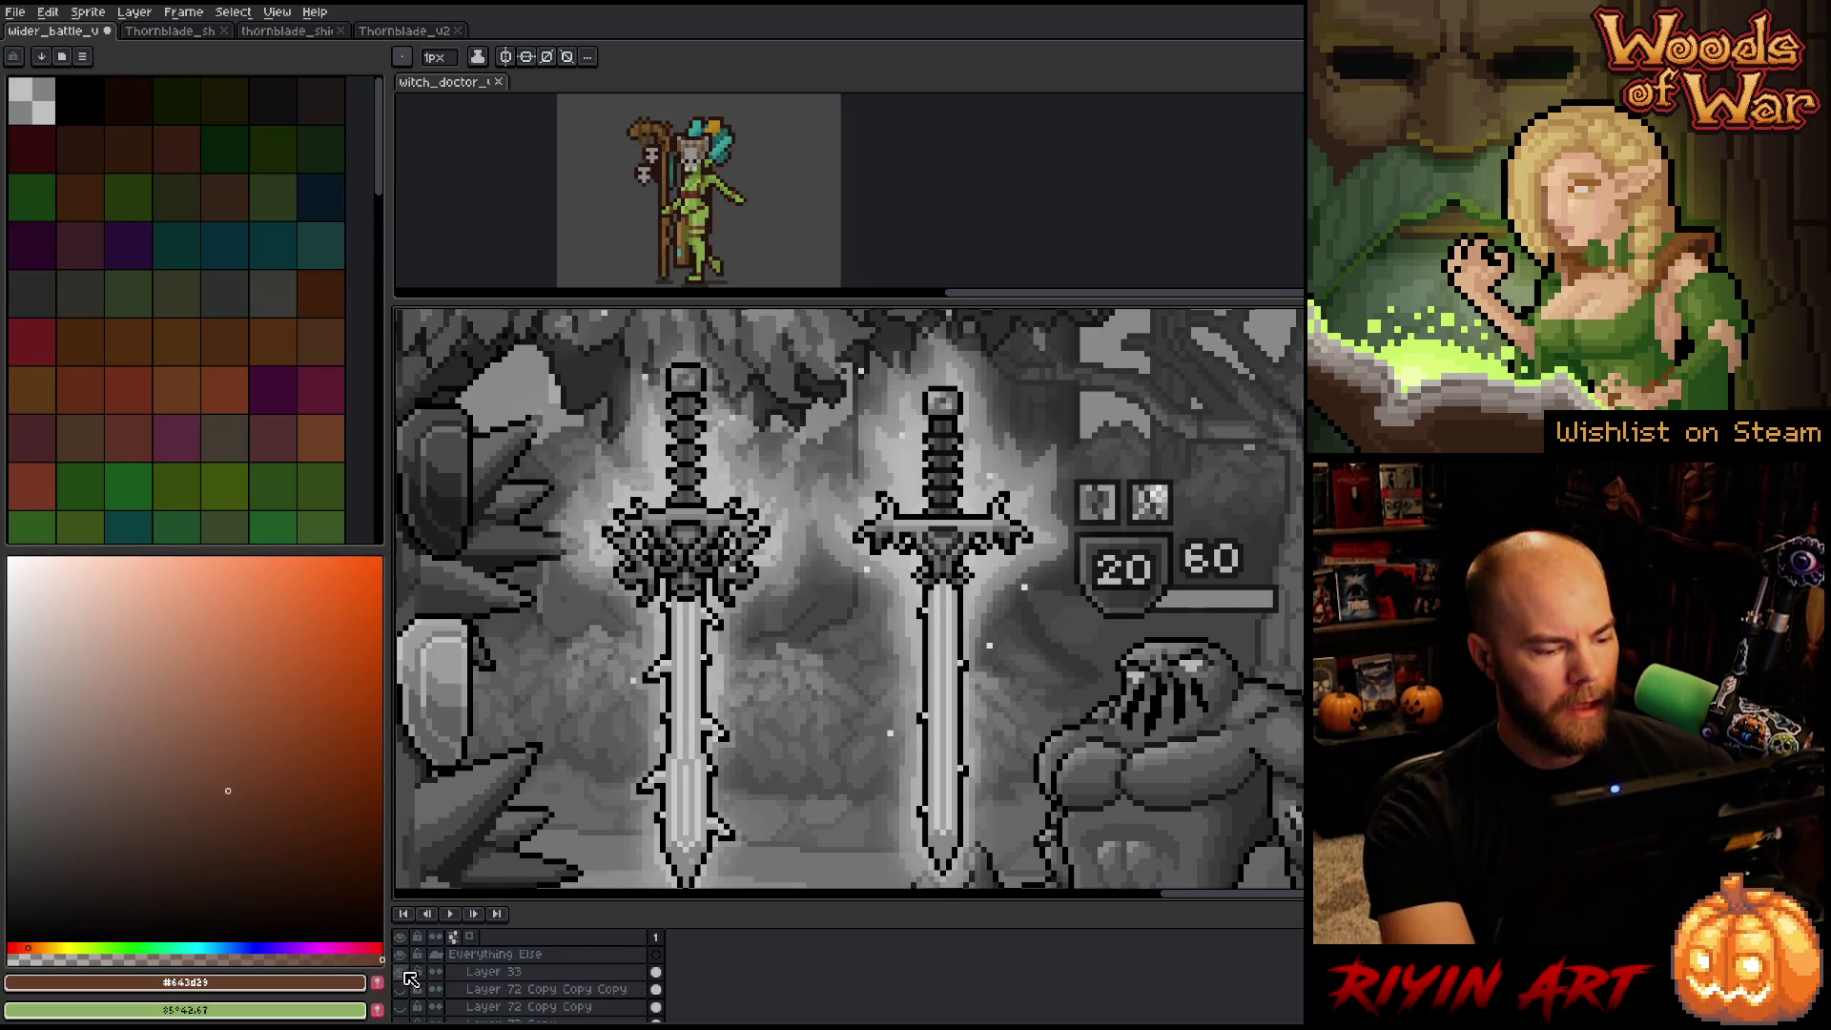
left_click(400, 971)
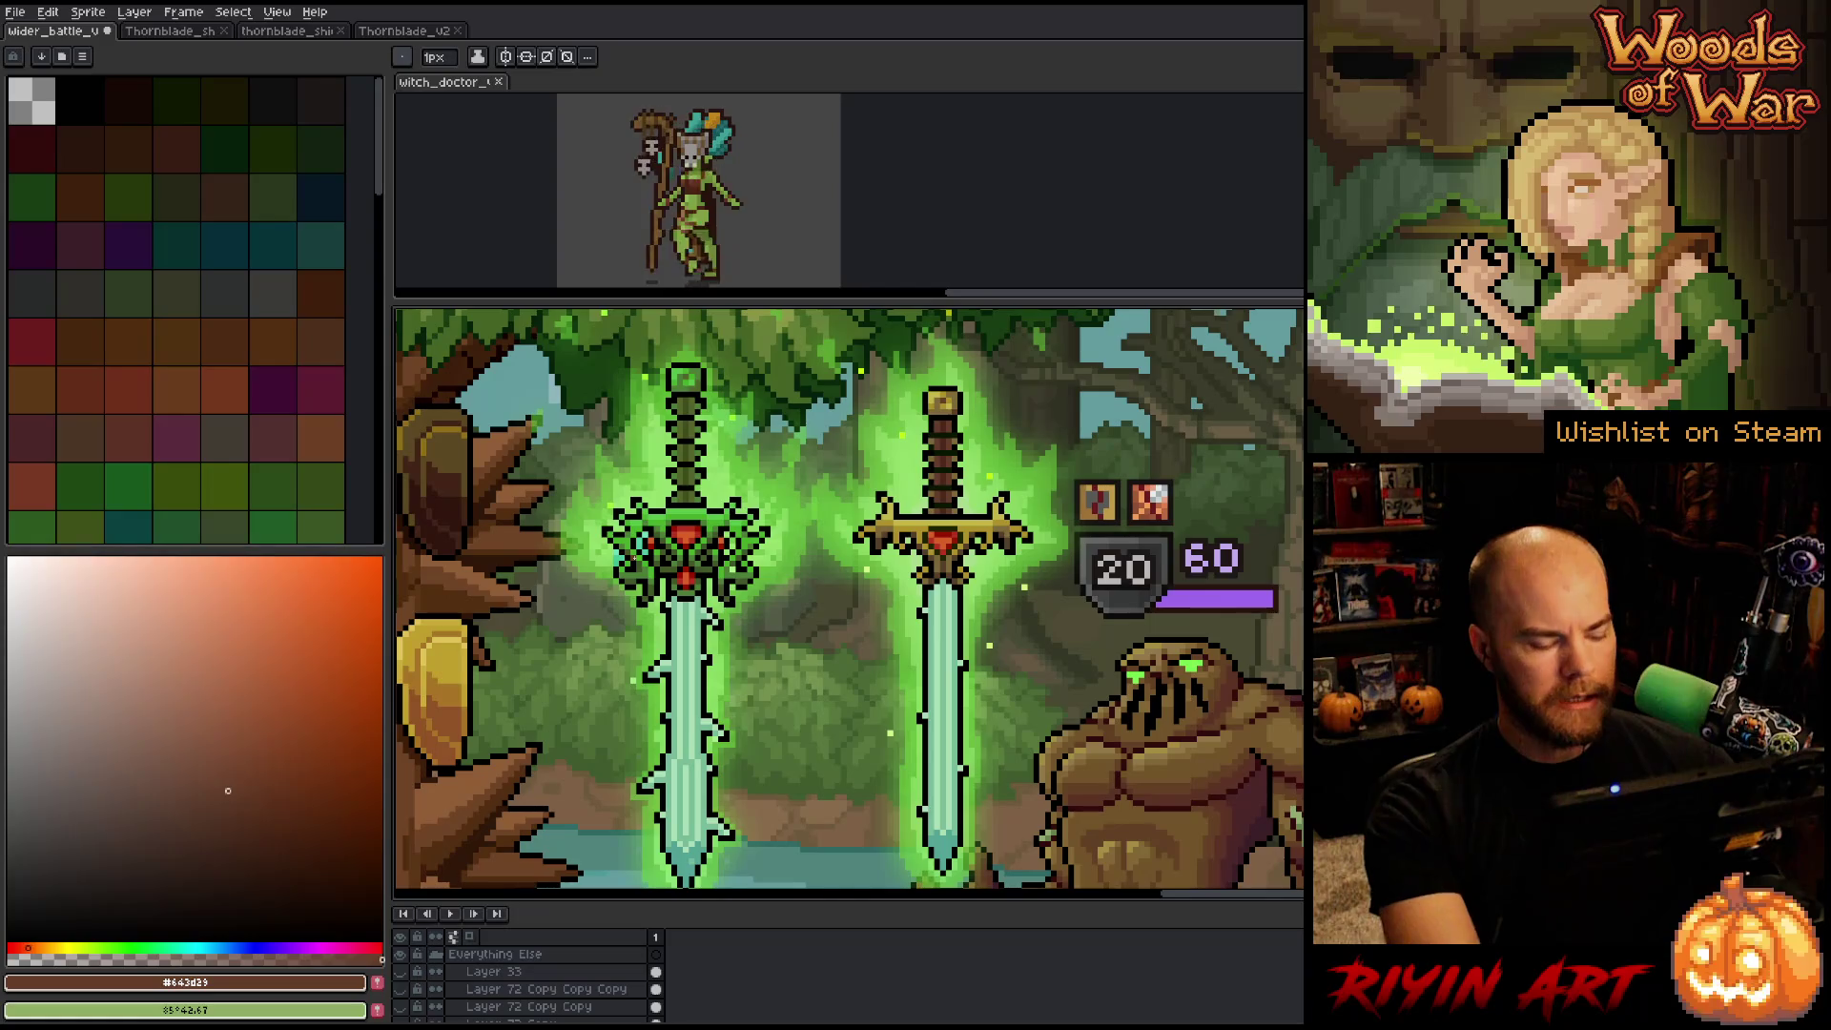
Select the thornblade III COLOR Copy layer and check the left green sword's visibility.
scroll(644, 753, "up", 1)
key("minus")
key("minus")
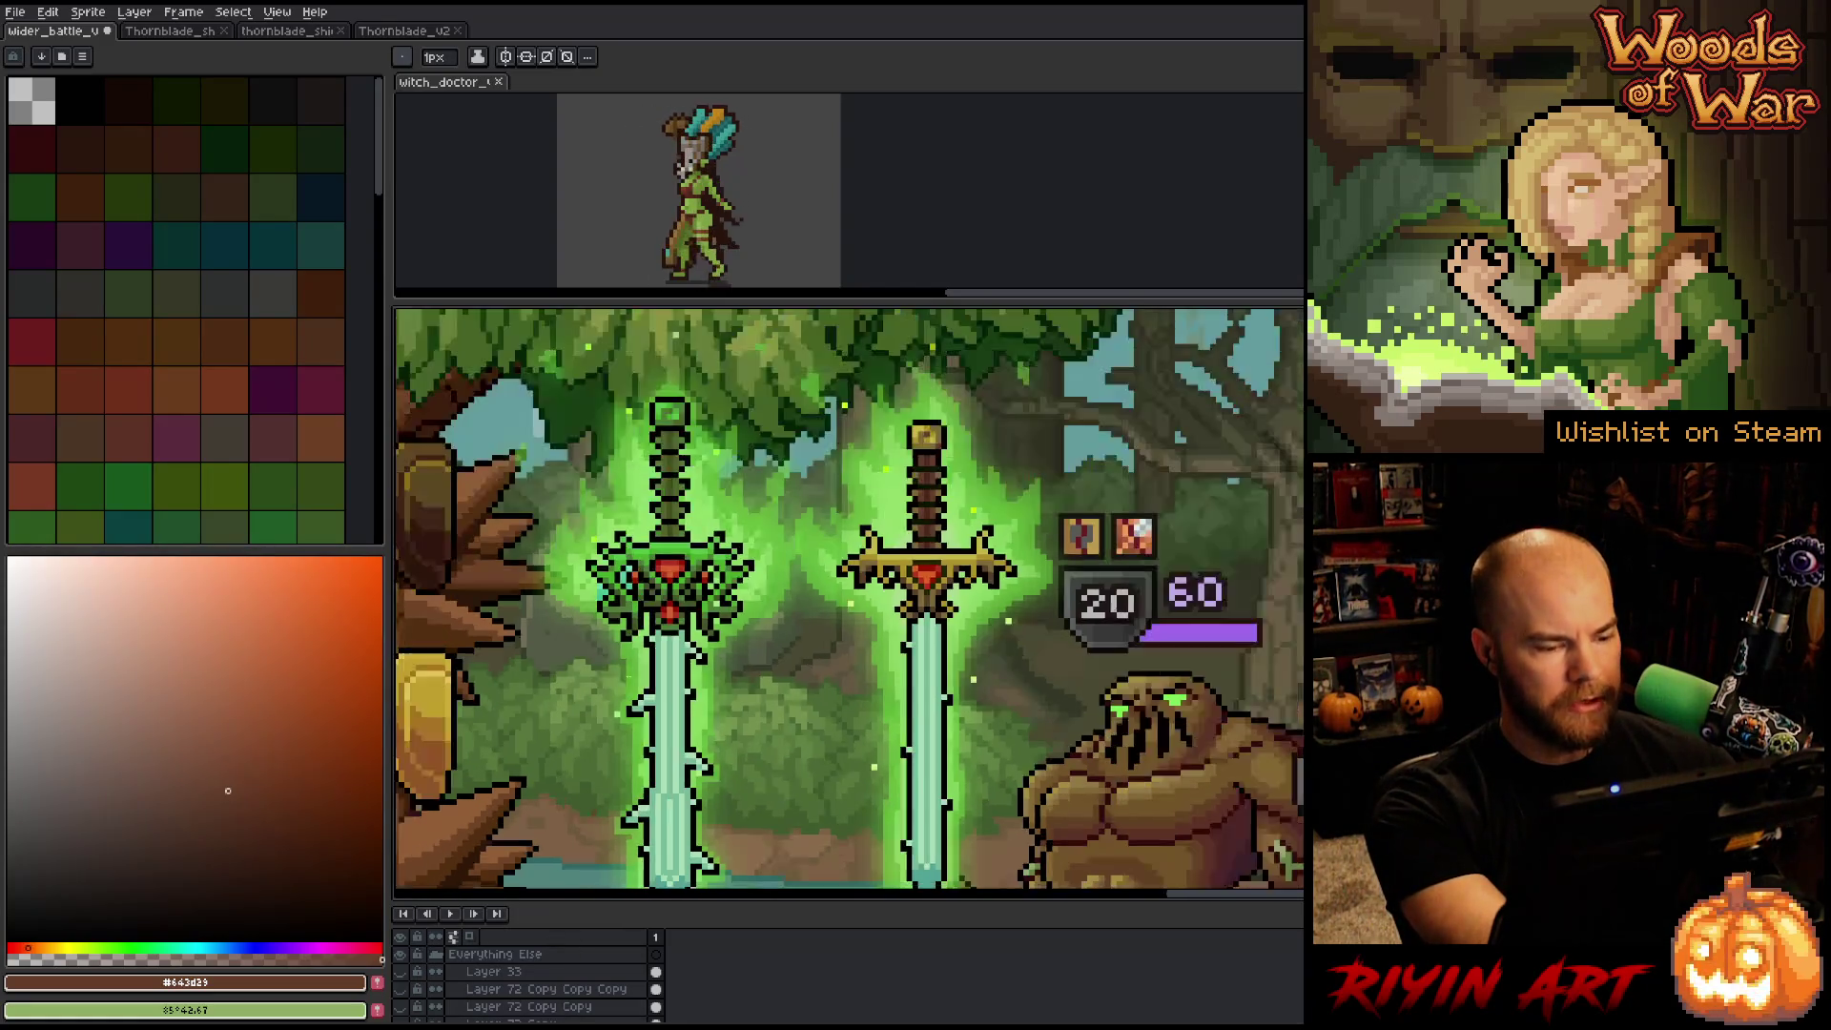
key("plus")
scroll(561, 962, "down", 5)
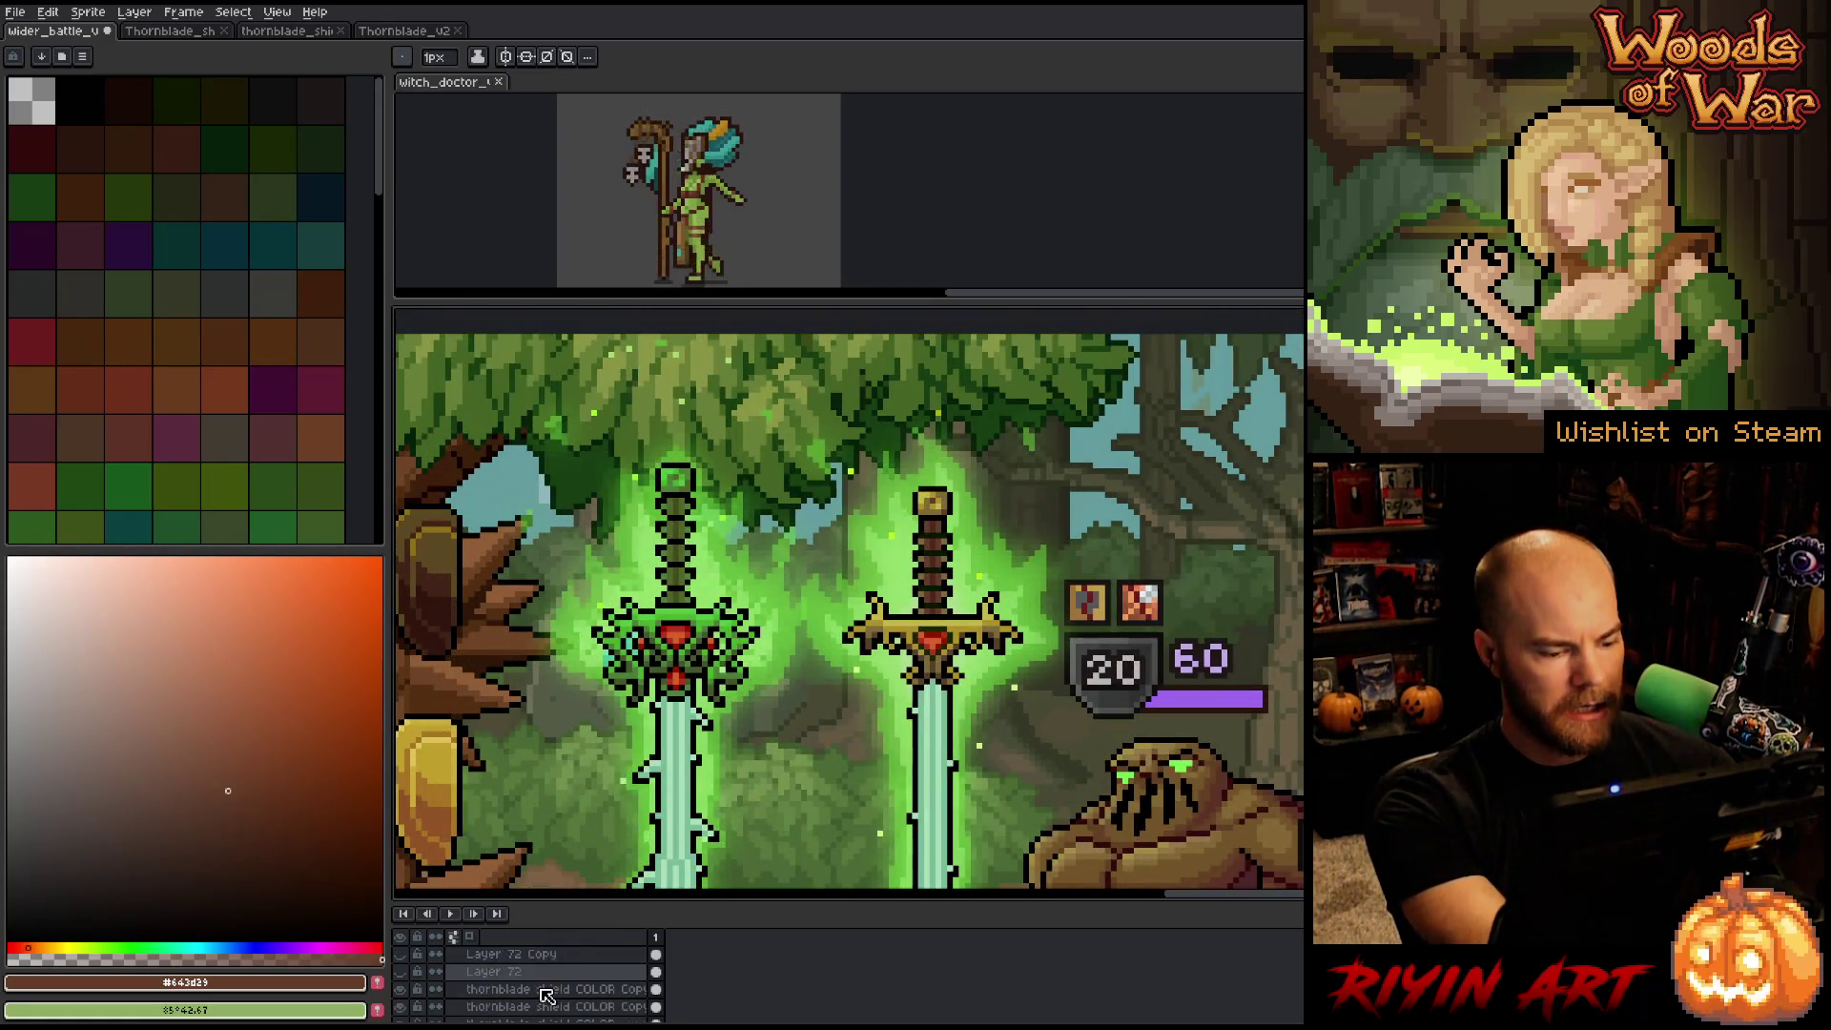
left_click(450, 972)
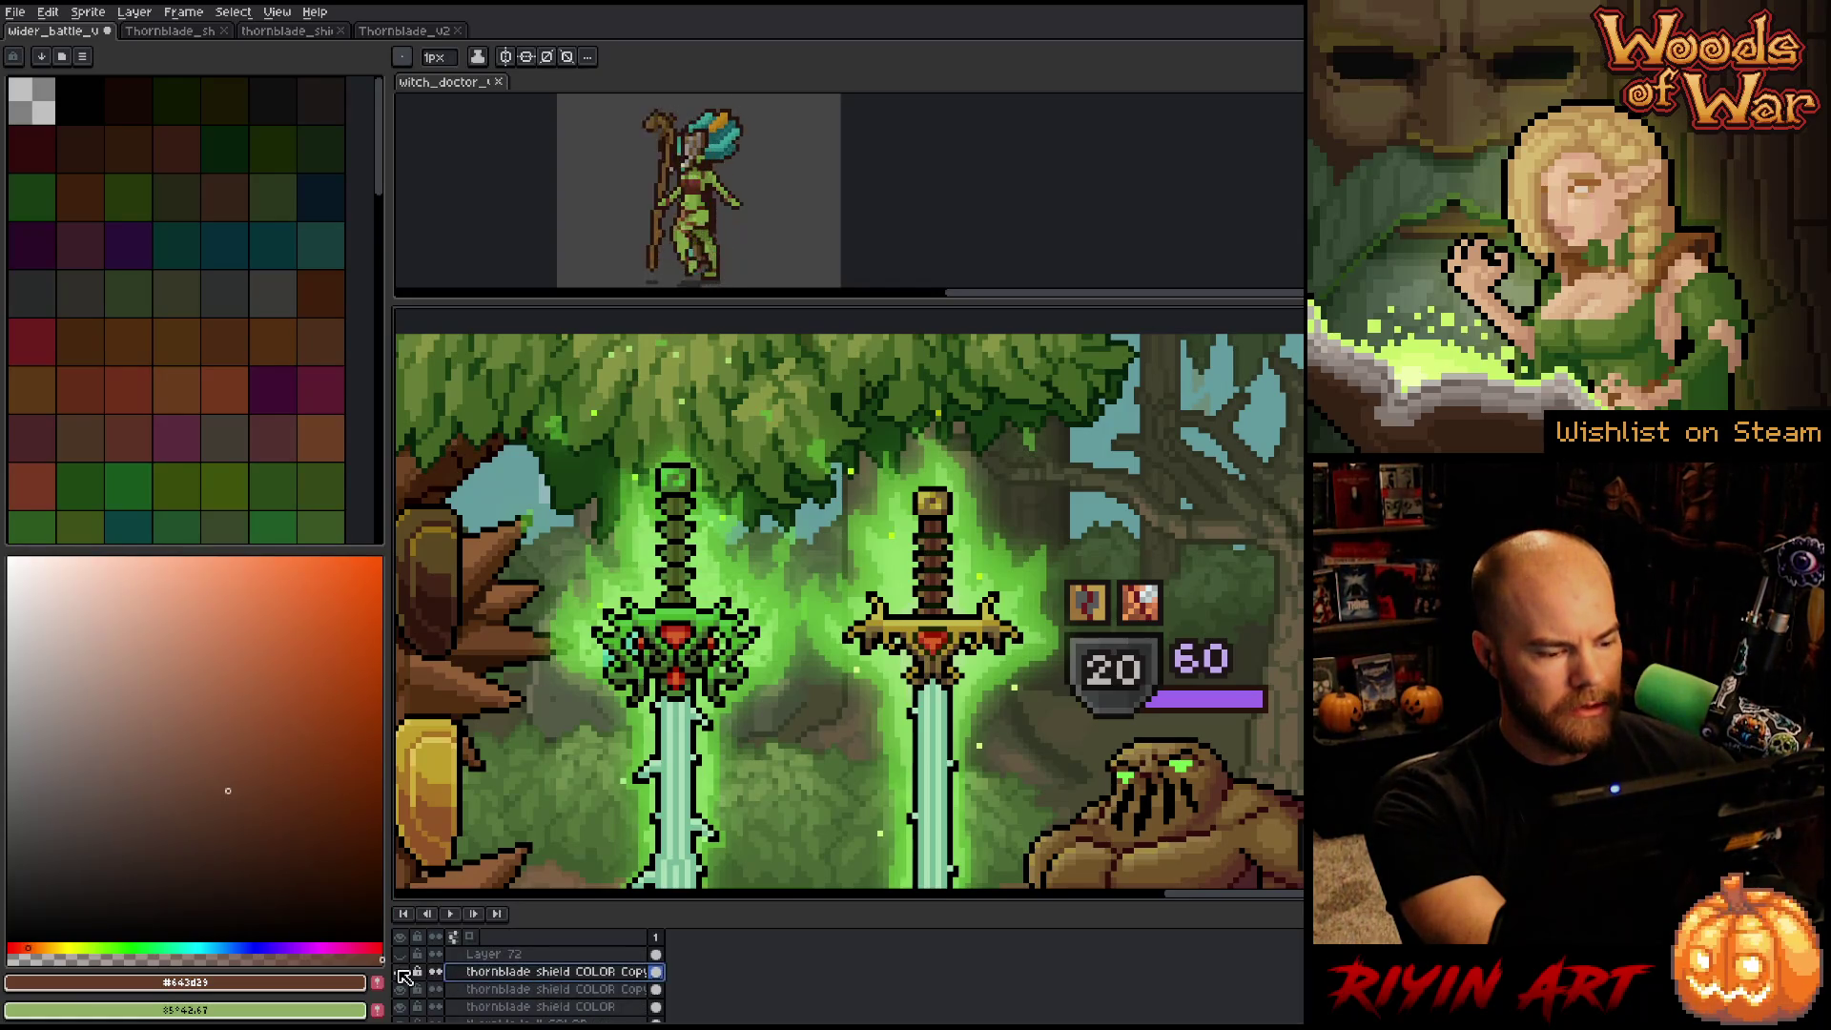
scroll(477, 997, "down", 1)
scroll(487, 1006, "down", 2)
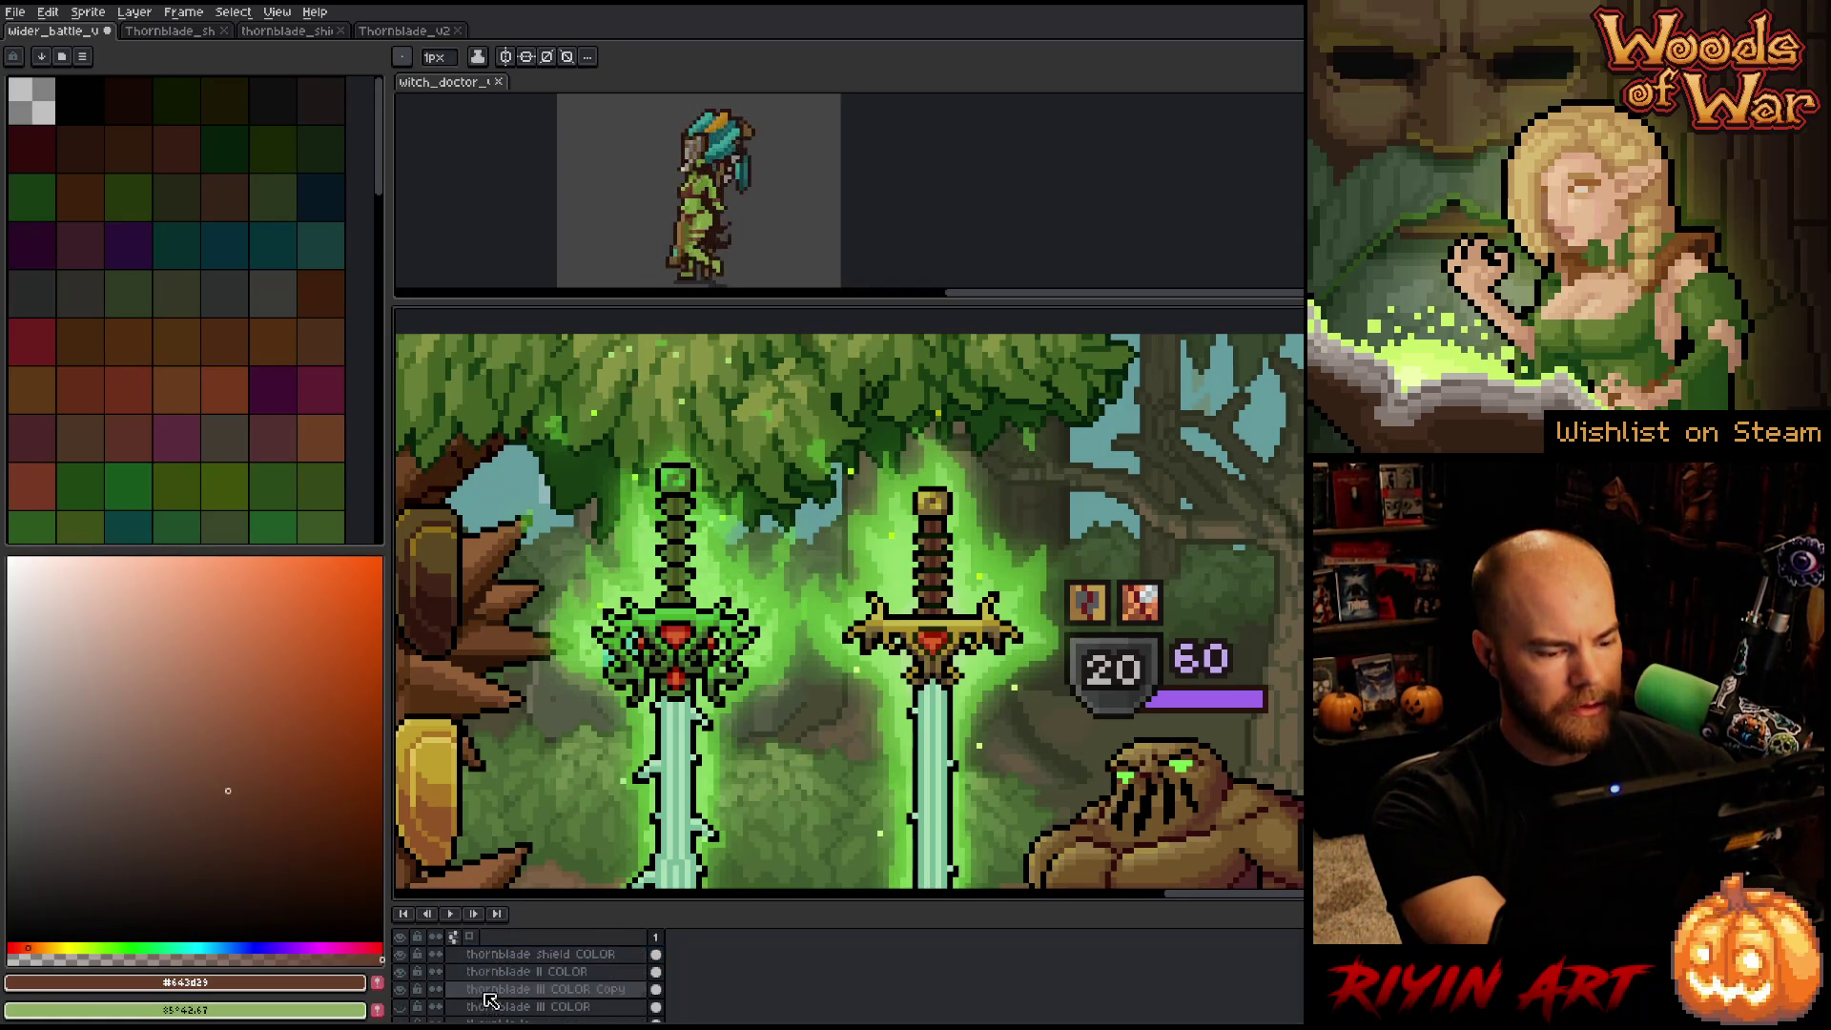
left_click(486, 990)
left_click(401, 990)
left_click(401, 990)
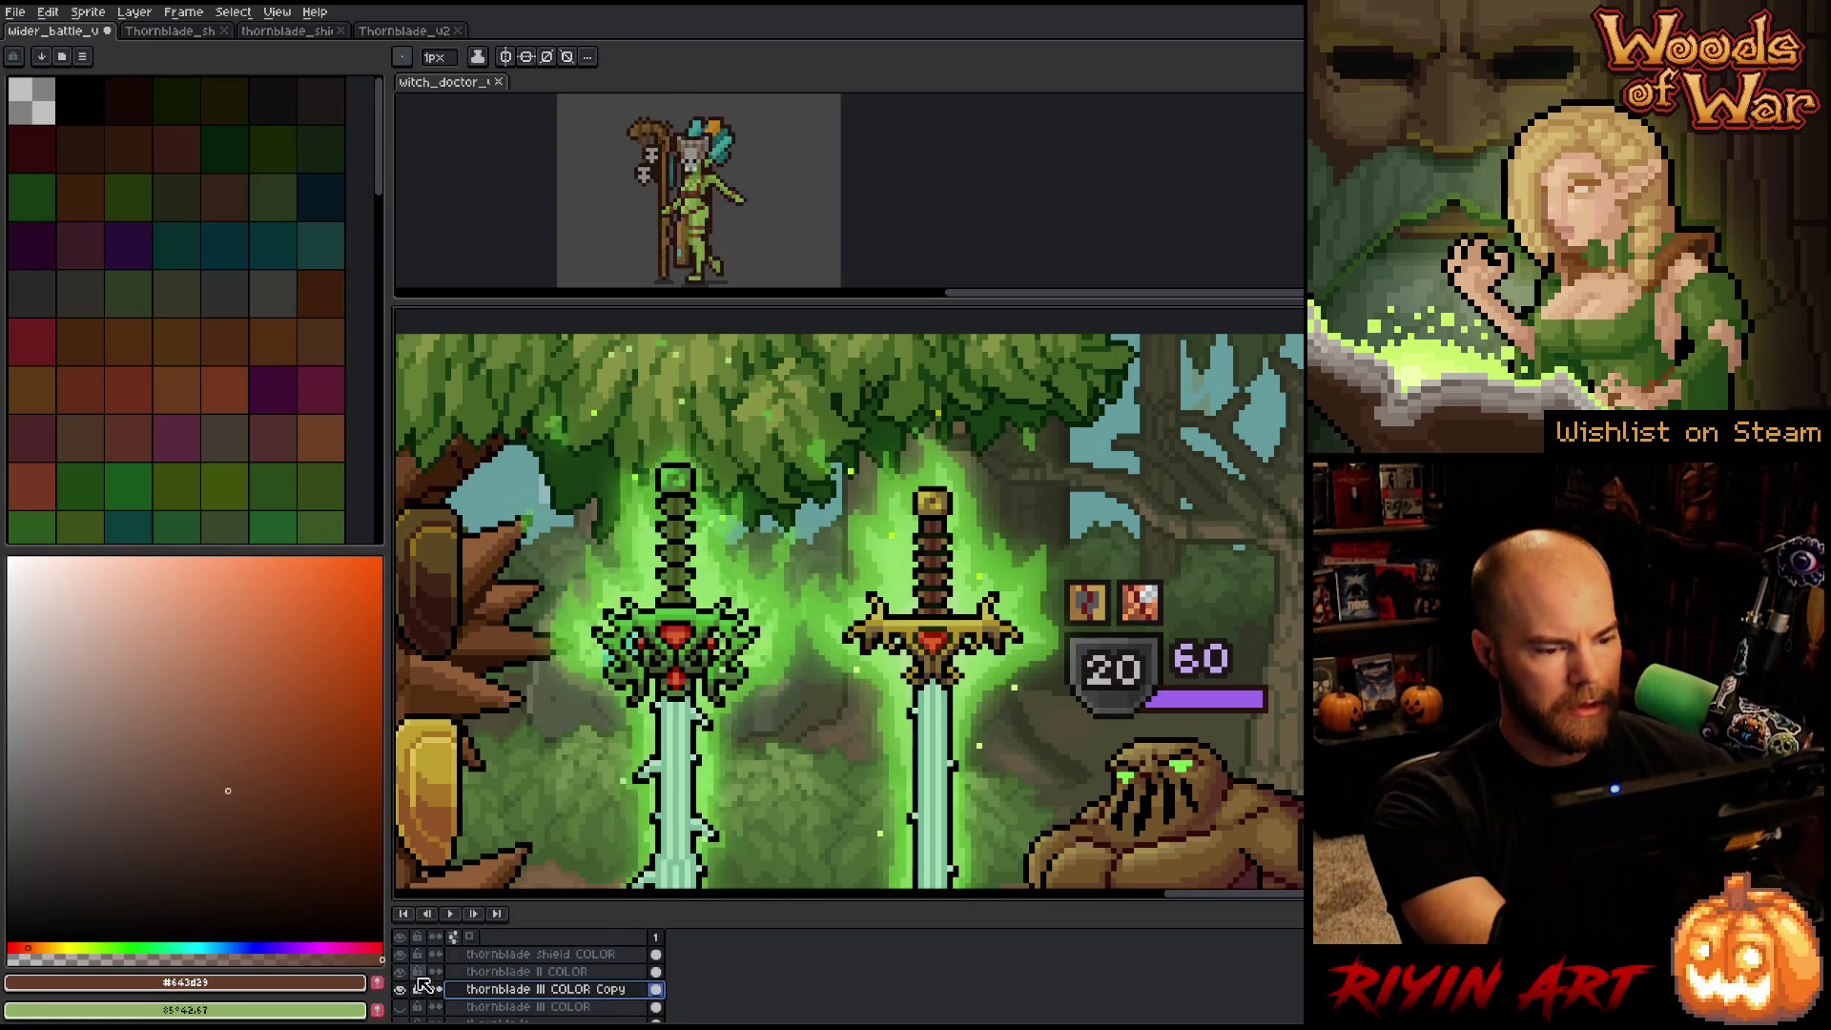
Replace #54c248 with a slightly yellower, less saturated green using Replace Color.
key("shift+r")
left_click(1017, 673)
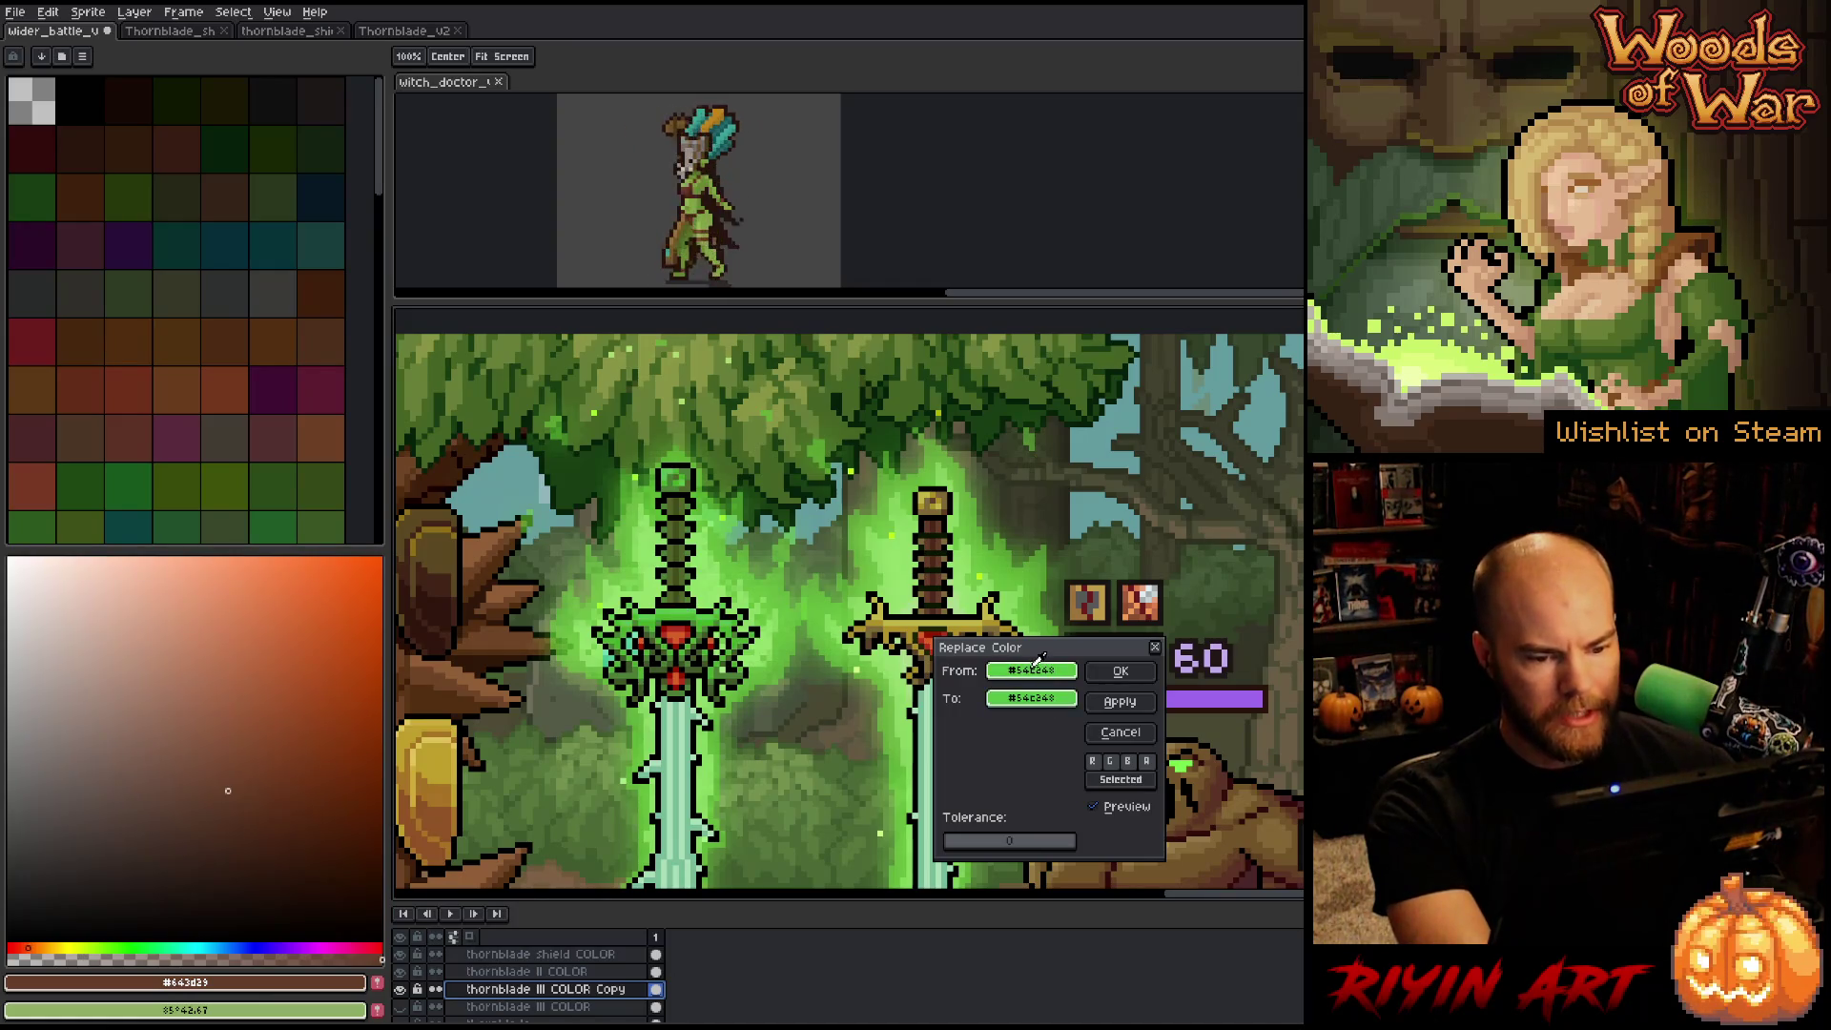
left_click_drag(1039, 670, 1037, 699)
left_click(1037, 711)
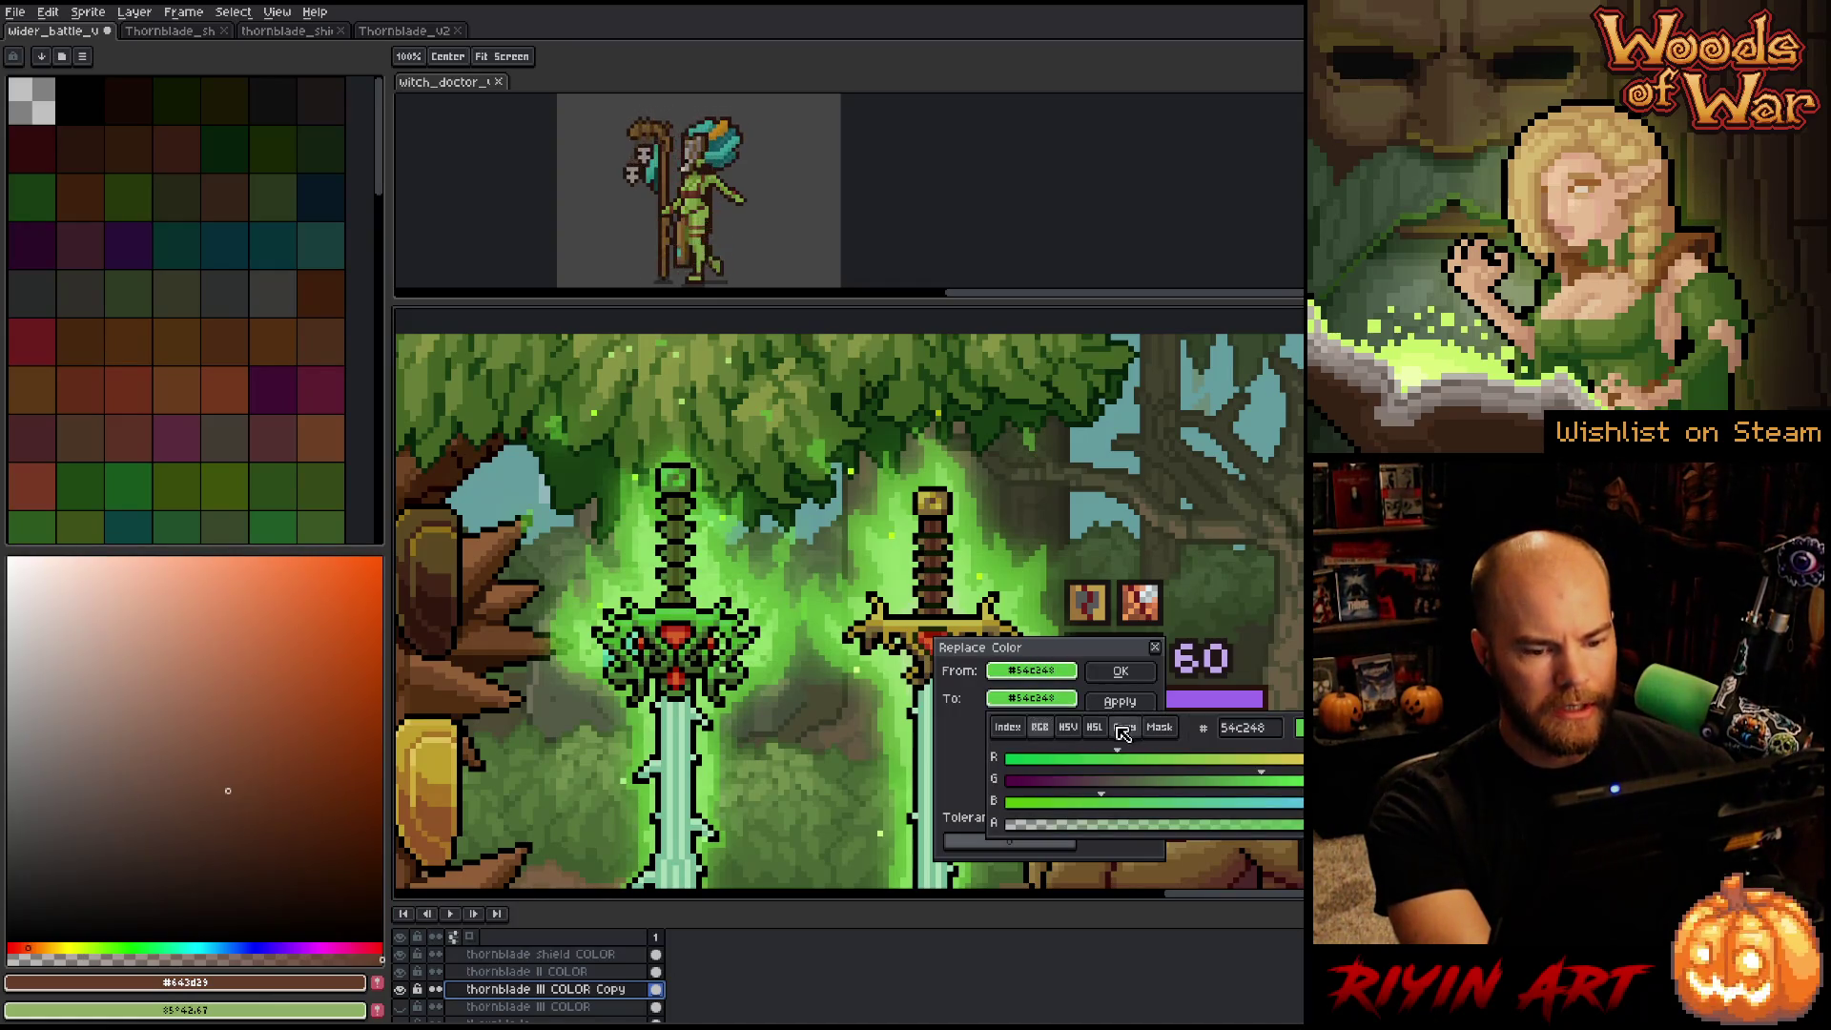
left_click(1094, 727)
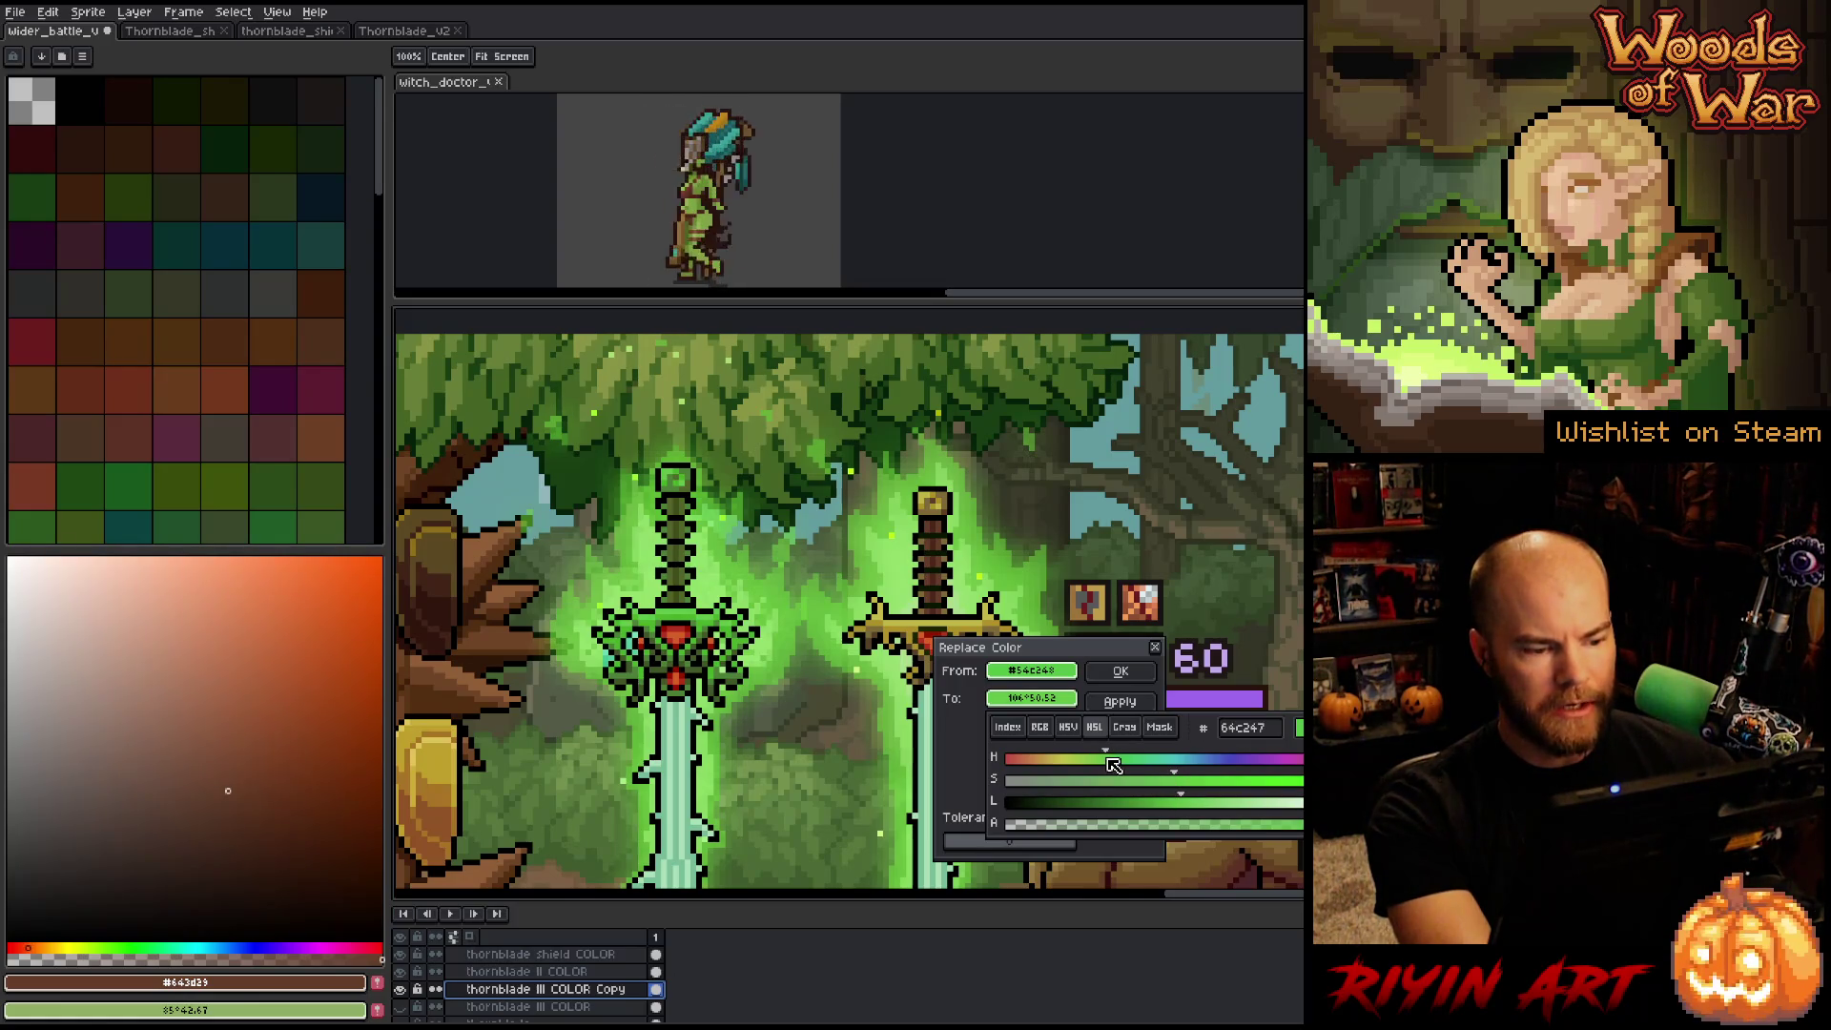
mouse_move(1109, 765)
left_mouse_down()
mouse_move(1094, 766)
mouse_move(1231, 790)
mouse_move(1104, 763)
left_mouse_up()
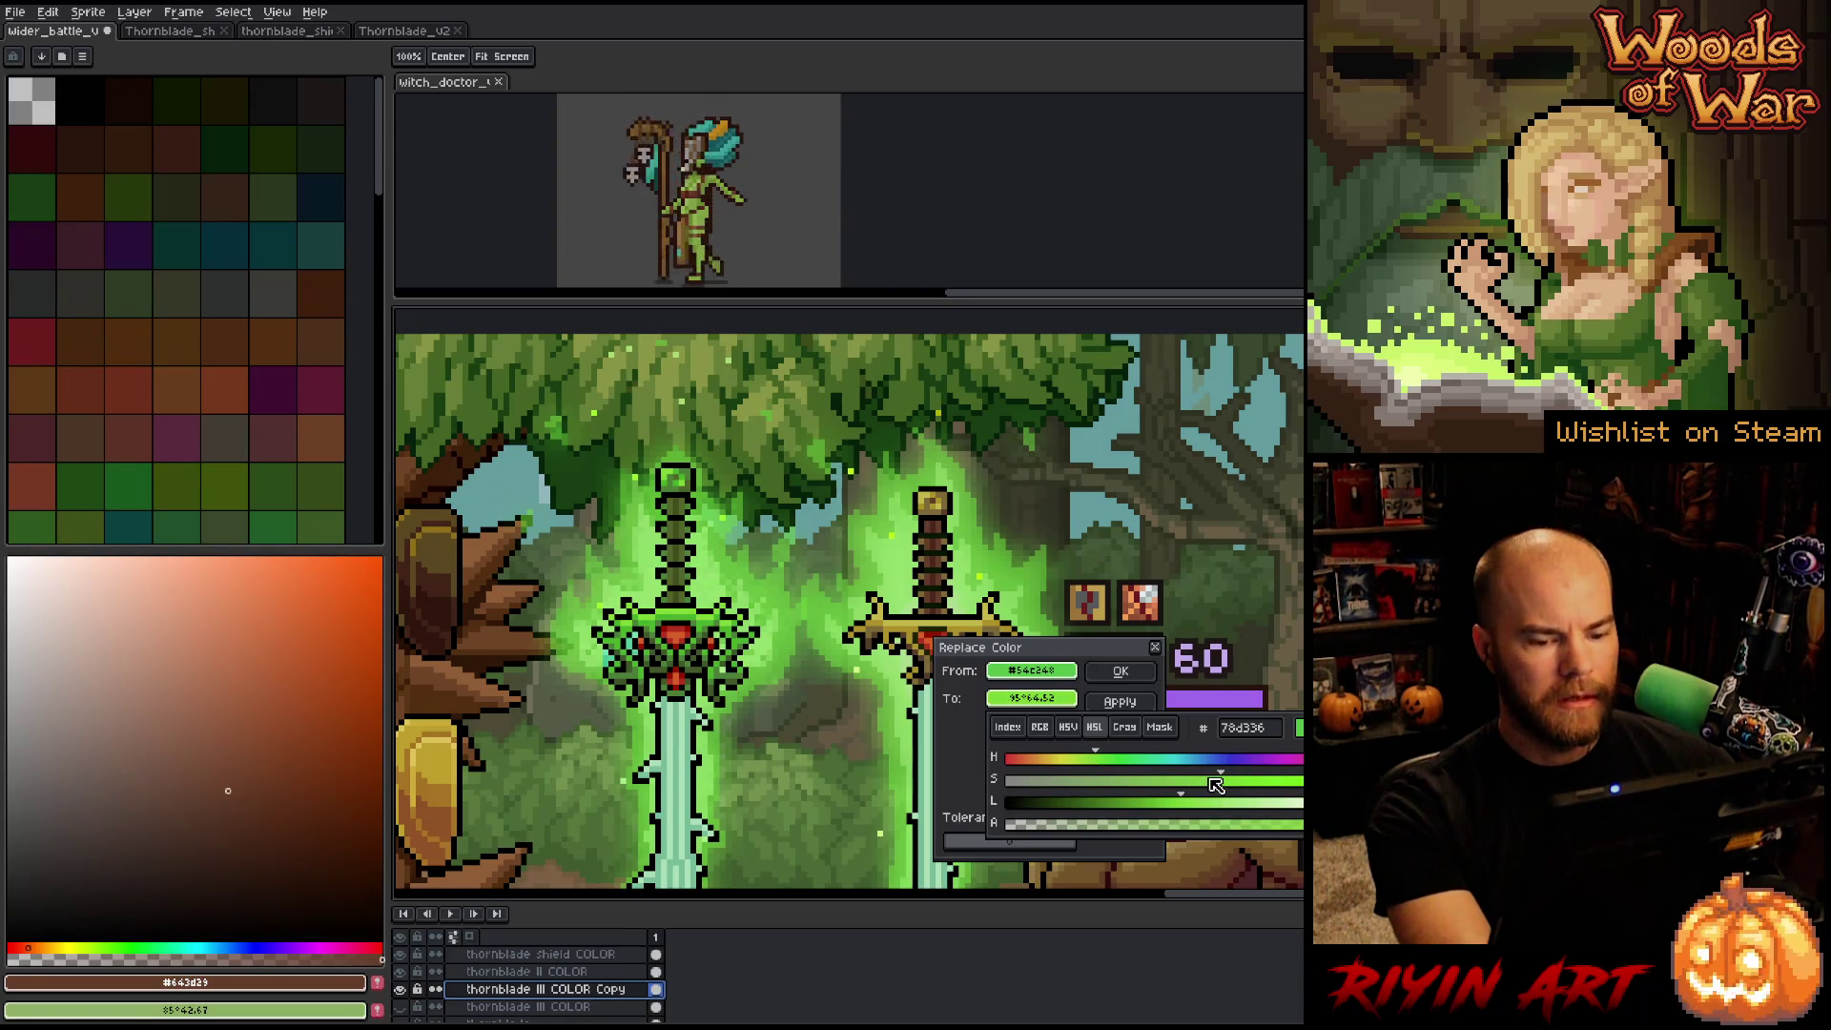
mouse_move(1215, 784)
left_mouse_down()
mouse_move(1175, 805)
mouse_move(1197, 803)
left_mouse_up()
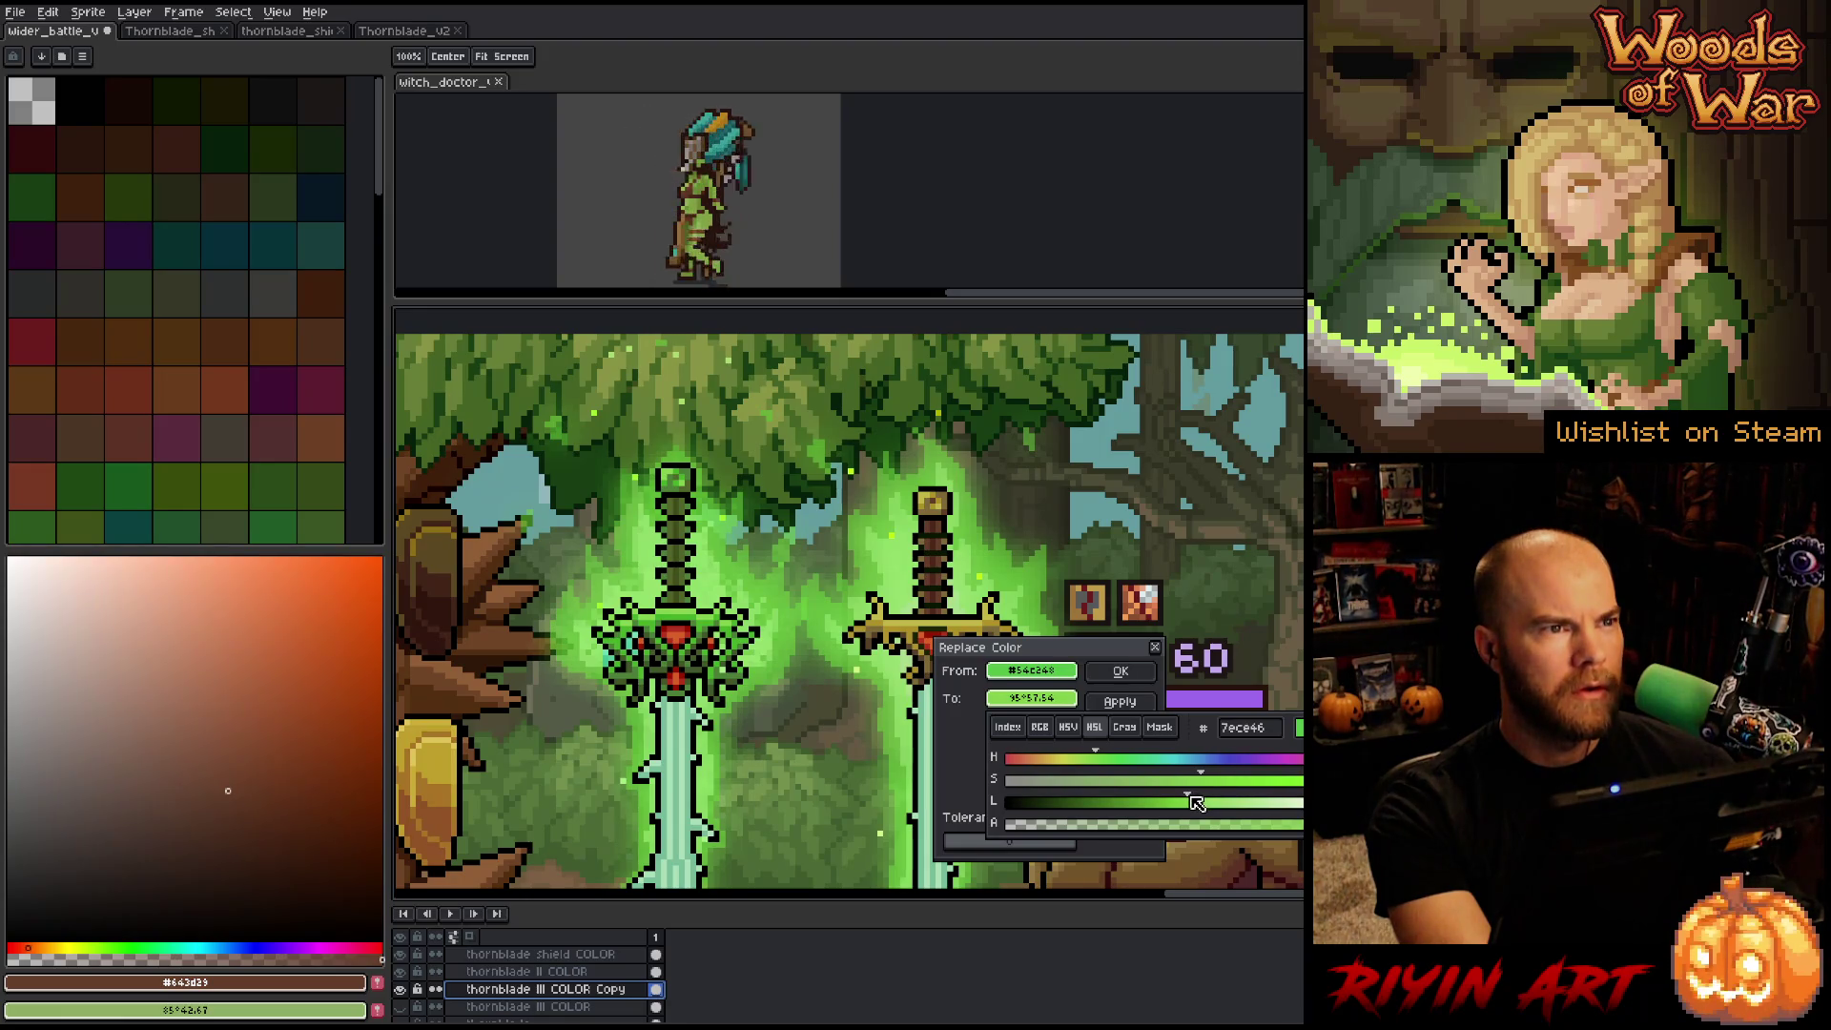
left_click(1122, 673)
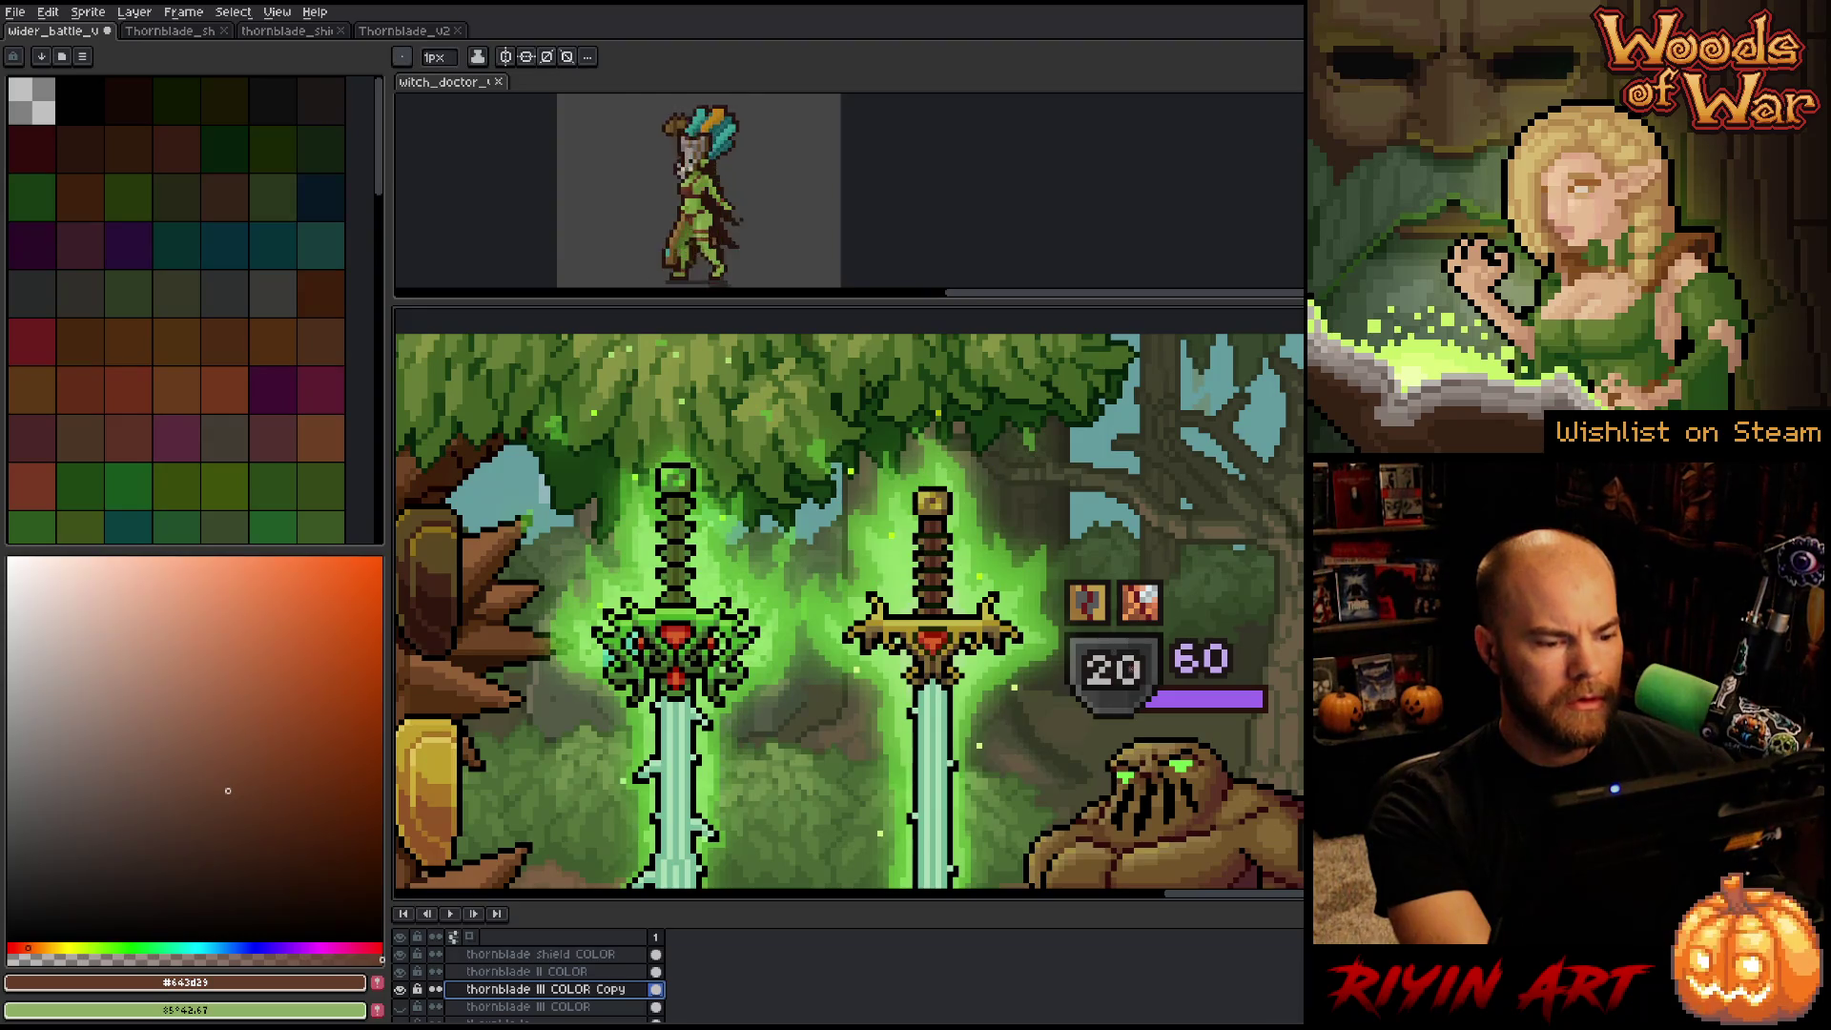
Replace the guard's sampled green with a slightly lighter, less saturated green in HSL.
key("shift+r")
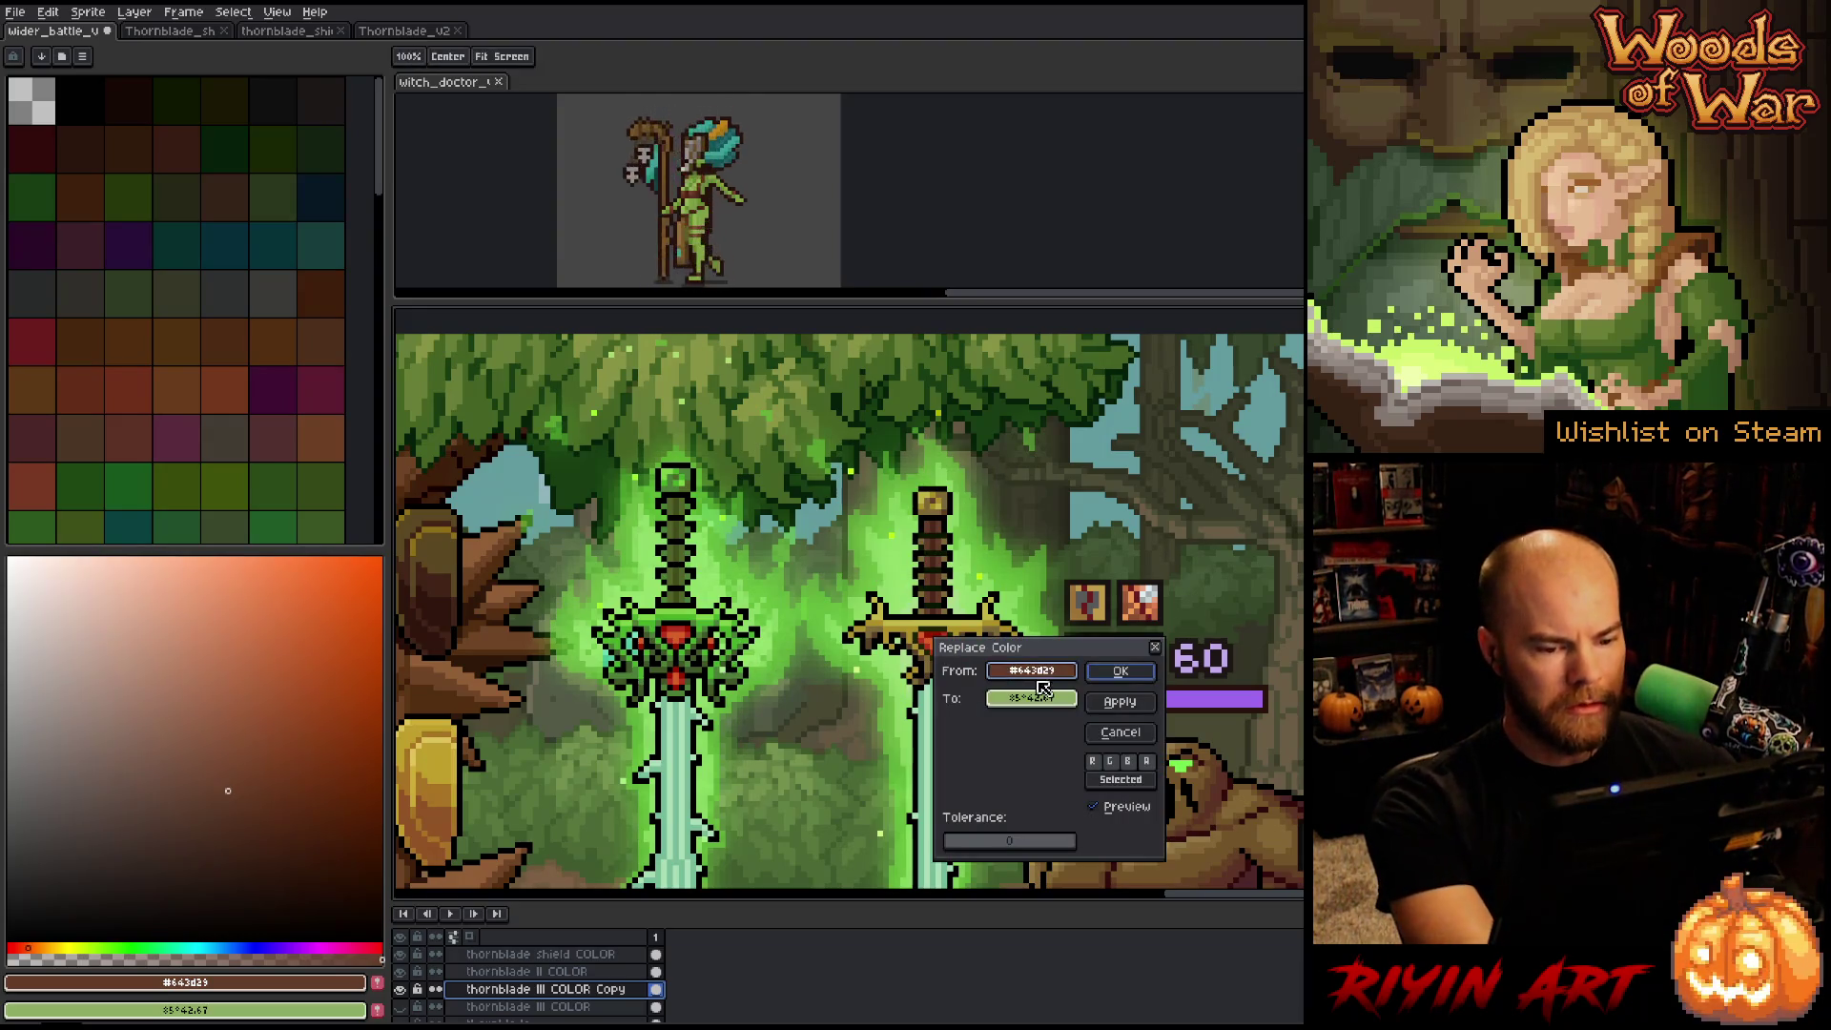
left_click(709, 617)
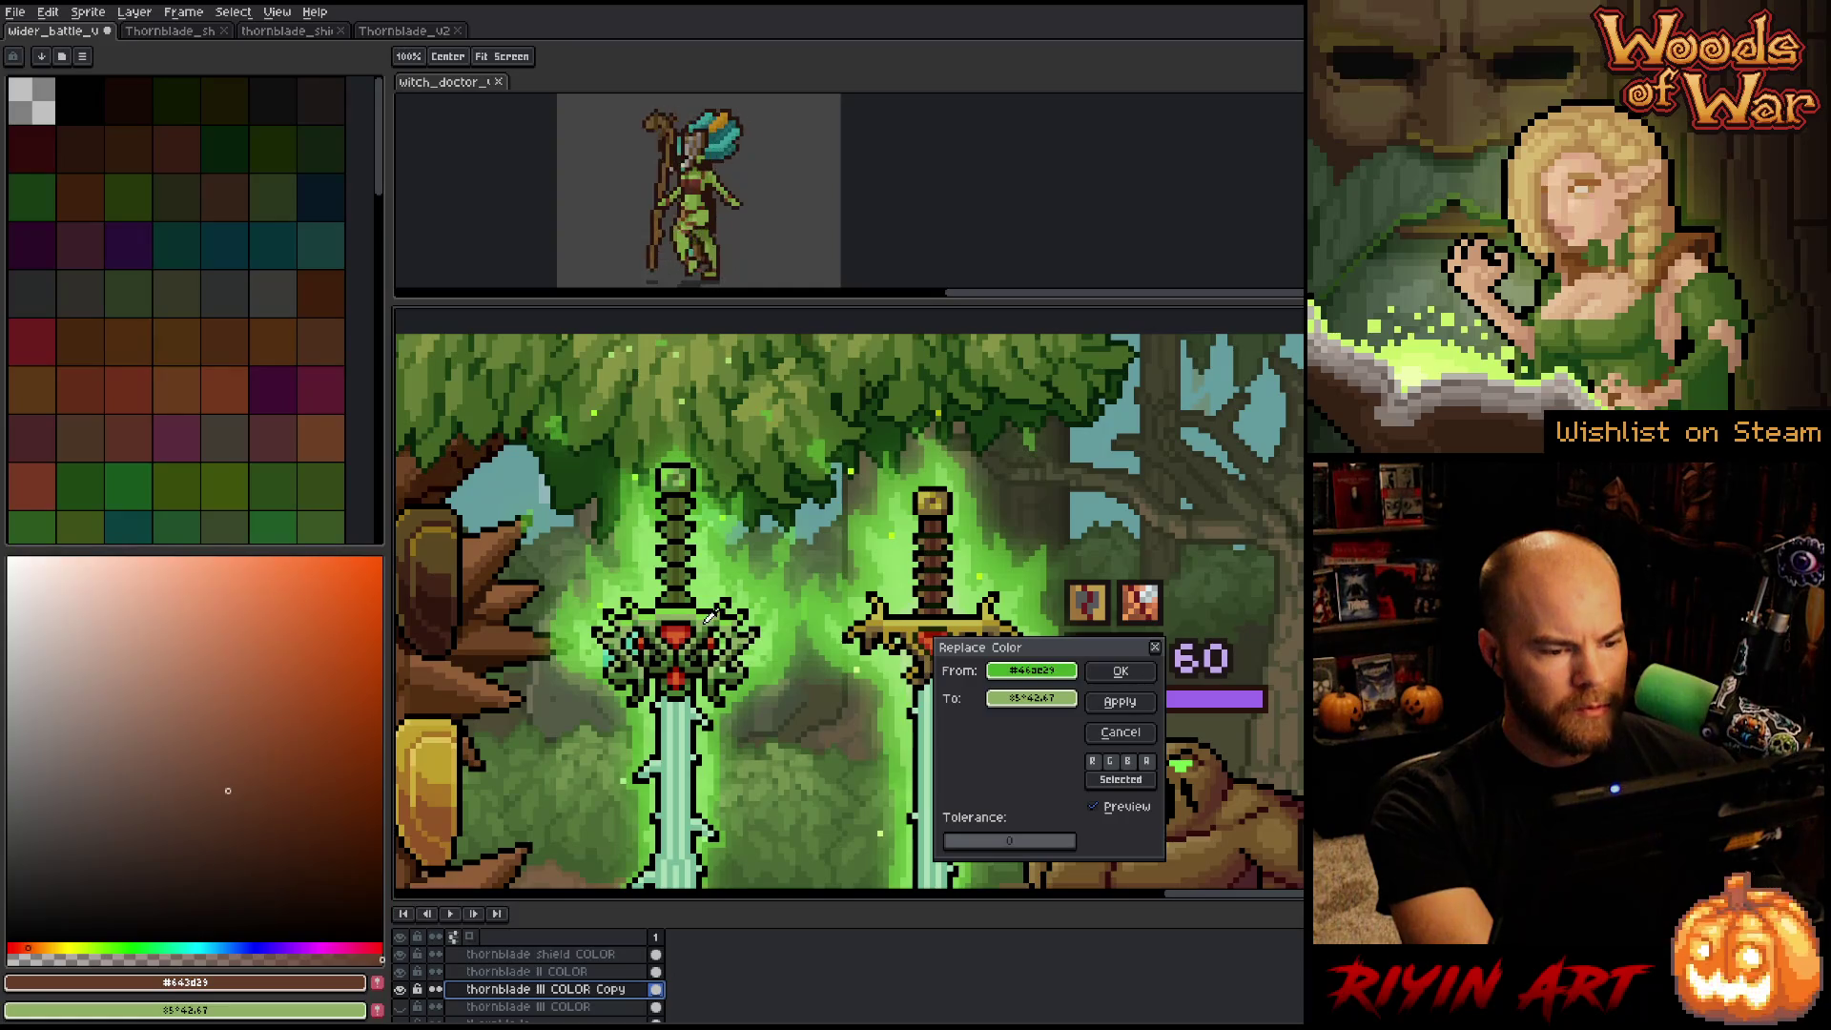
left_click(1026, 704)
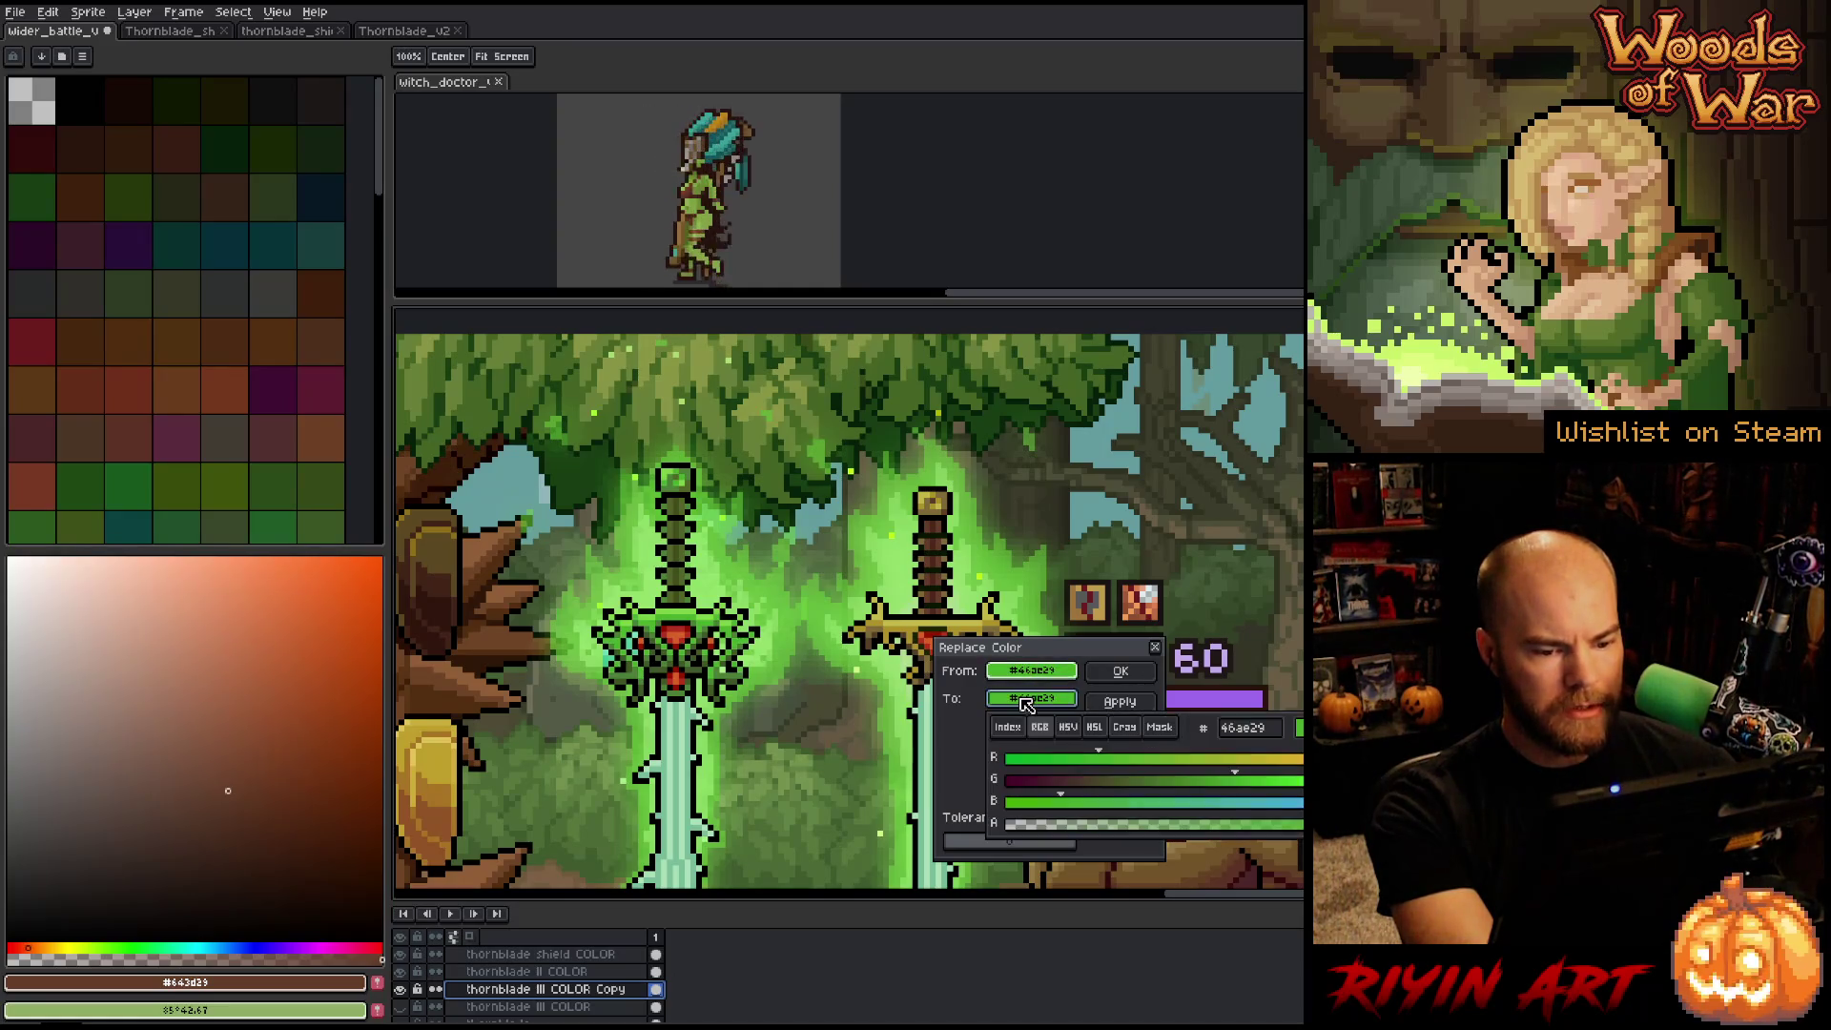
left_click(1094, 727)
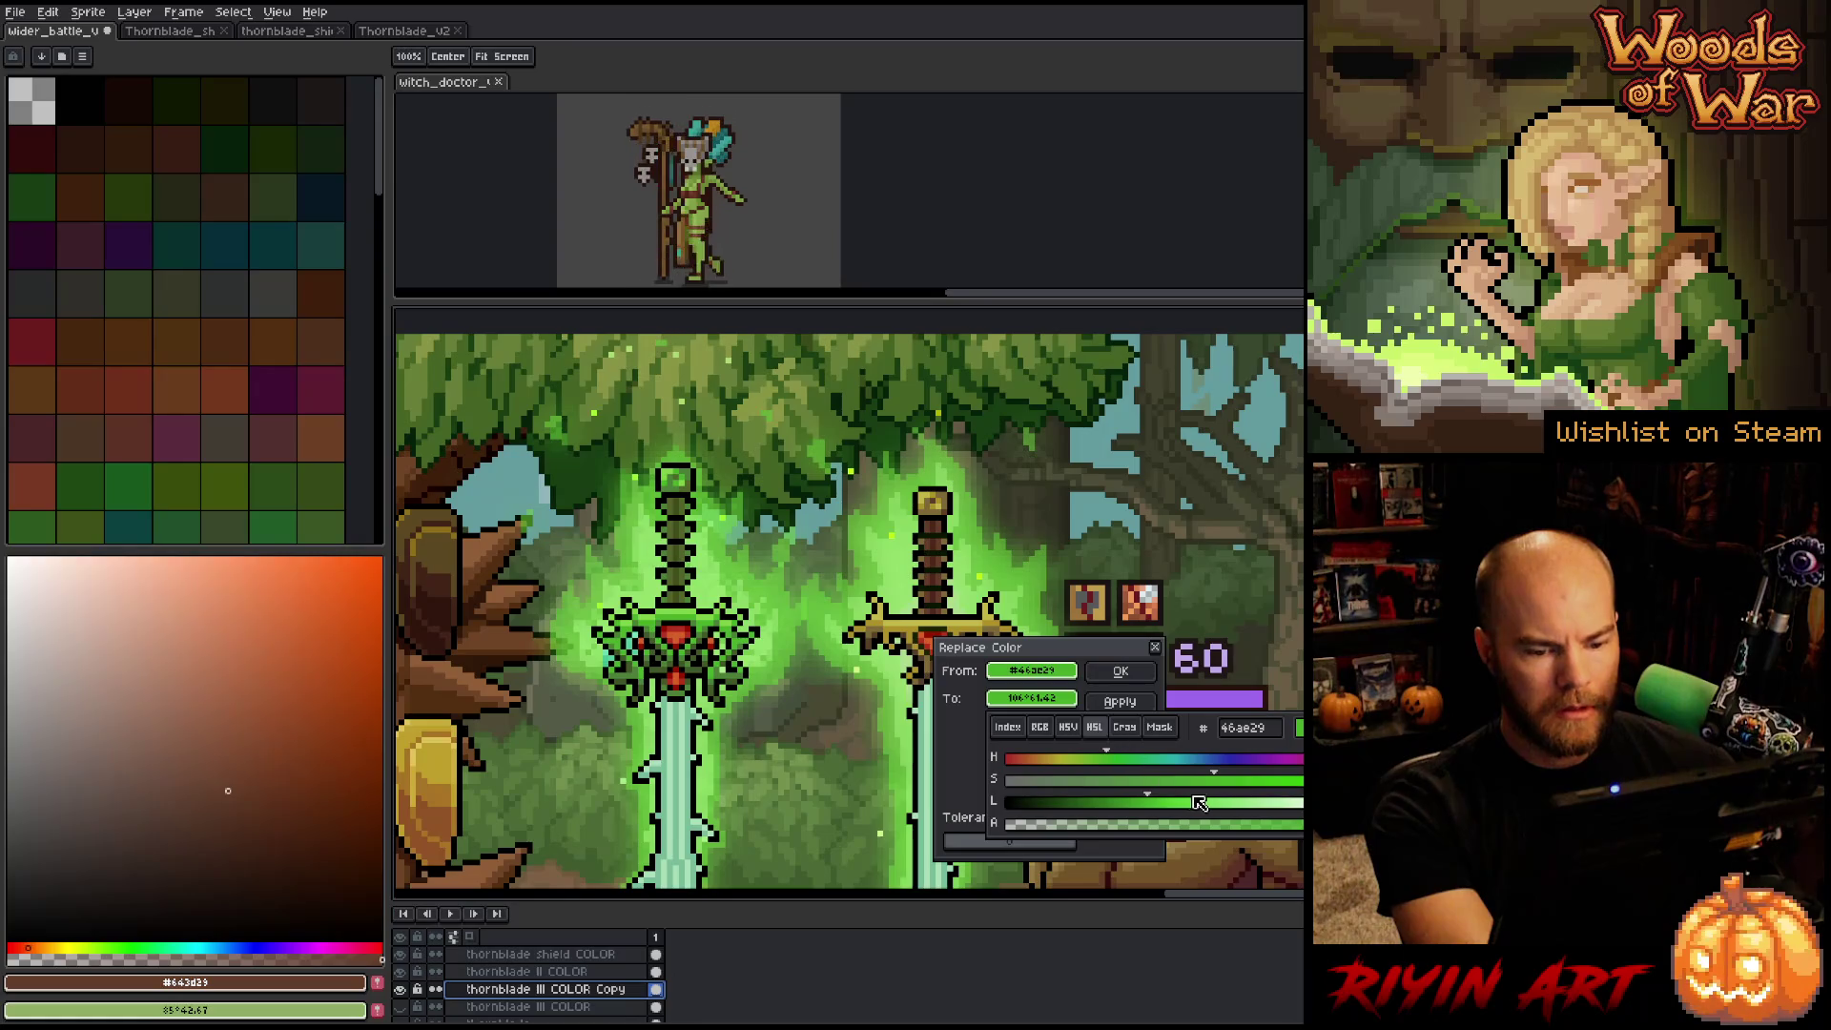
left_click_drag(1169, 811, 1159, 813)
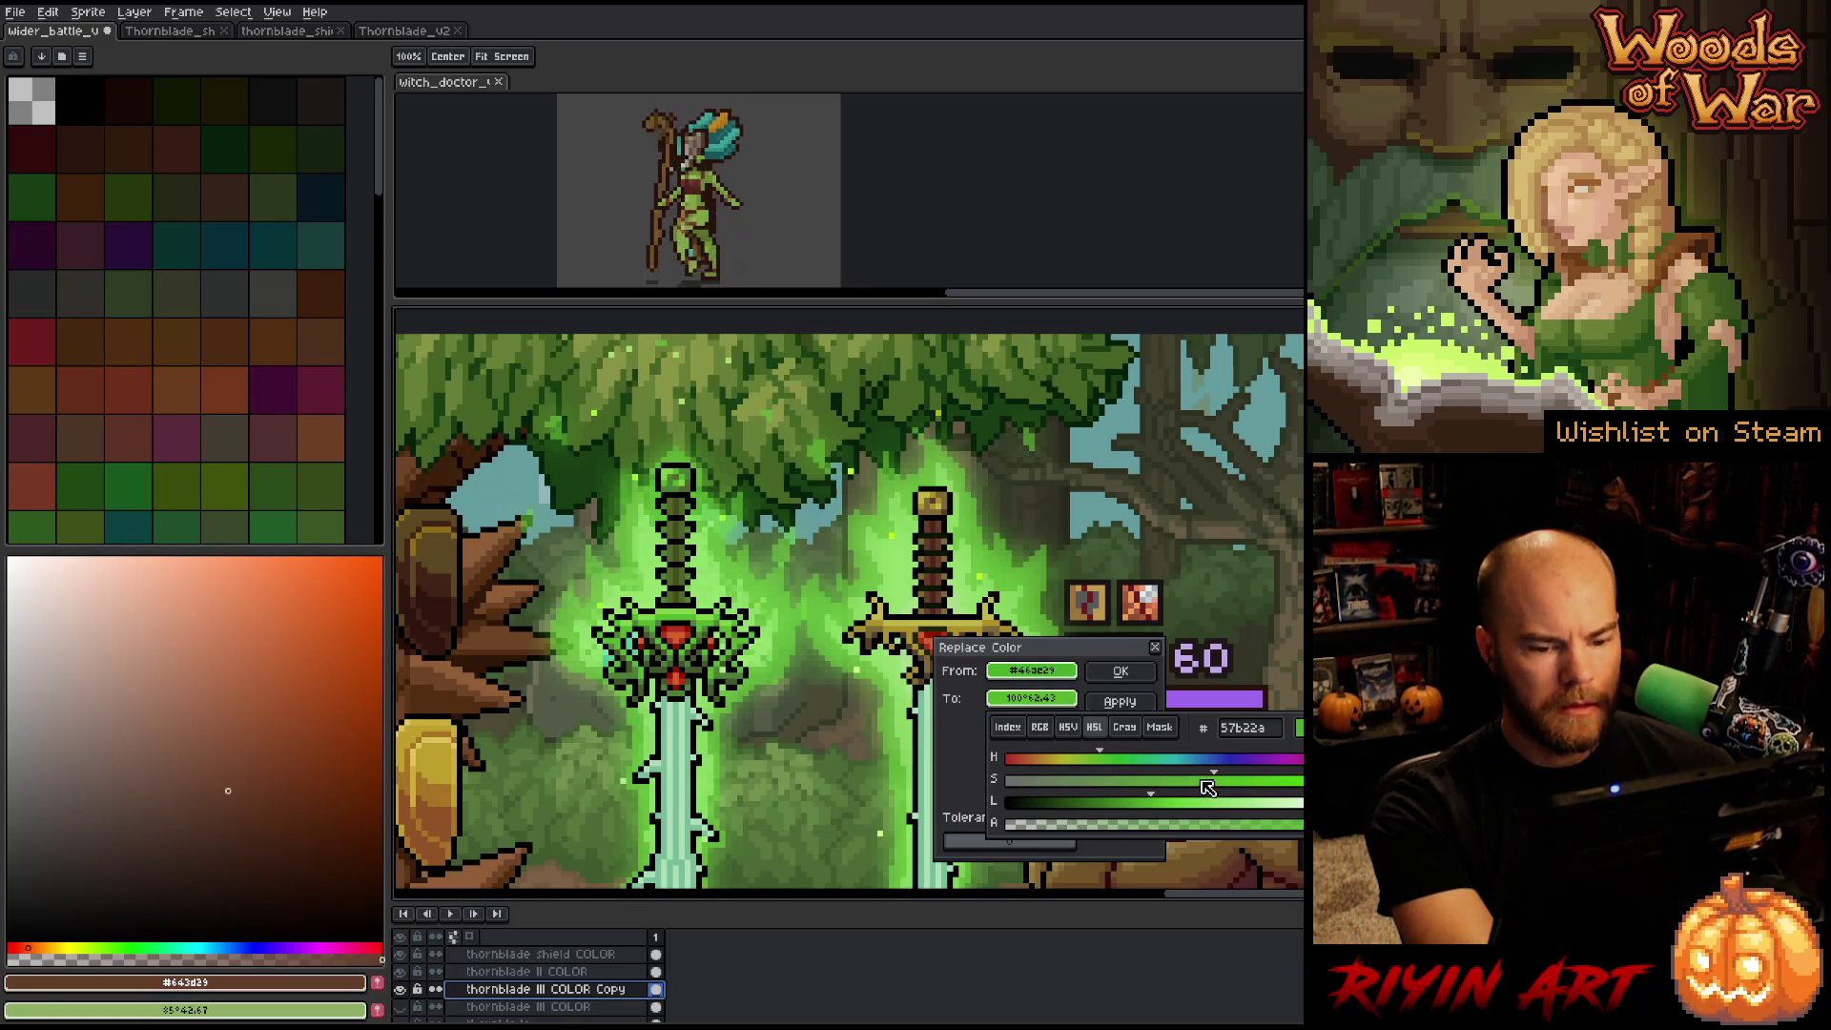
left_click_drag(1209, 785, 1195, 778)
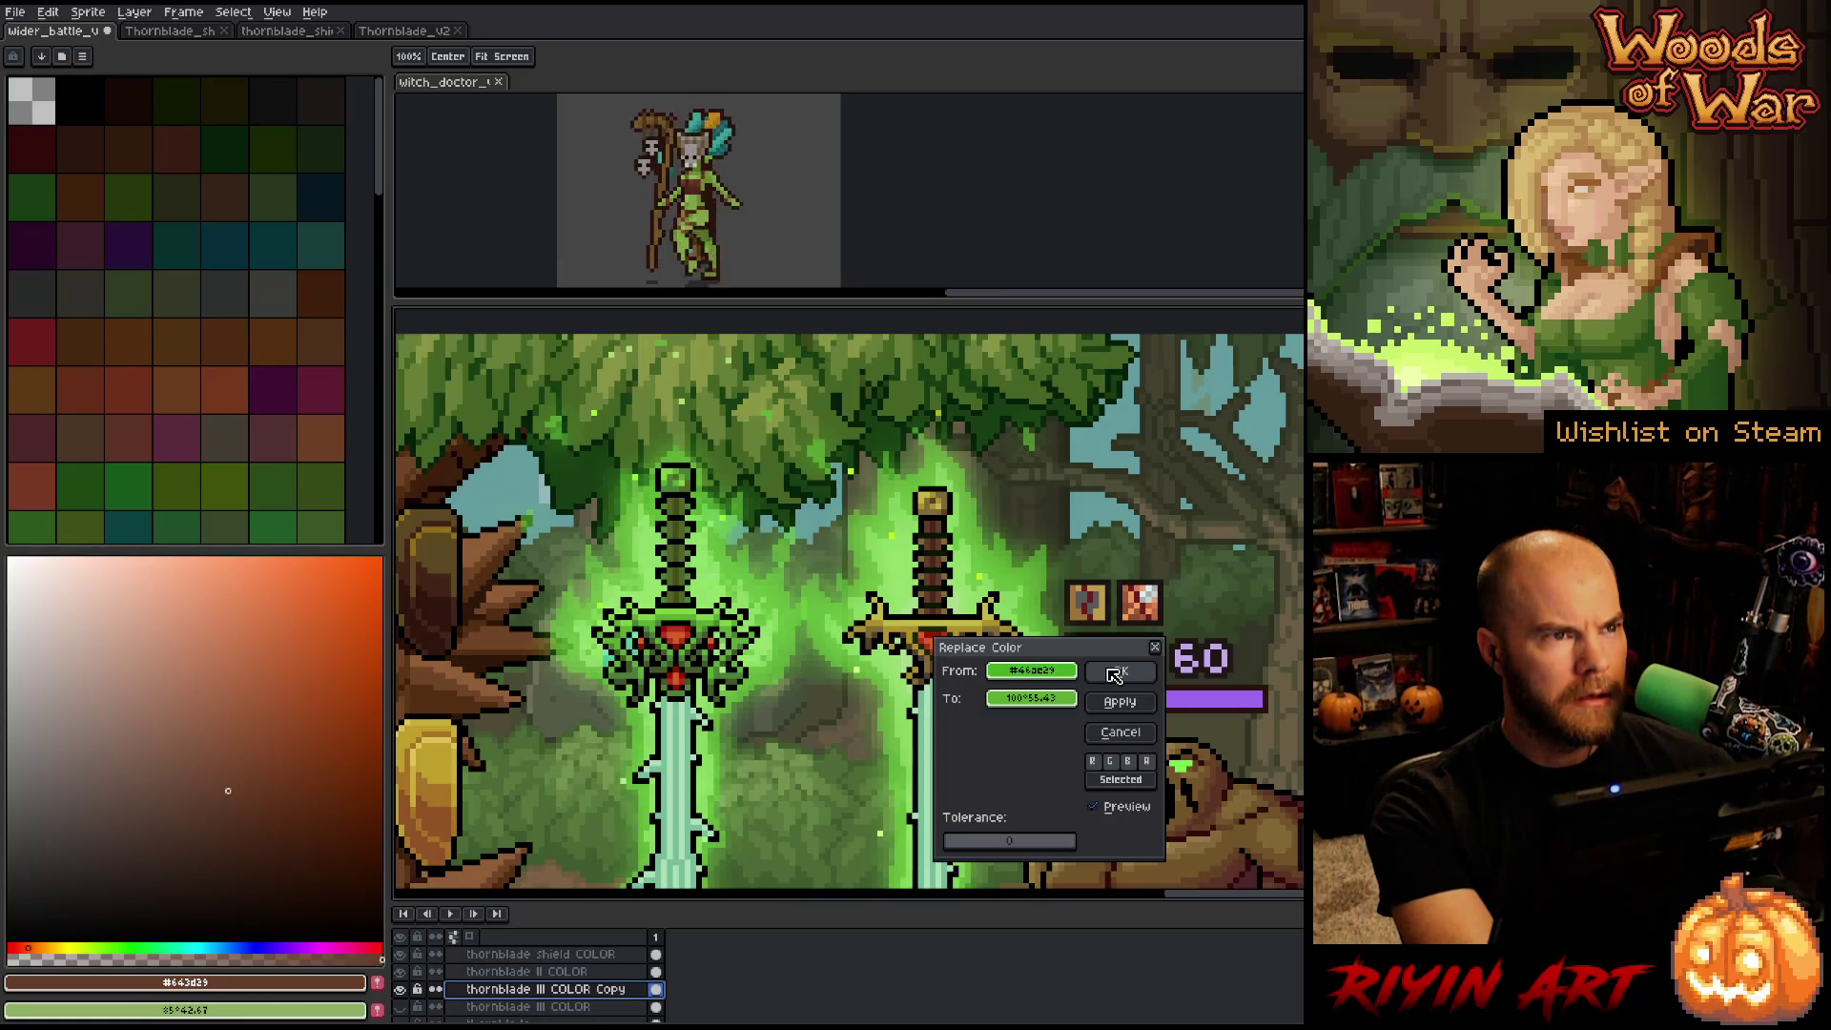
left_click(1115, 674)
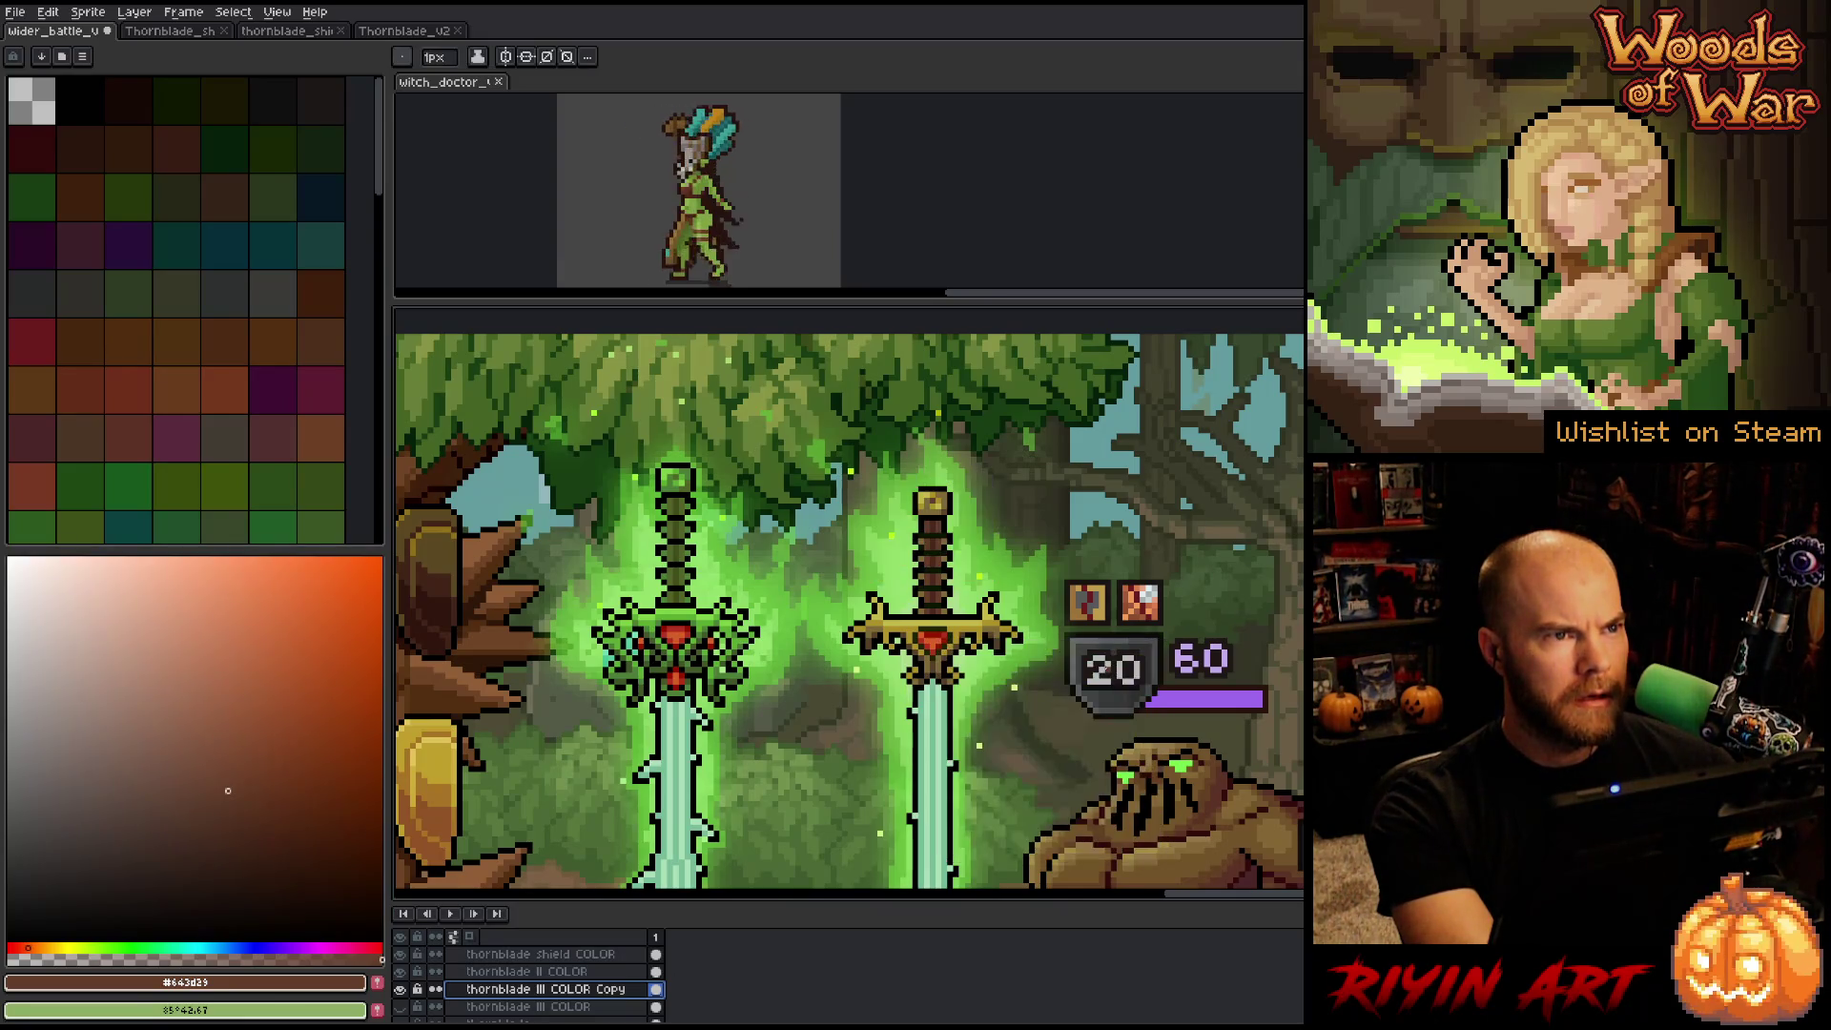
Move the thornblade III COLOR sword onto the right-hand sword and make it visible.
left_click(524, 1007)
left_click(400, 1007)
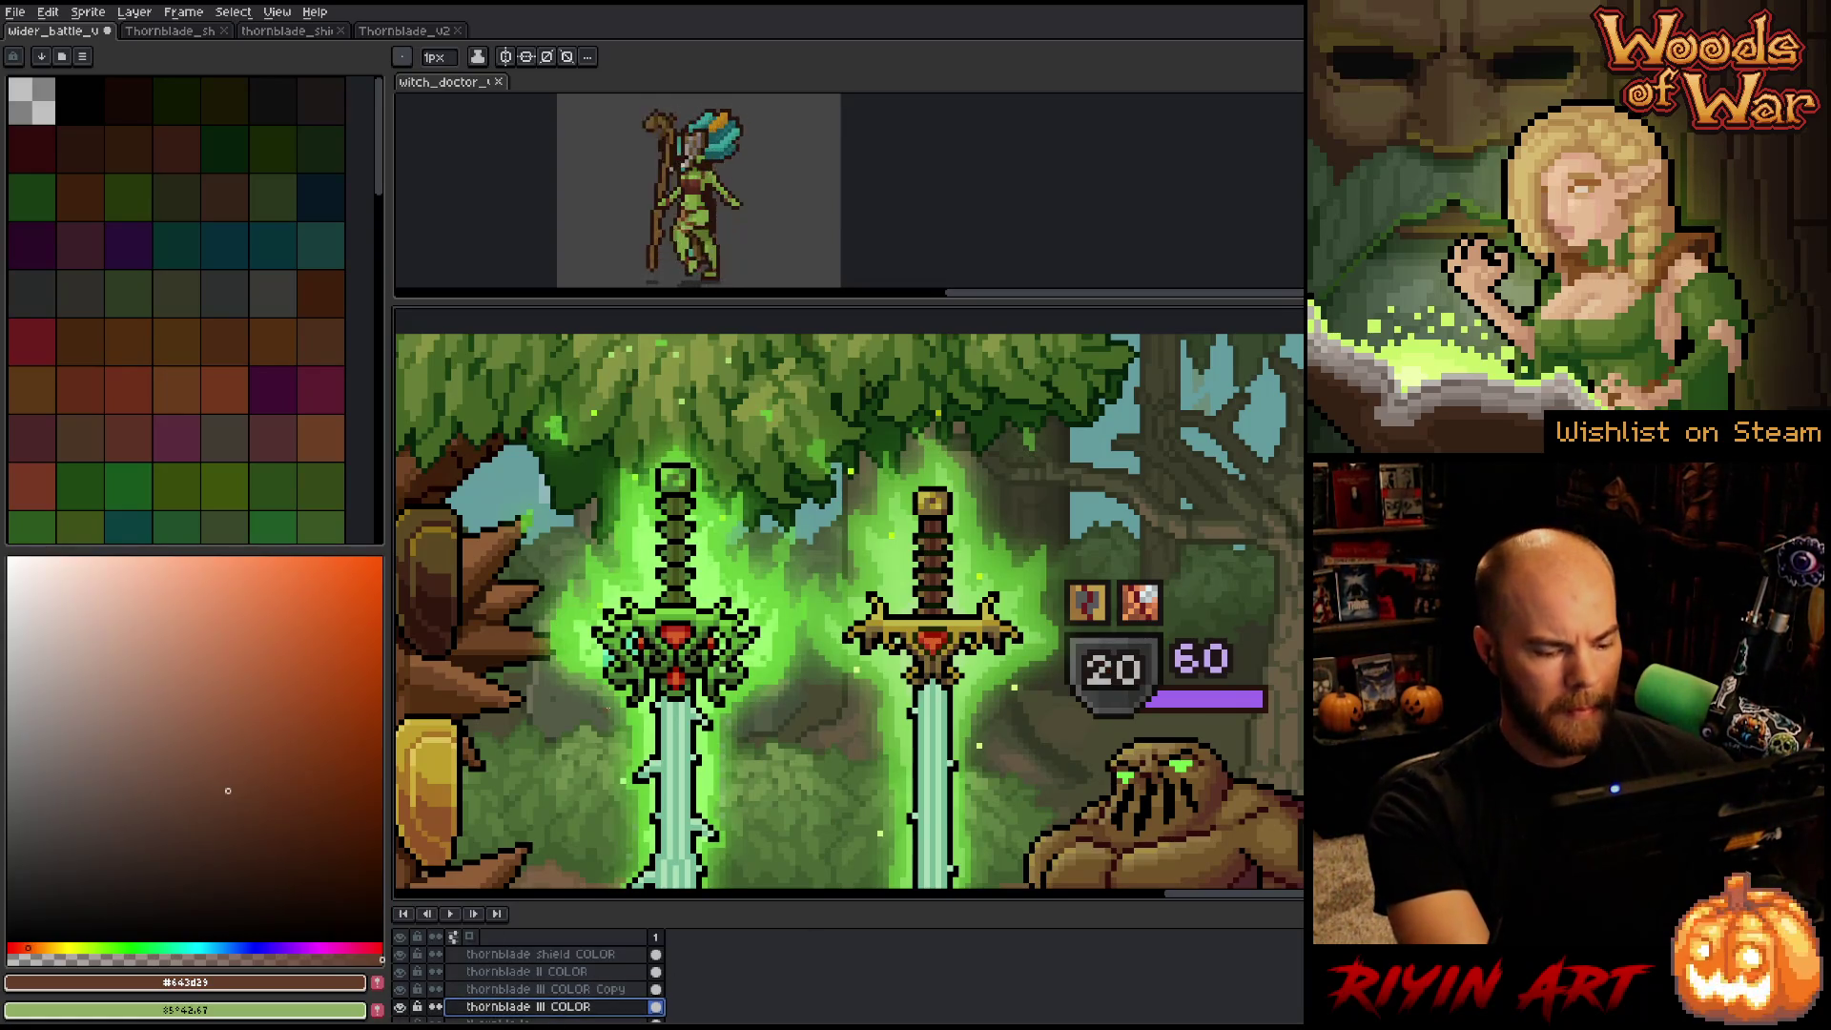
key("v")
left_click_drag(704, 685, 962, 685)
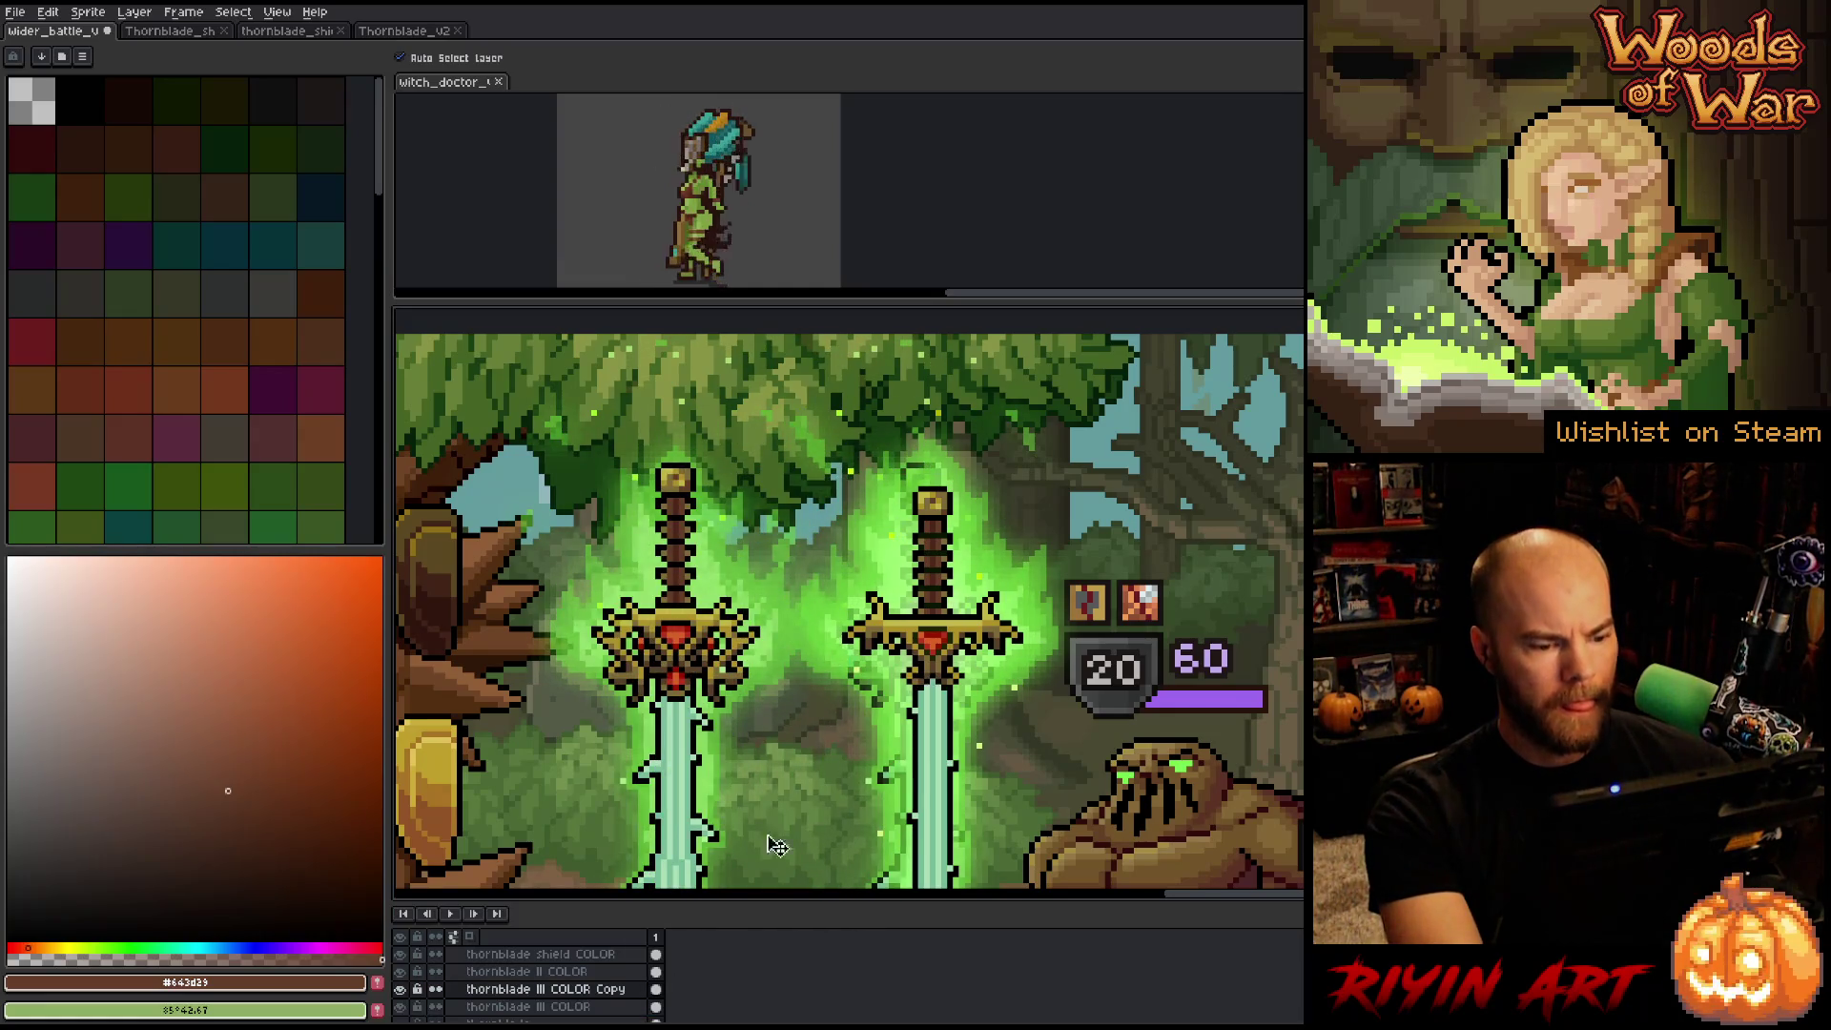
left_click(400, 986)
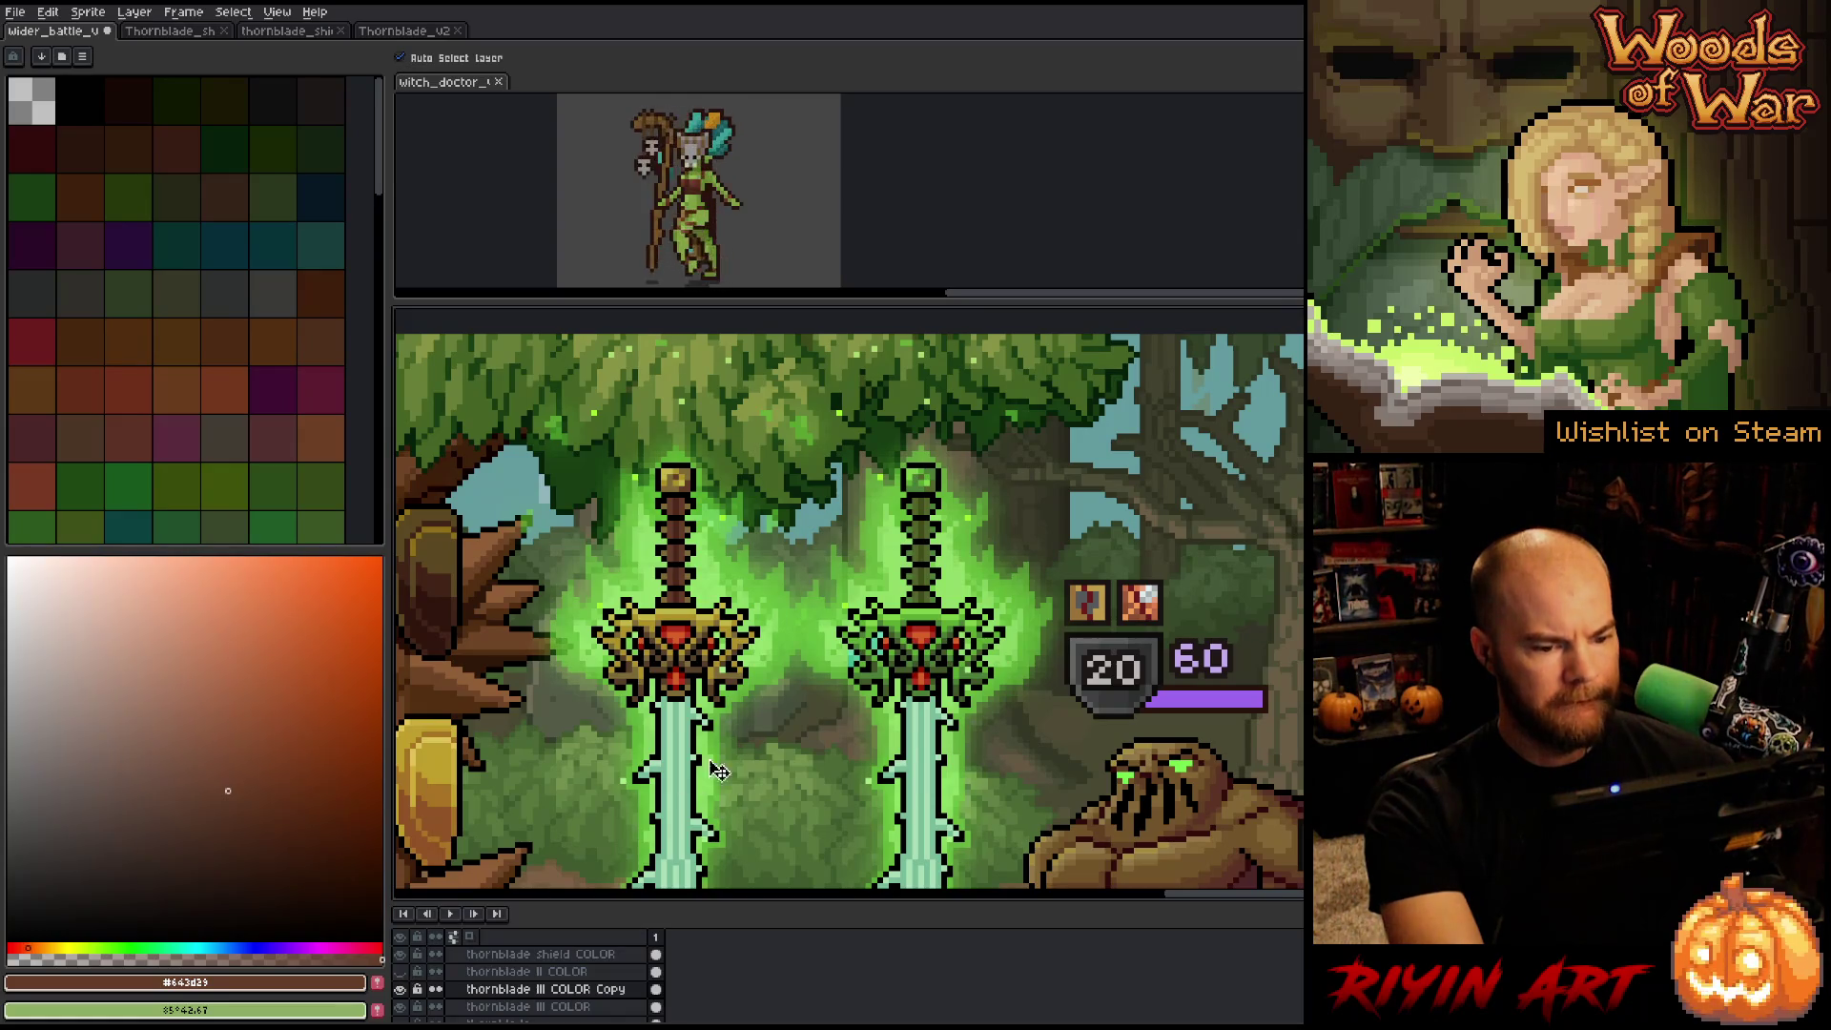
left_click_drag(865, 680, 784, 570)
key("v")
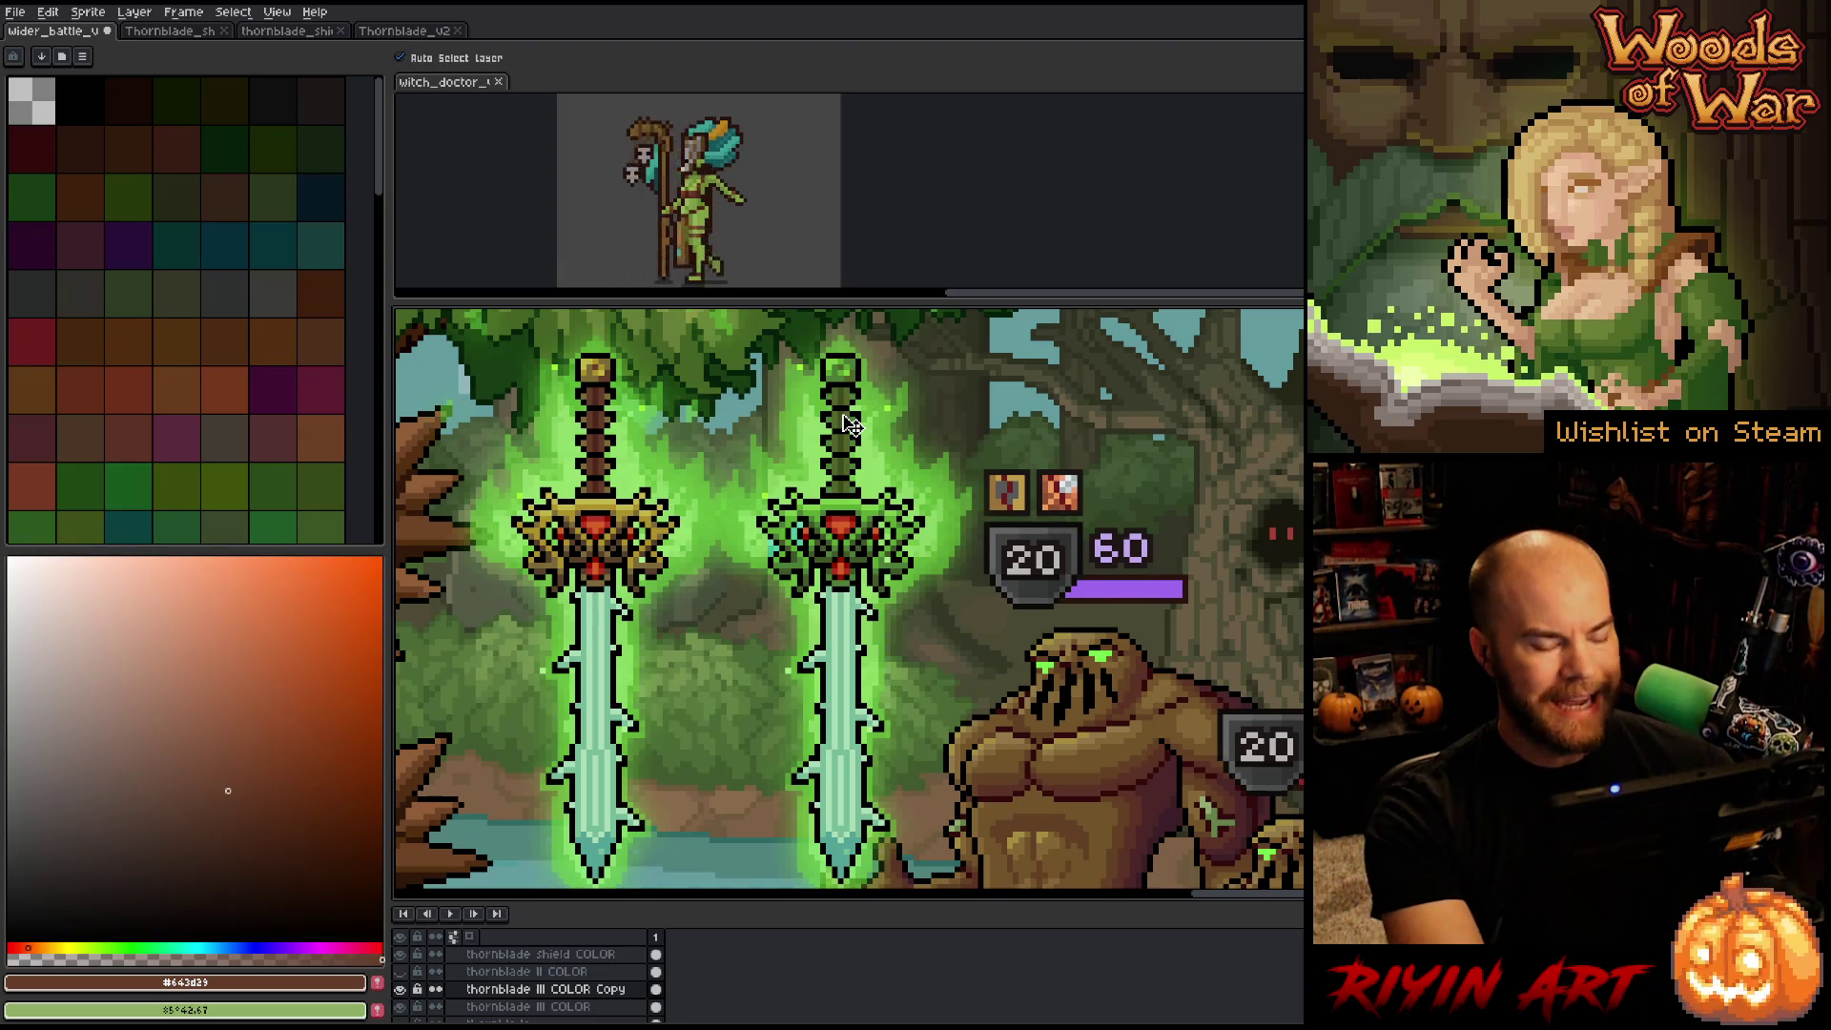
key("m")
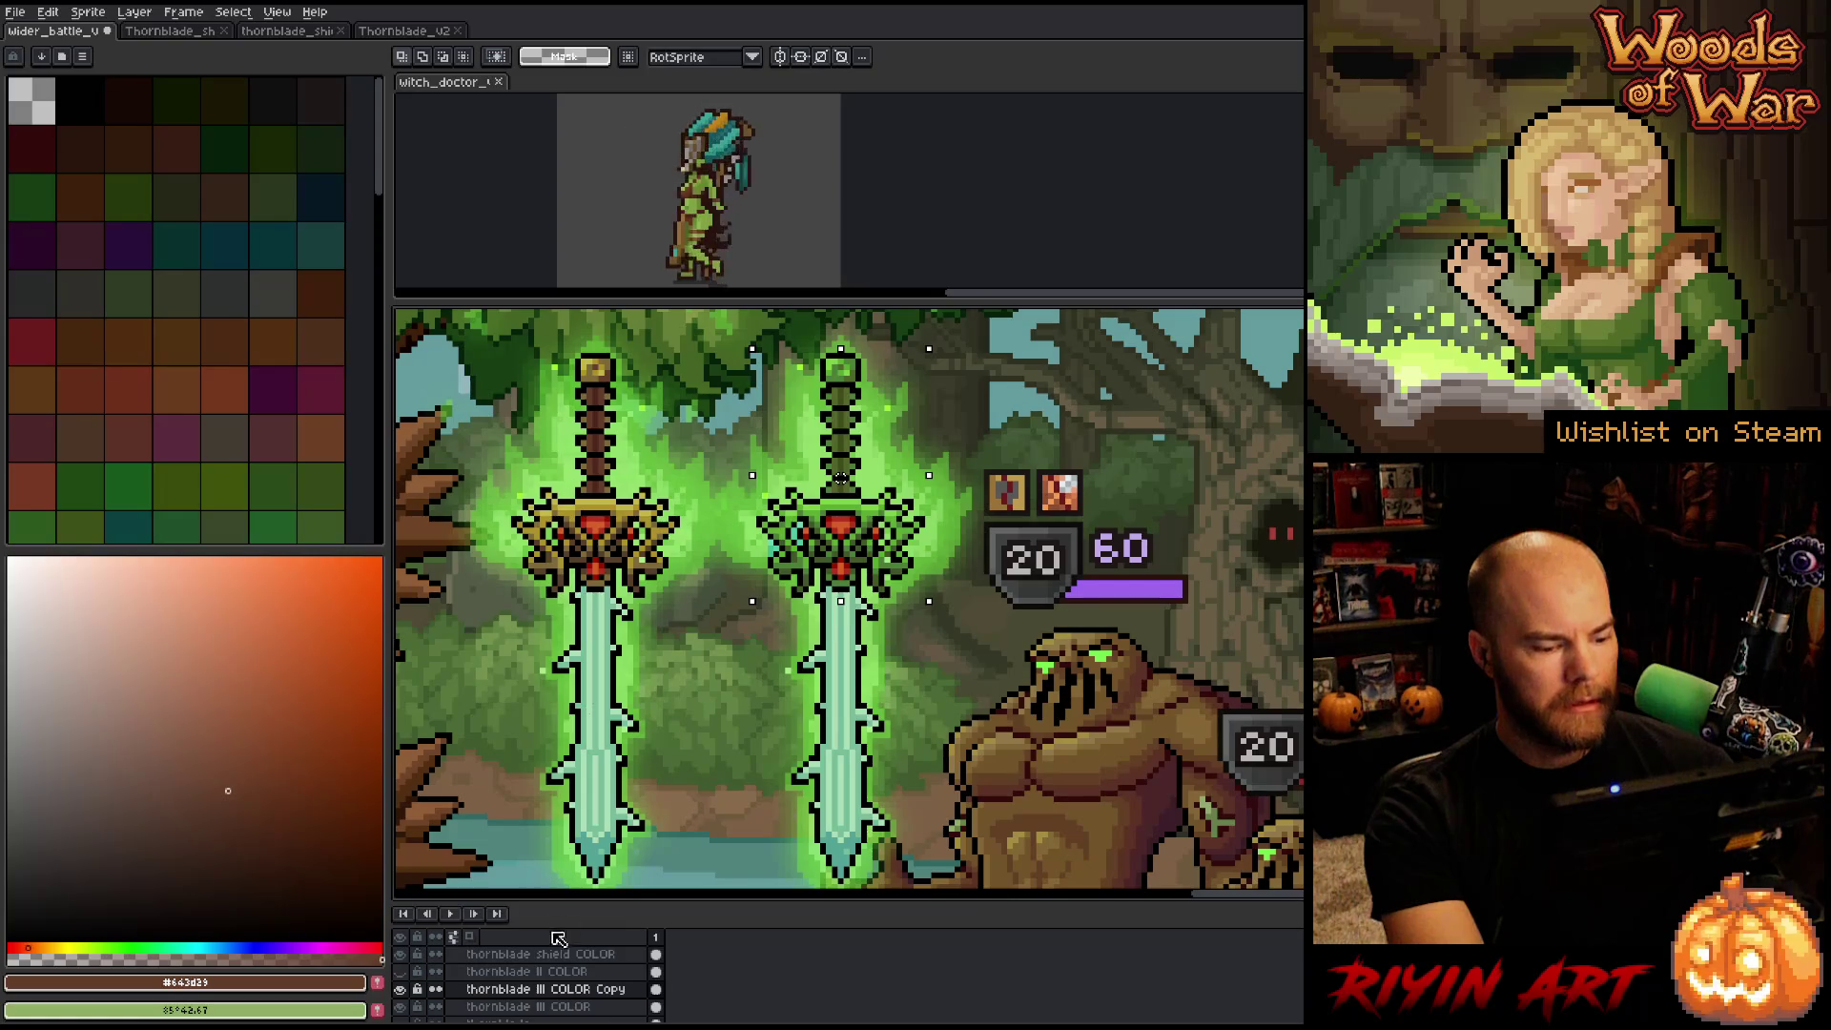
Copy the left sword's banded grip, paste it onto the right sword's hilt, and compare.
left_click(524, 1007)
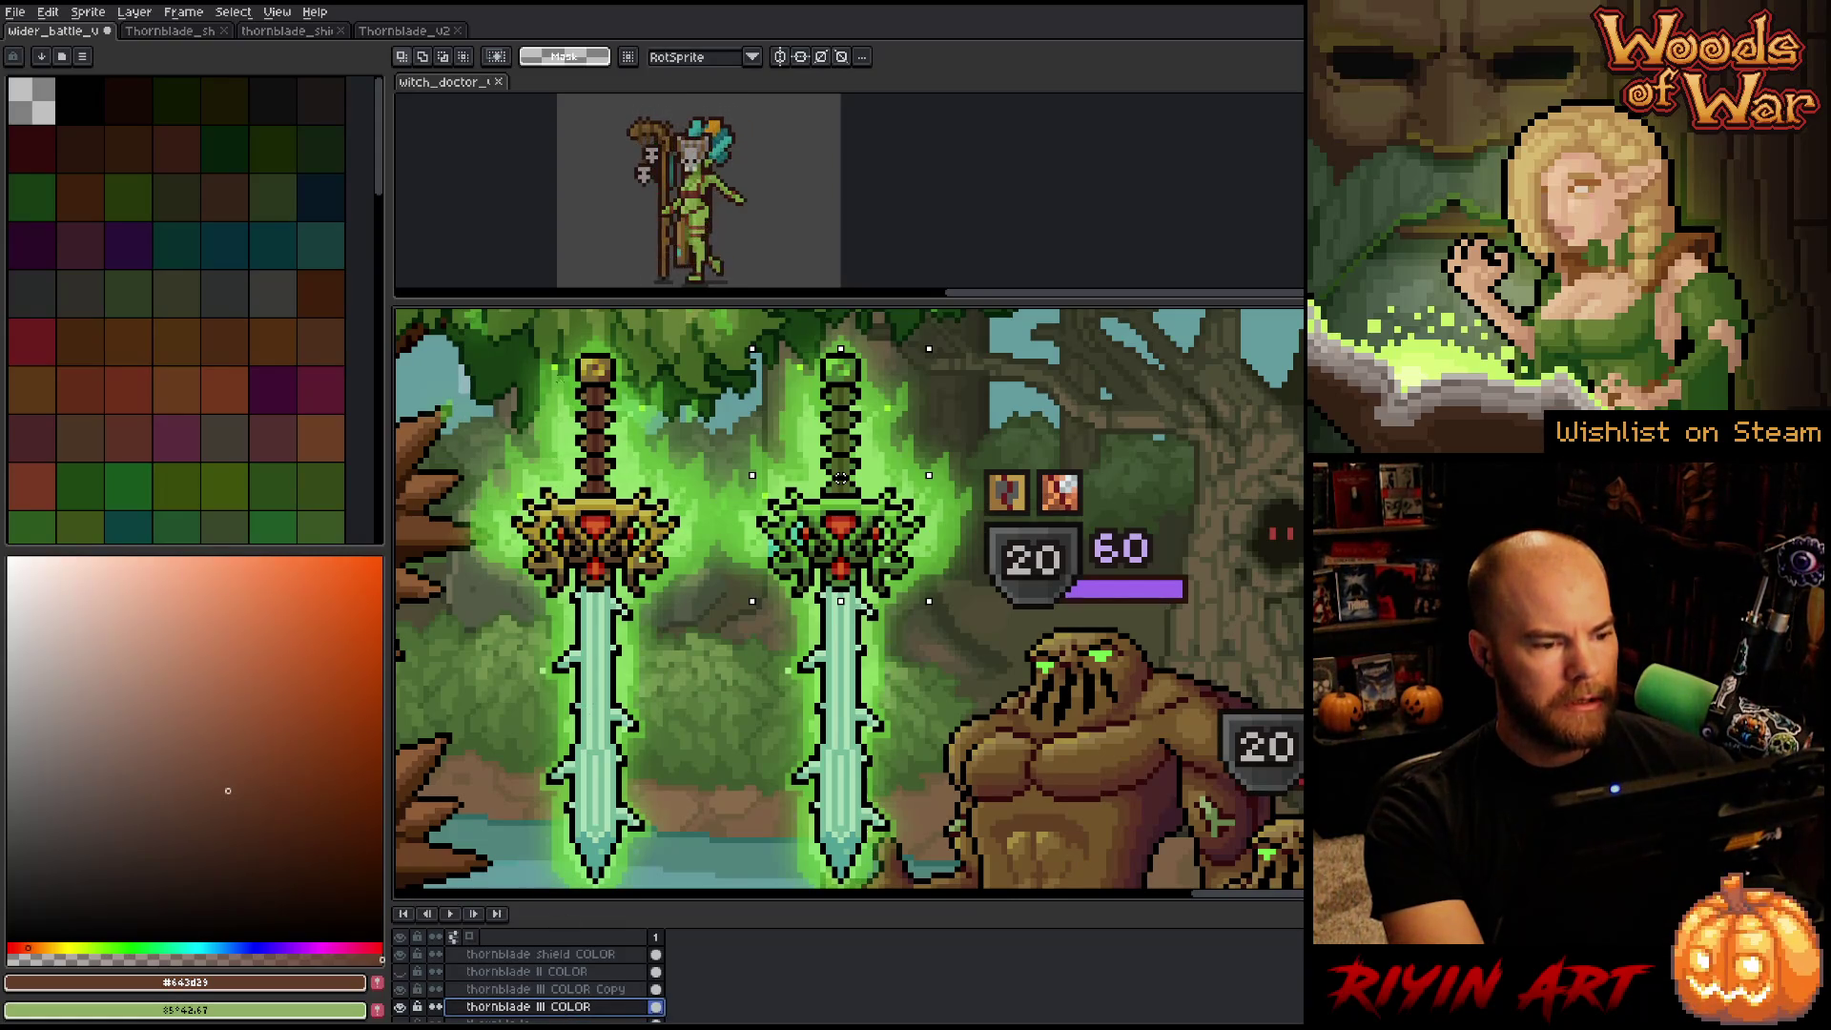
mouse_move(577, 393)
left_mouse_down()
mouse_move(651, 504)
mouse_move(626, 492)
left_mouse_up()
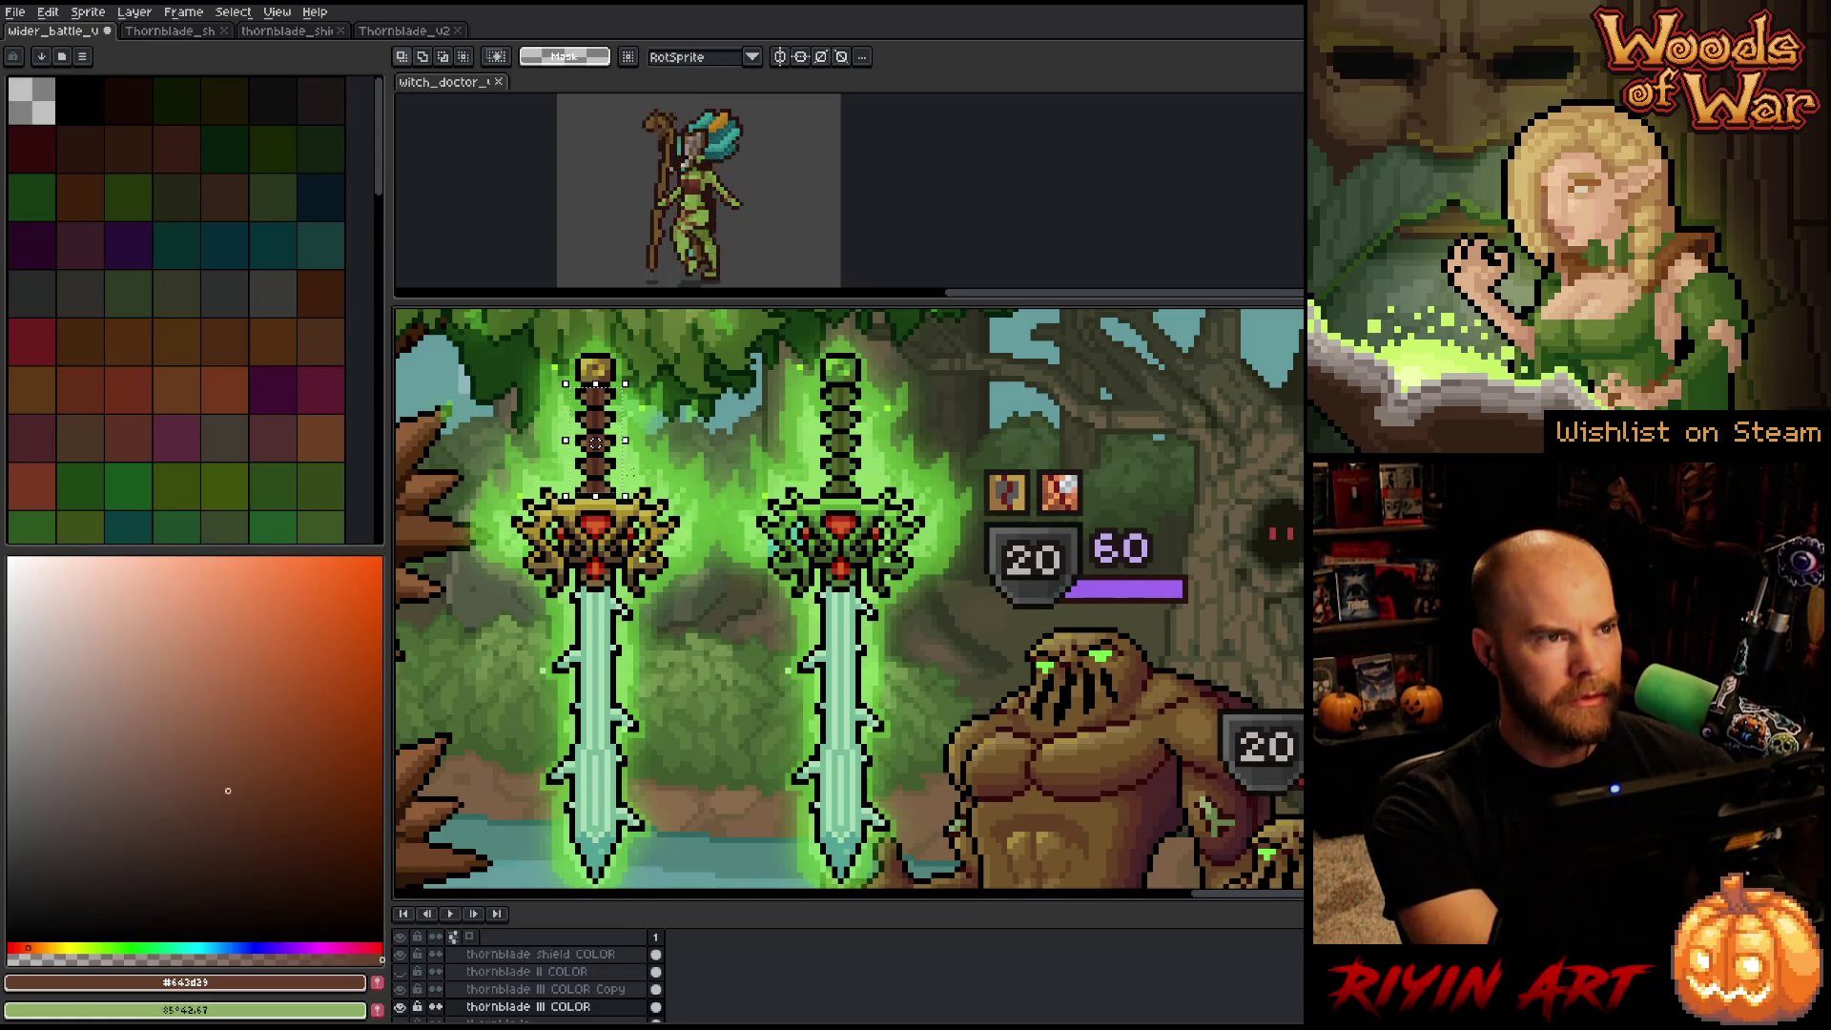
left_click(554, 989)
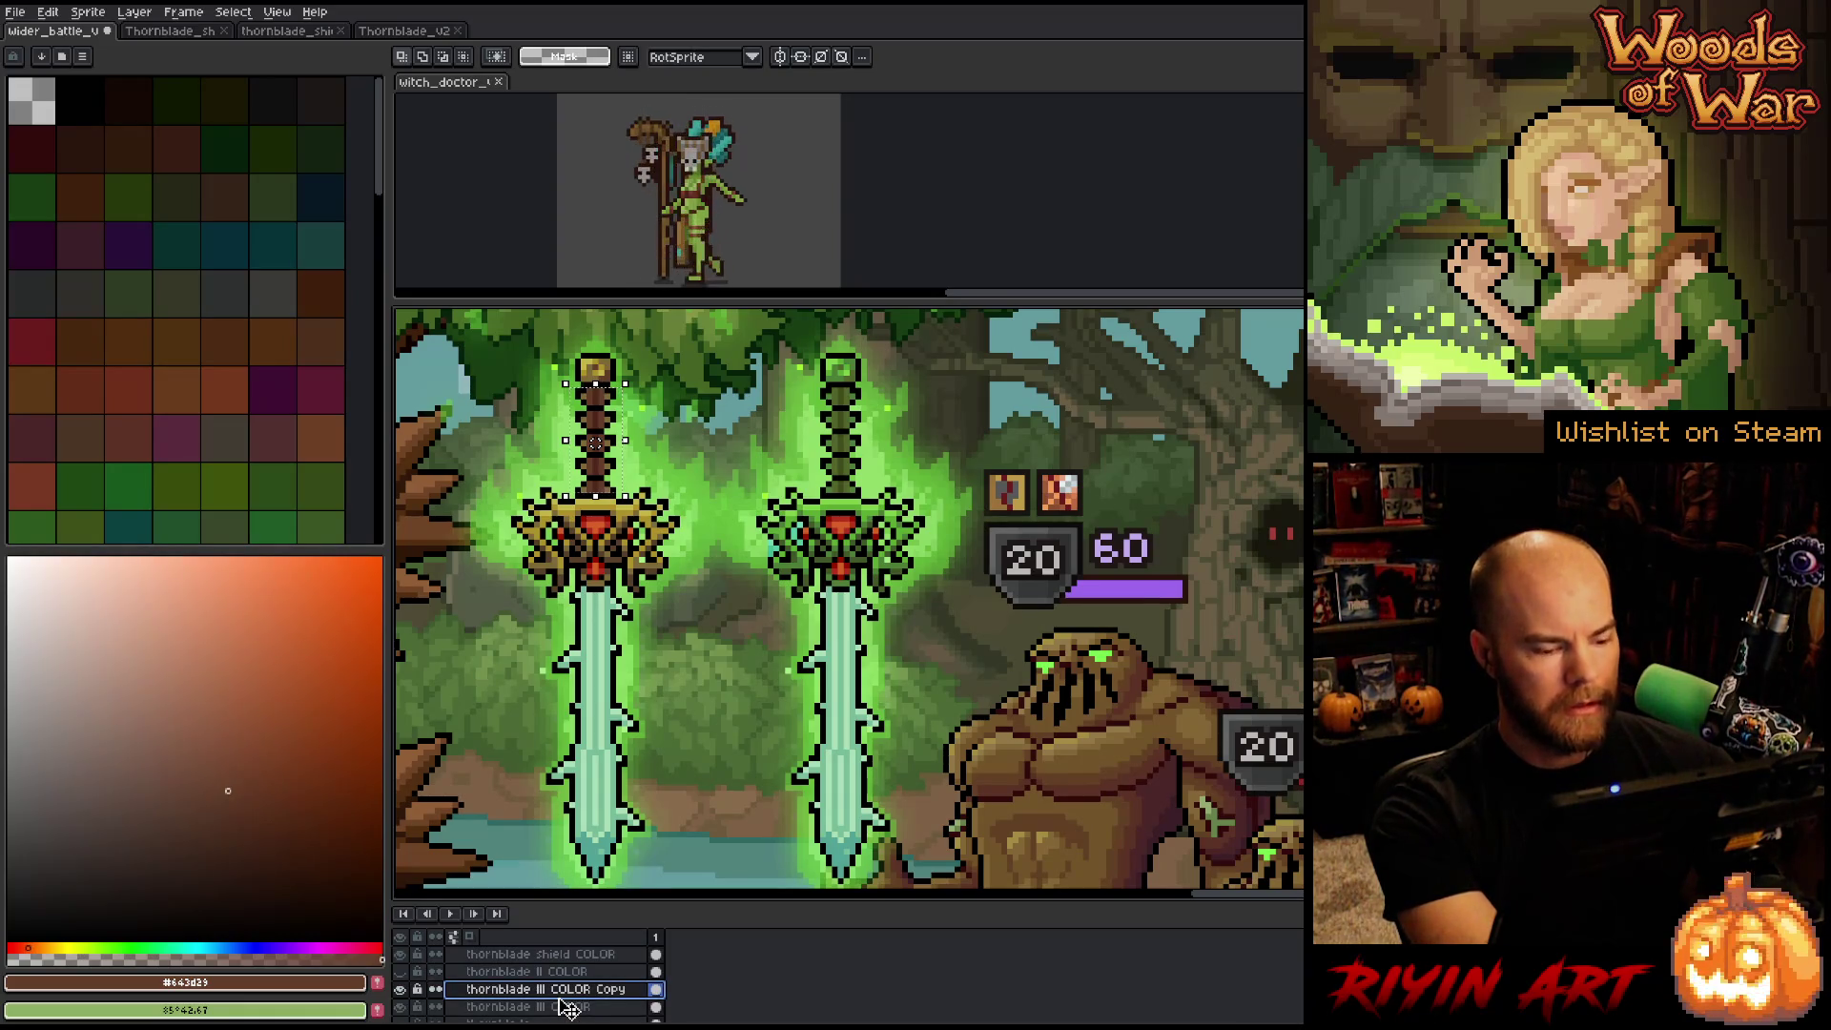
key("shift+n")
key("ctrl+v")
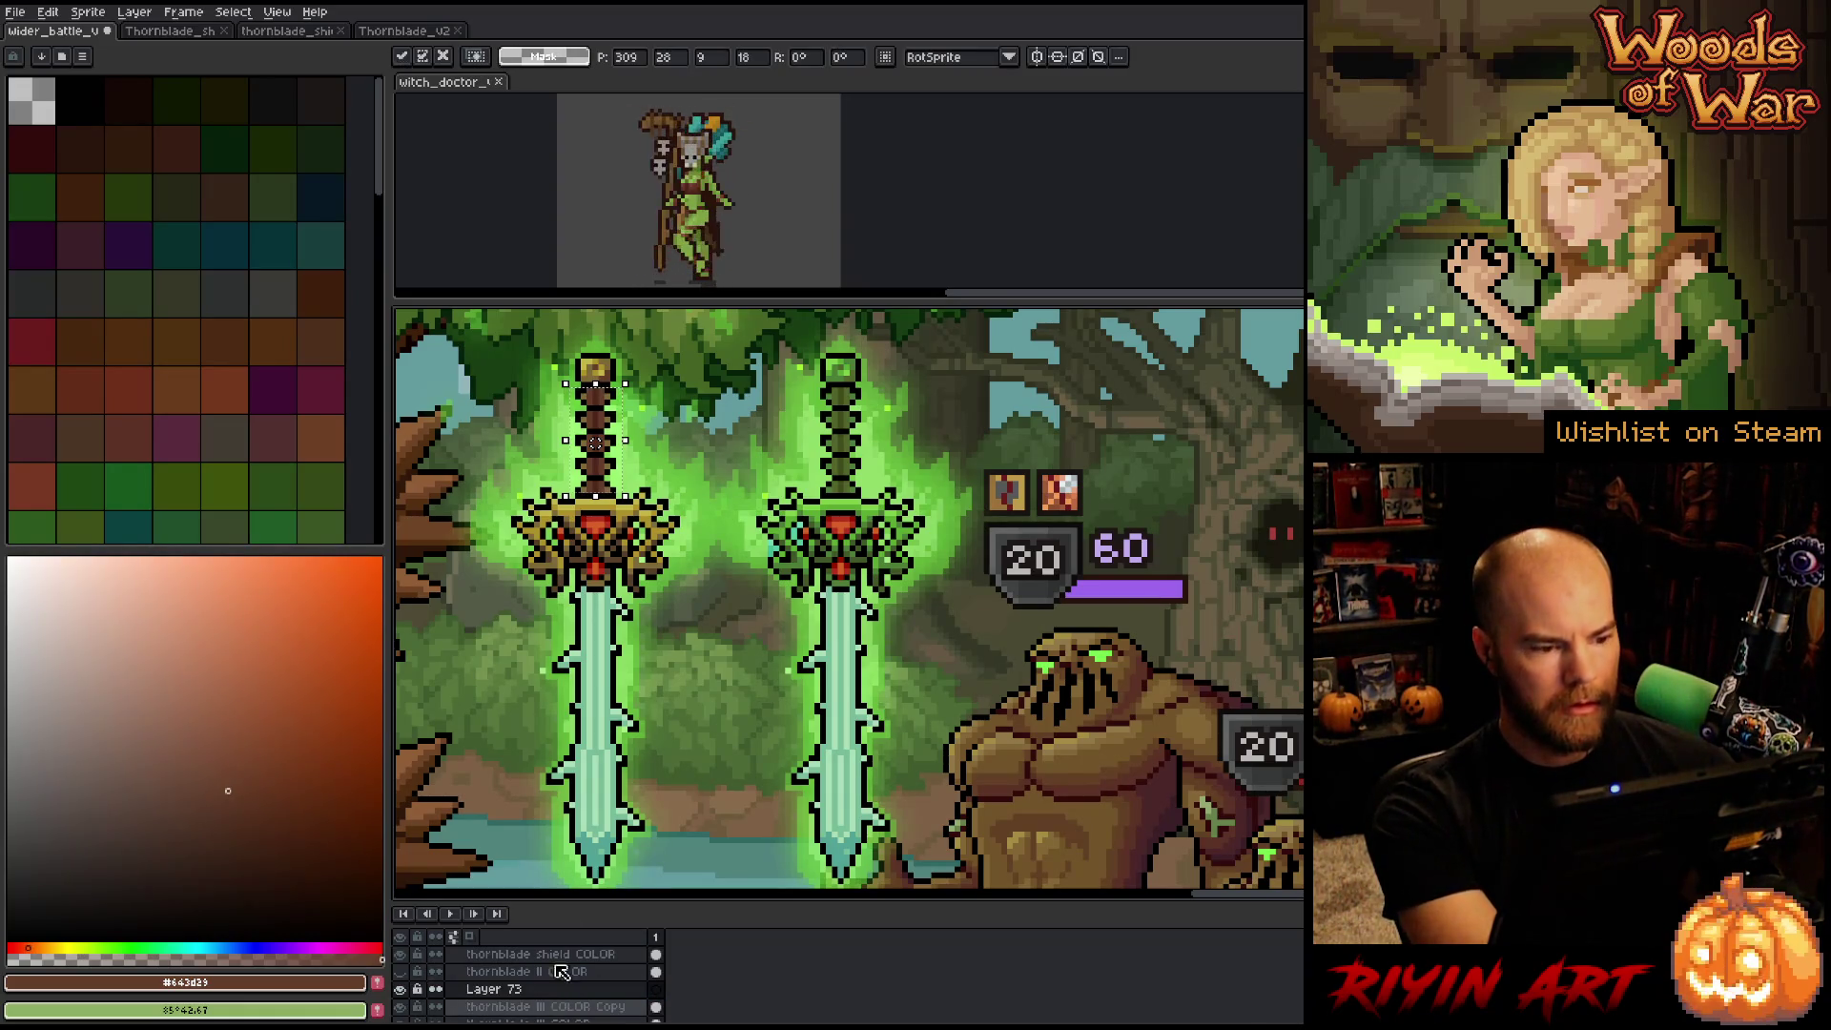
left_click_drag(600, 490, 848, 493)
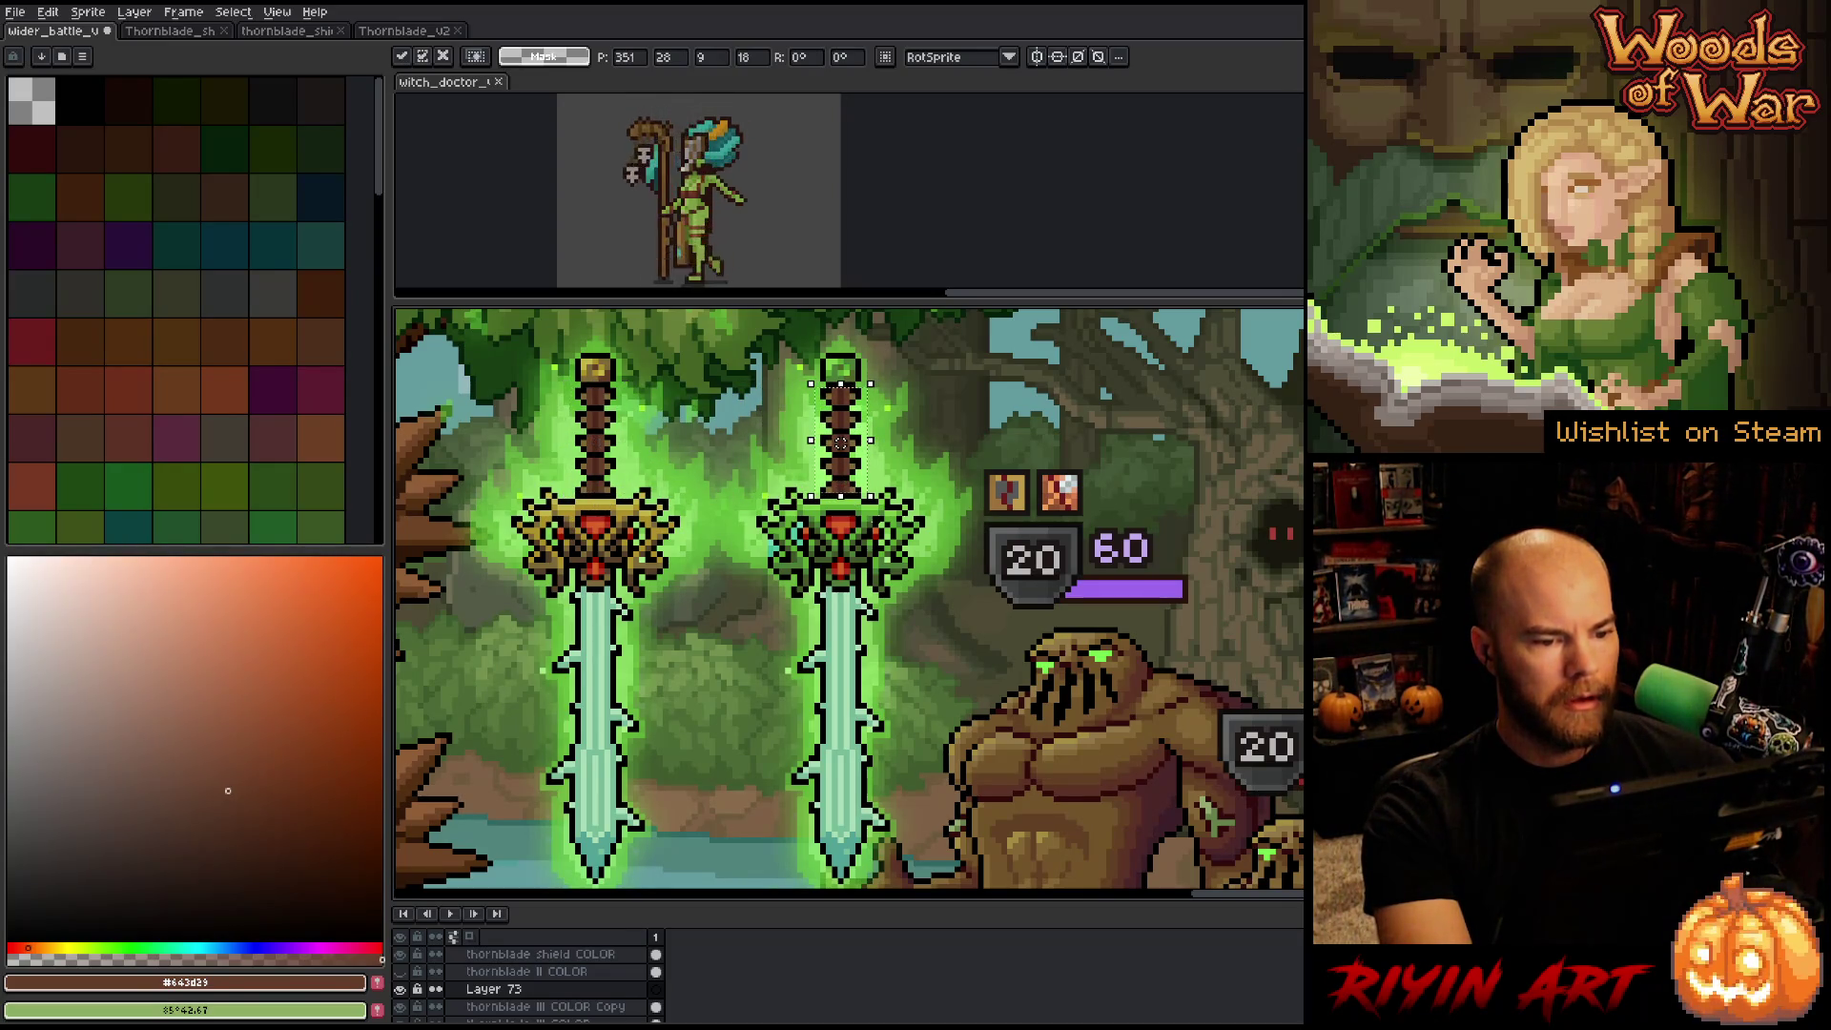
key("Return")
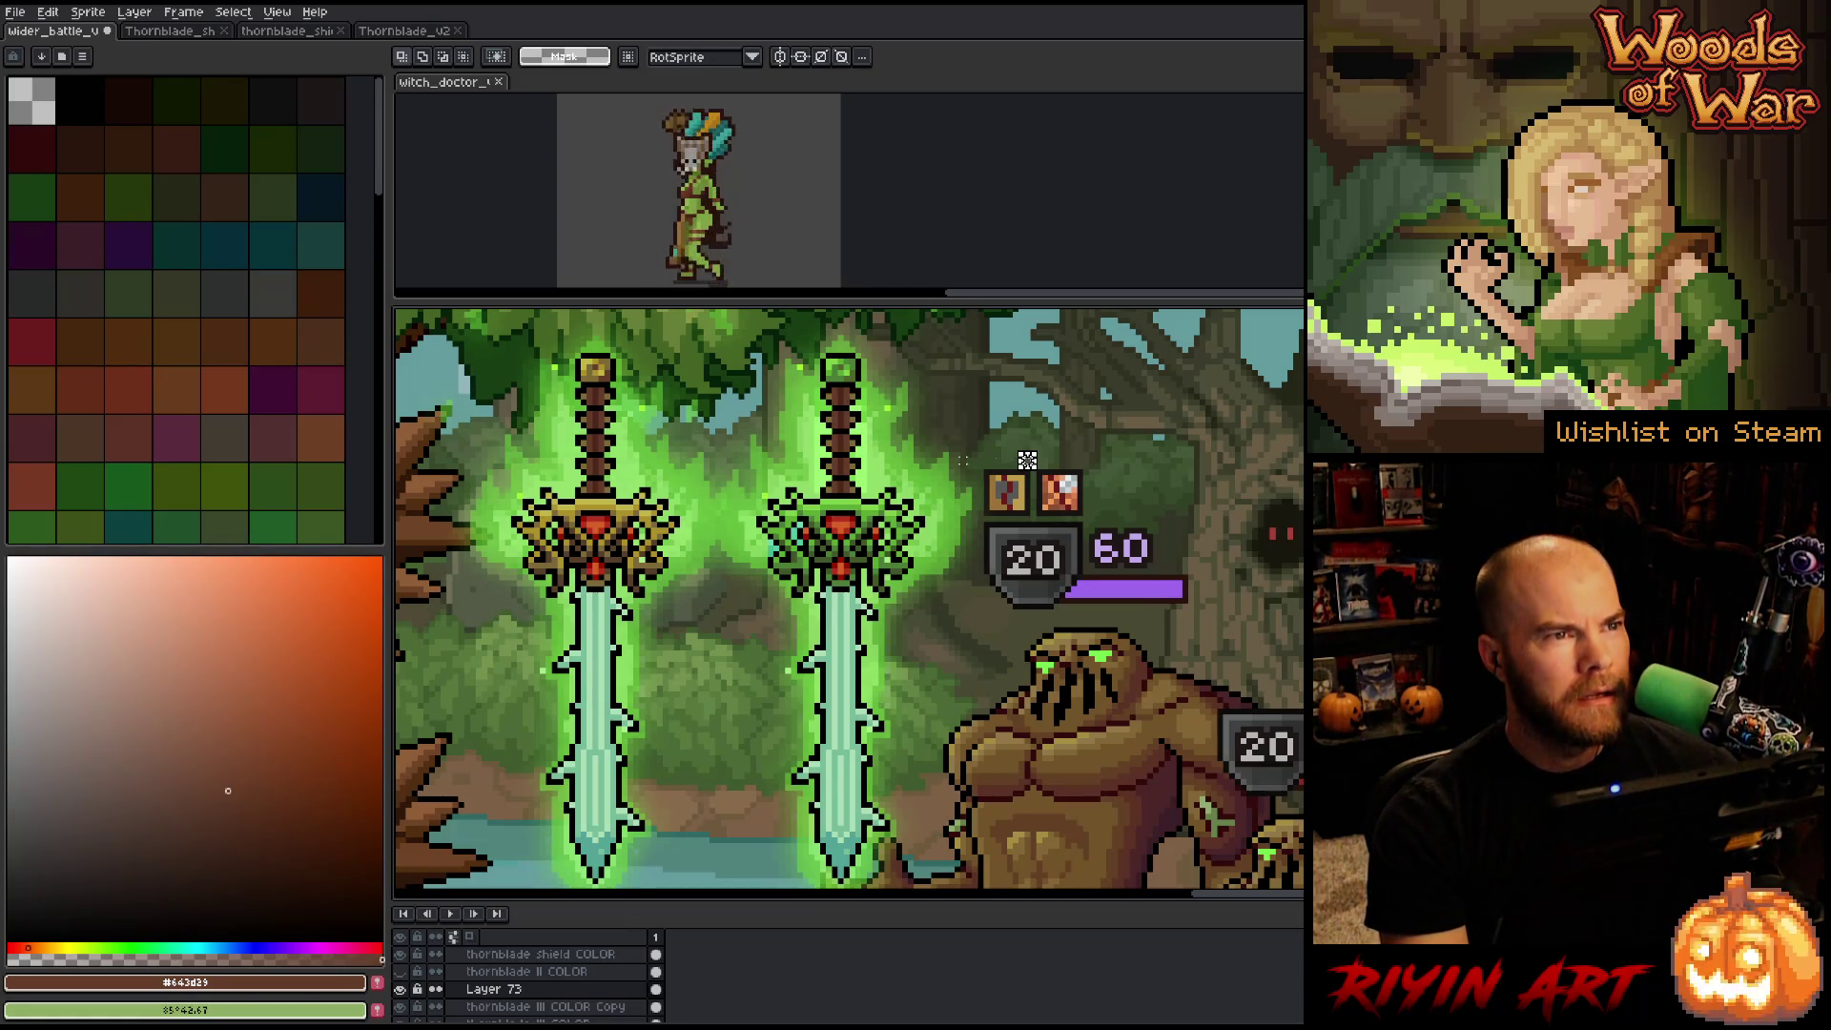
left_click(401, 992)
left_click(401, 992)
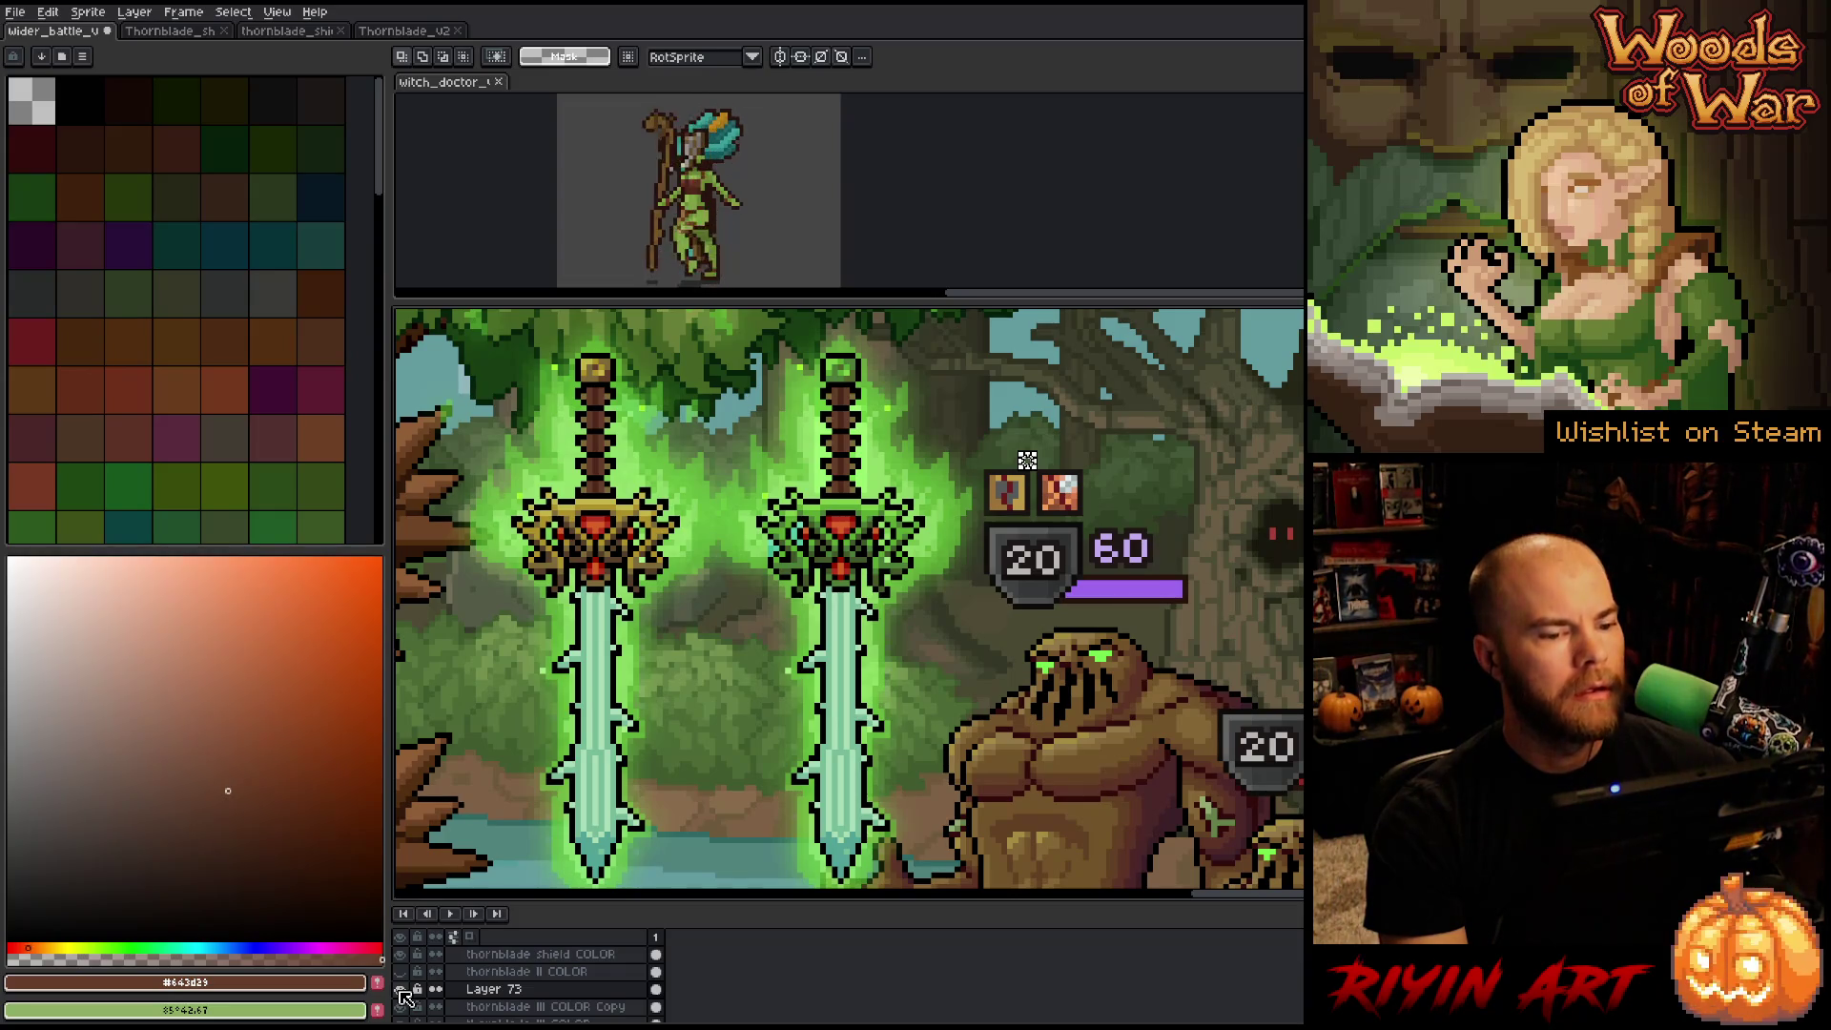
left_click(402, 992)
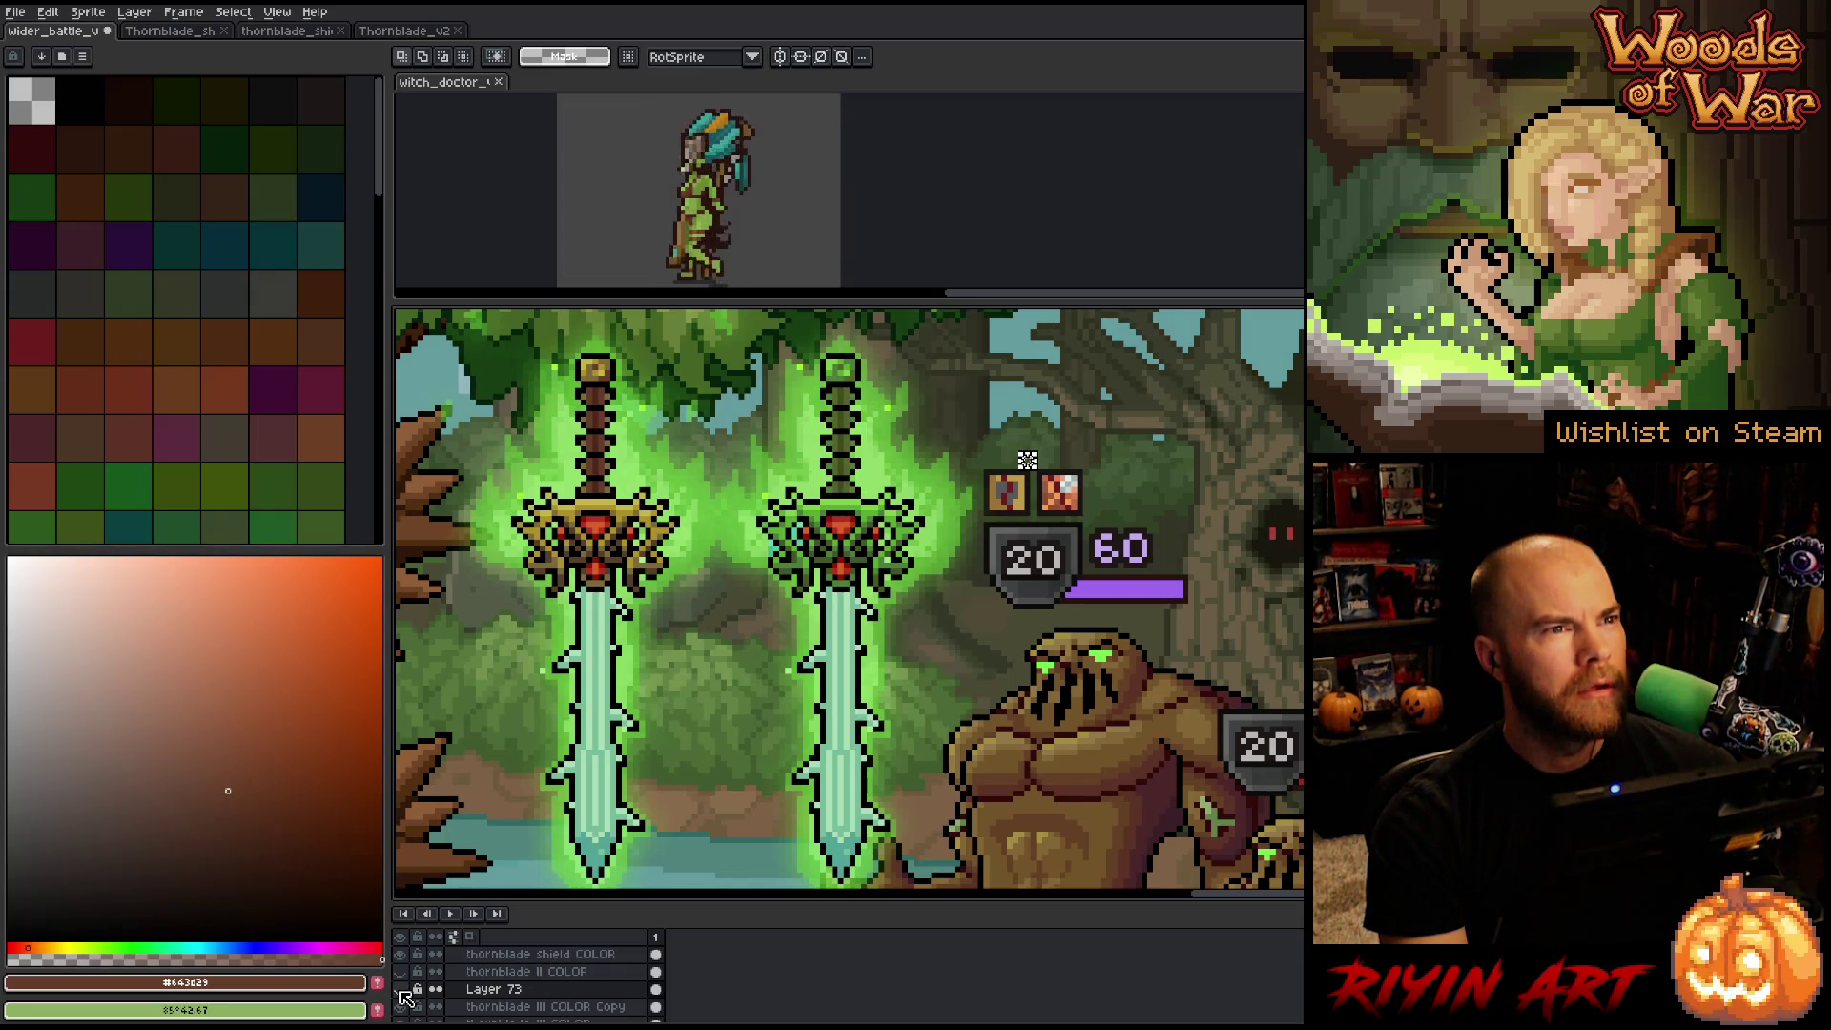
left_click(401, 992)
left_click(402, 992)
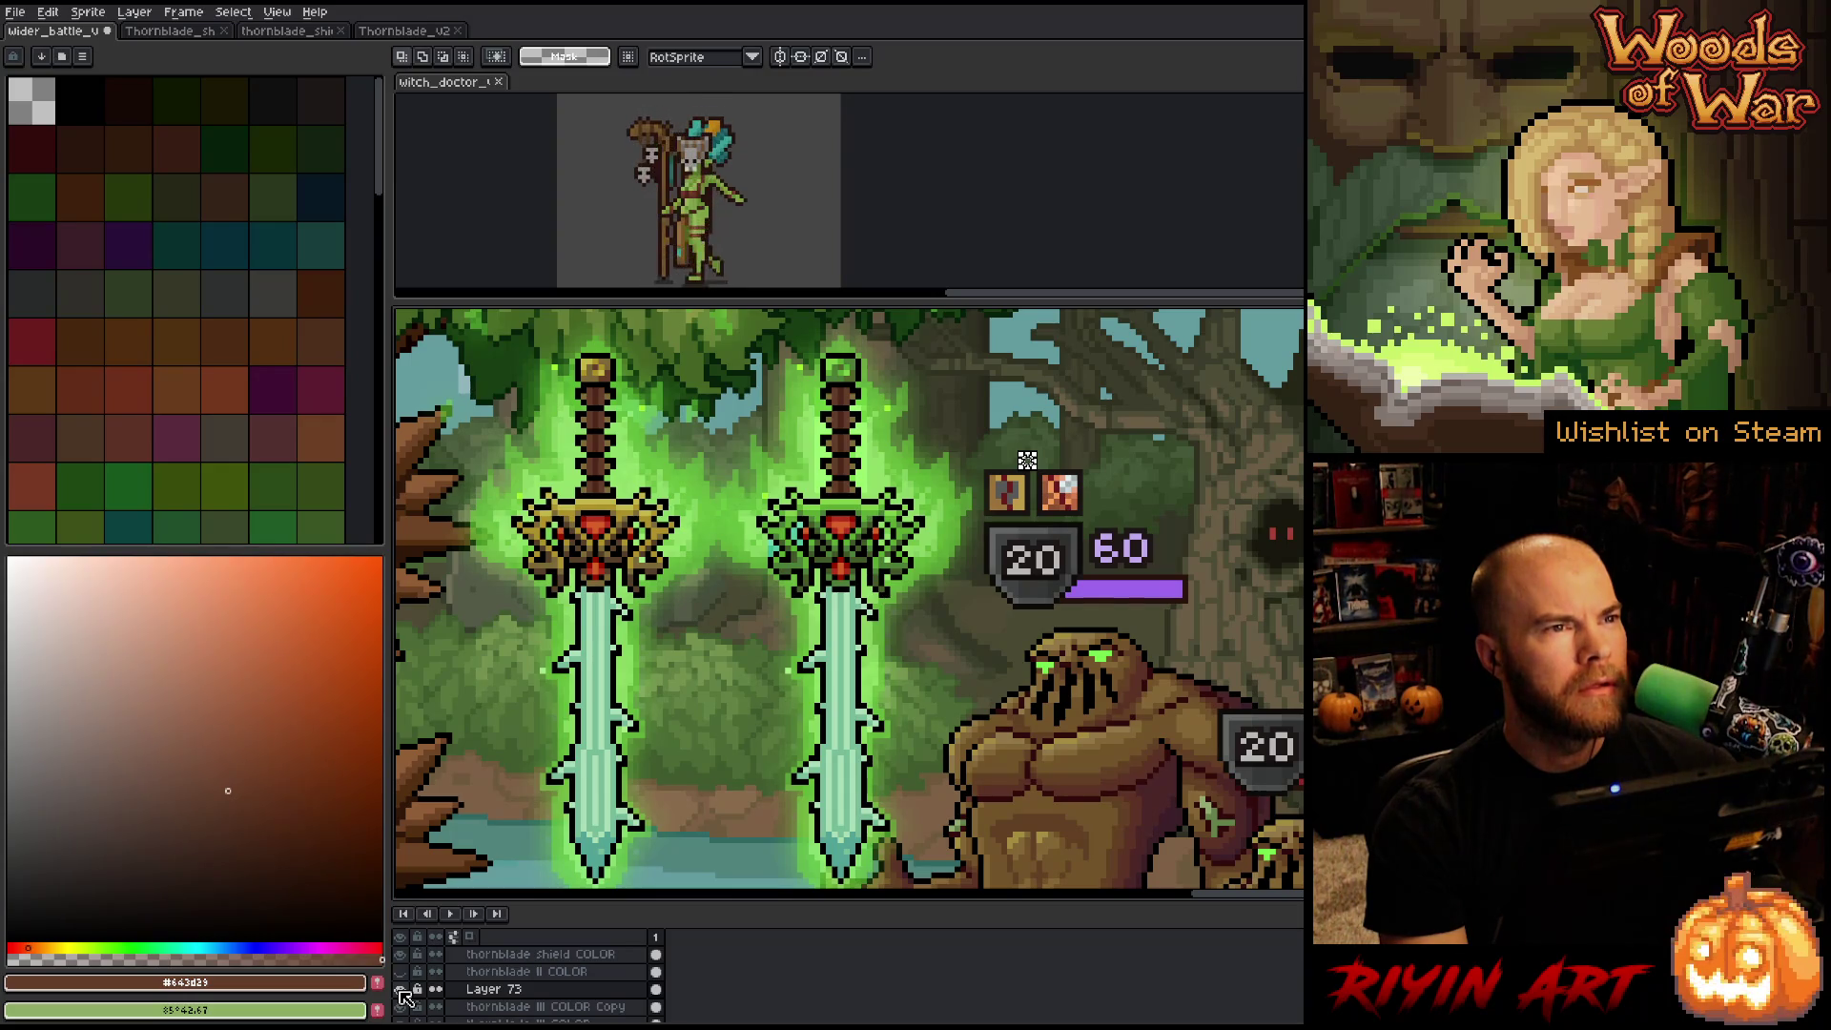
left_click(402, 992)
left_click(401, 992)
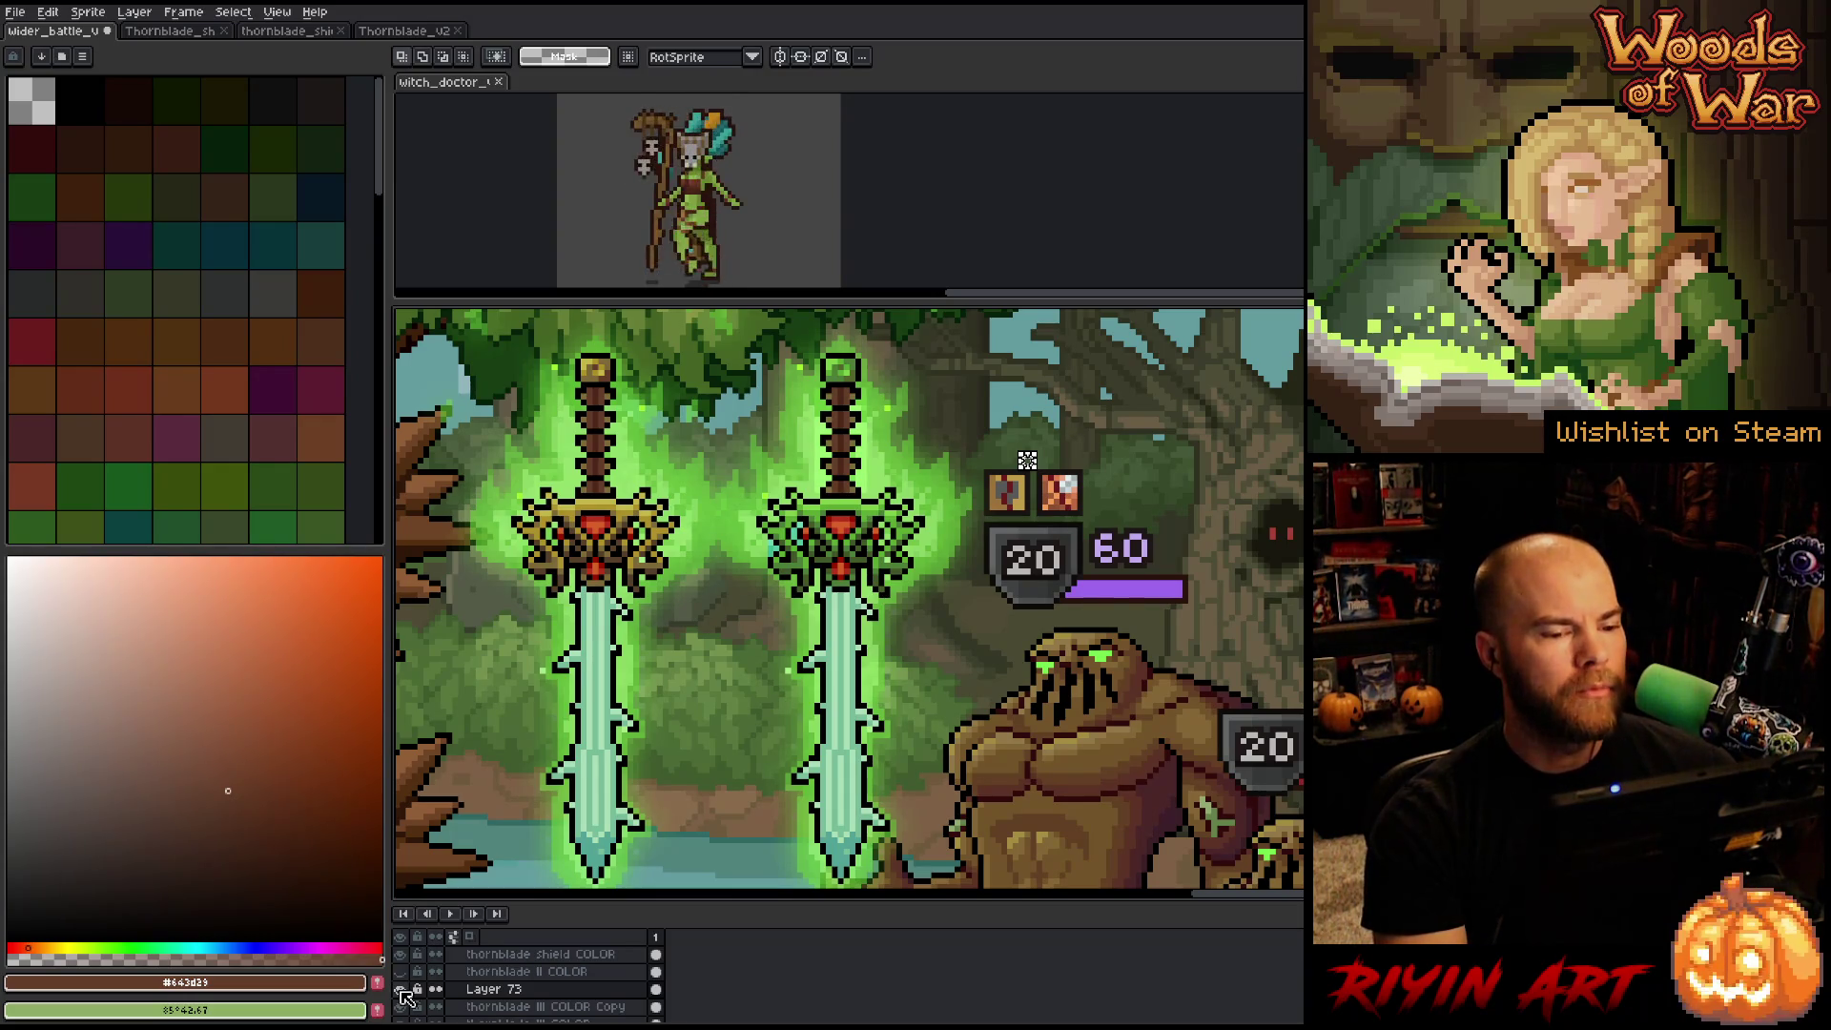
left_click(401, 992)
left_click(401, 992)
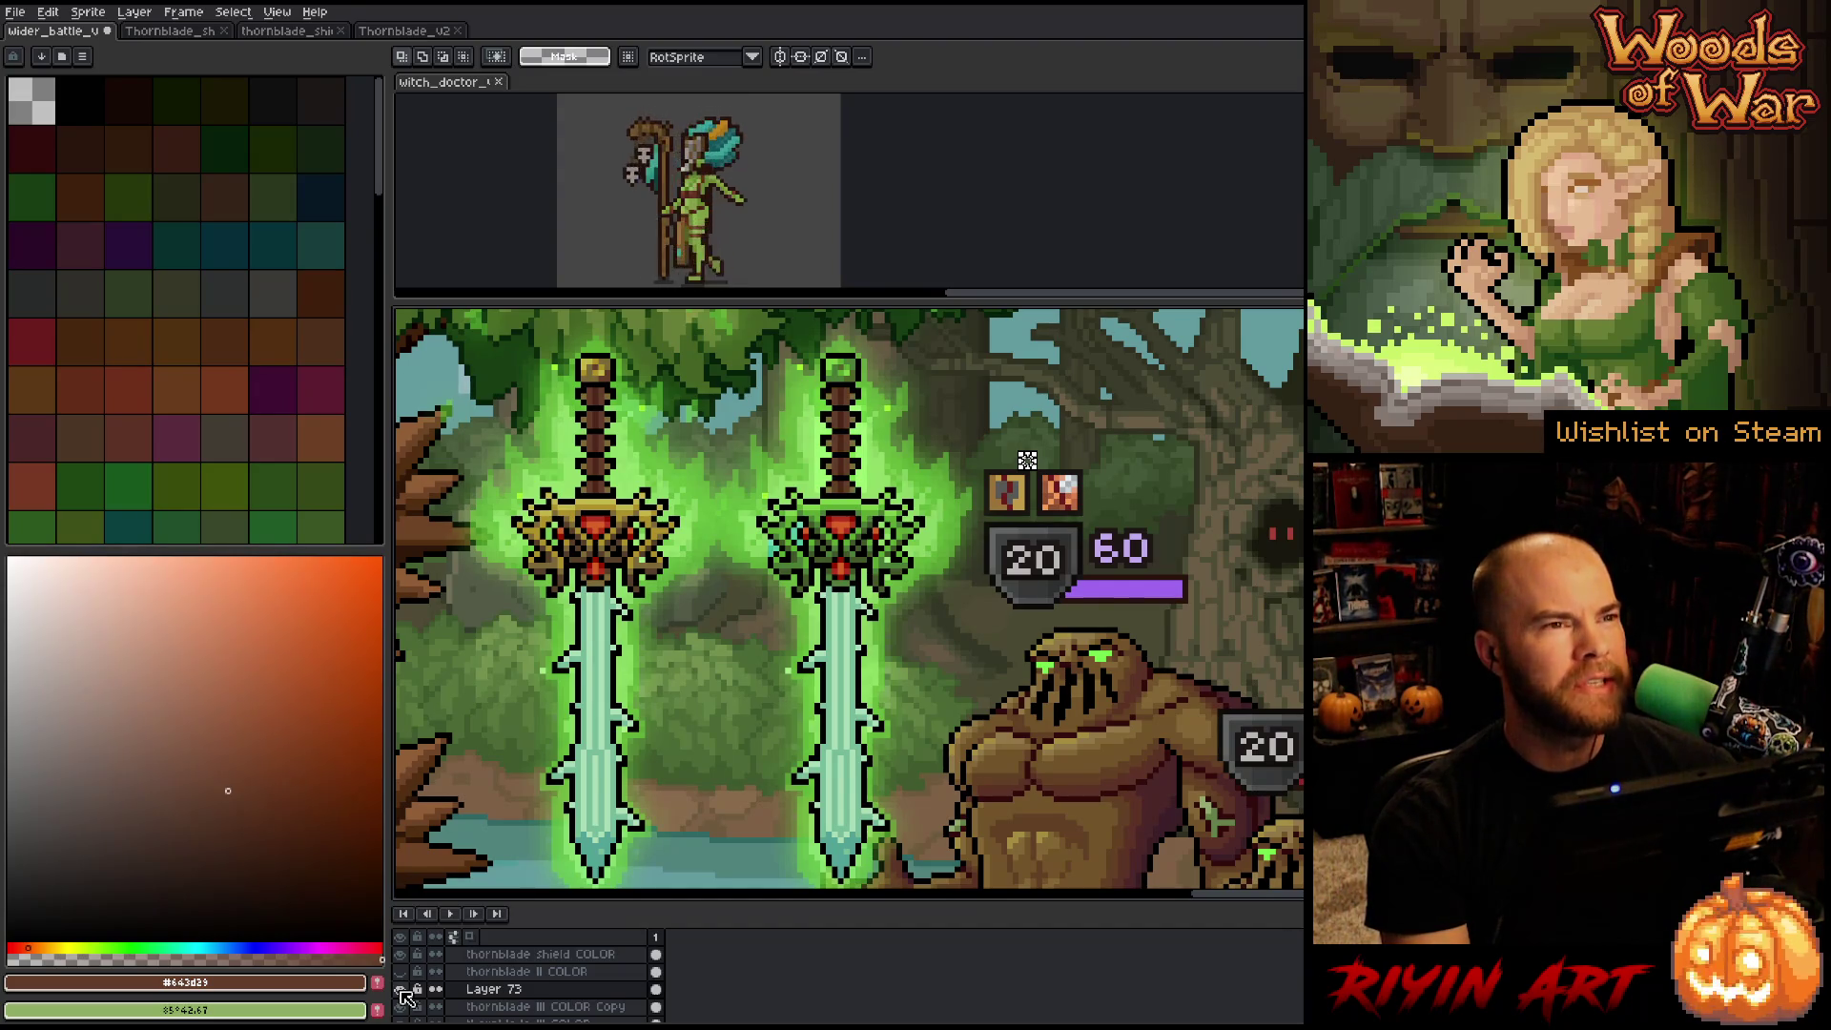
left_click(401, 992)
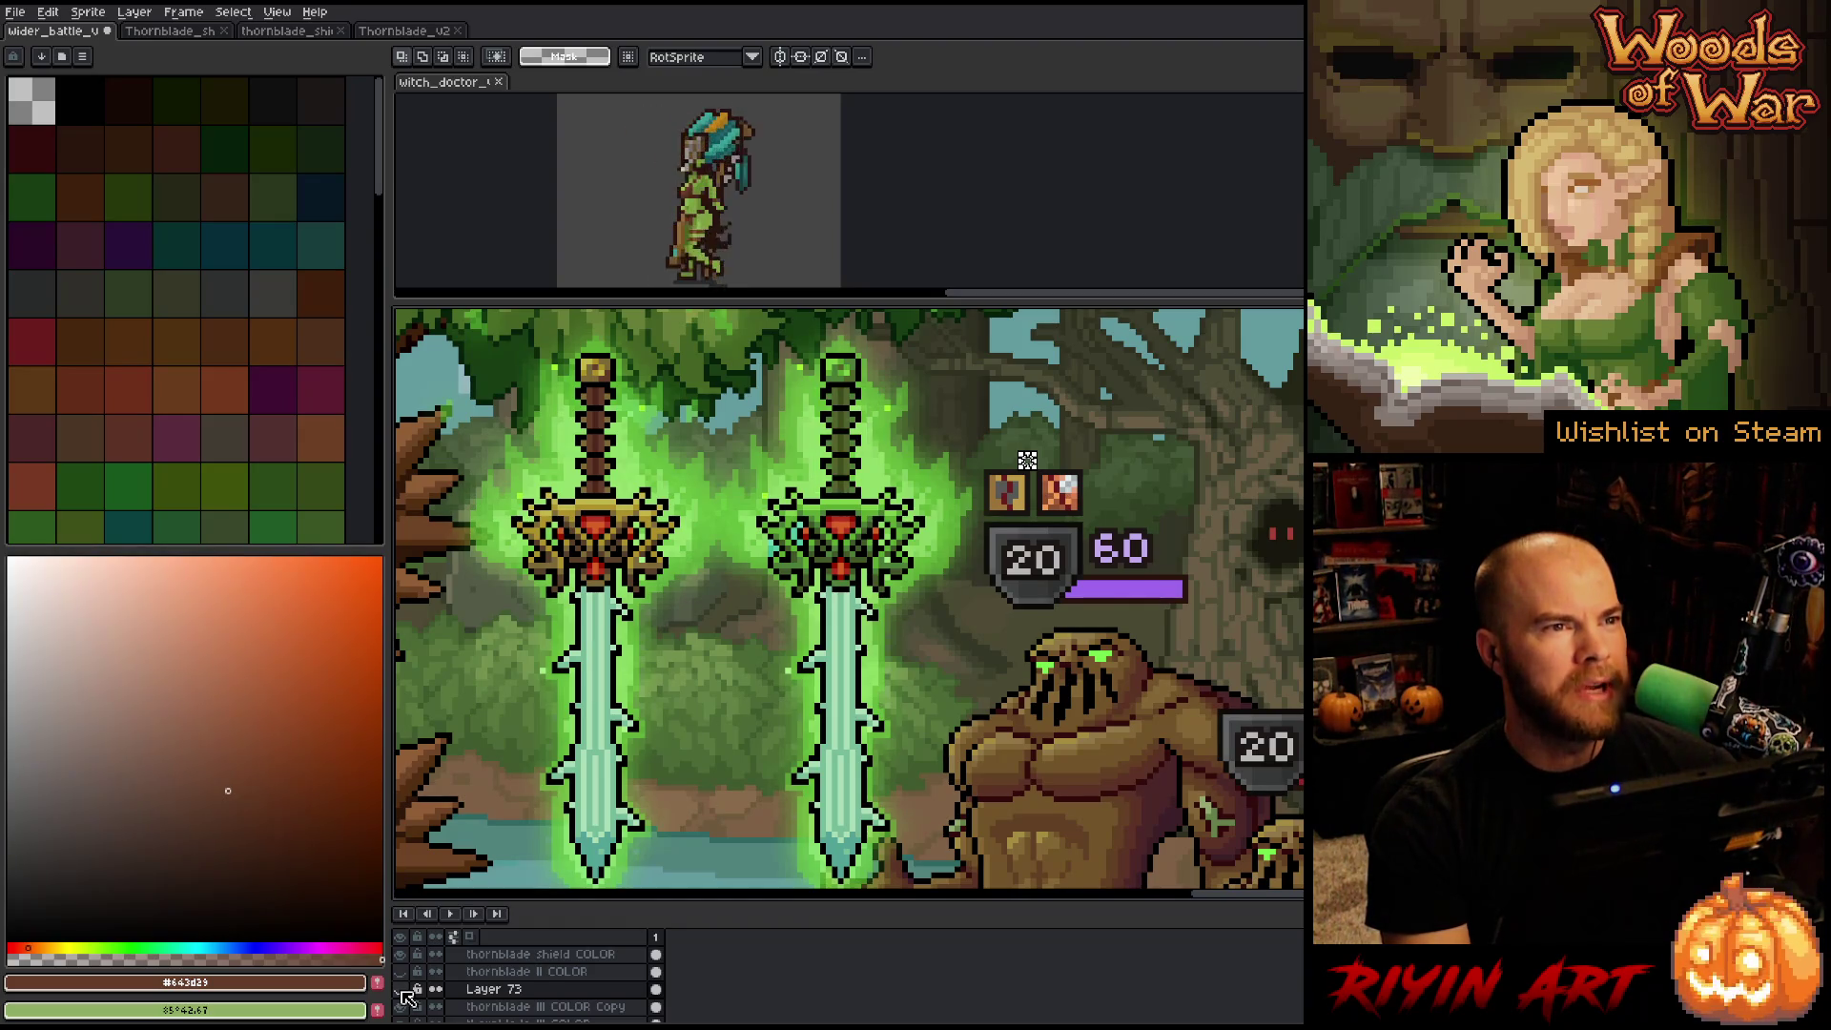
left_click(402, 992)
left_click(402, 992)
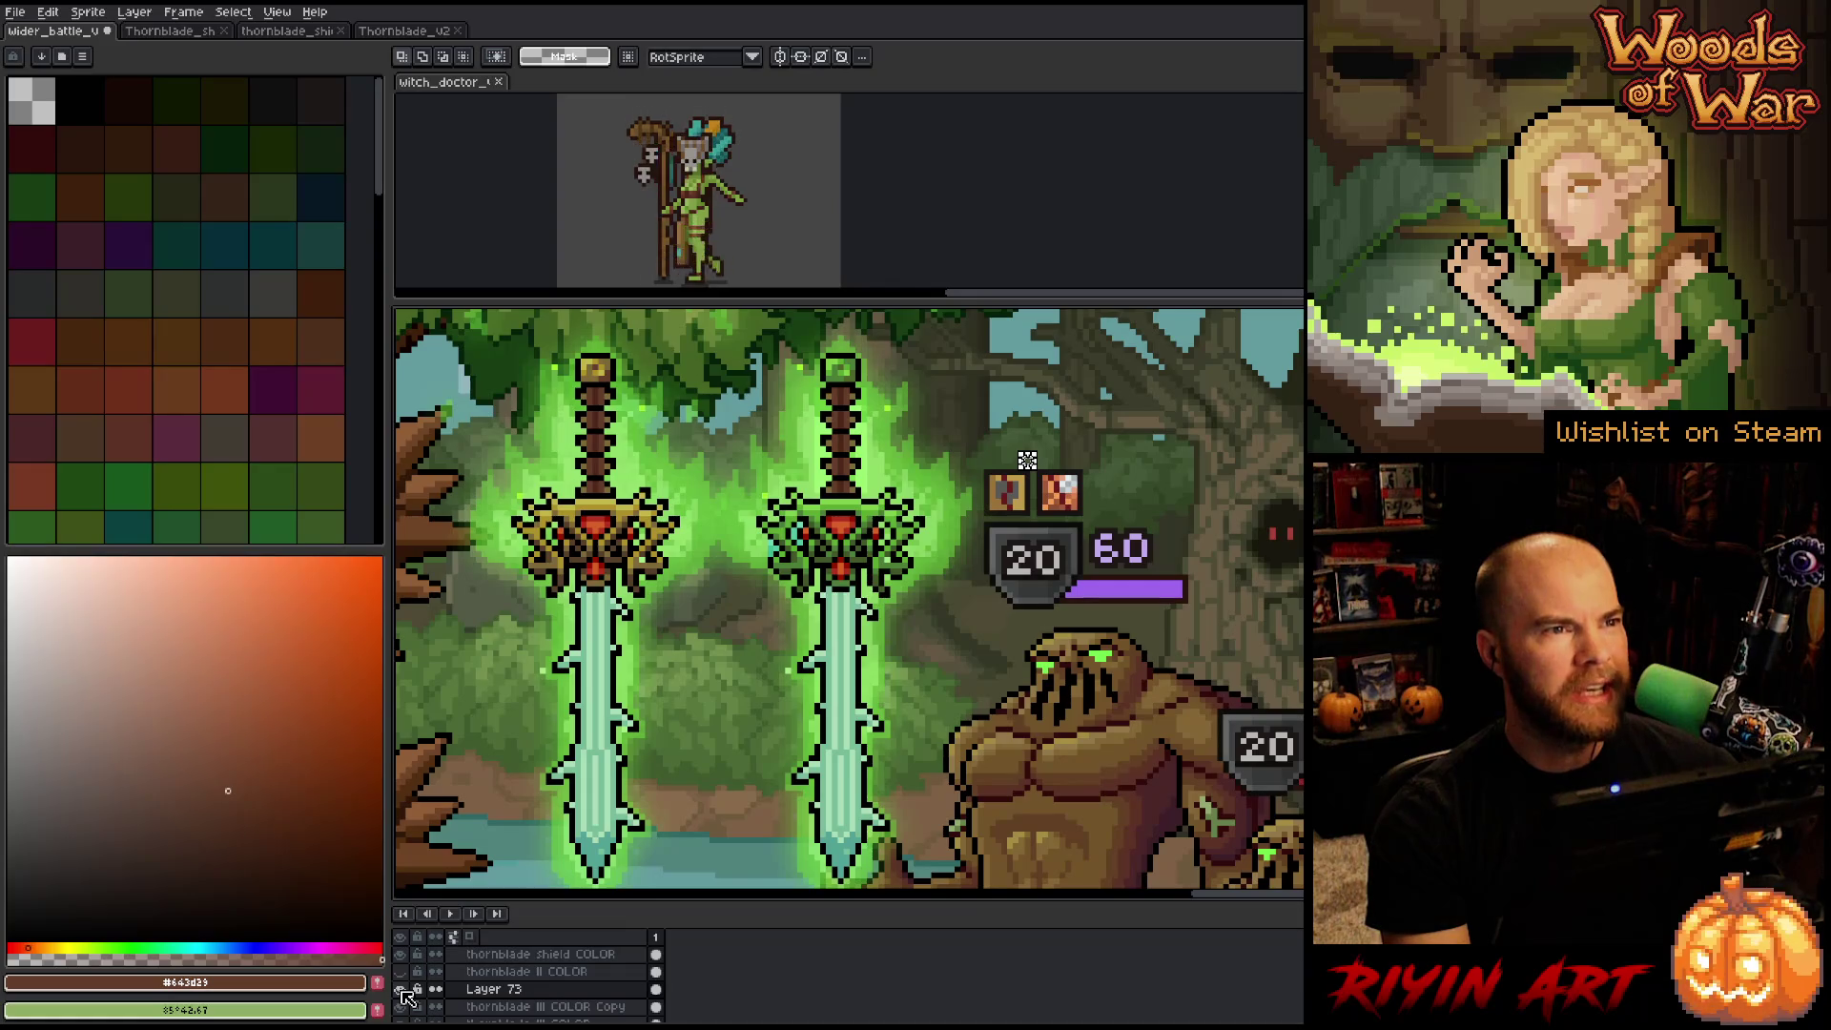
left_click(402, 992)
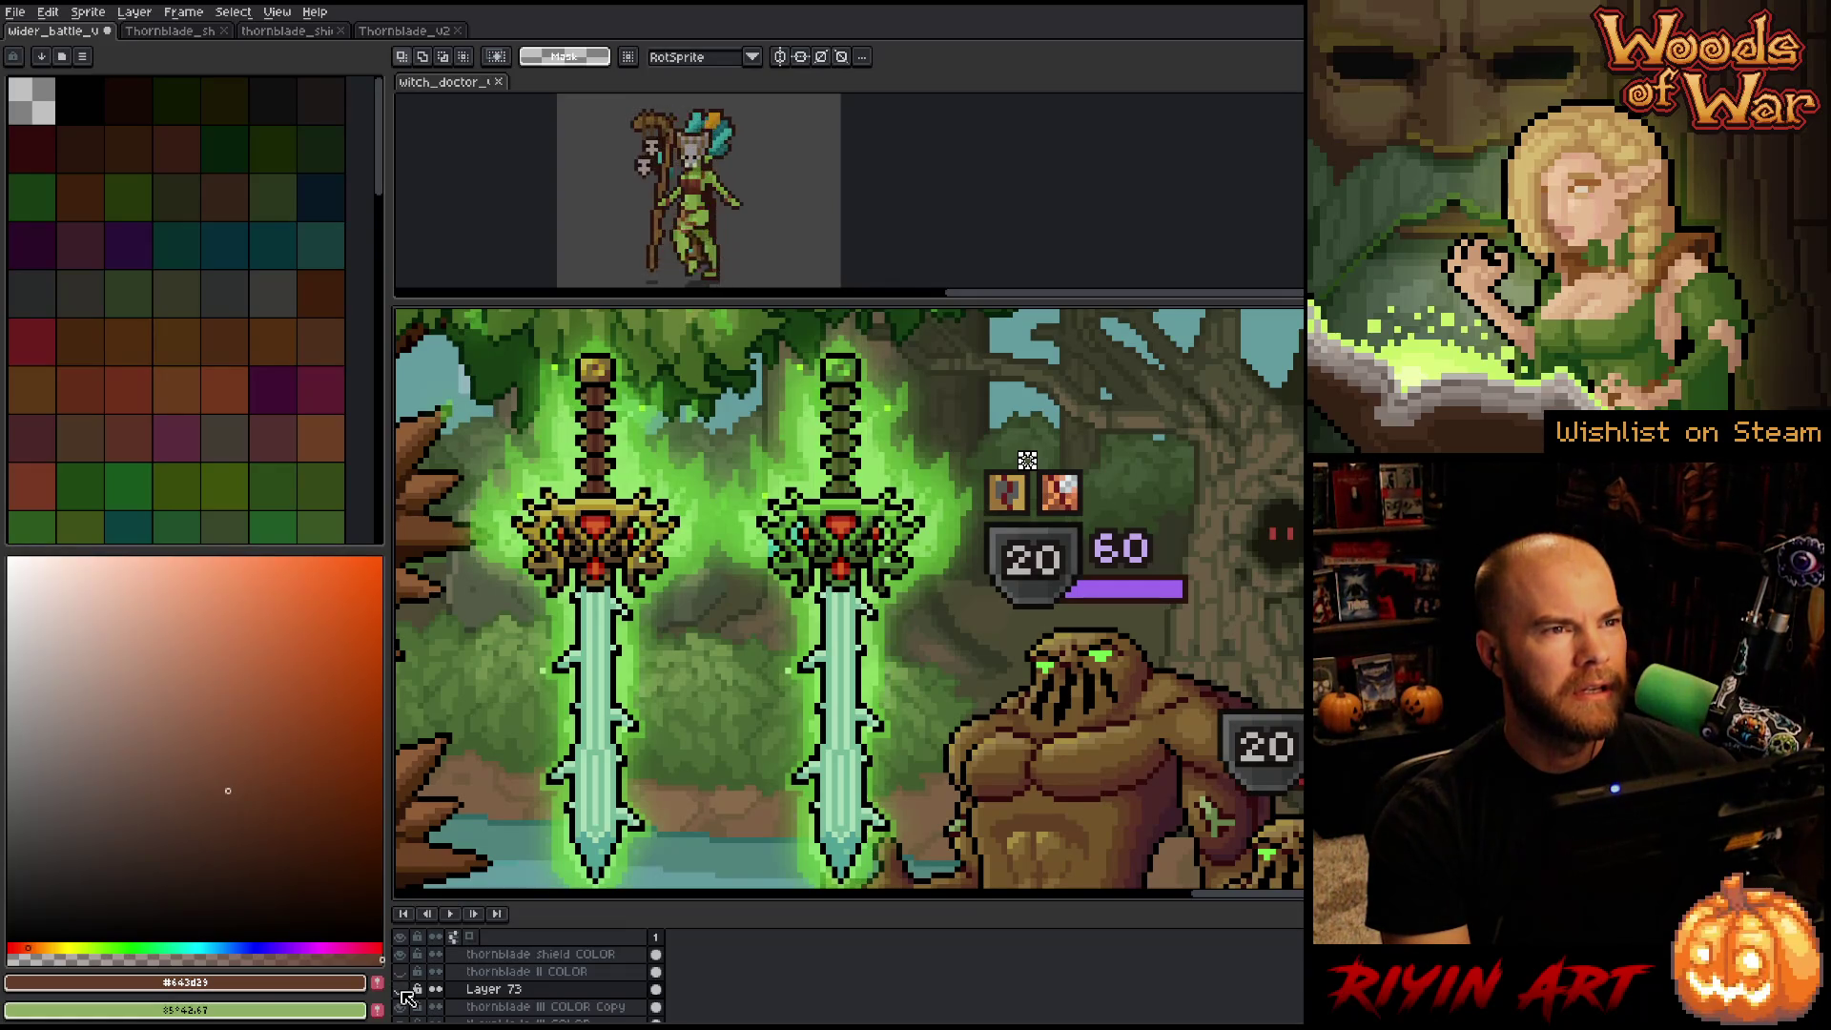
left_click(401, 992)
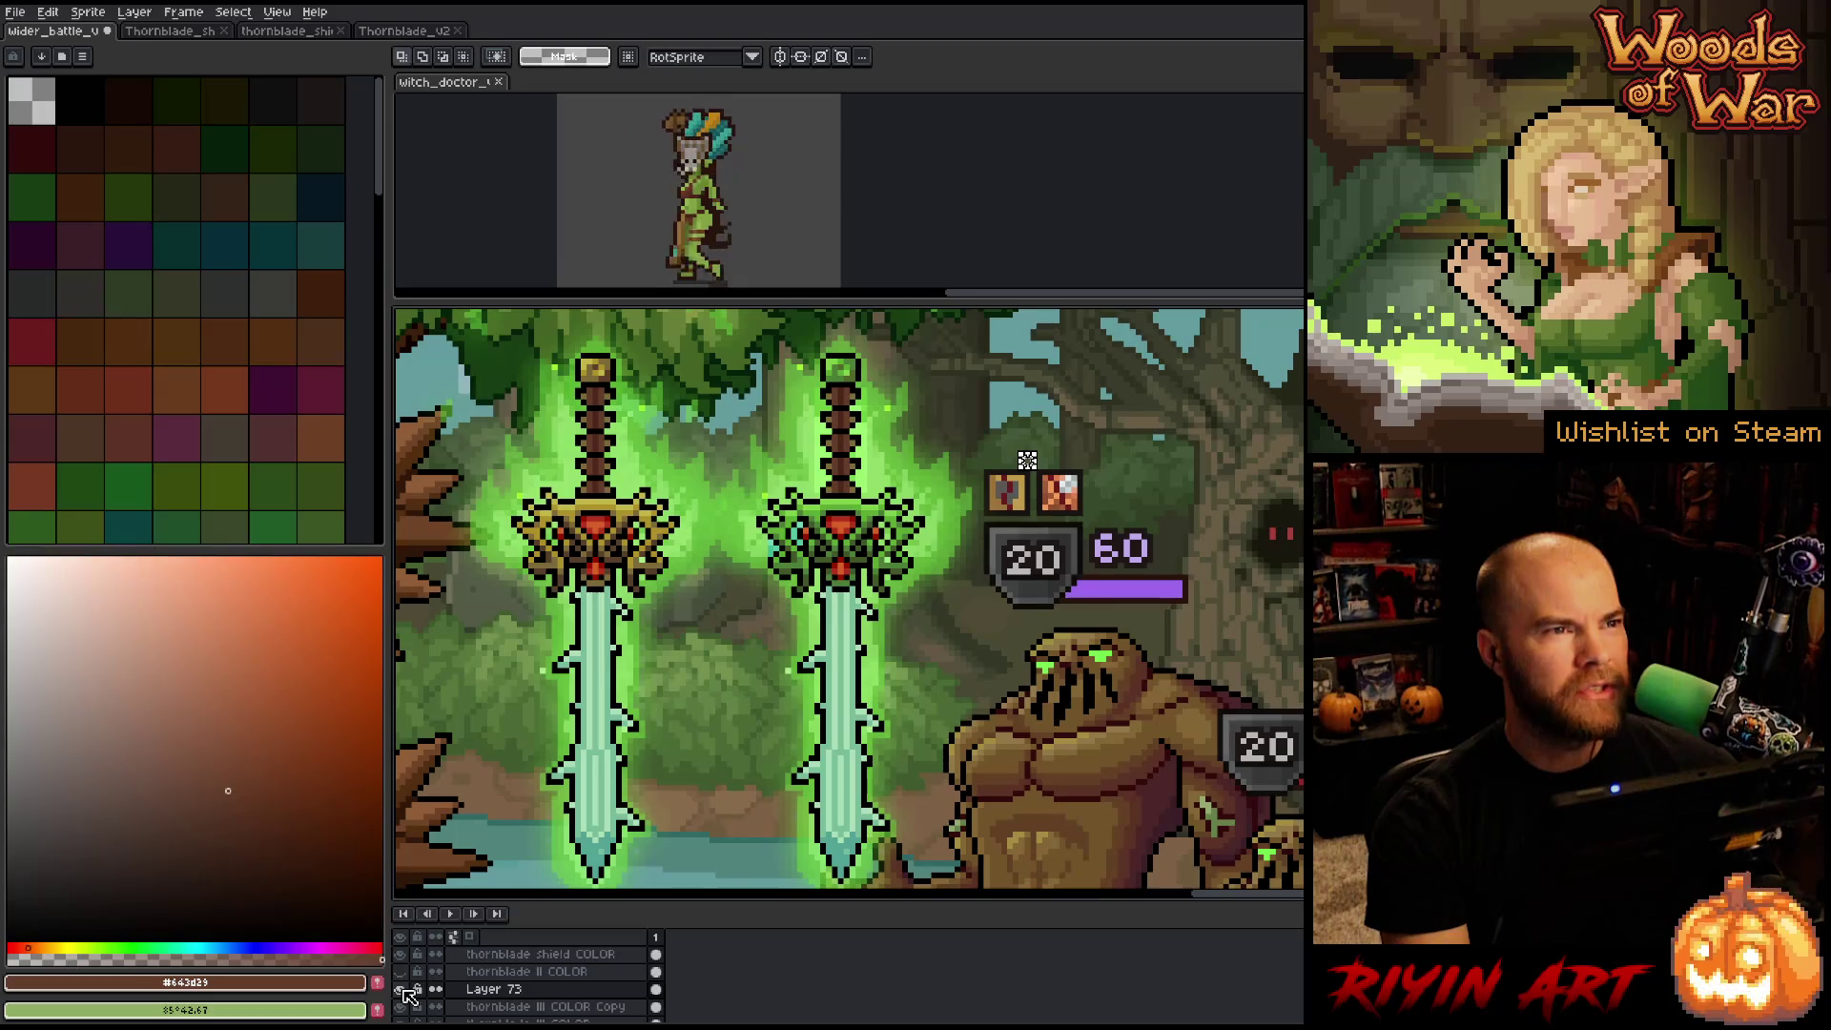
left_click(402, 992)
left_click(402, 992)
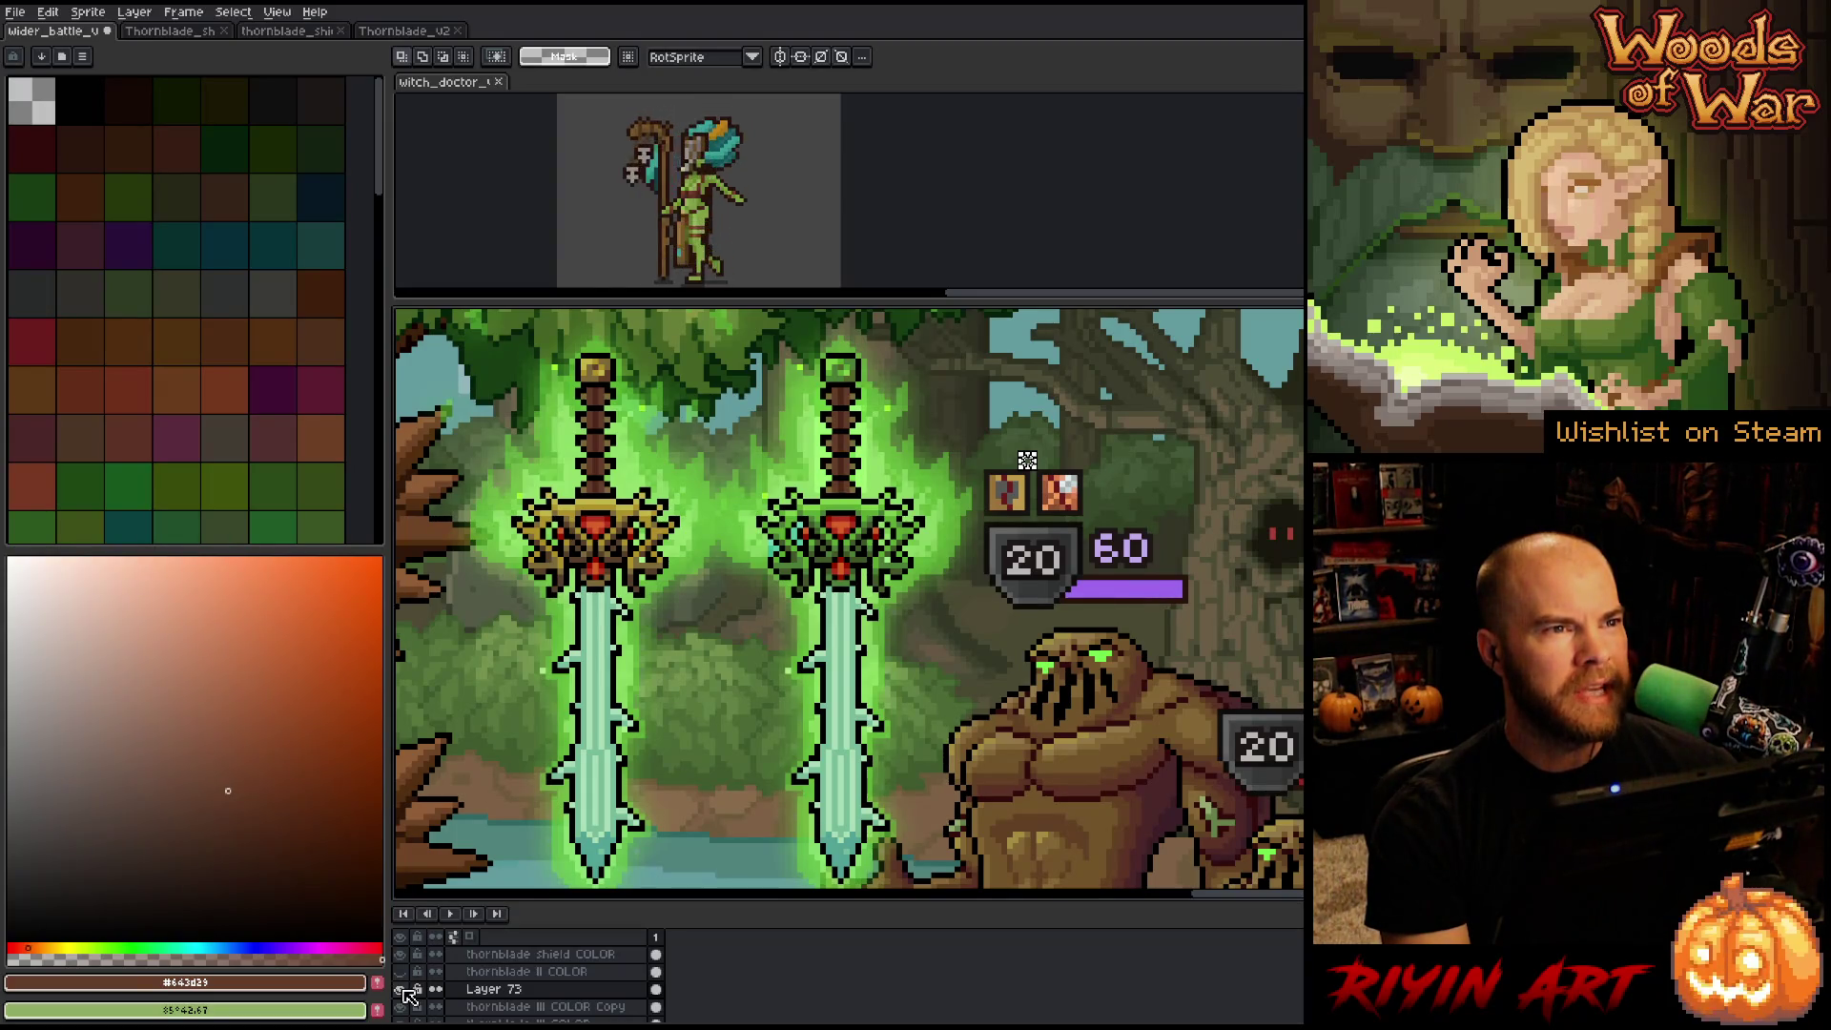
left_click(402, 992)
left_click(402, 992)
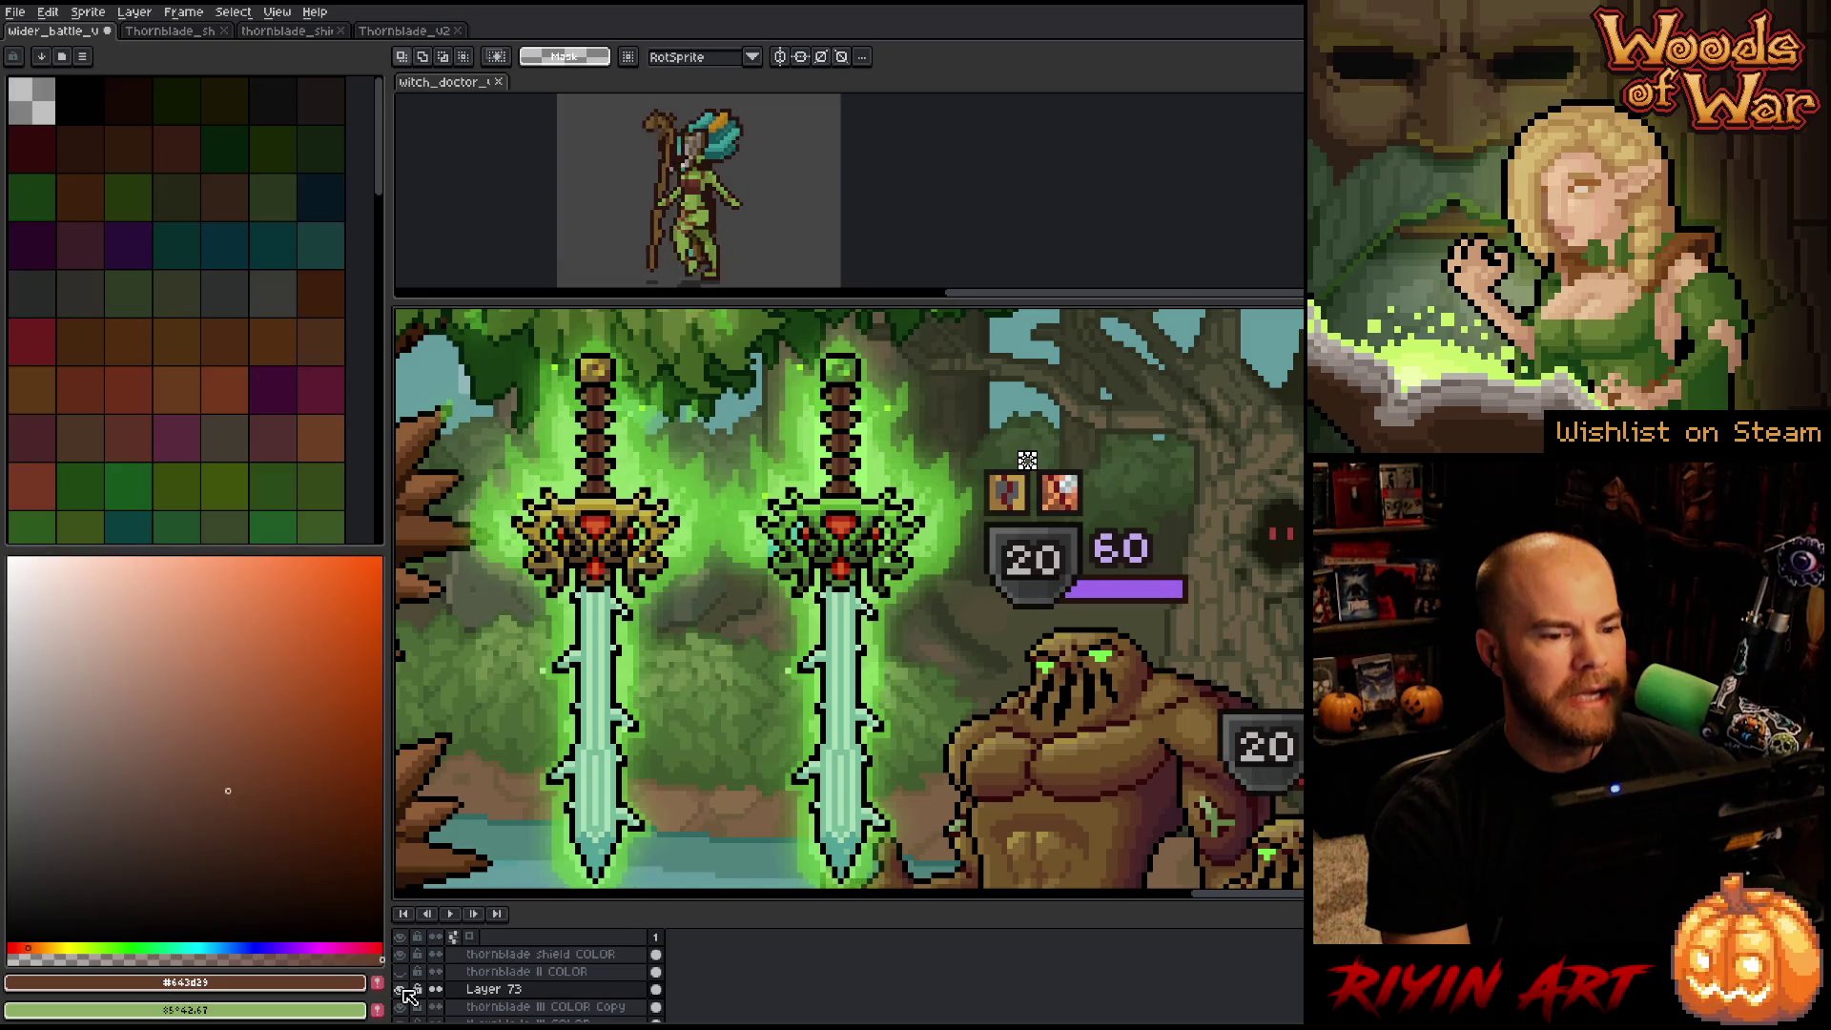
left_click(402, 992)
left_click(401, 992)
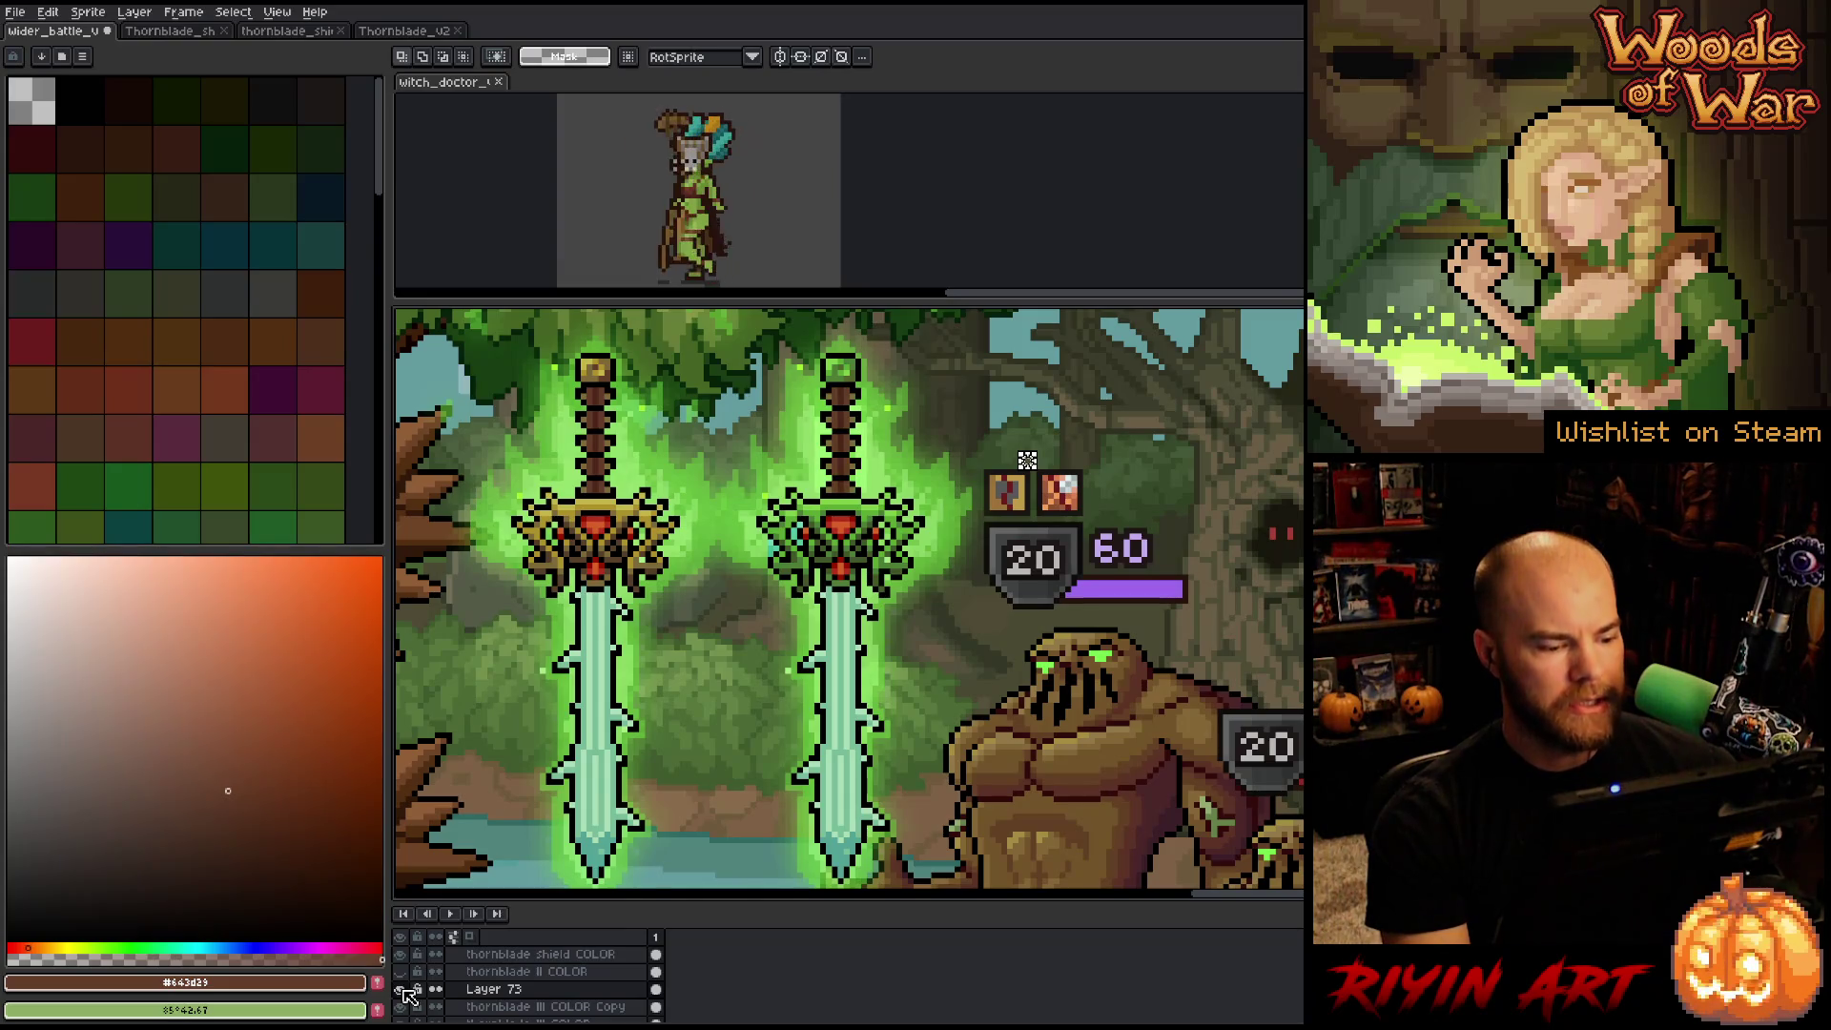
Delete Layer 73, toggle the sword layer's eye, and open Replace Color.
right_click(518, 992)
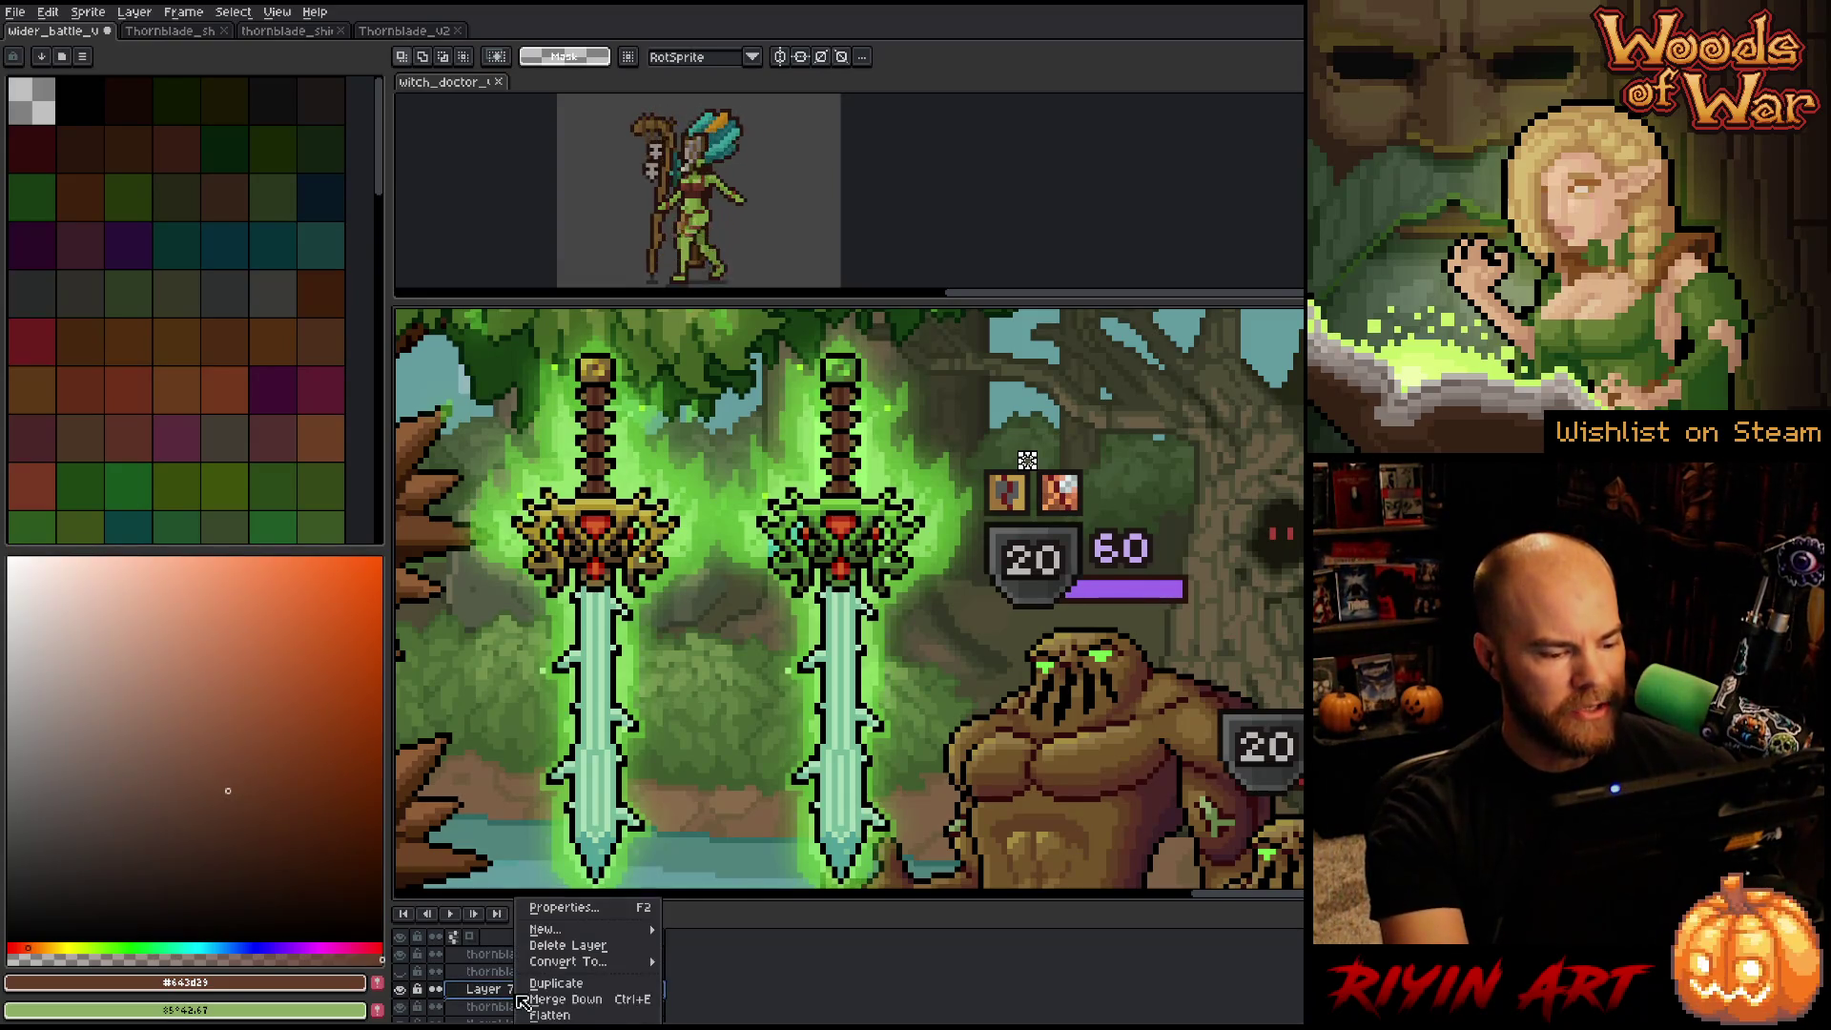
left_click(570, 946)
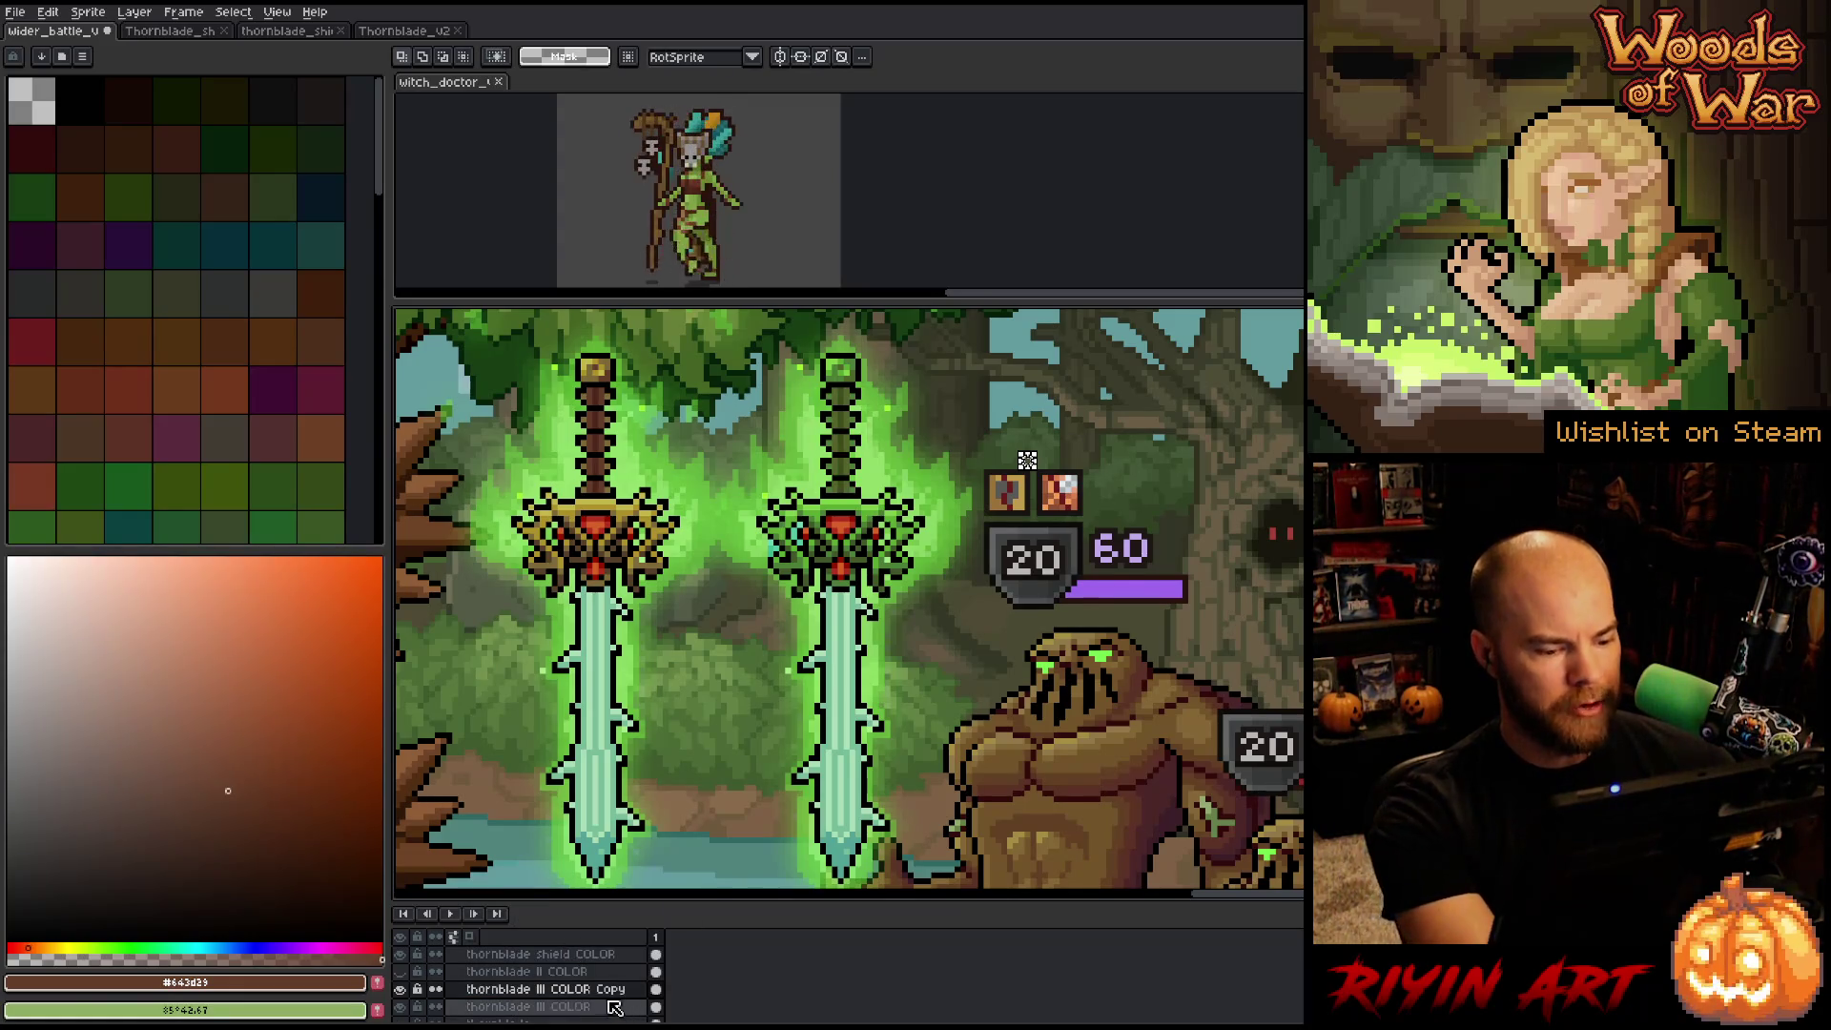
left_click(399, 989)
left_click(399, 989)
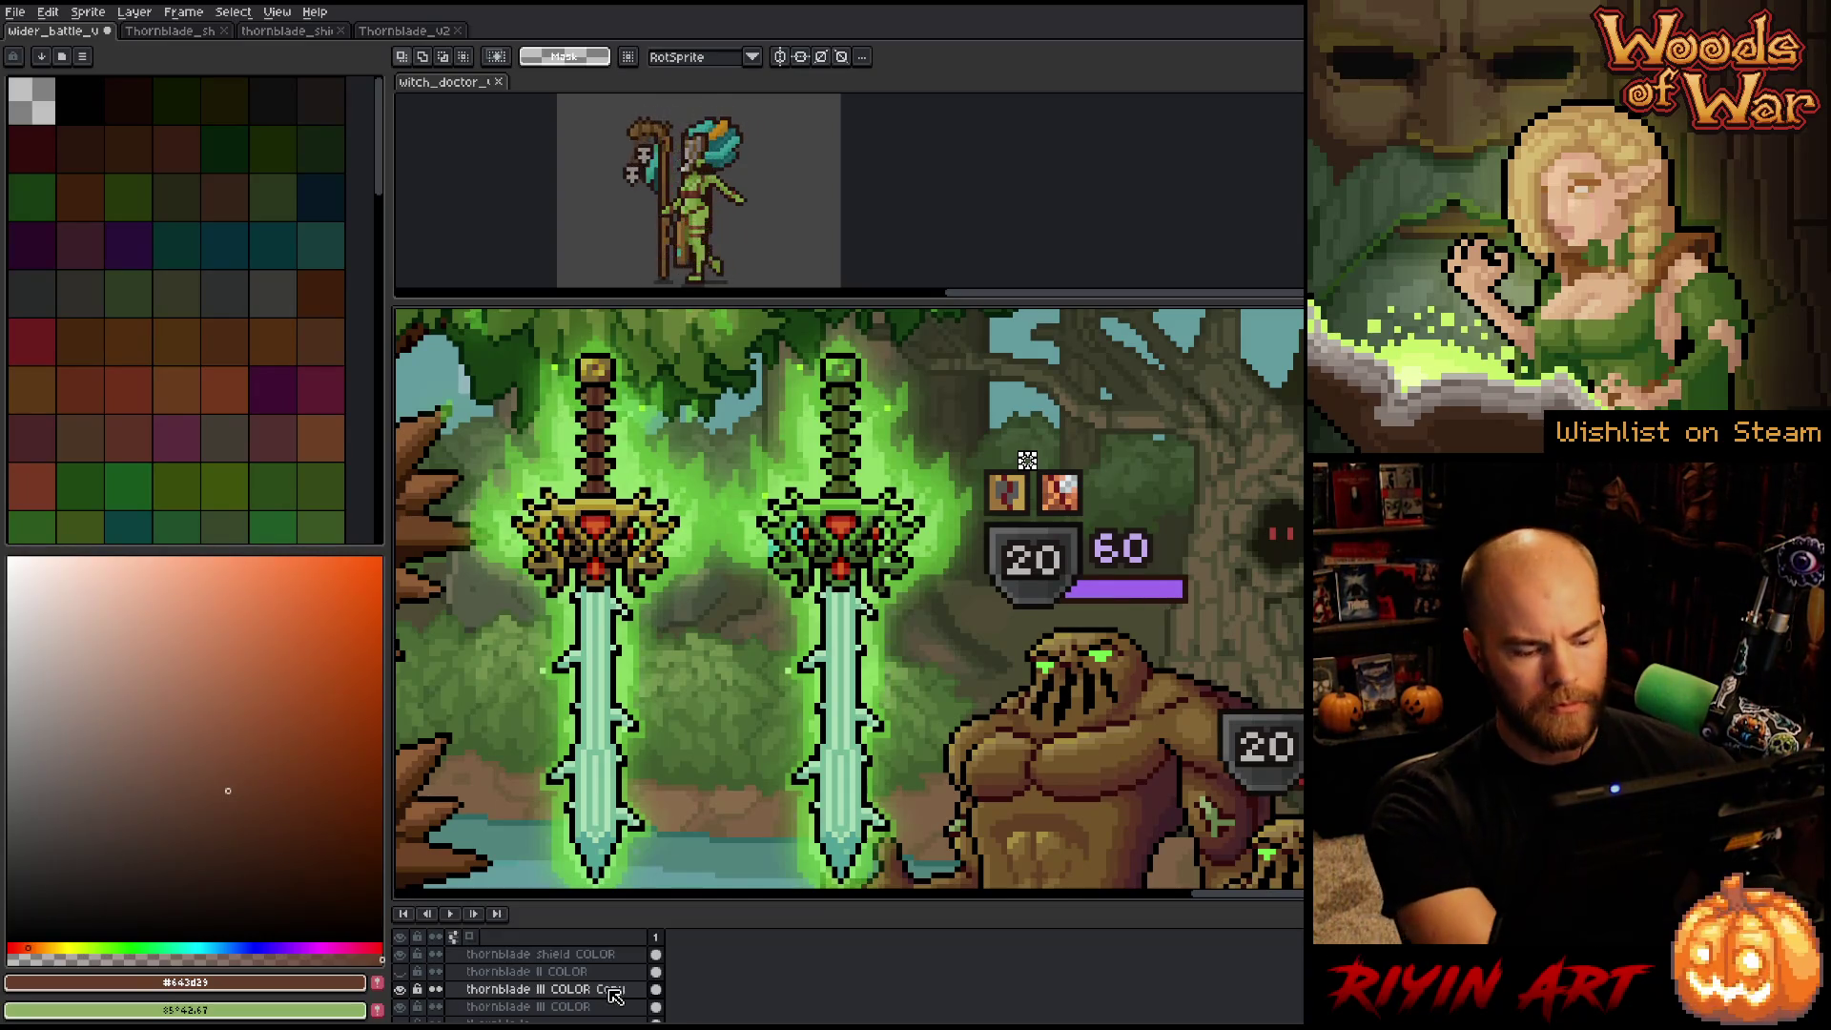
key("shift+r")
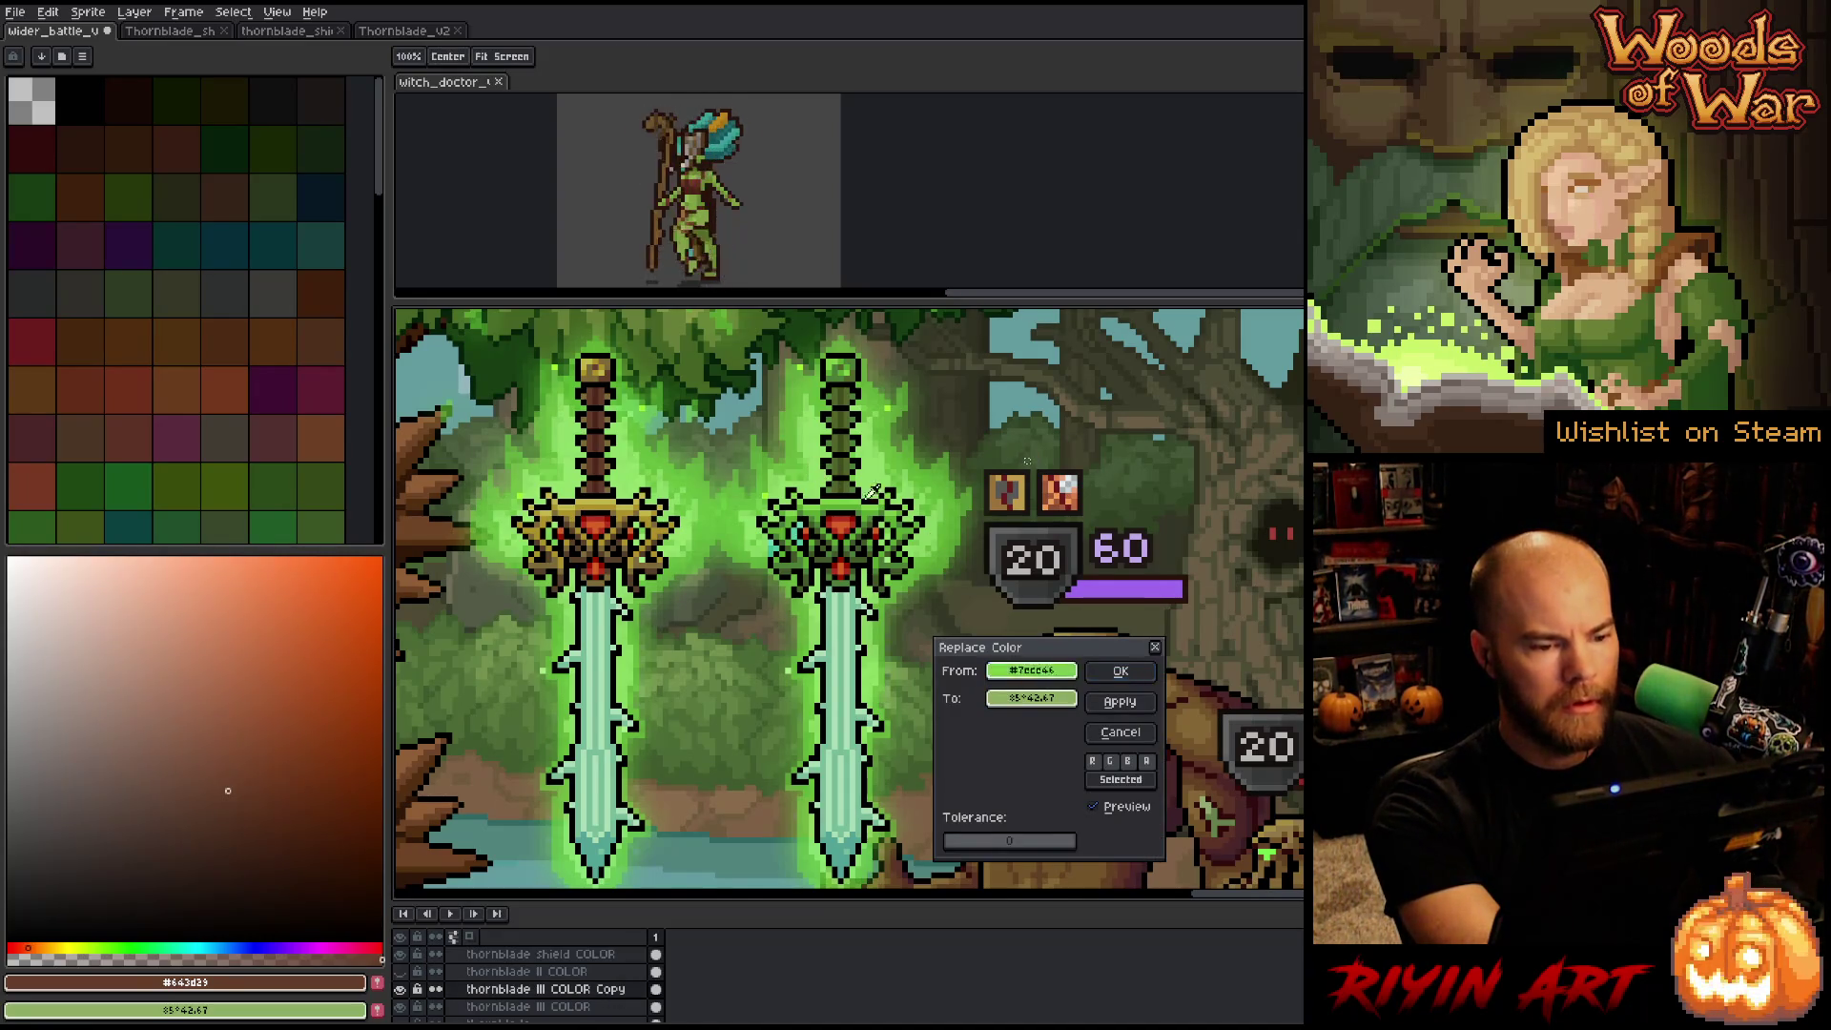
Try replacing the right sword's green grip colour, cancel, and toggle the layer to compare.
left_click(846, 465)
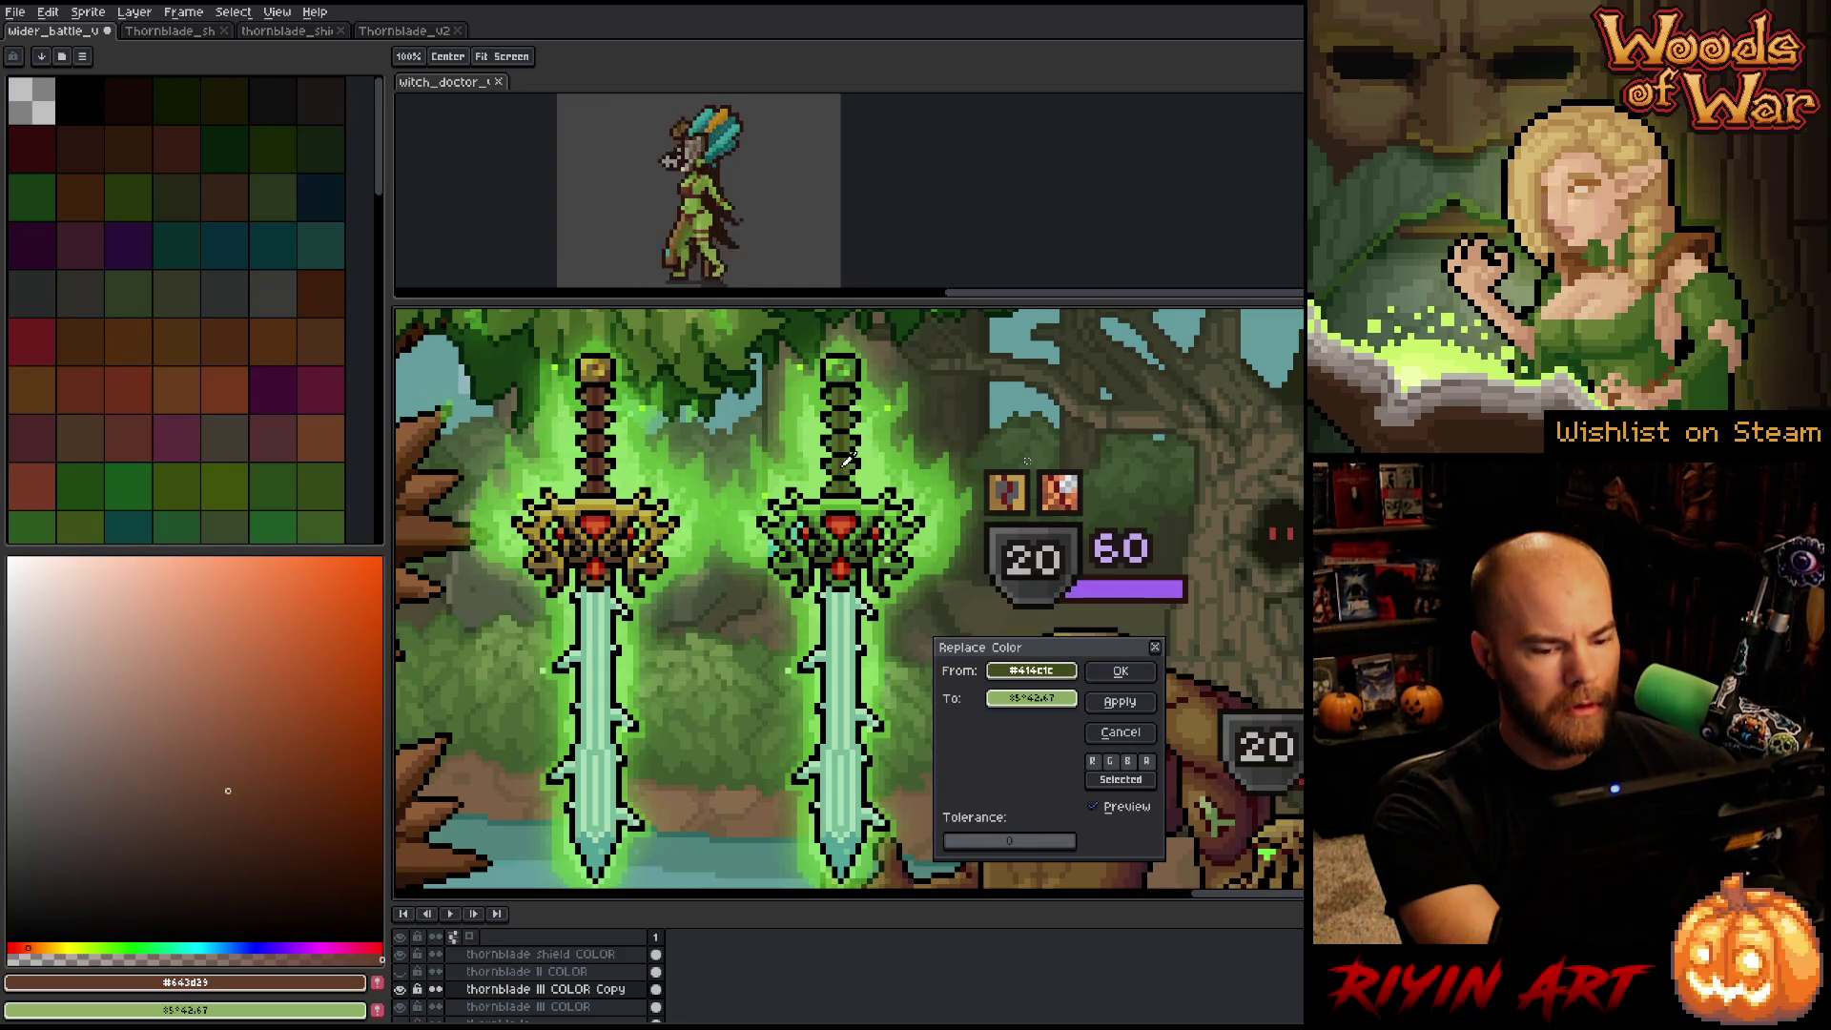
left_click(1032, 698)
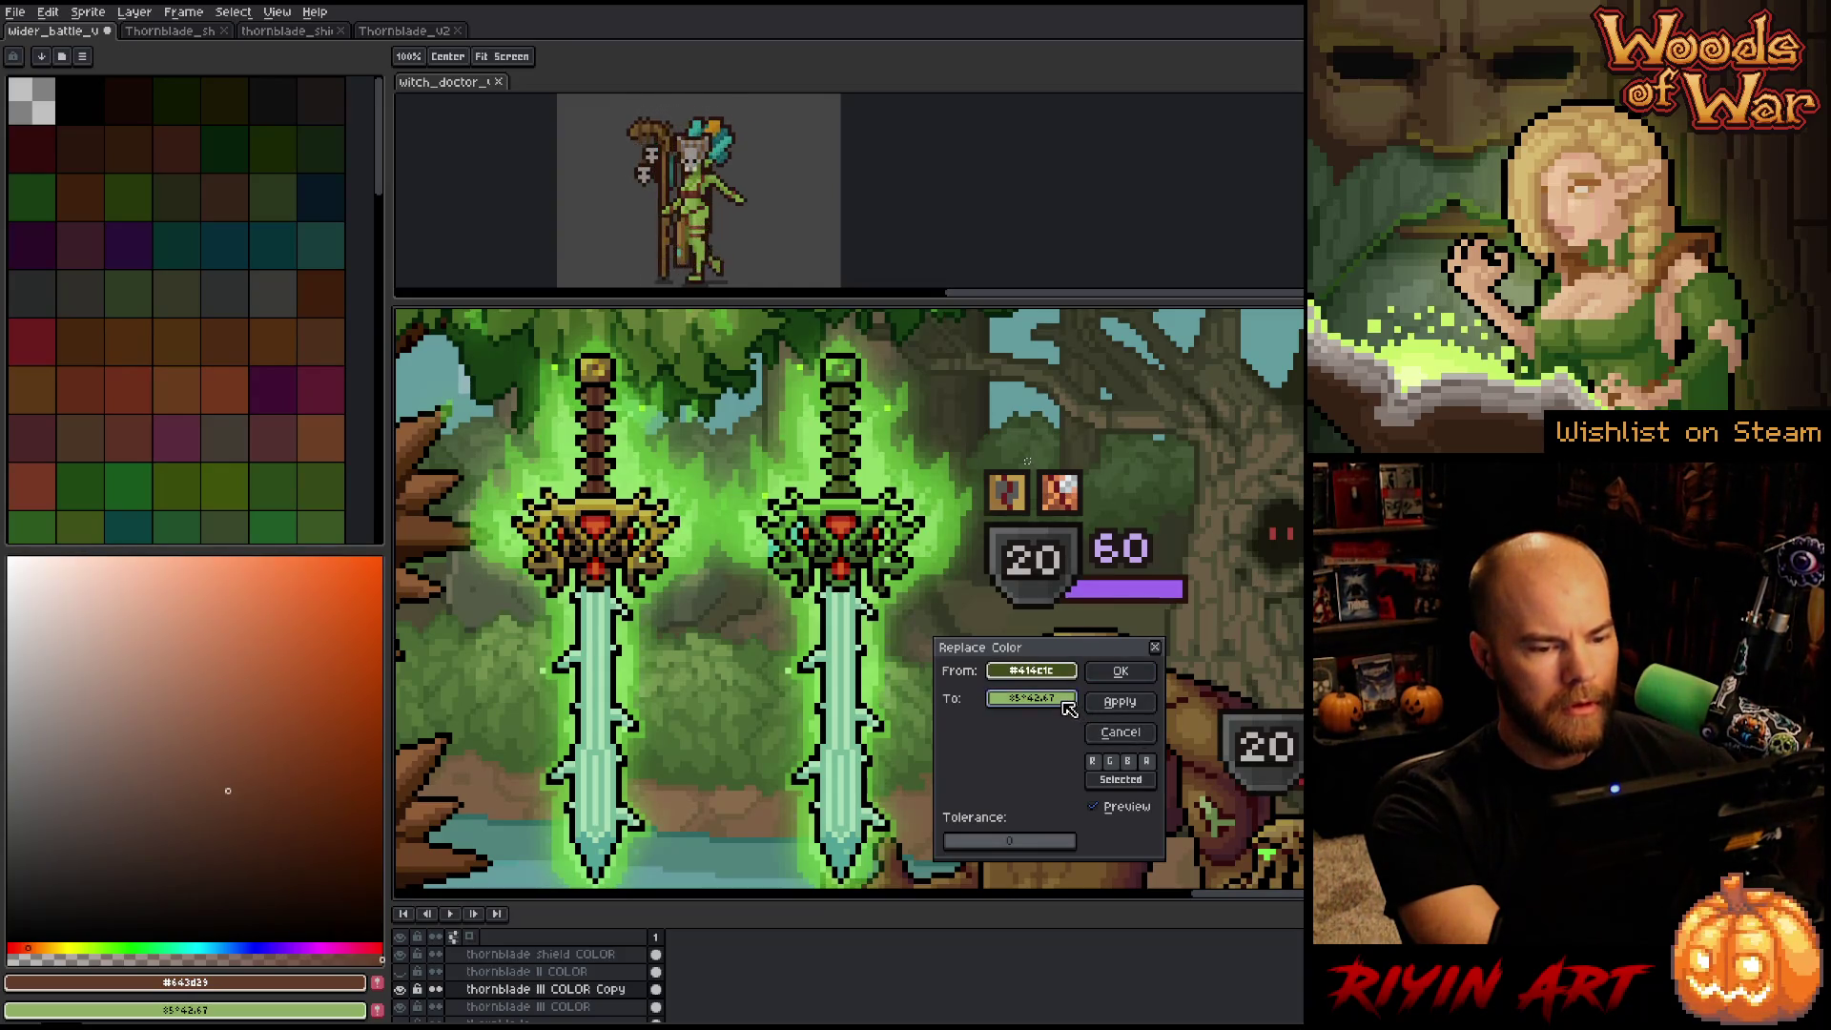
left_click(1121, 732)
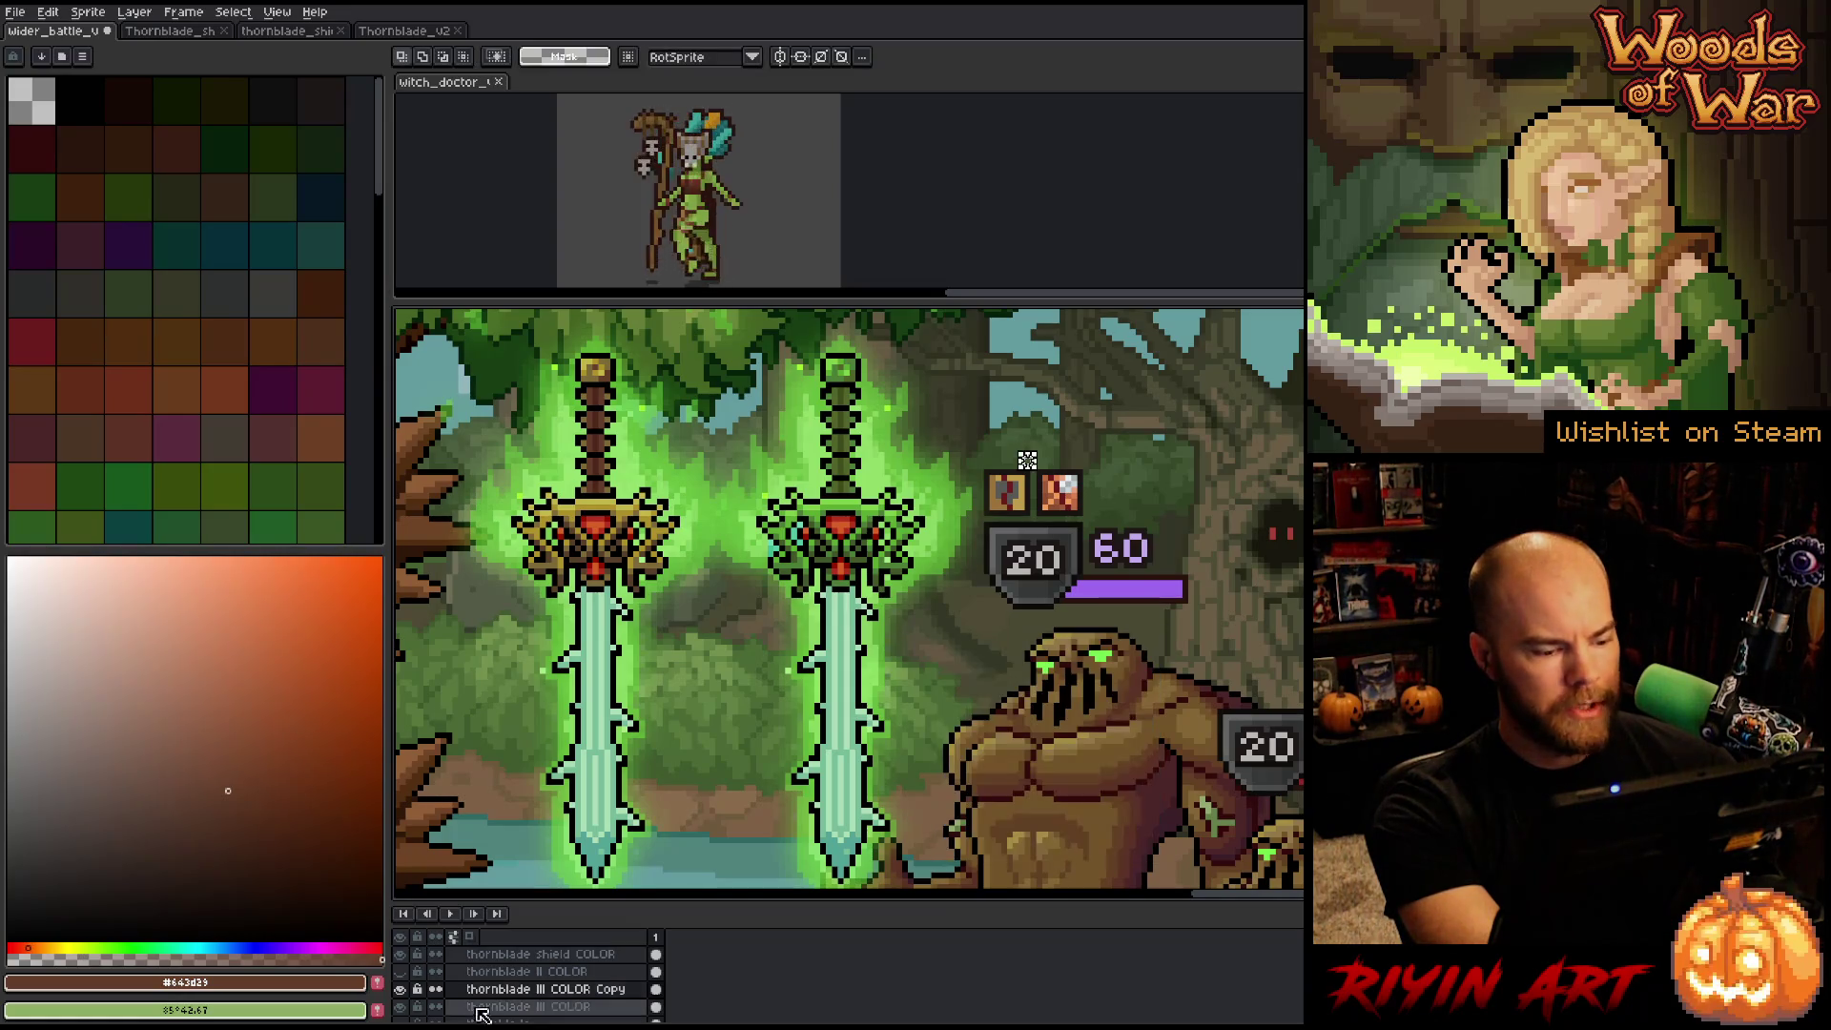
left_click(401, 990)
left_click(401, 990)
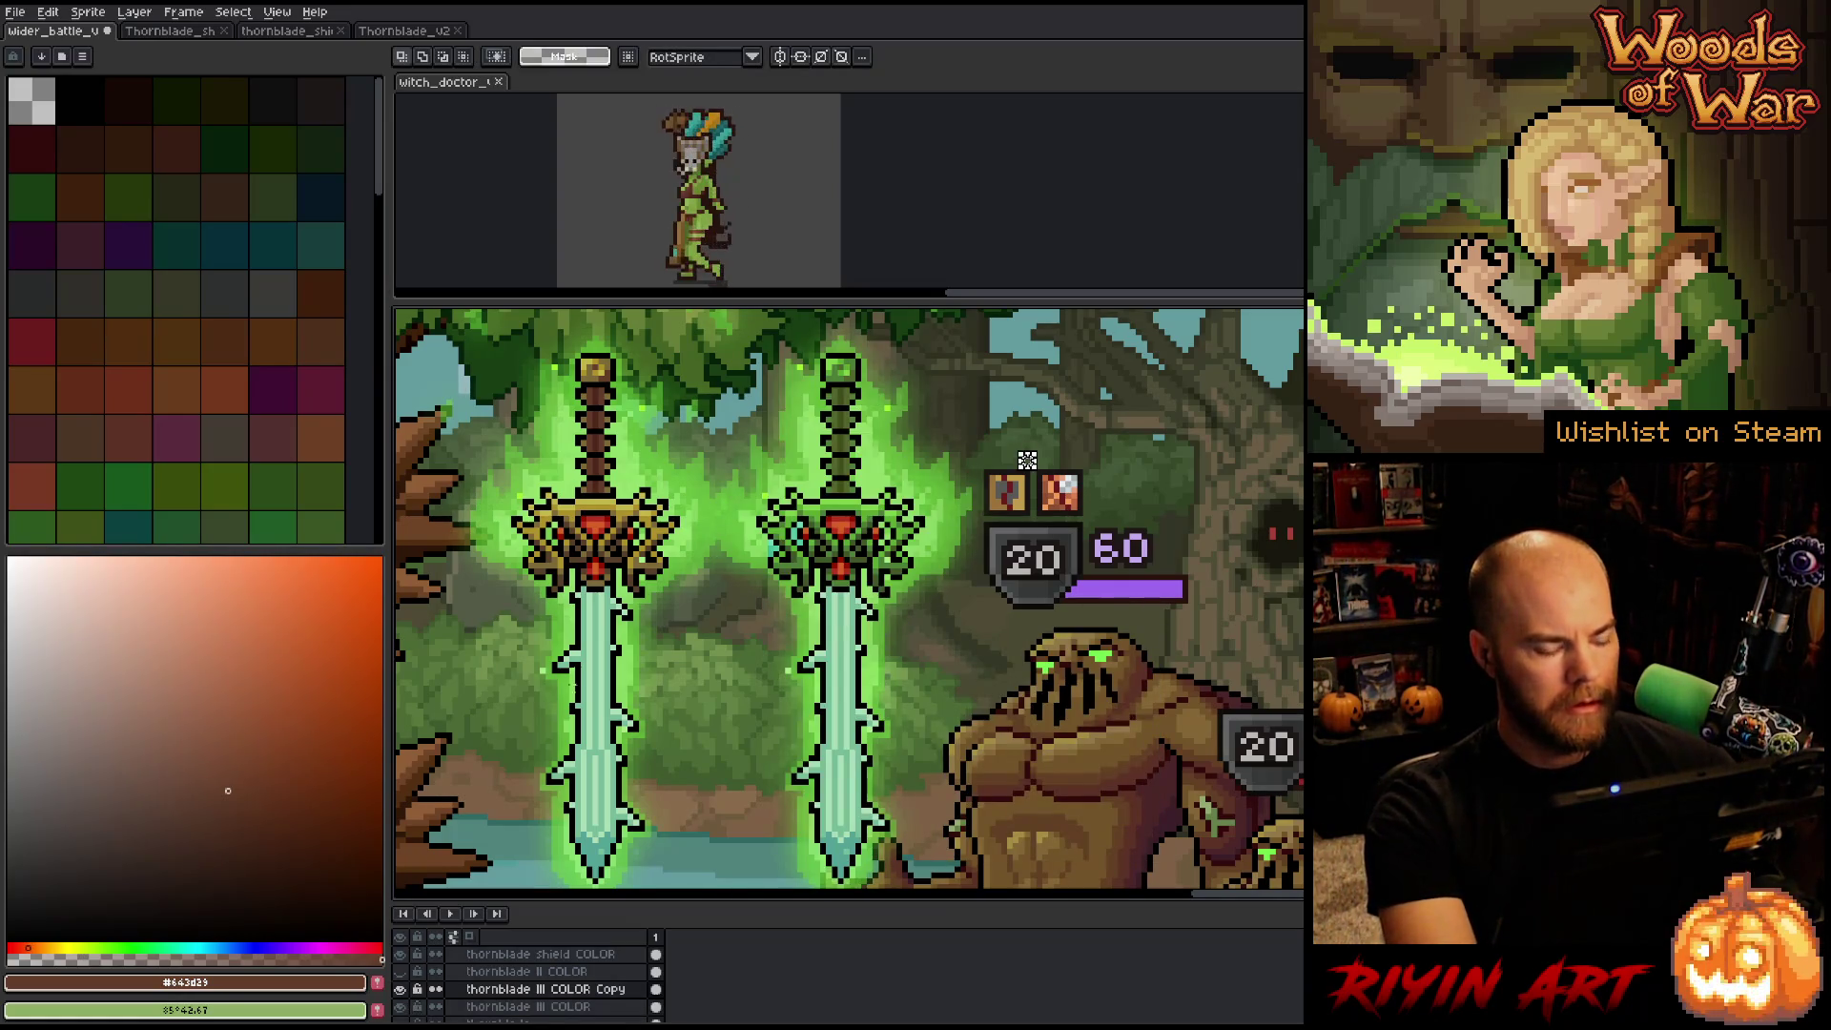
Recolour the right sword's green handle to the left handle's brown with live preview.
key("shift+r")
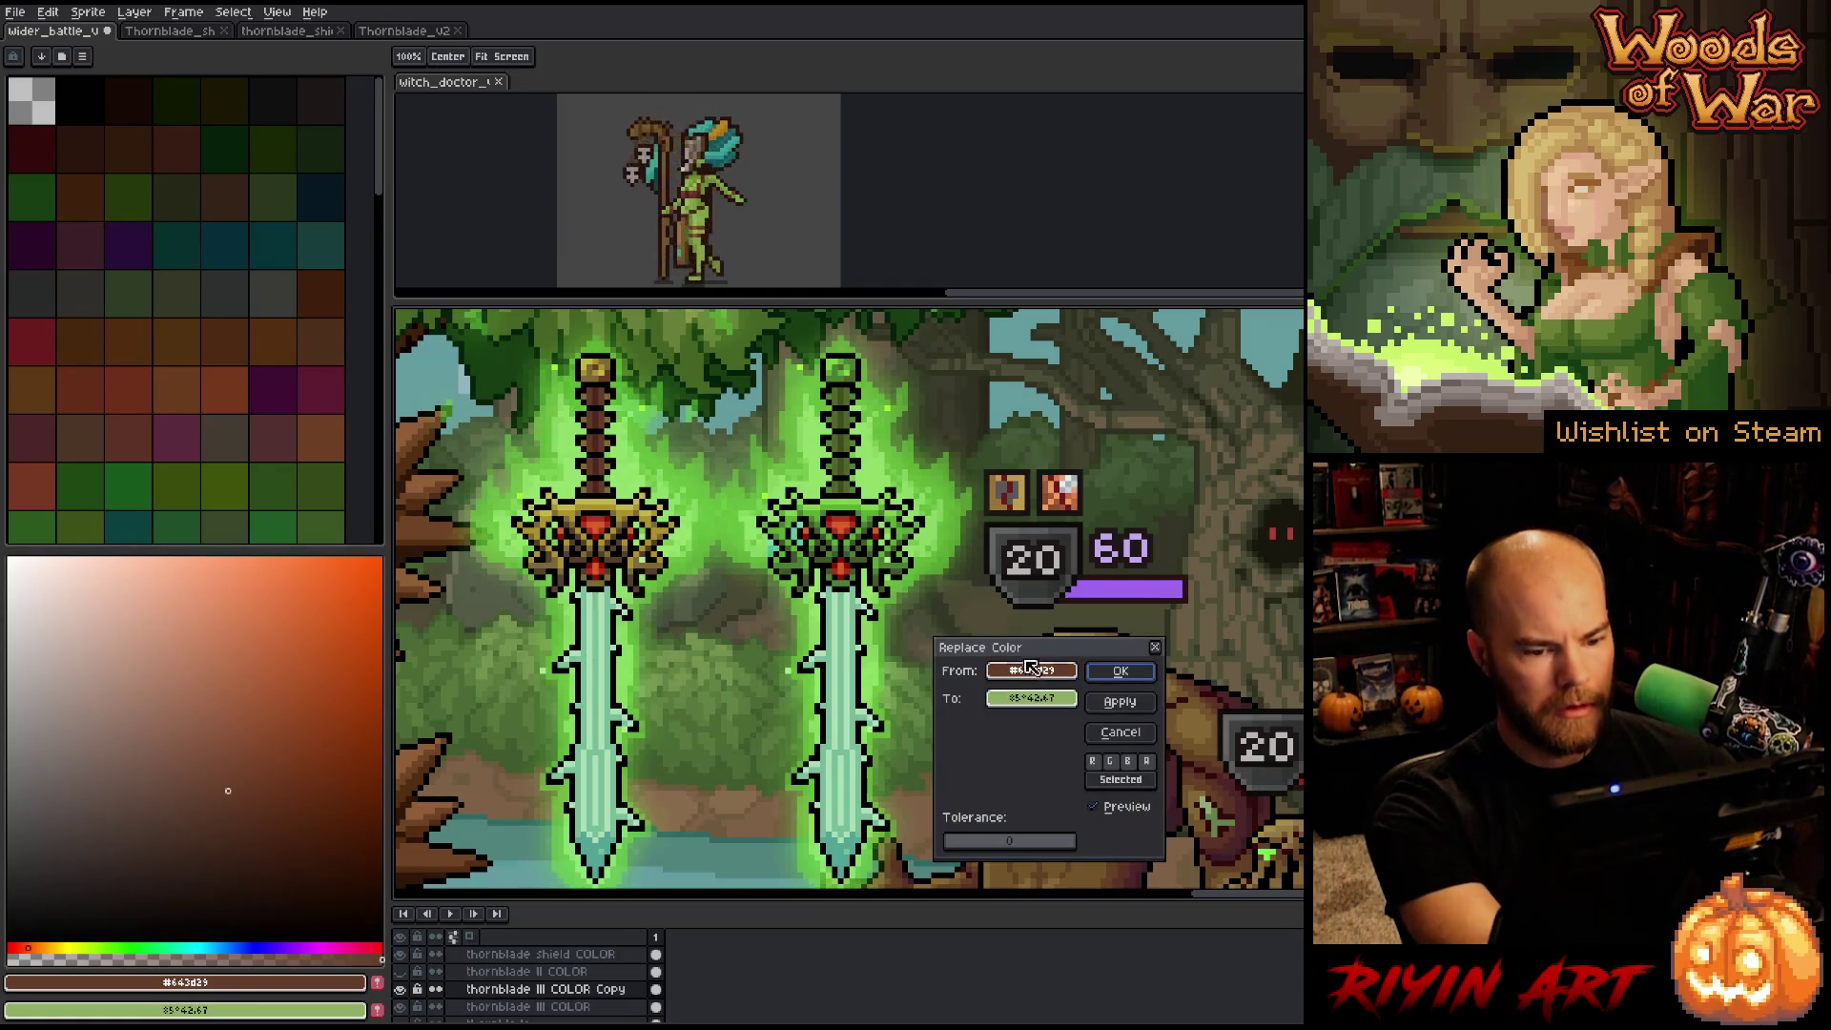
left_click(853, 456)
right_click(849, 454)
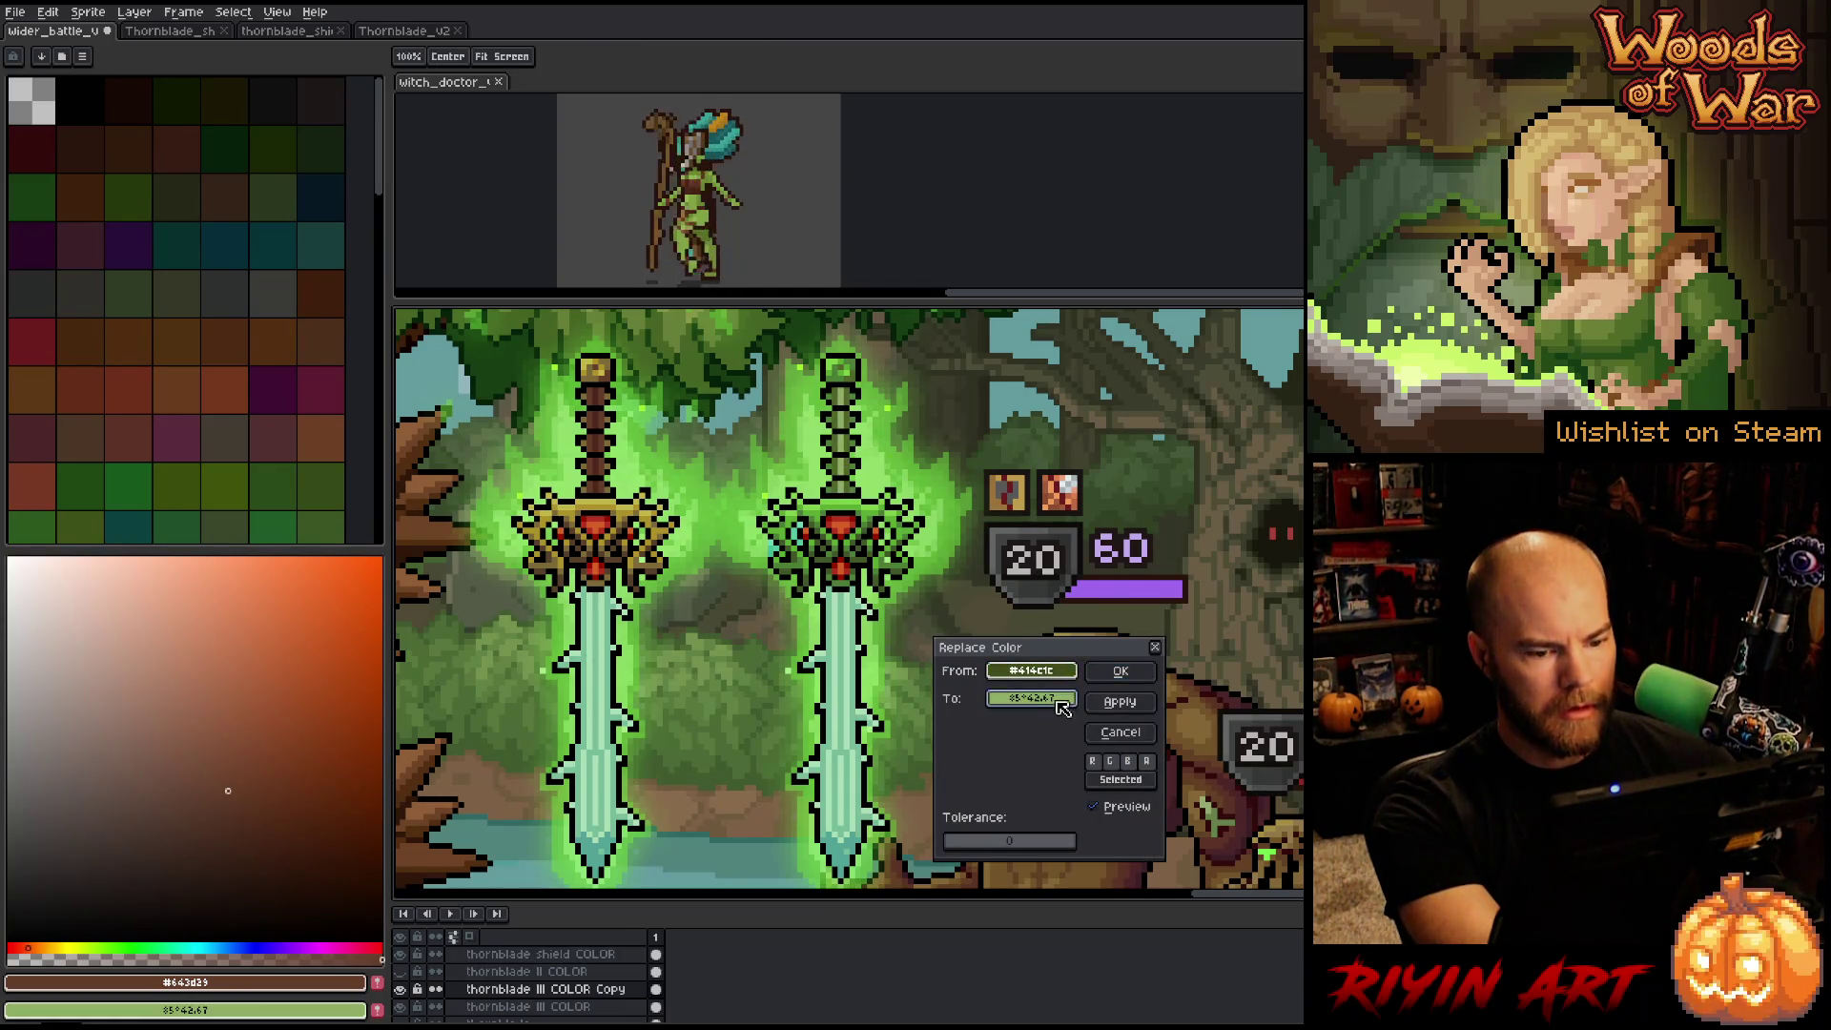
right_click(600, 466)
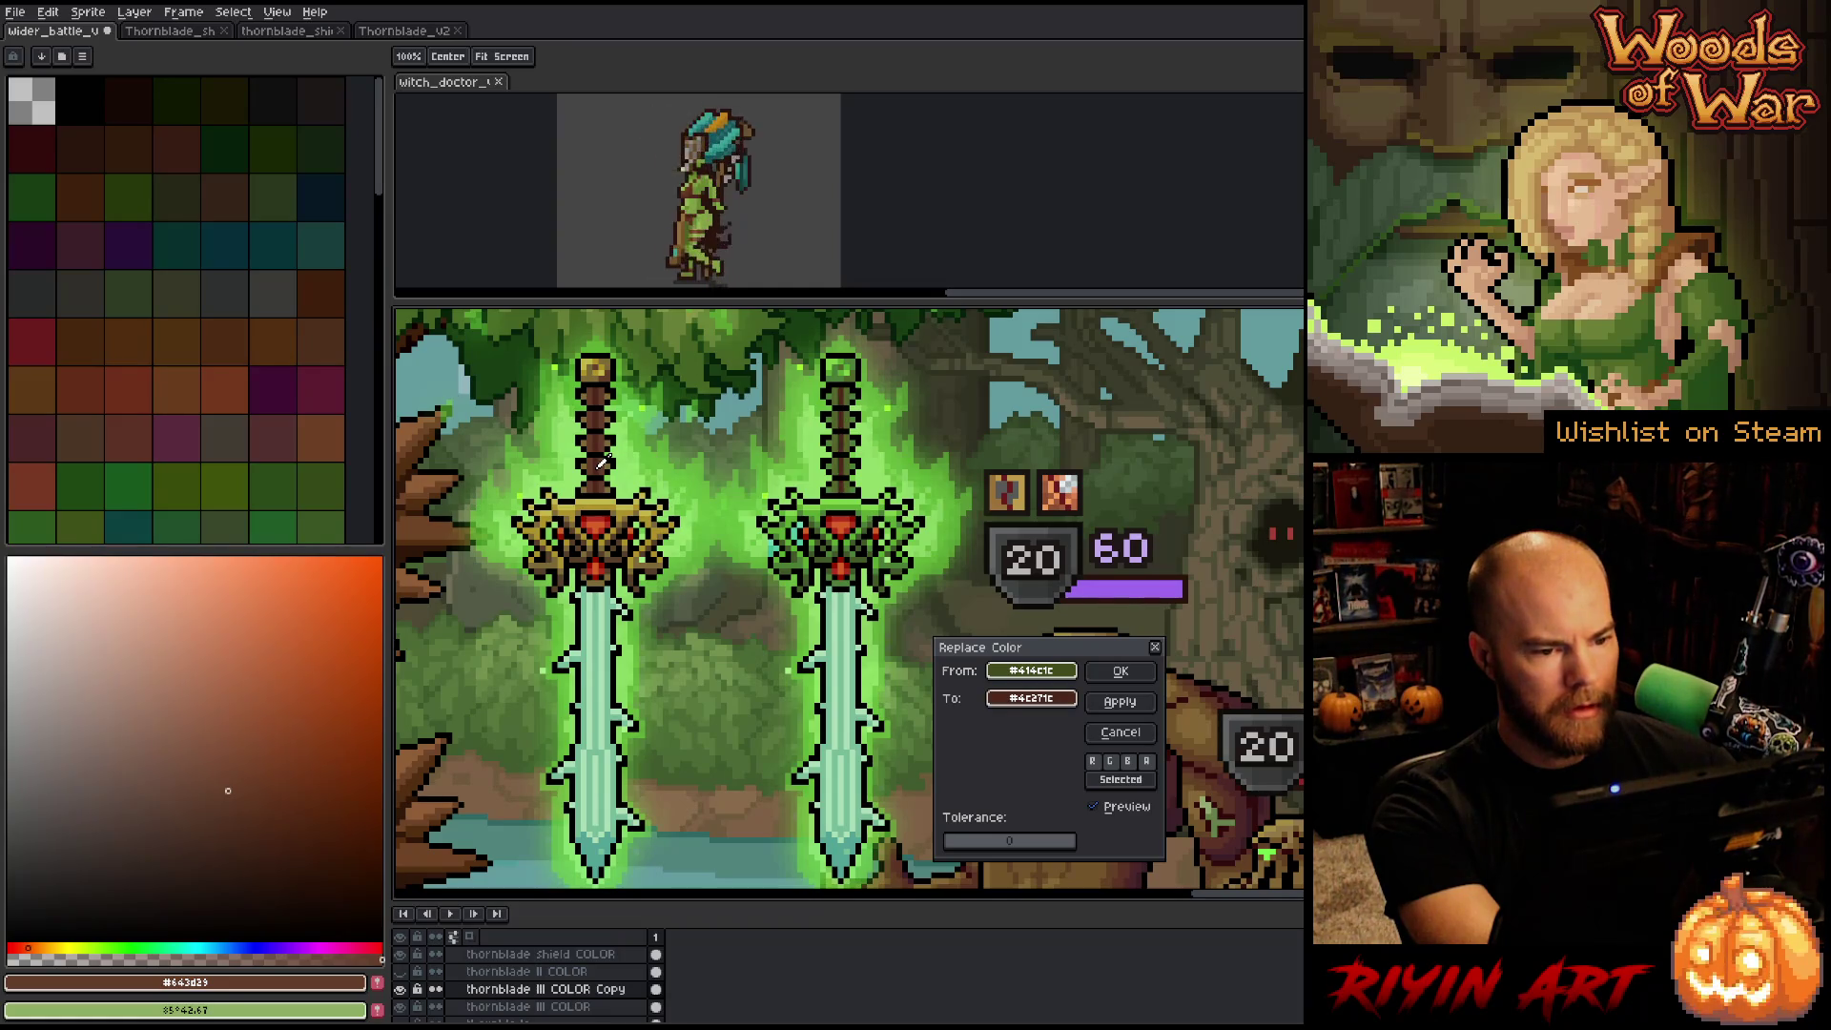
left_click(1099, 810)
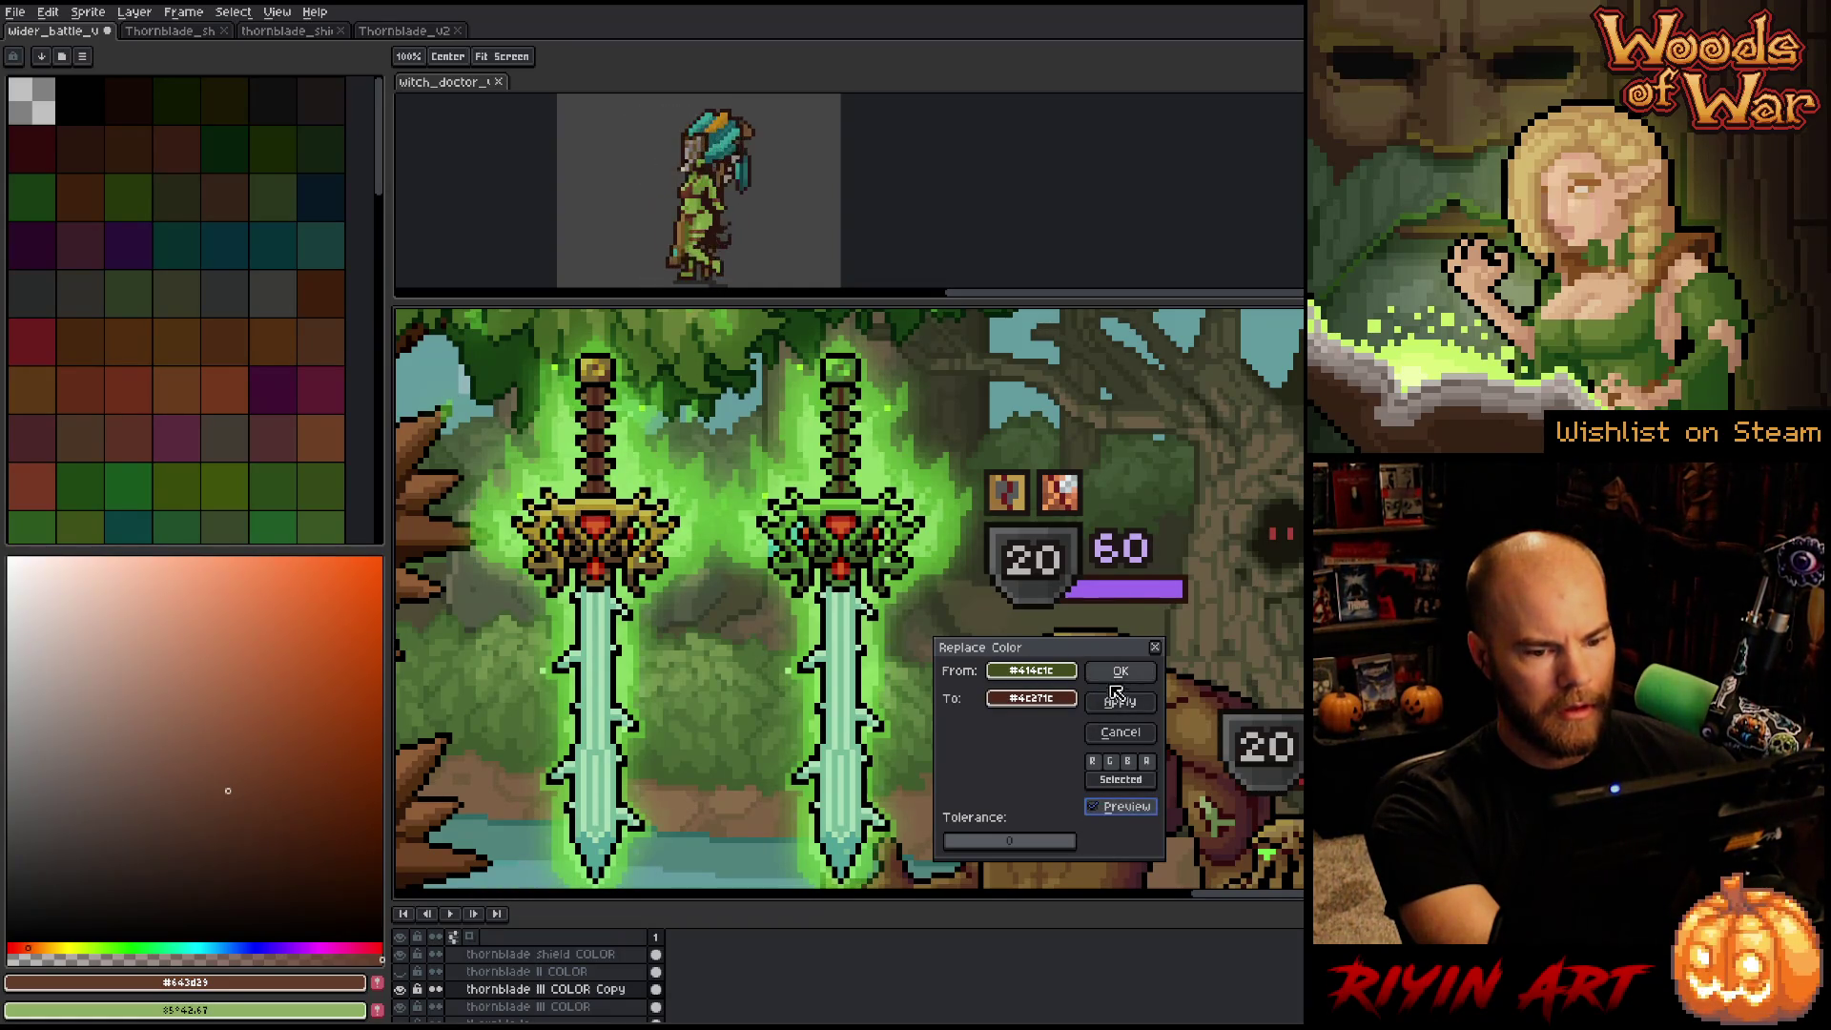
left_click(837, 465)
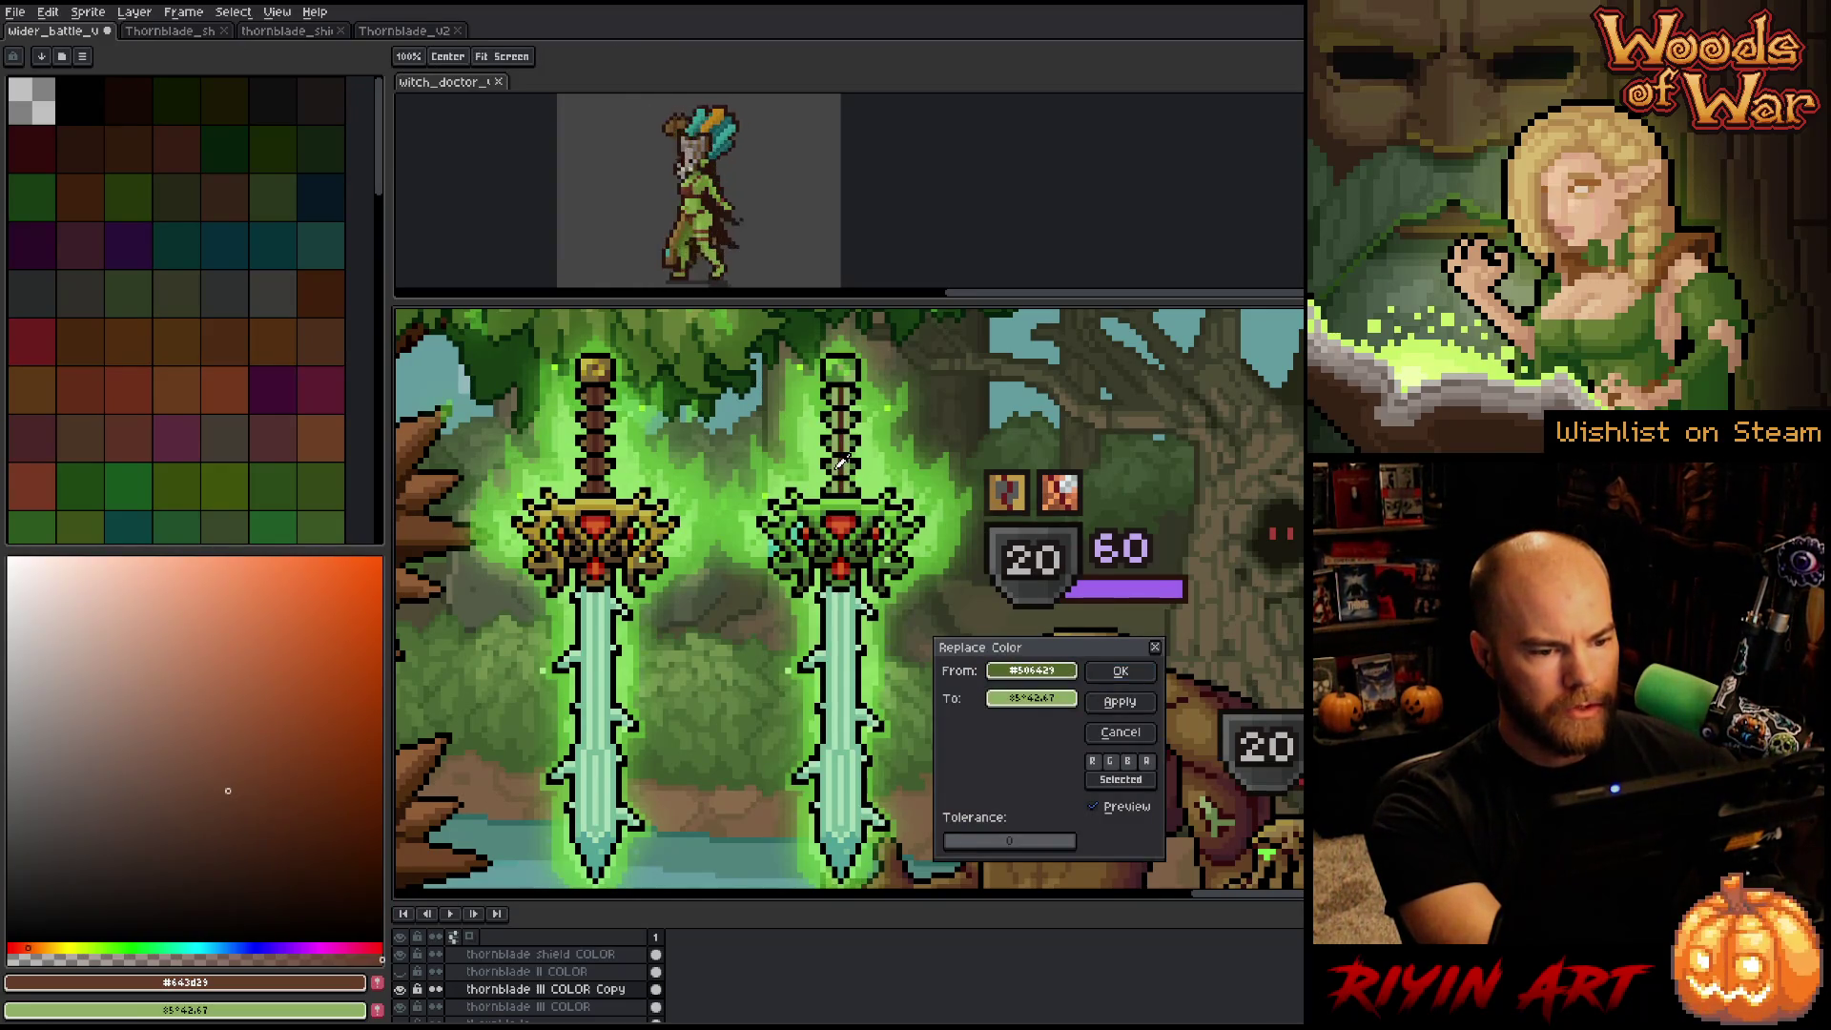
left_click(593, 461)
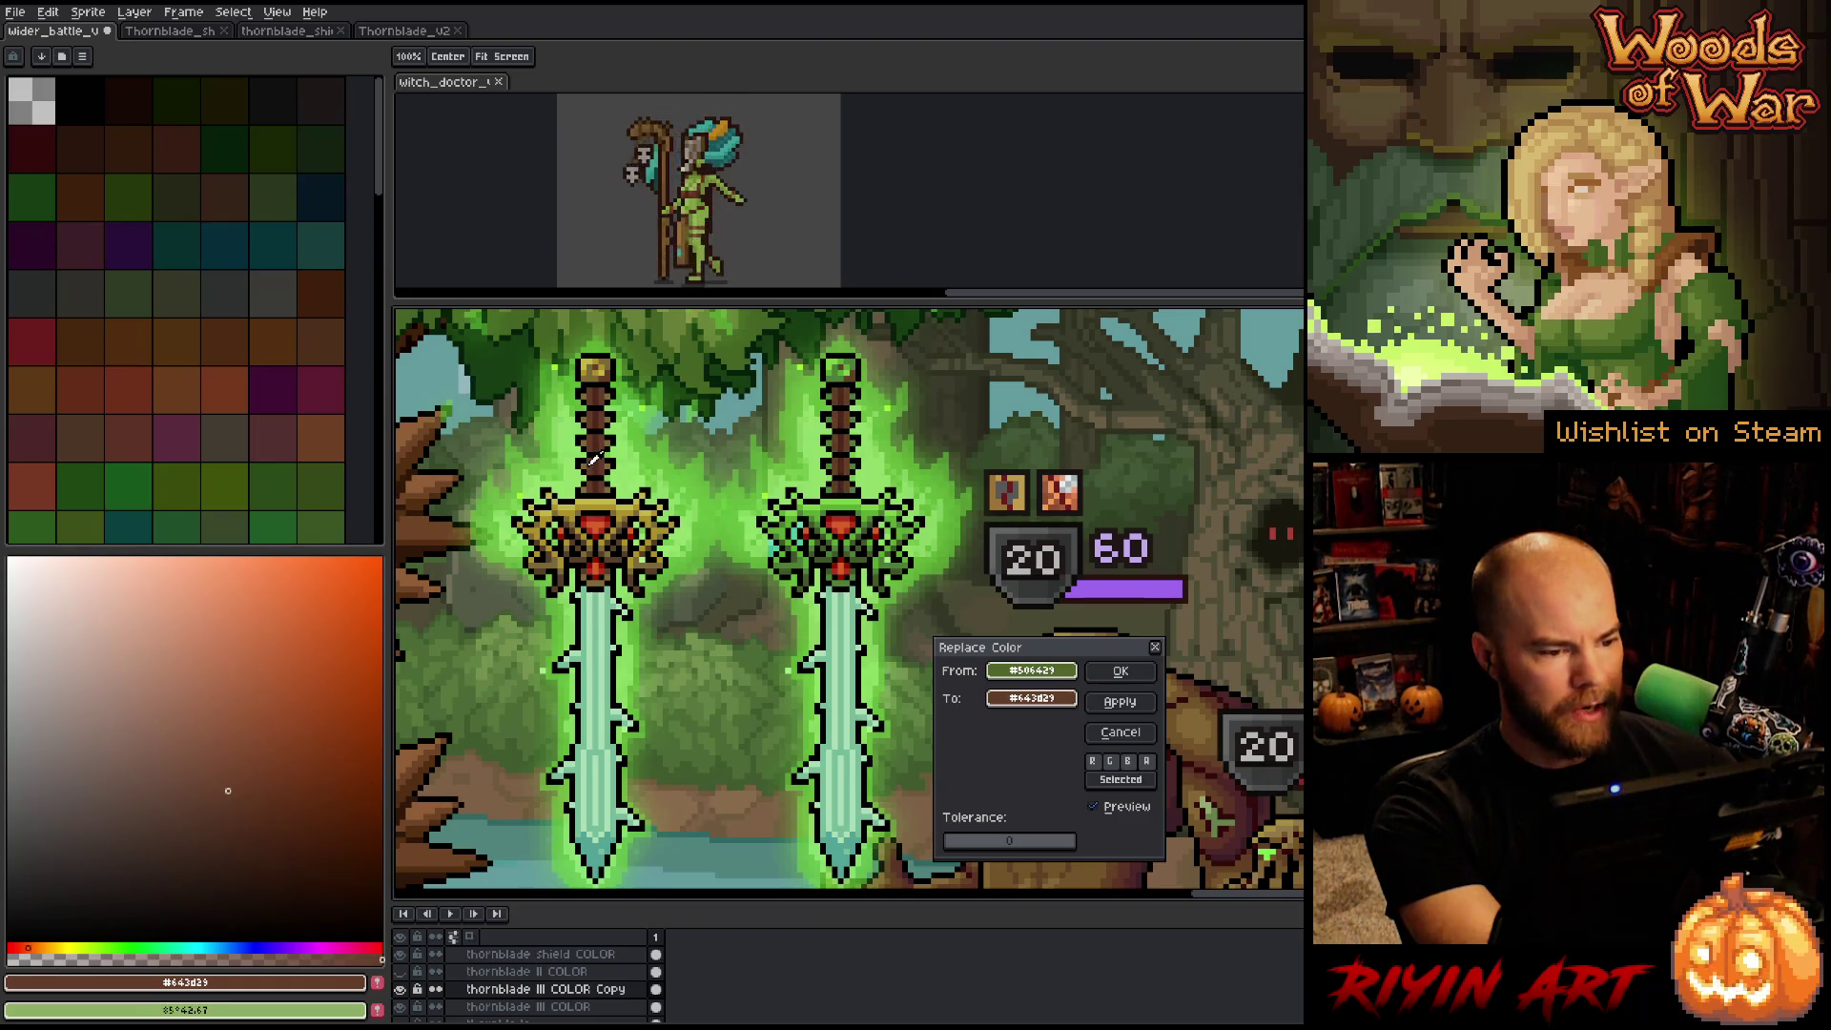
left_click(1121, 671)
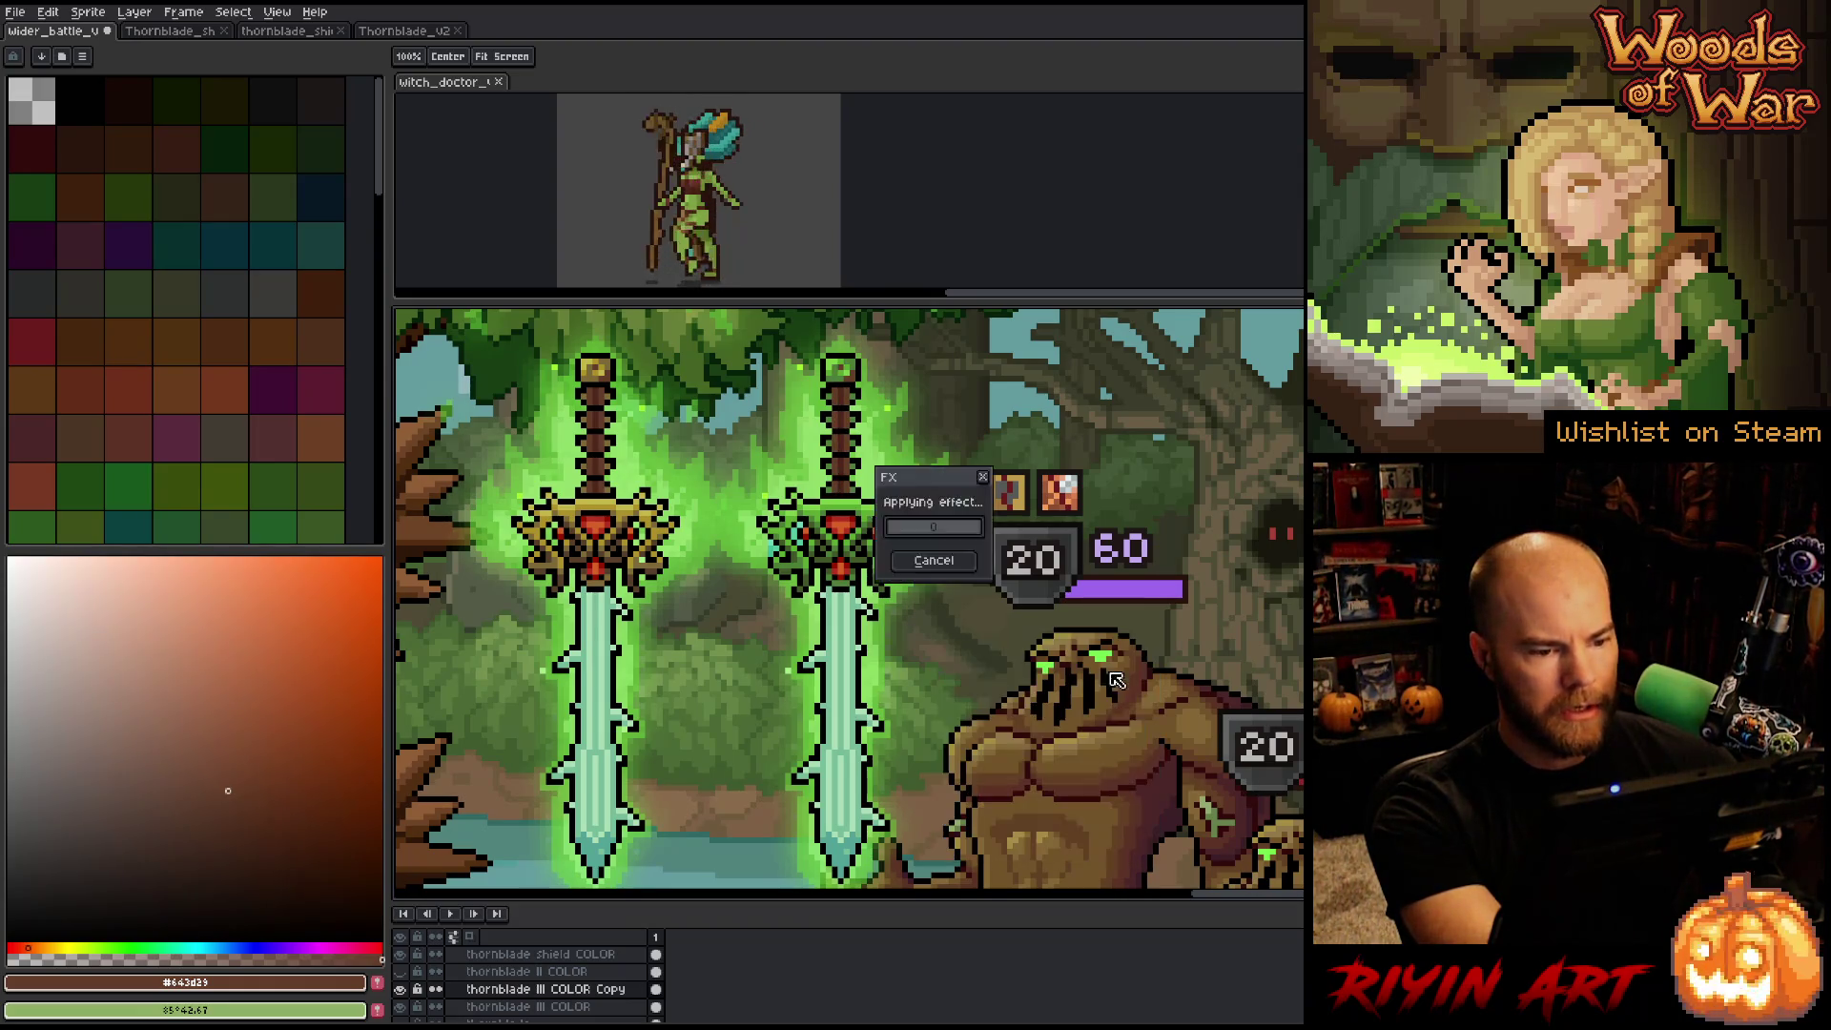
Marquee-select the right hilt and replace its green with the left hilt's brown.
key("shift+r")
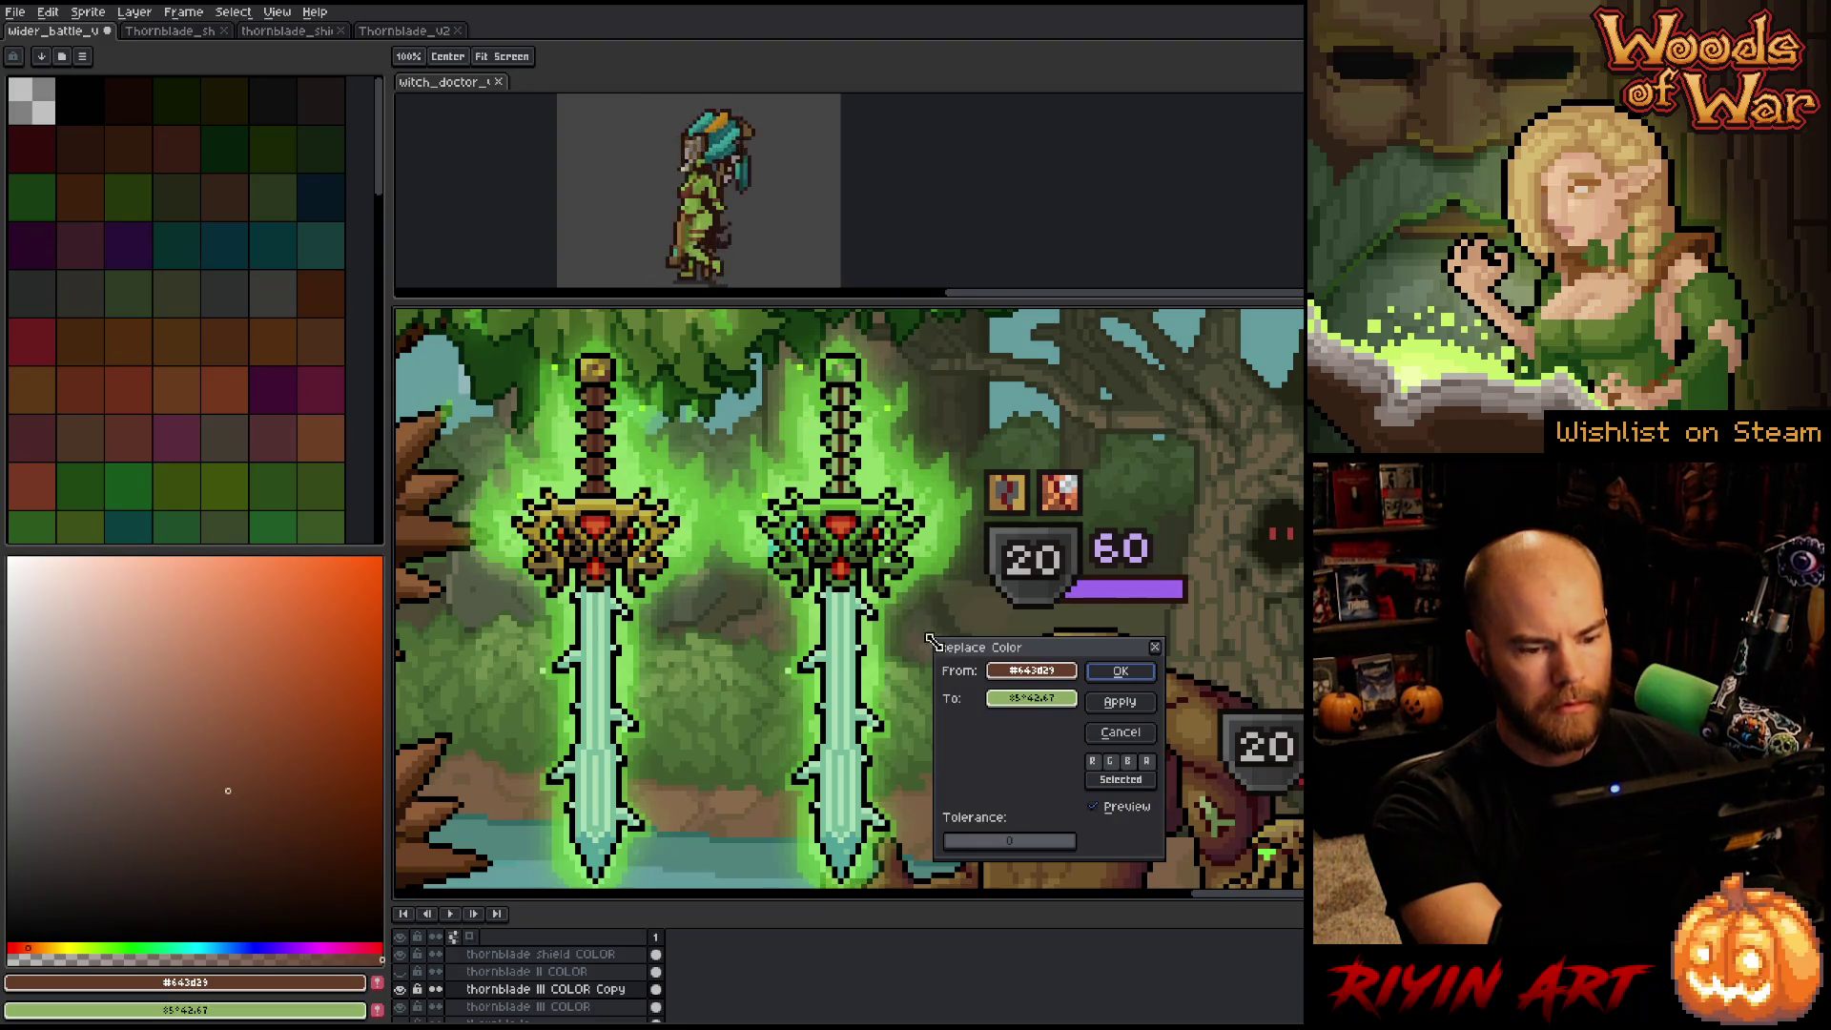
left_click(847, 474)
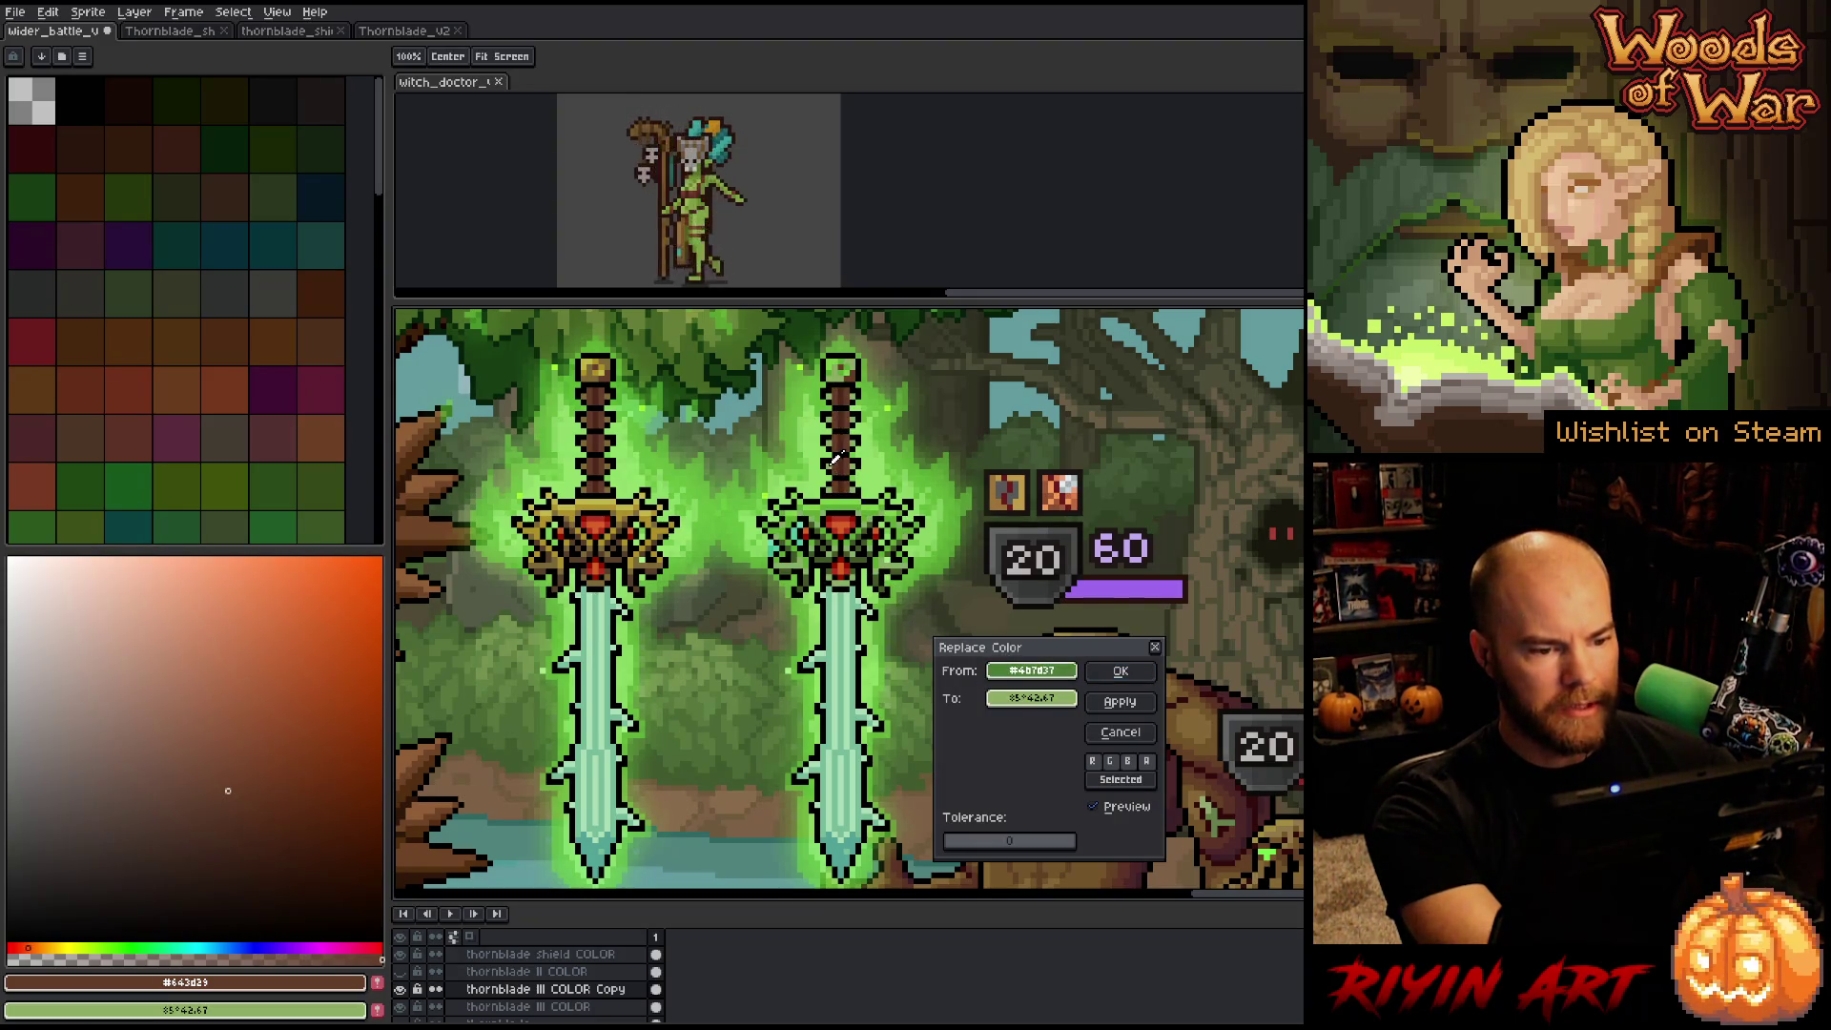
left_click(1121, 733)
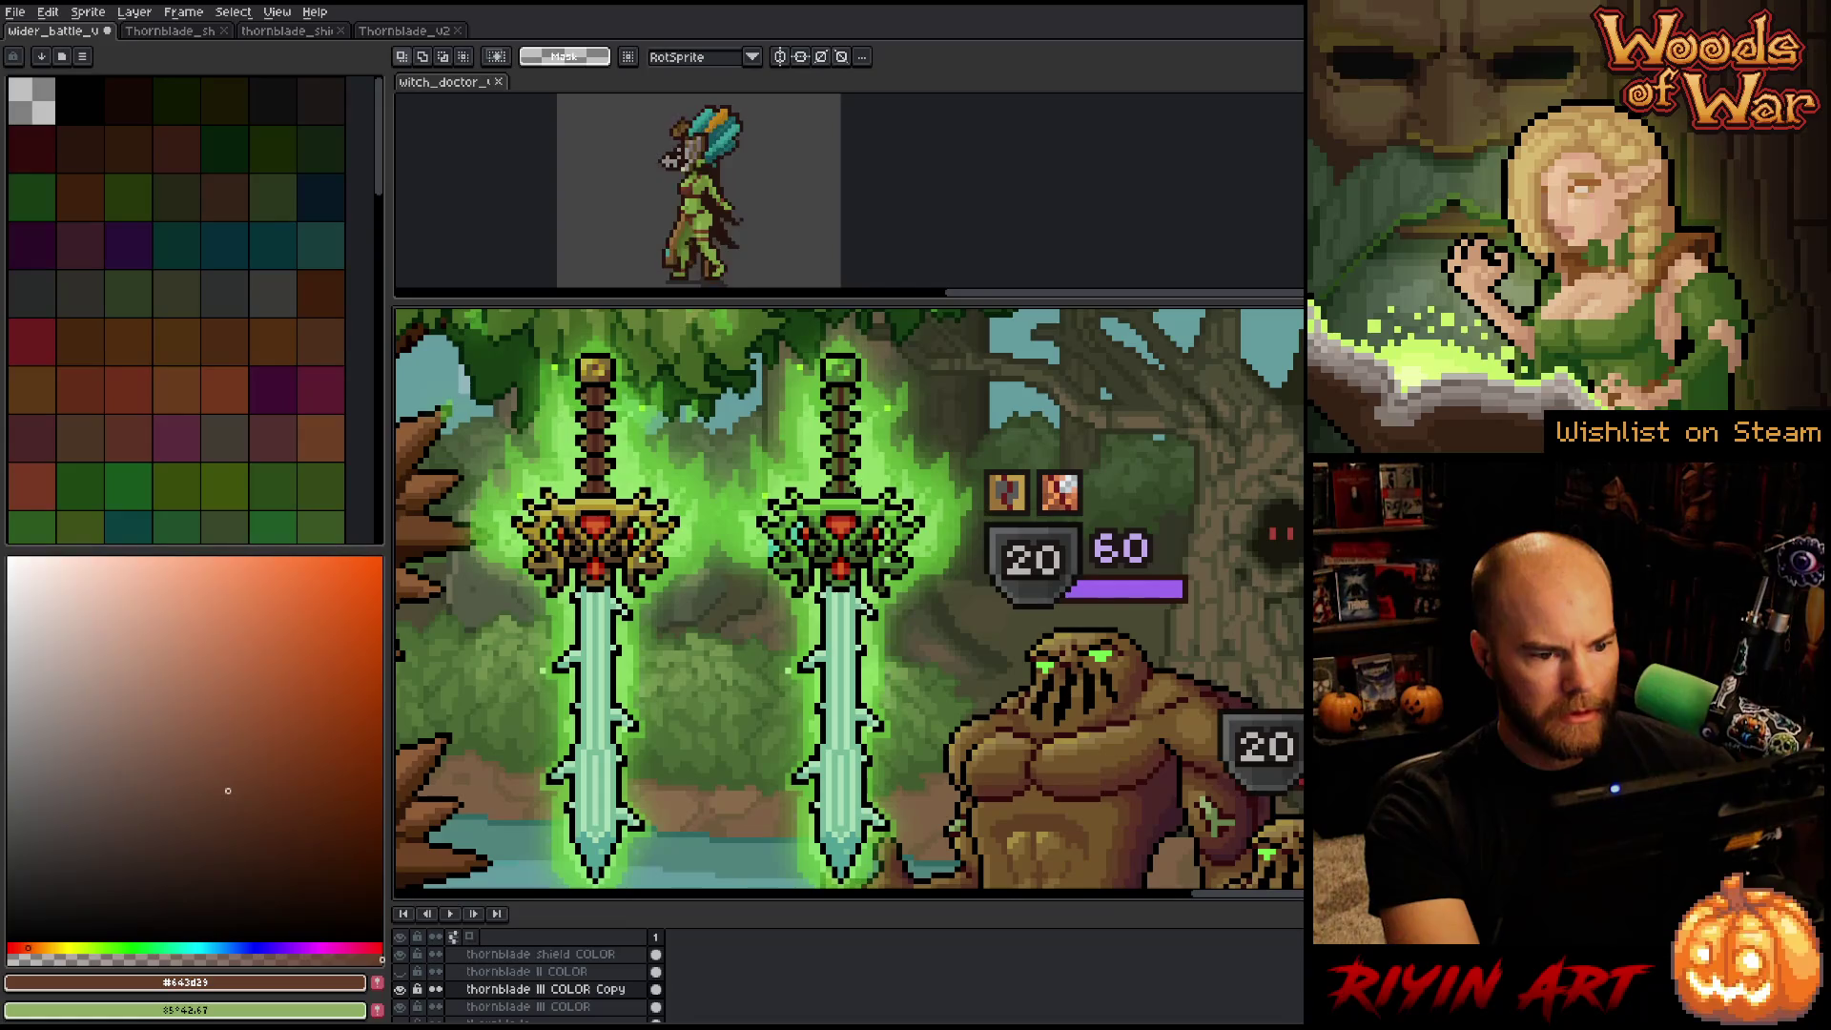
left_click_drag(873, 493, 804, 406)
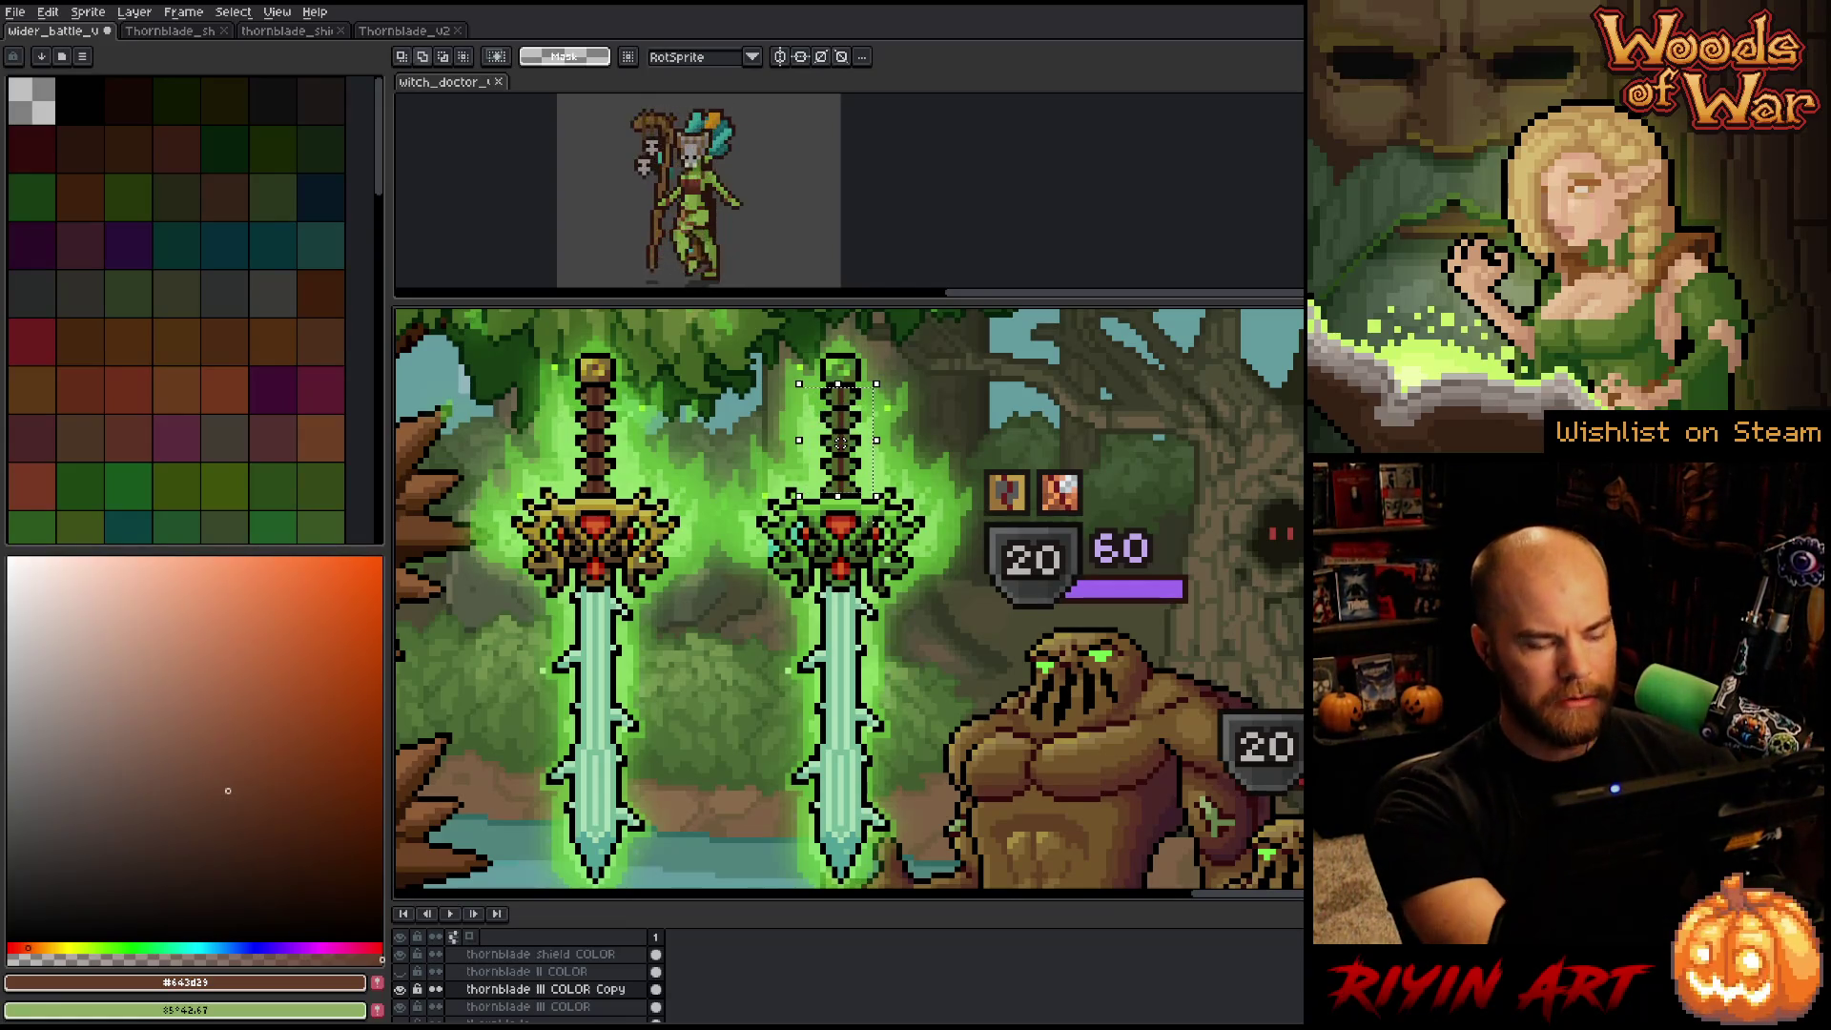
key("shift+r")
left_click_drag(1030, 671, 844, 467)
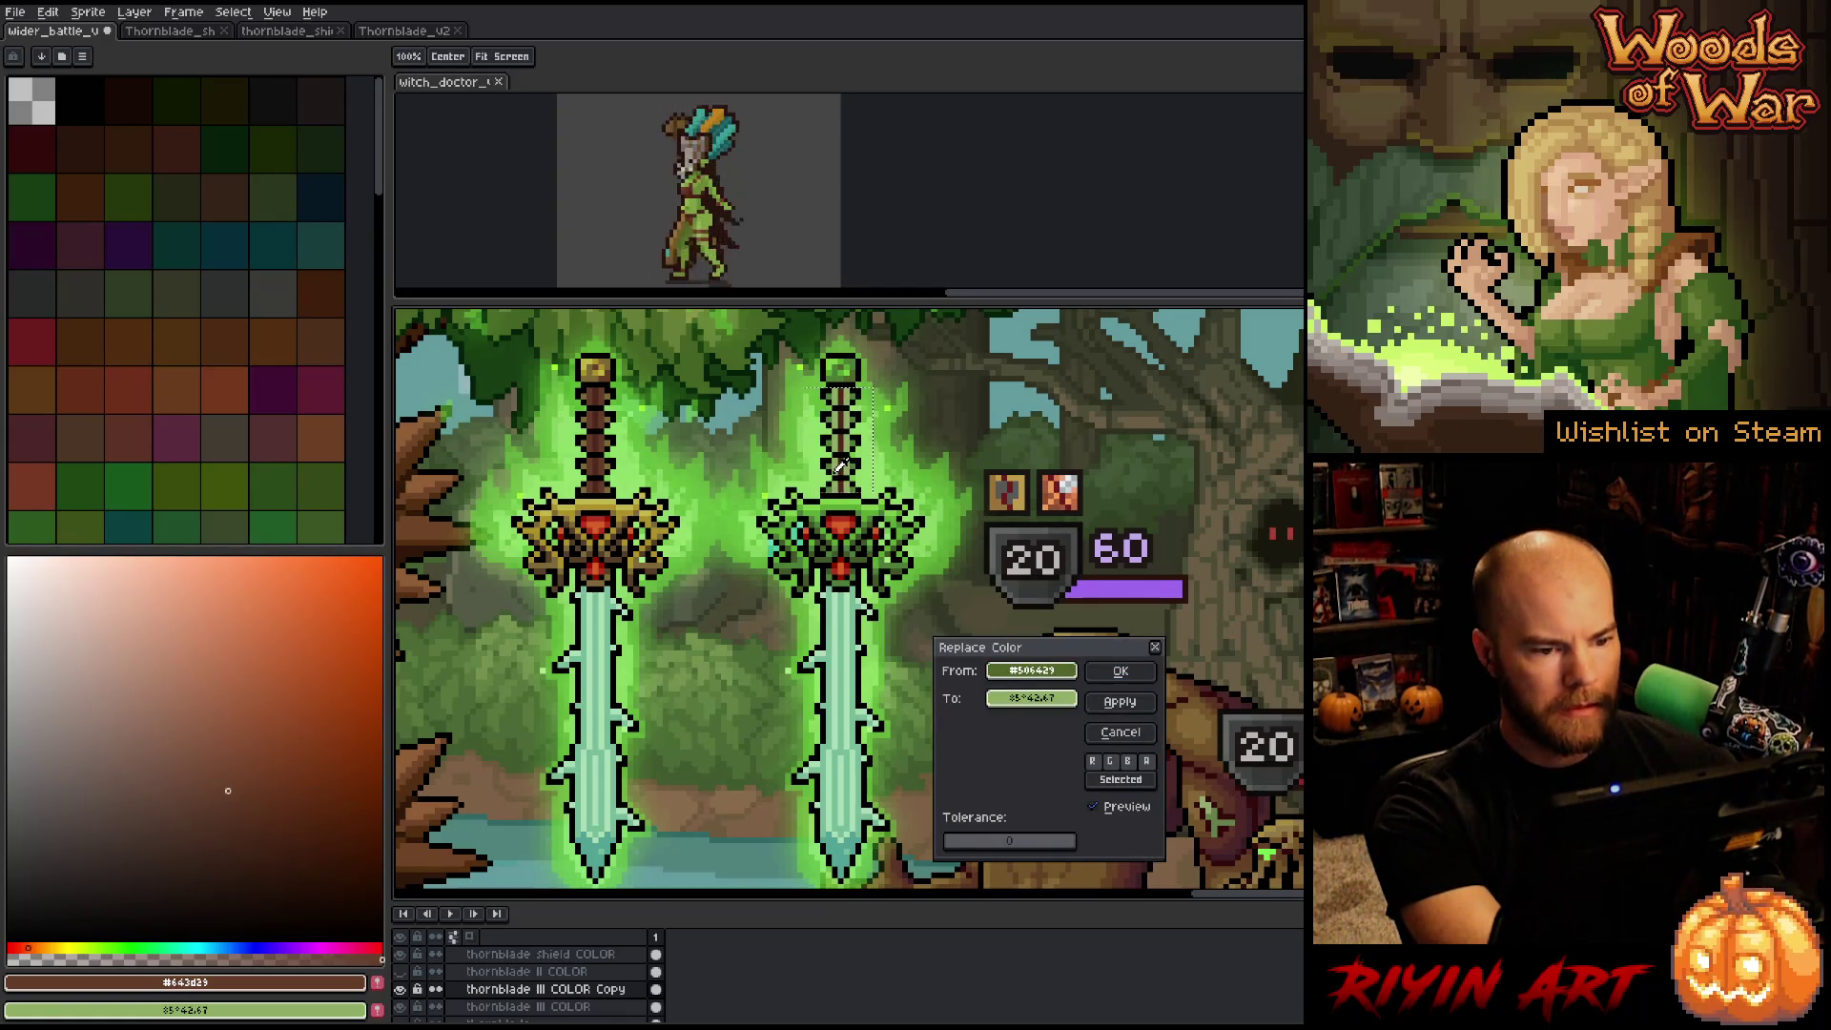
mouse_move(1031, 699)
left_mouse_down()
mouse_move(573, 463)
mouse_move(594, 464)
left_mouse_up()
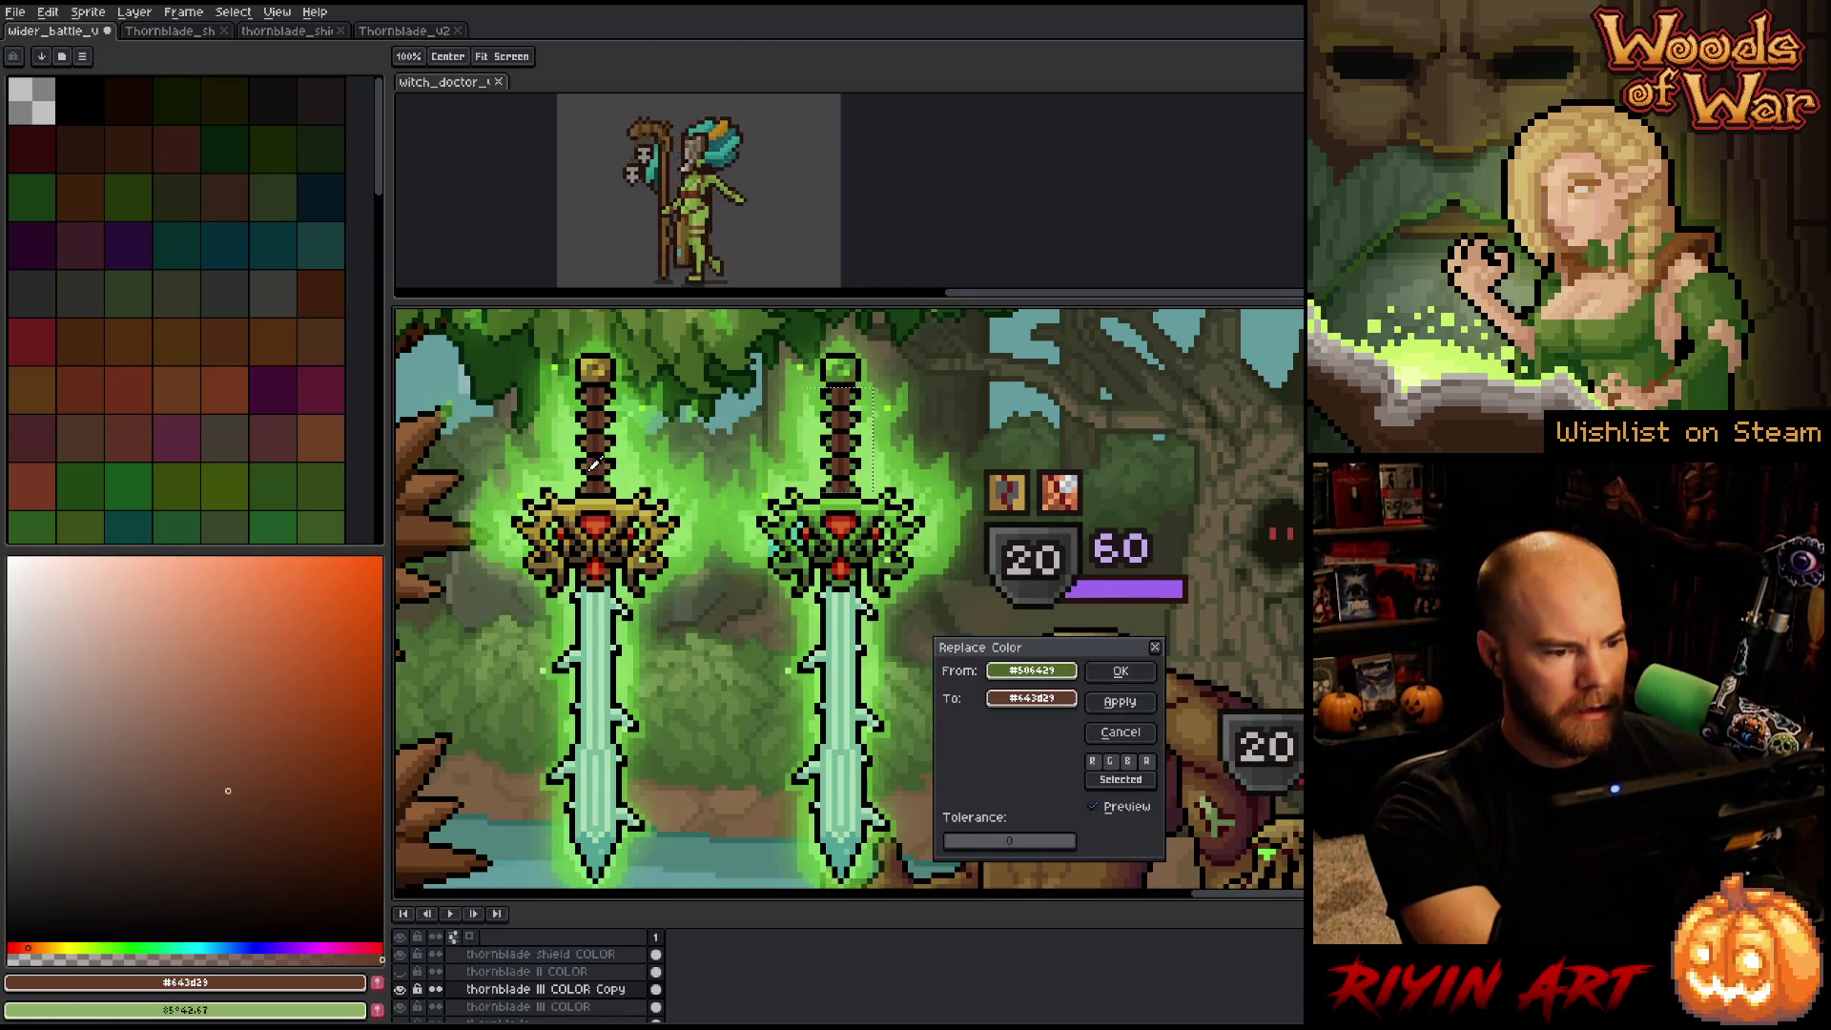
left_click(1120, 671)
Replace the right hilt's lighter green with the matching lighter brown from the left hilt.
key("shift+r")
left_click_drag(1023, 677, 839, 448)
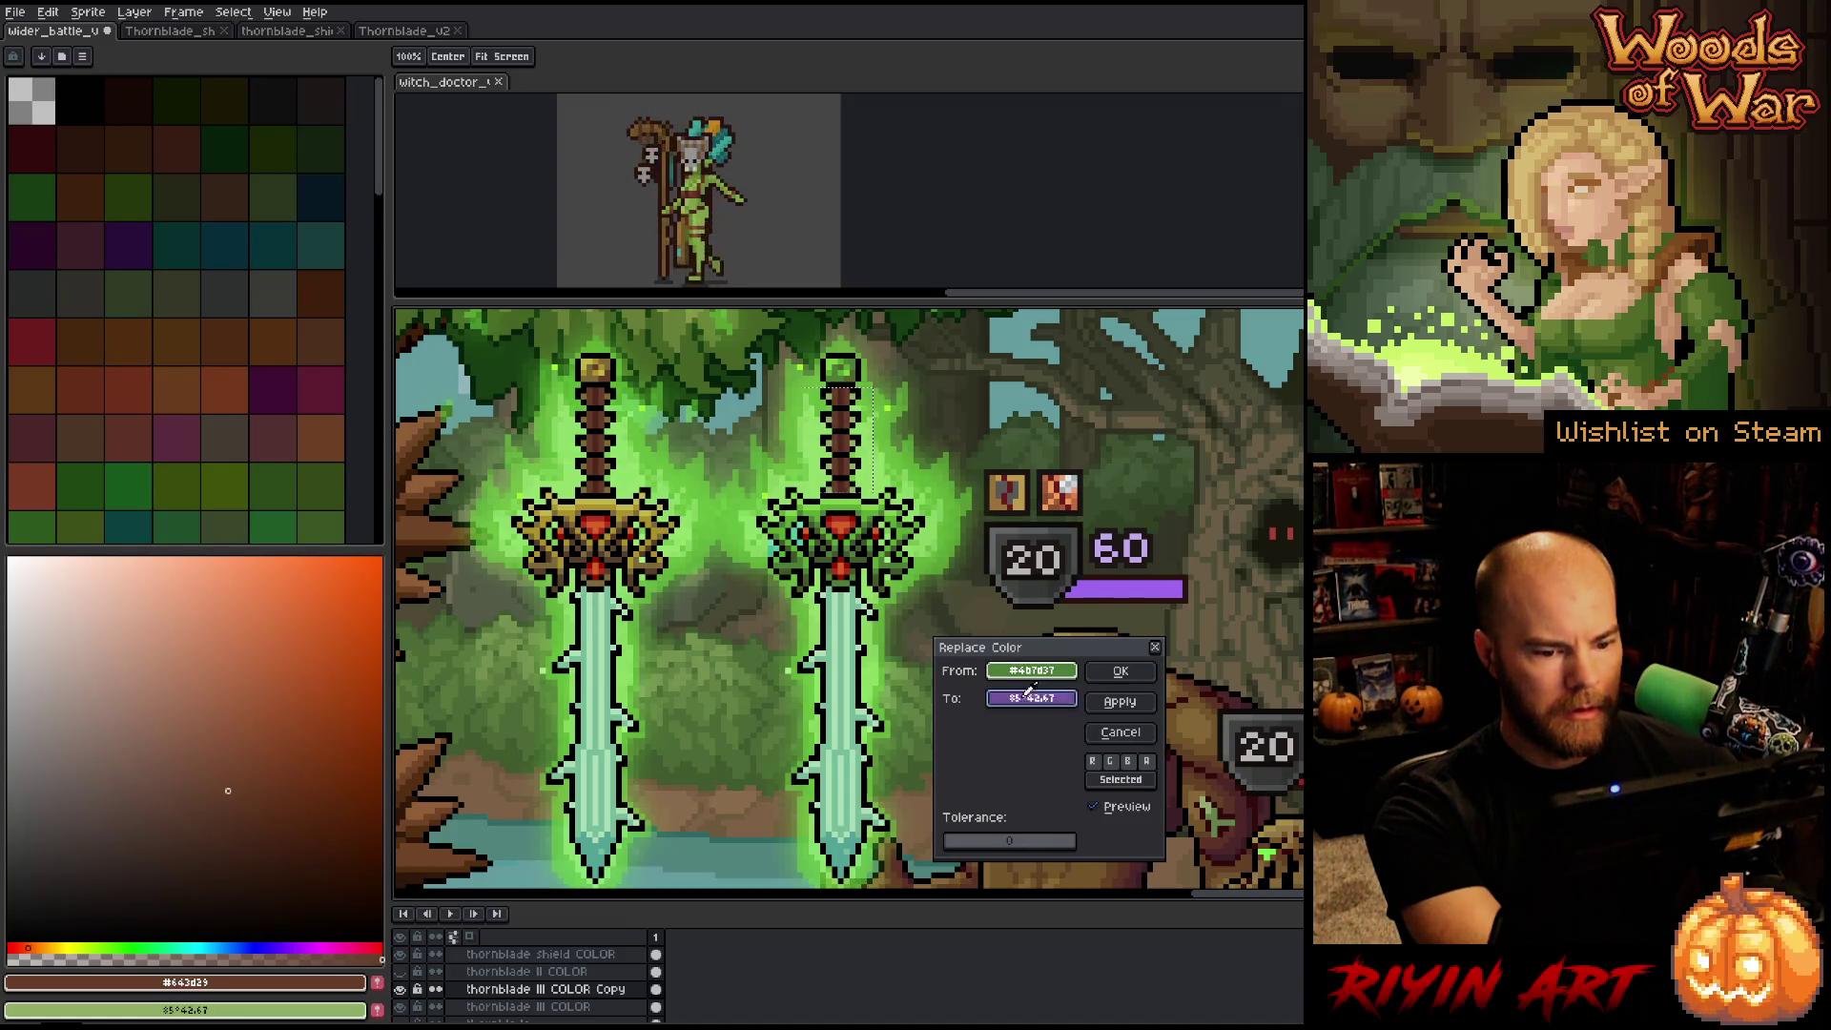
mouse_move(1030, 698)
left_mouse_down()
mouse_move(629, 430)
mouse_move(615, 456)
left_mouse_up()
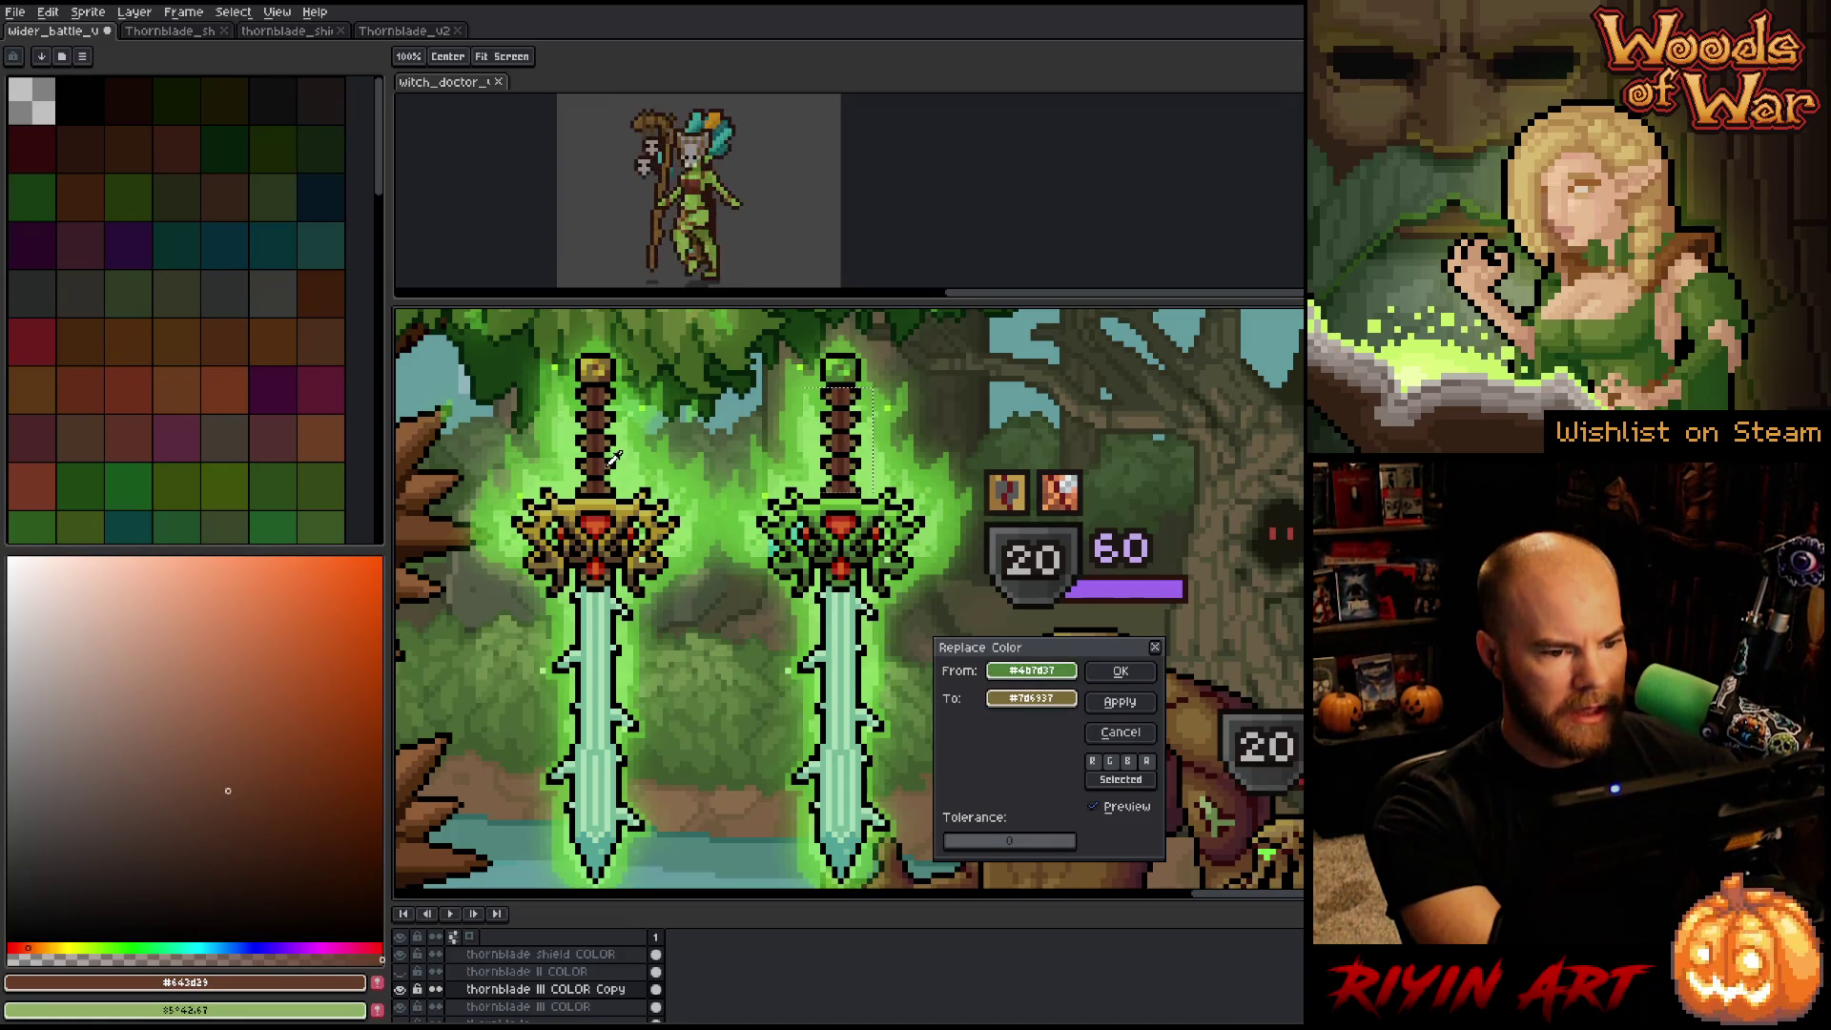
left_click(1120, 670)
right_click(870, 477)
left_click(915, 496)
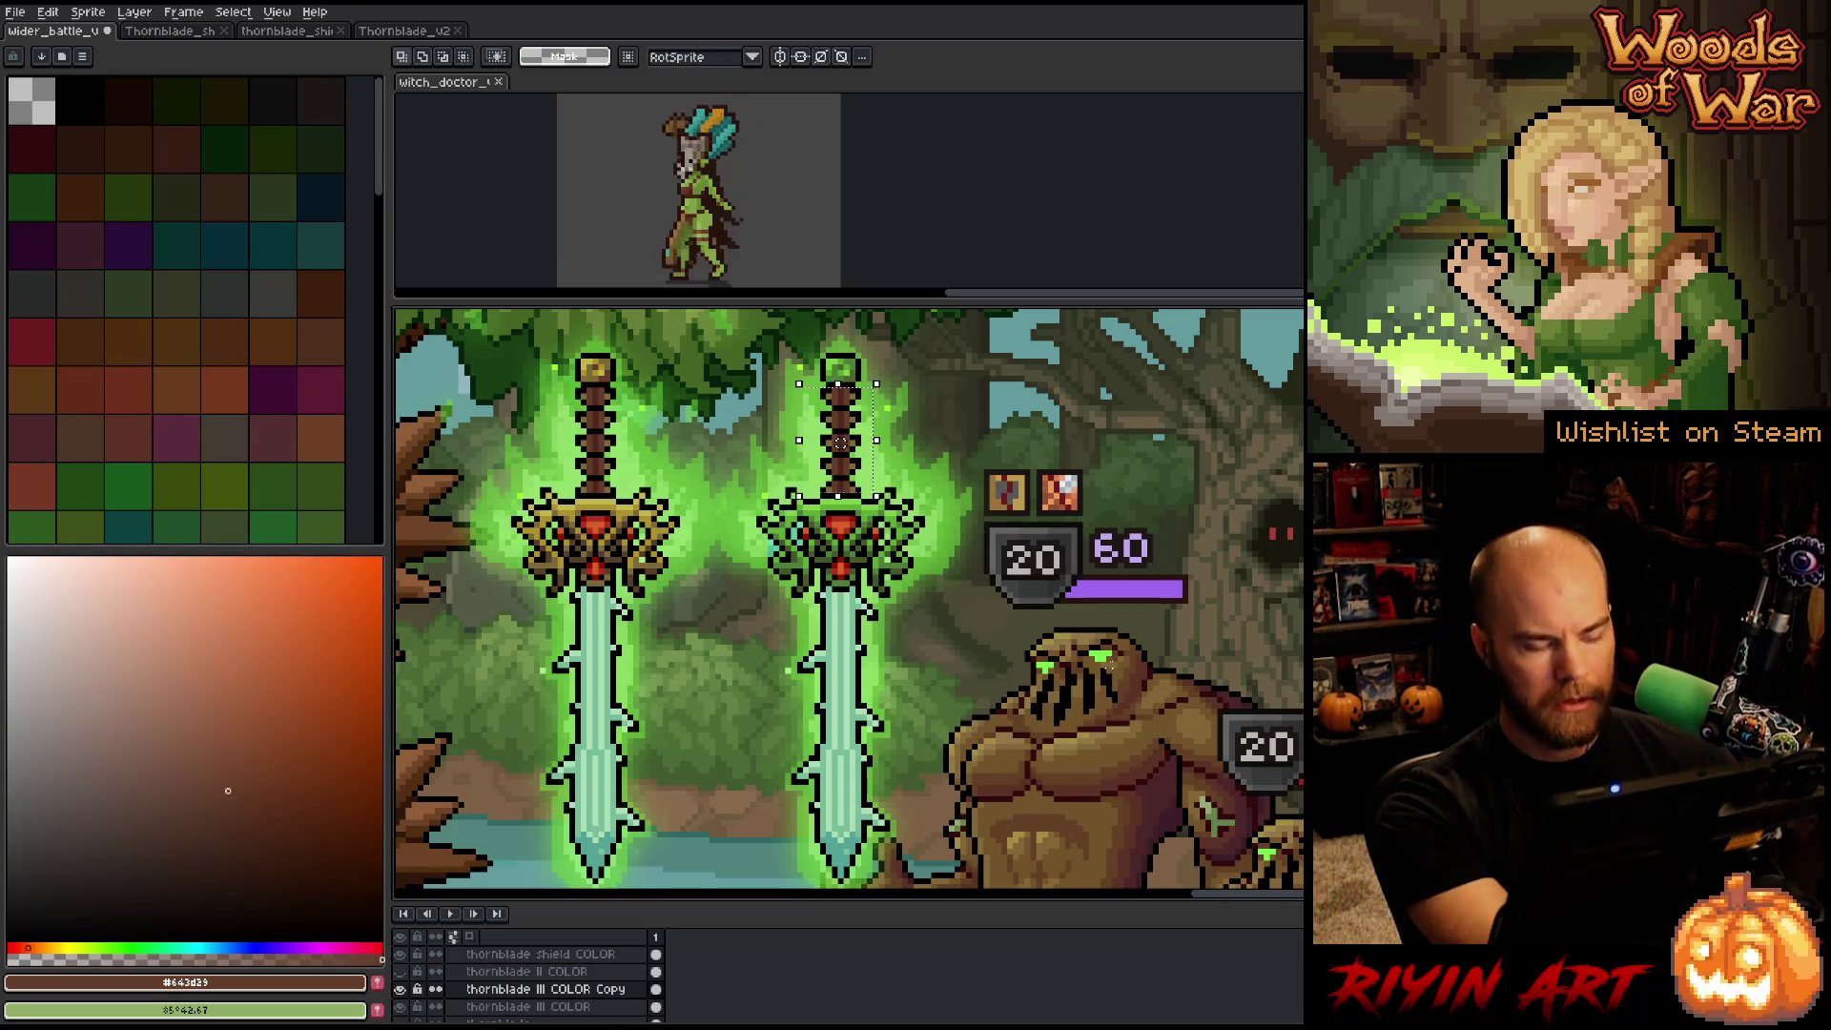
scroll(806, 529, "down", 3)
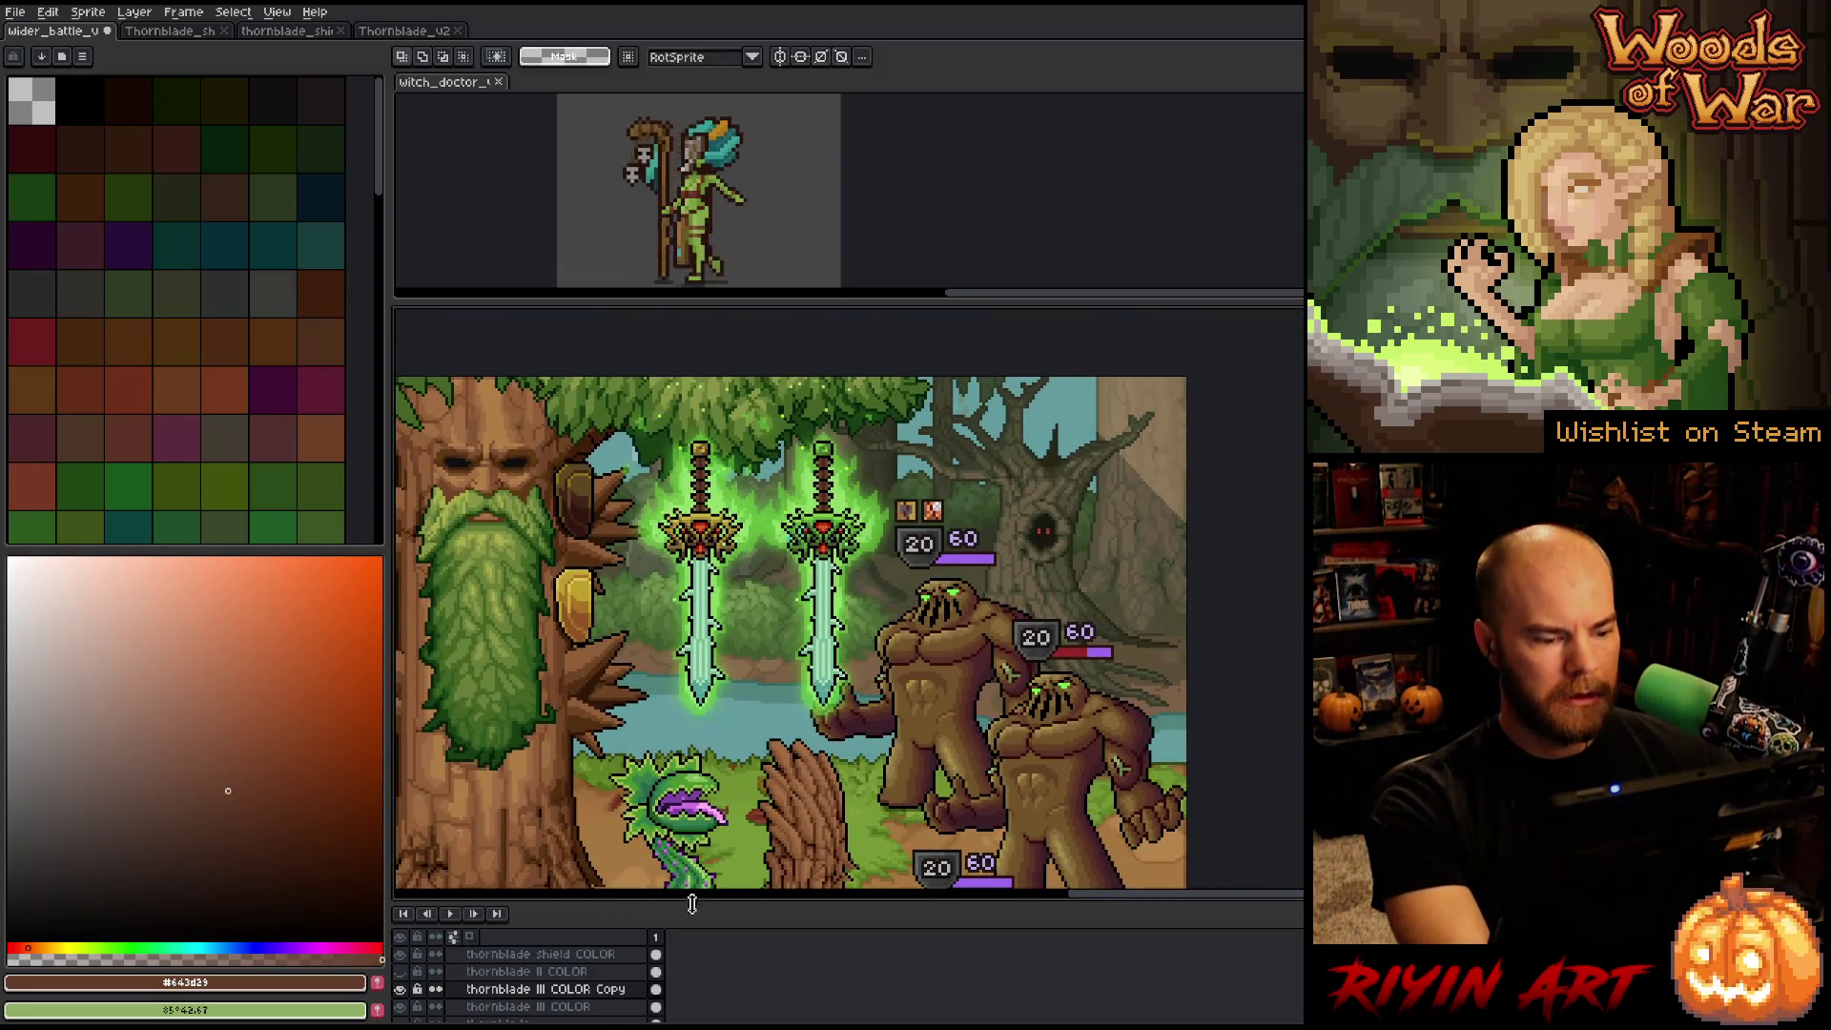
scroll(515, 983, "down", 5)
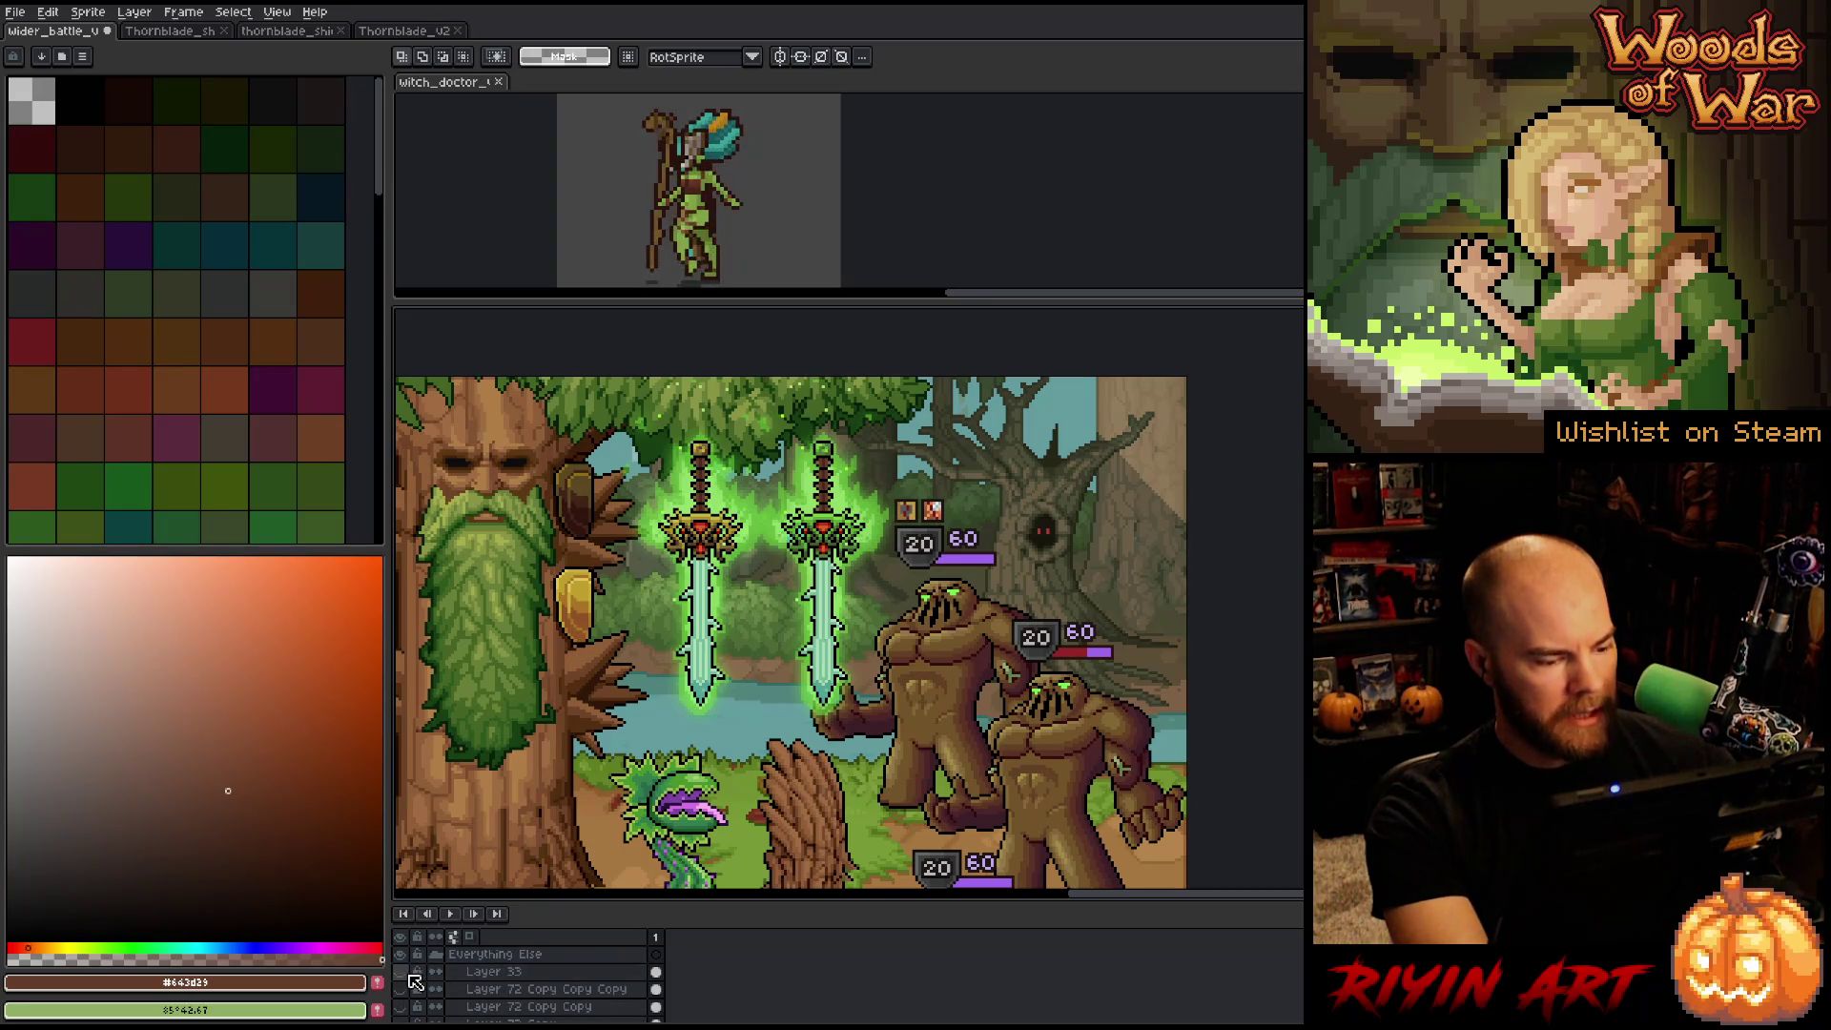
left_click(399, 971)
scroll(812, 525, "up", 2)
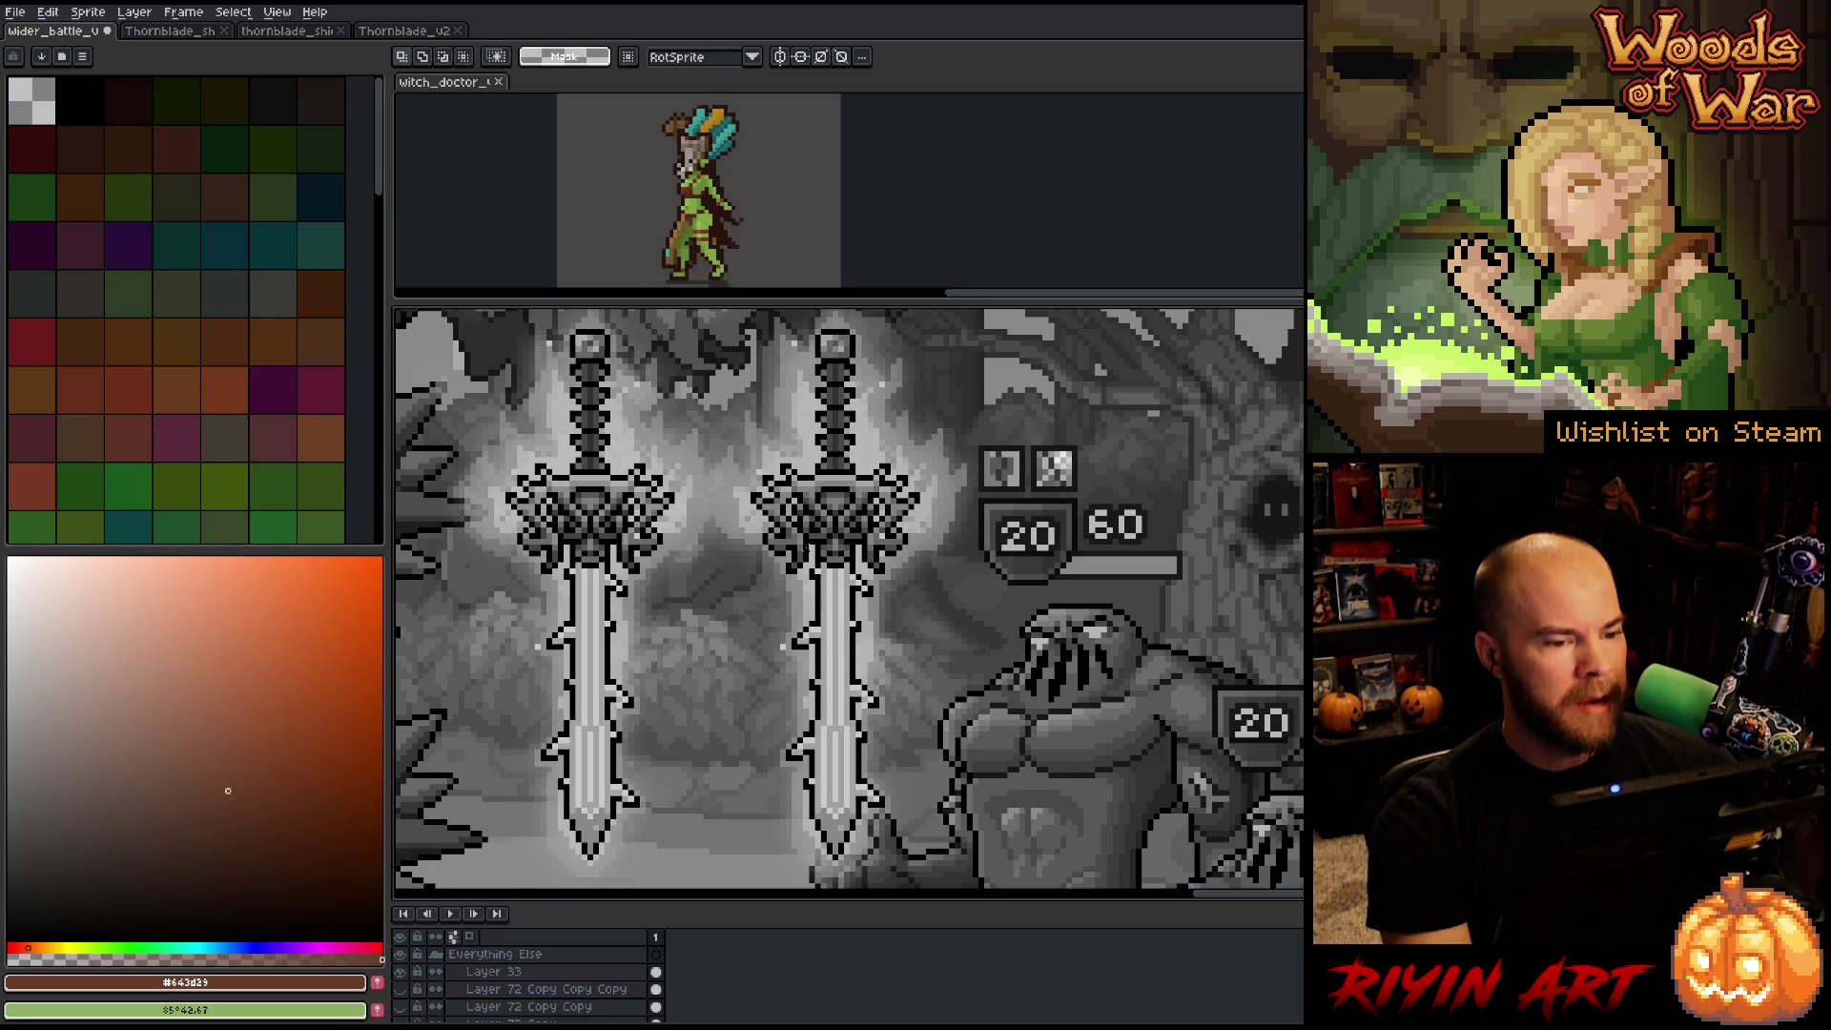
left_click(399, 971)
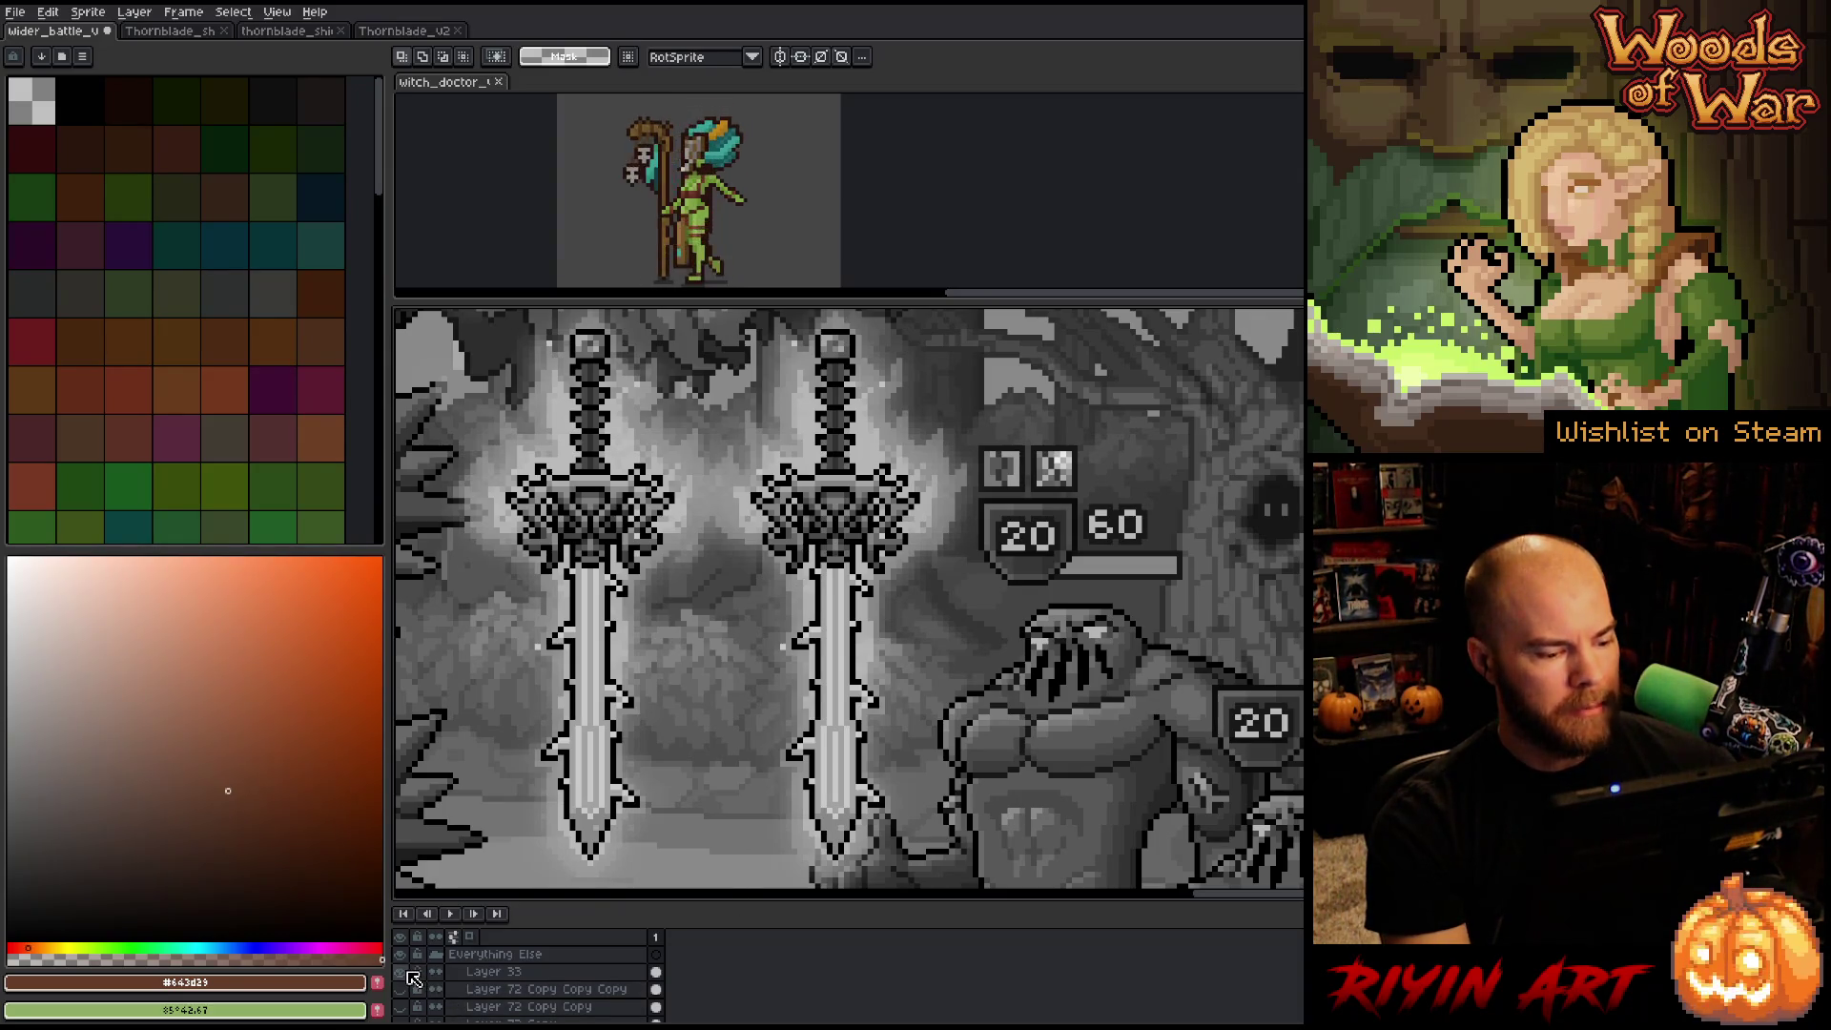
scroll(629, 711, "down", 2)
scroll(743, 685, "up", 2)
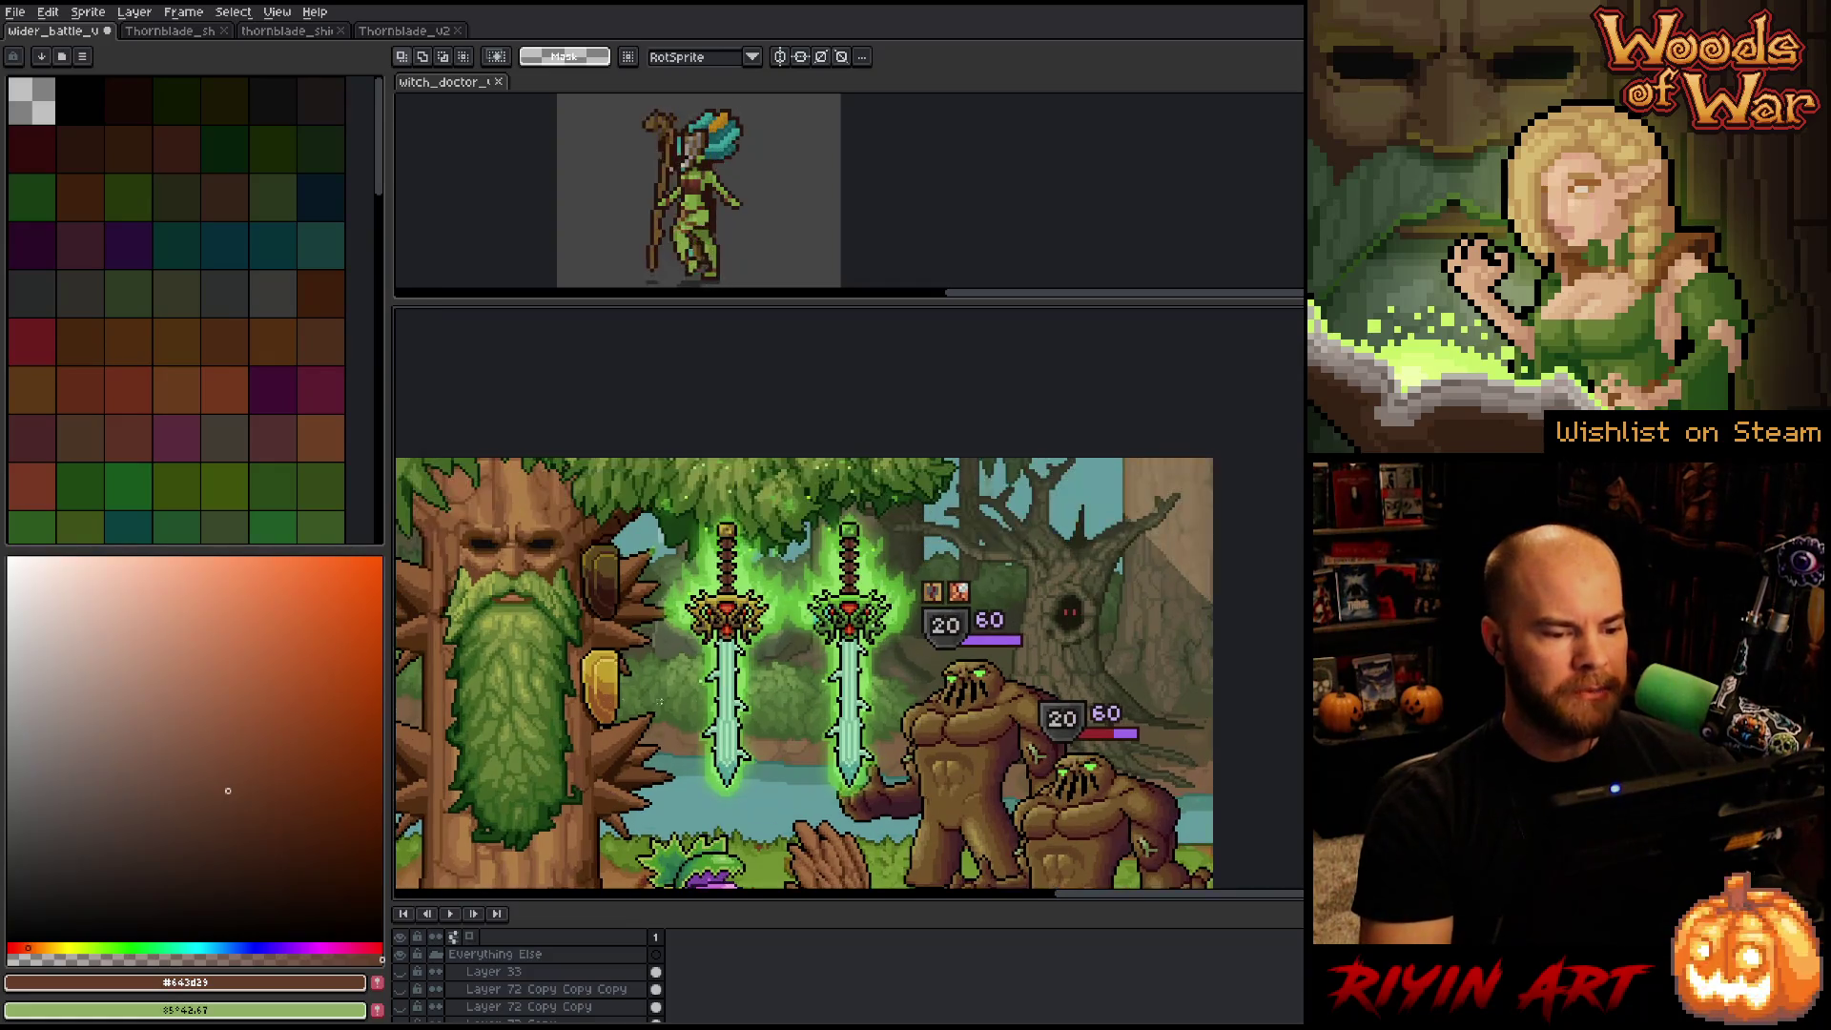
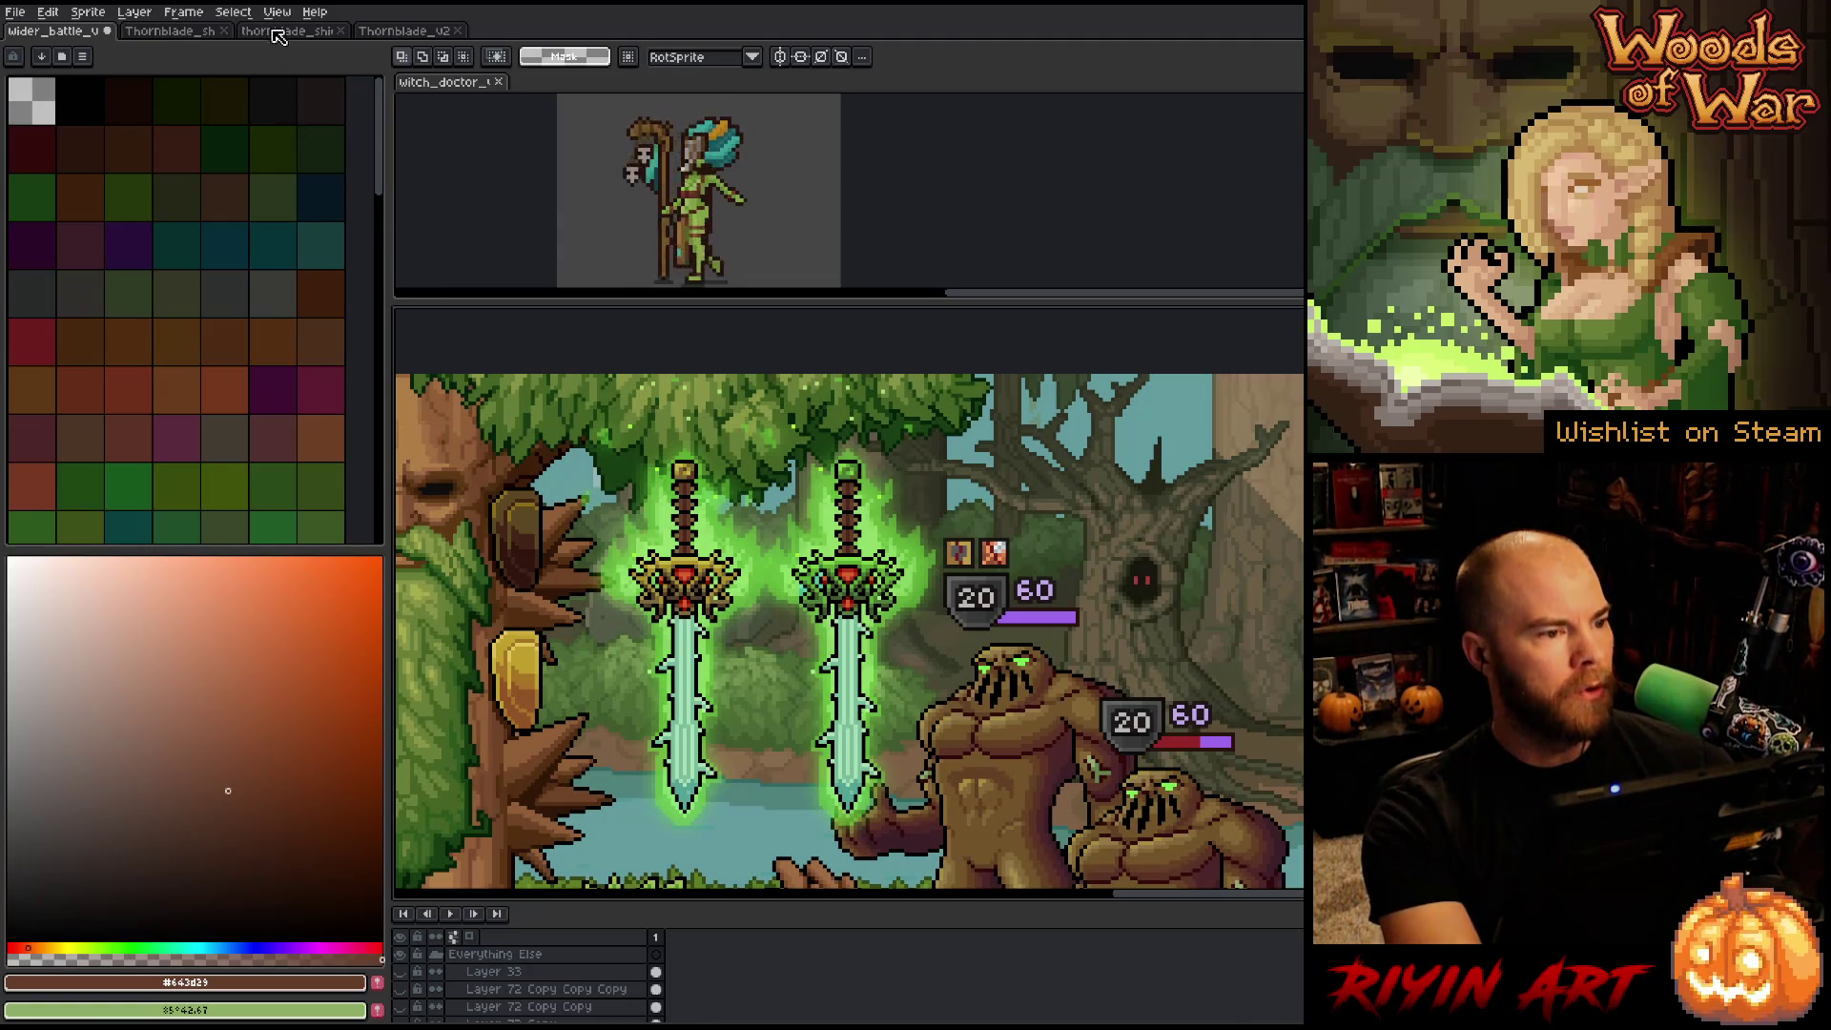
Delete both 'thornblade shield COLOR Copy' layers, then briefly hide the remaining gold shield to check it.
key("v")
left_click(553, 560)
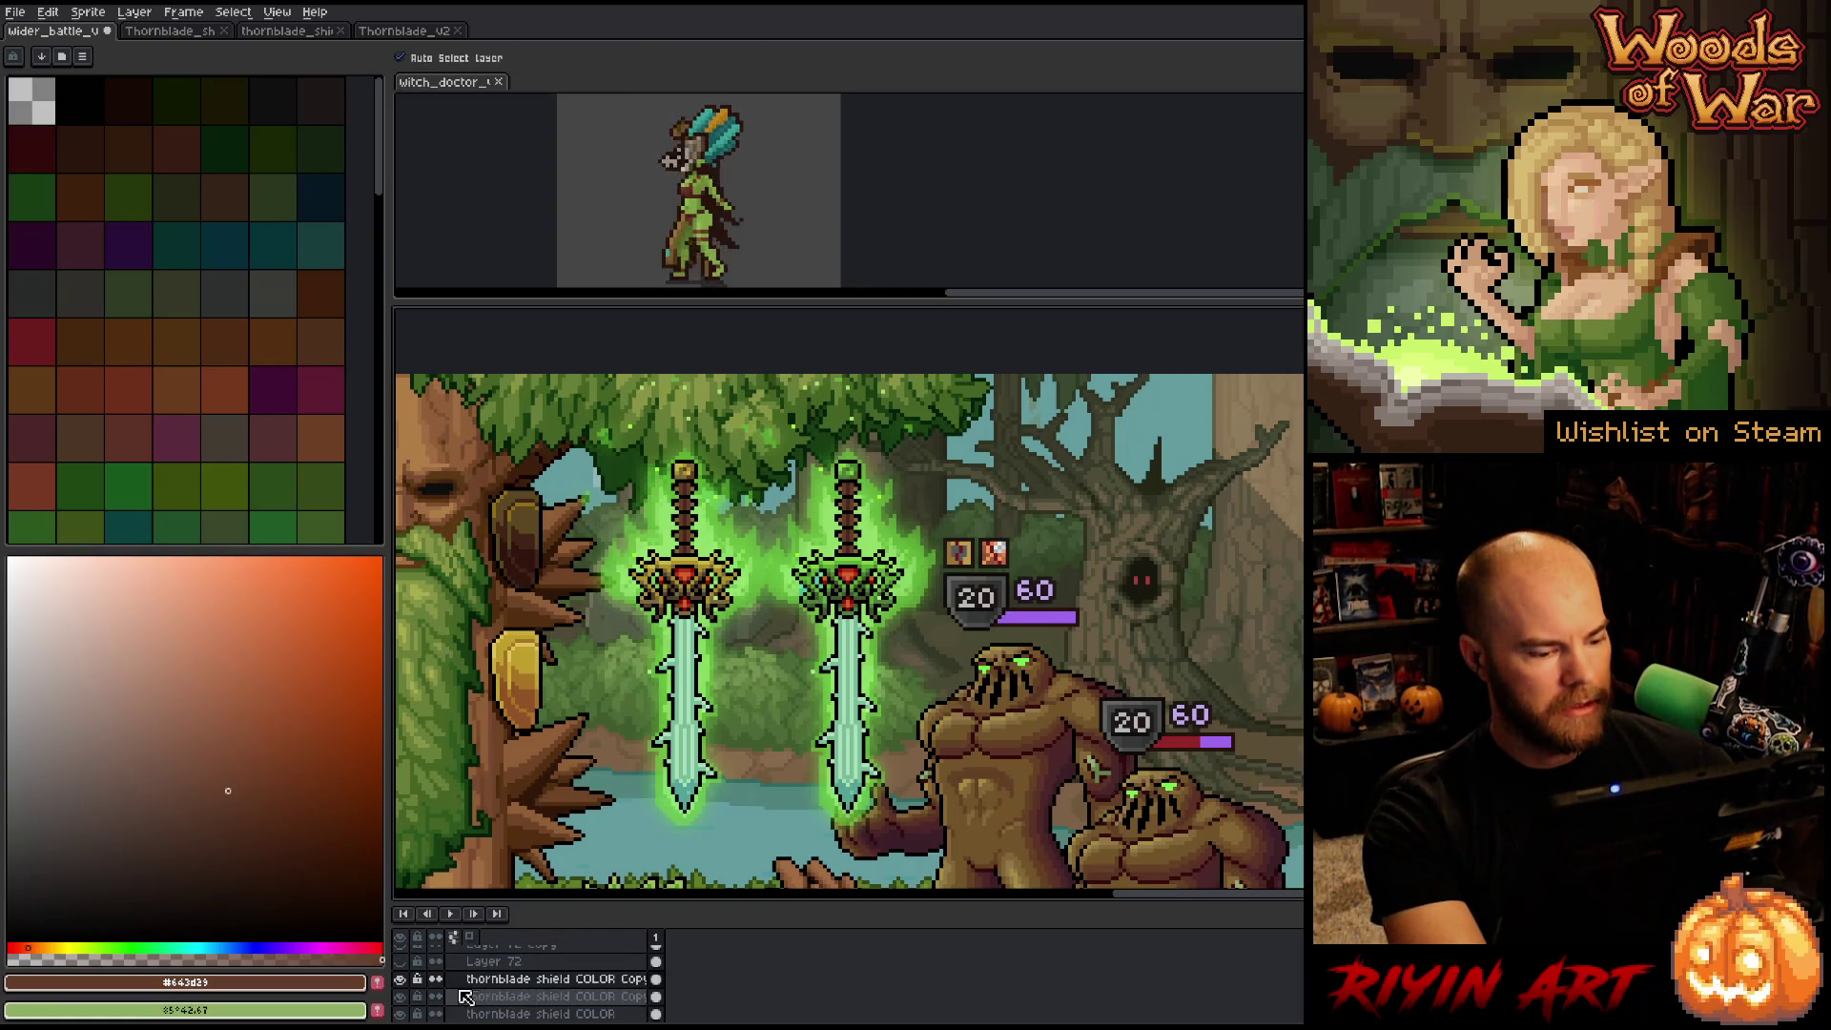
scroll(429, 996, "down", 1)
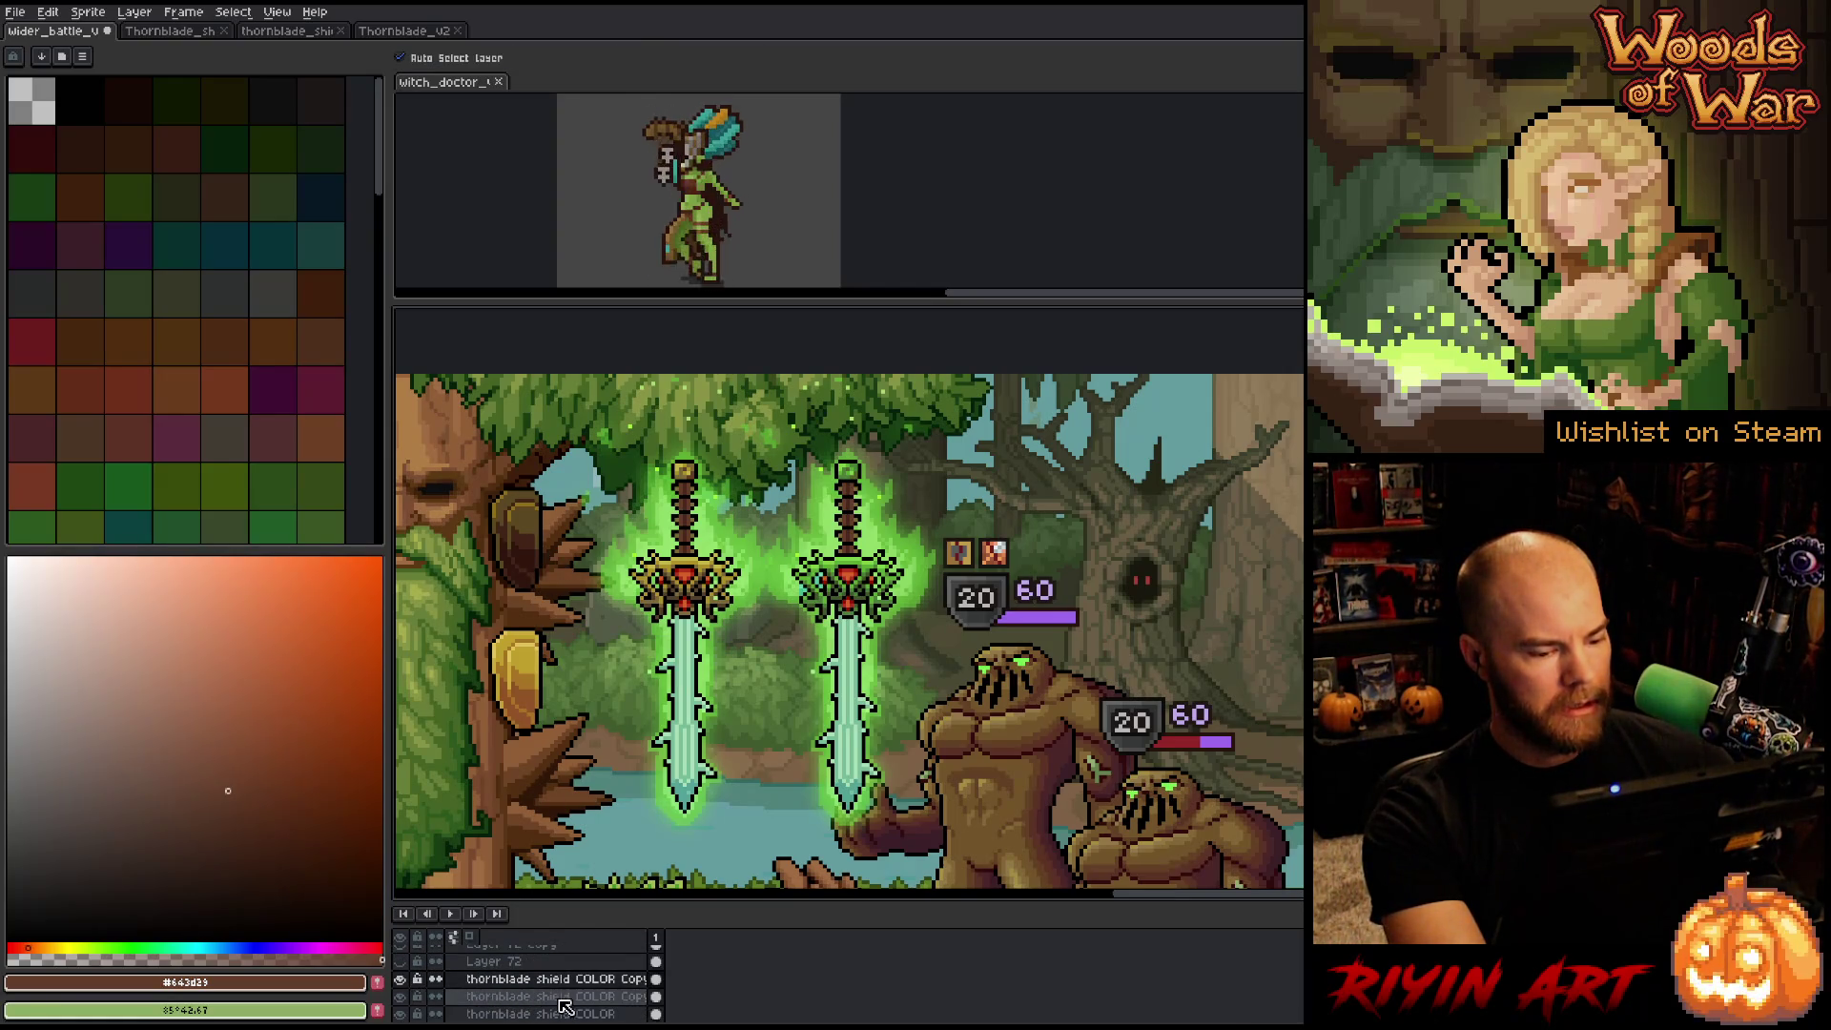
left_click(400, 996)
left_click(515, 996, "shift")
right_click(517, 989)
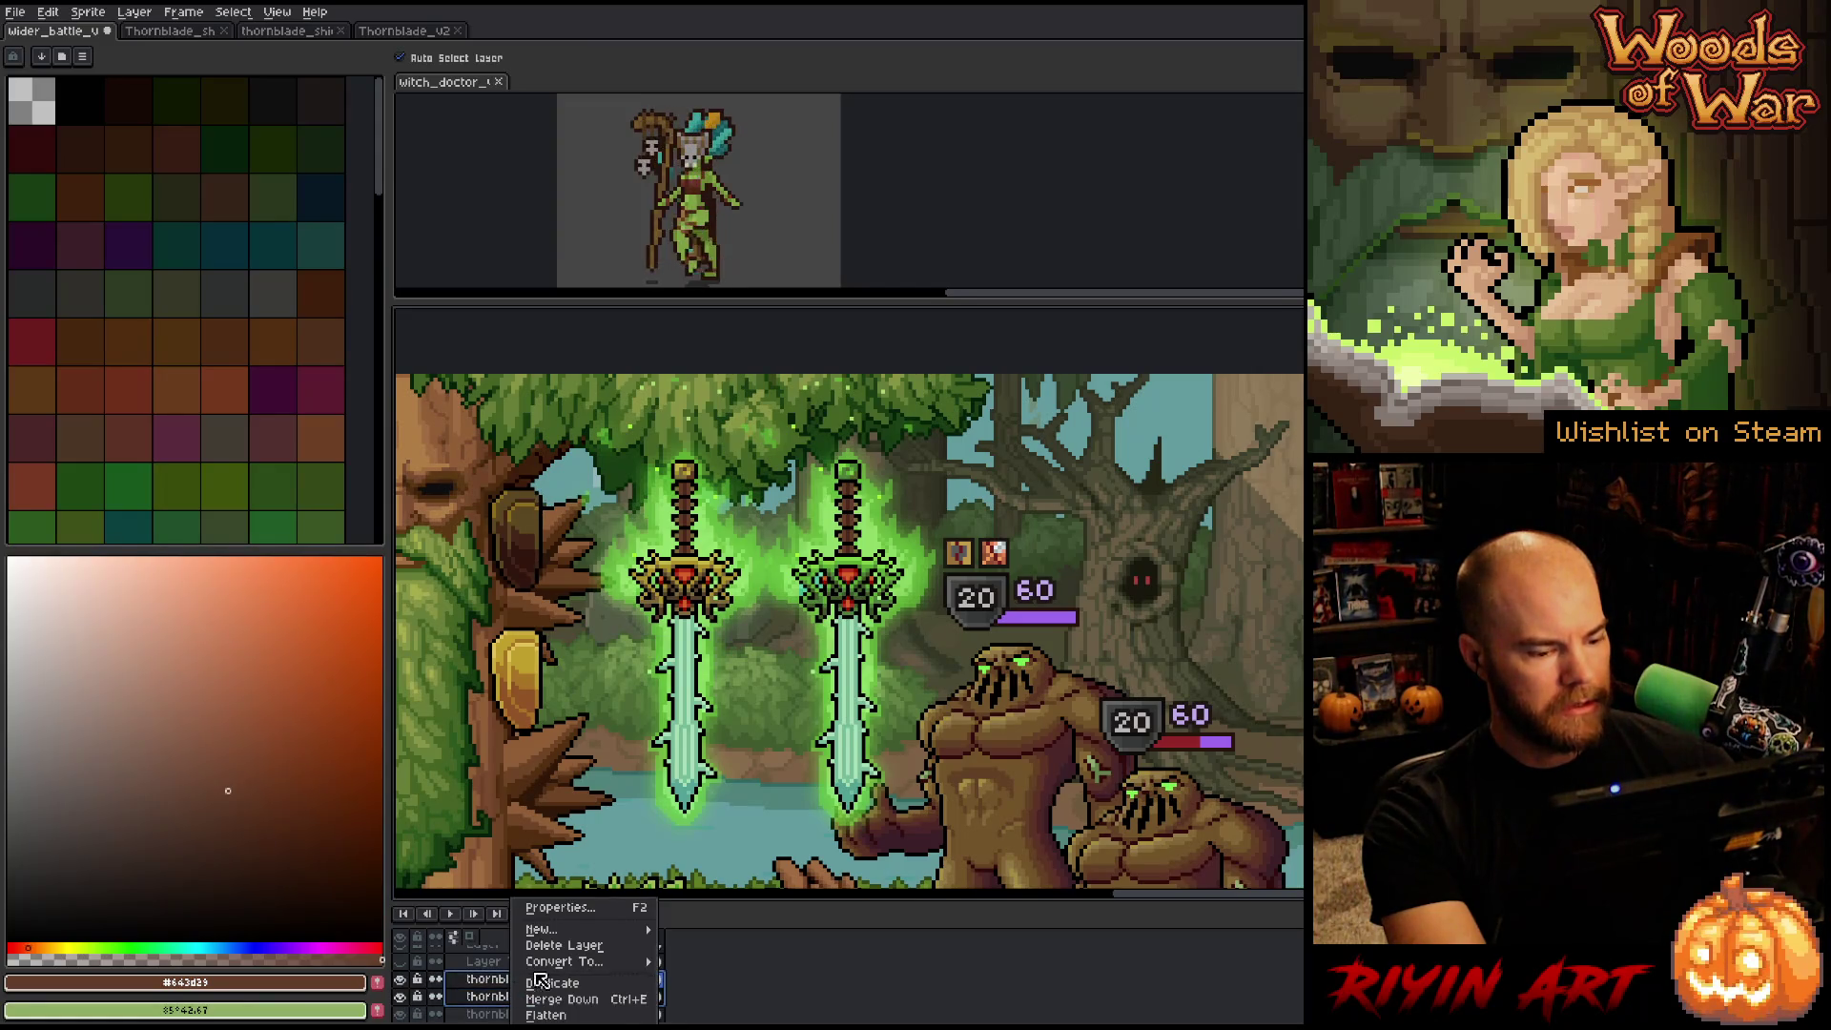
left_click(550, 948)
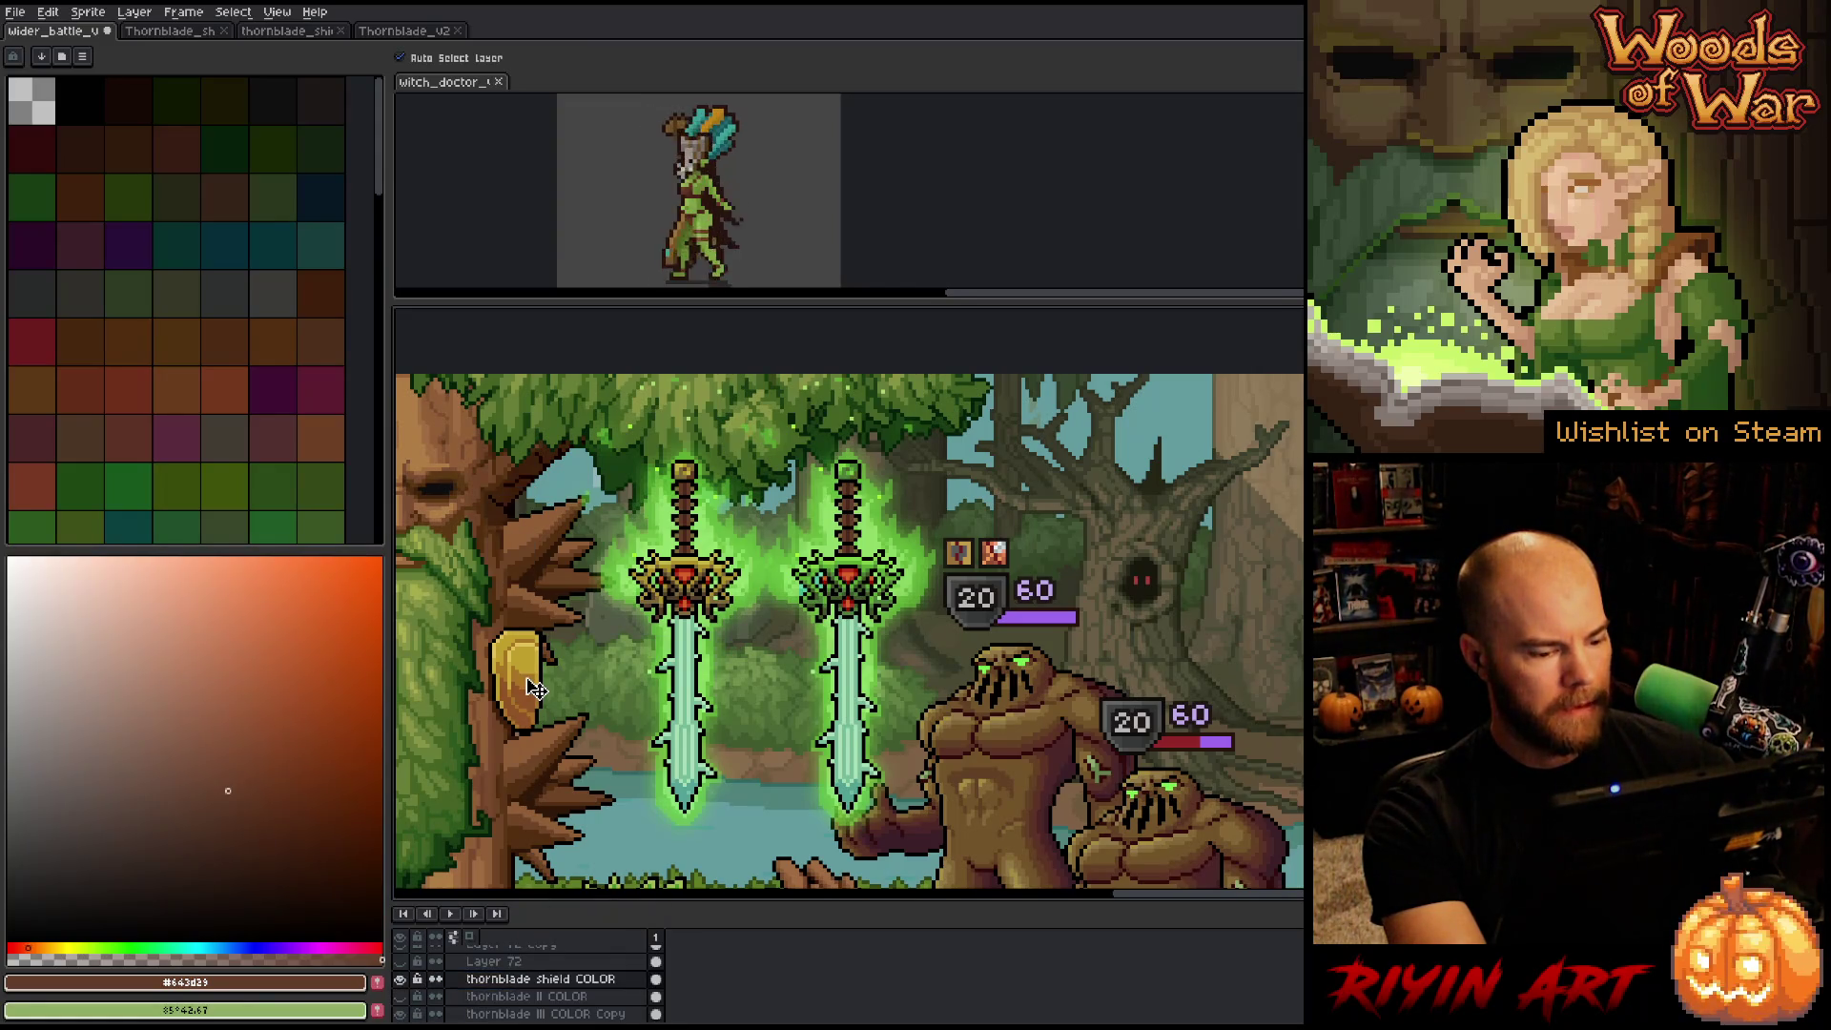
left_click(402, 979)
left_click(401, 980)
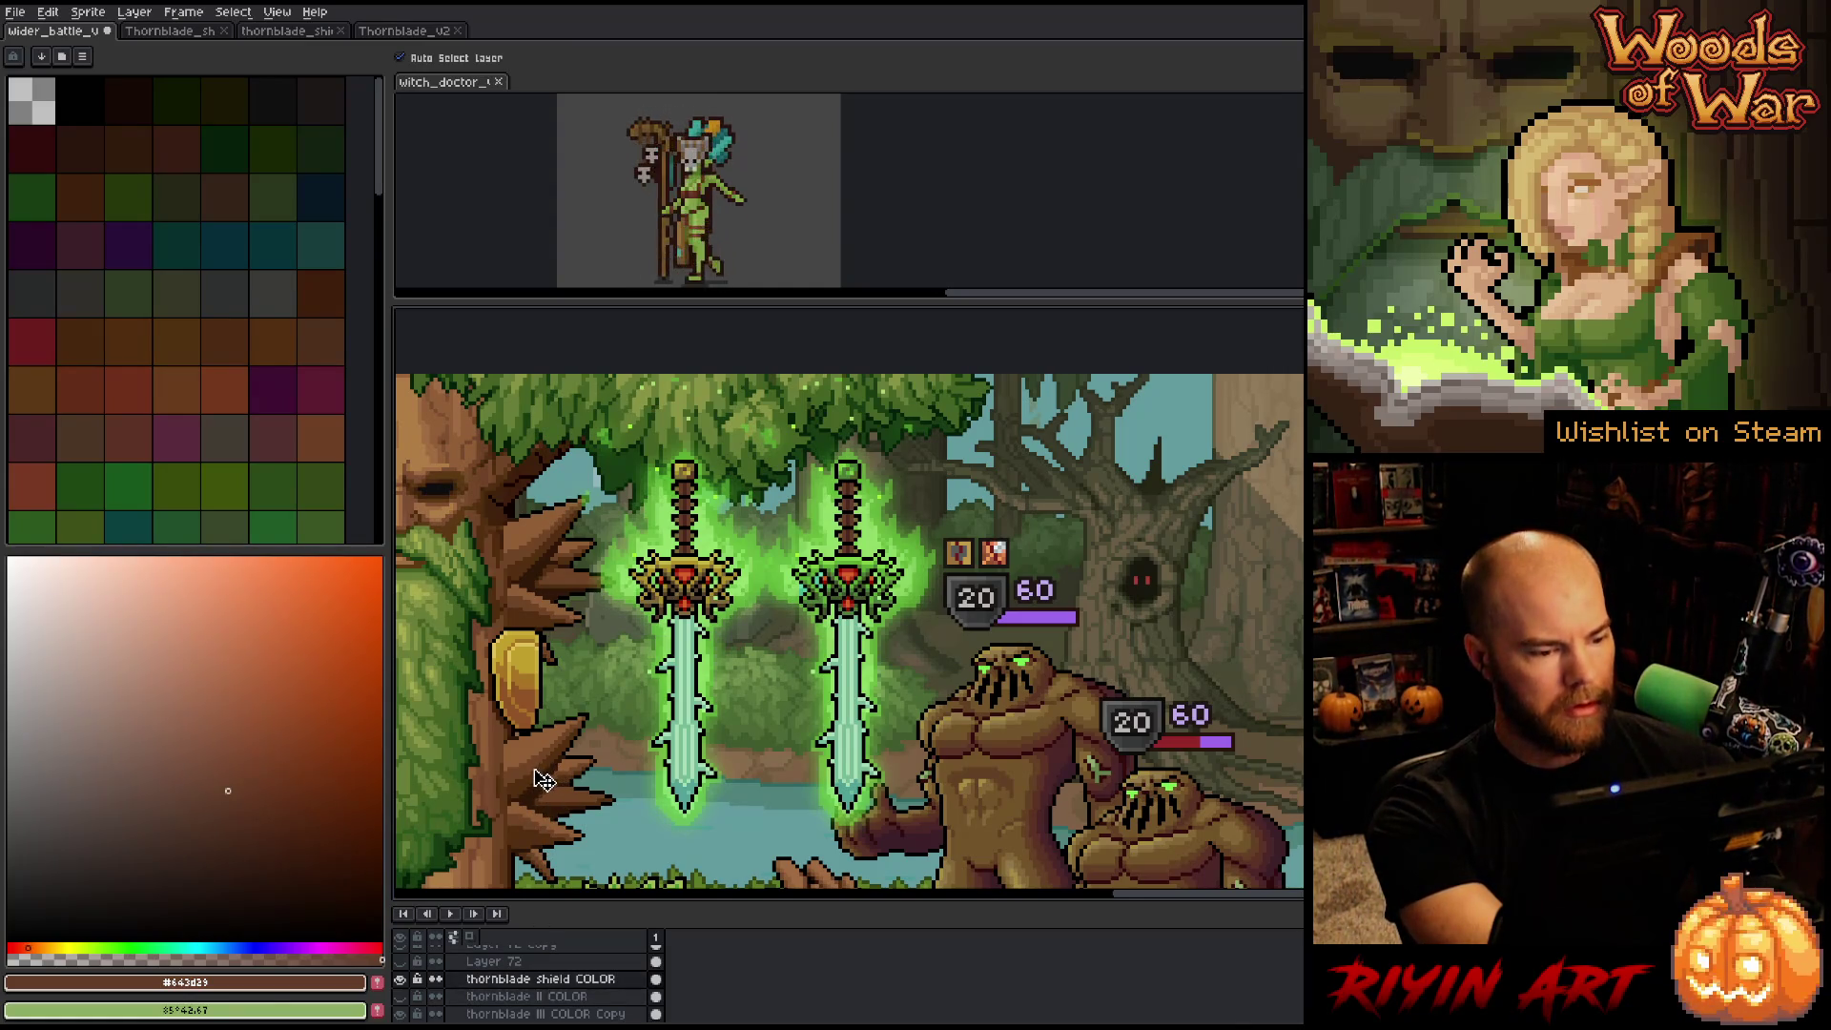
key("shift+r")
Replace the shield's gold with a mid green sampled from the sword glow.
left_click(543, 653)
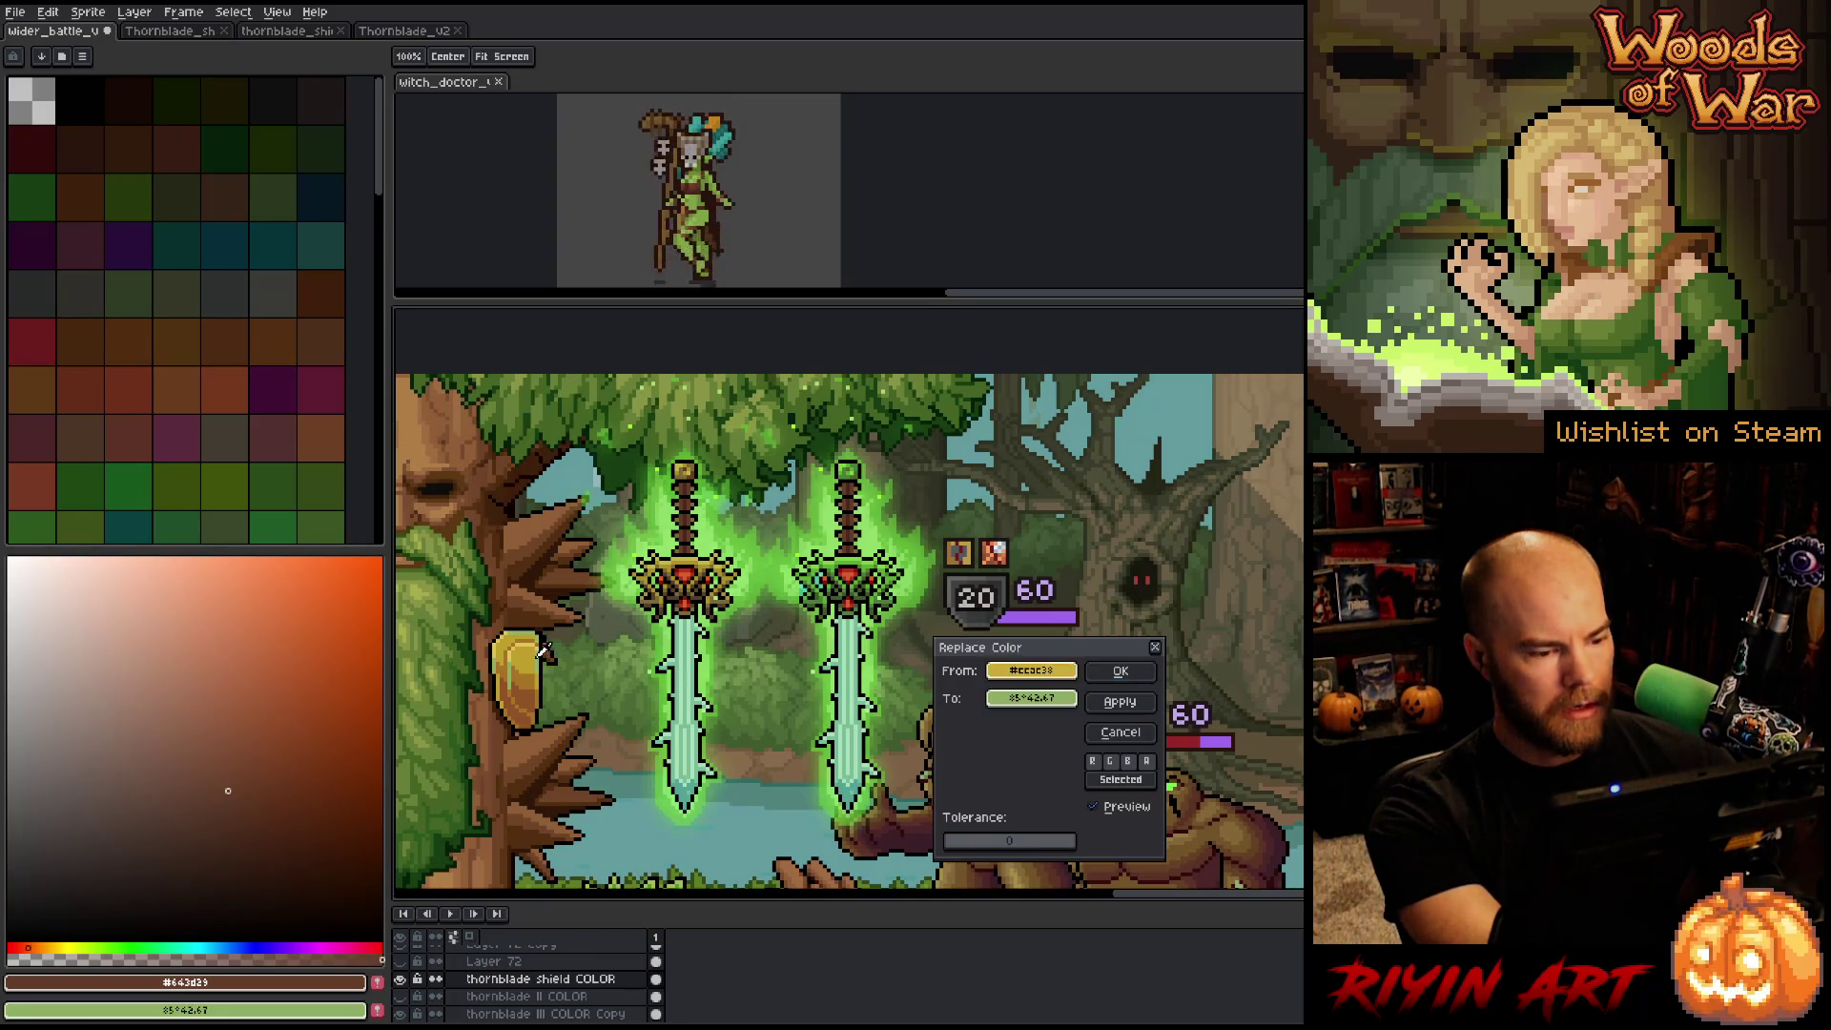
left_click(544, 652)
right_click(925, 593)
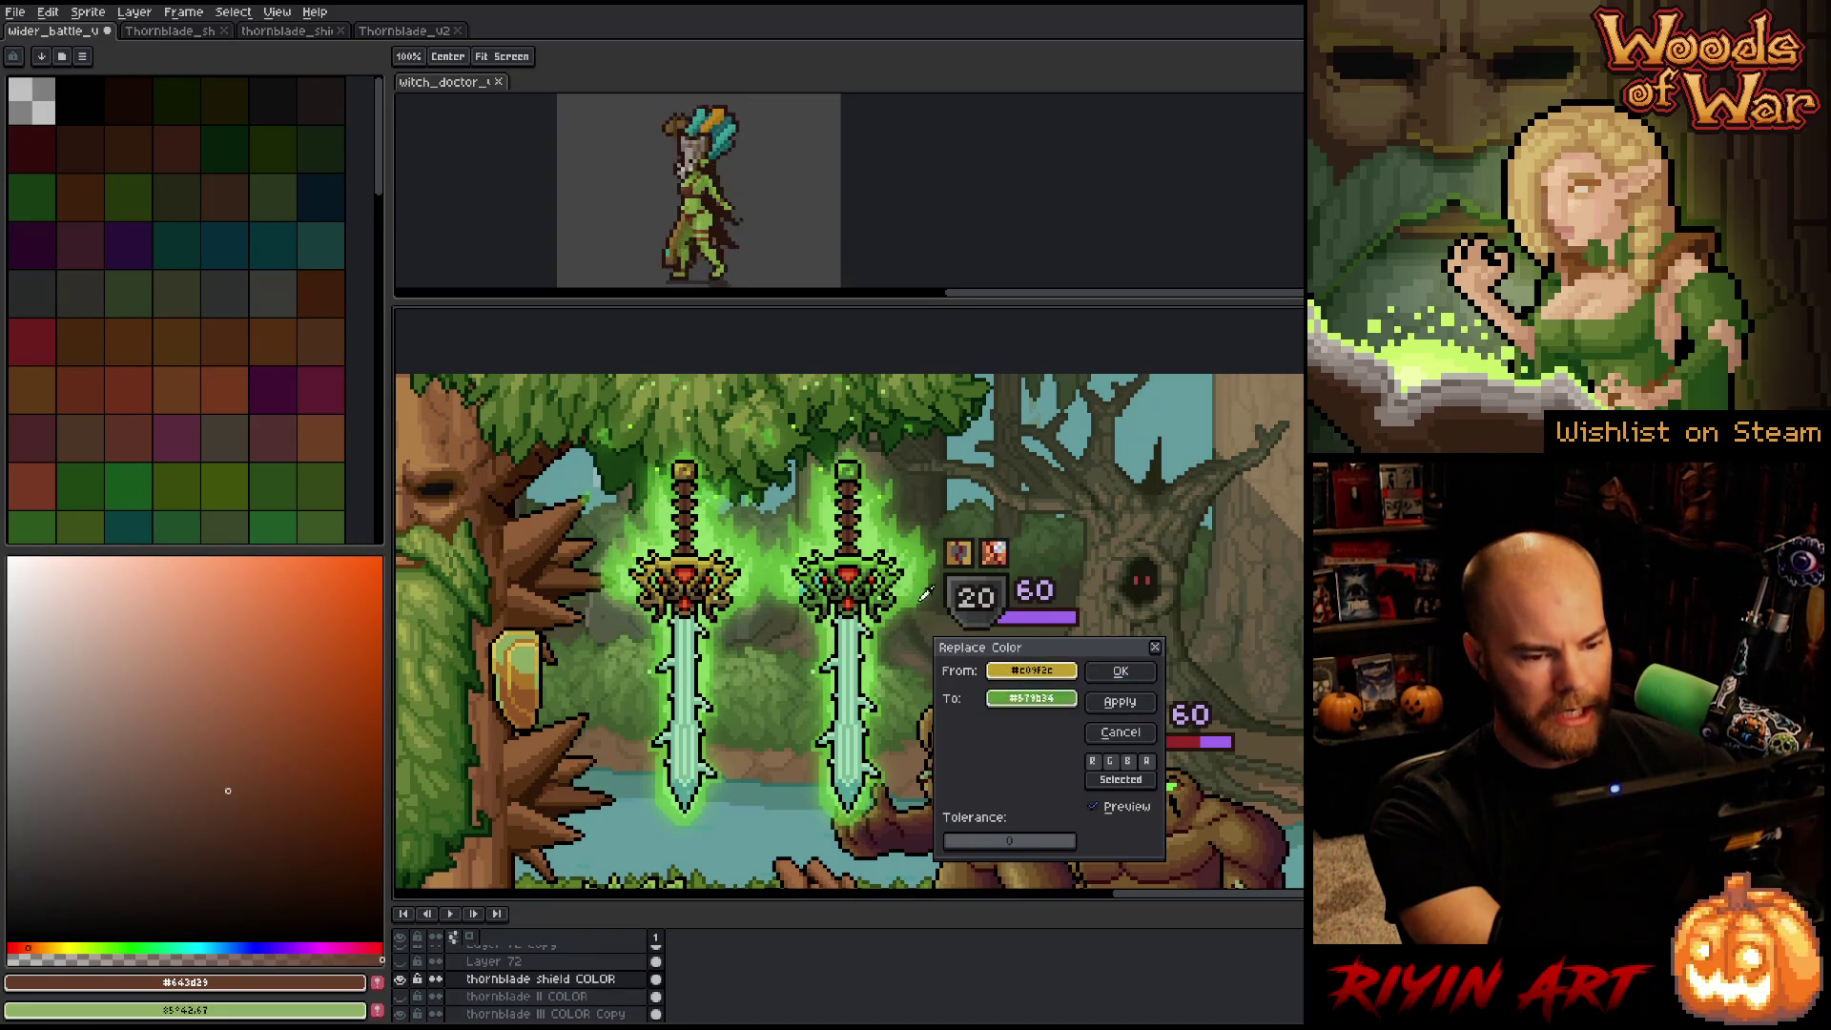
right_click(857, 549)
right_click(851, 558)
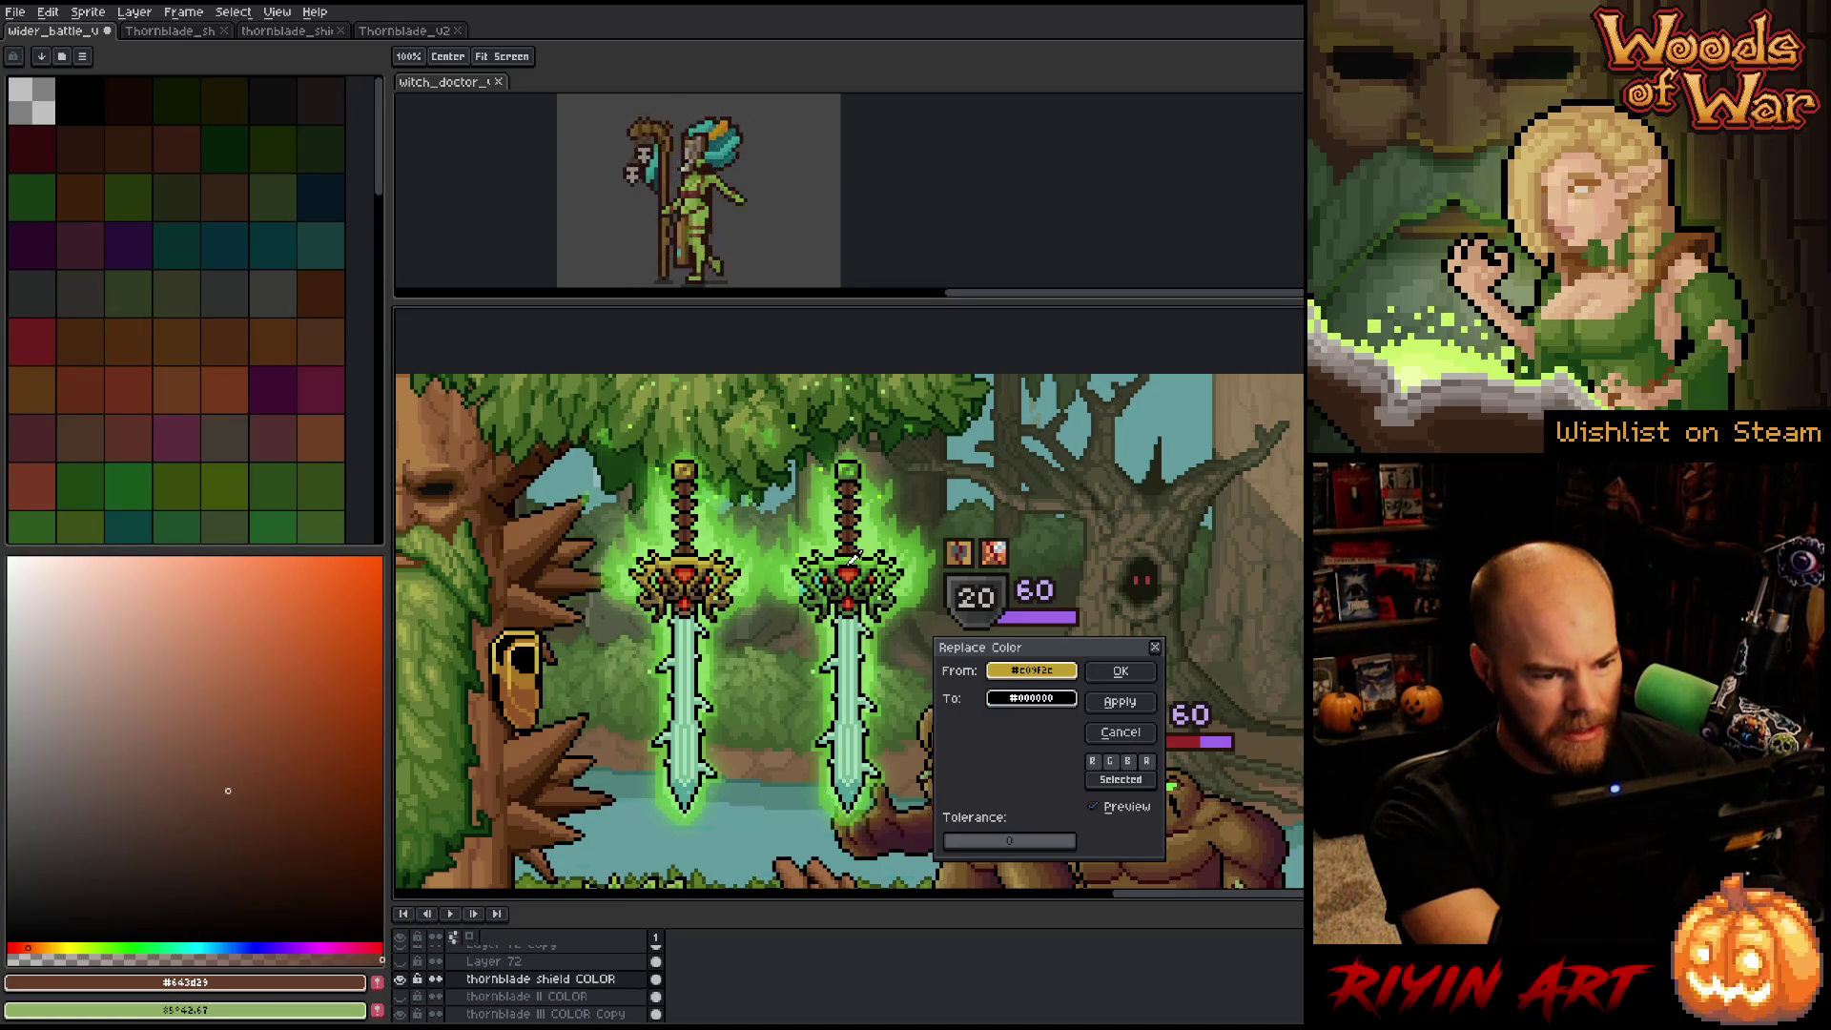
right_click(853, 556)
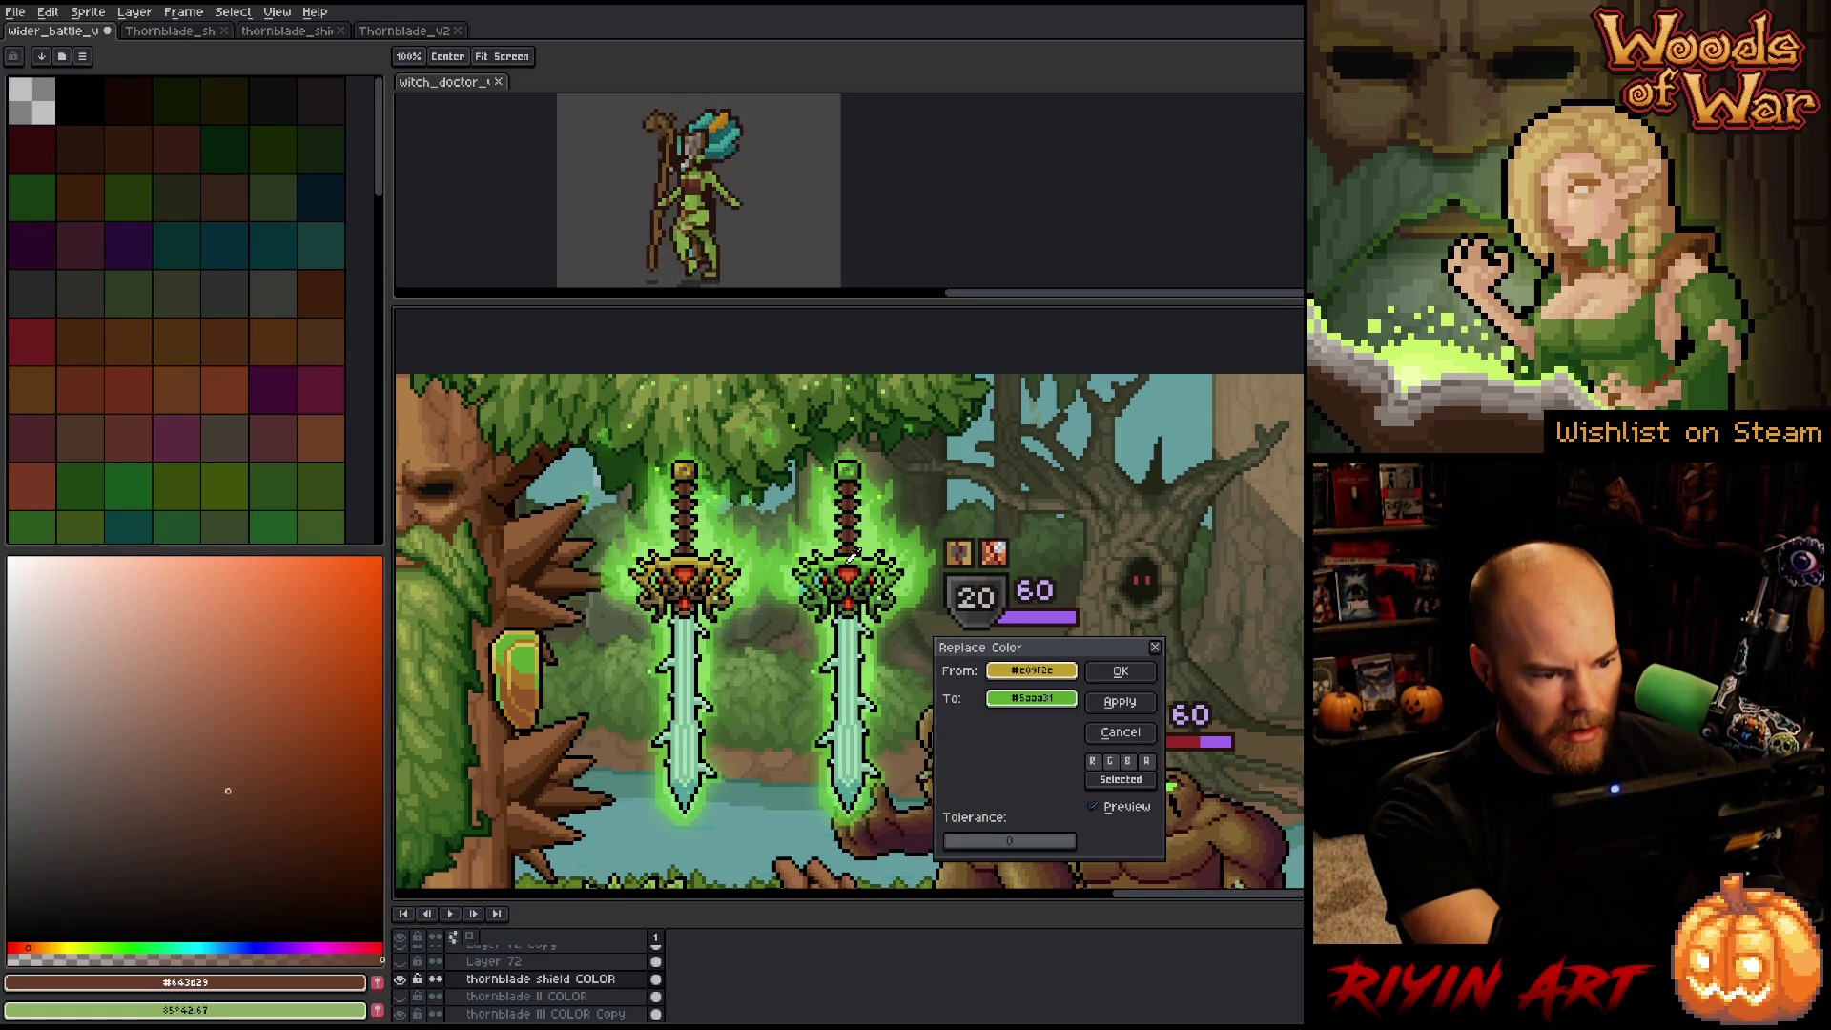
left_click(1116, 672)
key("v")
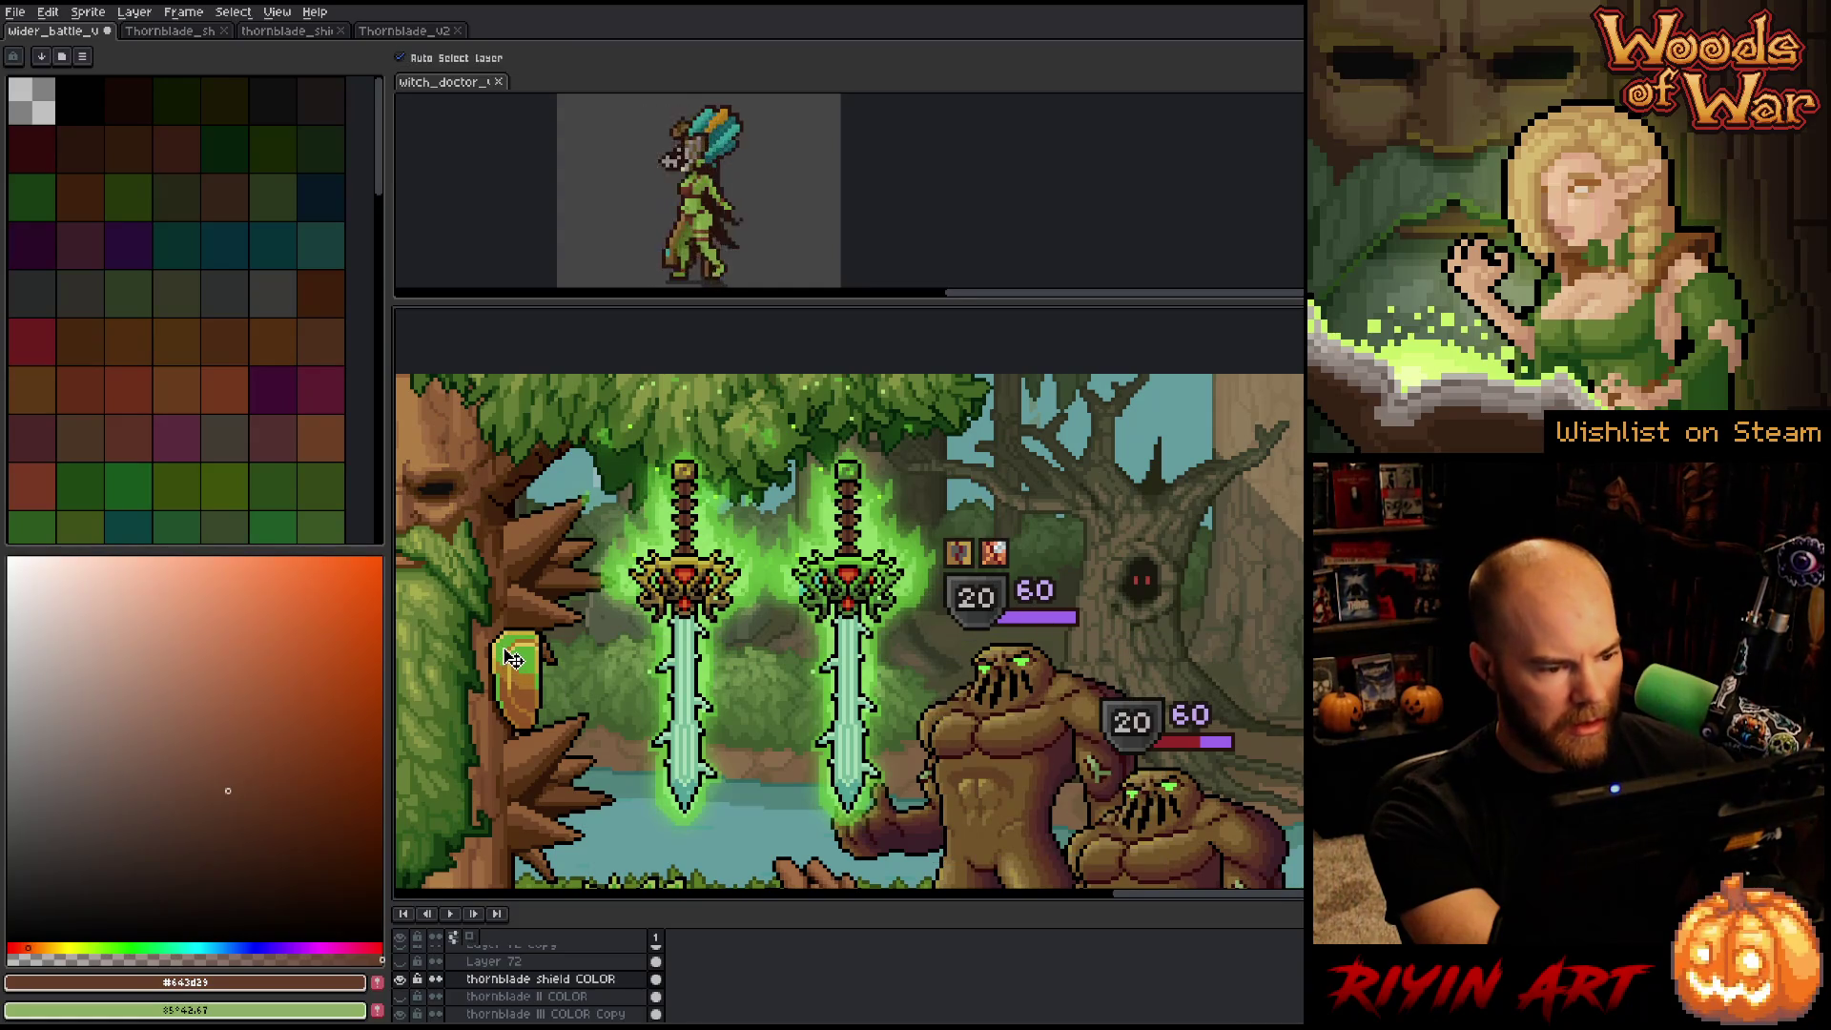
Swap another shield shade for a darker sword green.
key("shift+r")
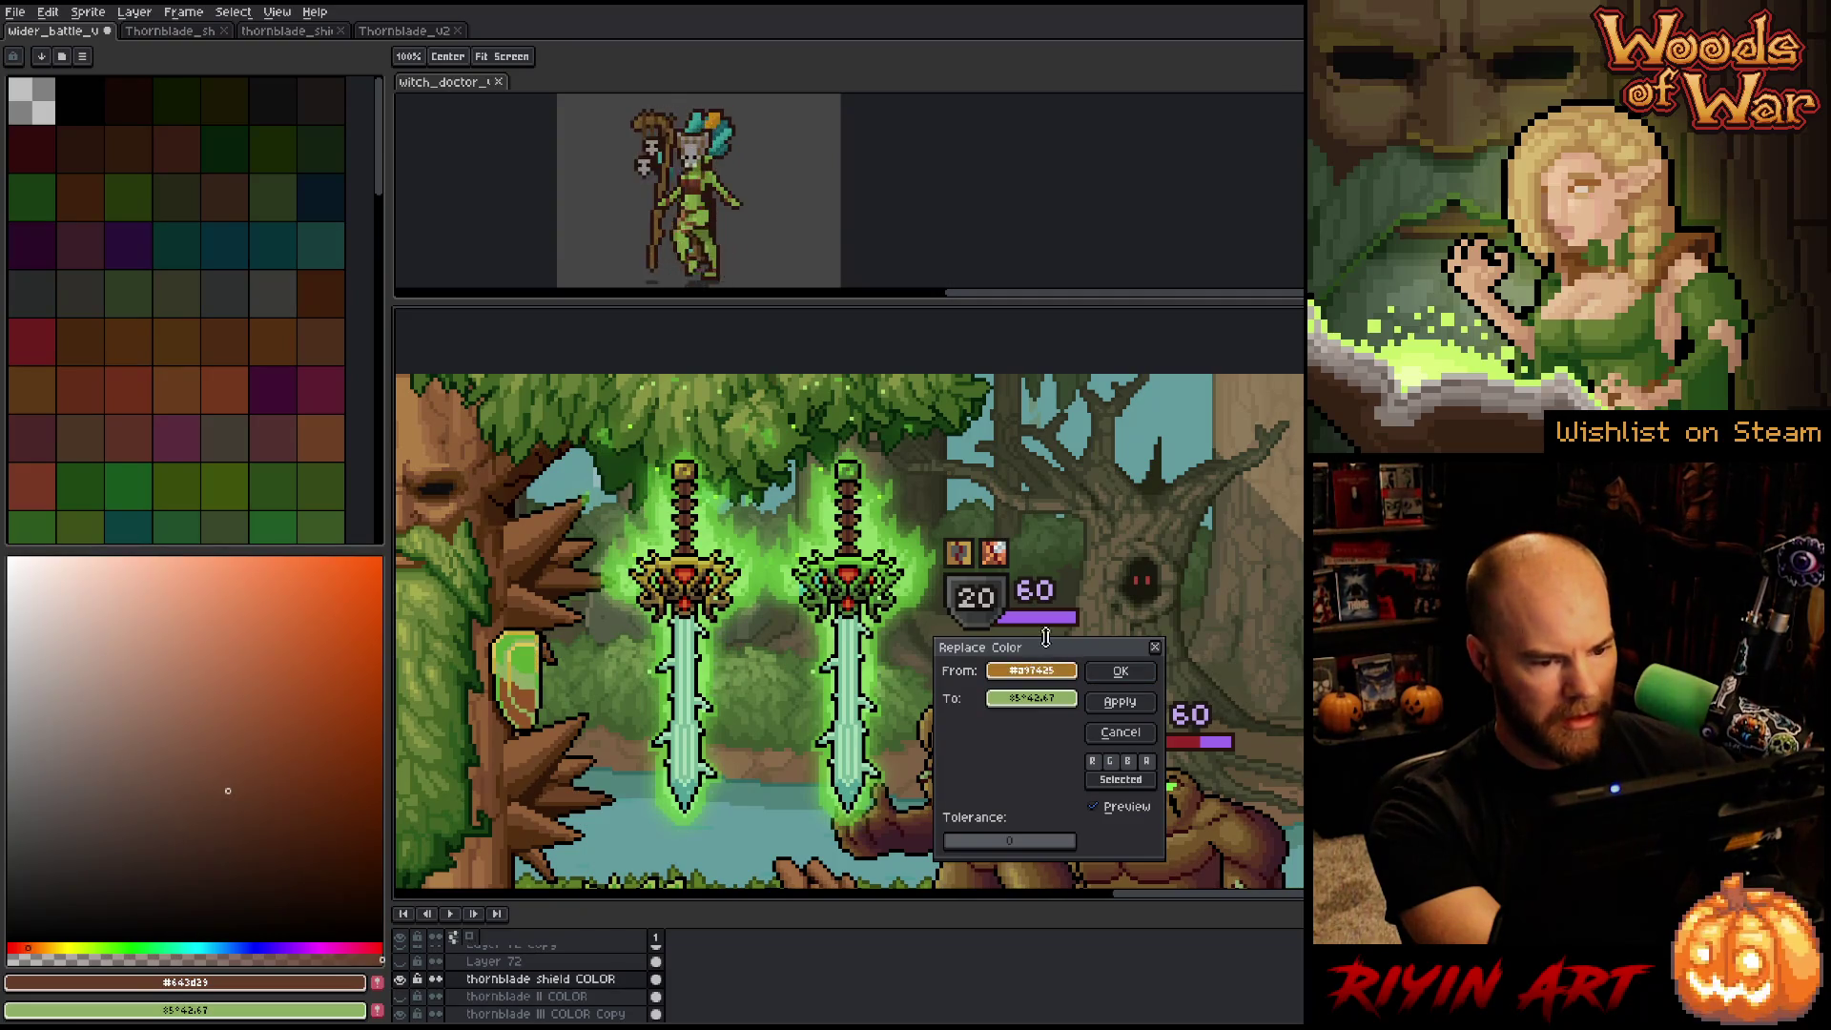
right_click(873, 557)
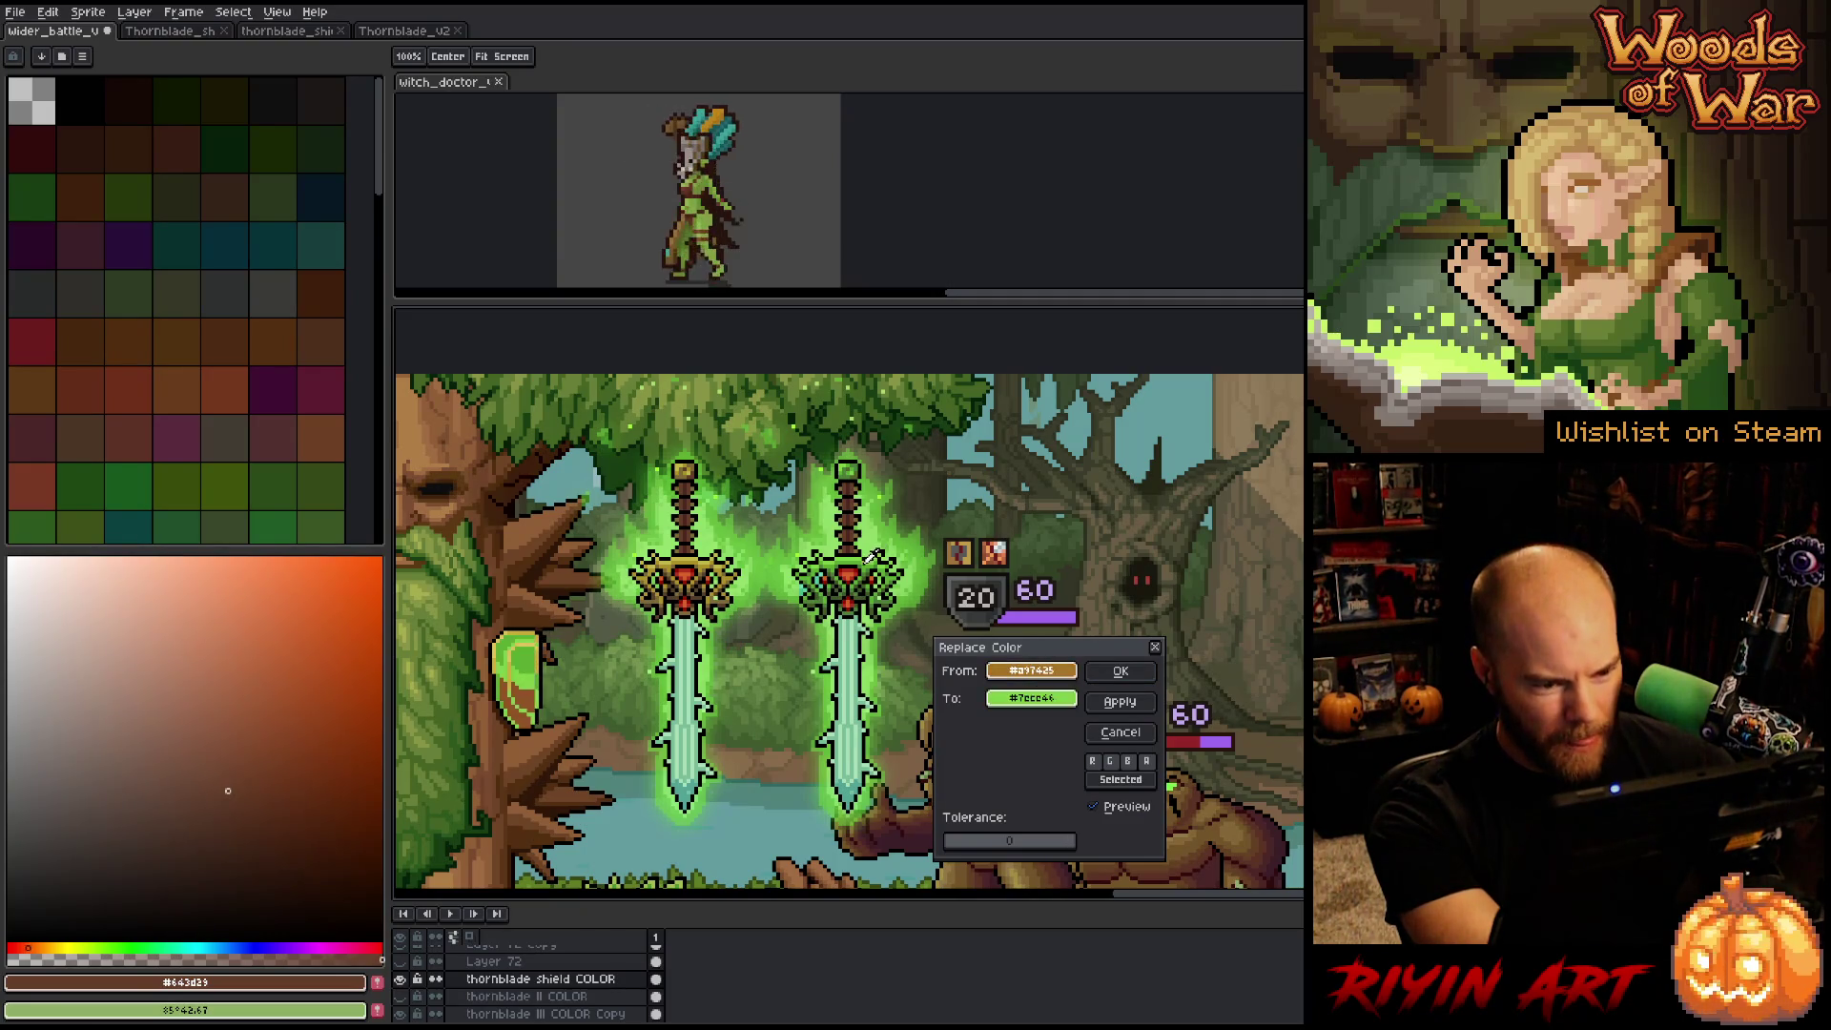
right_click(872, 557)
right_click(873, 558)
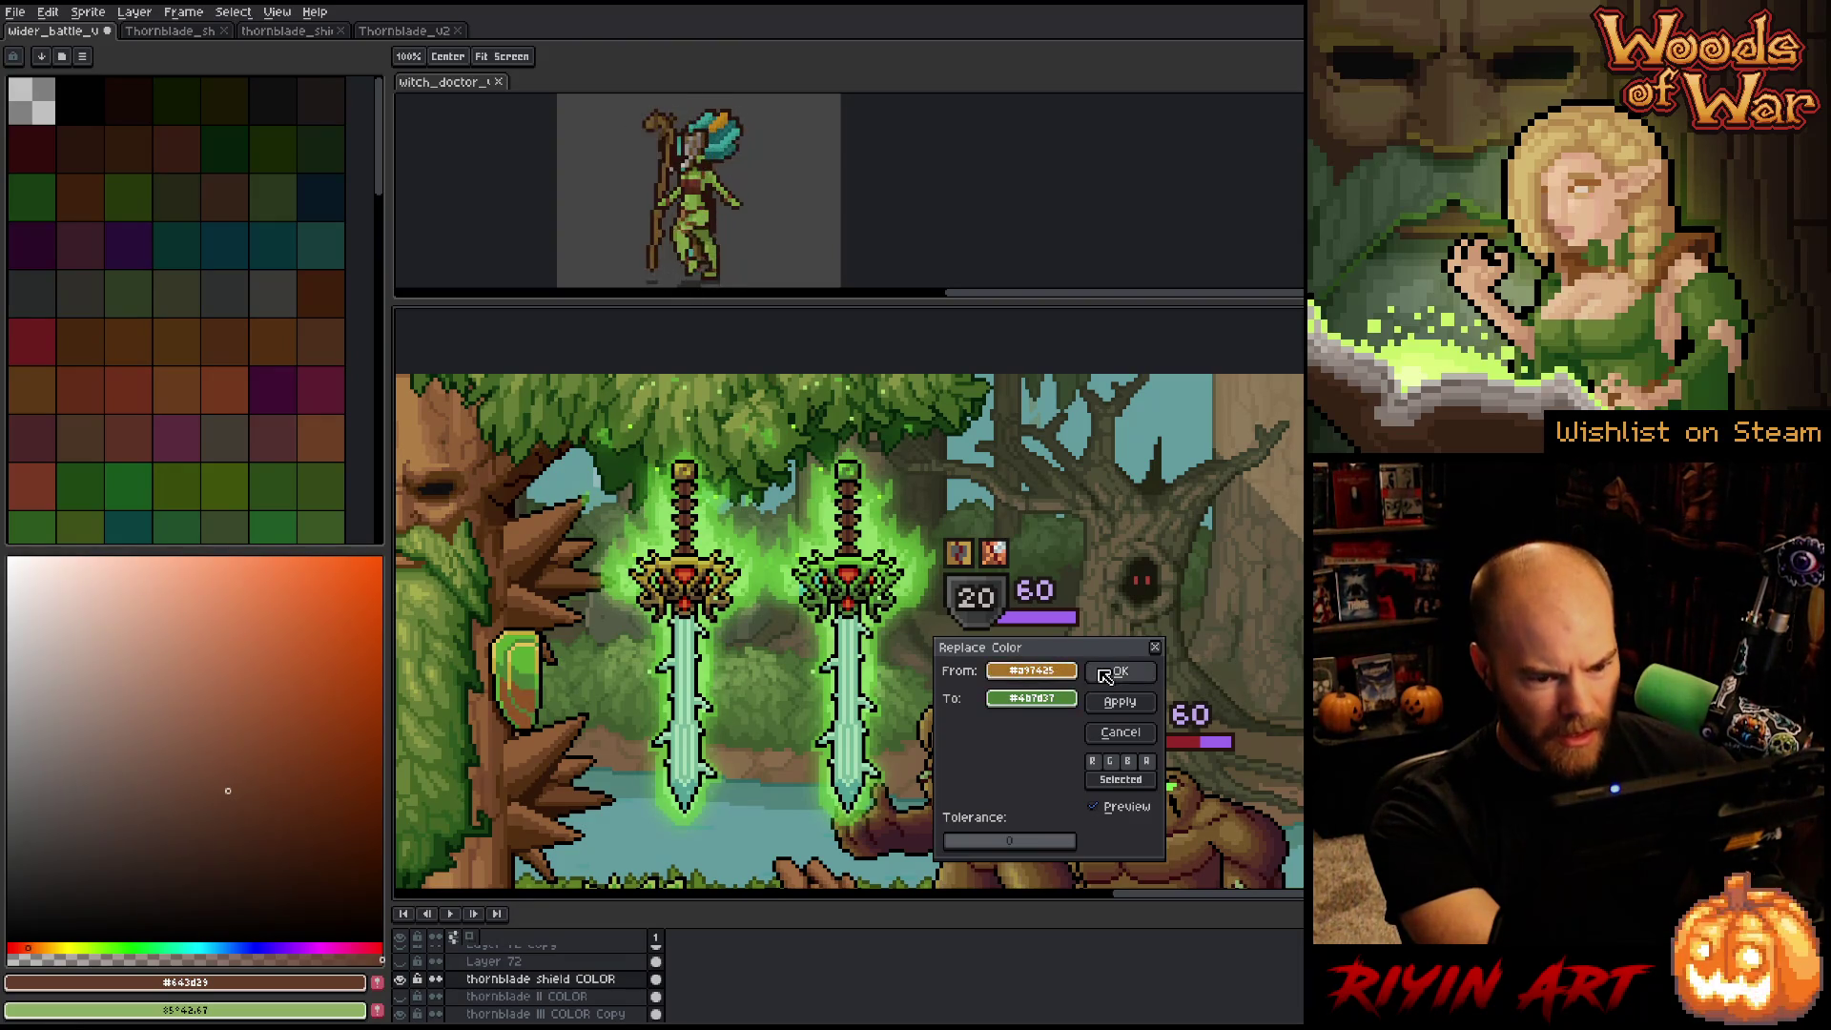
key("Return")
key("v")
Replace the shield's brown with the dark green from the sword guard.
key("shift+r")
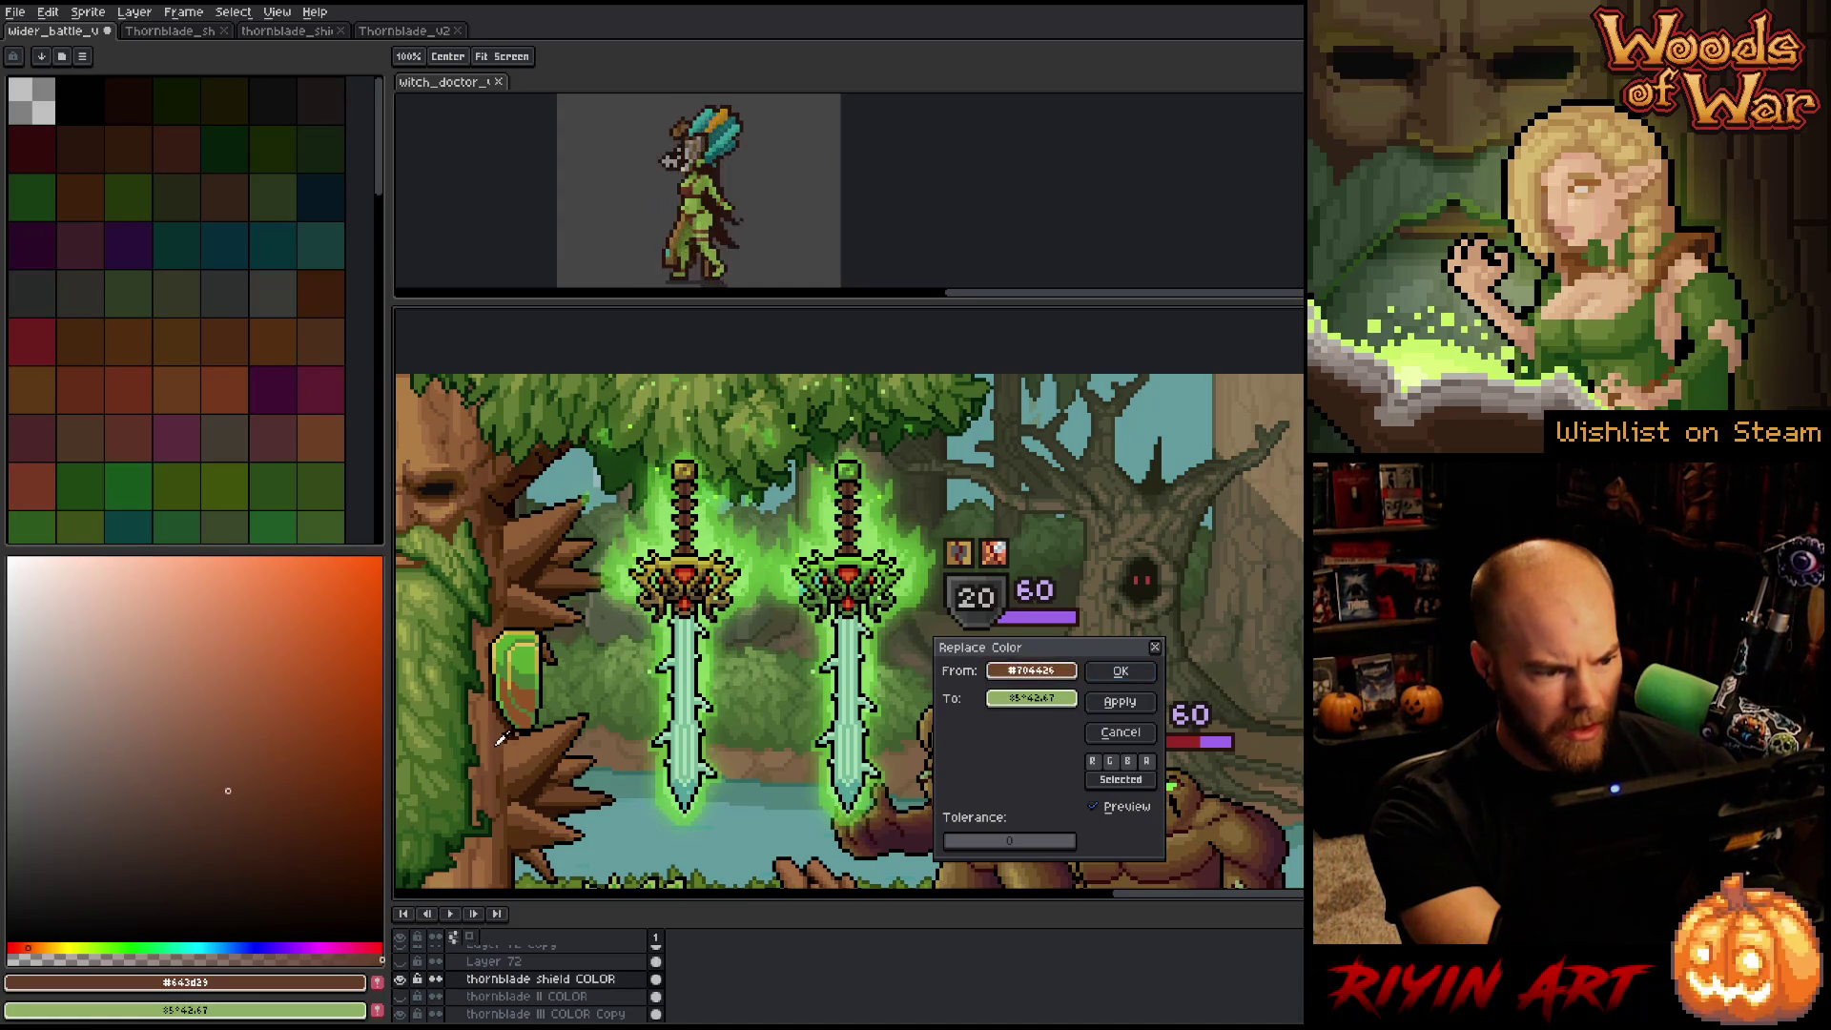
left_click(525, 689)
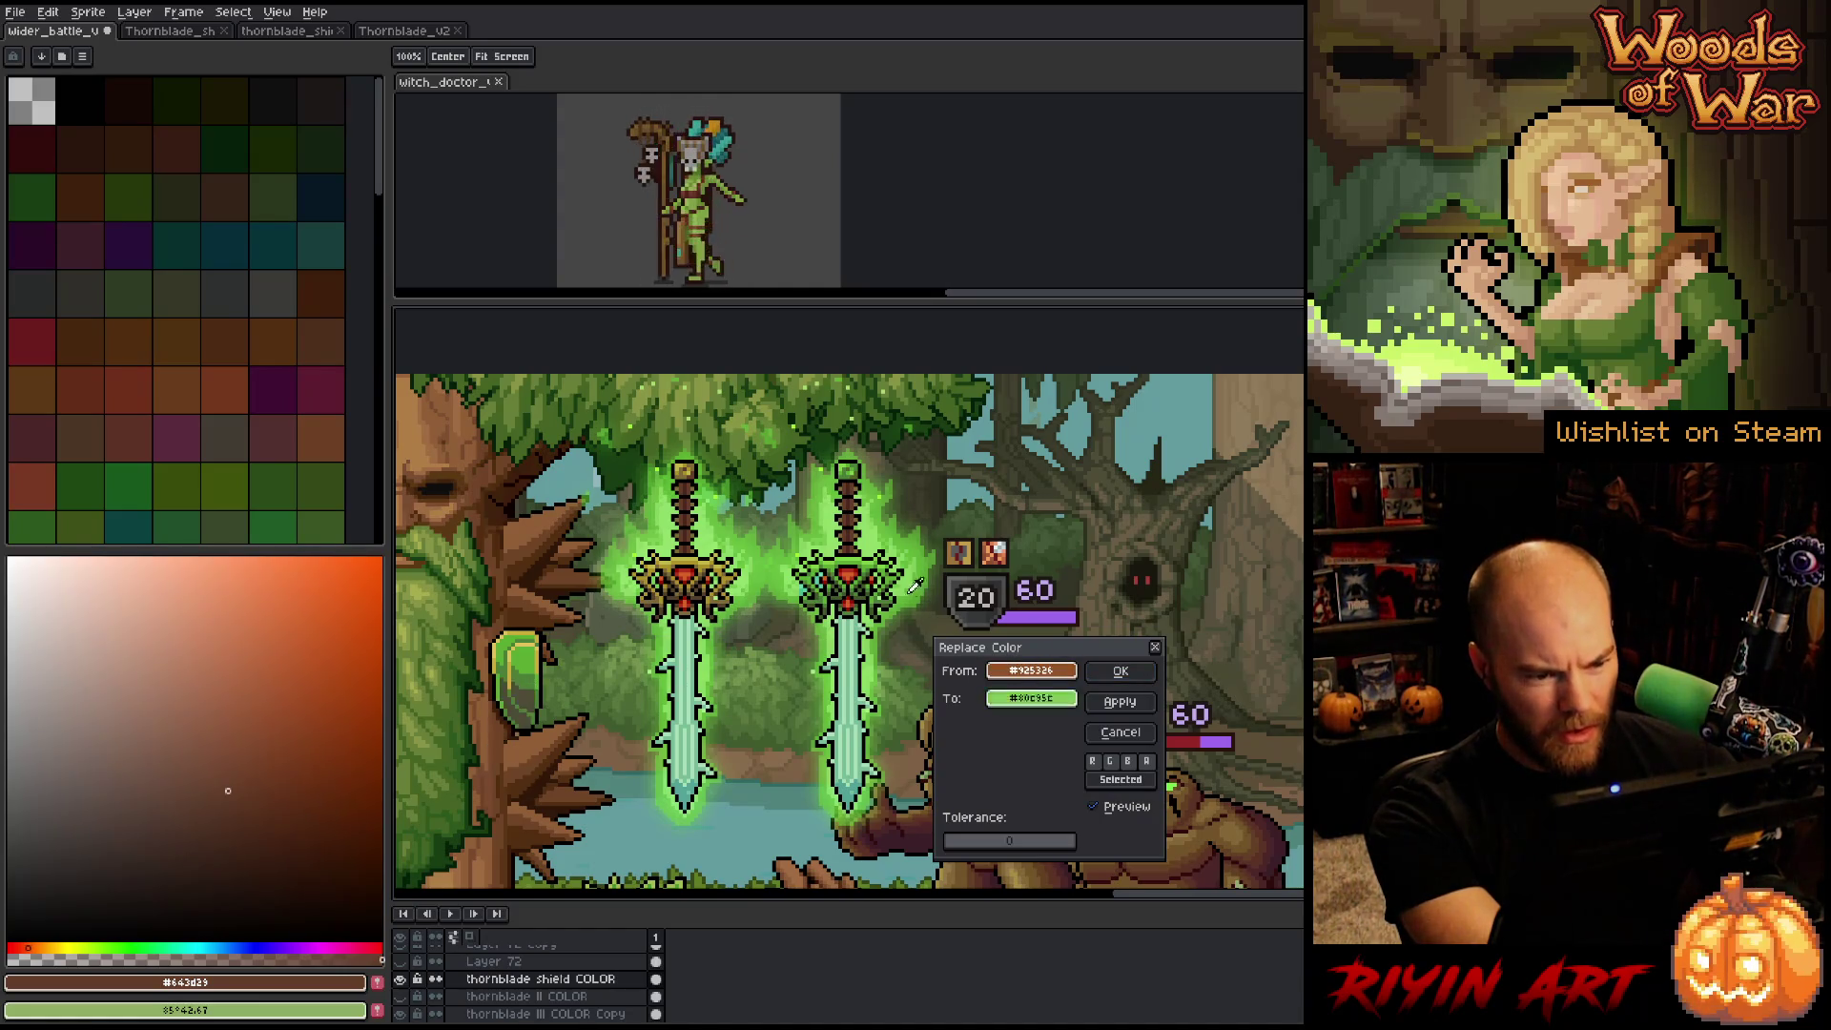
right_click(871, 565)
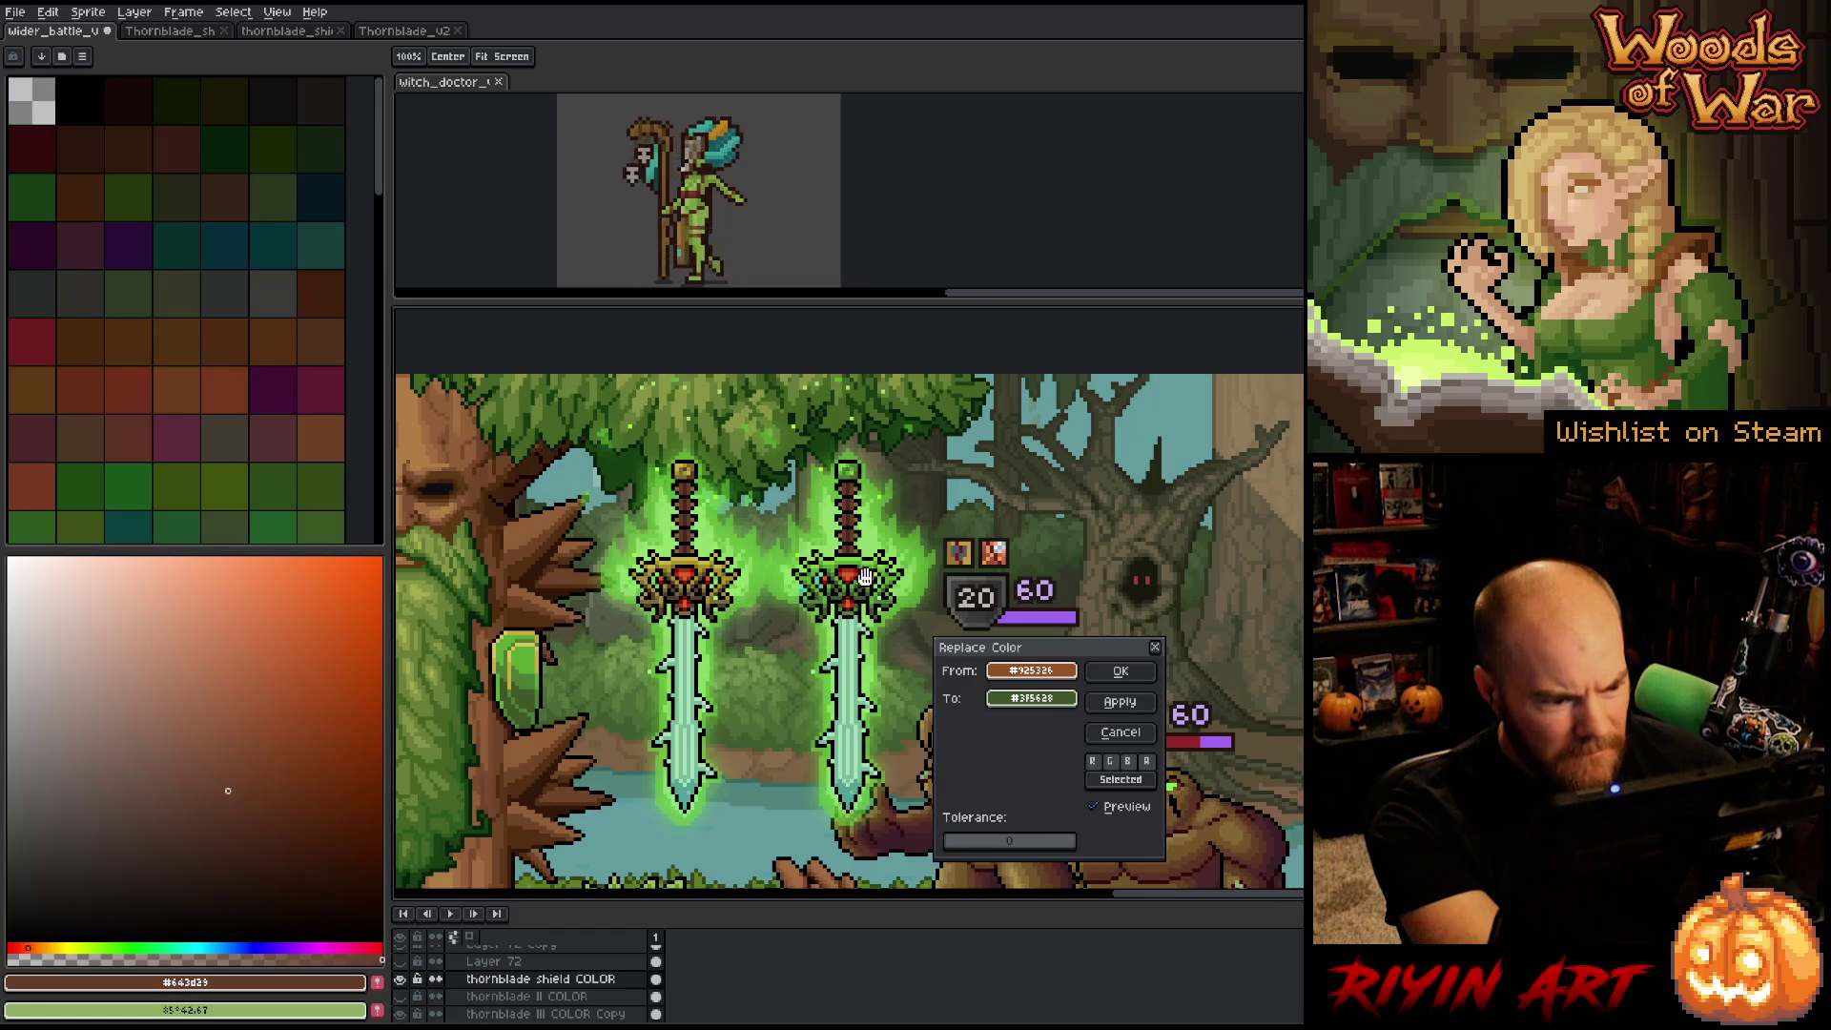
left_click(1120, 670)
Replace a yellow shield shade with the bright green from the sword hilt.
key("shift+r")
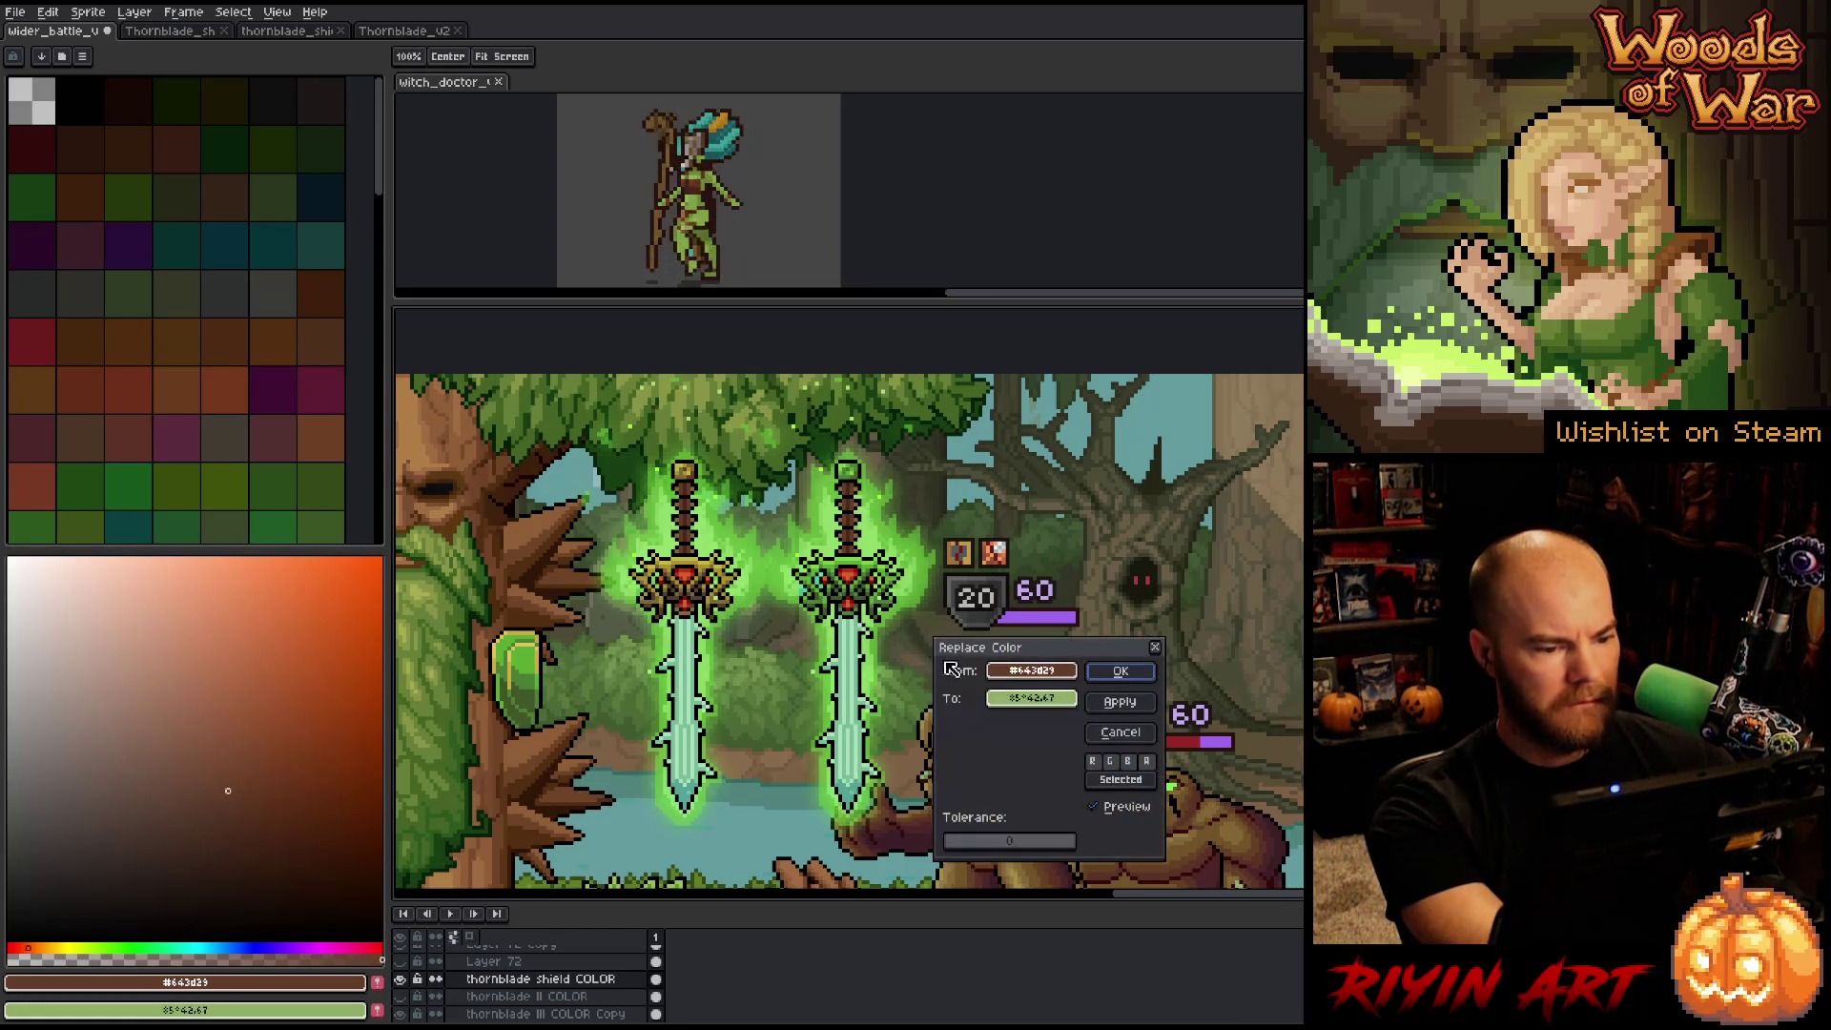
left_click(512, 665)
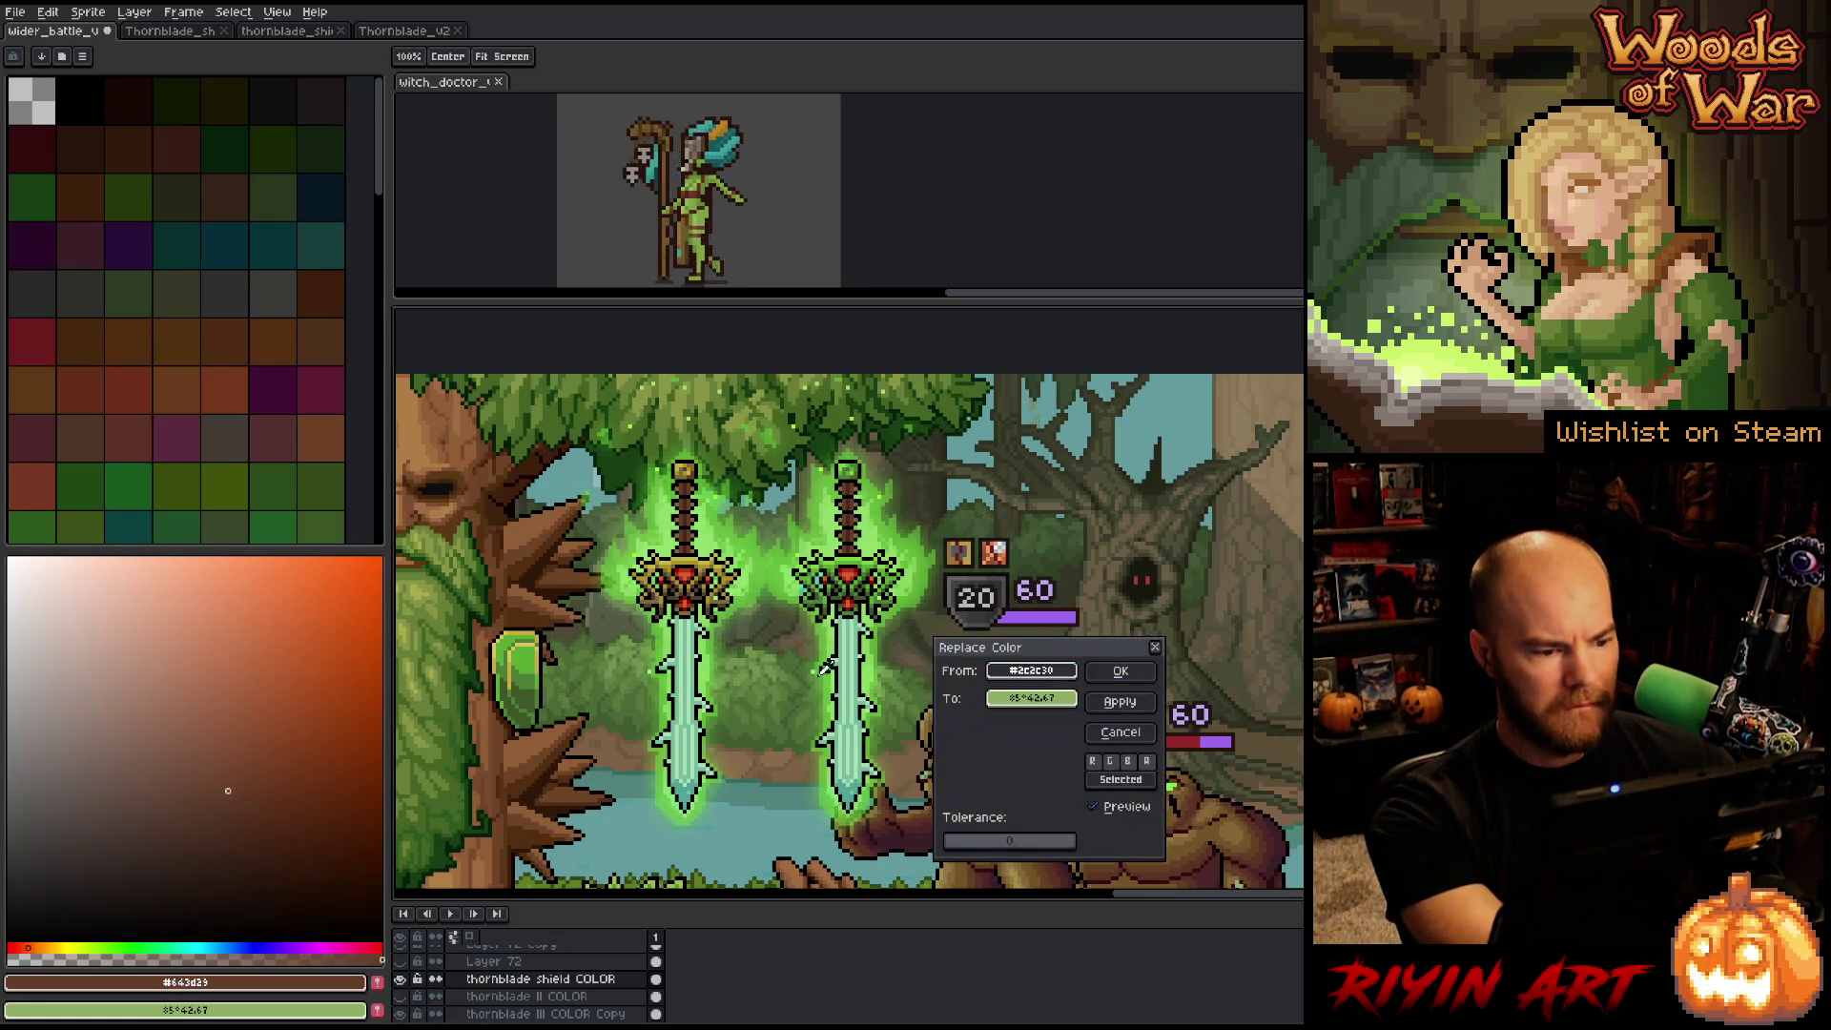
left_click(512, 665)
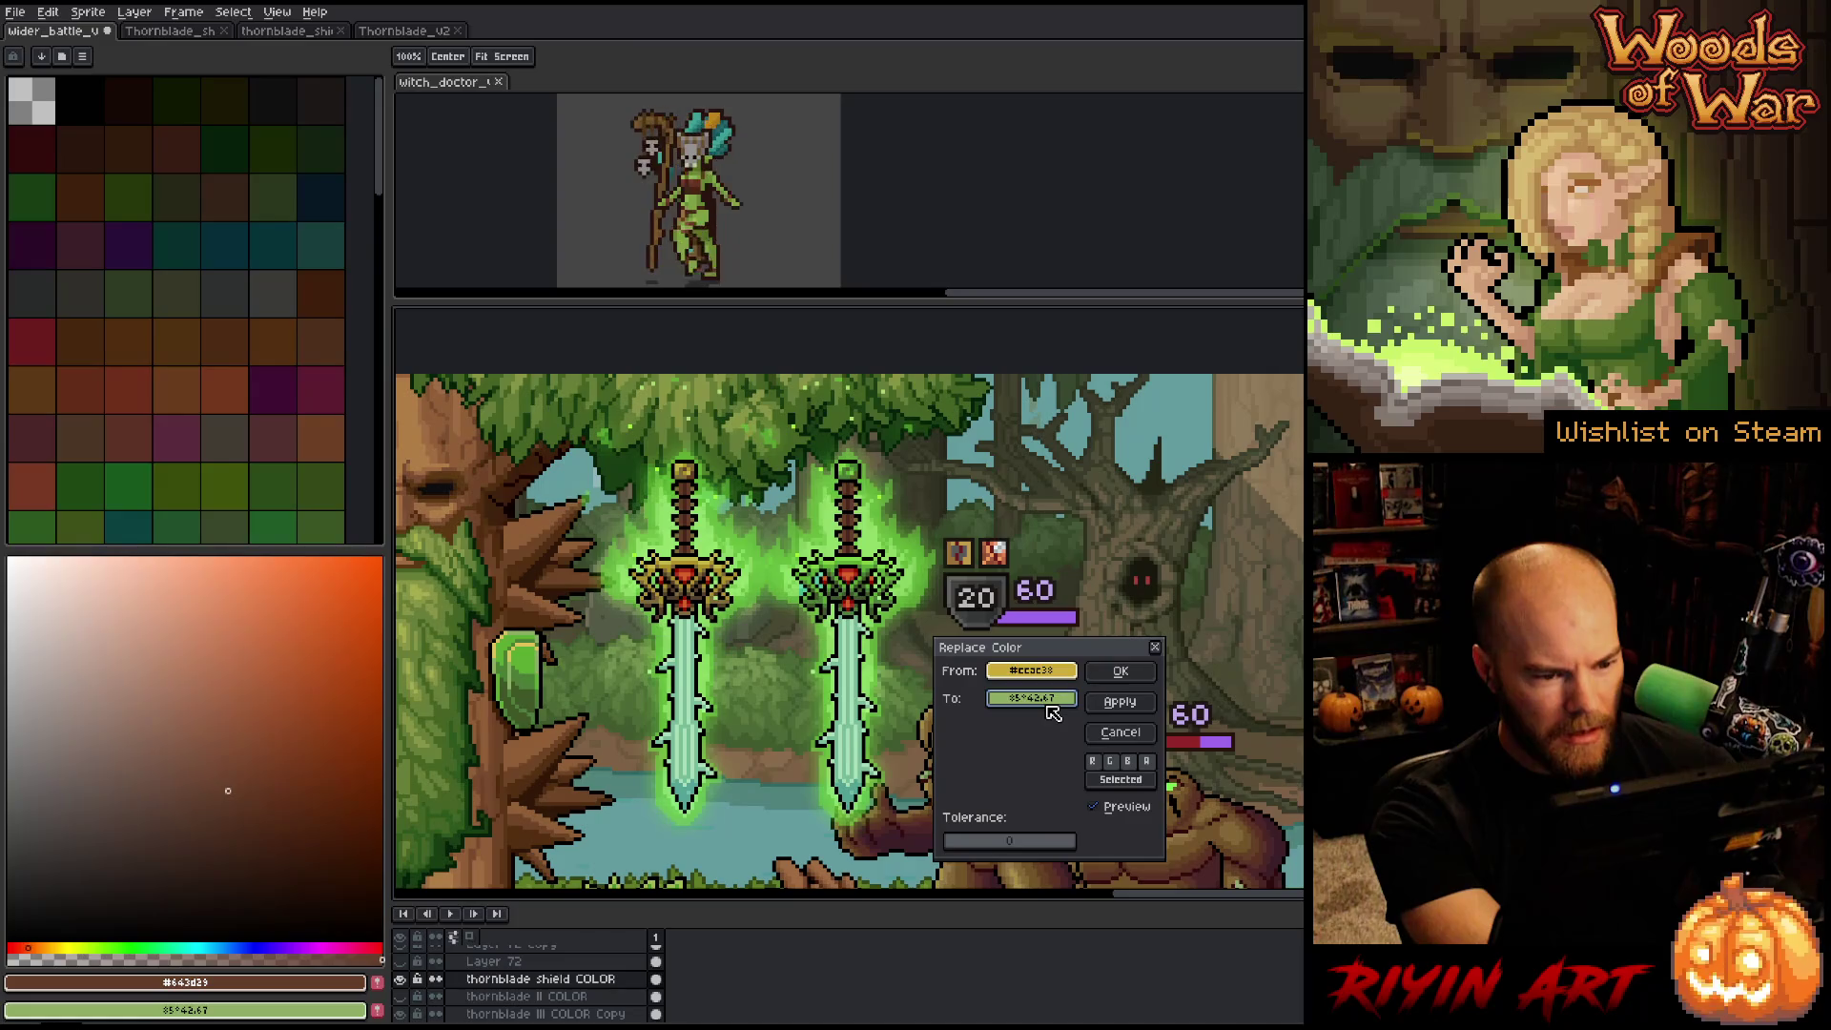
right_click(852, 551)
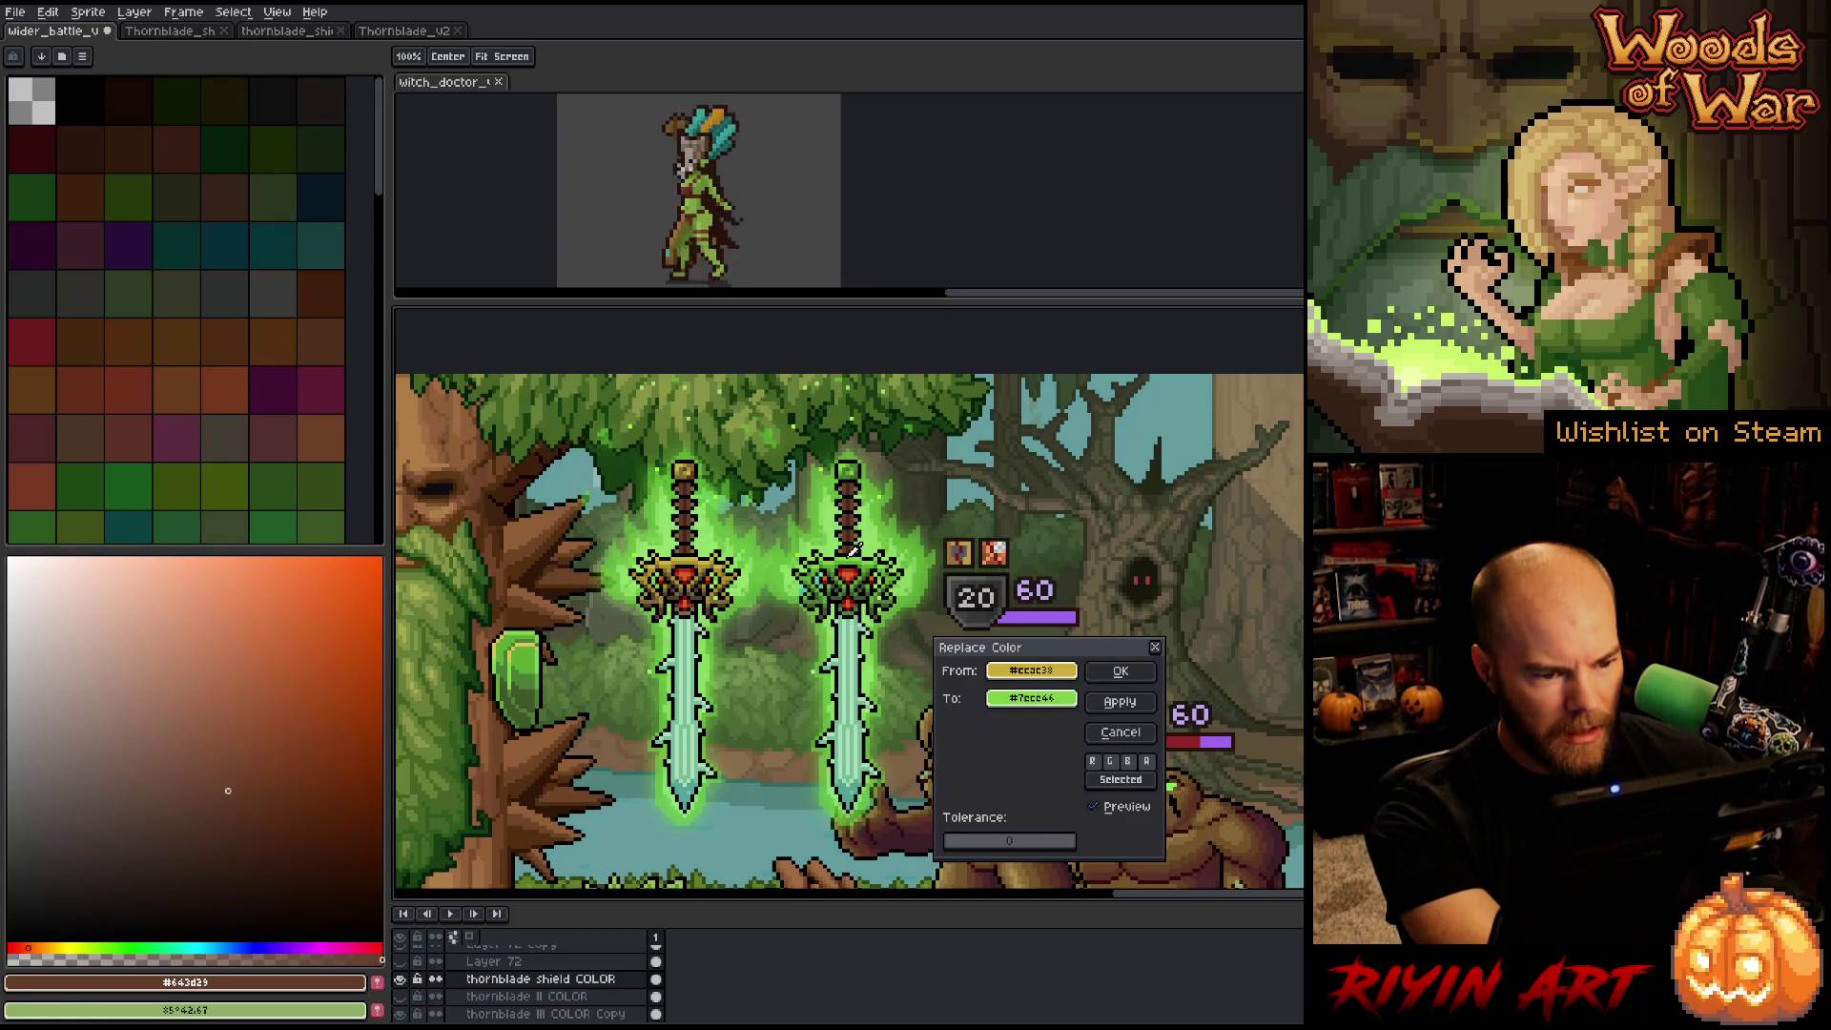
key("Return")
Replace the shield's yellow highlight with a lighter sword-glow green.
key("shift+r")
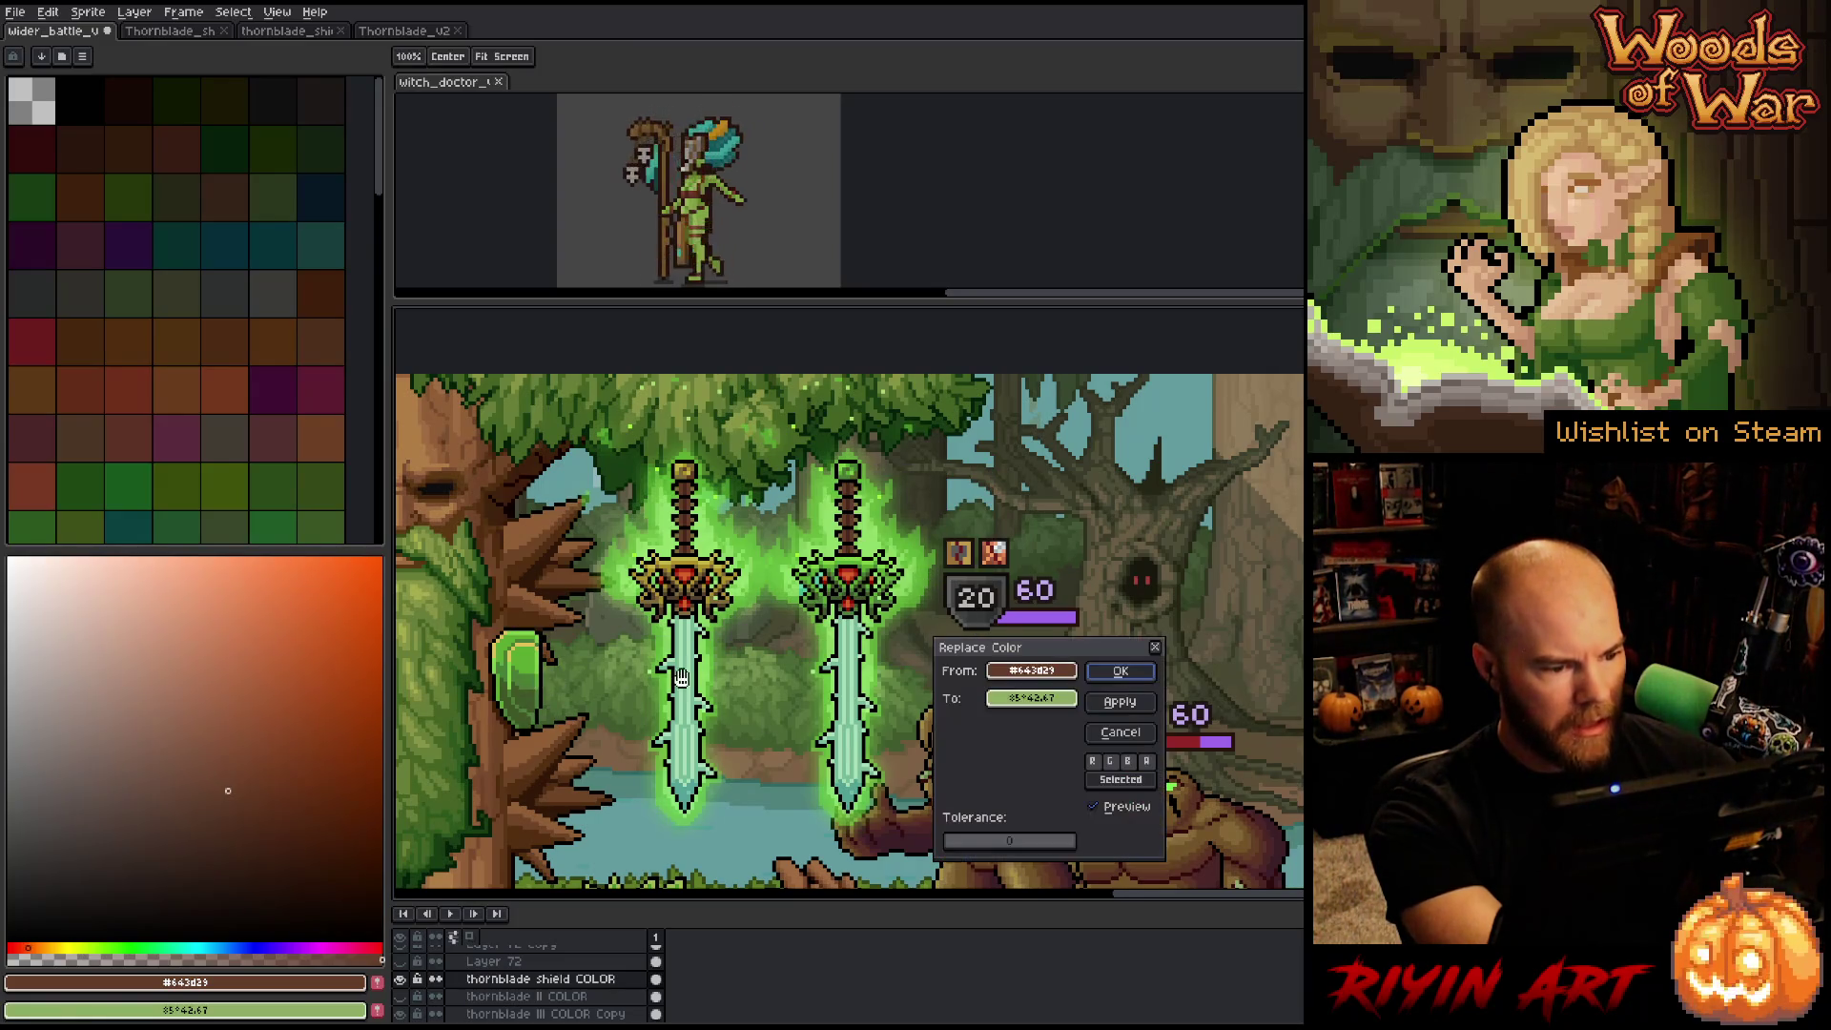
left_click(623, 621)
left_click(515, 647)
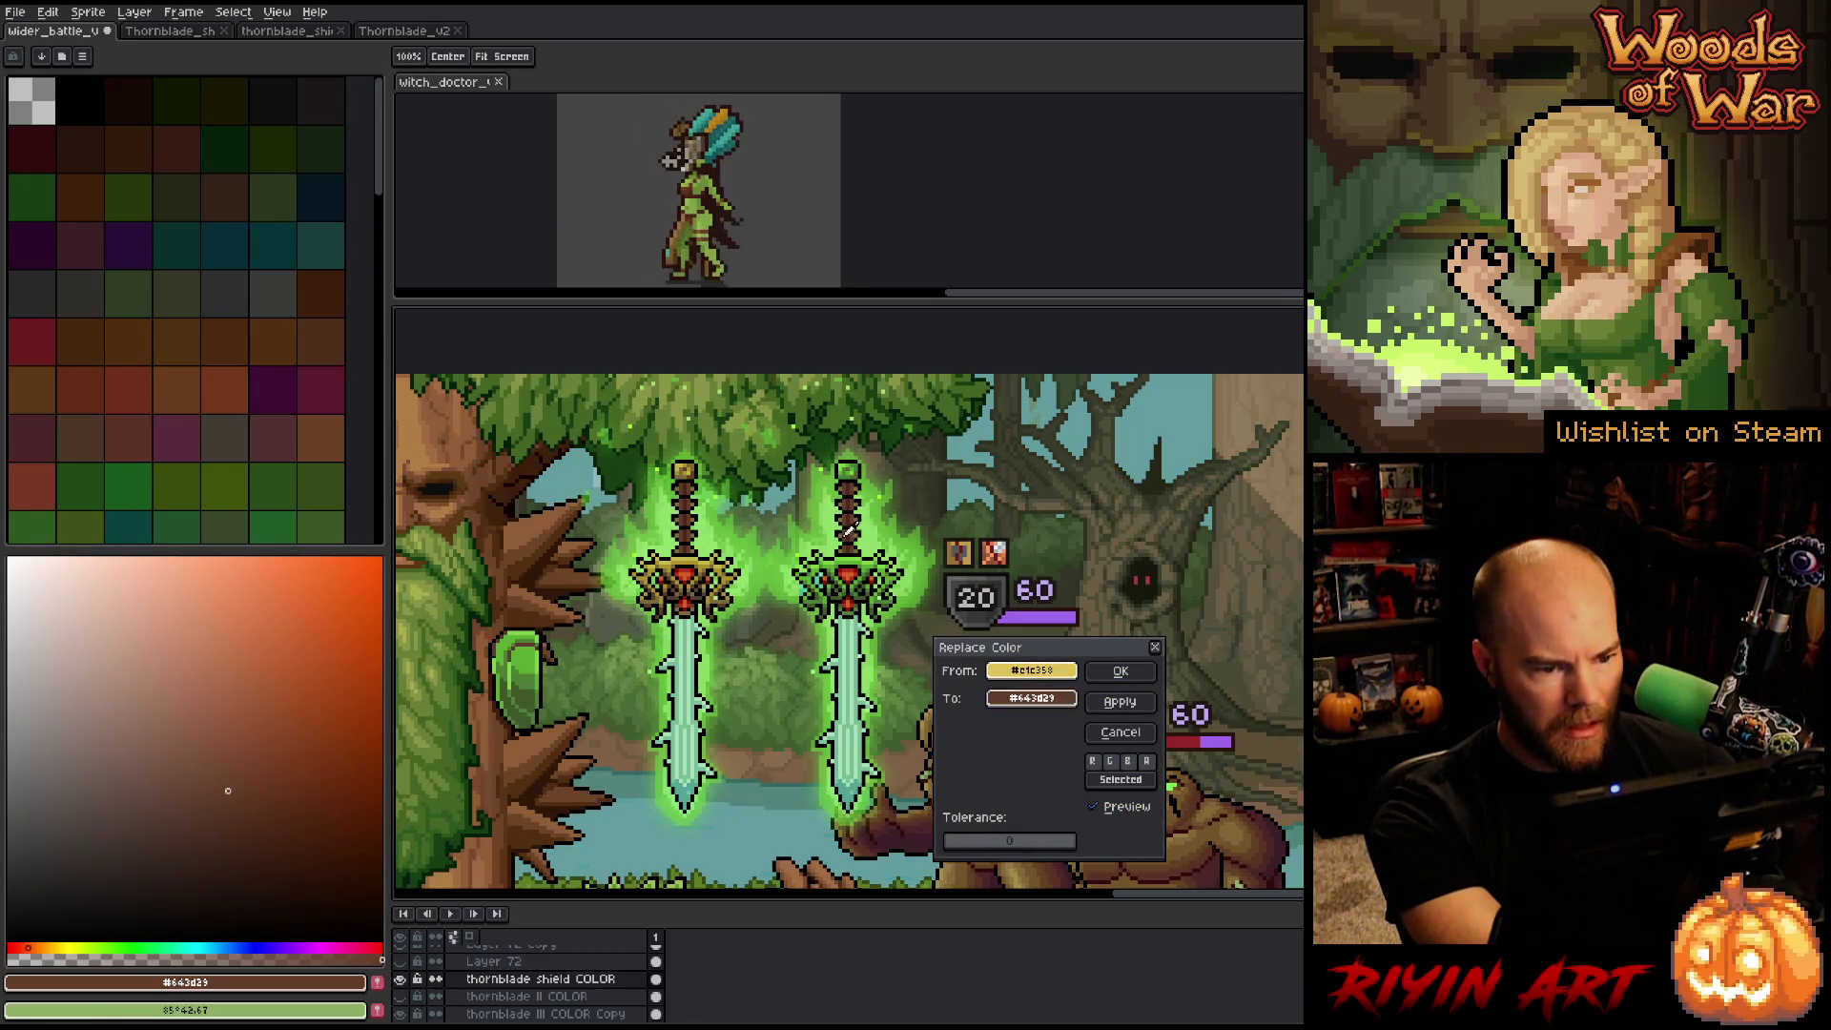
left_click(832, 520)
left_click(837, 518)
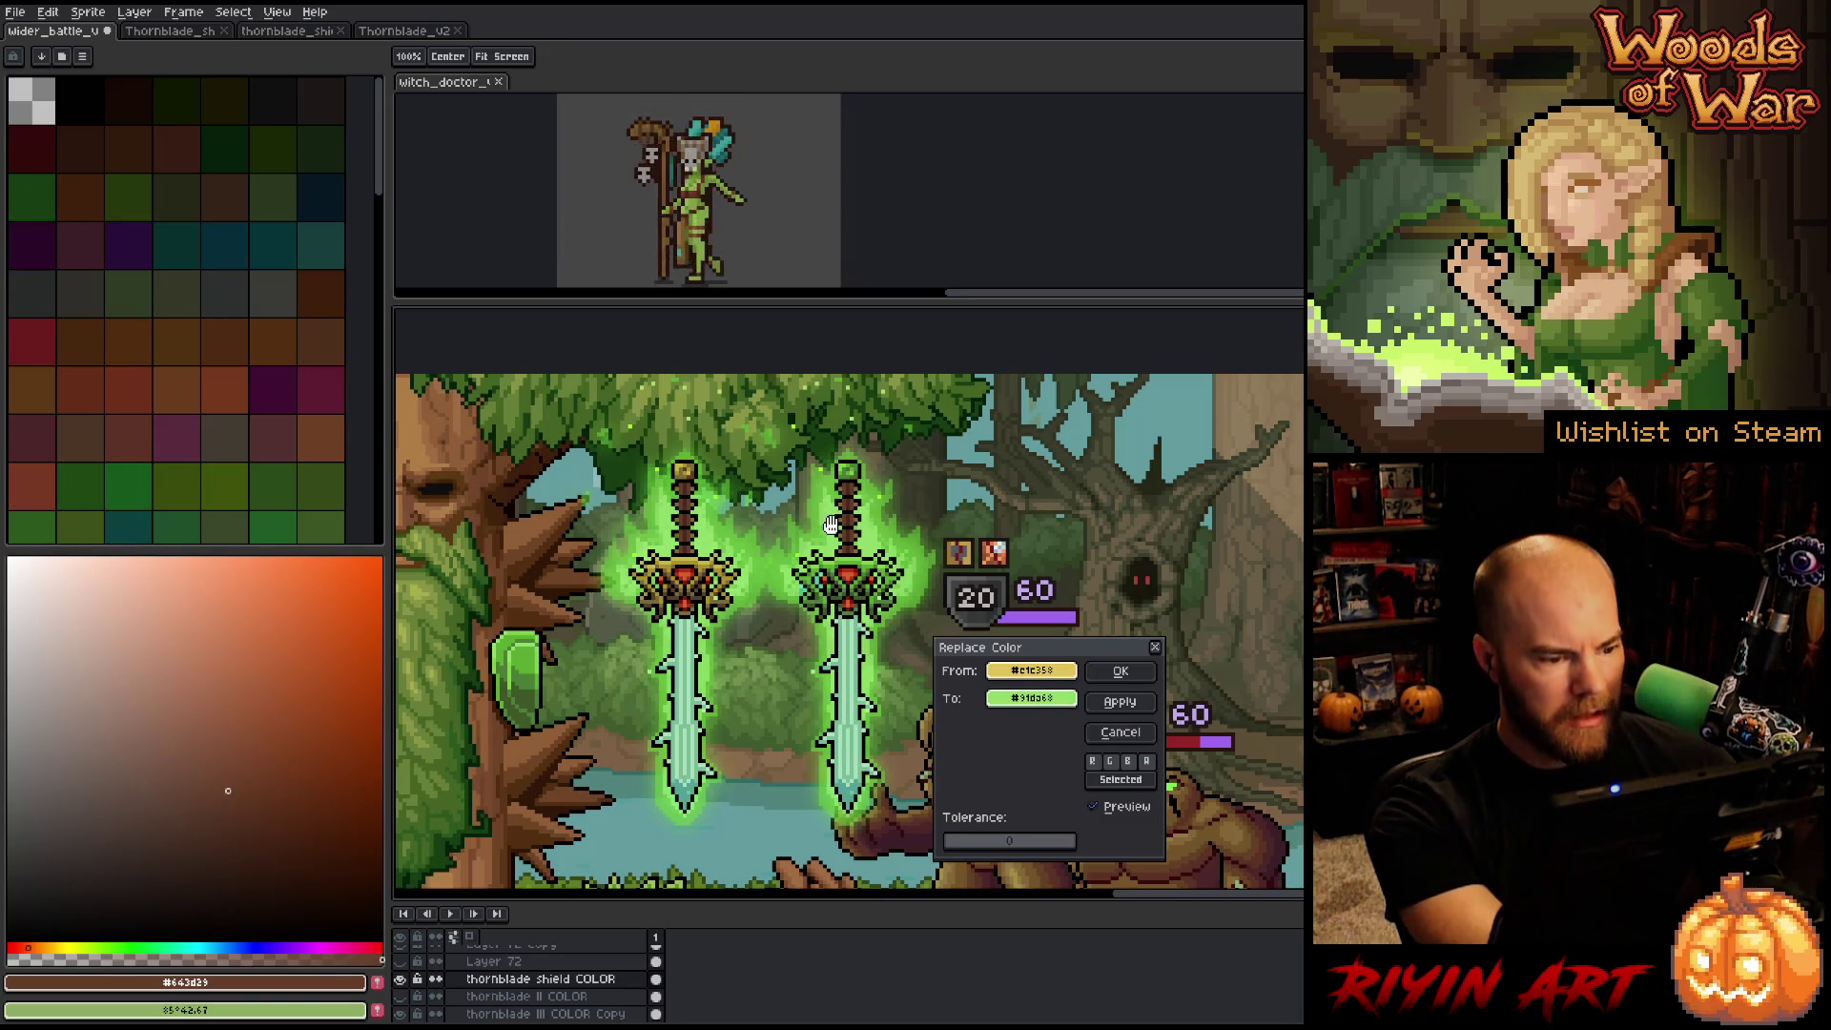
left_click(1121, 672)
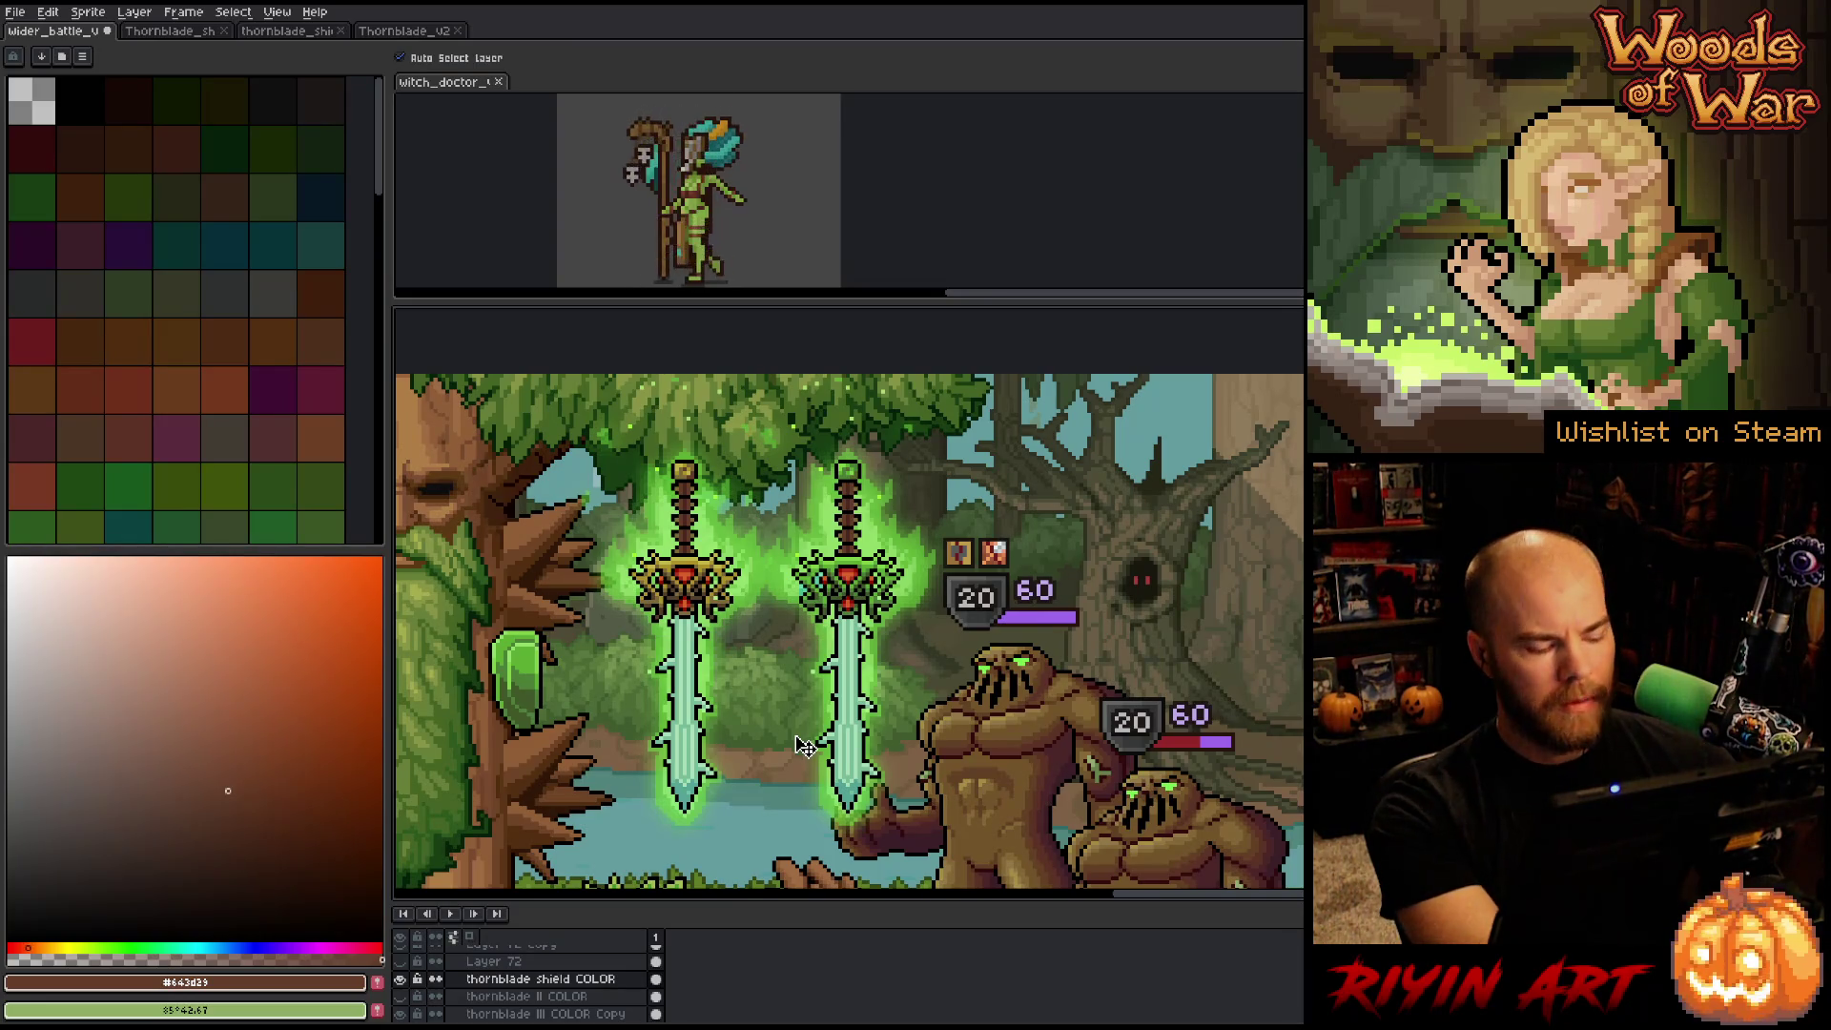
In the thornblade shield sprite file, select the second shield sprite in the column.
right_click(882, 464)
key("Escape")
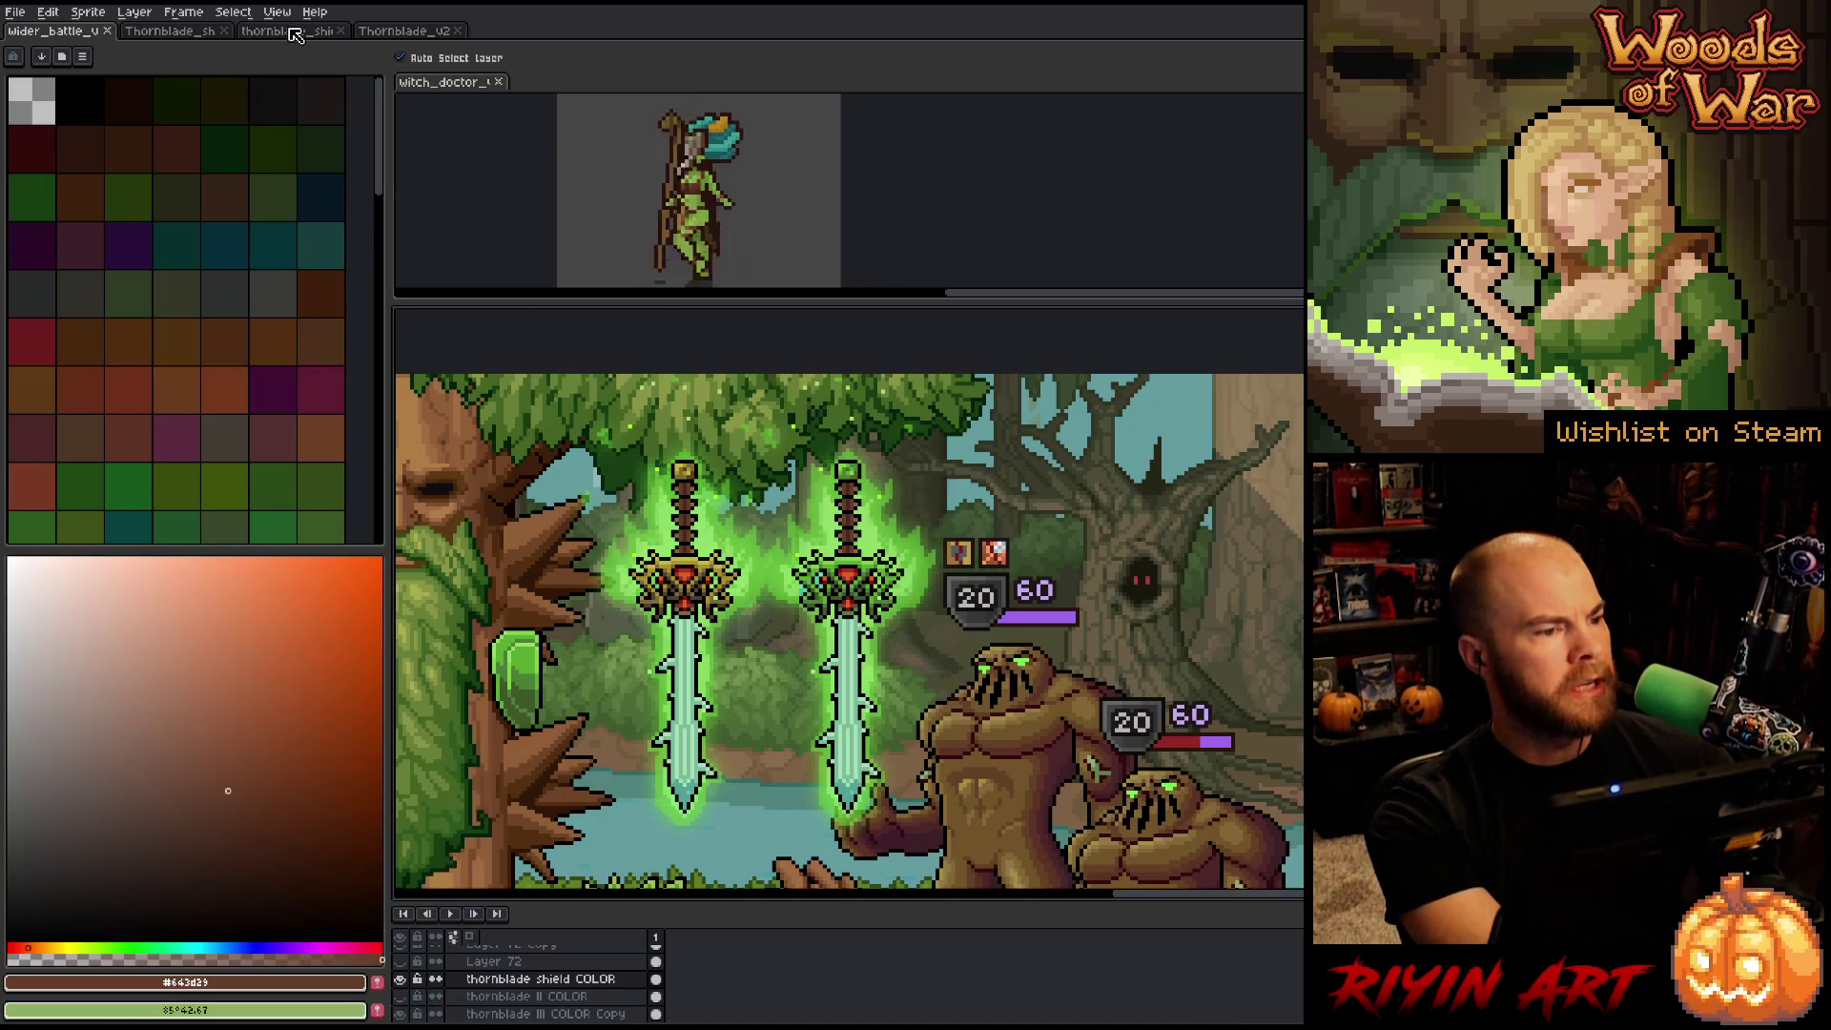
left_click(286, 30)
mouse_move(1142, 661)
left_mouse_down()
mouse_move(1159, 742)
mouse_move(1140, 625)
left_mouse_up()
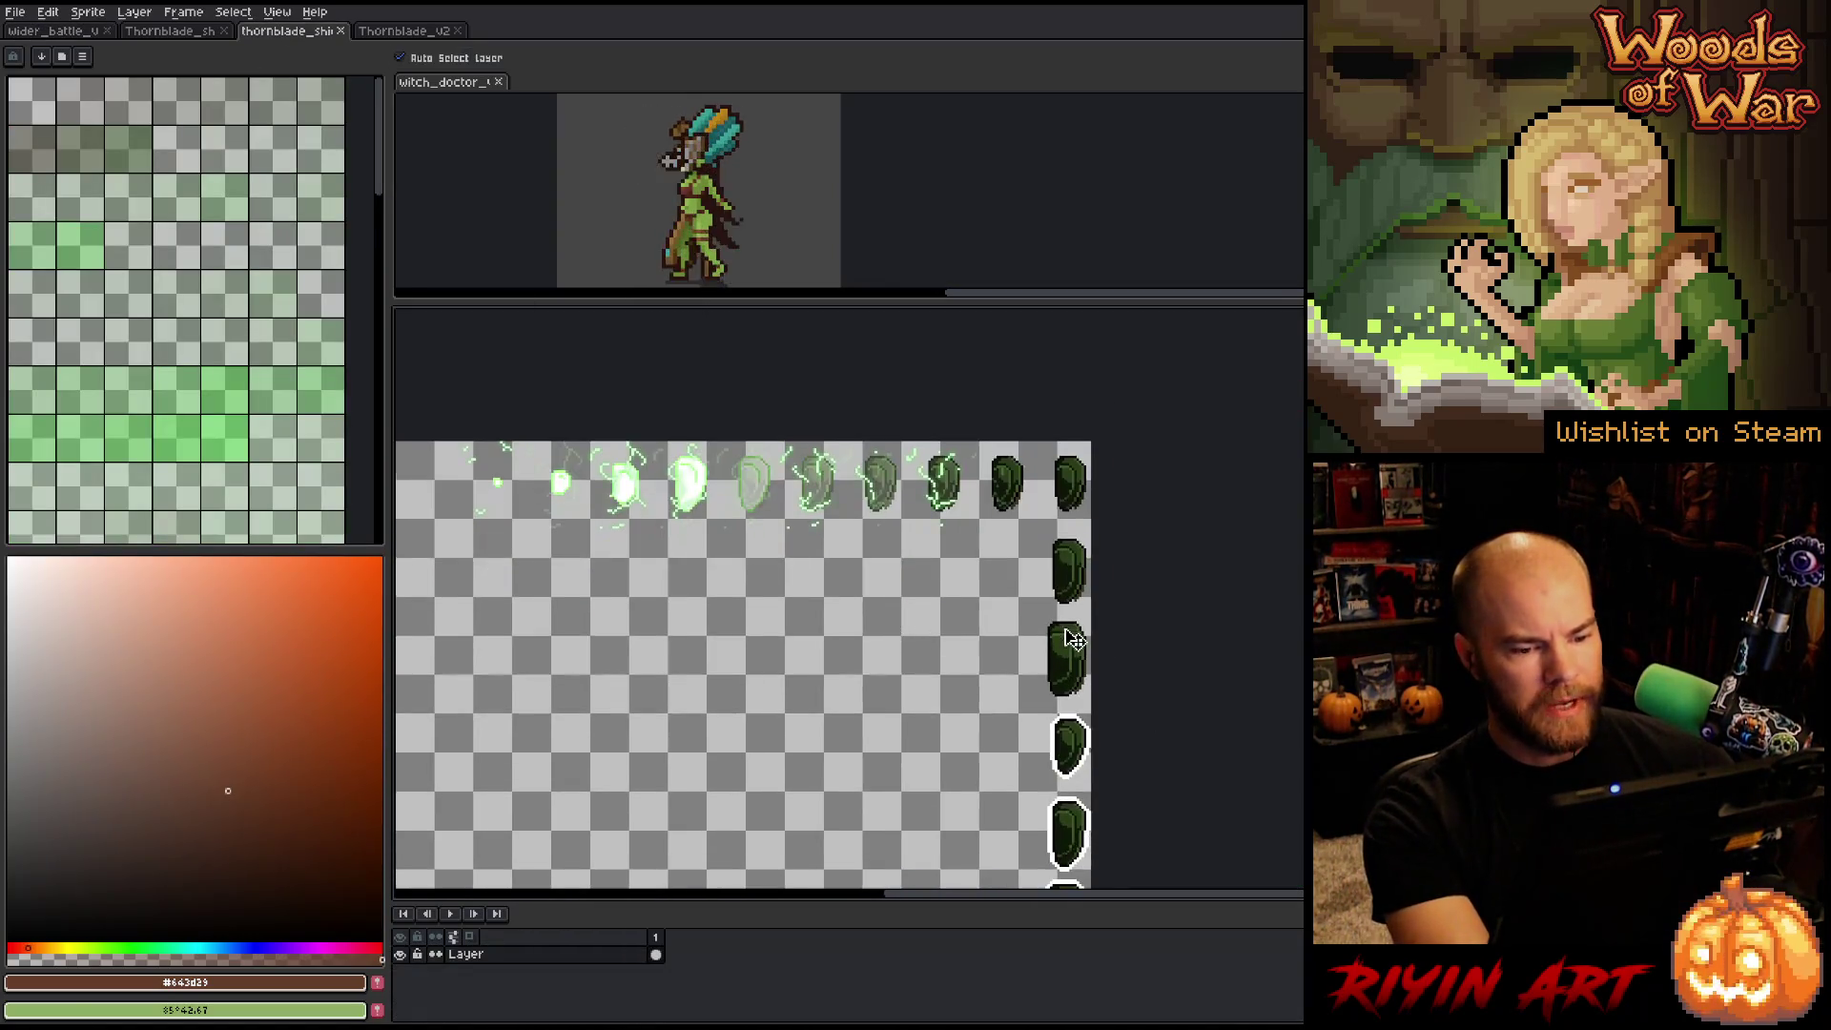
scroll(1116, 655, "up", 1)
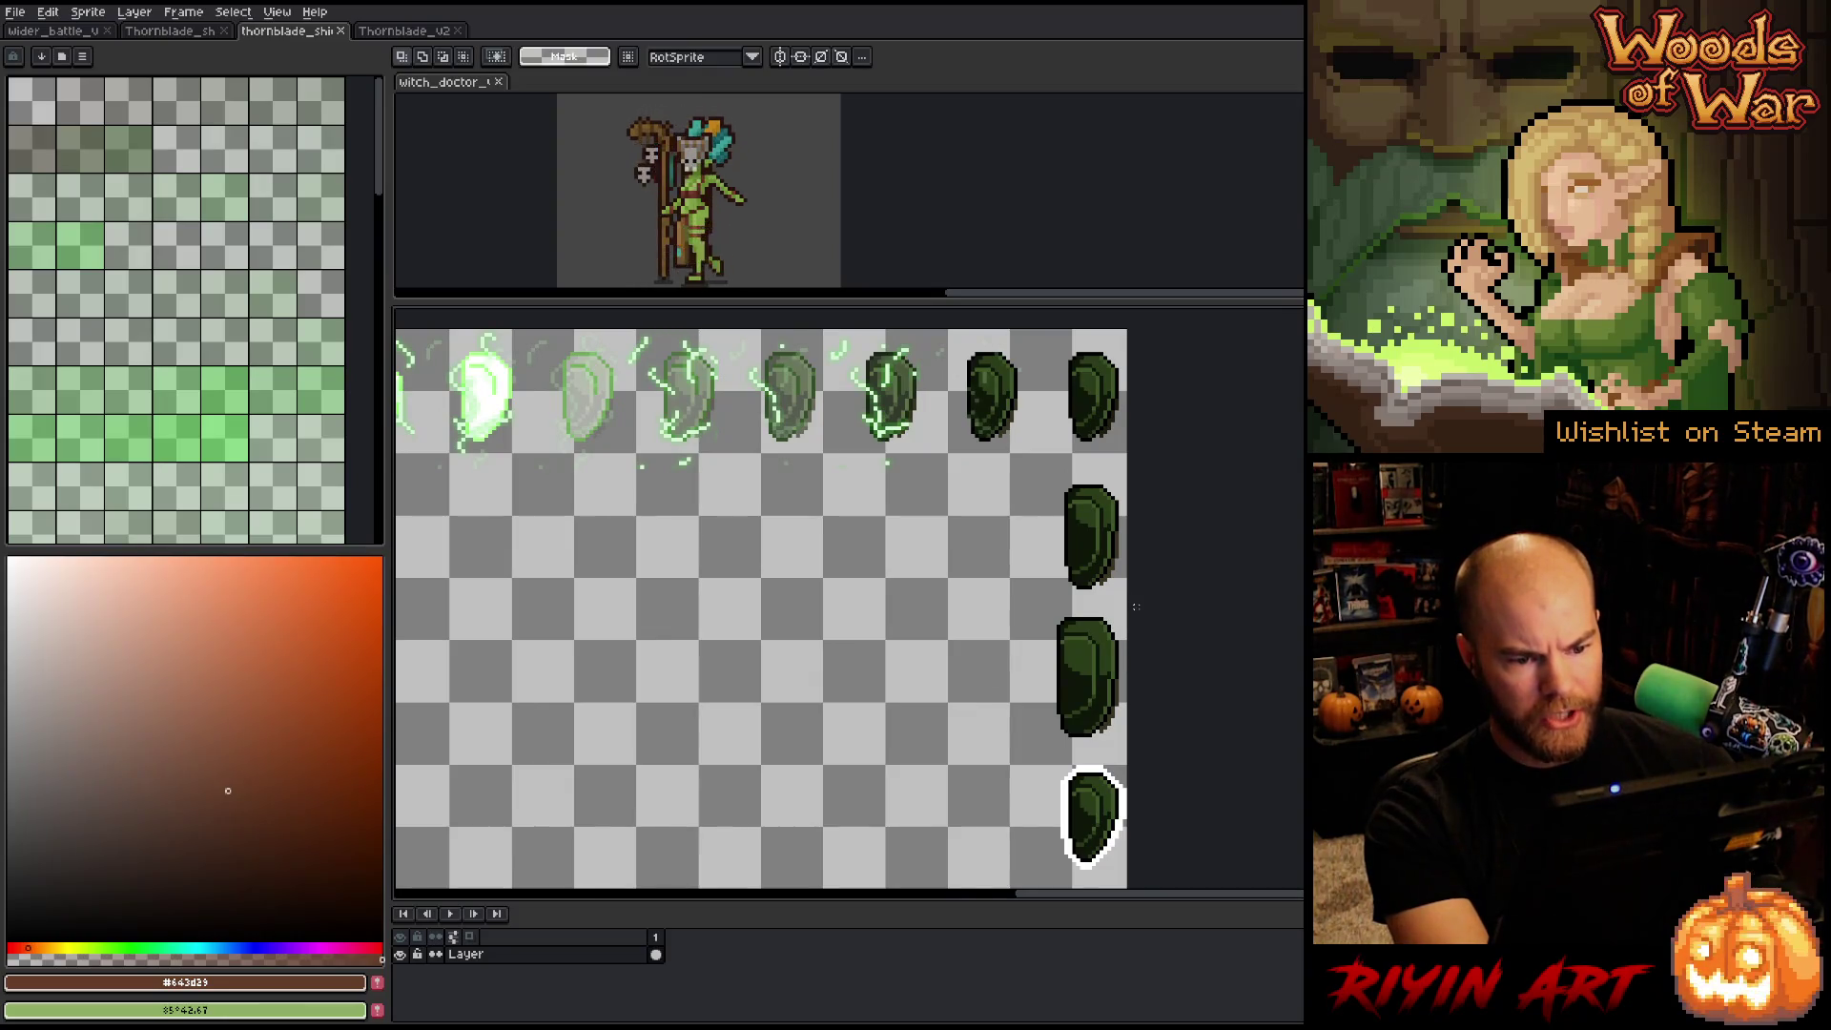
left_click_drag(1130, 477, 1030, 597)
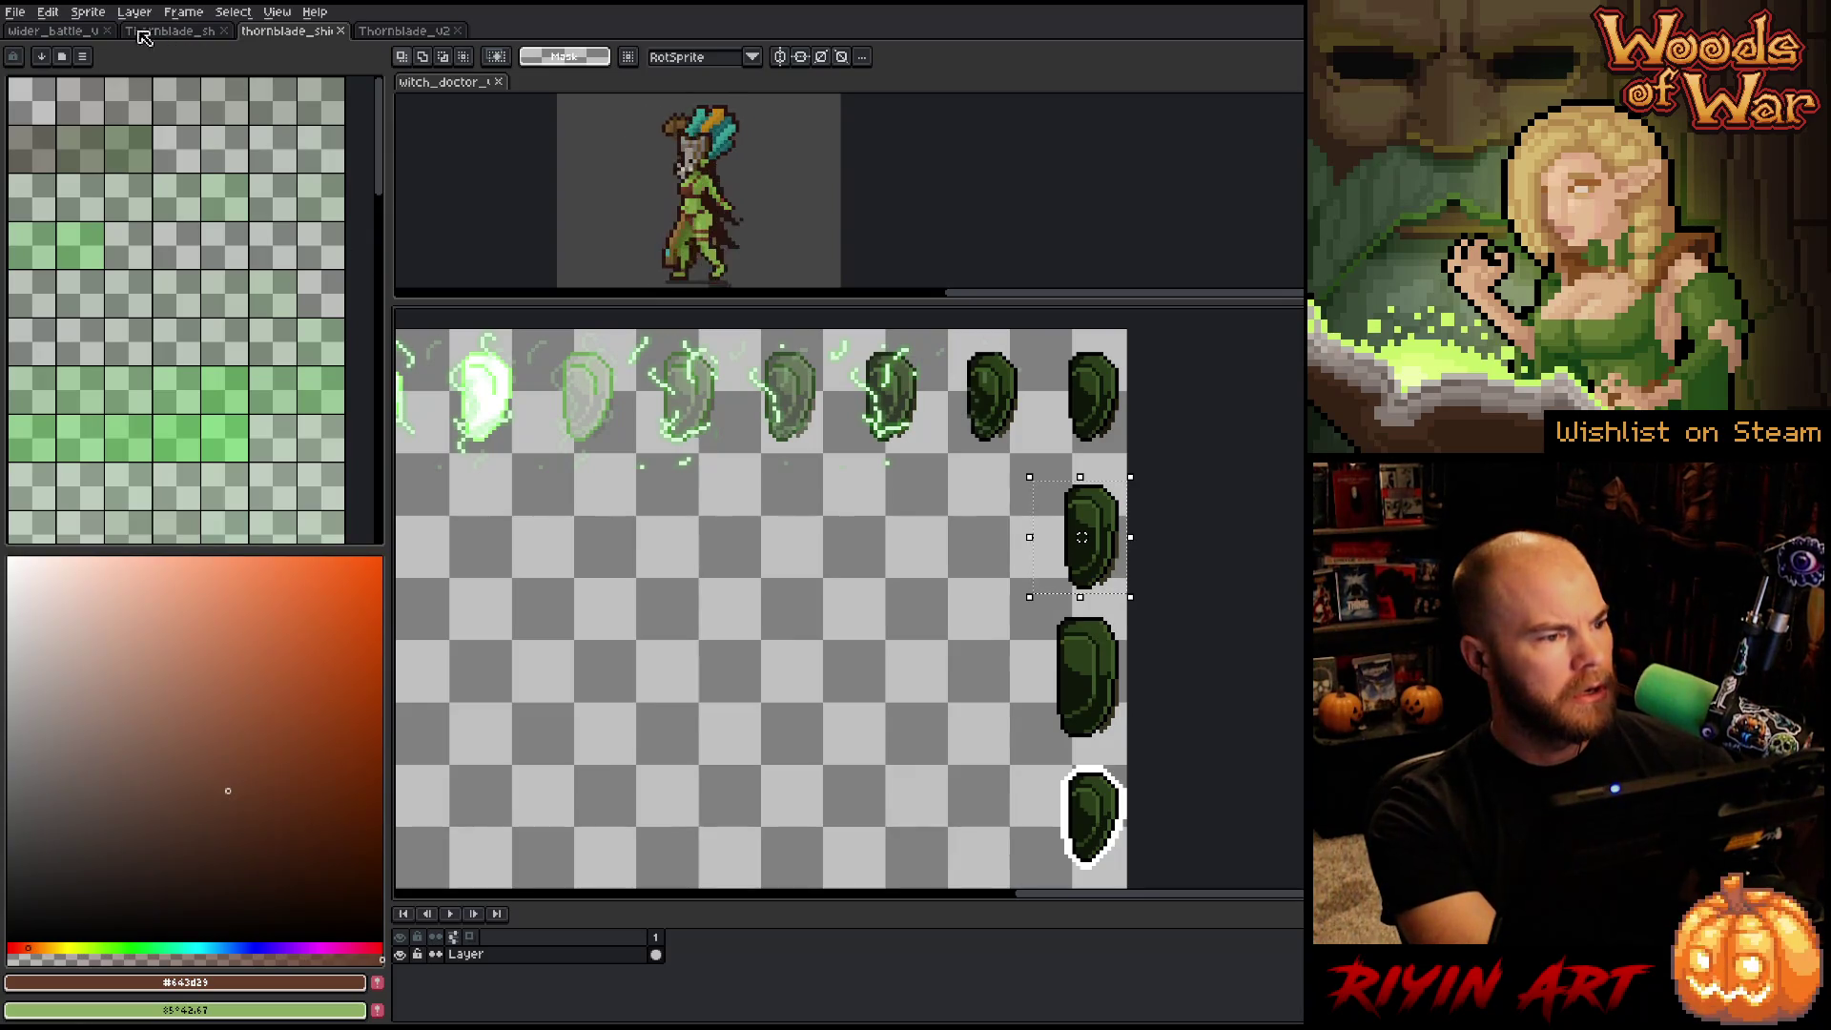
Paste the shield into wider_battle beside the tree's face and pick its green for replacement.
left_click(53, 30)
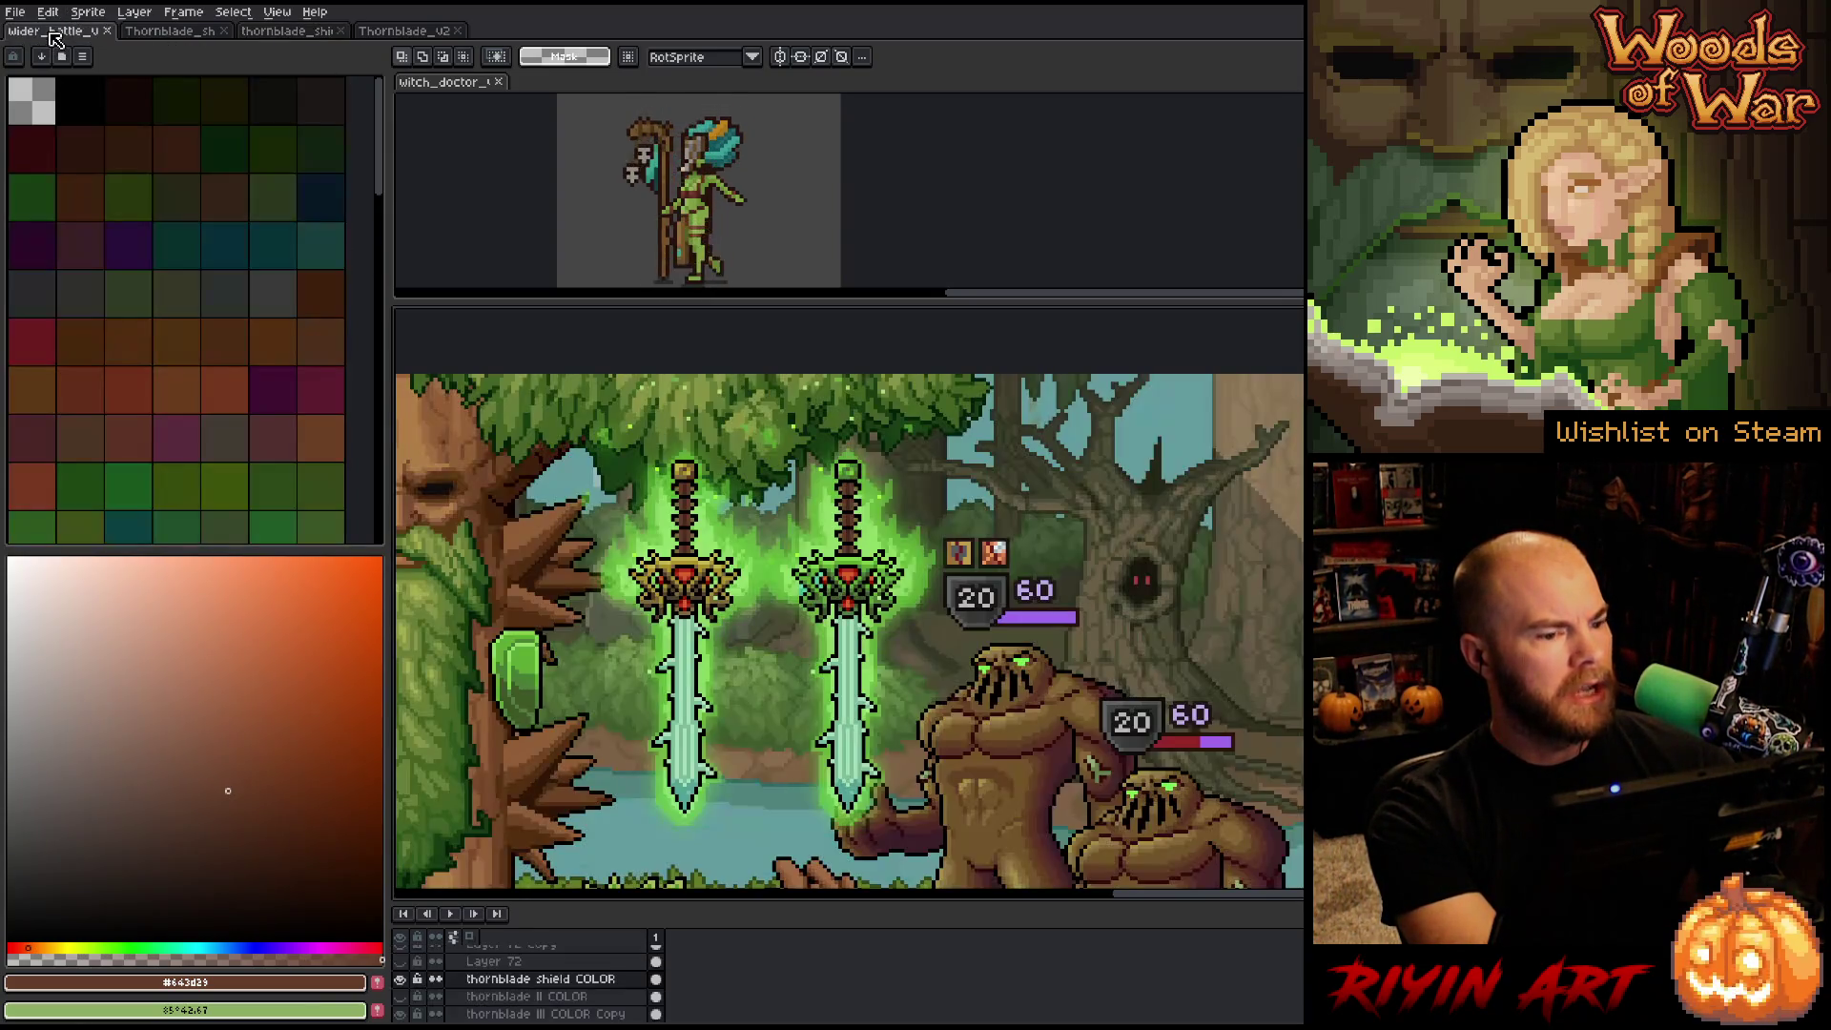
scroll(630, 778, "down", 1)
scroll(630, 778, "up", 2)
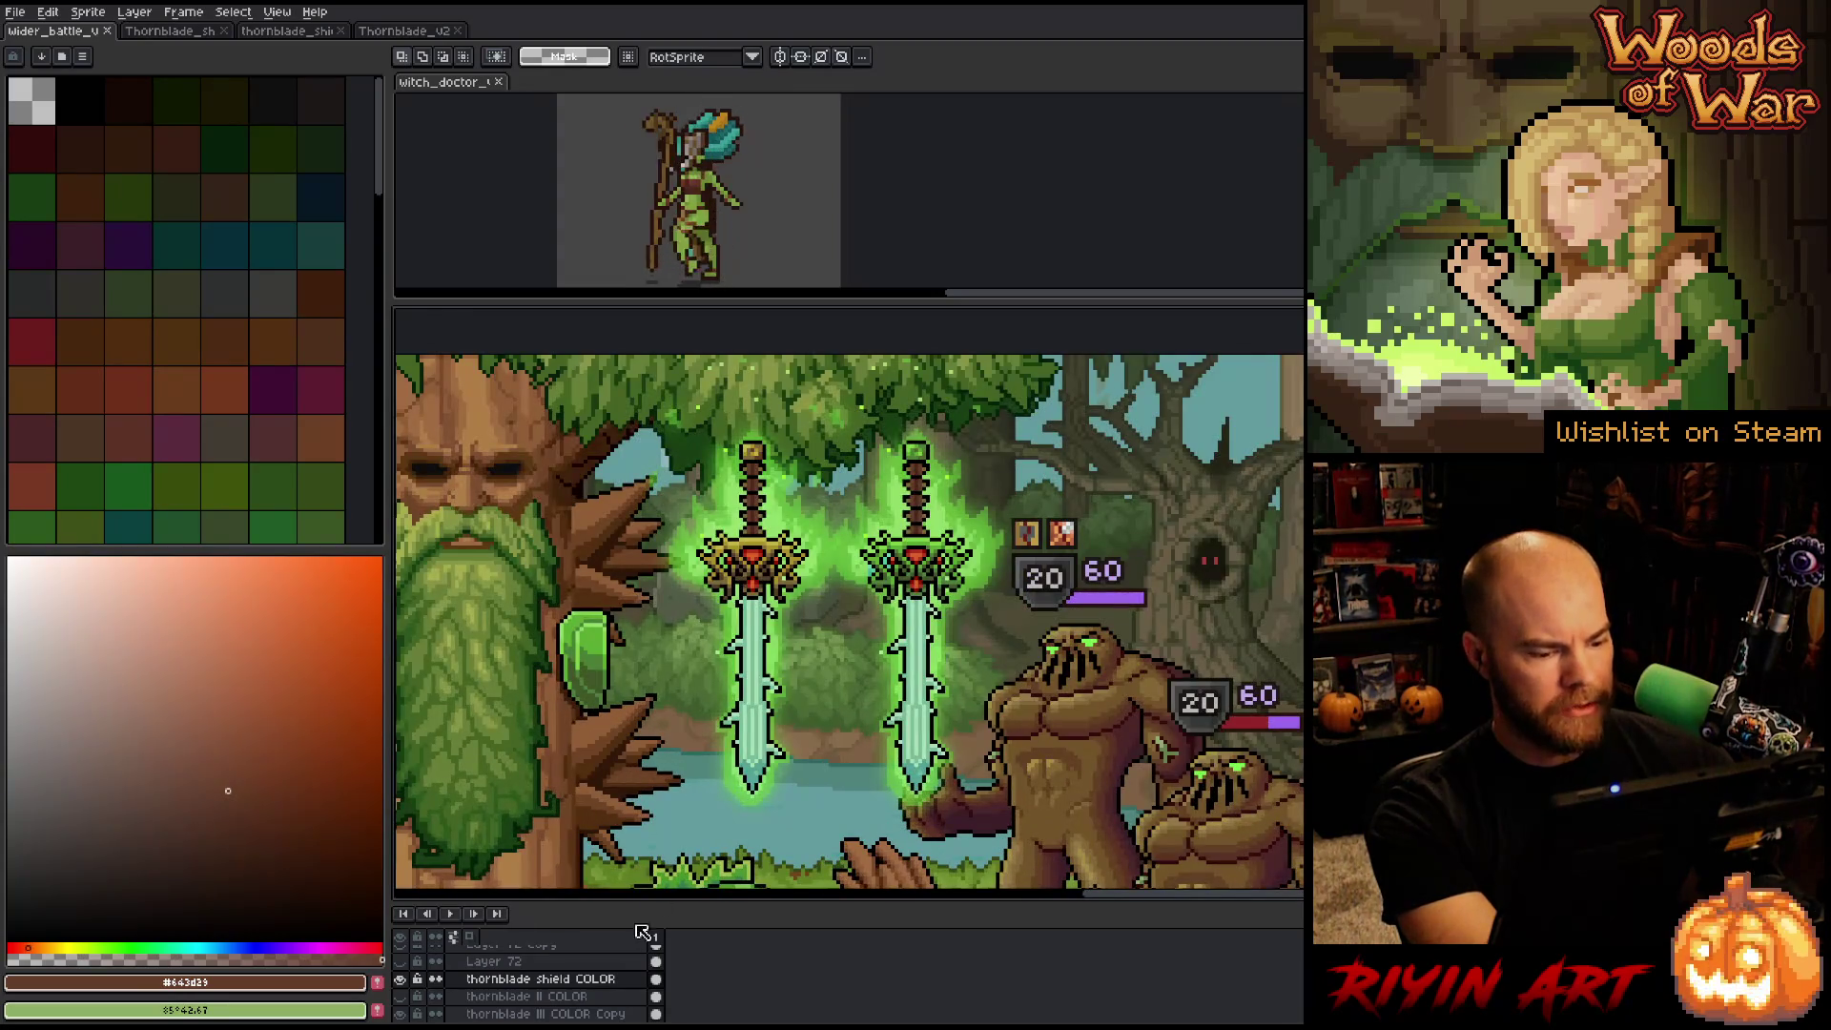
key("ctrl+v")
mouse_move(634, 551)
left_mouse_down()
mouse_move(653, 545)
mouse_move(609, 526)
left_mouse_up()
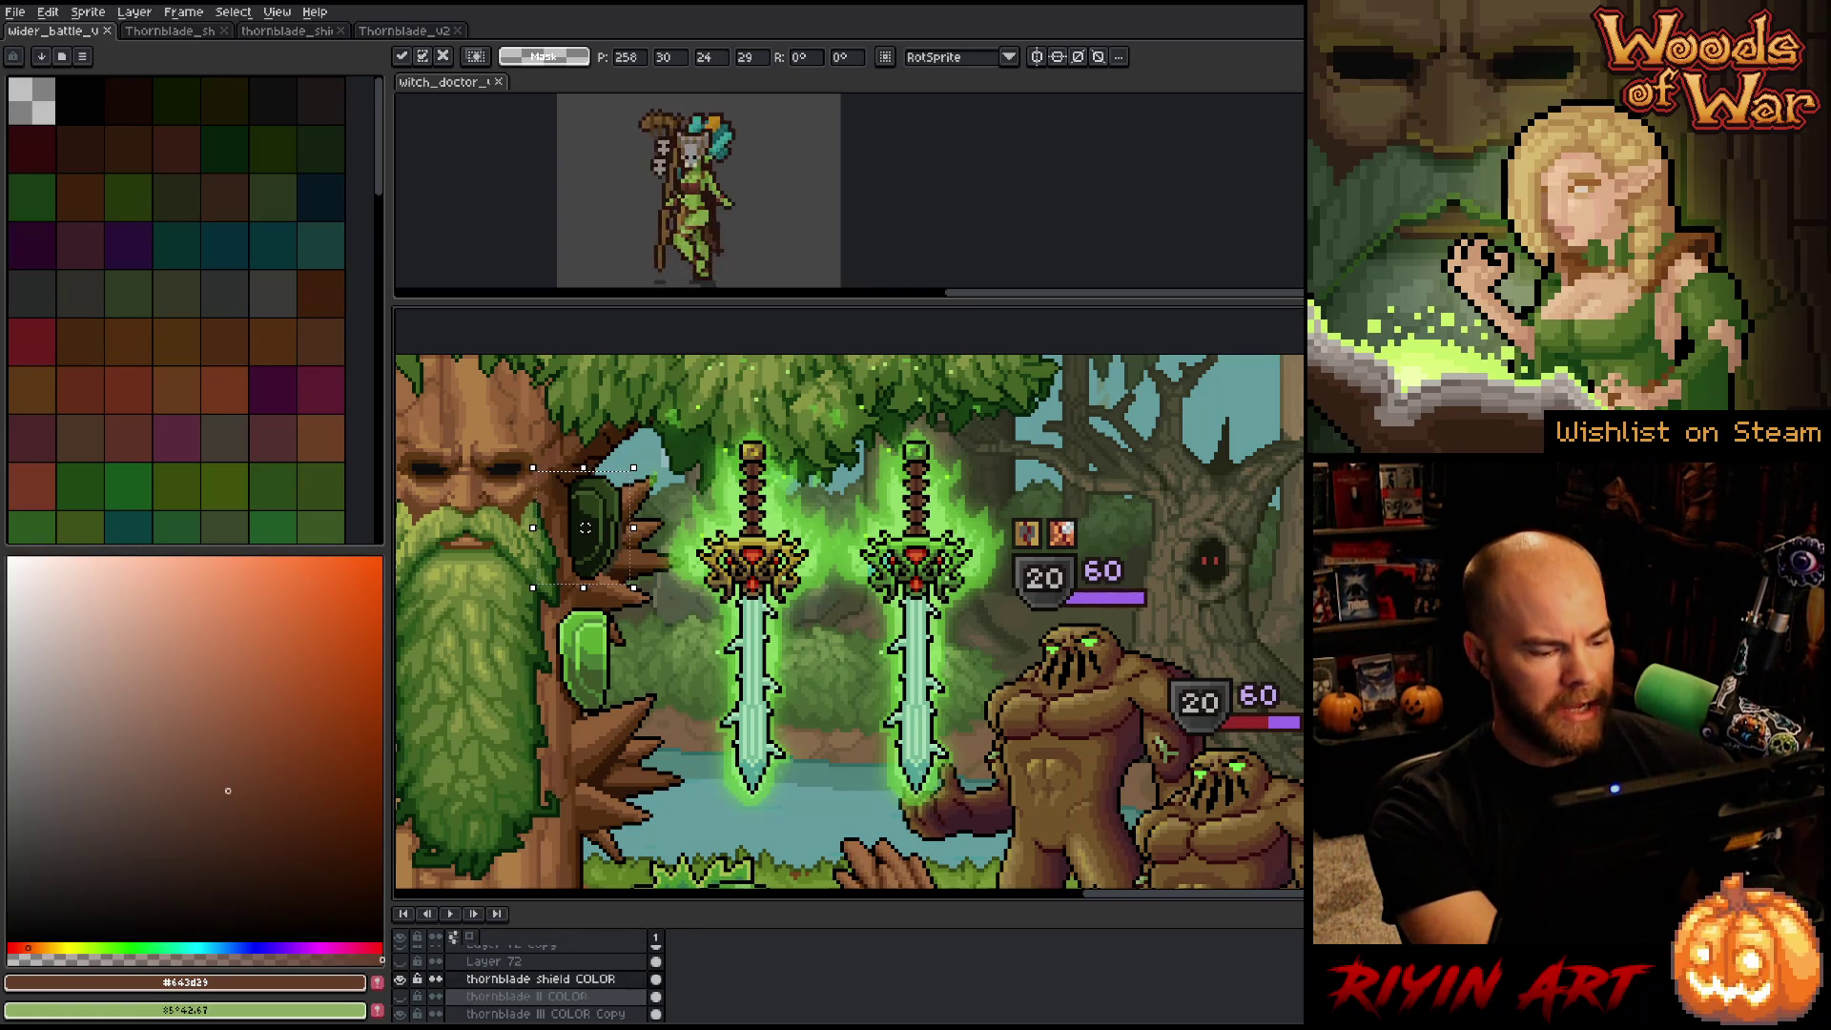
left_click(594, 982)
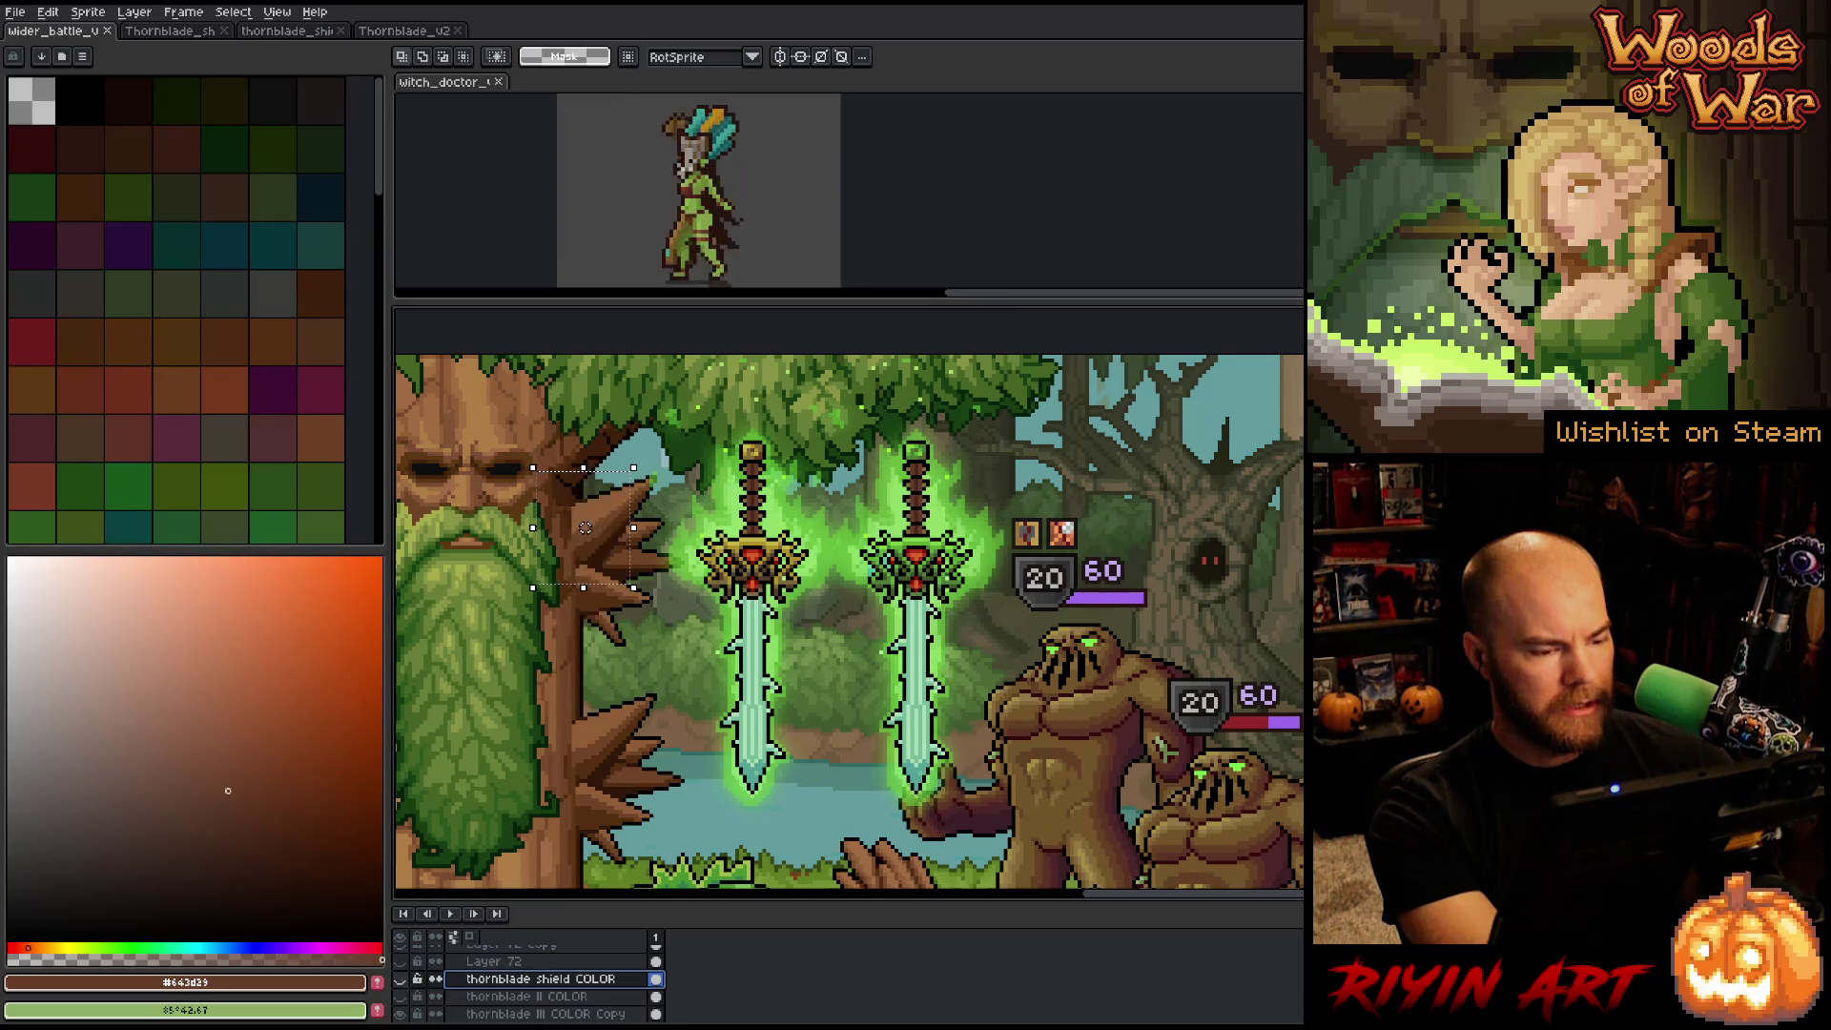
key("ctrl+d")
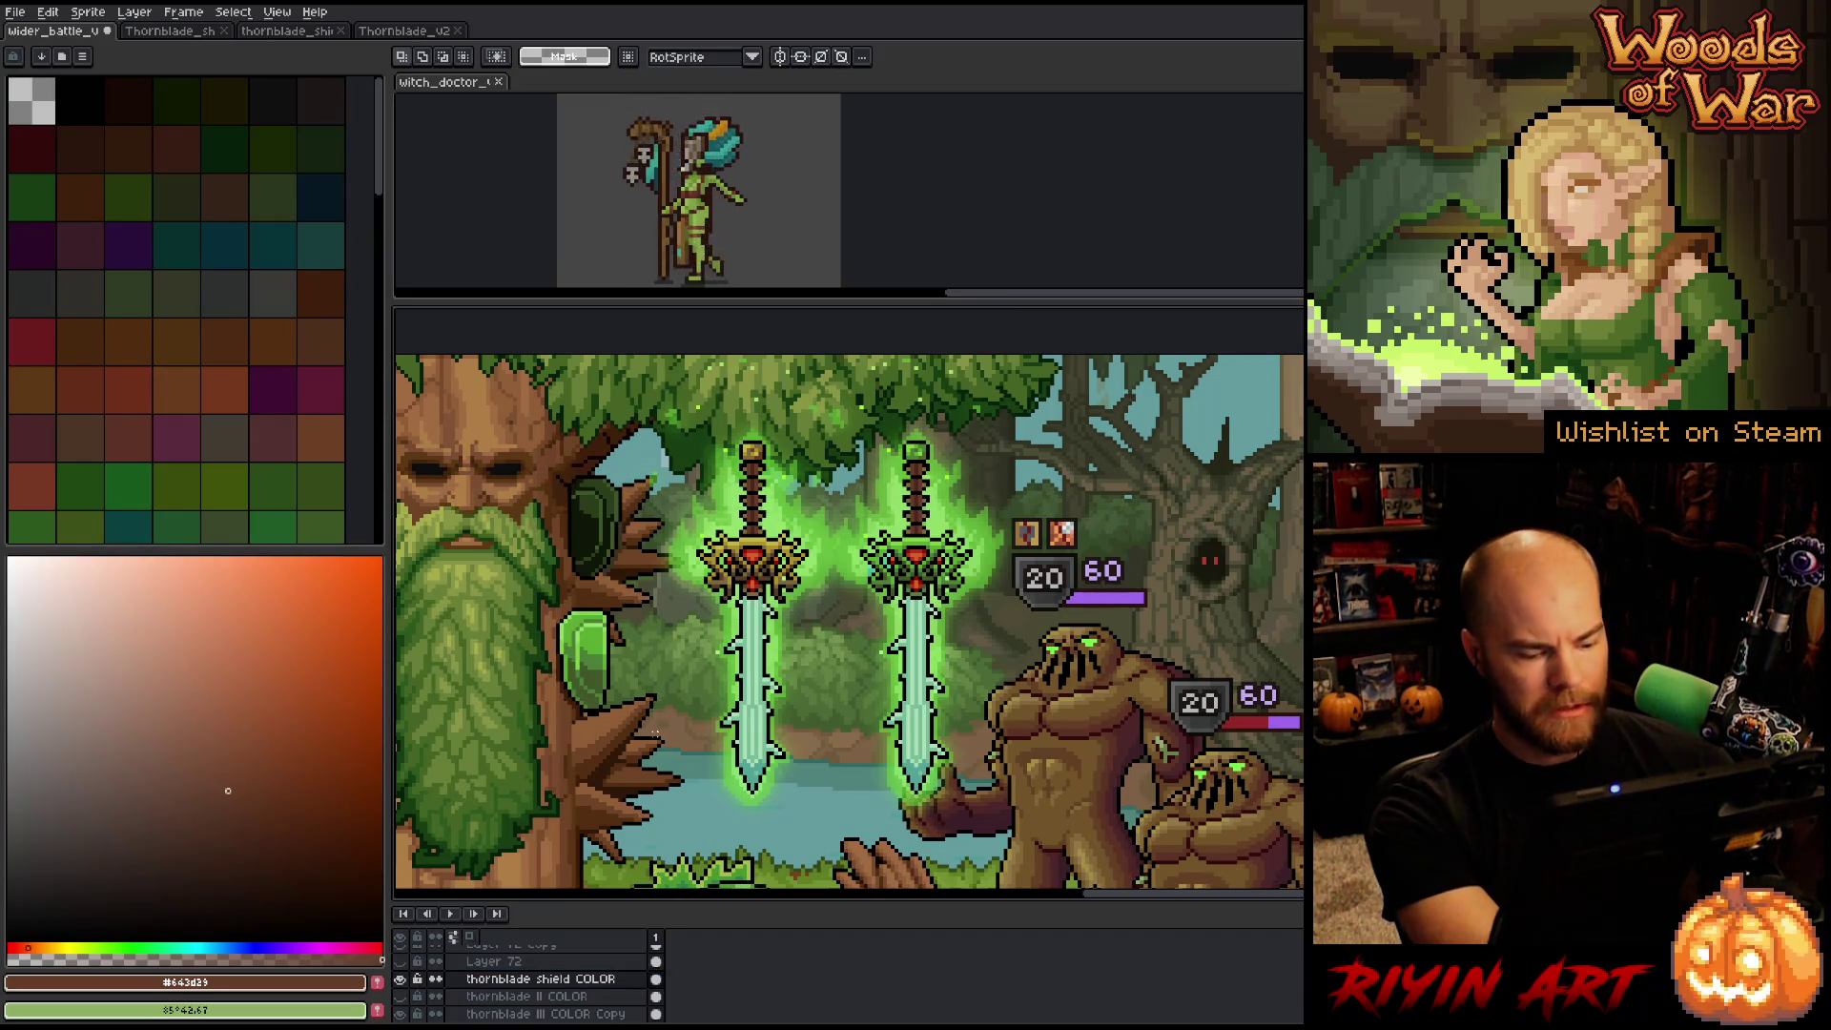
key("shift+r")
left_click_drag(1032, 671, 603, 658)
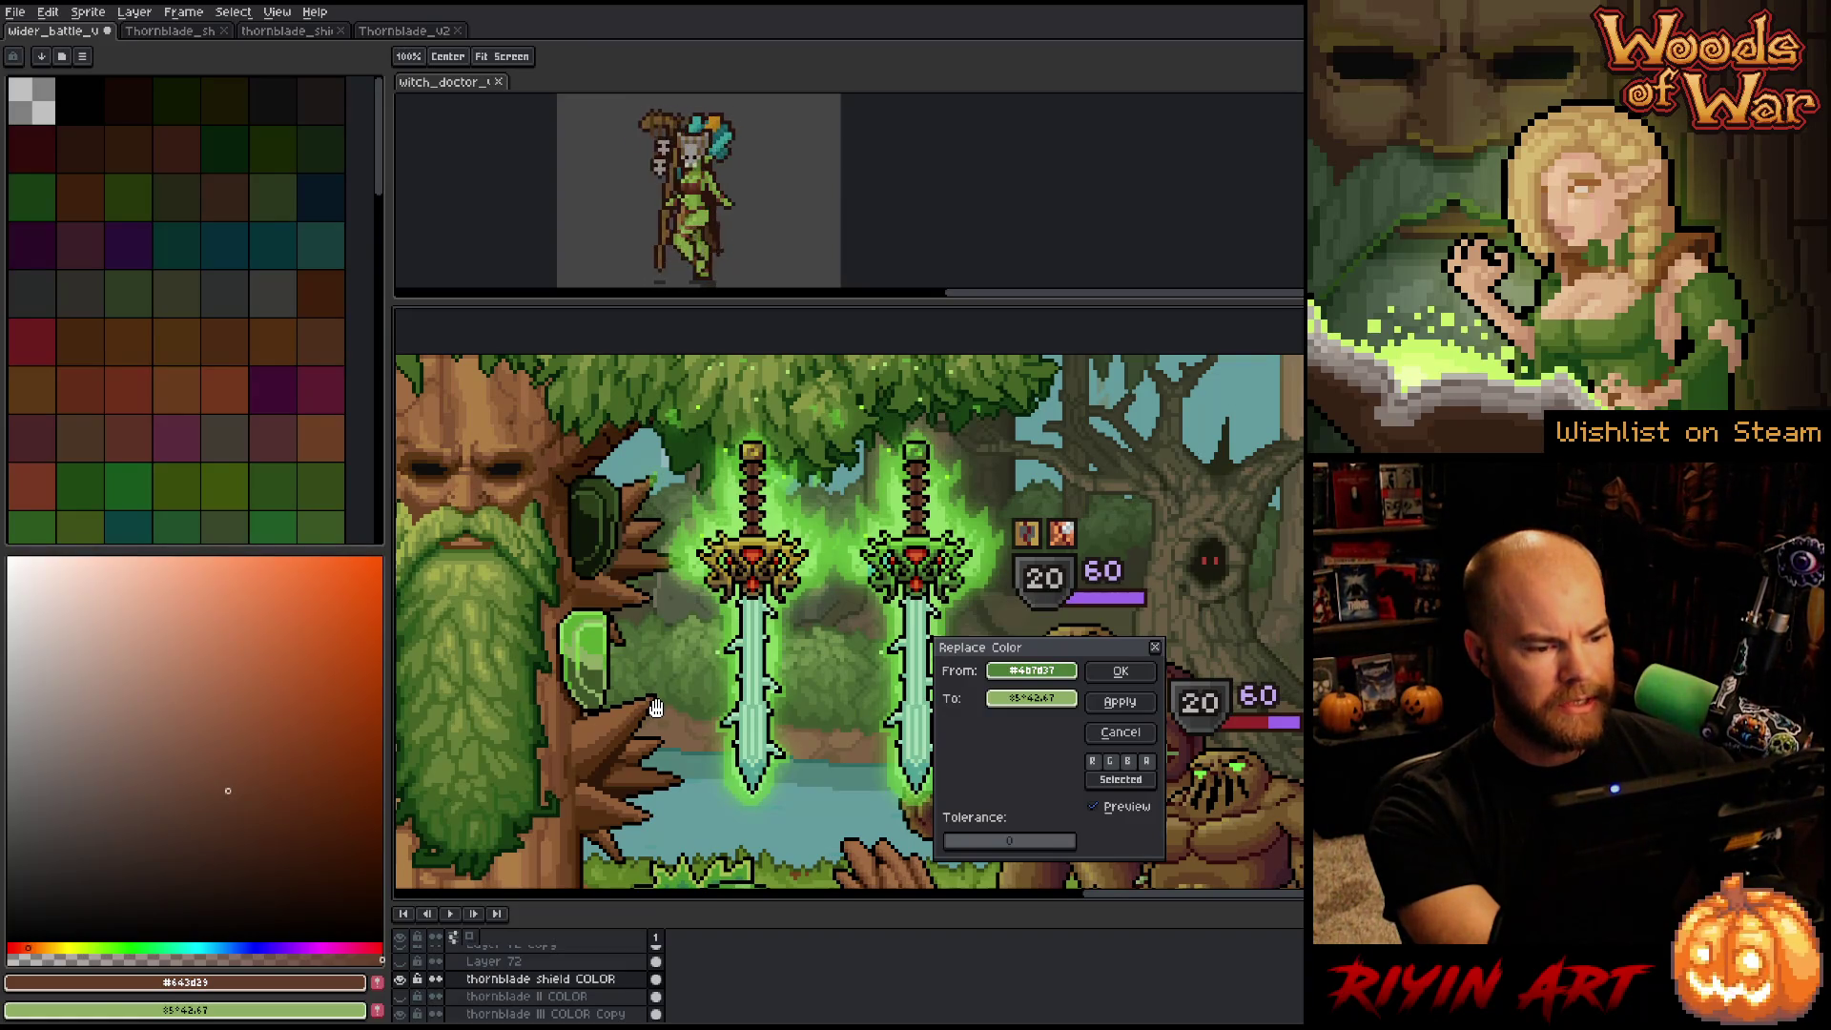
Cancel Replace Color and delete the bright green shield from the arm.
left_click(1121, 733)
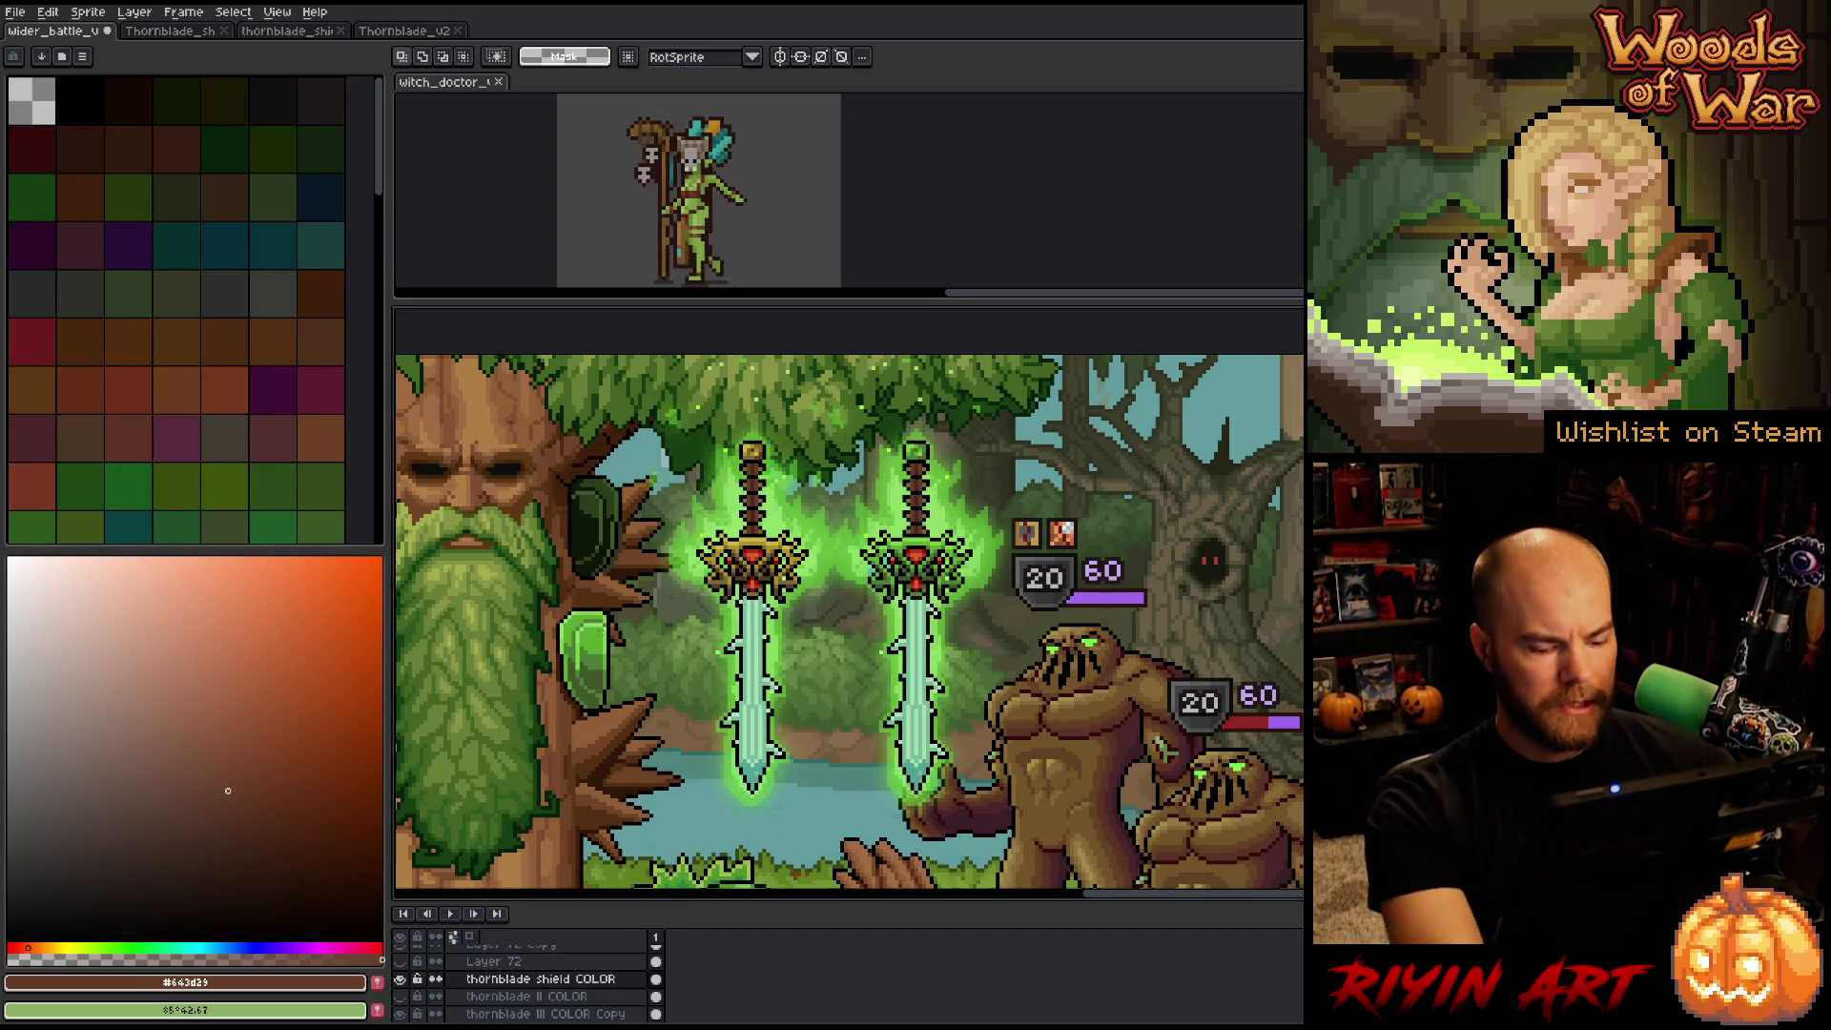
left_click_drag(632, 593, 499, 765)
key("Delete")
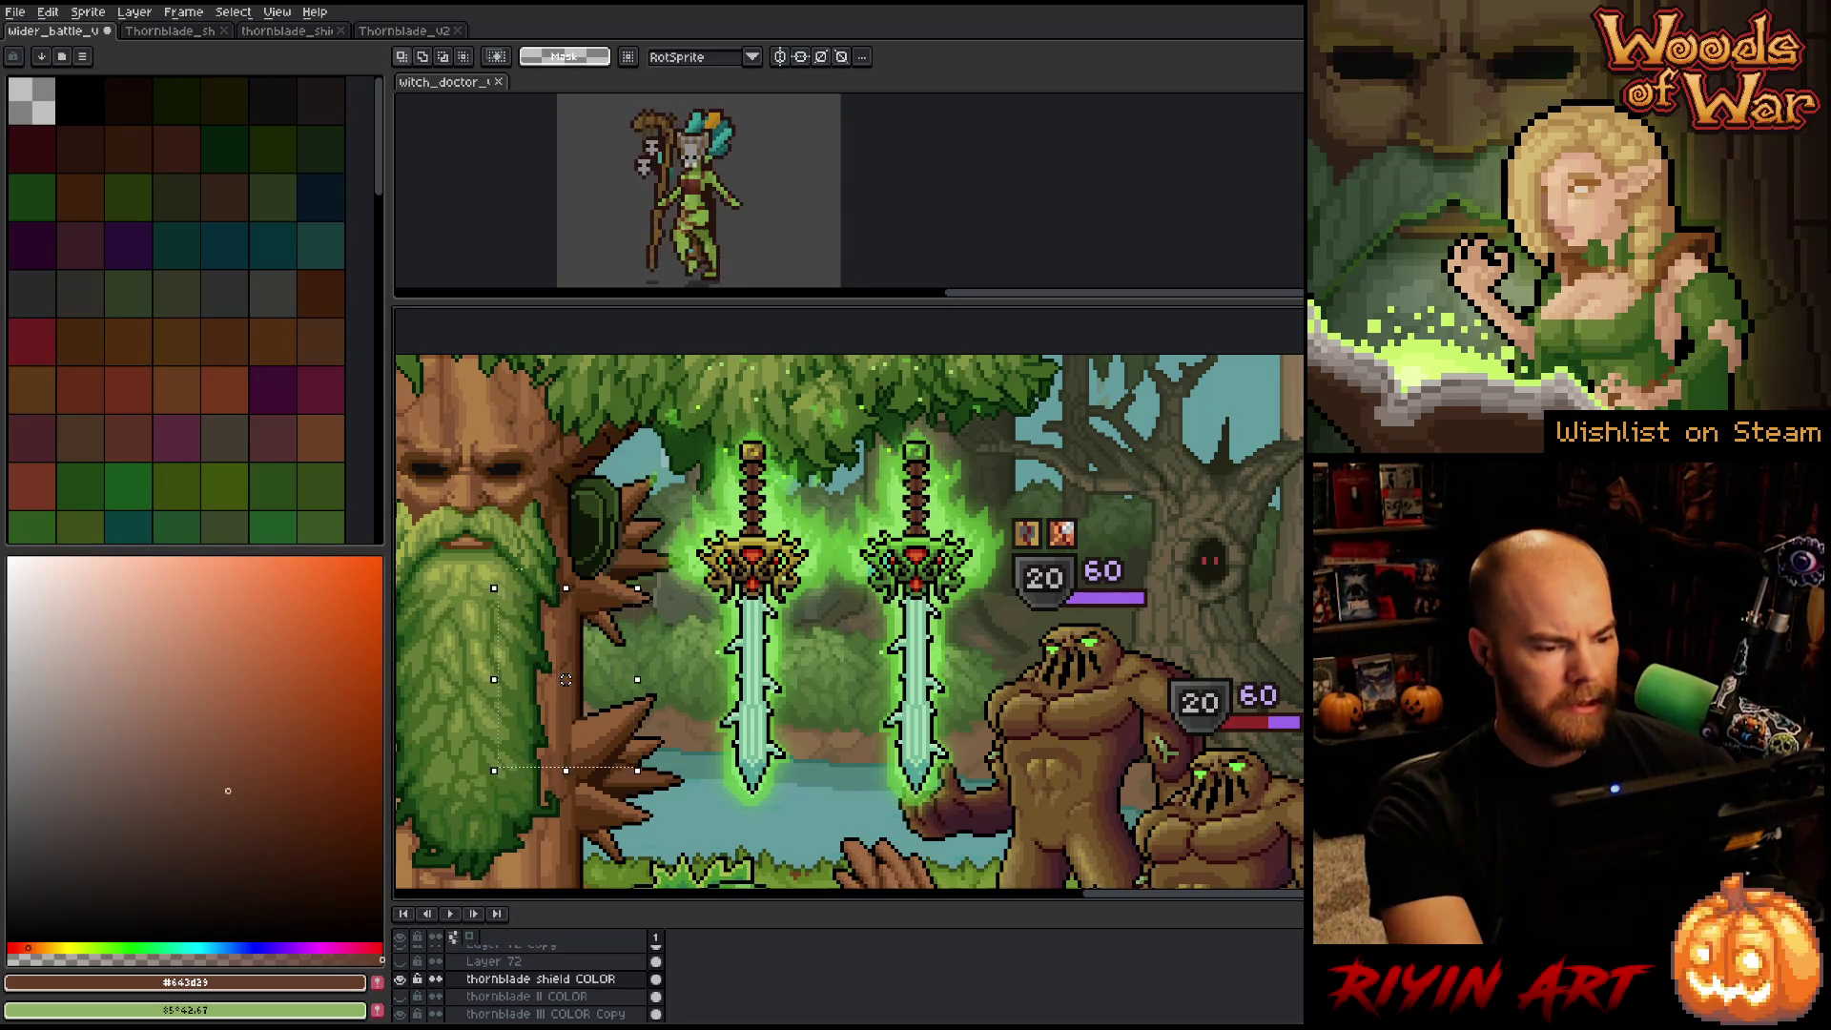
Move the dark shield down onto the arm, flip it horizontally, and nudge it into place.
left_click_drag(511, 417, 642, 611)
left_click_drag(602, 547, 612, 640)
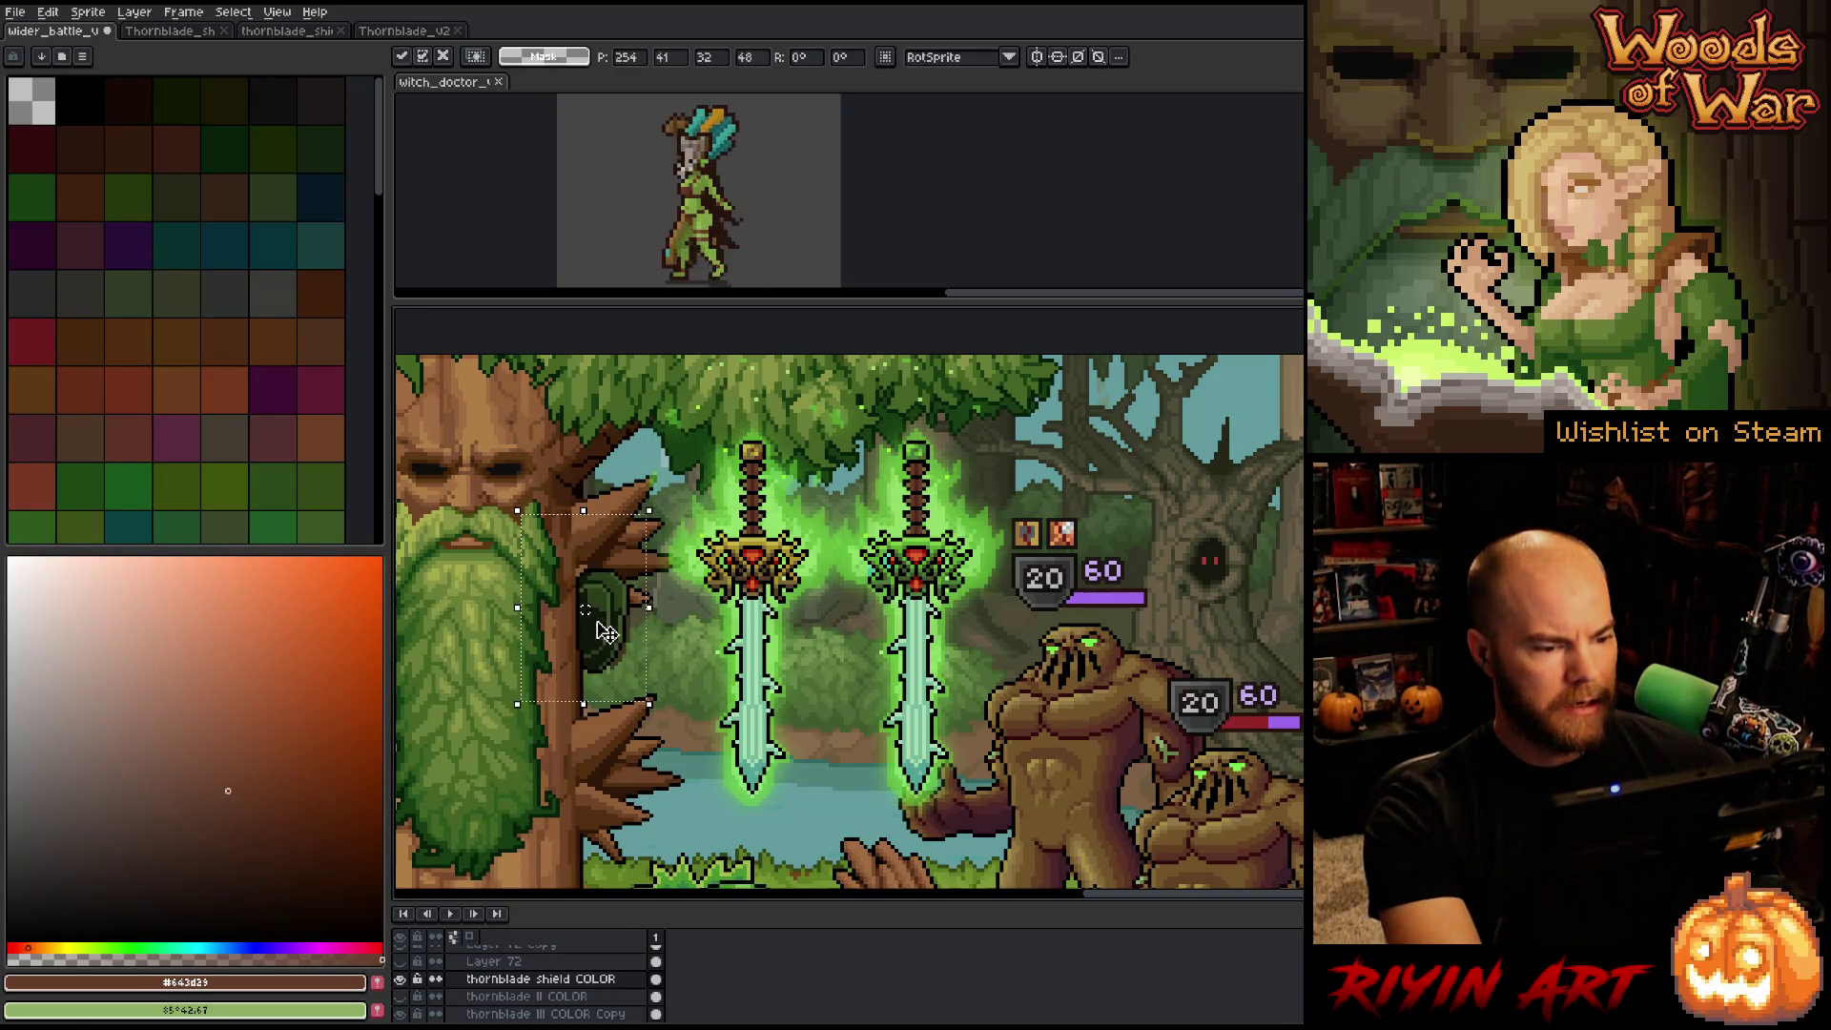
left_click(47, 12)
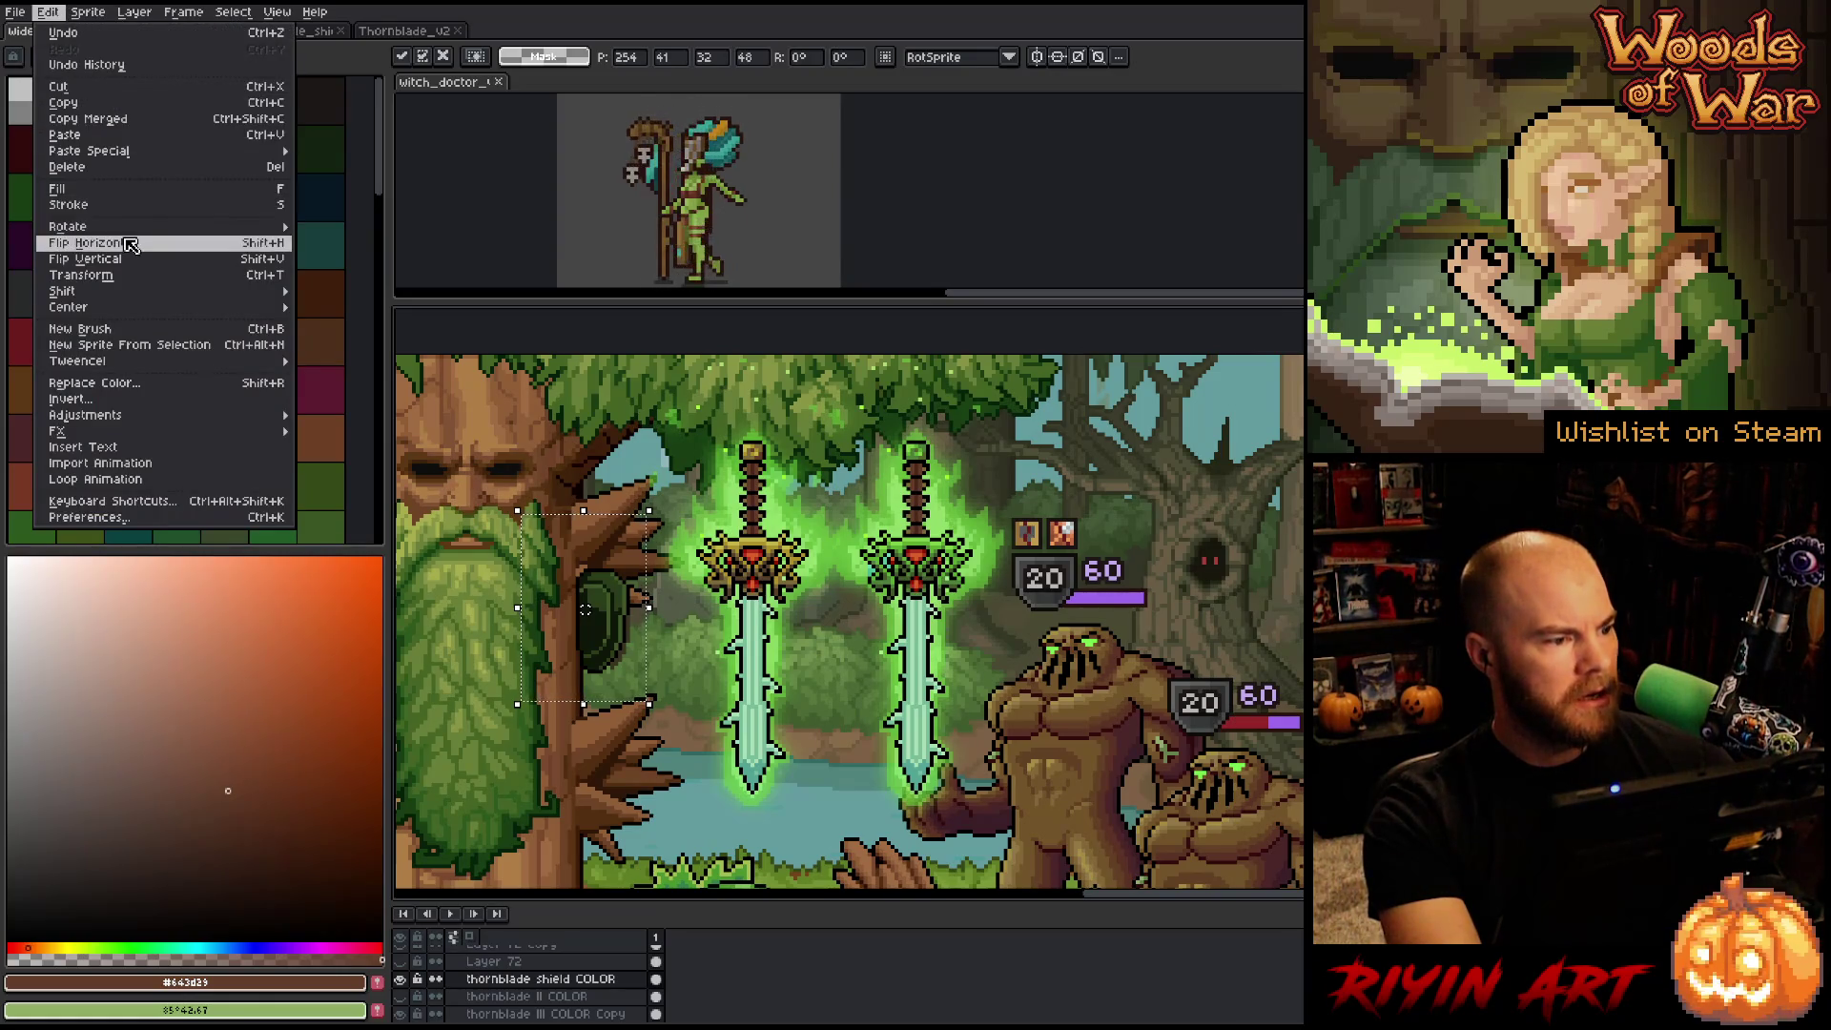
left_click(92, 243)
mouse_move(565, 651)
left_mouse_down()
mouse_move(601, 663)
mouse_move(585, 669)
left_mouse_up()
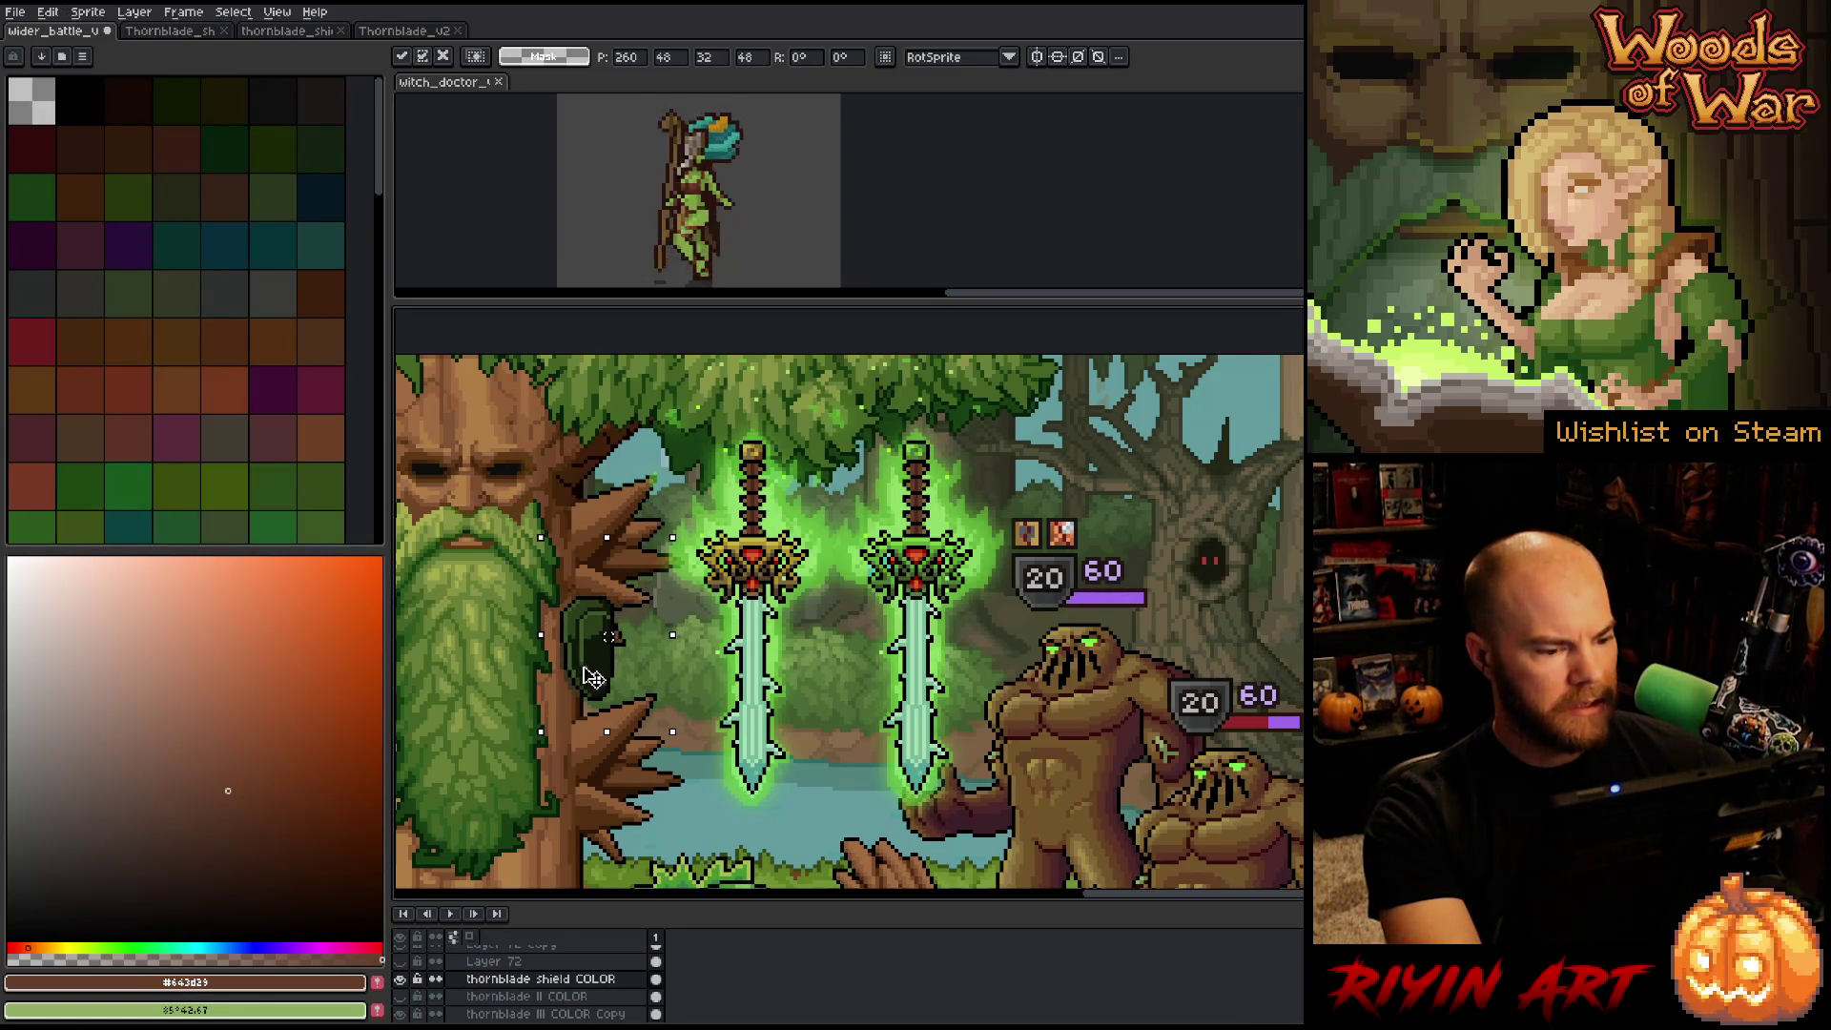
key("Down")
key("Down")
key("Down")
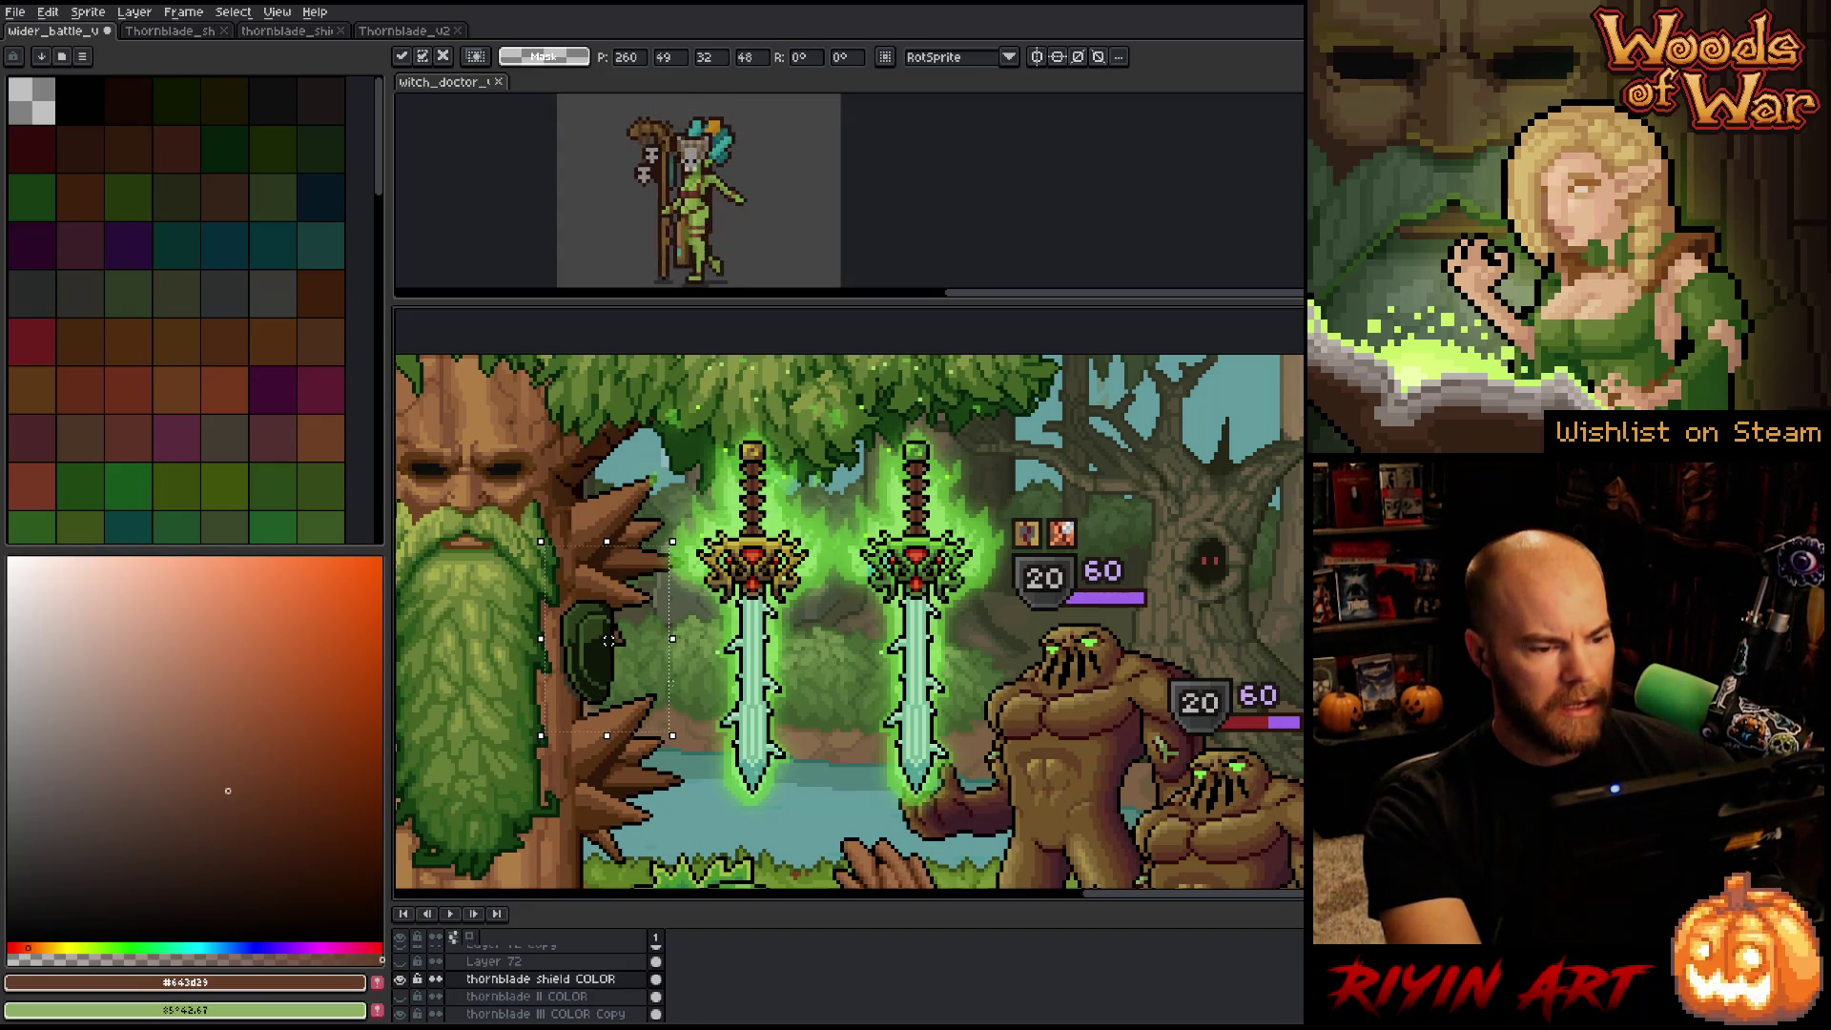
key("ctrl+d")
Replace one shield green with a mid green, then pick the shield's dark green as the next source.
key("shift+r")
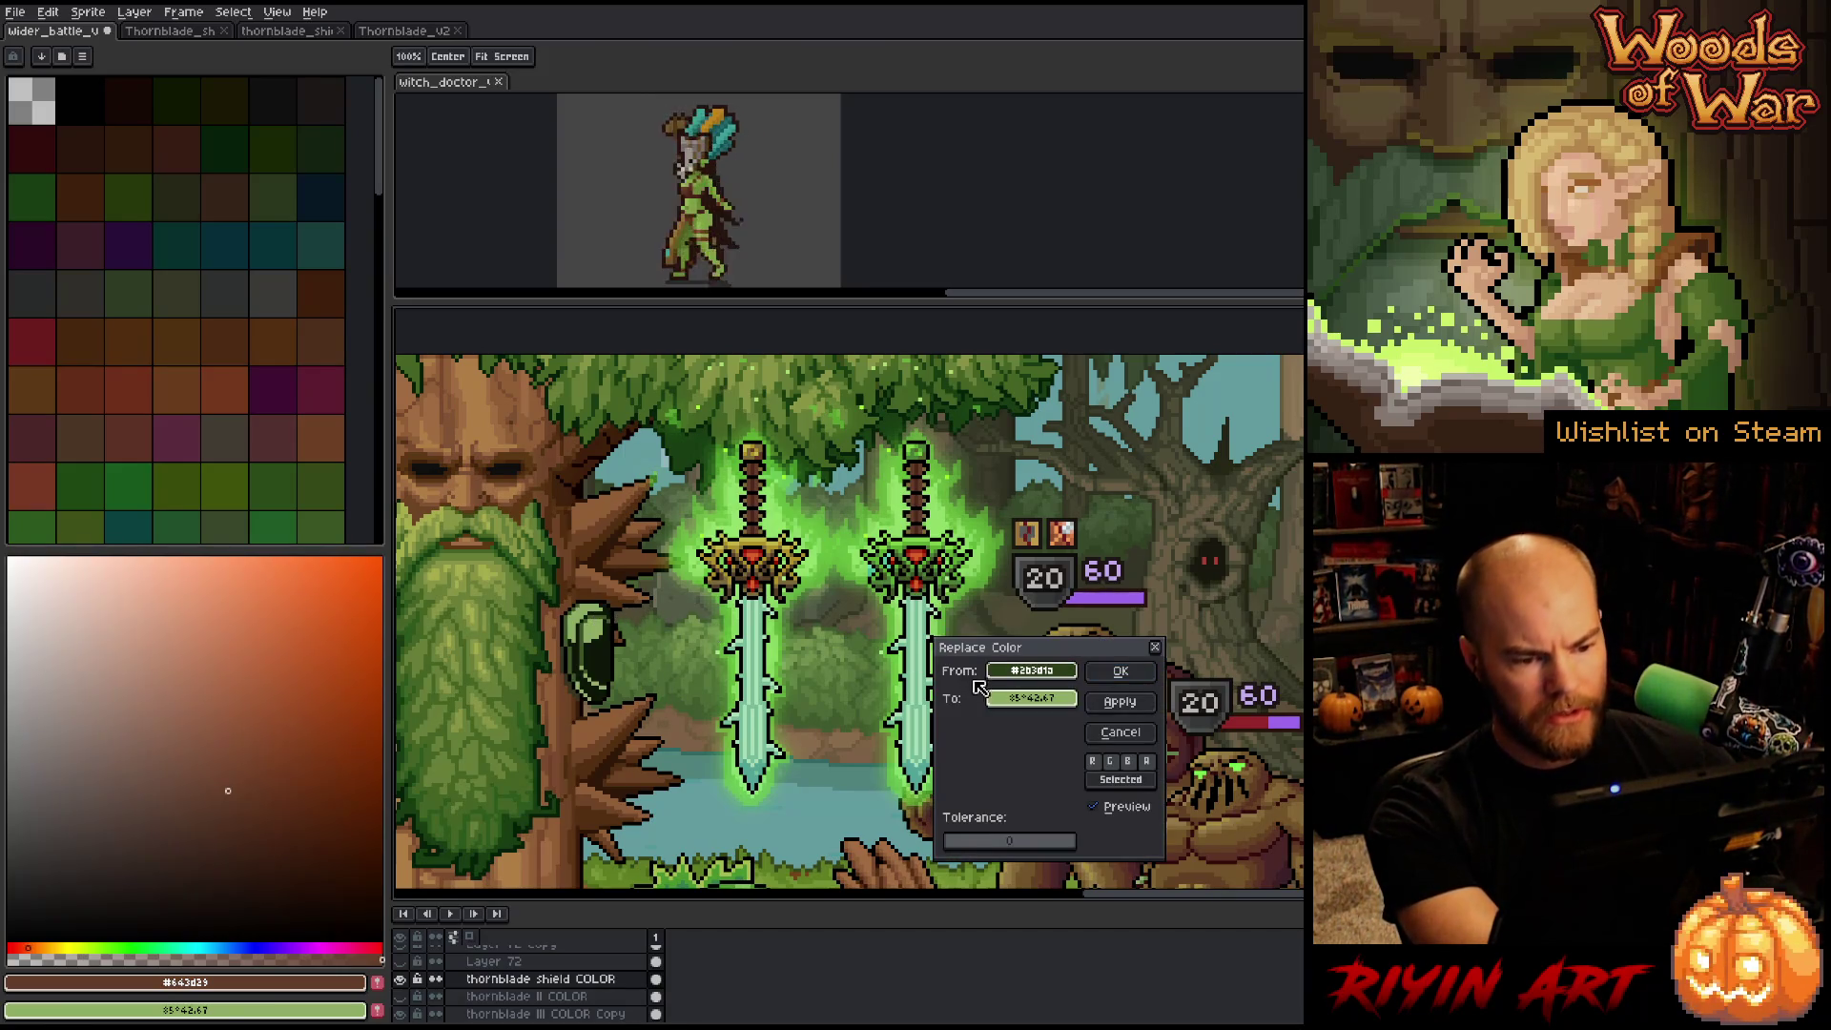
left_click_drag(1032, 698, 947, 585)
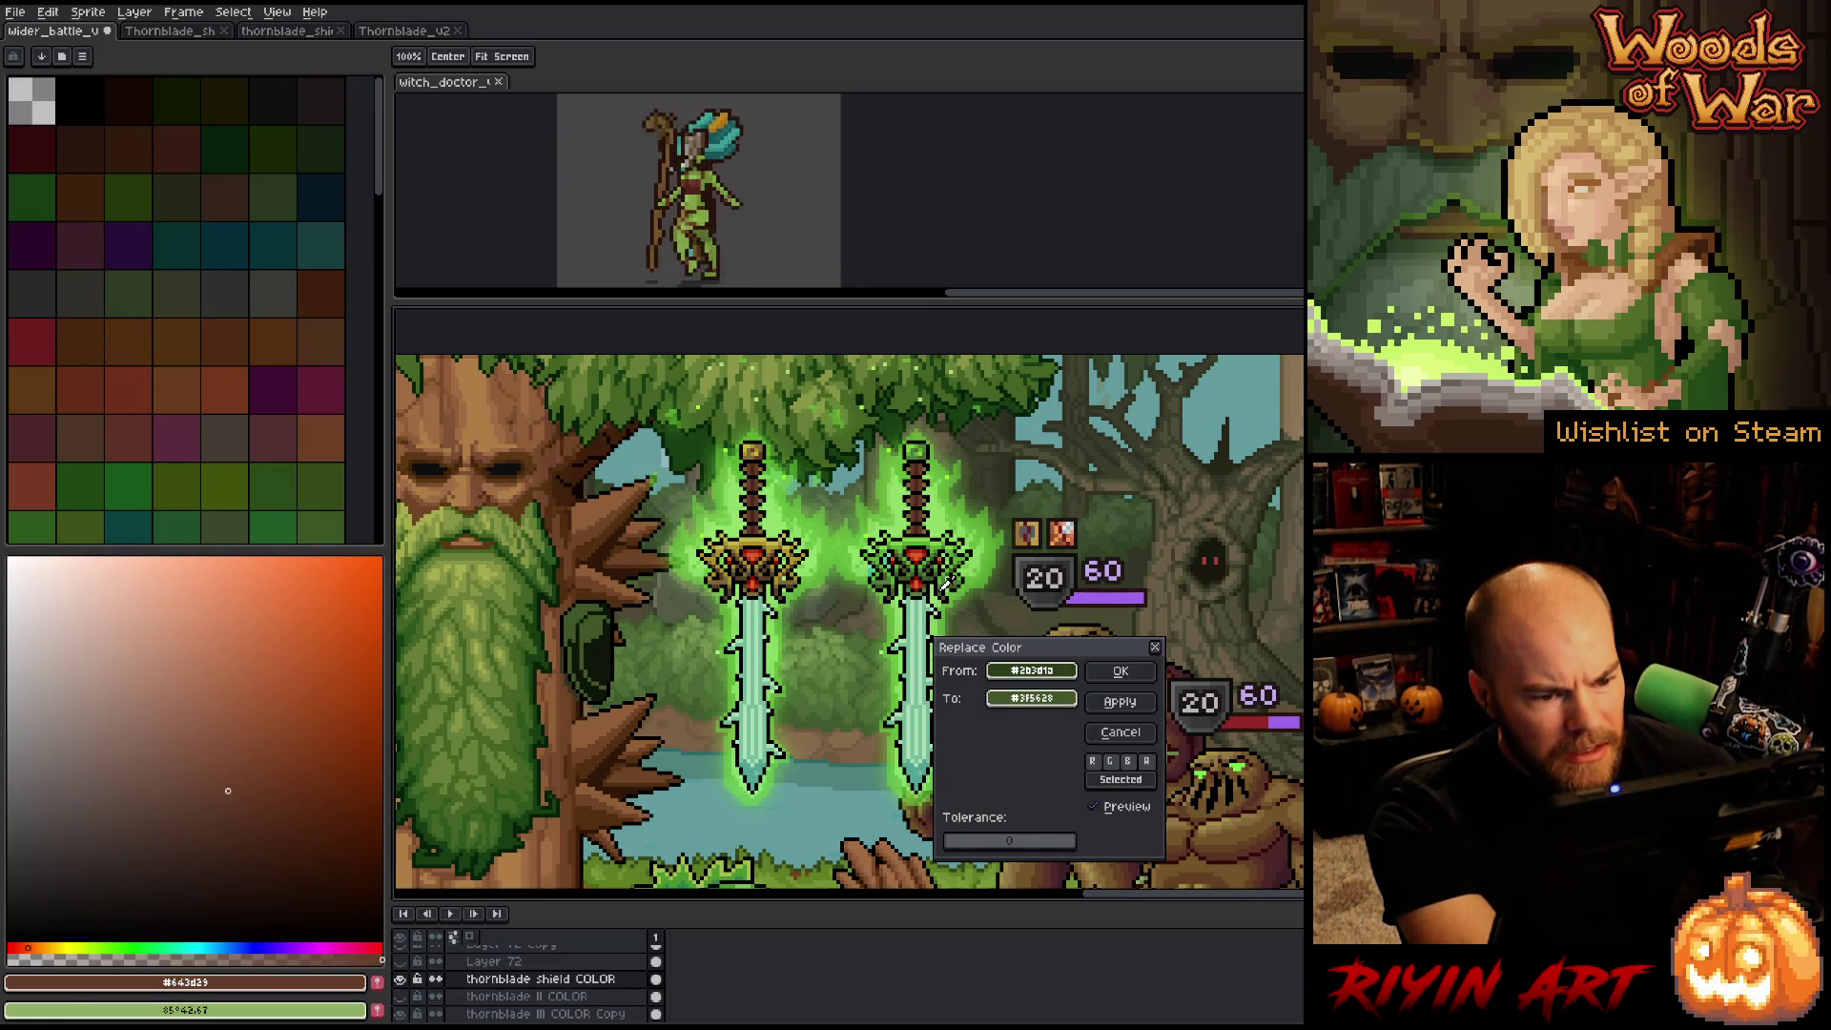
left_click_drag(947, 585, 947, 584)
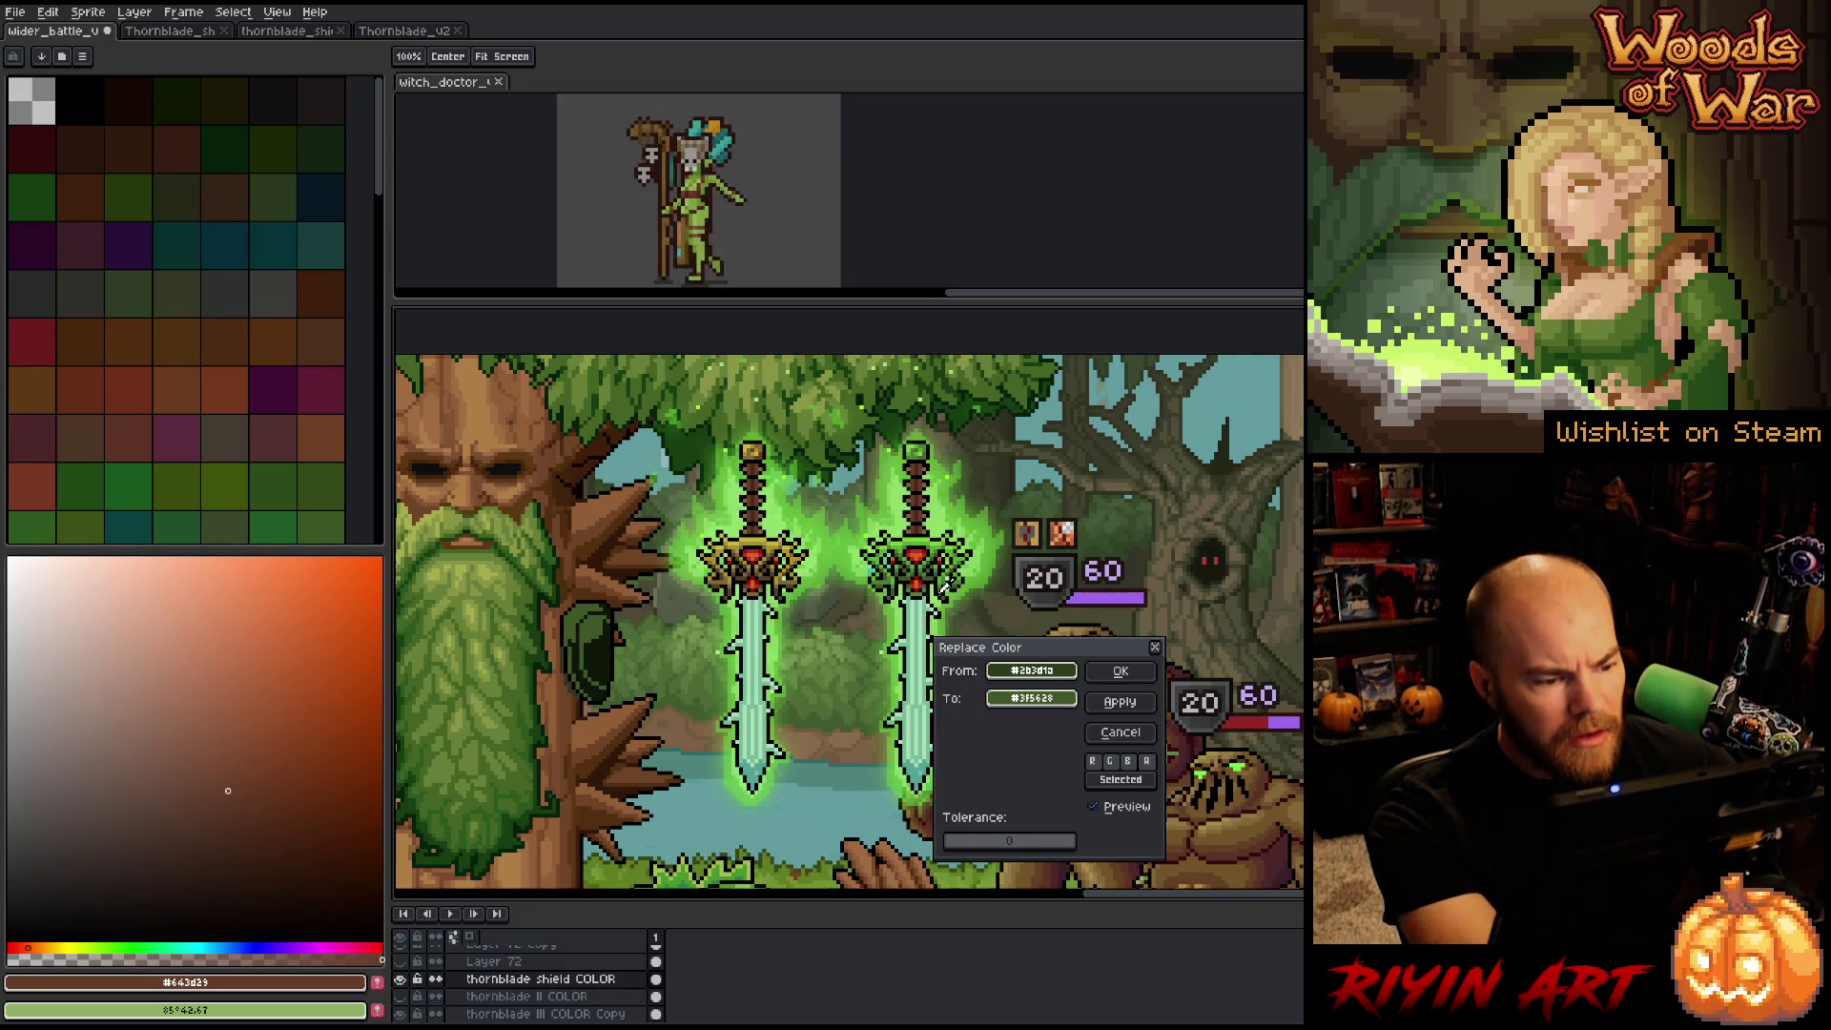
key("Return")
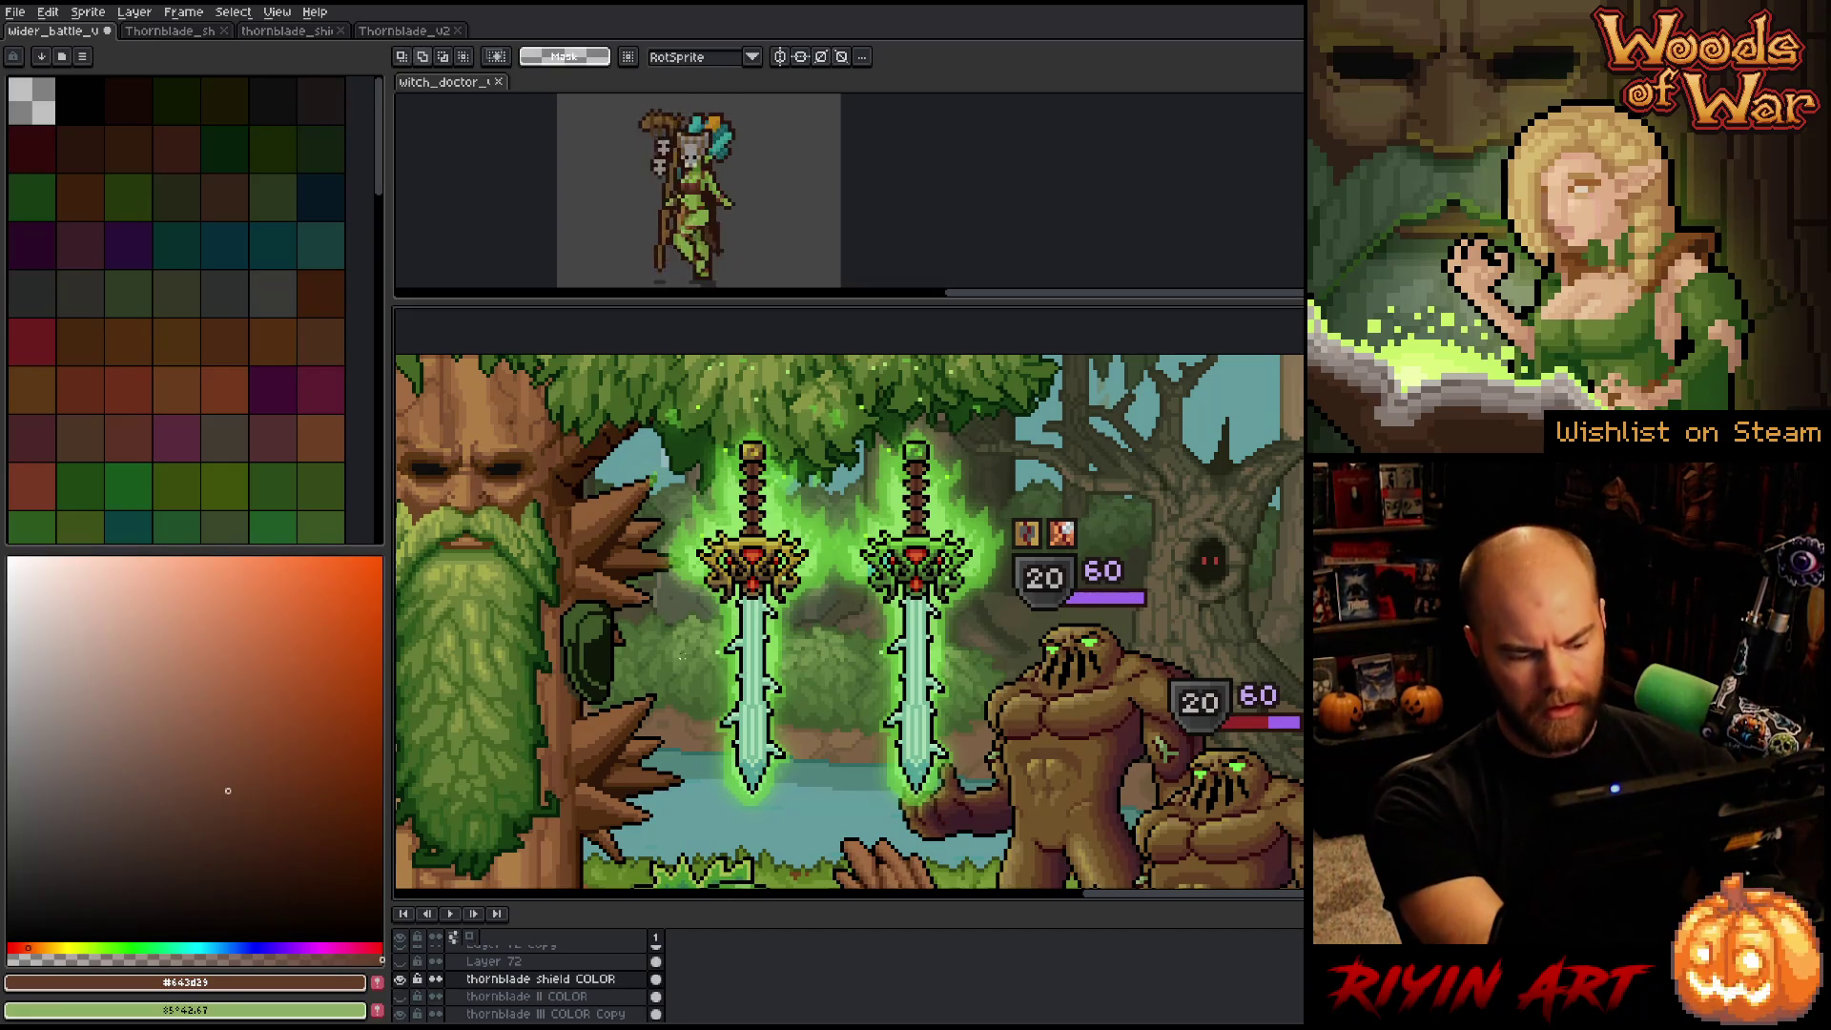
key("shift+r")
left_click_drag(707, 589, 588, 630)
Preview the shield with sword-sampled greens, tweaking the replacement's hue and lightness.
left_click(1032, 699)
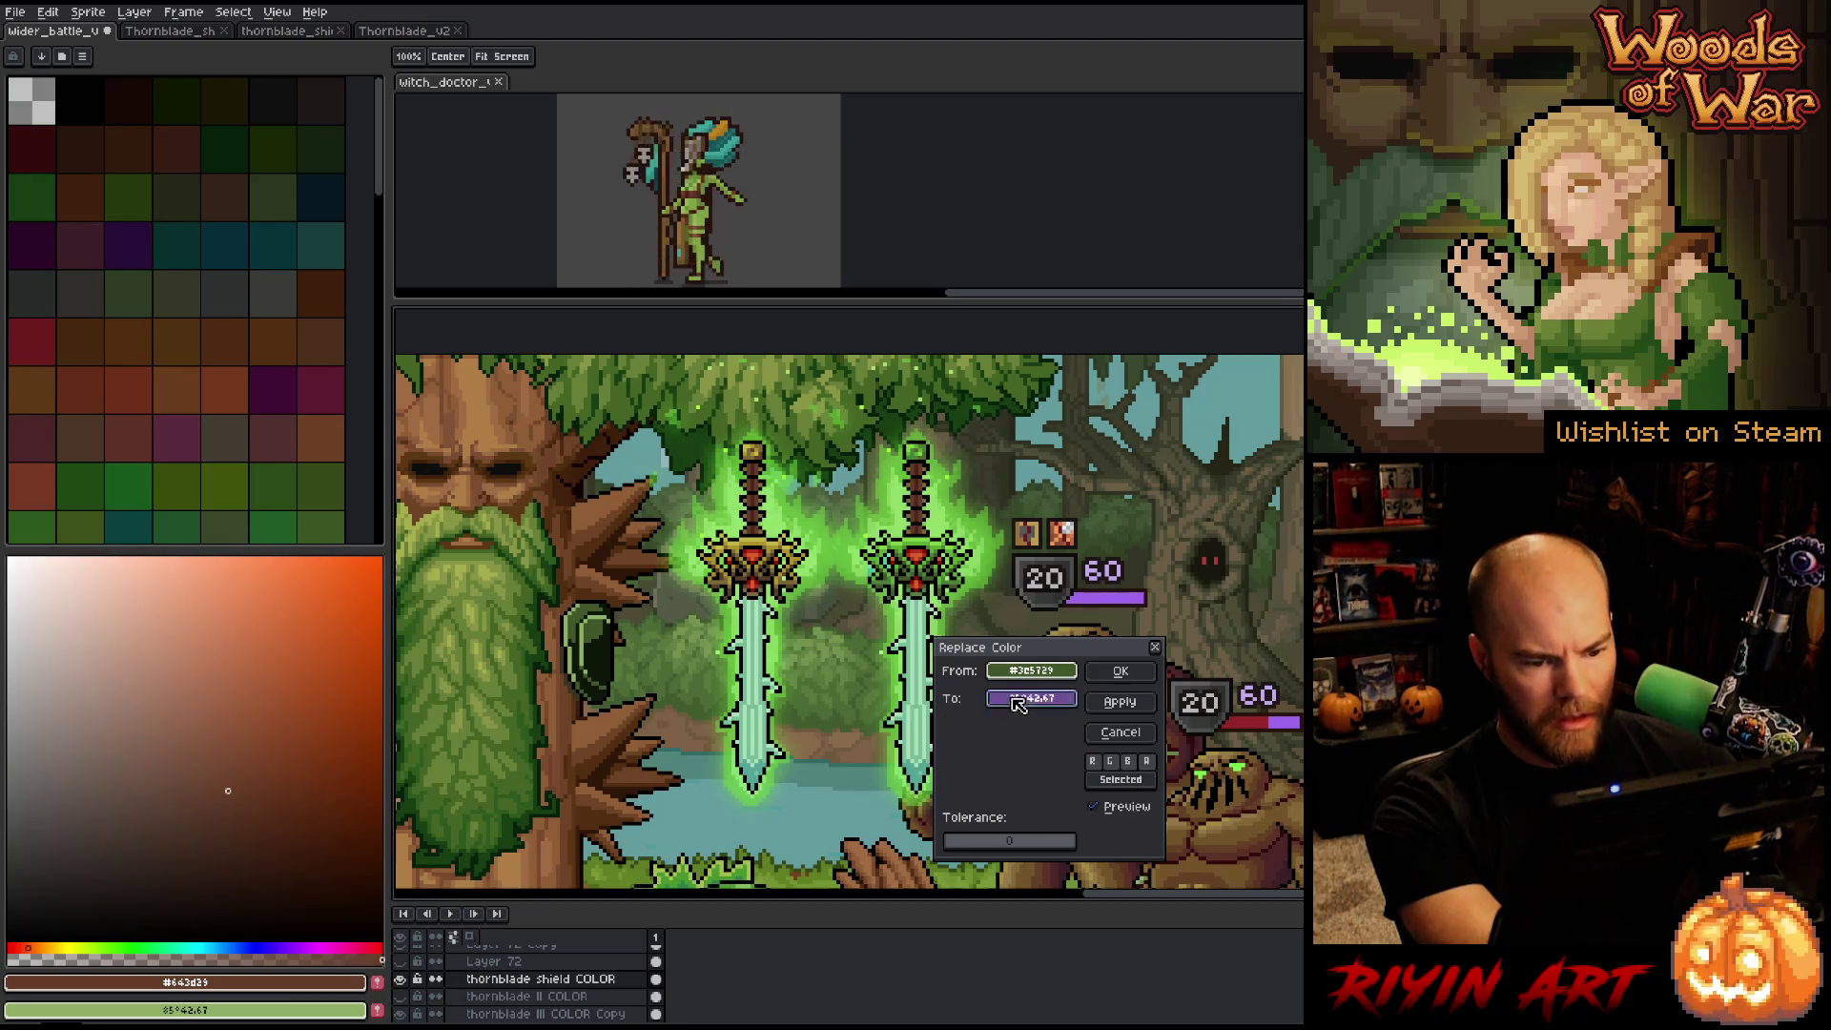
left_click_drag(916, 562, 938, 537)
left_click(938, 537)
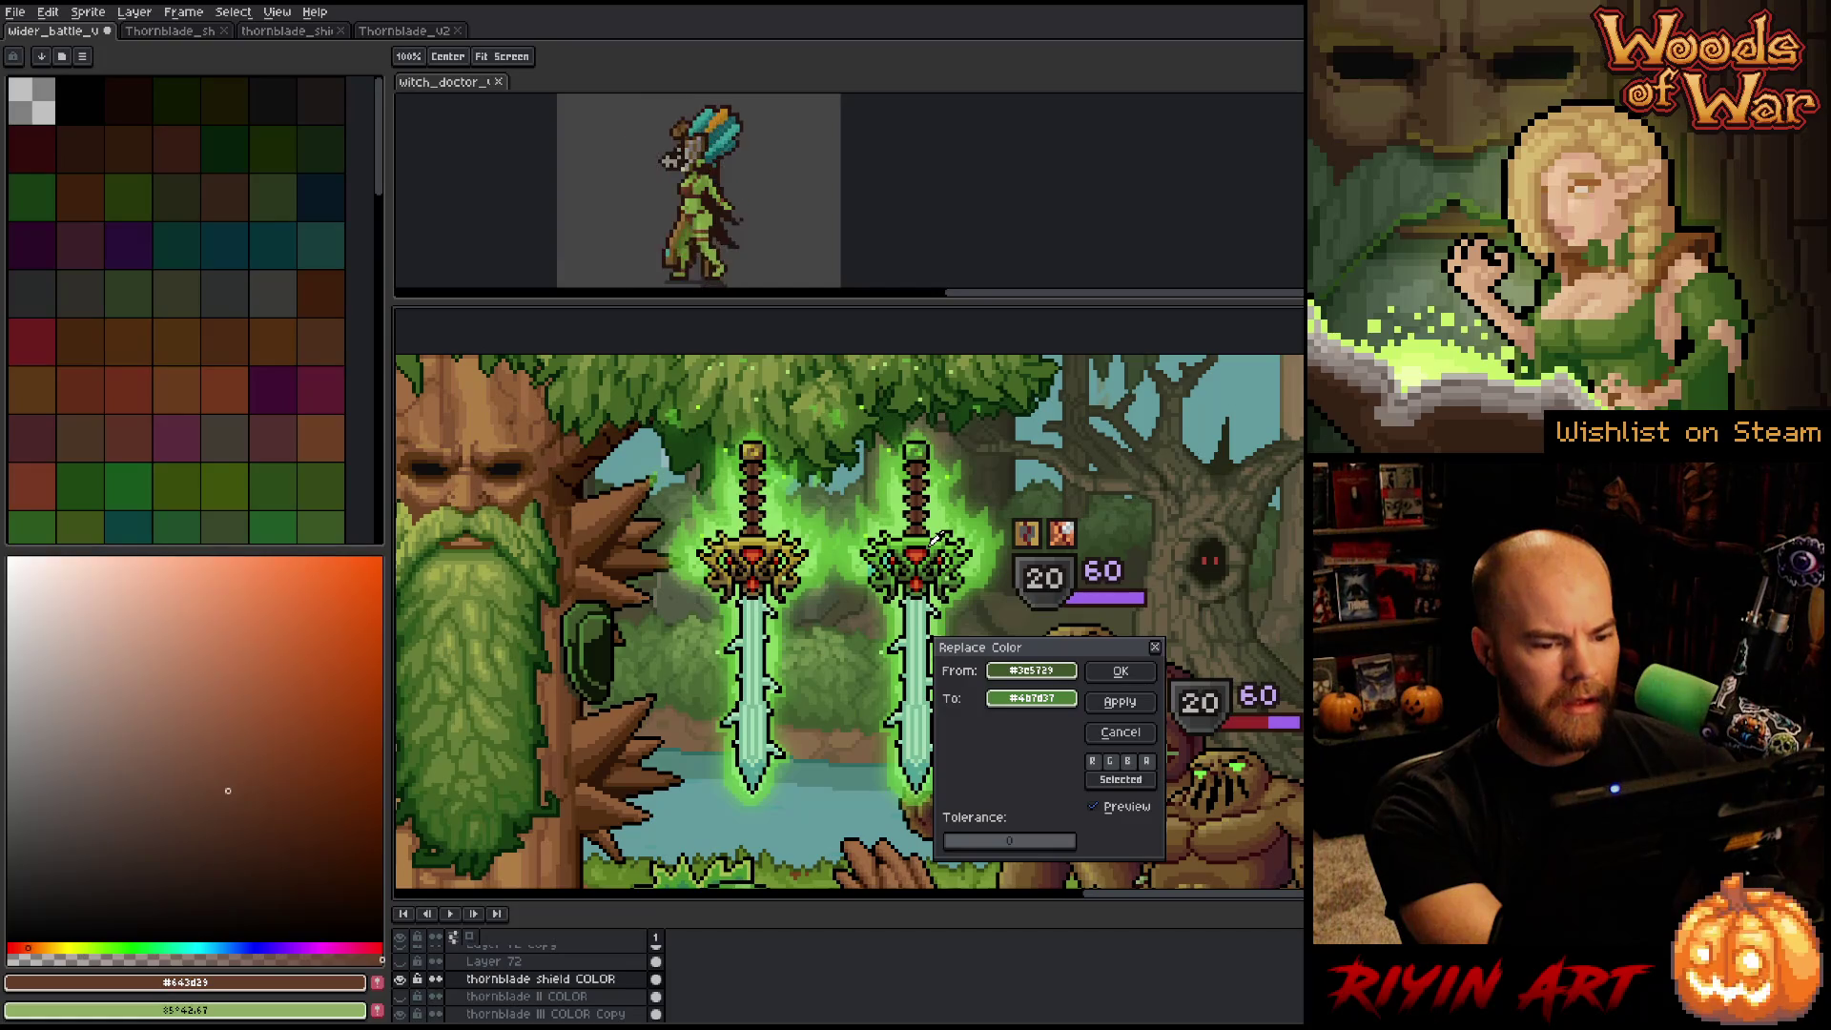
left_click(1031, 699)
left_click(1095, 732)
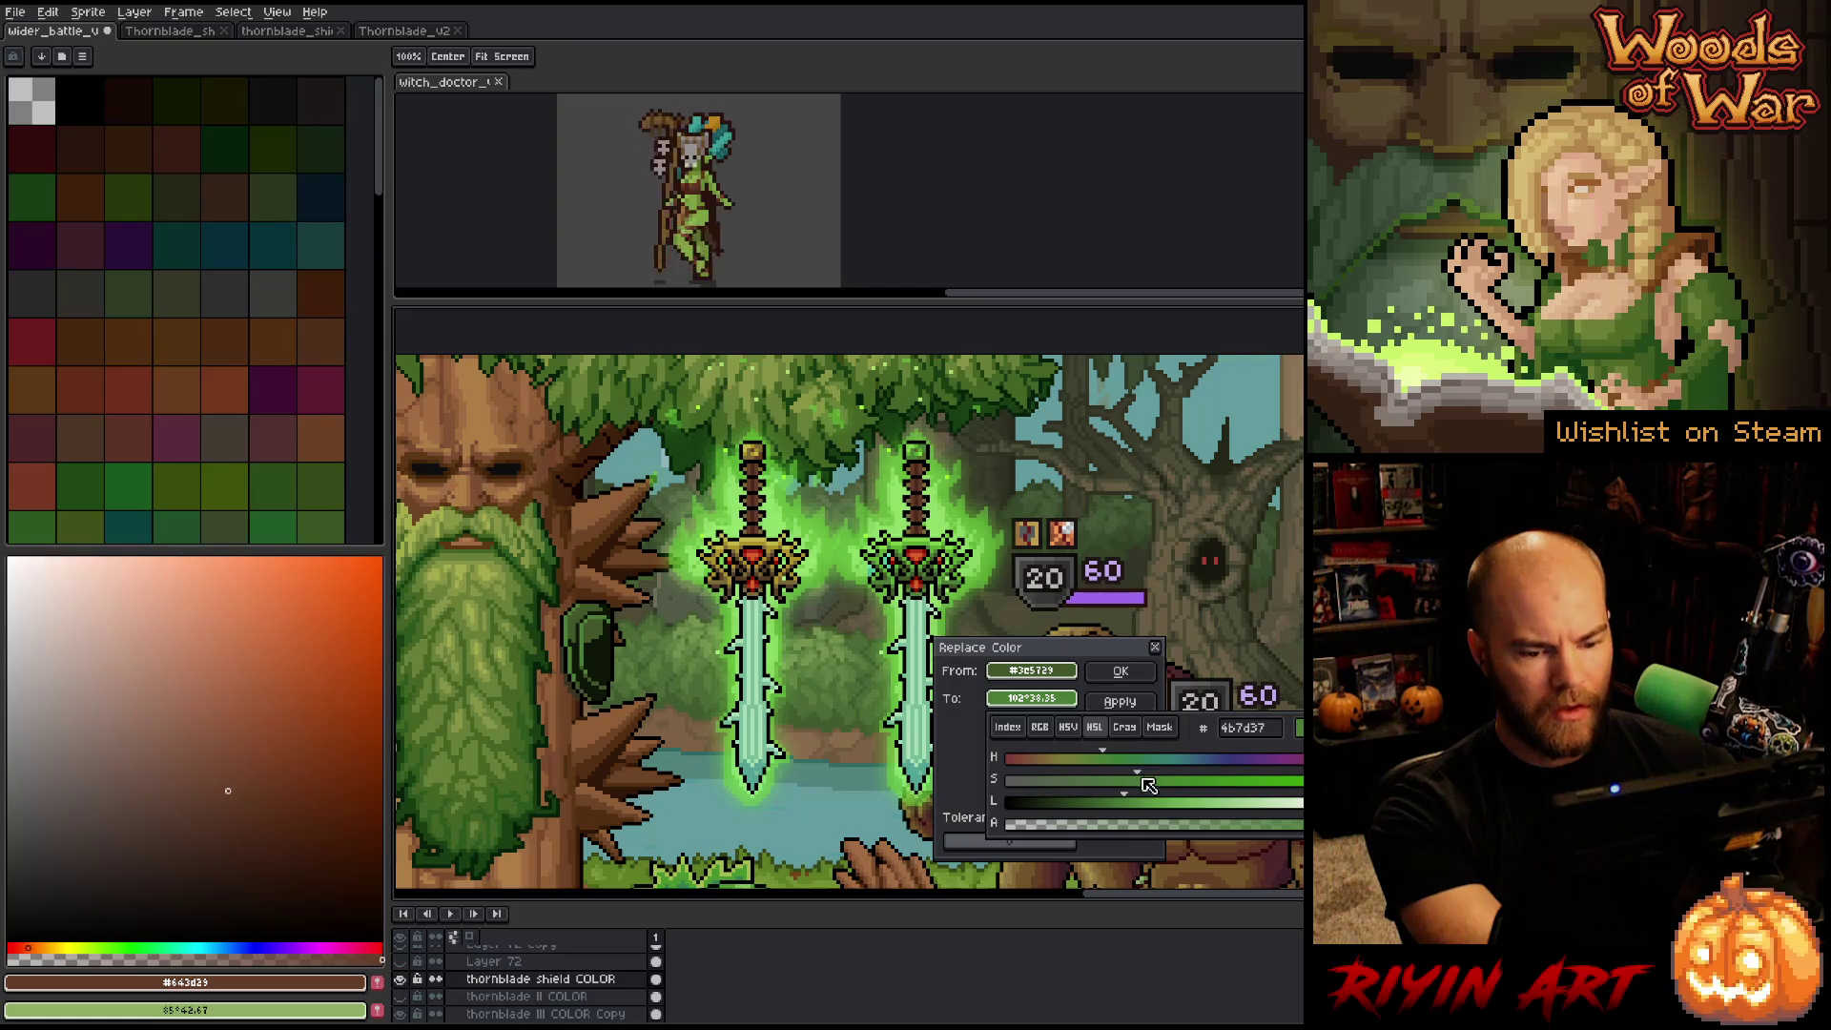
left_click(1123, 800)
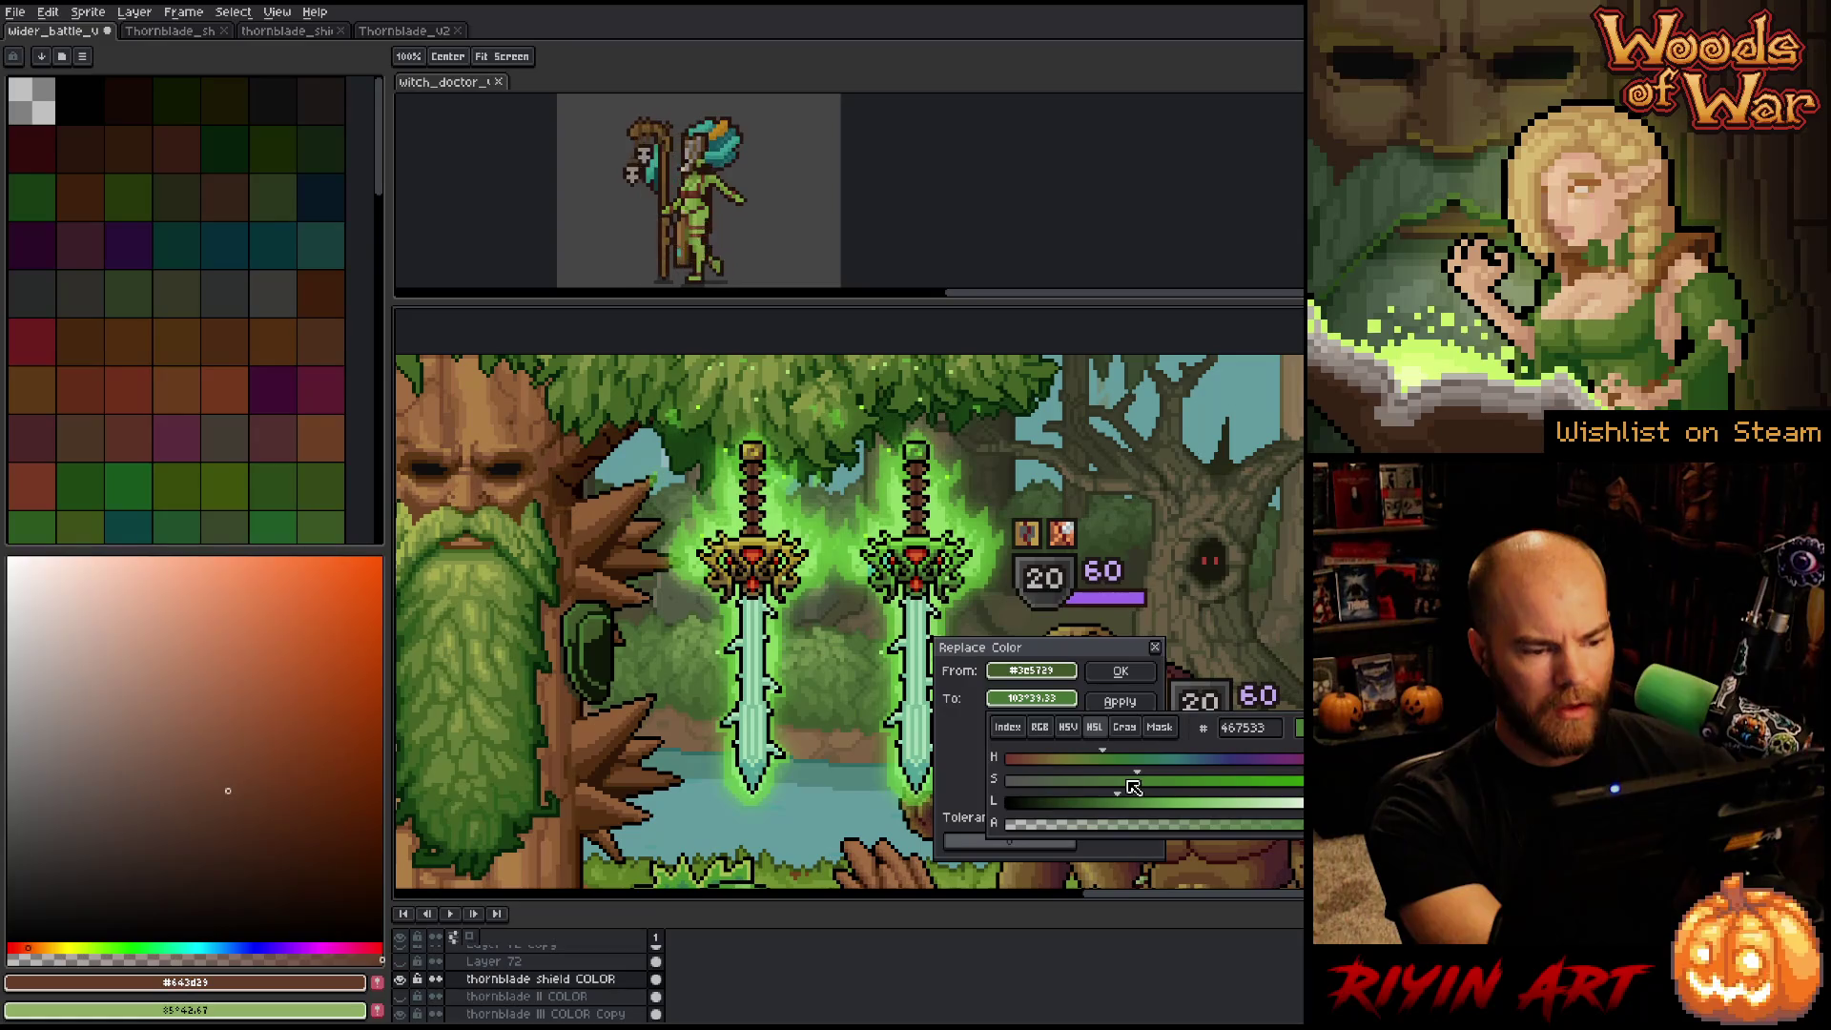
left_click(1098, 759)
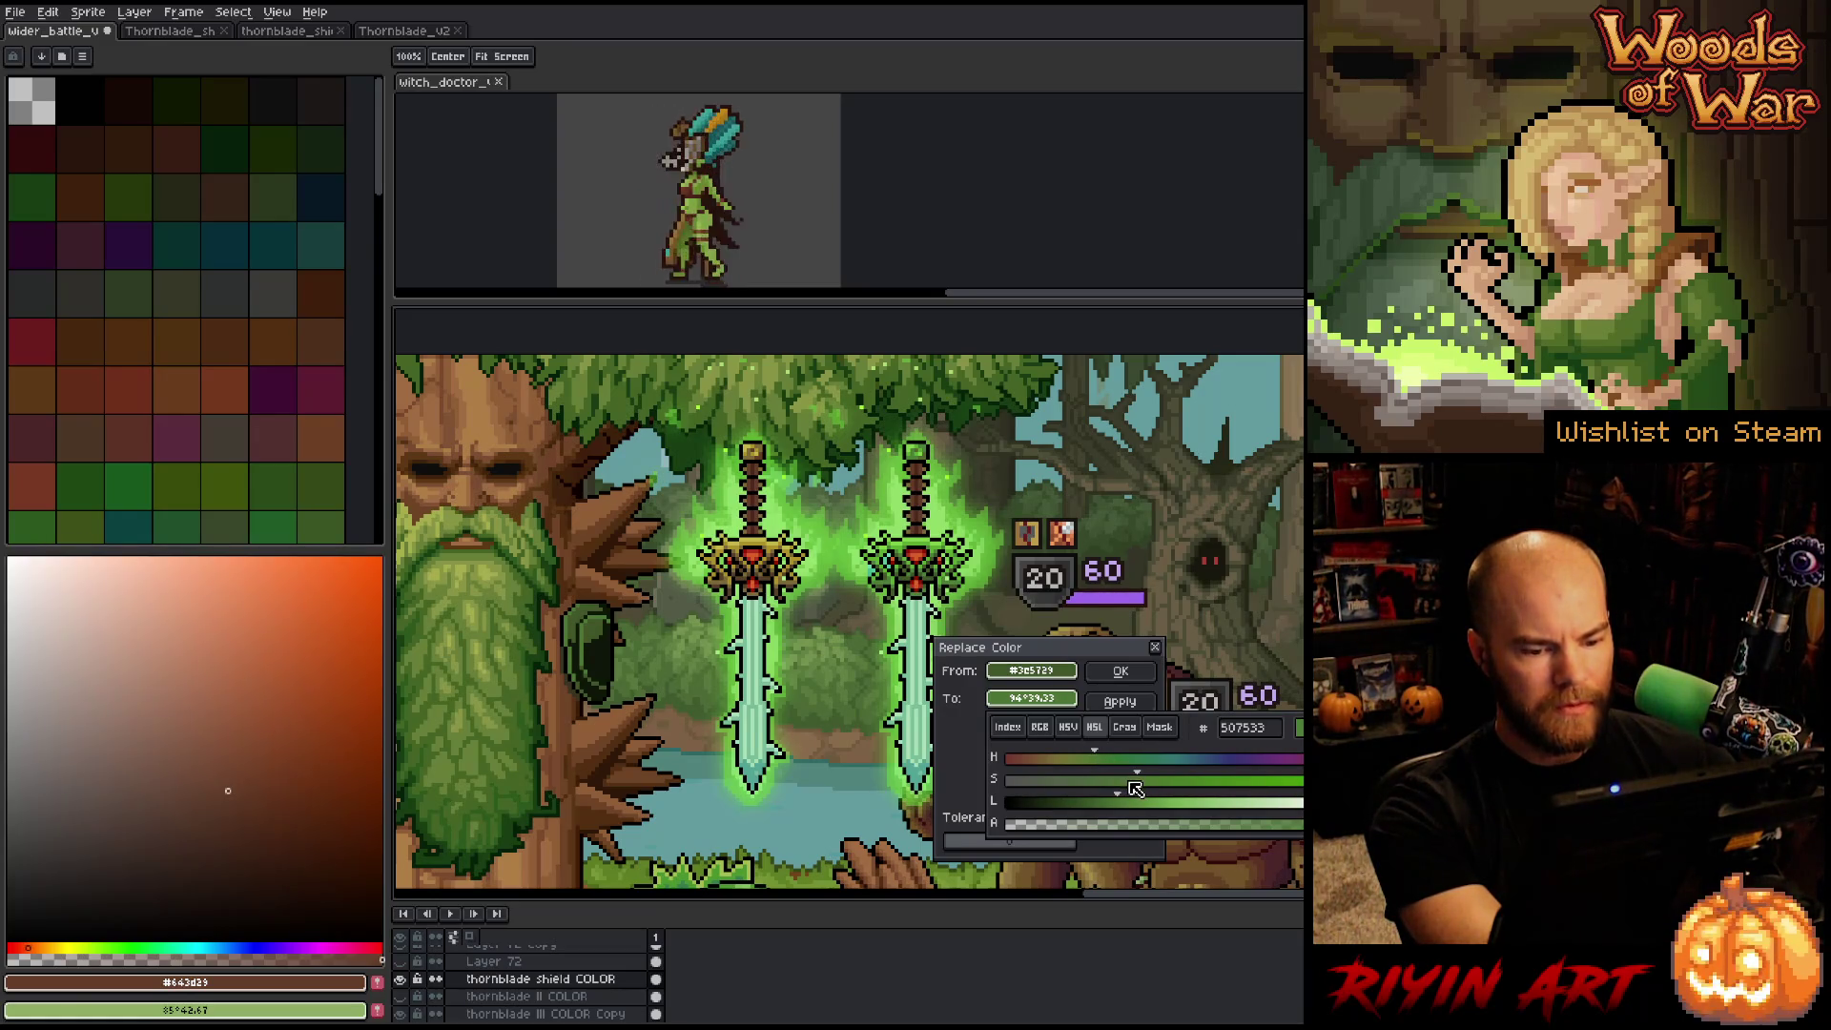
left_click(1110, 802)
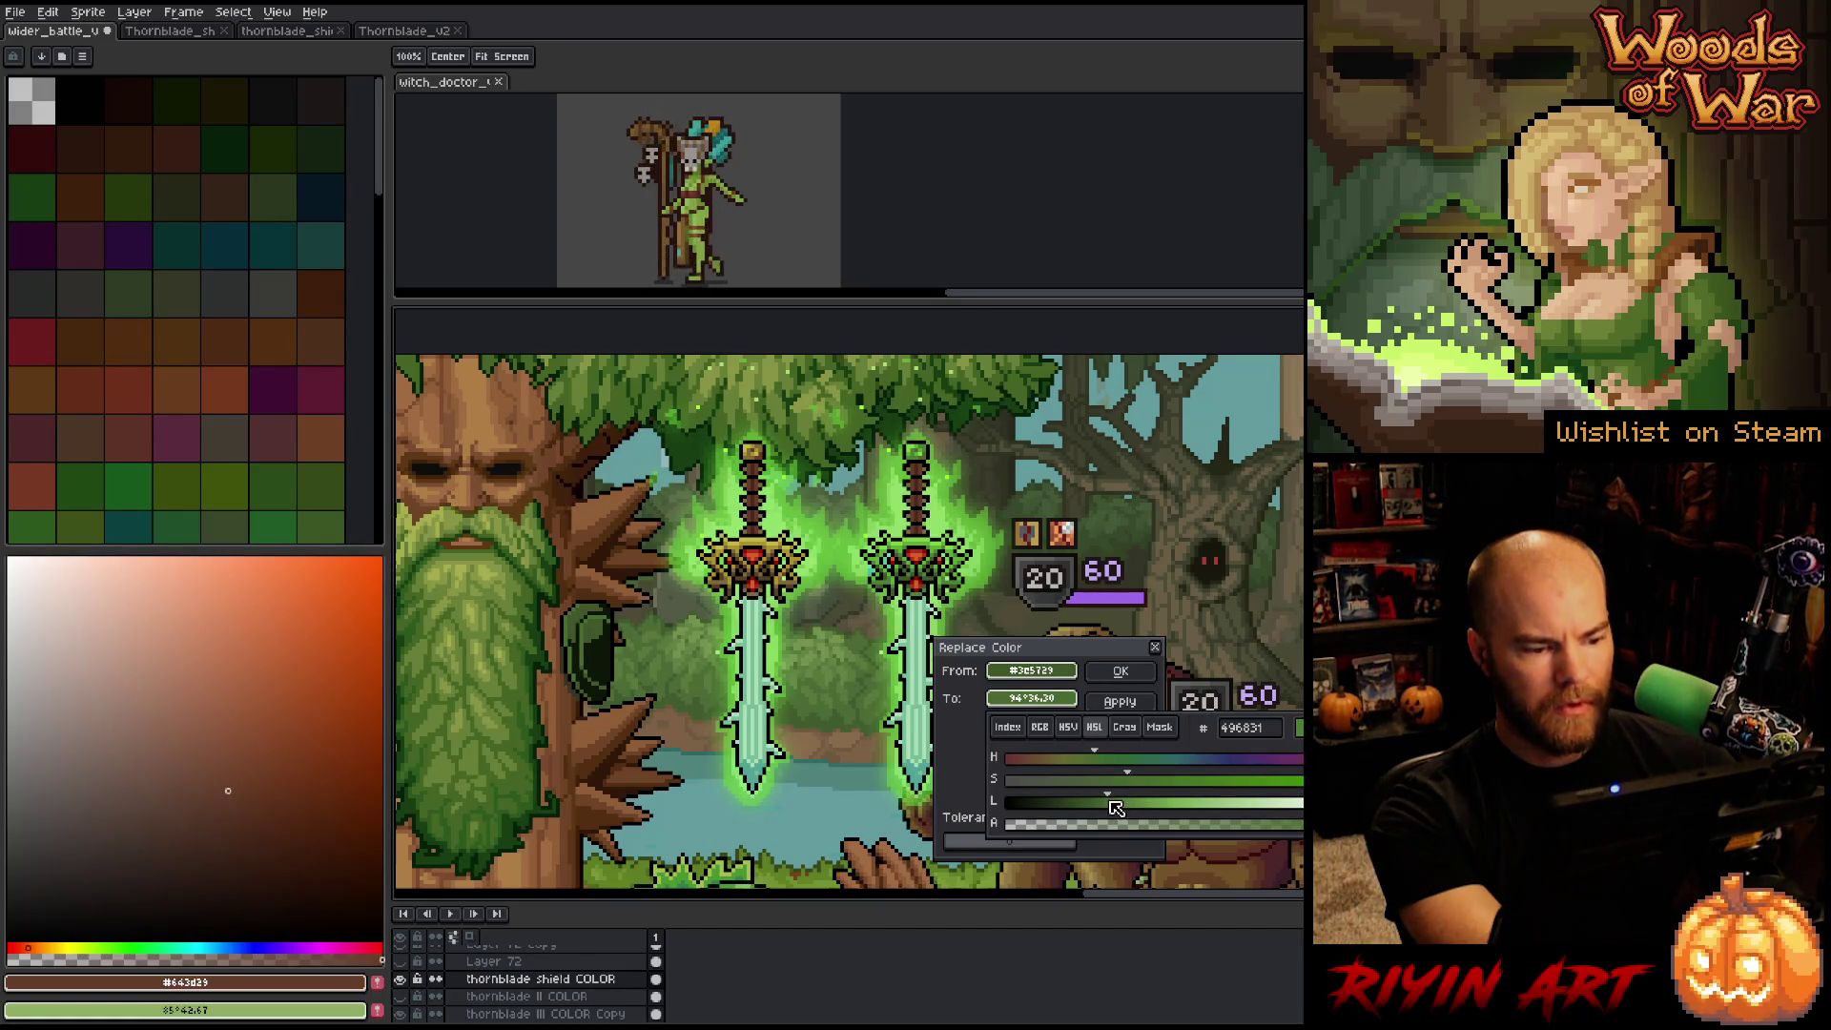
left_click(1122, 803)
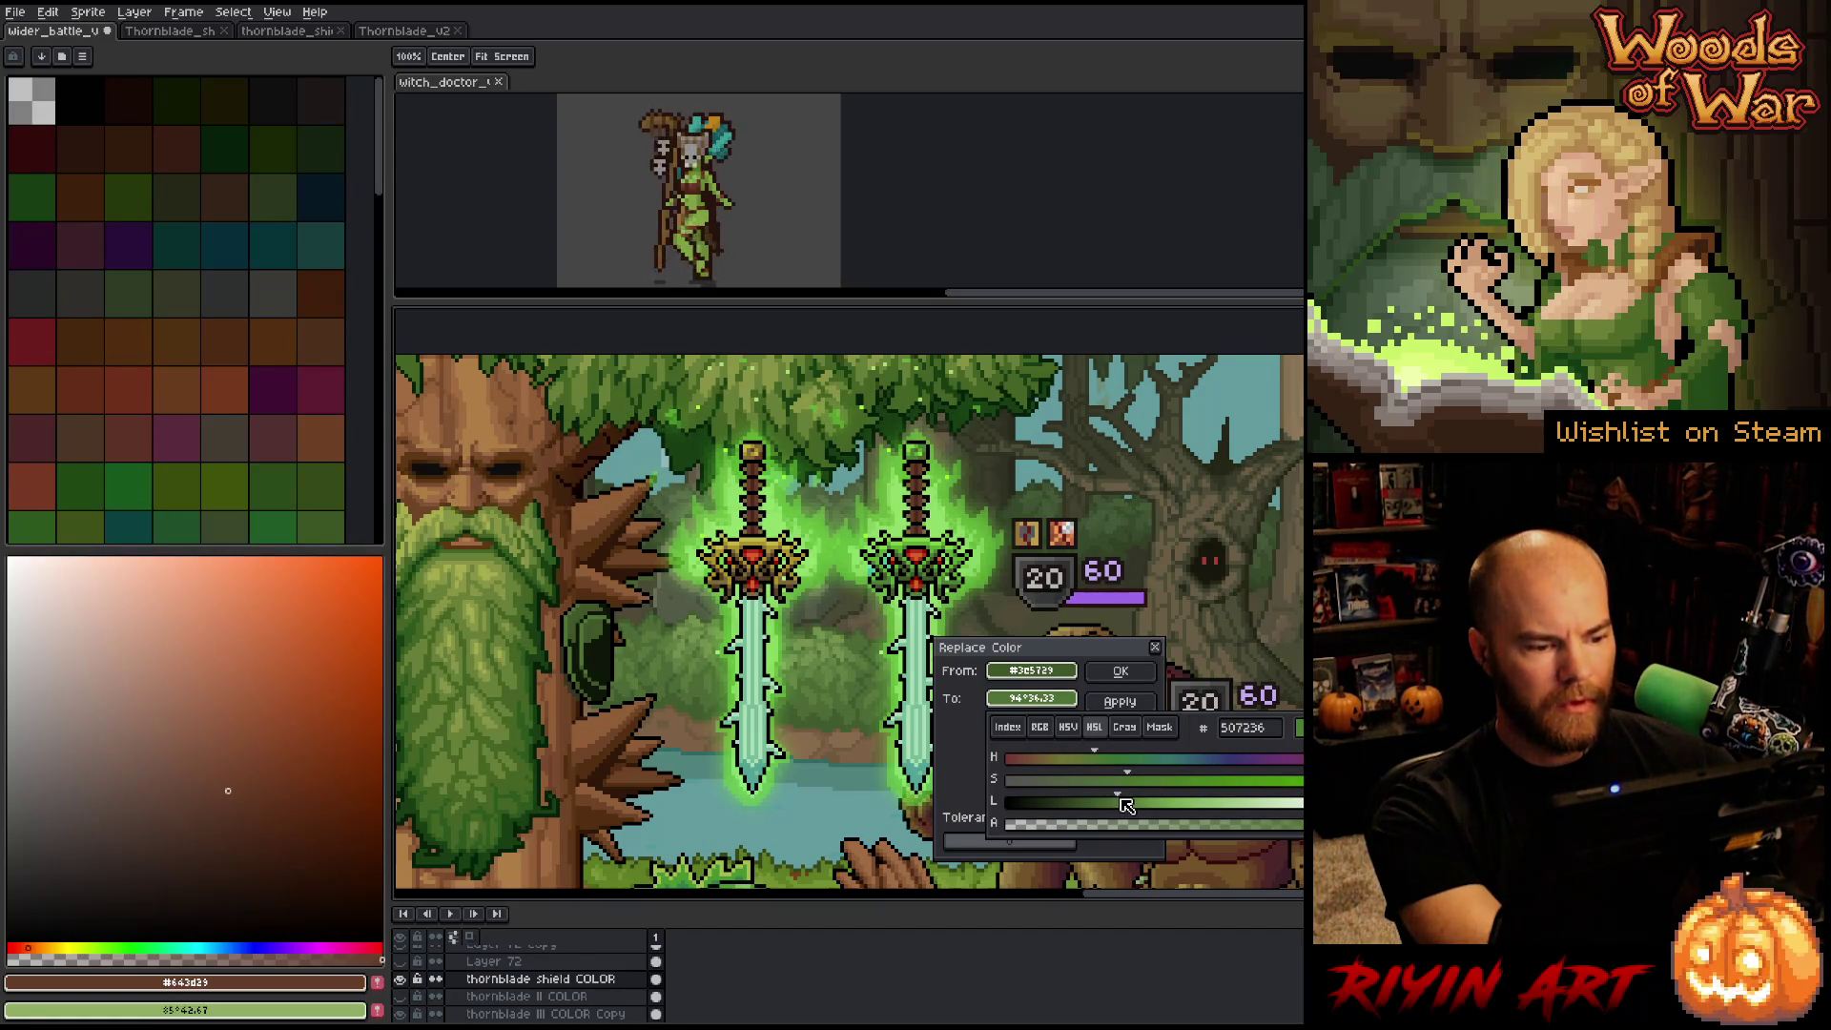
left_click(1121, 671)
left_click(1121, 671)
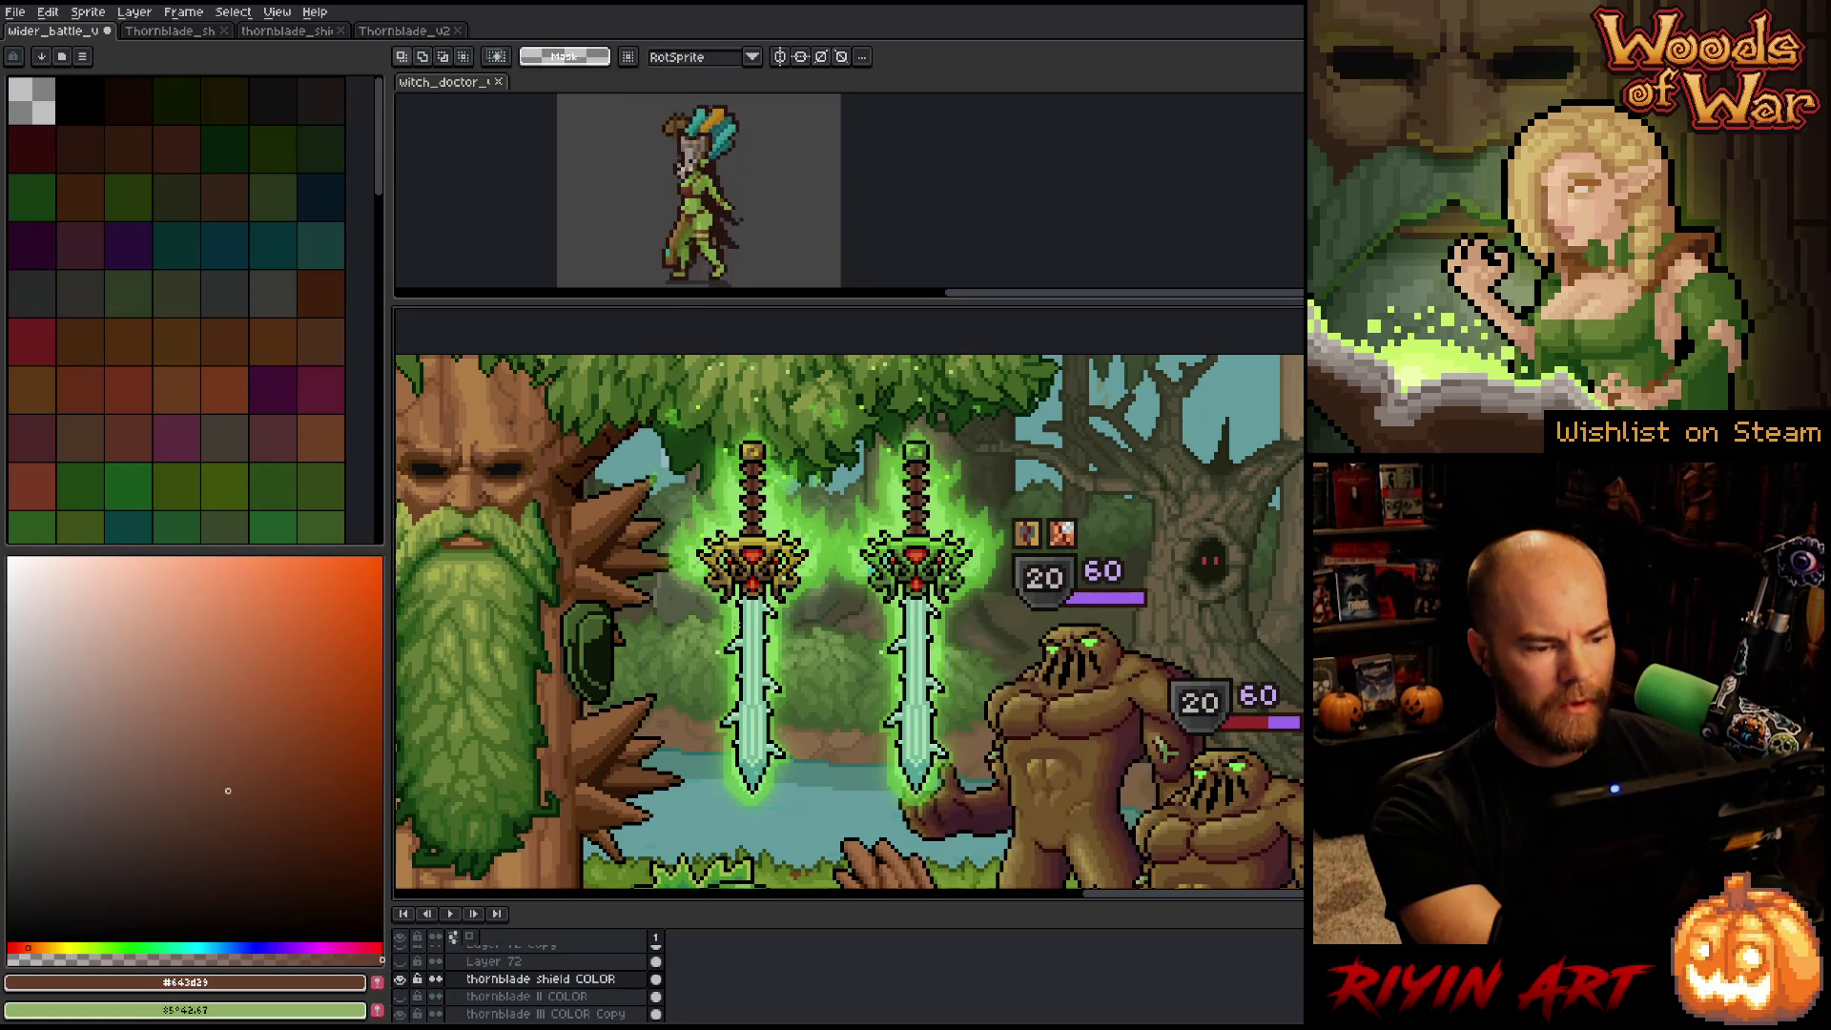
Try more saturation, hue and sword-green replacements, then cancel the recolour.
key("shift+r")
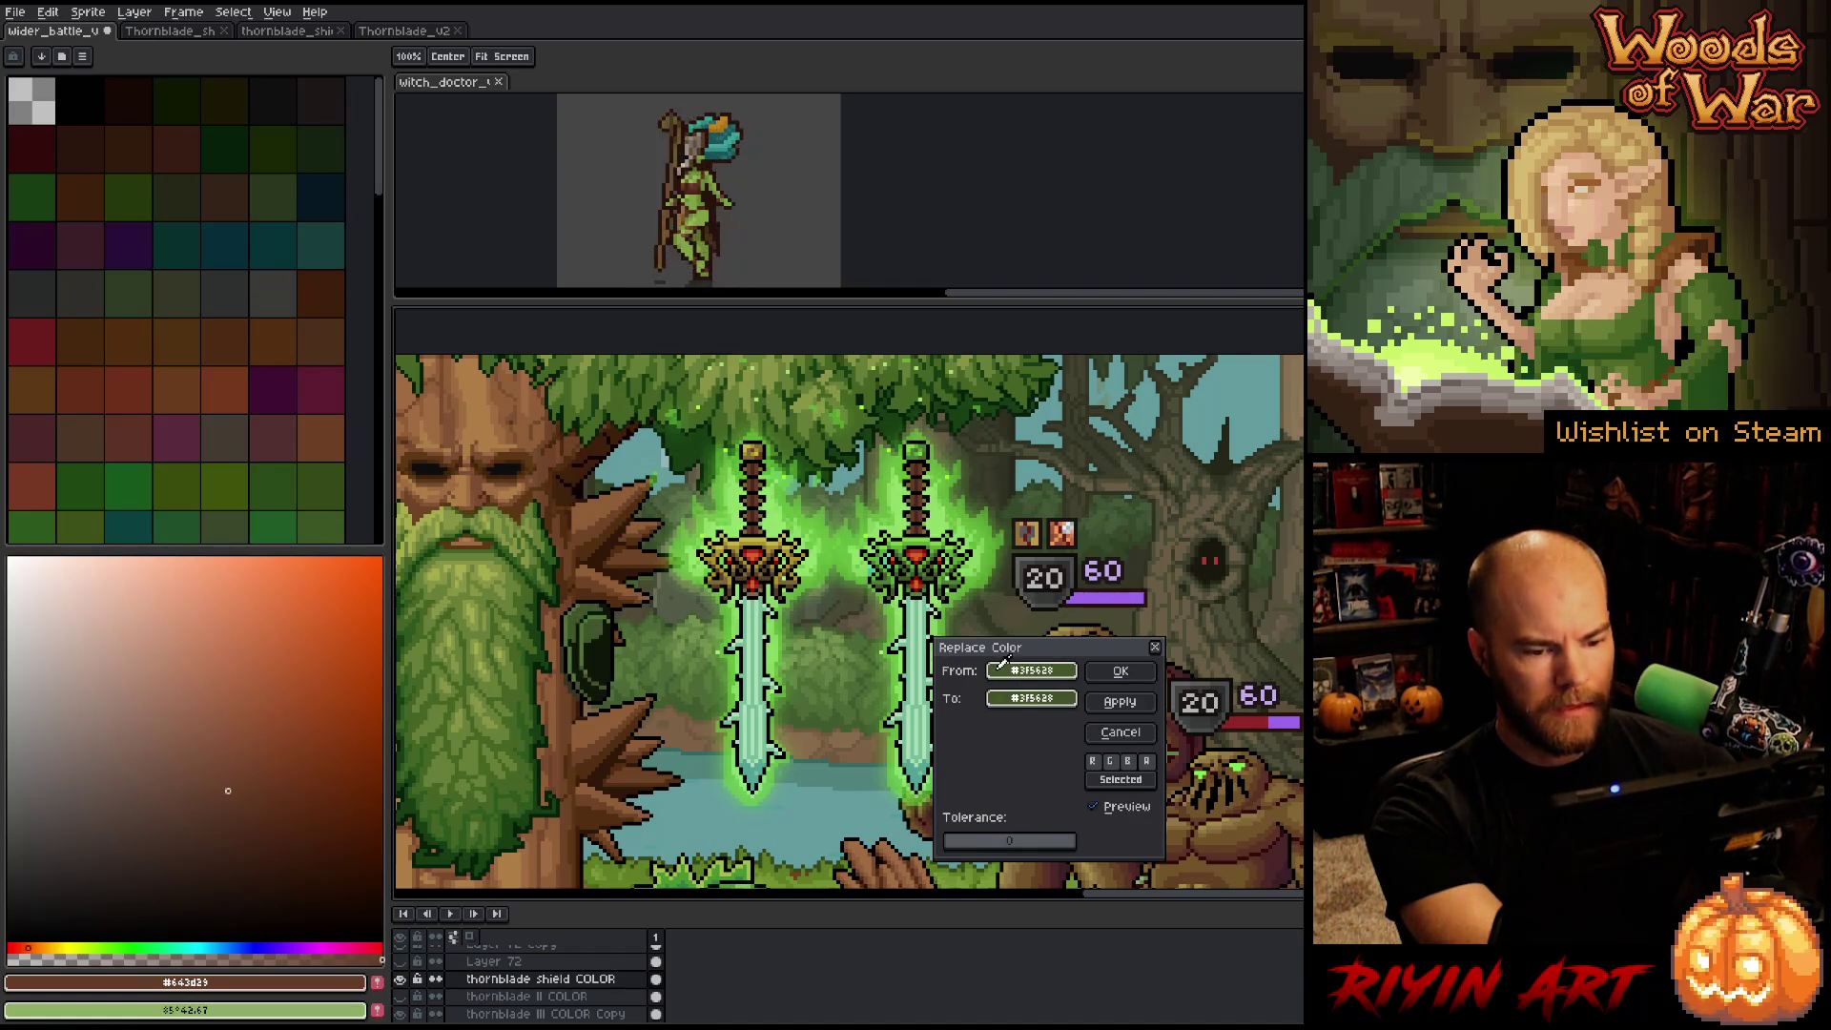
left_click(1031, 698)
left_click(1094, 728)
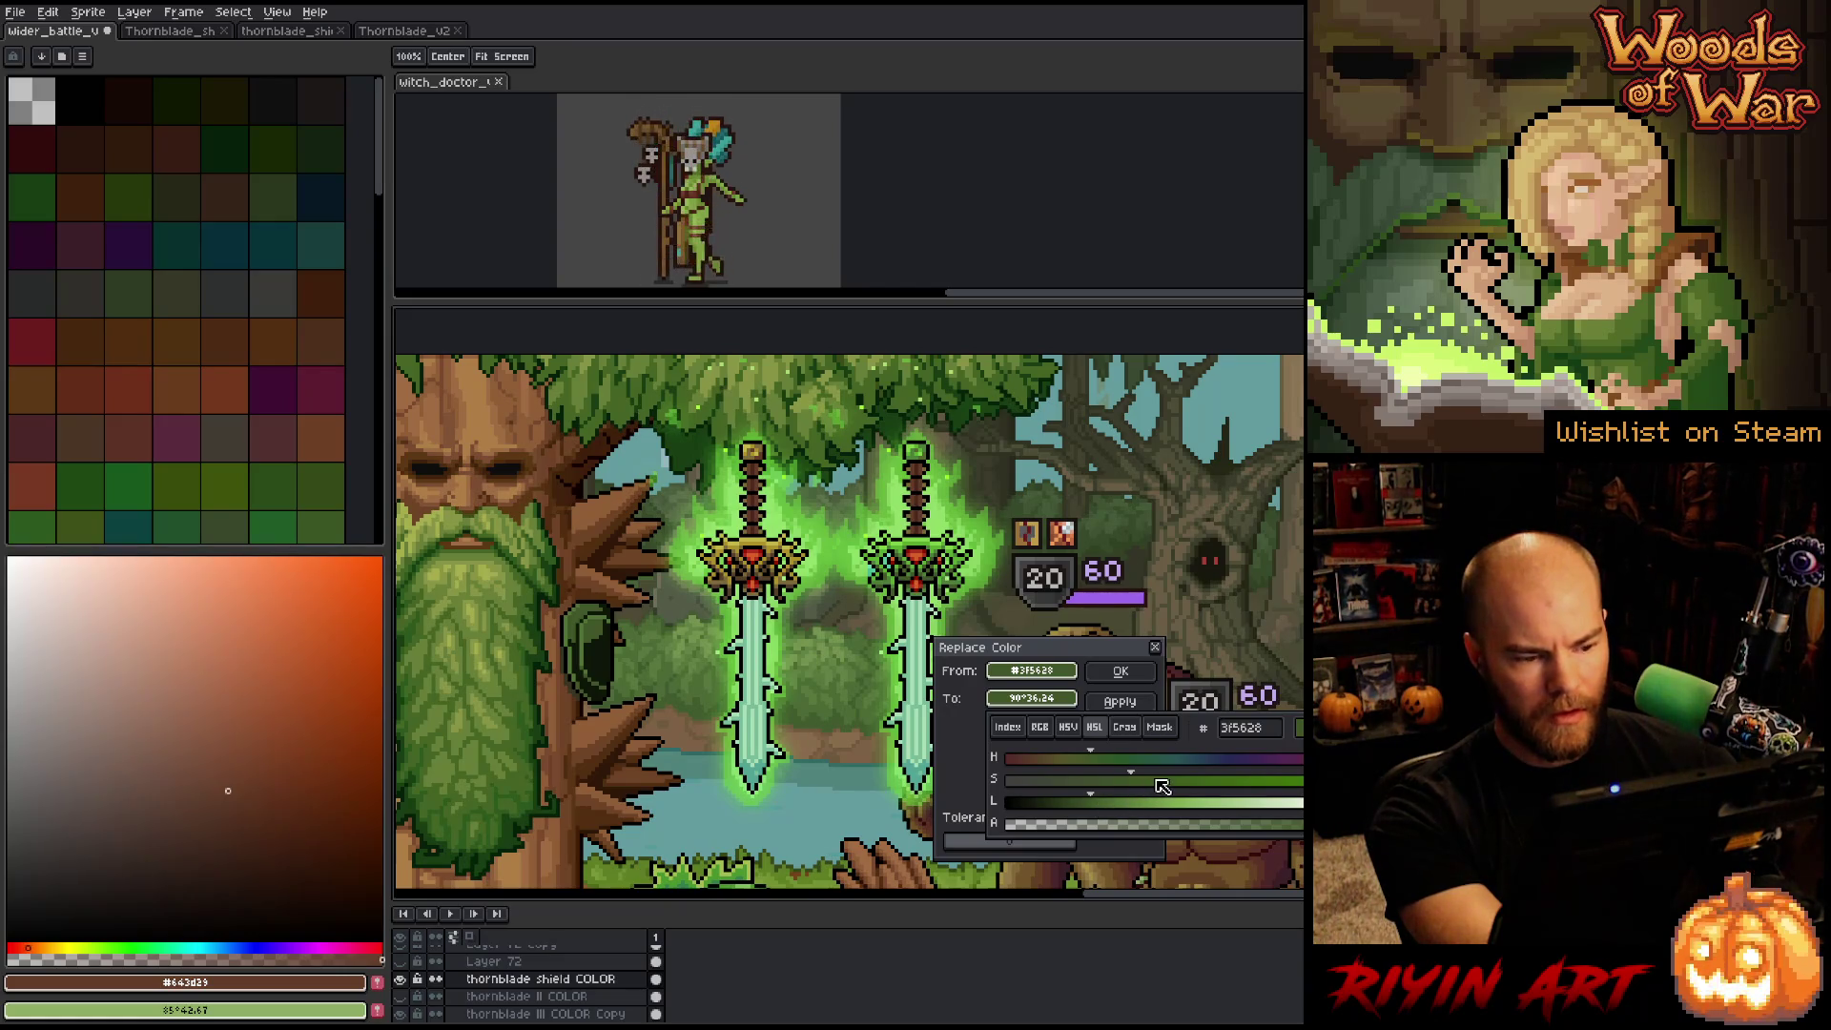
left_click(1155, 780)
left_click_drag(1147, 782, 1129, 783)
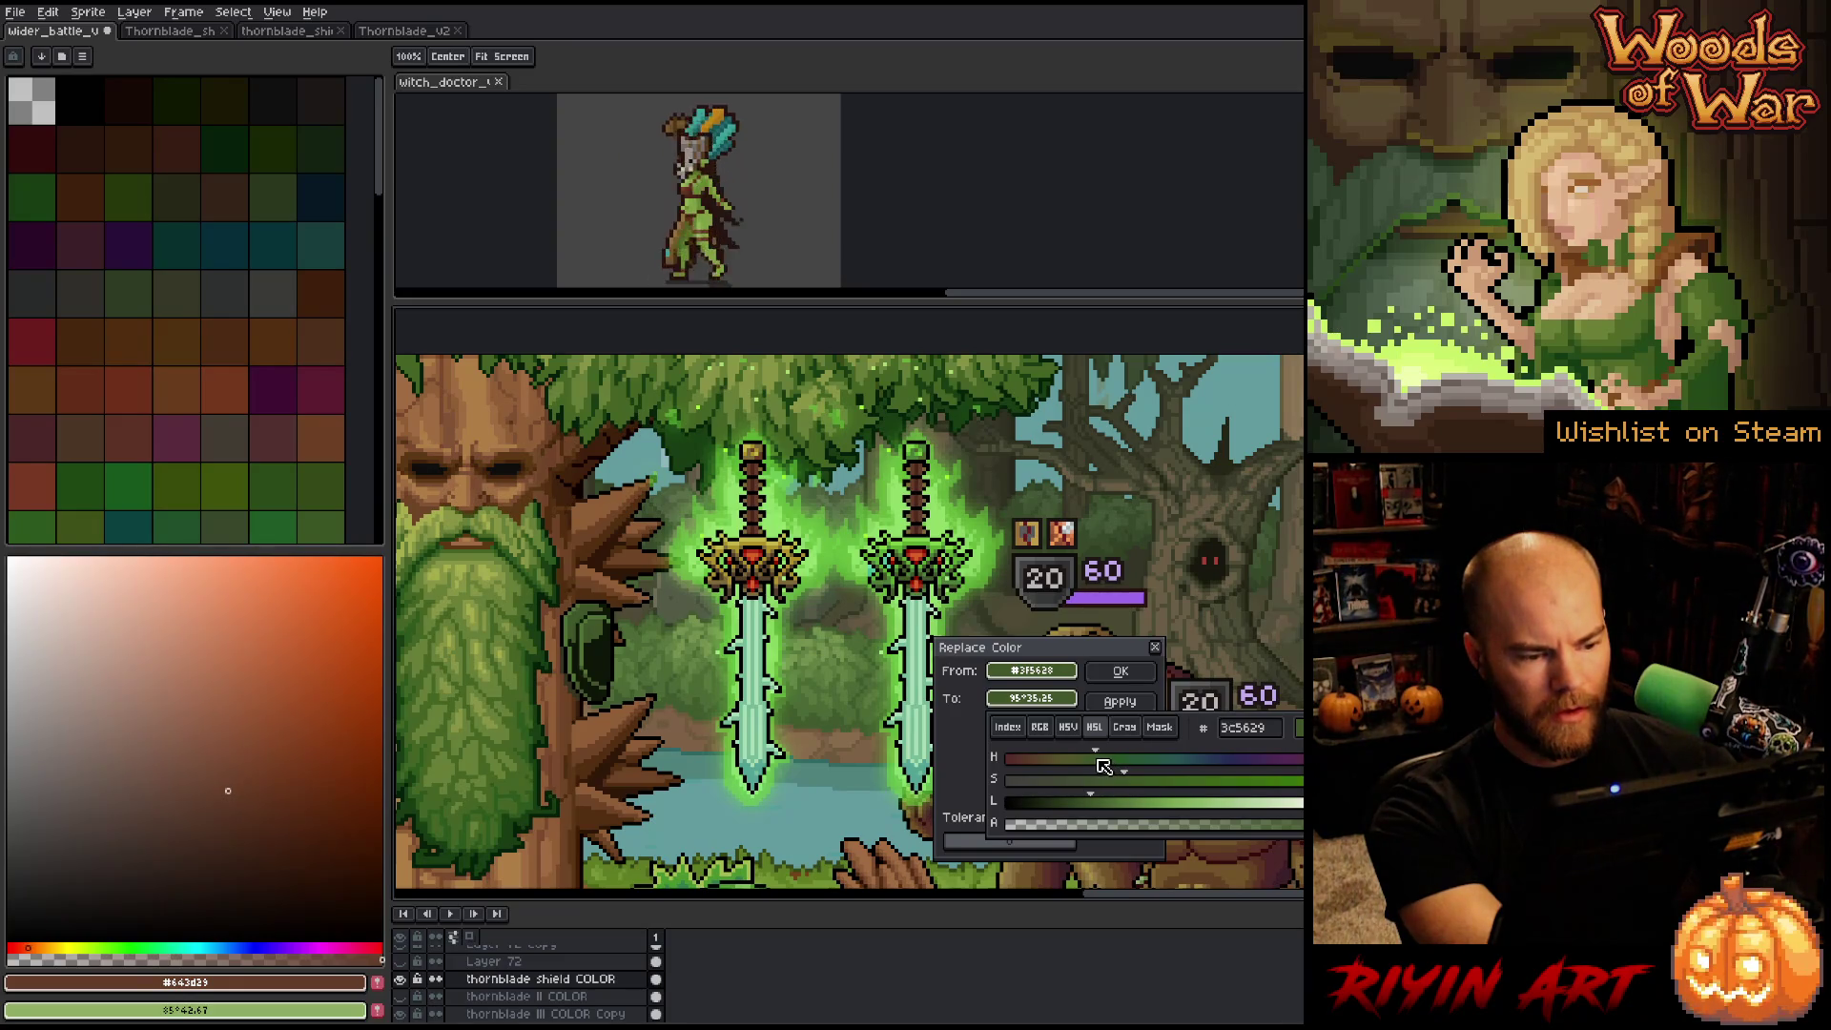
left_click_drag(1102, 760, 1101, 764)
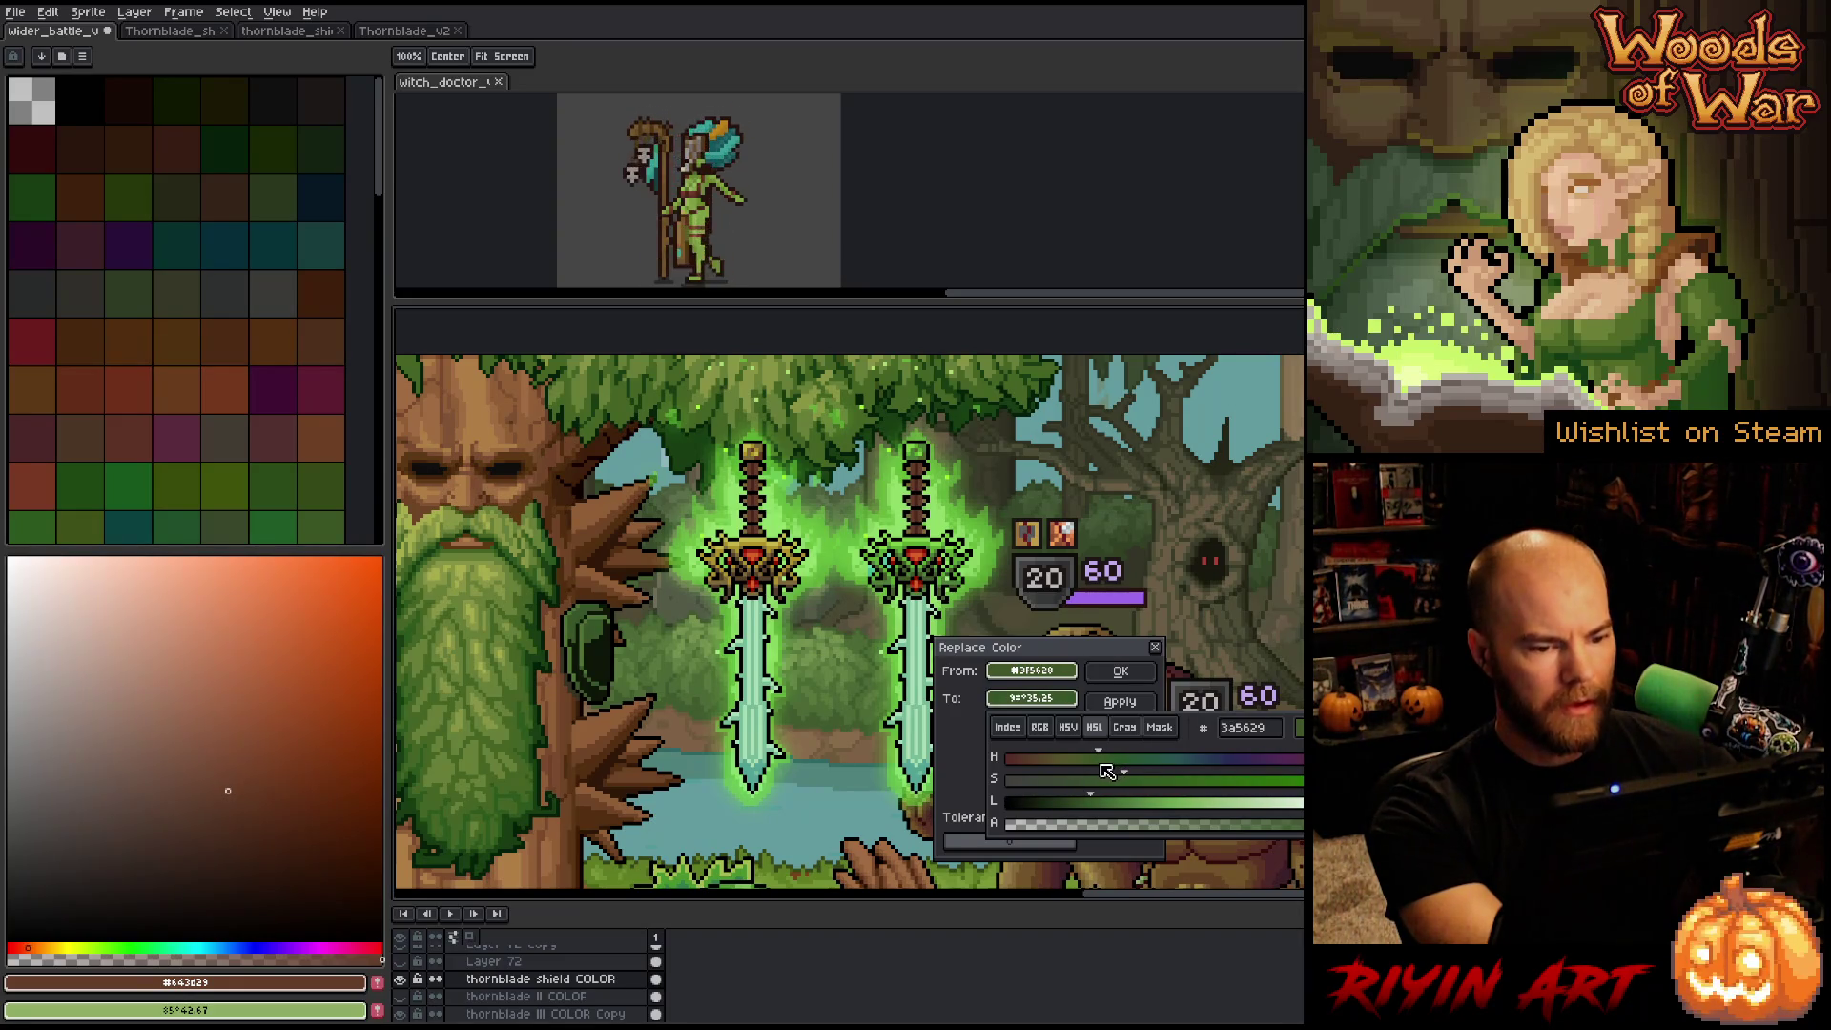
left_click(1036, 675)
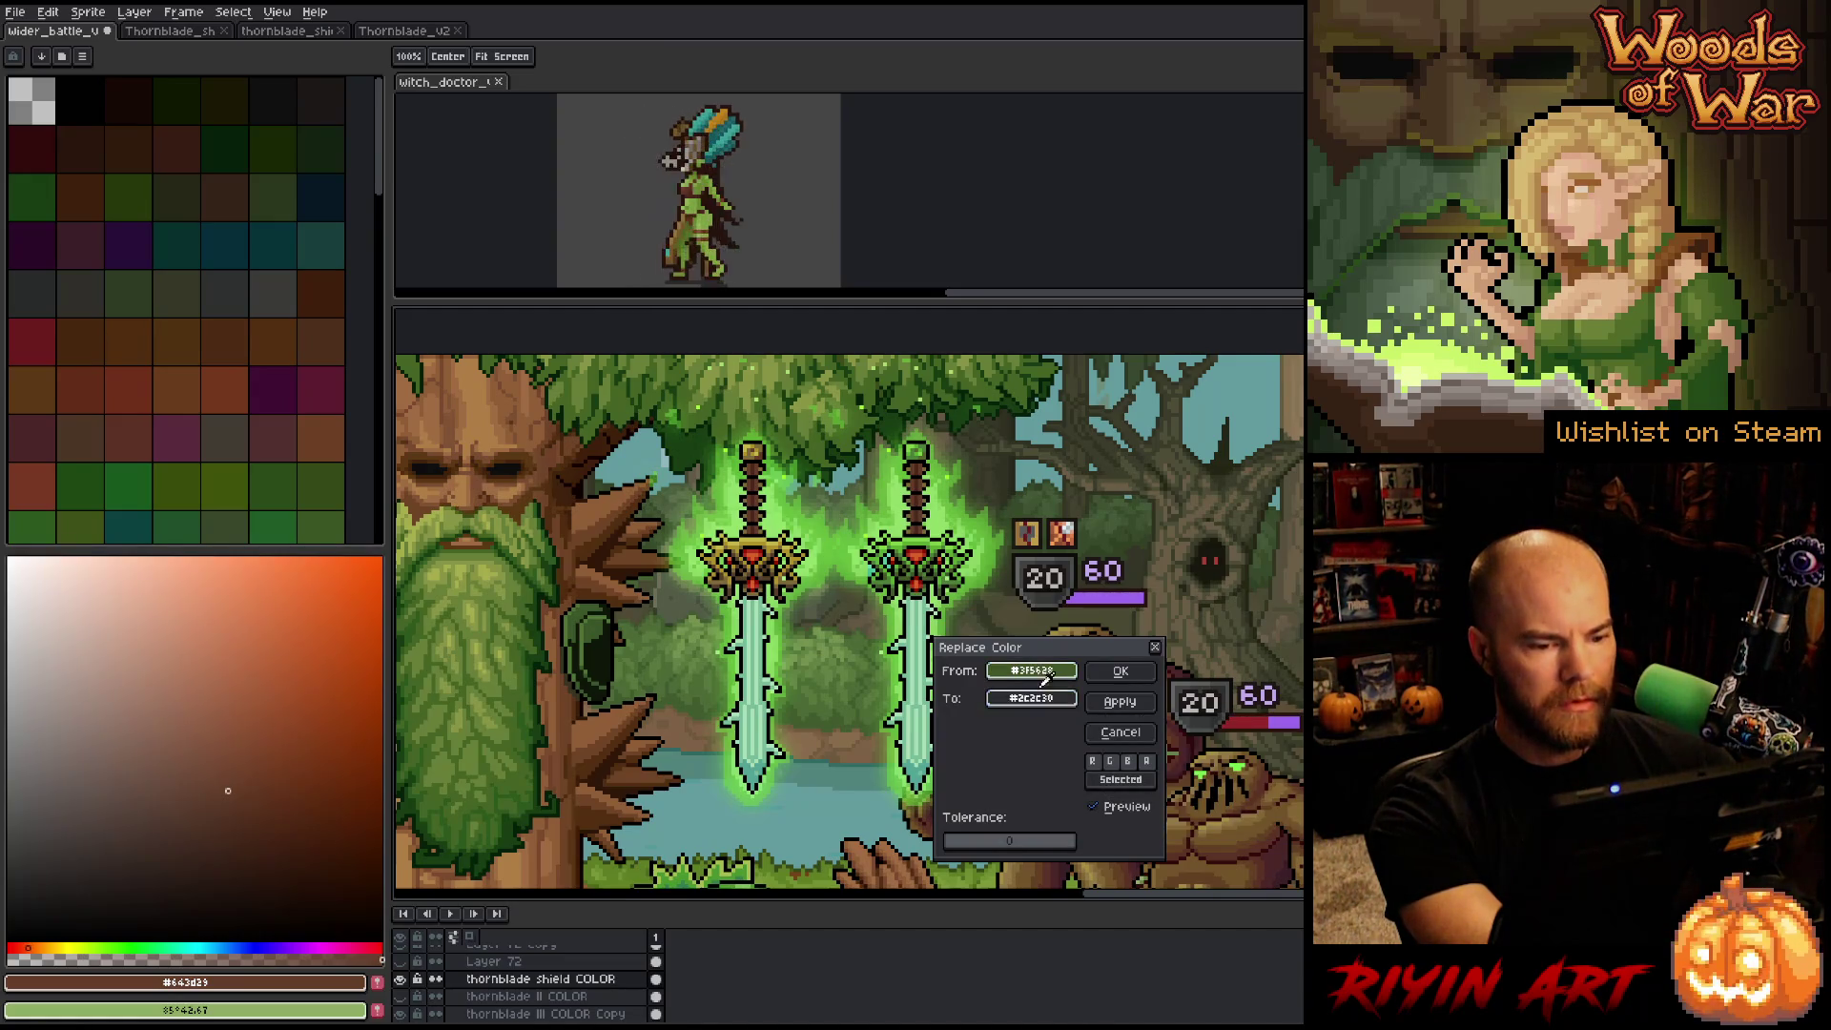
left_click(944, 542)
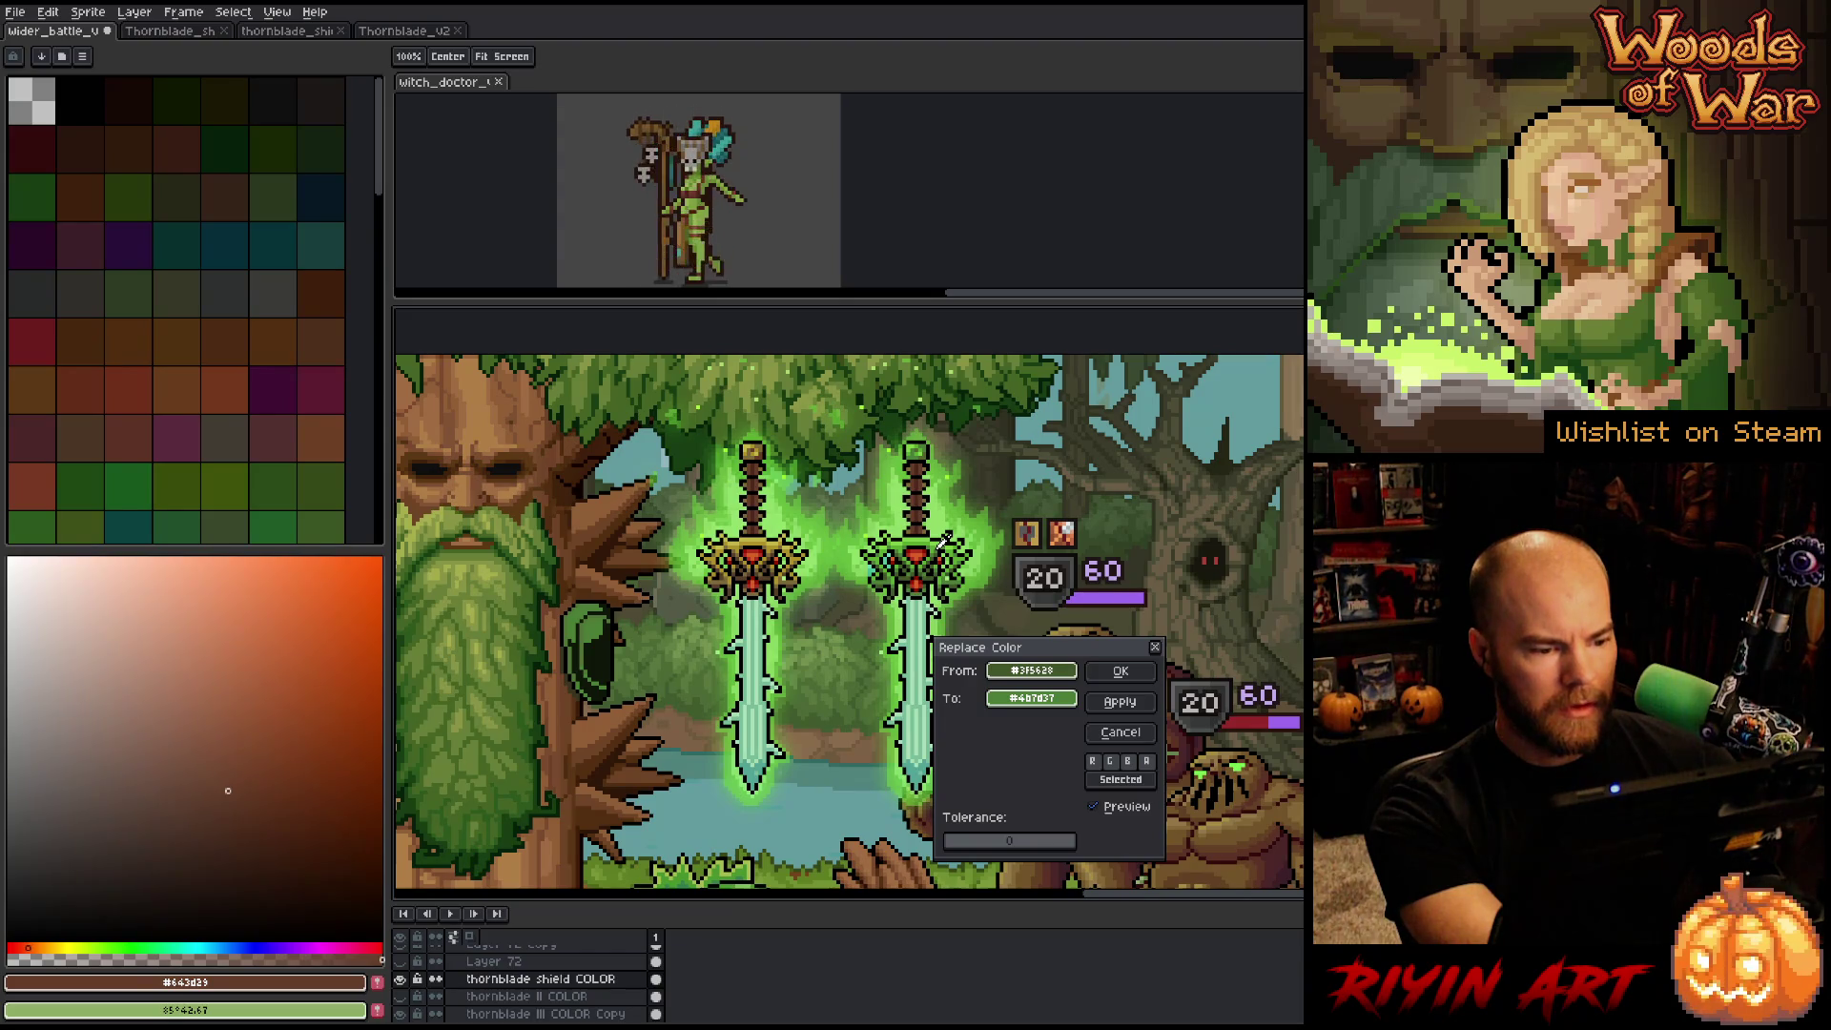
left_click(932, 580)
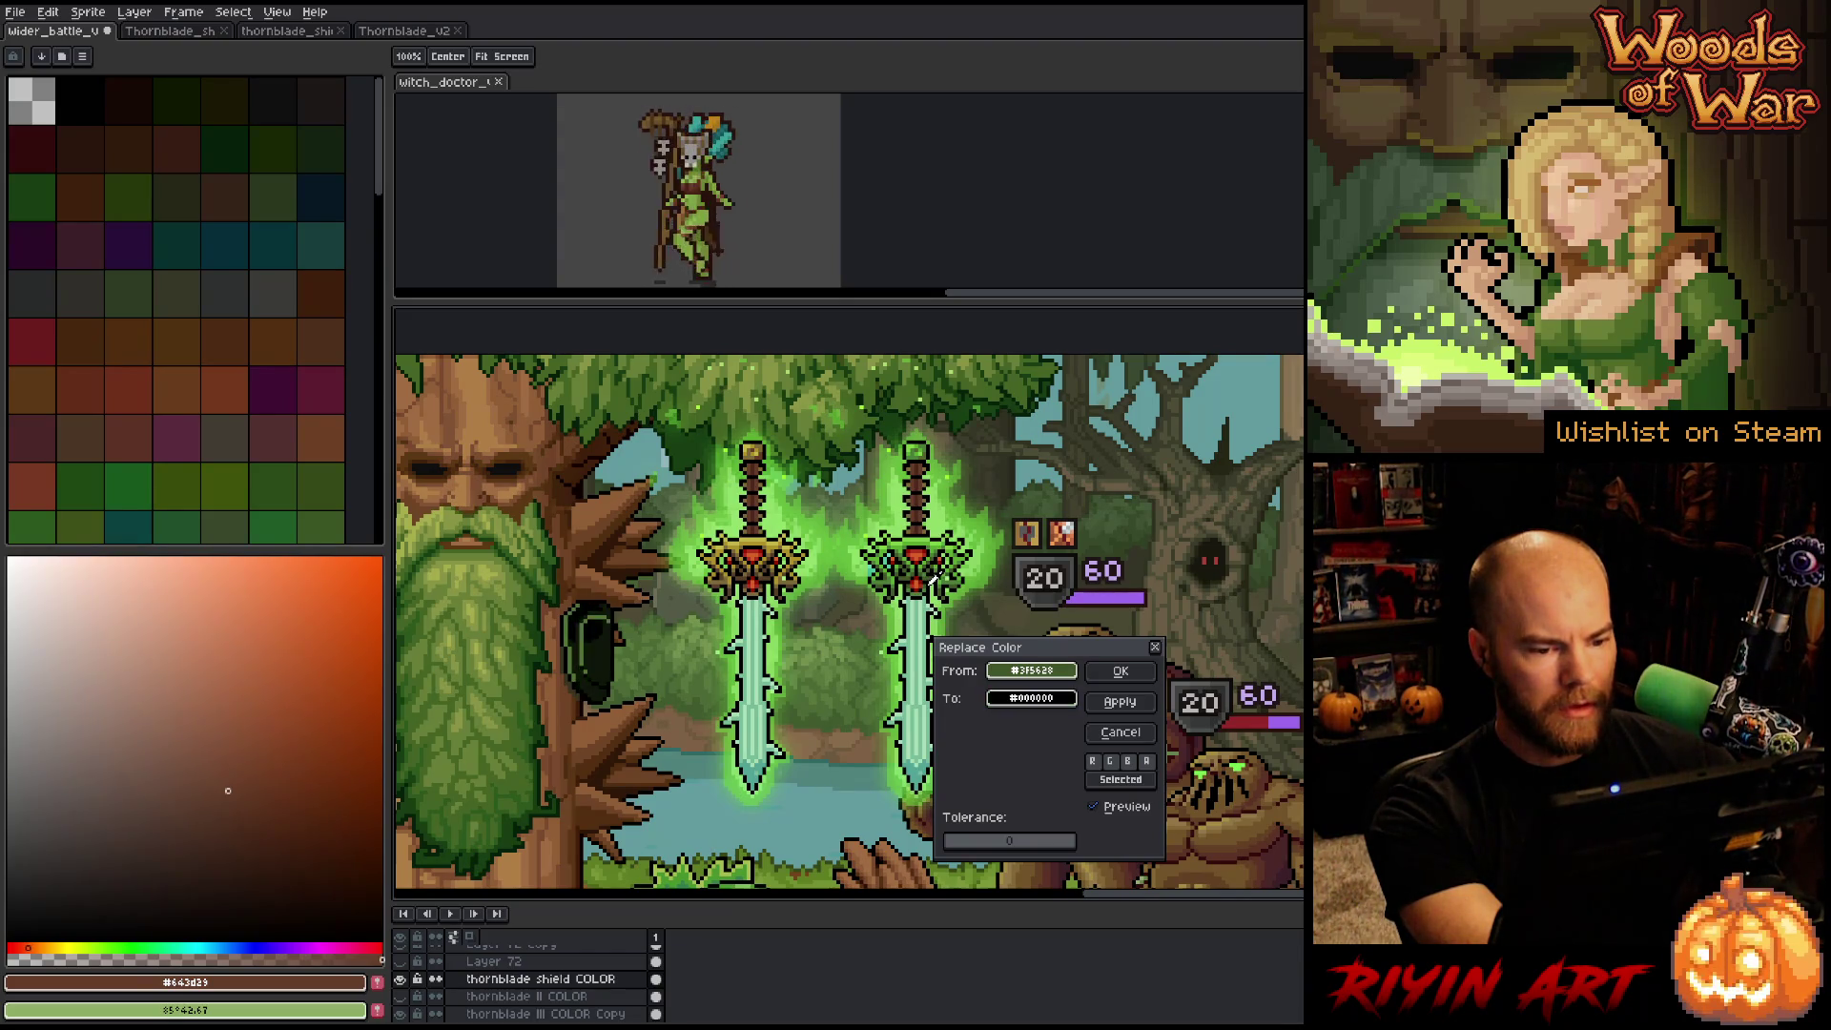
left_click(933, 579)
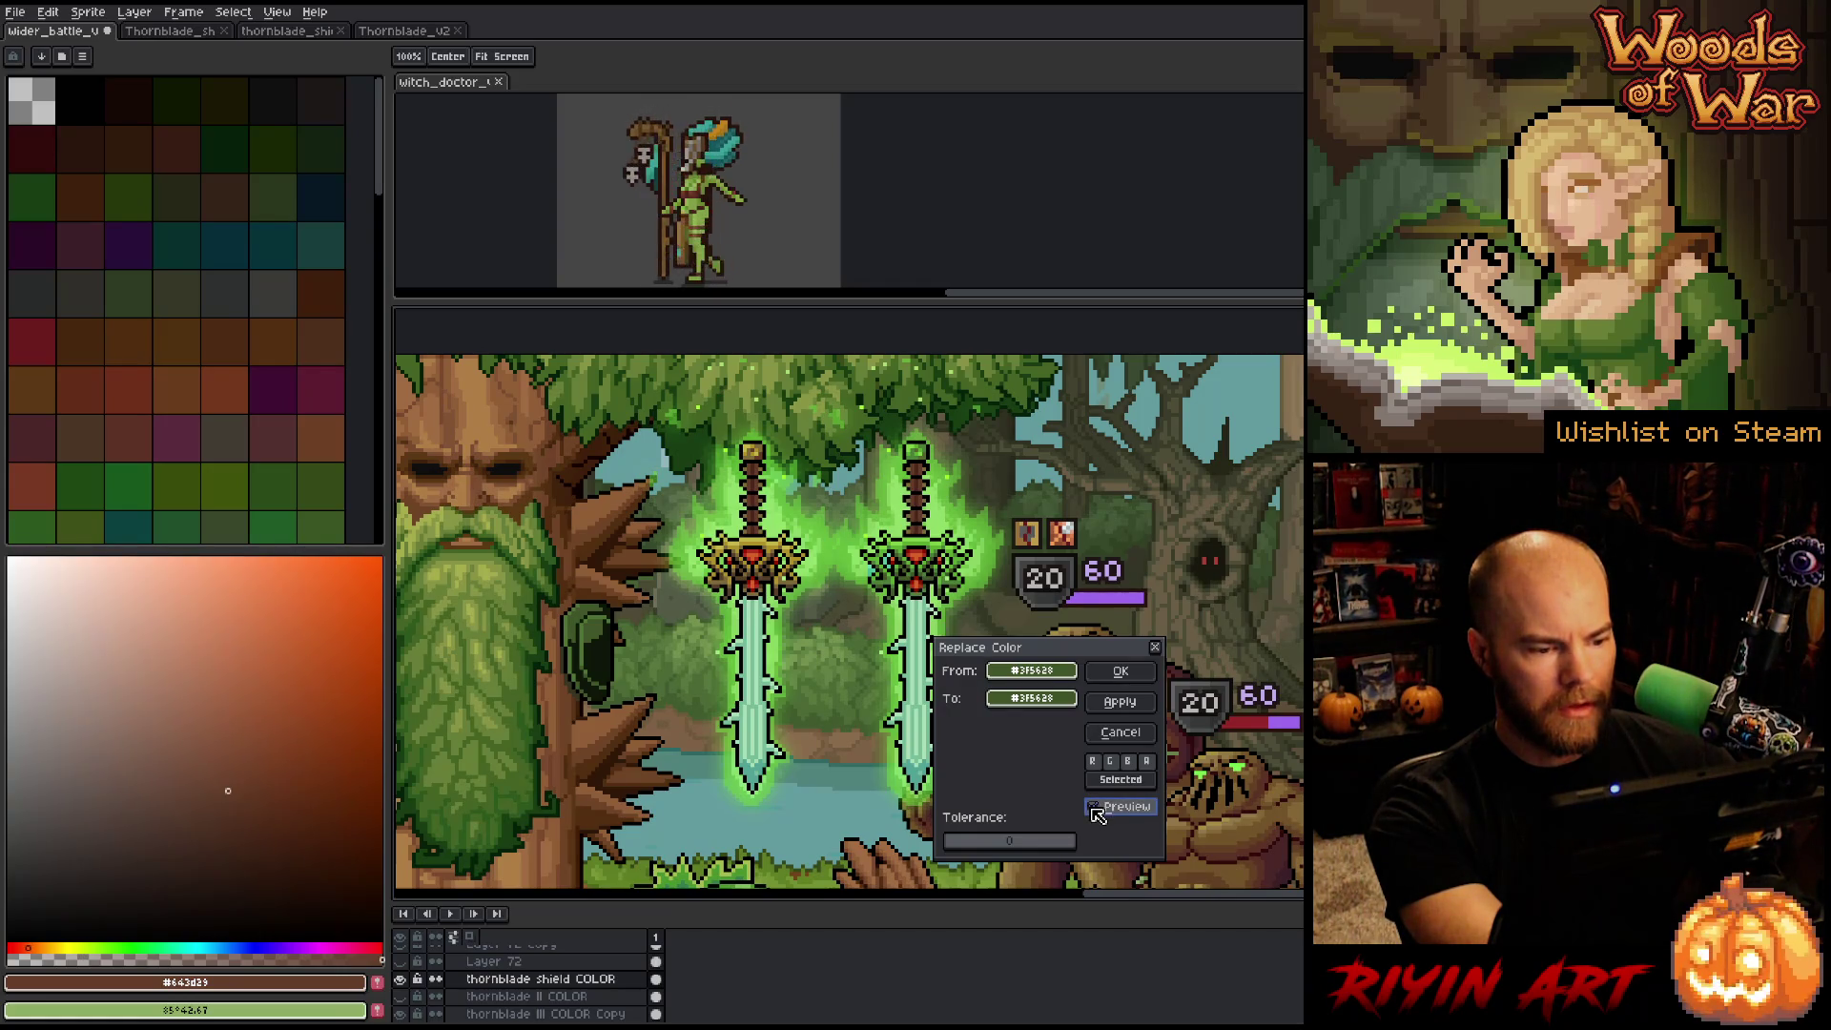
left_click(1120, 732)
scroll(973, 711, "down", 1)
Hide the left sword's layer.
key("h")
mouse_move(746, 651)
left_mouse_down()
mouse_move(652, 558)
mouse_move(833, 586)
left_mouse_up()
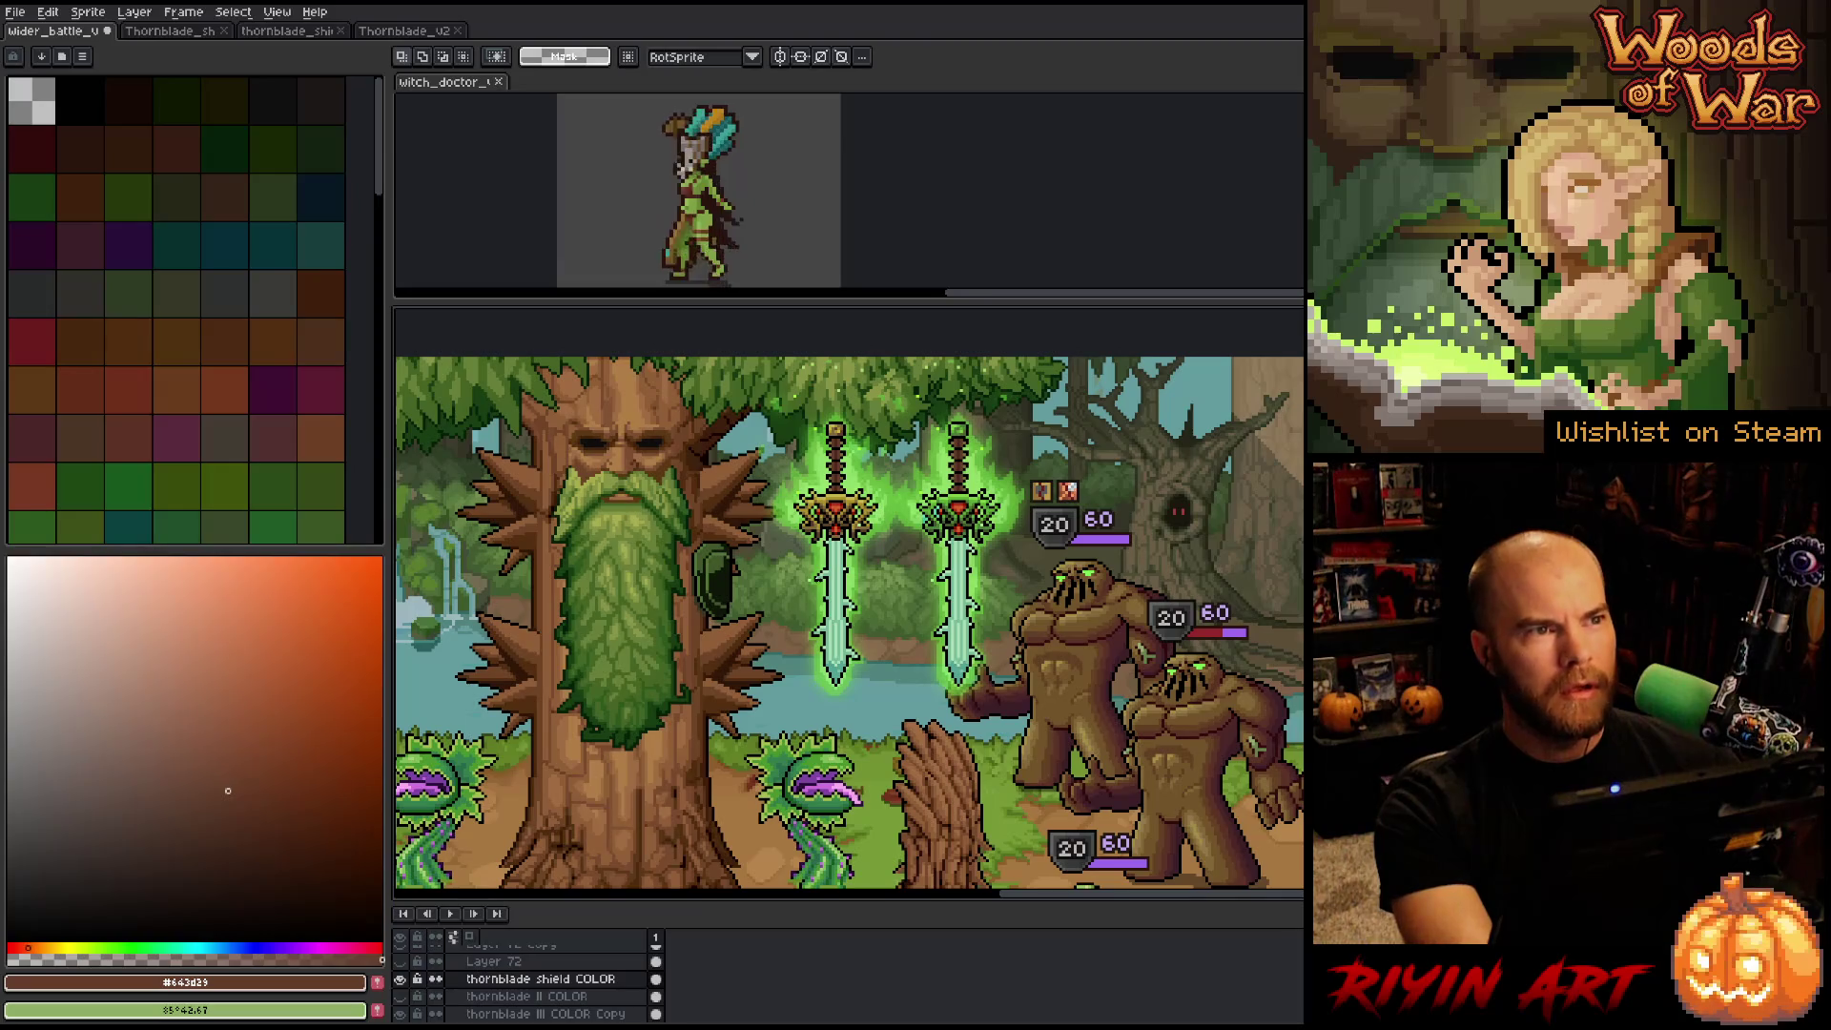
left_click_drag(833, 587, 778, 626)
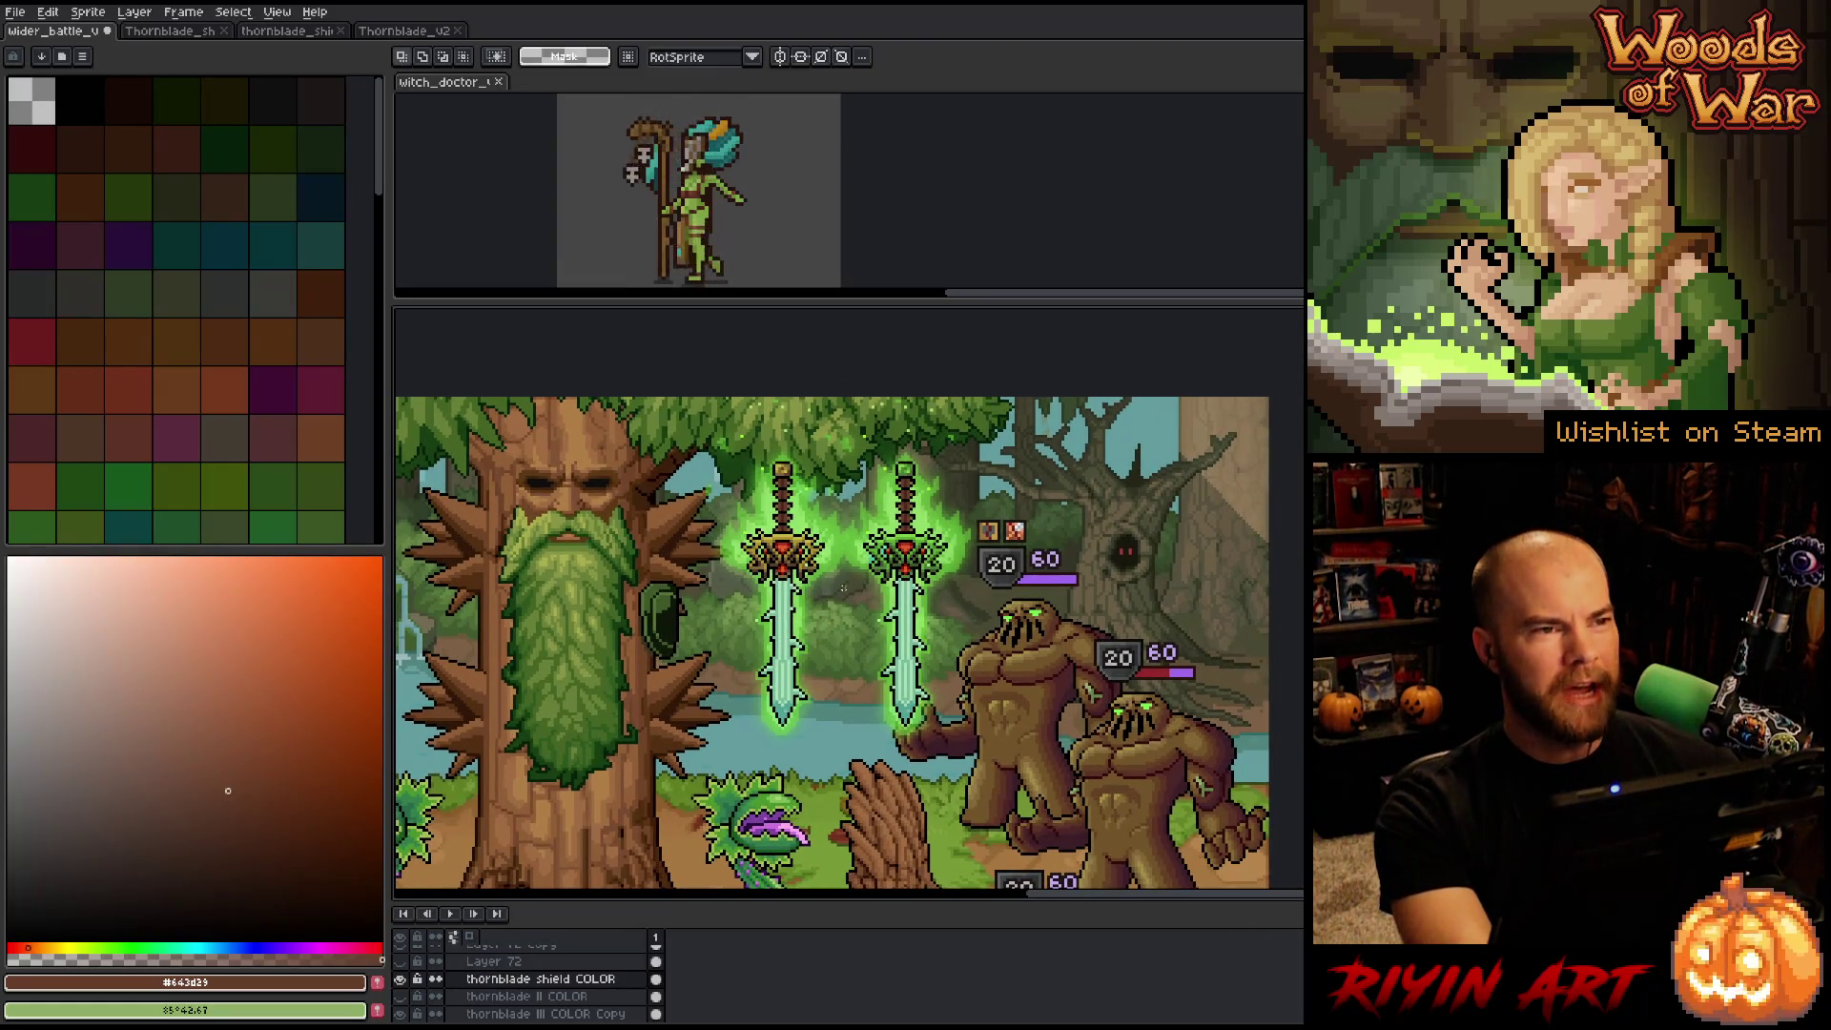
scroll(843, 589, "up", 1)
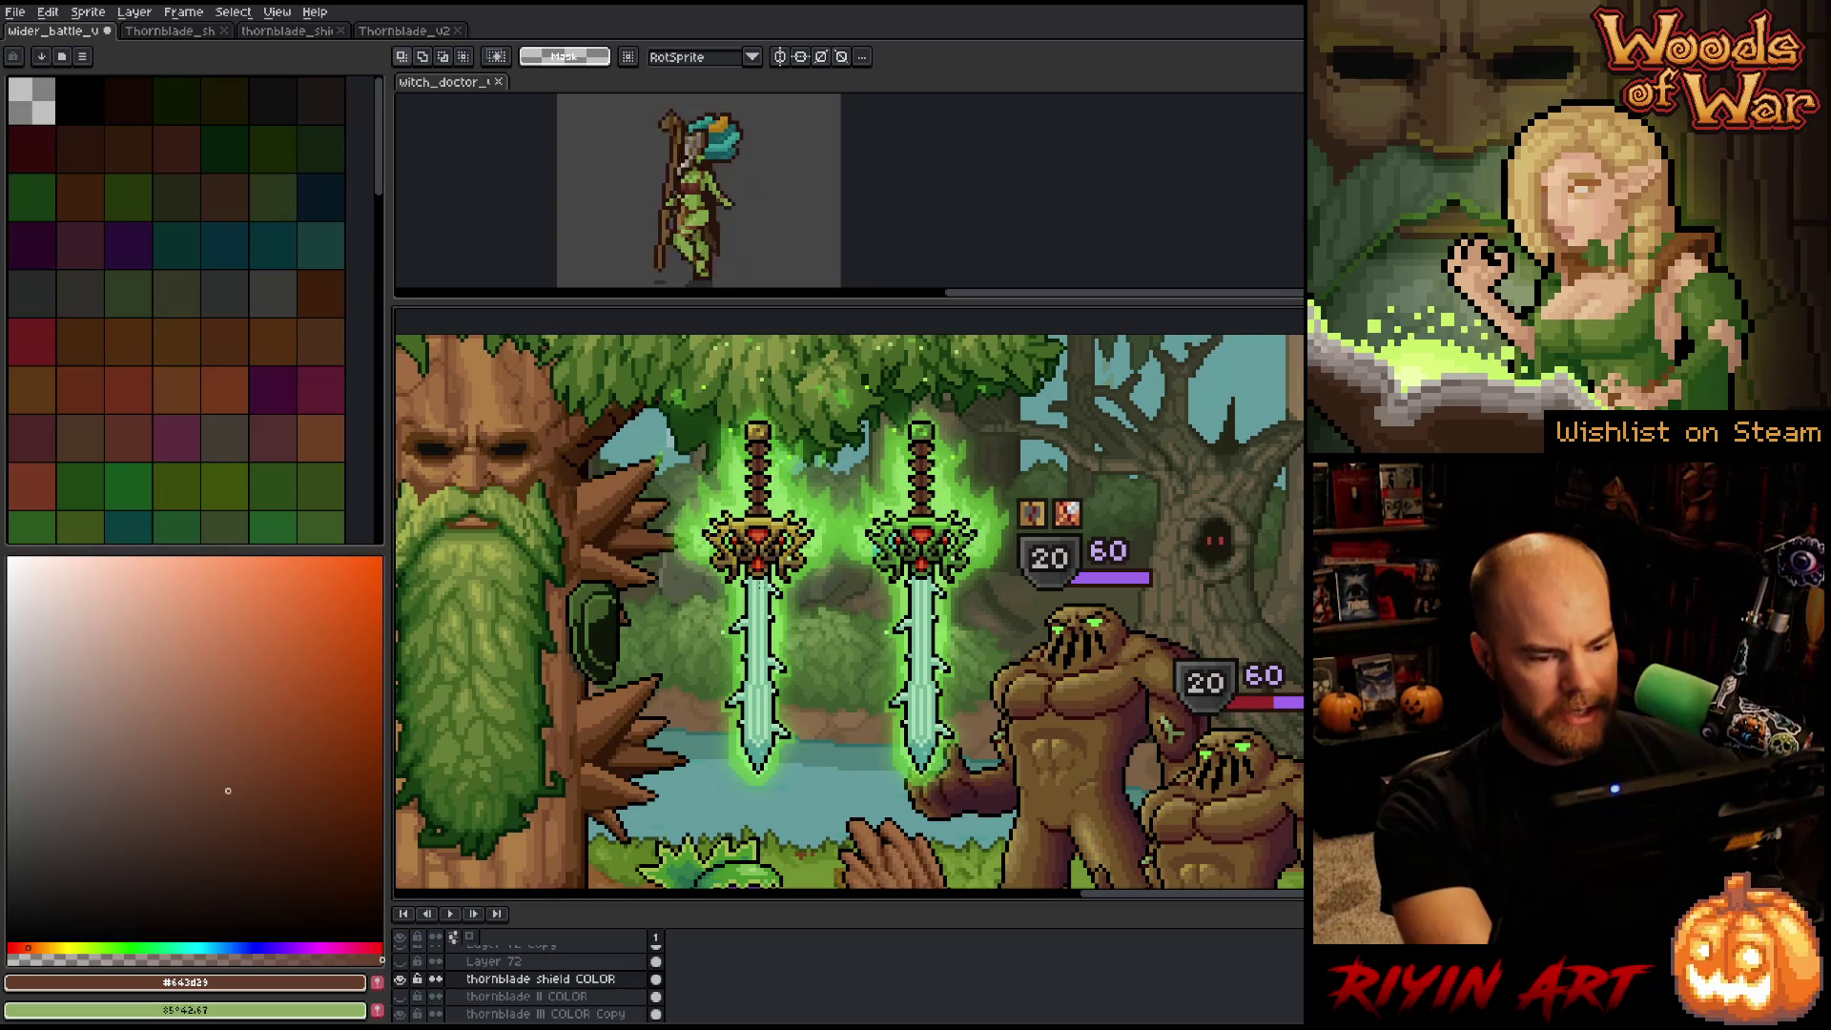
key("v")
key("Down")
key("Down")
key("Down")
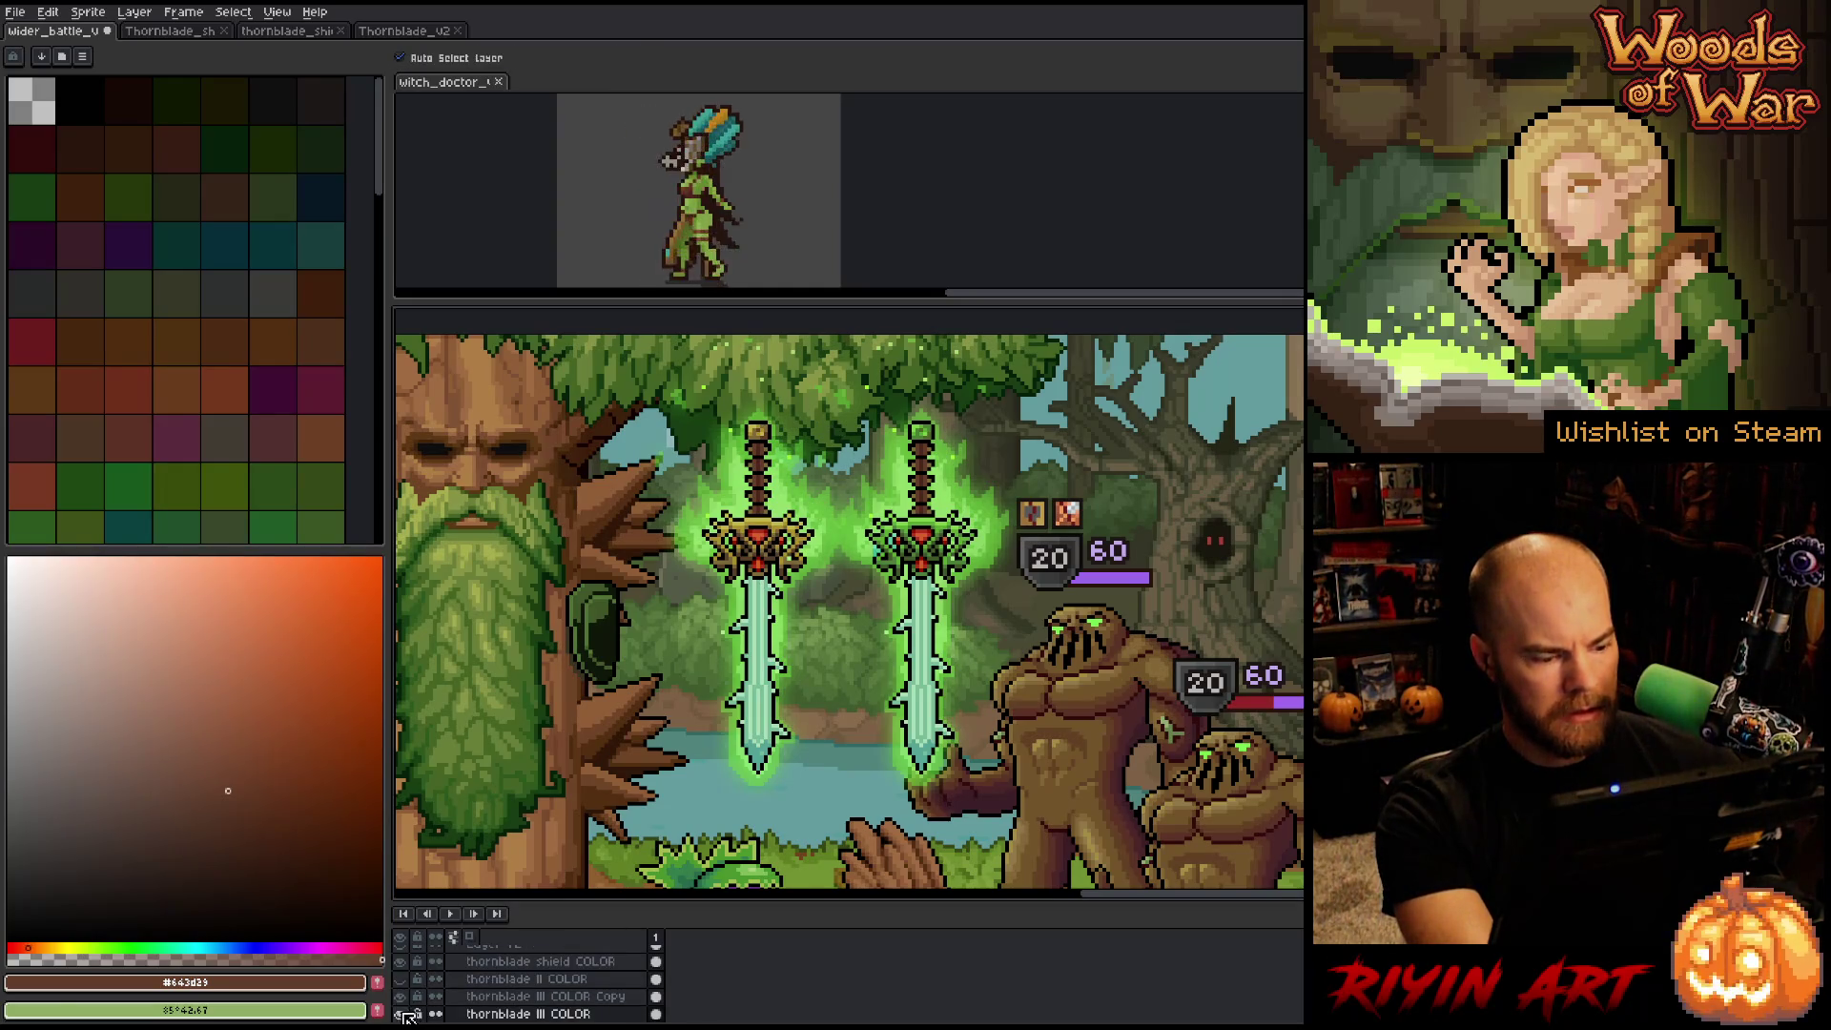
left_click(405, 1018)
Move the remaining sword copy left and down.
left_click(963, 571)
mouse_move(947, 546)
left_mouse_down()
mouse_move(816, 563)
mouse_move(811, 580)
left_mouse_up()
mouse_move(683, 619)
left_mouse_down()
mouse_move(679, 509)
mouse_move(669, 540)
mouse_move(749, 562)
left_mouse_up()
scroll(711, 534, "up", 1)
scroll(711, 530, "down", 1)
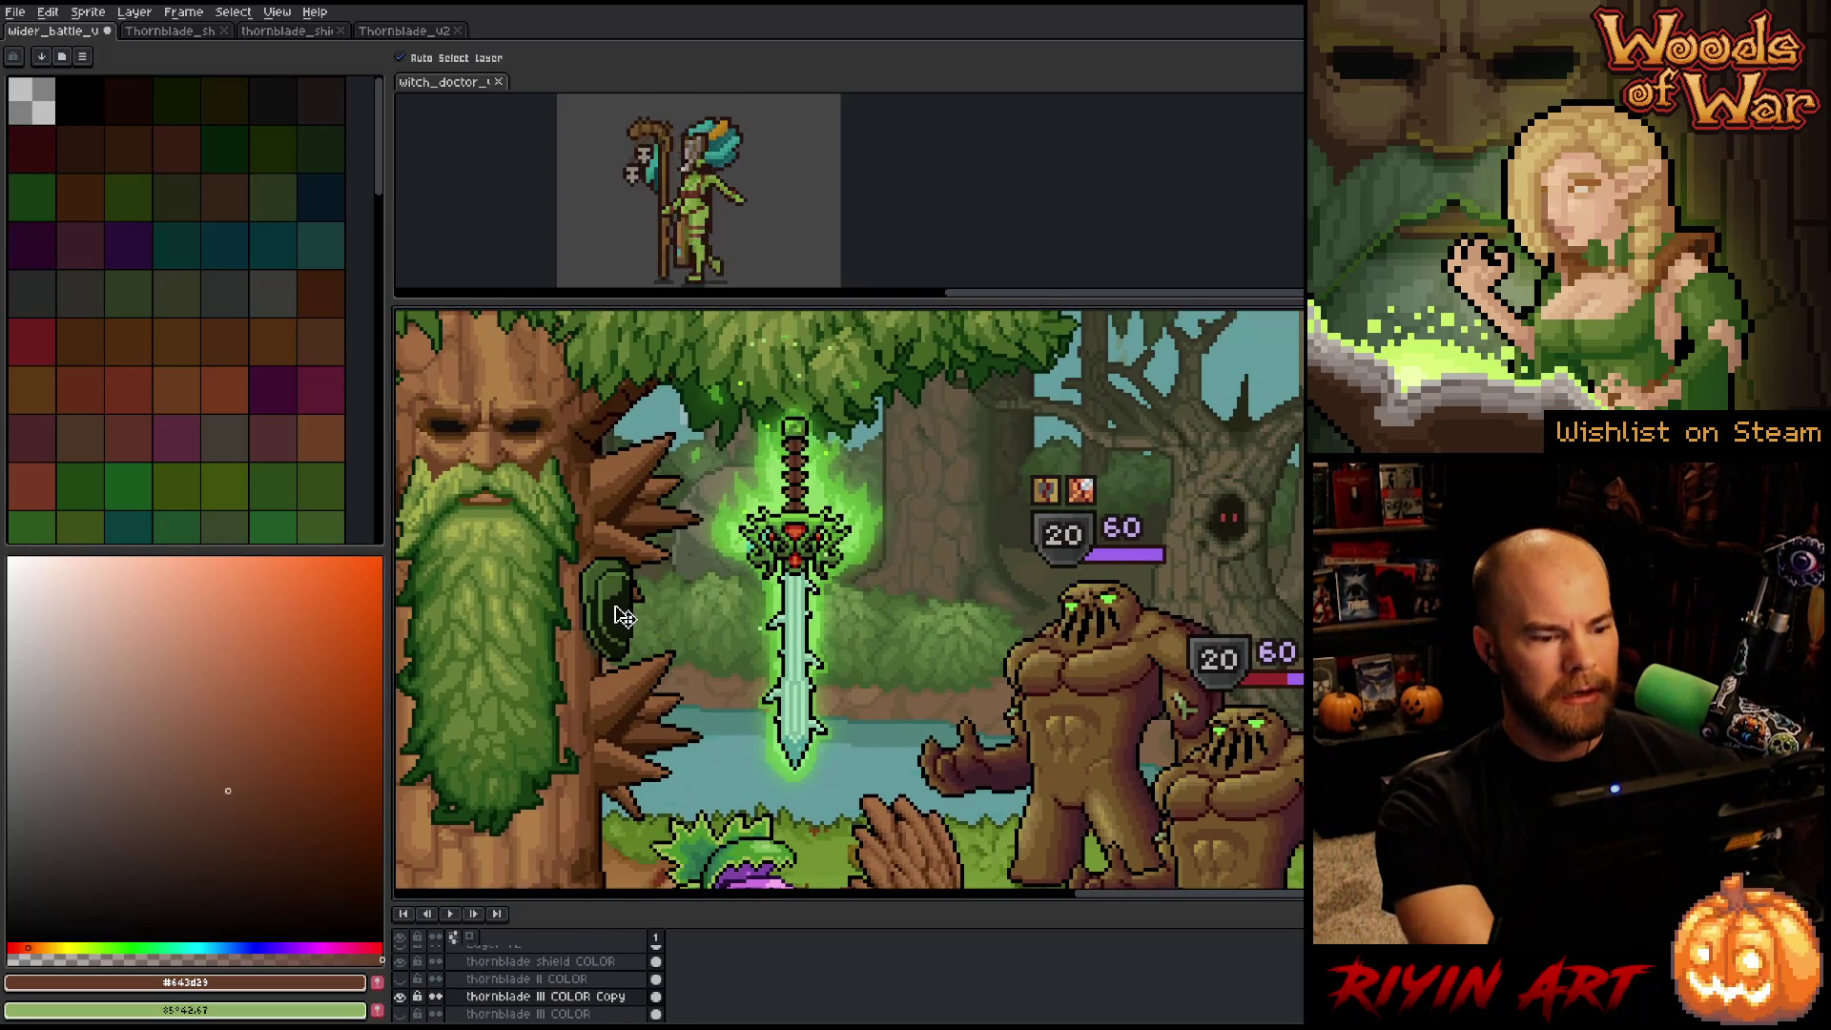
Shift the shield slightly down and left.
left_click_drag(620, 615, 615, 625)
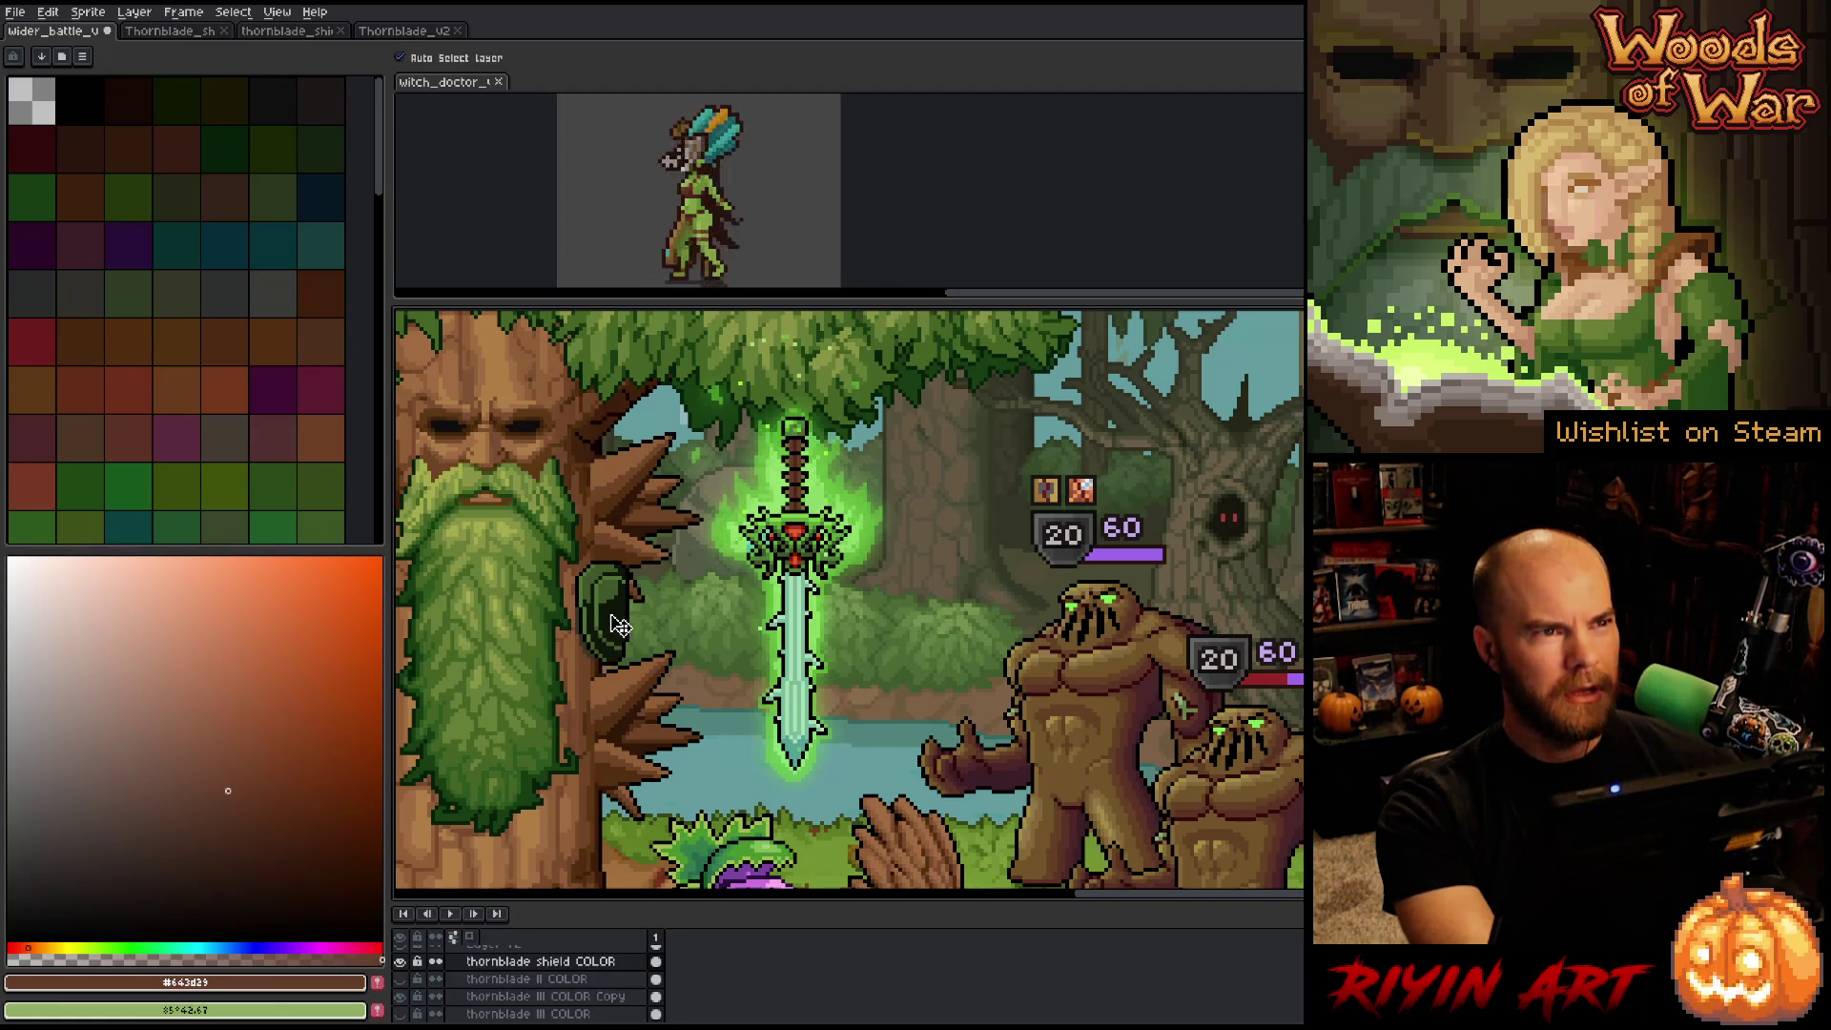
left_click_drag(730, 607, 687, 635)
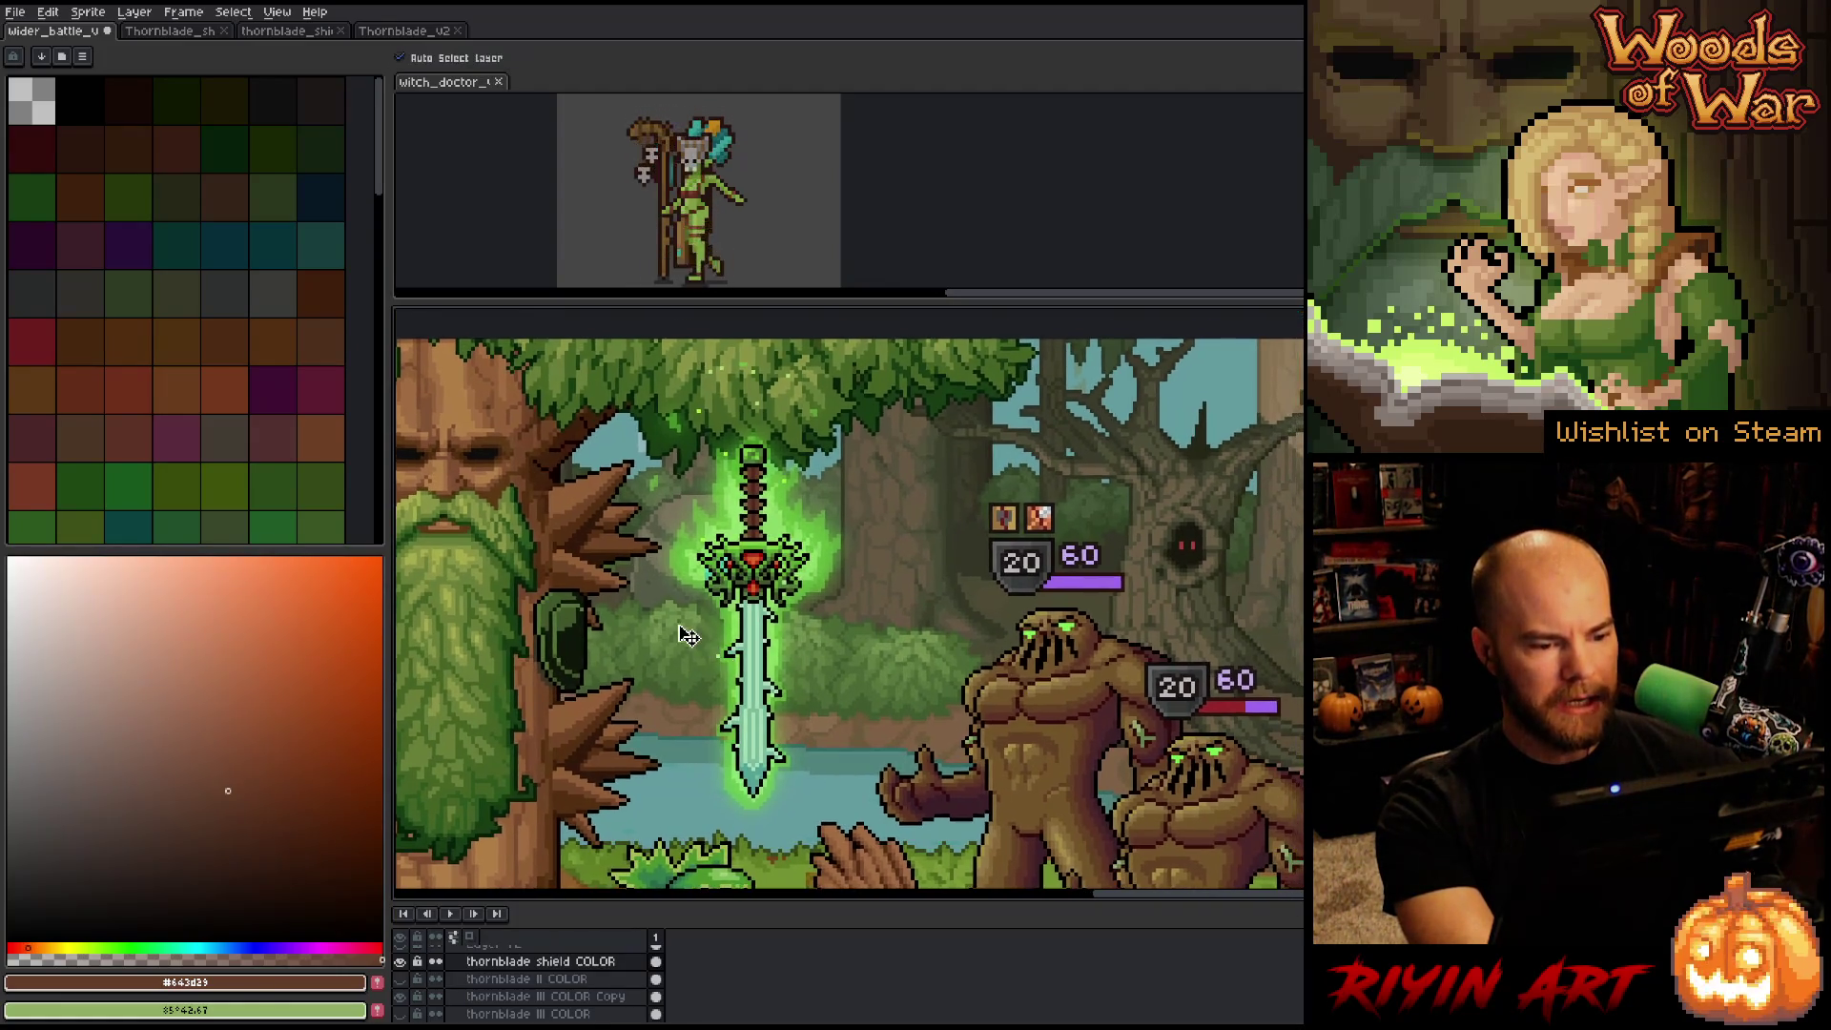
scroll(686, 635, "up", 1)
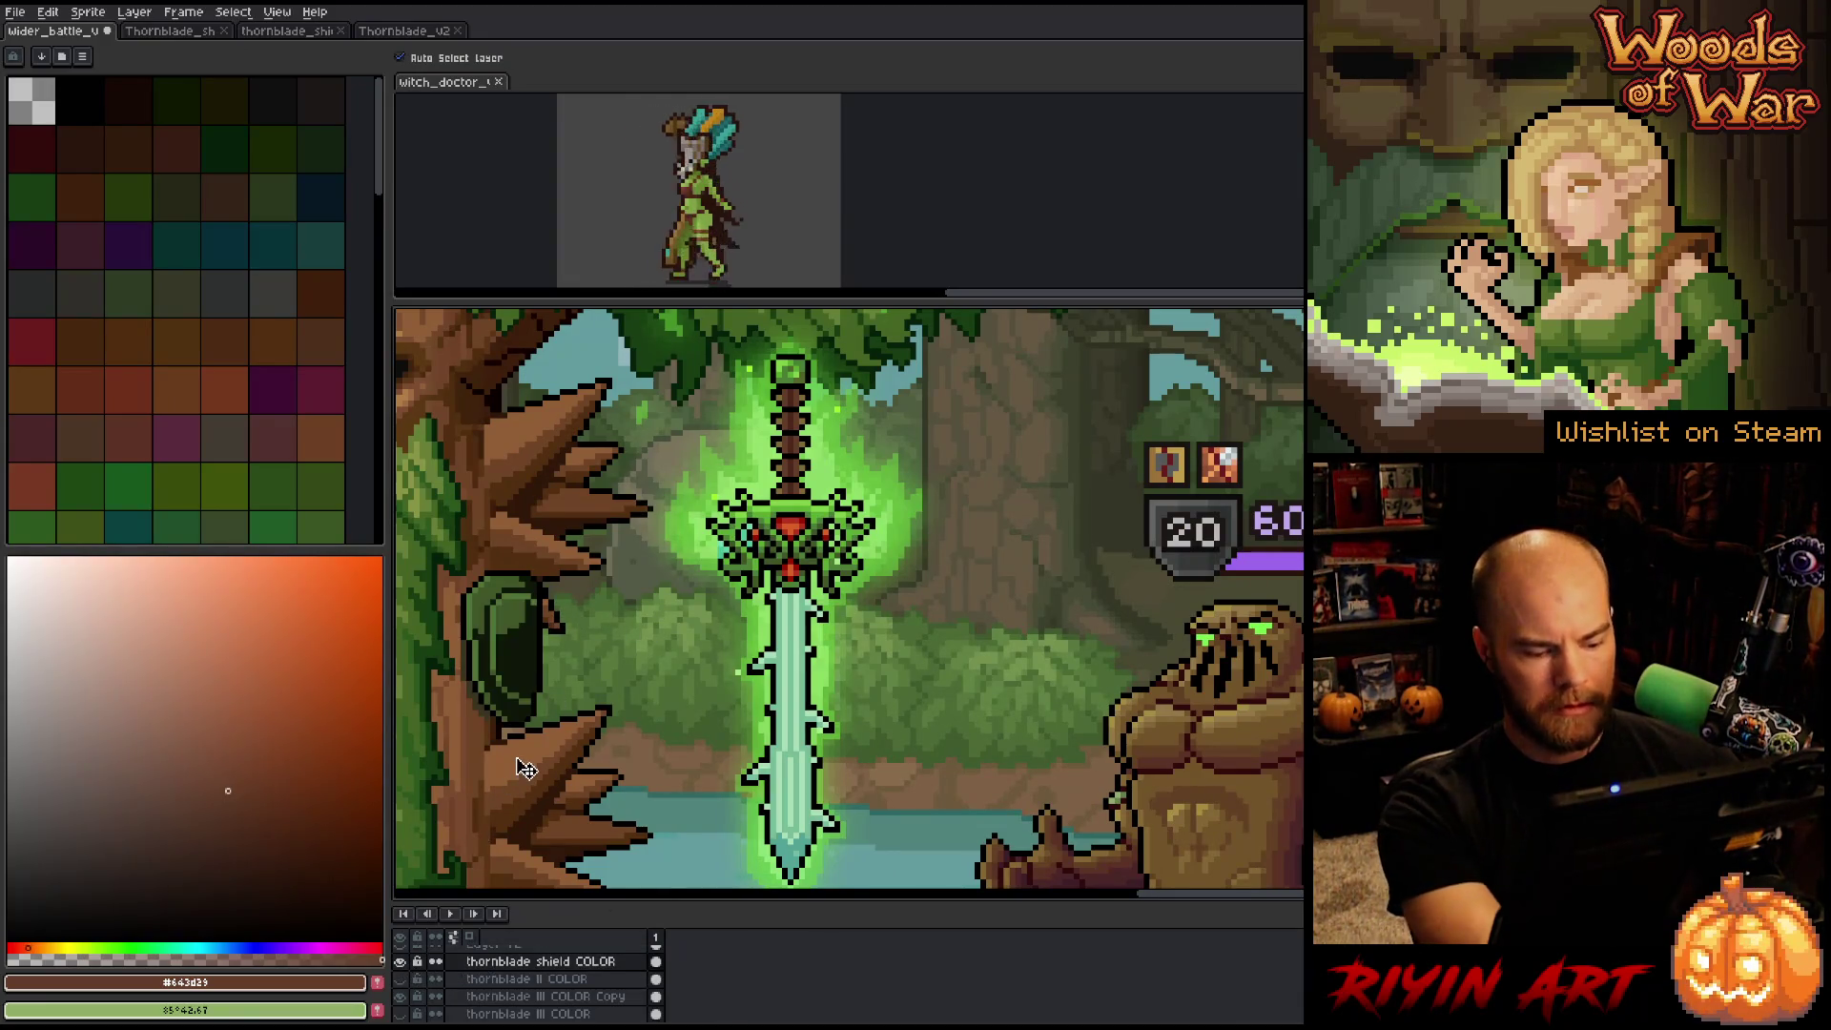
key("shift+r")
Replace the shield's mid green with a darker green sampled from the sword.
left_click(627, 616)
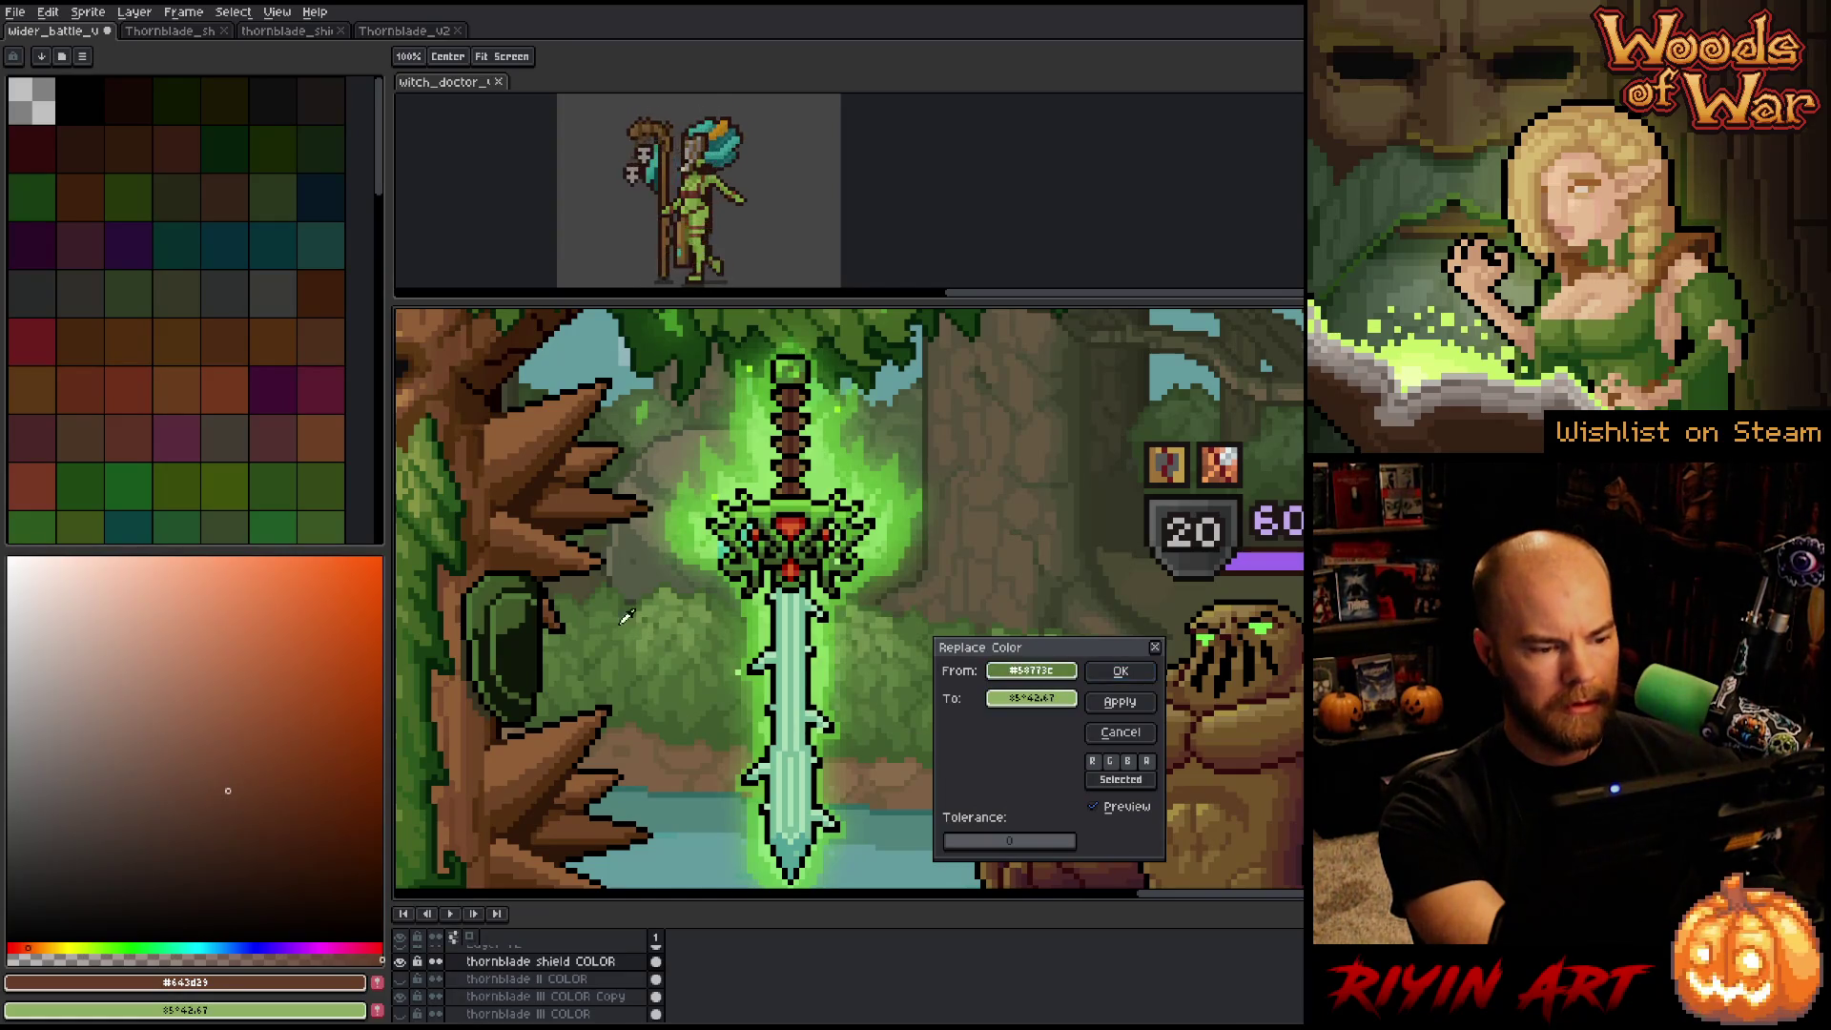
left_click(525, 612)
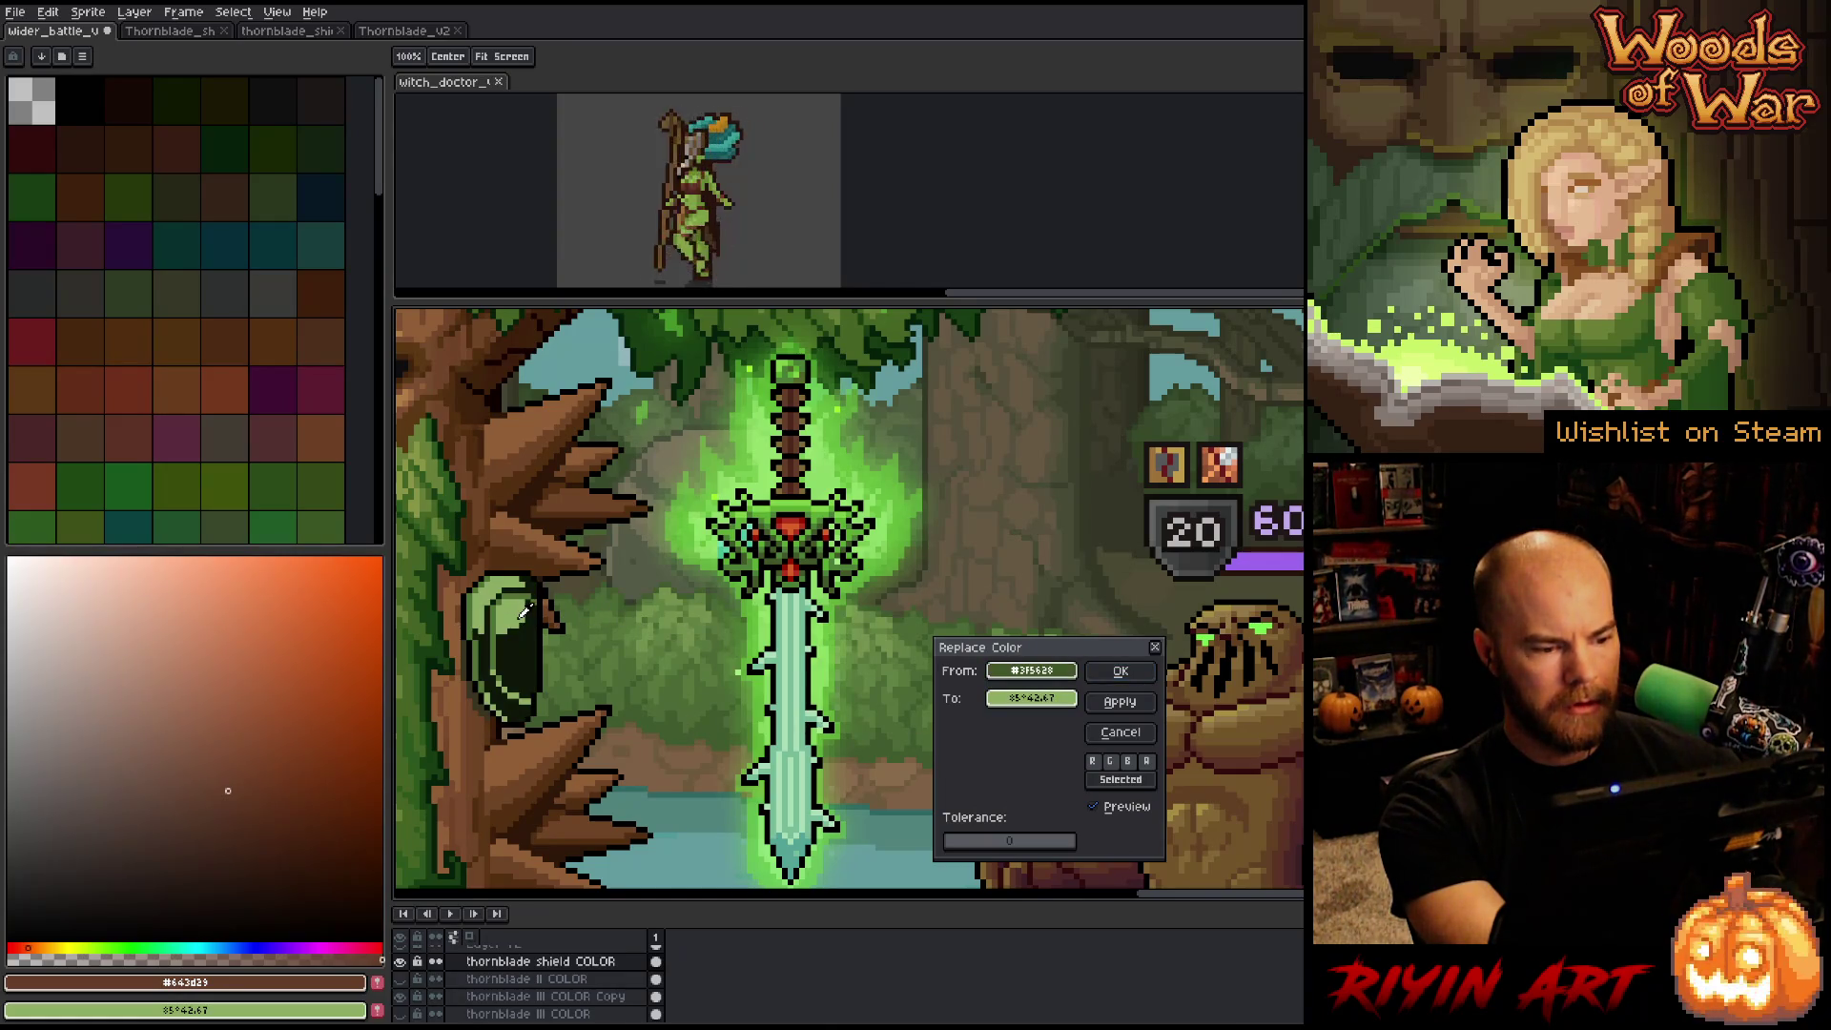
left_click(498, 622)
left_click(809, 506)
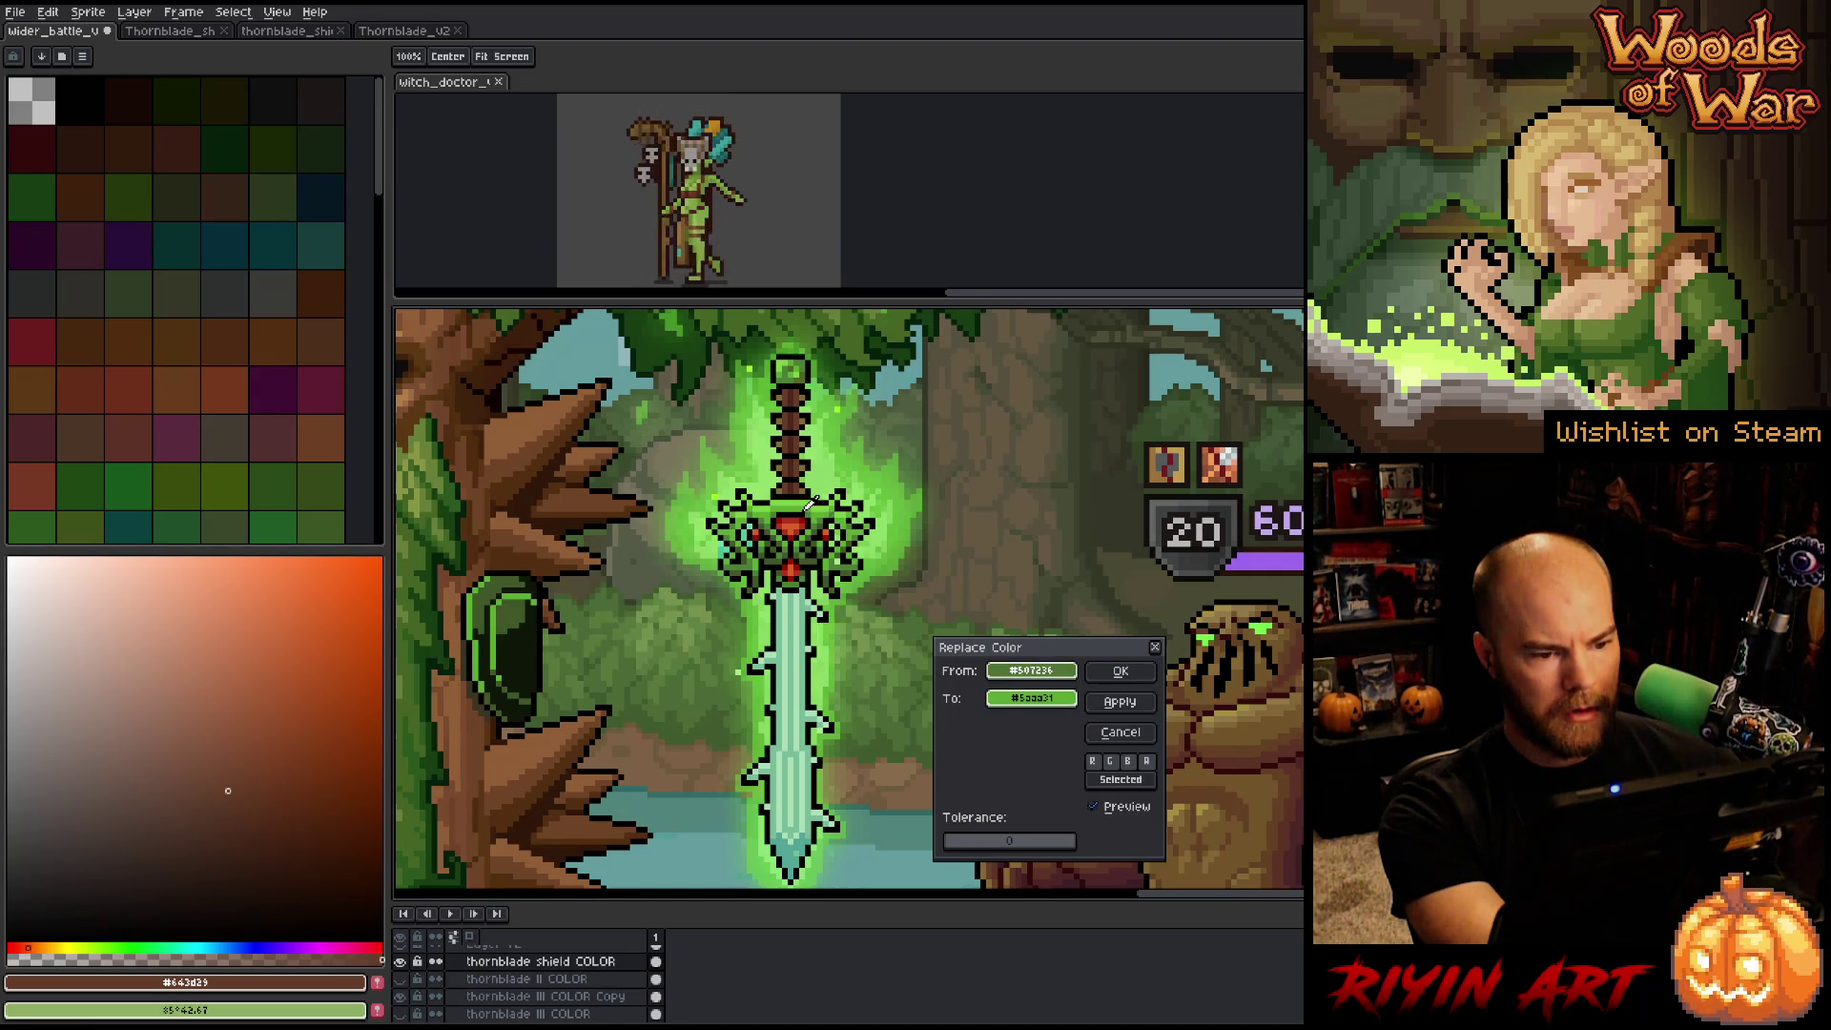
left_click(817, 520)
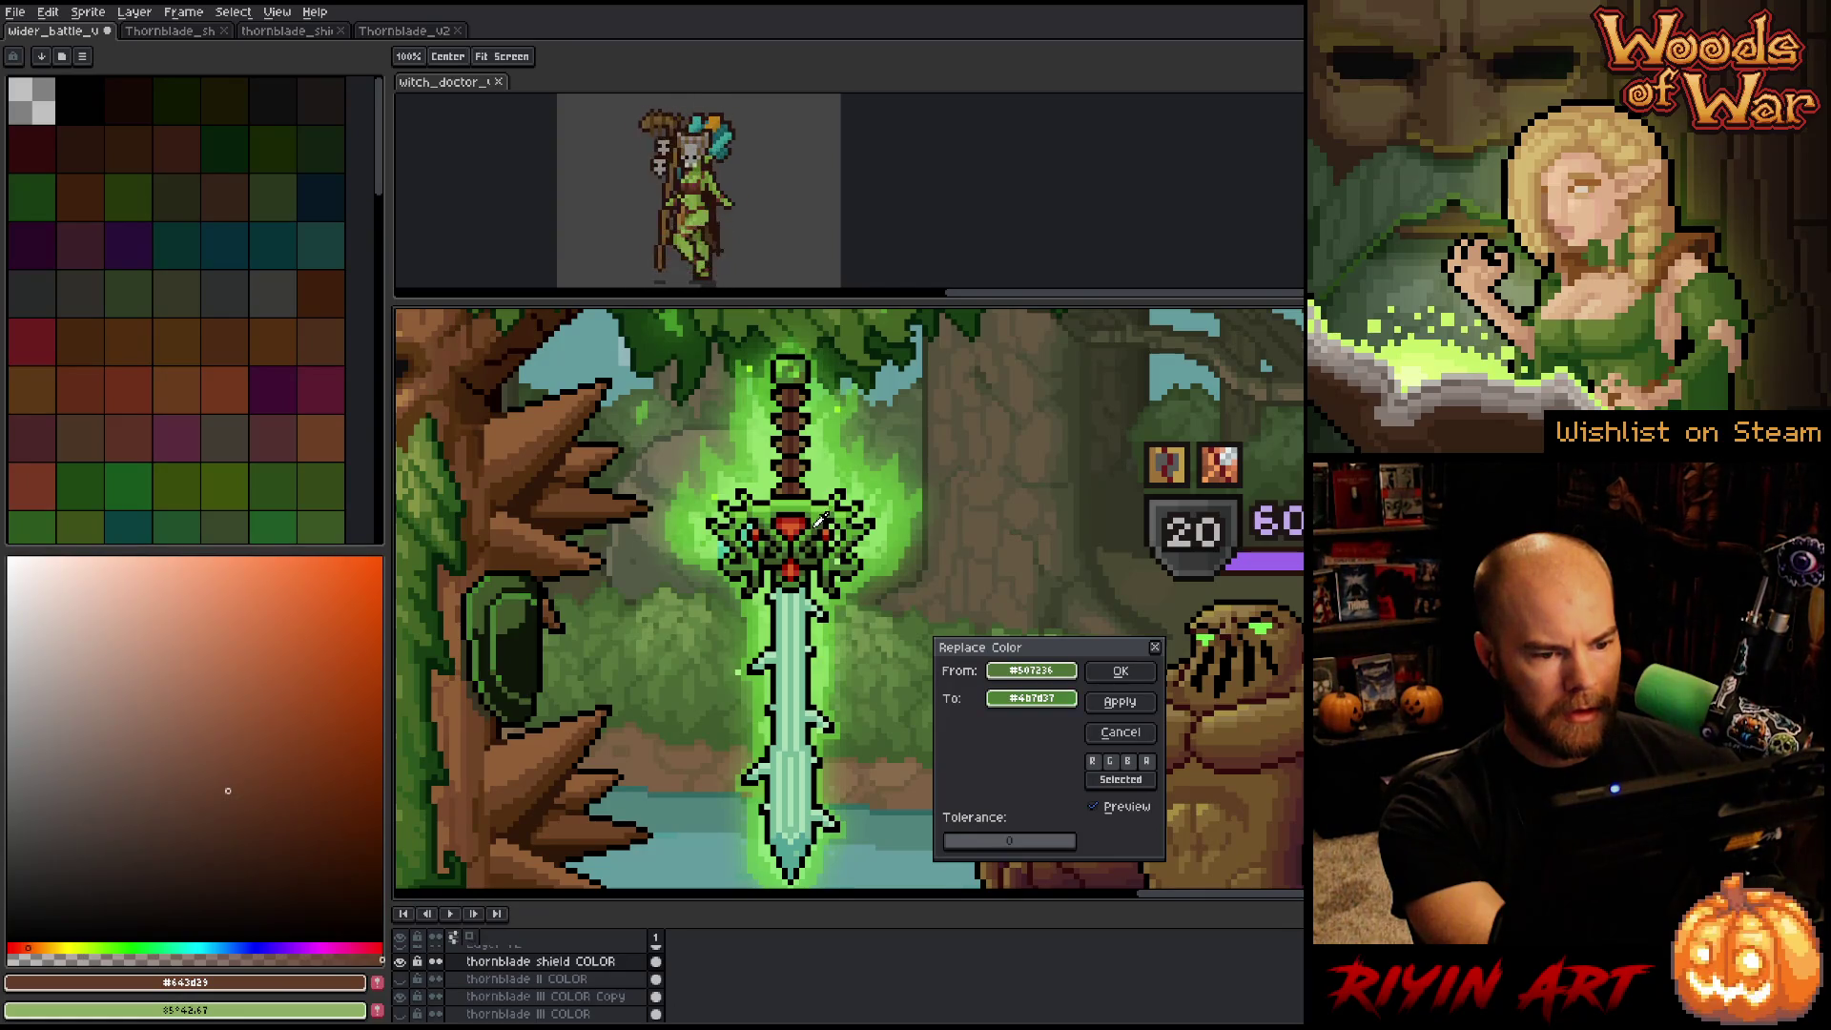
left_click(1136, 671)
Swap the shield's dark green for a sword green, fine-tuned via hue, saturation and lightness.
key("shift+r")
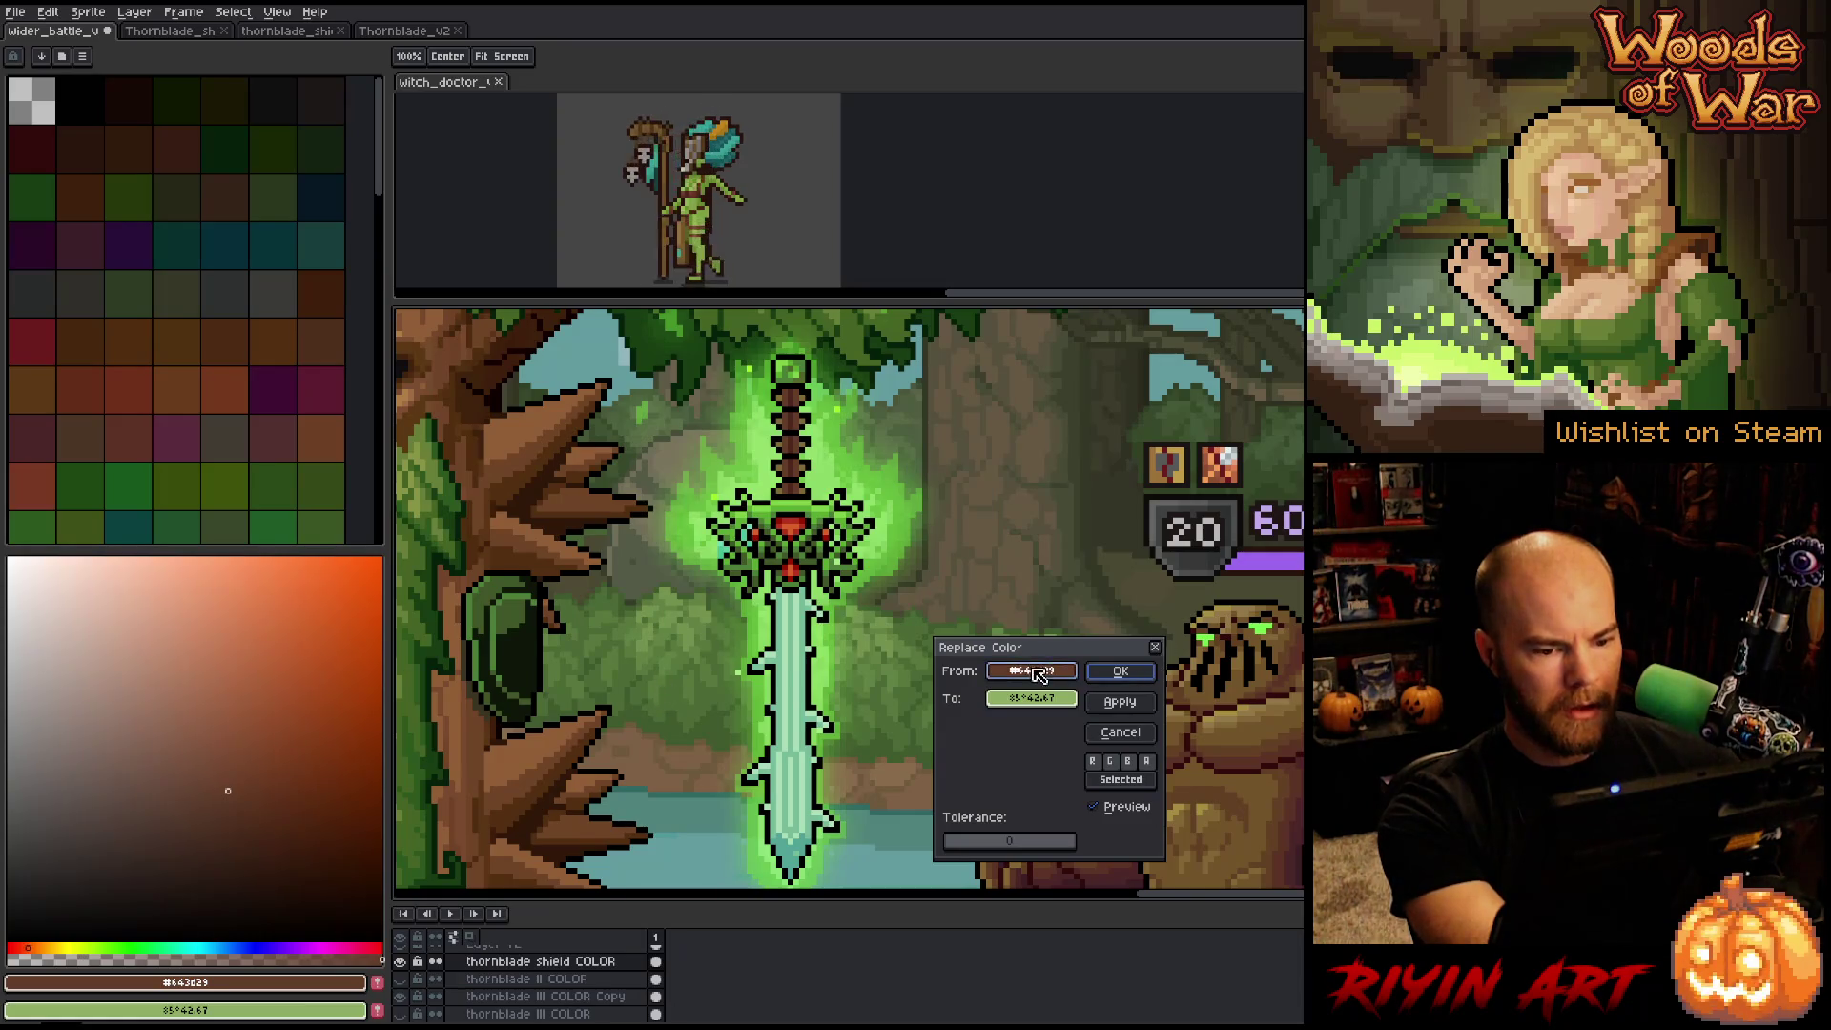
left_click_drag(1039, 675, 506, 620)
mouse_move(1032, 698)
left_mouse_down()
mouse_move(970, 601)
mouse_move(829, 521)
left_mouse_up()
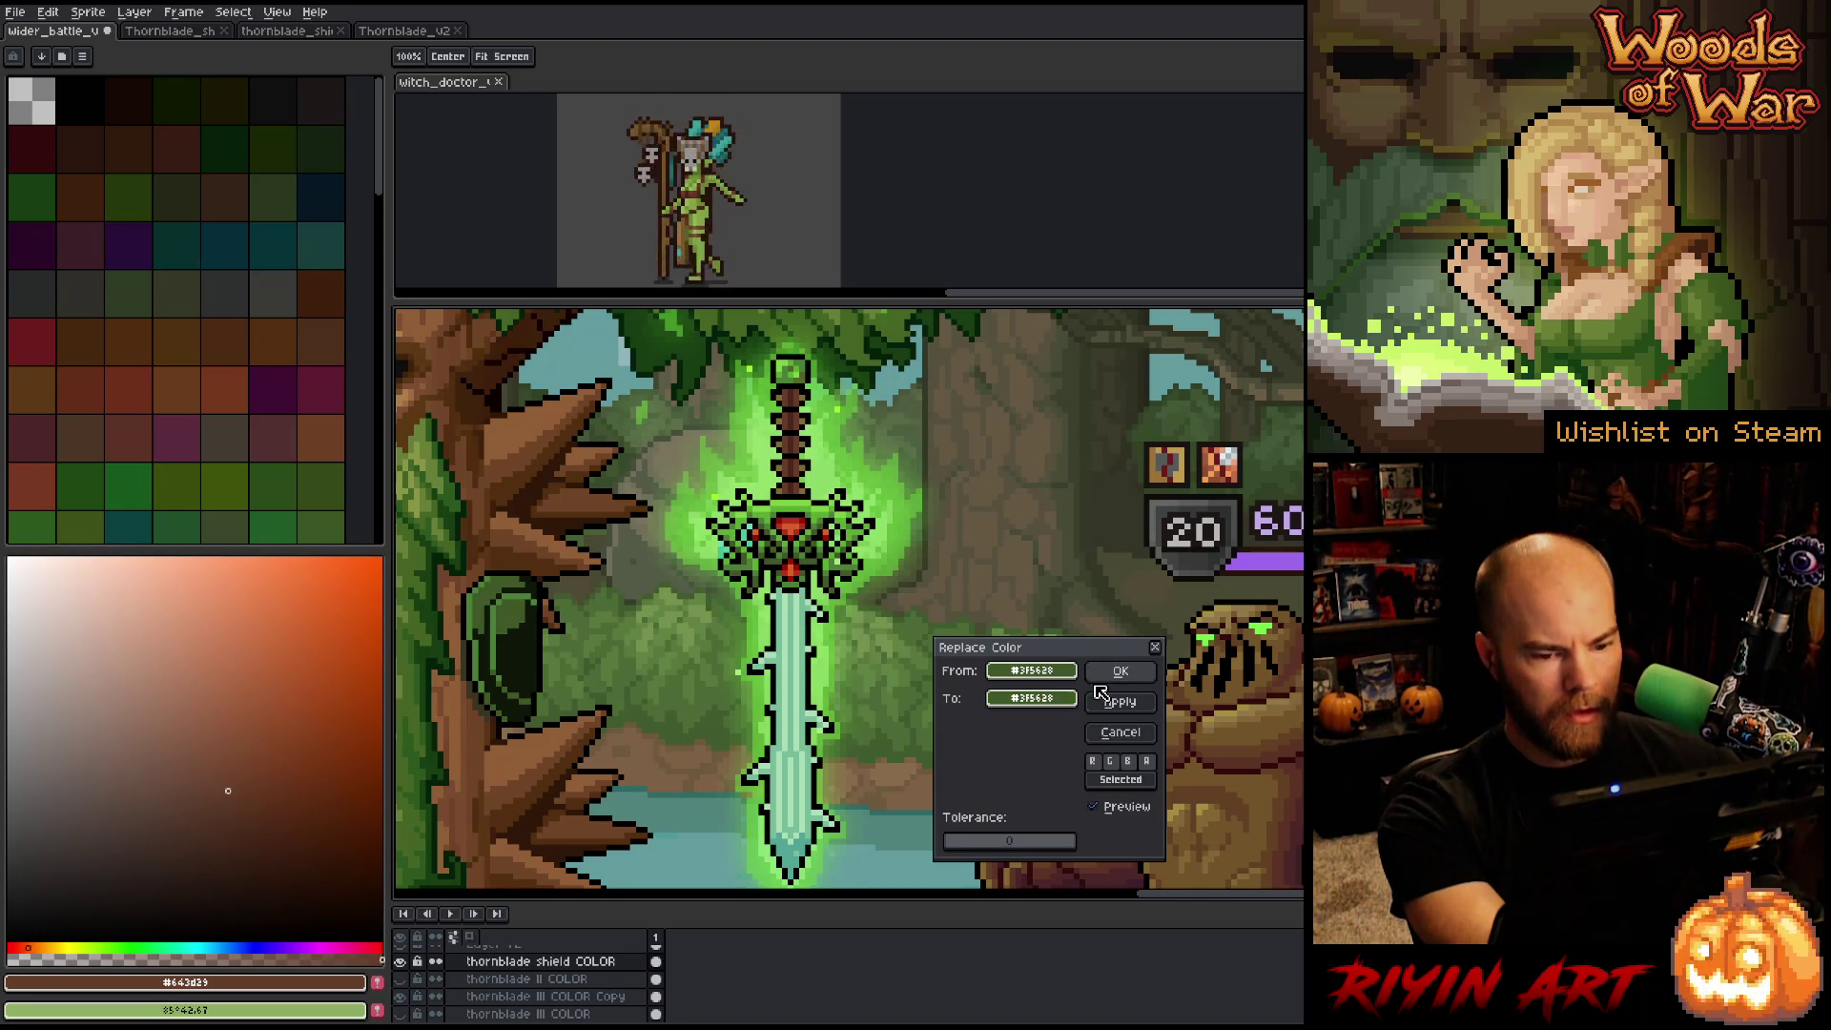
left_click(1071, 701)
left_click(1095, 728)
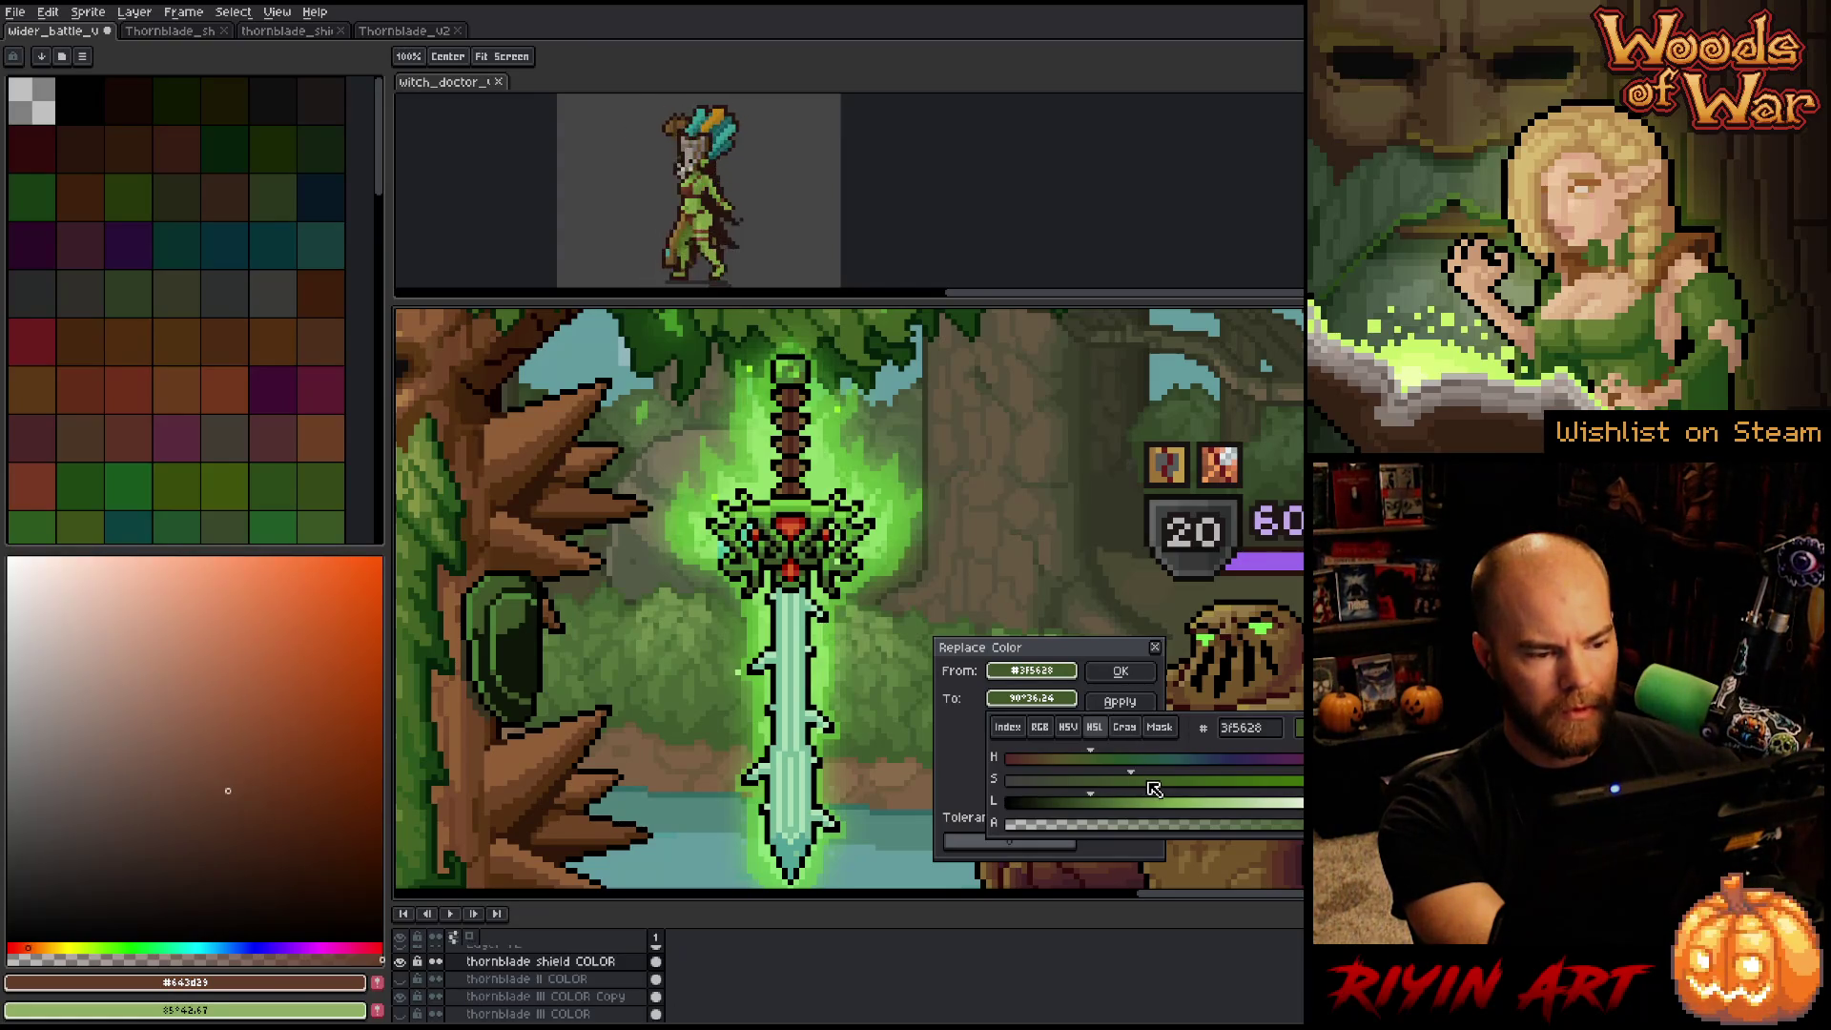
left_click(1097, 759)
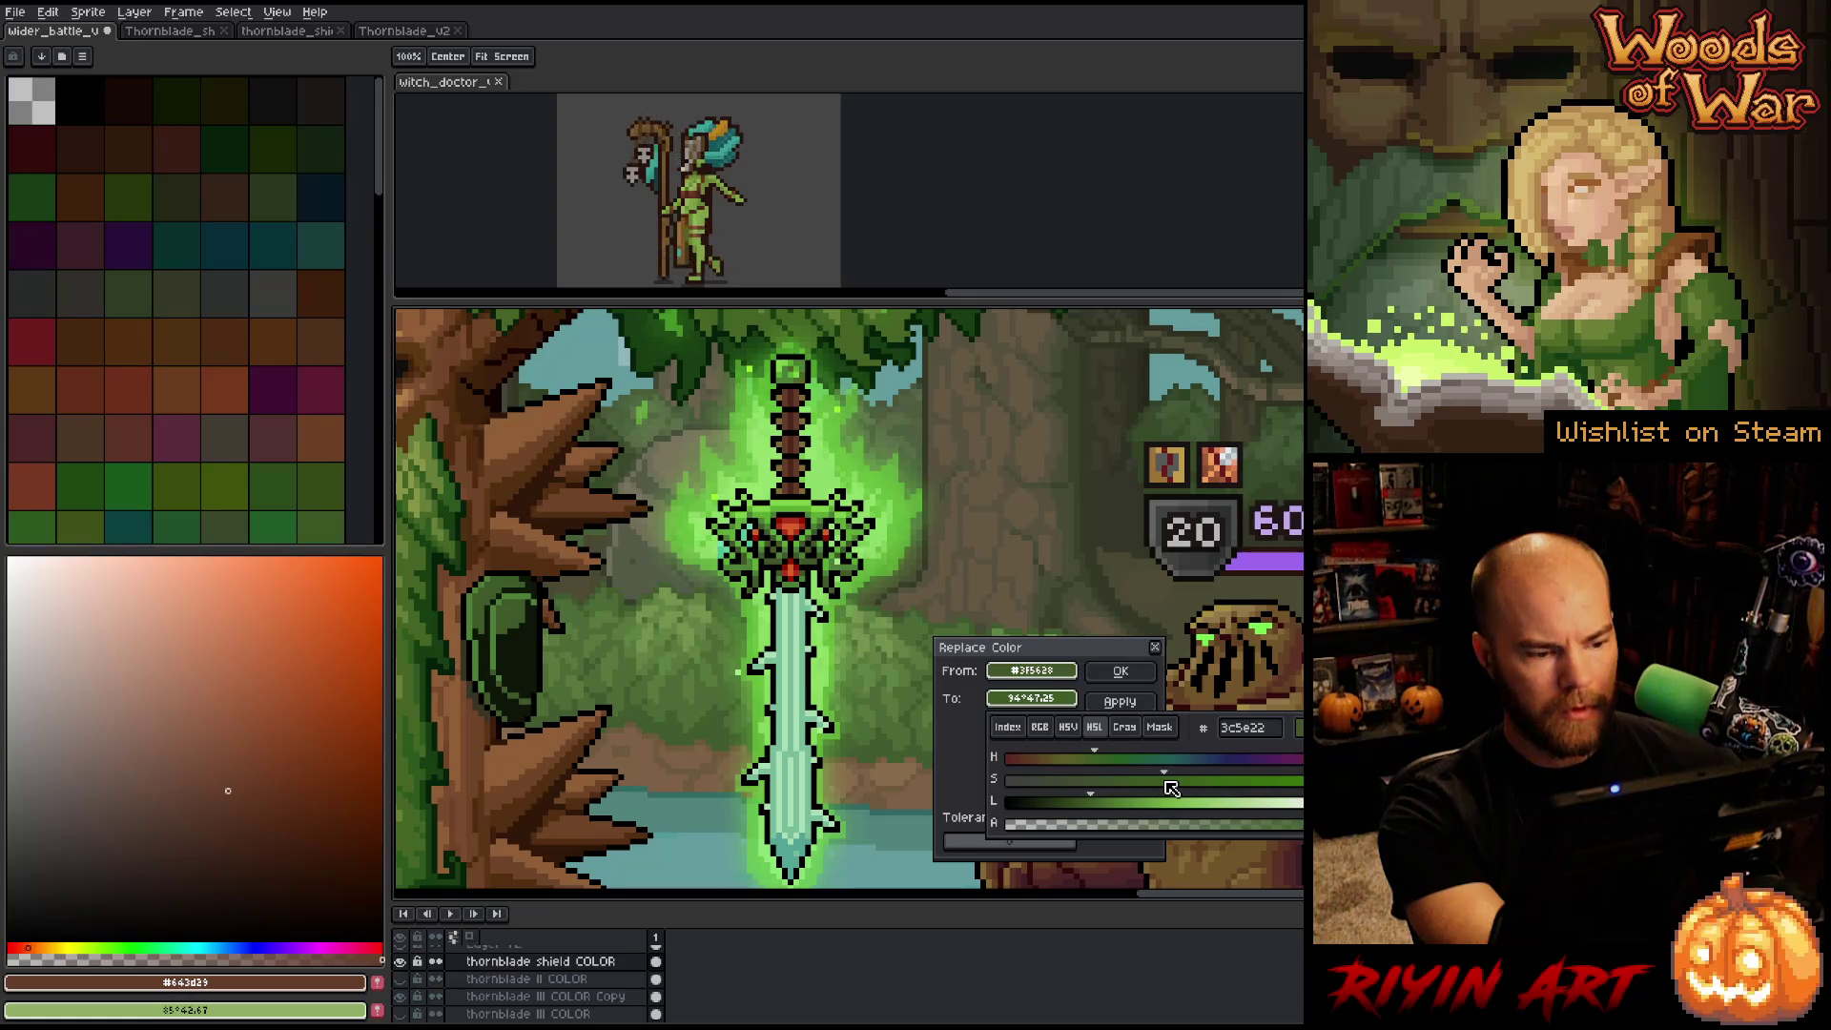
left_click_drag(1164, 785, 1158, 787)
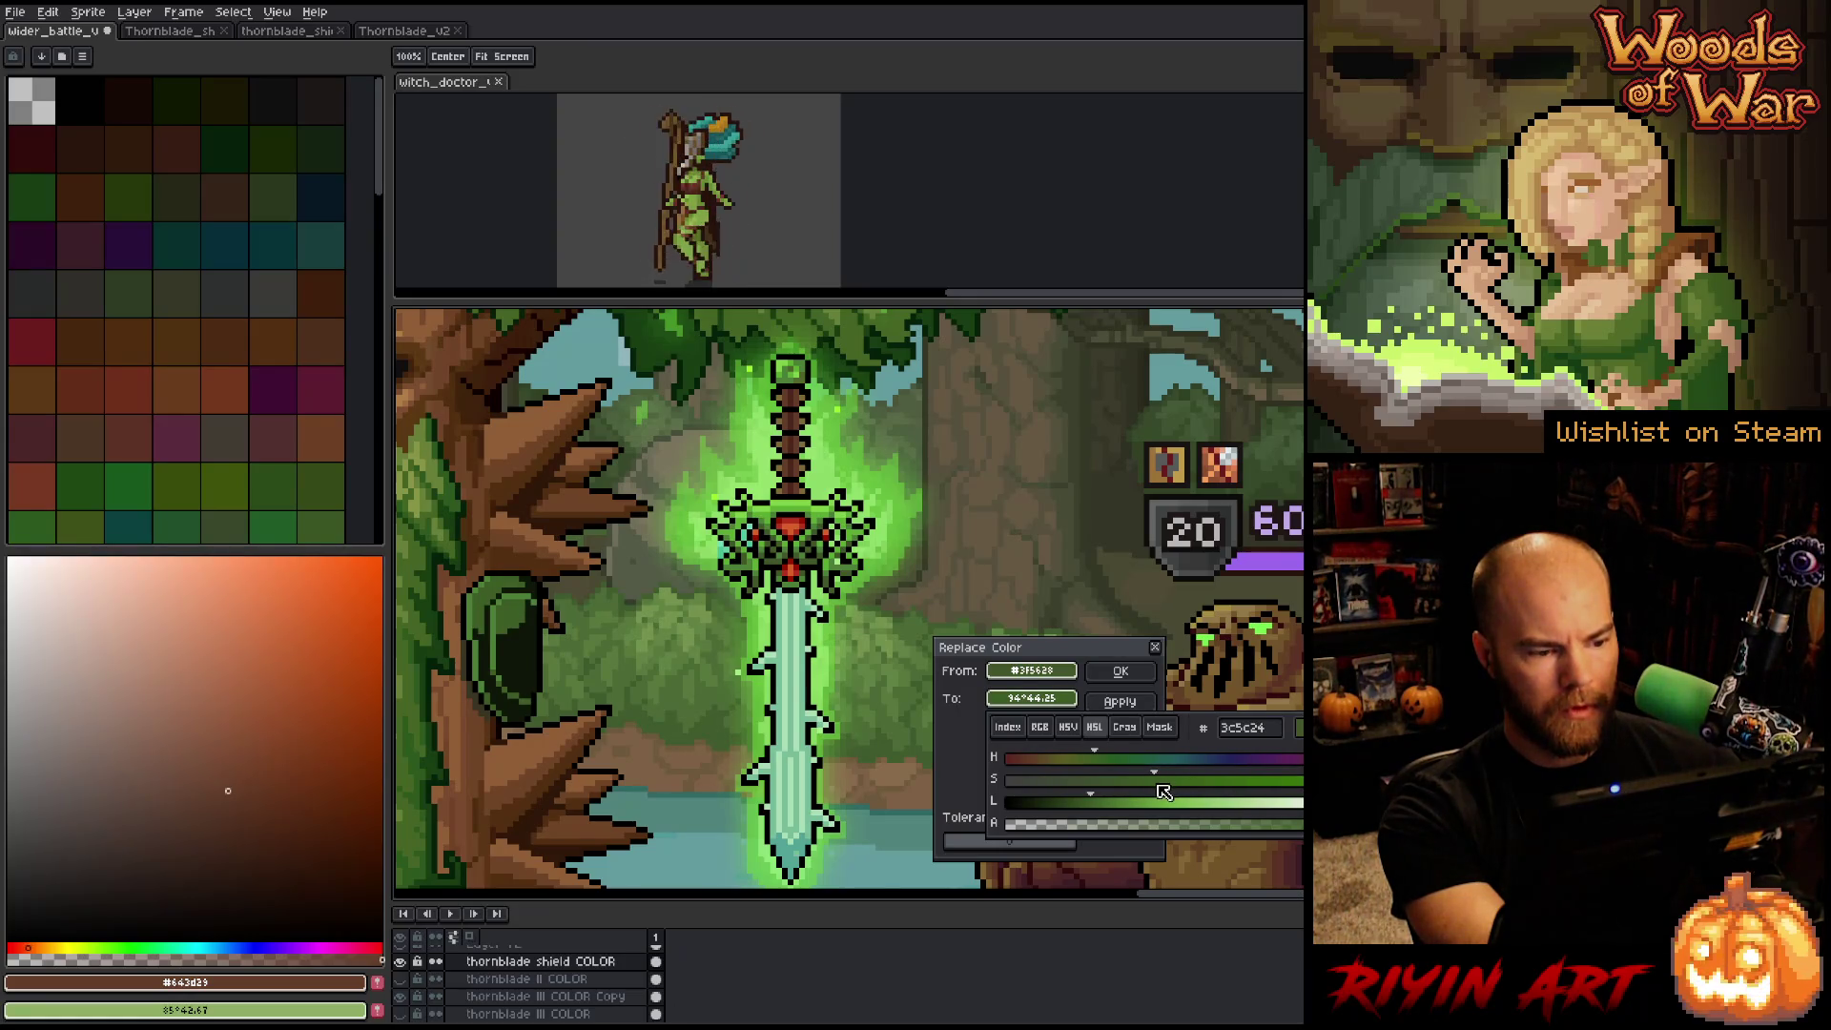
left_click(1106, 802)
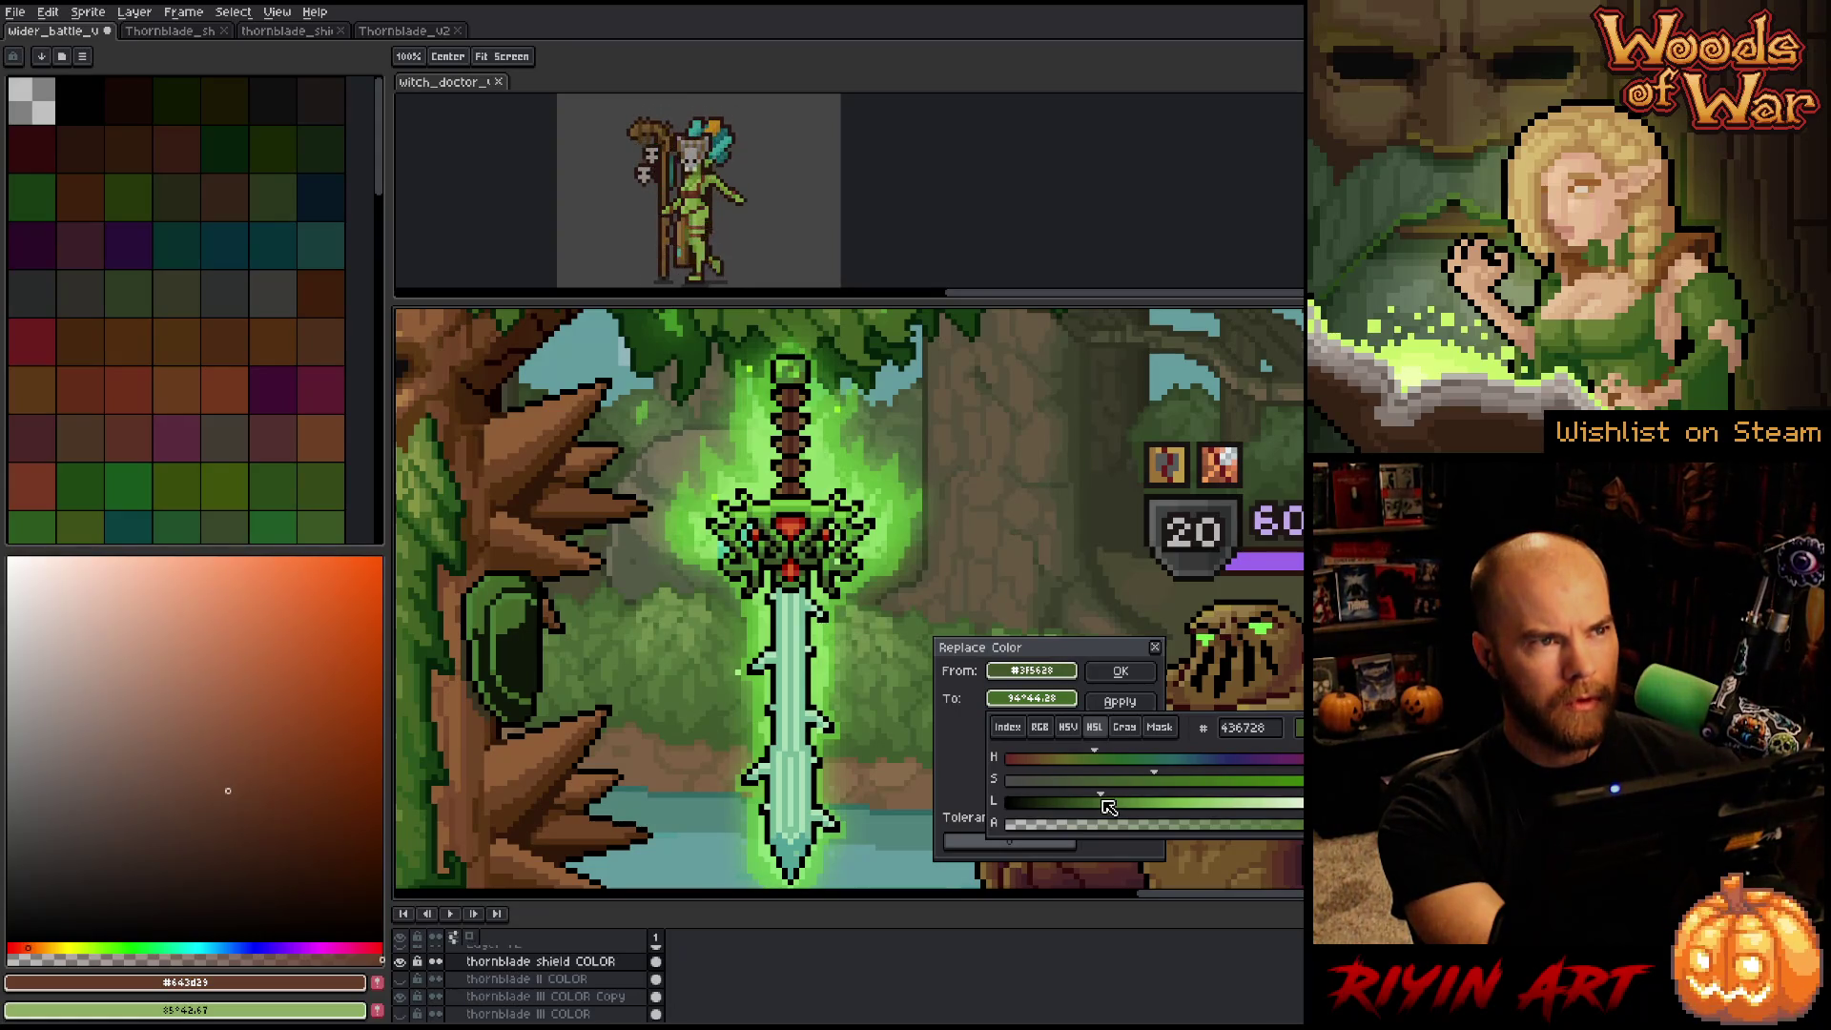
left_click_drag(1106, 803, 1083, 809)
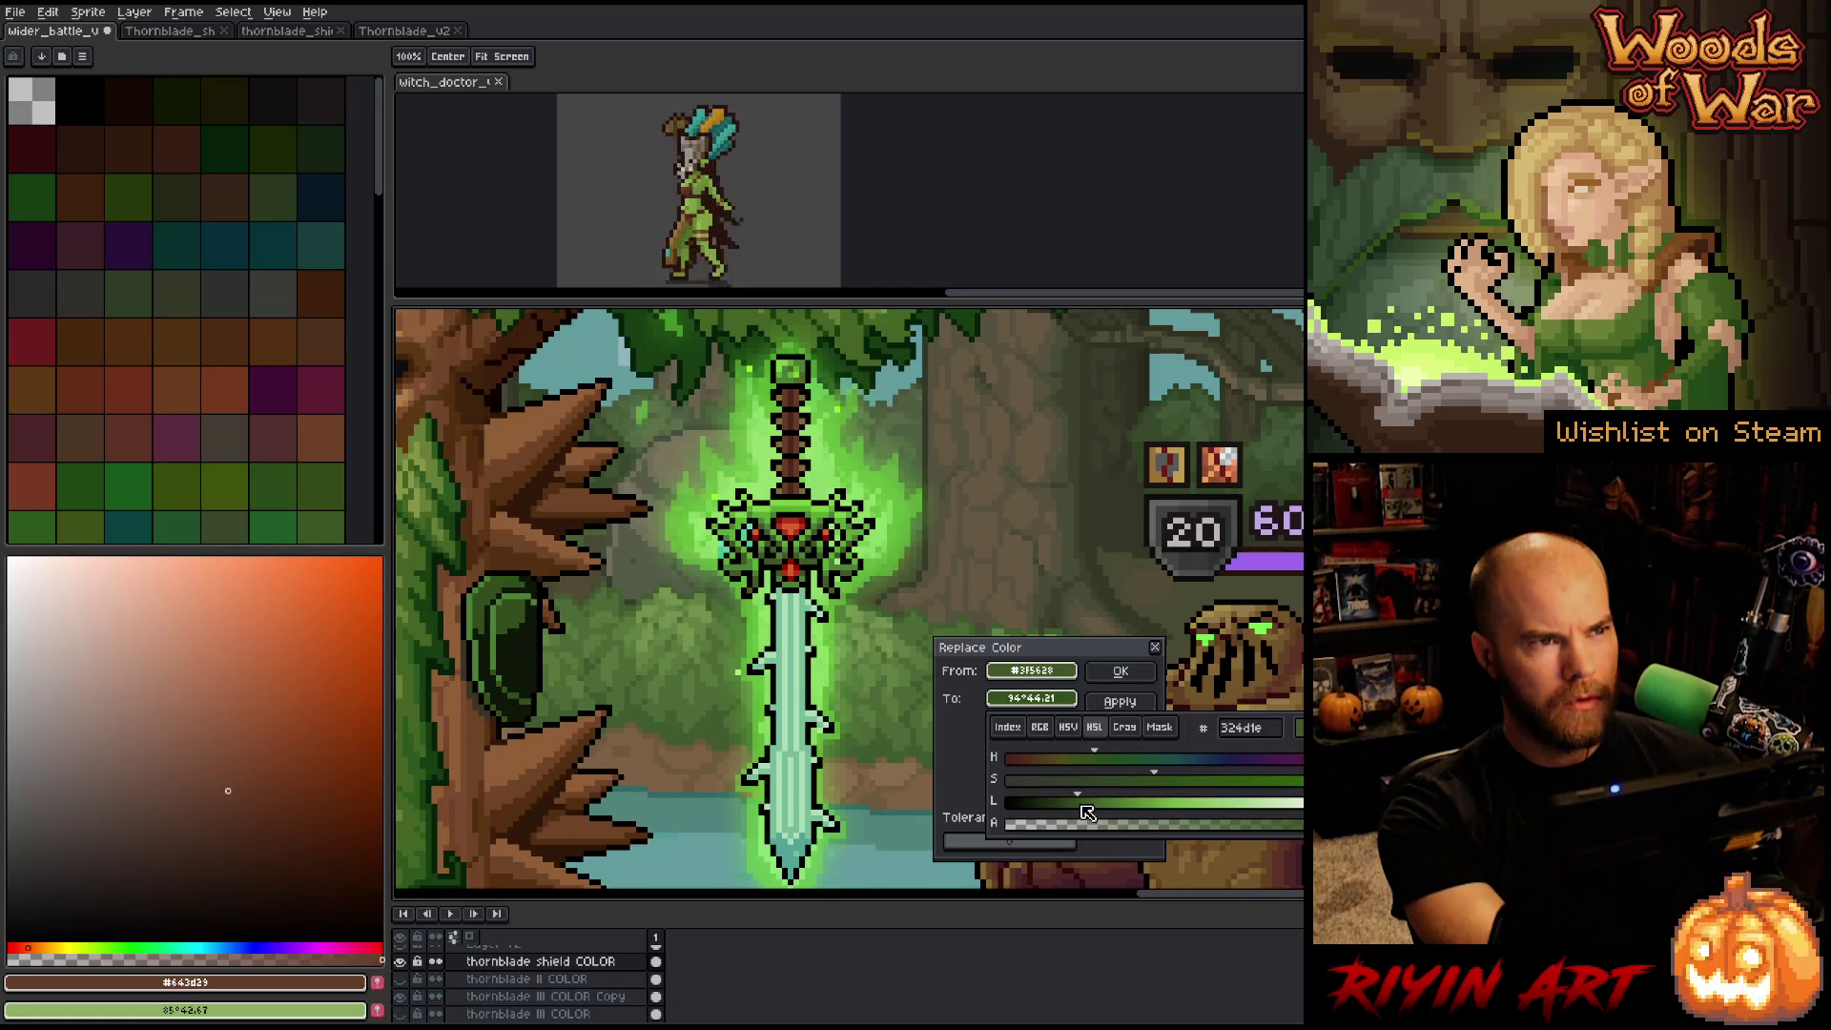
left_click_drag(1088, 812, 1094, 814)
key("Escape")
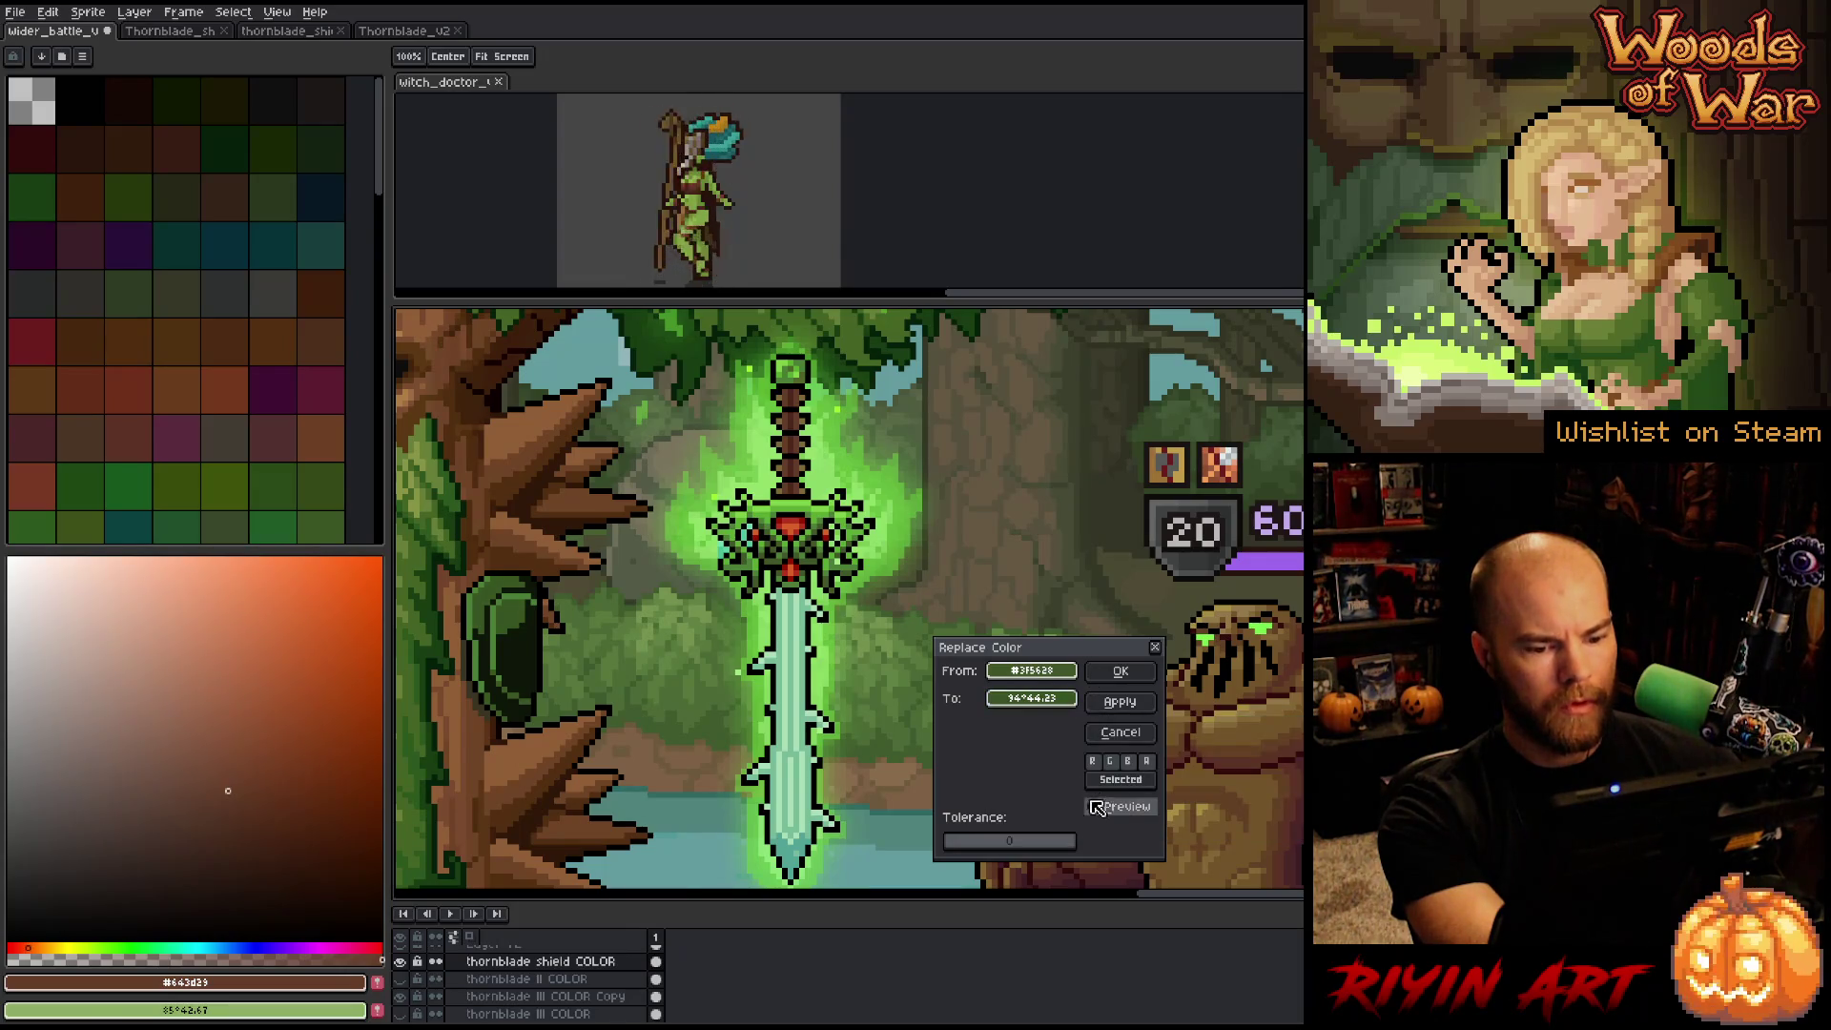
left_click(1120, 672)
key("shift+r")
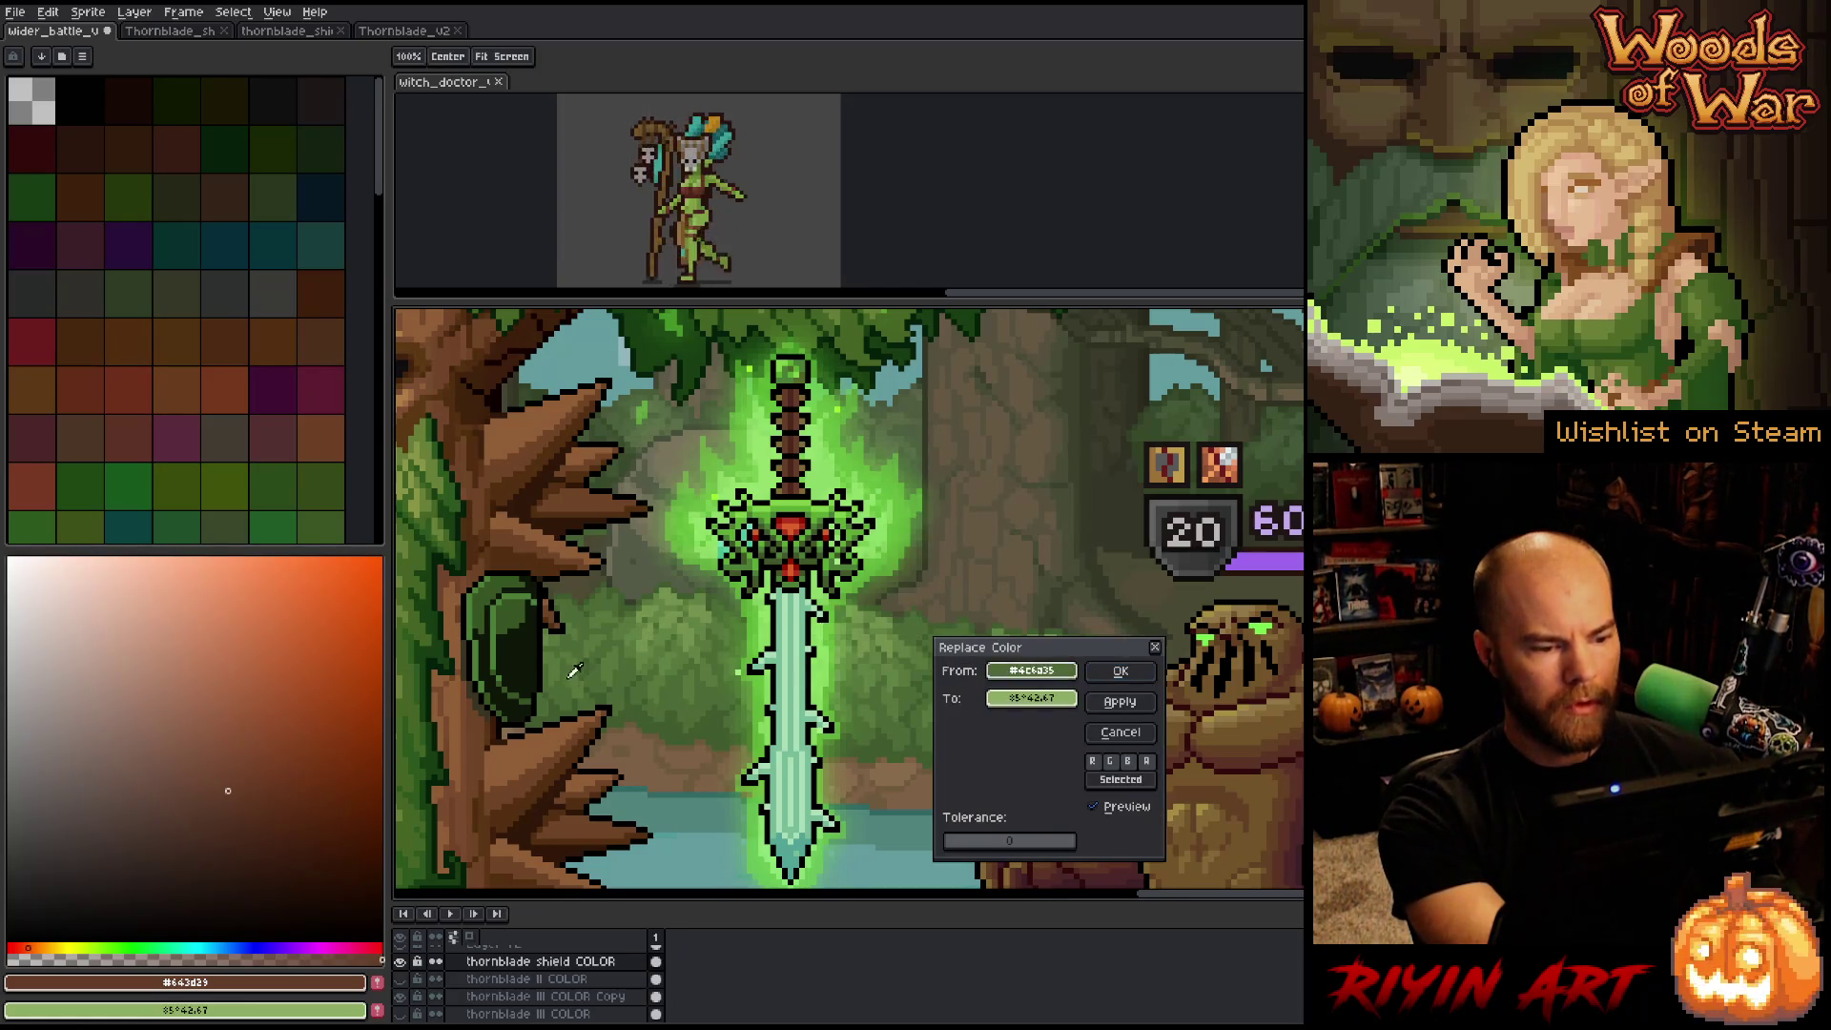
Set the shield's darkest green to a sword mid green with lowered HSL lightness.
left_click_drag(1030, 671, 575, 670)
mouse_move(1031, 699)
left_mouse_down()
mouse_move(1004, 650)
mouse_move(1025, 667)
left_mouse_up()
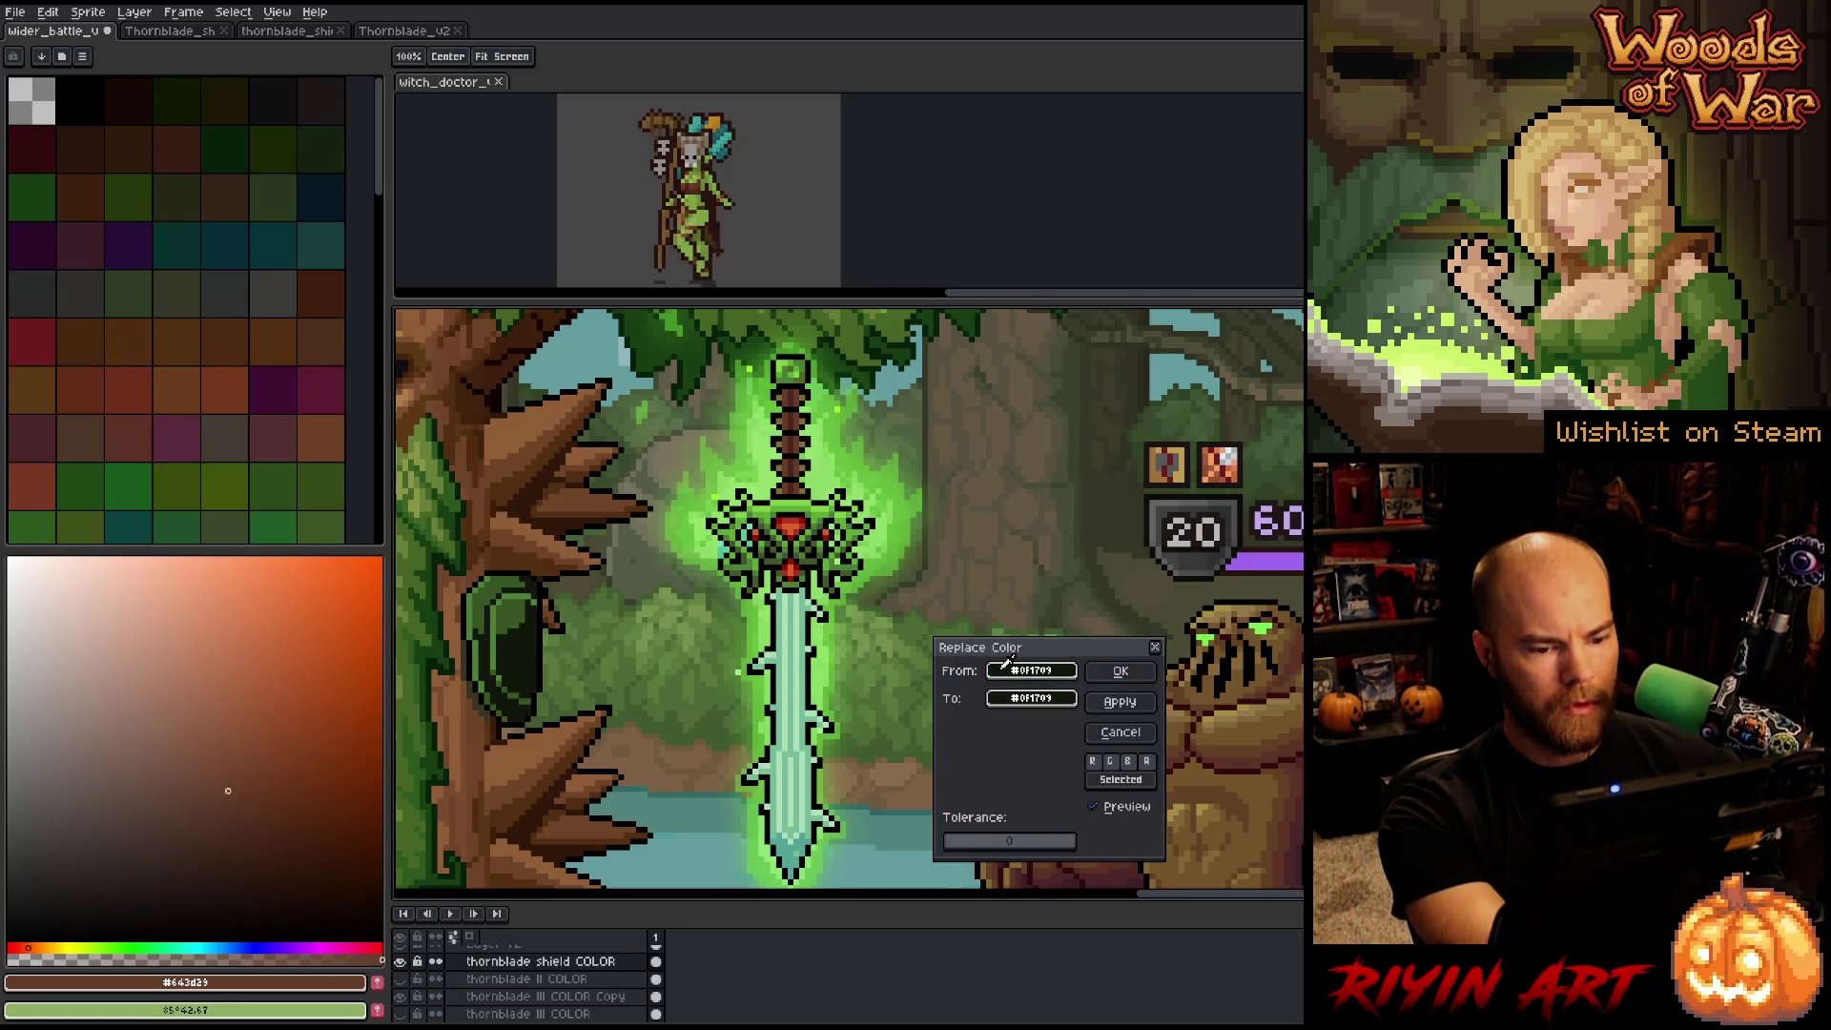
left_click(1011, 700)
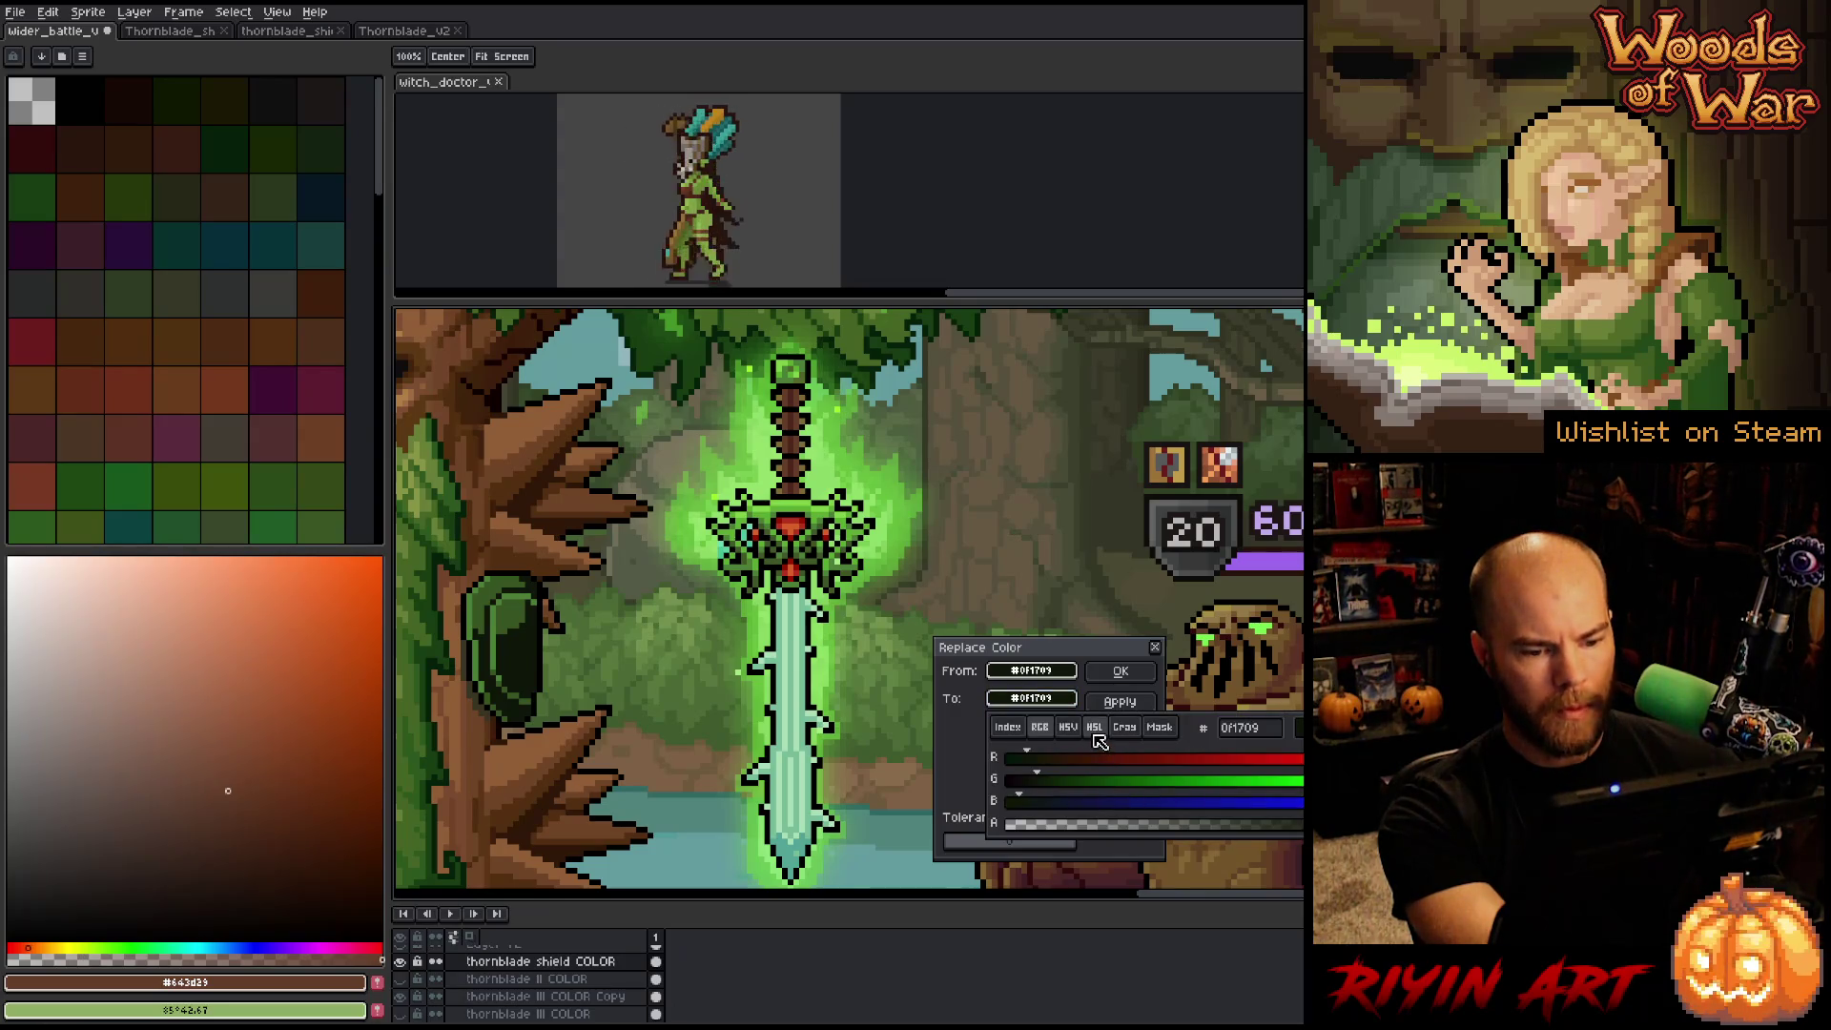
left_click(1094, 726)
left_click(1050, 804)
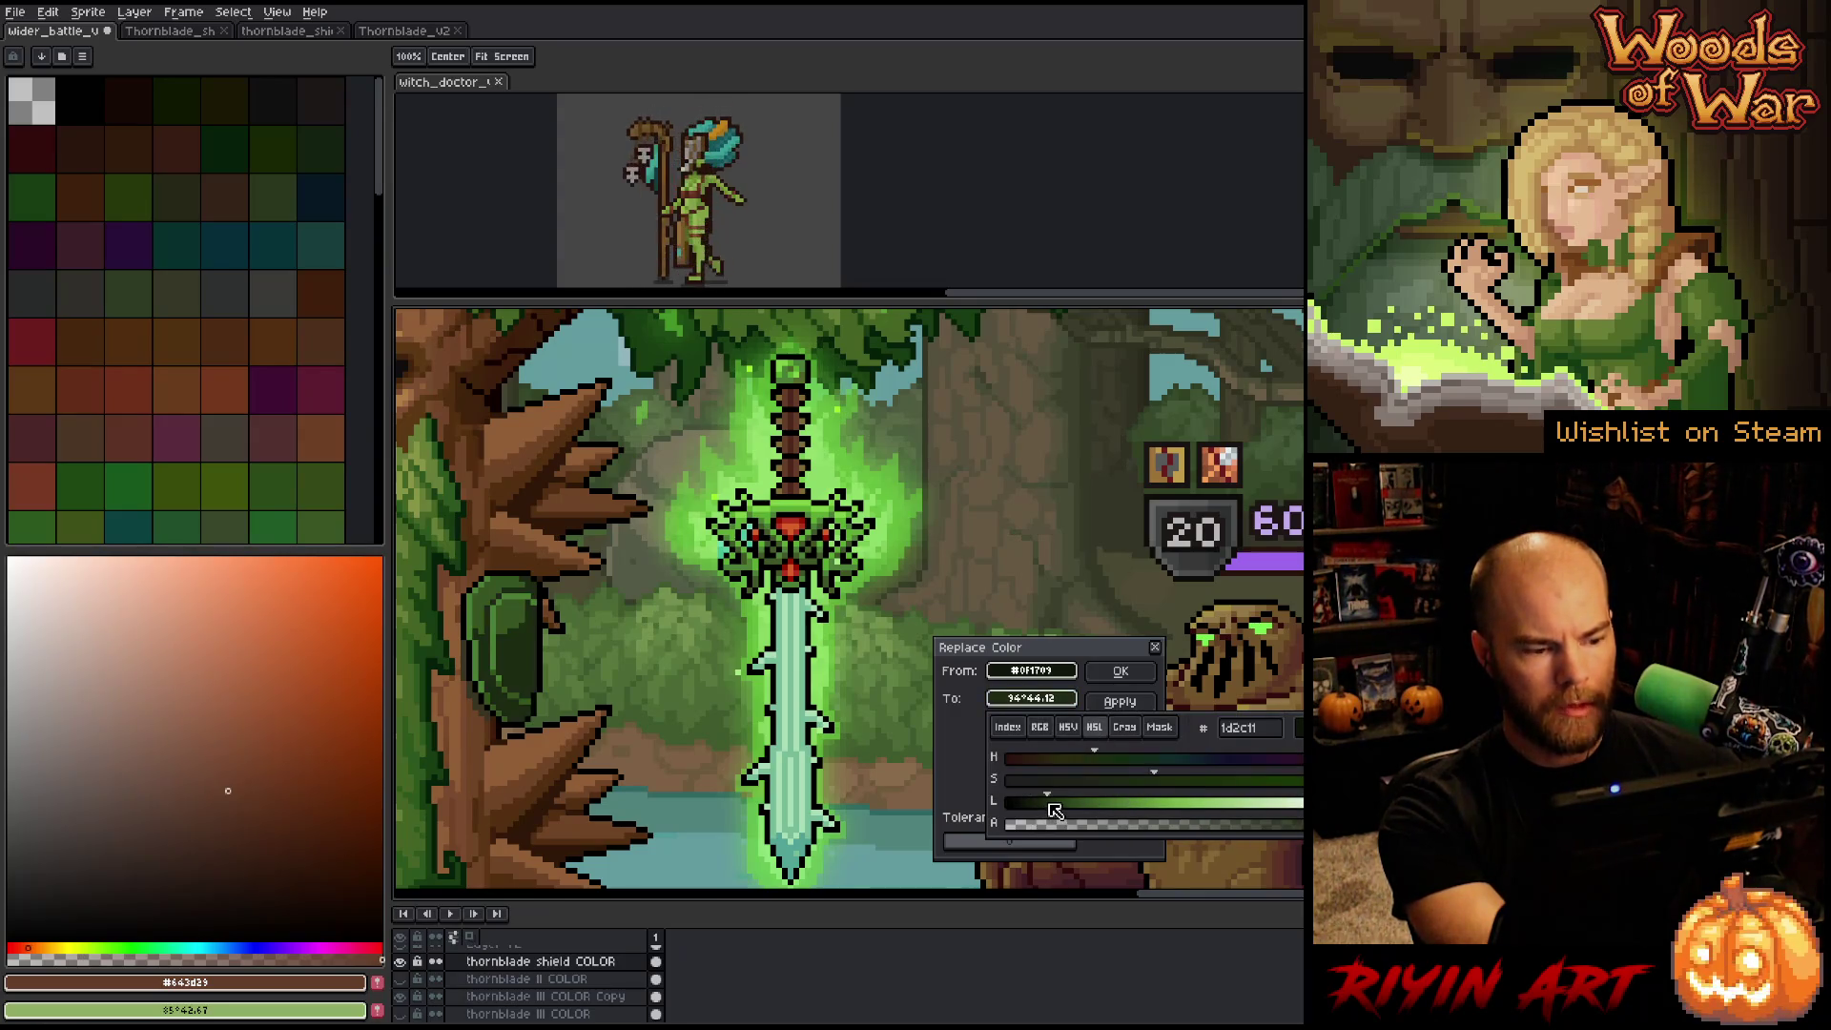
left_click_drag(1054, 810, 1037, 811)
left_click(816, 552)
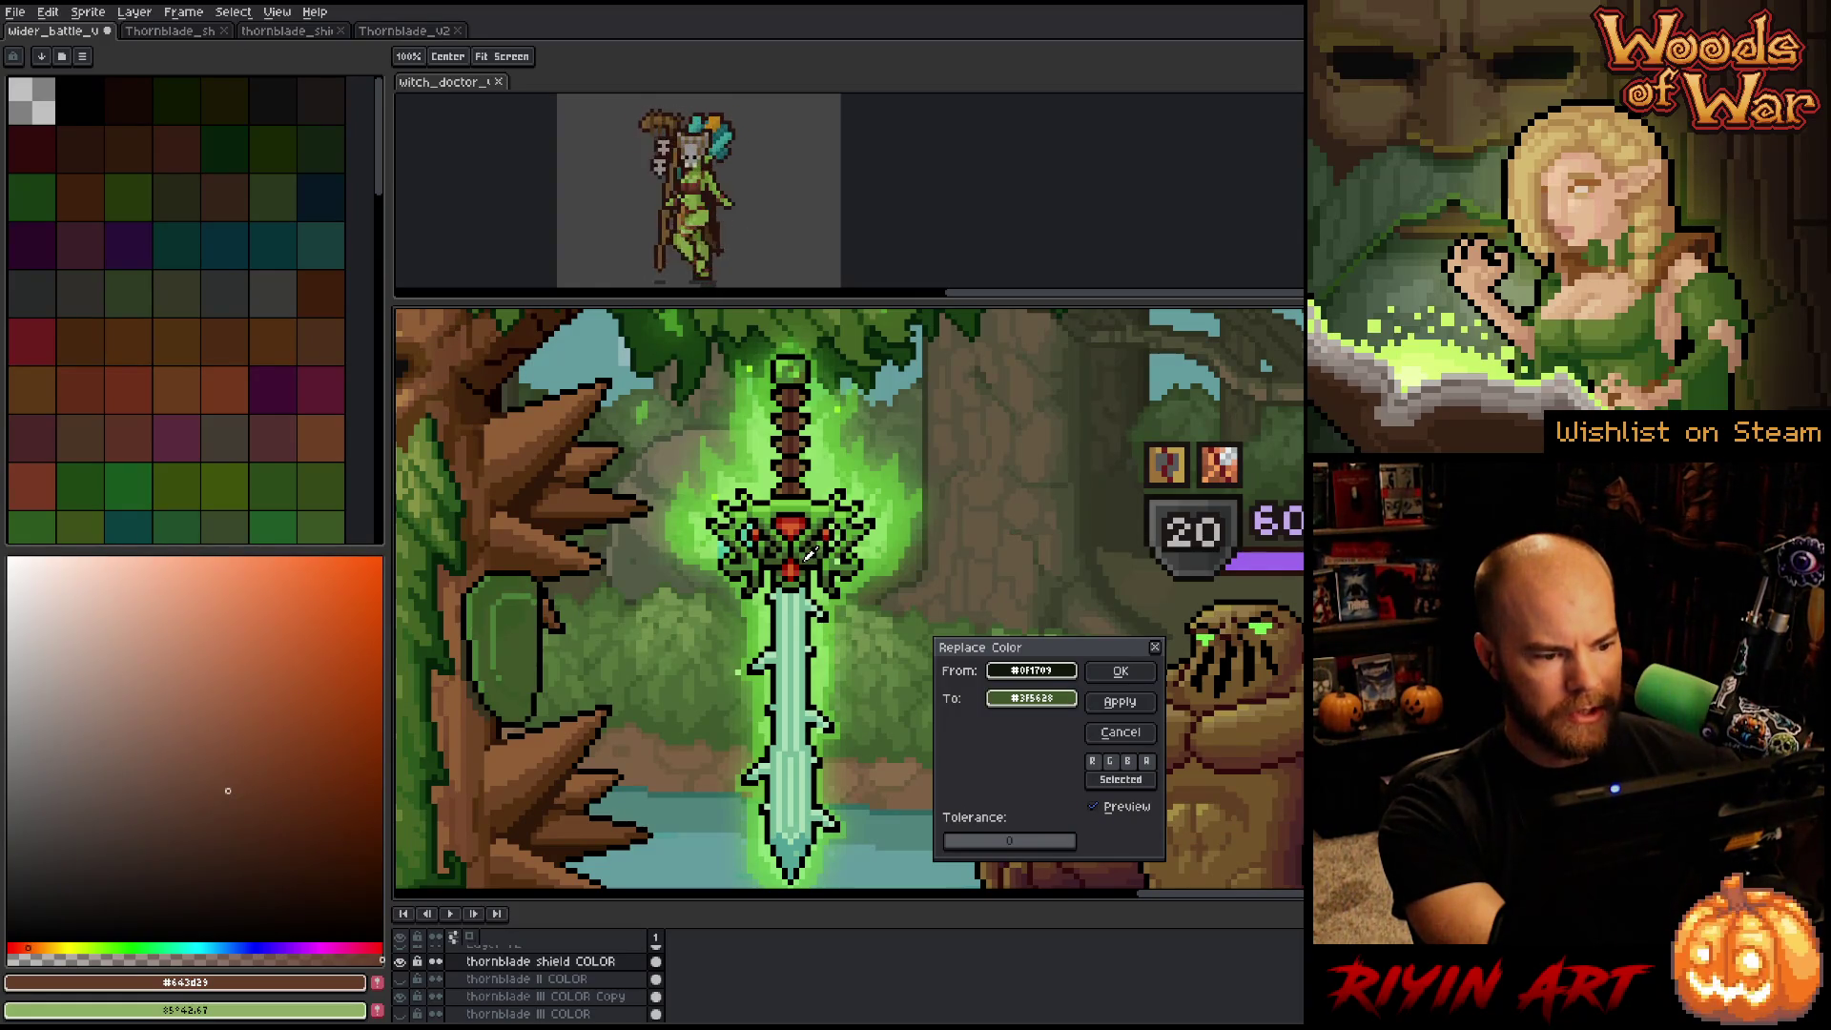
left_click(1031, 698)
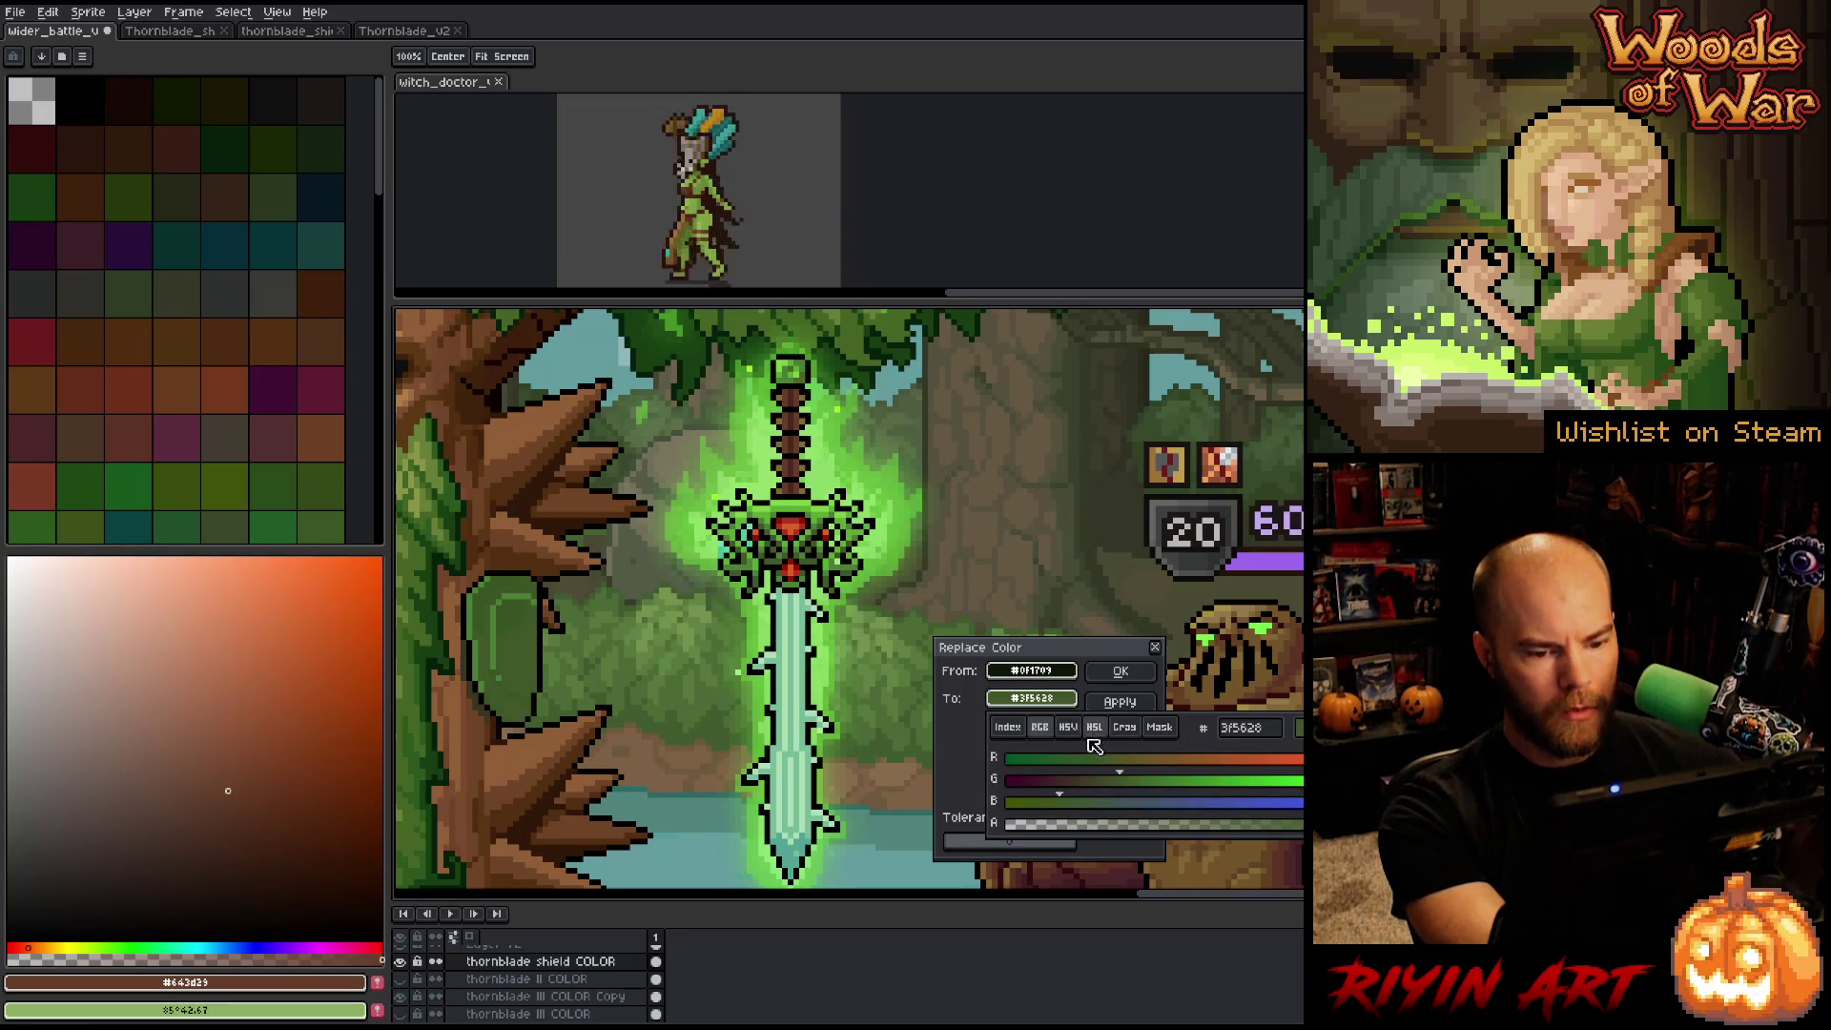
left_click(1094, 728)
left_click(1062, 803)
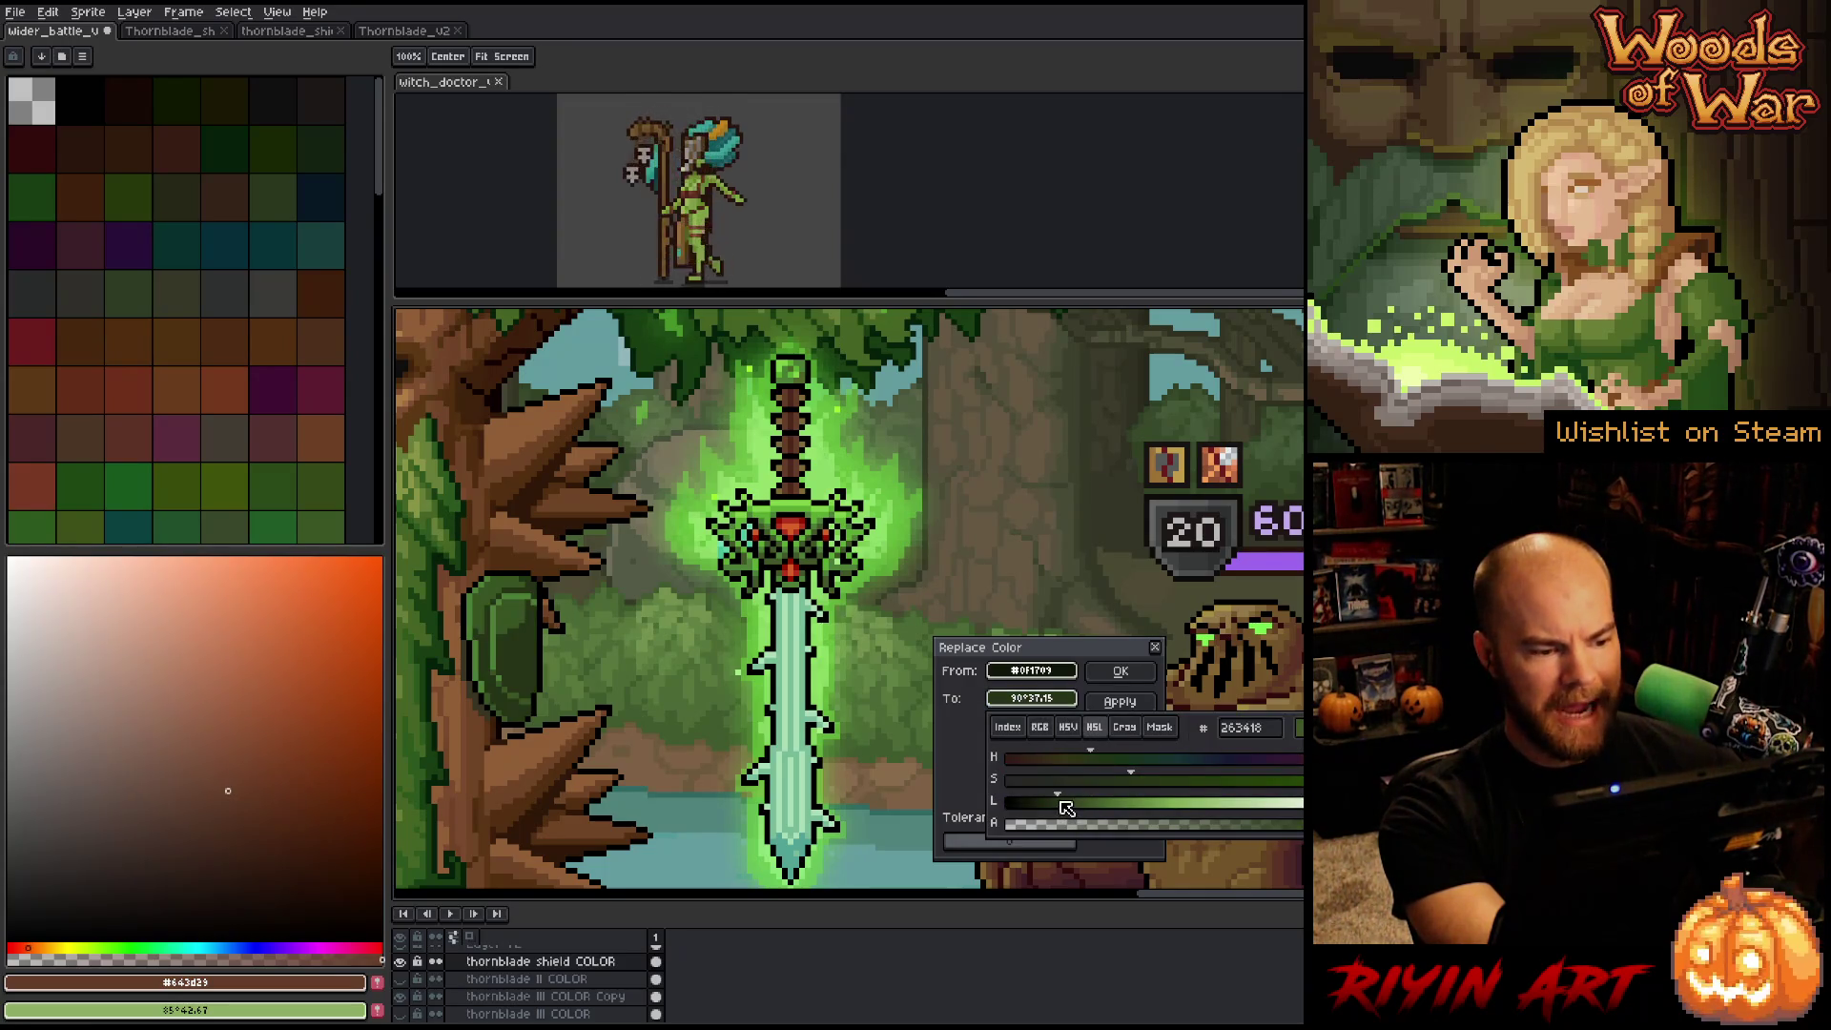
left_click_drag(1067, 807, 1057, 808)
key("Escape")
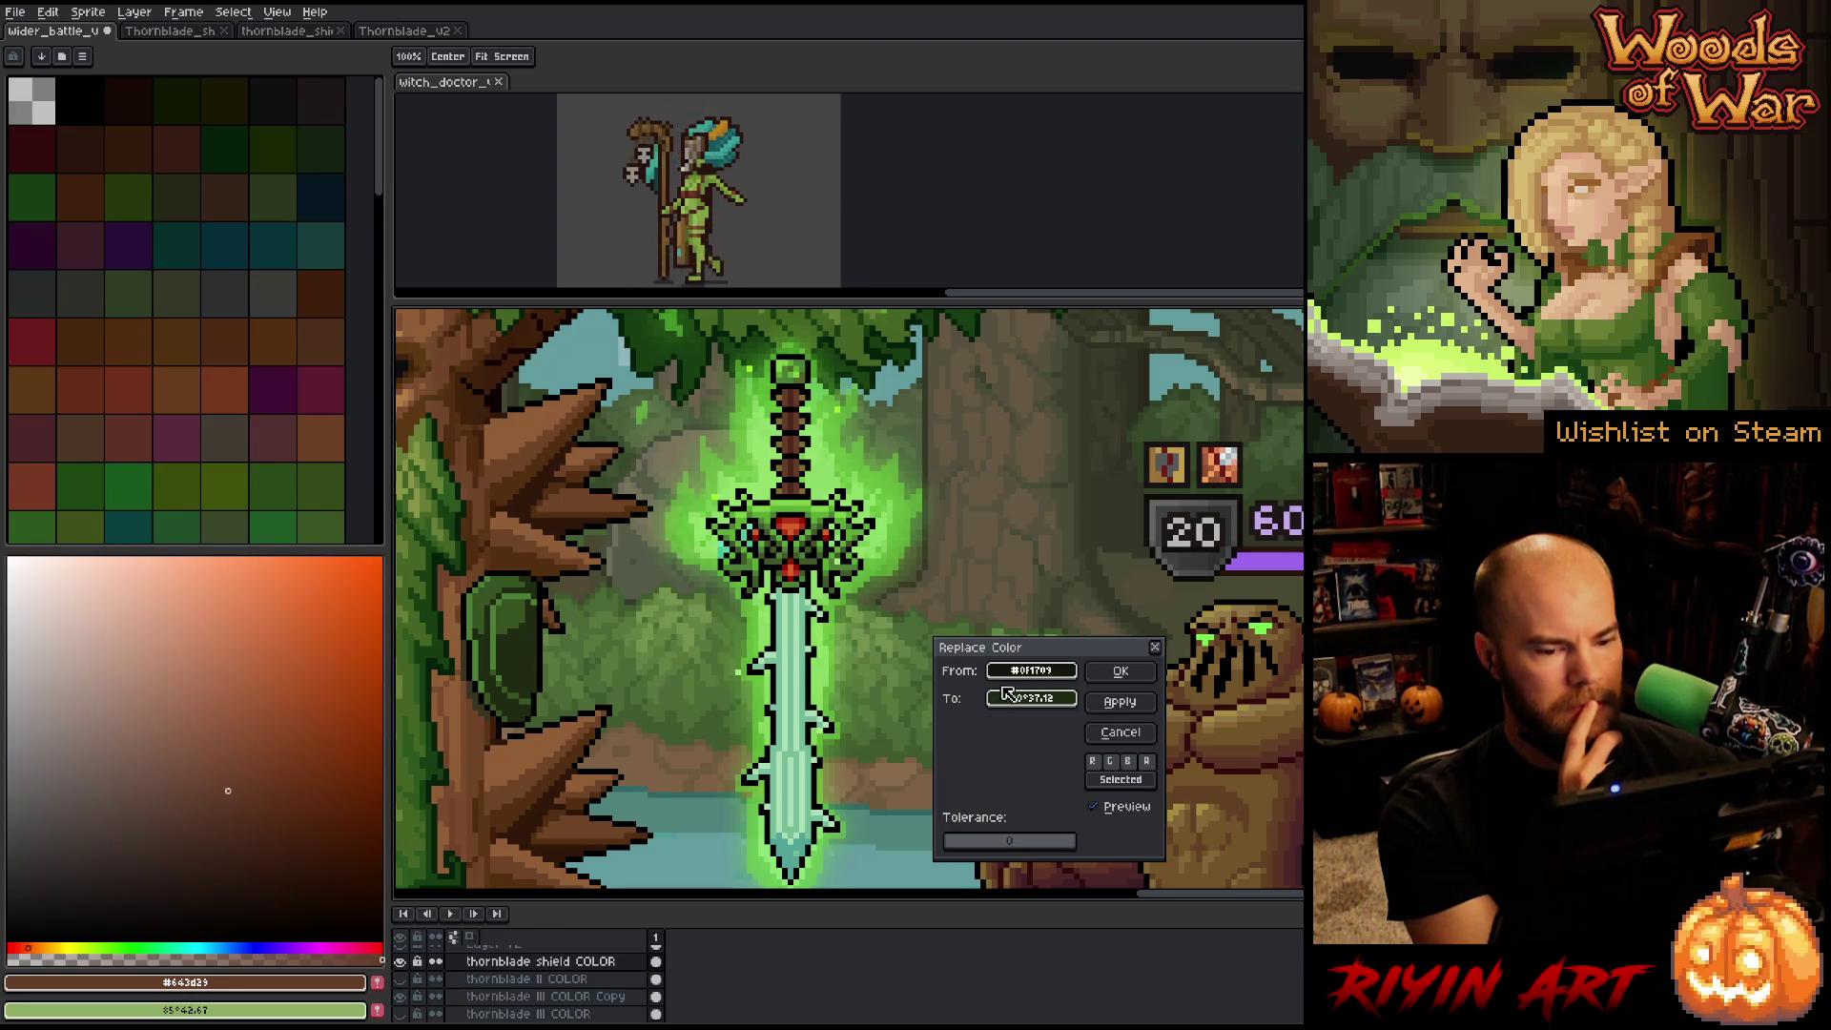
Darken the replacement colour and shift its hue toward teal green, fine-tuning the lightness.
left_click(1032, 698)
left_click_drag(1055, 798, 1041, 805)
key("Escape")
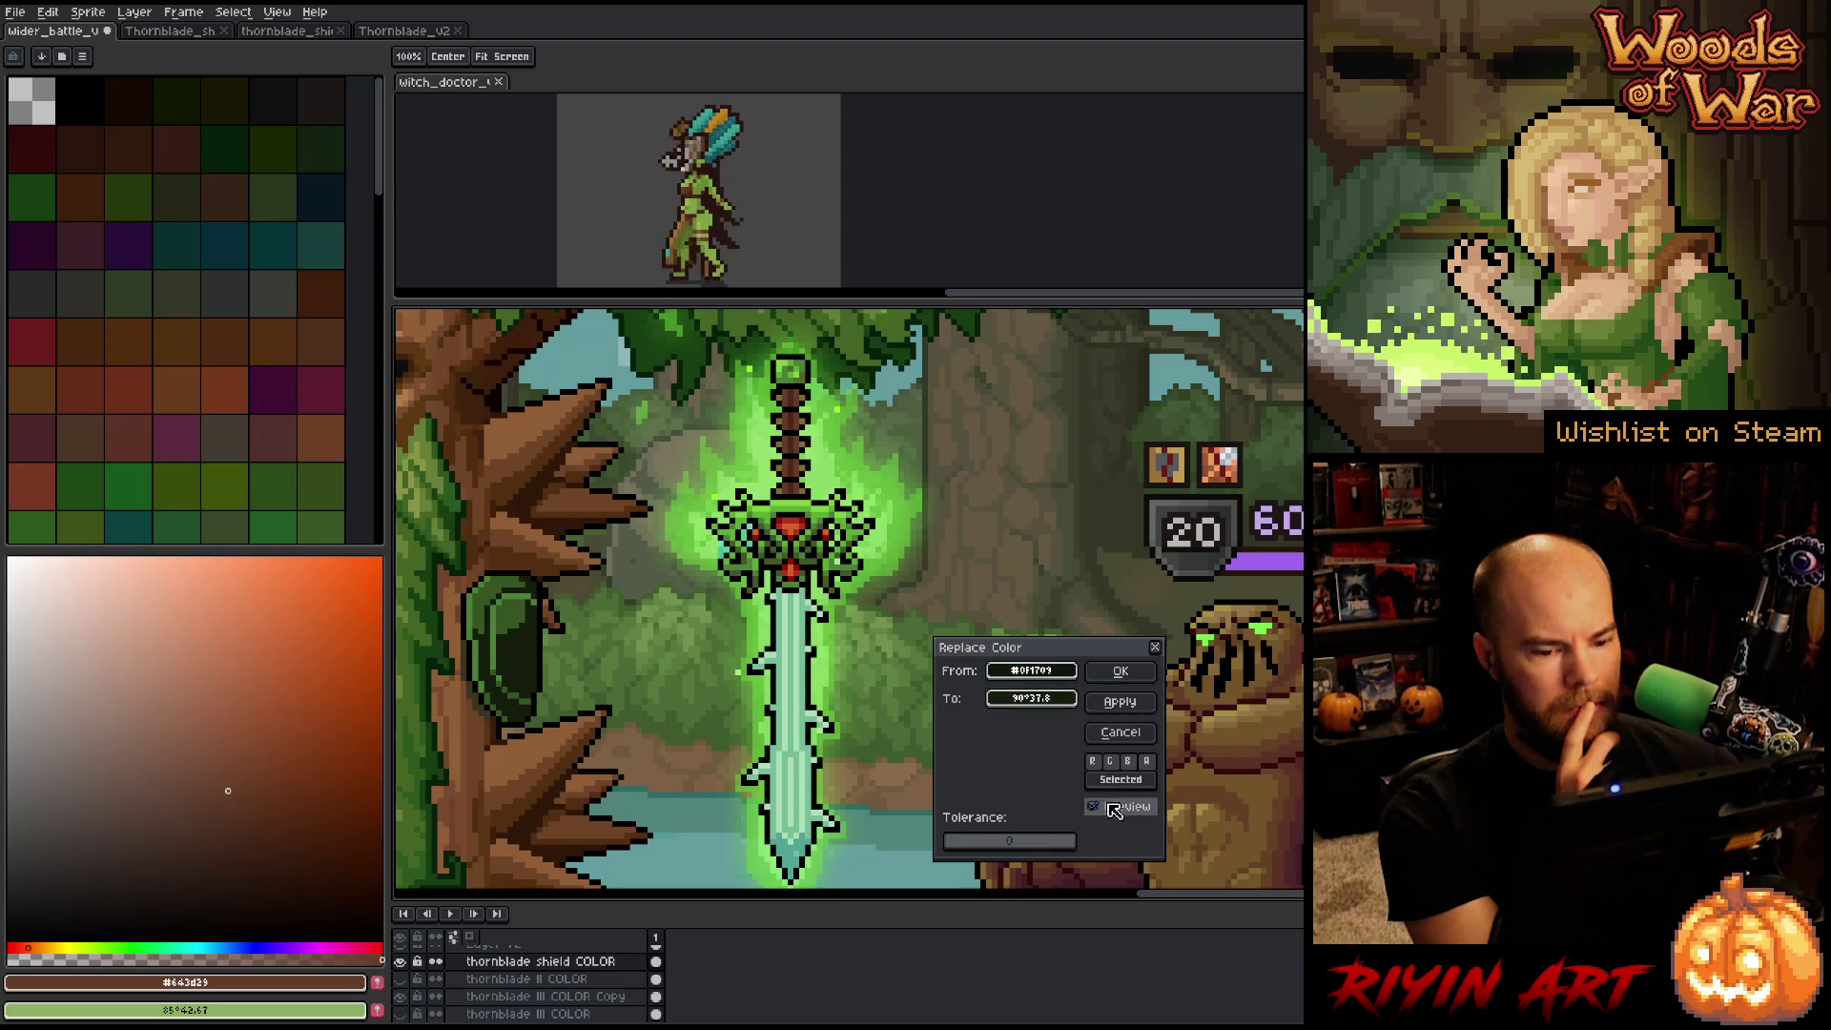
left_click(1032, 698)
mouse_move(1121, 761)
left_mouse_down()
mouse_move(1188, 763)
mouse_move(1166, 774)
left_mouse_up()
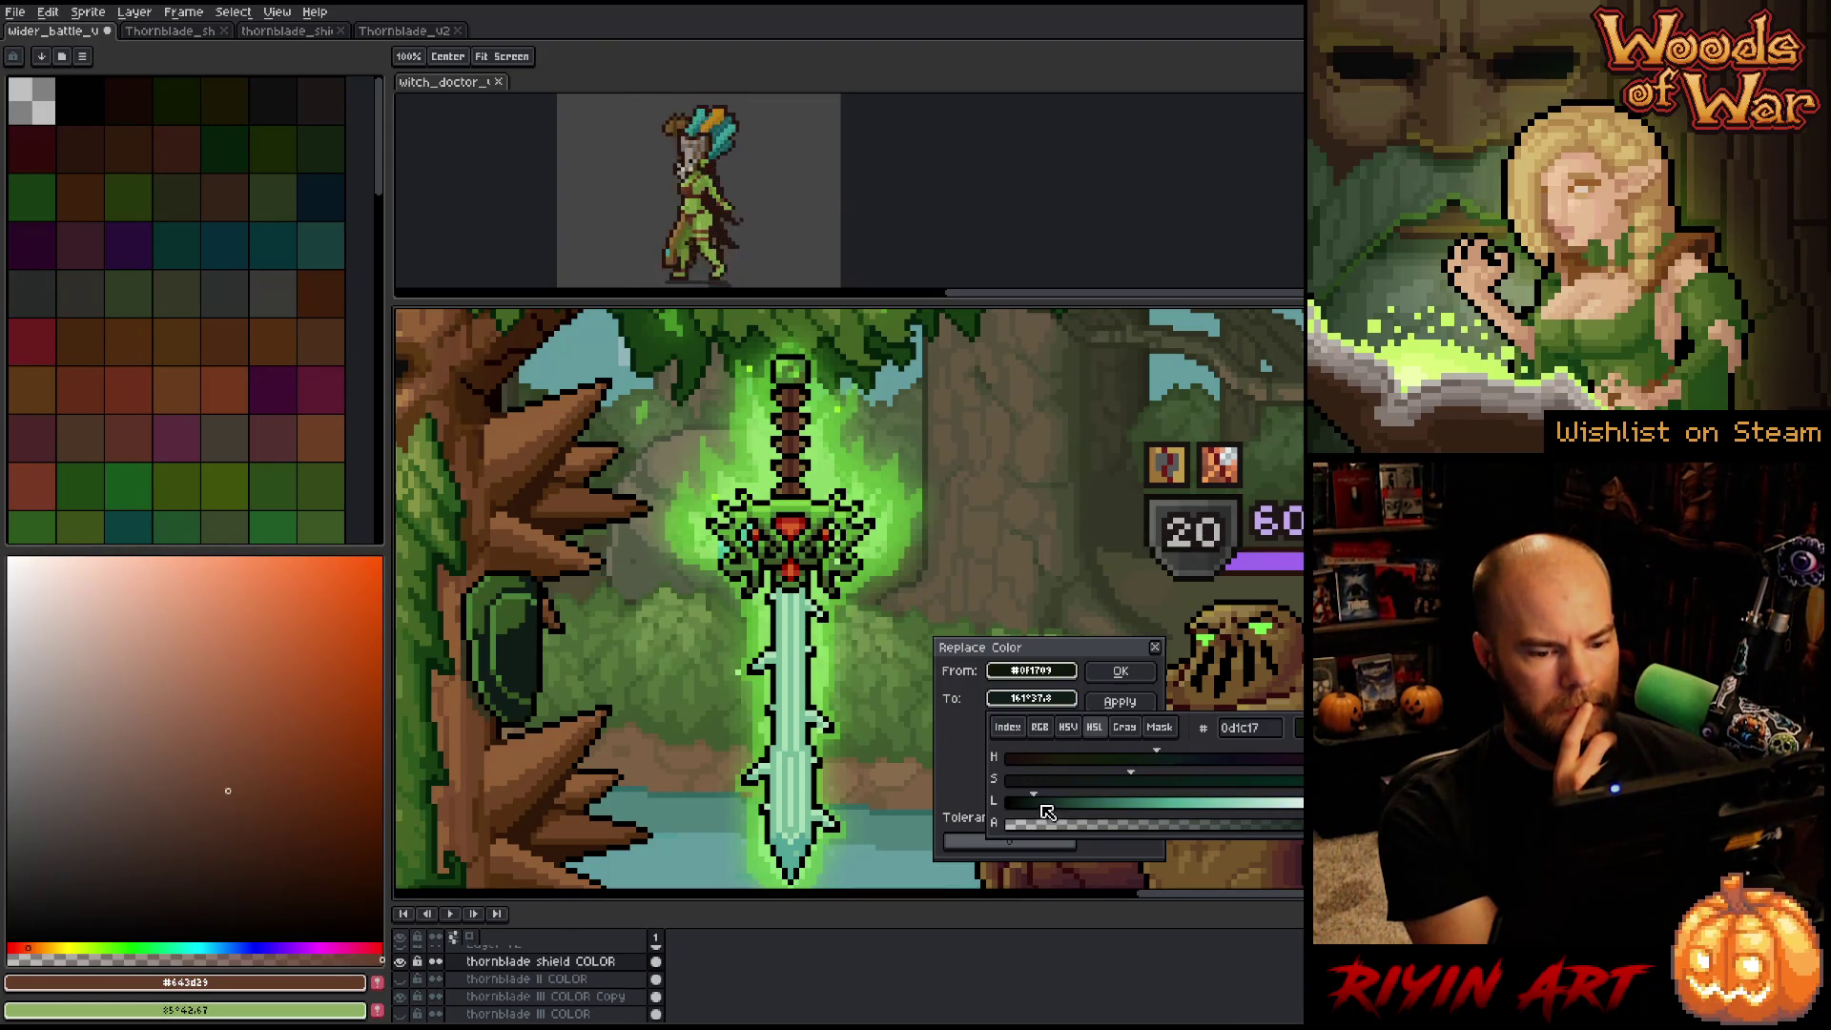
left_click(1055, 809)
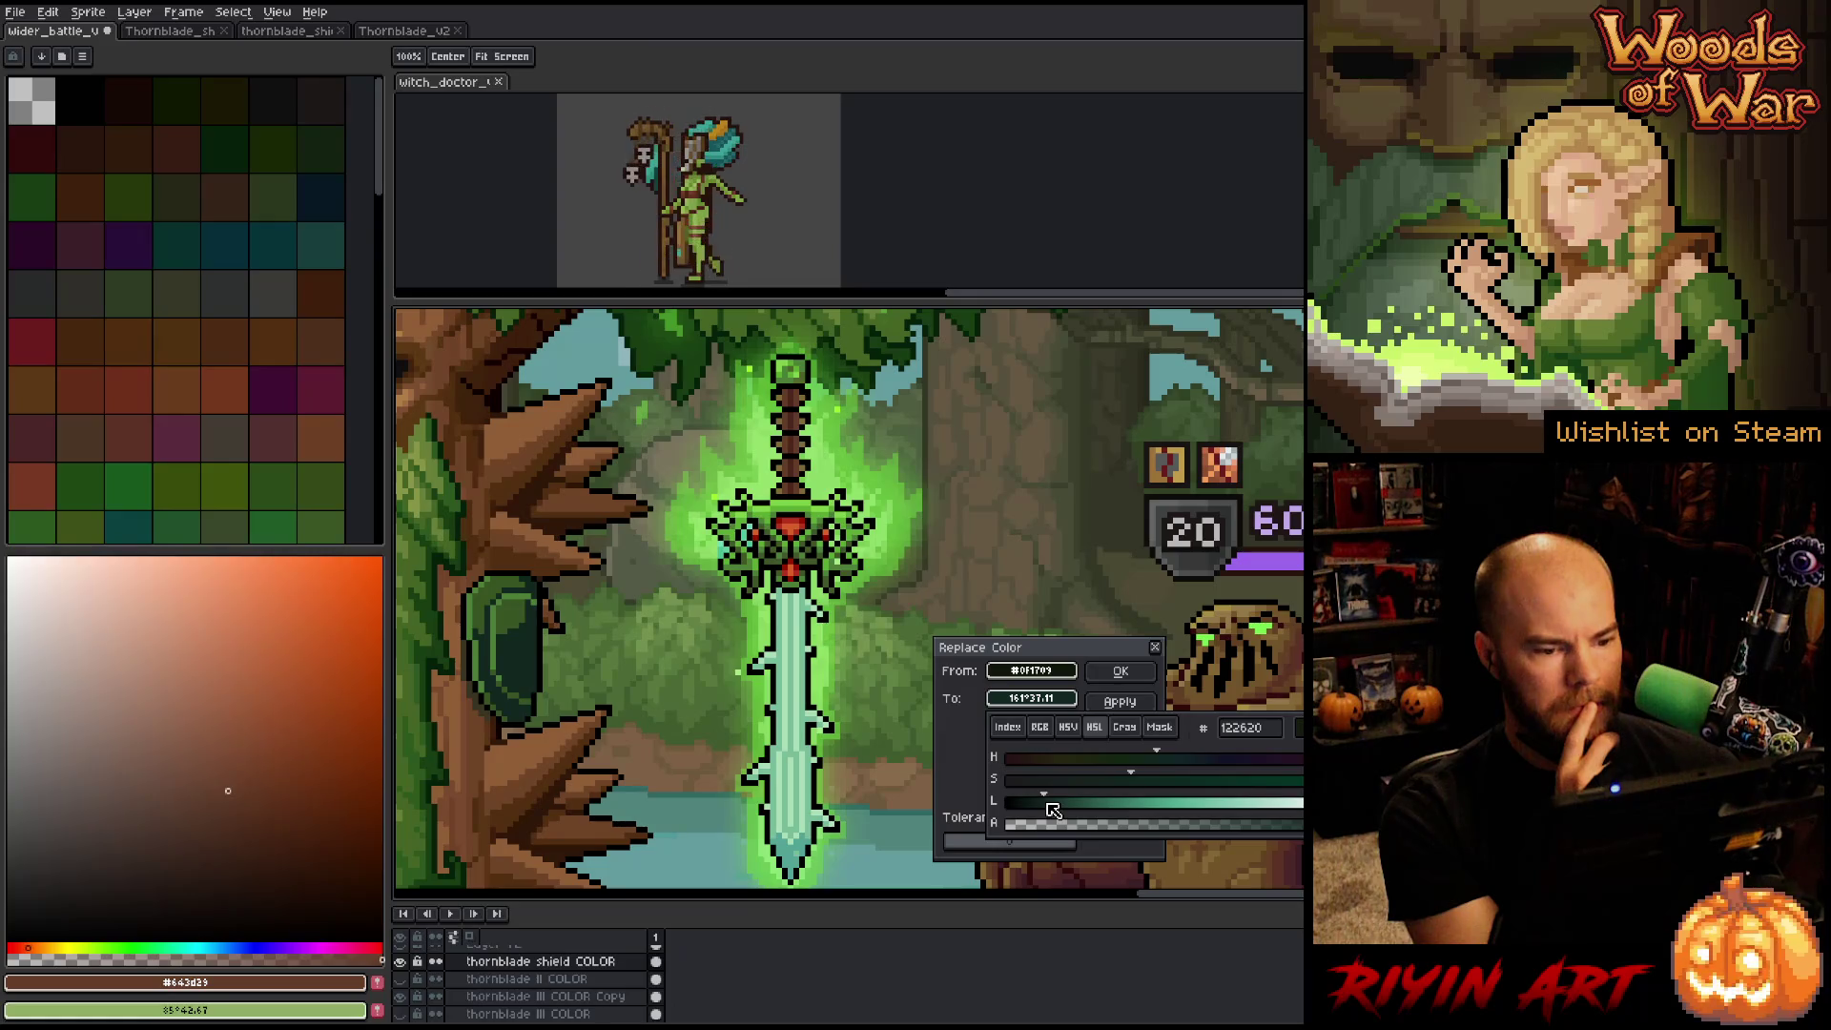
left_click_drag(1053, 810, 1053, 812)
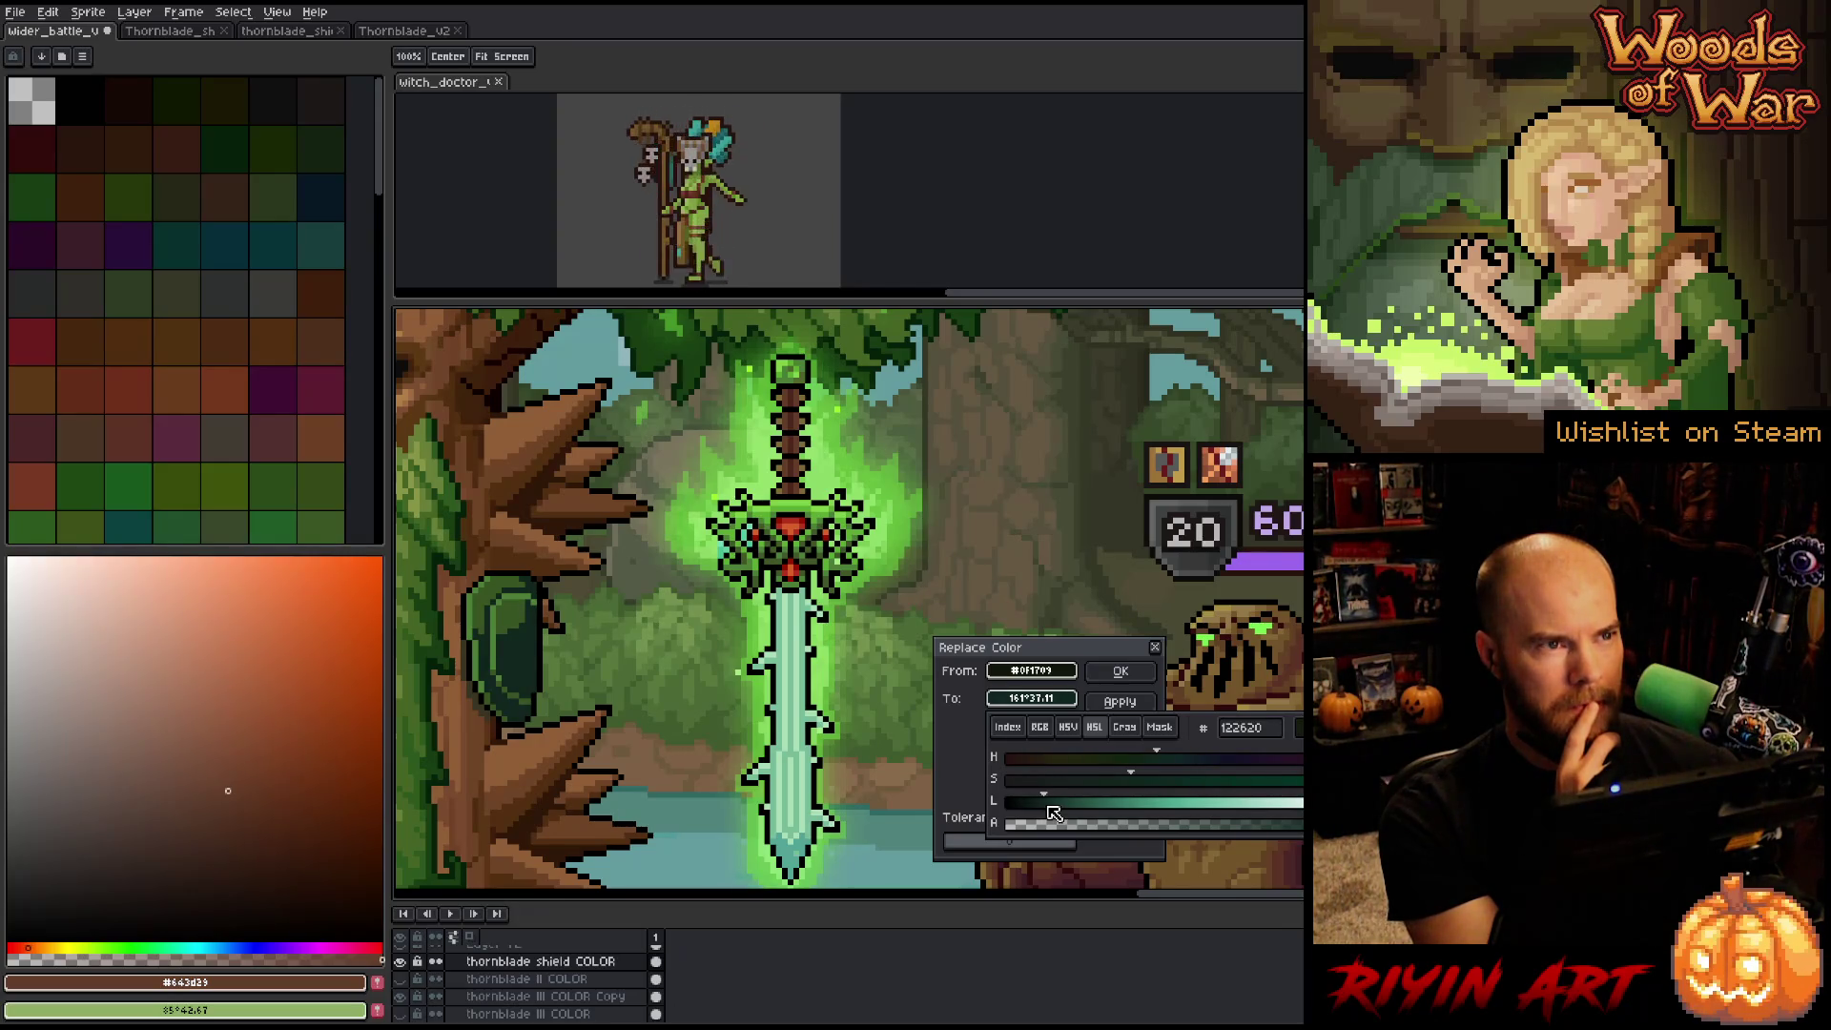
left_click_drag(1053, 812, 1060, 812)
Boost saturation and settle the replacement near 149°71.10, then preview and apply it to the shield.
left_click_drag(1157, 779, 1248, 780)
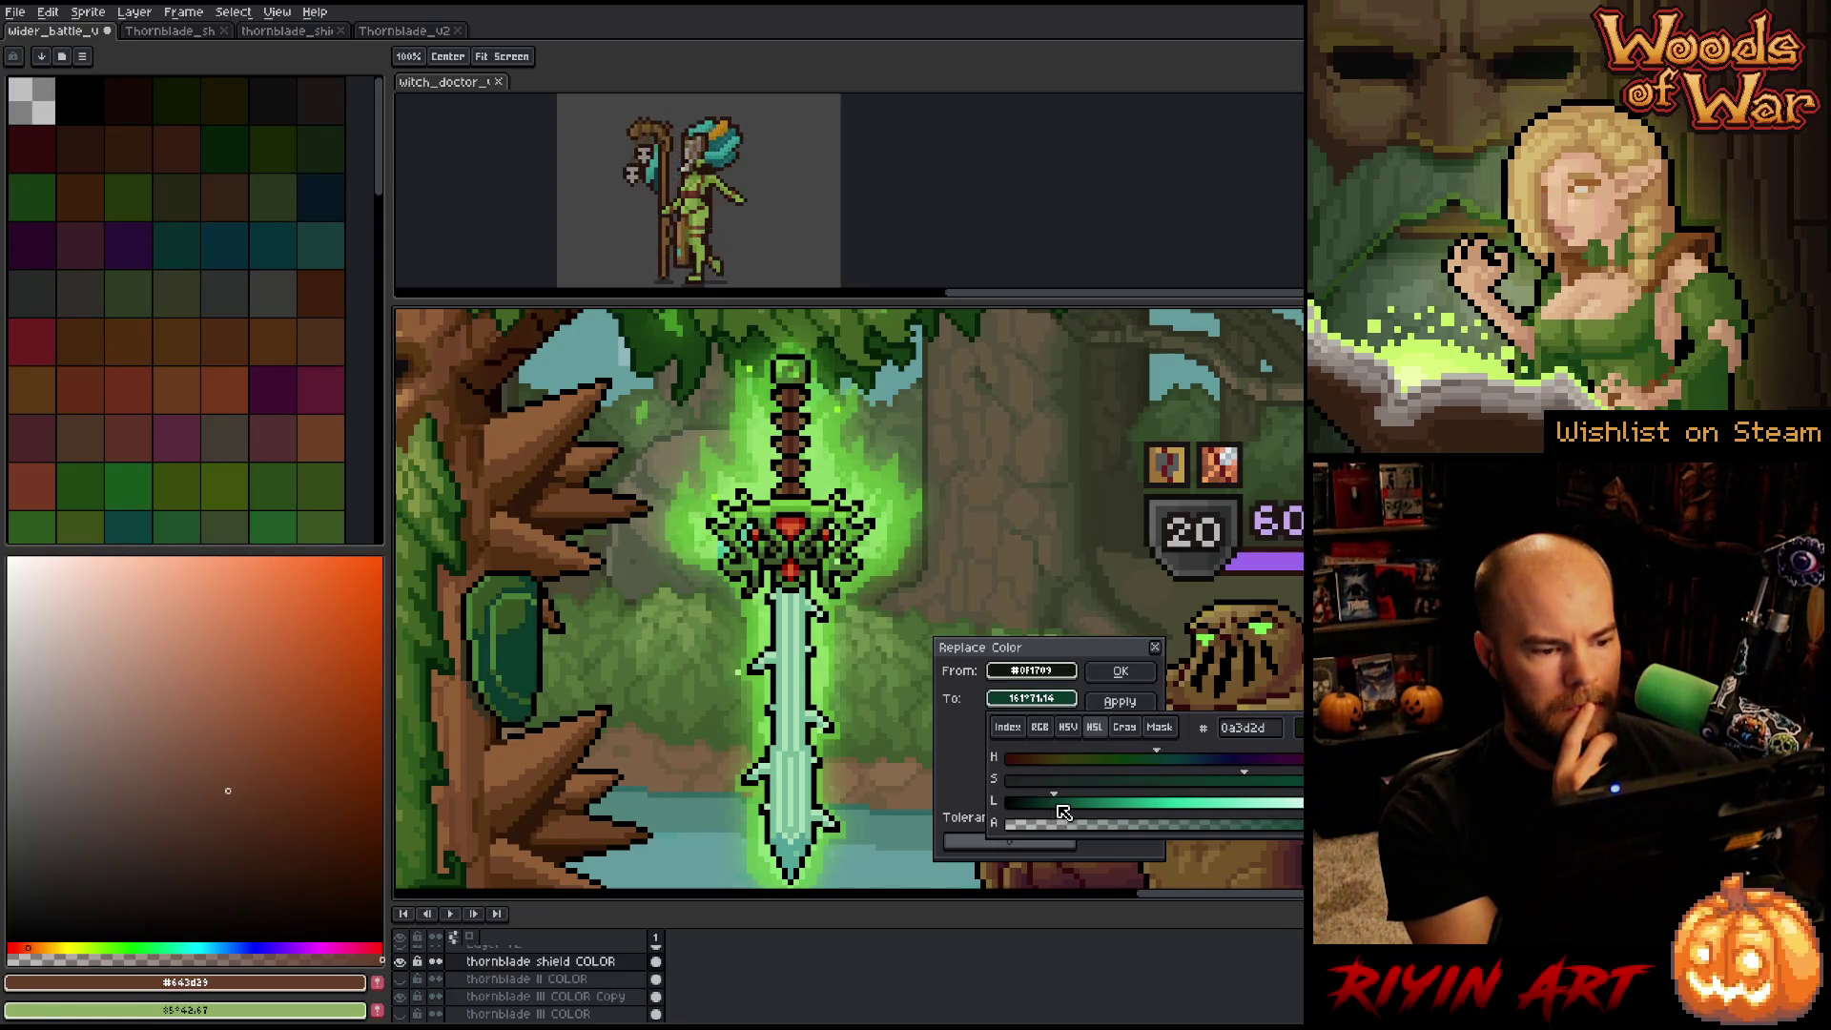
left_click_drag(1063, 811, 1054, 809)
mouse_move(1180, 760)
left_mouse_down()
mouse_move(1205, 759)
mouse_move(1160, 766)
left_mouse_up()
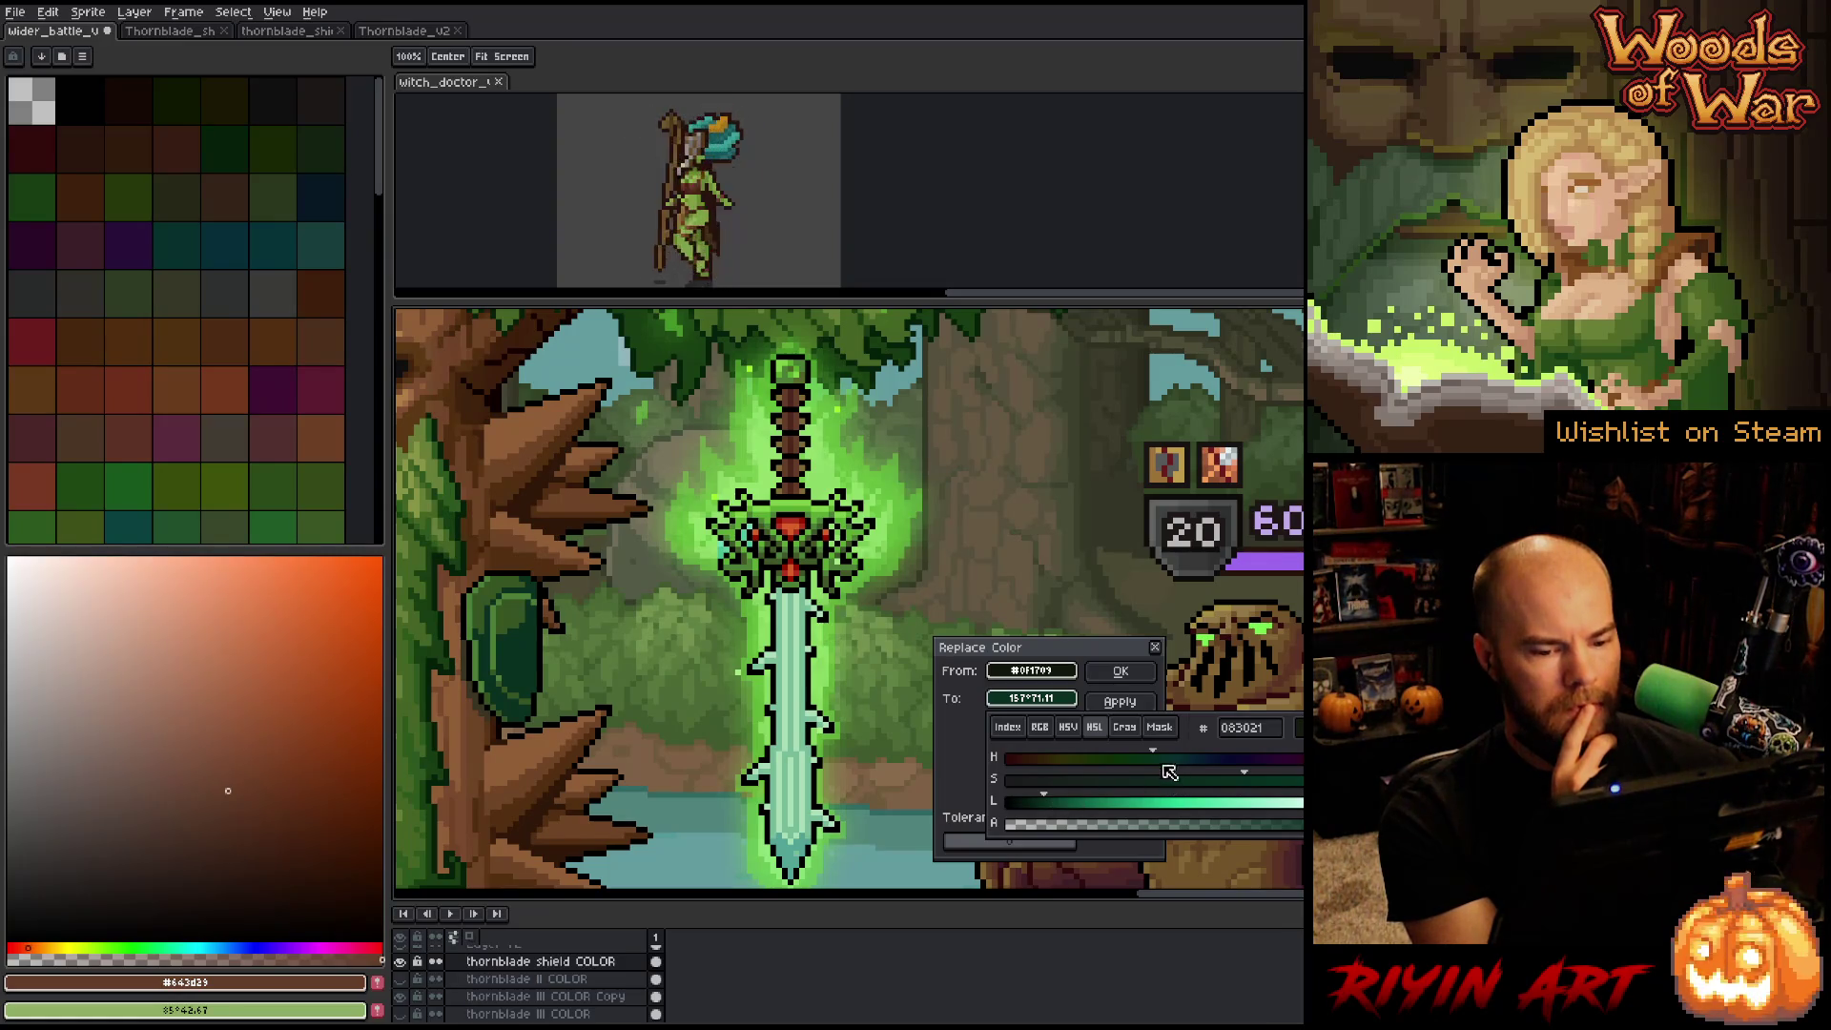
left_click_drag(1151, 758, 1146, 759)
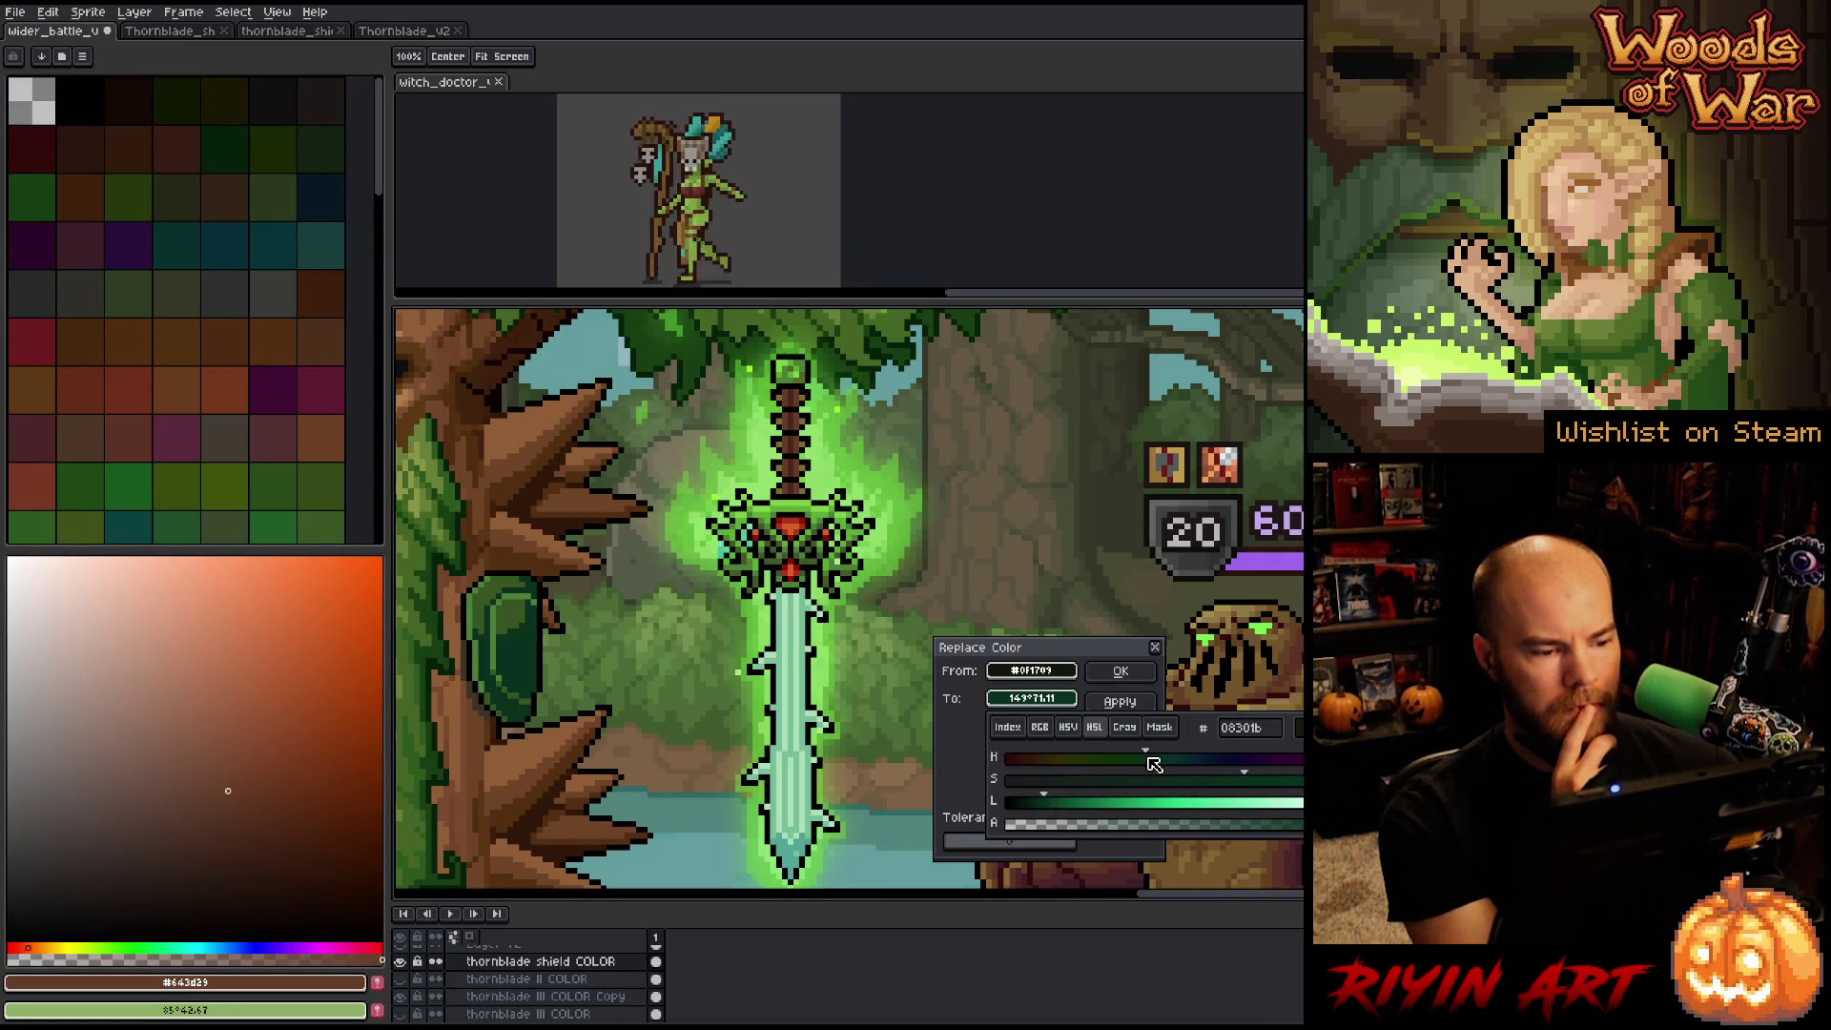
left_click(1036, 804)
left_click_drag(1038, 804, 1046, 804)
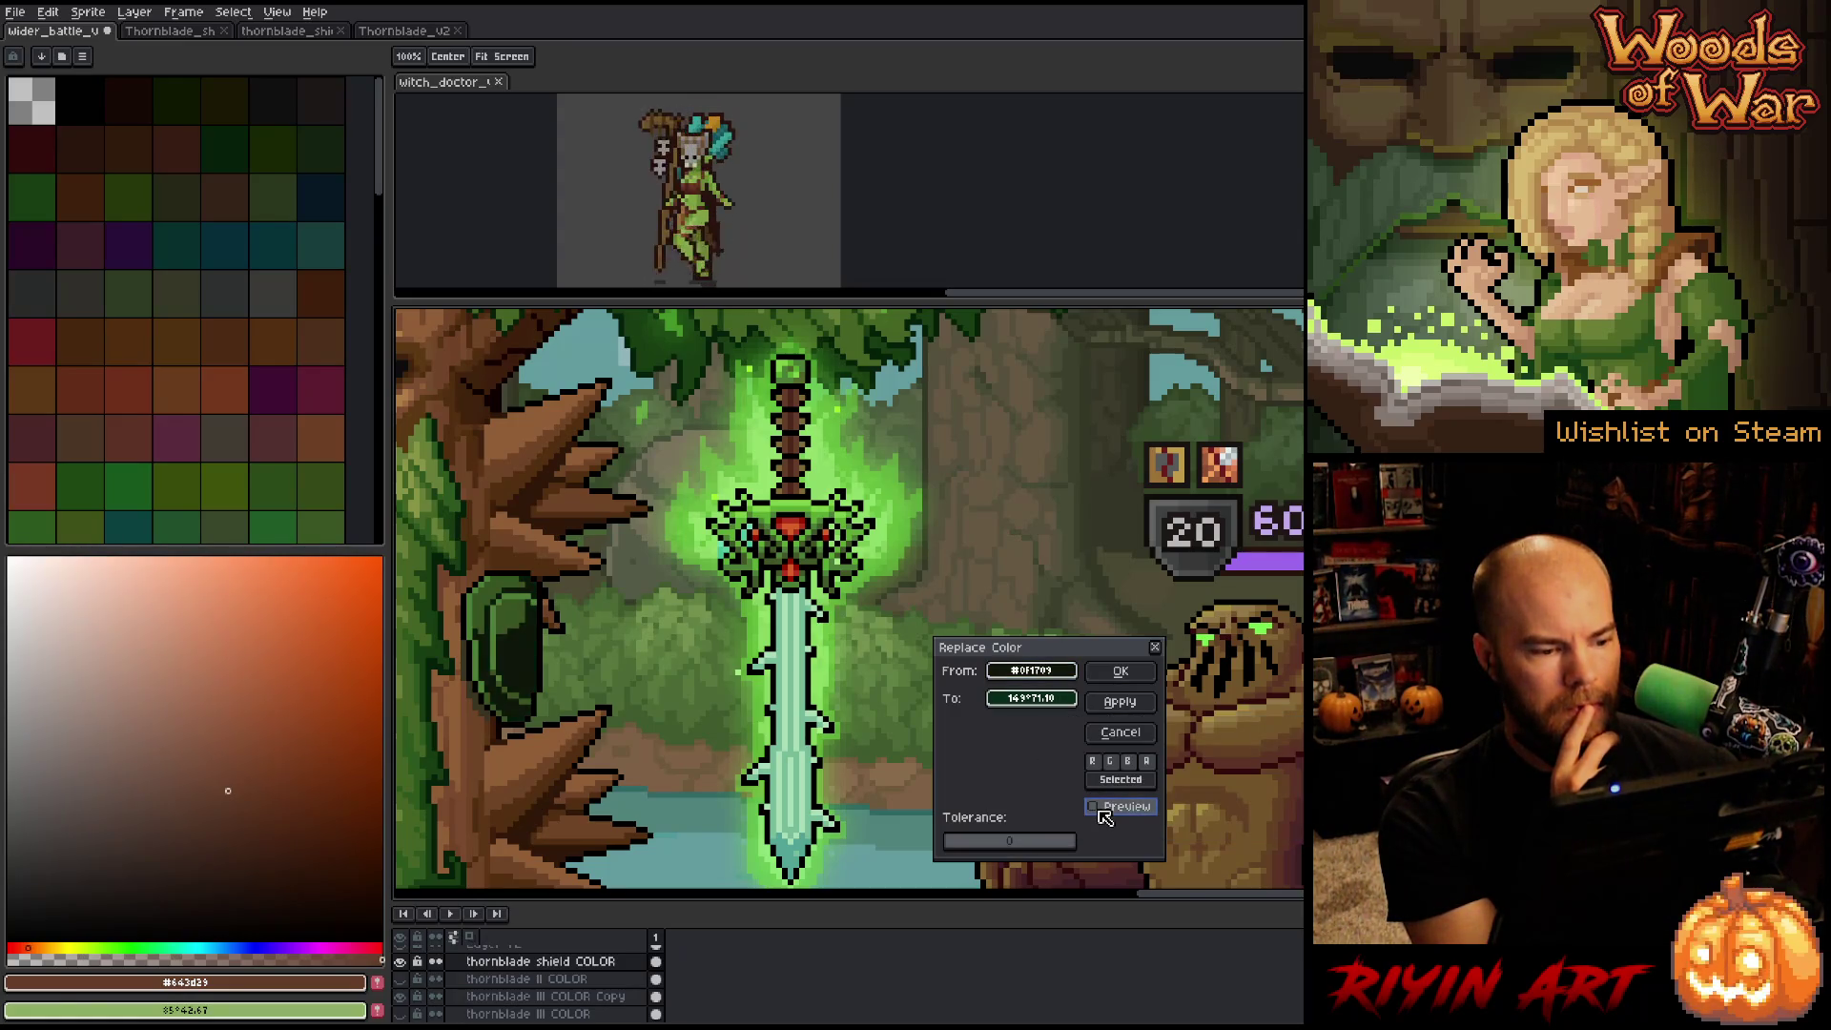
left_click(1103, 809)
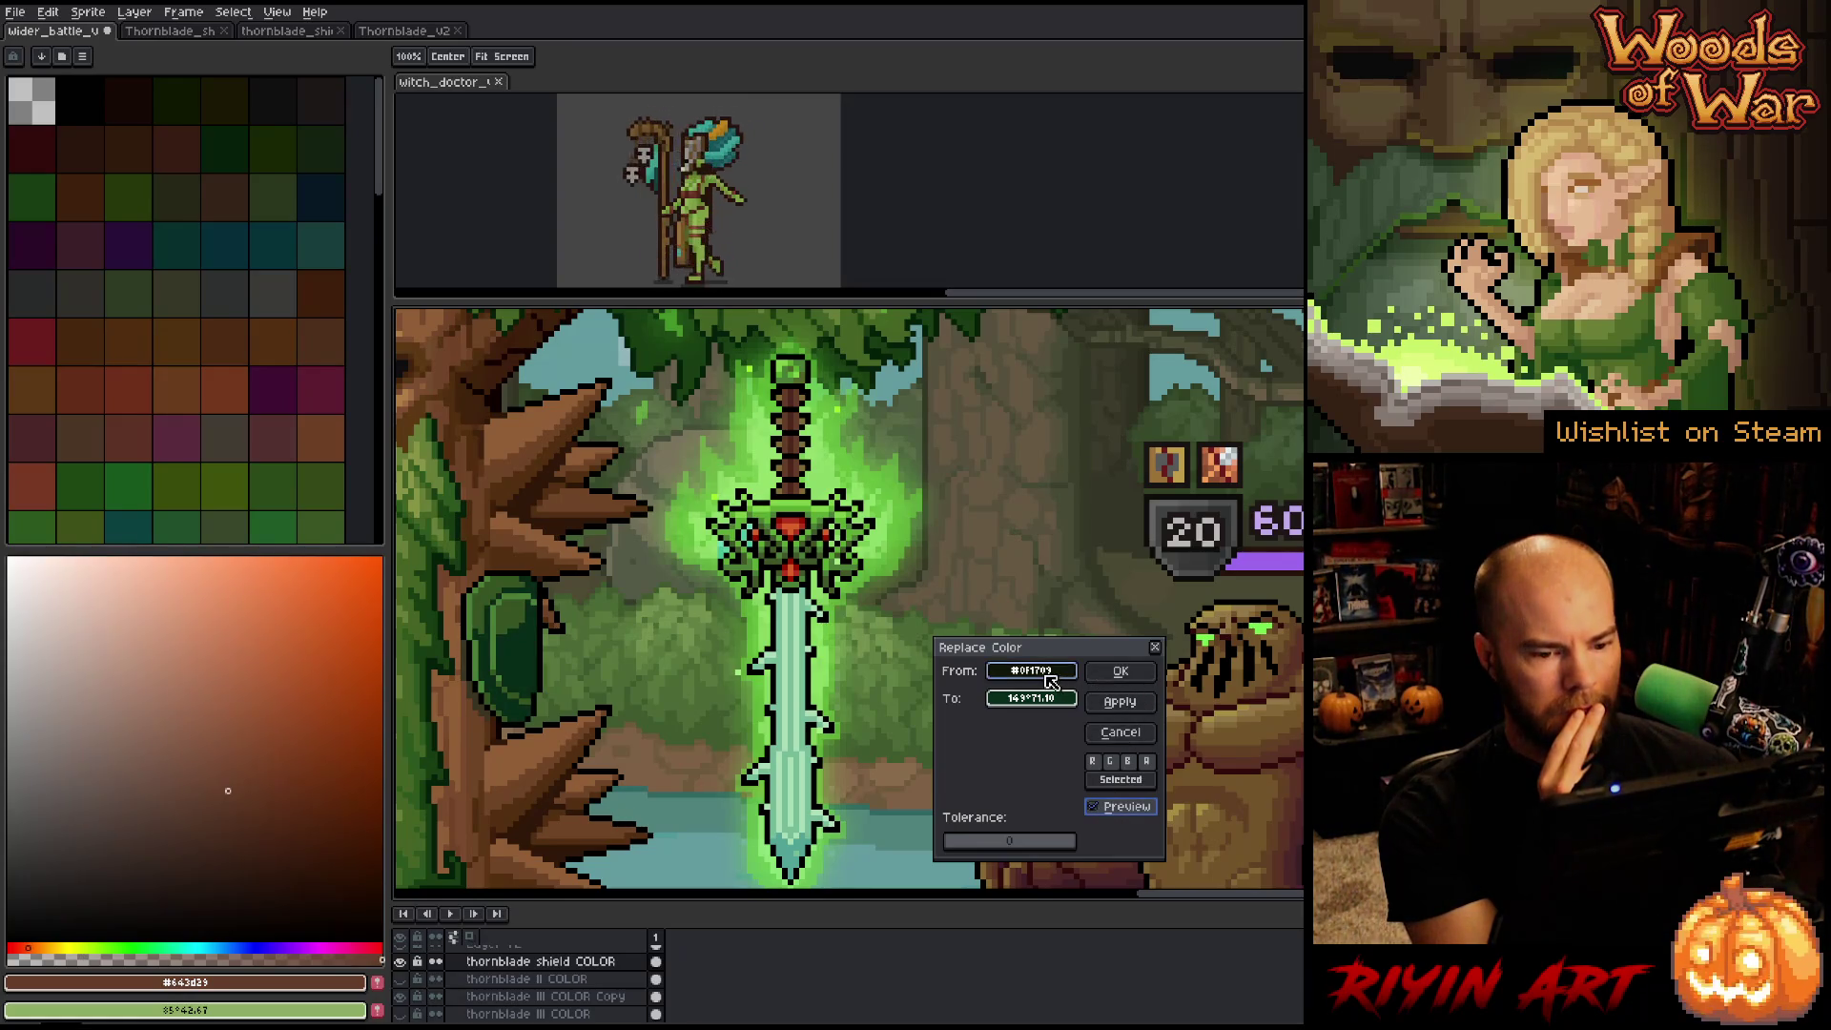
left_click(1107, 677)
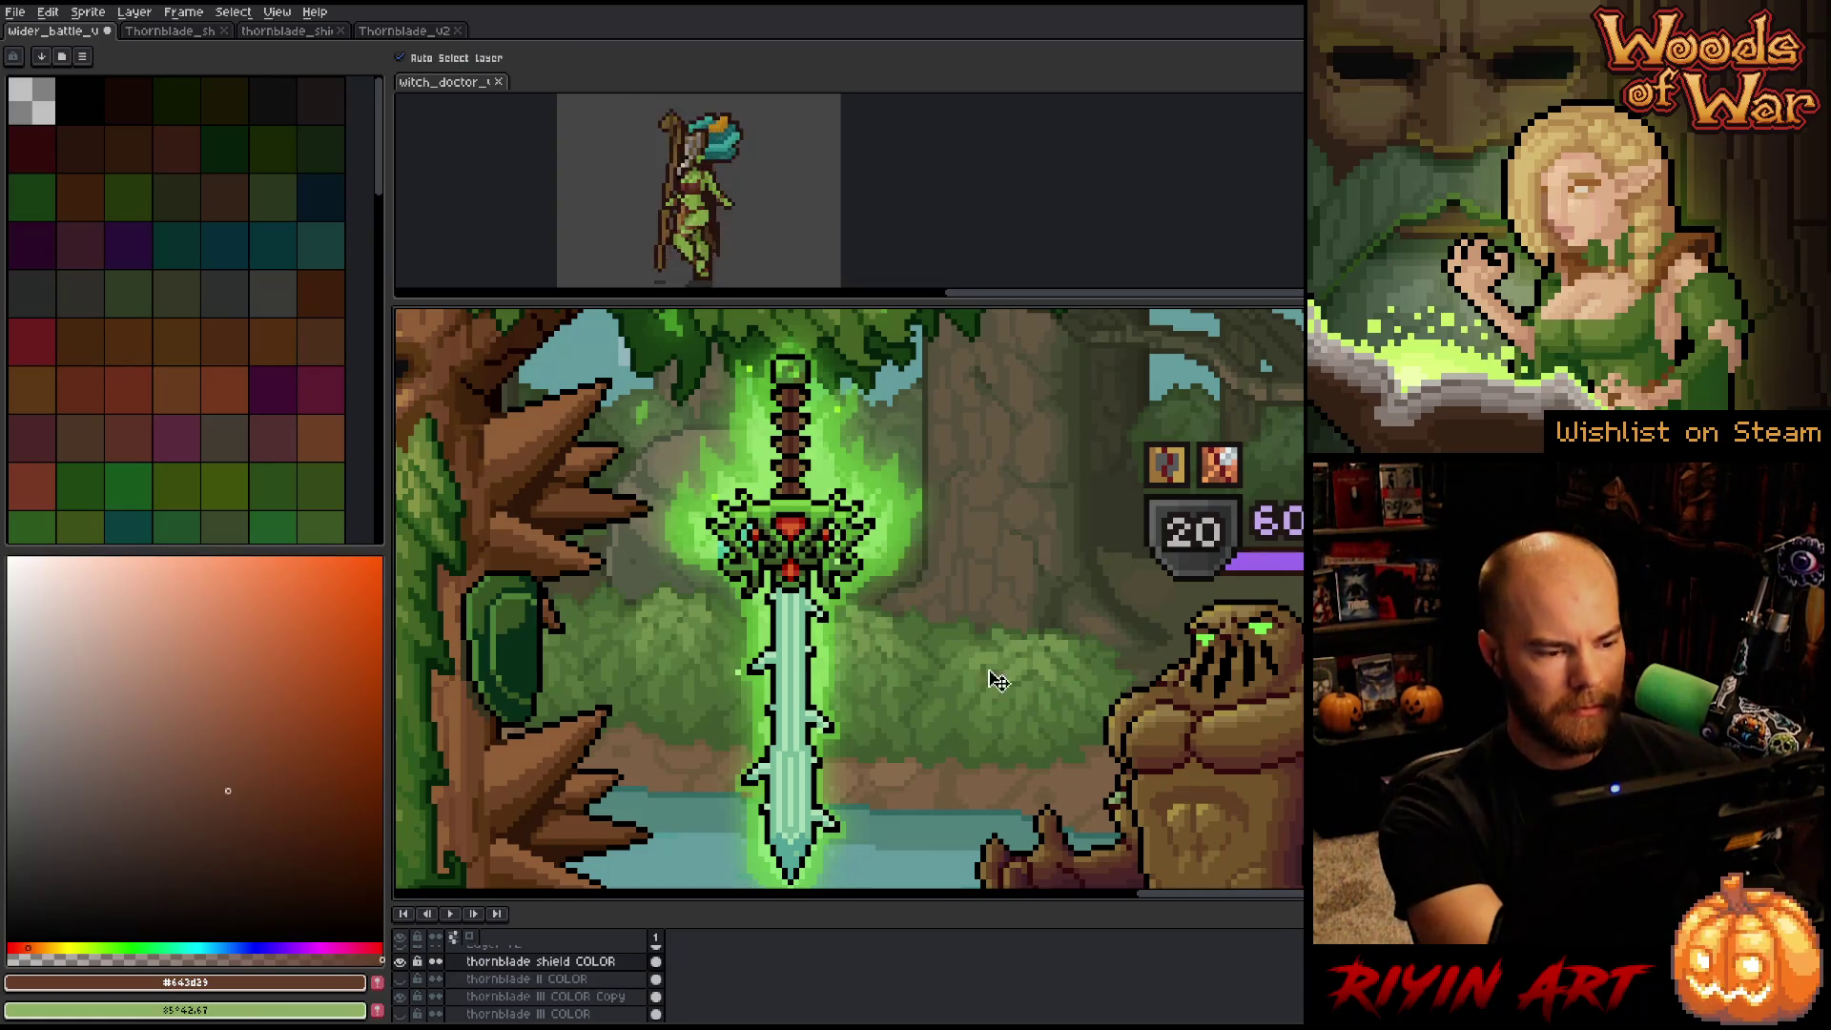
Sample the shield green as From and try sword greens as replacement, then cancel.
key("shift+r")
left_click_drag(1030, 676, 512, 618)
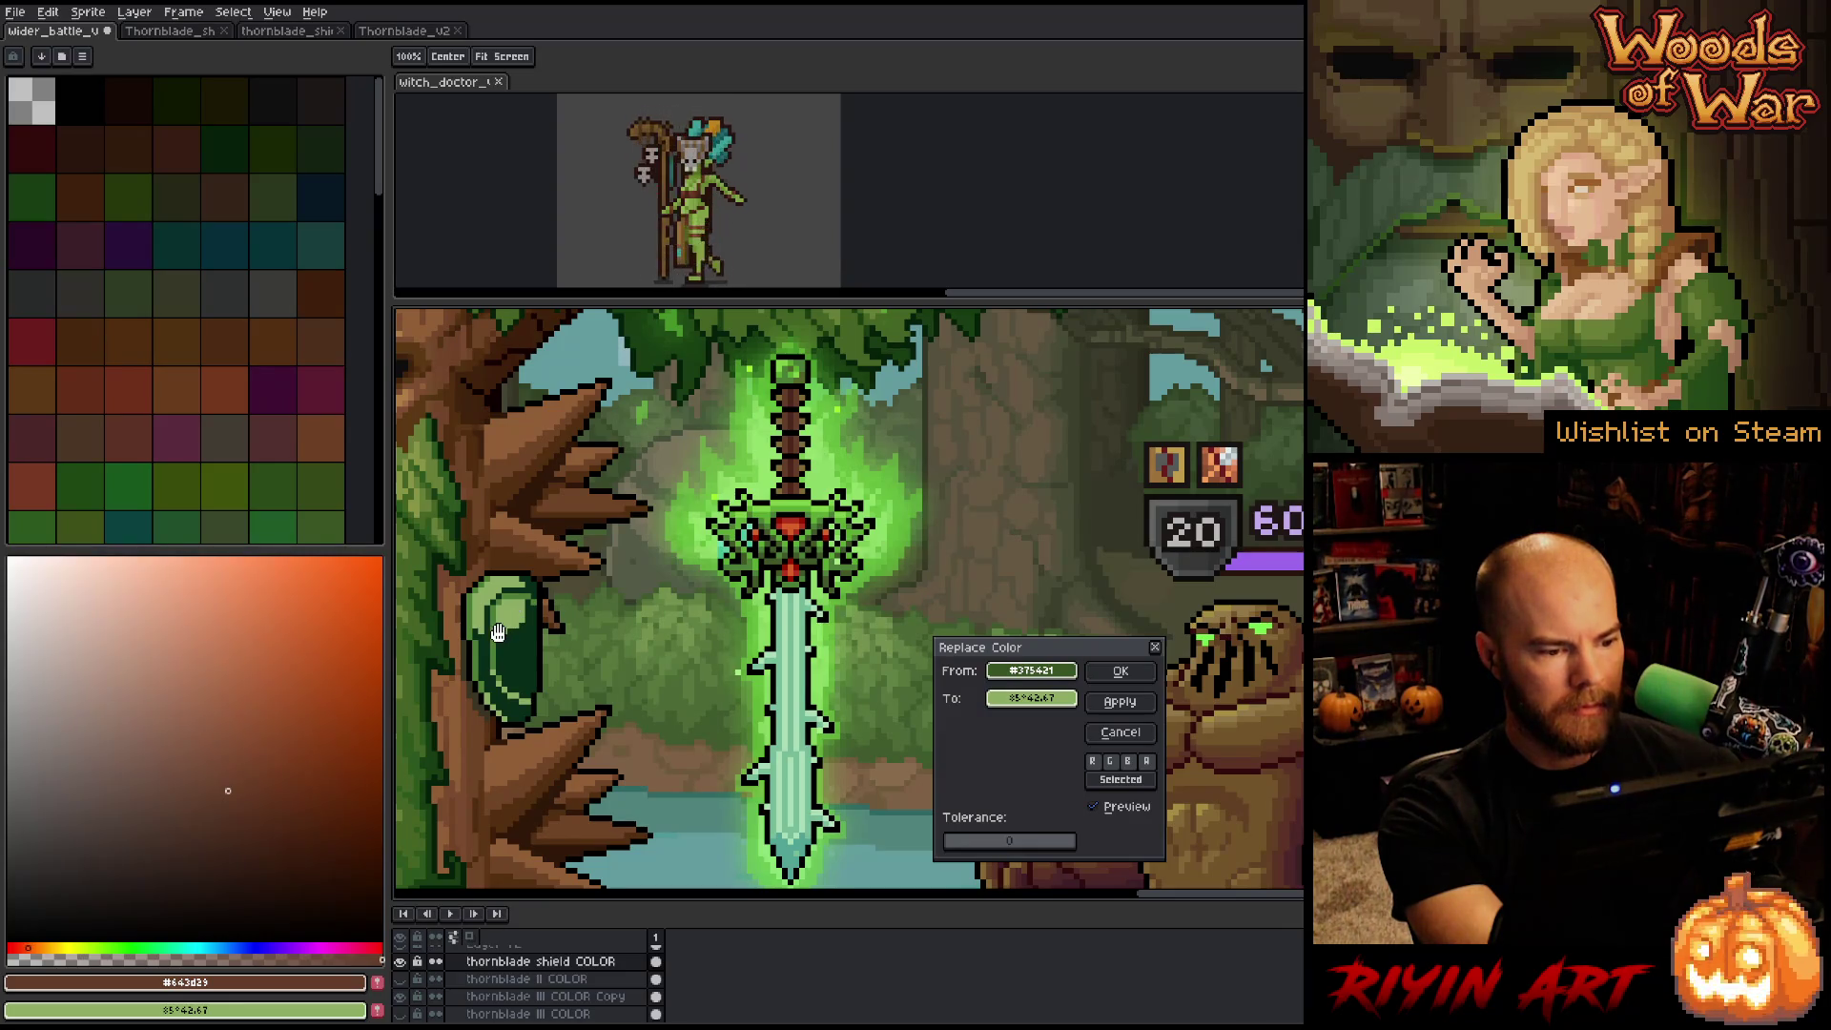
left_click(1032, 698)
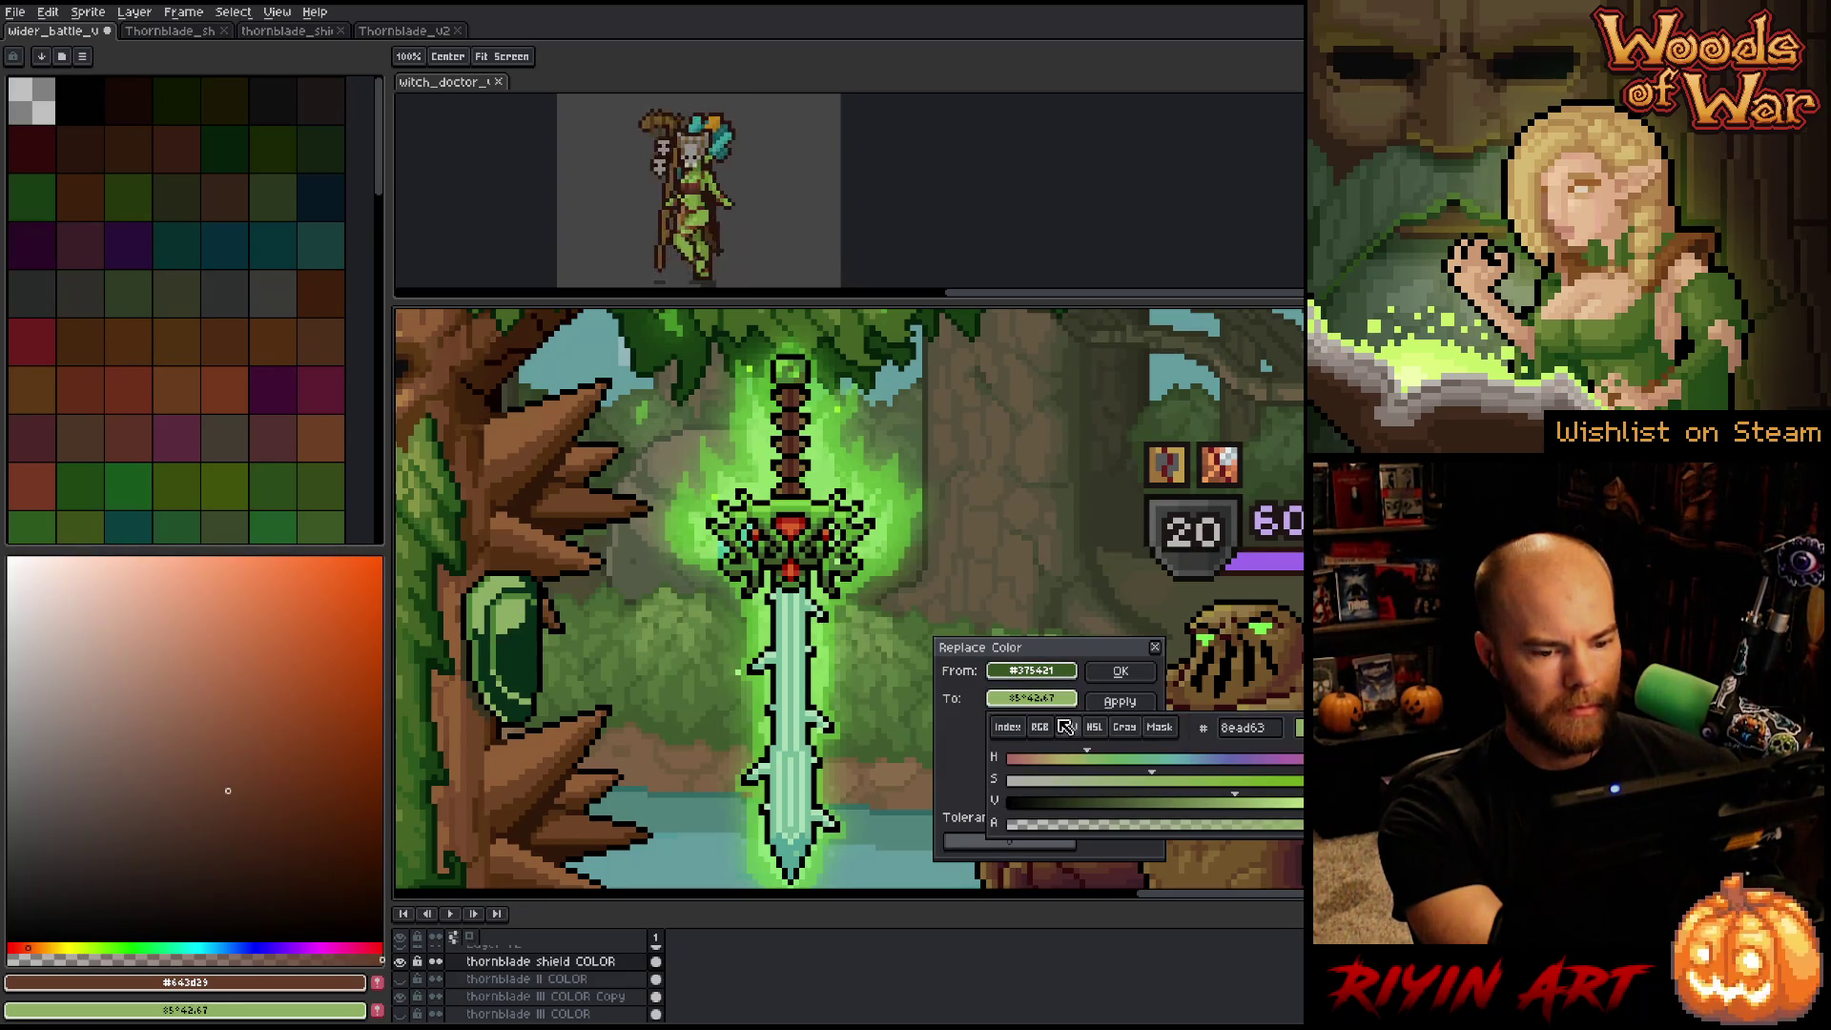
mouse_move(1045, 708)
left_mouse_down()
mouse_move(1009, 727)
mouse_move(830, 509)
left_mouse_up()
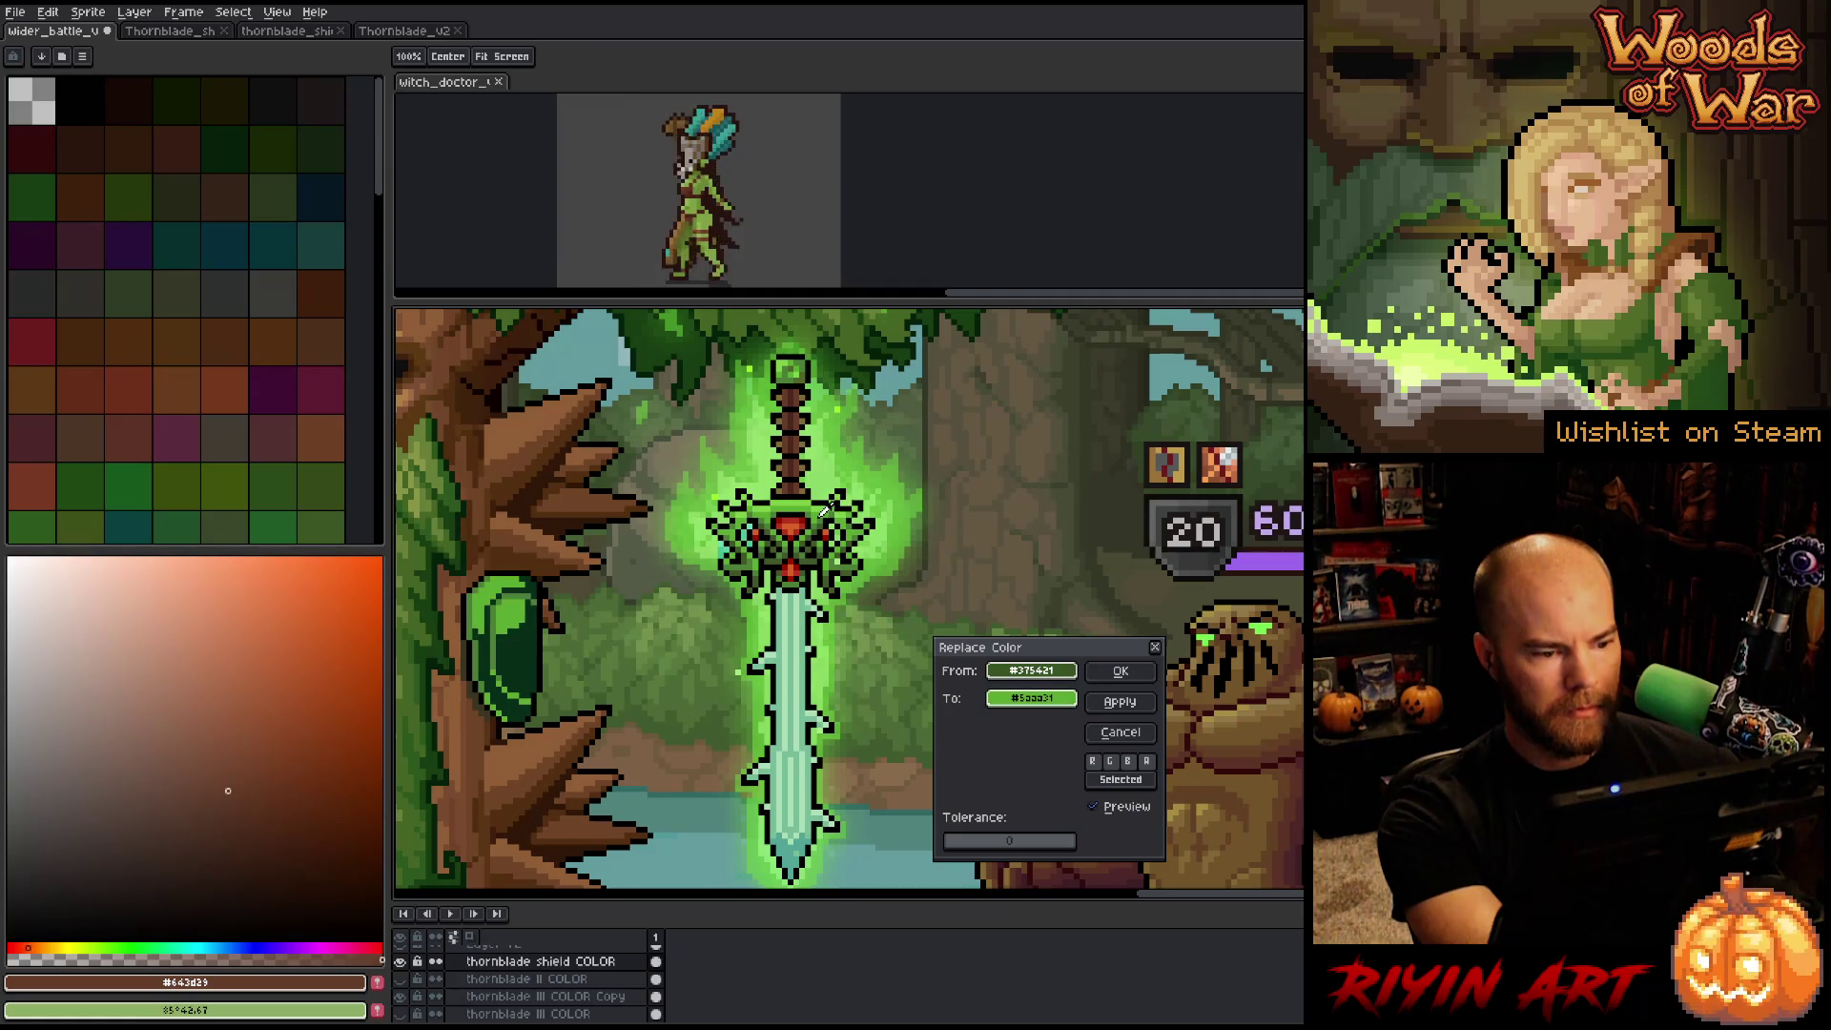
left_click(823, 514)
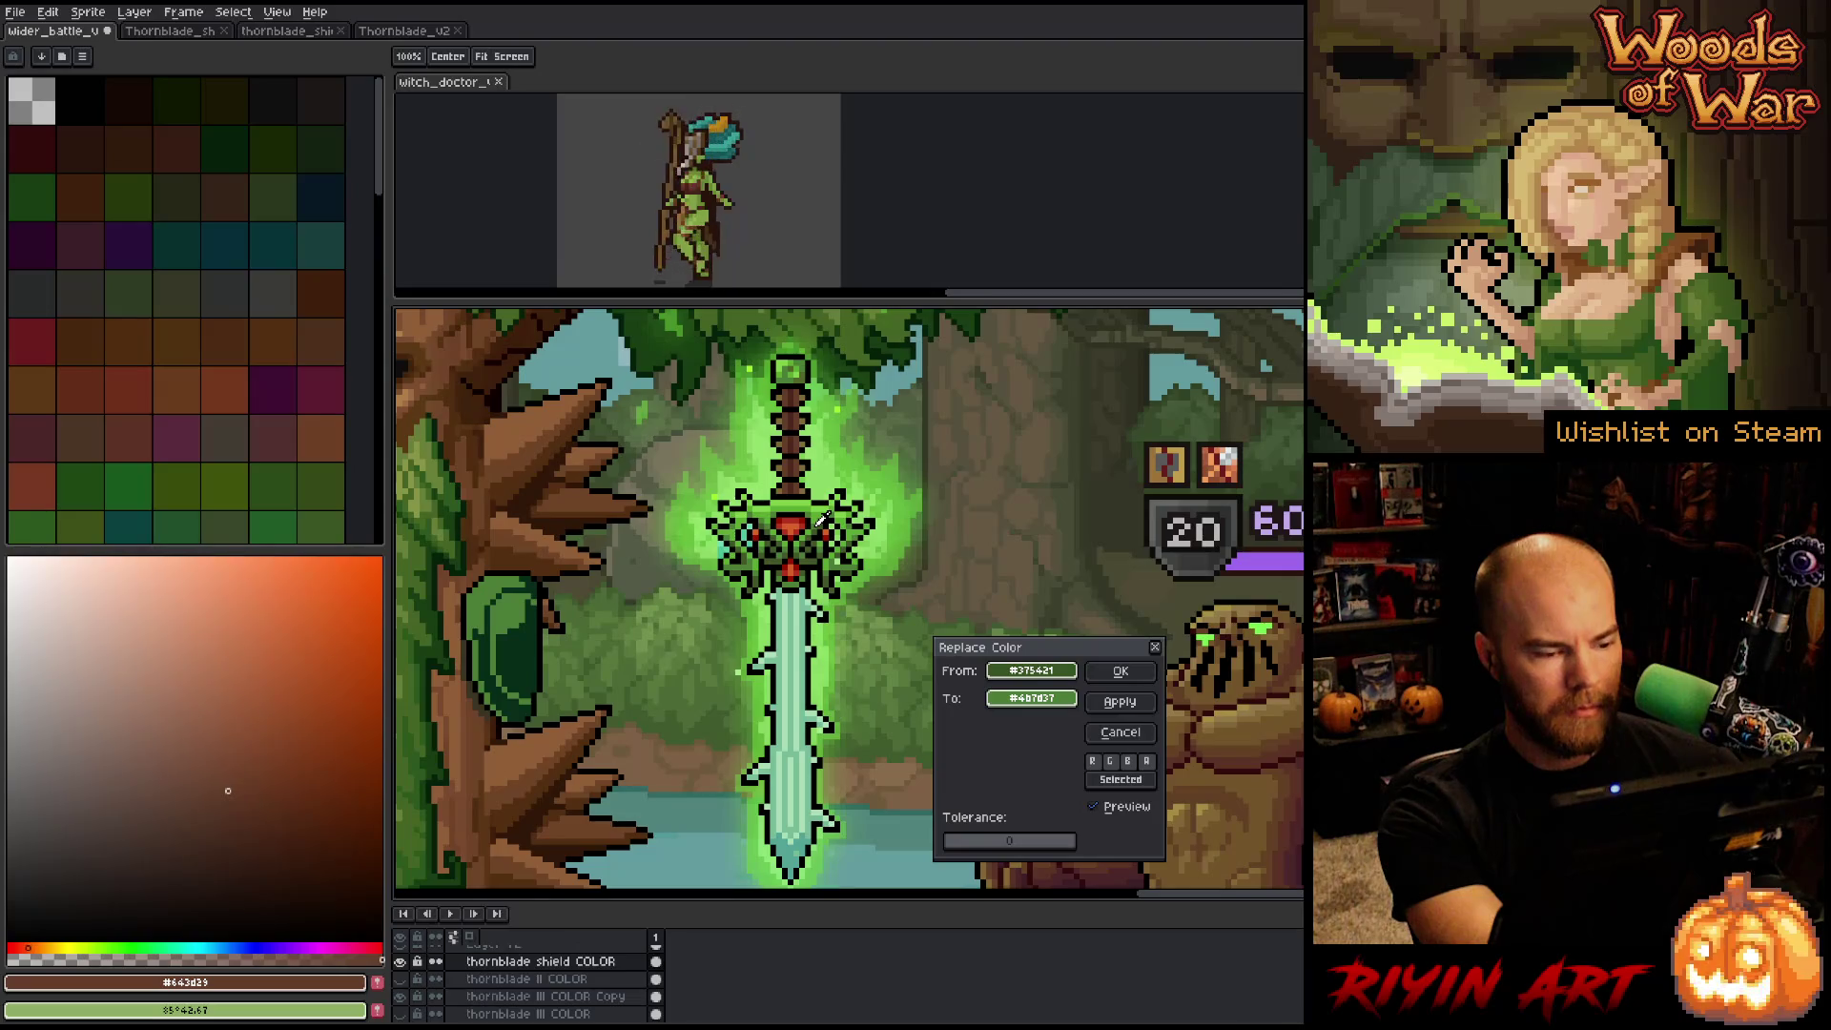
left_click(1116, 732)
Set Replace Color to swap #375421 for a copy of itself, adjusting its HSL lightness slightly.
key("shift+r")
left_click(759, 697)
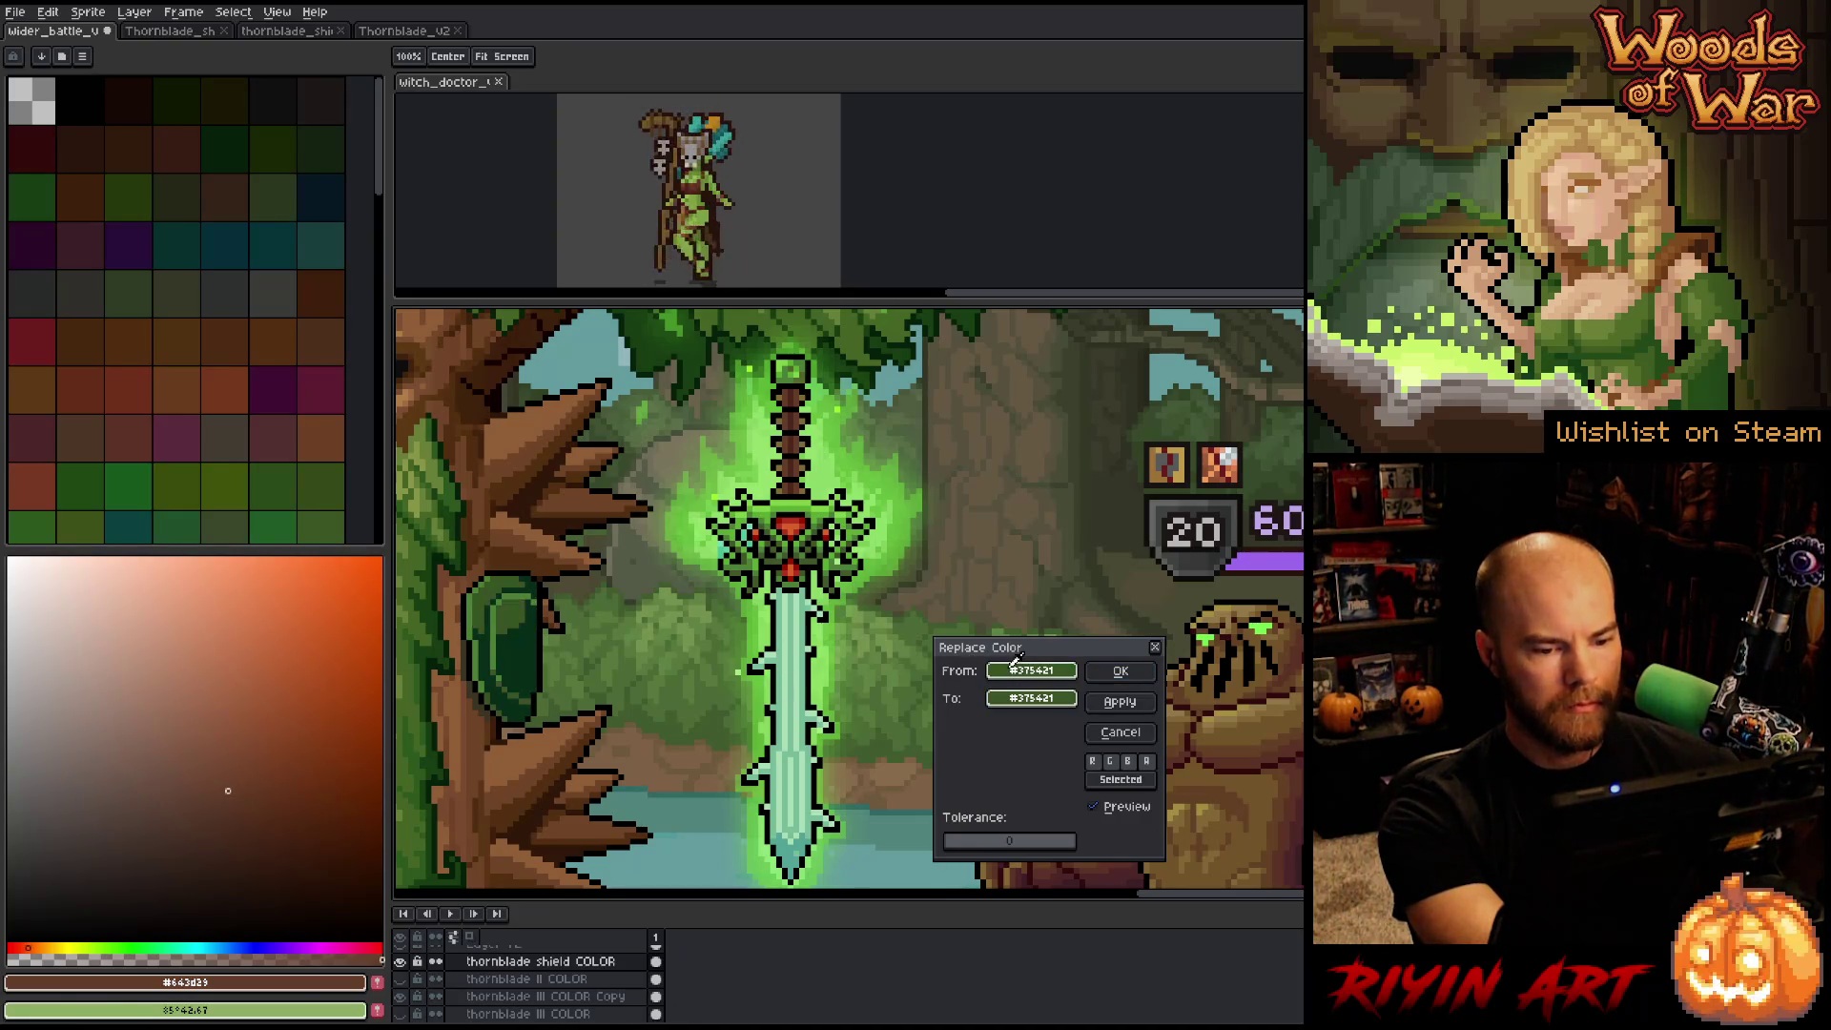
left_click_drag(1030, 671, 1031, 697)
left_click(1031, 698)
left_click(1094, 727)
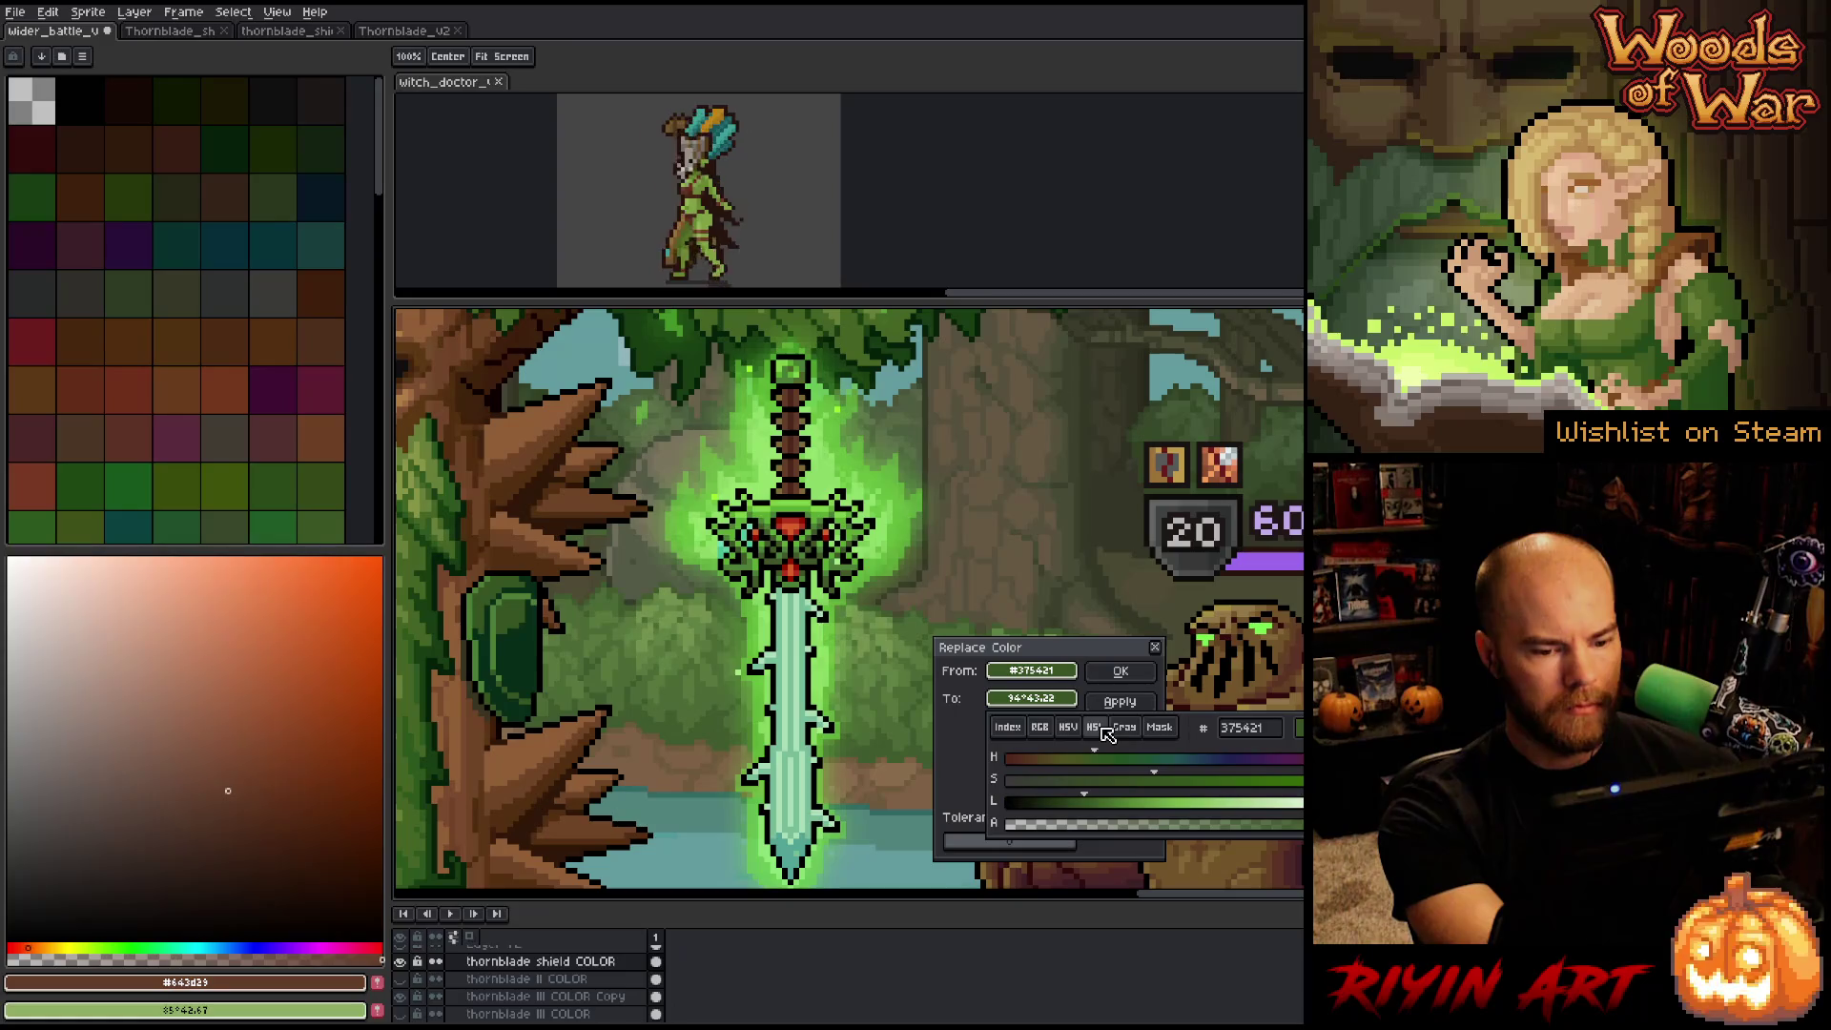
left_click(1099, 805)
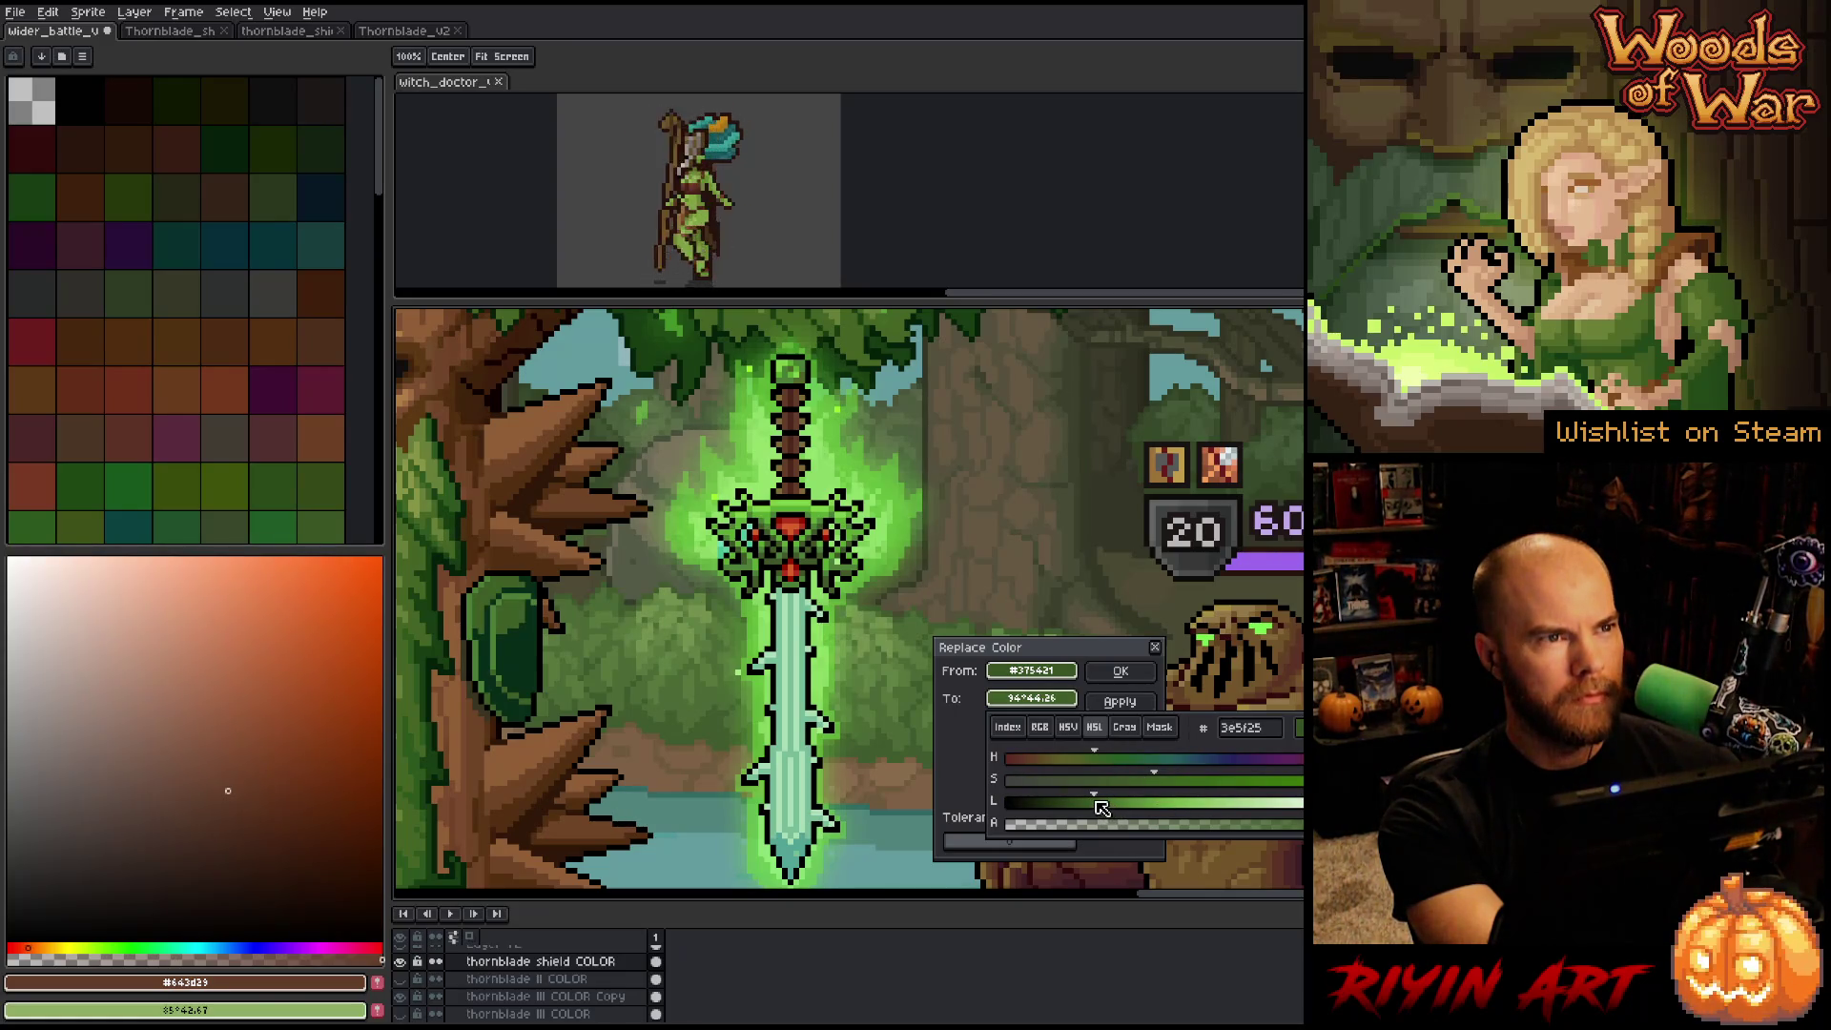
left_click_drag(1099, 804, 1093, 804)
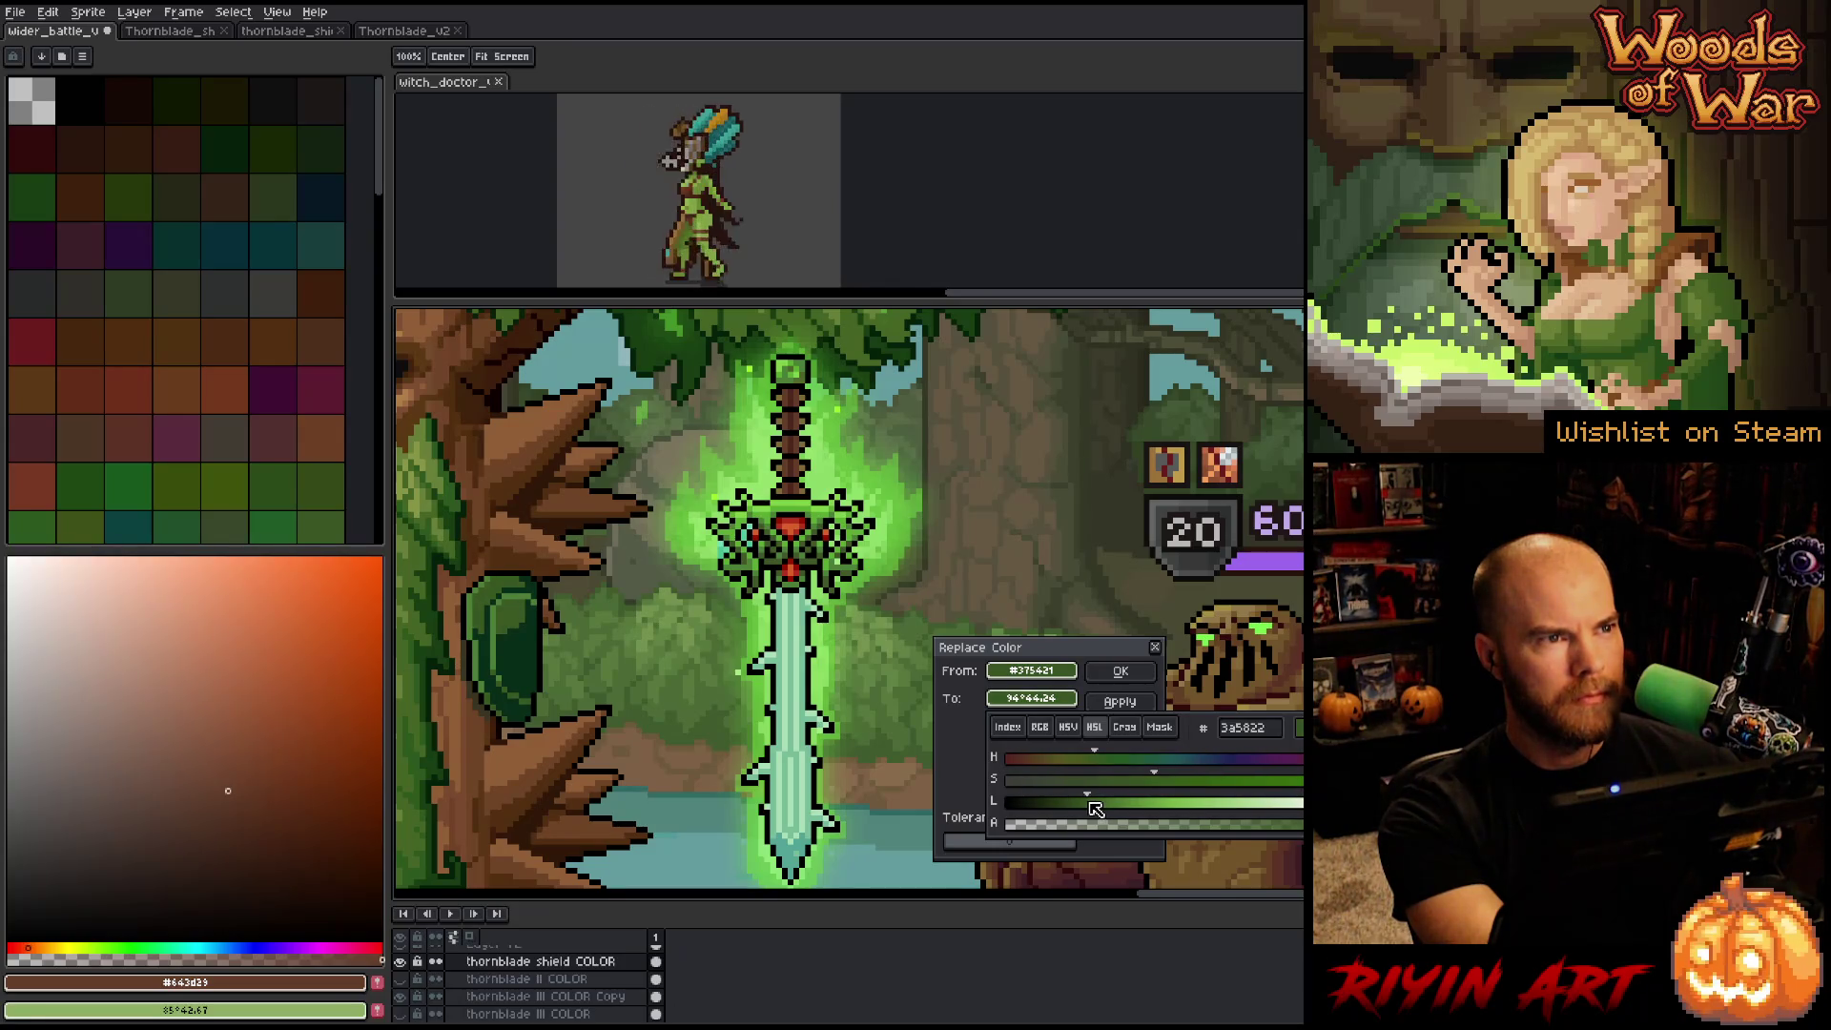
Apply the green replacement to the shield and zoom in on it.
left_click(1121, 671)
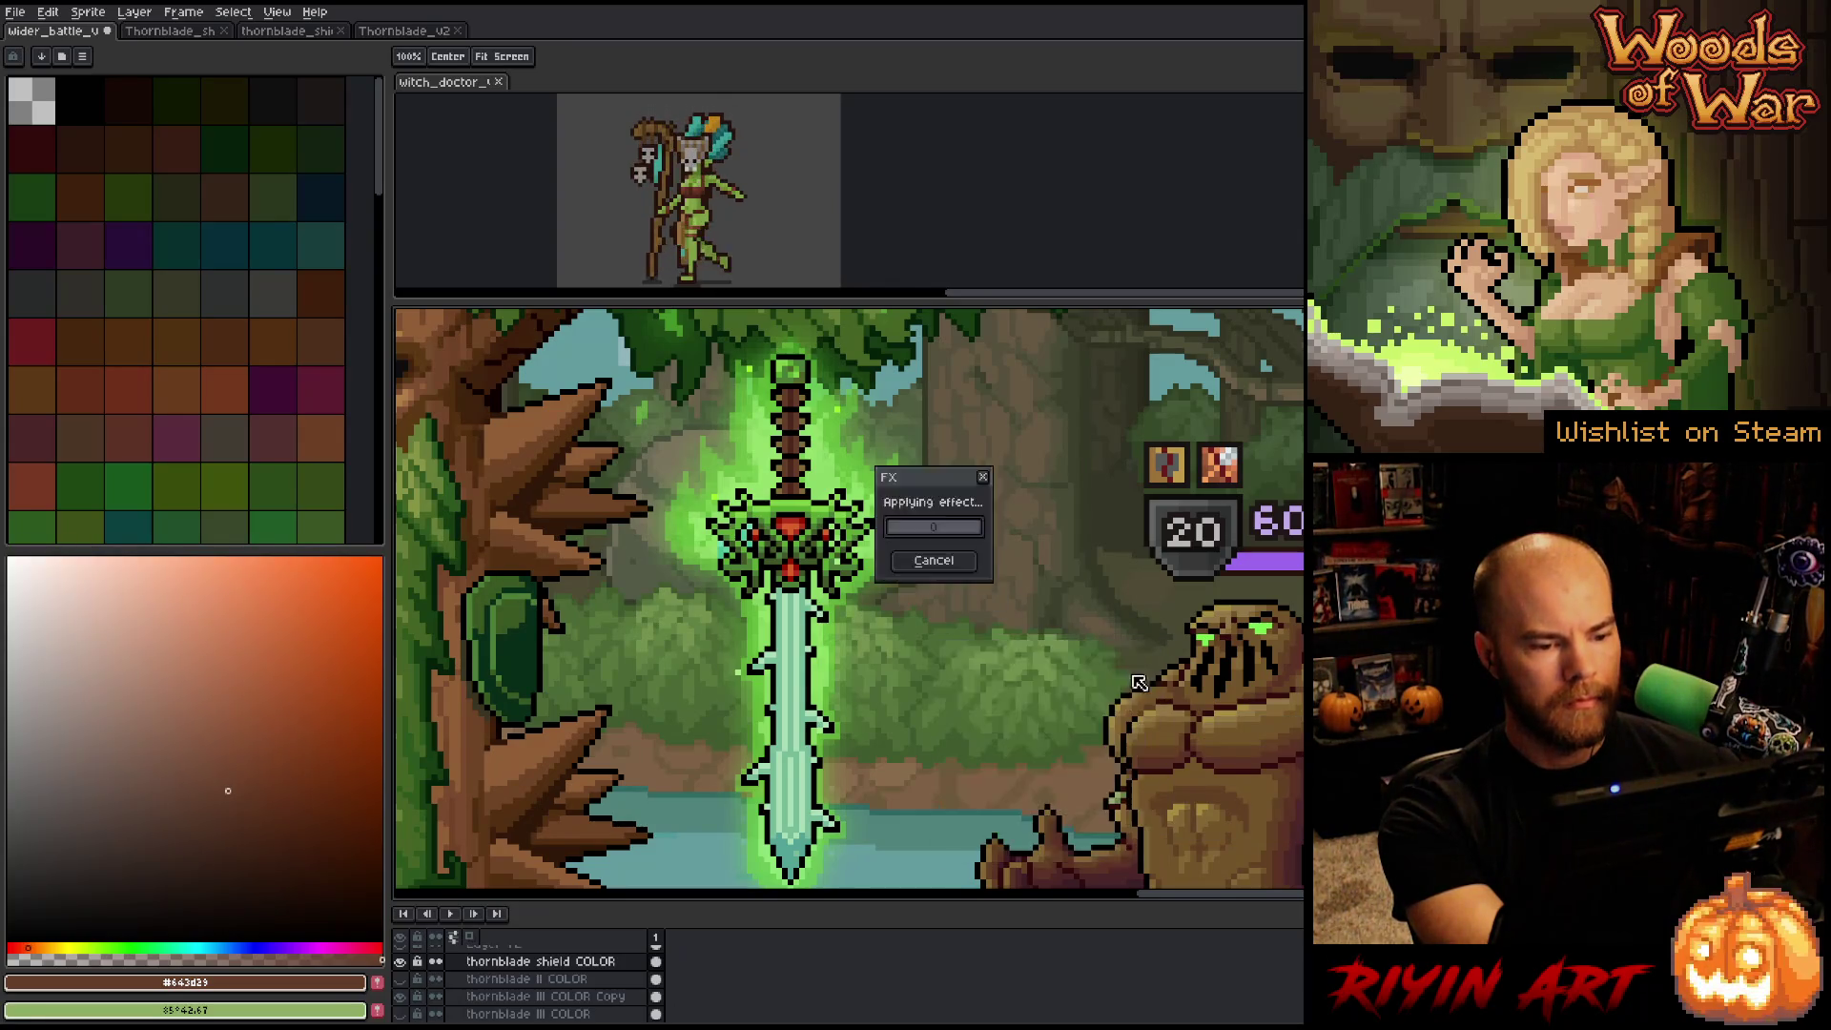
scroll(780, 611, "down", 3)
scroll(780, 611, "up", 3)
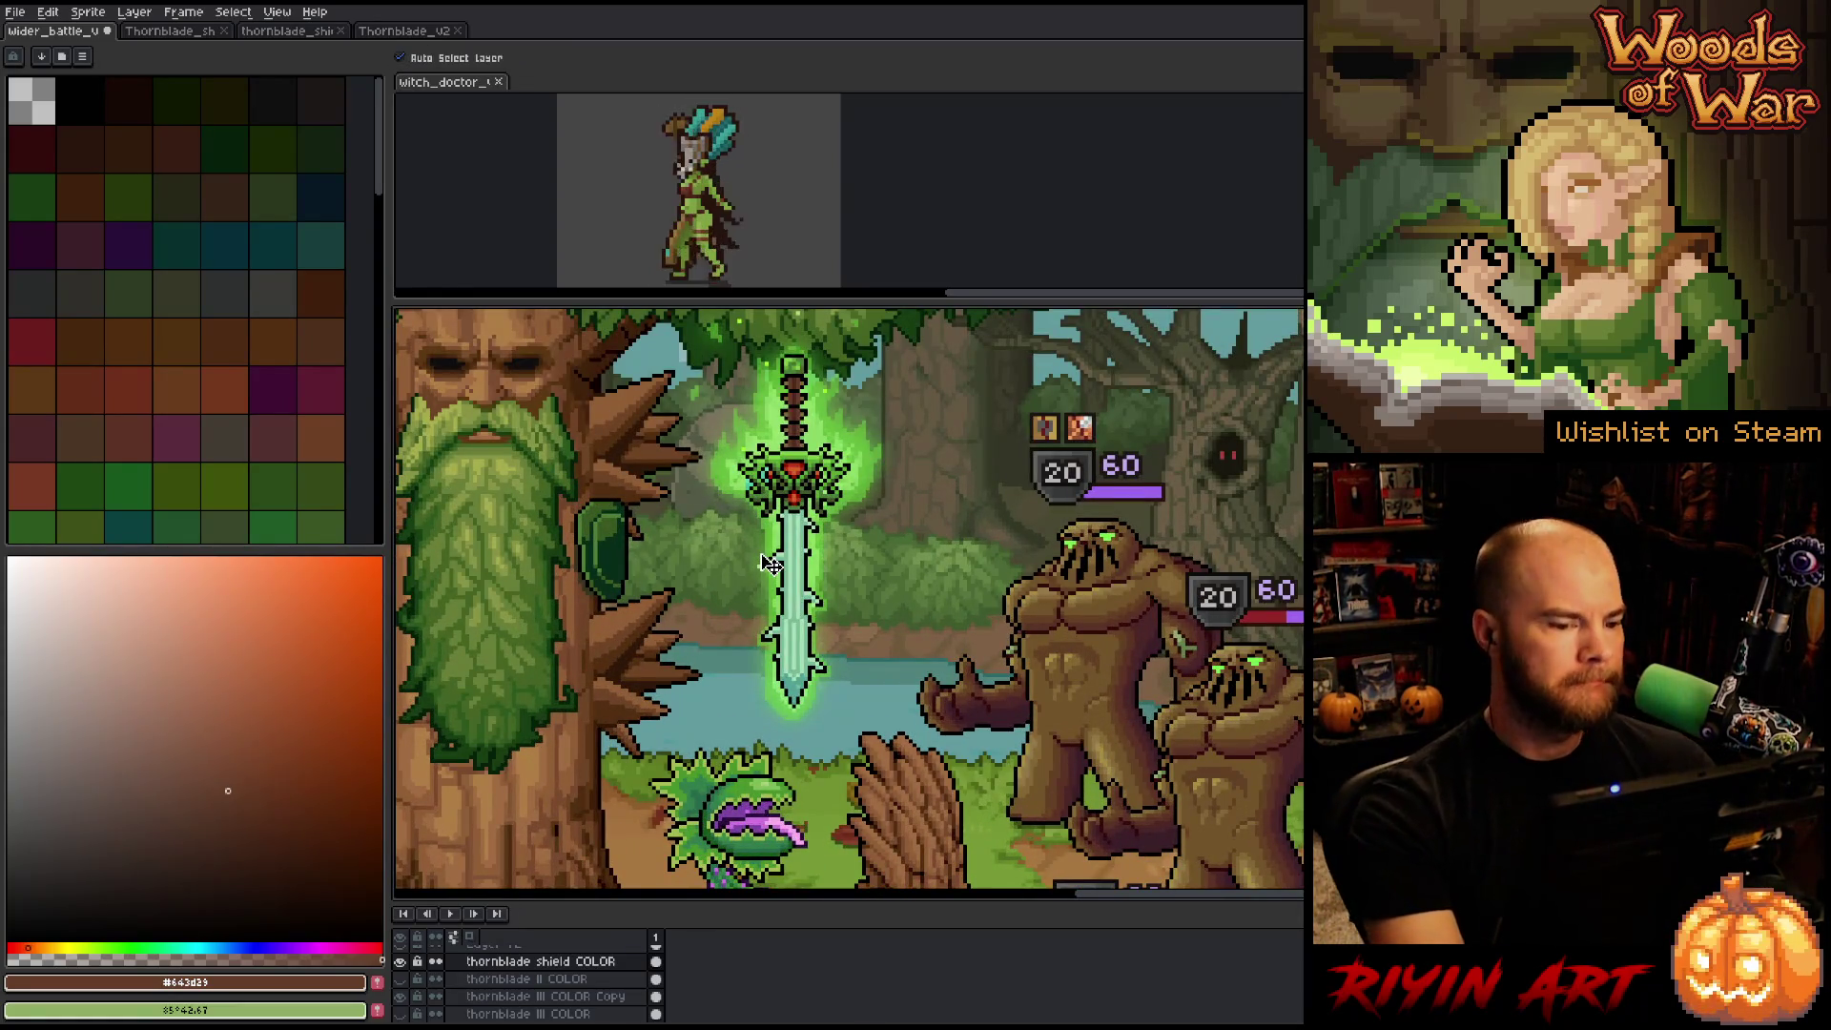
scroll(620, 523, "up", 3)
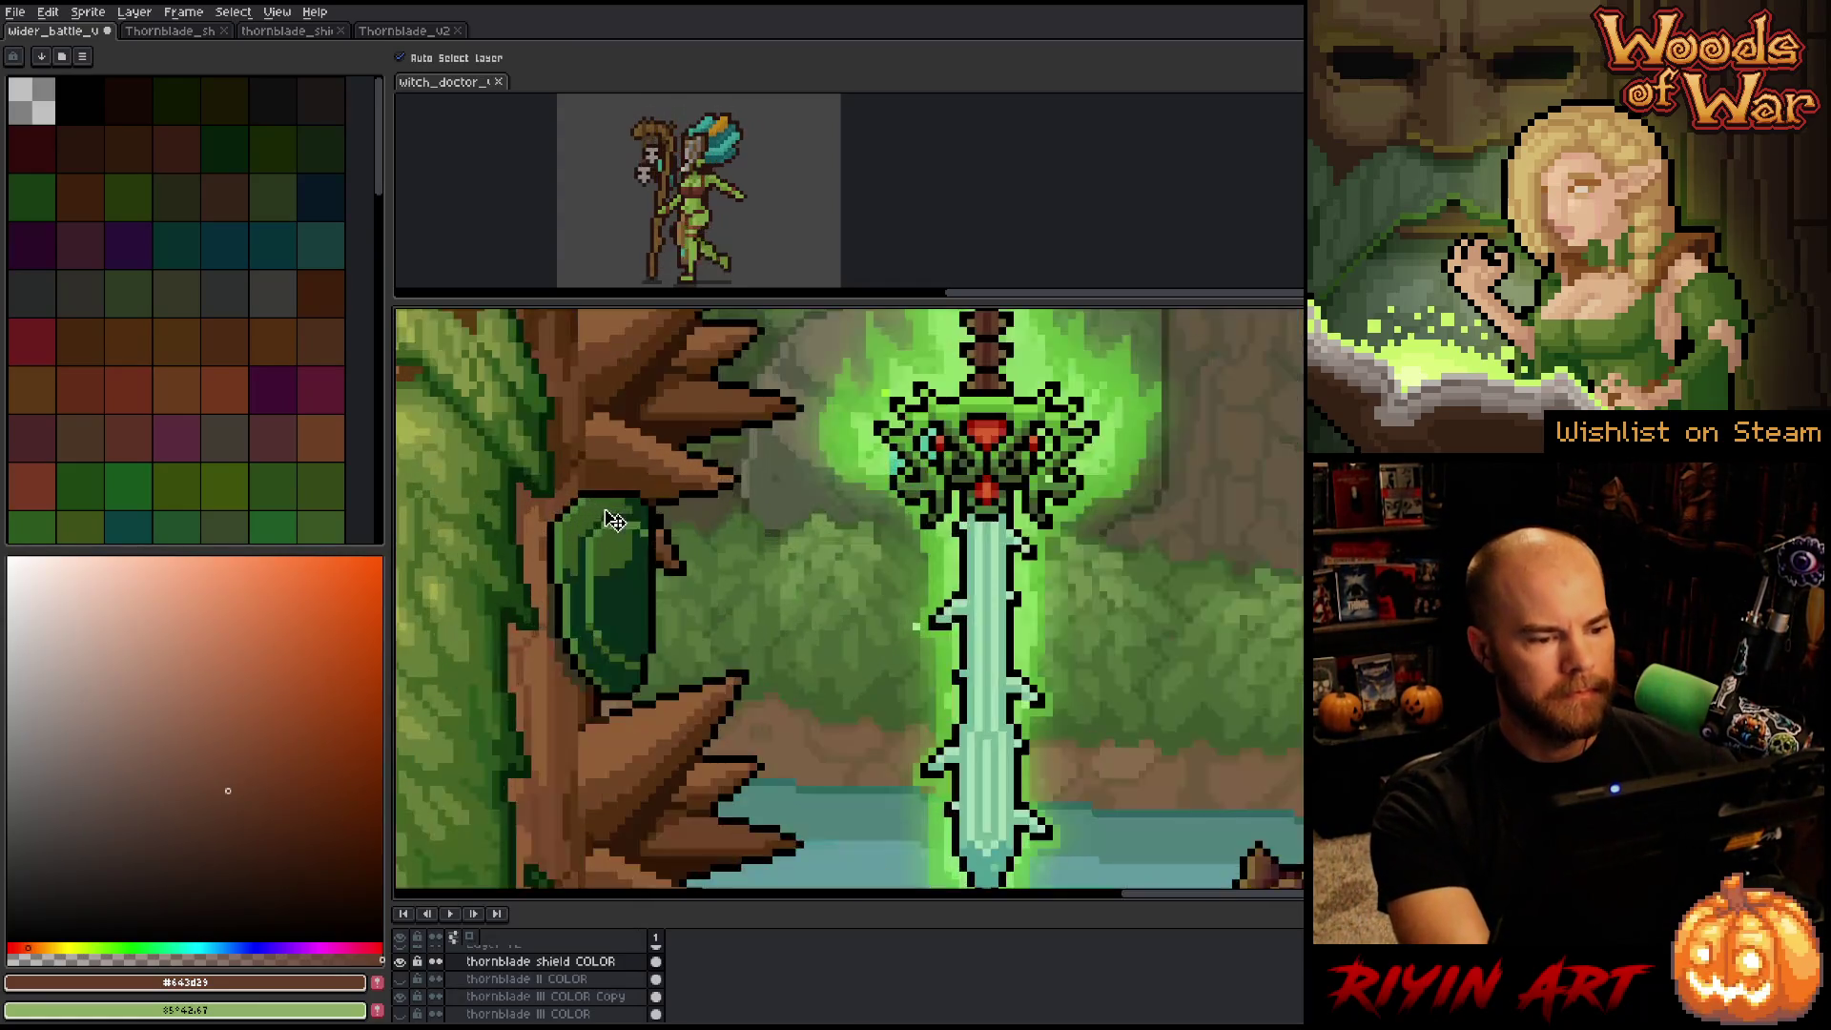
scroll(620, 522, "down", 3)
Pick the sword glow's #5aaa31, pencil one highlight pixel on the shield, then pick #3a5822.
key("i")
scroll(906, 420, "up", 2)
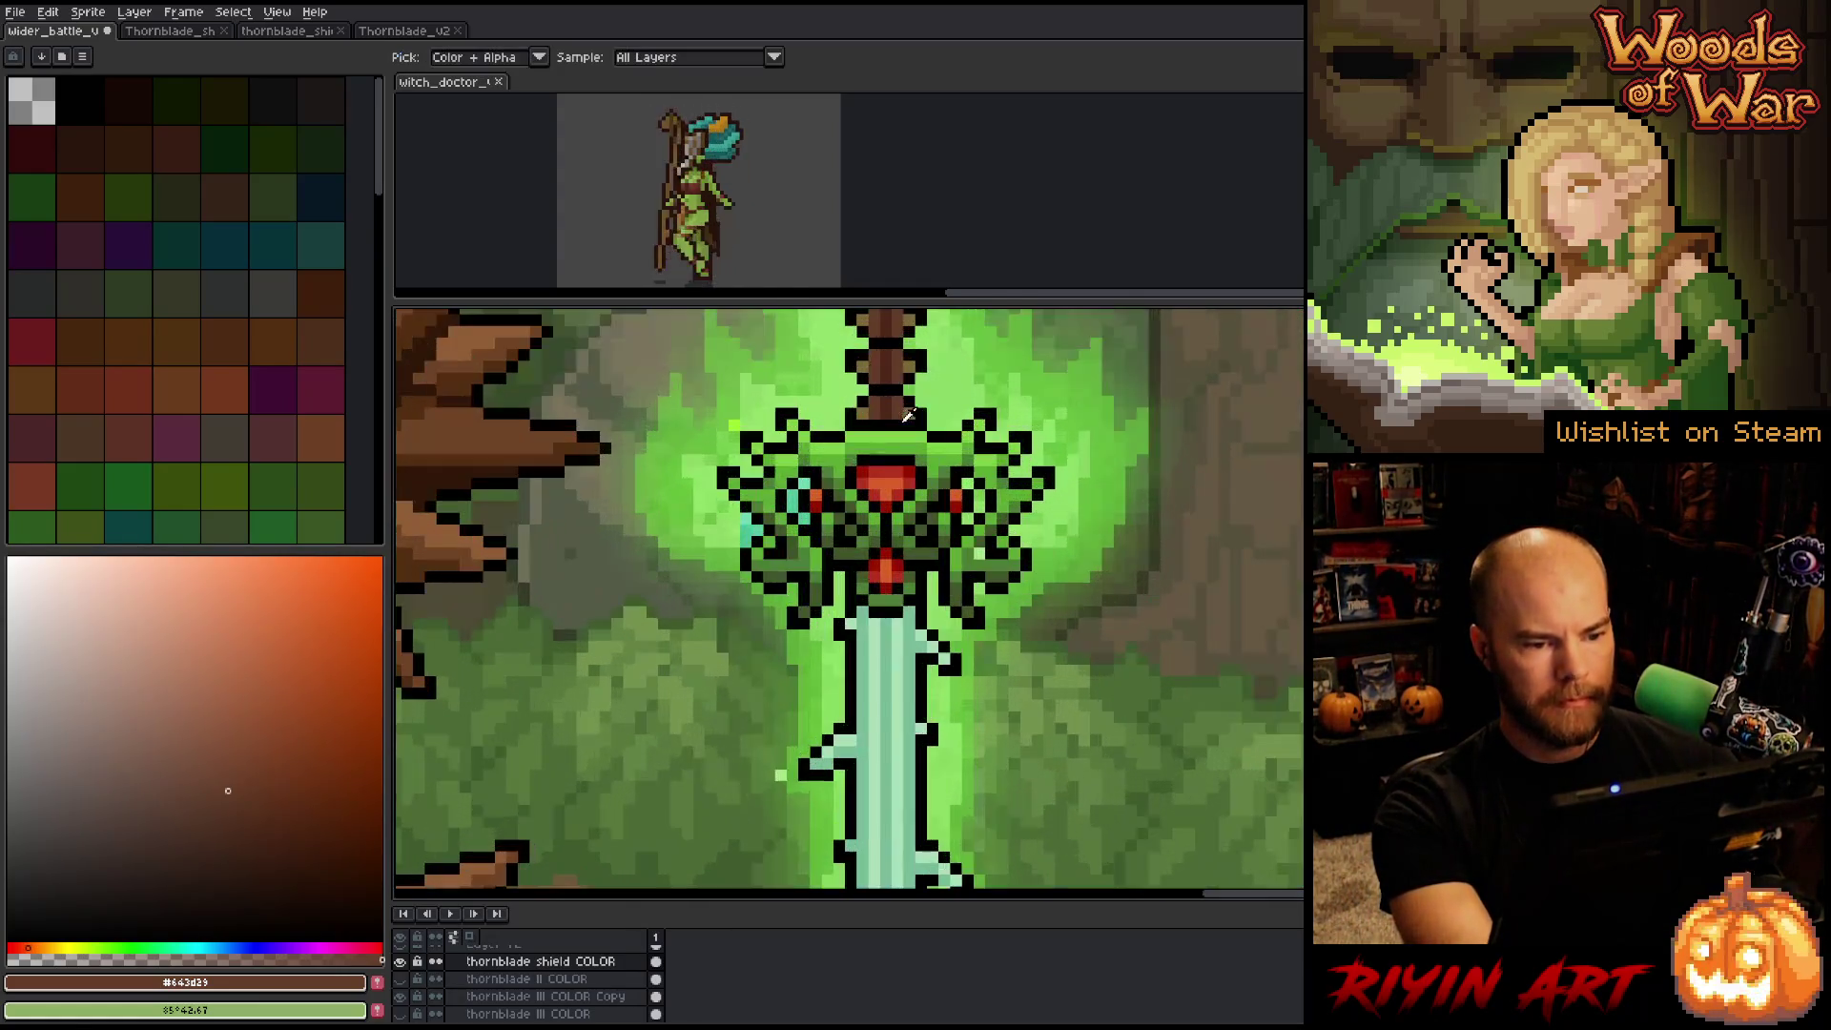
left_click(895, 441)
scroll(859, 520, "down", 3)
key("b")
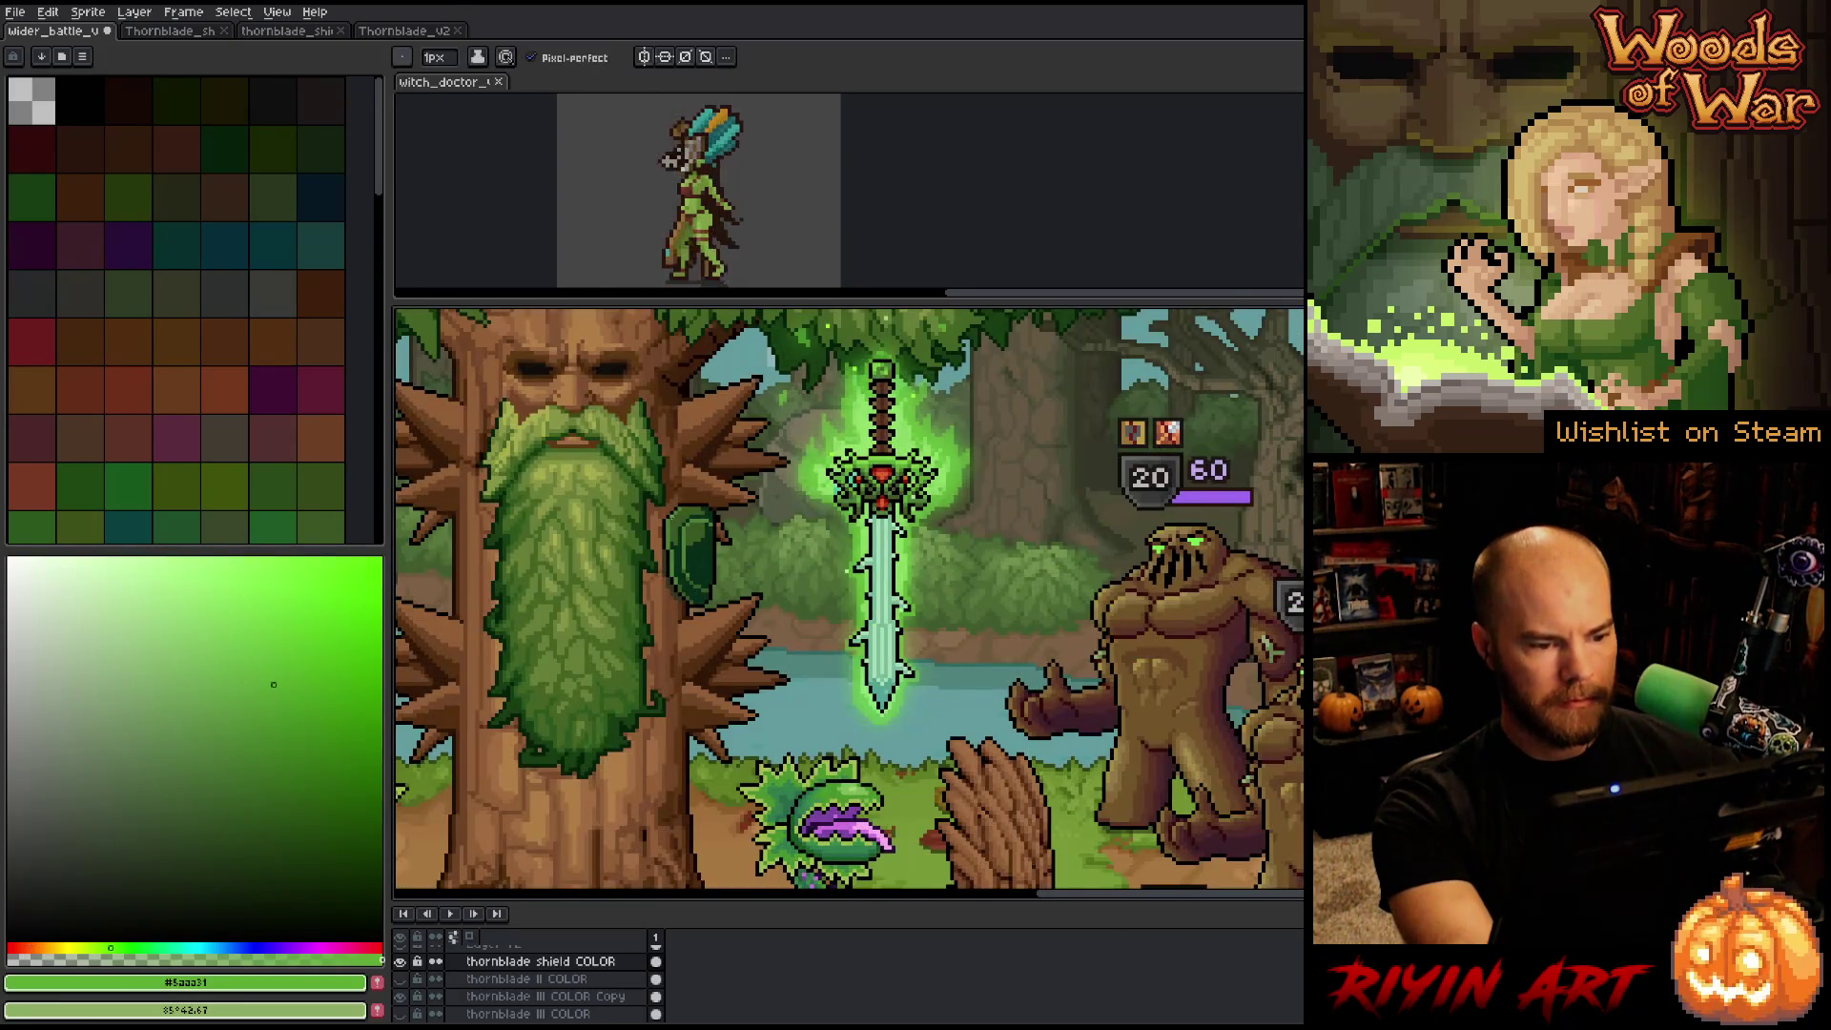
scroll(702, 552, "up", 3)
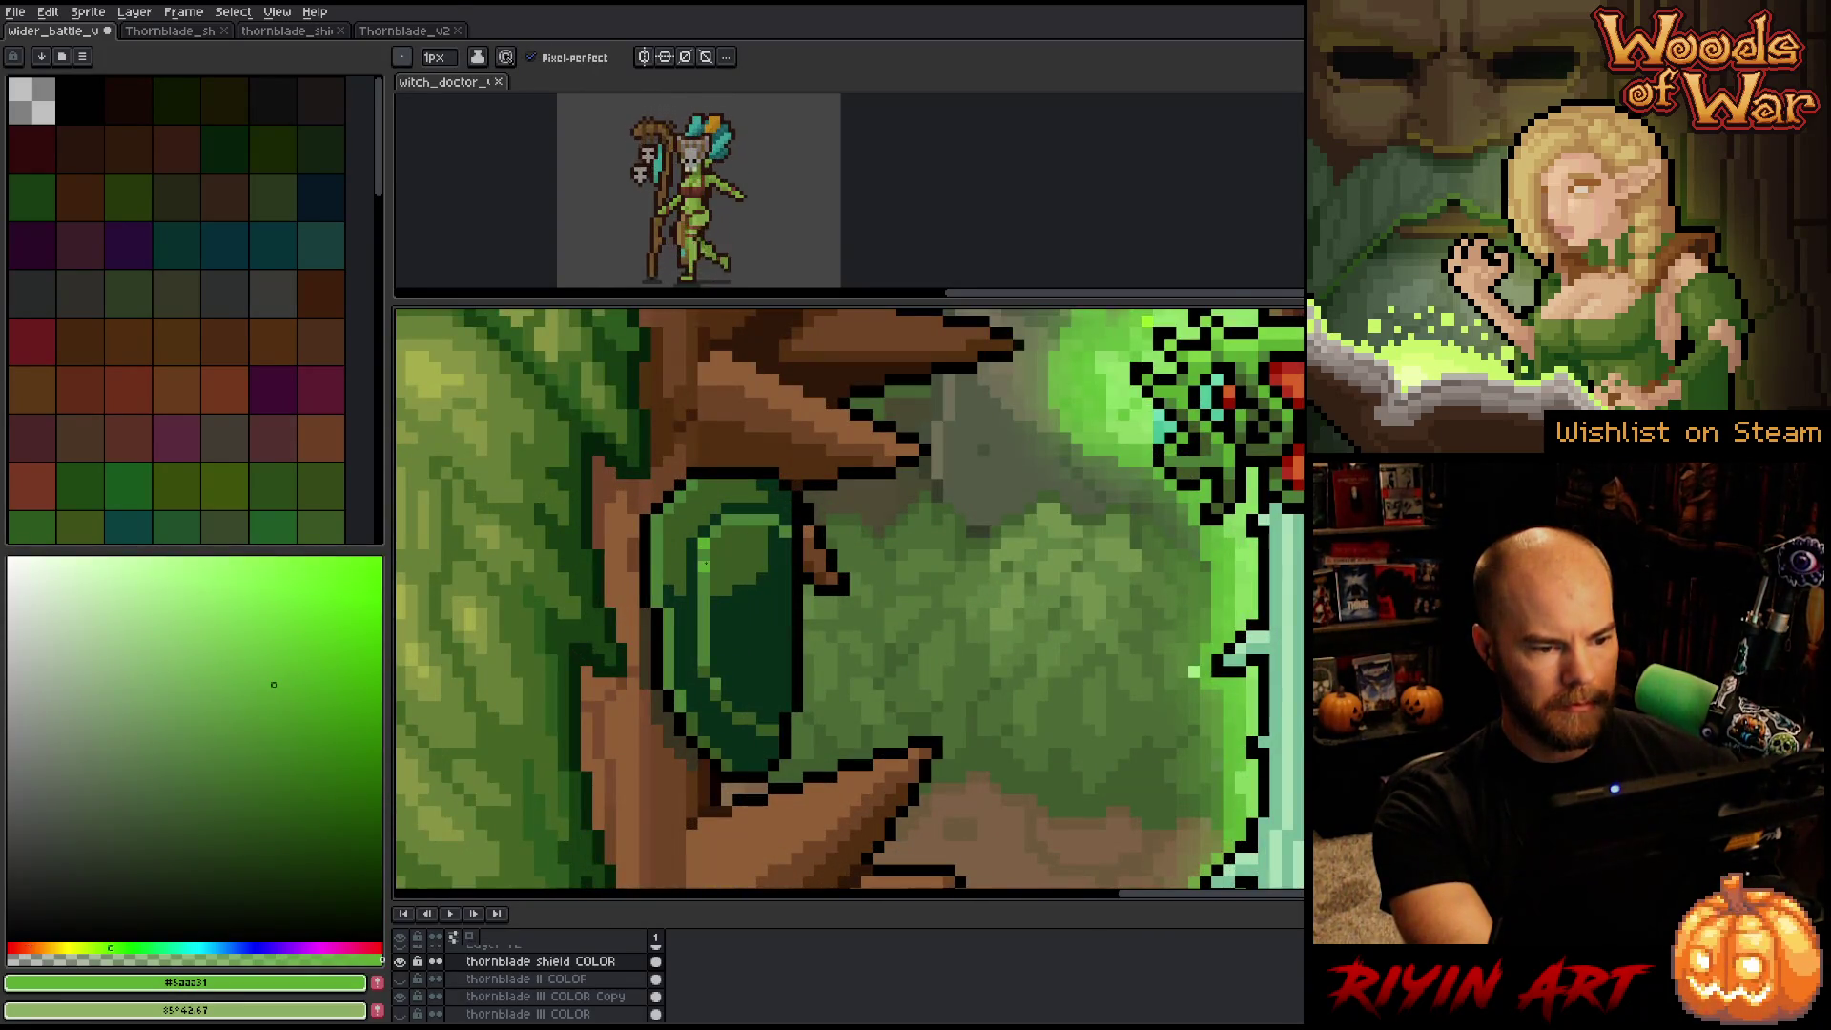
left_click(740, 520)
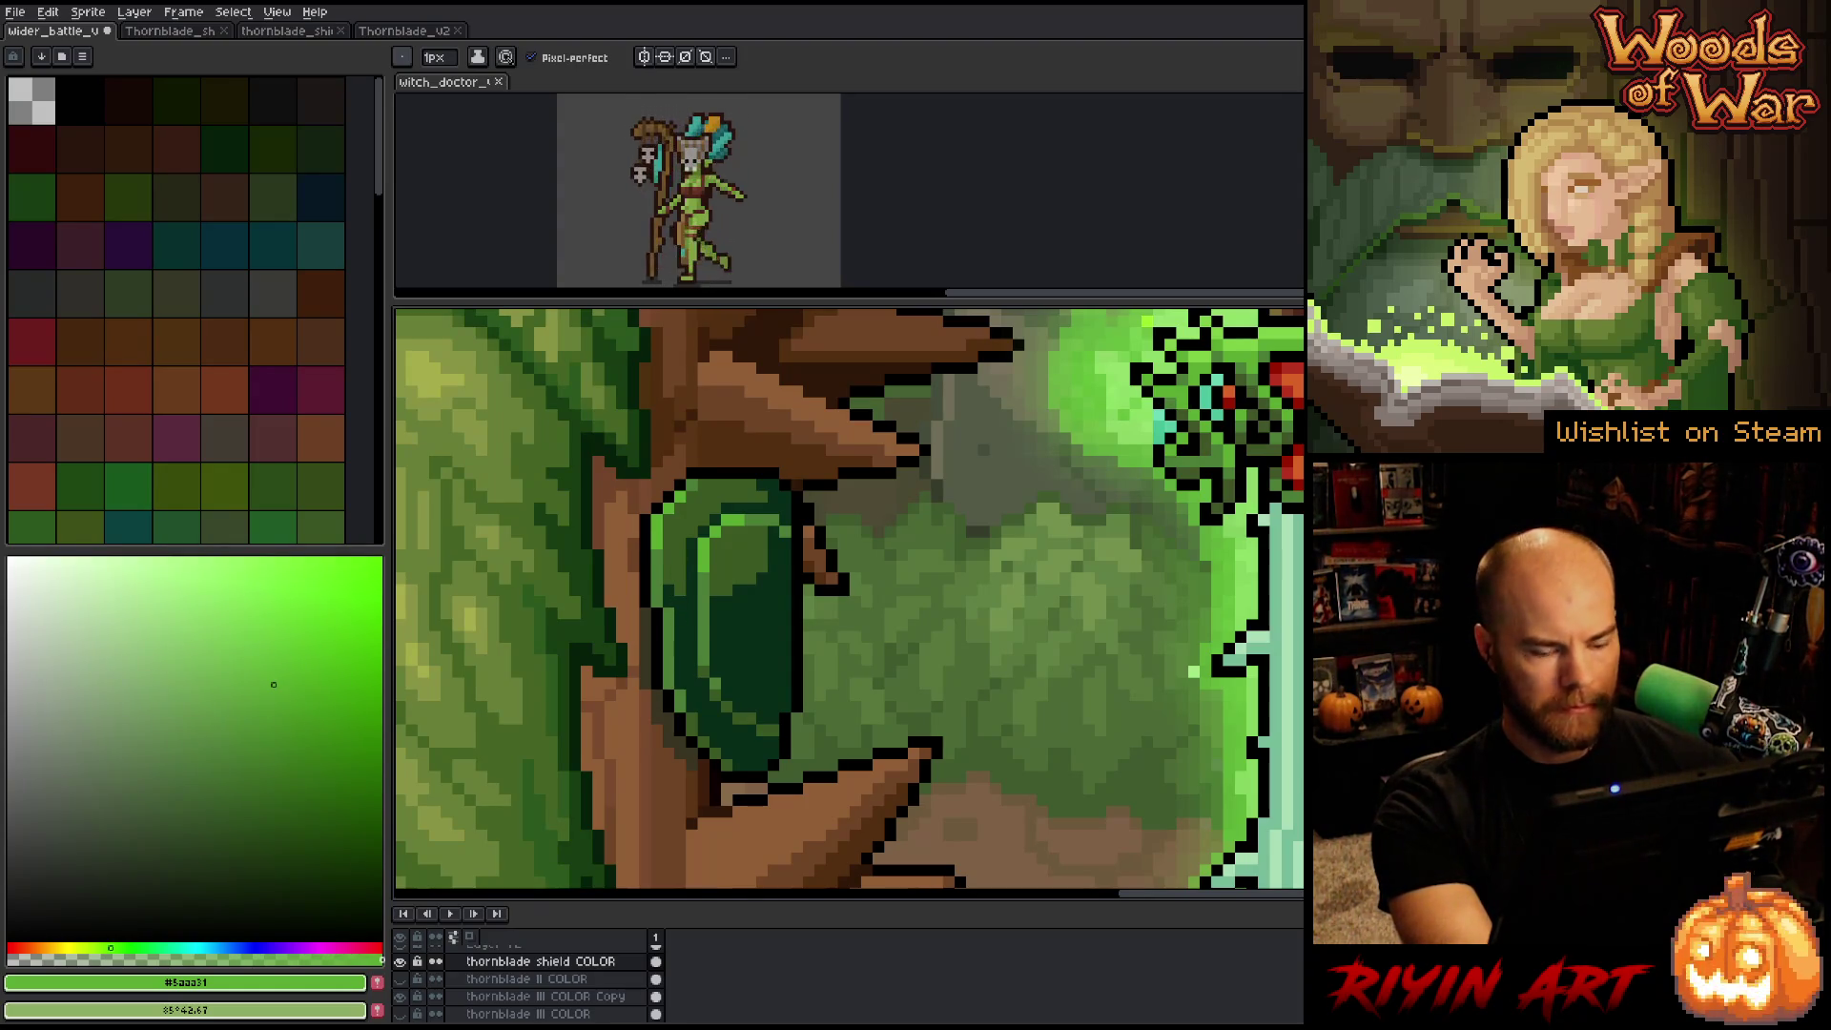
key("alt")
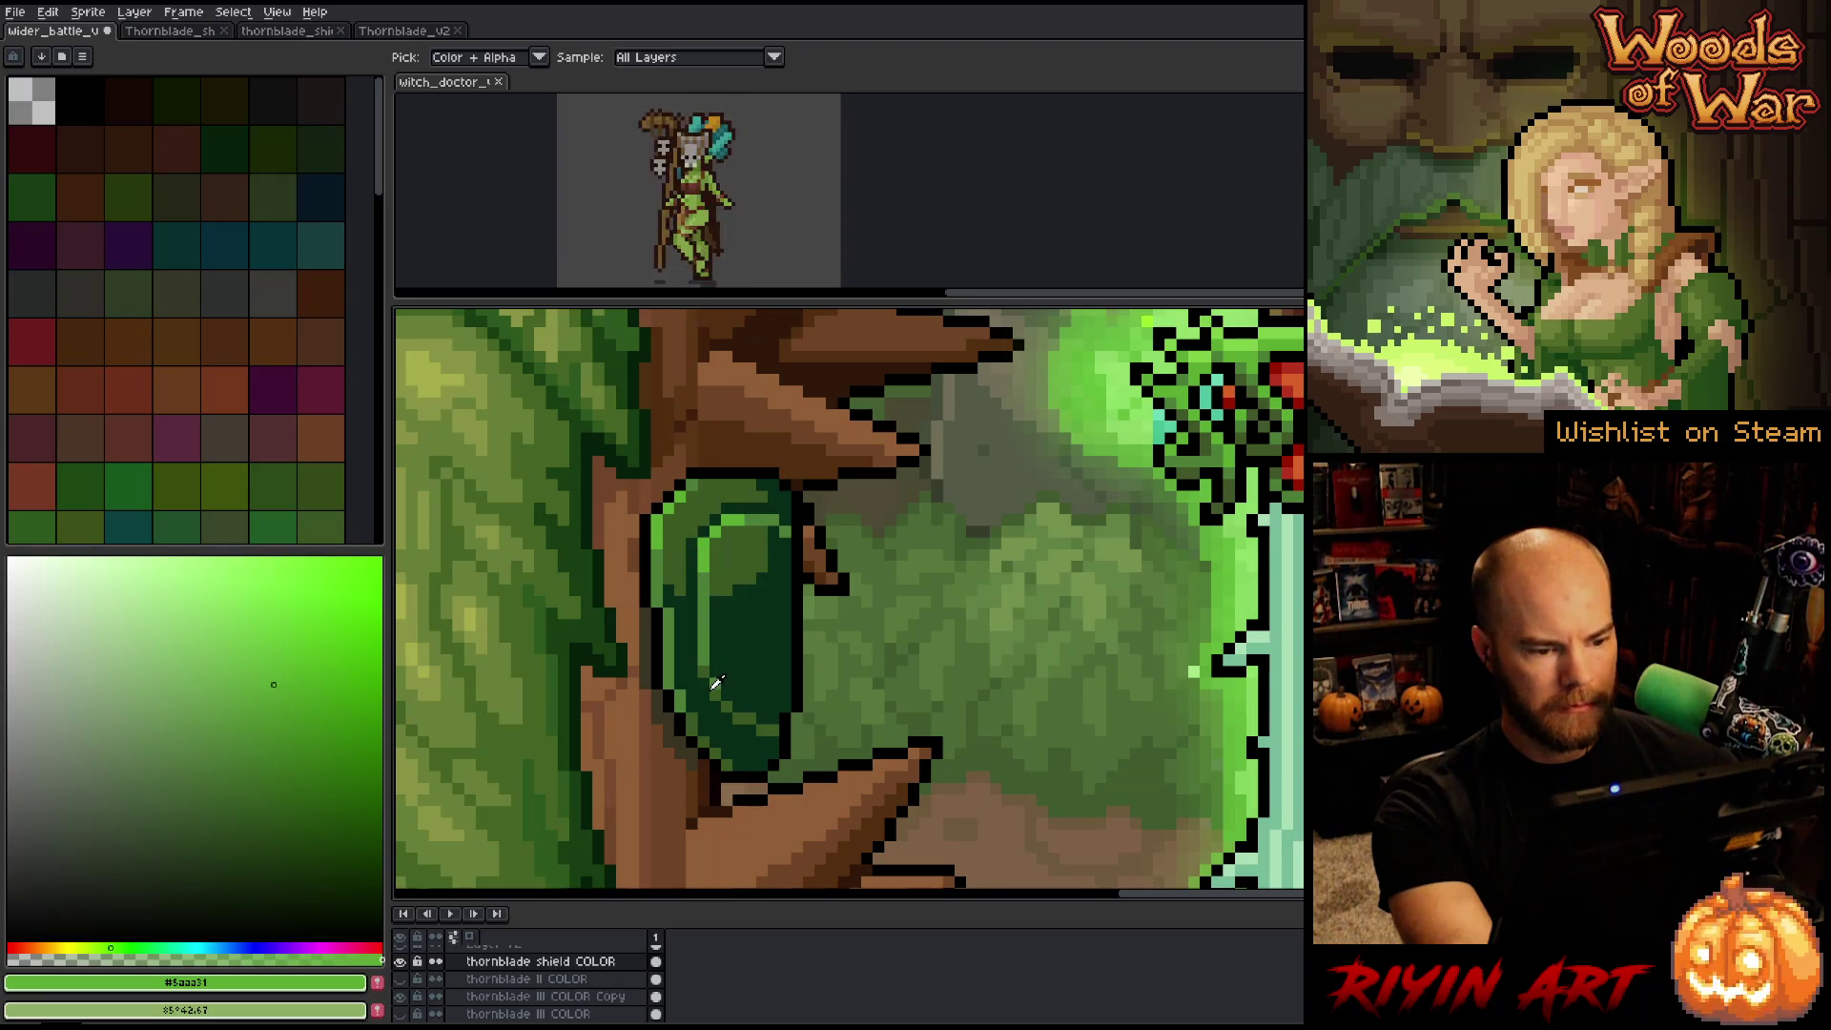
left_click(717, 679, "alt")
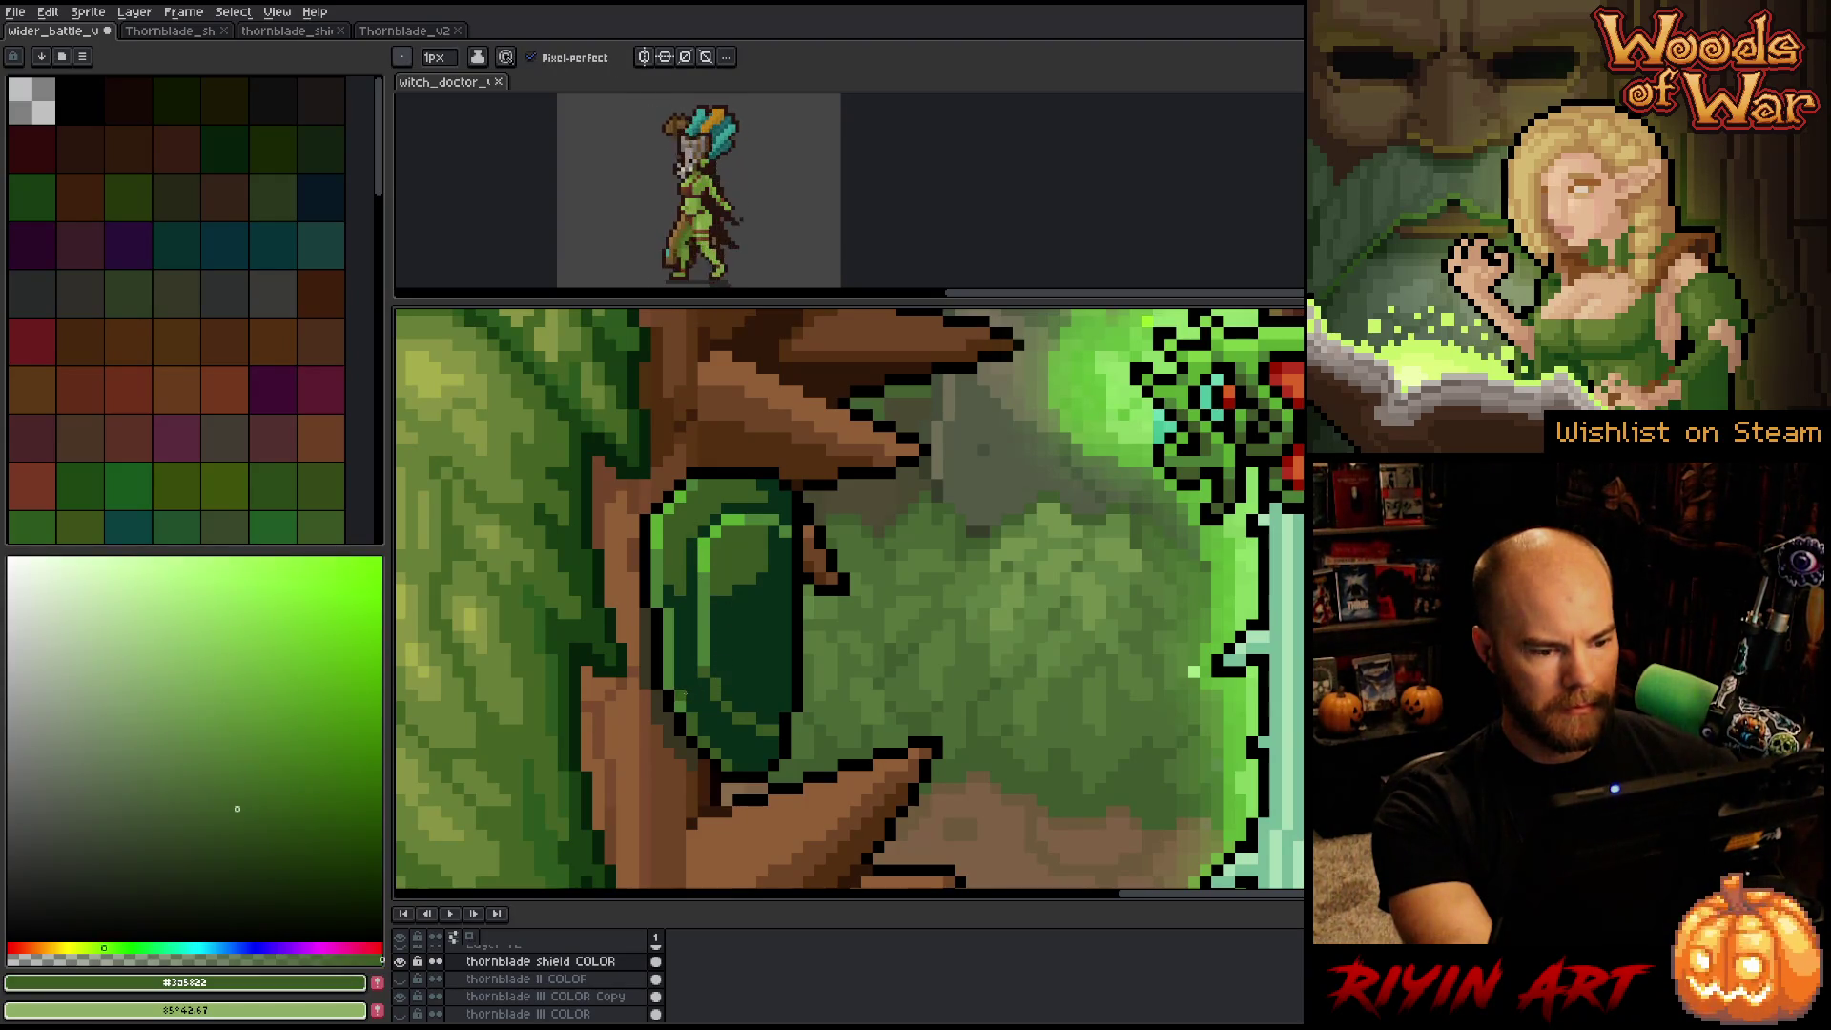